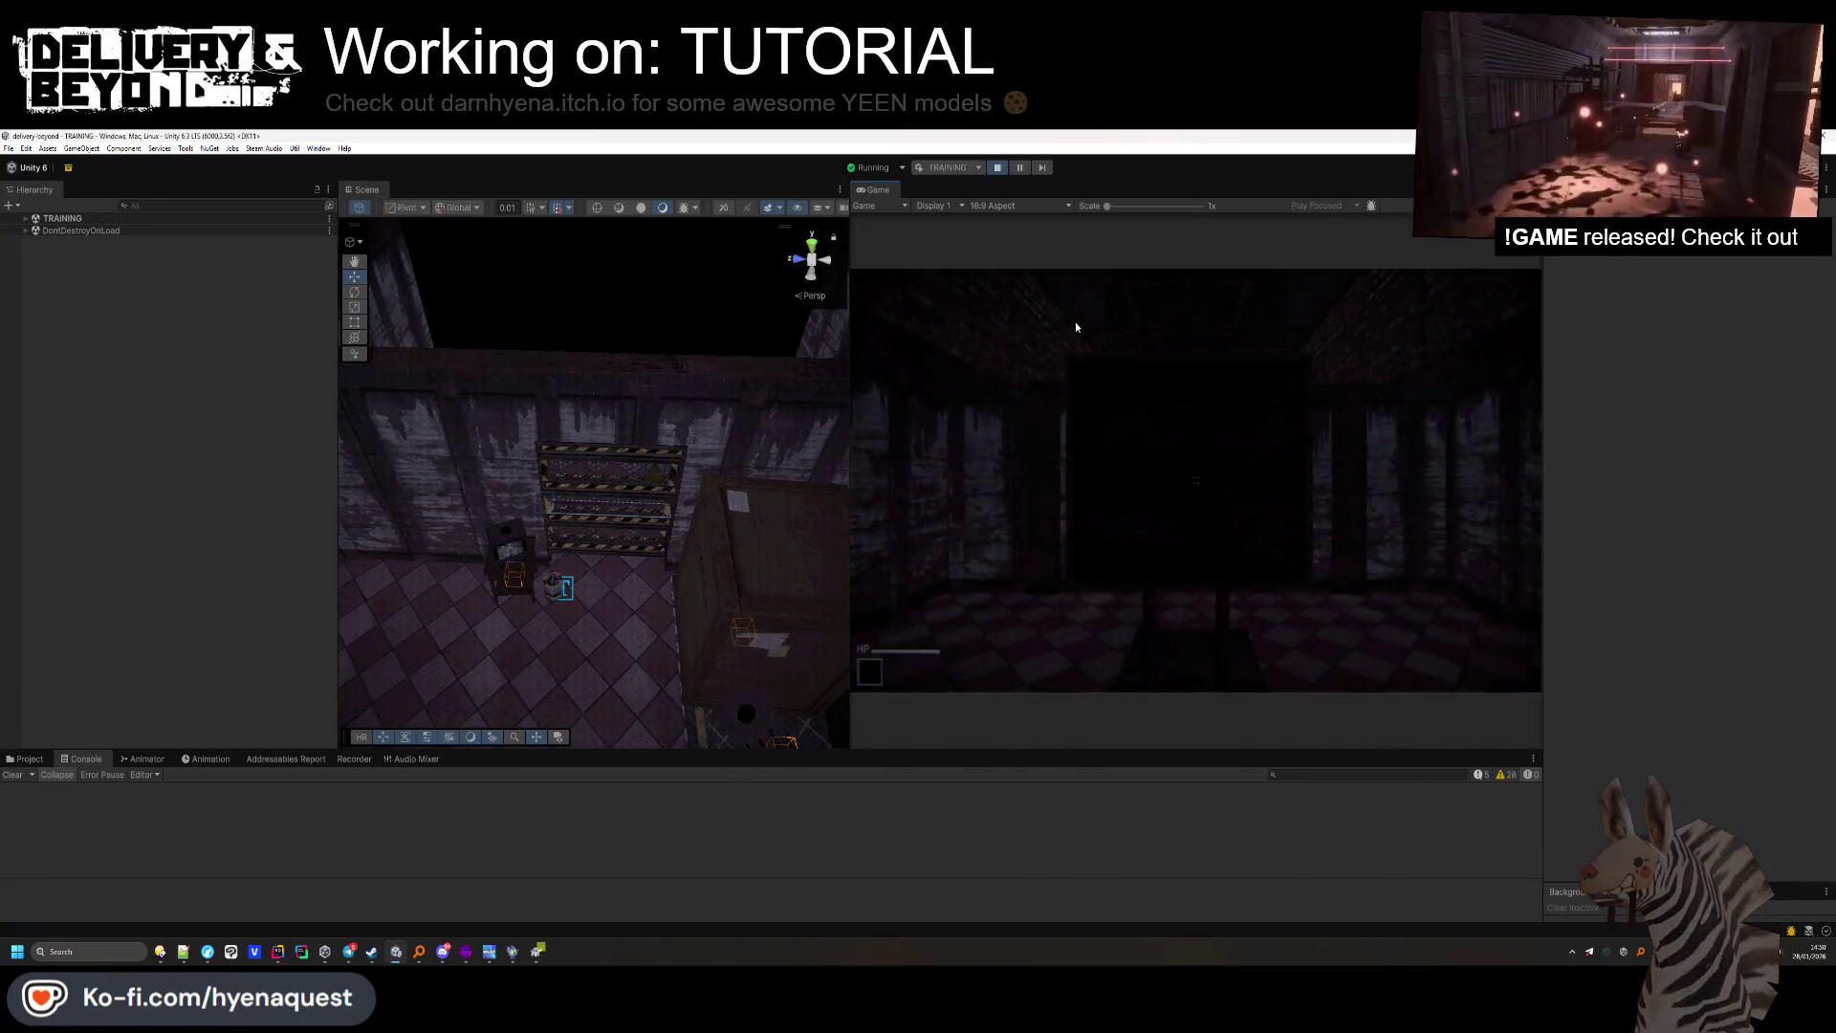
# Playtest the TRAINING scene with a cleared Console, walking the player toward the TV-stand doorway.
pyautogui.click(1076, 324)
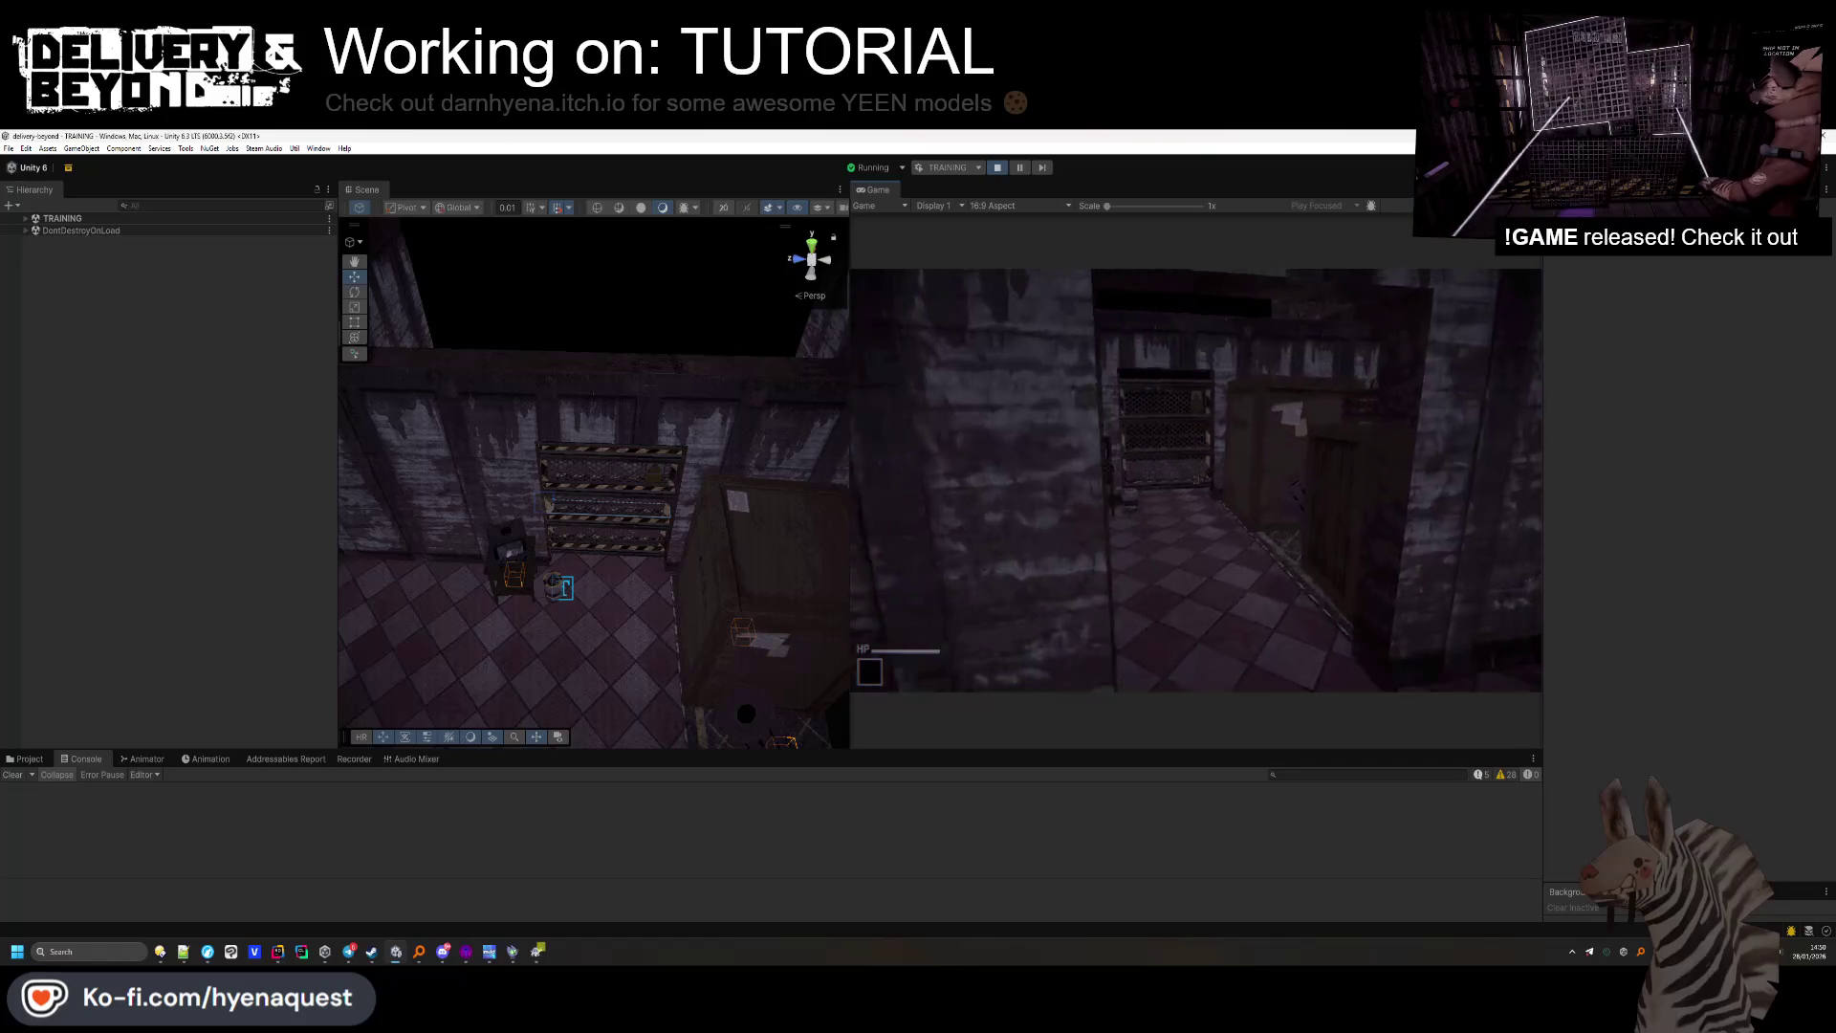
pyautogui.press('Escape')
pyautogui.click(14, 775)
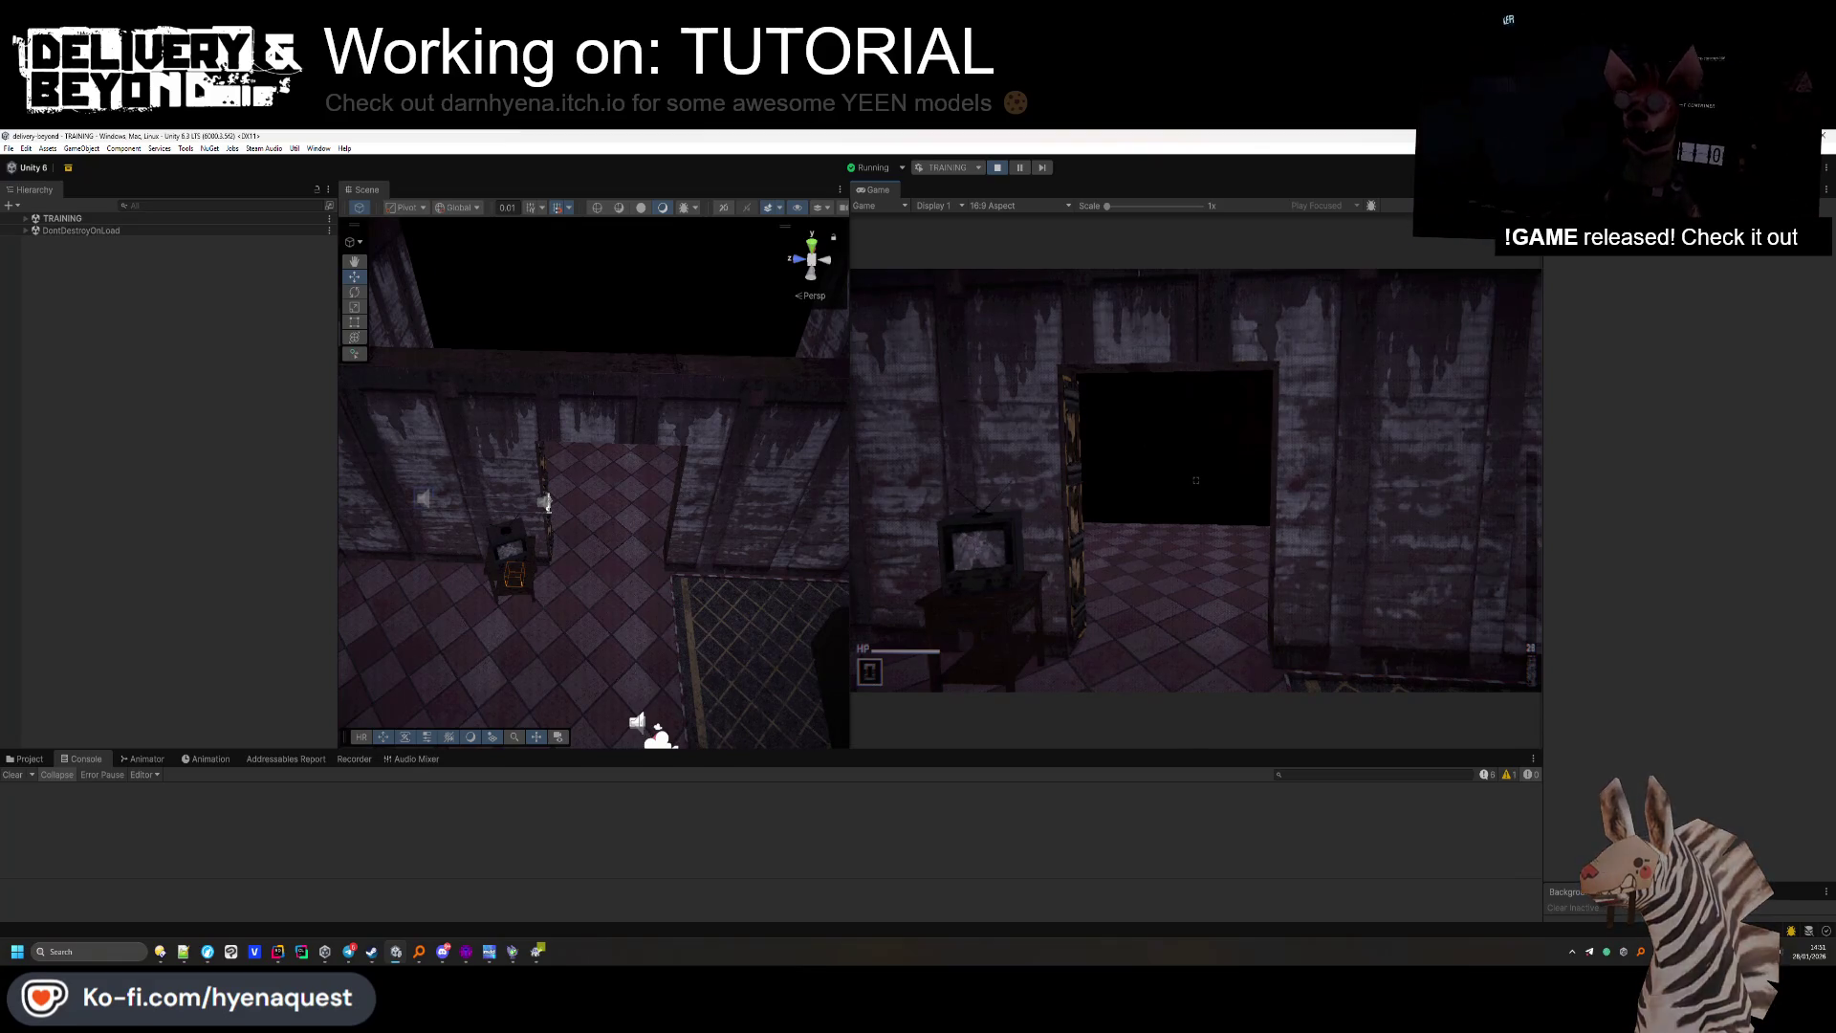
pyautogui.press('w')
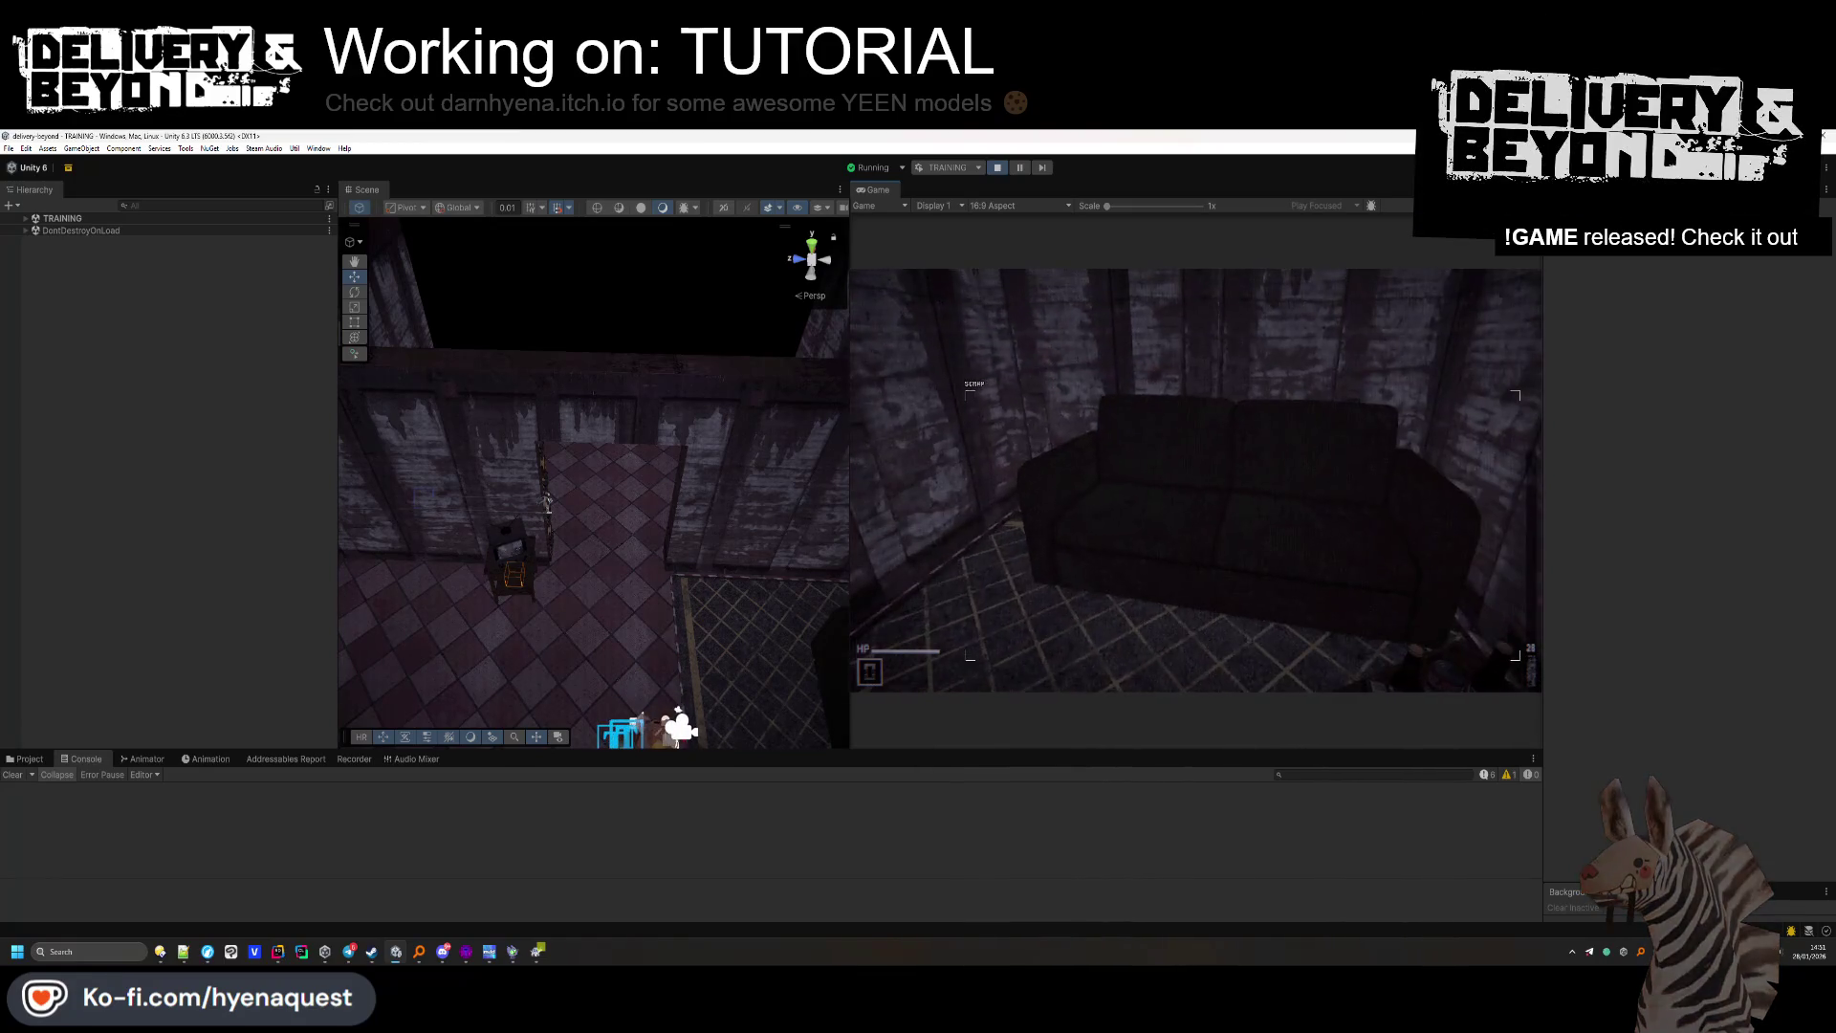
pyautogui.hotkey('alt', 'Tab')
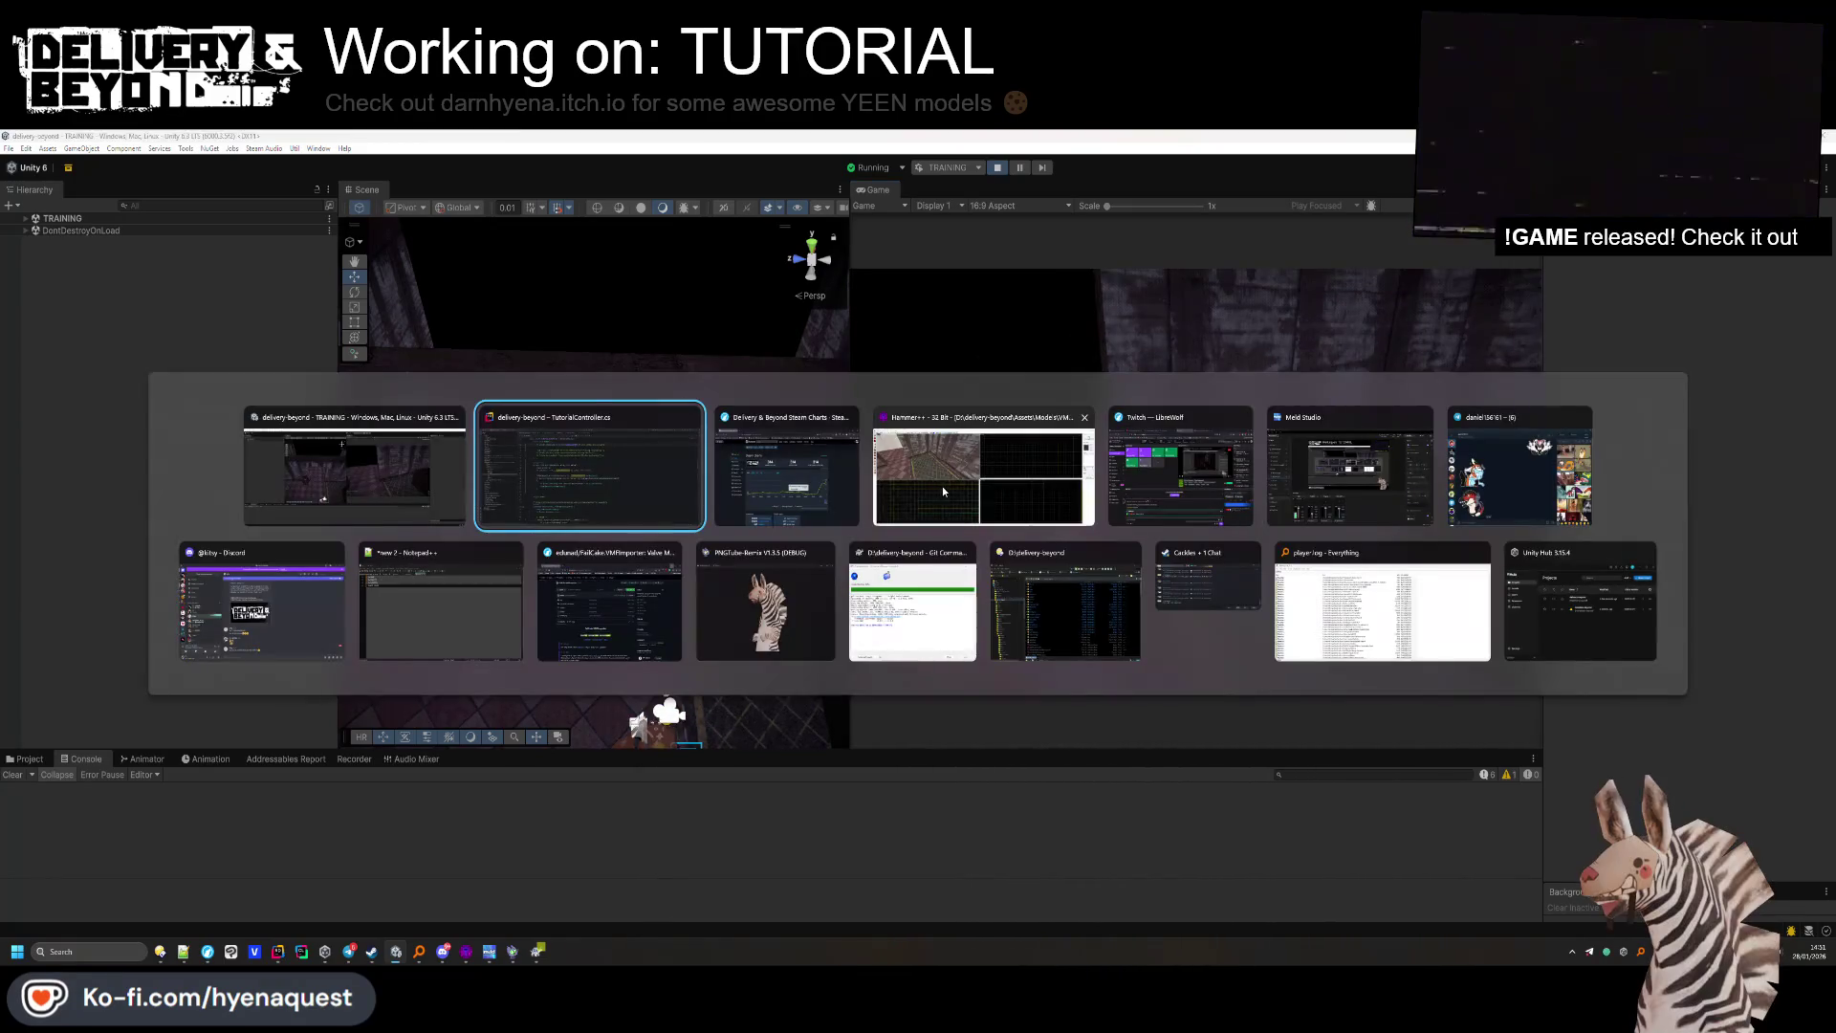
# Paste the CreateNotification block below the RemoveNotification line in MarkSectionCompleted.
pyautogui.click(858, 620)
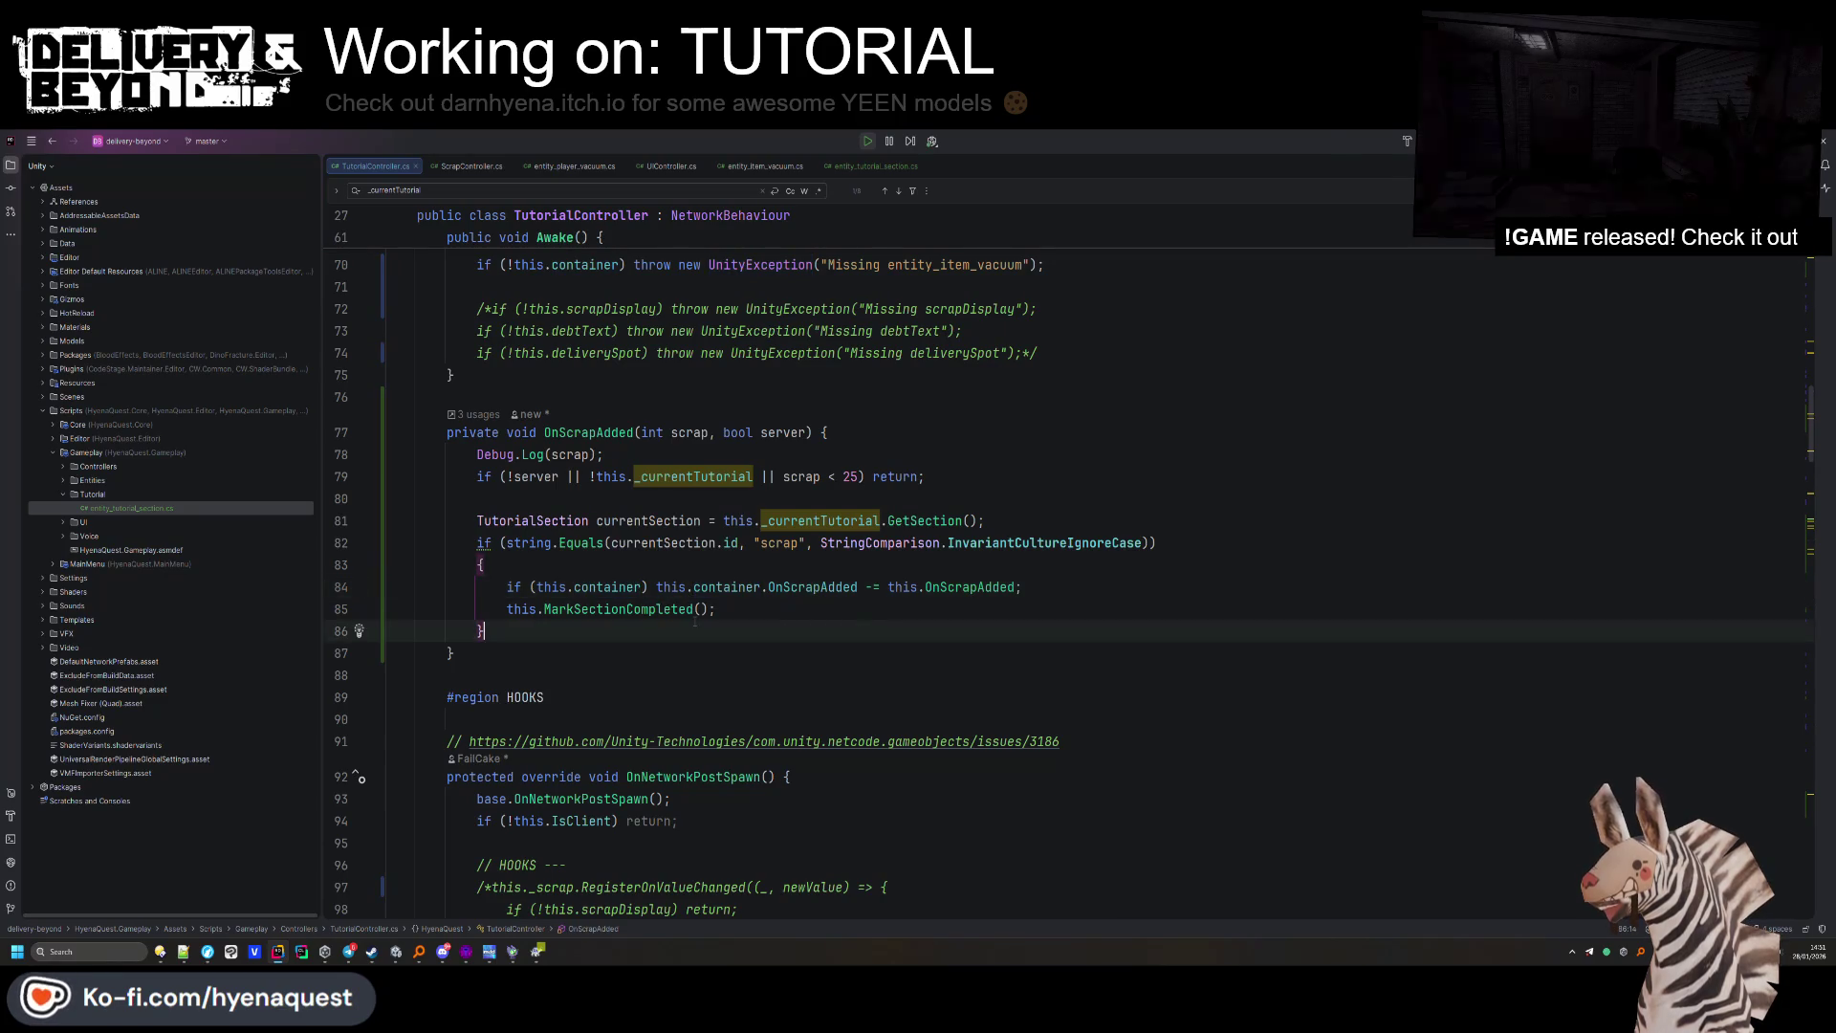
pyautogui.keyDown('ctrl'); pyautogui.click(618, 610); pyautogui.keyUp('ctrl')
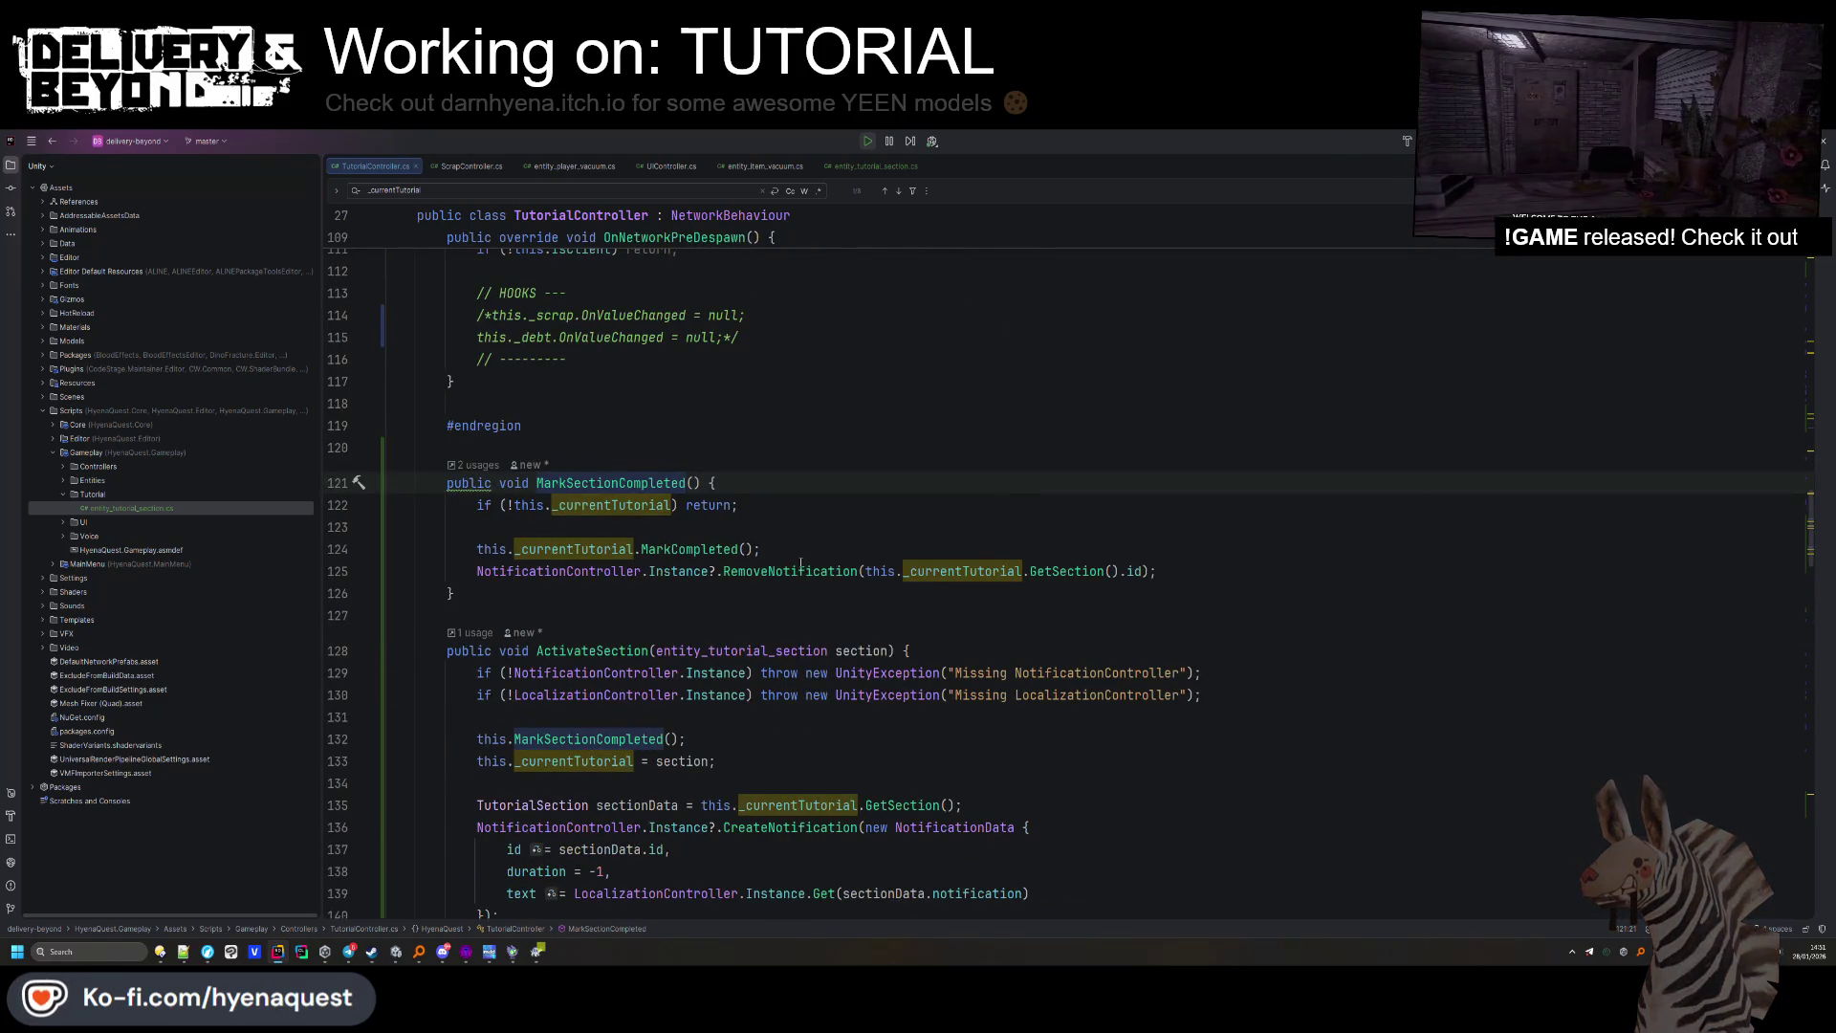
pyautogui.scroll(-3, 855, 581)
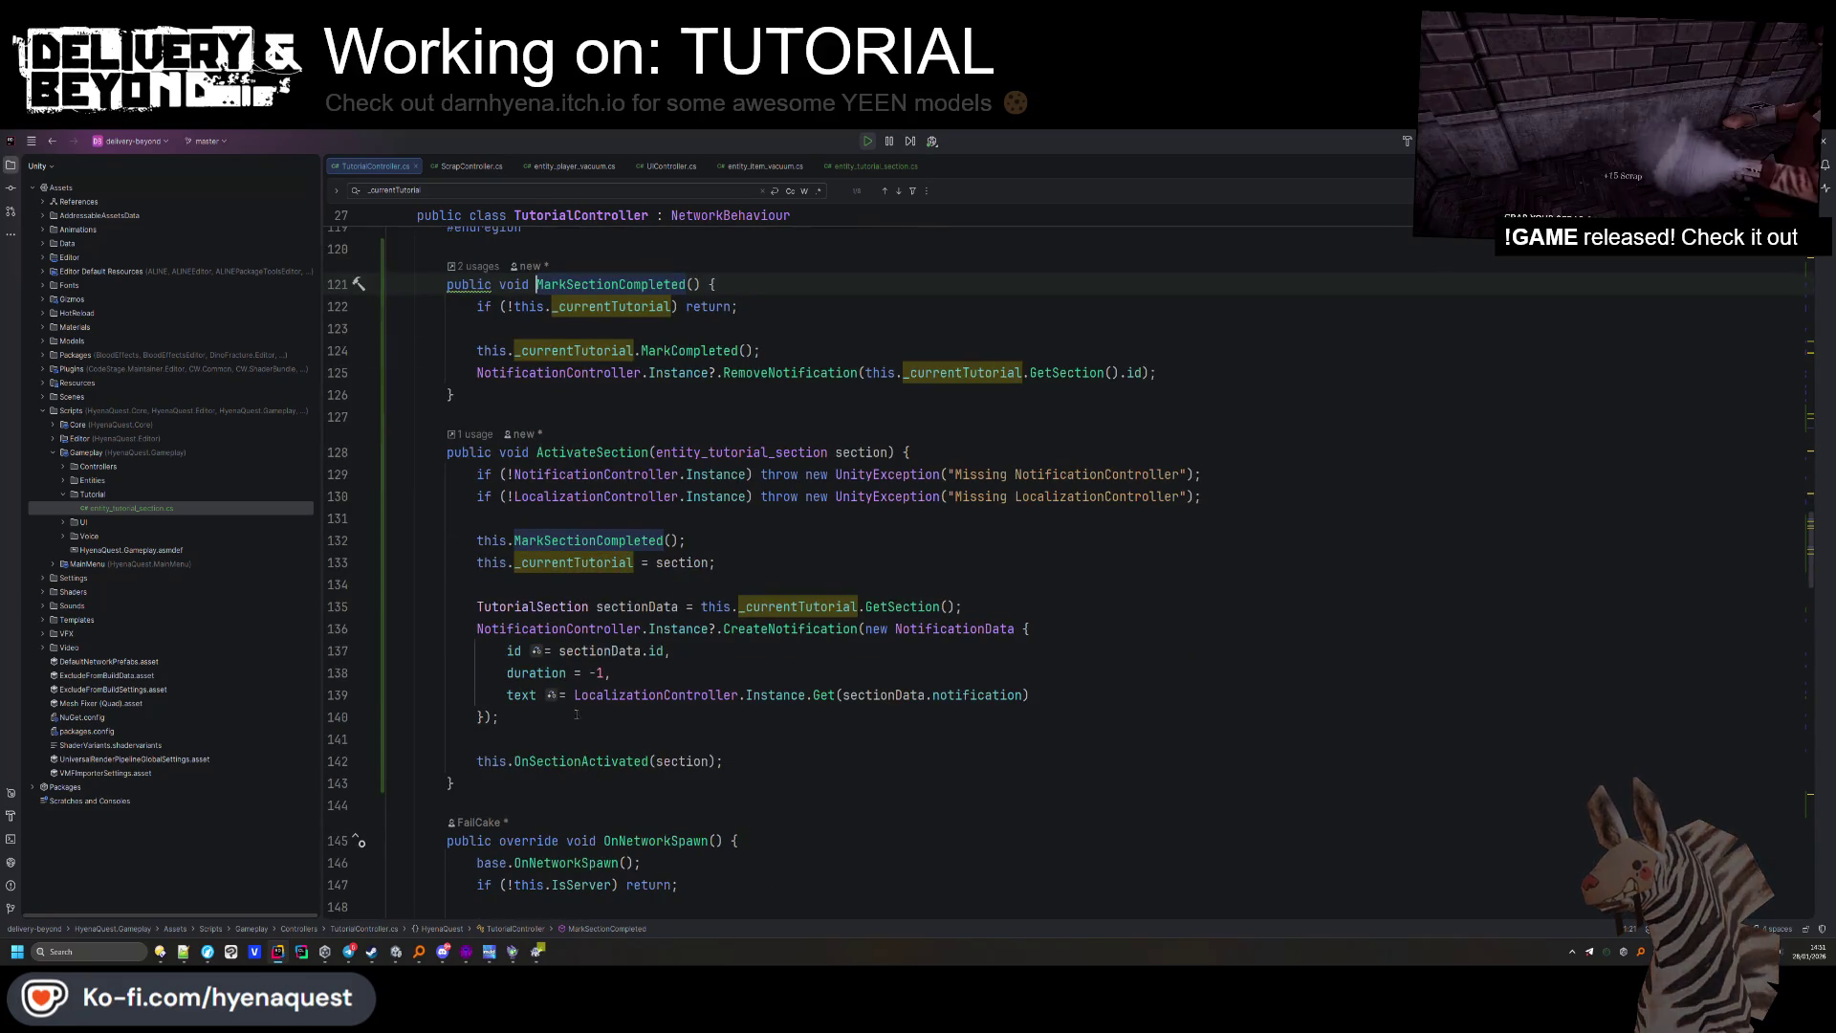
pyautogui.moveTo(500, 716); pyautogui.dragTo(981, 605)
pyautogui.hotkey('ctrl', 'c')
pyautogui.click(810, 350)
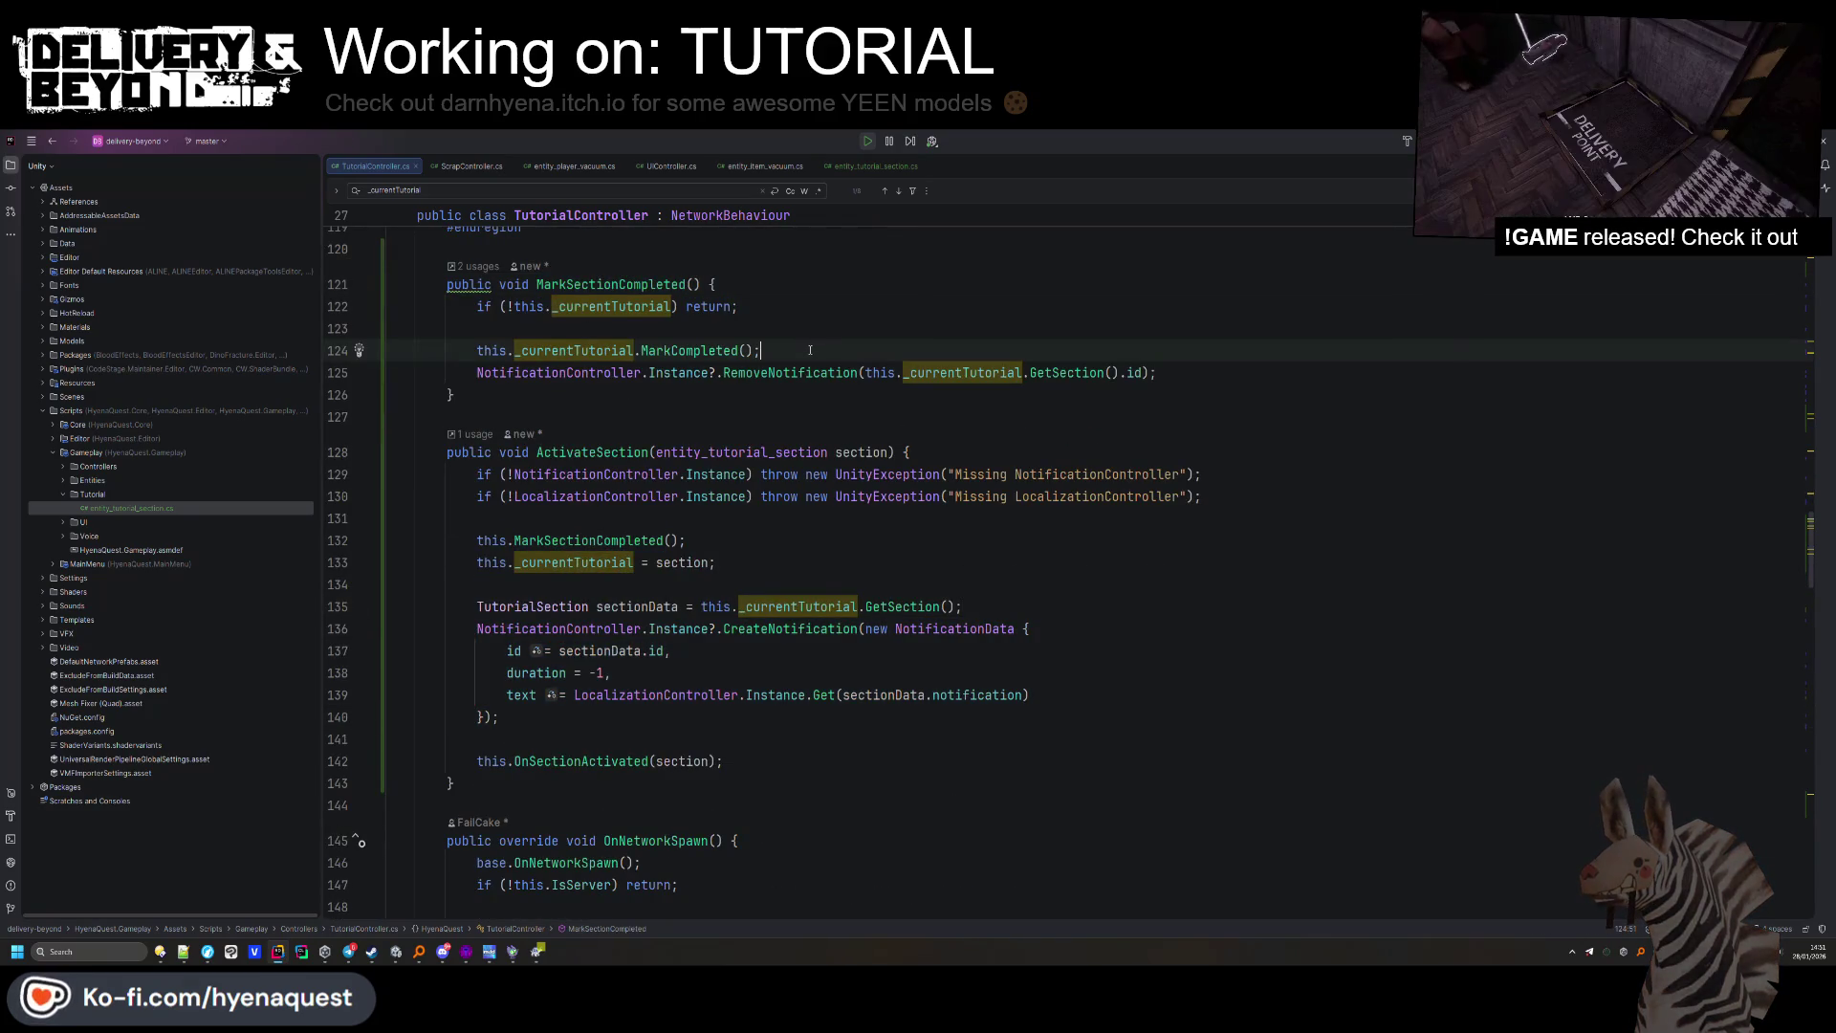
pyautogui.click(1159, 373)
pyautogui.hotkey('ctrl', 'v')
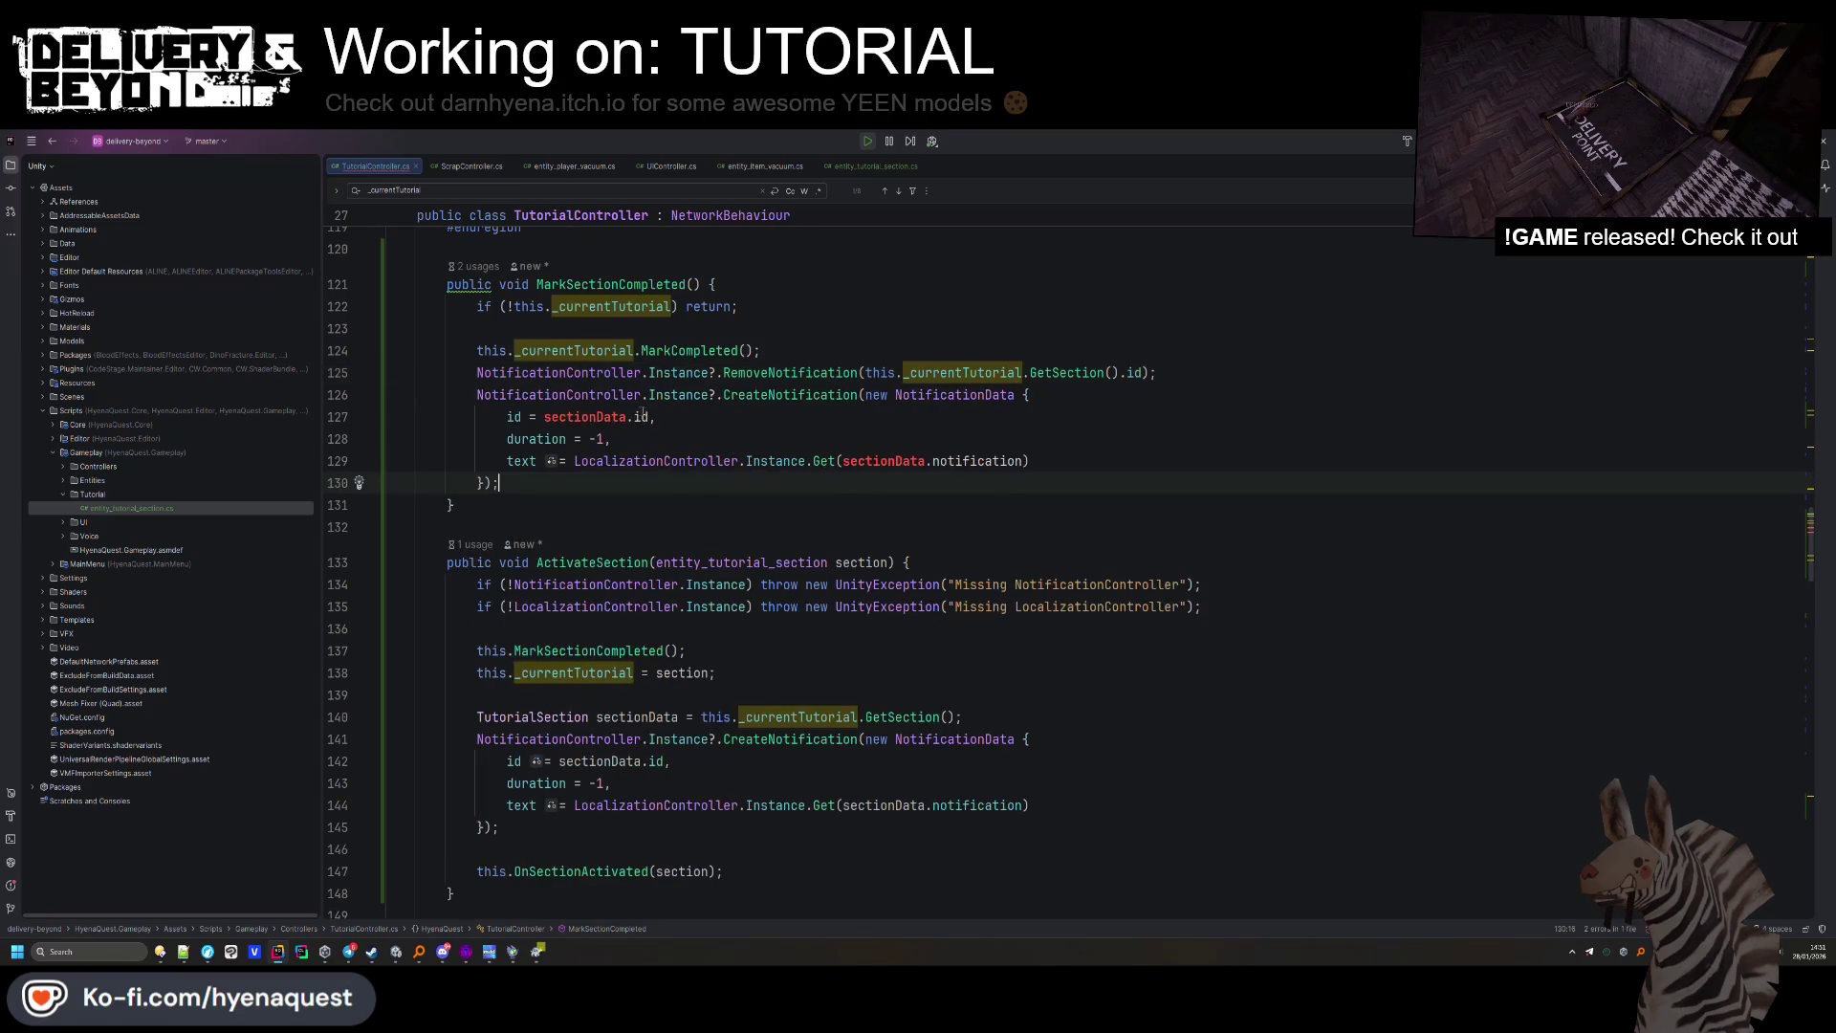
# Set the pasted notification's id to "yataaa" and its duration from -1 to 3.
pyautogui.moveTo(654, 417); pyautogui.dragTo(543, 417)
pyautogui.press('BackSpace')
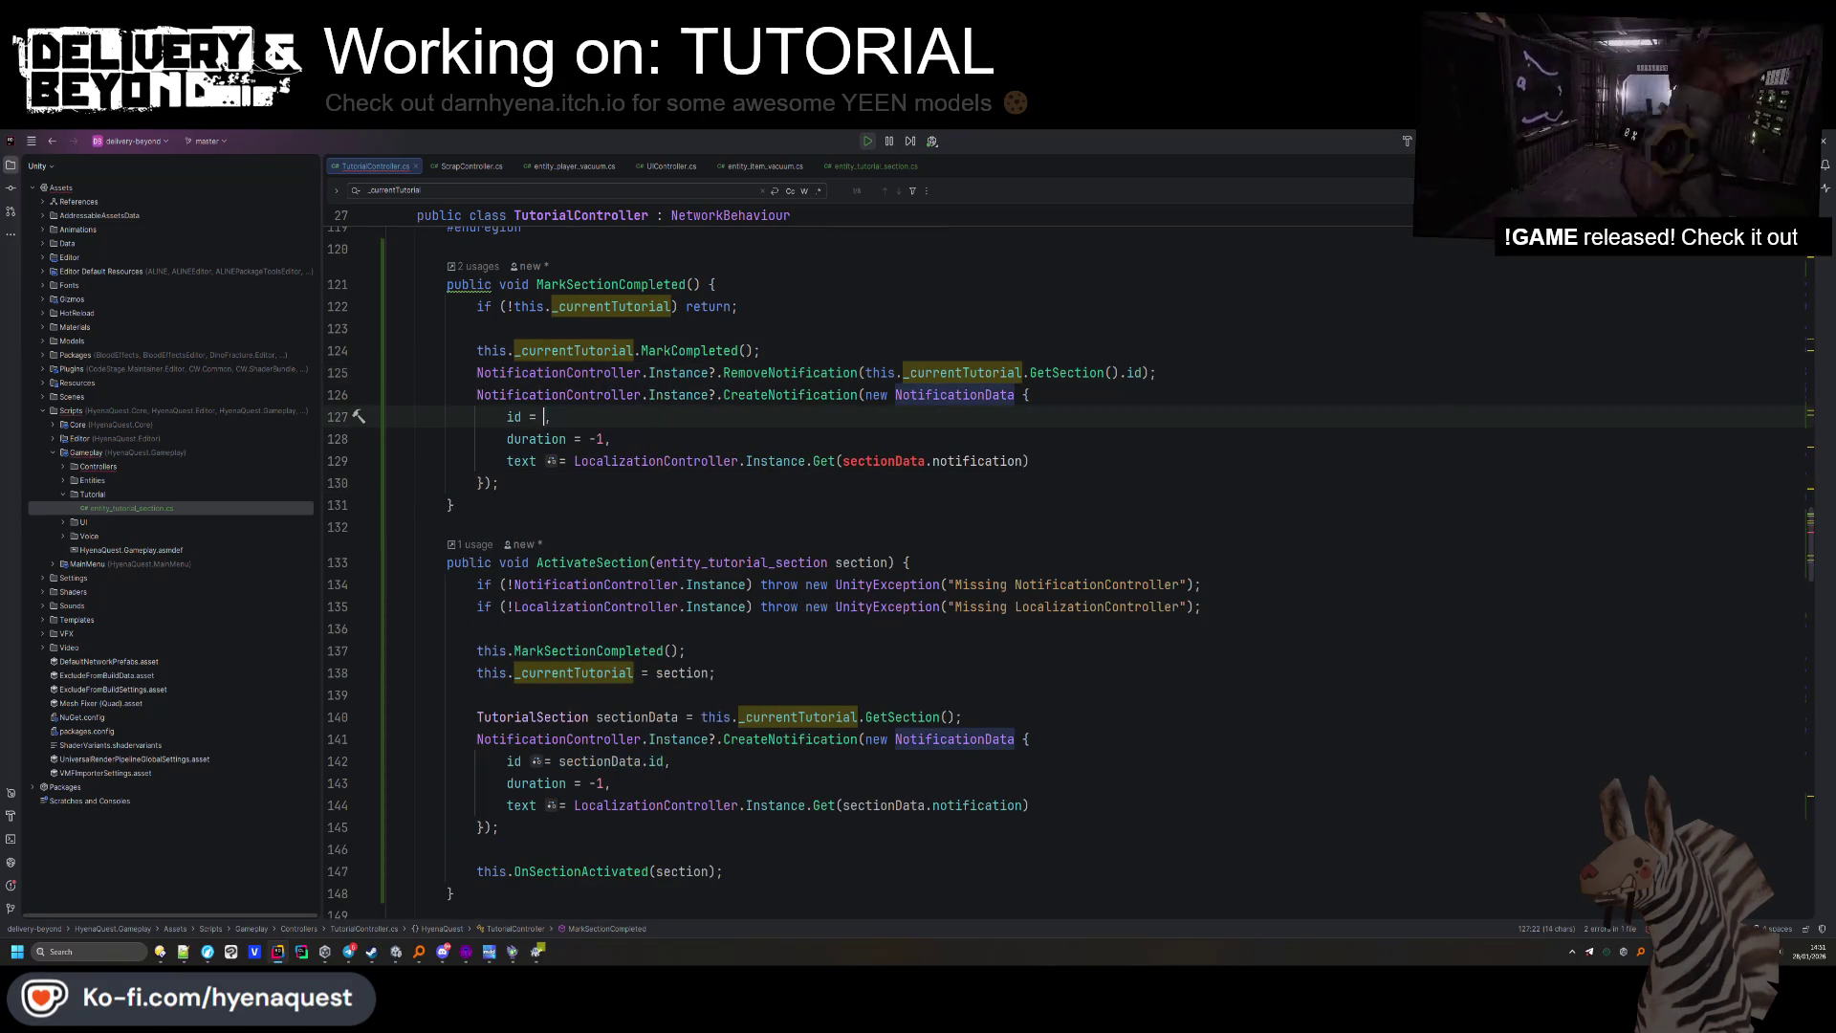
pyautogui.write('yataaa"')
pyautogui.moveTo(587, 439); pyautogui.dragTo(610, 439)
pyautogui.write('3')
pyautogui.click(797, 497)
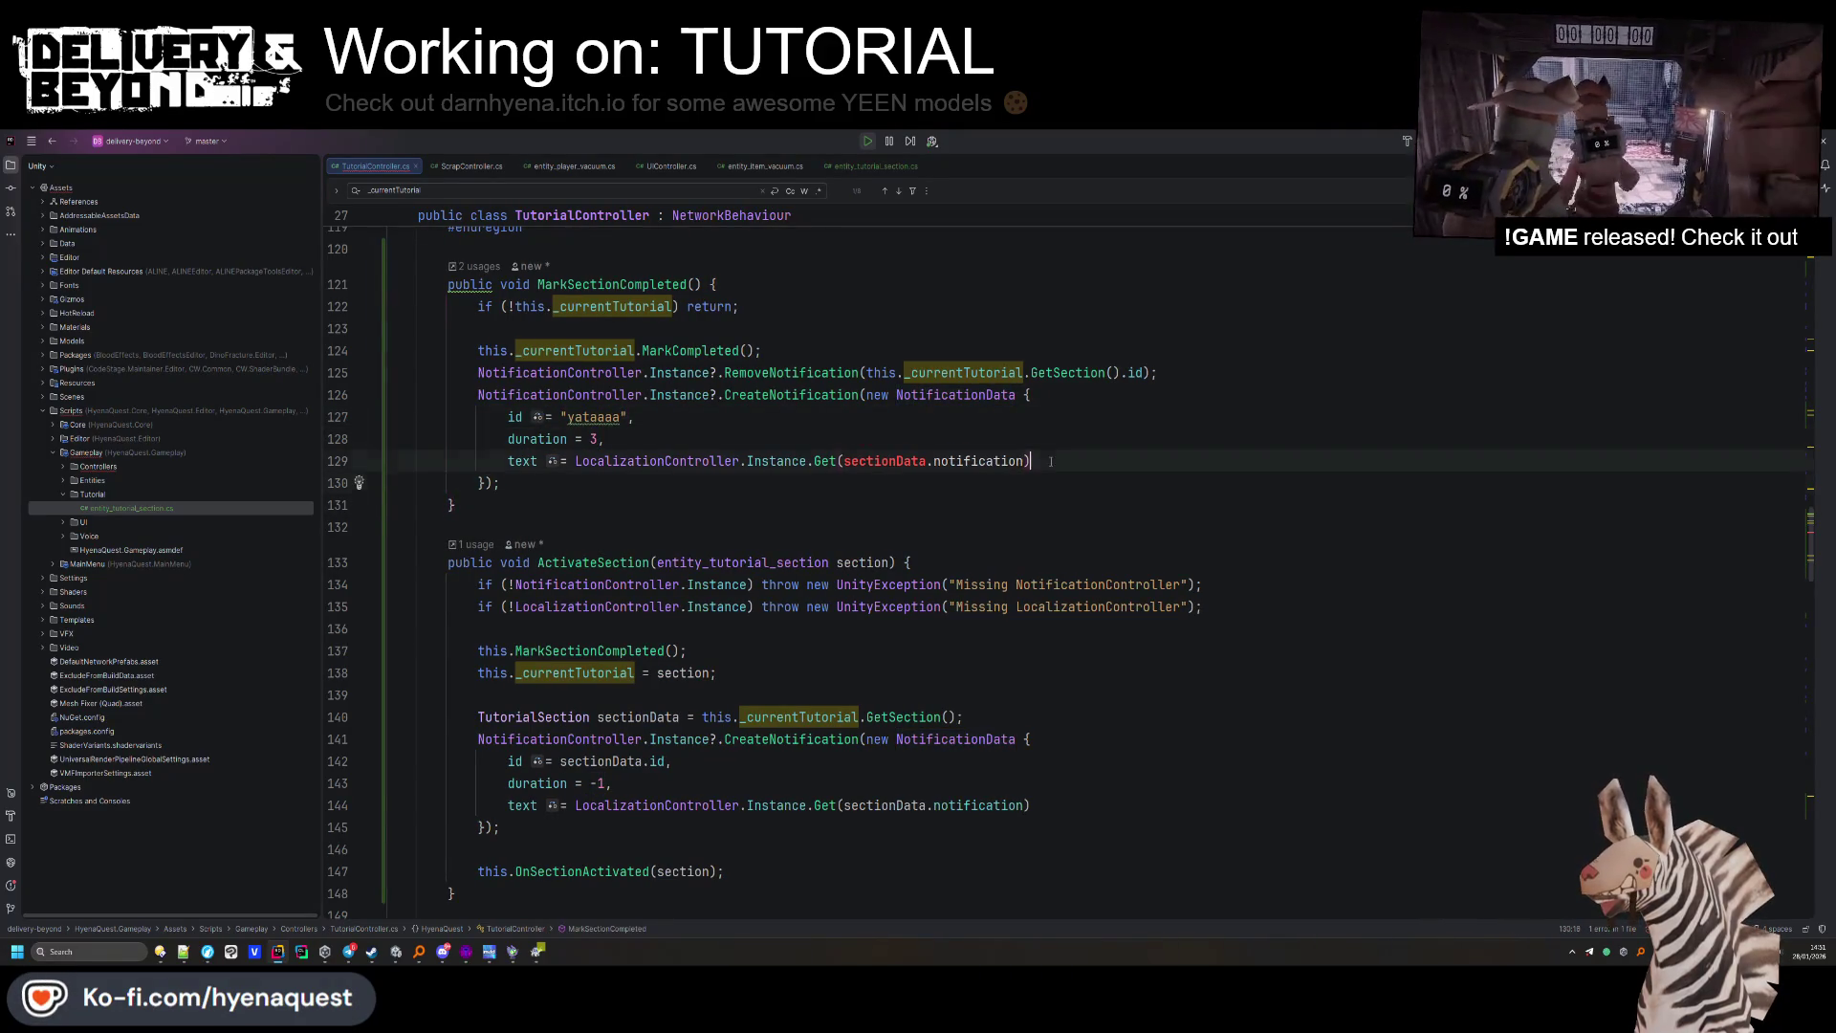
# Replace the sectionData.notification argument with a string localization key for Get().
pyautogui.click(849, 461)
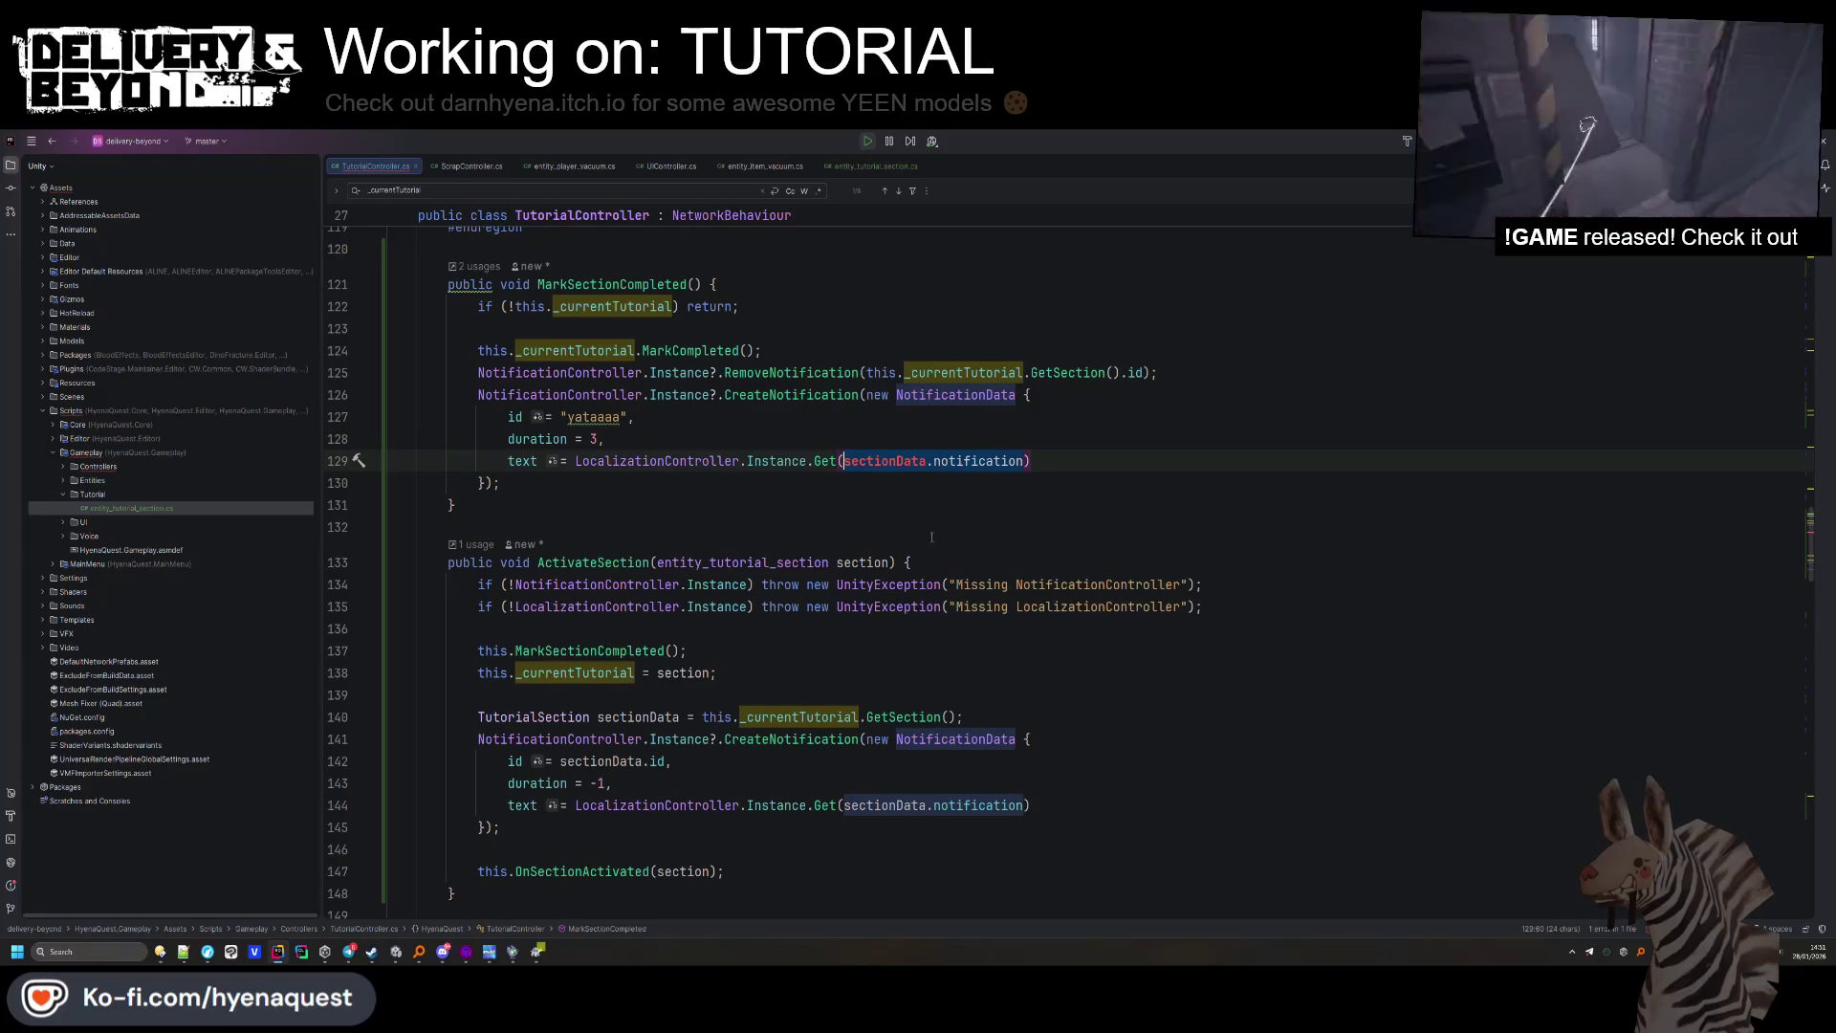
pyautogui.hotkey('ctrl', 'Delete')
pyautogui.hotkey('ctrl', 'Delete')
pyautogui.hotkey('ctrl', 'Delete')
pyautogui.hotkey('ctrl', 'alt', 'Right')
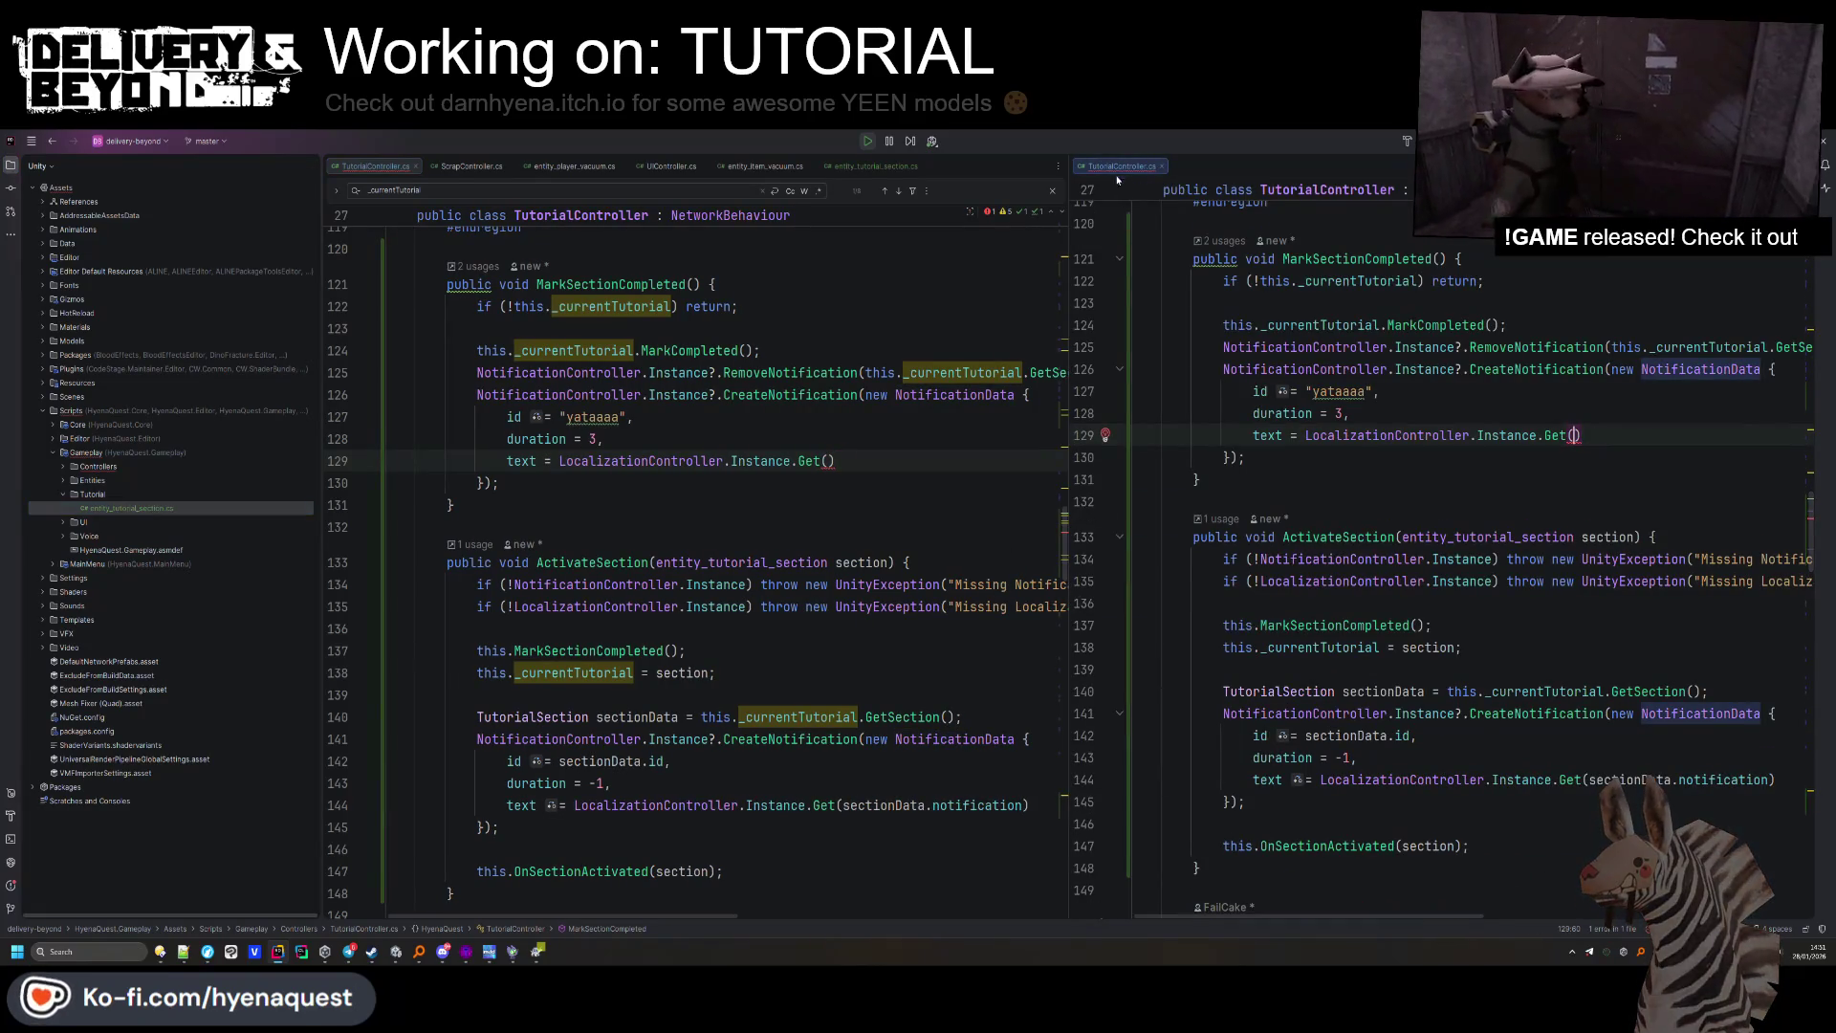
pyautogui.moveTo(1117, 172); pyautogui.dragTo(864, 452)
pyautogui.write('"Section')
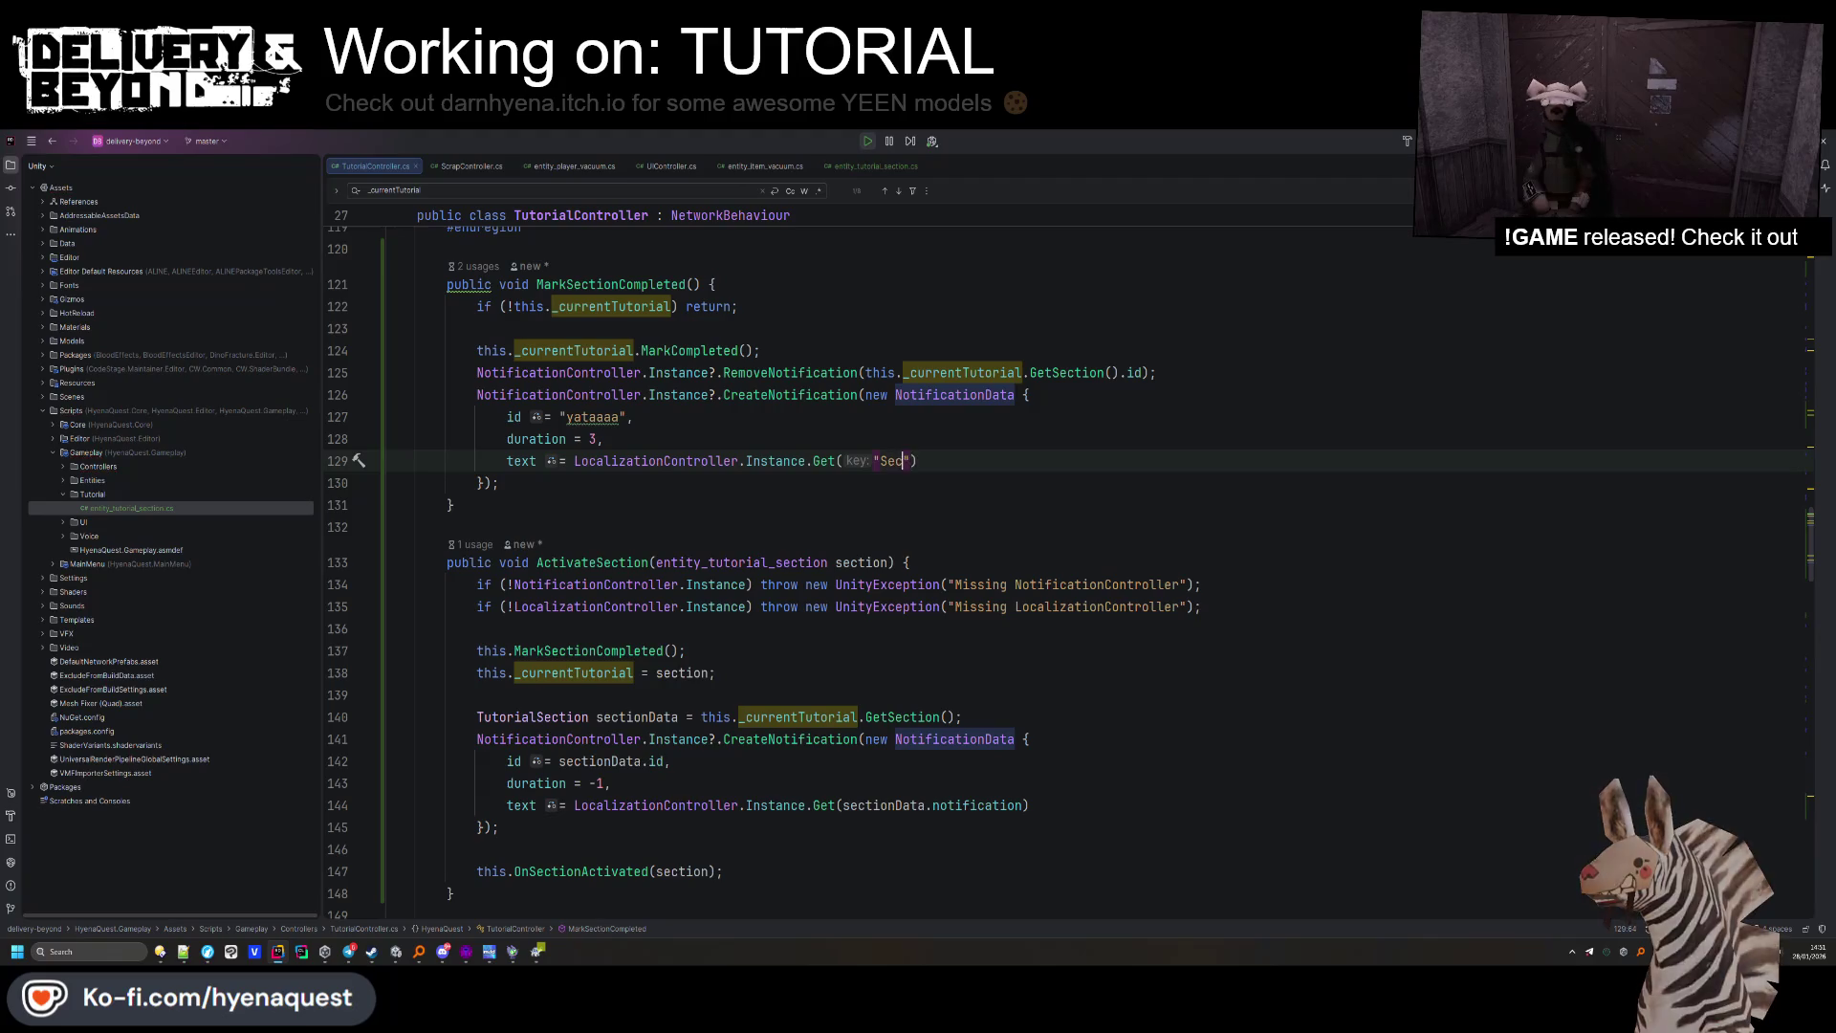
pyautogui.press('BackSpace')
pyautogui.press('BackSpace')
pyautogui.press('BackSpace')
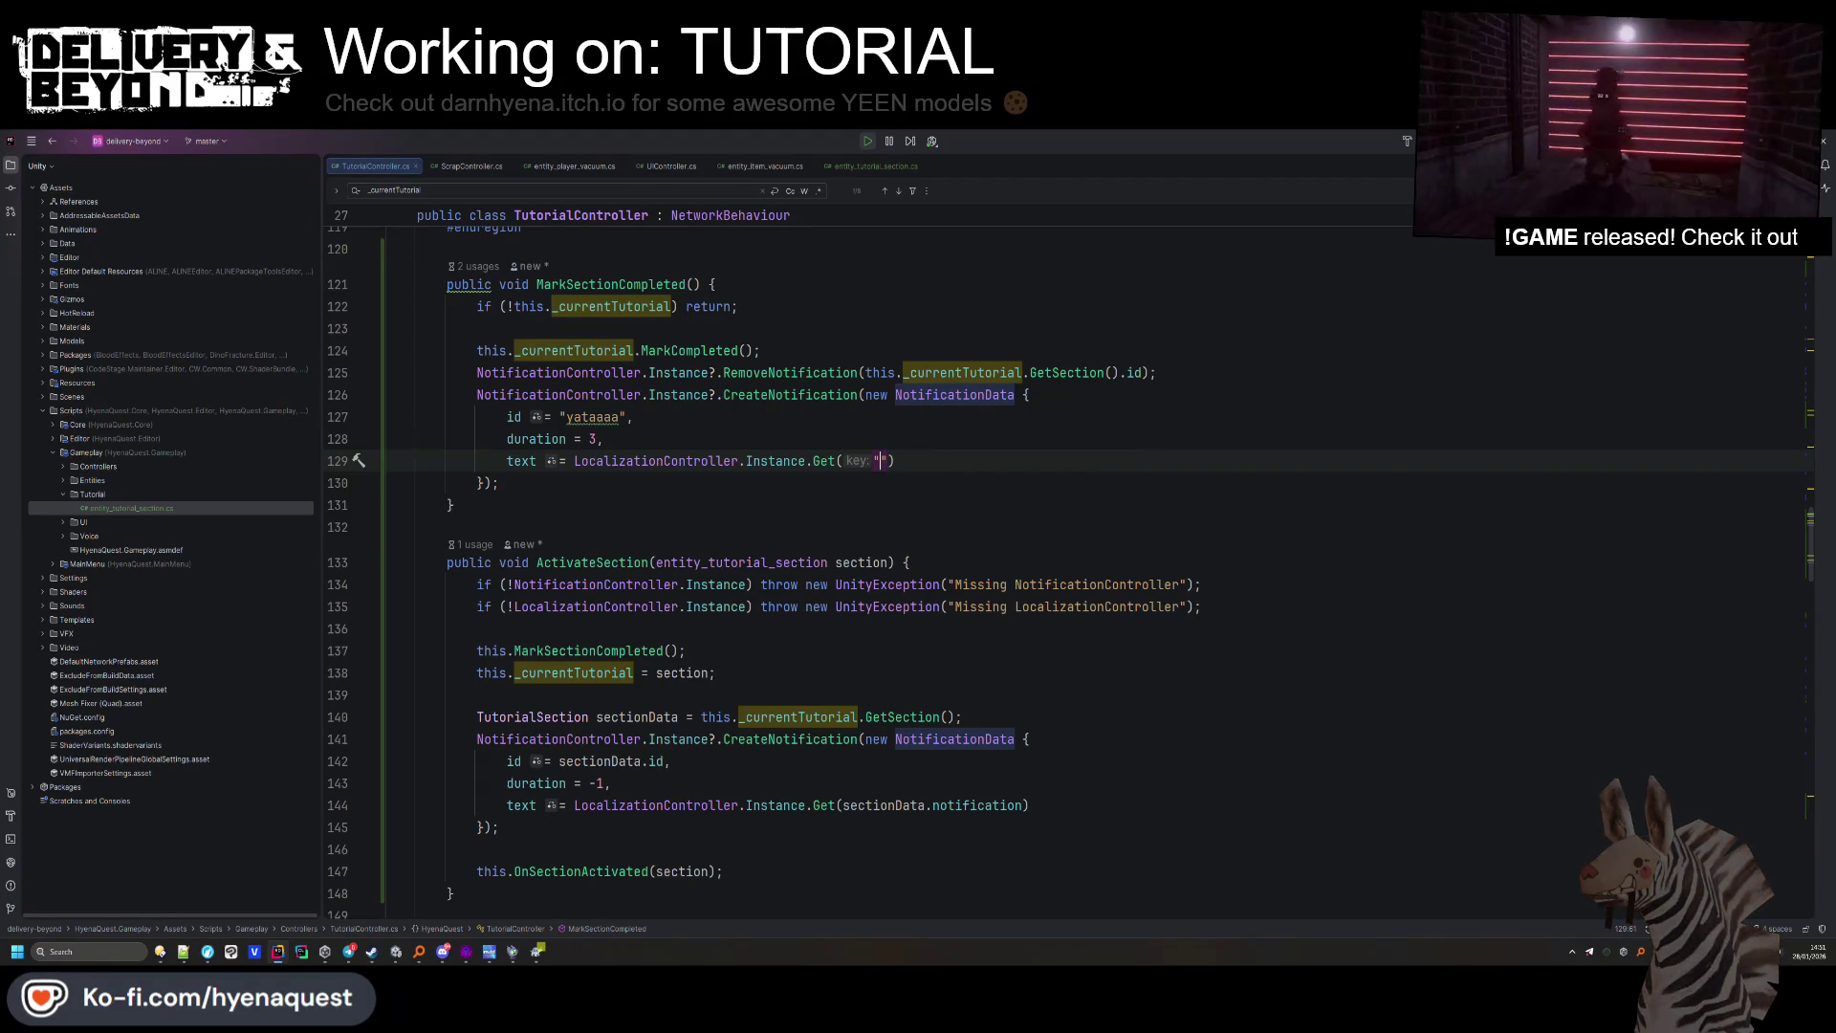
pyautogui.hotkey('alt', 'Tab')
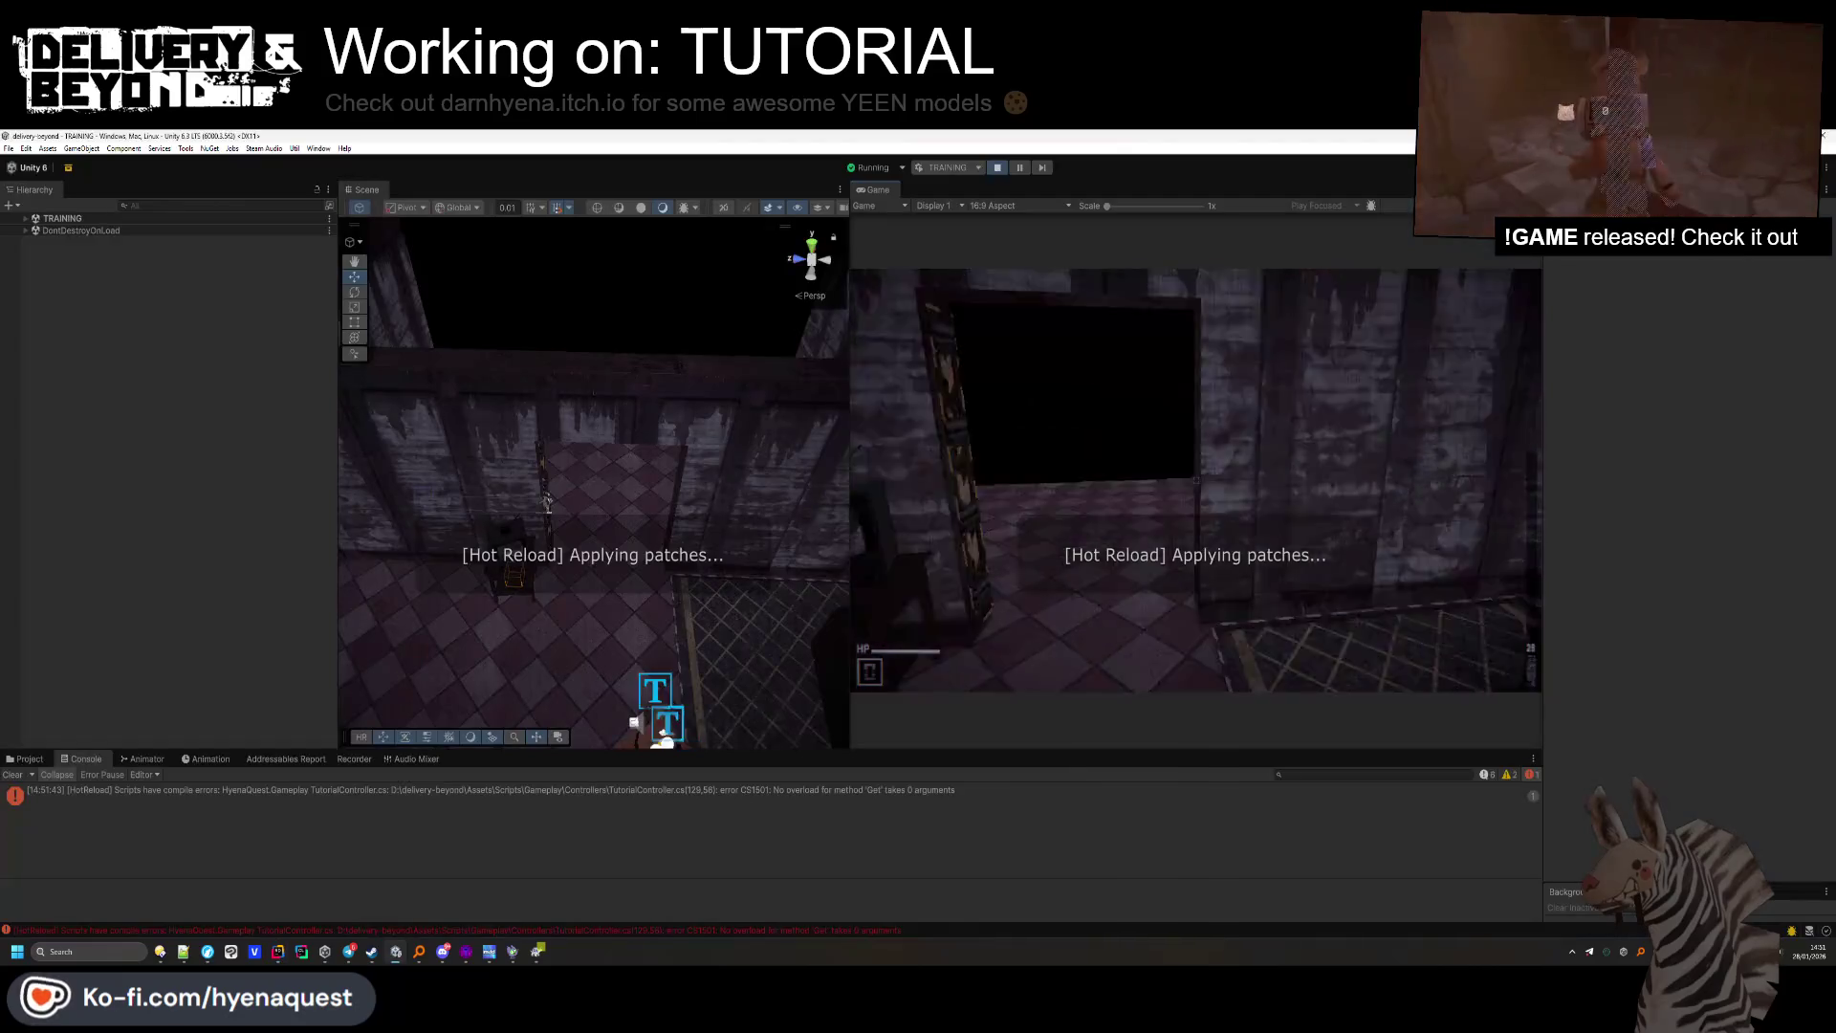
# Stop Play mode and add a training.tutorial.completed entry with its English completion text.
pyautogui.click(999, 167)
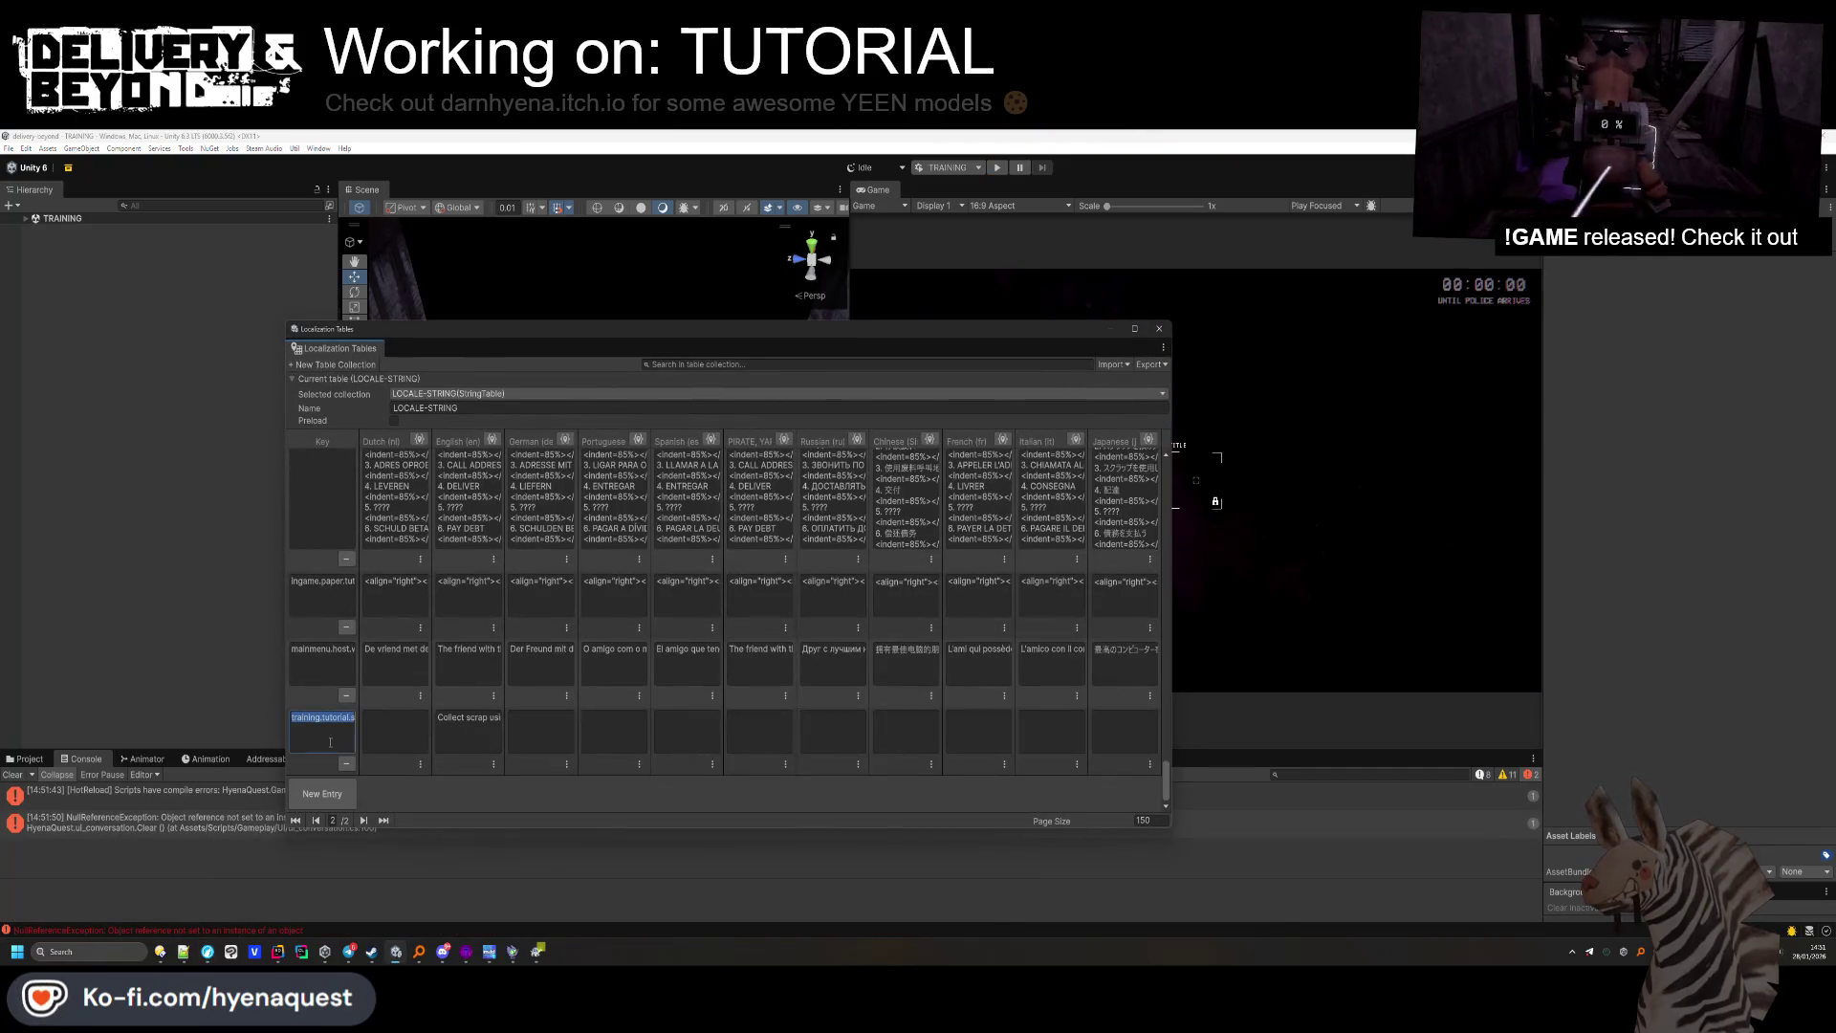
pyautogui.click(322, 793)
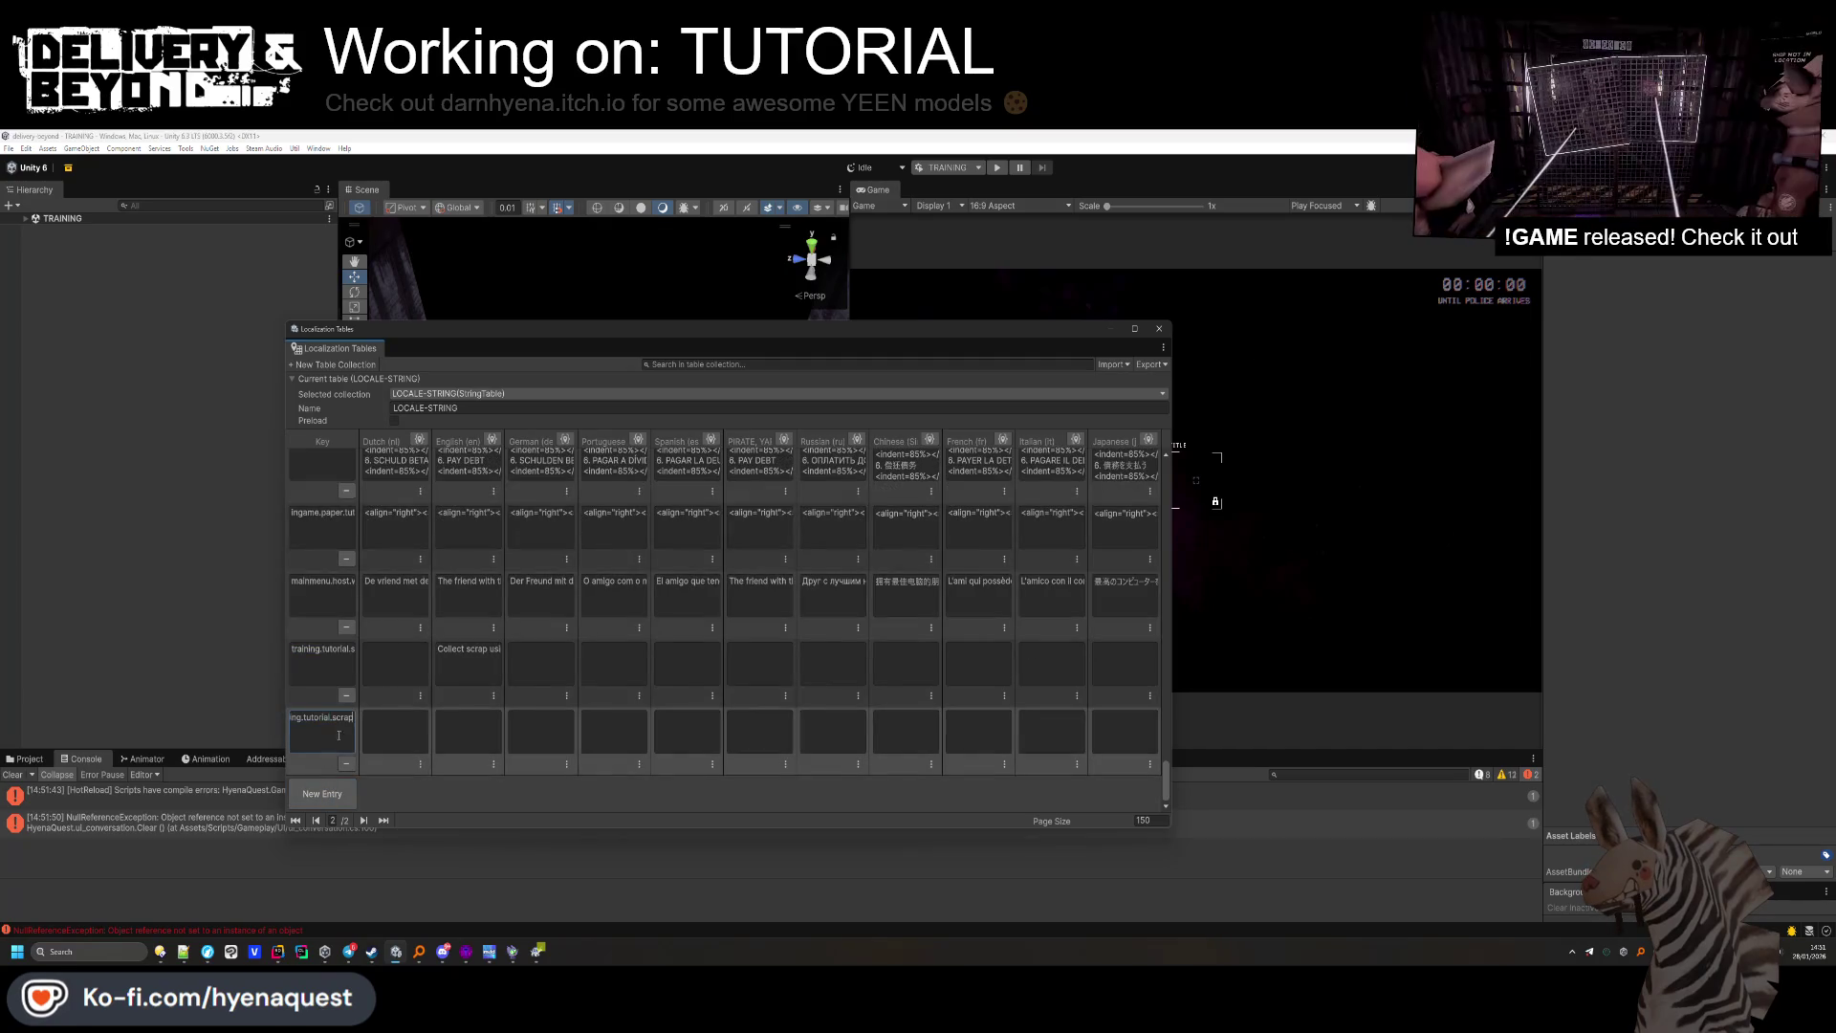
pyautogui.moveTo(1172, 569); pyautogui.dragTo(1587, 569)
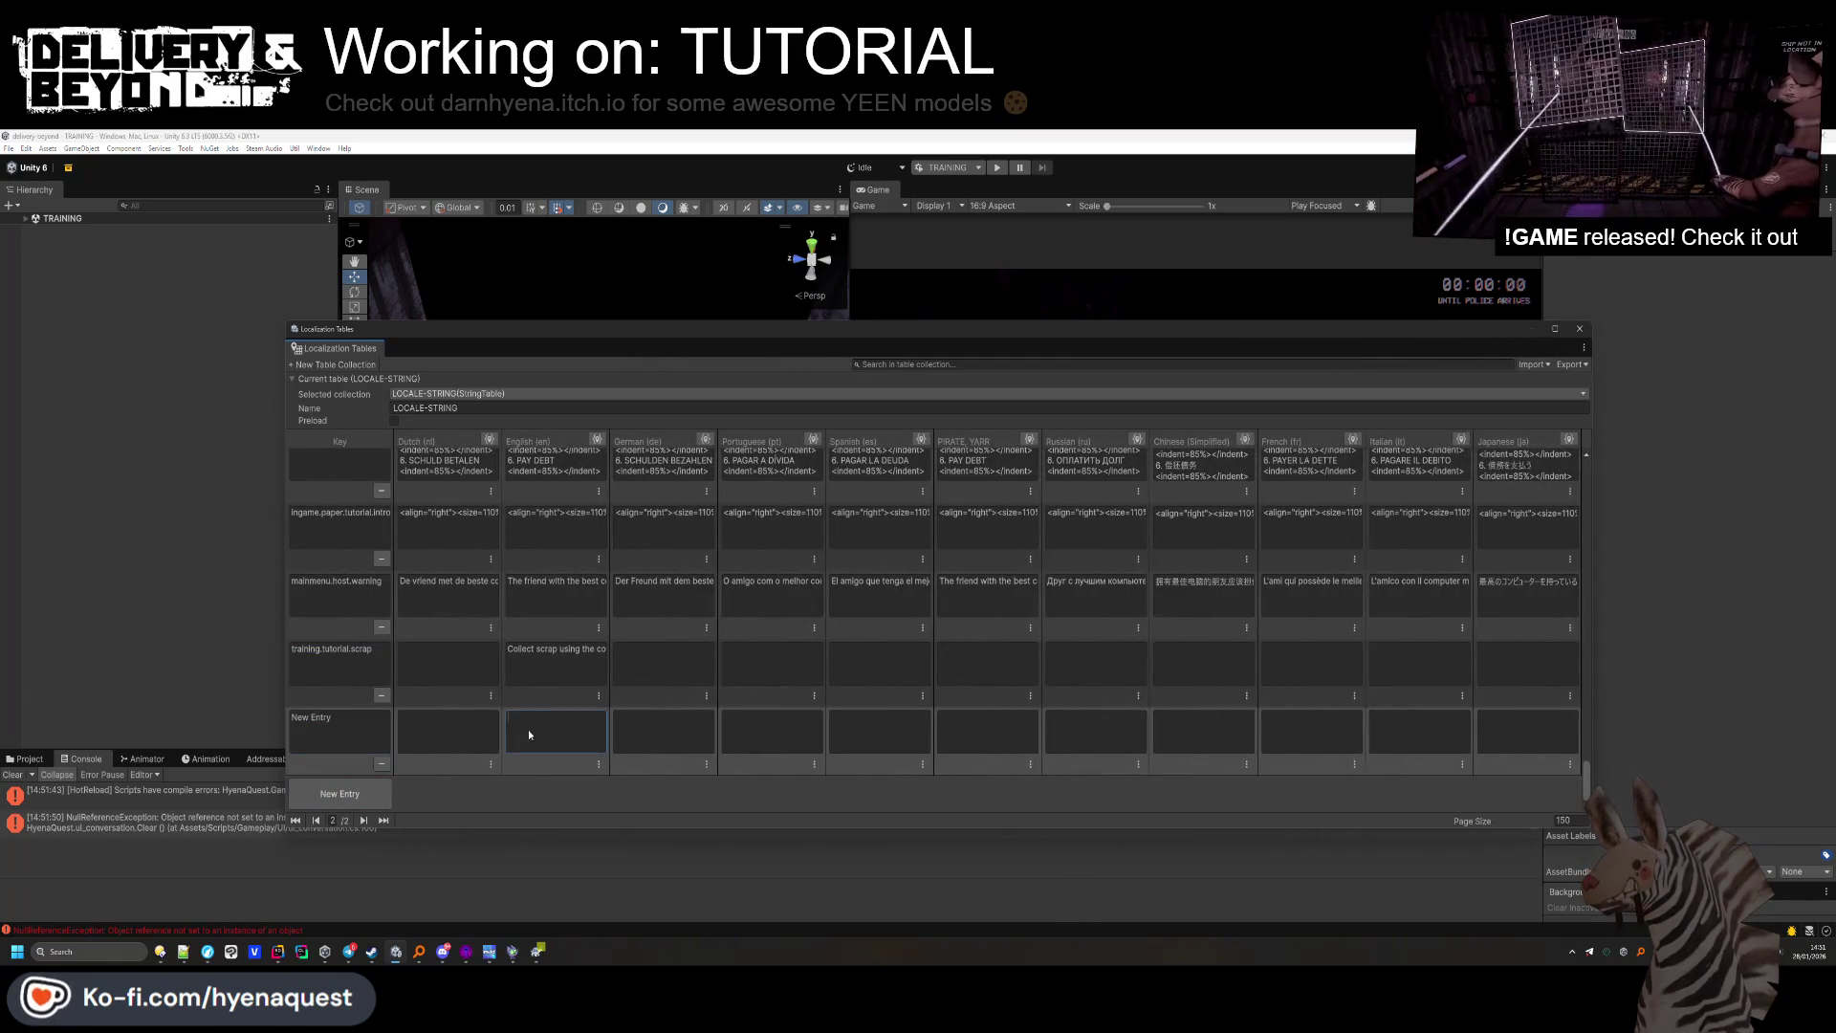
pyautogui.press('BackSpace')
pyautogui.press('BackSpace')
pyautogui.press('BackSpace')
pyautogui.write('completed')
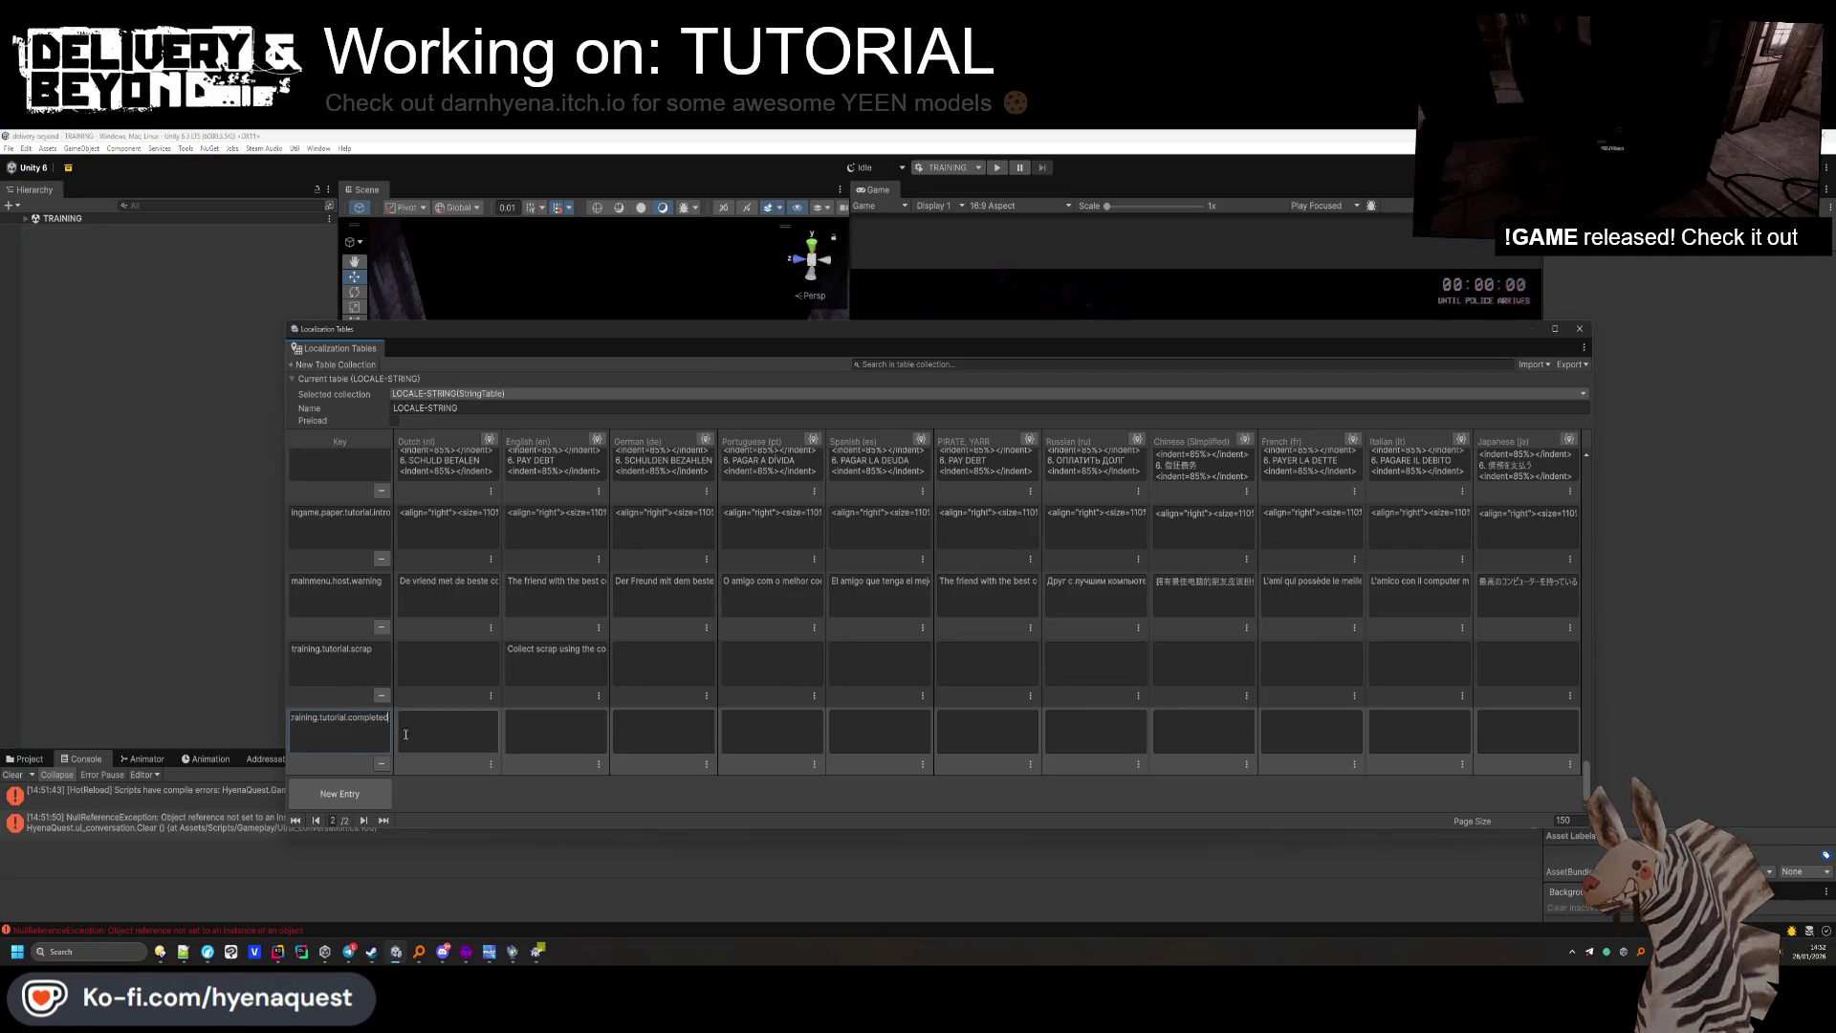
pyautogui.click(524, 732)
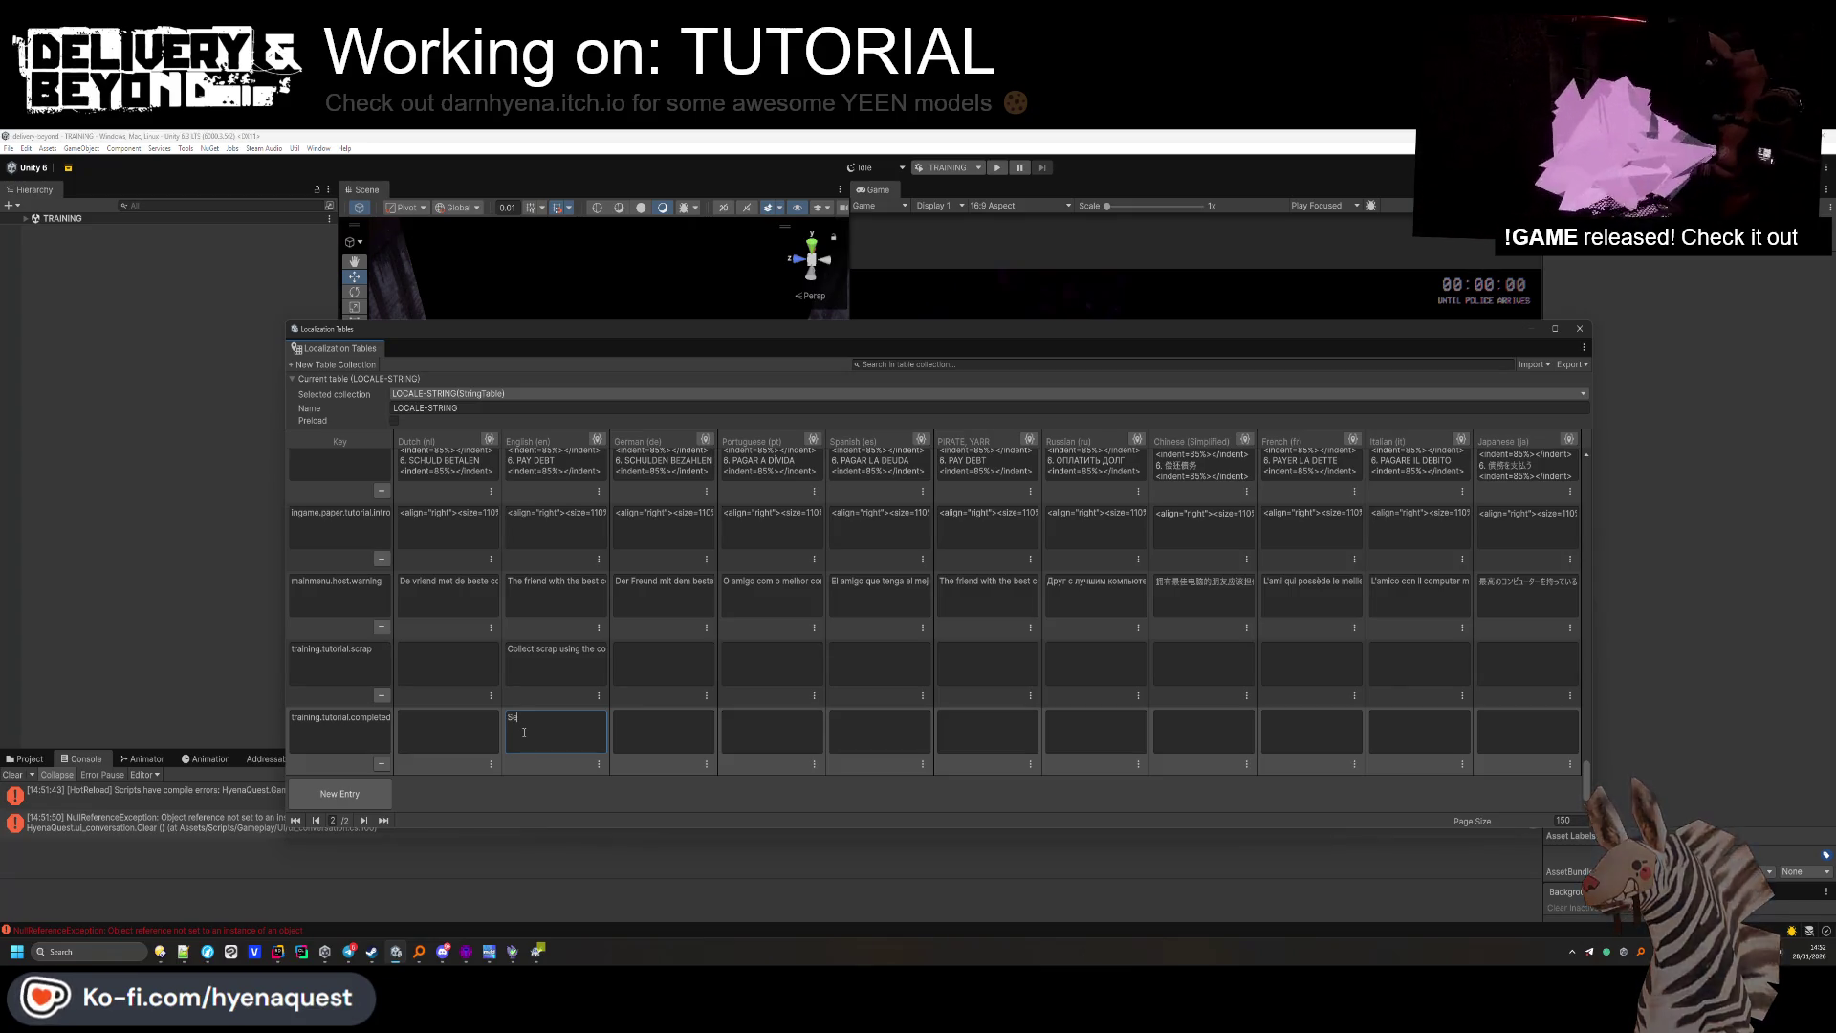
pyautogui.write('Section')
pyautogui.write(' procee')
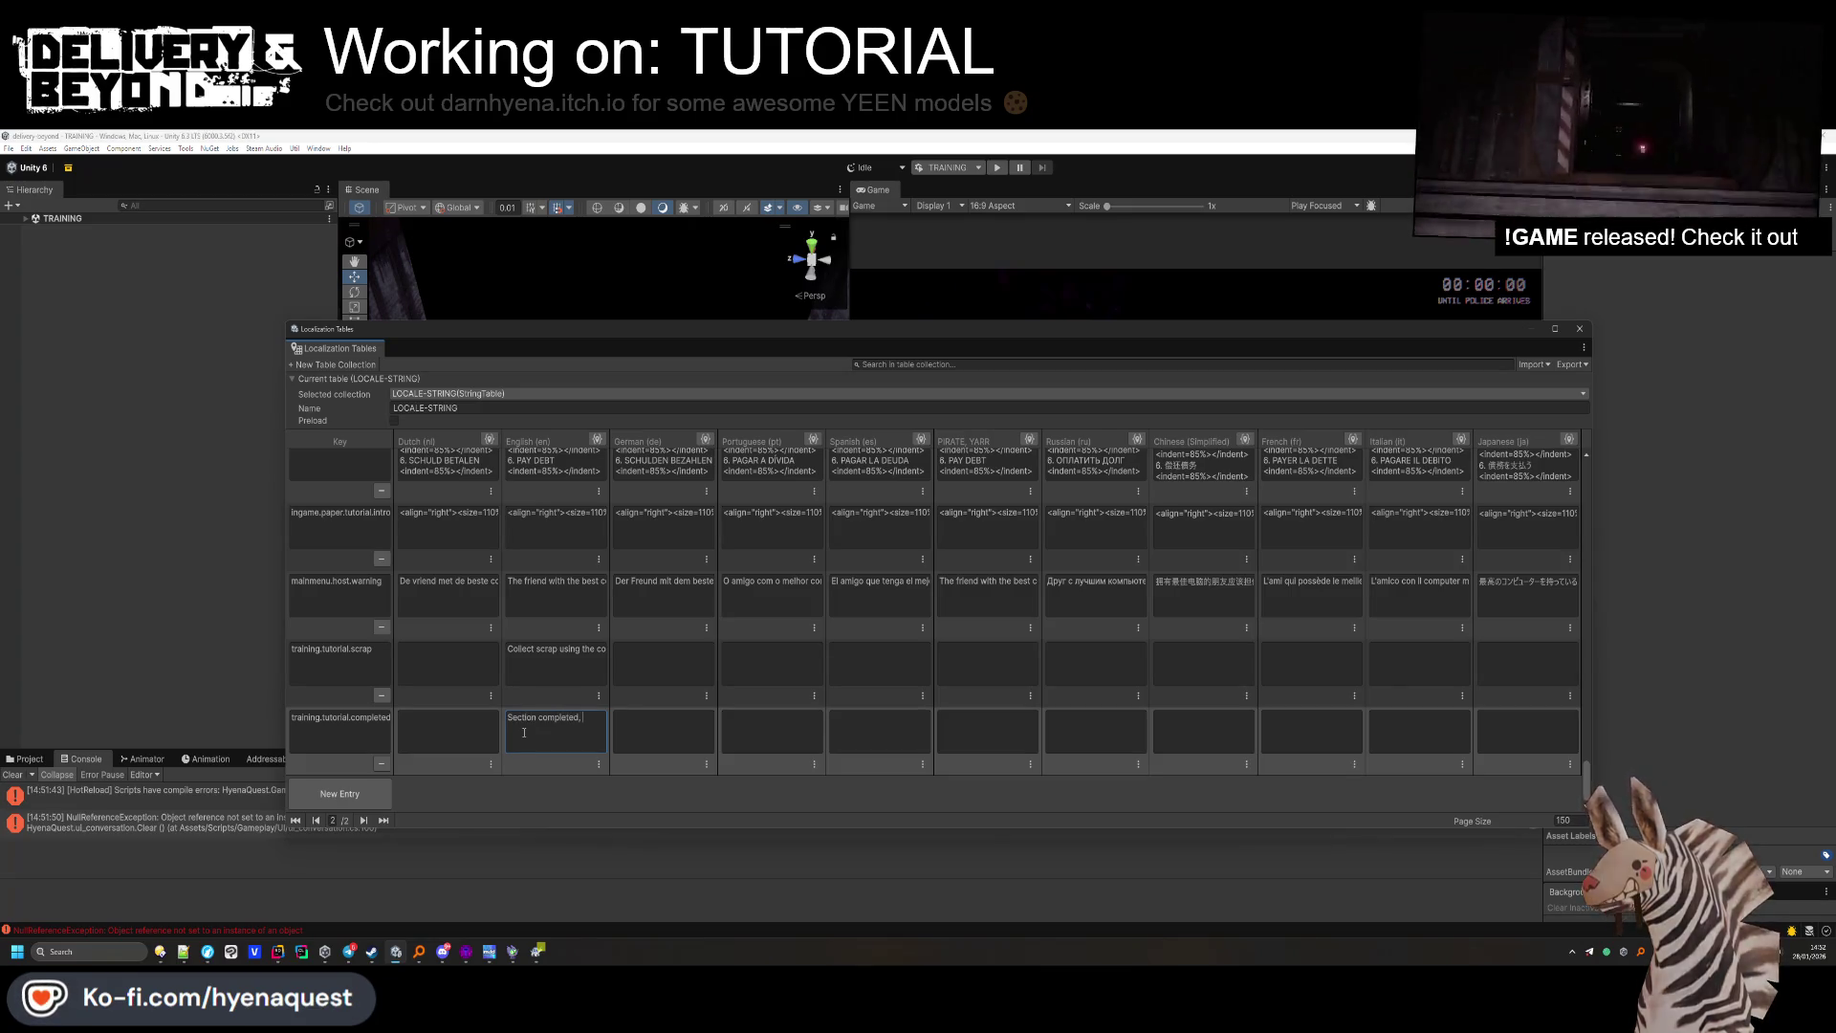
pyautogui.write(' to the next area')
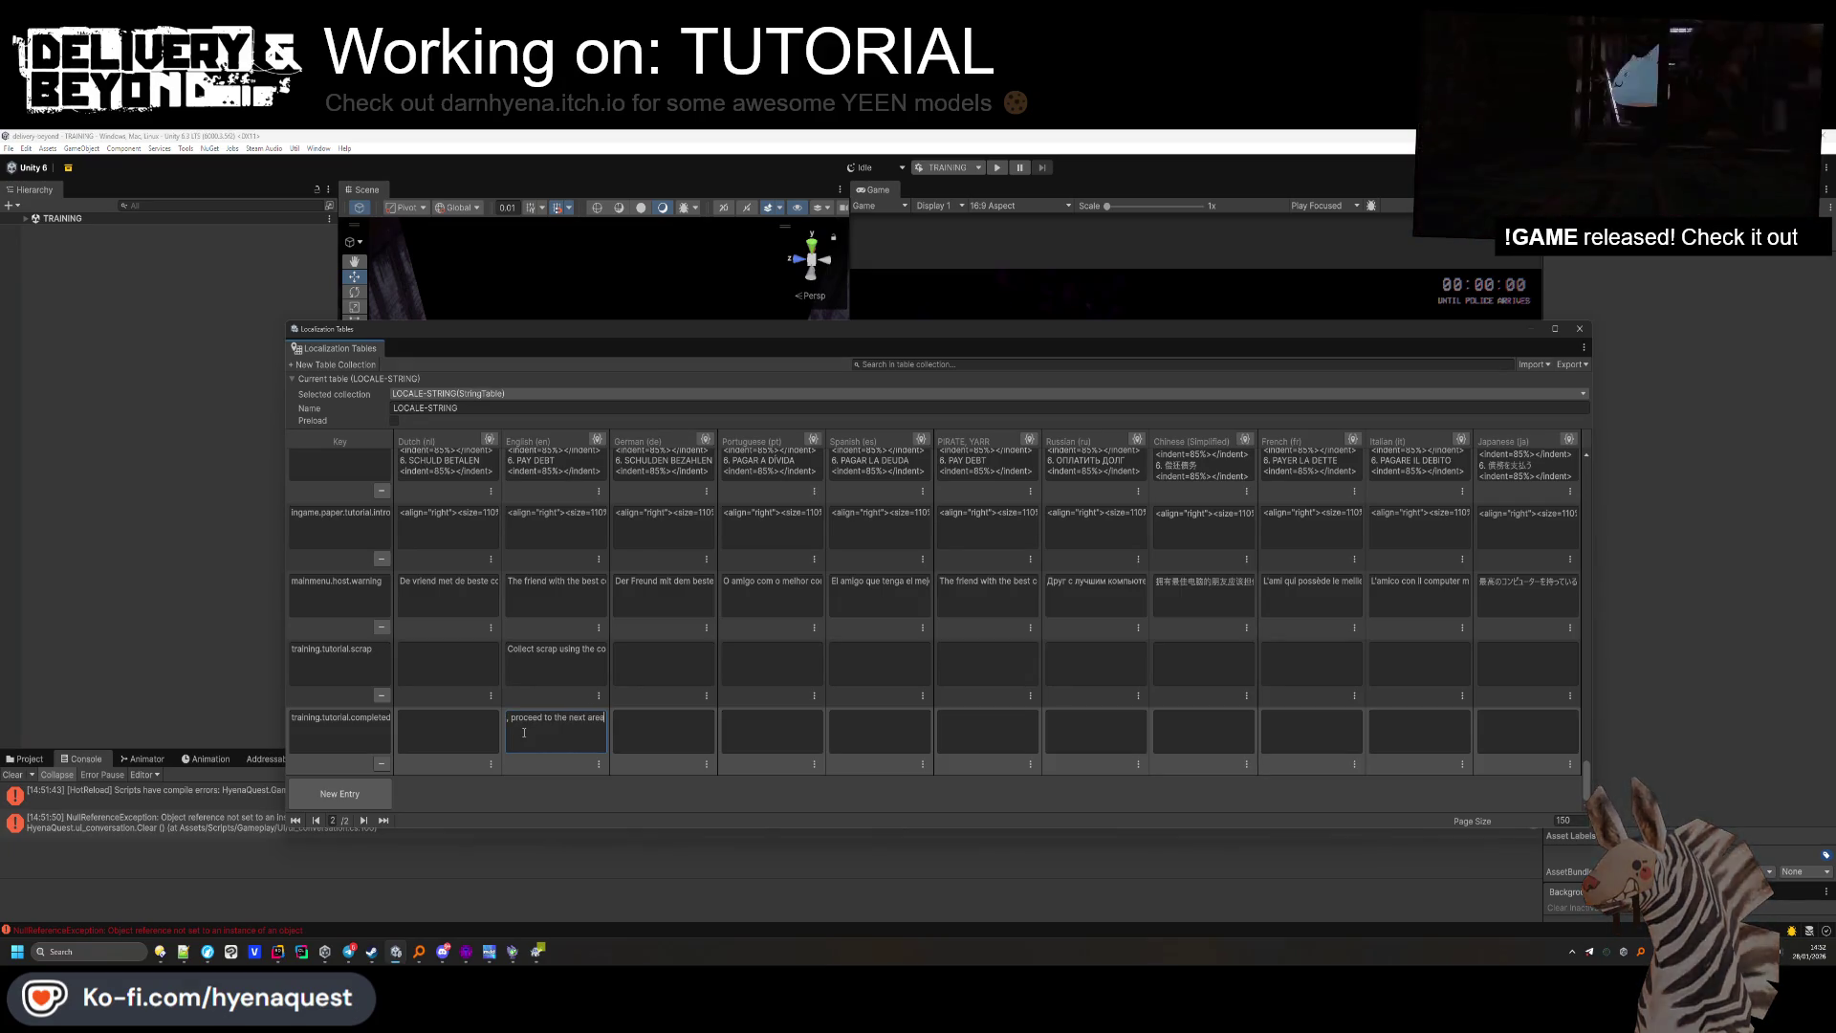
pyautogui.click(591, 739)
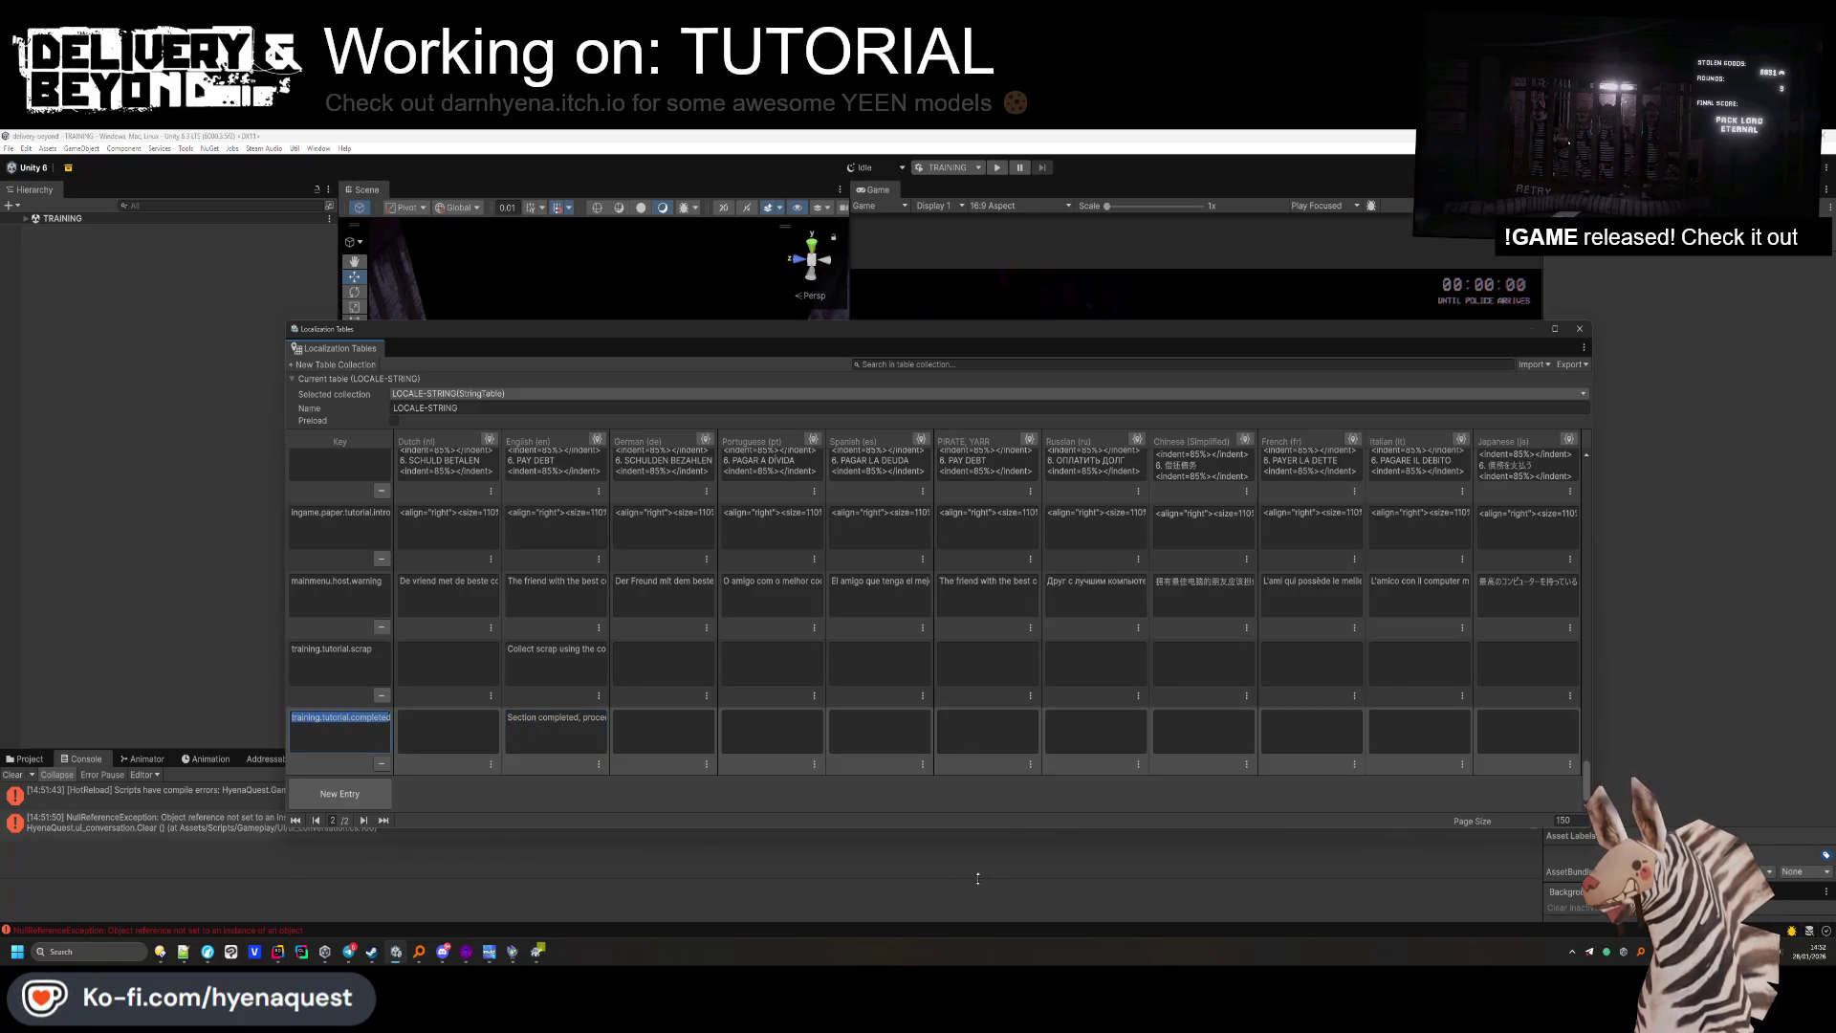
# Shrink the Localization Tables window, show the project assets and turn the Scene view toward the shelf.
pyautogui.moveTo(1478, 334)
pyautogui.mouseDown()
pyautogui.moveTo(829, 370)
pyautogui.moveTo(860, 366)
pyautogui.mouseUp()
pyautogui.moveTo(974, 436); pyautogui.dragTo(5, 436)
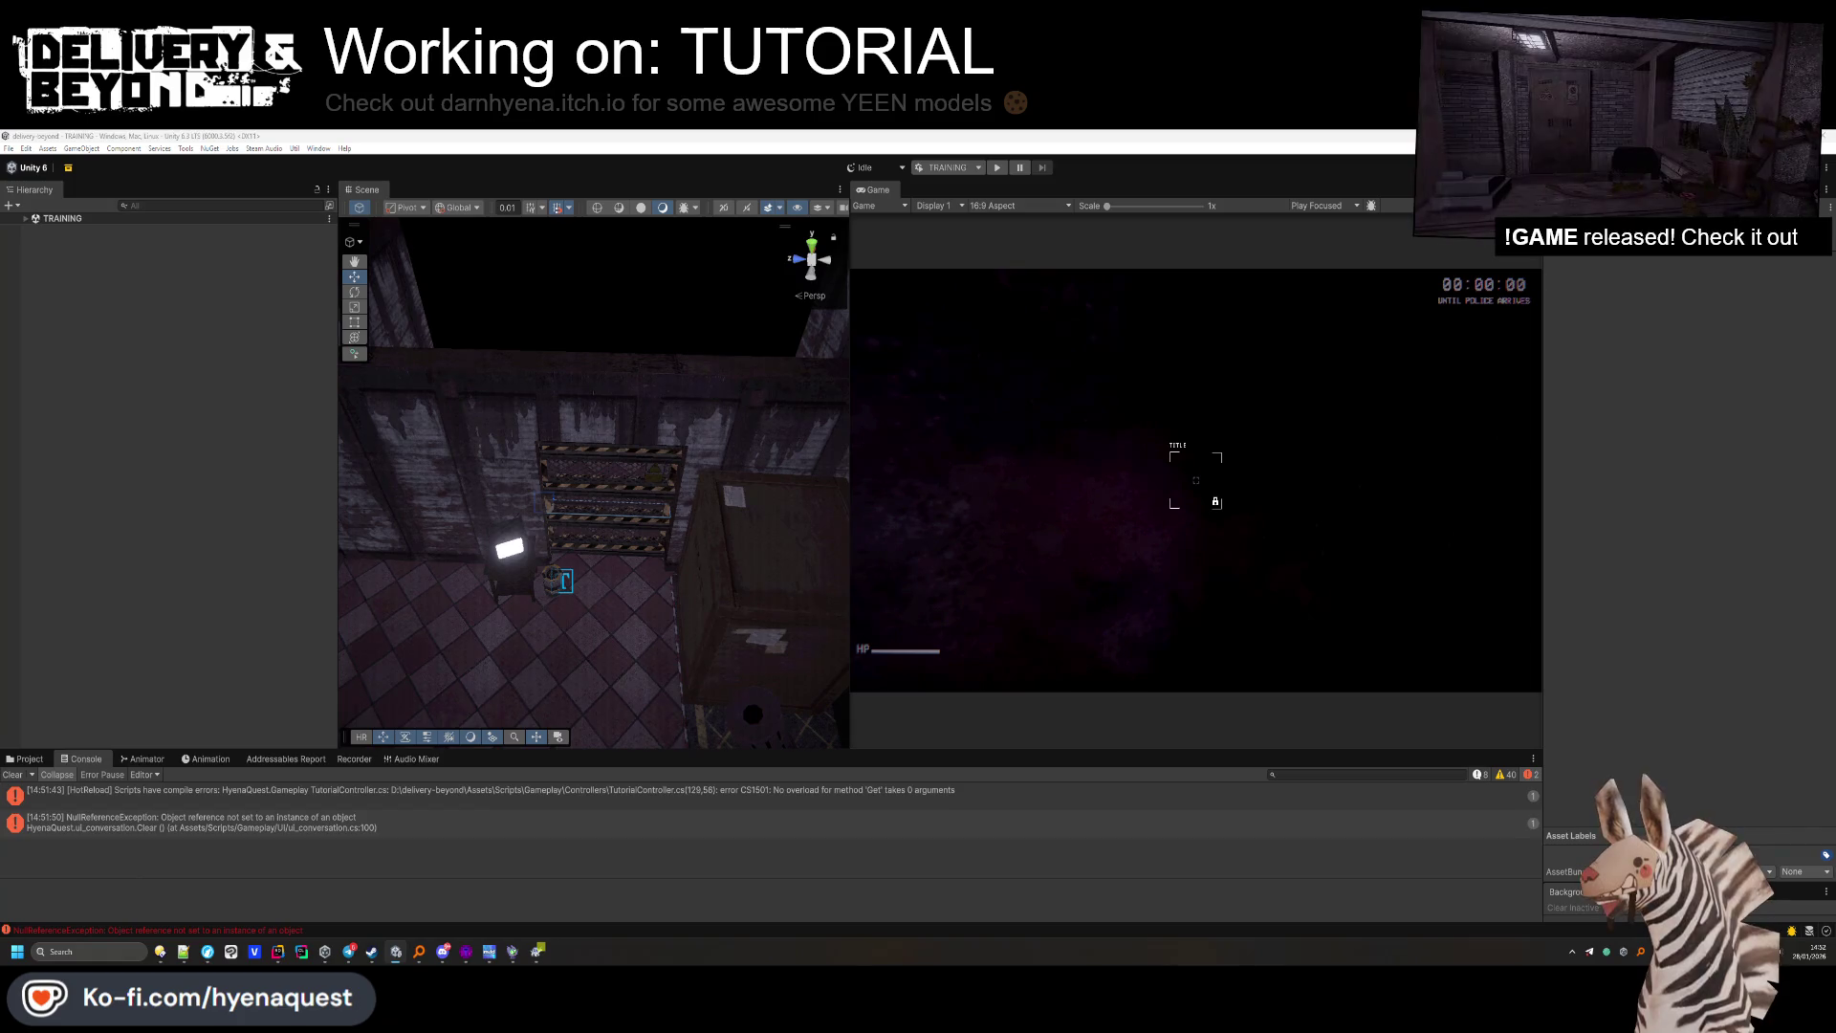
pyautogui.click(30, 759)
pyautogui.moveTo(670, 517)
pyautogui.mouseDown()
pyautogui.moveTo(704, 513)
pyautogui.moveTo(593, 469)
pyautogui.mouseUp()
pyautogui.scroll(2, 631, 478)
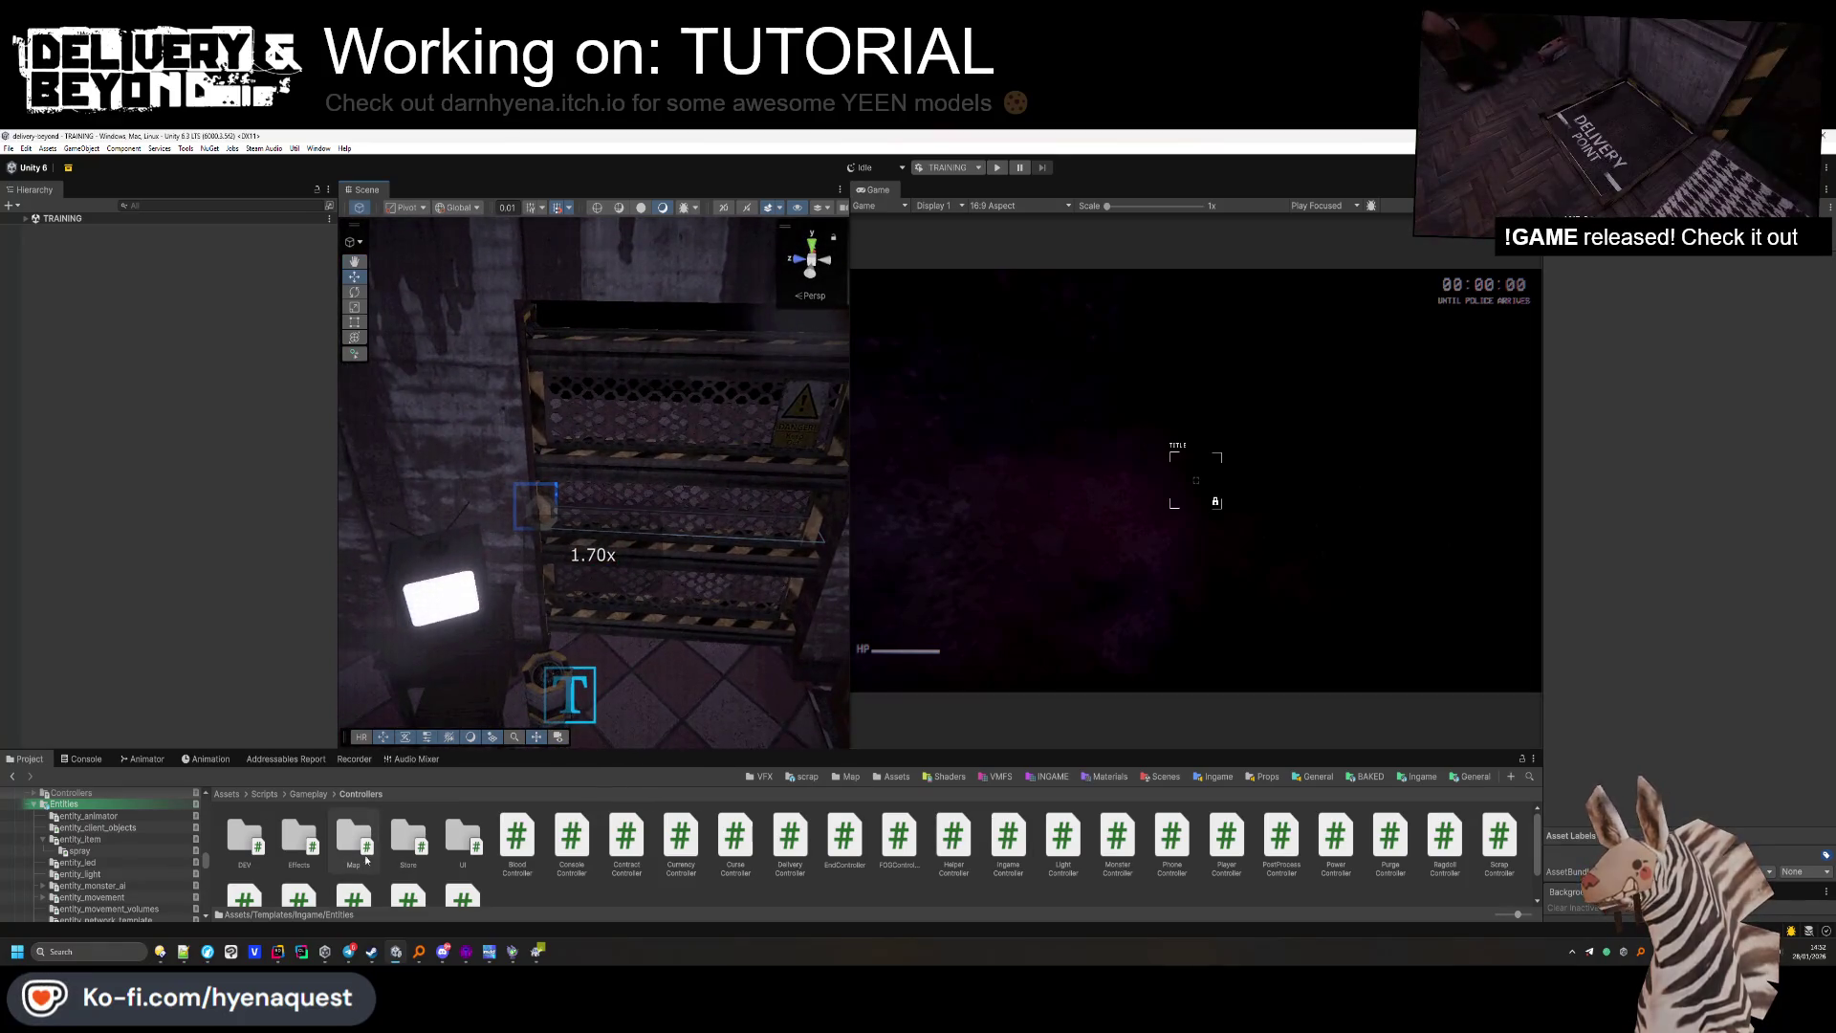
pyautogui.hotkey('alt', 'Tab')
pyautogui.click(619, 417)
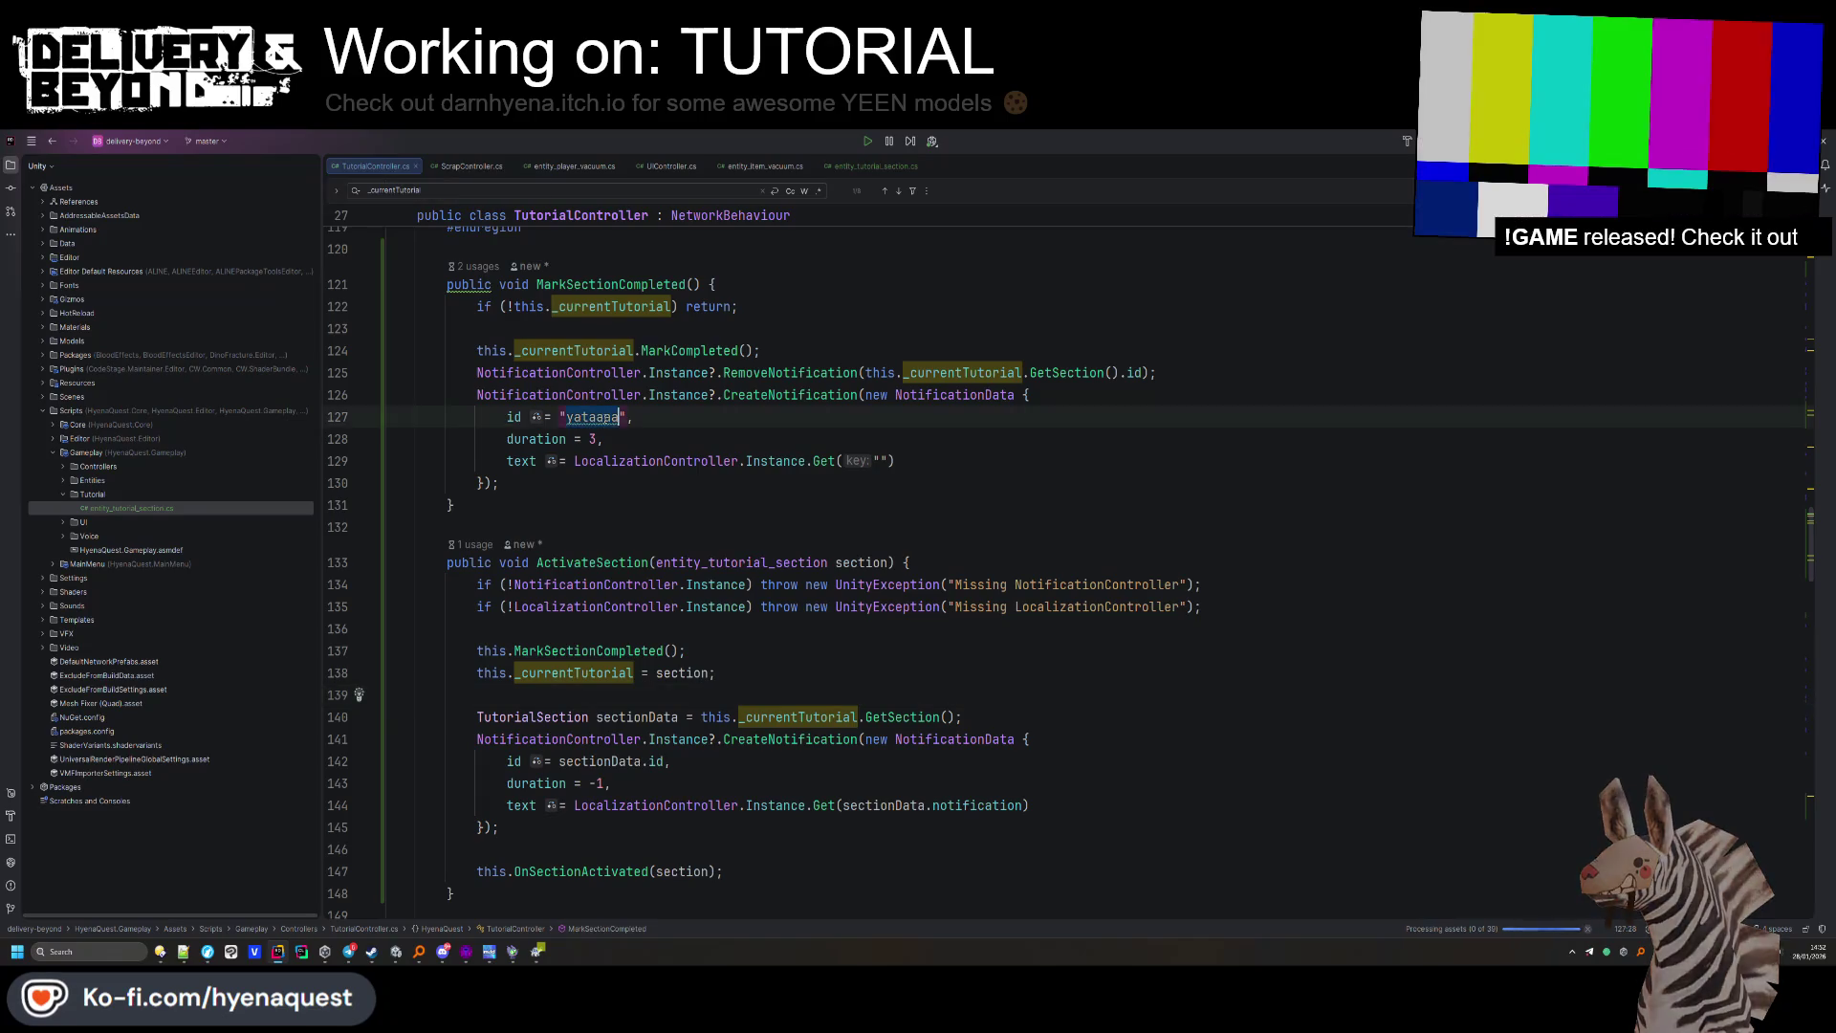
# Put the training.tutorial.completed key into Get() and start a new argument line.
pyautogui.click(878, 461)
pyautogui.write('training.tutorial.completed')
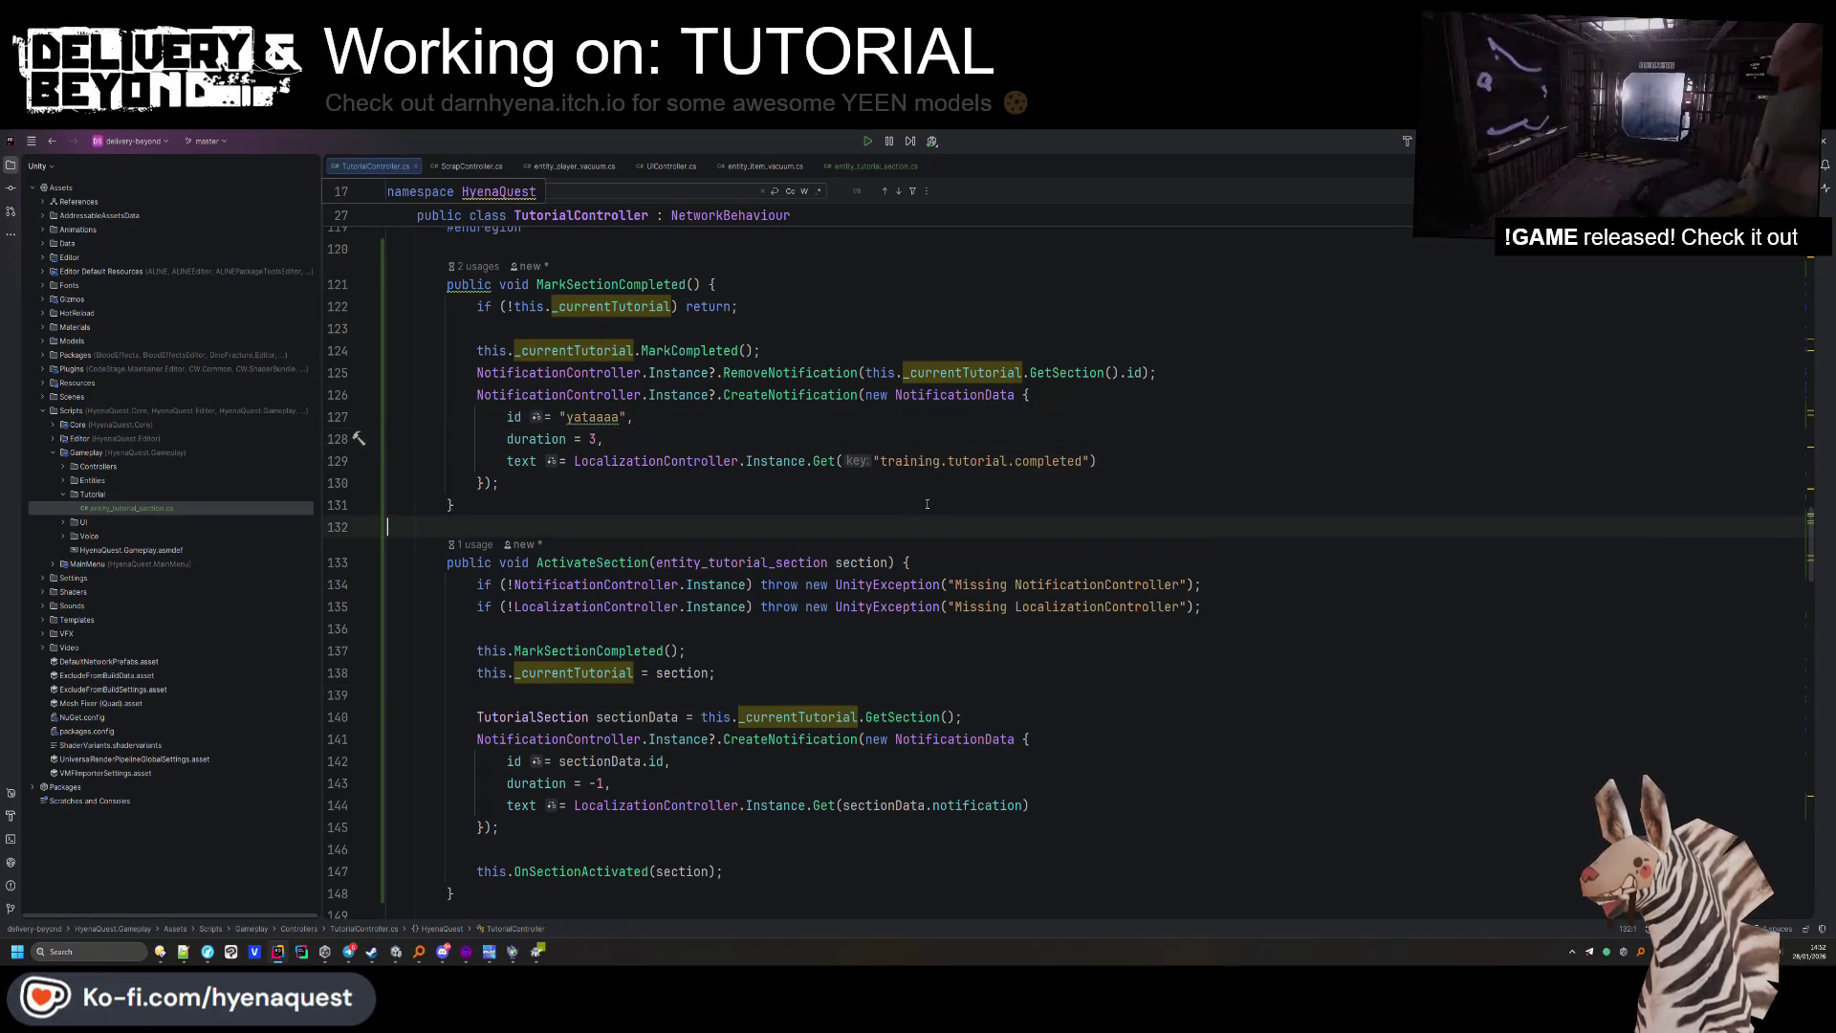
pyautogui.click(595, 395)
pyautogui.click(618, 432)
pyautogui.click(1206, 460)
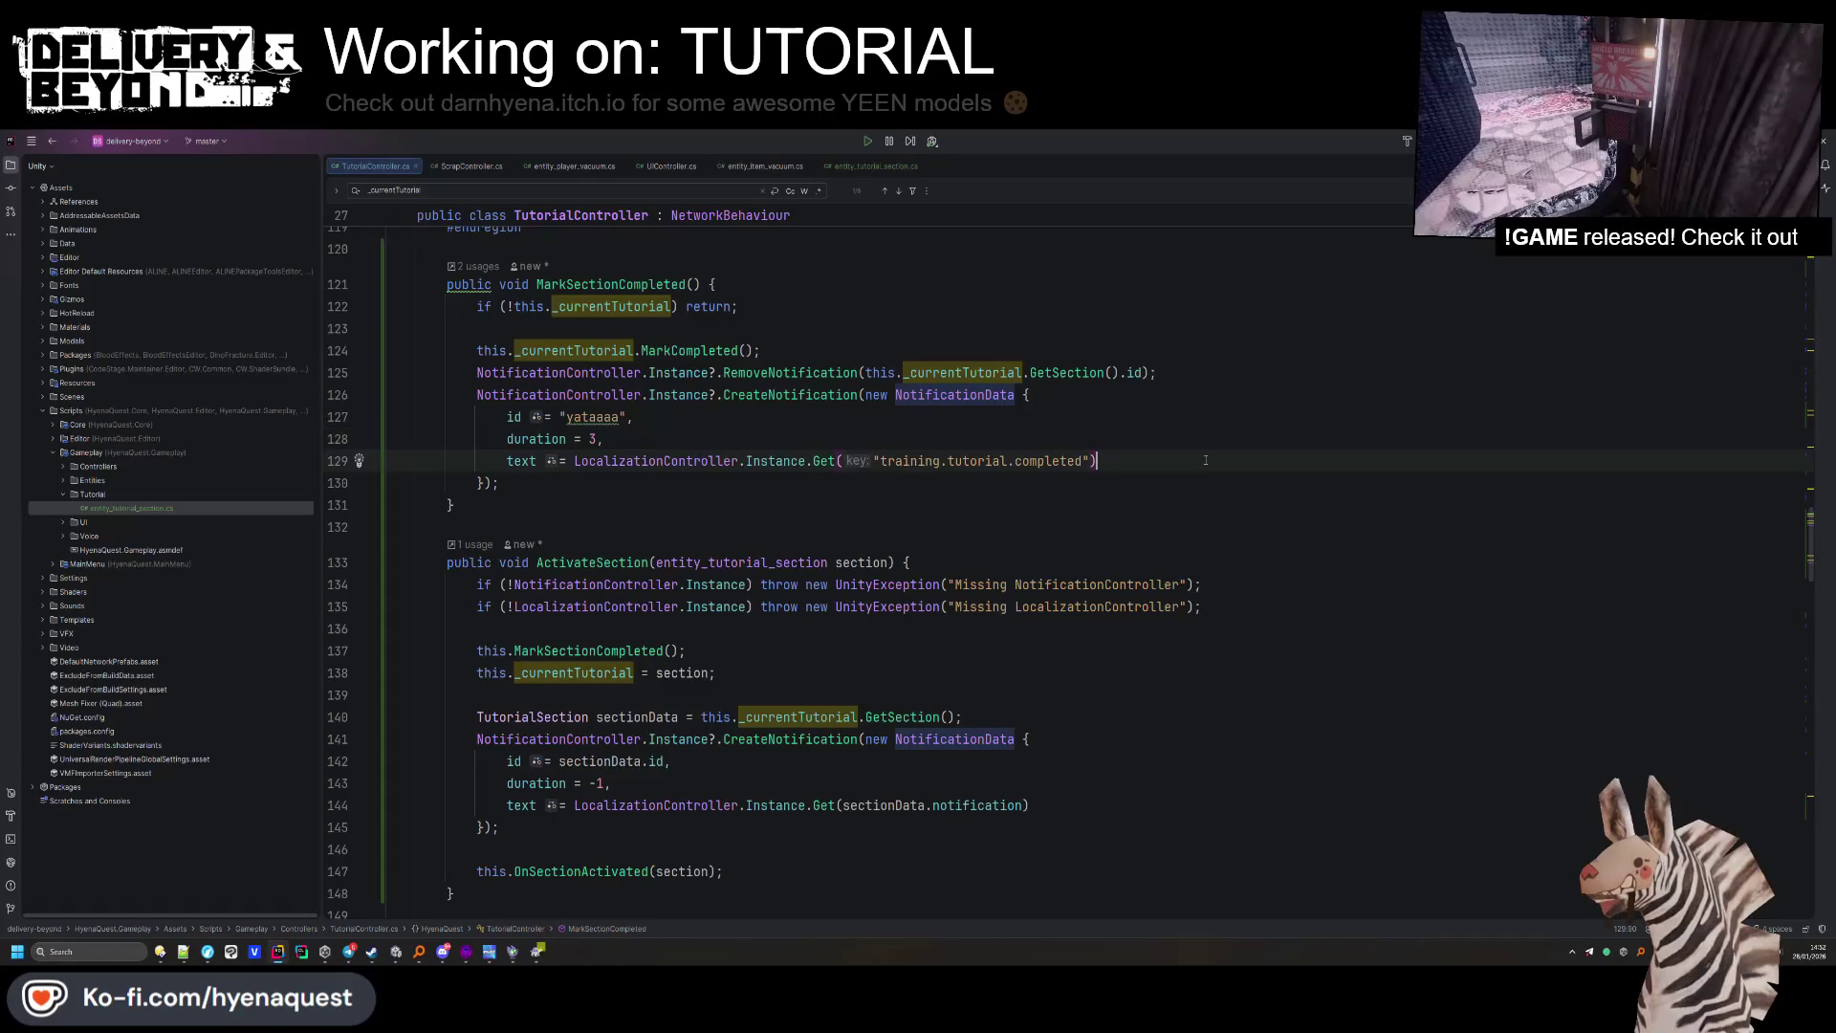
pyautogui.write(',')
pyautogui.press('Return')
# Add a soundEffect argument and a soundVolume of 0.4F to the notification.
pyautogui.write('sound')
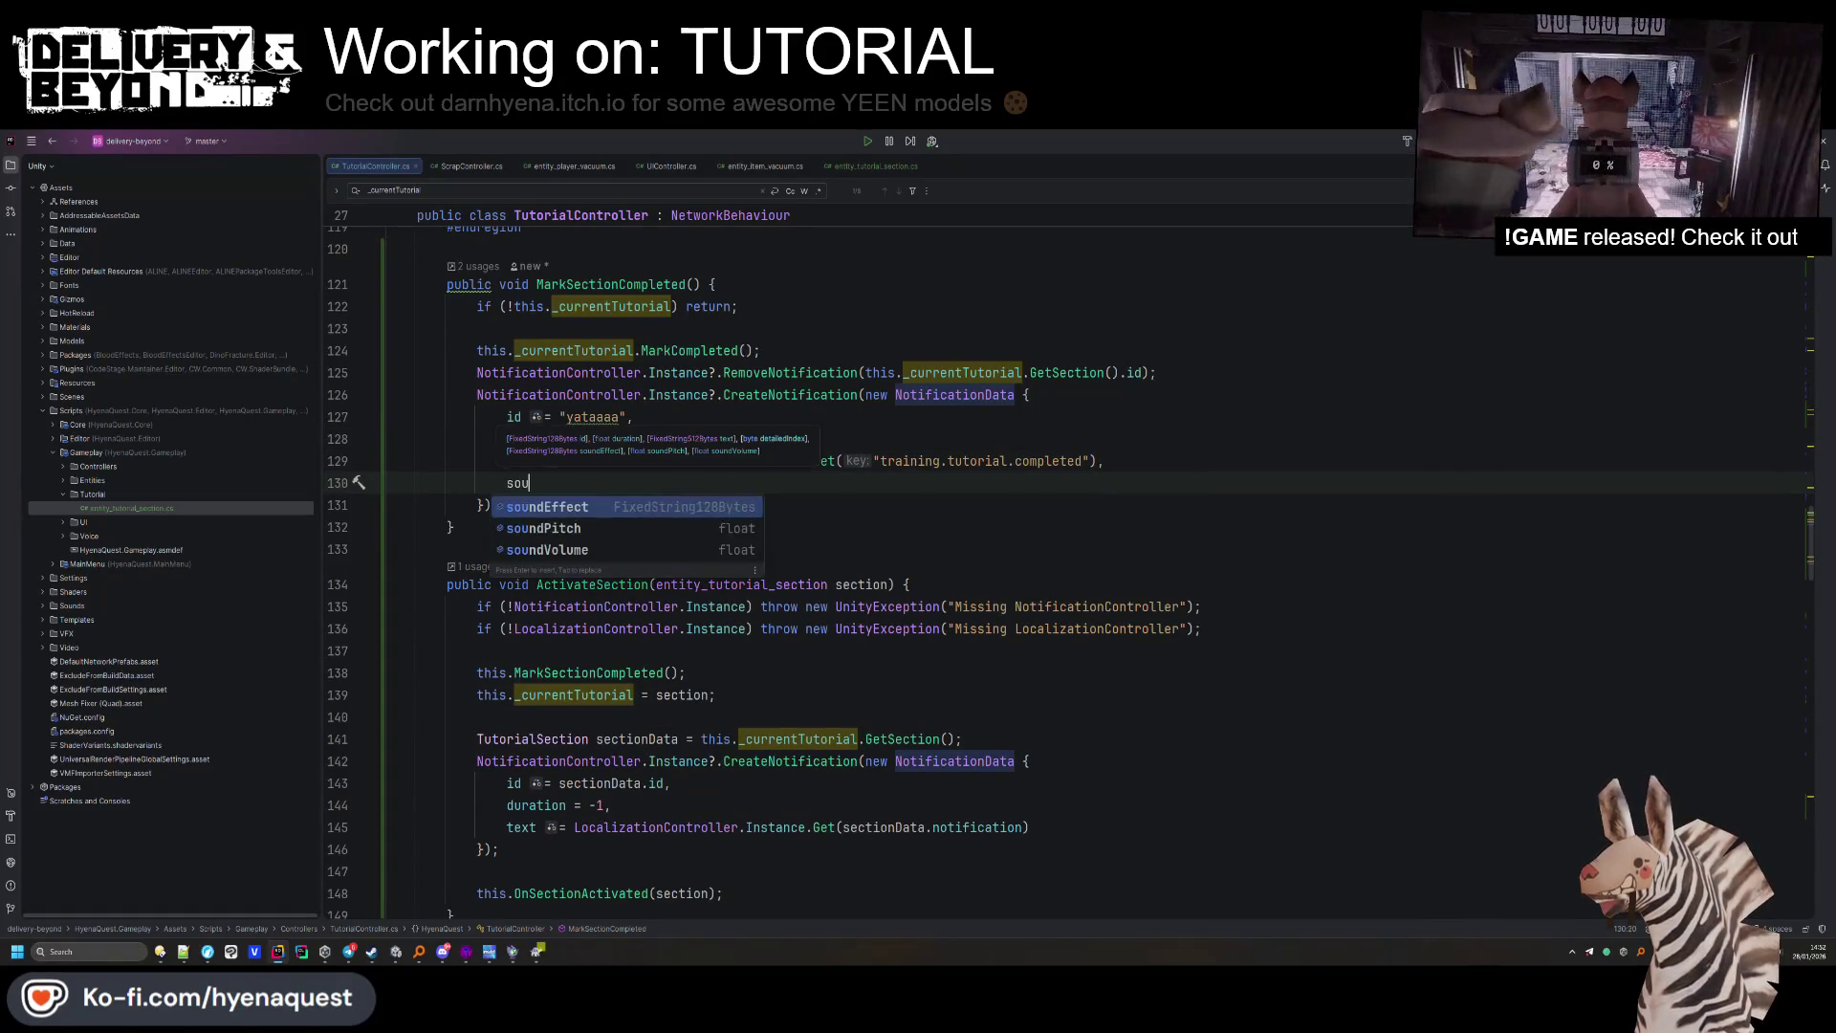
pyautogui.press('Return')
pyautogui.write('"')
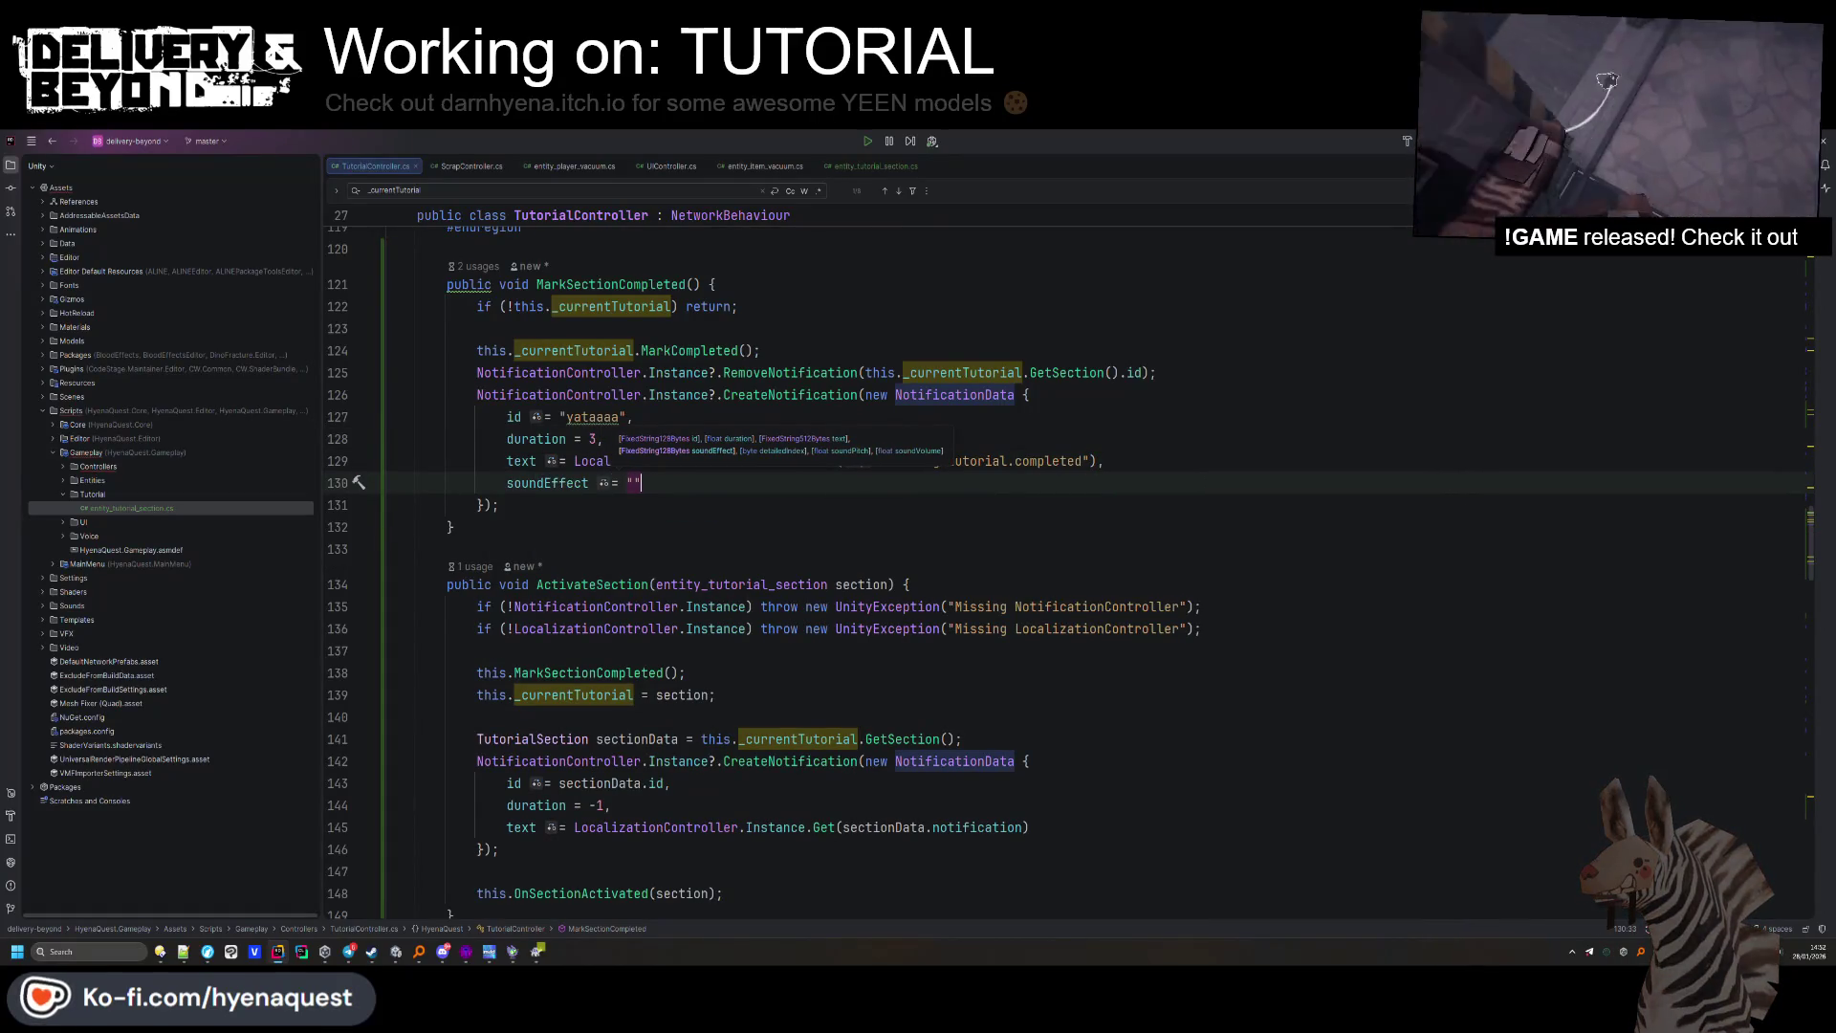
pyautogui.press('End')
pyautogui.write(',')
pyautogui.press('Return')
pyautogui.write('sound')
pyautogui.press('Down')
pyautogui.press('Return')
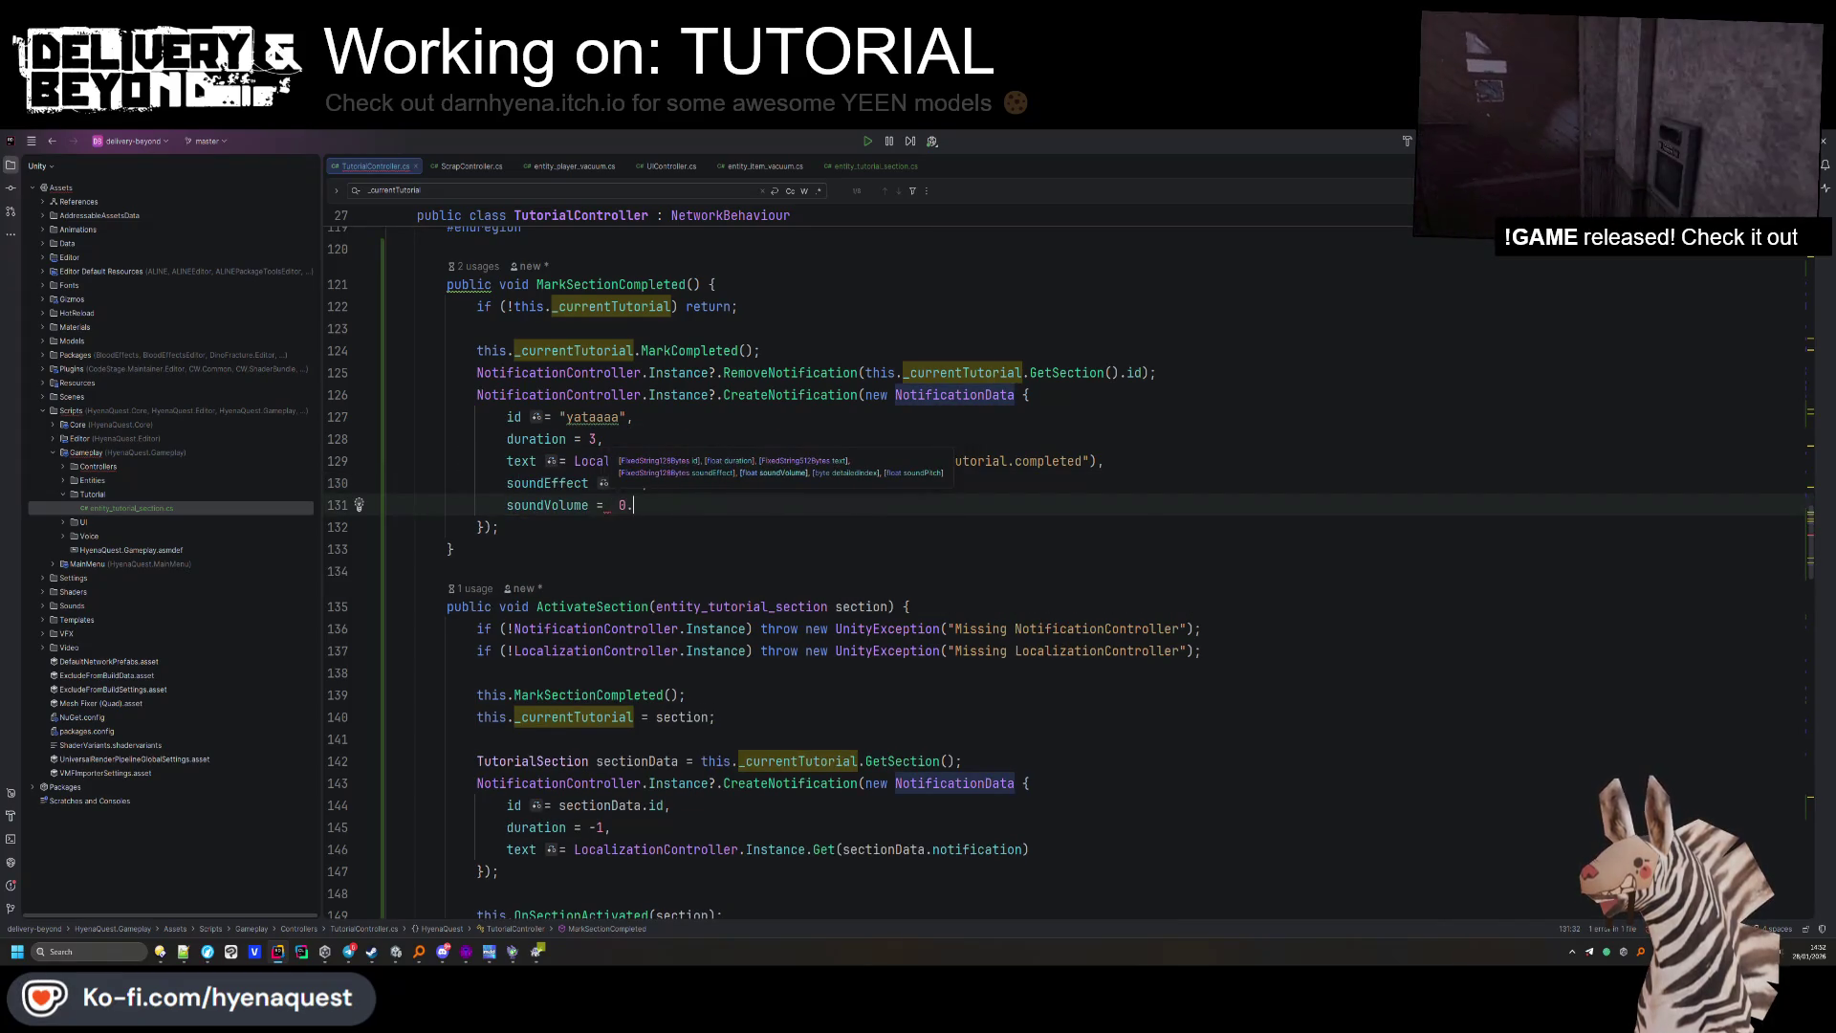
pyautogui.write('0.4F')
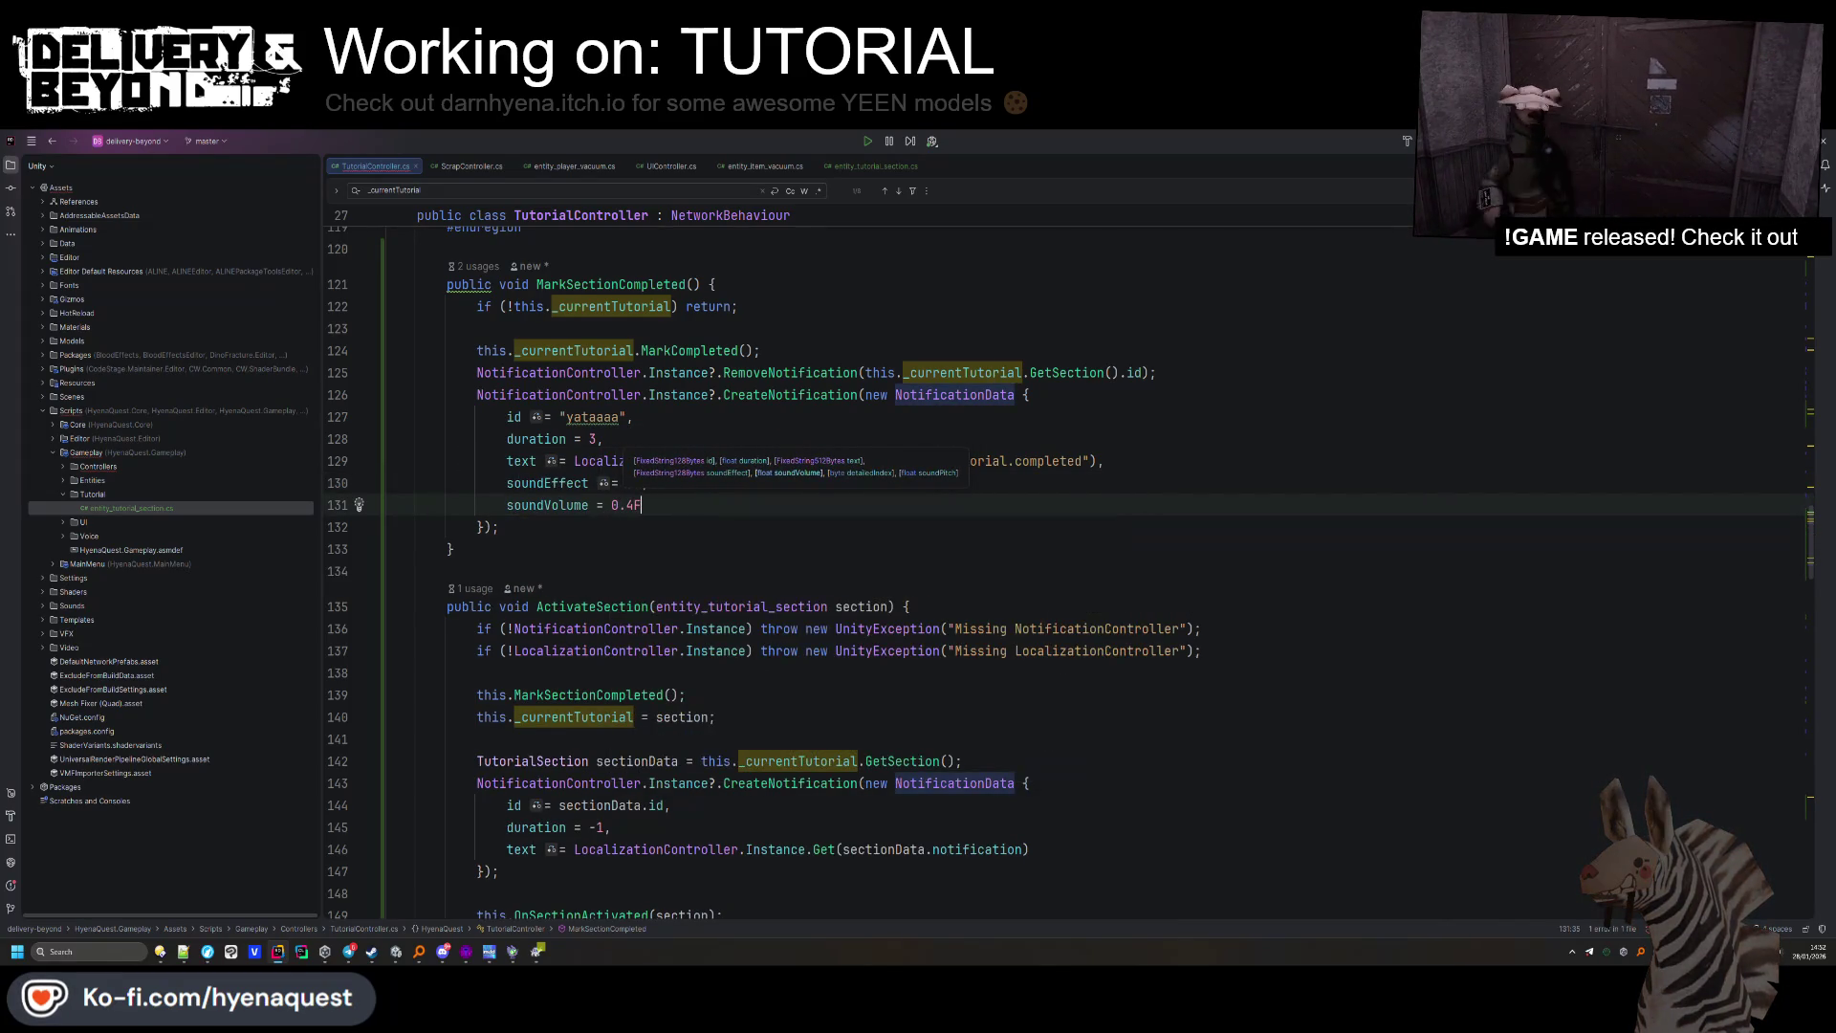
pyautogui.click(1359, 453)
pyautogui.press('Return')
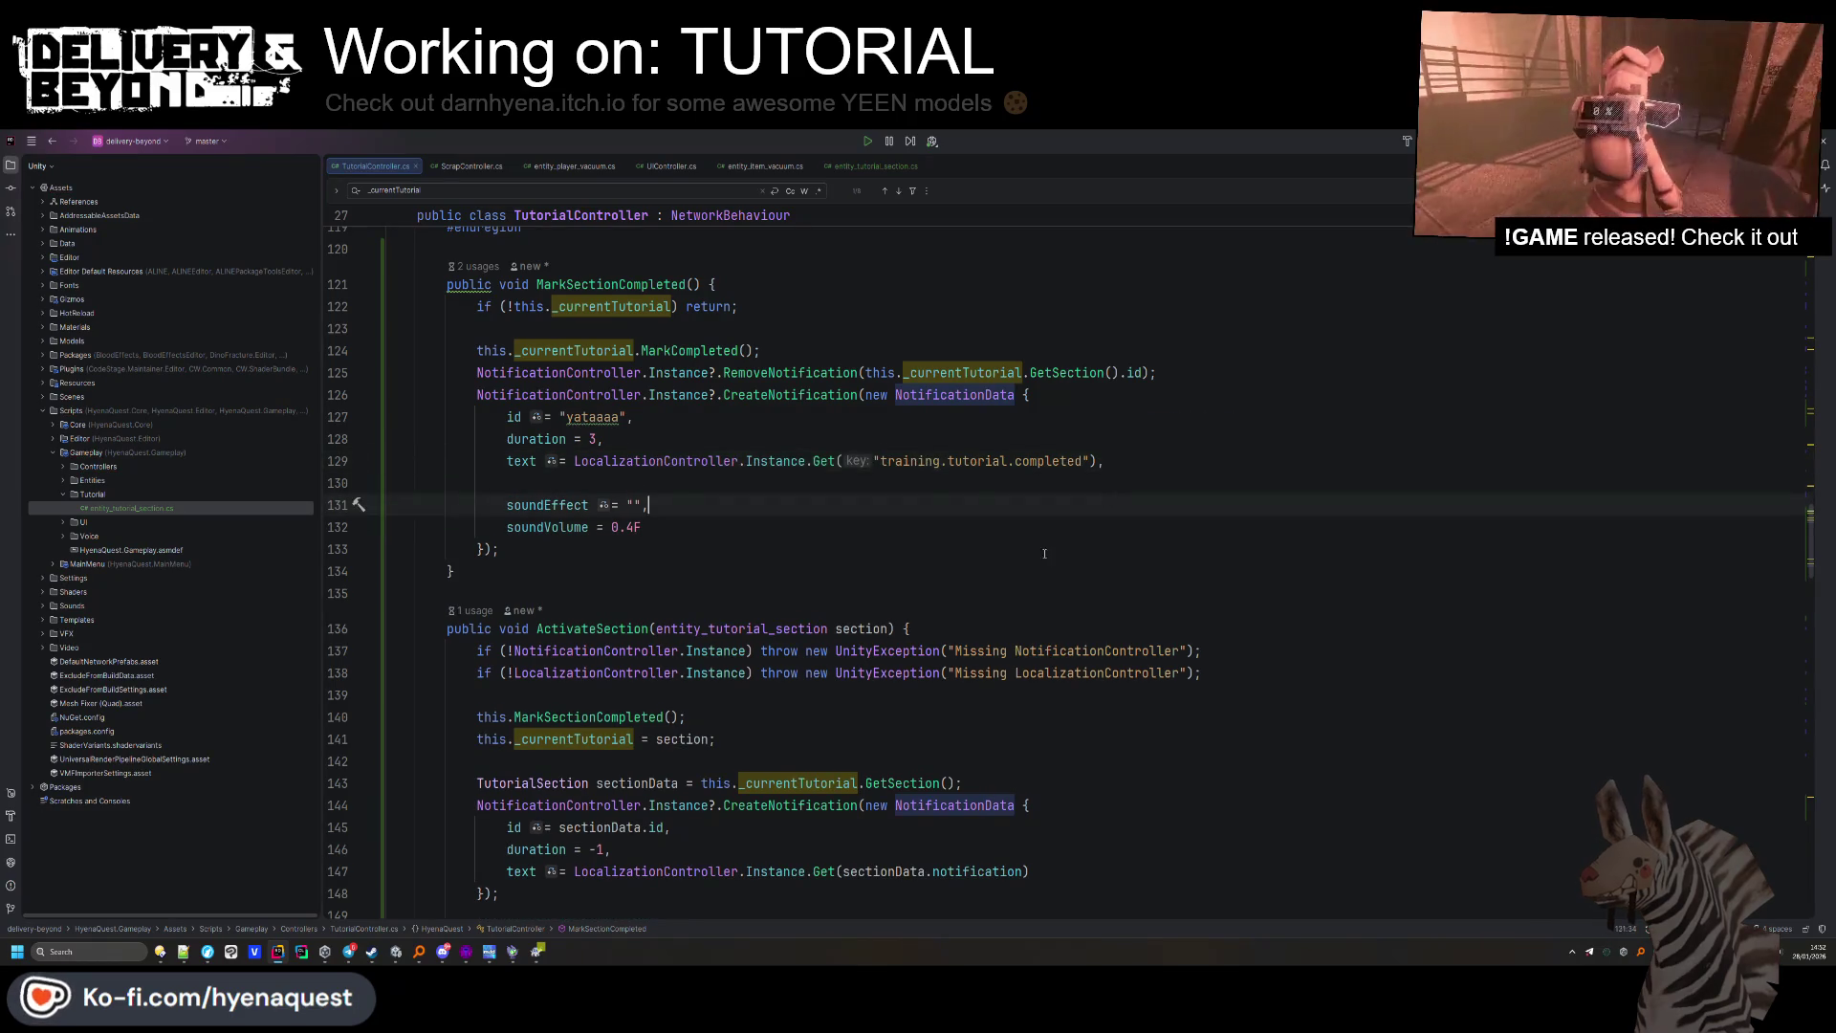
# Fill soundEffect with Ingame/Notifications/success-0.ogg, copied from a Find in Files result.
pyautogui.click(737, 395)
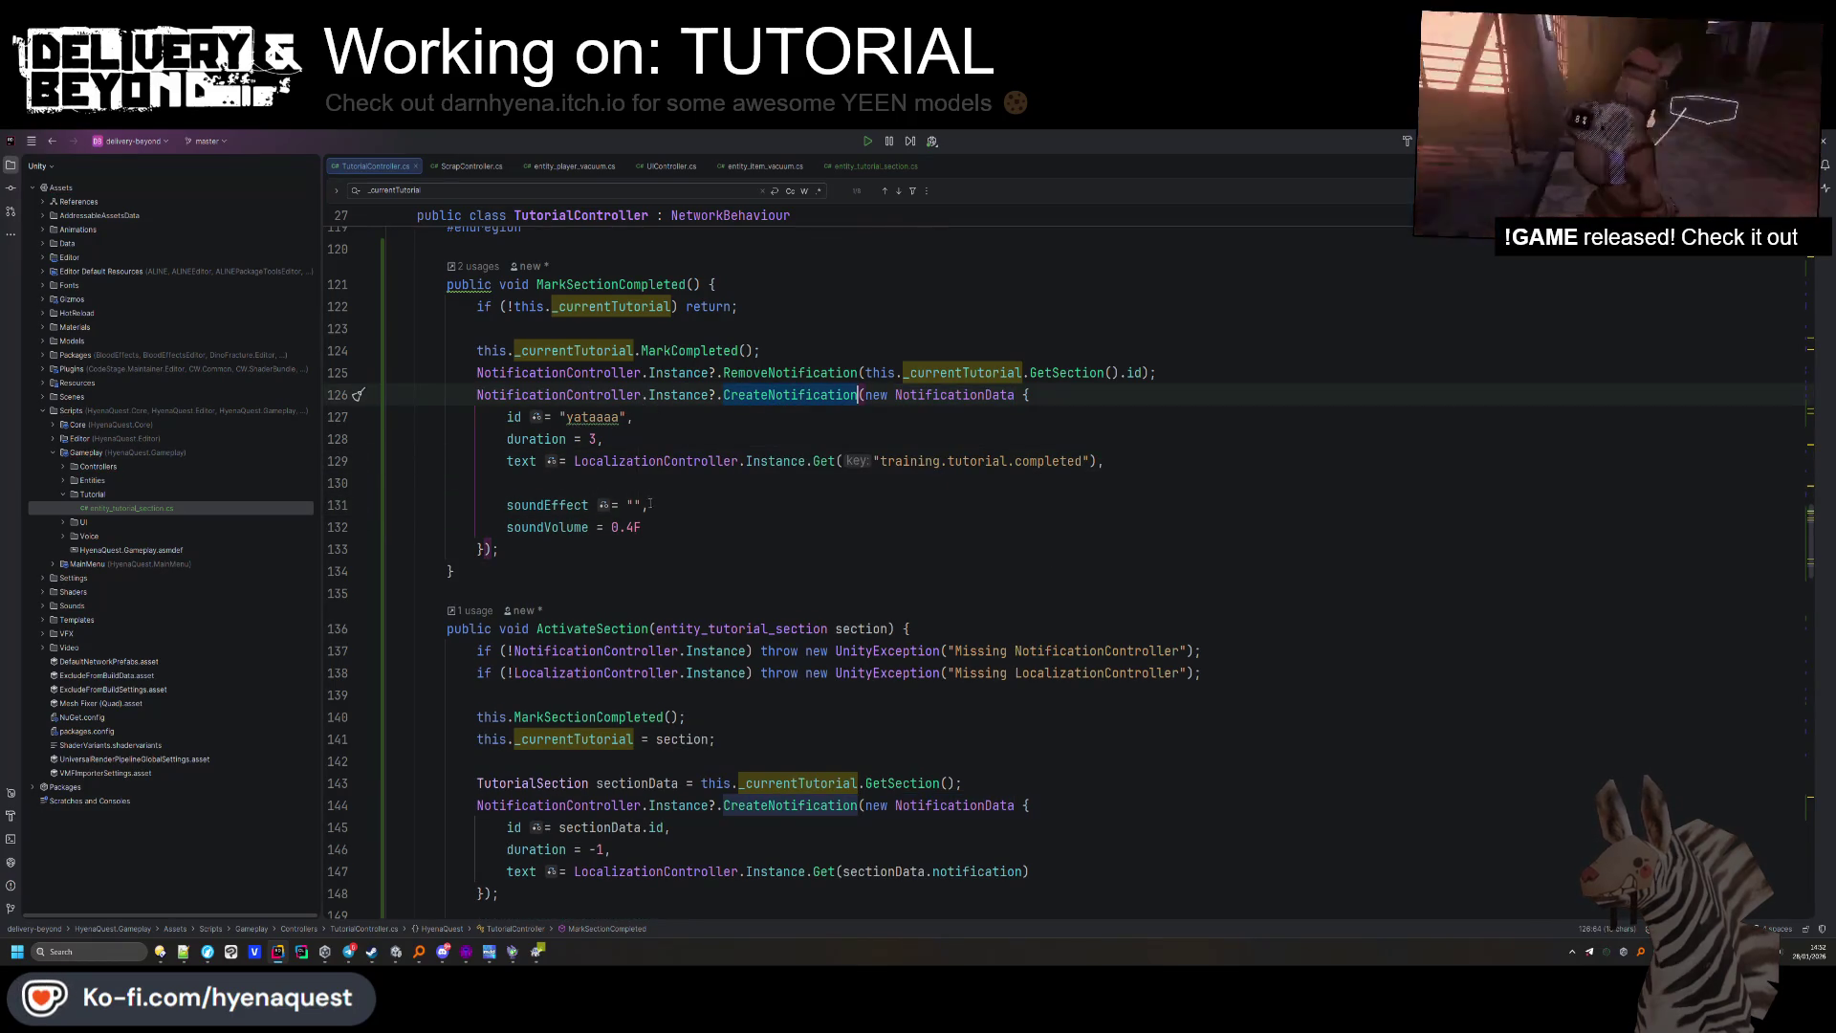
pyautogui.moveTo(507, 505); pyautogui.dragTo(618, 504)
pyautogui.hotkey('ctrl', 'shift', 'f')
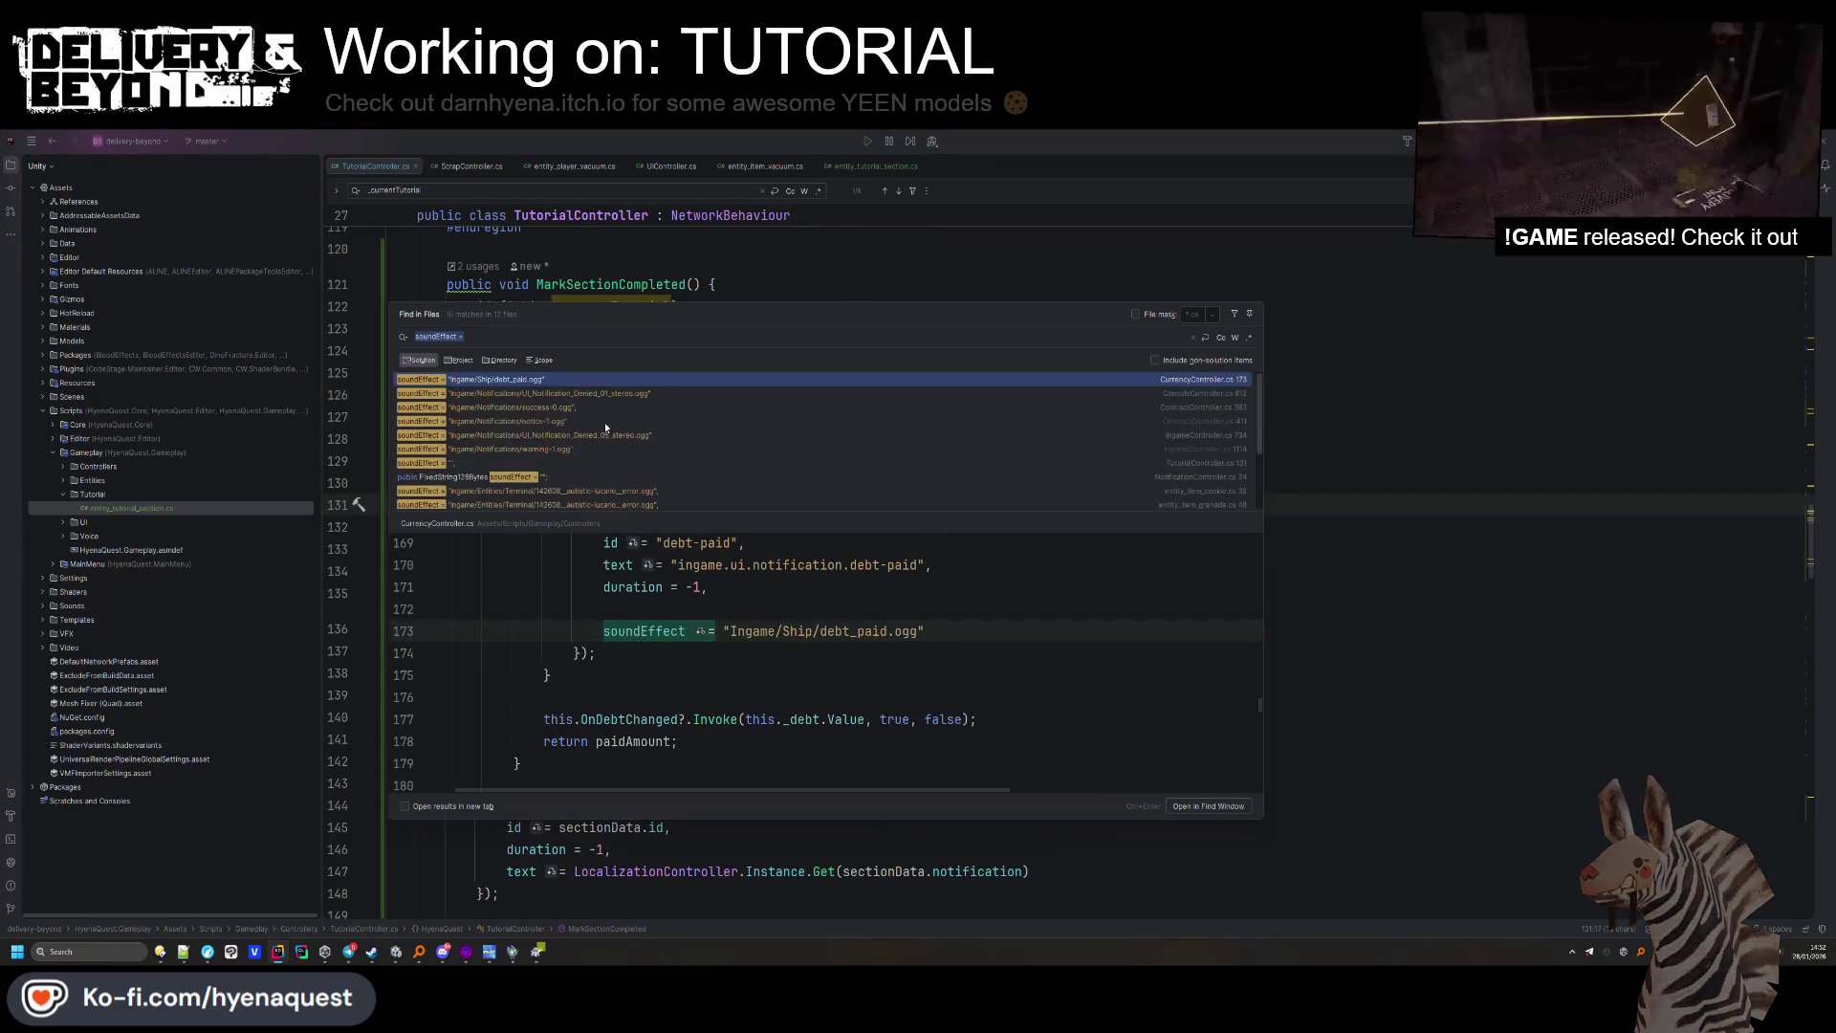
pyautogui.moveTo(958, 631); pyautogui.dragTo(706, 631)
pyautogui.press('Escape')
pyautogui.click(632, 504)
pyautogui.write('Ingame/Notifications/success-0.ogg')
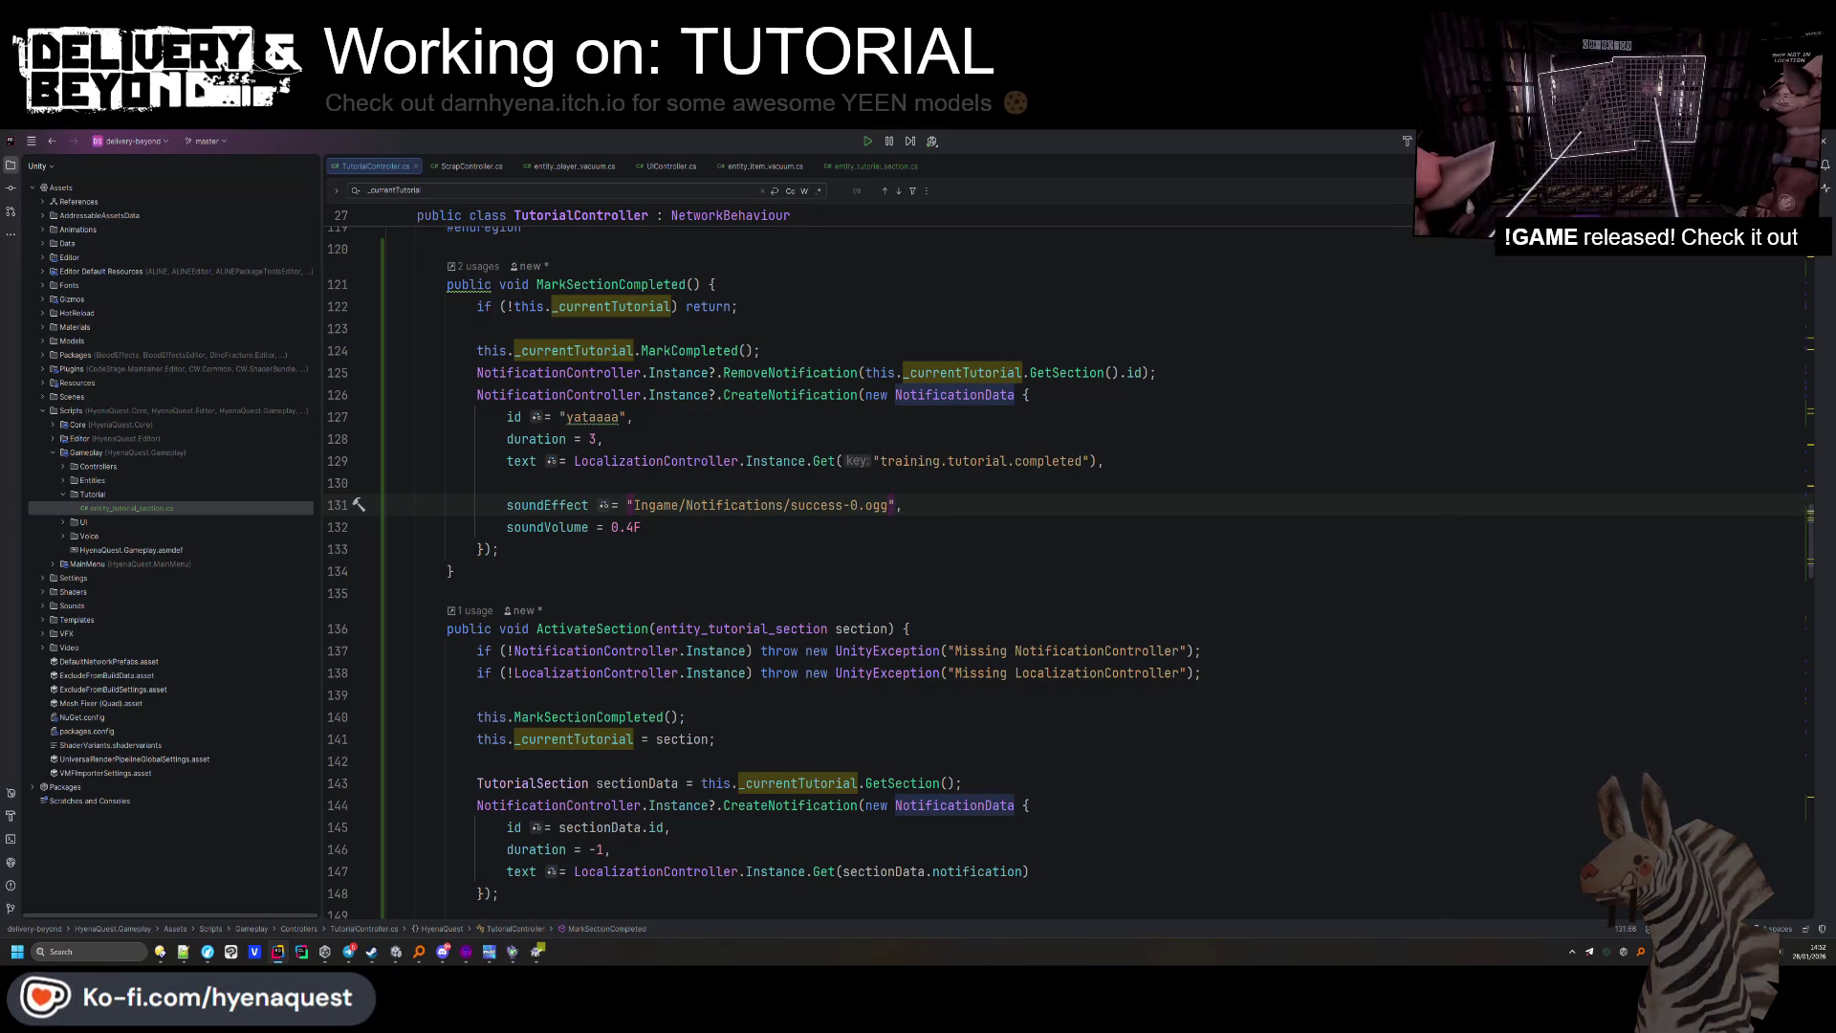
# Tidy the blank lines around MarkCompleted() and fix the RemoveNotification misspelling.
pyautogui.click(760, 350)
pyautogui.click(684, 334)
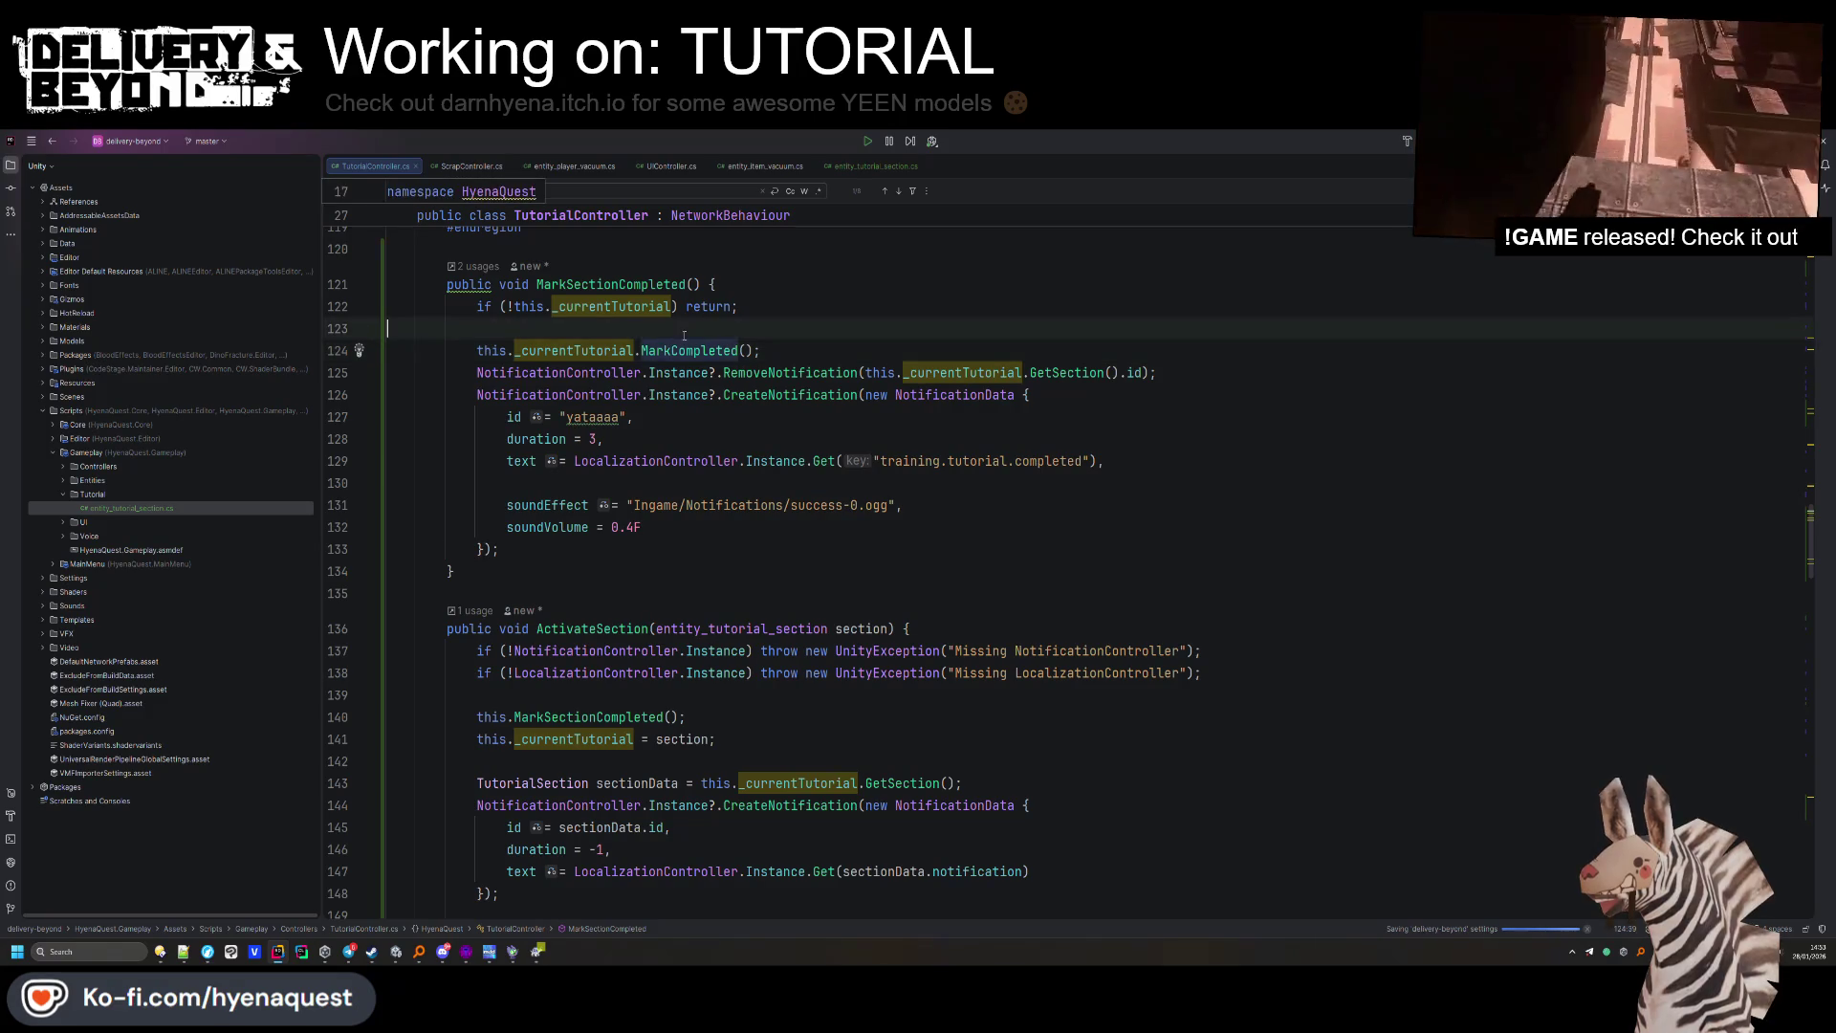
pyautogui.press('Delete')
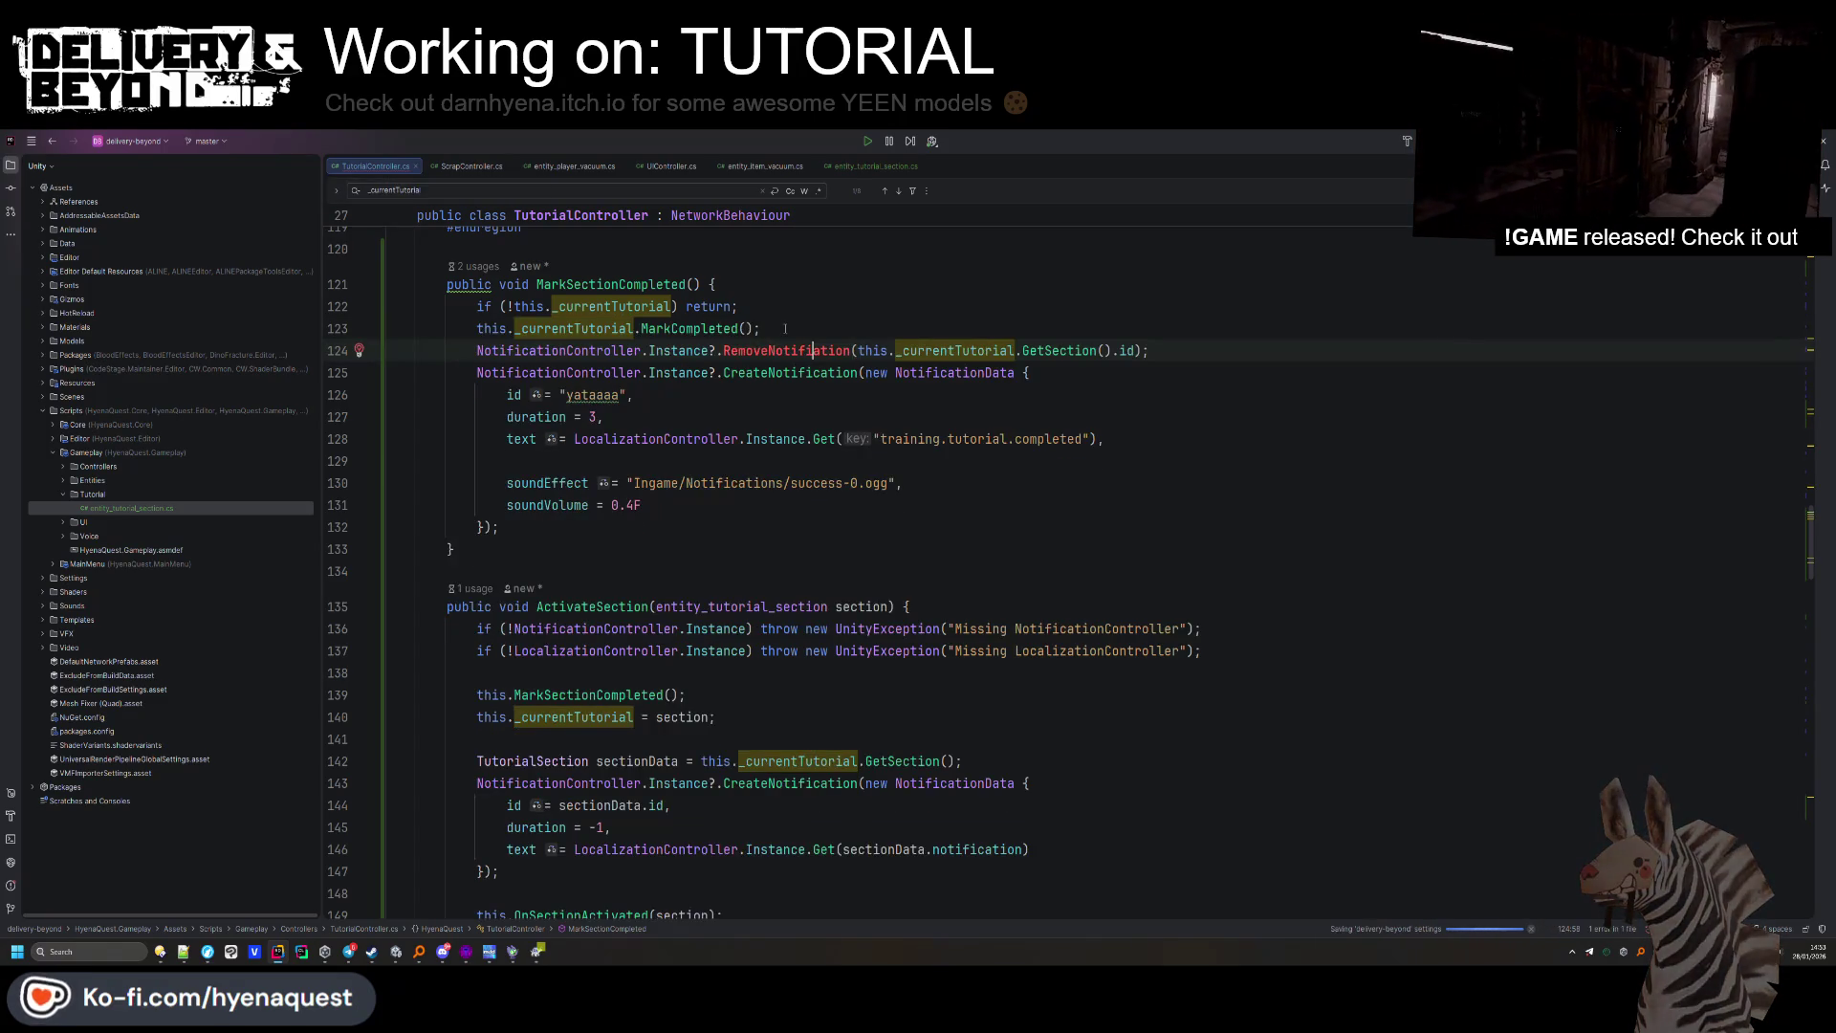
pyautogui.write('c')
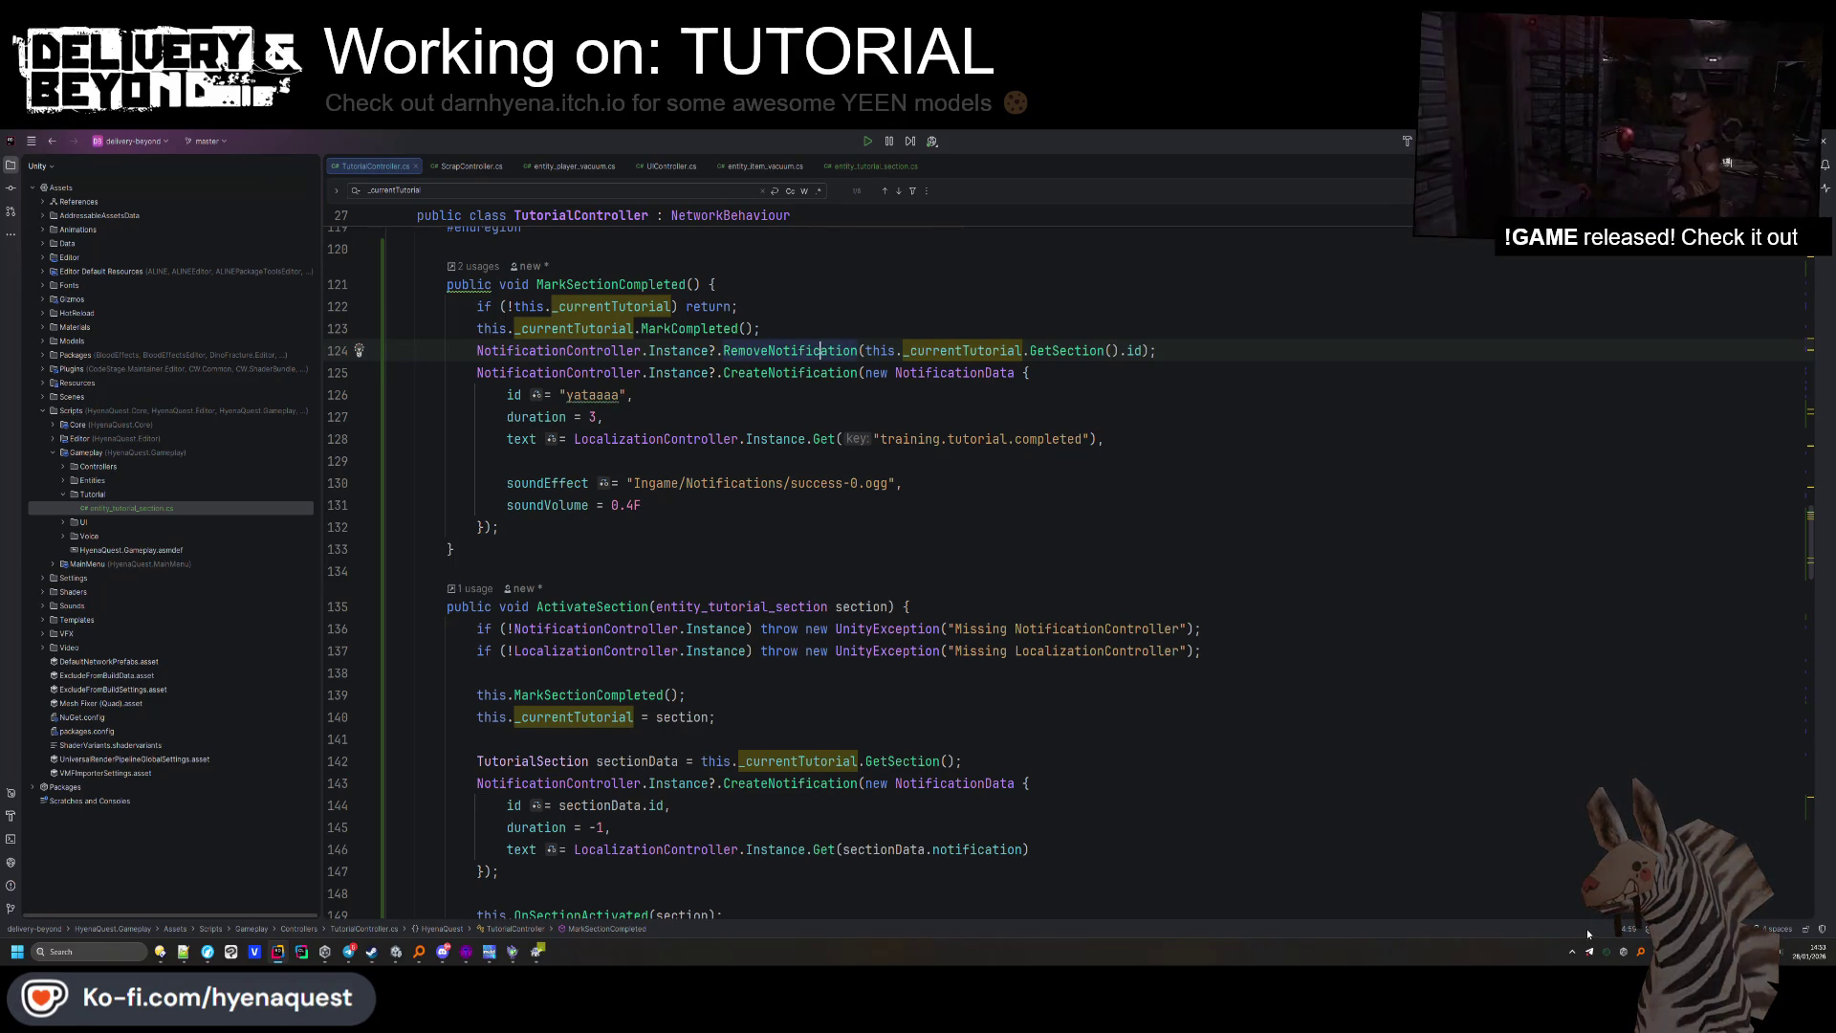
pyautogui.moveTo(866, 350); pyautogui.dragTo(825, 329)
pyautogui.click(824, 329)
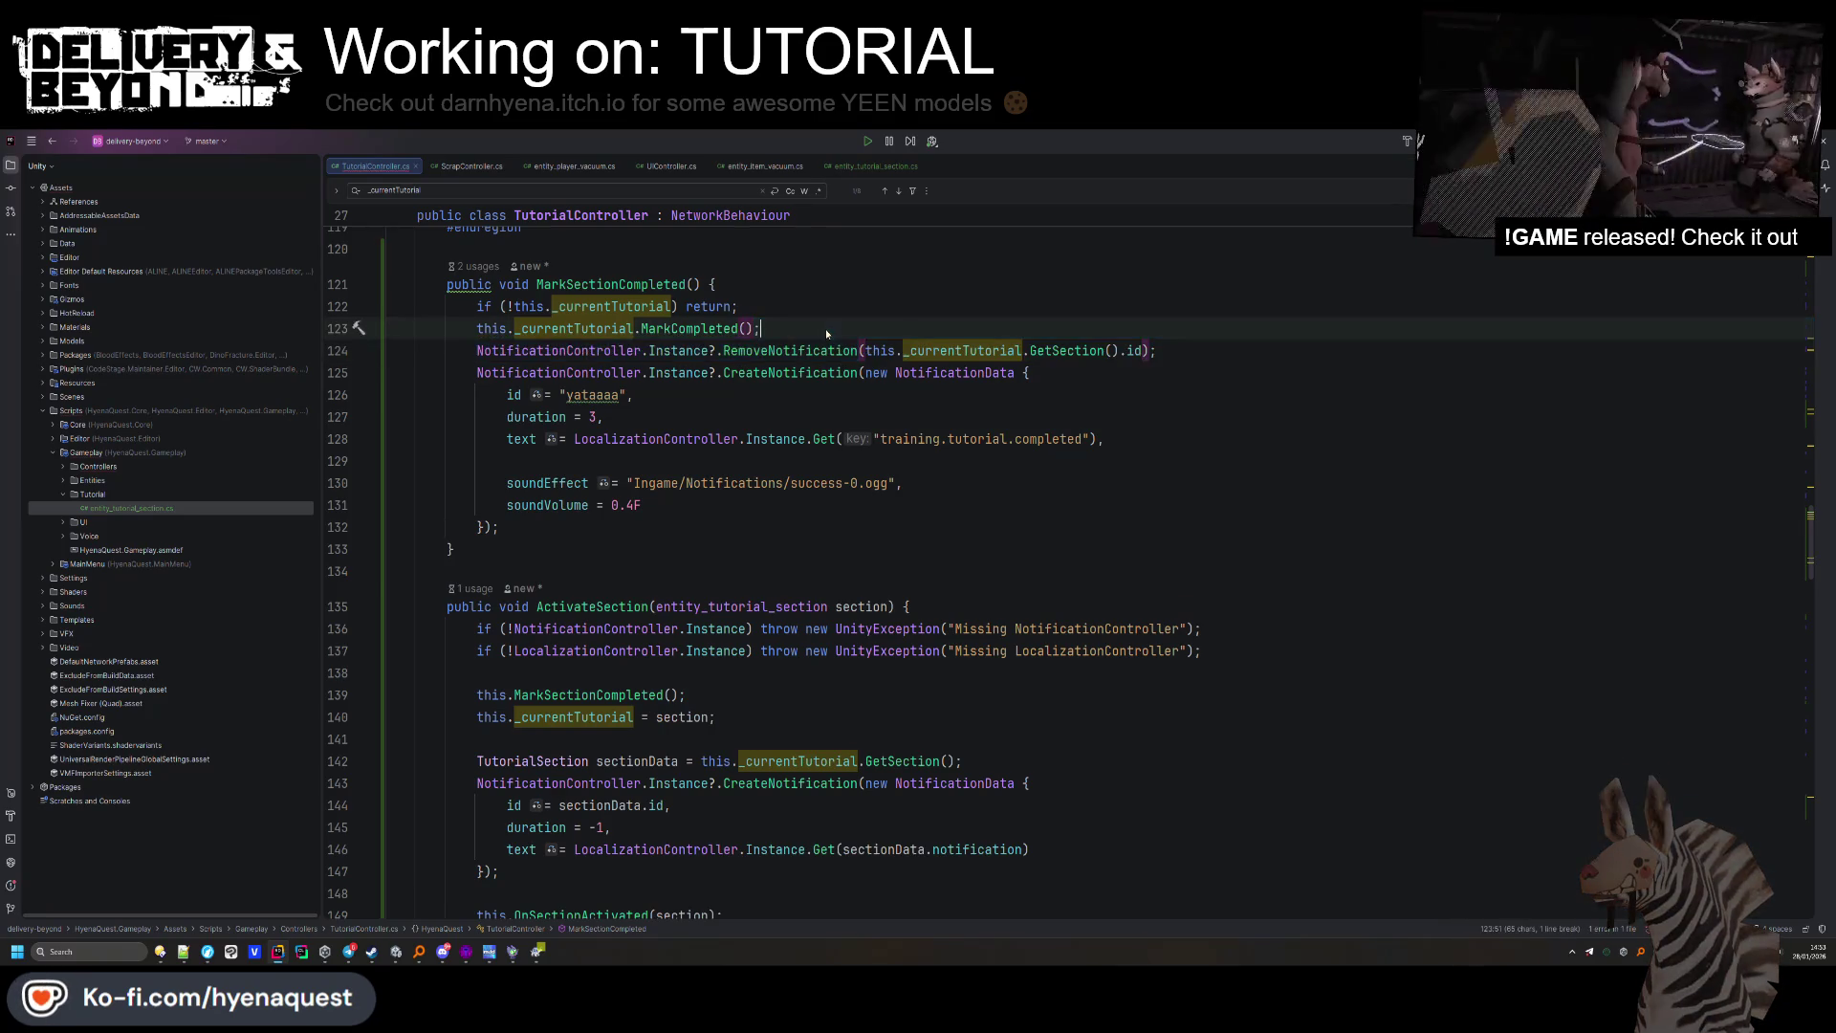
pyautogui.press('Return')
pyautogui.hotkey('ctrl', ']')
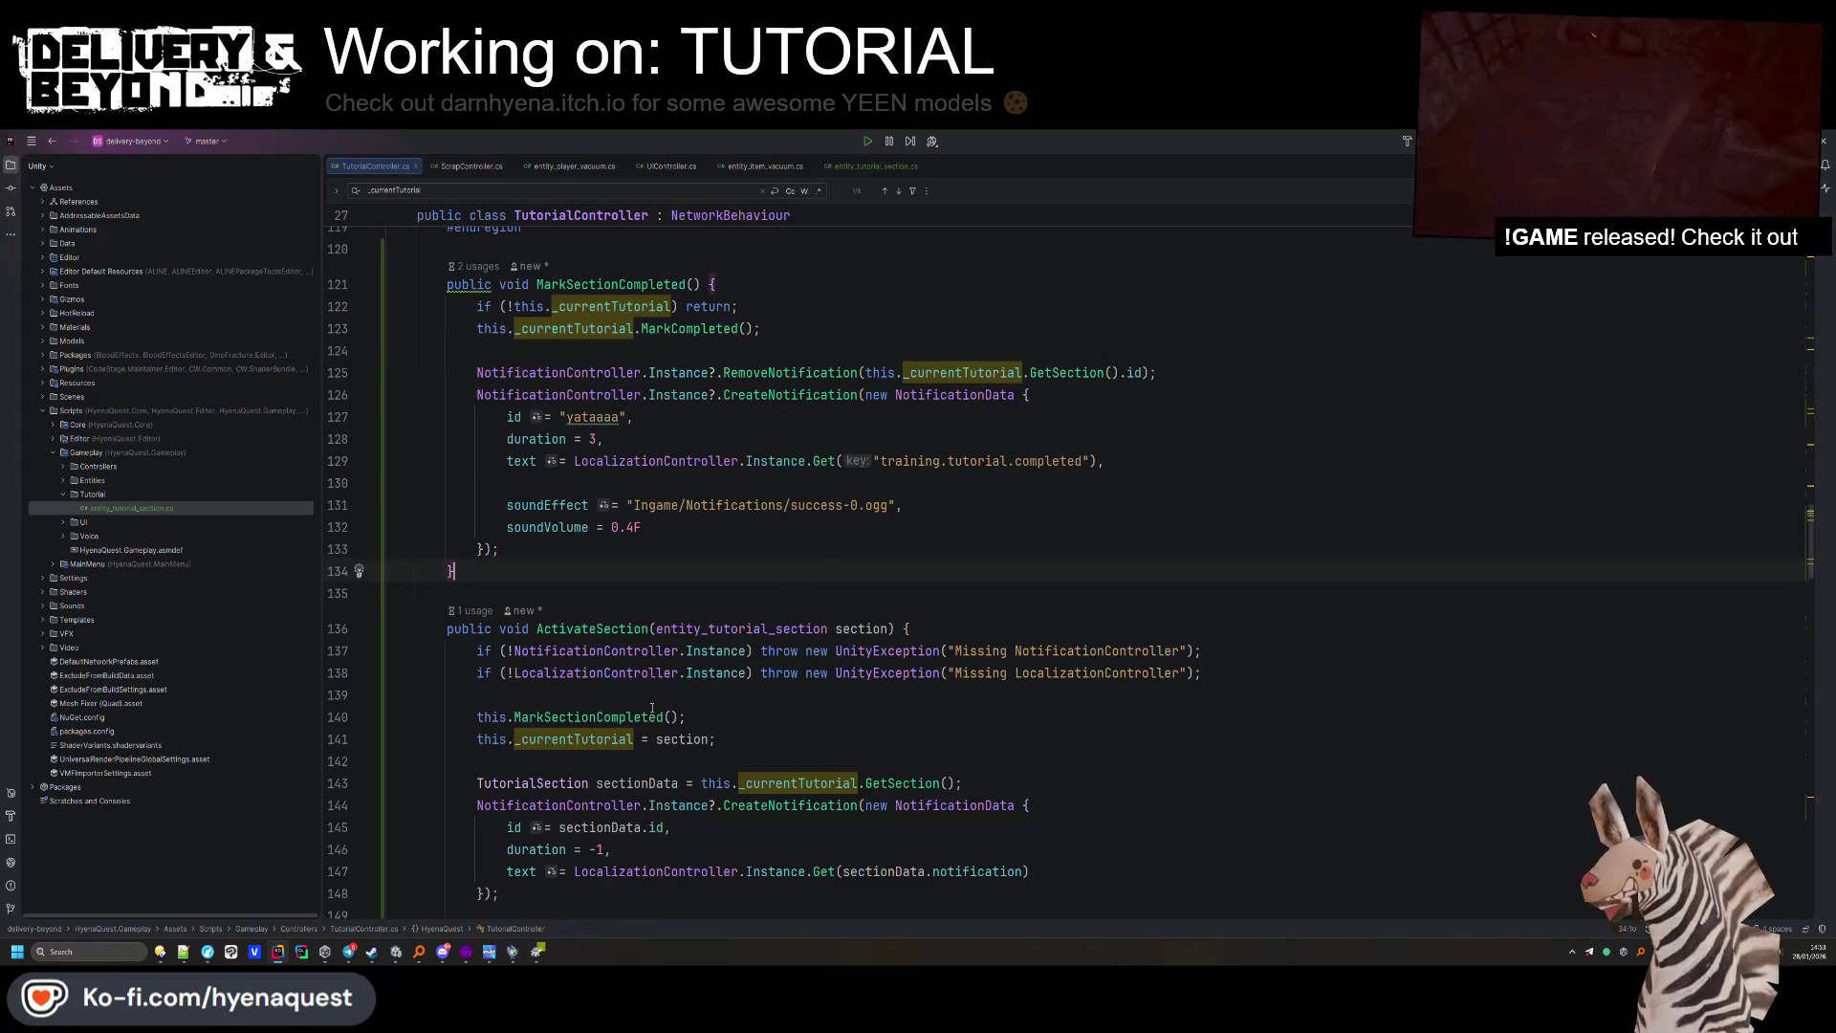
pyautogui.click(397, 950)
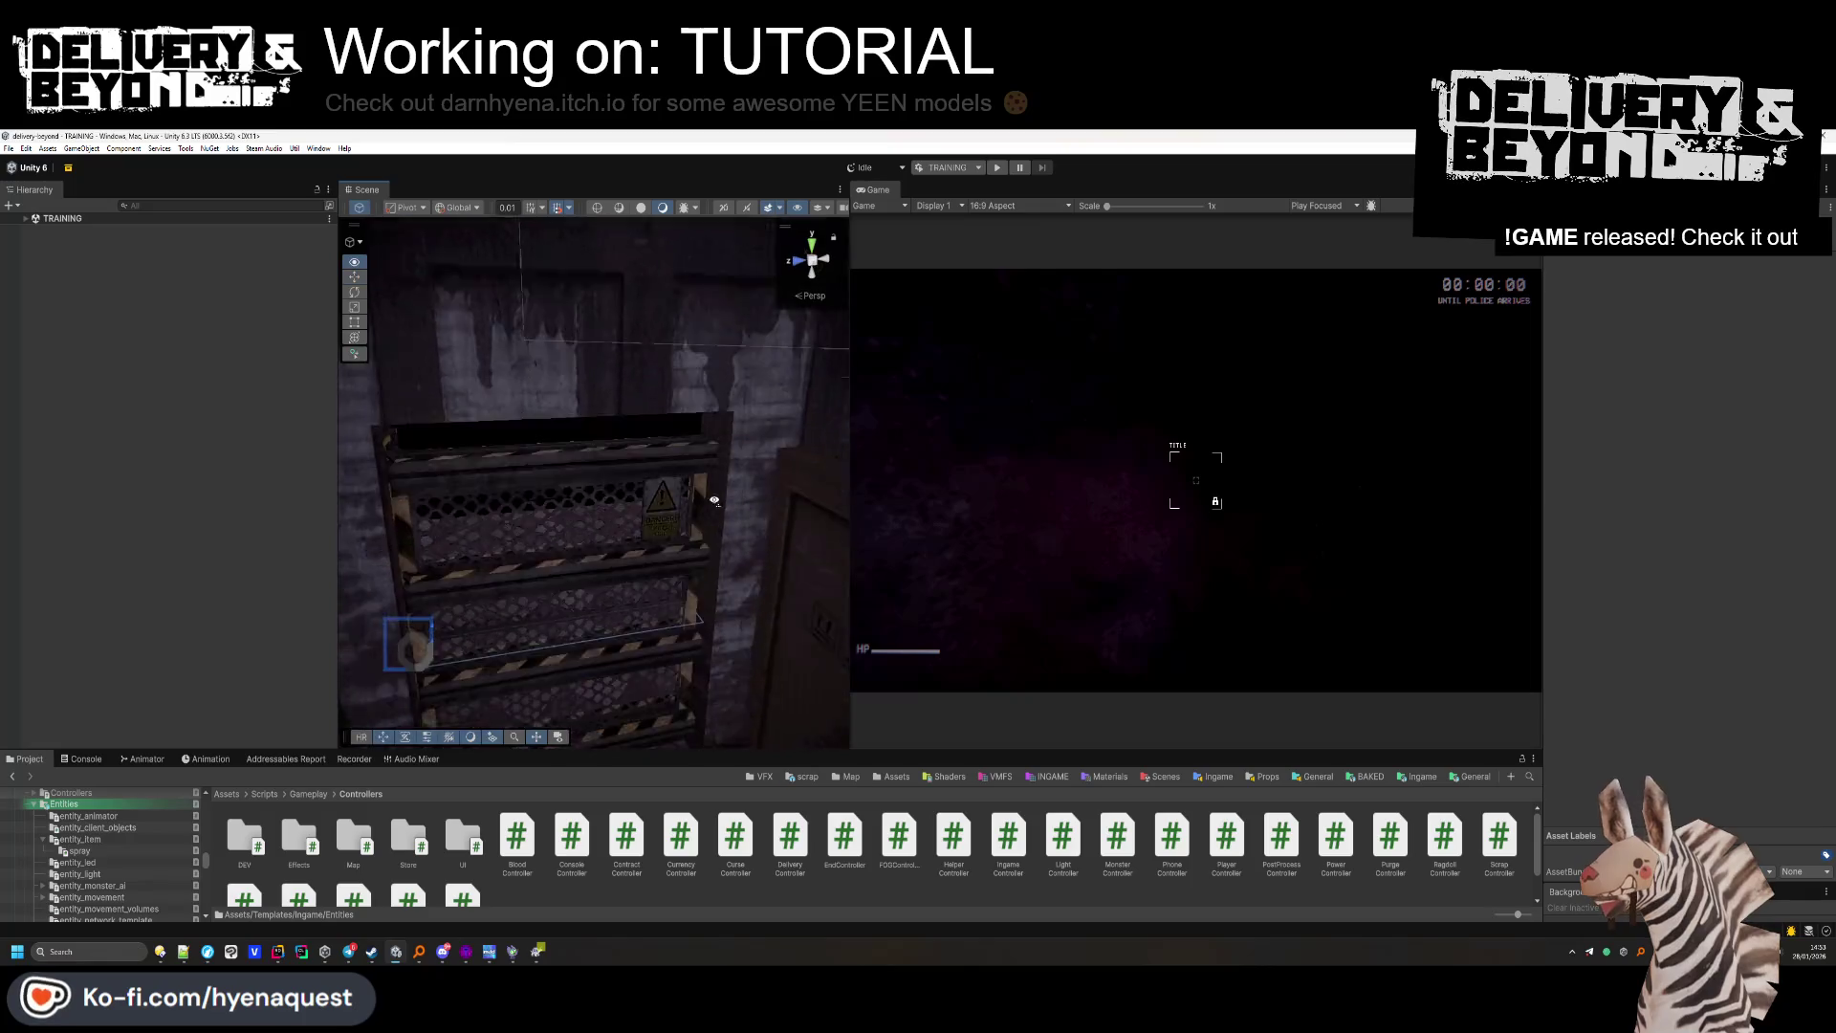
# Add a new localization entry and change its pasted tutorial key to a door key.
pyautogui.scroll(2, 714, 577)
pyautogui.scroll(-4, 713, 578)
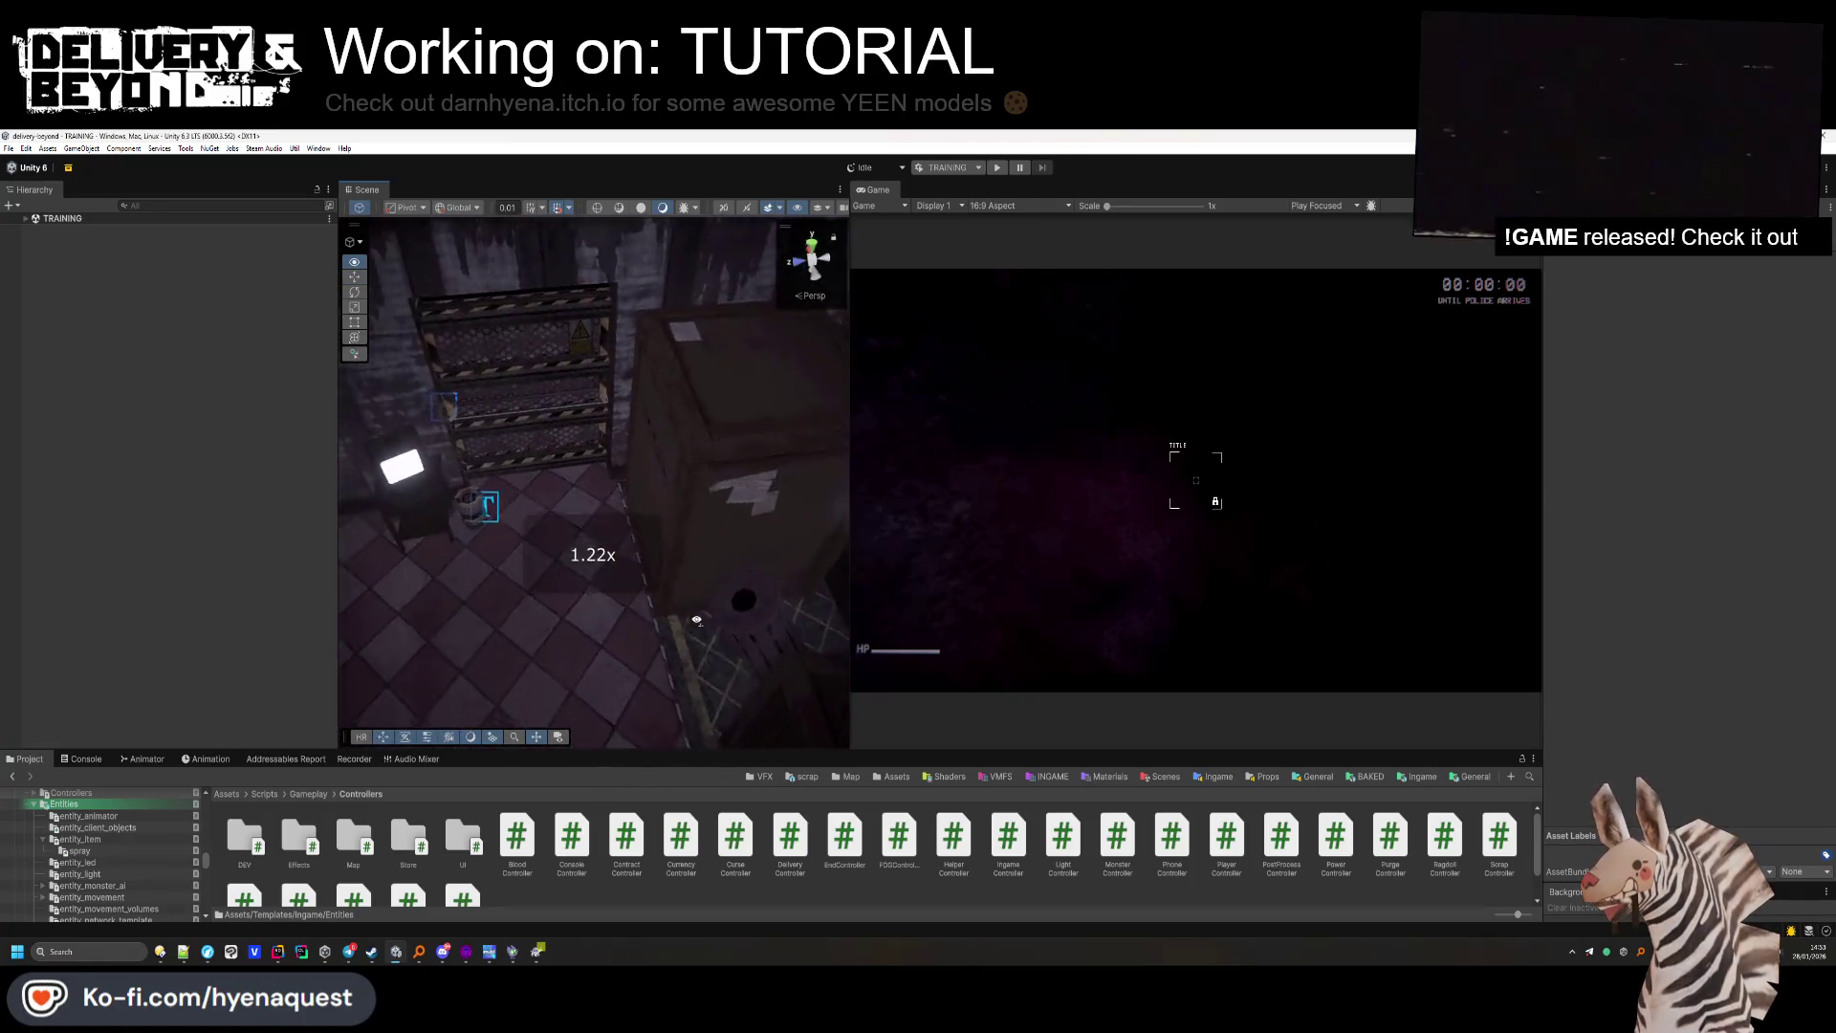
pyautogui.moveTo(622, 545); pyautogui.dragTo(435, 750)
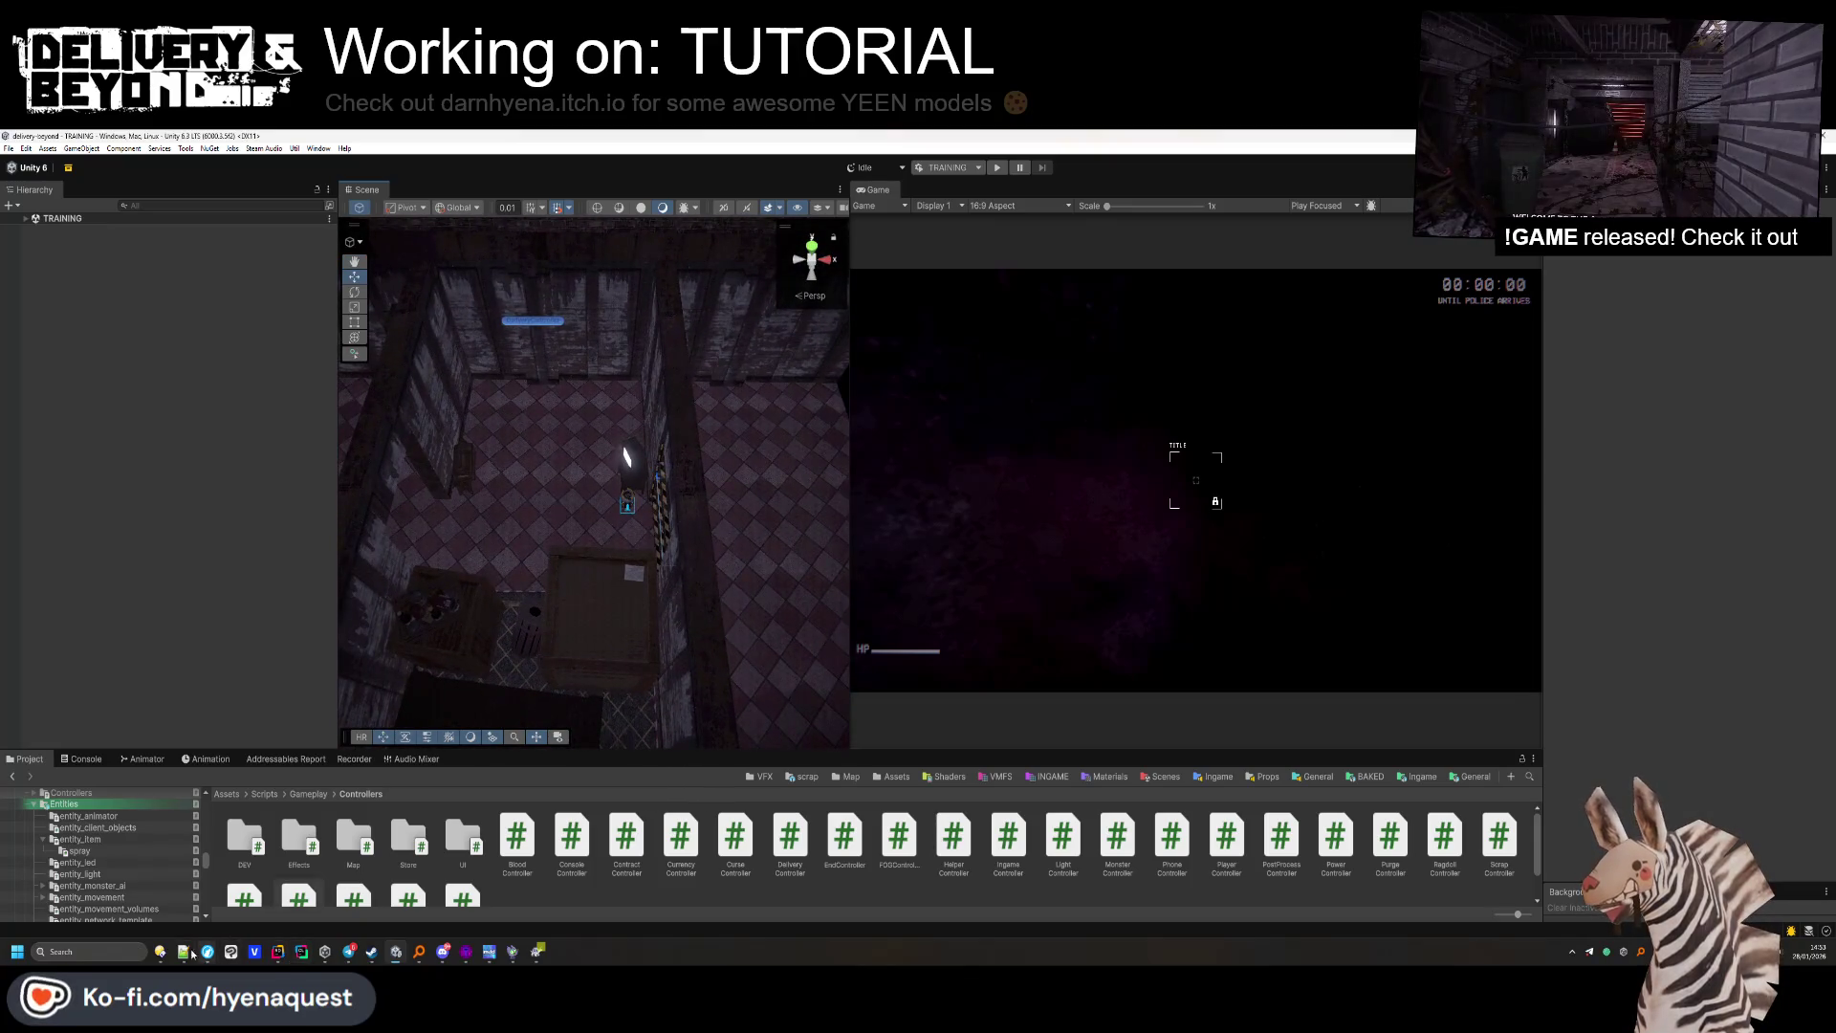
pyautogui.click(258, 861)
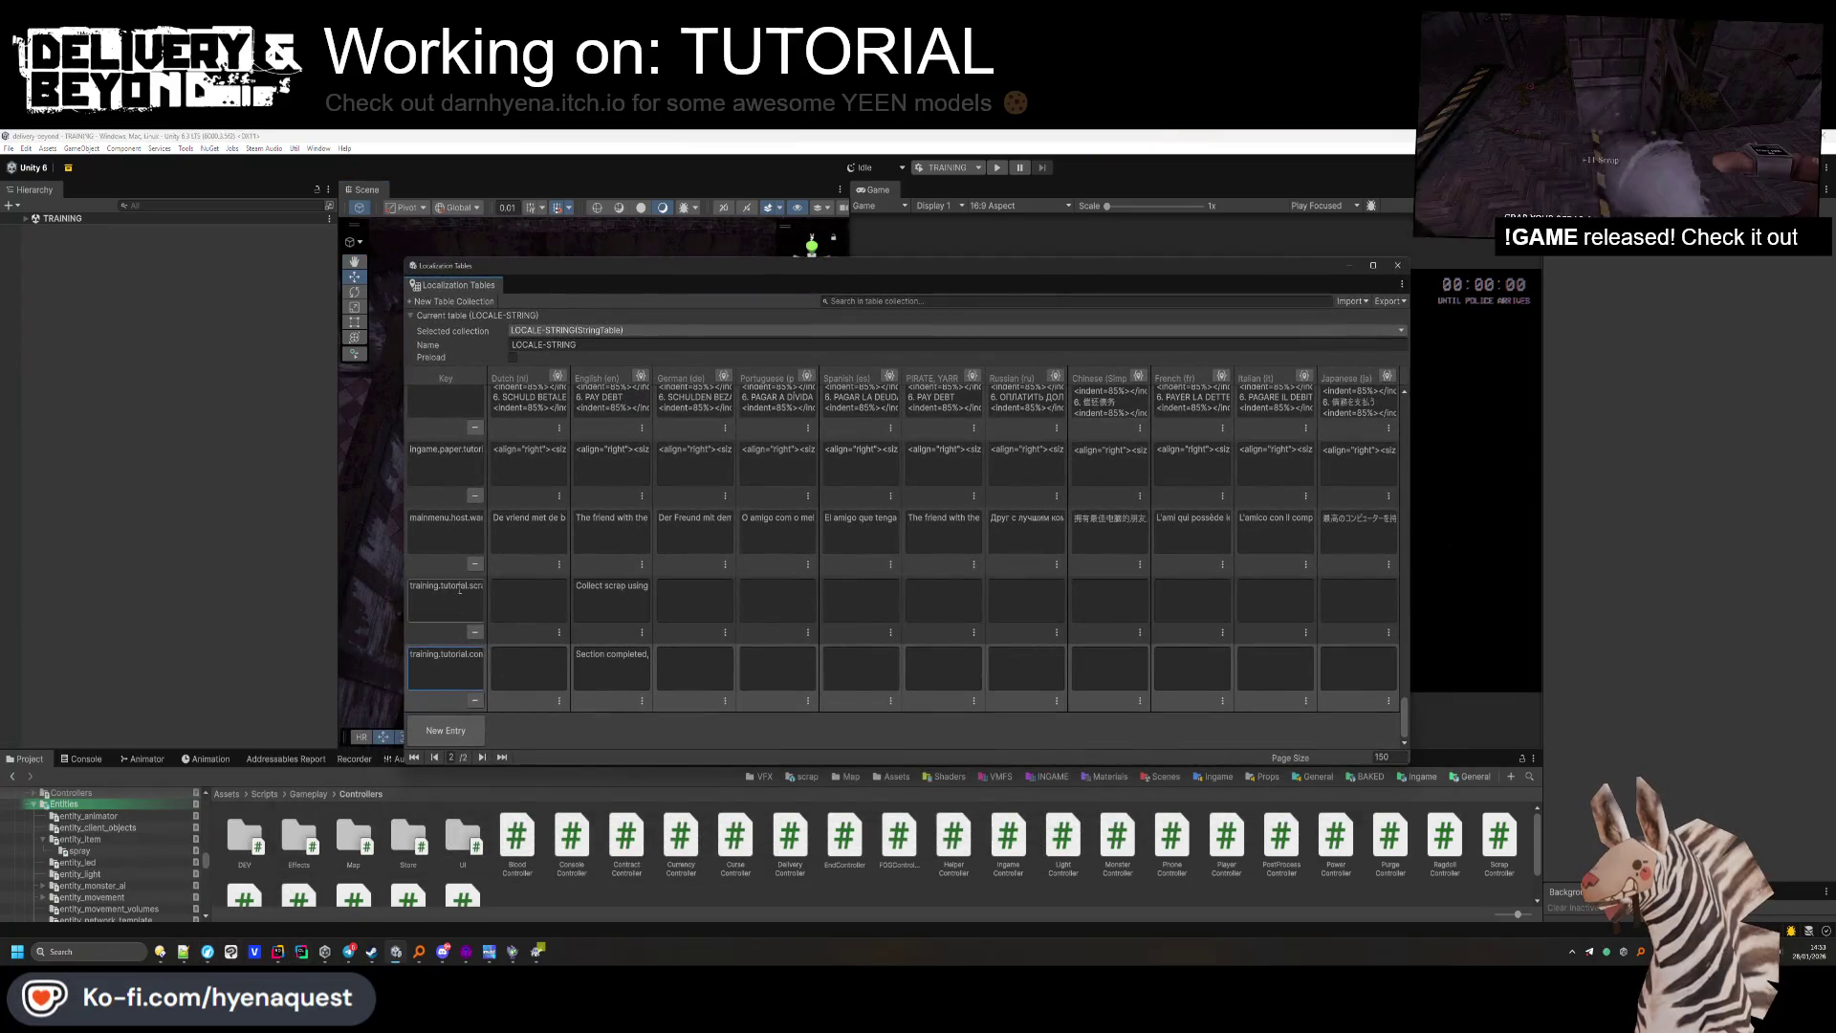
pyautogui.click(445, 730)
pyautogui.click(469, 660)
pyautogui.hotkey('ctrl', 'v')
pyautogui.doubleClick(470, 654)
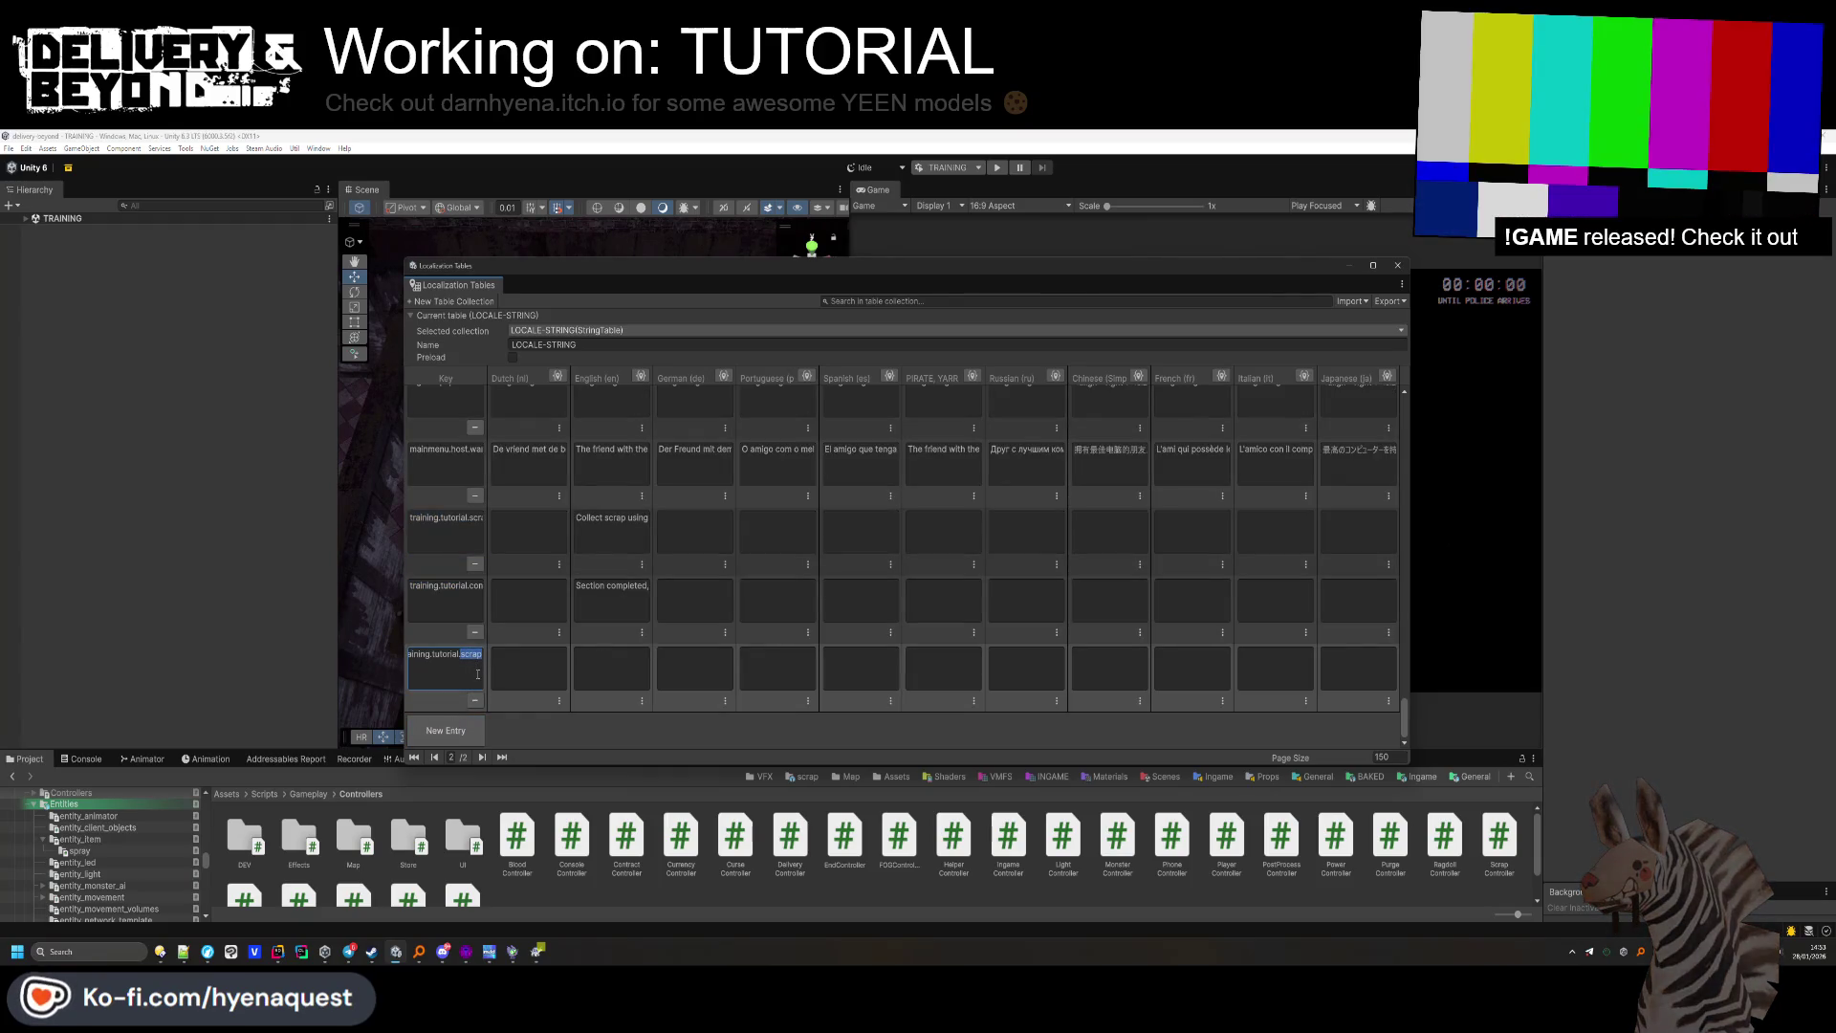
pyautogui.write('deposit')
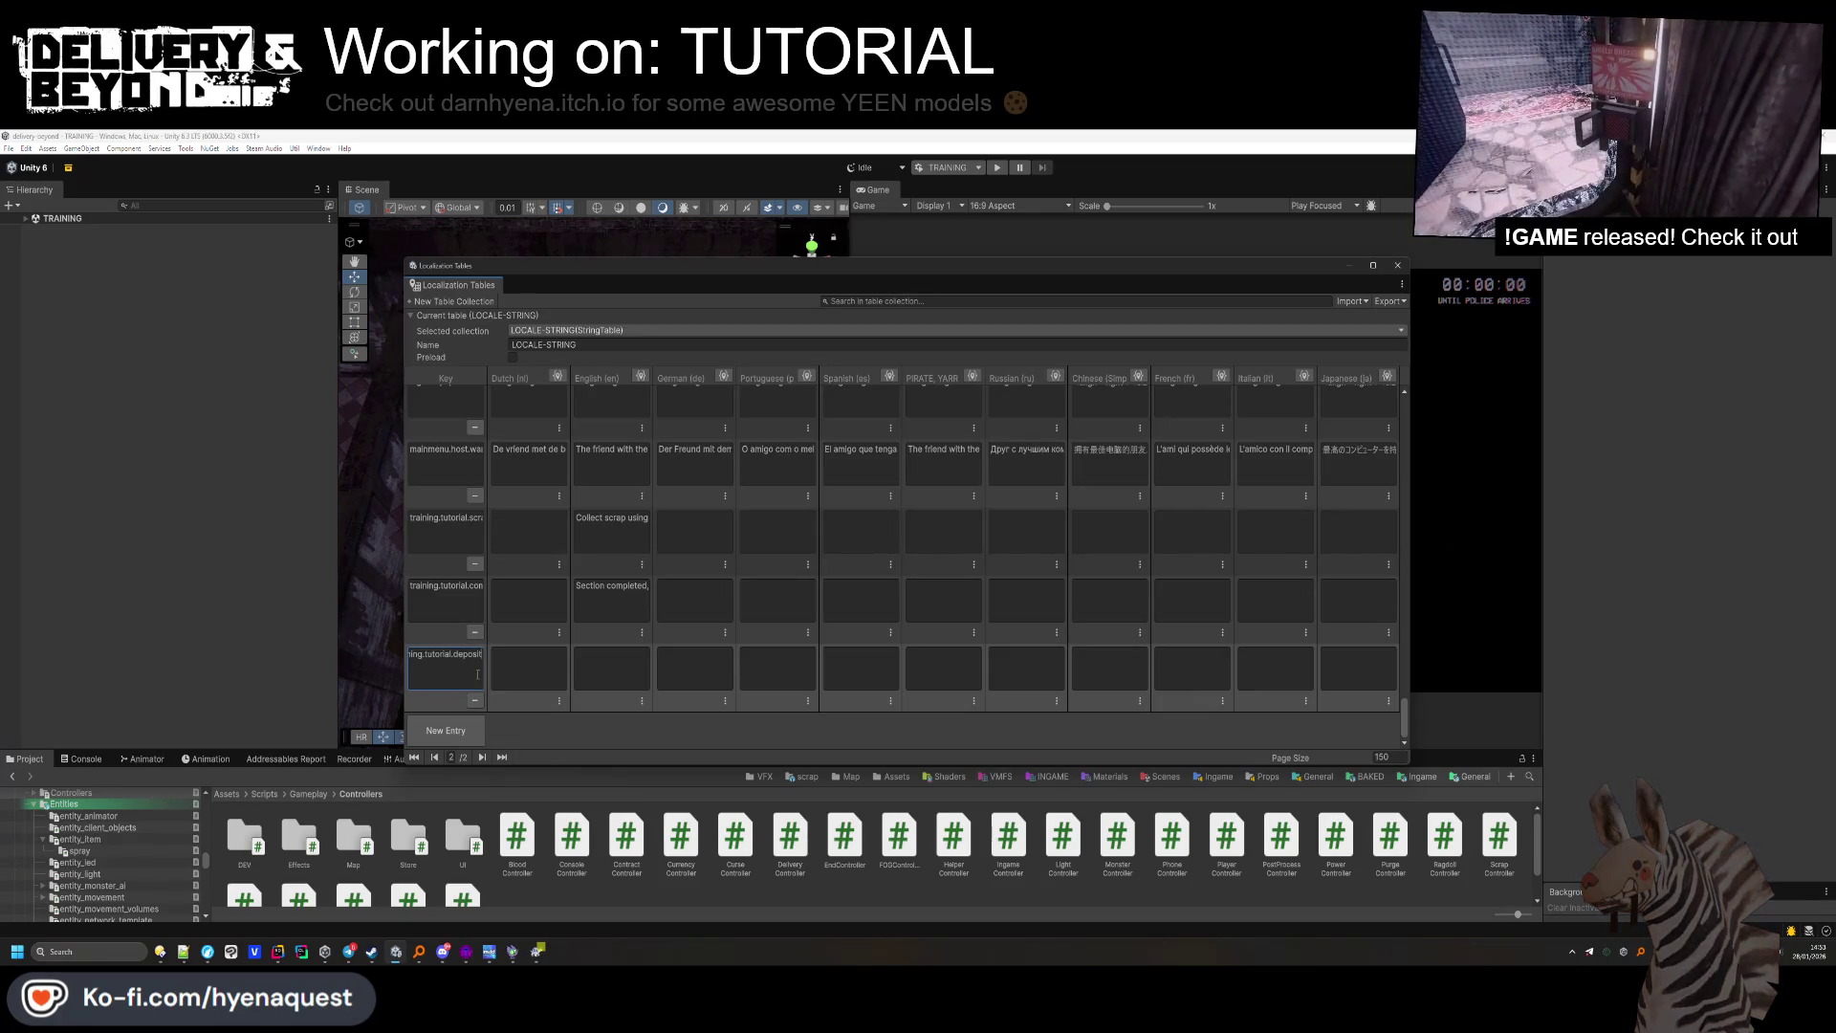
pyautogui.press('BackSpace')
pyautogui.press('BackSpace')
pyautogui.press('BackSpace')
pyautogui.press('BackSpace')
pyautogui.press('BackSpace')
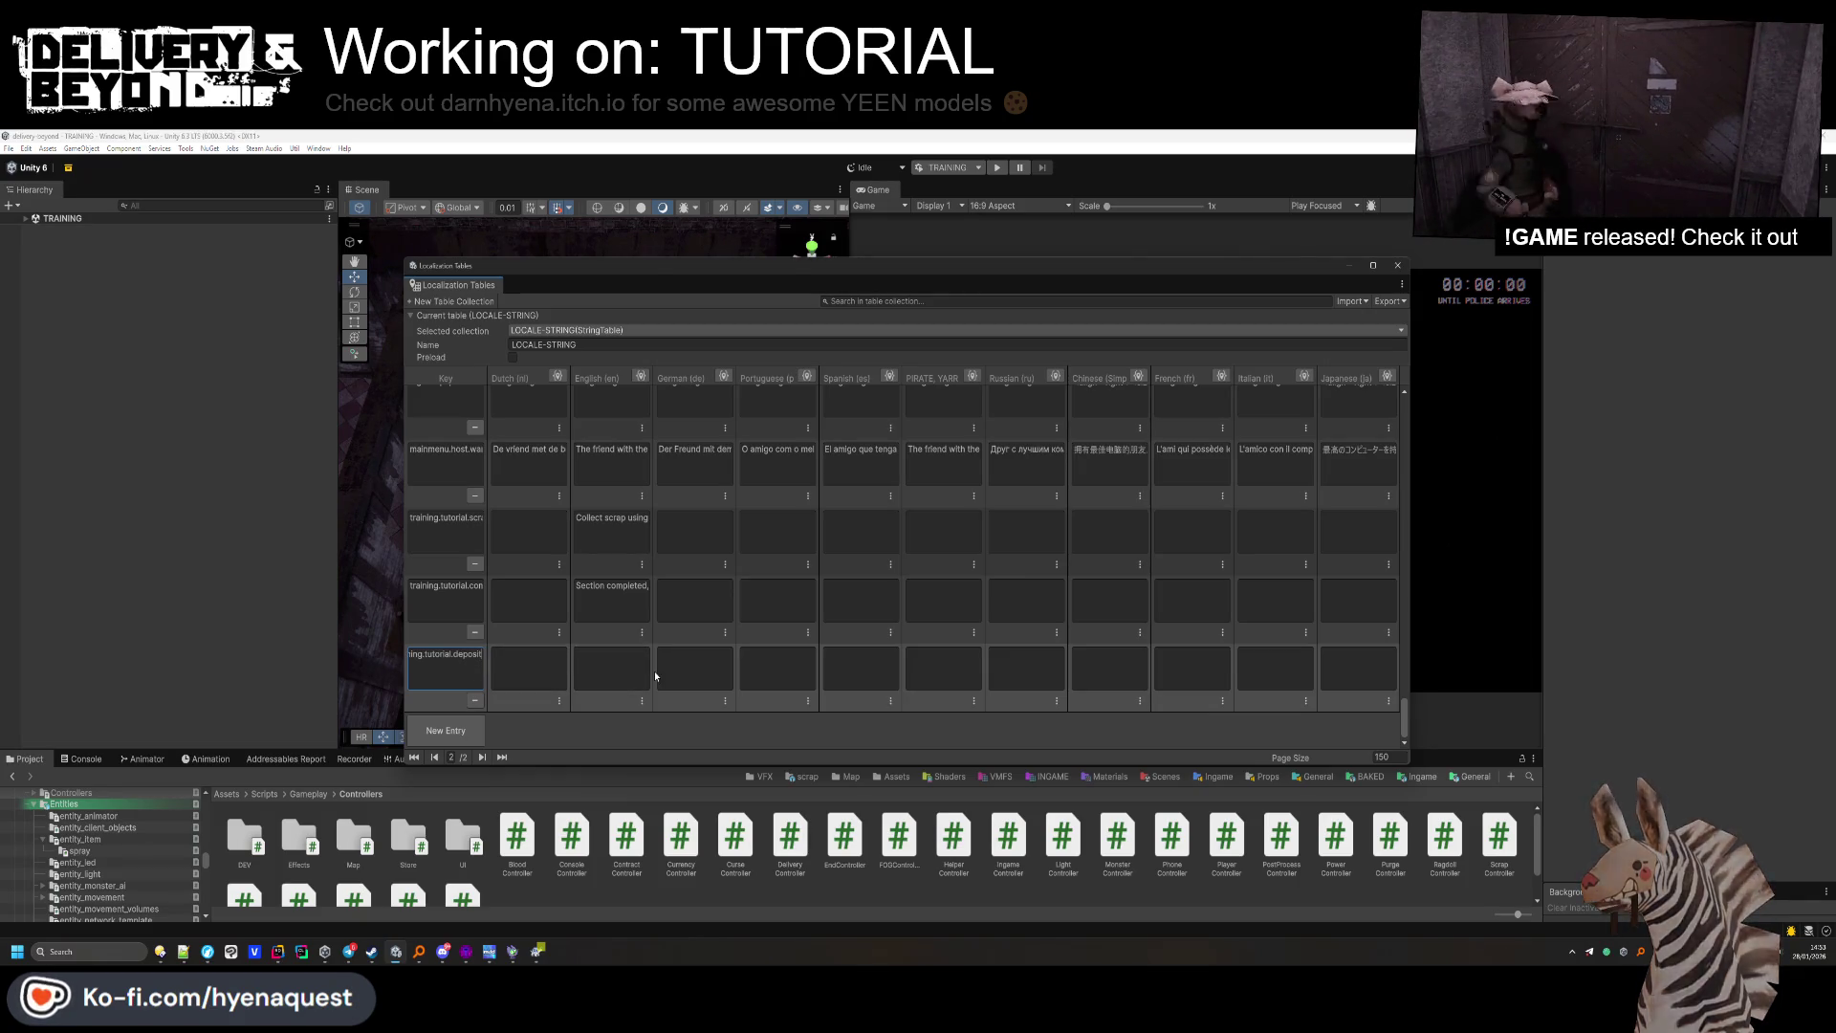
# Set the entry's English text to "Break through the doors by using an item or a prop…".
pyautogui.click(612, 670)
pyautogui.write('Deposit the scrap')
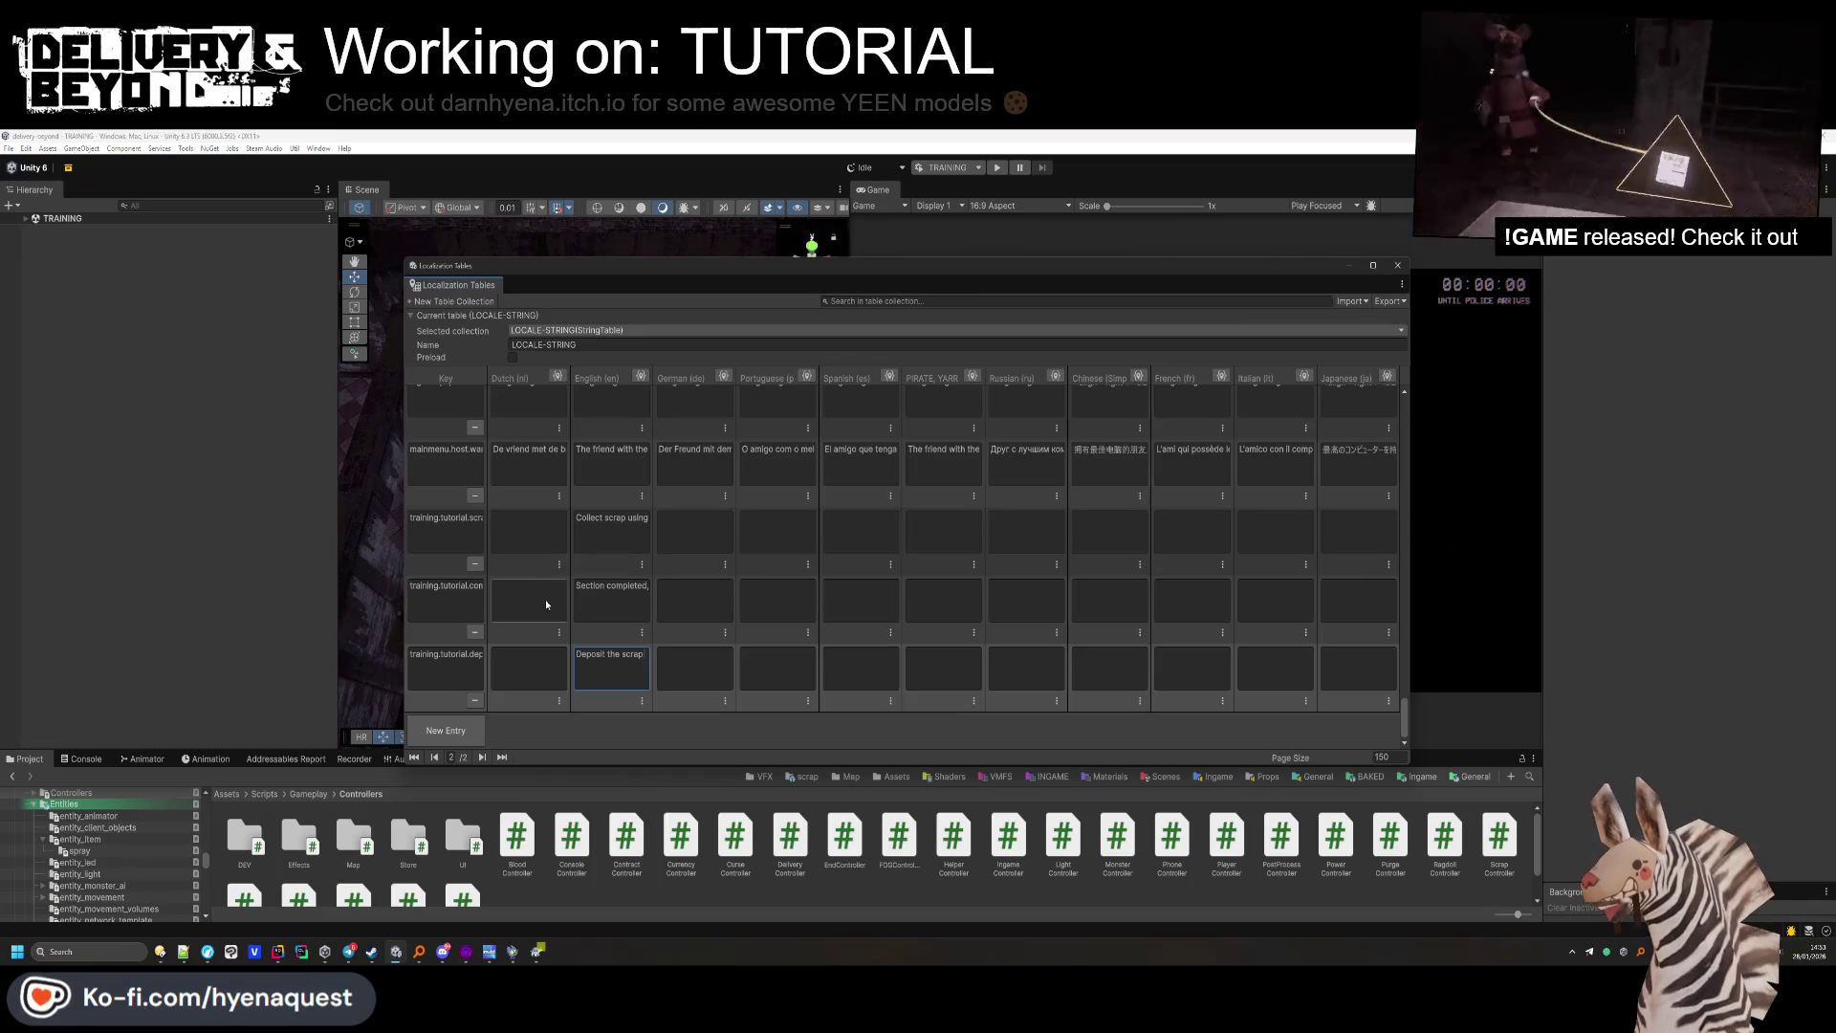
pyautogui.press('Return')
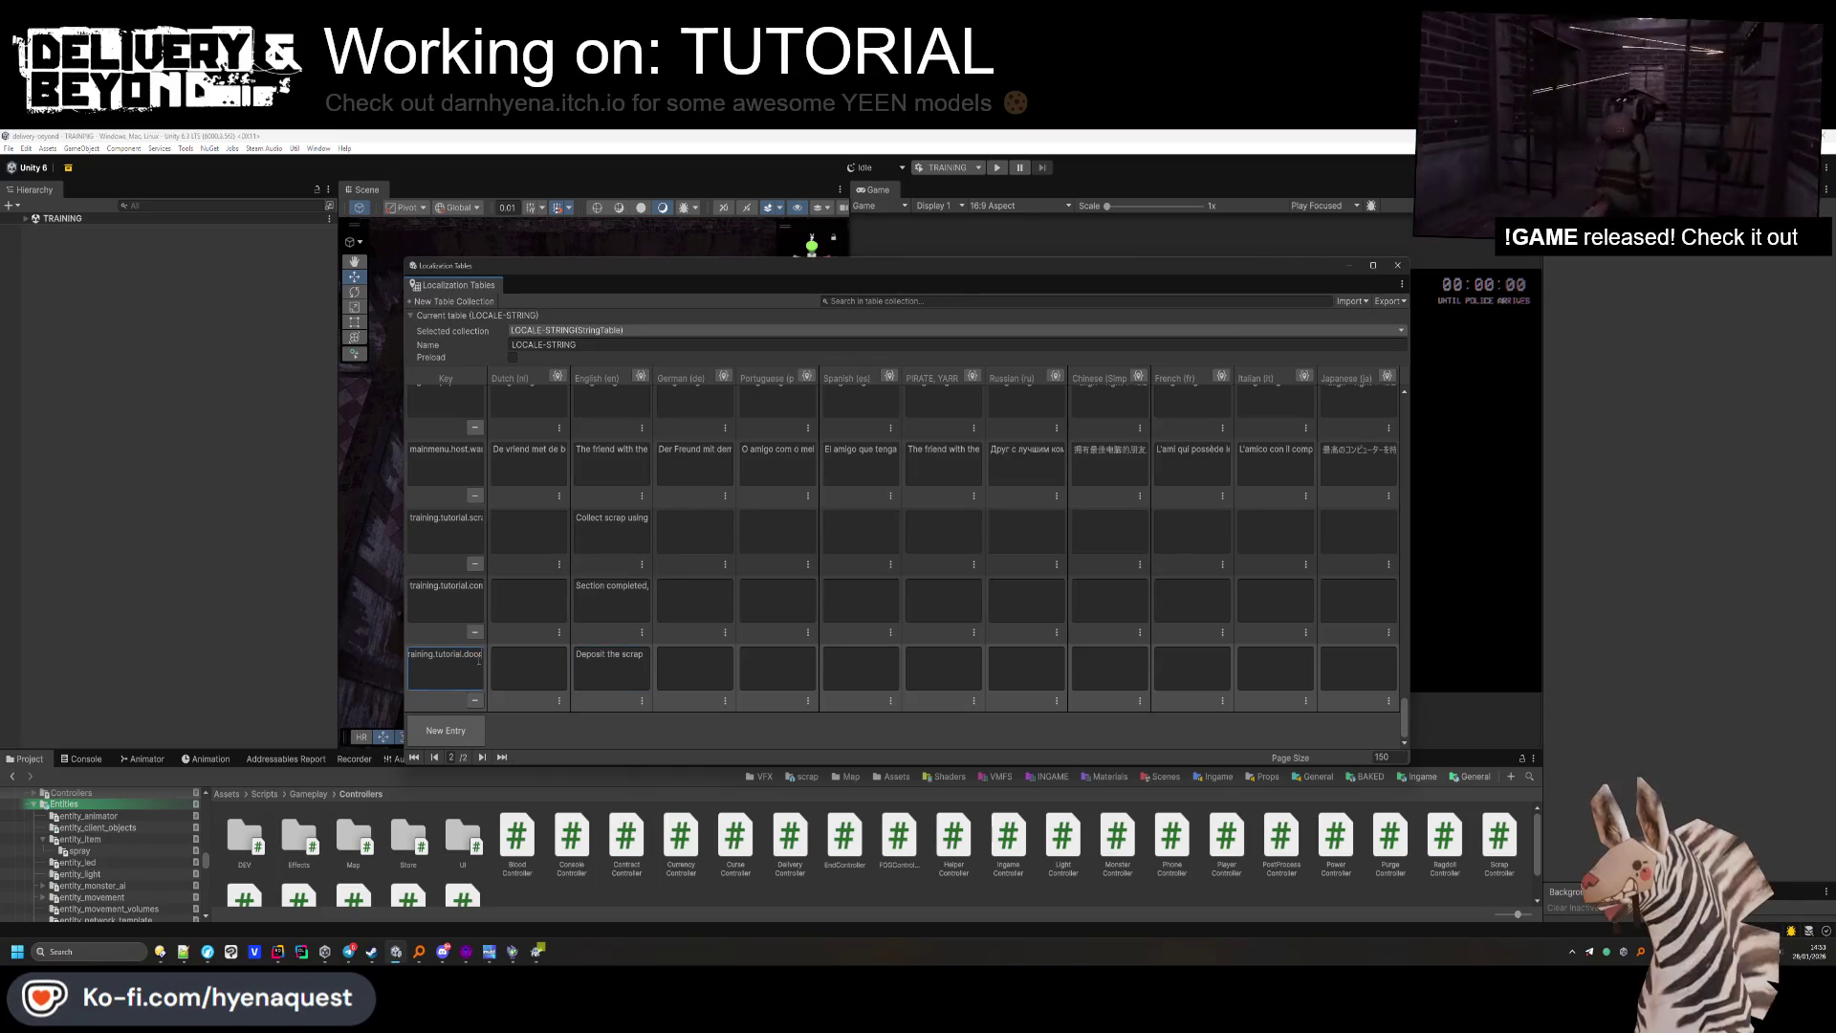
pyautogui.click(640, 668)
pyautogui.hotkey('ctrl', 'a')
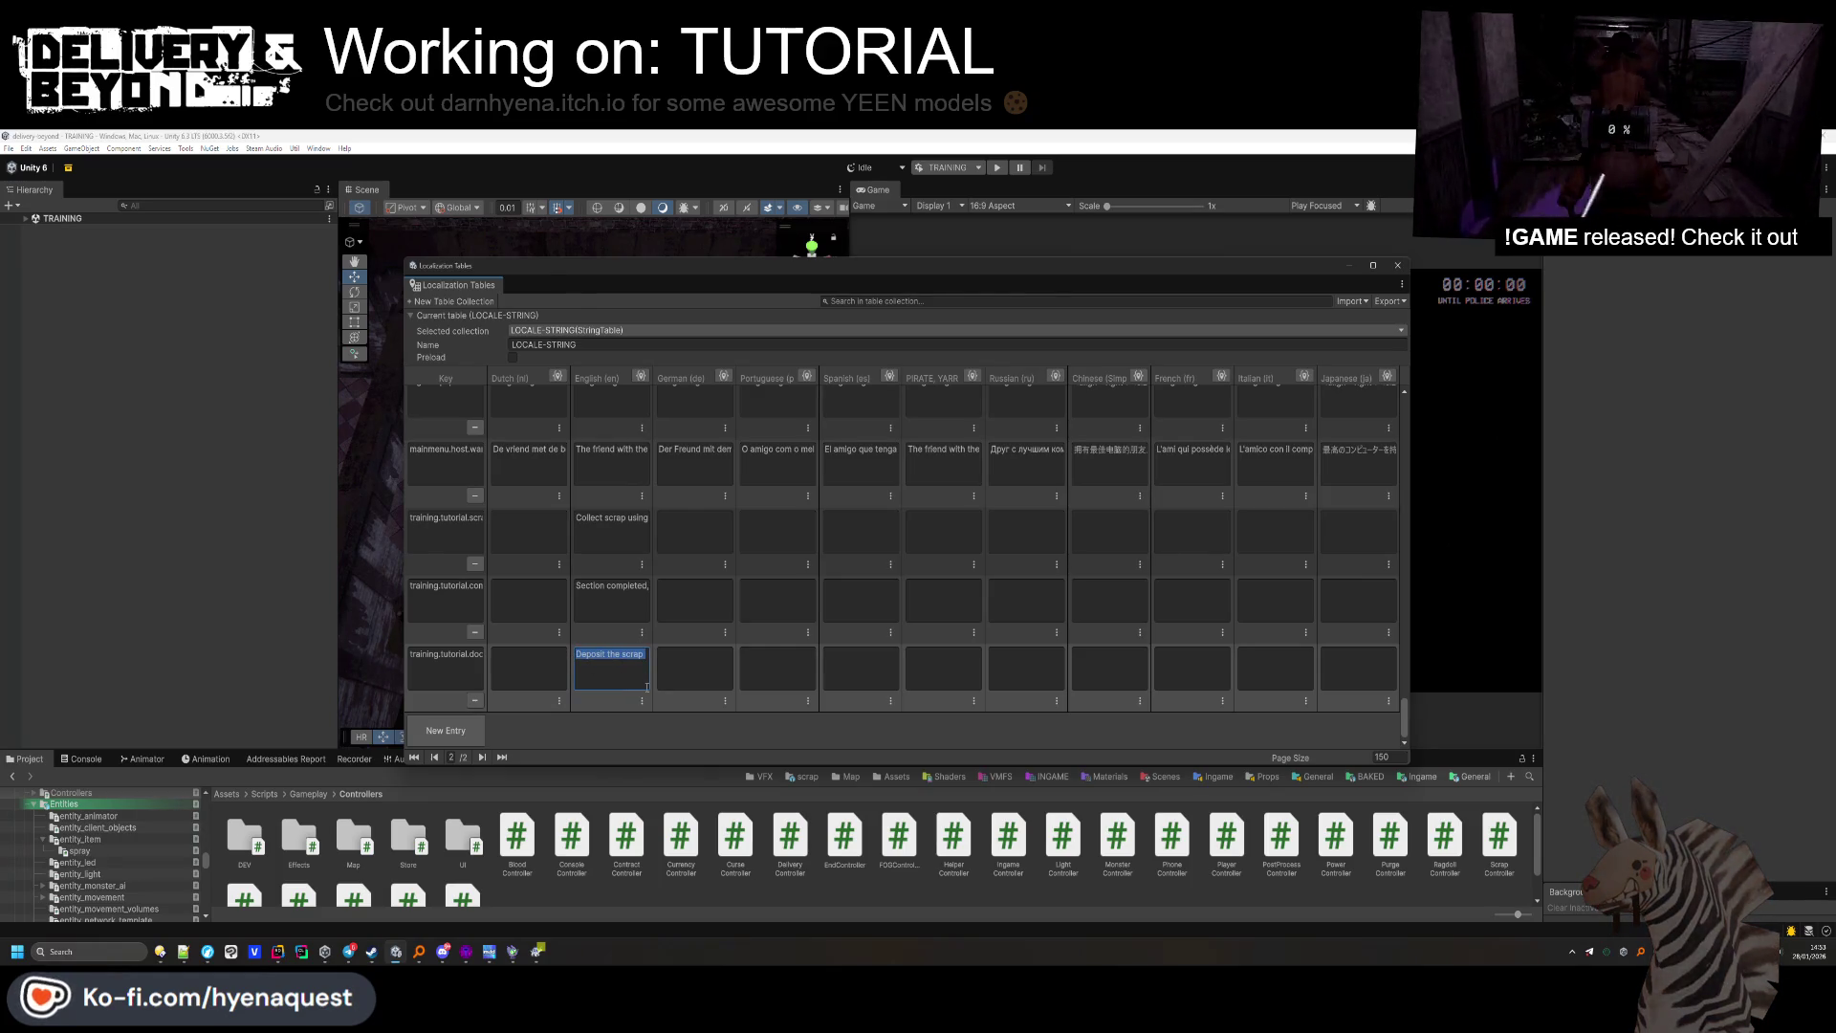
pyautogui.write('Break through the')
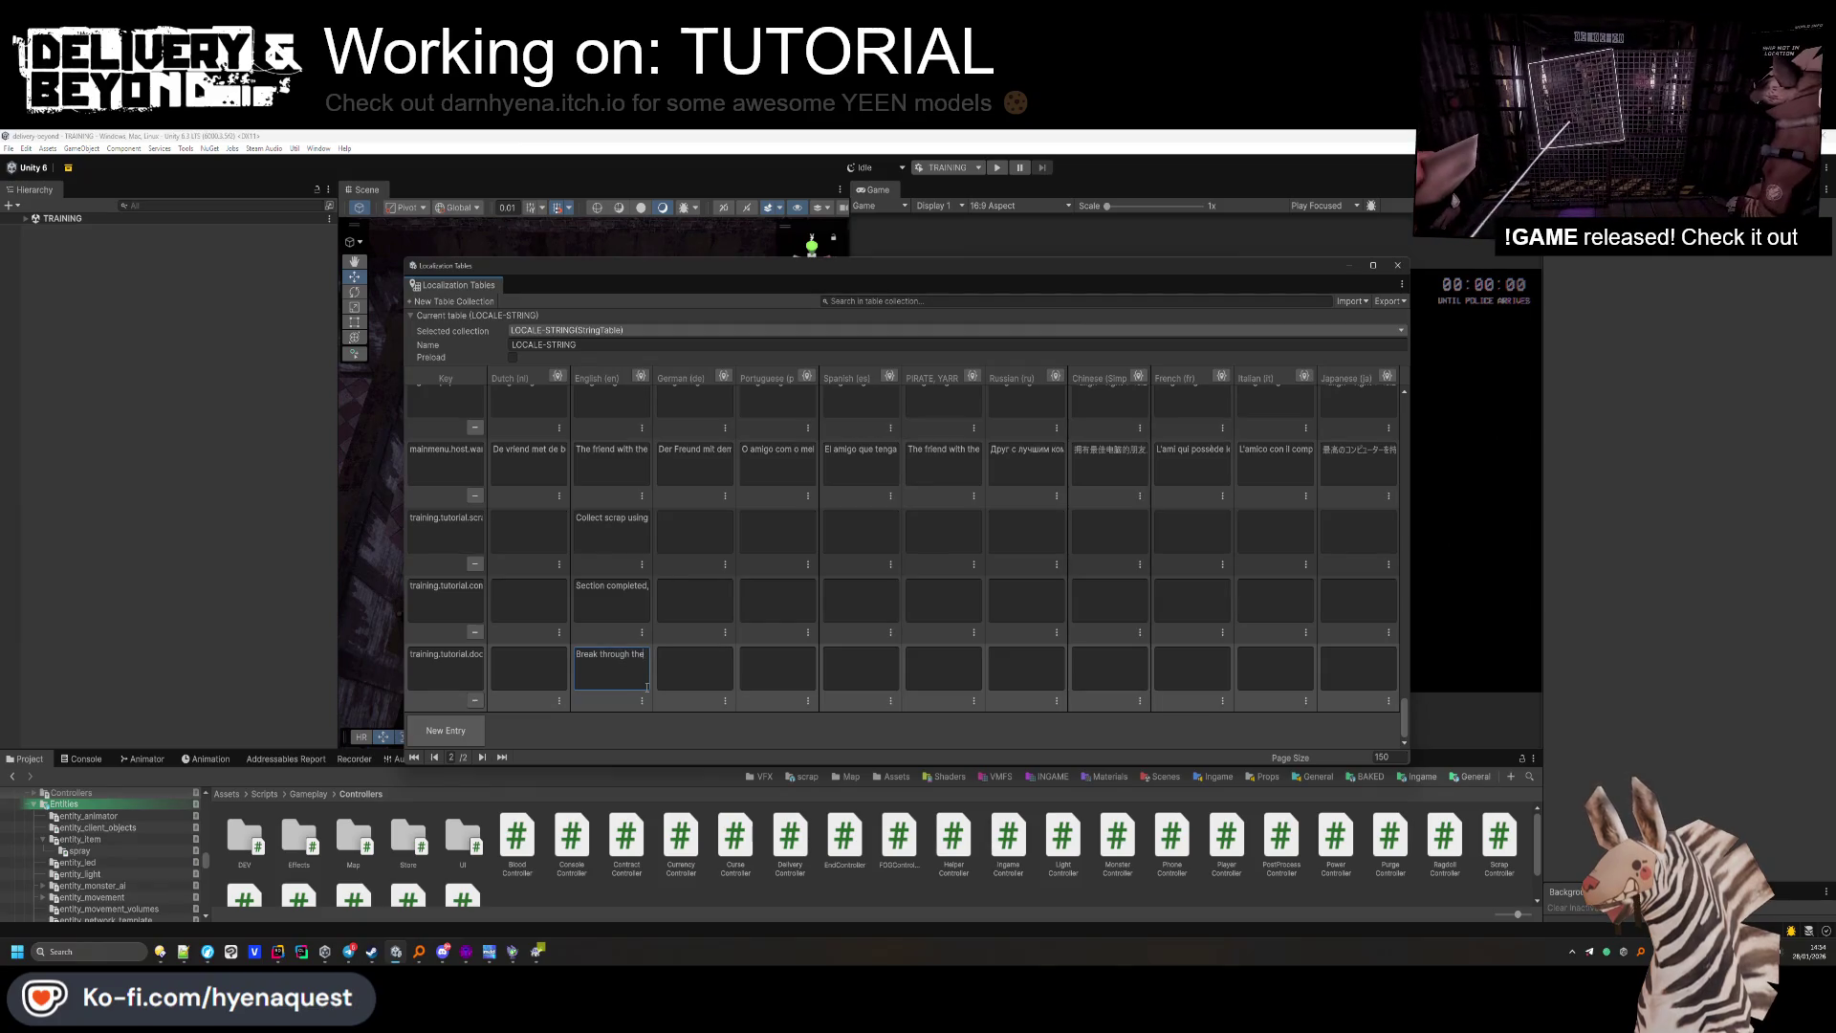
pyautogui.press('BackSpace')
pyautogui.press('BackSpace')
pyautogui.press('BackSpace')
pyautogui.write('doors by')
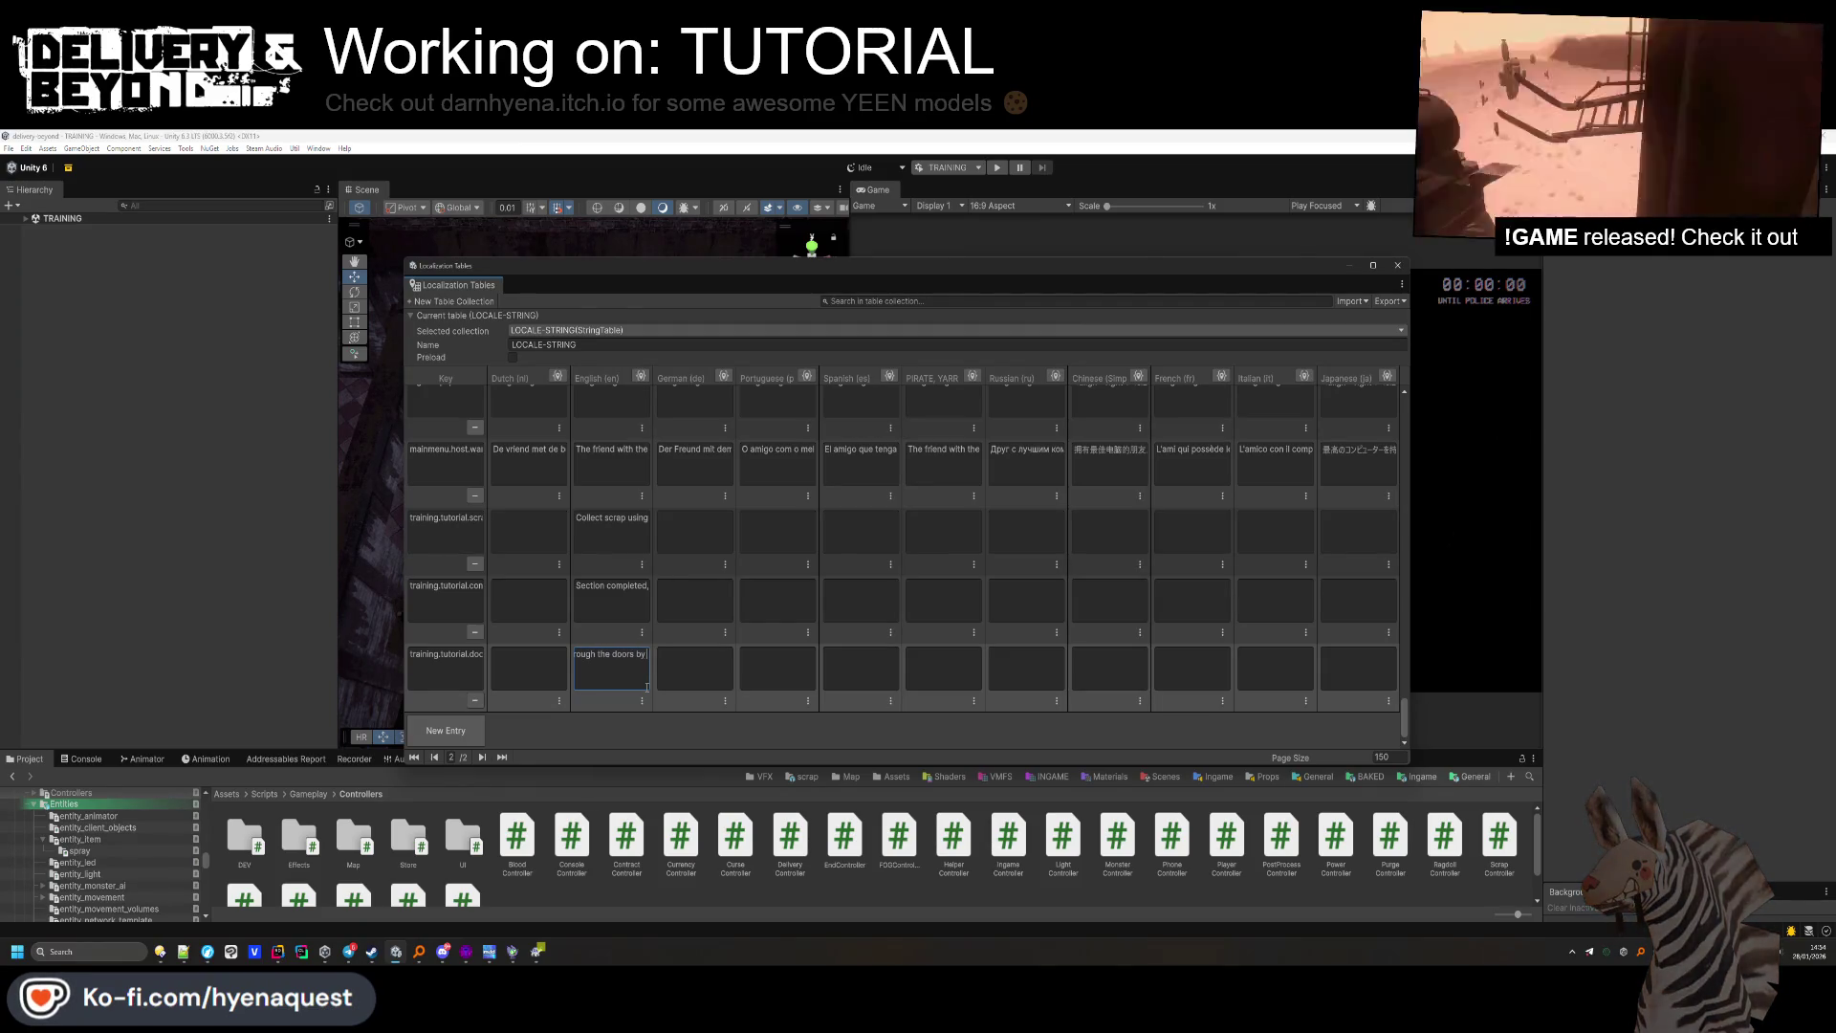
pyautogui.write('u')
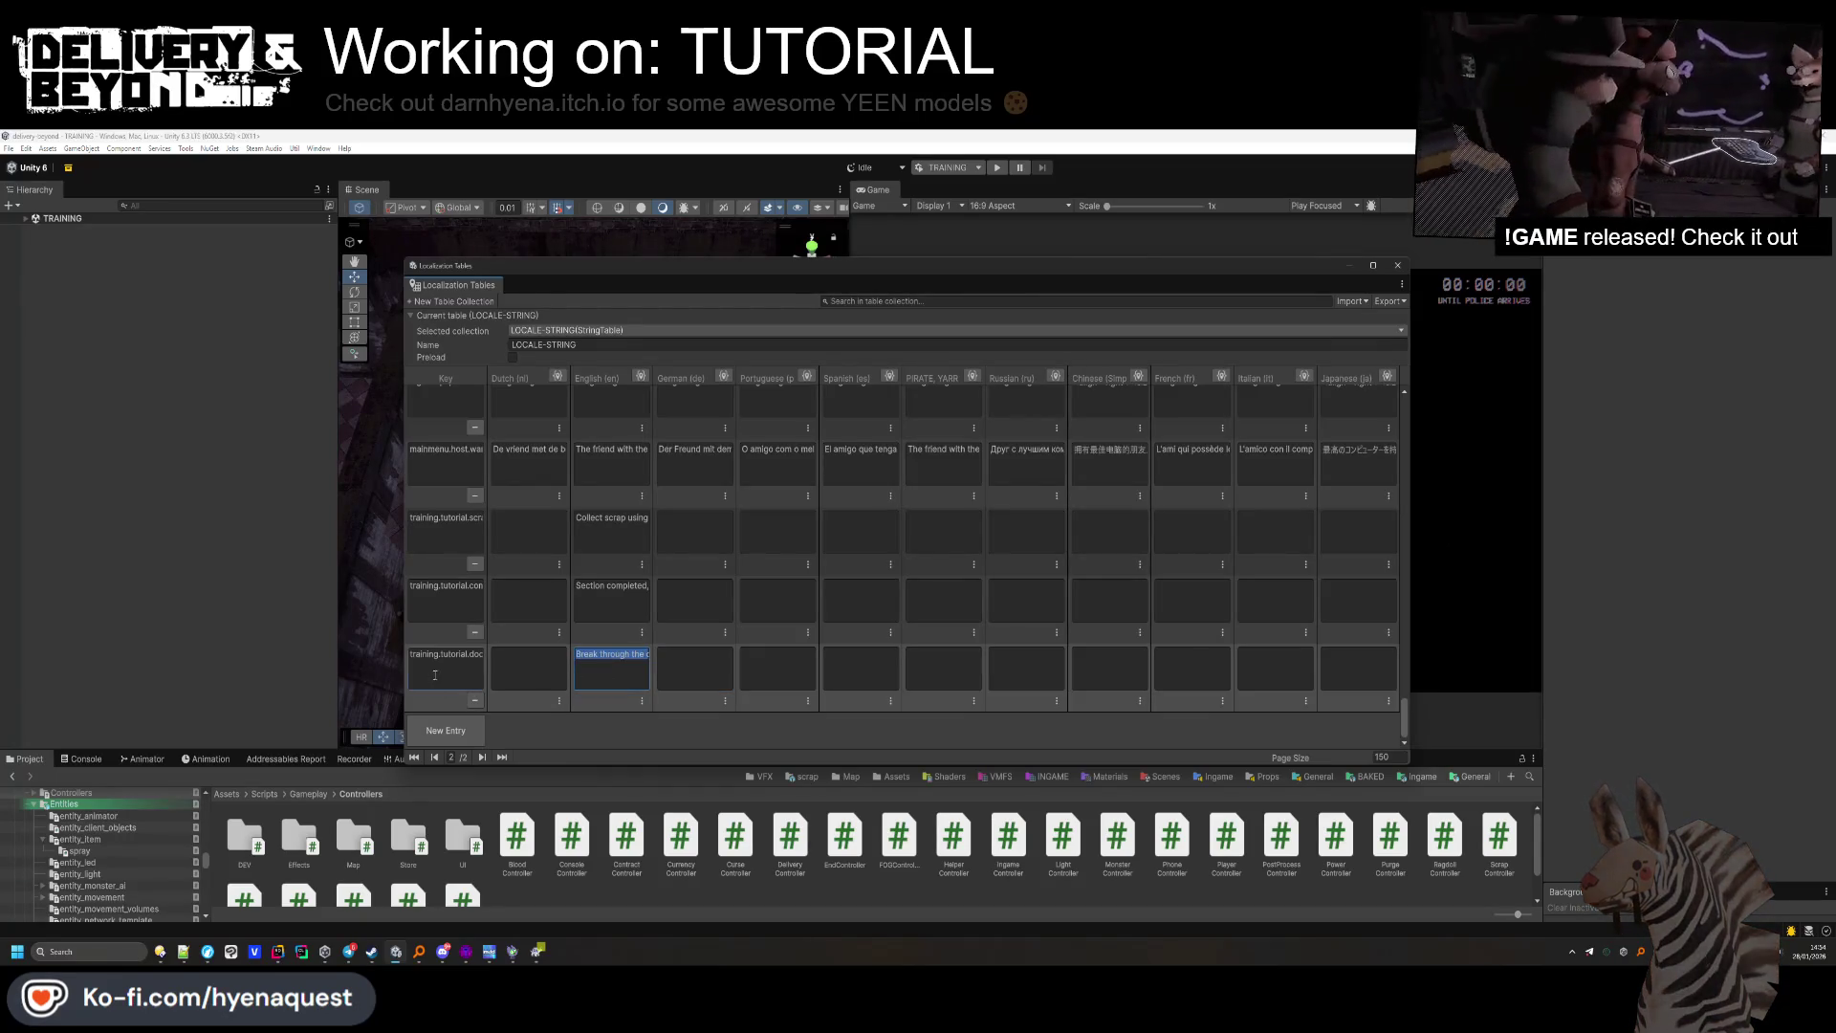
pyautogui.click(186, 345)
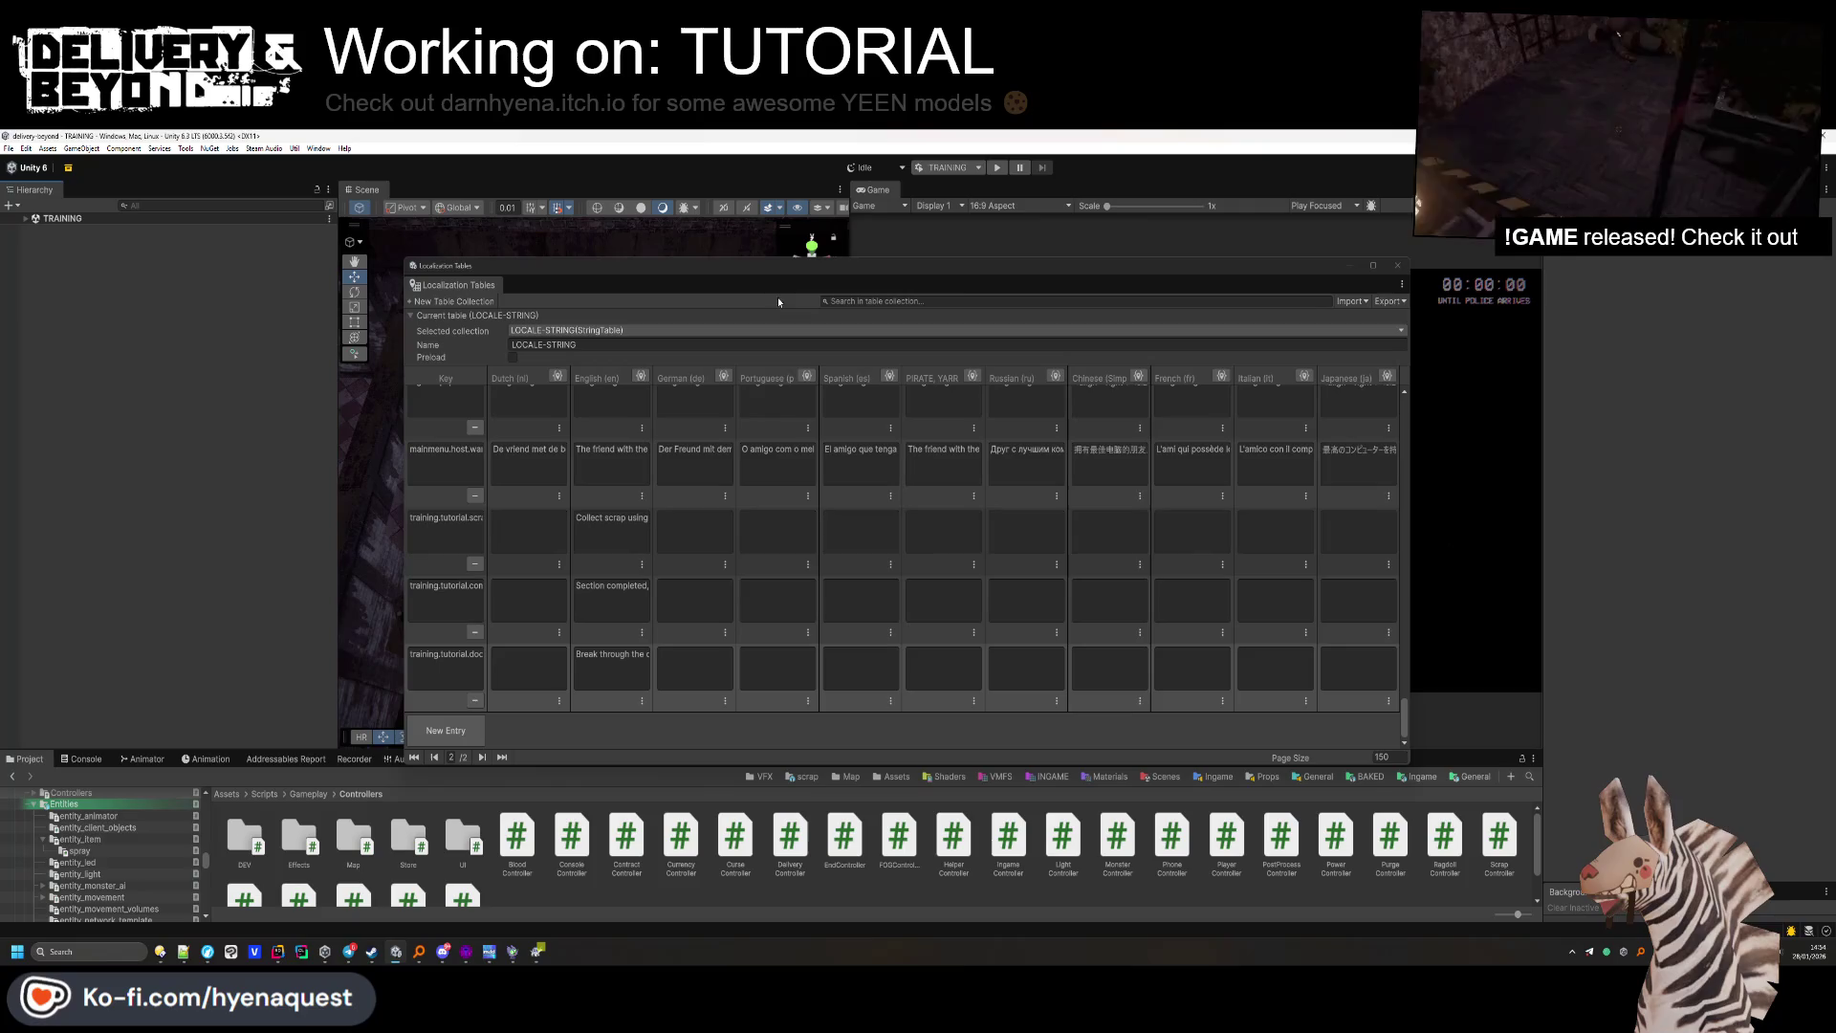
pyautogui.click(1397, 265)
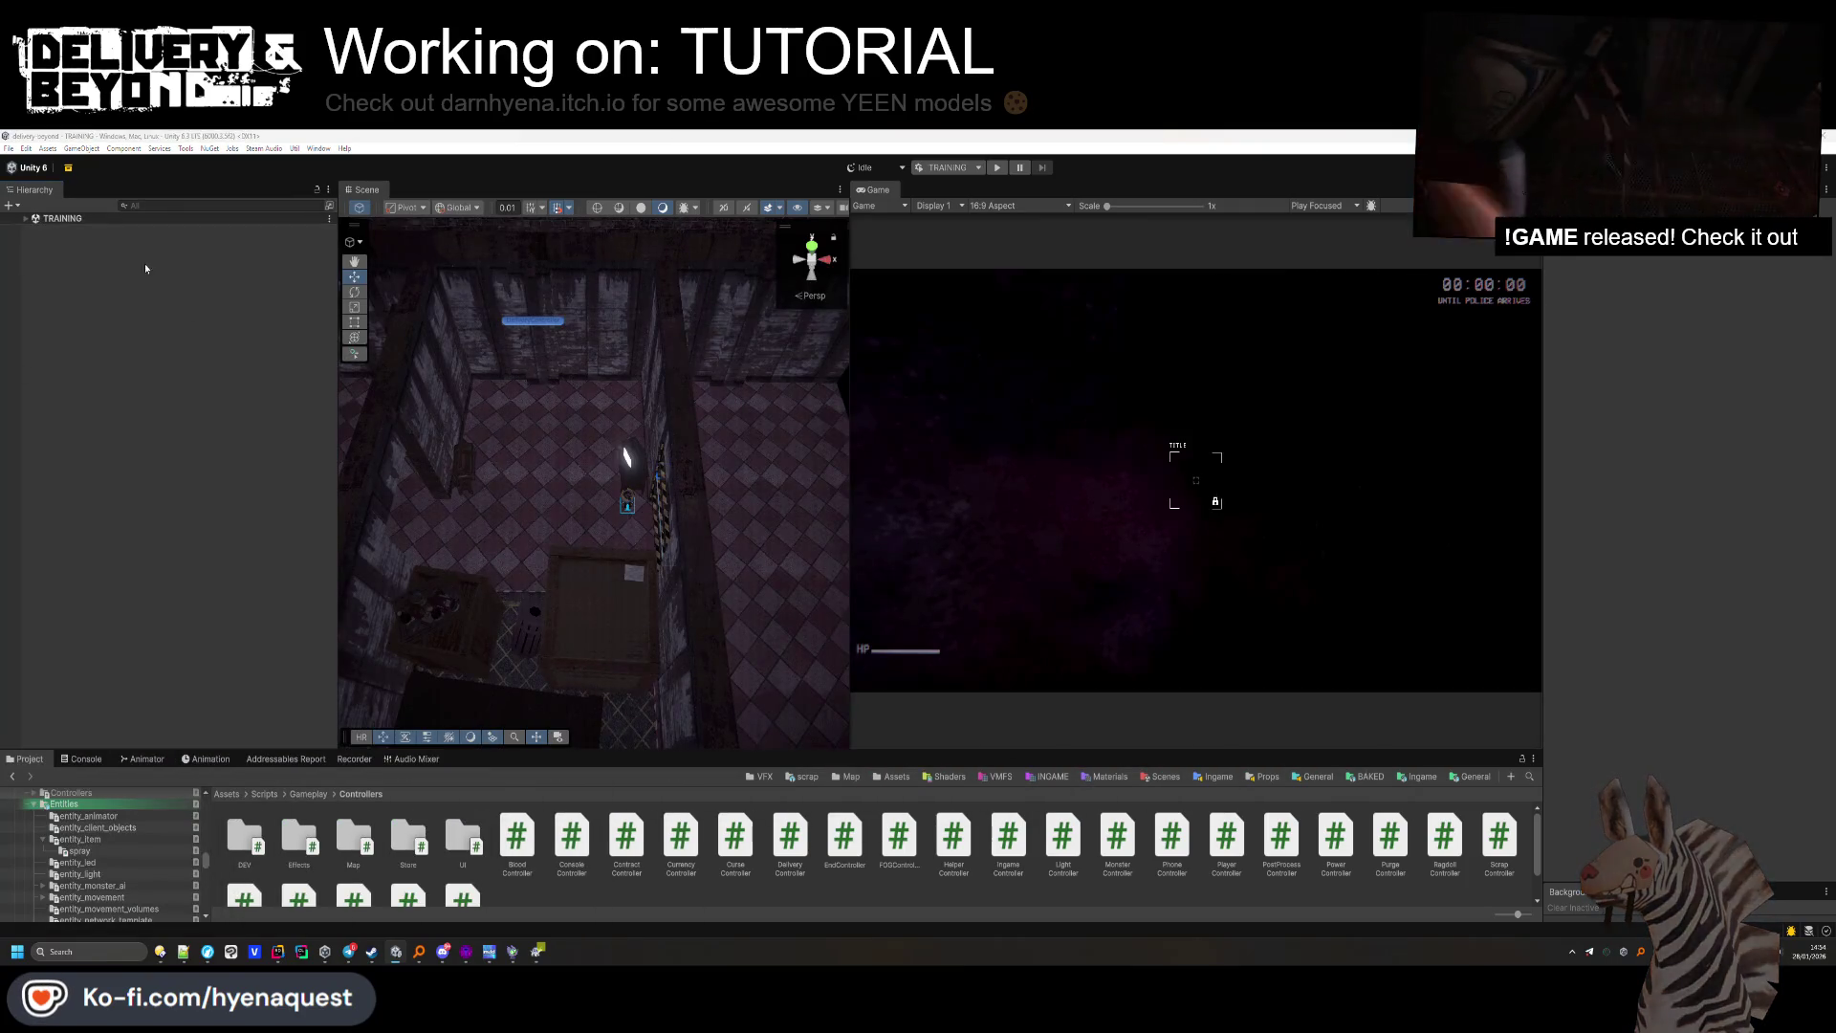
# Create an empty child object named ZONE-DOOR under [ZONES] in the TRAINING scene.
pyautogui.click(26, 220)
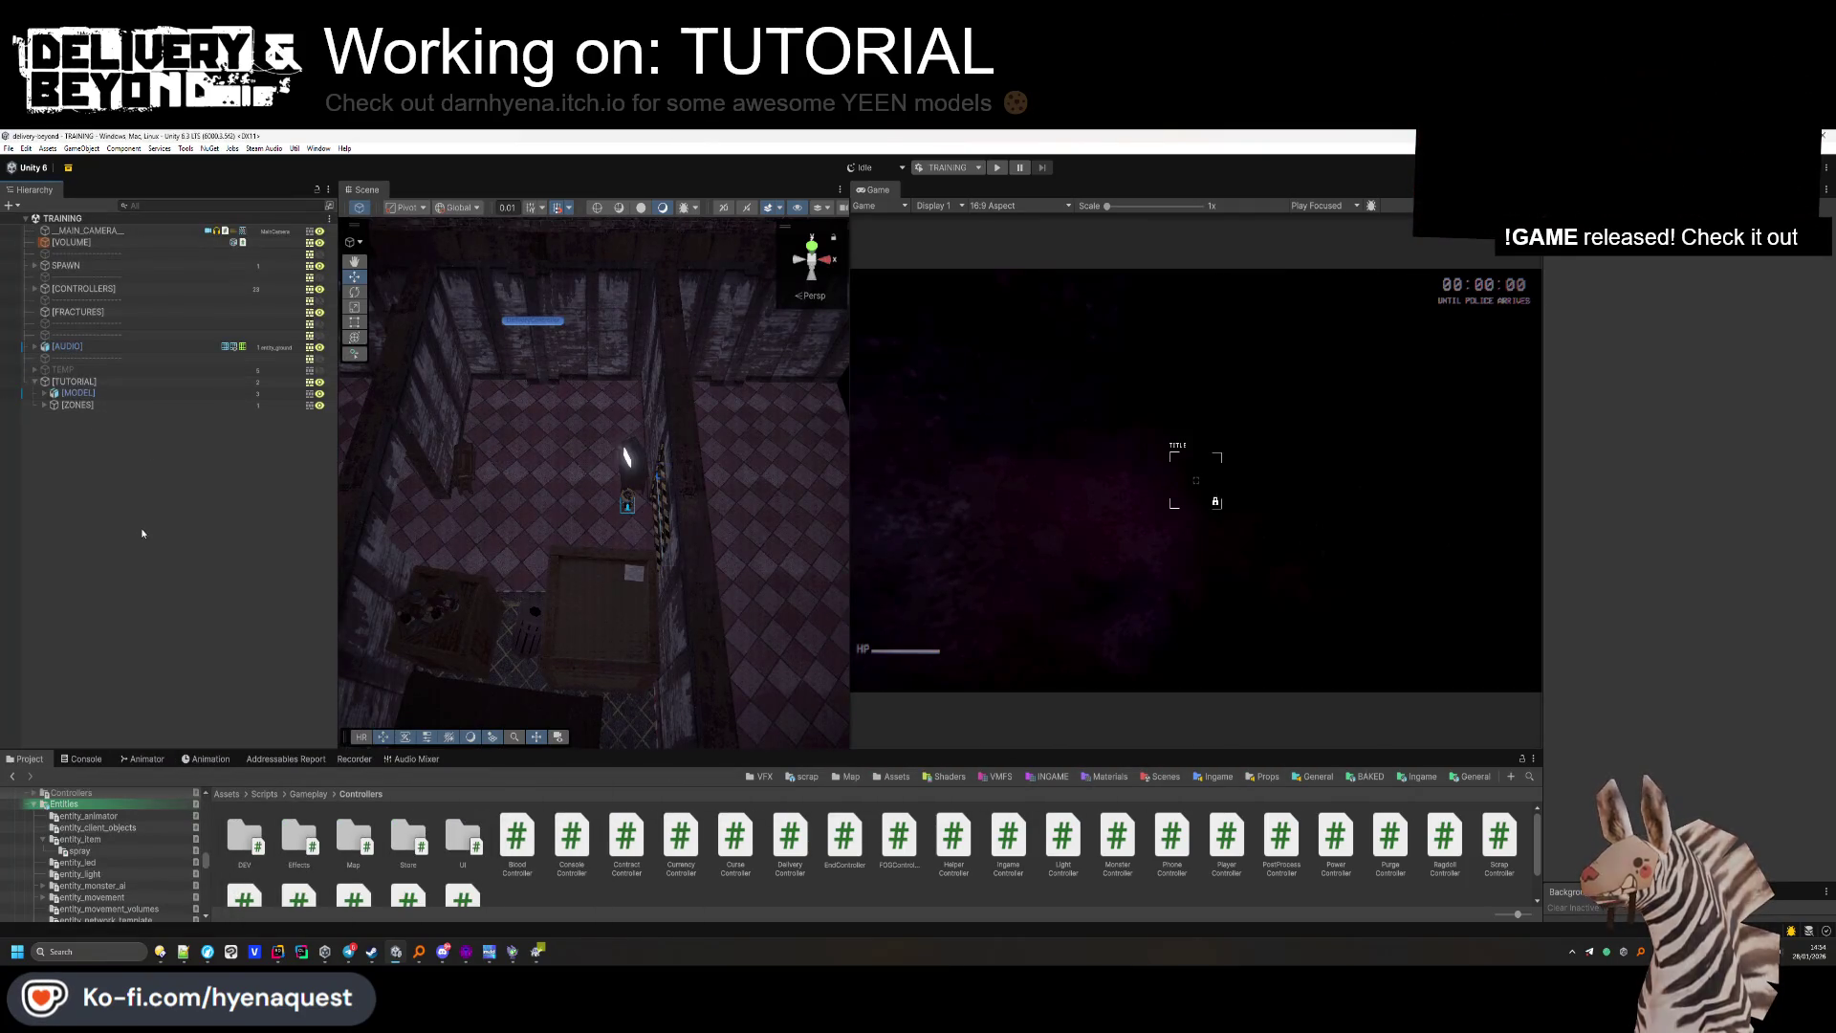
pyautogui.rightClick(60, 410)
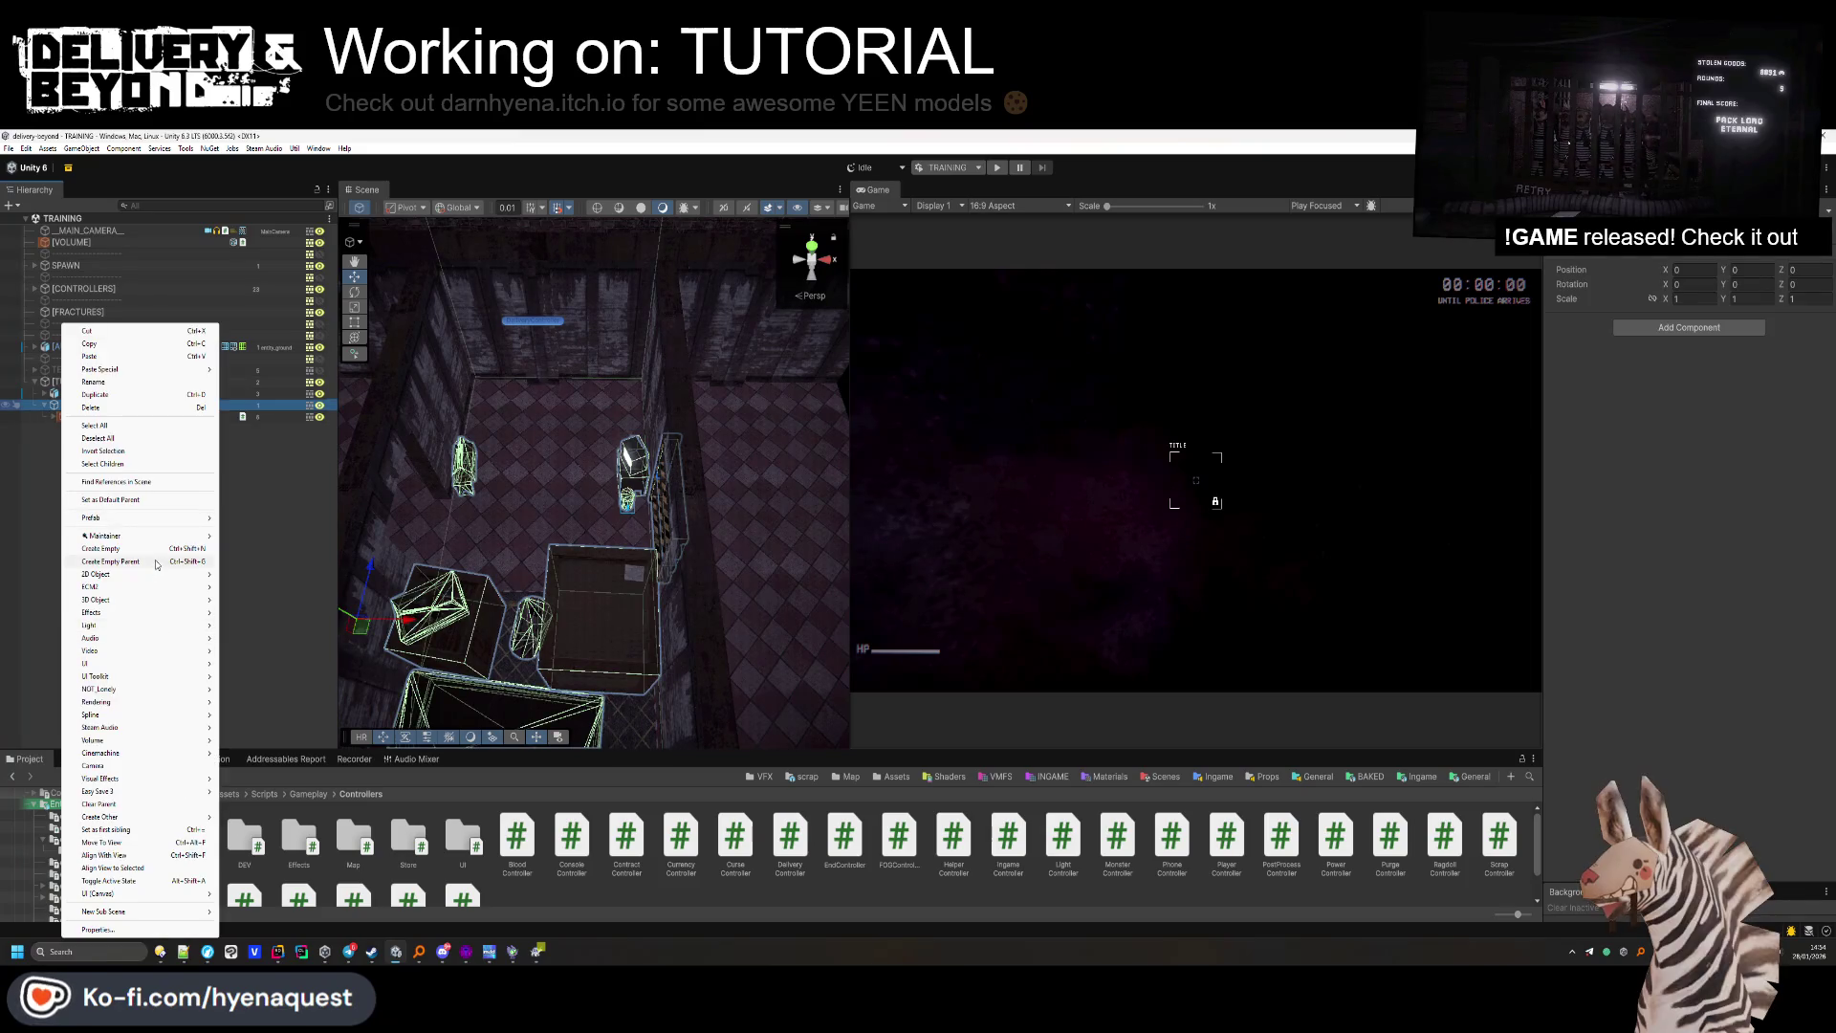
pyautogui.click(155, 549)
pyautogui.write('ZONE-')
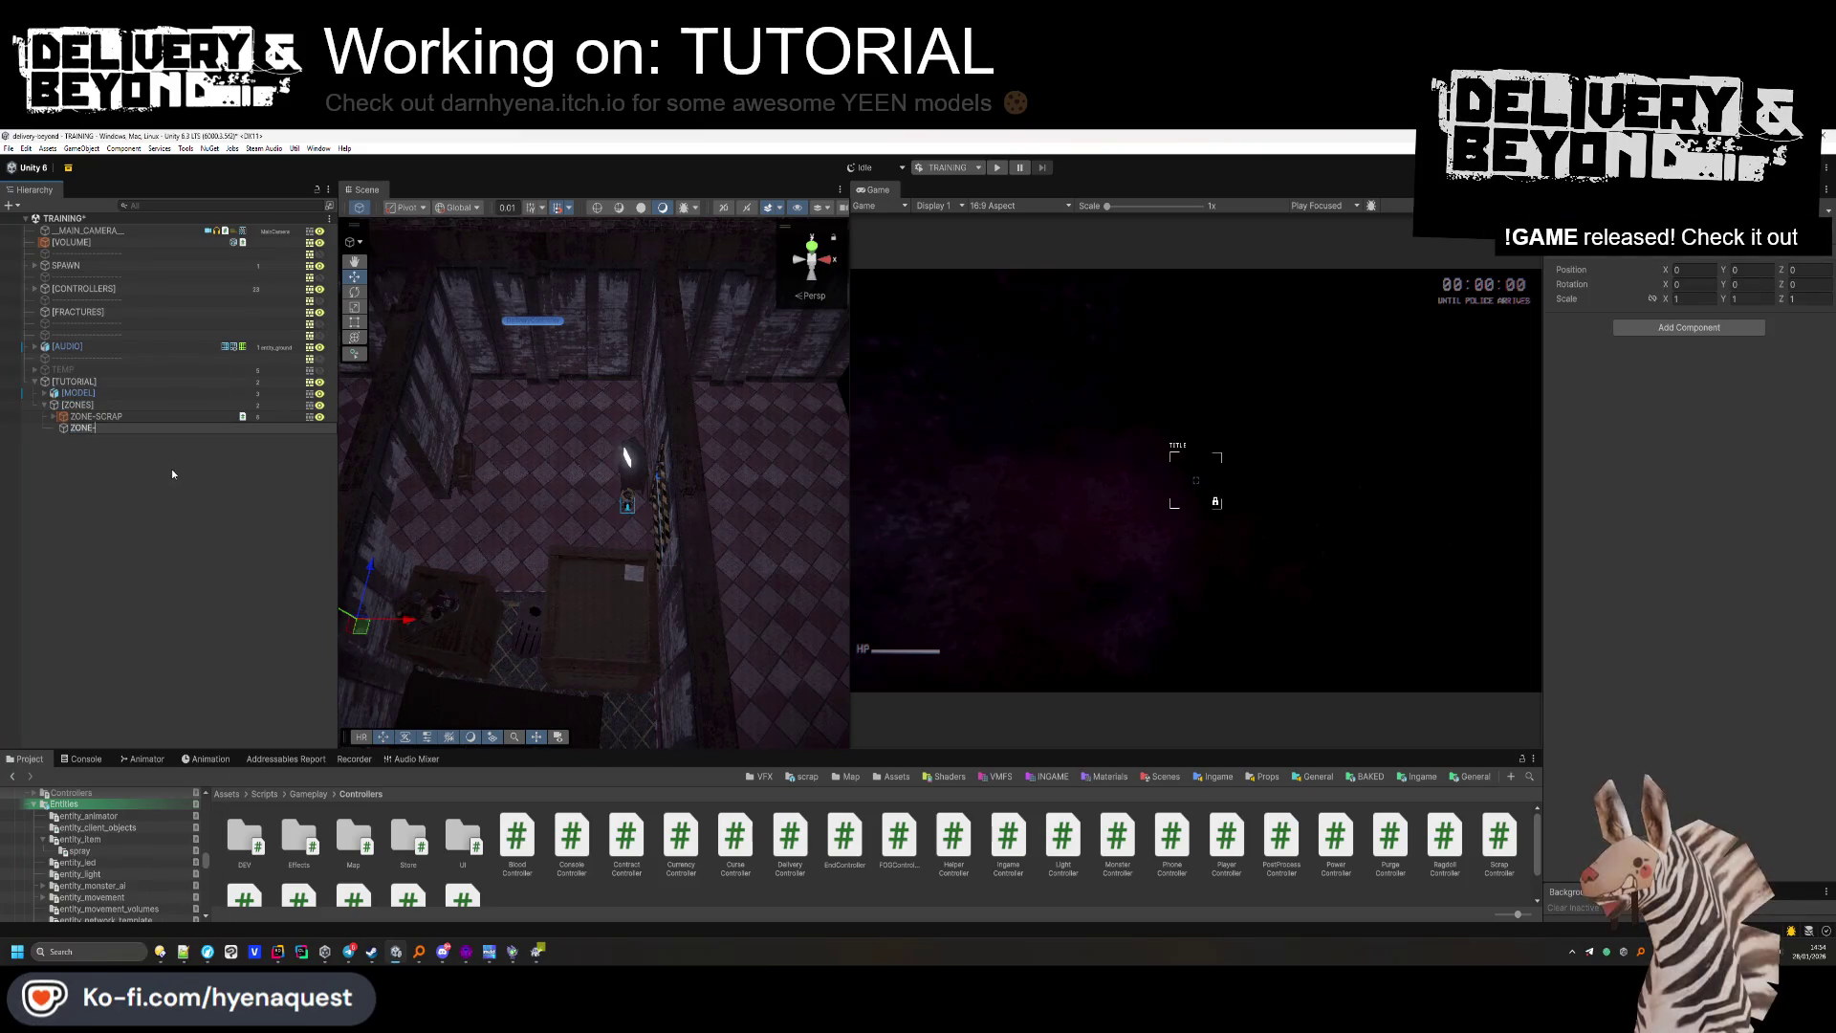
pyautogui.write('DOOR')
pyautogui.press('Return')
pyautogui.moveTo(566, 387)
pyautogui.mouseDown()
pyautogui.moveTo(755, 533)
pyautogui.moveTo(708, 412)
pyautogui.mouseUp()
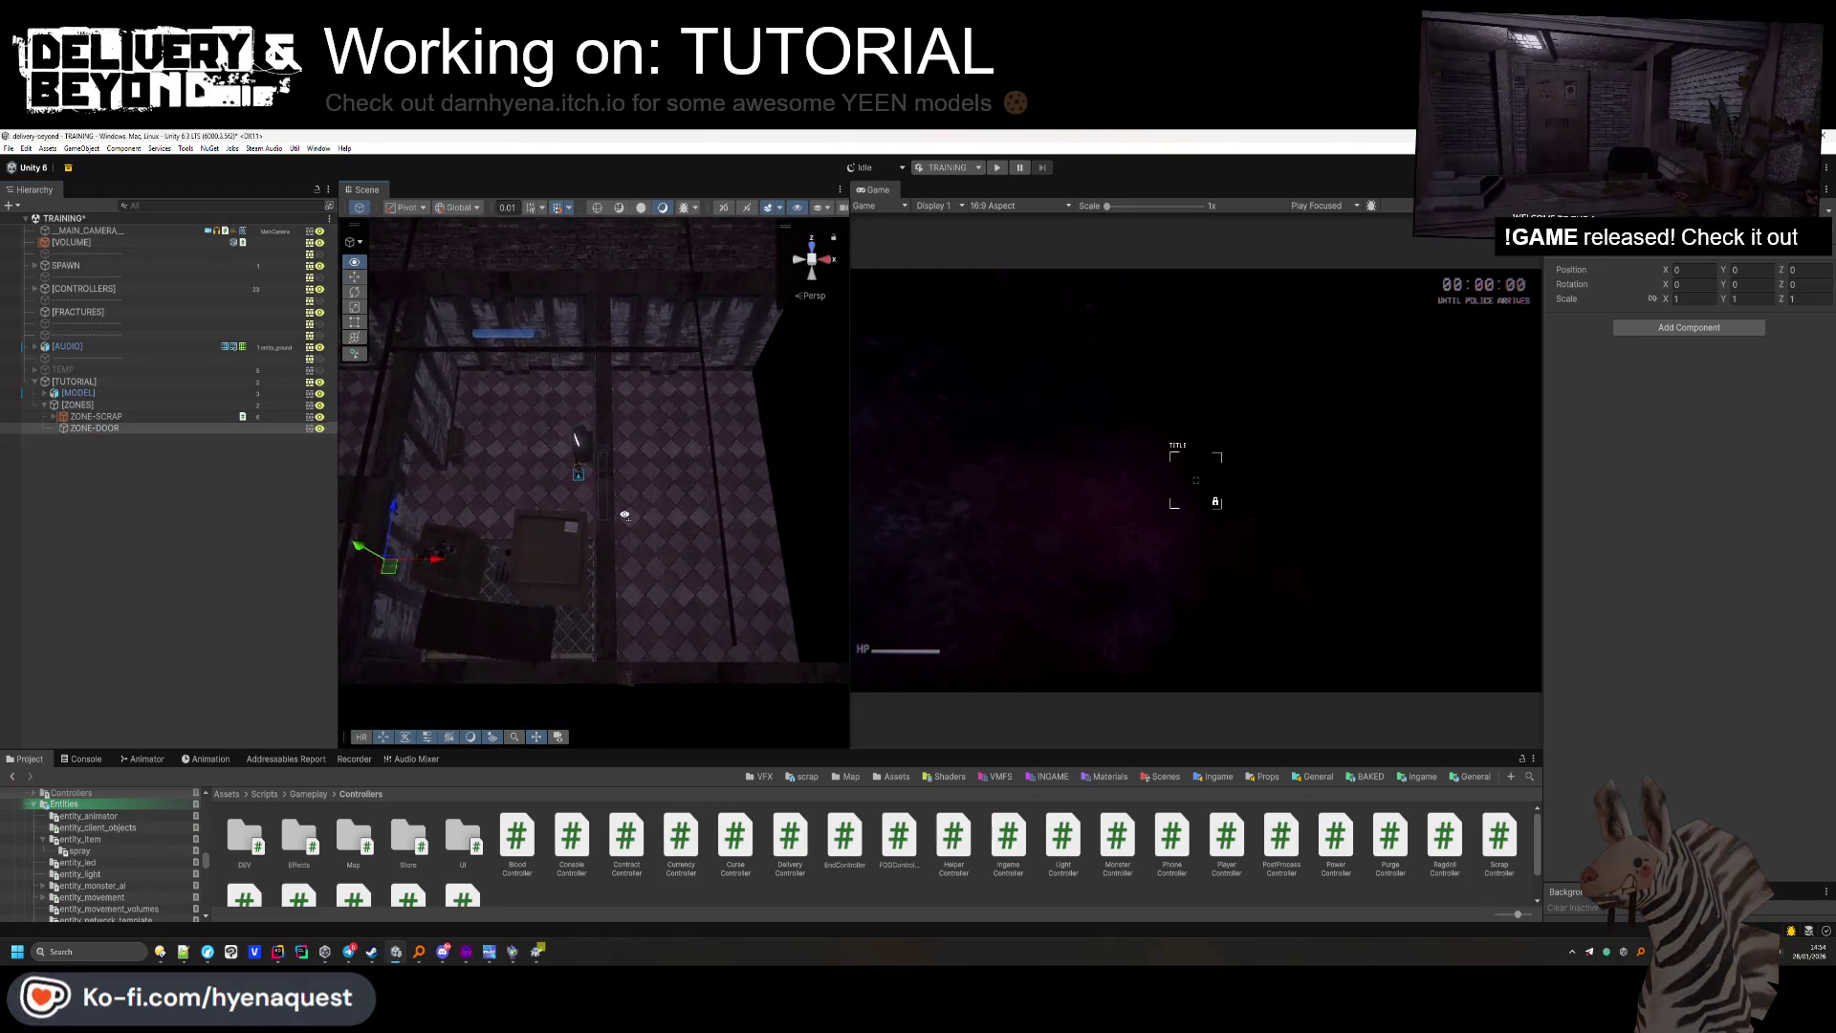
pyautogui.click(466, 951)
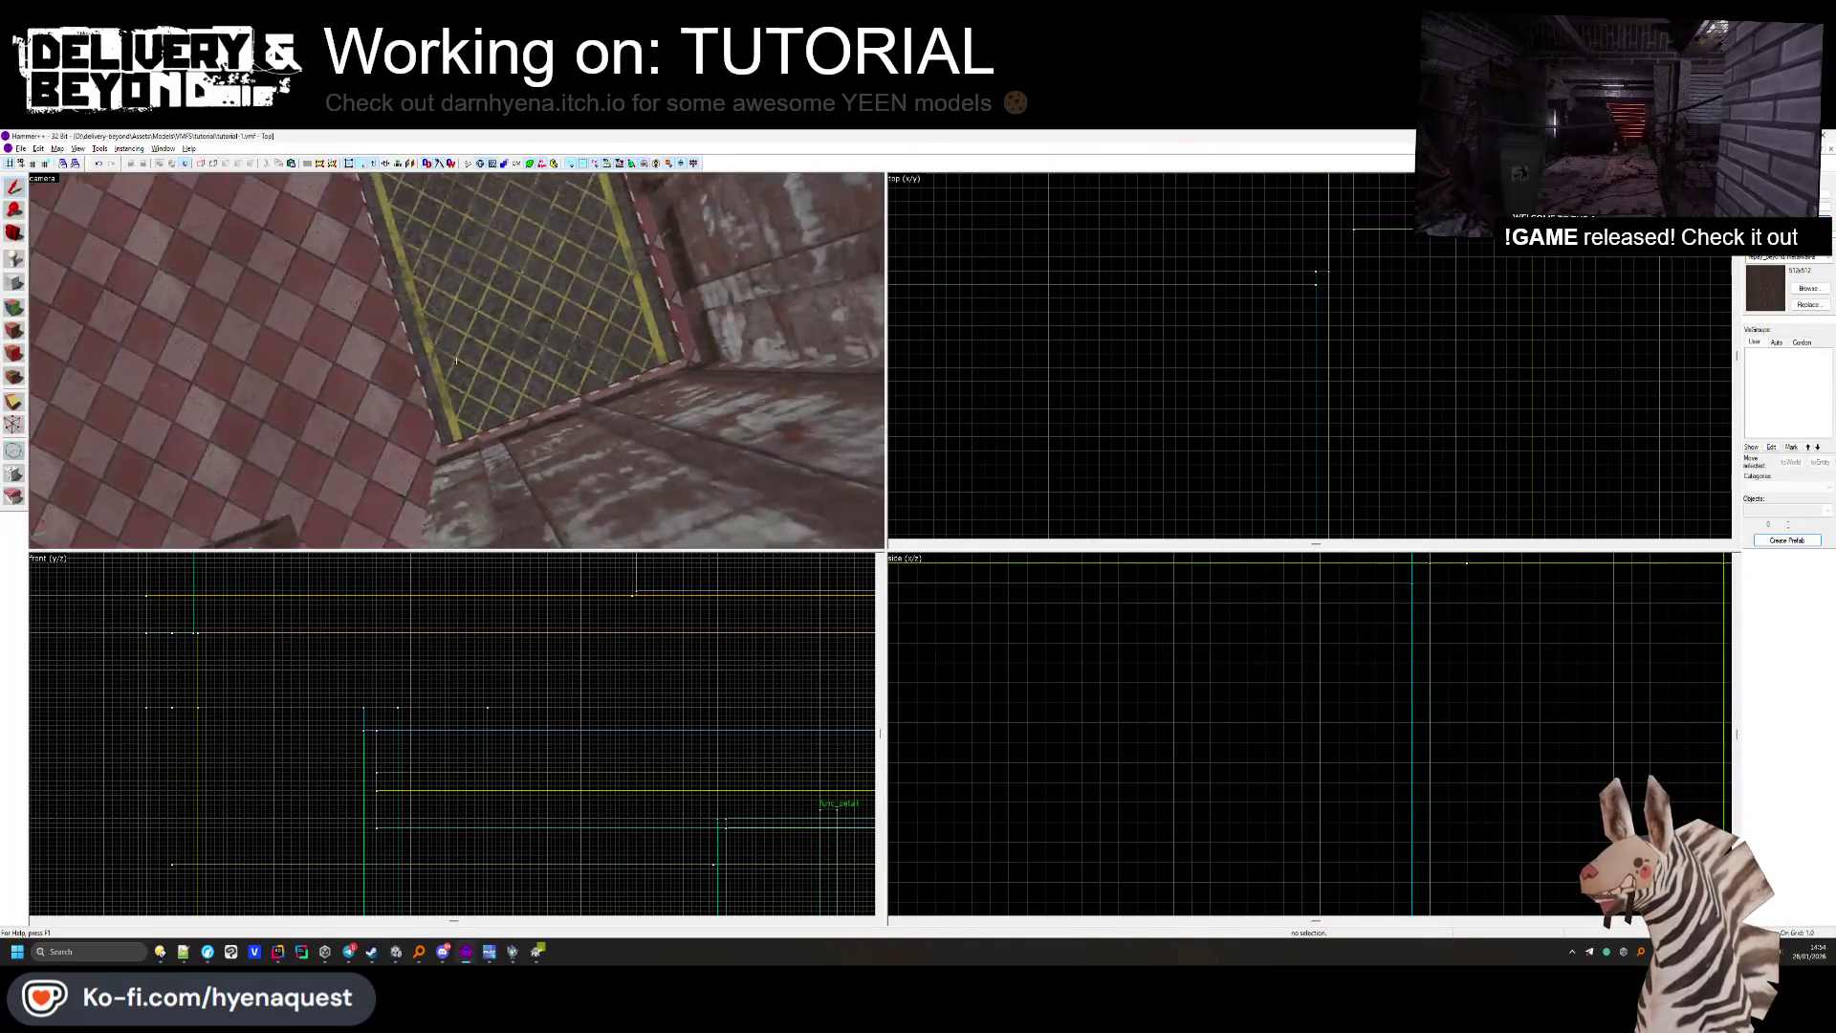
pyautogui.click(930, 374)
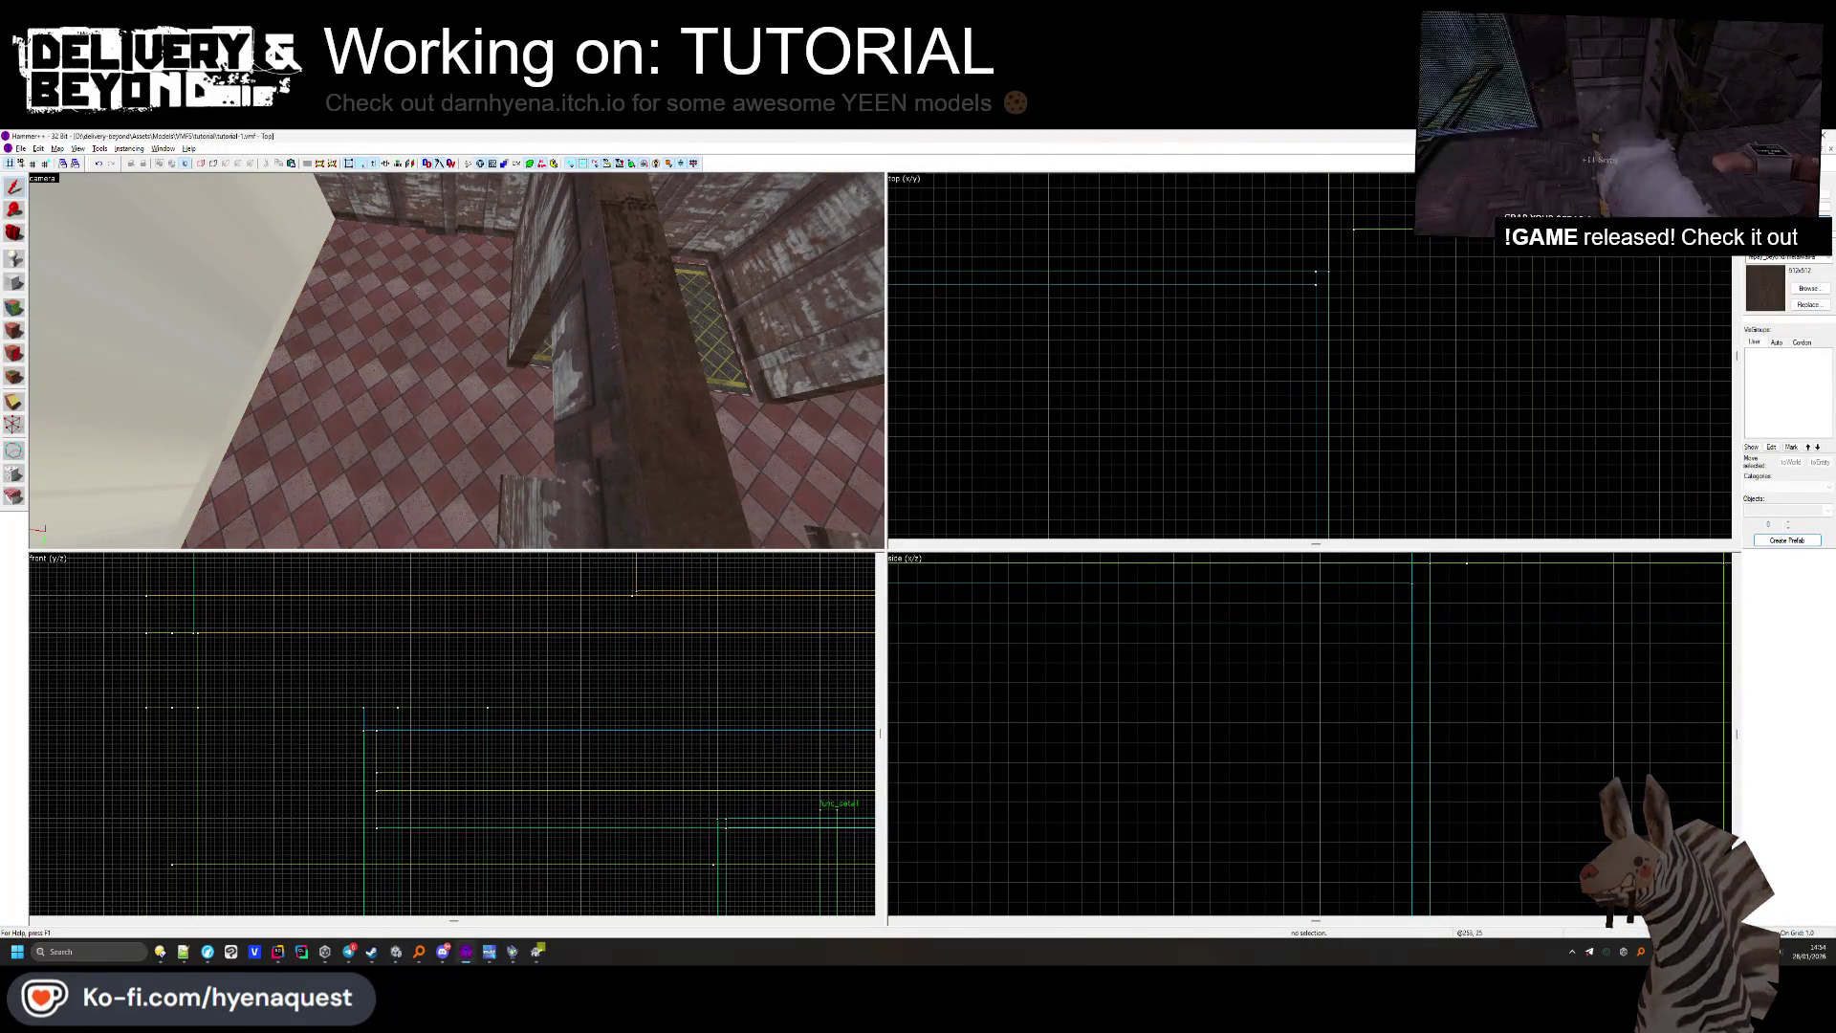
pyautogui.click(439, 348)
pyautogui.scroll(3, 1204, 300)
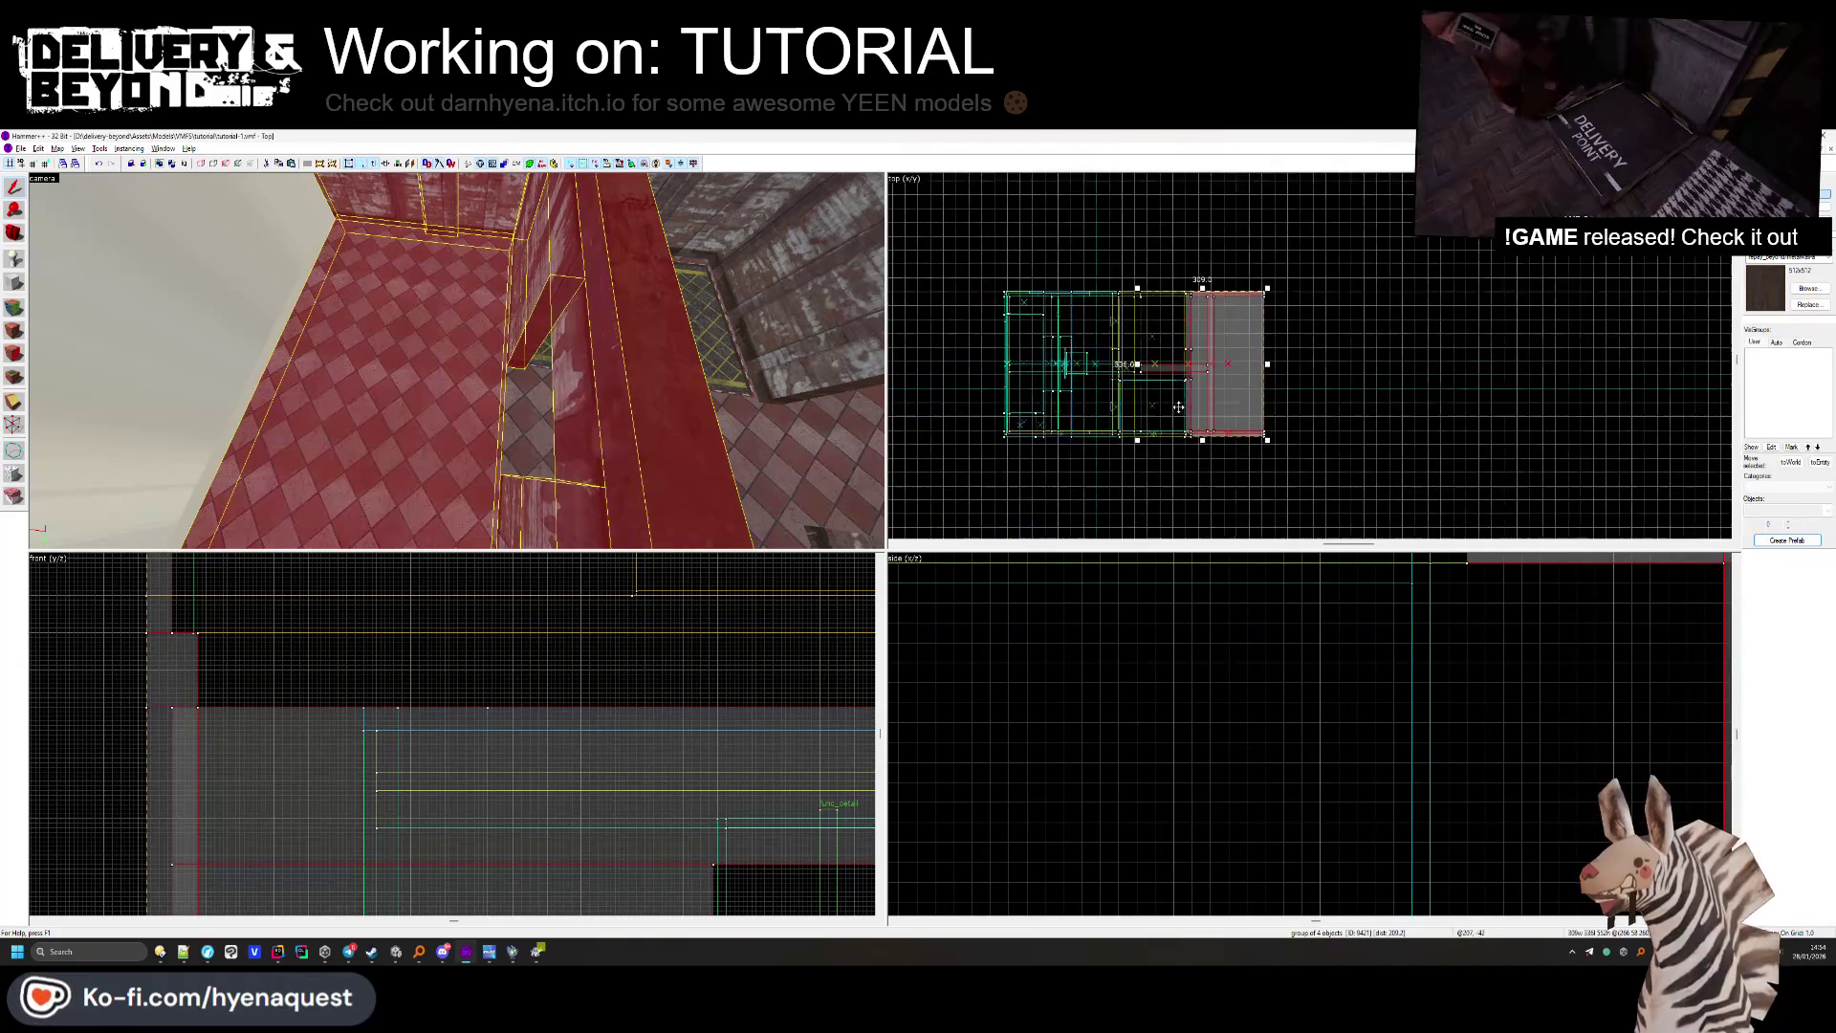
pyautogui.scroll(2, 1204, 300)
pyautogui.moveTo(1139, 314); pyautogui.dragTo(1590, 313)
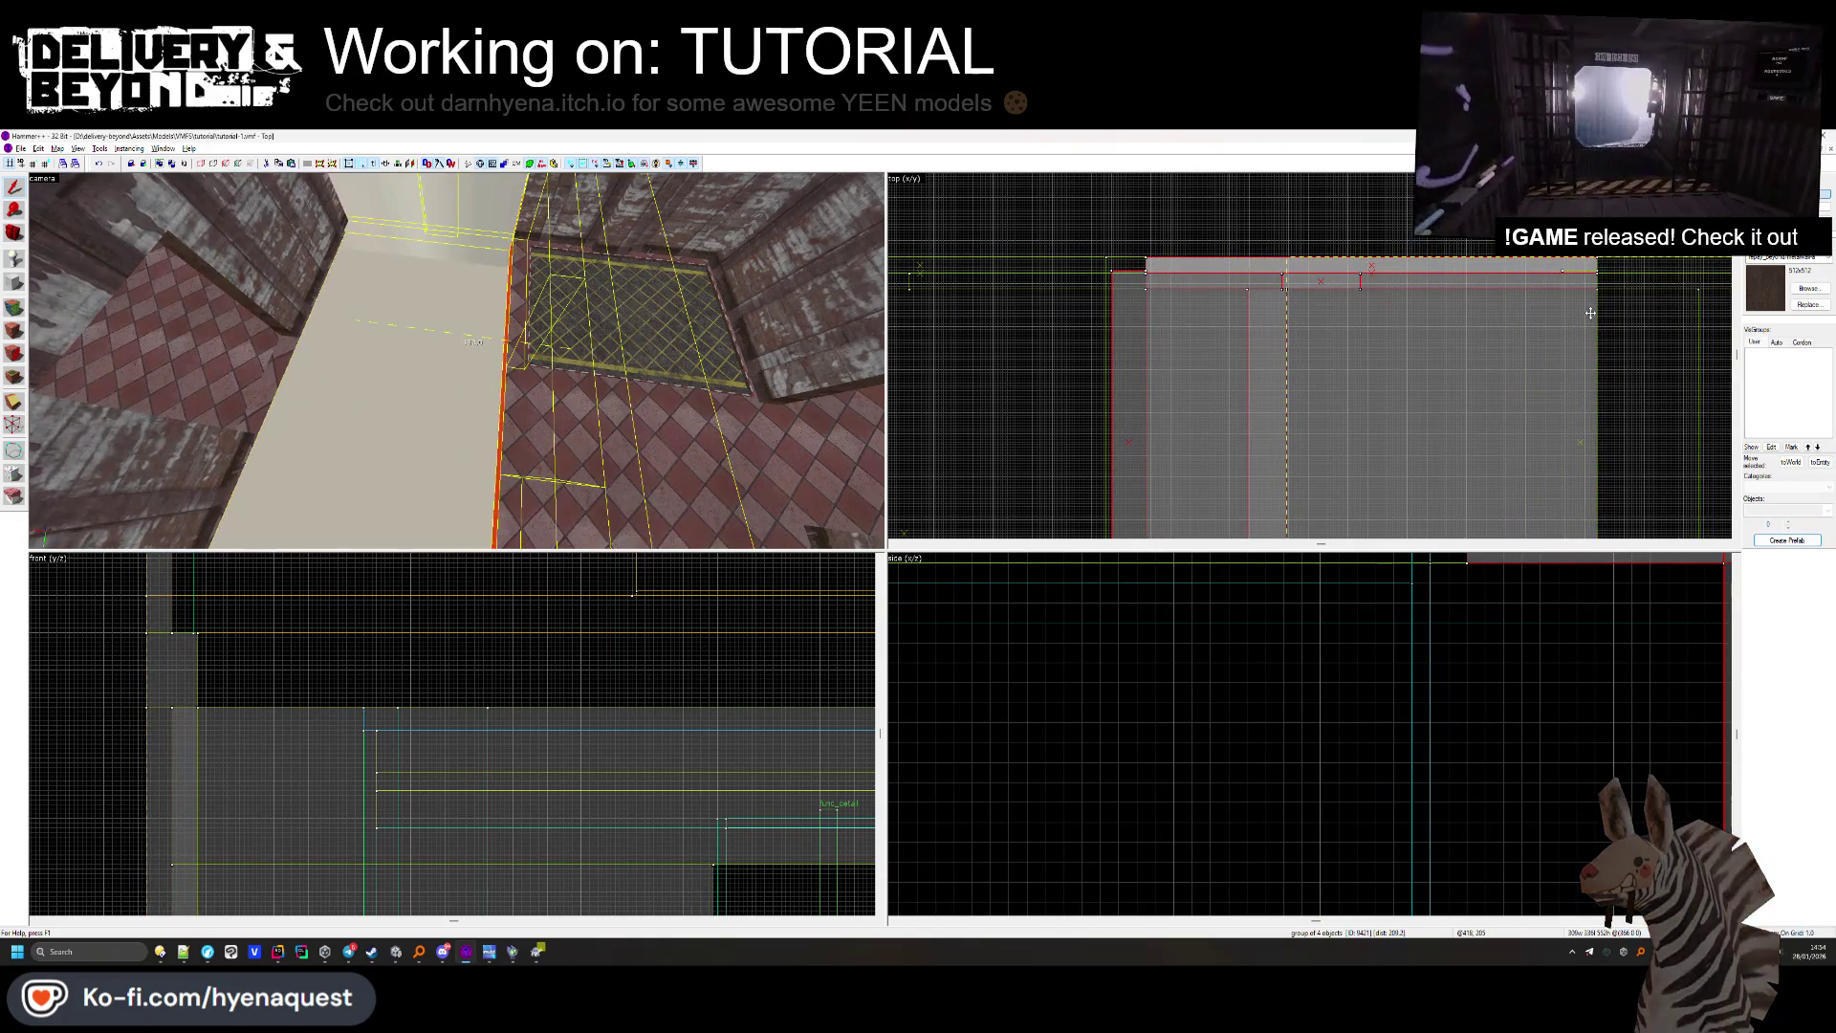
pyautogui.press('Return')
pyautogui.press('Escape')
pyautogui.press('z')
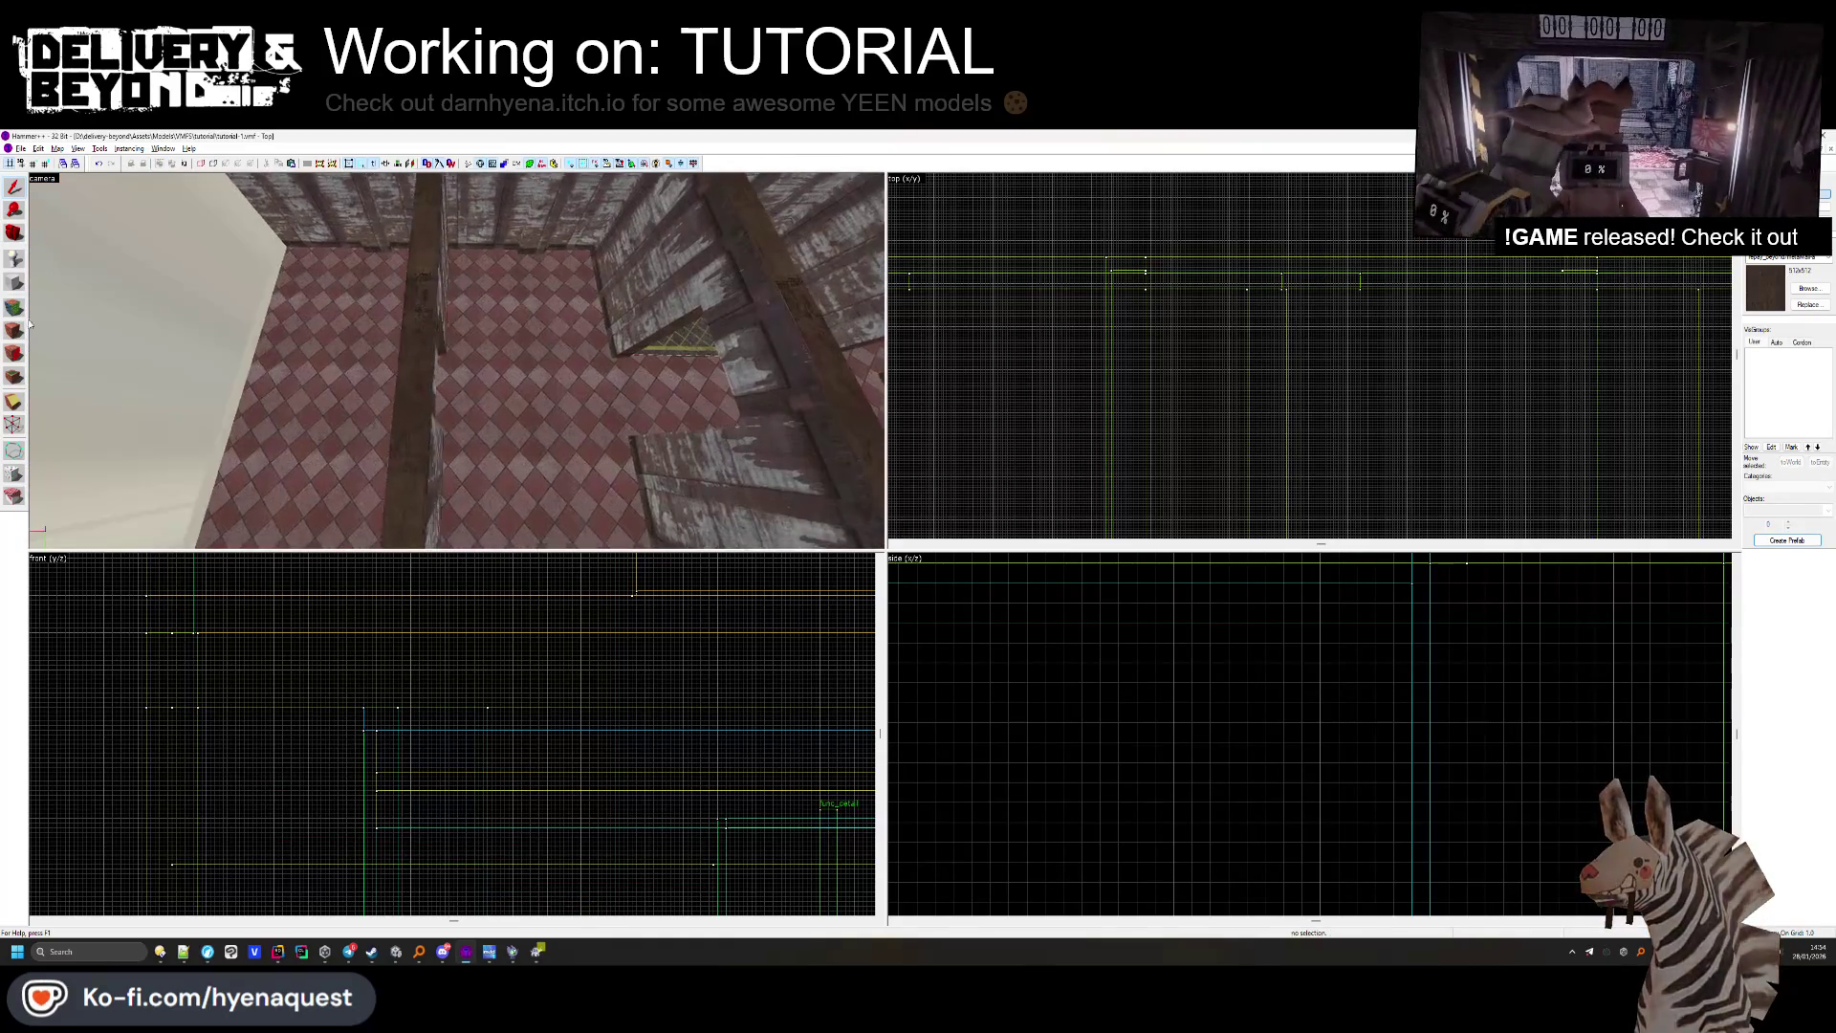
pyautogui.hotkey('shift', 'a')
pyautogui.click(457, 361)
pyautogui.press('z')
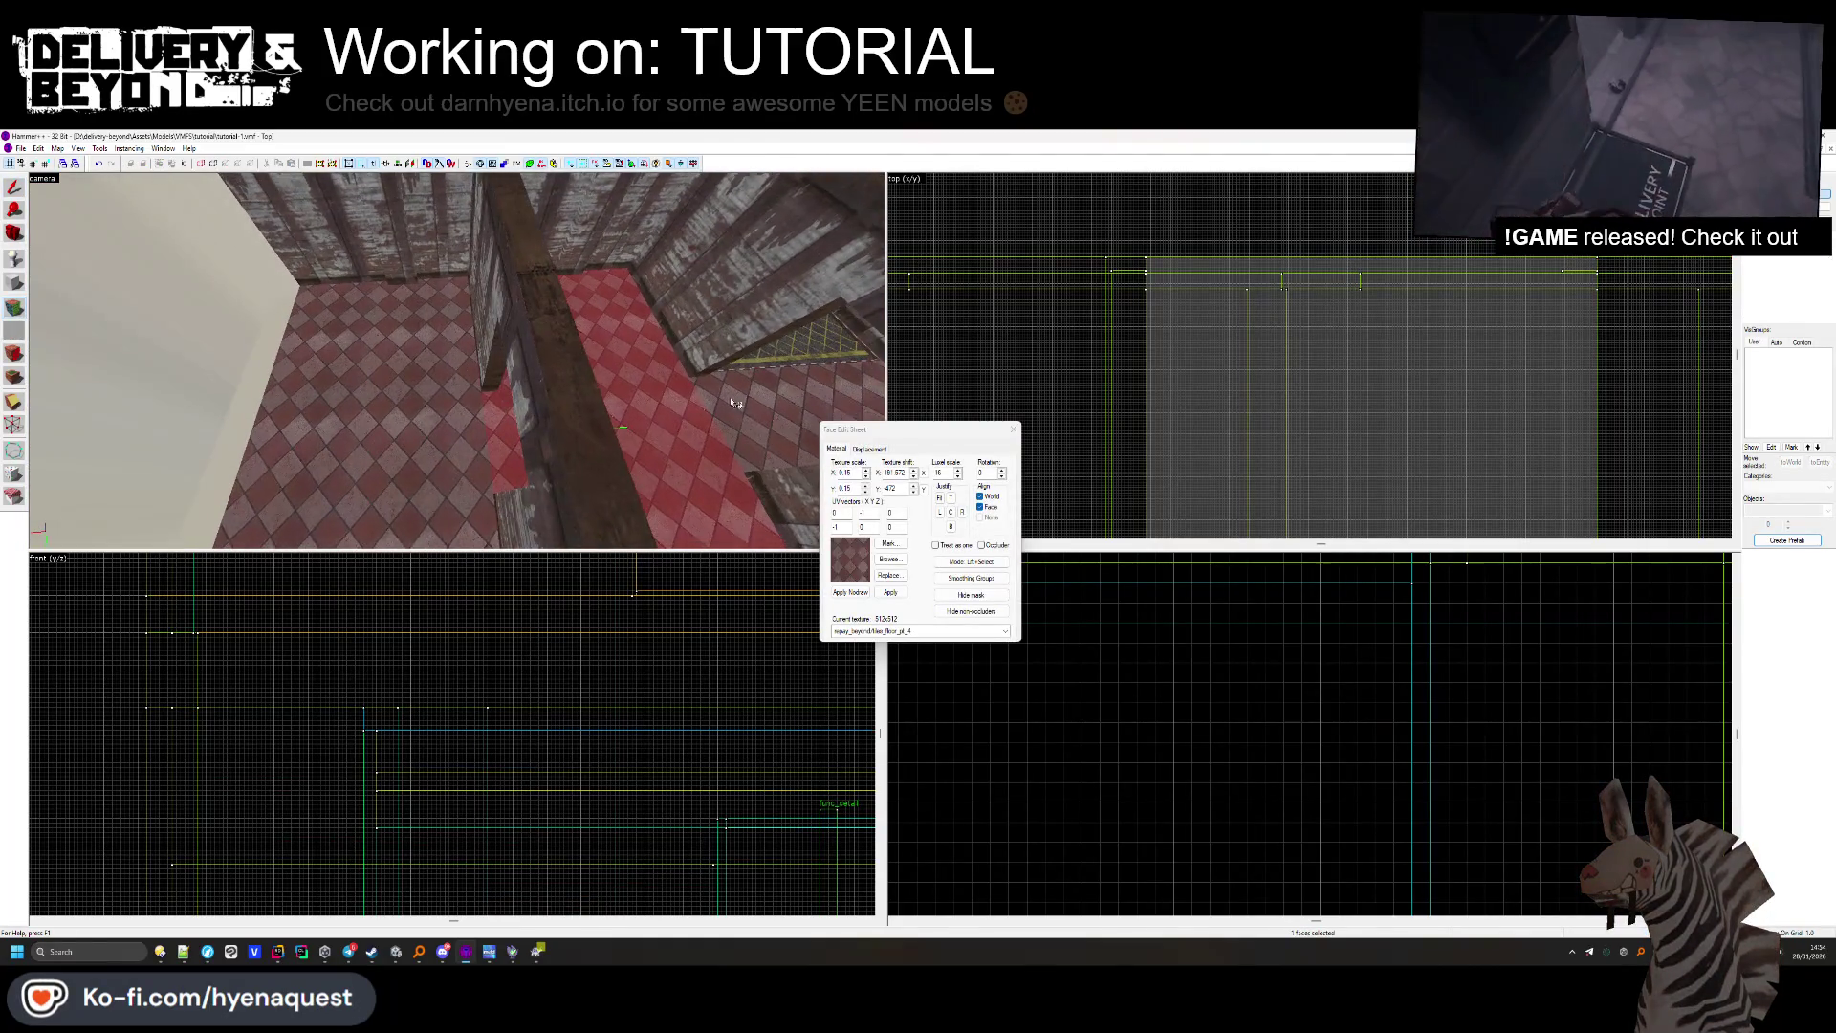
pyautogui.click(1011, 429)
pyautogui.press('z')
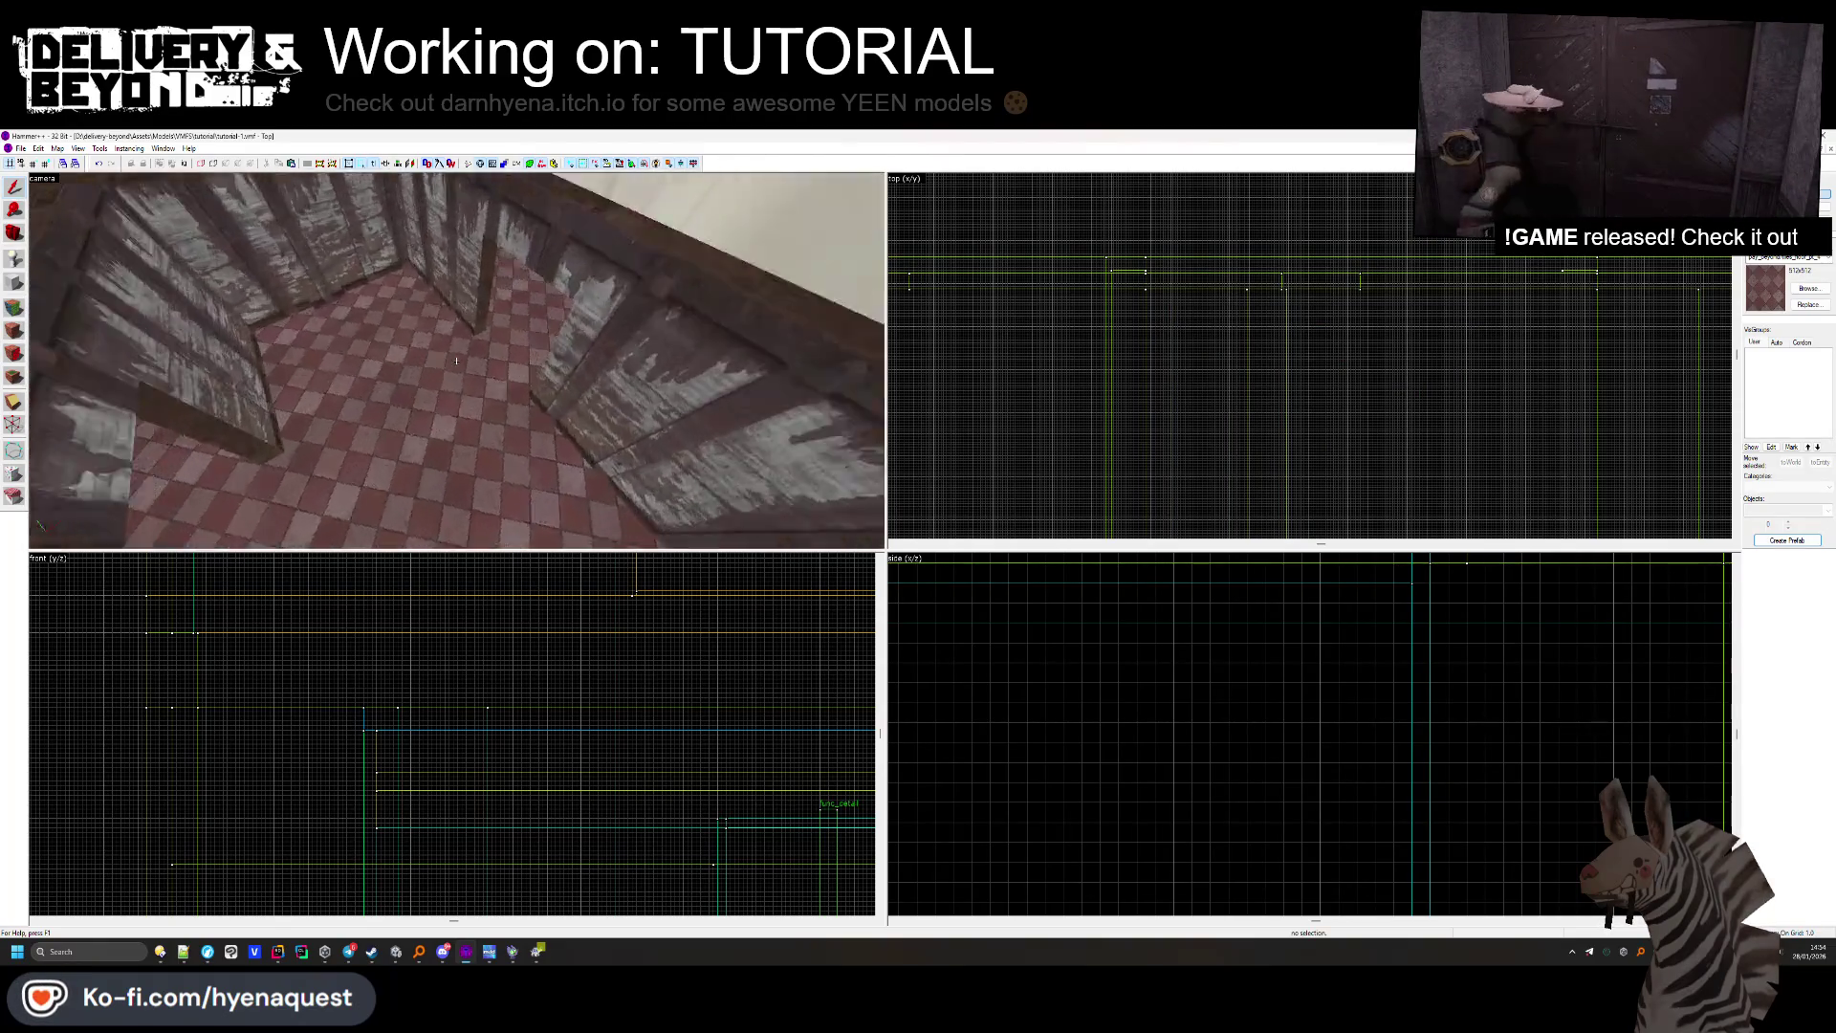
pyautogui.press('z')
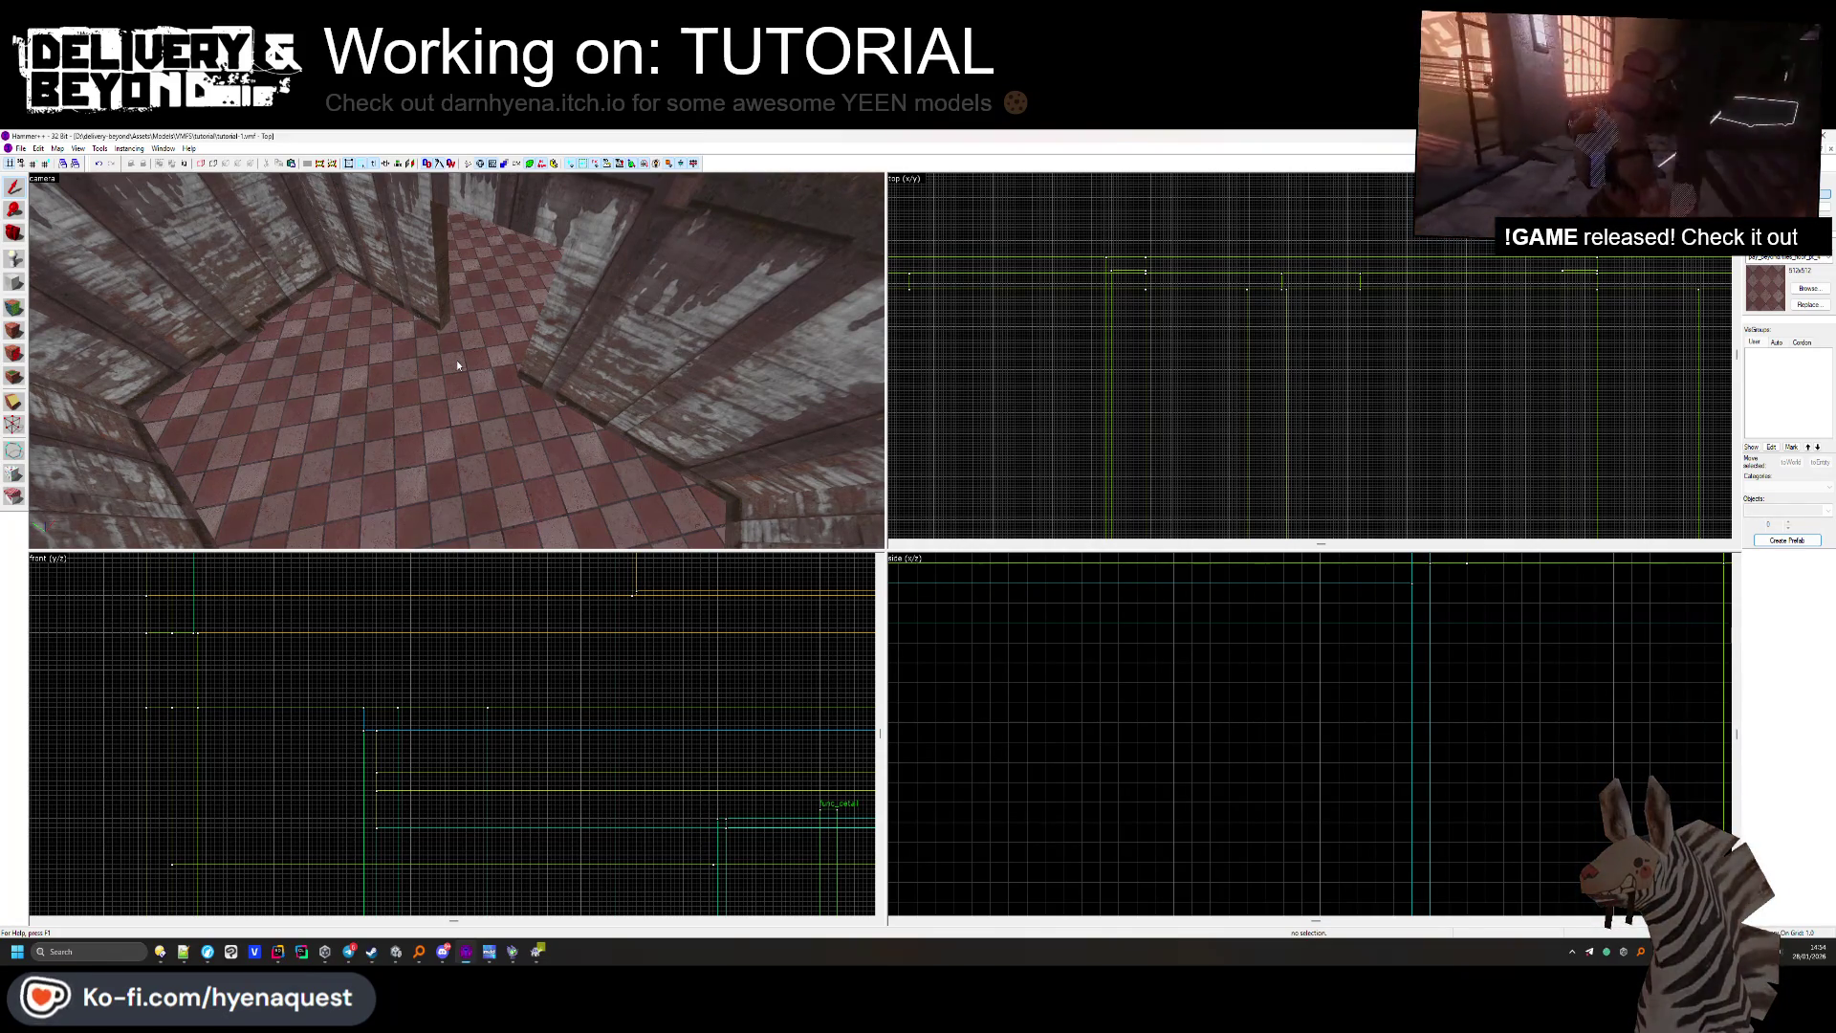
pyautogui.click(538, 362)
pyautogui.press('Escape')
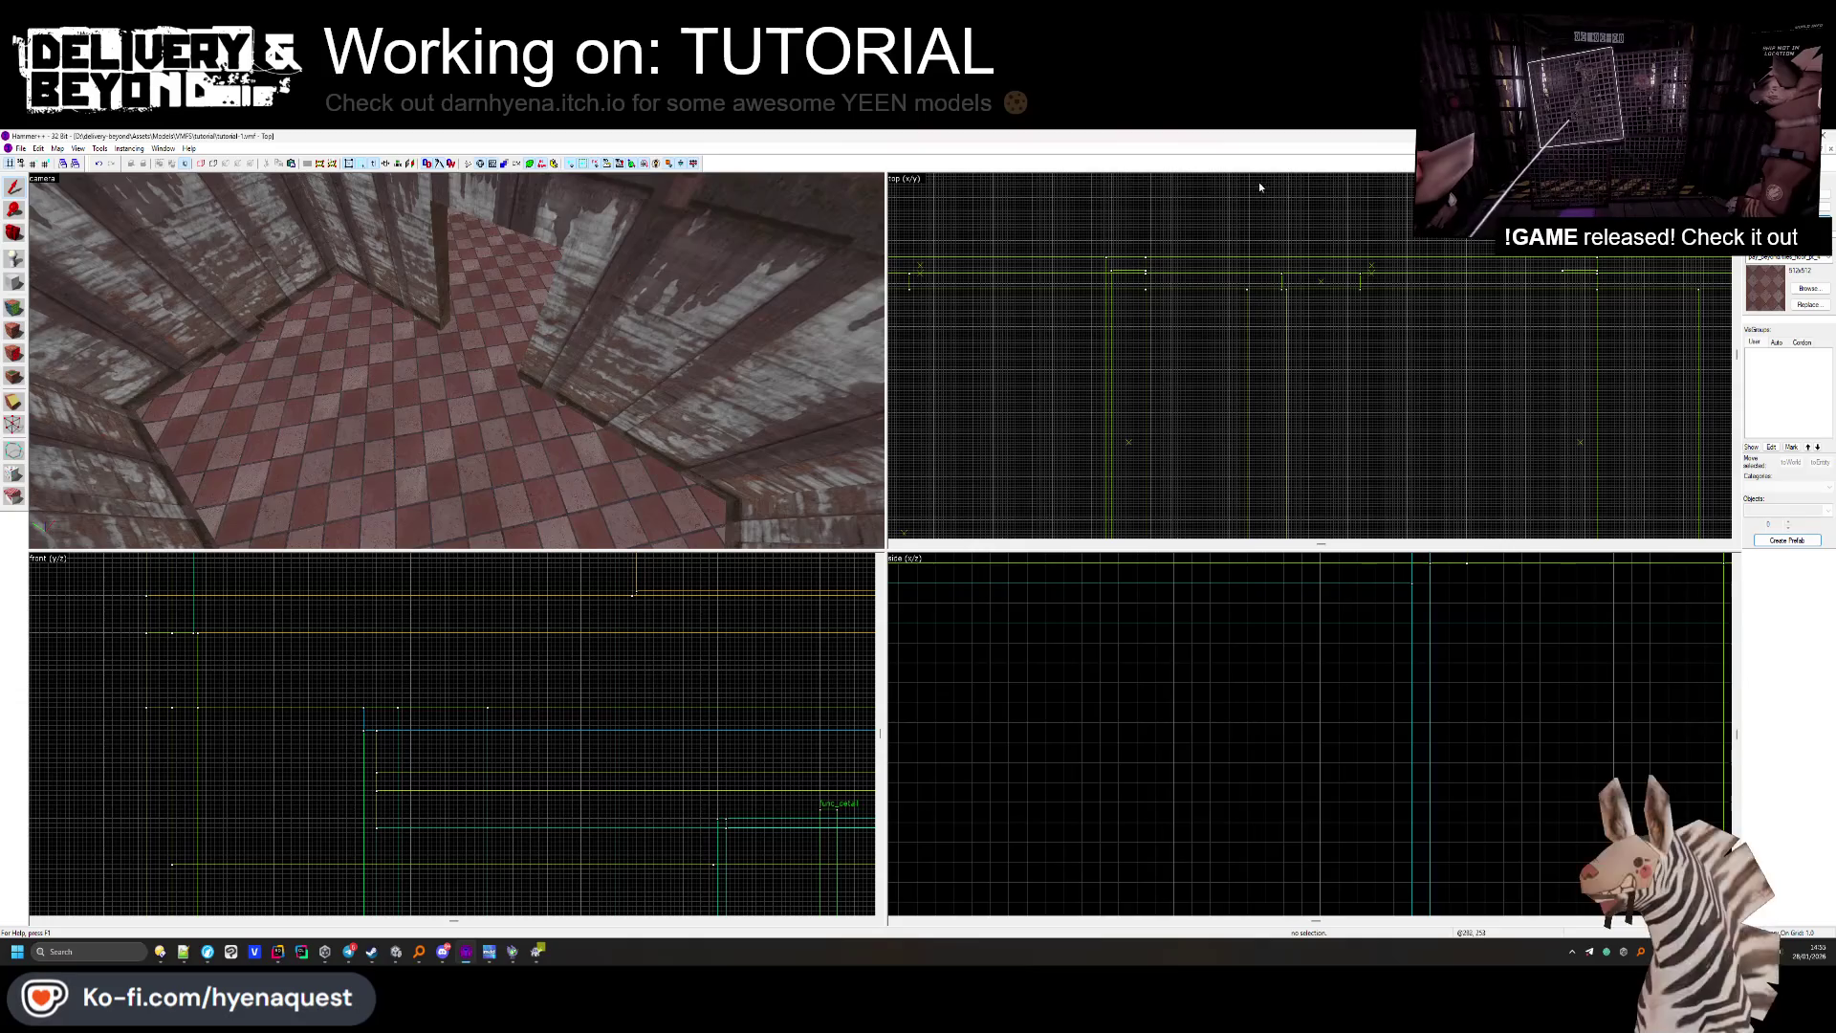
pyautogui.click(1814, 148)
# Copy the striped doorway frame from tutorial-0.vmf and paste it into tutorial-1.vmf's Top view.
pyautogui.click(626, 723)
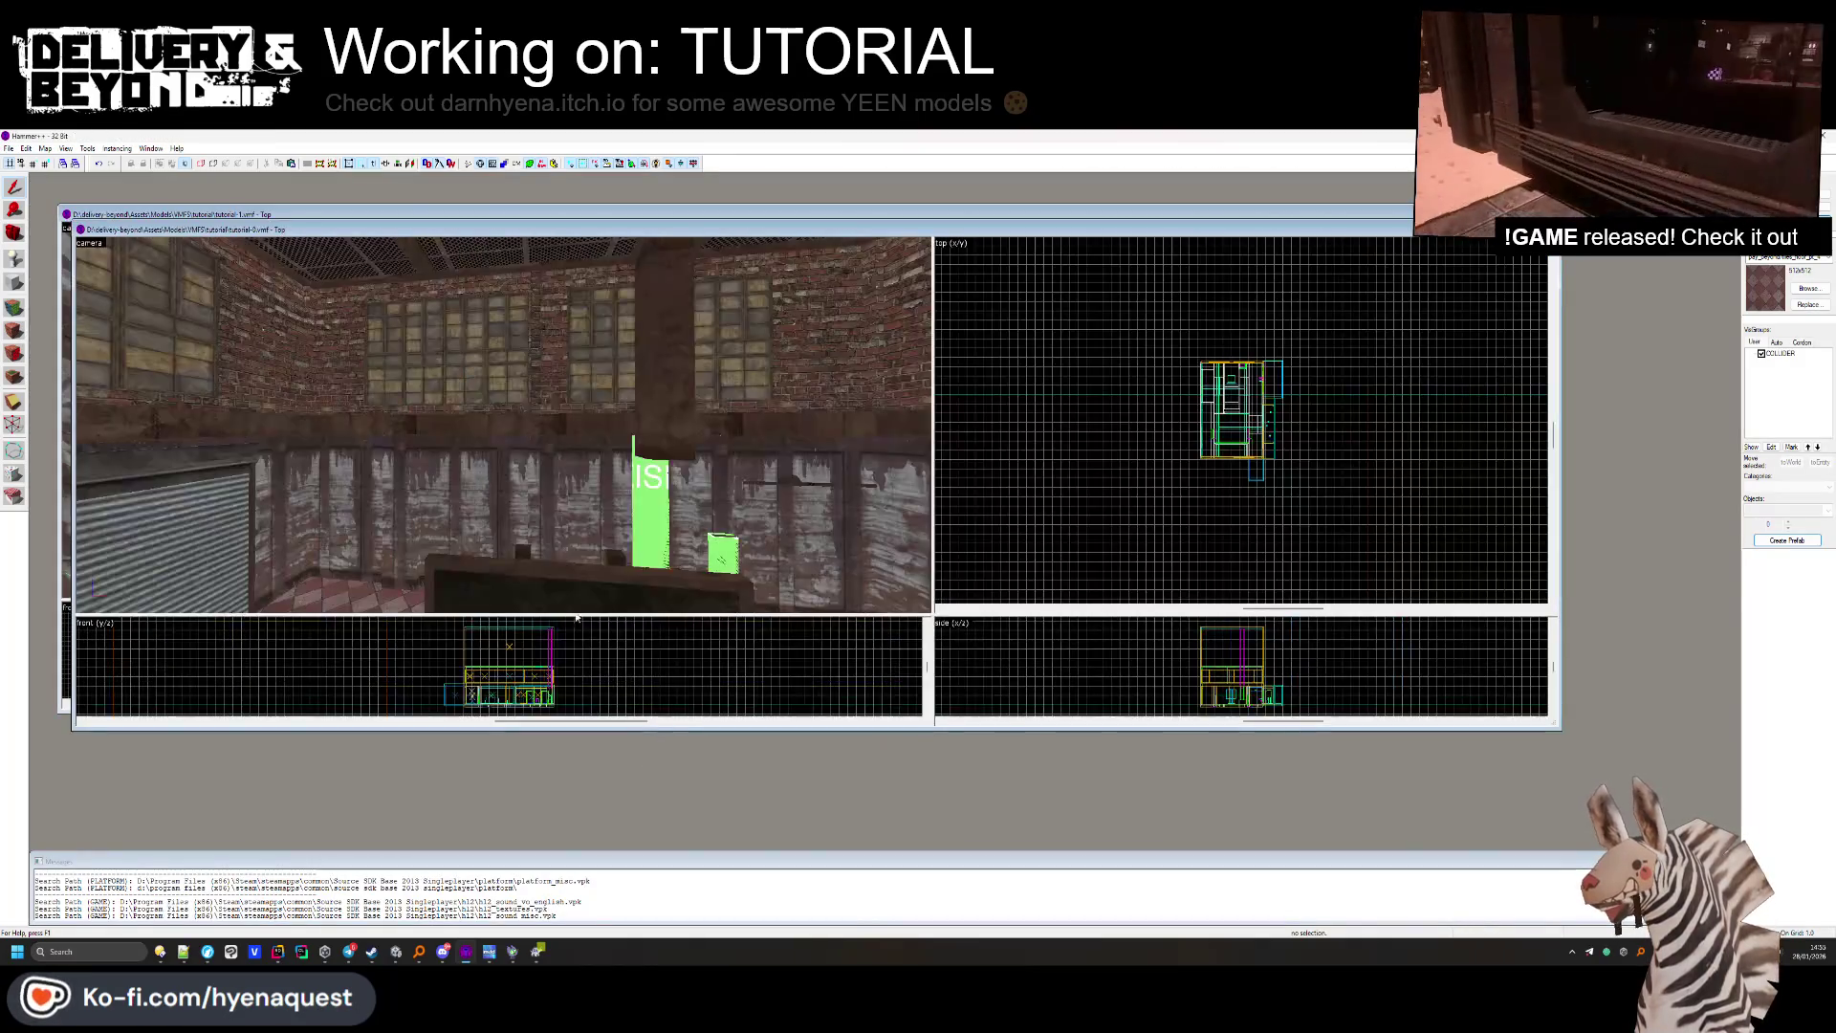
pyautogui.press('z')
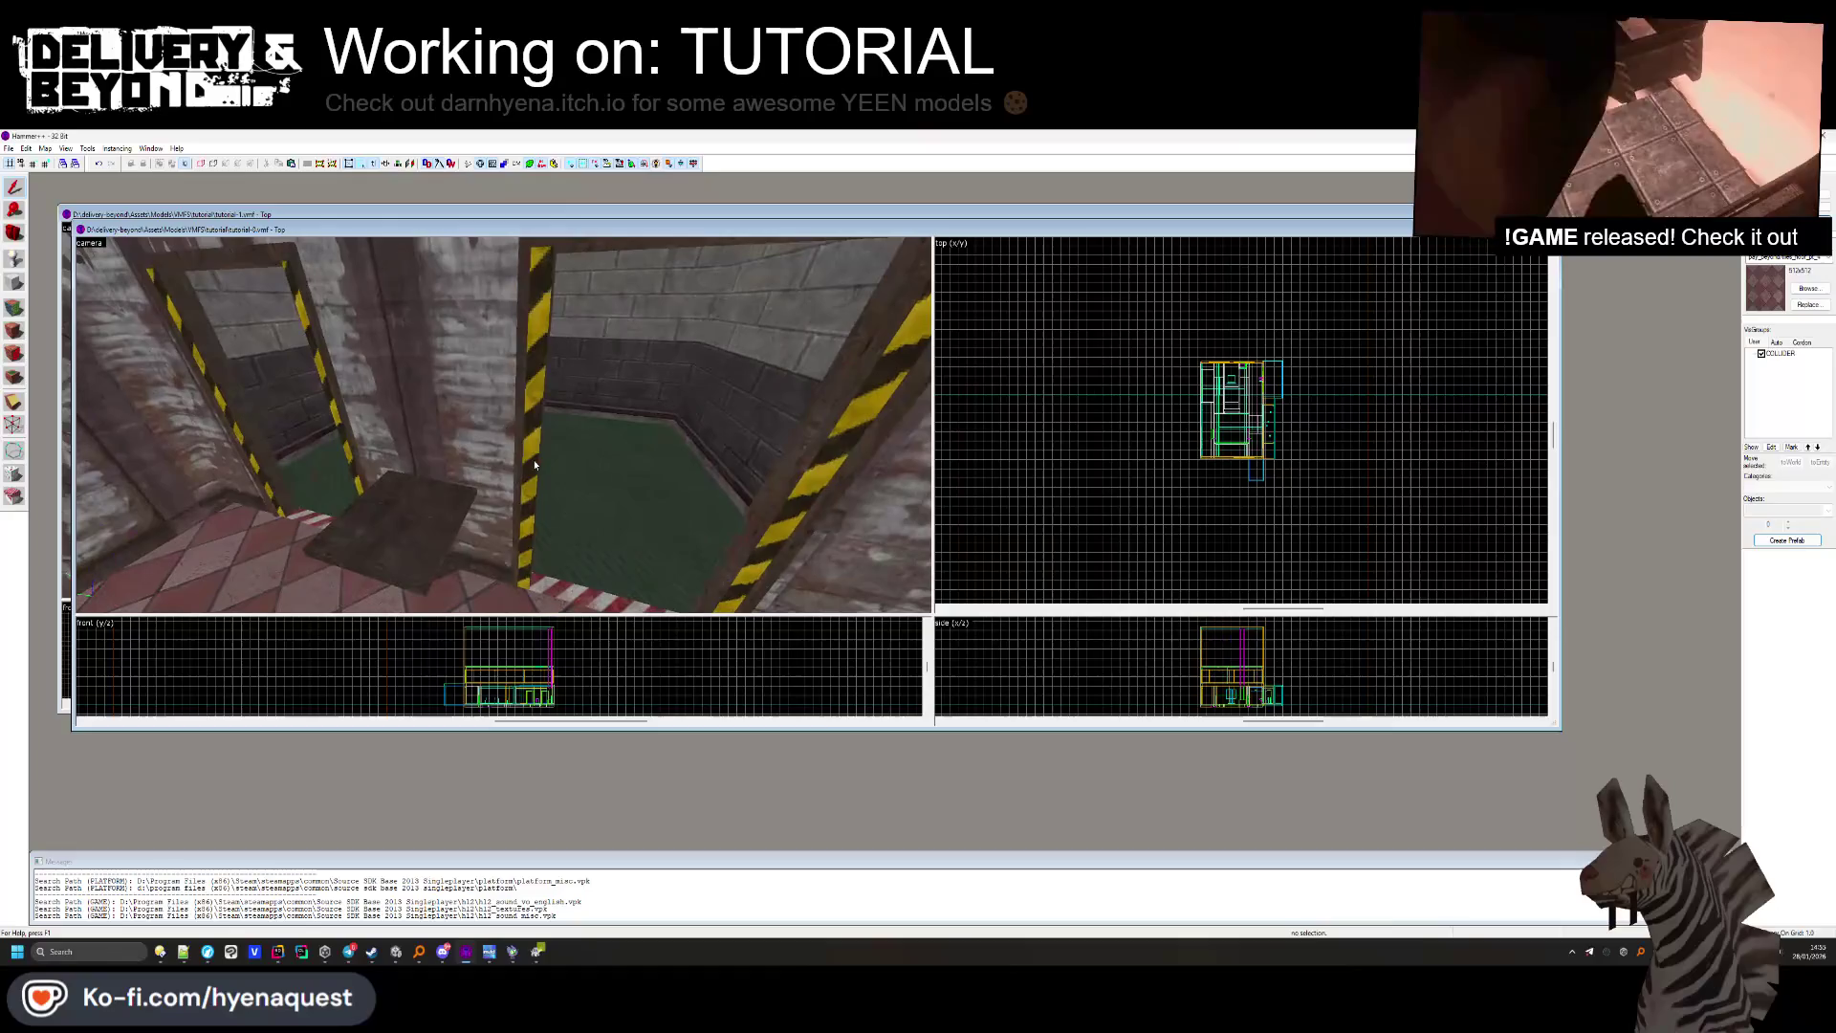
pyautogui.click(503, 425)
pyautogui.keyDown('ctrl'); pyautogui.click(503, 425); pyautogui.keyUp('ctrl')
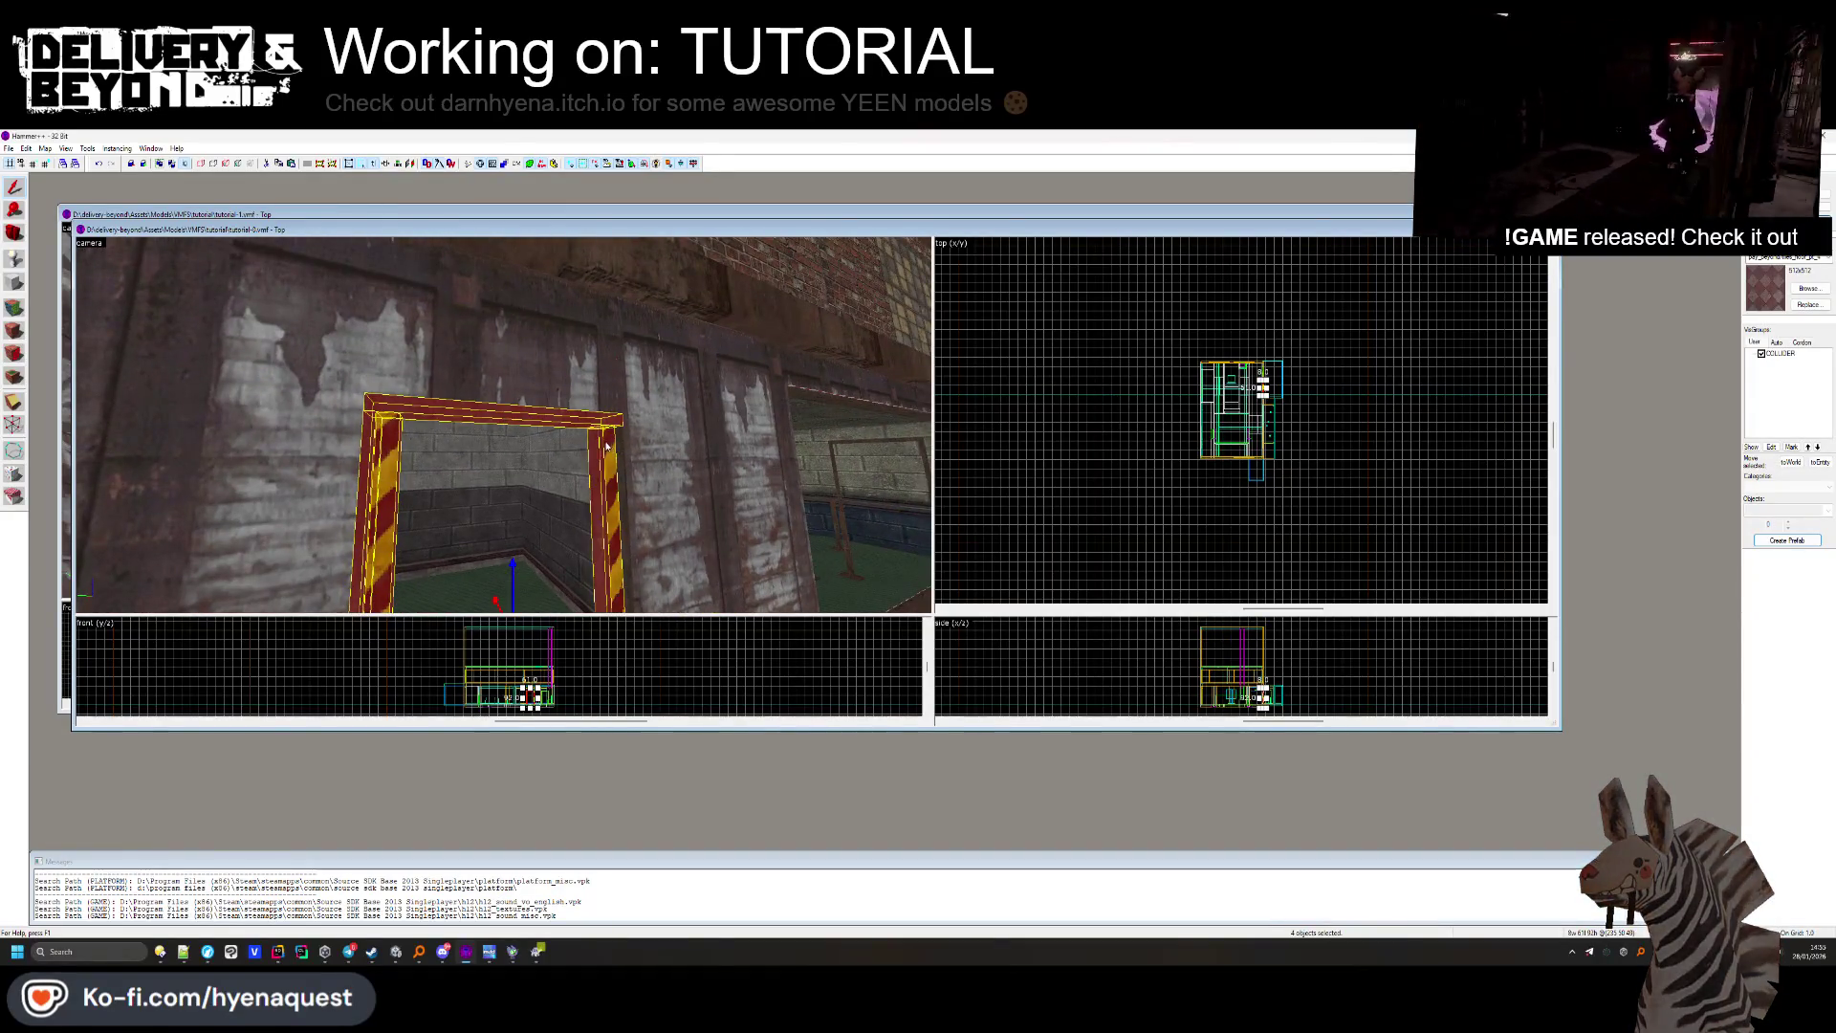
pyautogui.press('Escape')
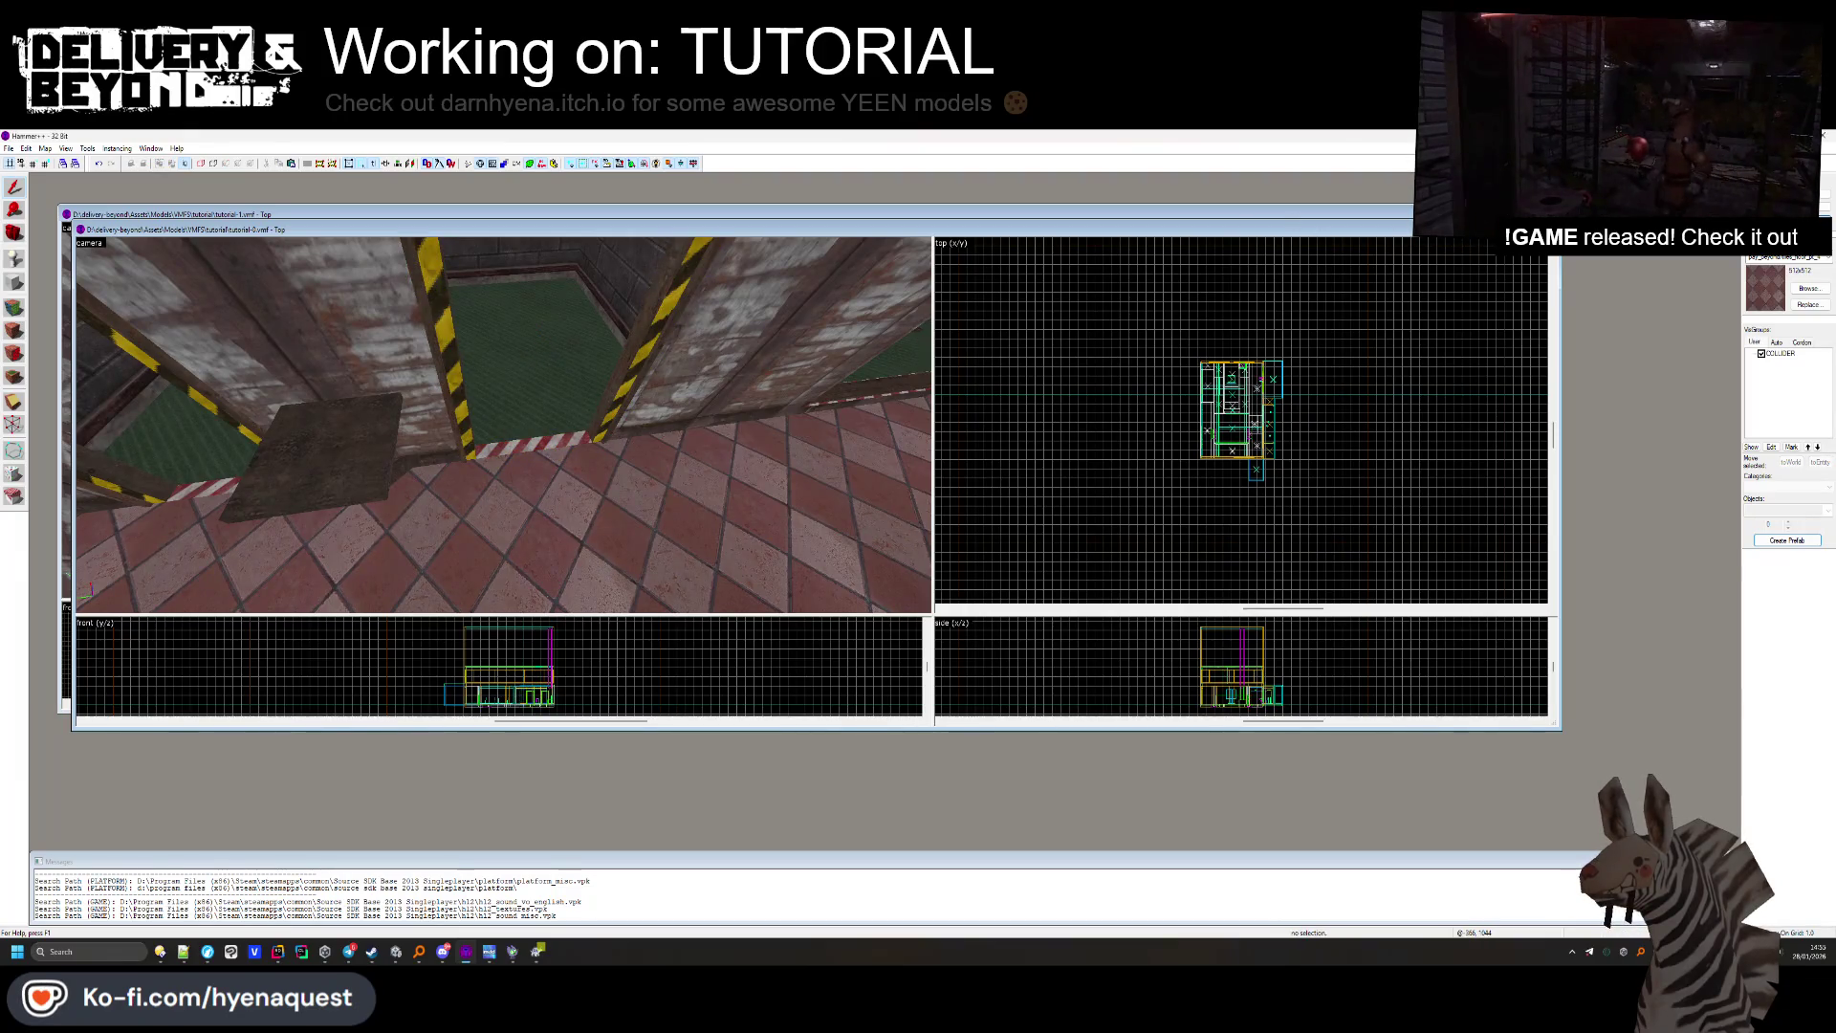
pyautogui.hotkey('ctrl', 'Tab')
pyautogui.rightClick(1090, 366)
pyautogui.click(1092, 370)
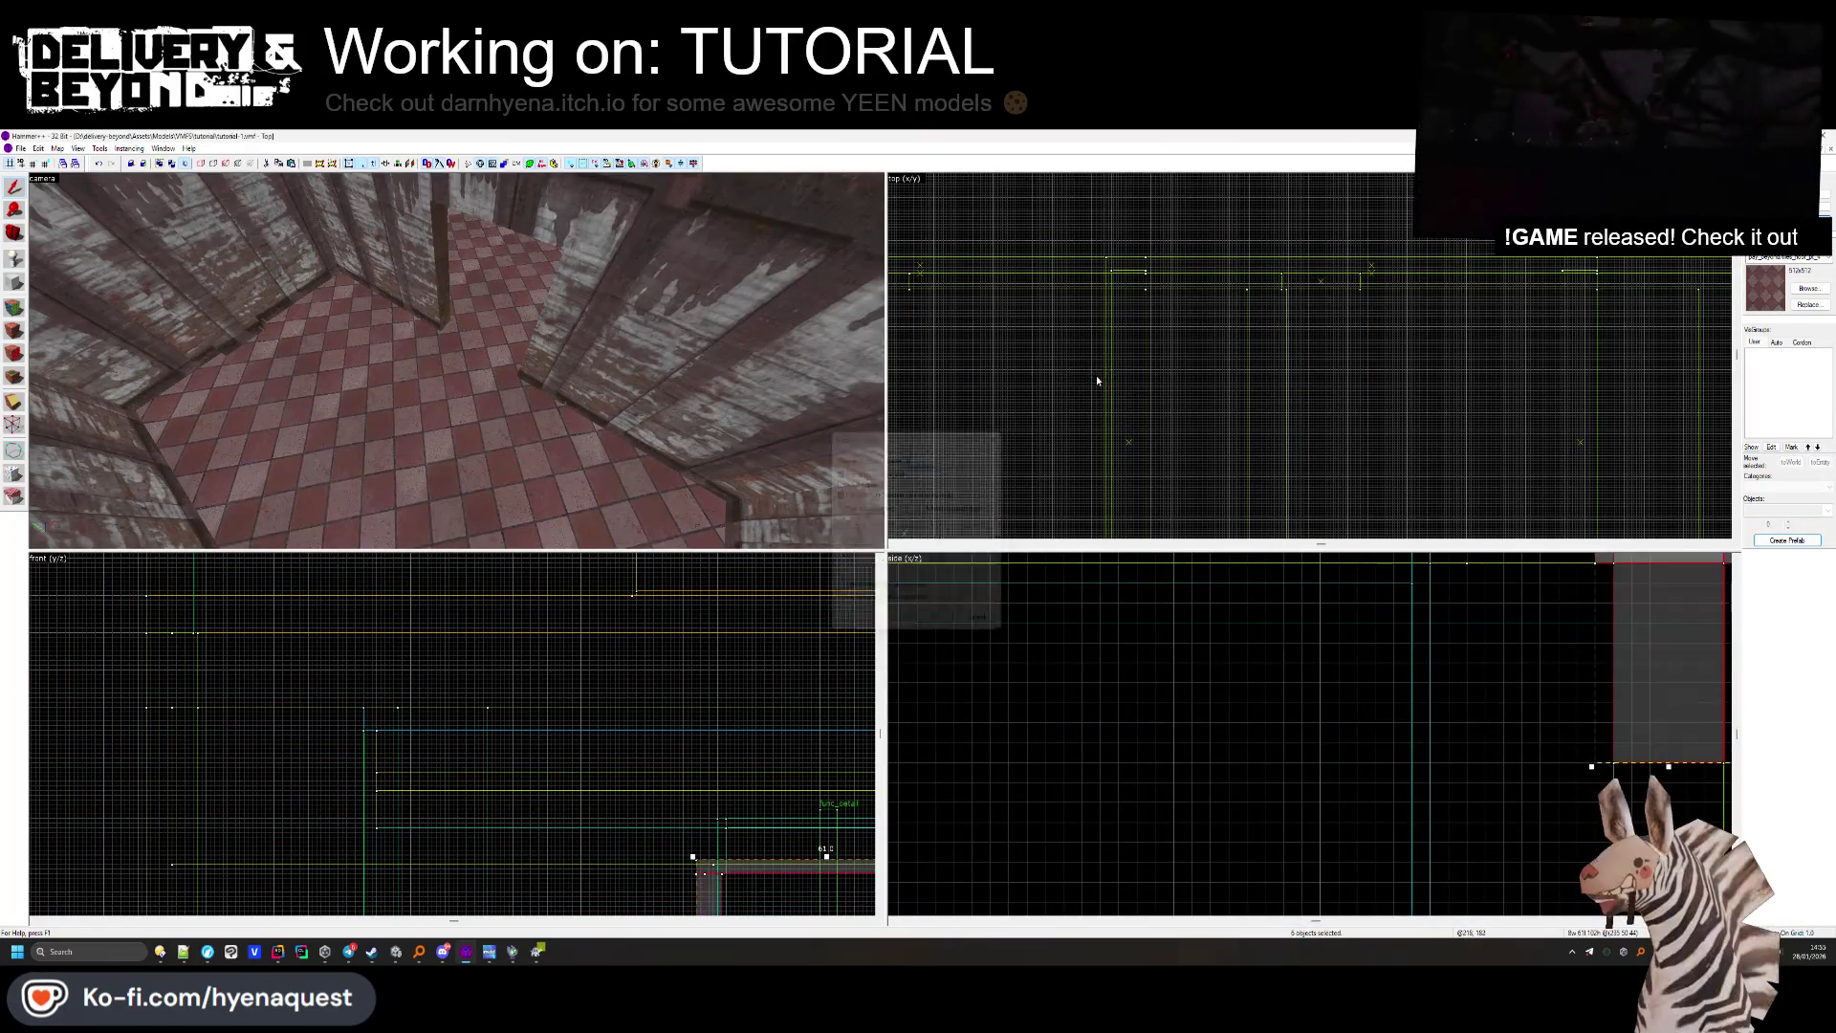
# Move the pasted door frame right into place in the Top view.
pyautogui.scroll(3, 1148, 375)
pyautogui.scroll(5, 1150, 376)
pyautogui.moveTo(1181, 325)
pyautogui.mouseDown()
pyautogui.moveTo(1095, 215)
pyautogui.moveTo(1487, 275)
pyautogui.moveTo(1452, 307)
pyautogui.mouseUp()
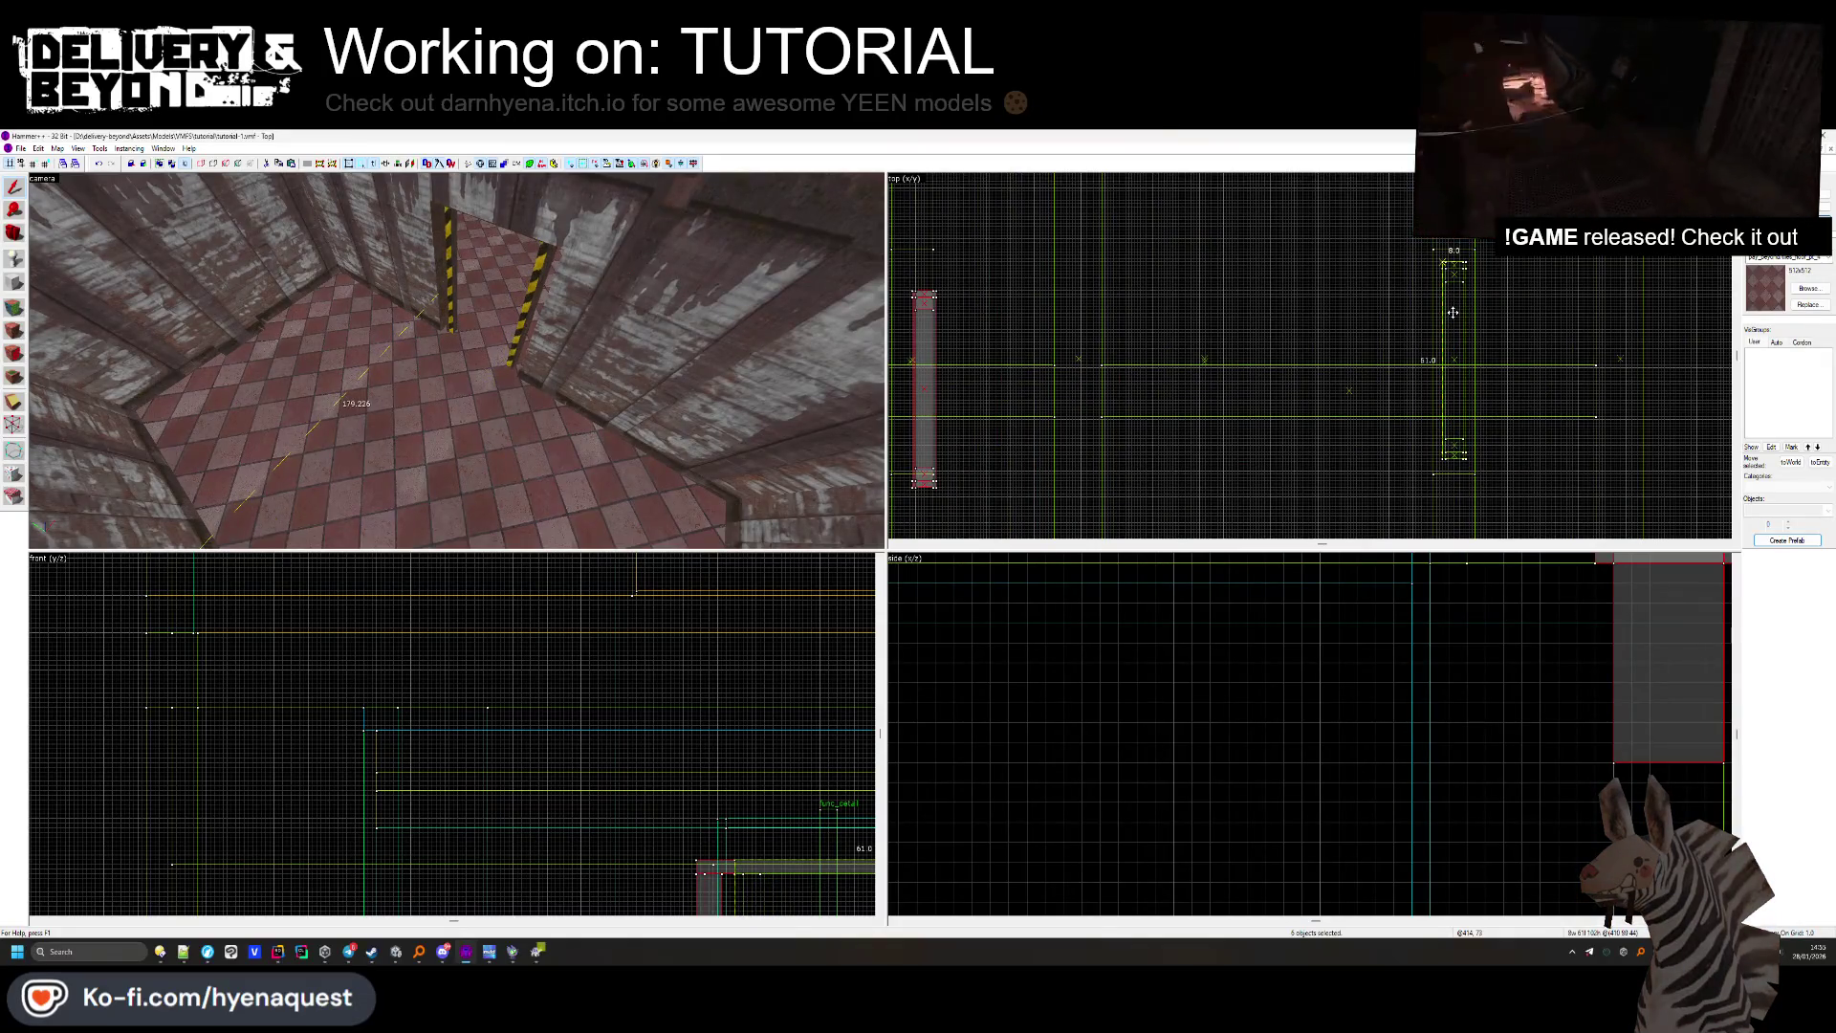
pyautogui.press('Escape')
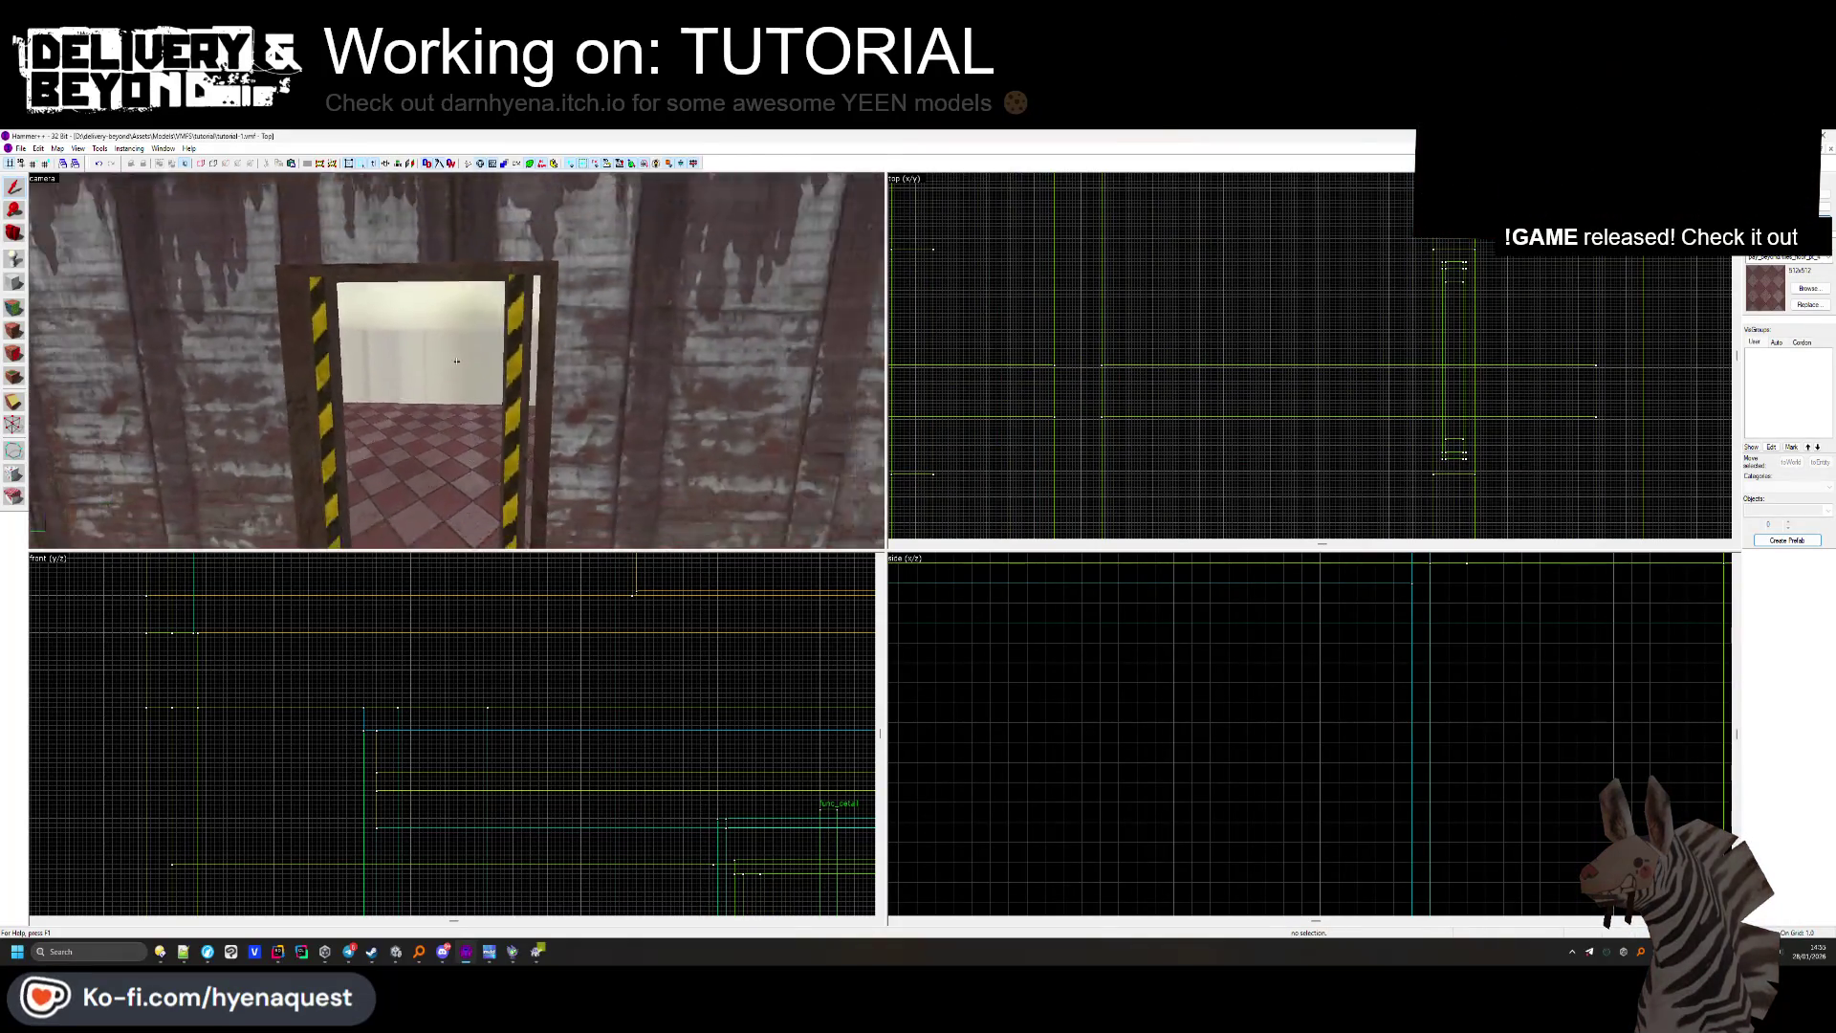
# Lengthen the wall brush right of the doorway from 127 to 132 units.
pyautogui.click(551, 365)
pyautogui.scroll(2, 1428, 474)
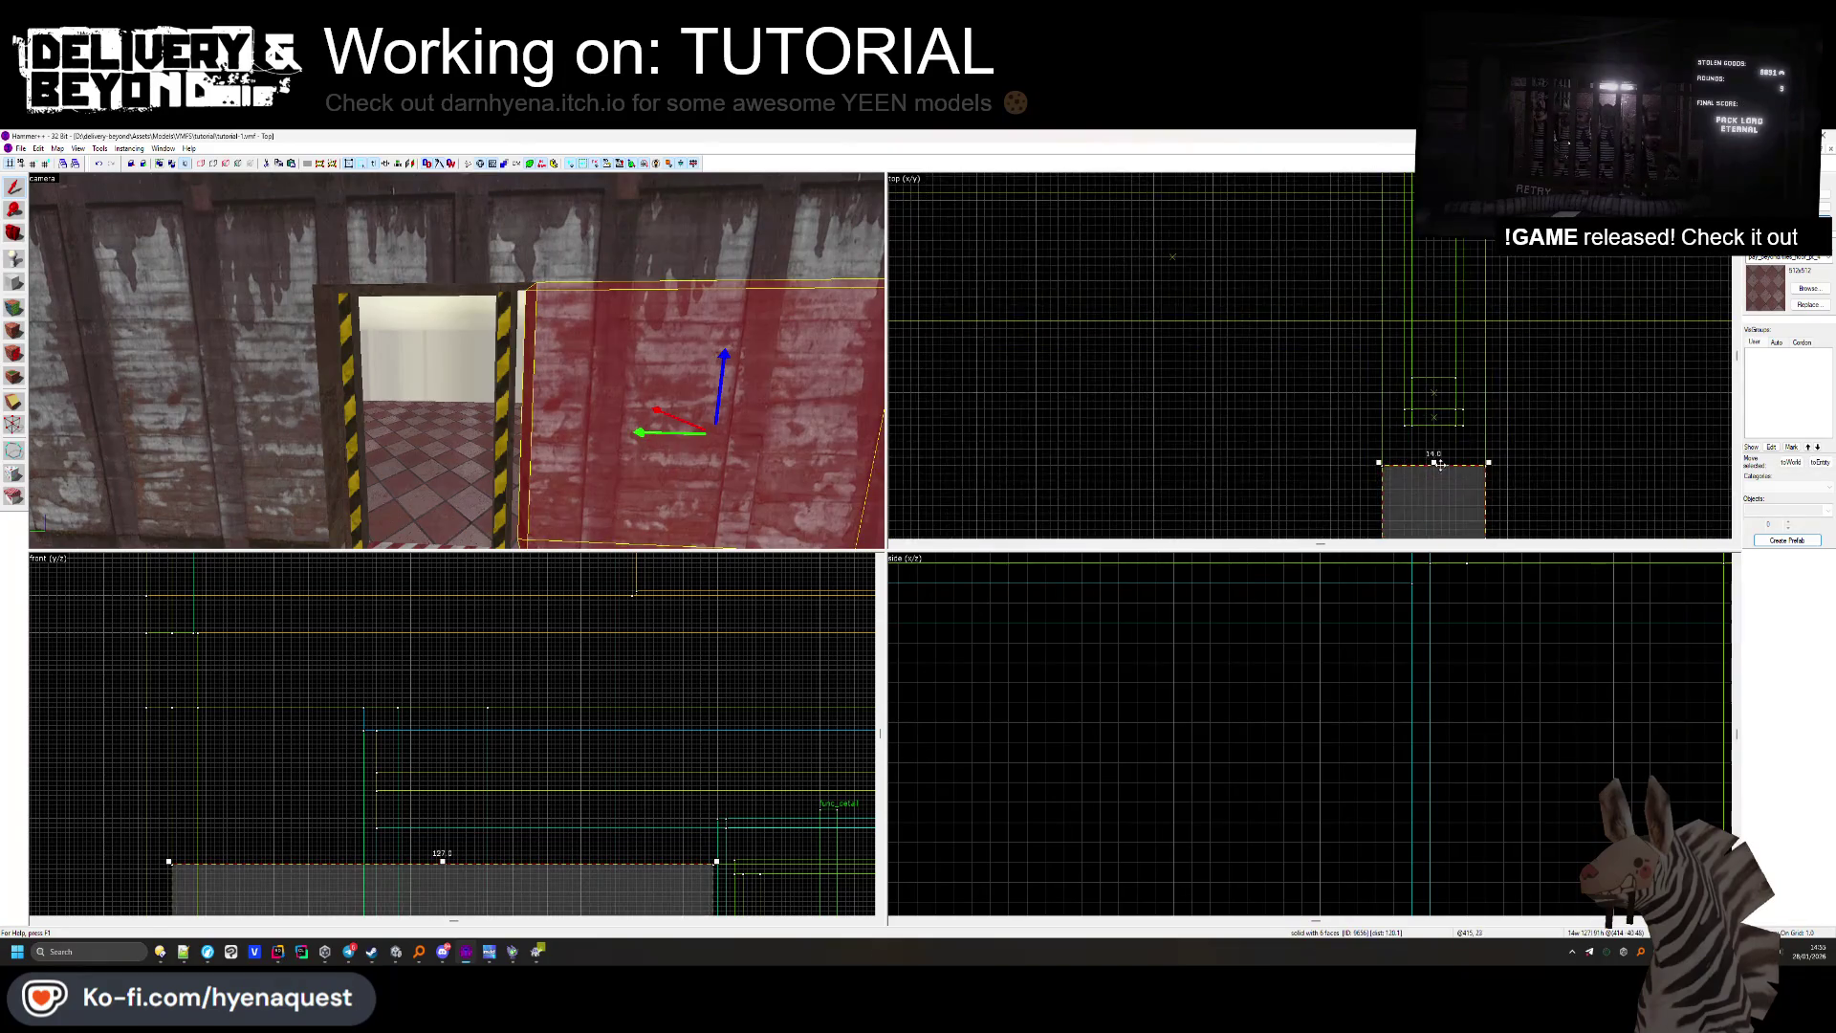
pyautogui.moveTo(1435, 461); pyautogui.dragTo(1434, 422)
pyautogui.click(272, 358)
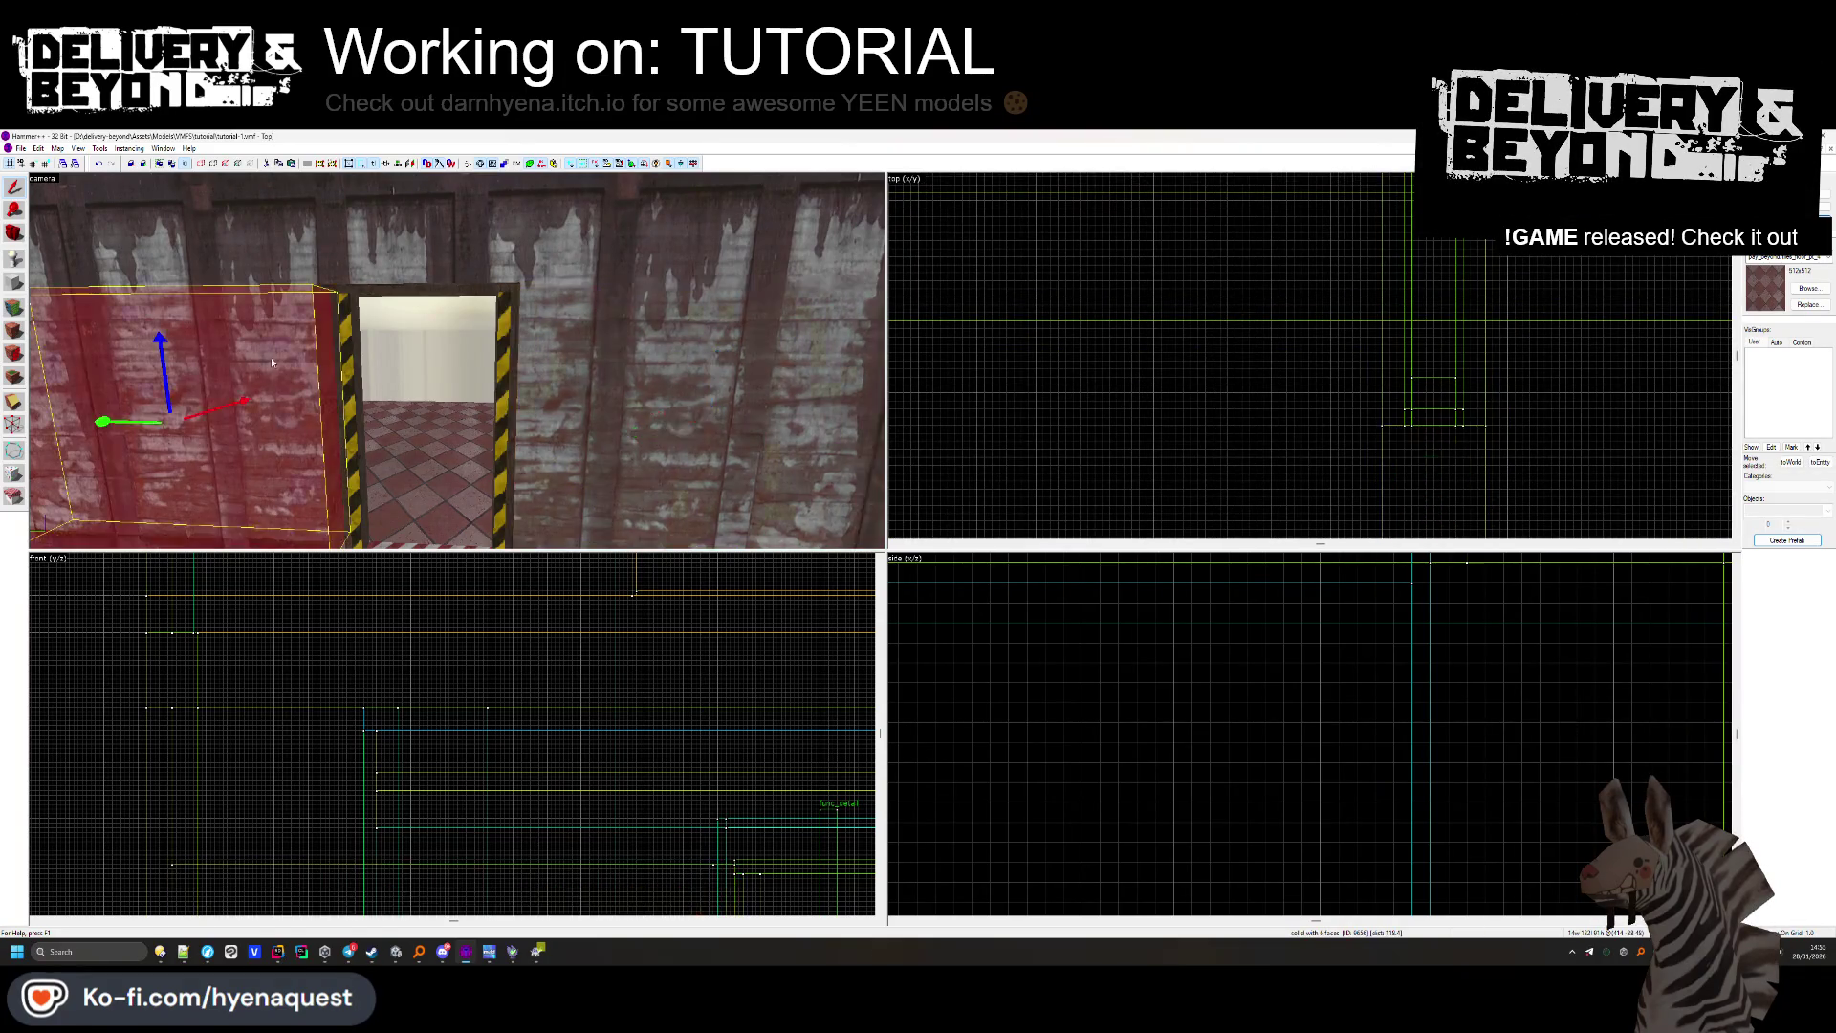
pyautogui.scroll(-2, 1425, 284)
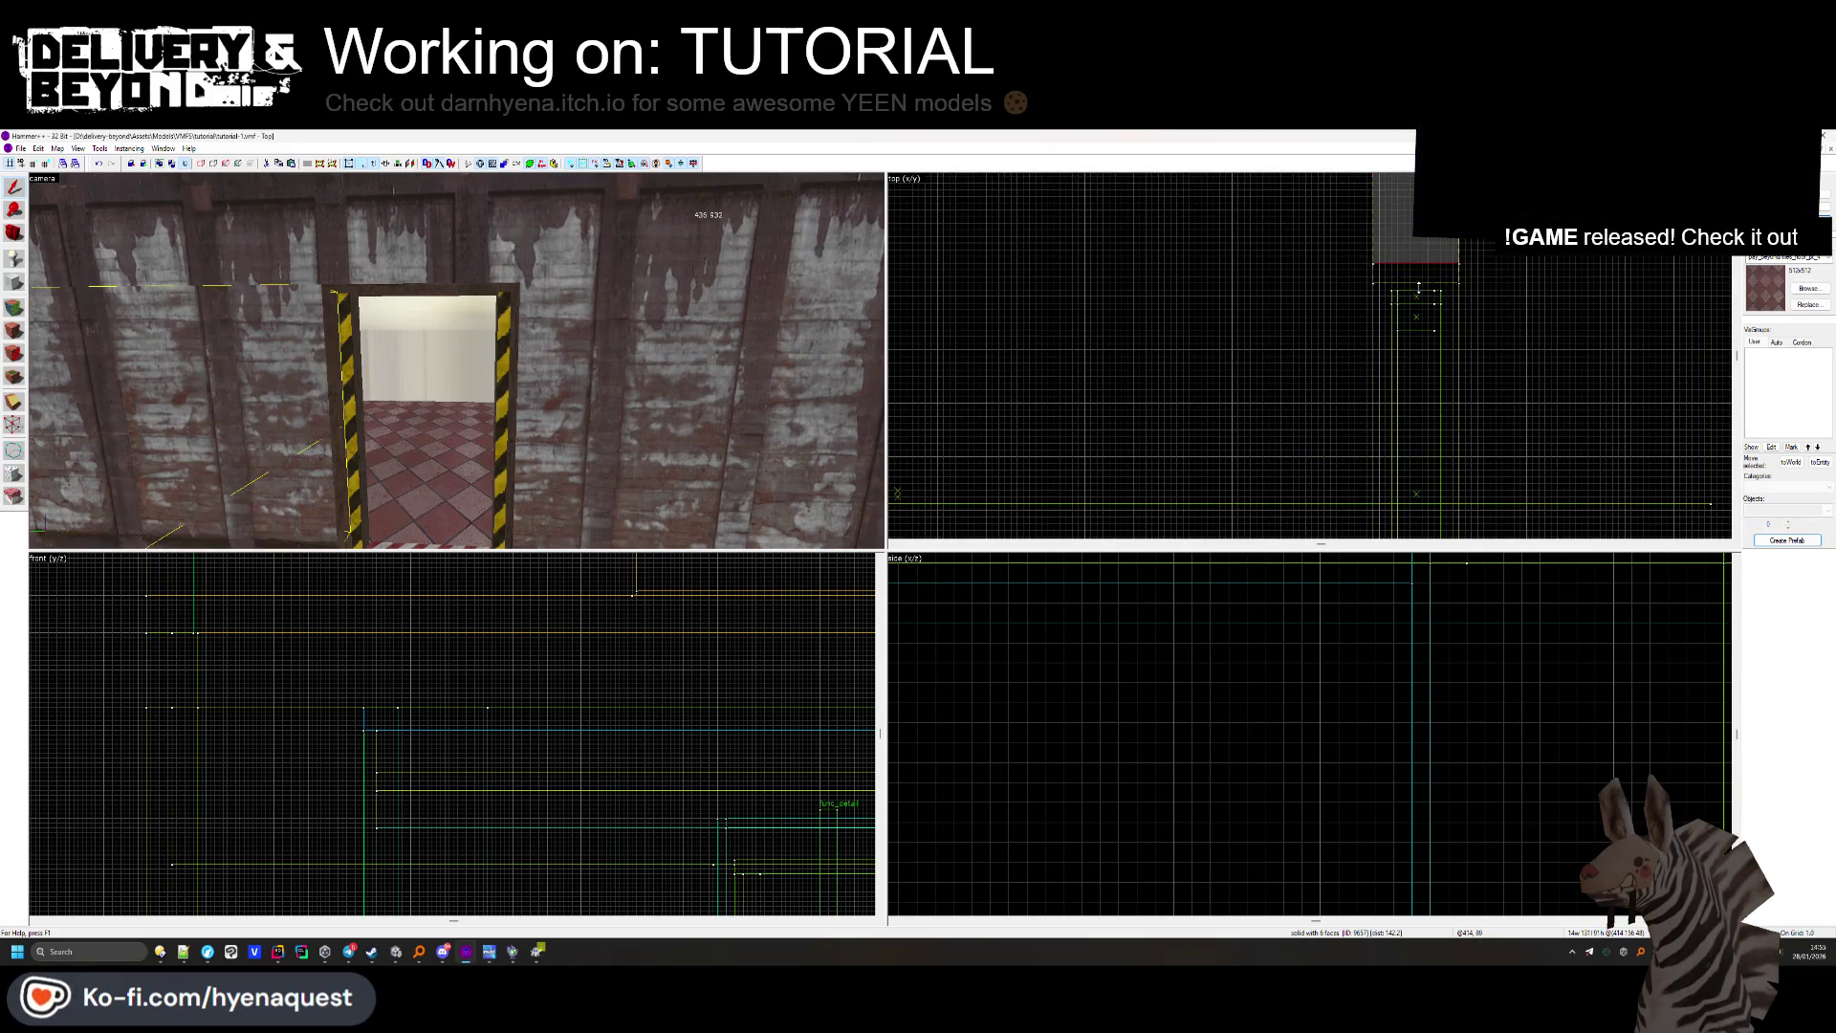
# Create a new floor brush beside the doorway.
pyautogui.click(451, 374)
pyautogui.hotkey('ctrl', 'e')
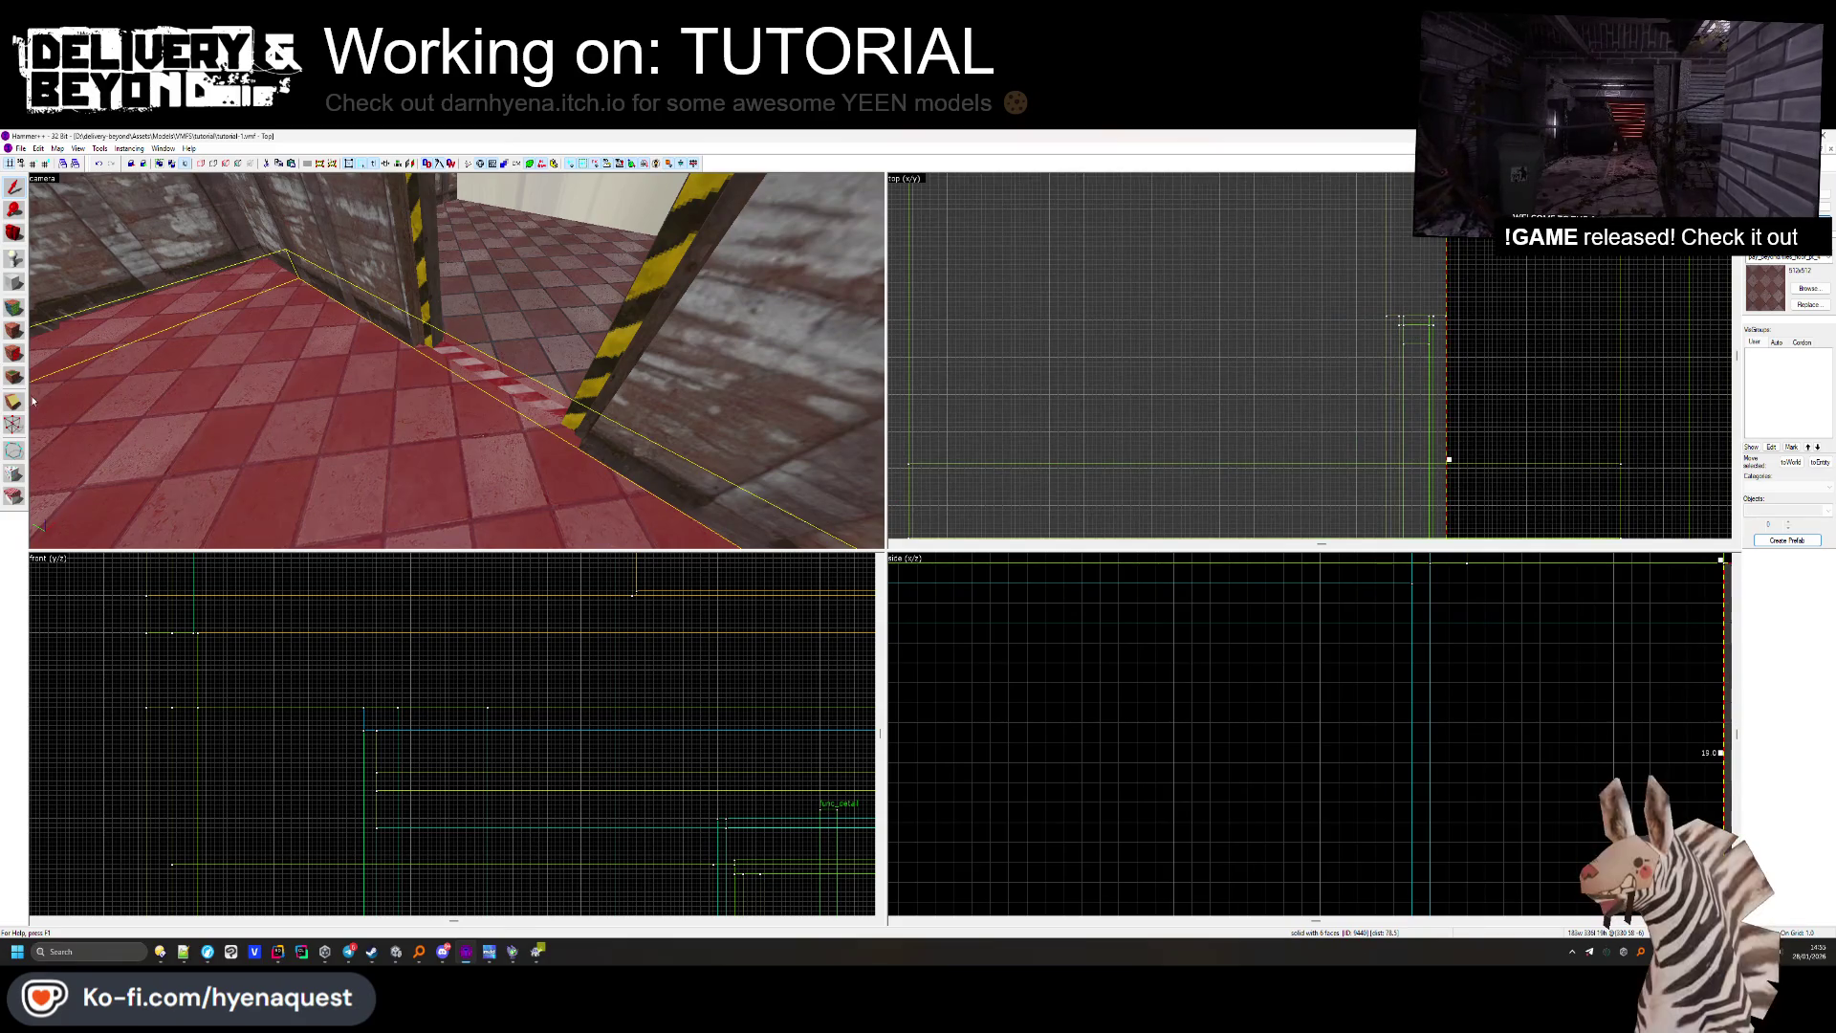
pyautogui.click(1385, 323)
pyautogui.press('Return')
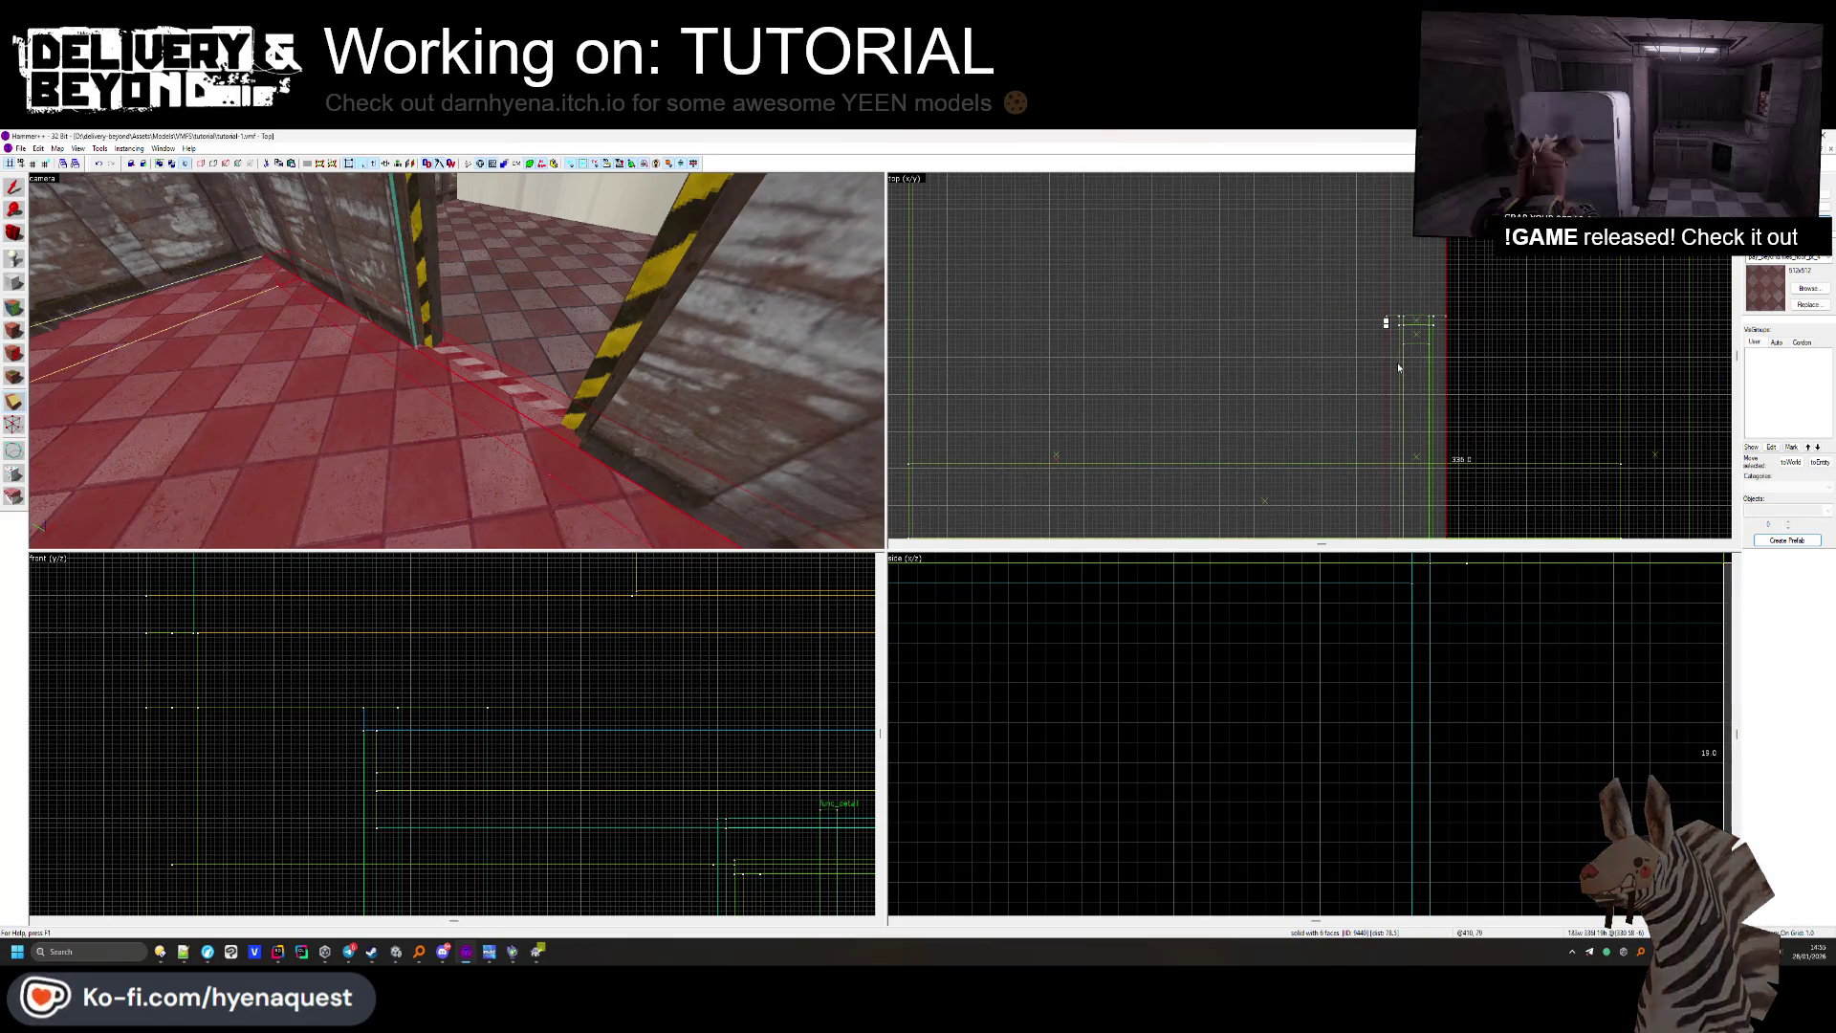
pyautogui.click(15, 189)
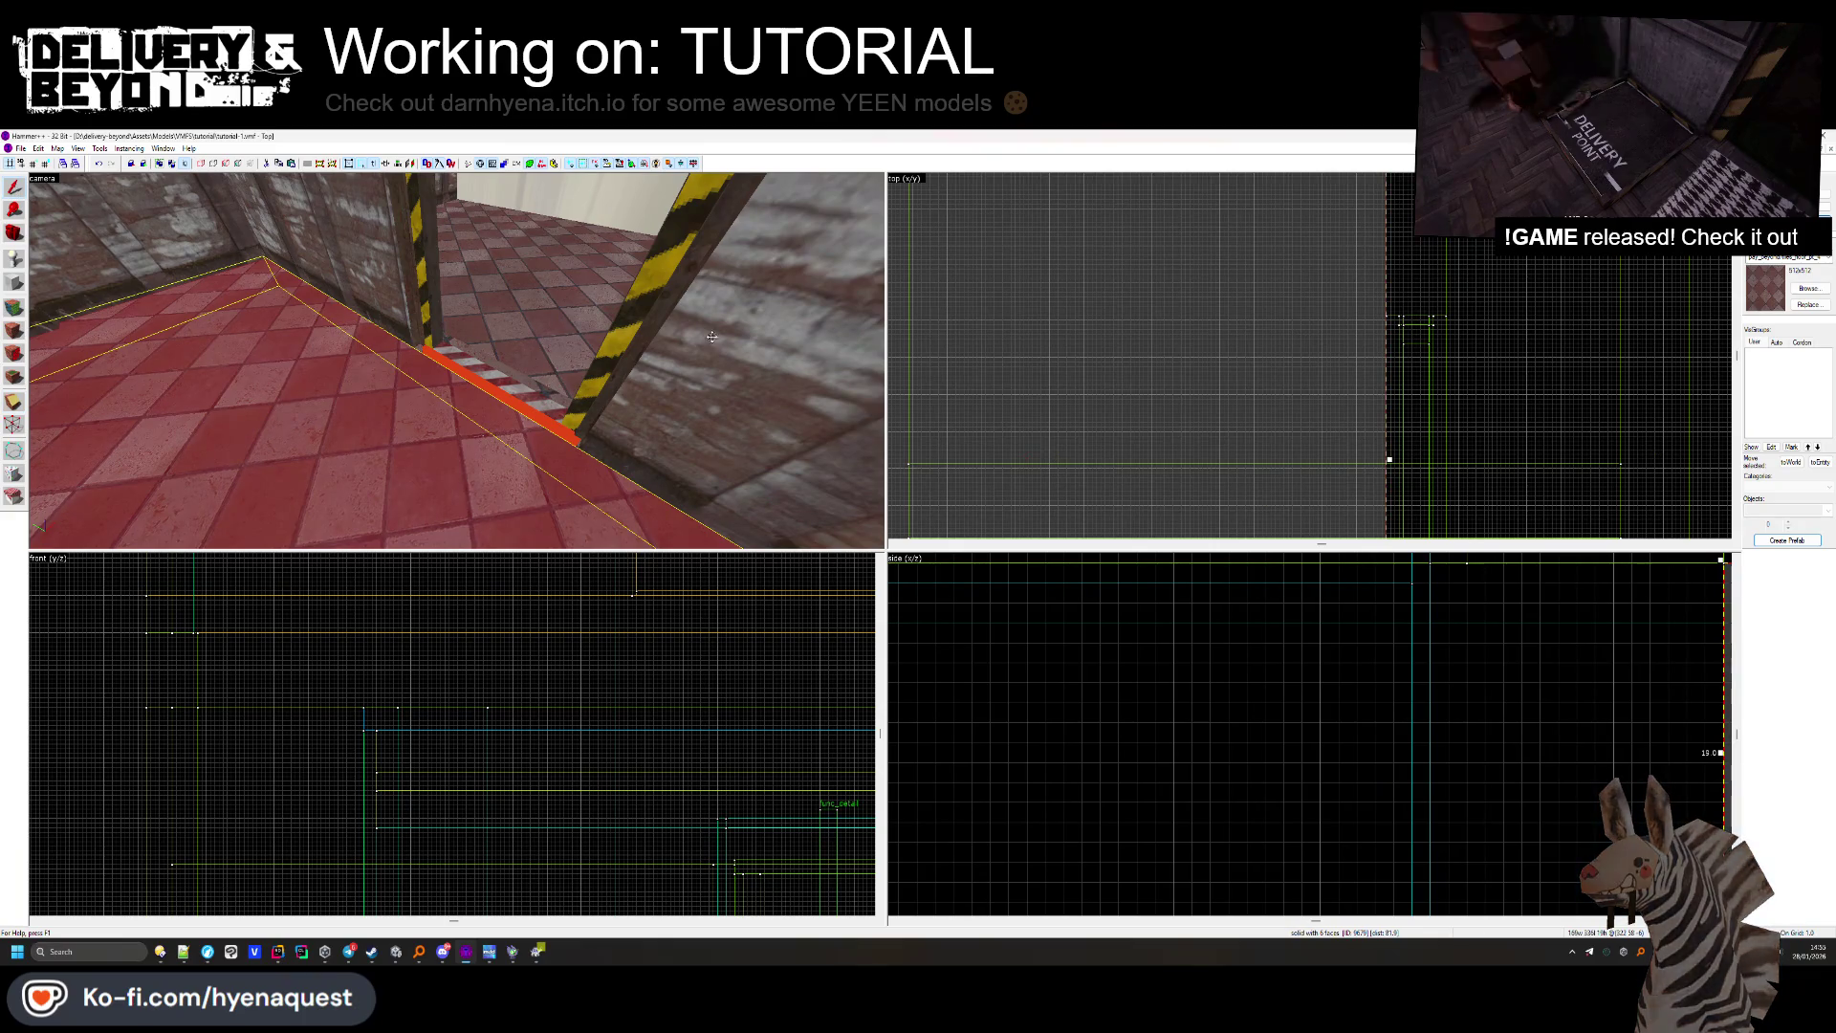
# Check the red-and-white threshold strip and the new floor brushes beside it.
pyautogui.click(495, 387)
pyautogui.hotkey('ctrl', 'shift', 'e')
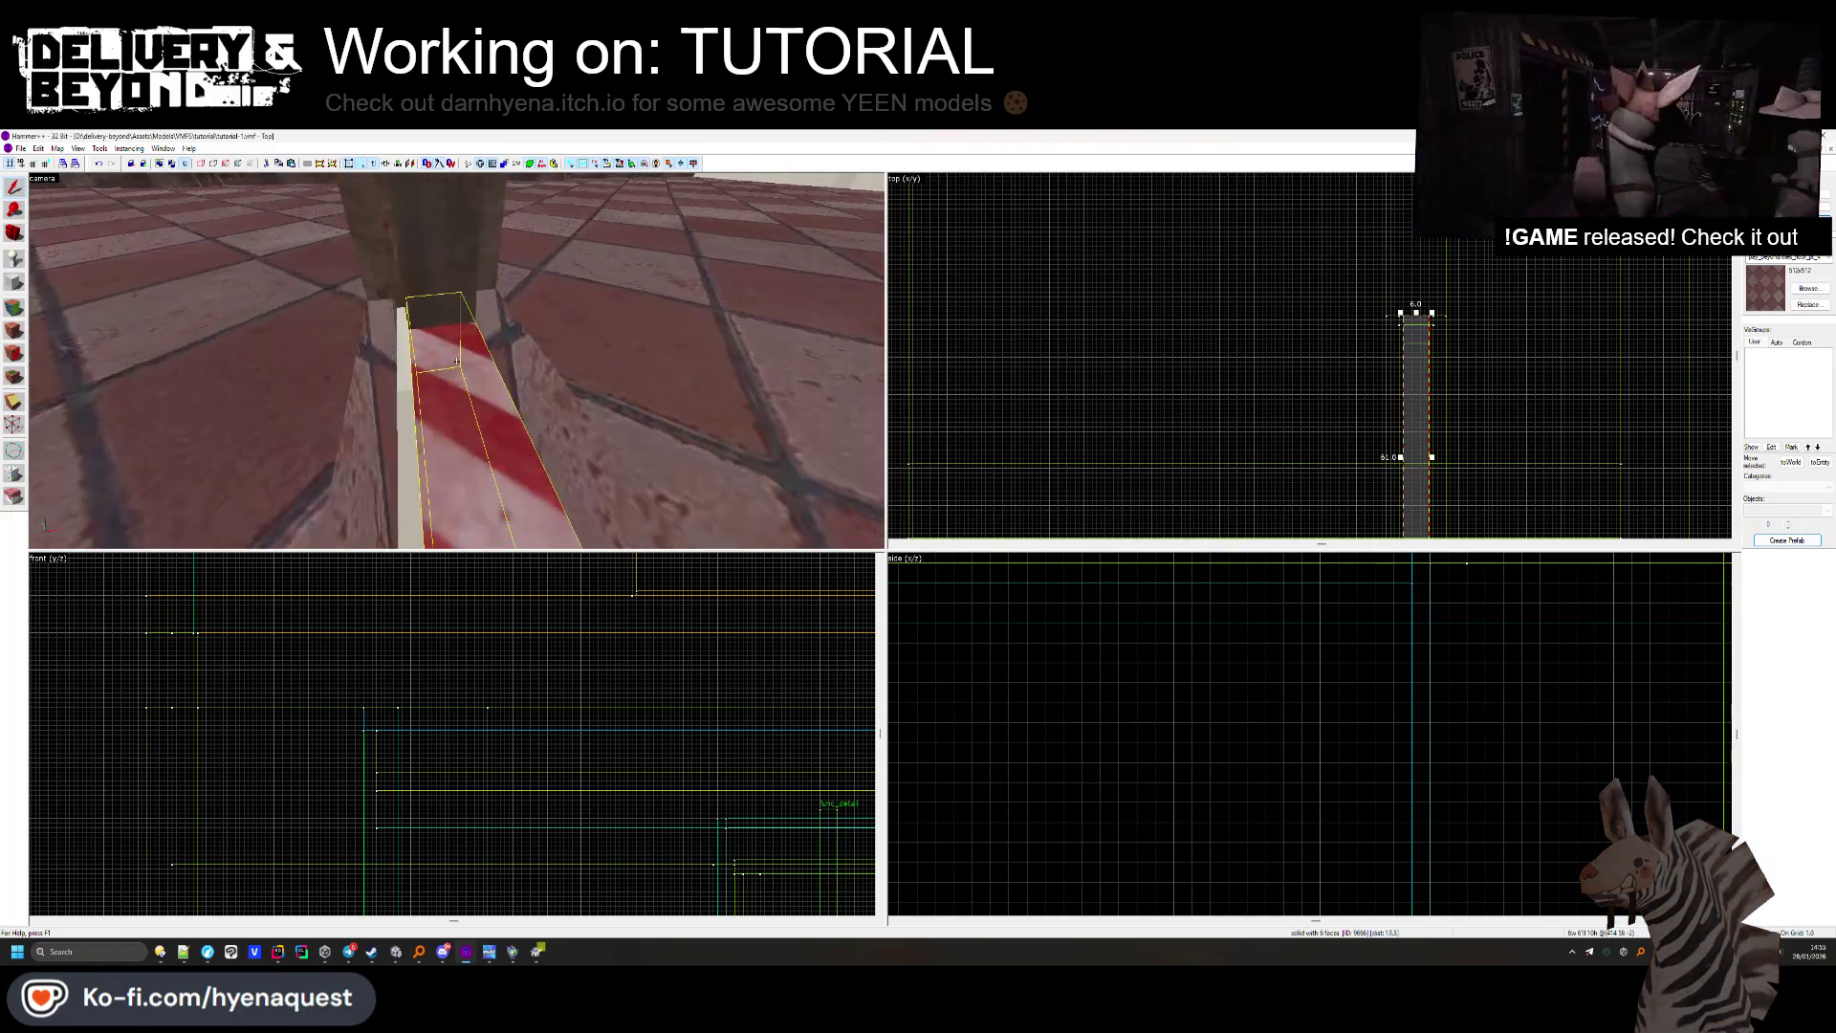
pyautogui.scroll(1, 1436, 354)
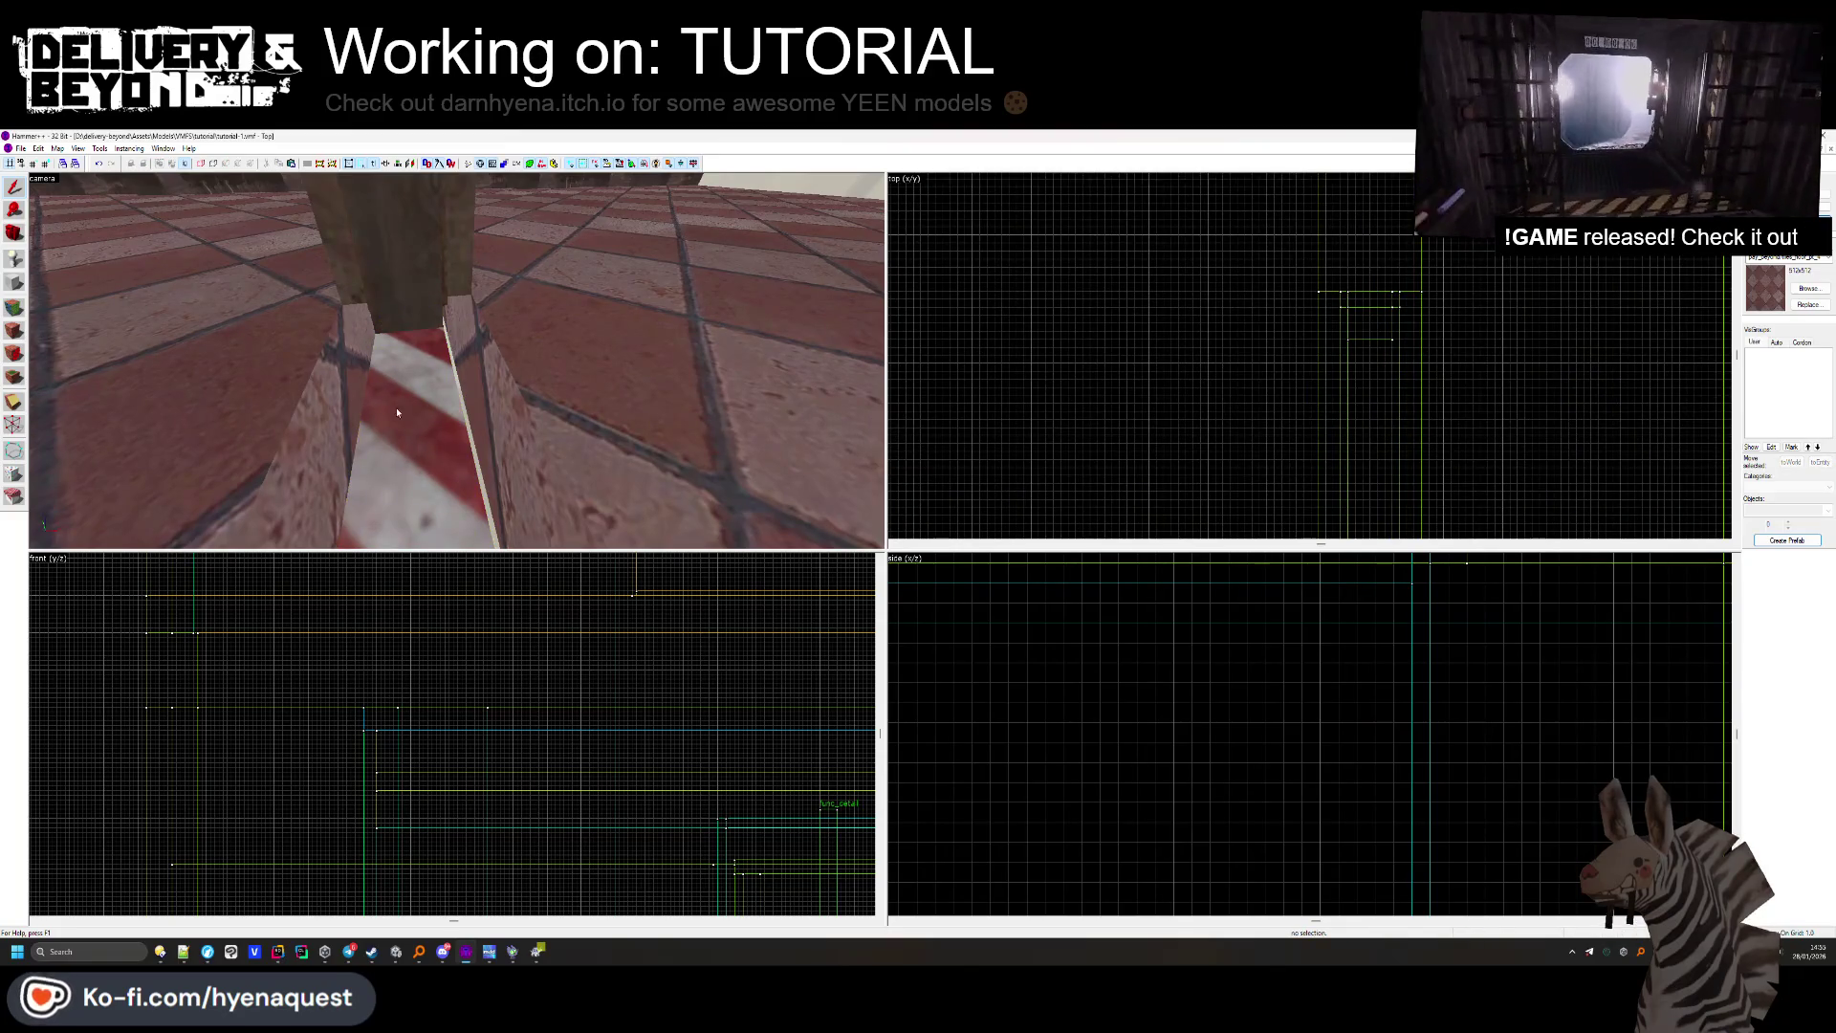
pyautogui.click(255, 393)
pyautogui.scroll(-2, 1332, 426)
pyautogui.click(1331, 435)
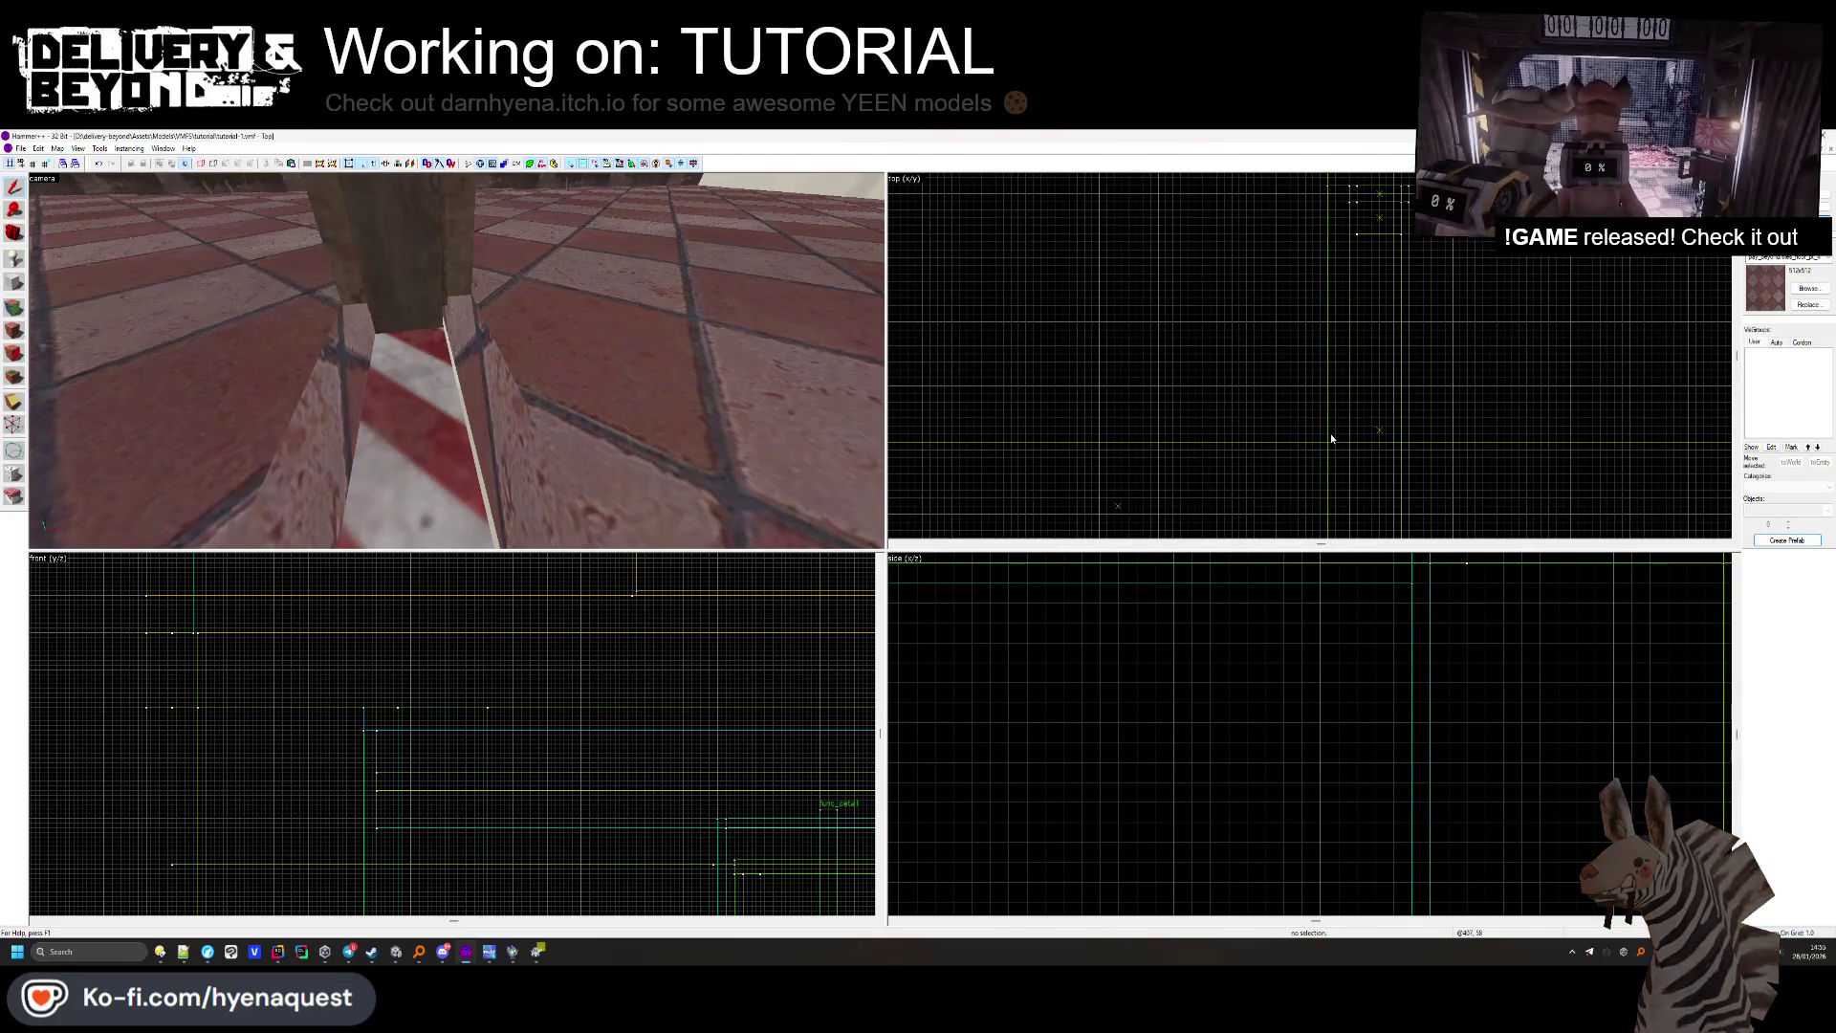
pyautogui.click(1330, 436)
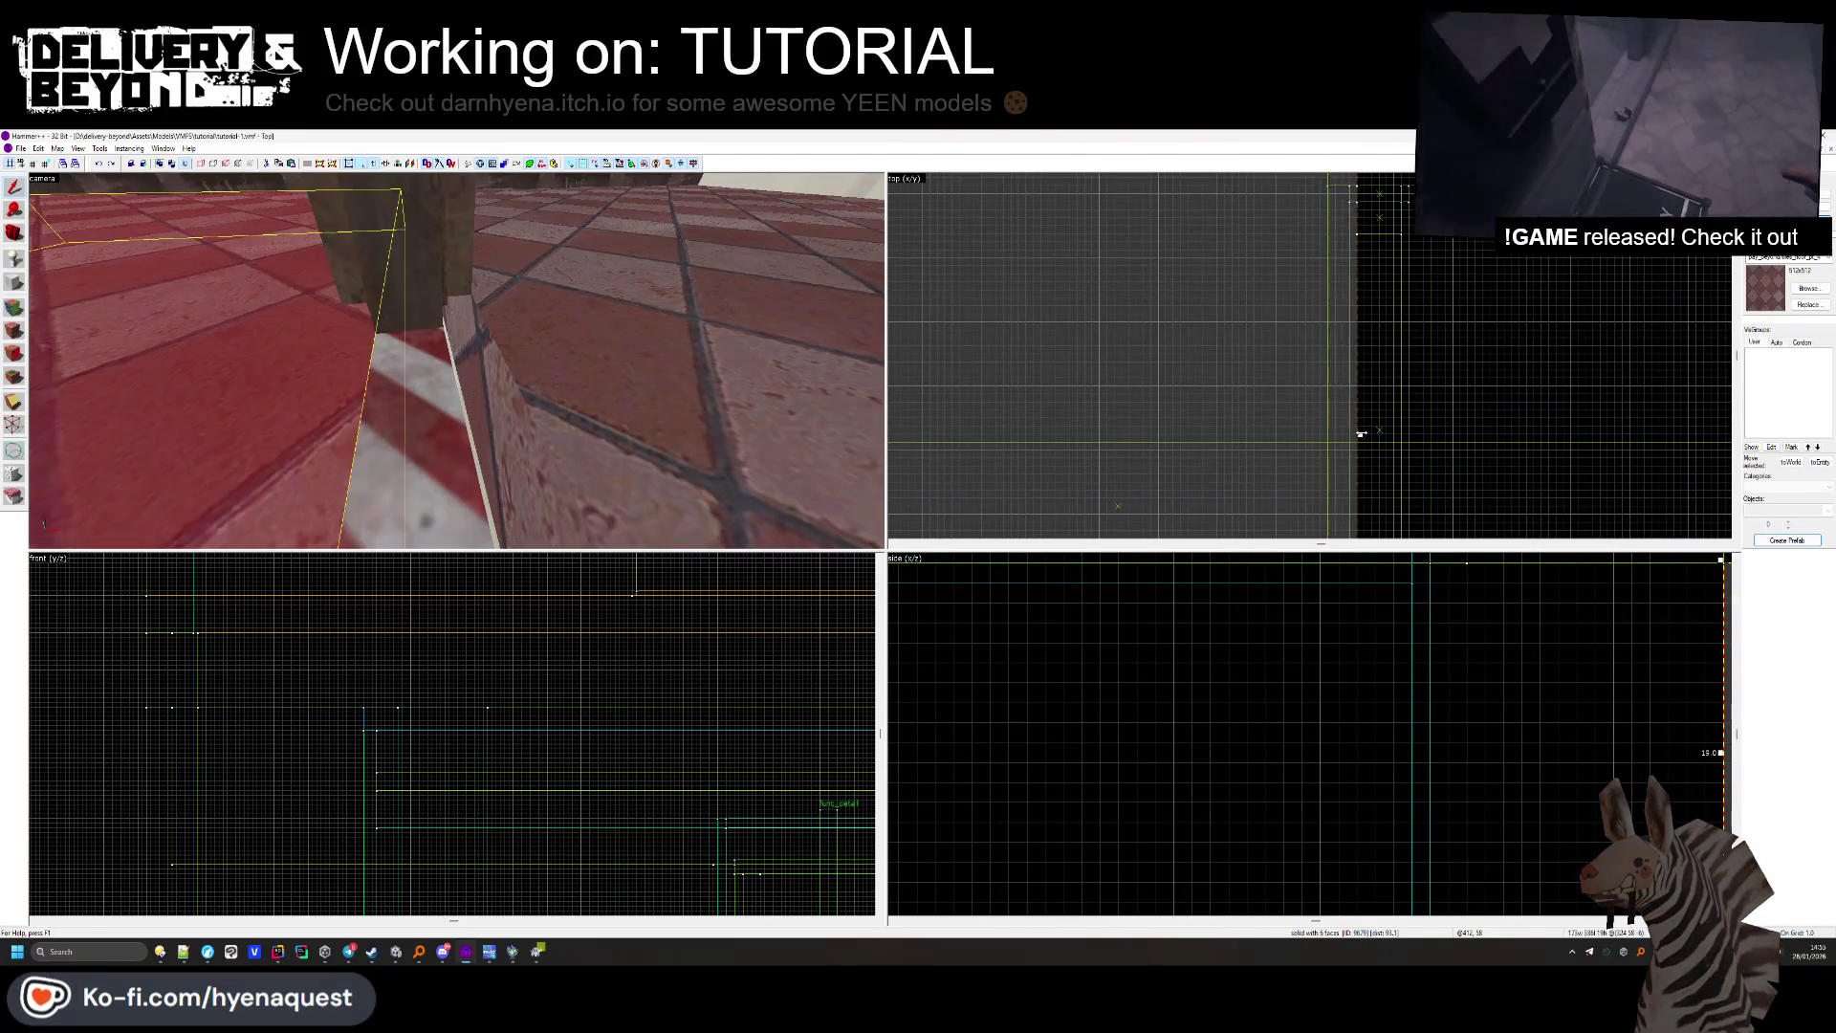
pyautogui.click(614, 360)
pyautogui.press('z')
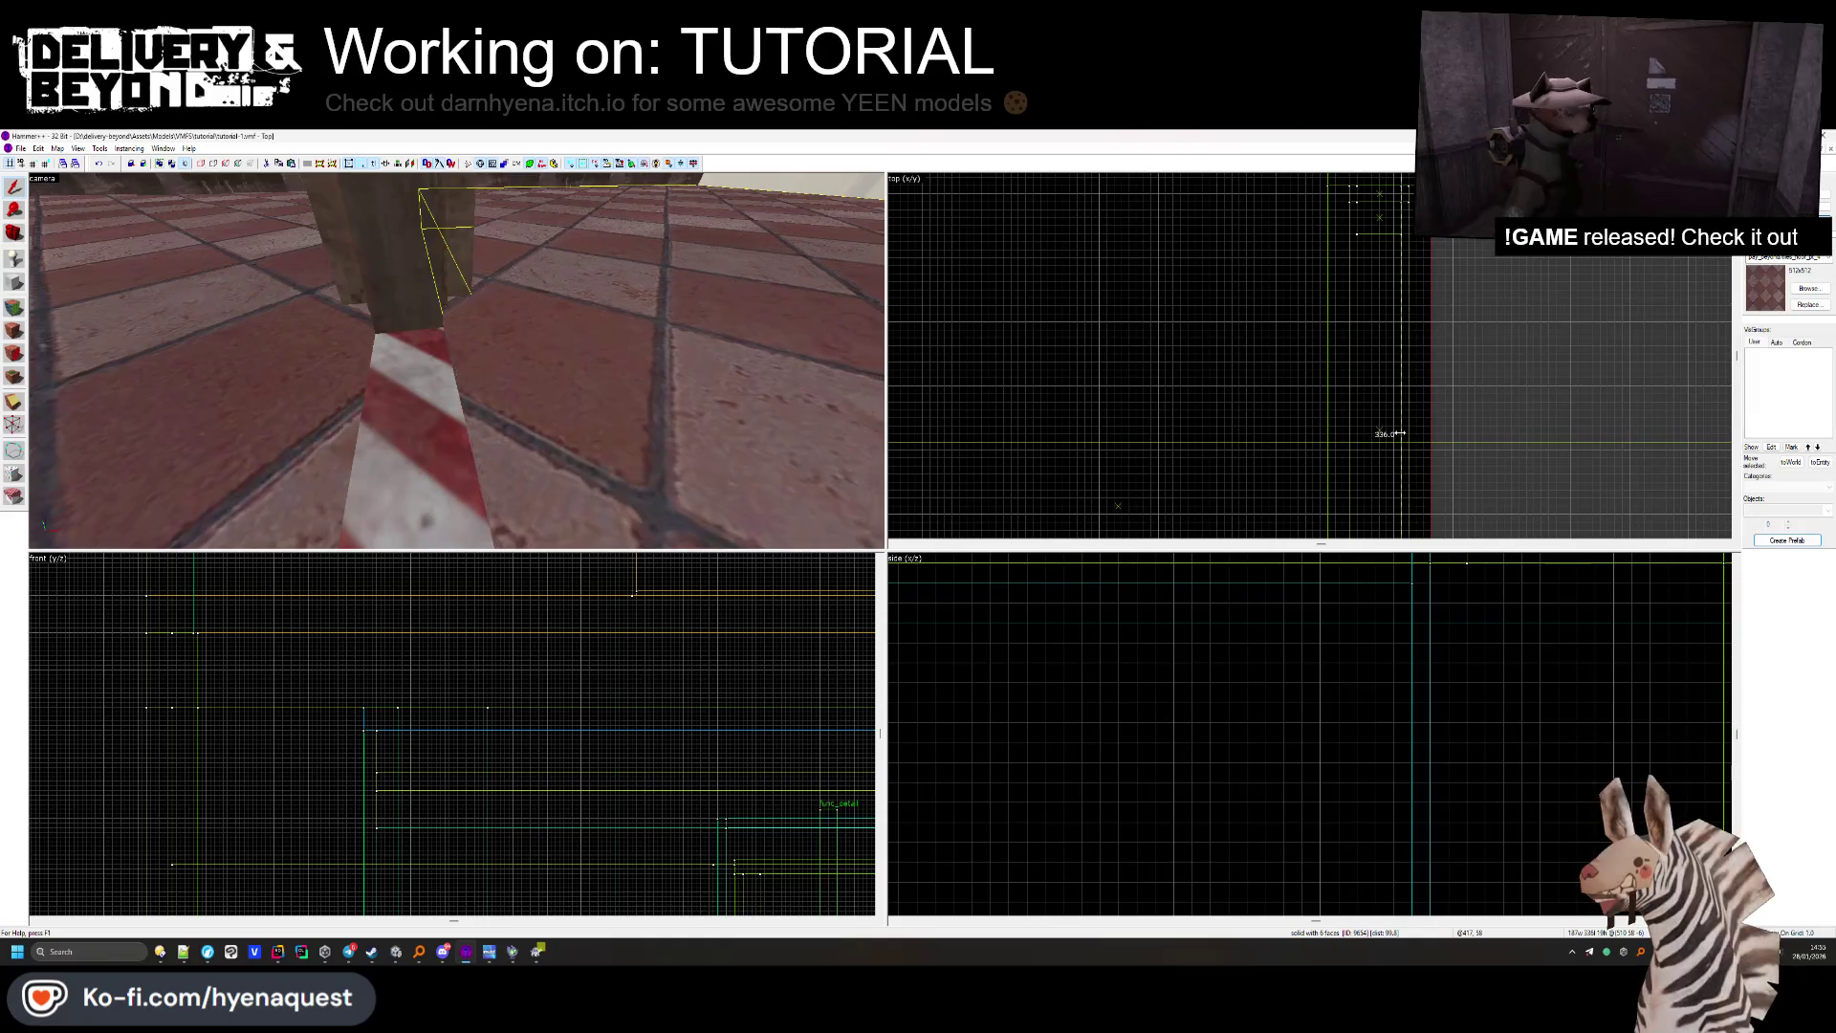
# Lower the top piece of the door frame slightly.
pyautogui.press('Escape')
pyautogui.moveTo(170, 382); pyautogui.dragTo(456, 359)
pyautogui.click(457, 365)
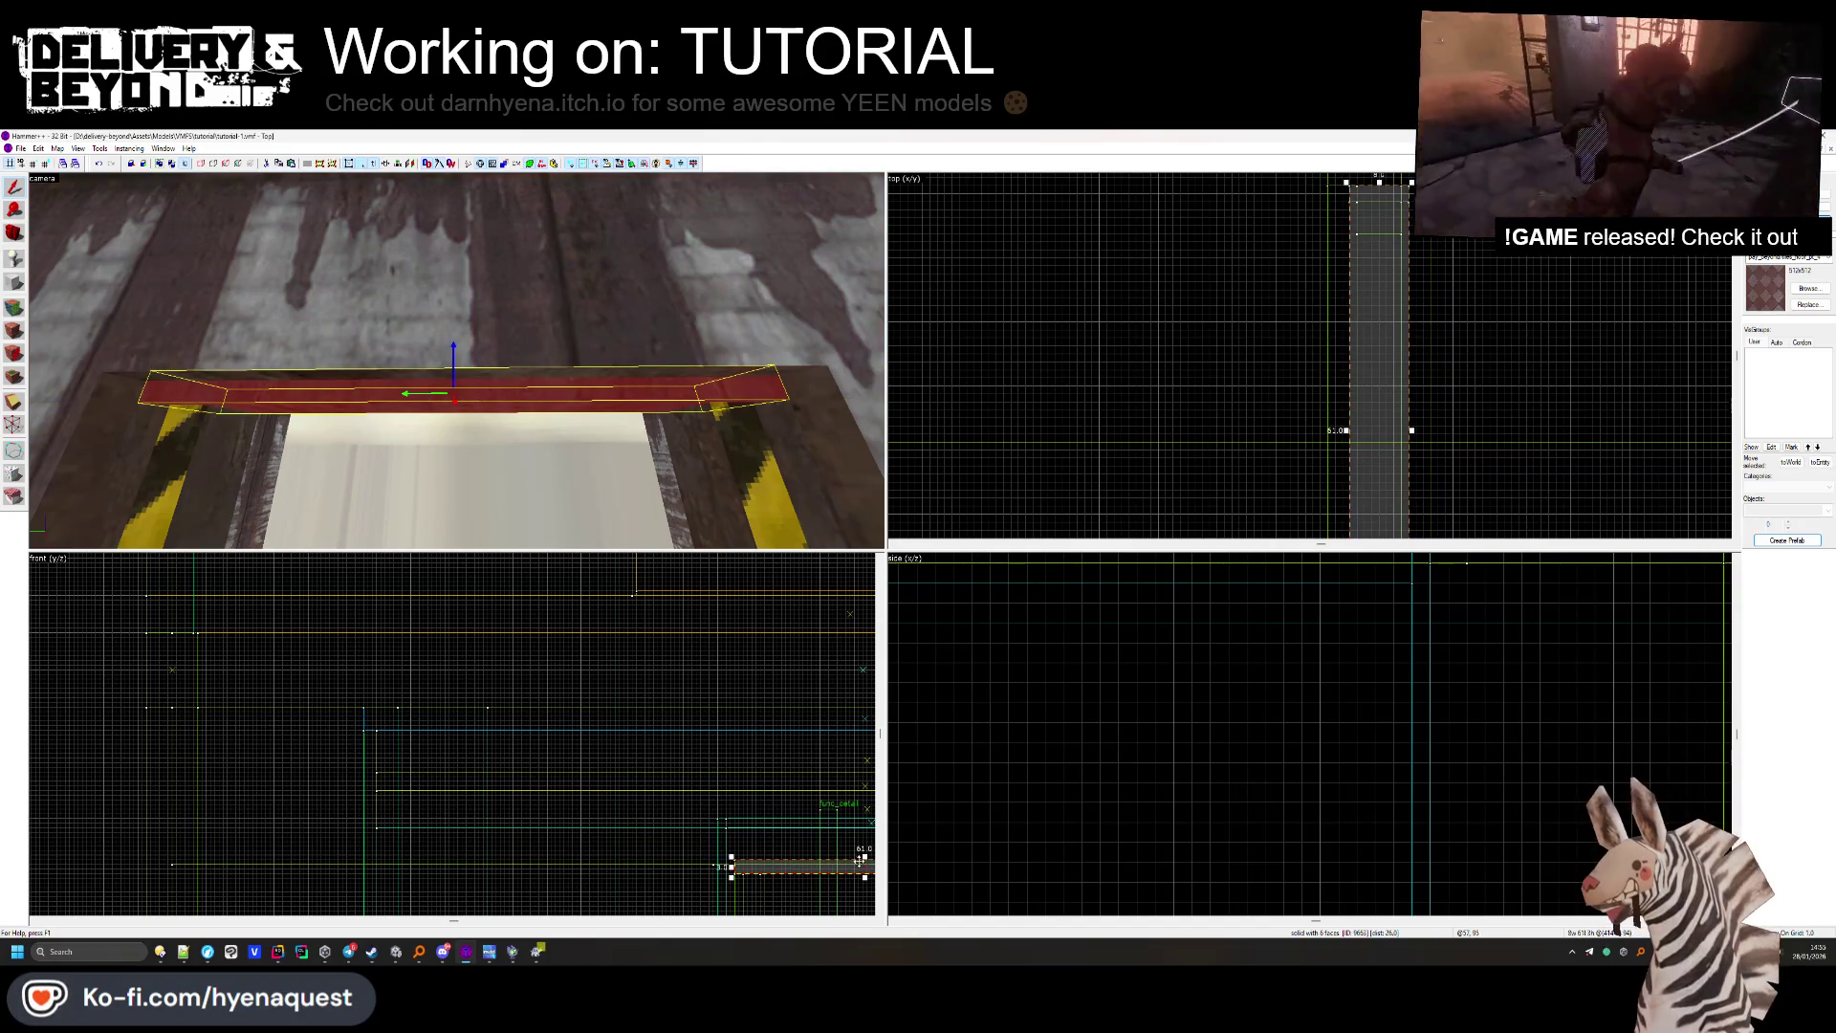
pyautogui.moveTo(453, 354); pyautogui.dragTo(440, 459)
pyautogui.press('Escape')
pyautogui.moveTo(456, 360); pyautogui.dragTo(456, 360)
# Return to Unity and orbit to a top-down view of the checkered floor.
pyautogui.hotkey('alt', 'Tab')
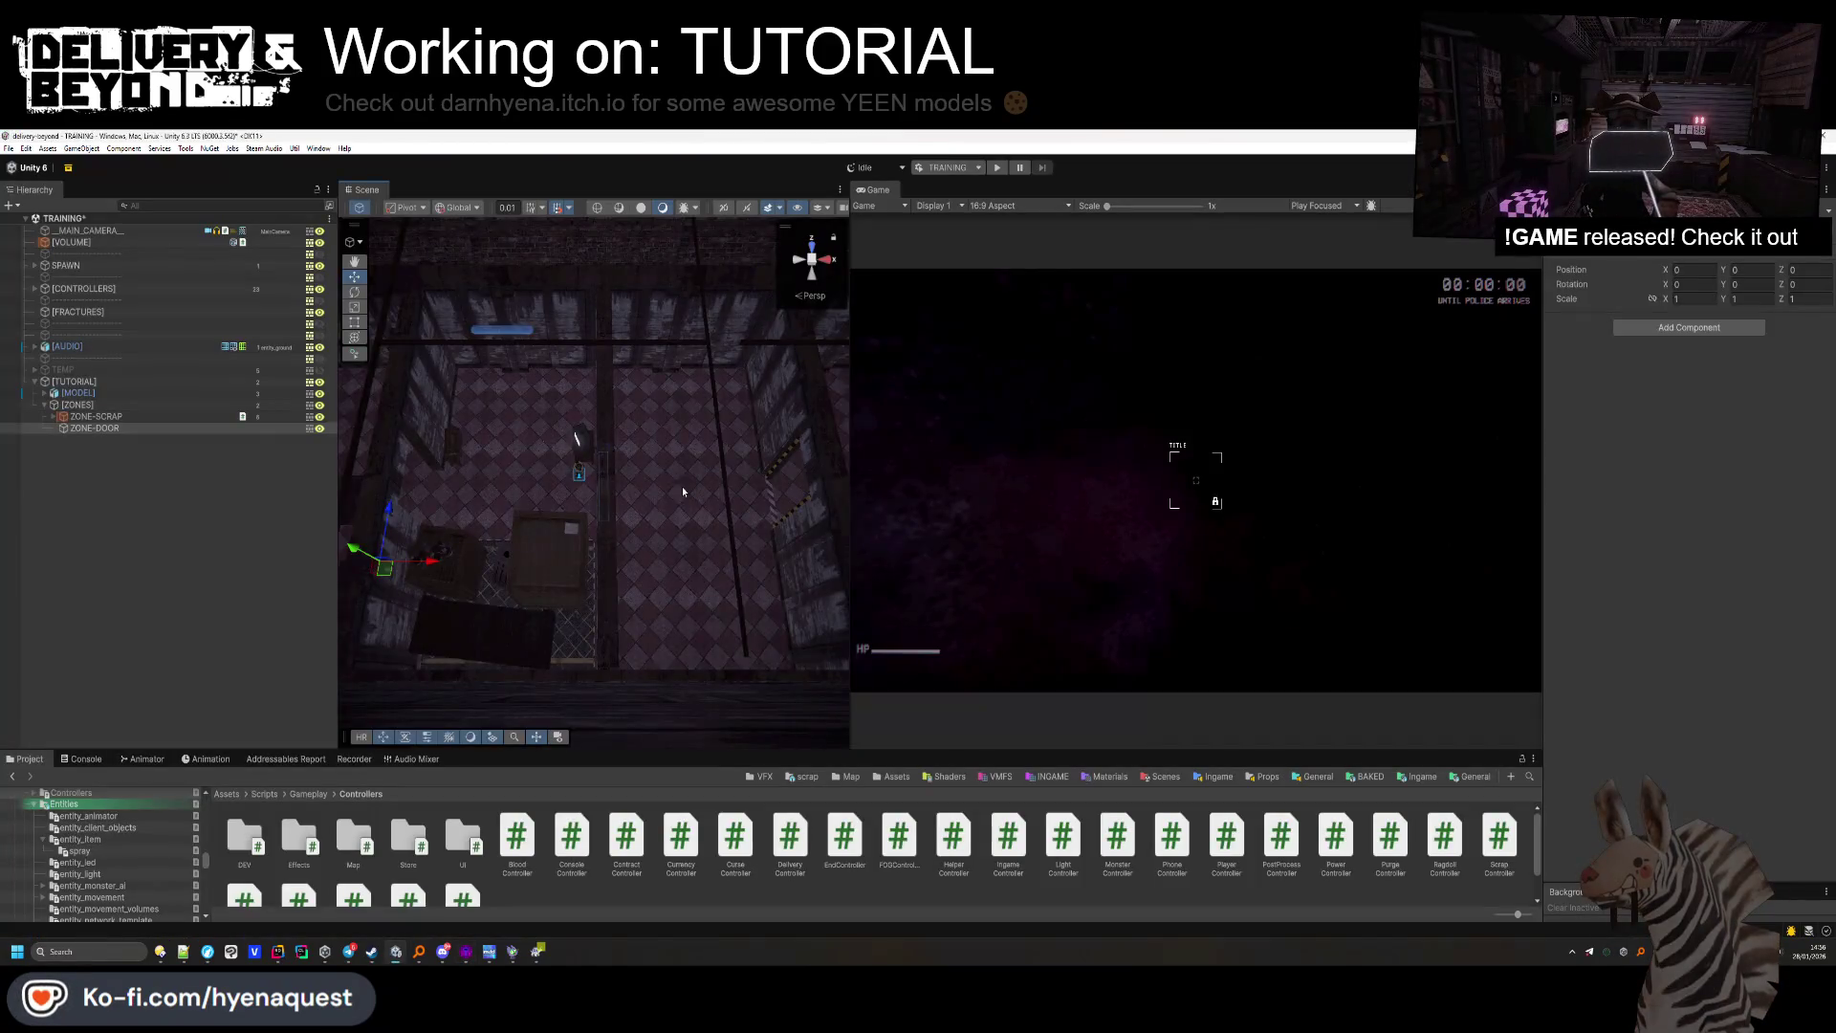
pyautogui.moveTo(683, 492); pyautogui.dragTo(641, 437)
pyautogui.moveTo(635, 548)
pyautogui.mouseDown()
pyautogui.moveTo(635, 520)
pyautogui.moveTo(586, 497)
pyautogui.moveTo(92, 460)
pyautogui.mouseUp()
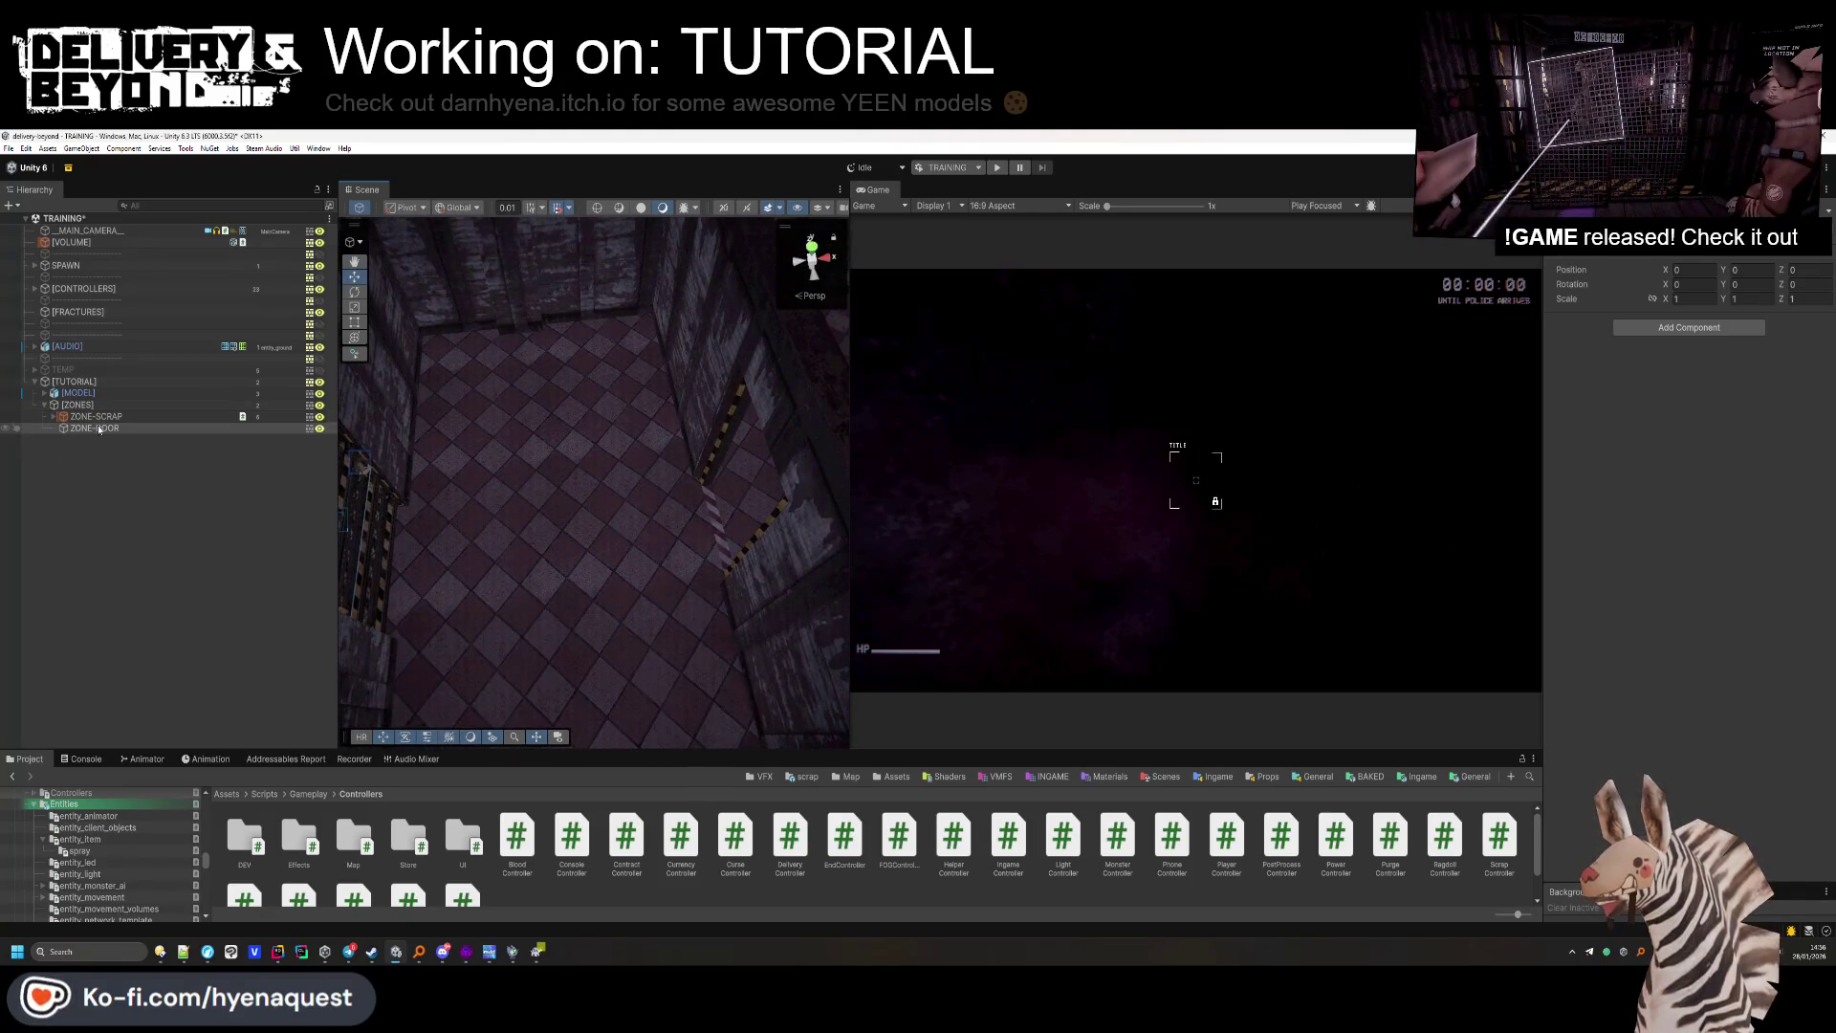
# Copy ZONE-SCRAP's tutorial section component and paste it as new onto ZONE-DOOR.
pyautogui.click(151, 417)
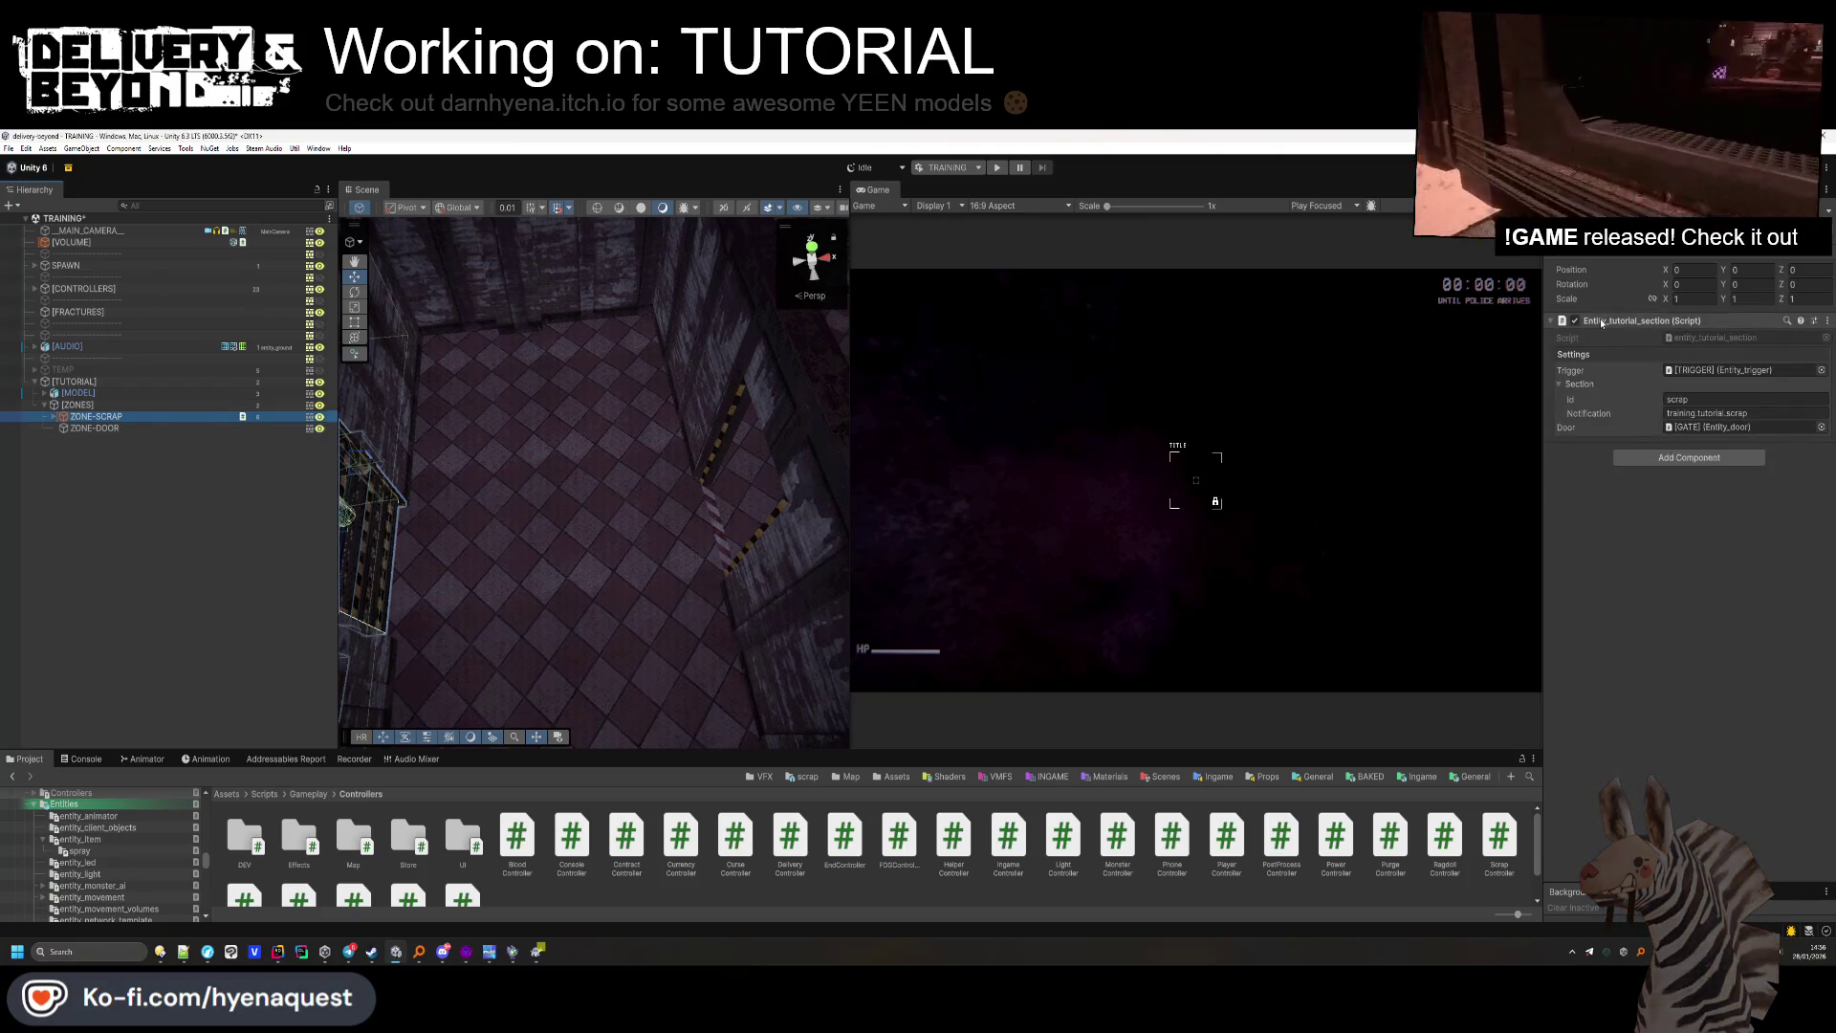
pyautogui.rightClick(1602, 323)
pyautogui.click(1645, 422)
pyautogui.click(118, 427)
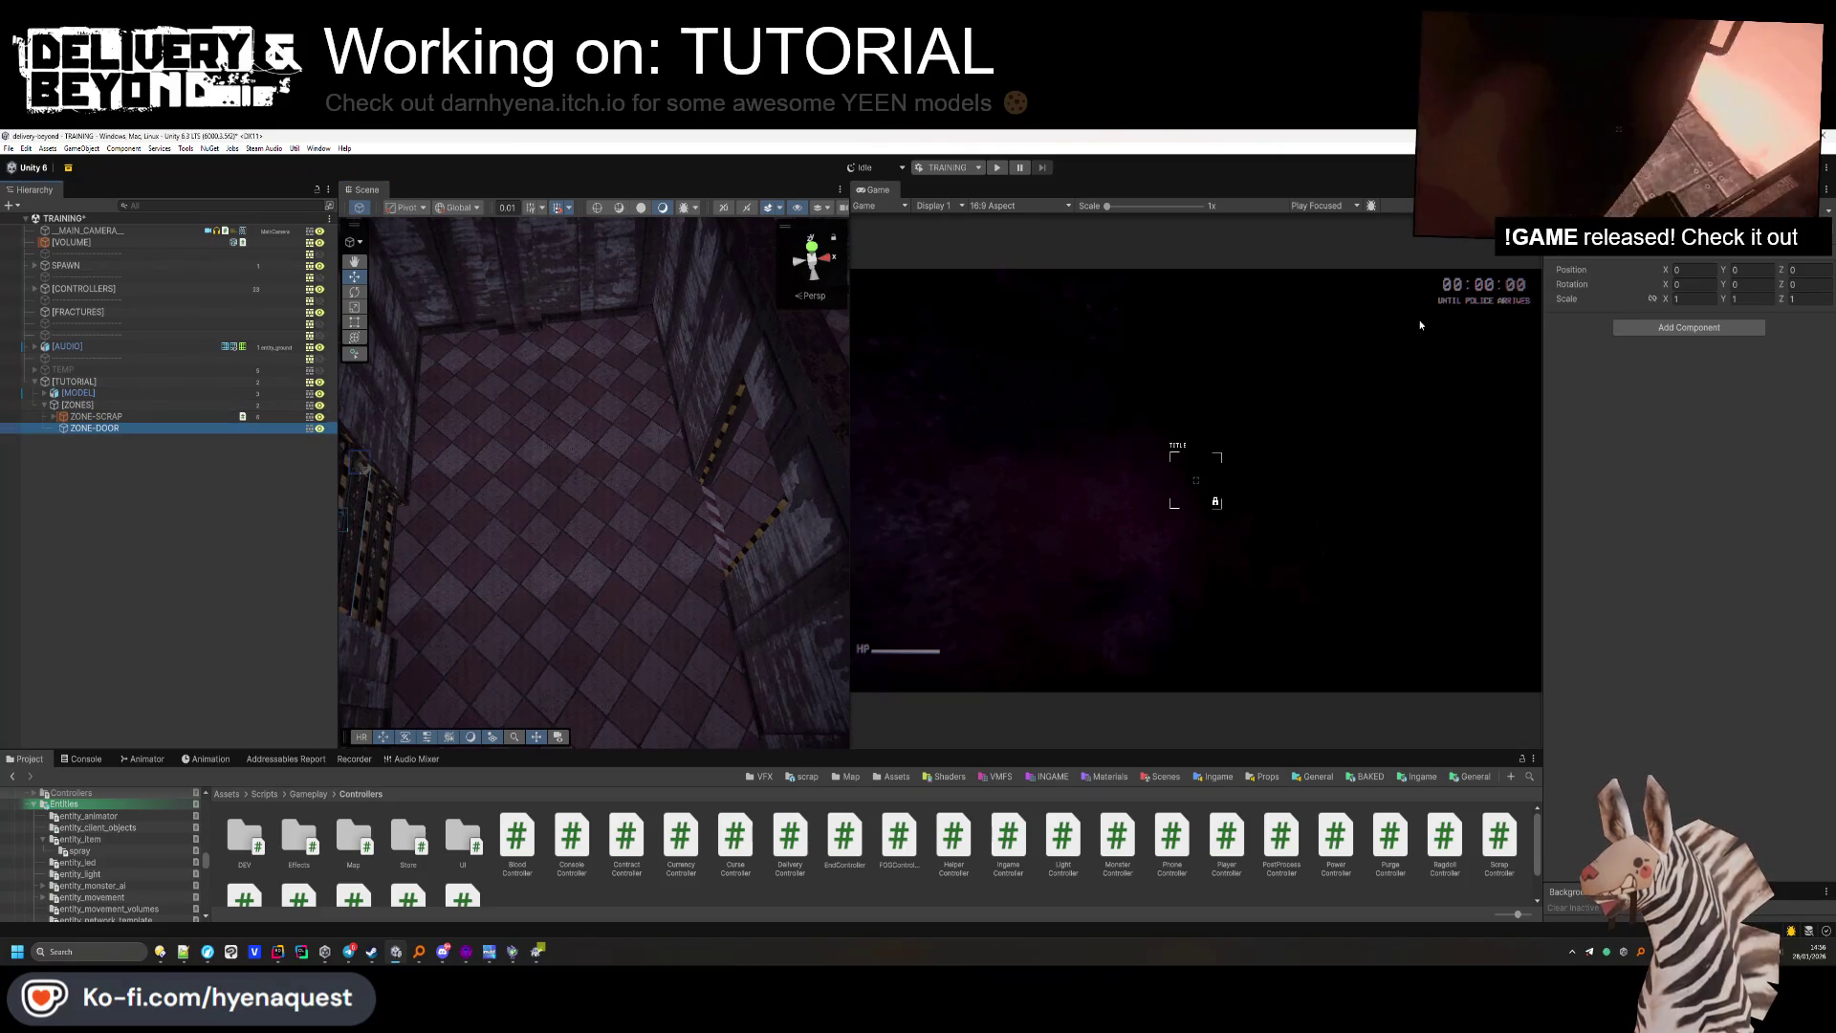
pyautogui.rightClick(1615, 258)
pyautogui.moveTo(1664, 410)
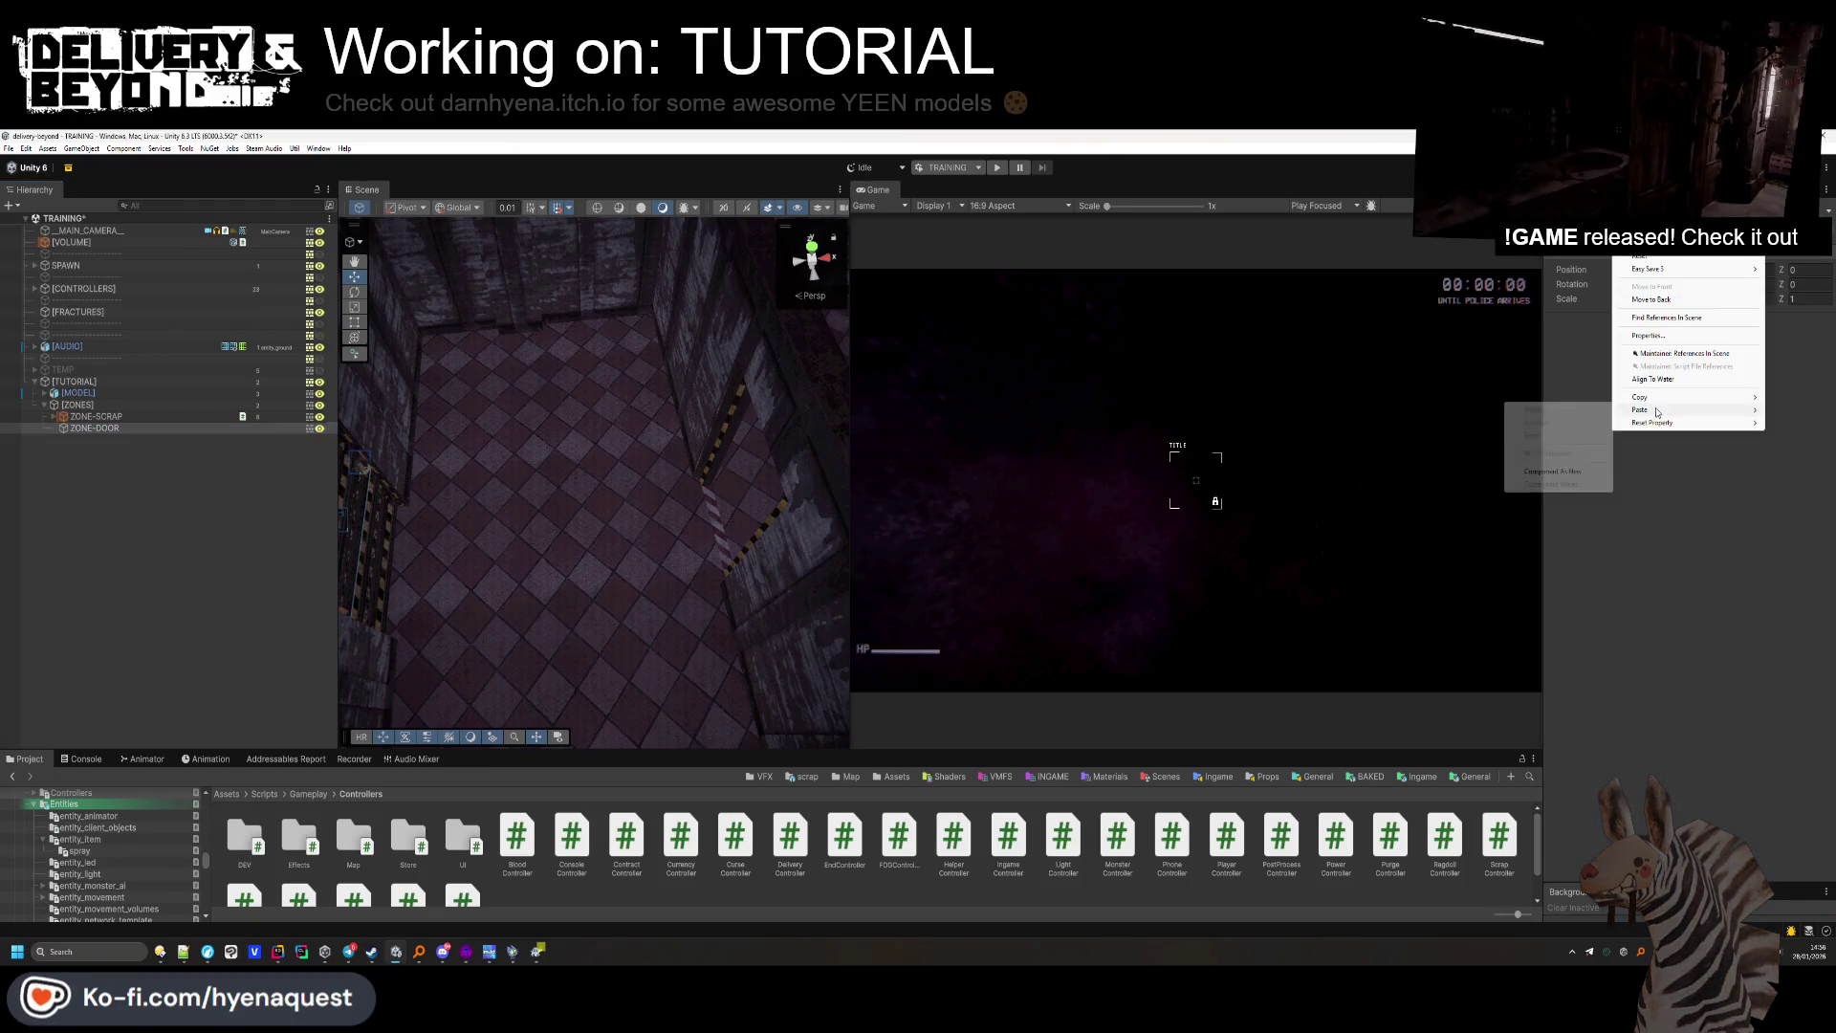
pyautogui.click(1552, 472)
# Set Id to door and Notification to training.tutorial.door, leaving Trigger and Door as None.
pyautogui.click(1825, 371)
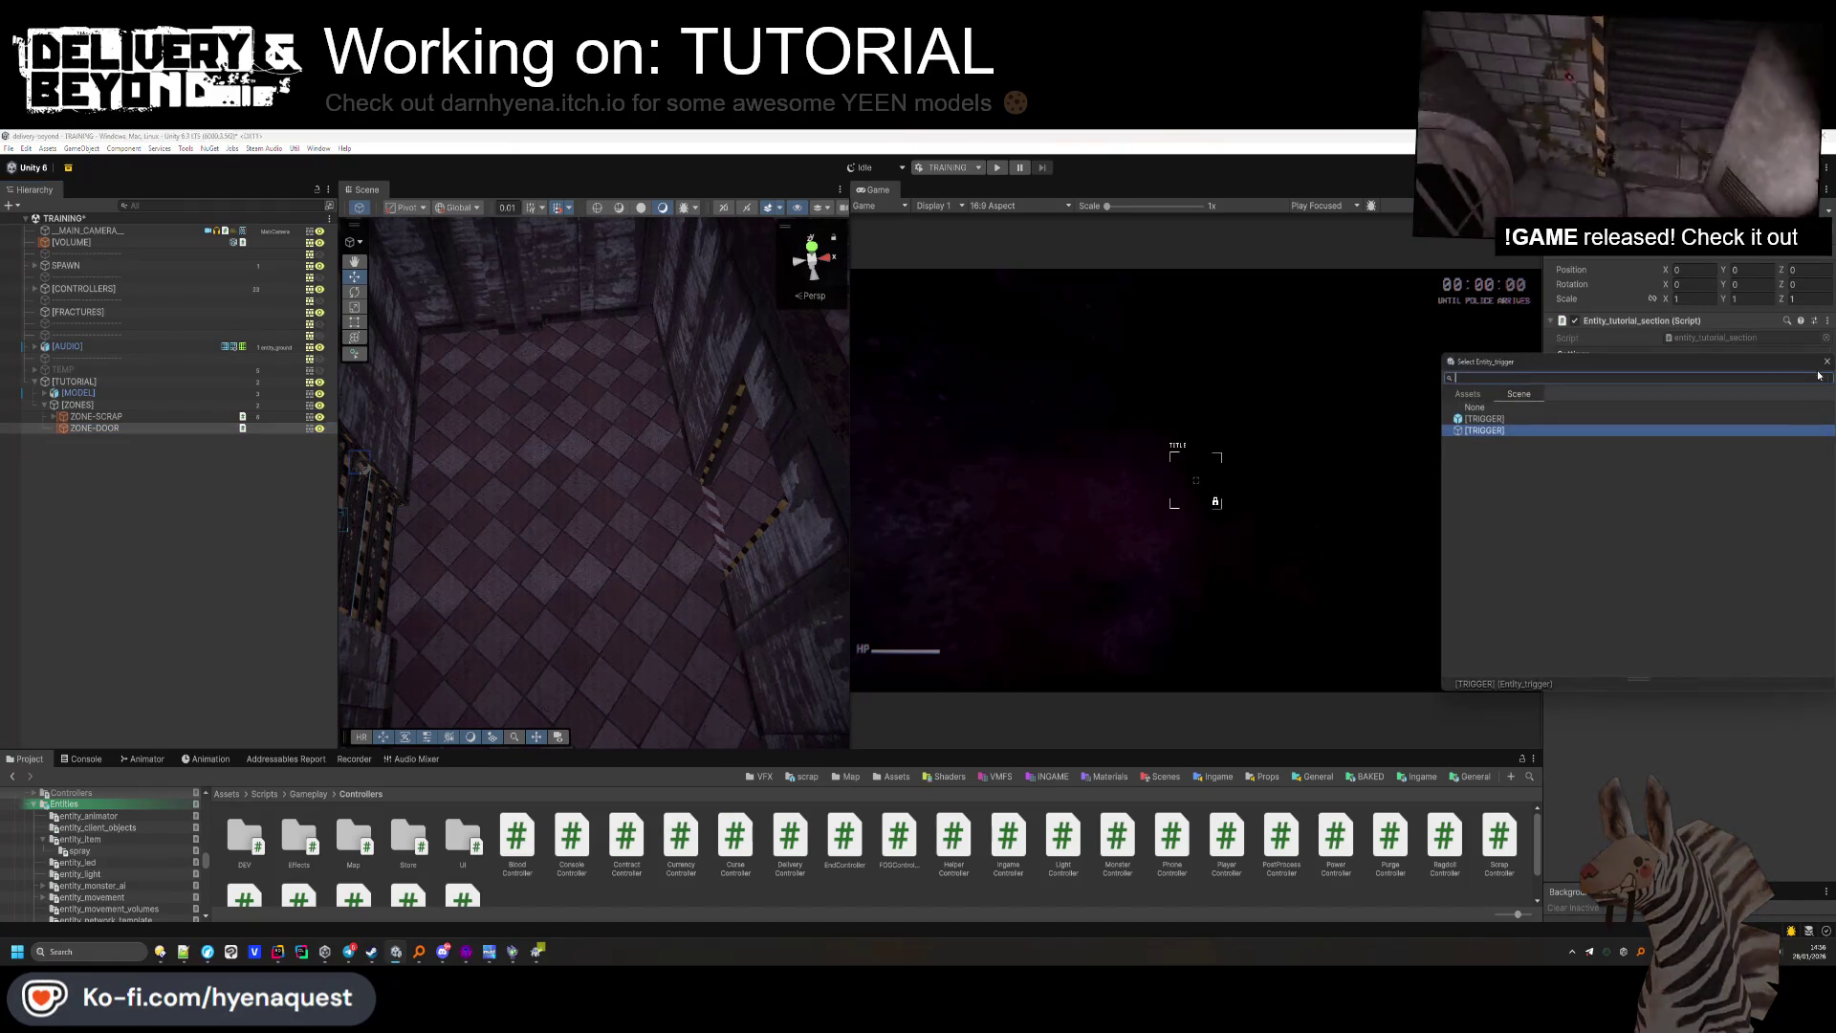
pyautogui.doubleClick(1477, 413)
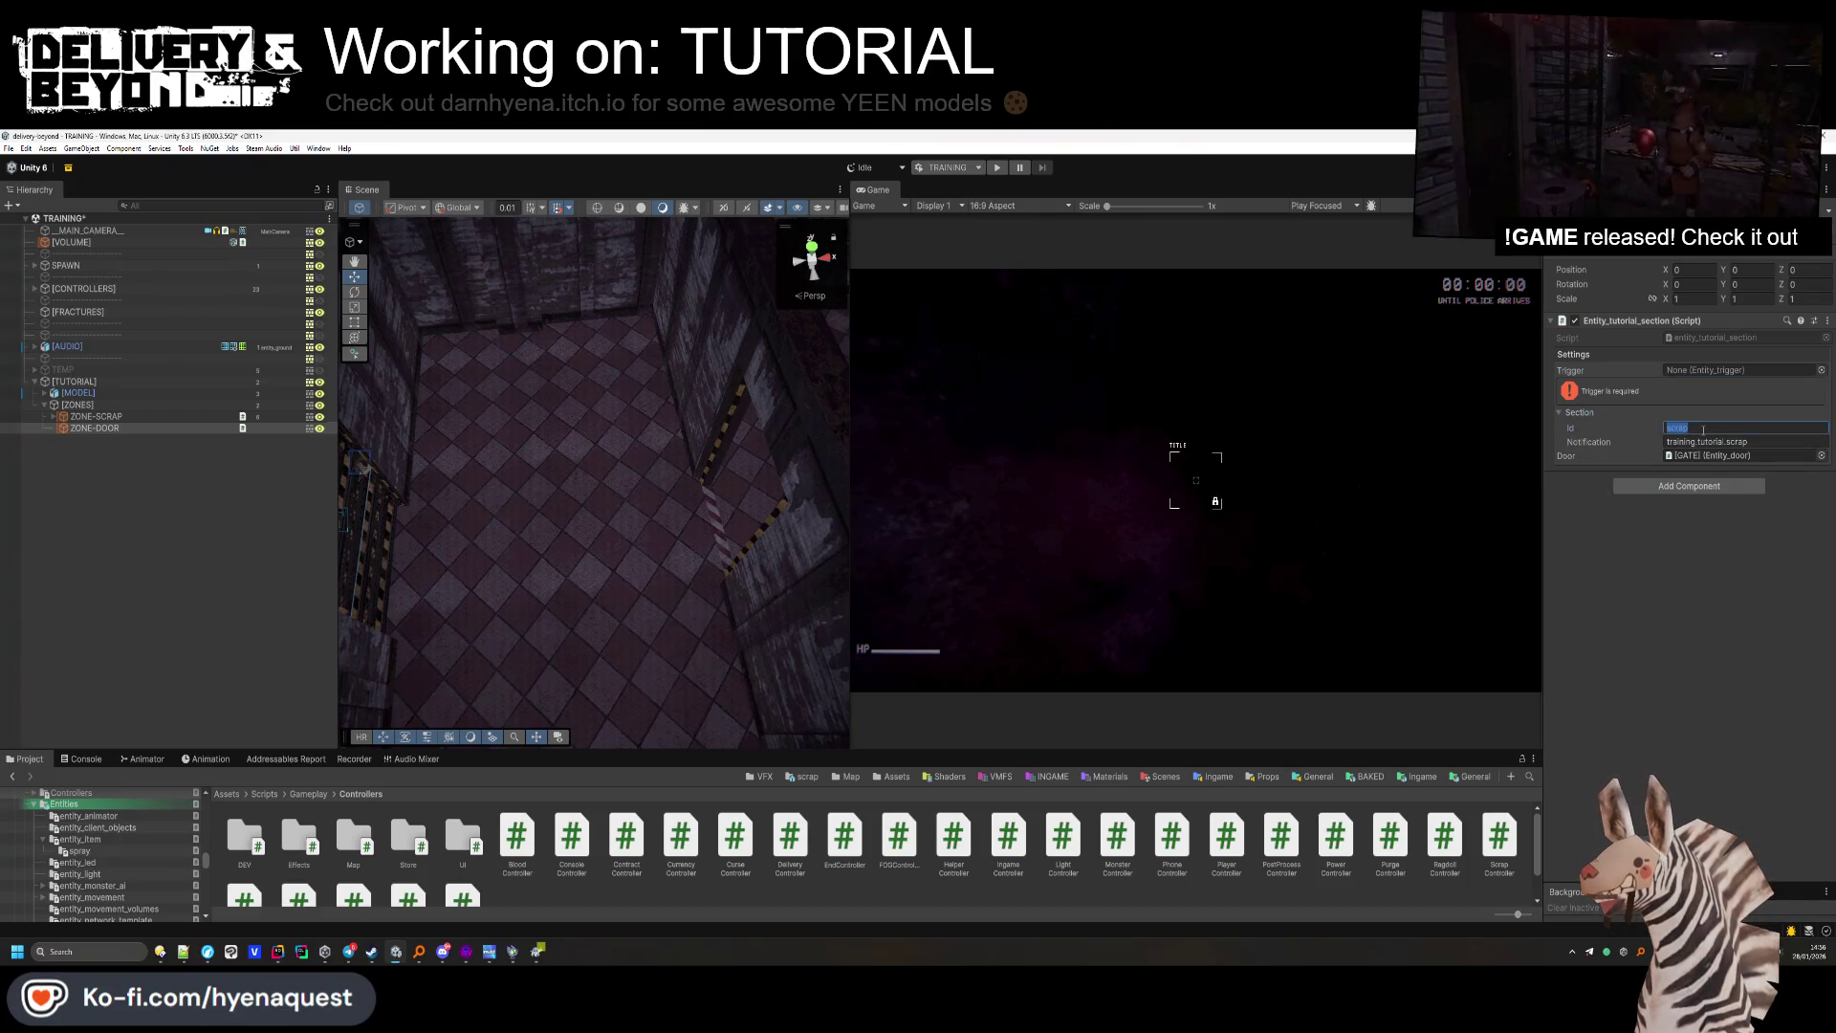
pyautogui.write('delivery')
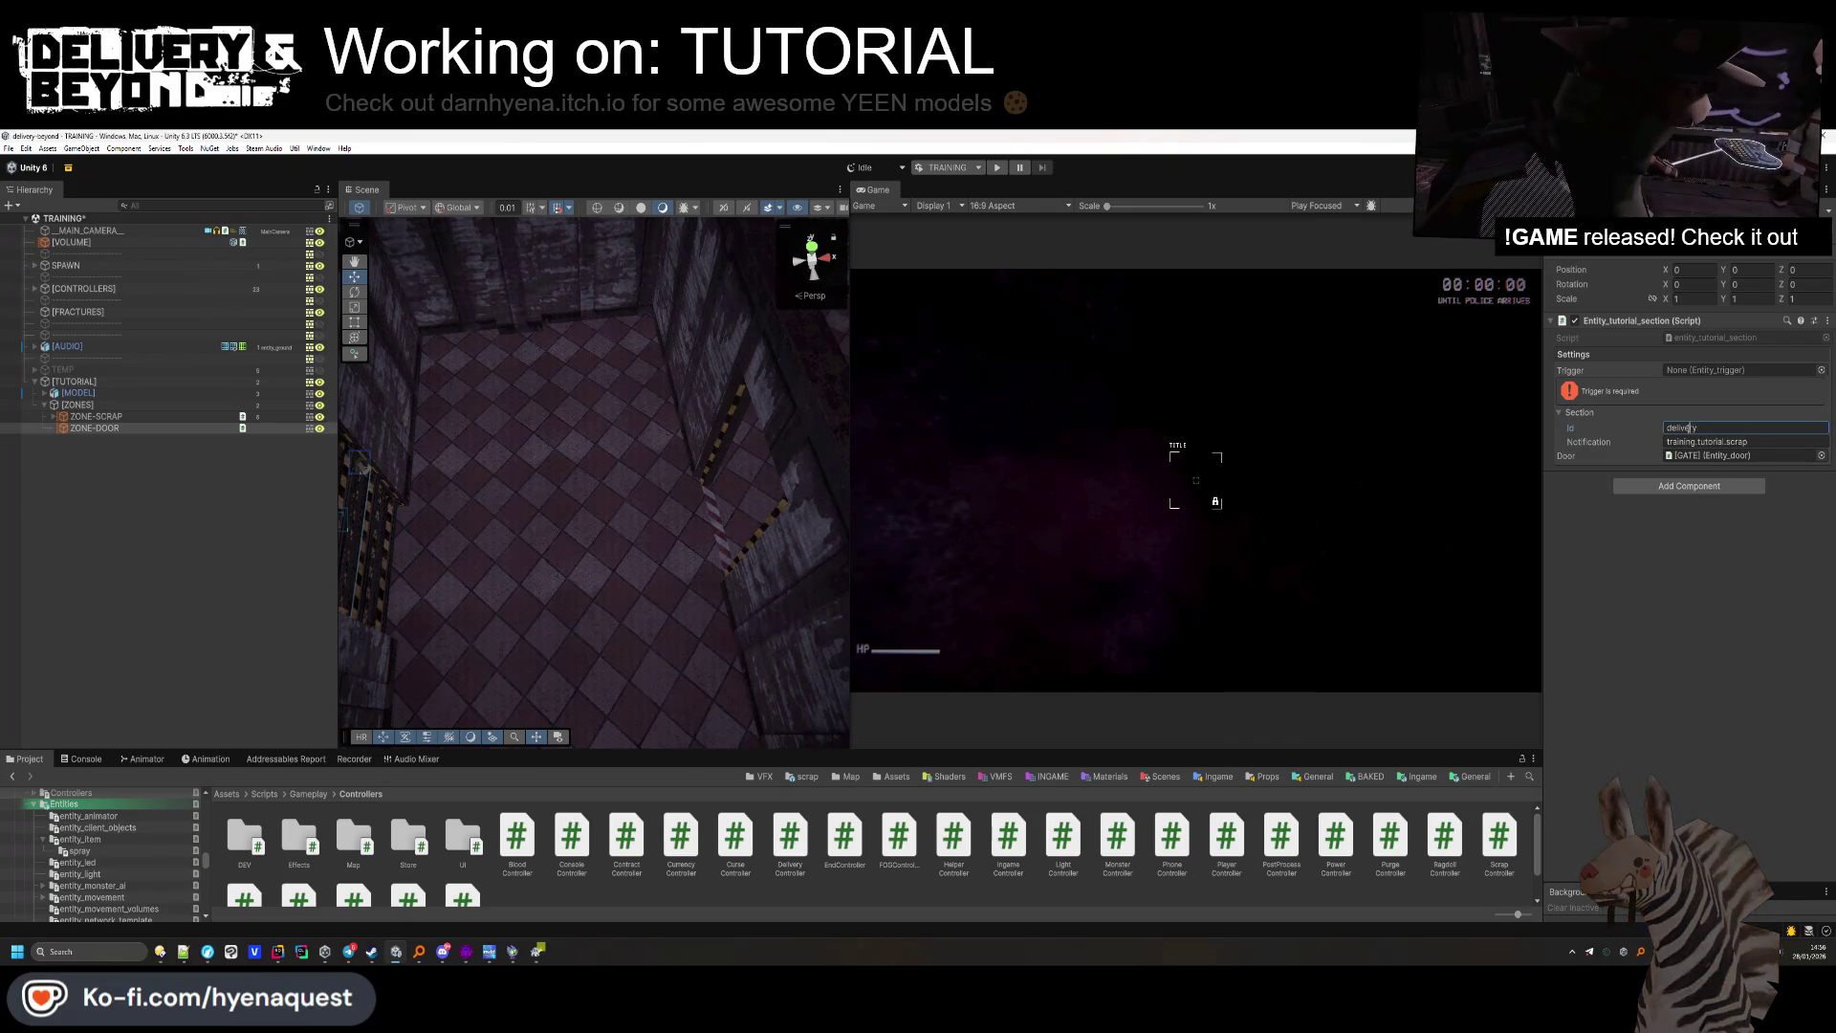
pyautogui.write('oor')
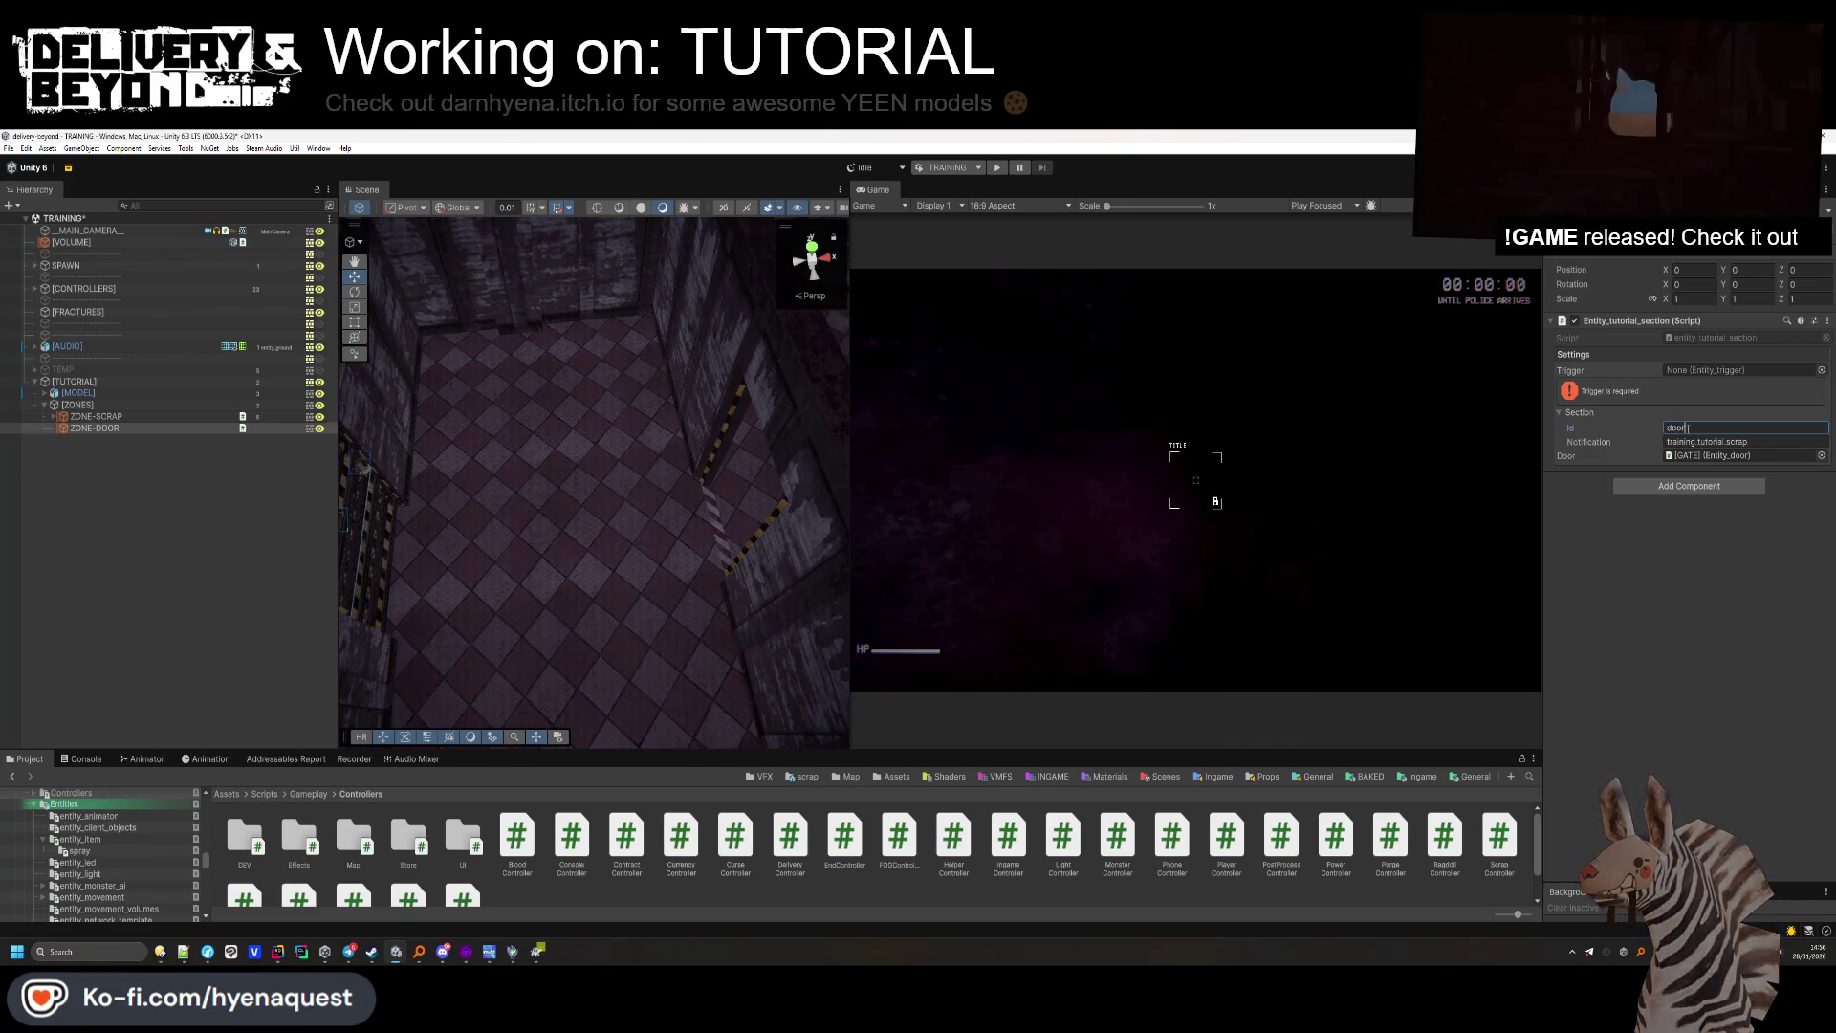
pyautogui.doubleClick(1731, 441)
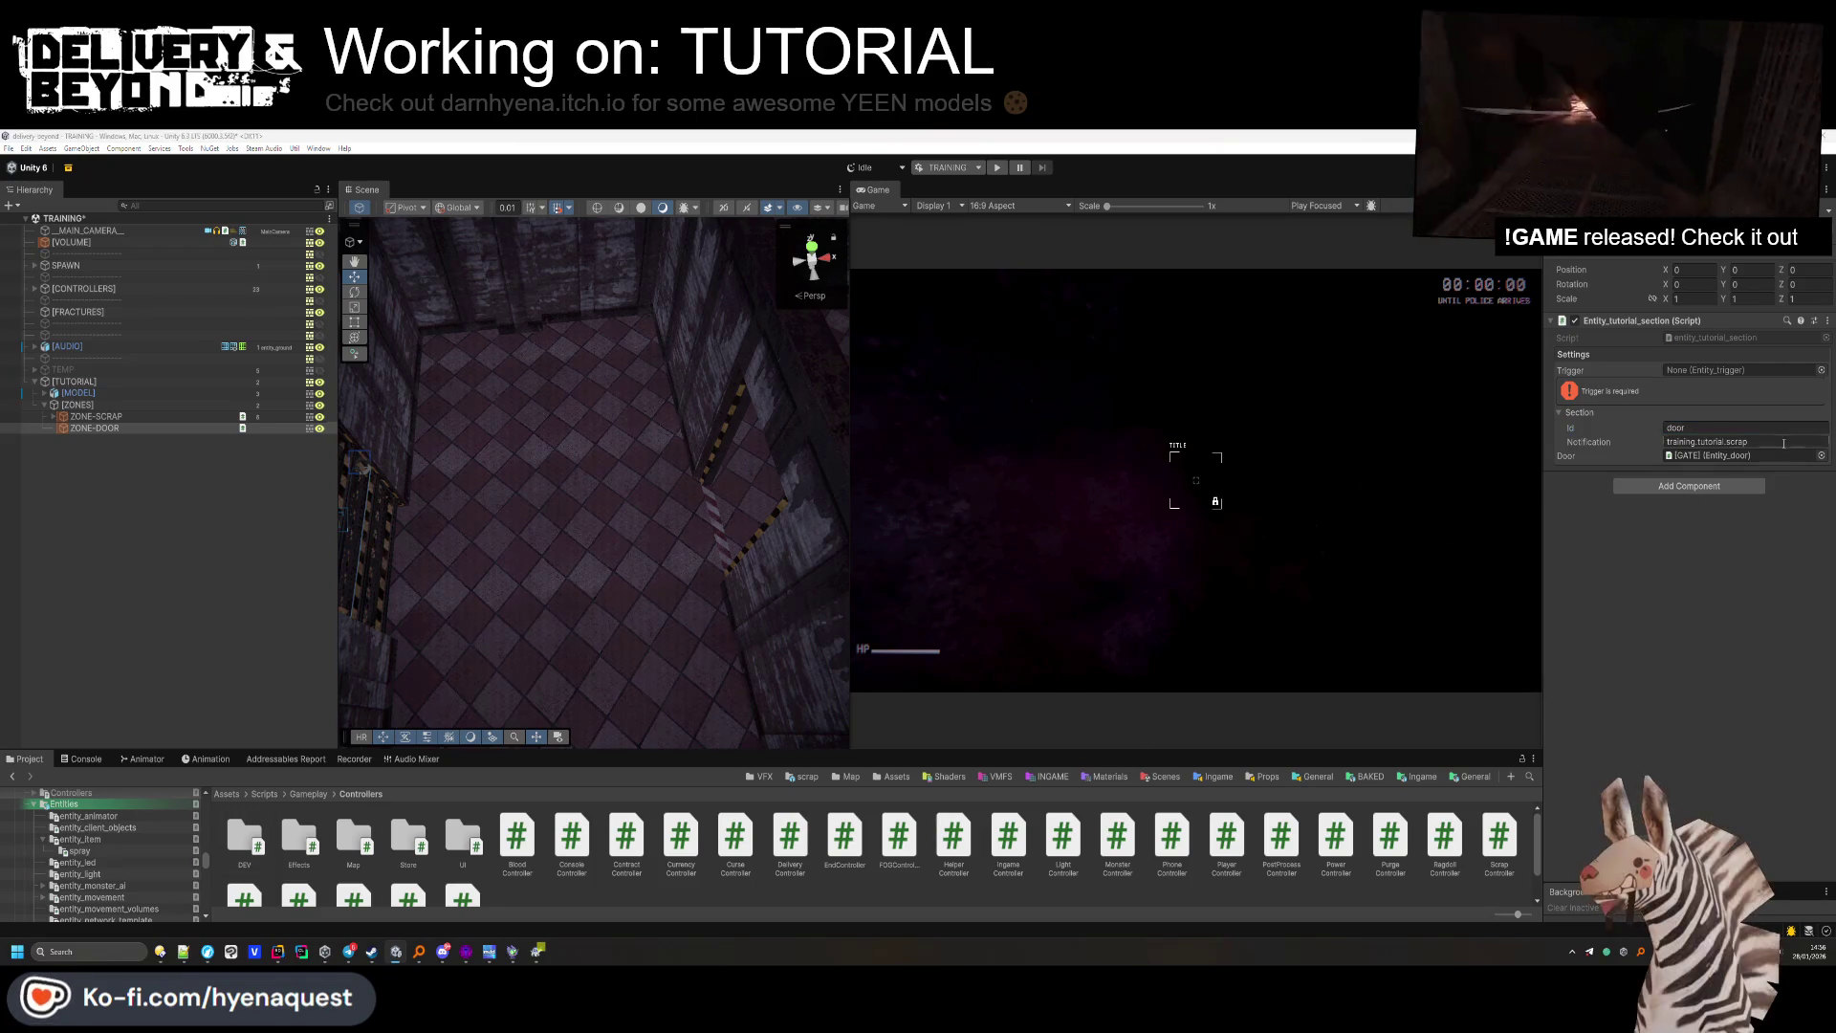
pyautogui.write('door')
pyautogui.click(1822, 456)
pyautogui.press('Delete')
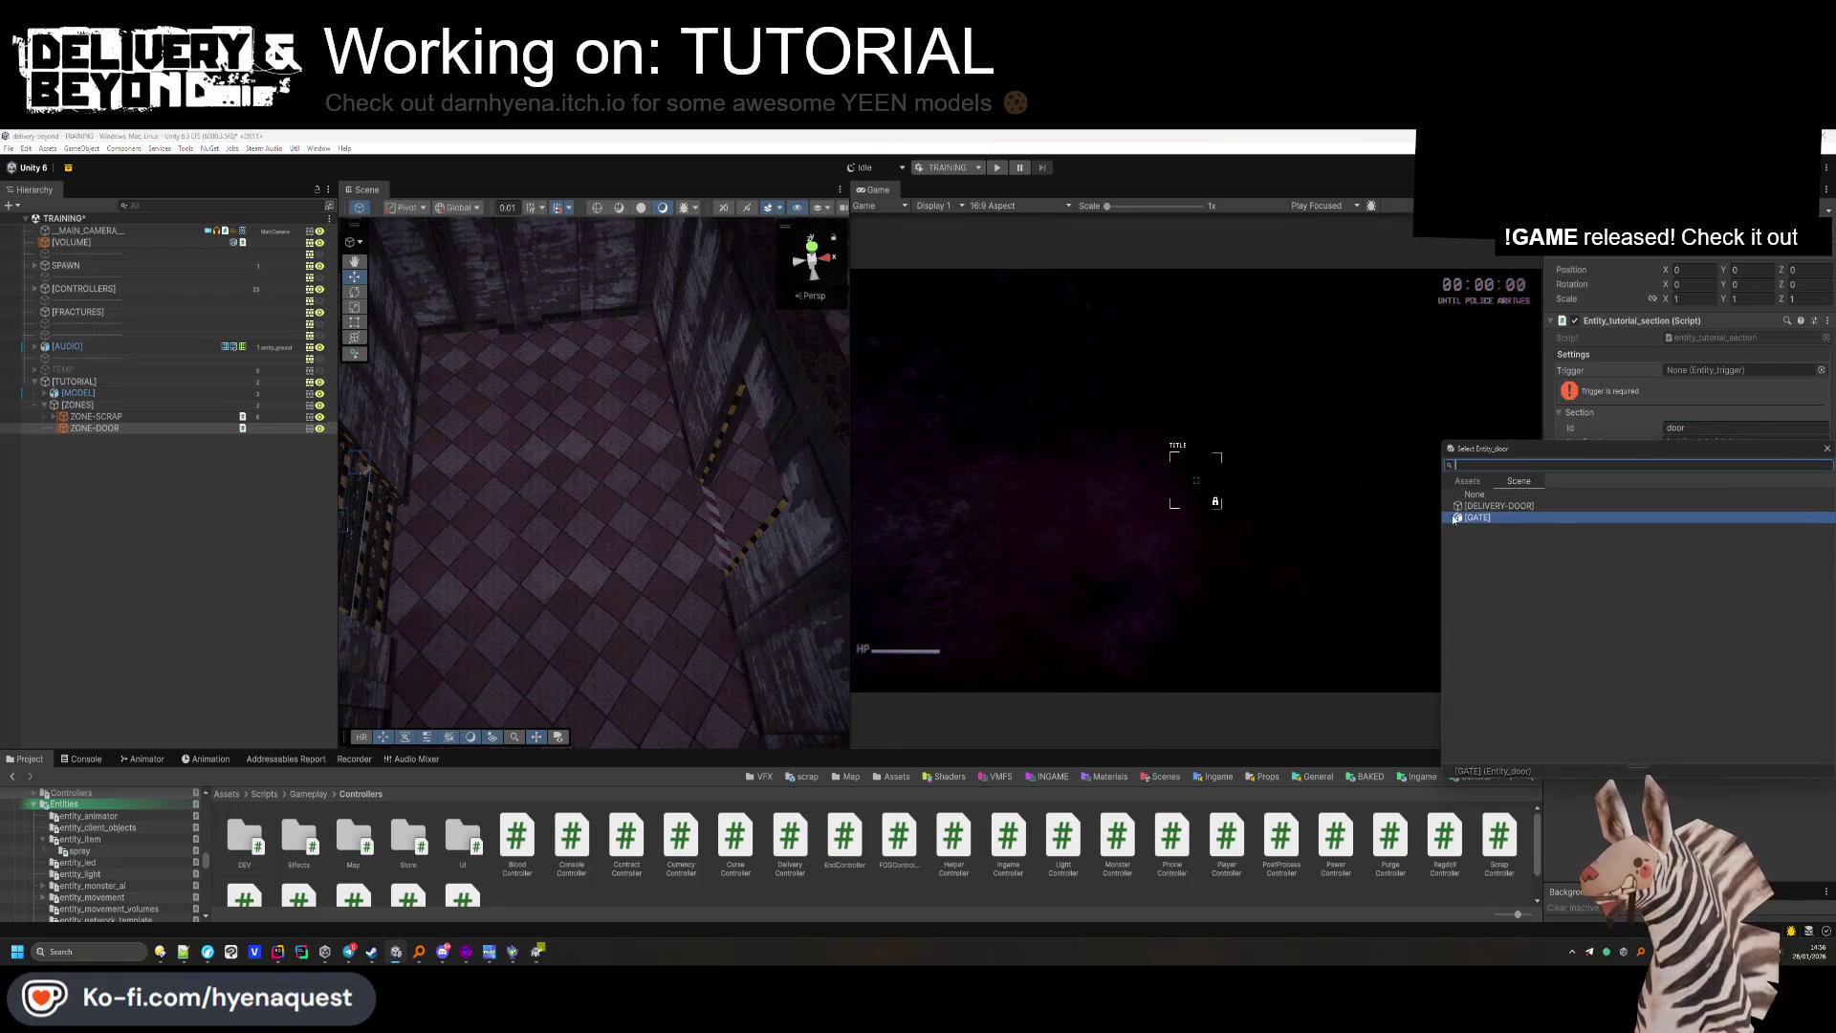
pyautogui.doubleClick(1702, 339)
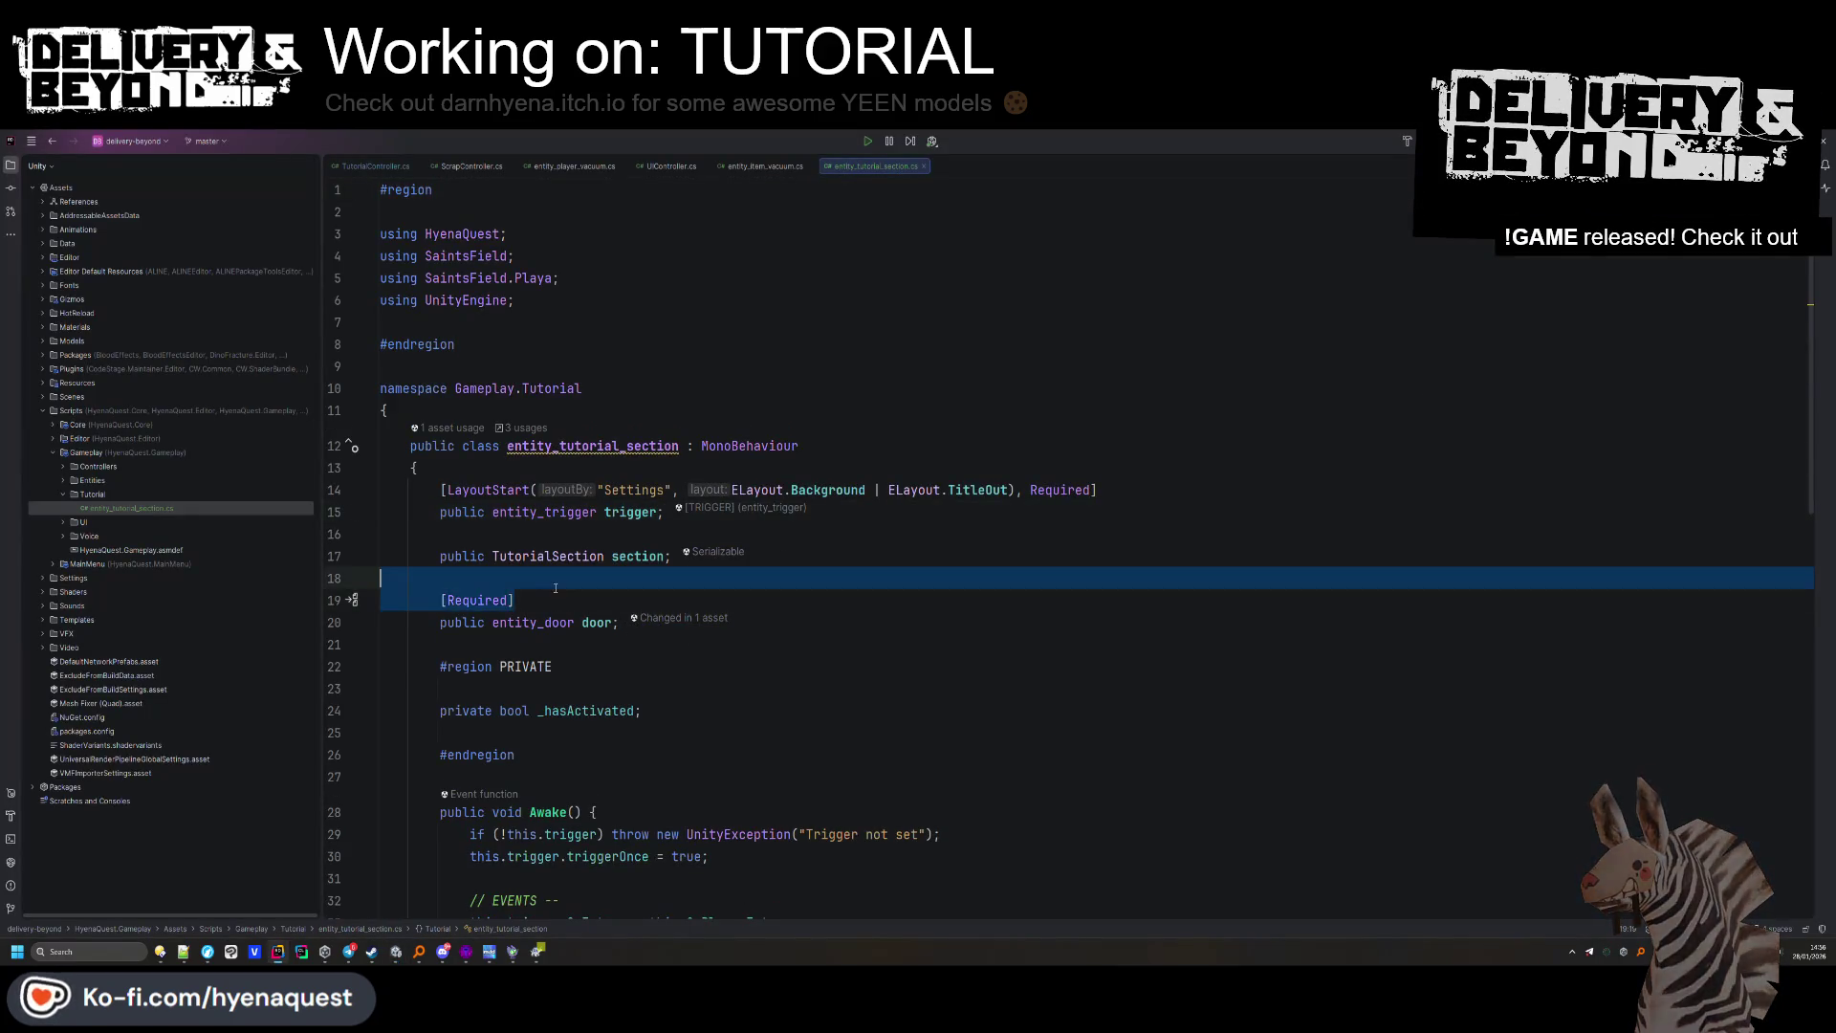
# Delete the [Required] attribute above 'public entity_door door;' in entity_tutorial_section.cs.
pyautogui.press('Delete')
pyautogui.hotkey('alt', 'shift', 'Down')
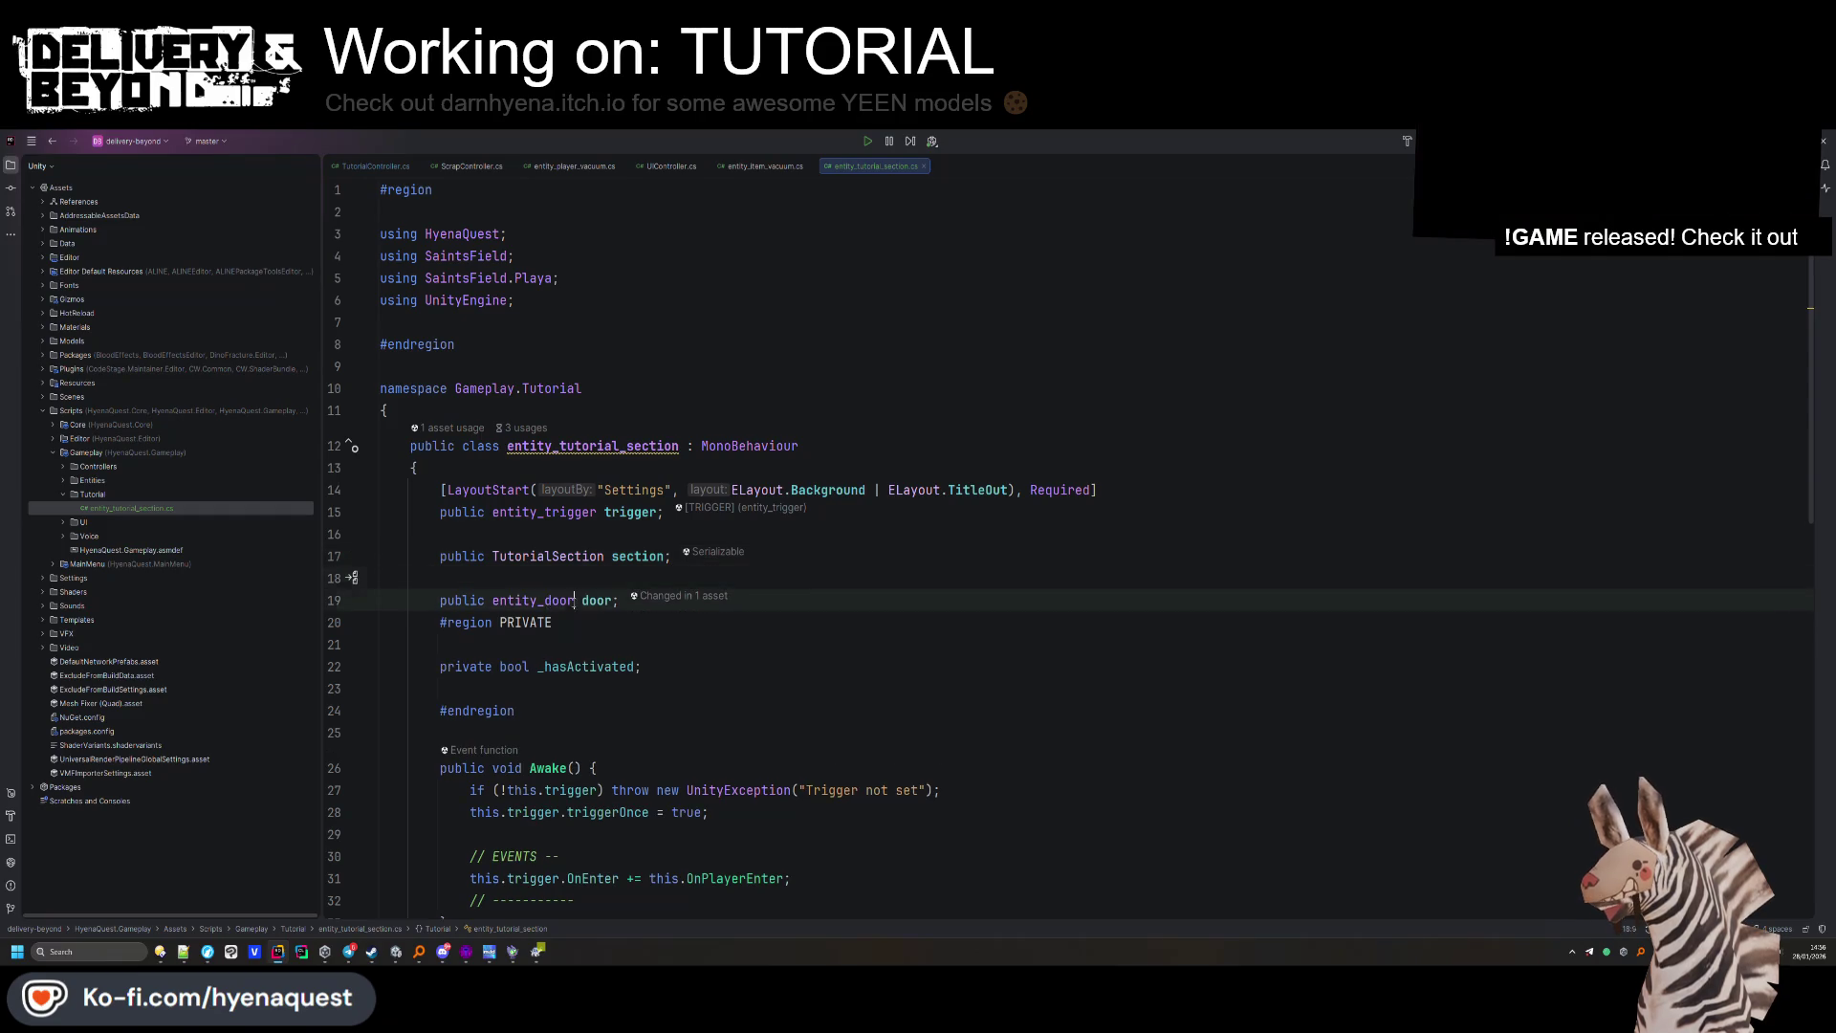
pyautogui.scroll(-10, 587, 610)
pyautogui.click(708, 419)
pyautogui.scroll(6, 707, 417)
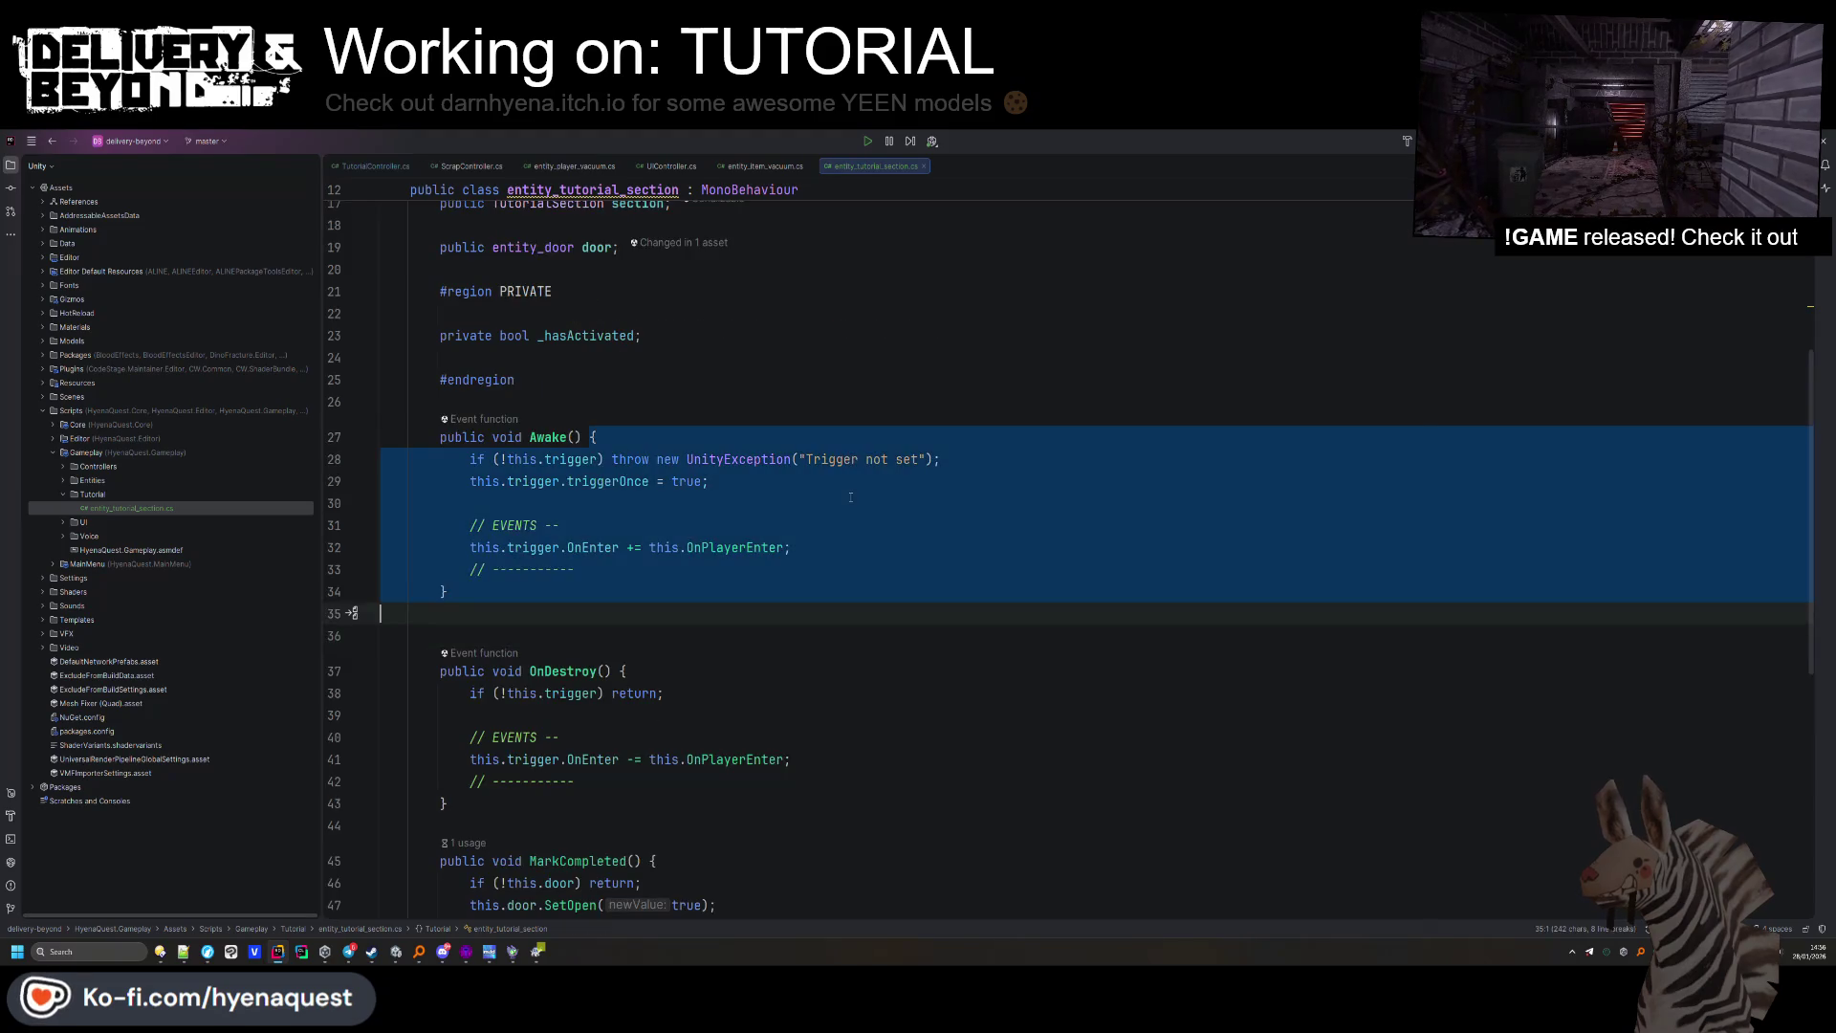
pyautogui.hotkey('alt', 'Tab')
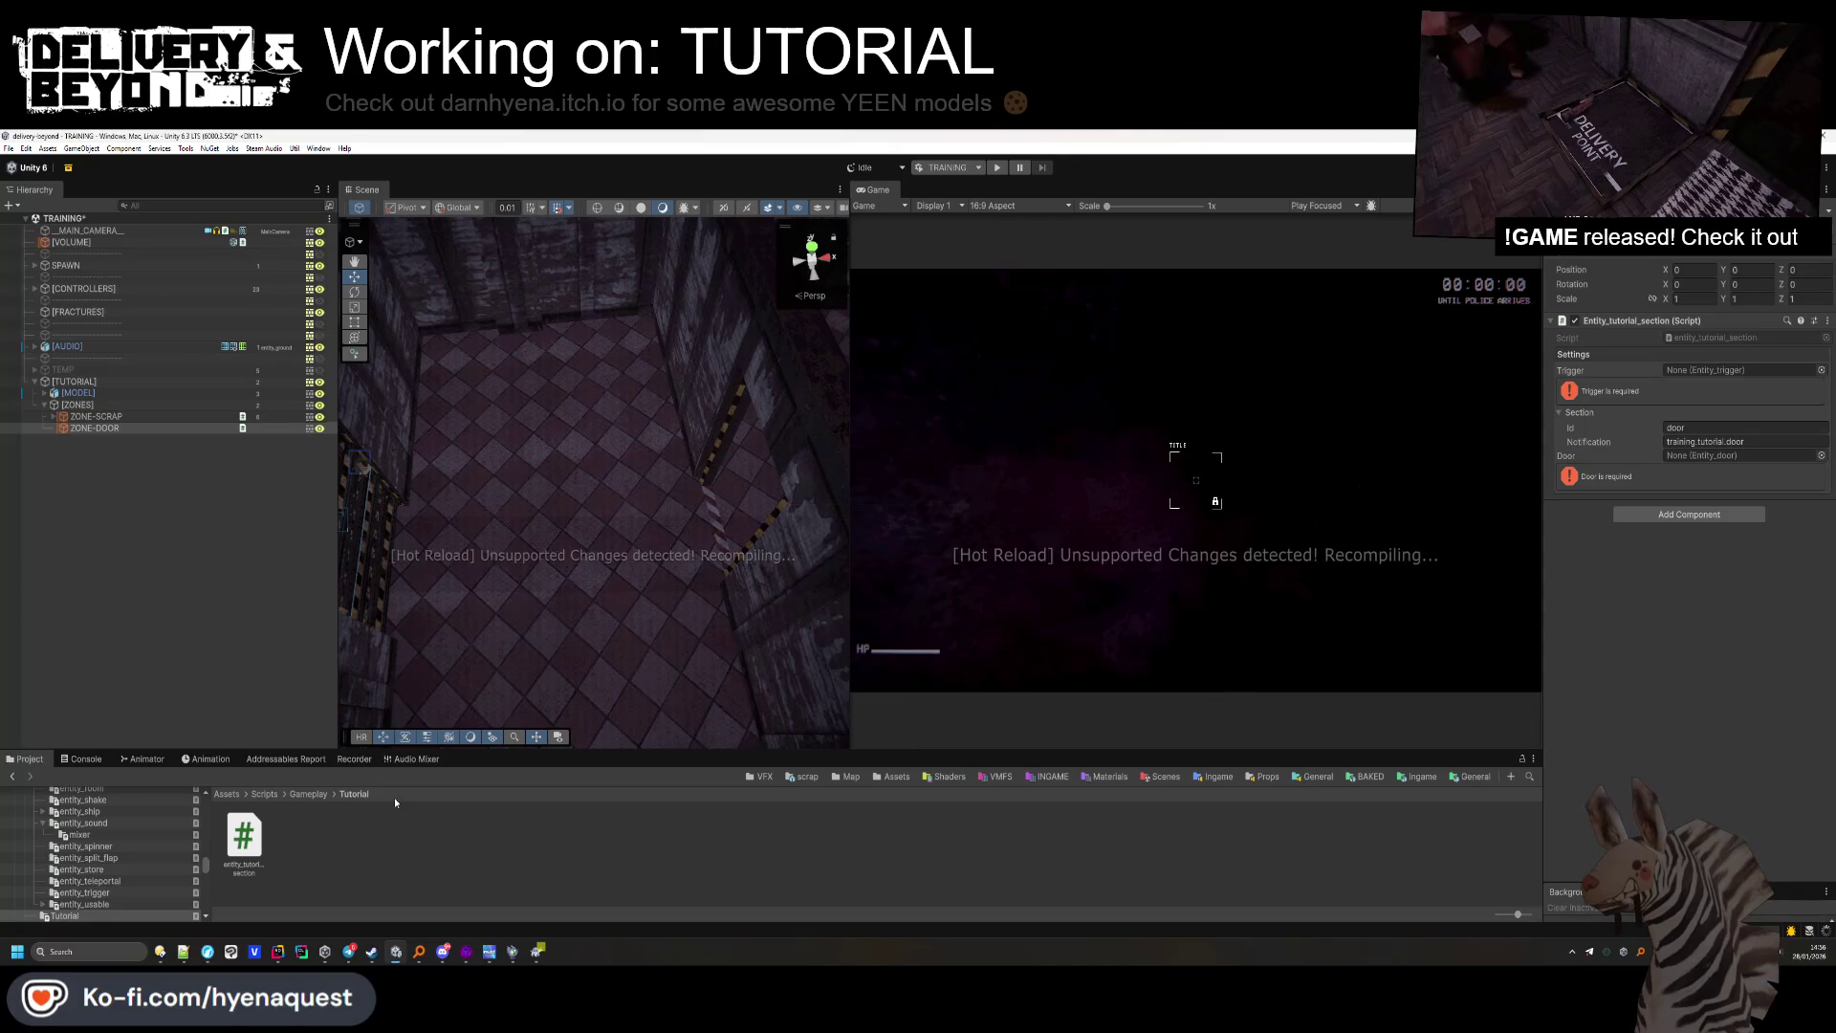
# Deselect ZONE-DOOR, let the script recompile, then view the tiled room in Hammer++.
pyautogui.click(280, 626)
pyautogui.moveTo(782, 507)
pyautogui.mouseDown()
pyautogui.moveTo(715, 481)
pyautogui.moveTo(768, 482)
pyautogui.moveTo(717, 484)
pyautogui.mouseUp()
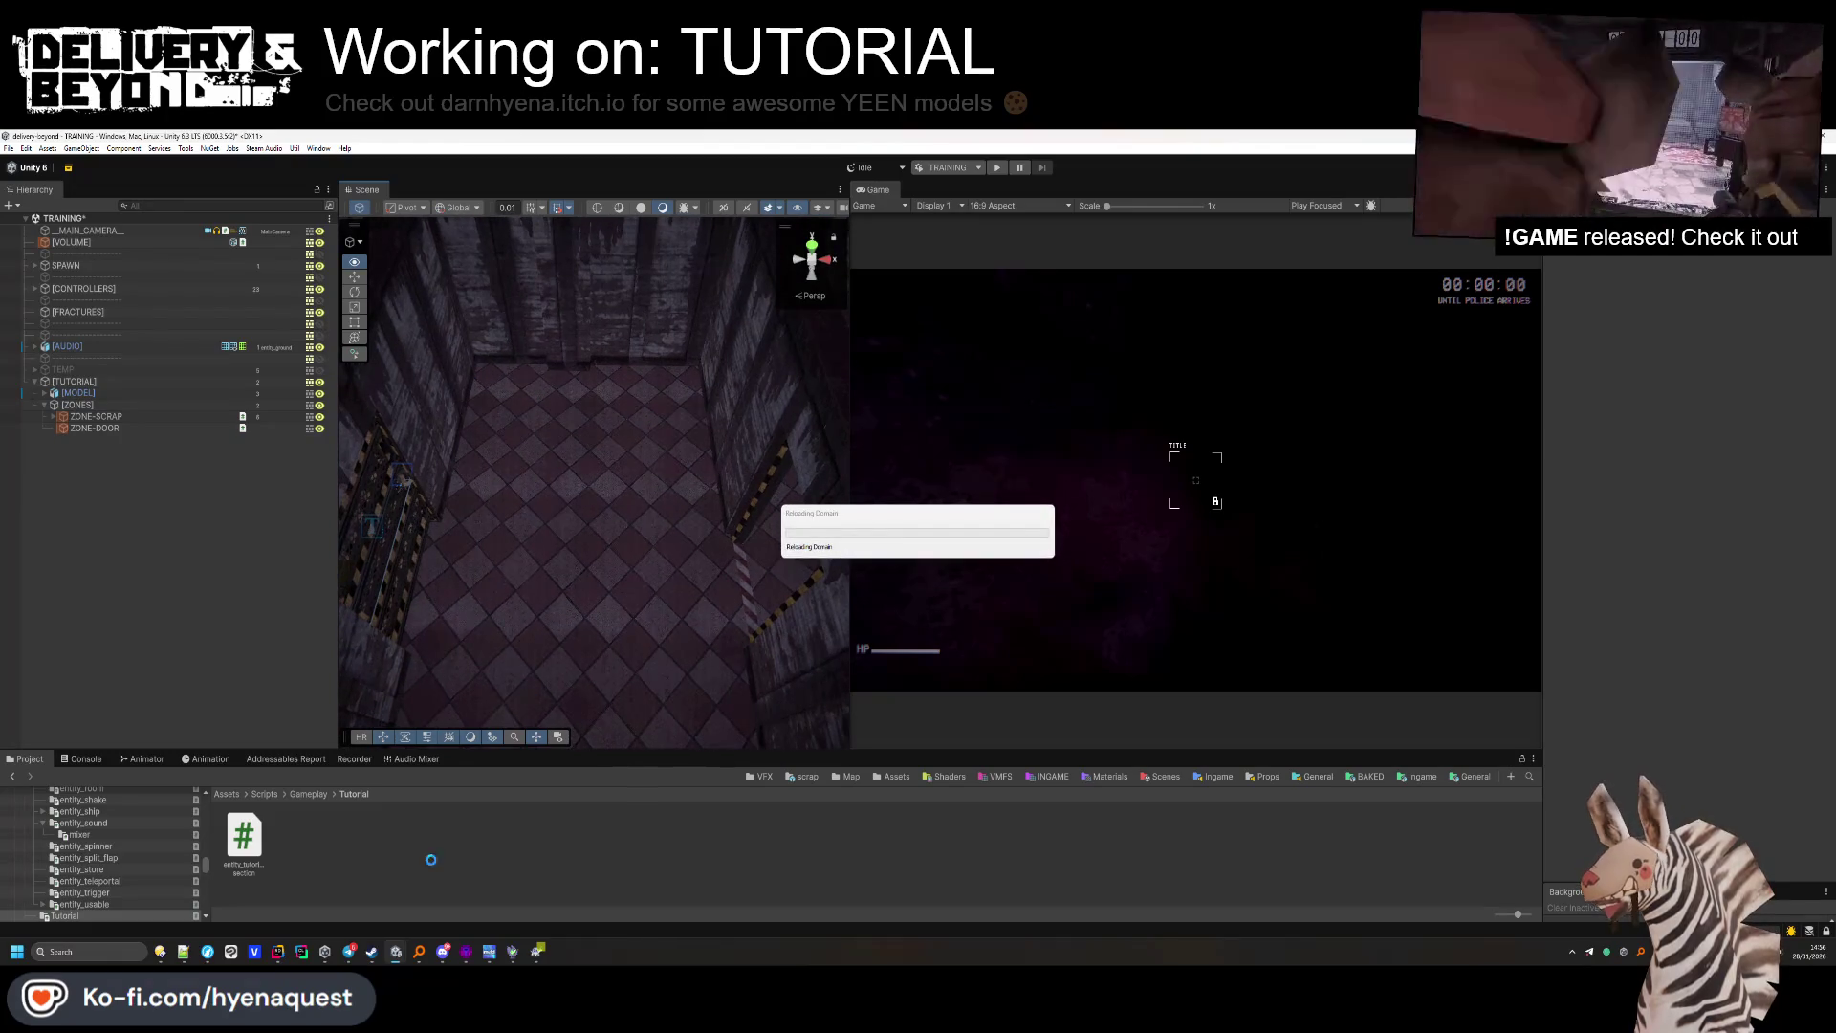
pyautogui.hotkey('alt', 'Tab')
pyautogui.moveTo(782, 343); pyautogui.dragTo(473, 349)
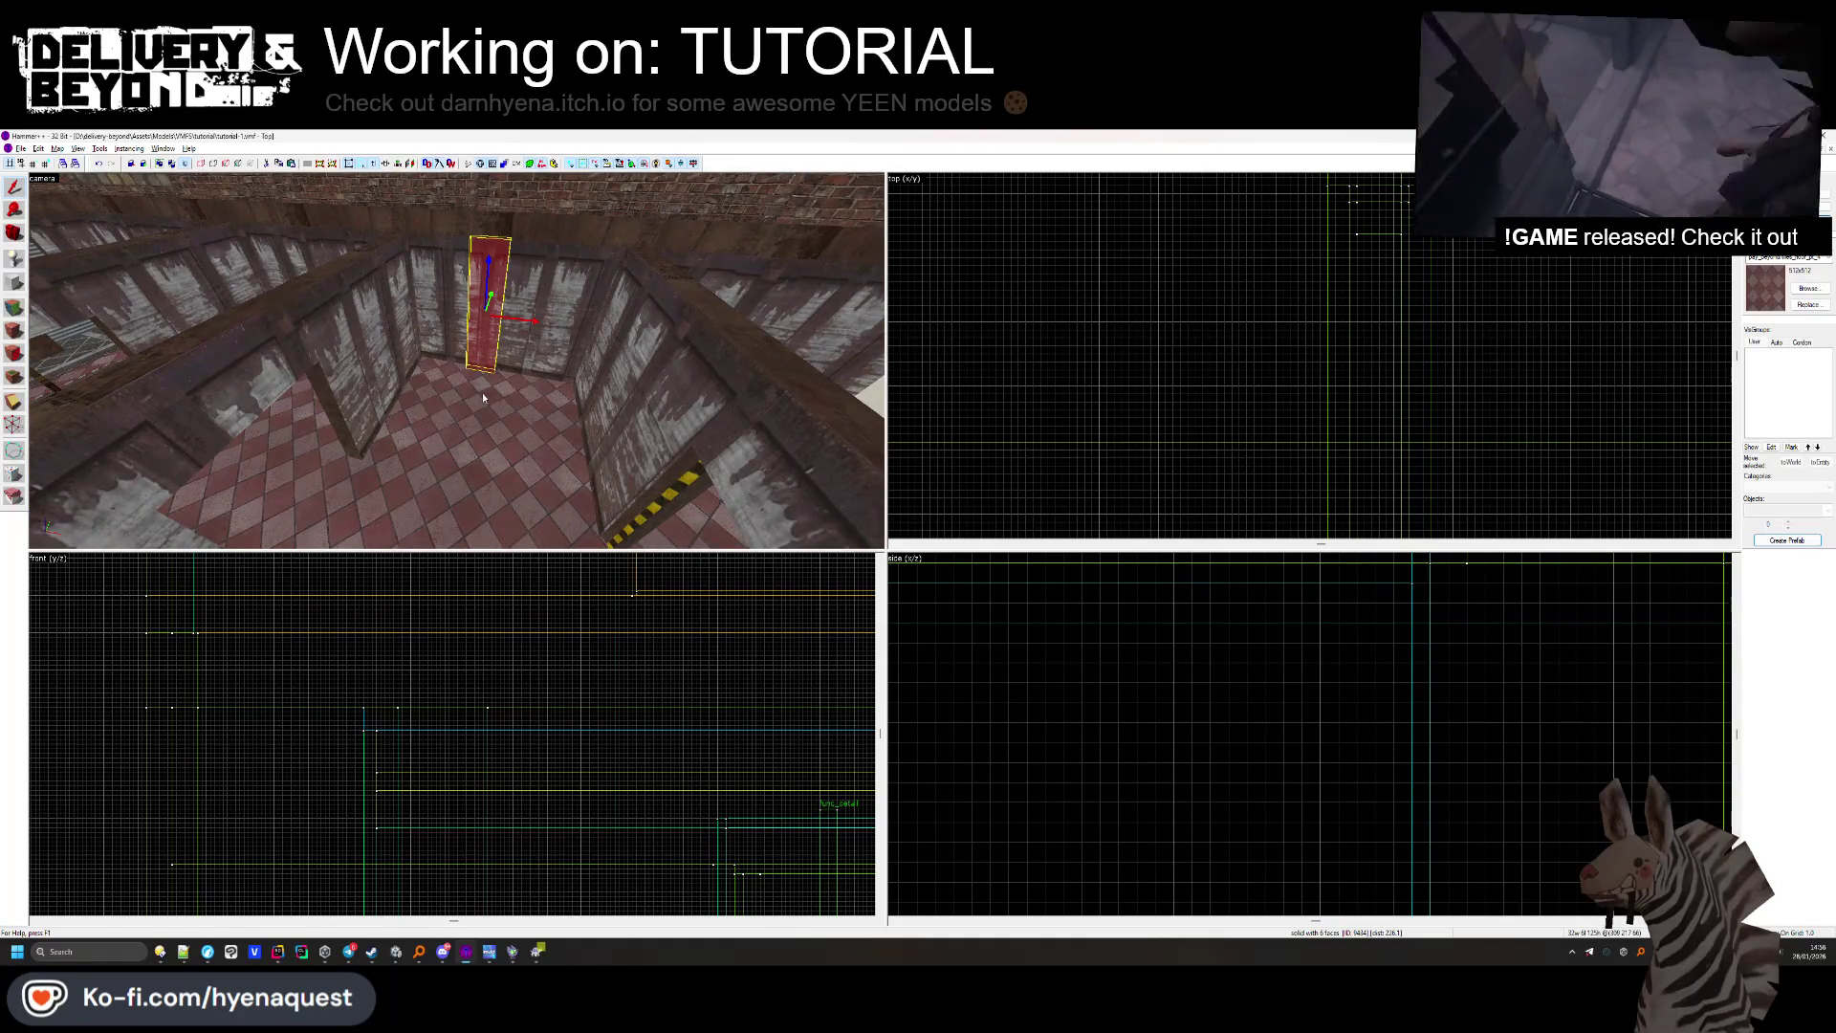
# Draw a 167-unit-long thin slab block beside the door panel and create it.
pyautogui.click(401, 341)
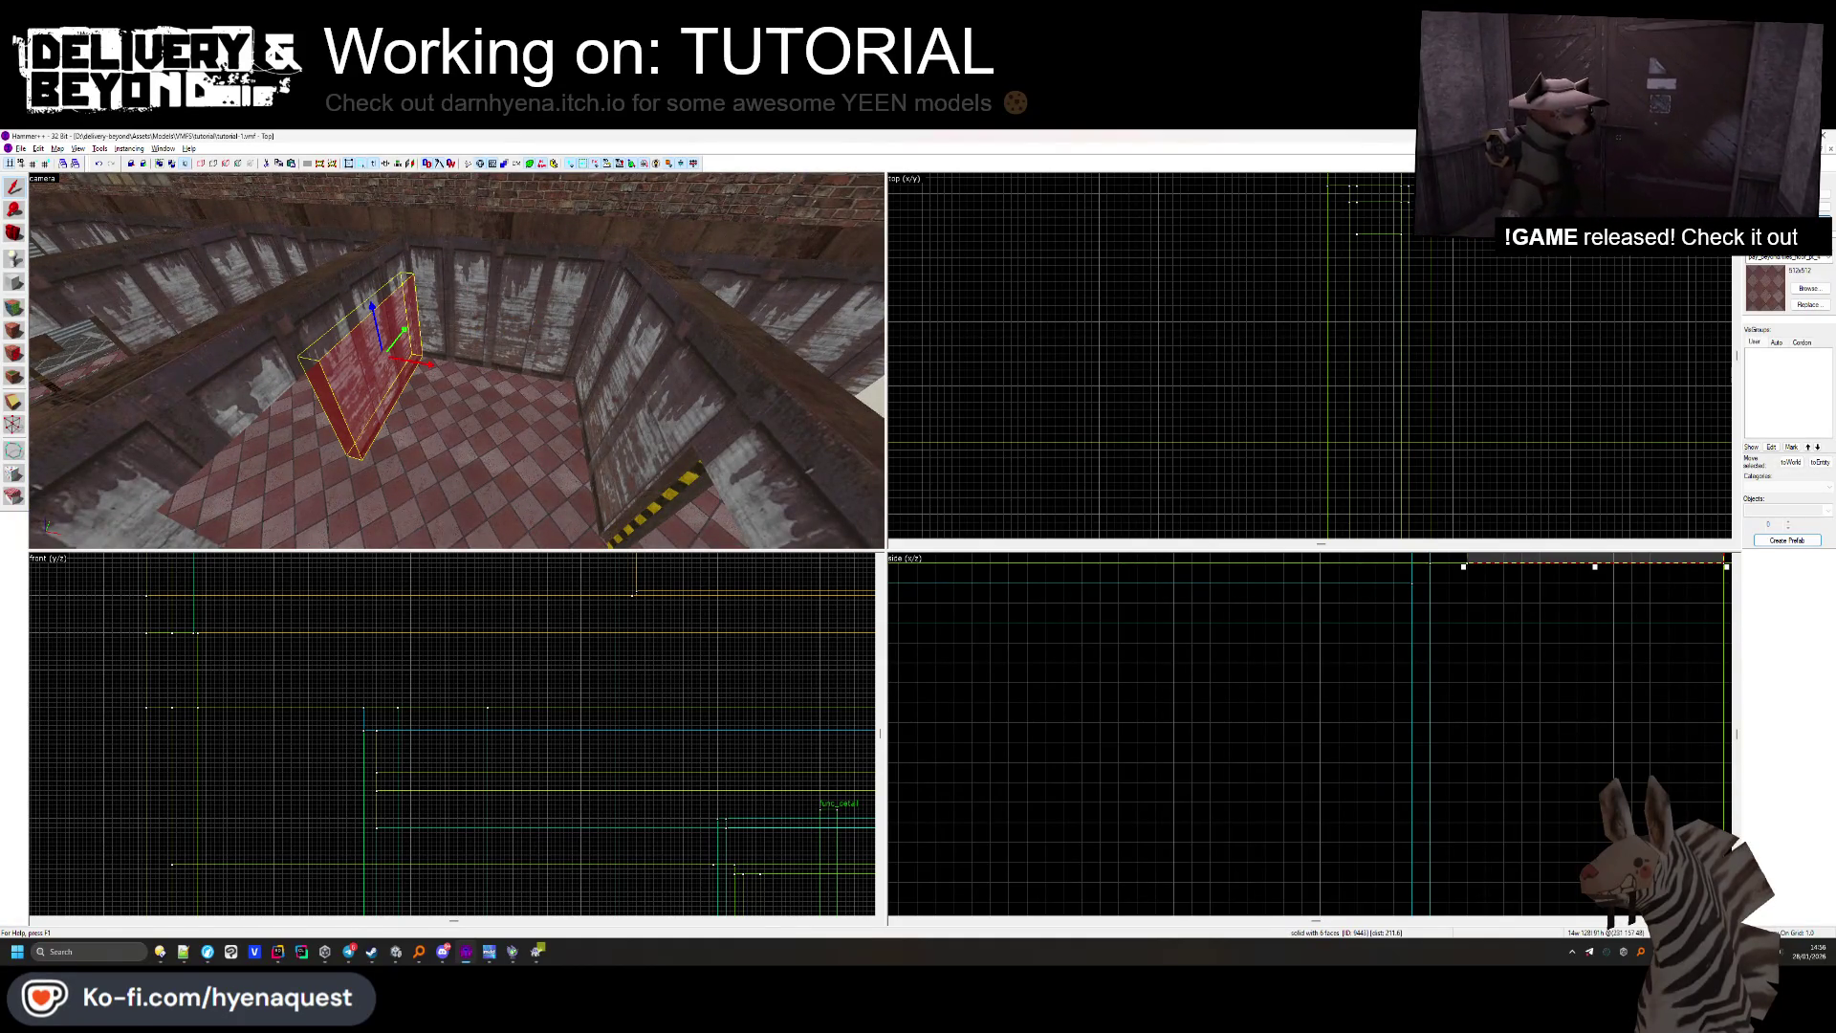
pyautogui.scroll(5, 1229, 327)
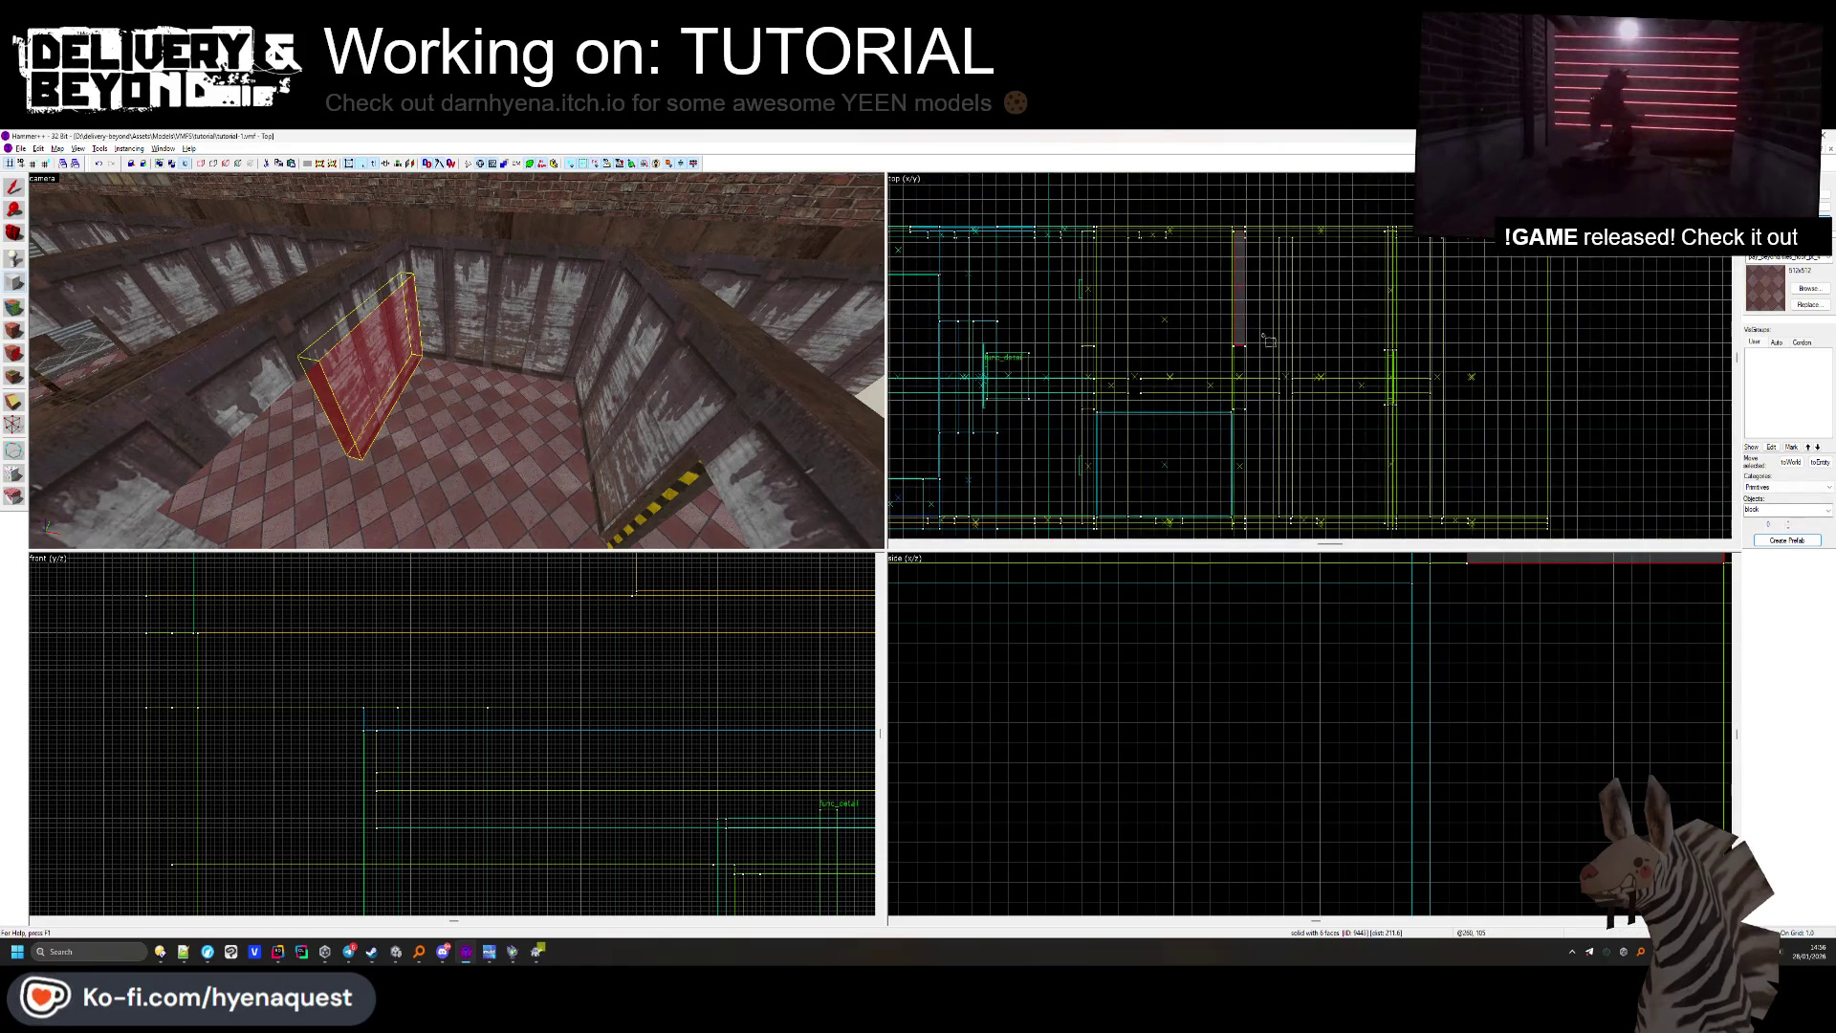
pyautogui.moveTo(1168, 297); pyautogui.dragTo(1273, 340)
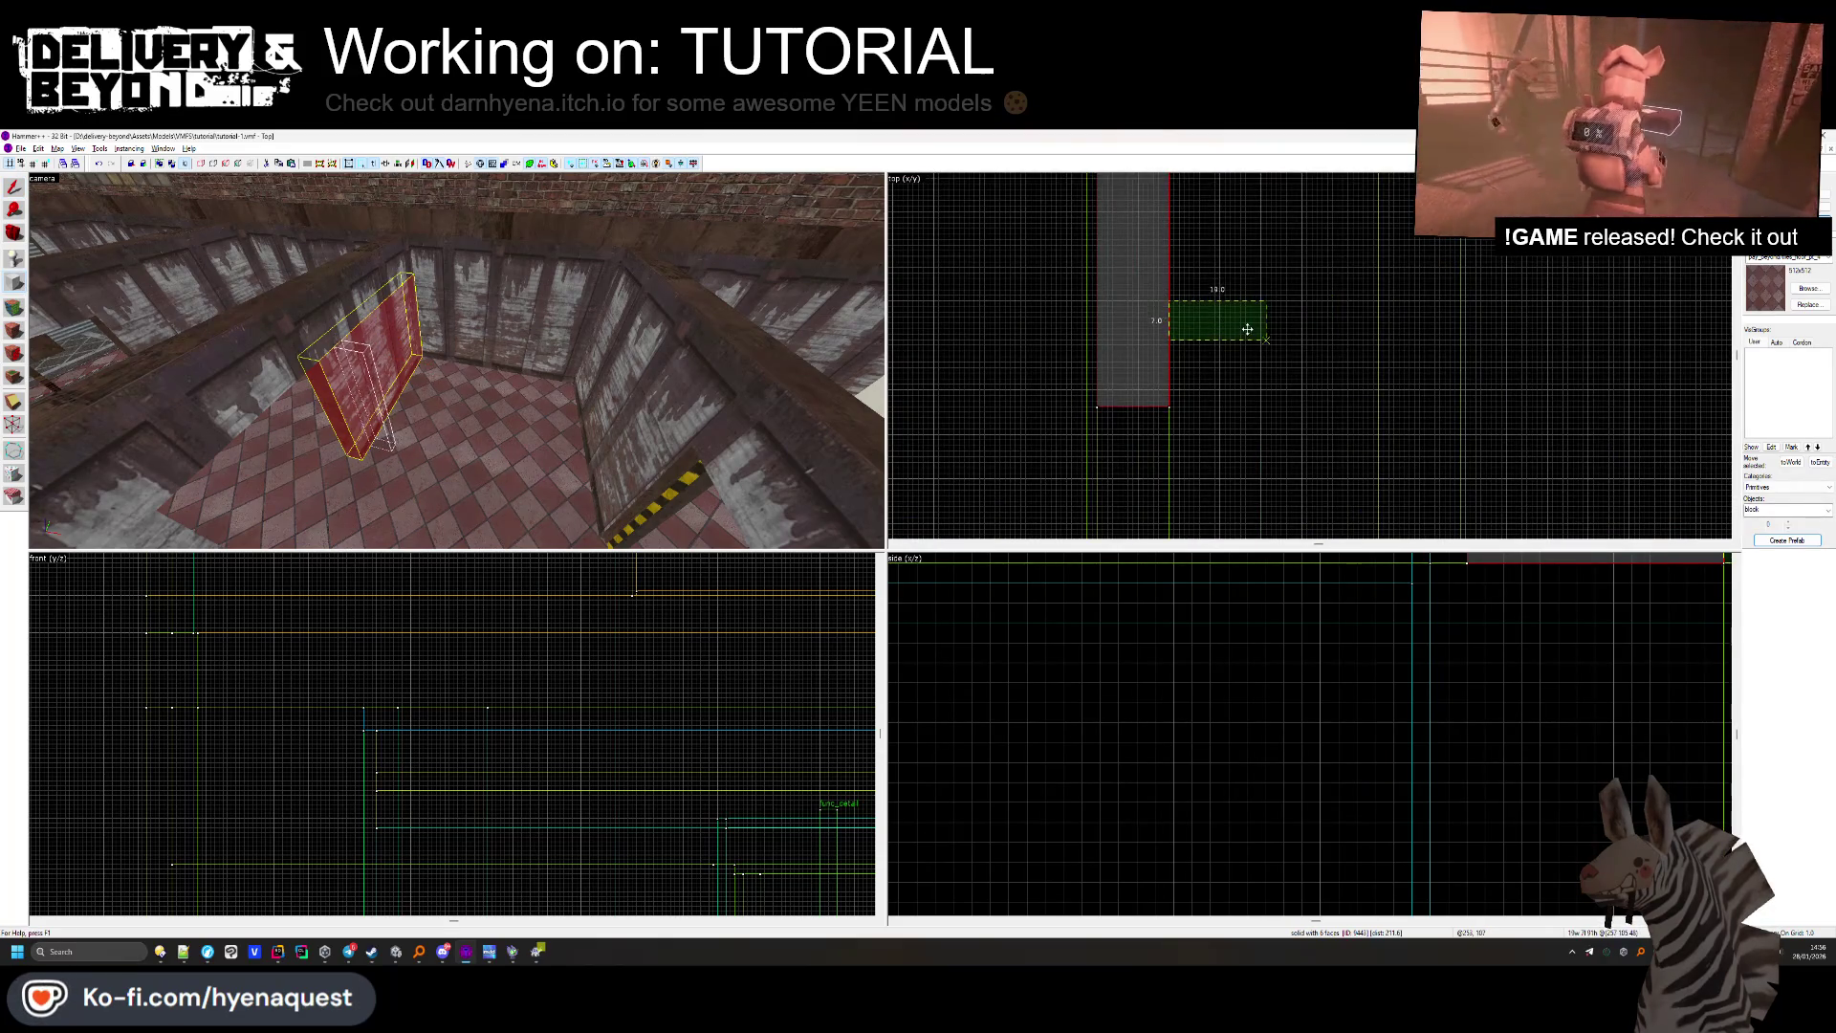
pyautogui.scroll(-1, 1243, 328)
pyautogui.moveTo(1260, 336); pyautogui.dragTo(1493, 328)
pyautogui.moveTo(973, 364); pyautogui.dragTo(973, 371)
pyautogui.scroll(-1, 417, 692)
pyautogui.scroll(2, 417, 692)
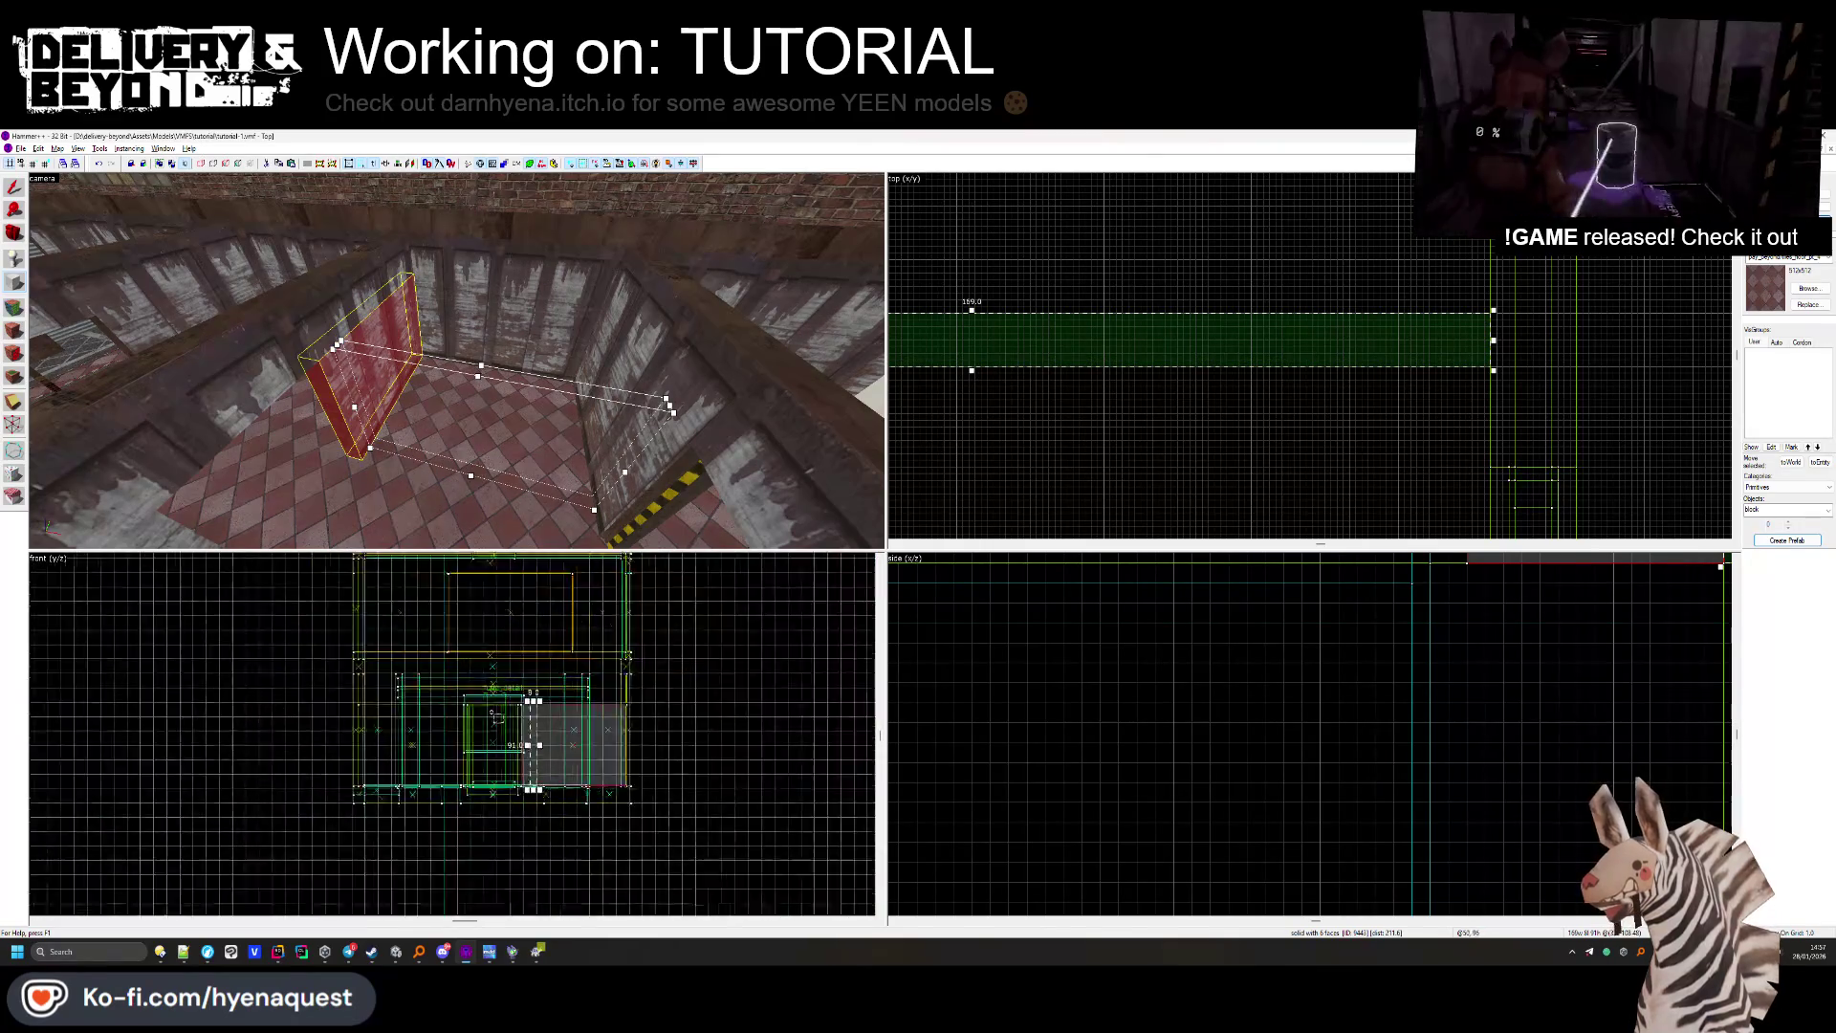
pyautogui.moveTo(525, 897); pyautogui.dragTo(574, 863)
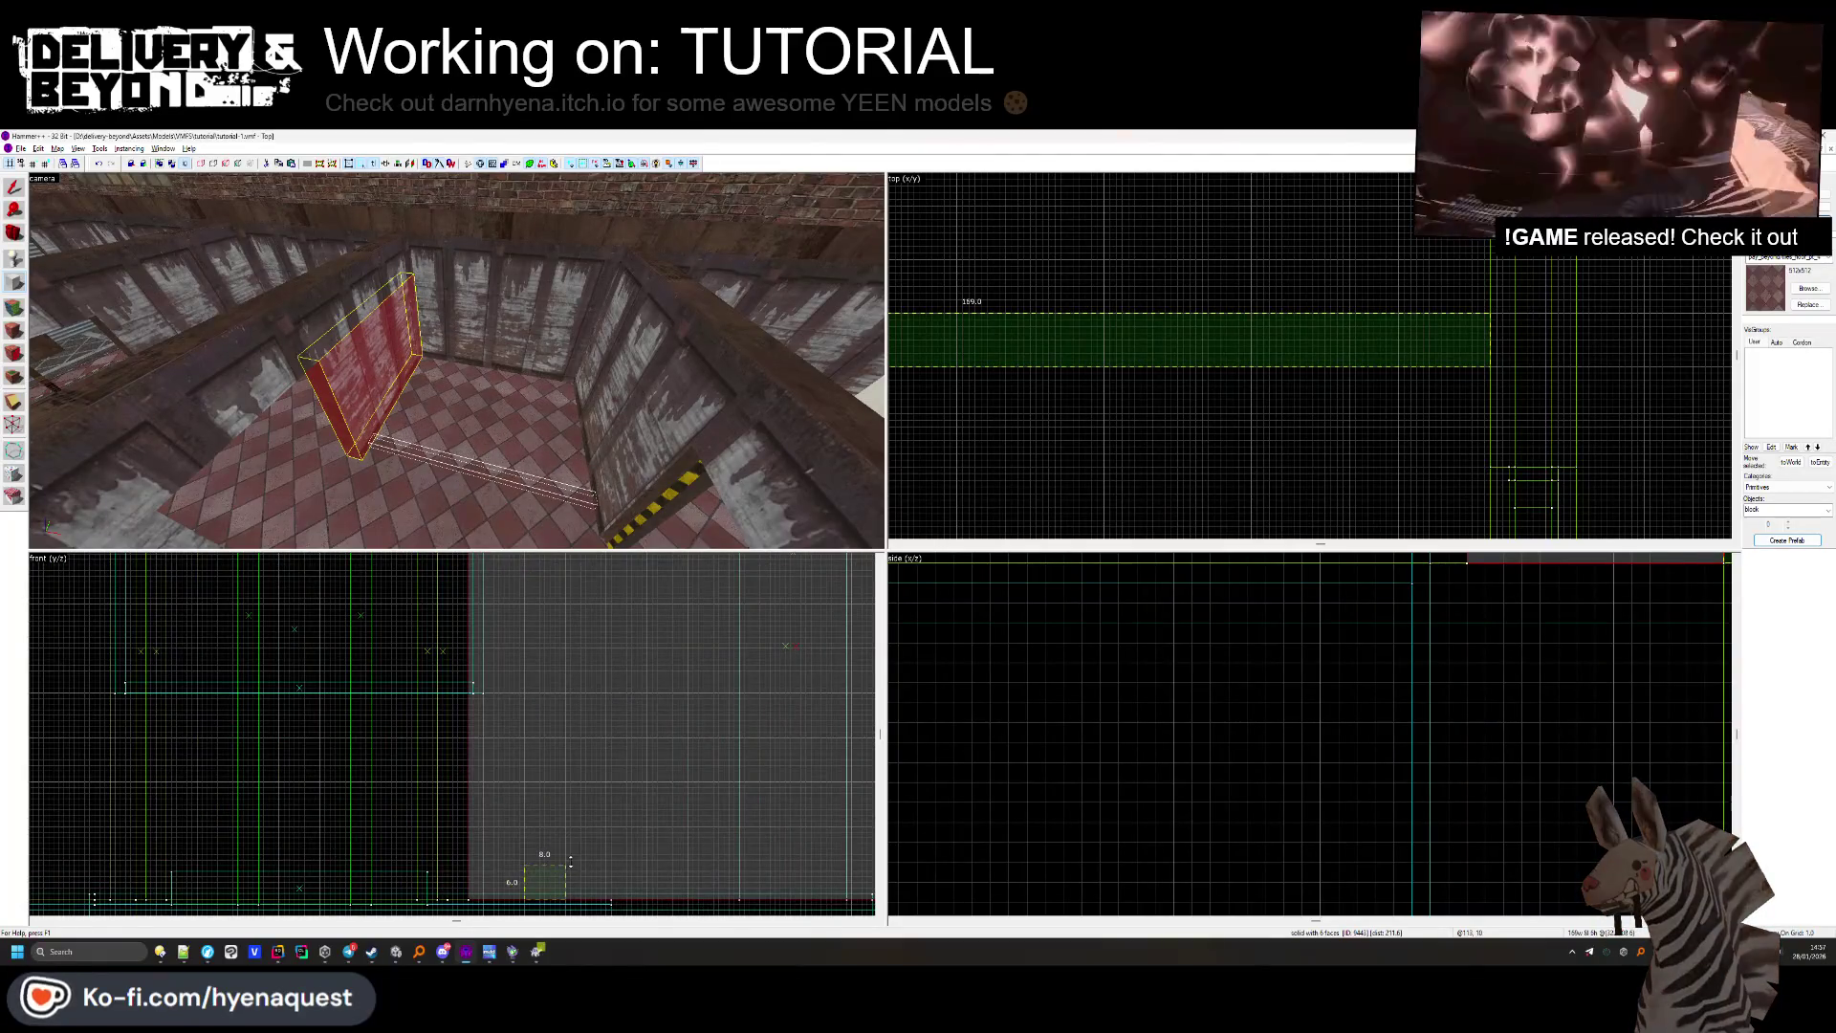
pyautogui.press('Return')
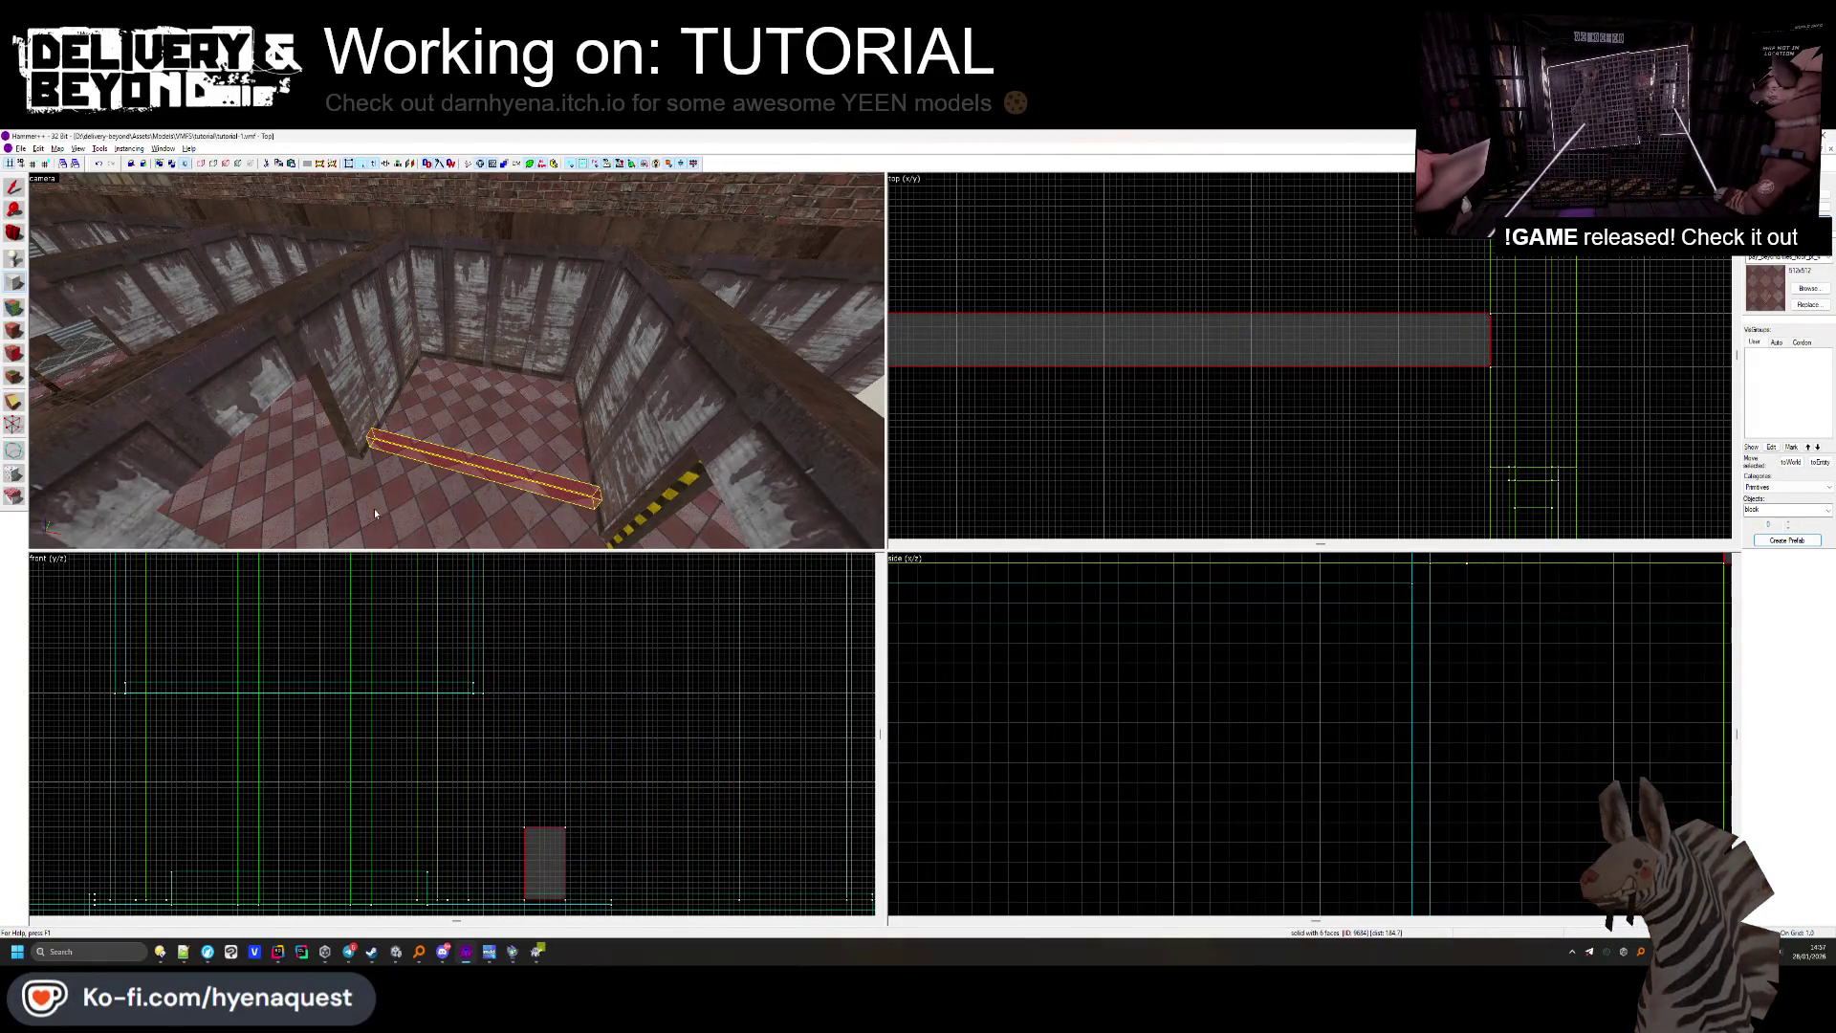
# Check the new brush's faces, then select and release the two floor brushes.
pyautogui.hotkey('shift', 'a')
pyautogui.press('Escape')
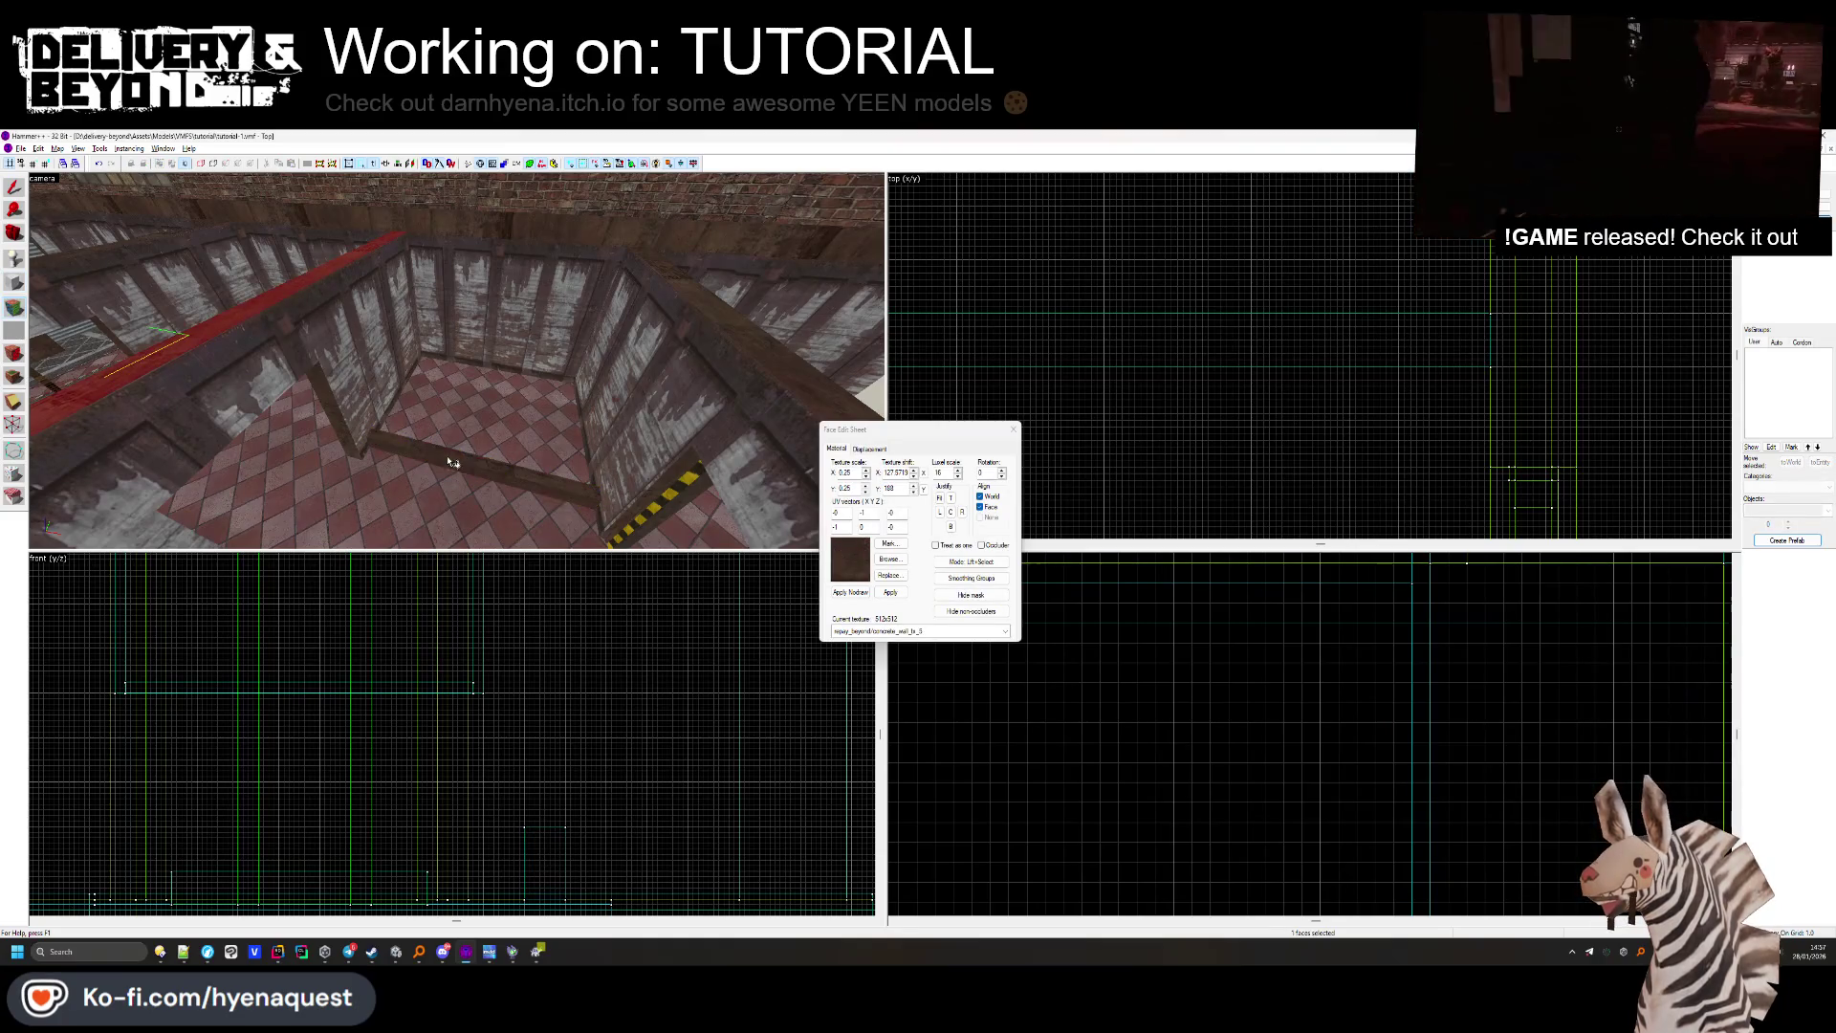
pyautogui.hotkey('shift', 's')
pyautogui.click(255, 347)
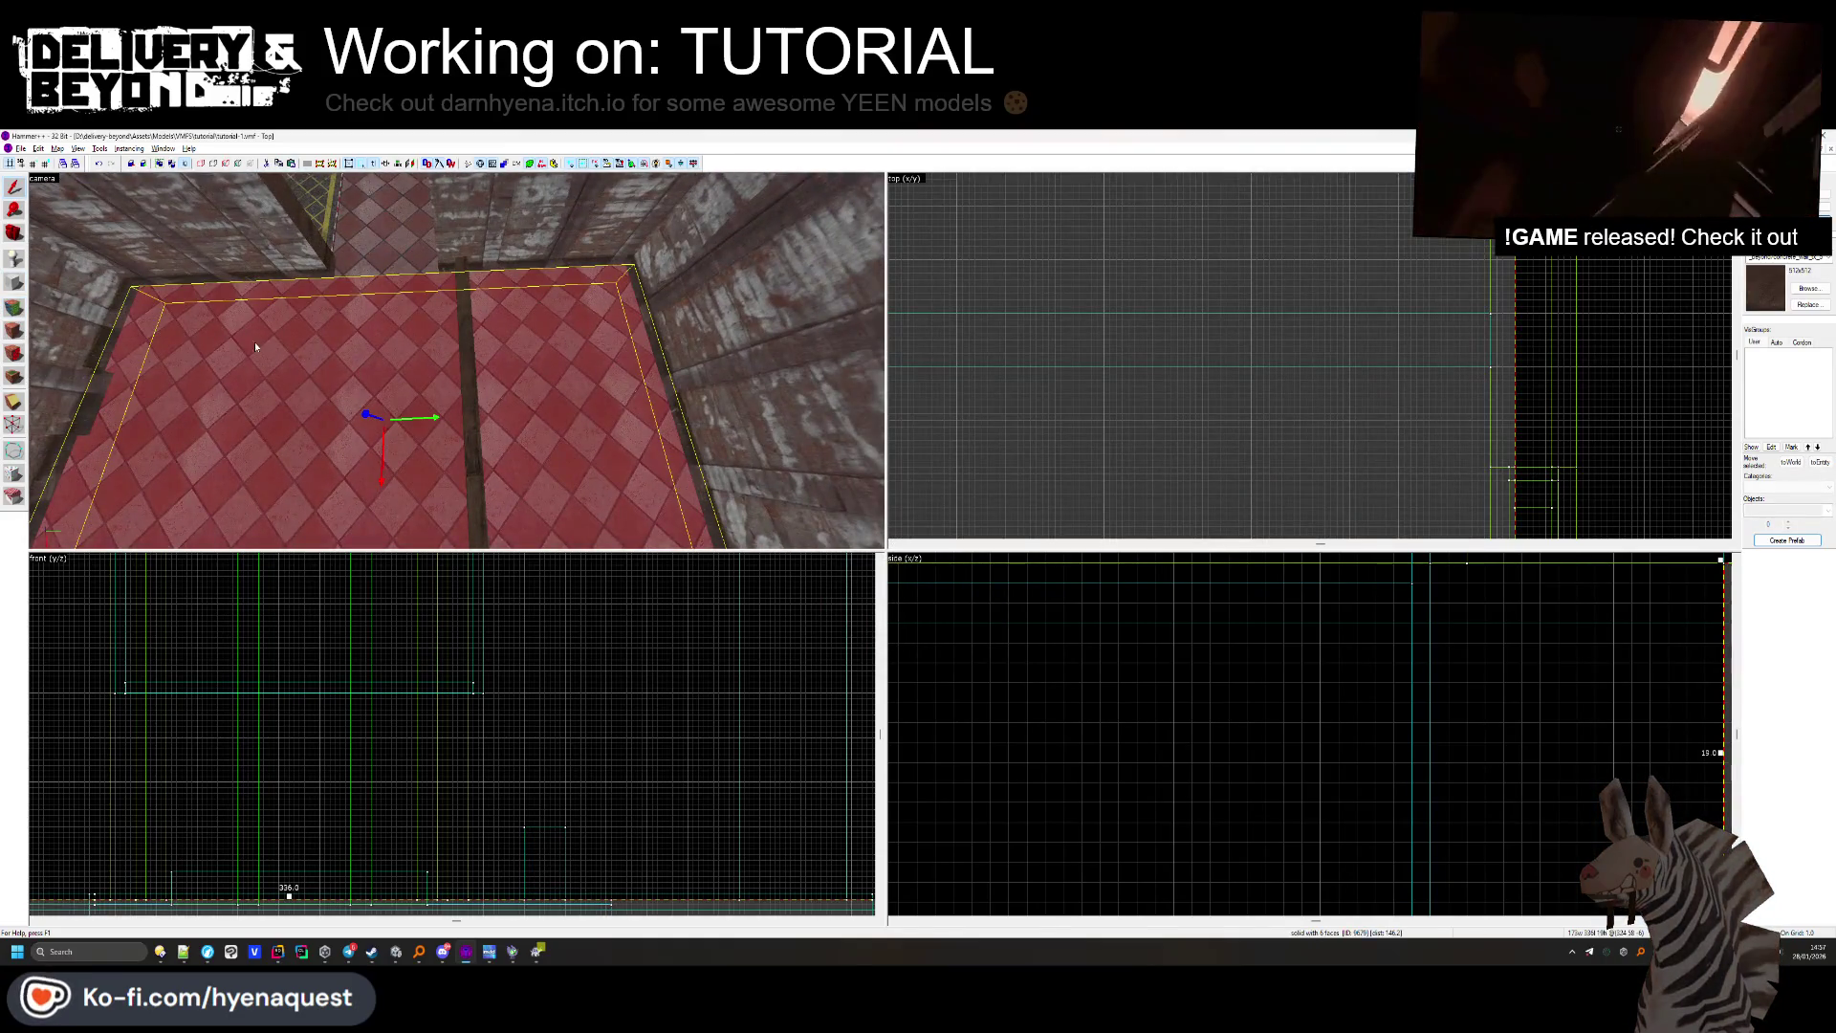
pyautogui.scroll(-4, 1141, 306)
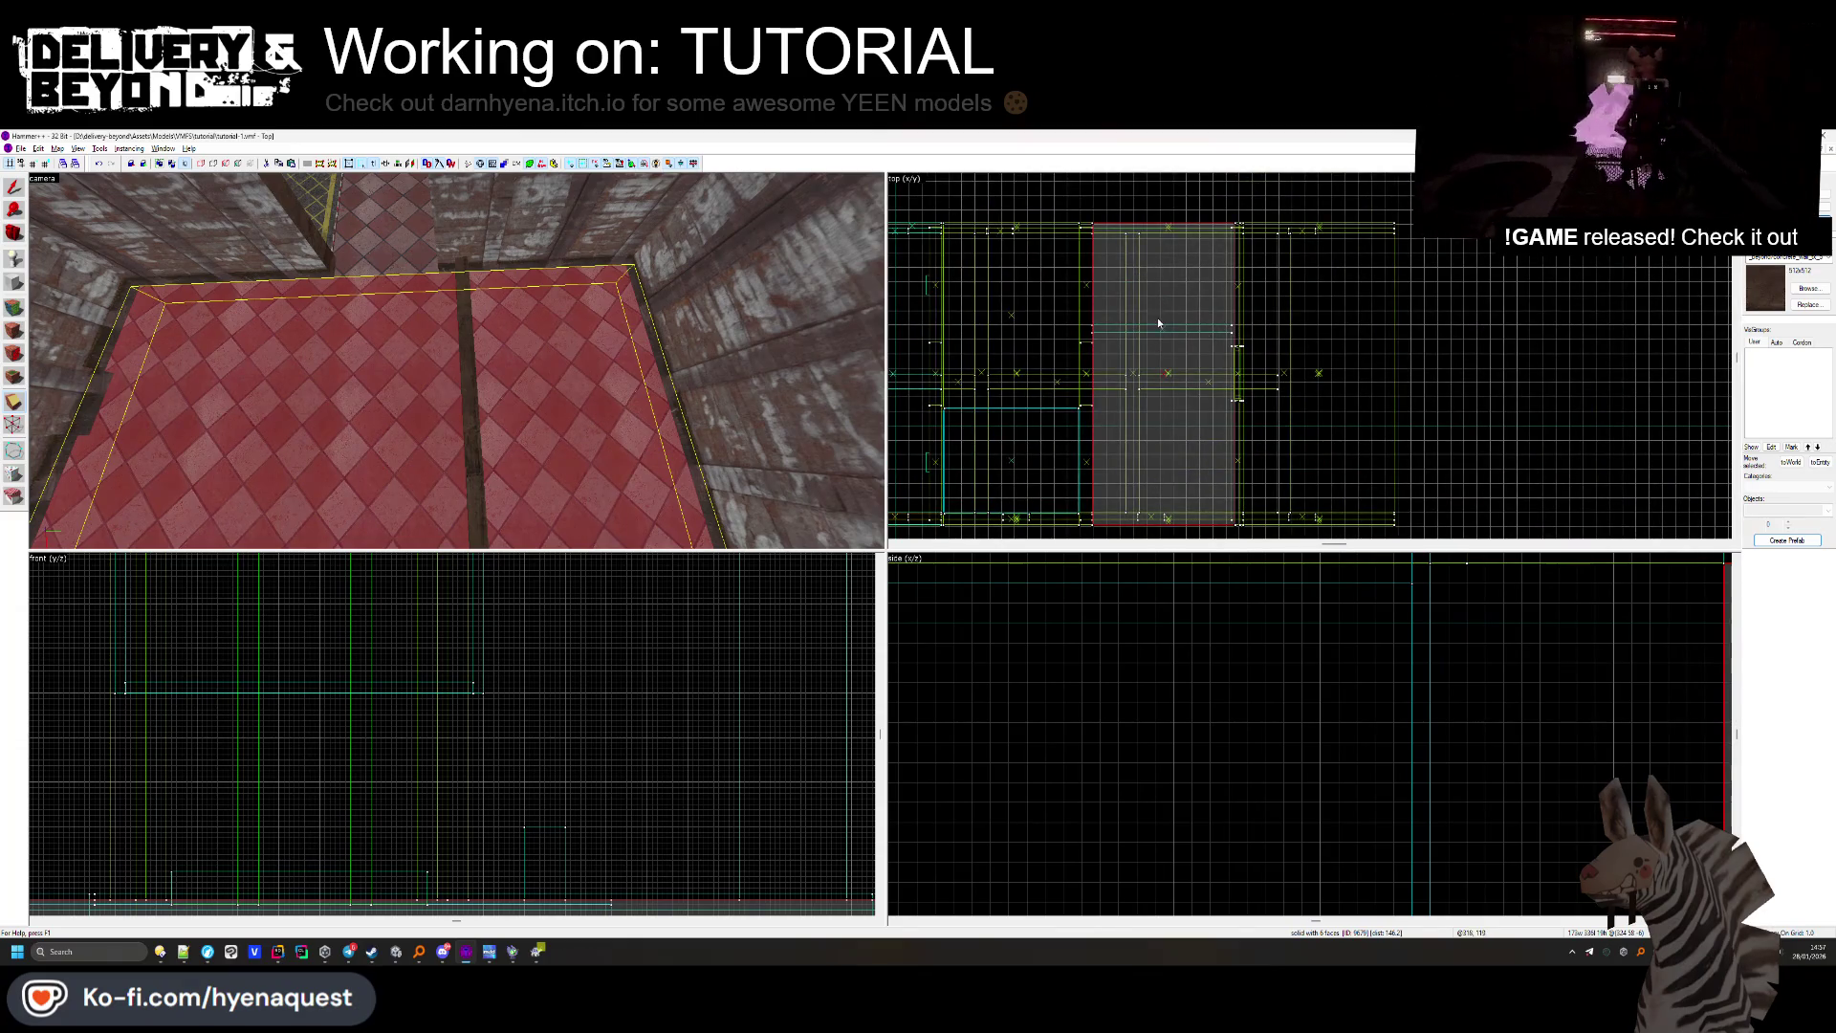
pyautogui.scroll(4, 1088, 340)
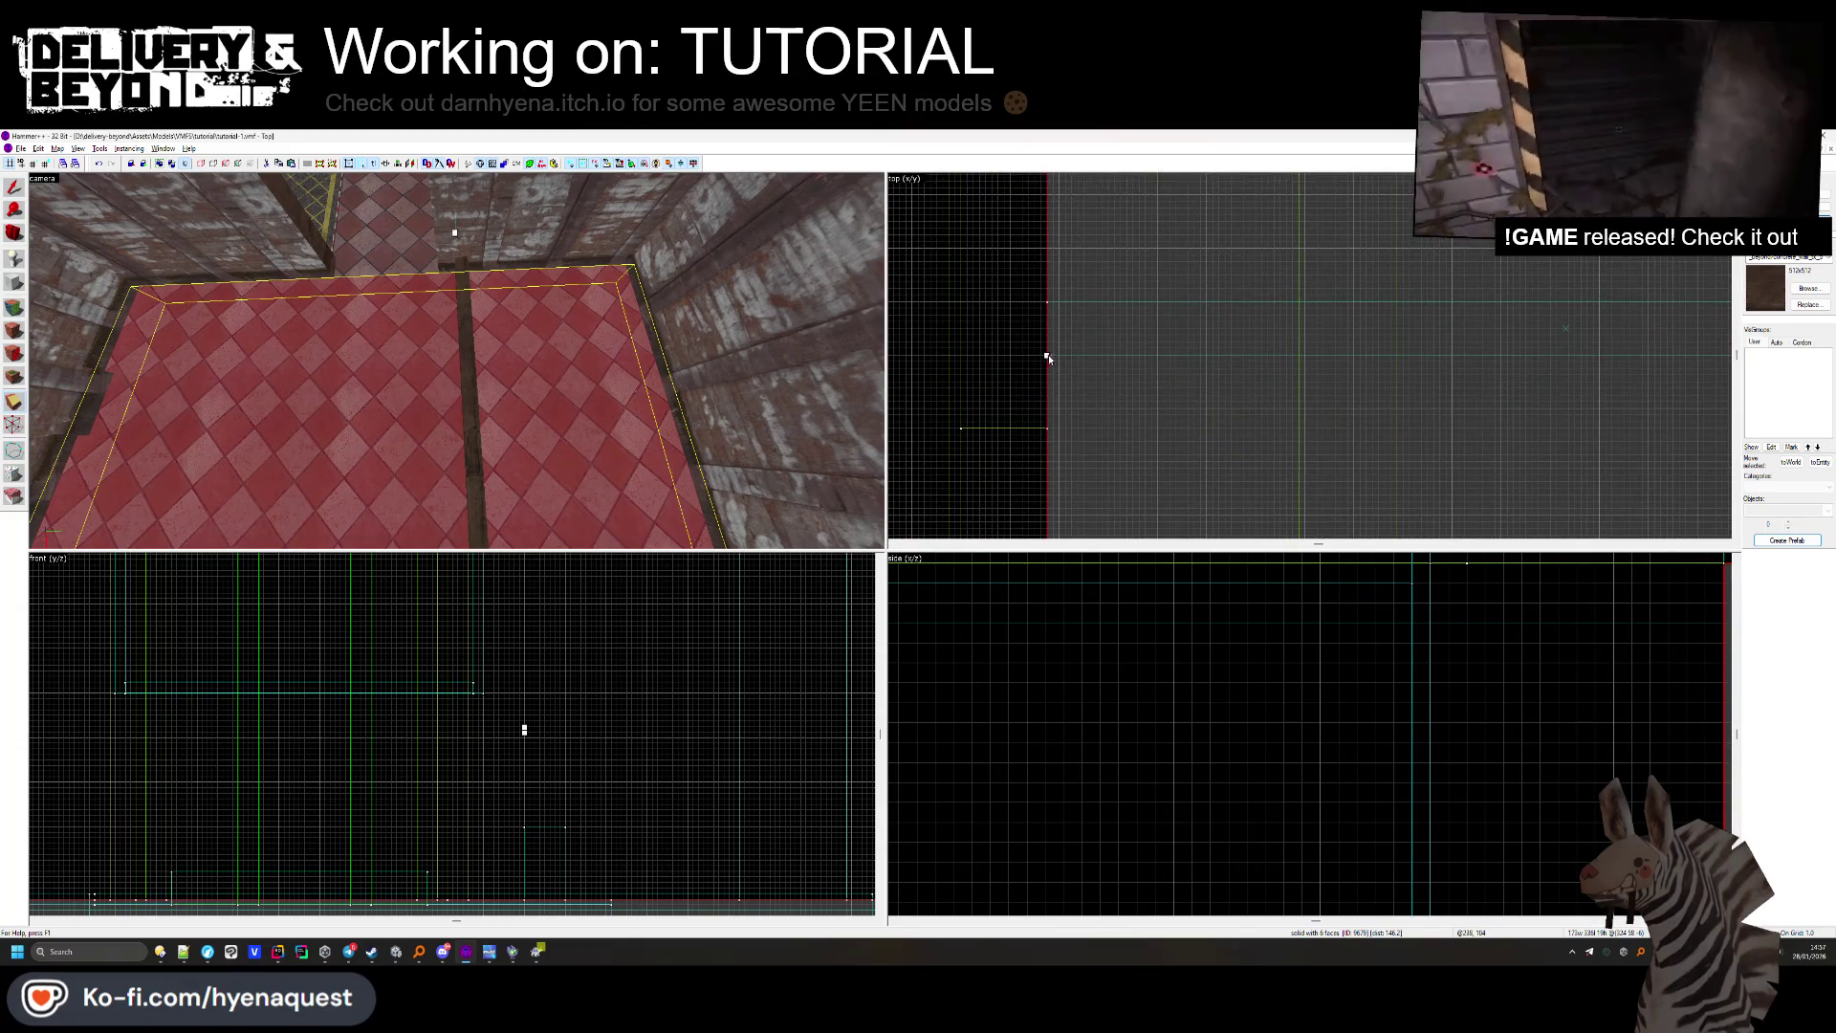
pyautogui.keyDown('ctrl'); pyautogui.click(1048, 356); pyautogui.keyUp('ctrl')
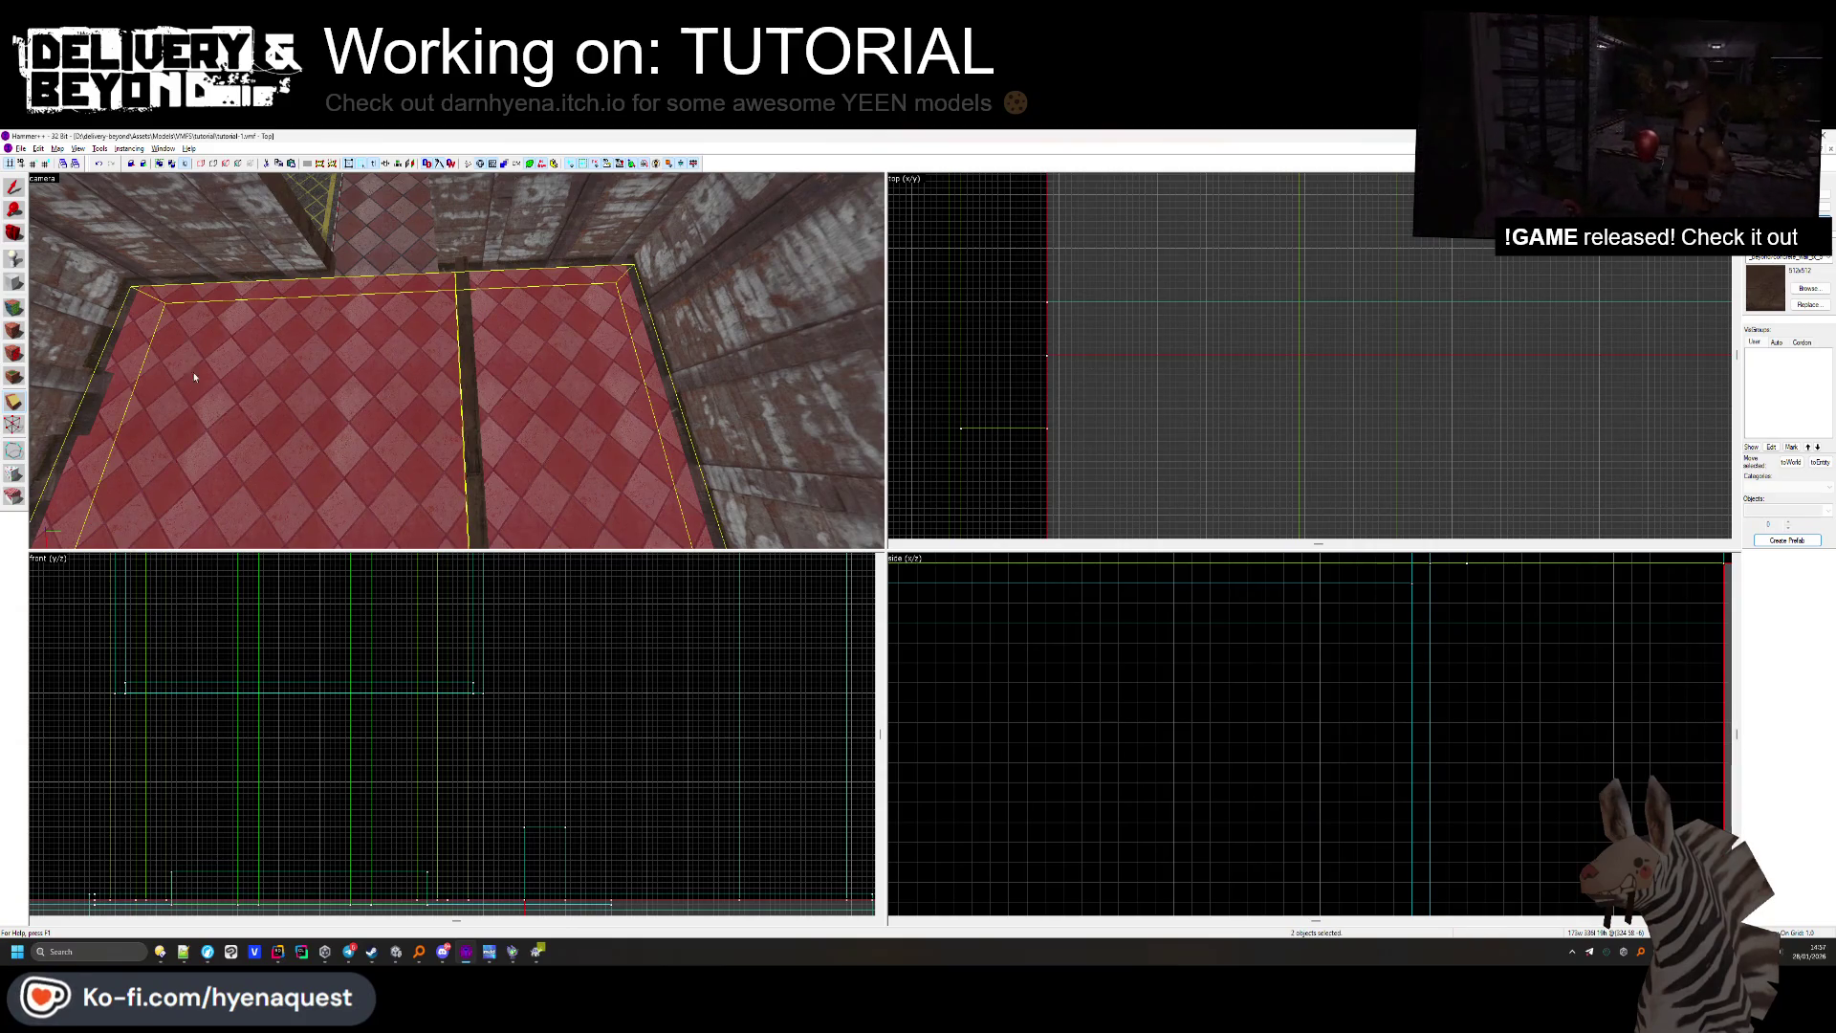
pyautogui.click(1566, 328)
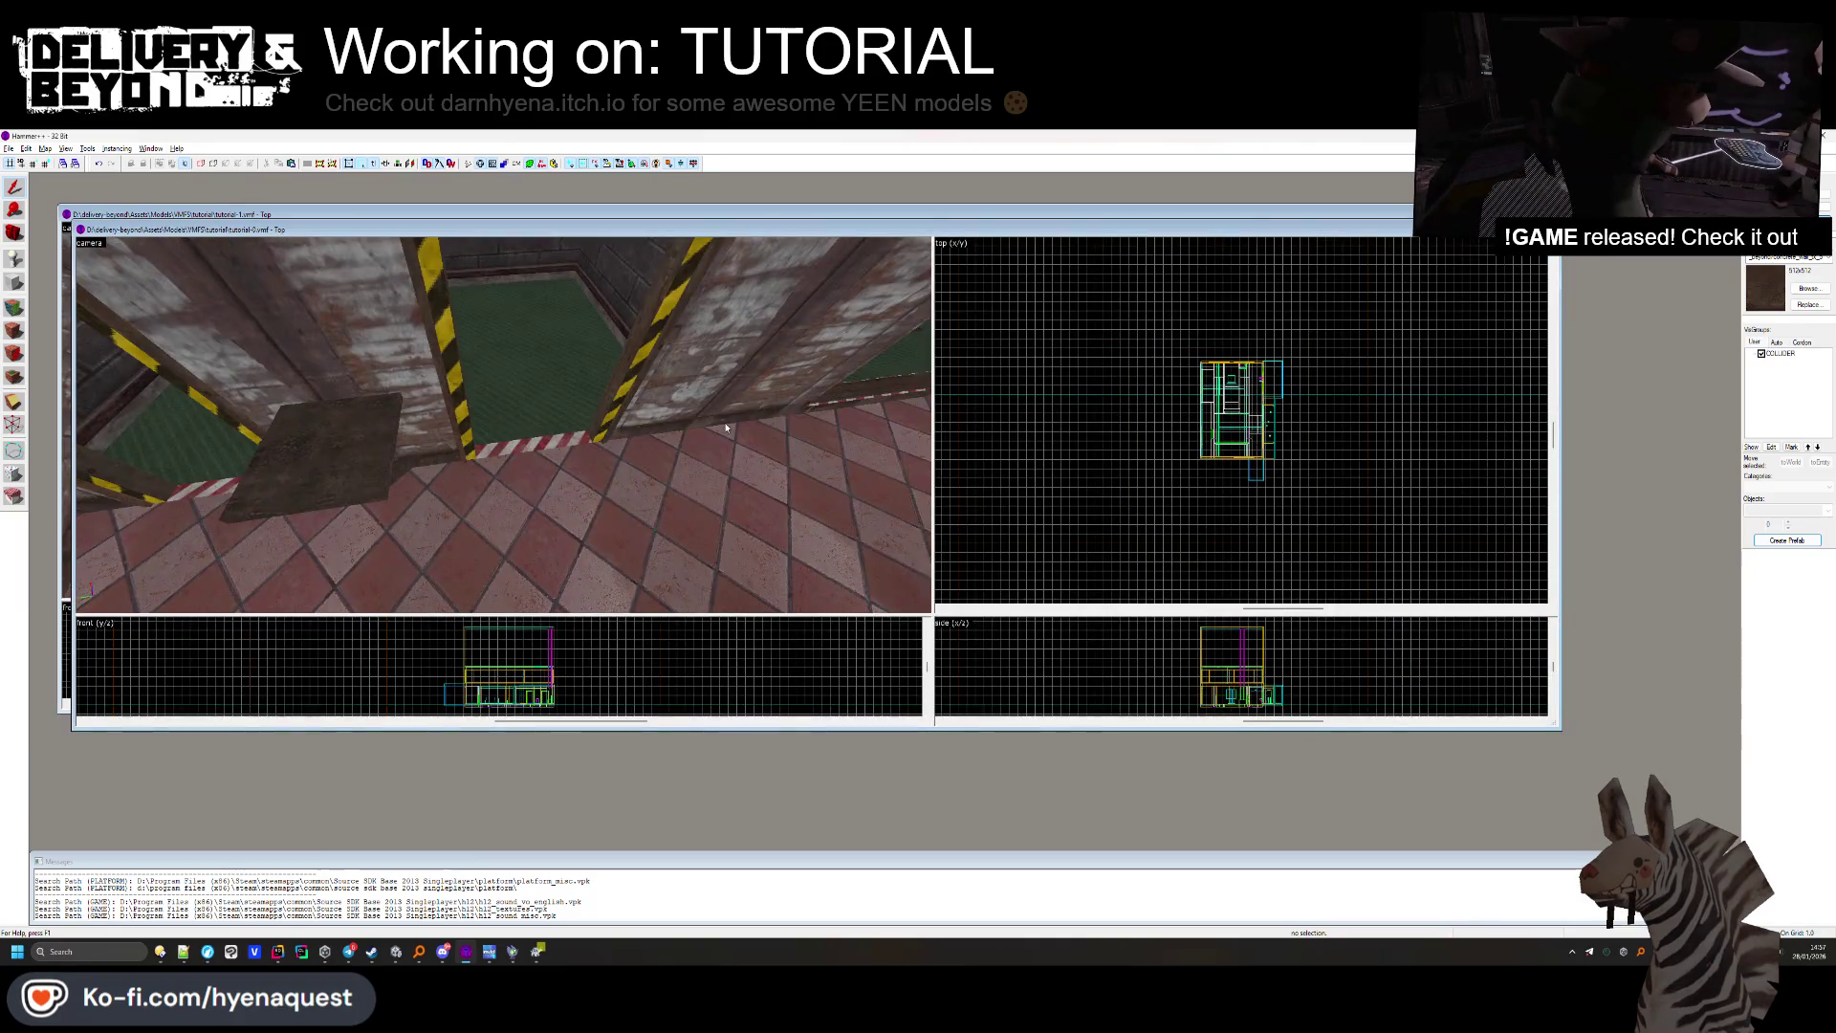
# Copy the red trim from the other map and paste it into position in the tutorial room.
pyautogui.click(405, 502)
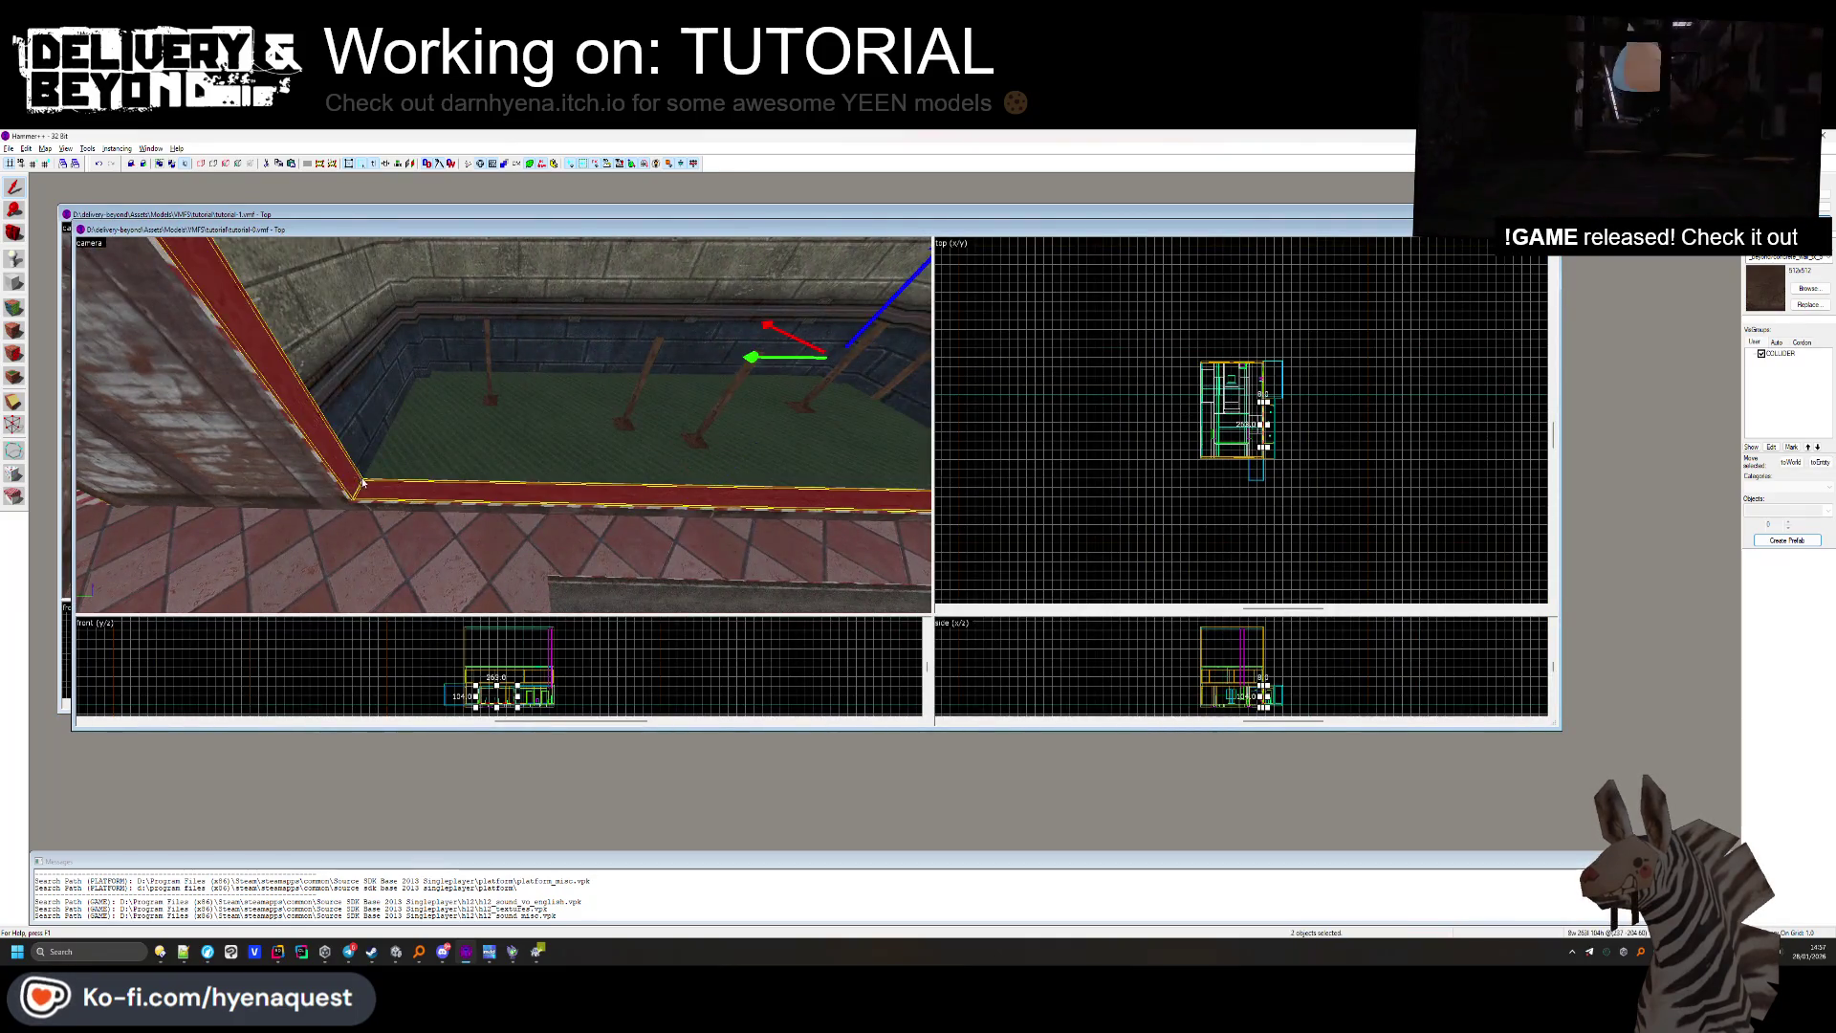
pyautogui.press('Left')
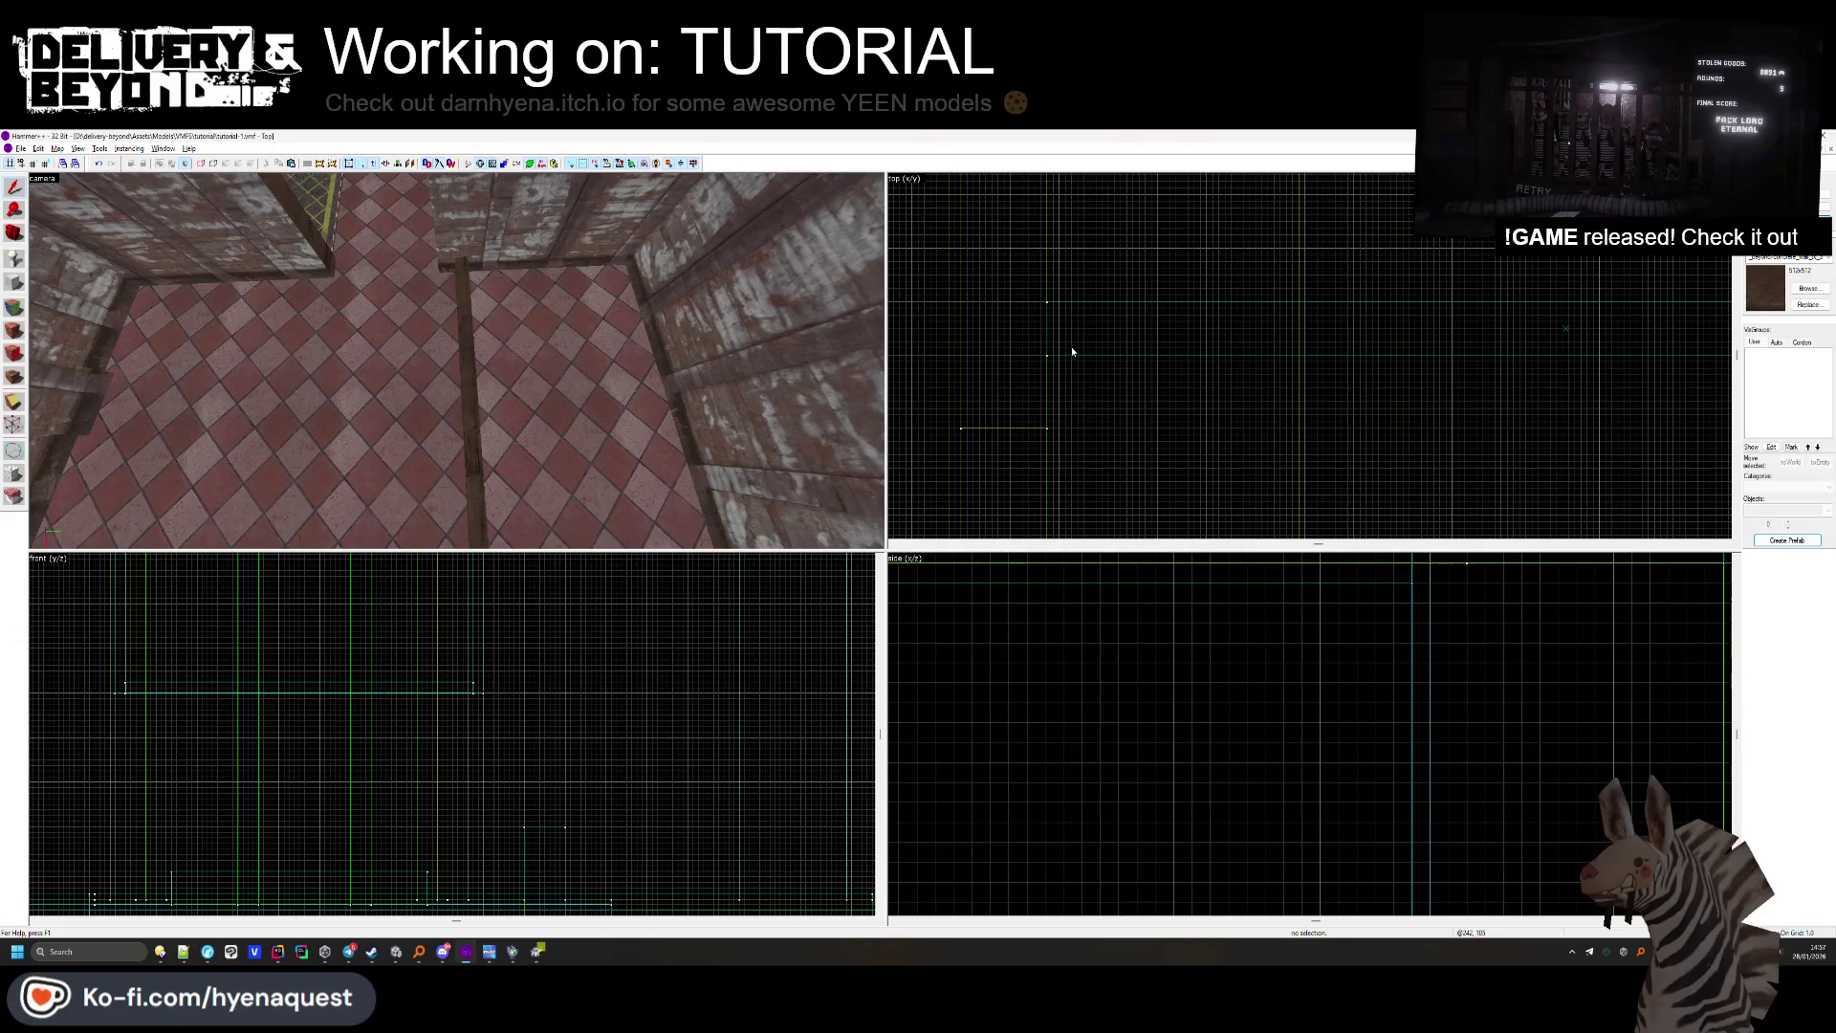
pyautogui.rightClick(1071, 347)
pyautogui.moveTo(1176, 336)
pyautogui.mouseDown()
pyautogui.moveTo(1099, 389)
pyautogui.moveTo(1168, 285)
pyautogui.moveTo(1114, 306)
pyautogui.mouseUp()
pyautogui.scroll(6, 1114, 306)
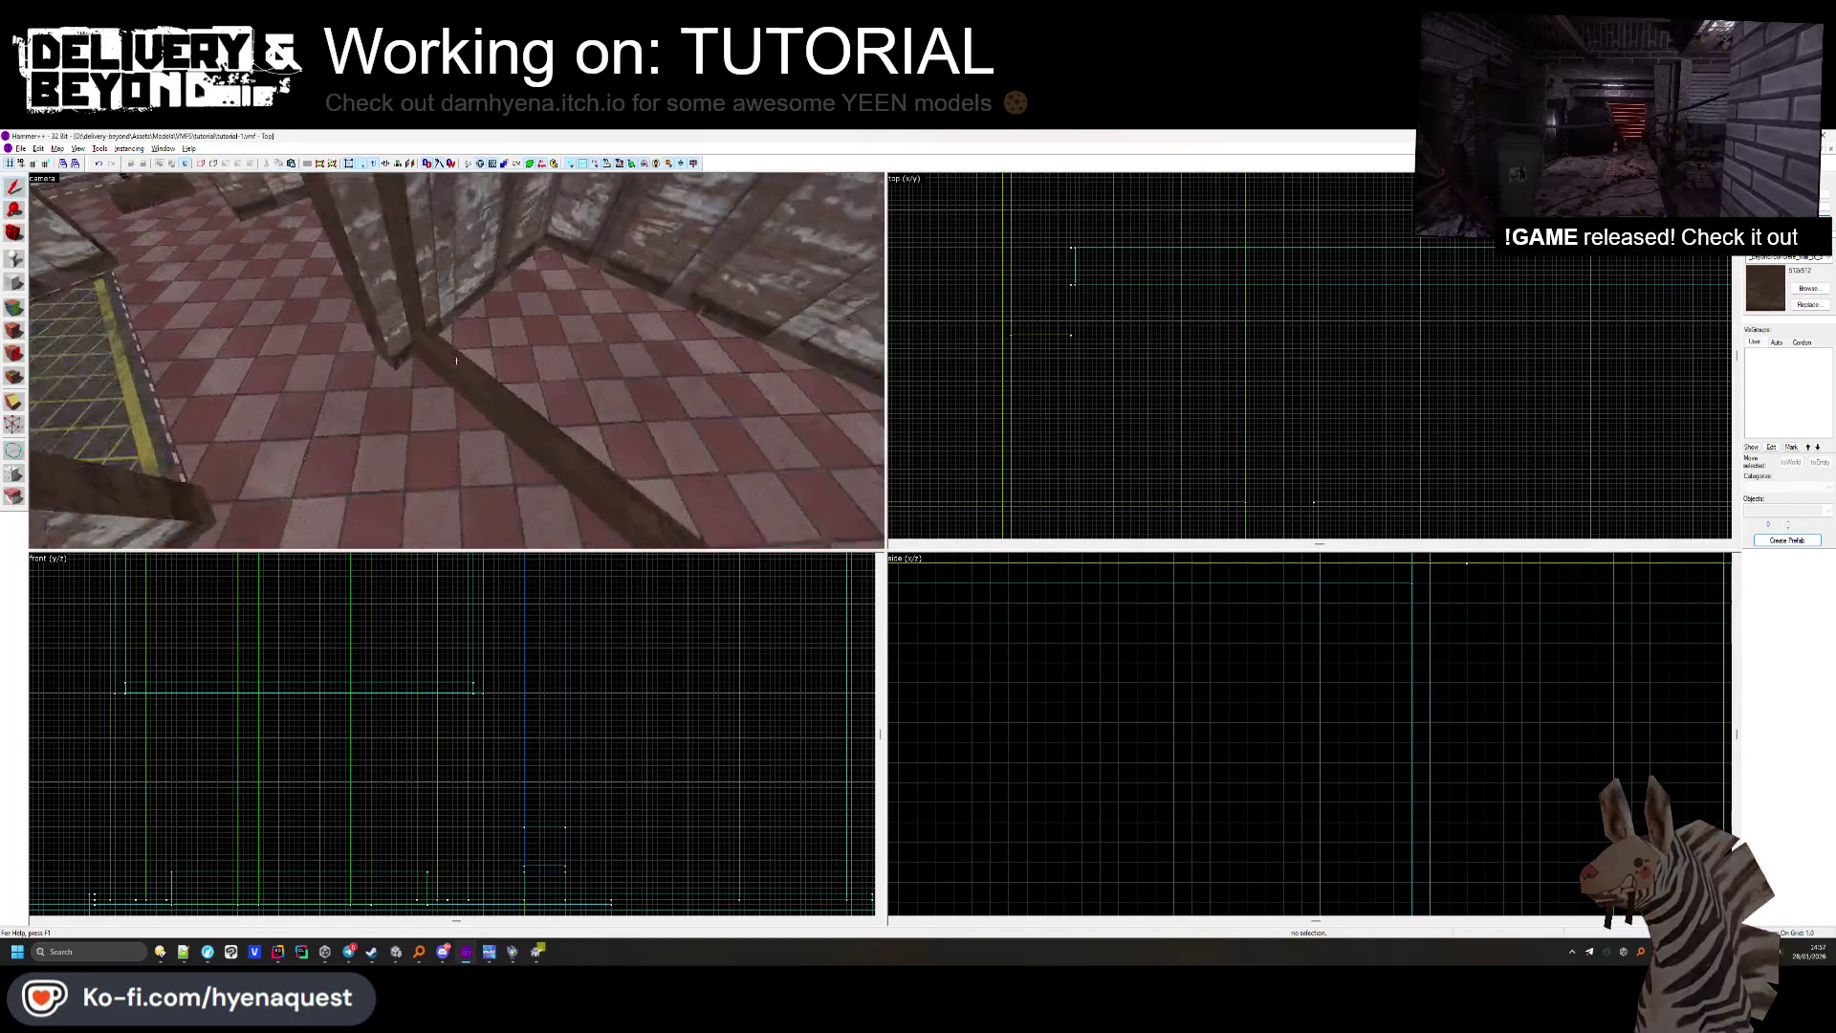
# Stretch the strip brush from 8.0 to 10.0.
pyautogui.click(397, 380)
pyautogui.moveTo(1431, 288); pyautogui.dragTo(1431, 297)
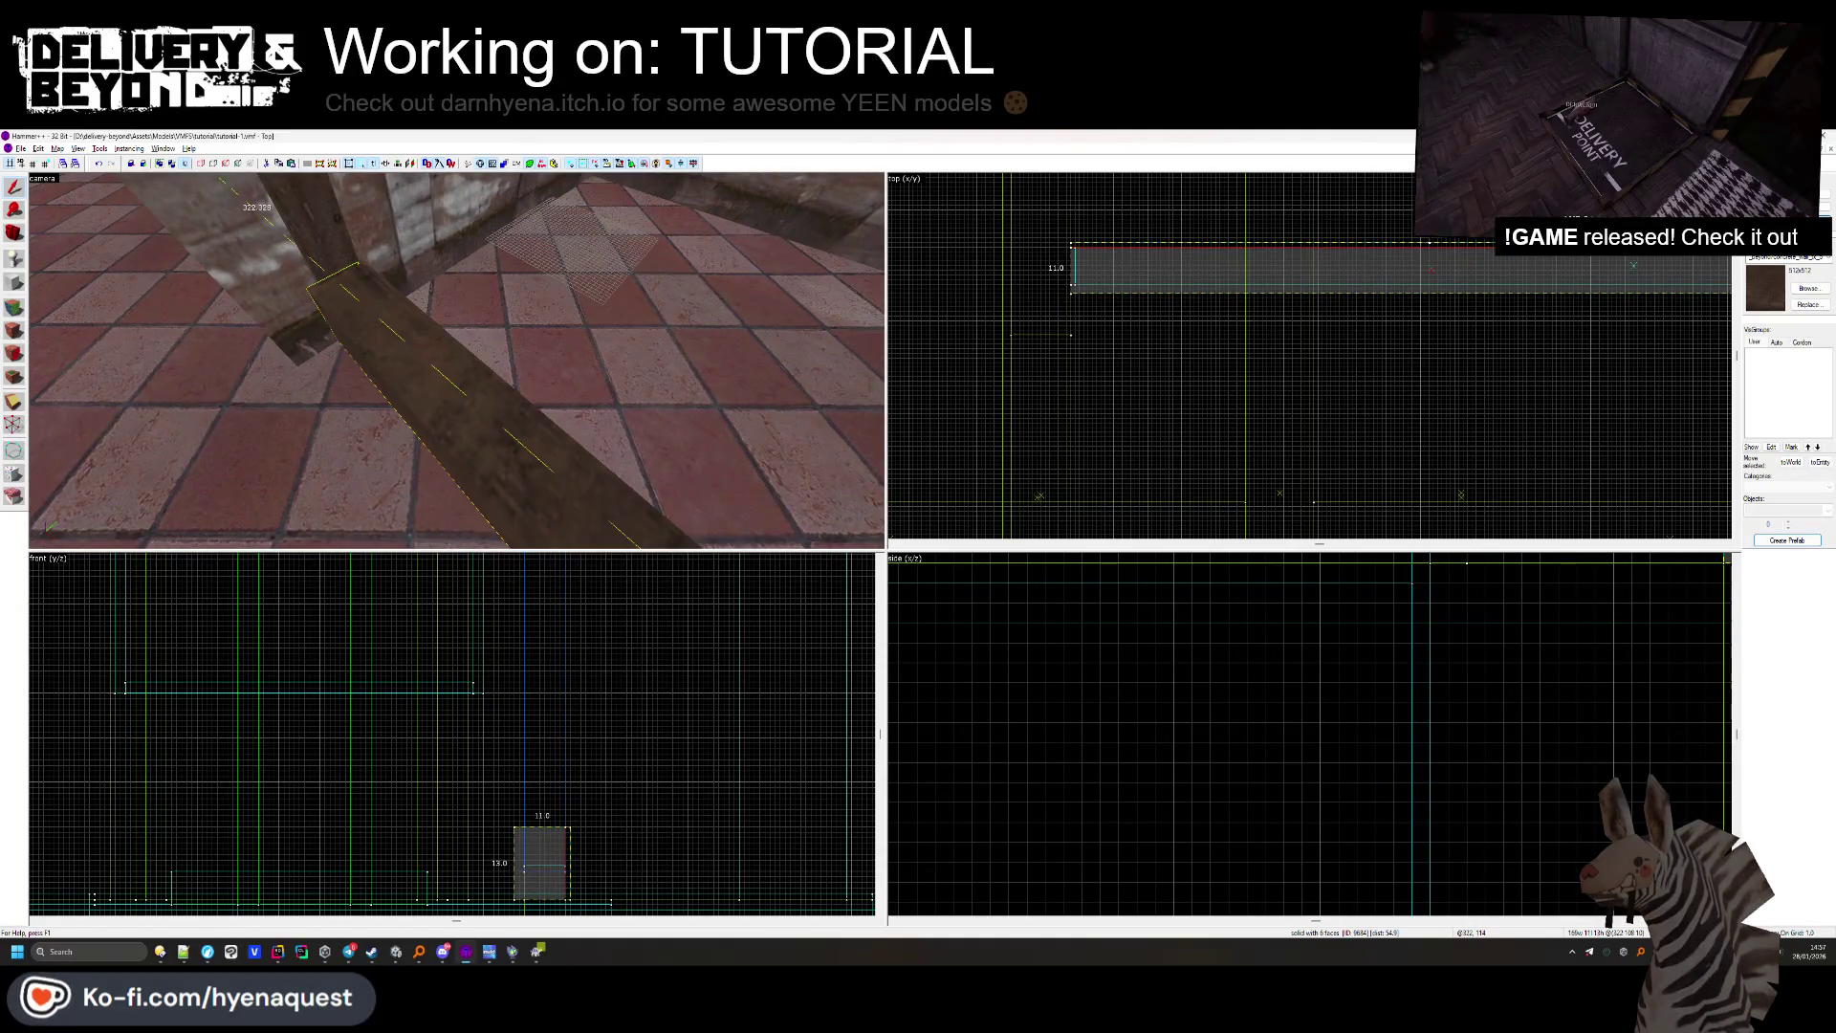
pyautogui.press('Escape')
# Select several brushes along the wall, then clear the selection.
pyautogui.click(441, 378)
pyautogui.press('z')
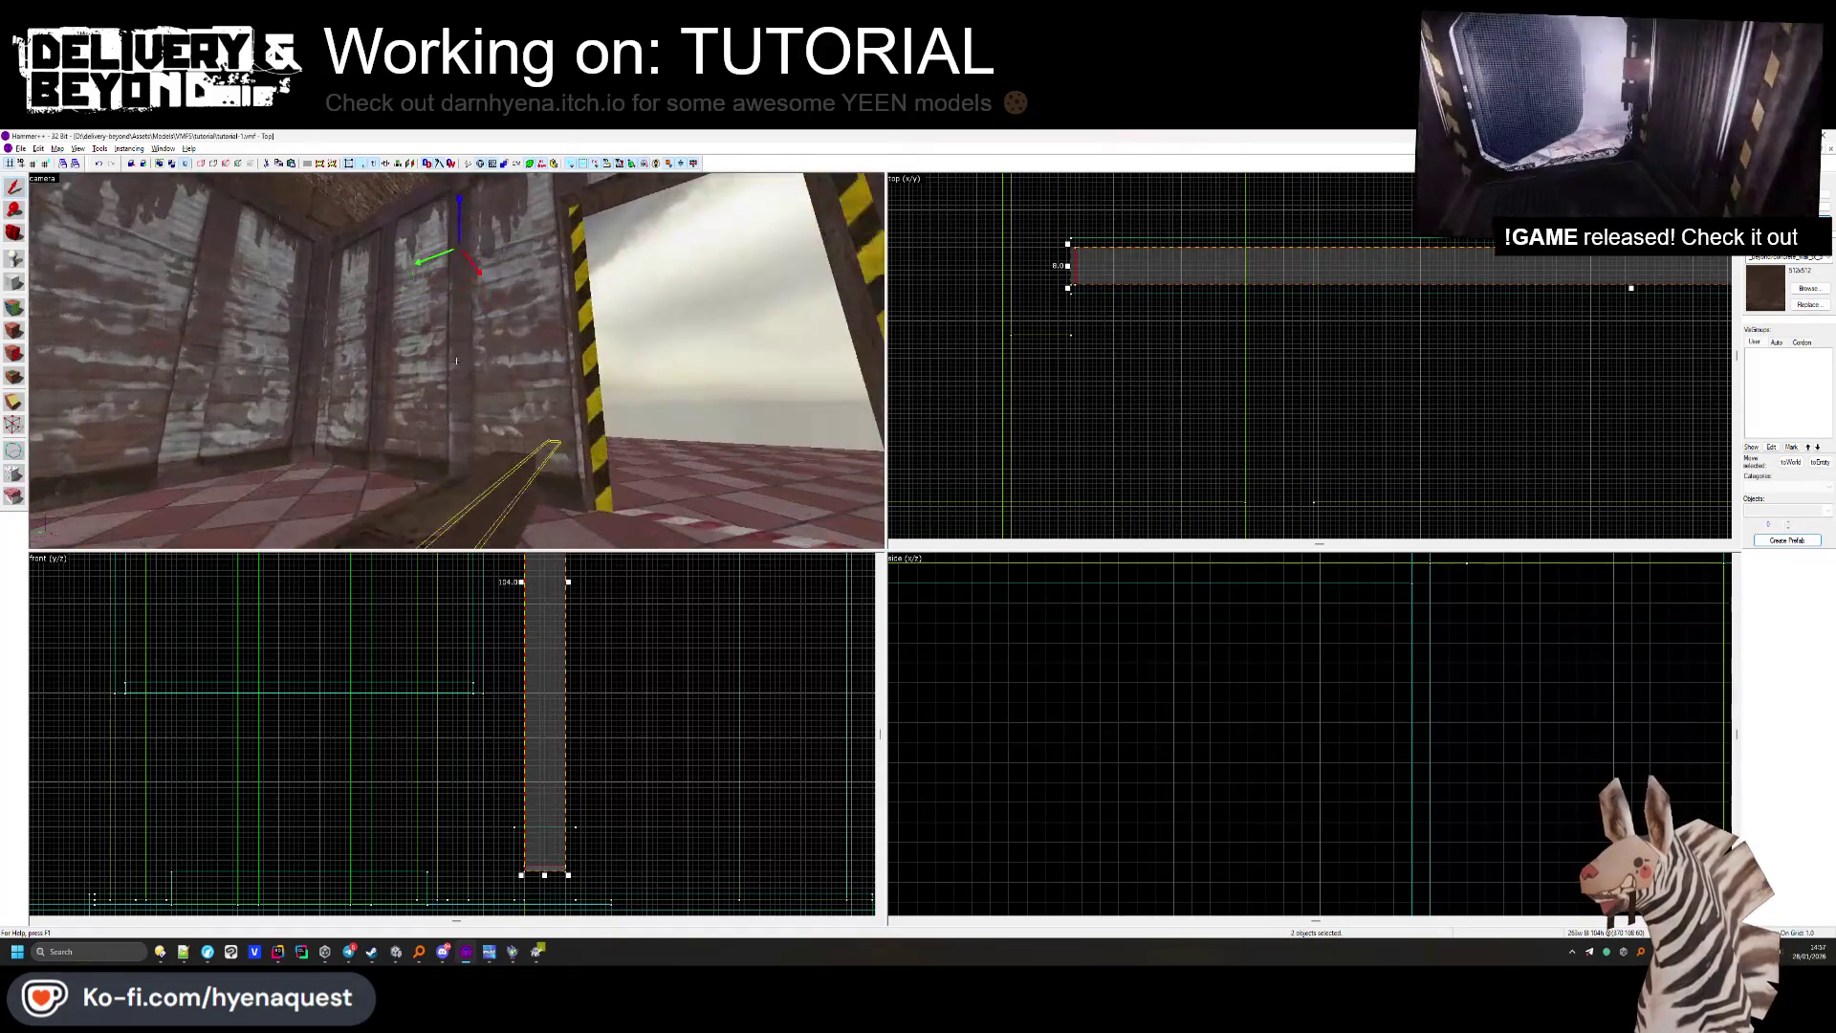
pyautogui.press('z')
pyautogui.keyDown('ctrl'); pyautogui.click(443, 471); pyautogui.keyUp('ctrl')
pyautogui.press('z')
pyautogui.press('z')
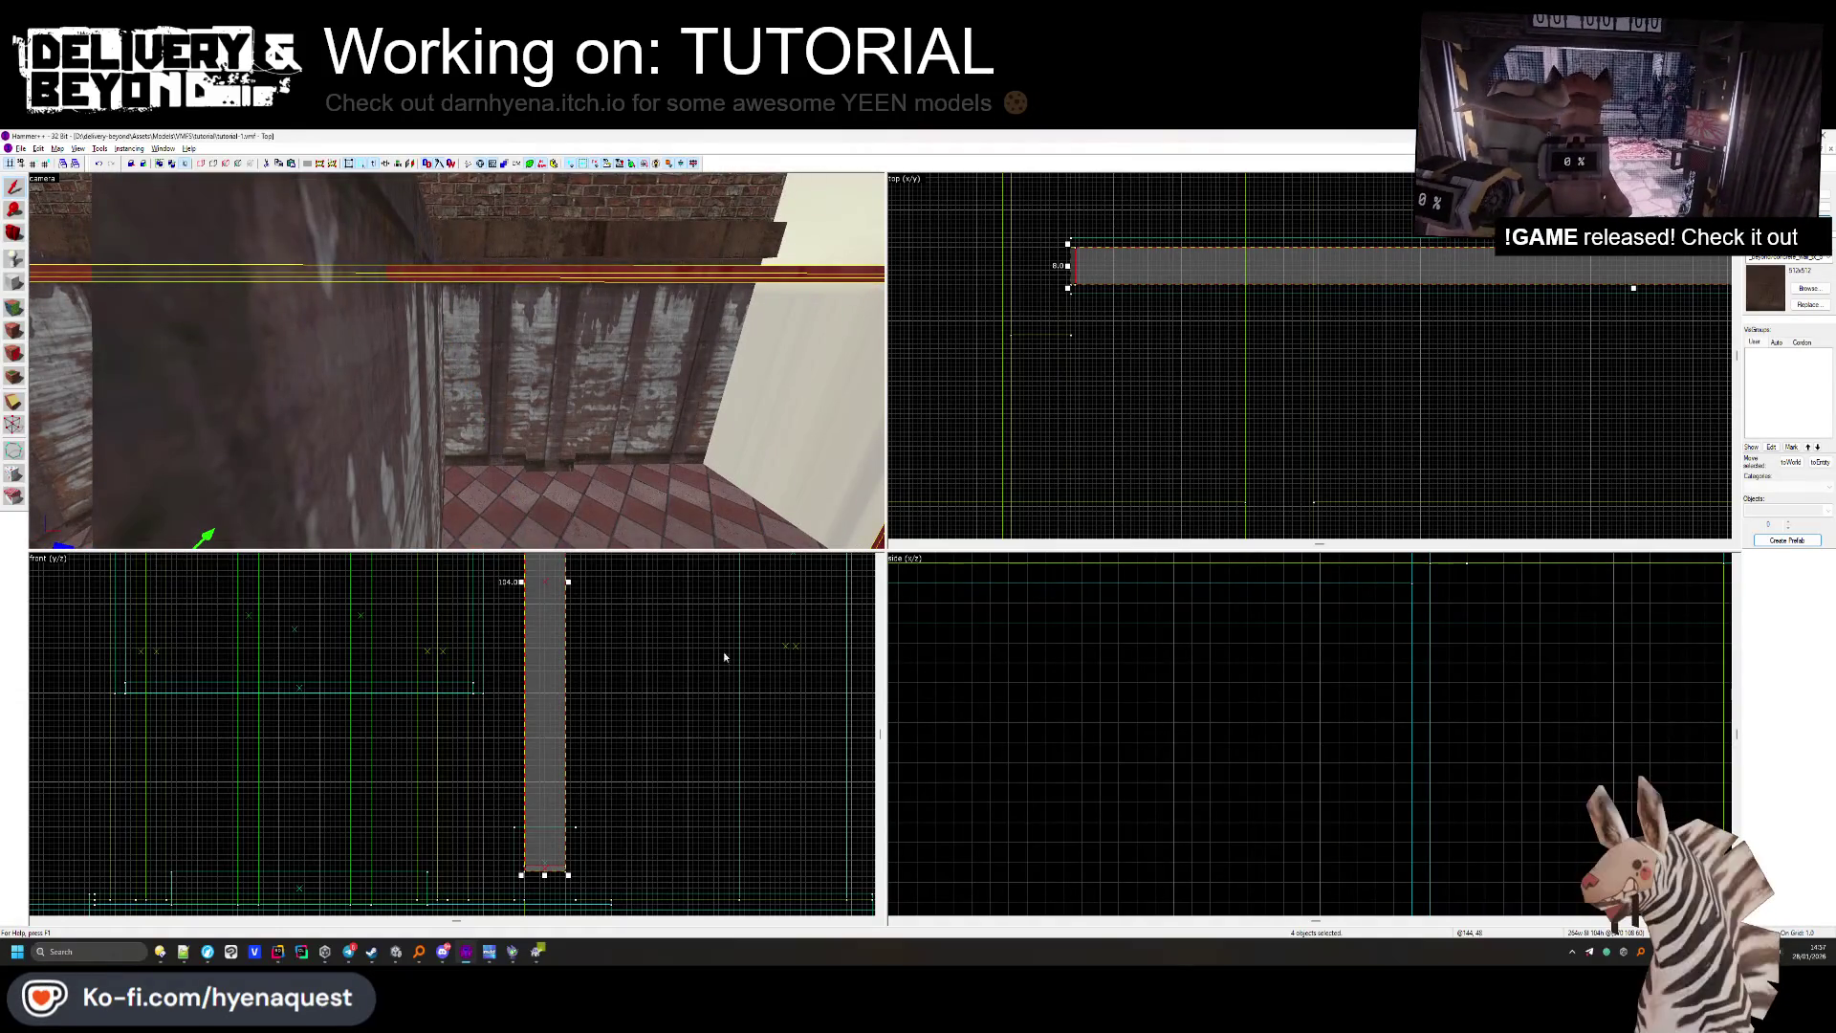
pyautogui.scroll(3, 553, 841)
pyautogui.keyDown('ctrl'); pyautogui.click(555, 729); pyautogui.keyUp('ctrl')
pyautogui.press('Escape')
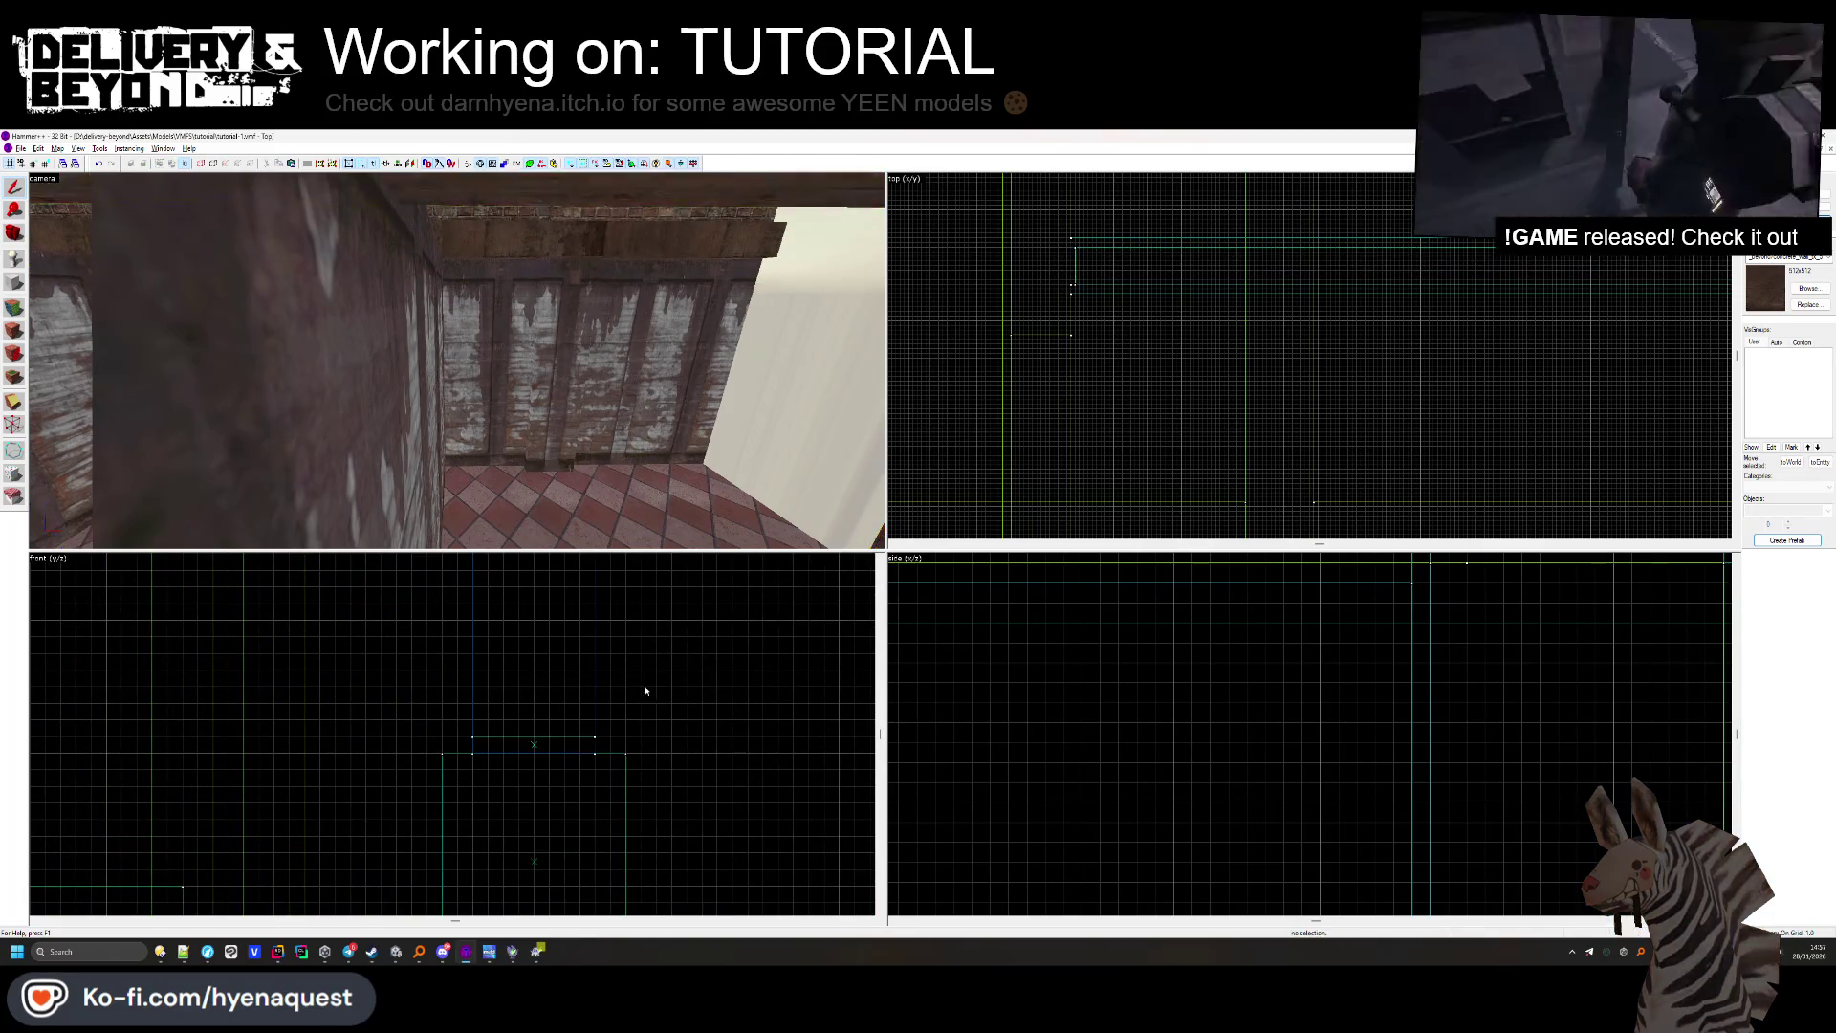
pyautogui.press('z')
# Select the two wooden beams.
pyautogui.press('z')
pyautogui.click(442, 396)
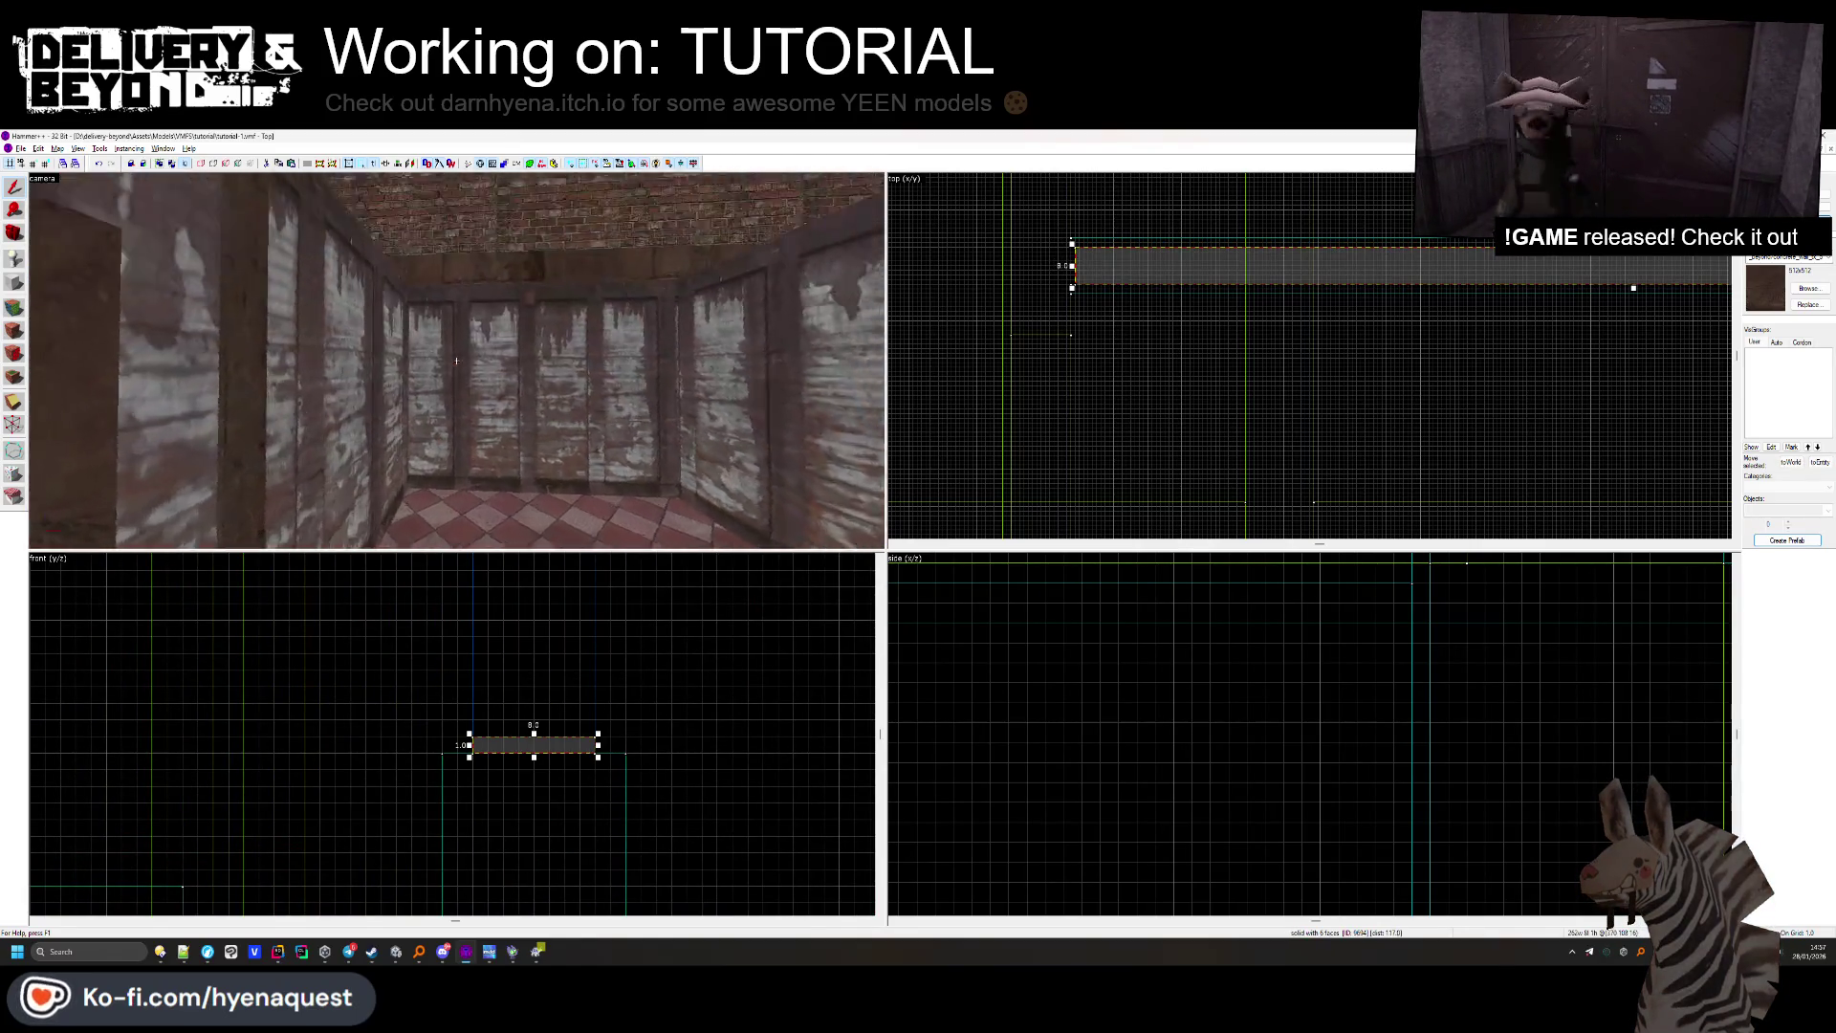
pyautogui.press('z')
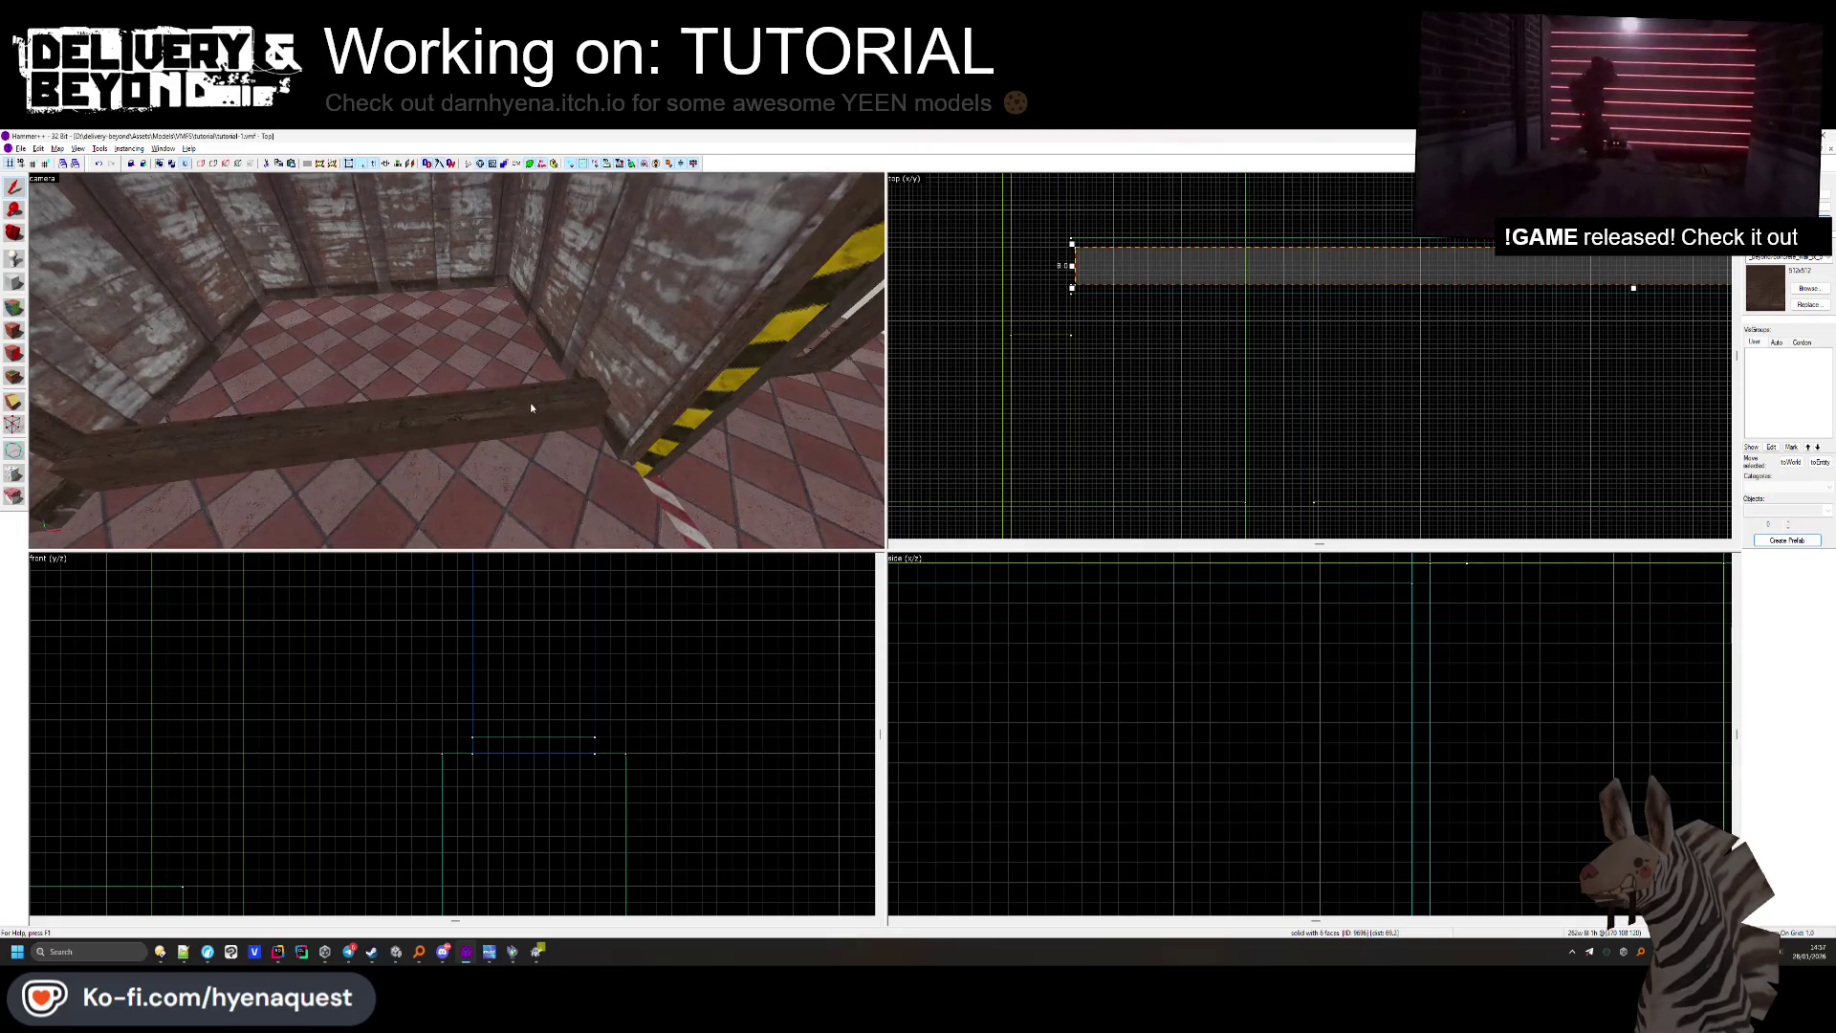
pyautogui.keyDown('ctrl'); pyautogui.click(458, 360); pyautogui.keyUp('ctrl')
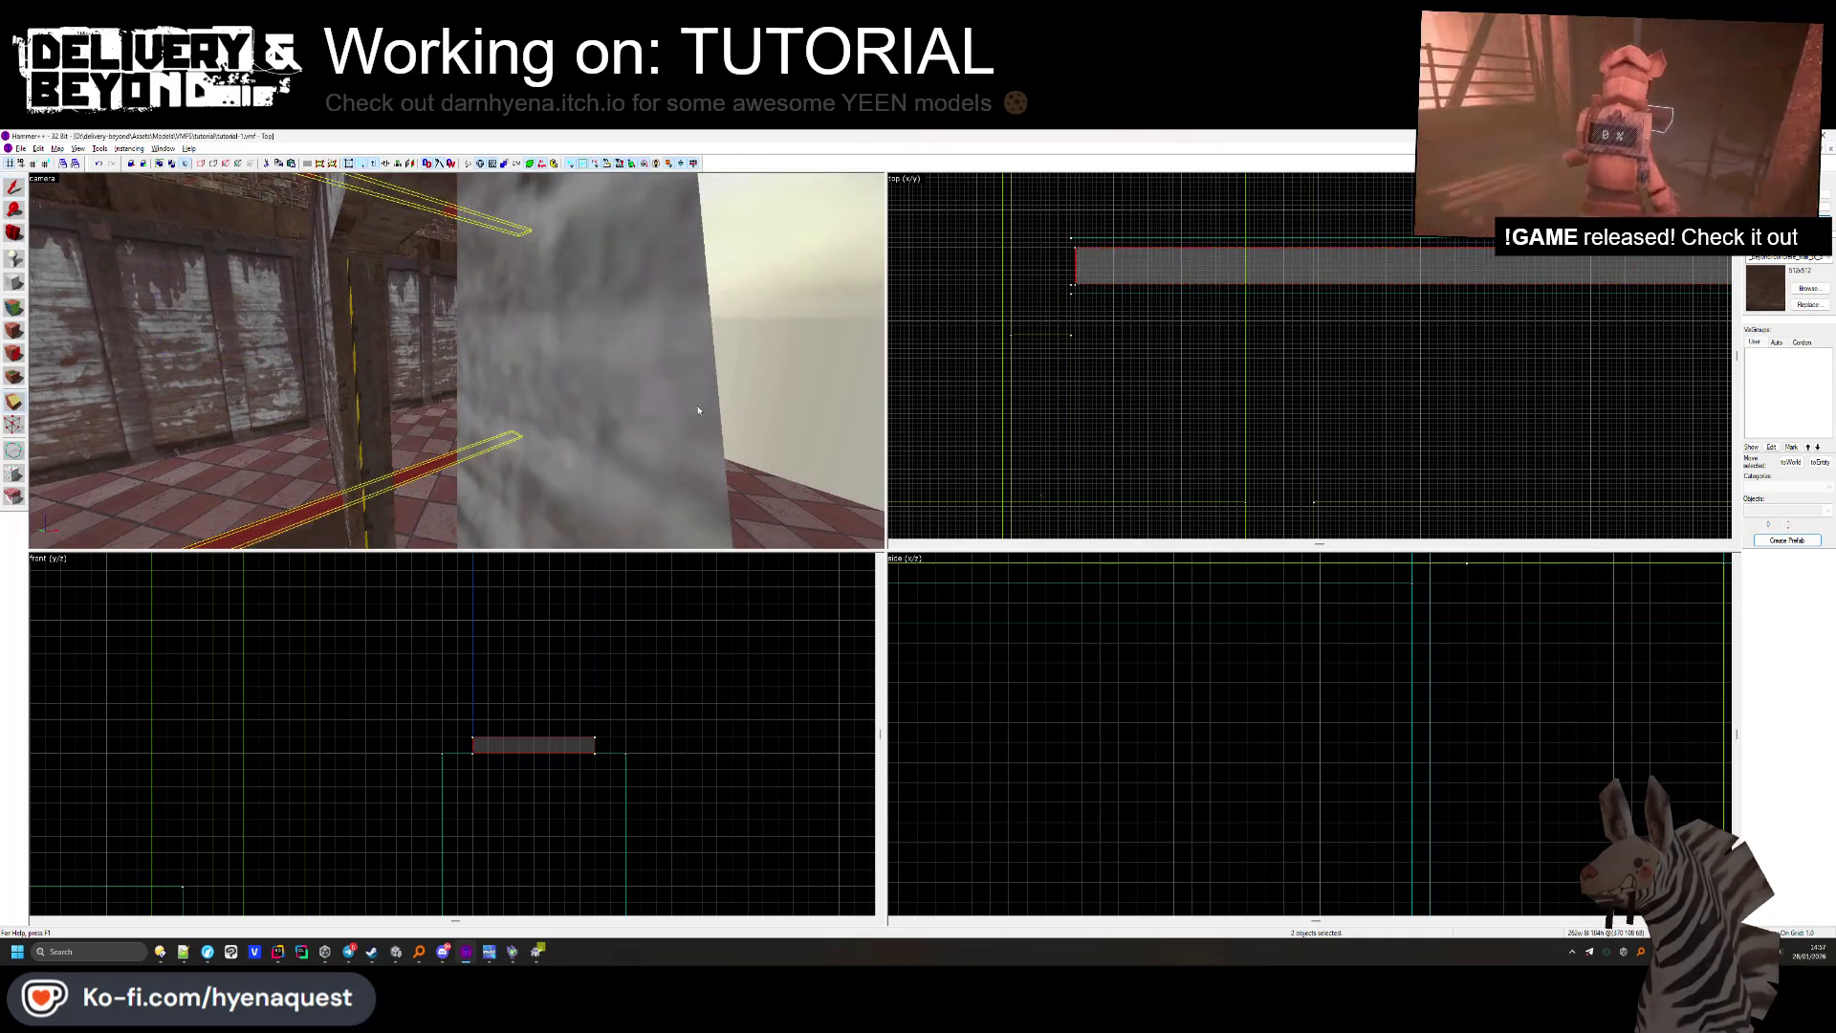
pyautogui.scroll(6, 1143, 327)
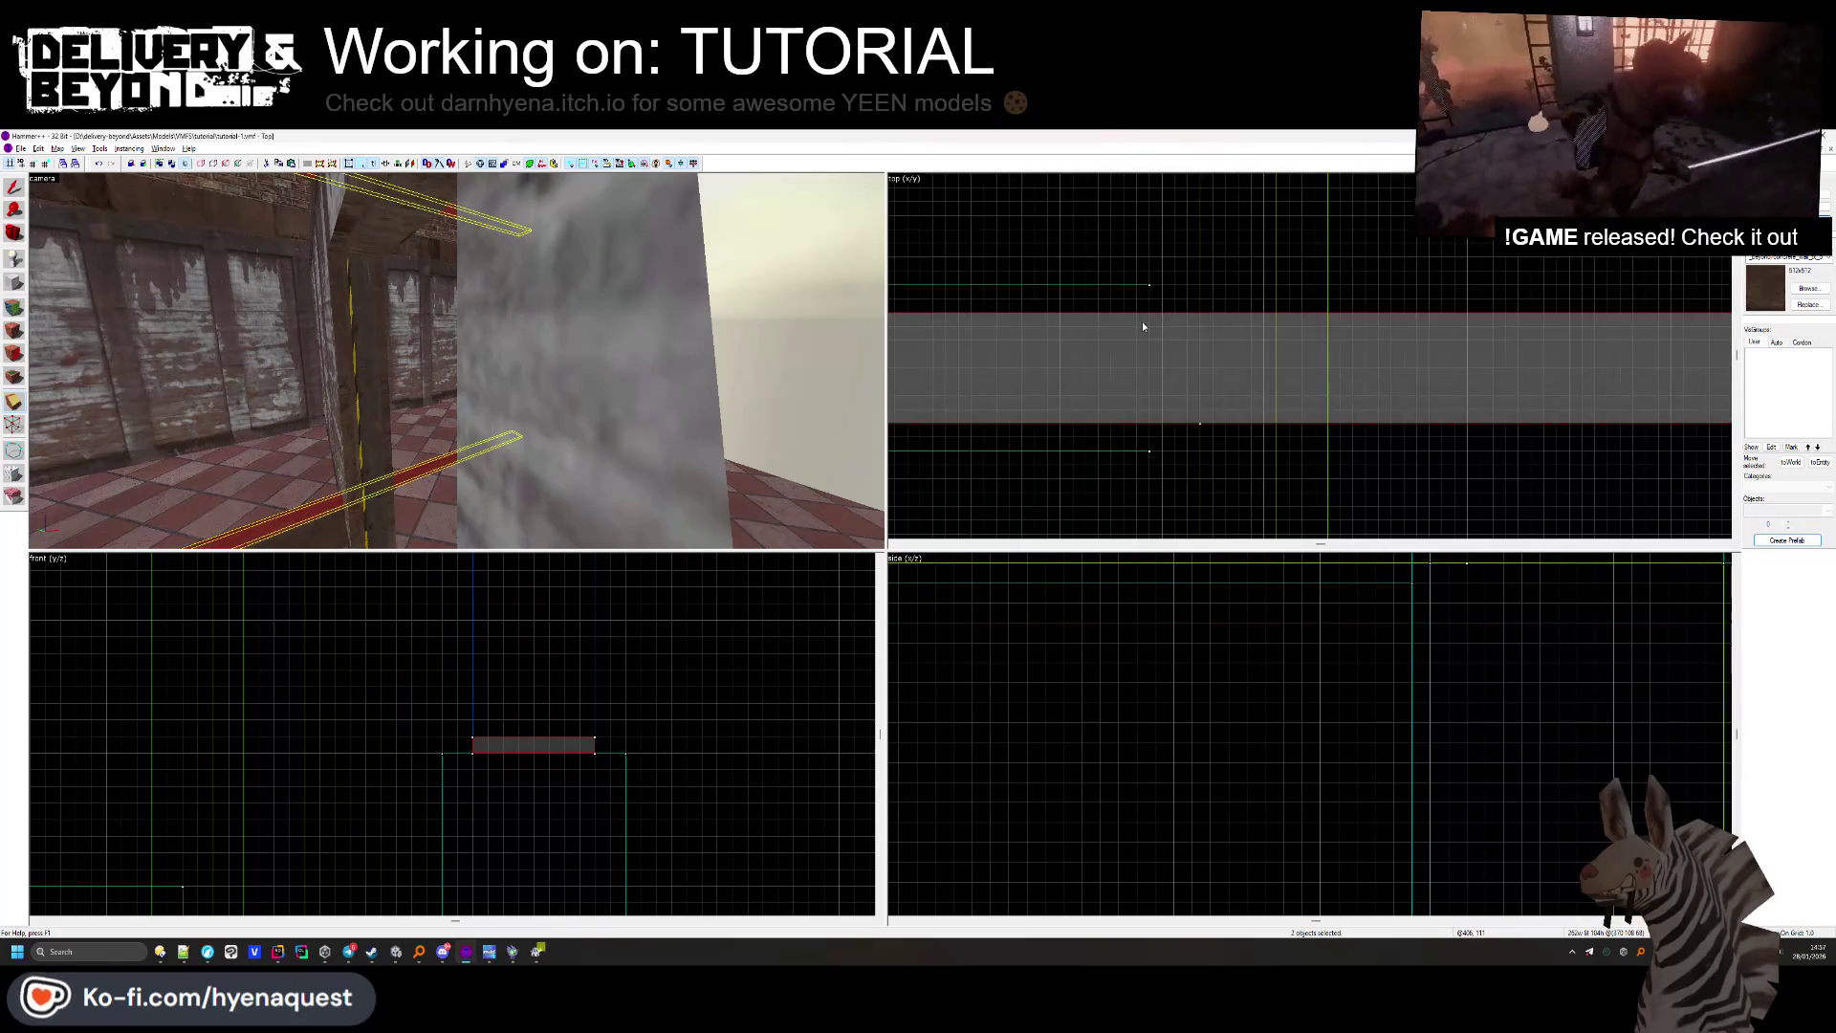
pyautogui.scroll(-5, 1137, 332)
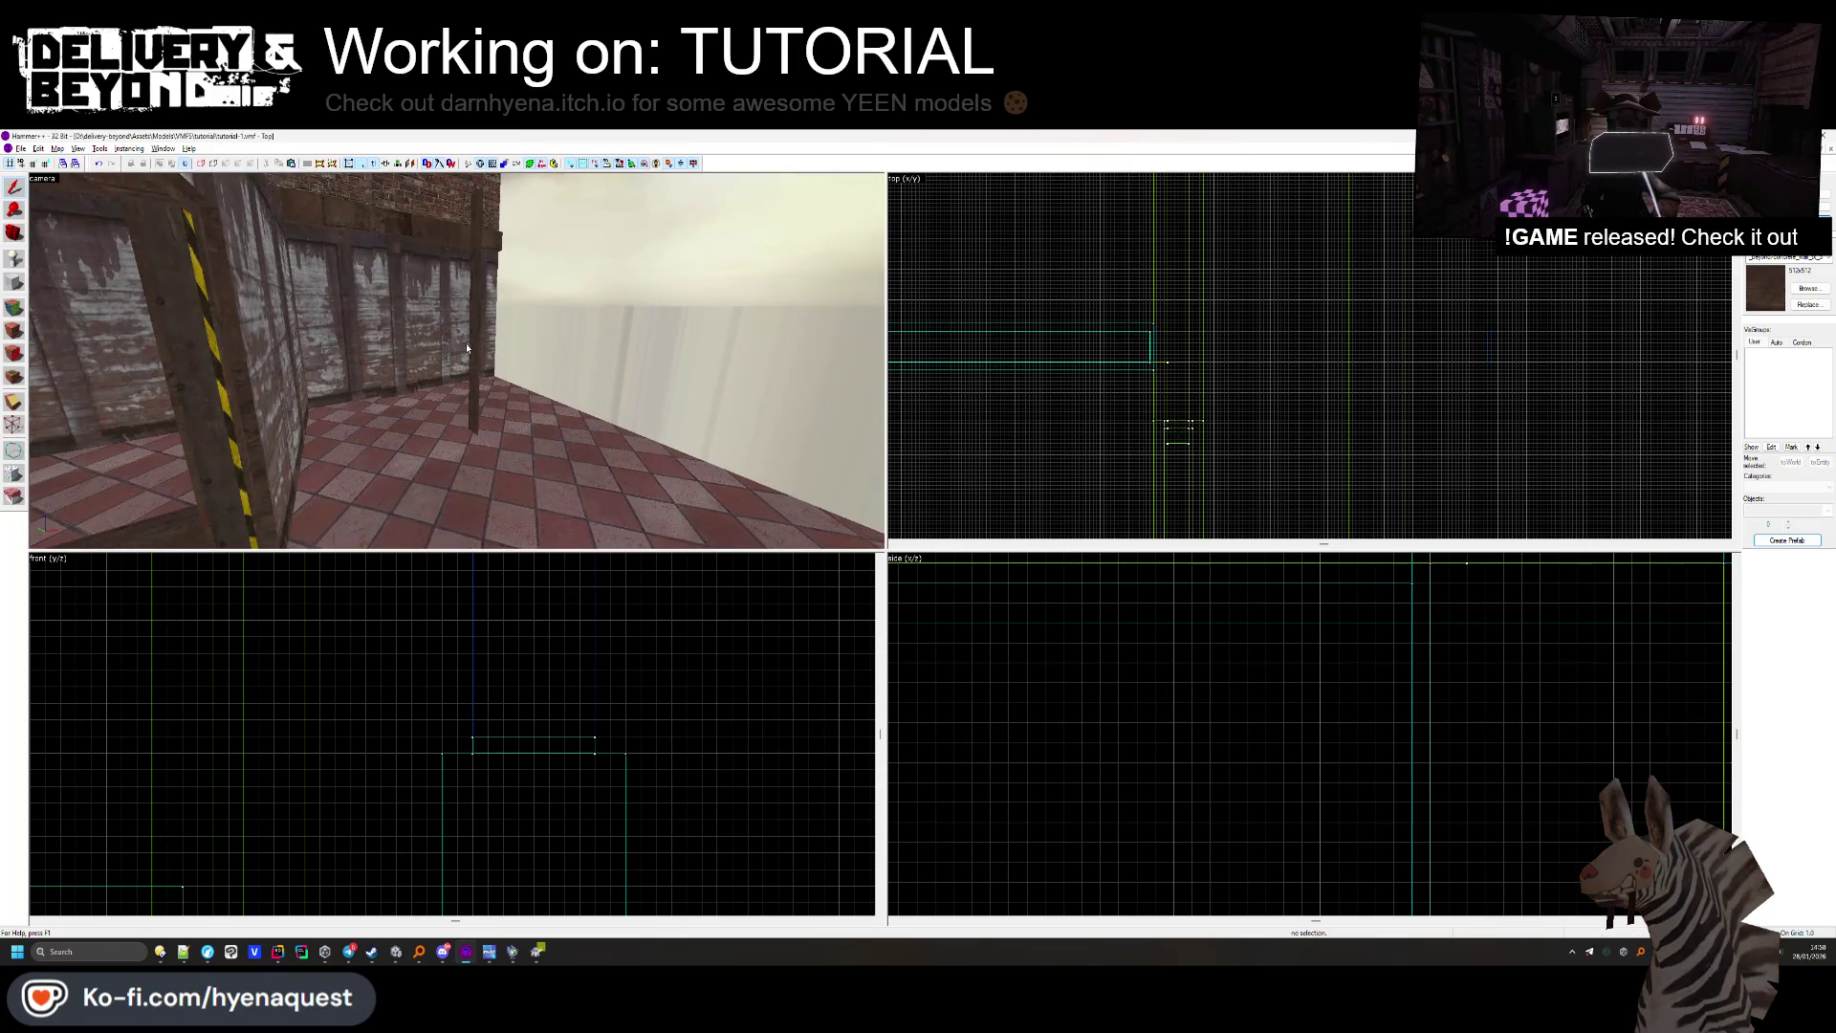
# Split the thin vertical pole in two with the Clip tool.
pyautogui.click(473, 342)
pyautogui.scroll(2, 1499, 340)
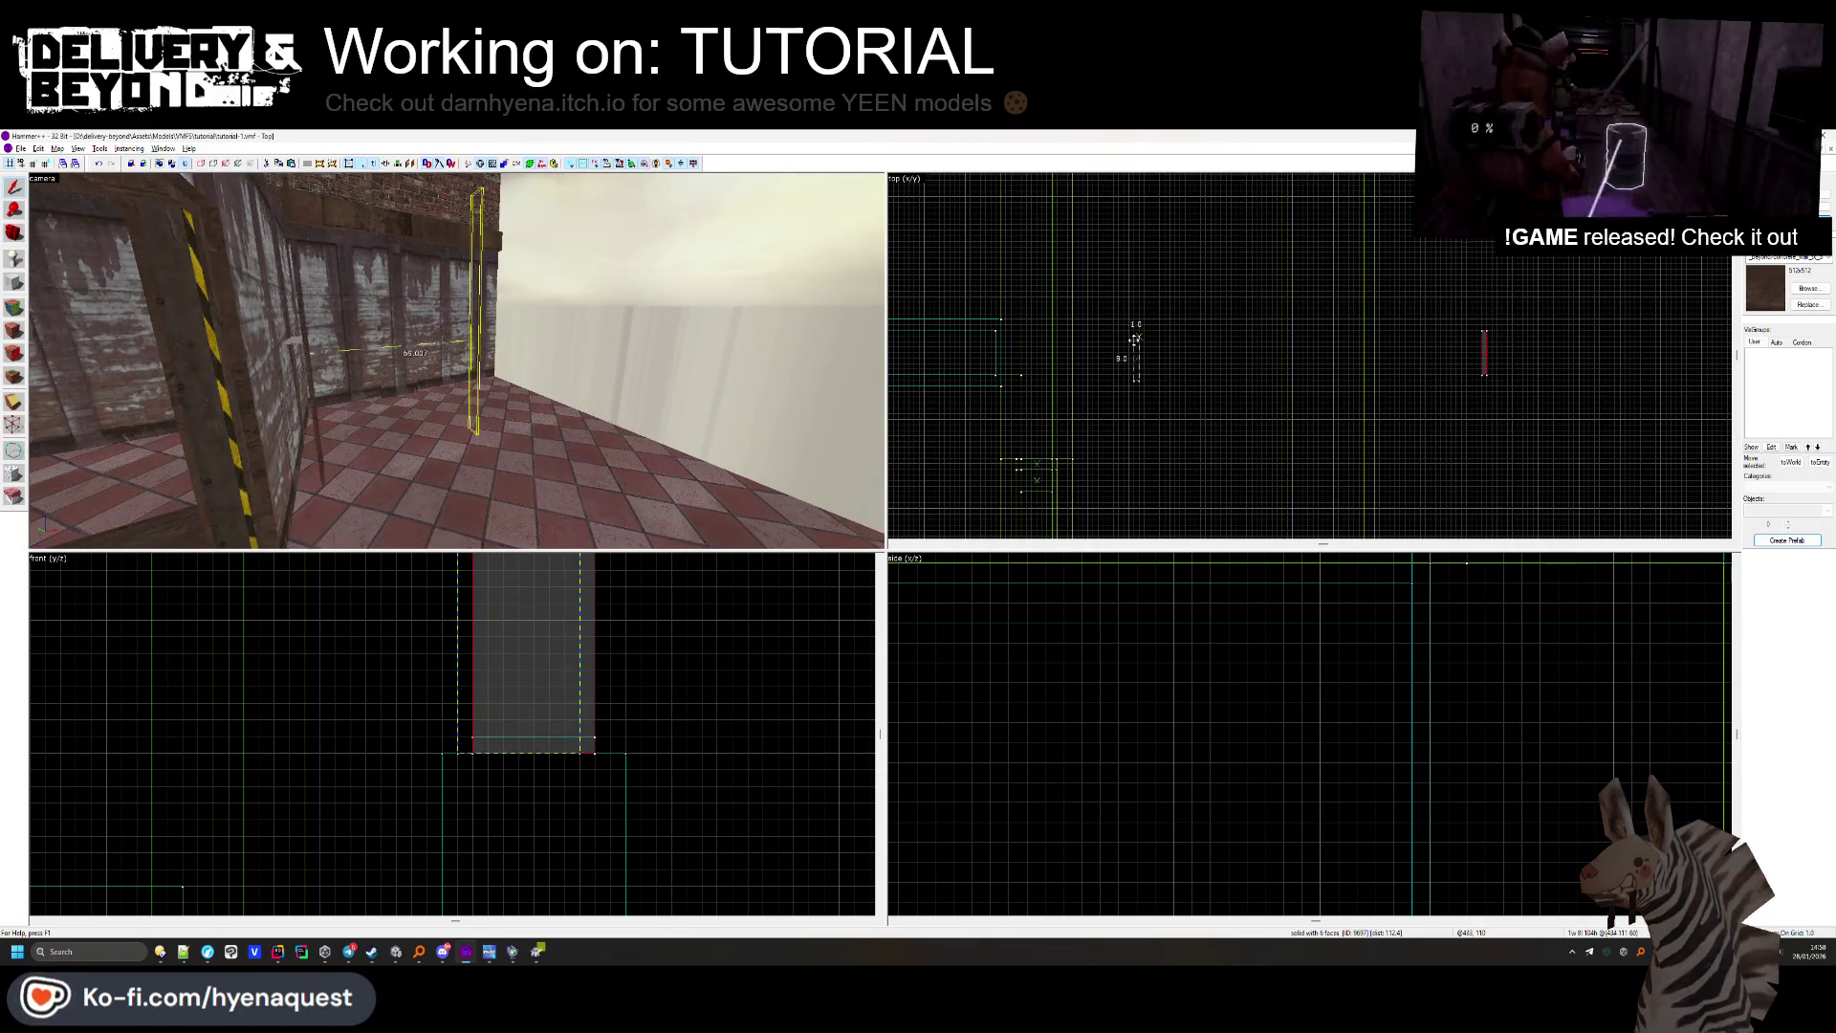
pyautogui.press('Escape')
pyautogui.press('z')
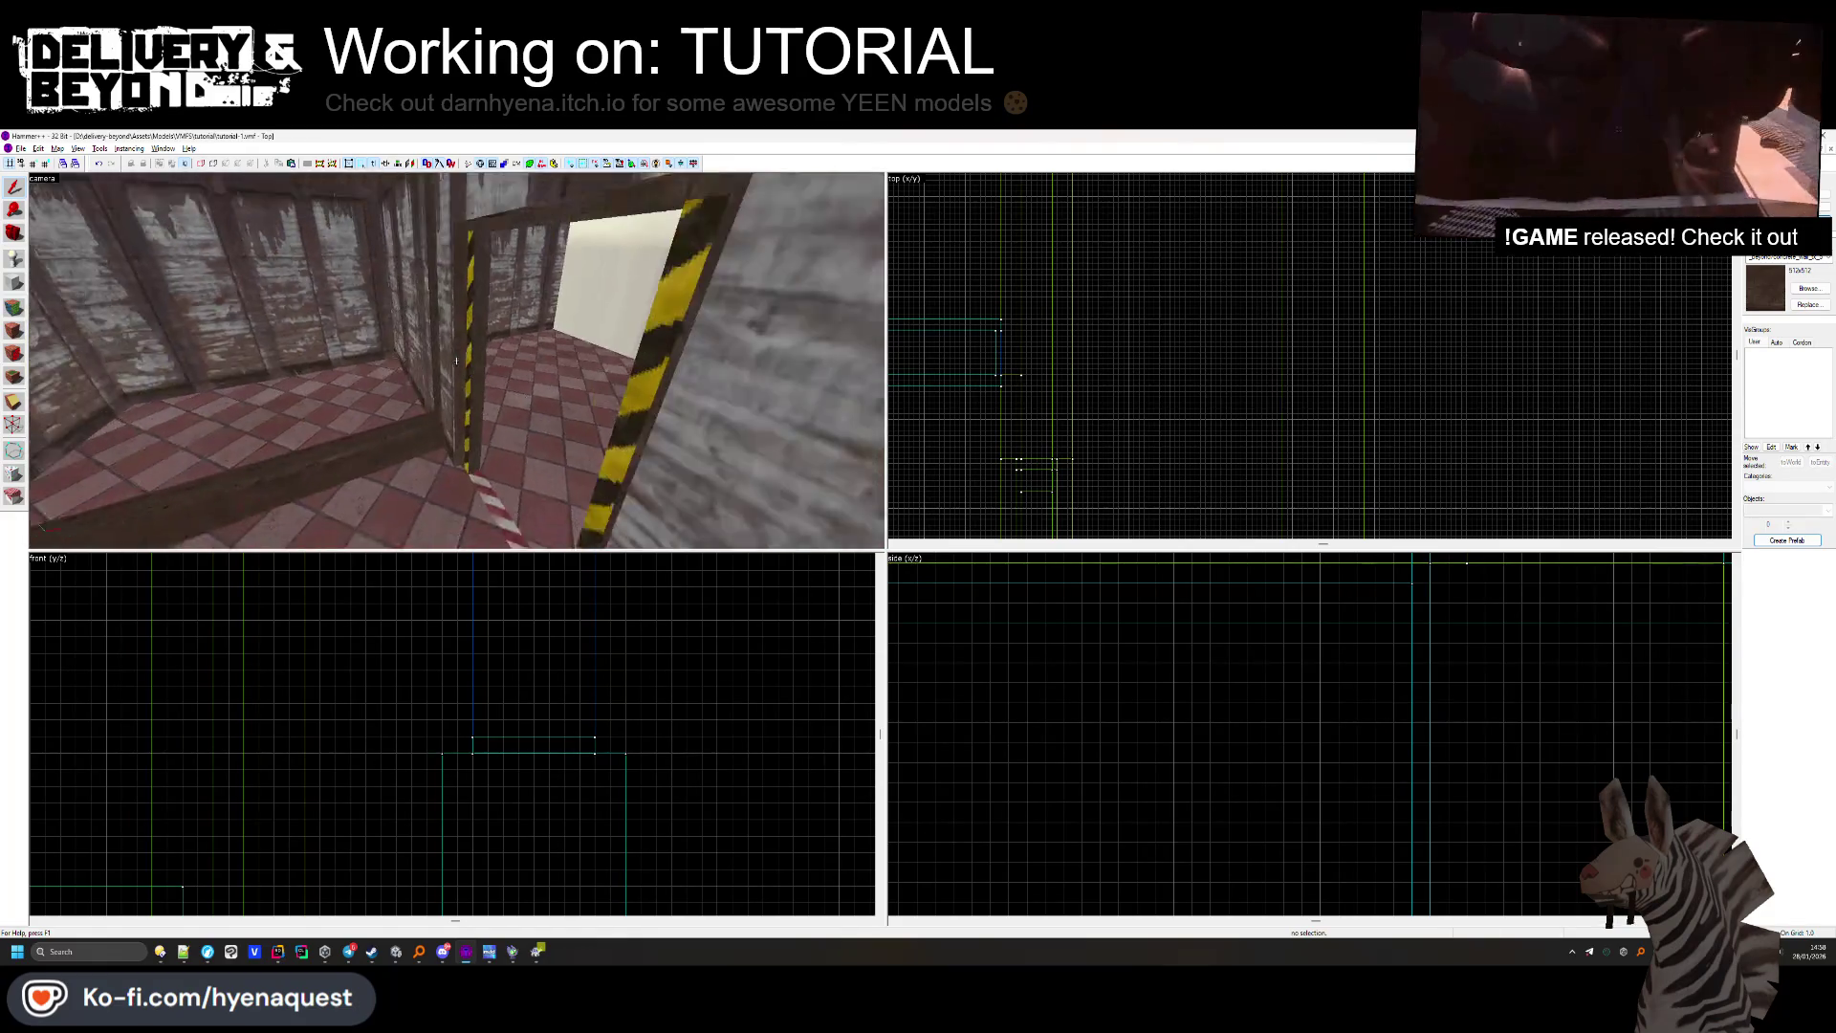
pyautogui.press('z')
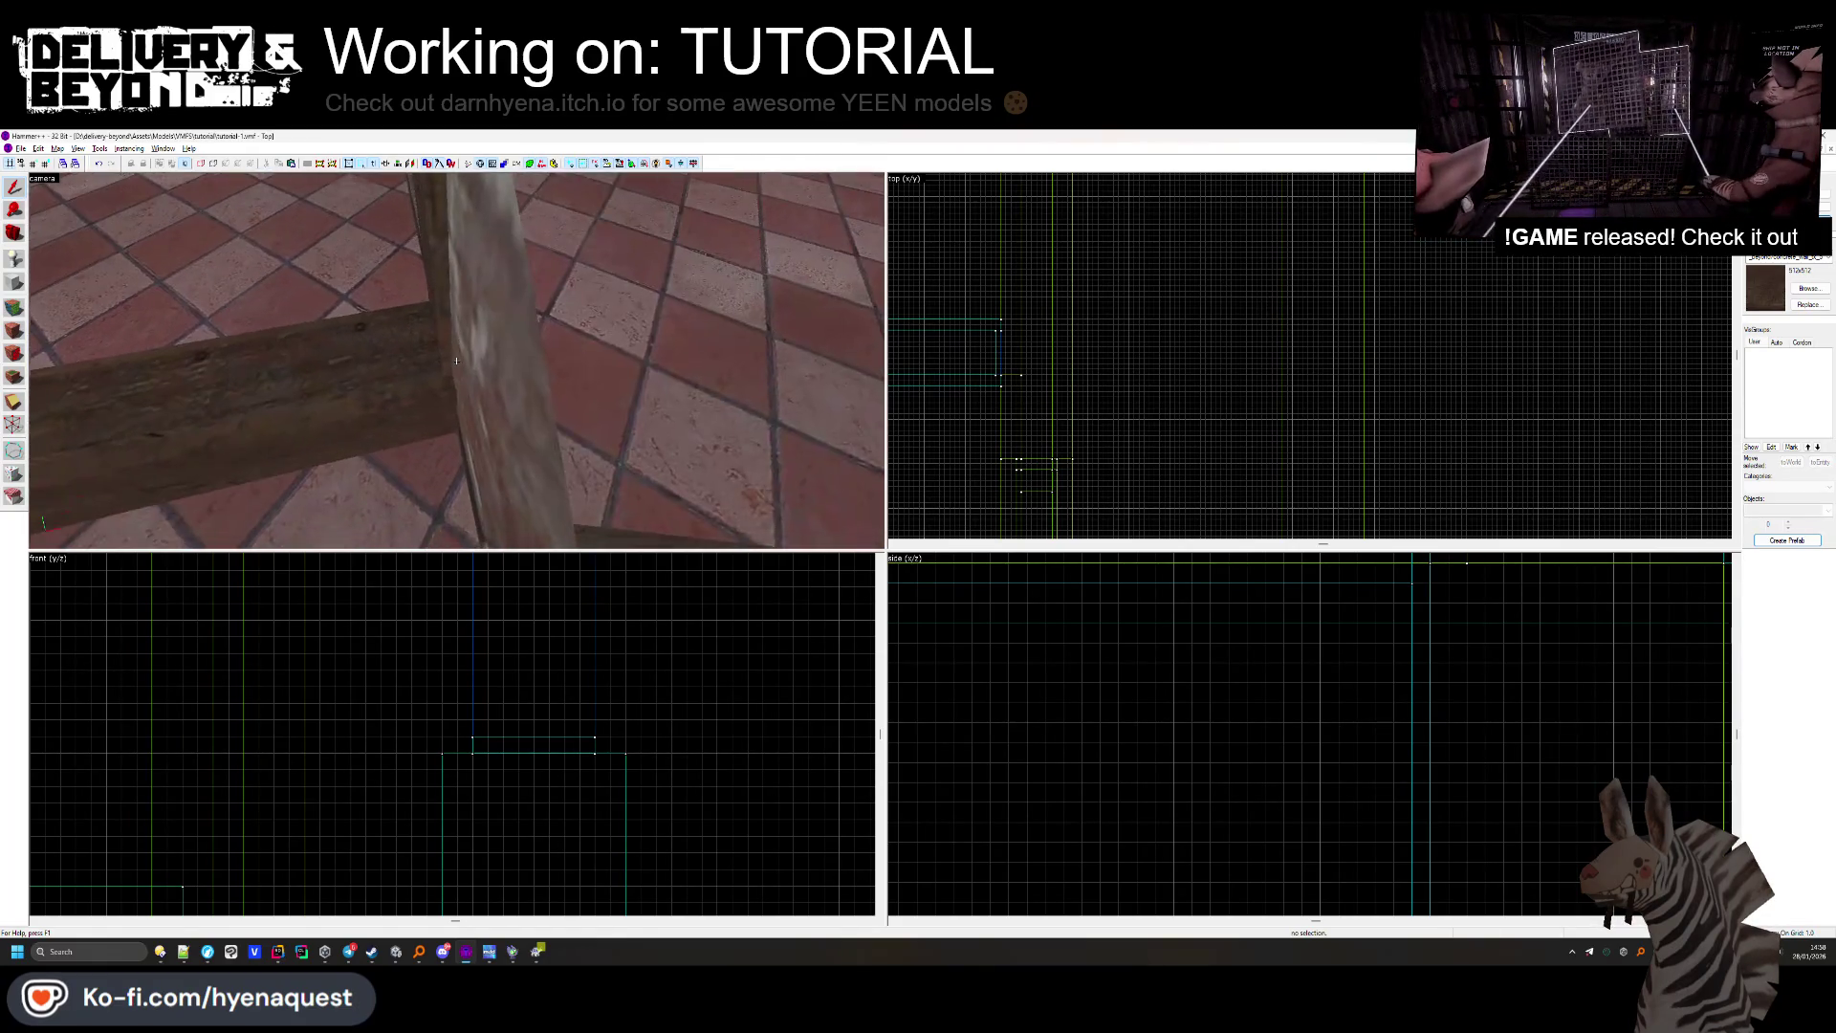
pyautogui.click(191, 411)
pyautogui.click(497, 382)
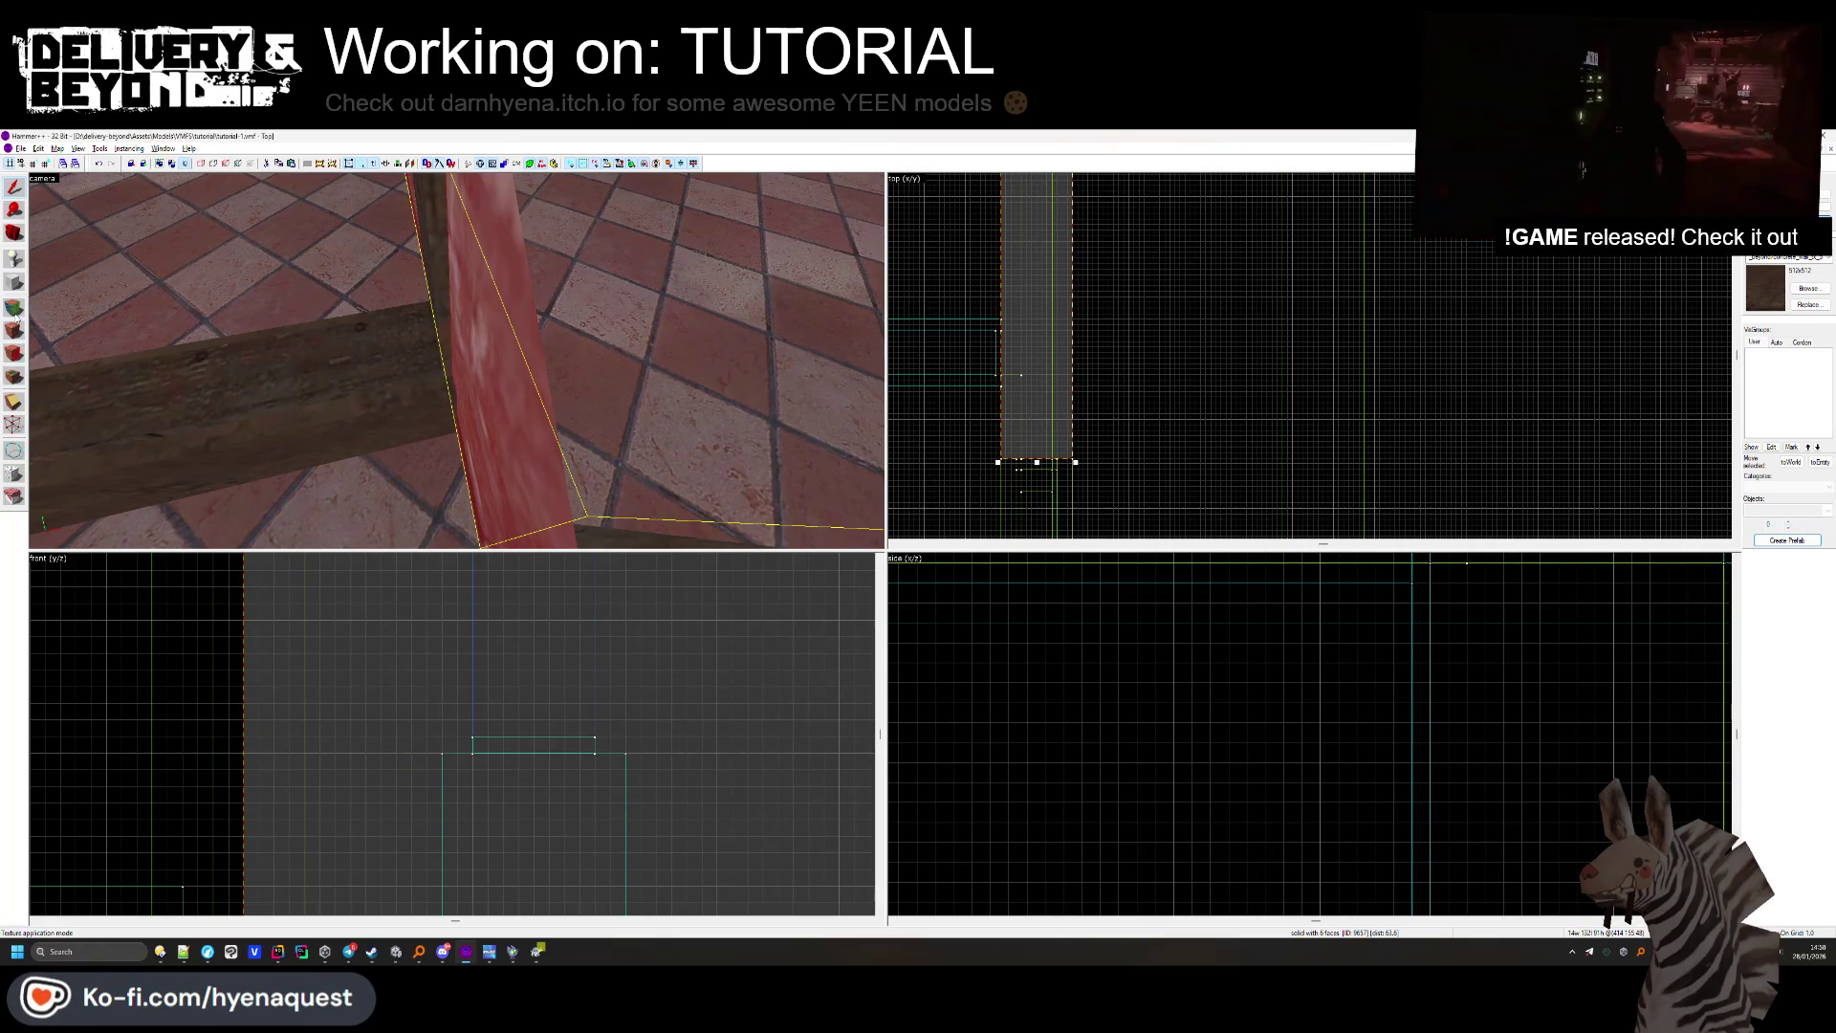
pyautogui.click(15, 403)
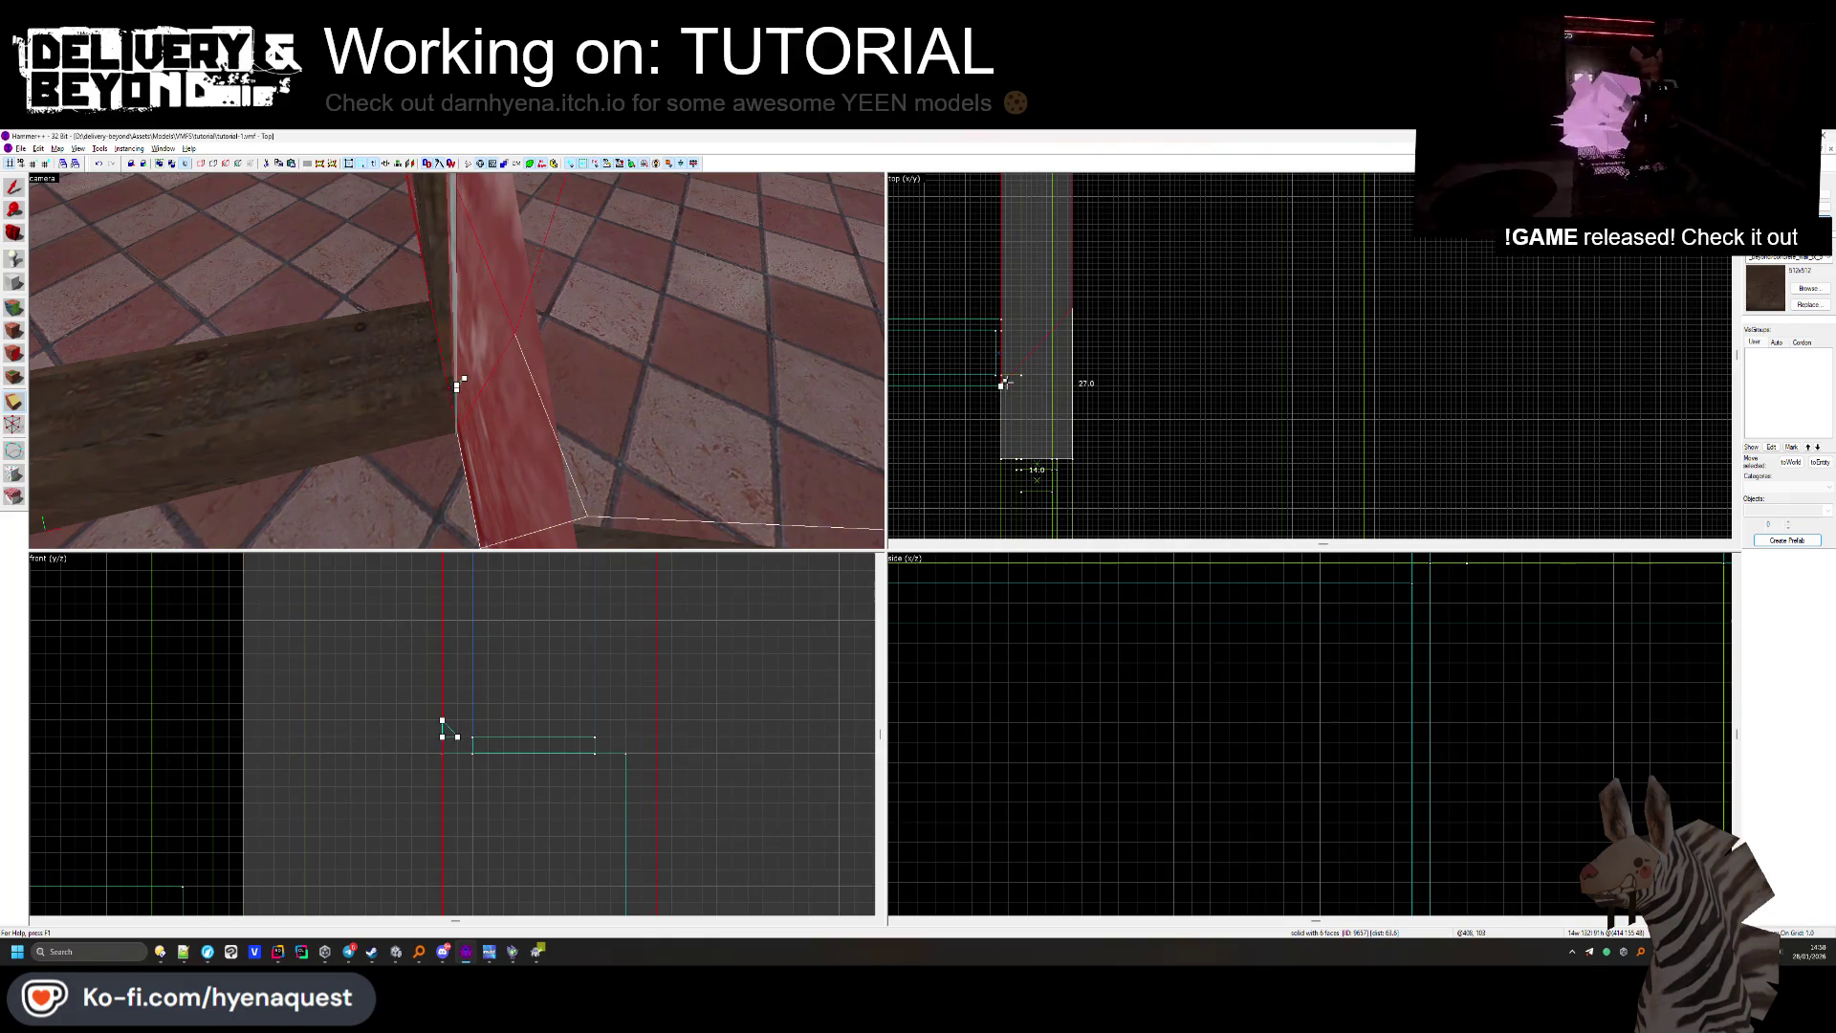
pyautogui.press('Return')
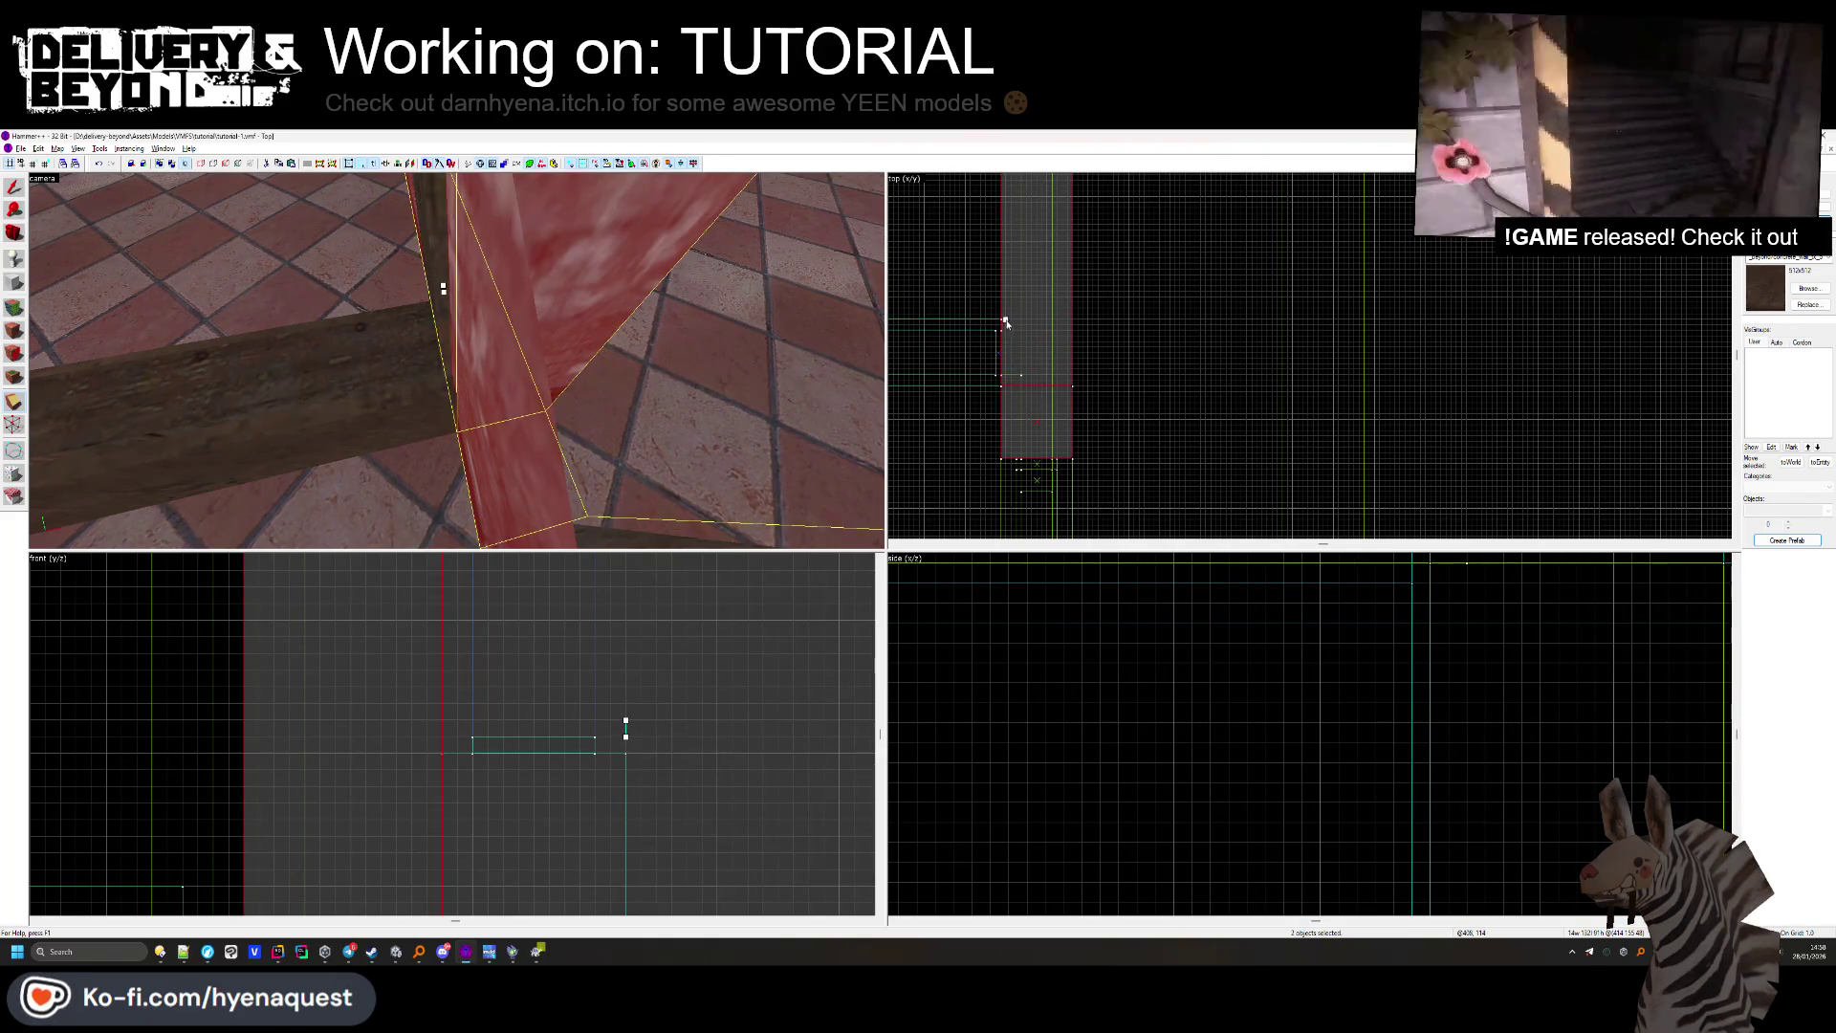
# Select the lower piece of the split pole and bring up face texture editing.
pyautogui.scroll(-3, 1181, 342)
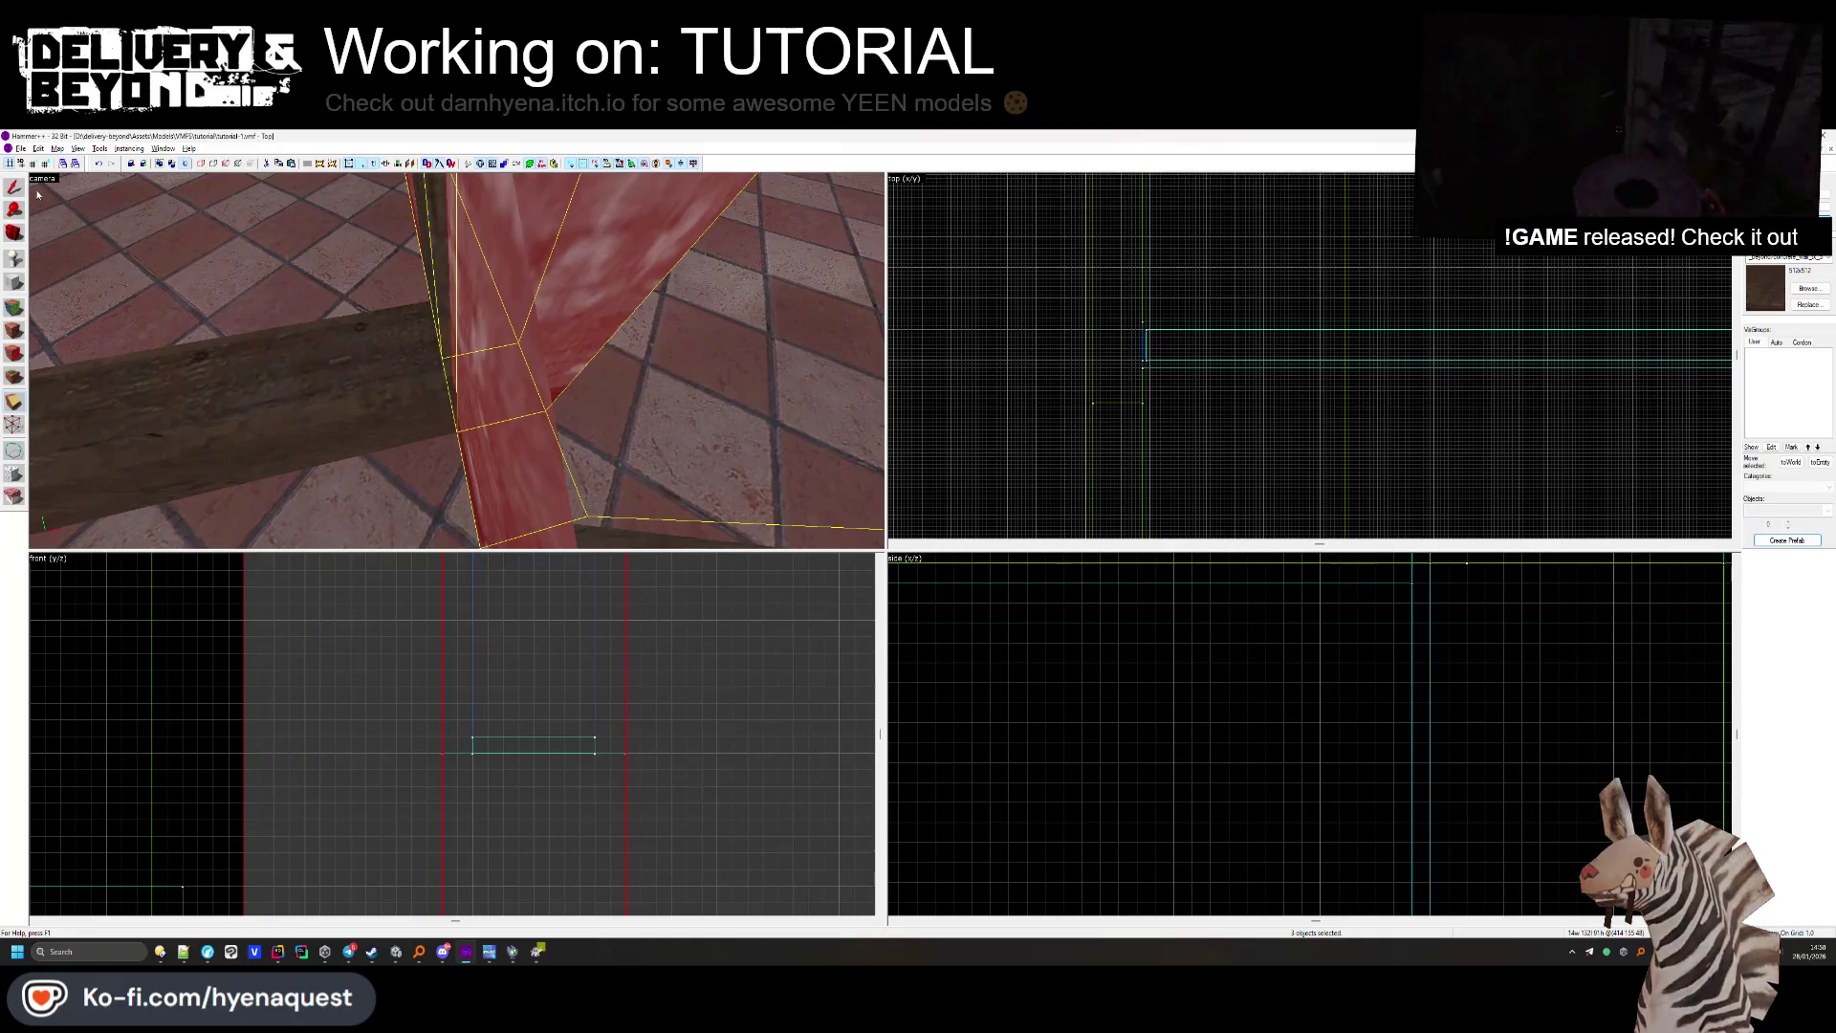
pyautogui.scroll(-5, 457, 359)
pyautogui.click(392, 239)
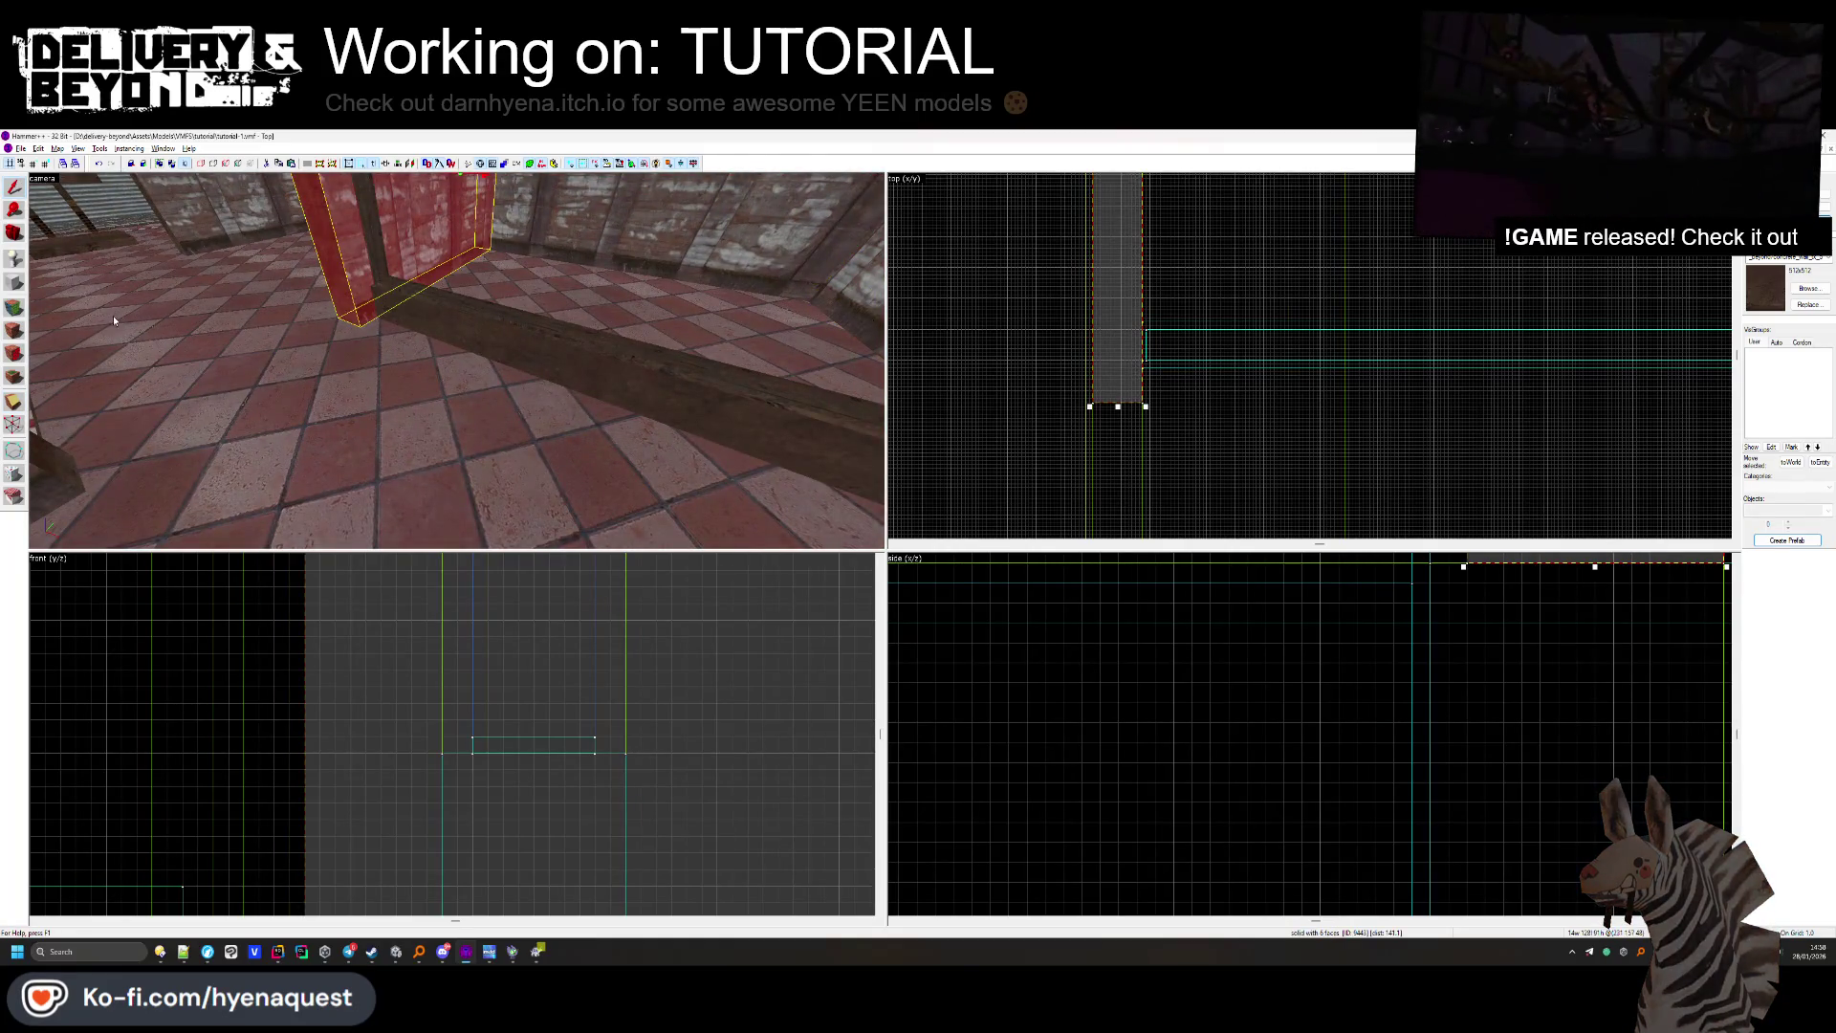
pyautogui.scroll(5, 1116, 367)
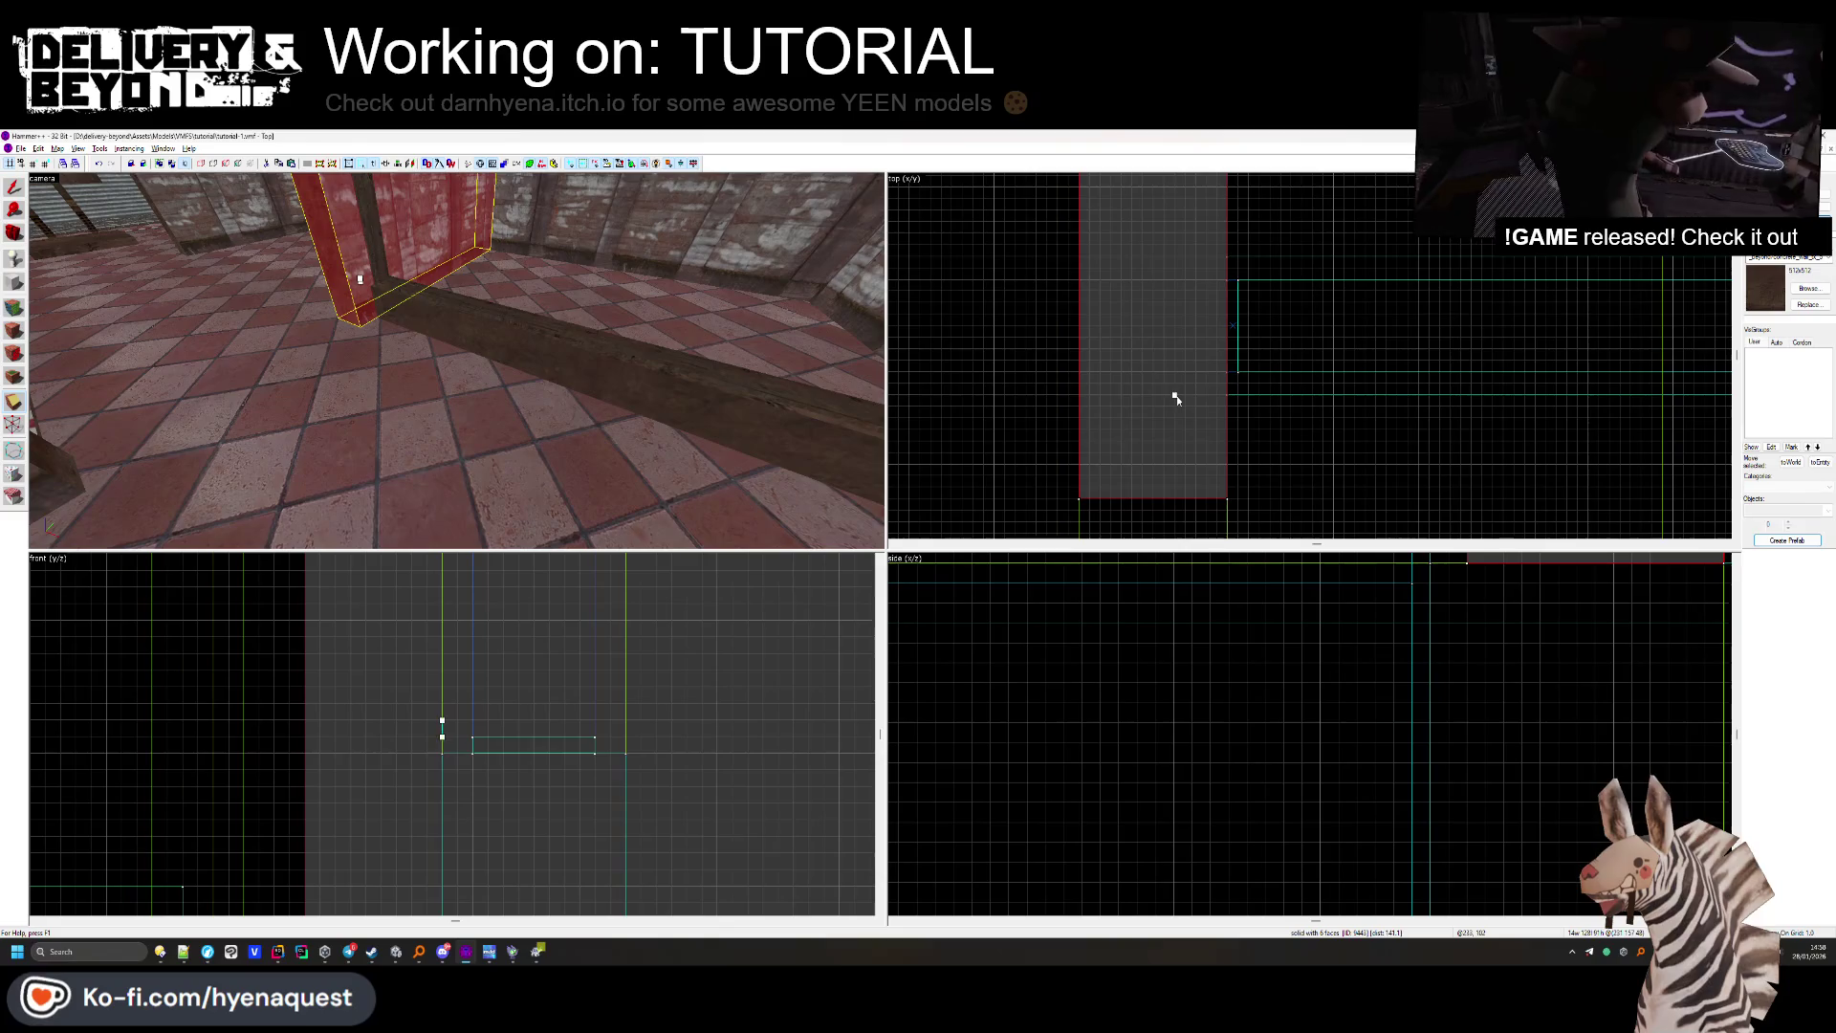
pyautogui.click(1207, 249)
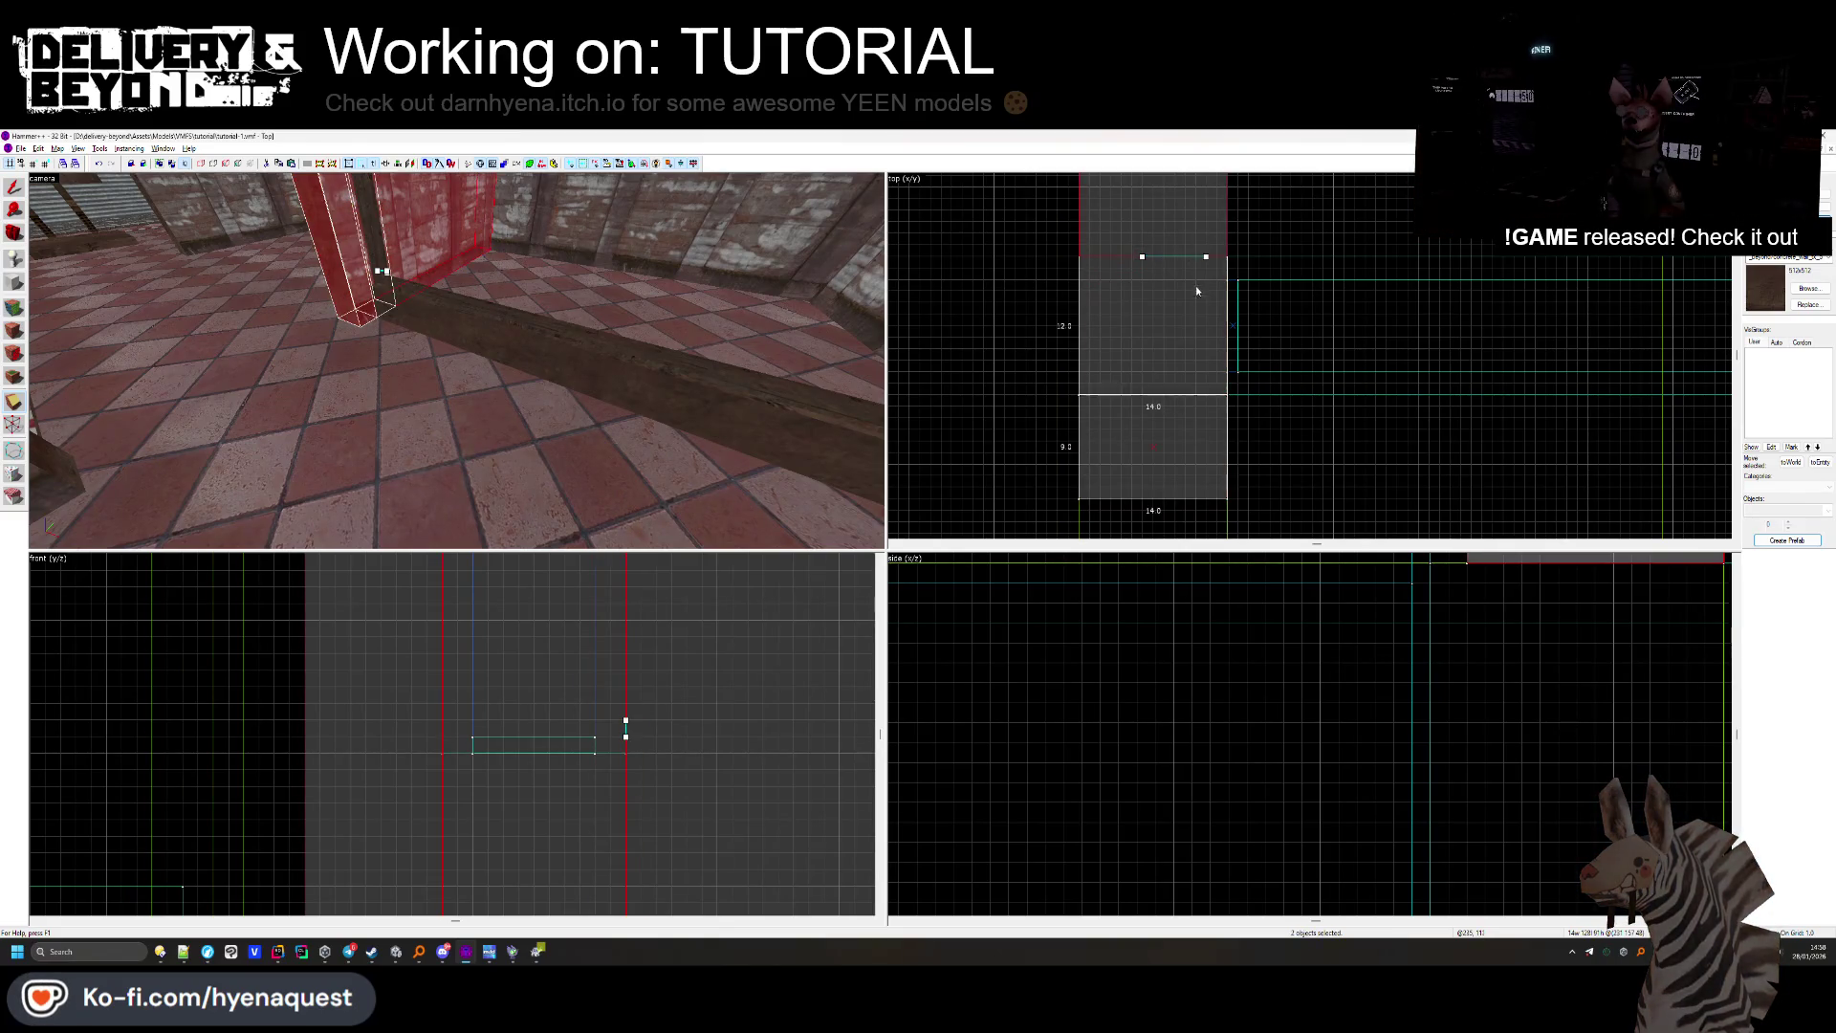
pyautogui.hotkey('shift', 'a')
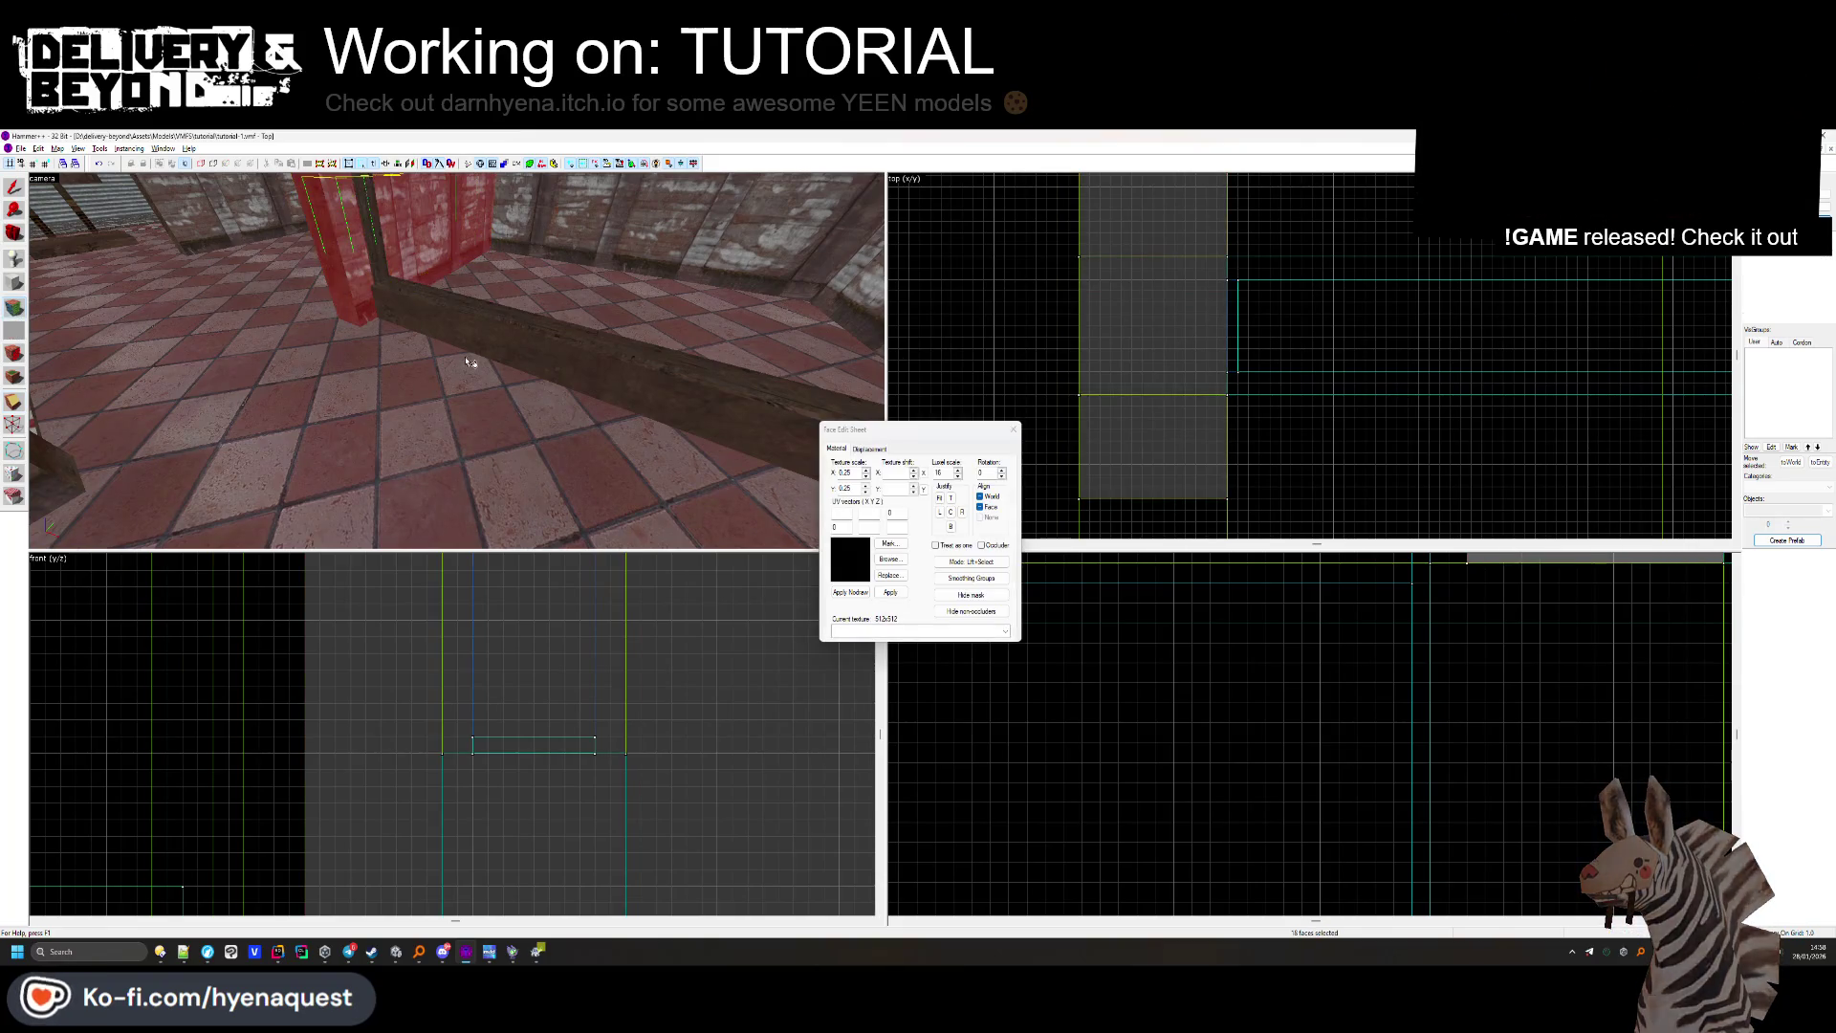
# Apply the hazard-stripe texture to the pole's left face.
pyautogui.click(380, 285)
pyautogui.moveTo(466, 300); pyautogui.dragTo(447, 367)
pyautogui.click(442, 383)
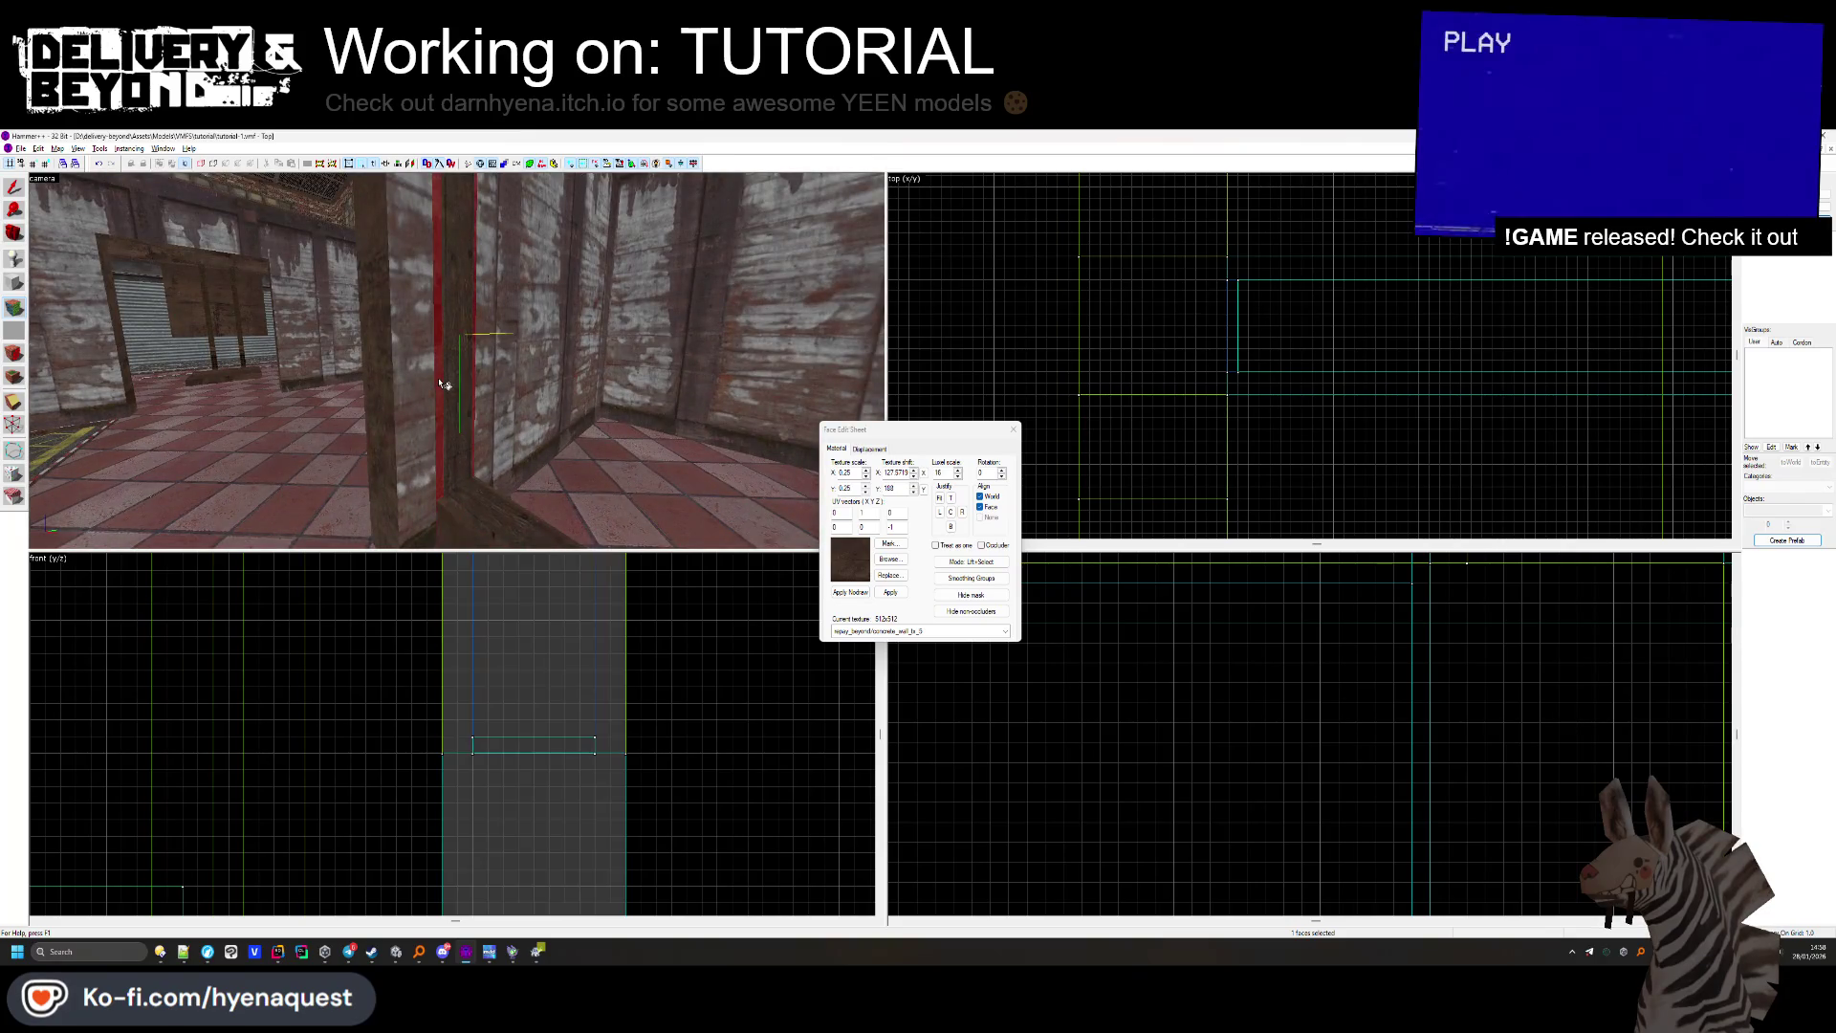
pyautogui.click(879, 562)
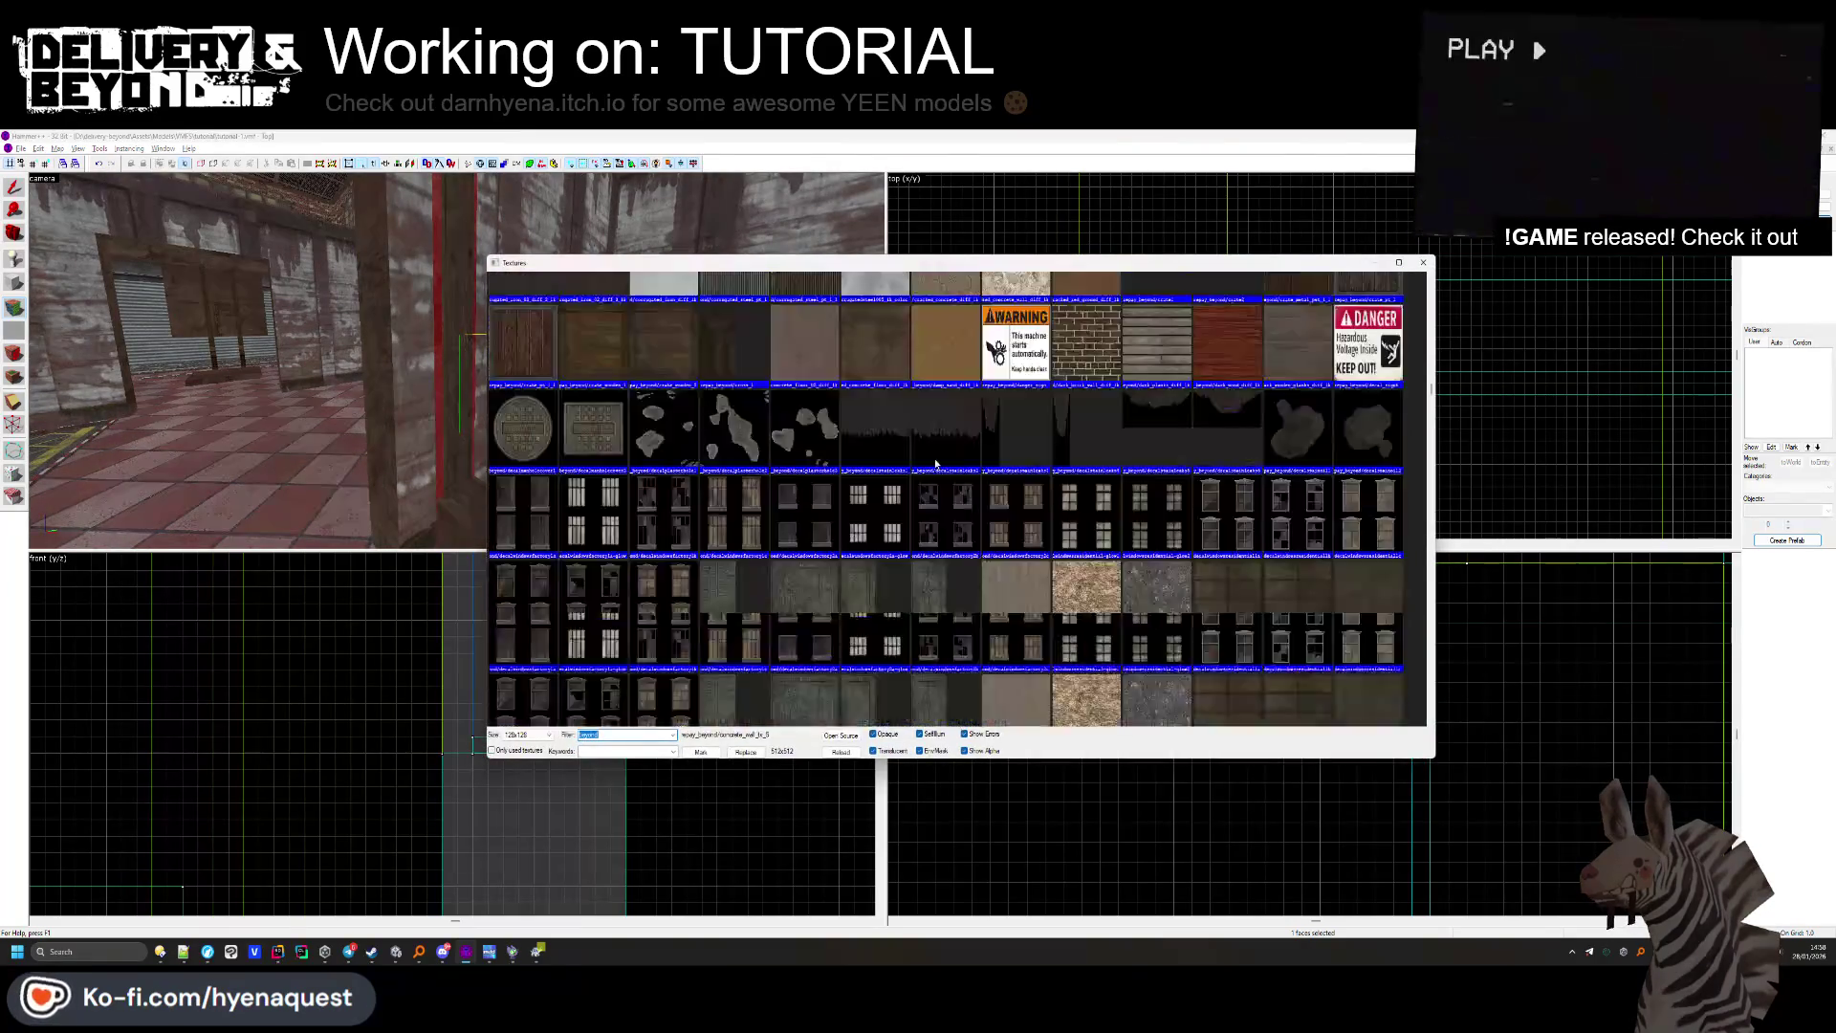
pyautogui.doubleClick(933, 572)
pyautogui.moveTo(446, 400)
pyautogui.mouseDown()
pyautogui.moveTo(557, 364)
pyautogui.moveTo(798, 389)
pyautogui.mouseUp()
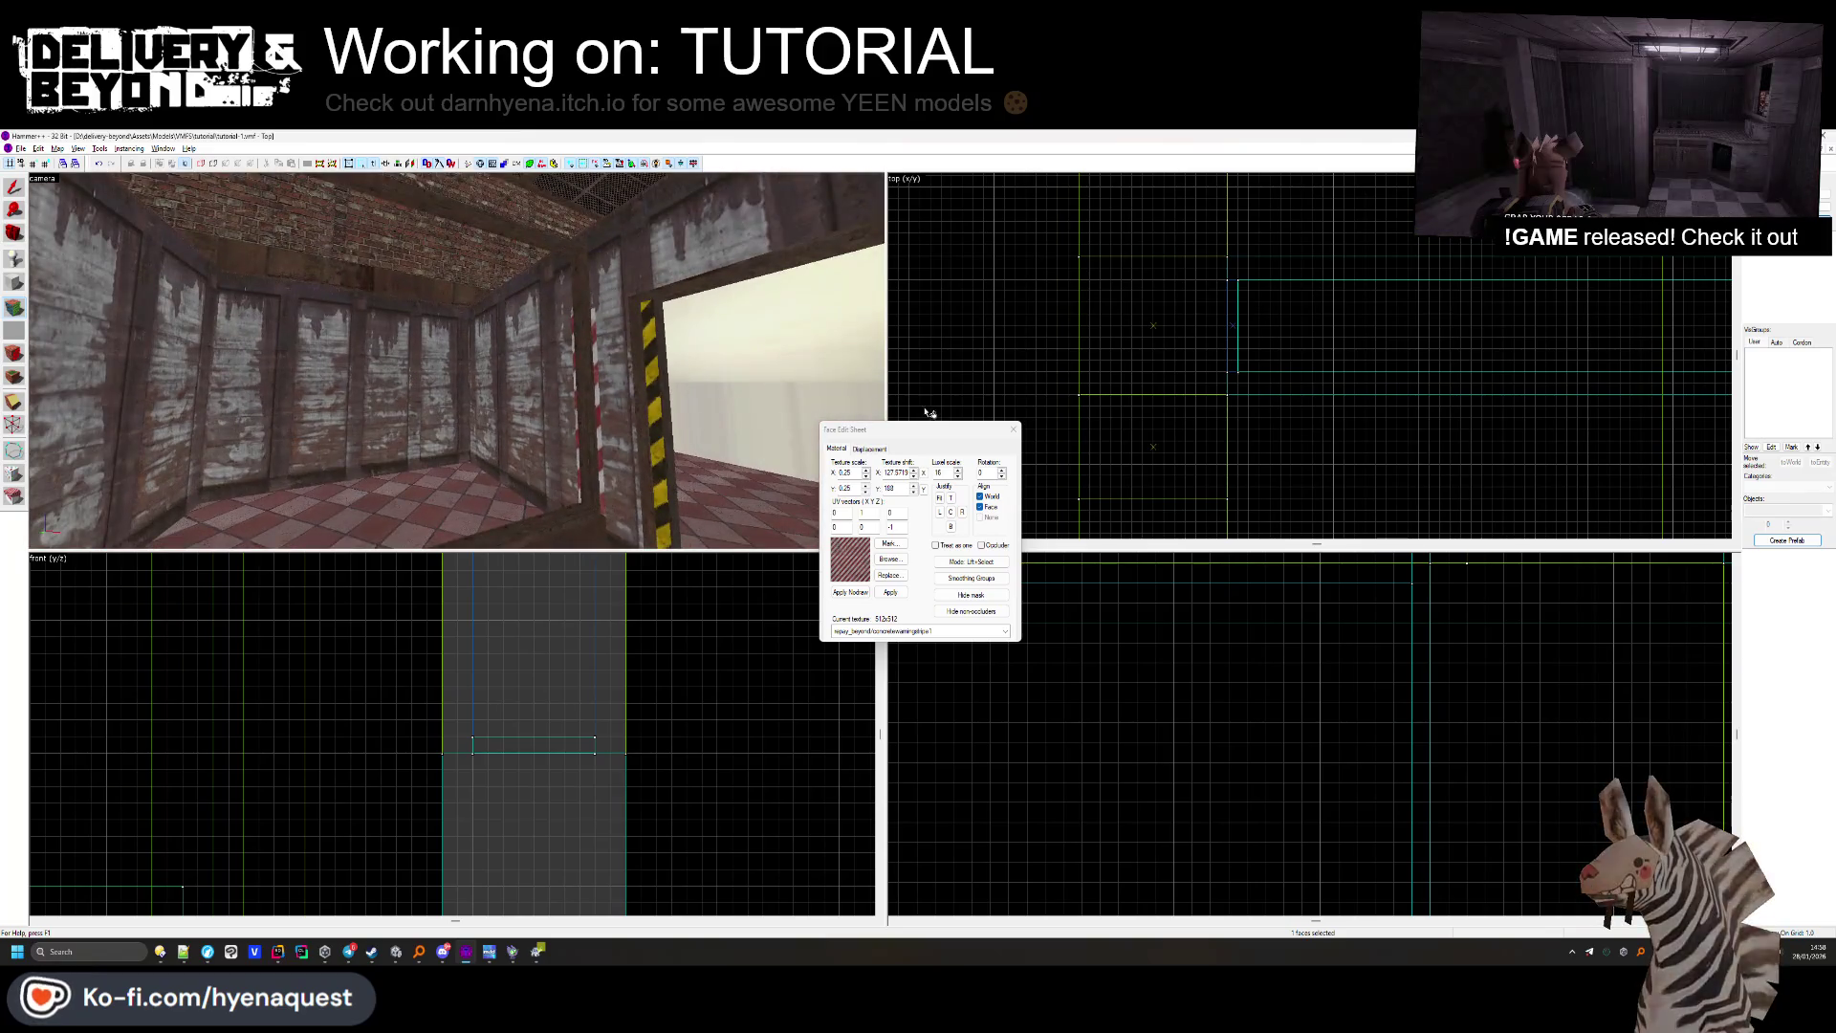
# Give the ceiling beams and a vertical pole the warning-stripe texture, then deselect.
pyautogui.click(1014, 430)
pyautogui.moveTo(440, 373); pyautogui.dragTo(373, 327)
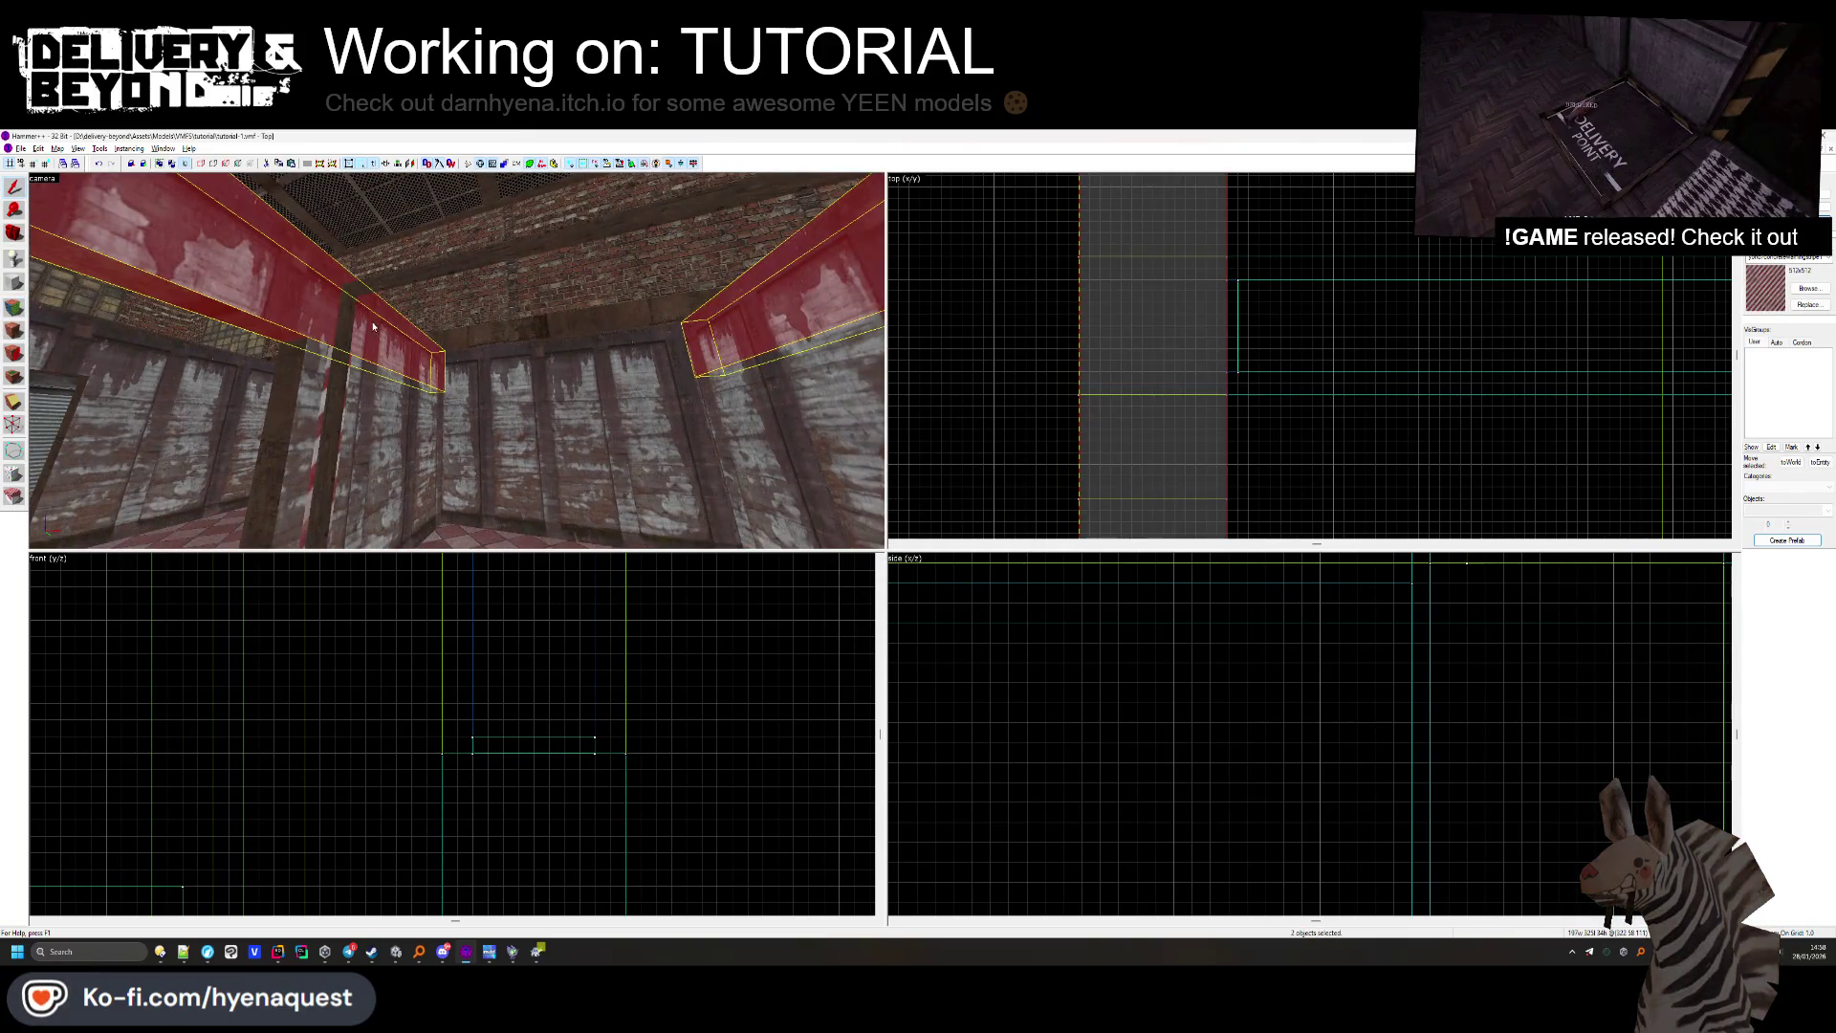
pyautogui.scroll(-2, 1135, 369)
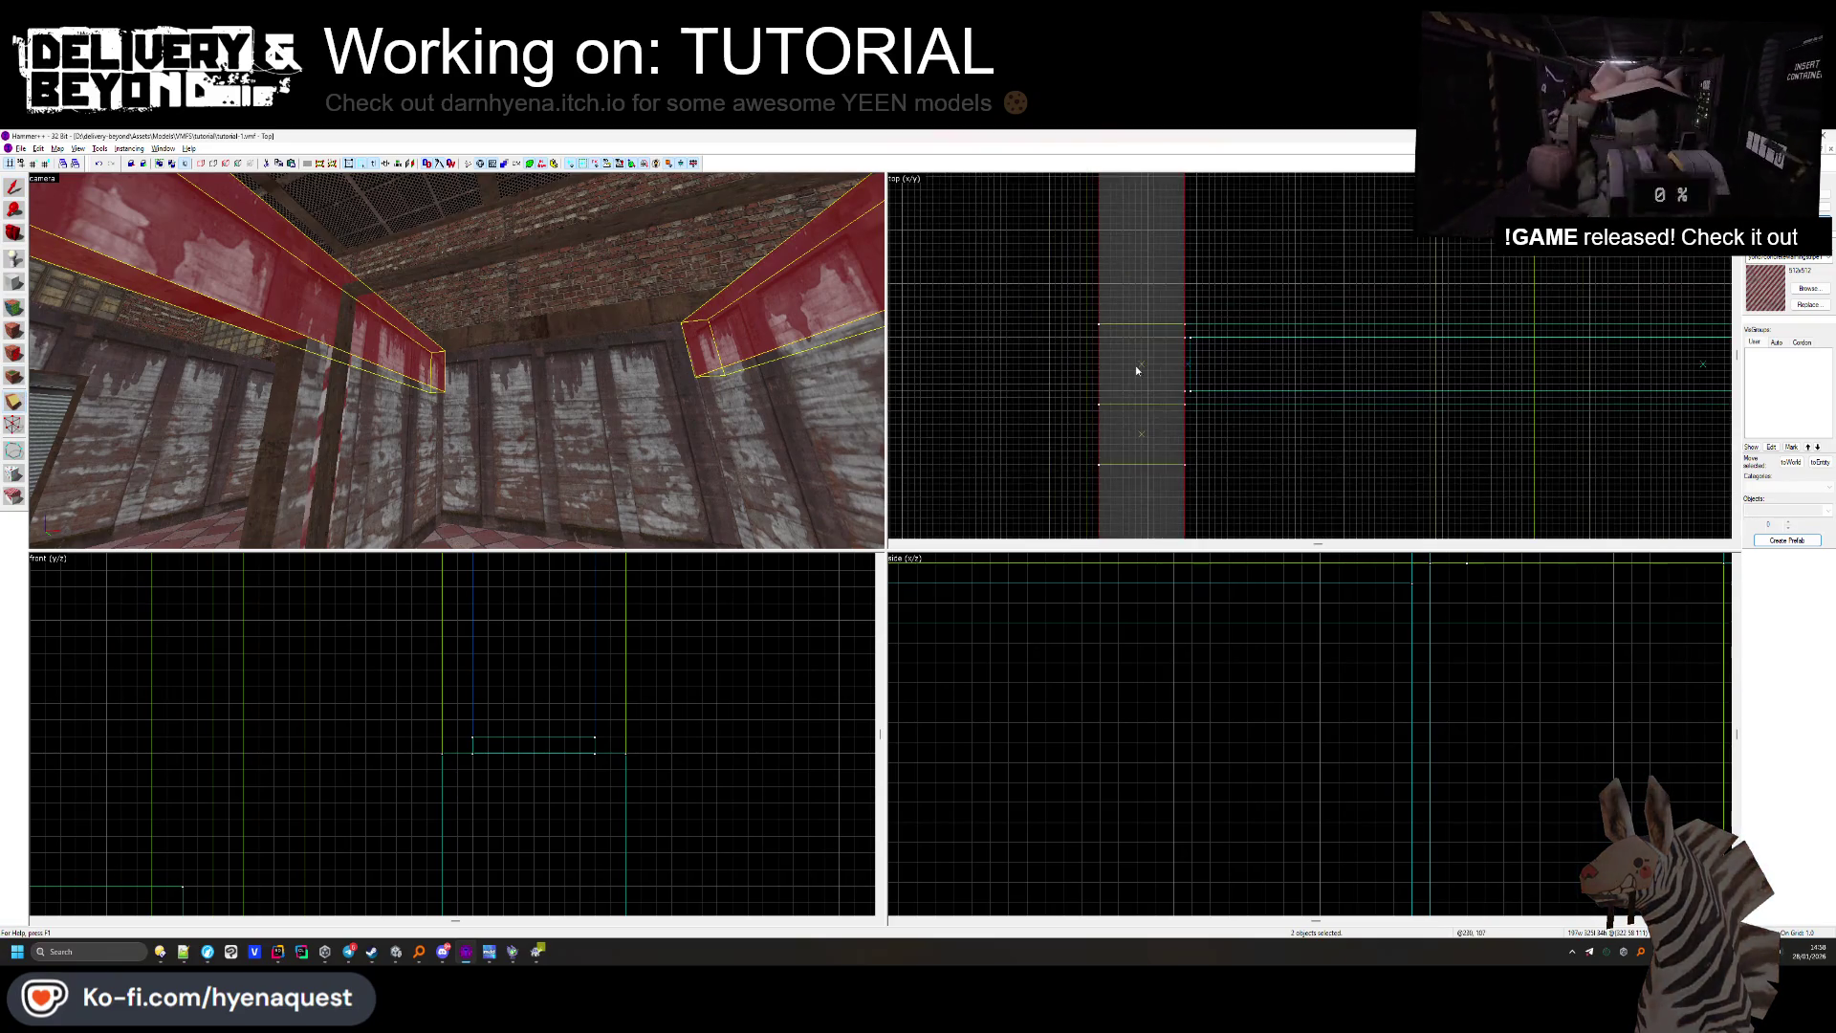
pyautogui.scroll(2, 1128, 326)
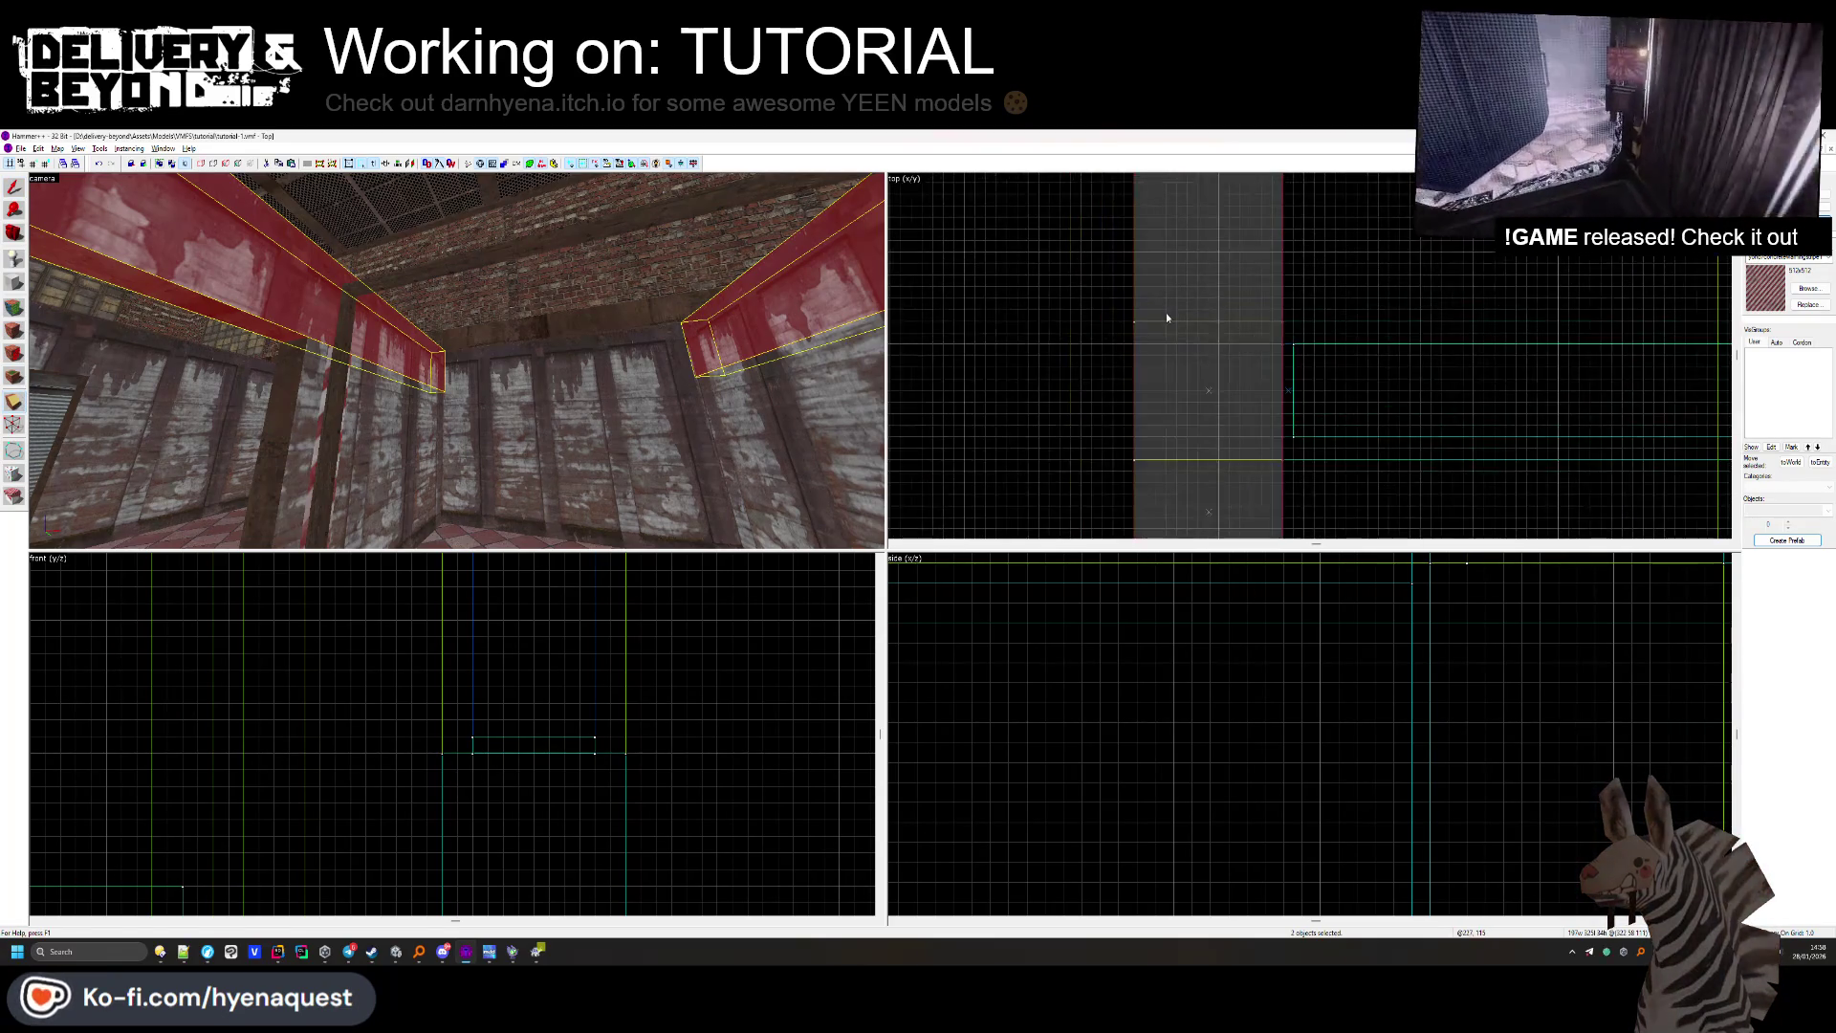
pyautogui.keyDown('ctrl'); pyautogui.click(1159, 320); pyautogui.keyUp('ctrl')
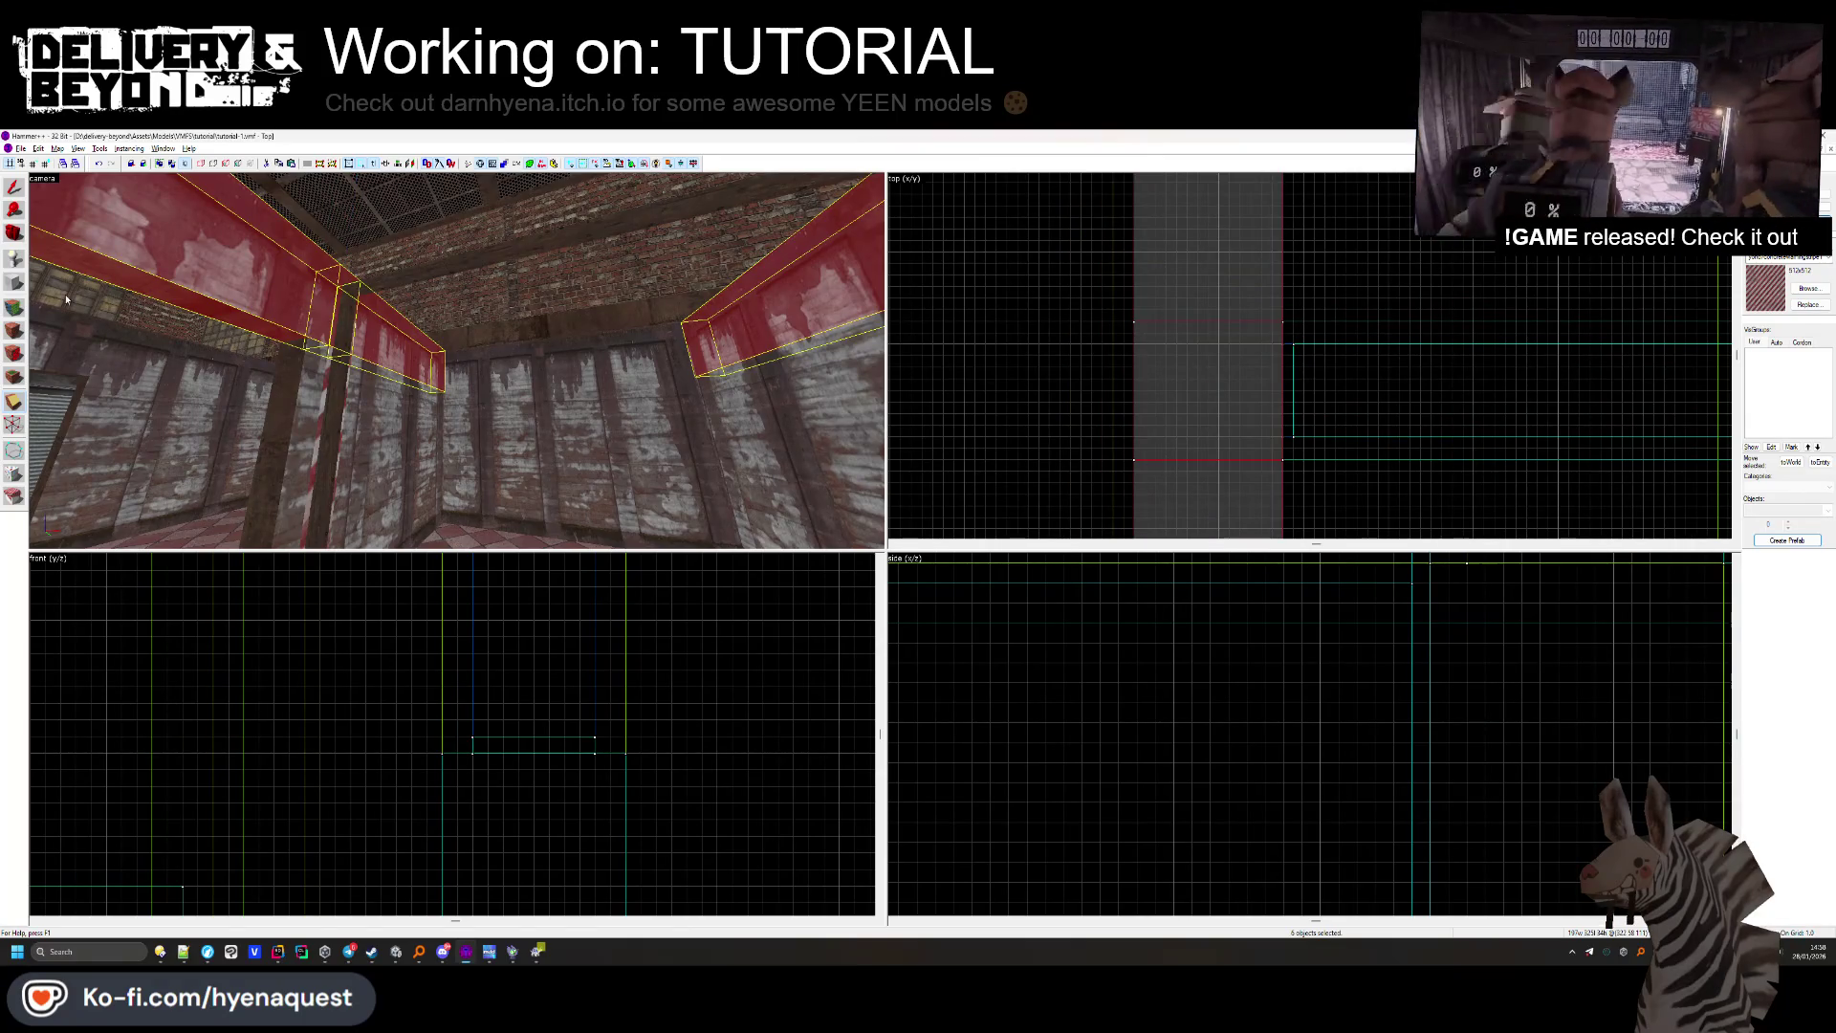
pyautogui.hotkey('shift', 'a')
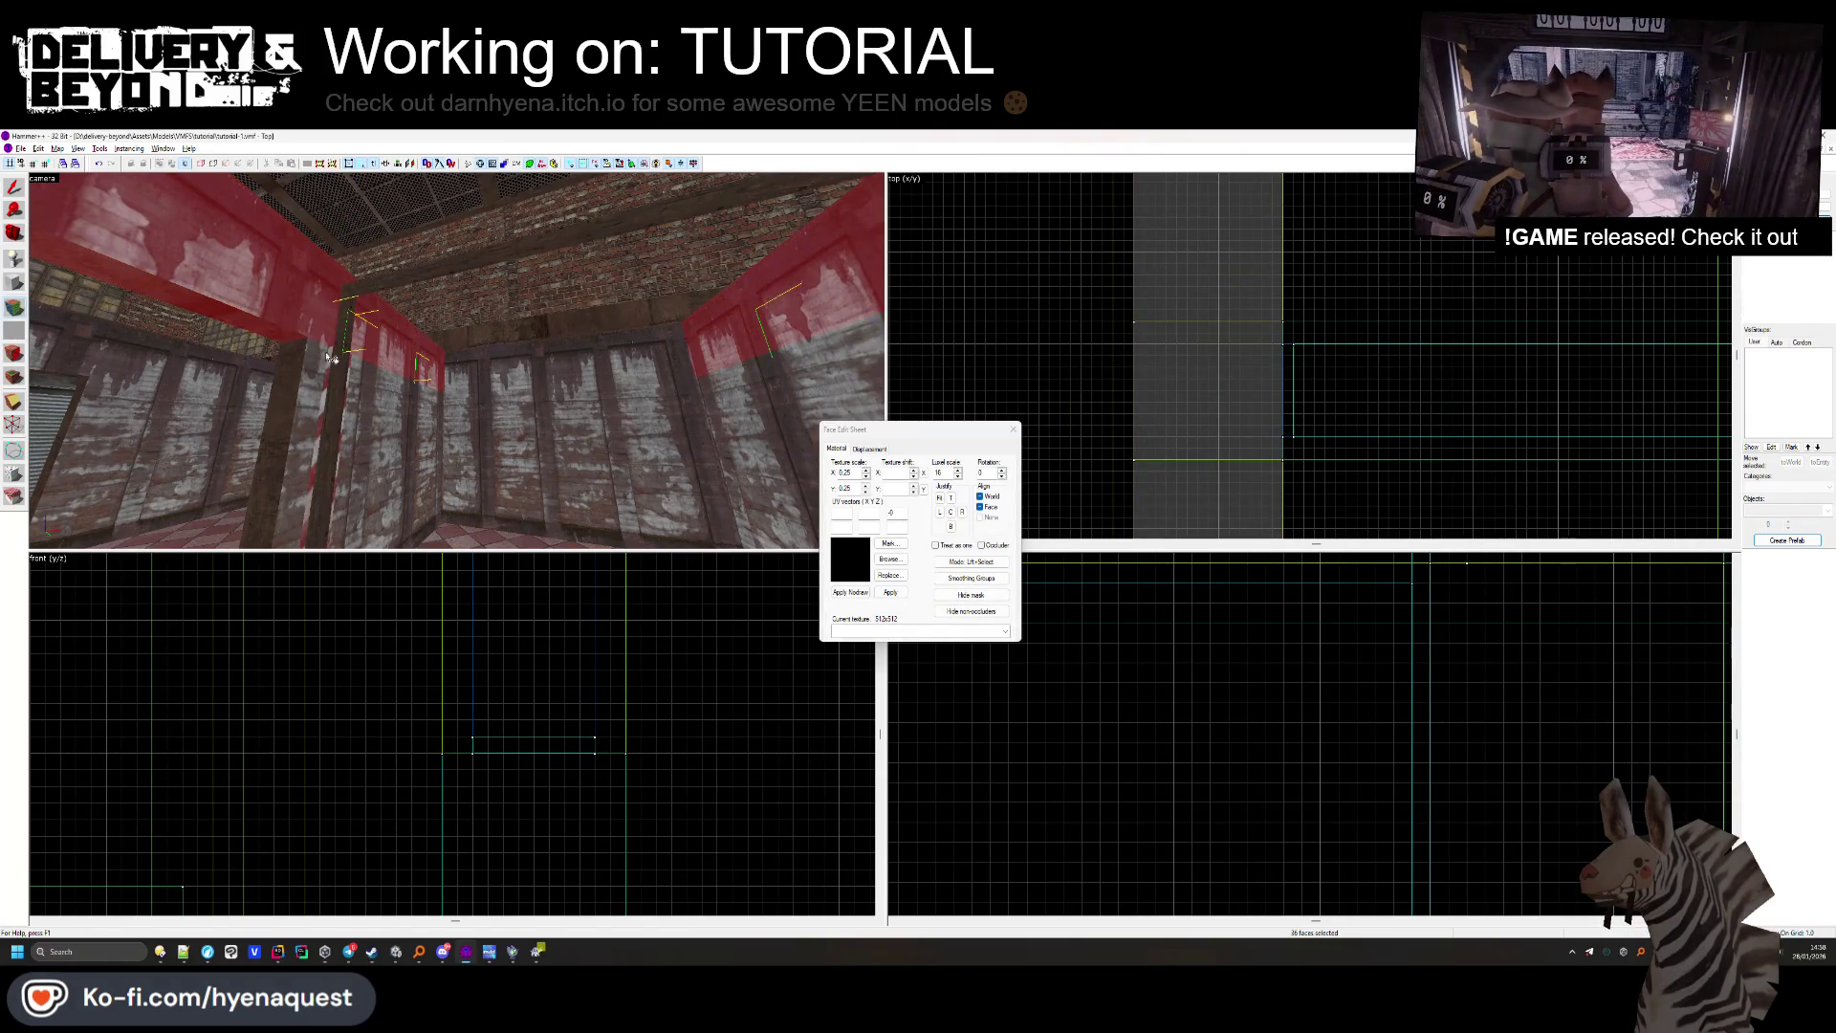
pyautogui.click(329, 358)
pyautogui.click(339, 316)
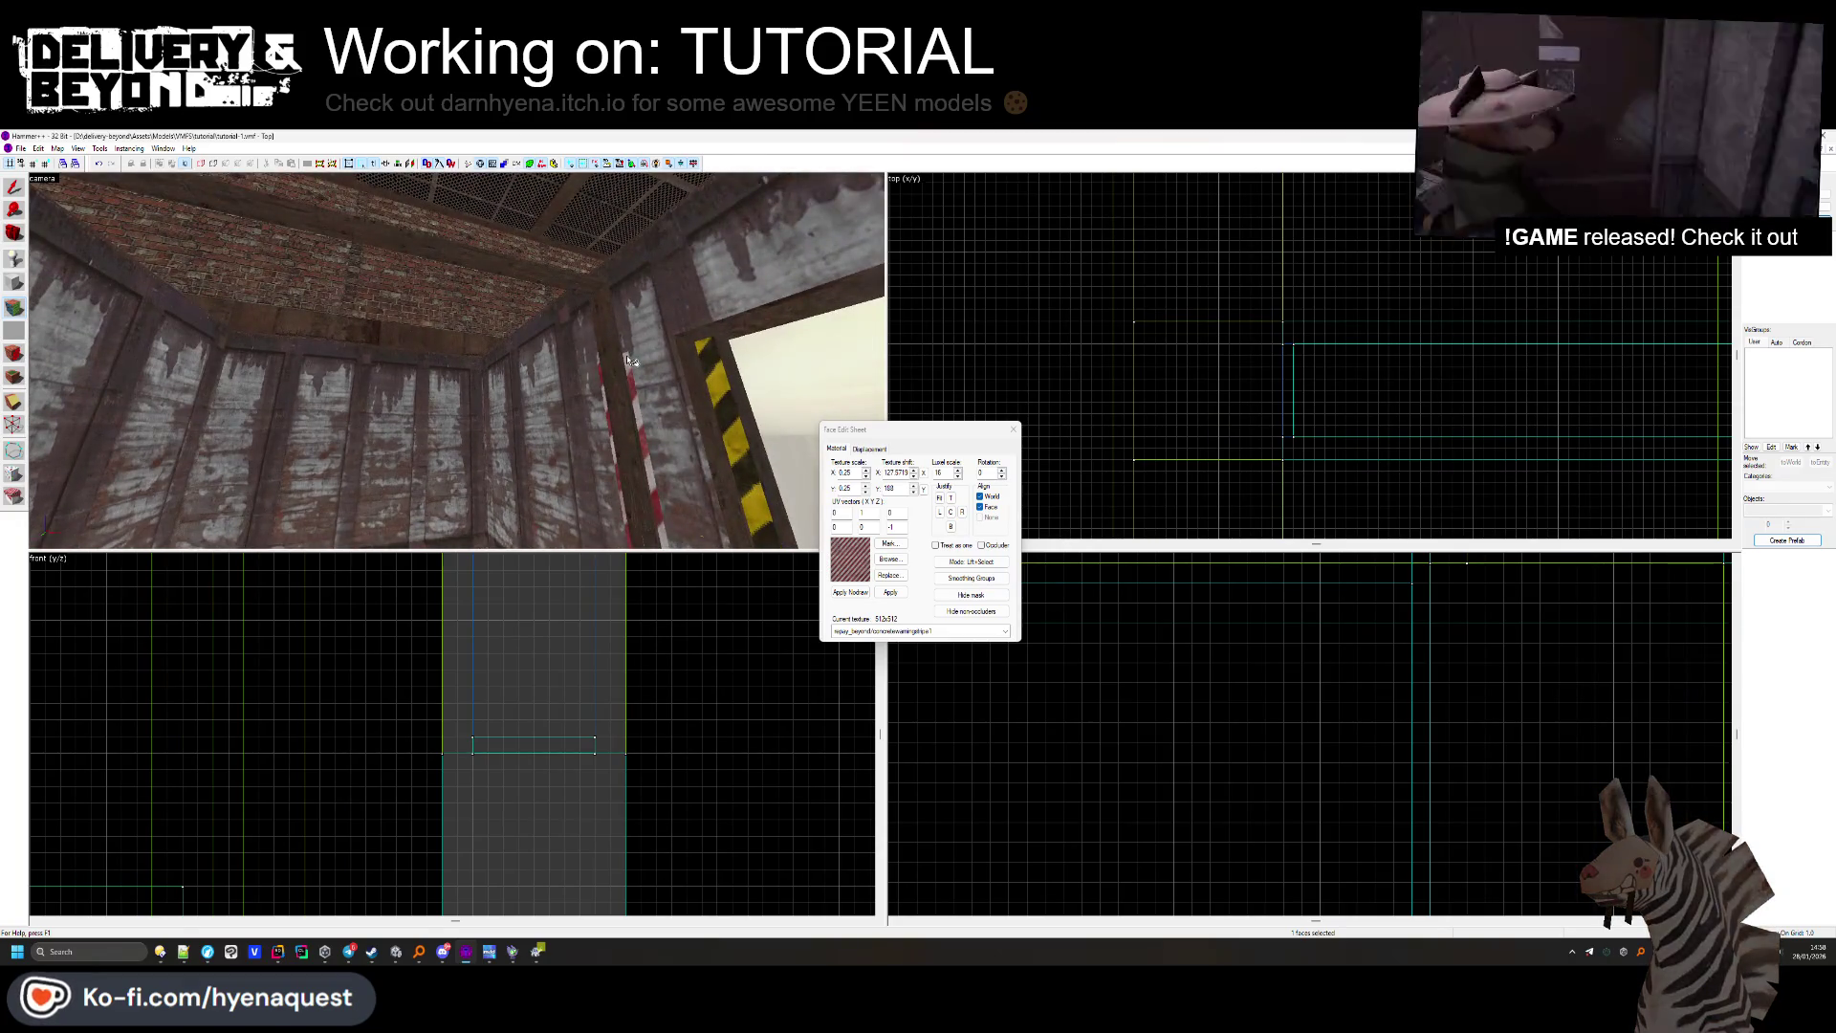
pyautogui.moveTo(629, 361); pyautogui.dragTo(586, 390)
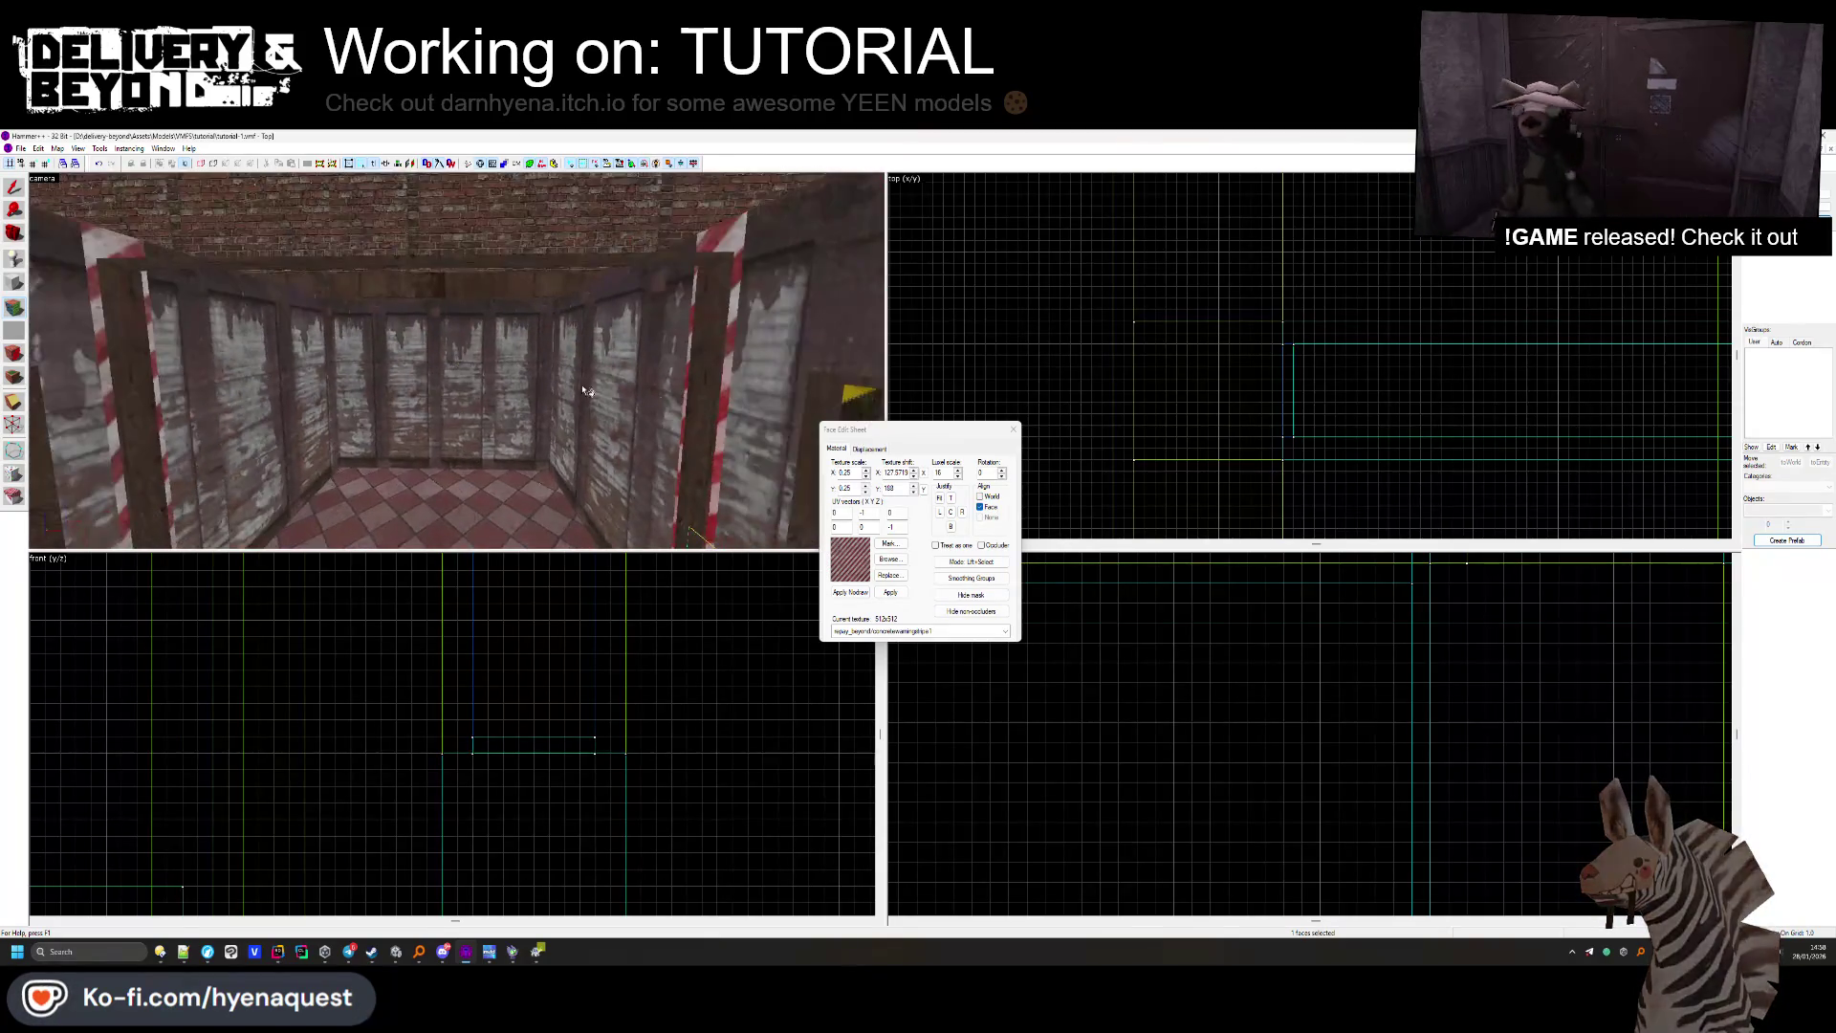
pyautogui.click(1013, 430)
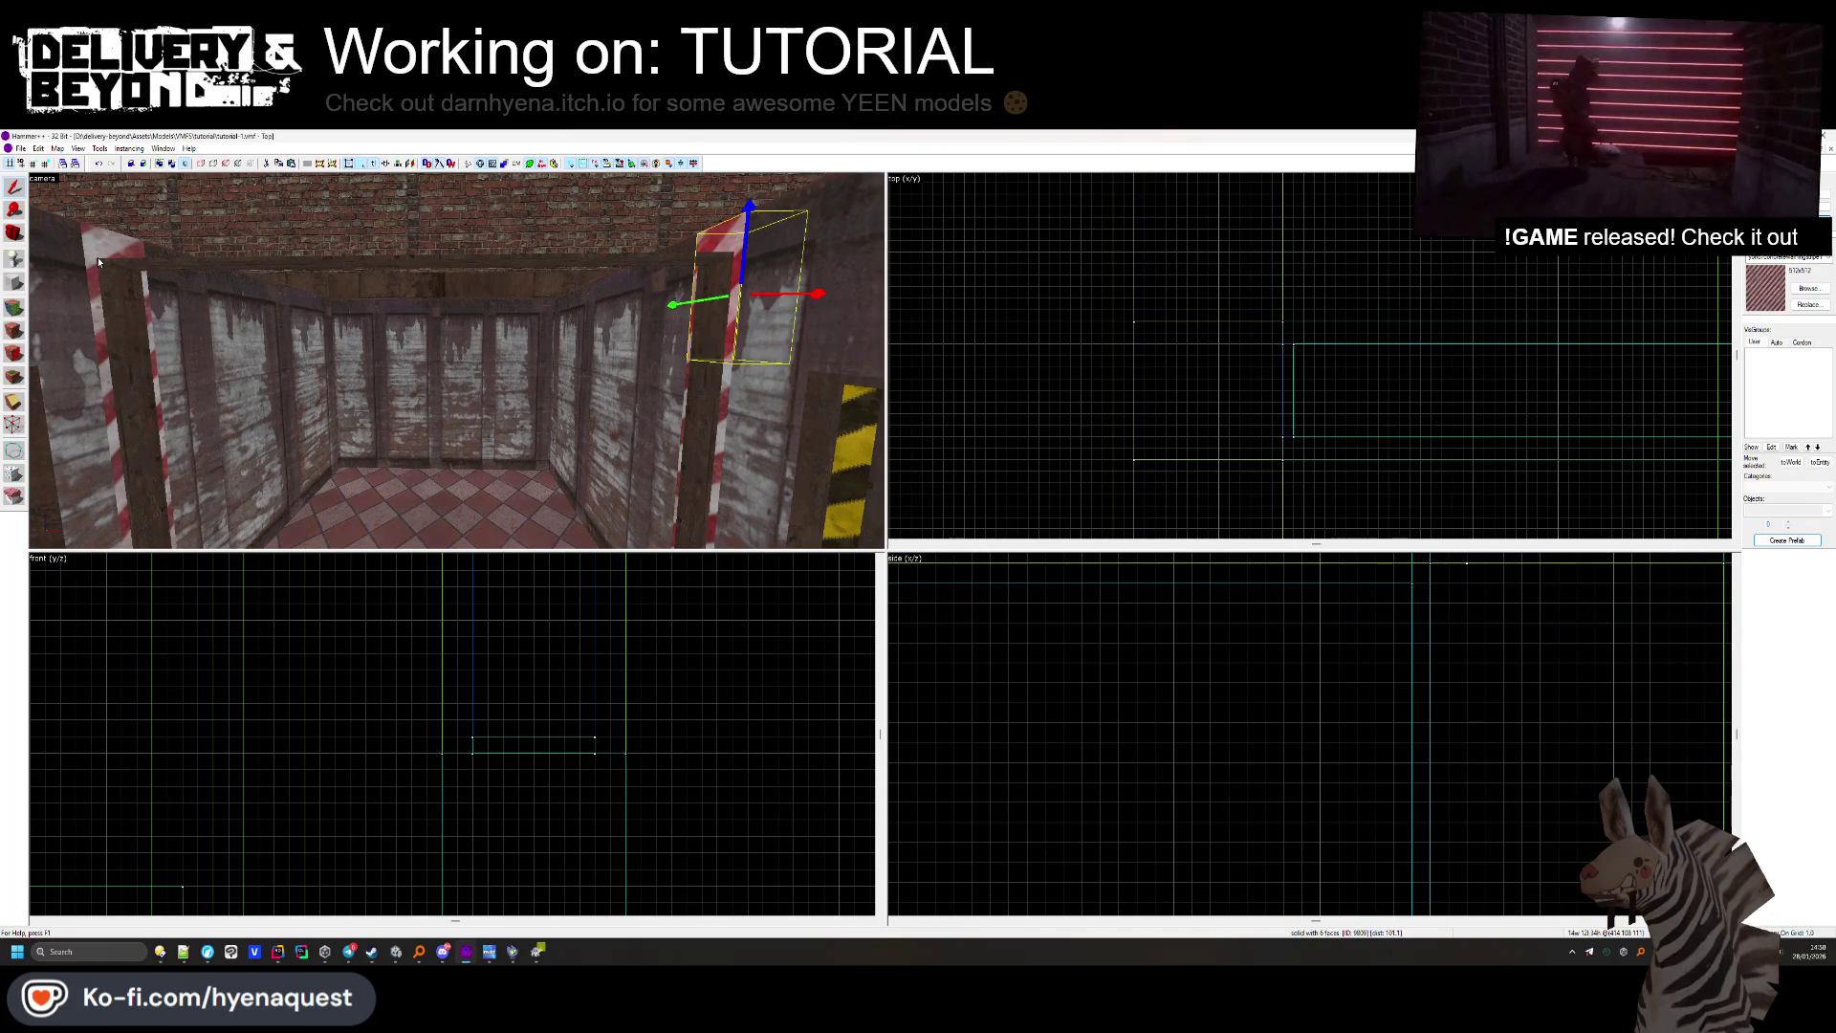
# Draw a 169-unit-wide block beam and open face texturing on it.
pyautogui.click(14, 284)
pyautogui.scroll(-4, 1207, 321)
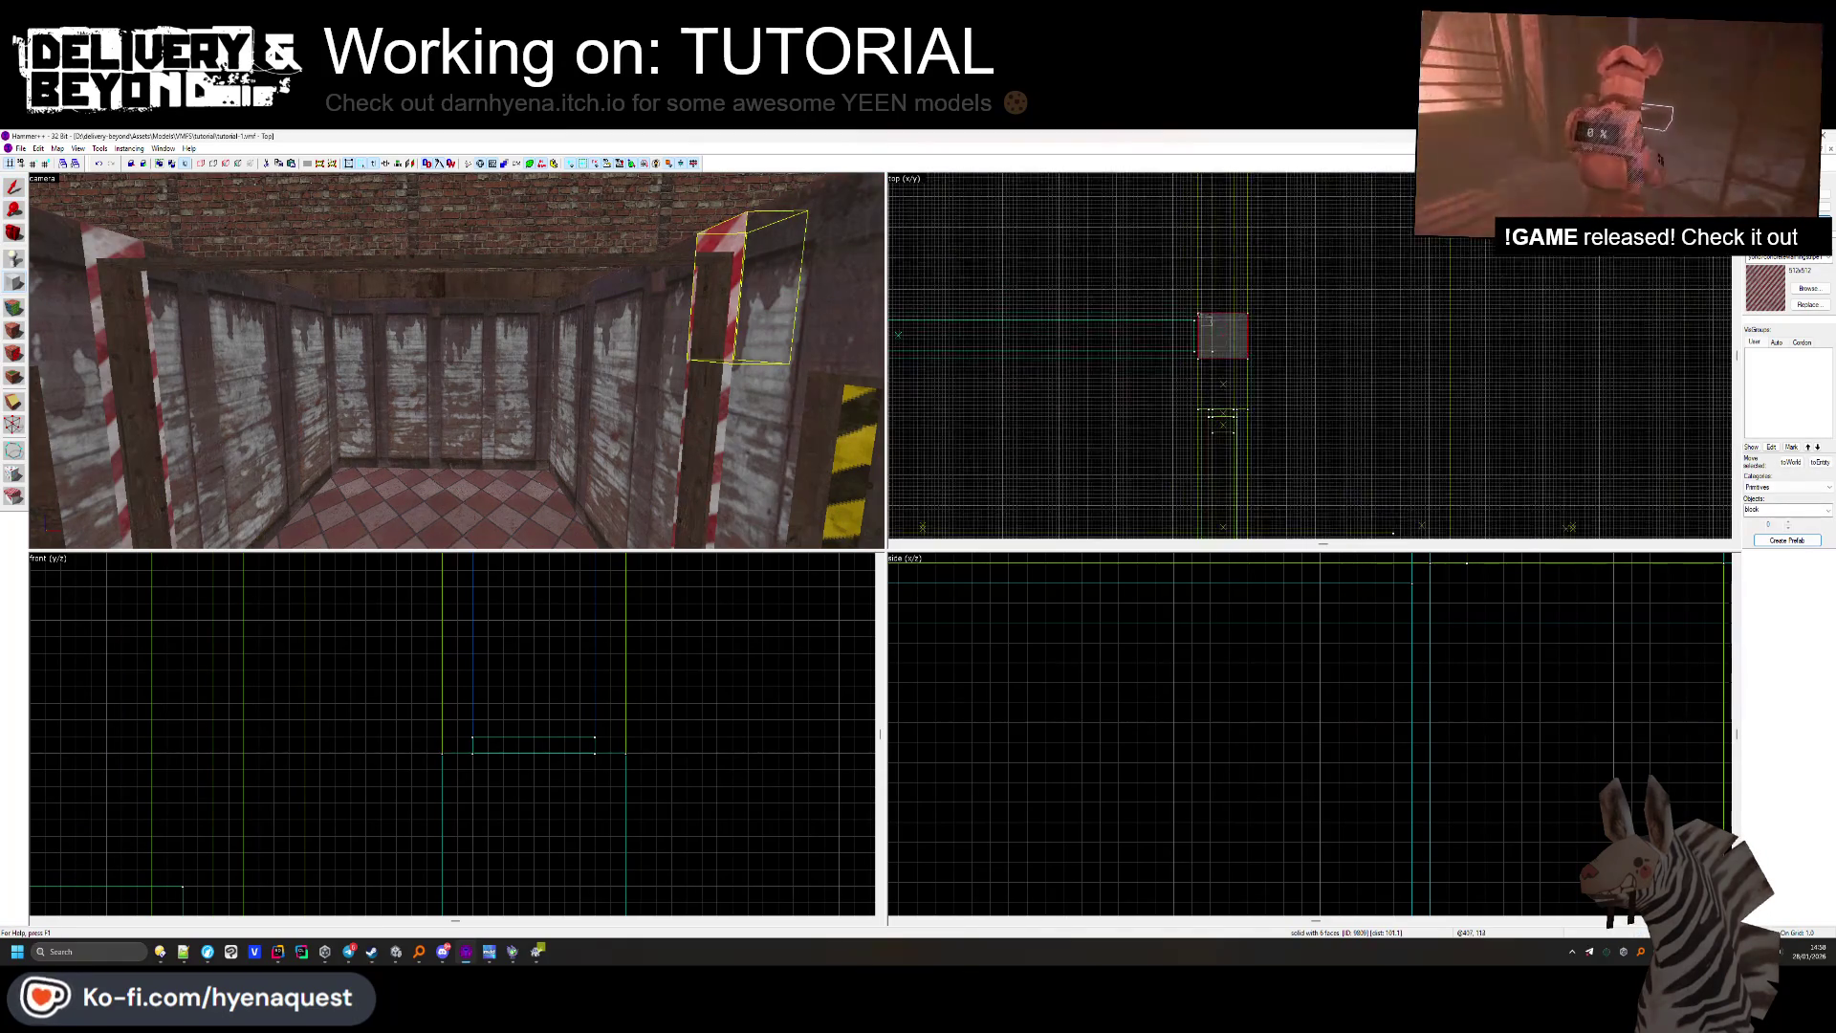
pyautogui.moveTo(1069, 342); pyautogui.dragTo(1031, 356)
pyautogui.scroll(-3, 512, 676)
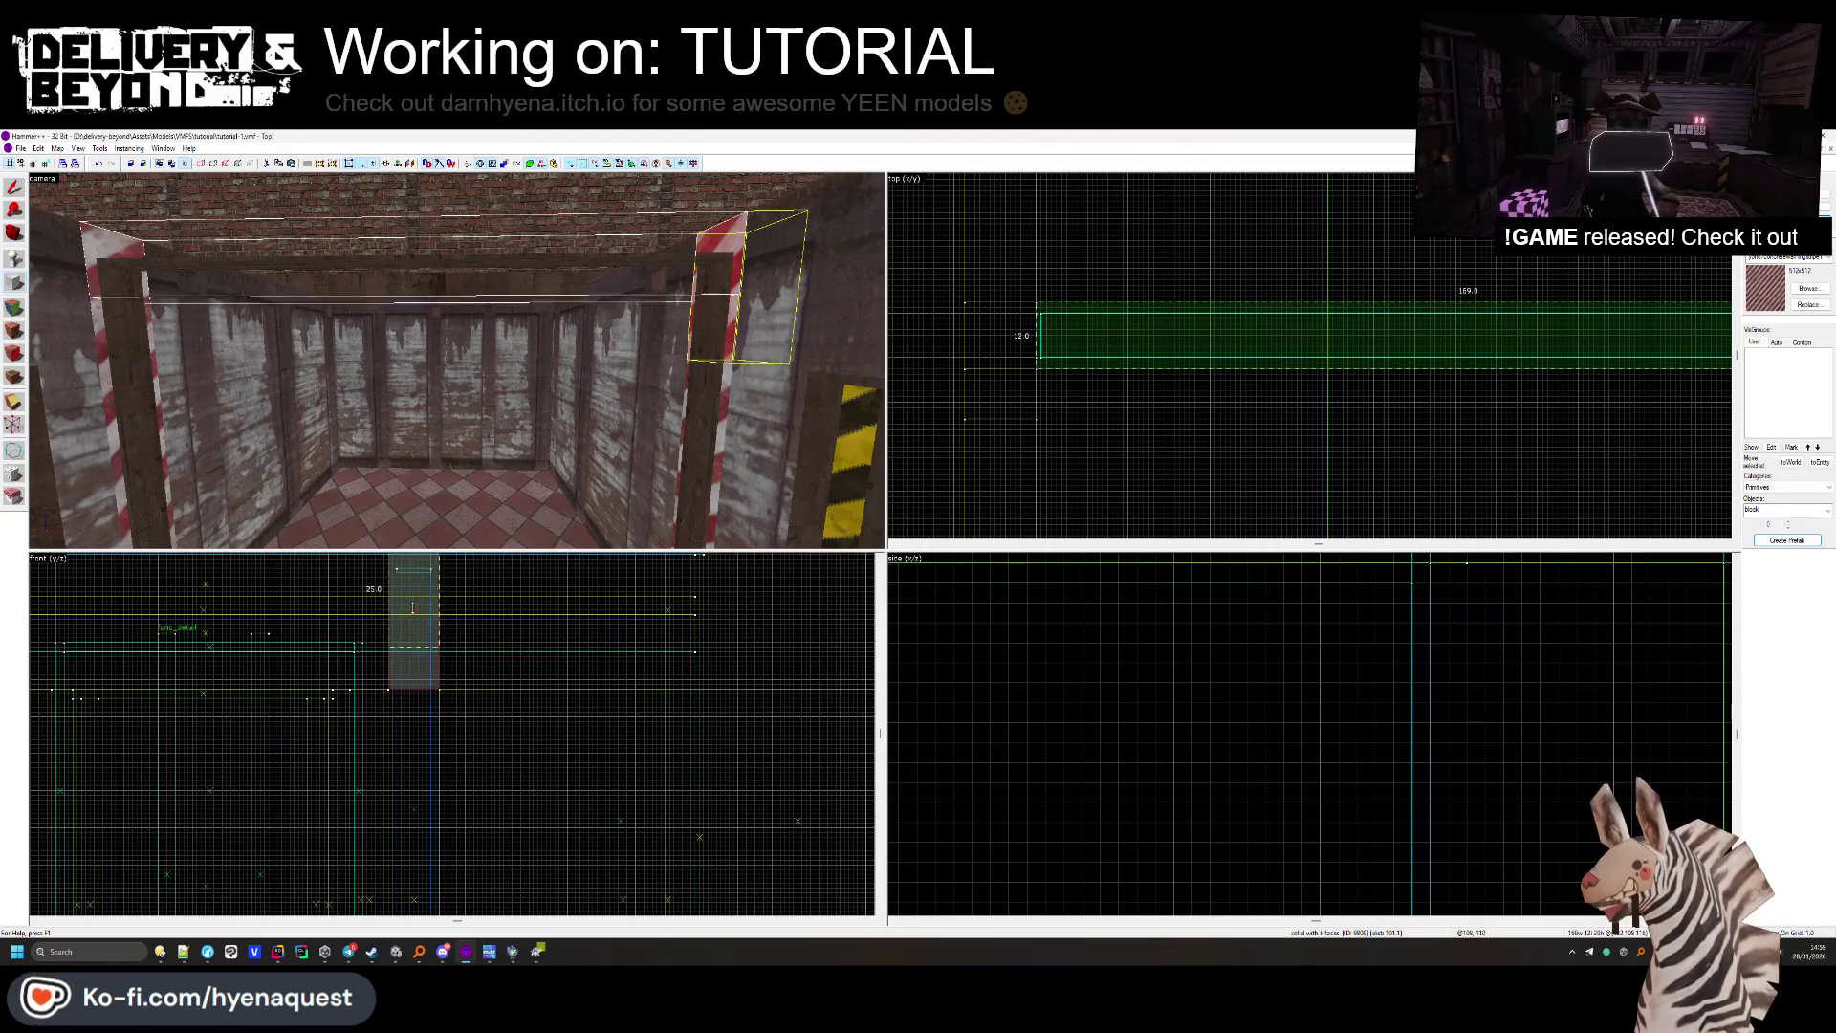
pyautogui.scroll(3, 414, 607)
pyautogui.press('Return')
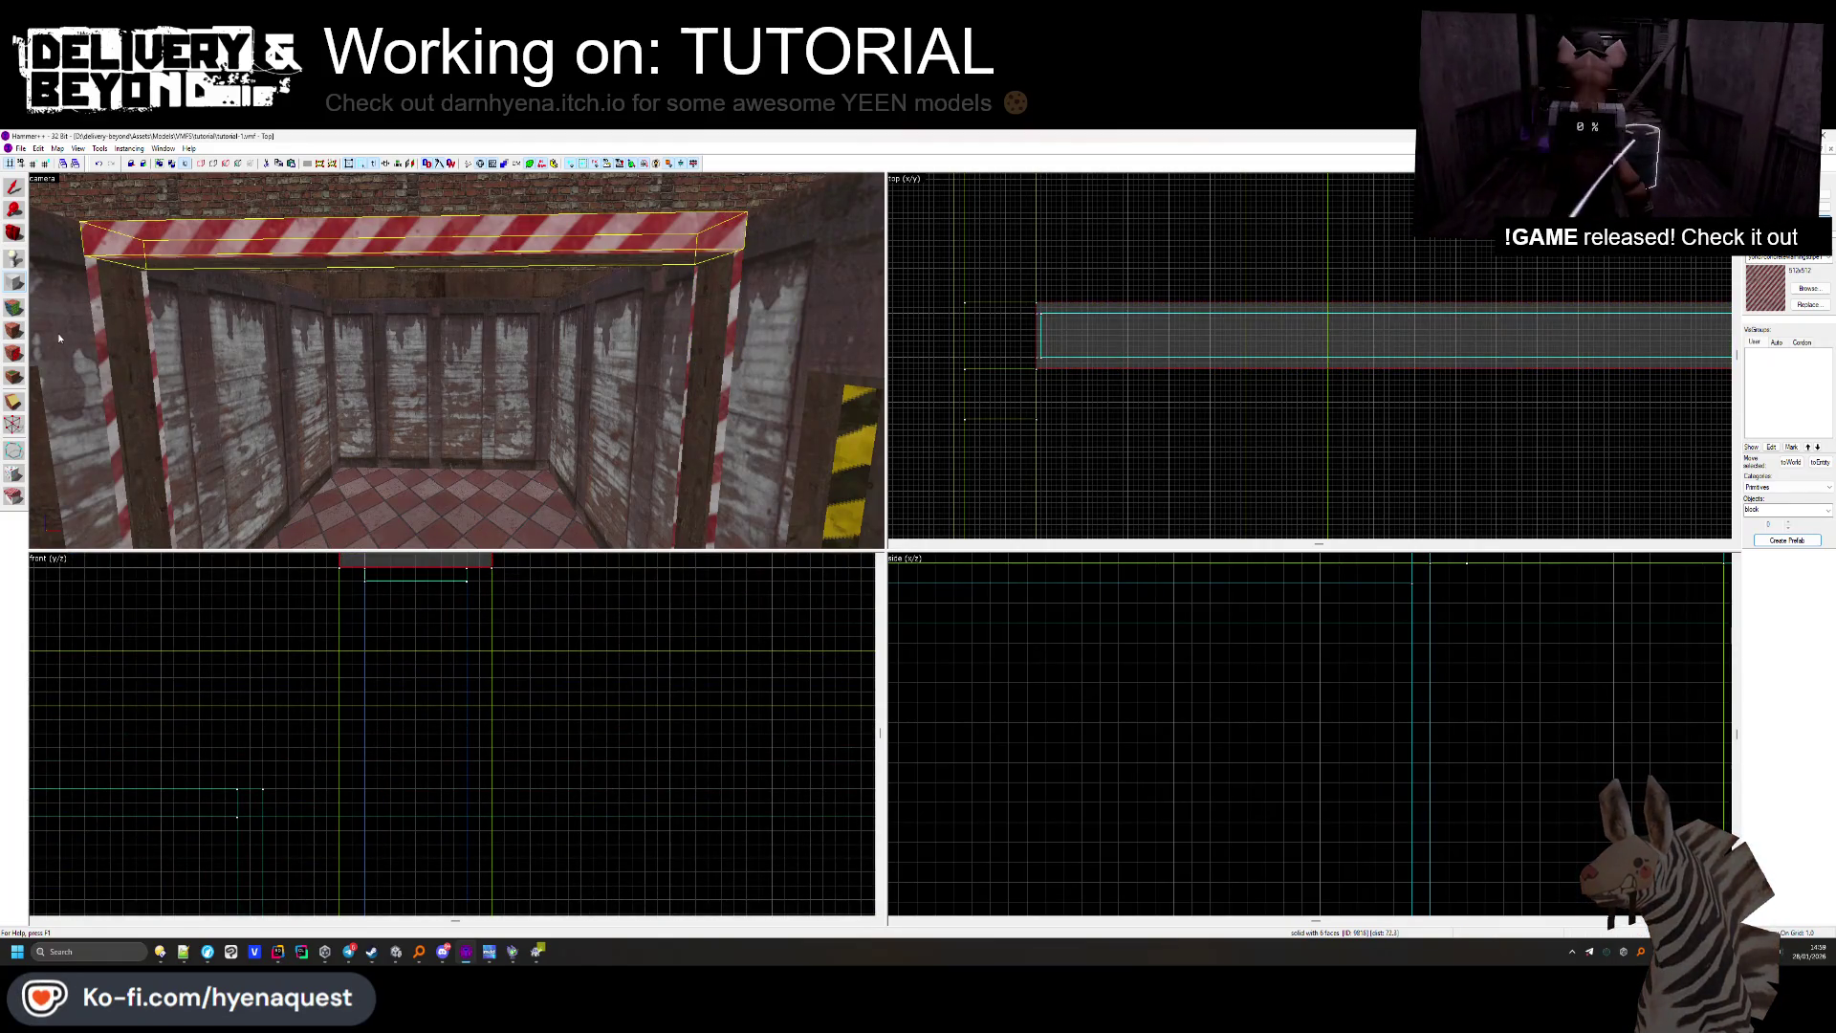
pyautogui.hotkey('shift', 'a')
pyautogui.click(99, 250)
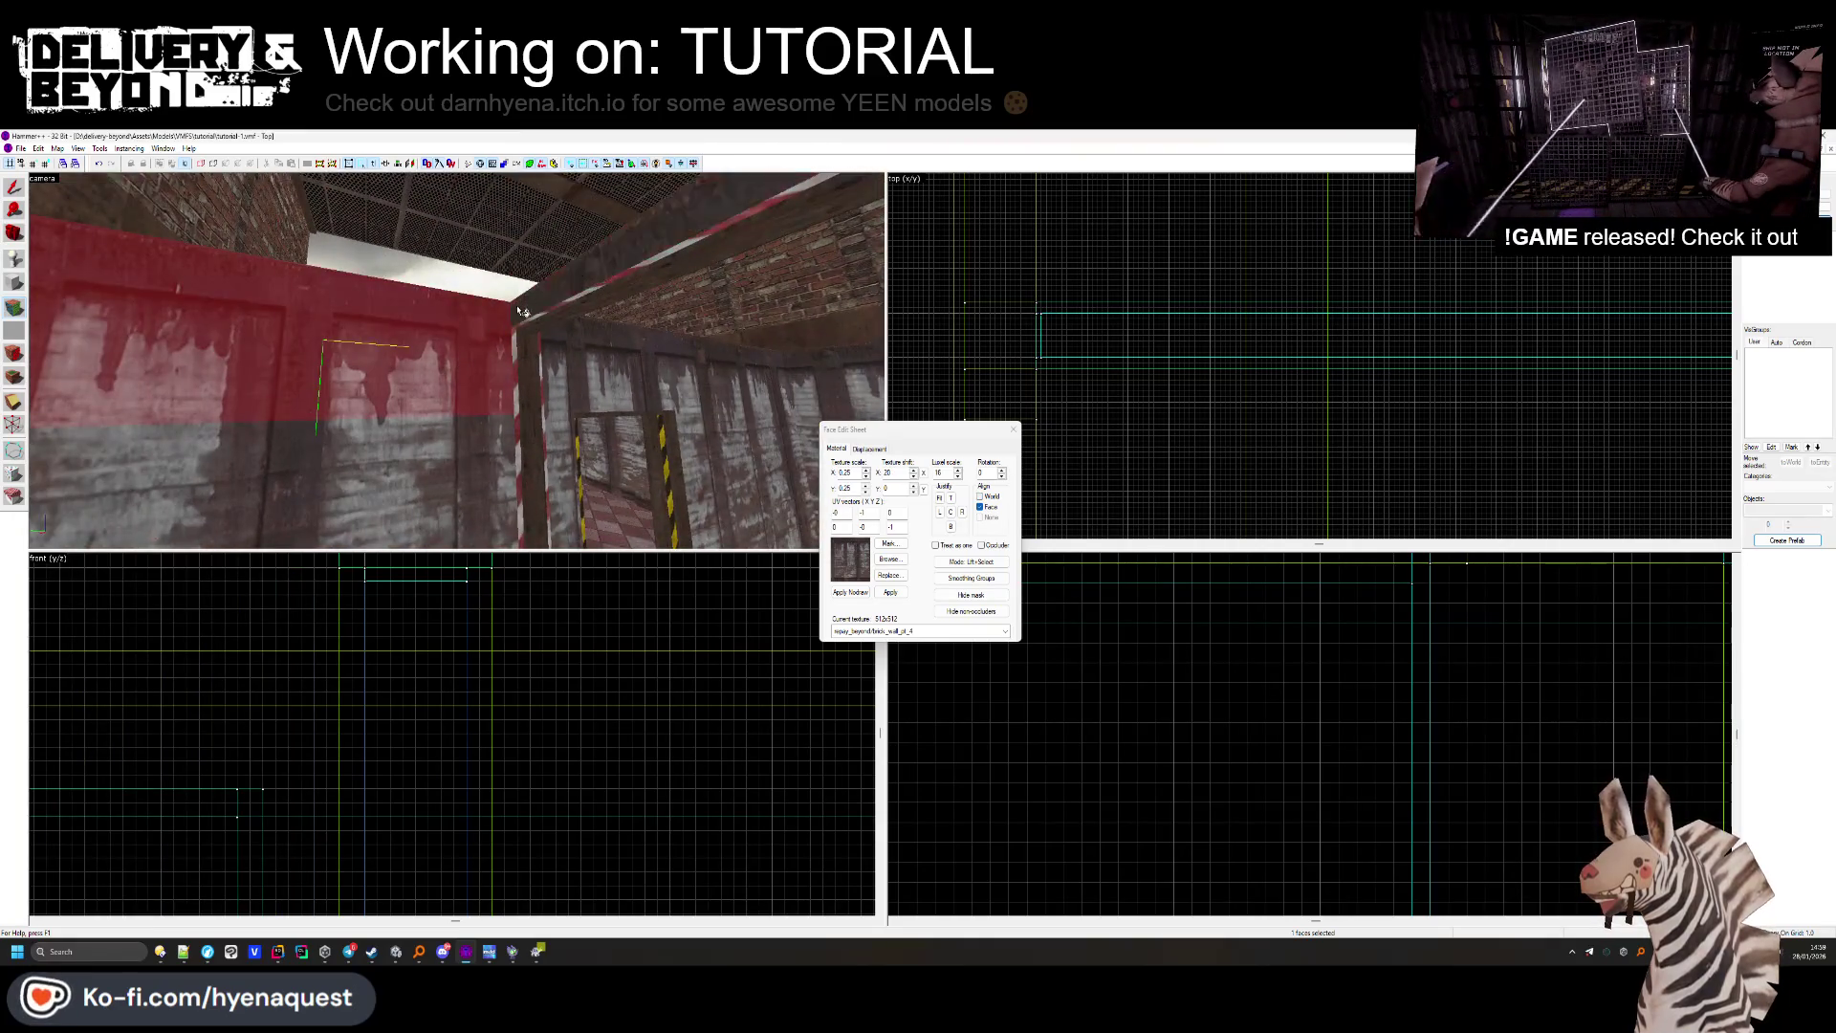
# Inspect another wall face's texture, then close face texturing and clear the selection.
pyautogui.click(457, 361)
pyautogui.moveTo(457, 361); pyautogui.dragTo(645, 385)
pyautogui.click(1014, 429)
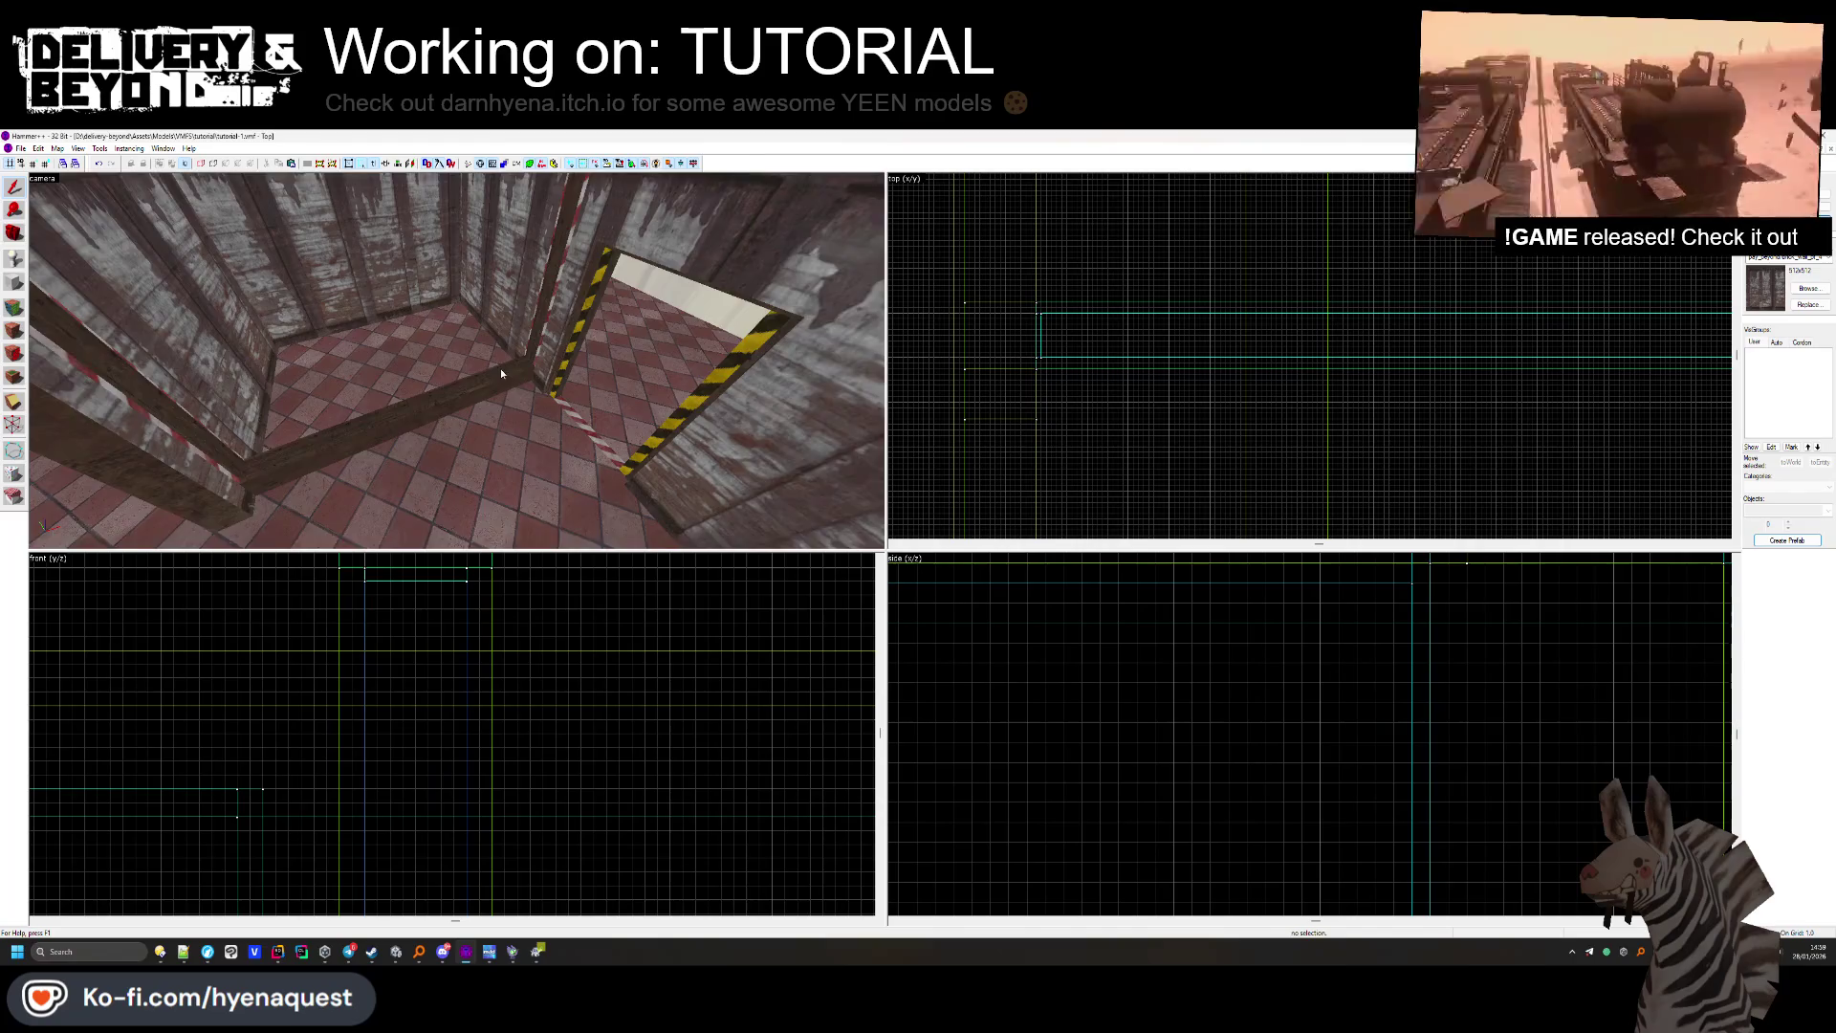
pyautogui.moveTo(501, 370); pyautogui.dragTo(65, 301)
# Sample the dark green carpet texture from tutorial-0's floor and apply it to tutorial-1's floor.
pyautogui.click(1819, 149)
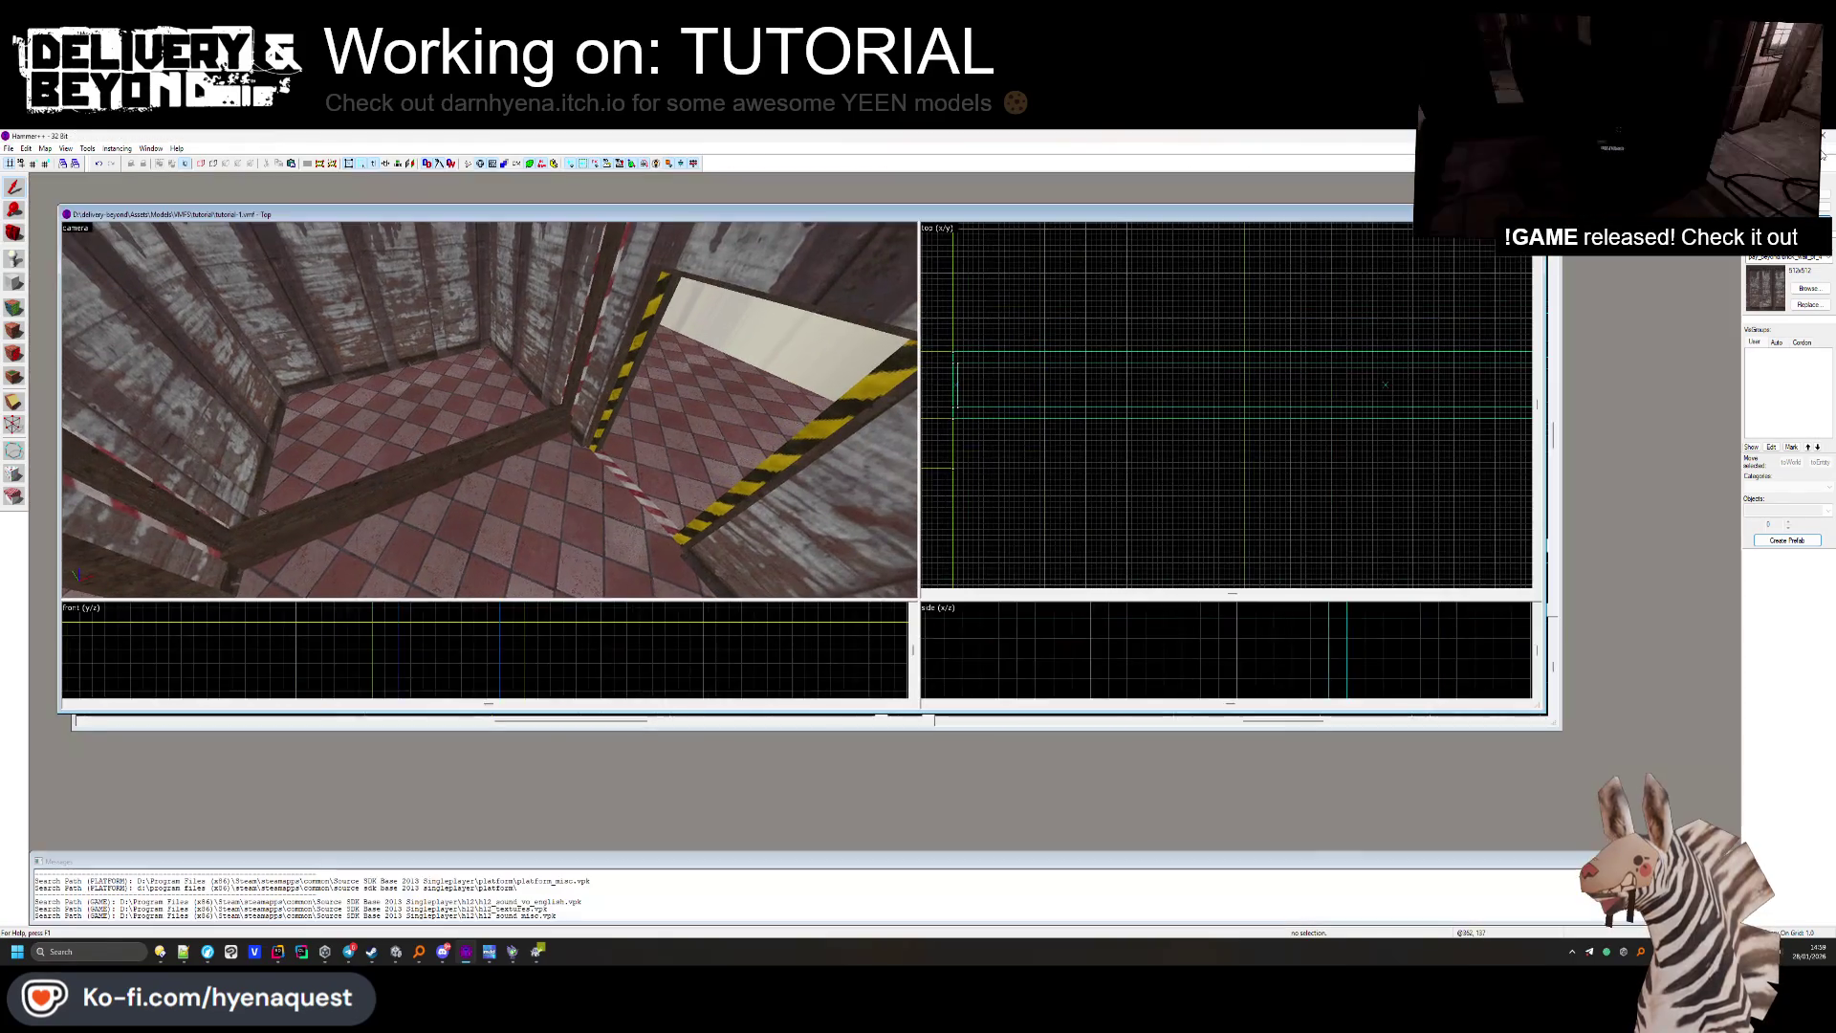
pyautogui.click(1209, 725)
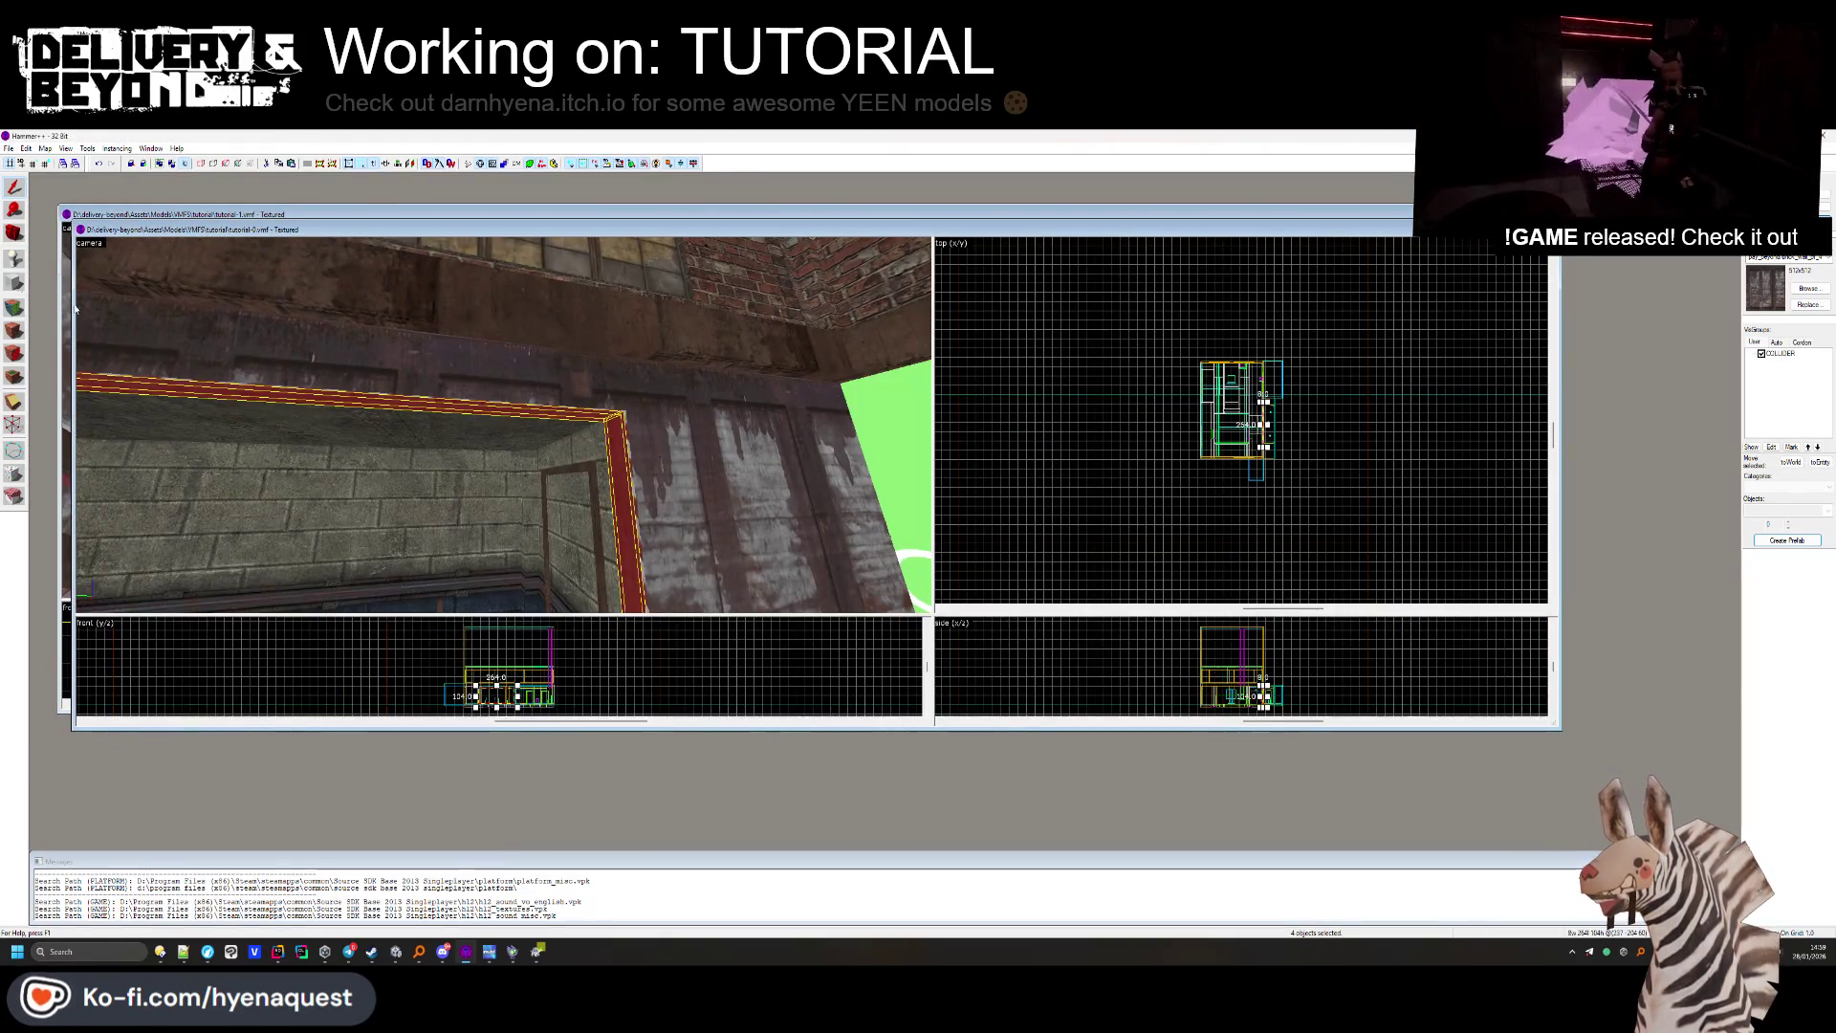
pyautogui.click(13, 330)
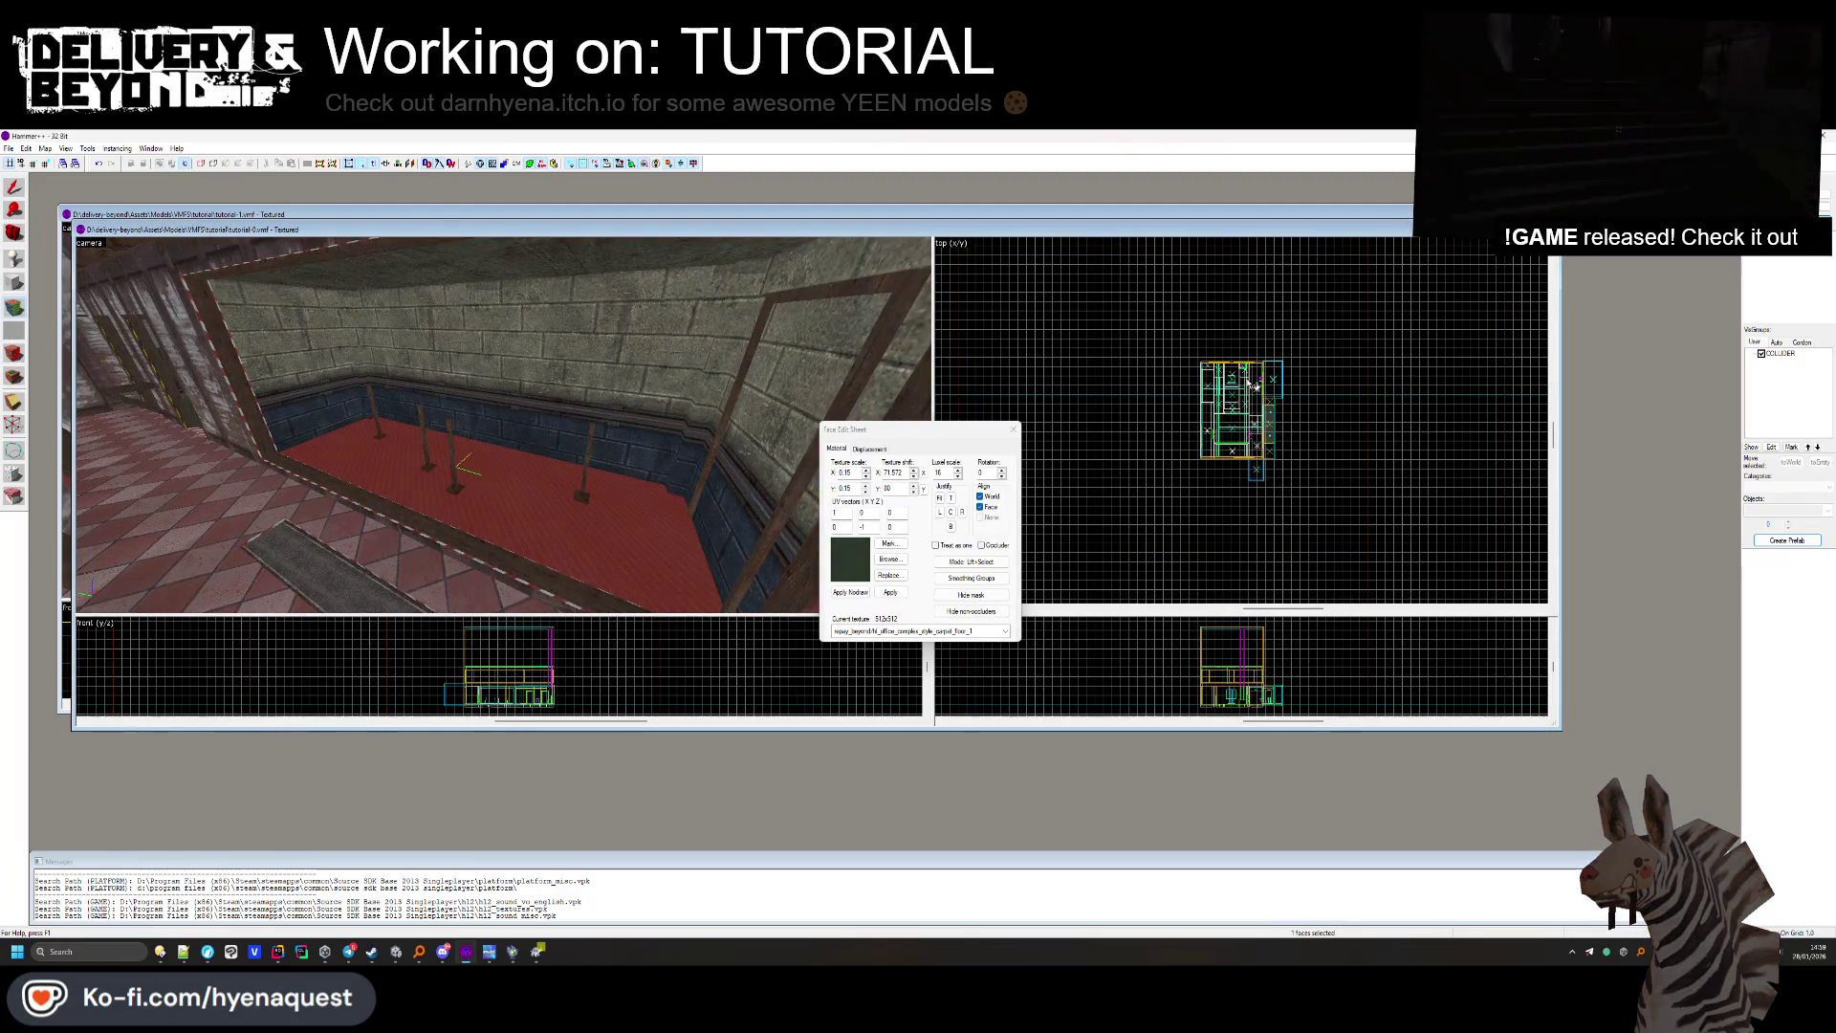
pyautogui.hotkey('ctrl', 'Tab')
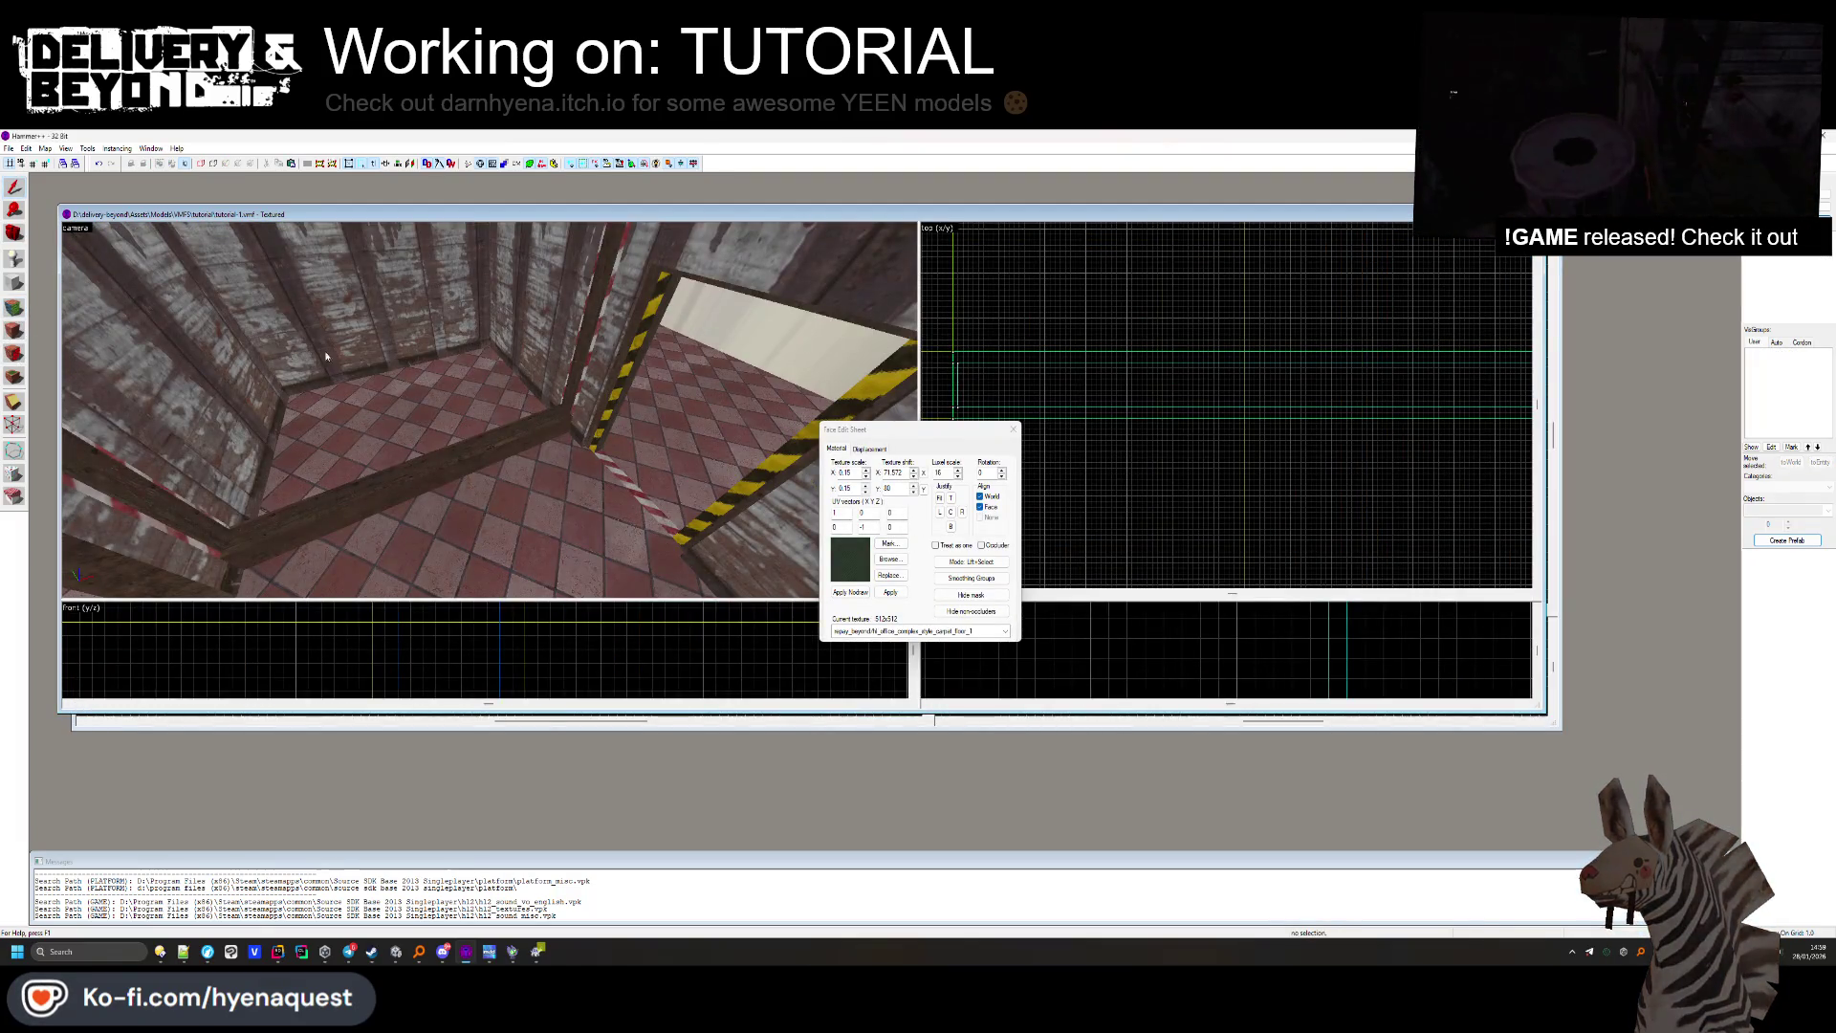
pyautogui.doubleClick(1455, 216)
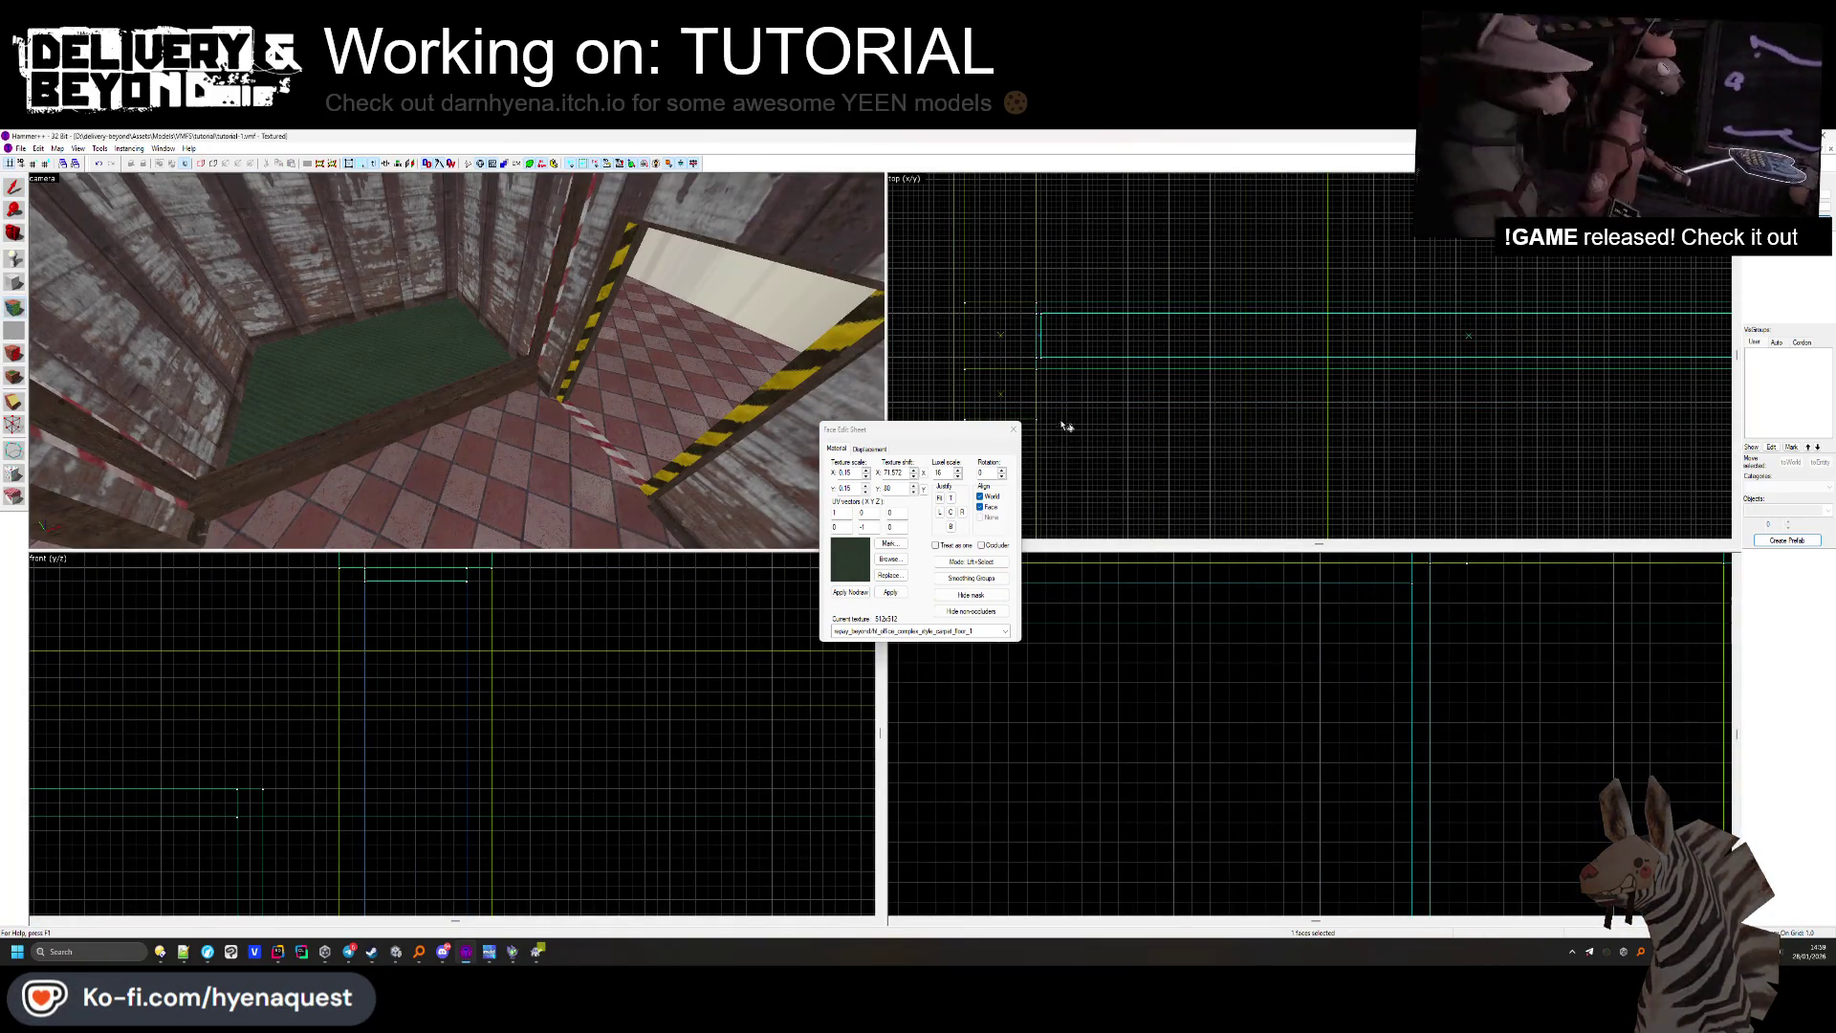
pyautogui.hotkey('shift', 's')
pyautogui.press('s')
pyautogui.press('z')
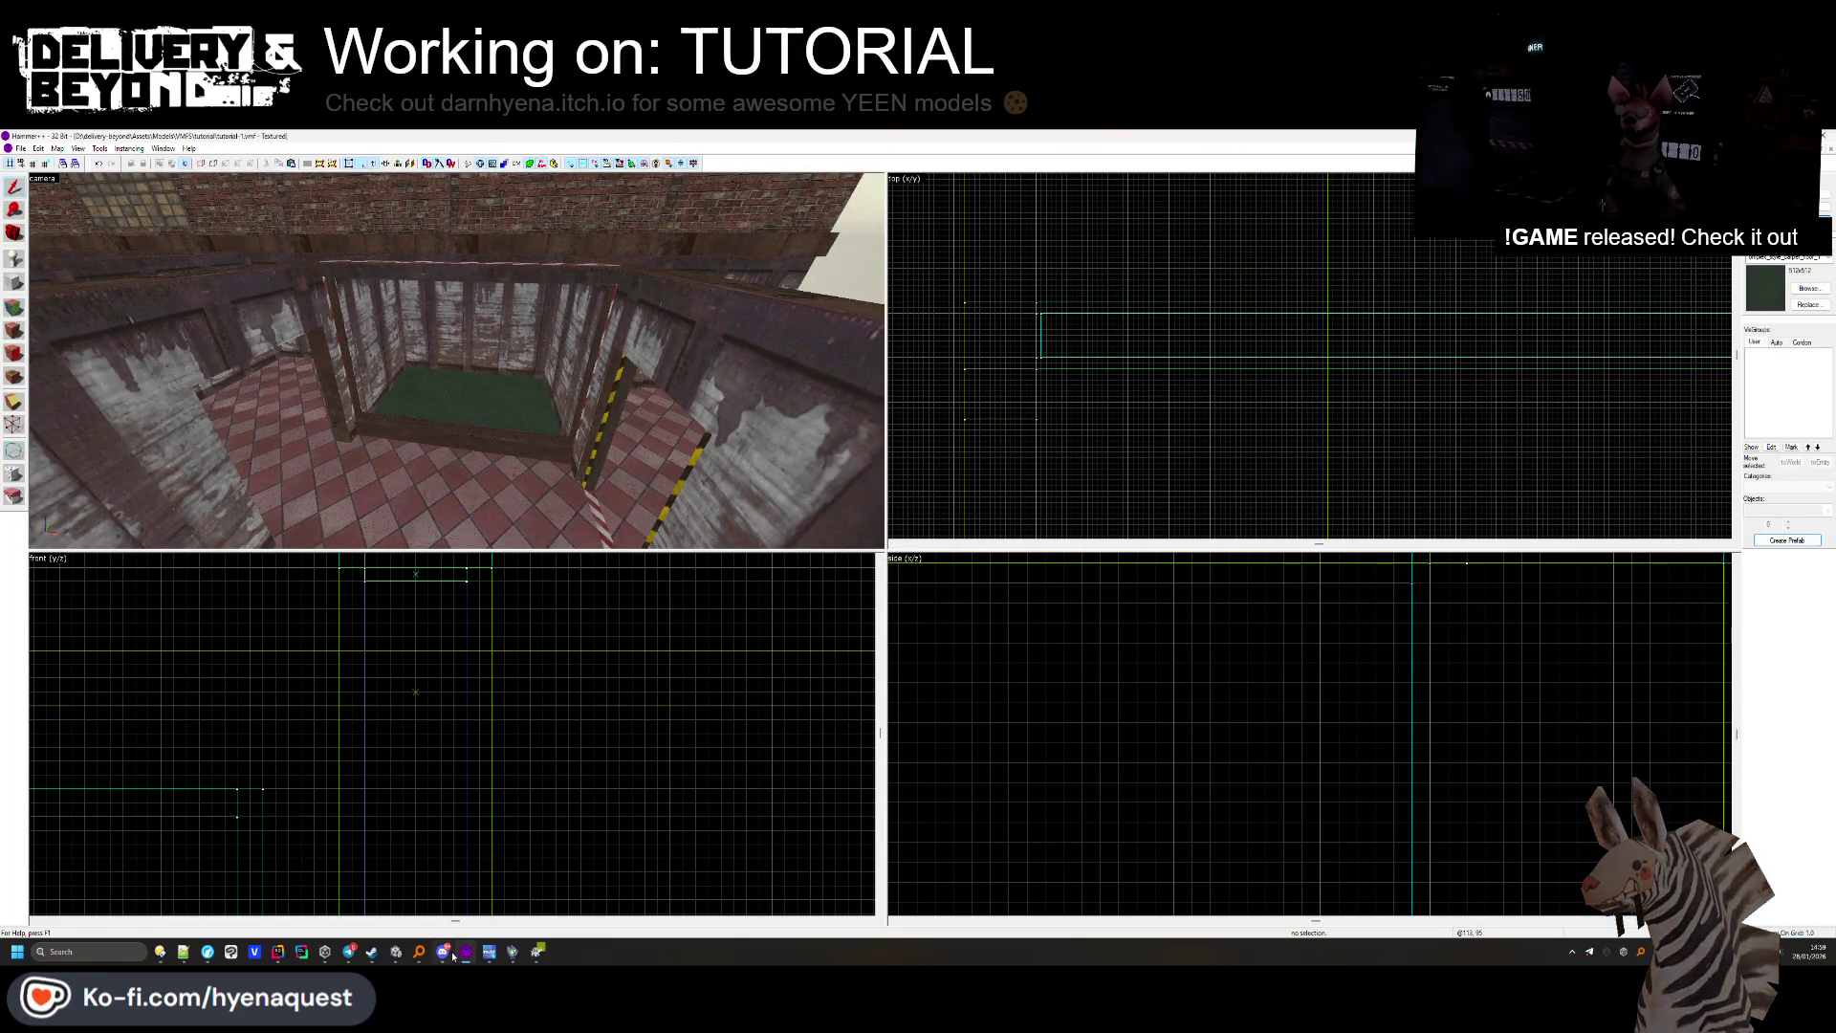
pyautogui.hotkey('alt', 'Tab')
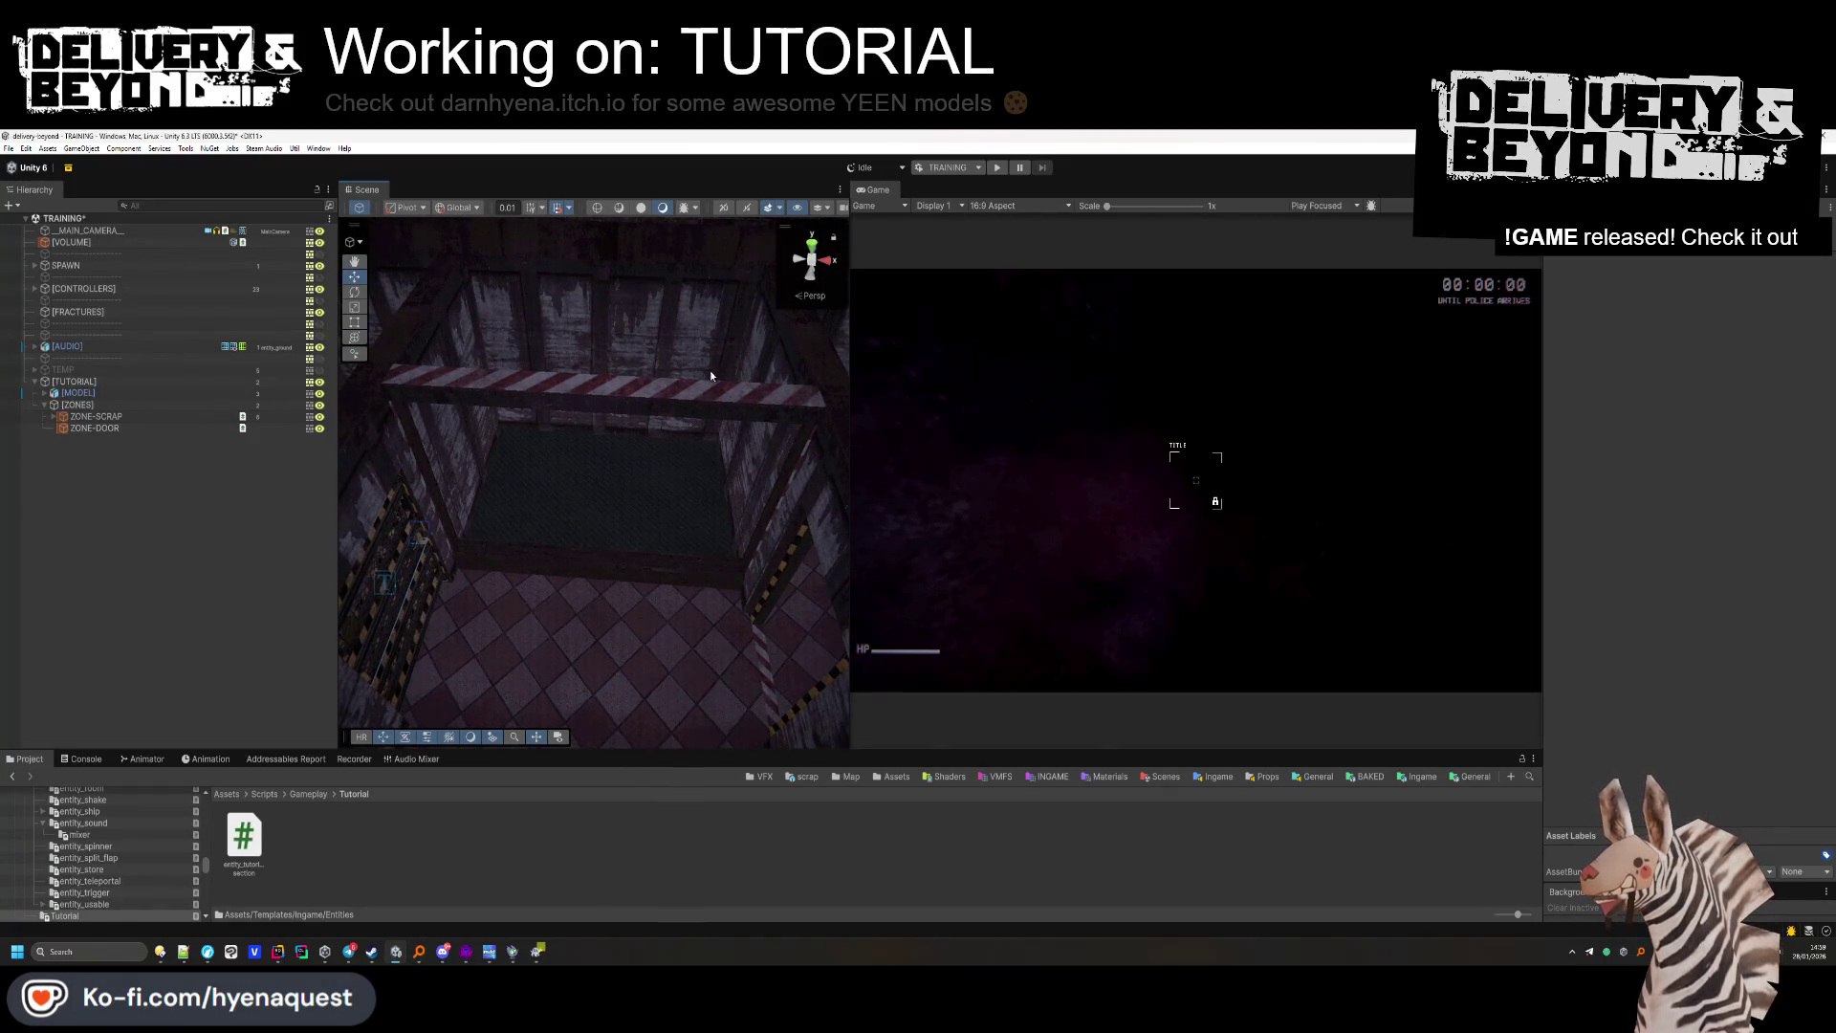
# Switch back to Hammer++, showing tutorial-0's stone-walled room with green carpet.
pyautogui.hotkey('alt', 'Tab')
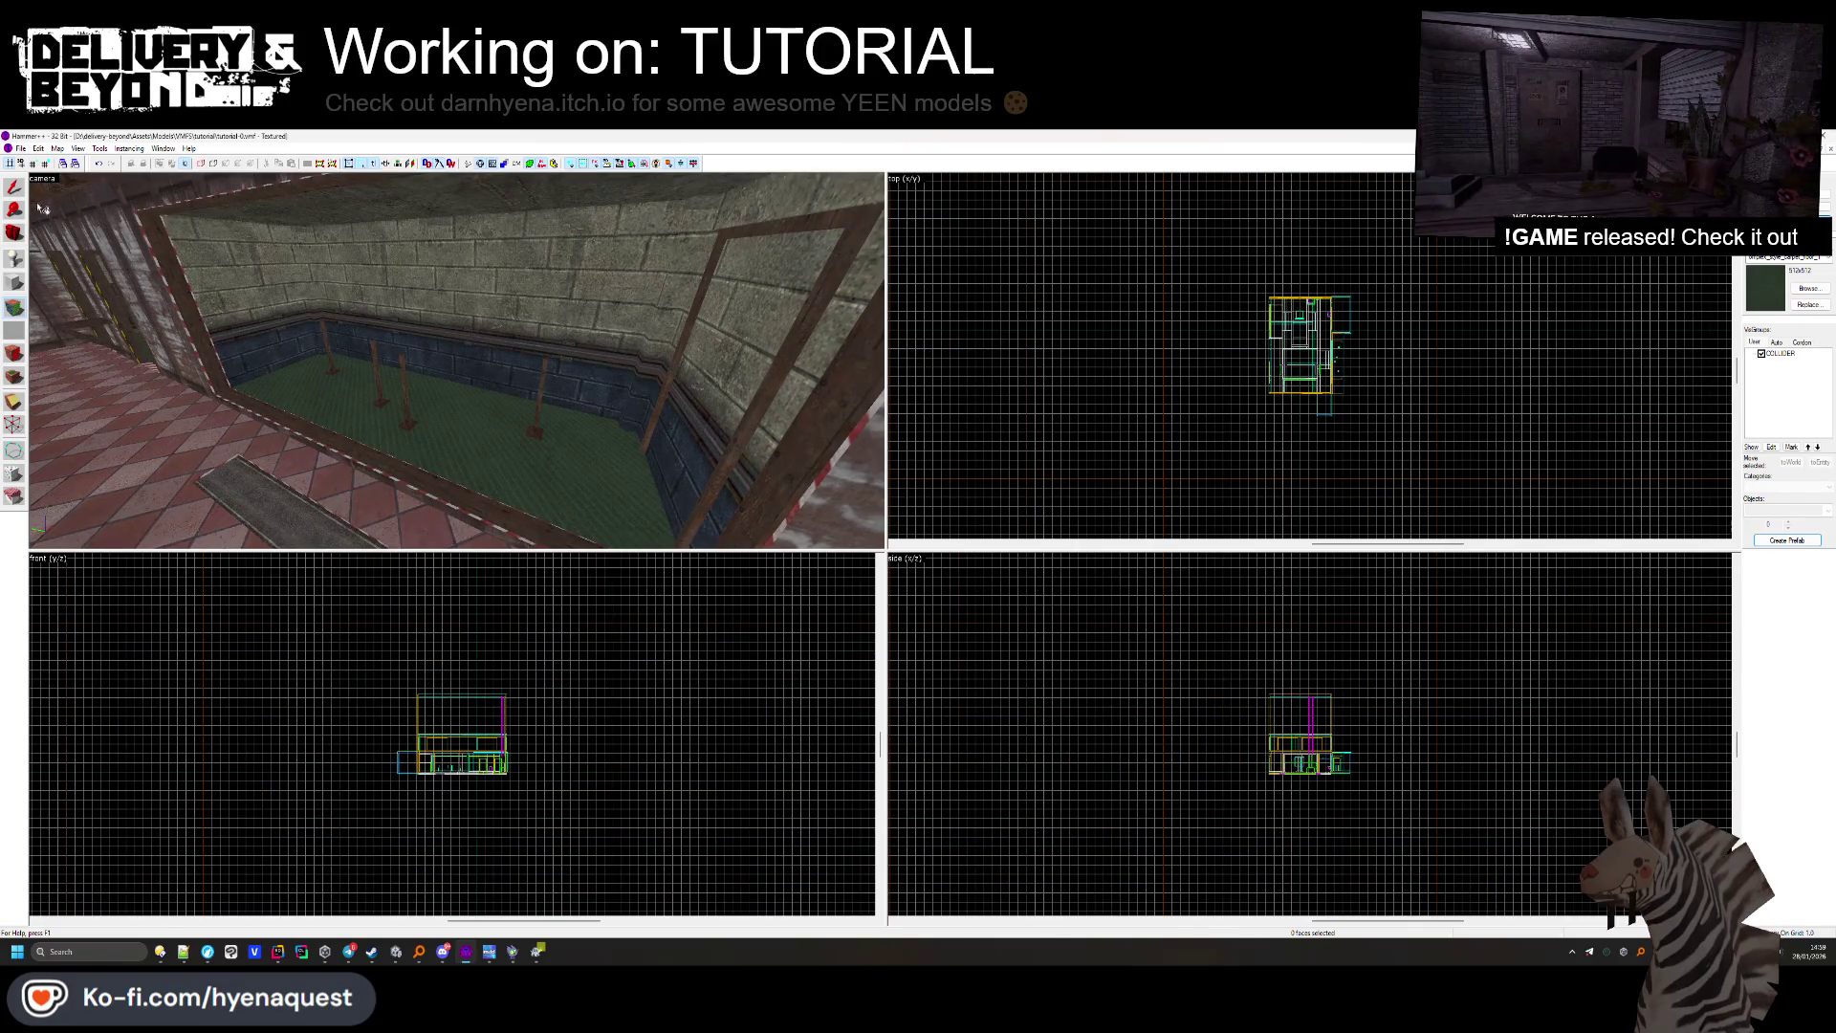
# Select the three rusty support poles in tutorial-0's green-floored room.
pyautogui.press('z')
pyautogui.press('w')
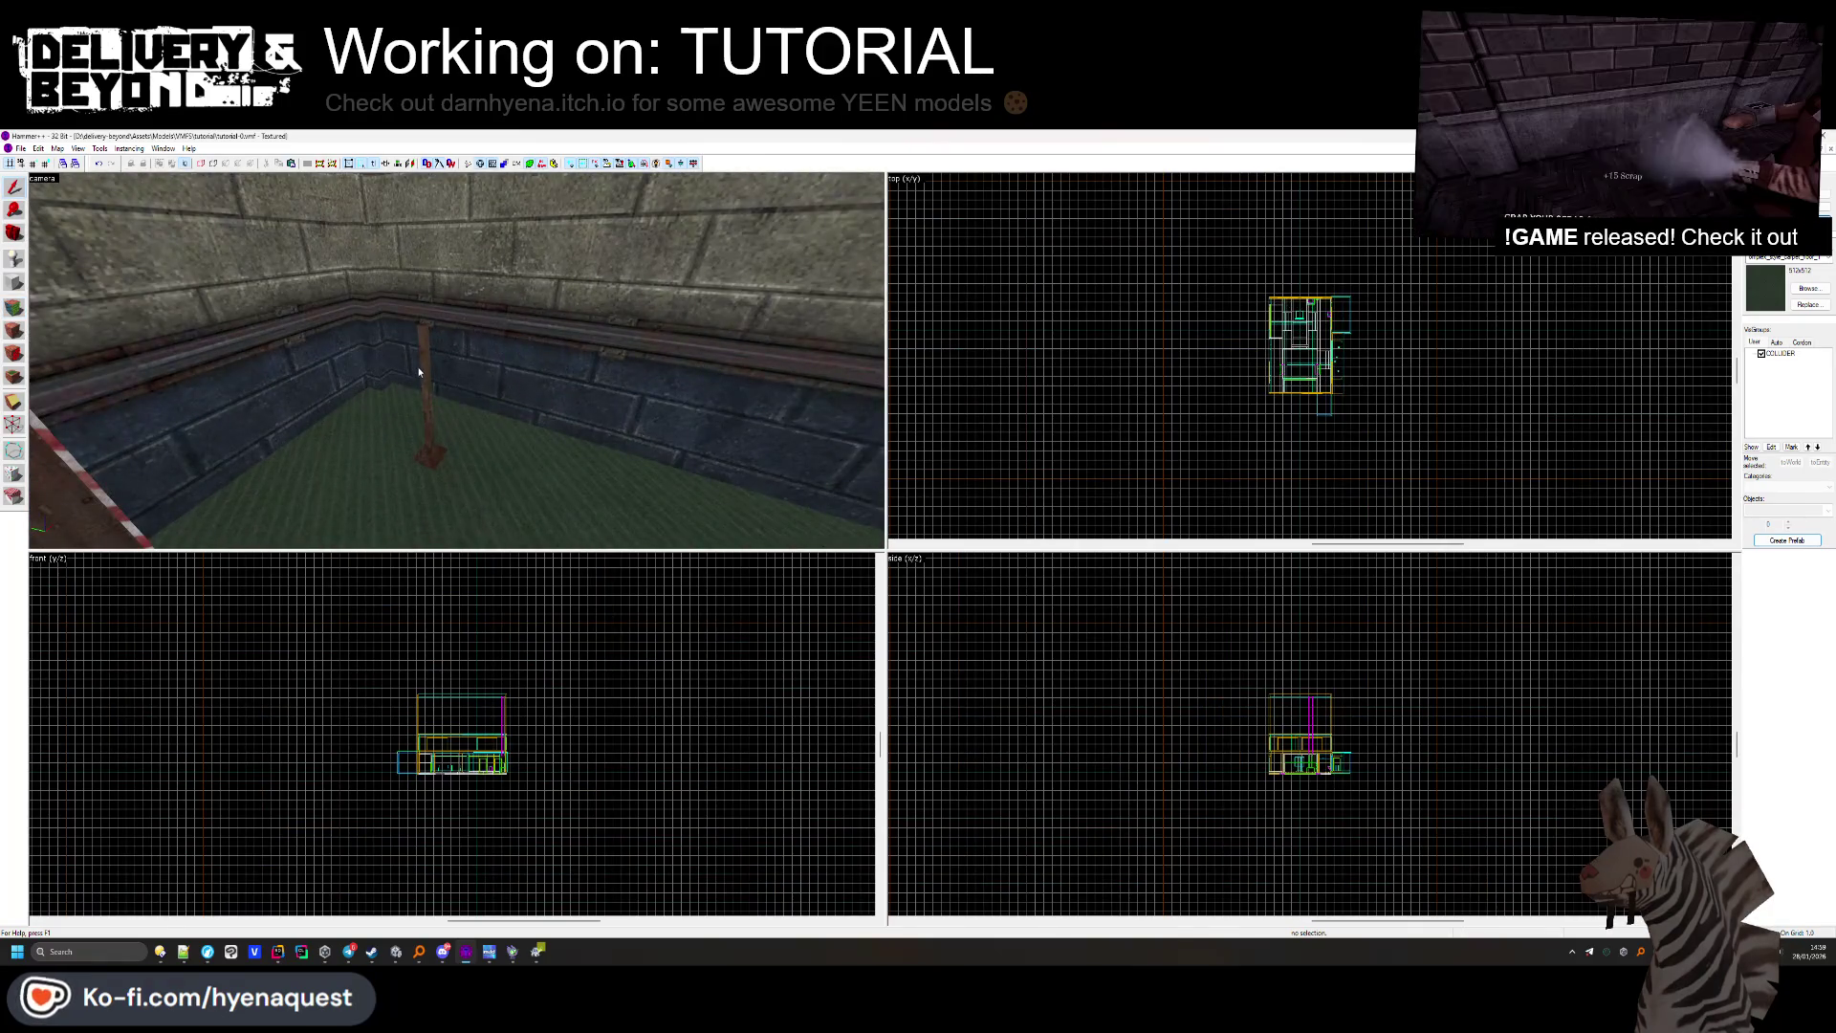
pyautogui.click(419, 372)
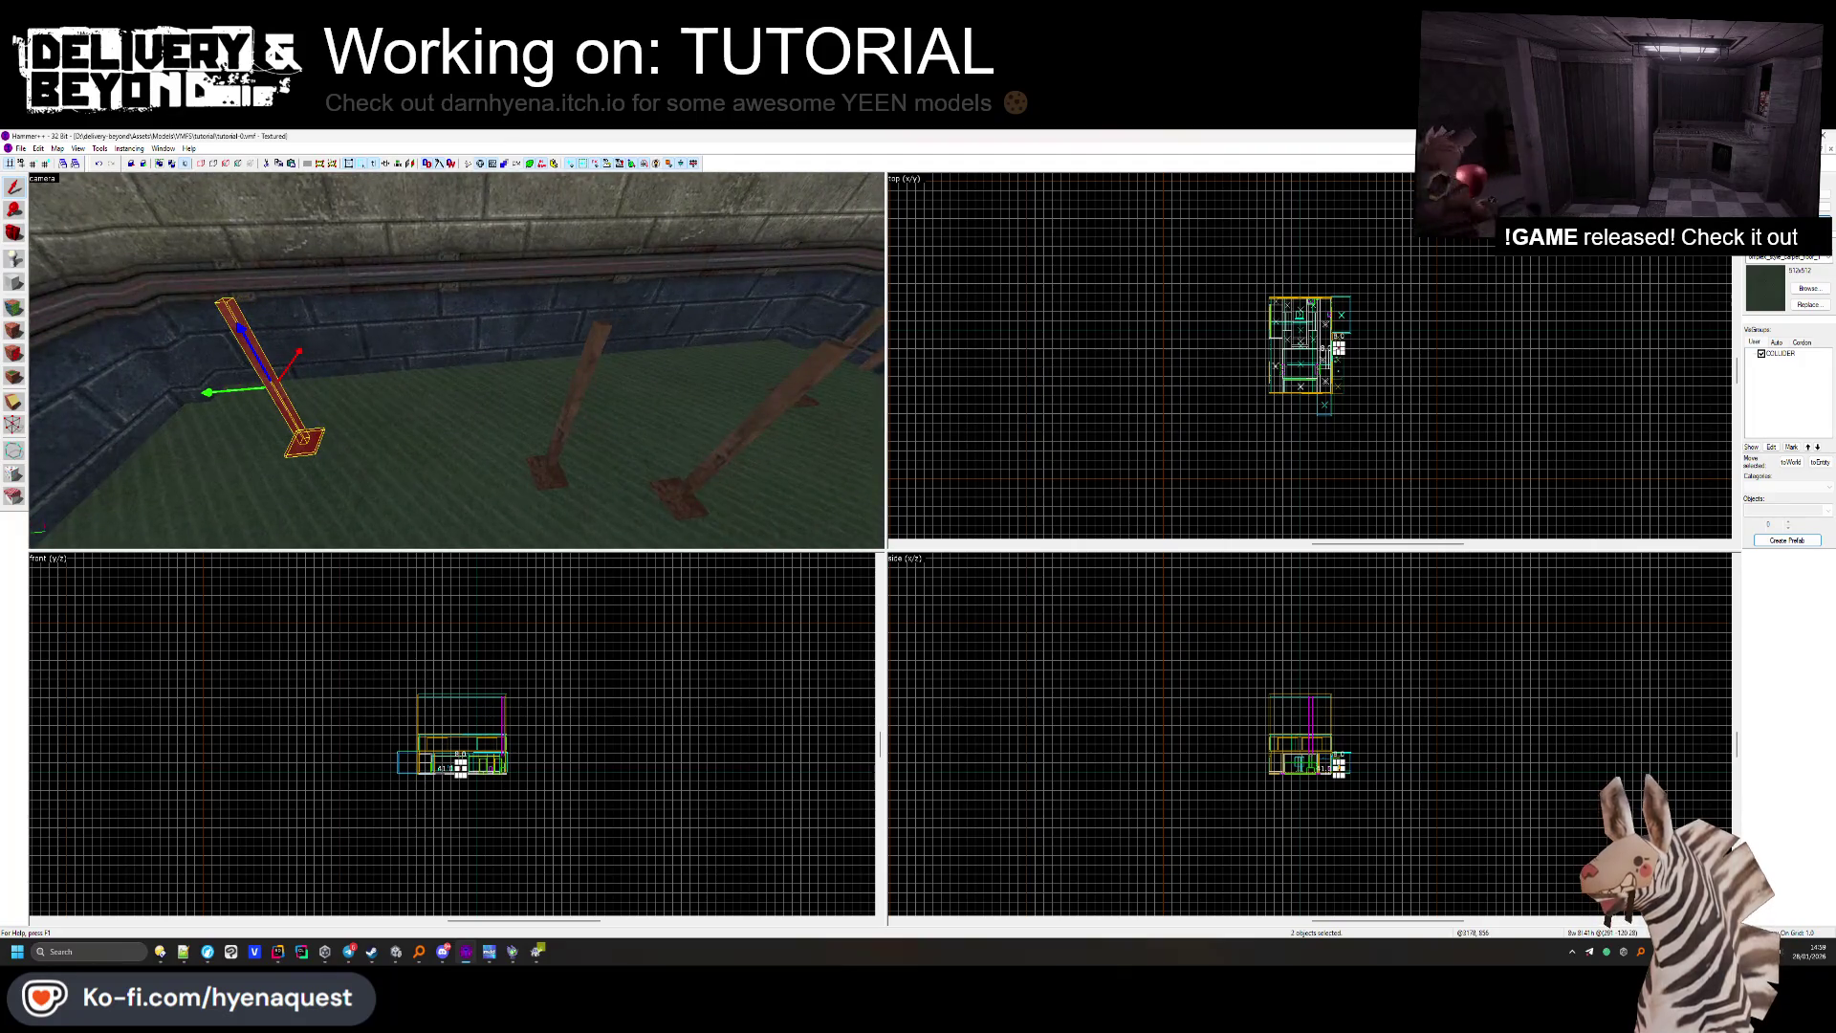
pyautogui.click(310, 438)
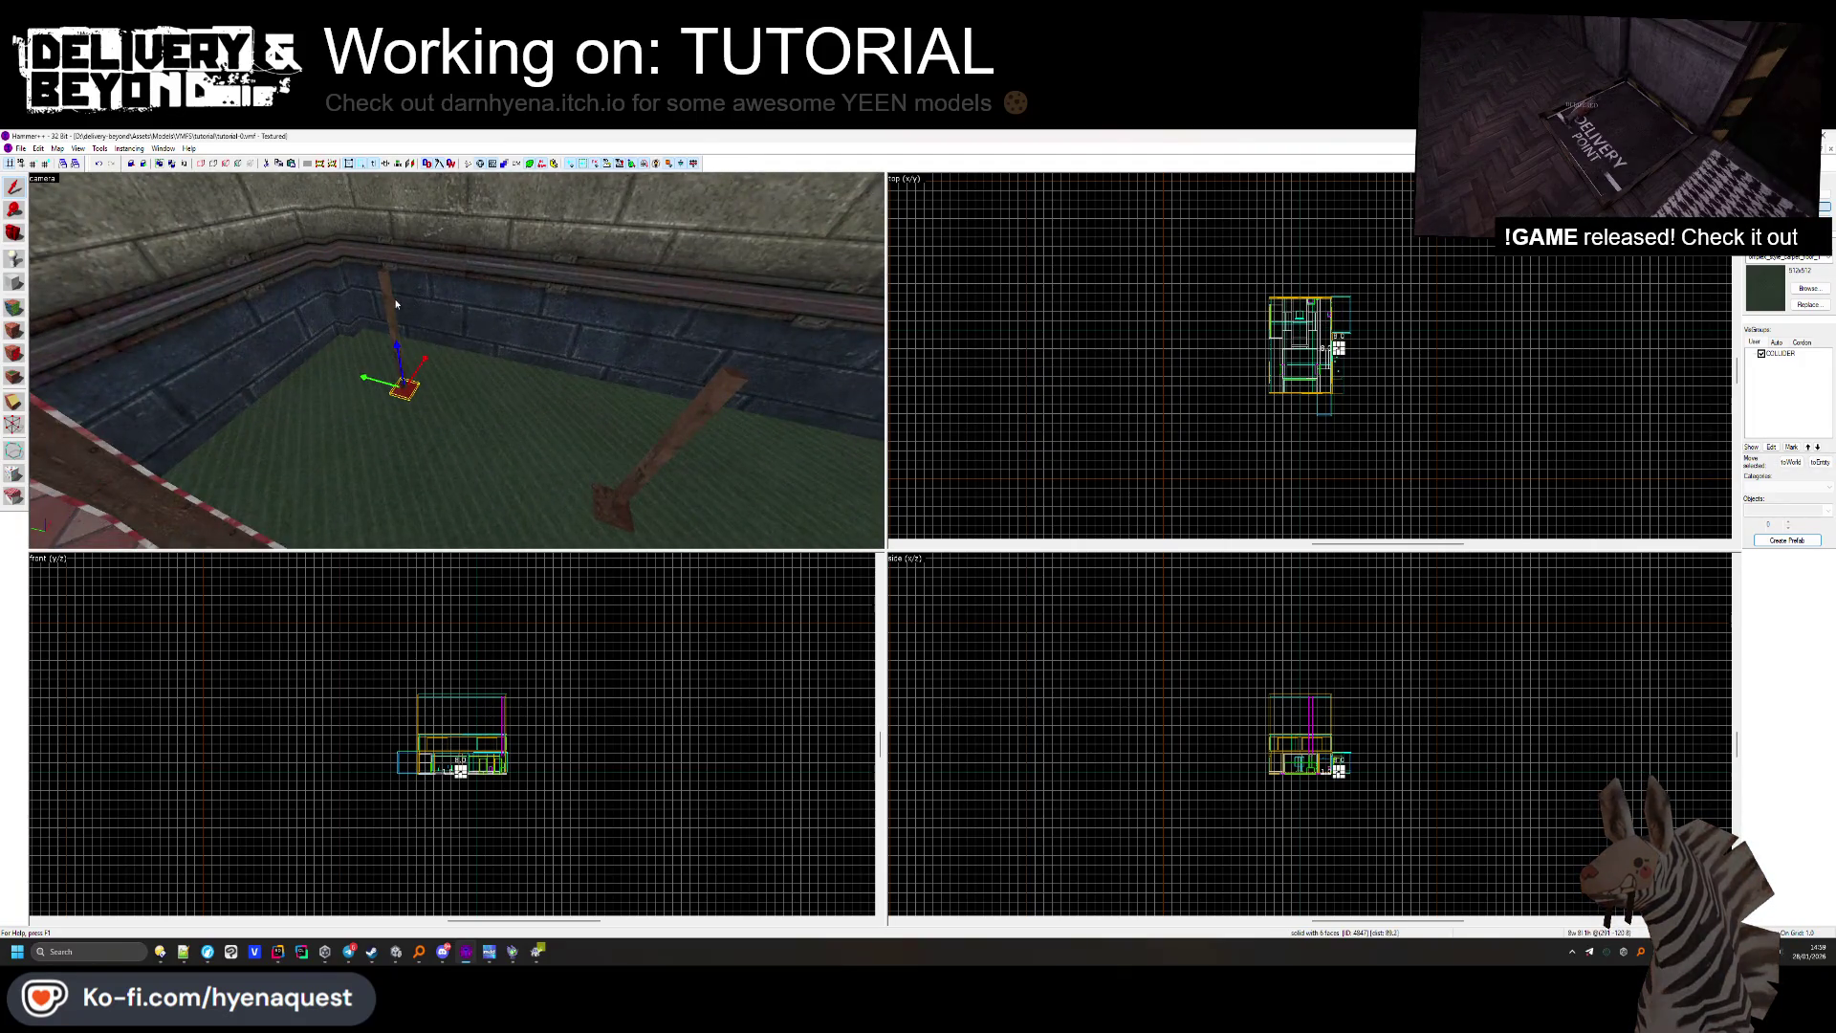
pyautogui.click(396, 304)
pyautogui.keyDown('ctrl'); pyautogui.click(618, 503); pyautogui.keyUp('ctrl')
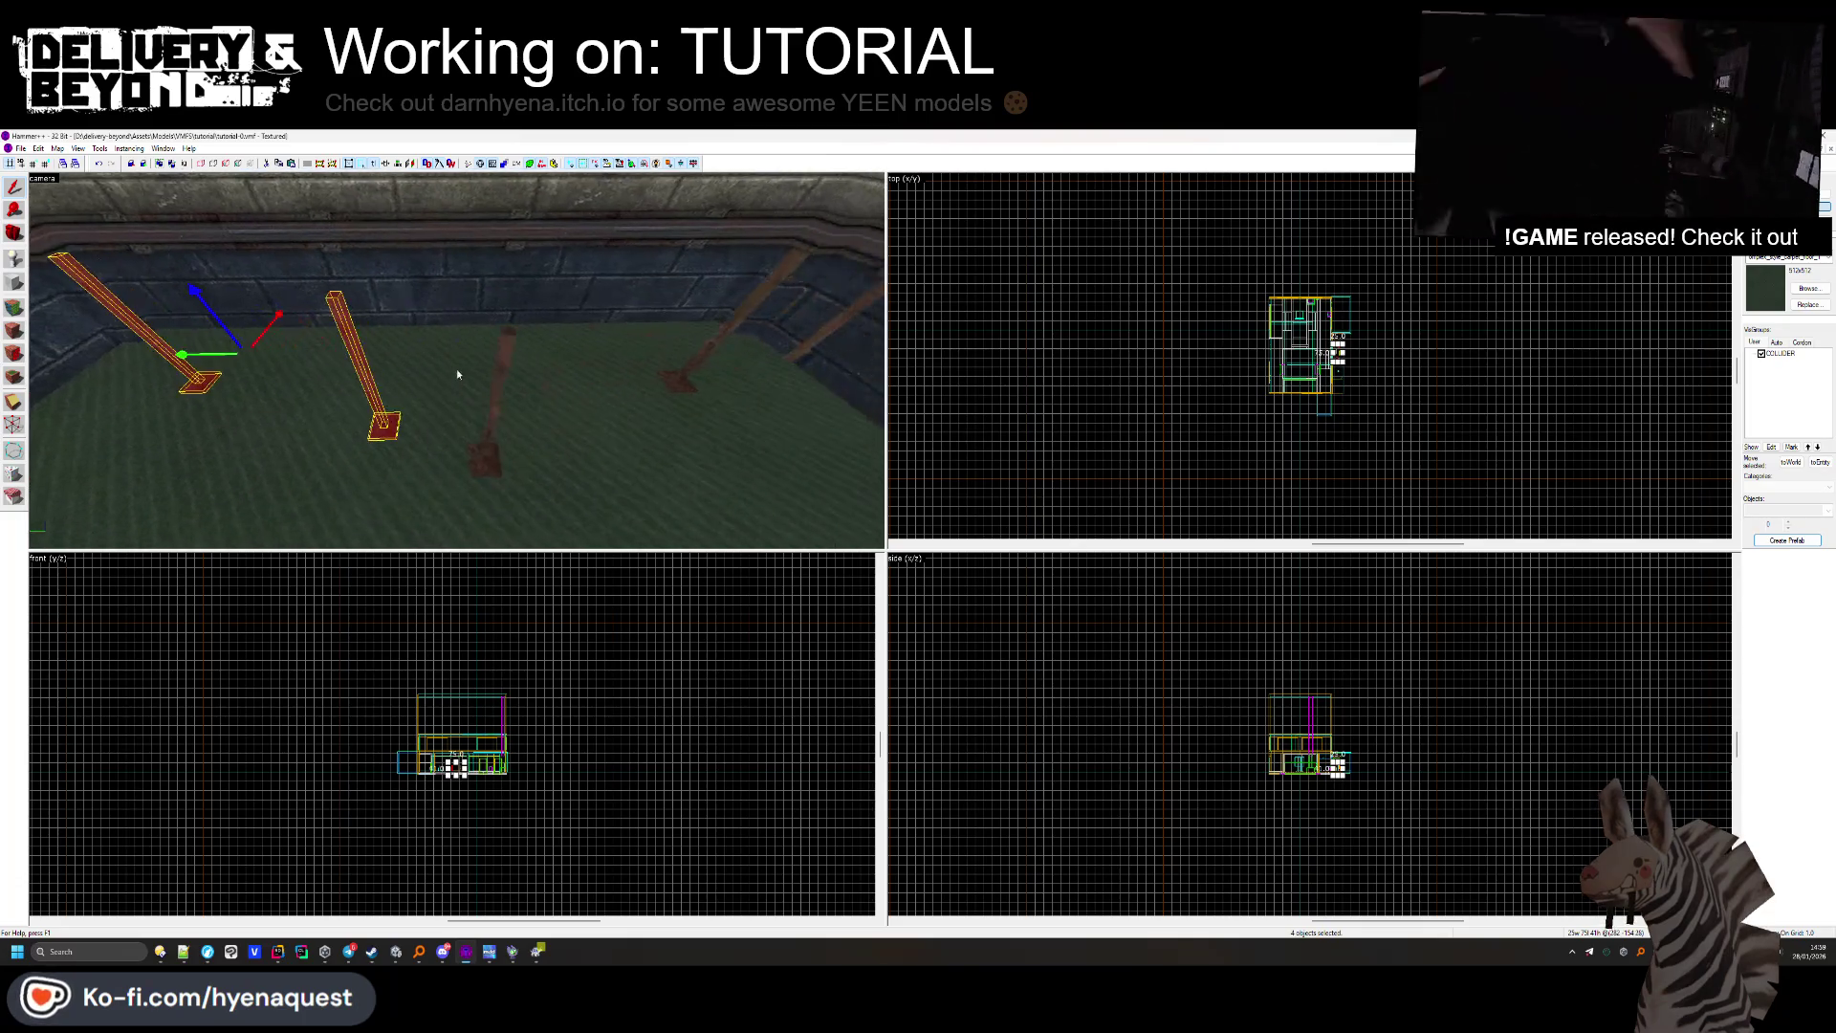
pyautogui.keyDown('ctrl'); pyautogui.click(494, 442); pyautogui.keyUp('ctrl')
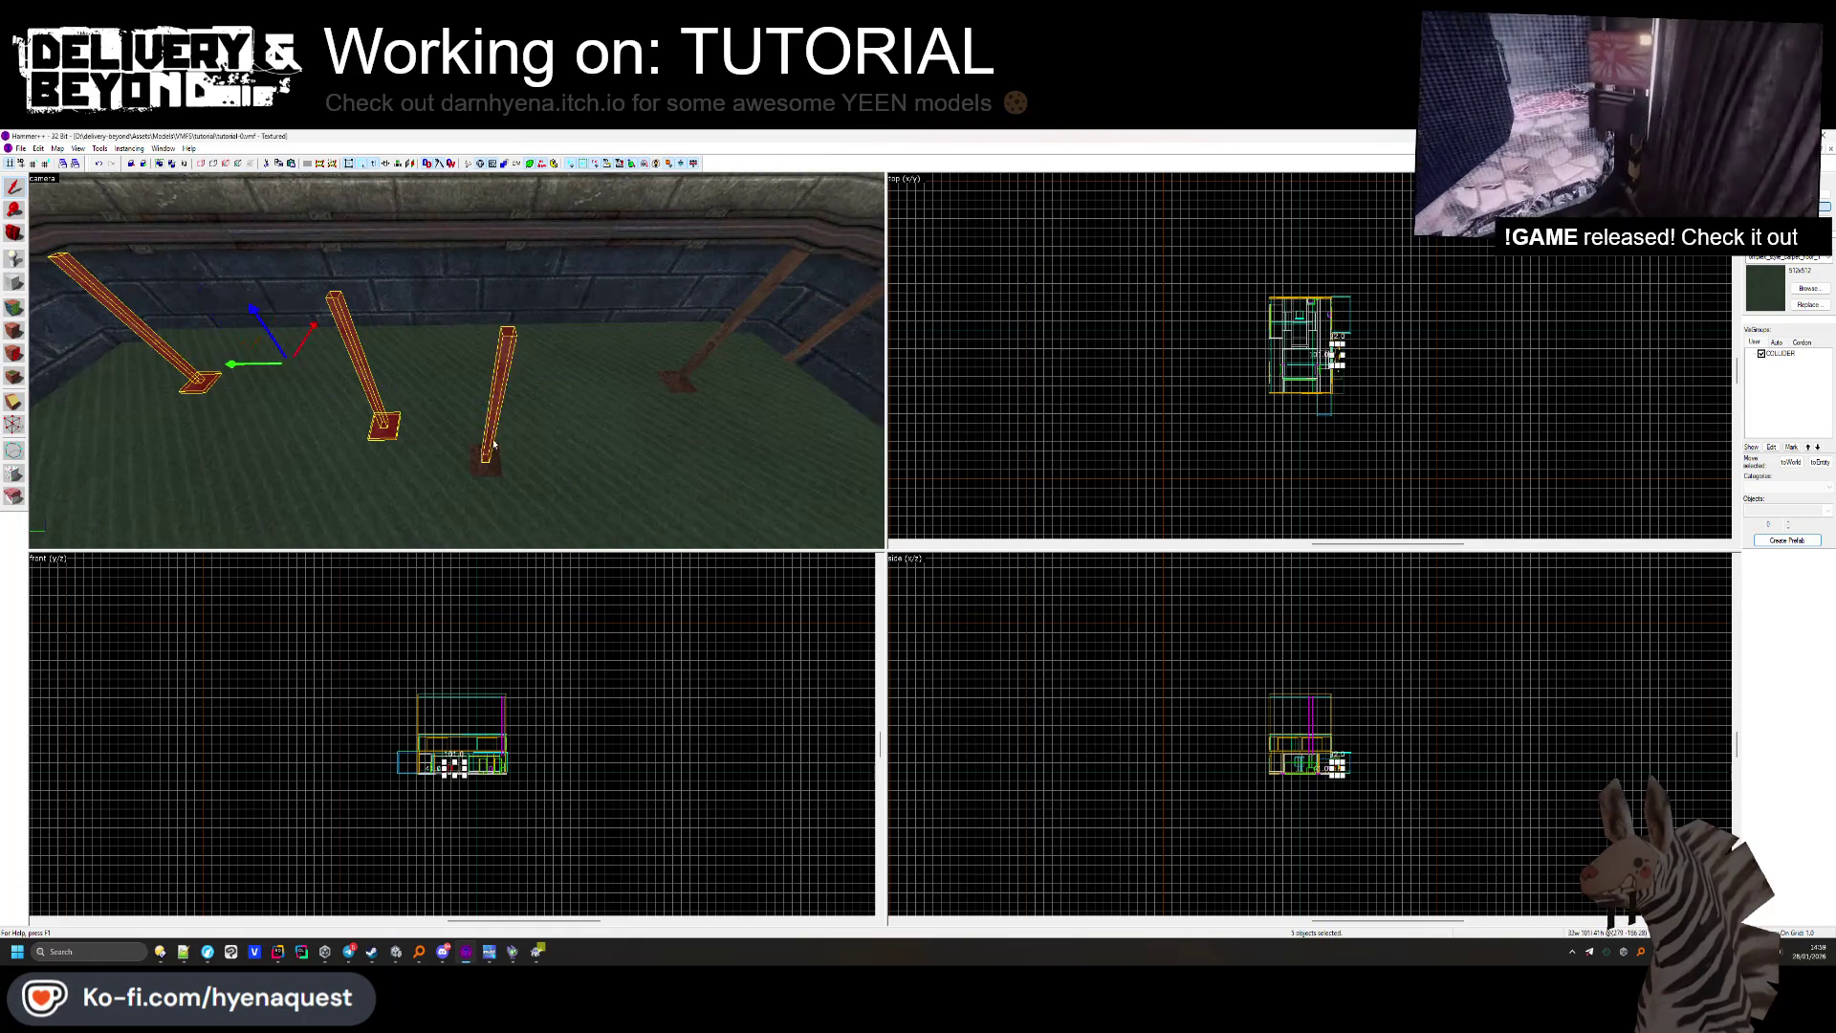
# Paste the poles into tutorial-1 and adjust their position inside the green-floored room.
pyautogui.click(1119, 373)
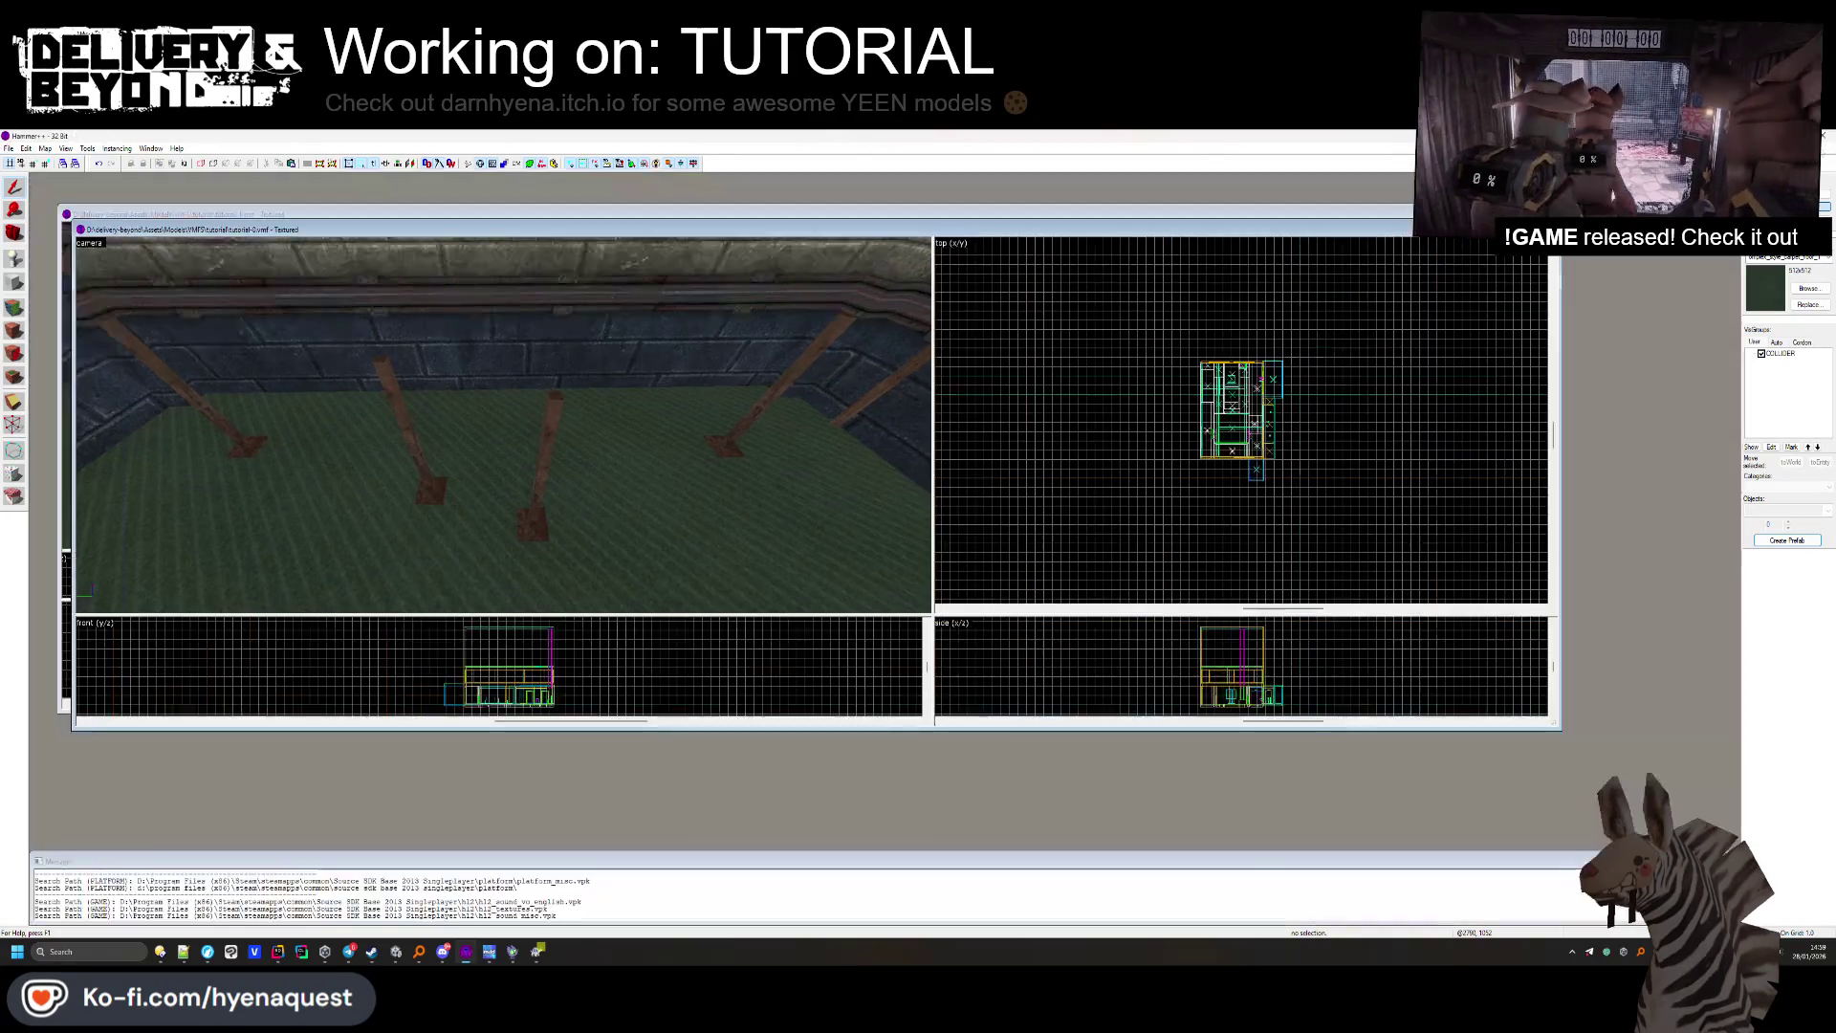
pyautogui.hotkey('ctrl', 'Tab')
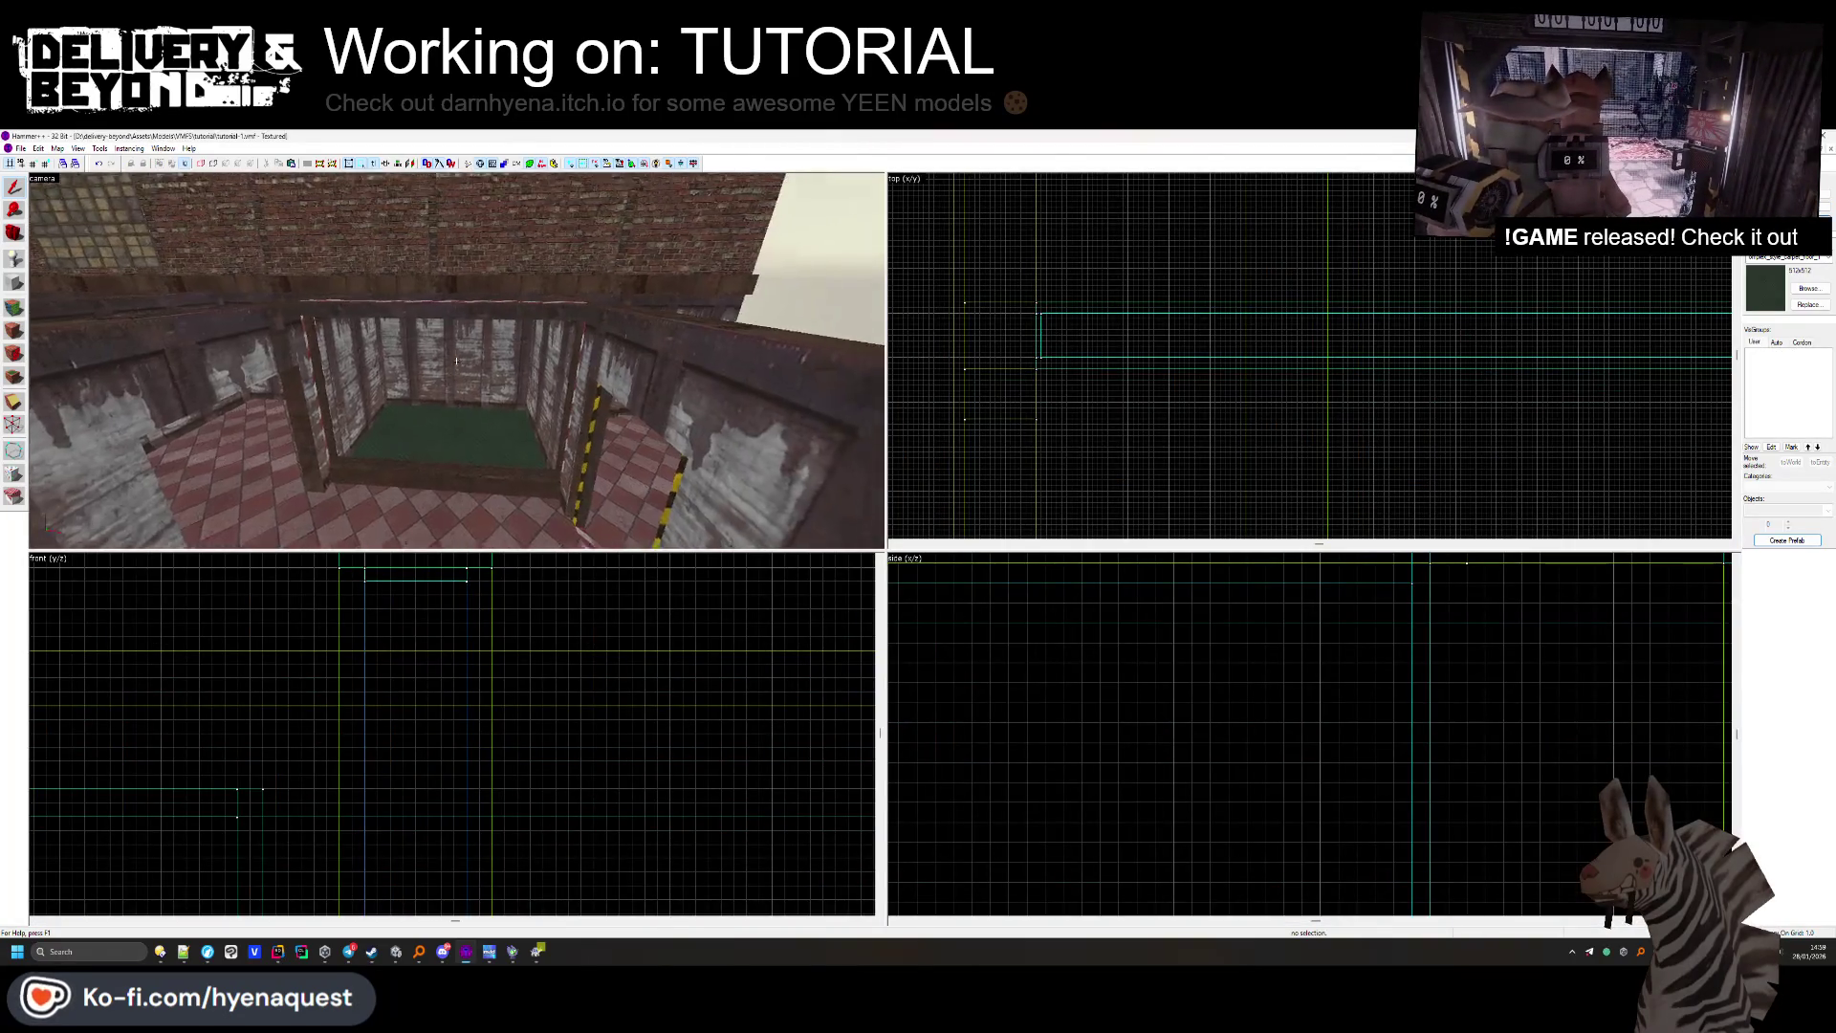
pyautogui.press('w')
pyautogui.scroll(-3, 1319, 286)
pyautogui.click(1337, 245)
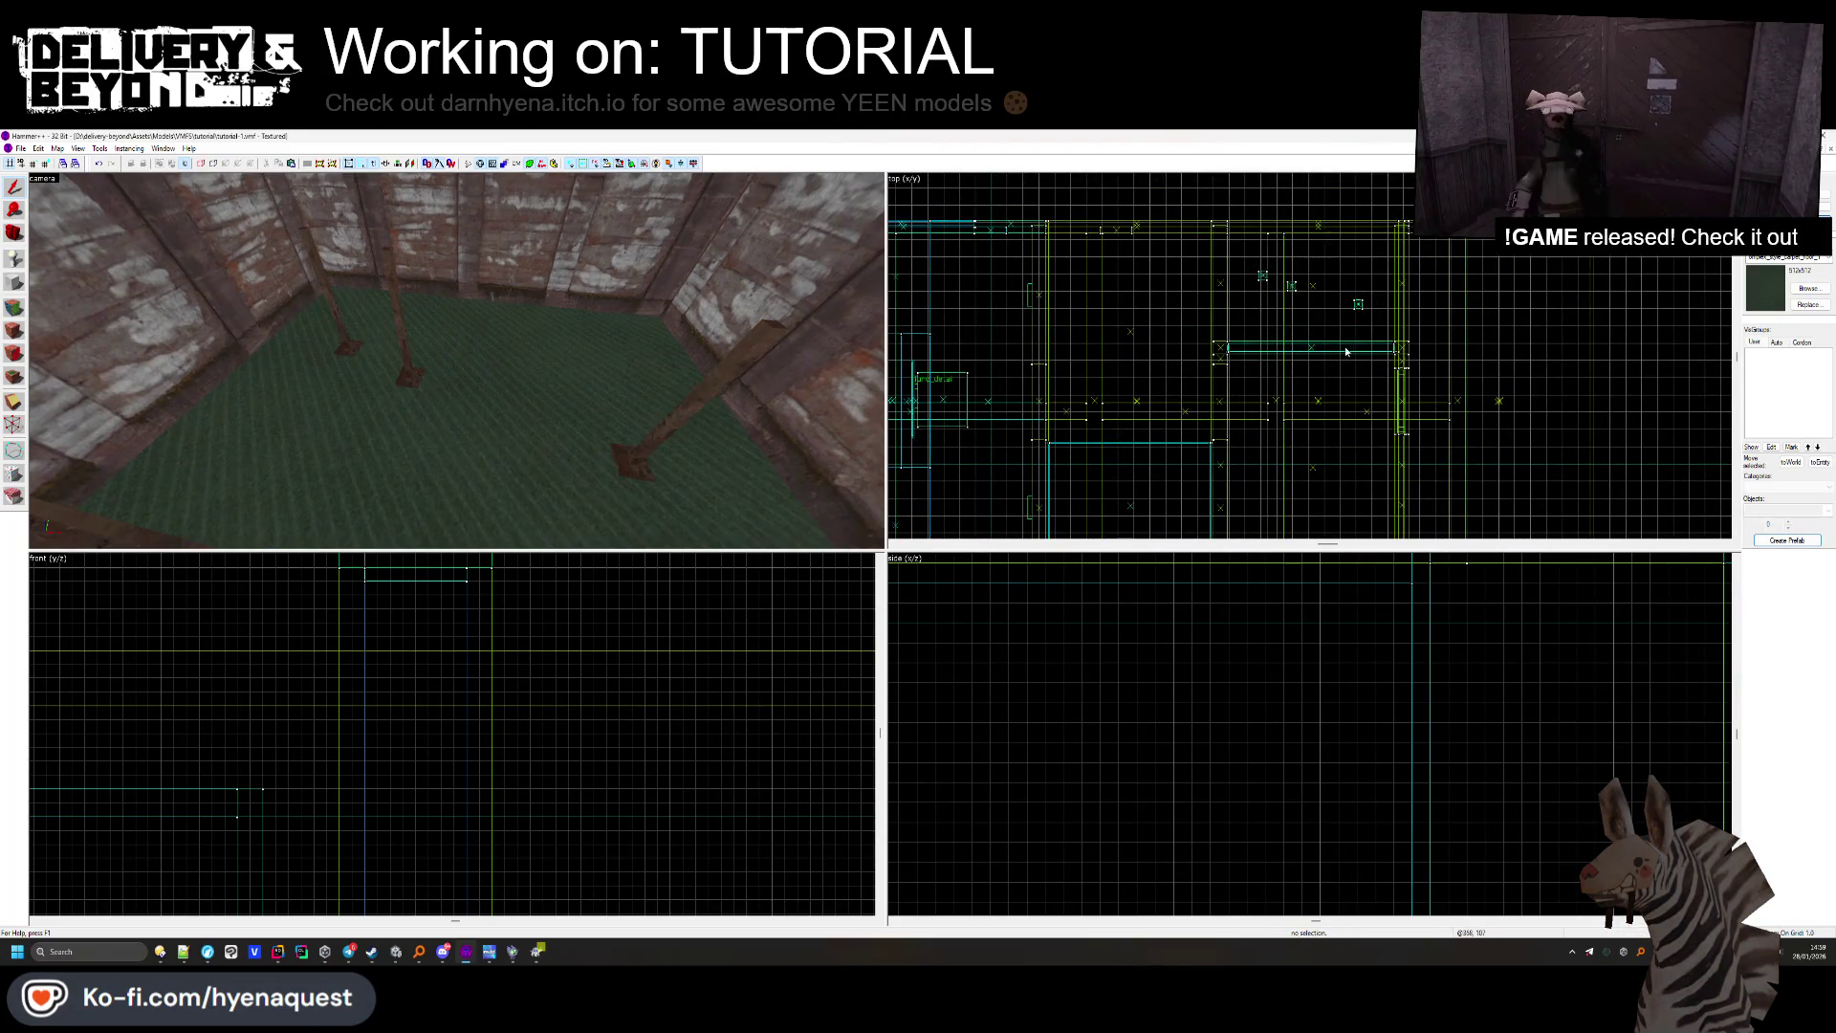
pyautogui.click(456, 344)
pyautogui.scroll(-3, 474, 640)
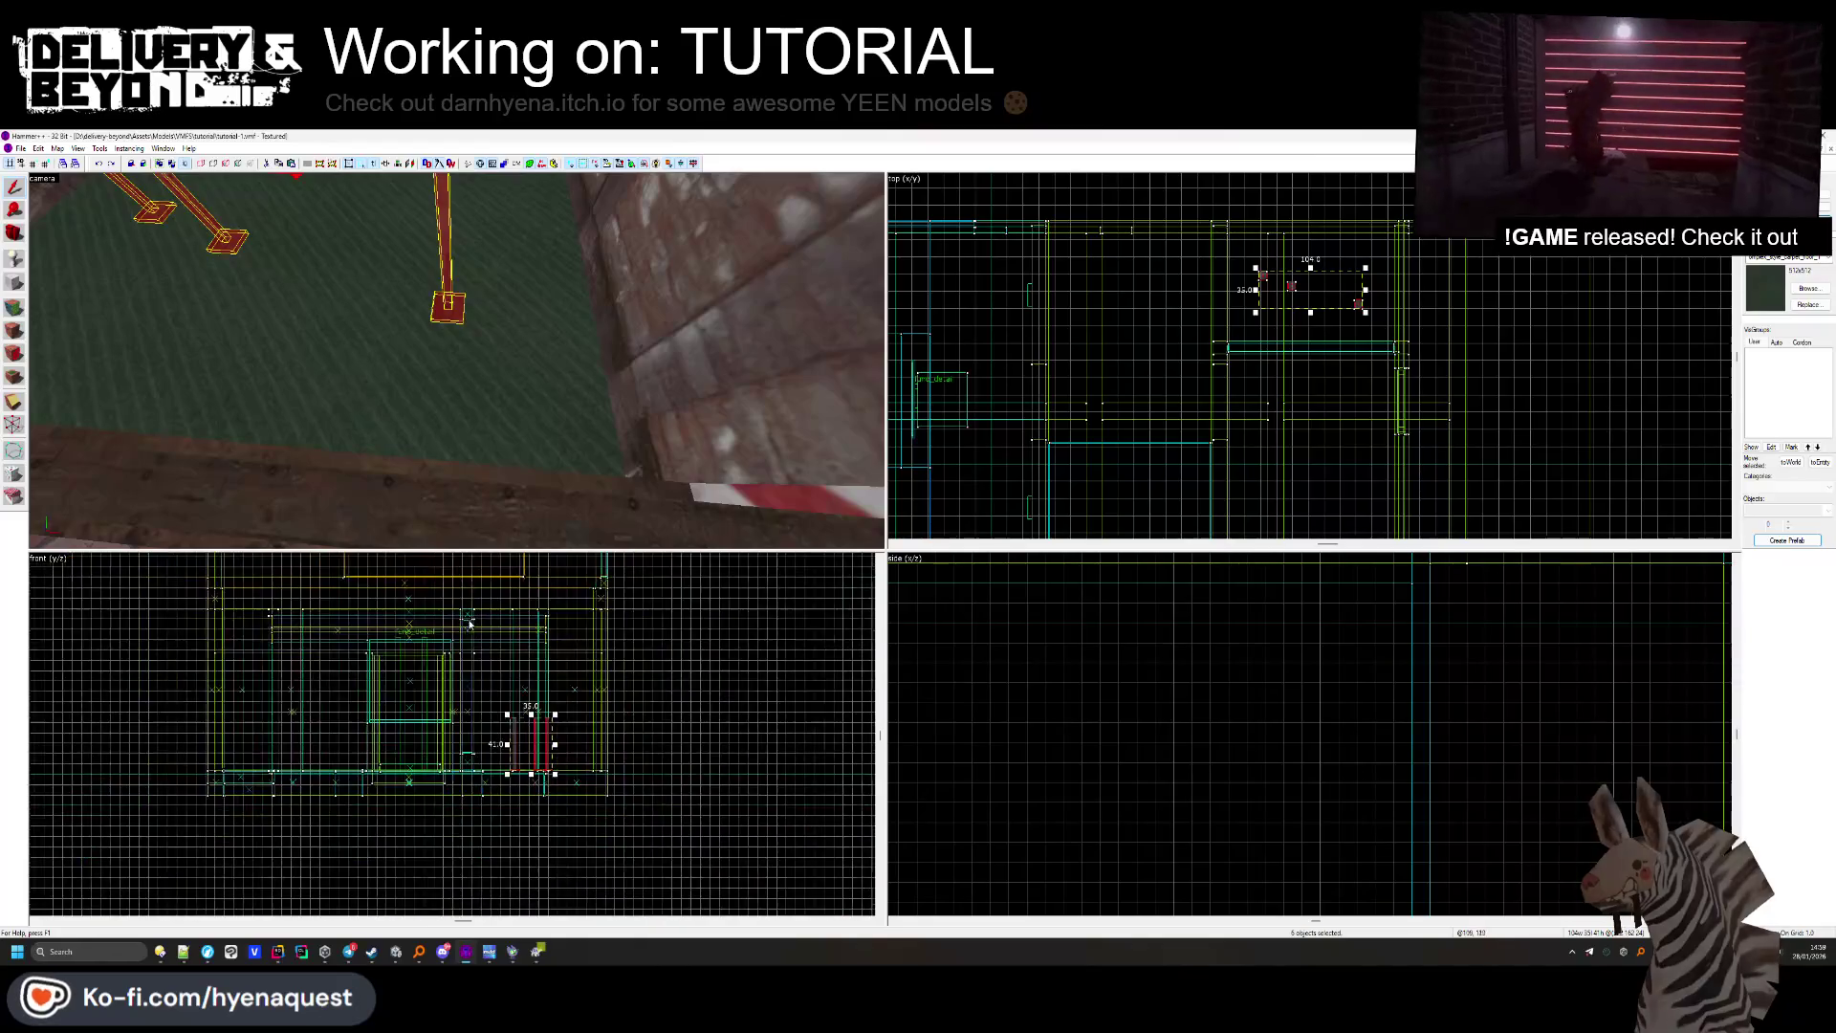
pyautogui.scroll(5, 468, 623)
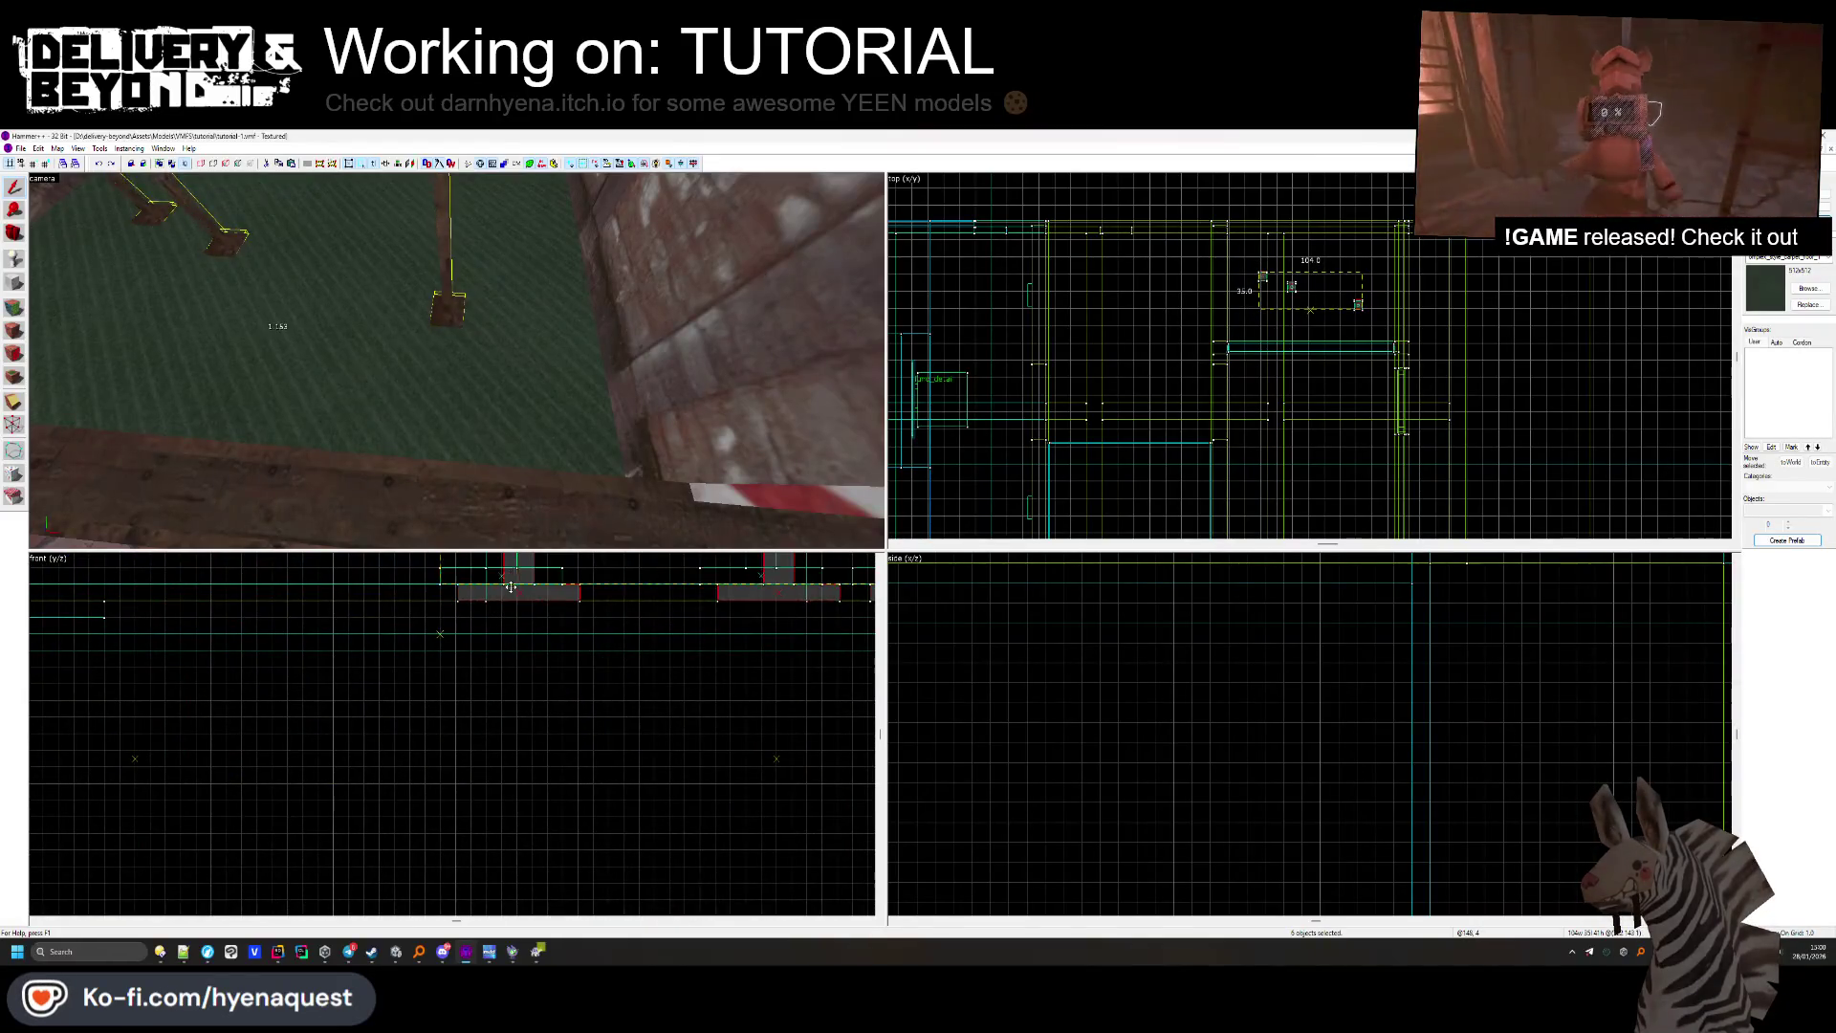
pyautogui.hotkey('alt', 'Tab')
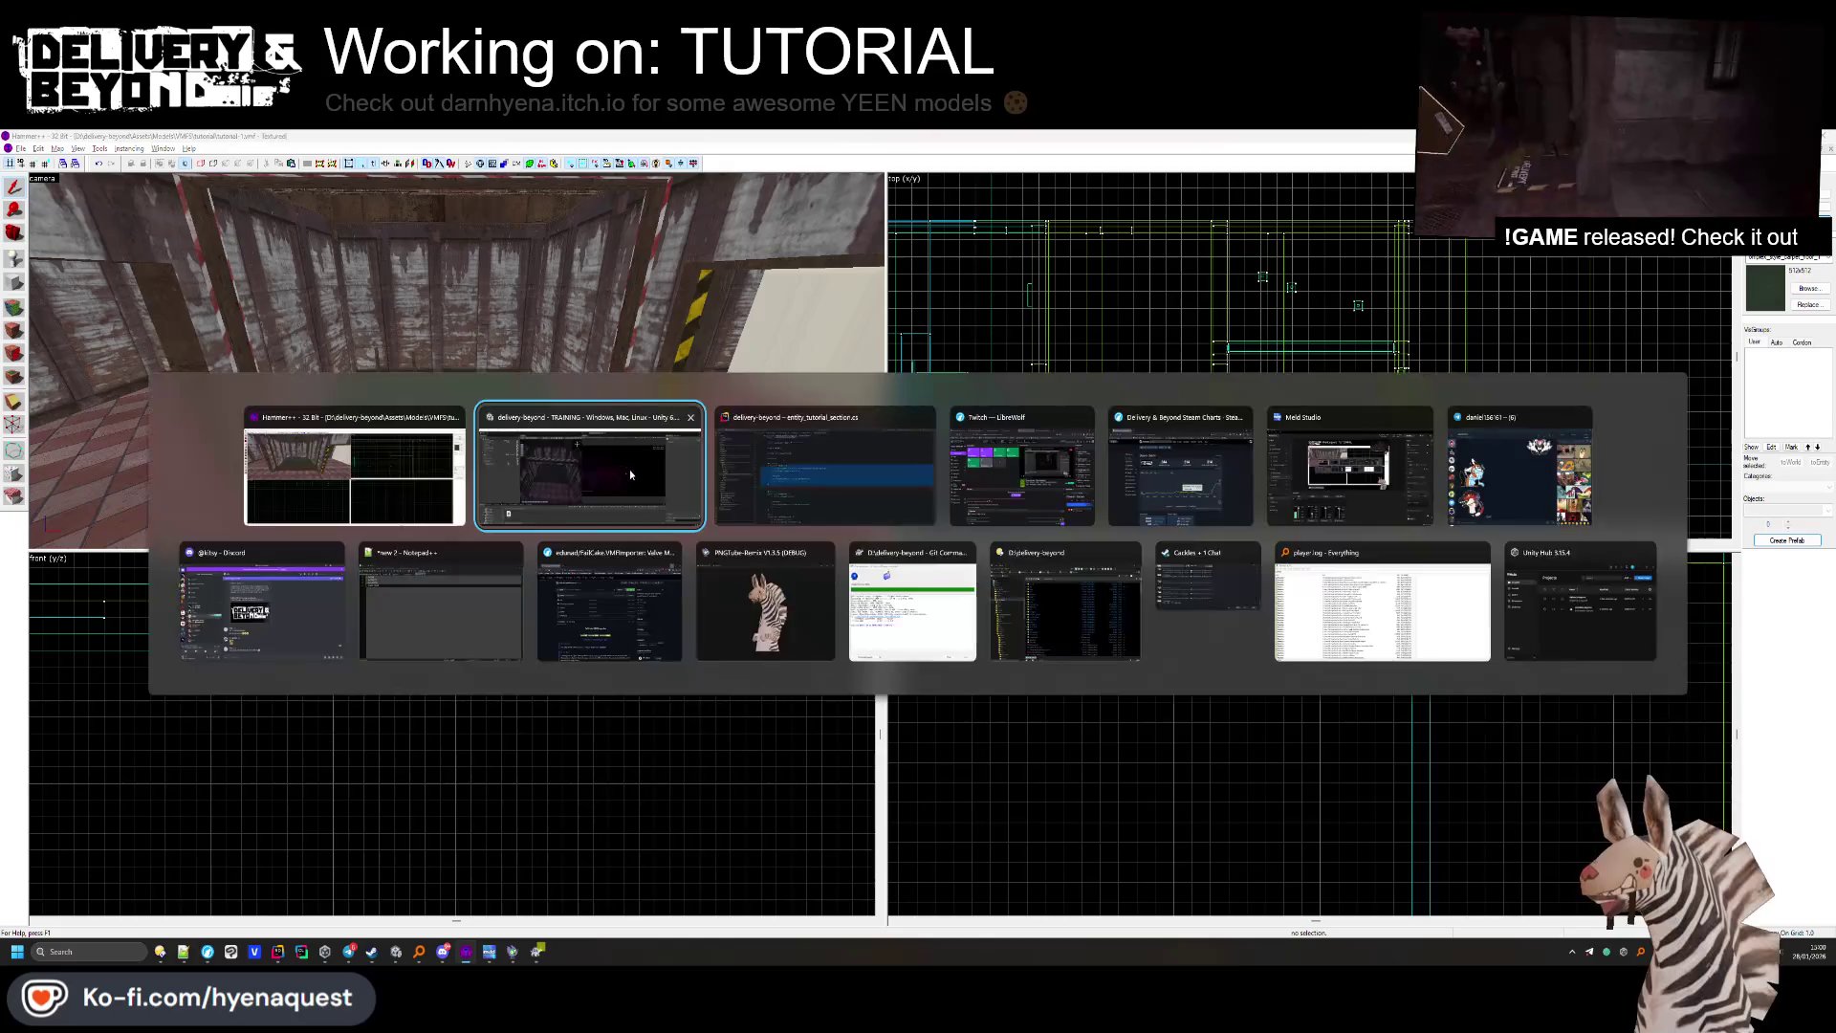
# Slide a wooden crate in the scrap zone to a new spot on the floor.
pyautogui.moveTo(633, 478)
pyautogui.mouseDown()
pyautogui.moveTo(863, 458)
pyautogui.moveTo(572, 583)
pyautogui.mouseUp()
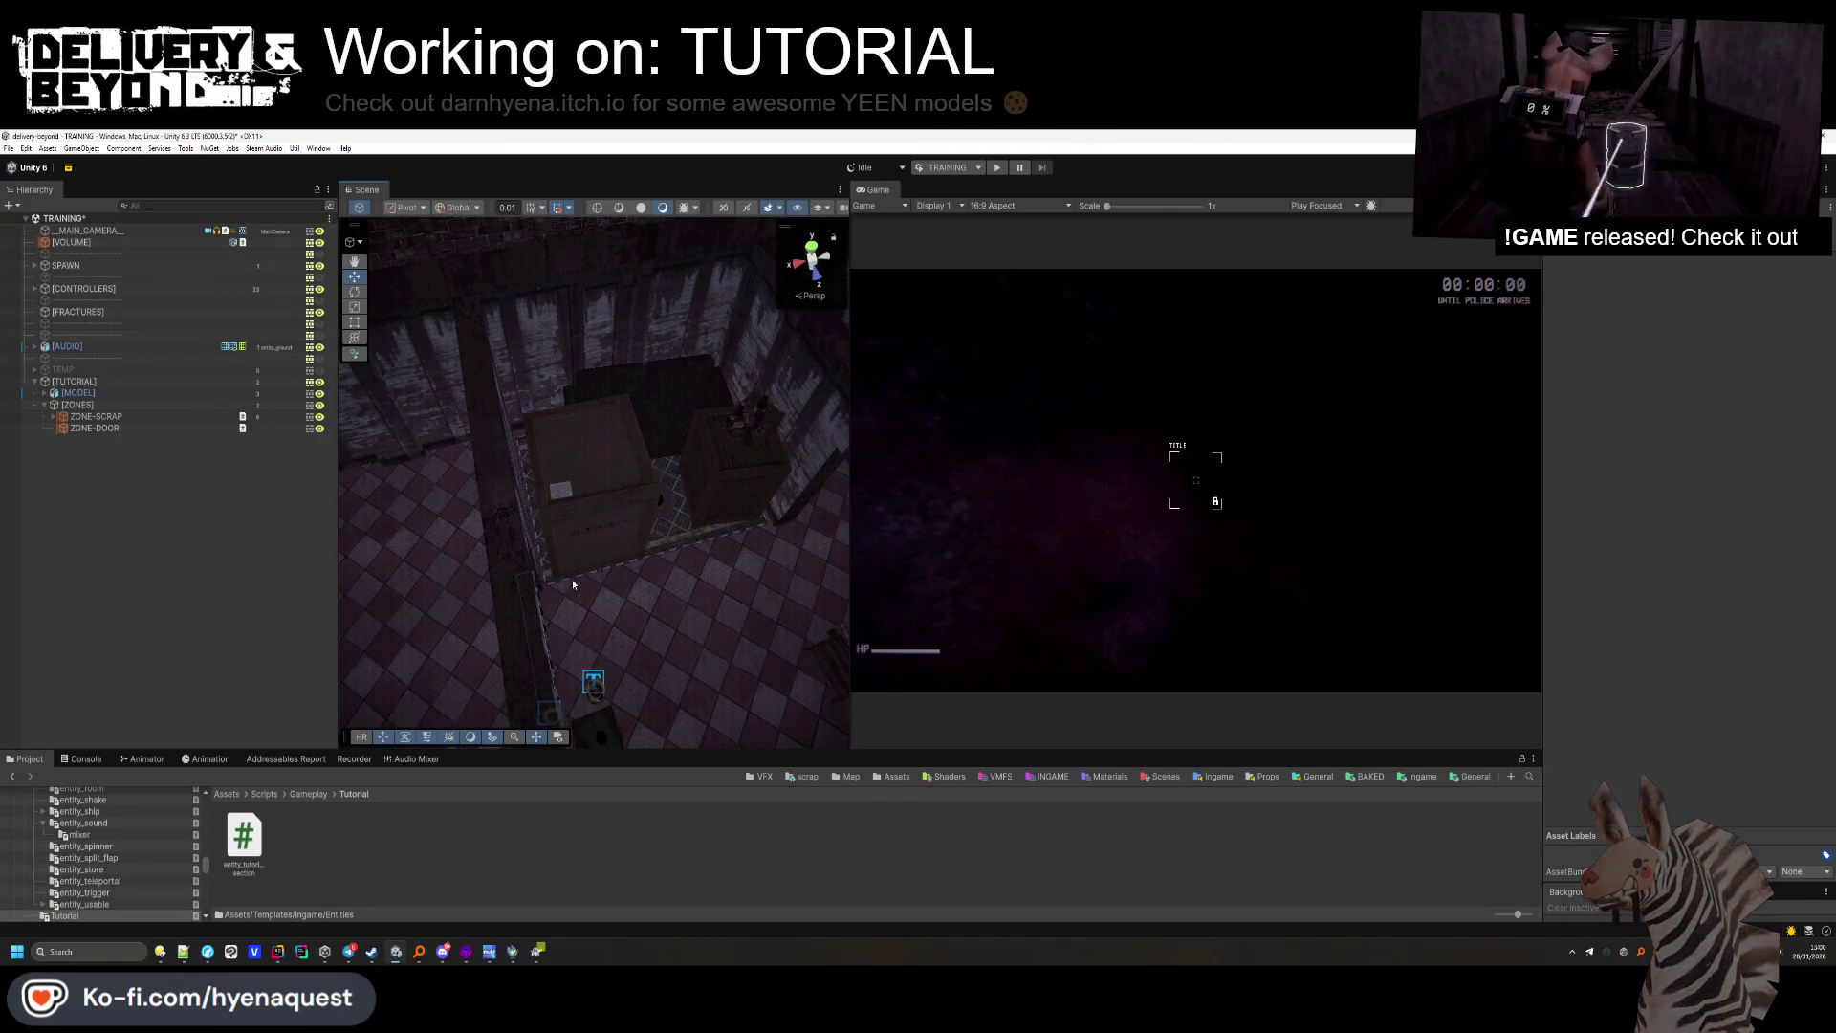
pyautogui.moveTo(628, 510); pyautogui.dragTo(587, 548)
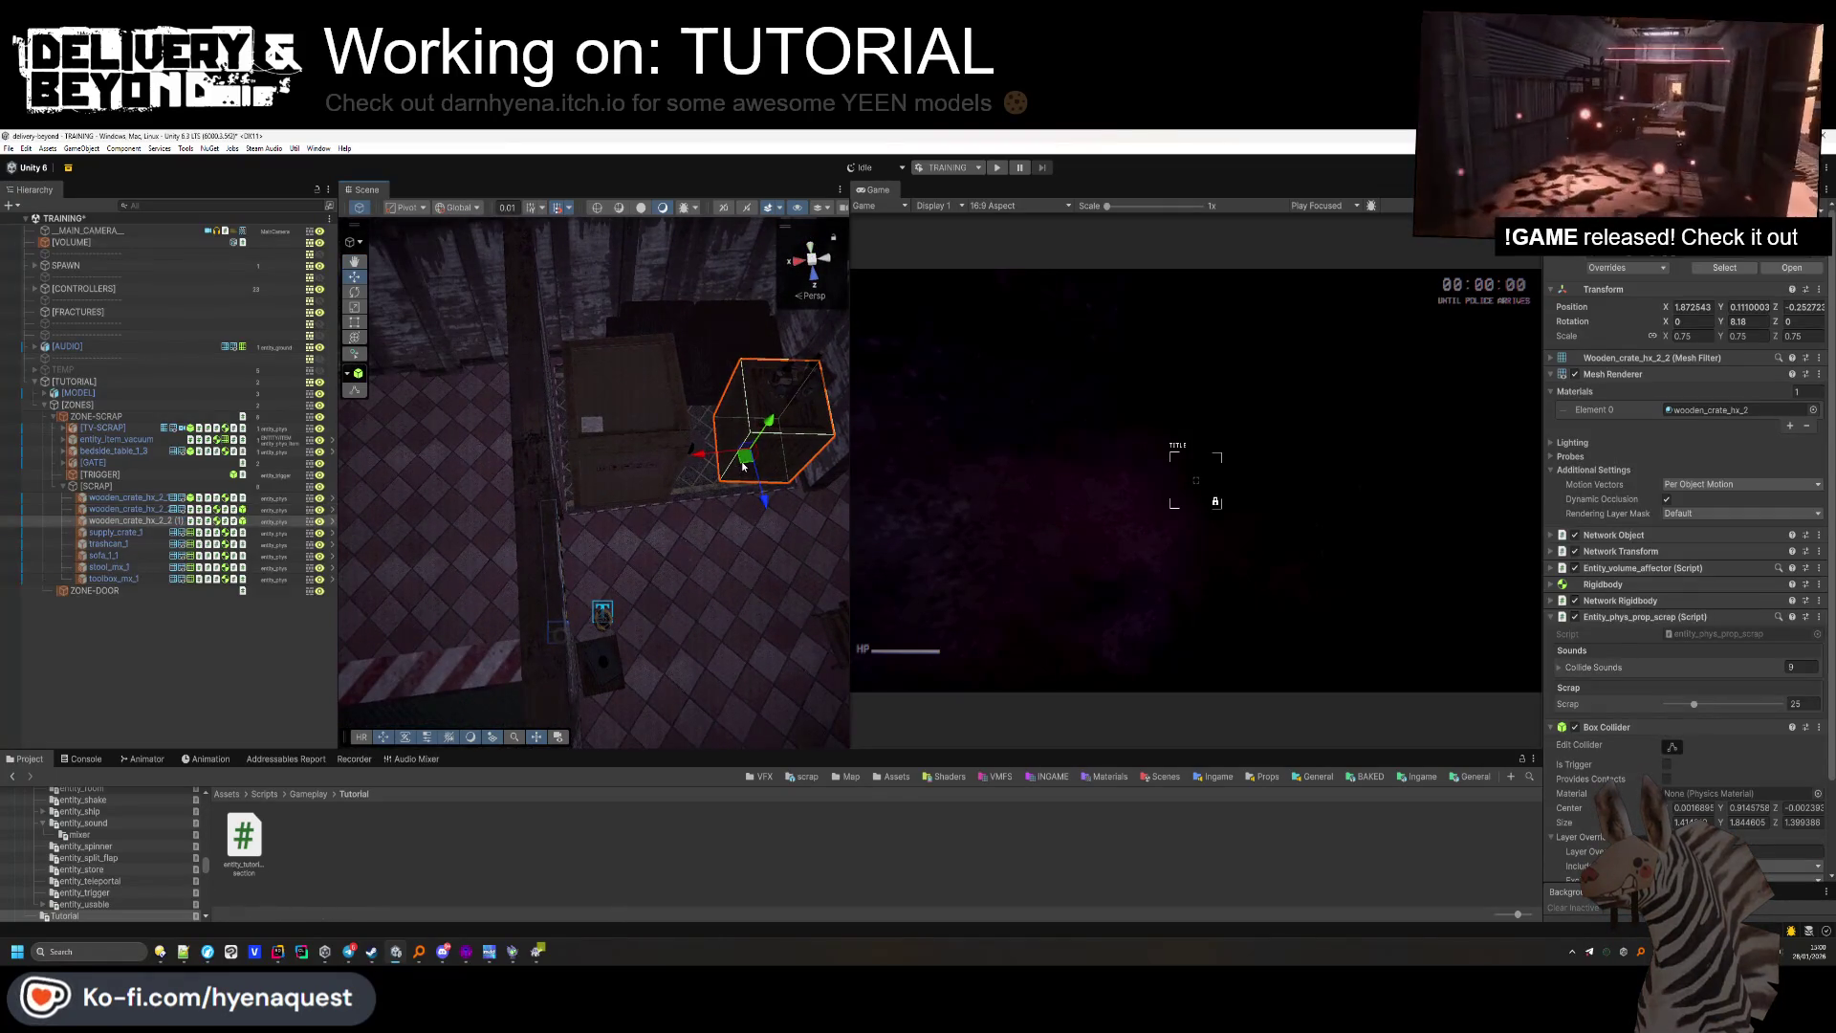
pyautogui.press('f')
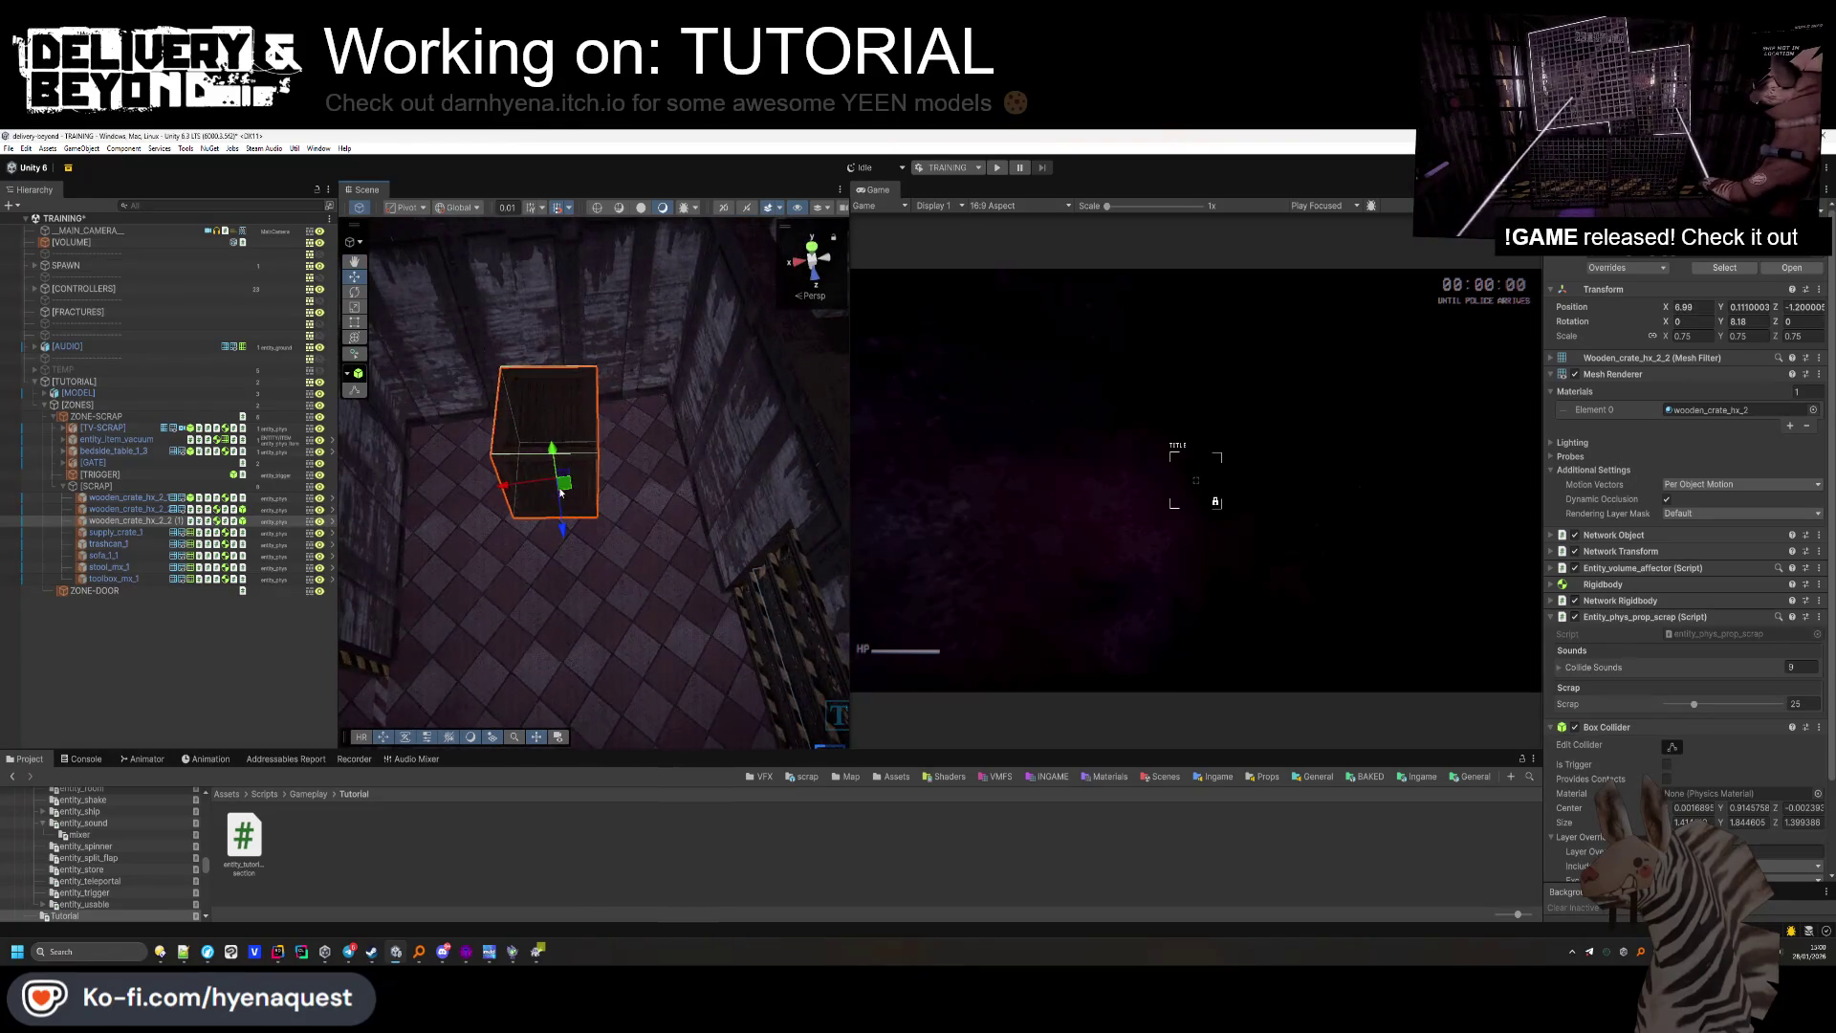
pyautogui.moveTo(550, 489); pyautogui.dragTo(628, 470)
pyautogui.click(243, 661)
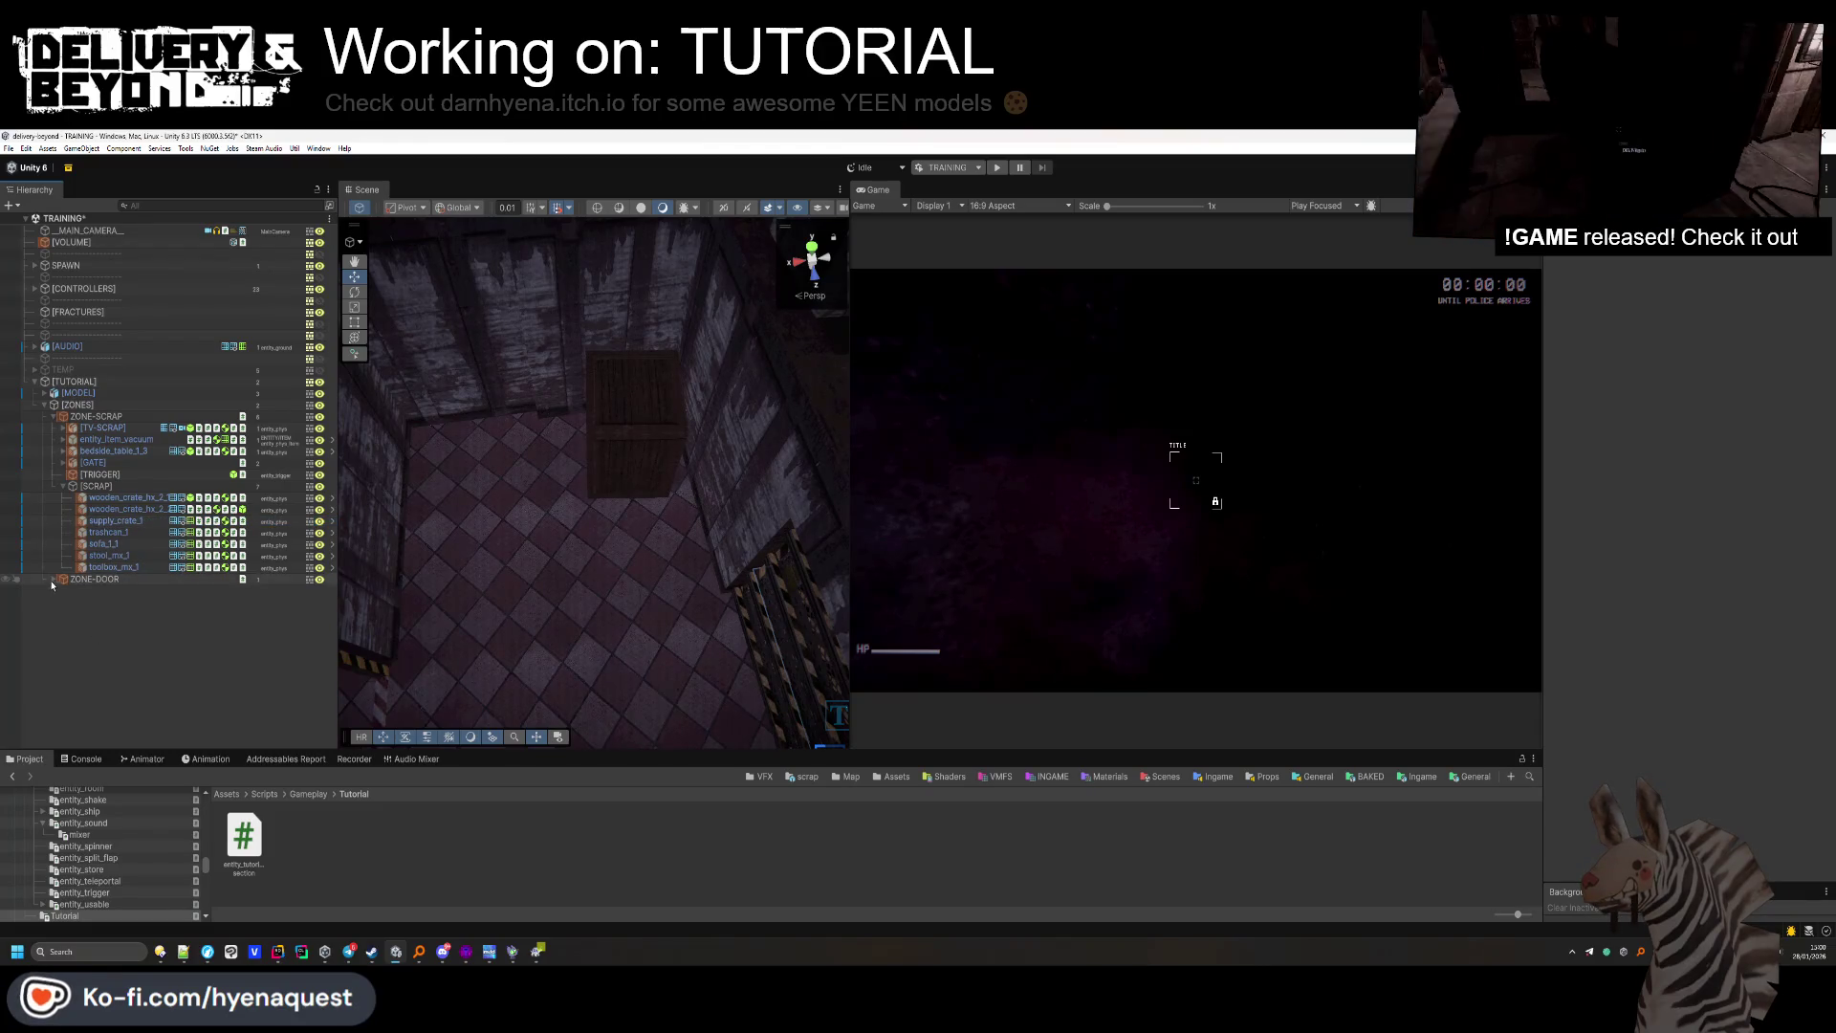
pyautogui.click(85, 475)
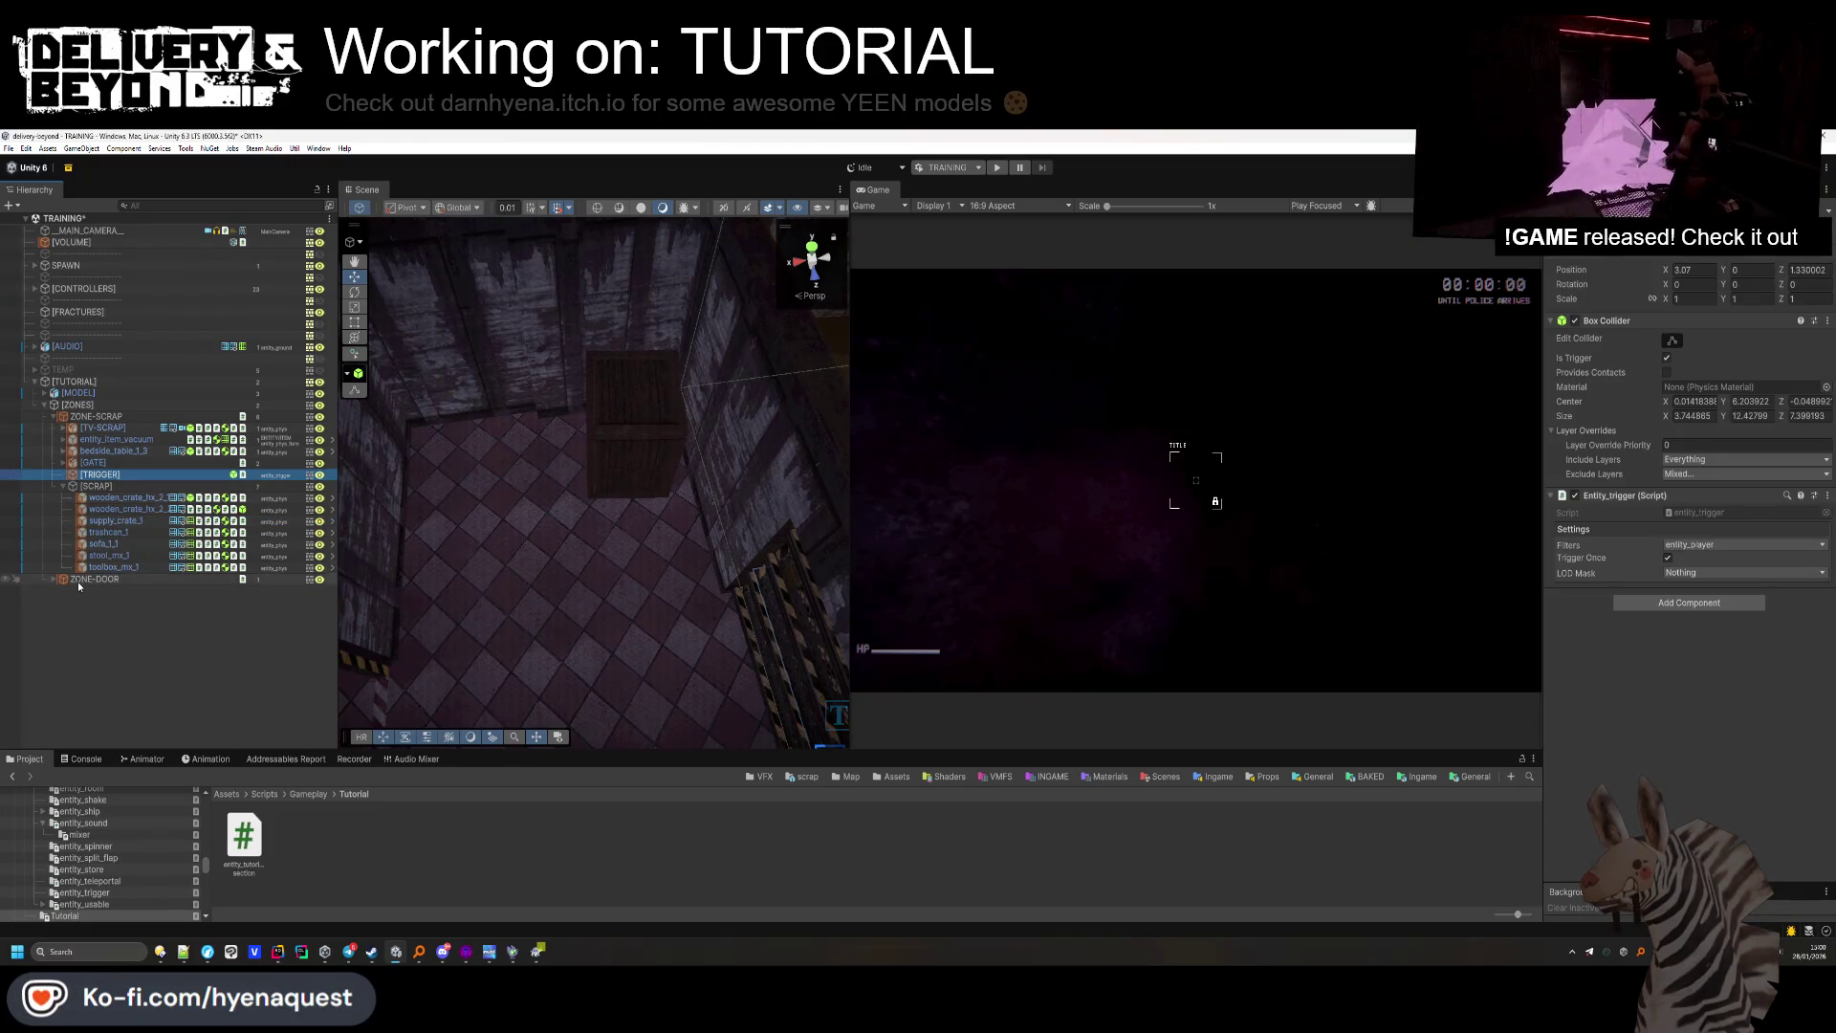
# Move a [TRIGGER] into ZONE-DOOR and position the trigger box over the door area.
pyautogui.keyDown('ctrl'); pyautogui.click(62, 598); pyautogui.keyUp('ctrl')
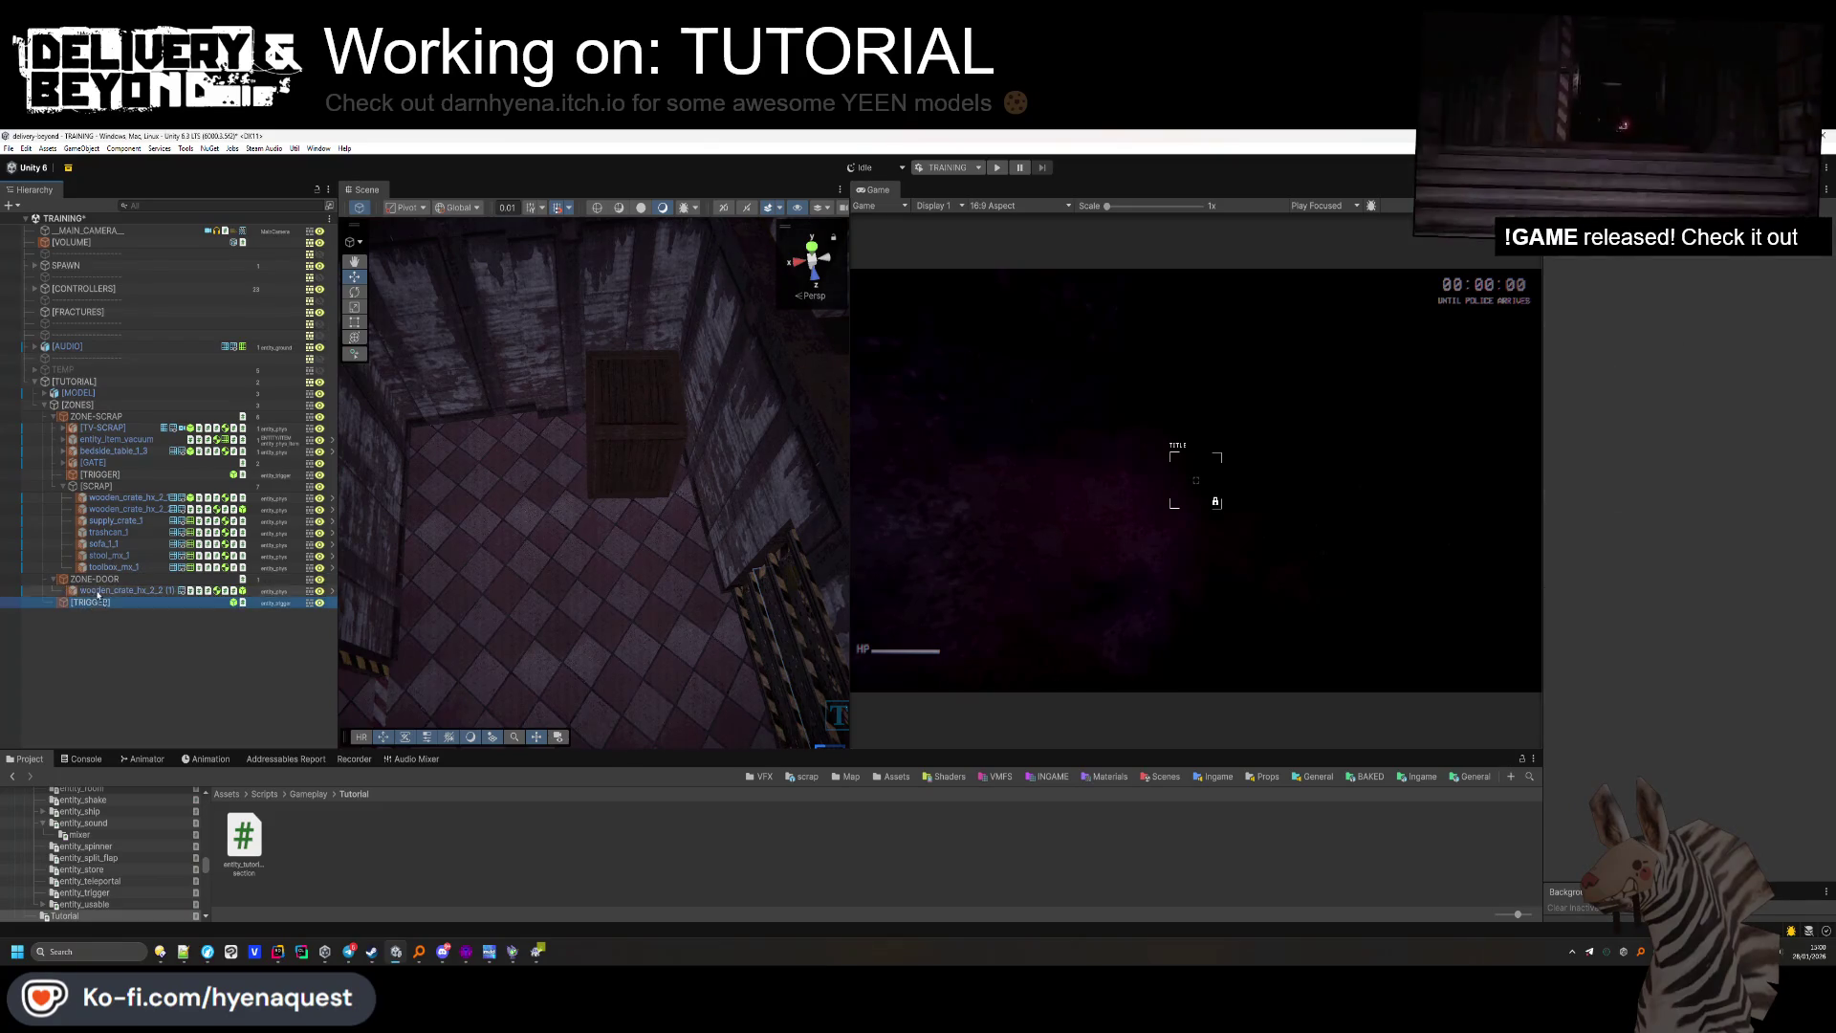
pyautogui.moveTo(99, 595); pyautogui.dragTo(96, 586)
pyautogui.press('f')
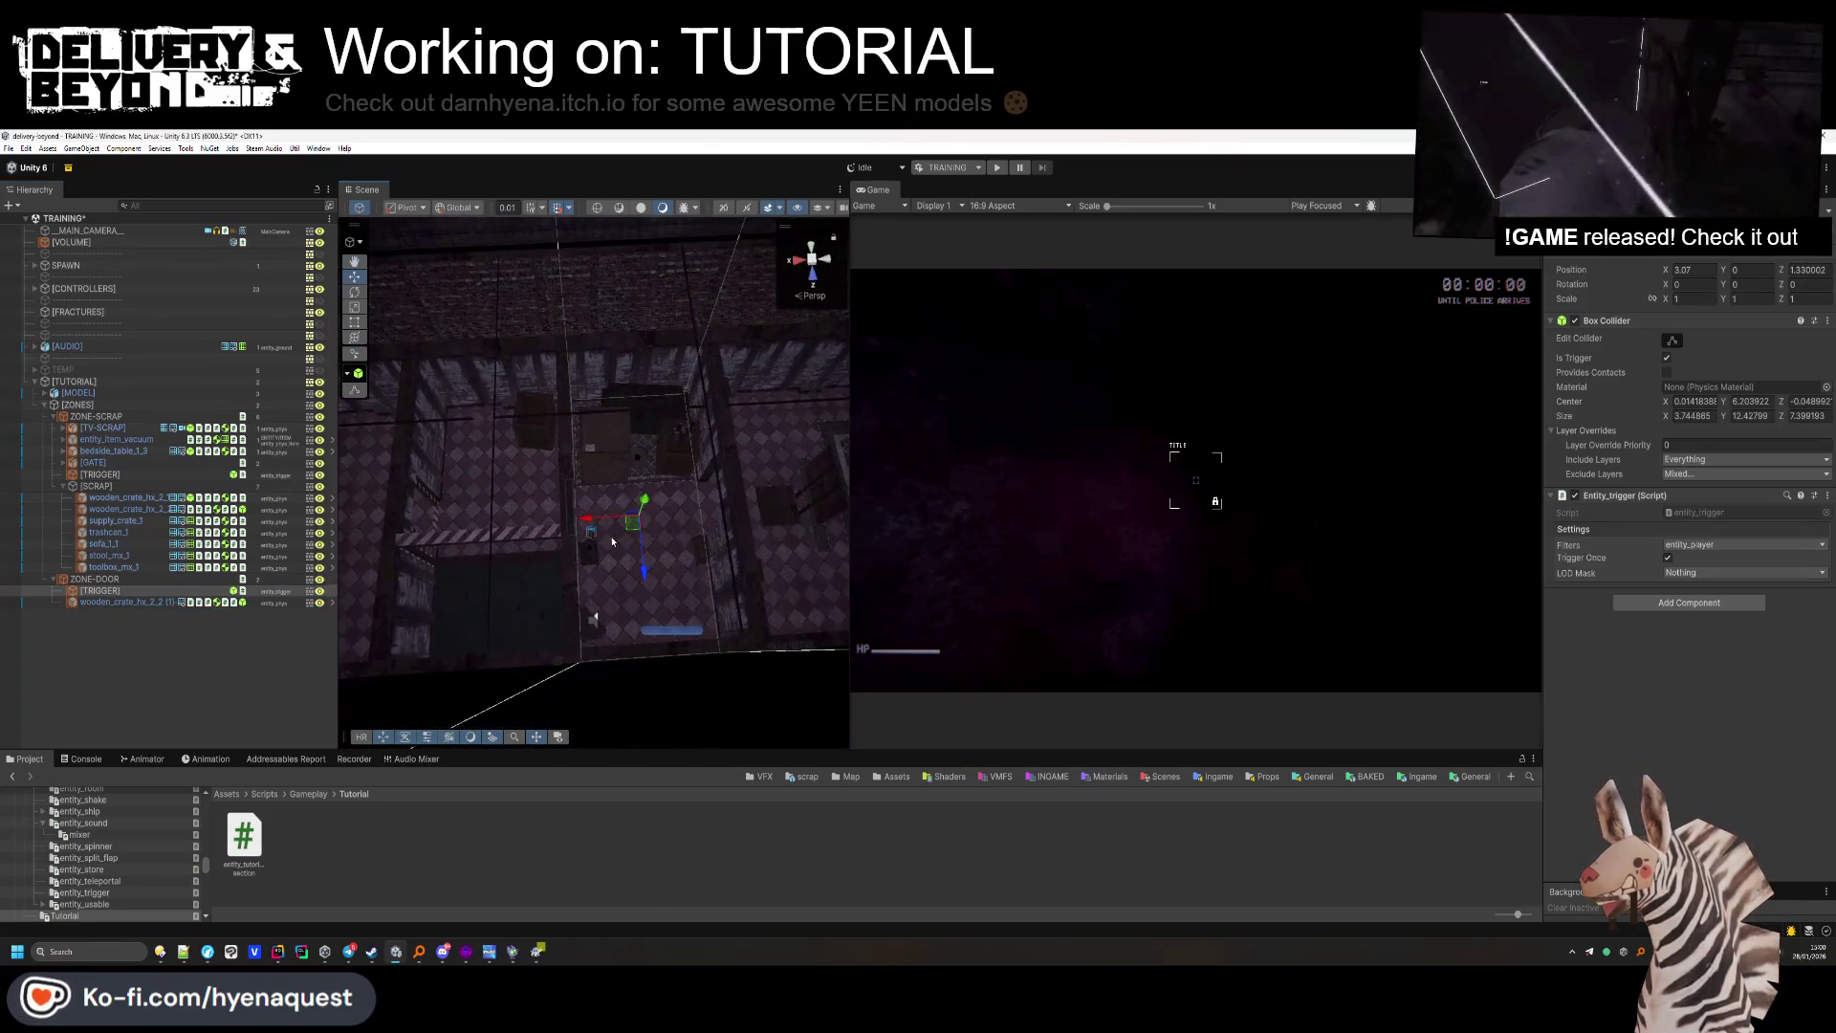
pyautogui.moveTo(449, 532)
pyautogui.mouseDown()
pyautogui.moveTo(457, 577)
pyautogui.moveTo(597, 484)
pyautogui.moveTo(525, 525)
pyautogui.moveTo(545, 532)
pyautogui.moveTo(595, 379)
pyautogui.moveTo(474, 467)
pyautogui.mouseUp()
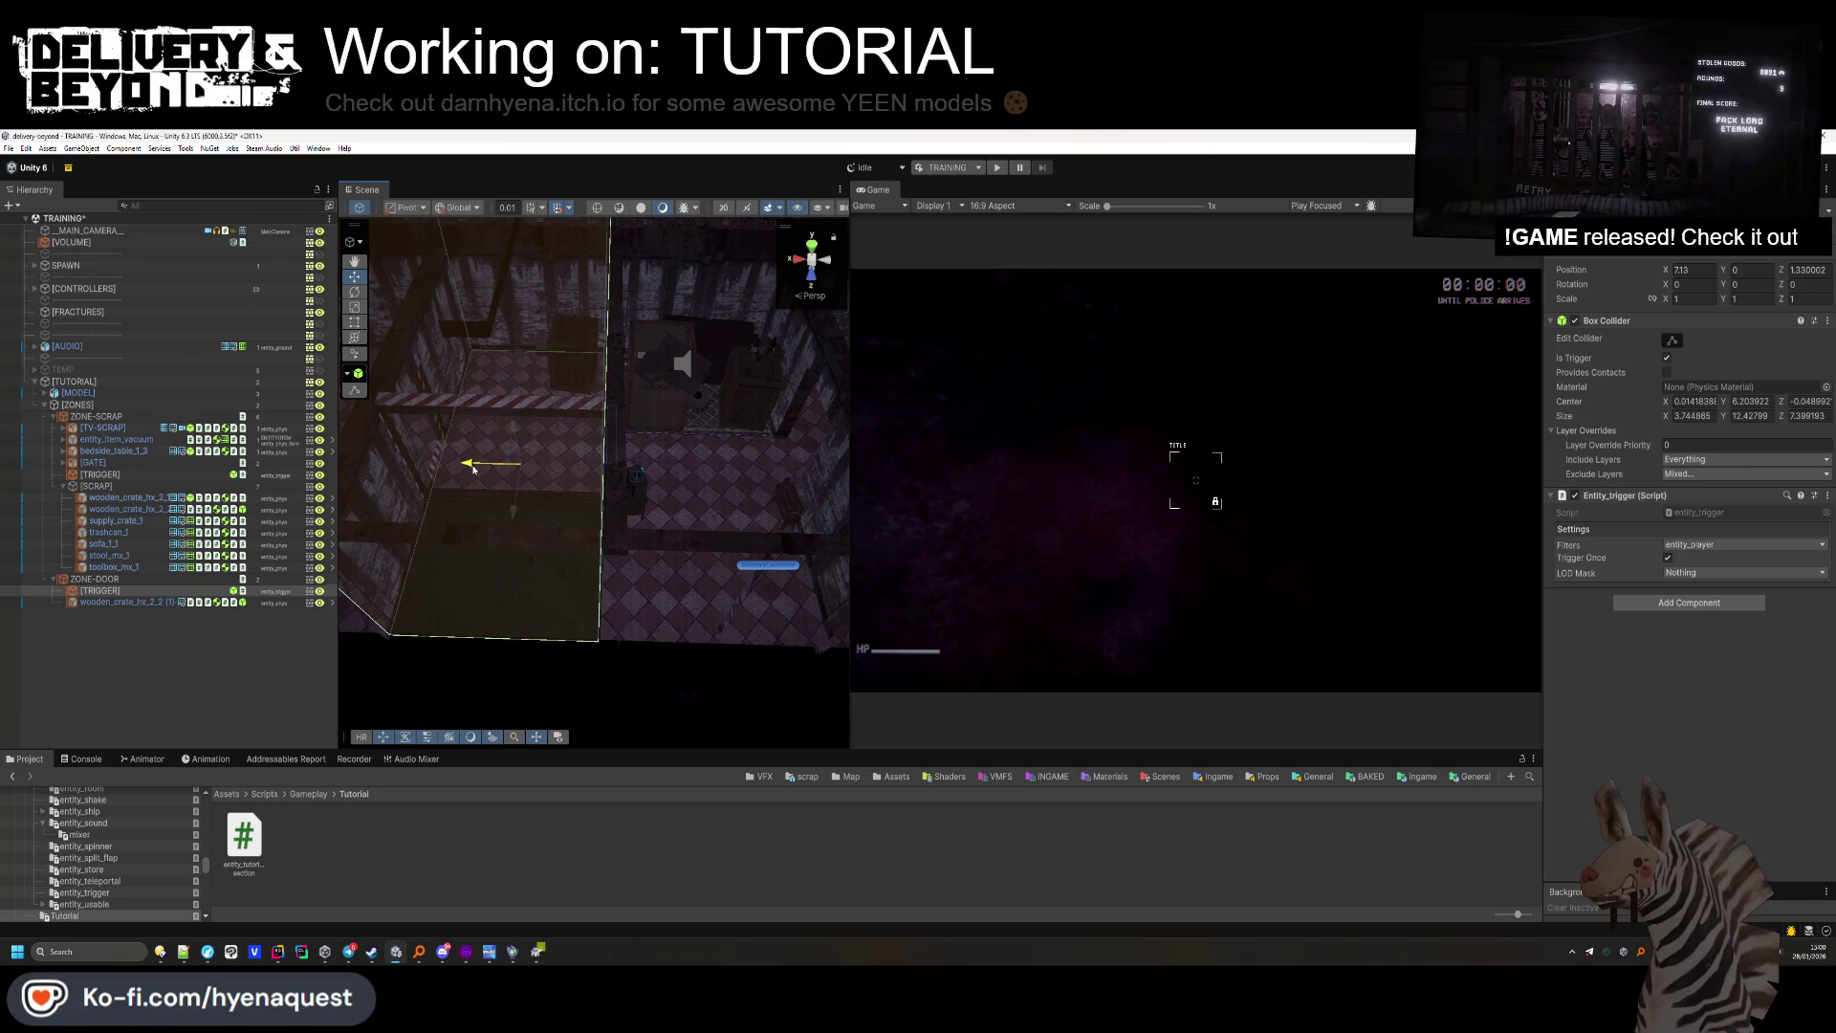
pyautogui.moveTo(455, 499)
pyautogui.mouseDown()
pyautogui.moveTo(459, 516)
pyautogui.moveTo(478, 505)
pyautogui.mouseUp()
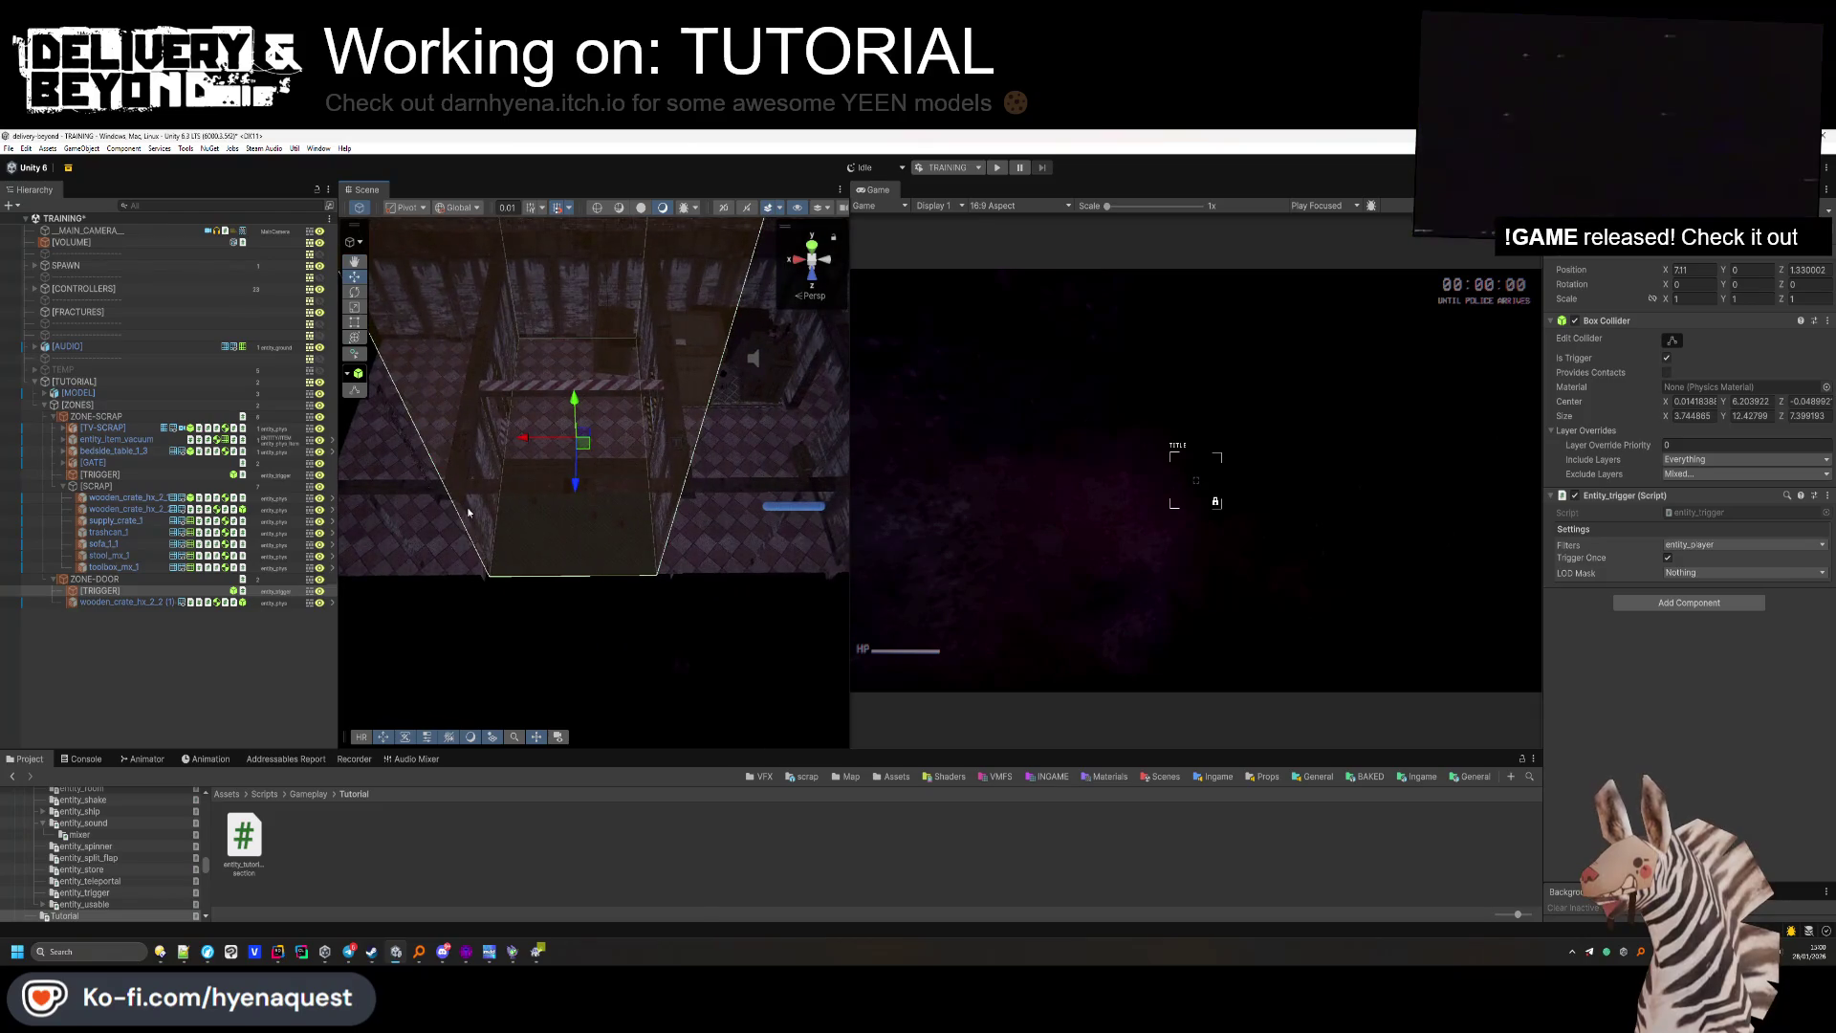
# Assign the [TRIGGER] to ZONE-DOOR's tutorial section Trigger field and save the scene.
pyautogui.click(115, 580)
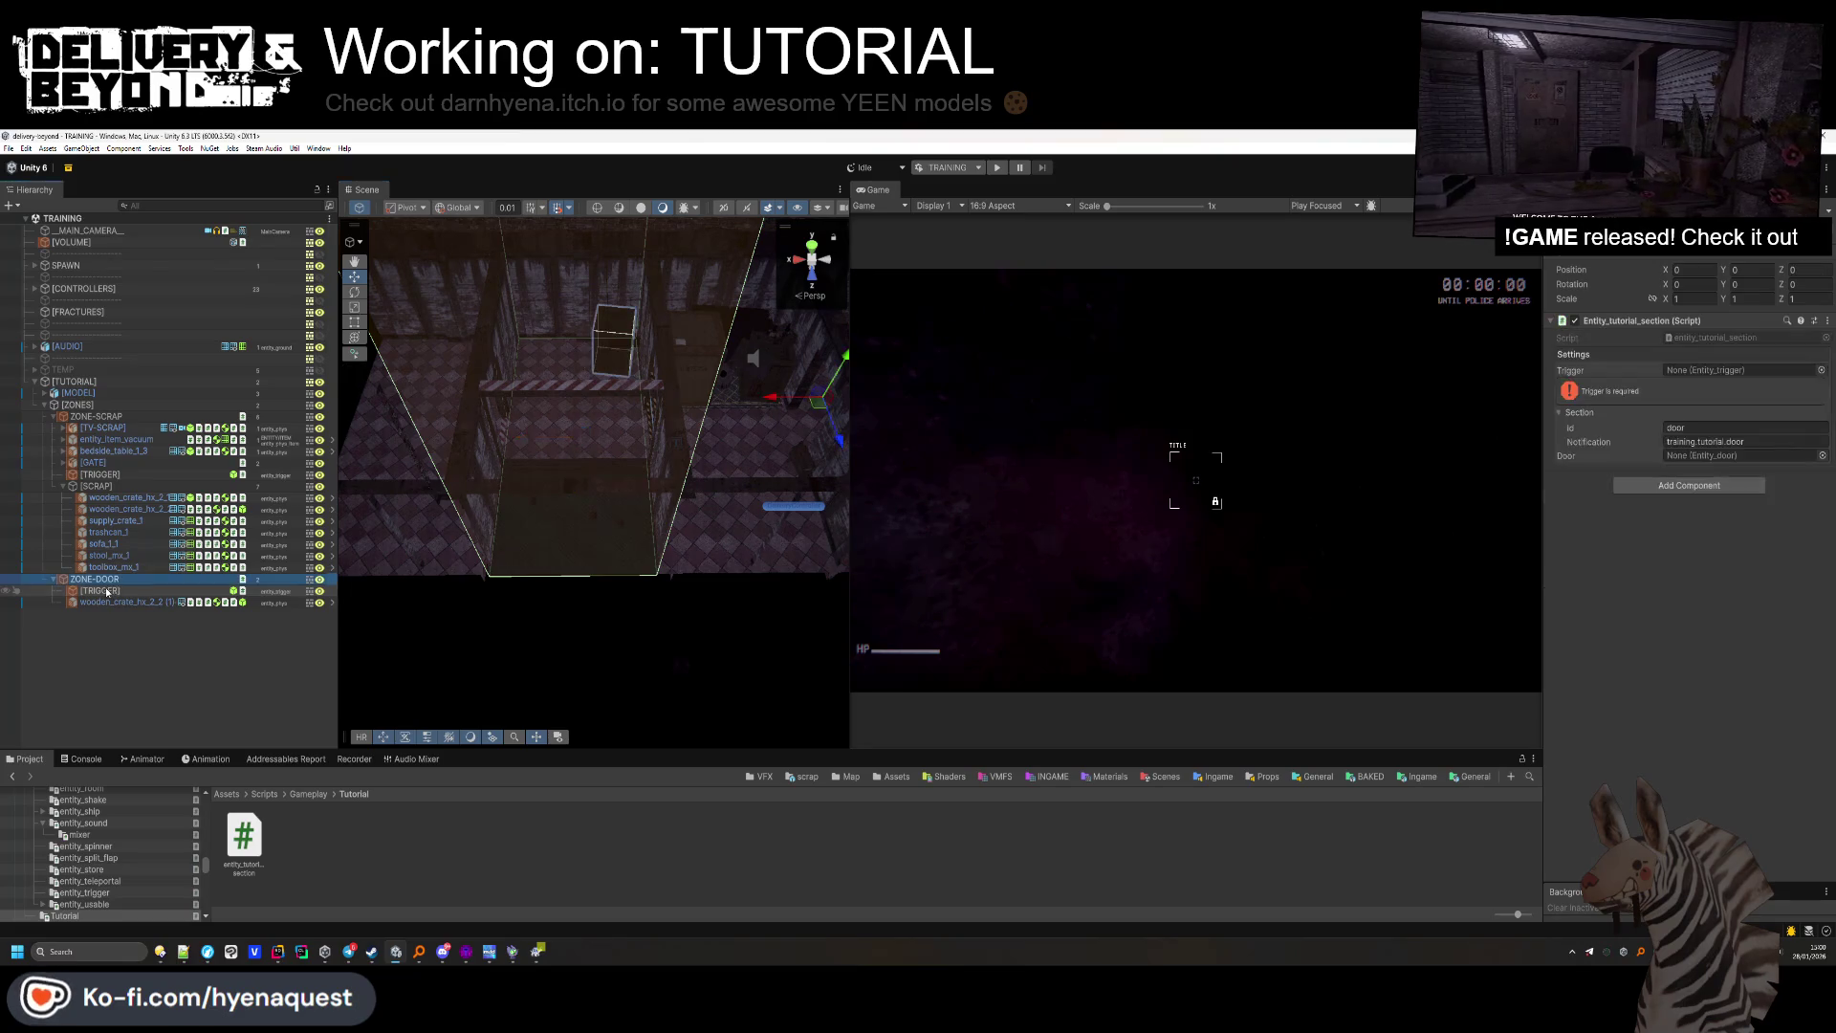
pyautogui.moveTo(1584, 458); pyautogui.dragTo(1695, 457)
pyautogui.moveTo(105, 592)
pyautogui.mouseDown()
pyautogui.moveTo(1354, 451)
pyautogui.moveTo(1683, 370)
pyautogui.mouseUp()
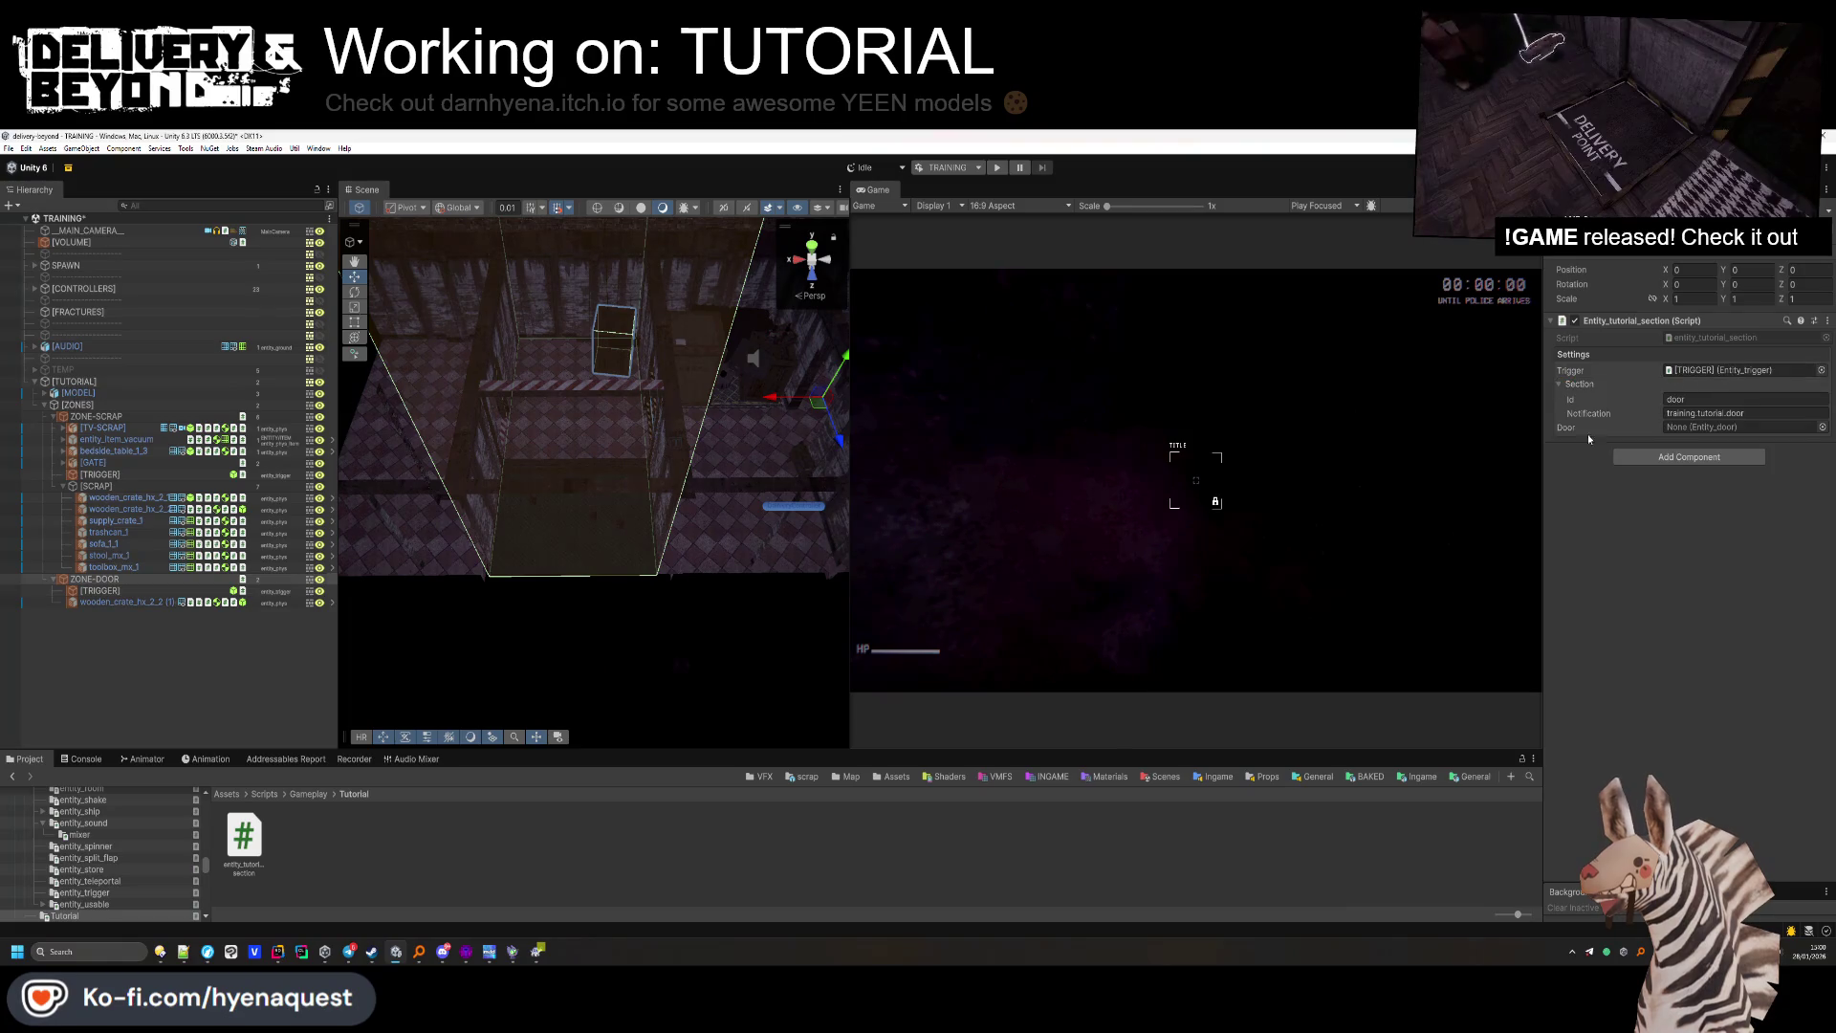
pyautogui.click(210, 710)
pyautogui.scroll(5, 519, 492)
pyautogui.hotkey('ctrl', 's')
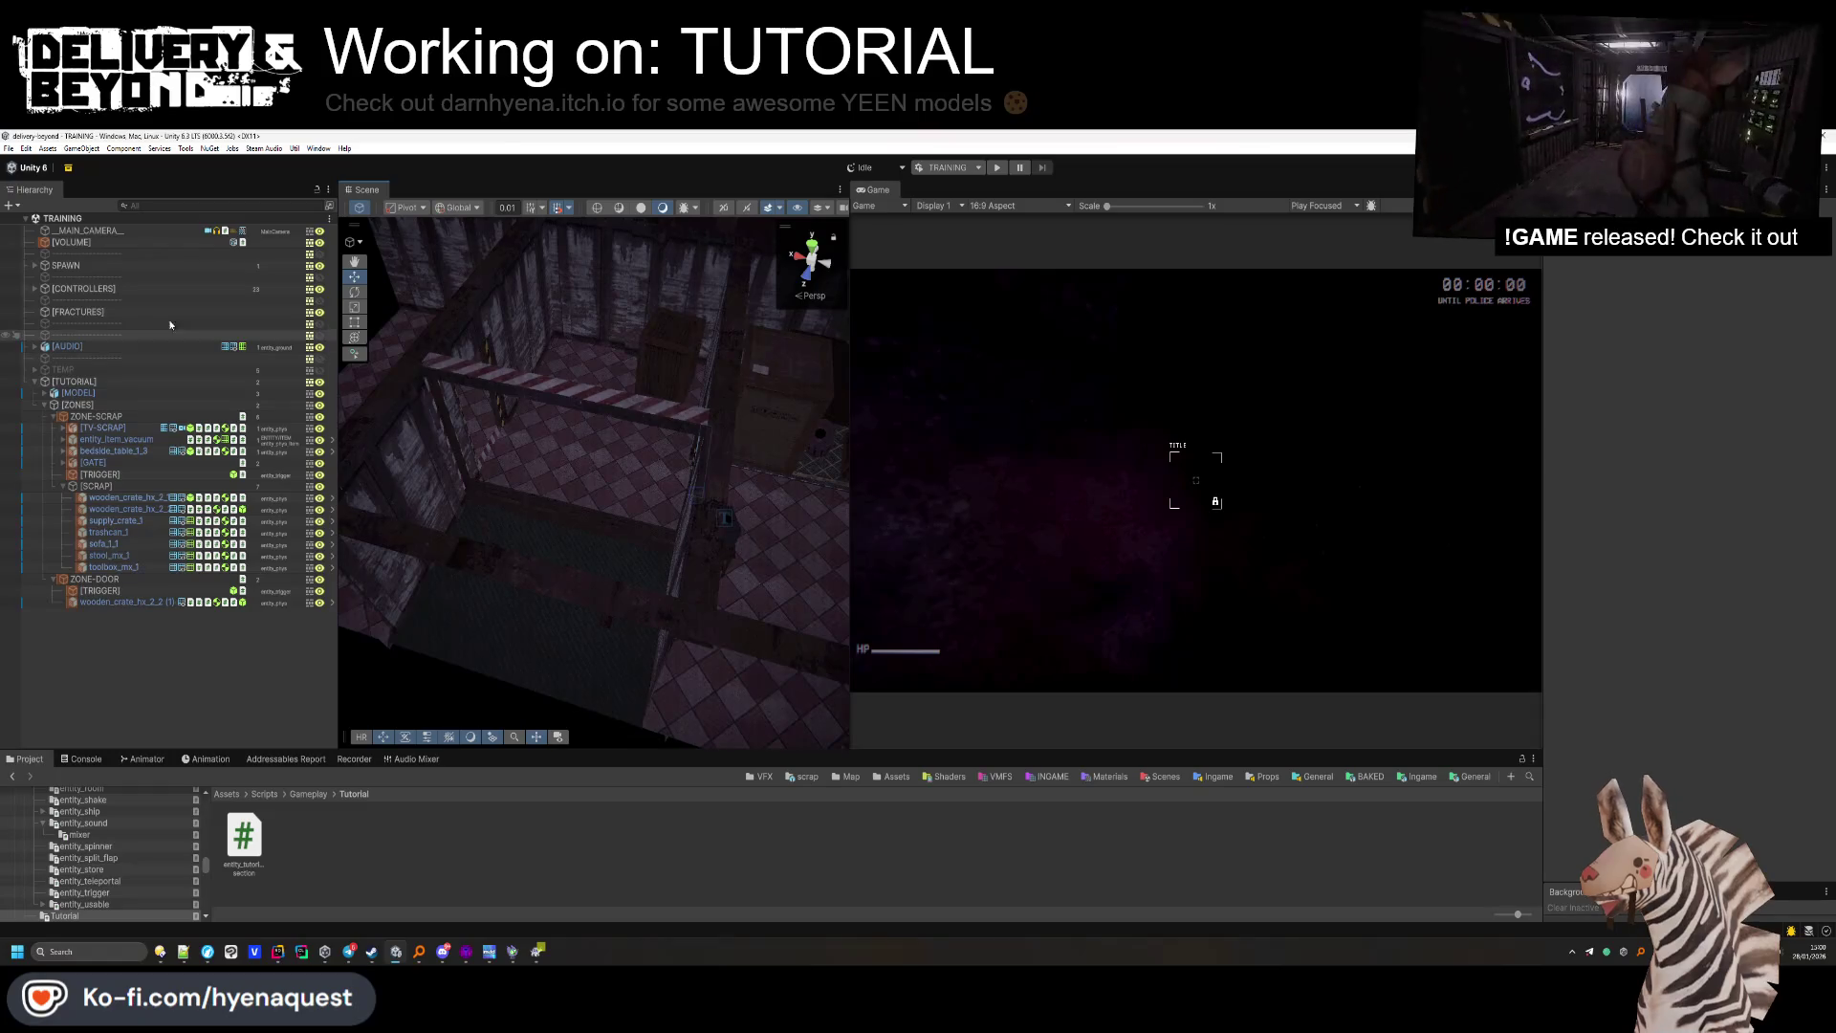
# Expand TEMP and [TUTORIAL-ENTITIES], collapse [WORLD], and expand [SCRAPPING] in the Hierarchy.
pyautogui.click(35, 370)
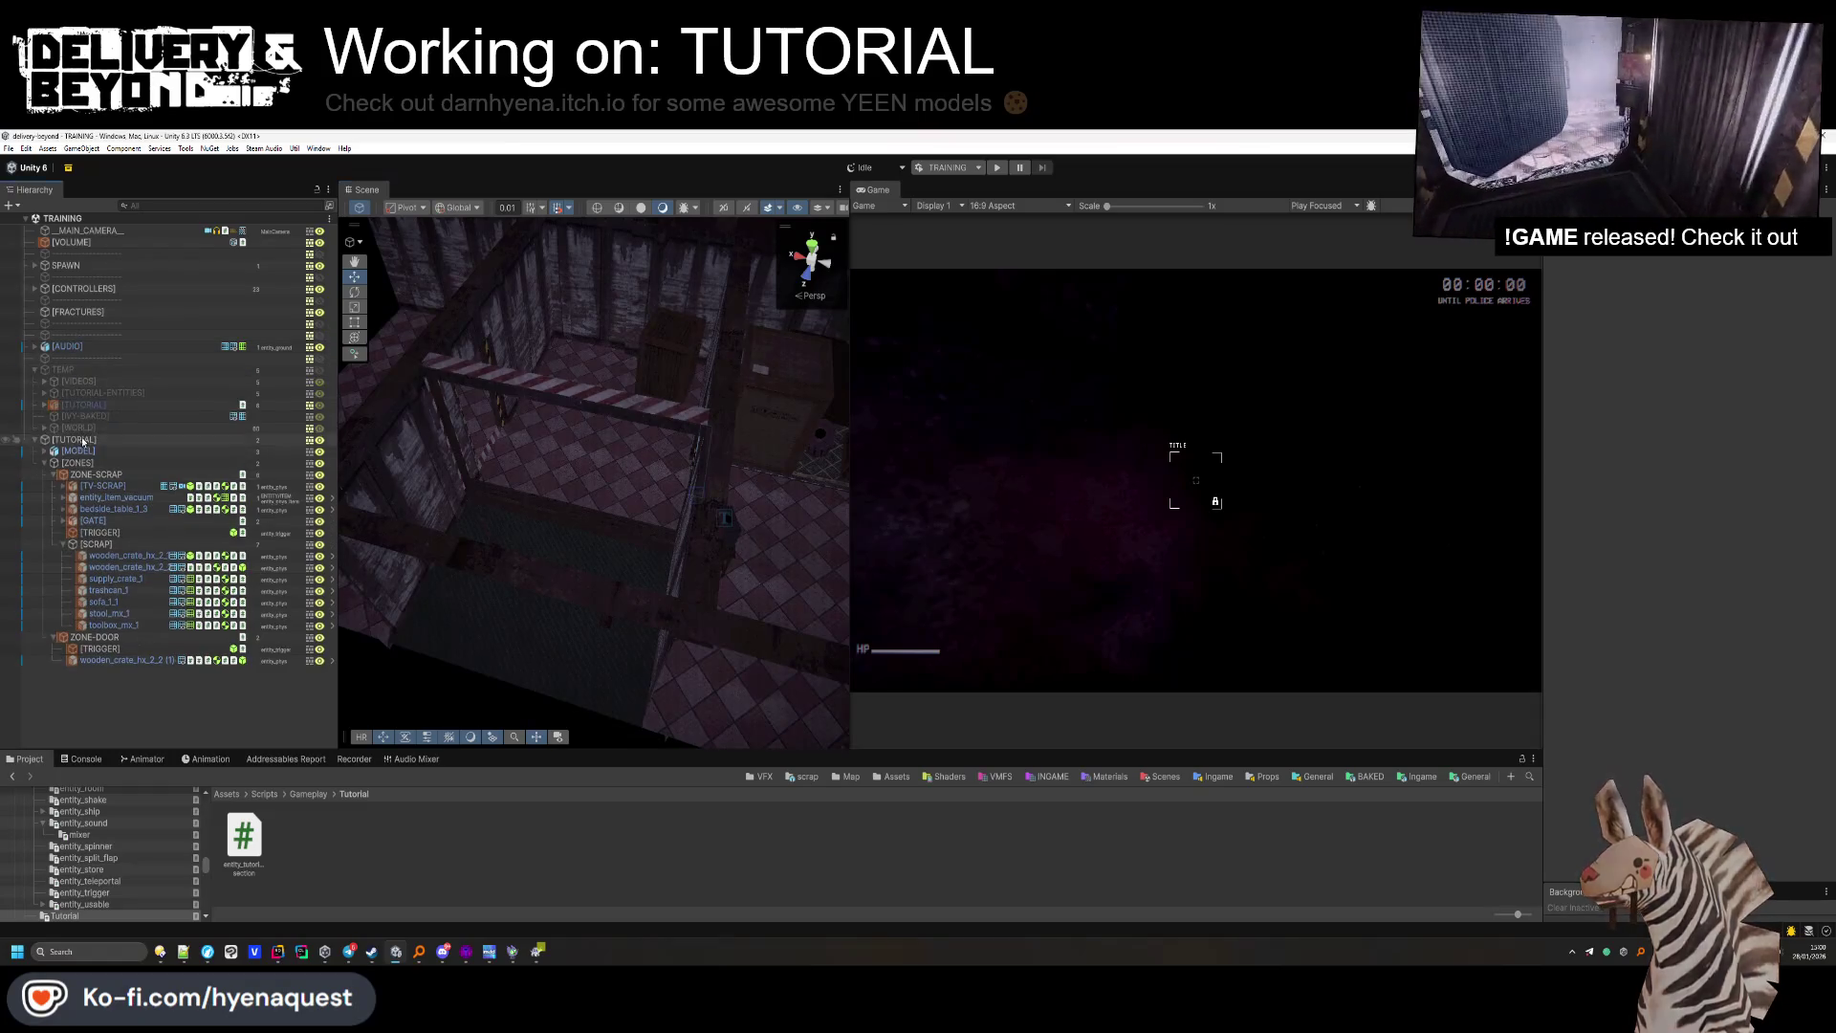
pyautogui.click(45, 405)
pyautogui.click(45, 405)
pyautogui.click(45, 405)
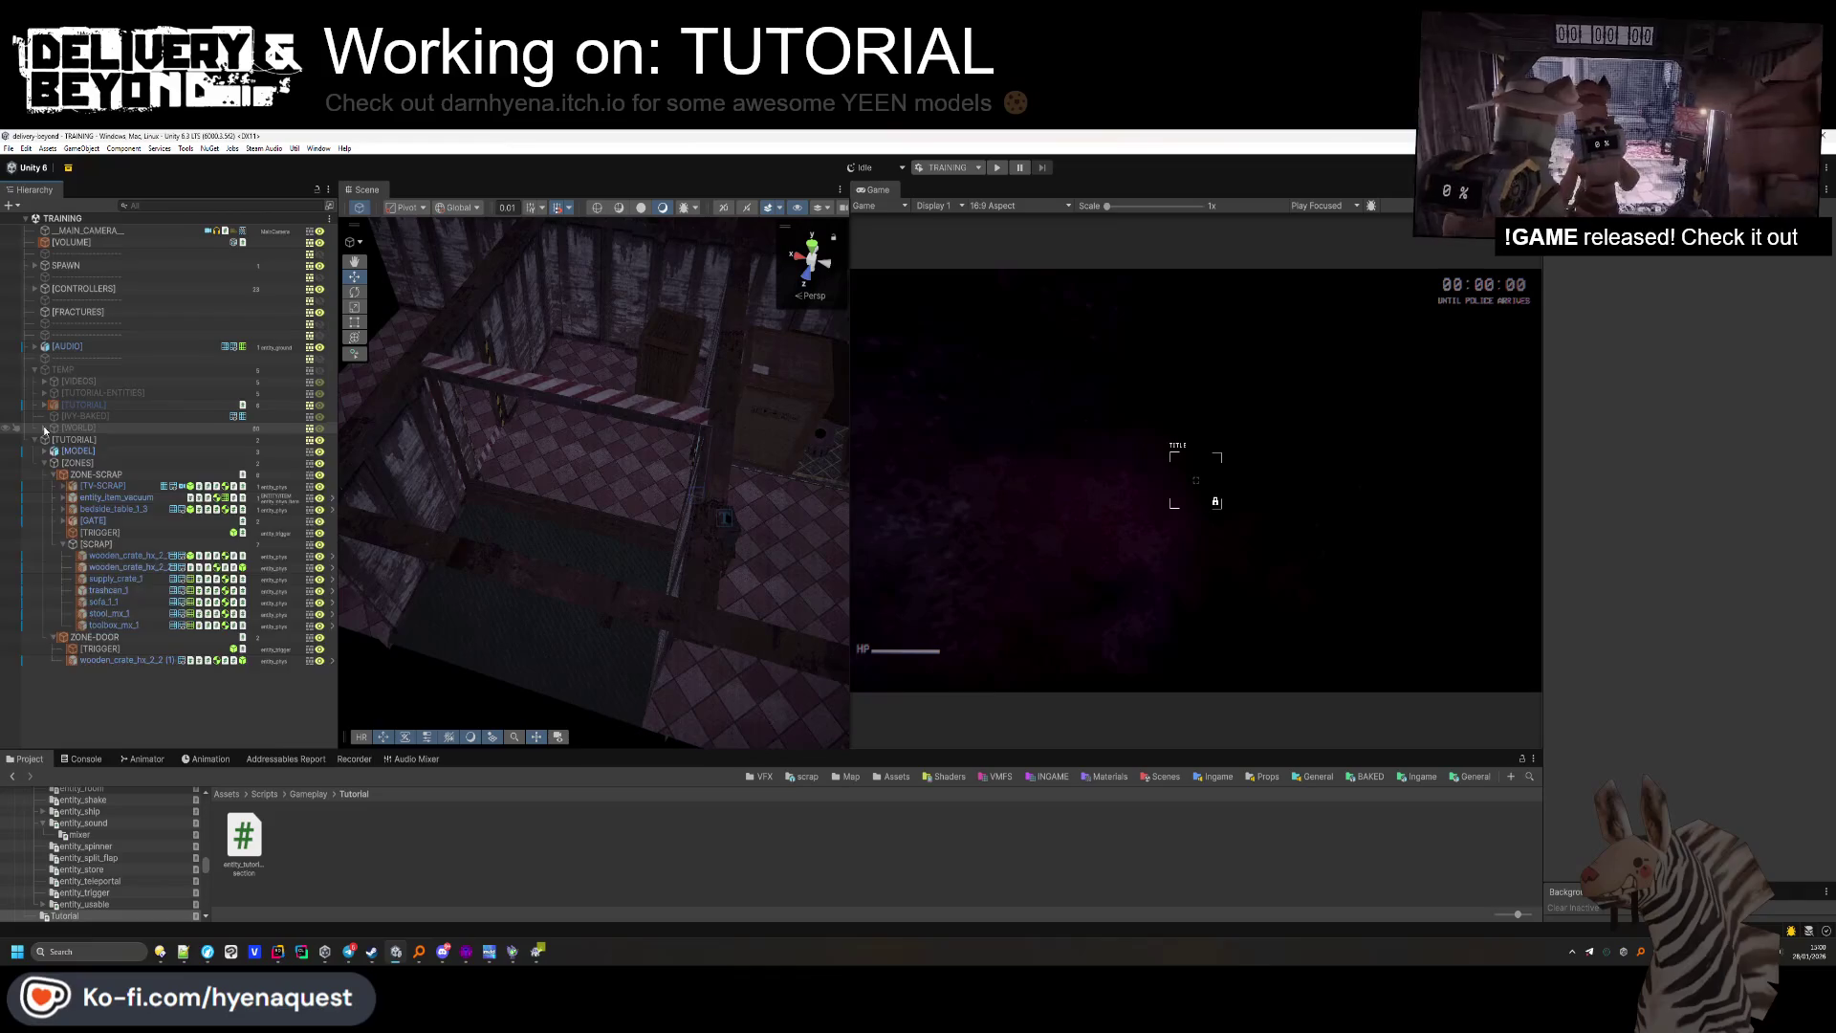
pyautogui.click(44, 429)
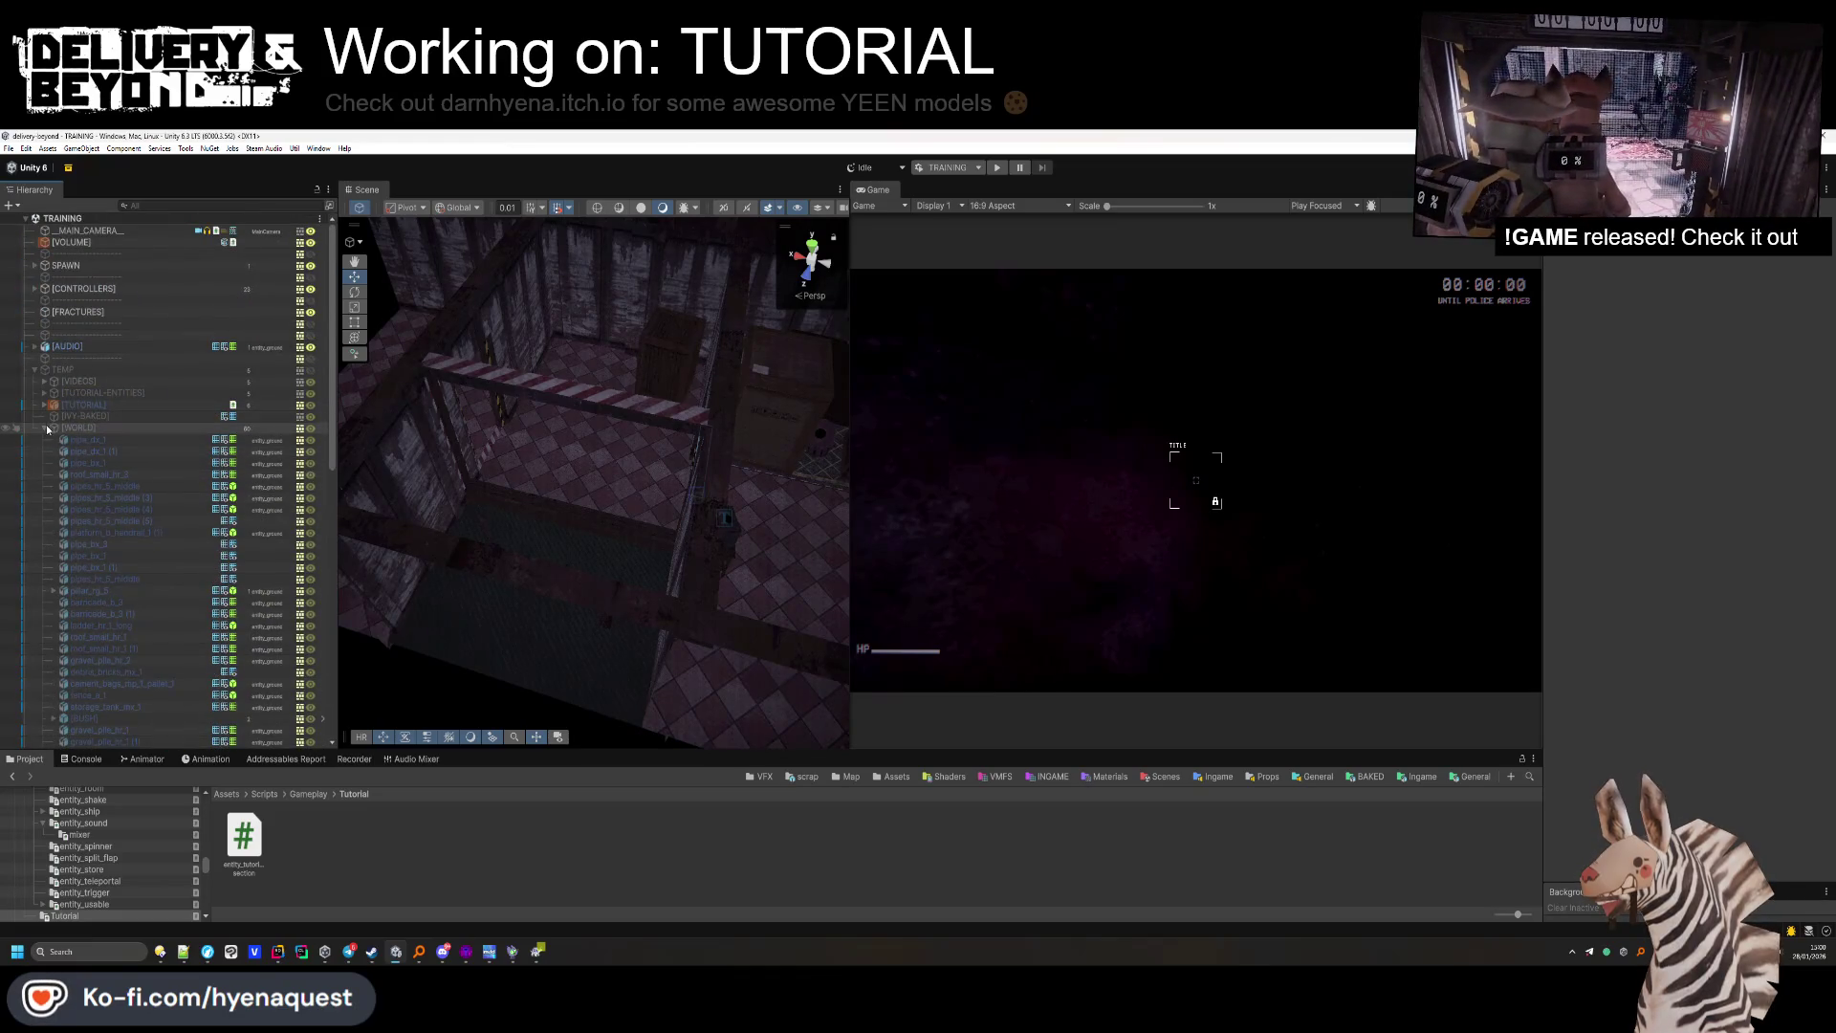
pyautogui.click(45, 428)
pyautogui.click(45, 394)
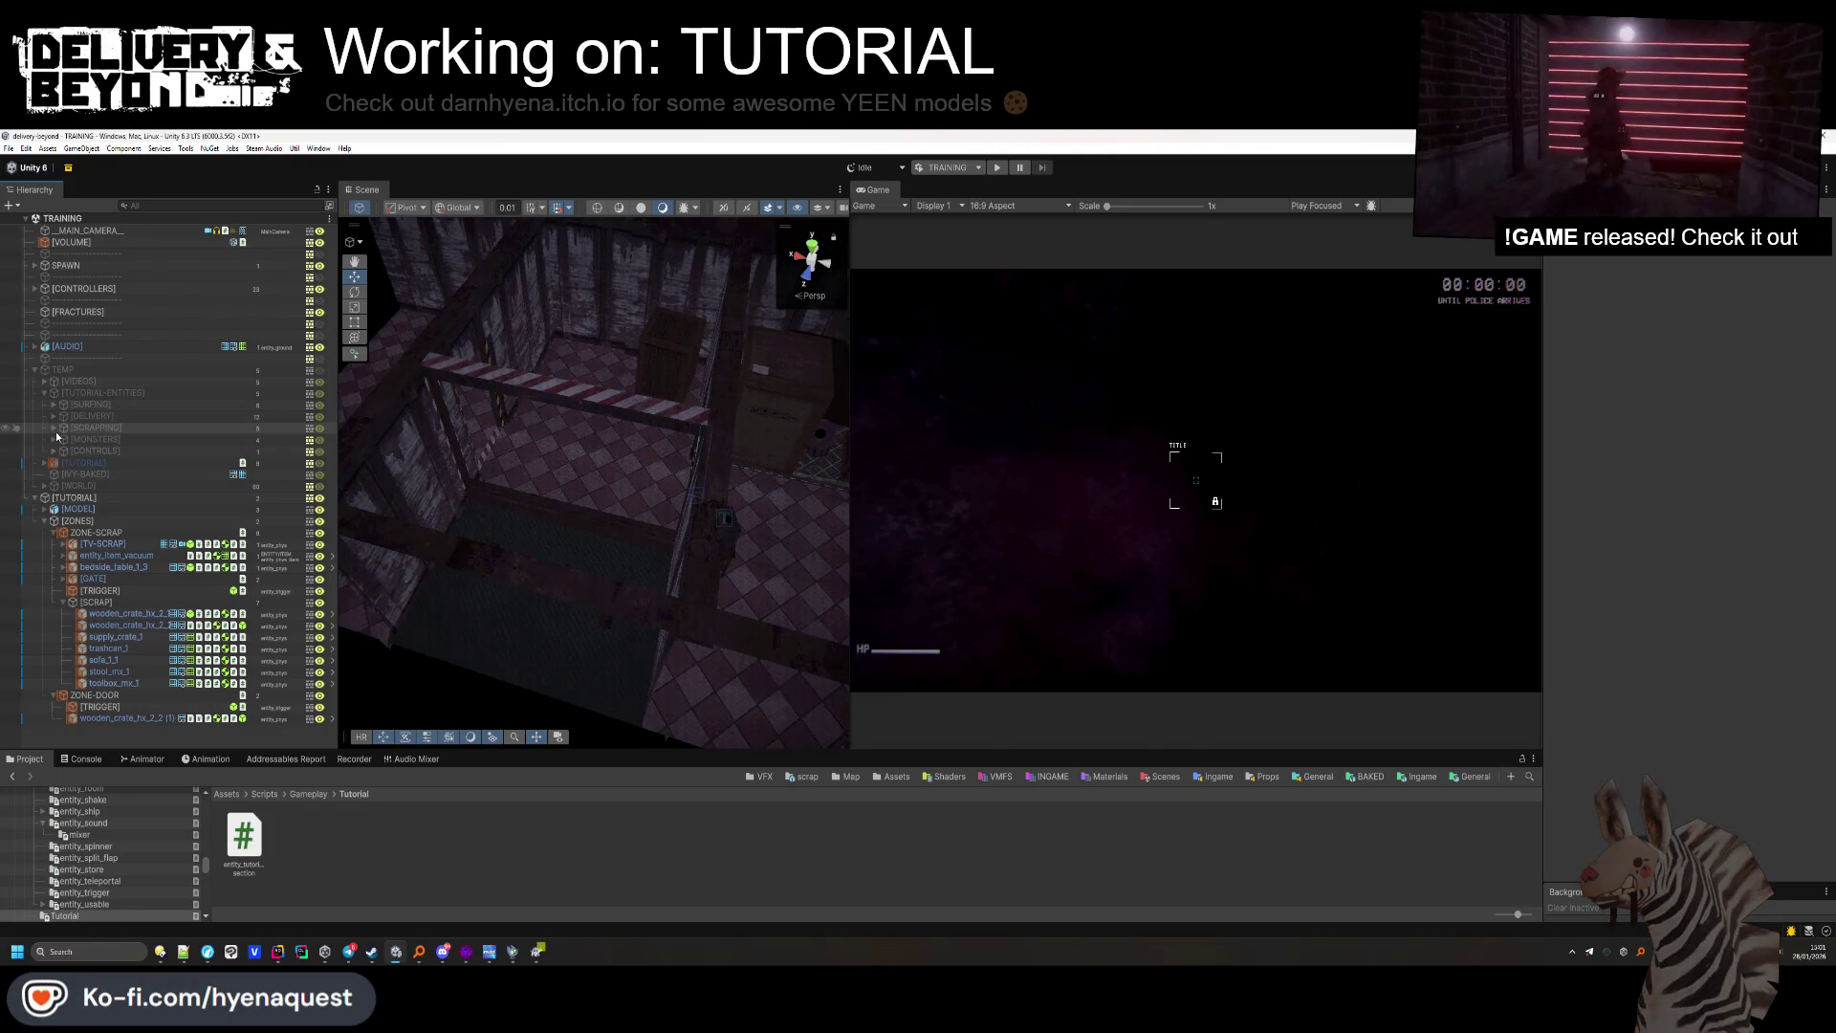
pyautogui.click(55, 433)
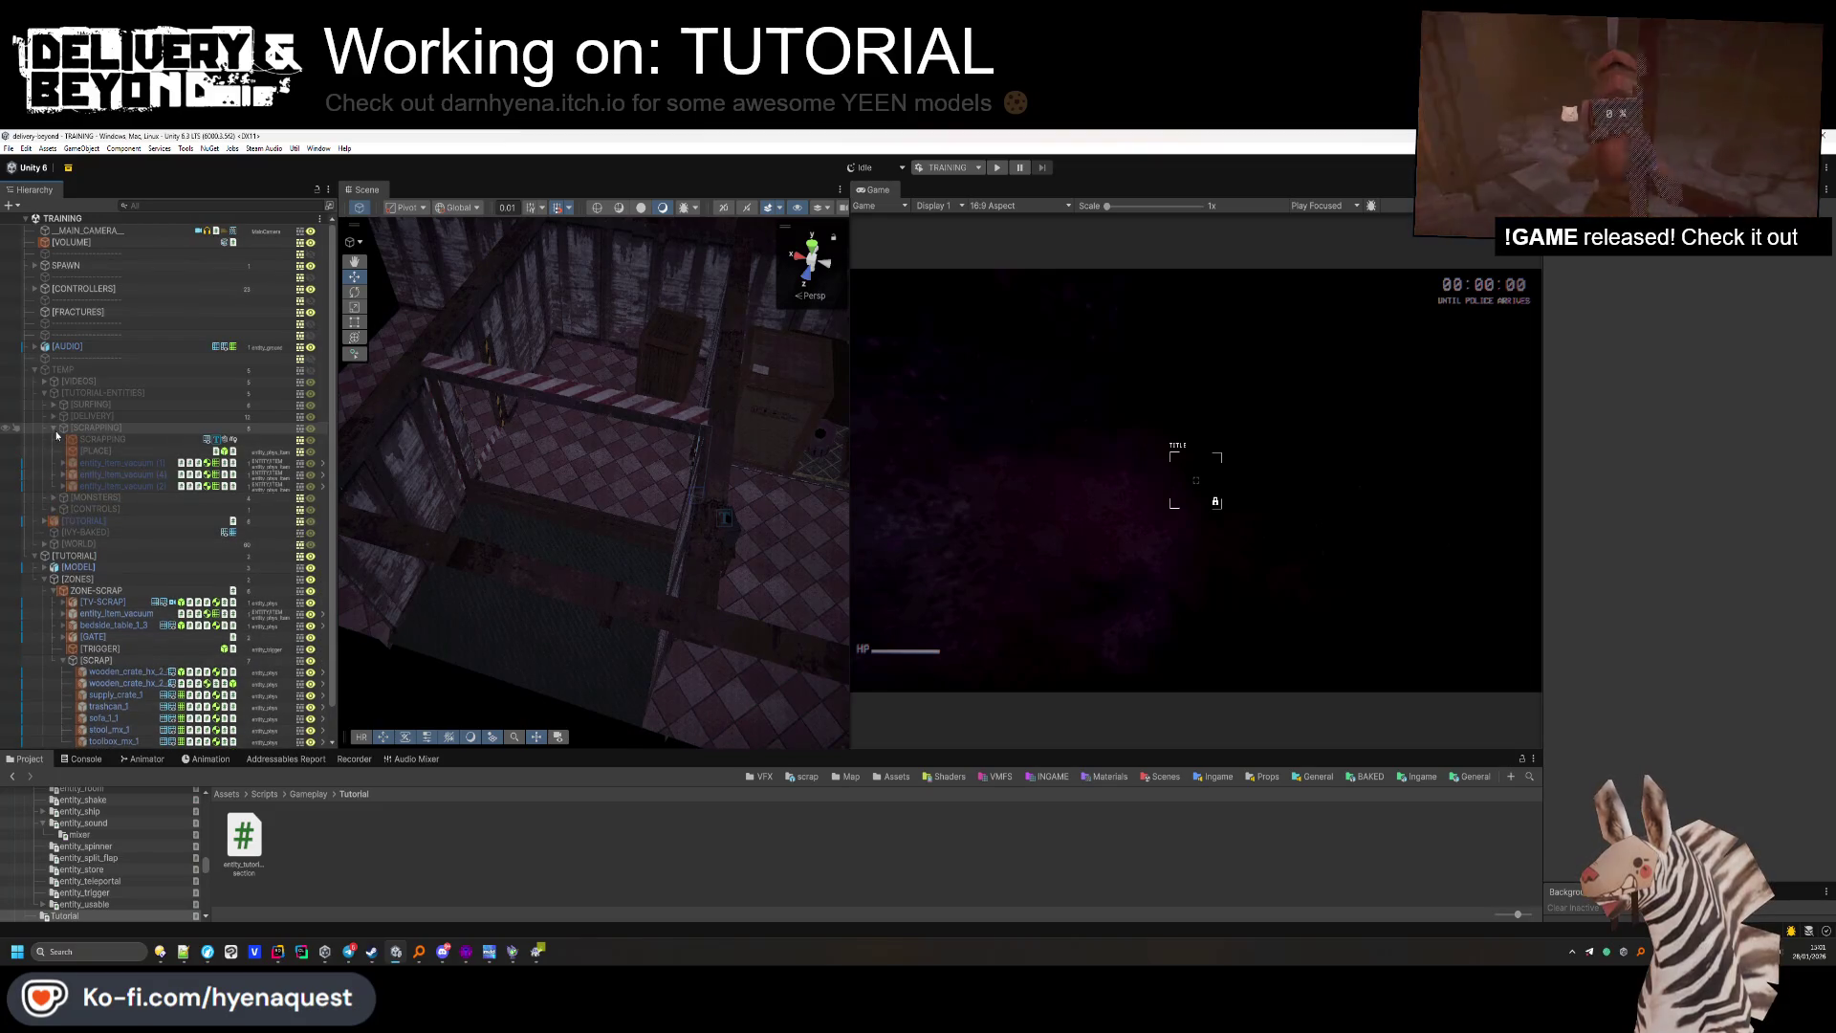
# Expand [DELIVERY] and move apartment_door into the ZONE-DOOR group.
pyautogui.click(55, 428)
pyautogui.click(55, 417)
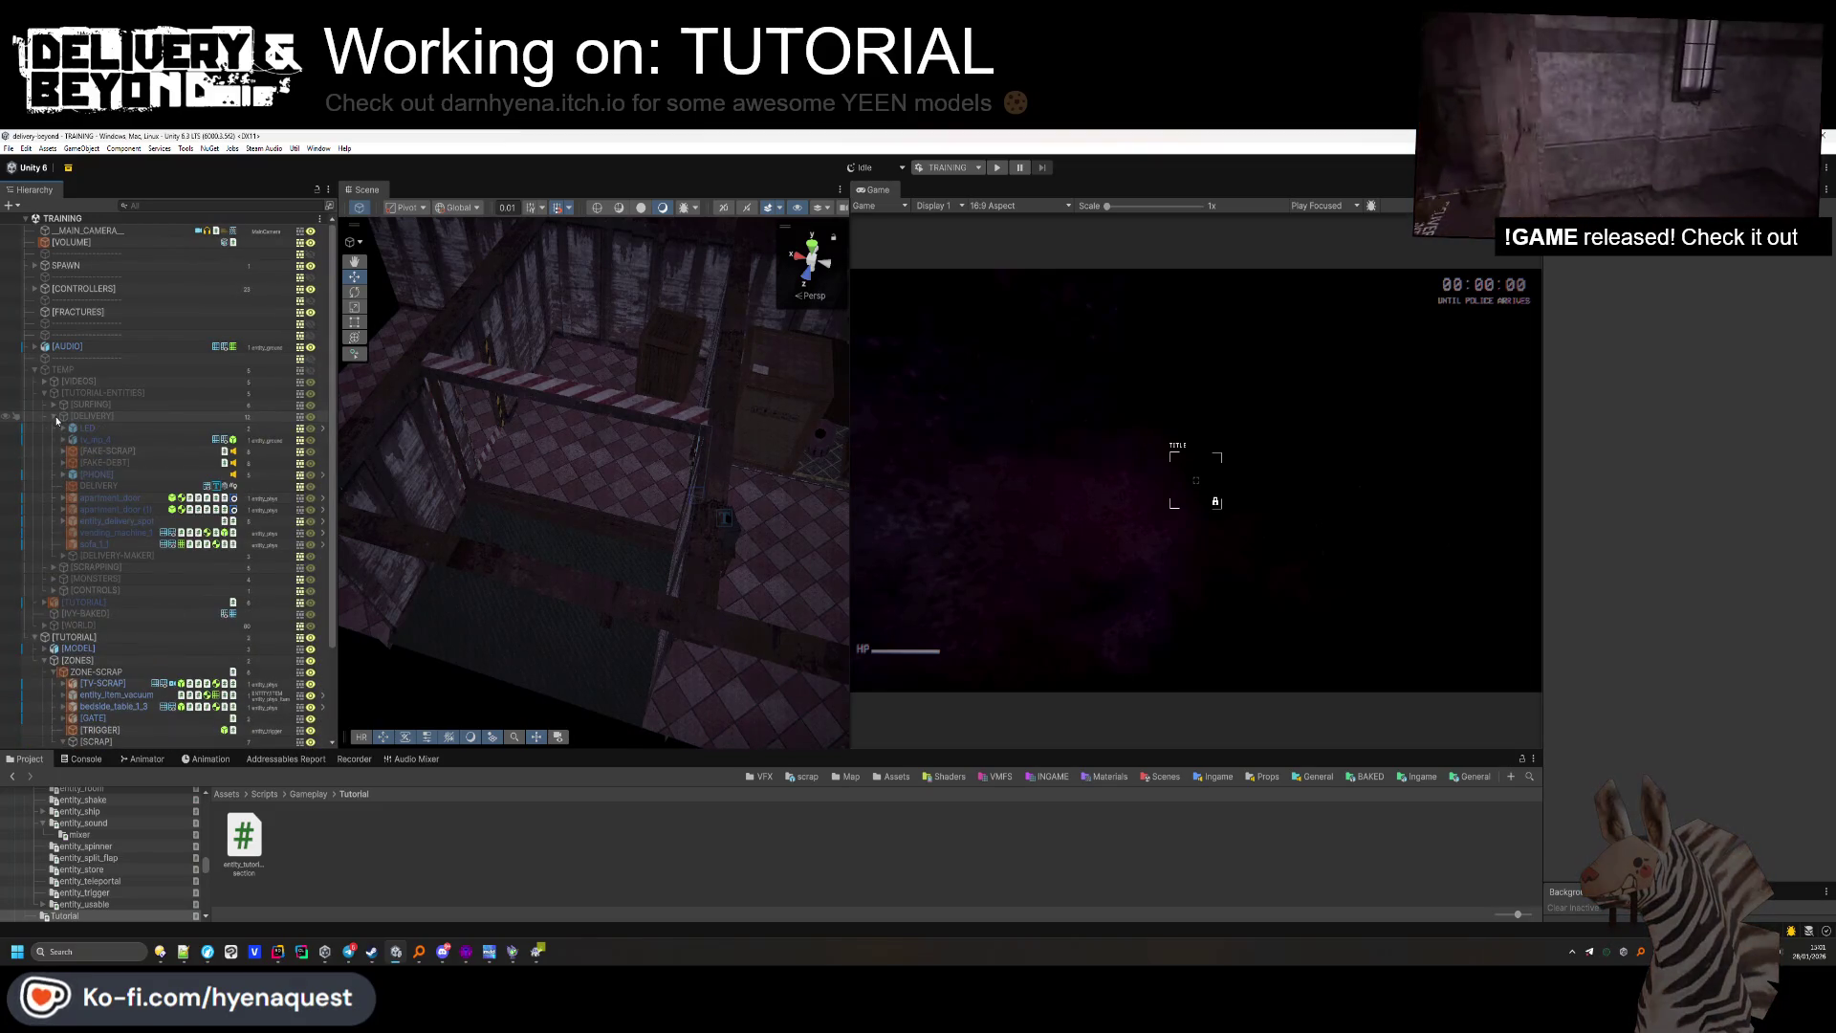
pyautogui.click(103, 499)
pyautogui.scroll(-3, 144, 390)
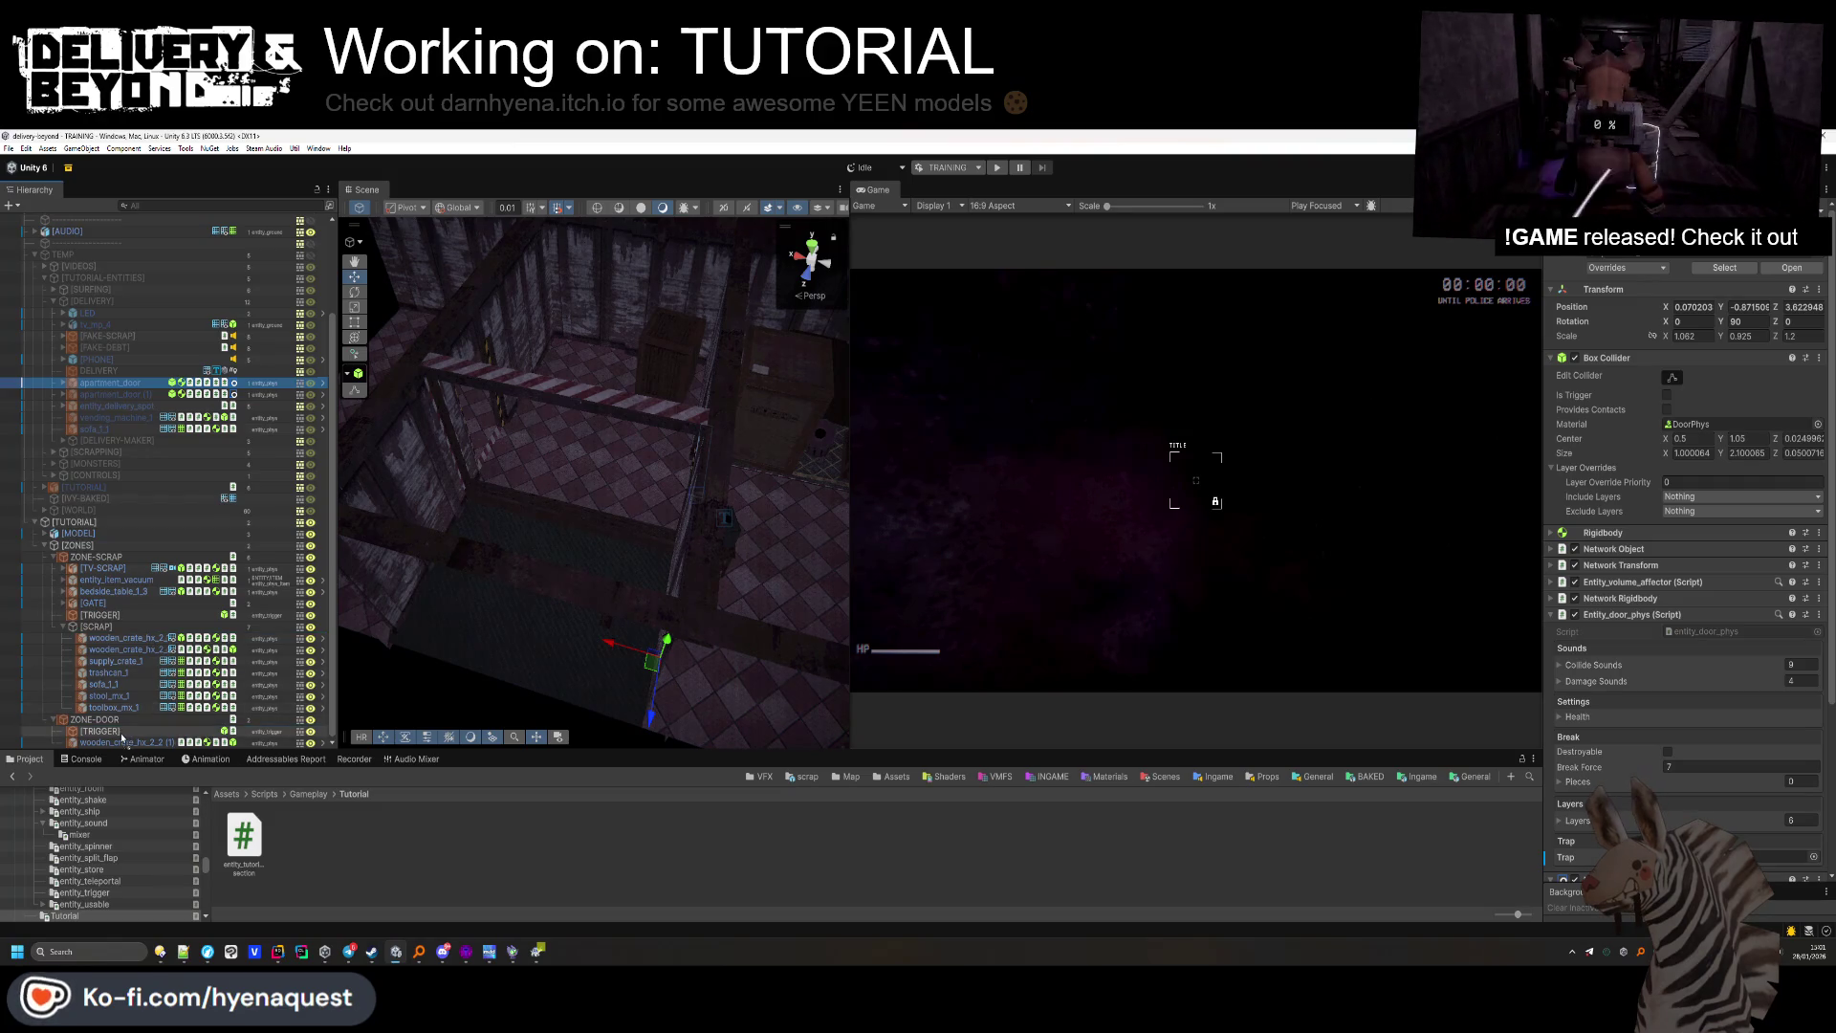
pyautogui.moveTo(119, 743); pyautogui.dragTo(121, 739)
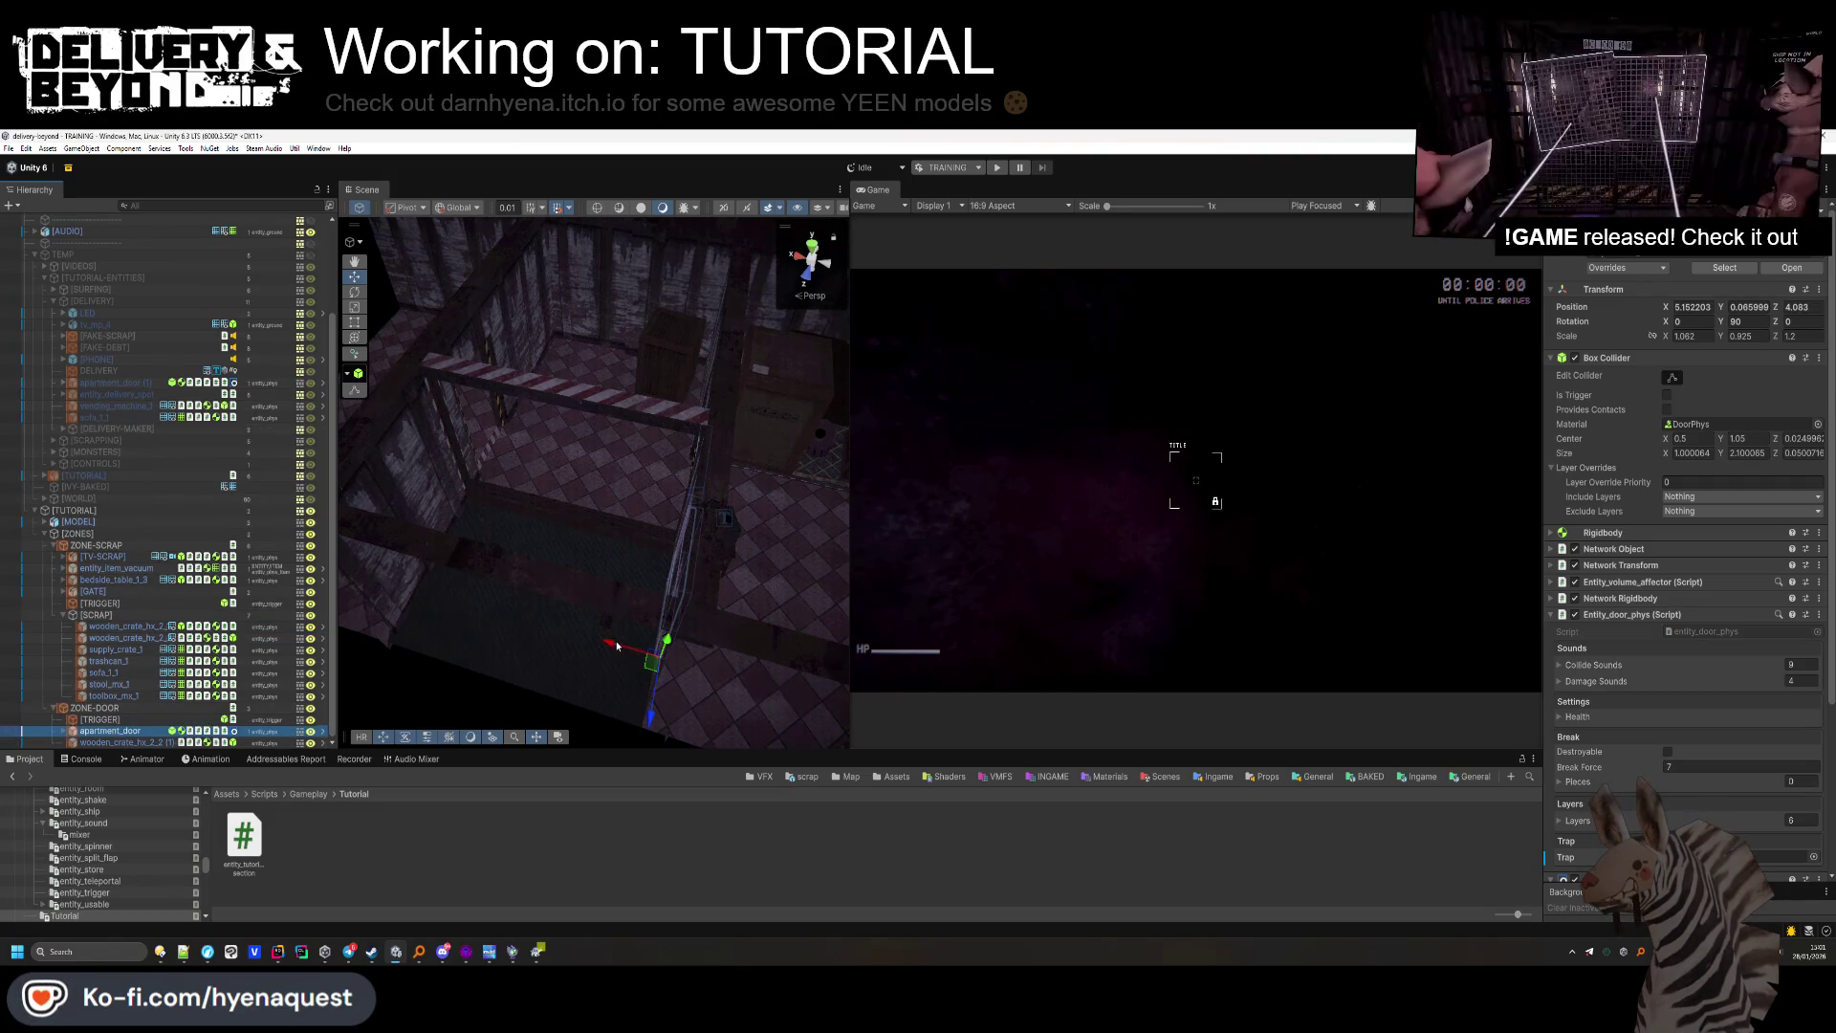
# Slide the apartment_door along Z and X into the doorway, then collapse [DELIVERY].
pyautogui.moveTo(427, 565); pyautogui.dragTo(469, 535)
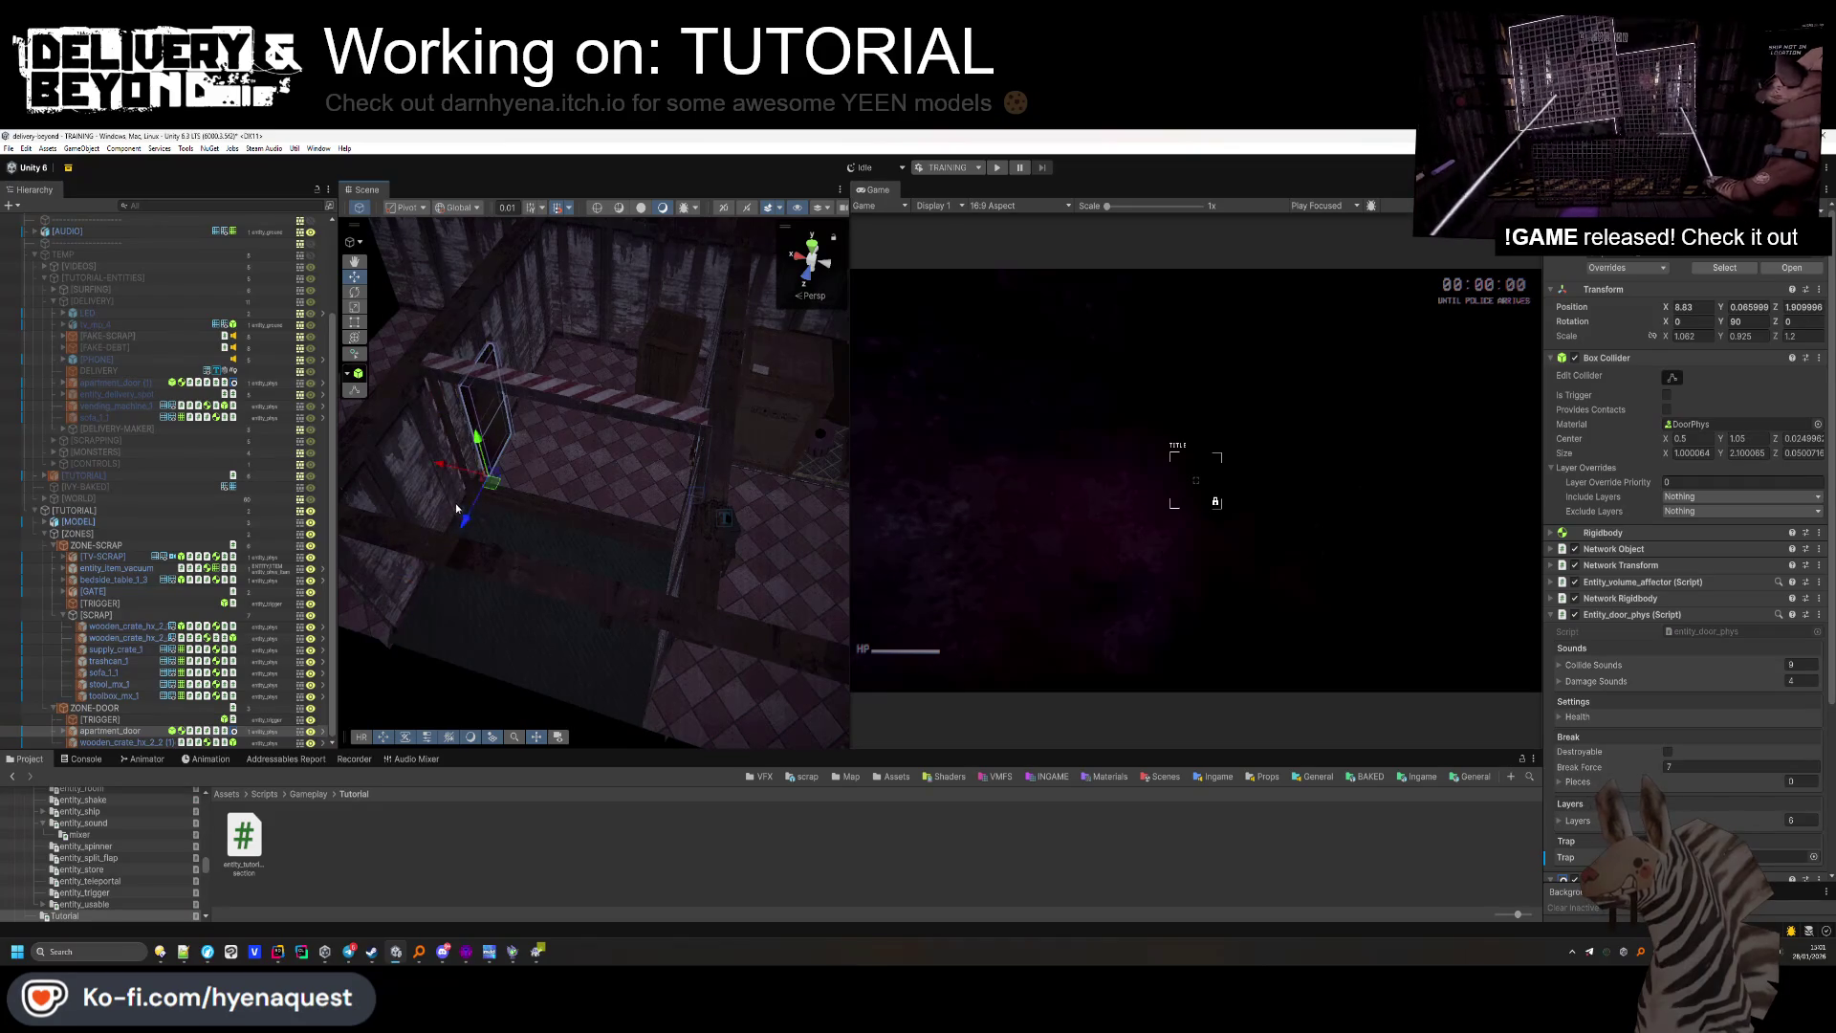
pyautogui.press('f')
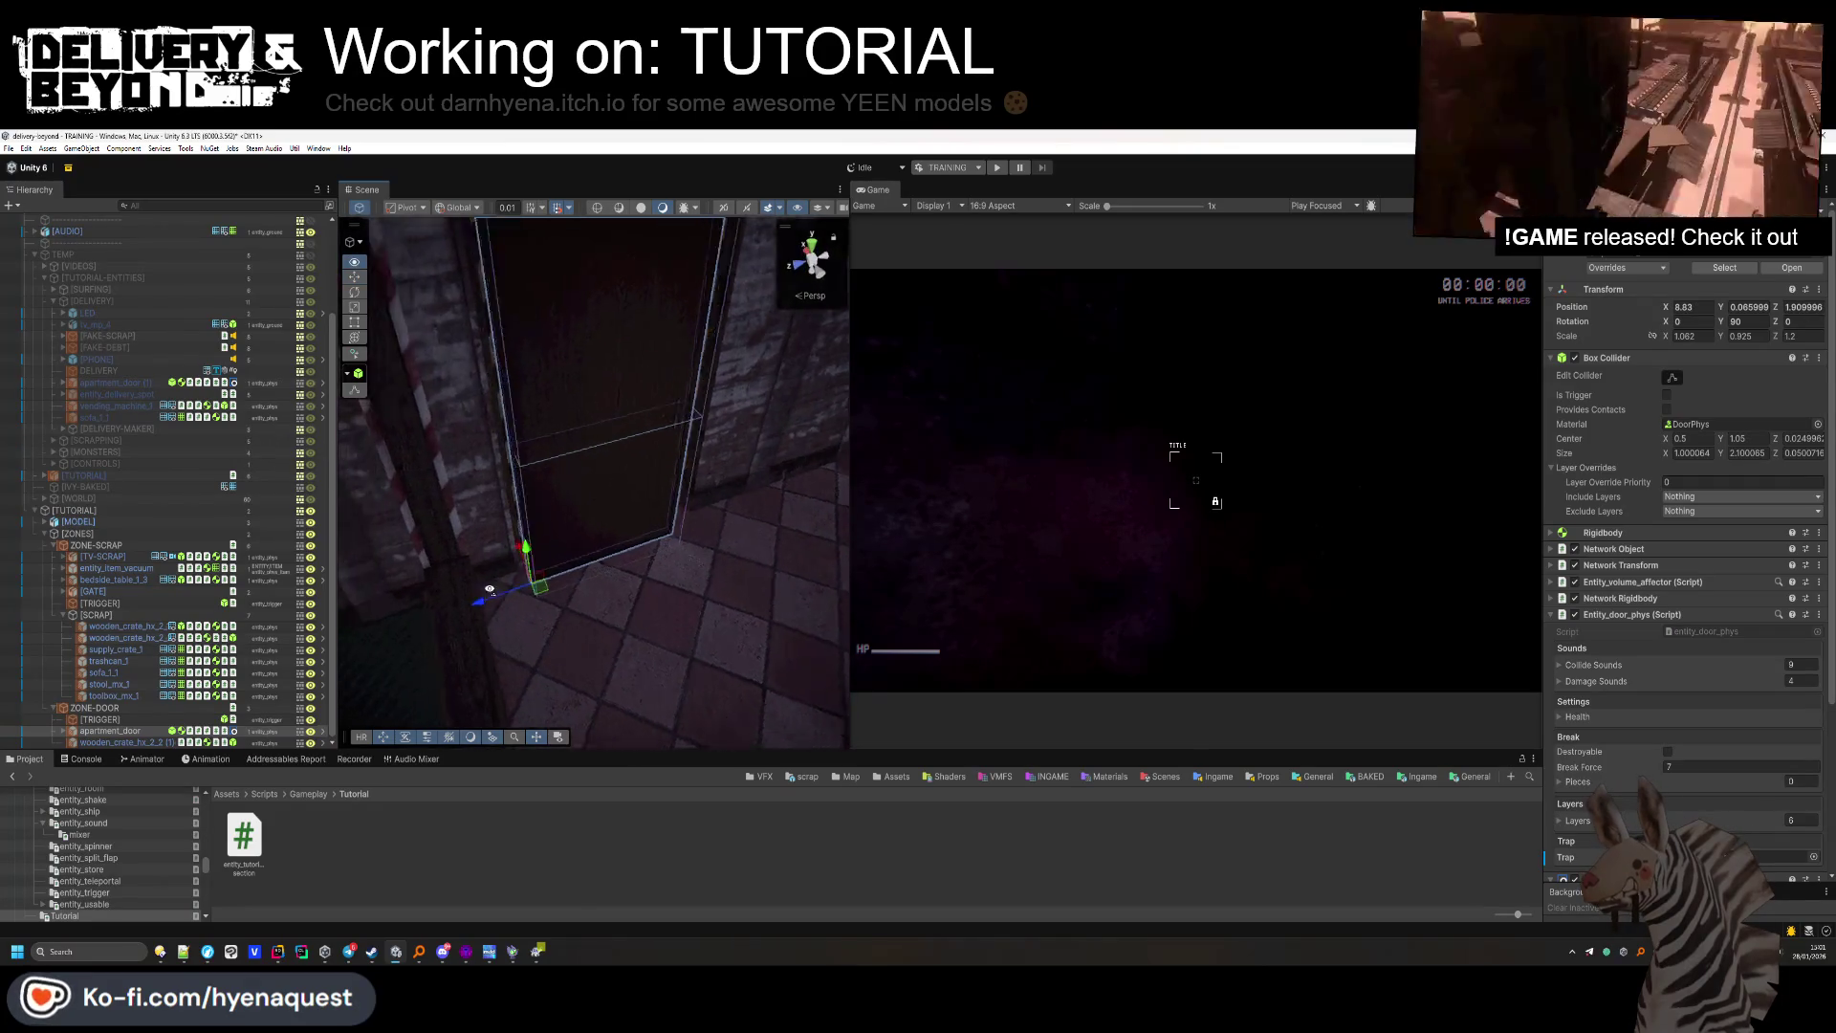
pyautogui.moveTo(577, 570)
pyautogui.mouseDown()
pyautogui.moveTo(542, 555)
pyautogui.moveTo(418, 587)
pyautogui.mouseUp()
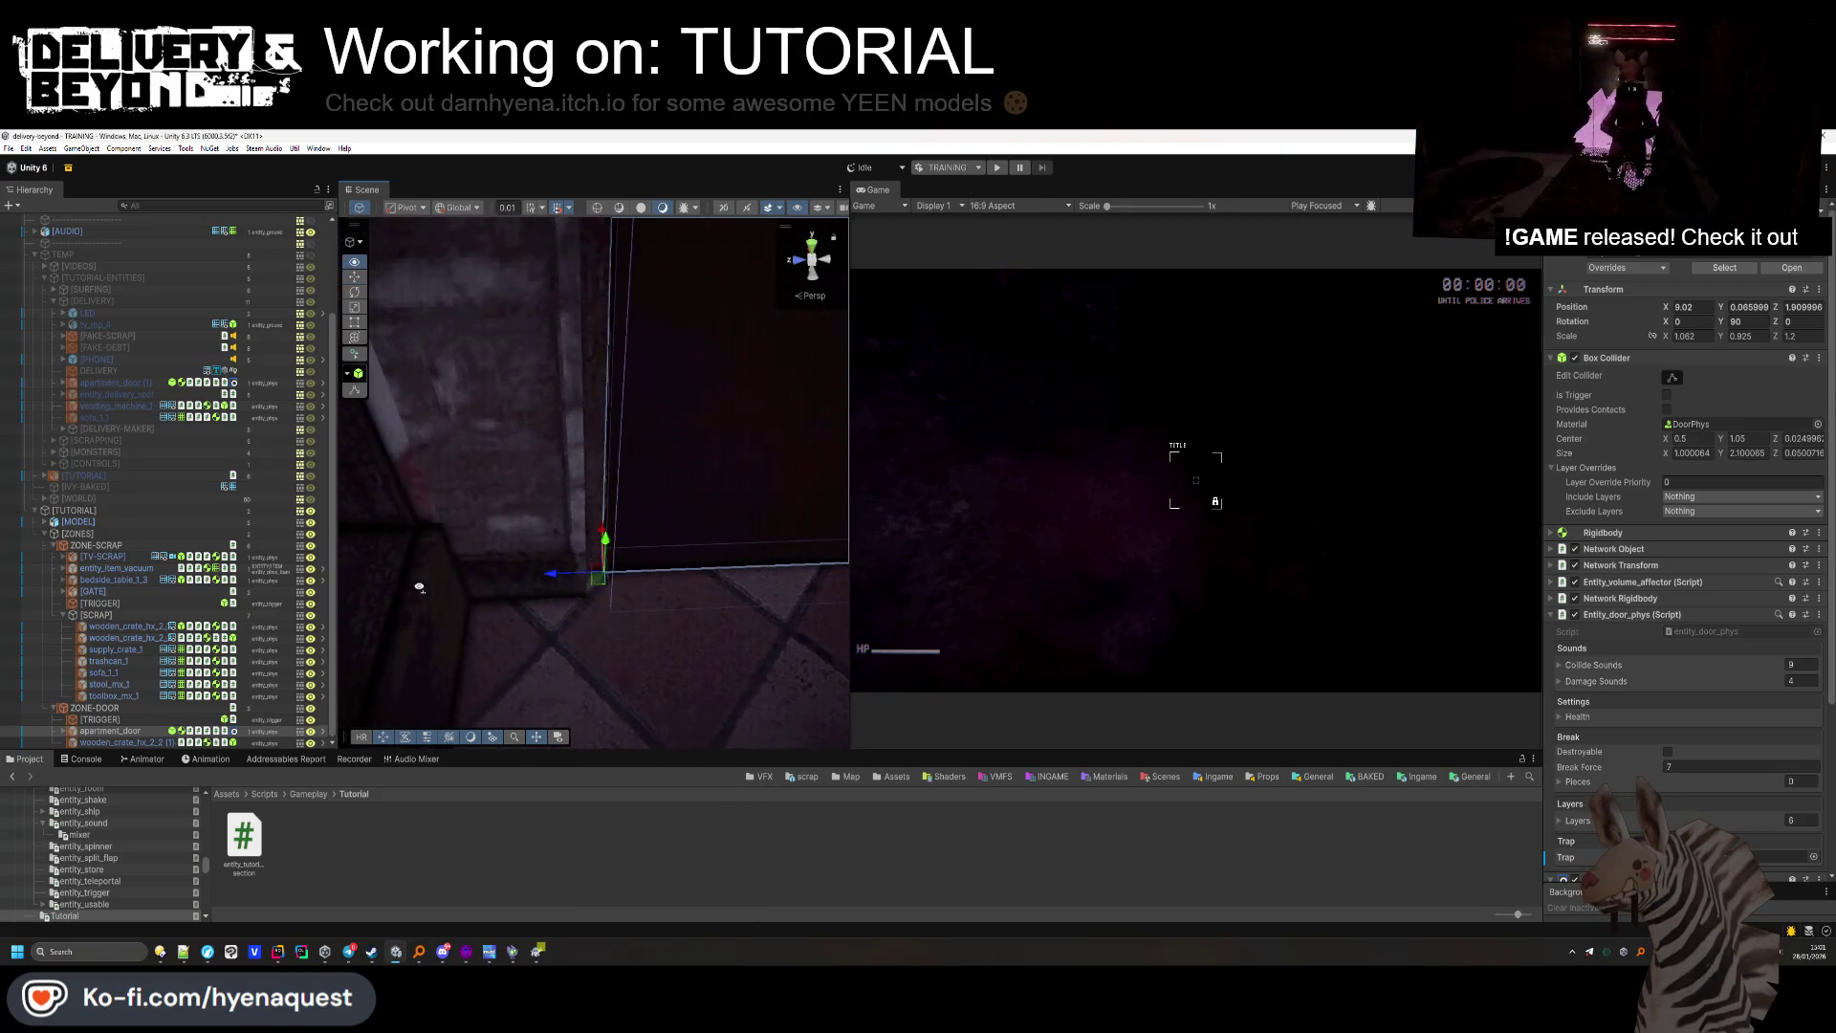
pyautogui.moveTo(567, 580)
pyautogui.mouseDown()
pyautogui.moveTo(607, 615)
pyautogui.moveTo(691, 515)
pyautogui.mouseUp()
pyautogui.scroll(-2, 660, 555)
pyautogui.moveTo(632, 600)
pyautogui.mouseDown()
pyautogui.moveTo(596, 537)
pyautogui.moveTo(435, 526)
pyautogui.moveTo(469, 520)
pyautogui.moveTo(594, 299)
pyautogui.moveTo(550, 535)
pyautogui.moveTo(553, 562)
pyautogui.moveTo(633, 631)
pyautogui.mouseUp()
pyautogui.click(553, 562)
pyautogui.click(633, 631)
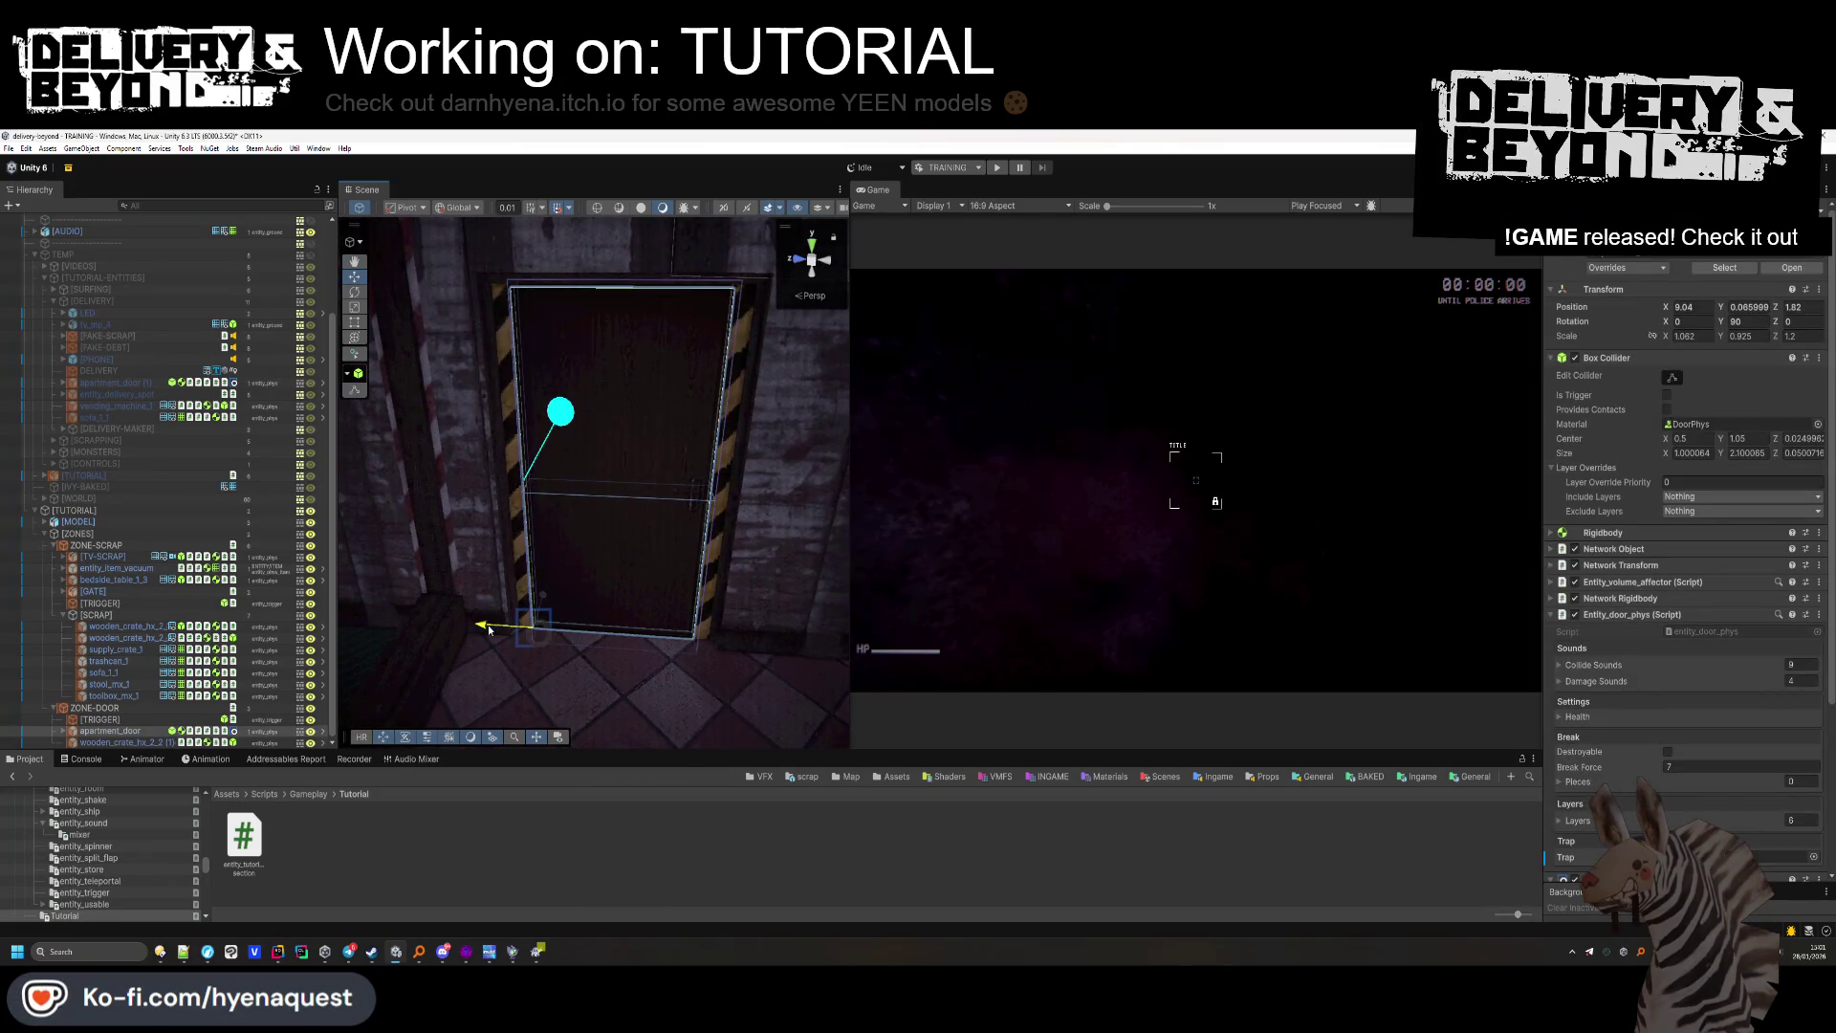
pyautogui.click(580, 845)
pyautogui.moveTo(656, 656); pyautogui.dragTo(675, 591)
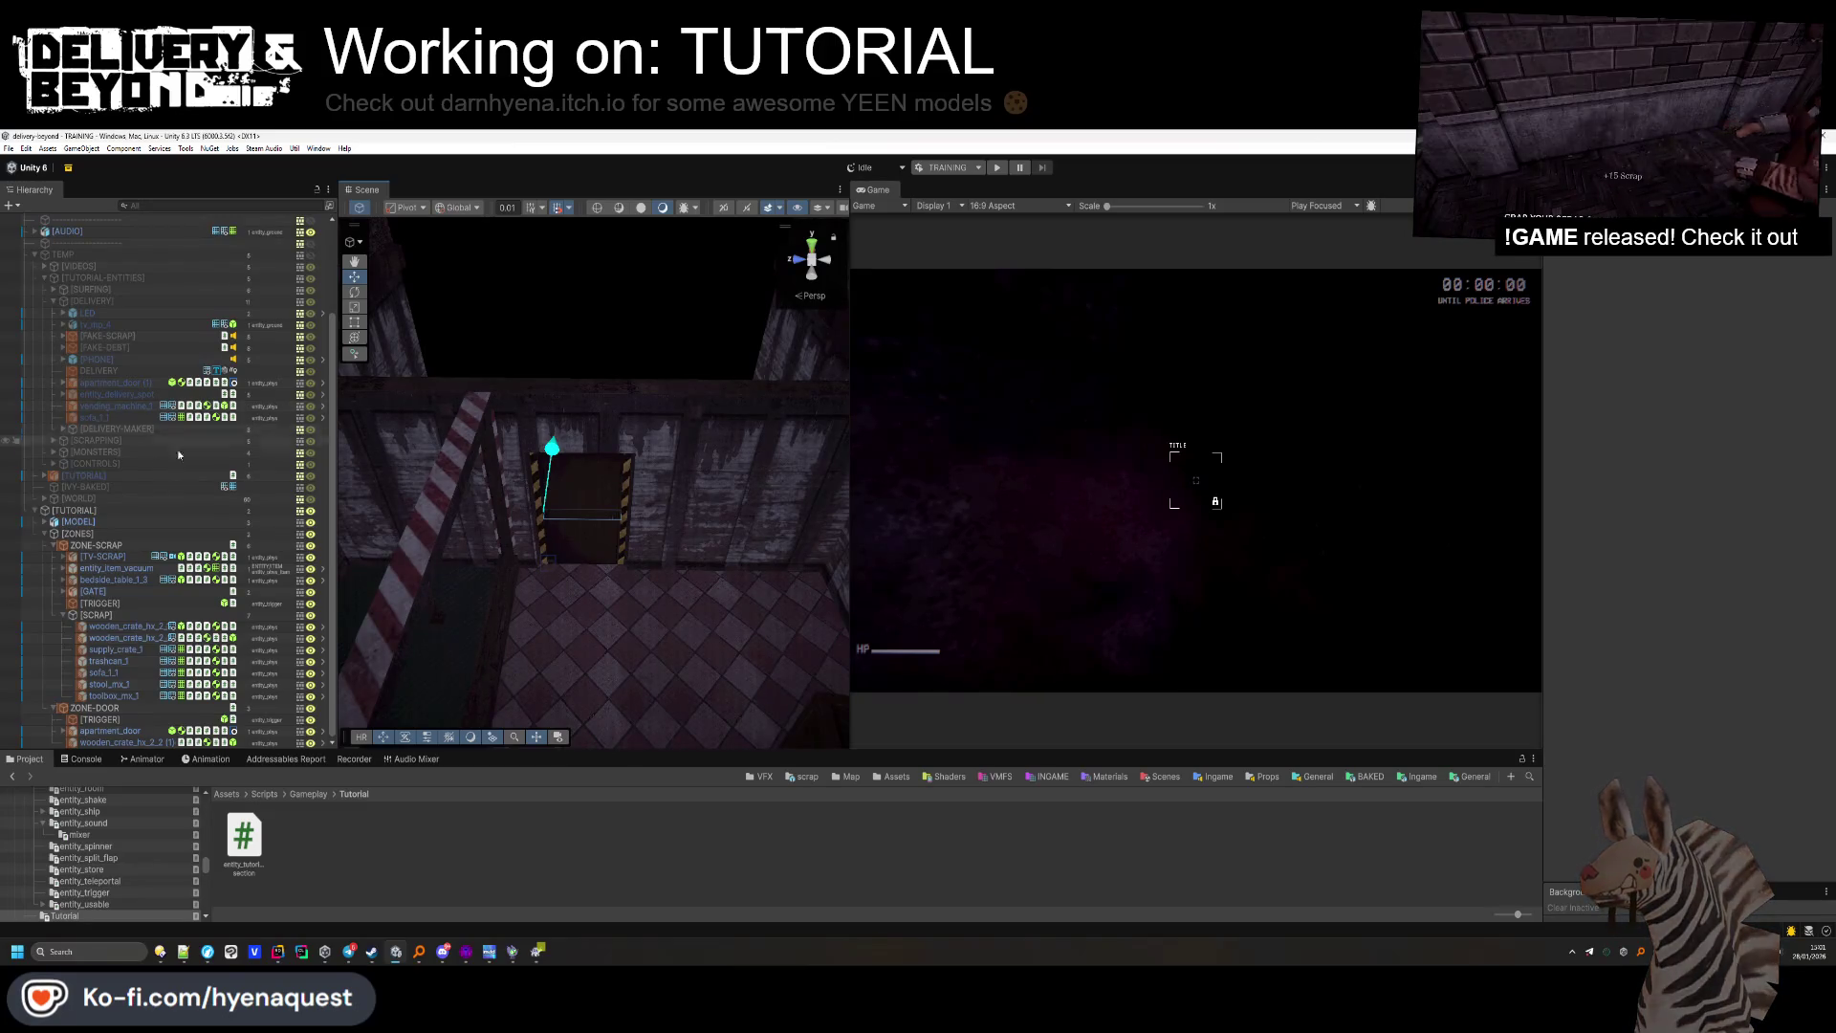
pyautogui.click(51, 302)
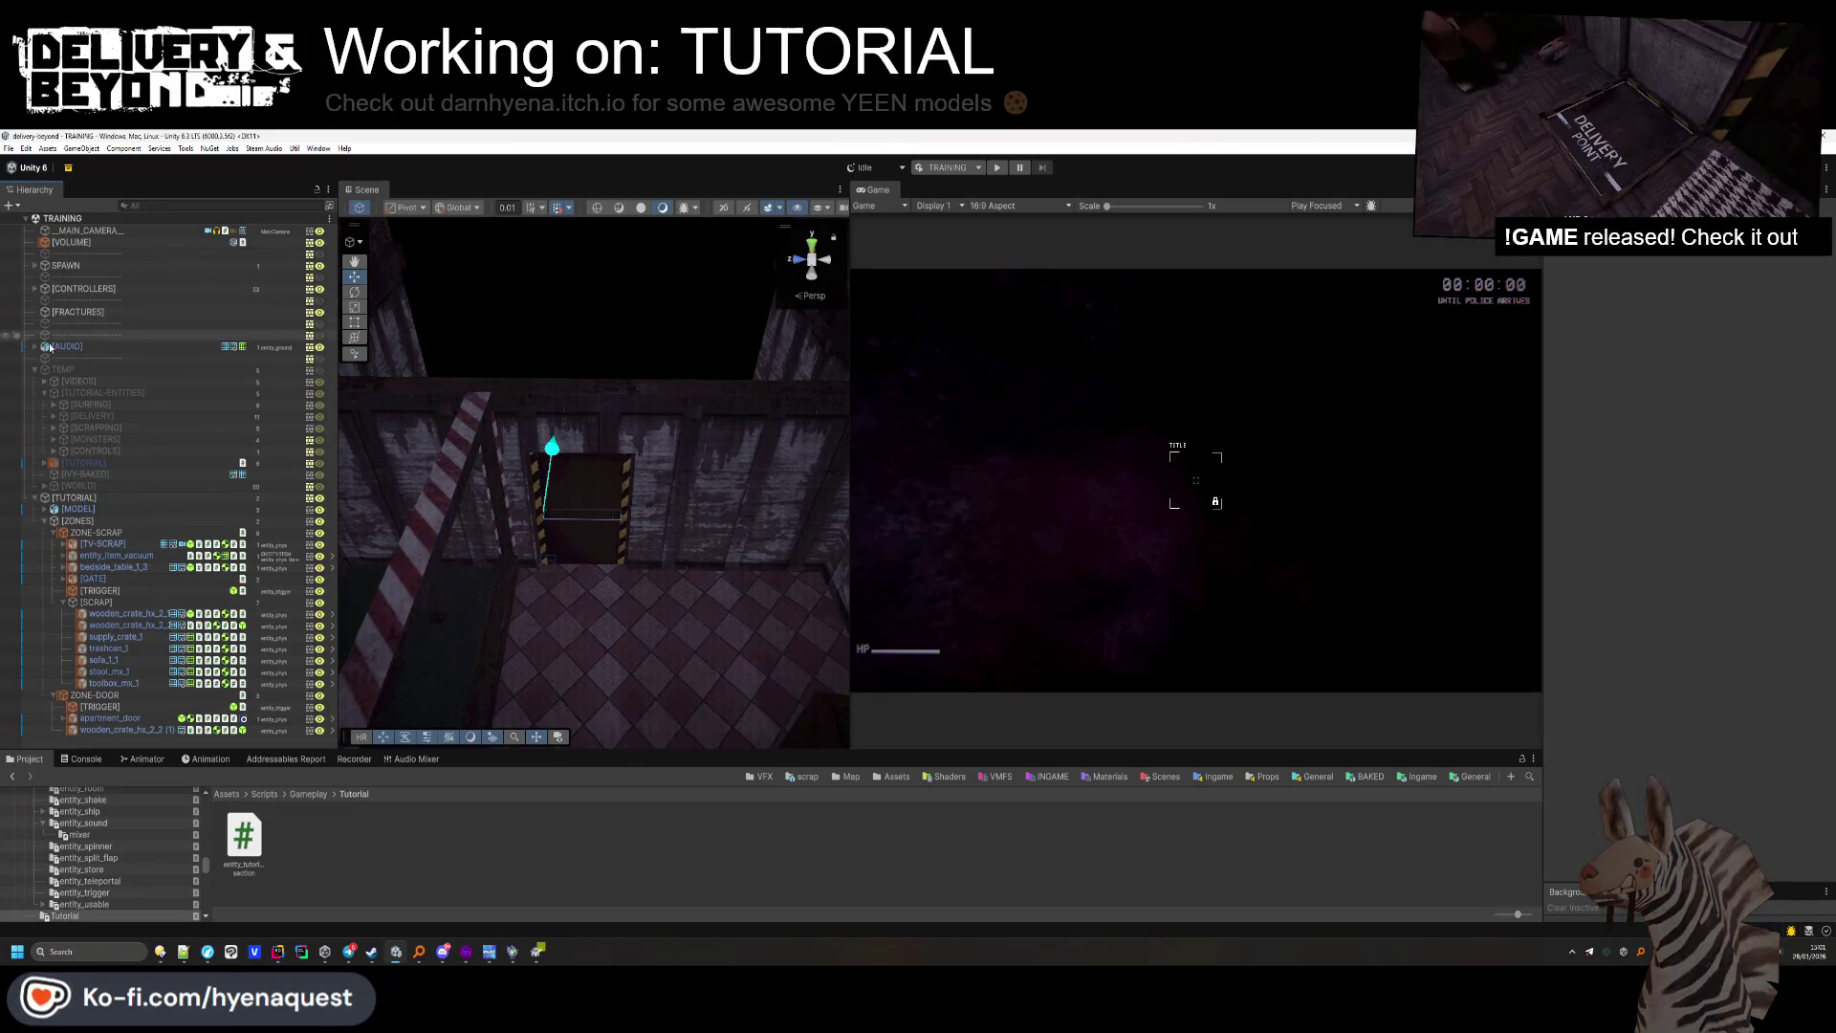
# Move the bedside table into ZONE-DOOR and place it near the door.
pyautogui.moveTo(643, 553); pyautogui.dragTo(526, 617)
pyautogui.click(483, 574)
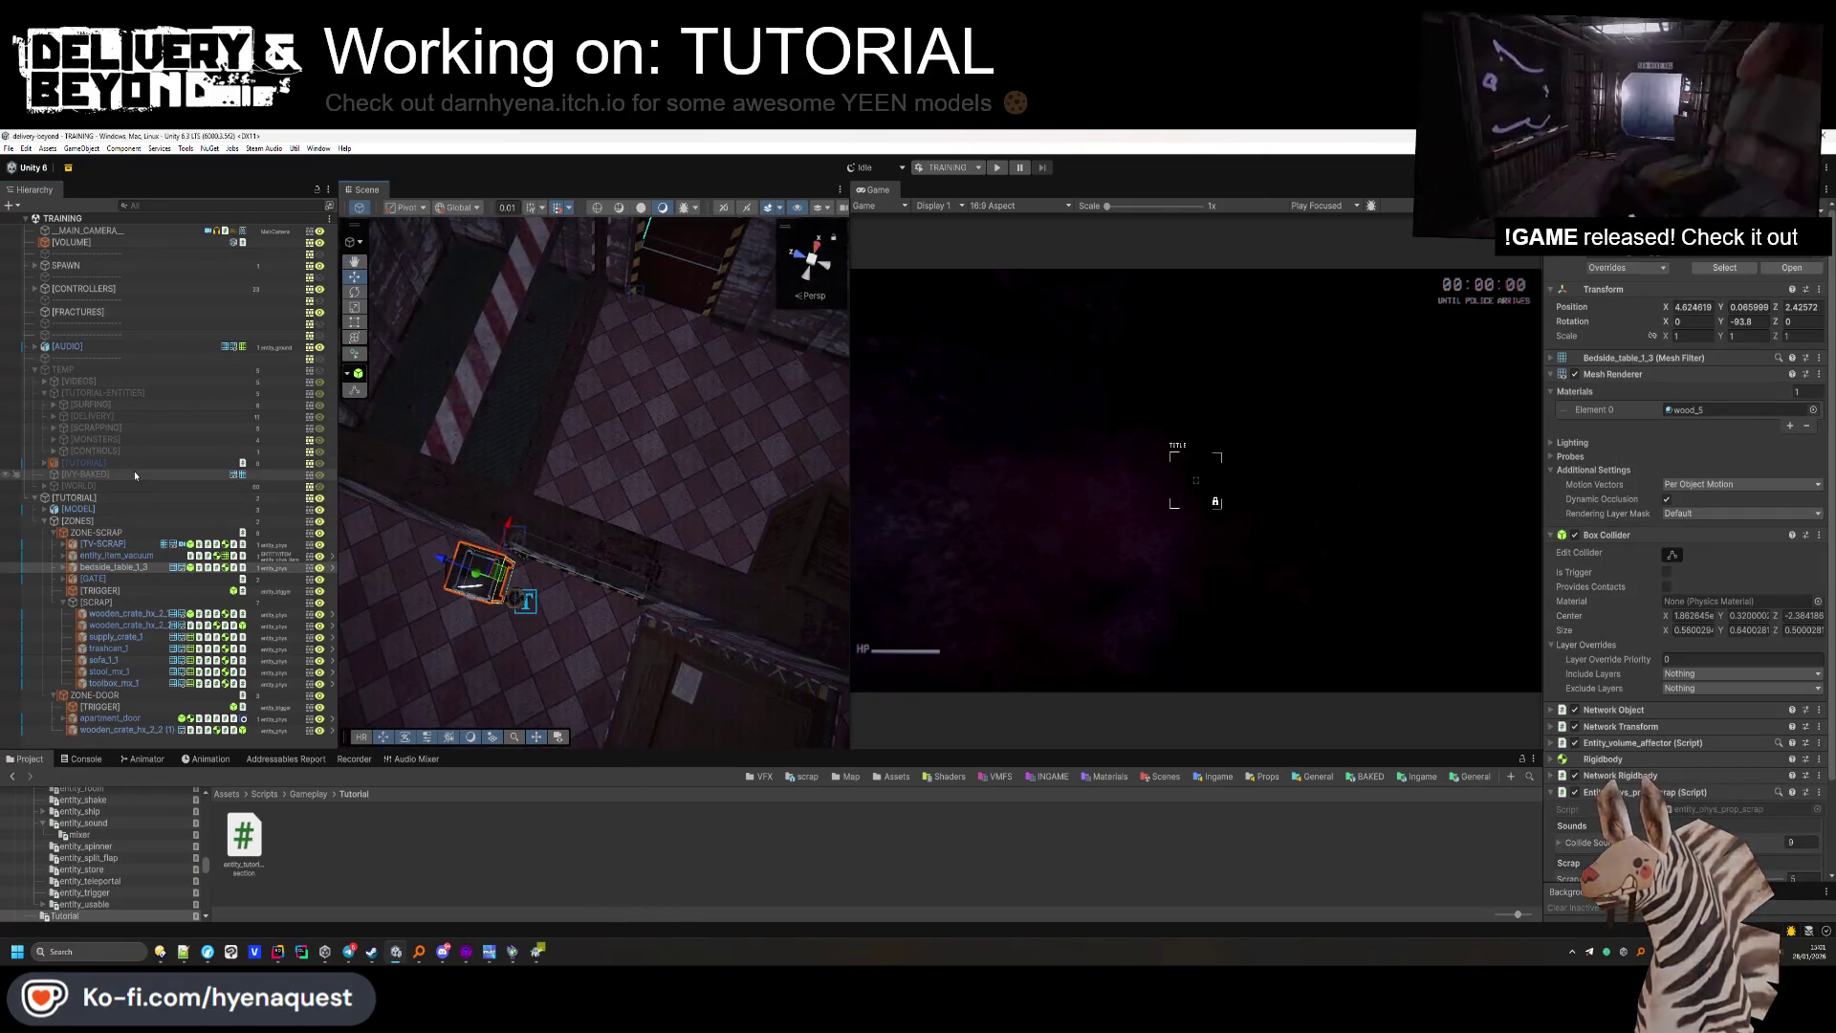
pyautogui.click(54, 532)
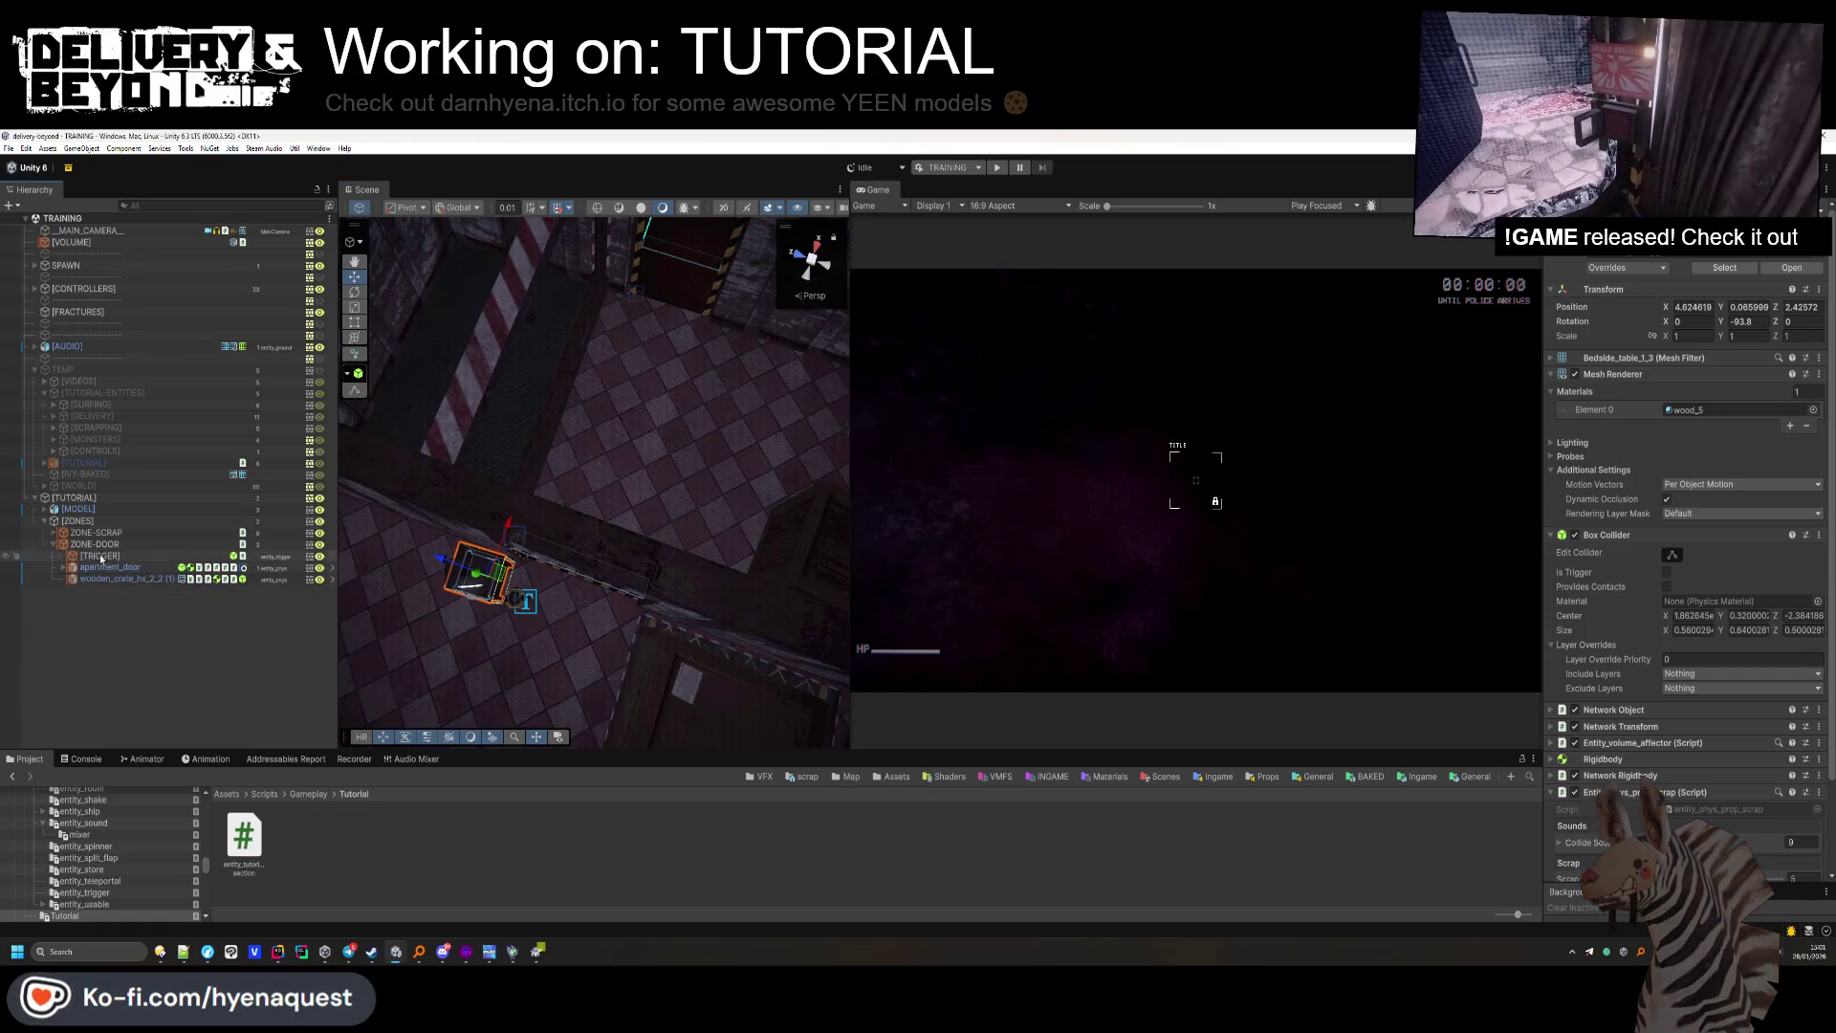
pyautogui.click(95, 543)
pyautogui.hotkey('ctrl', 'v')
pyautogui.moveTo(115, 577); pyautogui.dragTo(689, 403)
pyautogui.press('f')
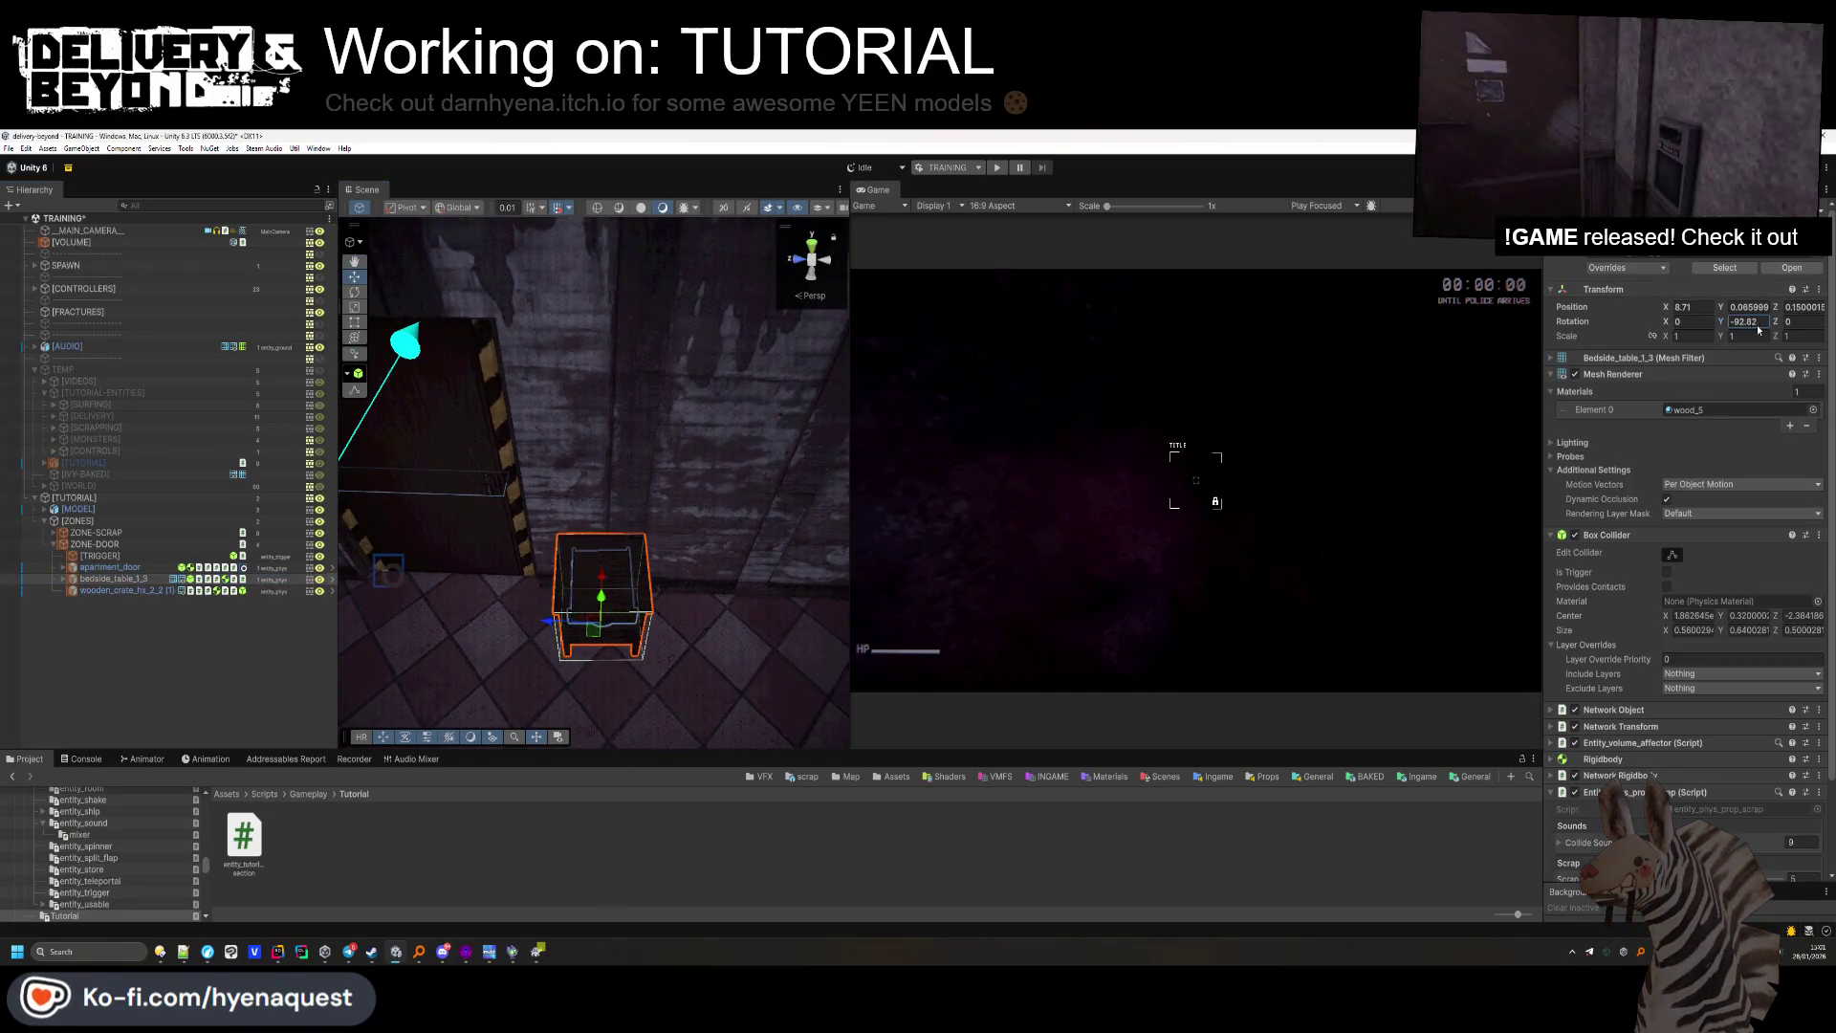
pyautogui.click(117, 634)
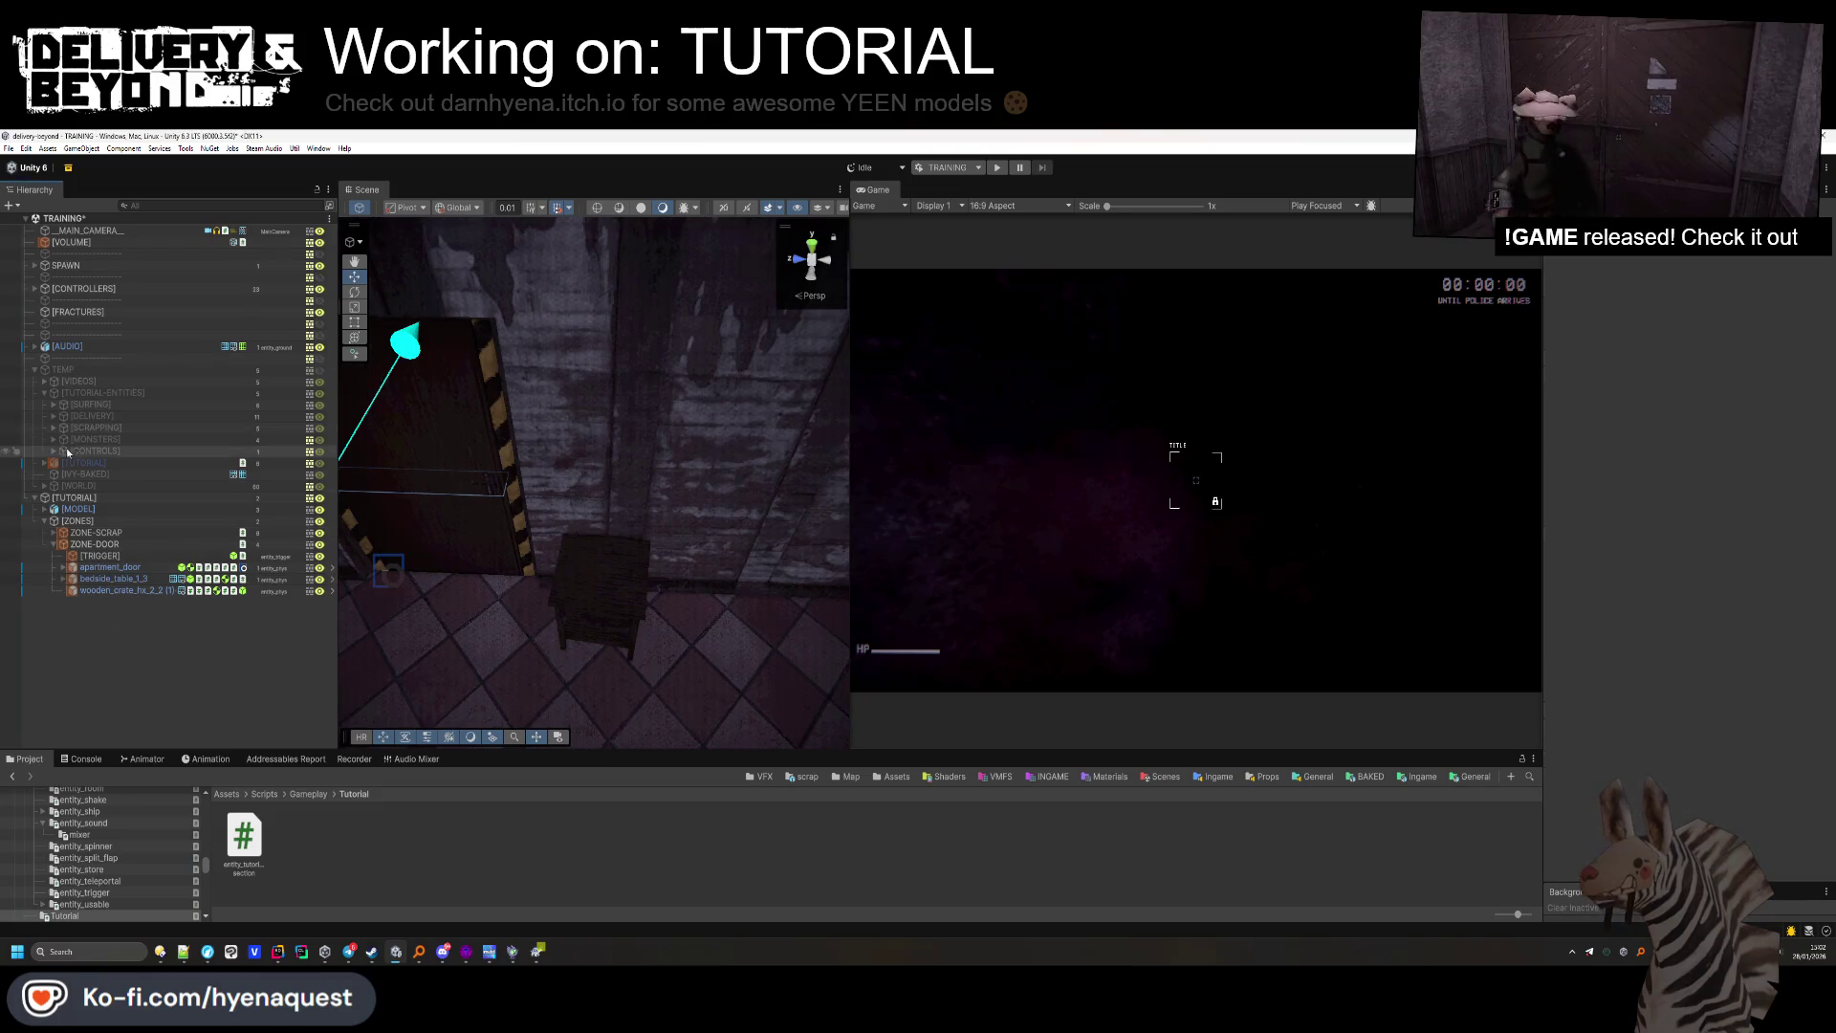
# Place the [TV-DOORS] screen in ZONE-DOOR beside the door facing the room, then expand [MONSTERS].
pyautogui.click(44, 381)
pyautogui.click(104, 394)
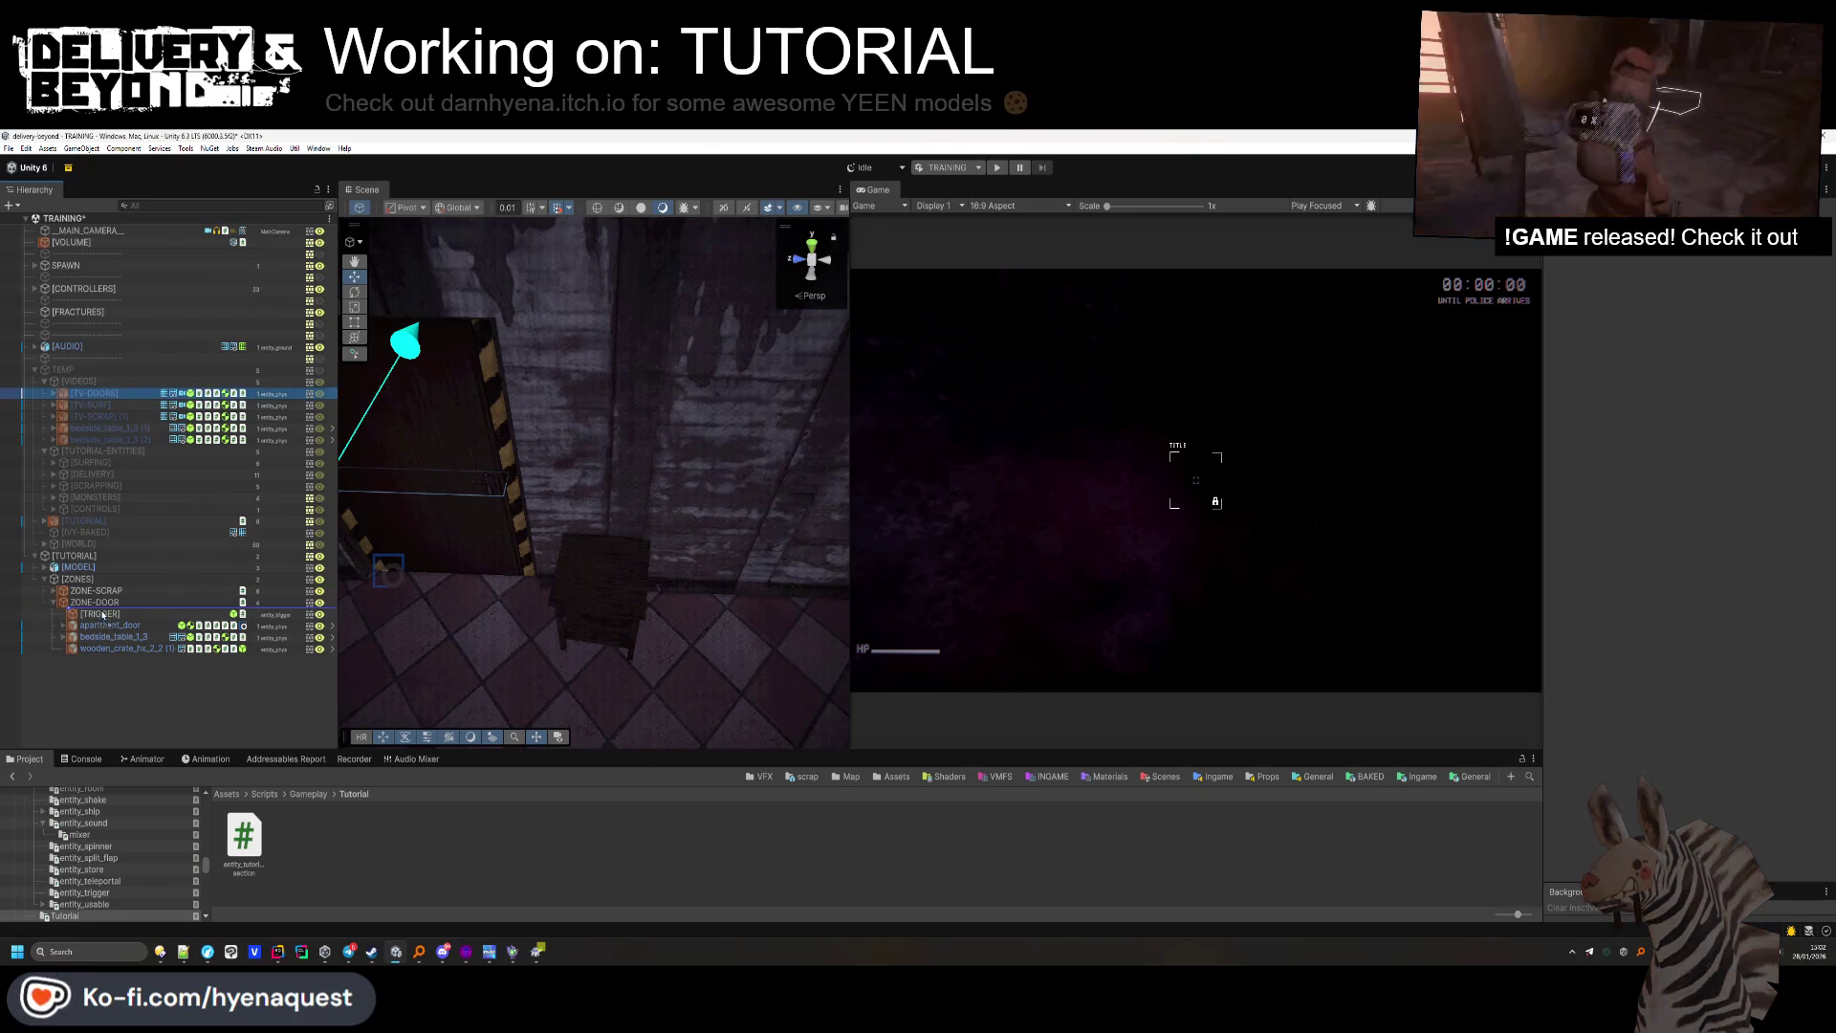
pyautogui.moveTo(105, 626); pyautogui.dragTo(107, 626)
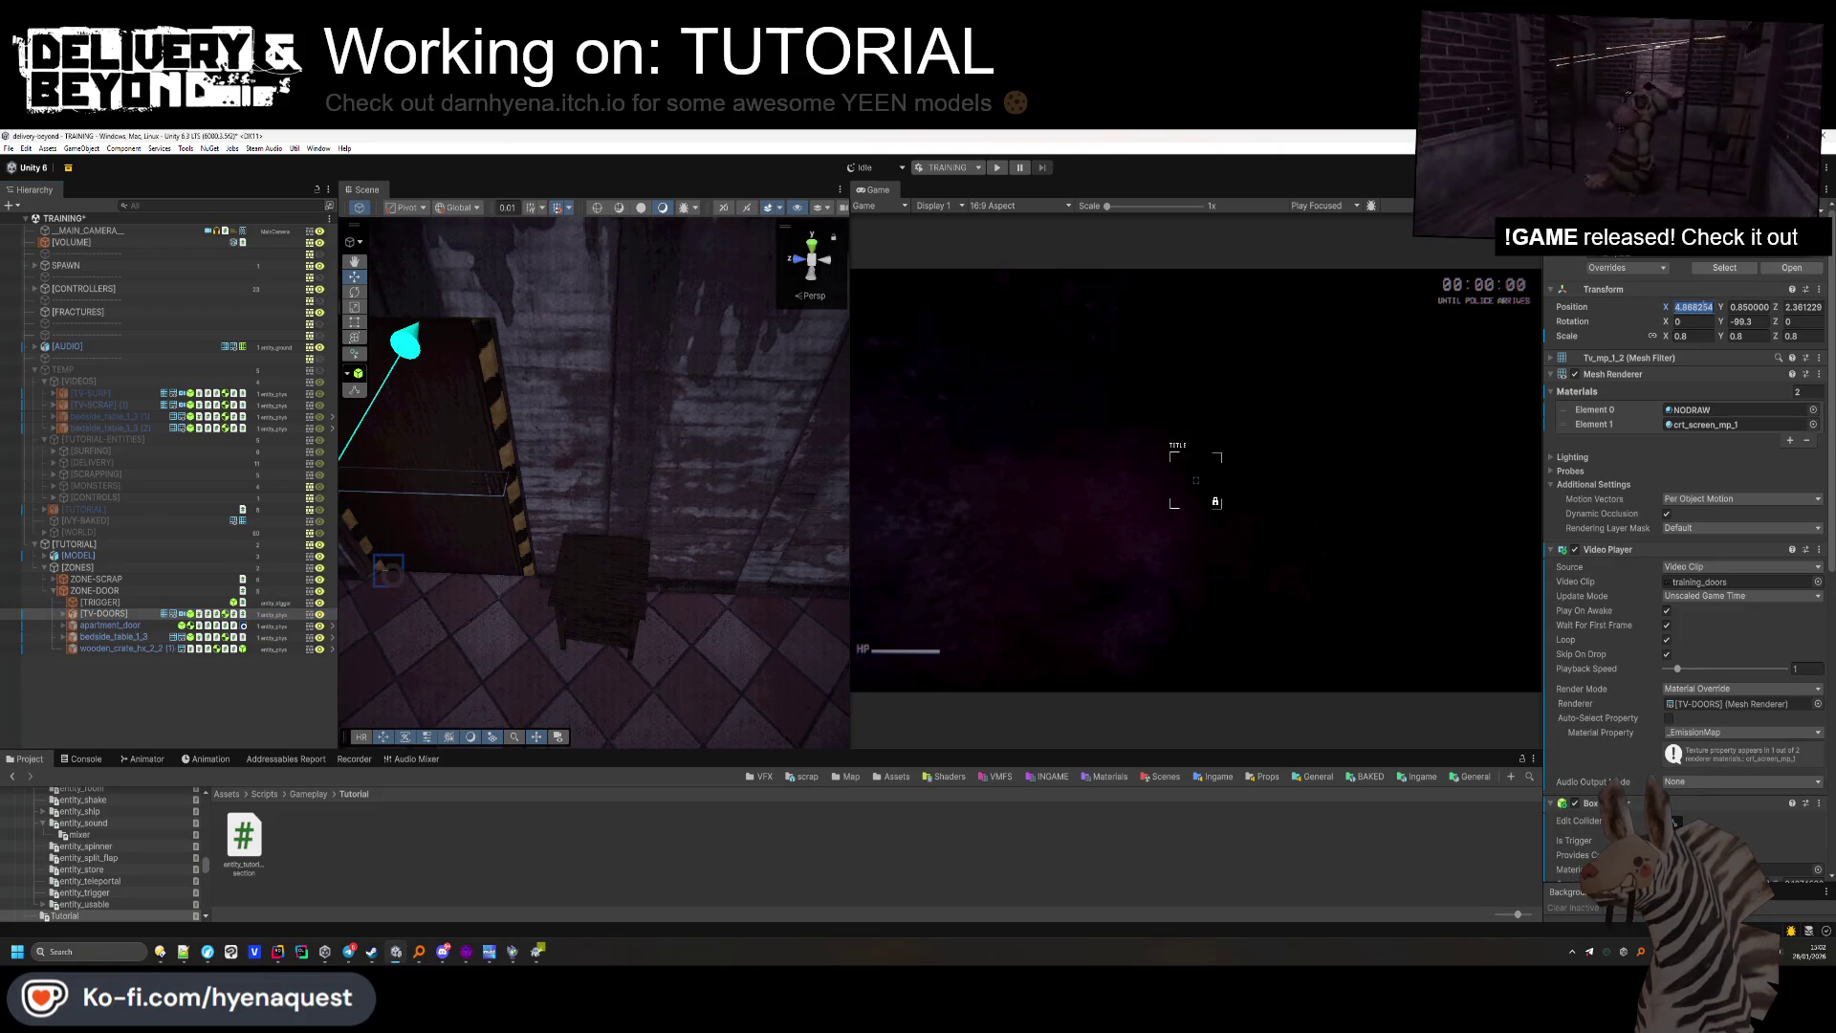
pyautogui.moveTo(645, 358); pyautogui.dragTo(660, 588)
pyautogui.moveTo(650, 333); pyautogui.dragTo(586, 516)
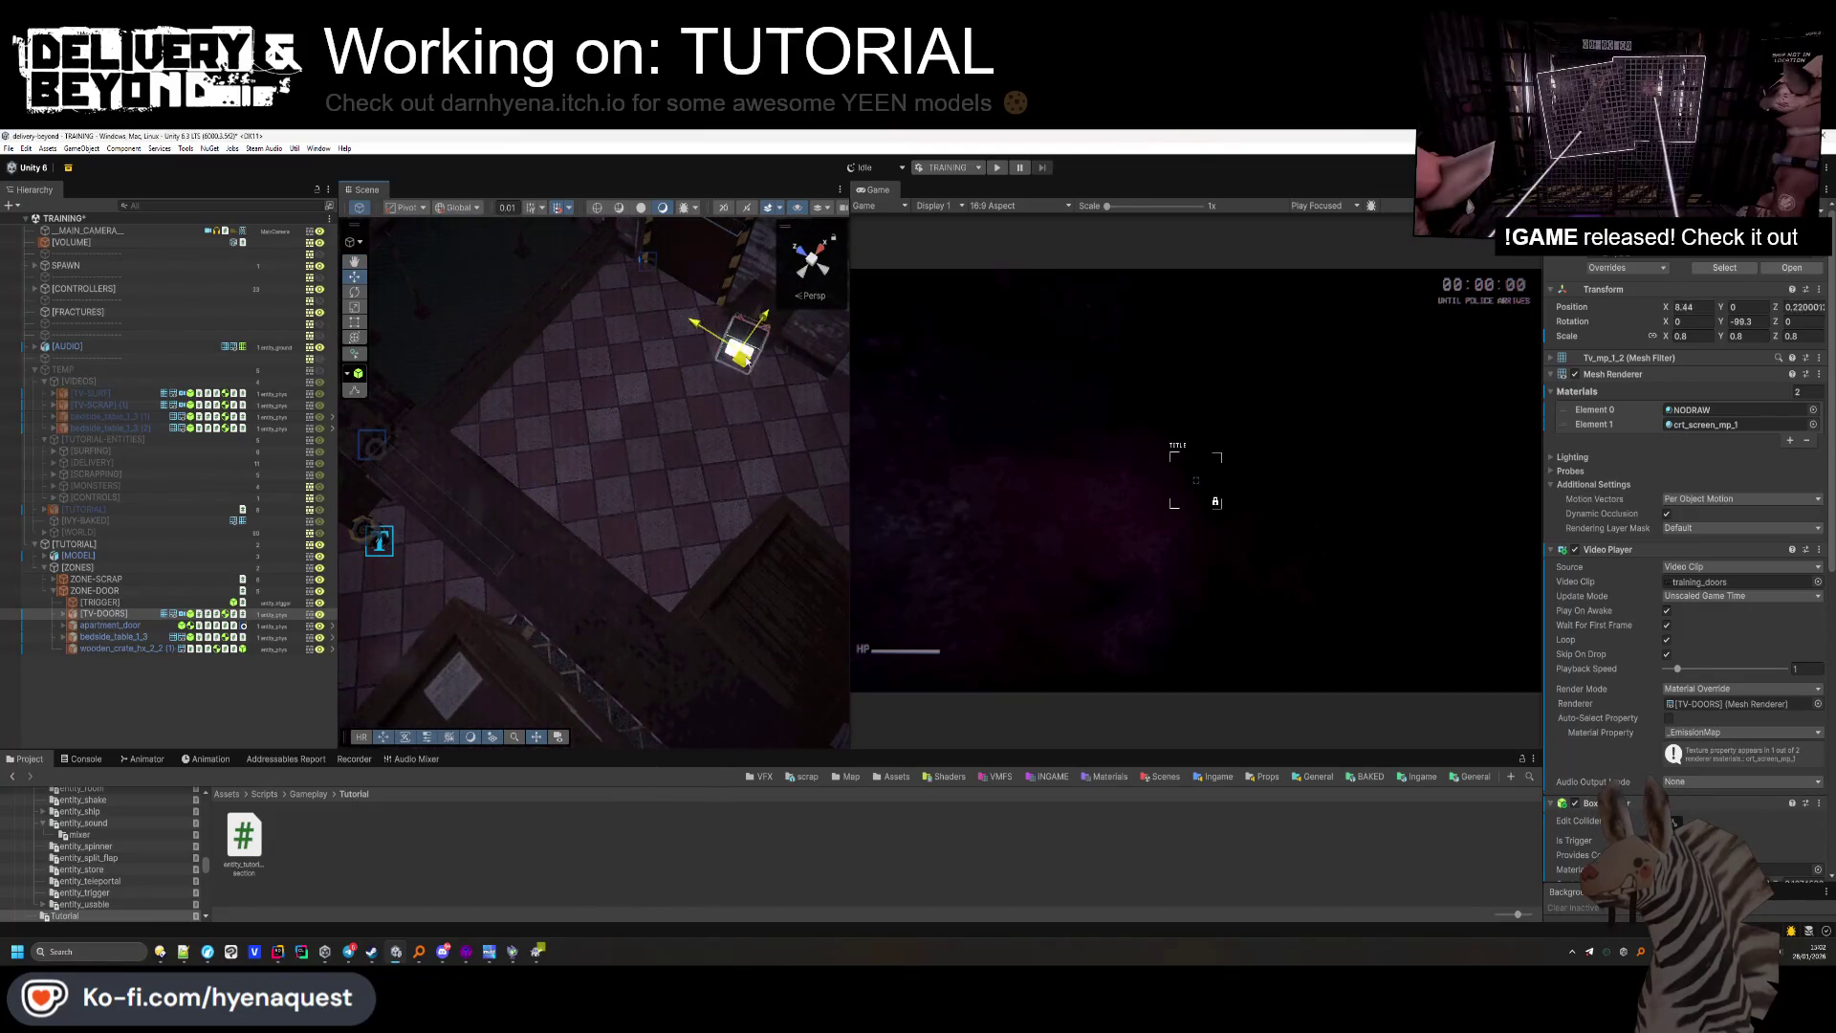
pyautogui.moveTo(762, 306); pyautogui.dragTo(763, 285)
pyautogui.press('f')
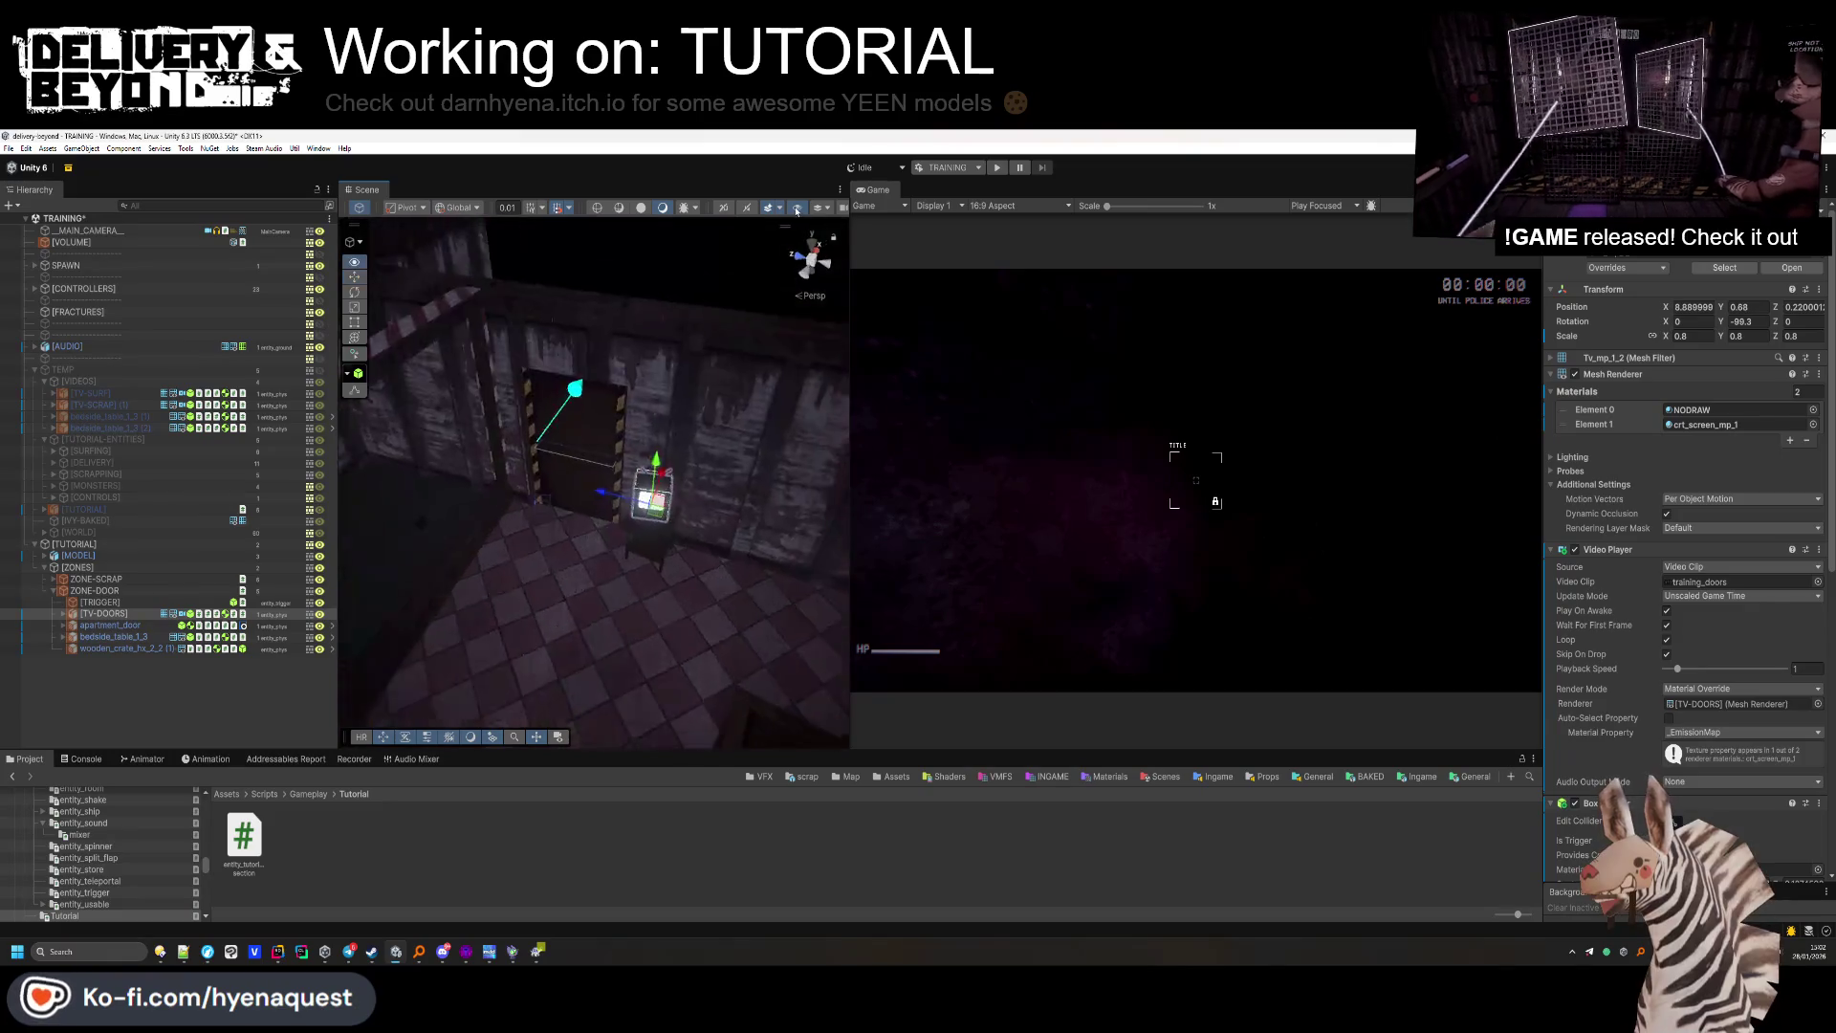
pyautogui.moveTo(626, 557); pyautogui.dragTo(630, 572)
pyautogui.moveTo(1722, 322)
pyautogui.mouseDown()
pyautogui.moveTo(1625, 363)
pyautogui.moveTo(1295, 439)
pyautogui.mouseUp()
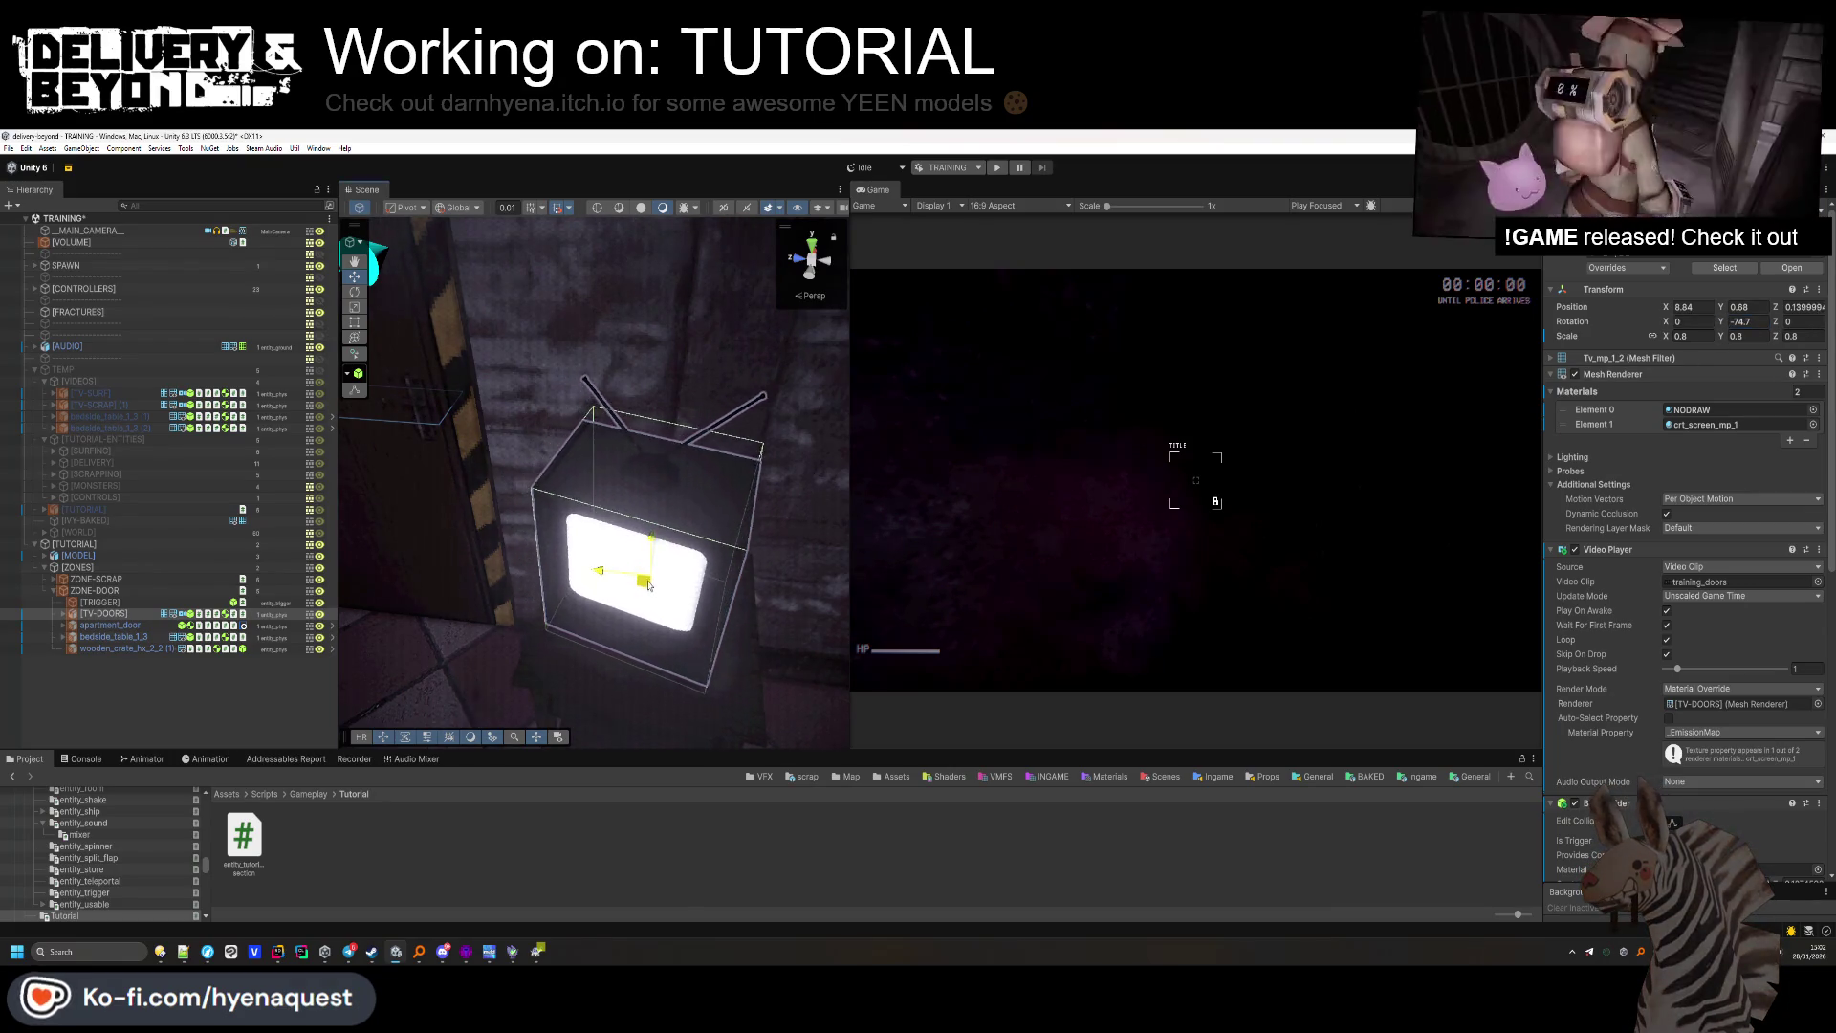
pyautogui.moveTo(646, 585)
pyautogui.mouseDown()
pyautogui.moveTo(841, 612)
pyautogui.moveTo(645, 577)
pyautogui.moveTo(600, 525)
pyautogui.moveTo(437, 588)
pyautogui.moveTo(457, 577)
pyautogui.moveTo(344, 560)
pyautogui.mouseUp()
pyautogui.scroll(-3, 847, 618)
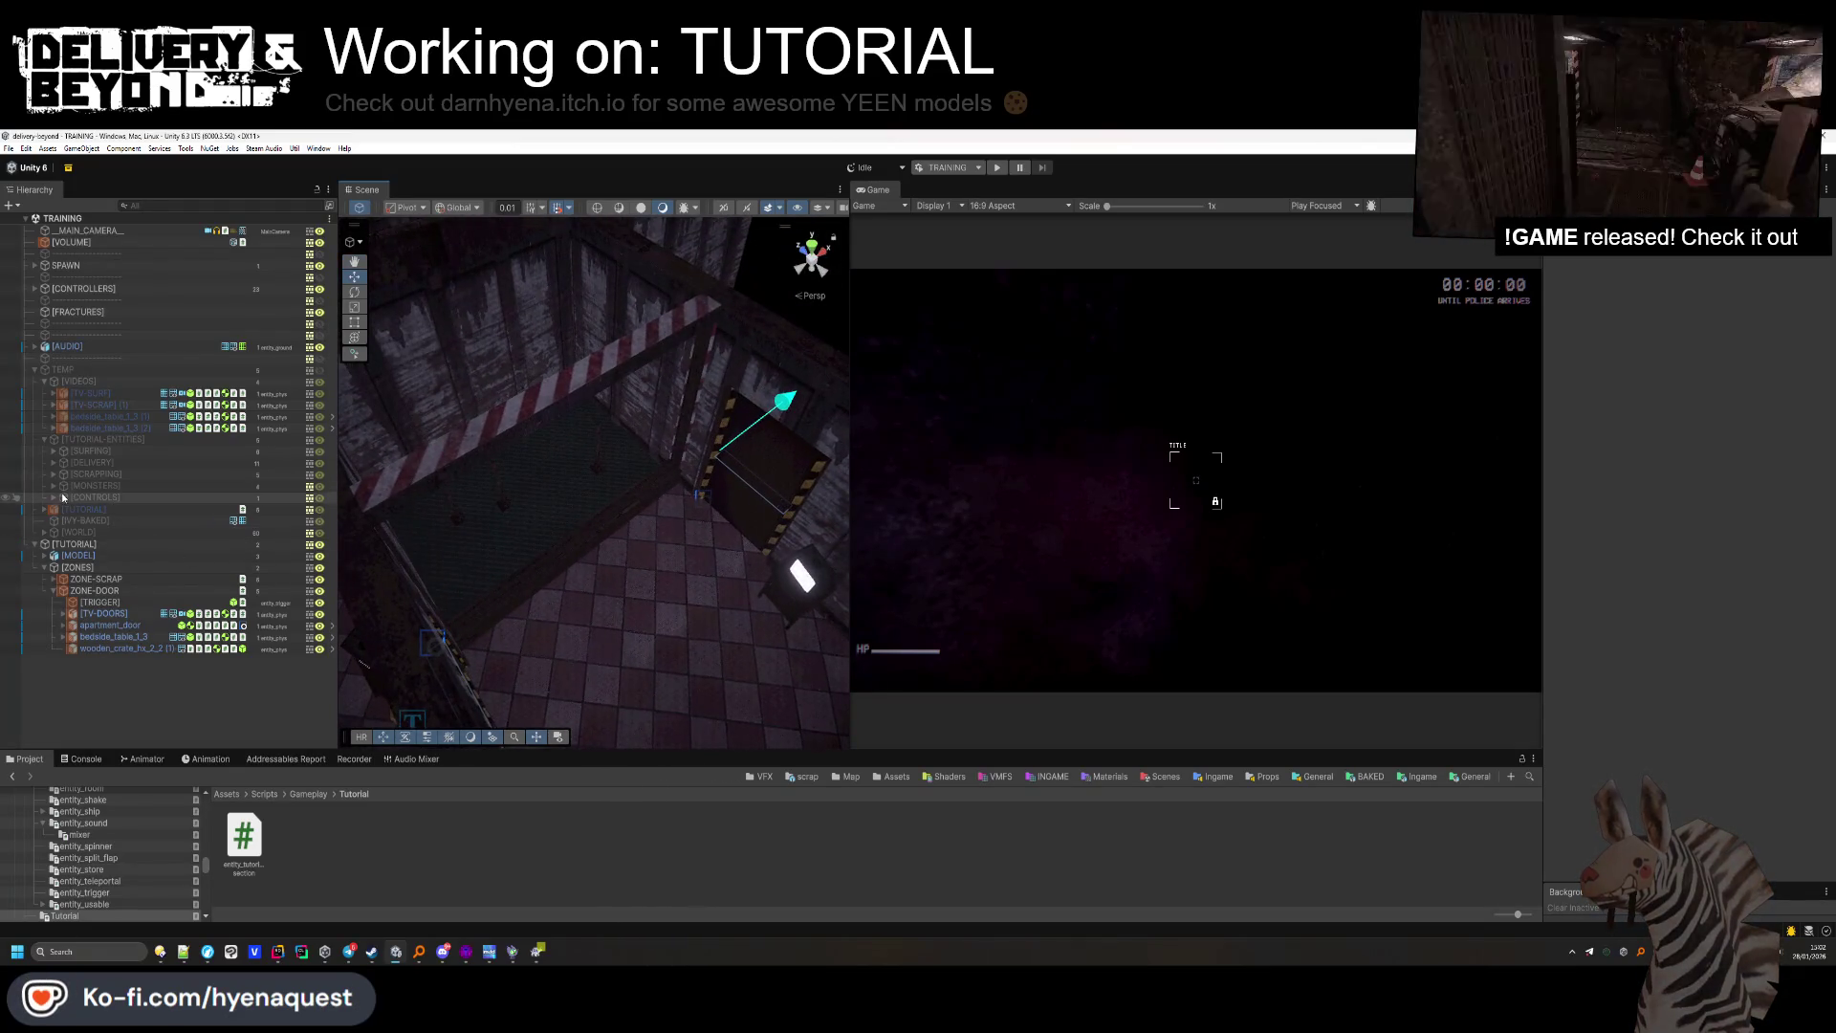
pyautogui.click(53, 485)
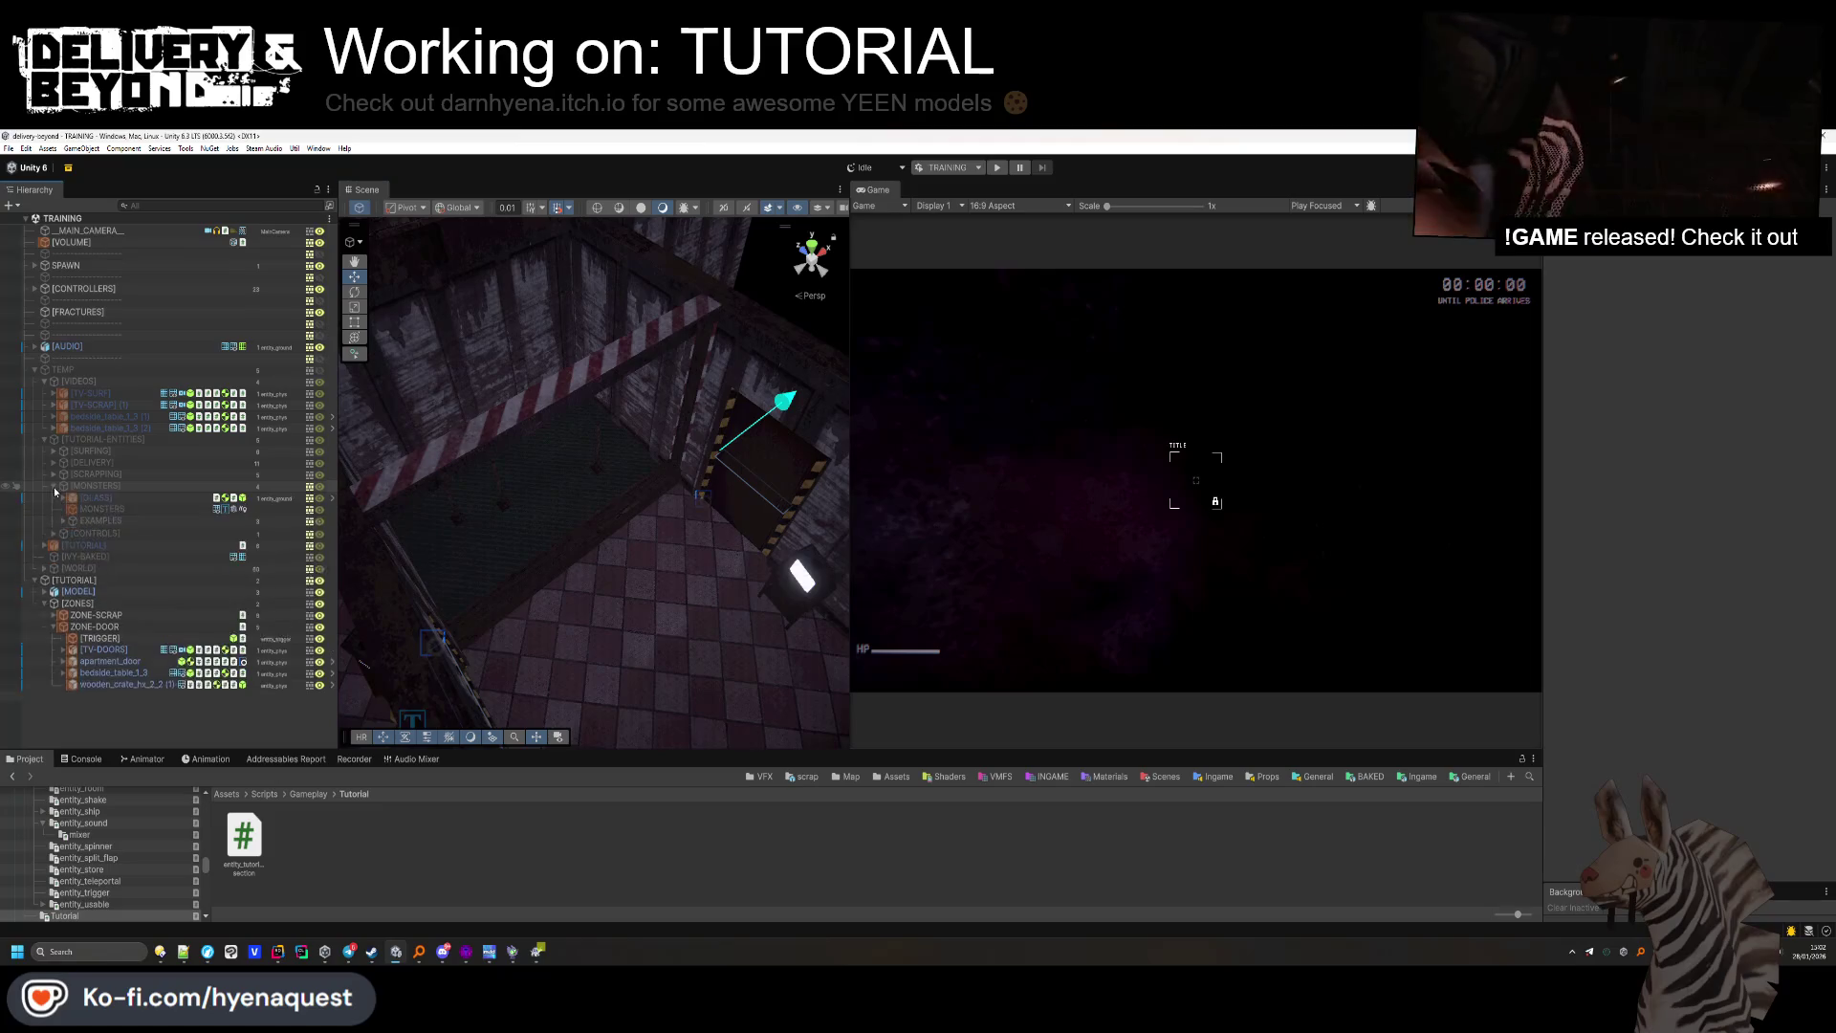
# Move the EXAMPLES group into ZONE-DOOR and set its Z position to 0.
pyautogui.click(94, 512)
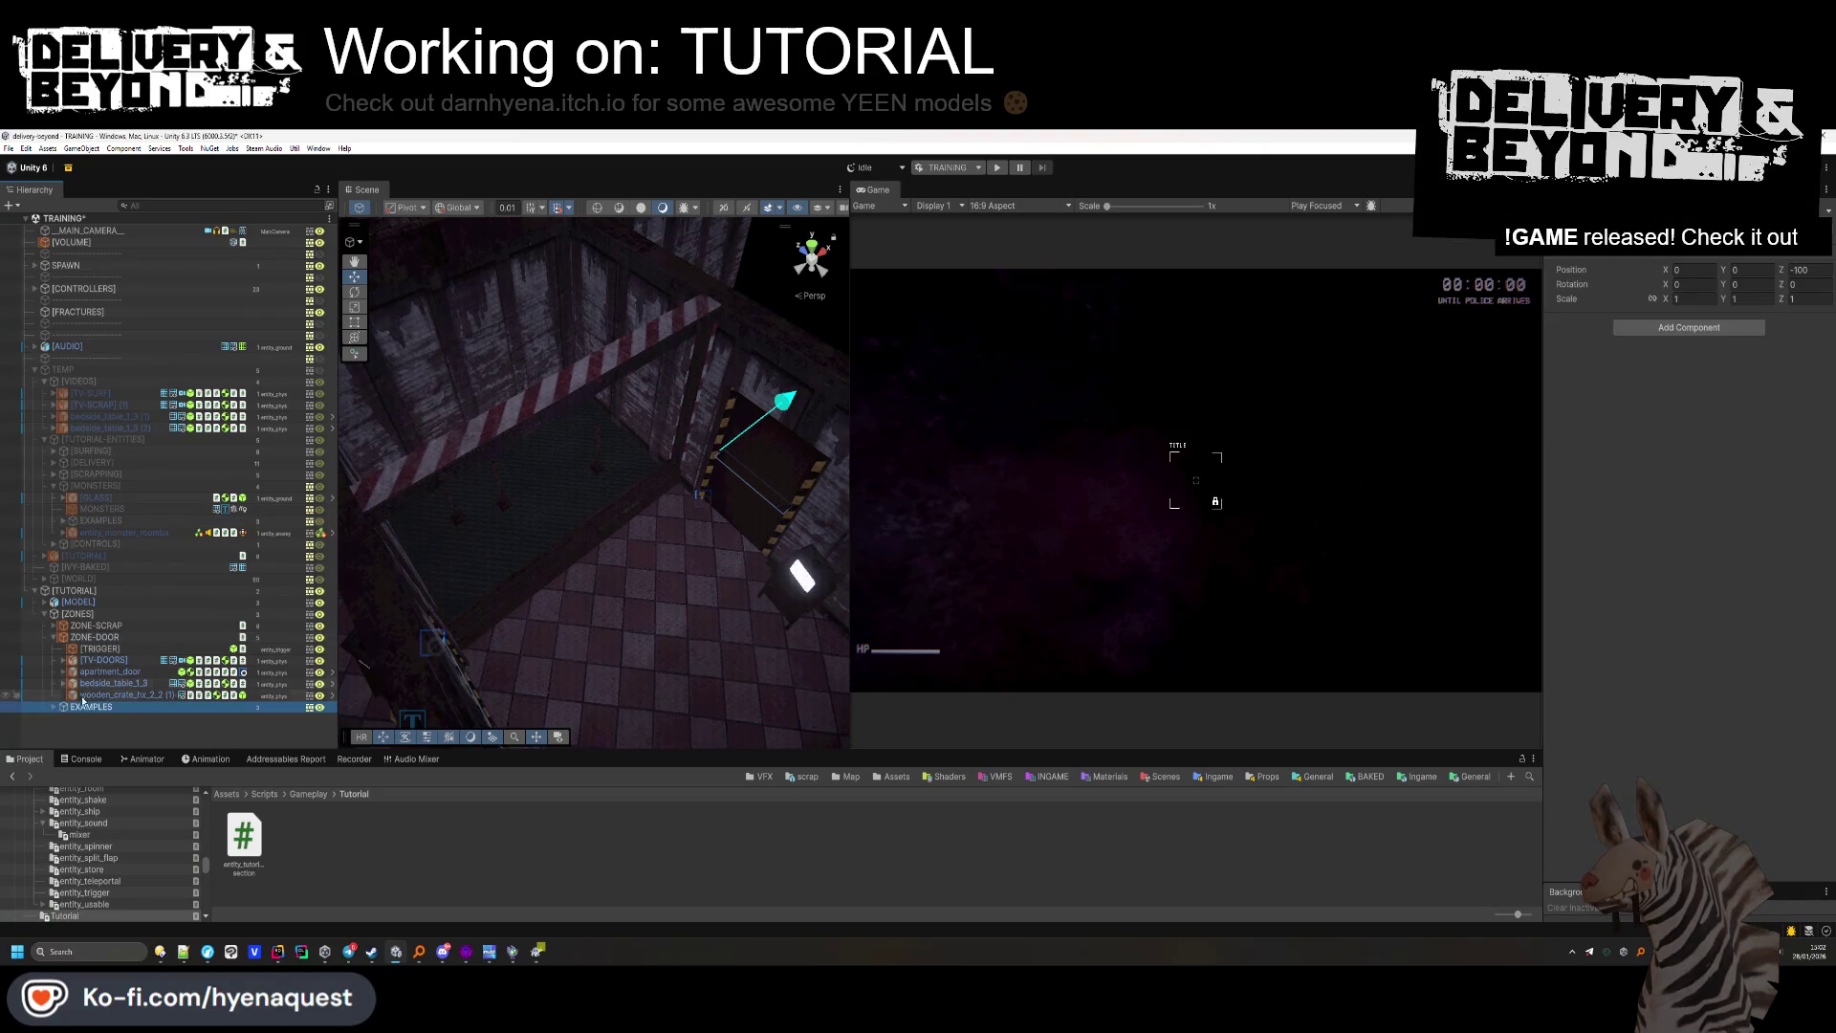
pyautogui.moveTo(105, 660); pyautogui.dragTo(88, 660)
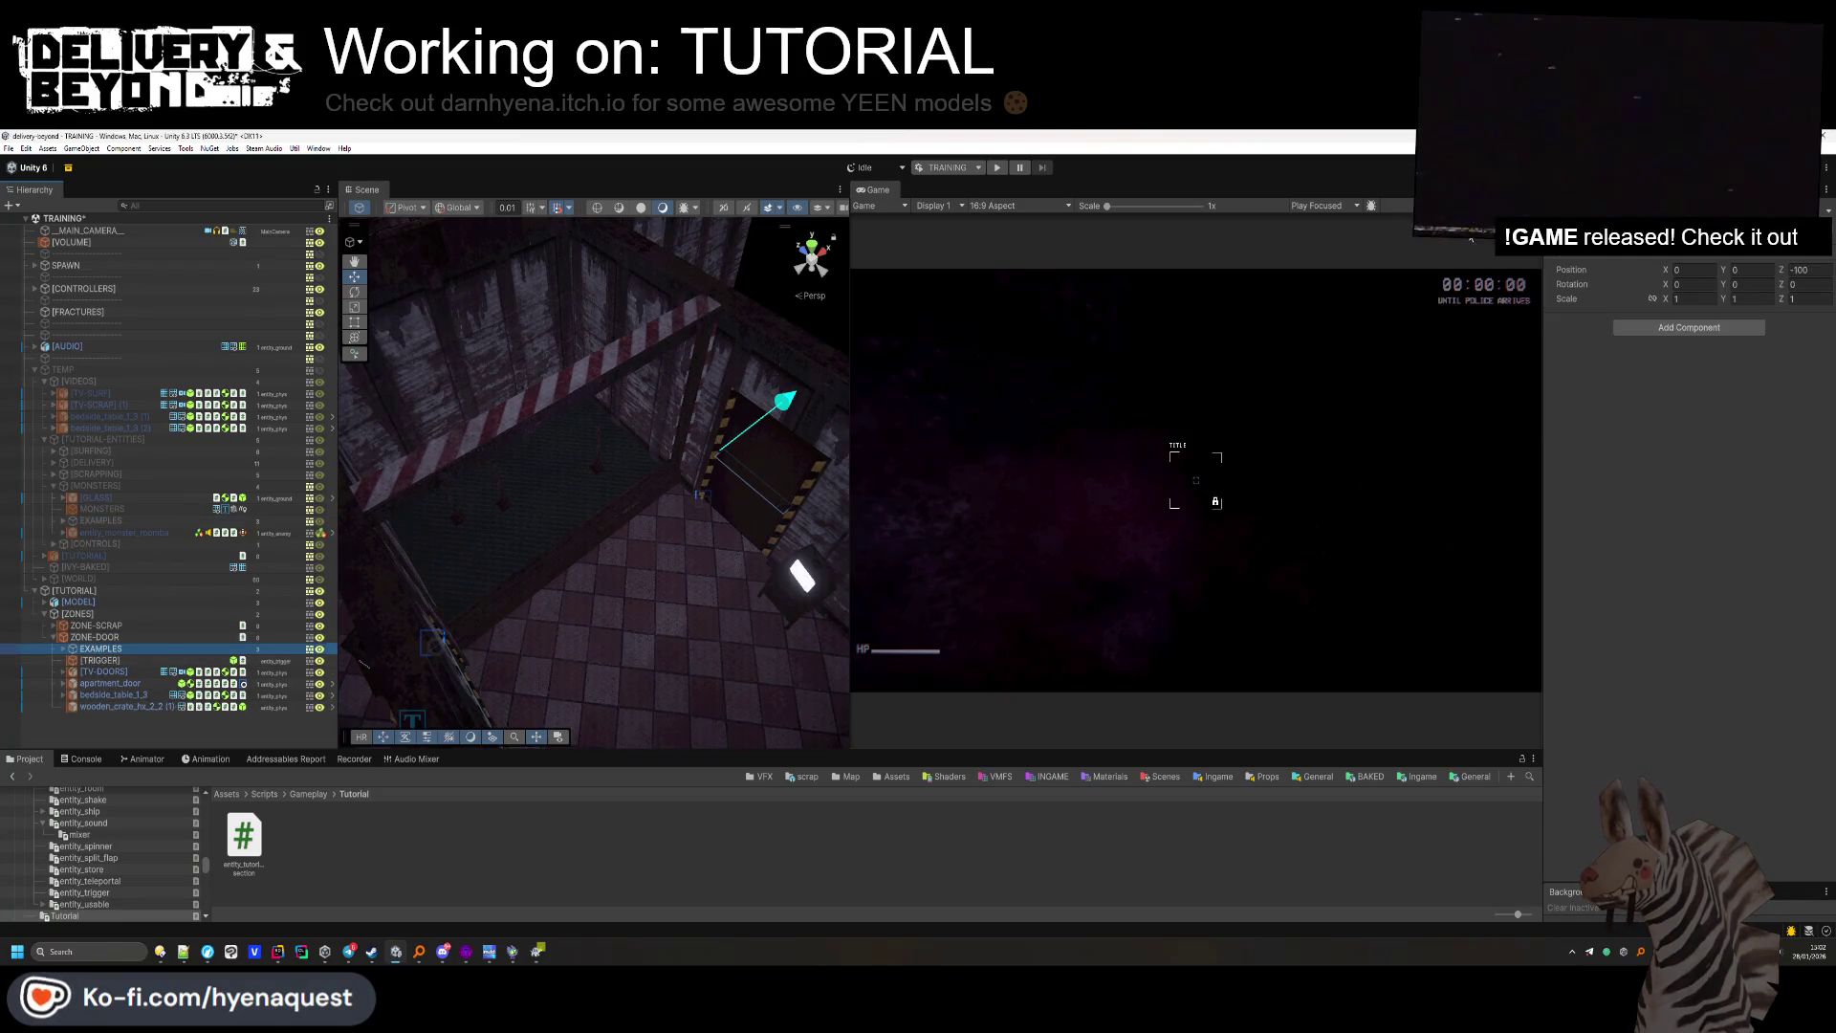
pyautogui.click(1803, 270)
pyautogui.write('0')
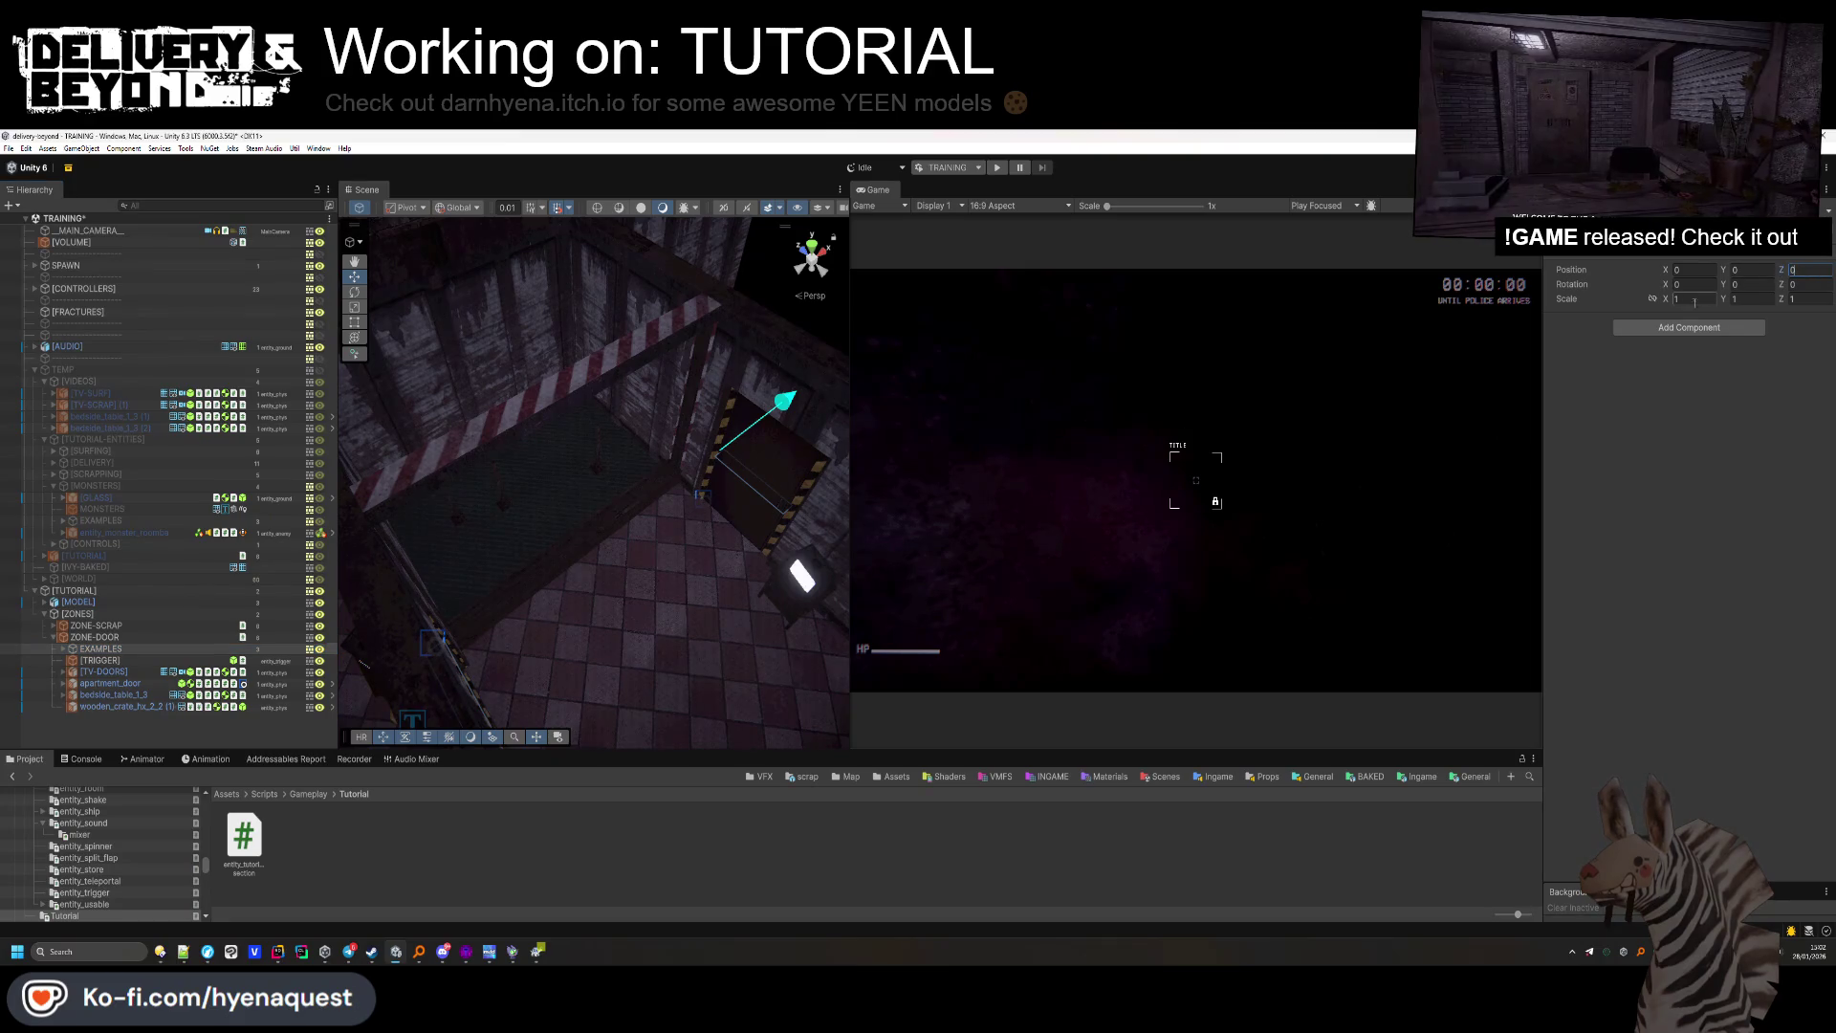
# Select ROOMBA, TRASH and Creature_Baw and set their X, Y and Z positions to 0.
pyautogui.click(63, 650)
pyautogui.doubleClick(106, 660)
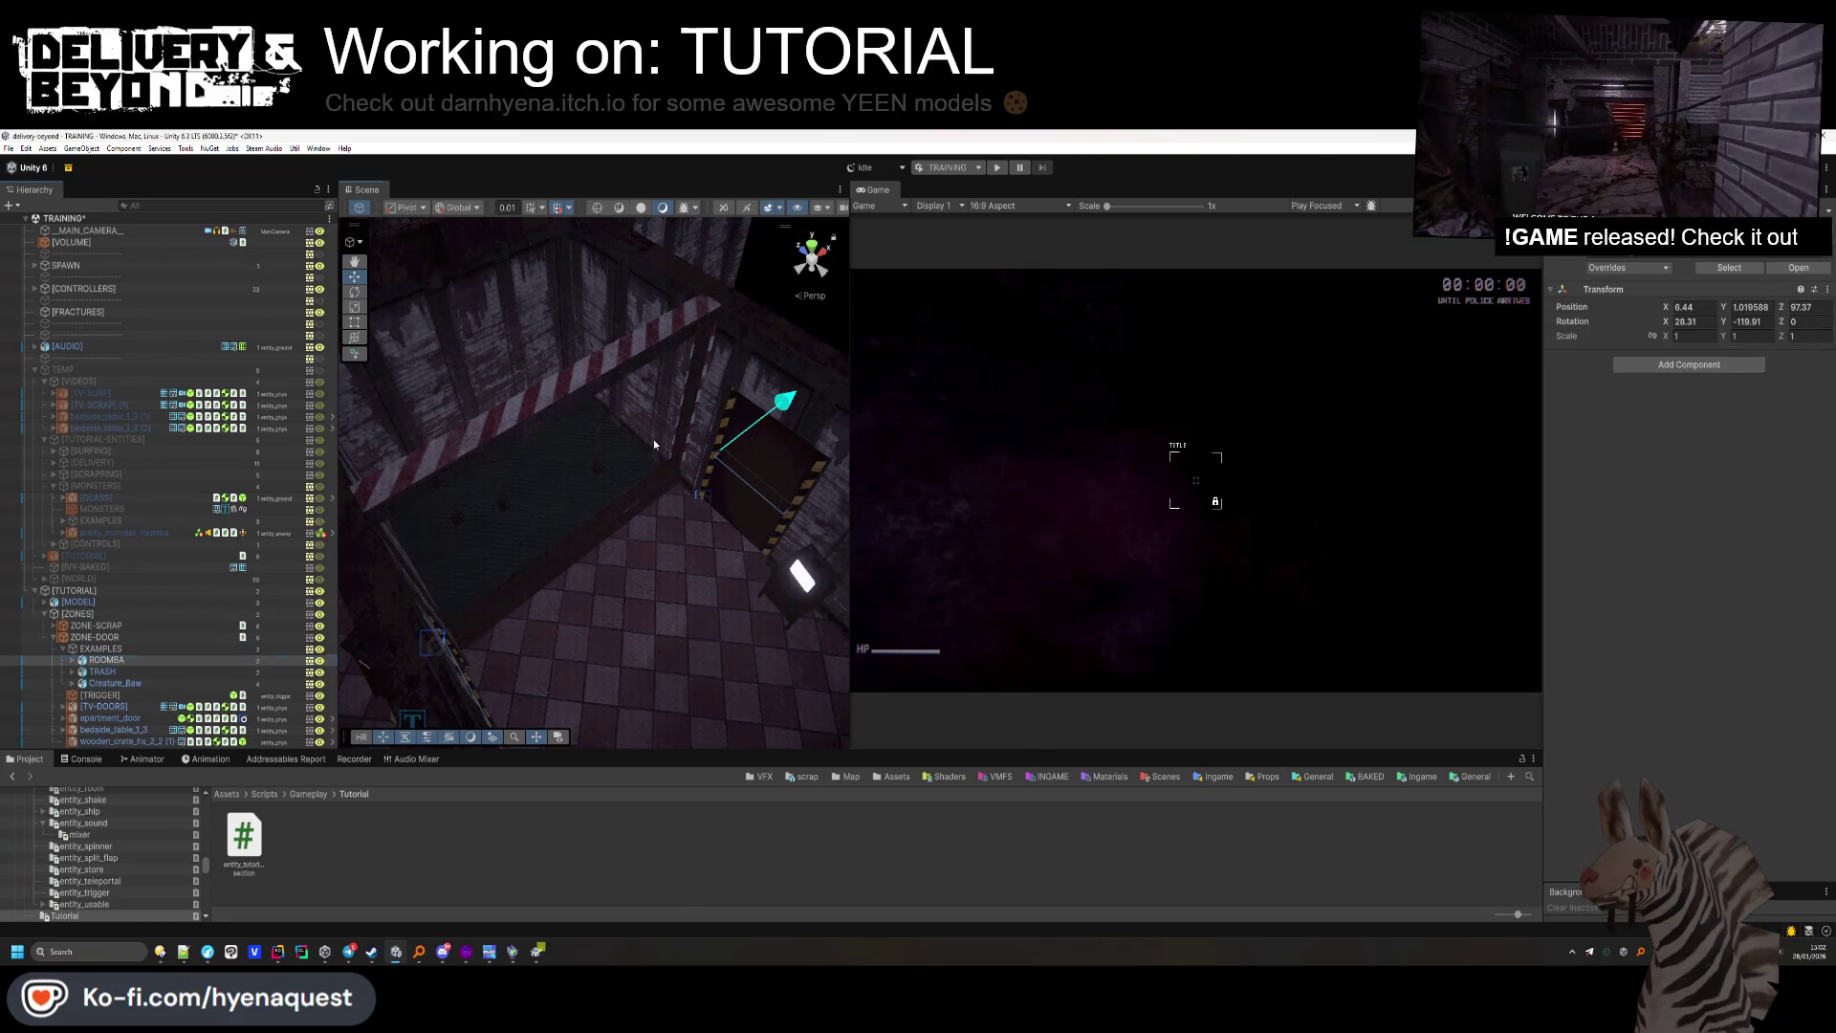
pyautogui.moveTo(593, 478)
pyautogui.mouseDown()
pyautogui.moveTo(959, 370)
pyautogui.moveTo(1390, 504)
pyautogui.moveTo(635, 598)
pyautogui.moveTo(632, 622)
pyautogui.moveTo(475, 353)
pyautogui.moveTo(506, 333)
pyautogui.mouseUp()
pyautogui.moveTo(345, 583); pyautogui.dragTo(397, 632)
pyautogui.press('f')
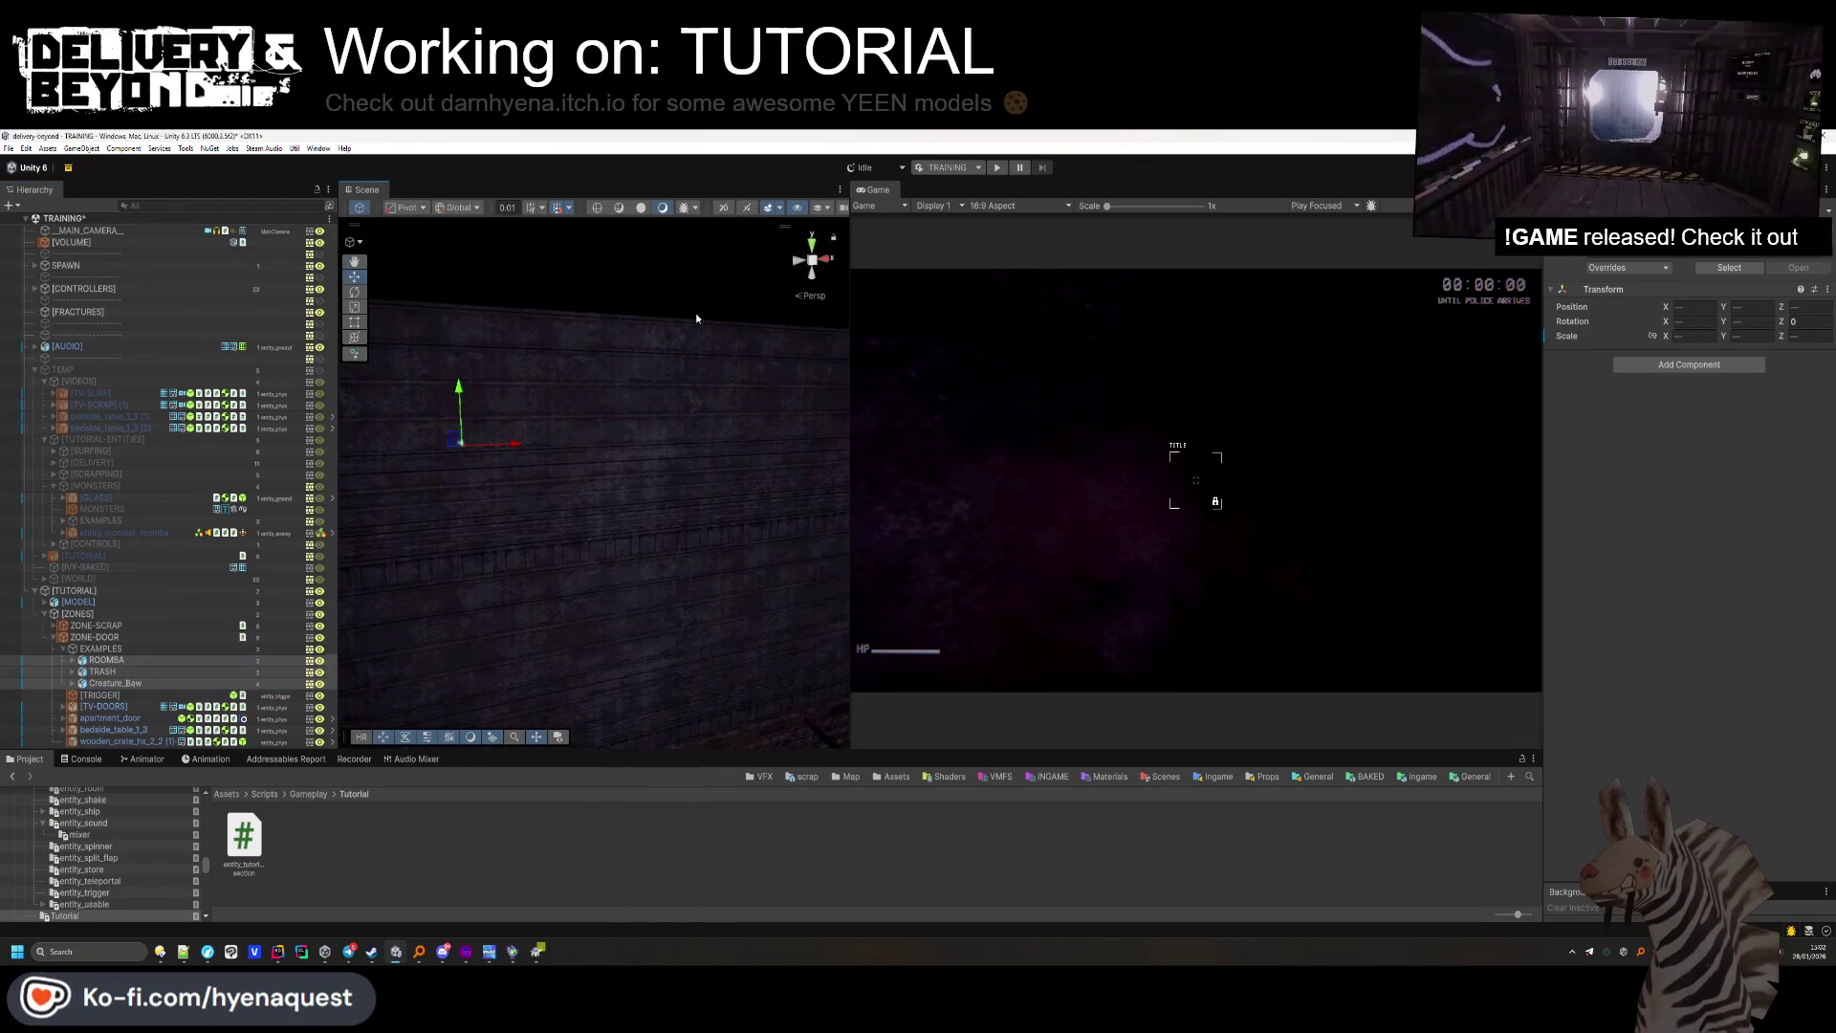
pyautogui.click(1707, 307)
pyautogui.write('0')
pyautogui.press('Tab')
pyautogui.write('0')
pyautogui.press('Tab')
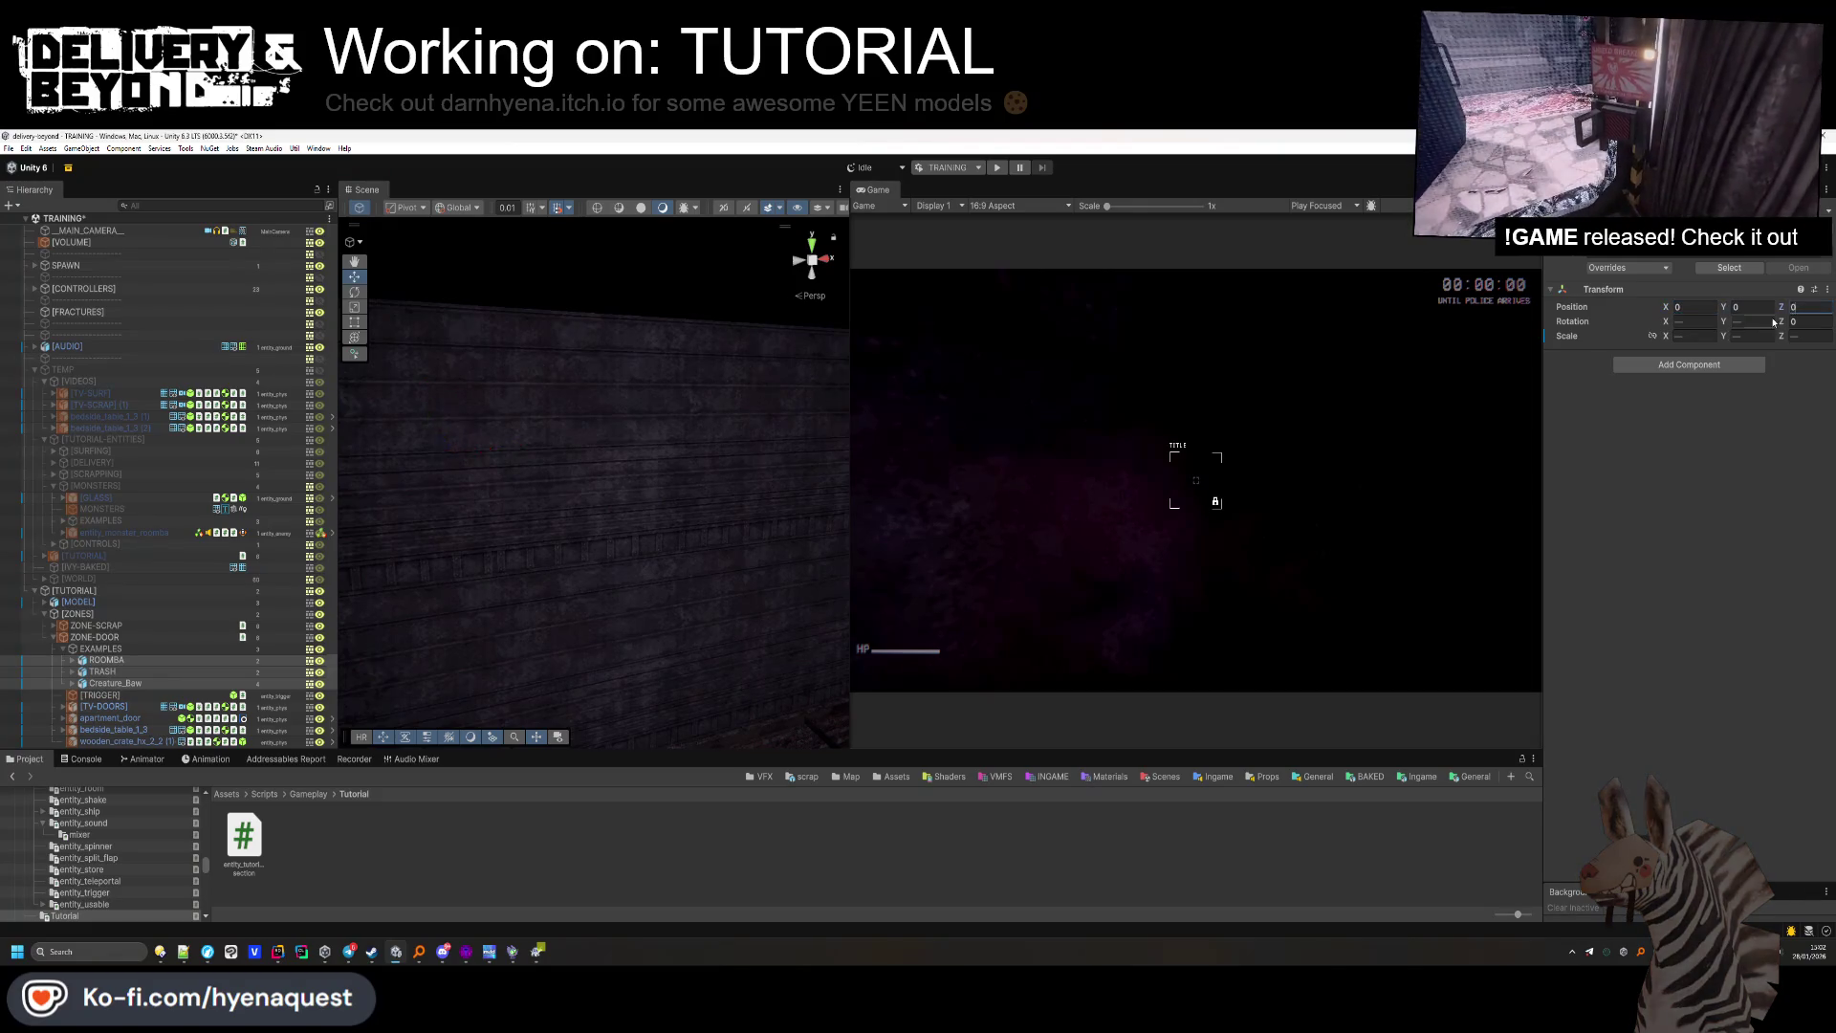
pyautogui.write('0')
pyautogui.press('Return')
# Move ROOMBA across the room floor and raise it slightly.
pyautogui.moveTo(566, 484)
pyautogui.mouseDown()
pyautogui.moveTo(631, 249)
pyautogui.moveTo(516, 574)
pyautogui.mouseUp()
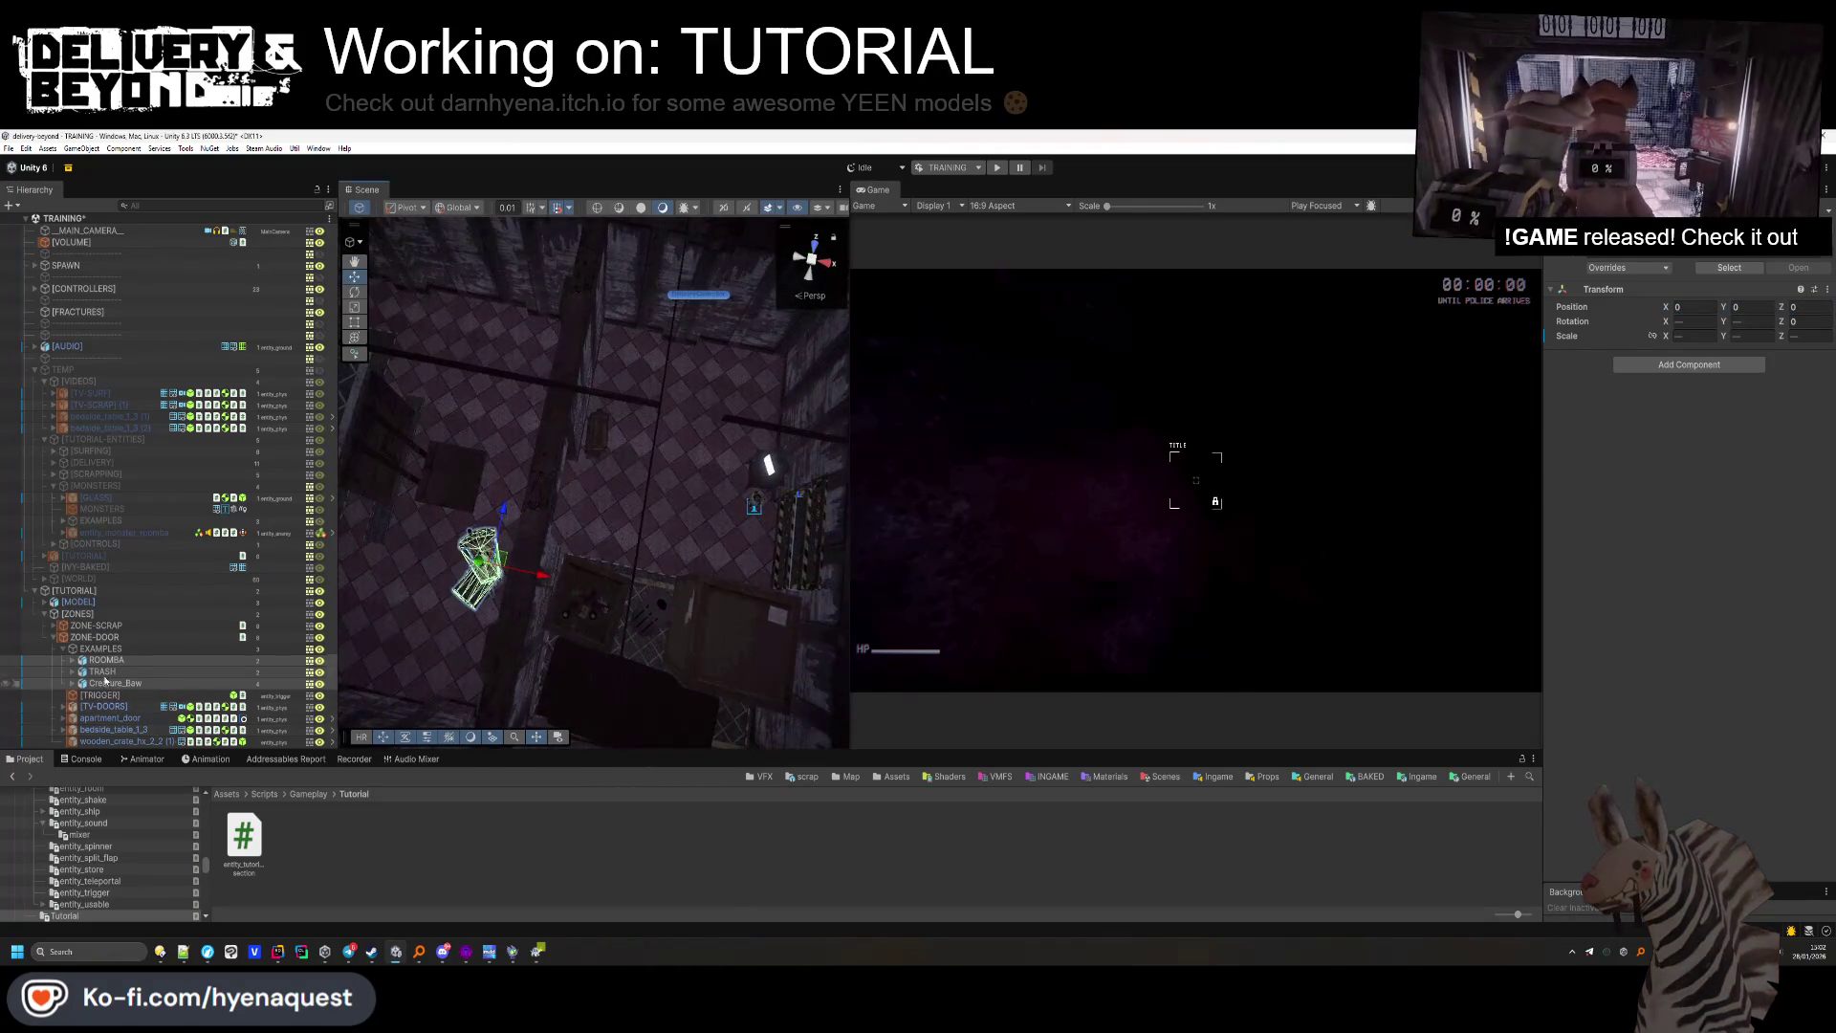
pyautogui.click(505, 595)
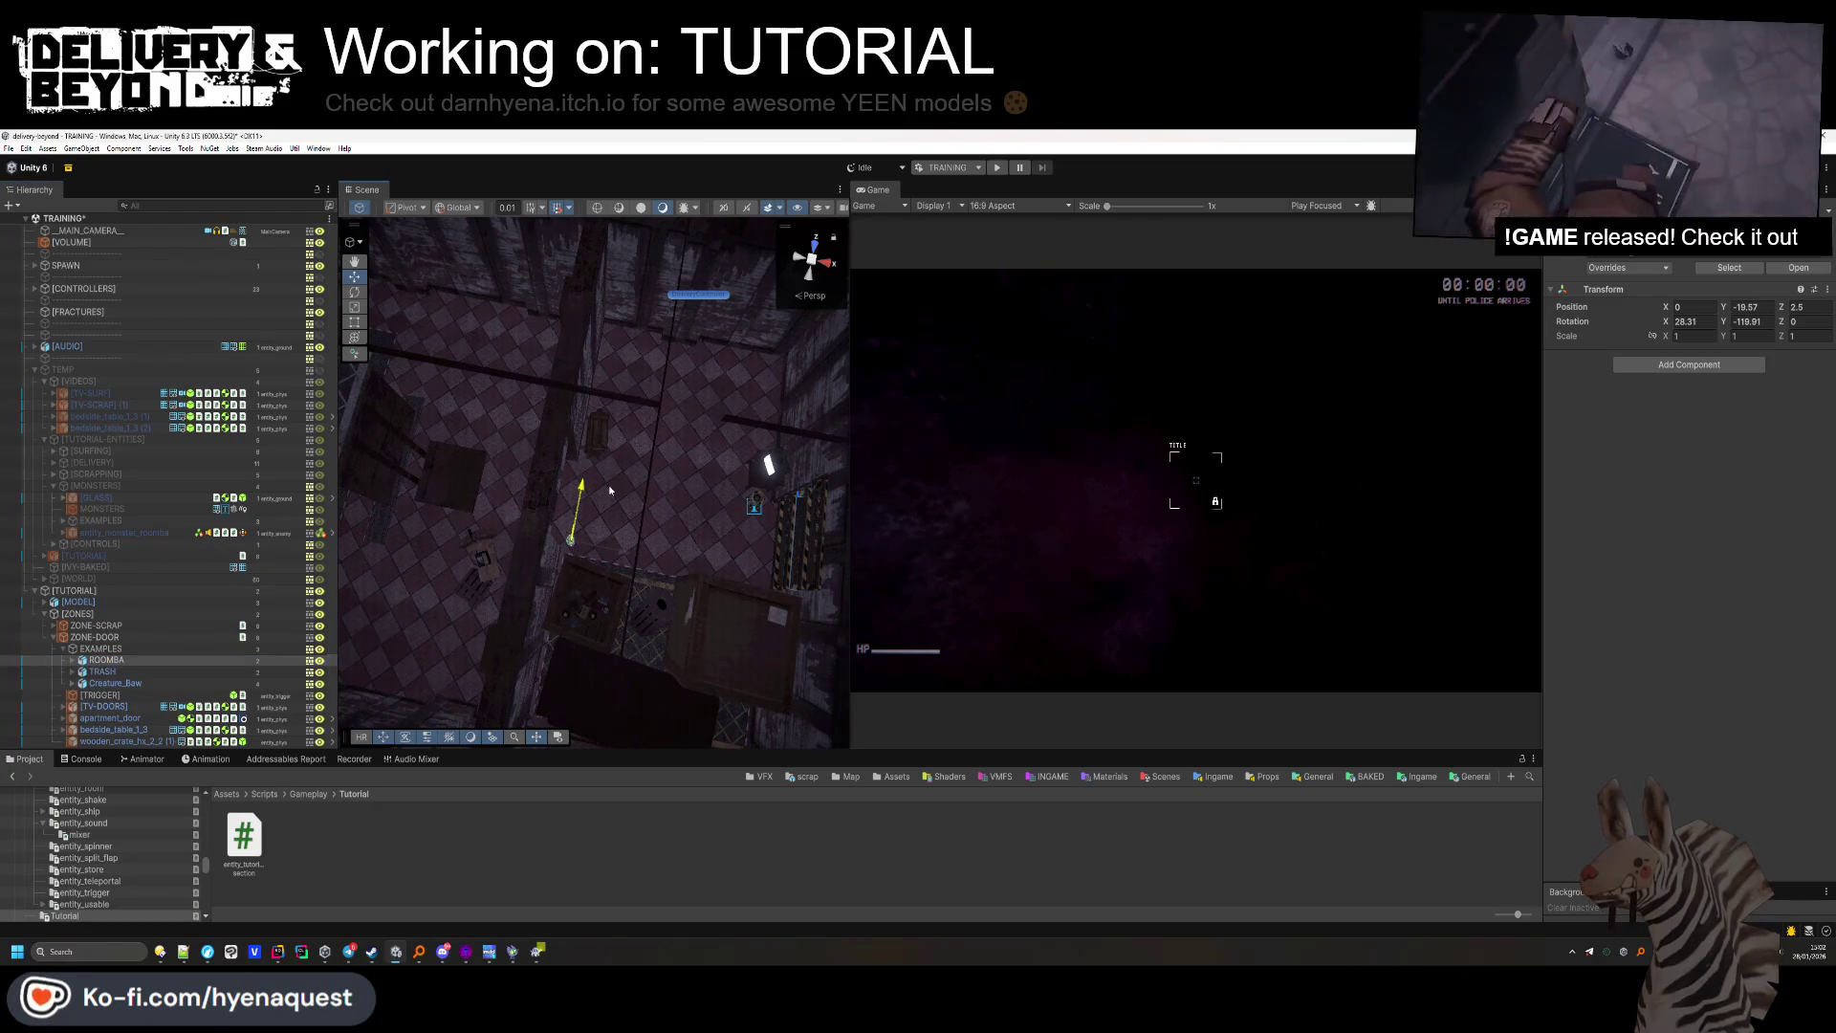
pyautogui.moveTo(493, 572); pyautogui.dragTo(507, 564)
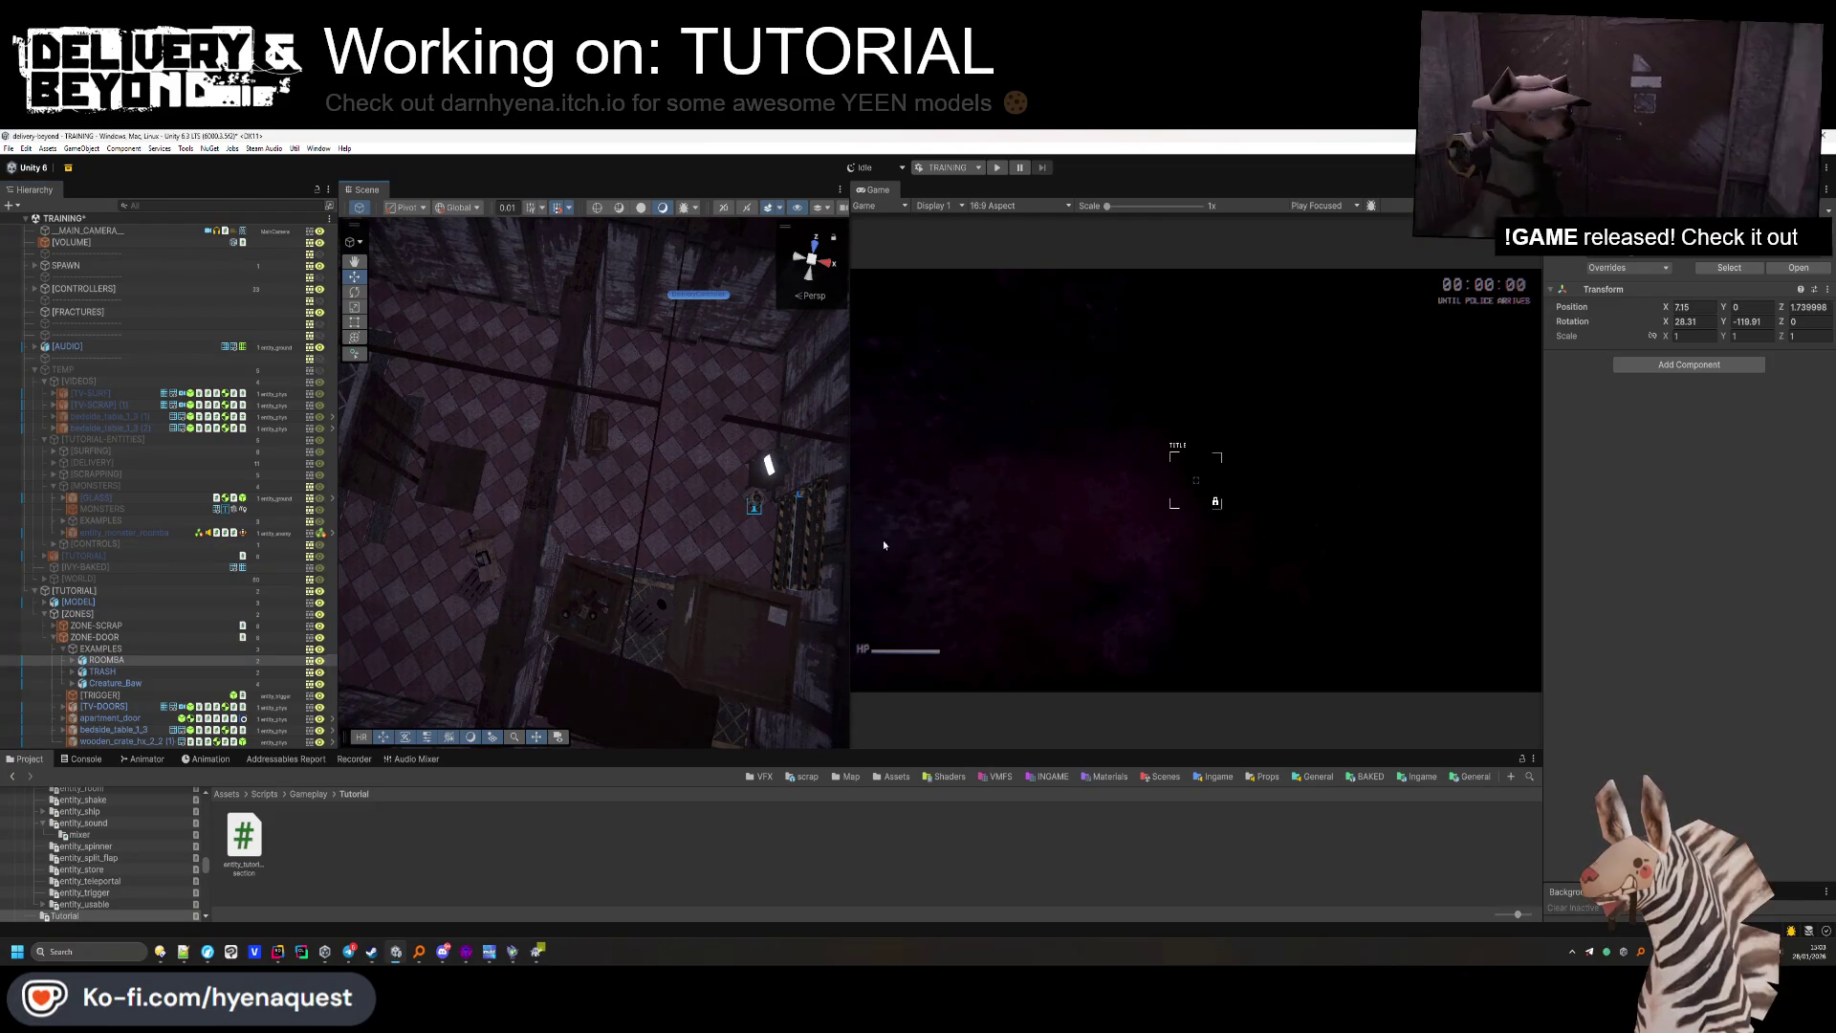
pyautogui.press('f')
pyautogui.moveTo(670, 536)
pyautogui.mouseDown()
pyautogui.moveTo(689, 500)
pyautogui.moveTo(726, 517)
pyautogui.moveTo(716, 341)
pyautogui.moveTo(784, 314)
pyautogui.mouseUp()
pyautogui.press('f')
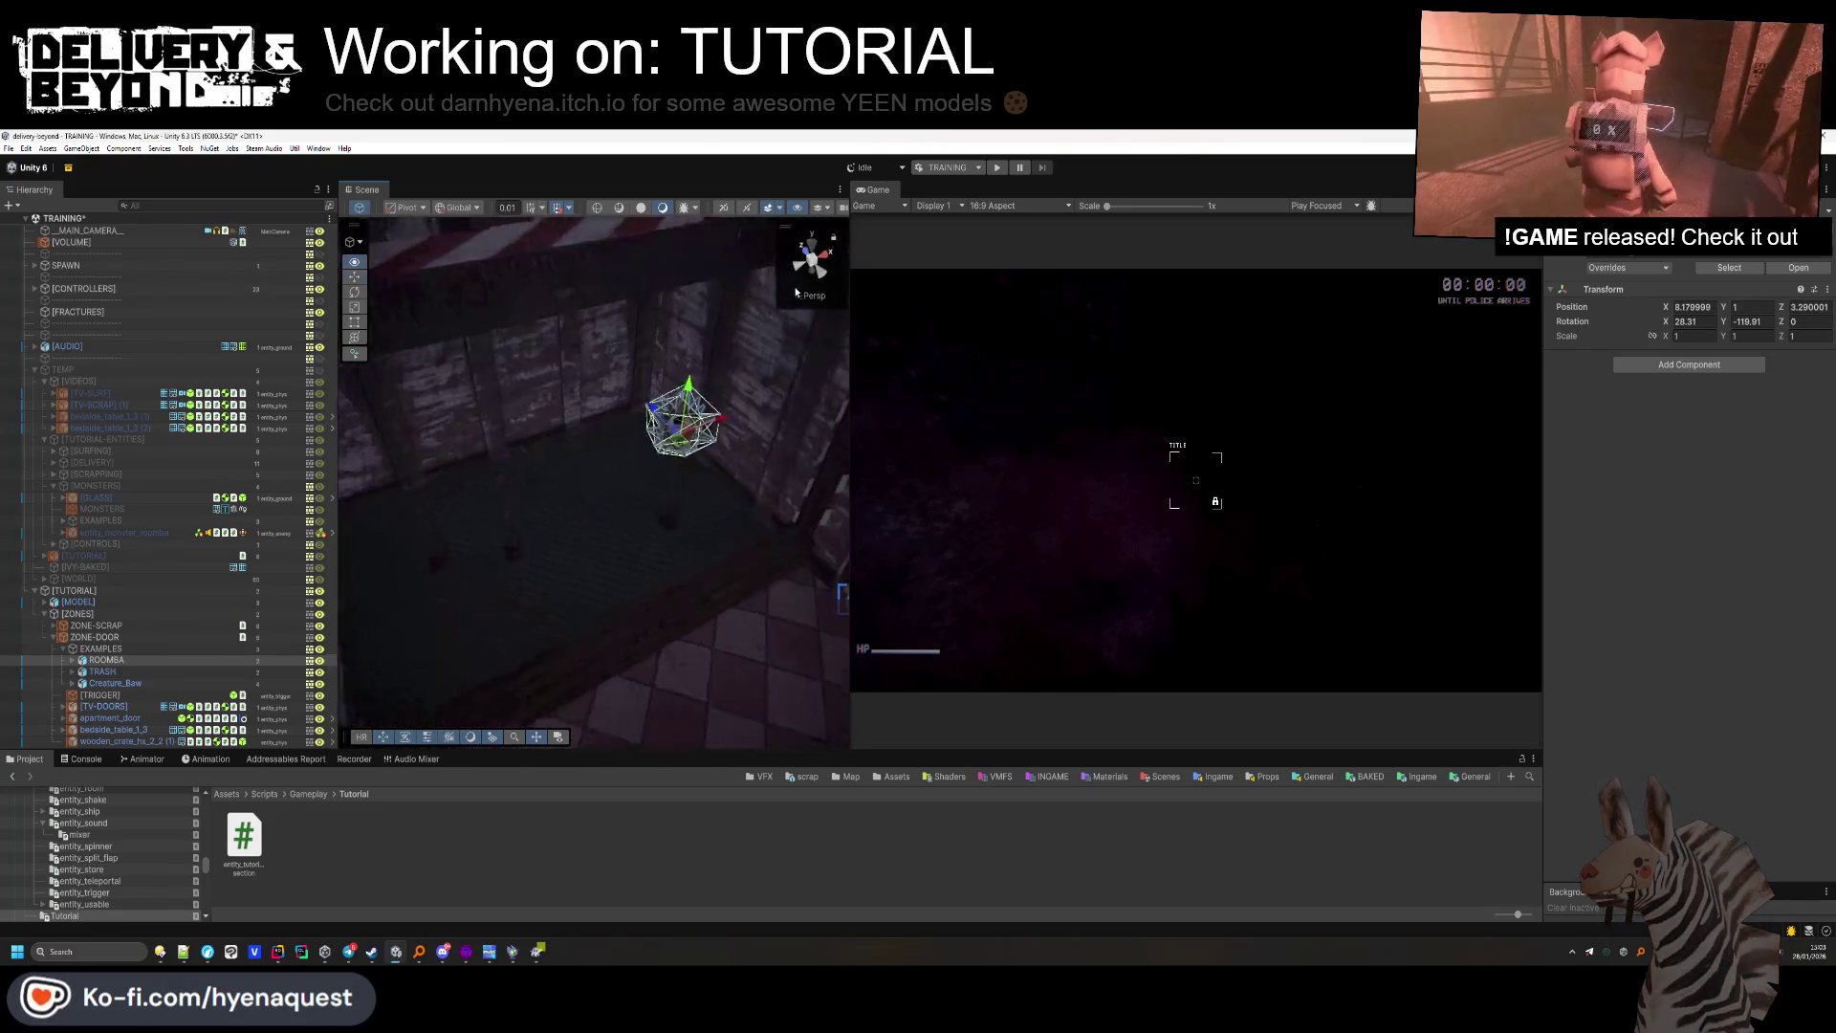
pyautogui.moveTo(626, 430)
pyautogui.mouseDown()
pyautogui.moveTo(631, 392)
pyautogui.moveTo(669, 412)
pyautogui.mouseUp()
pyautogui.moveTo(528, 515)
pyautogui.mouseDown()
pyautogui.moveTo(615, 563)
pyautogui.moveTo(381, 663)
pyautogui.moveTo(407, 522)
pyautogui.mouseUp()
# Move TRASH to its spot in the room and turn it slightly around its vertical axis.
pyautogui.click(381, 664)
pyautogui.moveTo(668, 457); pyautogui.dragTo(687, 446)
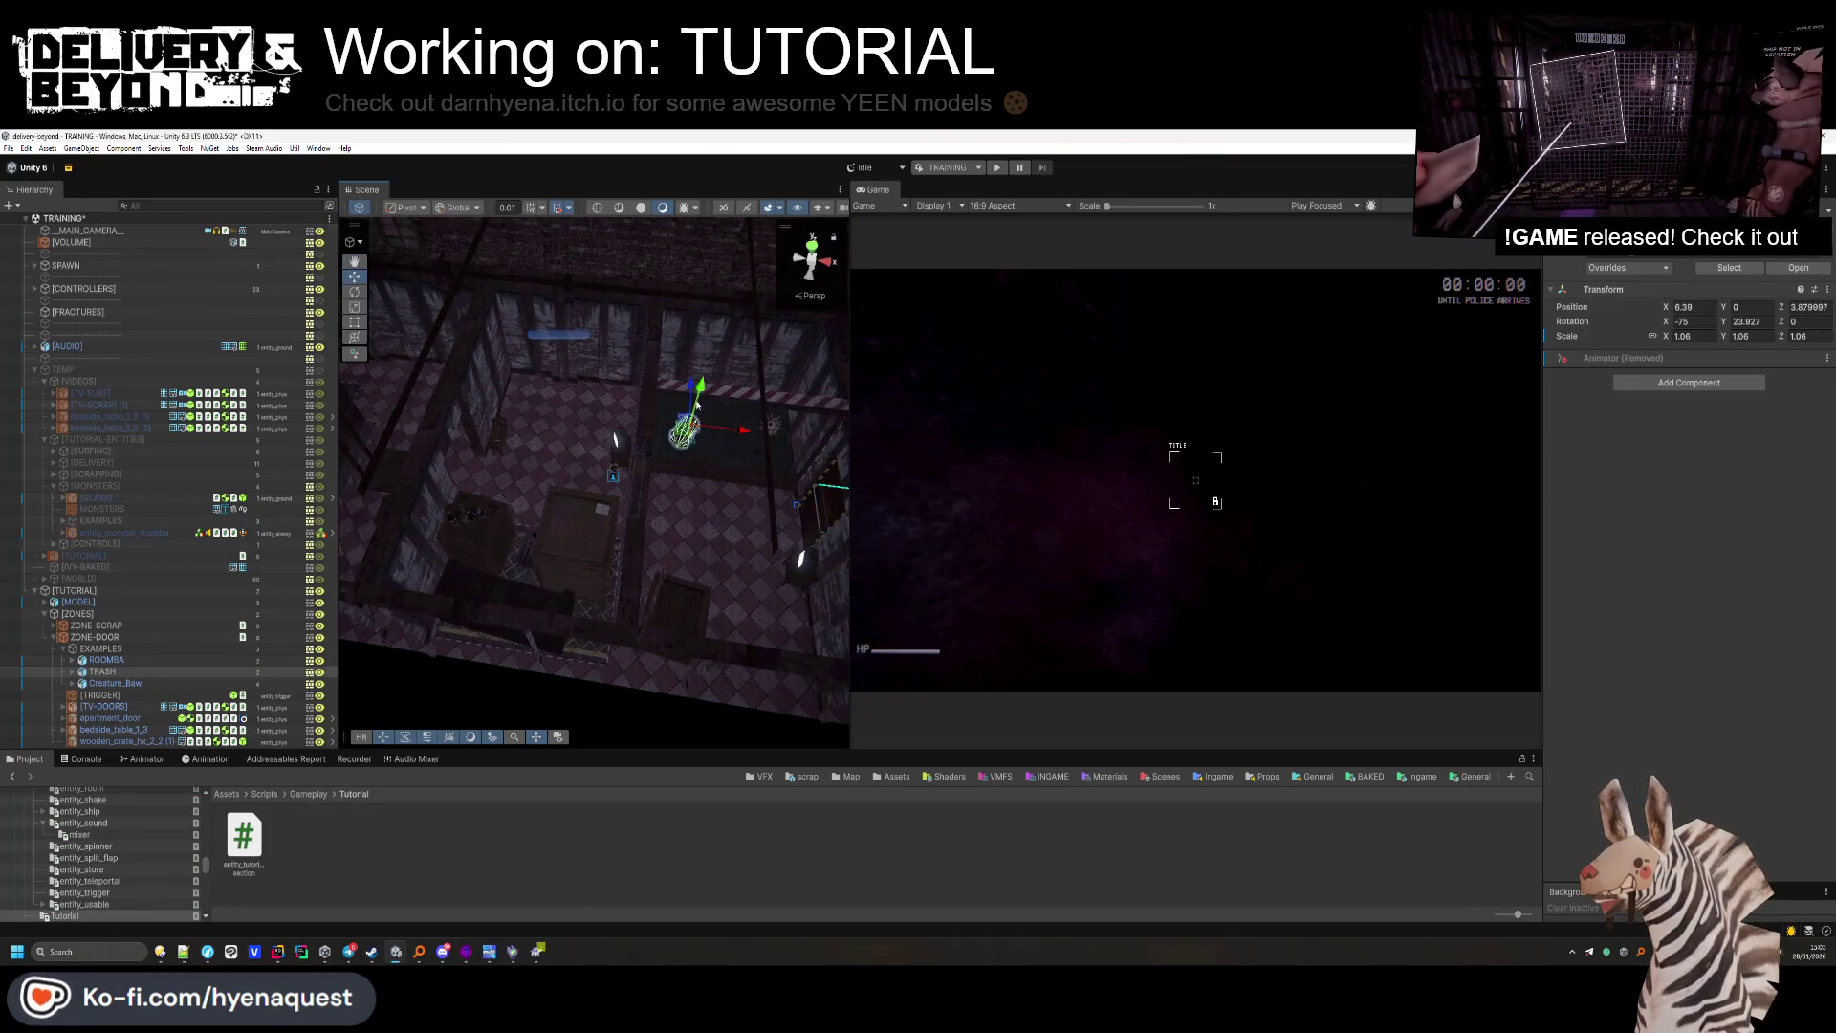
pyautogui.moveTo(698, 364)
pyautogui.mouseDown()
pyautogui.moveTo(498, 554)
pyautogui.moveTo(511, 524)
pyautogui.mouseUp()
pyautogui.click(149, 672)
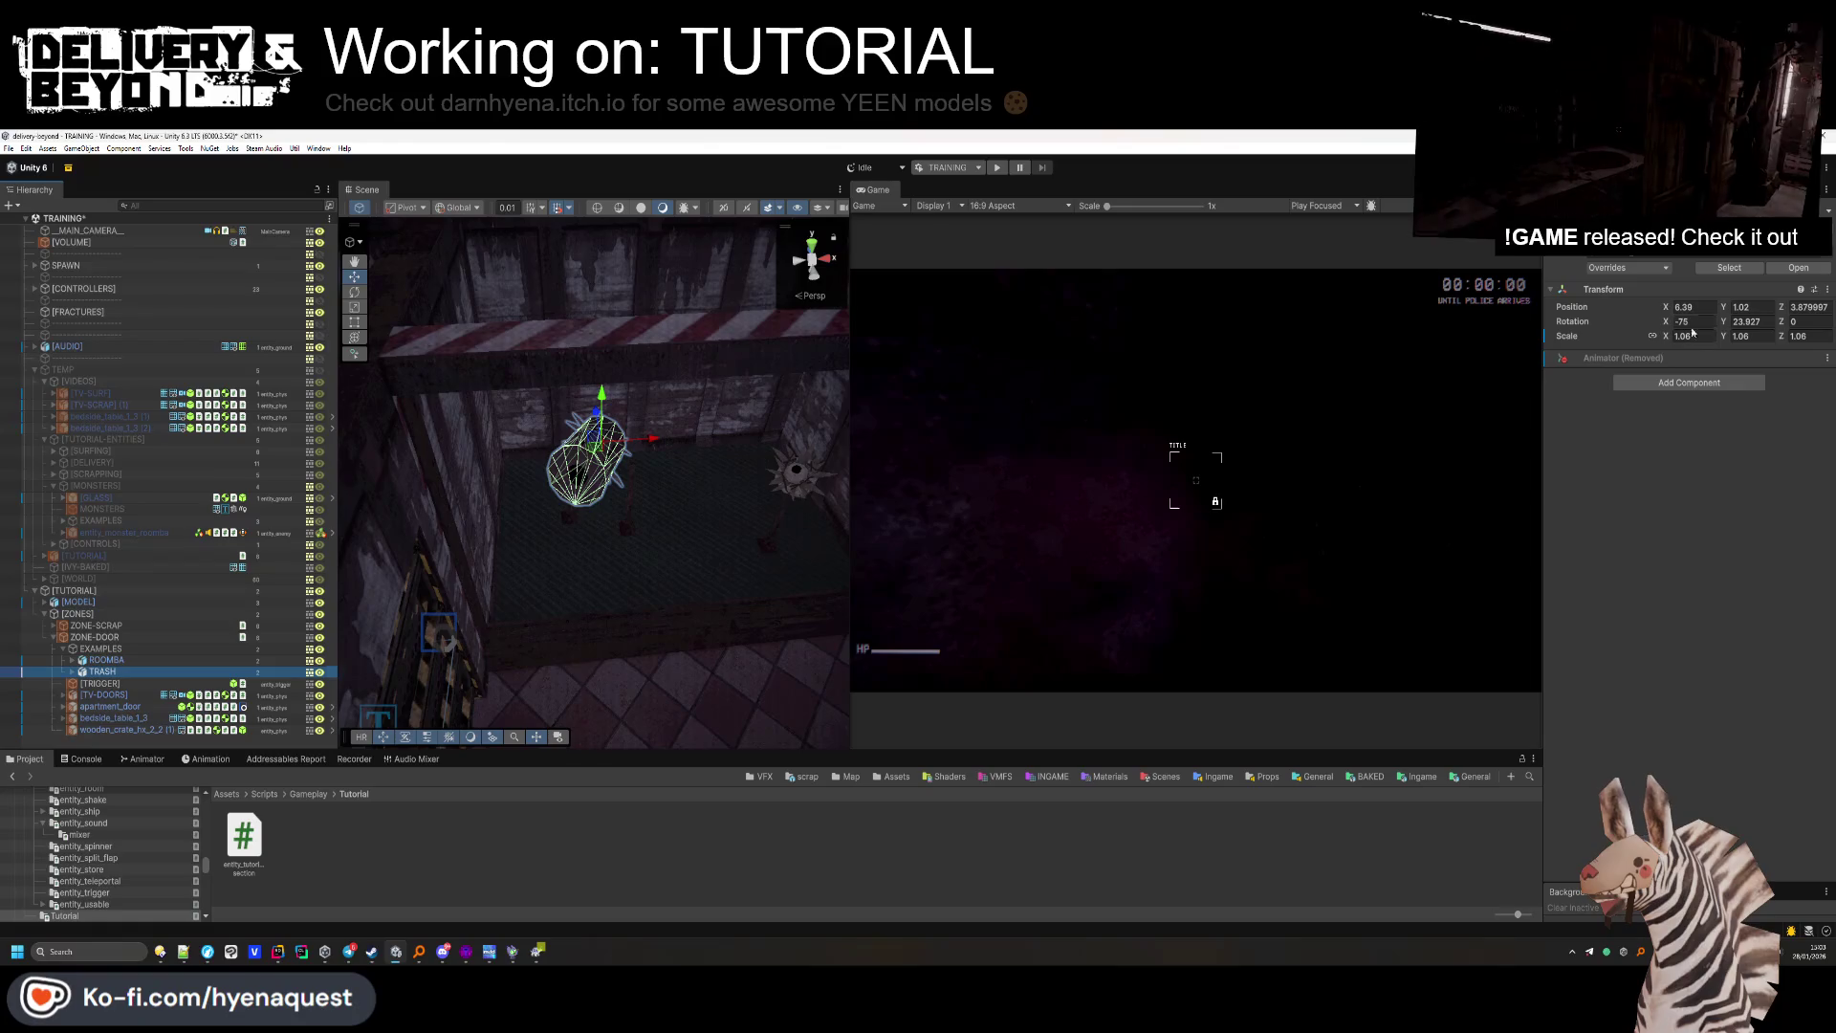
pyautogui.moveTo(1556, 344); pyautogui.dragTo(1540, 344)
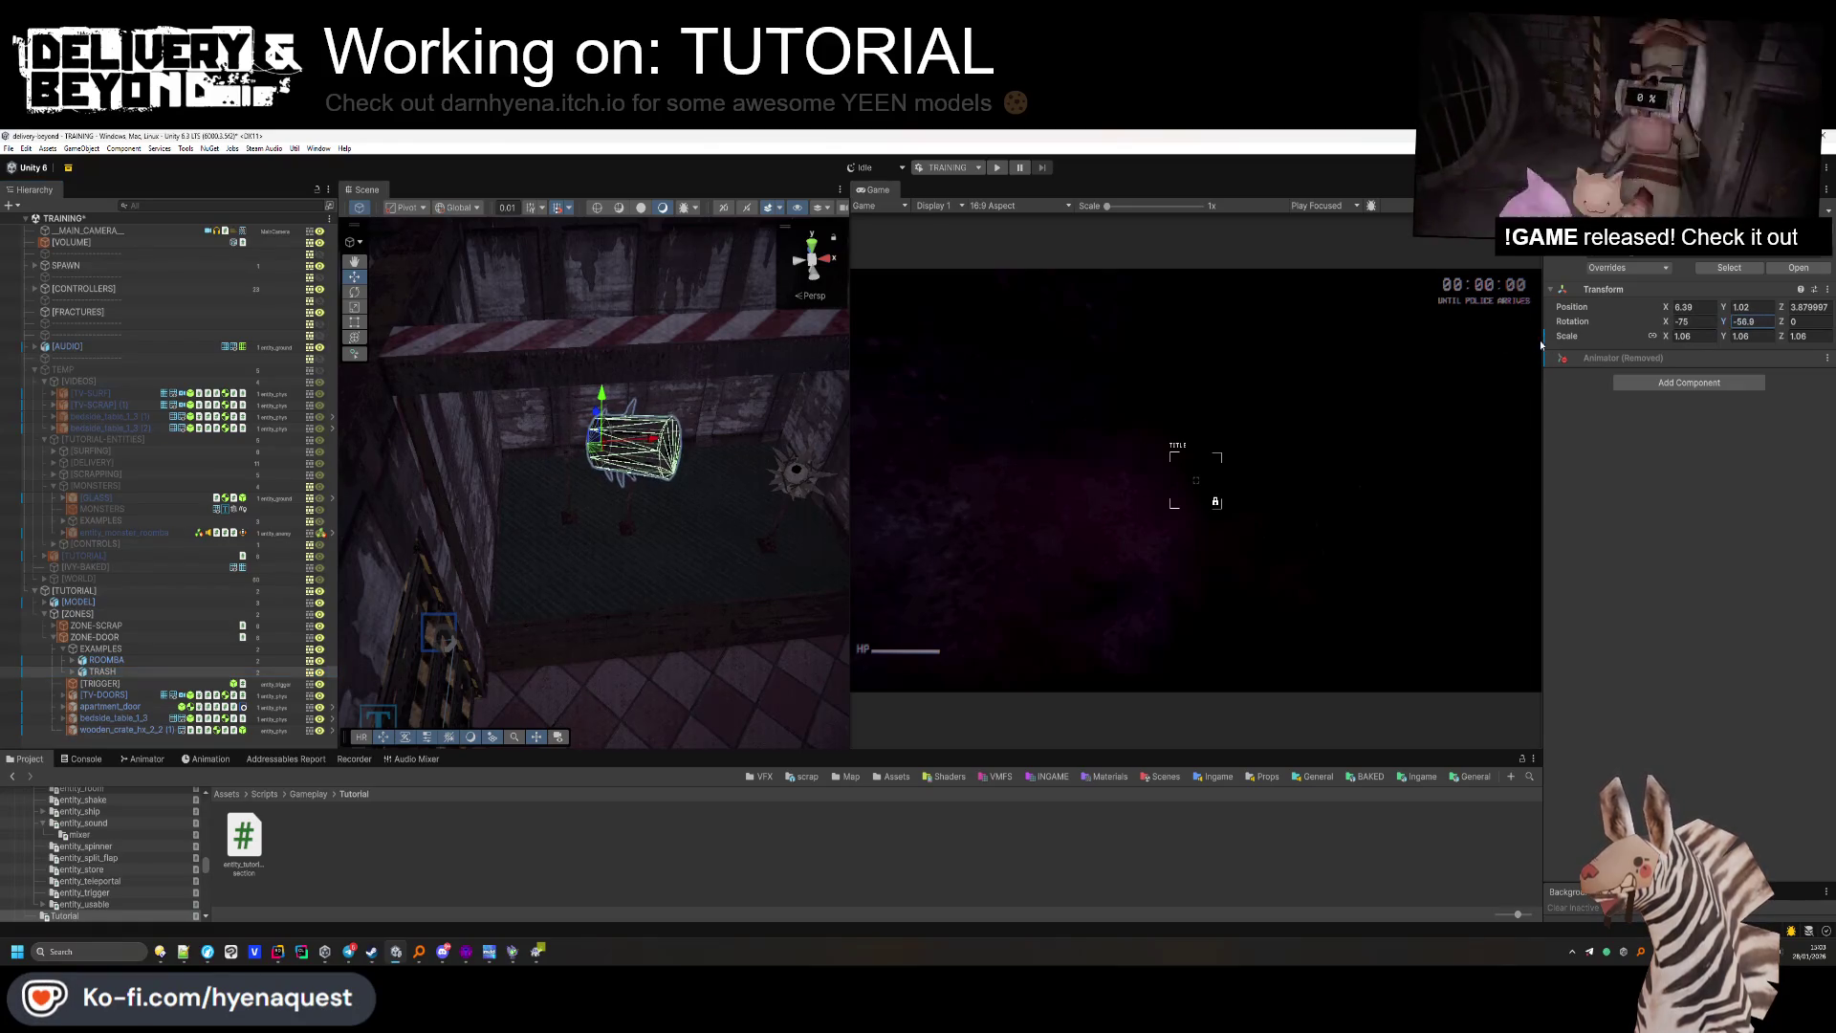
pyautogui.press('f')
pyautogui.moveTo(661, 496)
pyautogui.mouseDown()
pyautogui.moveTo(636, 498)
pyautogui.moveTo(748, 475)
pyautogui.mouseUp()
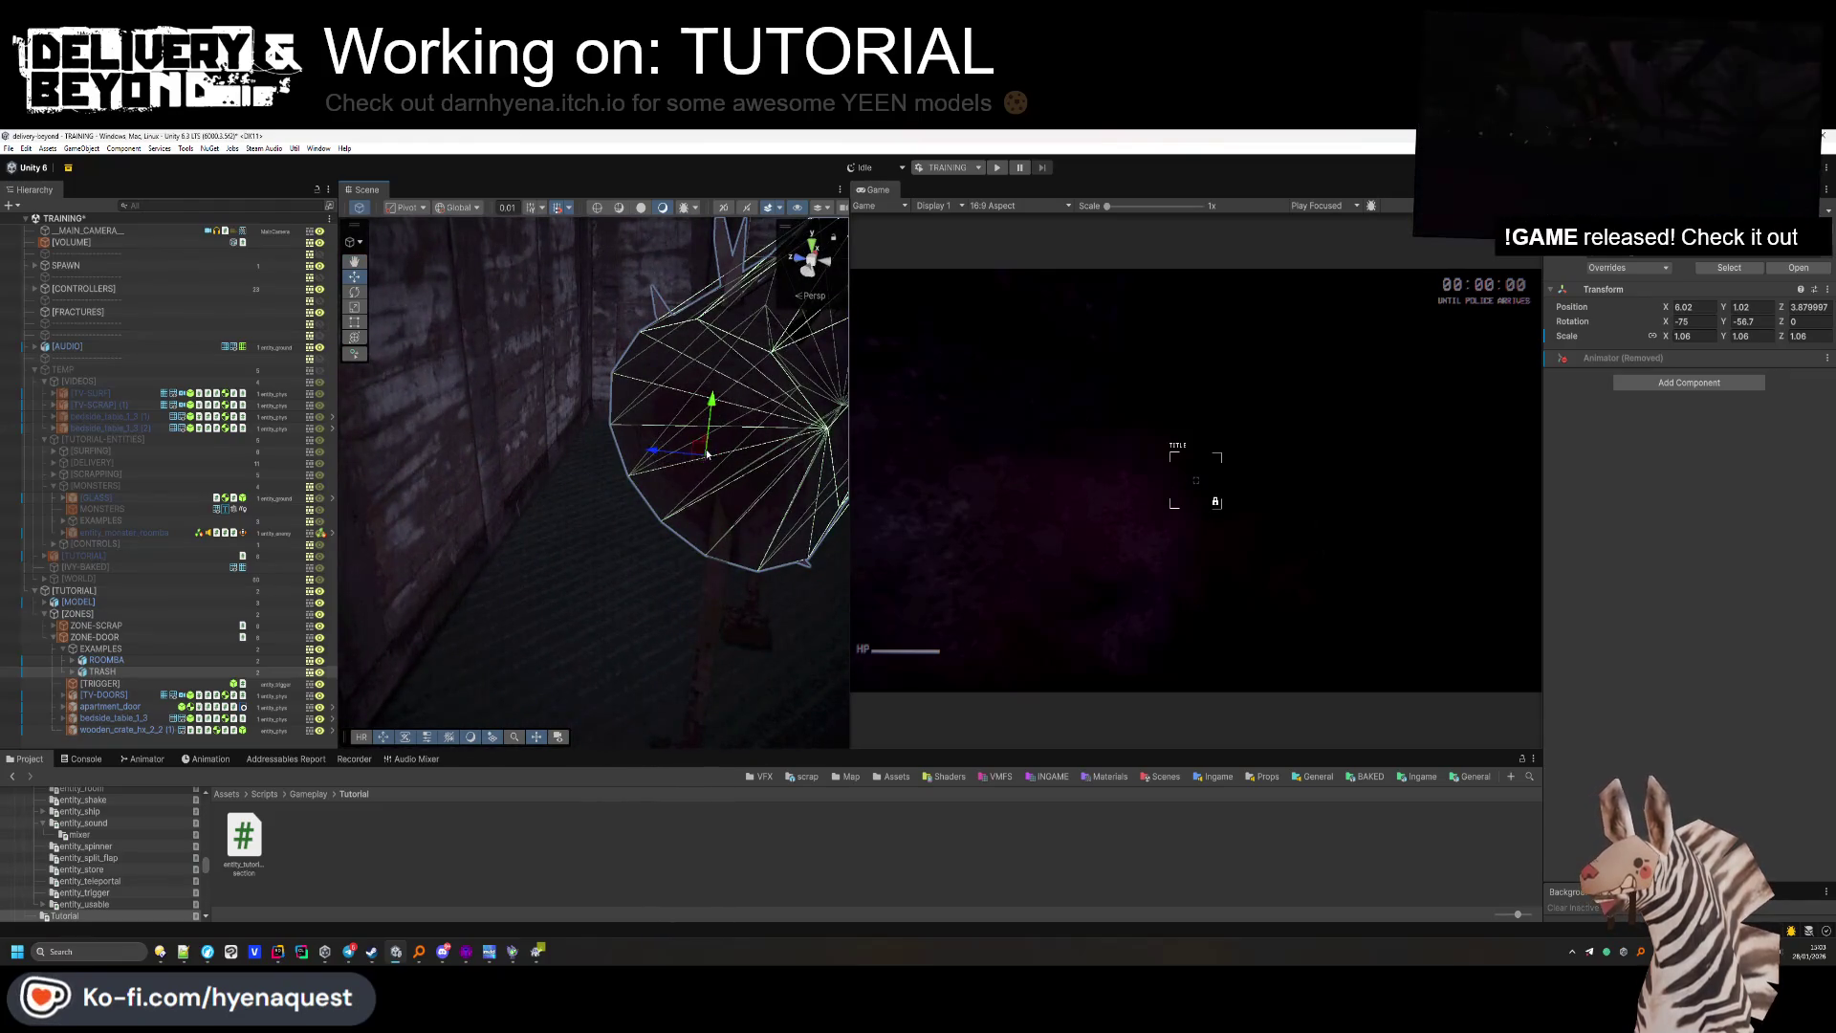
# Orbit around the bin to check TRASH's placement from several angles.
pyautogui.click(659, 536)
pyautogui.moveTo(660, 535)
pyautogui.mouseDown()
pyautogui.moveTo(612, 639)
pyautogui.moveTo(553, 488)
pyautogui.moveTo(391, 444)
pyautogui.mouseUp()
pyautogui.click(516, 451)
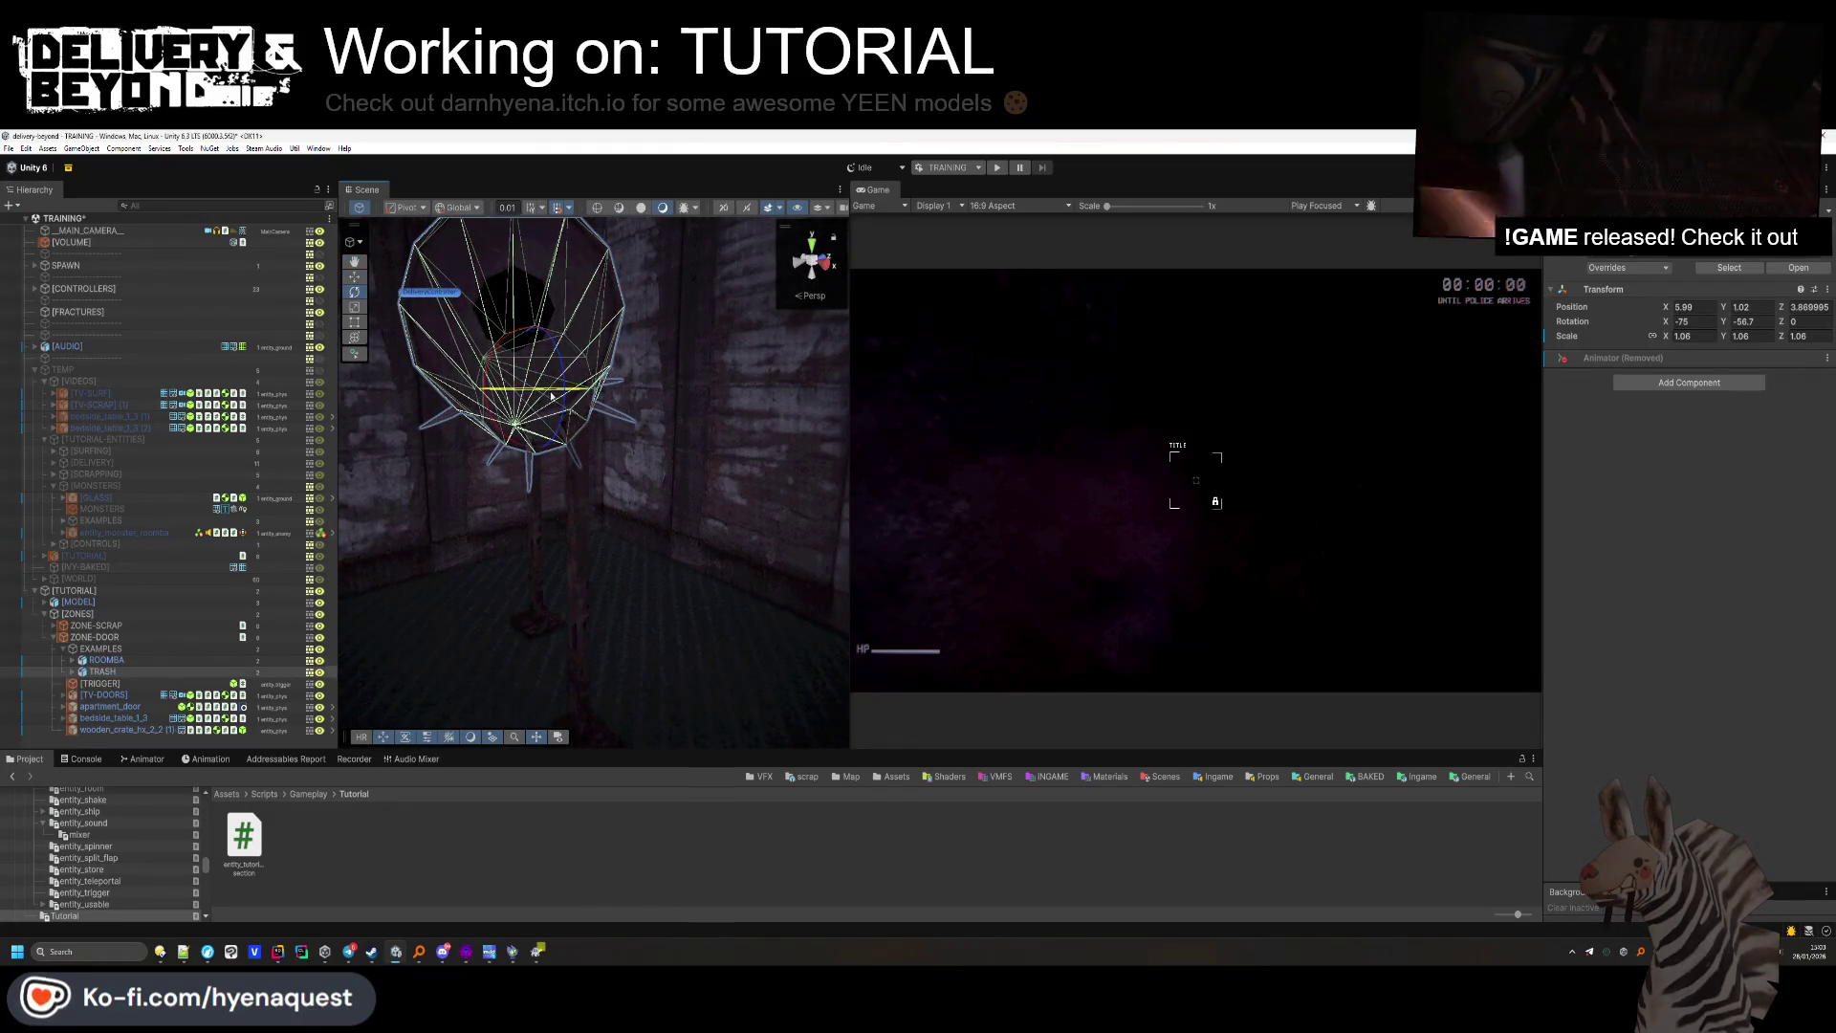
pyautogui.moveTo(552, 395); pyautogui.dragTo(612, 421)
pyautogui.click(669, 535)
pyautogui.moveTo(669, 536)
pyautogui.mouseDown()
pyautogui.moveTo(770, 587)
pyautogui.moveTo(807, 578)
pyautogui.mouseUp()
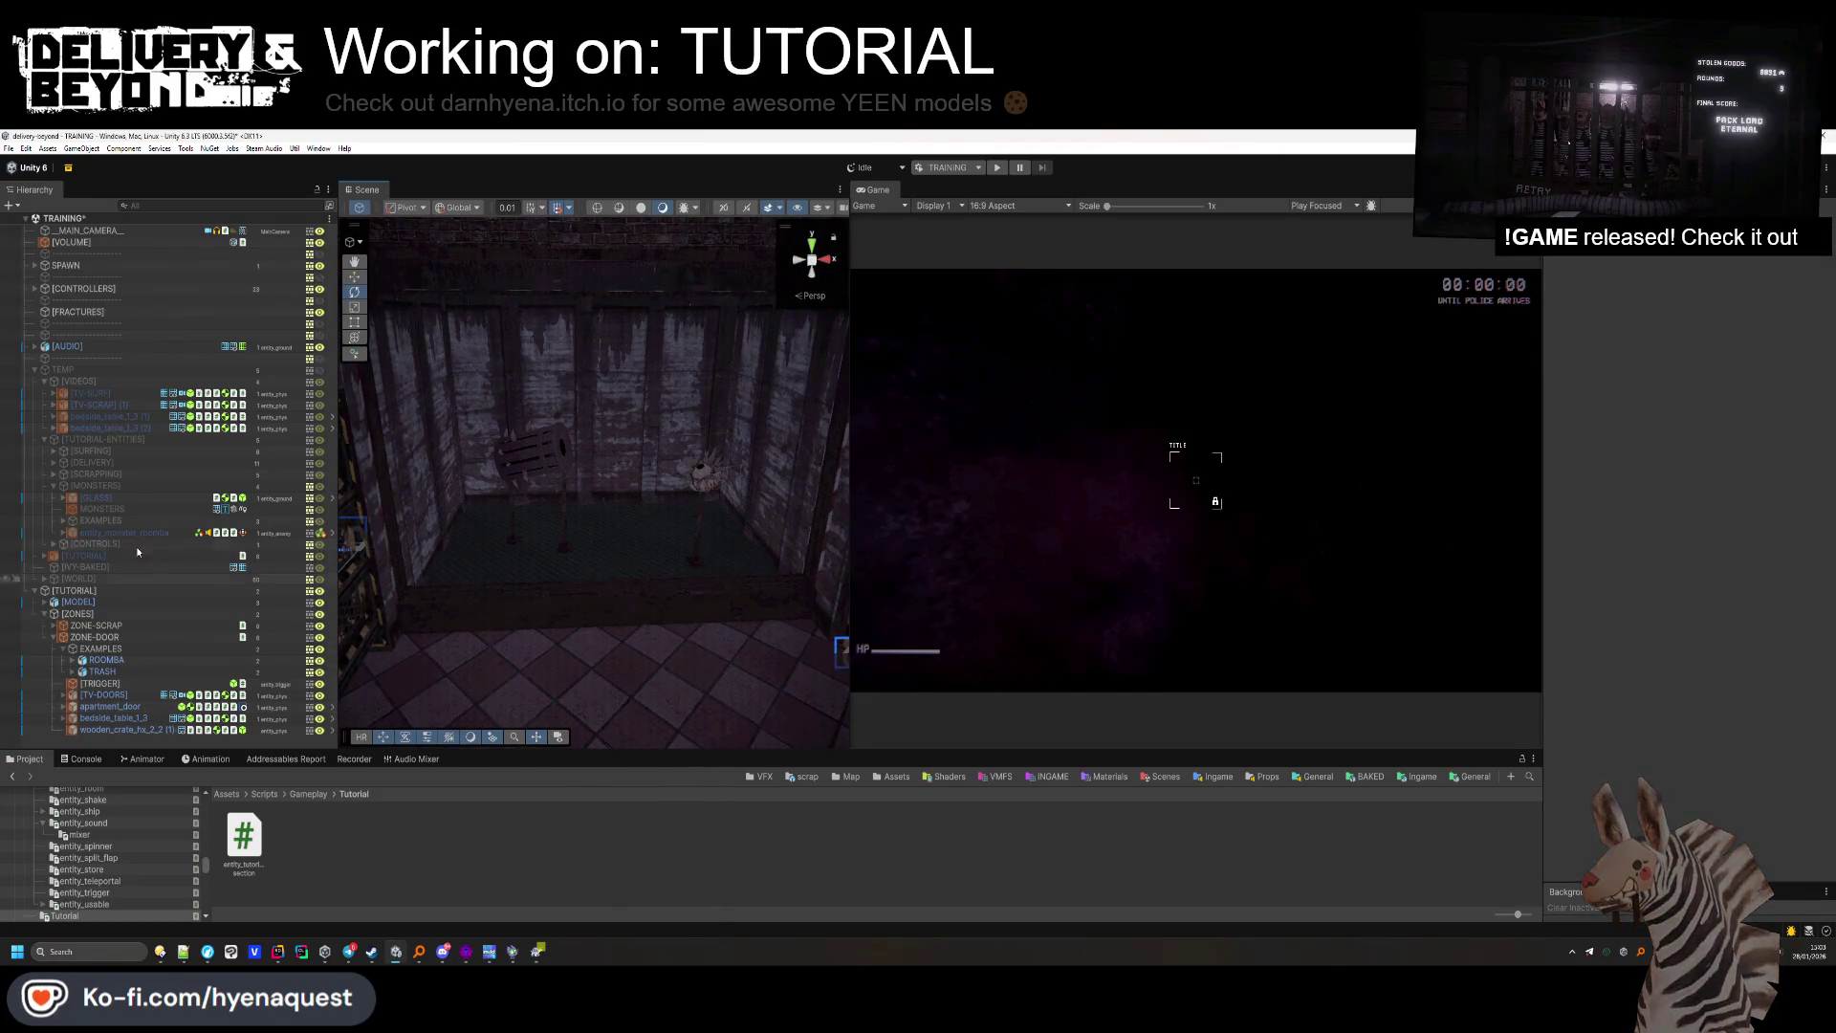
pyautogui.click(96, 497)
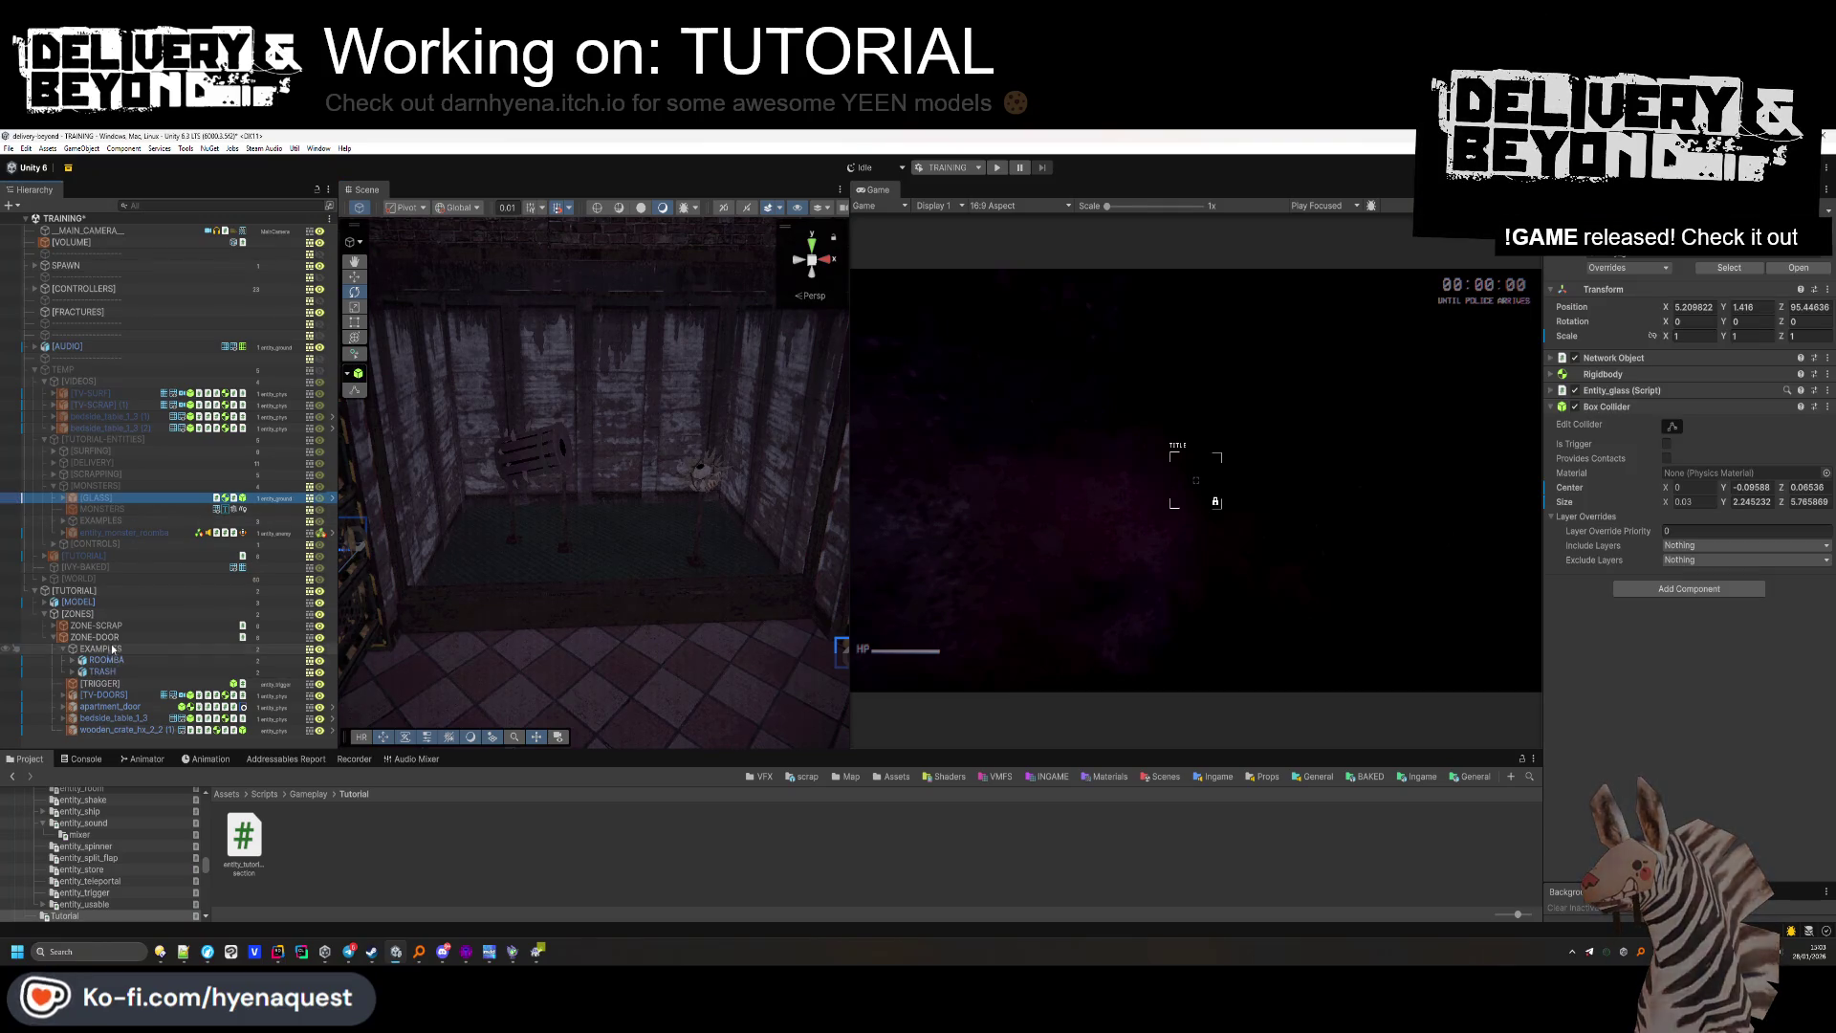
# Move [GLASS] into ZONE-DOOR, set its Position Z to 0 and nudge it into place.
pyautogui.moveTo(96, 669); pyautogui.dragTo(106, 648)
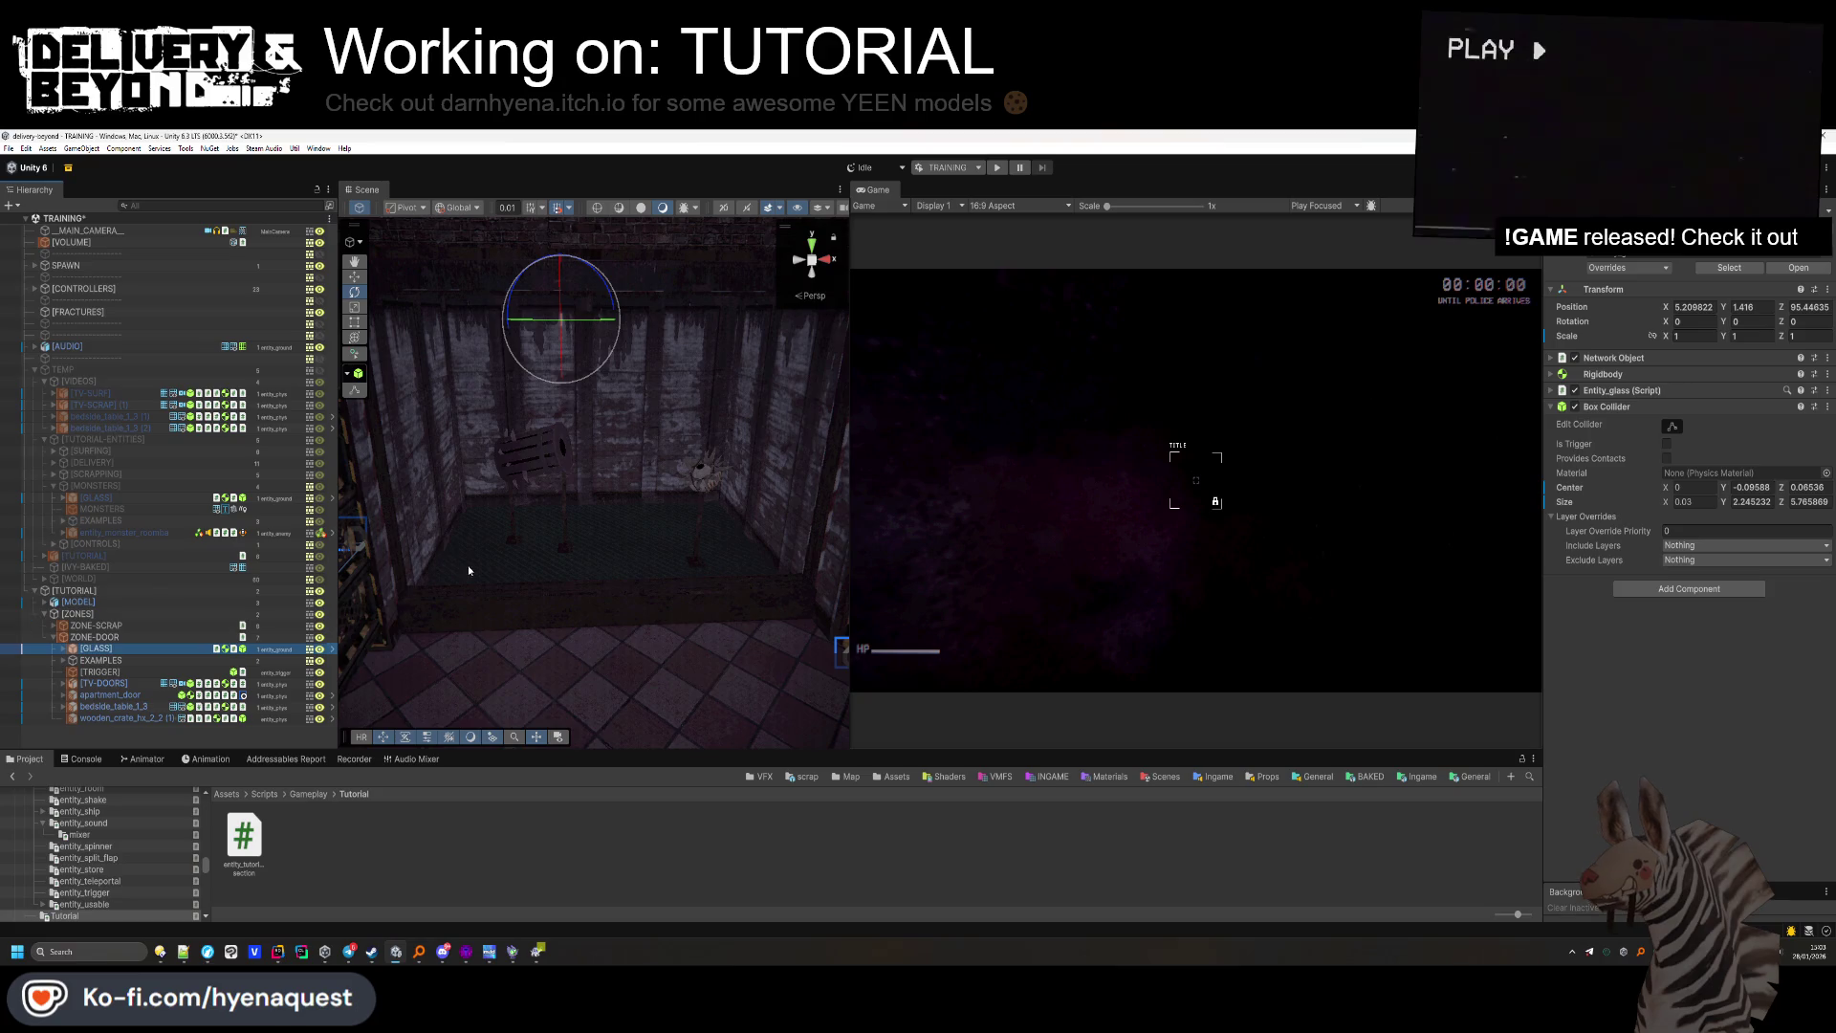
pyautogui.write('0')
pyautogui.click(1750, 307)
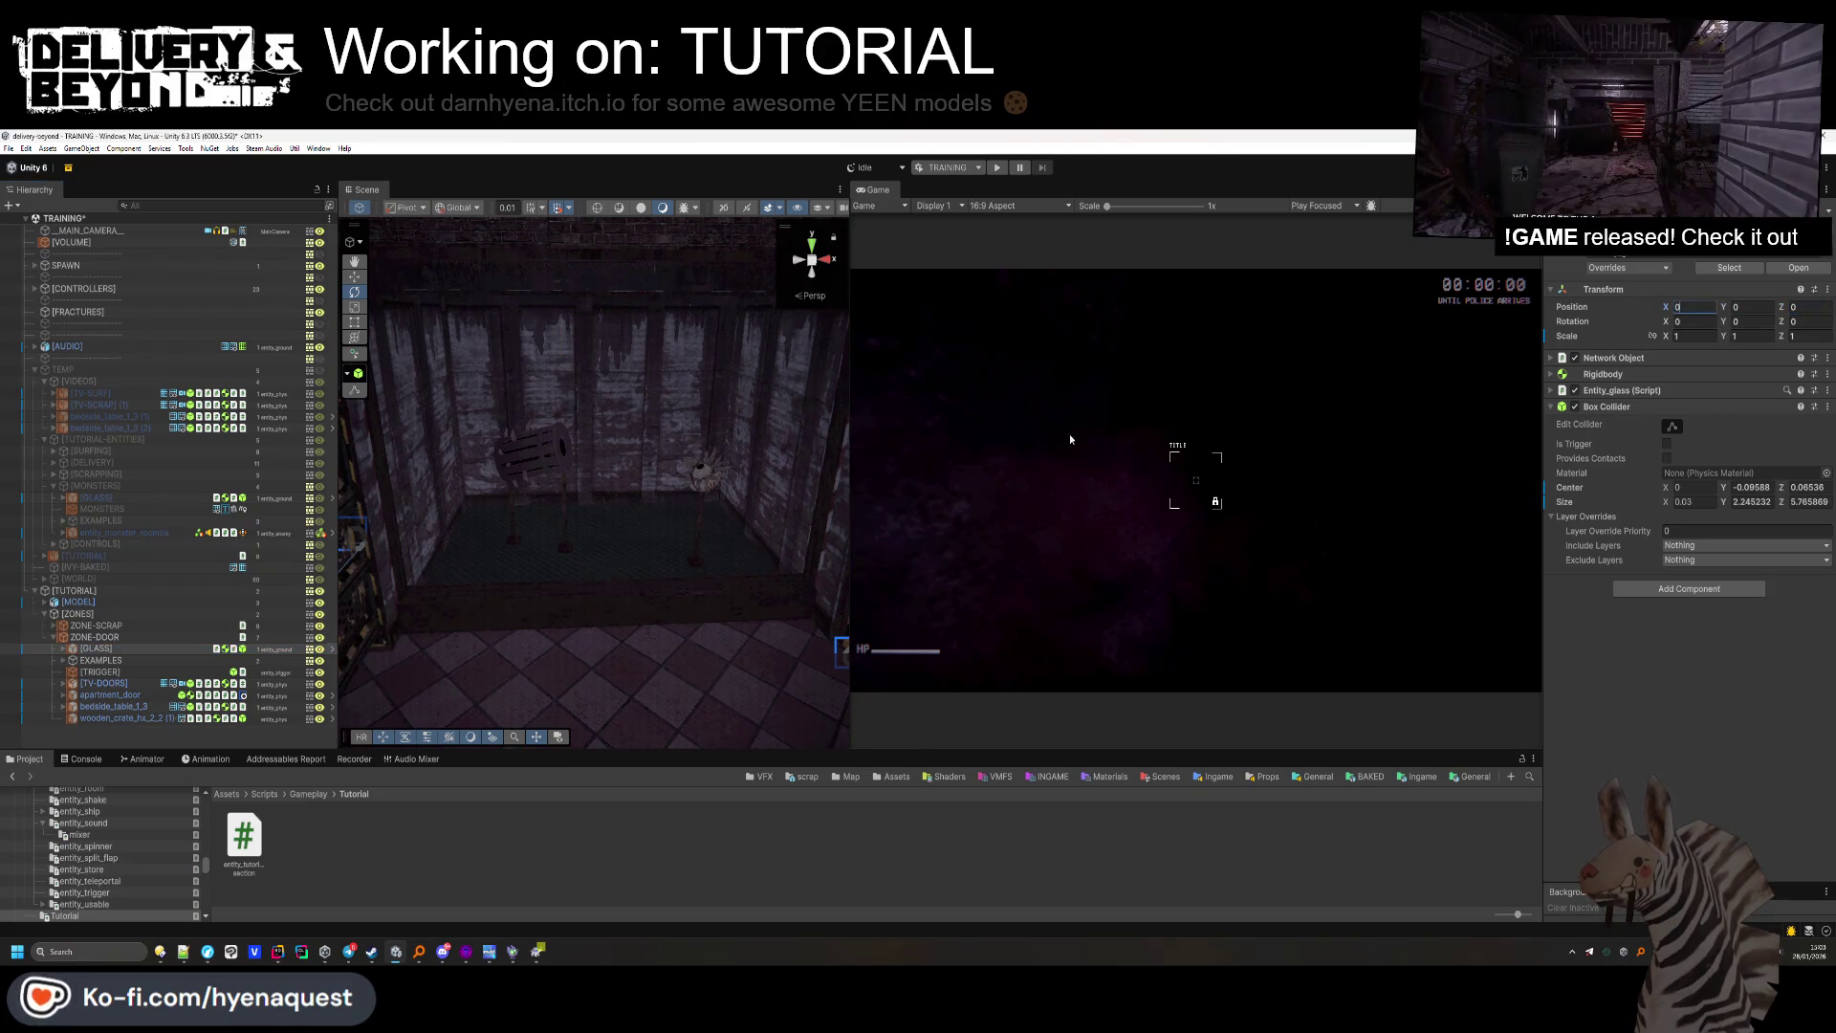
pyautogui.press('f')
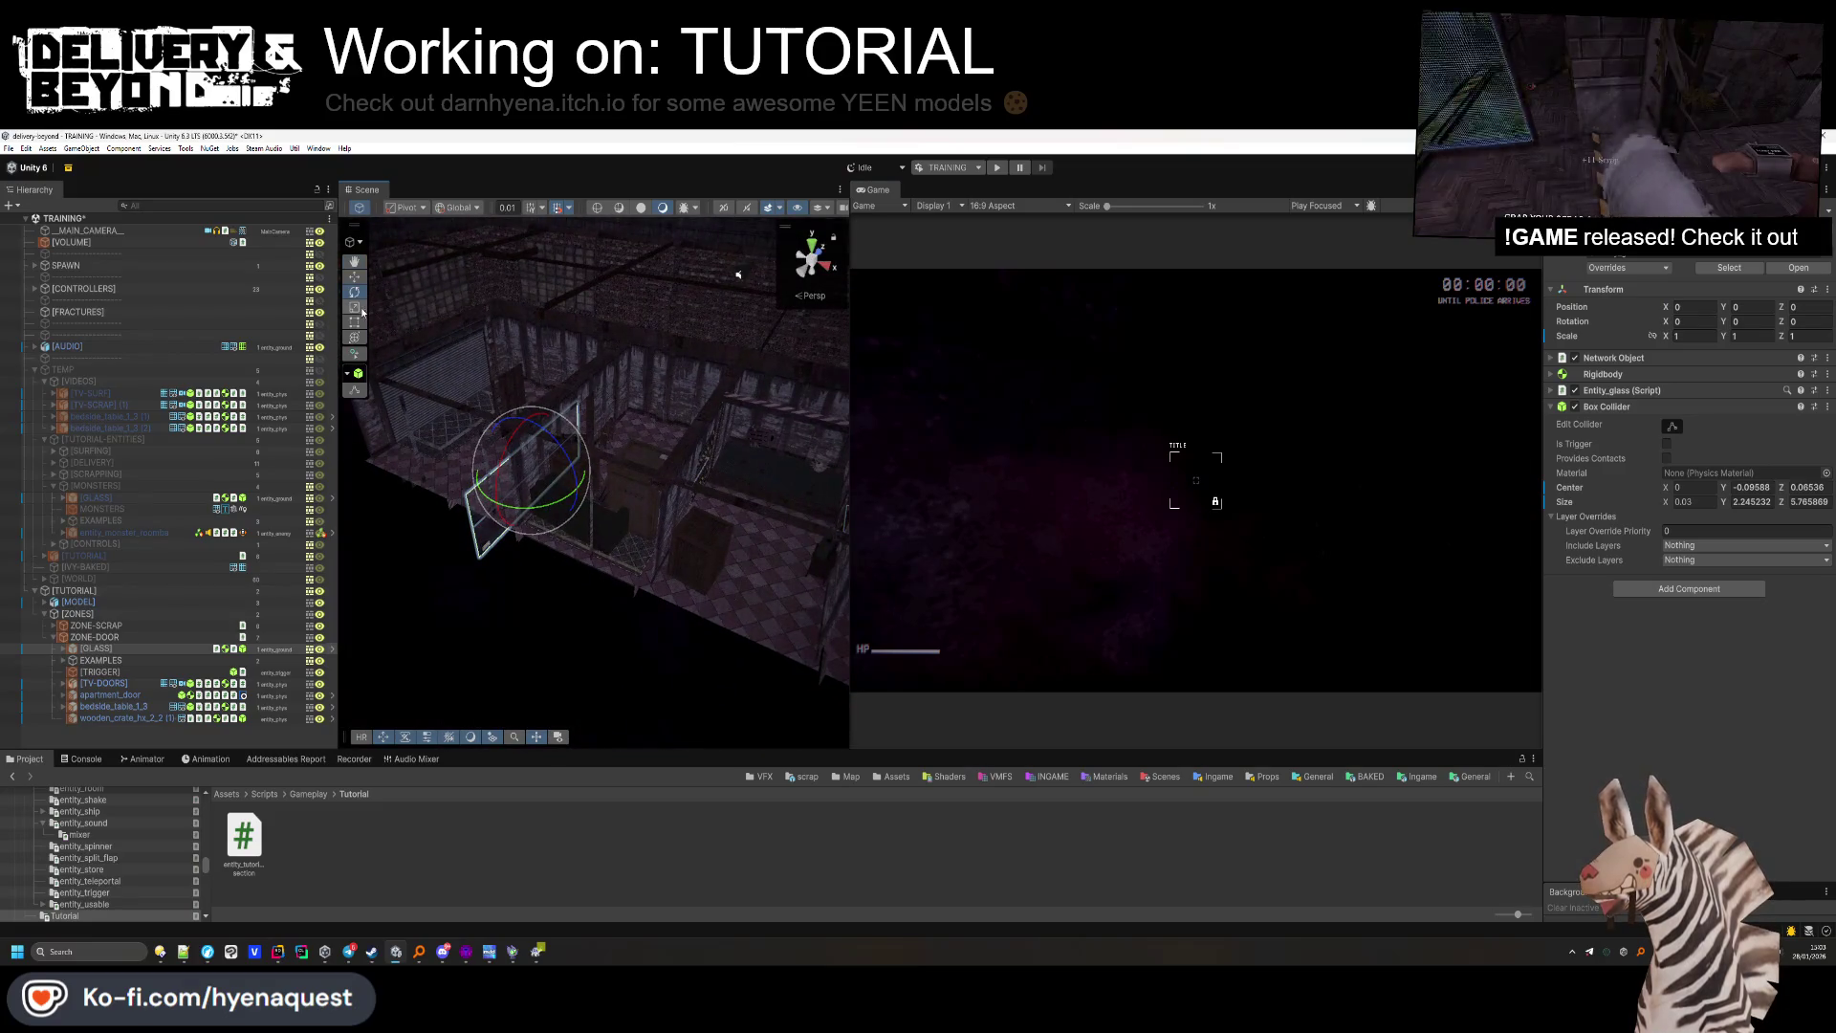
pyautogui.press('w')
pyautogui.moveTo(774, 495); pyautogui.dragTo(778, 498)
pyautogui.press('f')
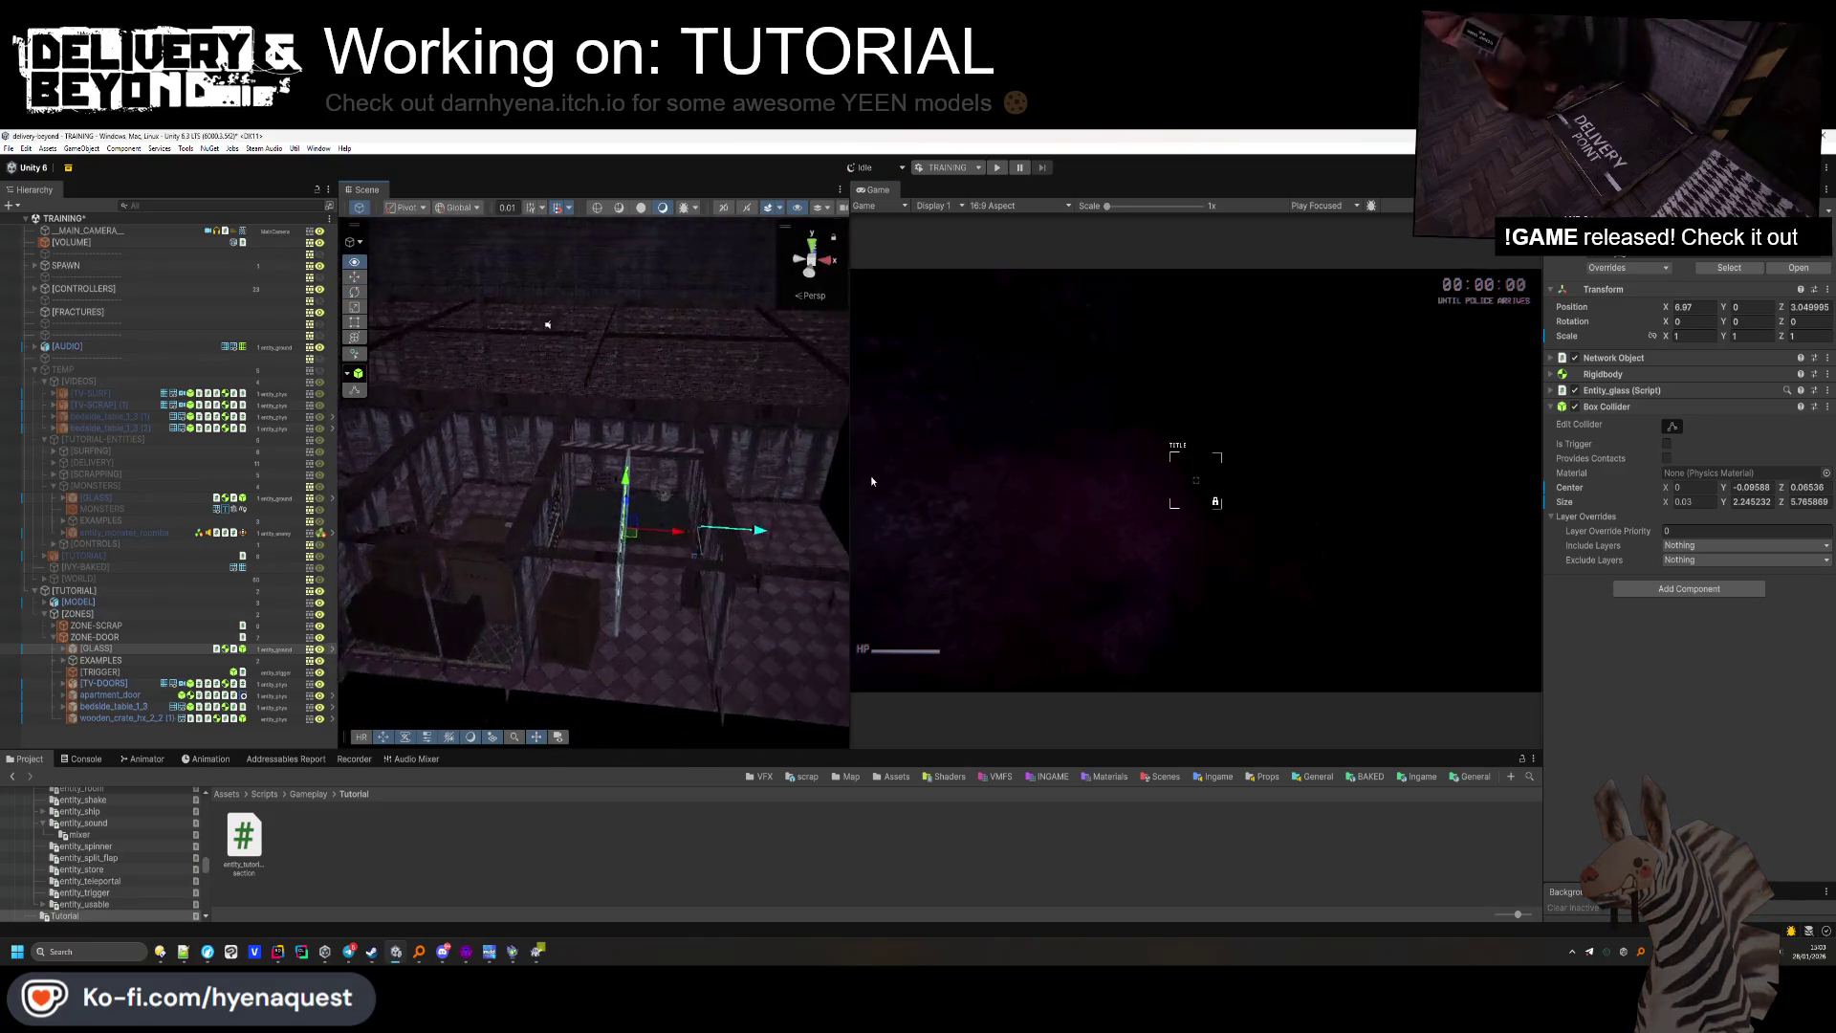
# Rotate the glass pane 90° on Y, slide it along Z and select the inner GLASS pane.
pyautogui.write('90')
pyautogui.press('Return')
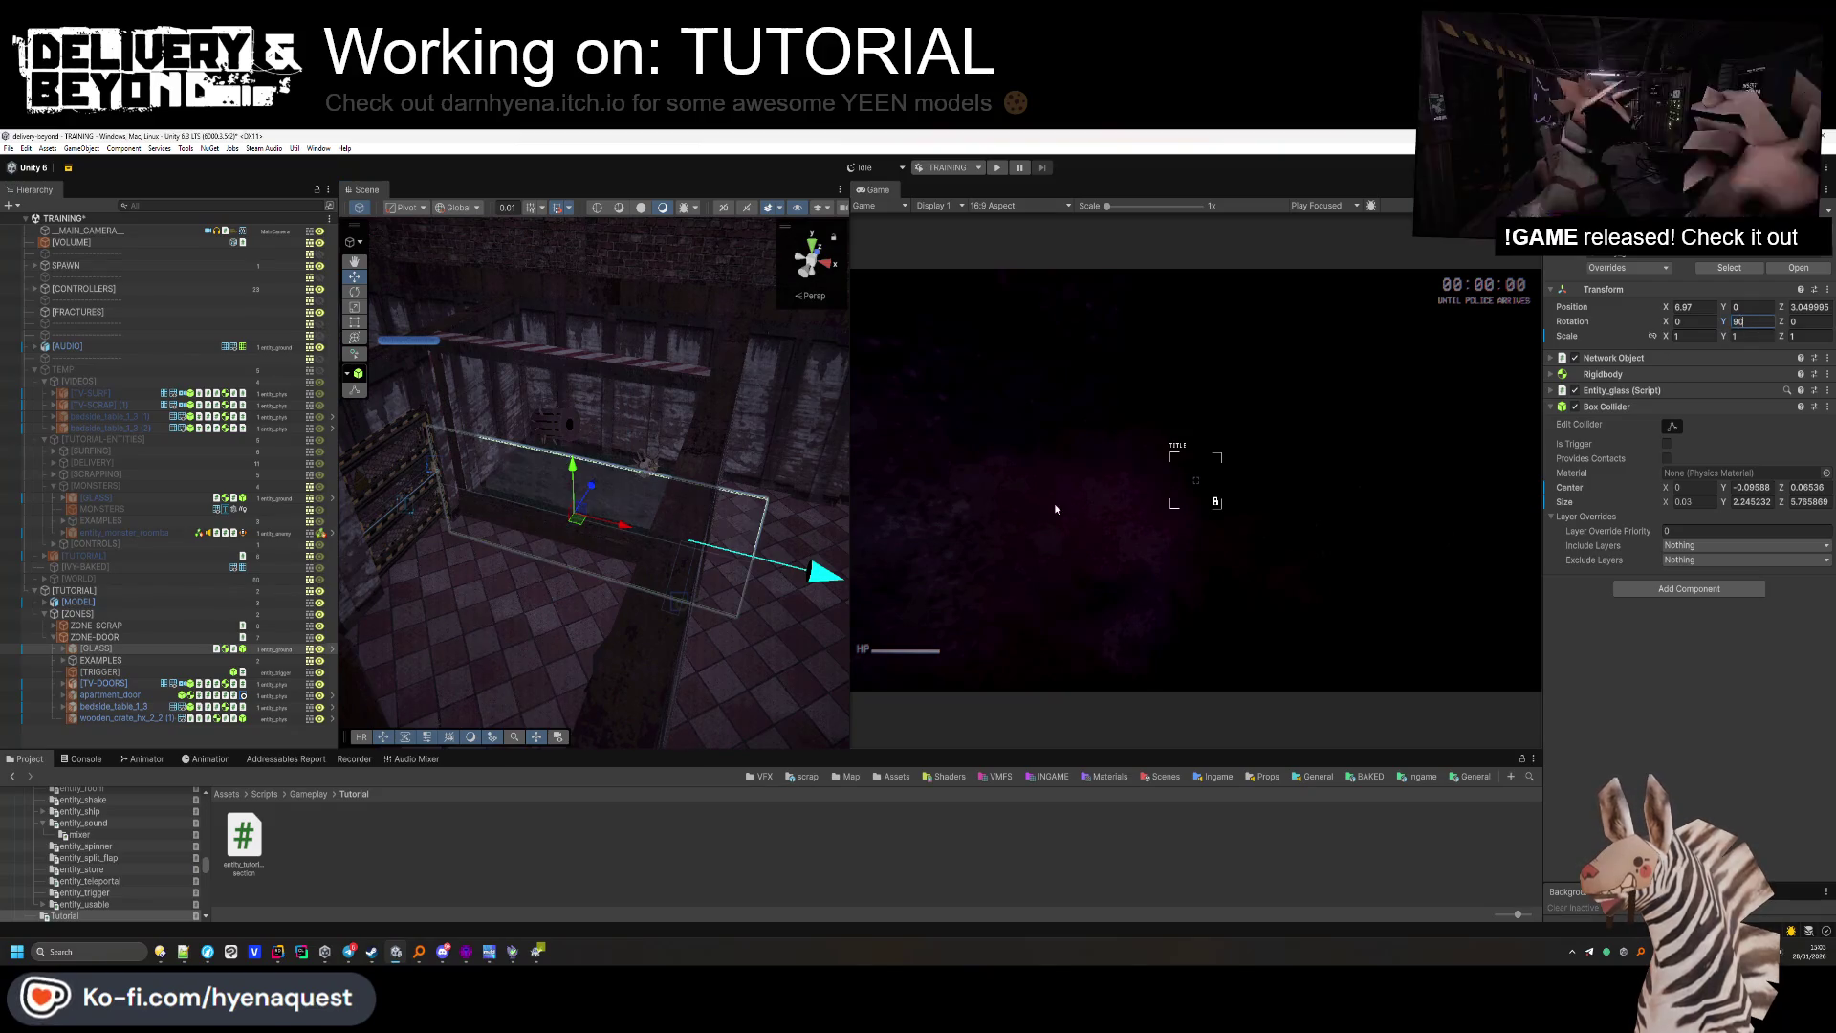
pyautogui.moveTo(628, 514)
pyautogui.mouseDown()
pyautogui.moveTo(569, 558)
pyautogui.moveTo(574, 362)
pyautogui.moveTo(727, 385)
pyautogui.moveTo(678, 402)
pyautogui.mouseUp()
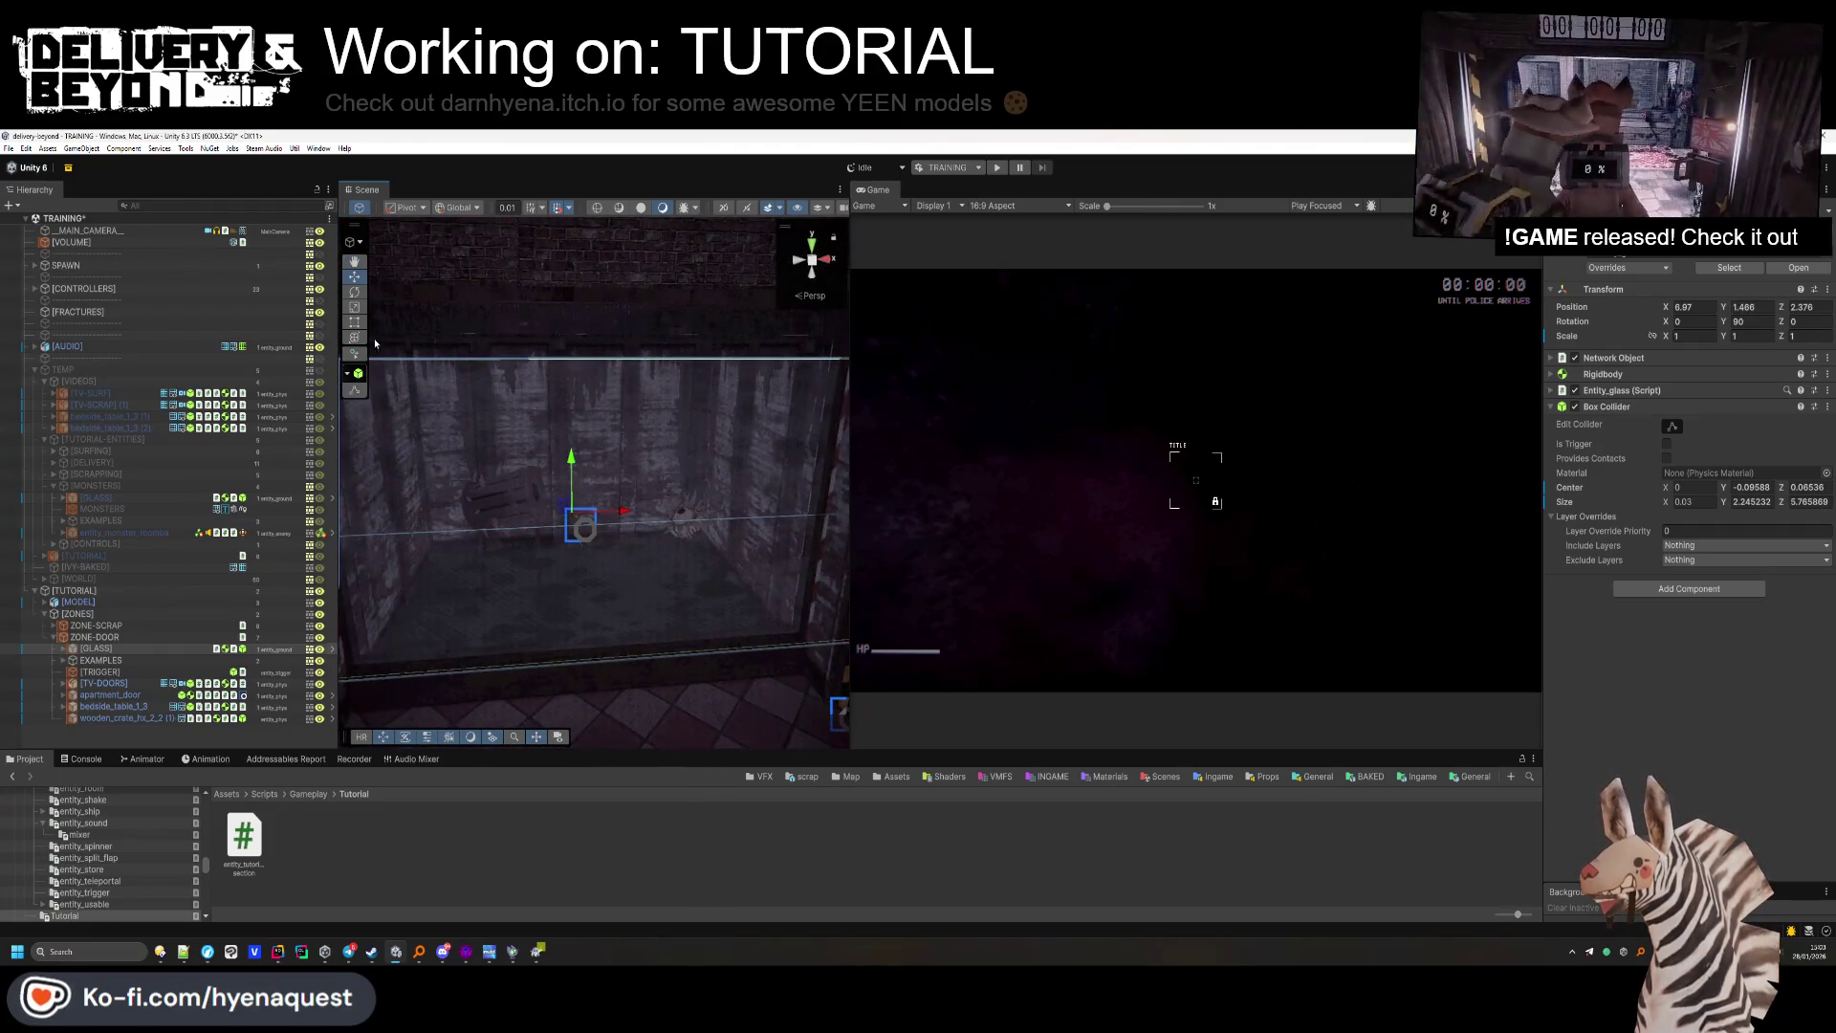
pyautogui.moveTo(496, 373)
pyautogui.mouseDown()
pyautogui.moveTo(669, 392)
pyautogui.moveTo(769, 370)
pyautogui.mouseUp()
pyautogui.moveTo(612, 455)
pyautogui.mouseDown()
pyautogui.moveTo(626, 429)
pyautogui.moveTo(670, 421)
pyautogui.mouseUp()
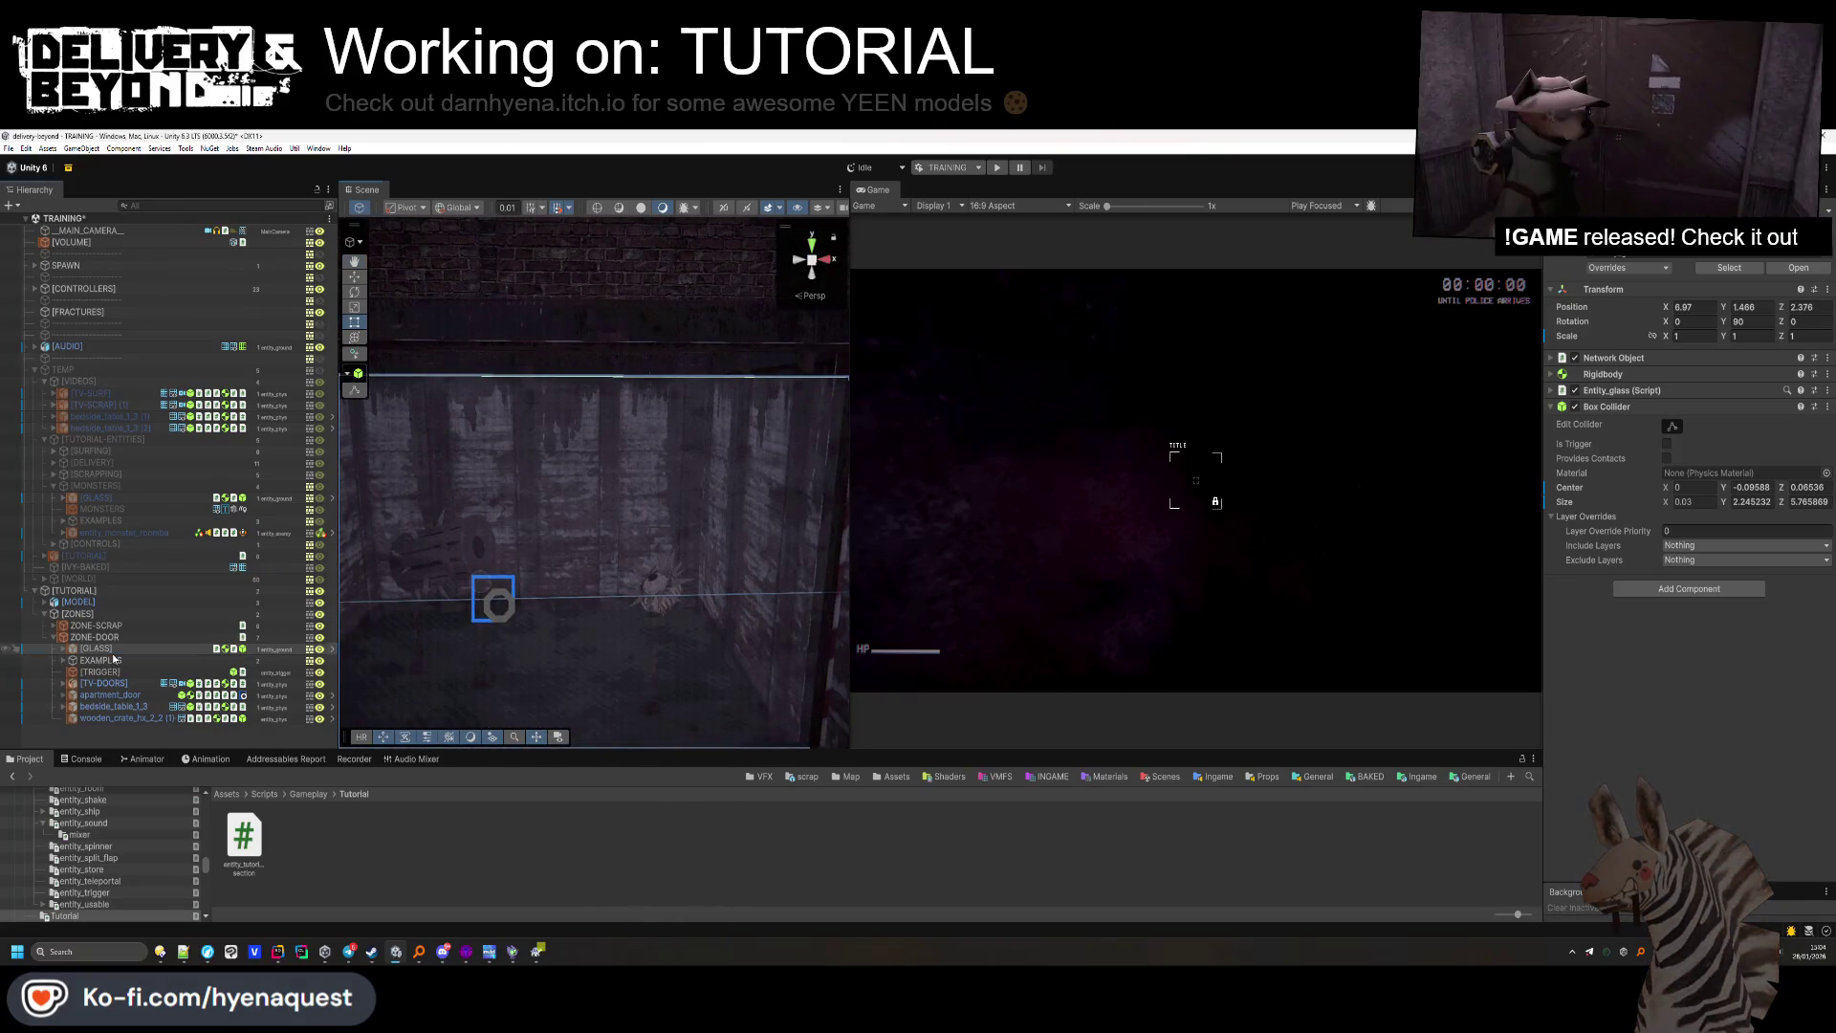
pyautogui.doubleClick(95, 648)
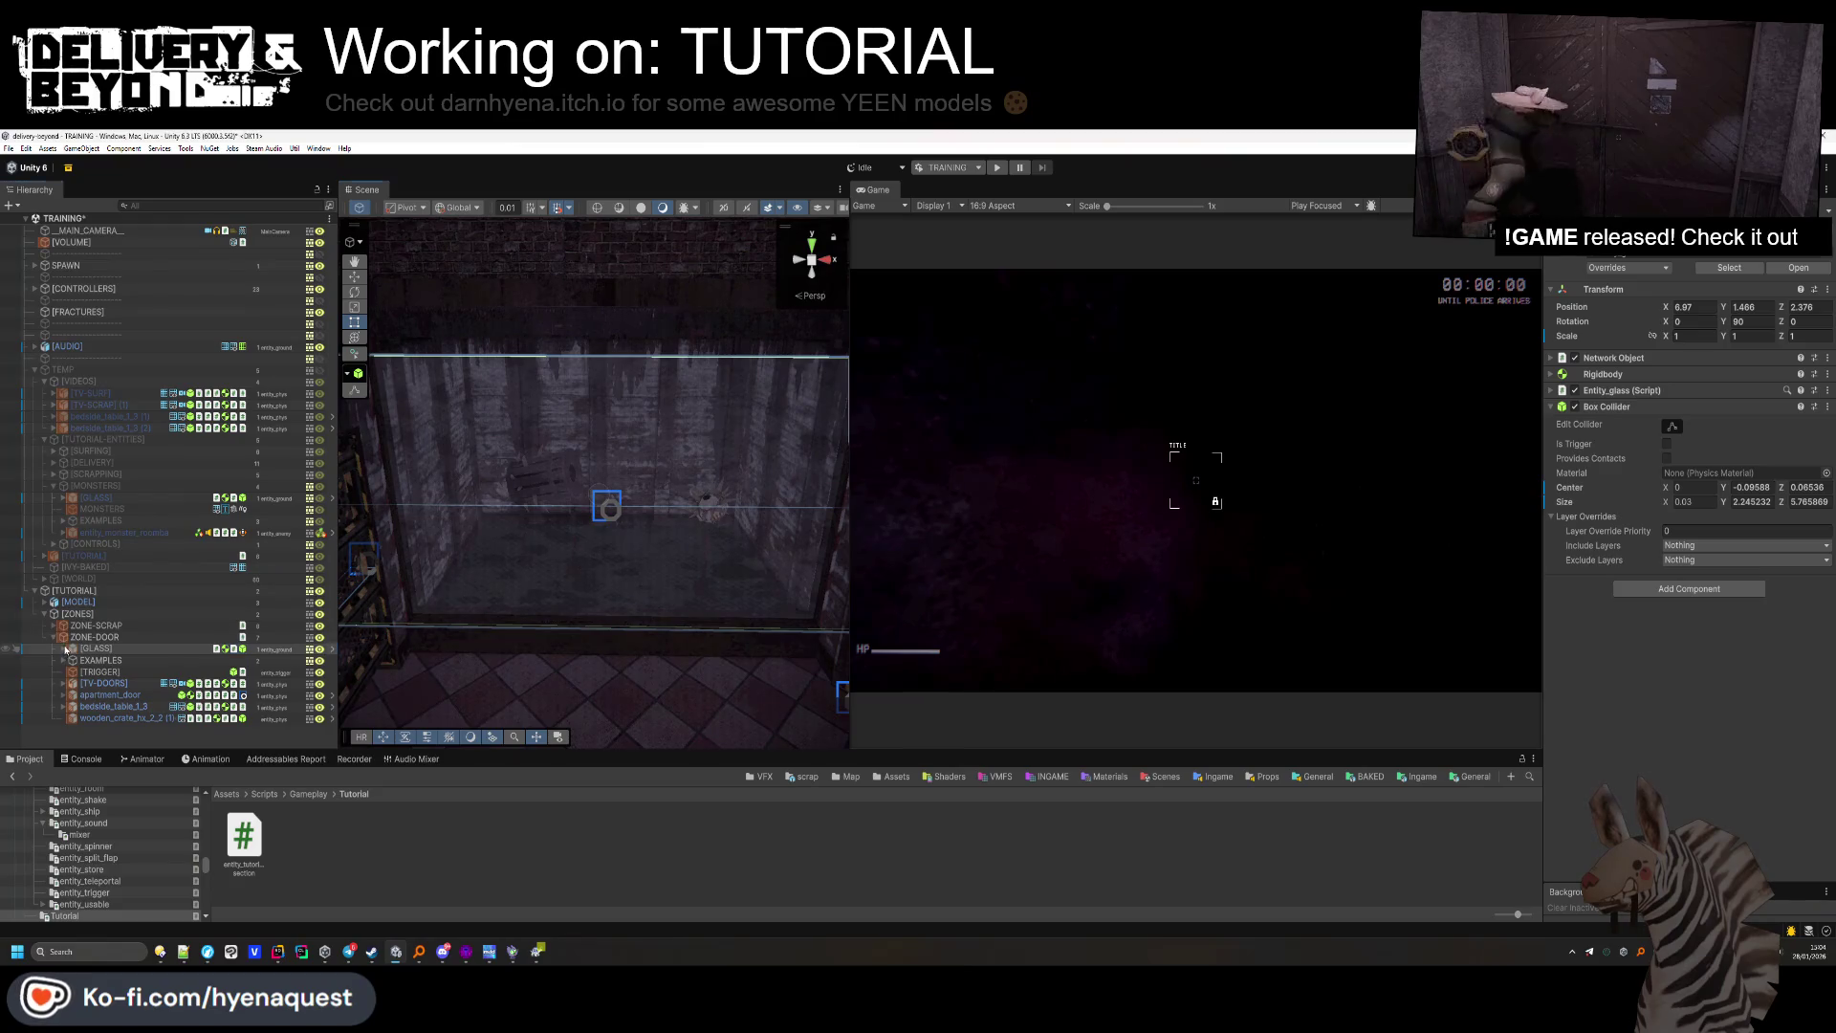
pyautogui.doubleClick(103, 660)
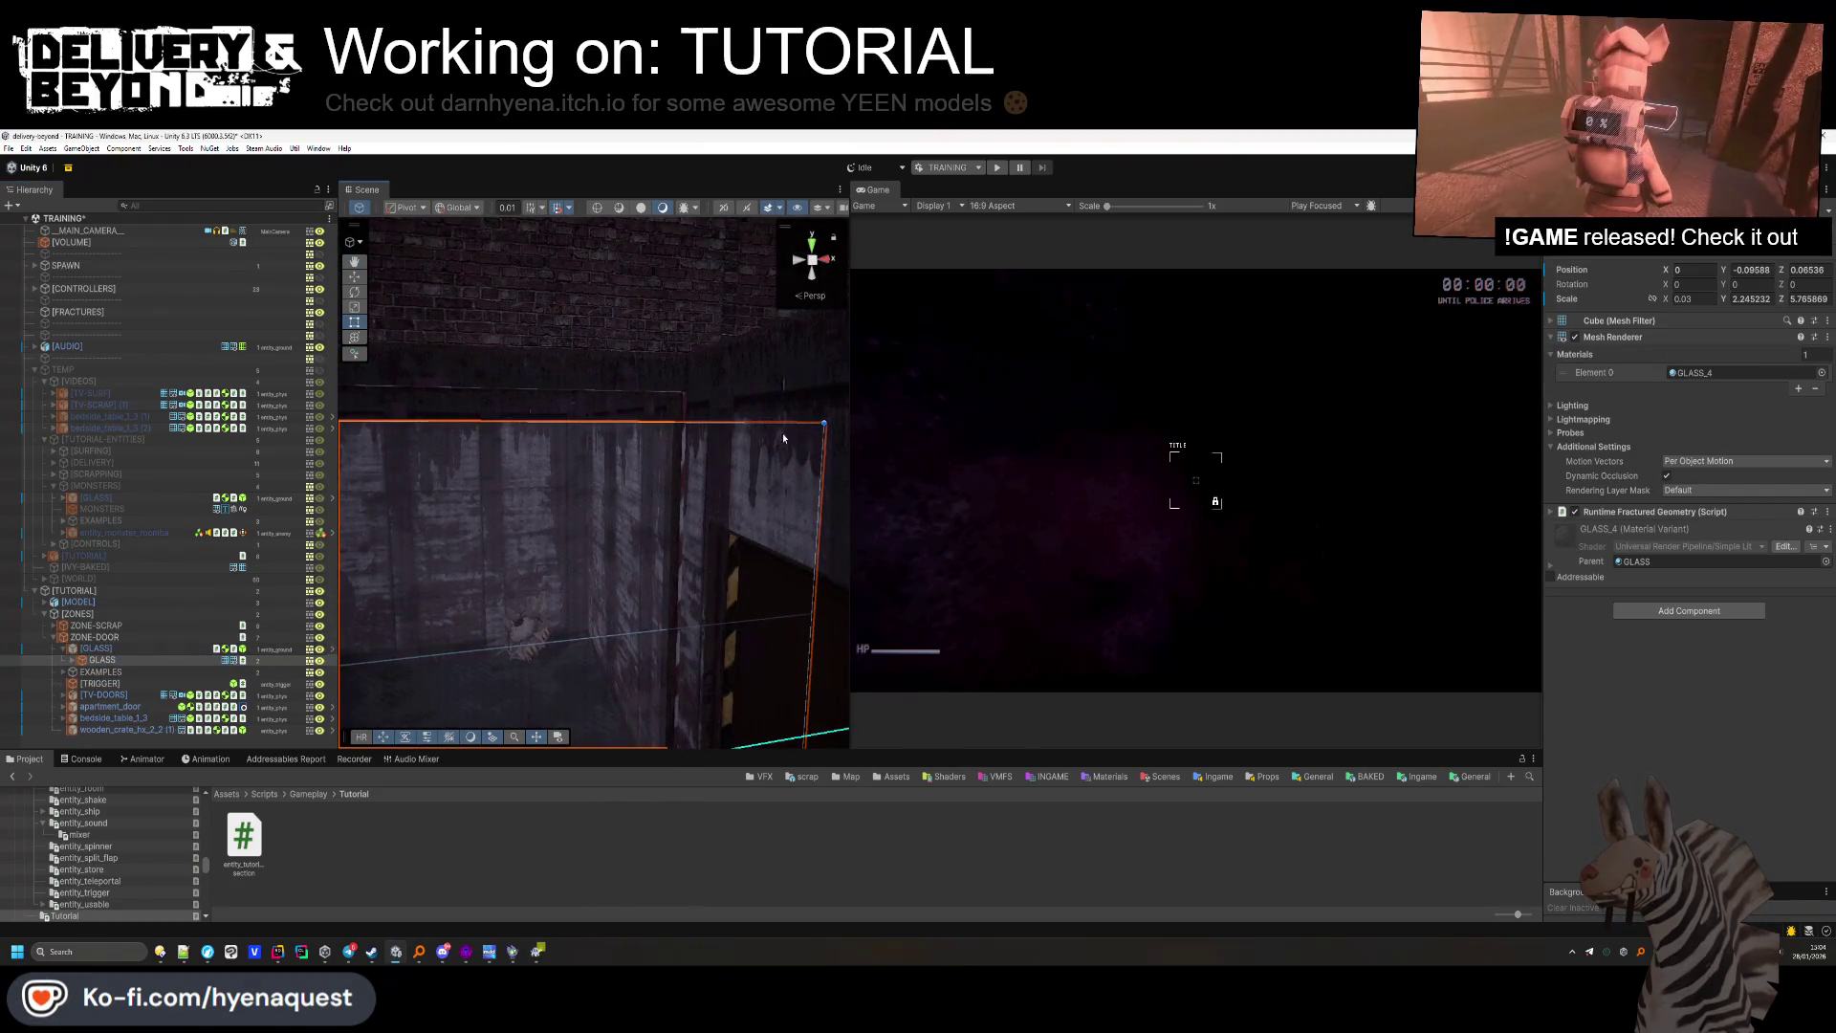
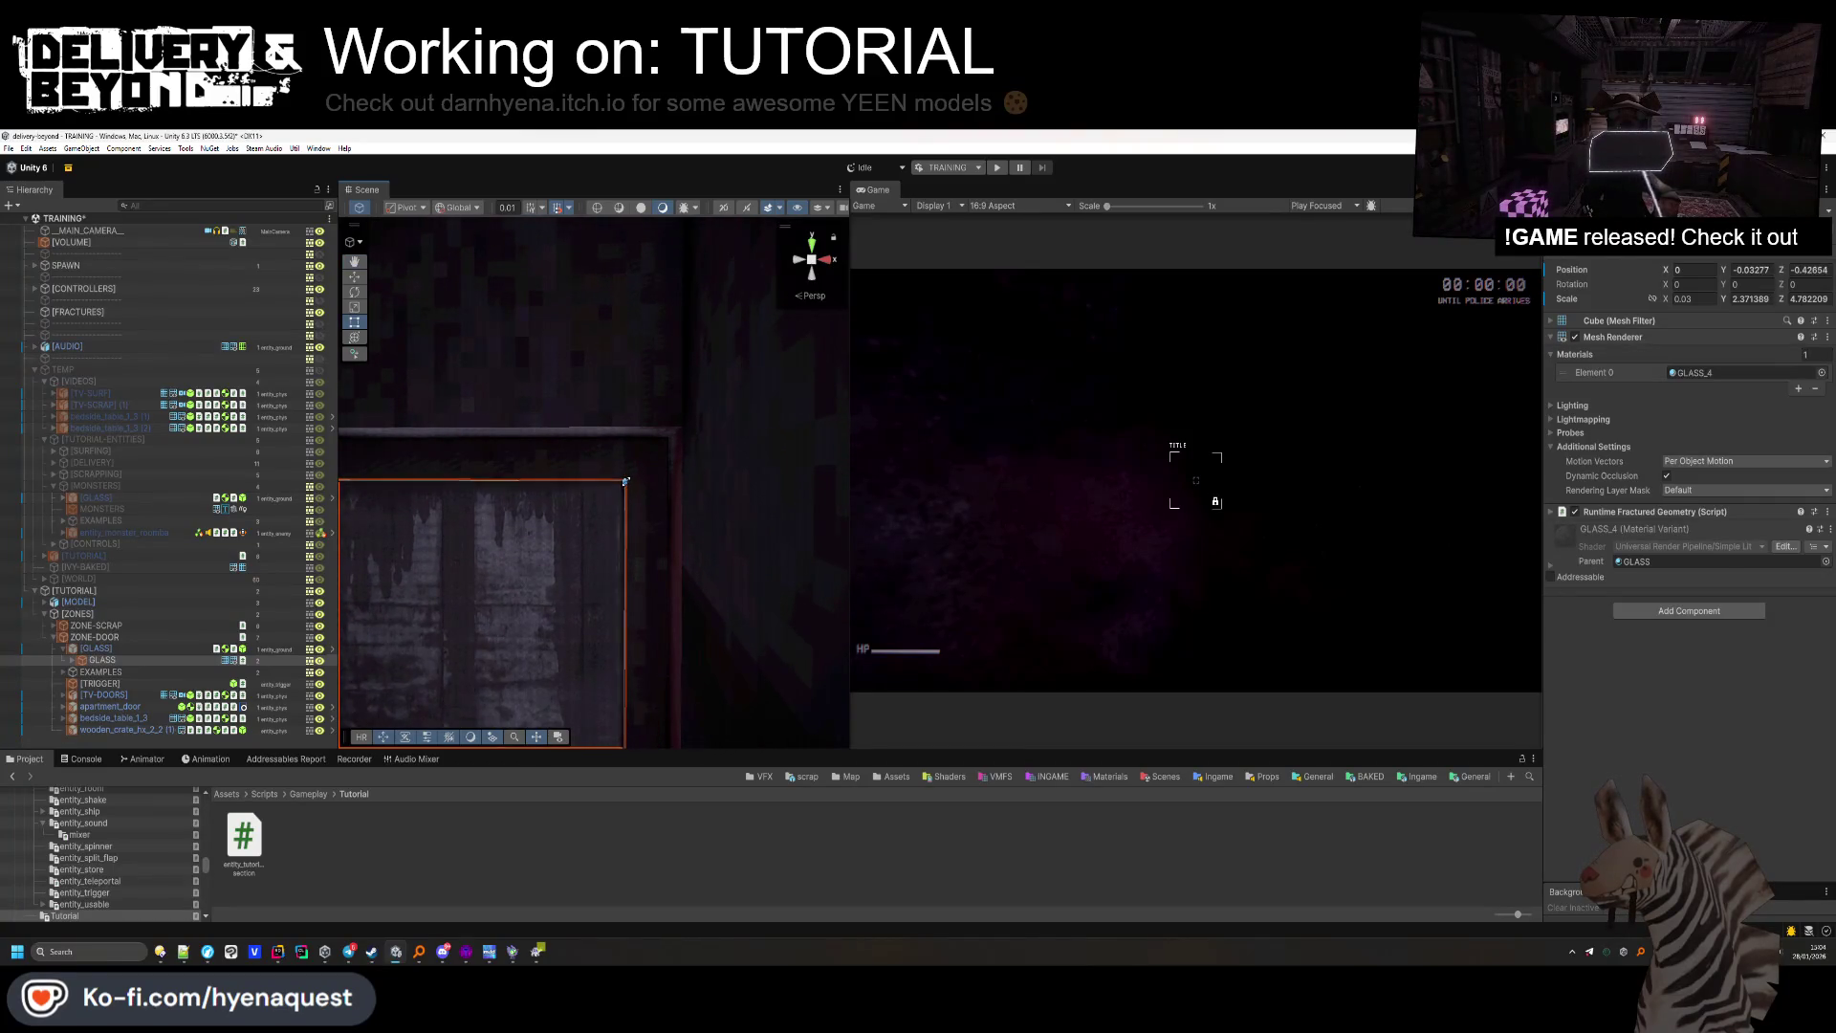
# Stretch the tutorial glass pane slightly taller with the Rect tool.
pyautogui.moveTo(624, 484); pyautogui.dragTo(379, 558)
pyautogui.moveTo(554, 577); pyautogui.dragTo(357, 536)
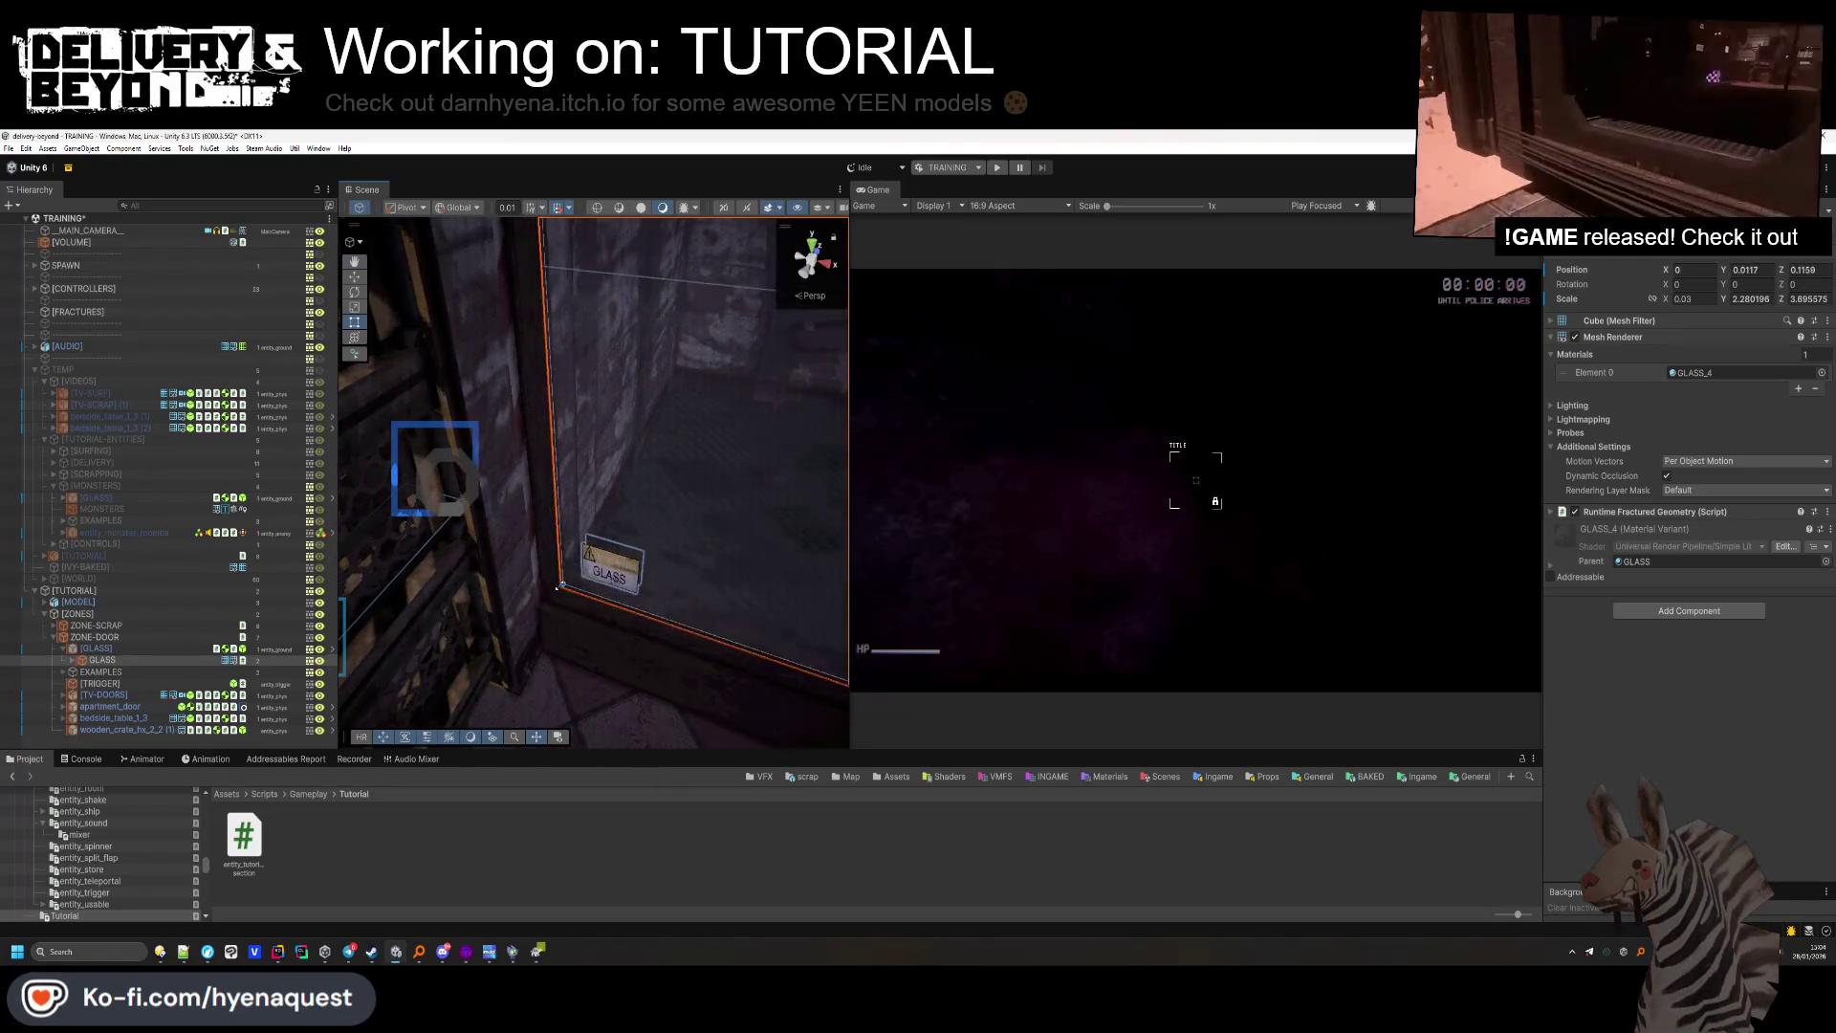
pyautogui.moveTo(541, 658)
pyautogui.mouseDown()
pyautogui.moveTo(525, 644)
pyautogui.moveTo(635, 532)
pyautogui.moveTo(645, 480)
pyautogui.moveTo(498, 617)
pyautogui.moveTo(385, 650)
pyautogui.mouseUp()
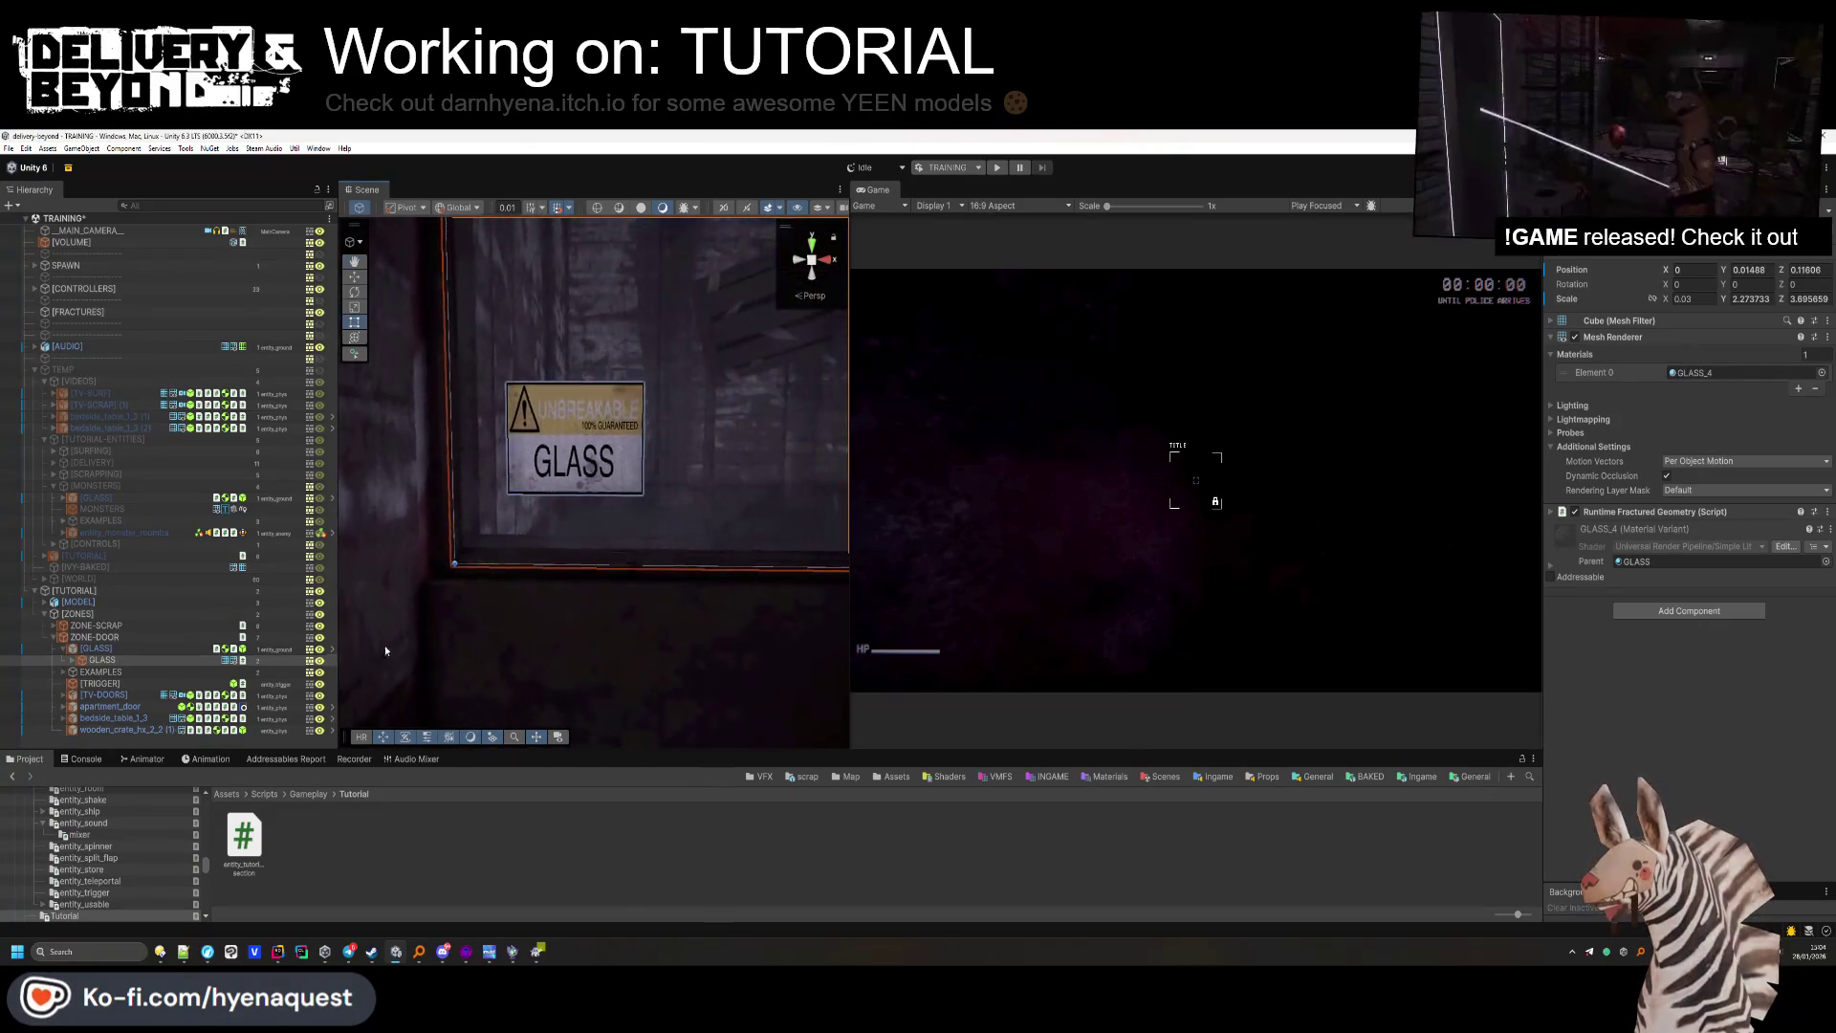
# Reduce the GLASS > WARNING sign's Scale Y from 0.16 to 0.12.
pyautogui.click(72, 659)
pyautogui.click(113, 683)
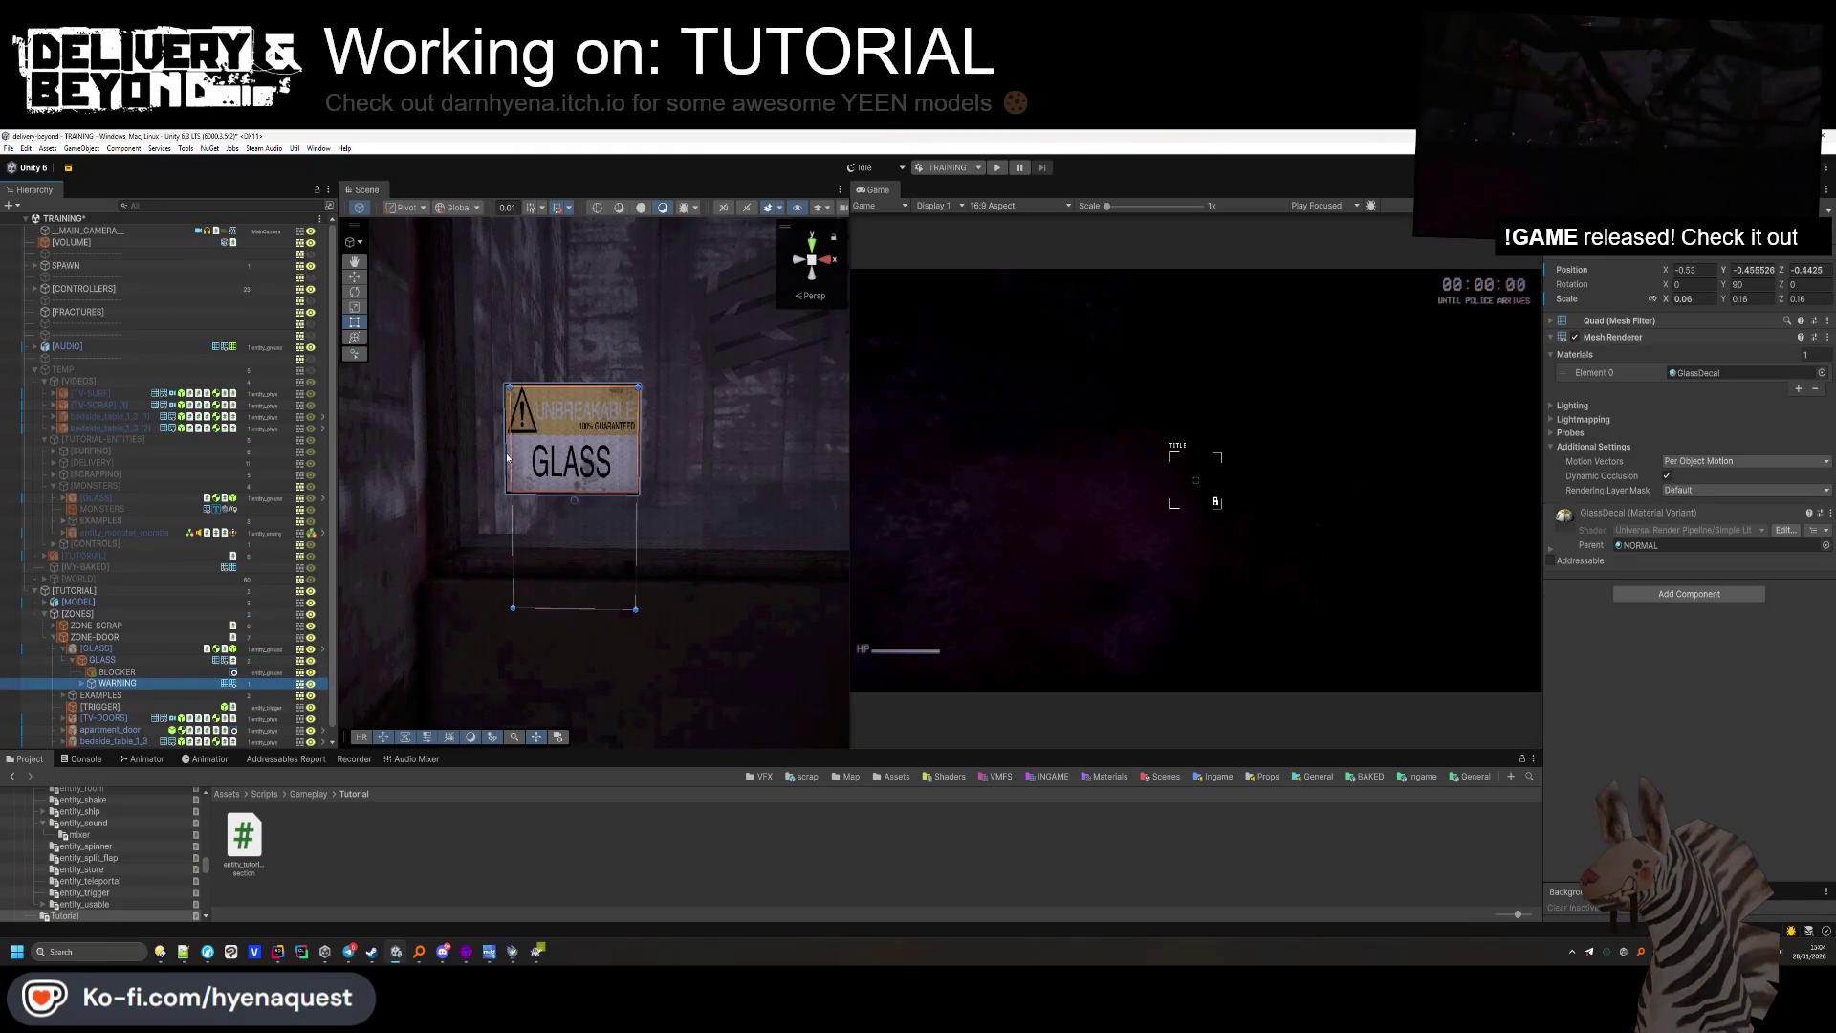
pyautogui.doubleClick(1781, 299)
pyautogui.write('1')
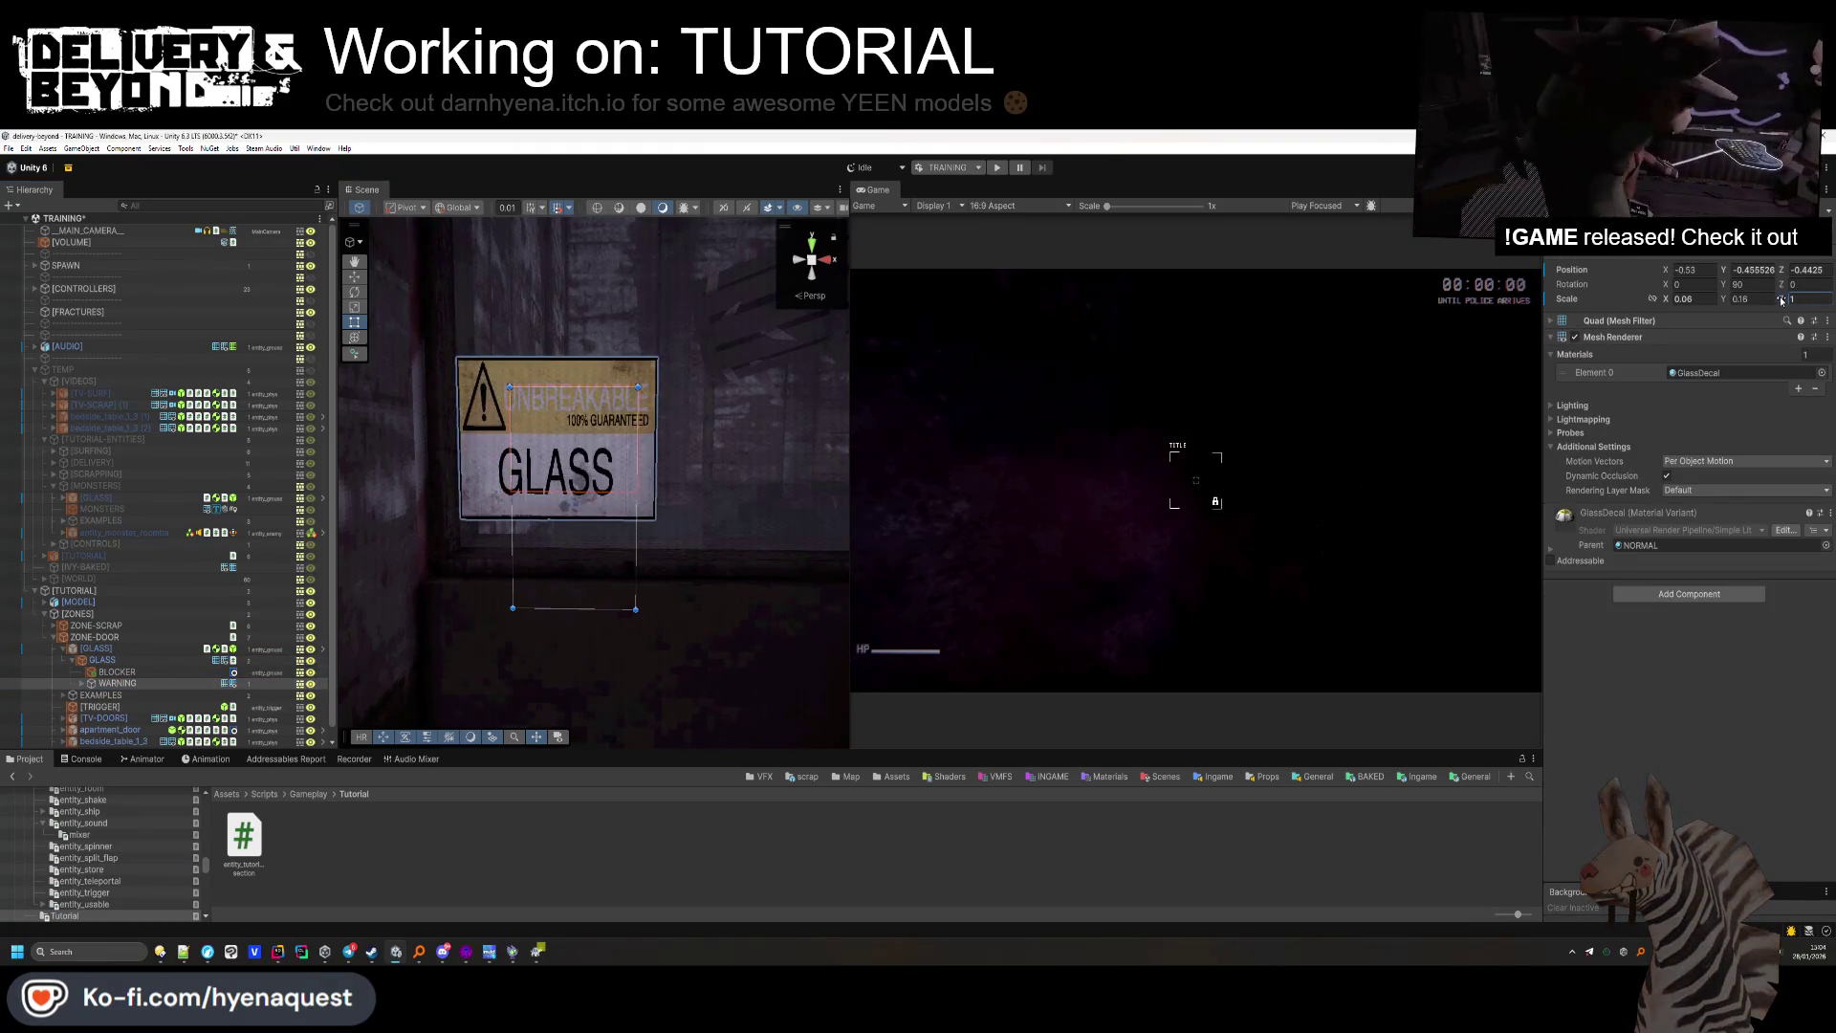
pyautogui.press('Escape')
pyautogui.moveTo(1729, 303); pyautogui.dragTo(1724, 301)
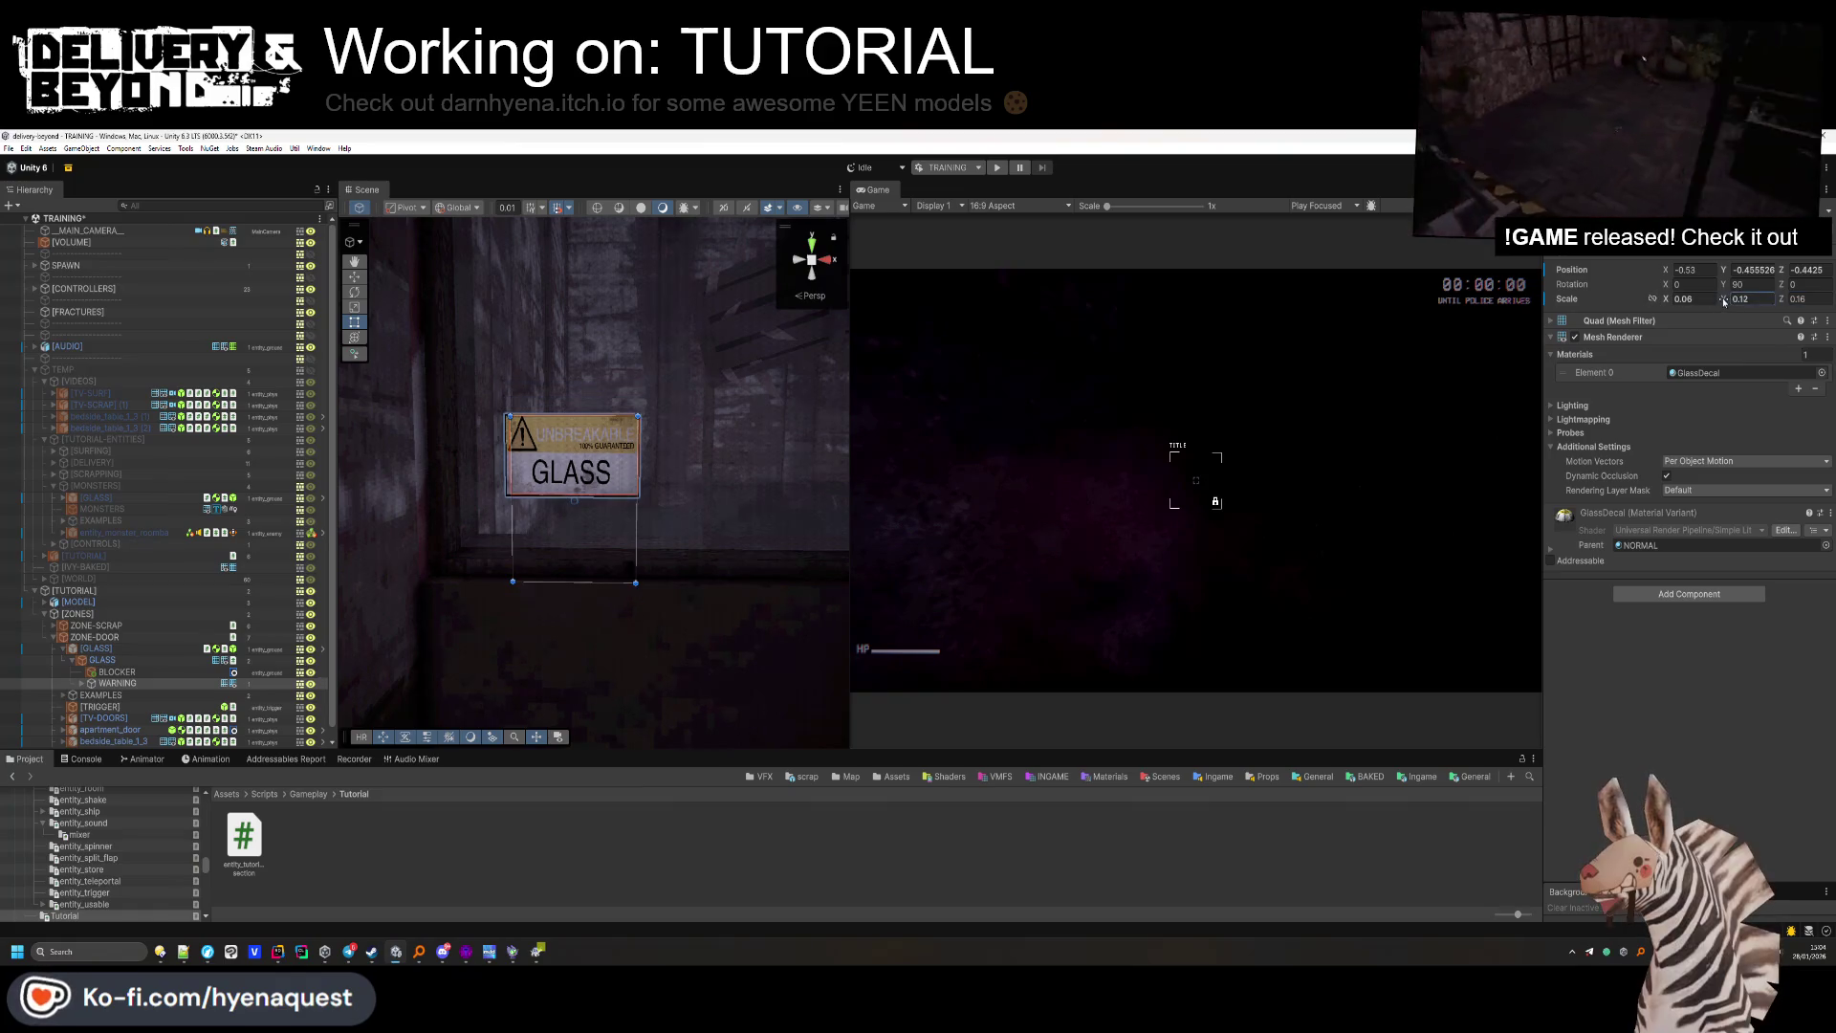
pyautogui.click(601, 824)
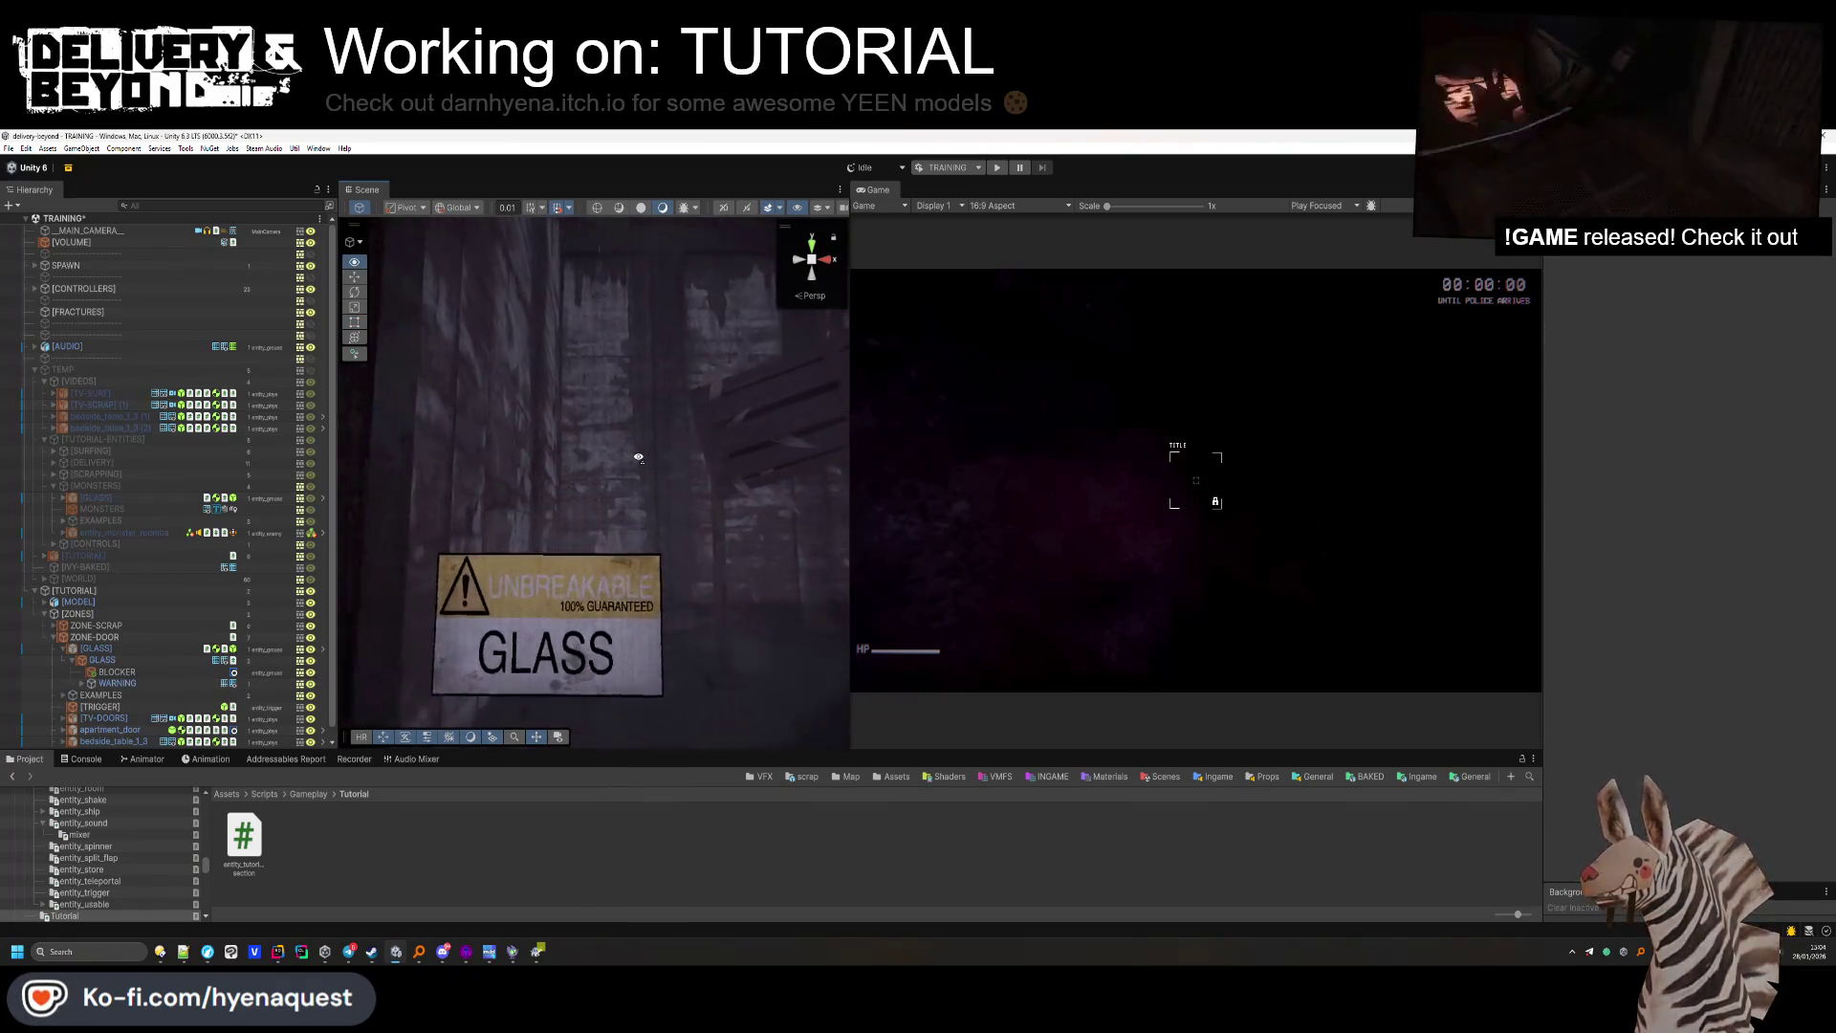
pyautogui.click(564, 480)
pyautogui.click(656, 811)
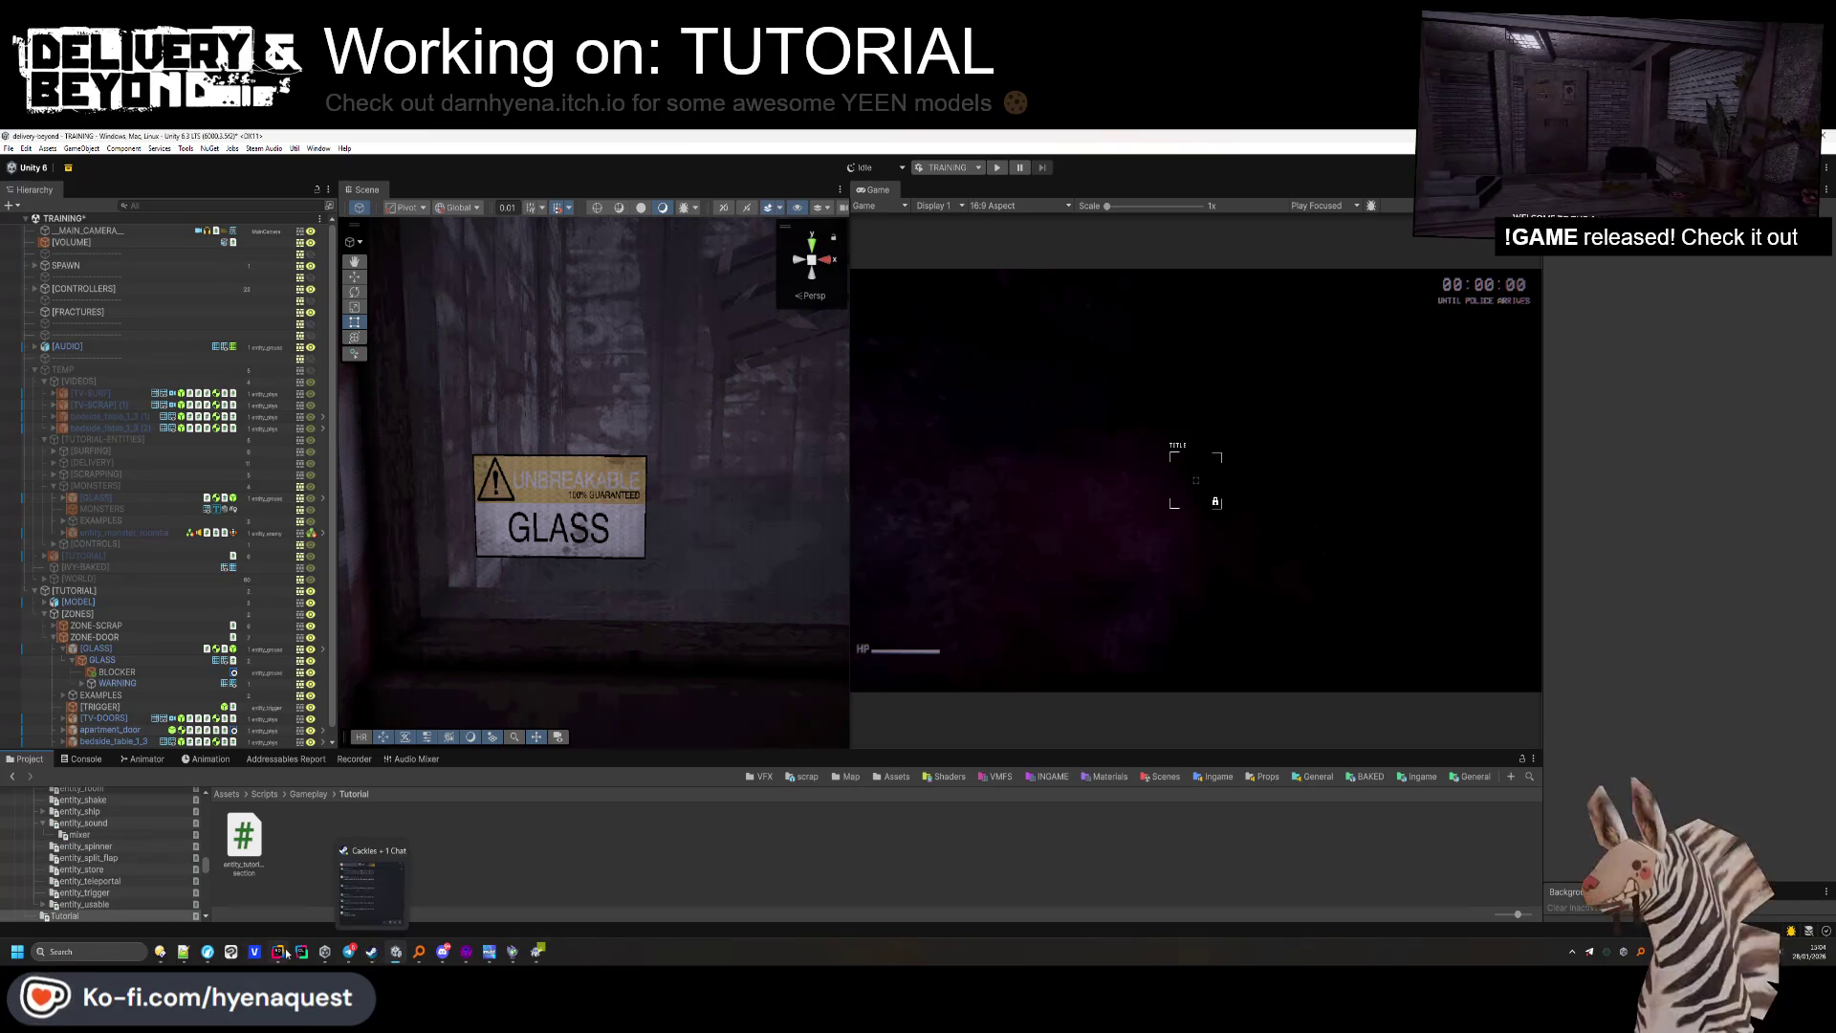
# Open the GLASS artwork from raw_assets > INGAME > SIGNS in Clip Studio Paint.
pyautogui.moveTo(287, 953)
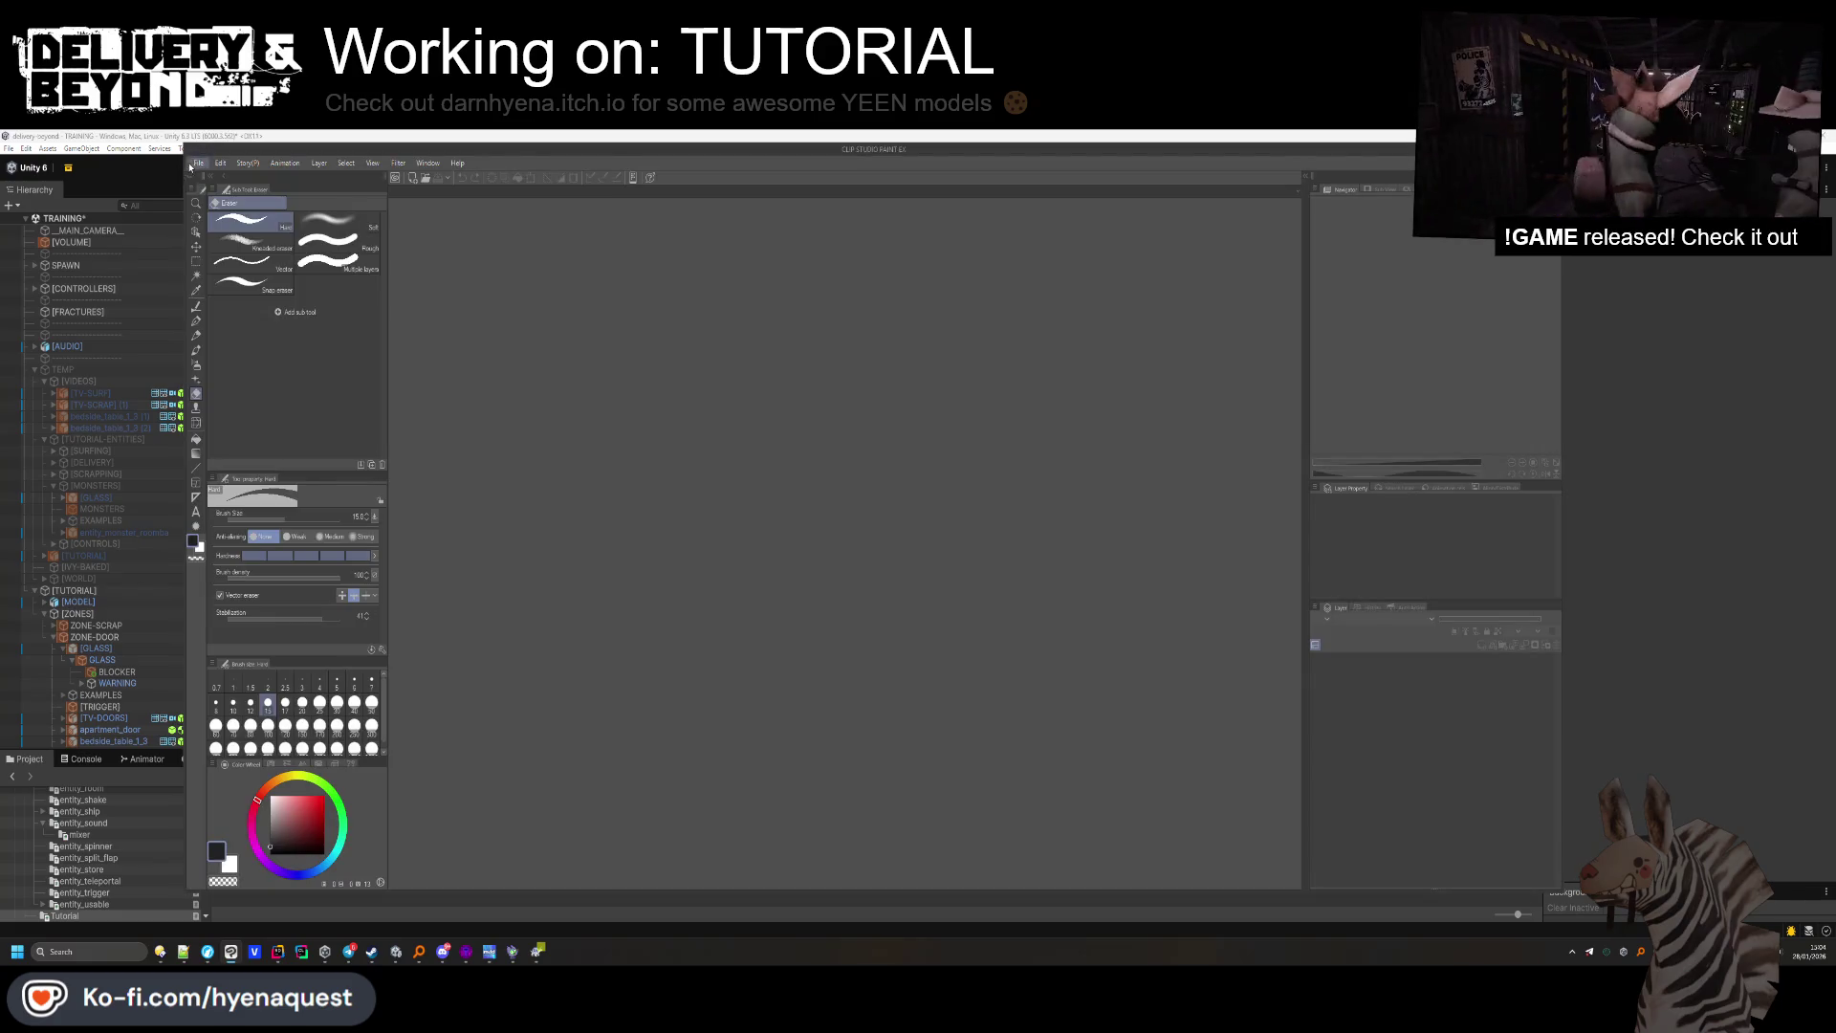
pyautogui.click(201, 160)
pyautogui.click(222, 197)
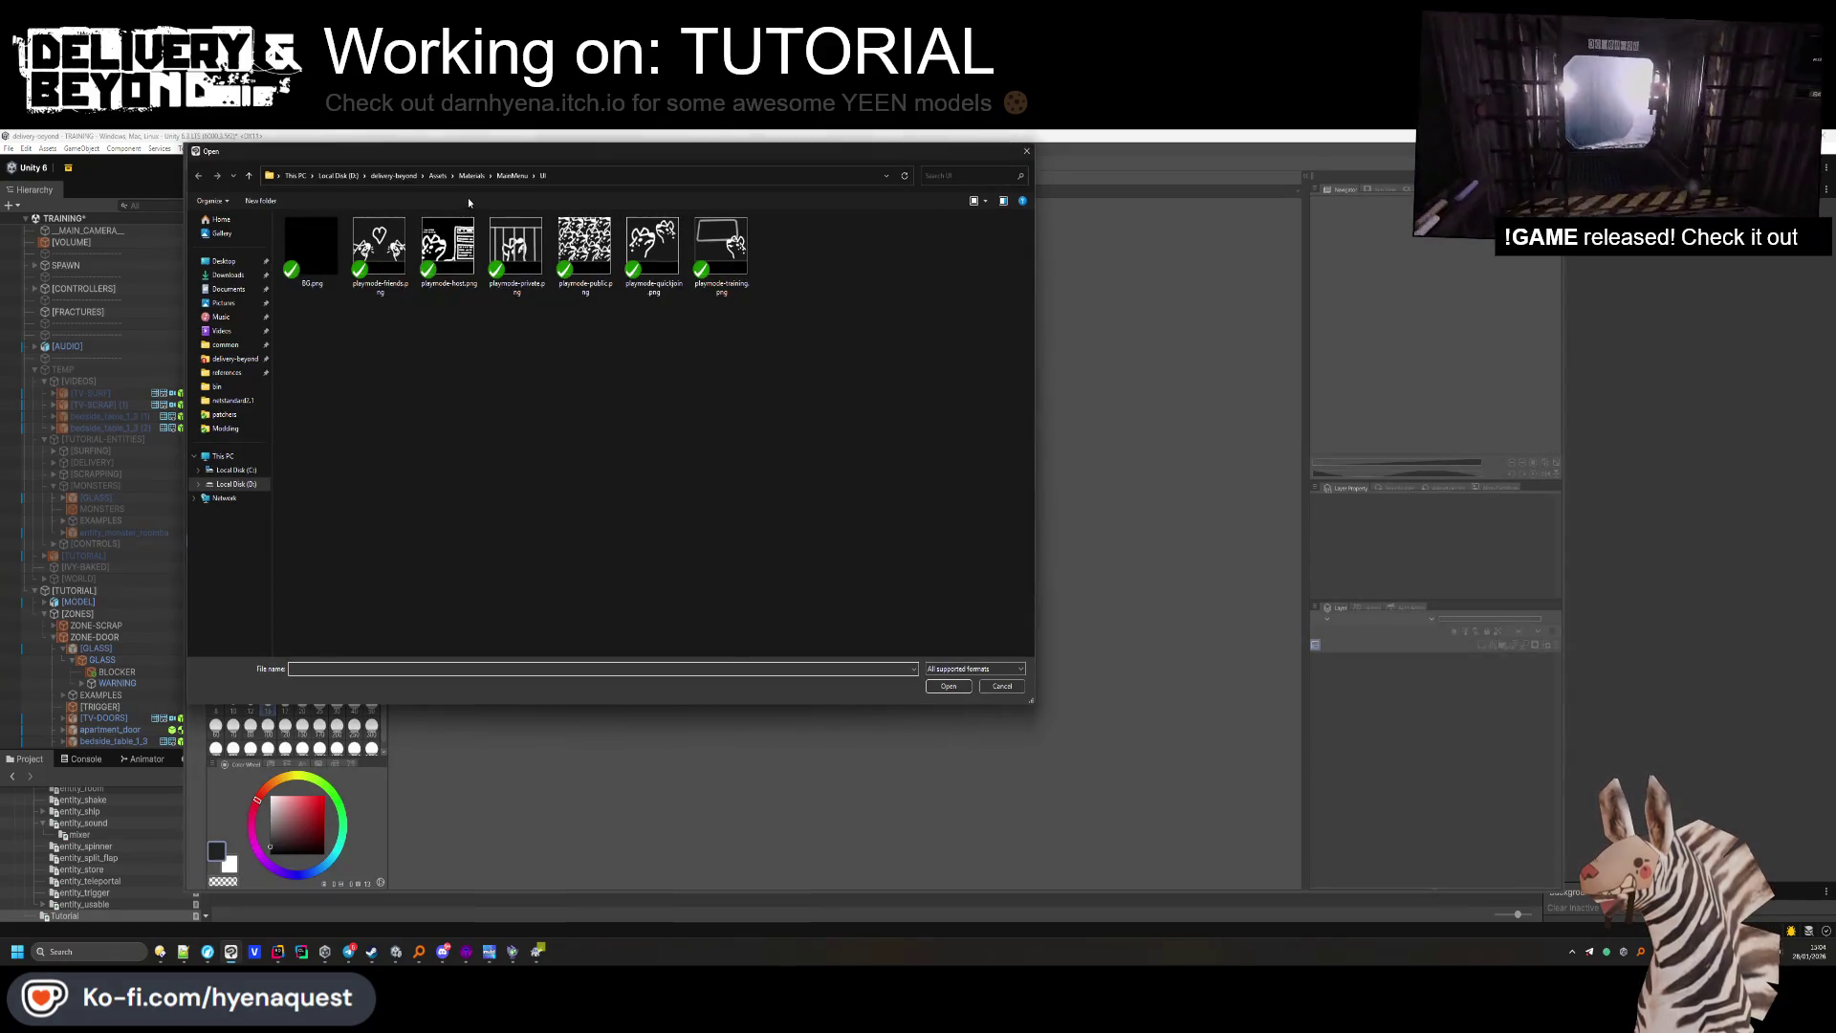
pyautogui.click(389, 178)
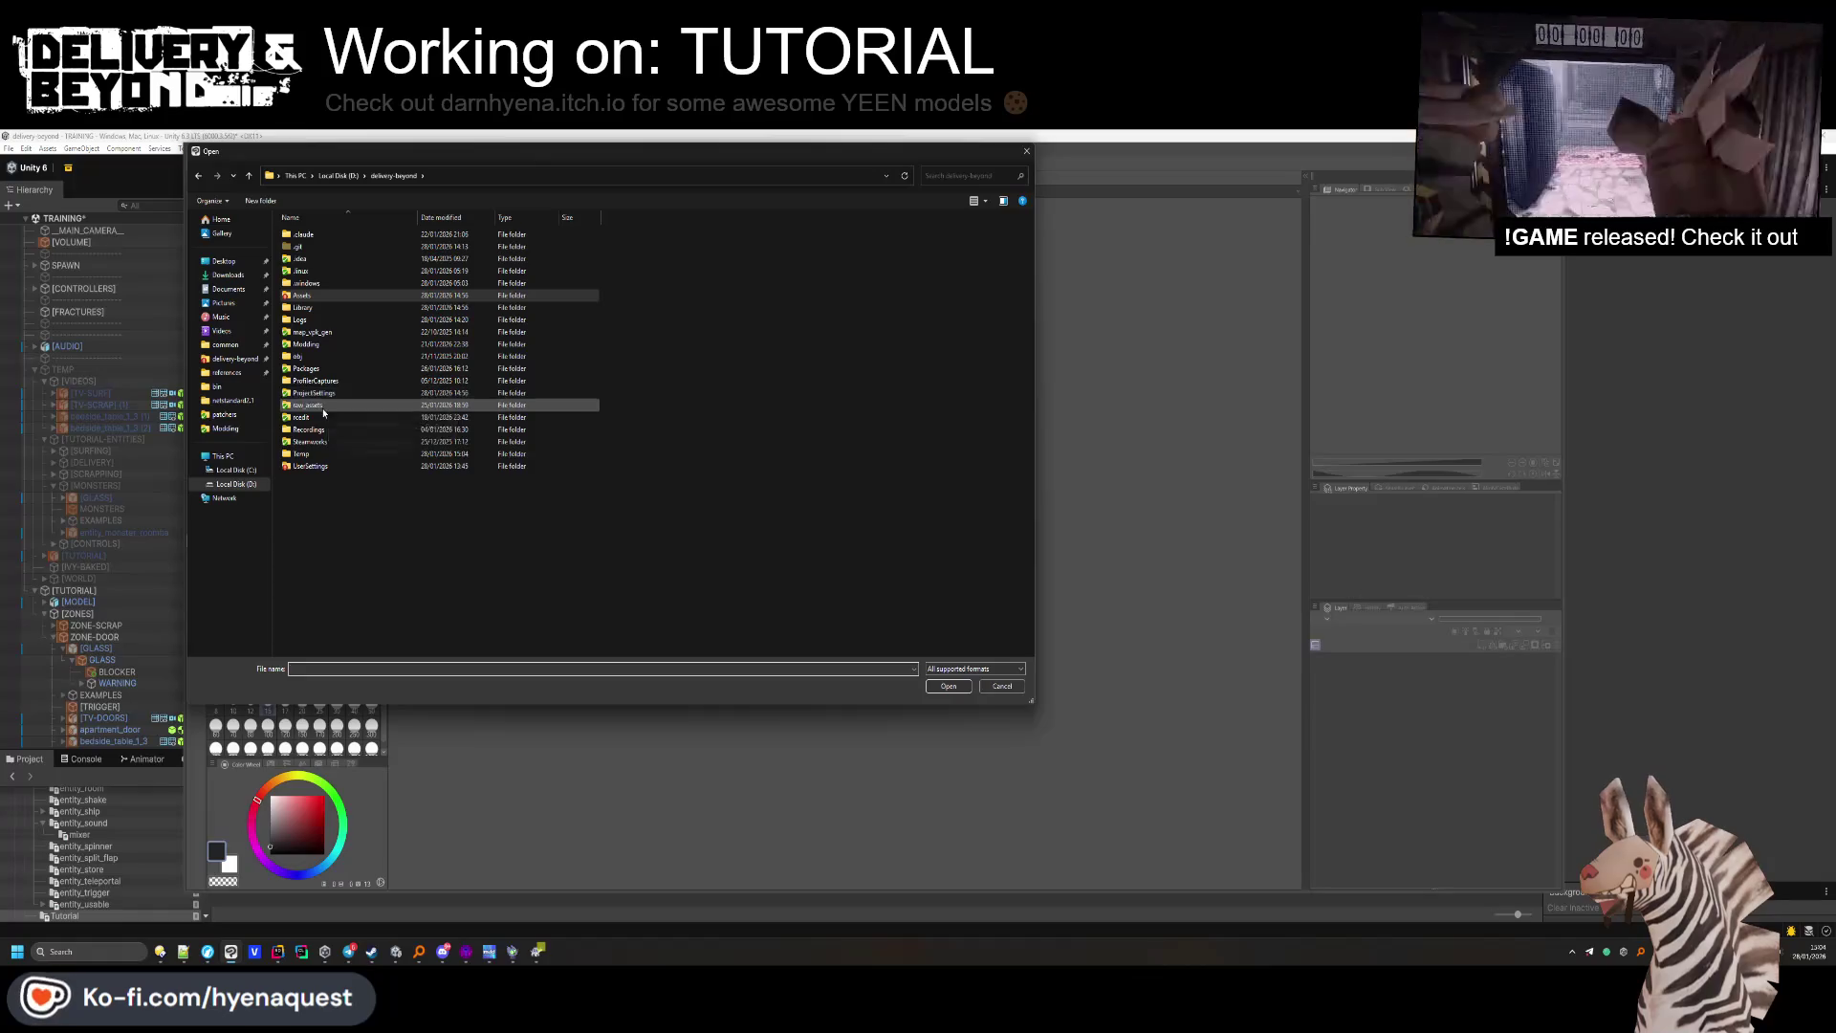
pyautogui.doubleClick(344, 405)
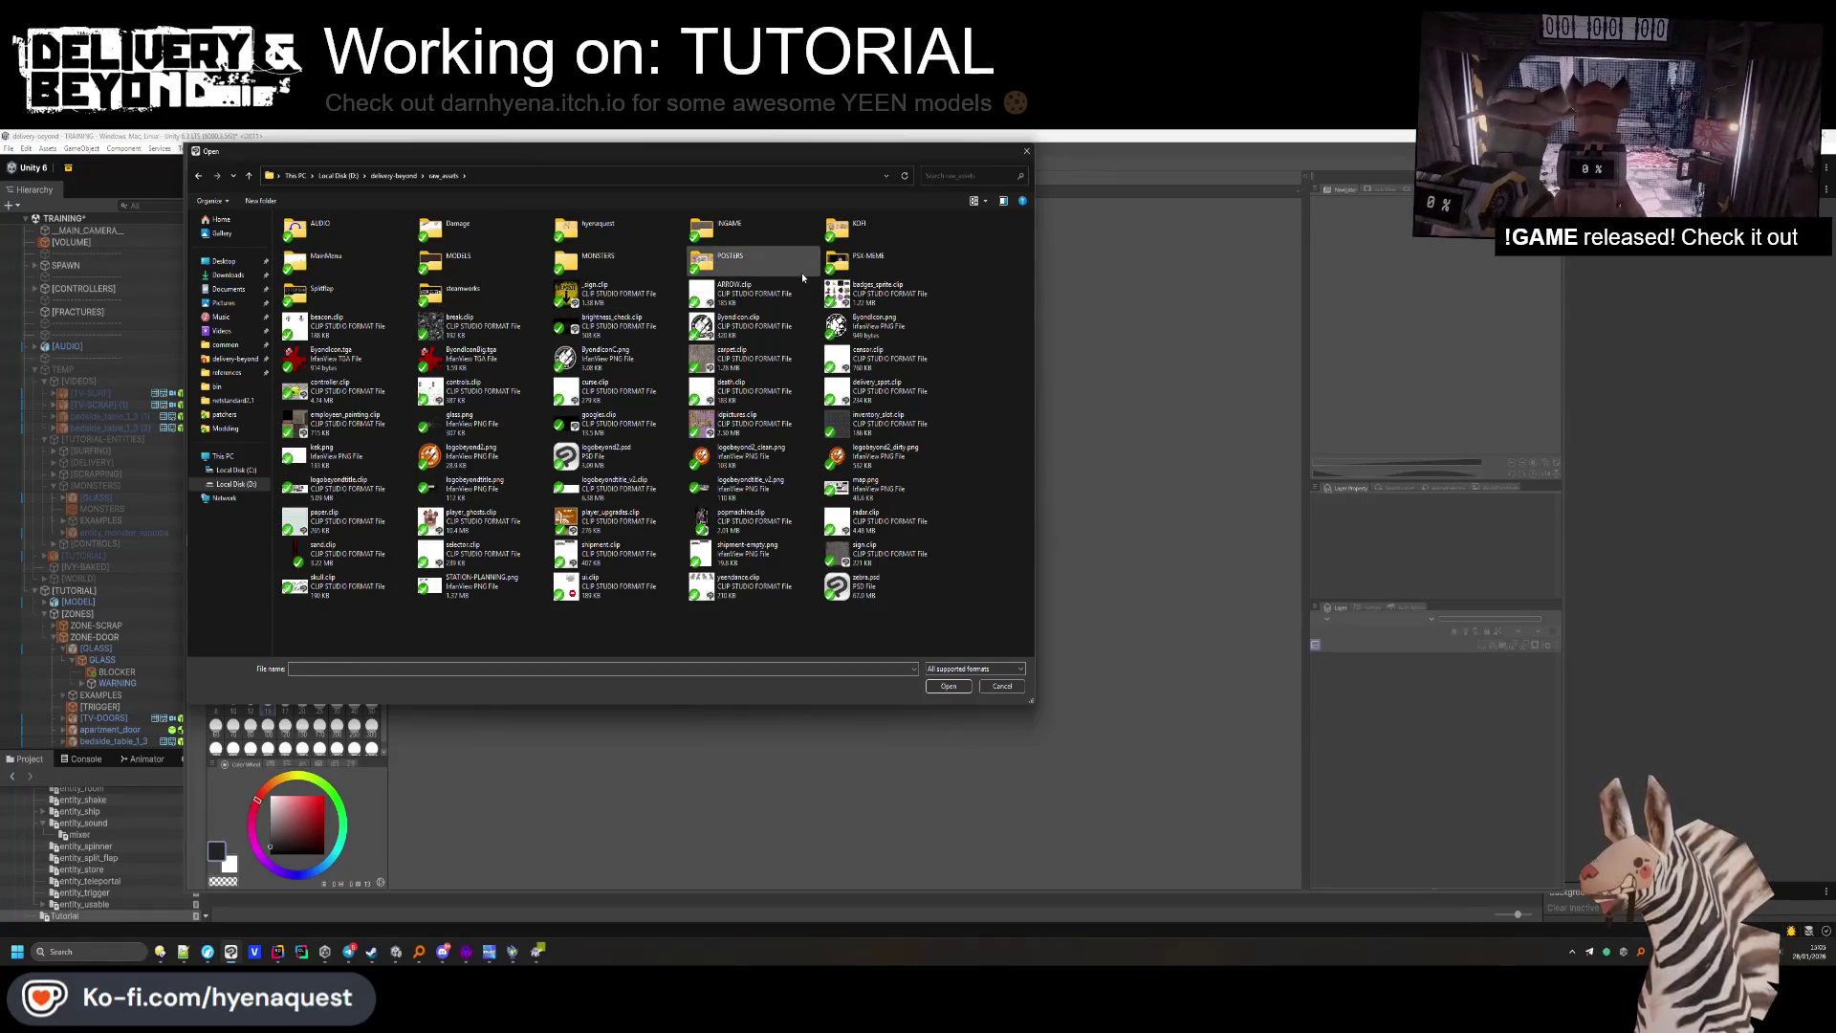
pyautogui.doubleClick(777, 227)
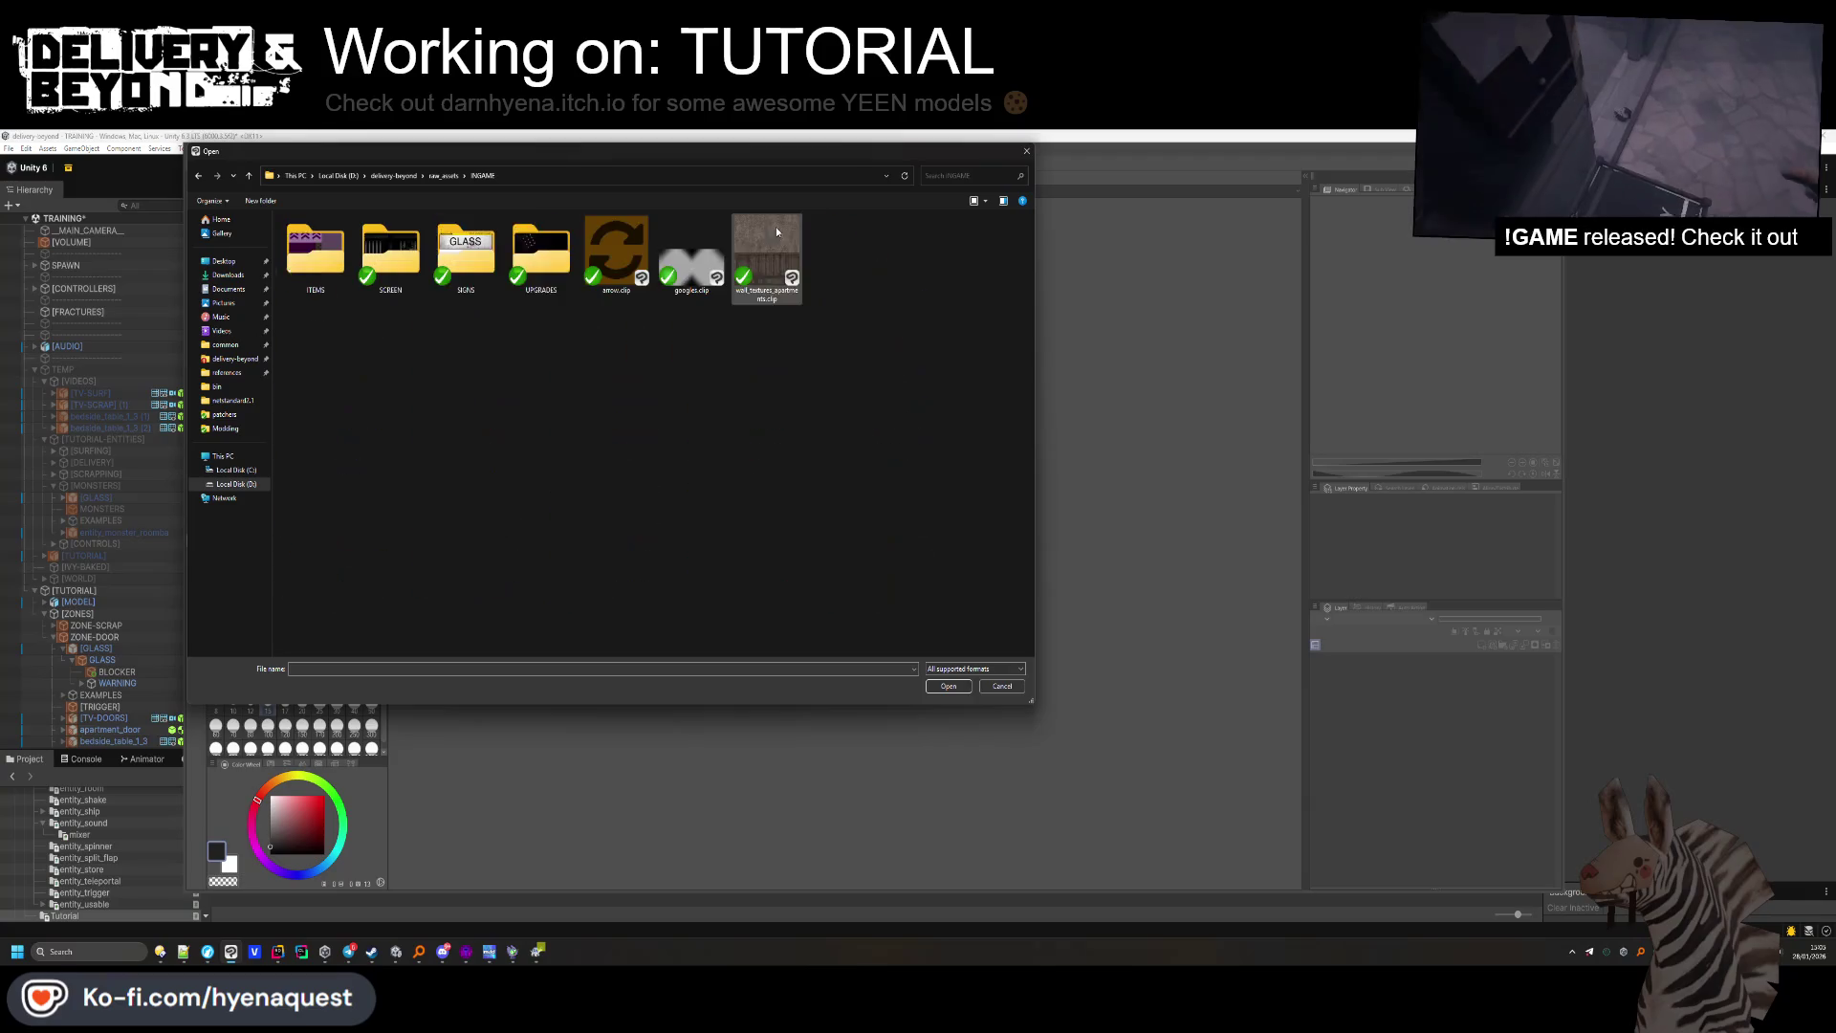
pyautogui.doubleClick(465, 254)
pyautogui.doubleClick(536, 268)
pyautogui.scroll(5, 575, 418)
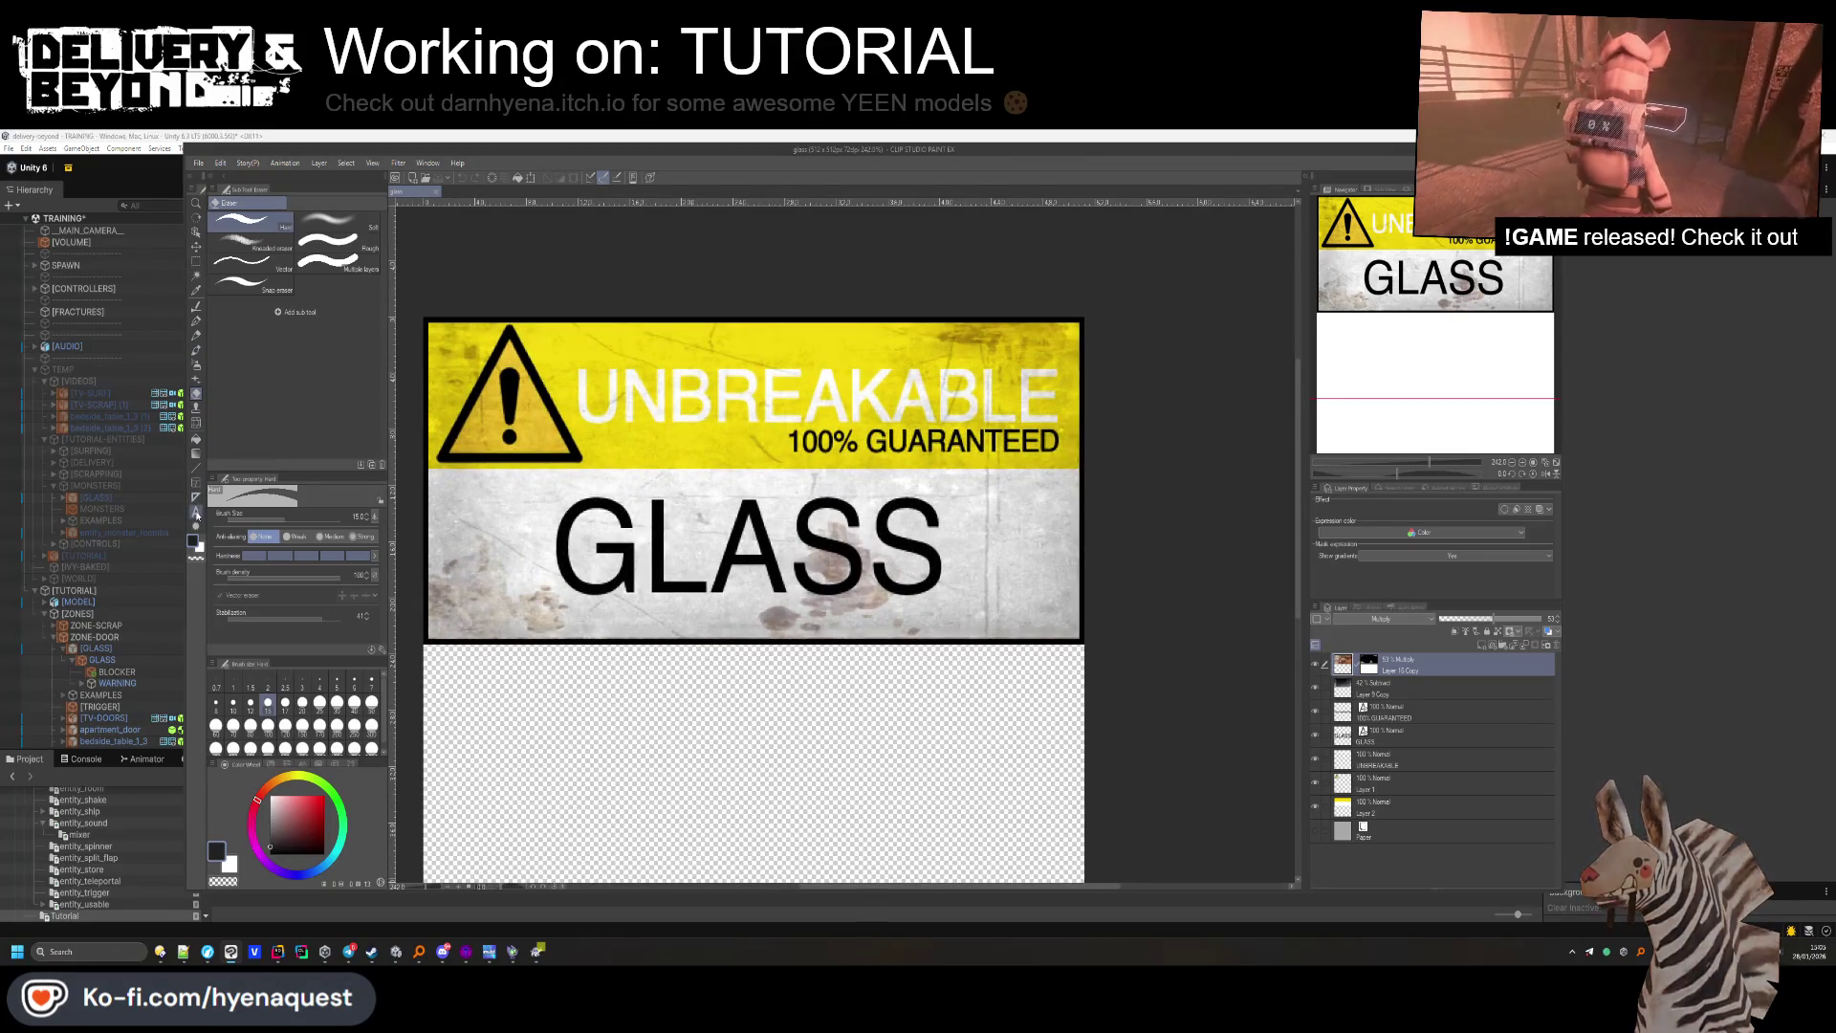
# Delete the UNBREAKABLE text layer from the sign.
pyautogui.press('t')
pyautogui.click(1407, 739)
pyautogui.click(1406, 762)
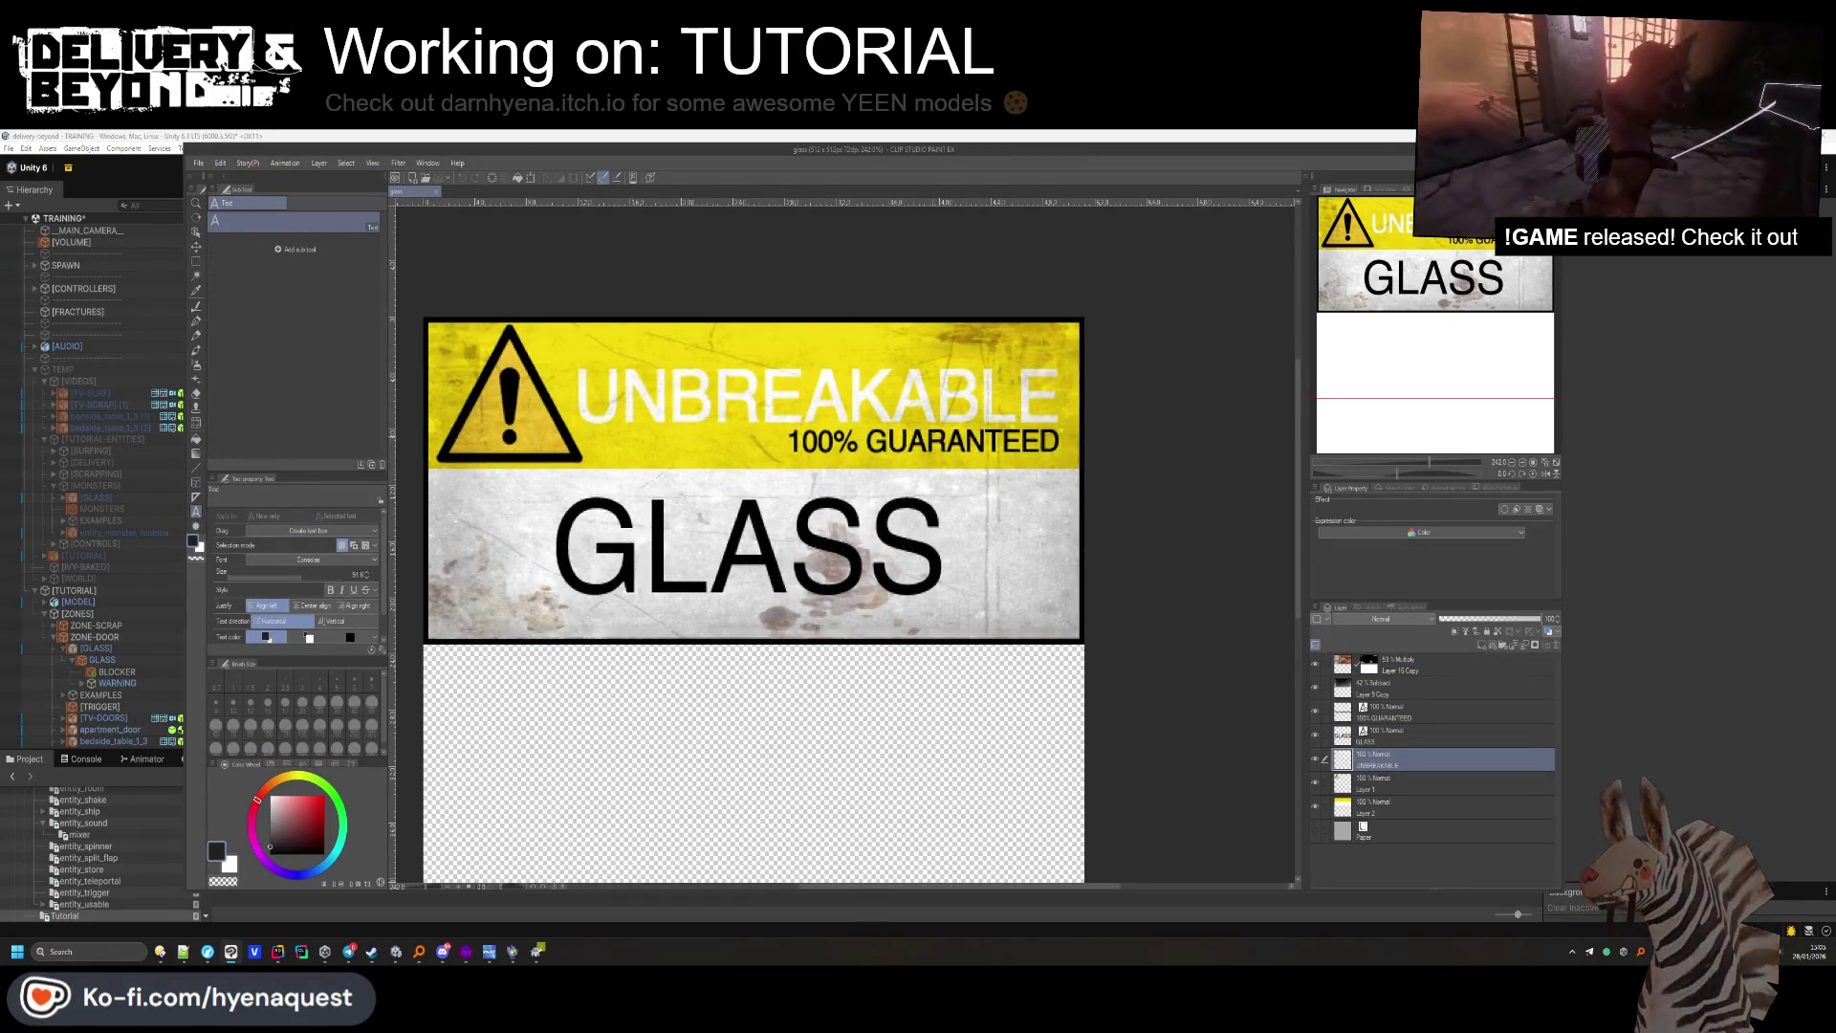
pyautogui.click(817, 413)
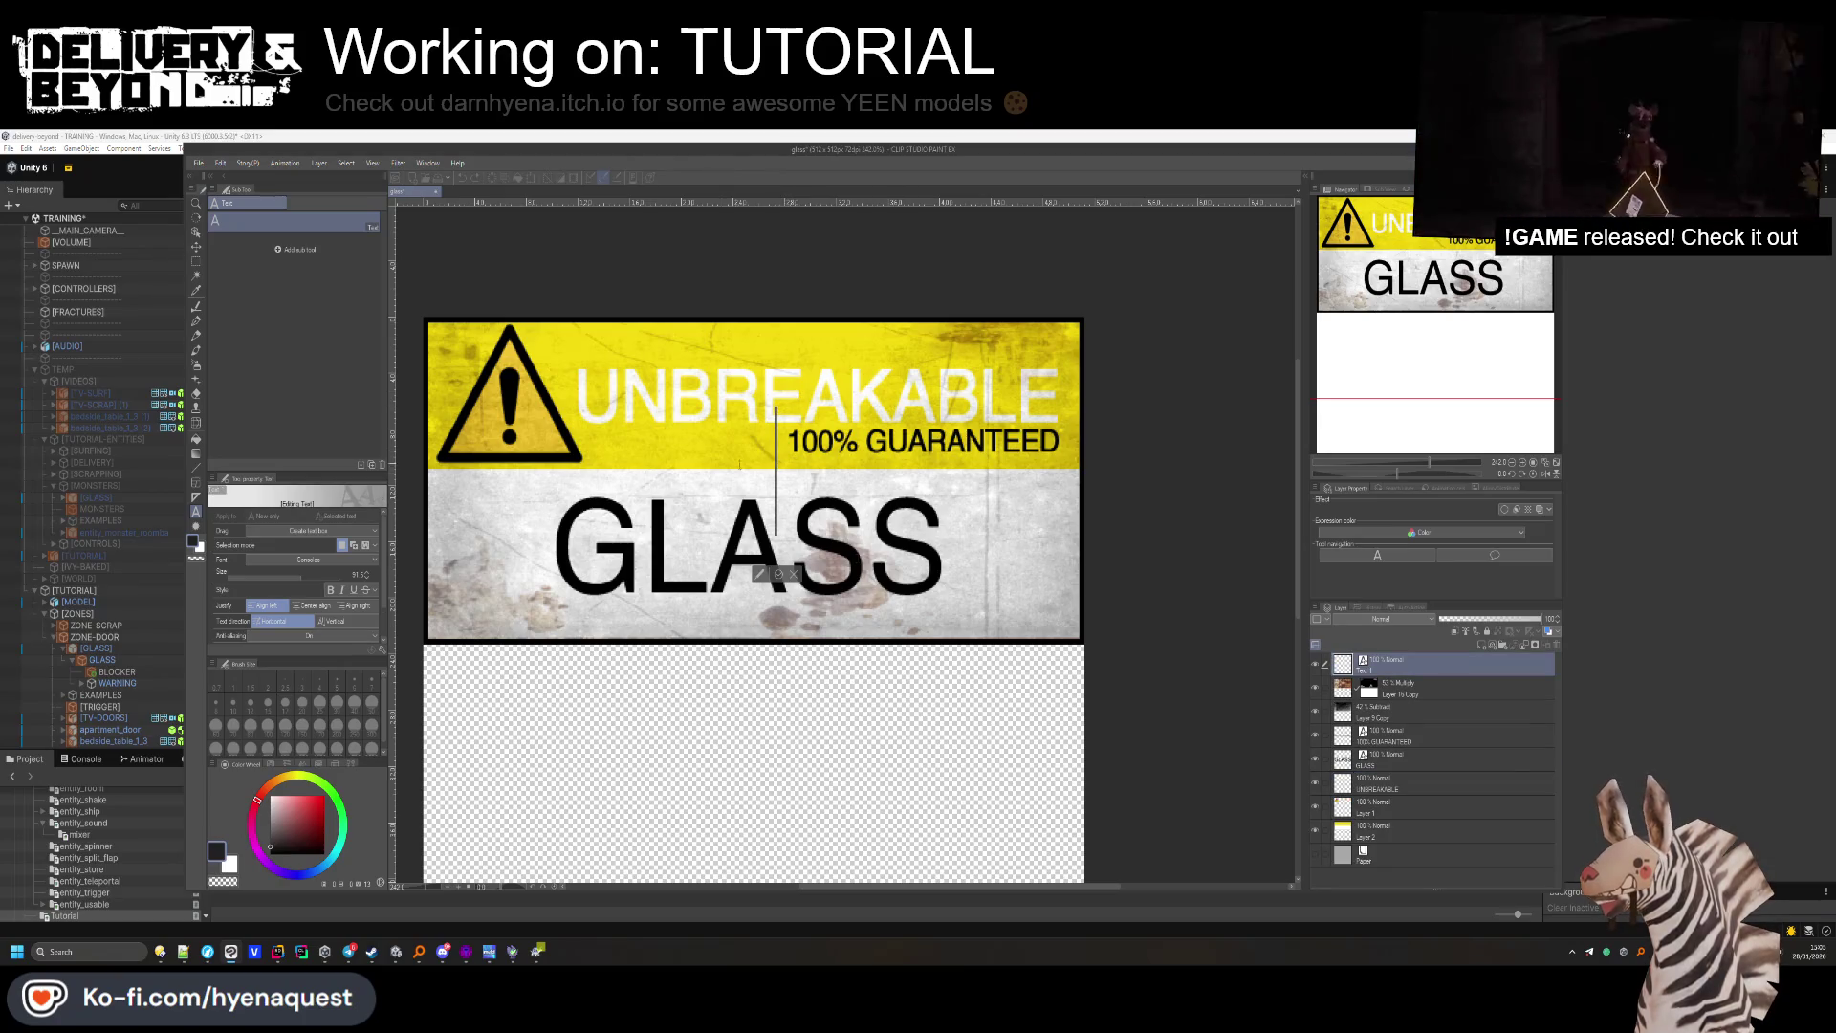
pyautogui.click(1407, 759)
pyautogui.click(1416, 718)
pyautogui.click(1402, 744)
pyautogui.click(1413, 720)
pyautogui.click(1401, 745)
pyautogui.click(1402, 758)
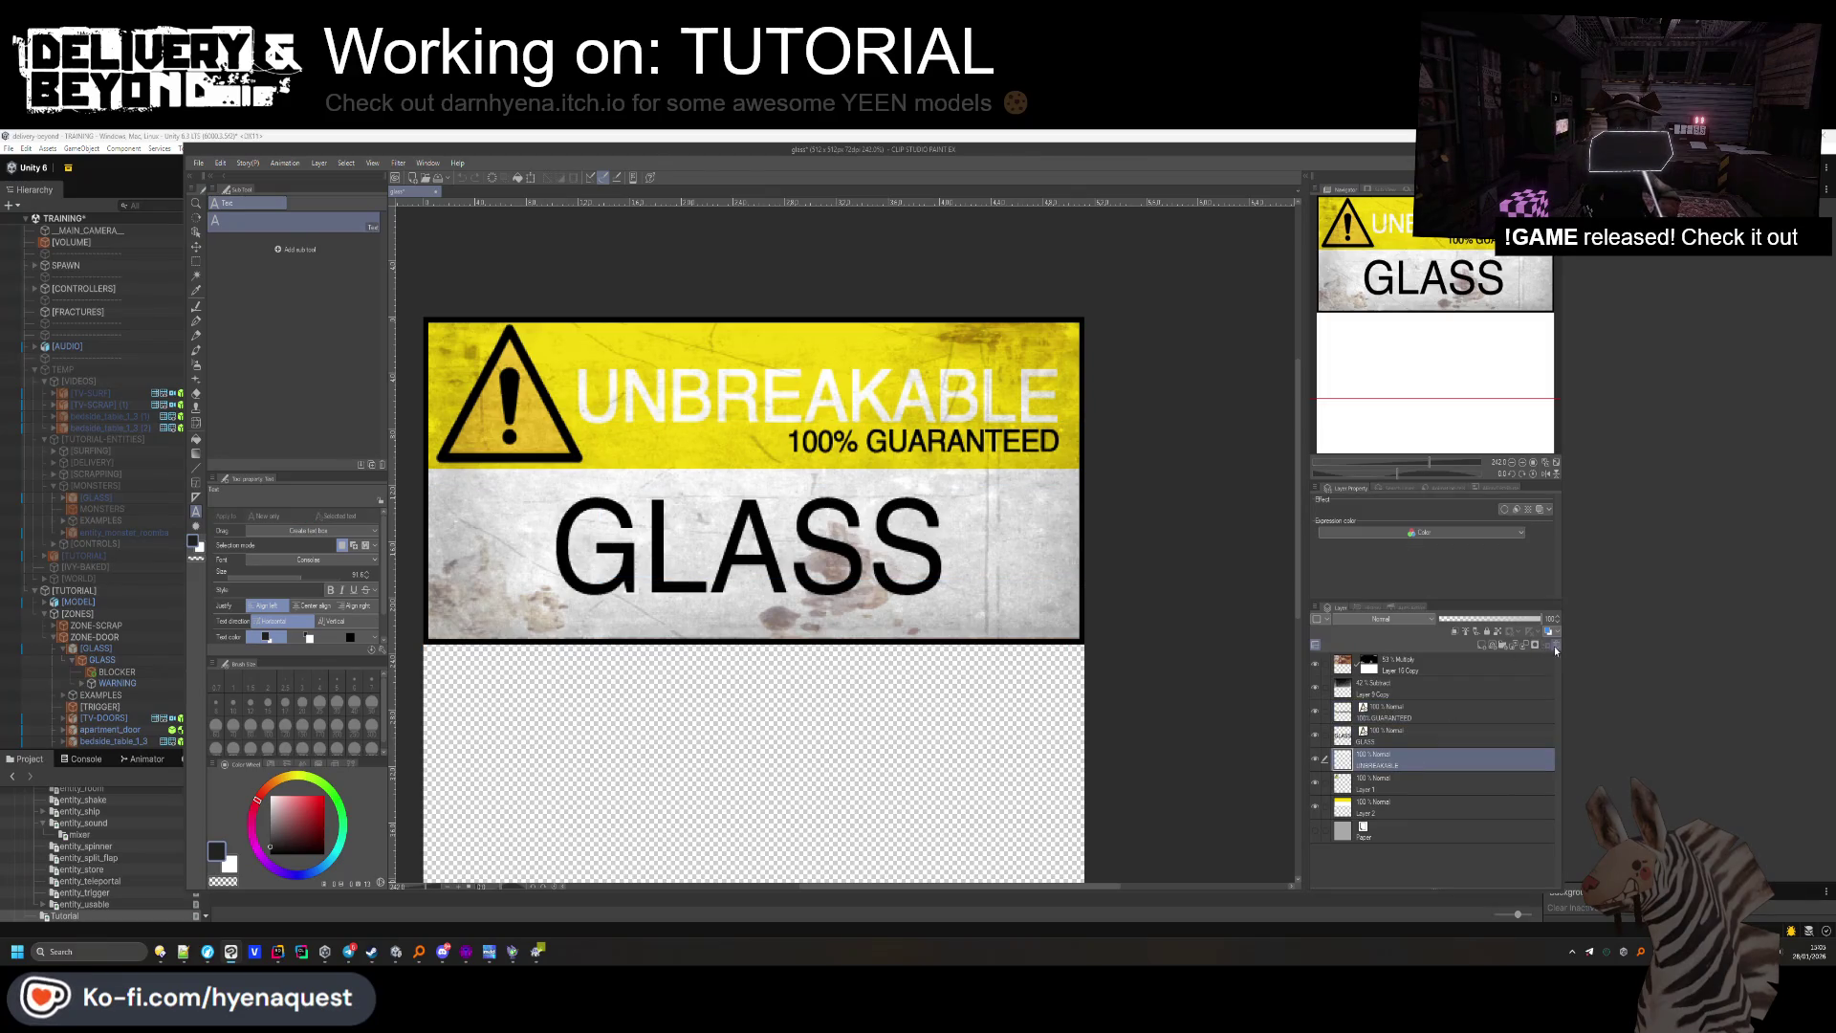
pyautogui.click(1464, 633)
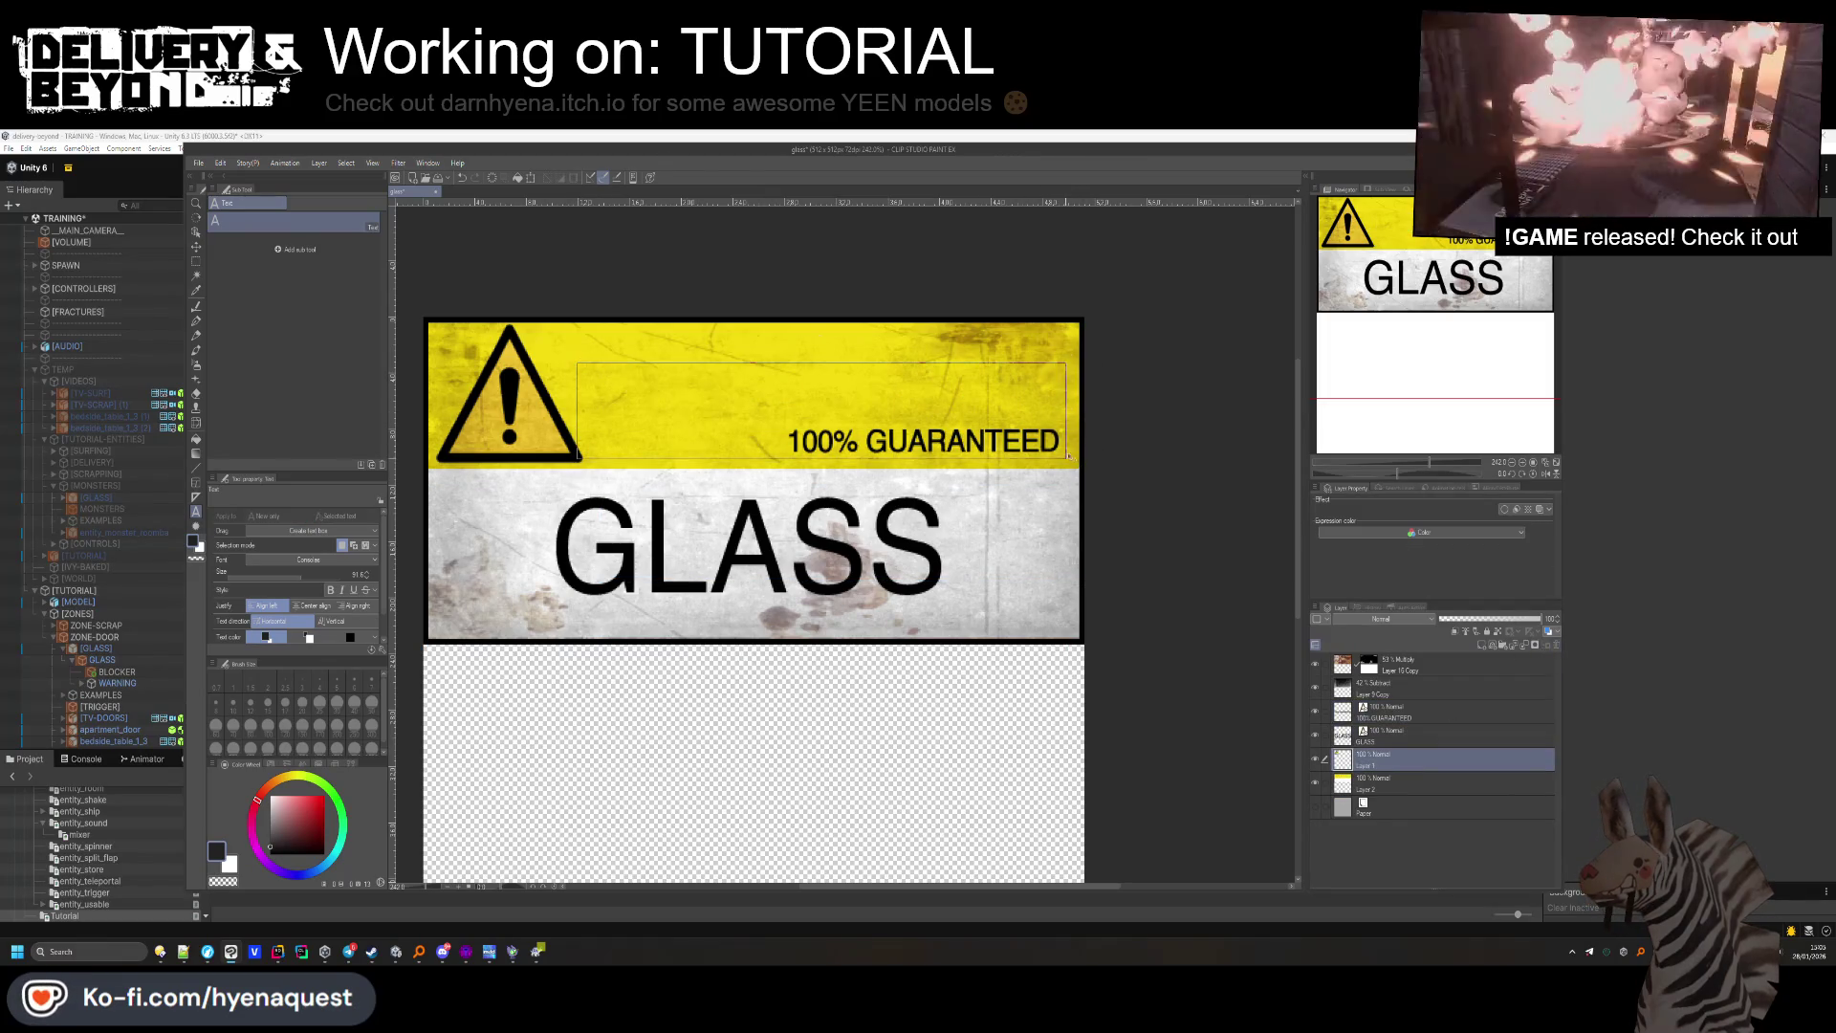
# Write a new BREAKABLE heading in white and shrink it to fit one line.
pyautogui.click(820, 411)
pyautogui.write('BREAKAB')
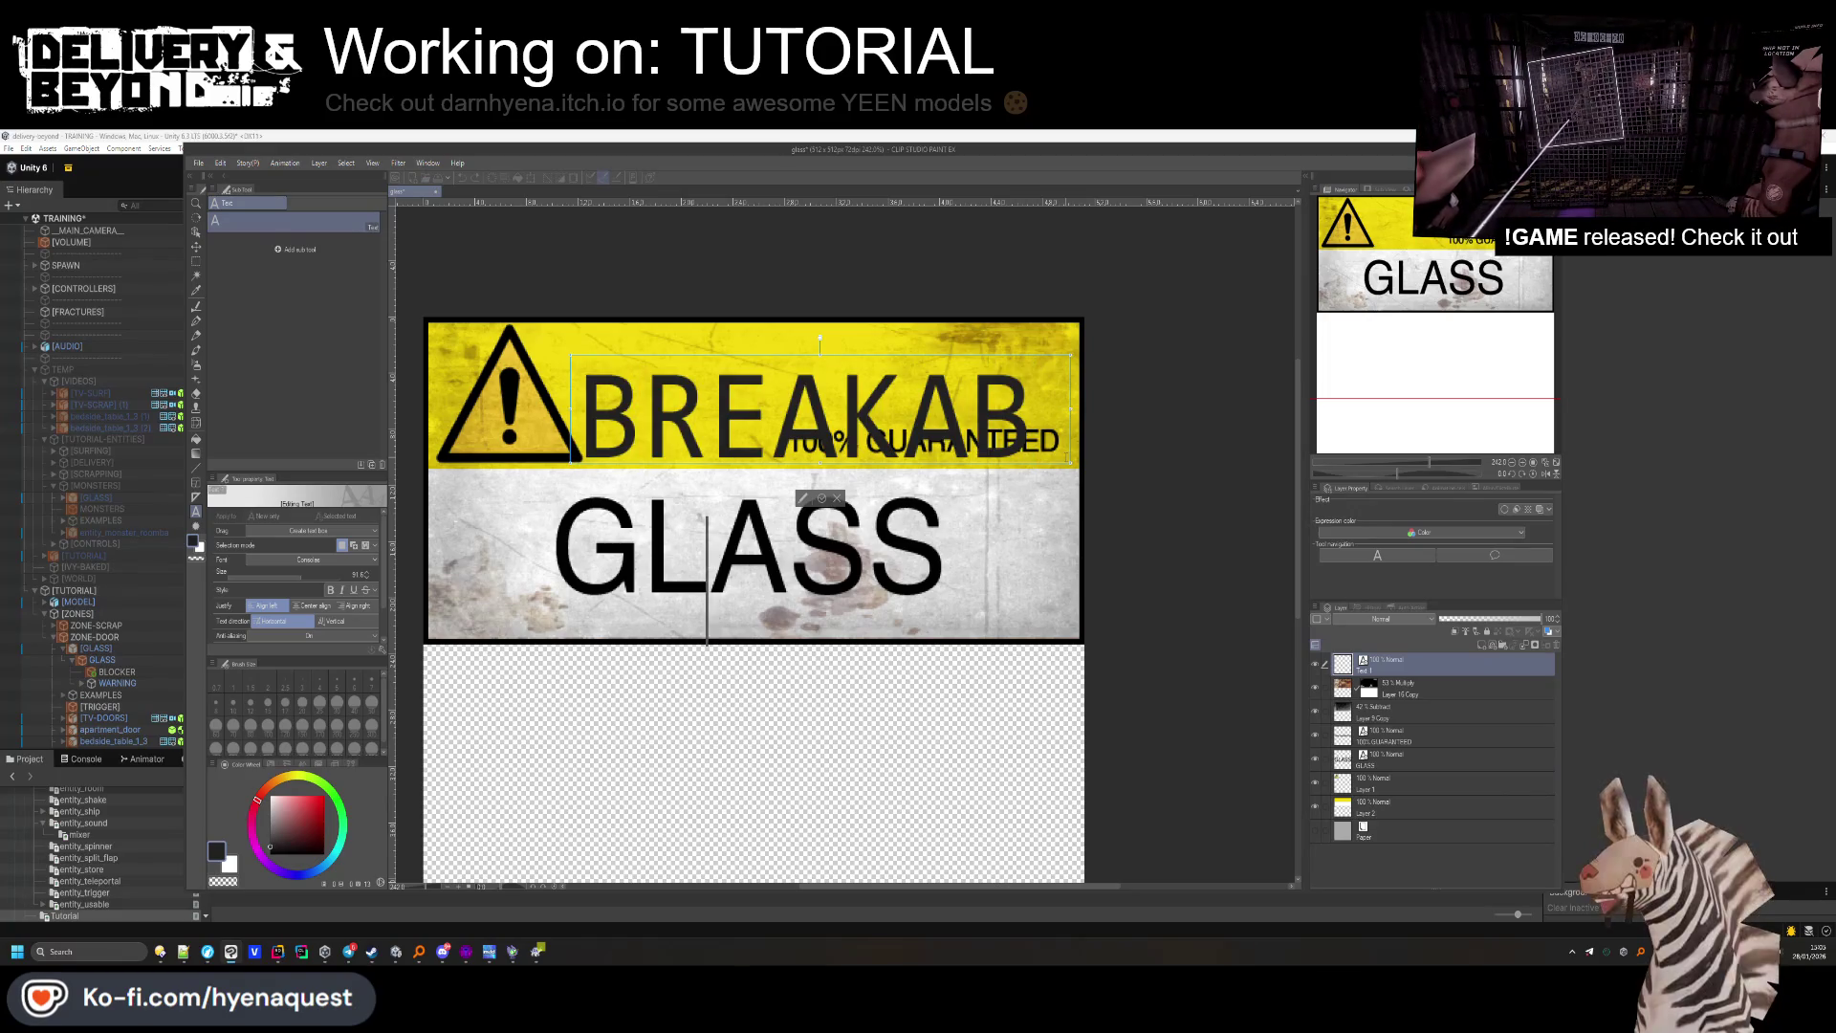
pyautogui.press('BackSpace')
pyautogui.press('BackSpace')
pyautogui.write('AB')
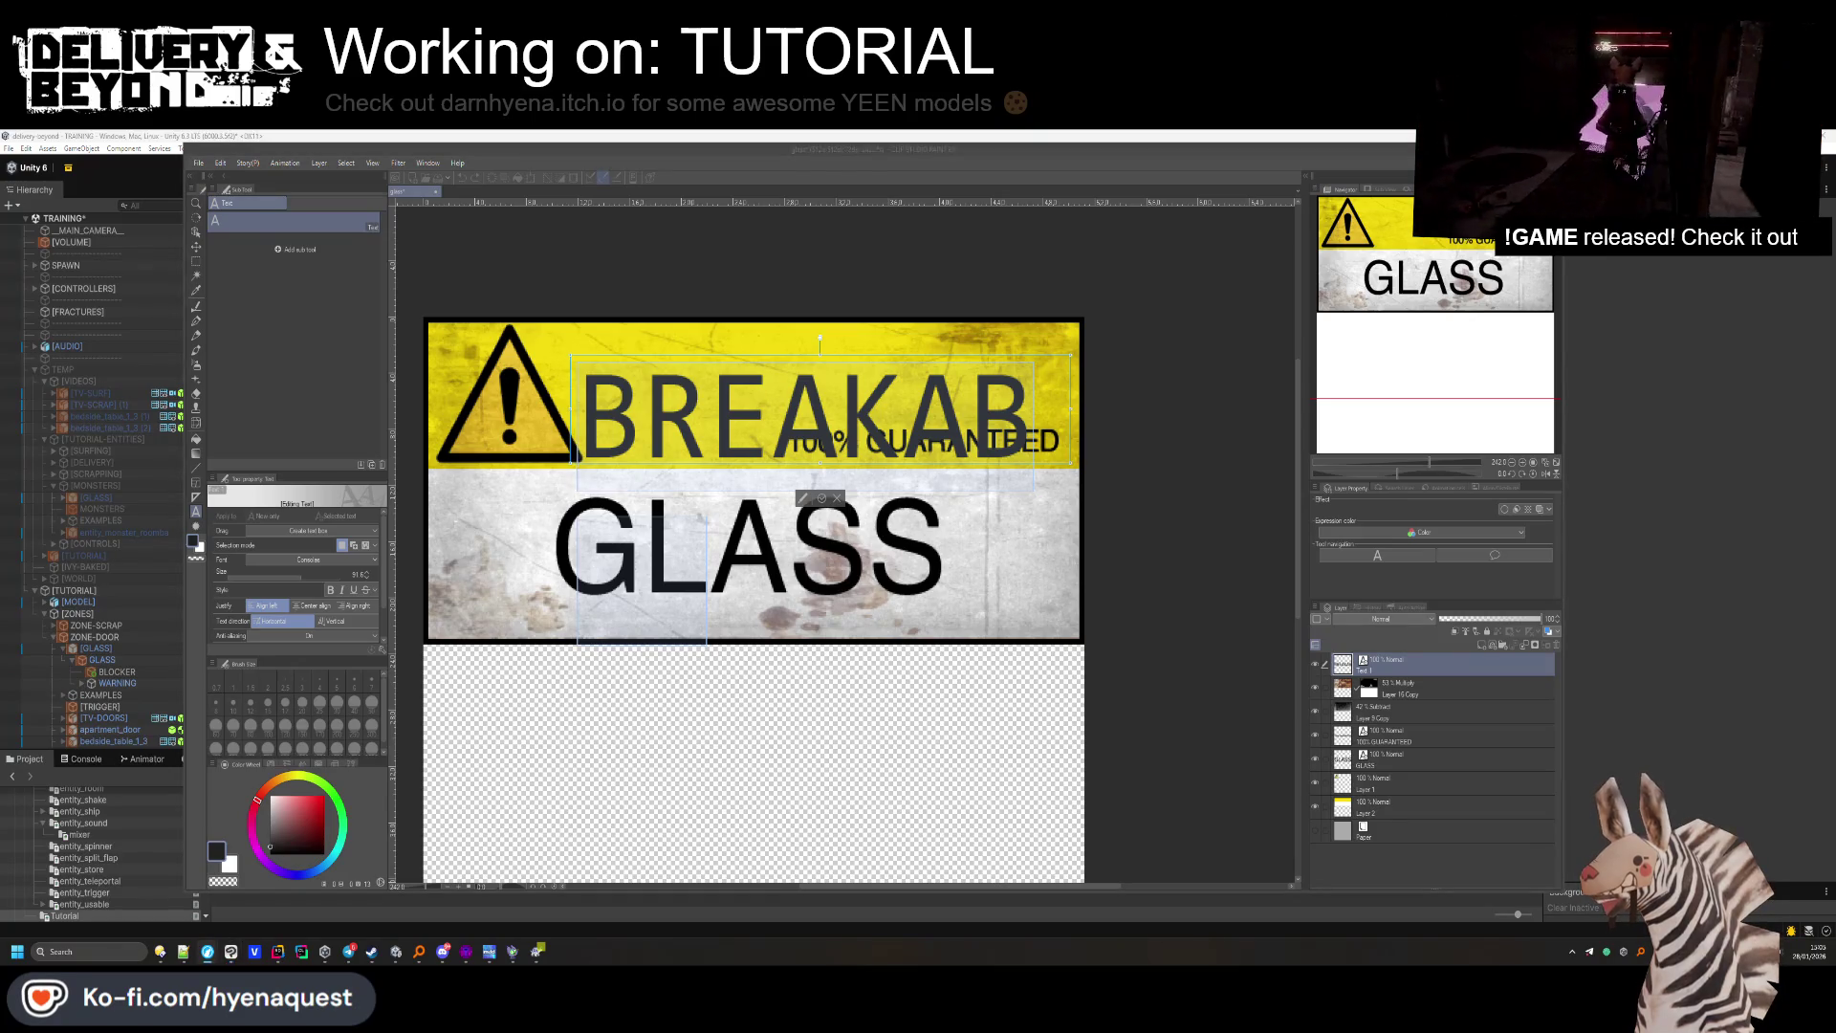
pyautogui.click(777, 493)
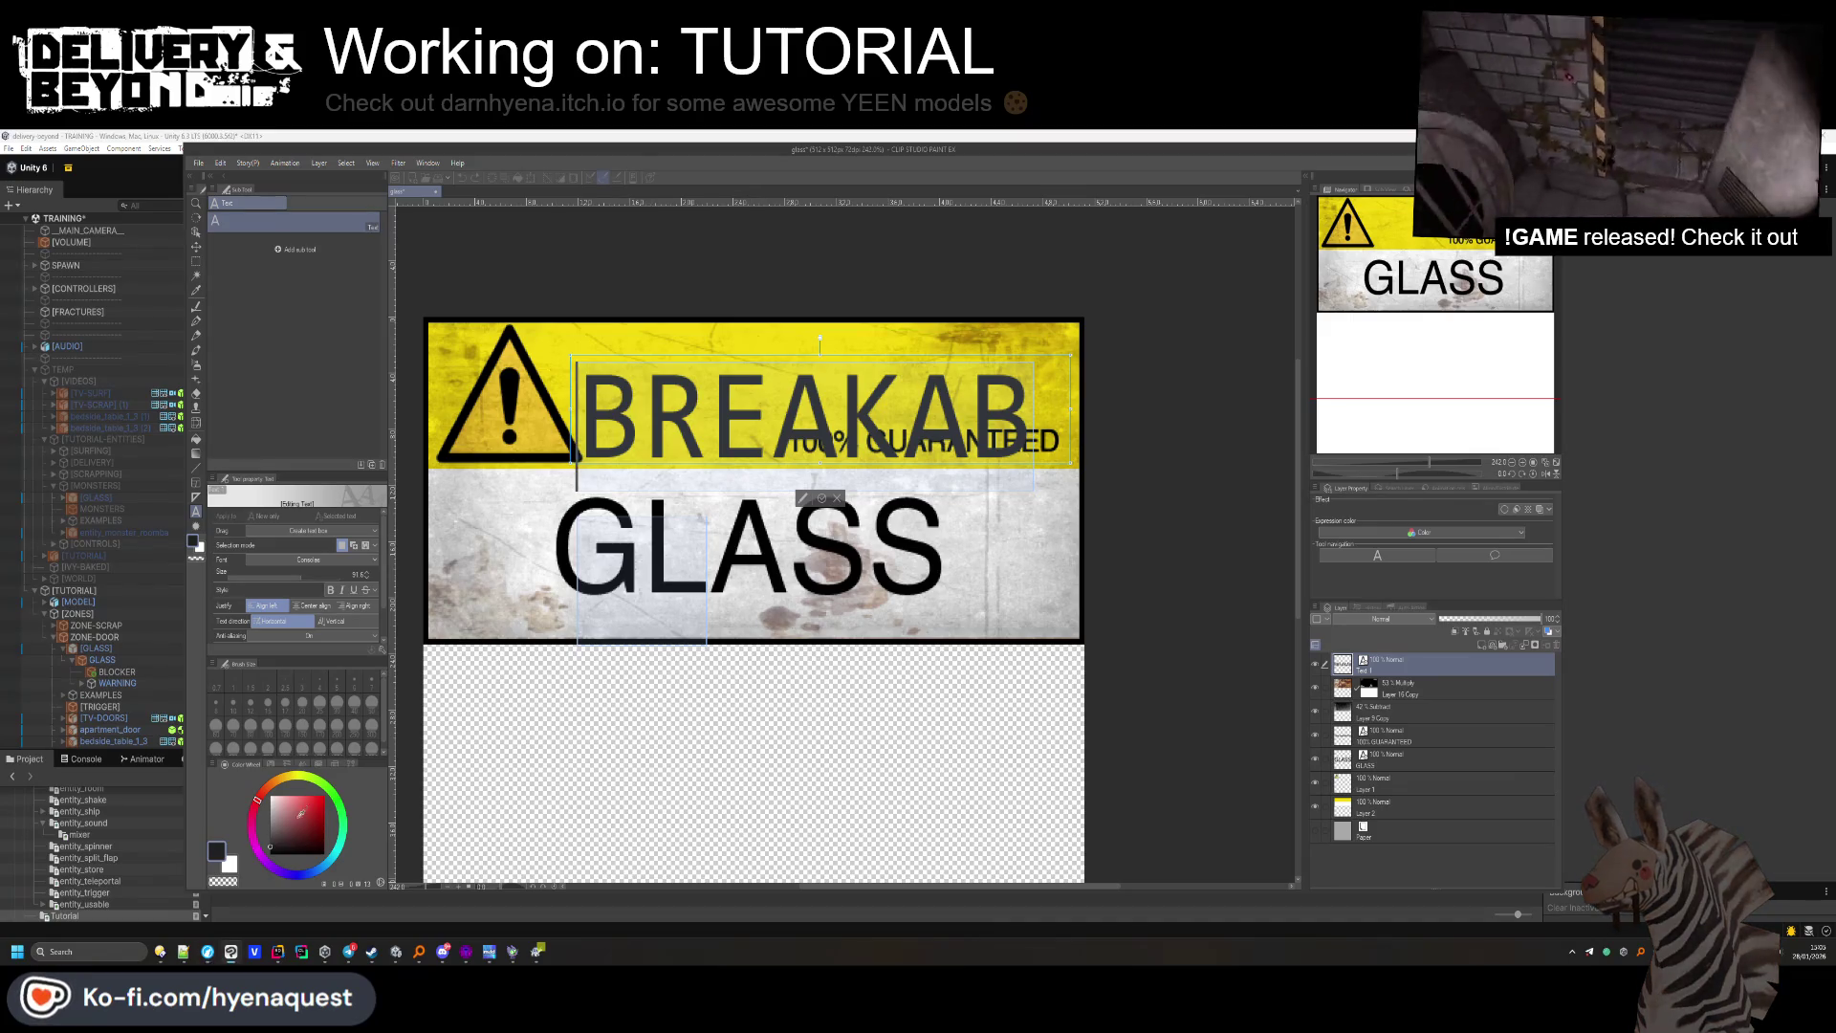
pyautogui.press('x')
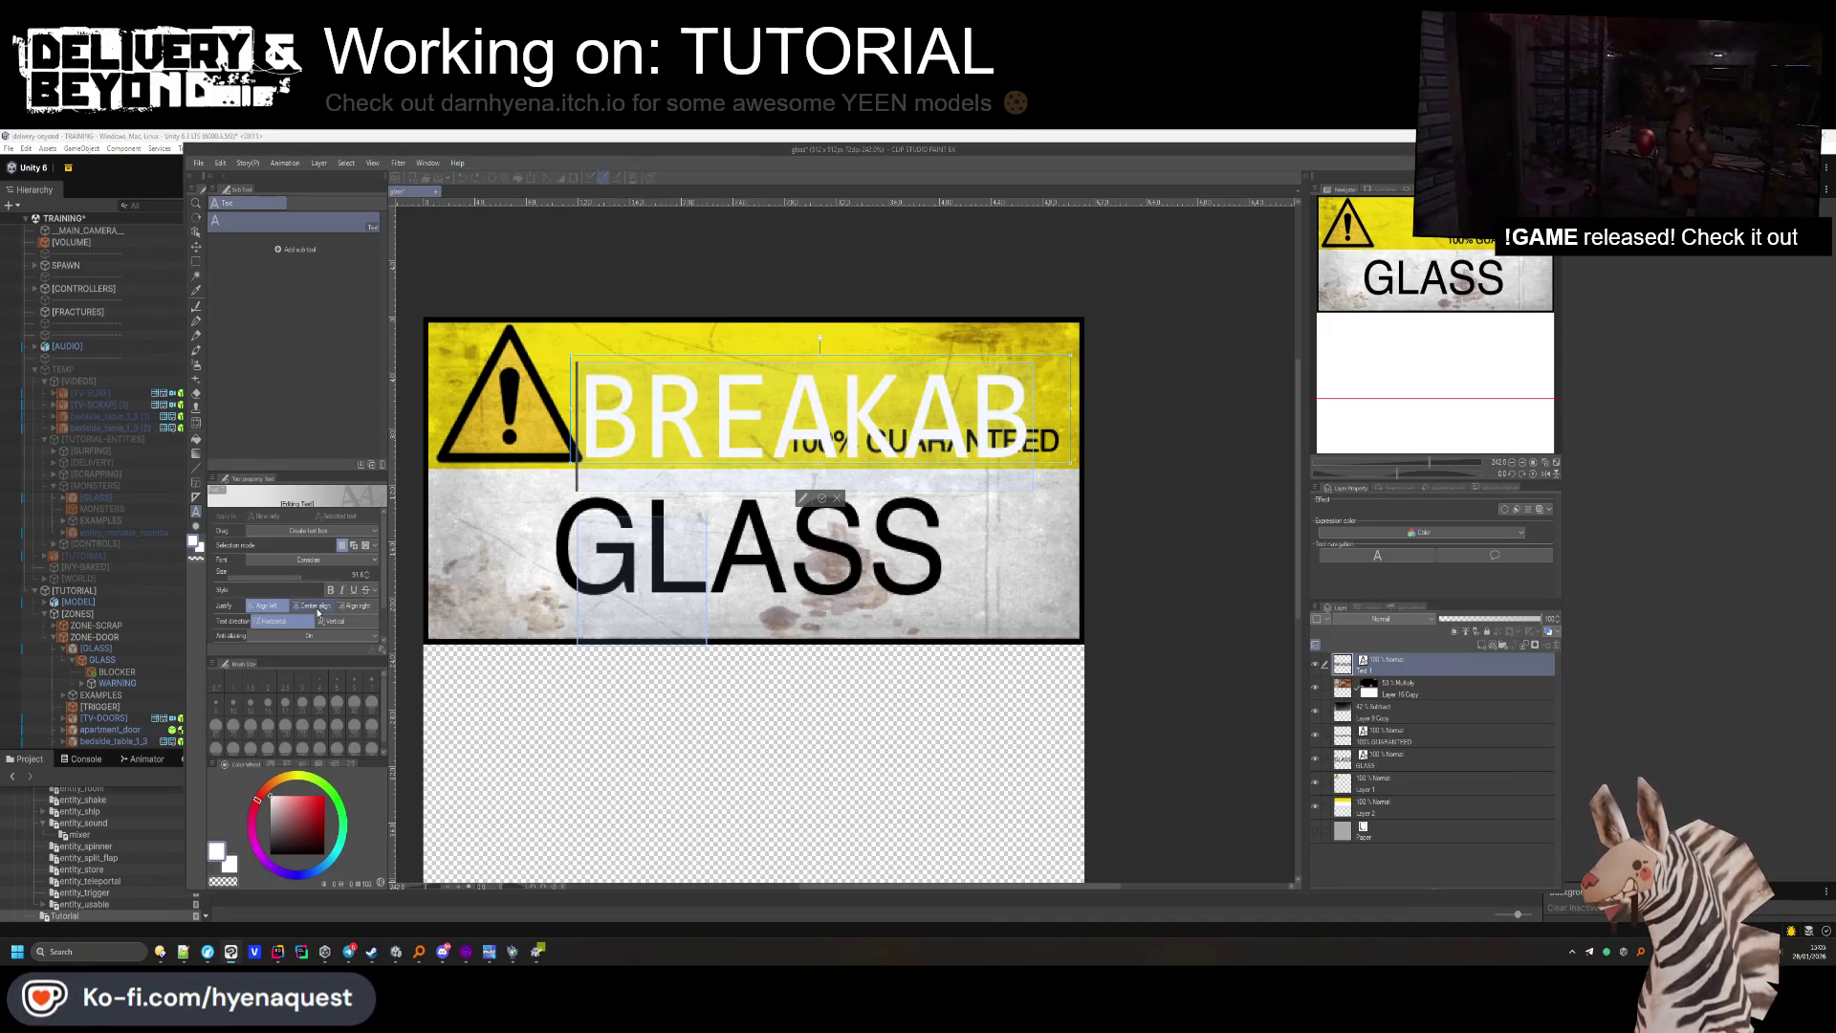
pyautogui.moveTo(304, 588)
pyautogui.mouseDown()
pyautogui.moveTo(277, 577)
pyautogui.moveTo(298, 579)
pyautogui.mouseUp()
pyautogui.scroll(-3, 316, 563)
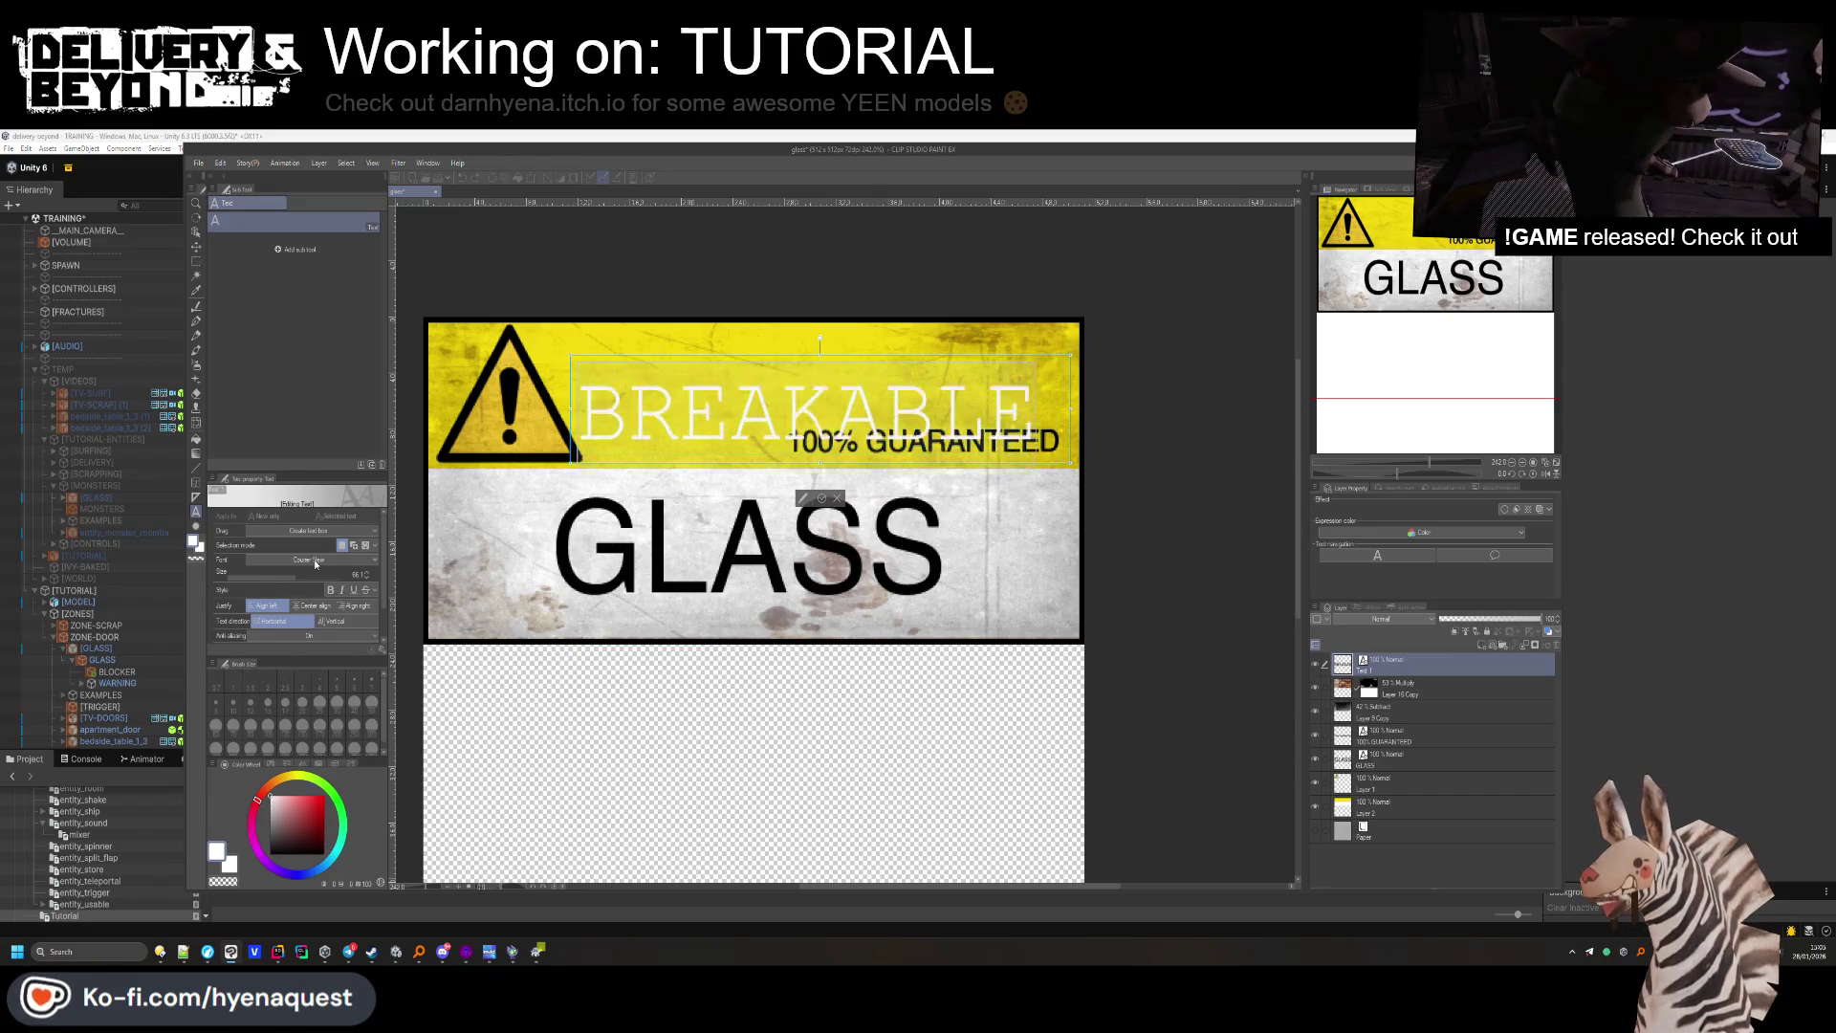
pyautogui.scroll(-4, 316, 564)
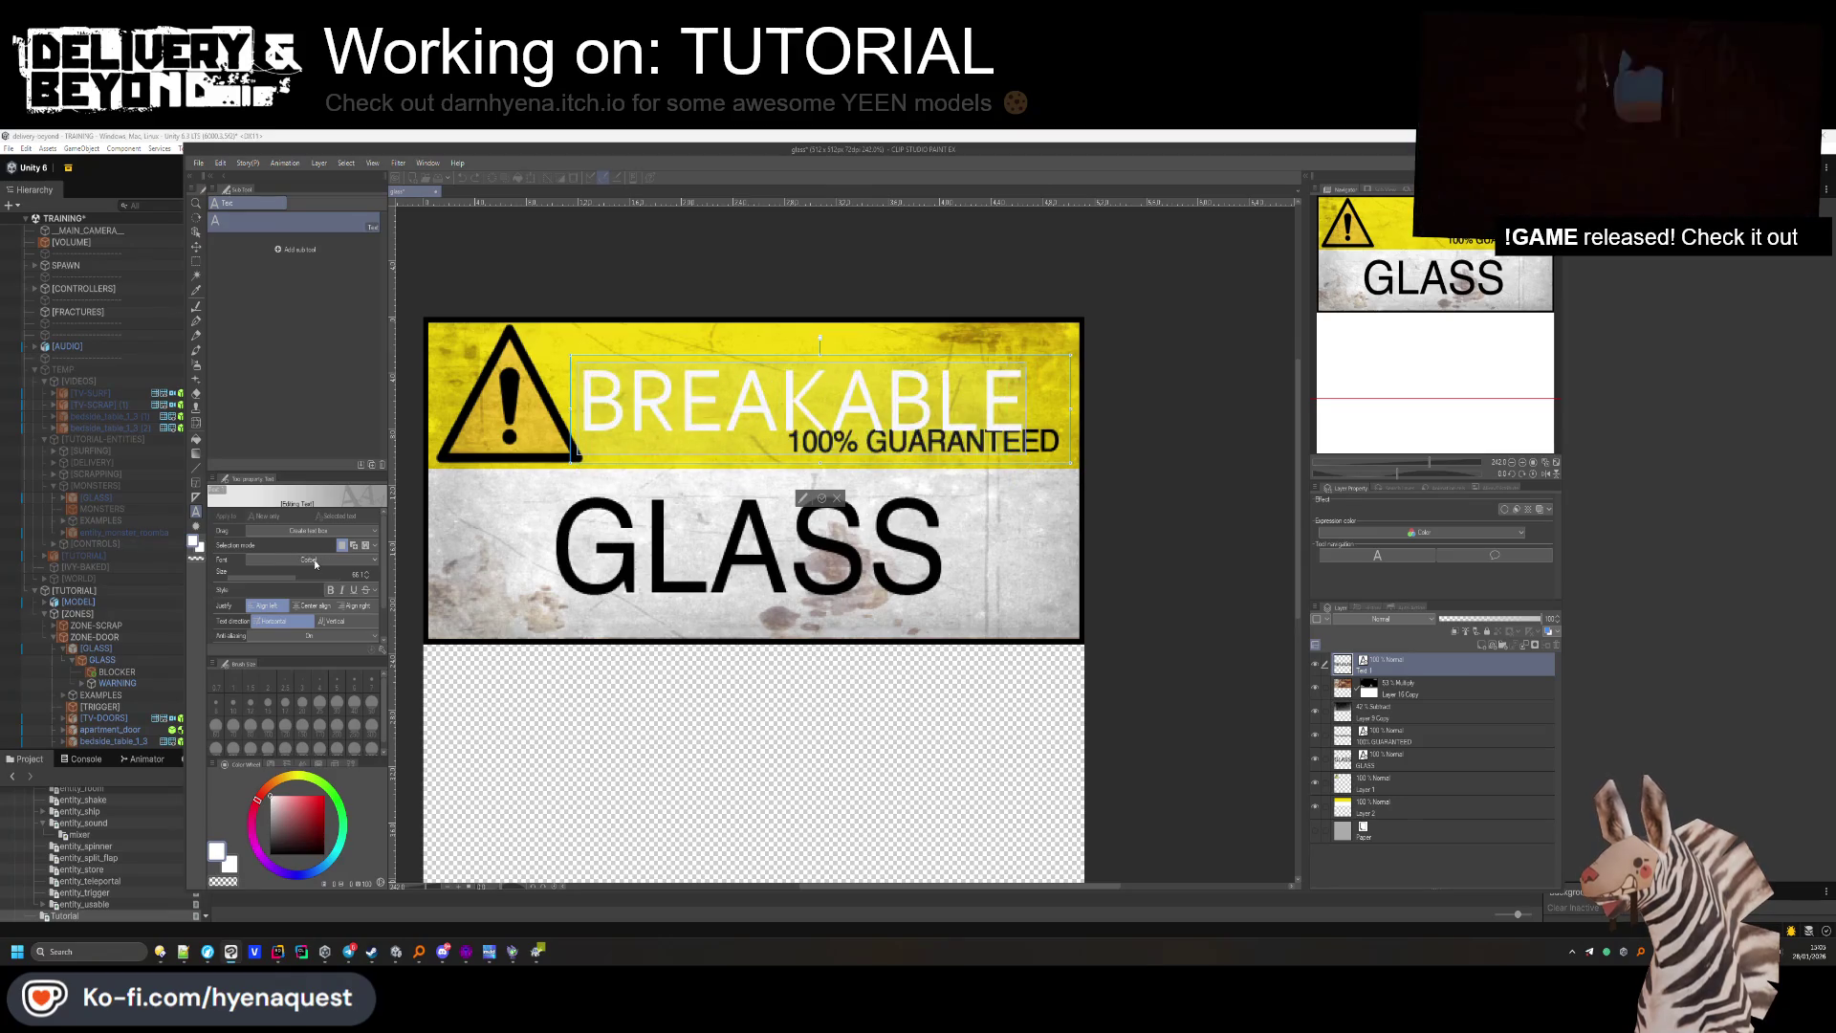
pyautogui.scroll(-4, 316, 564)
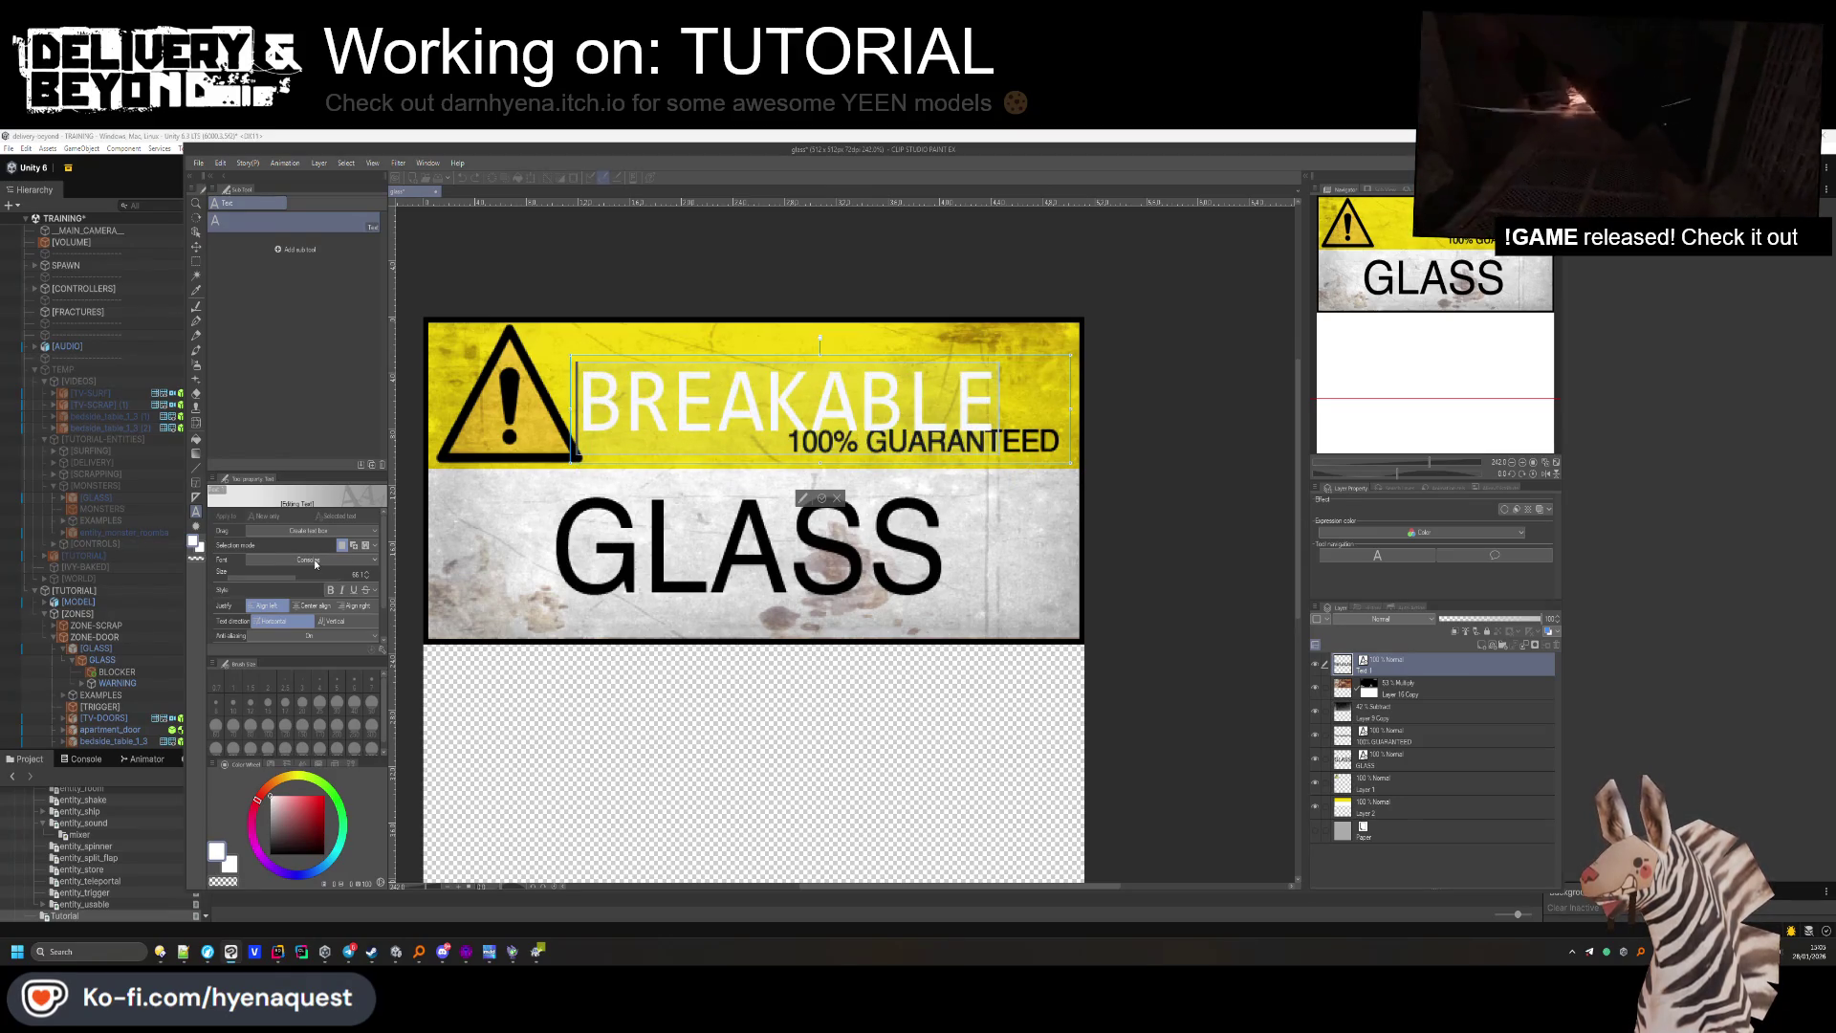
# Move BREAKABLE up and right above 100% GUARANTEED and reorder its layer.
pyautogui.click(196, 246)
pyautogui.moveTo(608, 423); pyautogui.dragTo(677, 410)
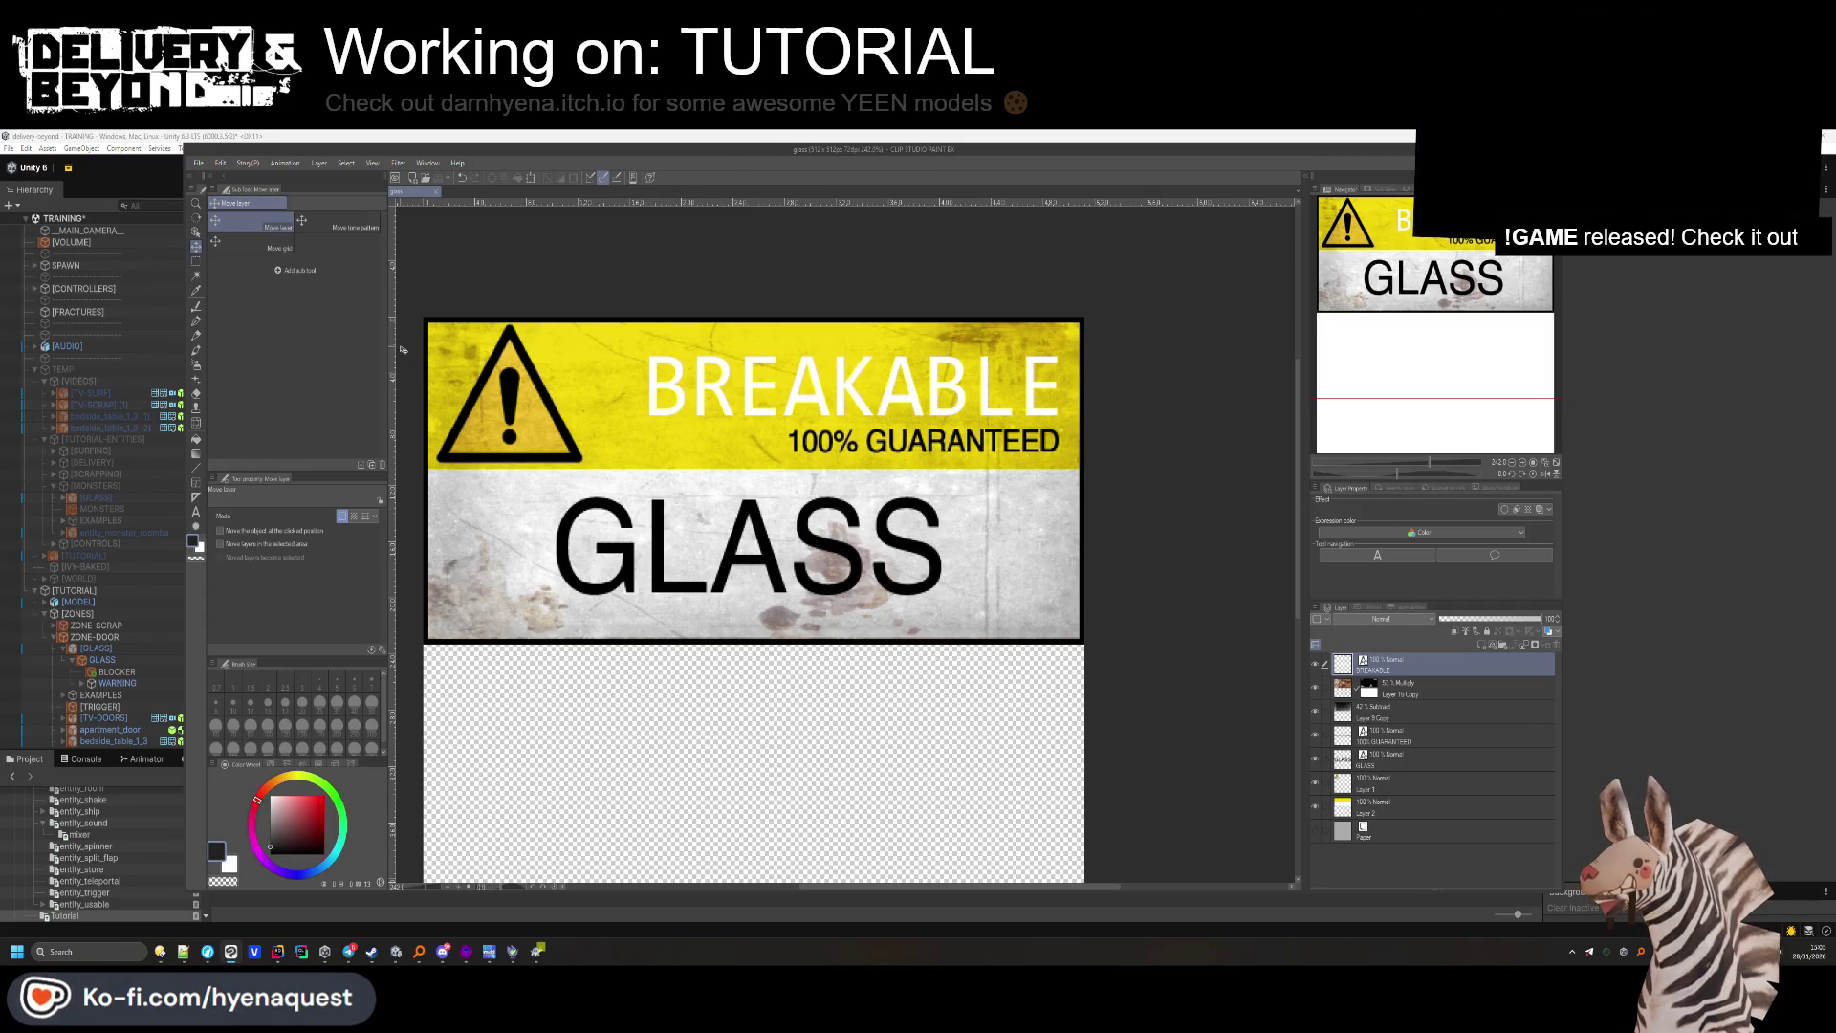
pyautogui.moveTo(1389, 738); pyautogui.dragTo(1395, 723)
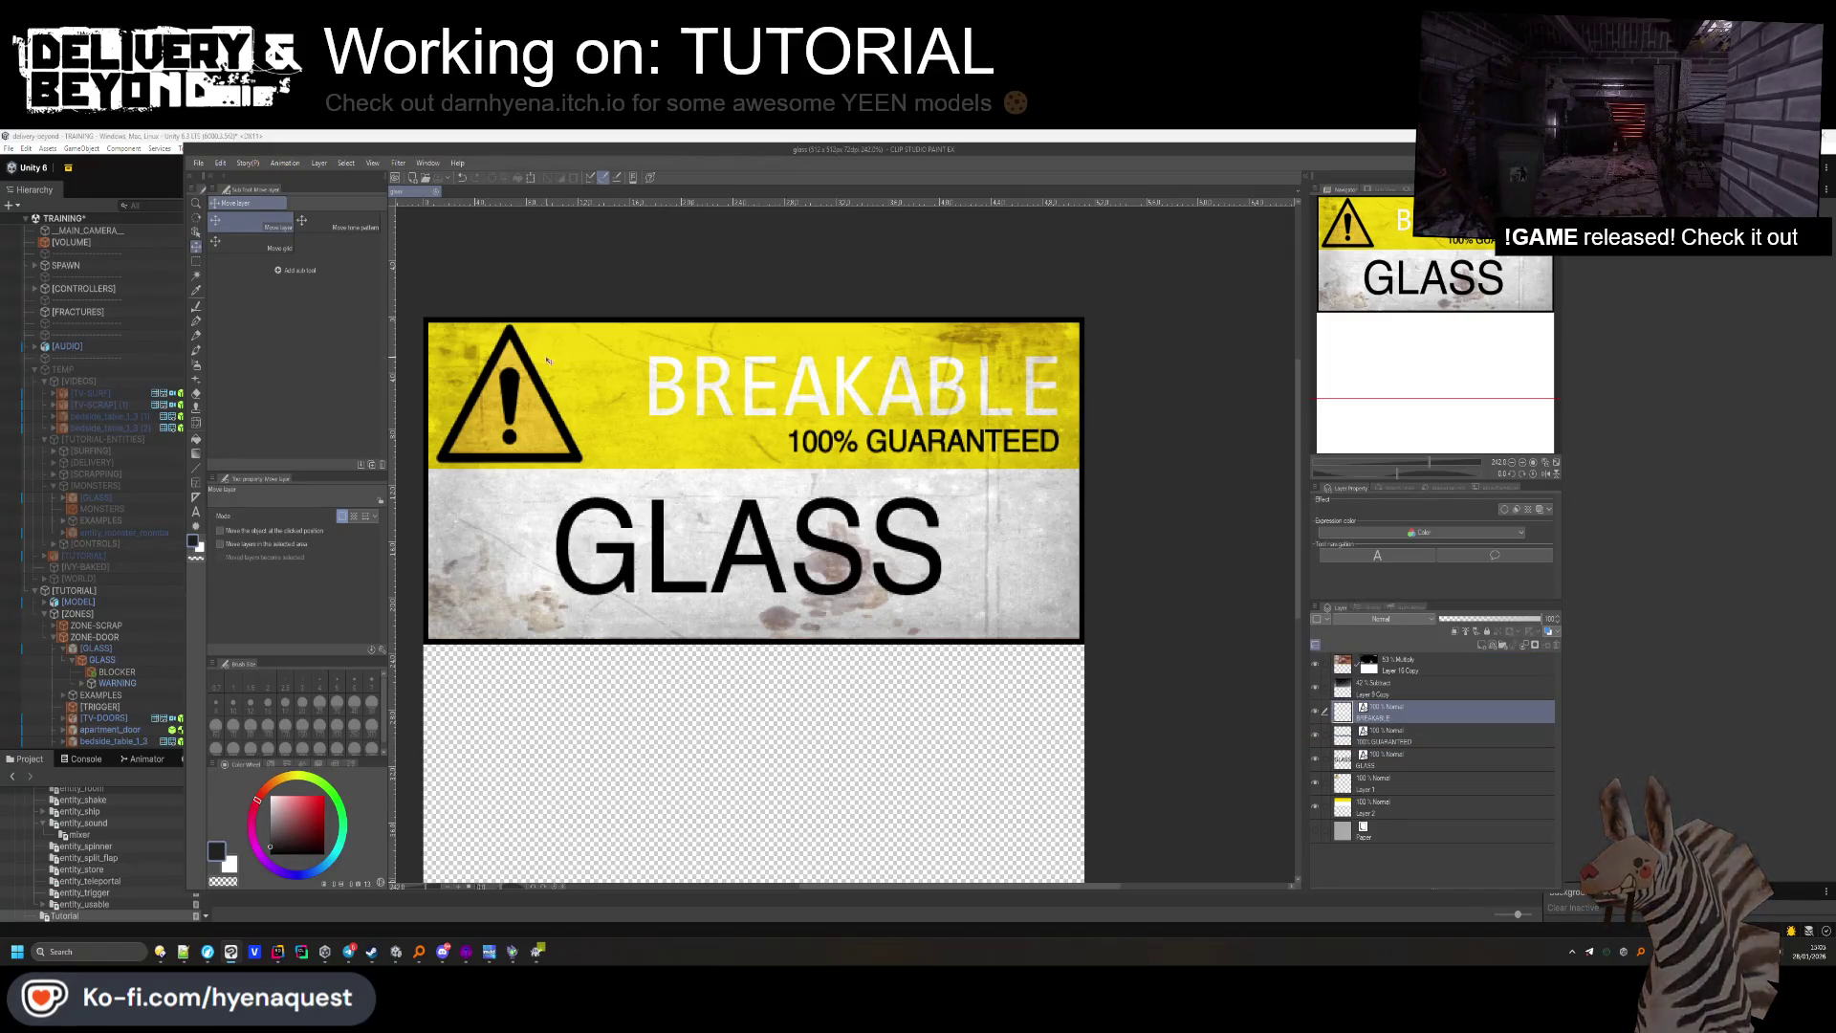
pyautogui.click(198, 162)
# Start a PNG export and browse to Assets > Materials > Ingame > World.
pyautogui.moveTo(315, 311)
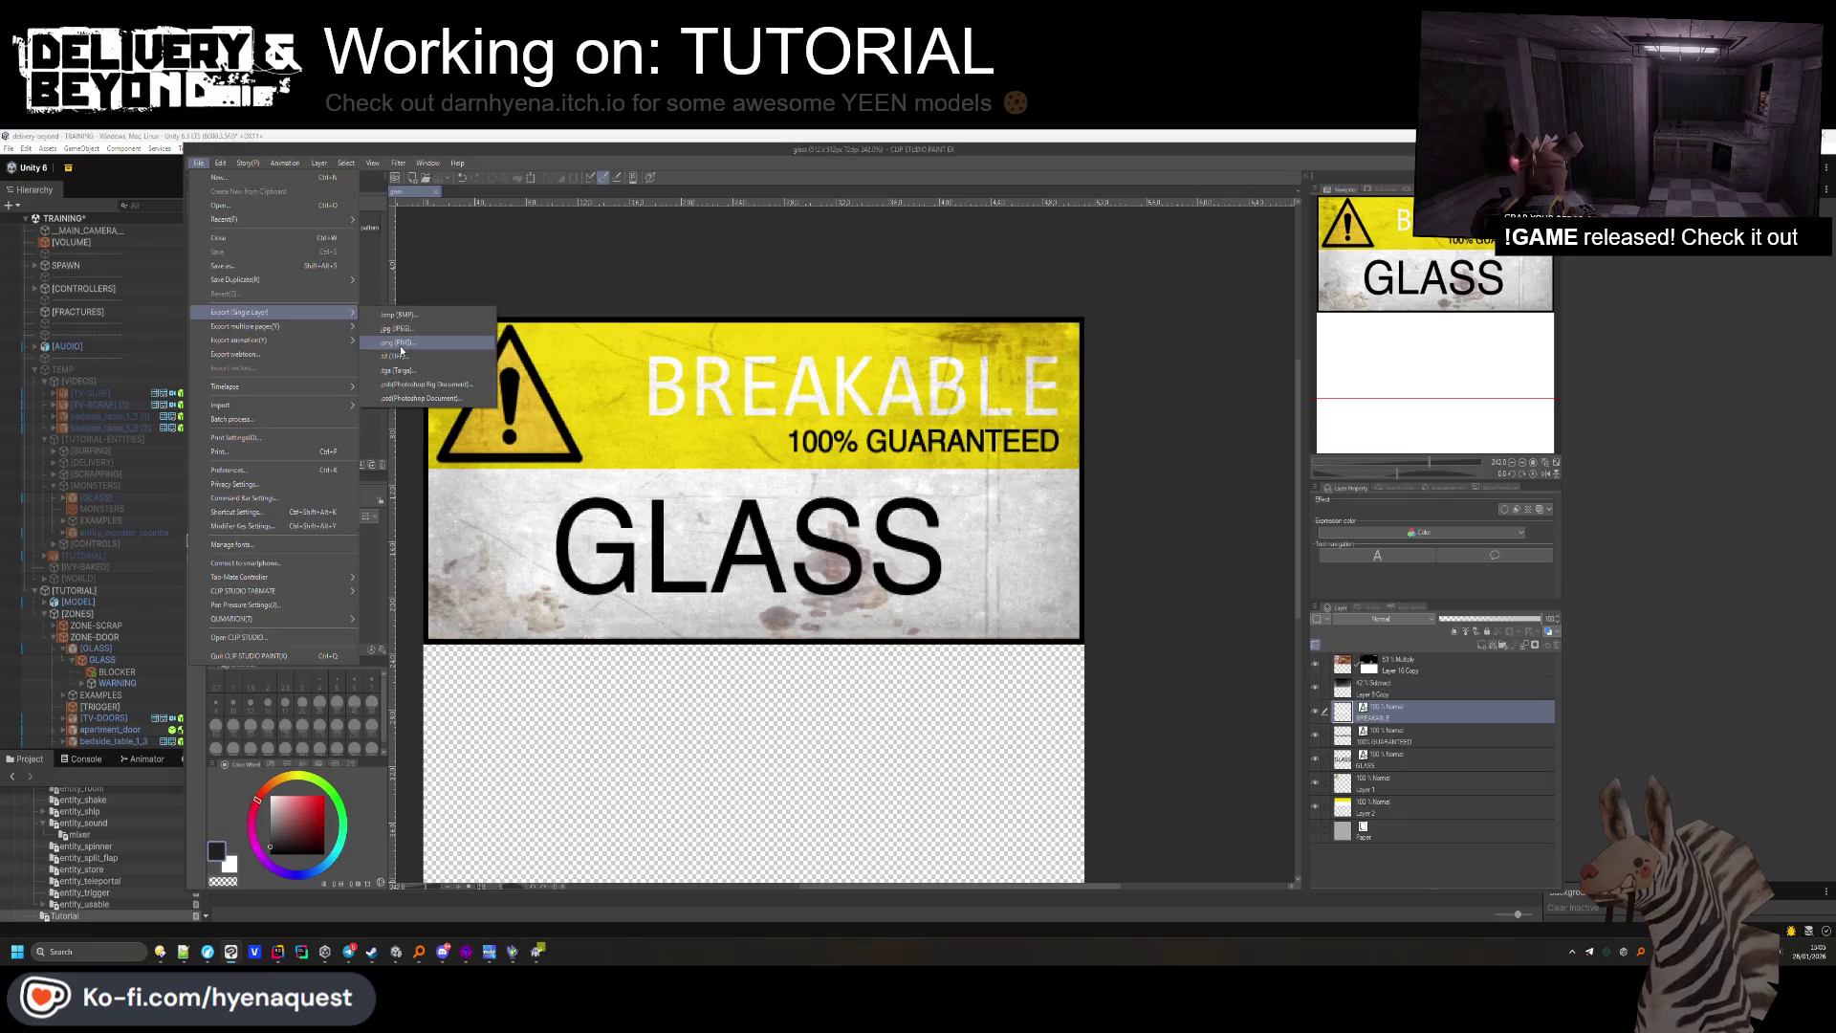
pyautogui.click(399, 342)
pyautogui.click(399, 177)
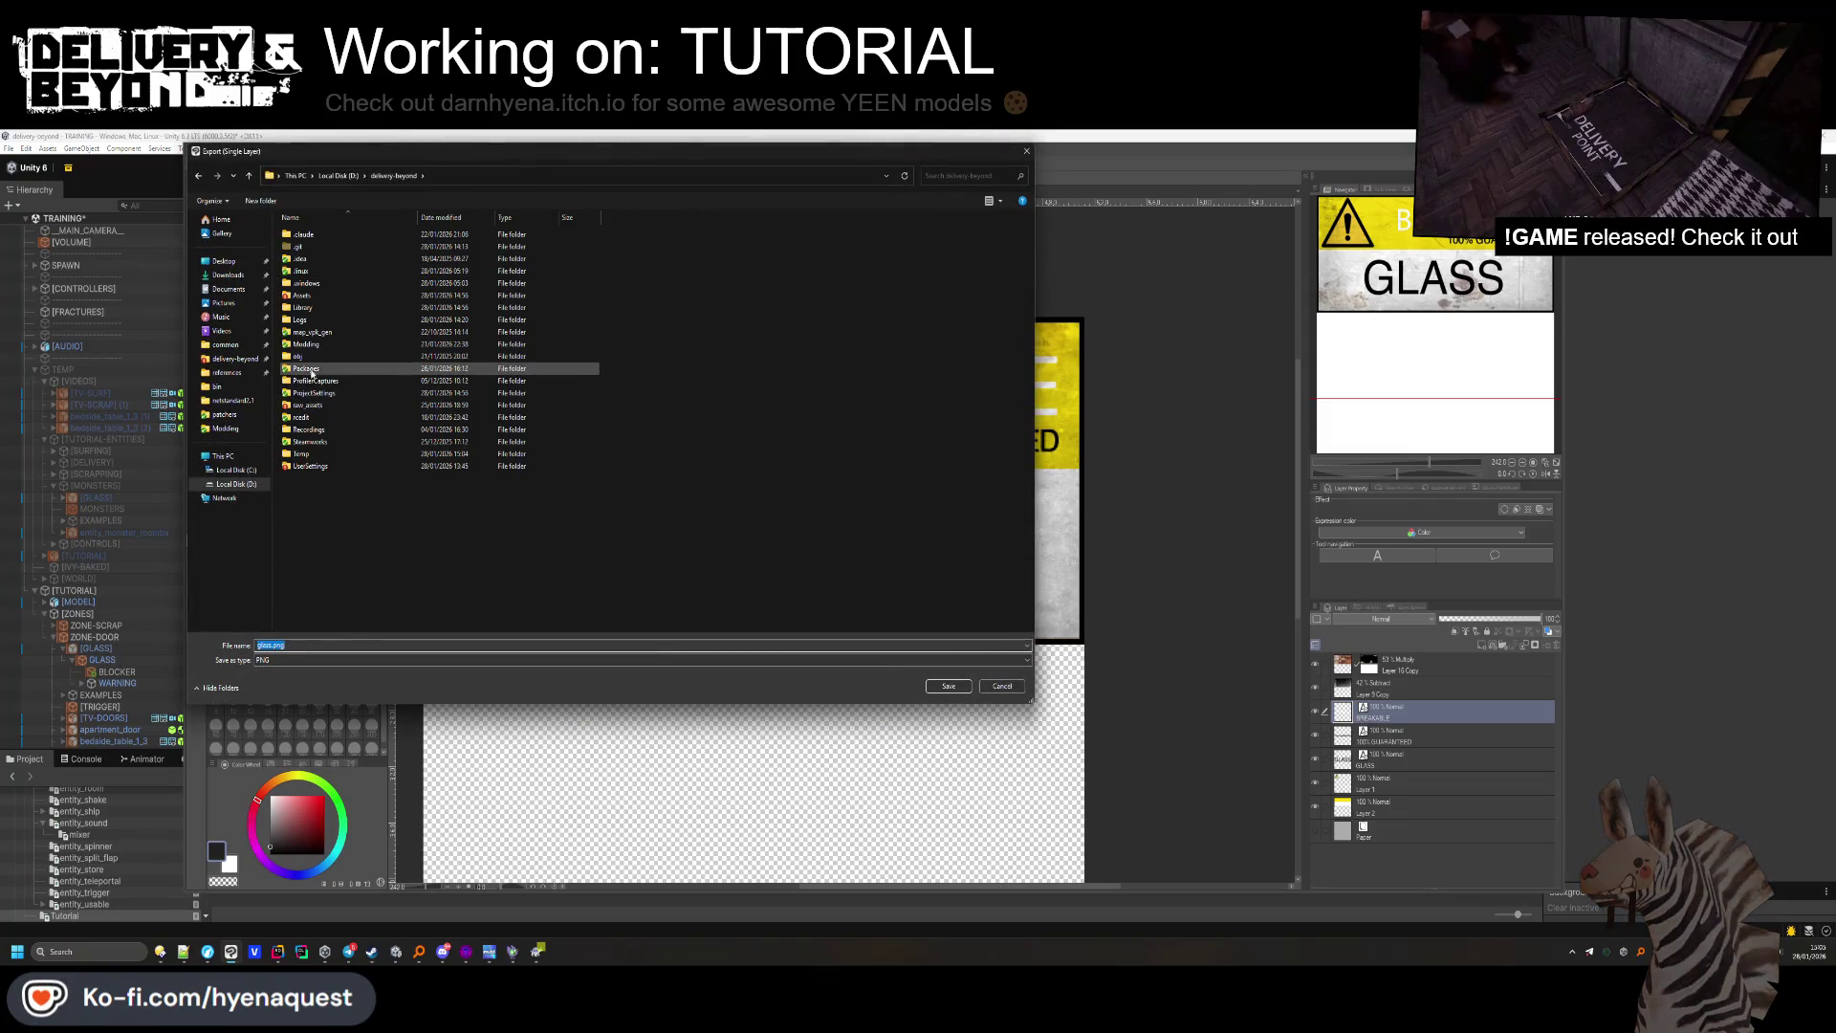
pyautogui.doubleClick(323, 333)
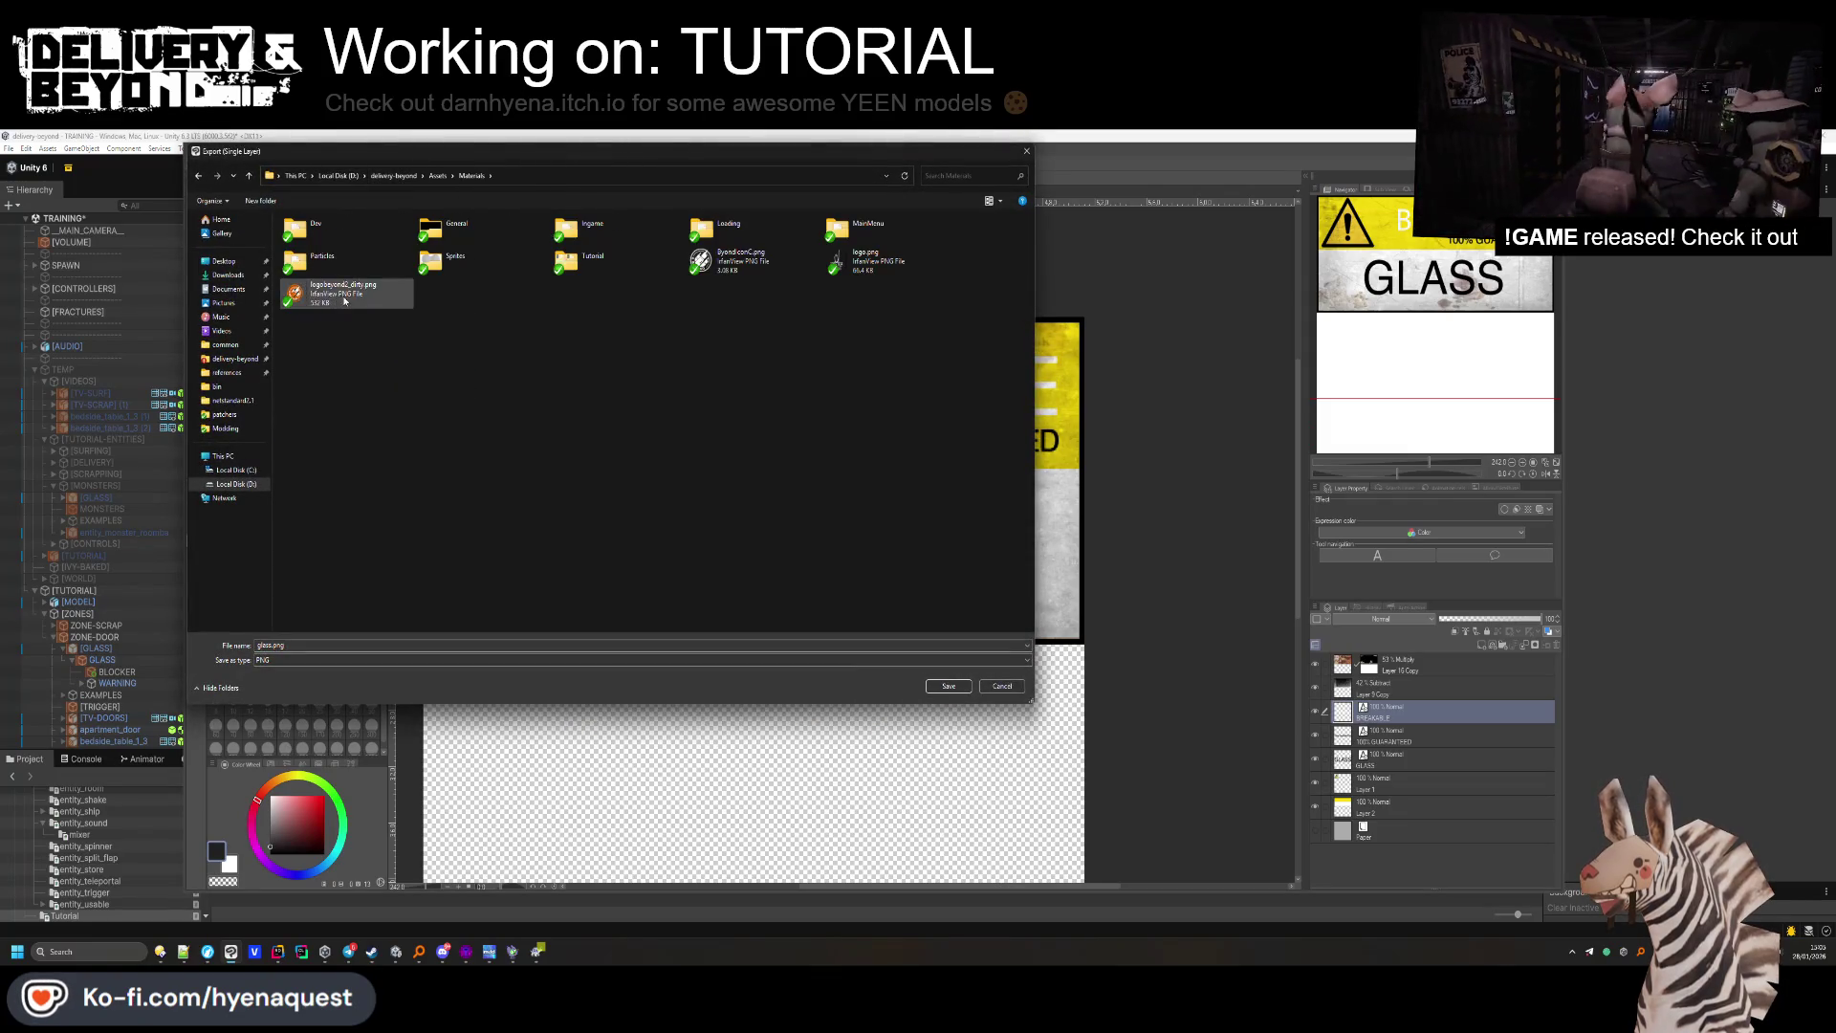
pyautogui.doubleClick(592, 230)
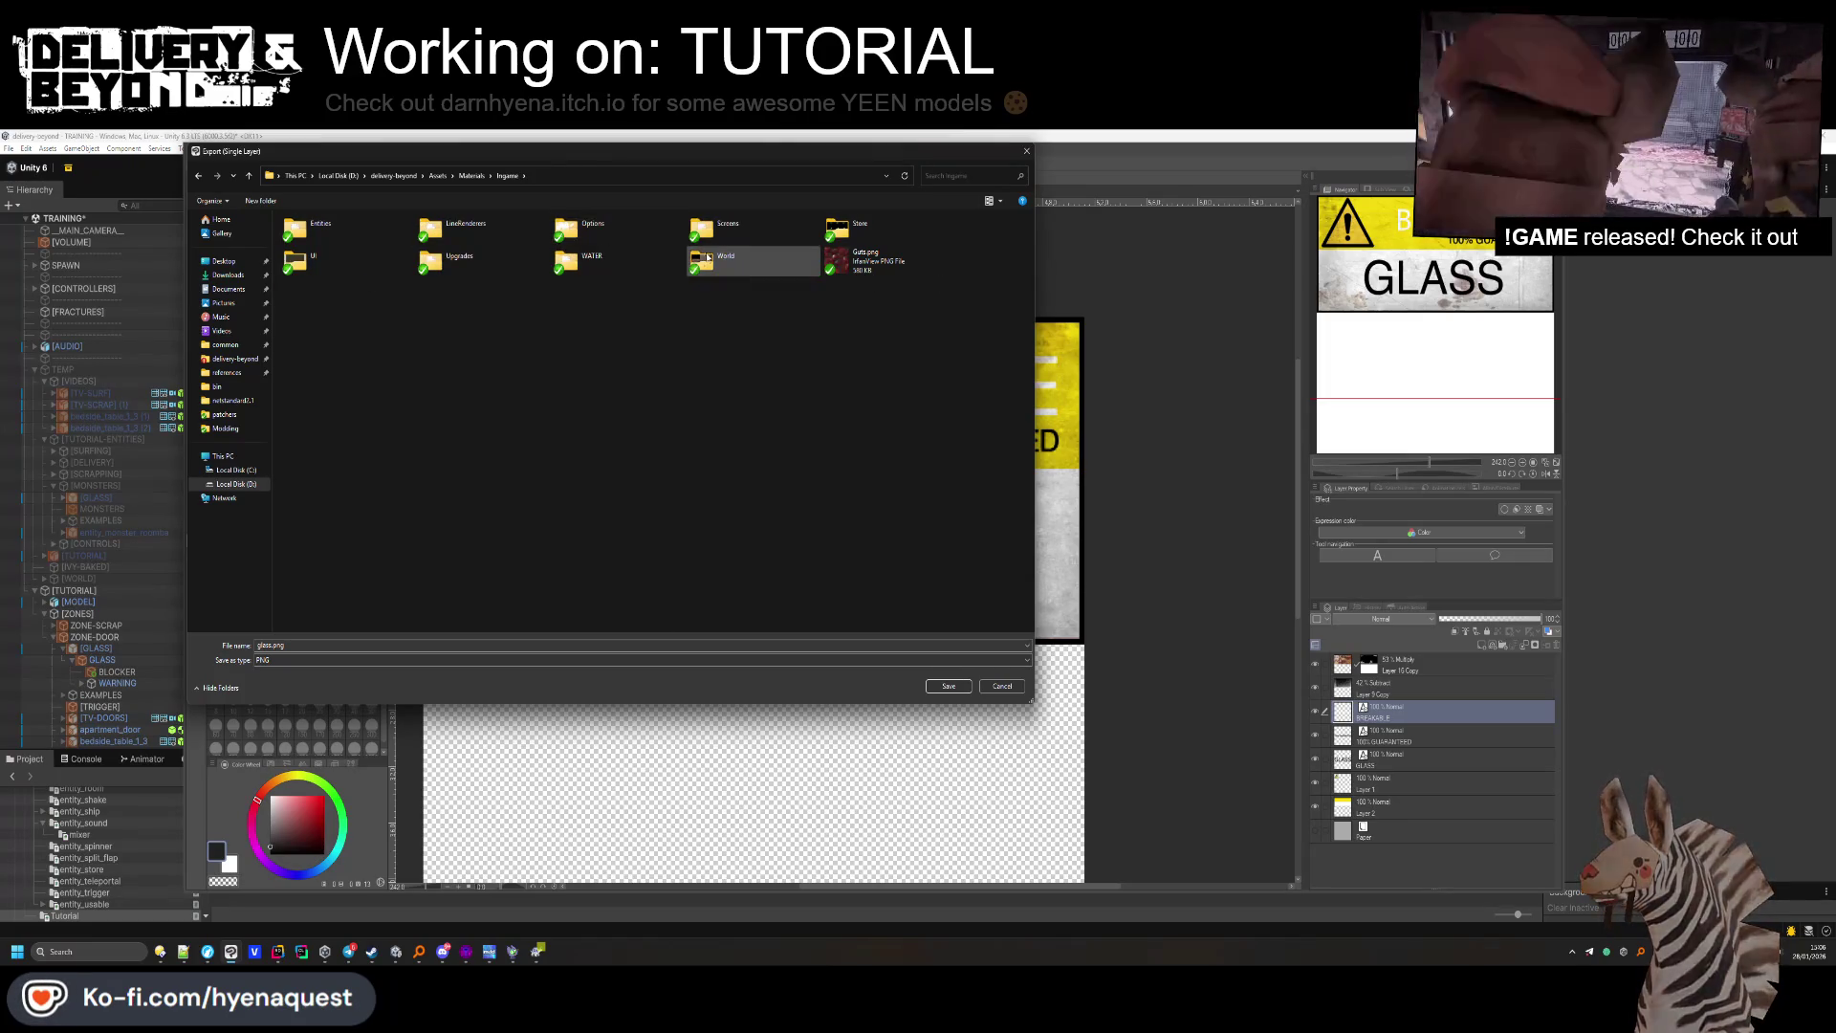
pyautogui.click(727, 226)
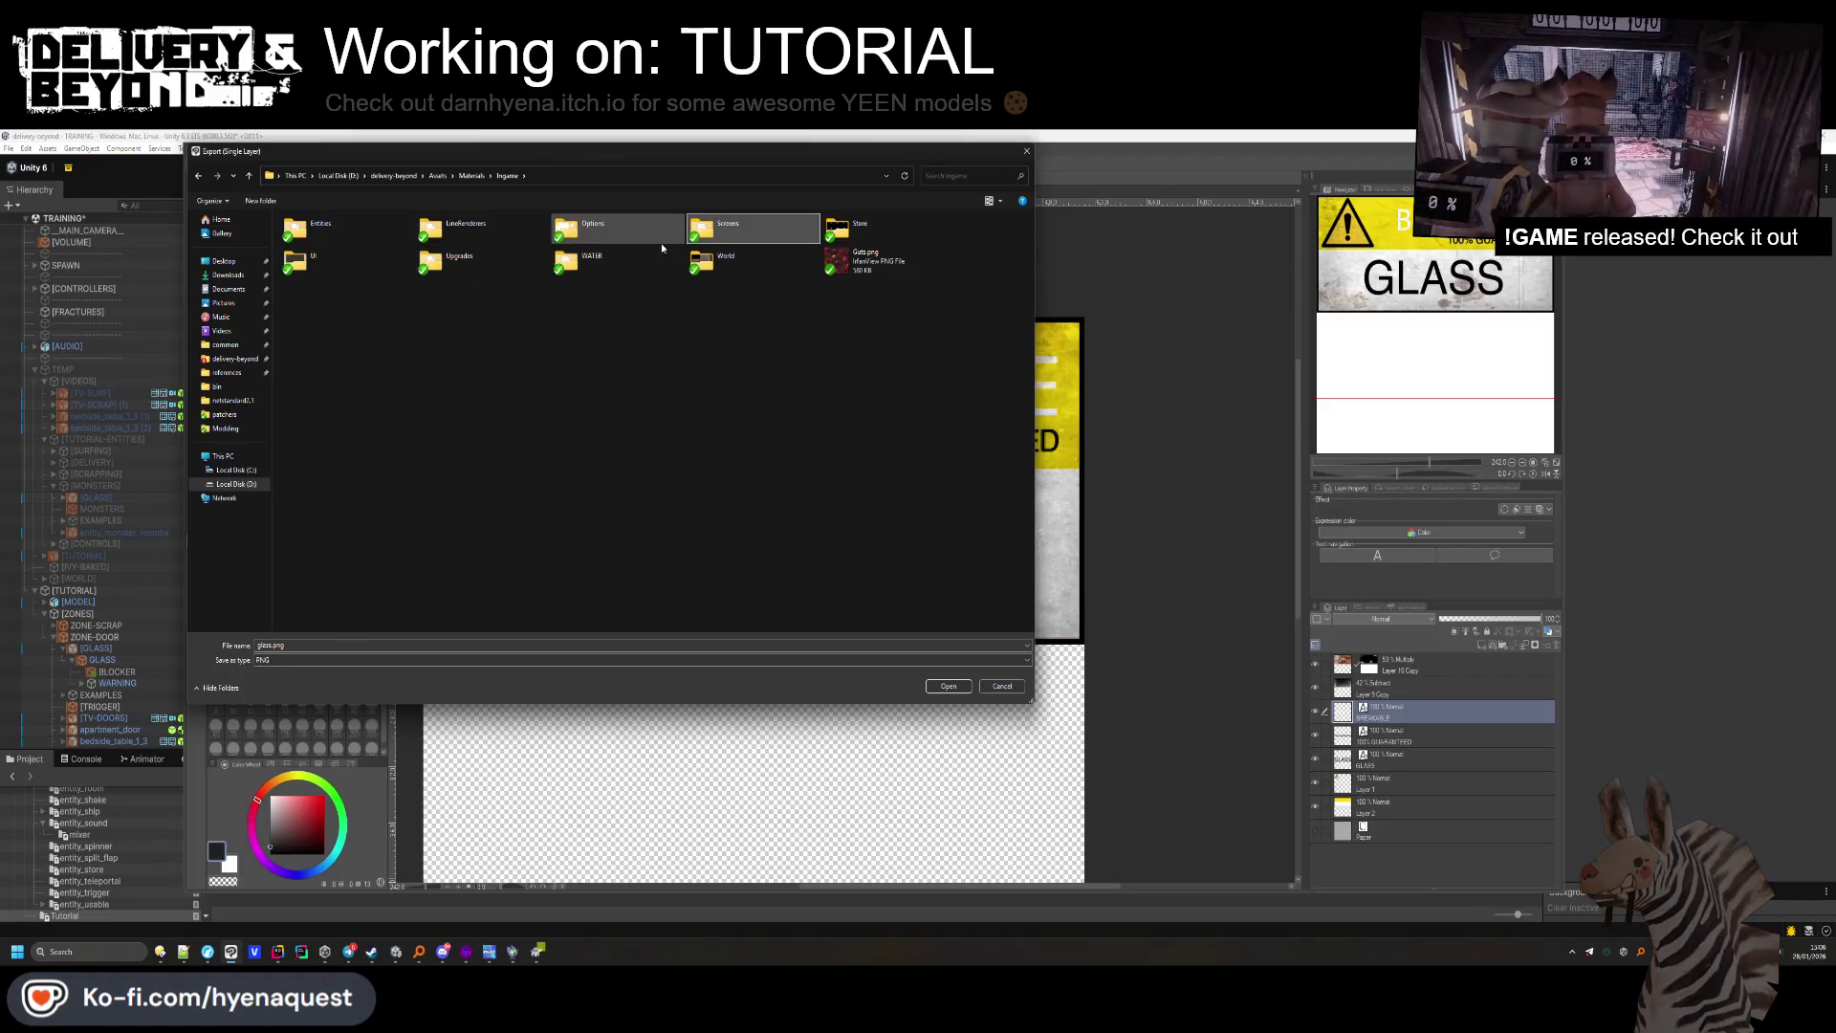
pyautogui.doubleClick(696, 239)
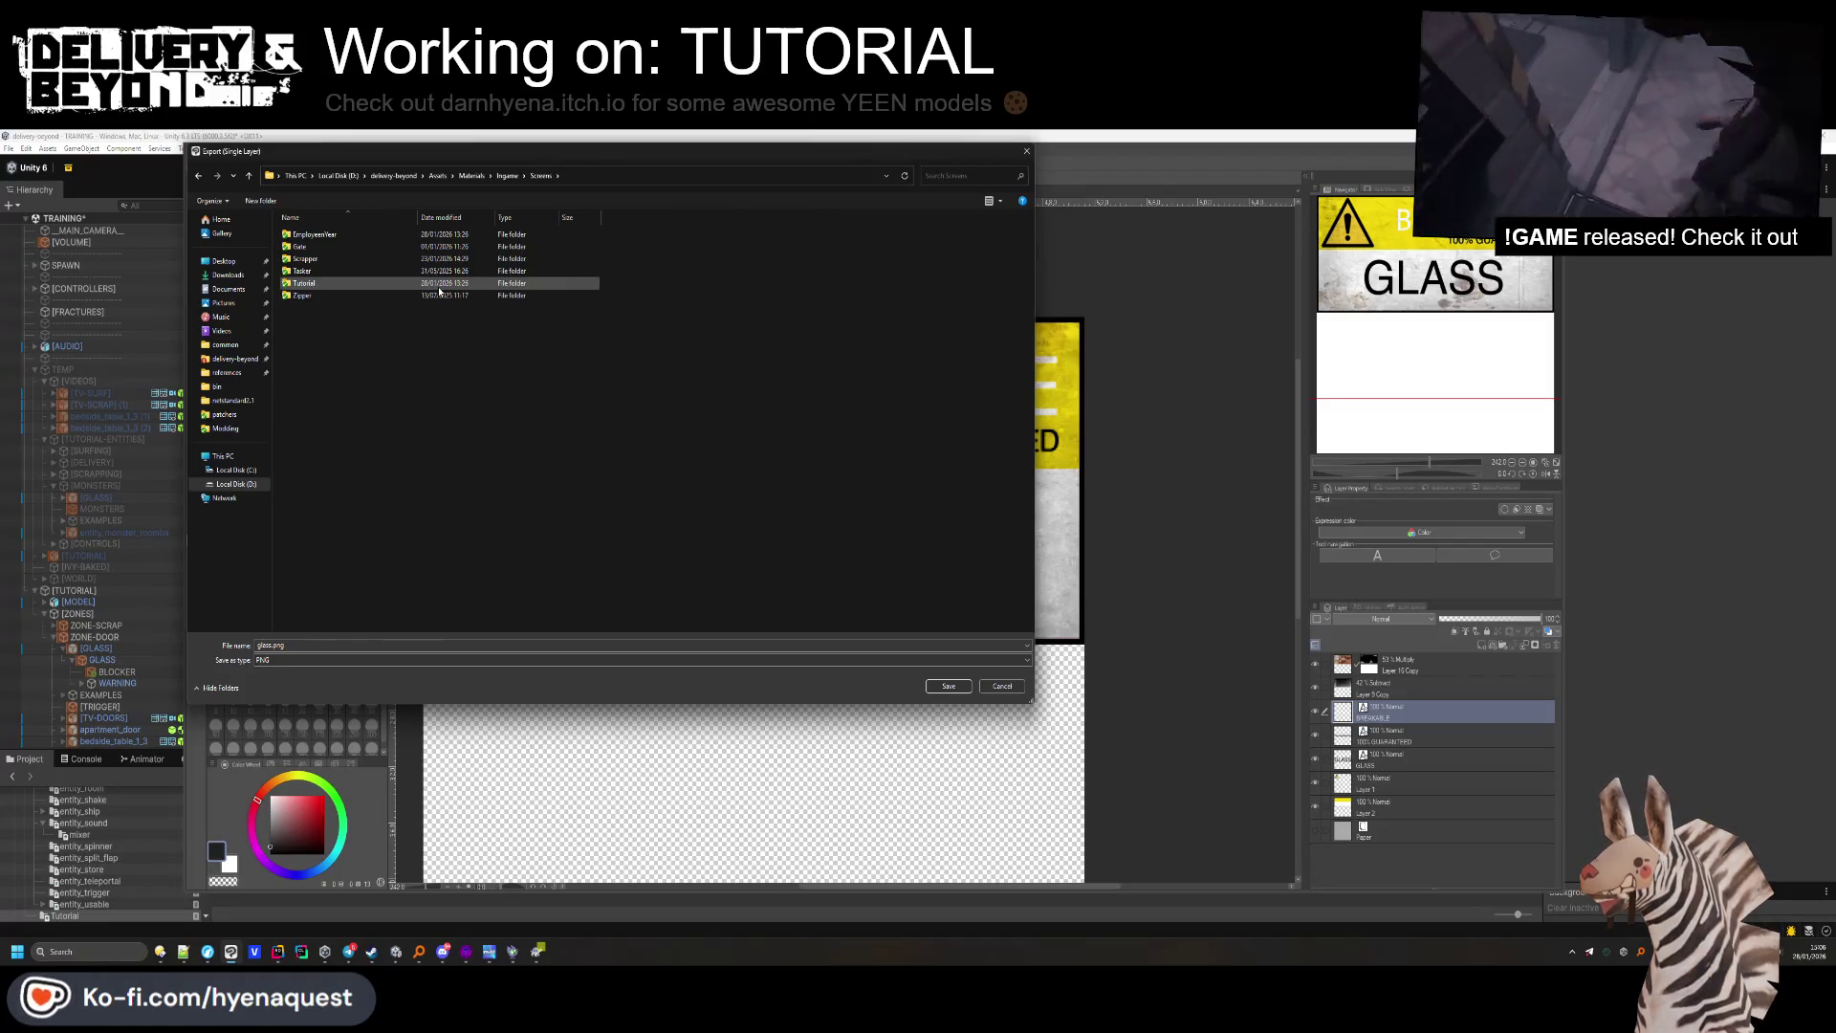
pyautogui.press('BackSpace')
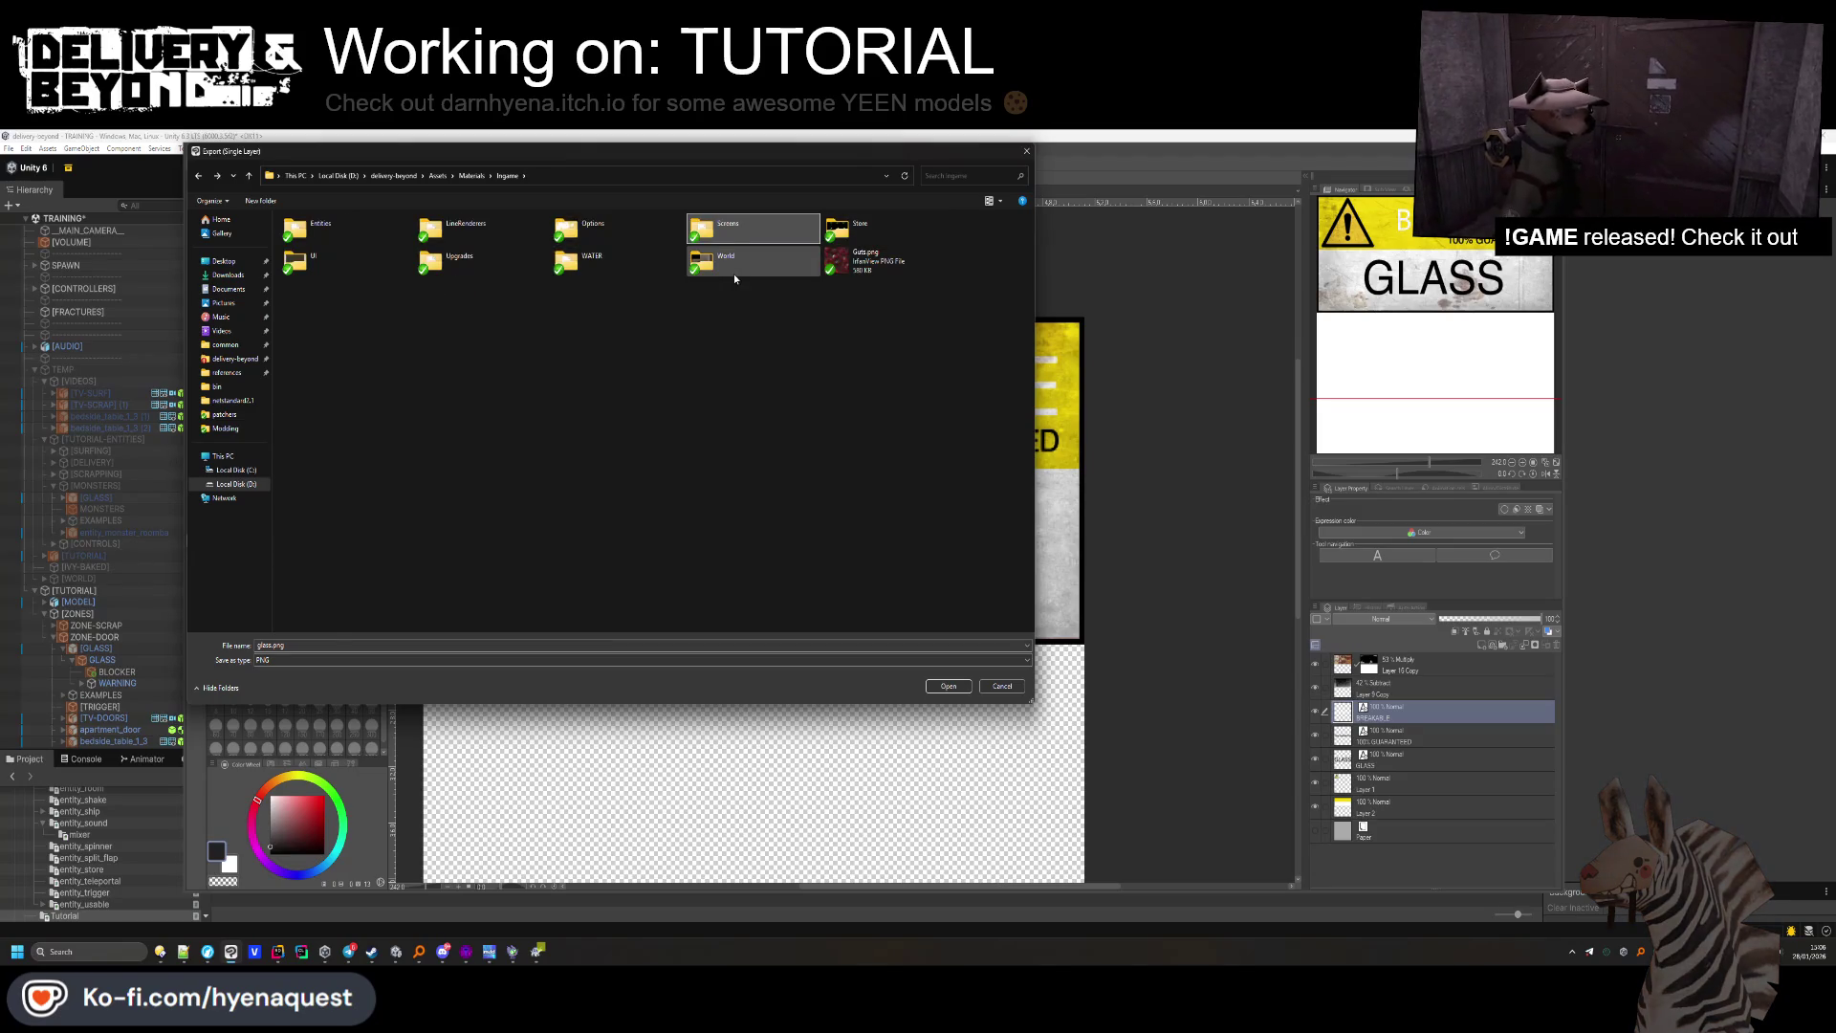
pyautogui.doubleClick(733, 273)
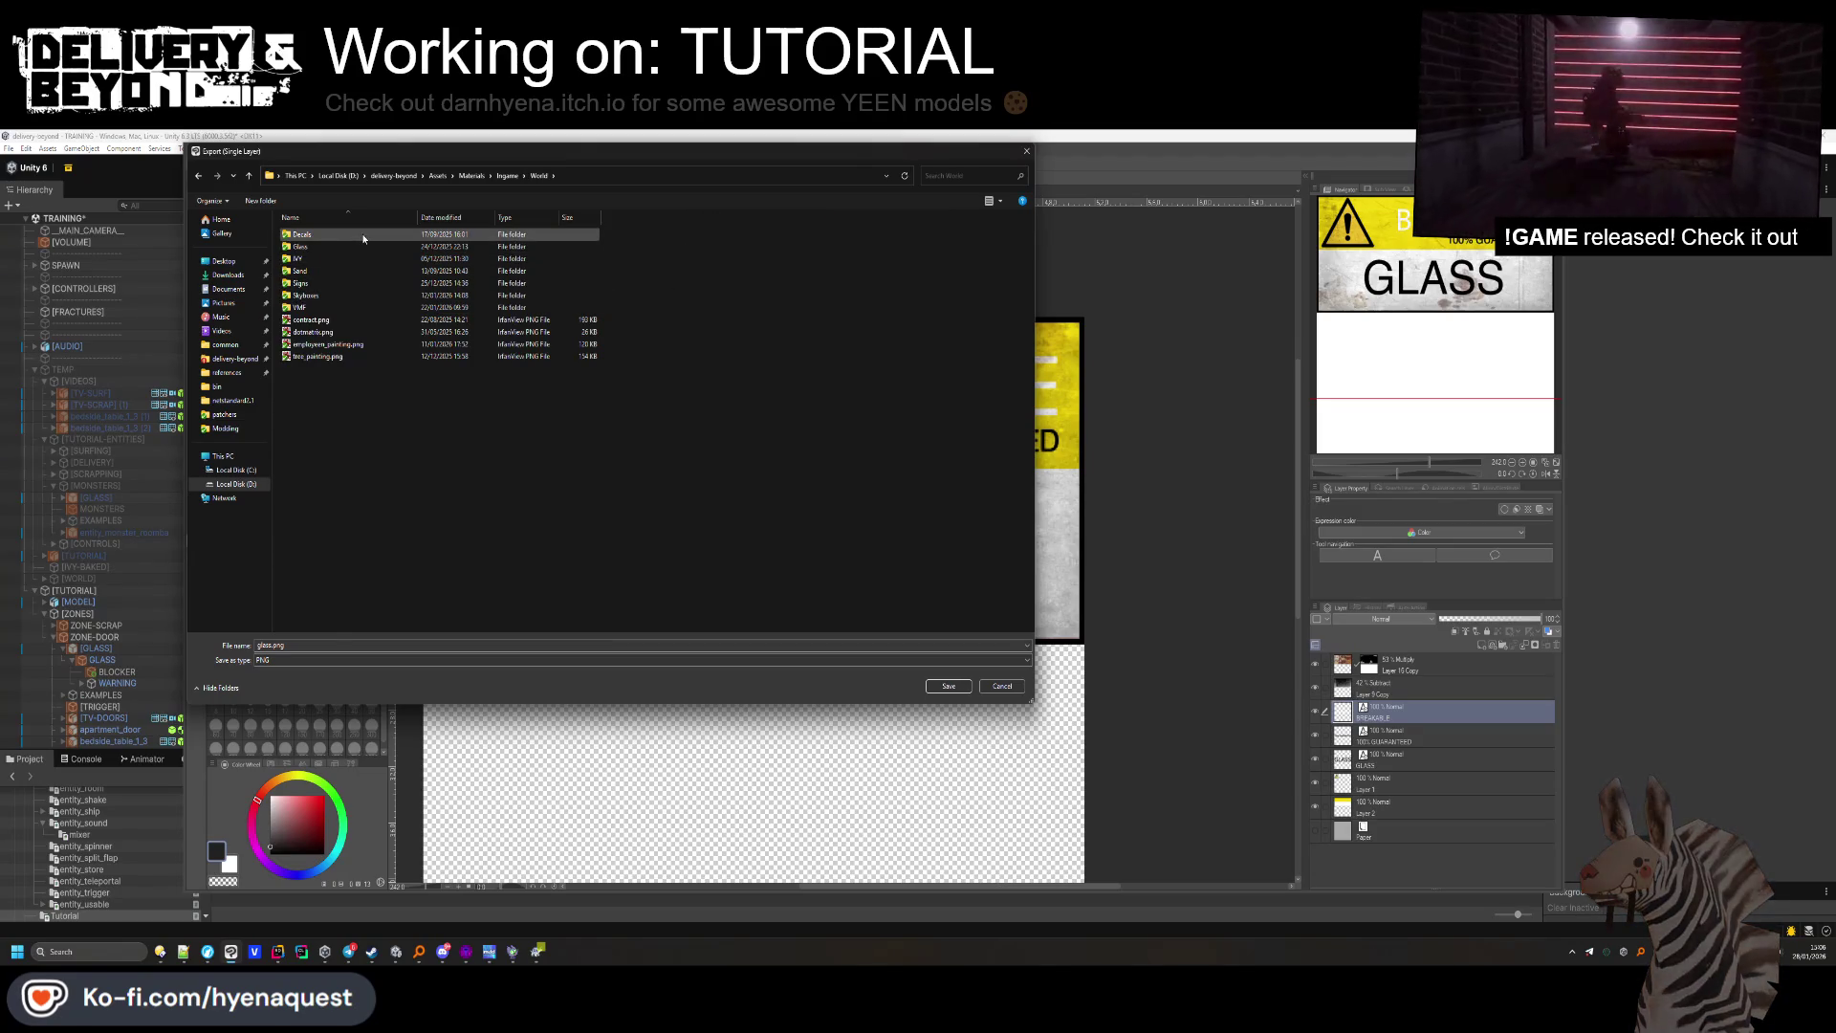
pyautogui.doubleClick(344, 283)
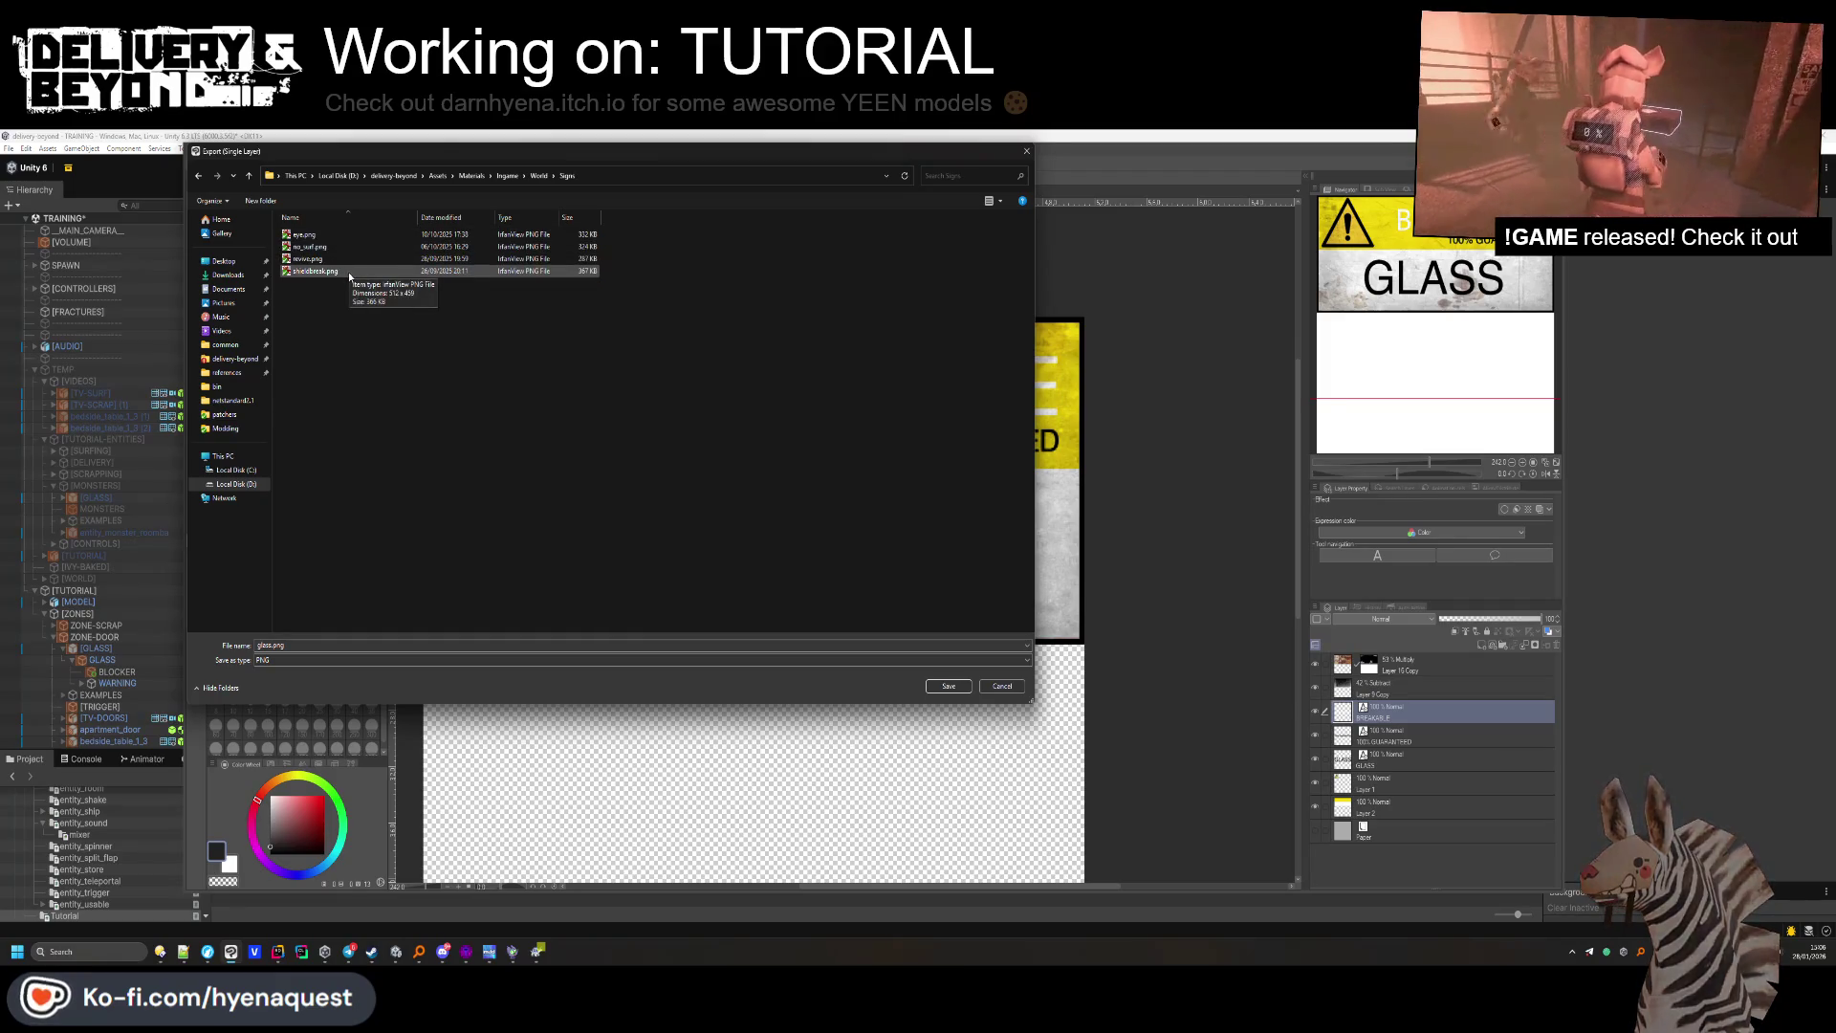
pyautogui.click(1000, 200)
pyautogui.moveTo(1002, 239); pyautogui.dragTo(997, 156)
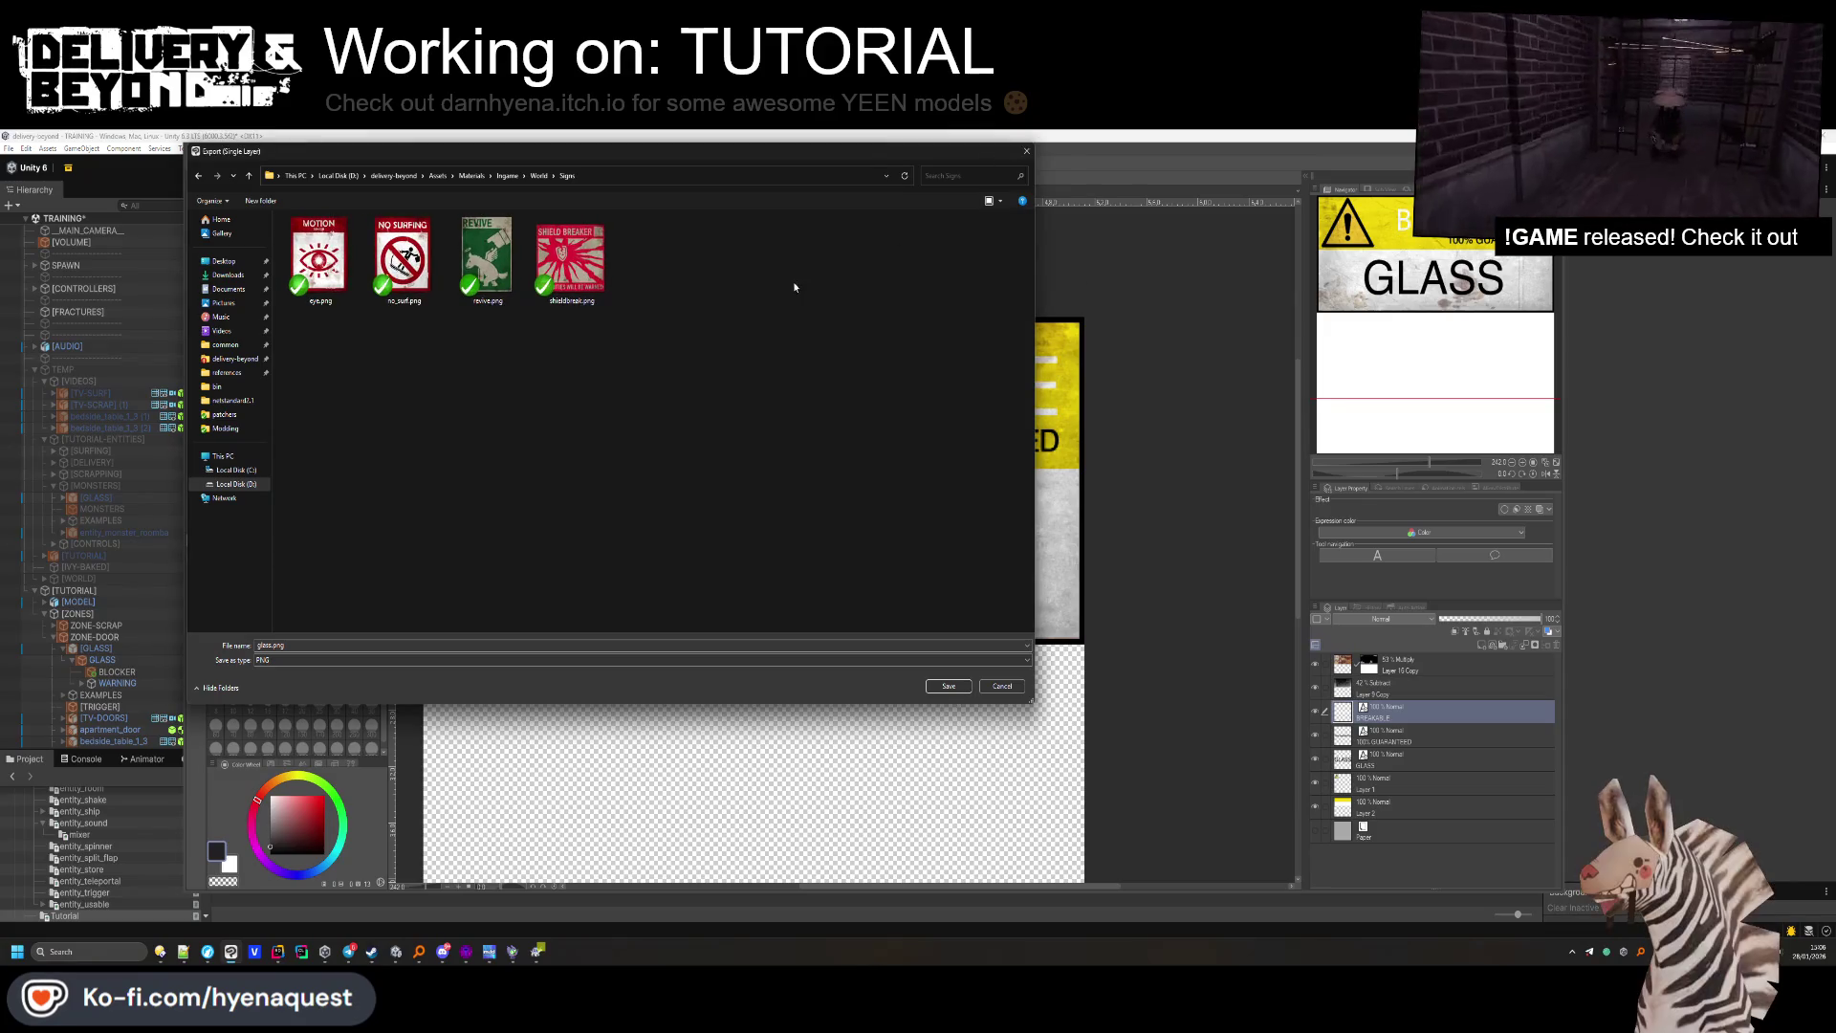
# Save it as glass.png in the Glass folder, replacing the old file with default PNG settings.
pyautogui.hotkey('alt', 'Up')
pyautogui.doubleClick(318, 246)
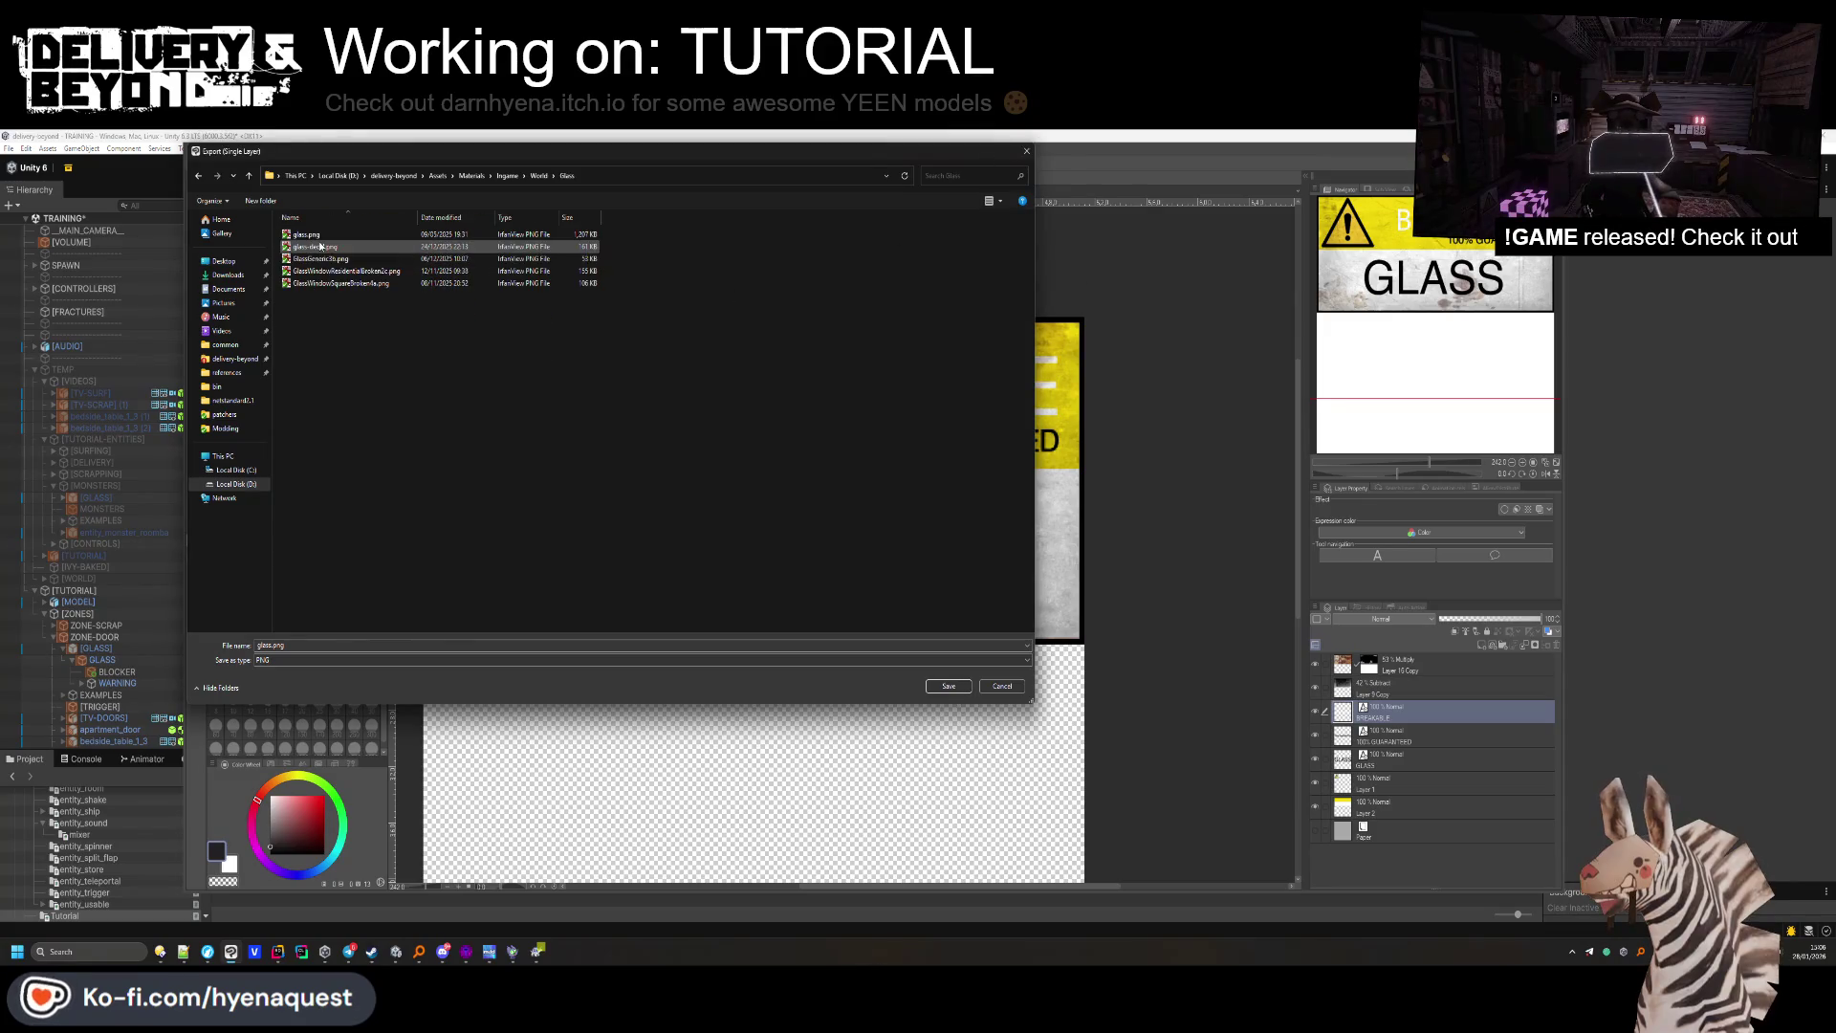
pyautogui.click(1000, 201)
pyautogui.click(999, 164)
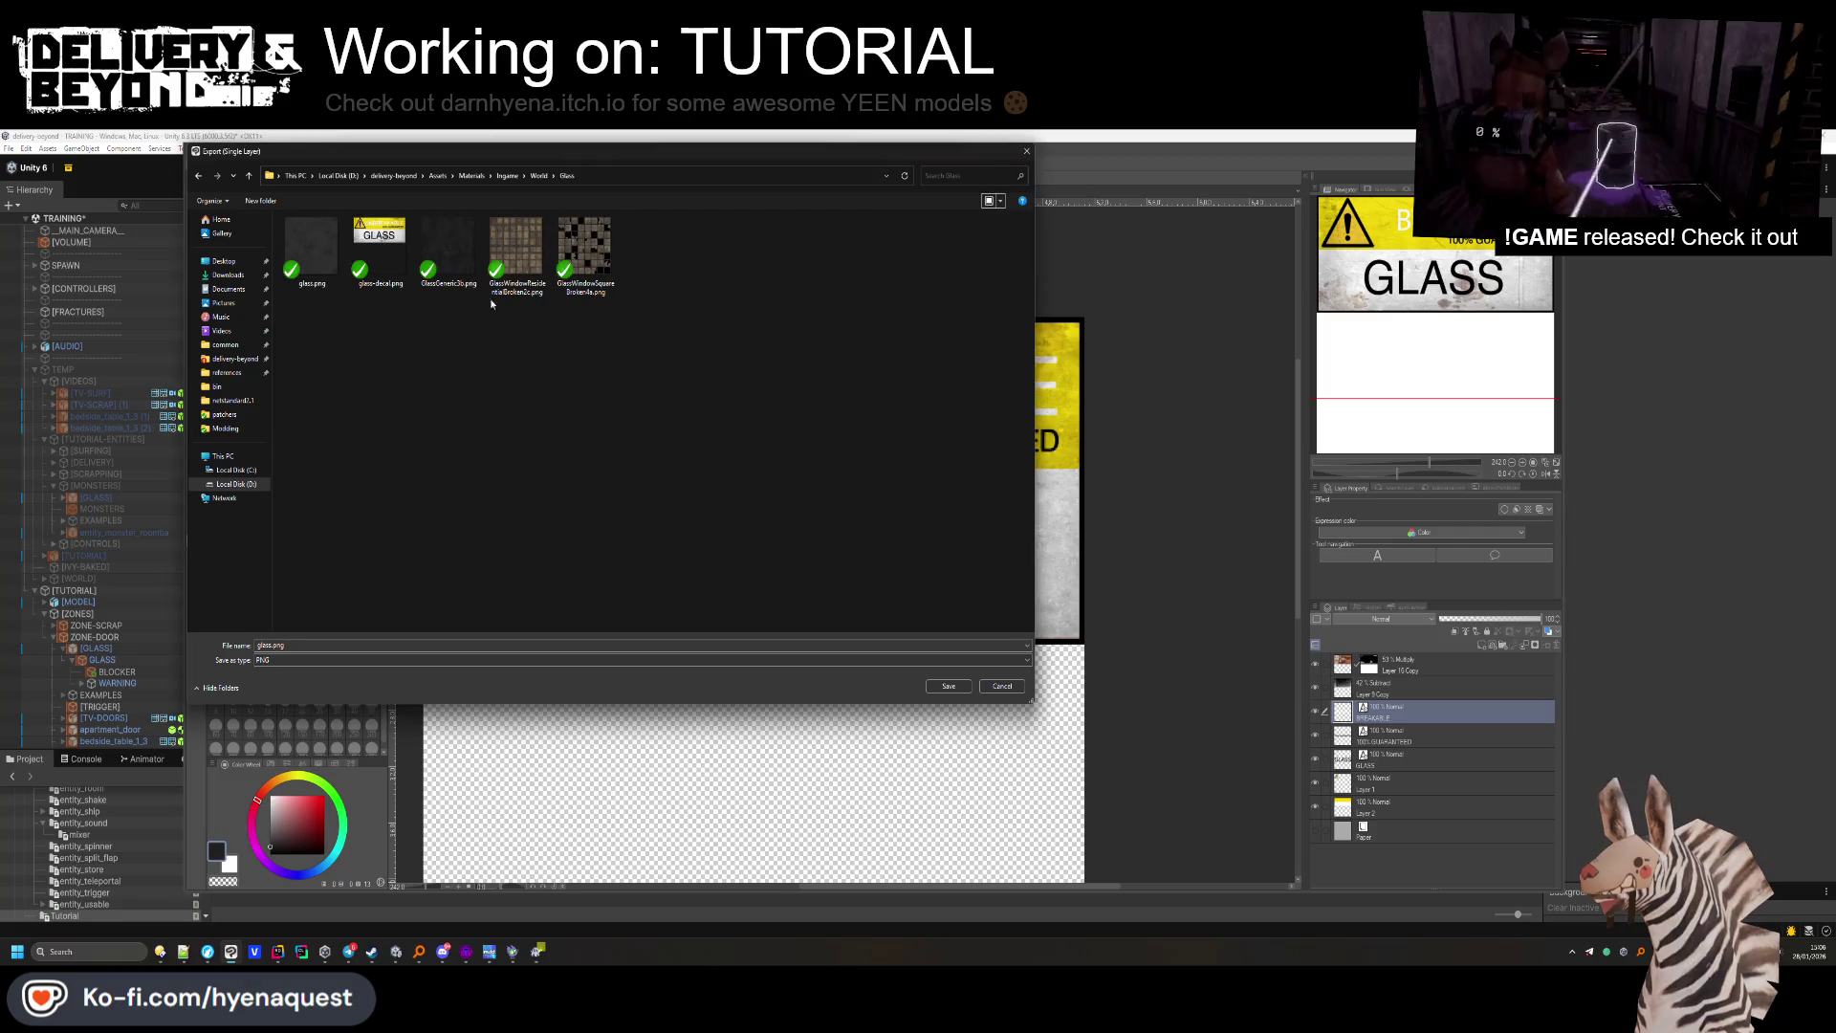
pyautogui.click(949, 686)
pyautogui.click(943, 541)
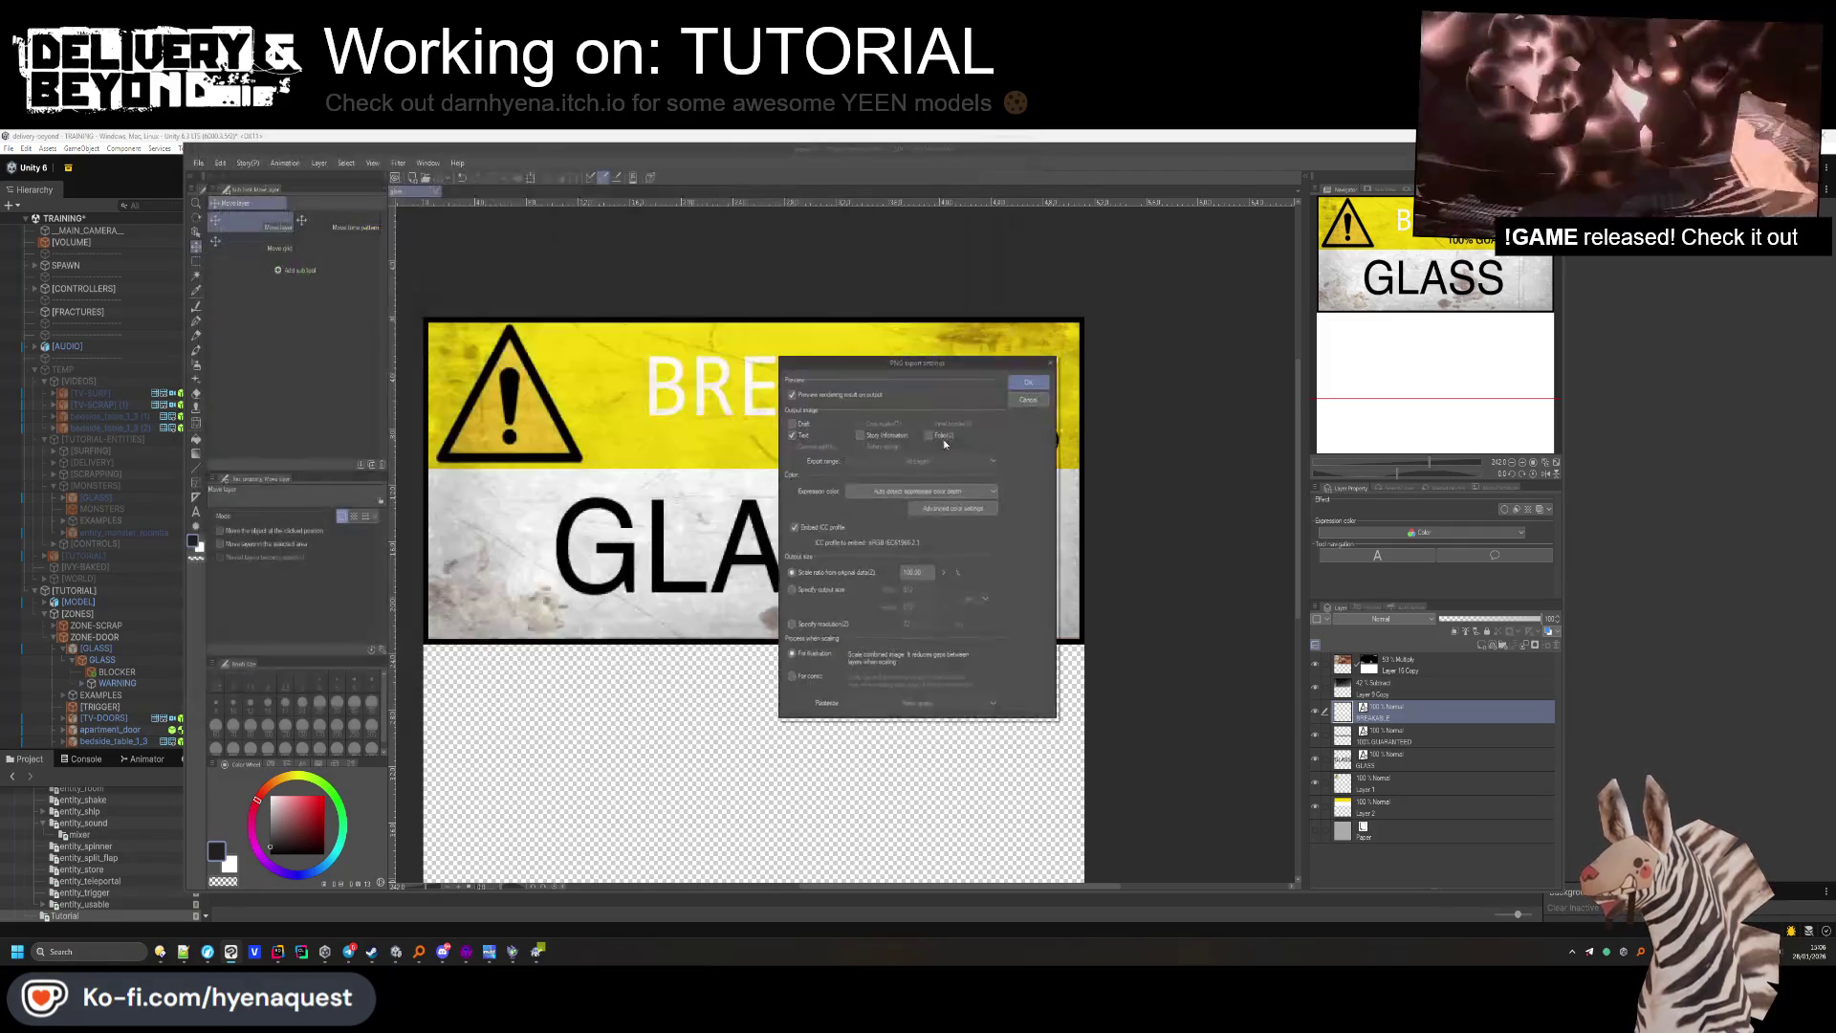
pyautogui.click(1028, 381)
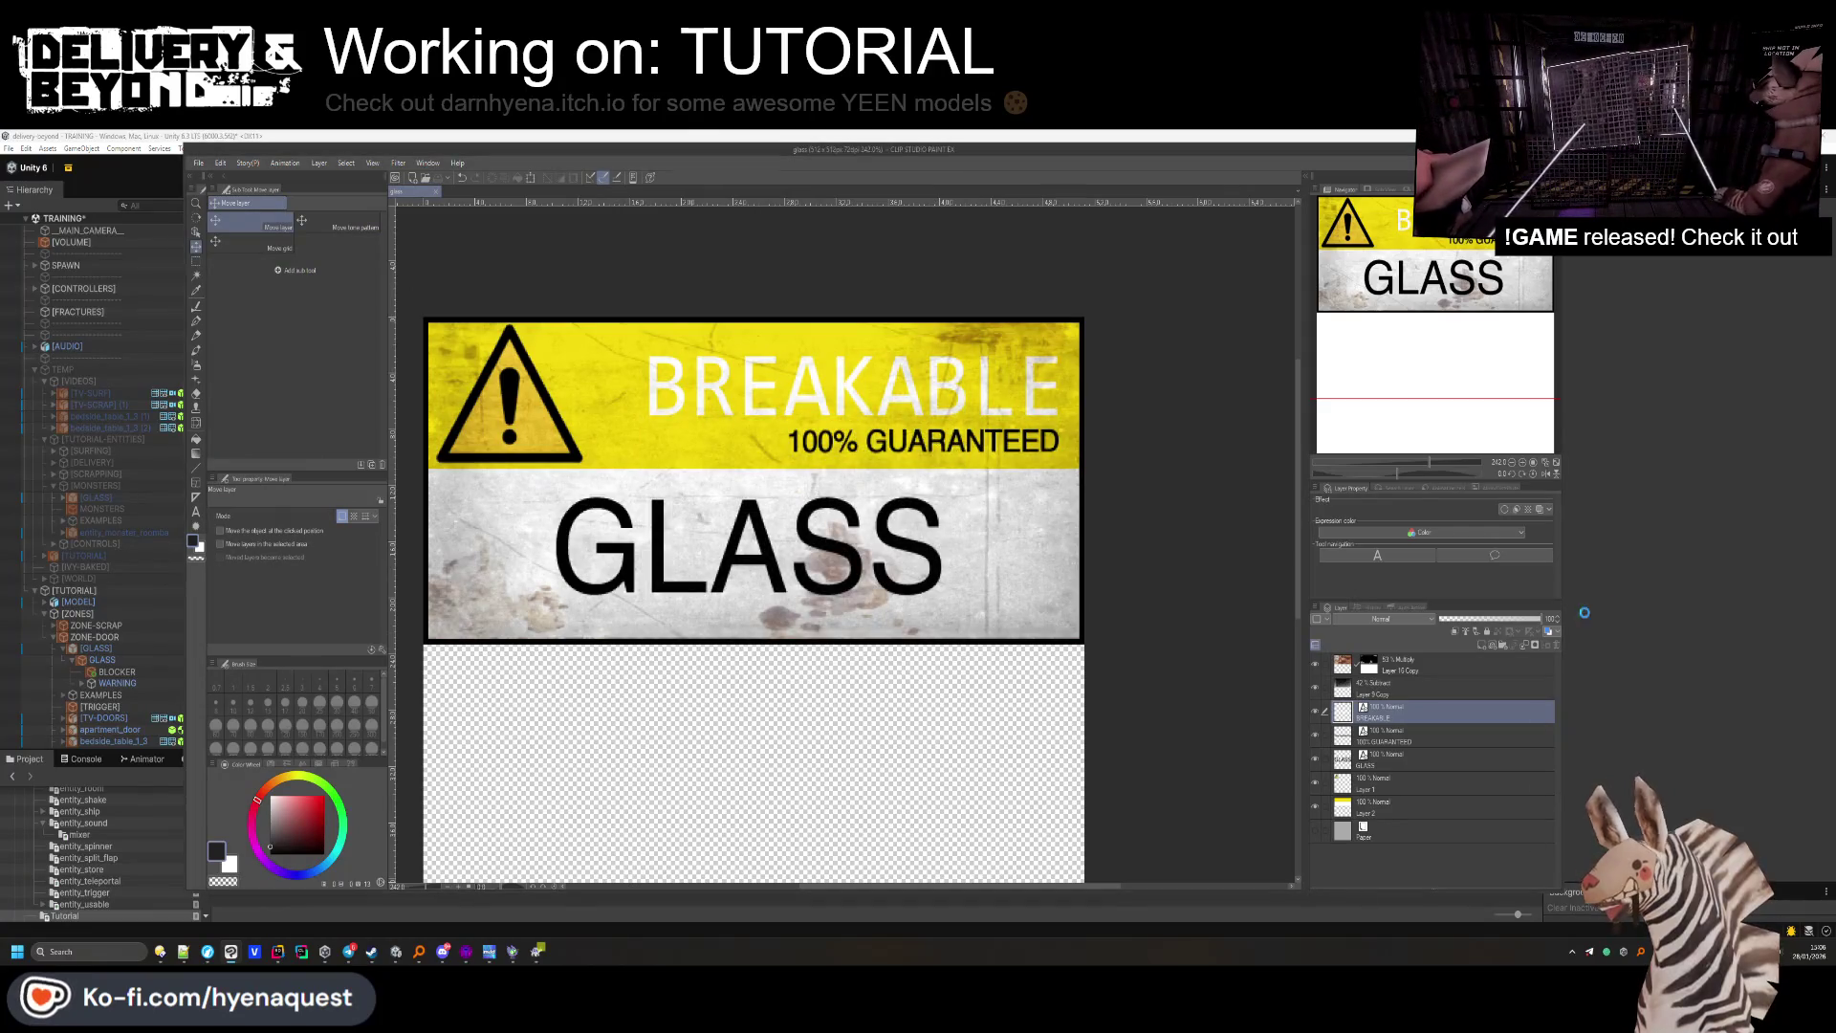
pyautogui.hotkey('alt', 'Tab')
# Select the WARNING sign to confirm it shows BREAKABLE GLASS, then orbit the Scene view away.
pyautogui.rightClick(753, 848)
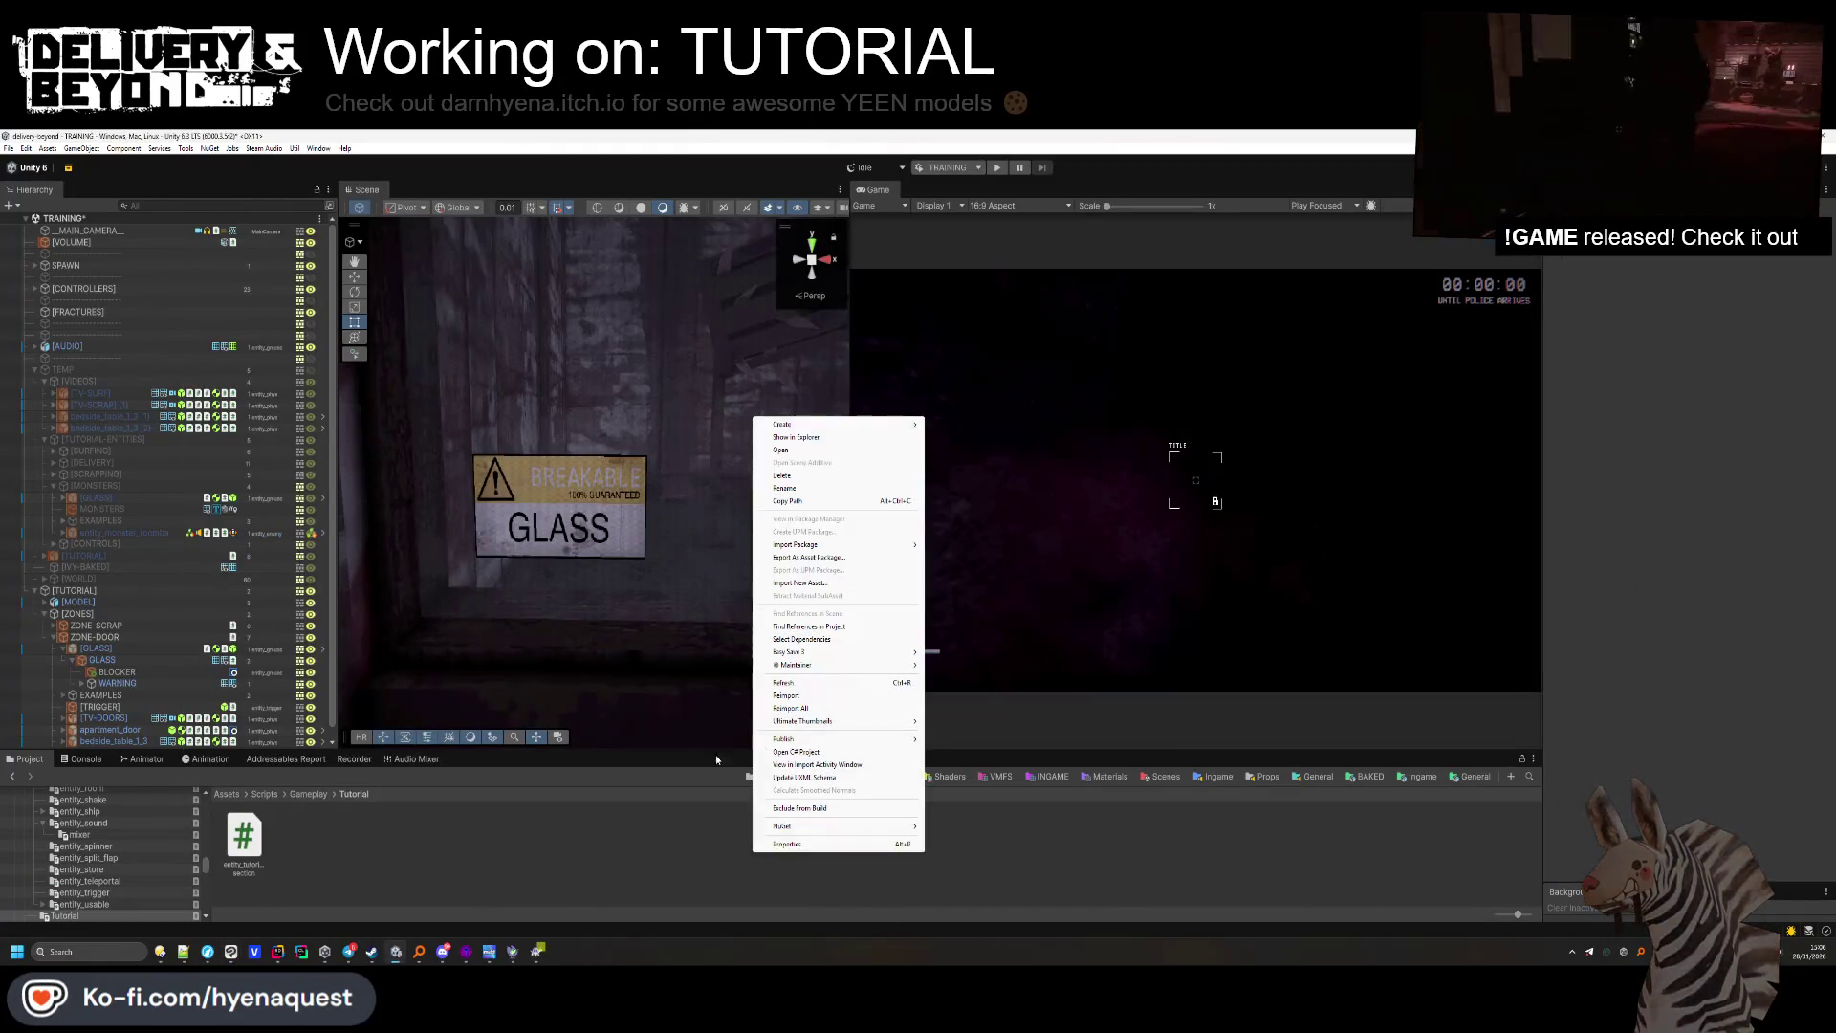
pyautogui.click(332, 847)
pyautogui.click(566, 486)
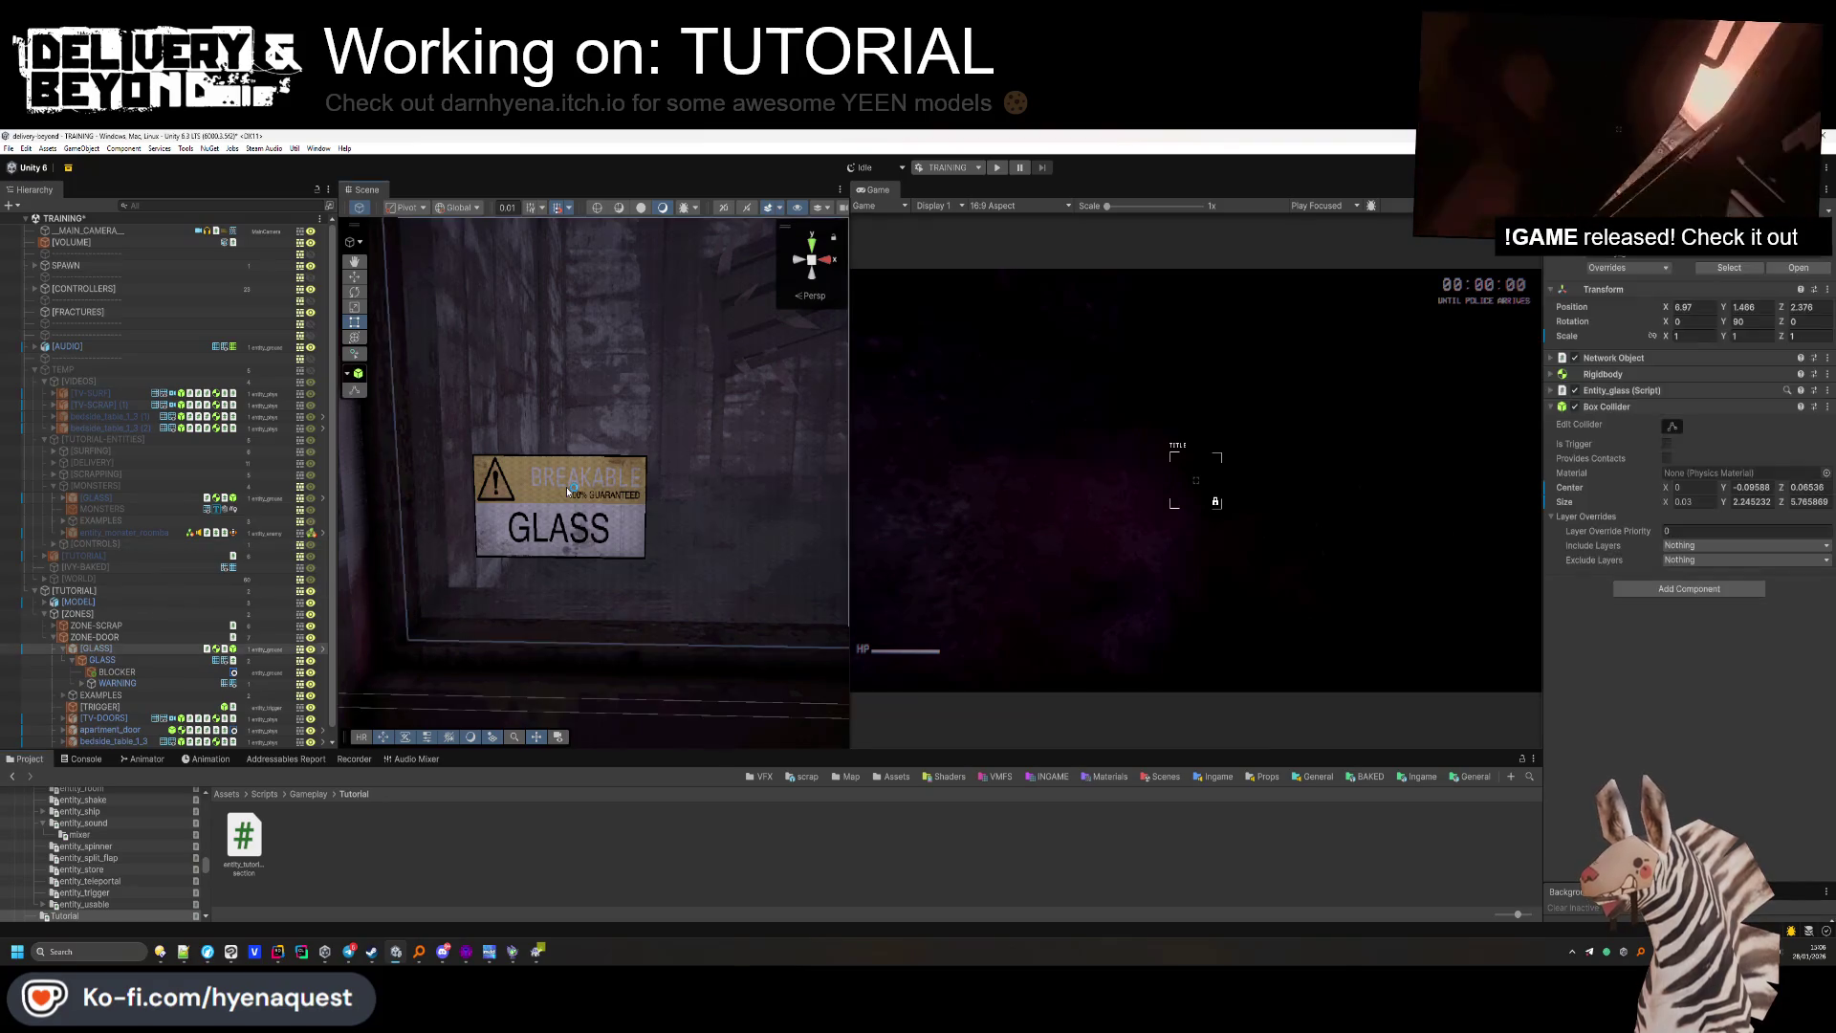
pyautogui.click(192, 681)
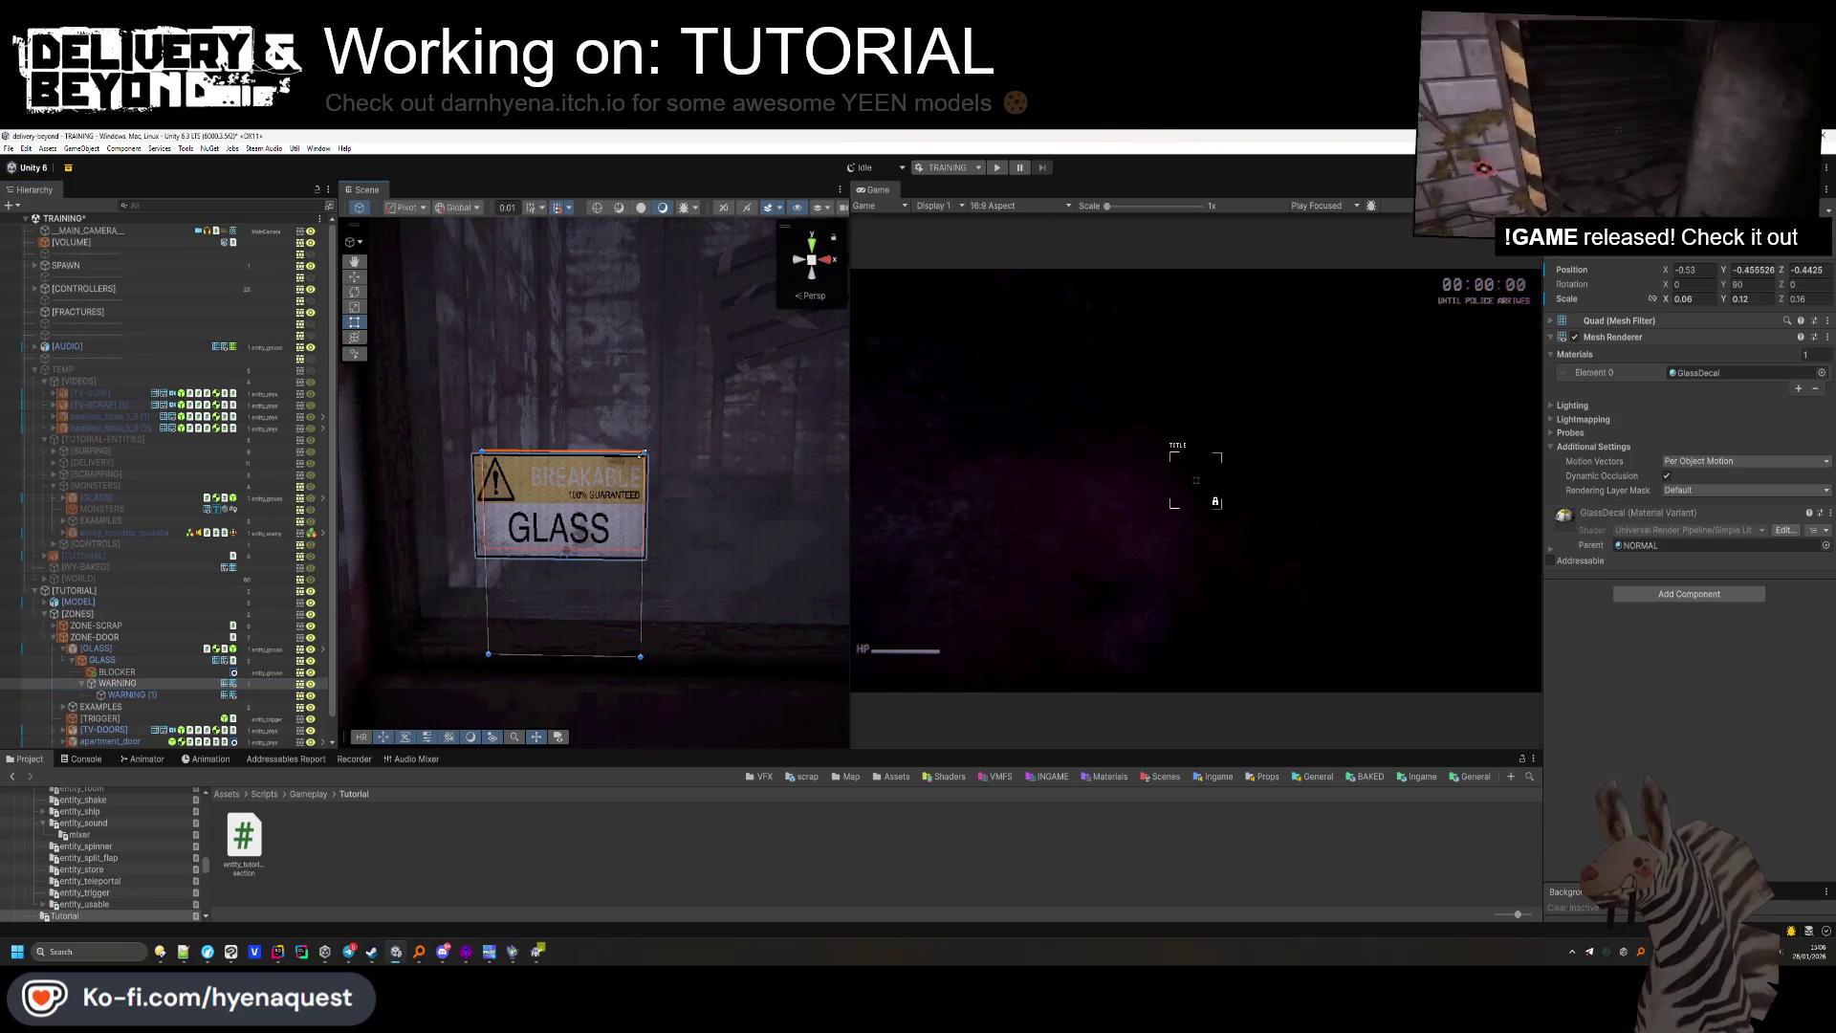
pyautogui.click(660, 506)
pyautogui.moveTo(660, 506)
pyautogui.mouseDown()
pyautogui.moveTo(635, 611)
pyautogui.moveTo(635, 574)
pyautogui.moveTo(777, 627)
pyautogui.moveTo(834, 543)
pyautogui.moveTo(676, 643)
pyautogui.moveTo(746, 629)
pyautogui.moveTo(628, 602)
pyautogui.moveTo(799, 572)
pyautogui.moveTo(656, 525)
pyautogui.moveTo(762, 484)
pyautogui.moveTo(736, 443)
pyautogui.moveTo(535, 497)
pyautogui.moveTo(533, 525)
pyautogui.moveTo(556, 433)
pyautogui.moveTo(512, 533)
pyautogui.moveTo(598, 538)
pyautogui.moveTo(796, 452)
pyautogui.moveTo(539, 504)
pyautogui.moveTo(650, 478)
pyautogui.moveTo(383, 469)
pyautogui.mouseUp()
# Collapse TEMP, ZONE-SCRAP and ZONE-DOOR in the hierarchy, leaving ZONE-DOOR selected.
pyautogui.click(711, 450)
pyautogui.click(49, 440)
pyautogui.press('Left')
pyautogui.press('Left')
pyautogui.press('Left')
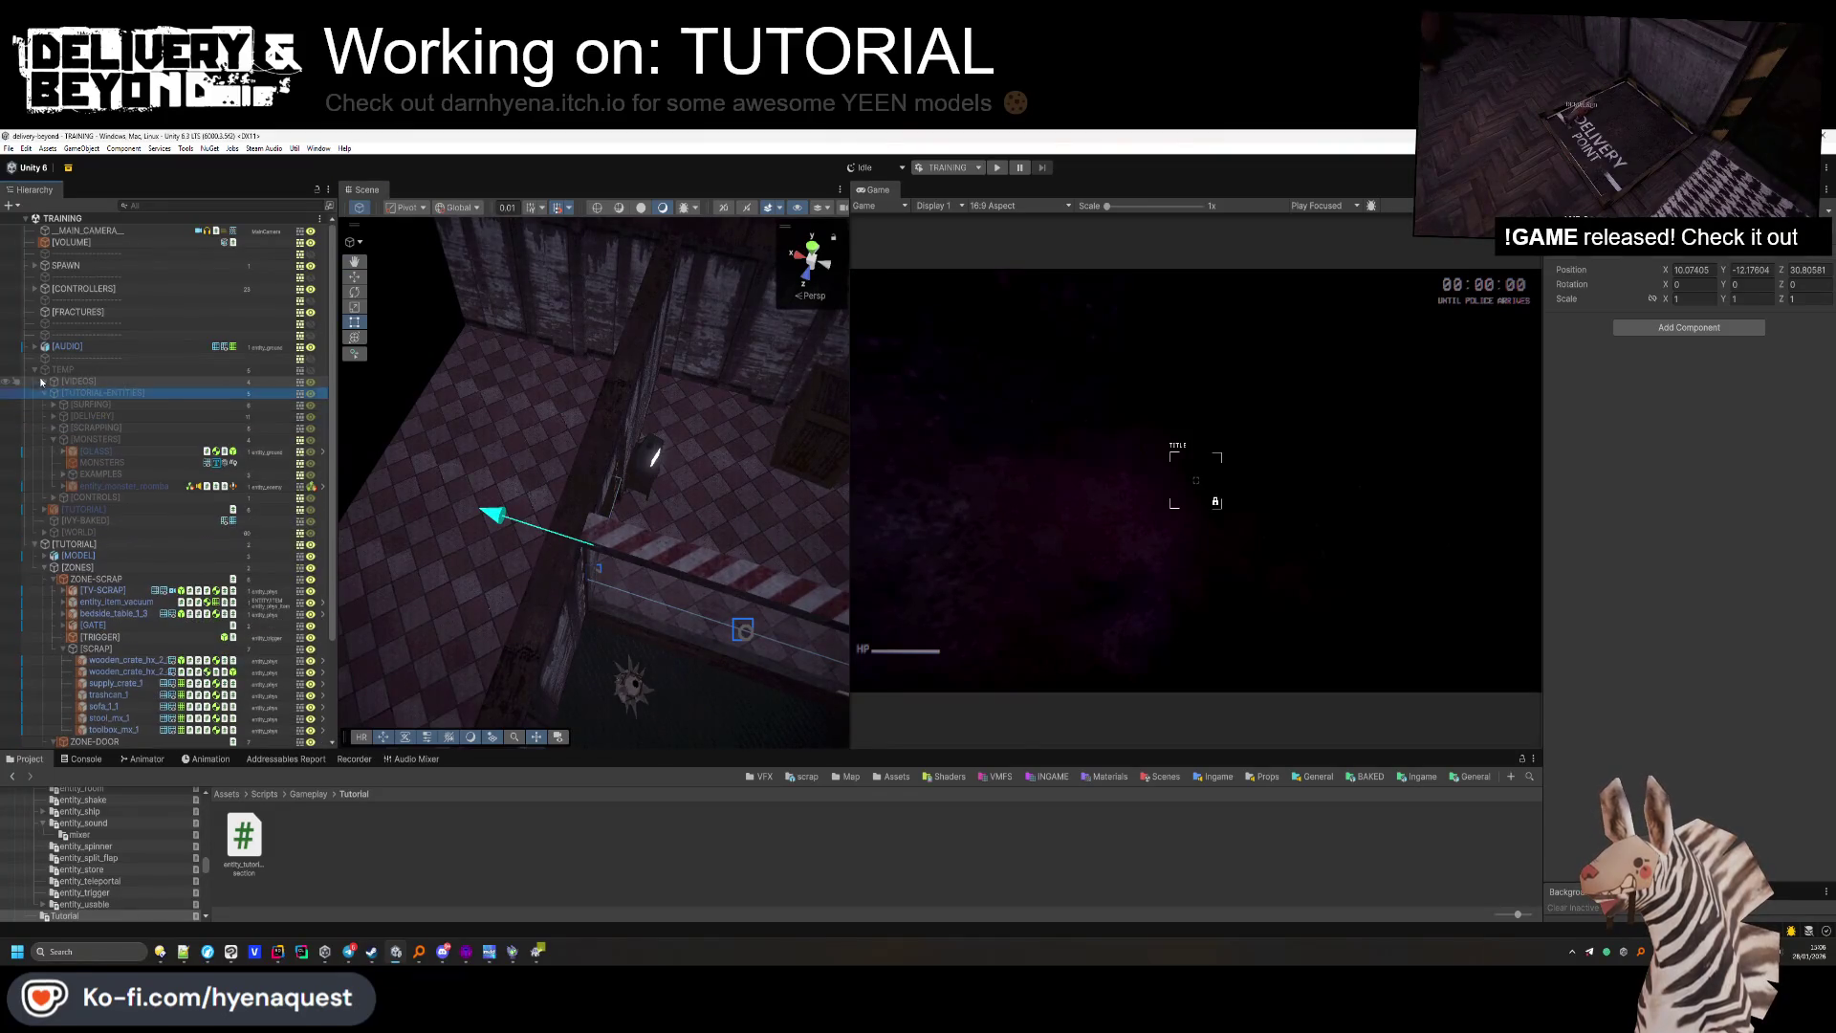
pyautogui.click(42, 414)
pyautogui.press('Left')
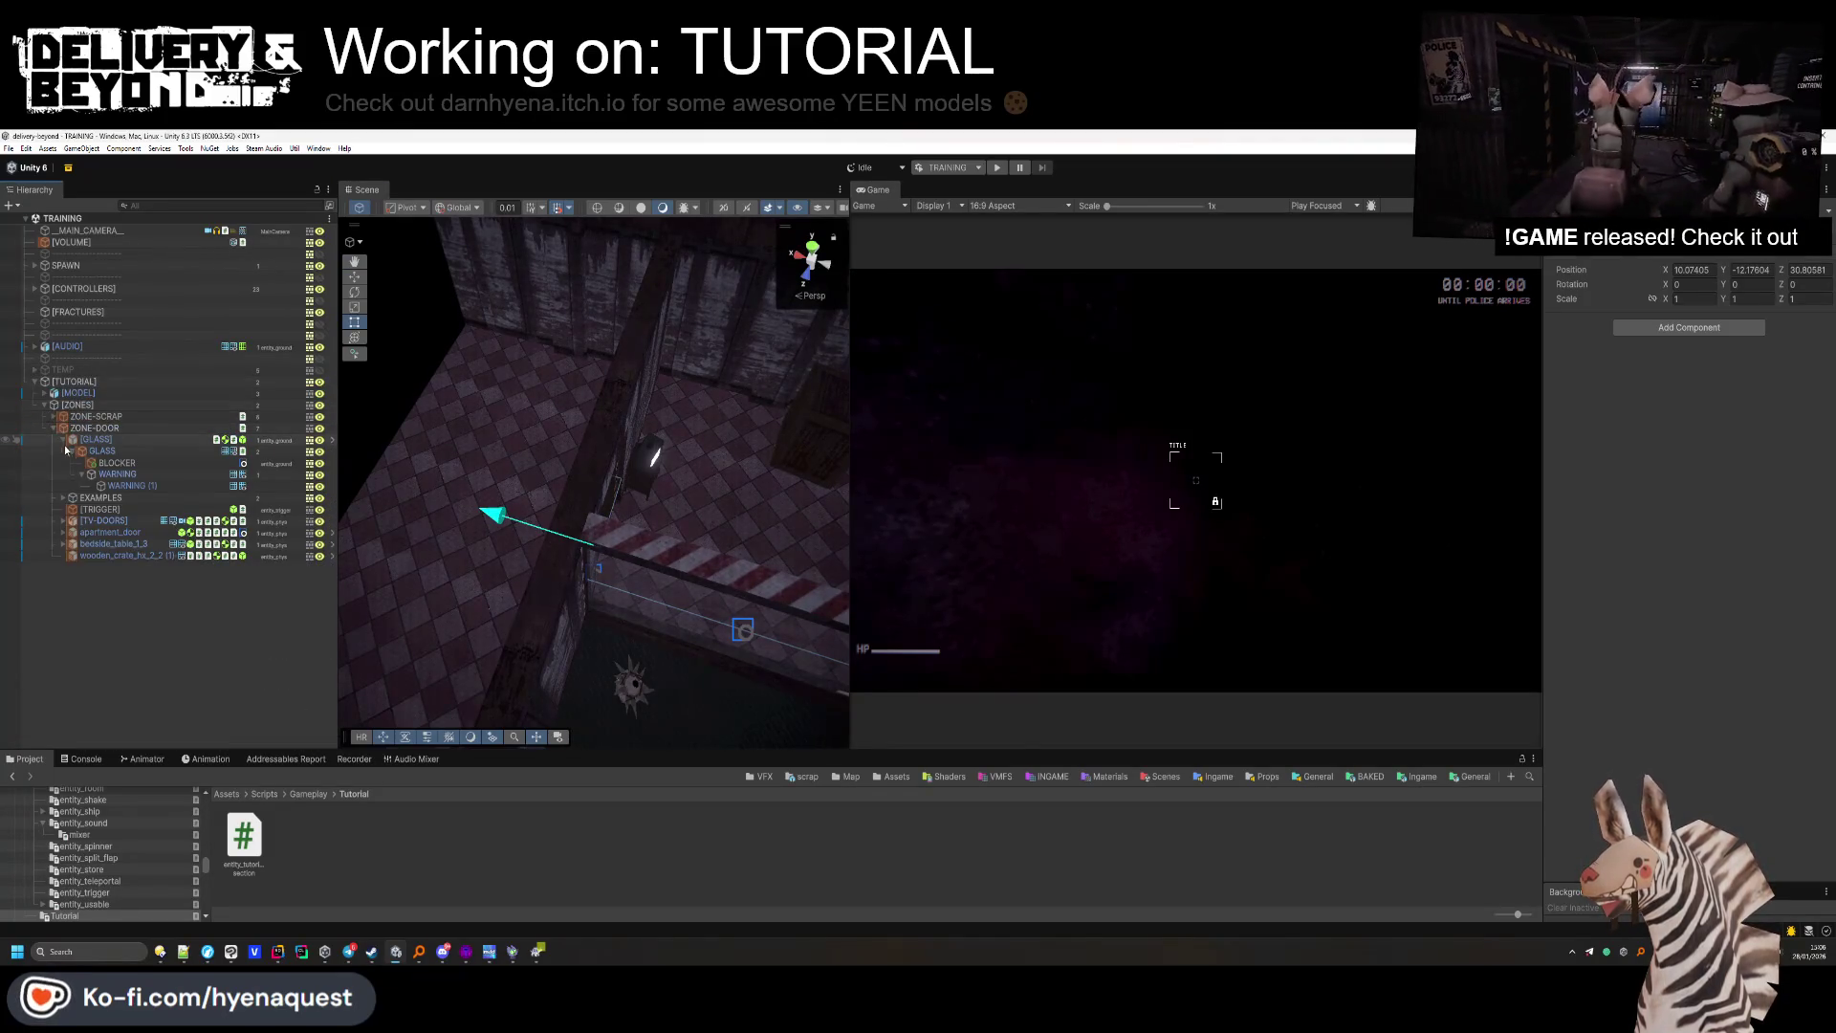
pyautogui.press('Down')
pyautogui.press('Left')
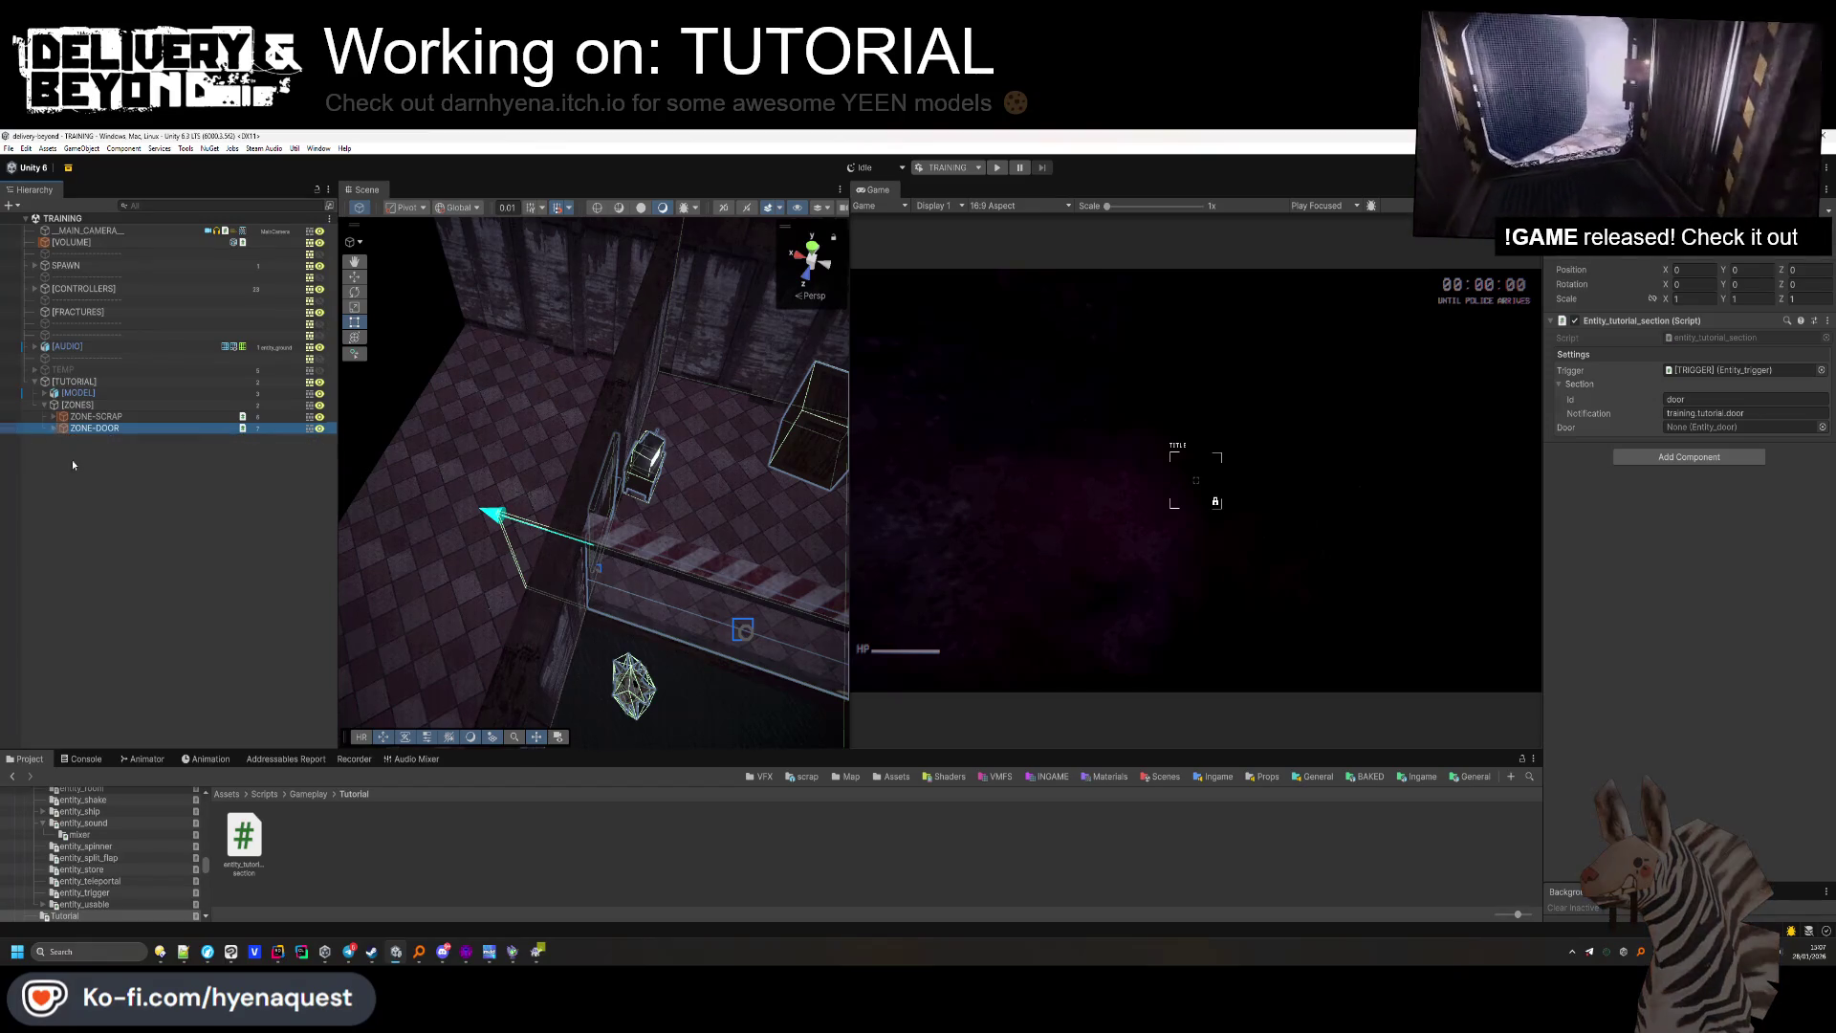
# Duplicate ZONE-DOOR as ZONE-DEPOSIT with id and notification set to deposit.
pyautogui.hotkey('ctrl', 'd')
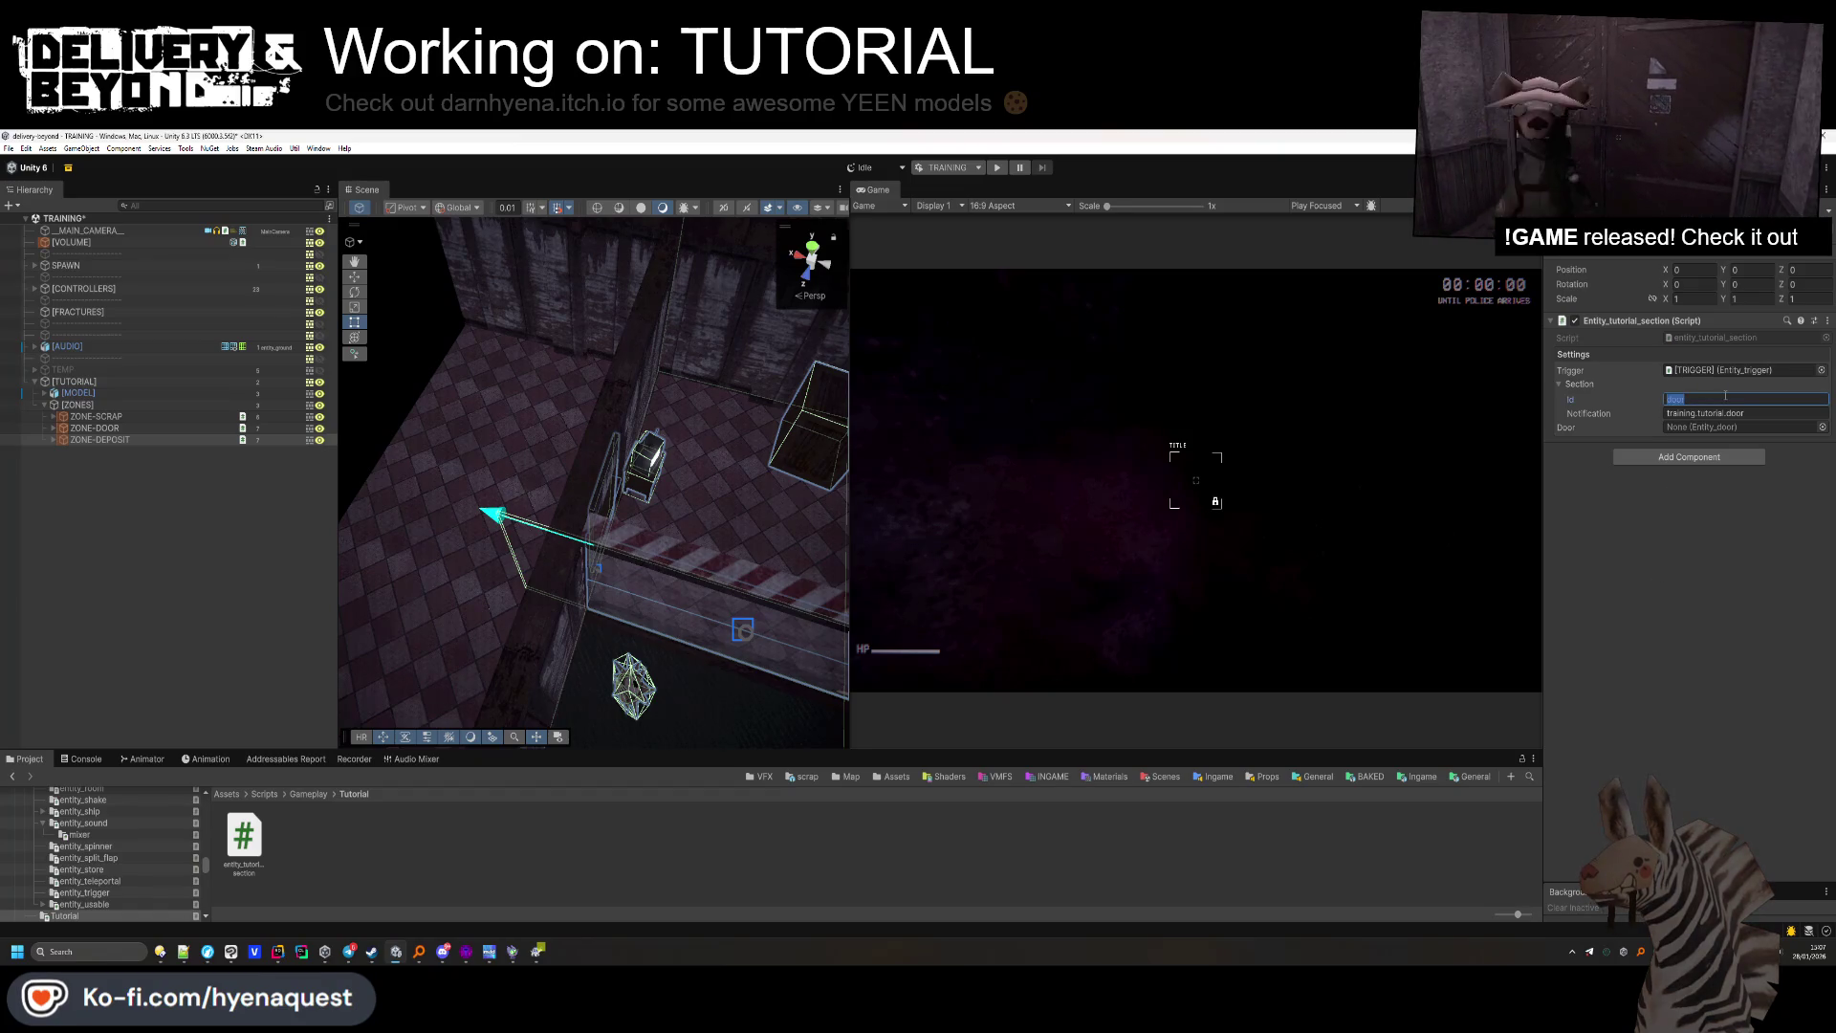
pyautogui.write('sit')
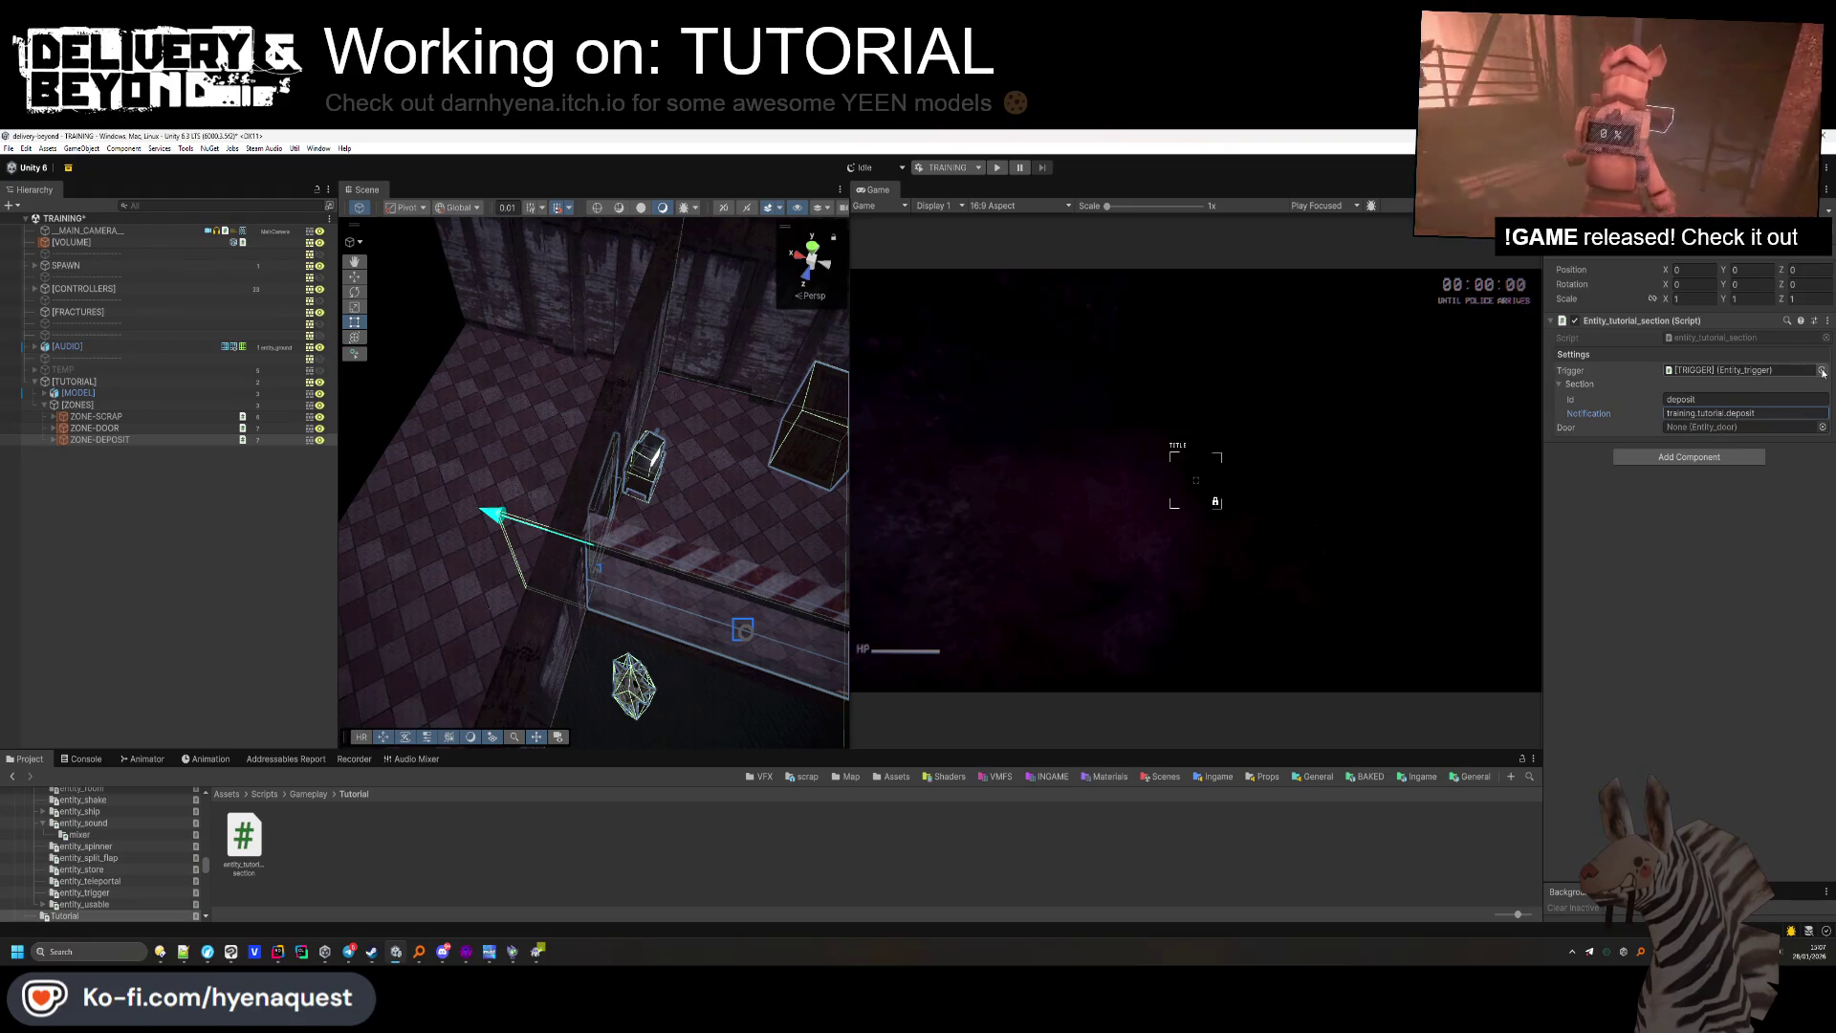
pyautogui.click(144, 439)
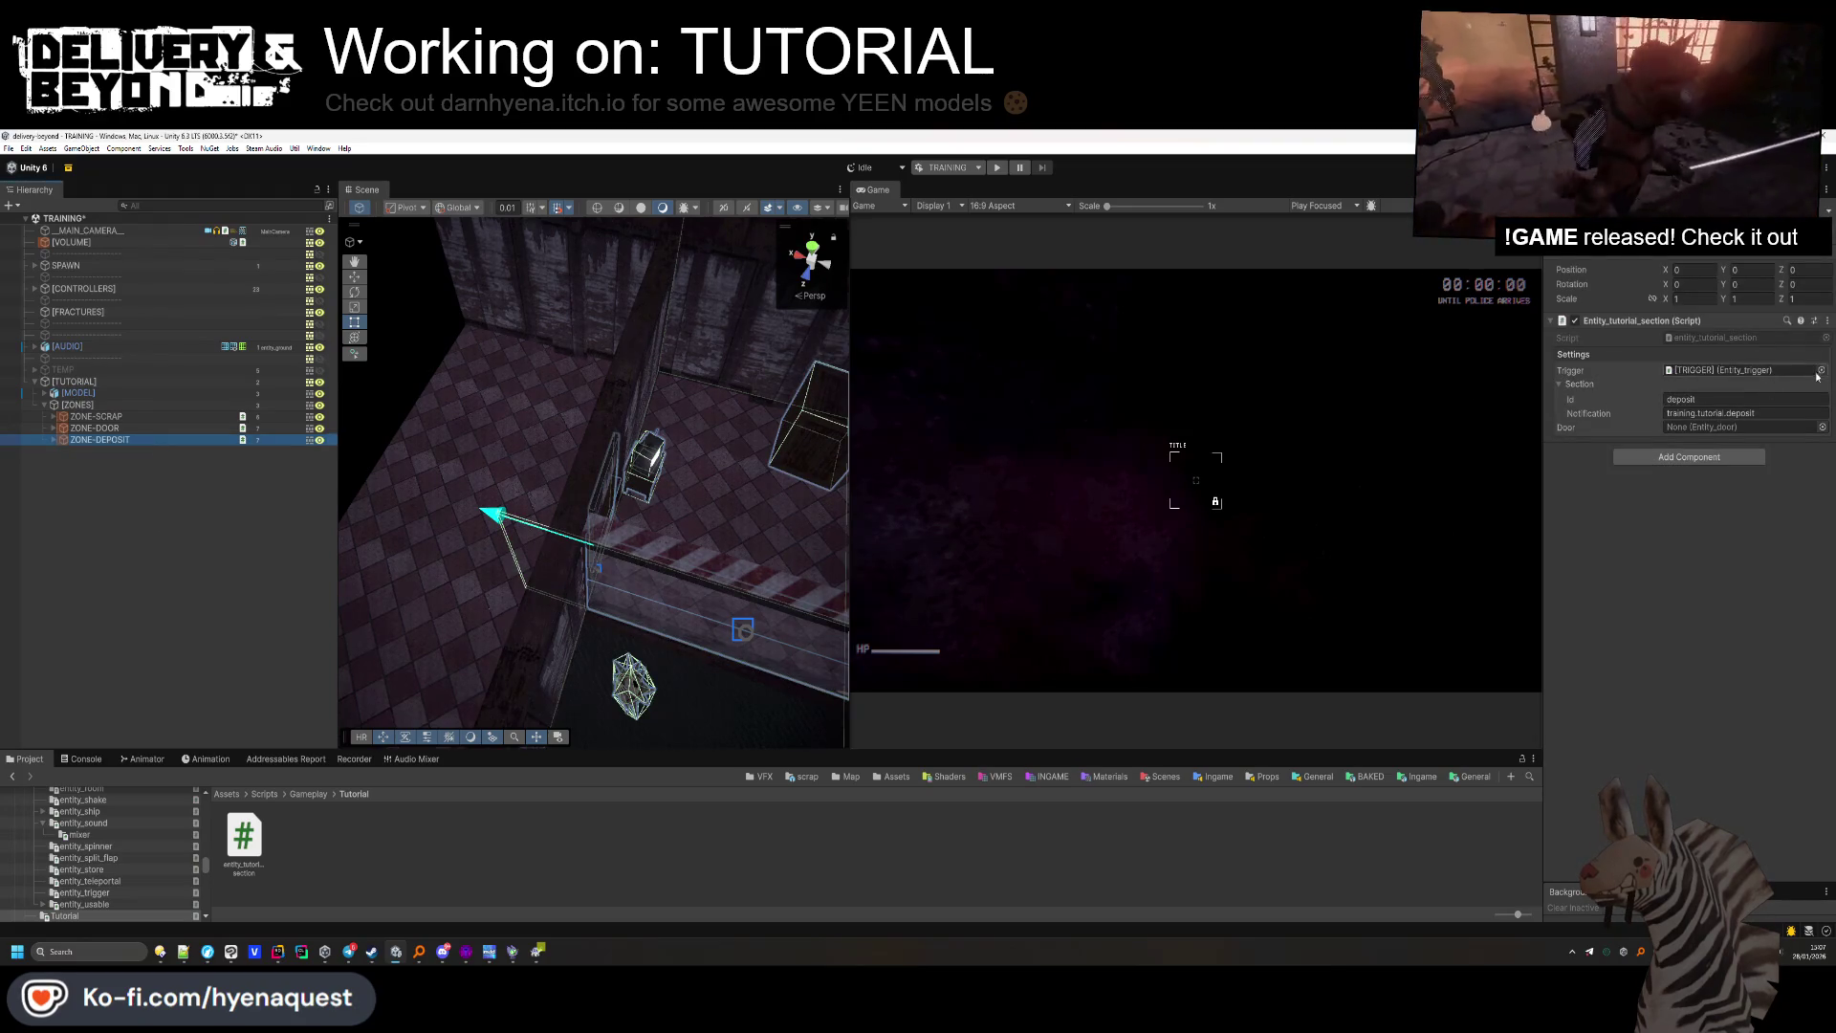
pyautogui.click(1820, 370)
pyautogui.click(109, 473)
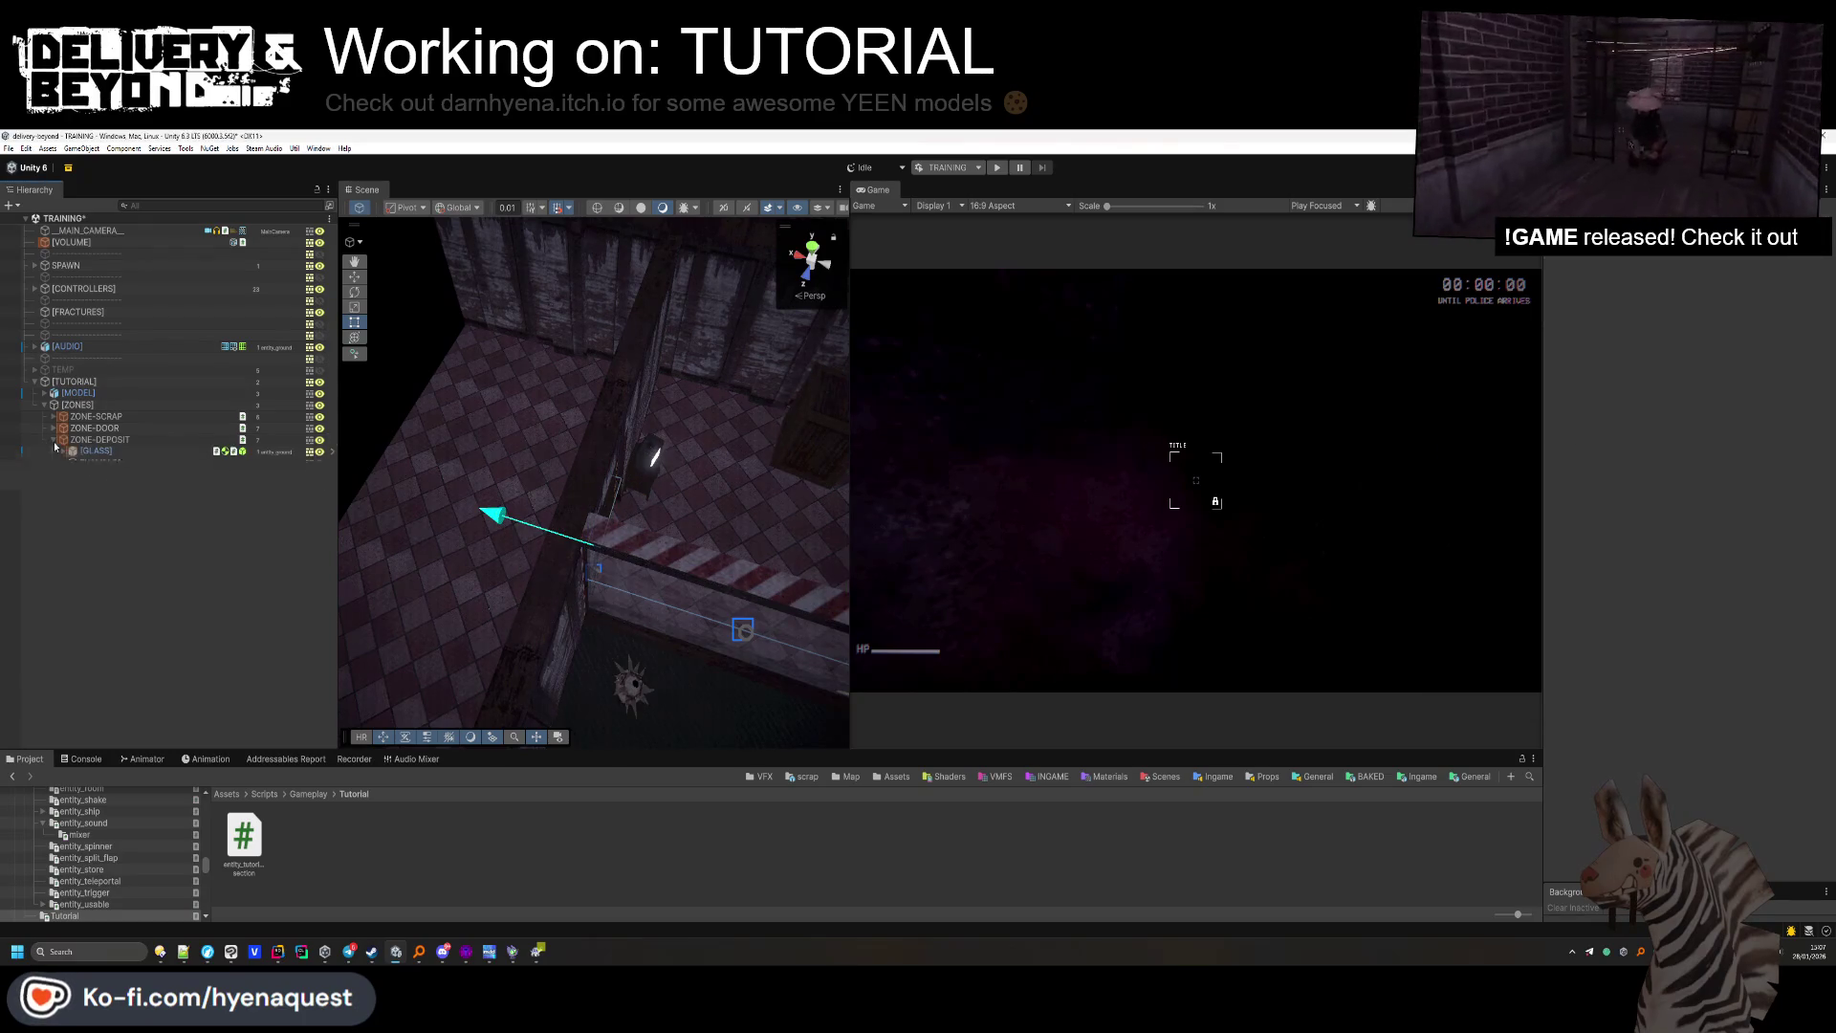
pyautogui.moveTo(99, 475); pyautogui.dragTo(1610, 376)
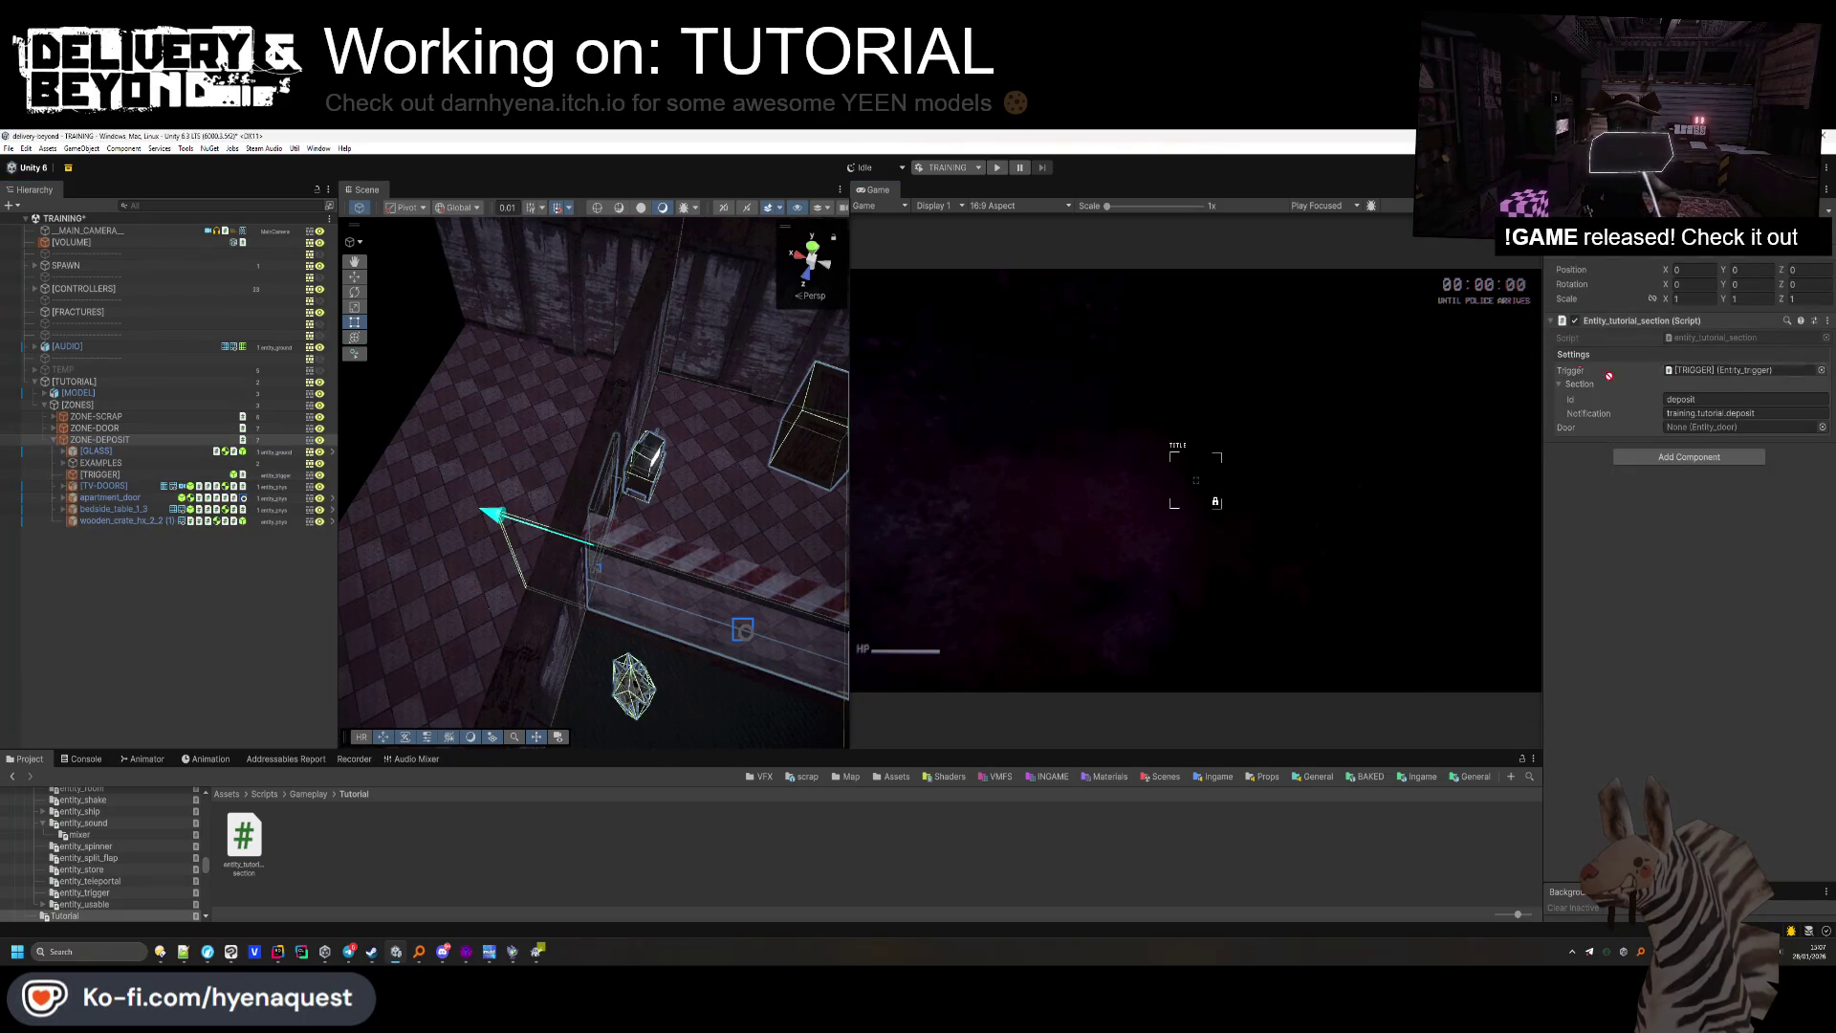
# Delete [GLASS], apartment_door, [TV-DOORS] and the wooden crate from ZONE-DEPOSIT.
pyautogui.click(96, 450)
pyautogui.press('Delete')
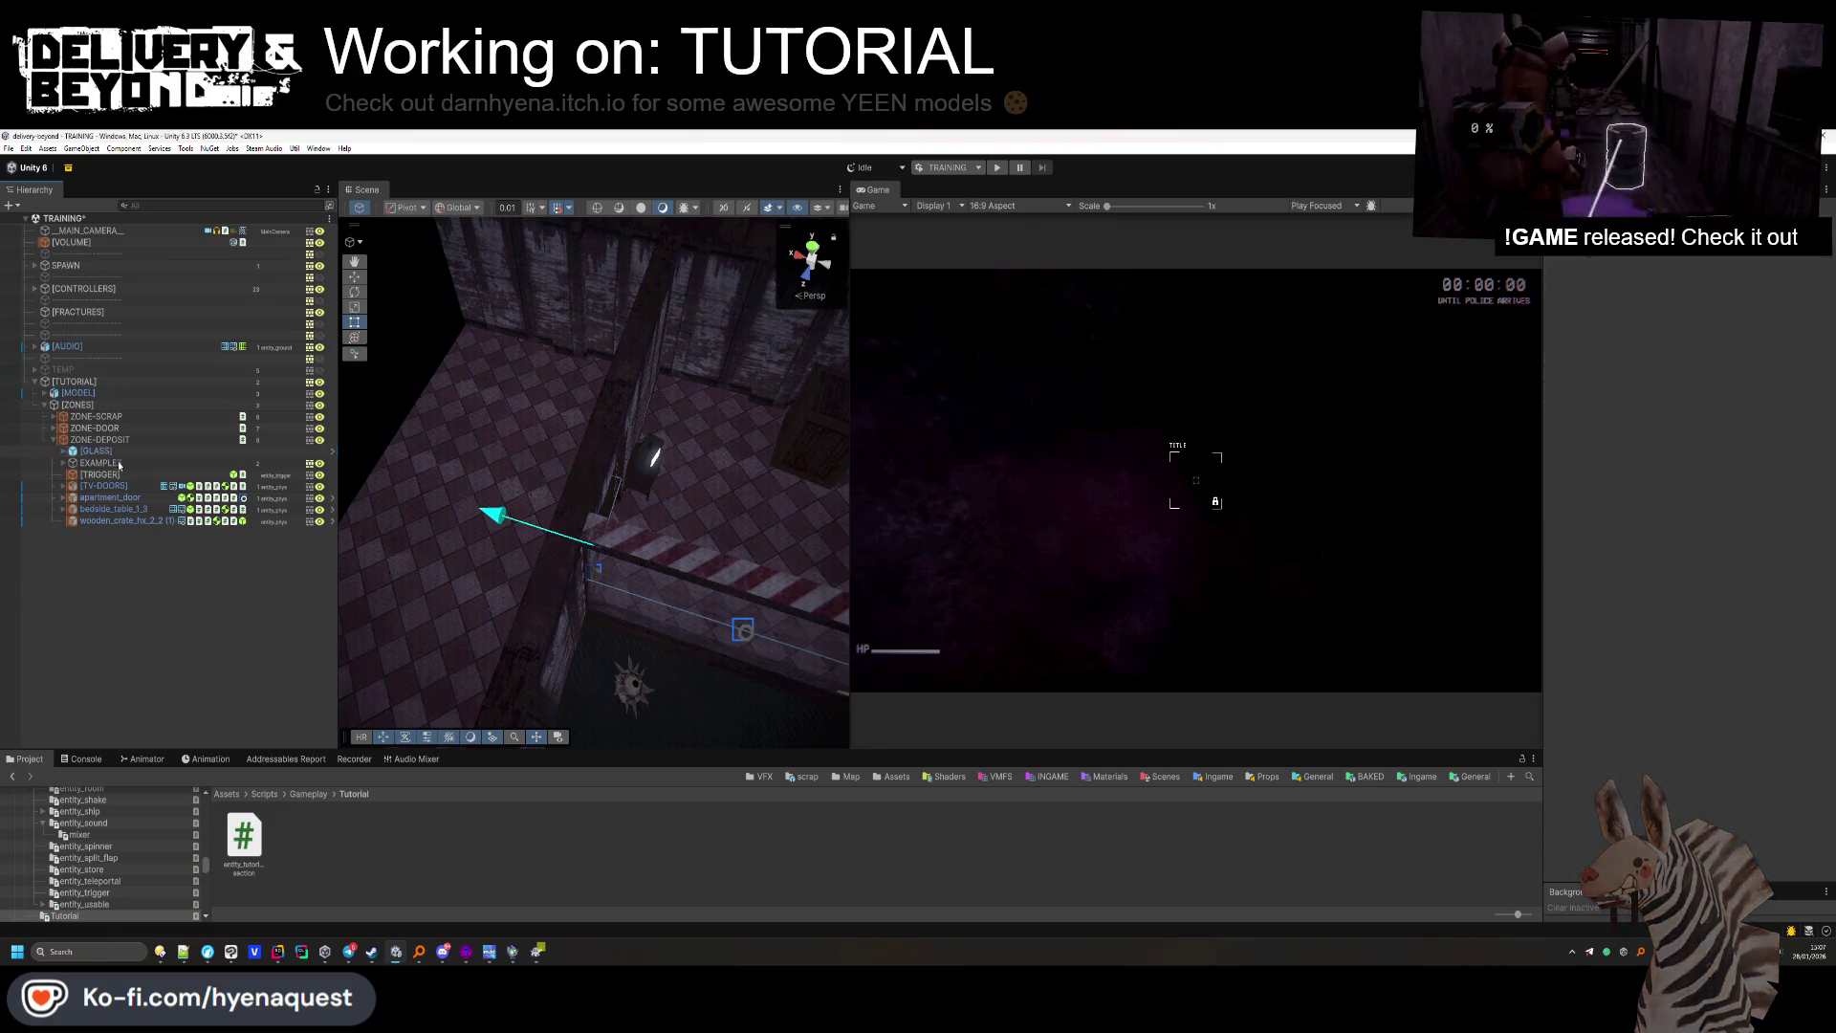
pyautogui.click(119, 463)
pyautogui.keyDown('shift'); pyautogui.click(116, 498); pyautogui.keyUp('shift')
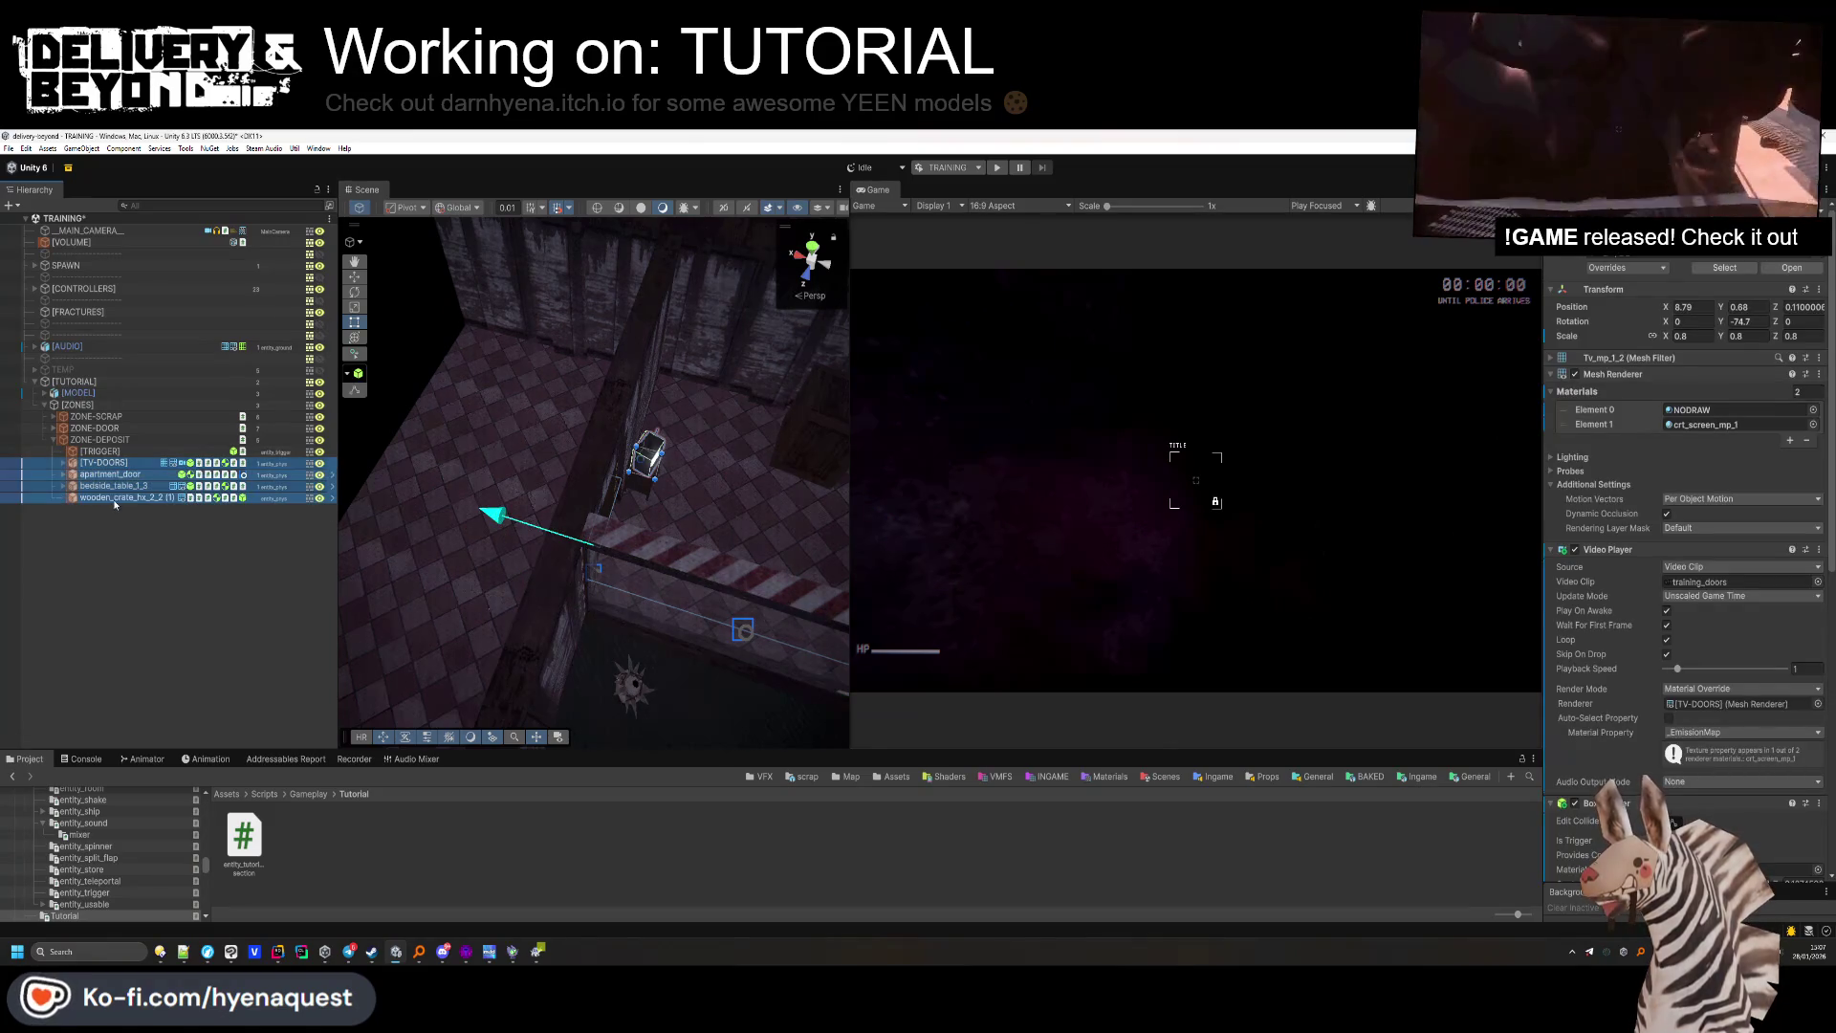
pyautogui.click(123, 475)
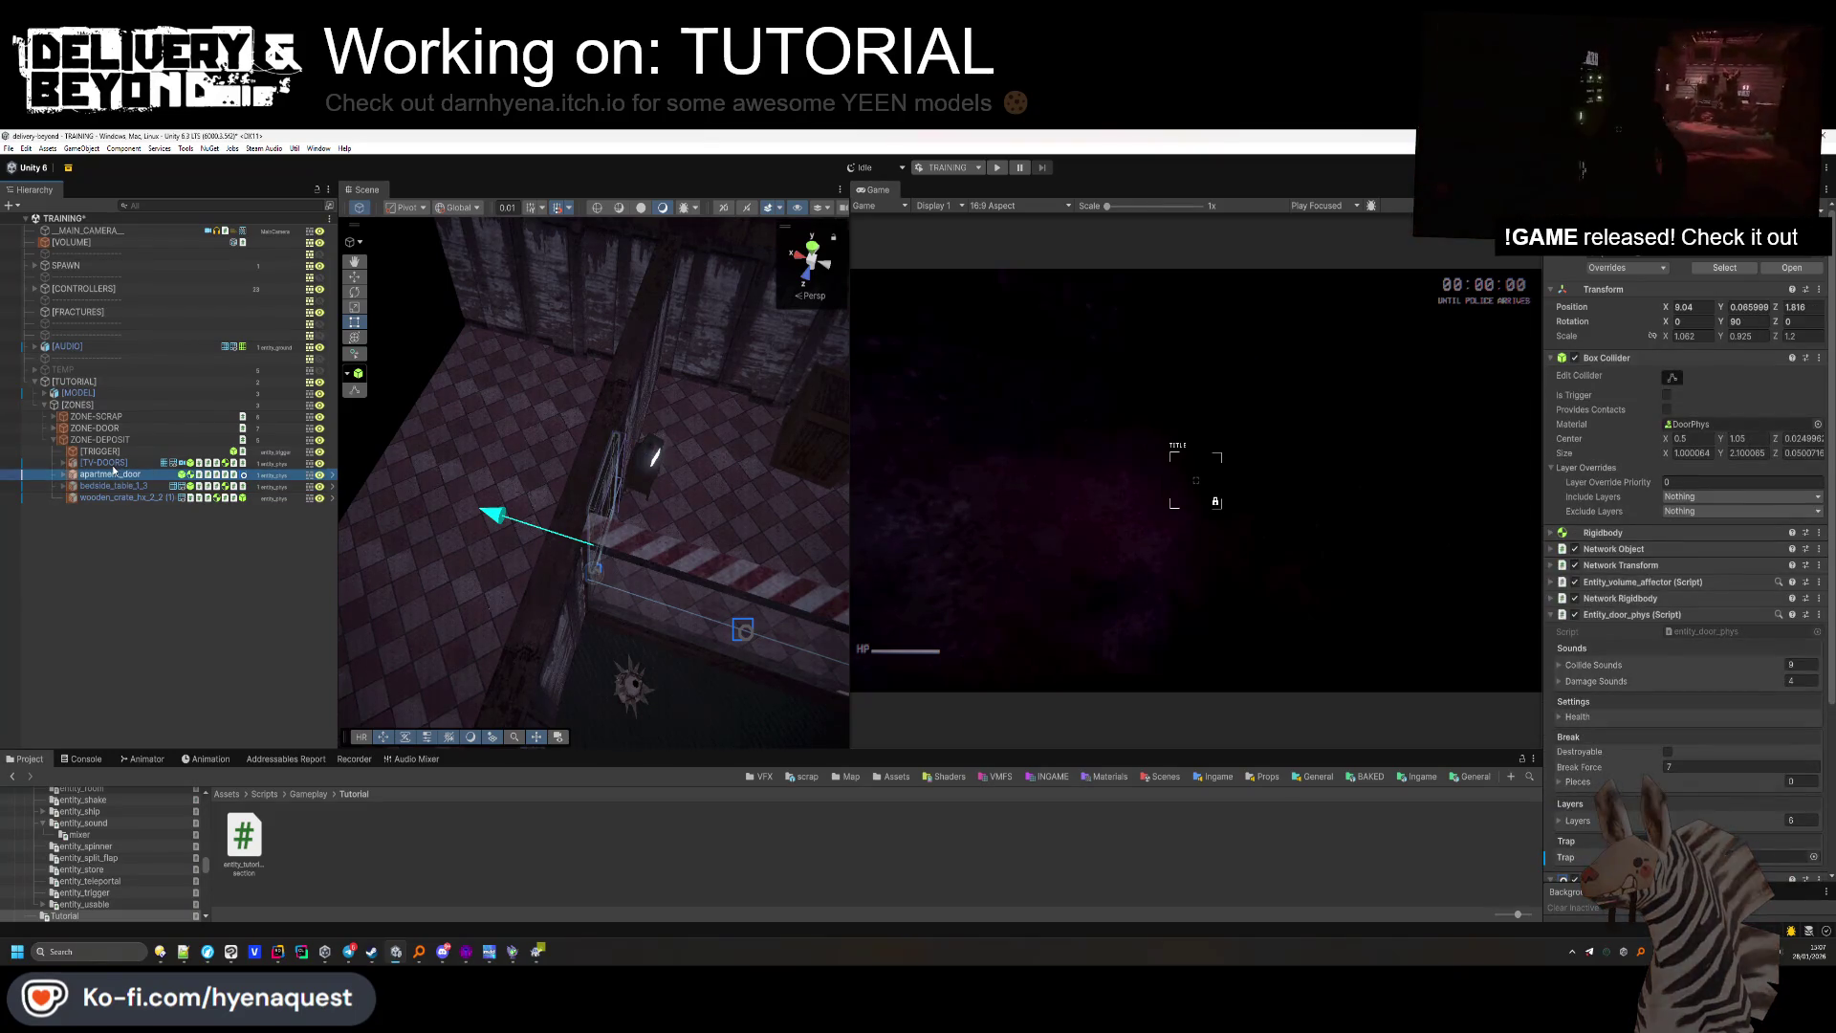
pyautogui.press('Delete')
pyautogui.press('Delete')
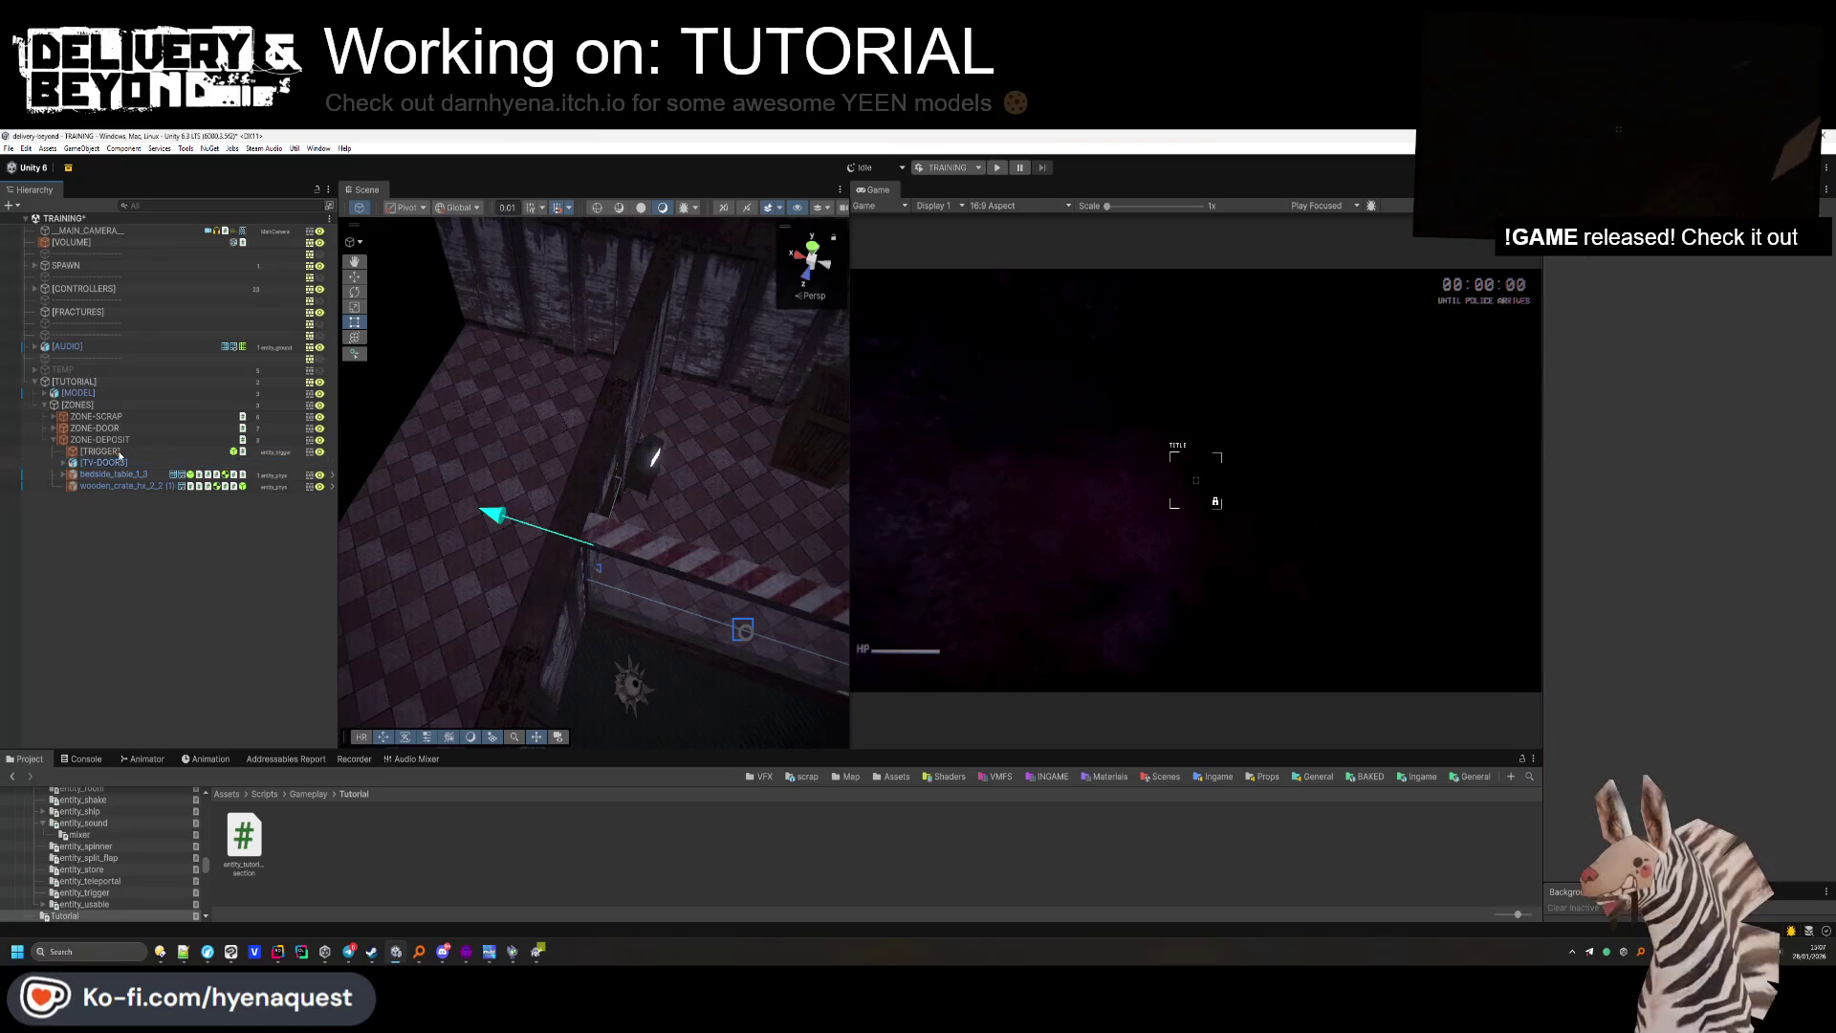
pyautogui.click(117, 474)
pyautogui.press('Delete')
# Move ZONE-DEPOSIT along X to 4.1.
pyautogui.click(100, 440)
pyautogui.moveTo(478, 431)
pyautogui.mouseDown()
pyautogui.moveTo(474, 503)
pyautogui.moveTo(357, 300)
pyautogui.mouseUp()
pyautogui.moveTo(775, 553)
pyautogui.mouseDown()
pyautogui.moveTo(645, 579)
pyautogui.moveTo(672, 584)
pyautogui.moveTo(608, 641)
pyautogui.moveTo(574, 640)
pyautogui.mouseUp()
pyautogui.click(216, 640)
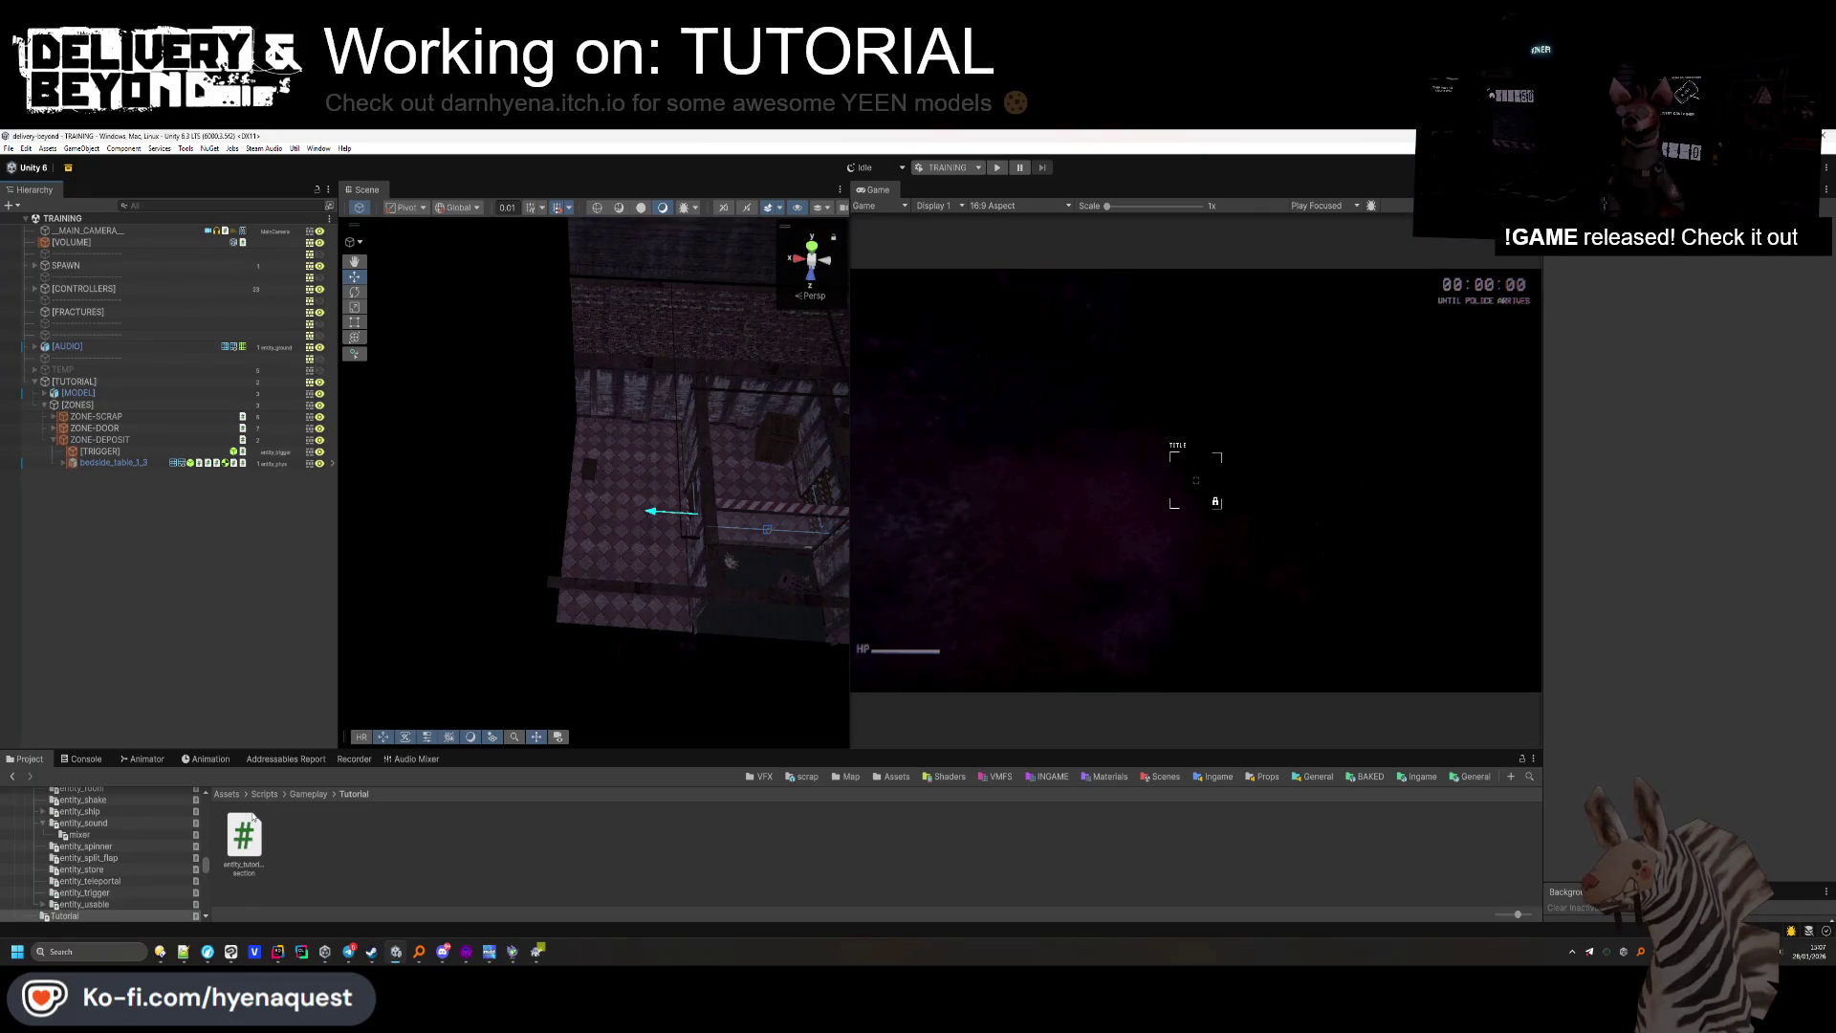
# In Hammer++, inspect the room's wall groups and fly the 3D view to the tiled floor.
pyautogui.click(466, 952)
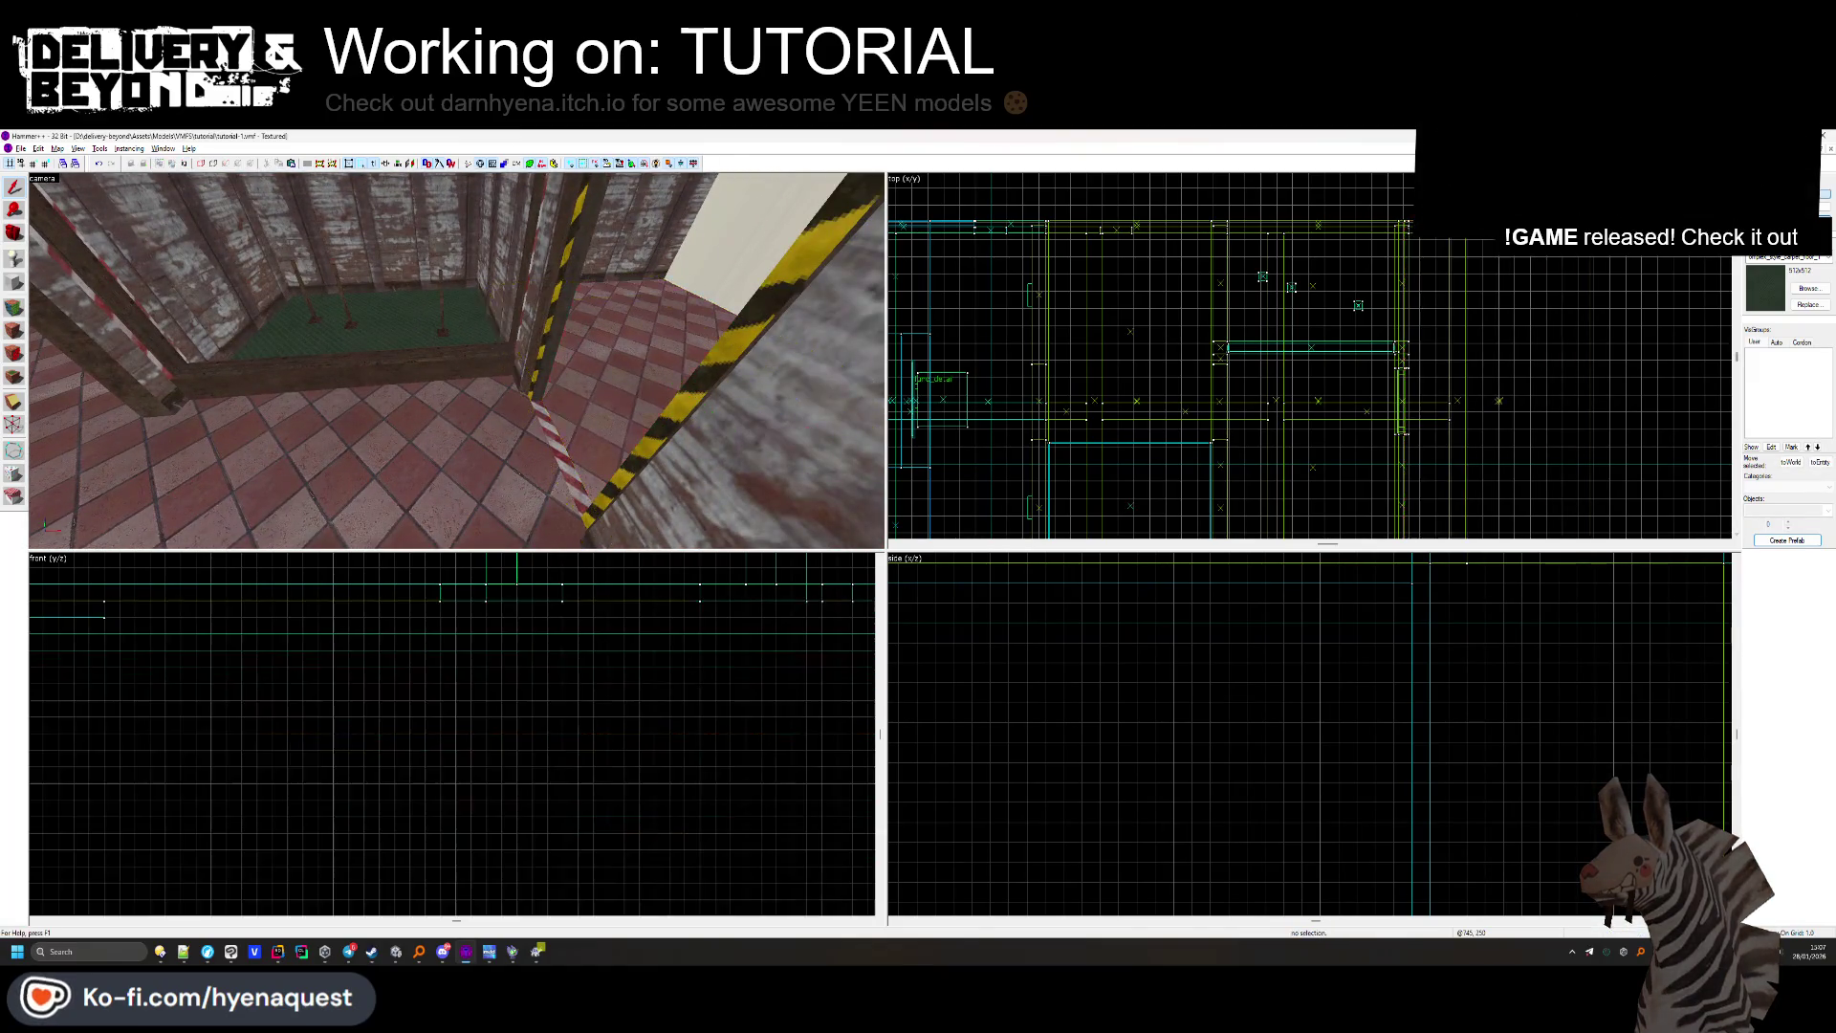
pyautogui.click(656, 361)
pyautogui.scroll(-3, 933, 344)
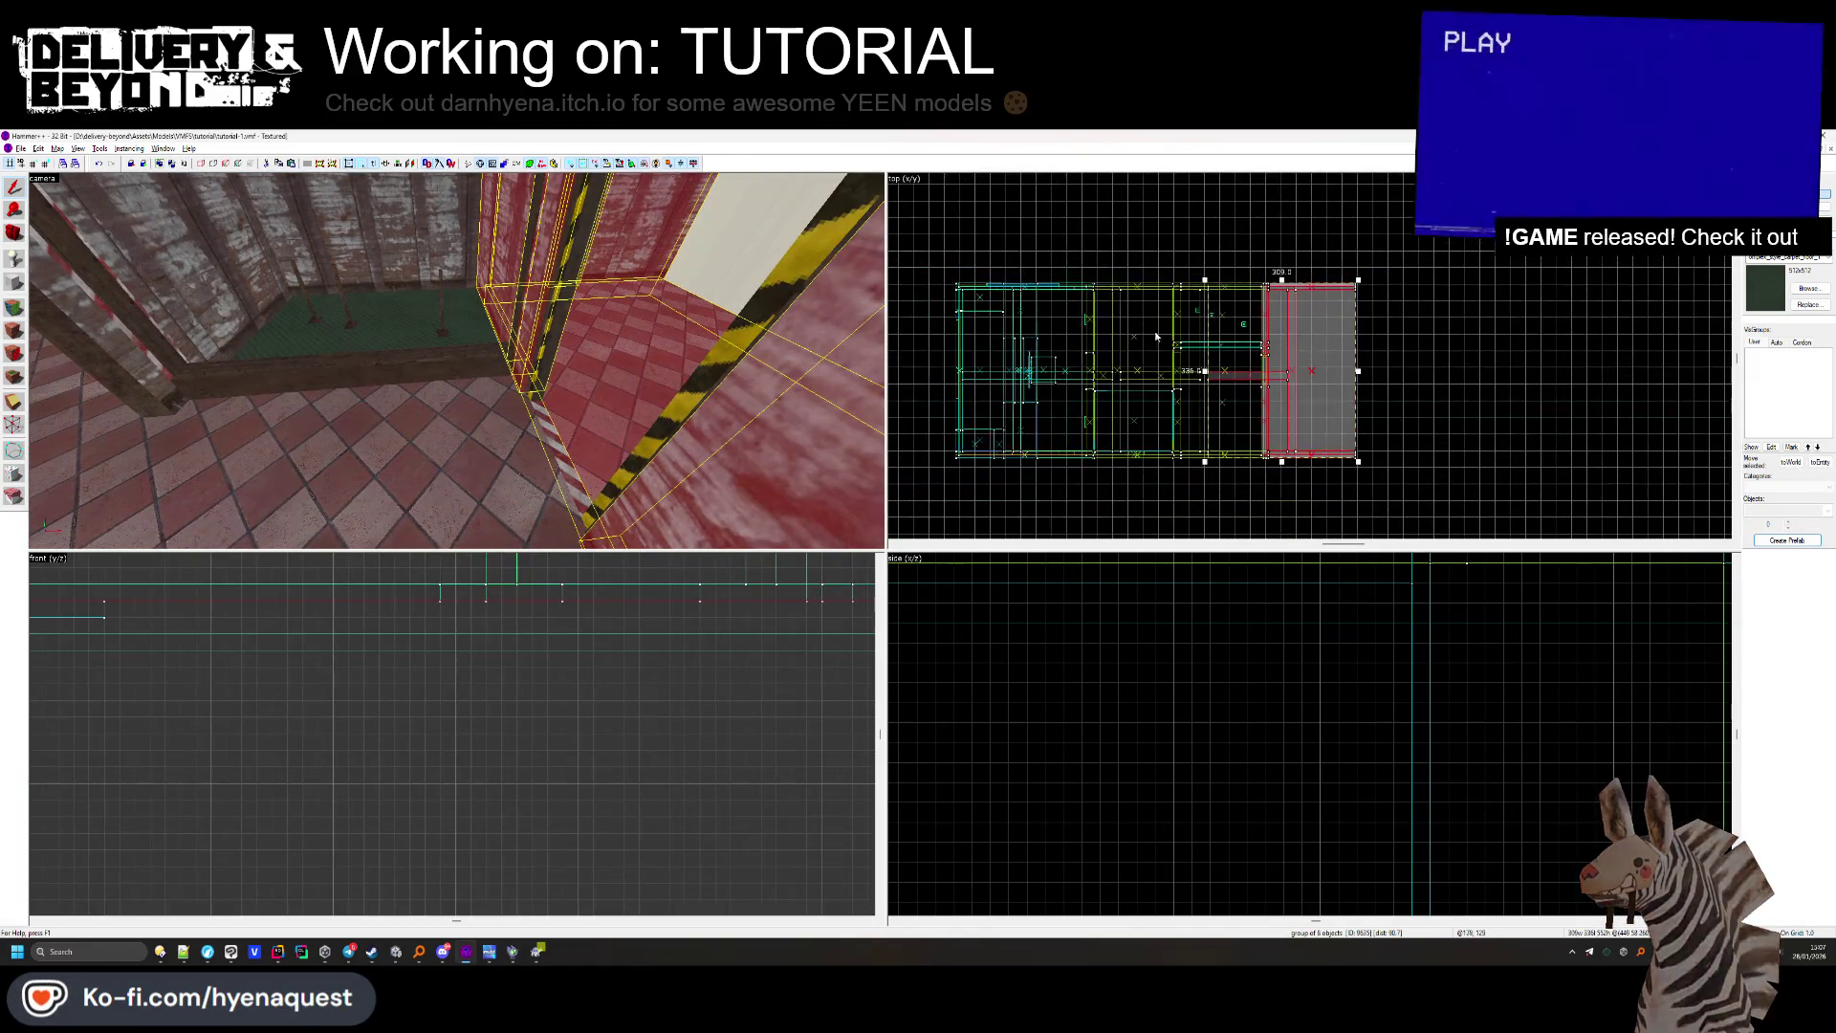
pyautogui.scroll(2, 1379, 352)
pyautogui.click(1379, 352)
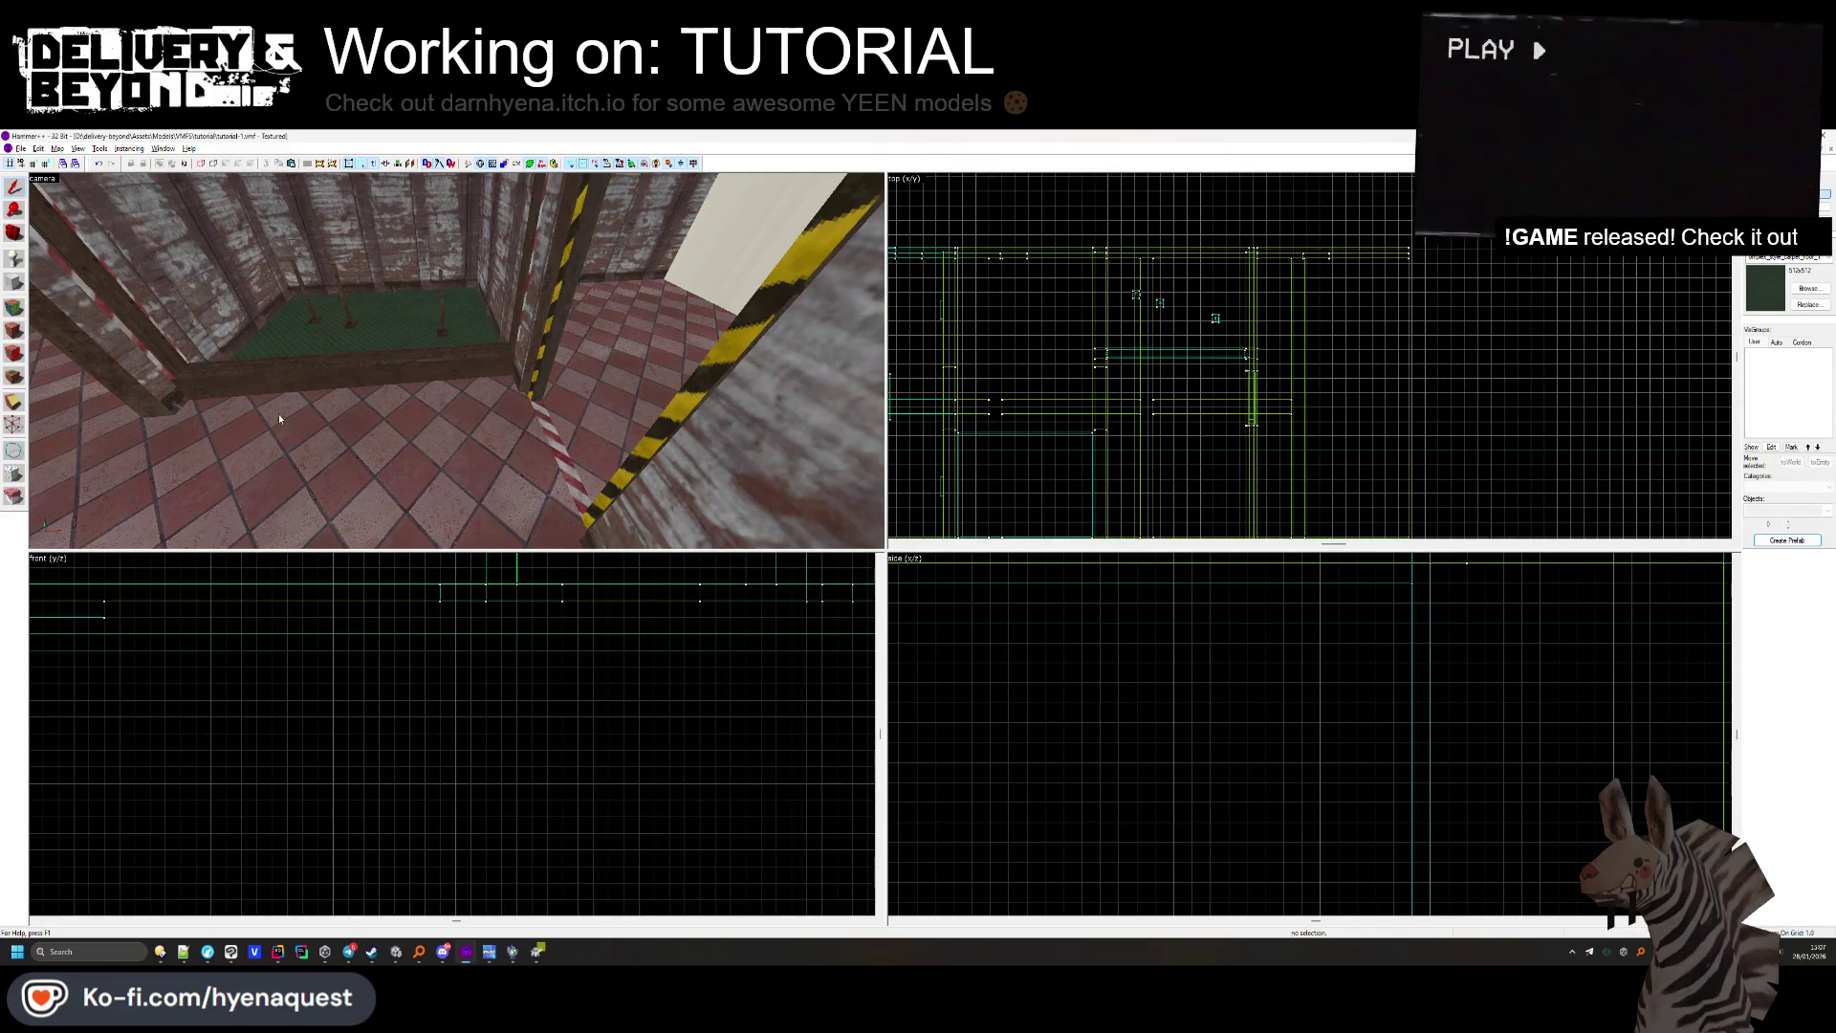
pyautogui.click(656, 387)
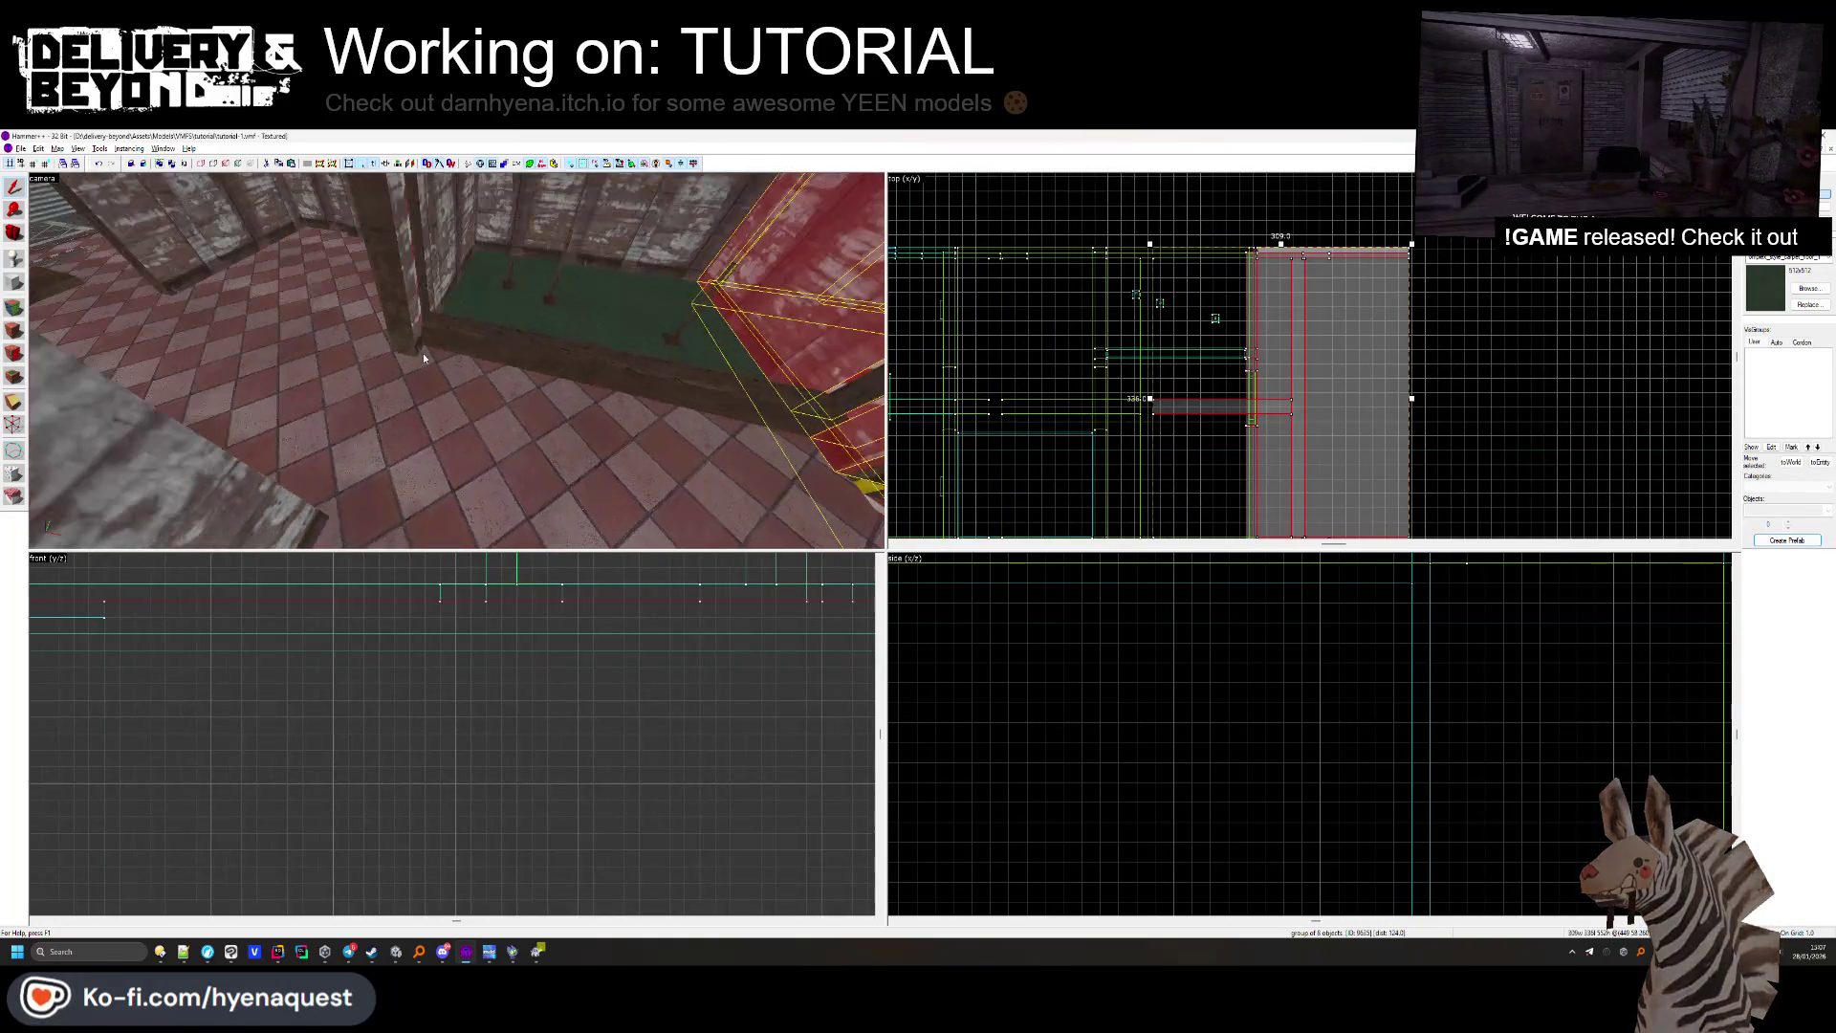
pyautogui.click(456, 360)
pyautogui.moveTo(456, 361); pyautogui.dragTo(882, 374)
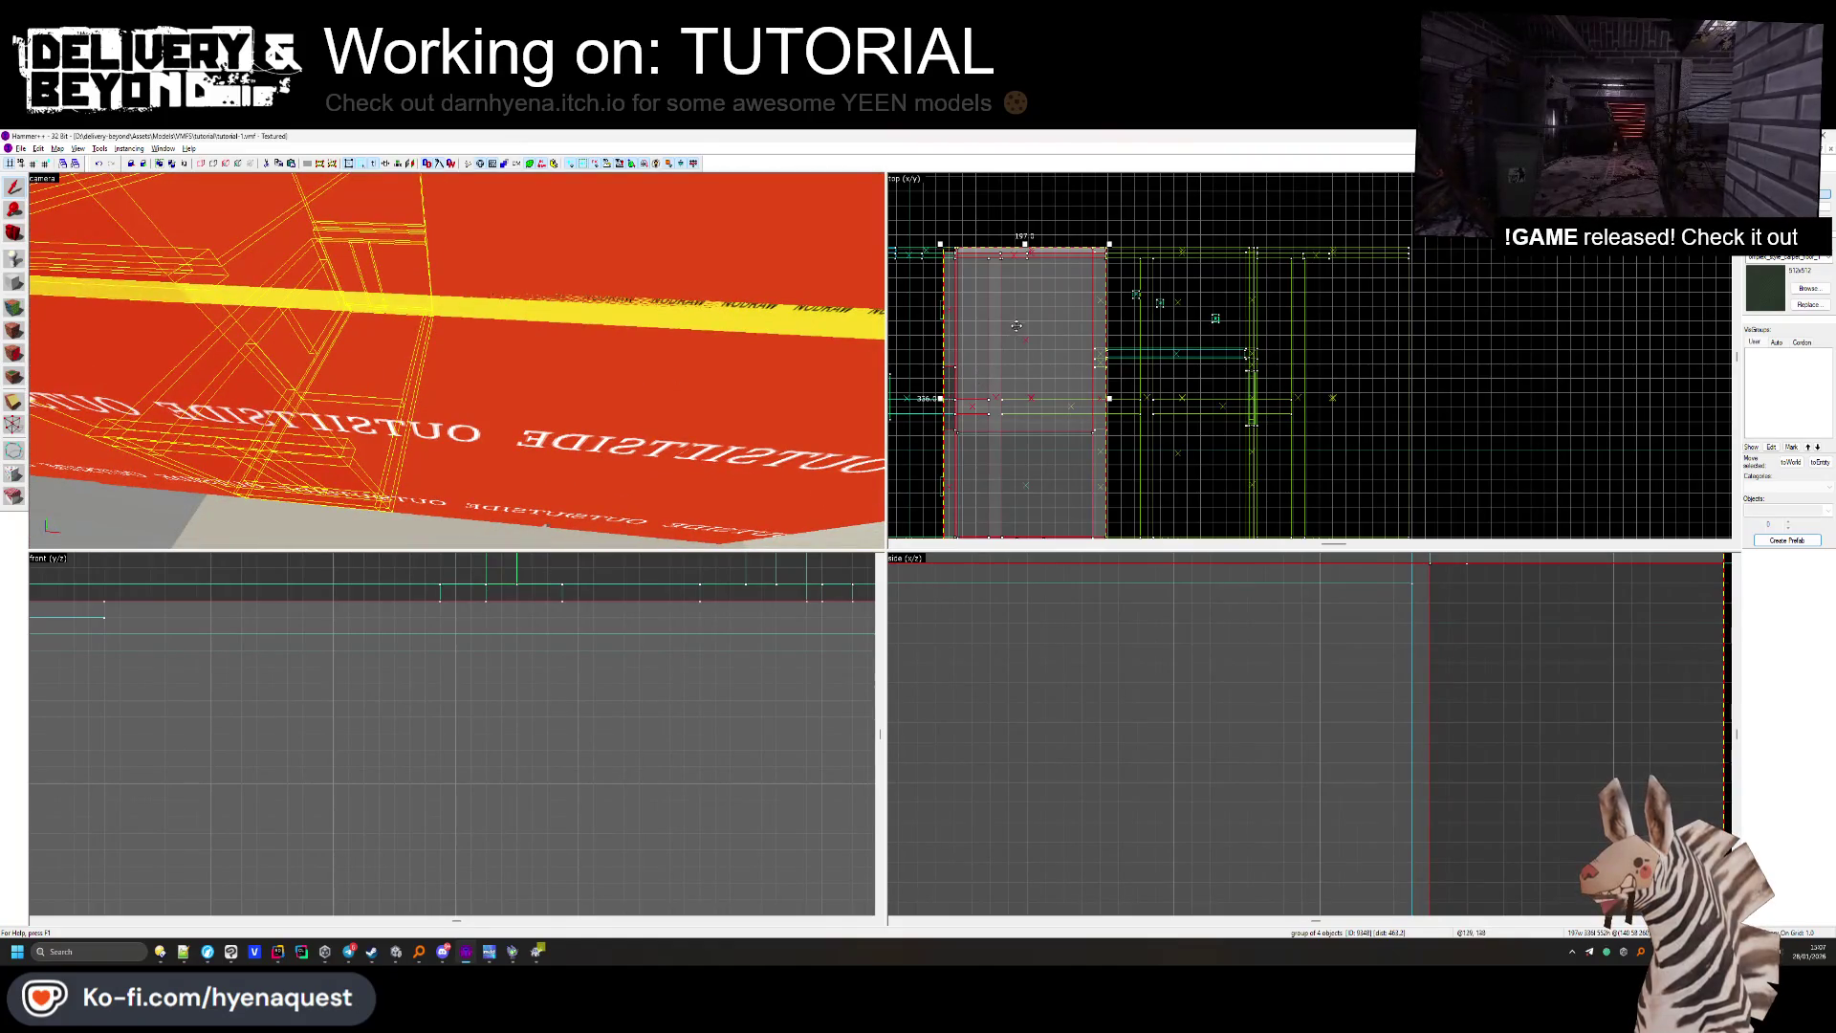
pyautogui.click(1422, 250)
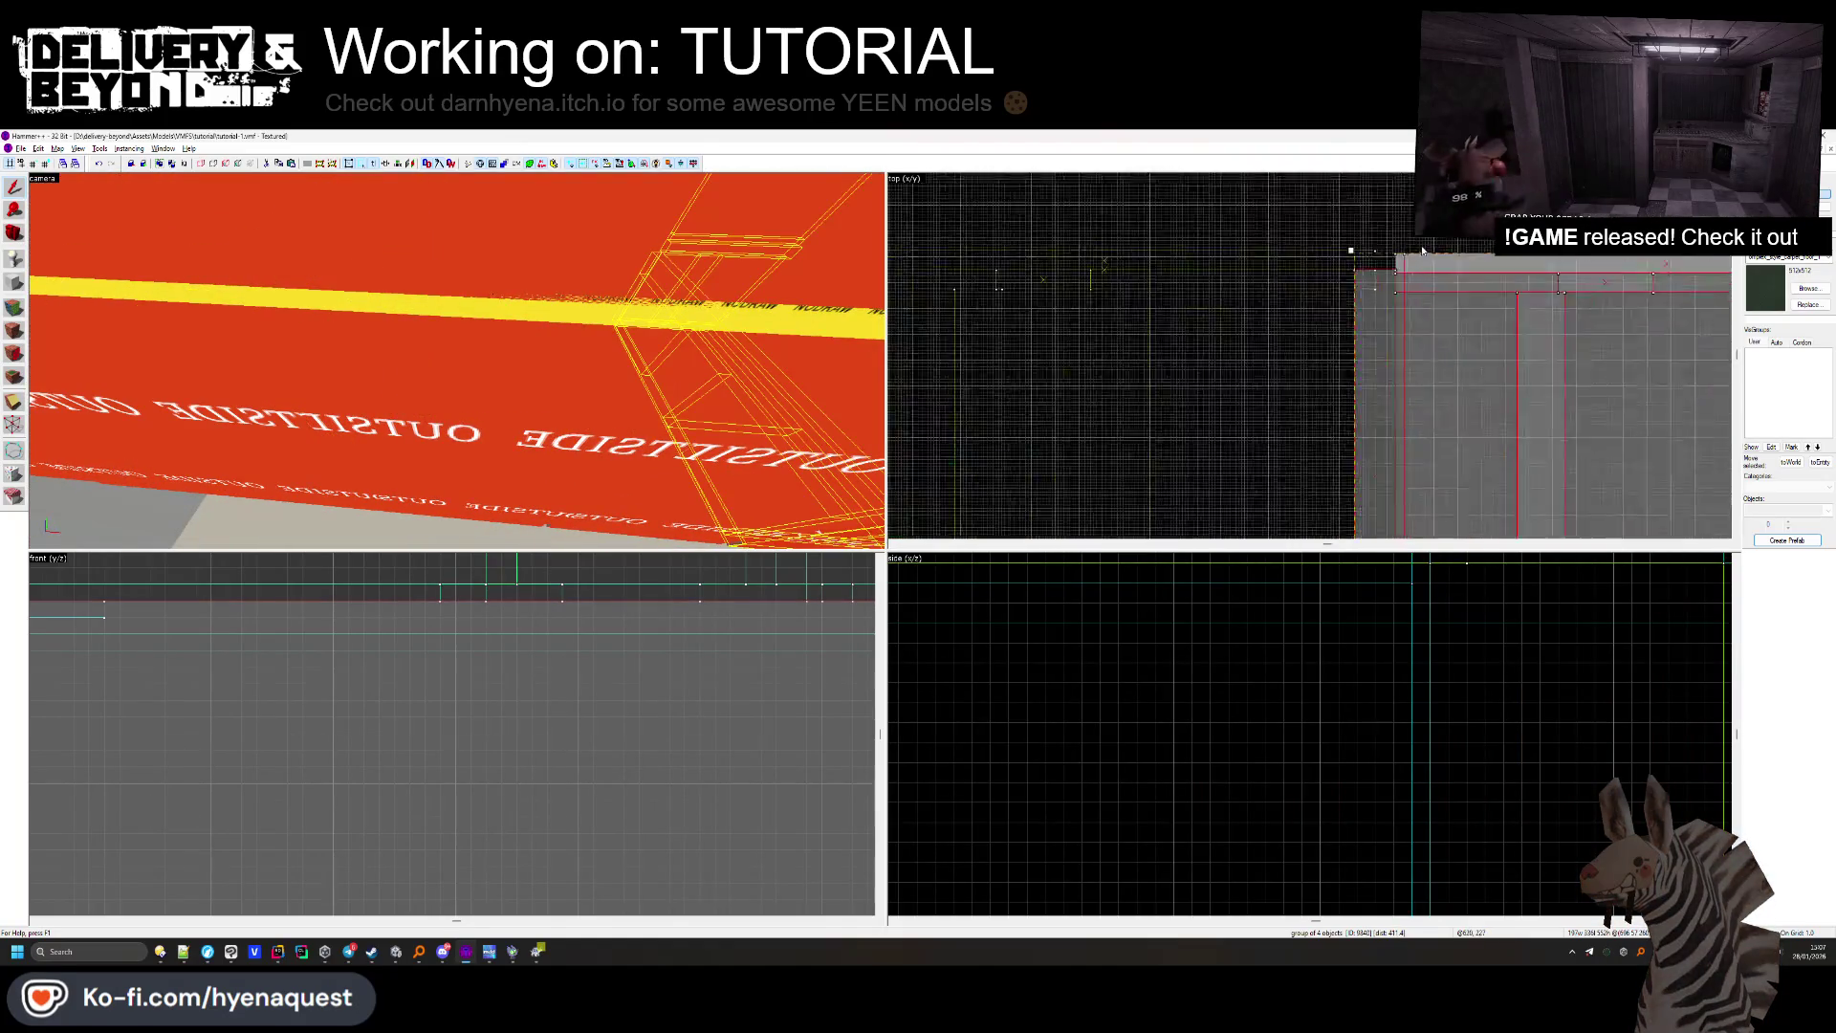
pyautogui.scroll(2, 1422, 251)
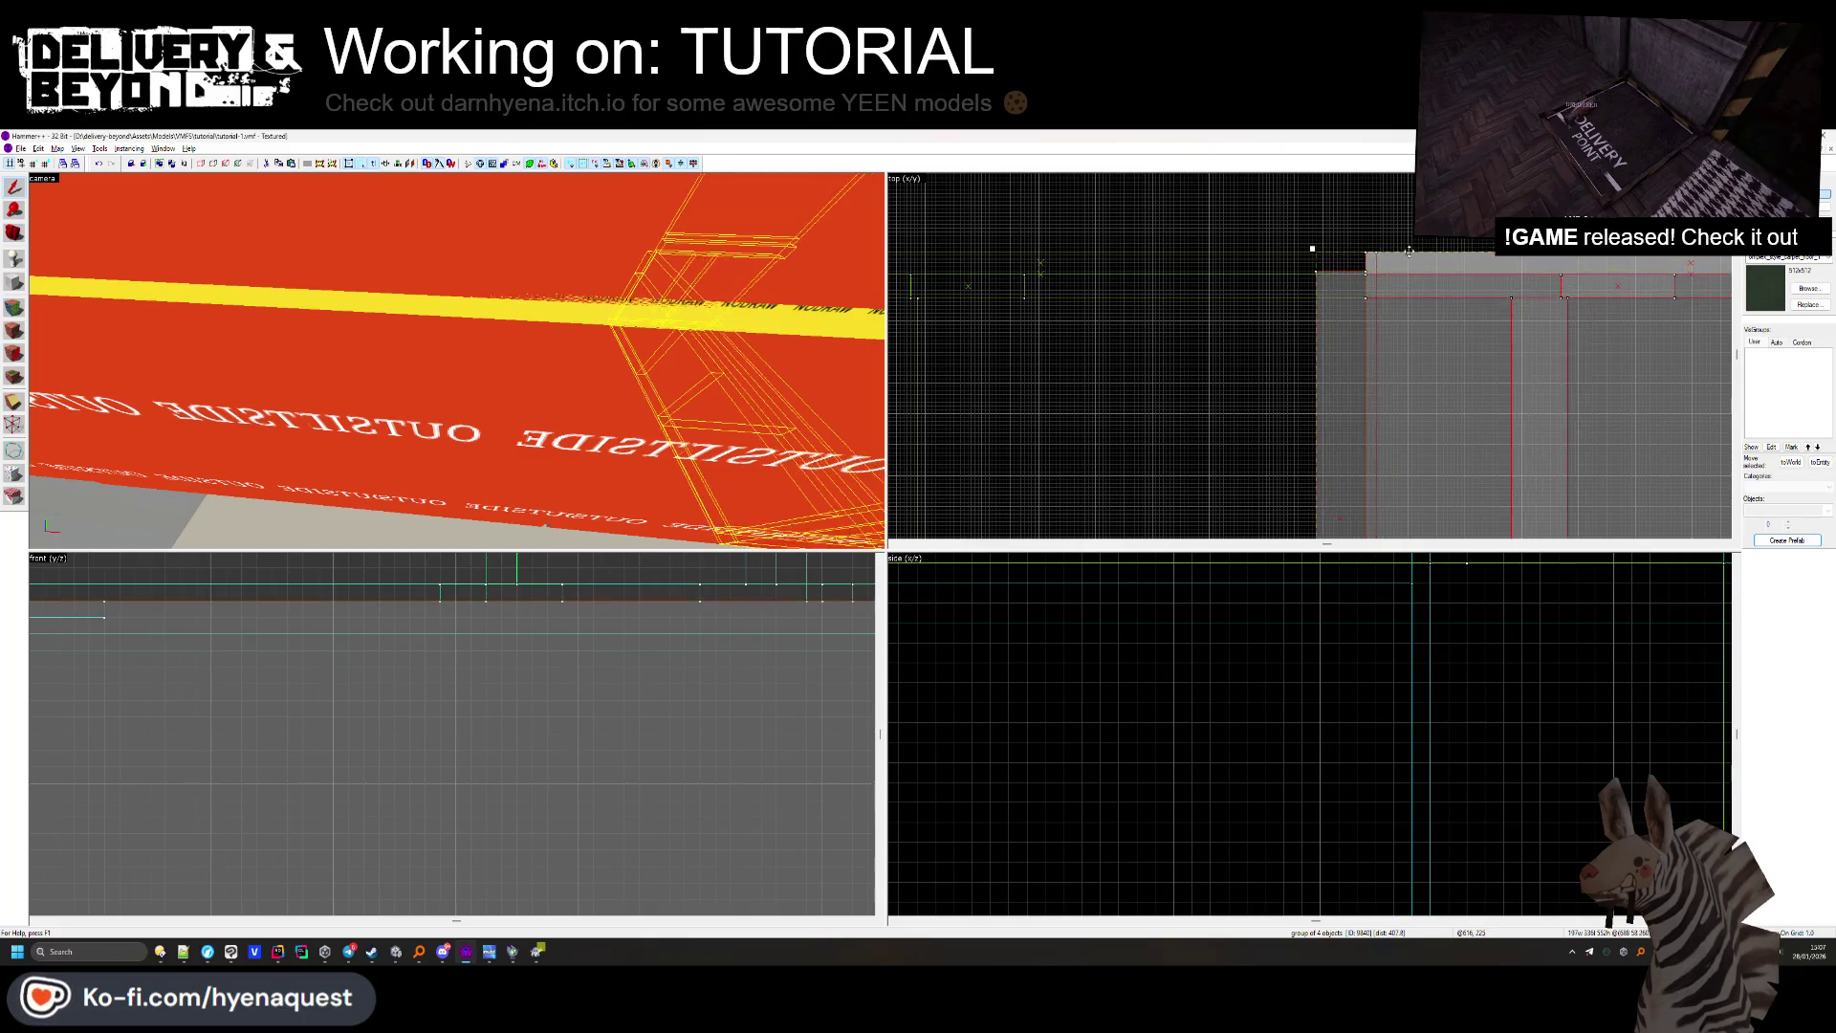
pyautogui.press('Escape')
pyautogui.press('z')
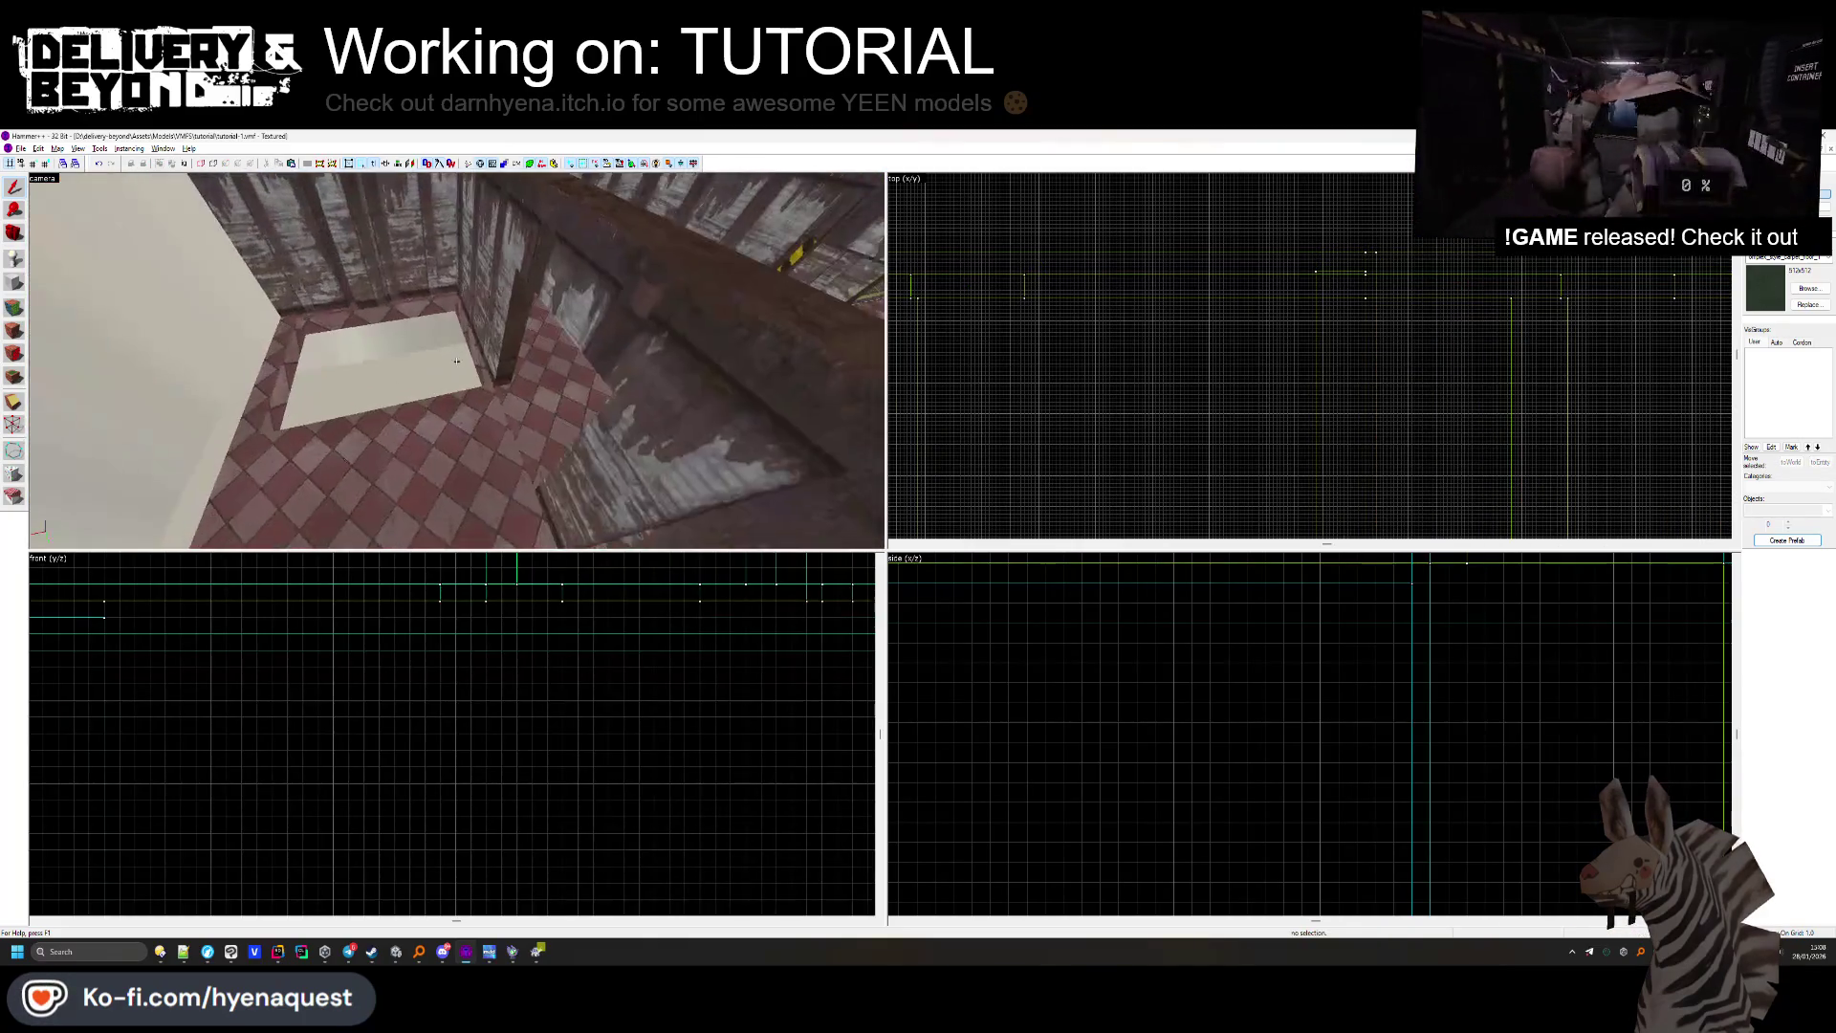
pyautogui.press('w')
# Resize the floor solid to 180×336 in the Top view.
pyautogui.click(14, 307)
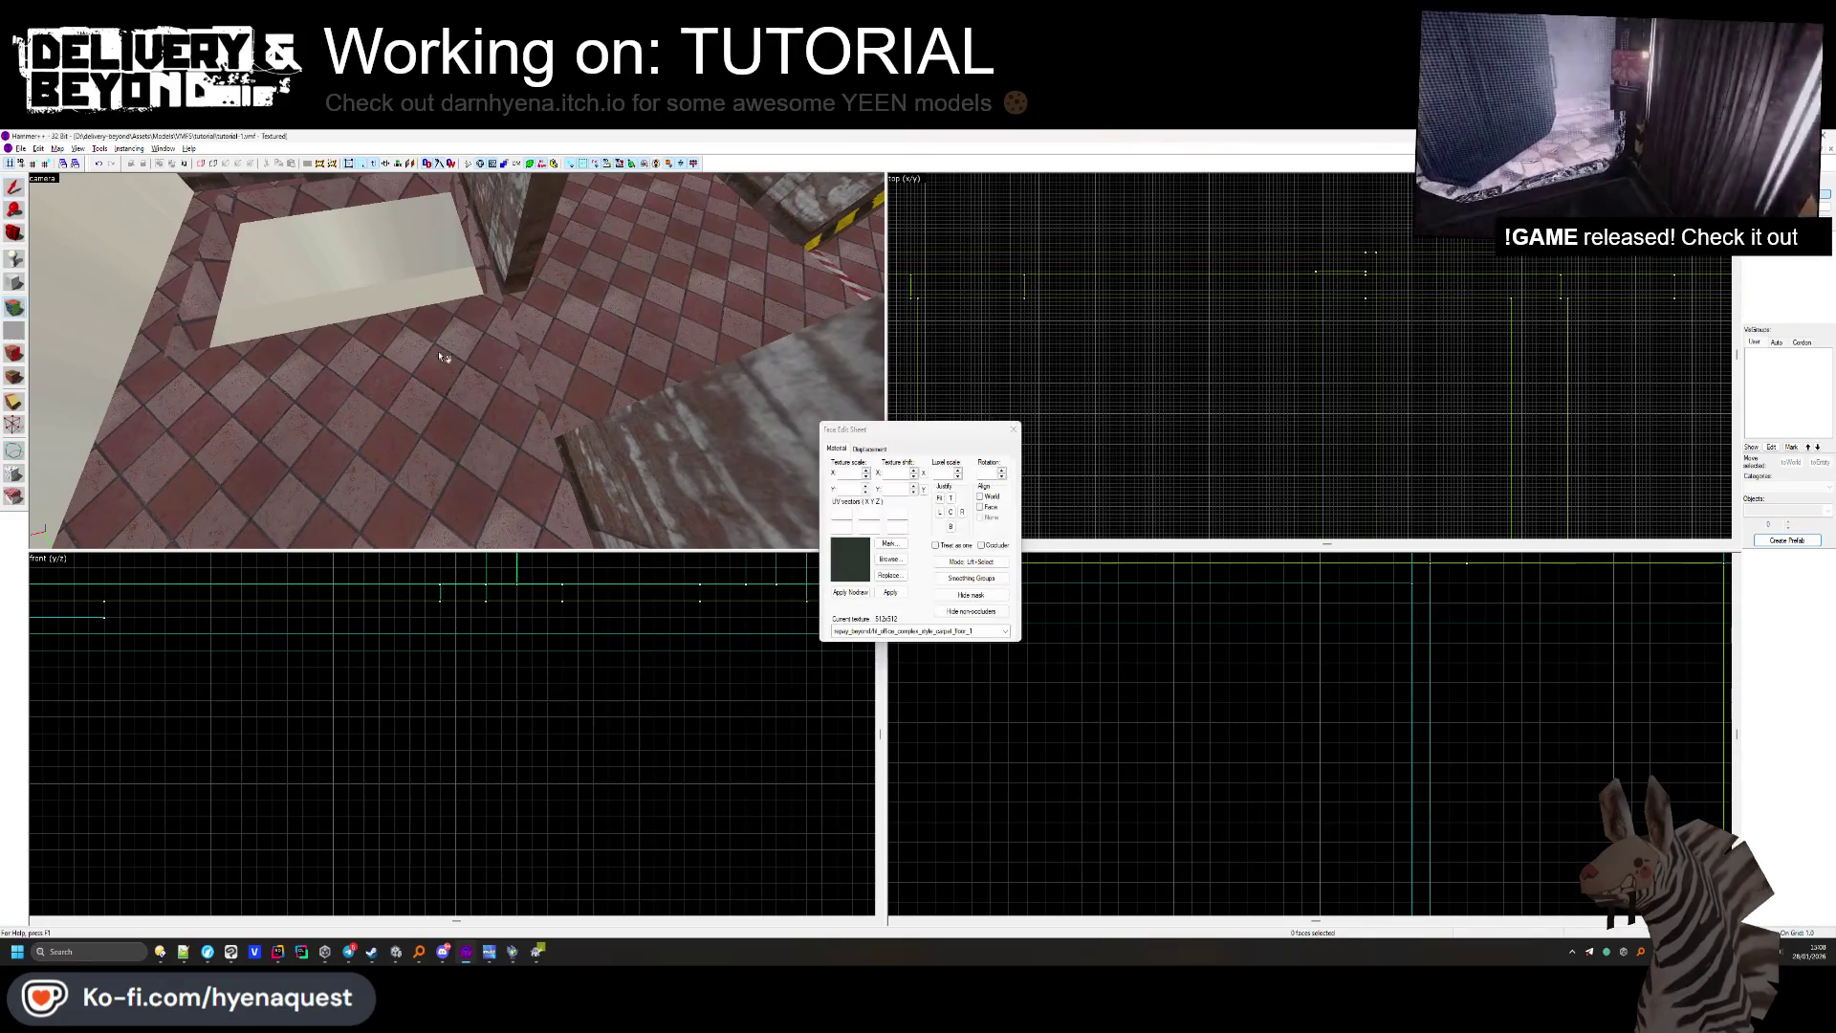
pyautogui.click(669, 315)
pyautogui.hotkey('shift', 's')
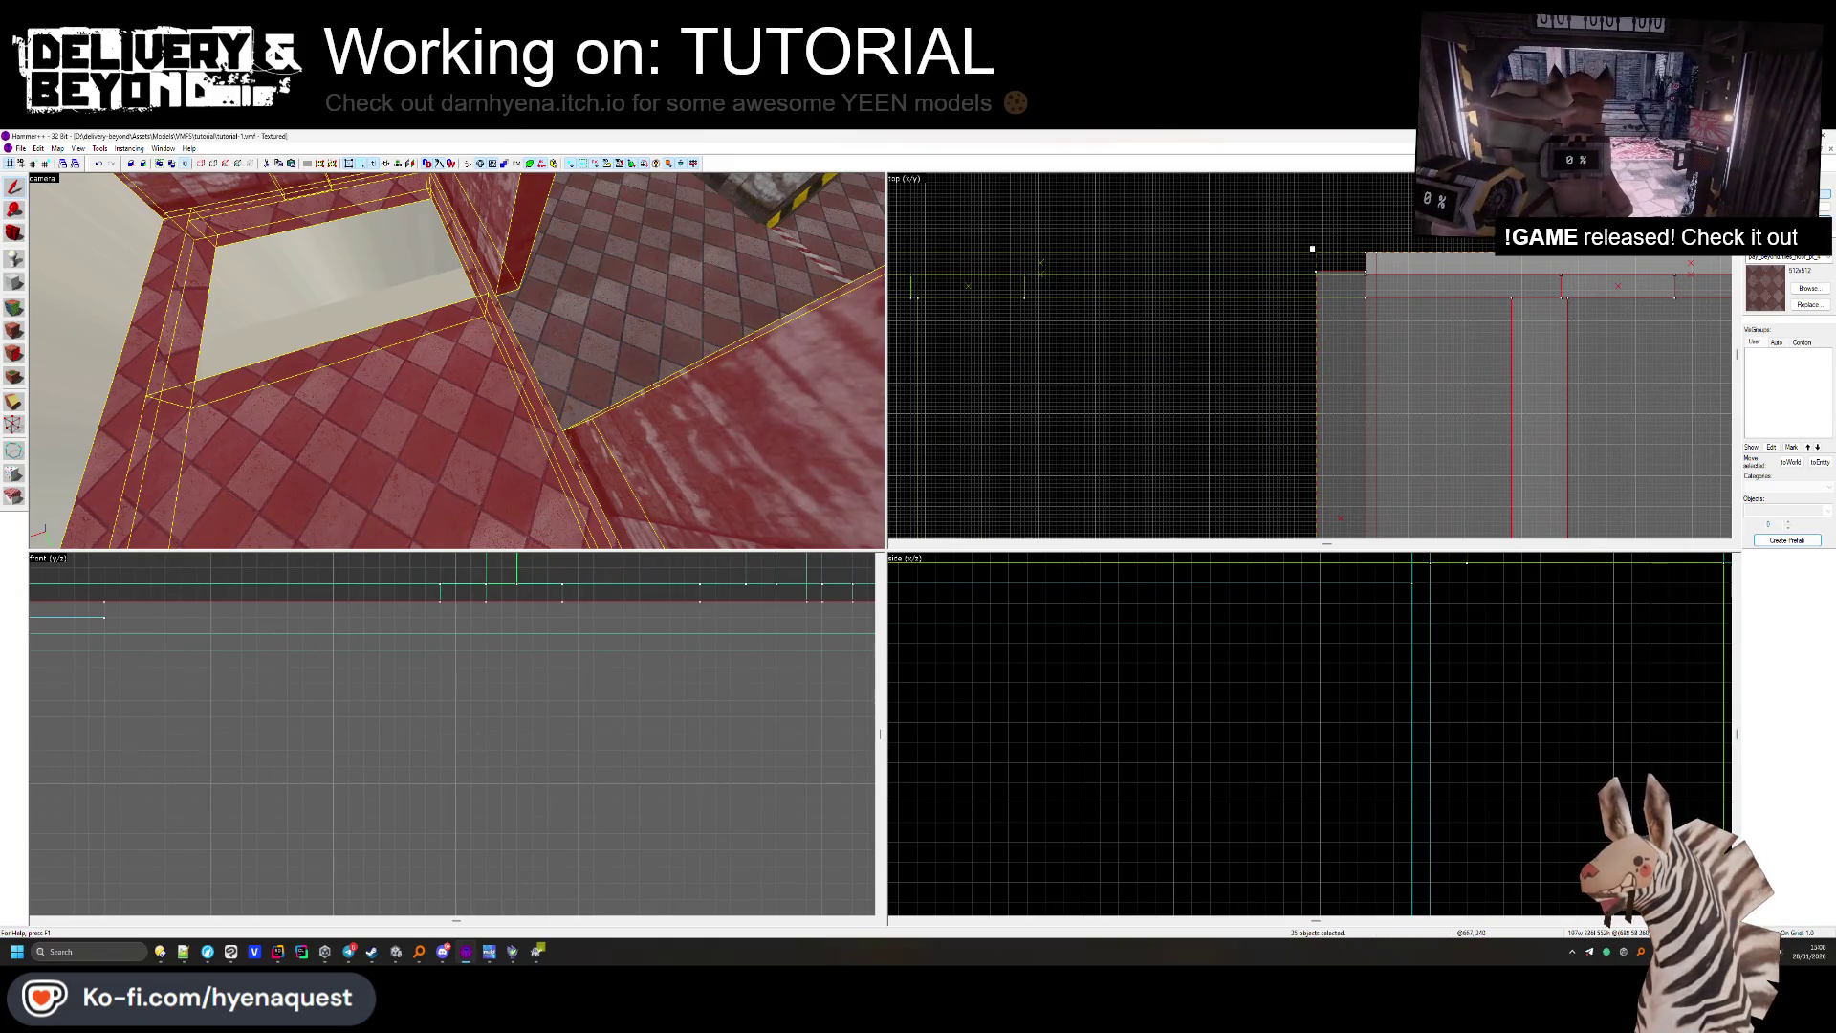
pyautogui.click(179, 302)
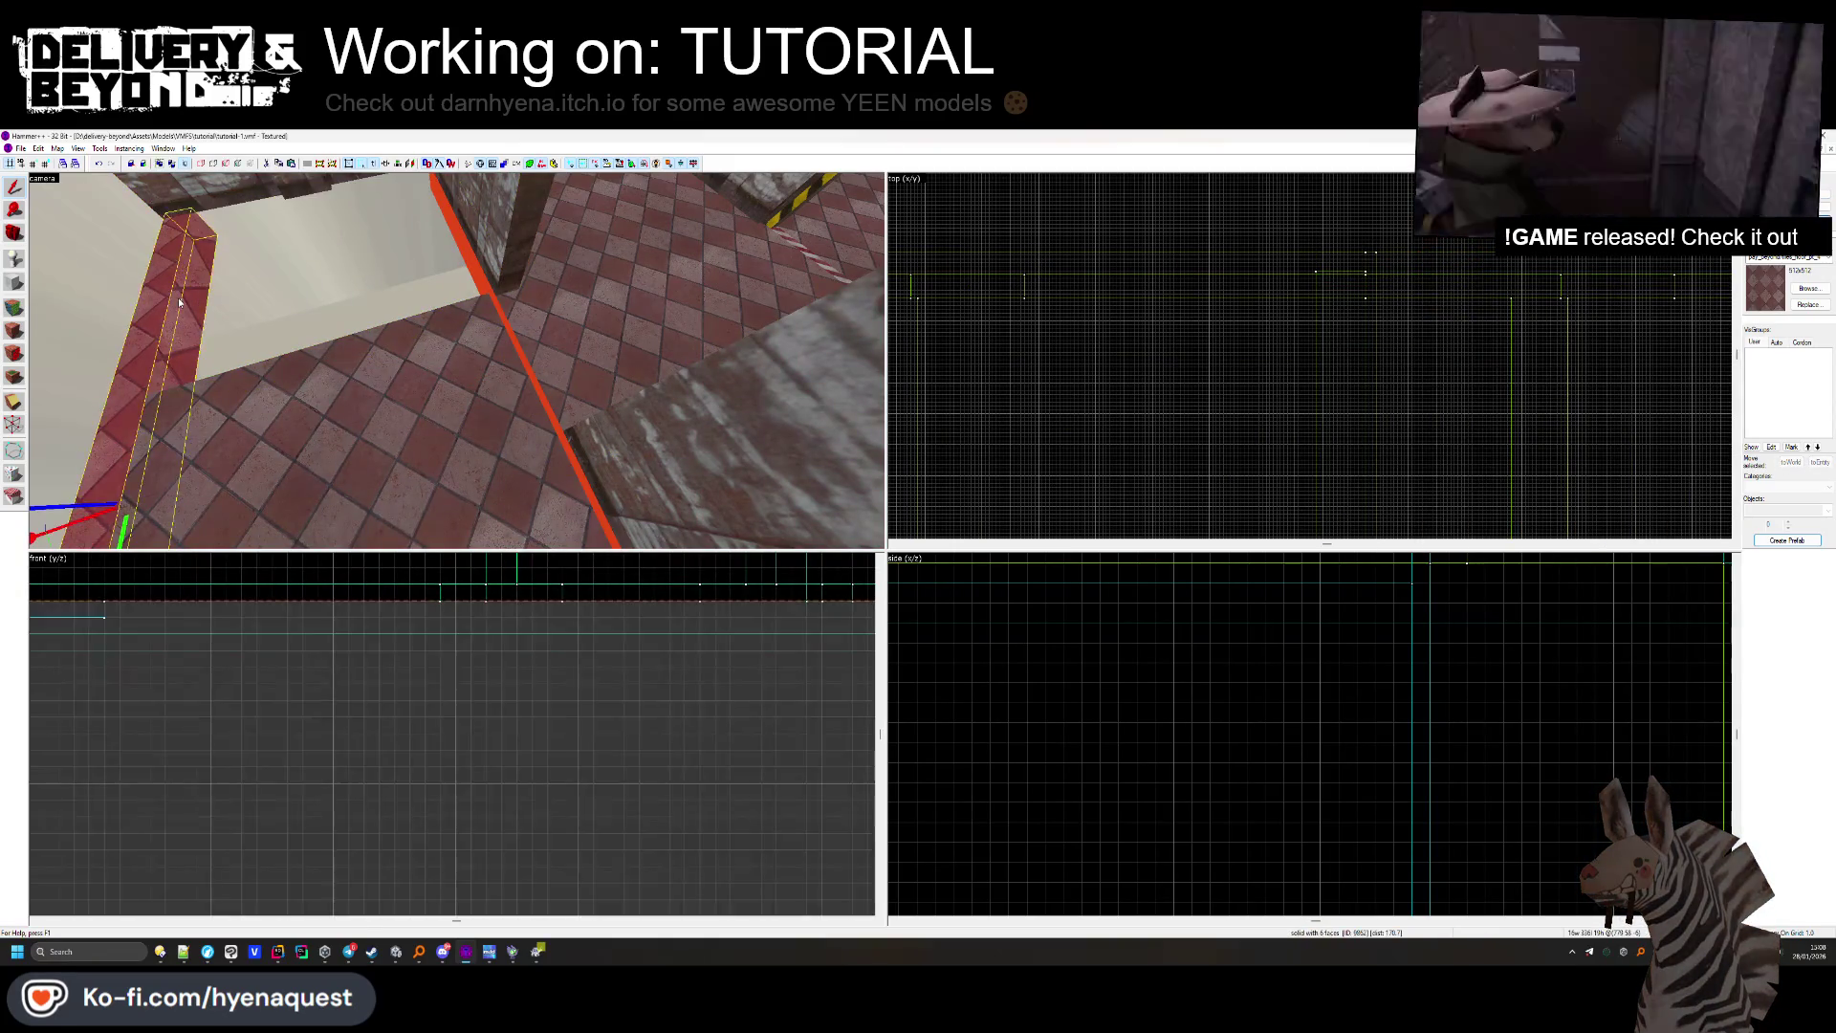
pyautogui.click(287, 459)
pyautogui.scroll(5, 1255, 193)
pyautogui.moveTo(1404, 304)
pyautogui.mouseDown()
pyautogui.moveTo(1406, 462)
pyautogui.moveTo(1199, 484)
pyautogui.moveTo(1204, 469)
pyautogui.mouseUp()
pyautogui.scroll(2, 1199, 484)
pyautogui.press('Escape')
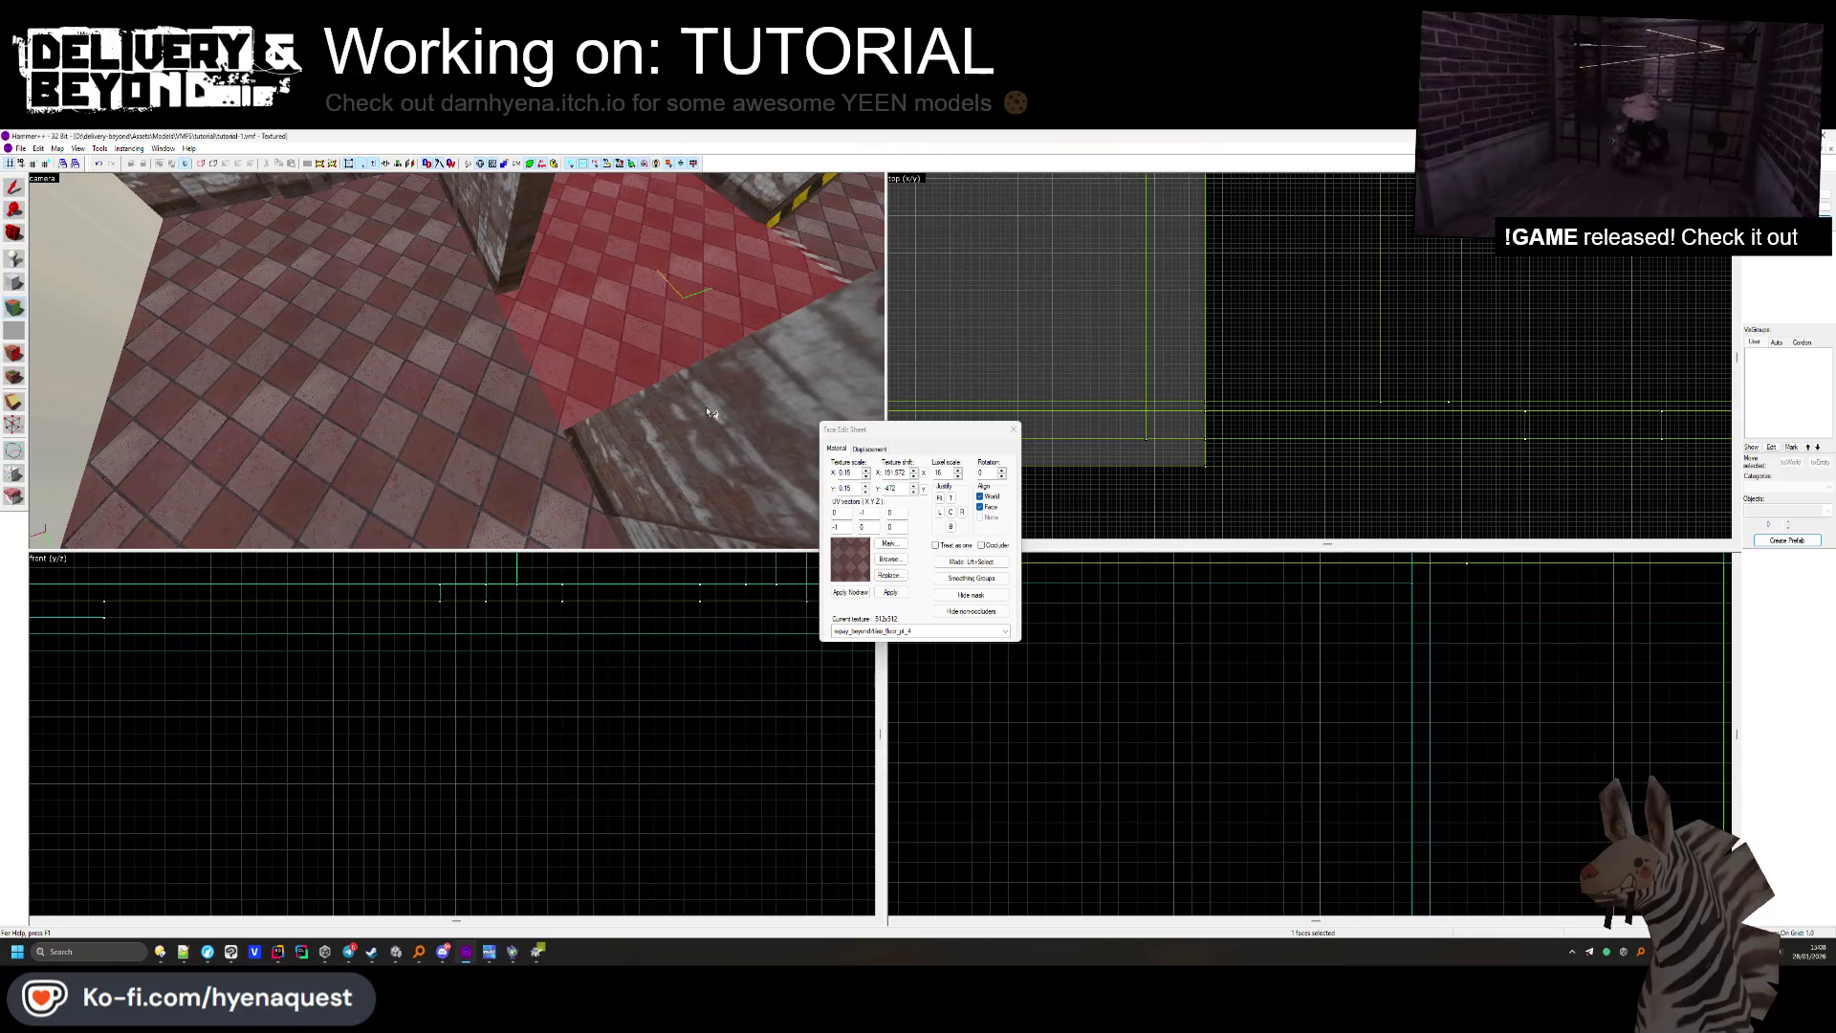
# Return to Unity and fly the scene camera around the room.
pyautogui.press('z')
pyautogui.press('z')
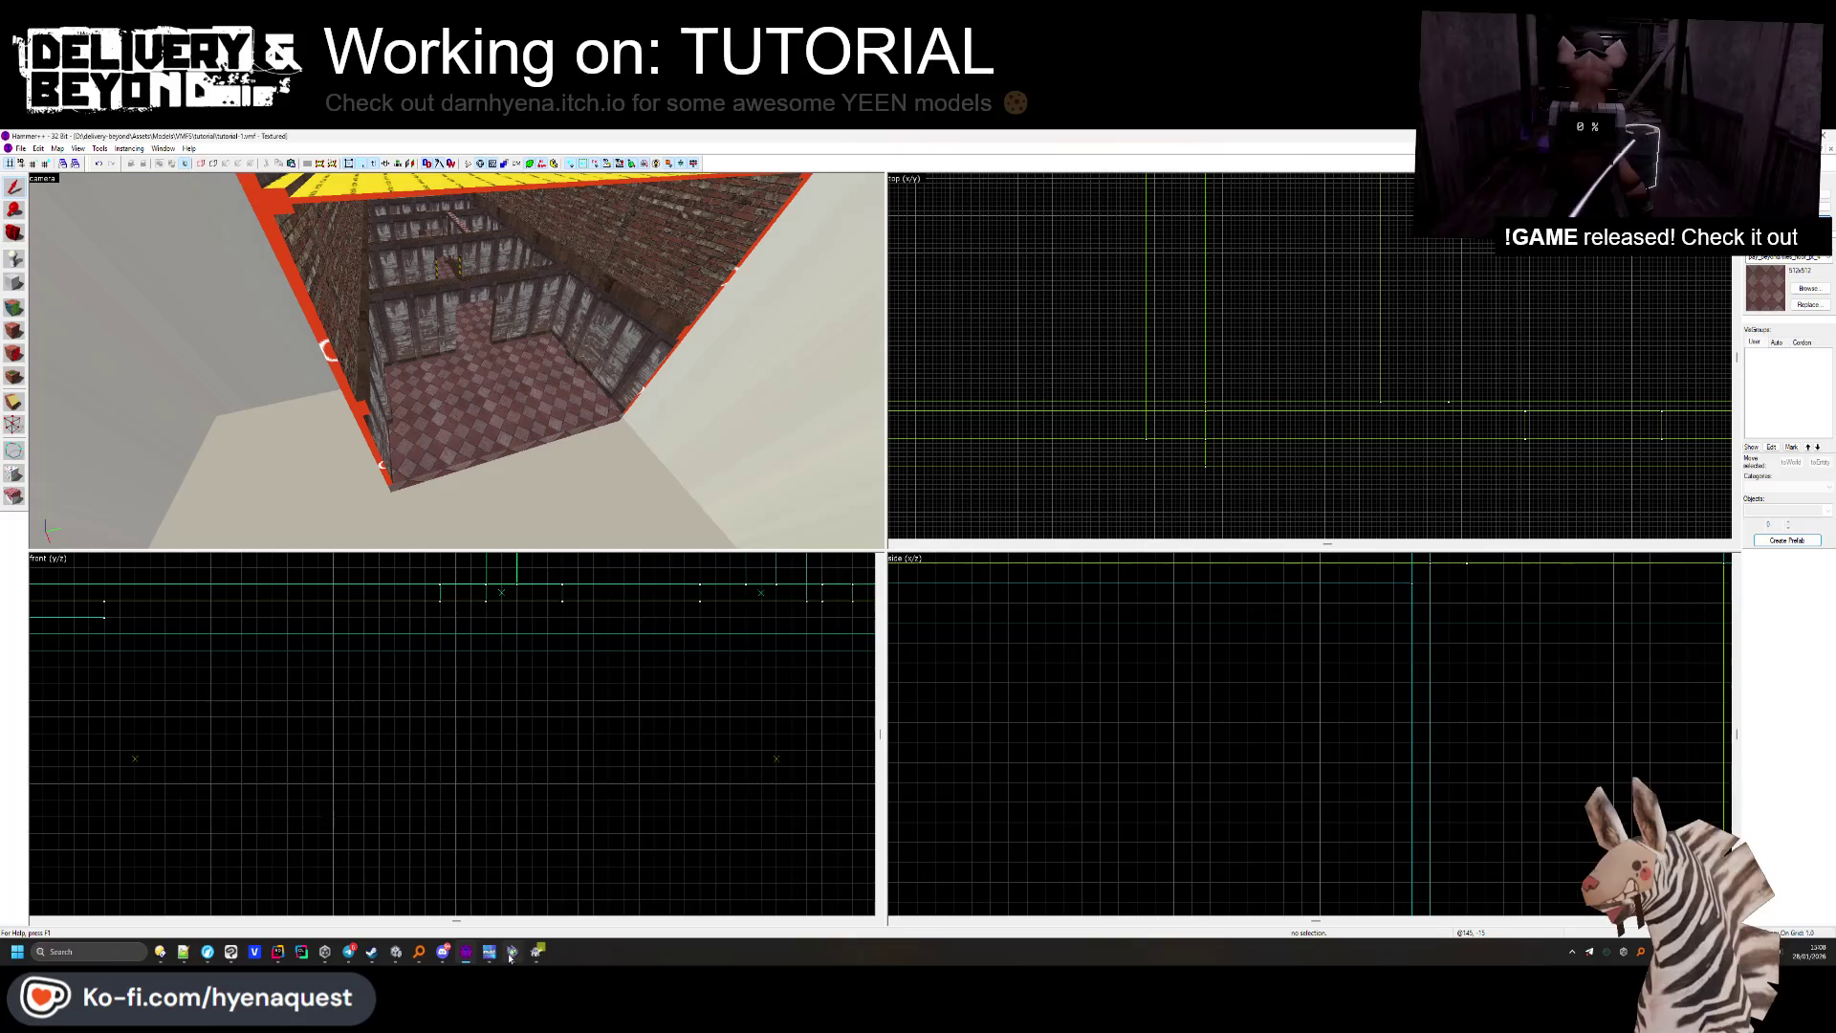
pyautogui.click(398, 956)
pyautogui.moveTo(631, 550)
pyautogui.mouseDown()
pyautogui.moveTo(545, 615)
pyautogui.moveTo(500, 612)
pyautogui.moveTo(501, 575)
pyautogui.mouseUp()
pyautogui.scroll(-3, 500, 612)
pyautogui.scroll(-1, 501, 575)
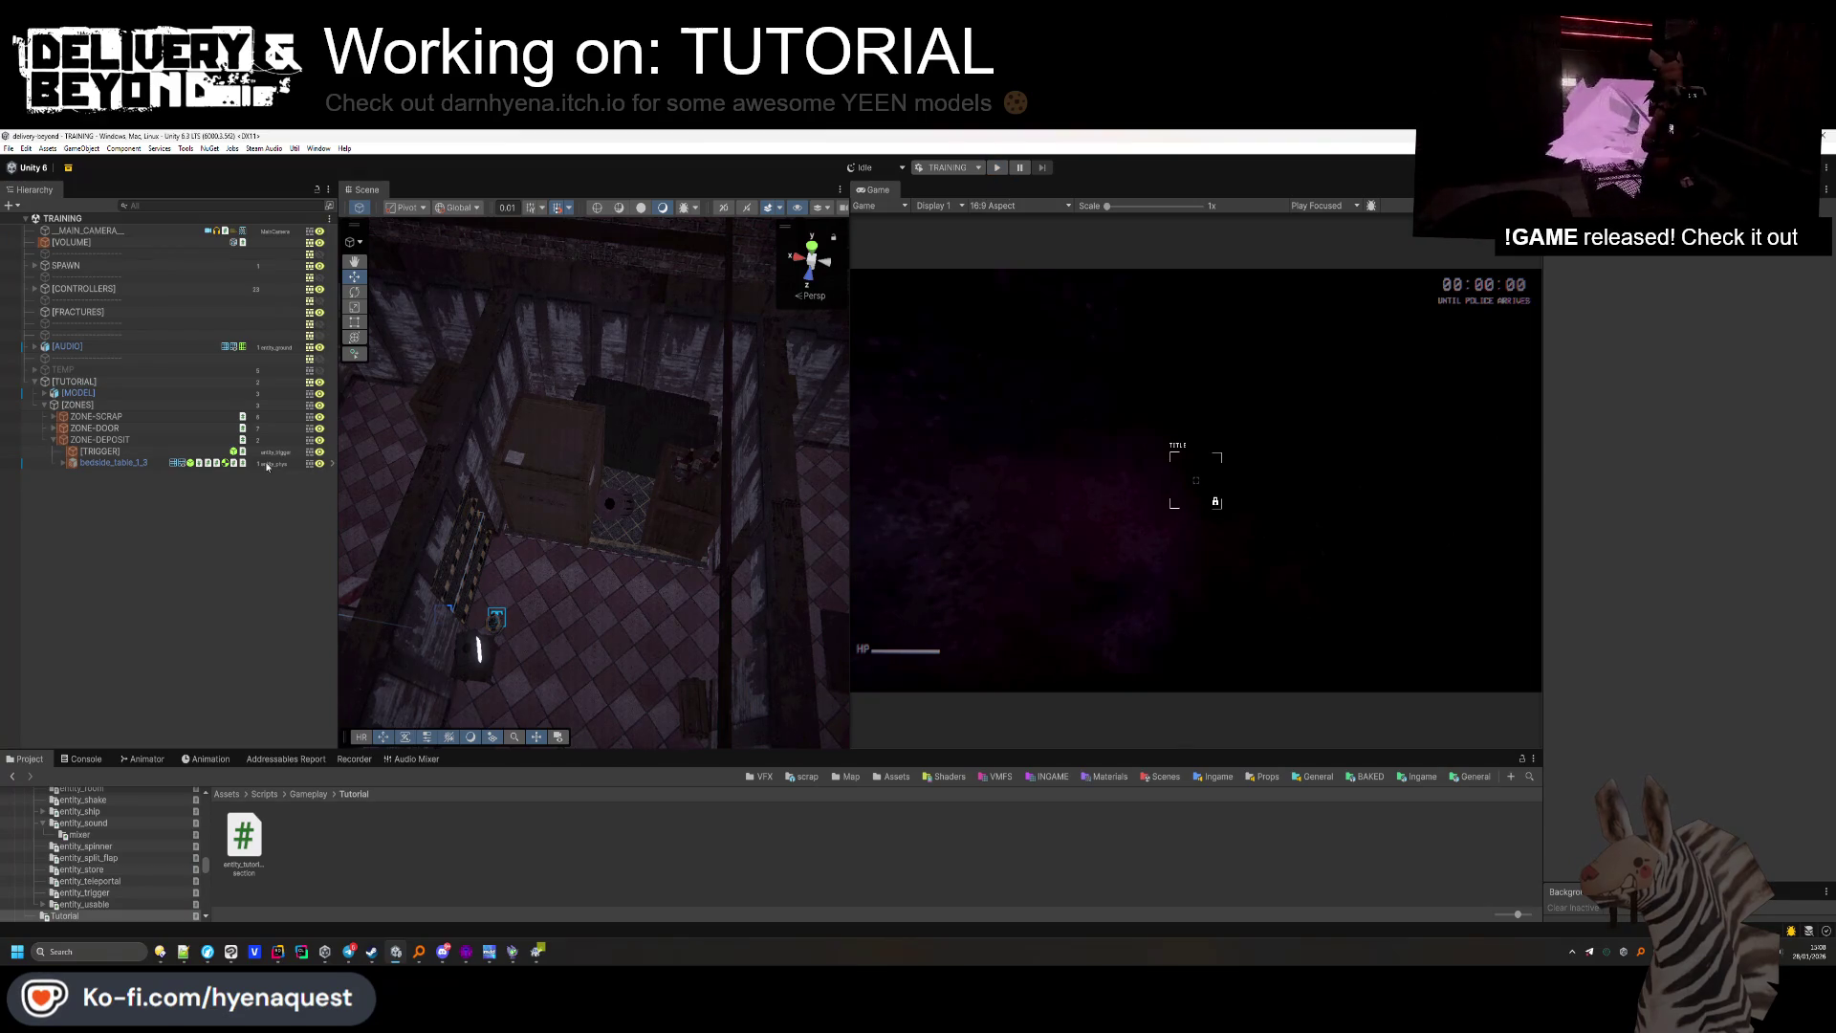
# With ZONE-DEPOSIT selected, add a new entry to the localization string tables.
pyautogui.click(138, 443)
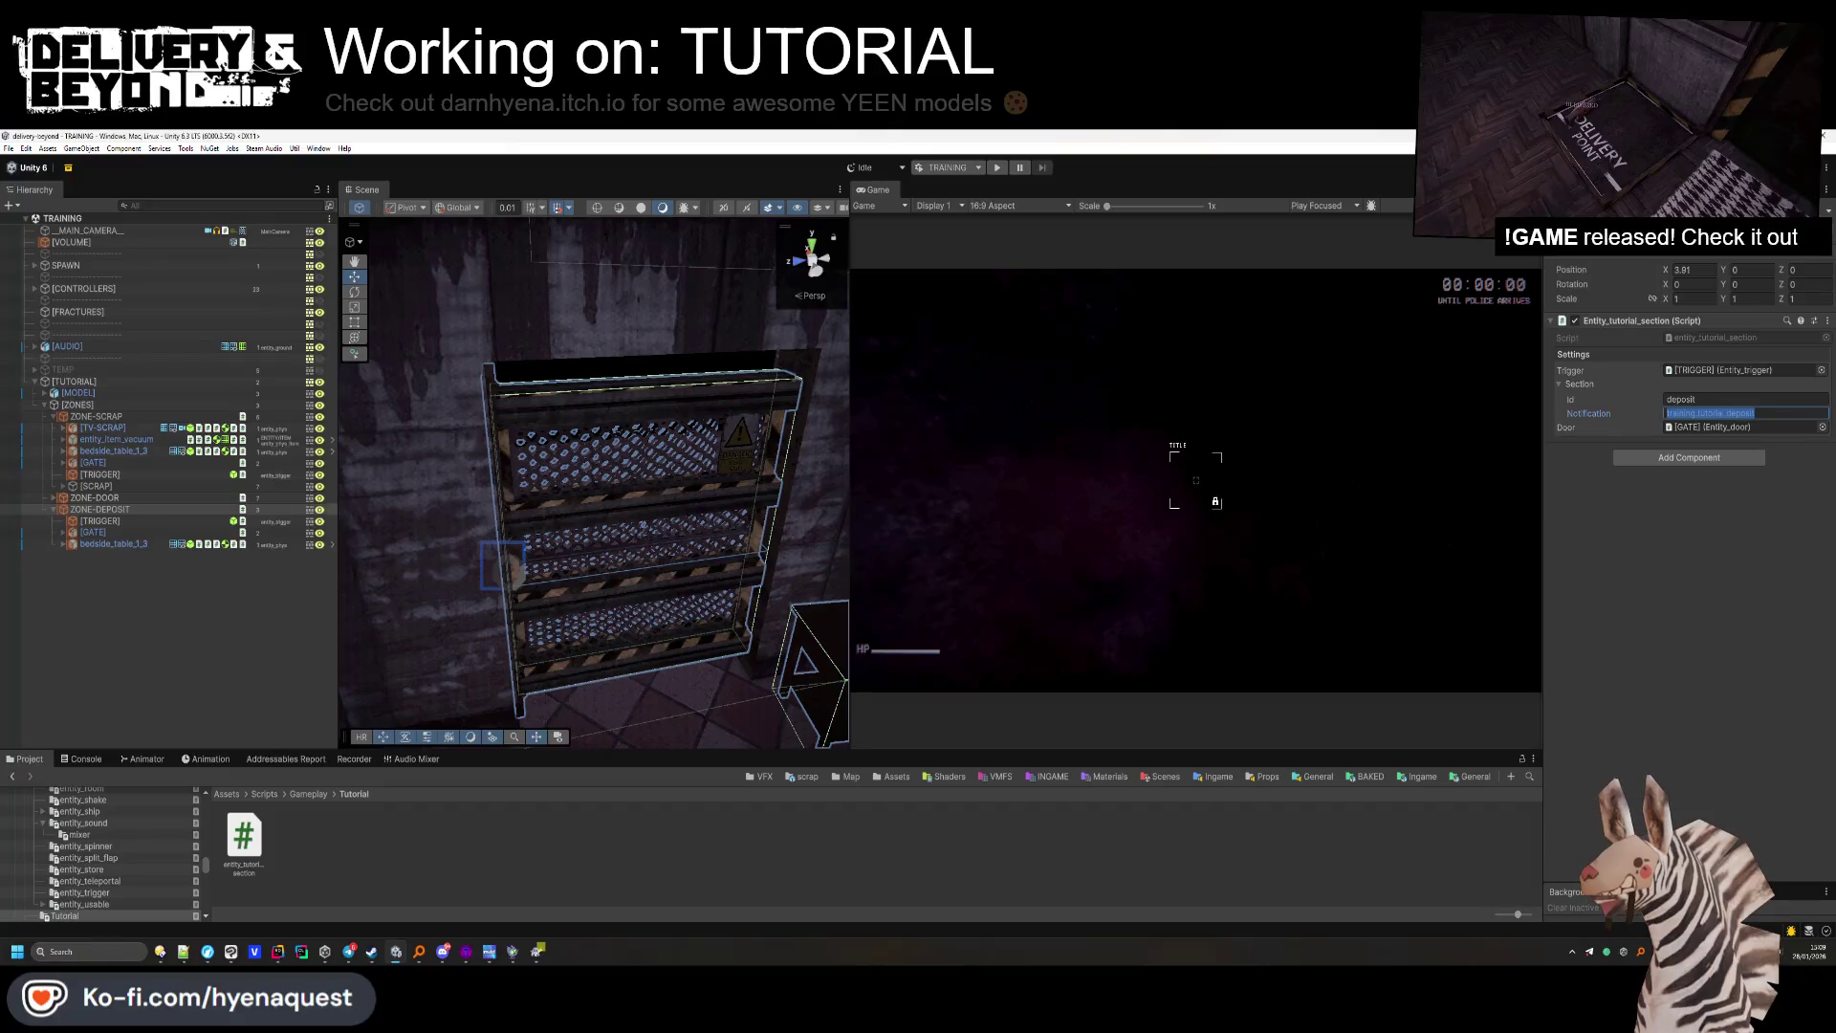
pyautogui.click(483, 742)
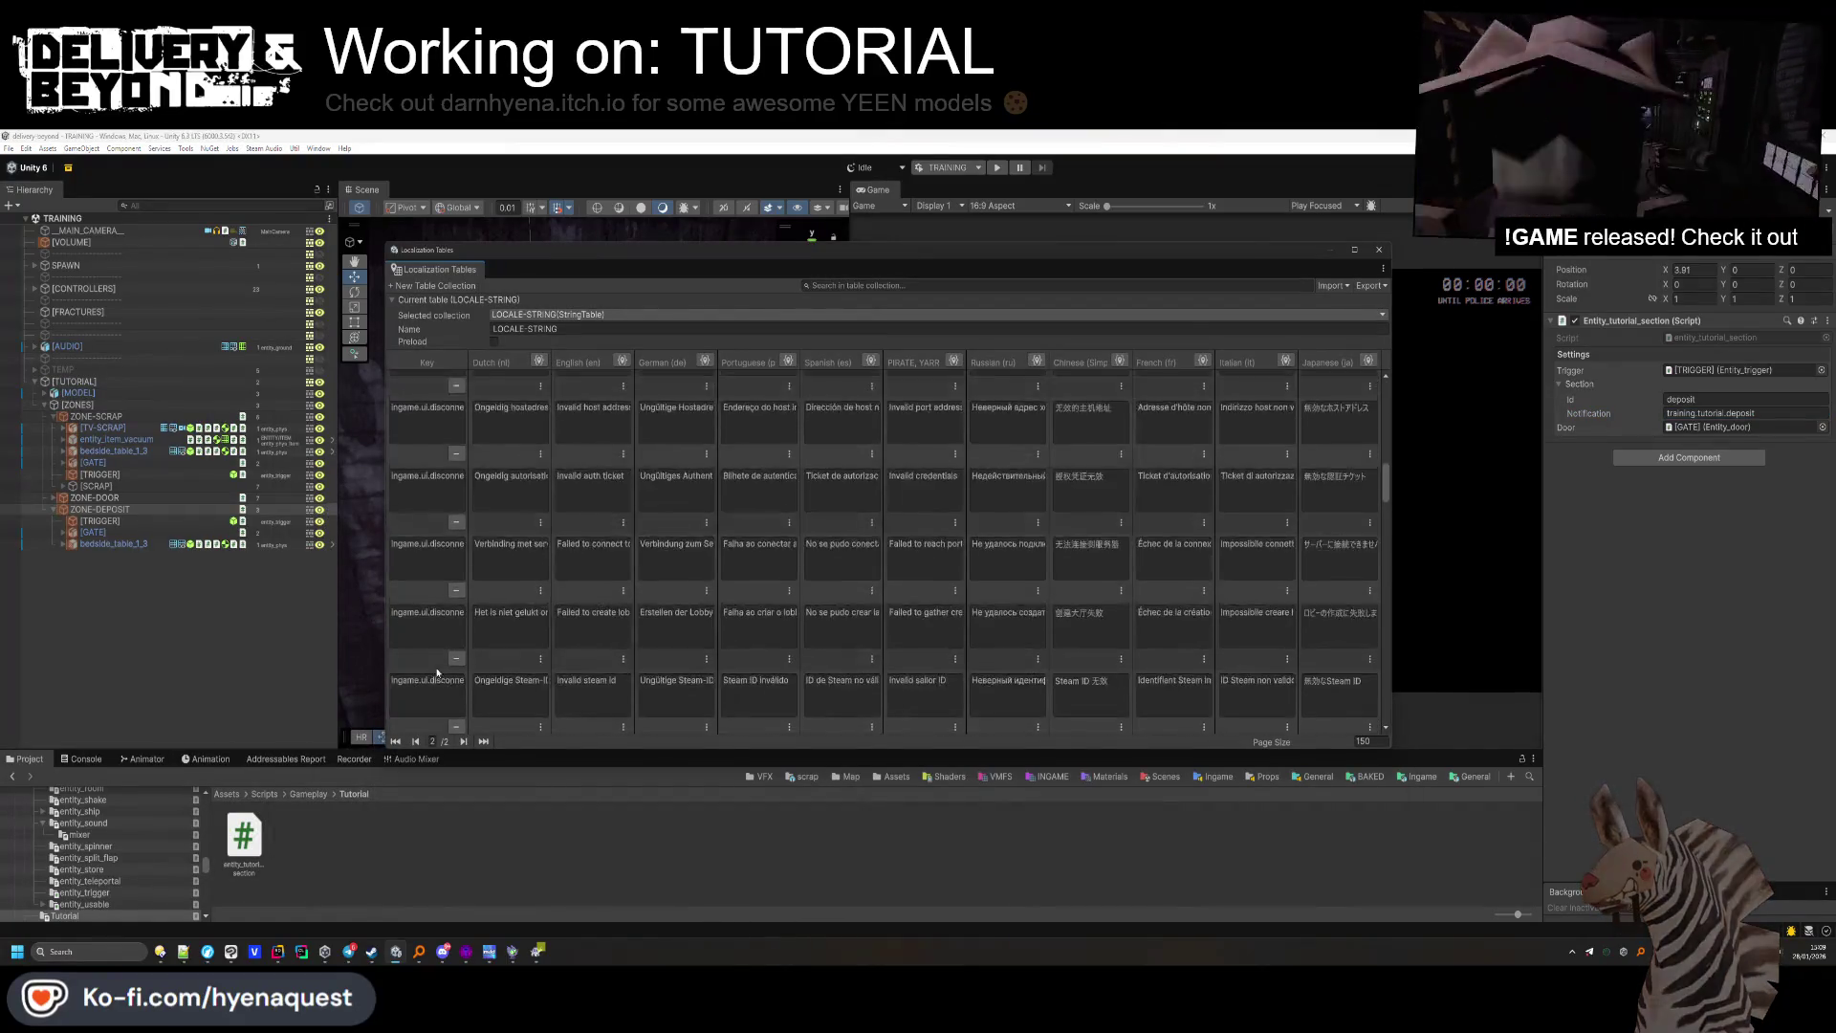
pyautogui.scroll(-10, 445, 707)
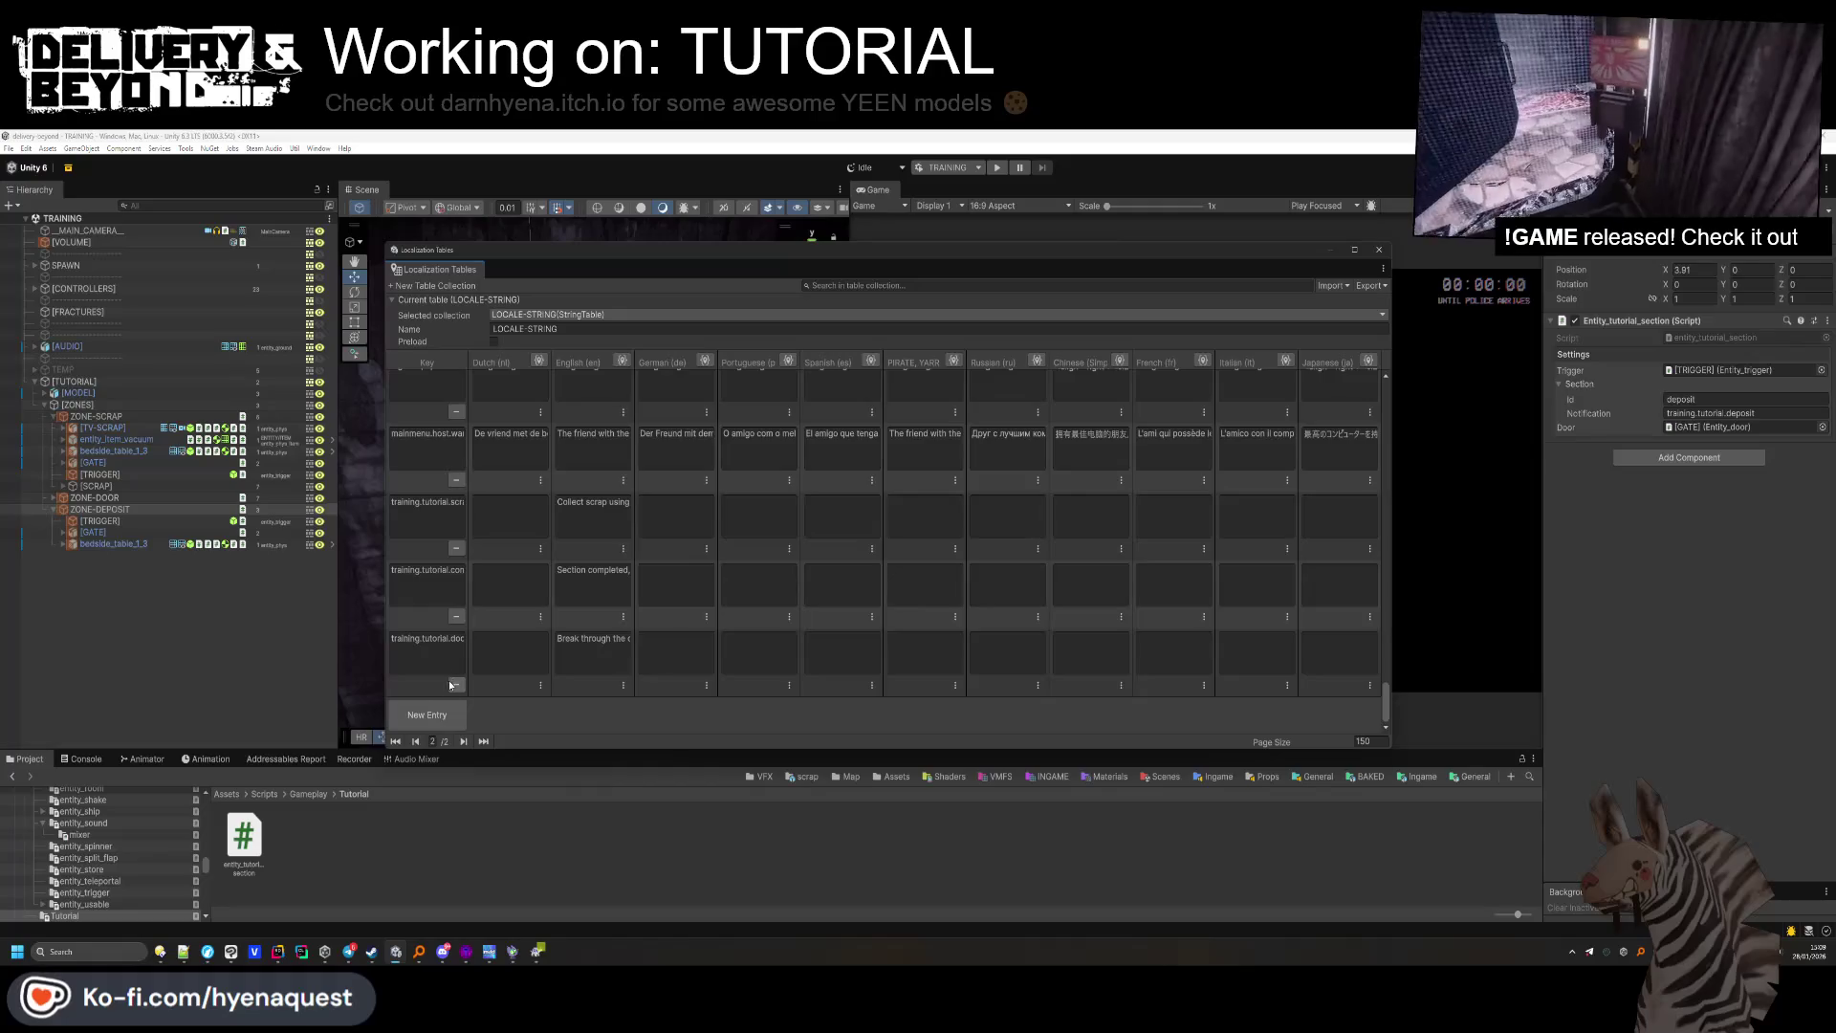
pyautogui.click(444, 716)
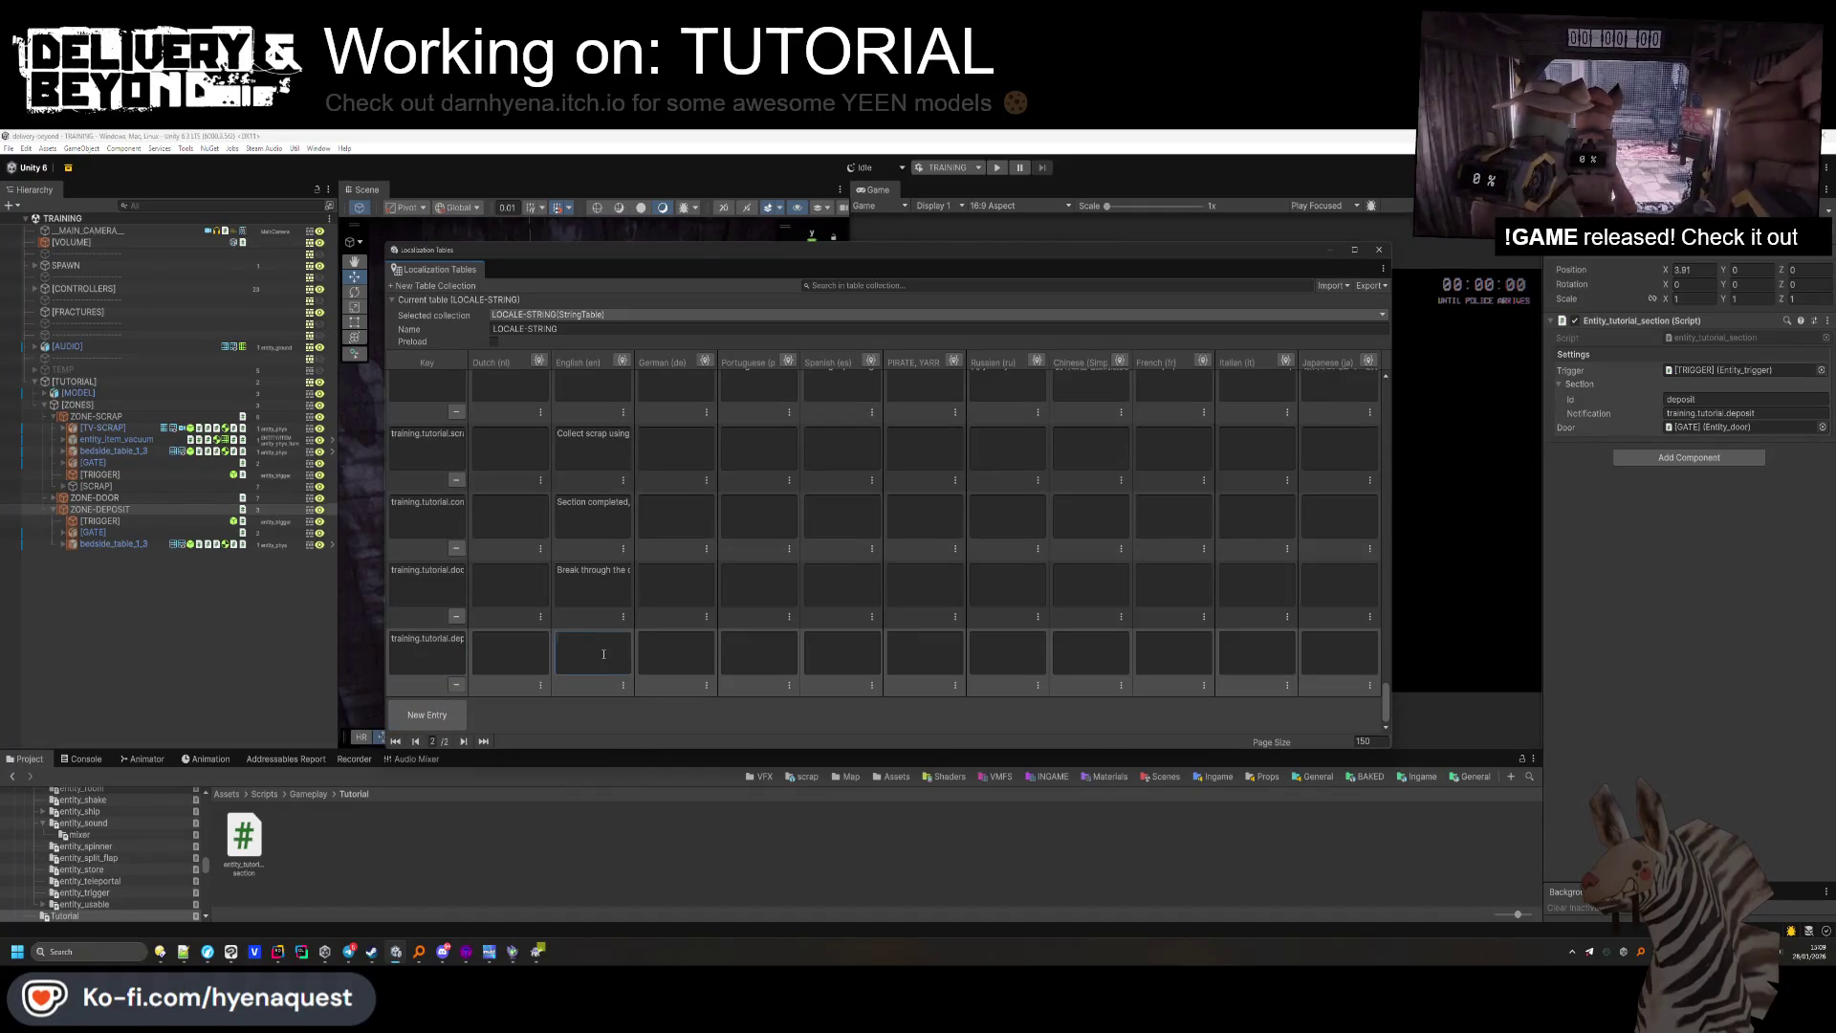
# Give training.tutorial.deposit English text starting 'Deposit the container…' and move the tables aside.
pyautogui.write('Deposit the scra')
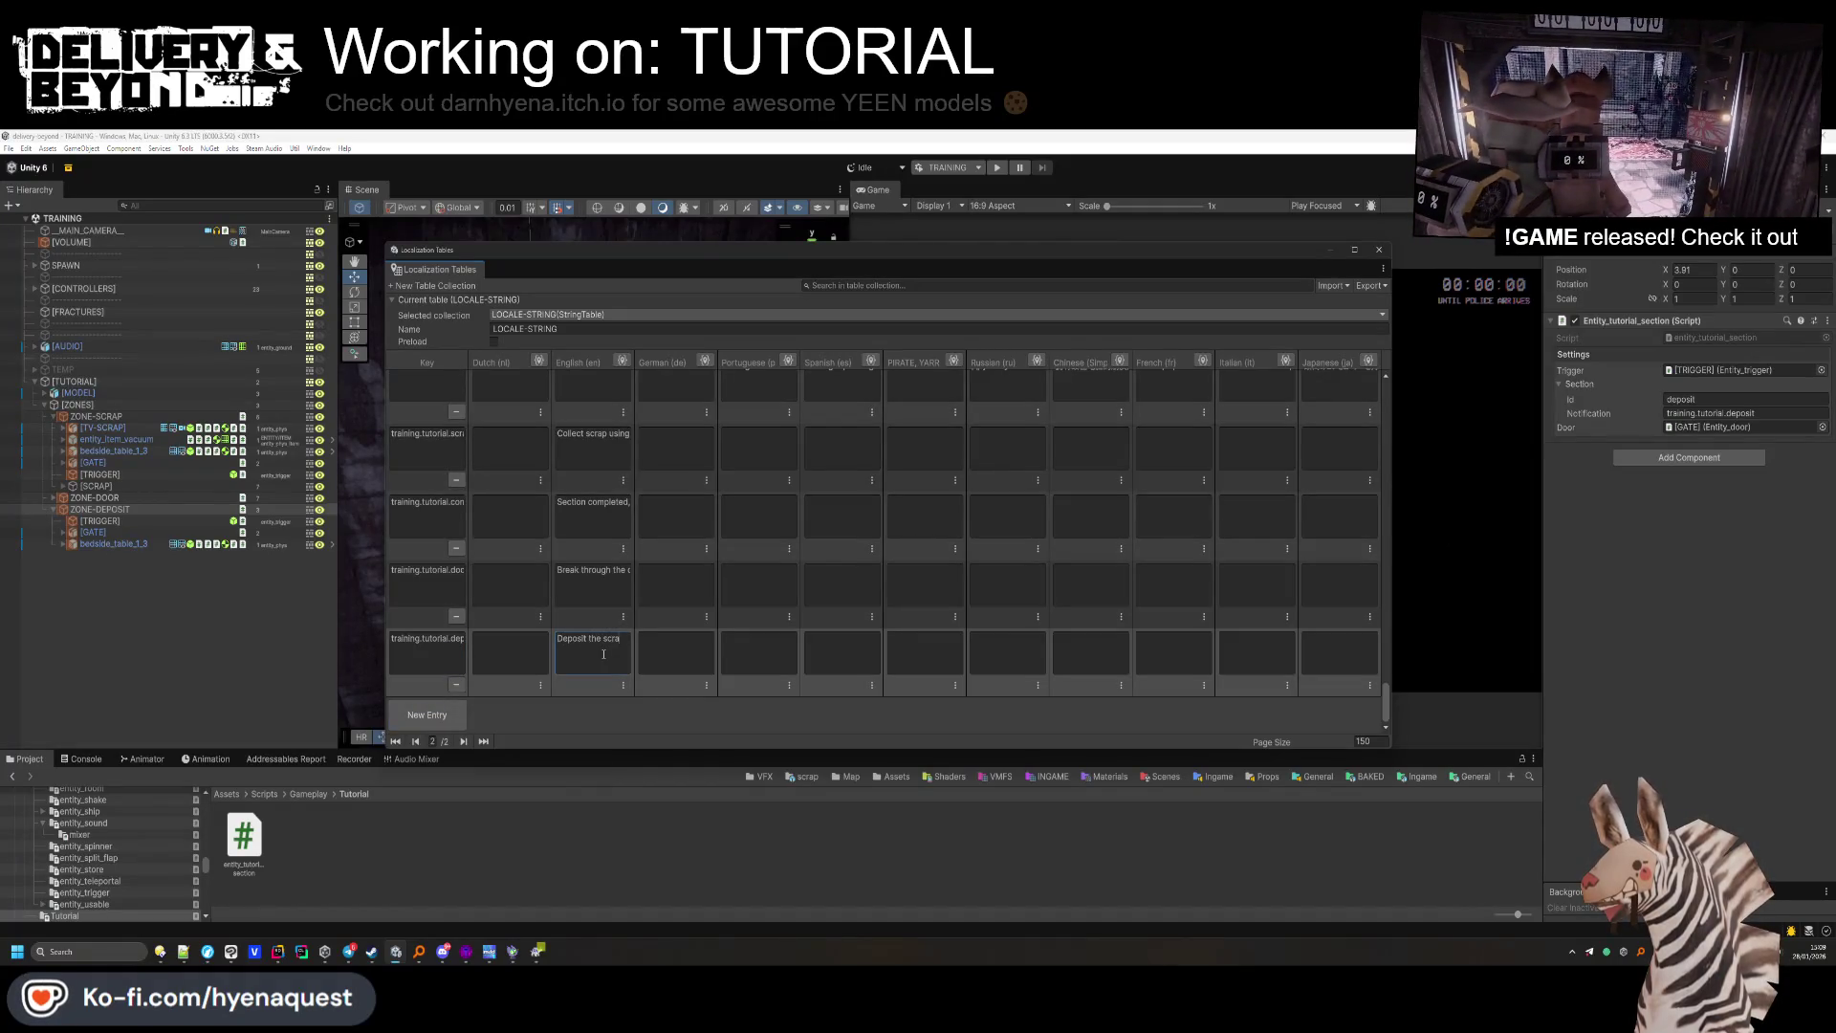
pyautogui.press('BackSpace')
pyautogui.press('BackSpace')
pyautogui.press('BackSpace')
pyautogui.write('container')
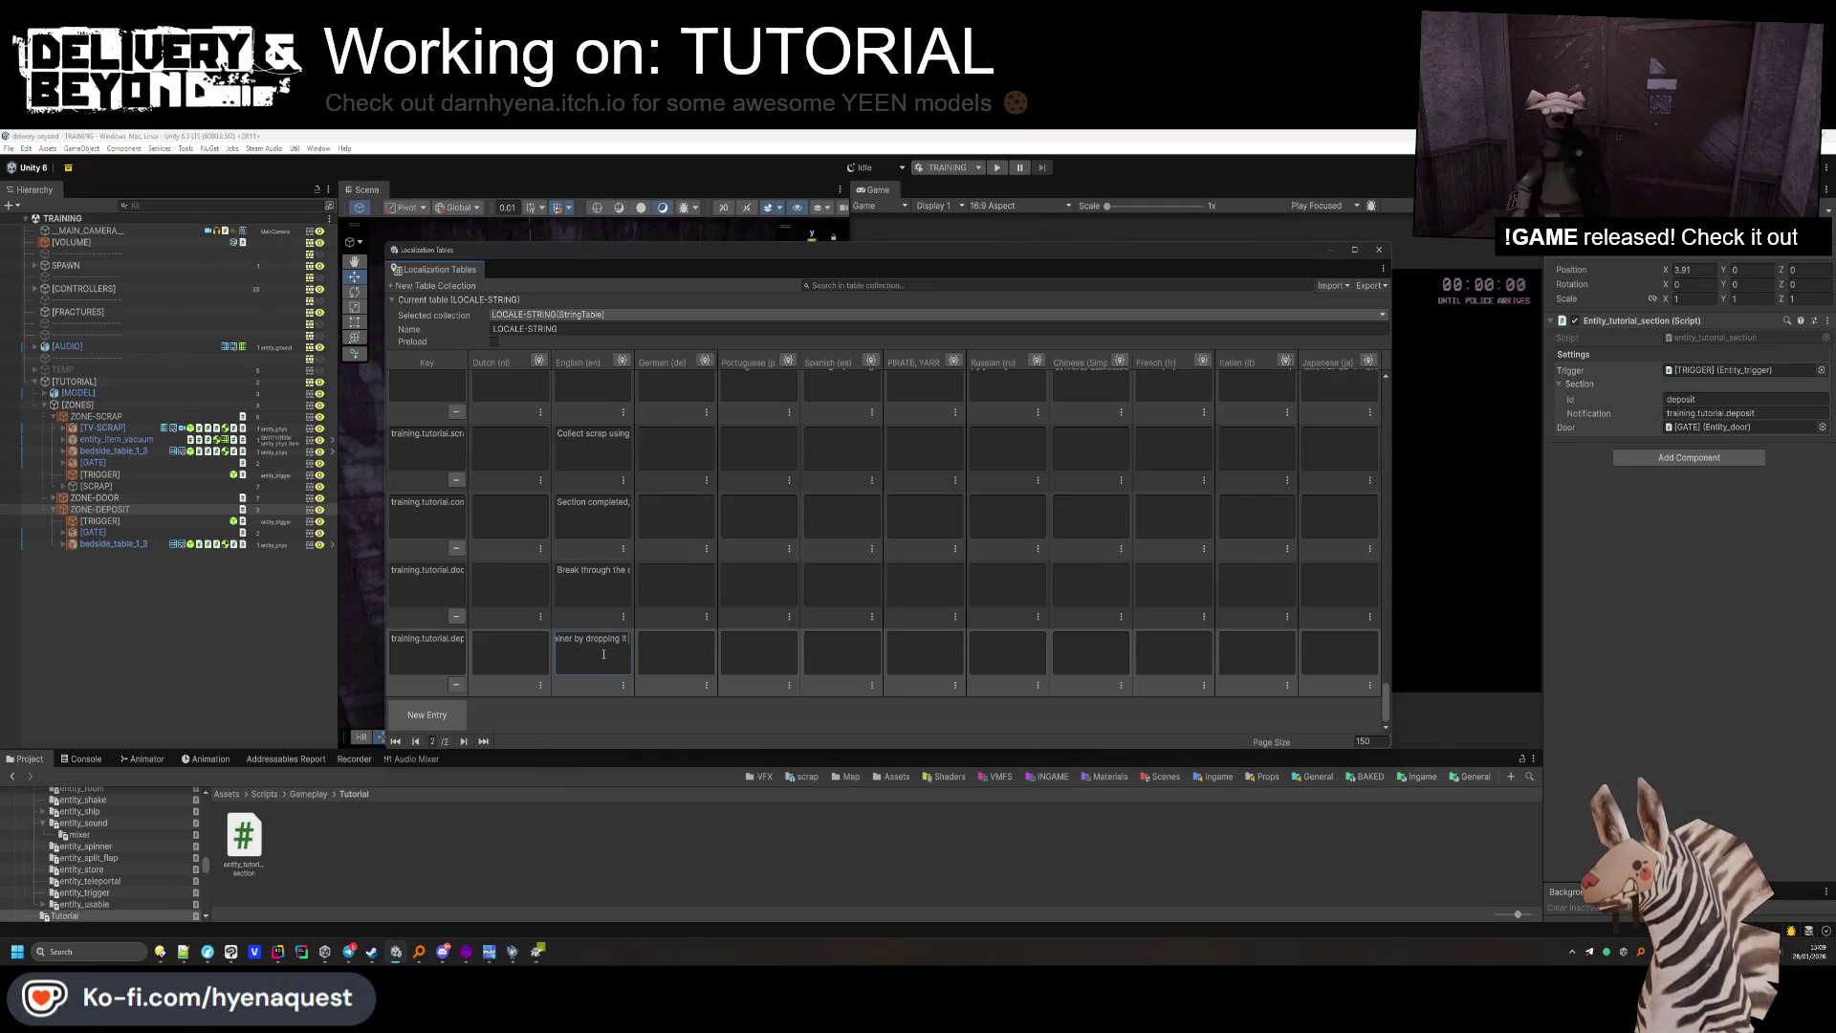
pyautogui.press('BackSpace')
pyautogui.press('BackSpace')
pyautogui.press('BackSpace')
pyautogui.write('pressing DROP,')
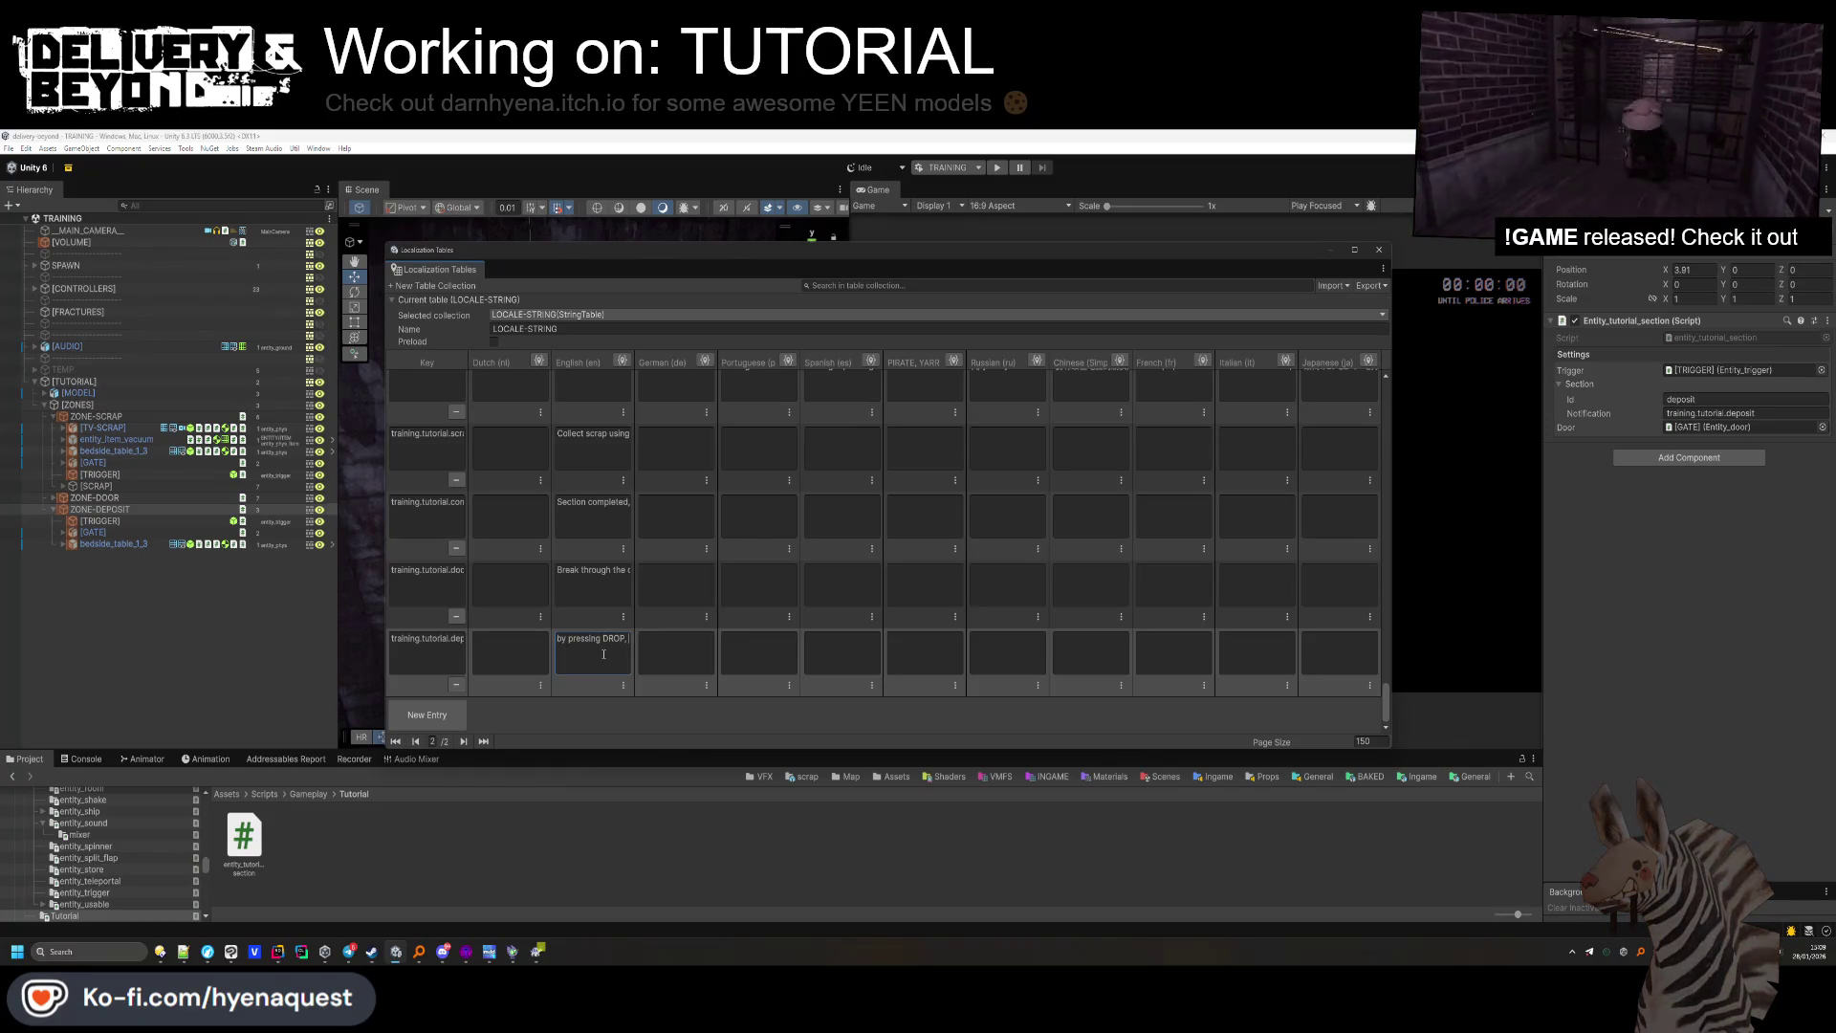
pyautogui.write('grab and drop on t')
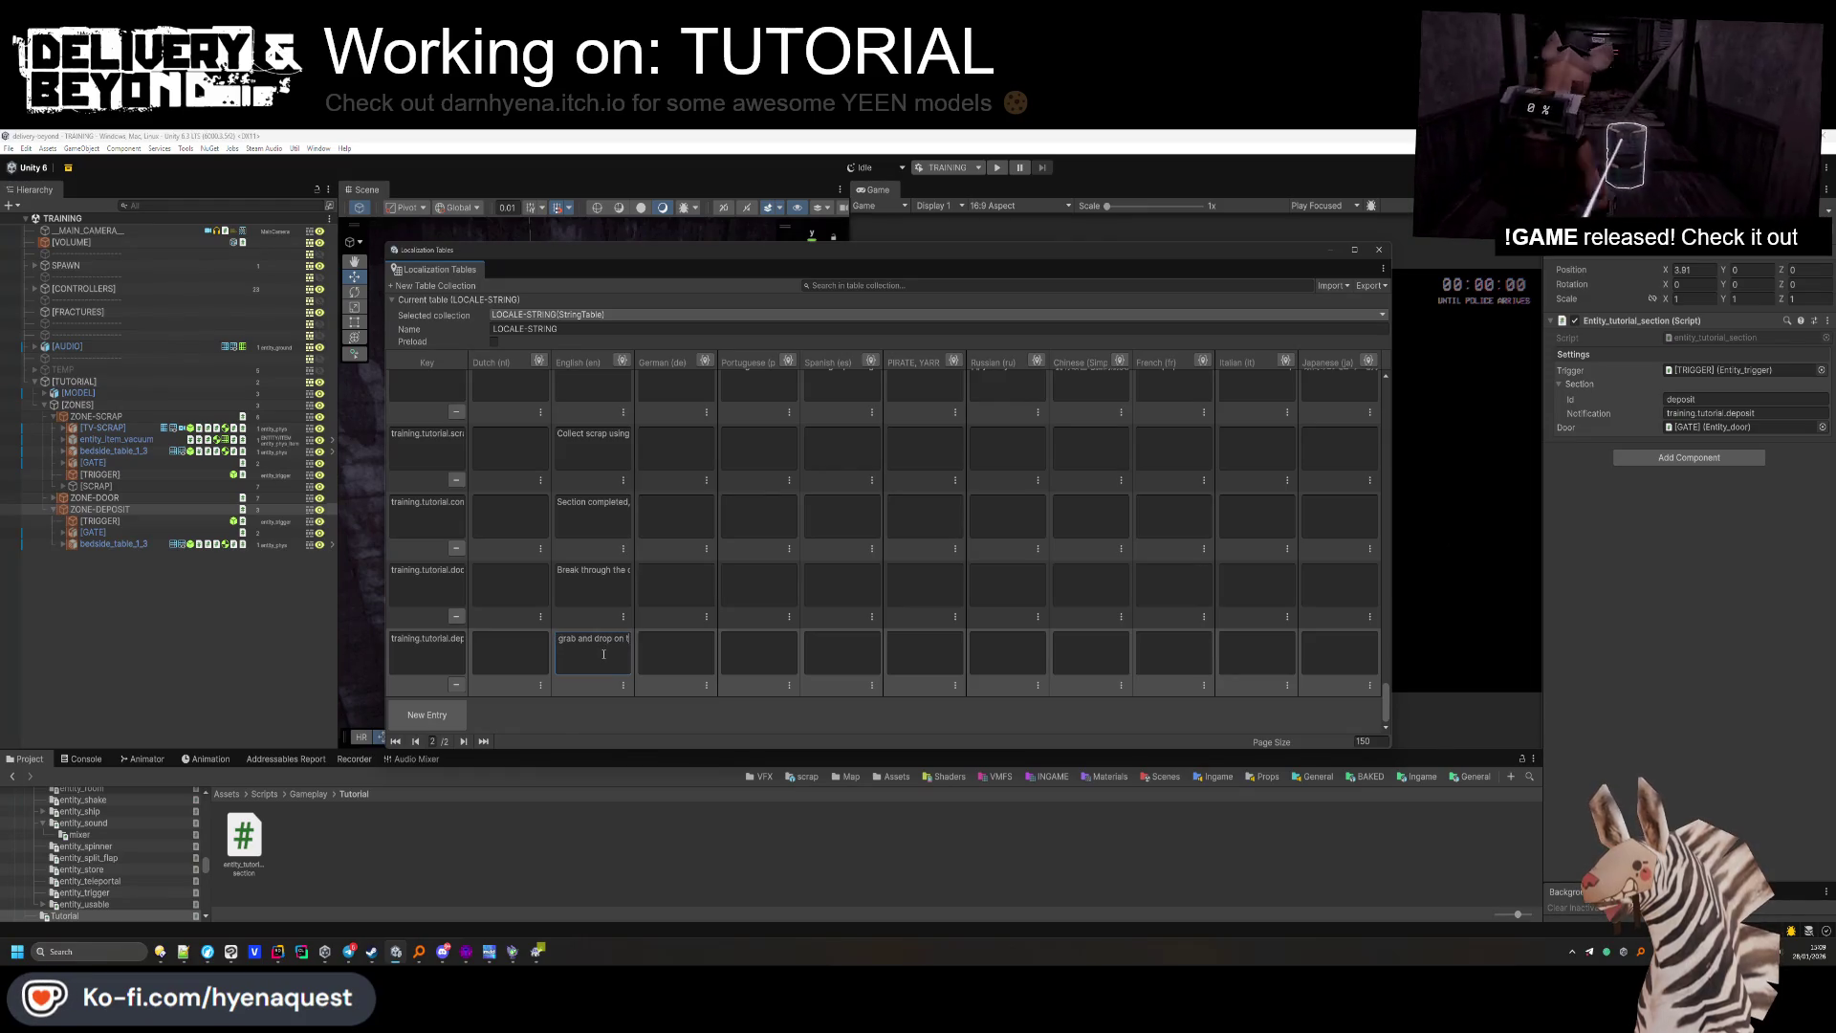
pyautogui.write('on DEPOSIT spot')
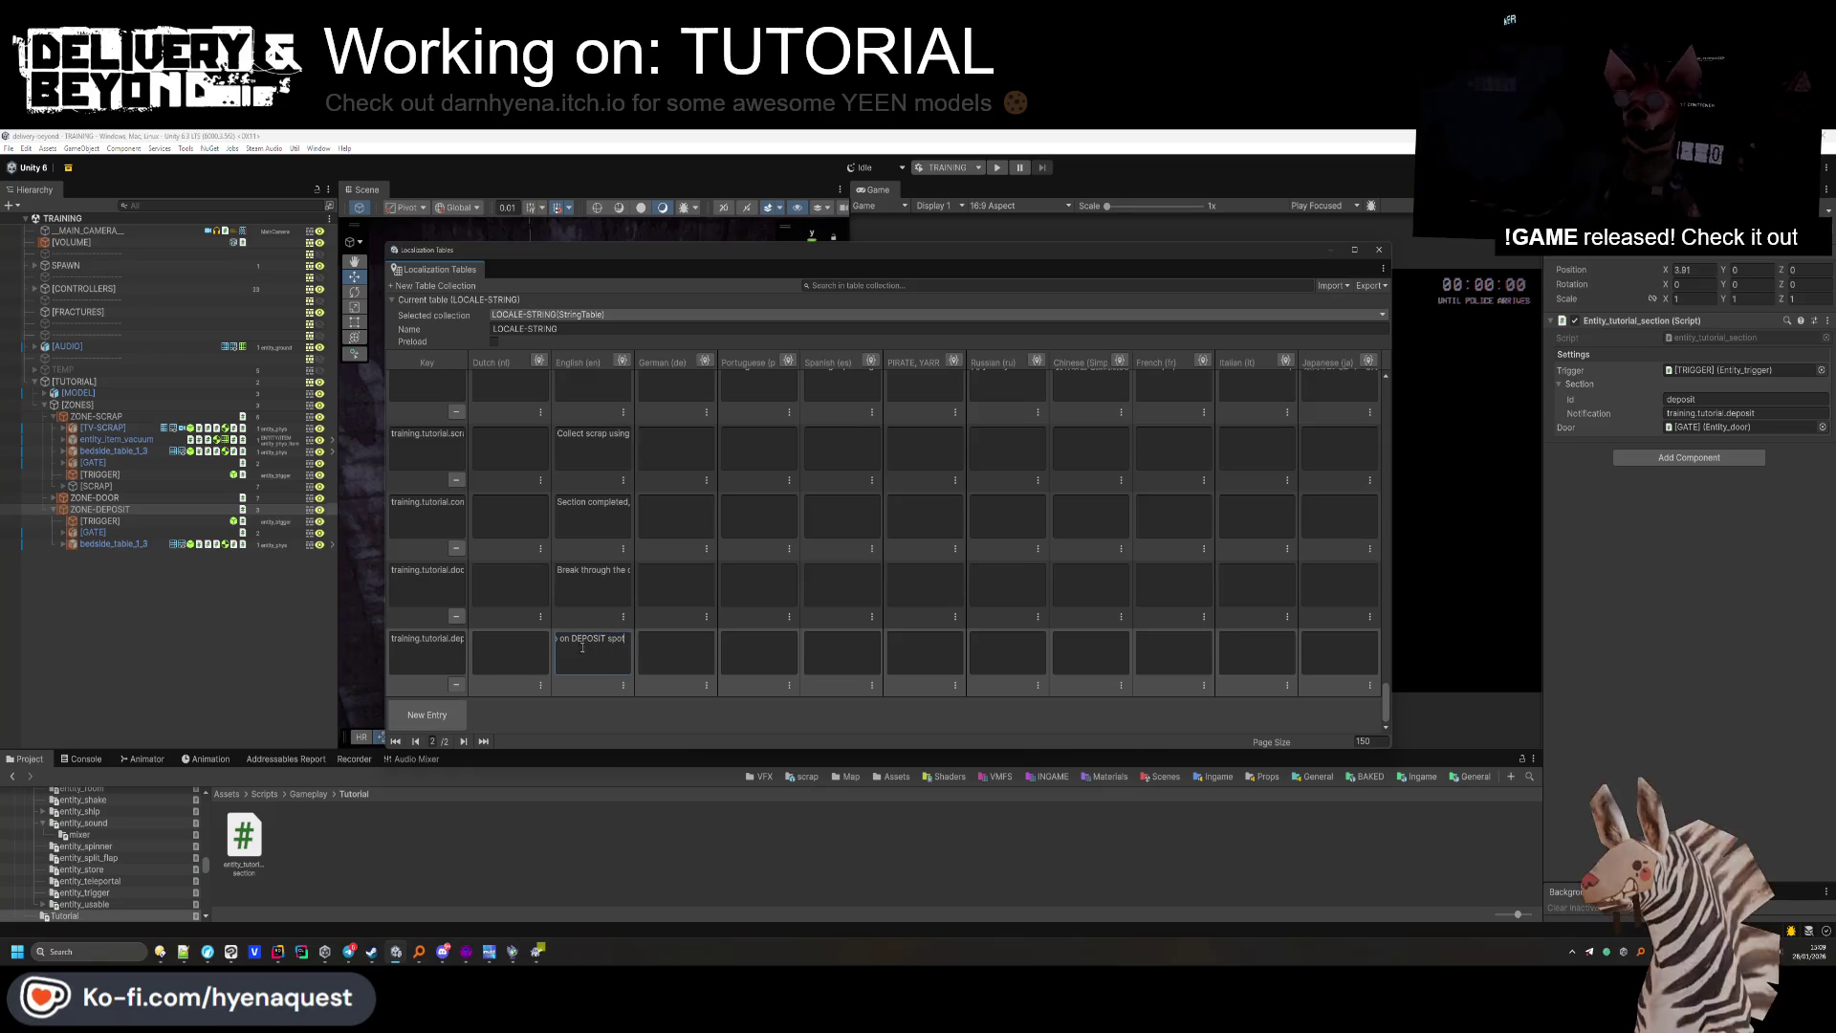
pyautogui.click(965, 692)
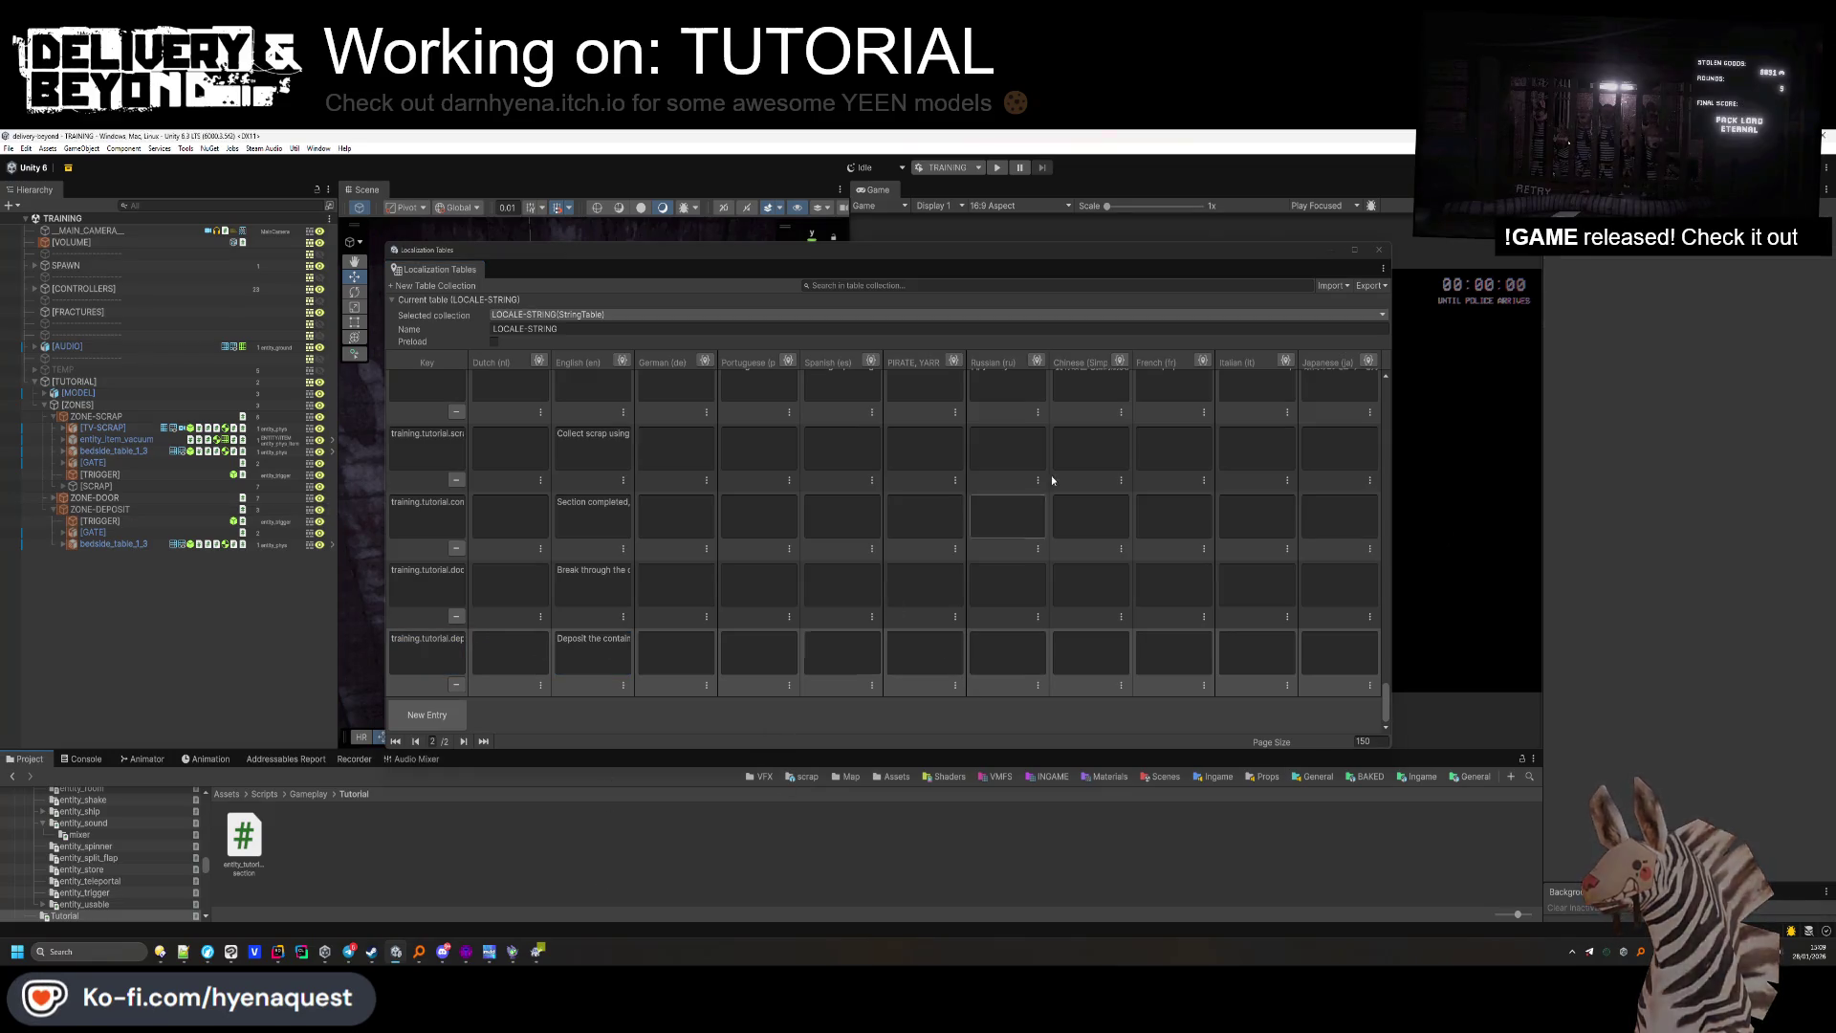
pyautogui.moveTo(1318, 258)
pyautogui.mouseDown()
pyautogui.moveTo(880, 205)
pyautogui.moveTo(222, 332)
pyautogui.moveTo(0, 334)
pyautogui.mouseUp()
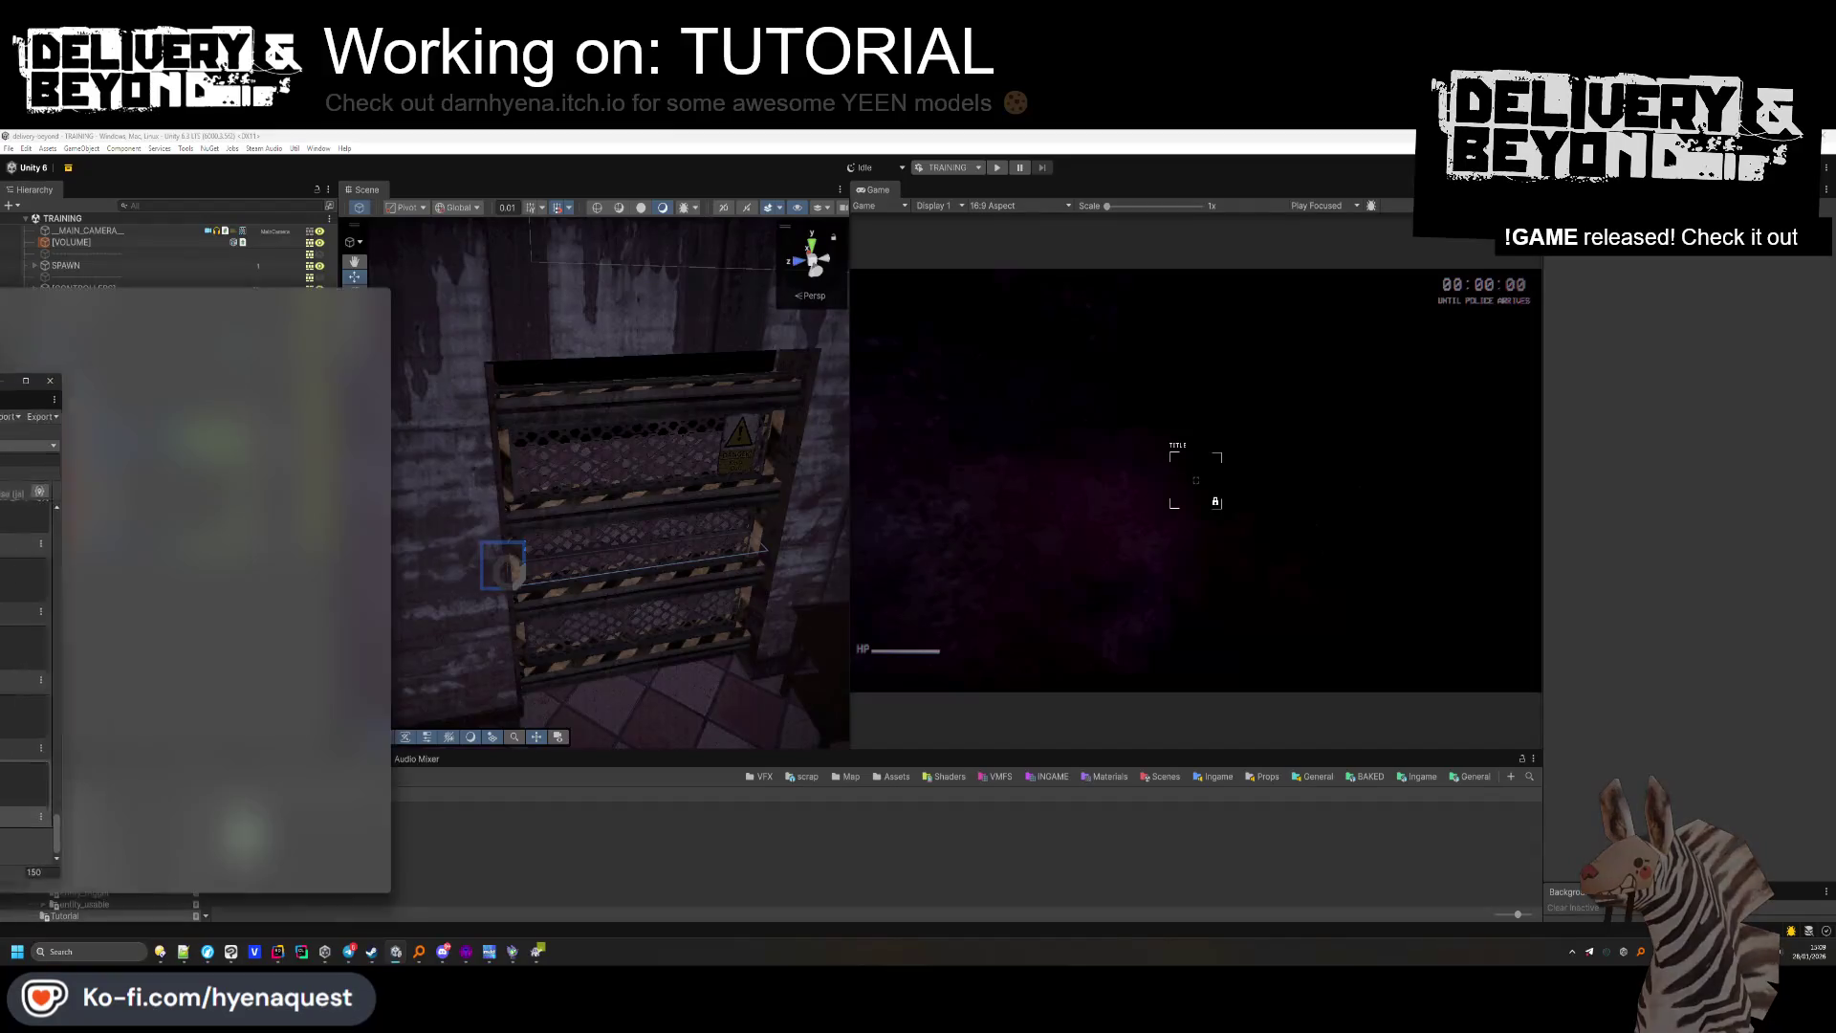
# Rotate the Scene view onto the room floor and enter Play mode.
pyautogui.click(151, 512)
pyautogui.moveTo(644, 536)
pyautogui.mouseDown()
pyautogui.moveTo(926, 598)
pyautogui.moveTo(989, 189)
pyautogui.mouseUp()
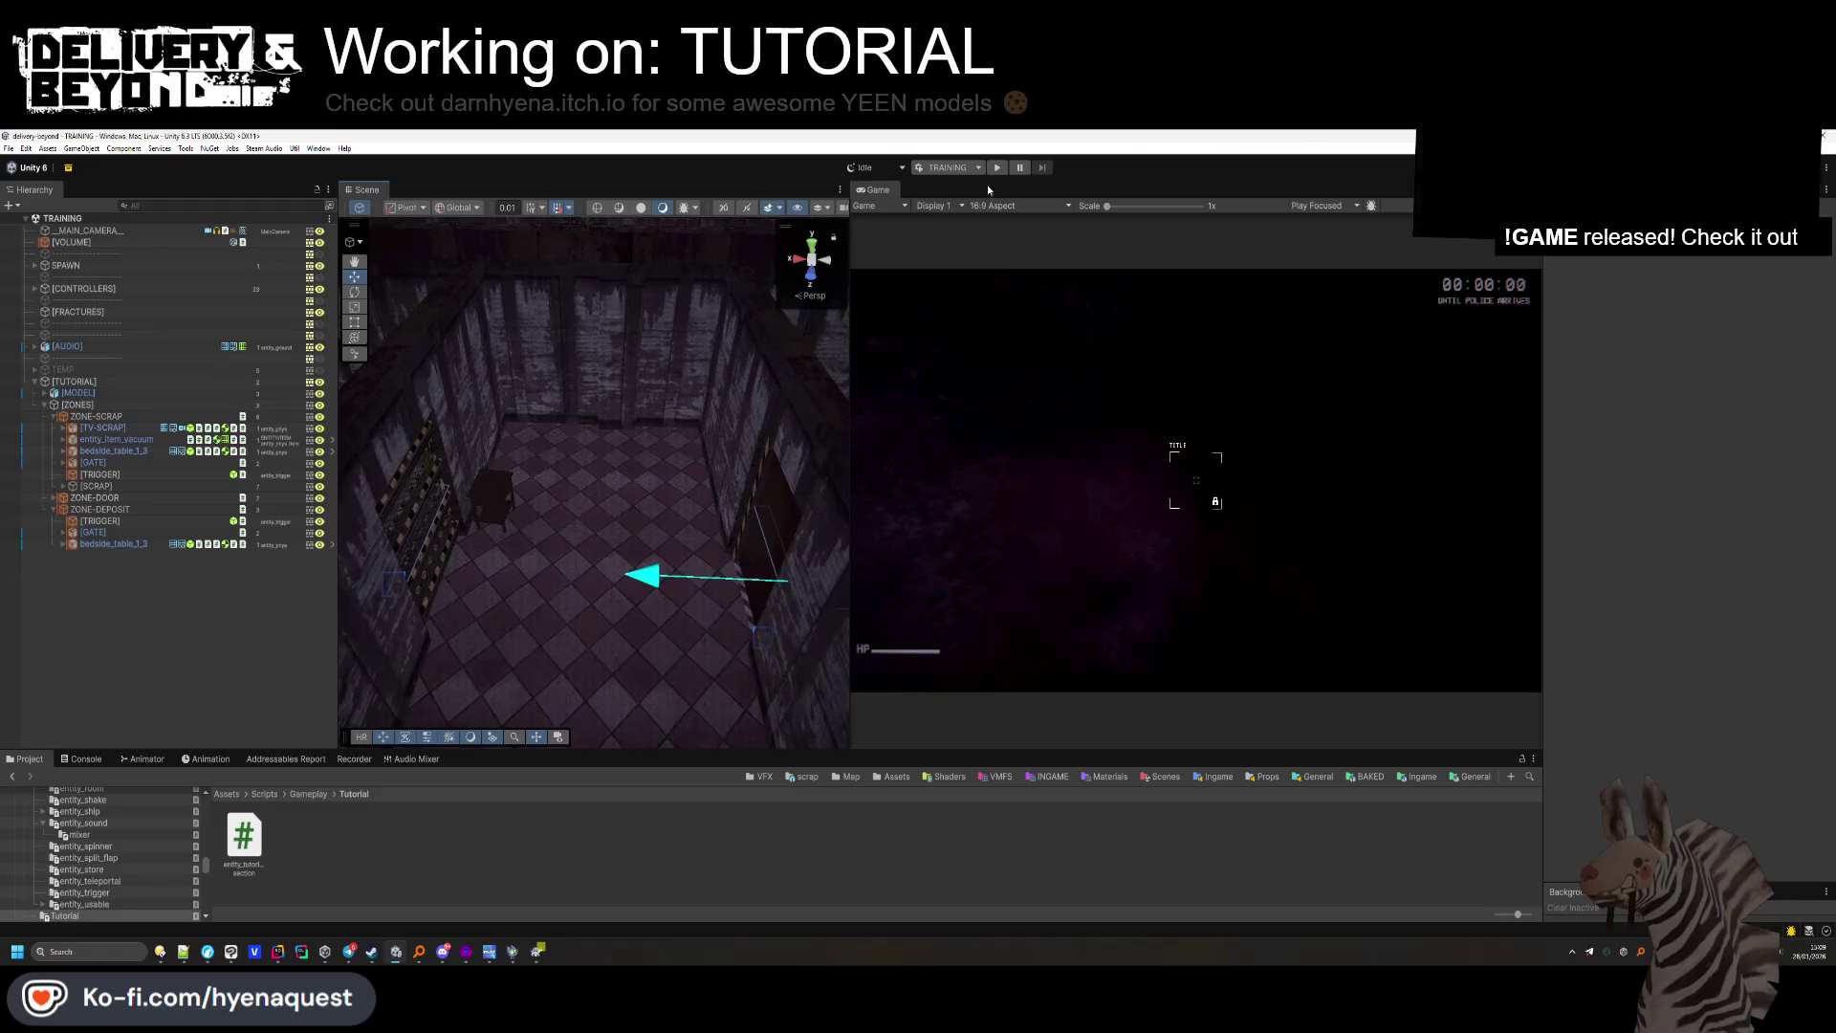
pyautogui.click(997, 169)
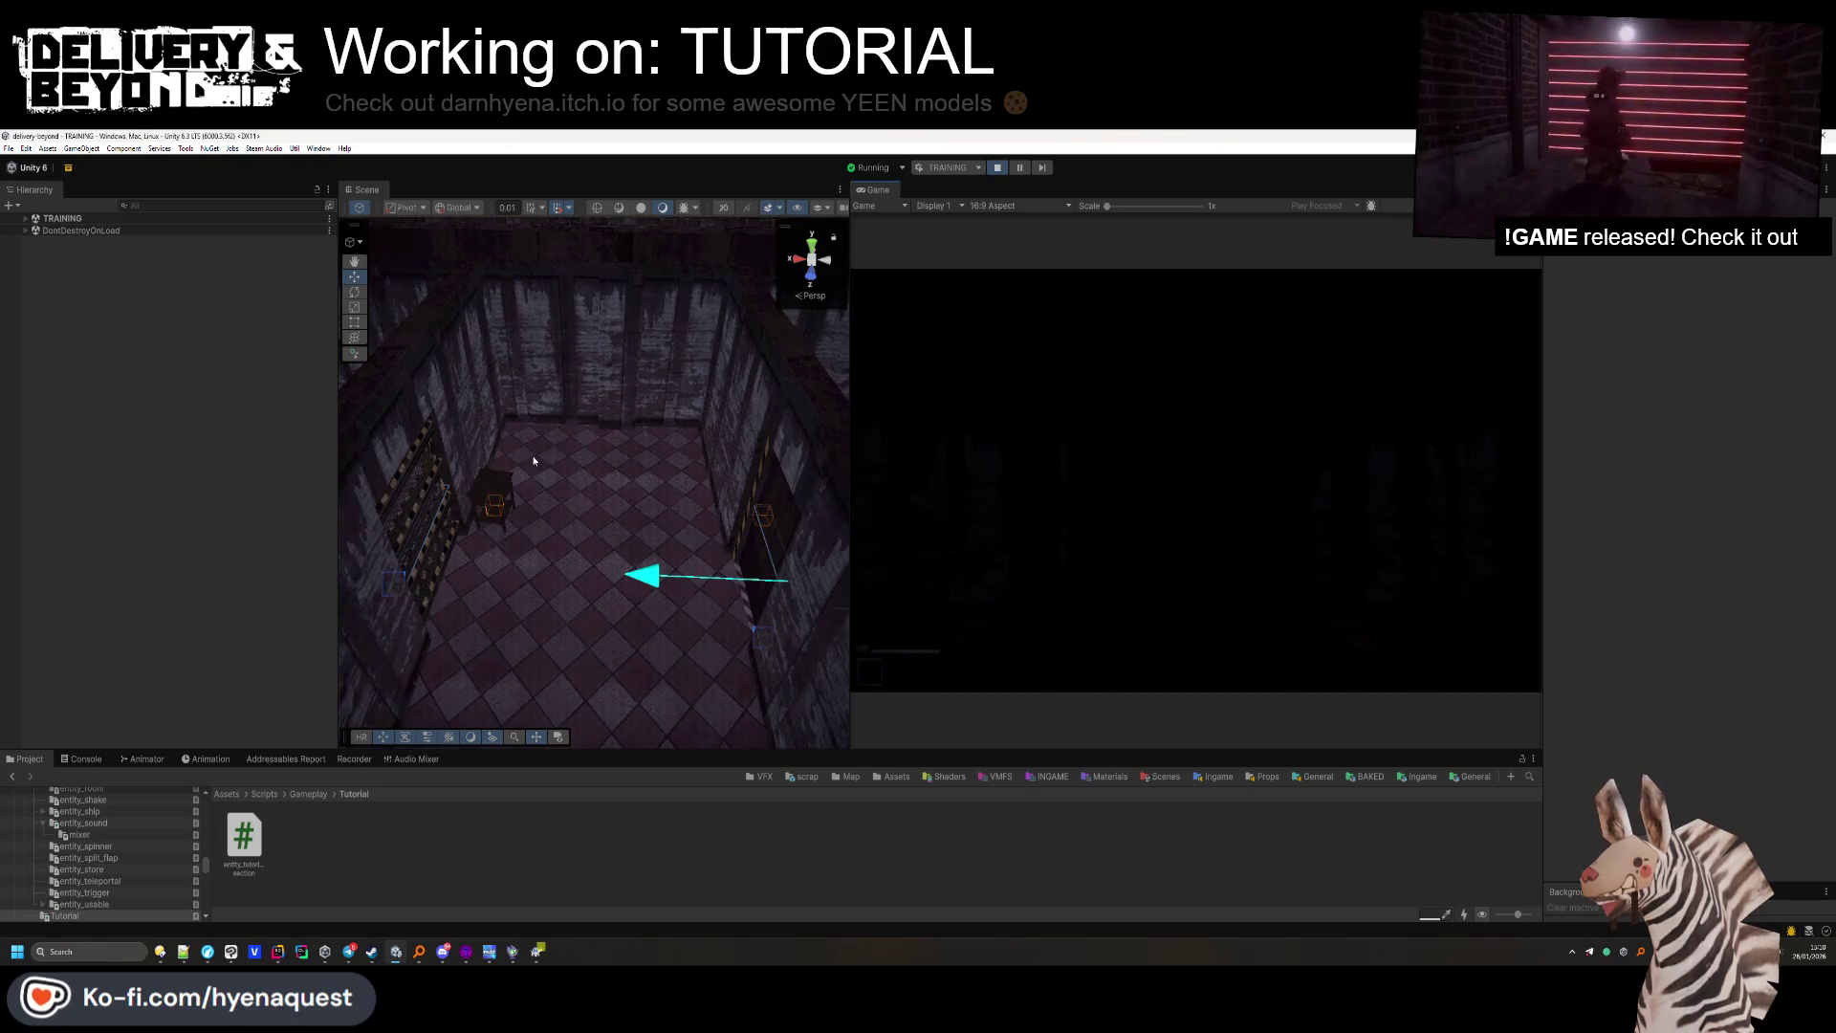
pyautogui.hotkey('alt', 'Tab')
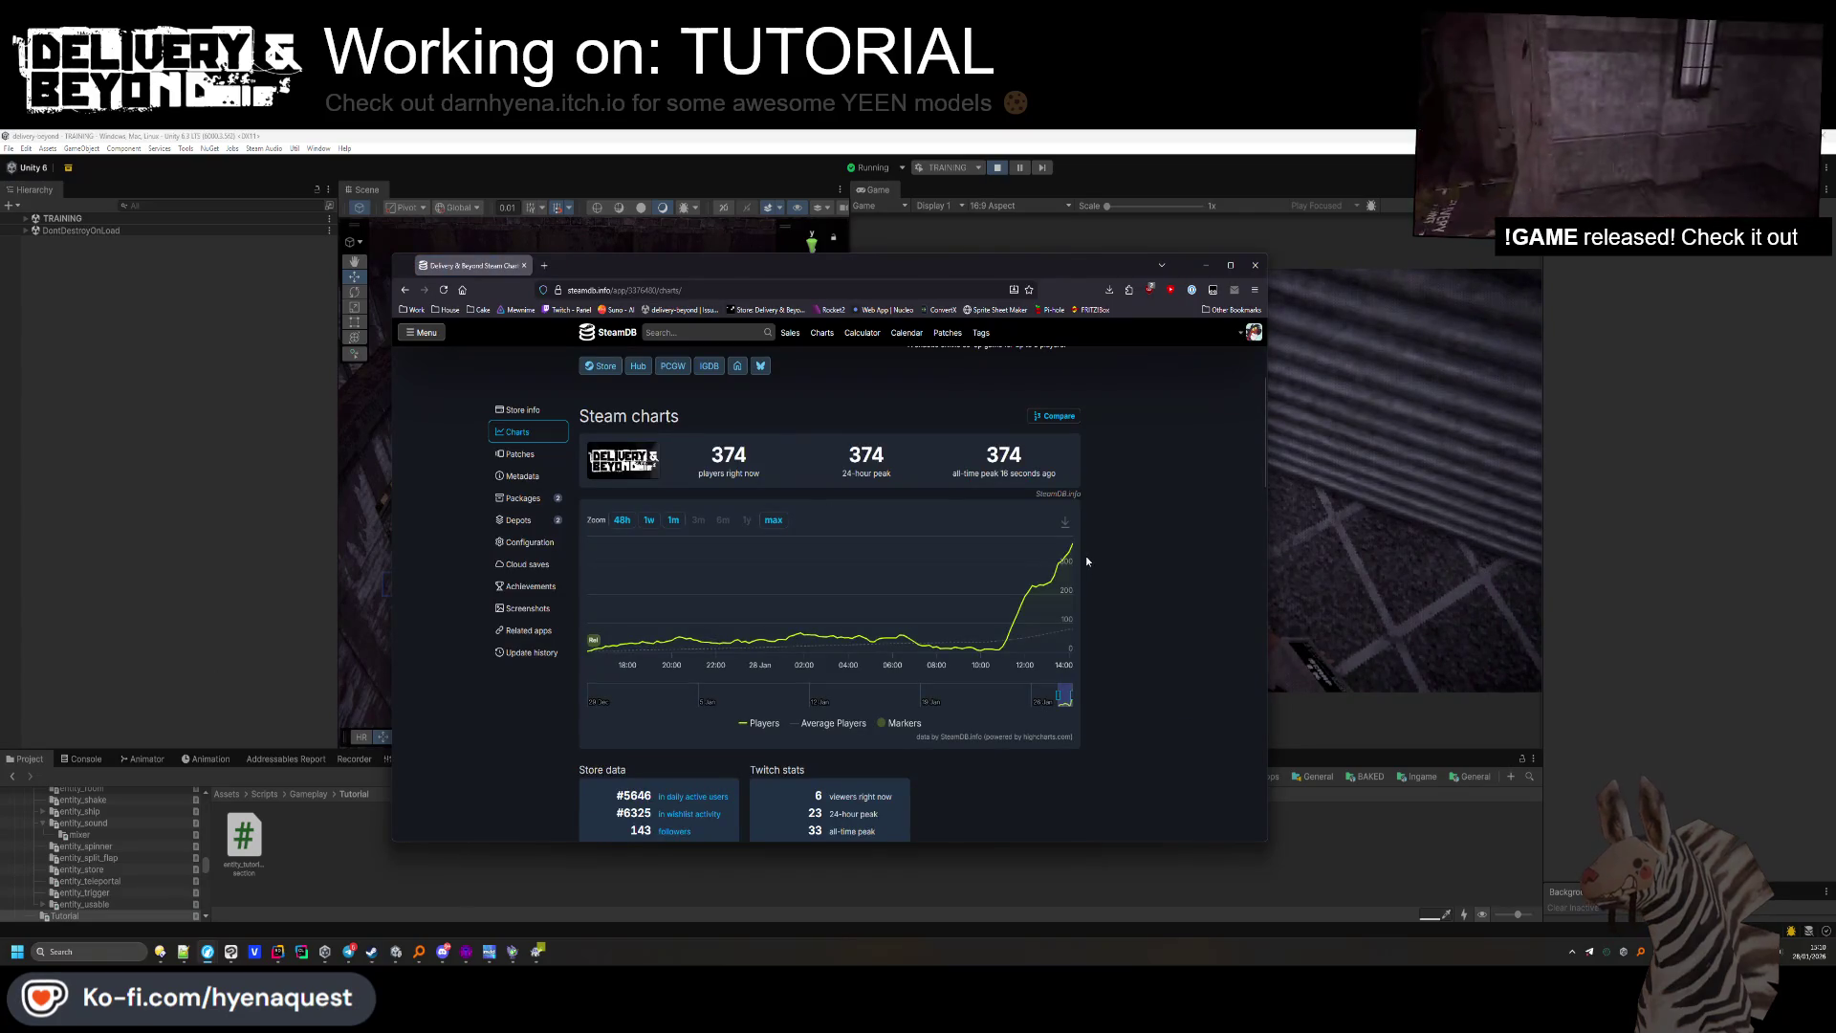
# Snip a region of the 374-player Steam chart, then minimize the browser to show Unity.
pyautogui.moveTo(1073, 549)
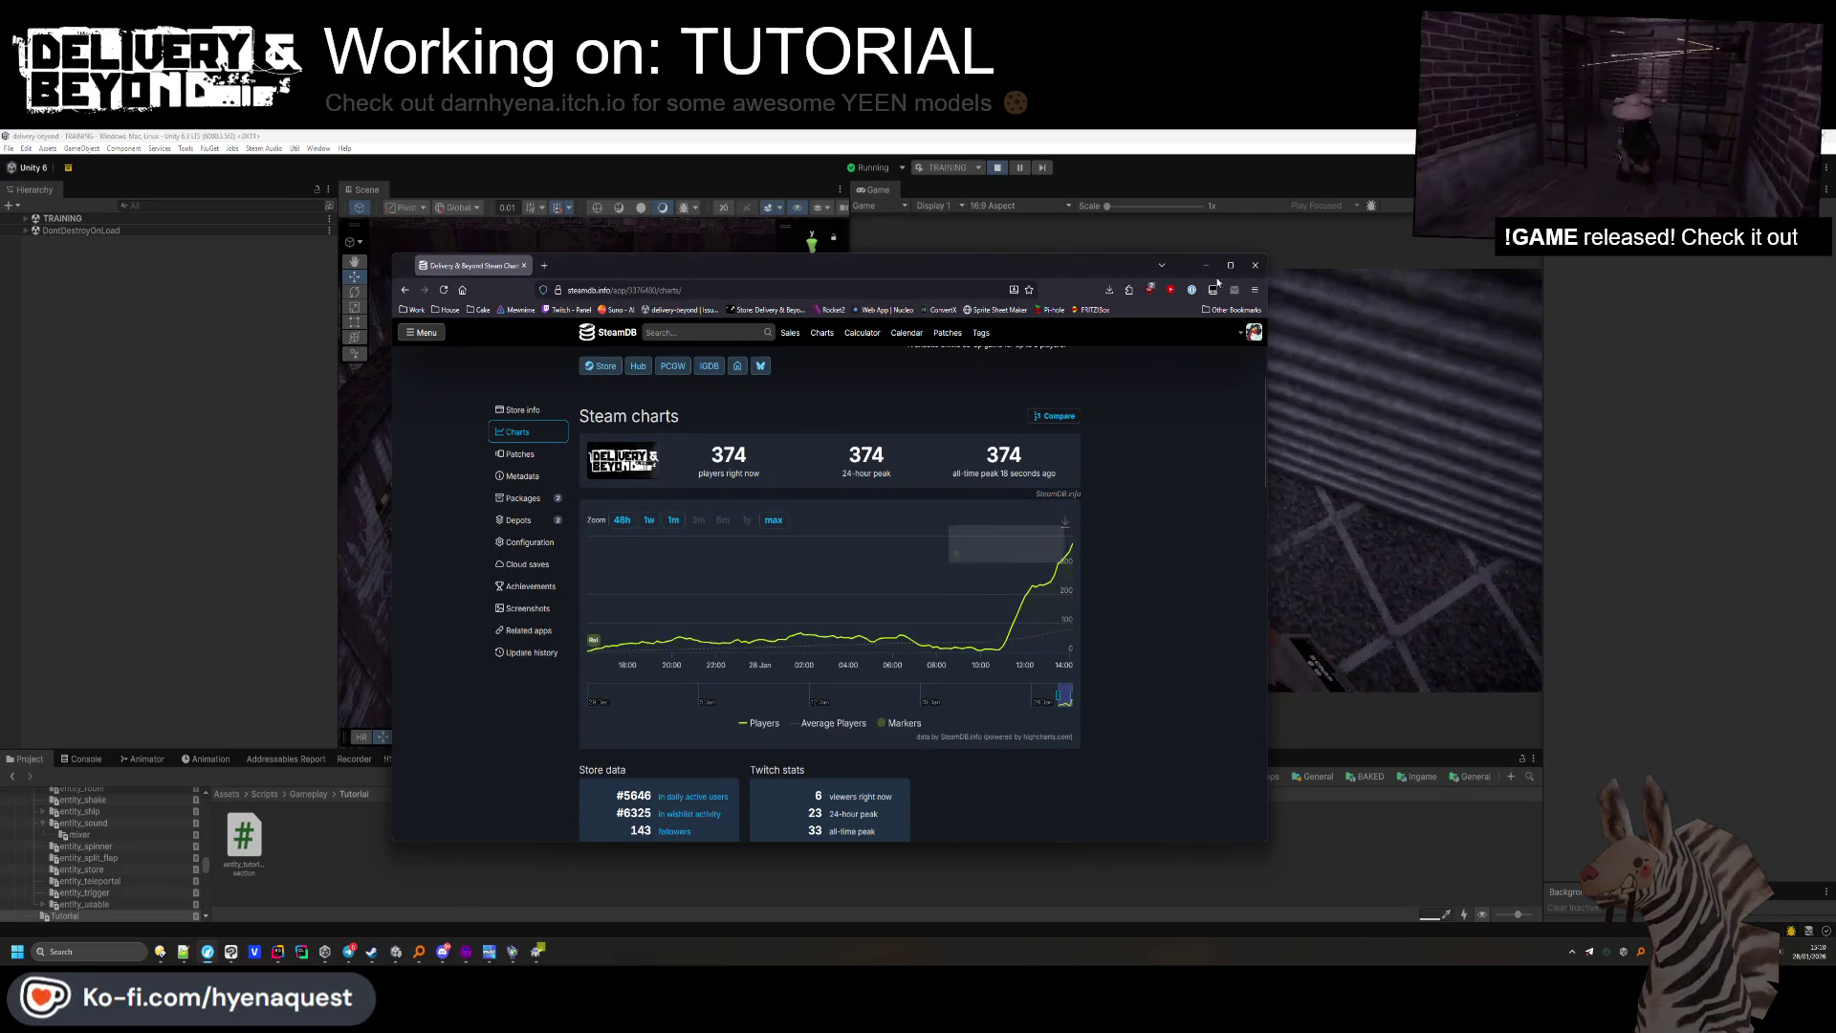
pyautogui.press('super+shift+s')
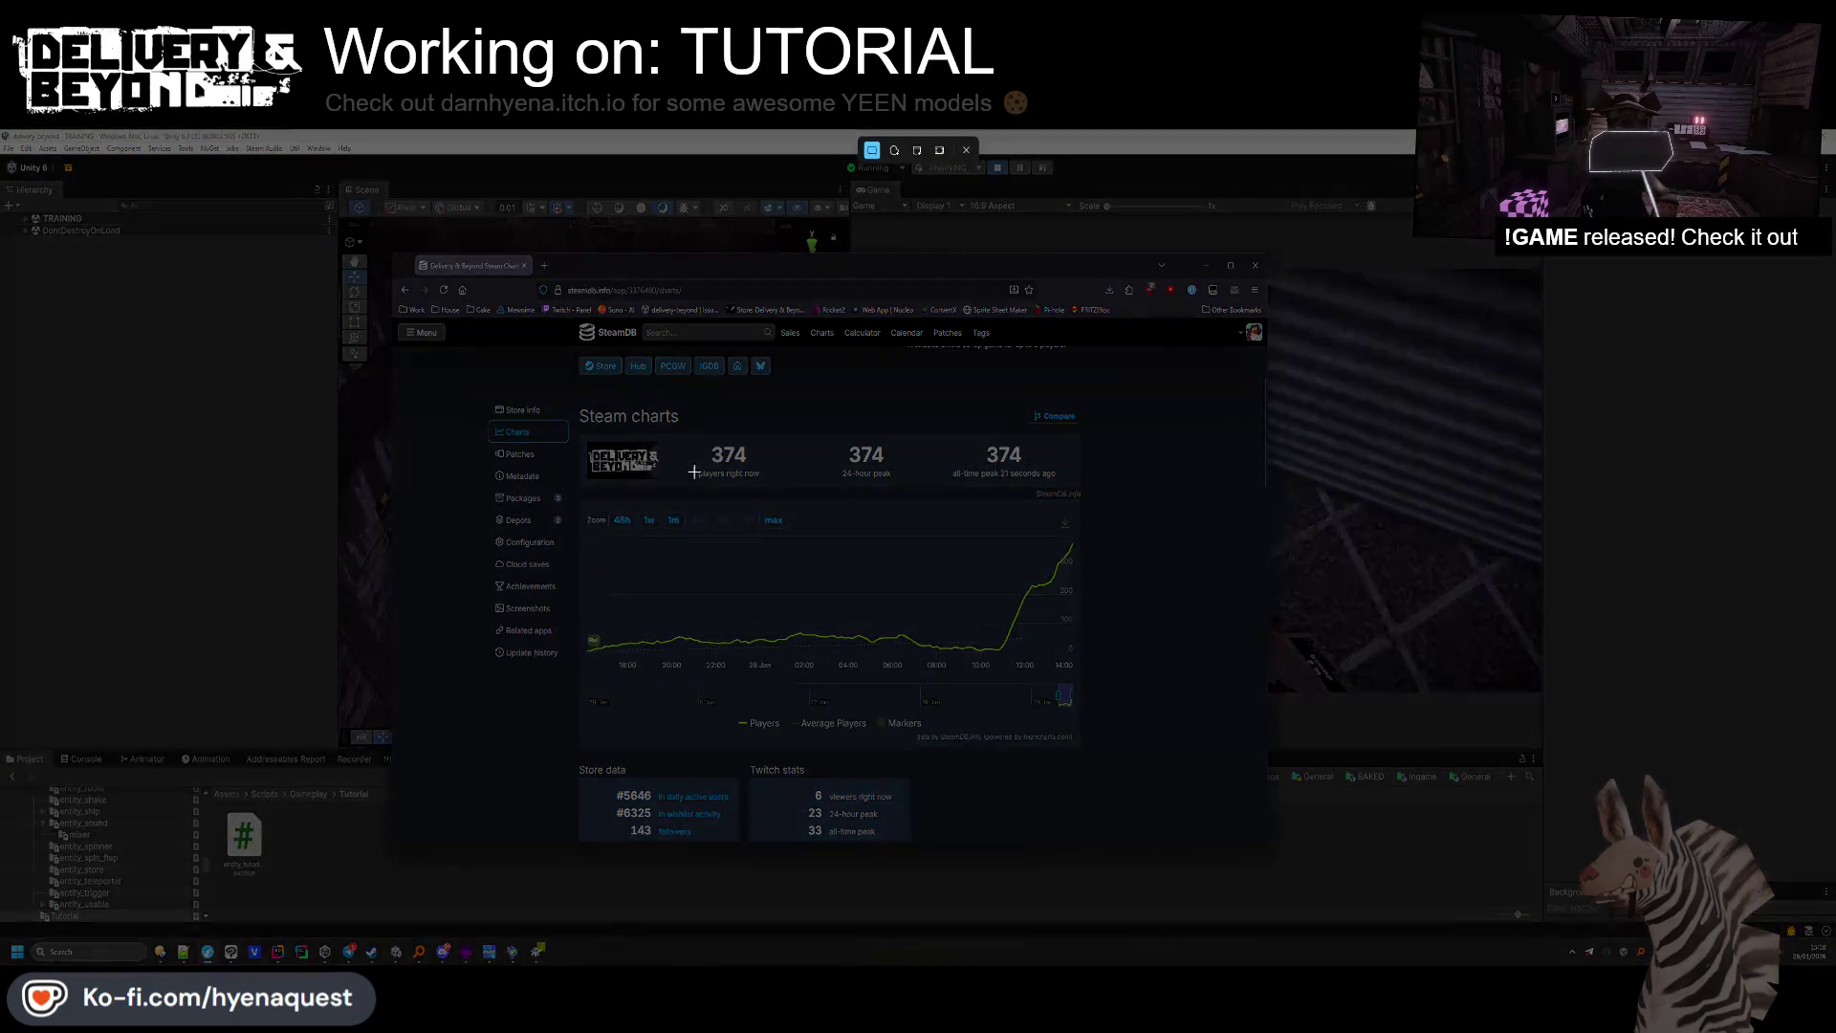
pyautogui.moveTo(741, 457); pyautogui.dragTo(750, 469)
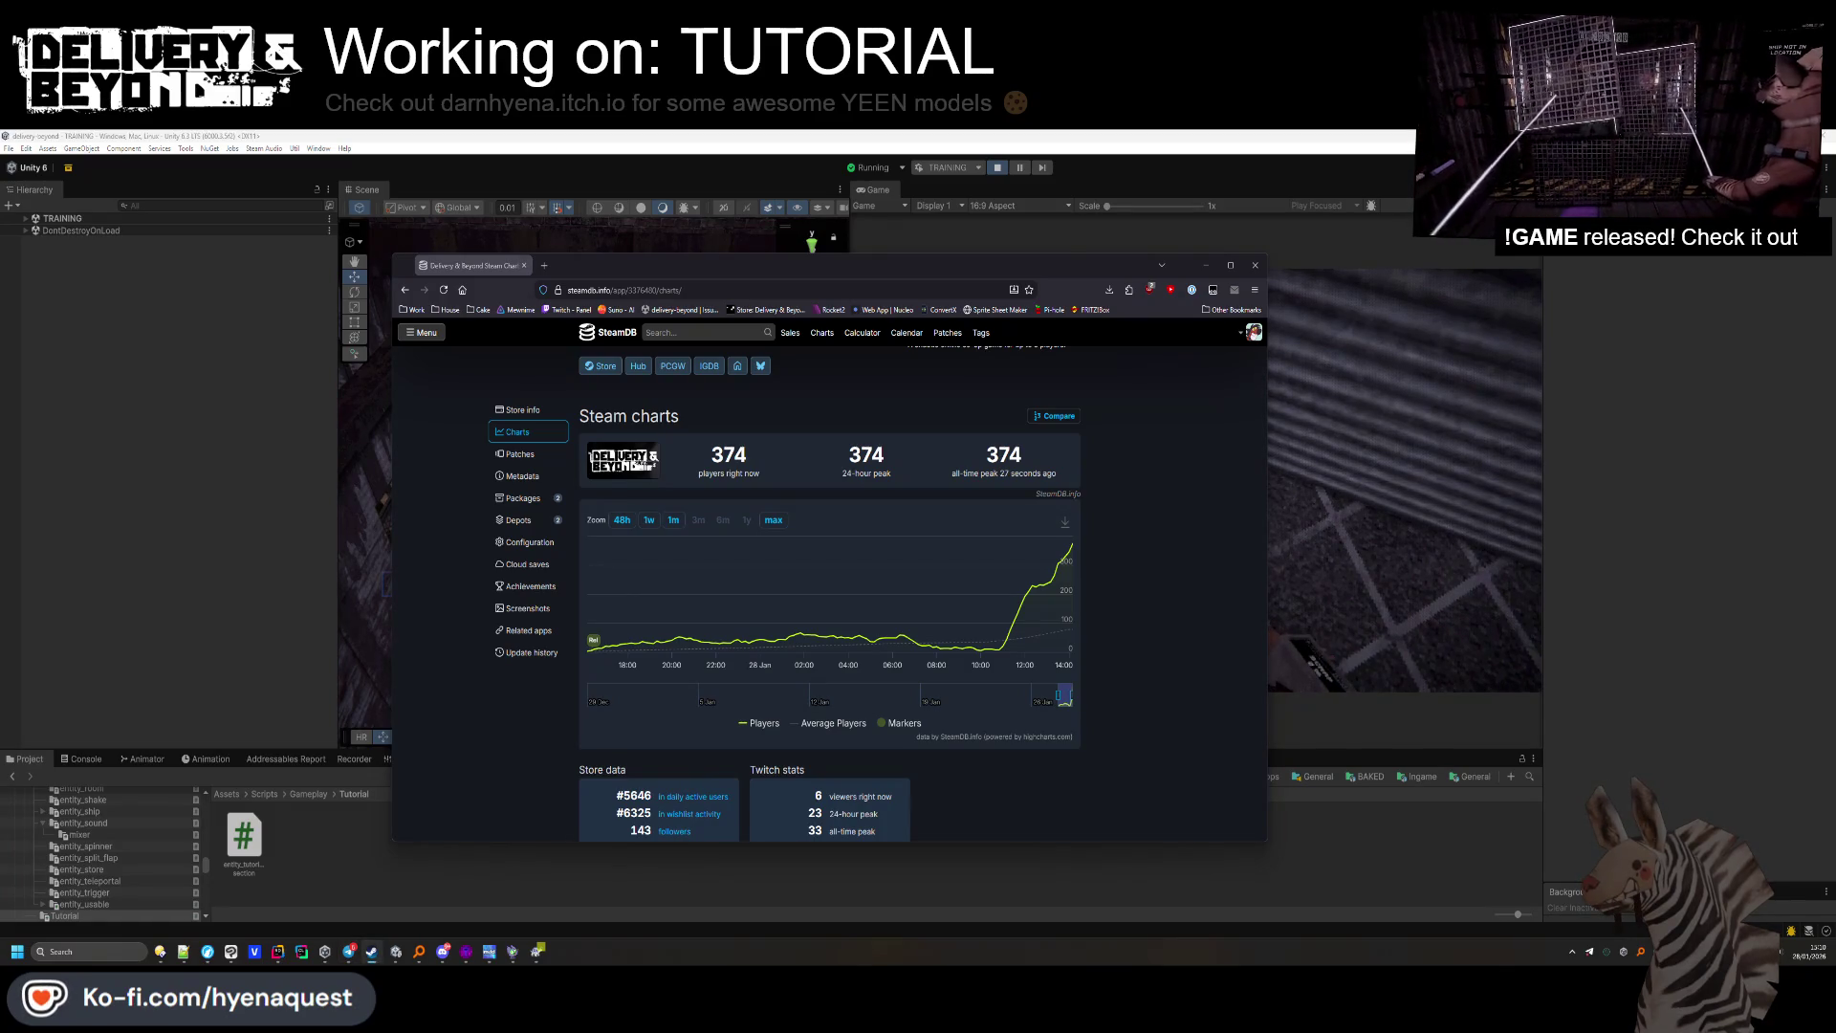
pyautogui.click(1207, 264)
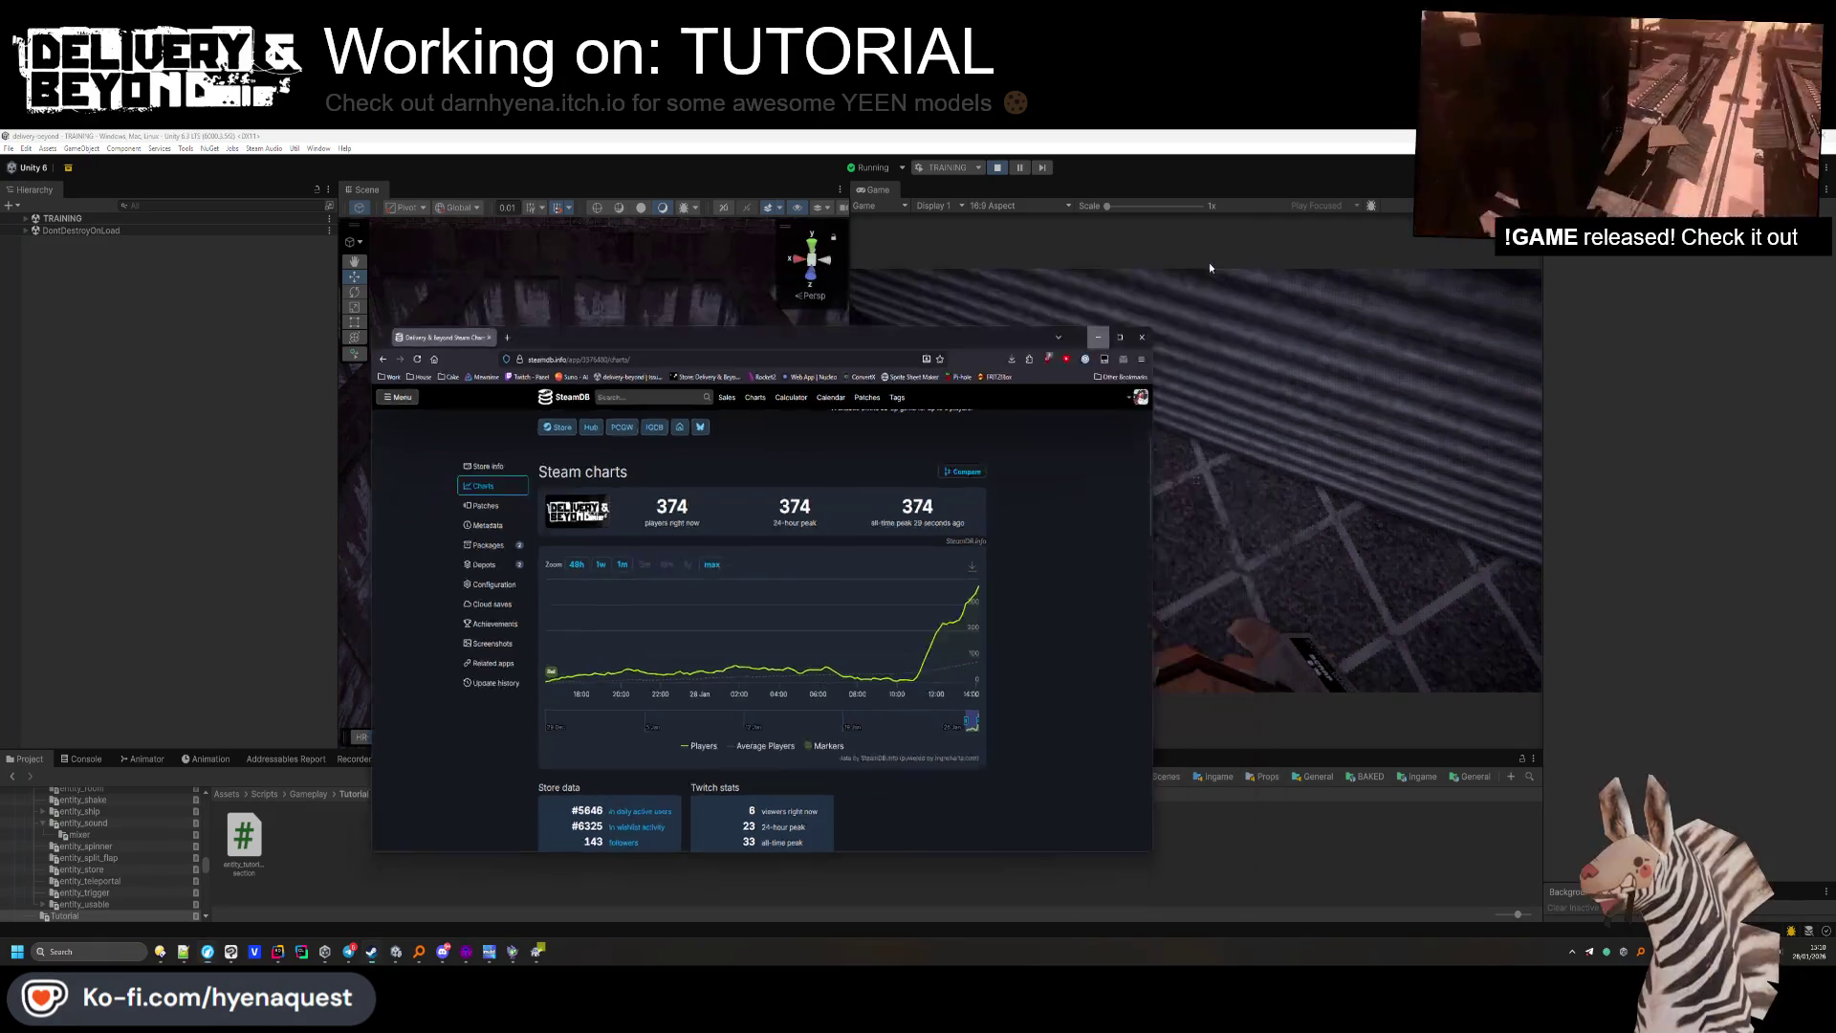
pyautogui.moveTo(608, 535)
pyautogui.mouseDown()
pyautogui.moveTo(606, 566)
pyautogui.moveTo(609, 550)
pyautogui.mouseUp()
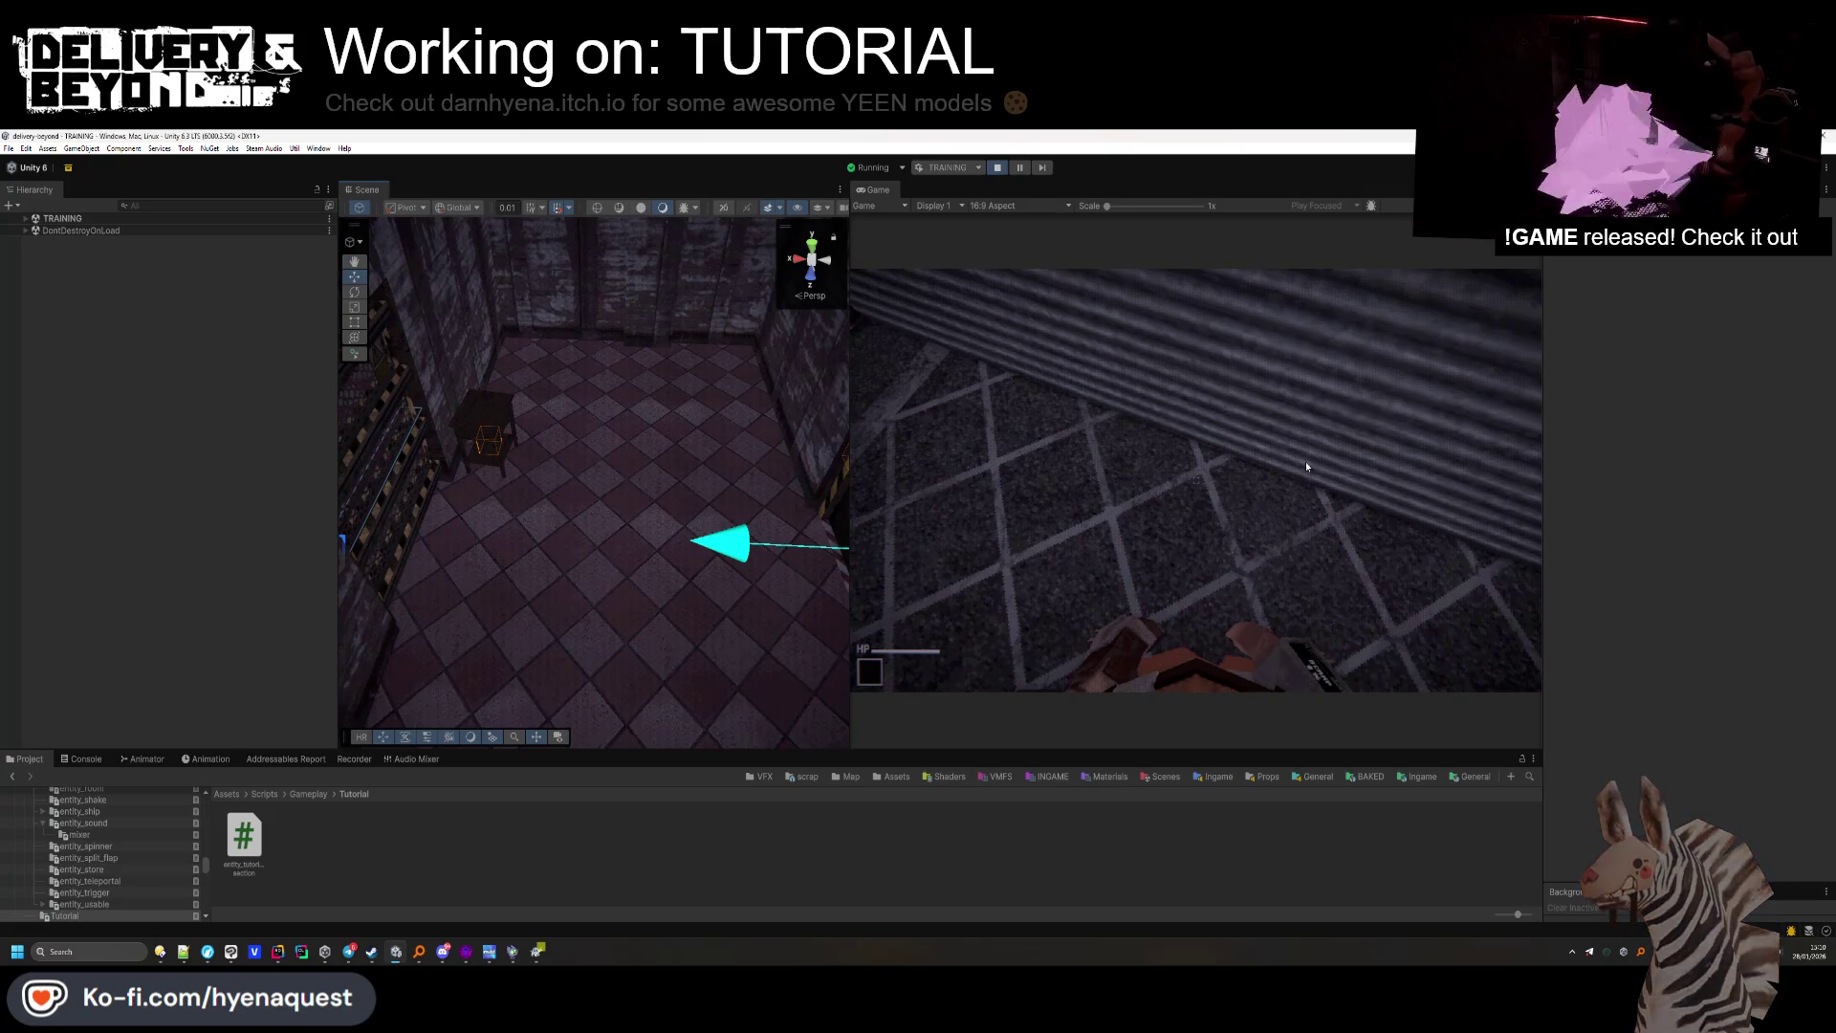
# Play the tutorial in the Game view: walk to the shelves and pick up the scrap container.
pyautogui.click(1305, 461)
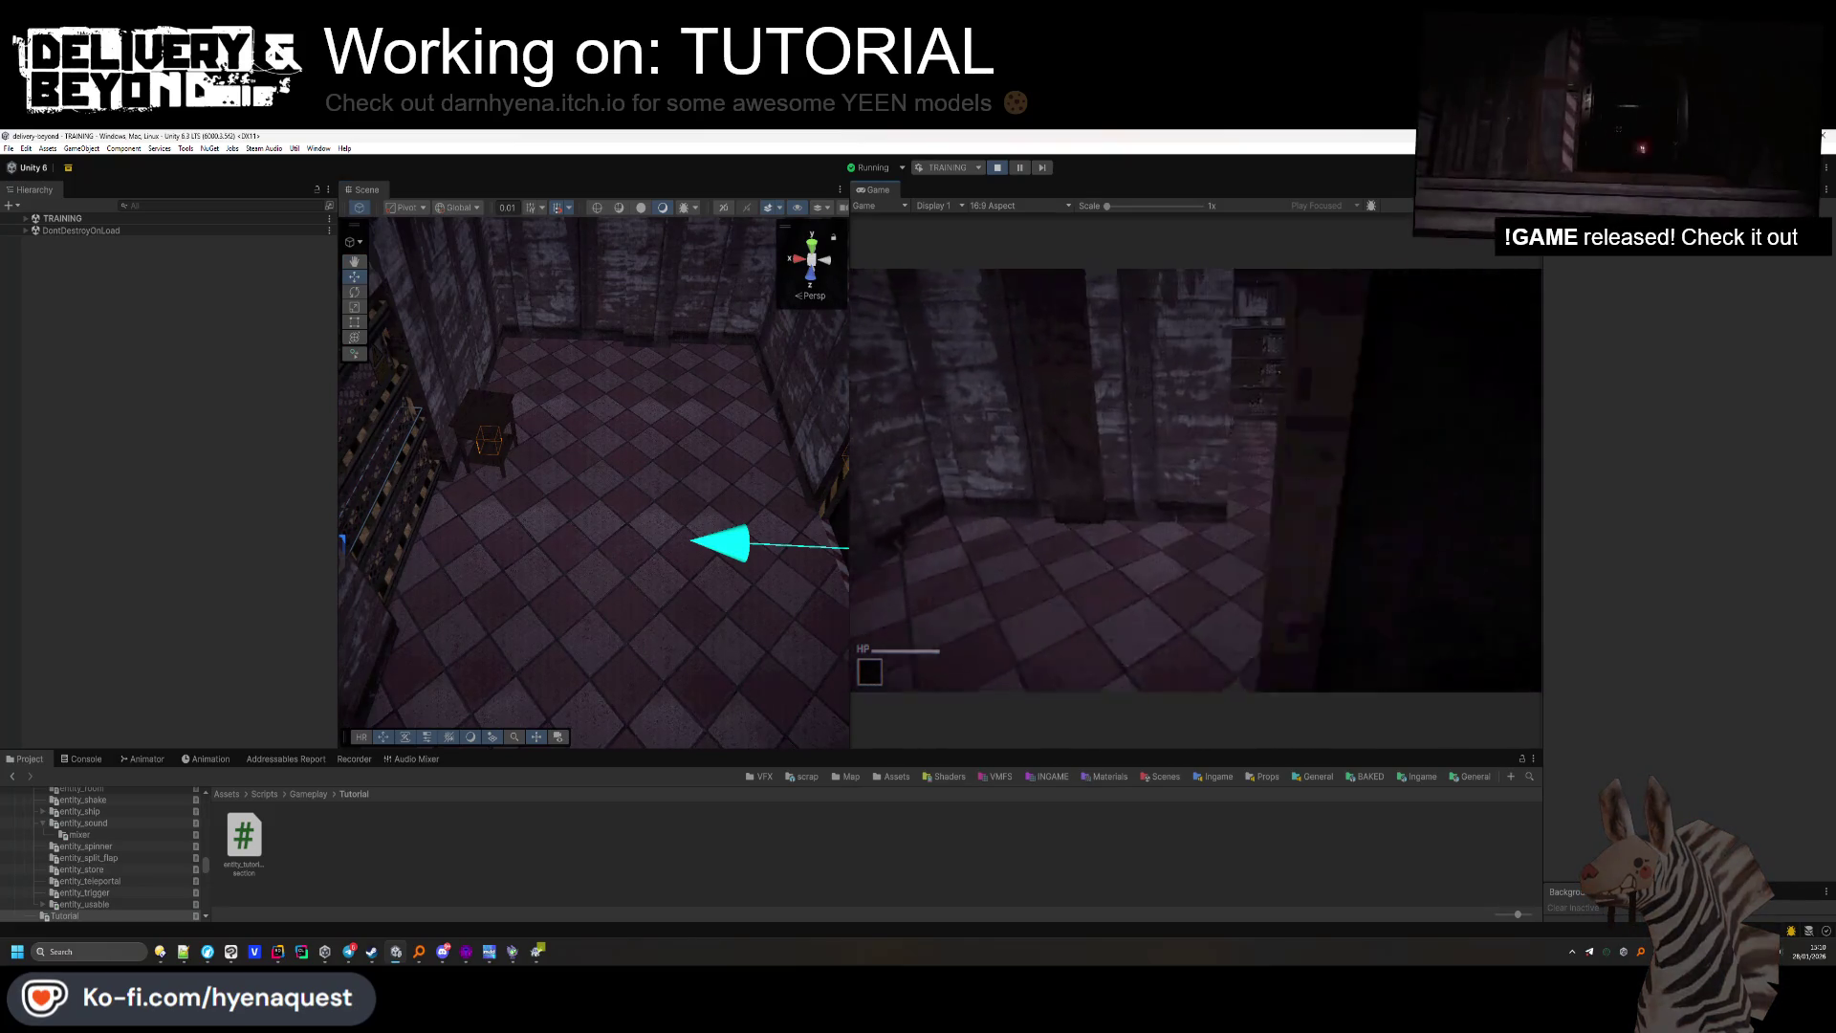
pyautogui.hotkey('alt', 'Tab')
pyautogui.press('Escape')
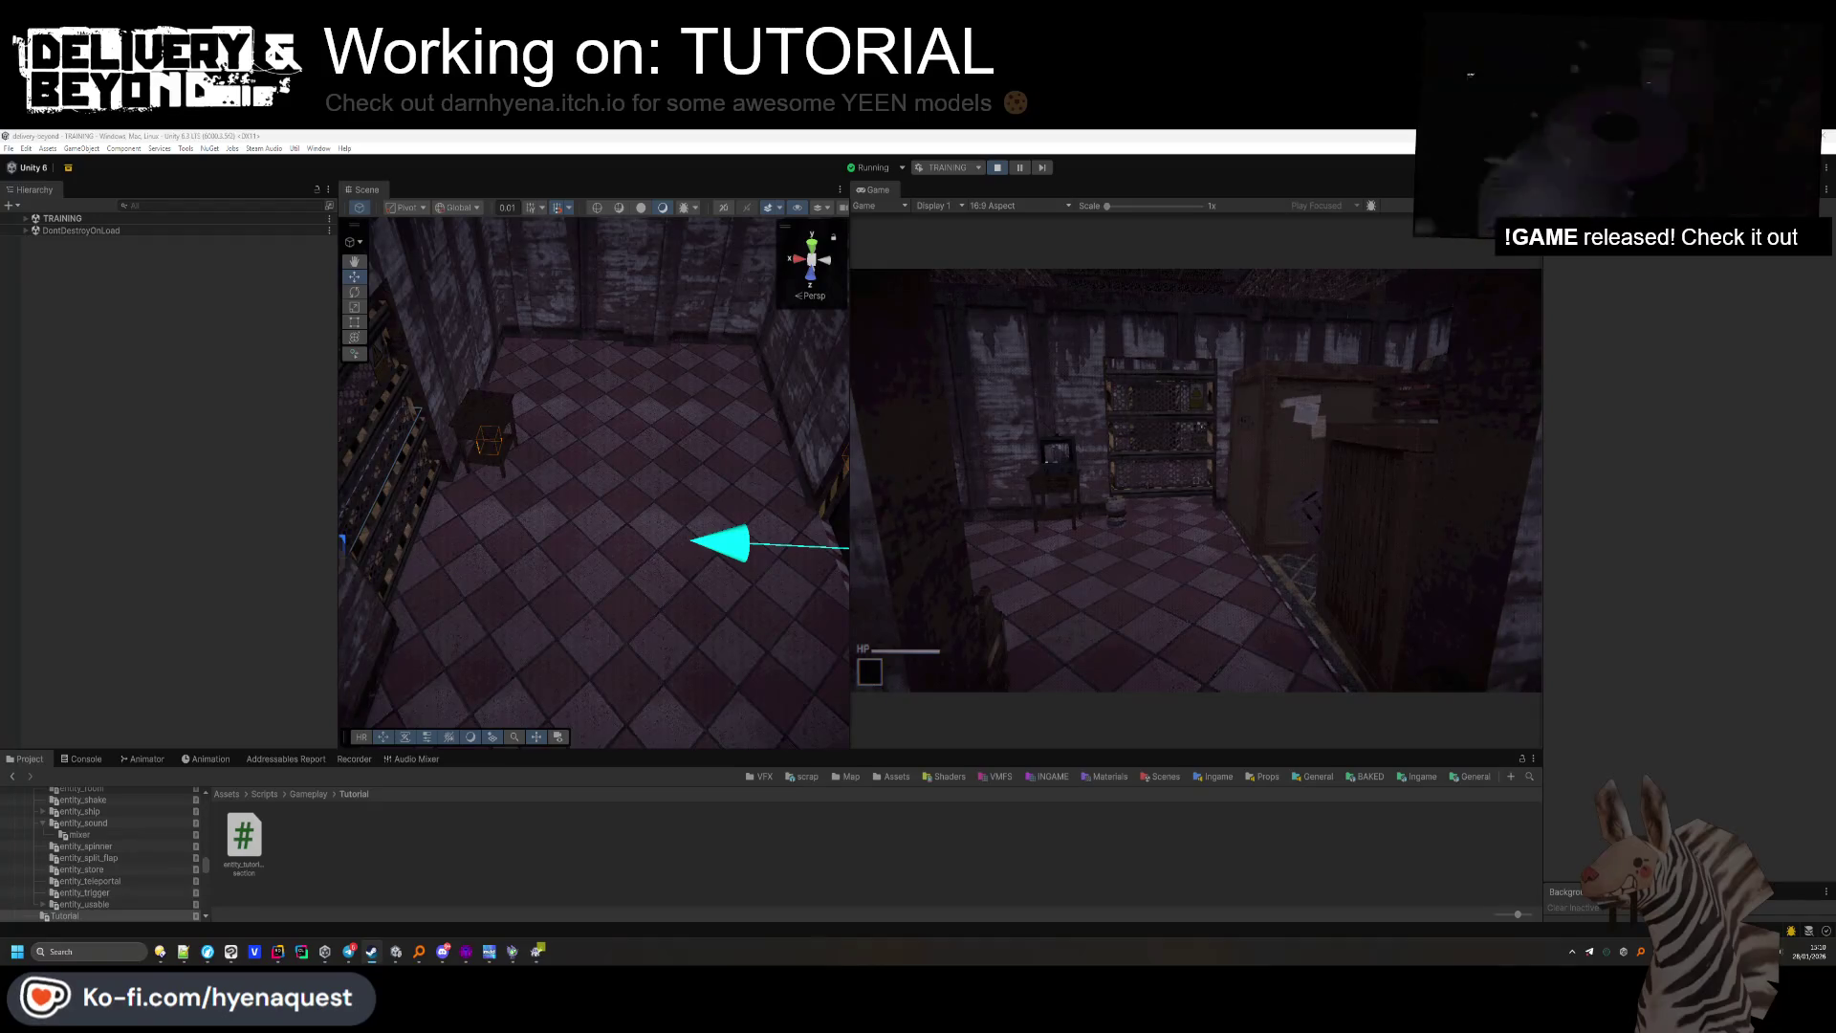
pyautogui.press('w')
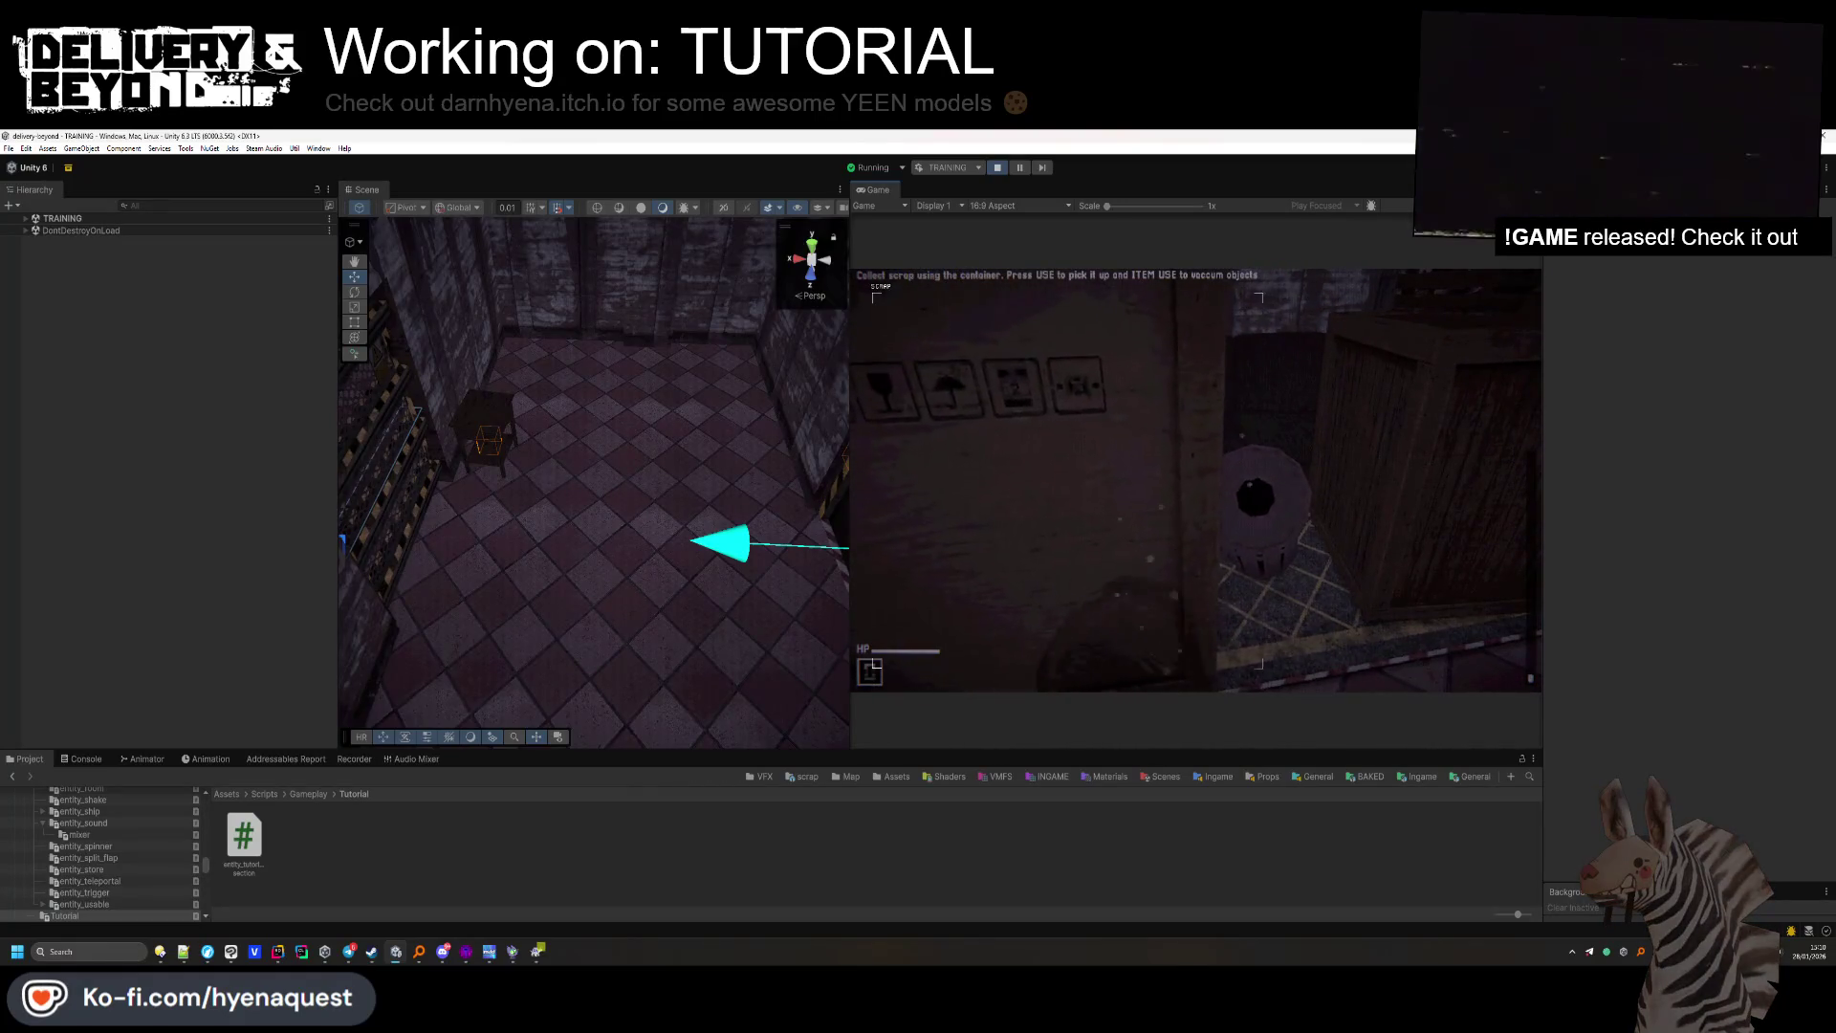
pyautogui.press('e')
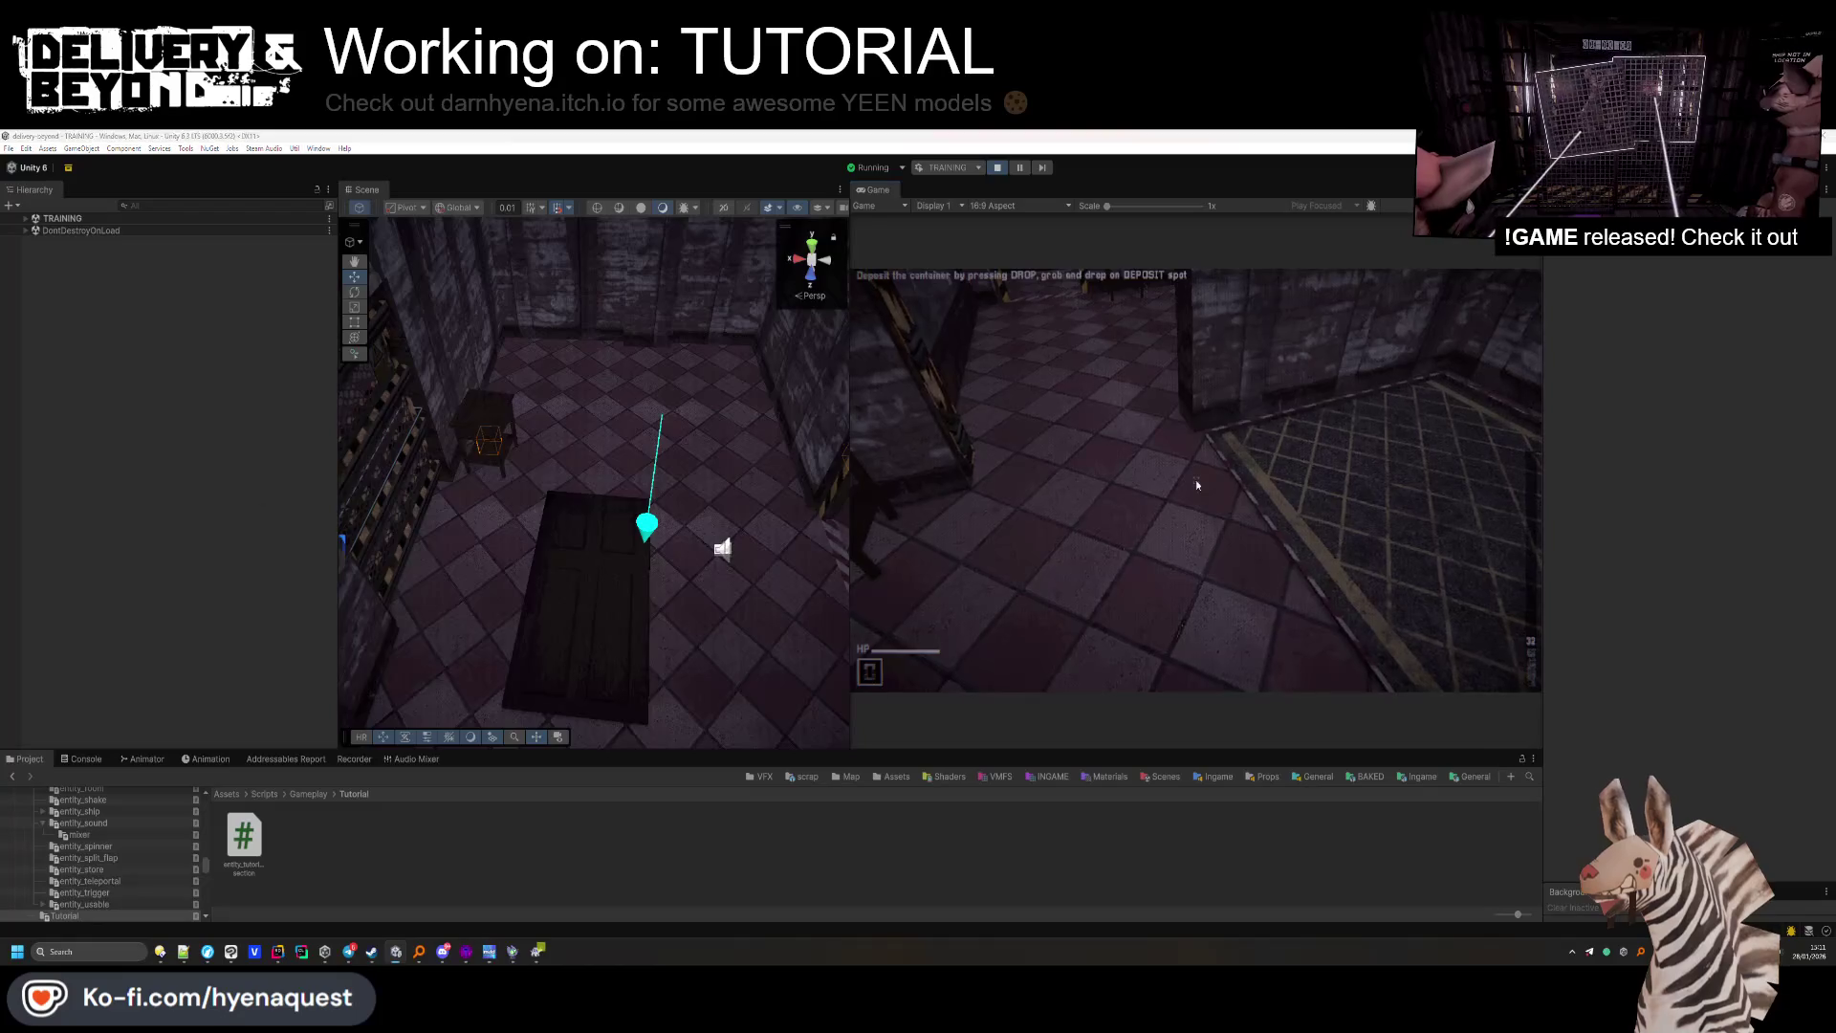
pyautogui.hotkey('alt', 'Tab')
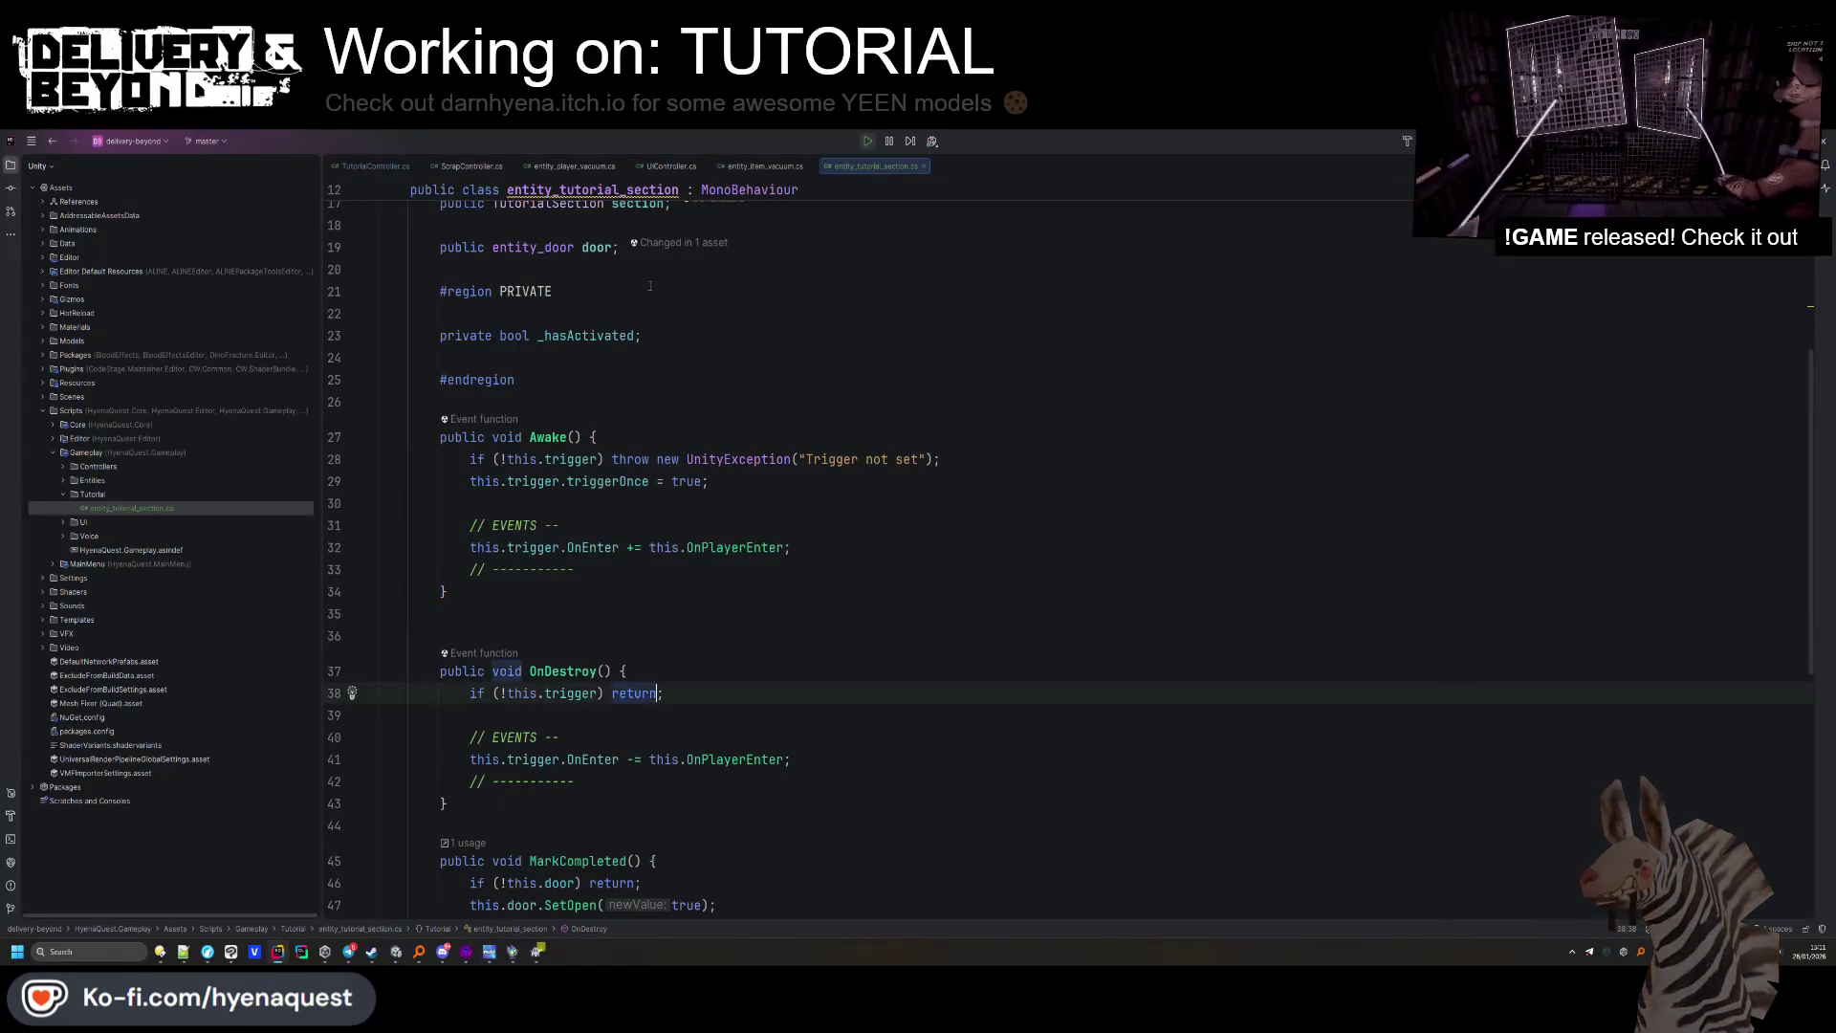
# Look through entity_item_vacuum, entity_player_vacuum and ScrapController scripts, ending on TutorialController.cs.
pyautogui.click(737, 166)
pyautogui.scroll(-15, 608, 478)
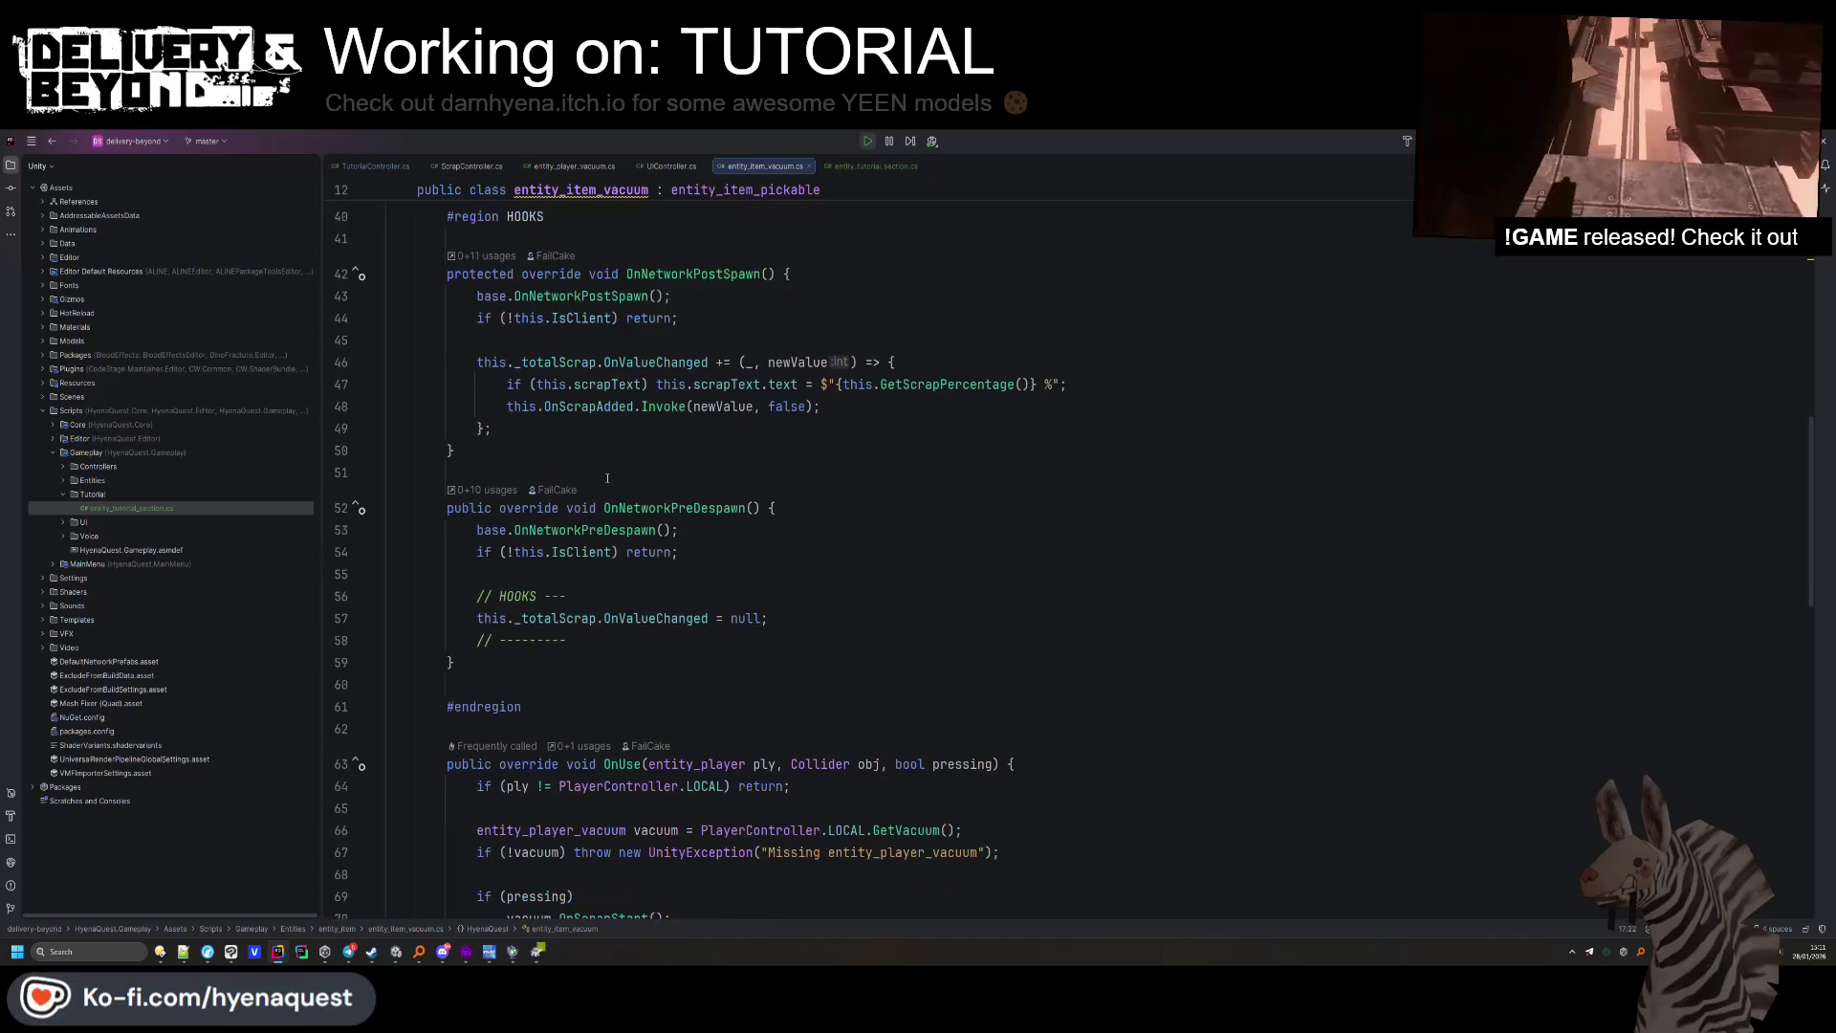
pyautogui.scroll(-7, 608, 478)
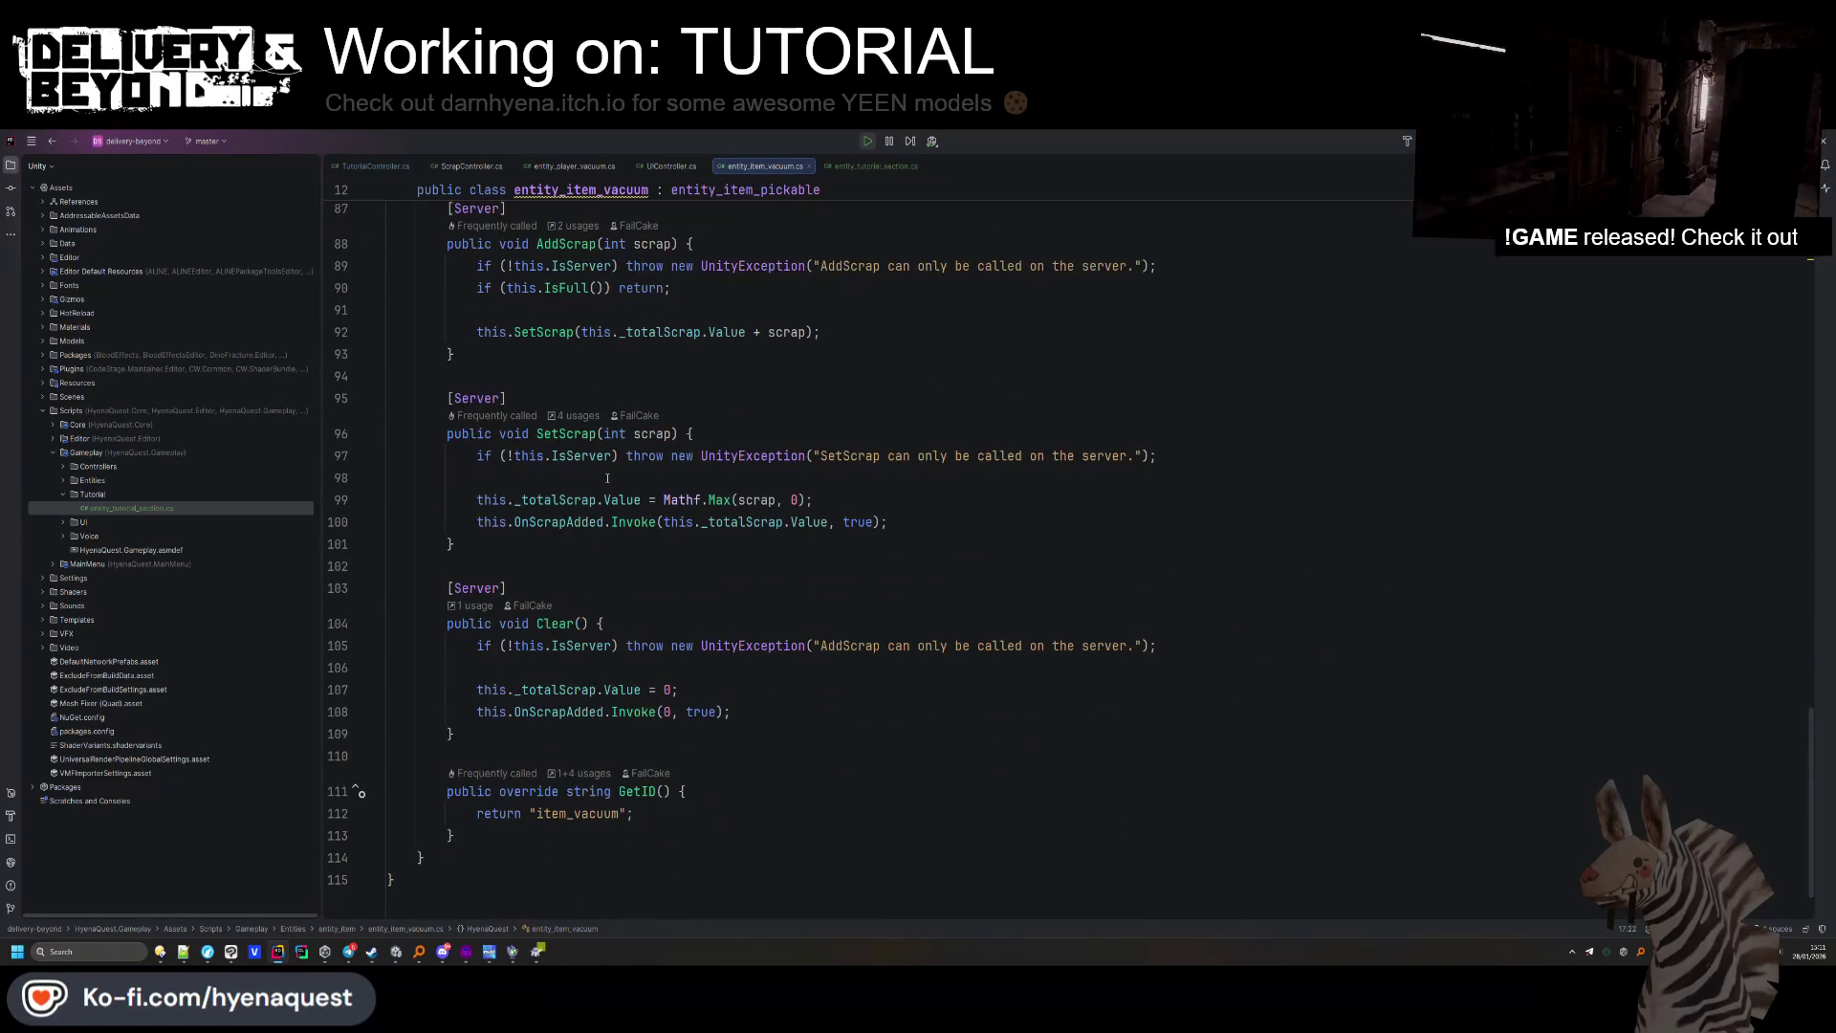
pyautogui.click(577, 167)
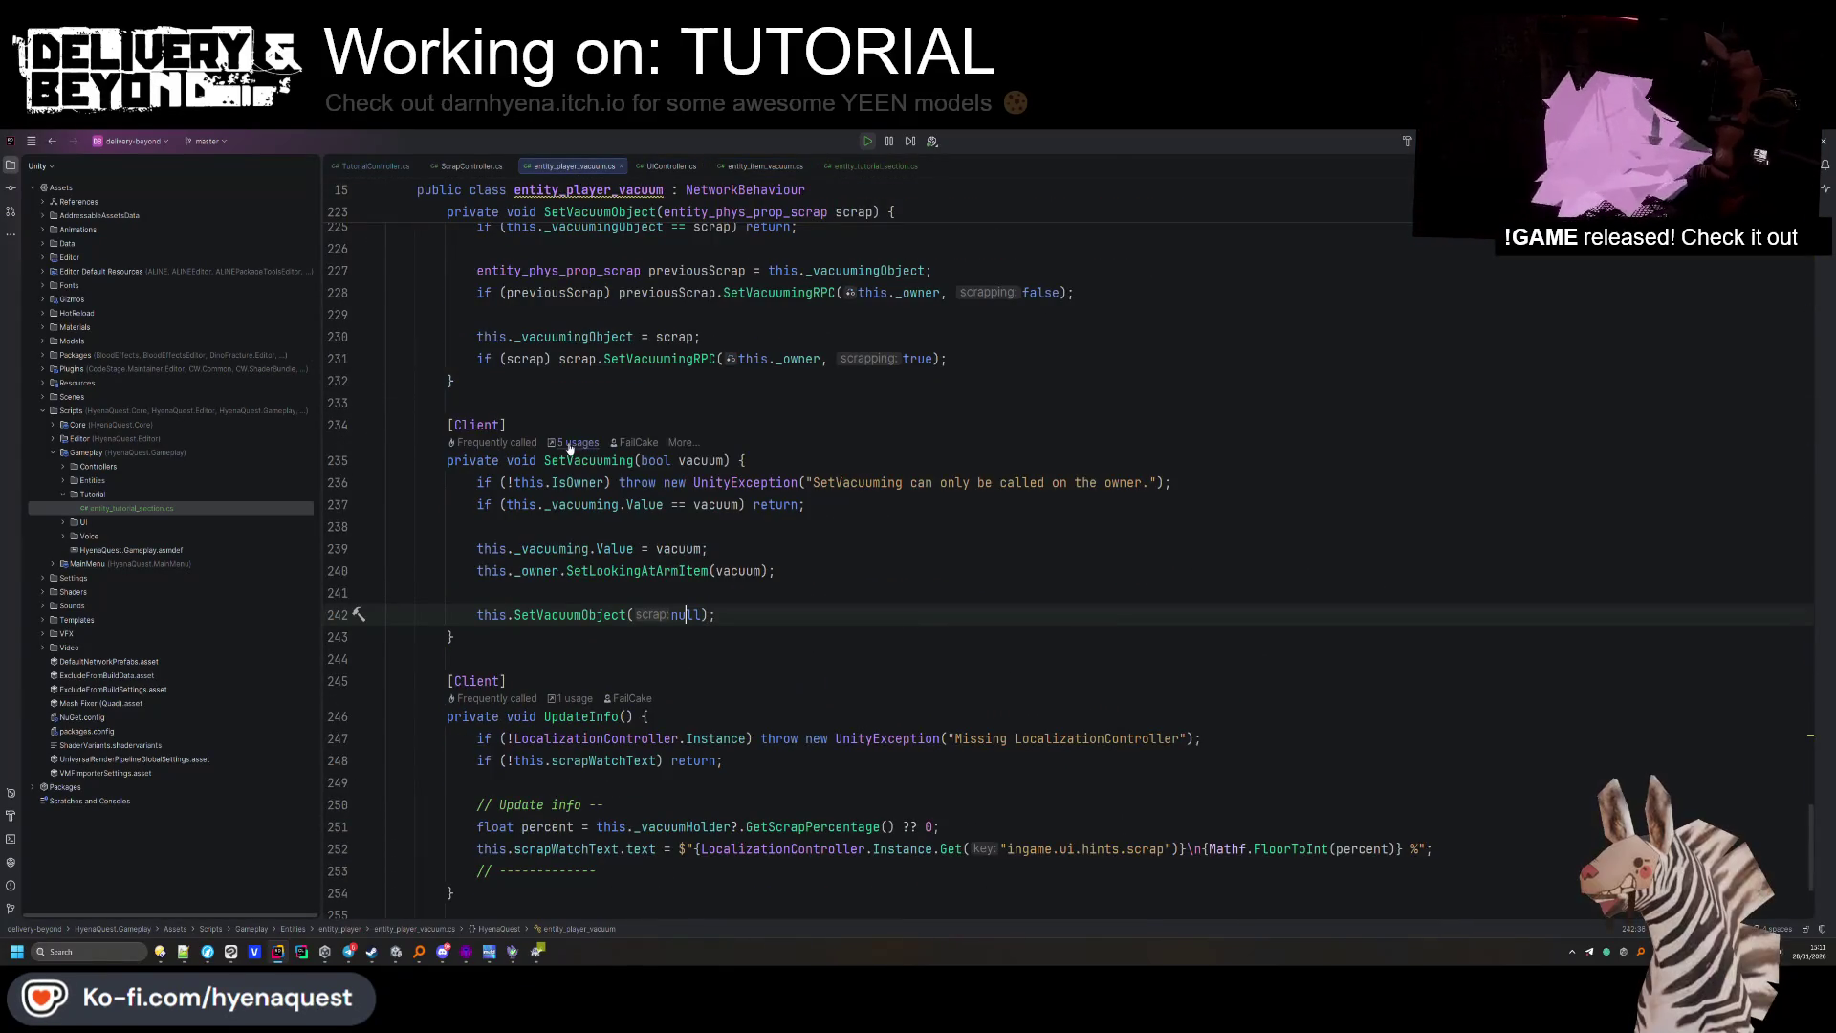
pyautogui.scroll(-2, 530, 243)
pyautogui.click(471, 167)
pyautogui.scroll(-6, 590, 463)
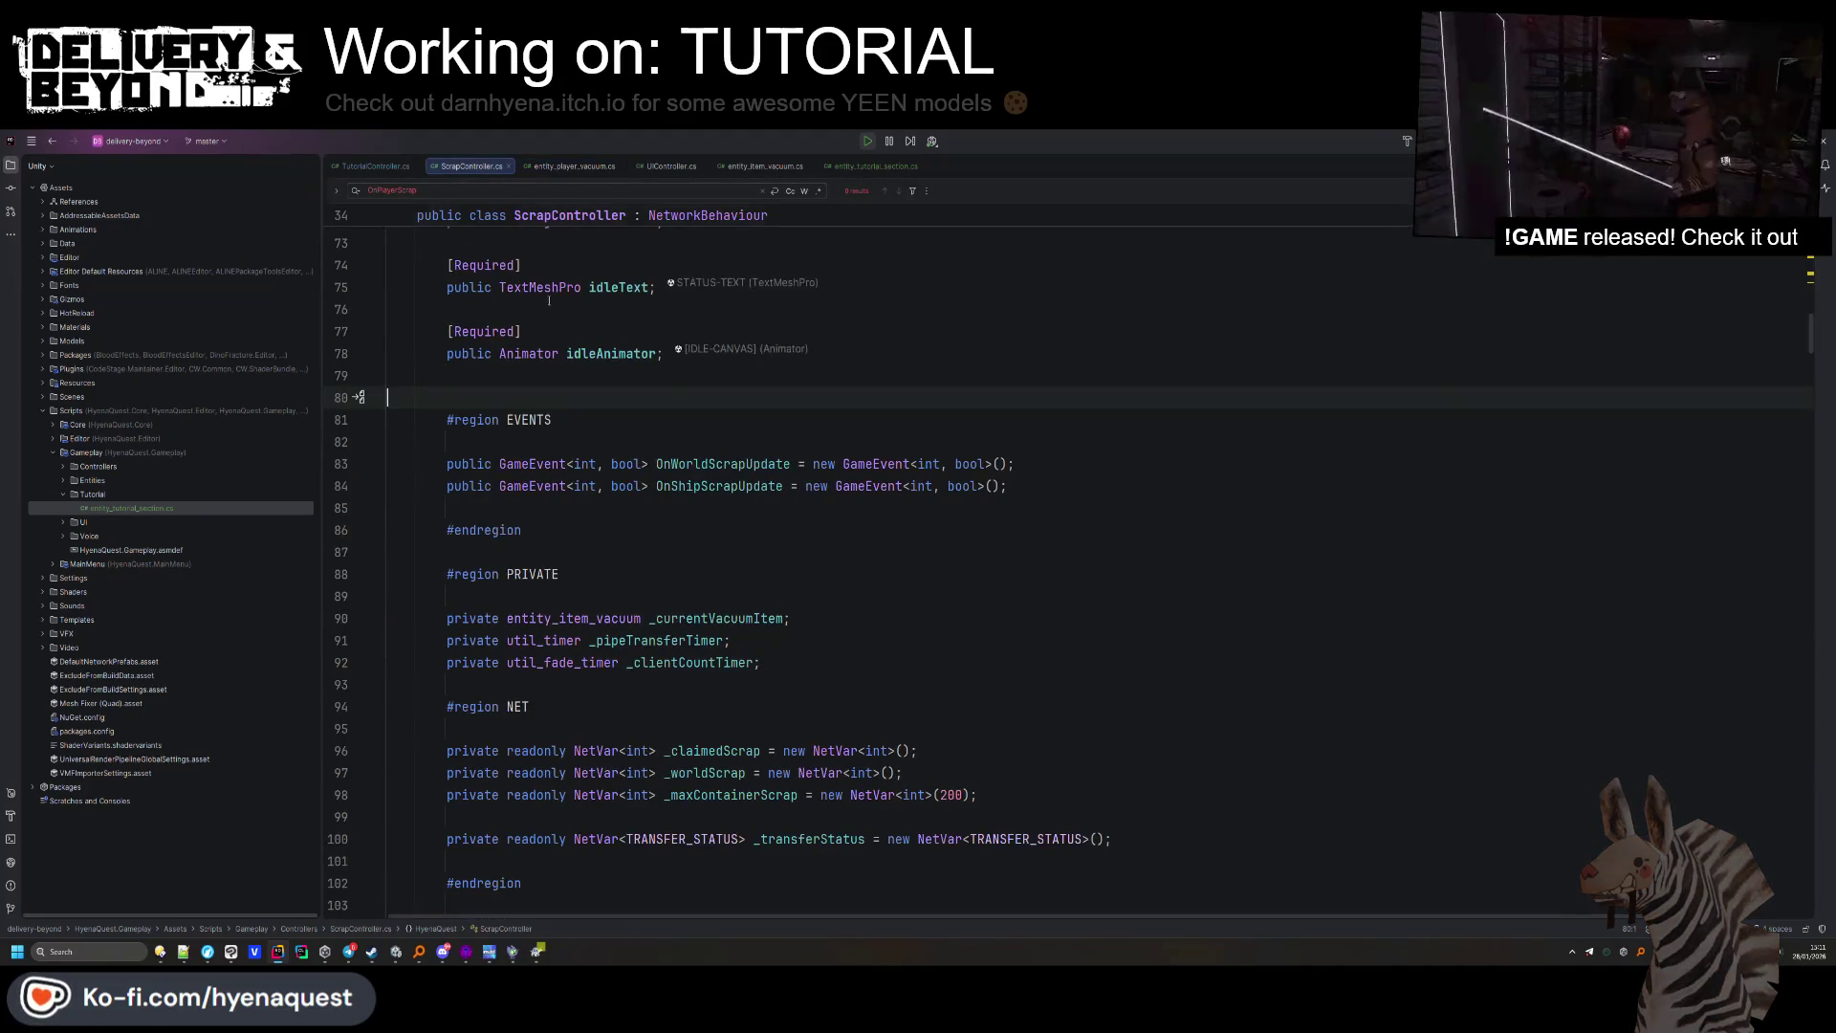
pyautogui.scroll(-5, 590, 463)
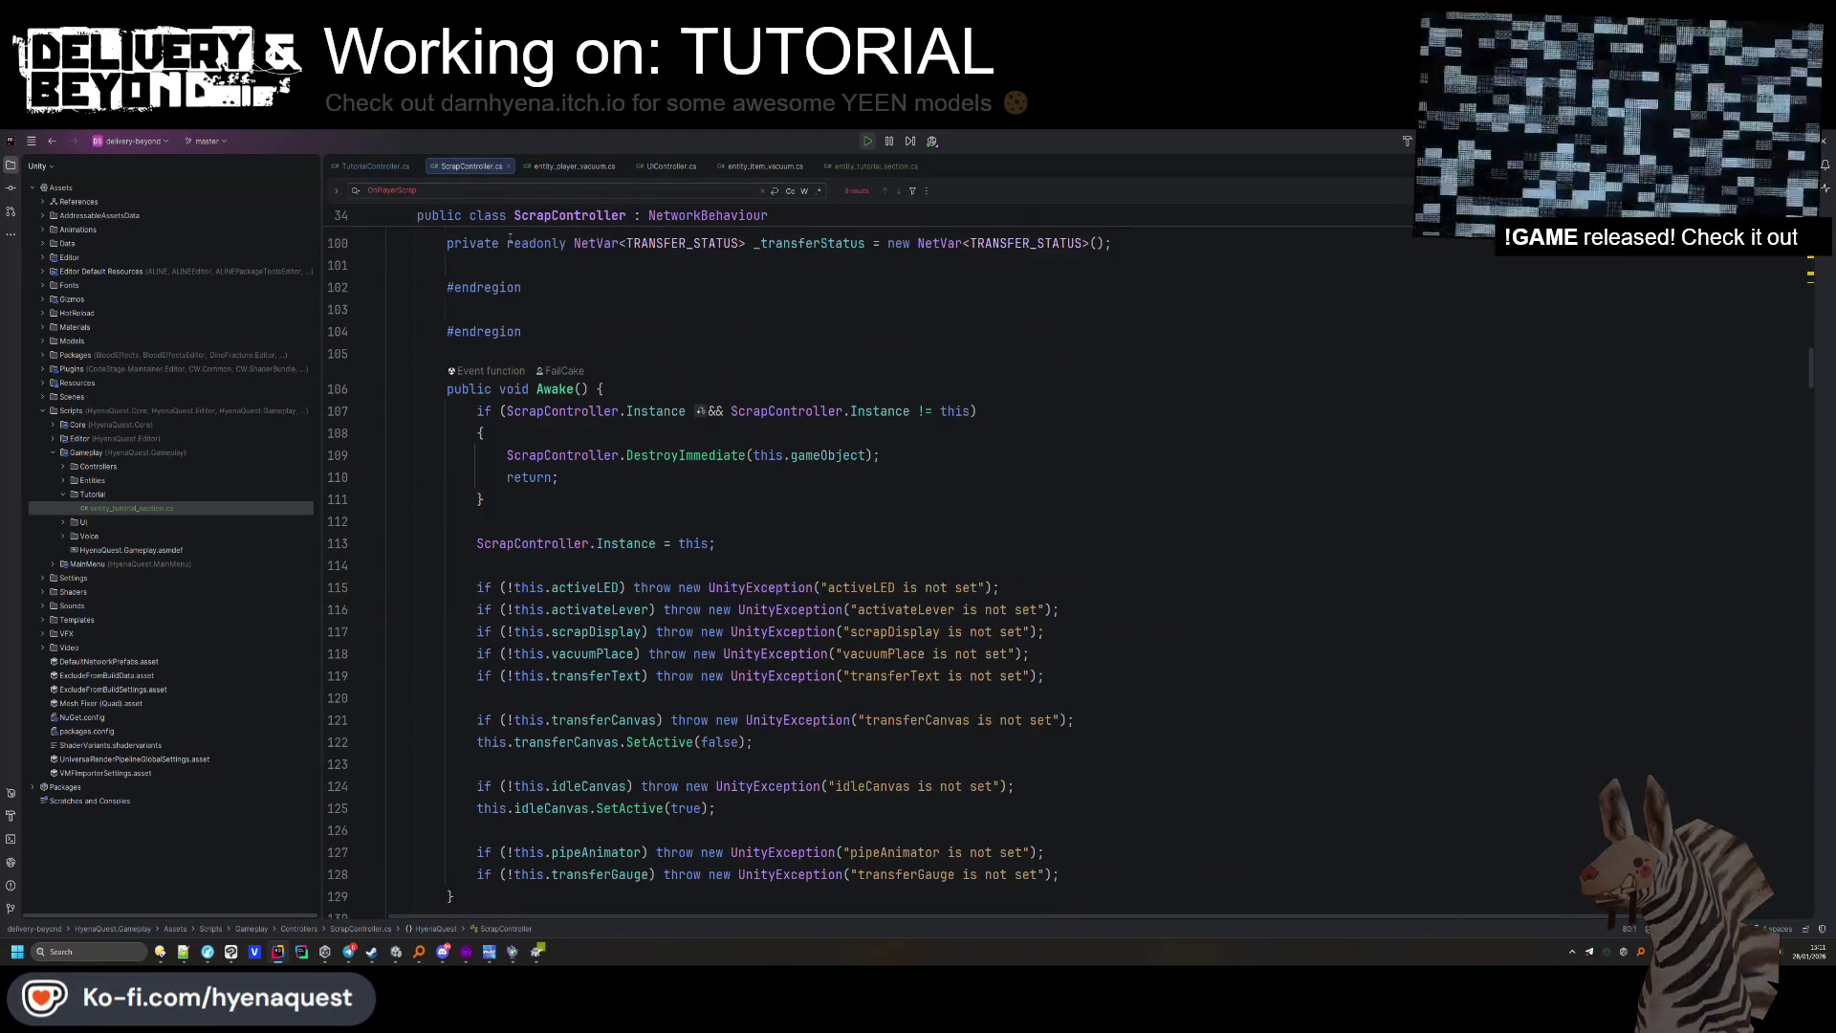
pyautogui.click(371, 166)
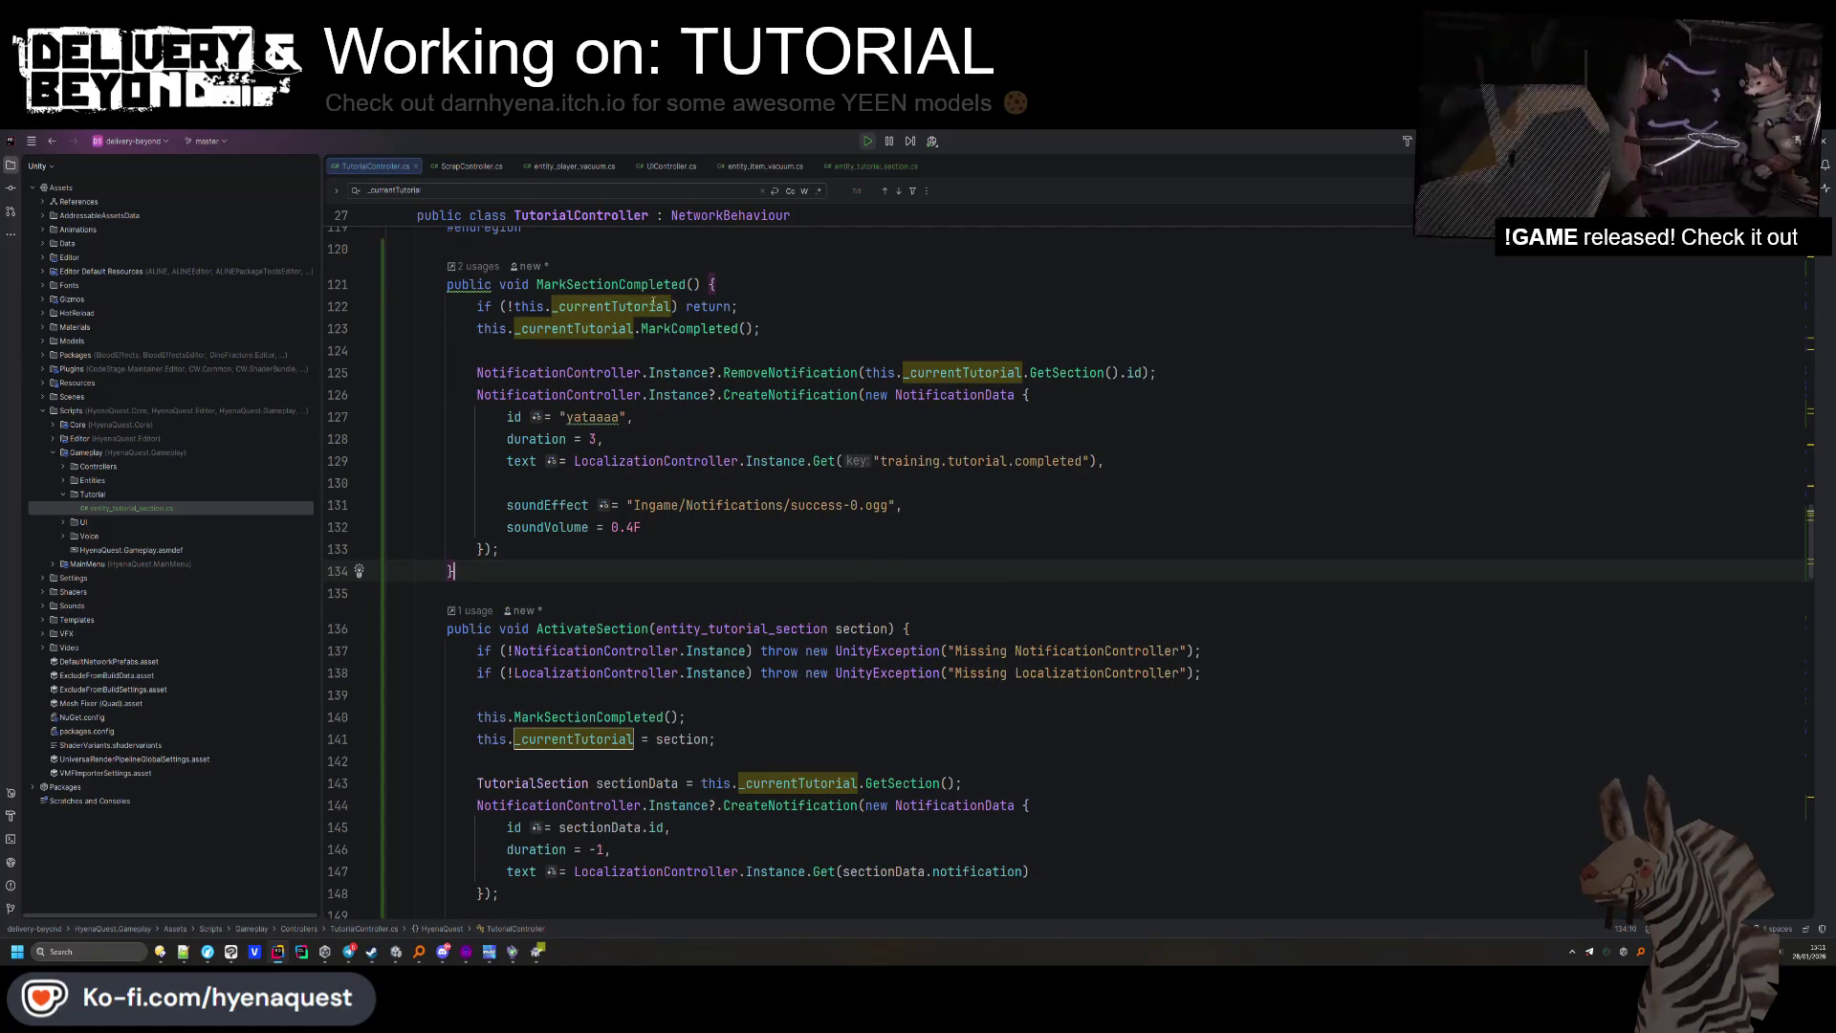
# Copy MarkSectionCompleted's success-0.ogg soundEffect and 0.4F soundVolume lines into ActivateSection's notification.
pyautogui.click(687, 284)
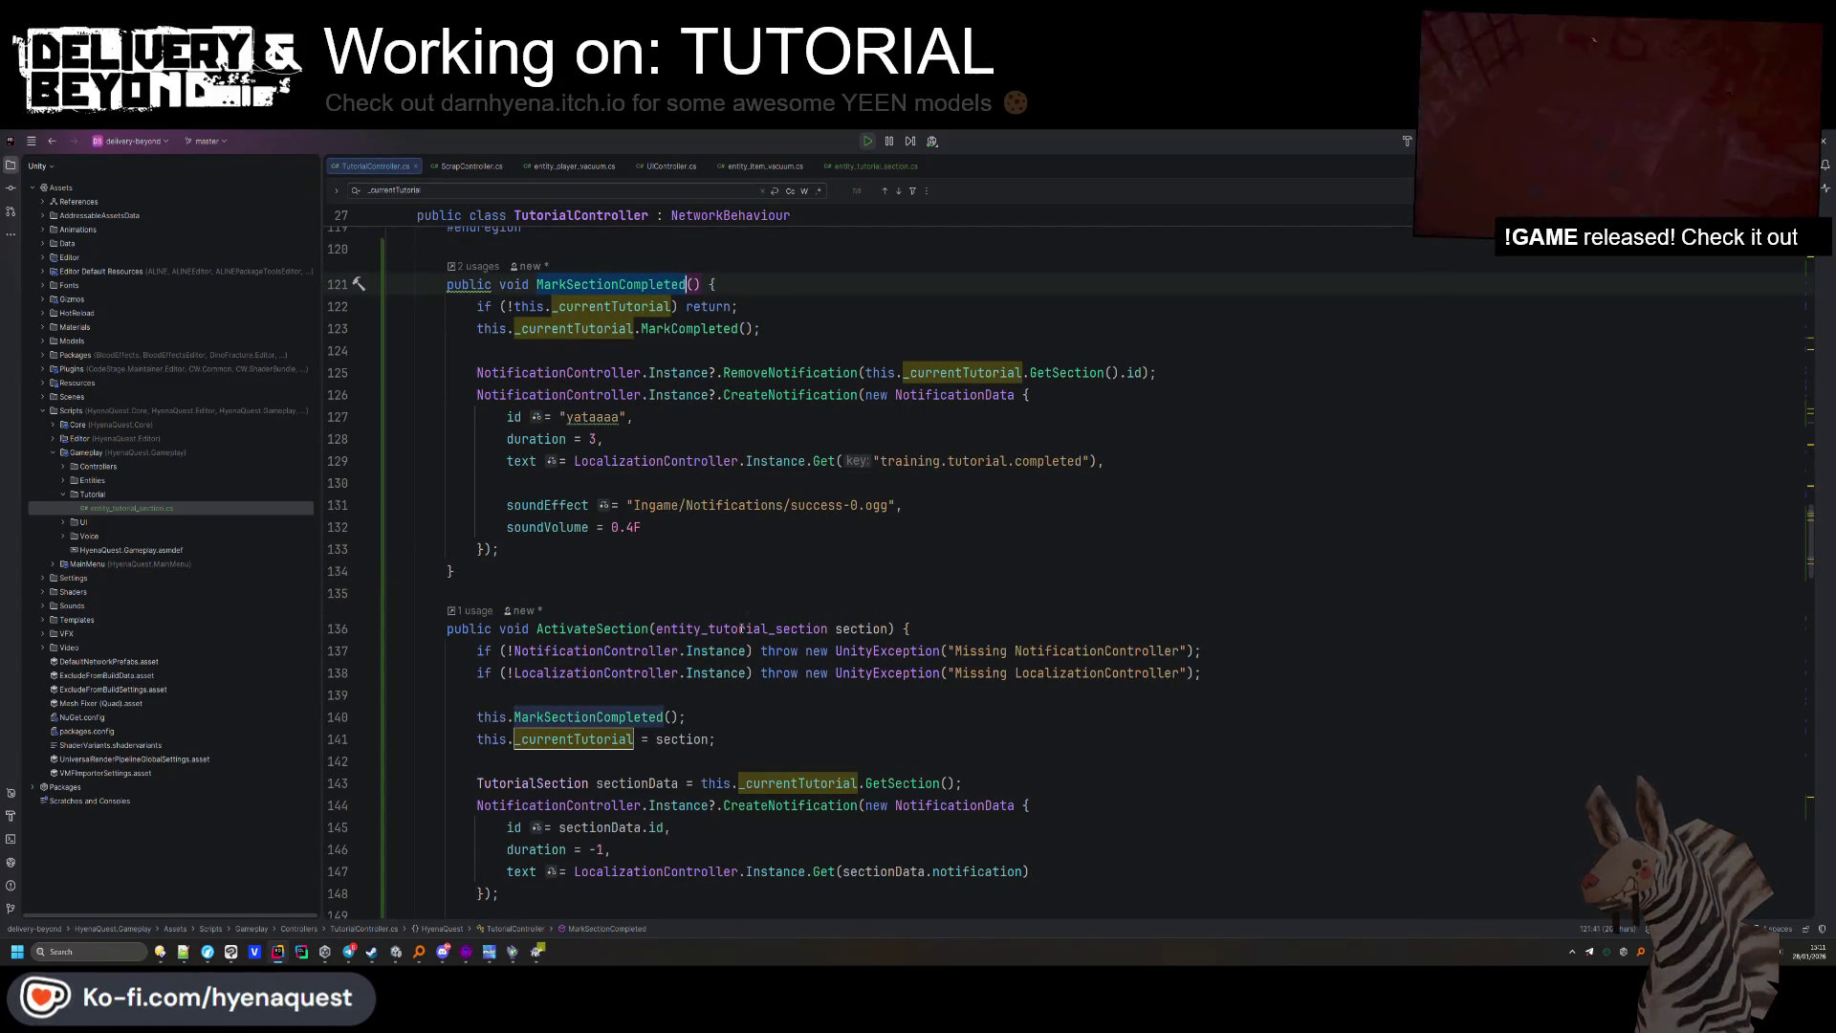
pyautogui.scroll(-2, 878, 413)
pyautogui.scroll(2, 749, 628)
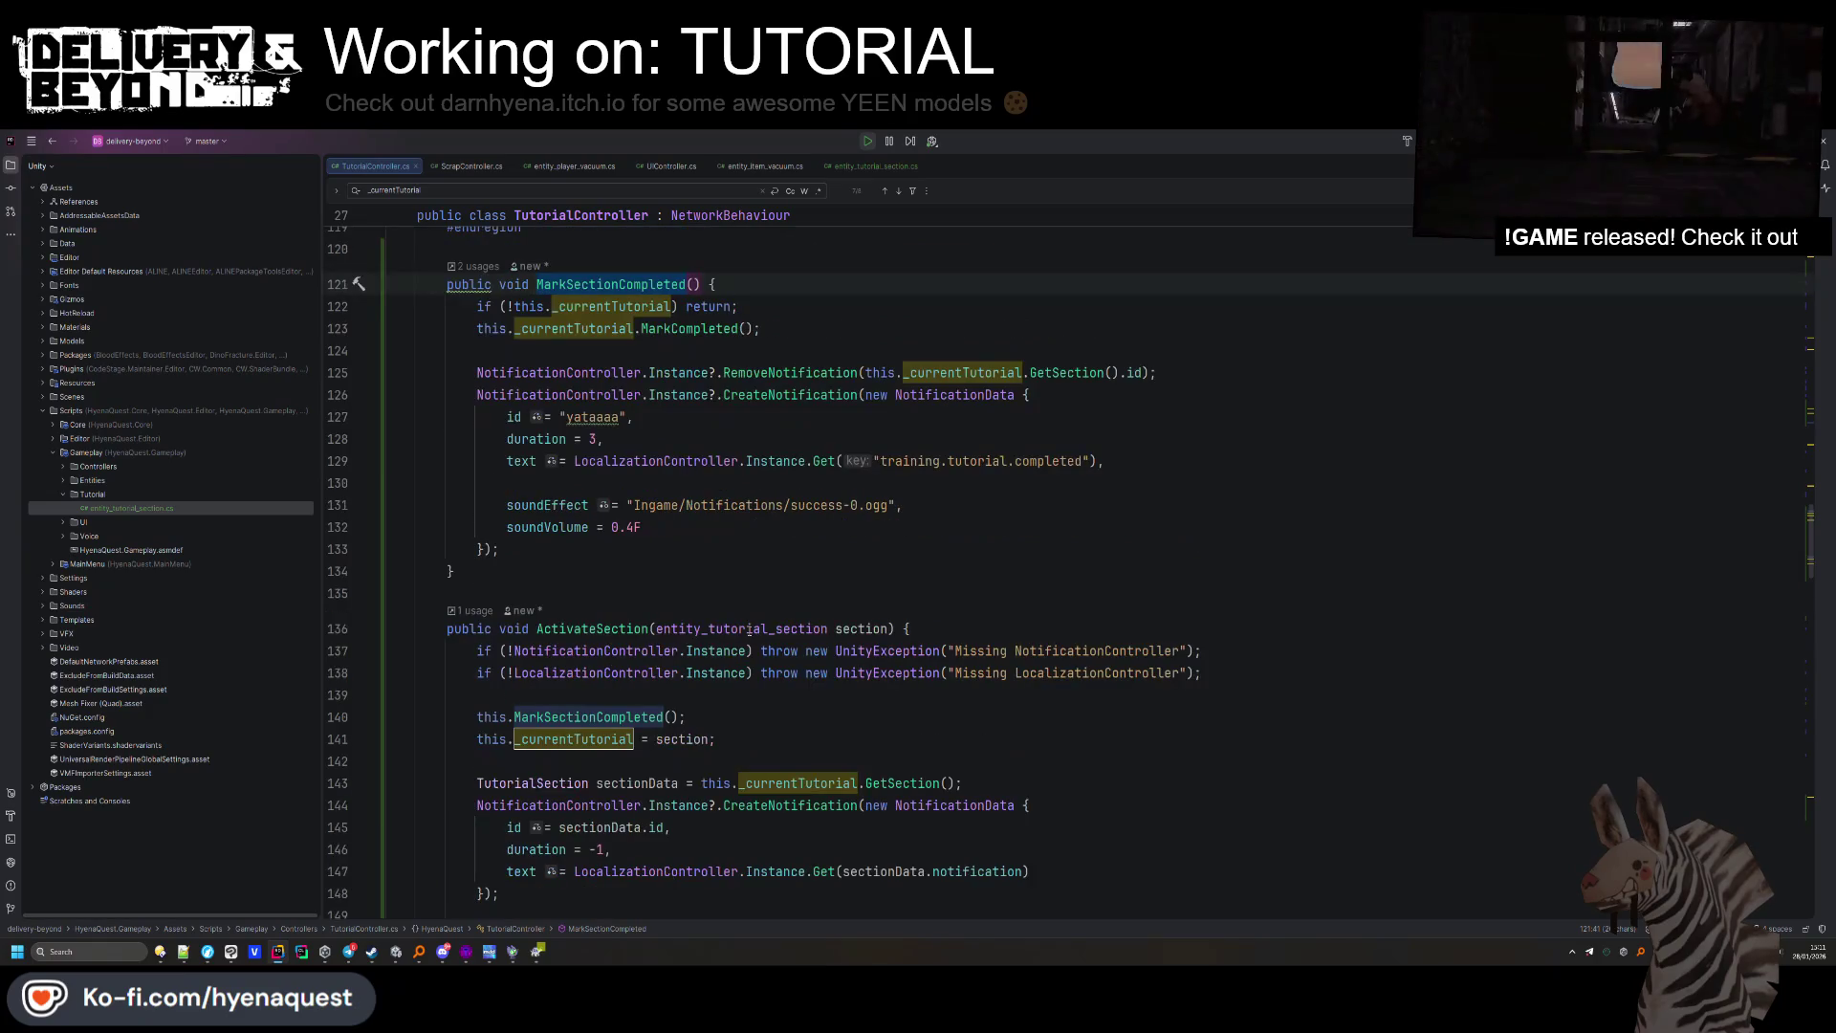
pyautogui.click(903, 505)
pyautogui.moveTo(643, 526); pyautogui.dragTo(402, 483)
pyautogui.hotkey('ctrl', 'c')
pyautogui.scroll(-3, 861, 478)
pyautogui.click(1047, 673)
pyautogui.hotkey('ctrl', 'v')
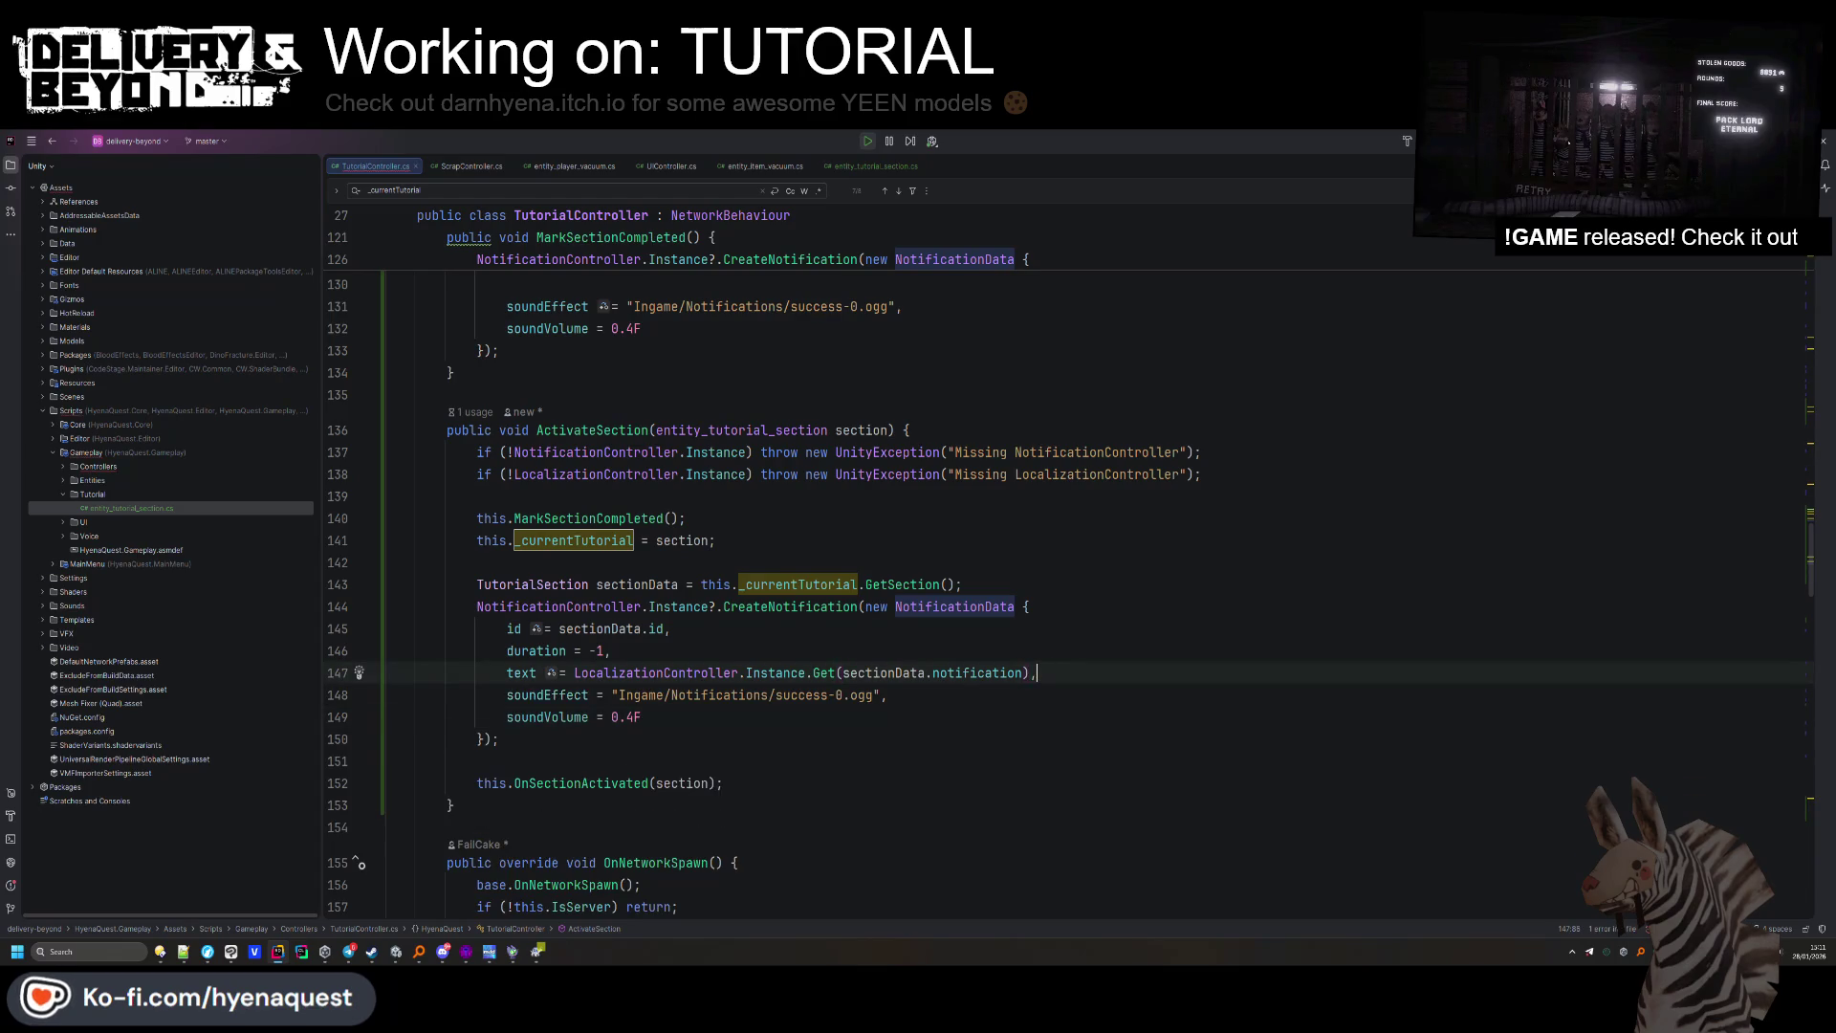
pyautogui.press('Return')
pyautogui.click(616, 717)
# Search all files for soundEffect and preview the warning, debt_paid.ogg and notice-1.ogg results.
pyautogui.doubleClick(550, 717)
pyautogui.hotkey('ctrl', 'shift', 'f')
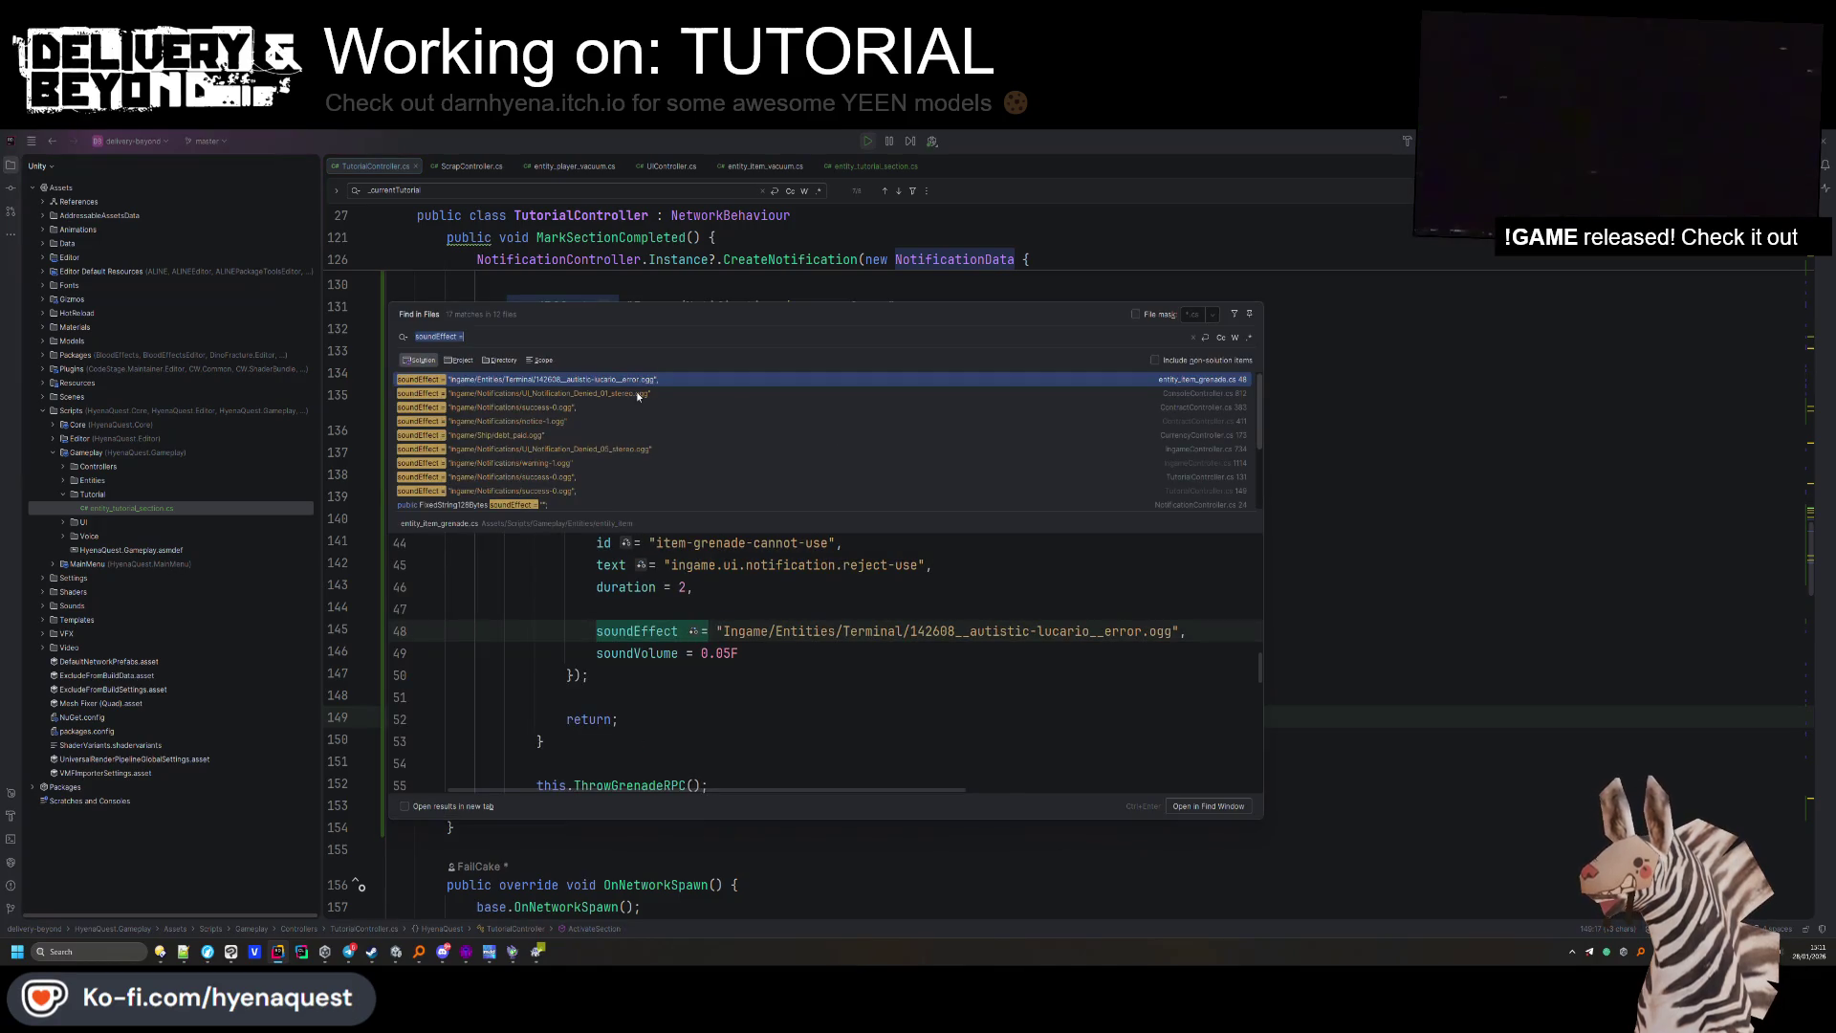
pyautogui.click(588, 461)
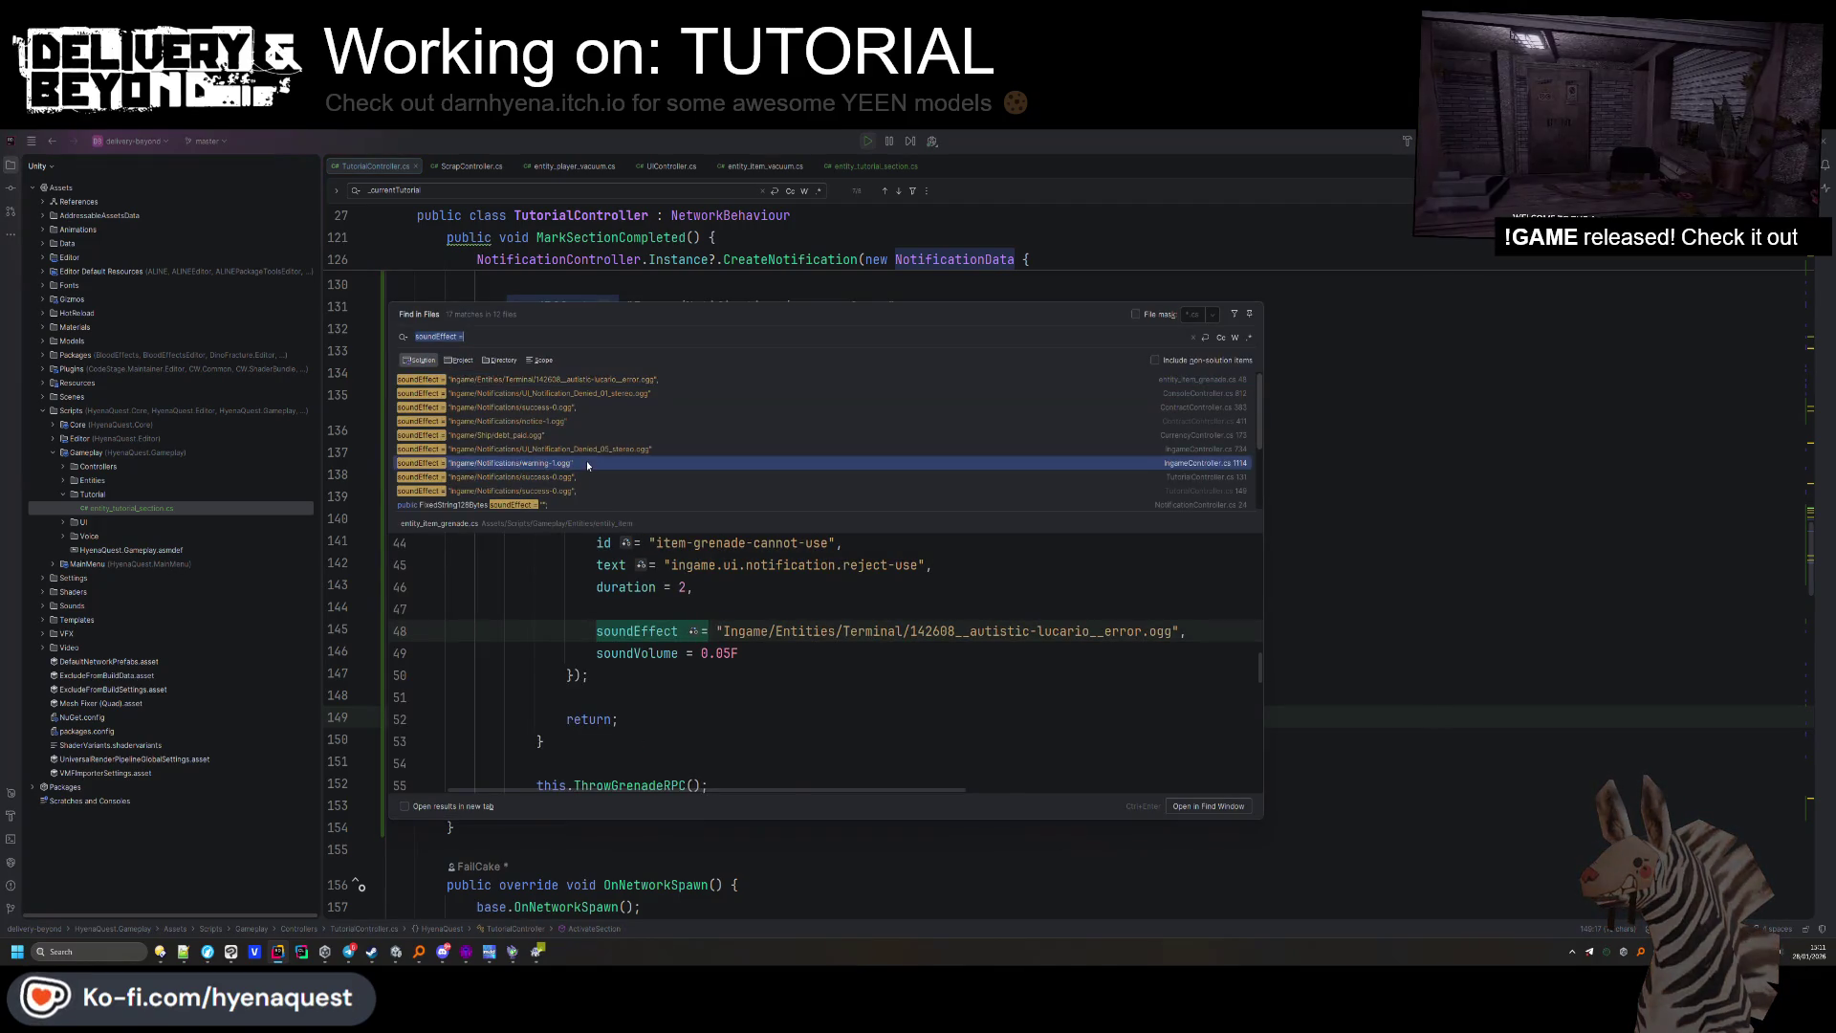
pyautogui.click(574, 436)
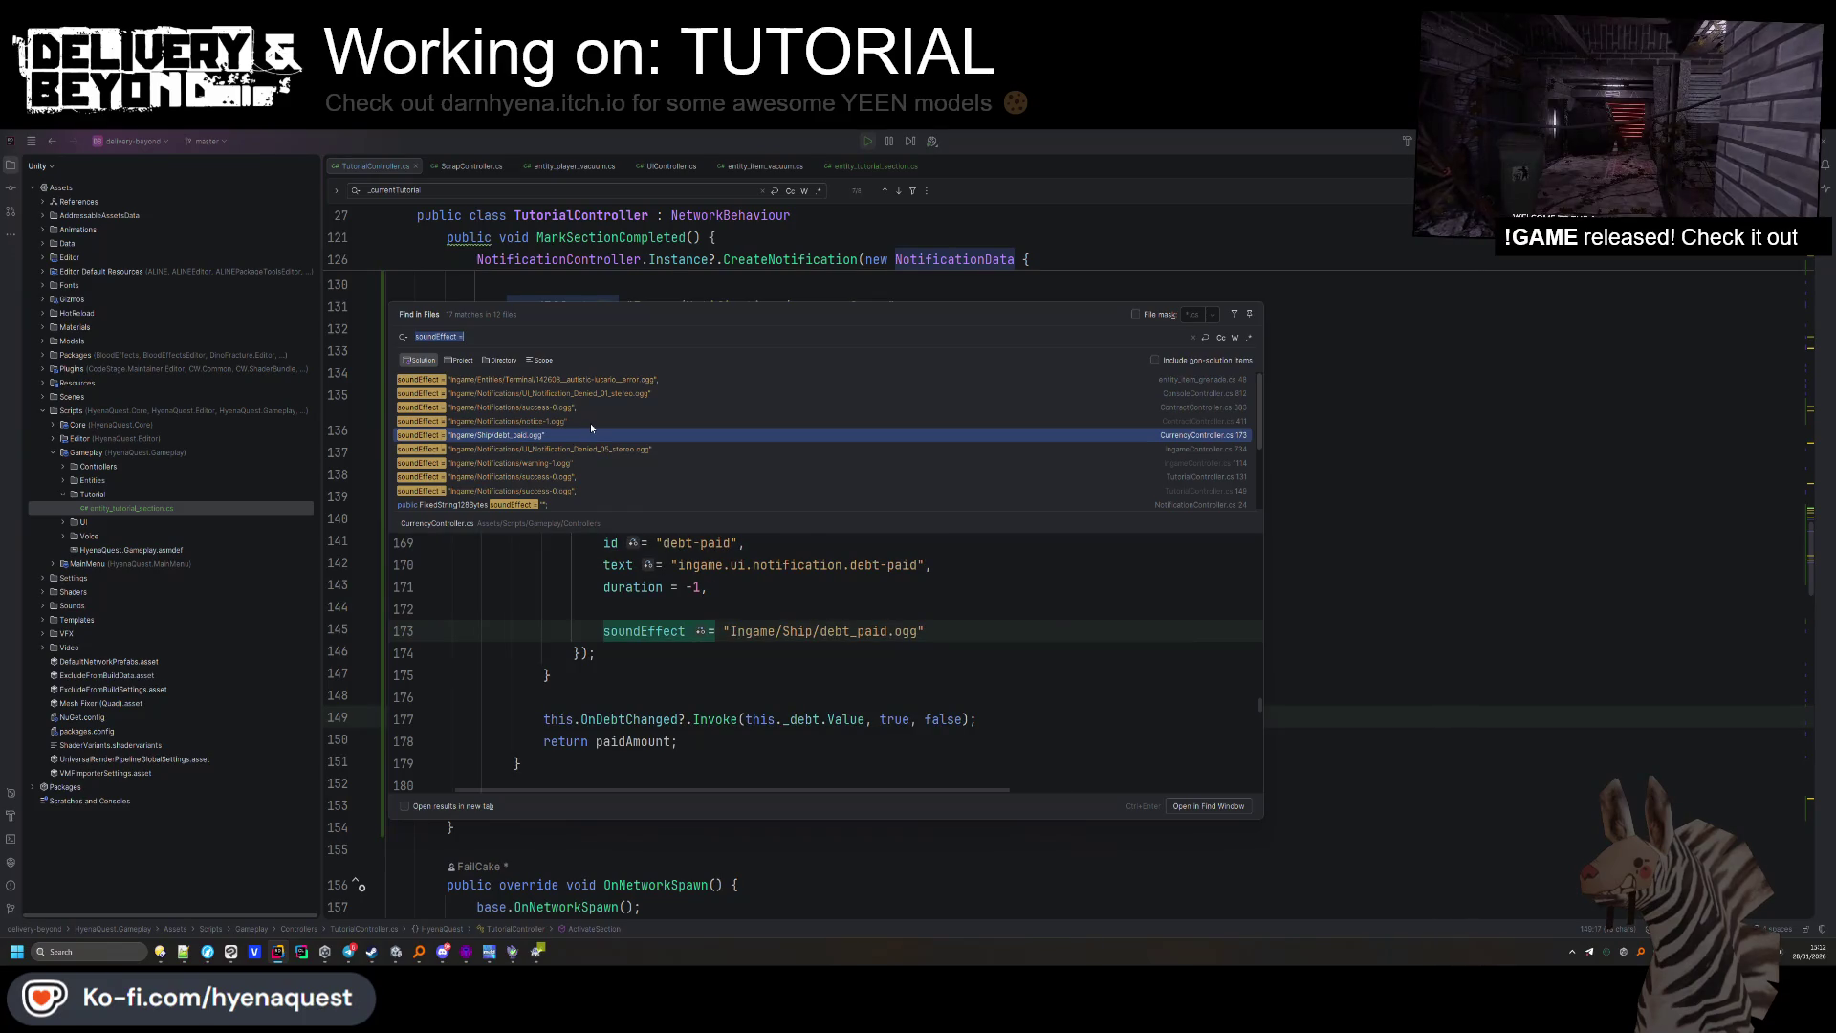
pyautogui.click(589, 422)
# Select the notice-1.ogg path in ContractController, then select the success-0.ogg path on line 149.
pyautogui.click(738, 631)
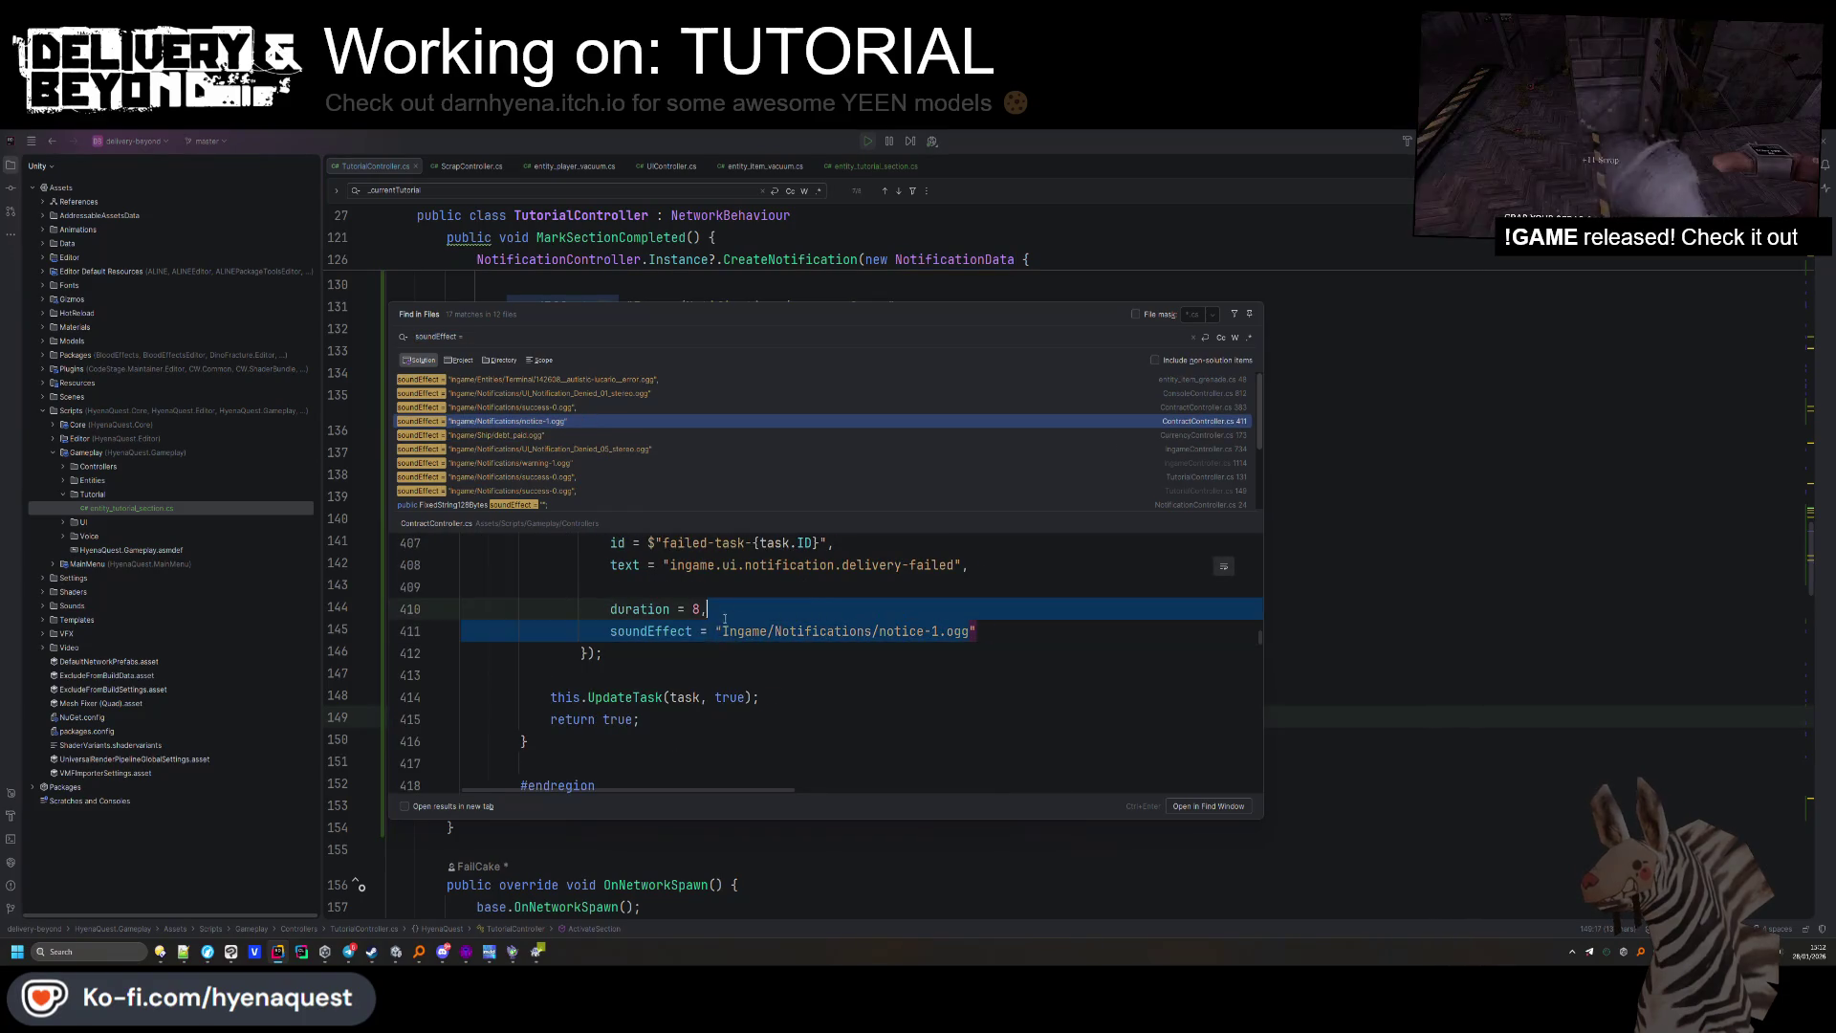
pyautogui.scroll(-2, 616, 452)
pyautogui.click(618, 463)
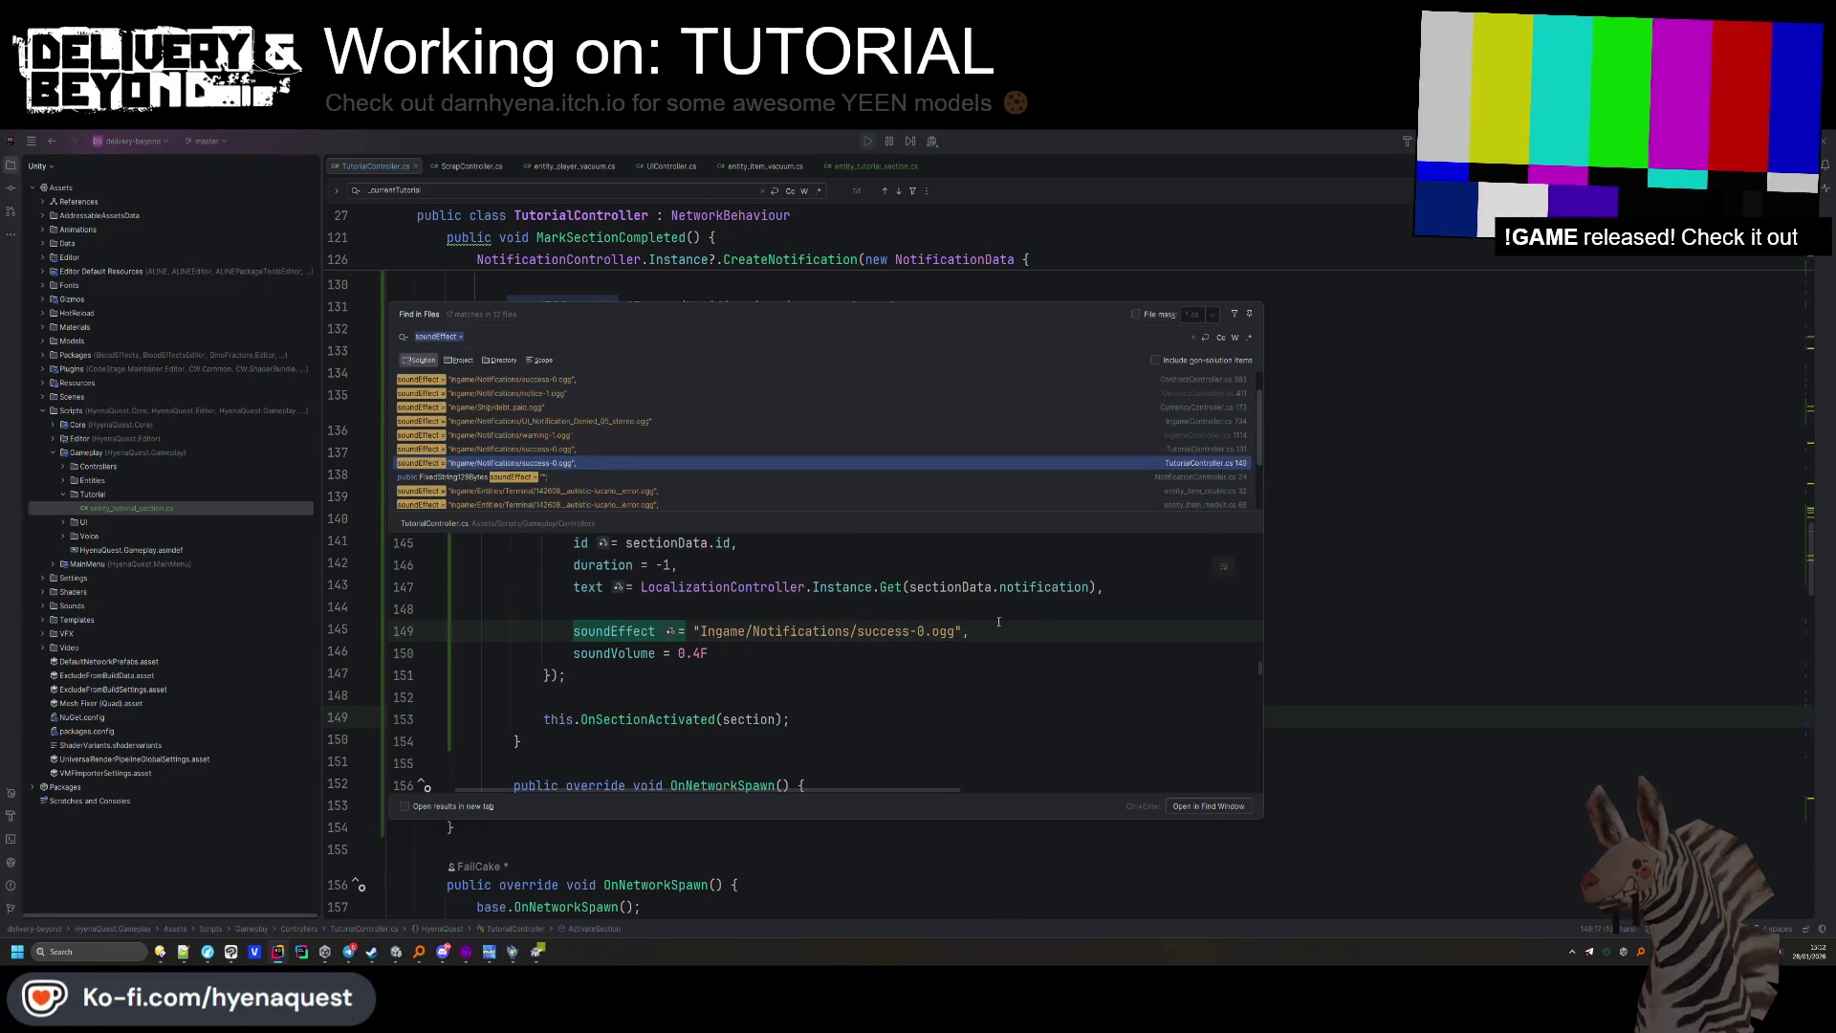
pyautogui.scroll(2, 694, 394)
pyautogui.click(612, 419)
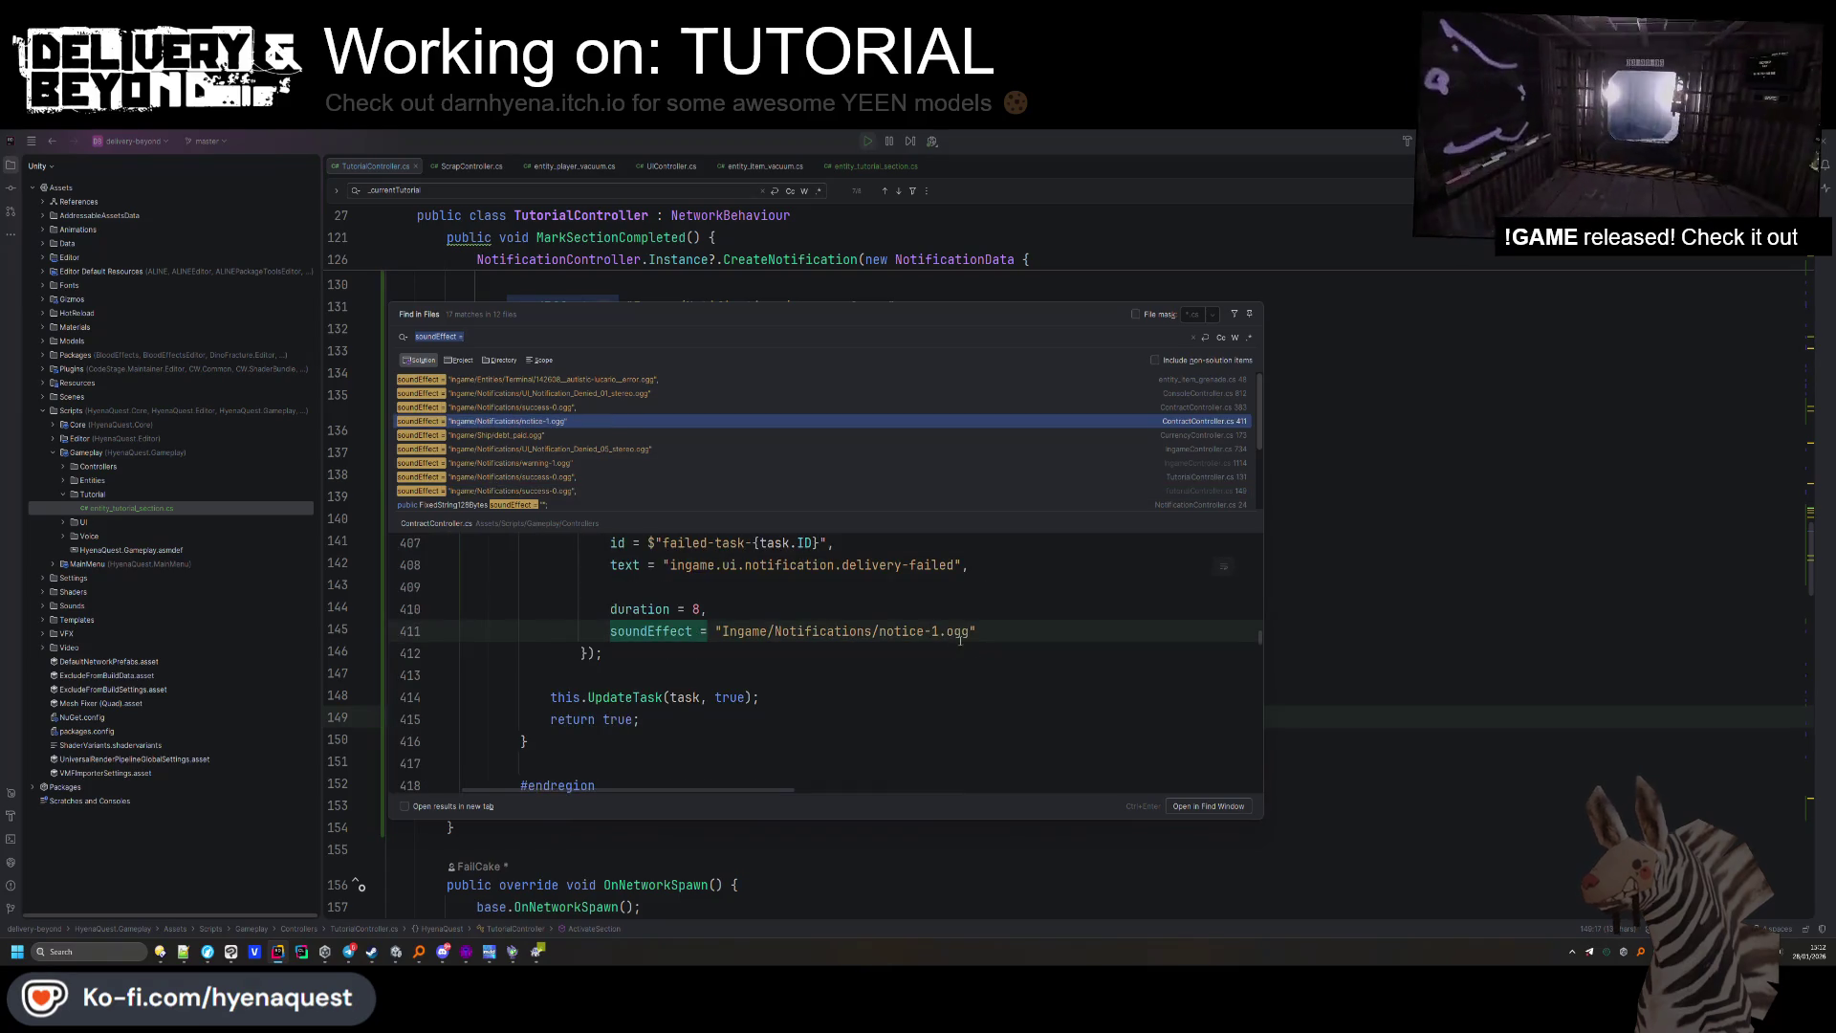
pyautogui.click(953, 632)
pyautogui.hotkey('ctrl', 'w')
pyautogui.hotkey('ctrl', 'w')
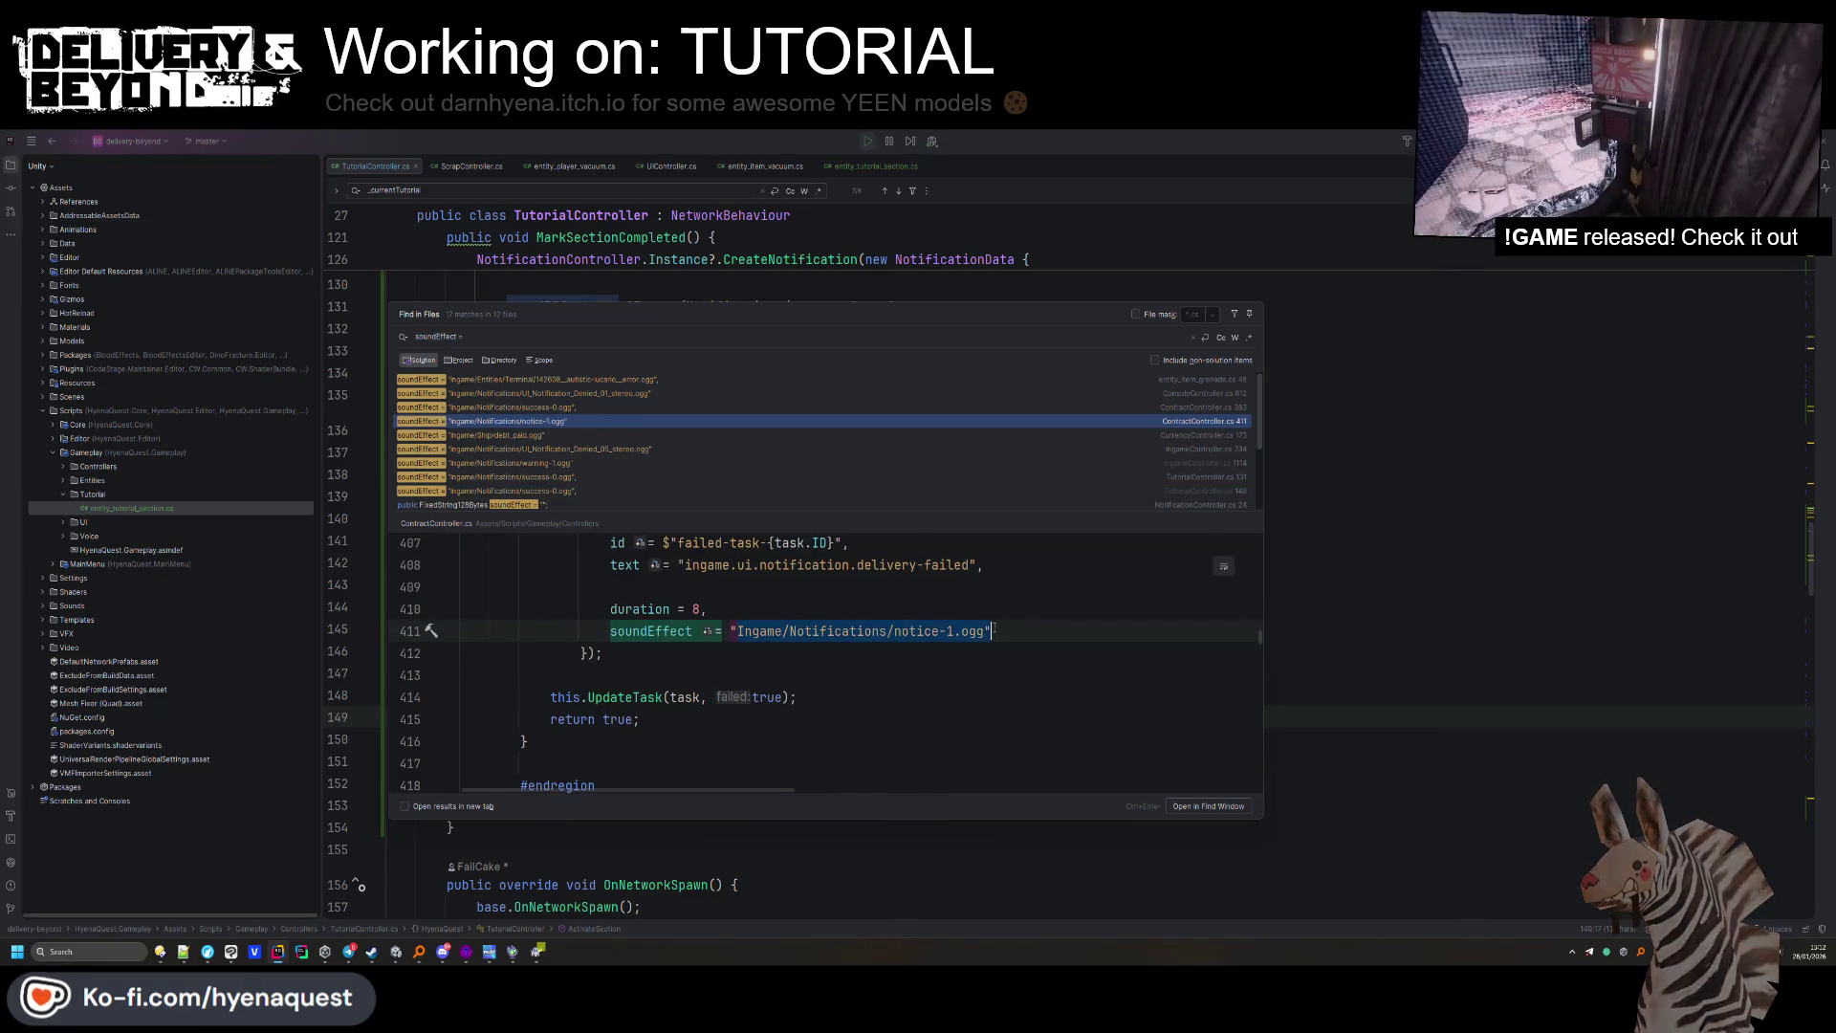
pyautogui.press('Escape')
pyautogui.moveTo(890, 716); pyautogui.dragTo(655, 716)
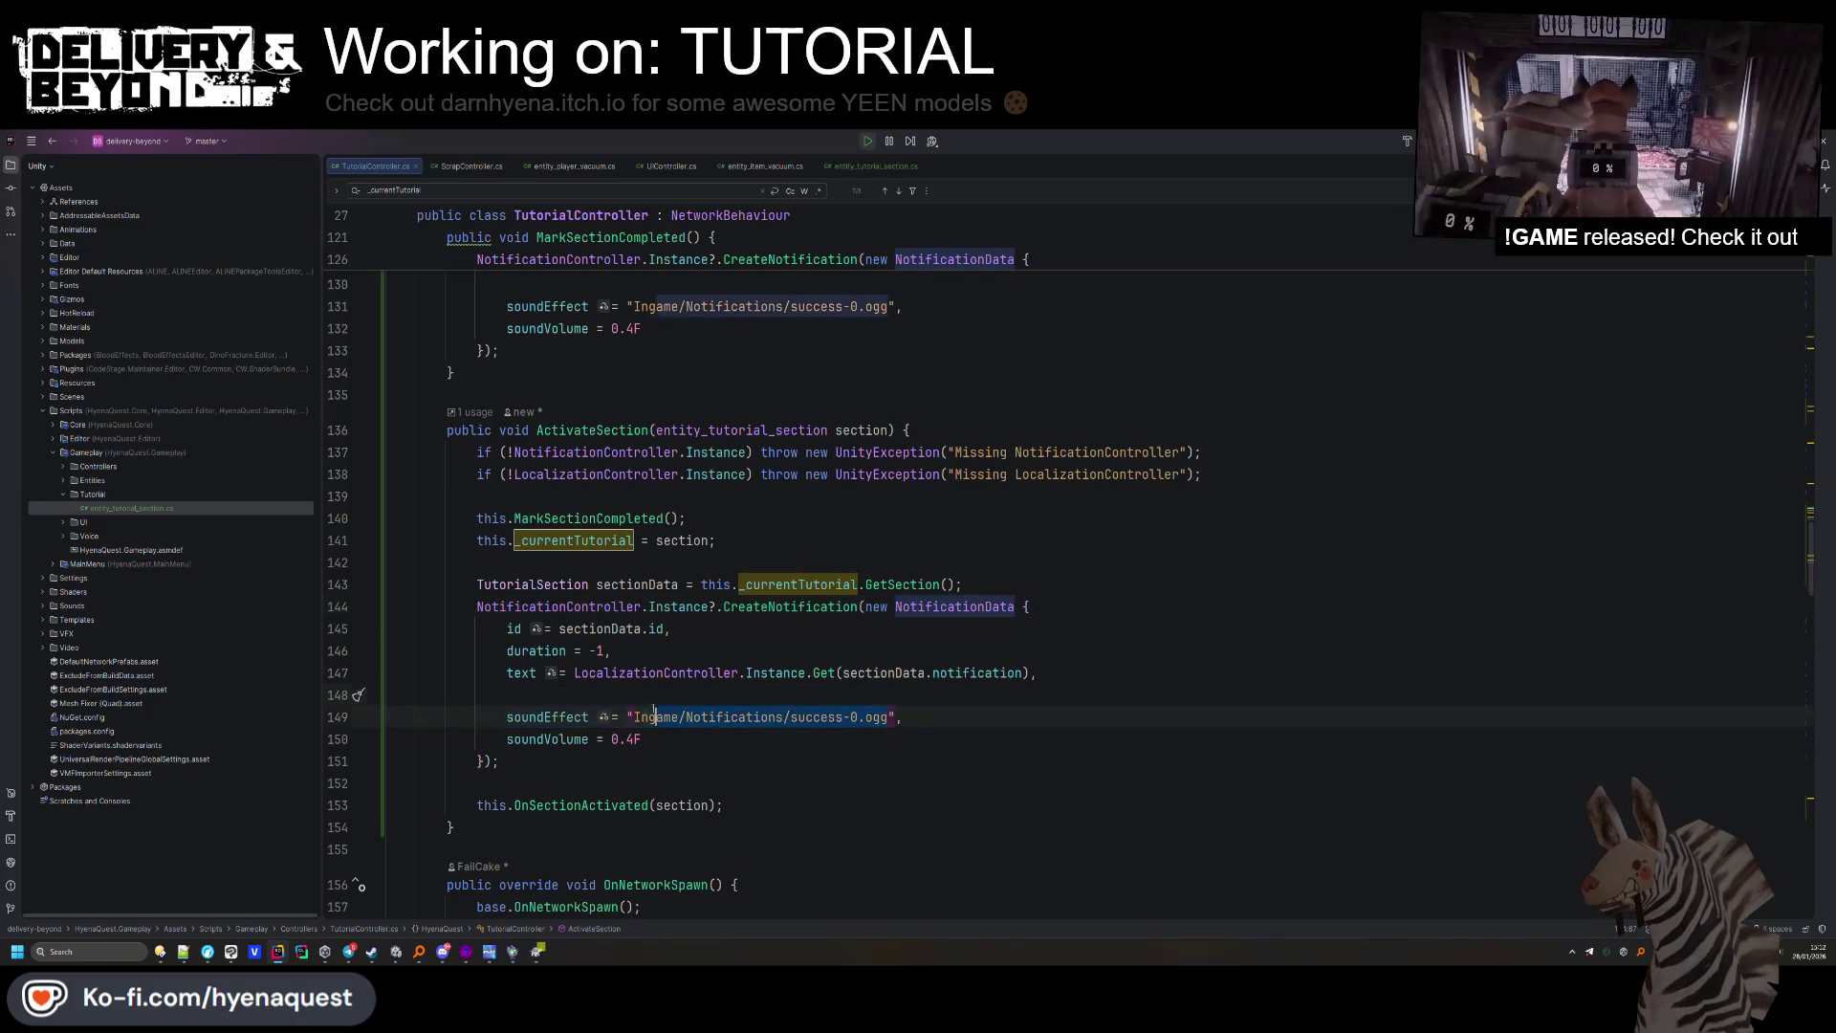
# Delete the Debug.Log(scrap) debug line in TutorialController.
pyautogui.press('Up')
pyautogui.press('Up')
pyautogui.press('Up')
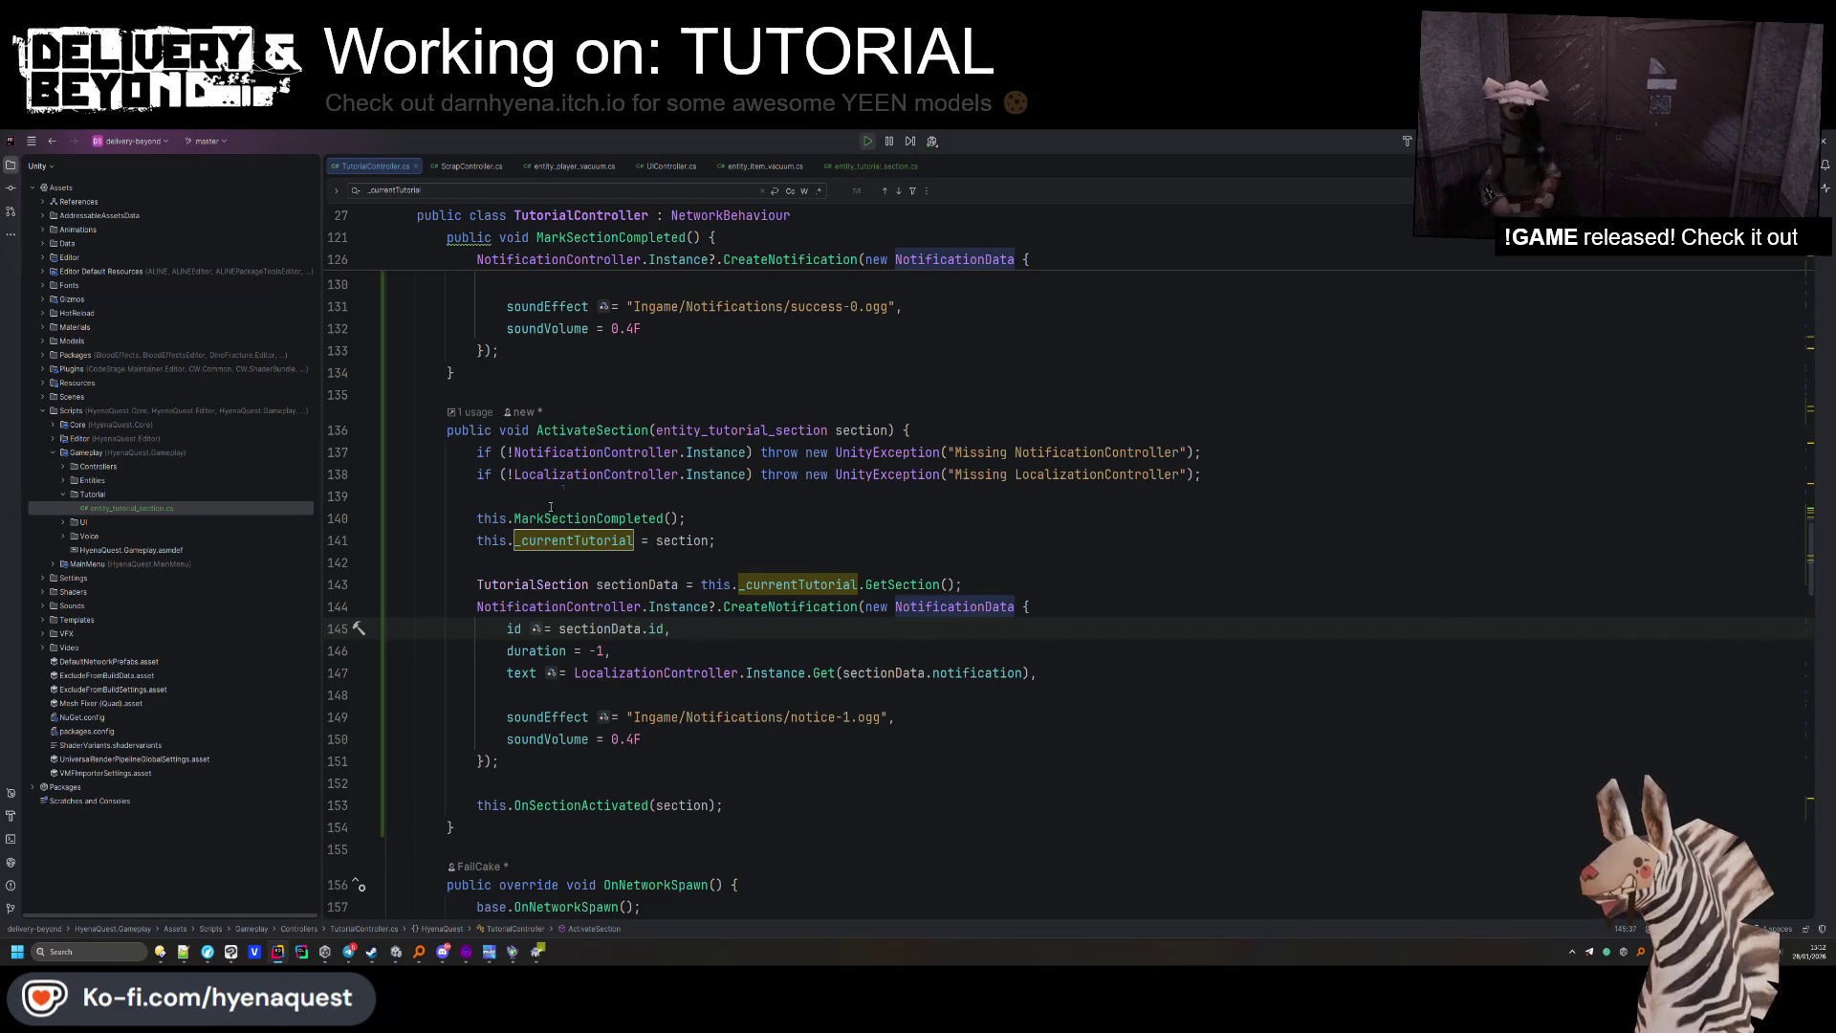
pyautogui.scroll(2, 620, 519)
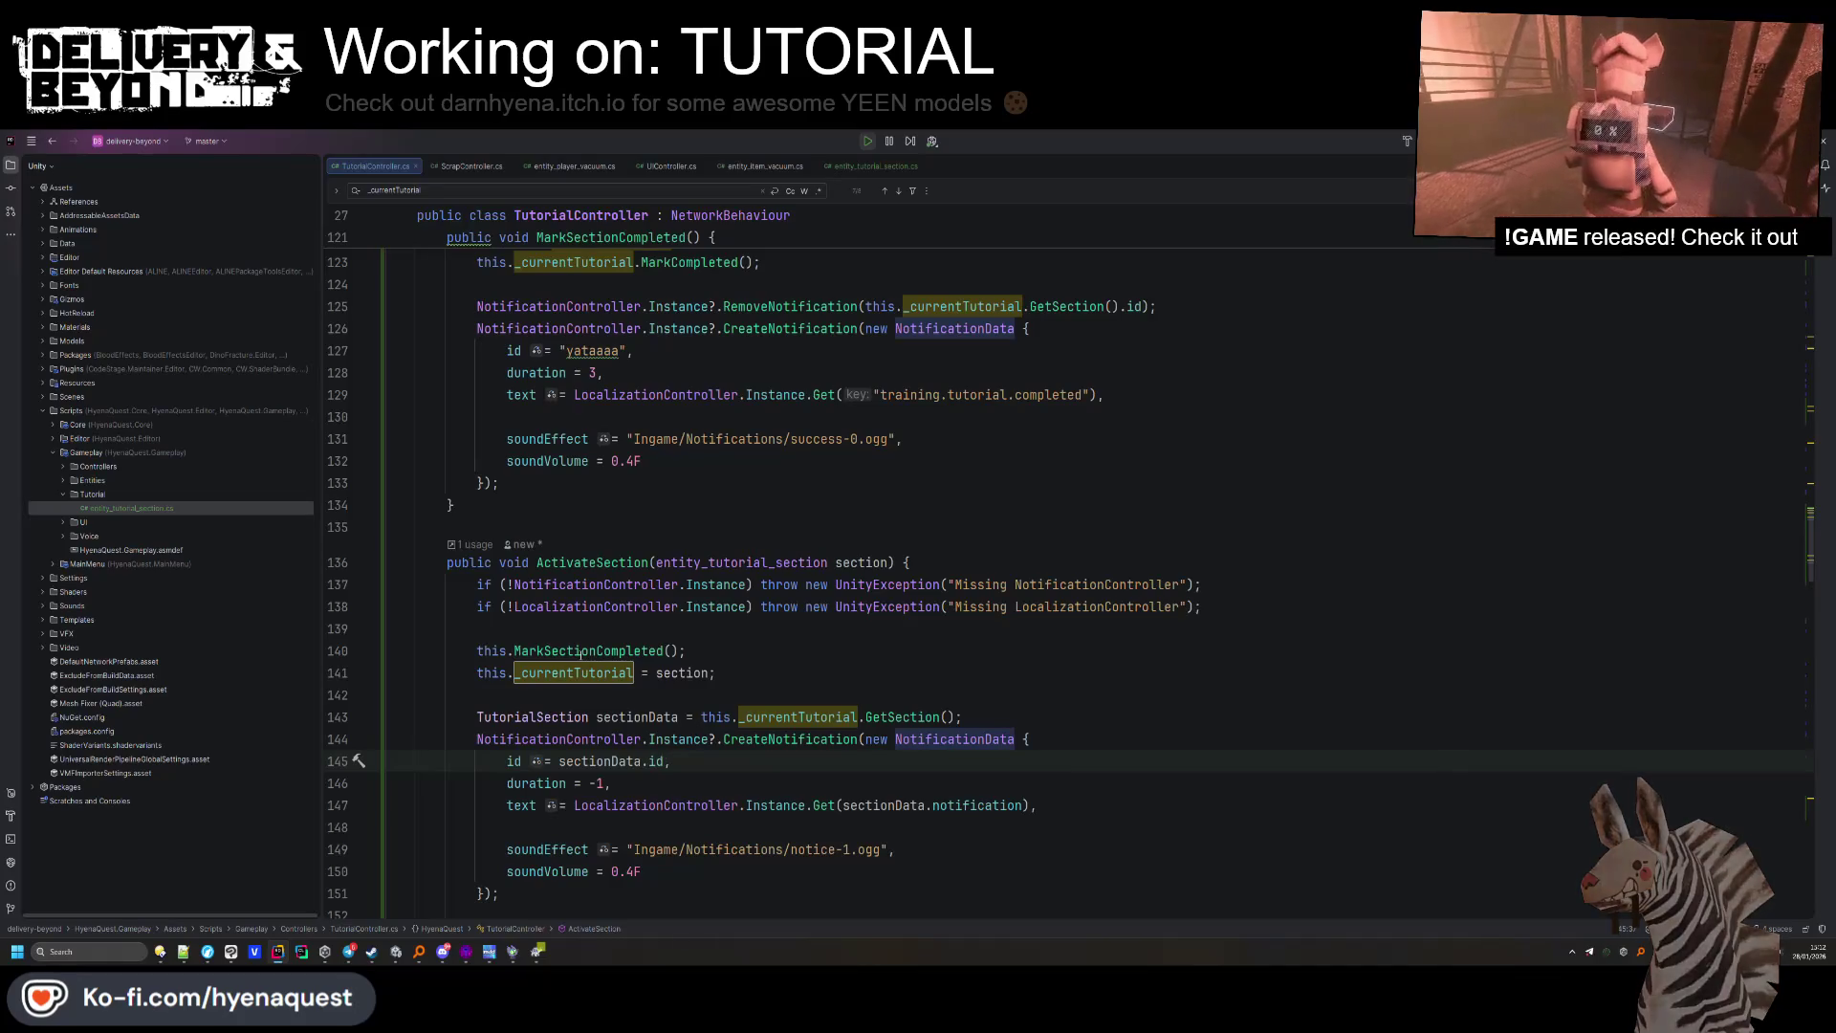
pyautogui.scroll(10, 603, 625)
pyautogui.scroll(-7, 603, 626)
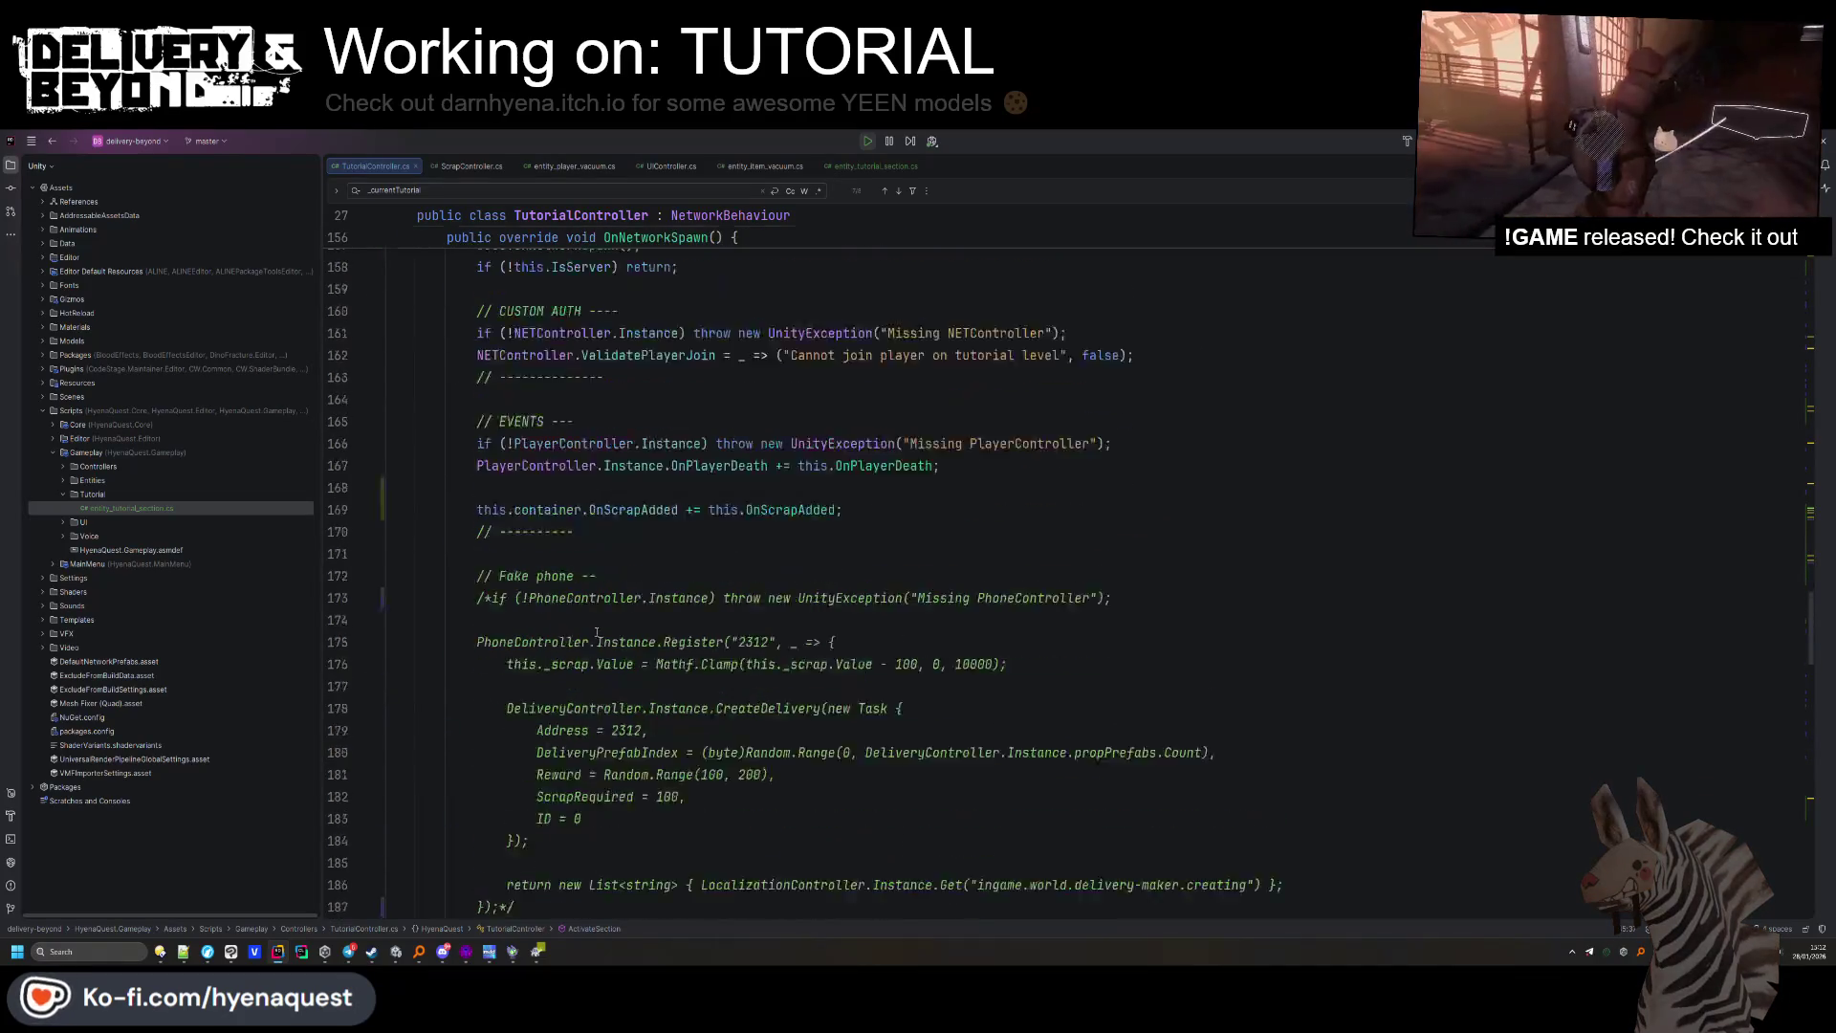
pyautogui.scroll(15, 604, 626)
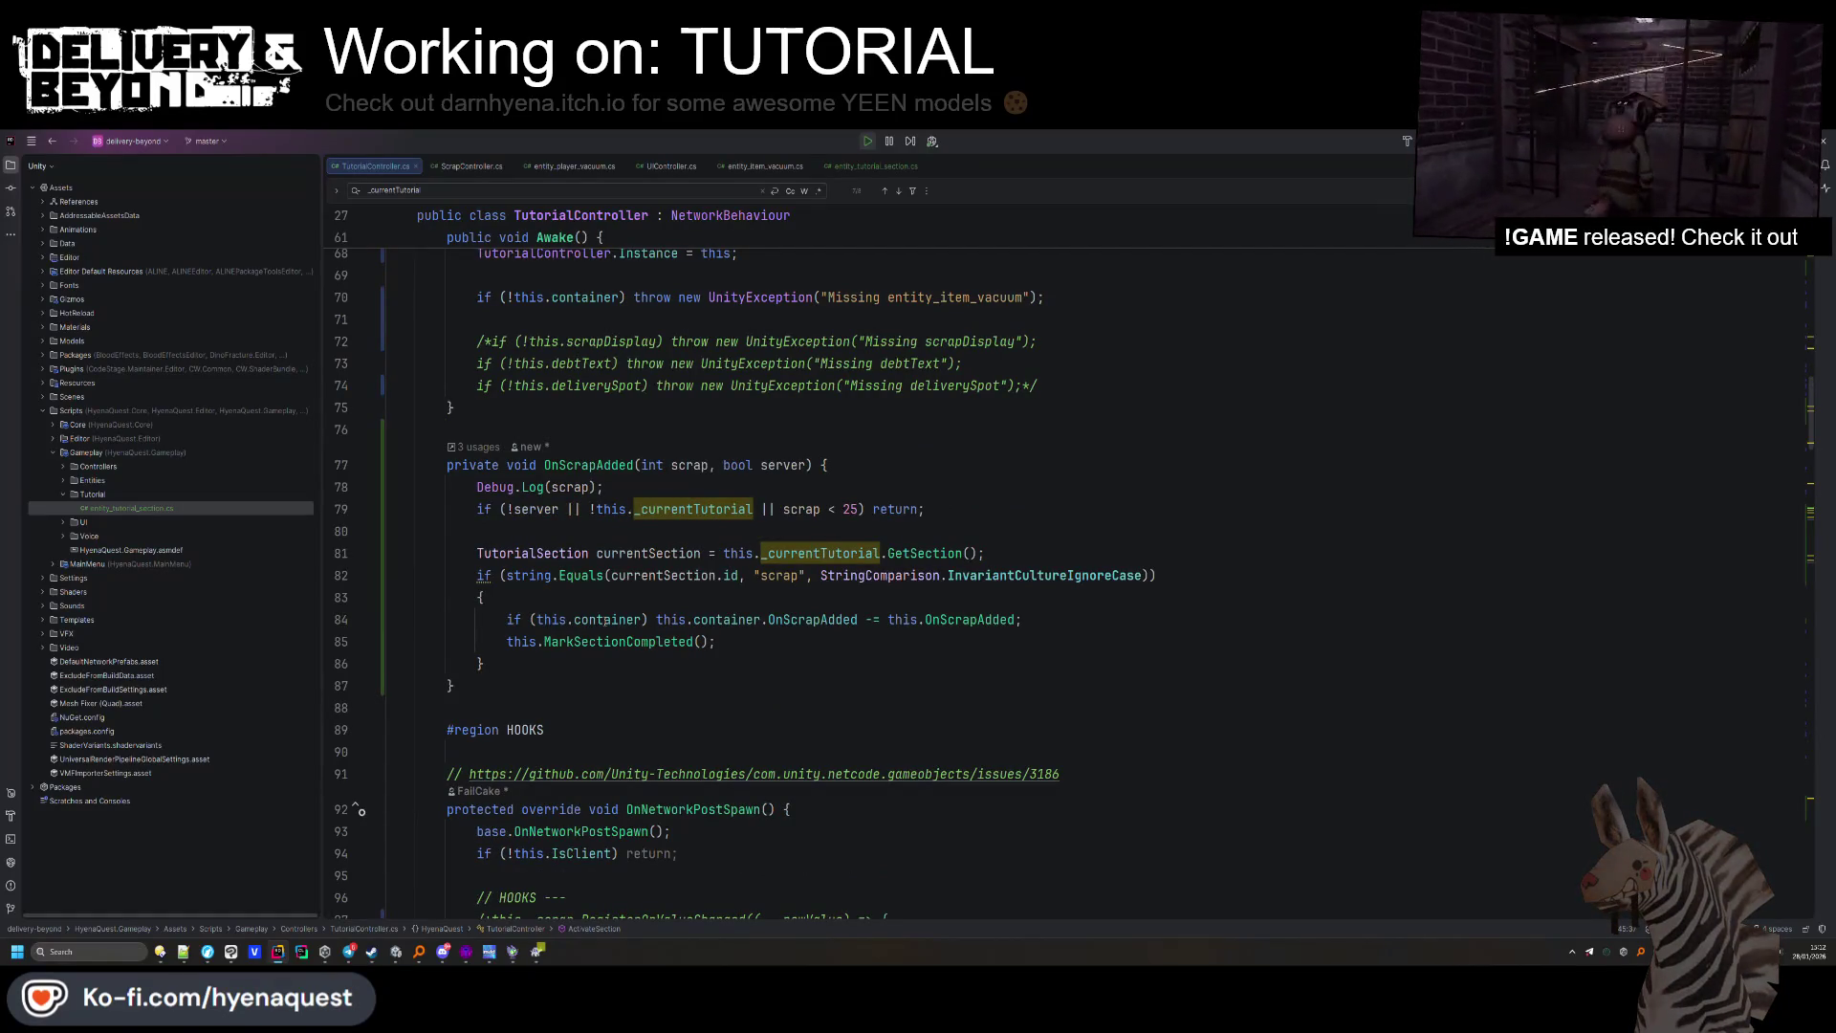
pyautogui.moveTo(943, 486); pyautogui.dragTo(943, 465)
pyautogui.press('BackSpace')
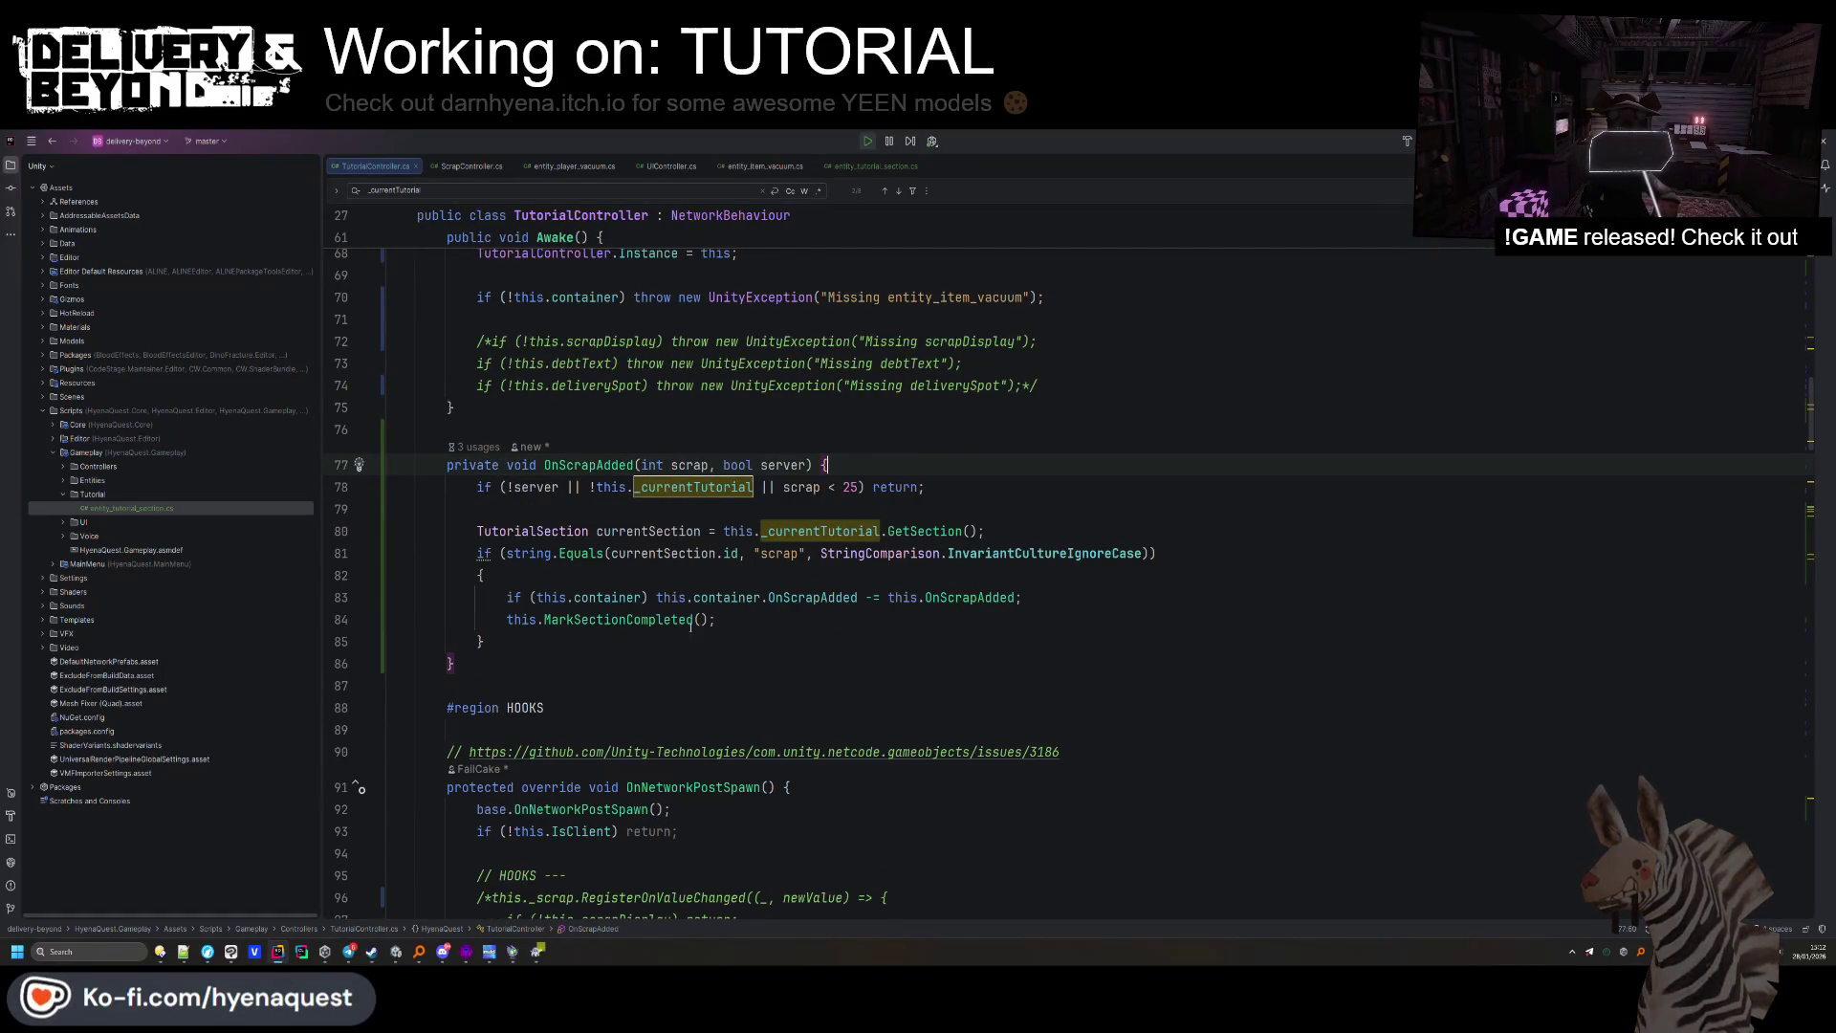
# Find each occurrence of MarkSectionCompleted in TutorialController, starting from OnScrapAdded.
pyautogui.click(690, 625)
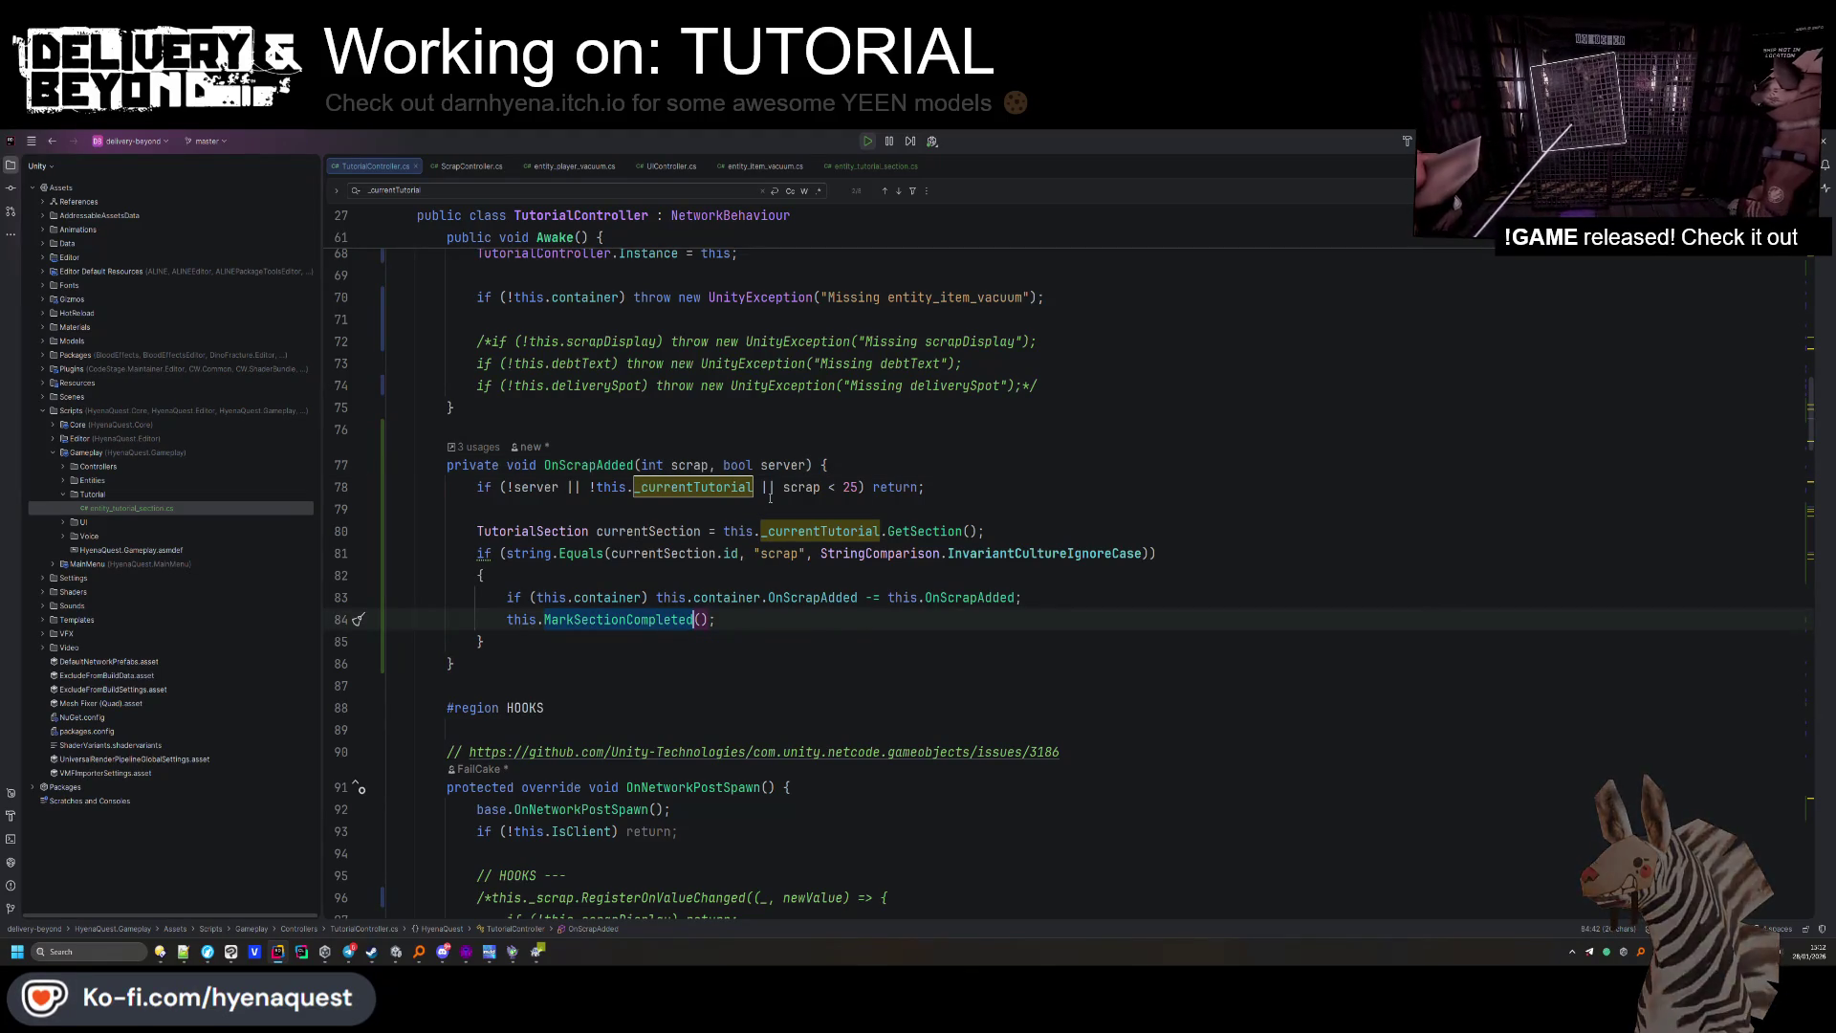
pyautogui.scroll(2, 773, 501)
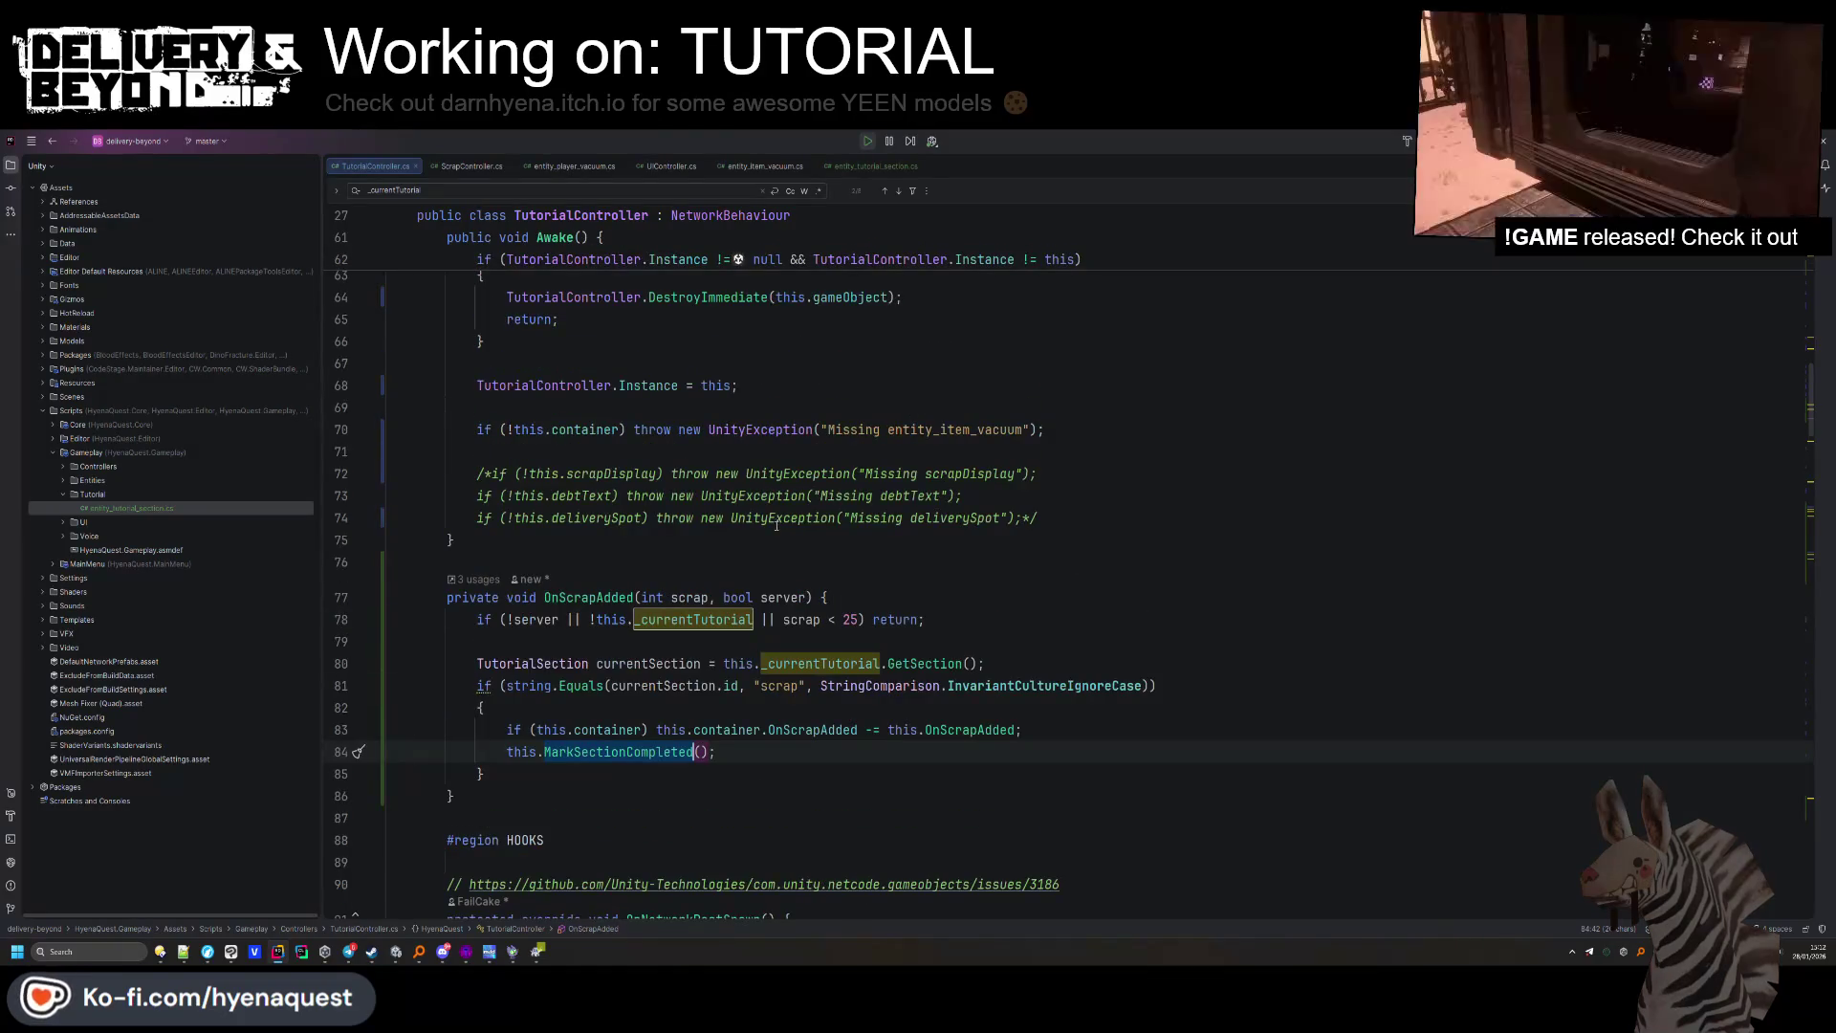
pyautogui.scroll(-3, 777, 528)
pyautogui.scroll(-15, 777, 529)
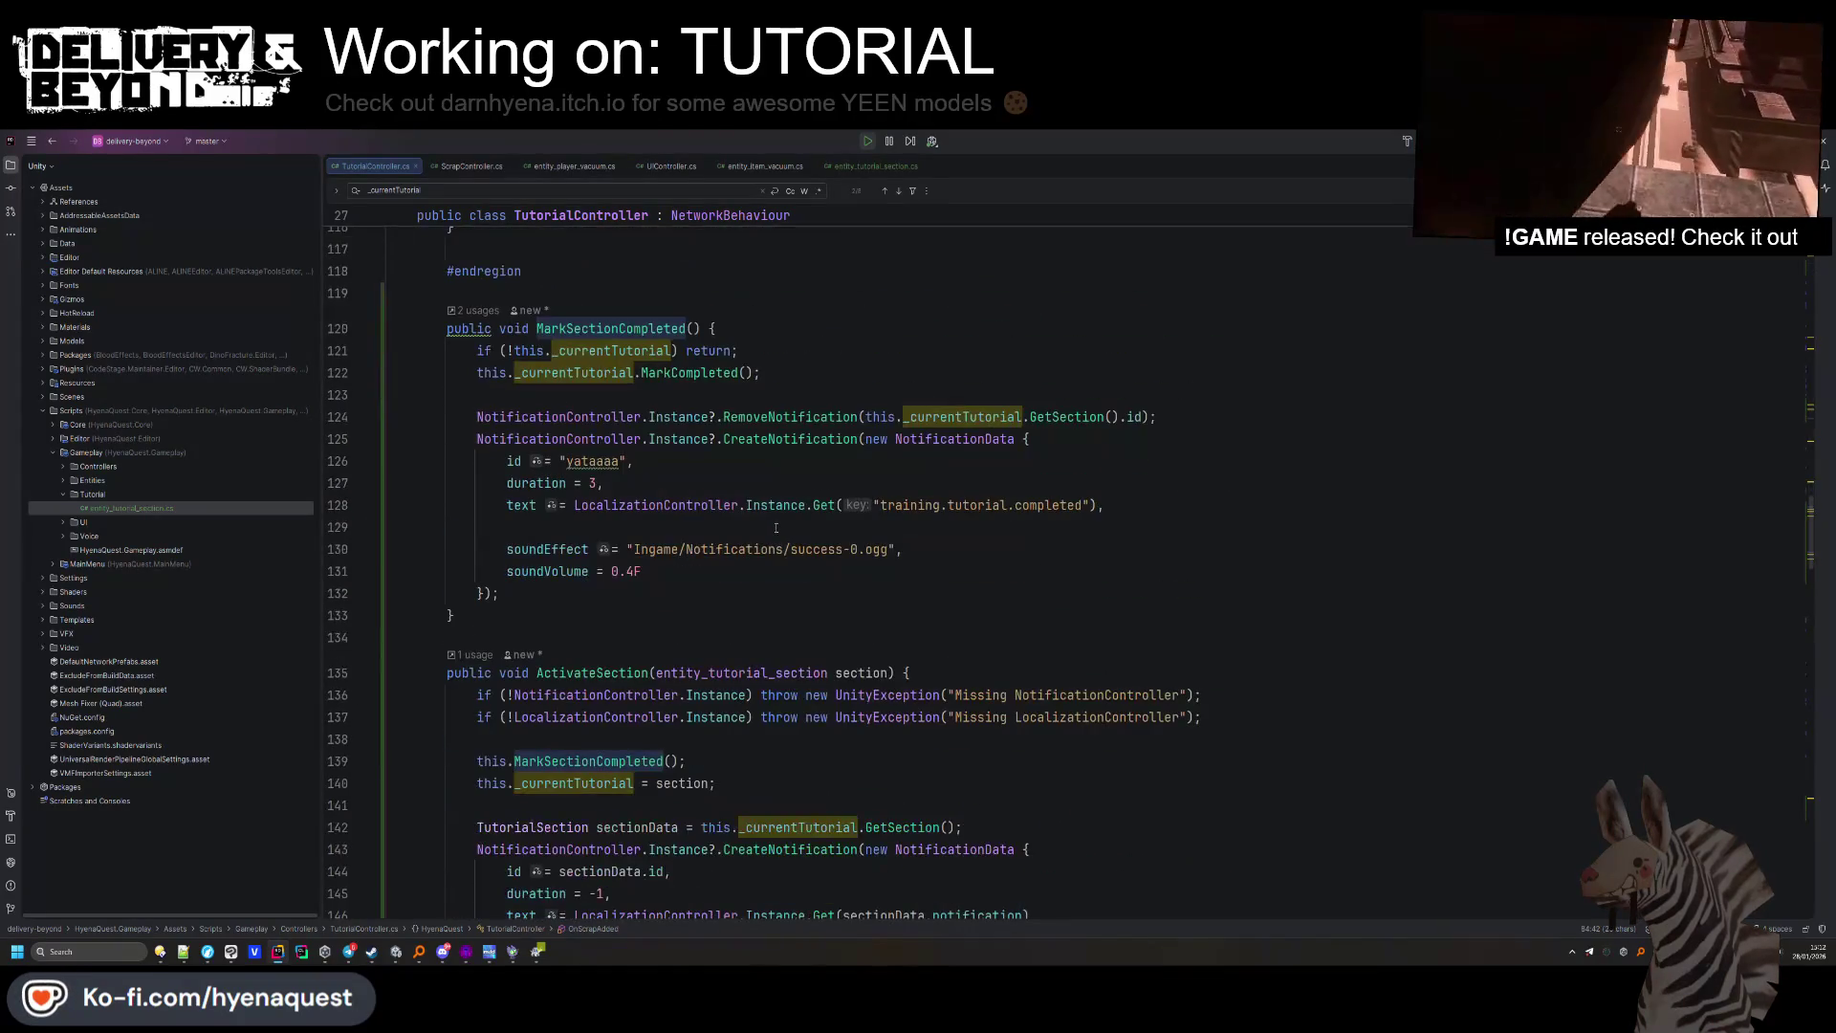
pyautogui.doubleClick(587, 328)
pyautogui.hotkey('ctrl', 'f')
pyautogui.press('Return')
pyautogui.press('Return')
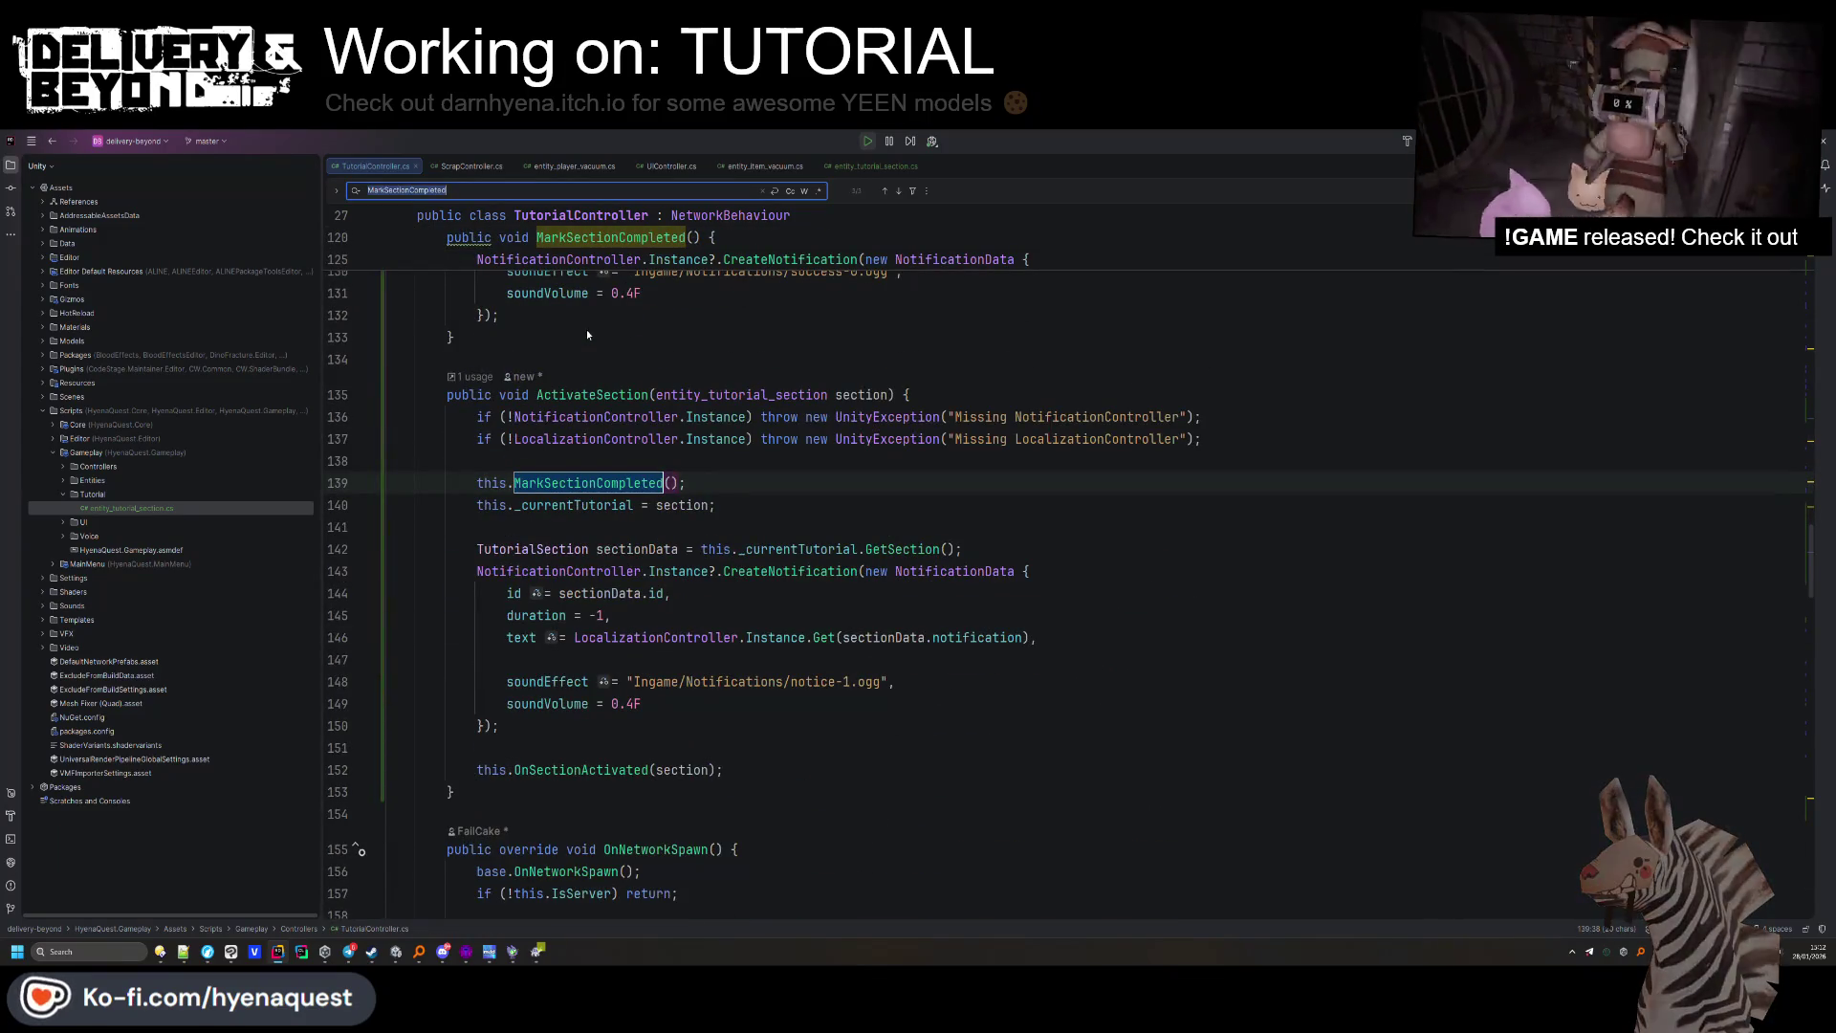
pyautogui.scroll(6, 632, 536)
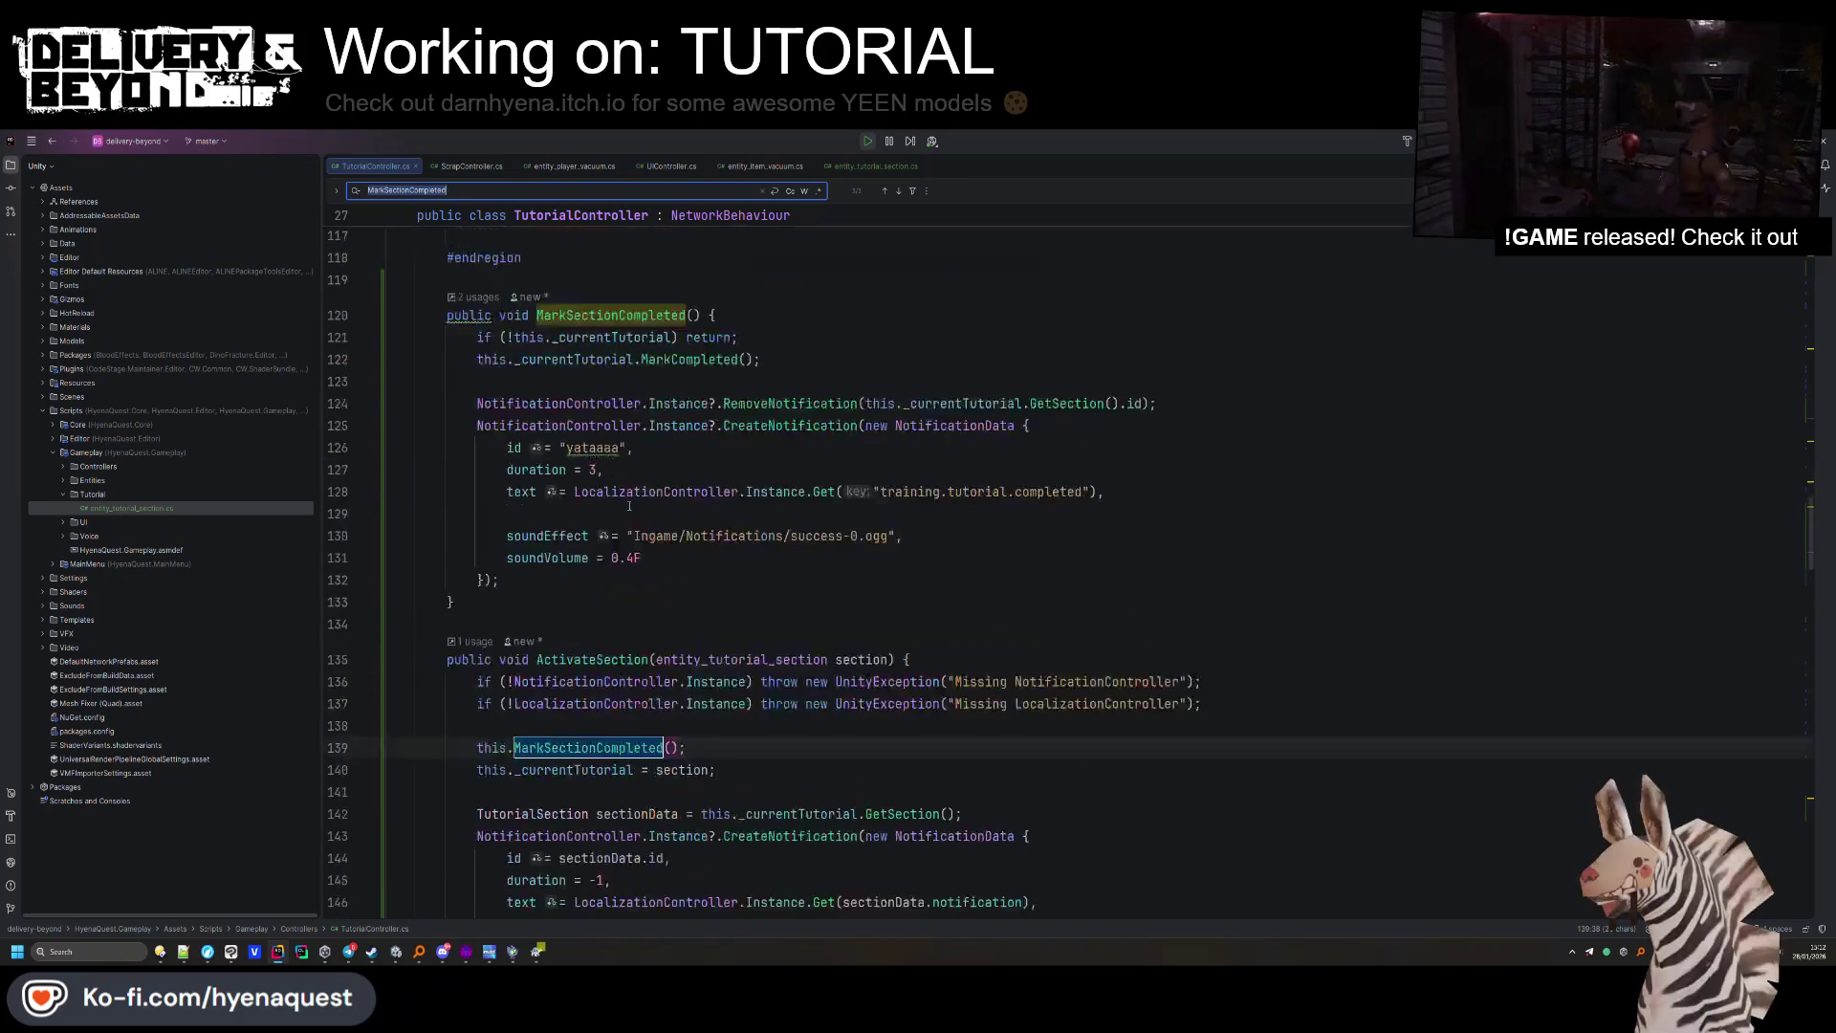
pyautogui.scroll(-3, 630, 506)
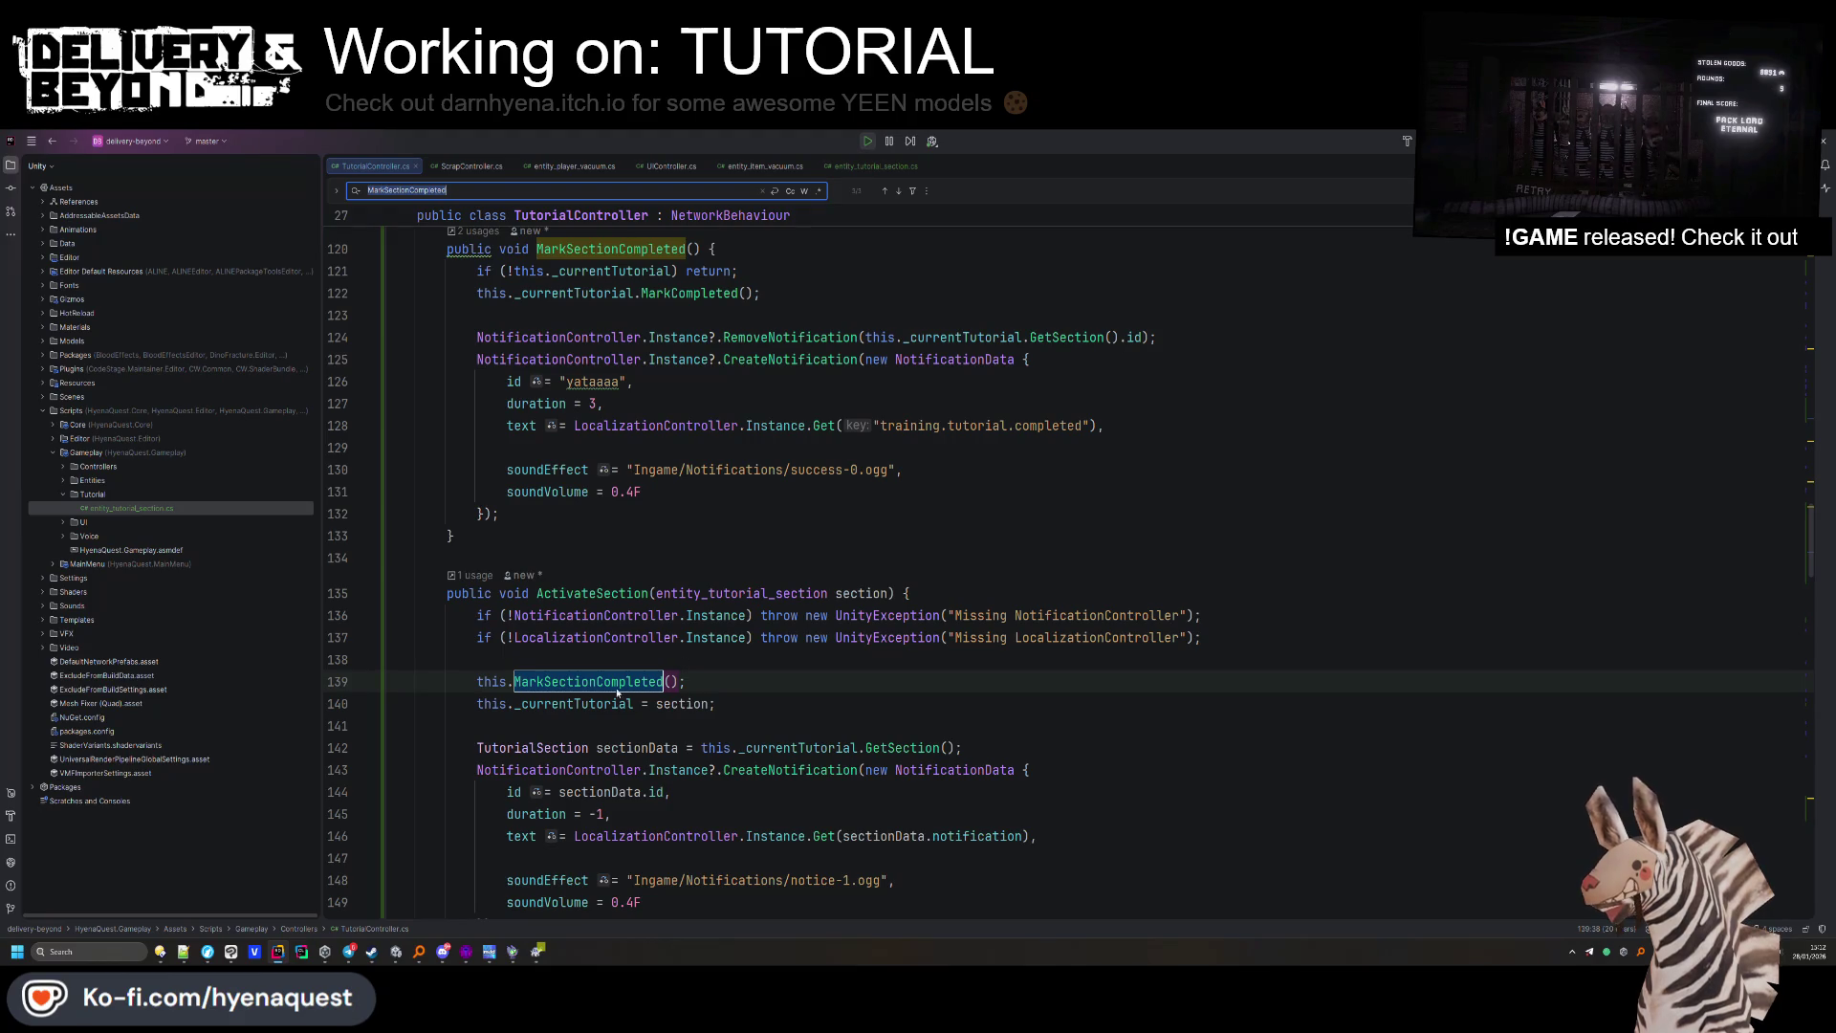
pyautogui.scroll(3, 650, 439)
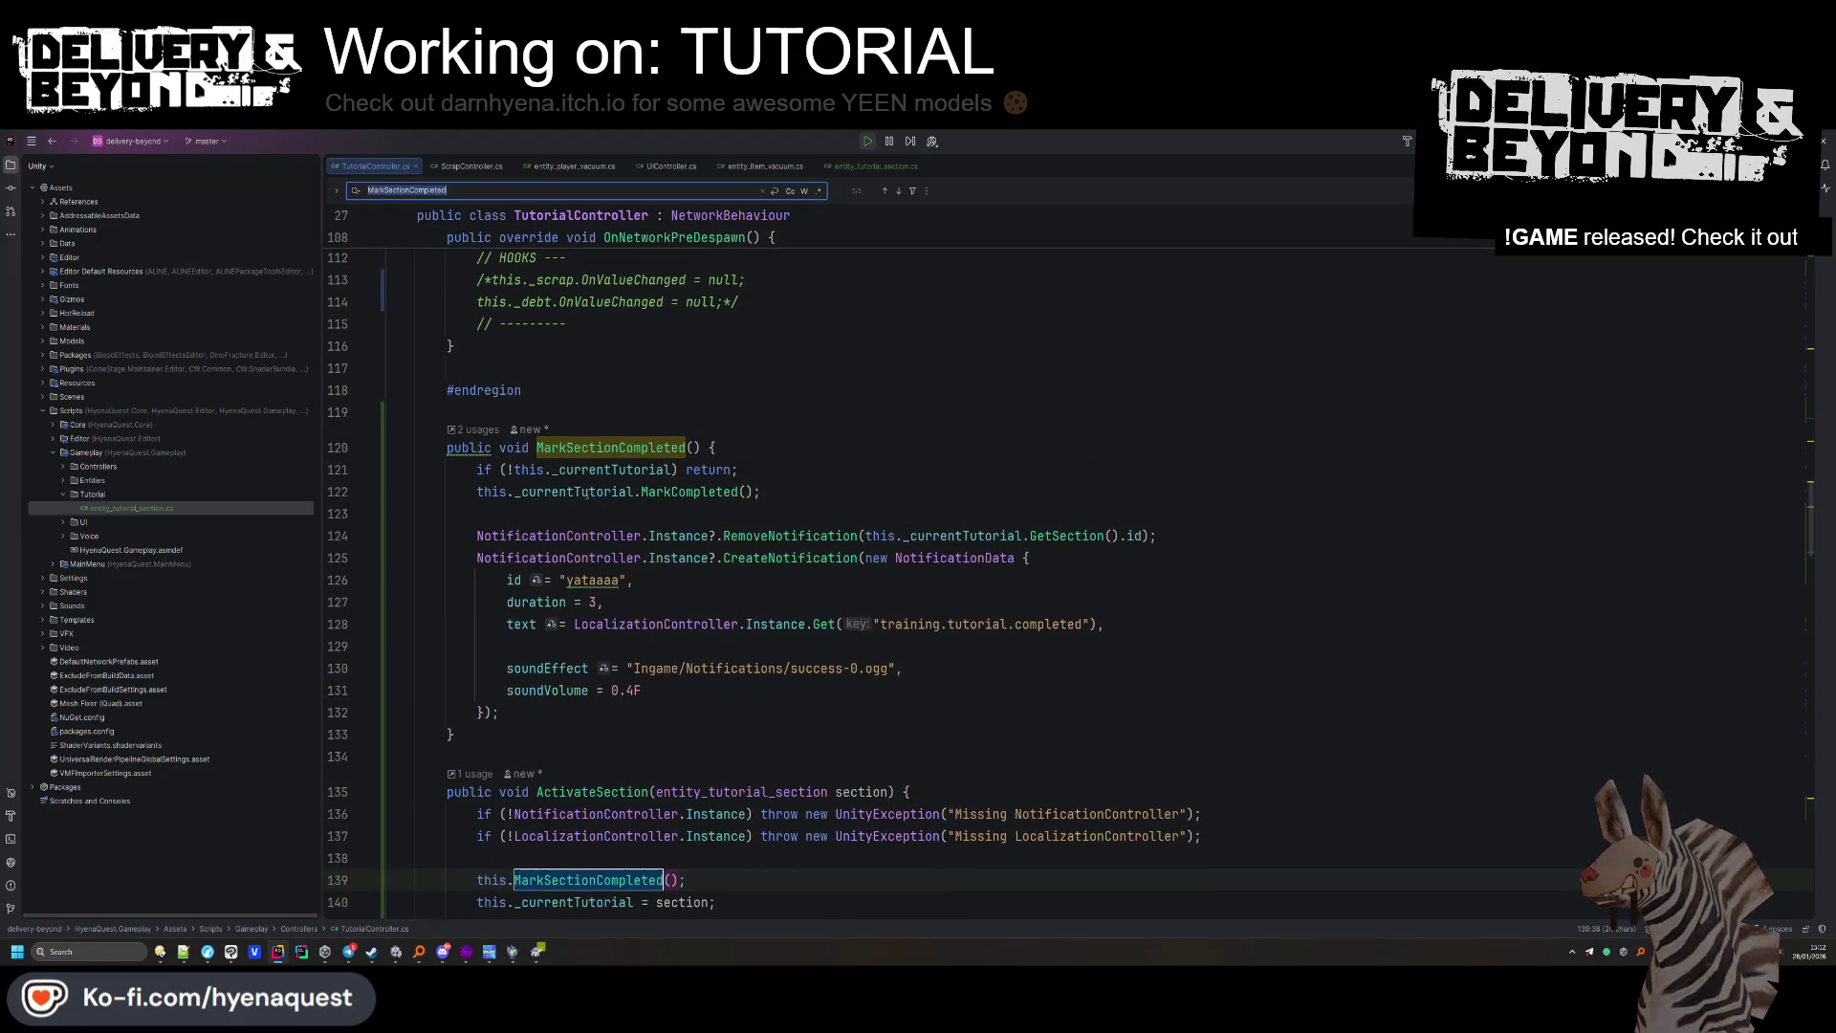
# Go to the _currentTutorial declaration and open entity_tutorial_section.cs.
pyautogui.keyDown('ctrl'); pyautogui.click(586, 494); pyautogui.keyUp('ctrl')
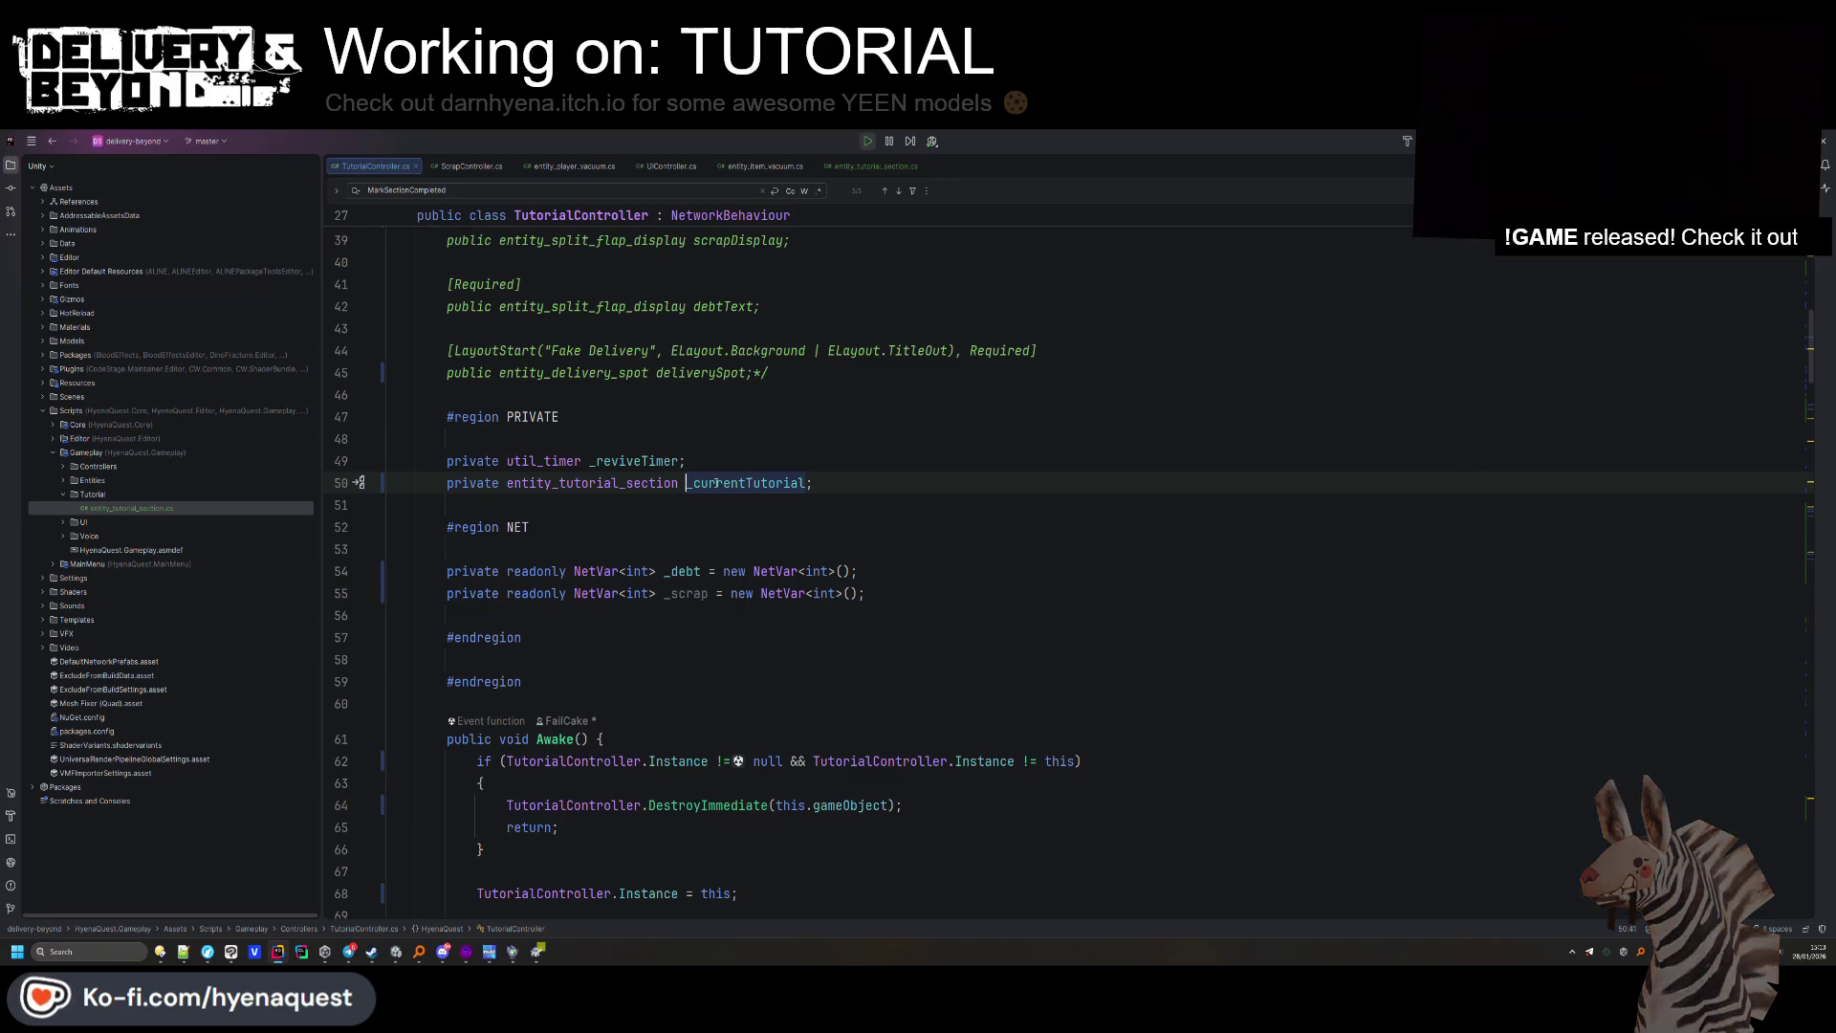
pyautogui.scroll(-10, 670, 489)
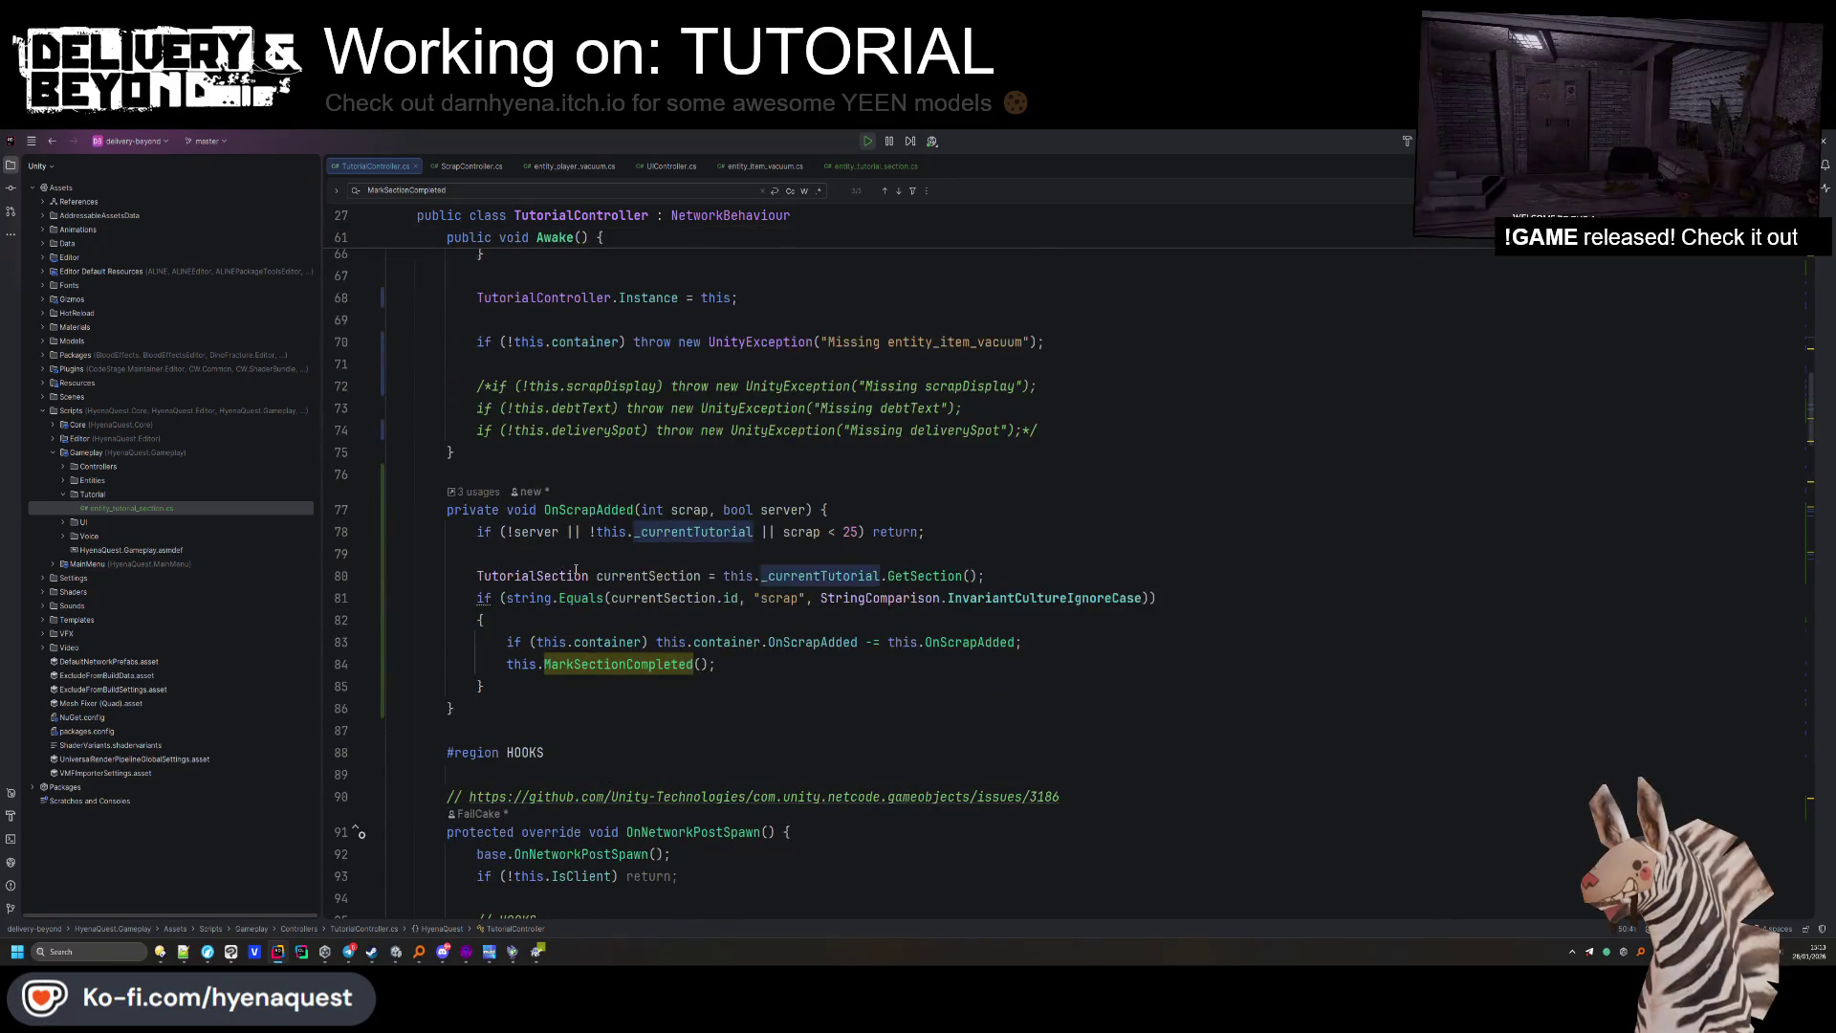
pyautogui.scroll(-3, 578, 572)
pyautogui.scroll(-6, 579, 572)
pyautogui.scroll(20, 593, 572)
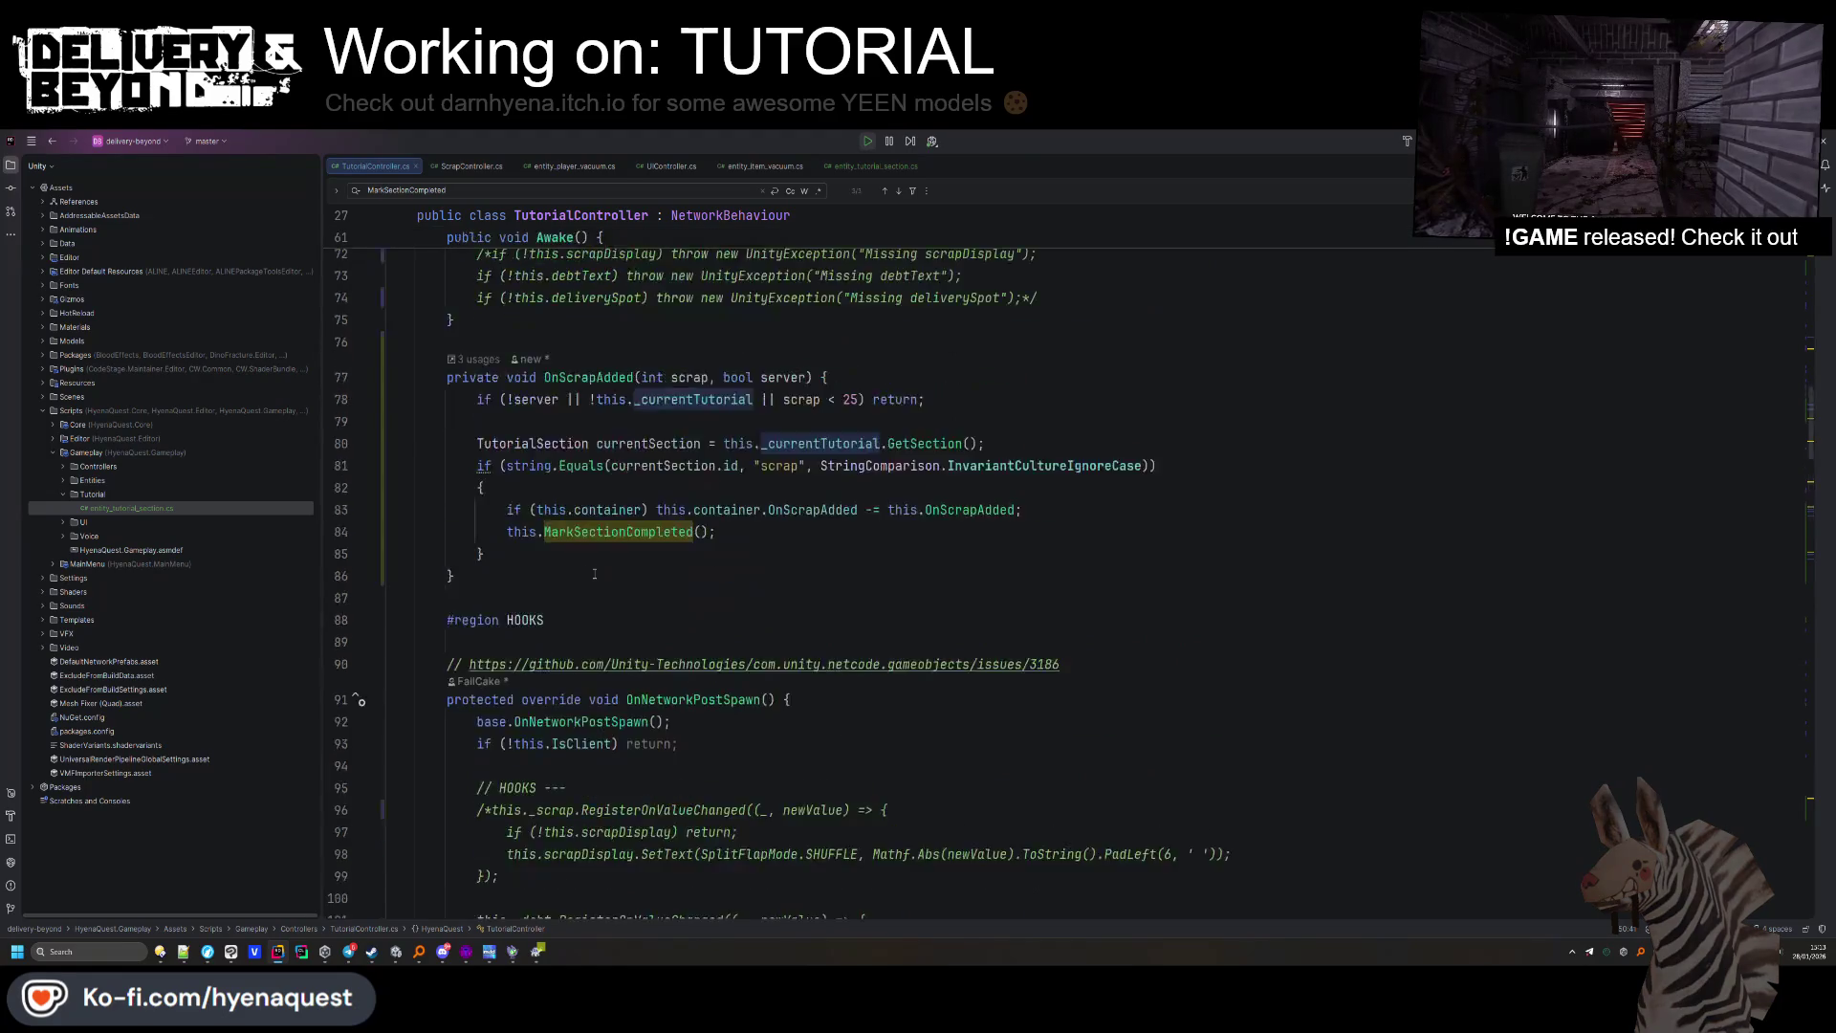
pyautogui.scroll(-5, 602, 572)
pyautogui.keyDown('ctrl'); pyautogui.click(559, 414); pyautogui.keyUp('ctrl')
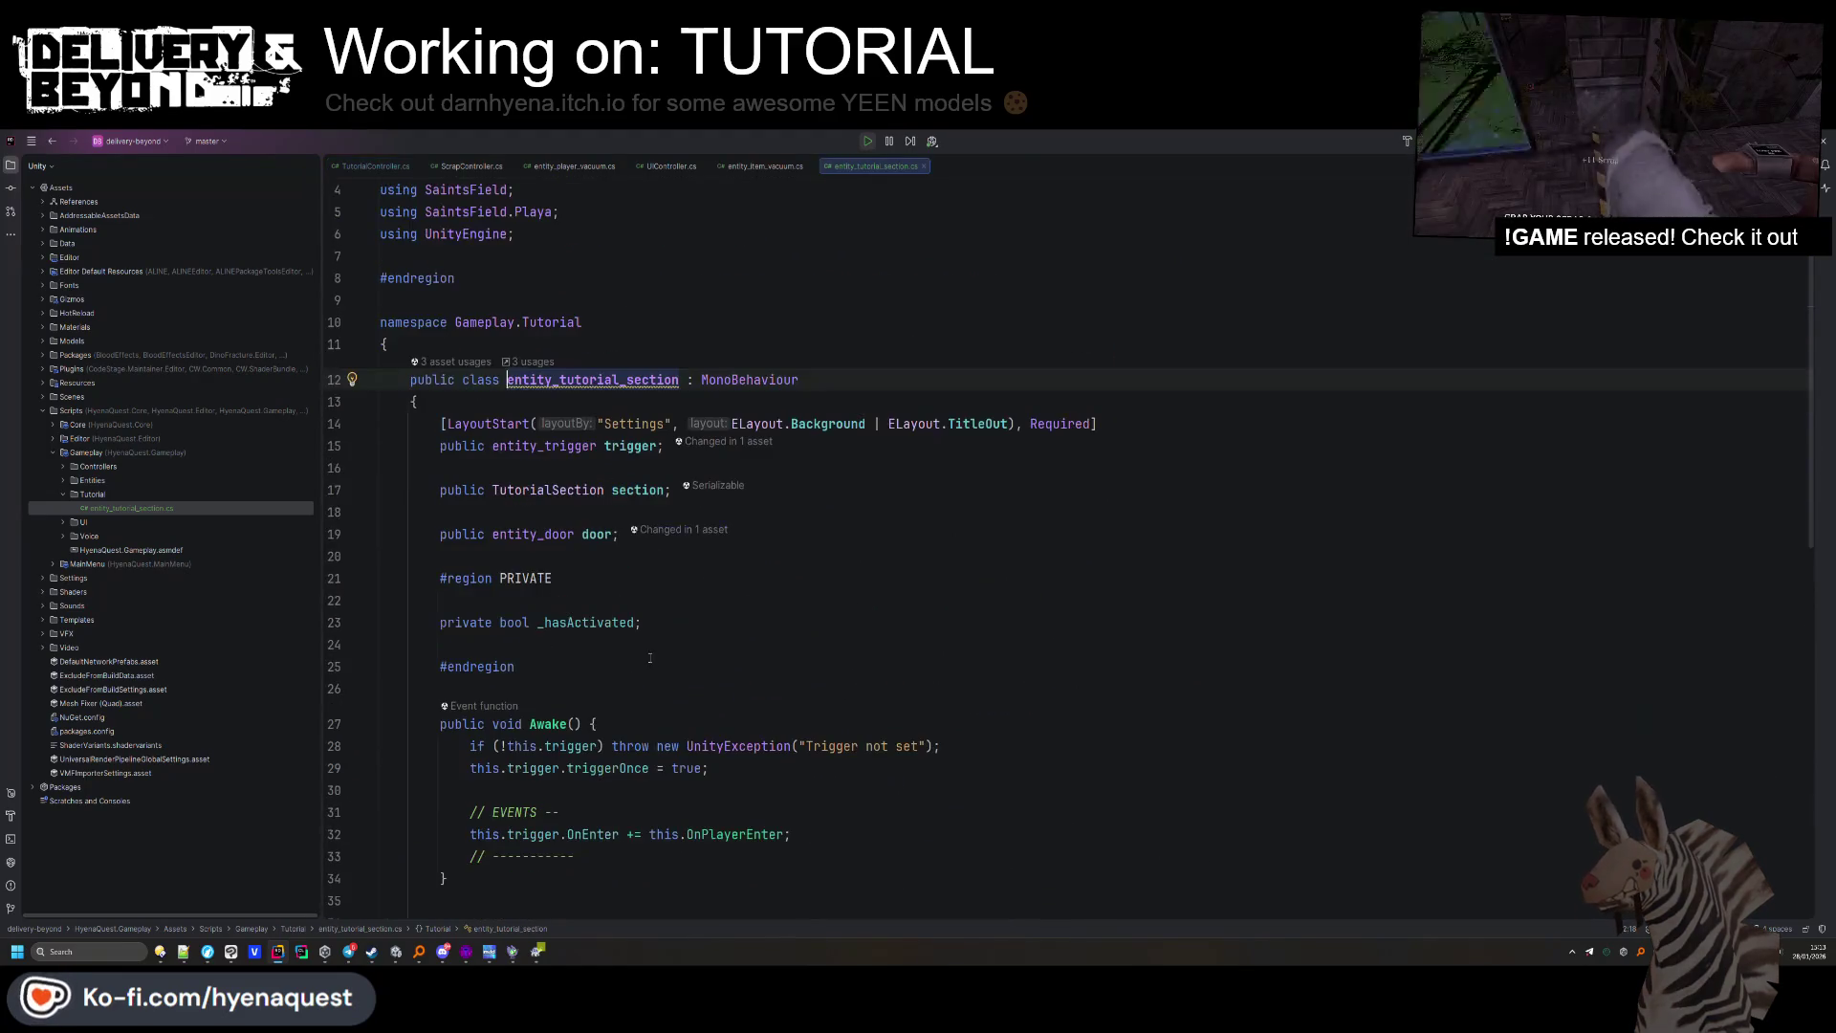
# Add a 'private bool _isCompleted;' field below _hasActivated.
pyautogui.click(696, 627)
pyautogui.press('Down')
pyautogui.scroll(-4, 670, 498)
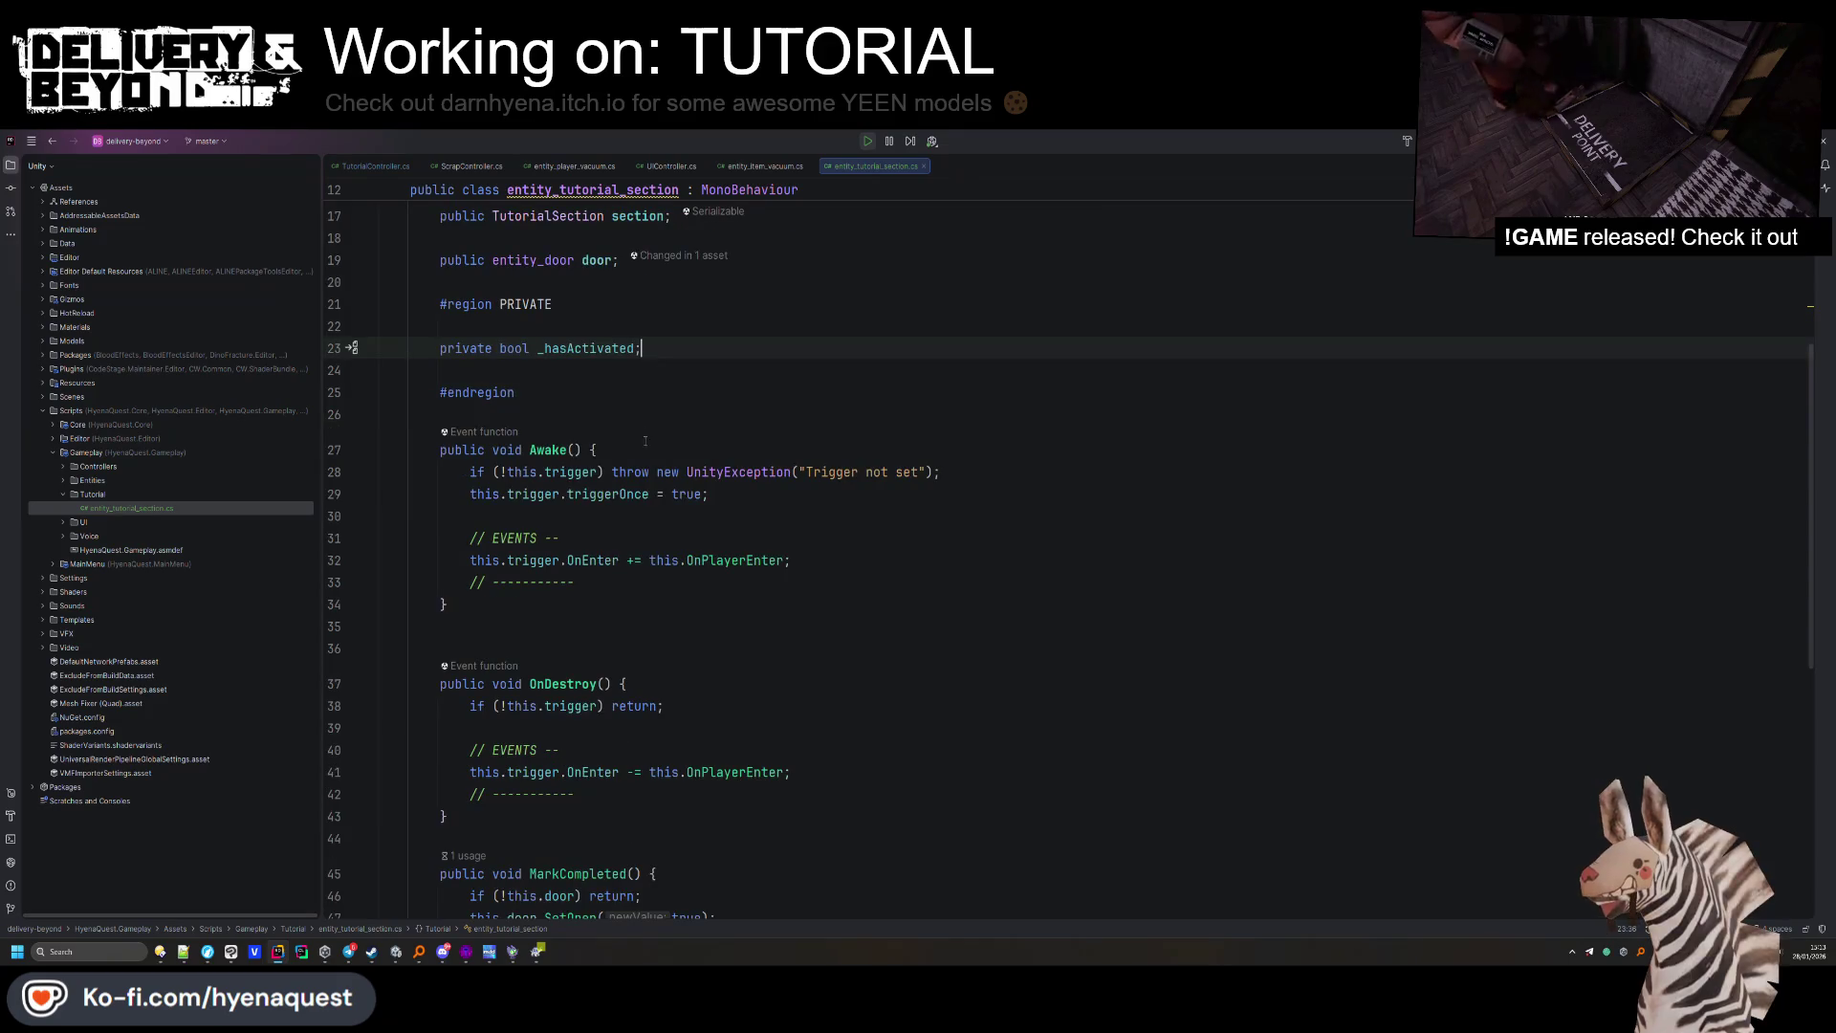
pyautogui.scroll(-6, 624, 498)
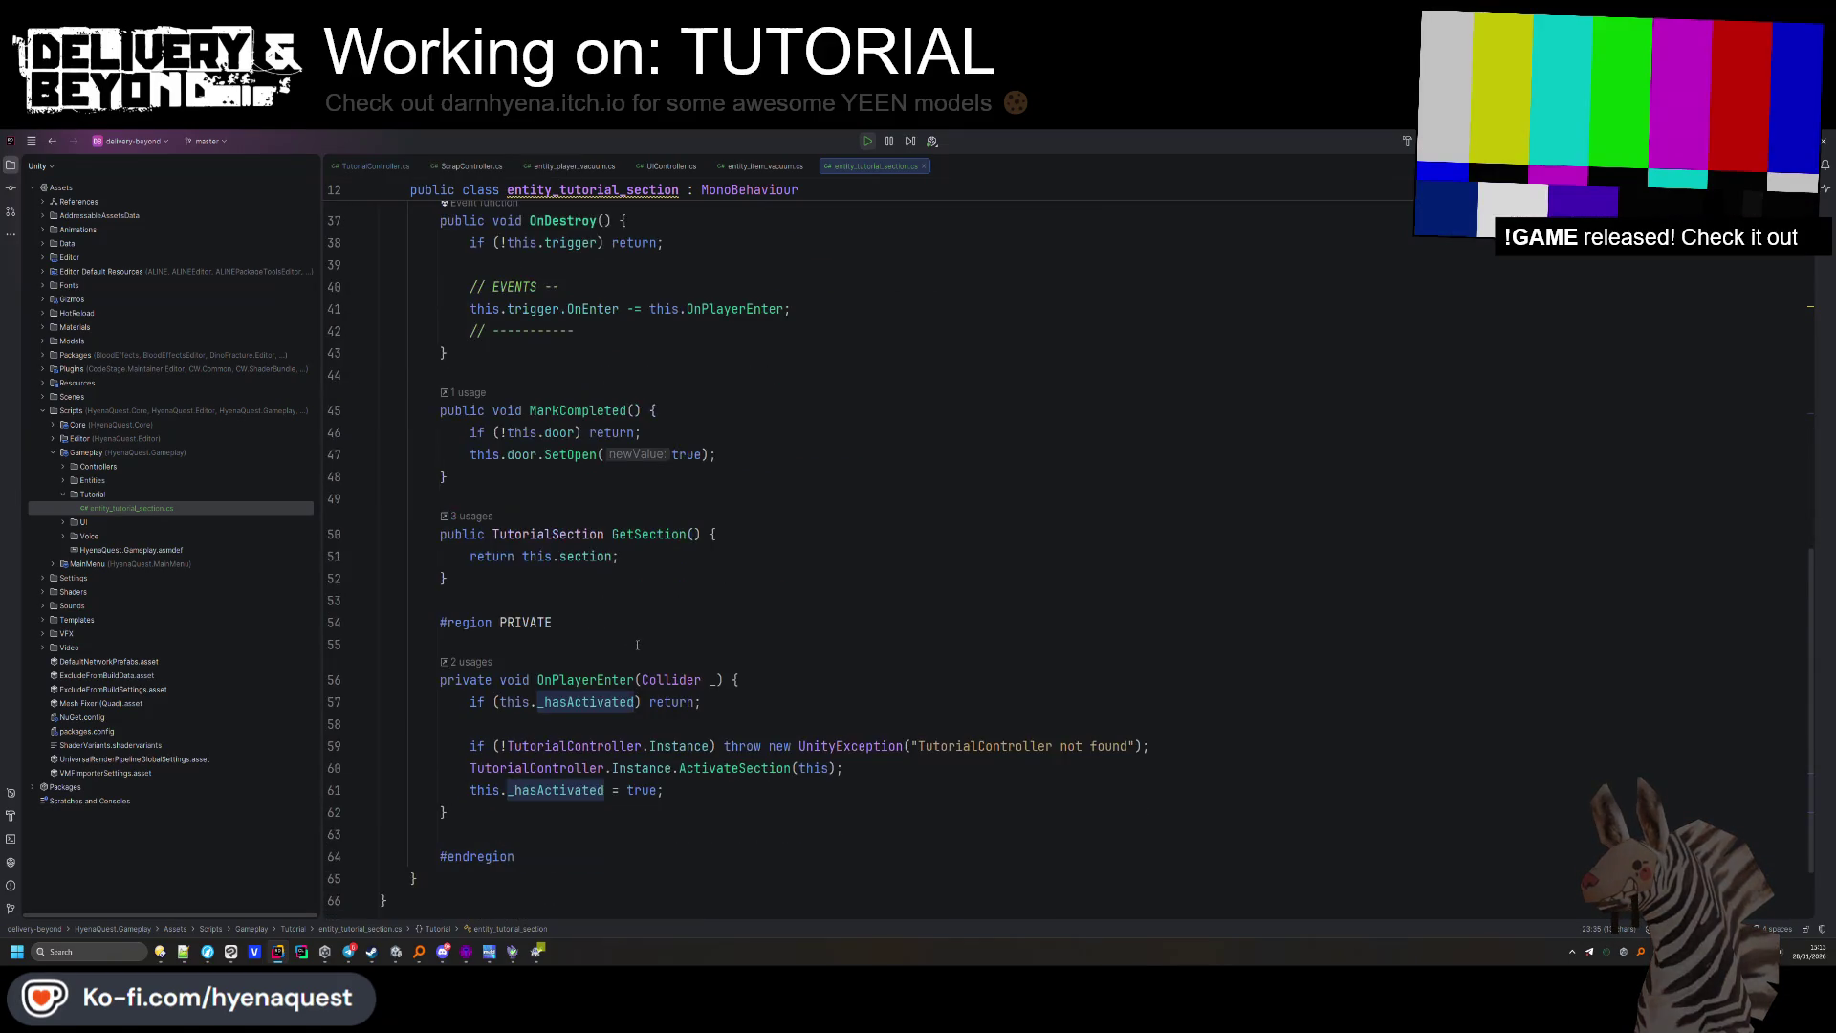
pyautogui.scroll(1, 639, 650)
pyautogui.press('Up')
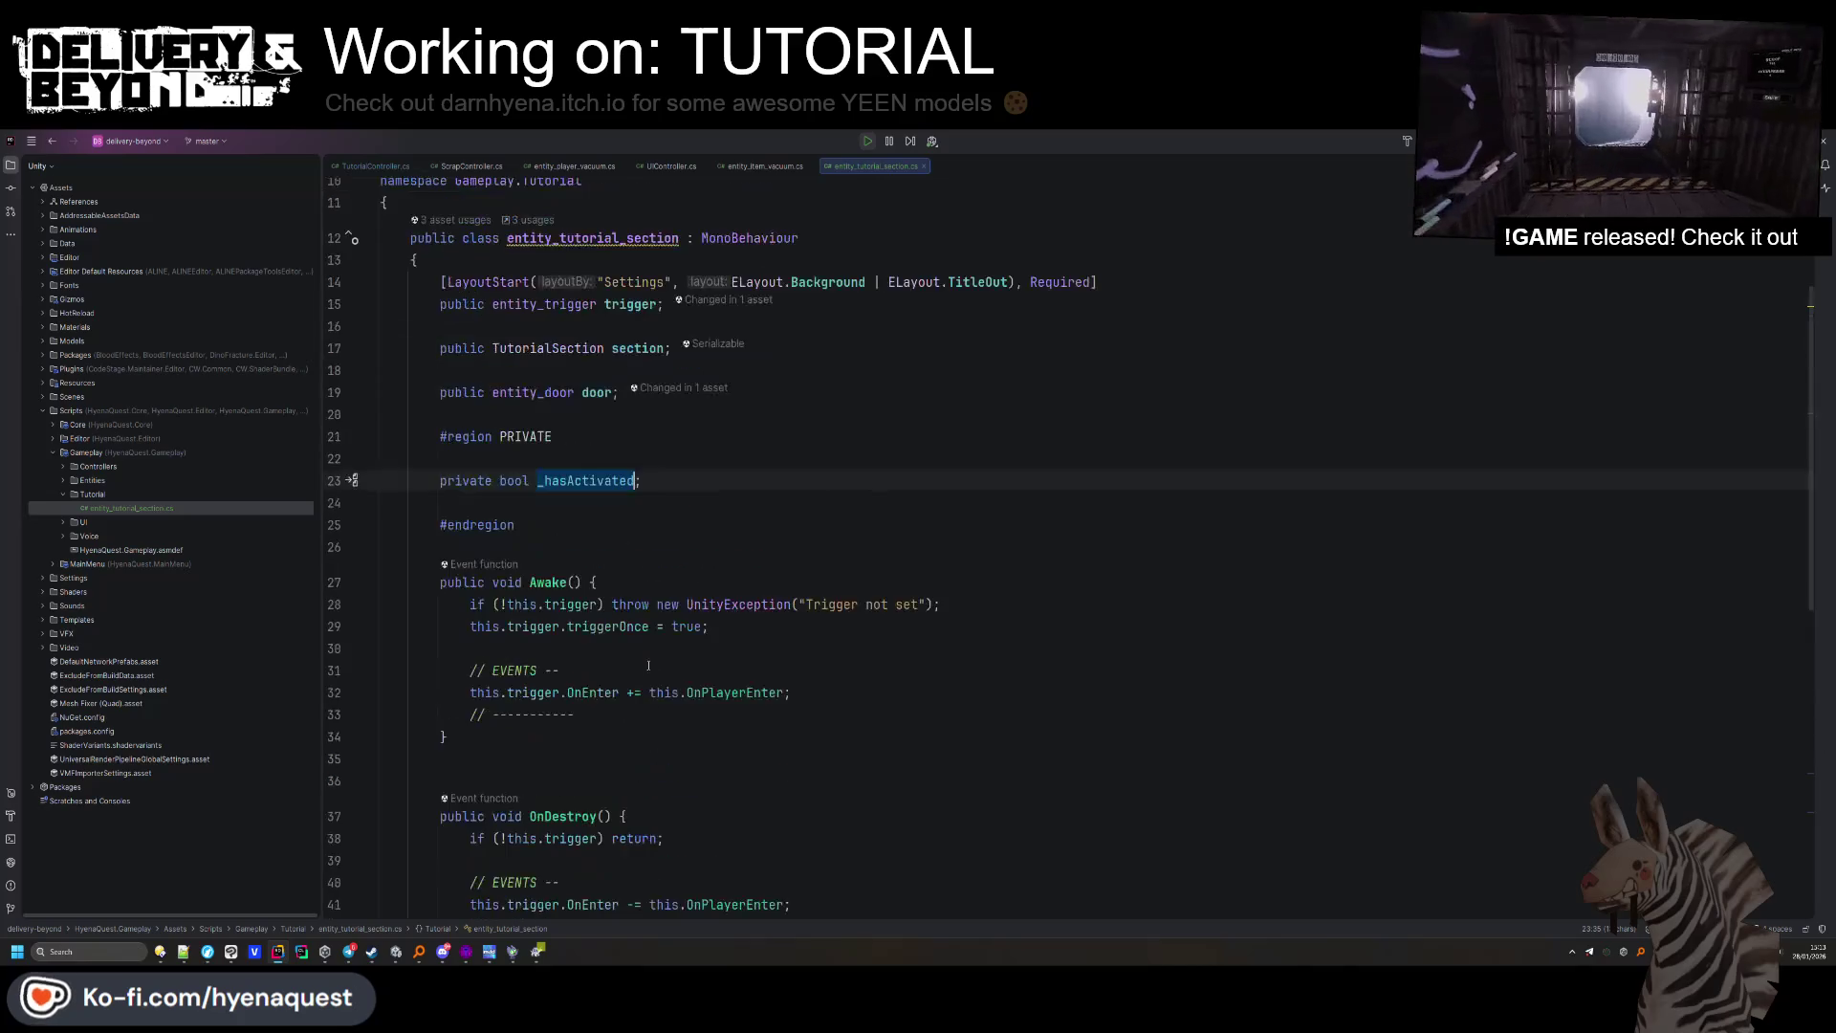
pyautogui.press('Return')
pyautogui.write('private b')
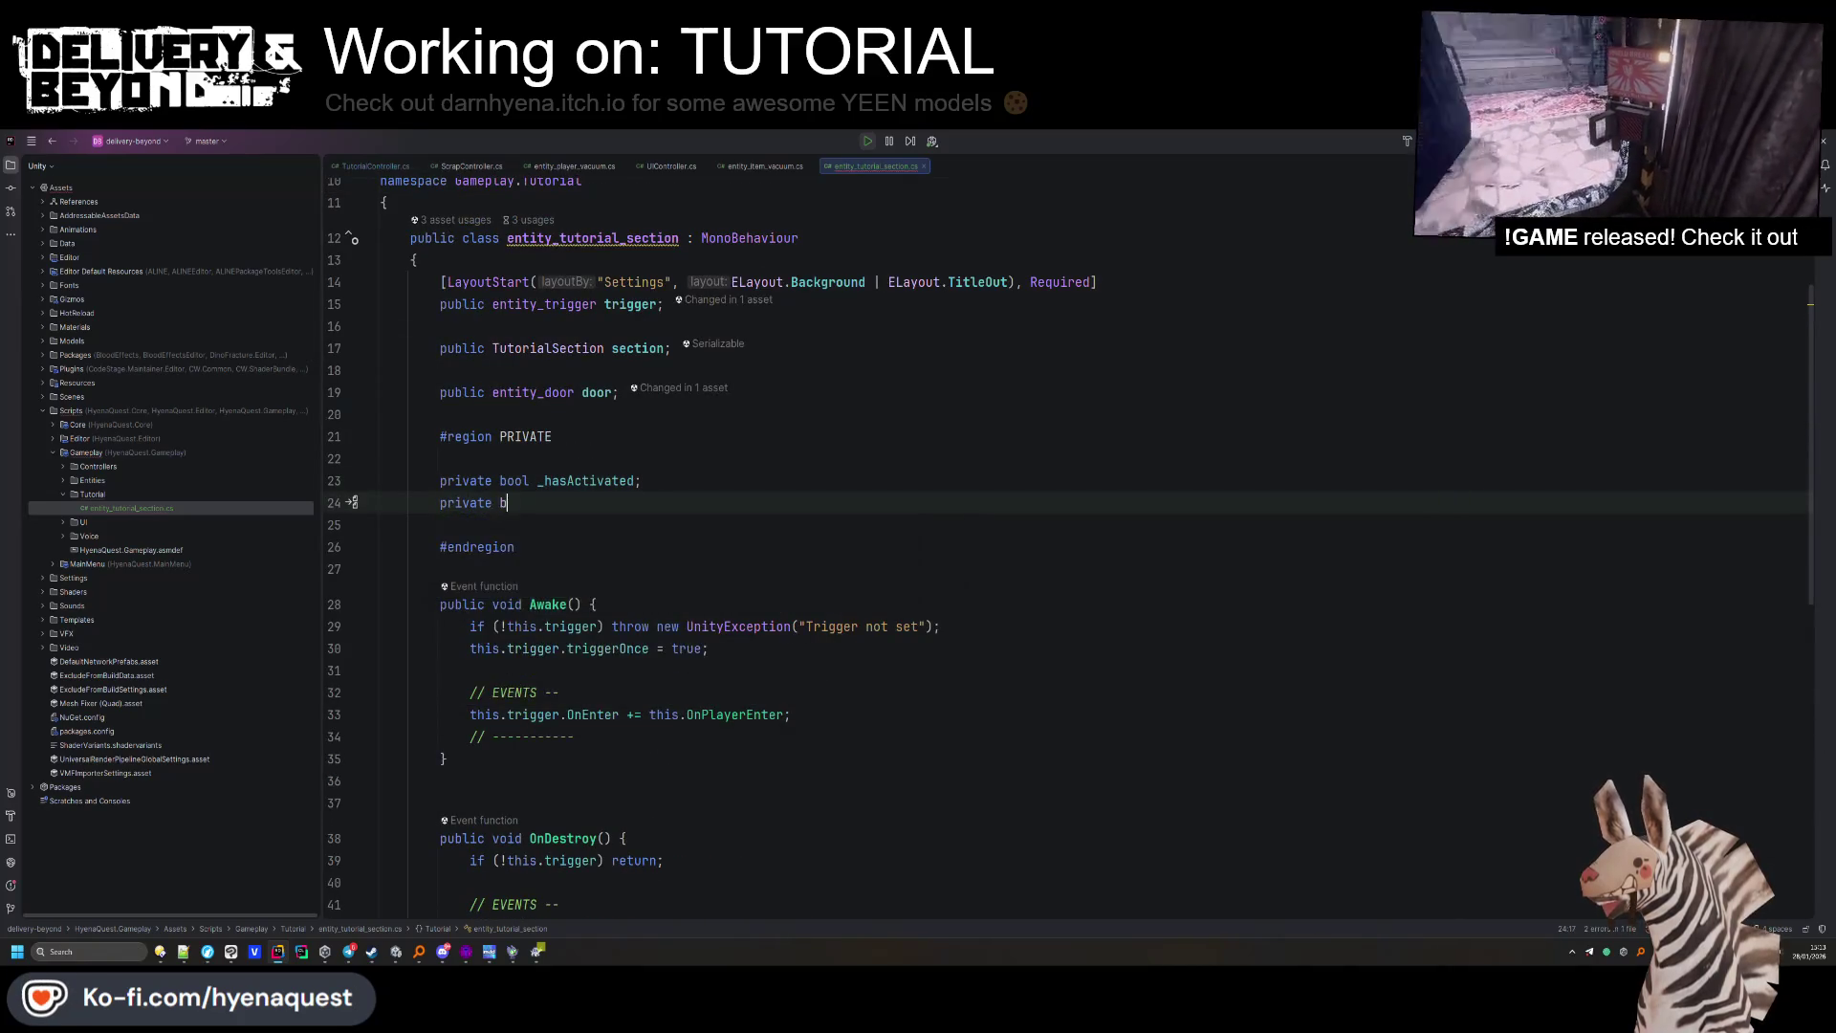
pyautogui.write('ool _isCompleted;')
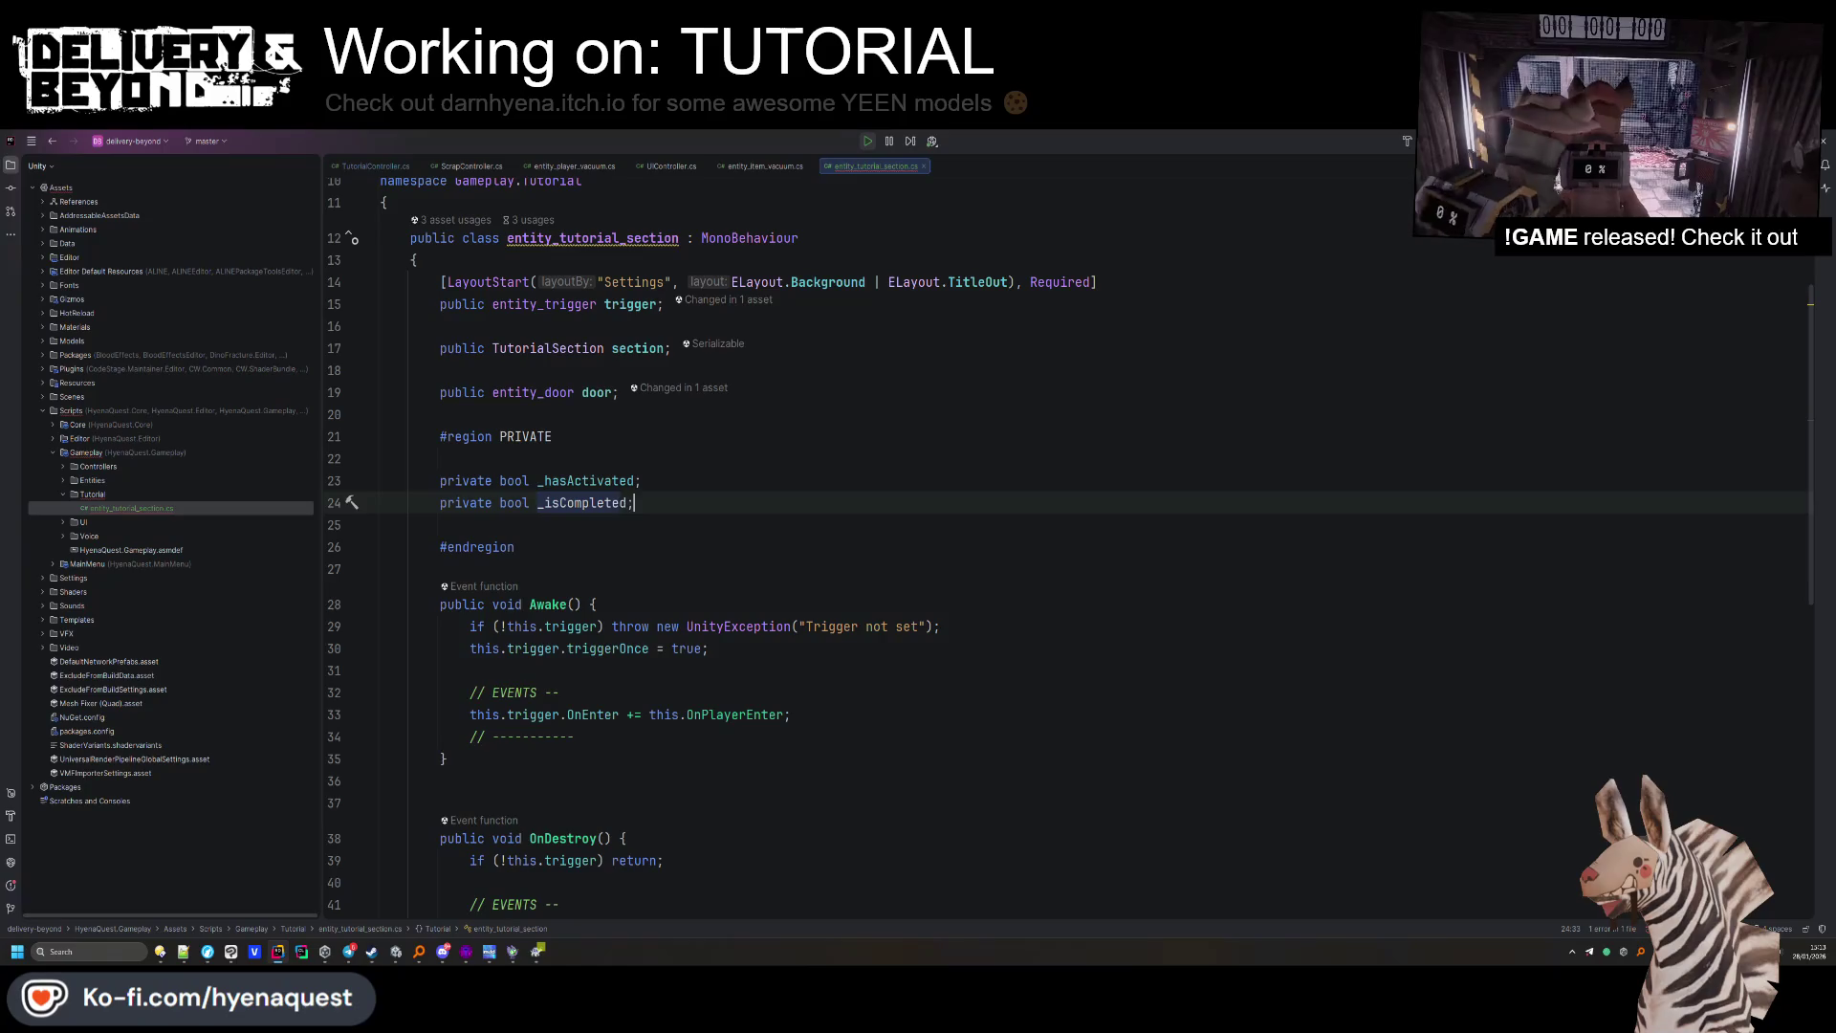
# Set _isCompleted = true at the start of MarkCompleted.
pyautogui.scroll(-6, 713, 675)
pyautogui.scroll(-2, 713, 676)
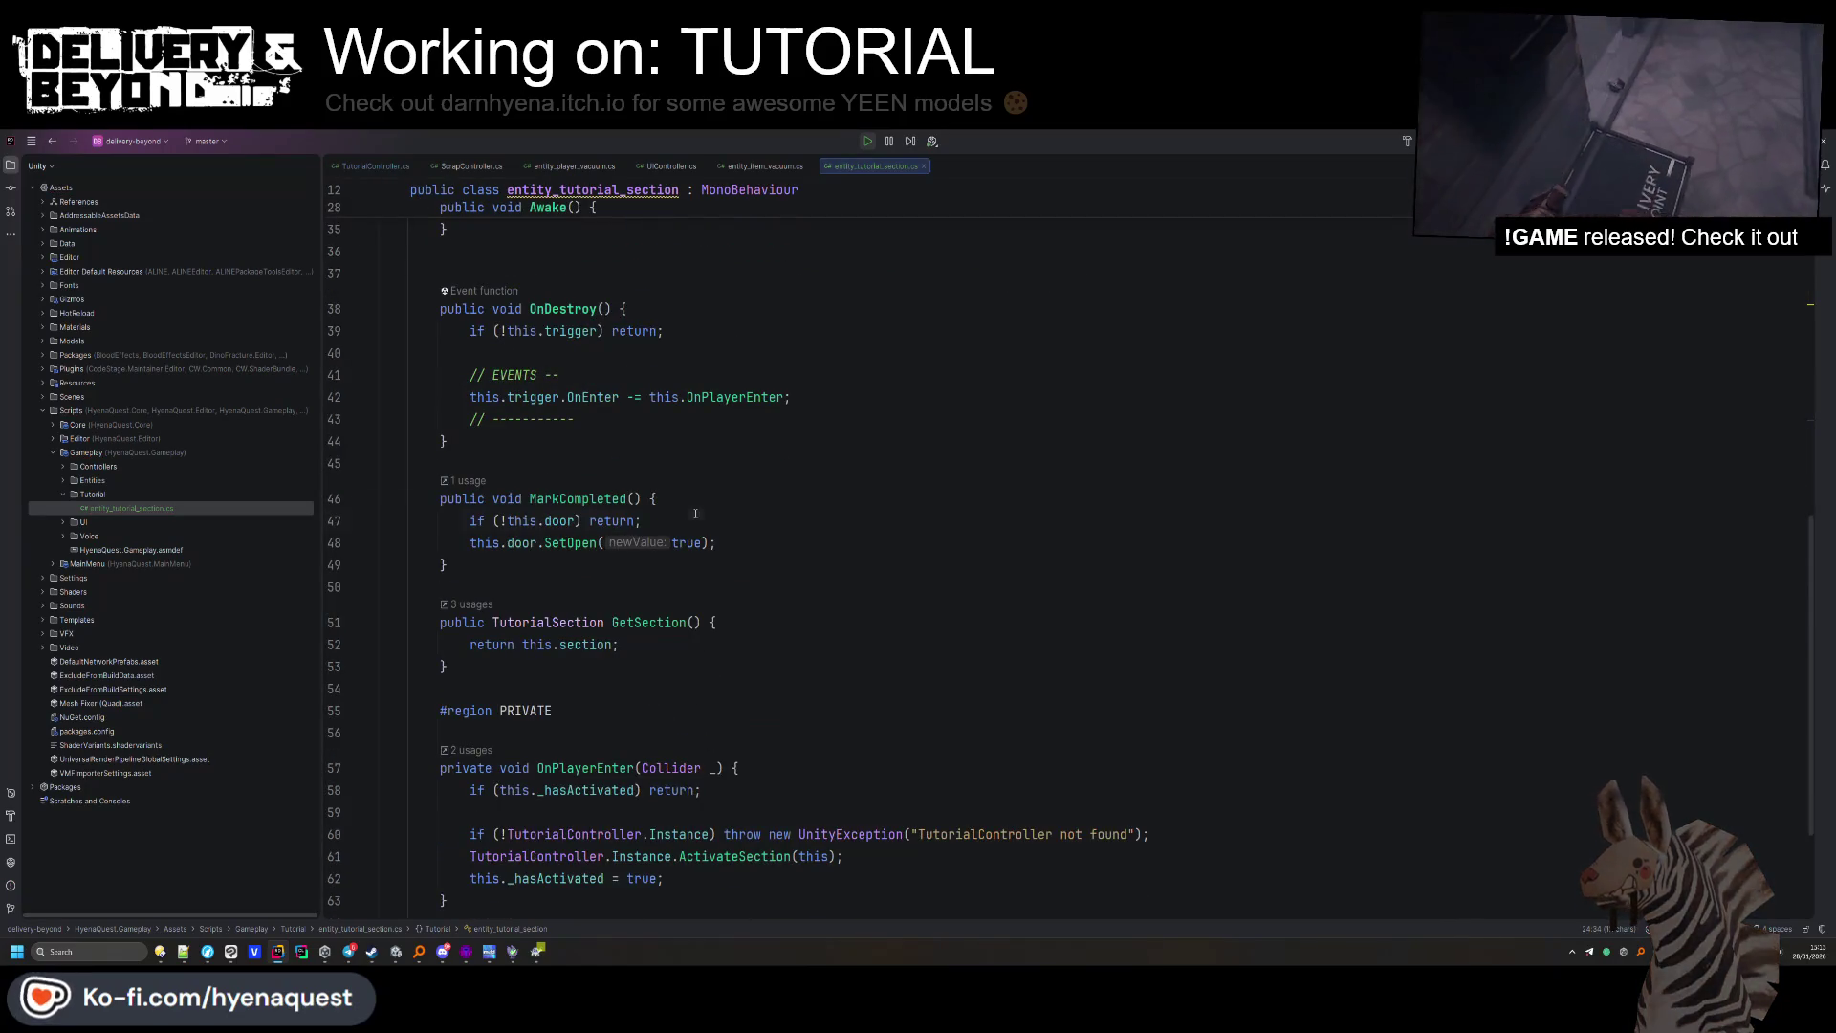
pyautogui.click(695, 502)
pyautogui.press('Return')
pyautogui.write('_isCompleted = true;')
pyautogui.press('Return')
# Add a public bool IsCompleted() method returning _isCompleted, fixing the misspelled name.
pyautogui.press('Up')
pyautogui.press('Up')
pyautogui.press('Up')
pyautogui.press('Return')
pyautogui.press('Return')
pyautogui.write('public ')
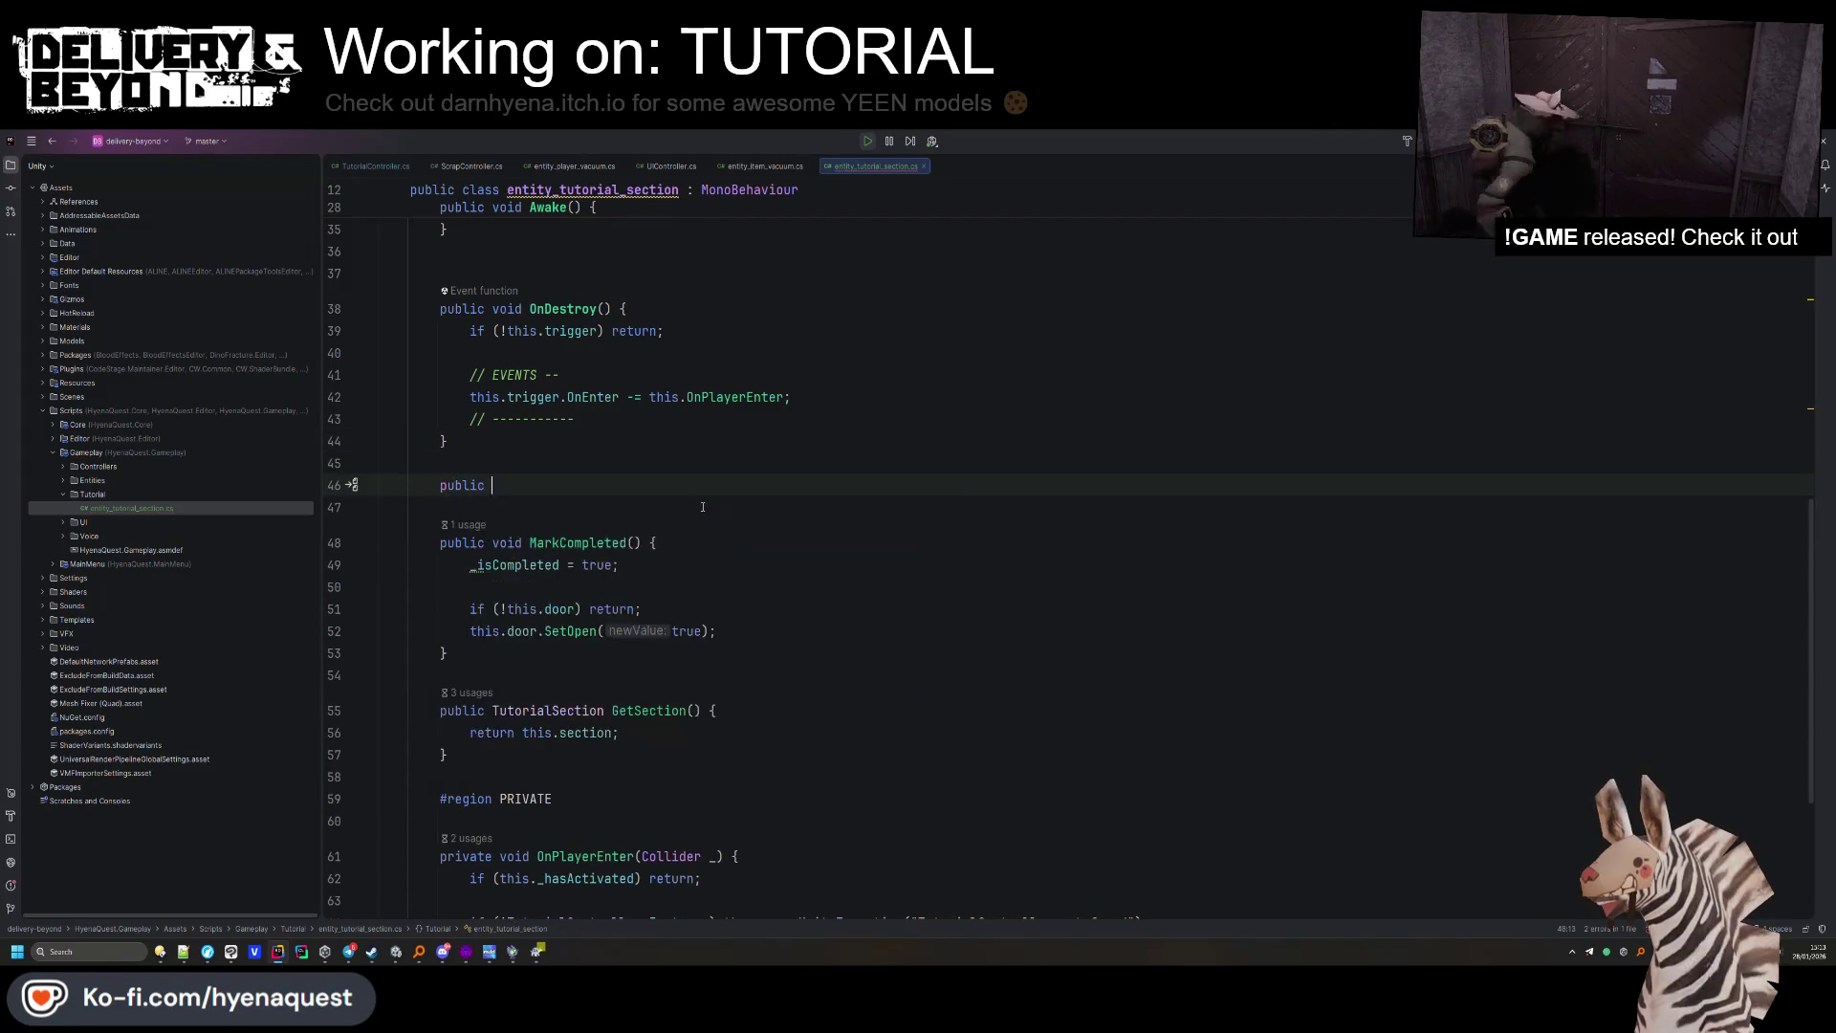
pyautogui.write('bool IsComppleted() {')
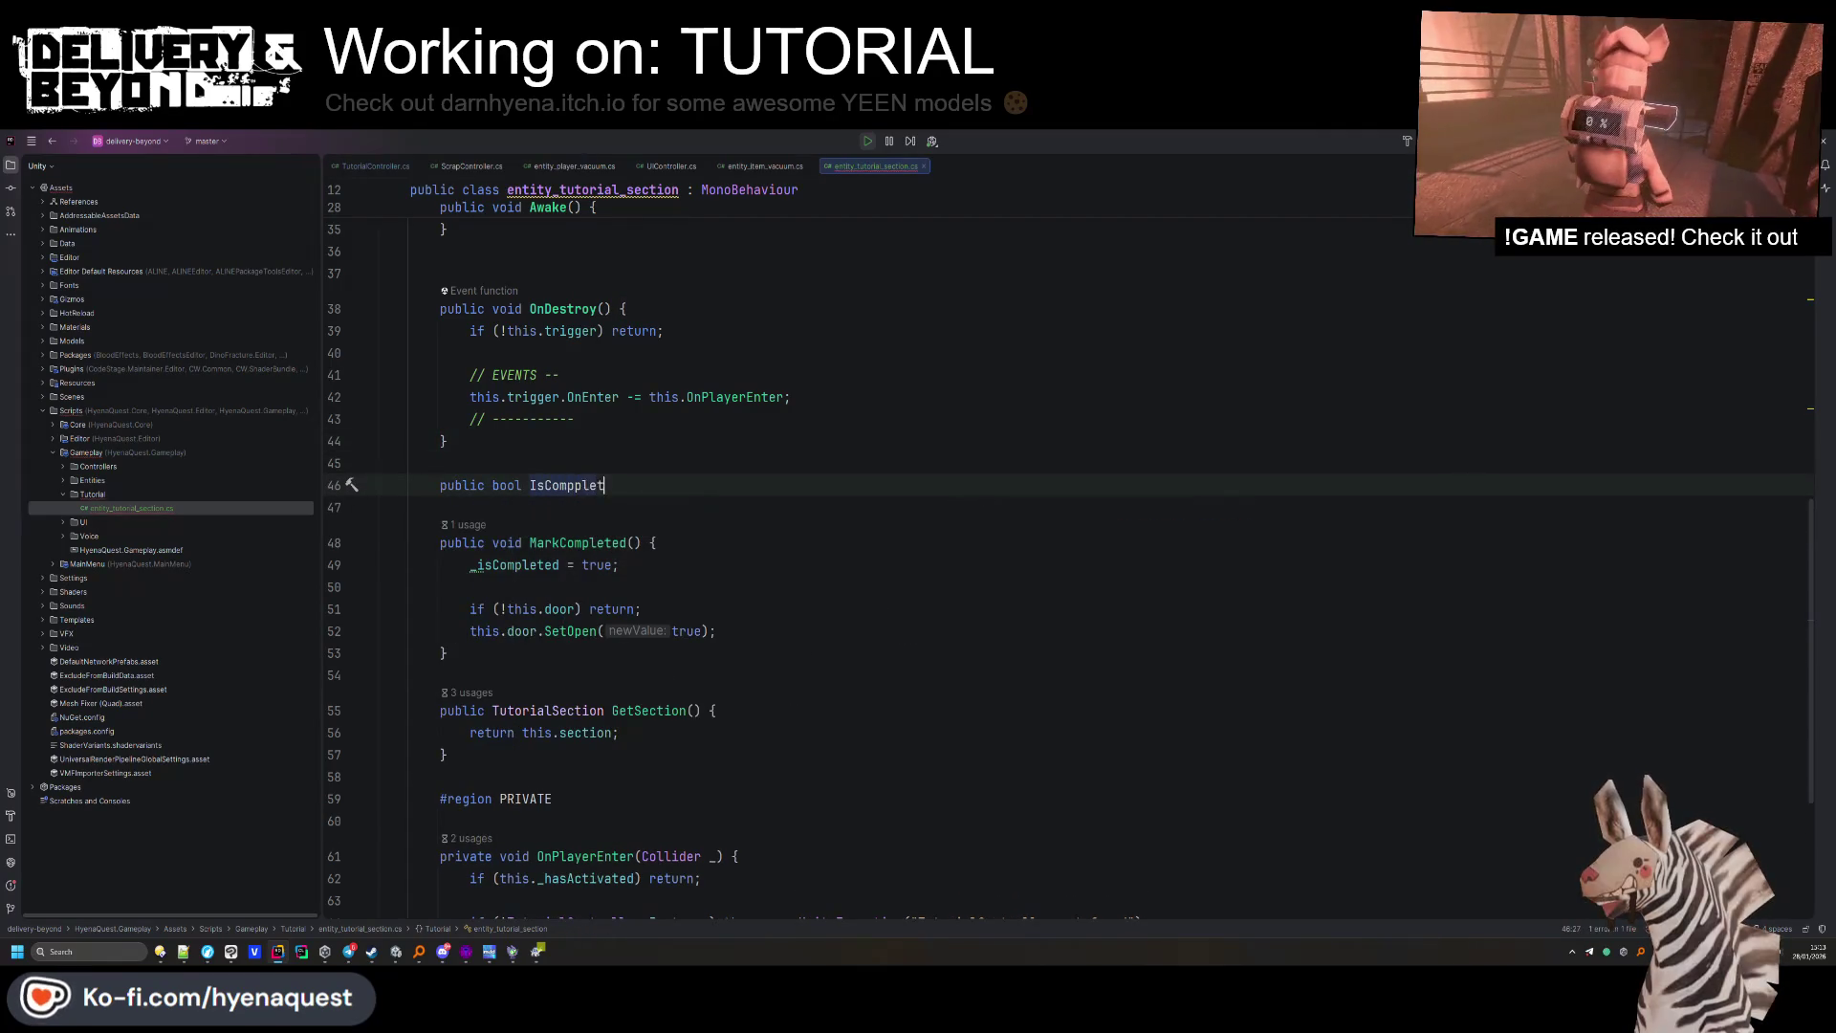
pyautogui.press('Return')
pyautogui.write('_isCompleted')
pyautogui.hotkey('ctrl', 'BackSpace')
pyautogui.write('return')
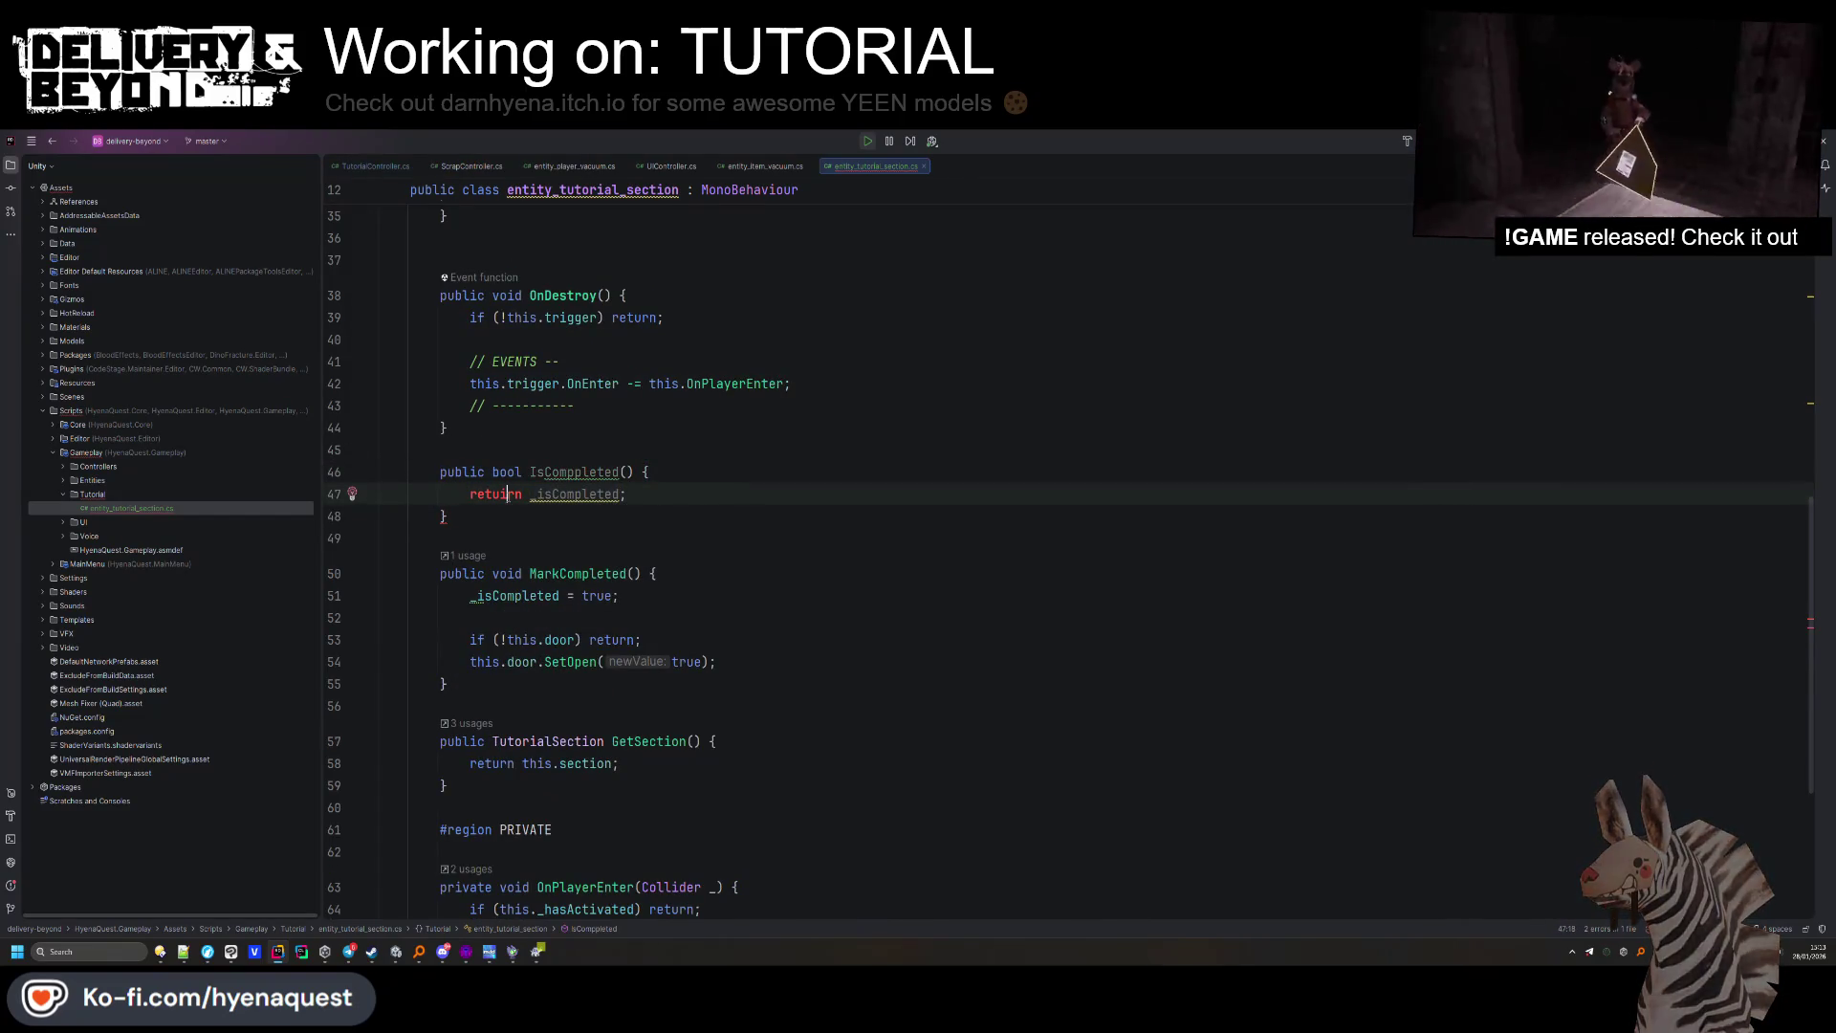
pyautogui.click(585, 471)
pyautogui.press('BackSpace')
pyautogui.click(765, 405)
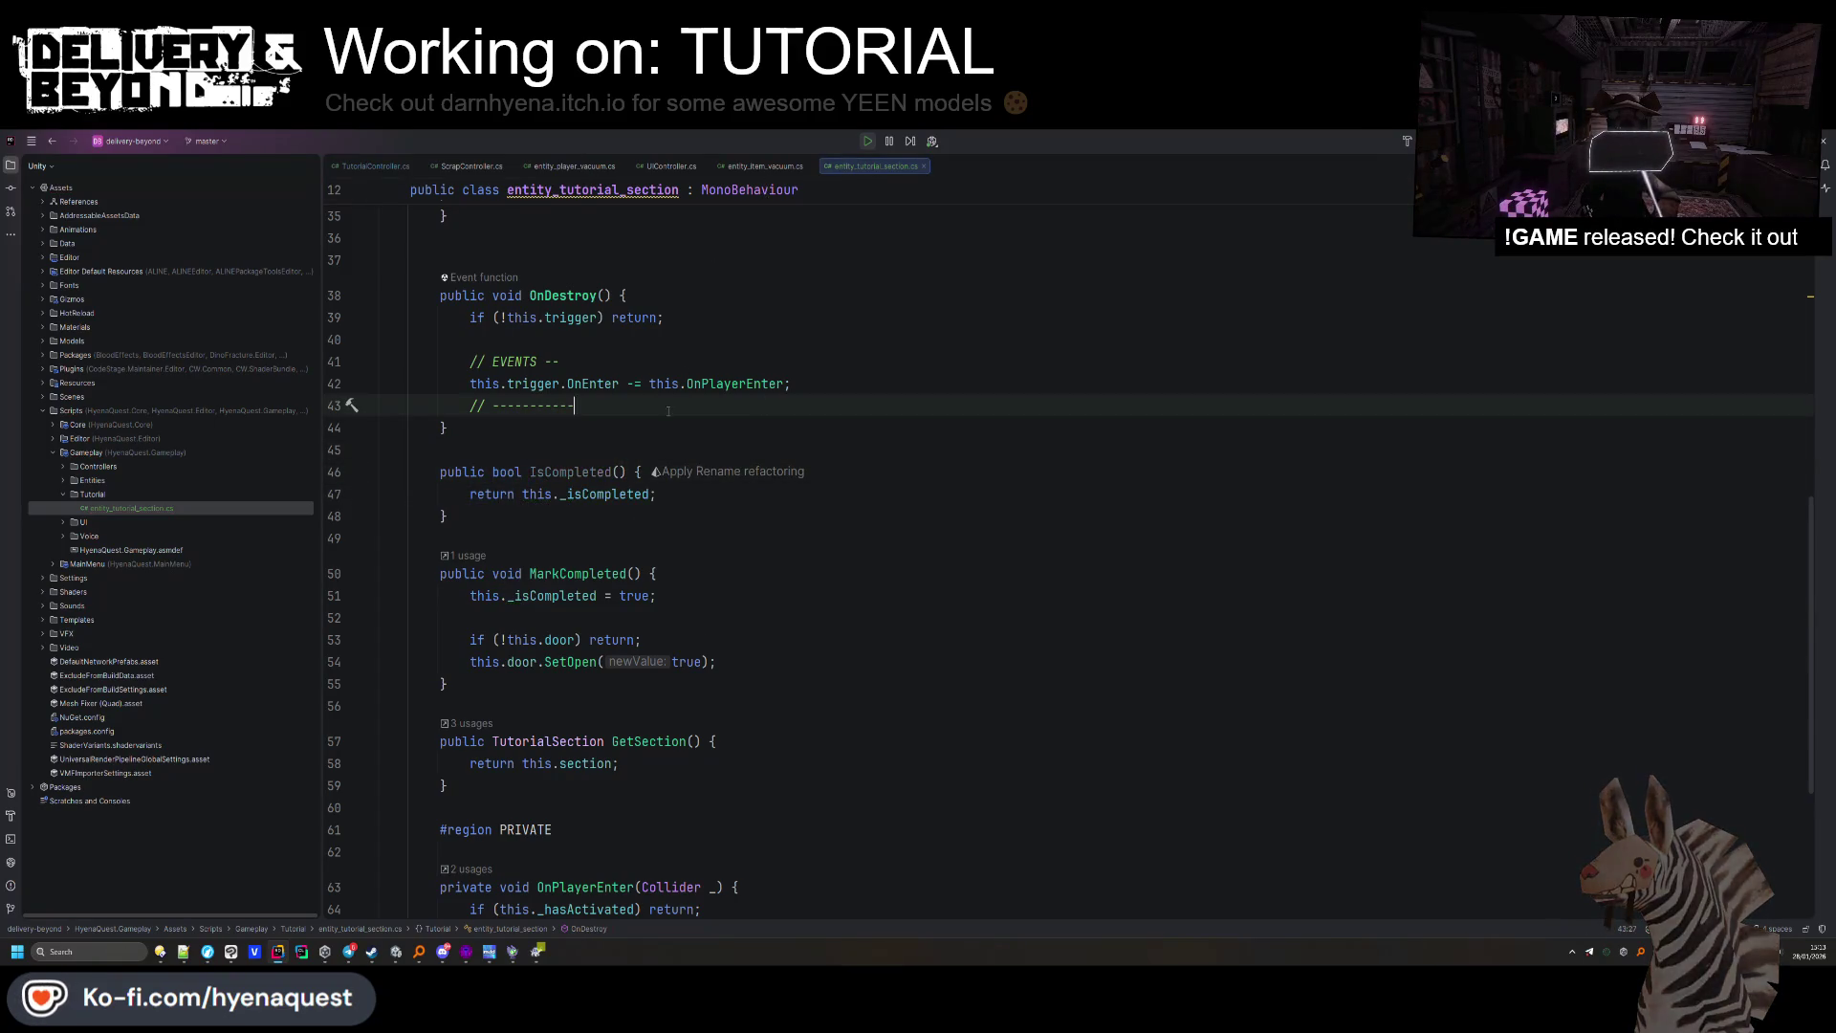
# Jump back to MarkSectionCompleted in TutorialController.
pyautogui.scroll(10, 710, 254)
pyautogui.keyDown('ctrl'); pyautogui.click(655, 378); pyautogui.keyUp('ctrl')
pyautogui.press('F3')
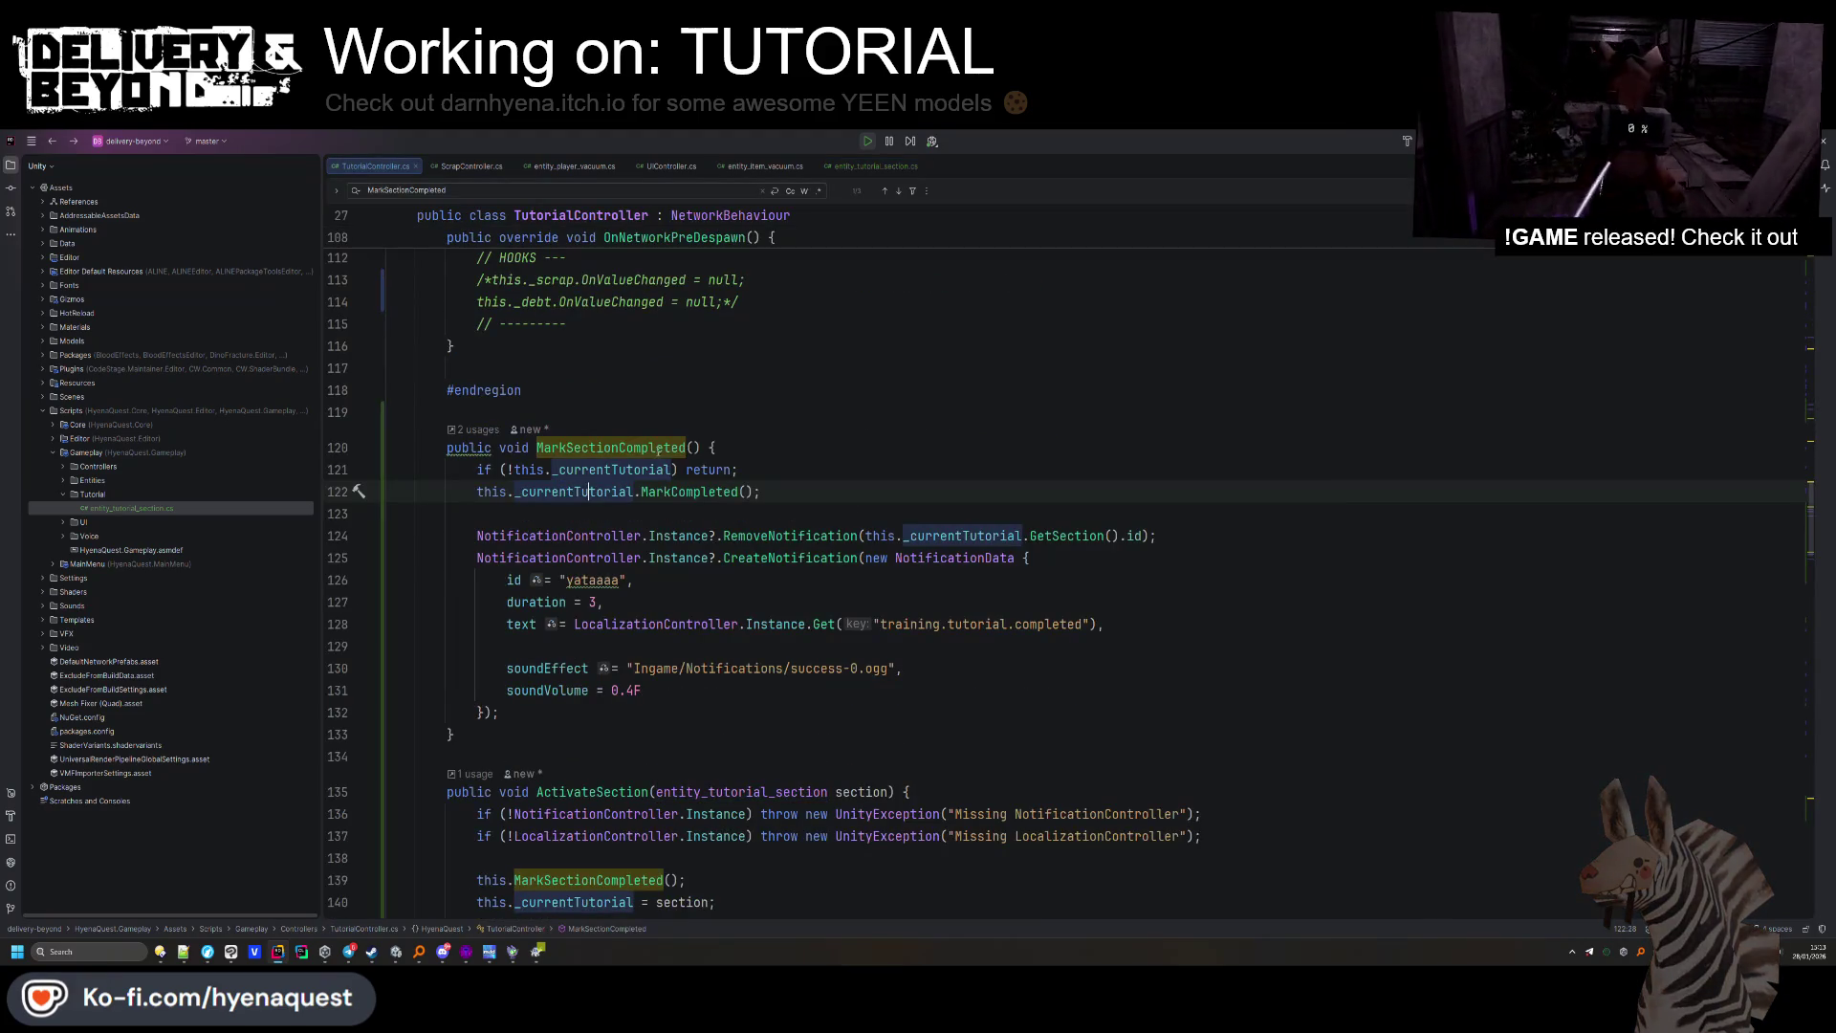
# Change line 121's guard to '!this._currentTutorial || this._currentTutorial.IsCompleted()' before returning.
pyautogui.click(674, 469)
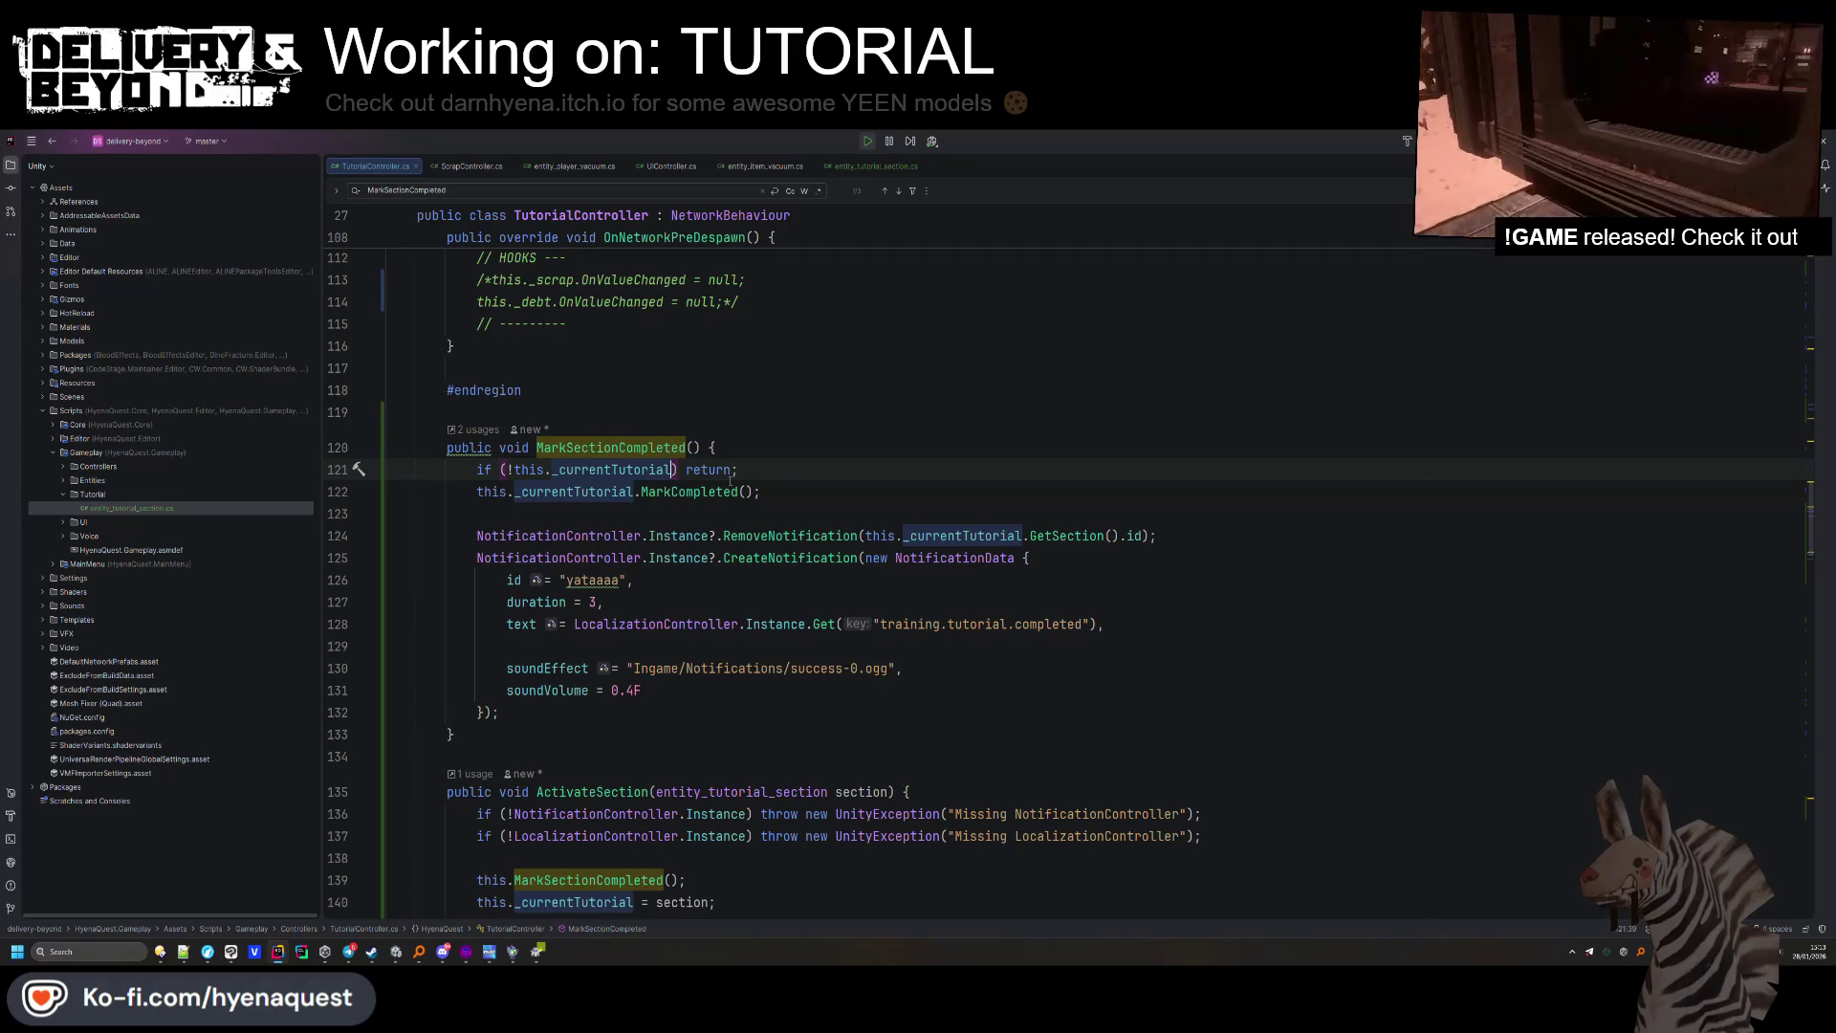
pyautogui.write('&& this._c')
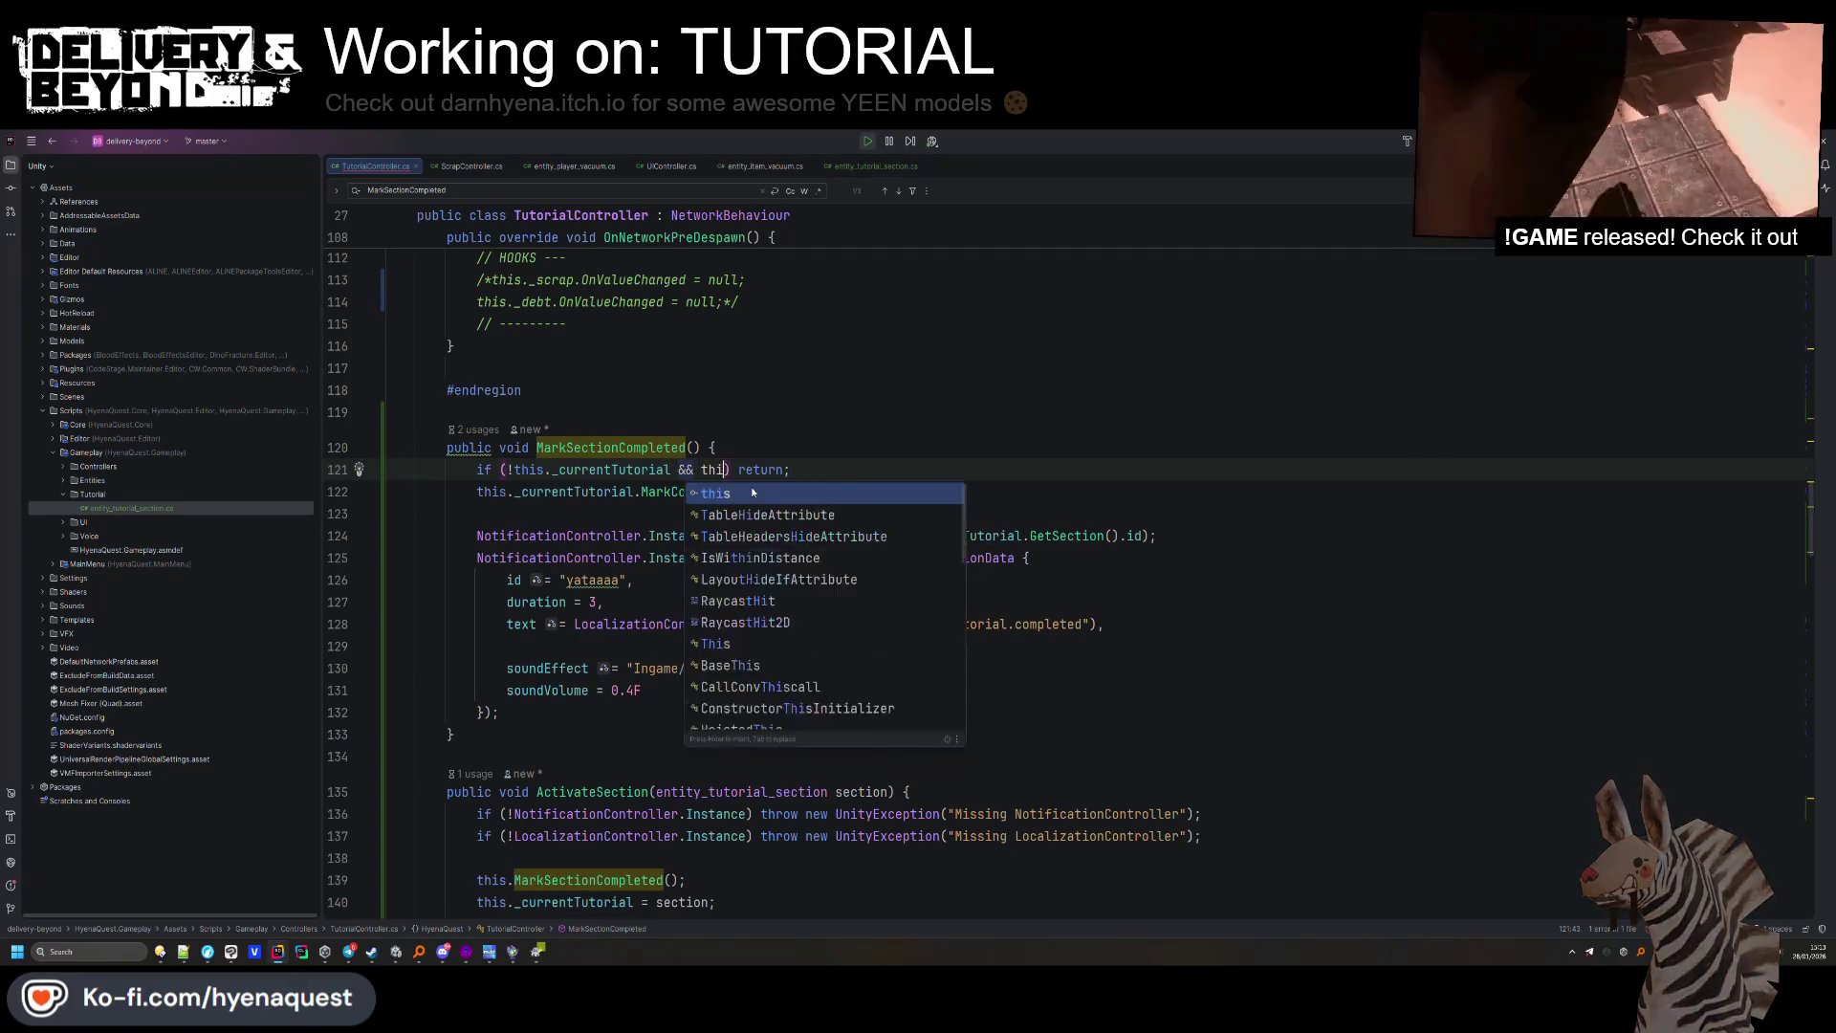
pyautogui.press('Return')
pyautogui.write('.IsCompleted')
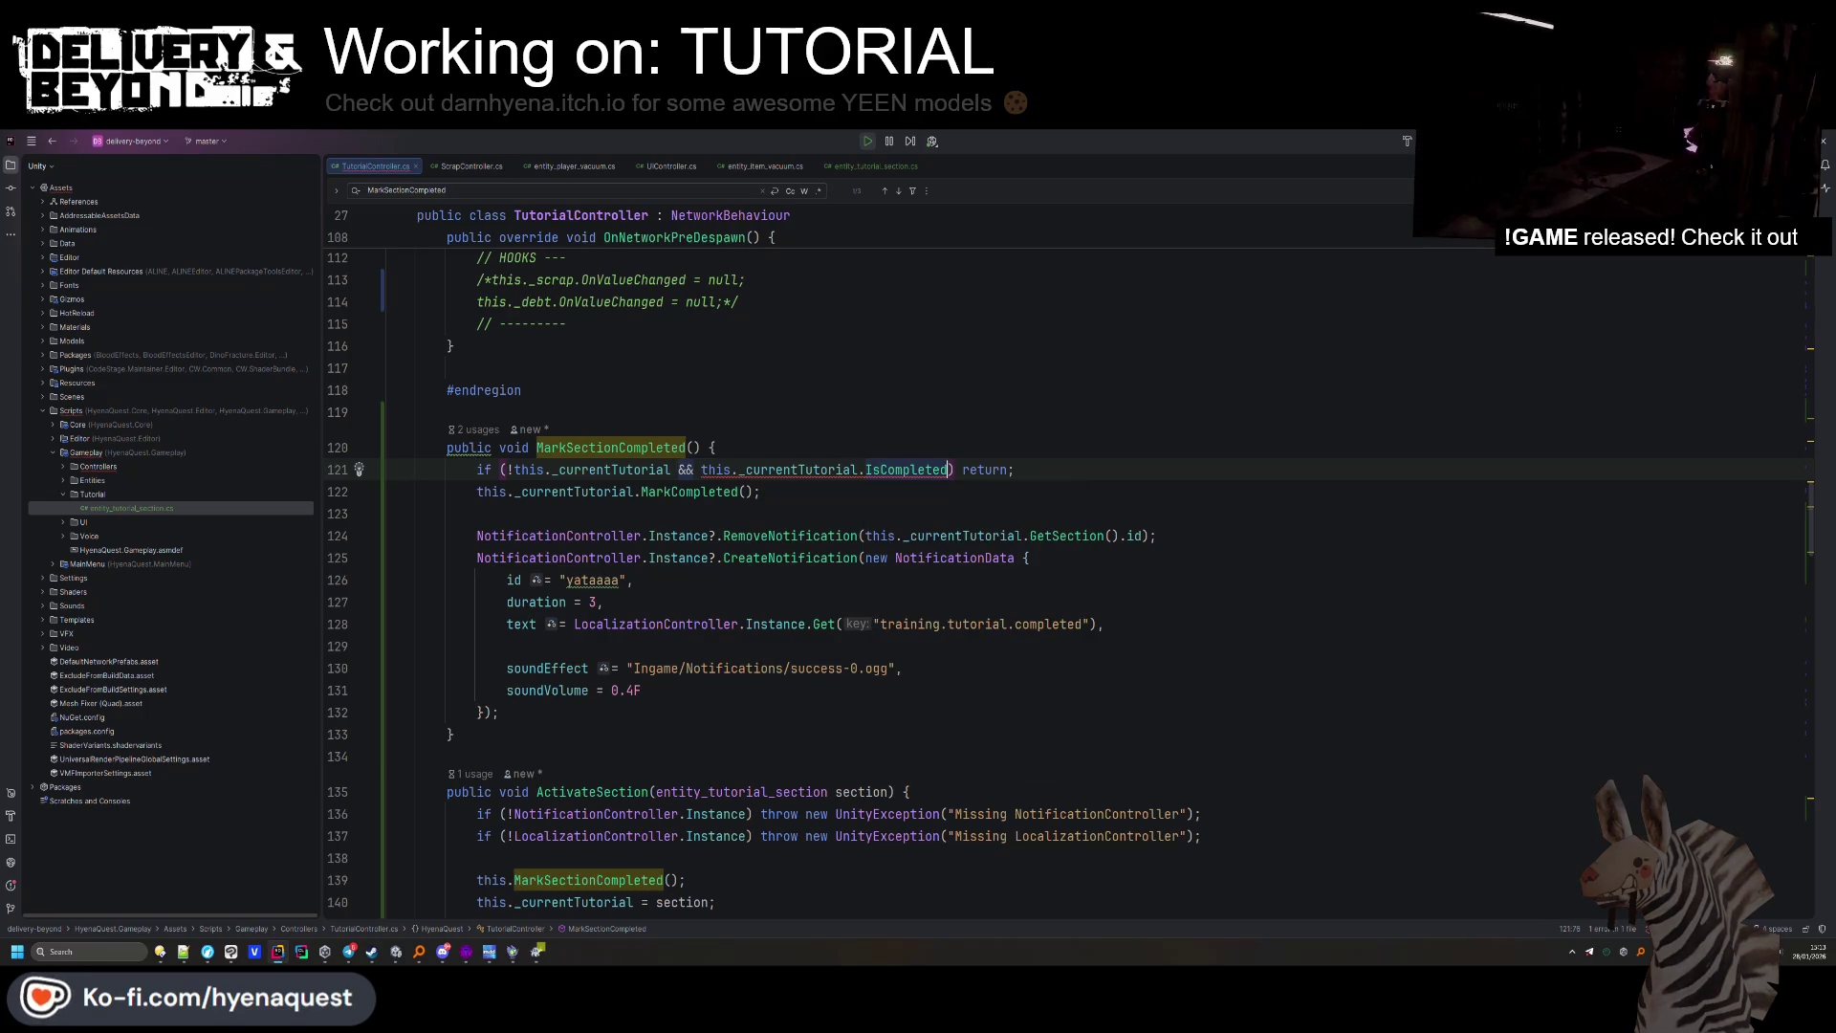
pyautogui.write('(')
pyautogui.click(709, 469)
pyautogui.write('!')
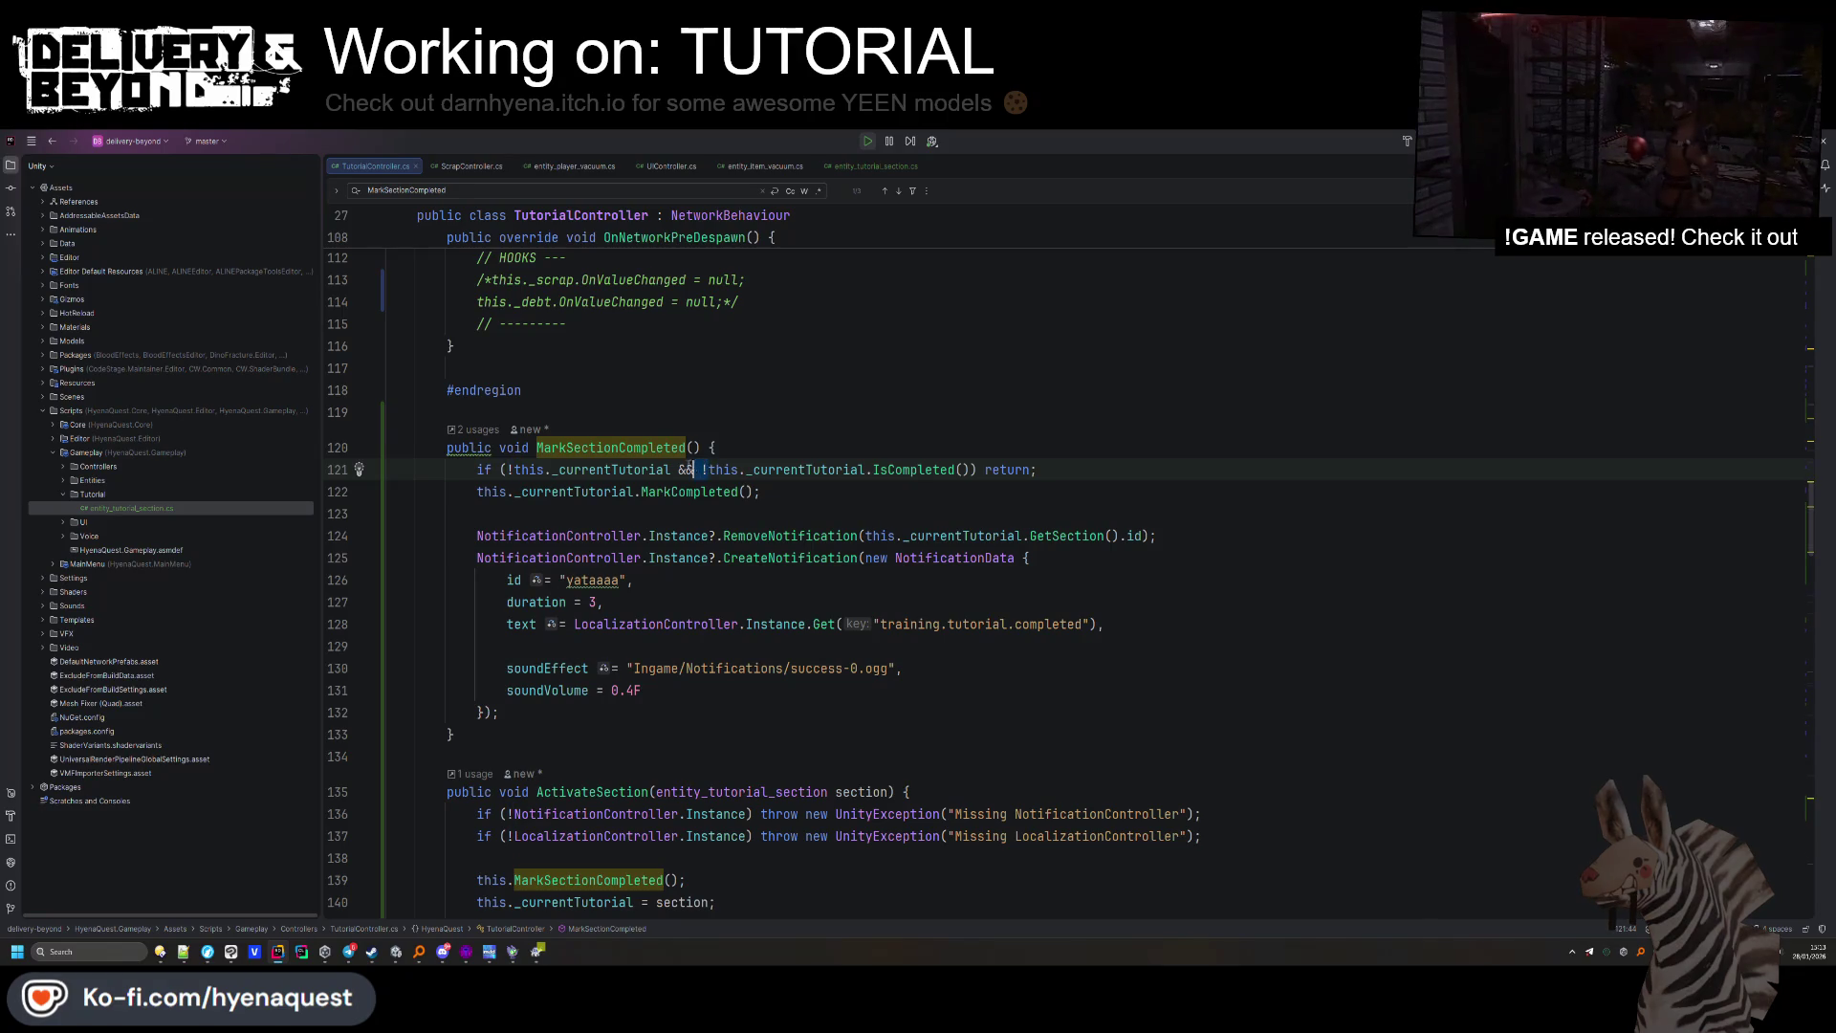
pyautogui.moveTo(694, 469); pyautogui.dragTo(679, 469)
pyautogui.click(612, 536)
pyautogui.moveTo(695, 470); pyautogui.dragTo(676, 470)
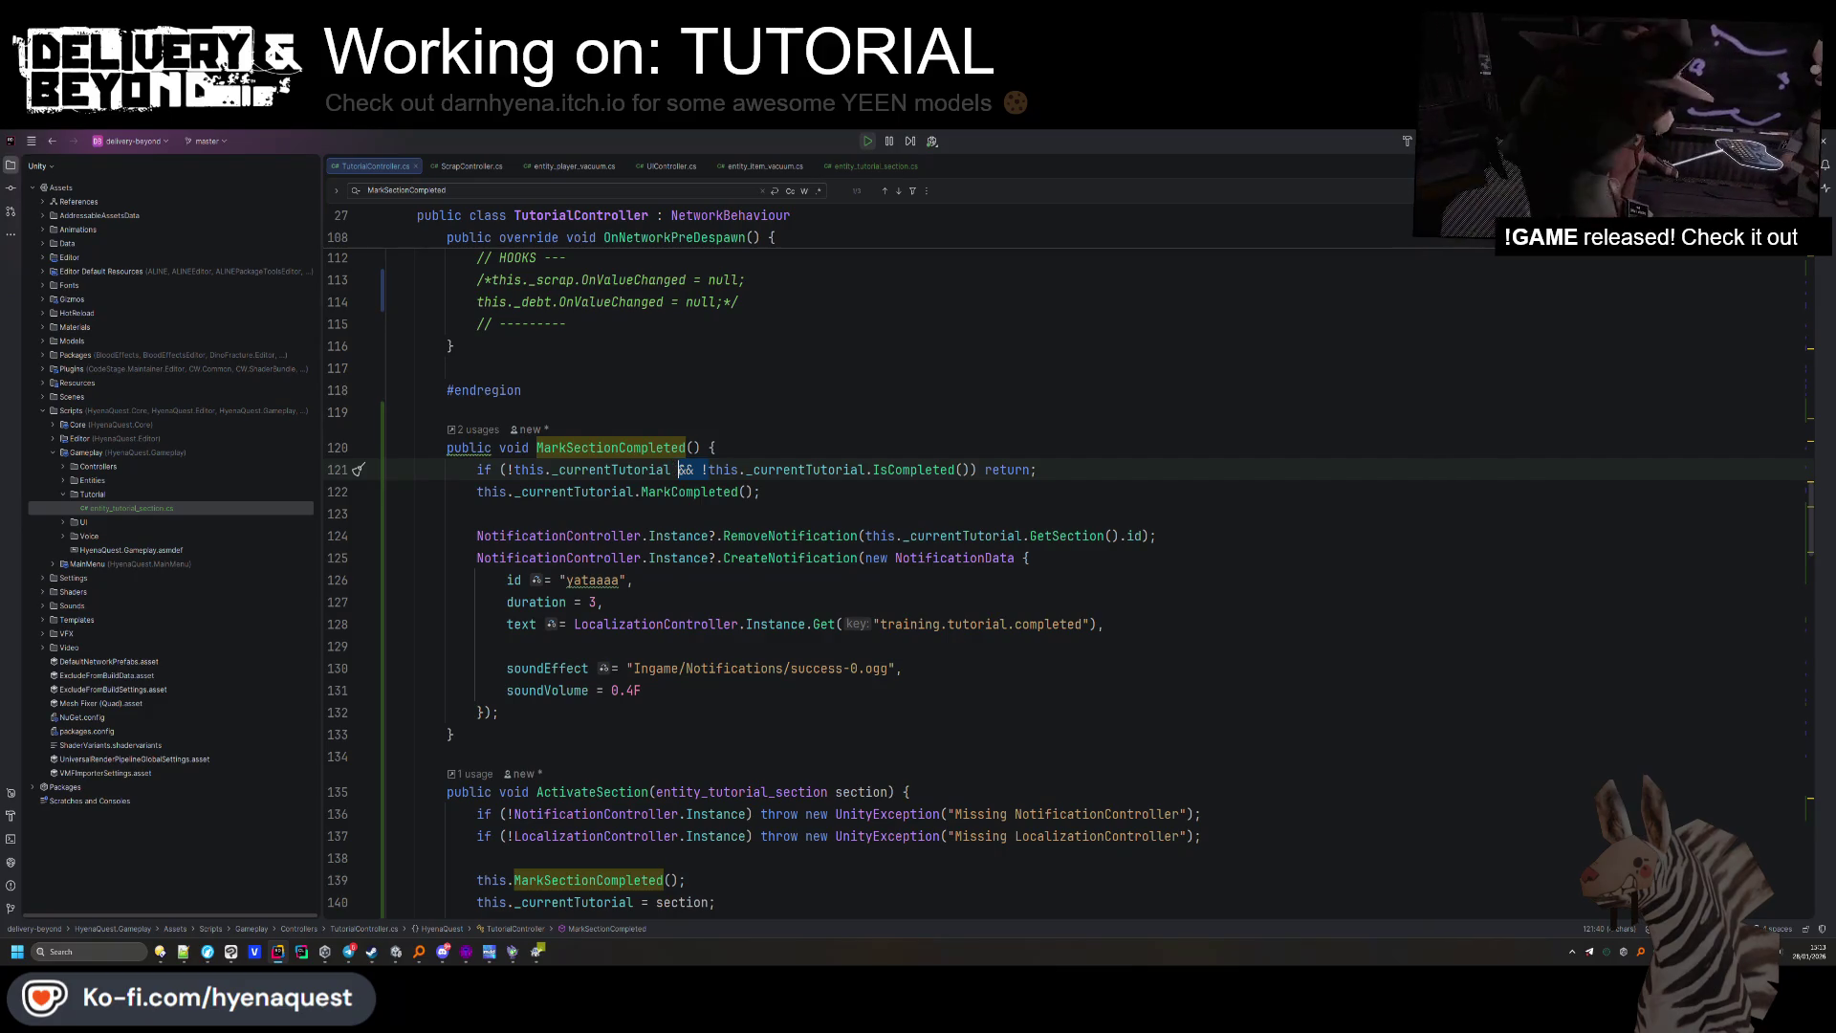
pyautogui.write('||')
pyautogui.click(740, 393)
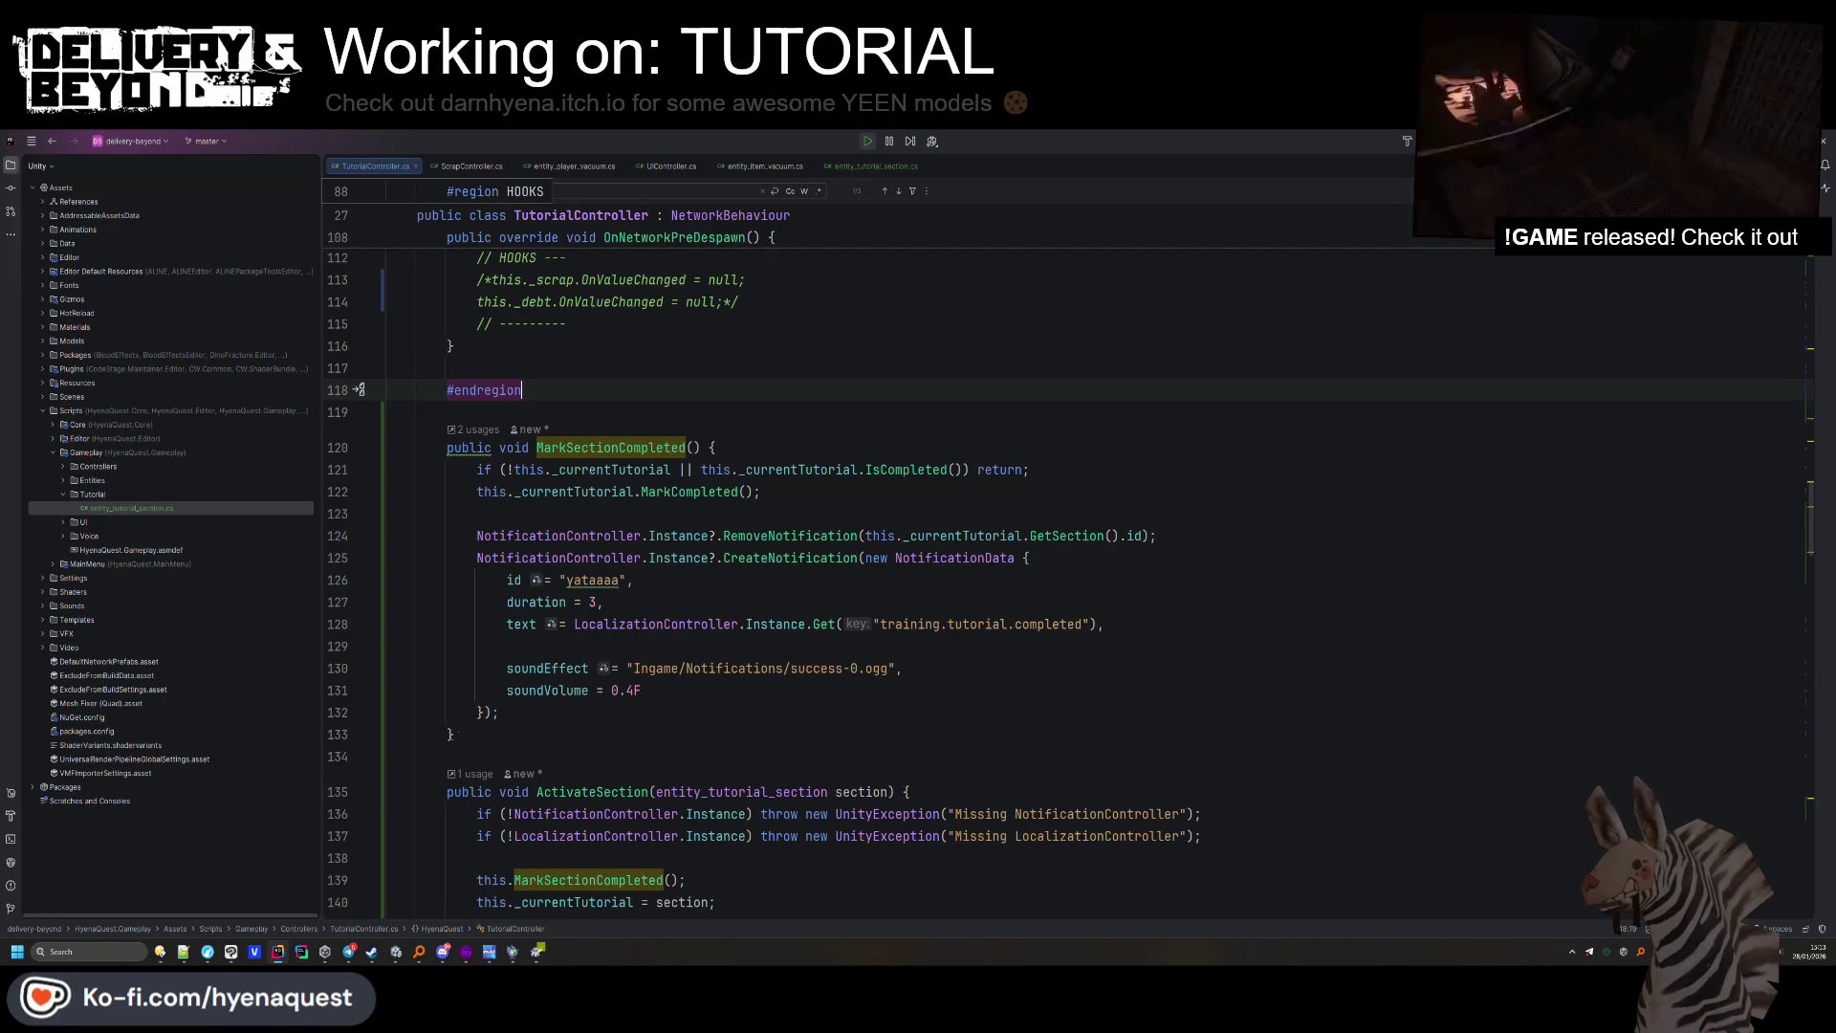
pyautogui.click(396, 952)
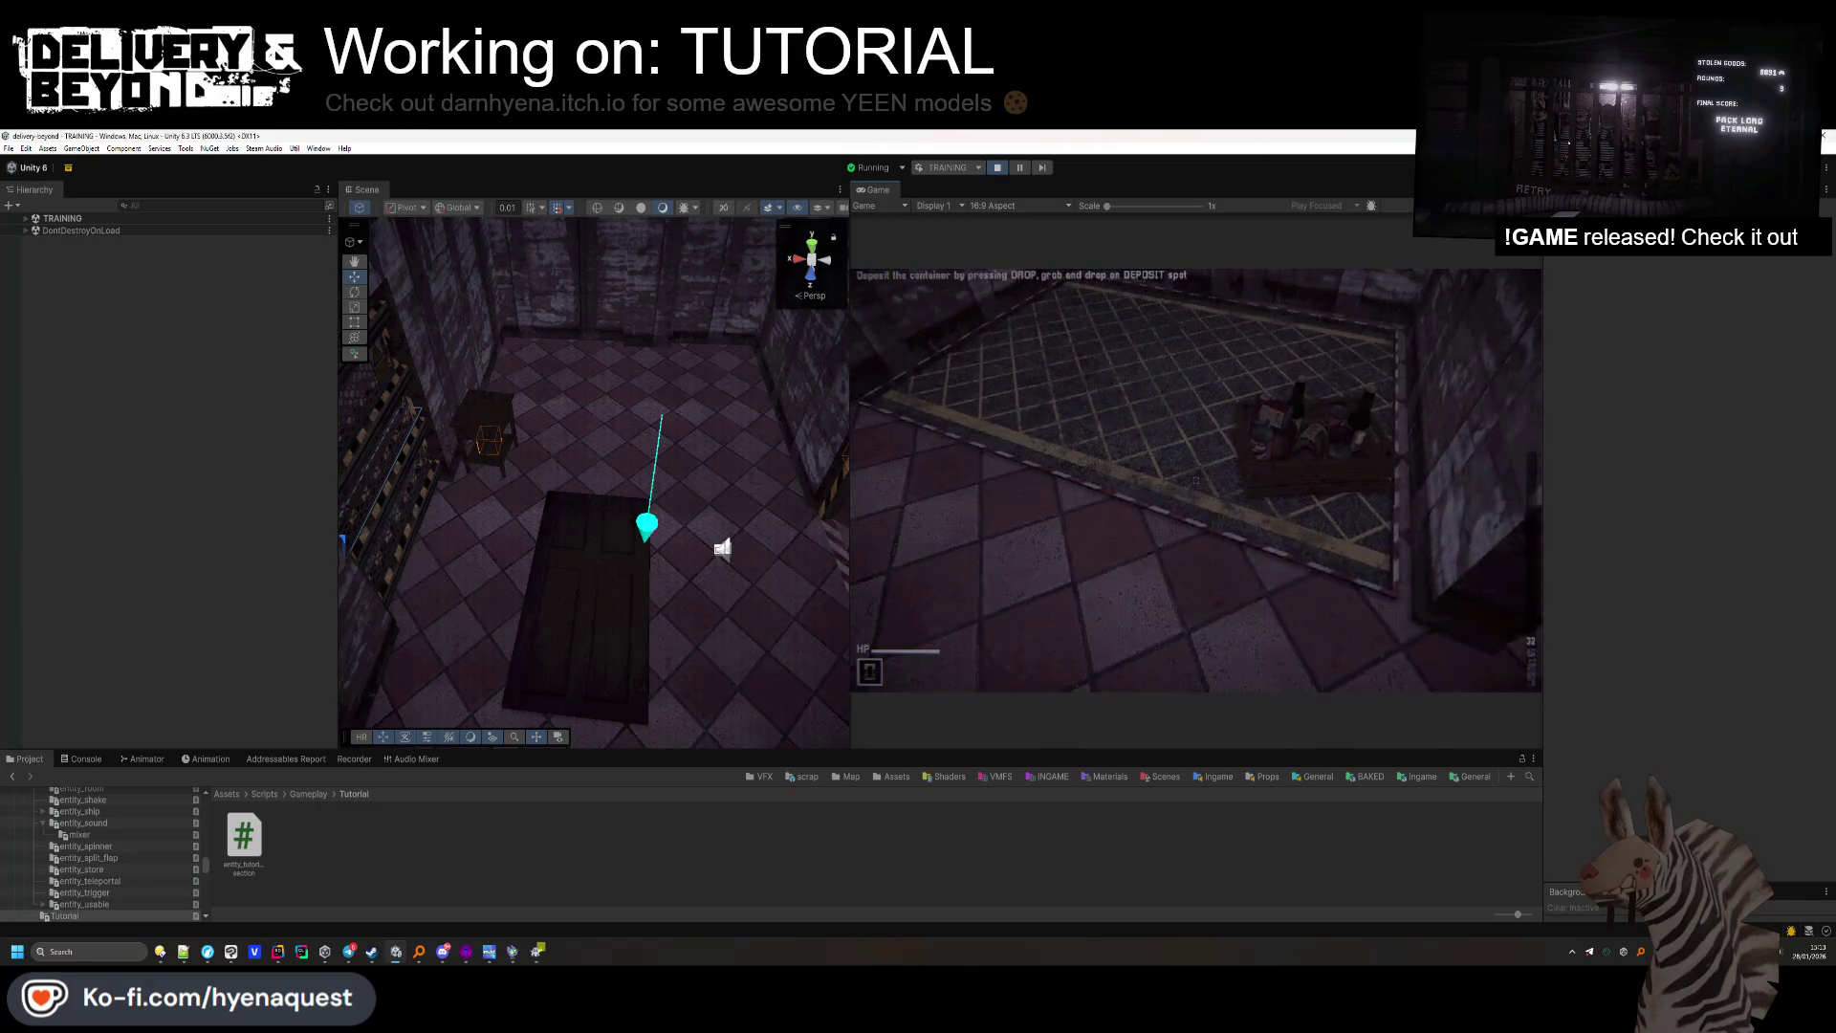
# Stop Play mode, read the ui_conversation.Clear NullReferenceException in the Console, and return to Rider.
pyautogui.click(1000, 169)
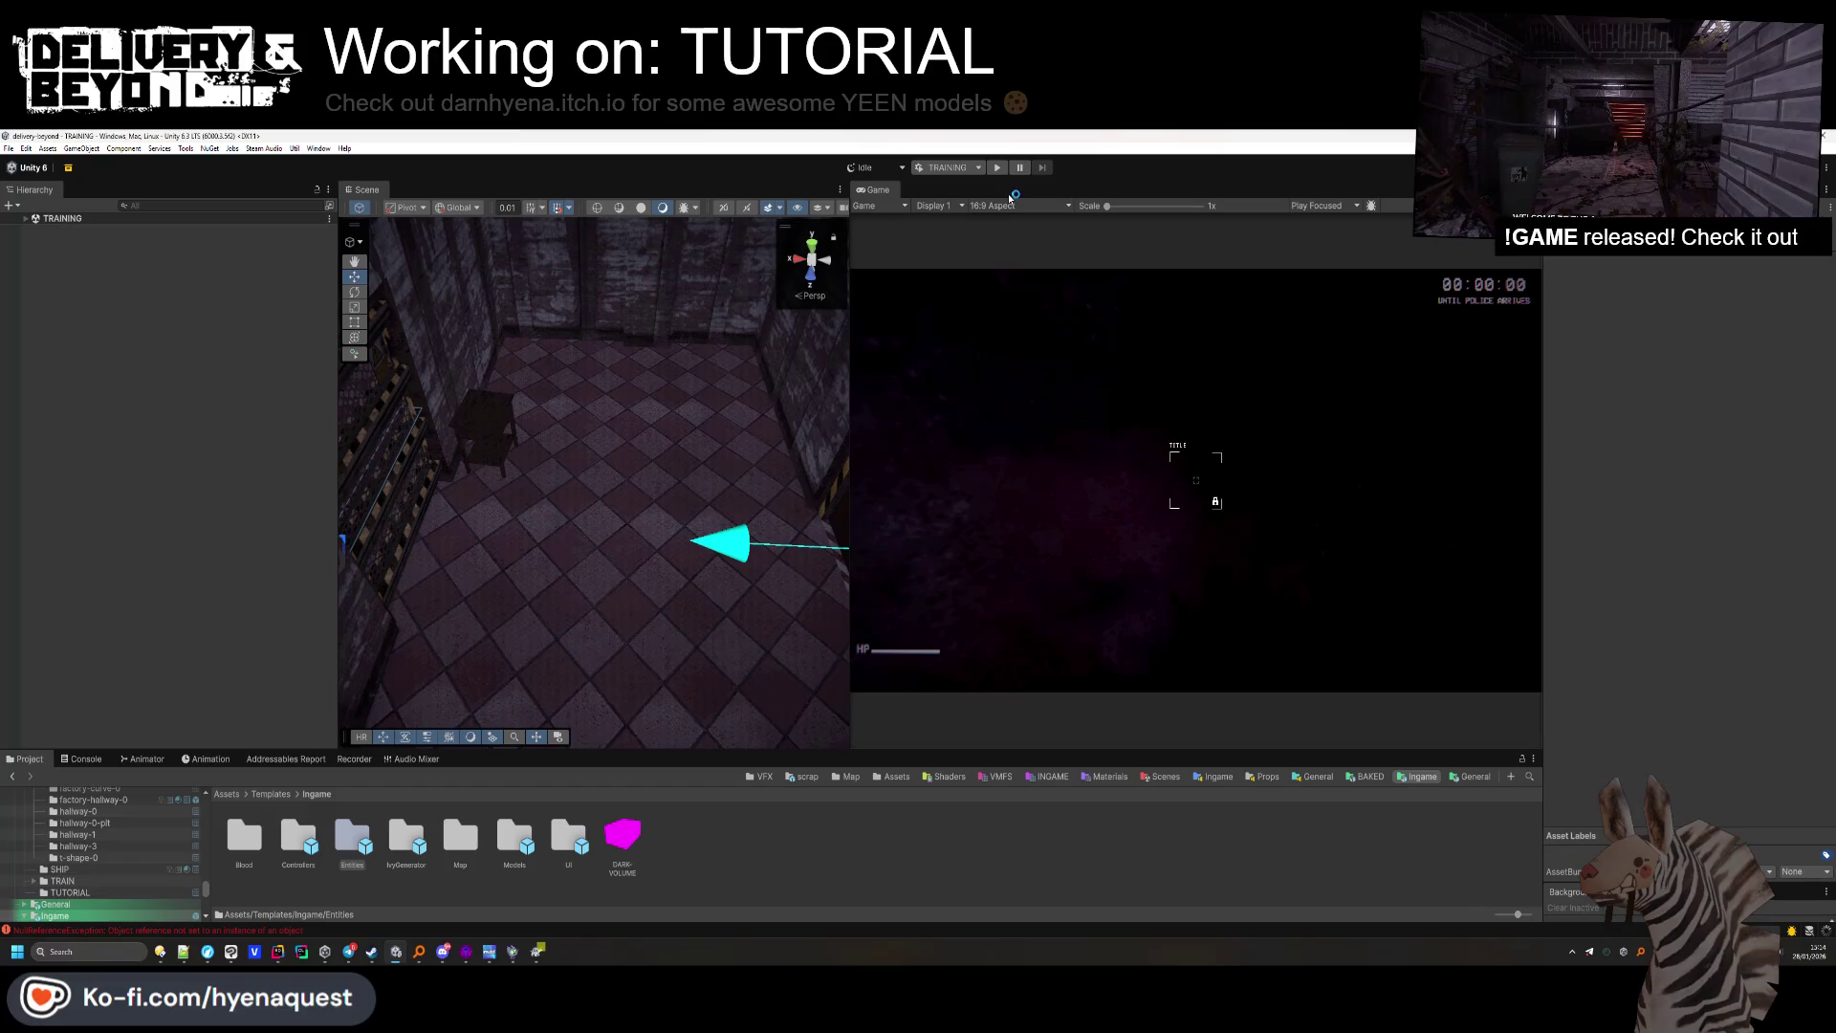
pyautogui.click(87, 759)
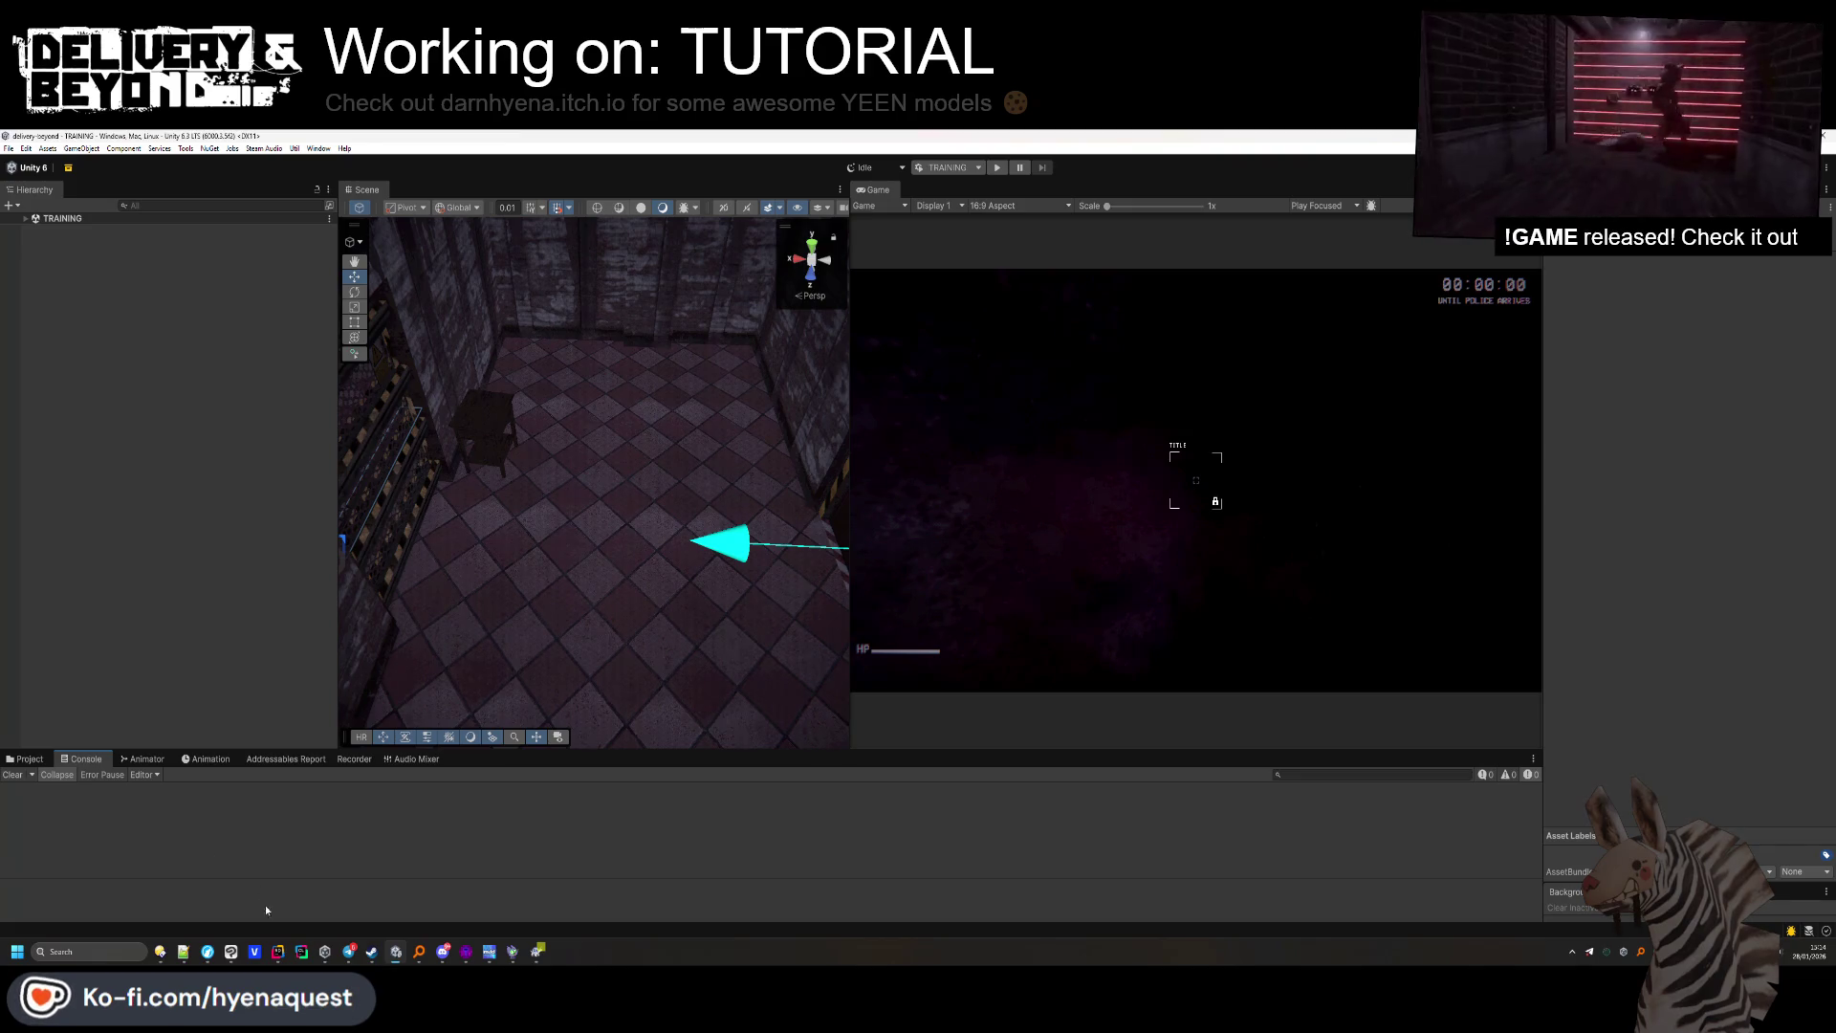
pyautogui.click(277, 952)
pyautogui.click(602, 627)
pyautogui.press('shift')
pyautogui.press('shift')
# Open ui_conversation.cs and locate the Clear() method definition.
pyautogui.write('conversation')
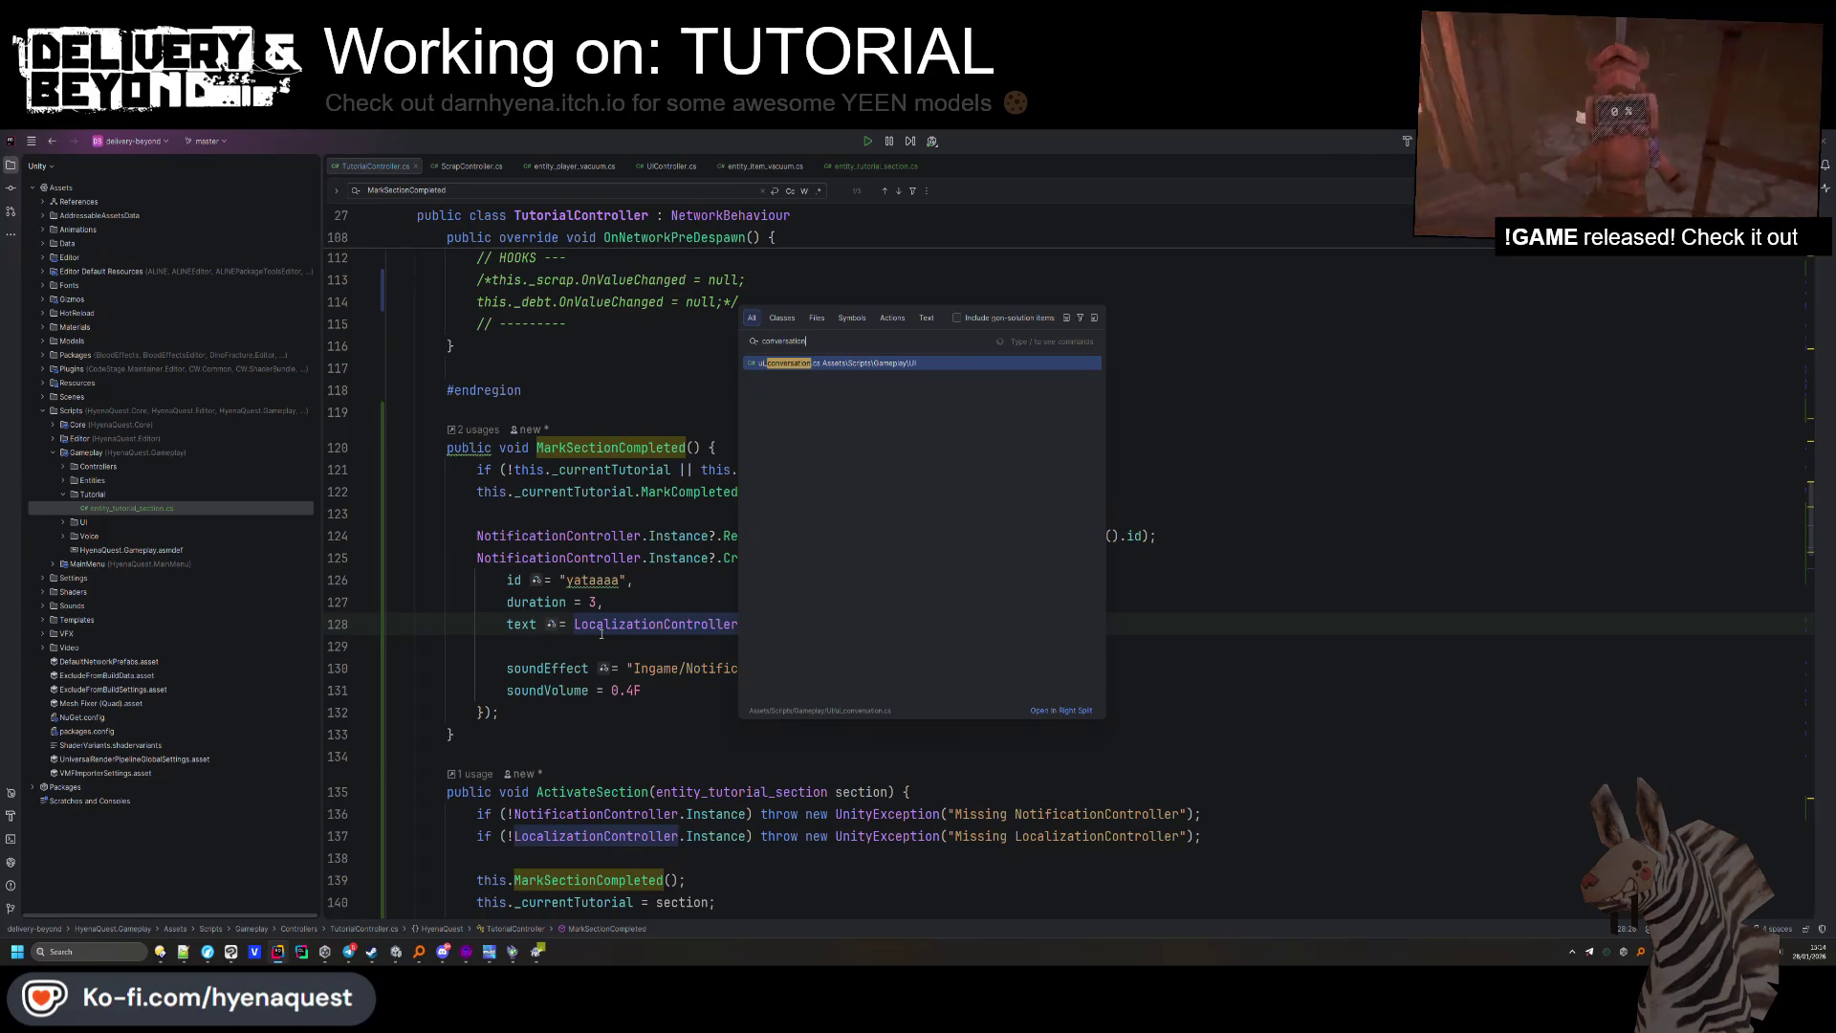
pyautogui.press('Return')
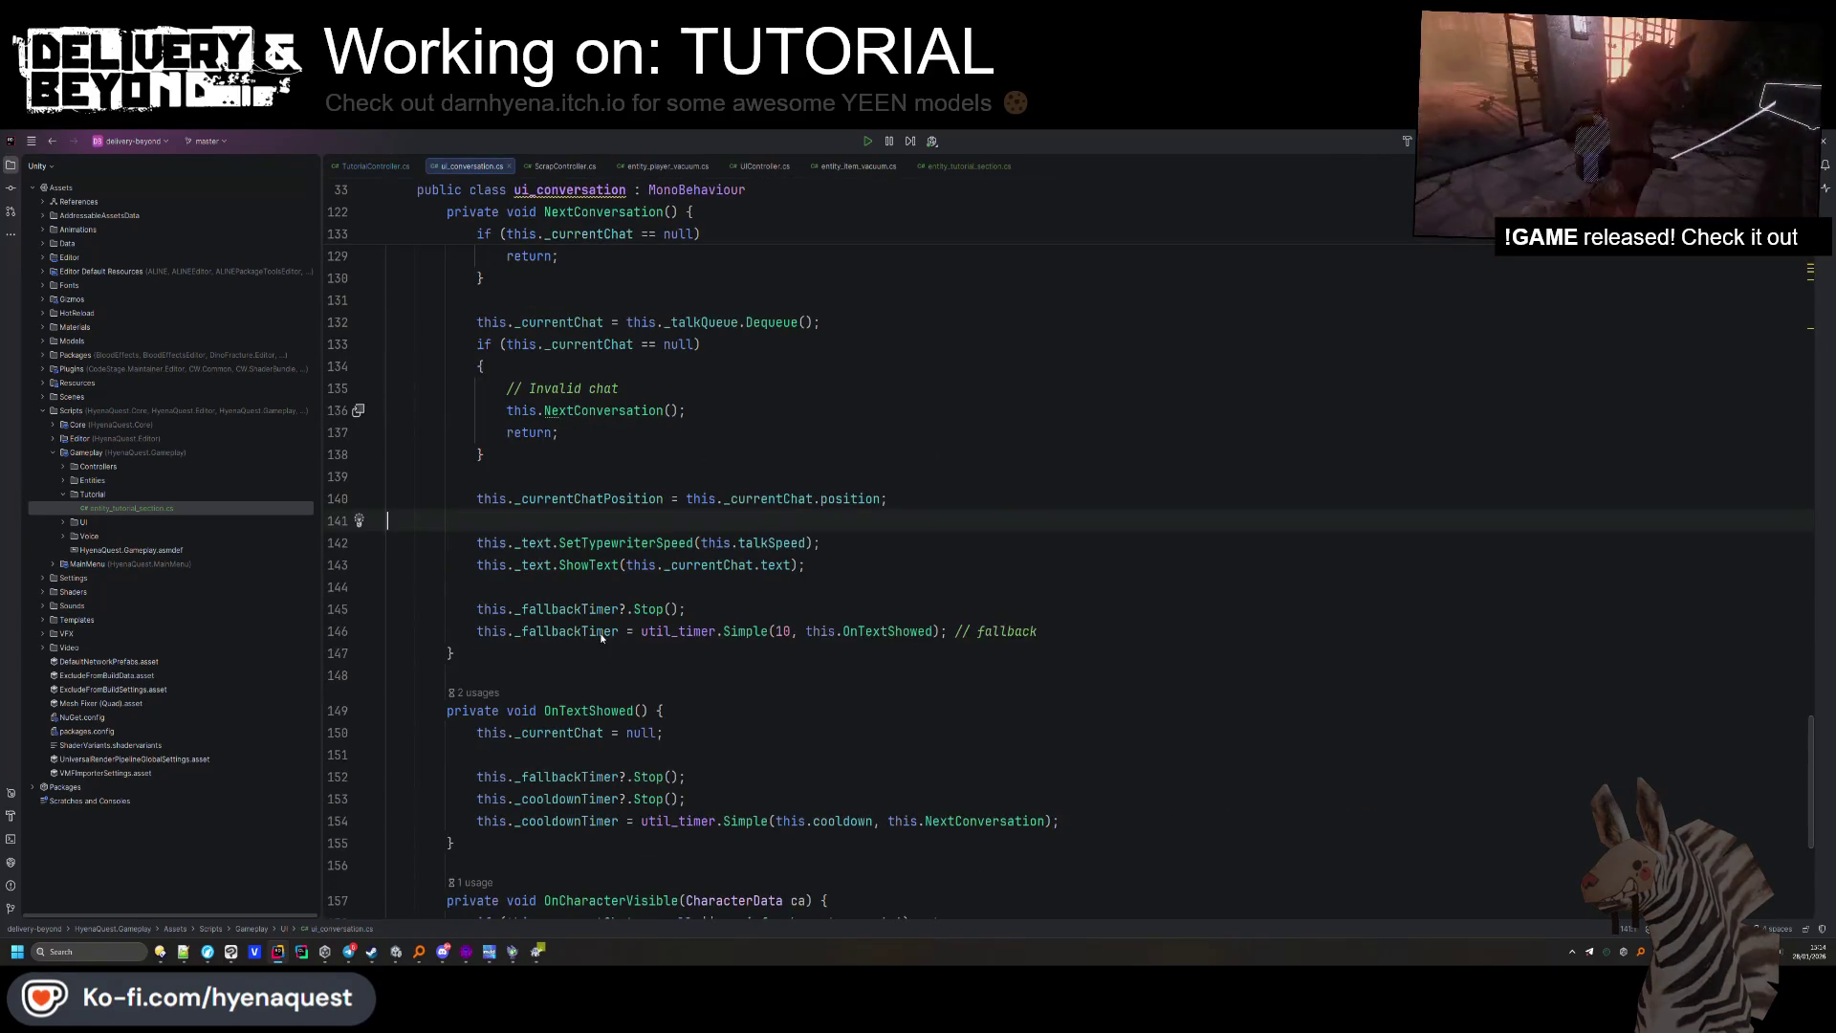
pyautogui.write('this.Mark')
pyautogui.hotkey('ctrl', 'z')
pyautogui.hotkey('ctrl', 'f')
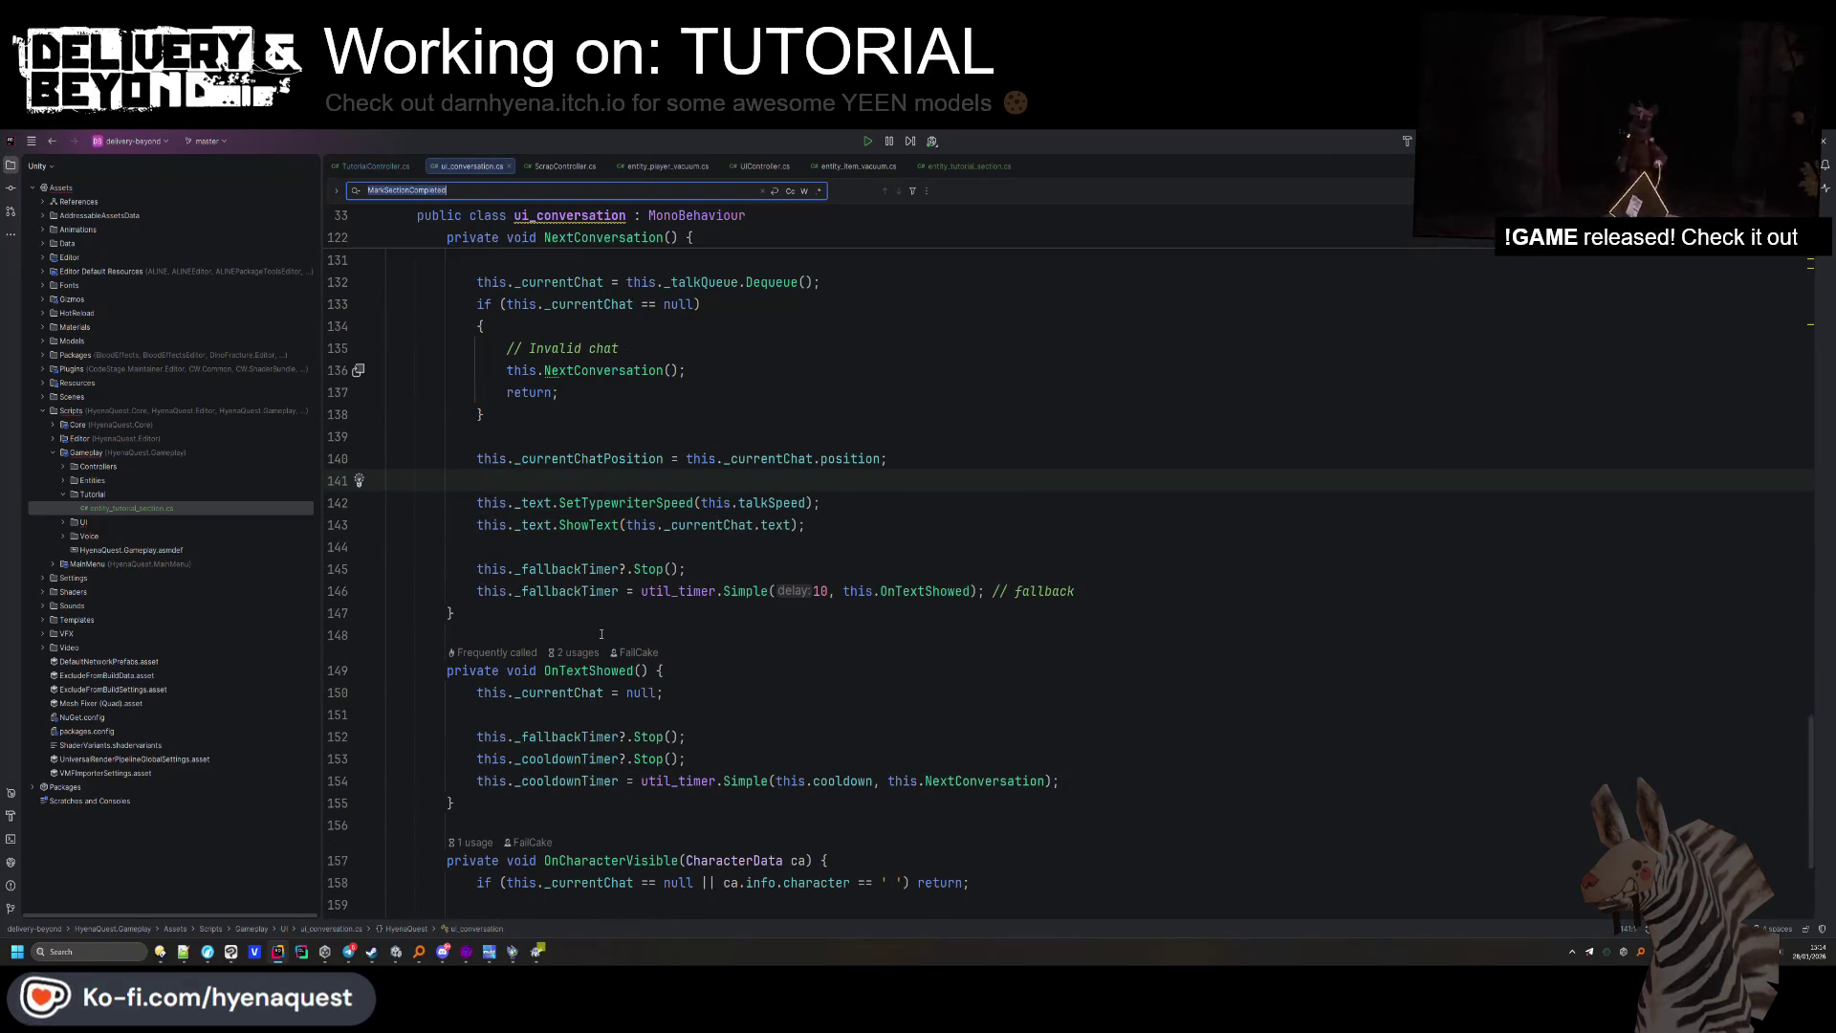
pyautogui.write('.clear')
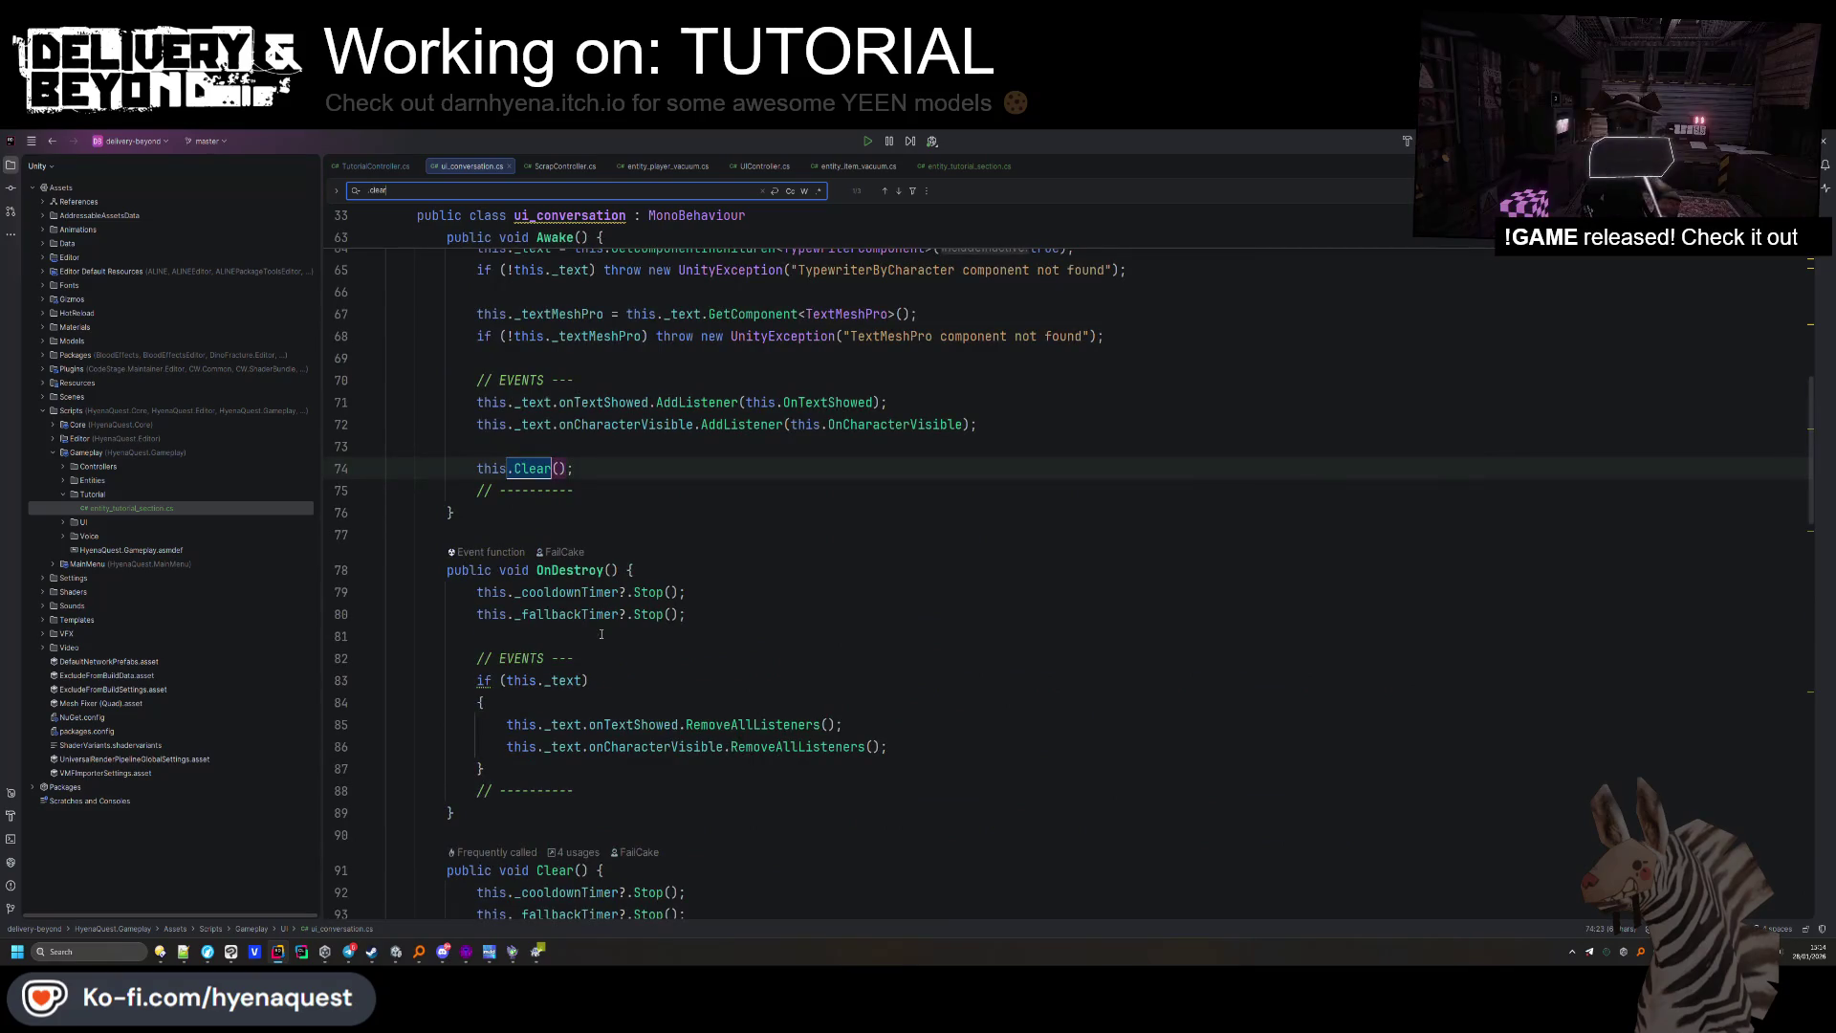
pyautogui.click(537, 490)
pyautogui.scroll(2, 533, 516)
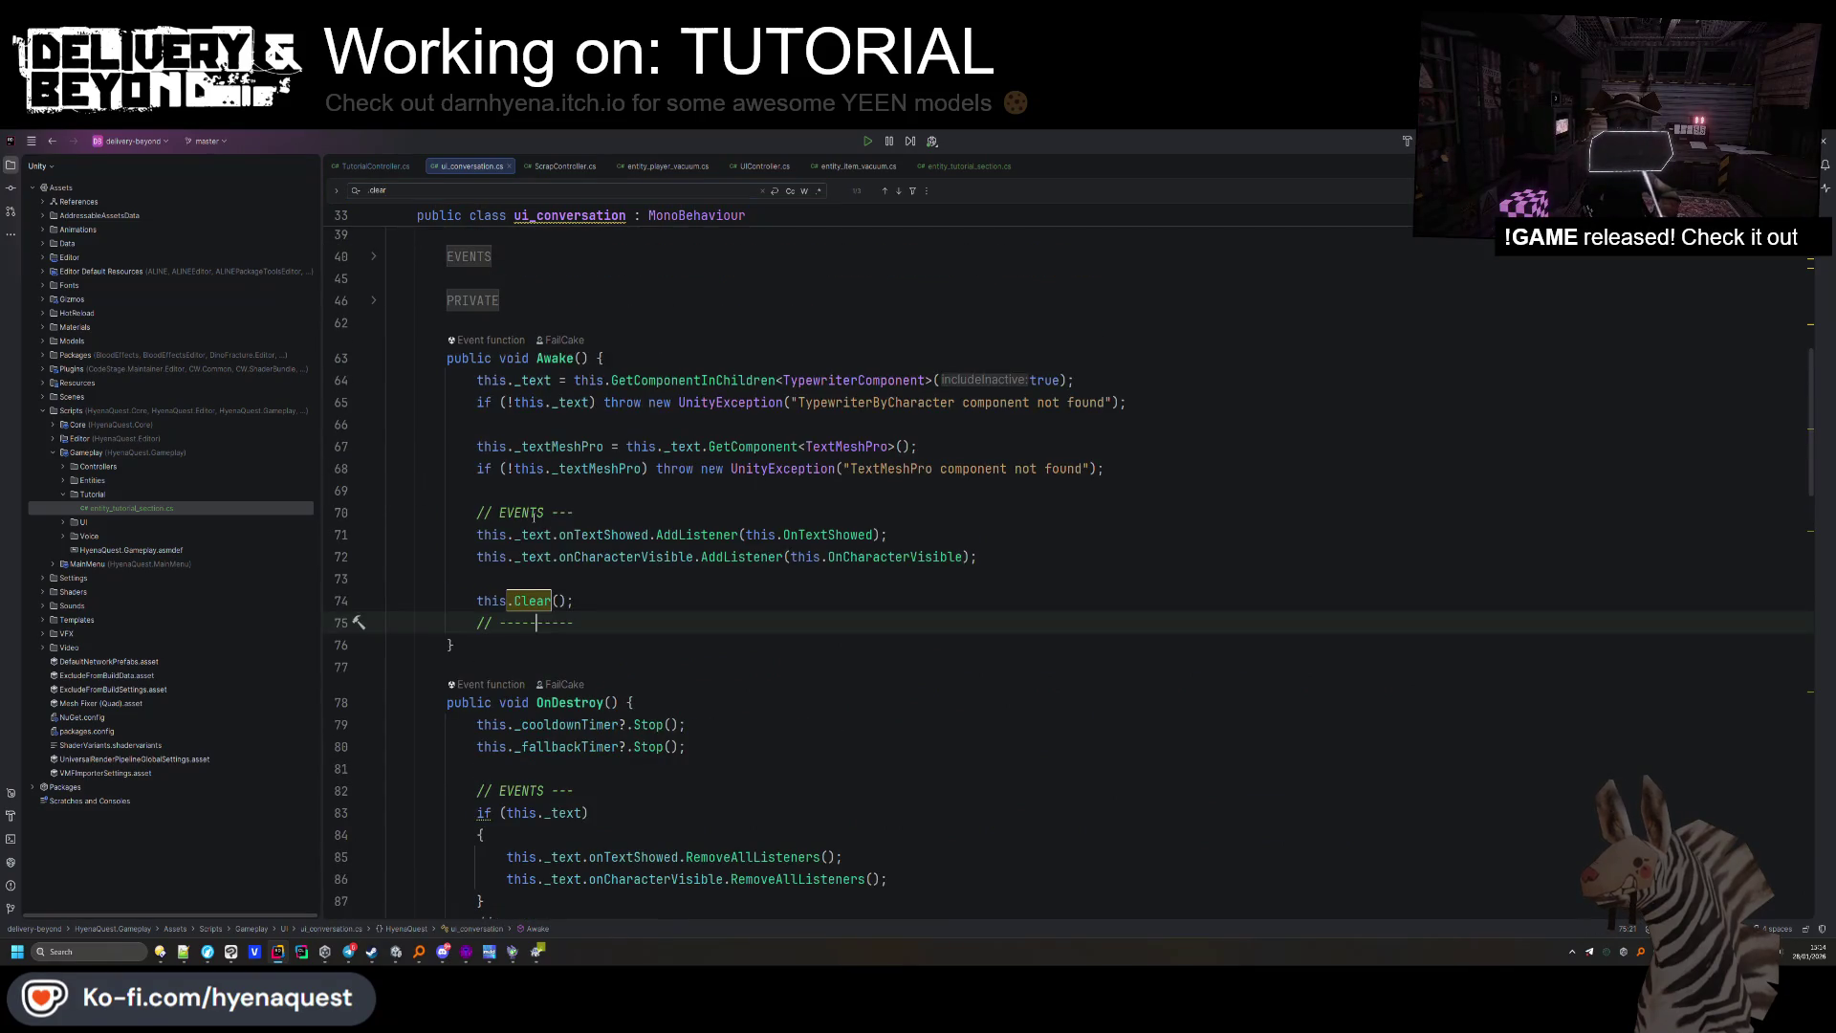
pyautogui.keyDown('ctrl'); pyautogui.click(527, 603); pyautogui.keyUp('ctrl')
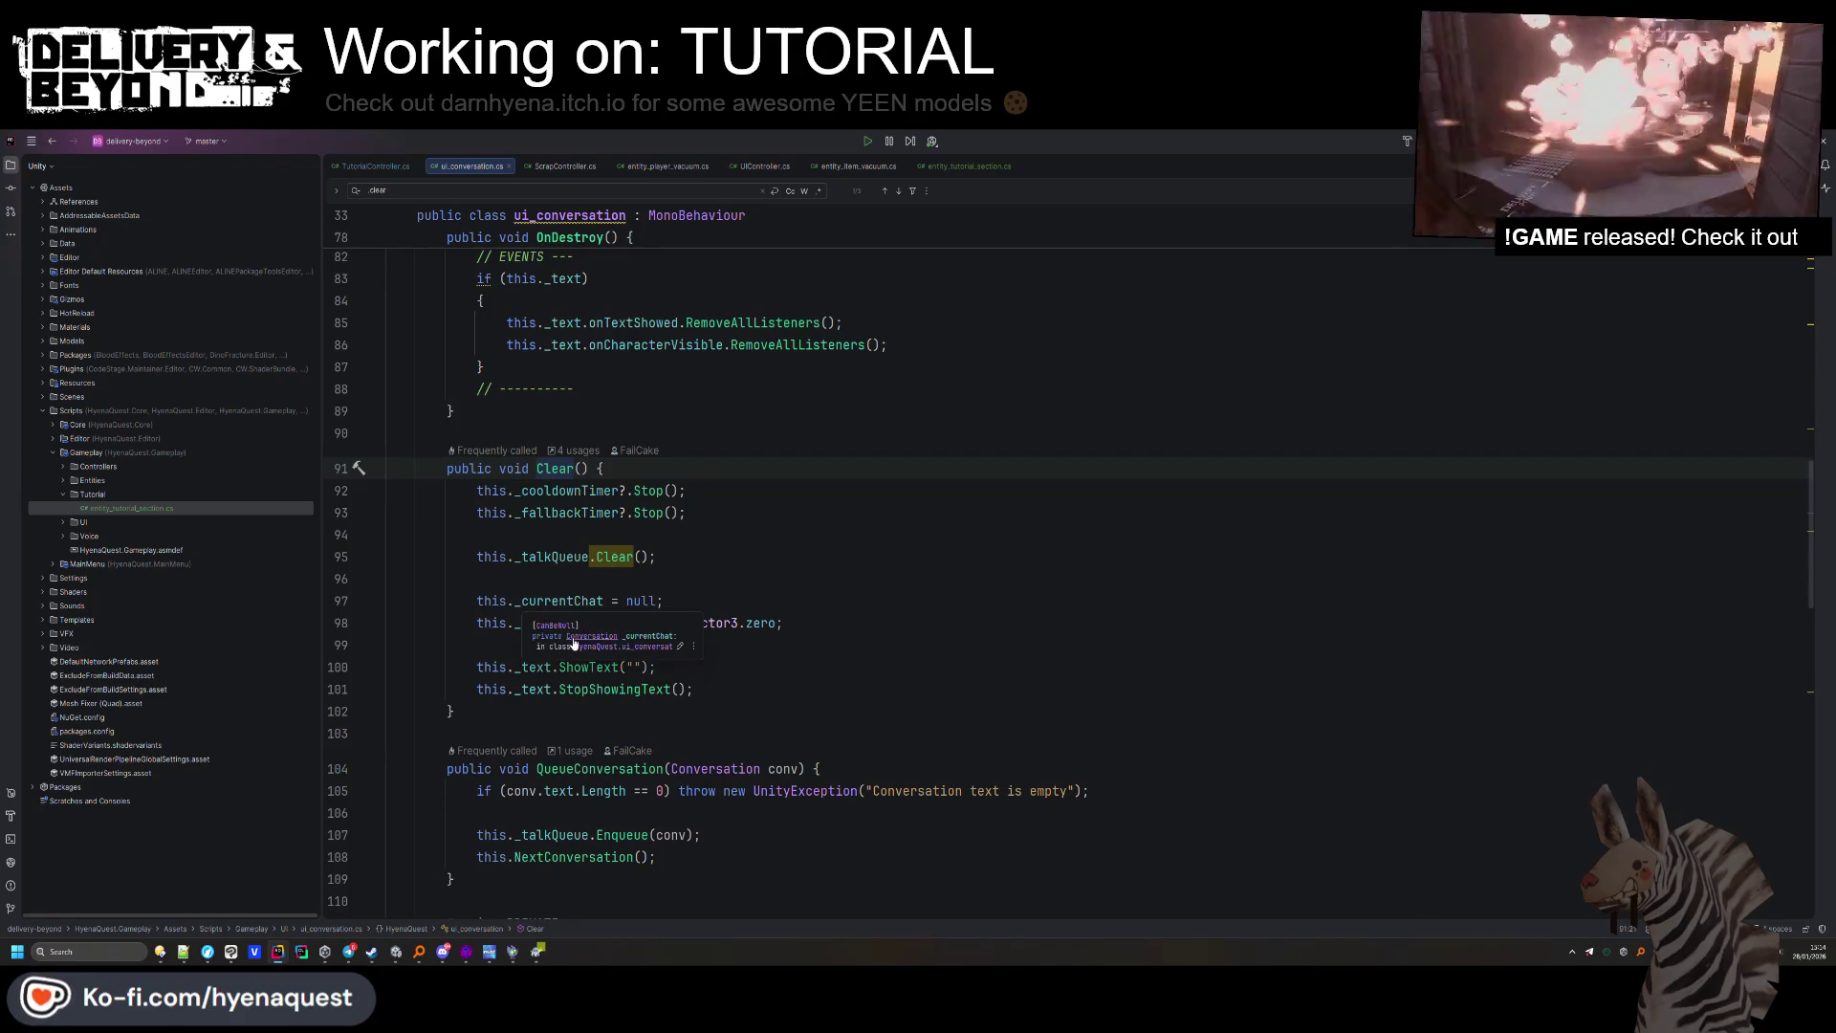
# Look up the _talkQueue occurrences inside ui_conversation.cs.
pyautogui.click(678, 513)
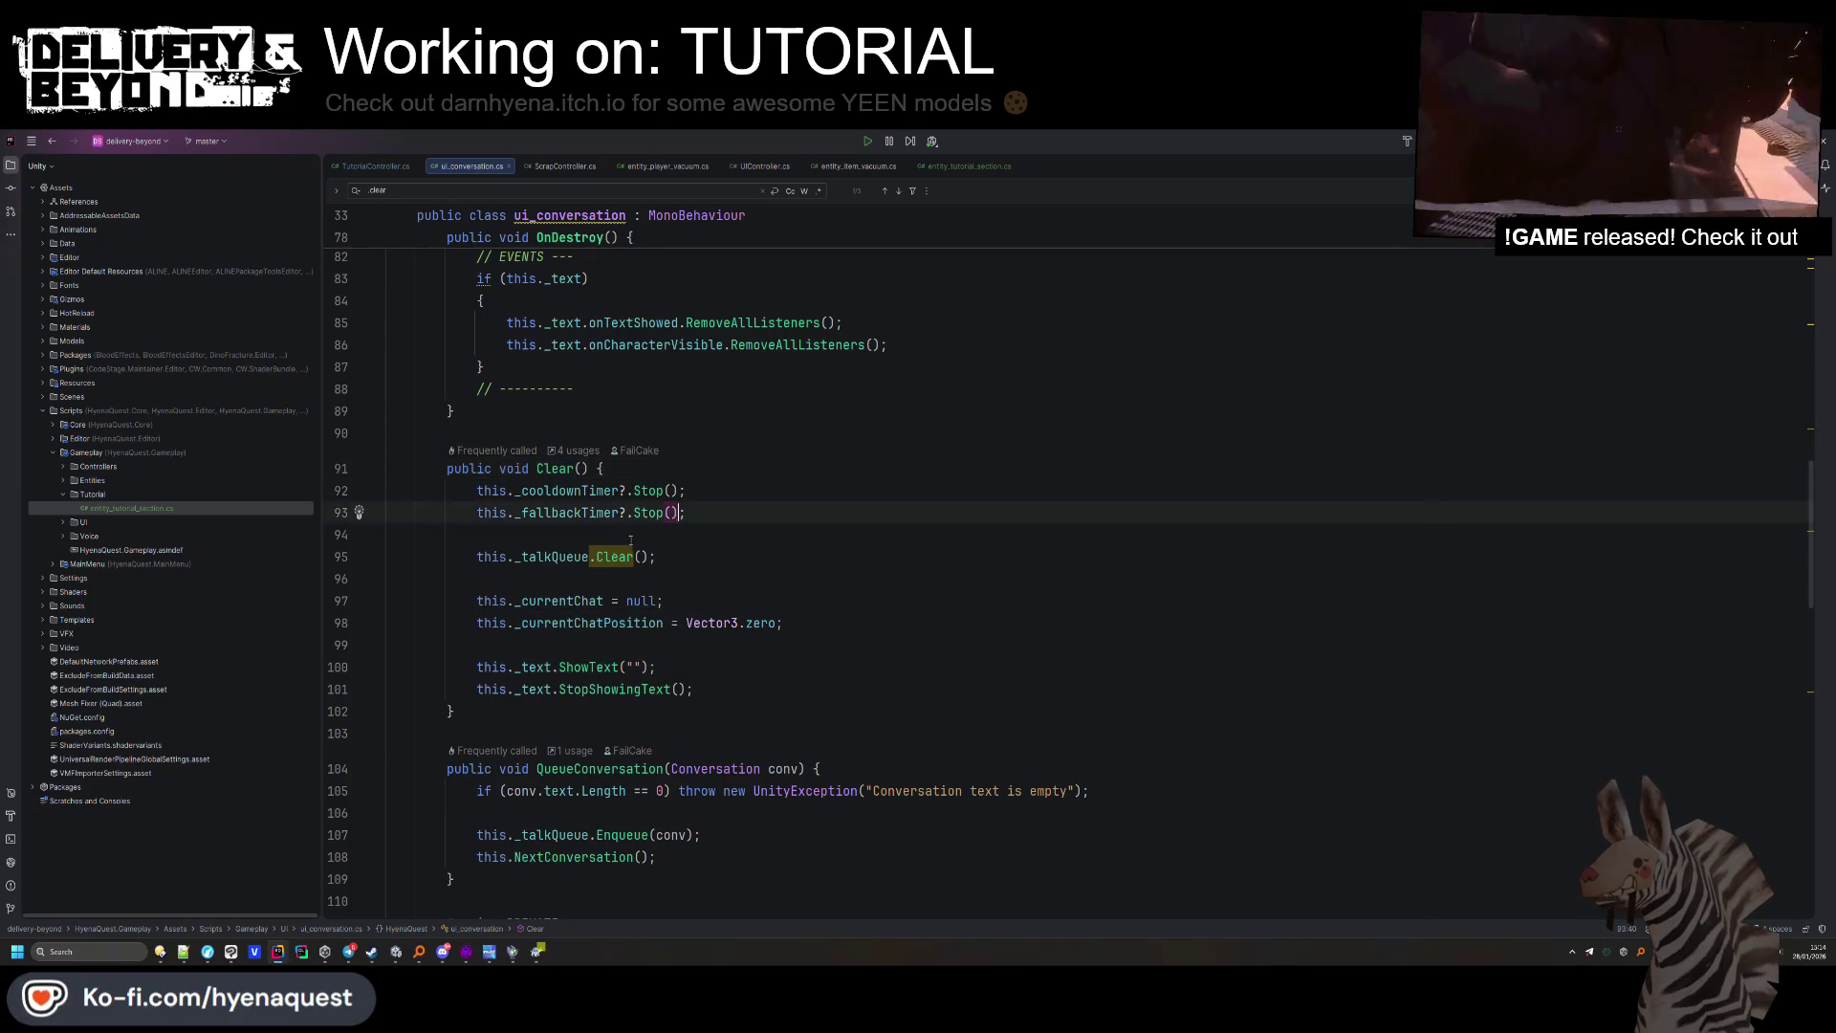
pyautogui.doubleClick(583, 556)
pyautogui.hotkey('ctrl', 'f')
pyautogui.scroll(-5, 586, 557)
pyautogui.scroll(10, 587, 556)
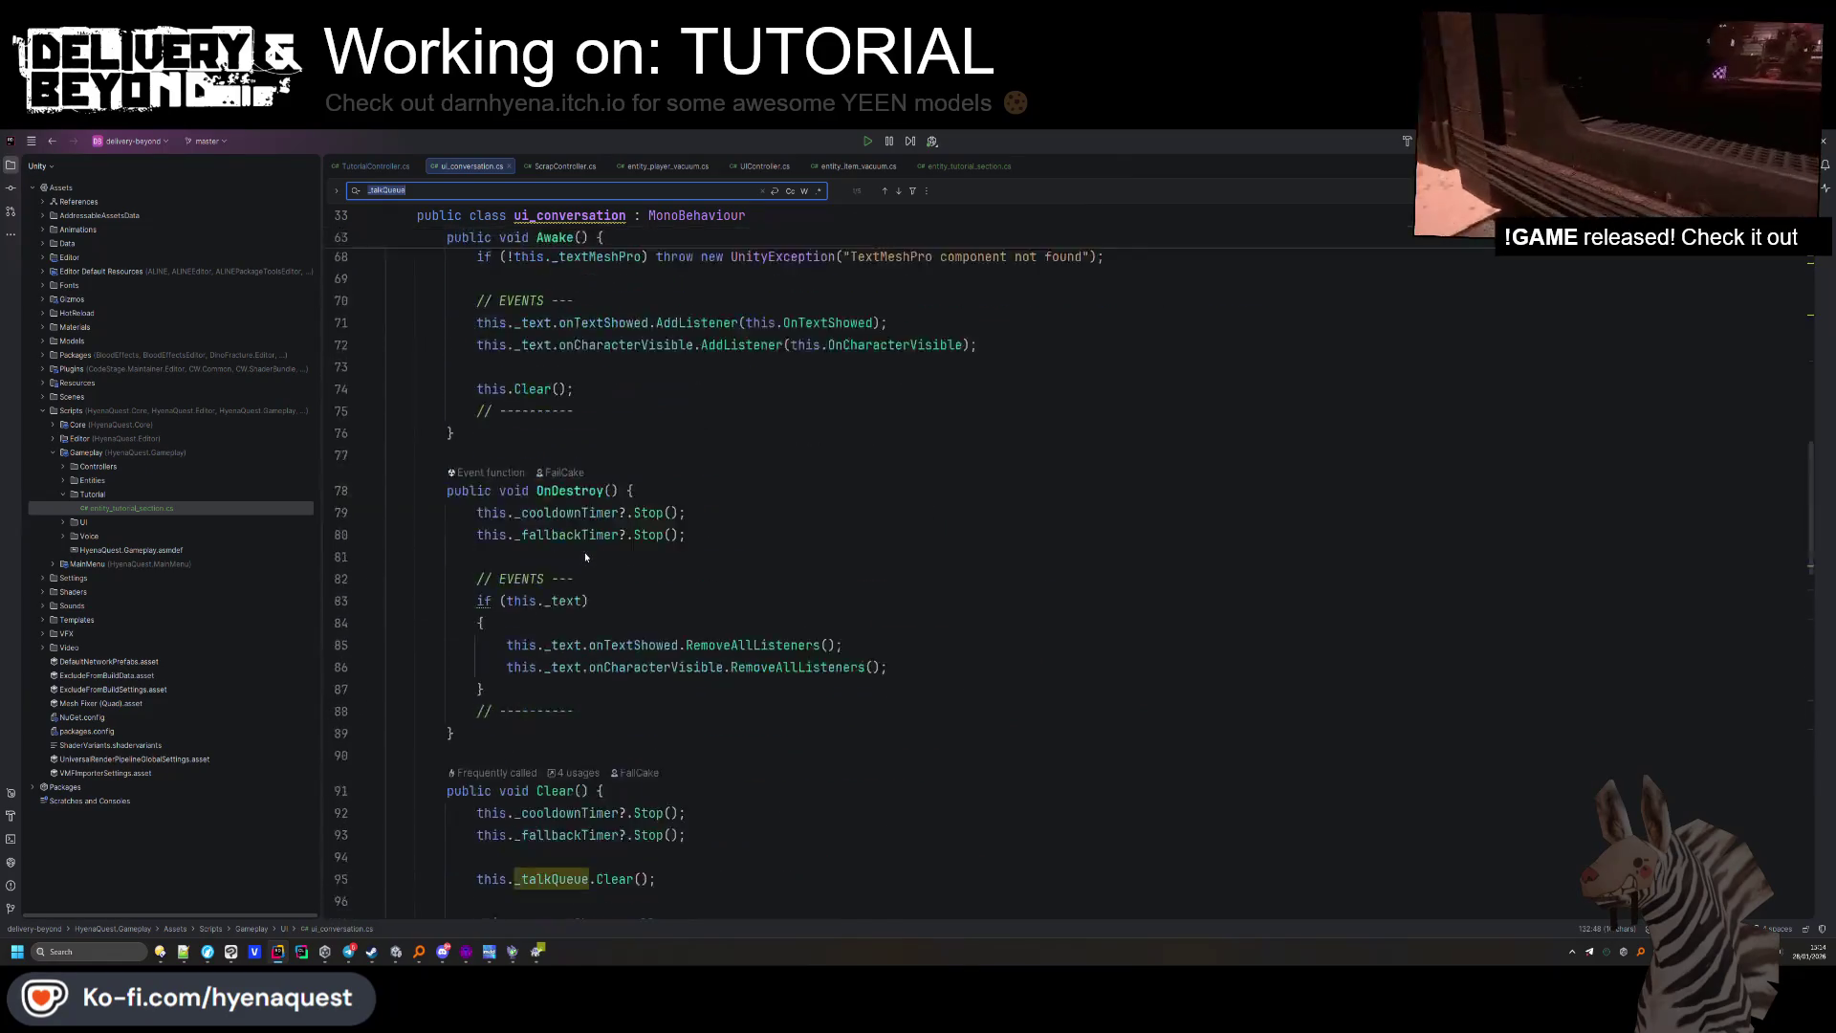
pyautogui.press('Return')
pyautogui.press('Return')
# Wrap ShowText("") and StopShowingText() in an if (this._text) { } block.
pyautogui.click(582, 564)
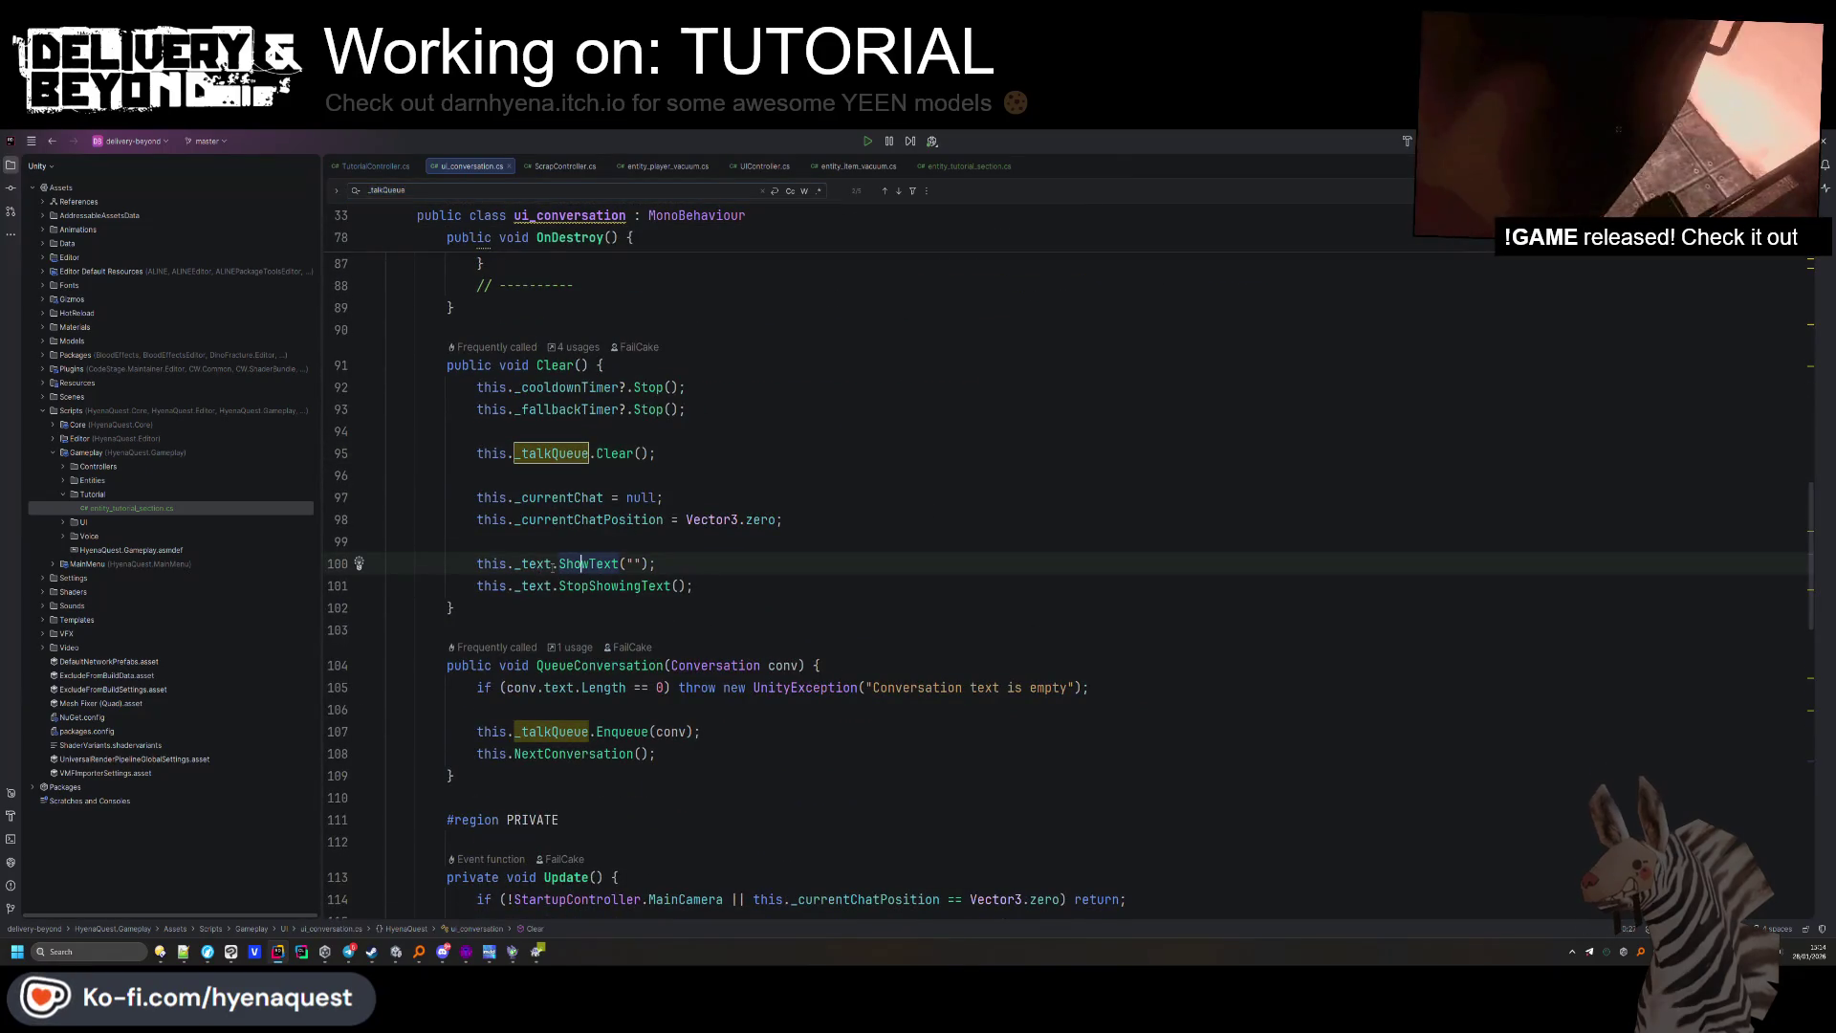
pyautogui.click(483, 564)
pyautogui.write('if(this._text) {')
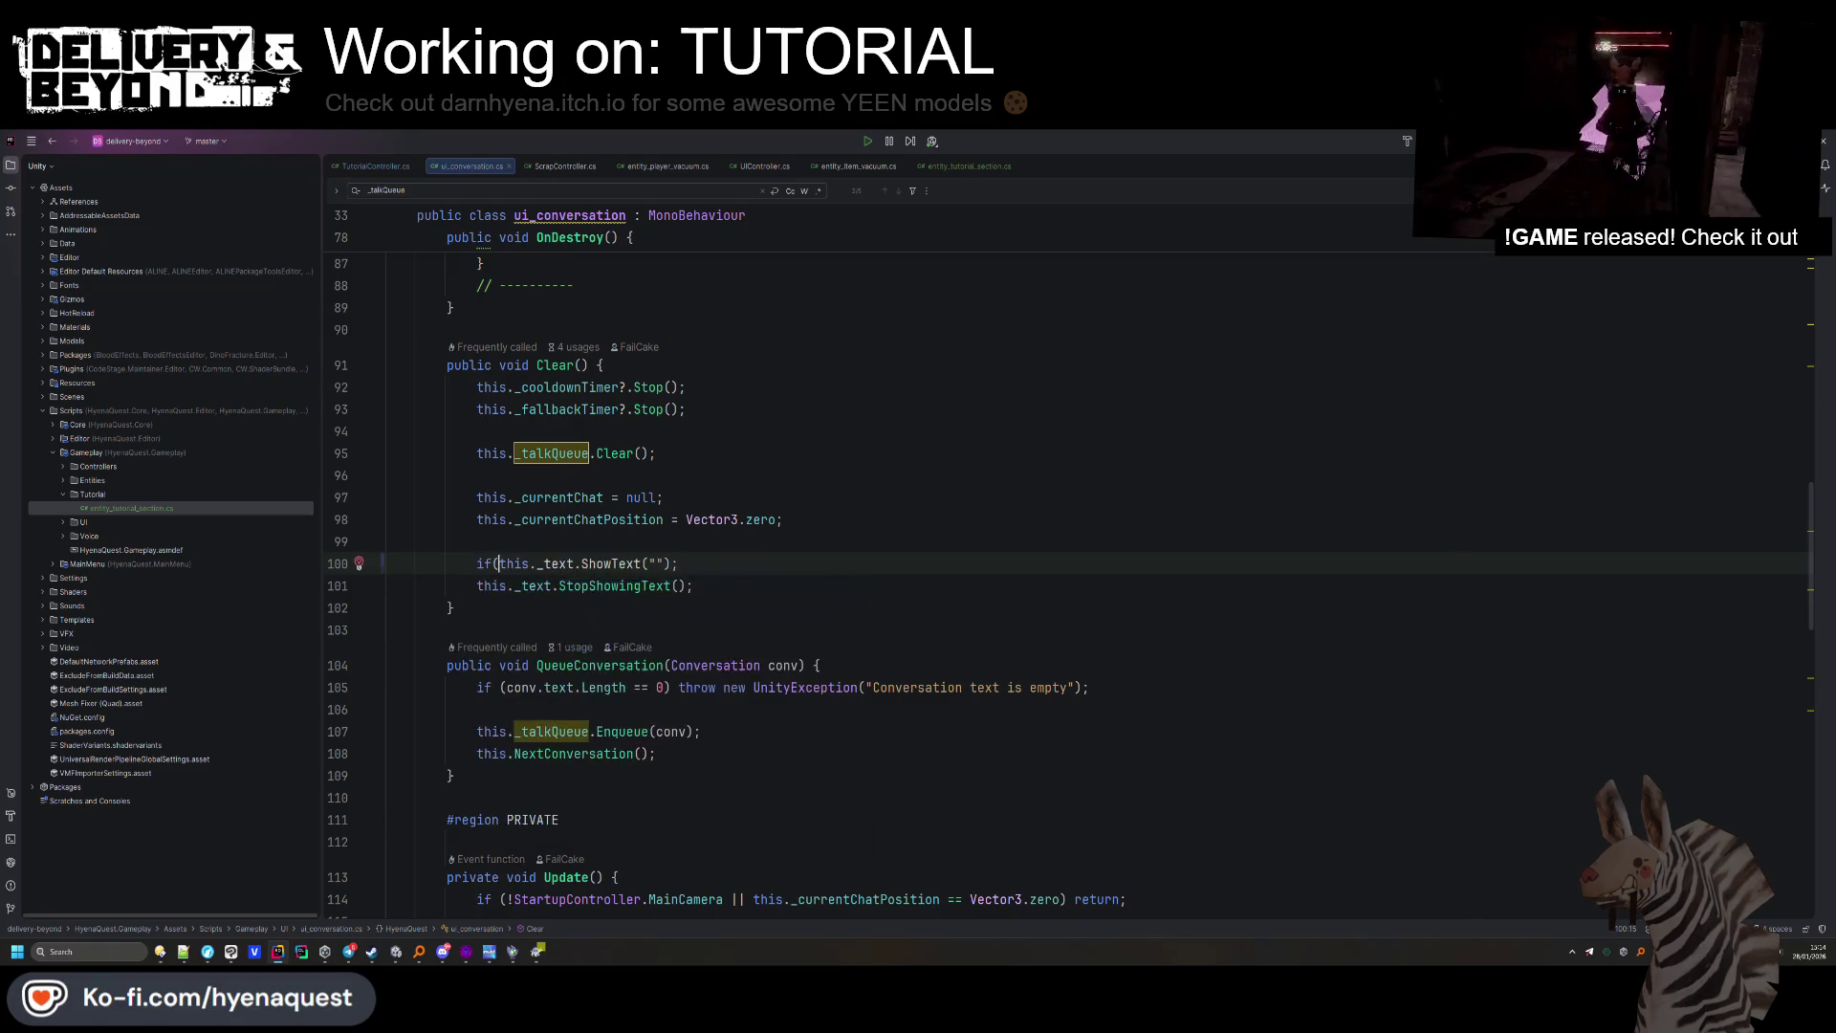
pyautogui.press('Return')
pyautogui.click(675, 652)
pyautogui.hotkey('alt', 'shift', 'Up')
pyautogui.hotkey('ctrl', 'alt', 'l')
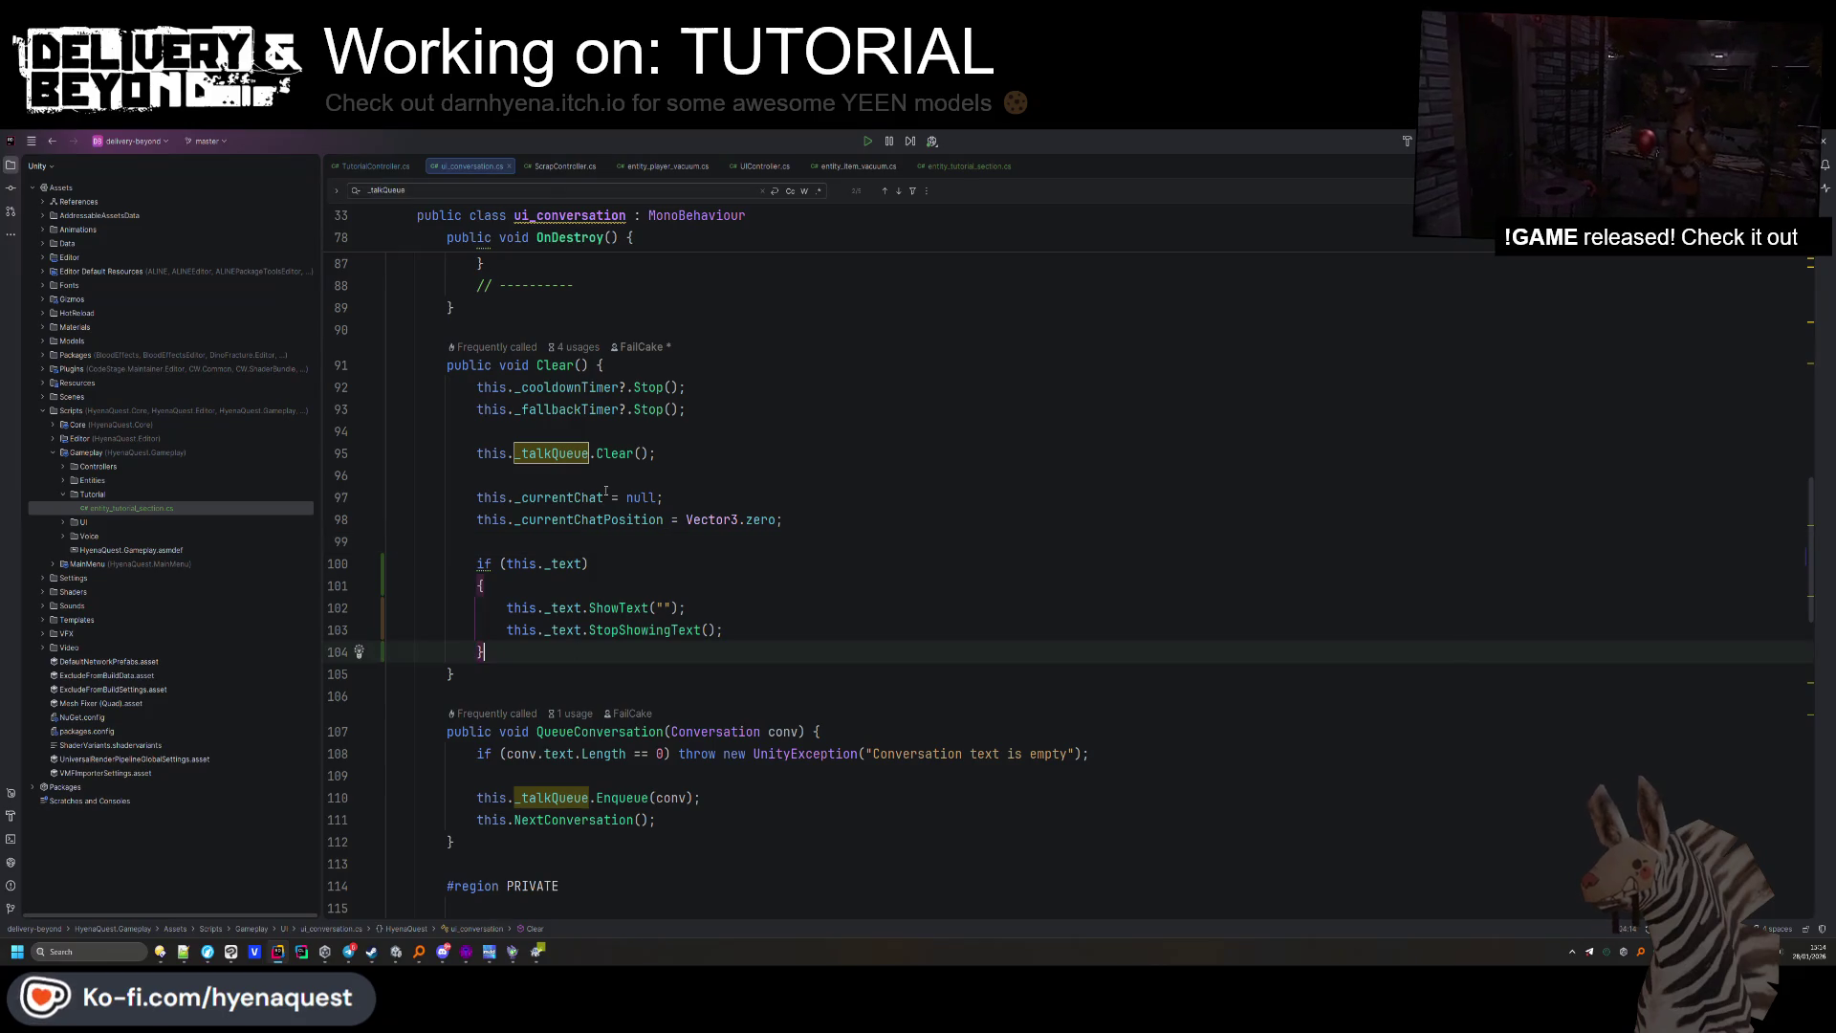
pyautogui.press('Up')
pyautogui.press('Up')
pyautogui.press('Up')
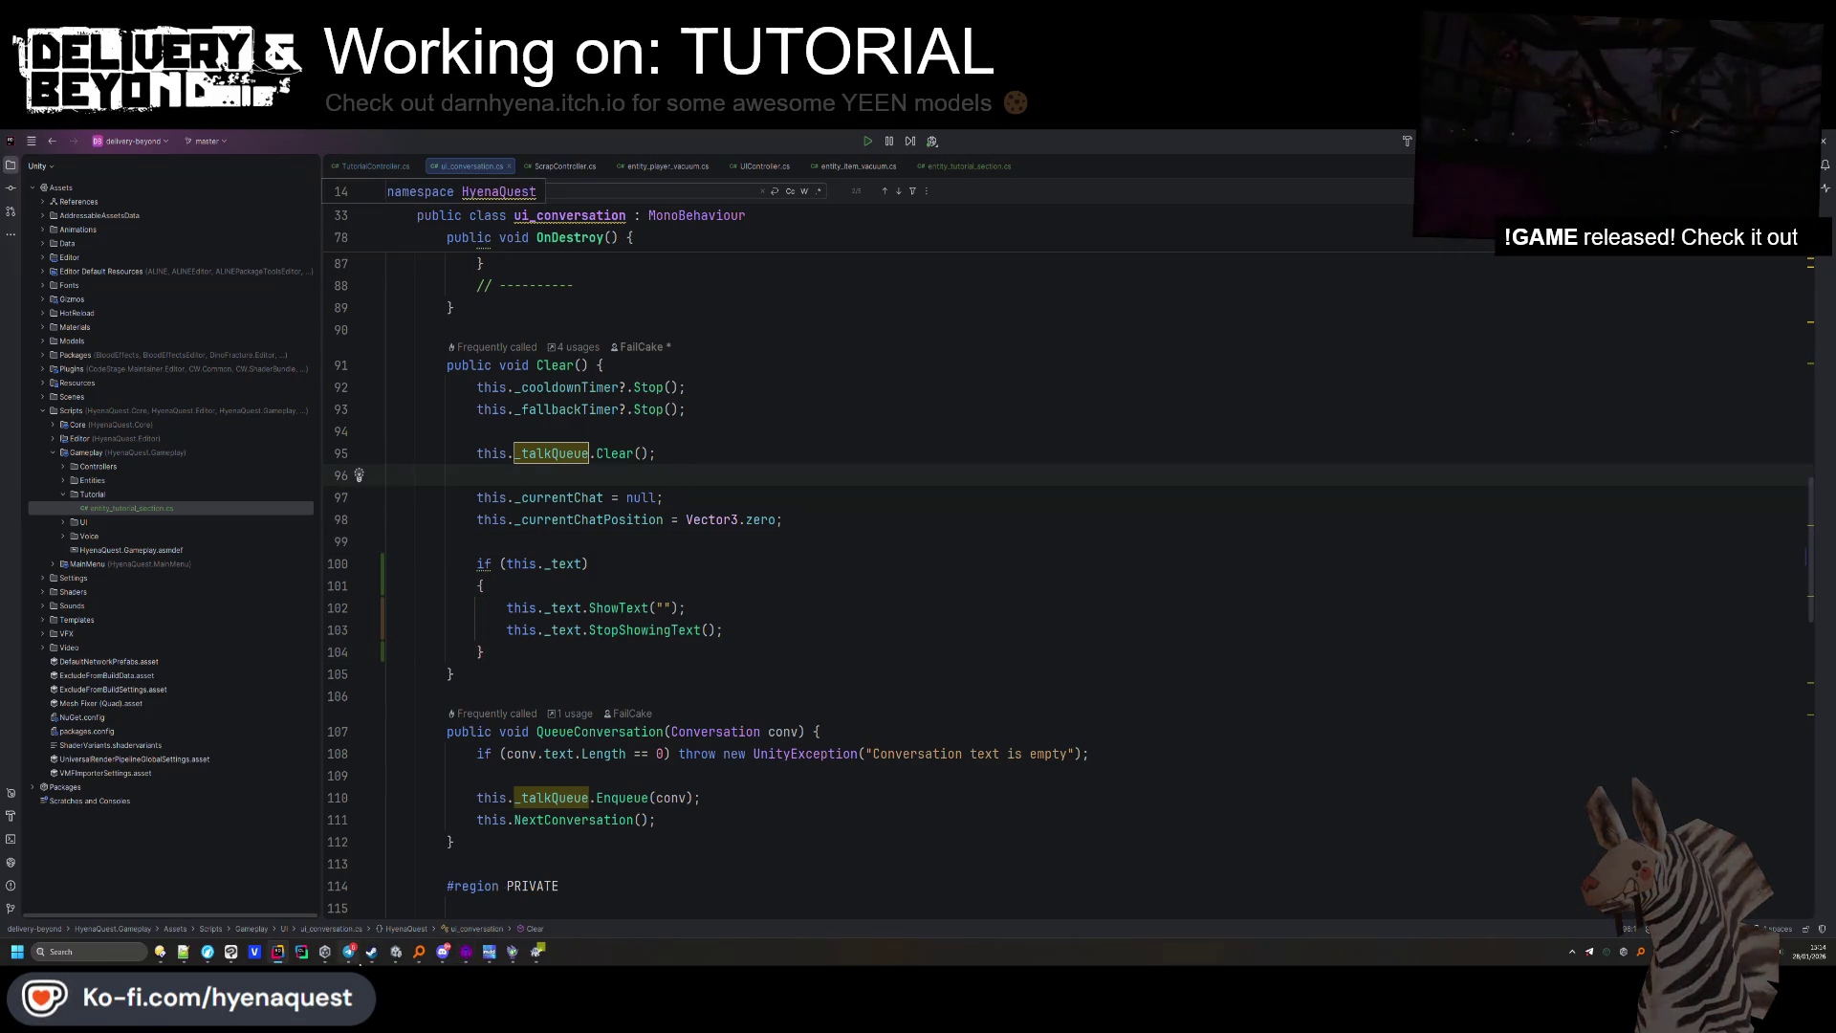
pyautogui.click(394, 954)
# Orbit around the training room, enter Play mode from STARTUP, and bring up the Notepad++ to-do list.
pyautogui.moveTo(612, 412); pyautogui.dragTo(731, 354)
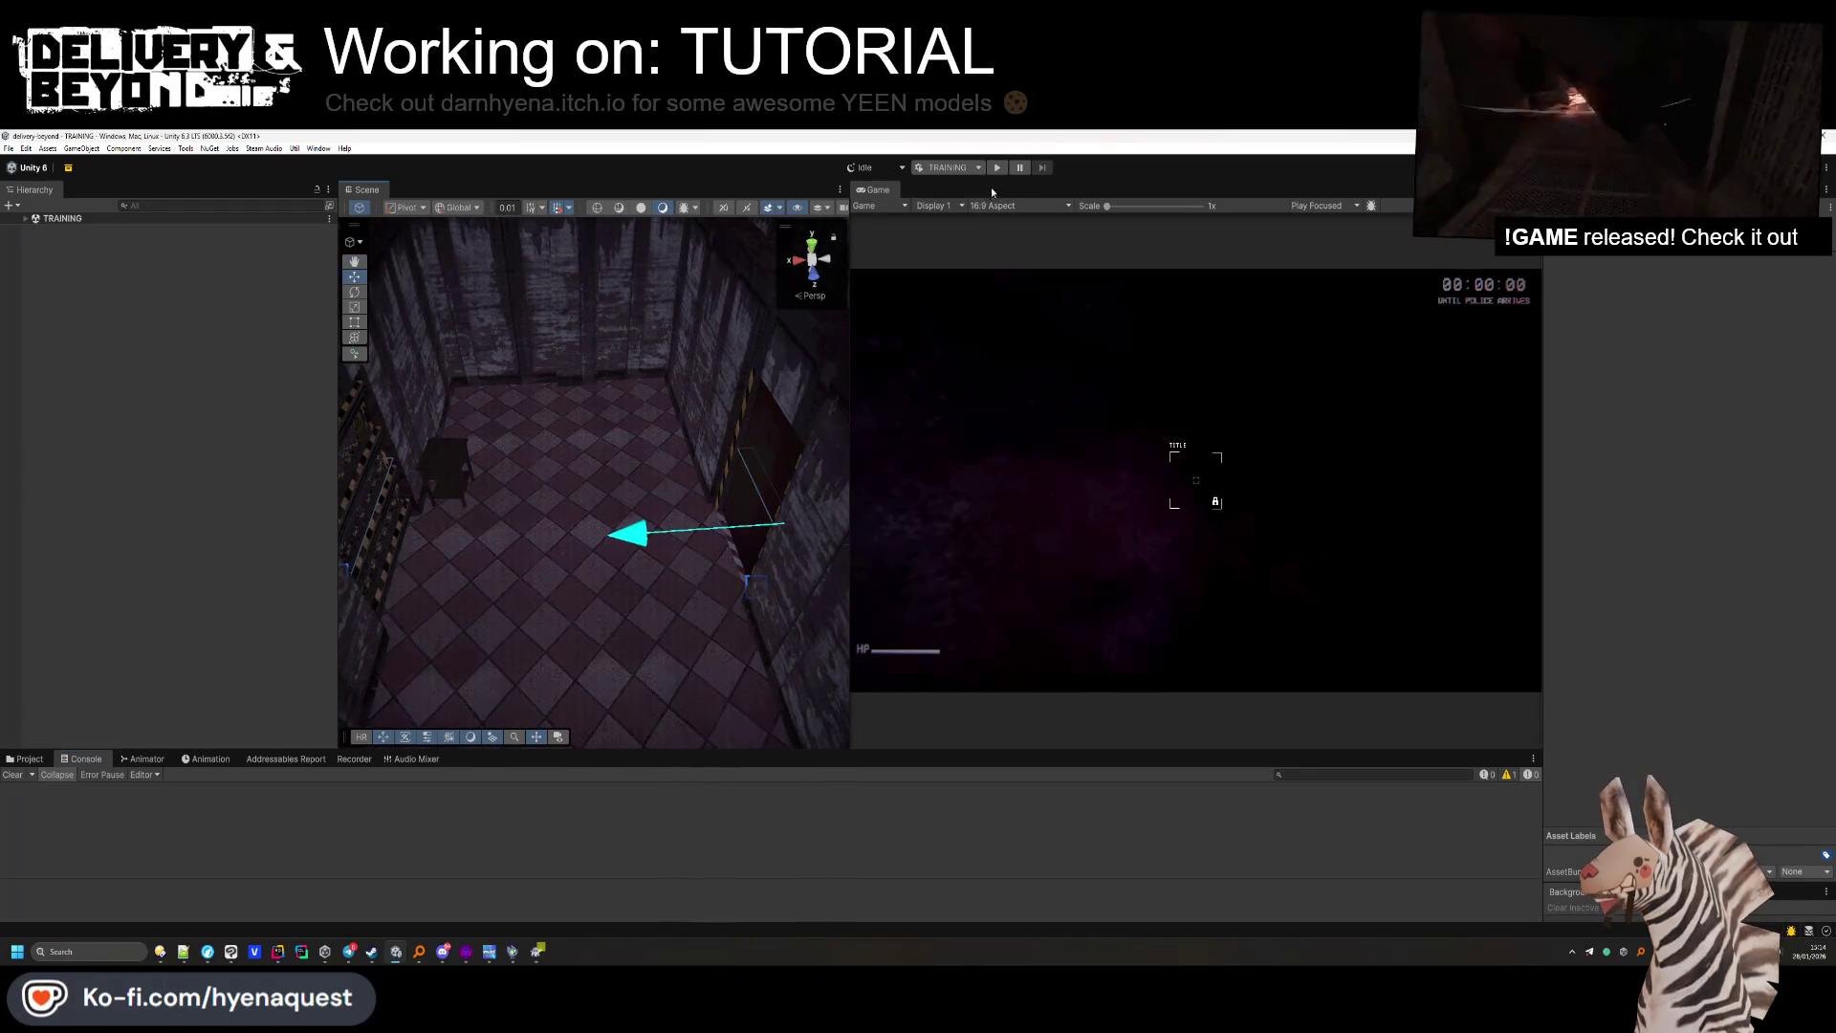
pyautogui.moveTo(755, 402)
pyautogui.mouseDown()
pyautogui.moveTo(797, 348)
pyautogui.moveTo(459, 521)
pyautogui.moveTo(483, 505)
pyautogui.mouseUp()
pyautogui.click(999, 168)
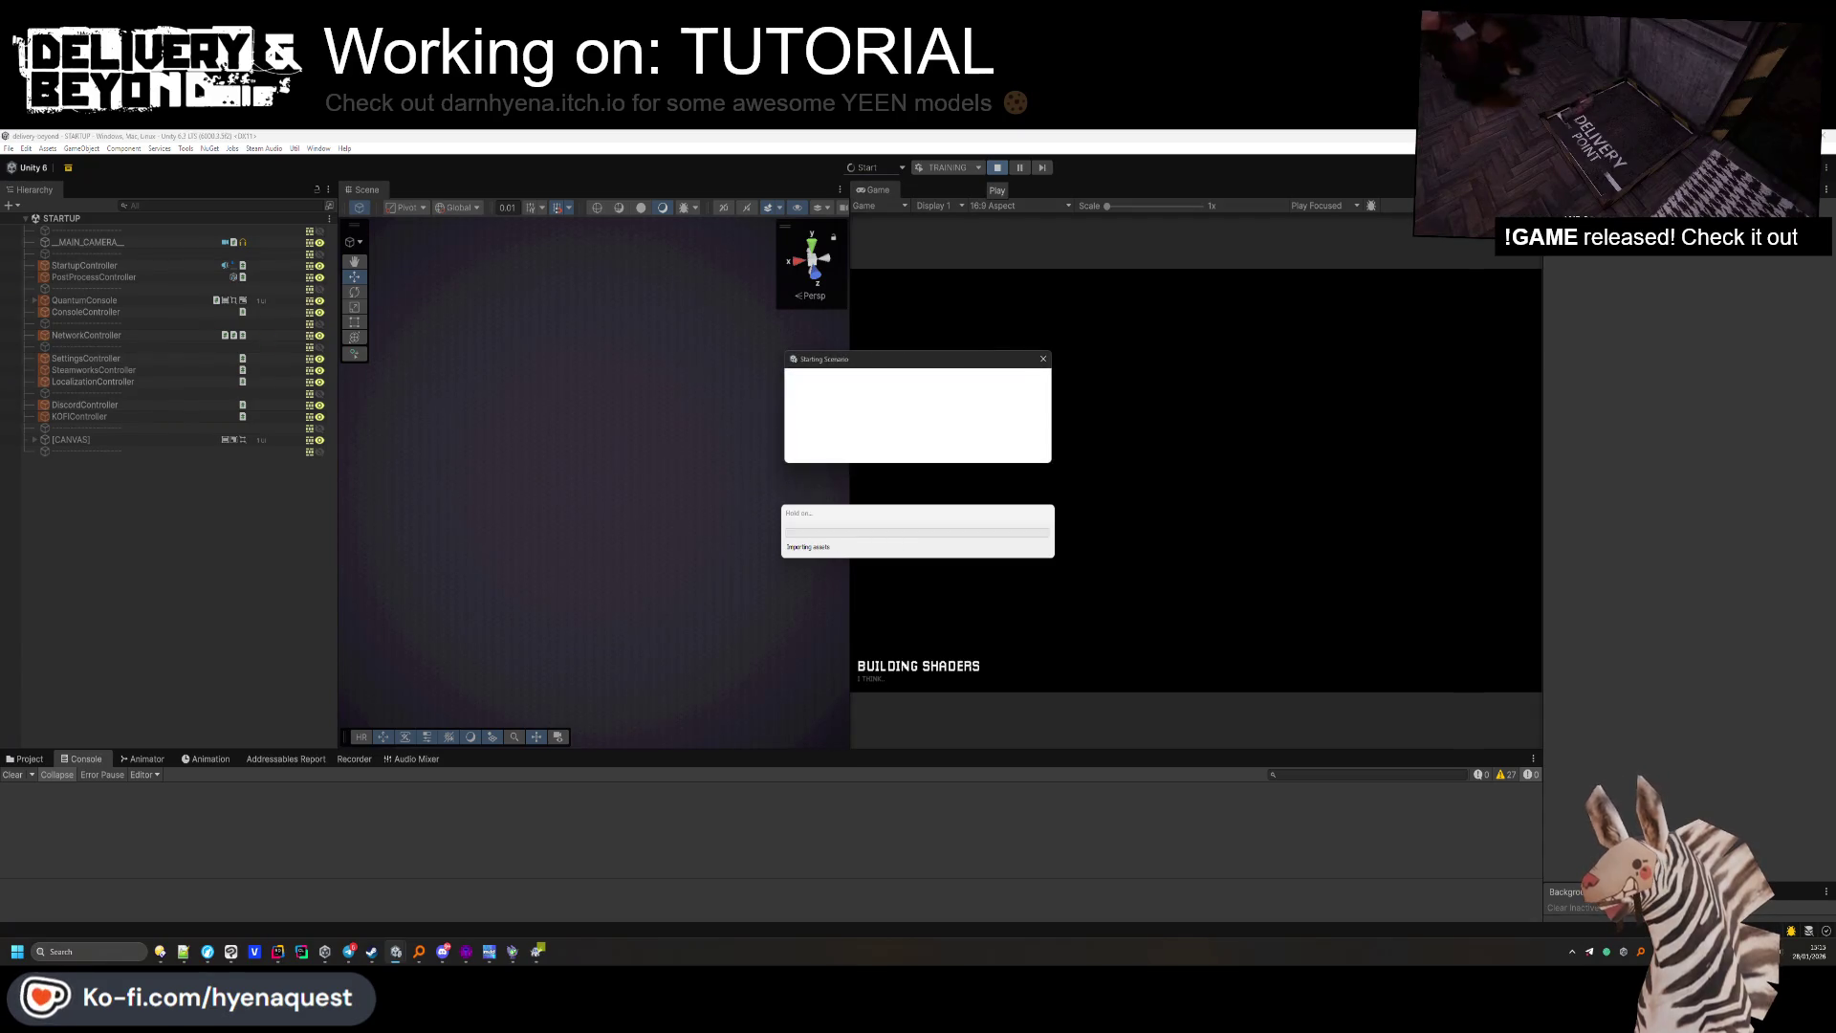
pyautogui.hotkey('alt', 'Tab')
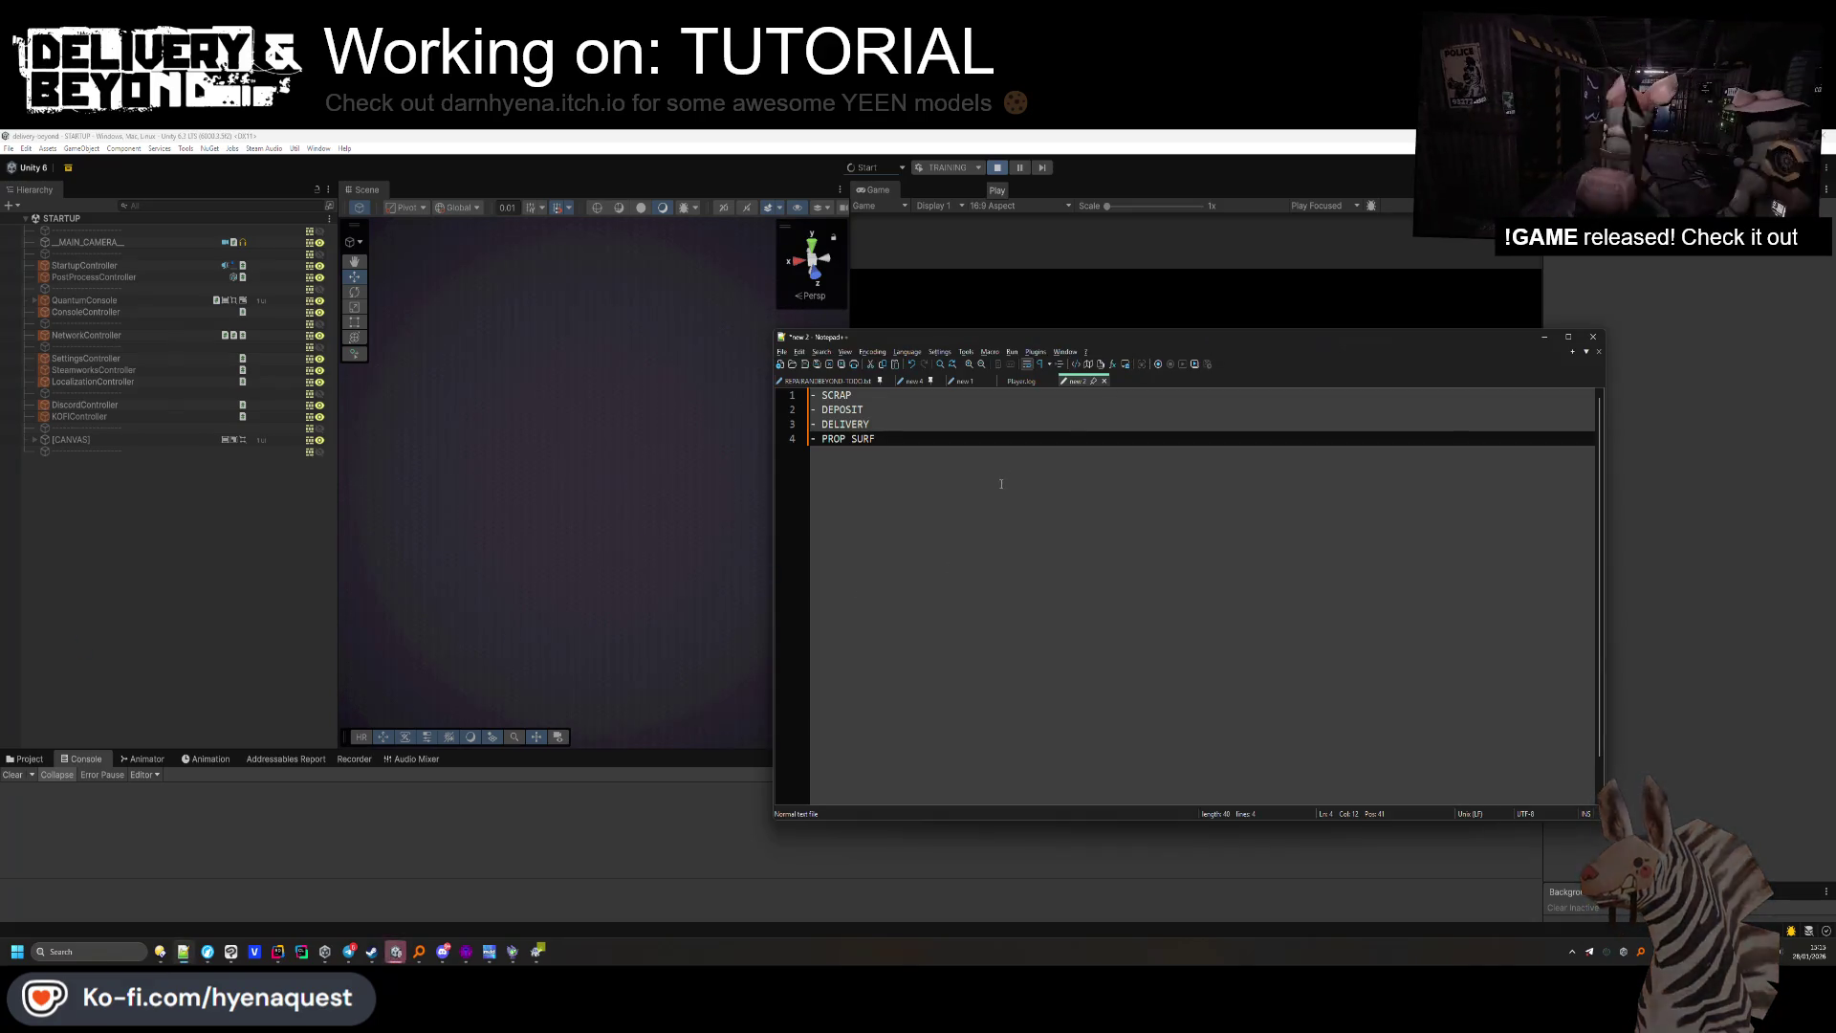
# Add the to-do line 'Add saintfield runtime to the mod template' below PROP SURF in Notepad++.
pyautogui.press('Return')
pyautogui.press('Return')
pyautogui.write('-')
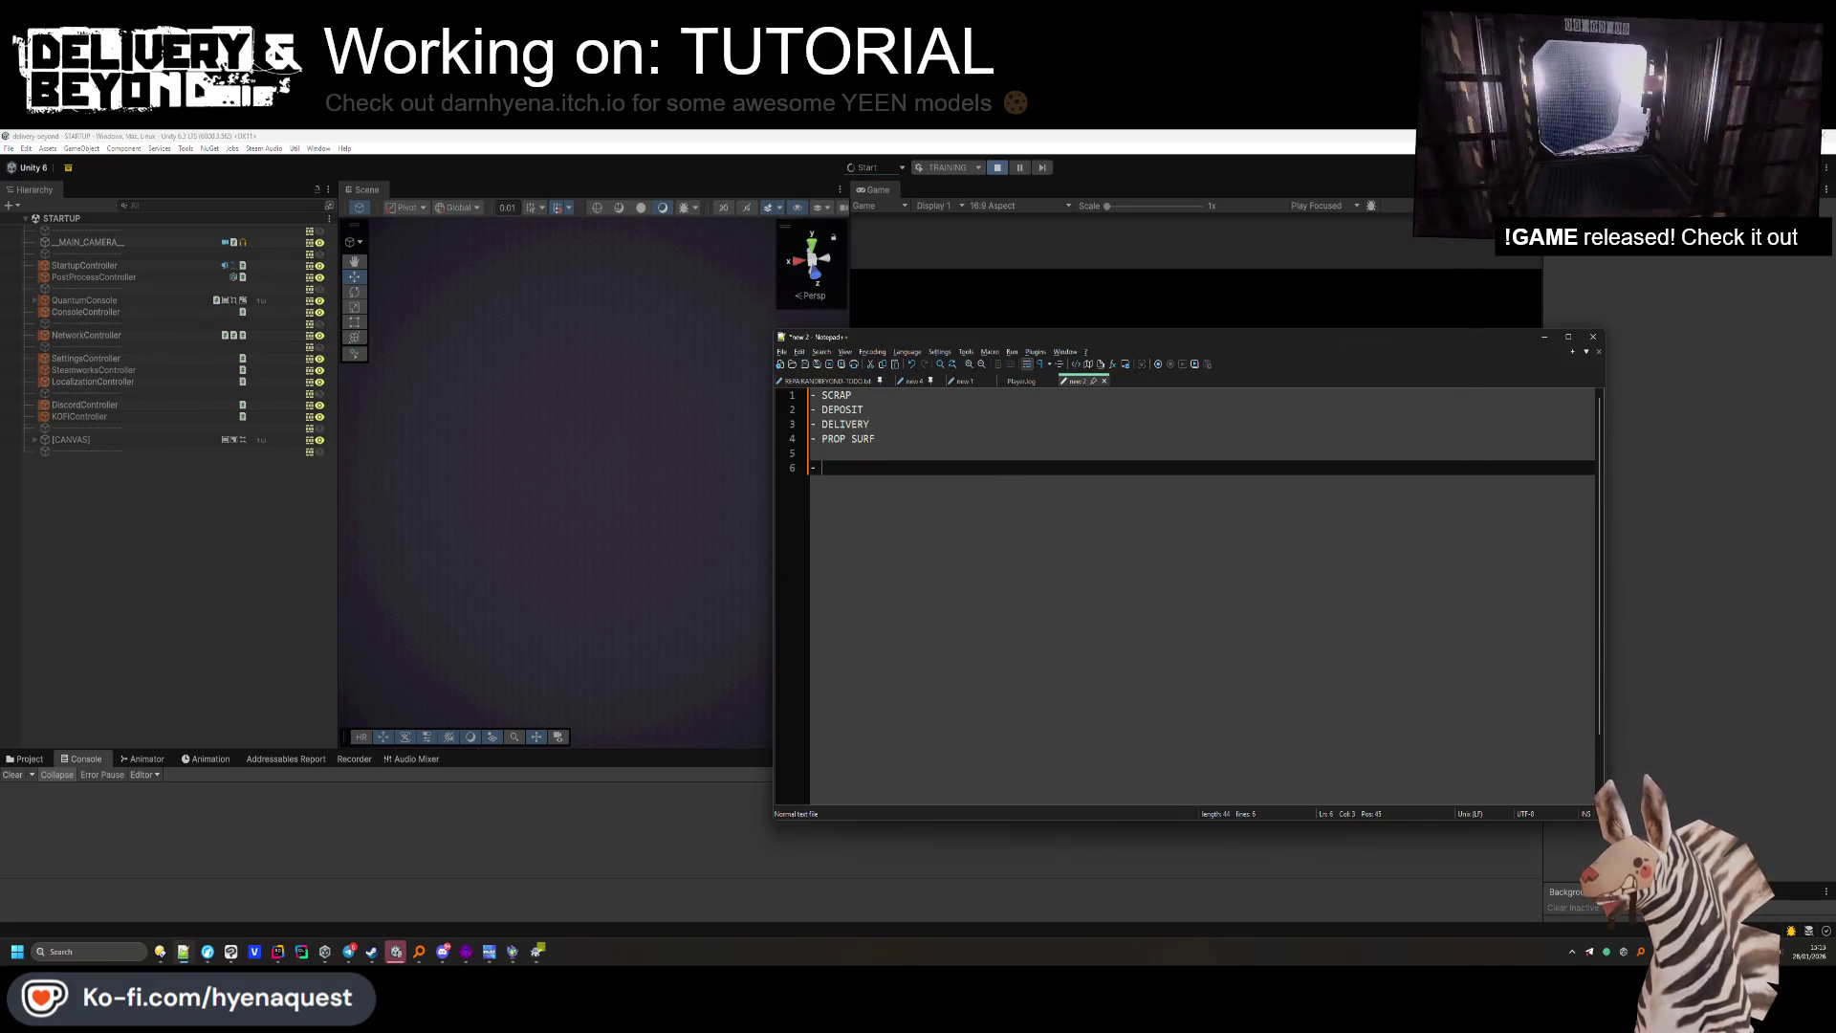
pyautogui.write('Add saint')
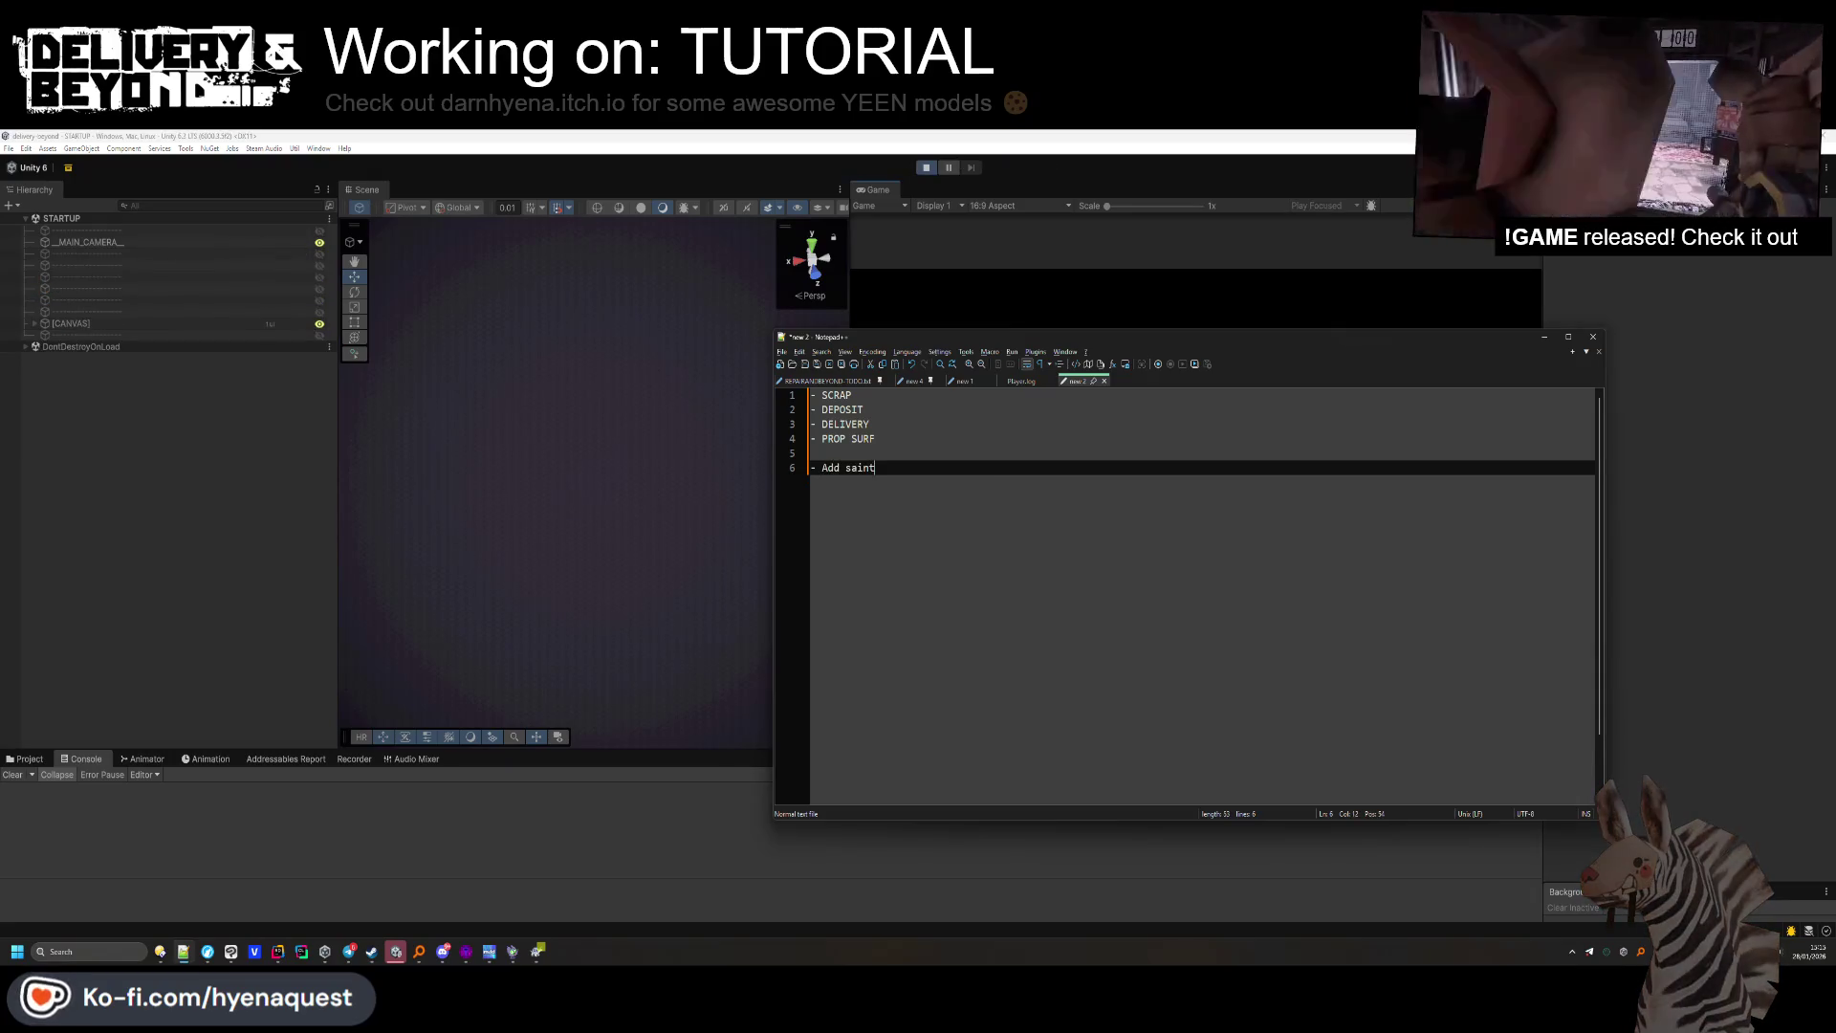
pyautogui.write('field runtime to the t')
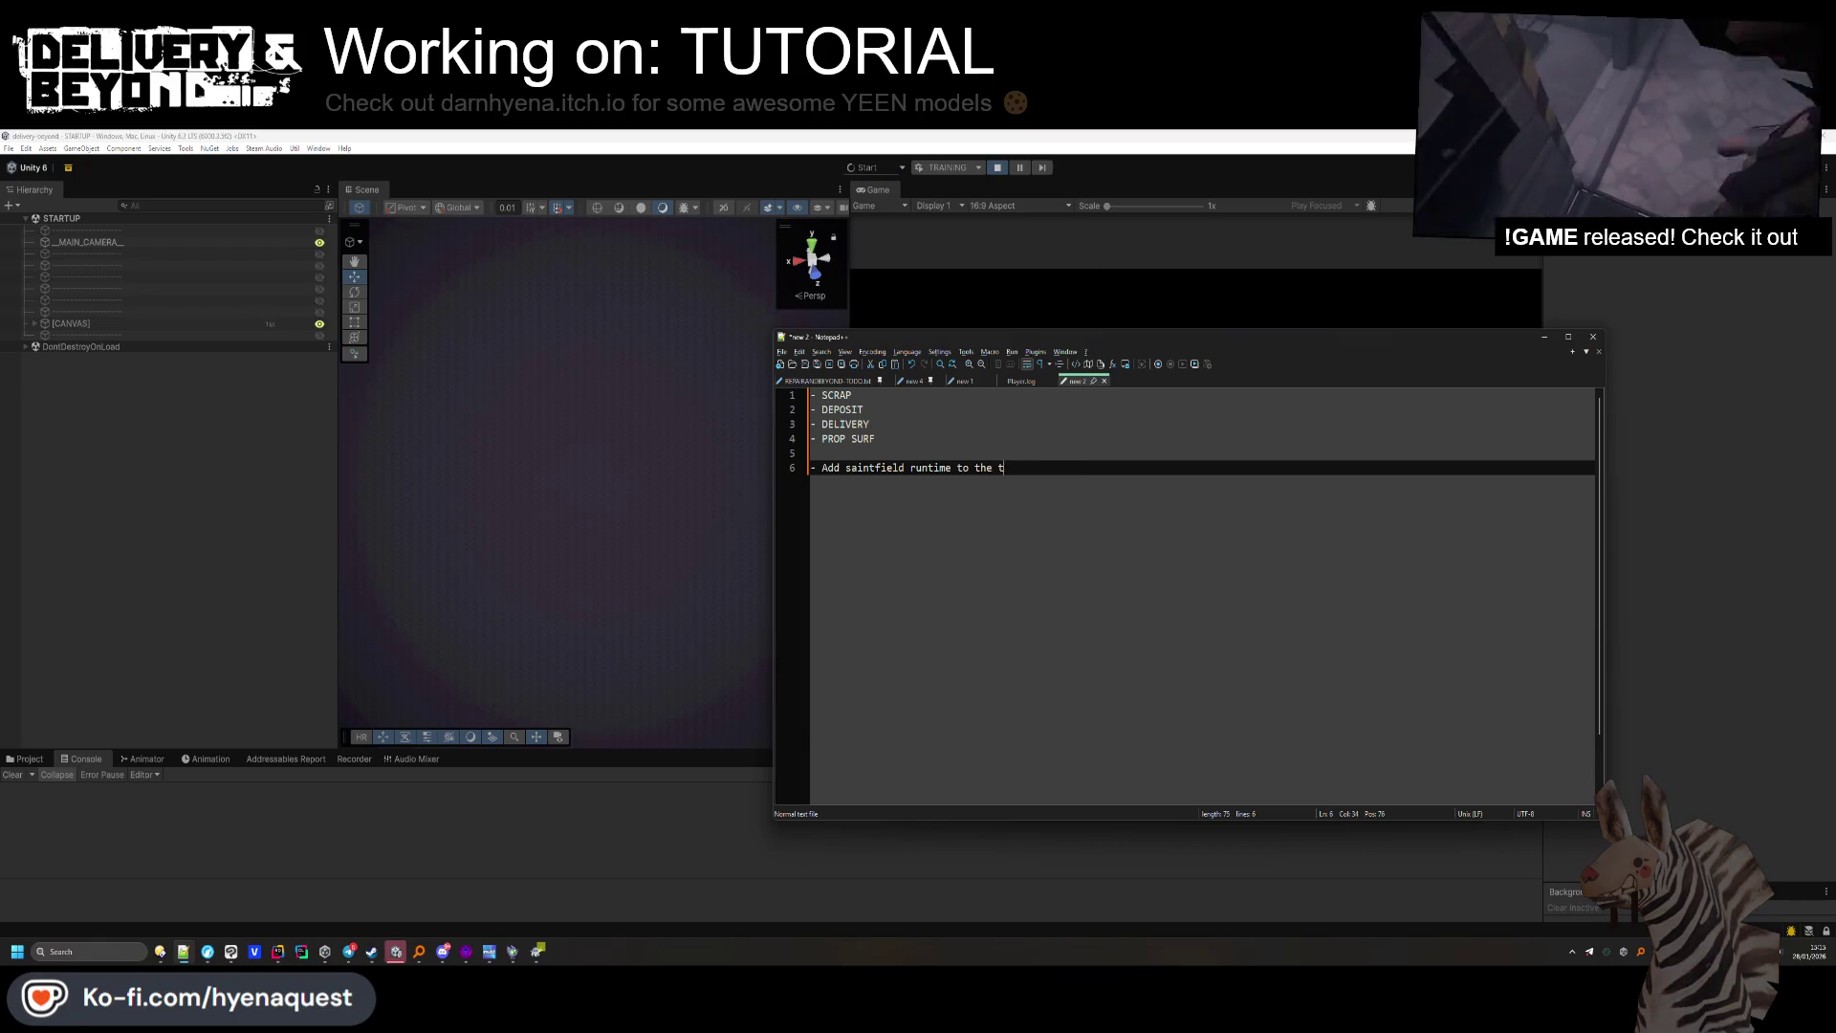
pyautogui.press('BackSpace')
pyautogui.write('mod template')
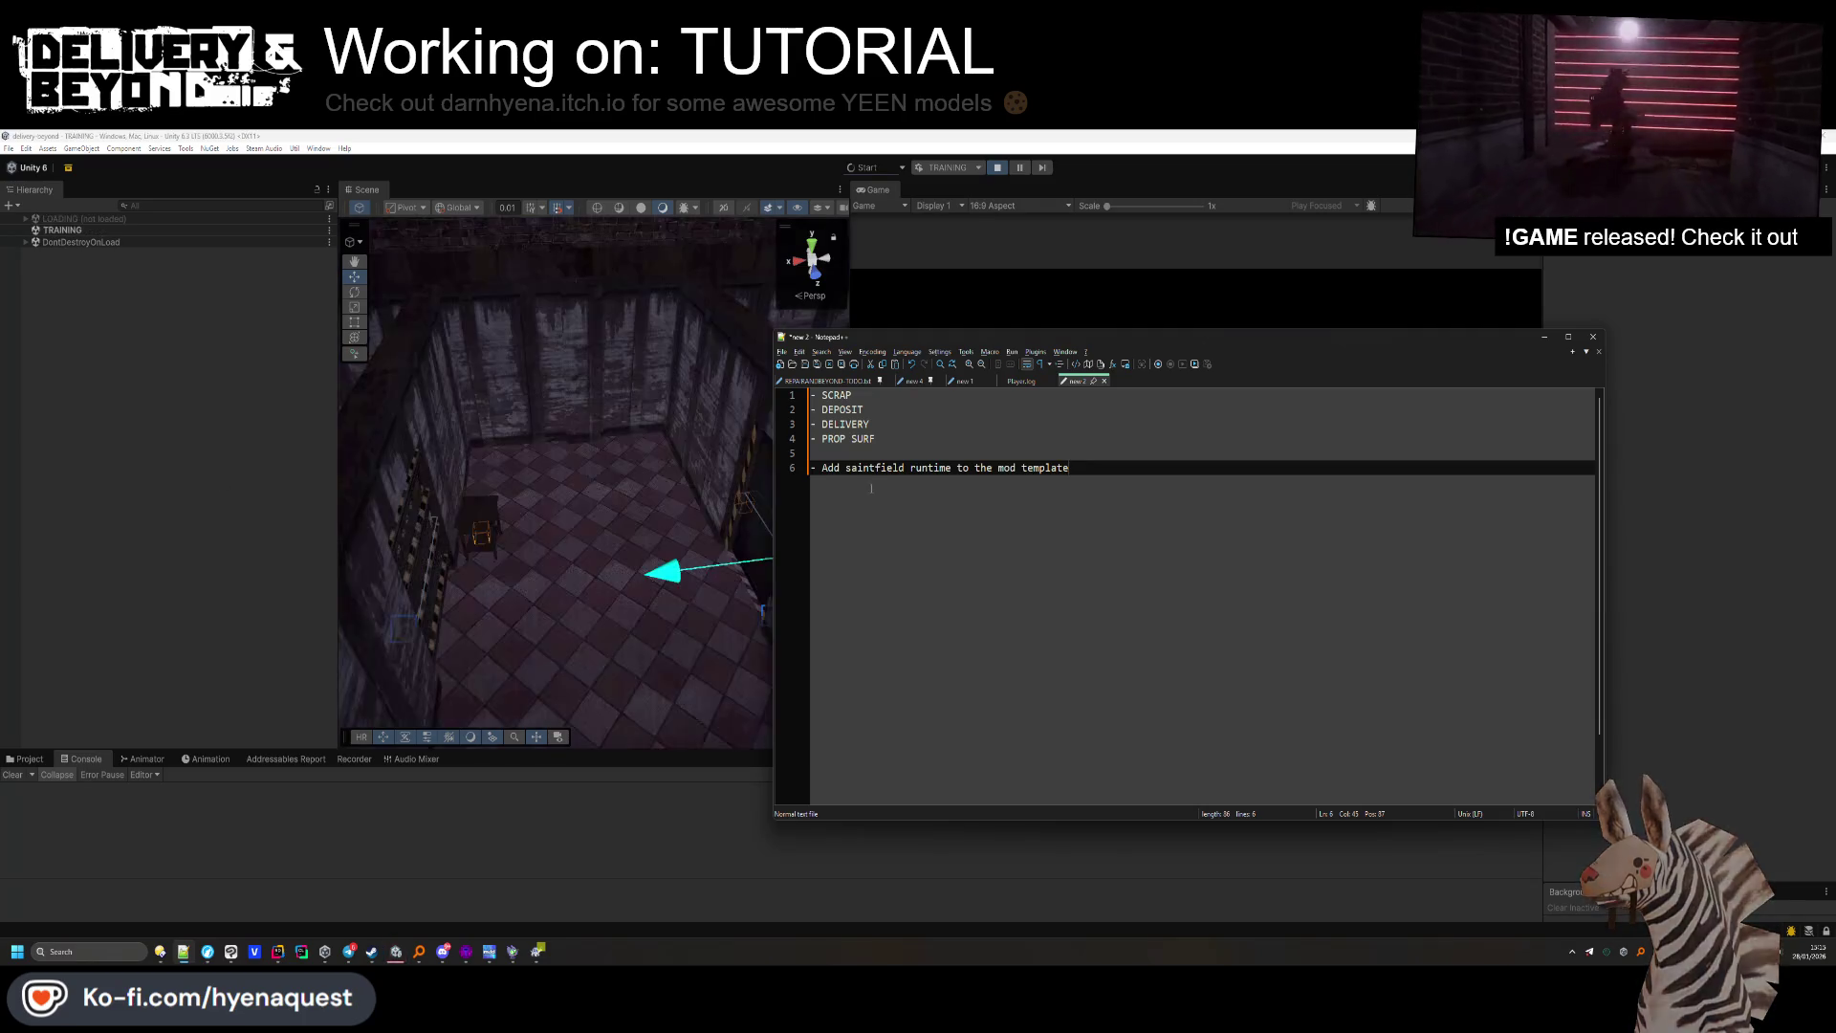
pyautogui.click(208, 564)
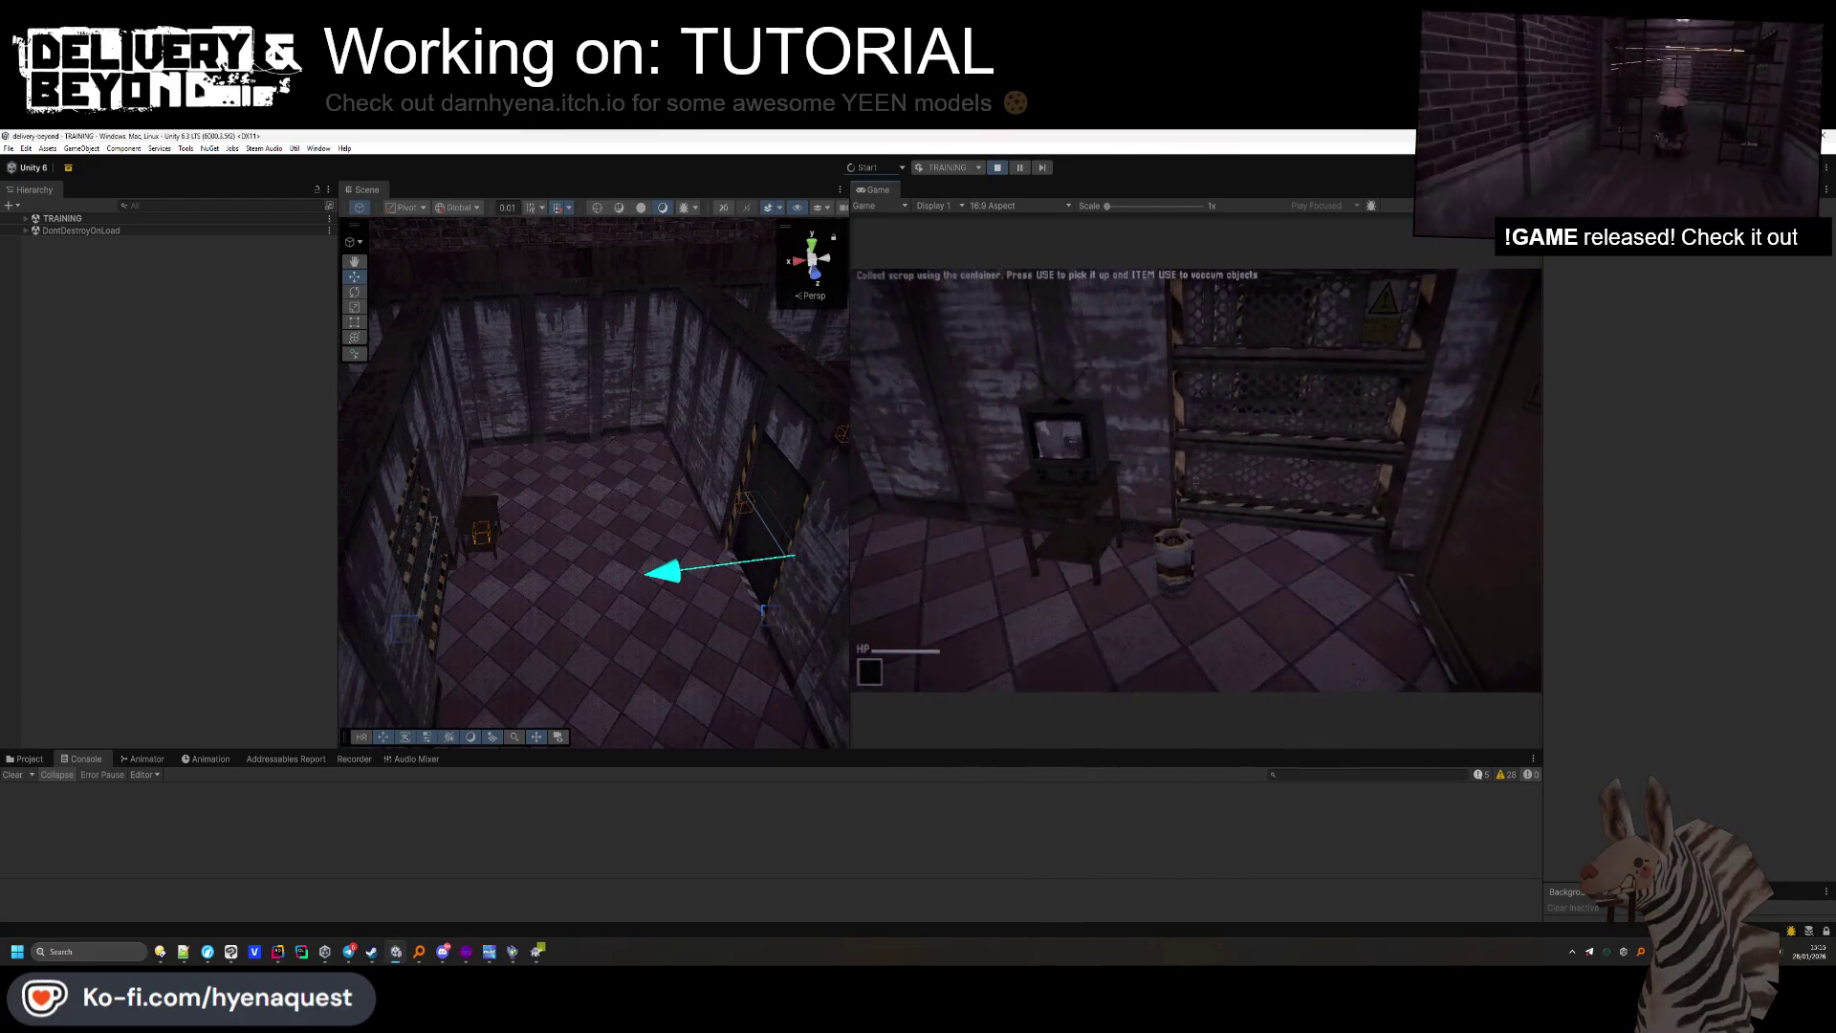
# Open the Sounds Ingame > Notifications folder and preview the gui_submit_9, notice, warning and denied clips.
pyautogui.click(20, 770)
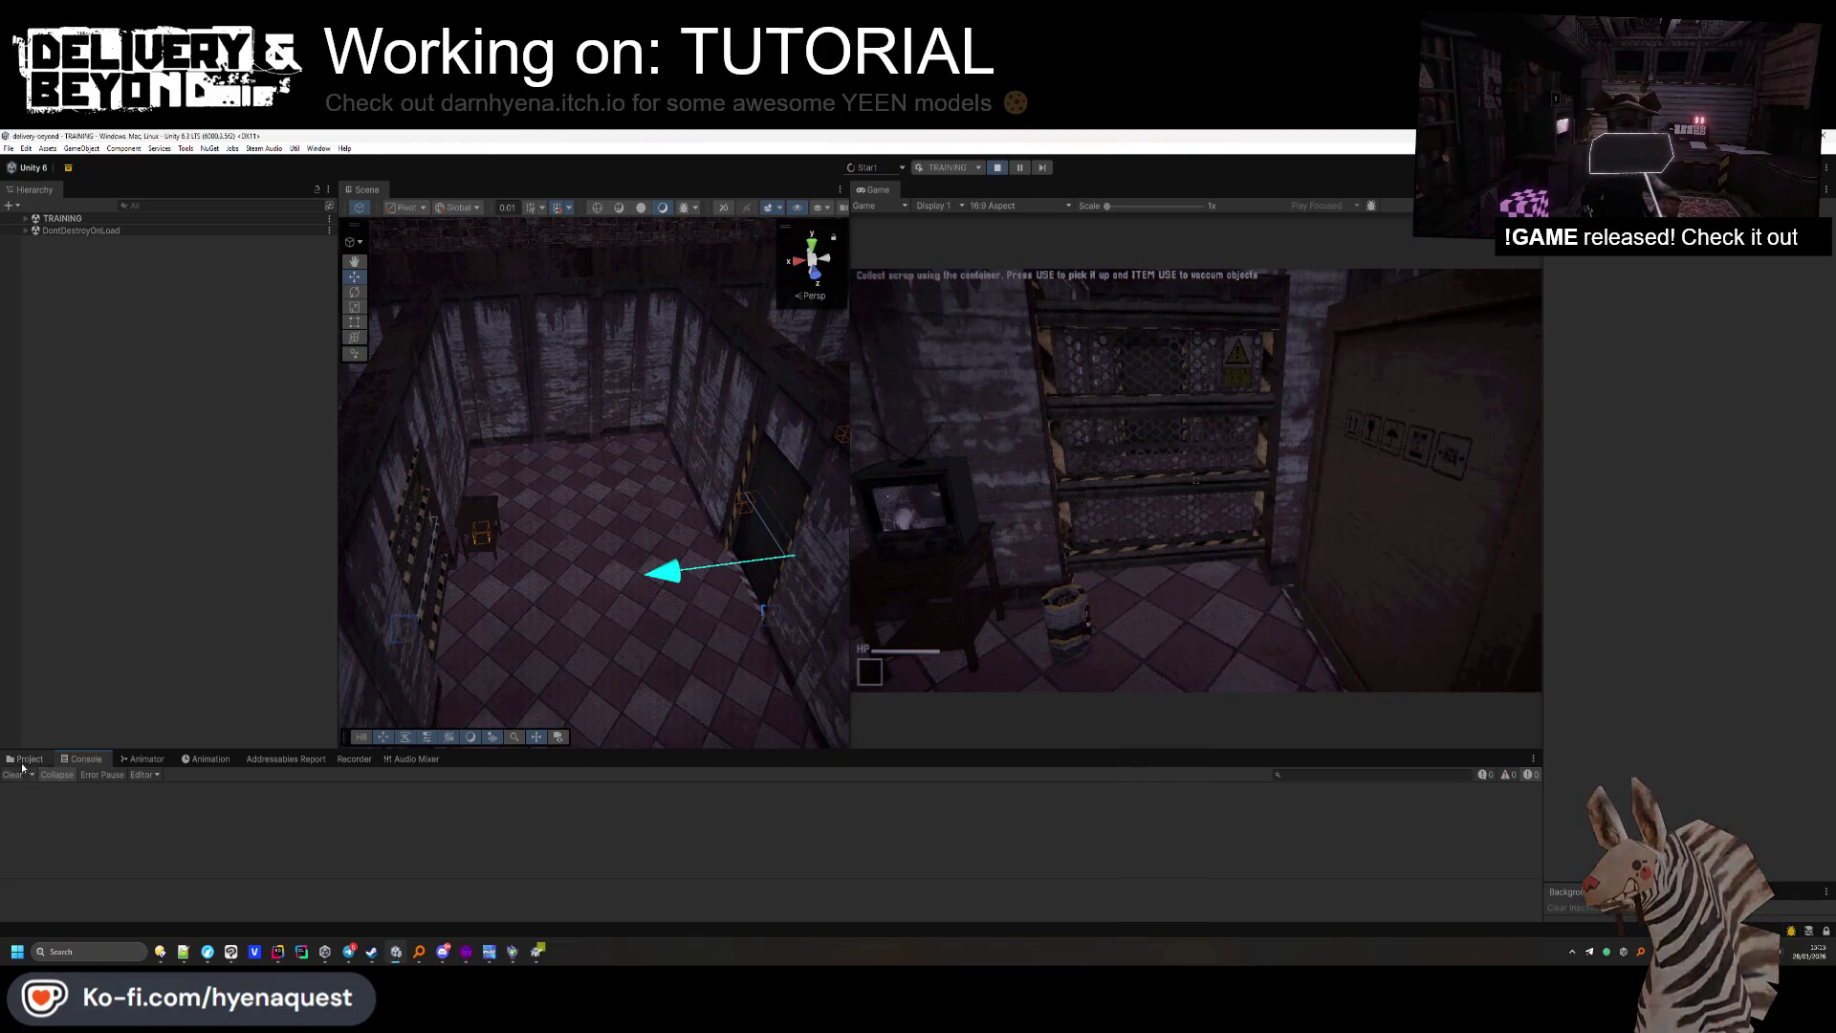
pyautogui.click(25, 759)
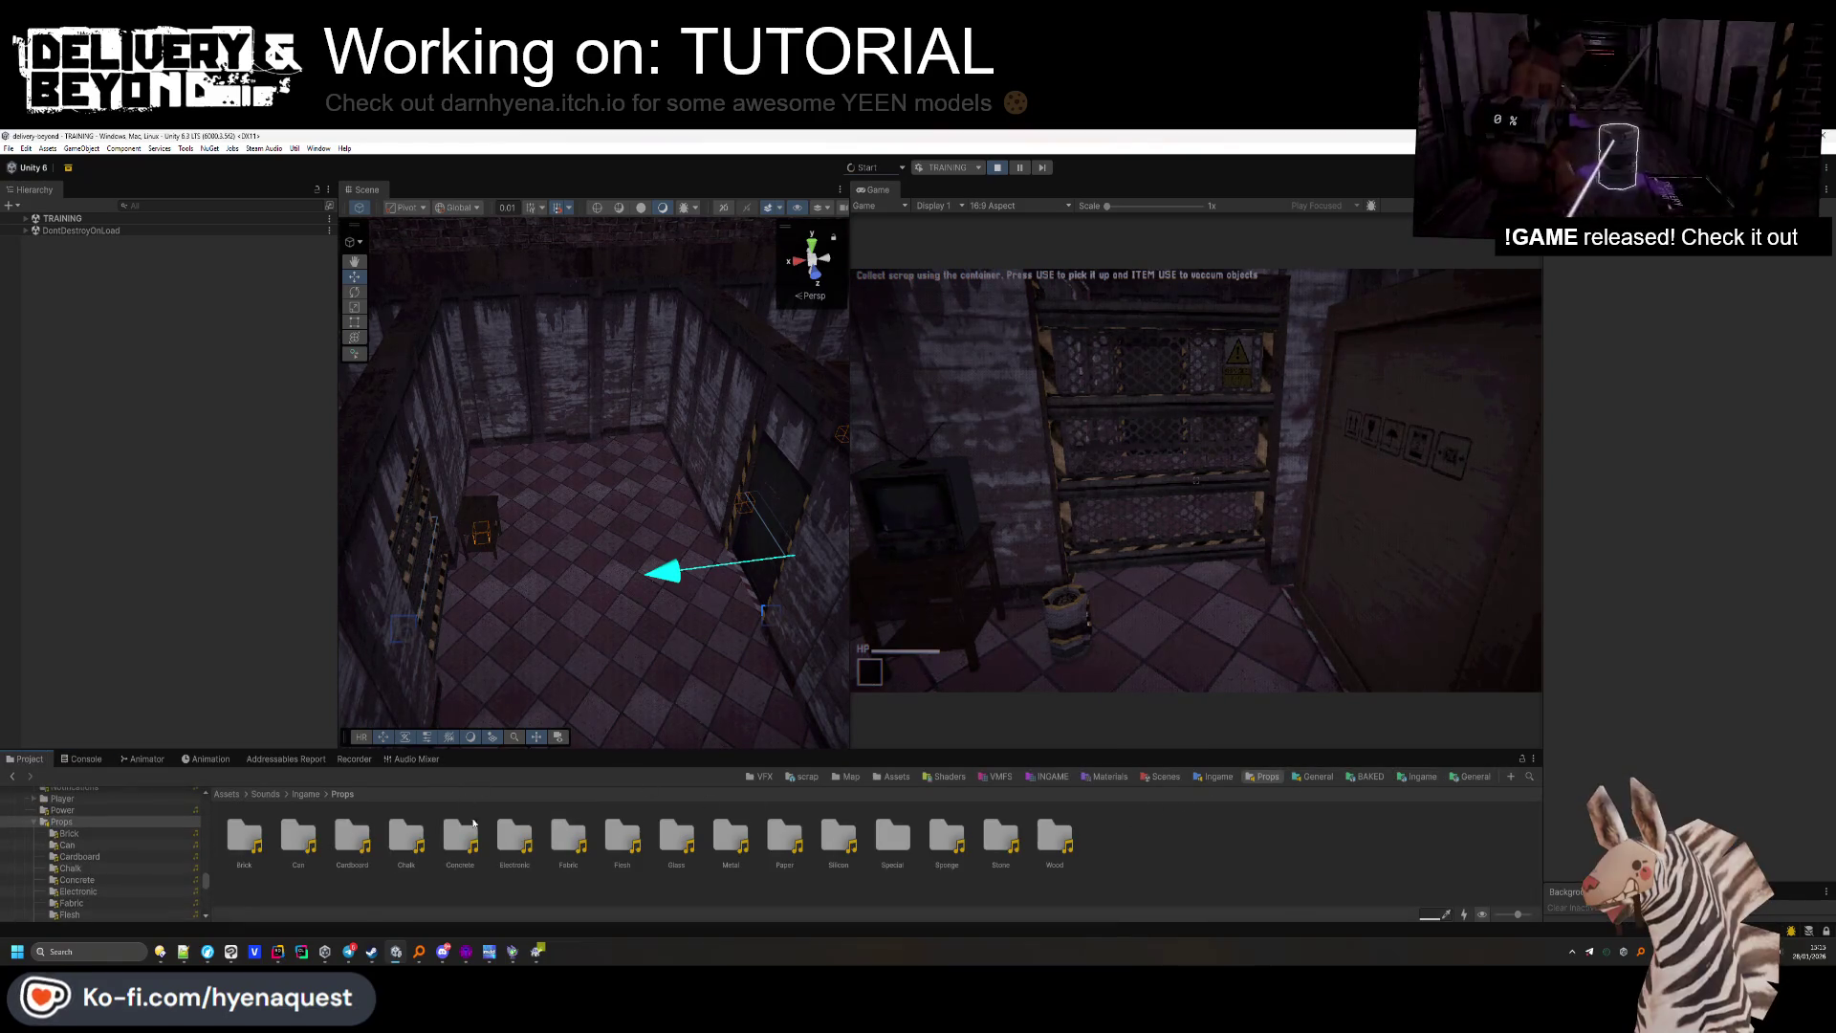
pyautogui.click(308, 794)
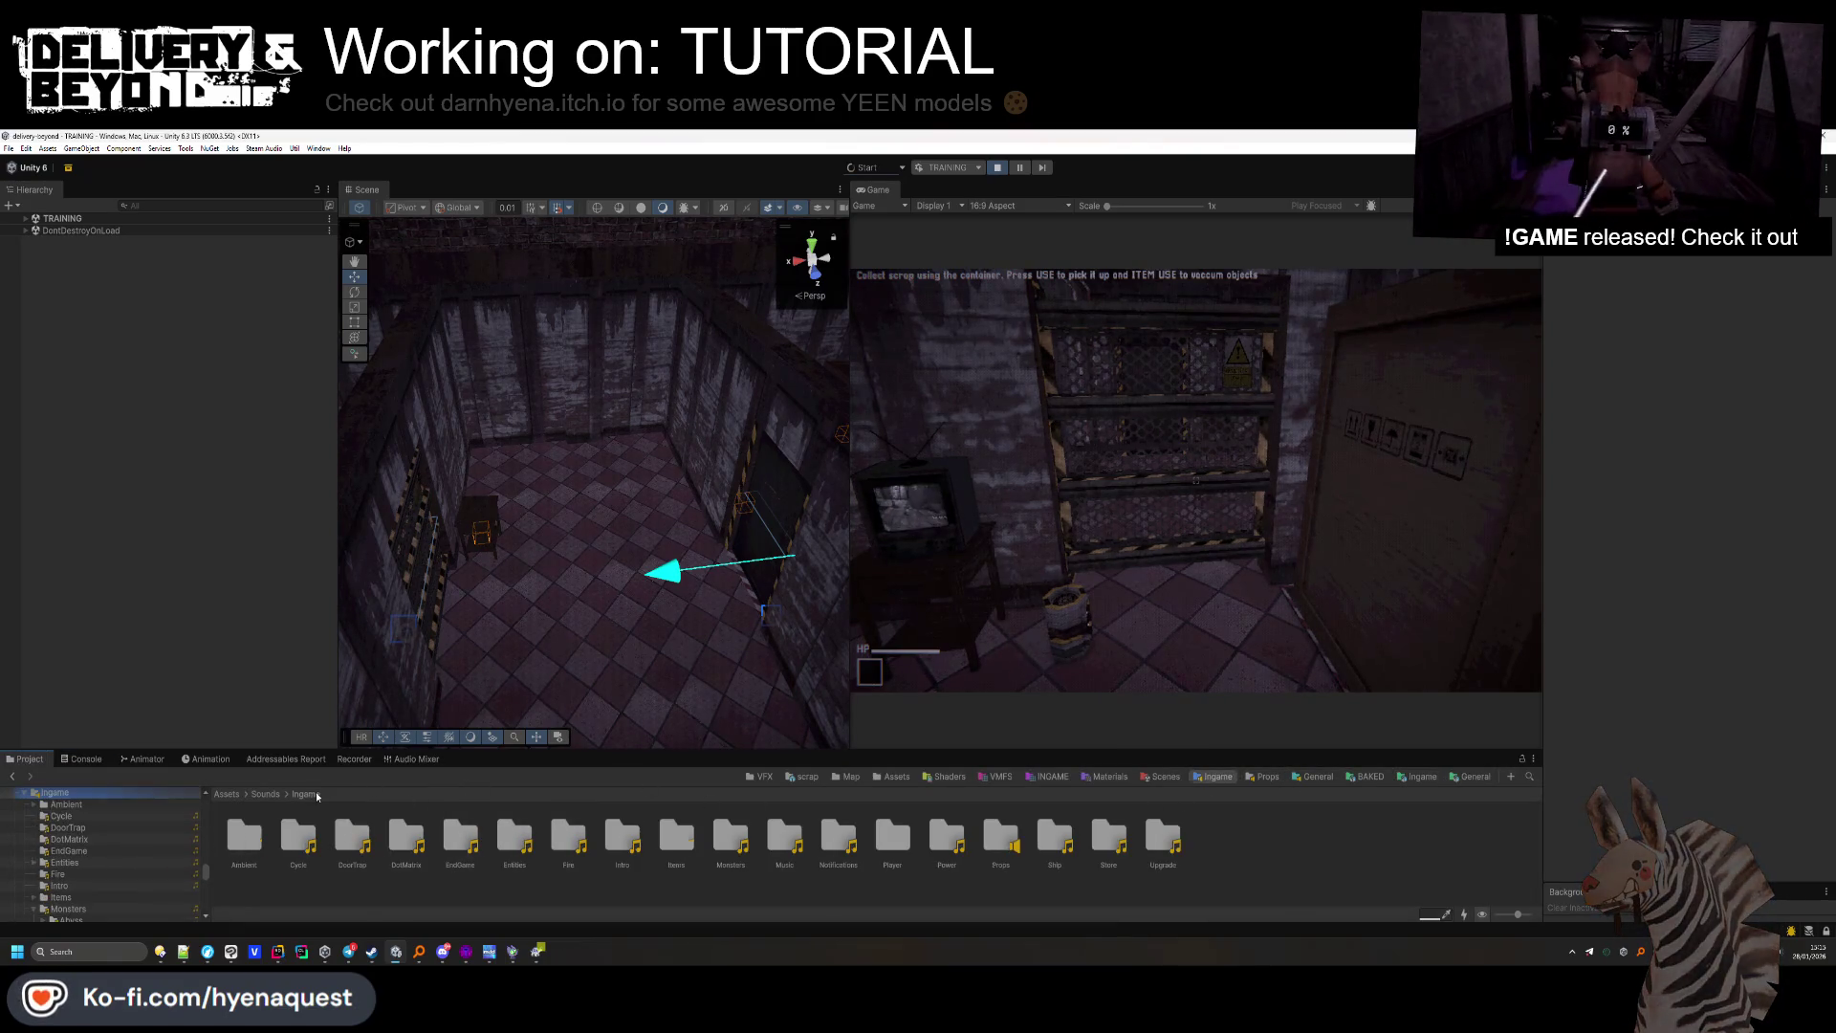
pyautogui.doubleClick(838, 837)
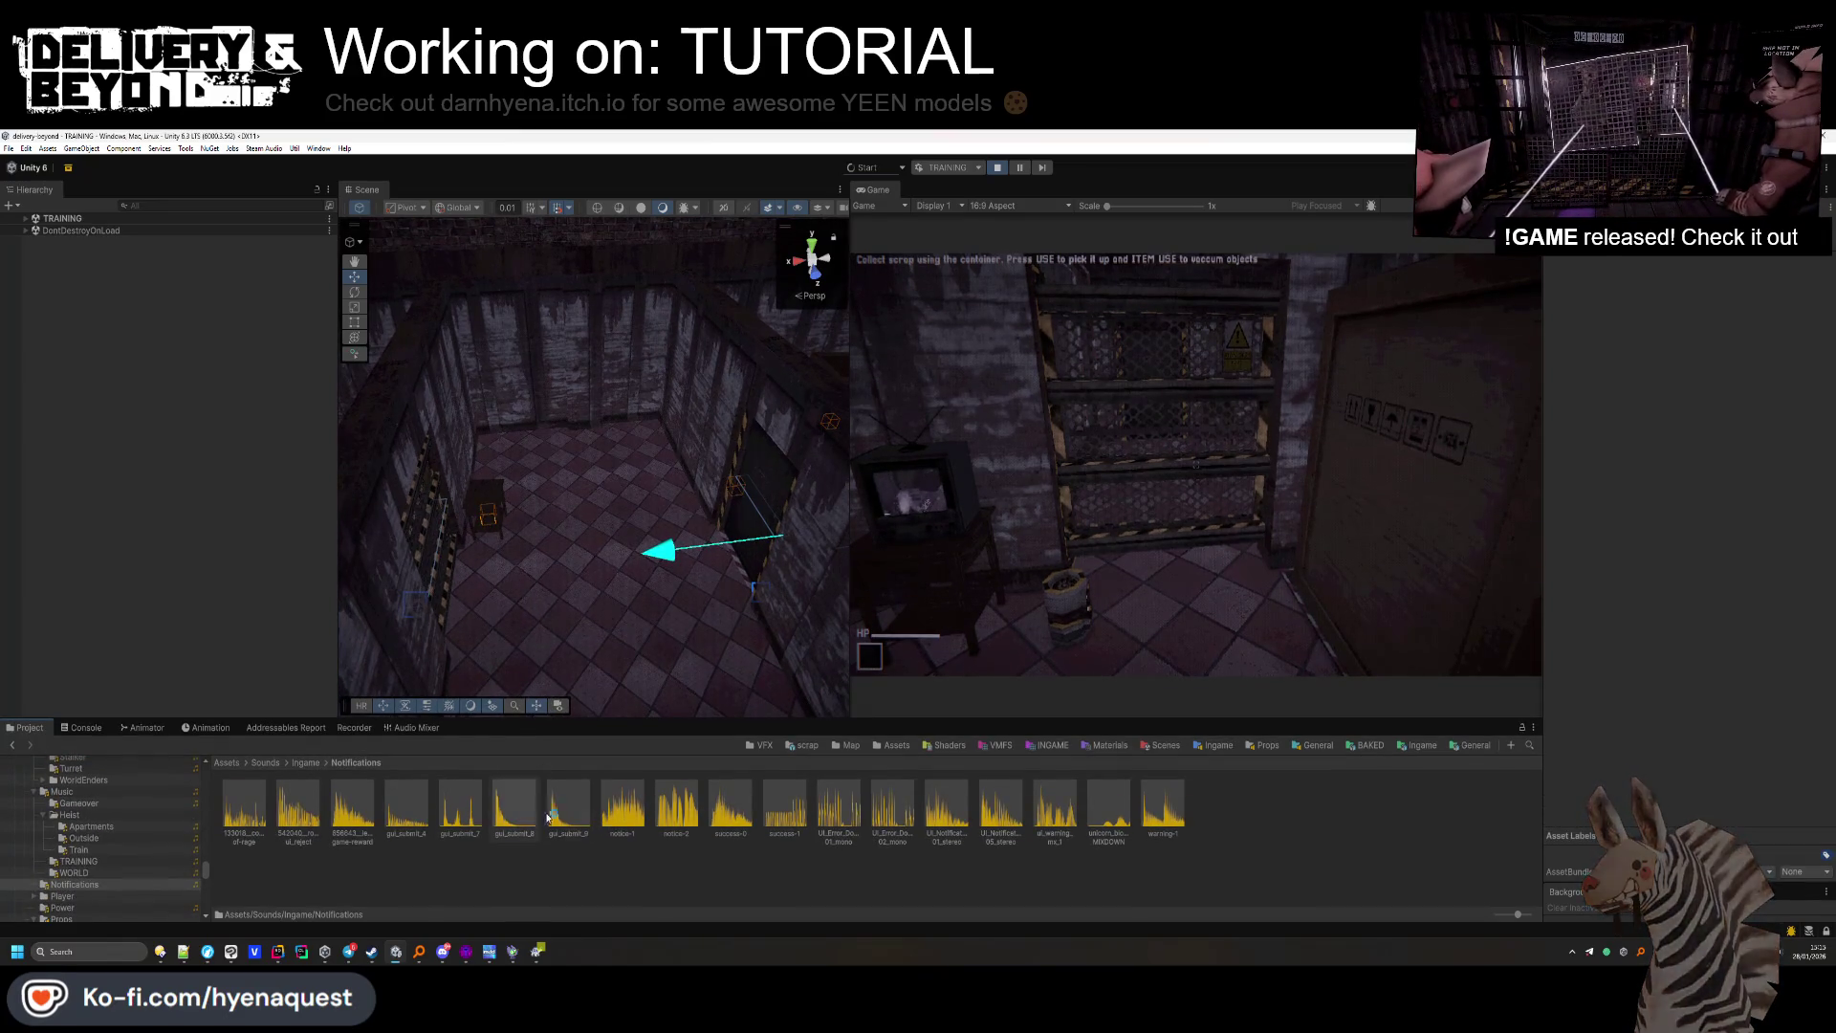
pyautogui.doubleClick(548, 815)
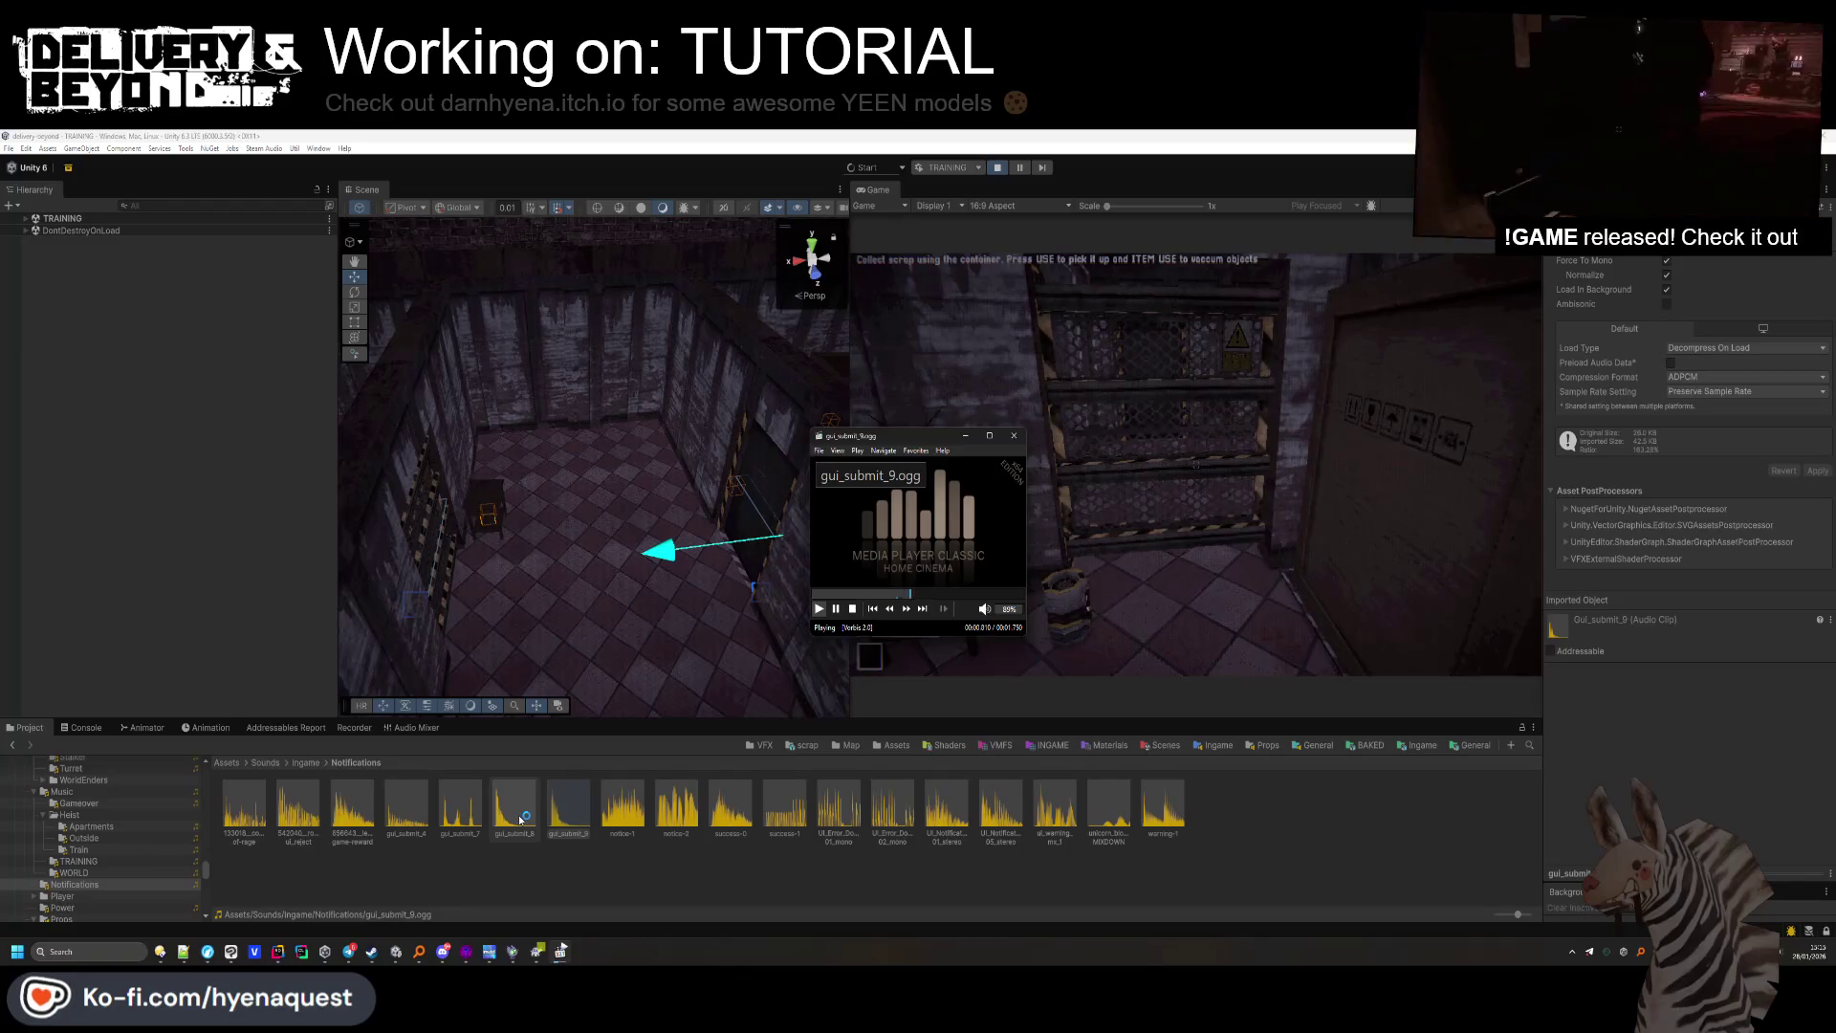
pyautogui.doubleClick(622, 808)
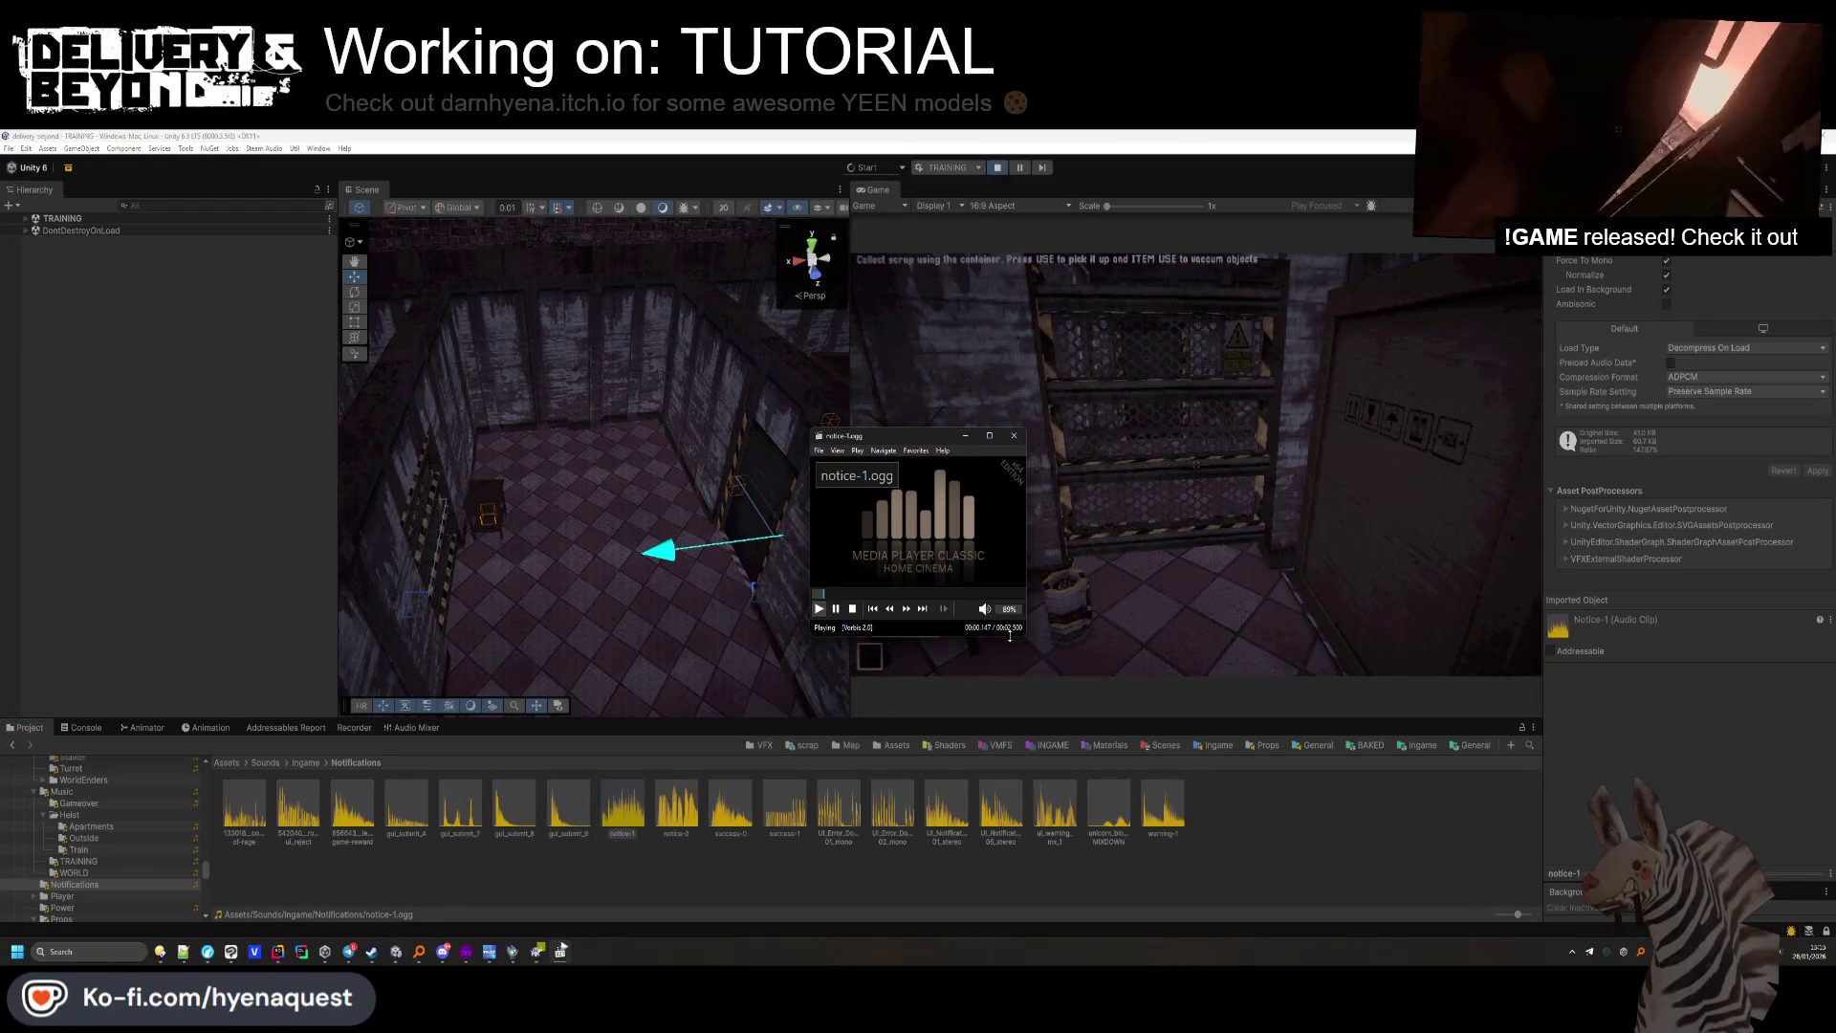
pyautogui.doubleClick(690, 805)
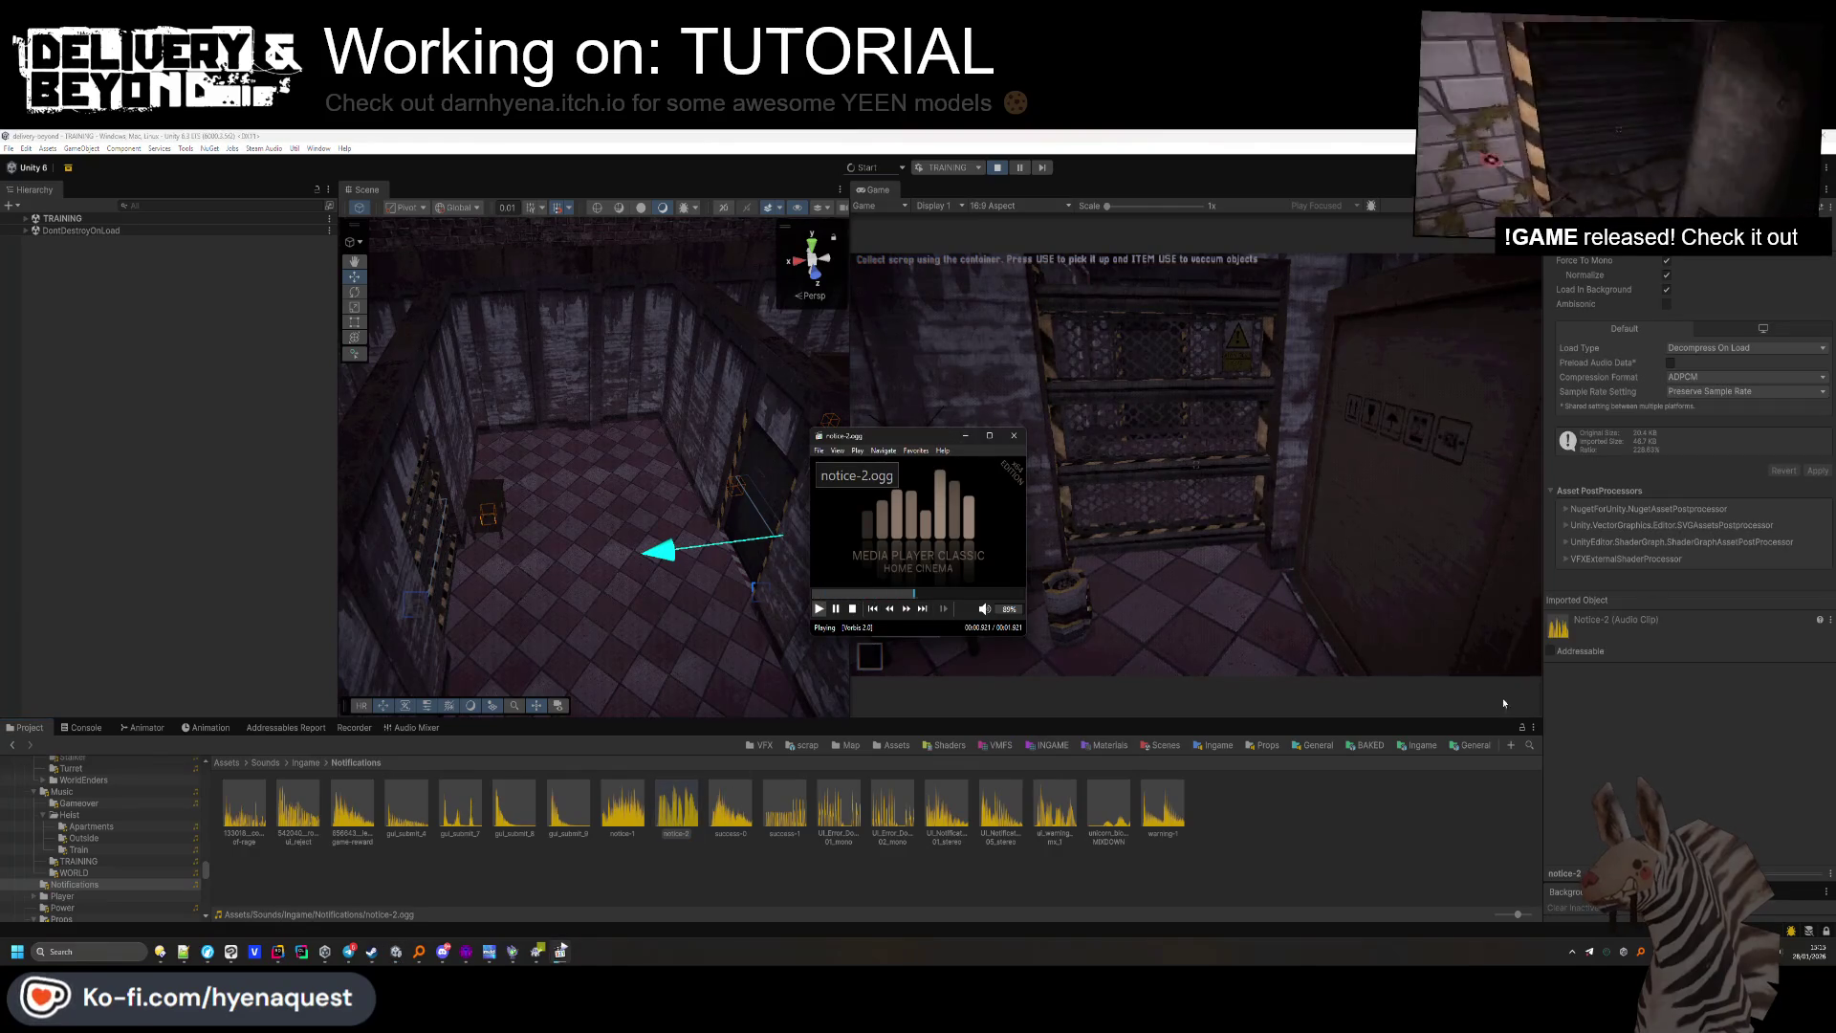
pyautogui.doubleClick(1163, 805)
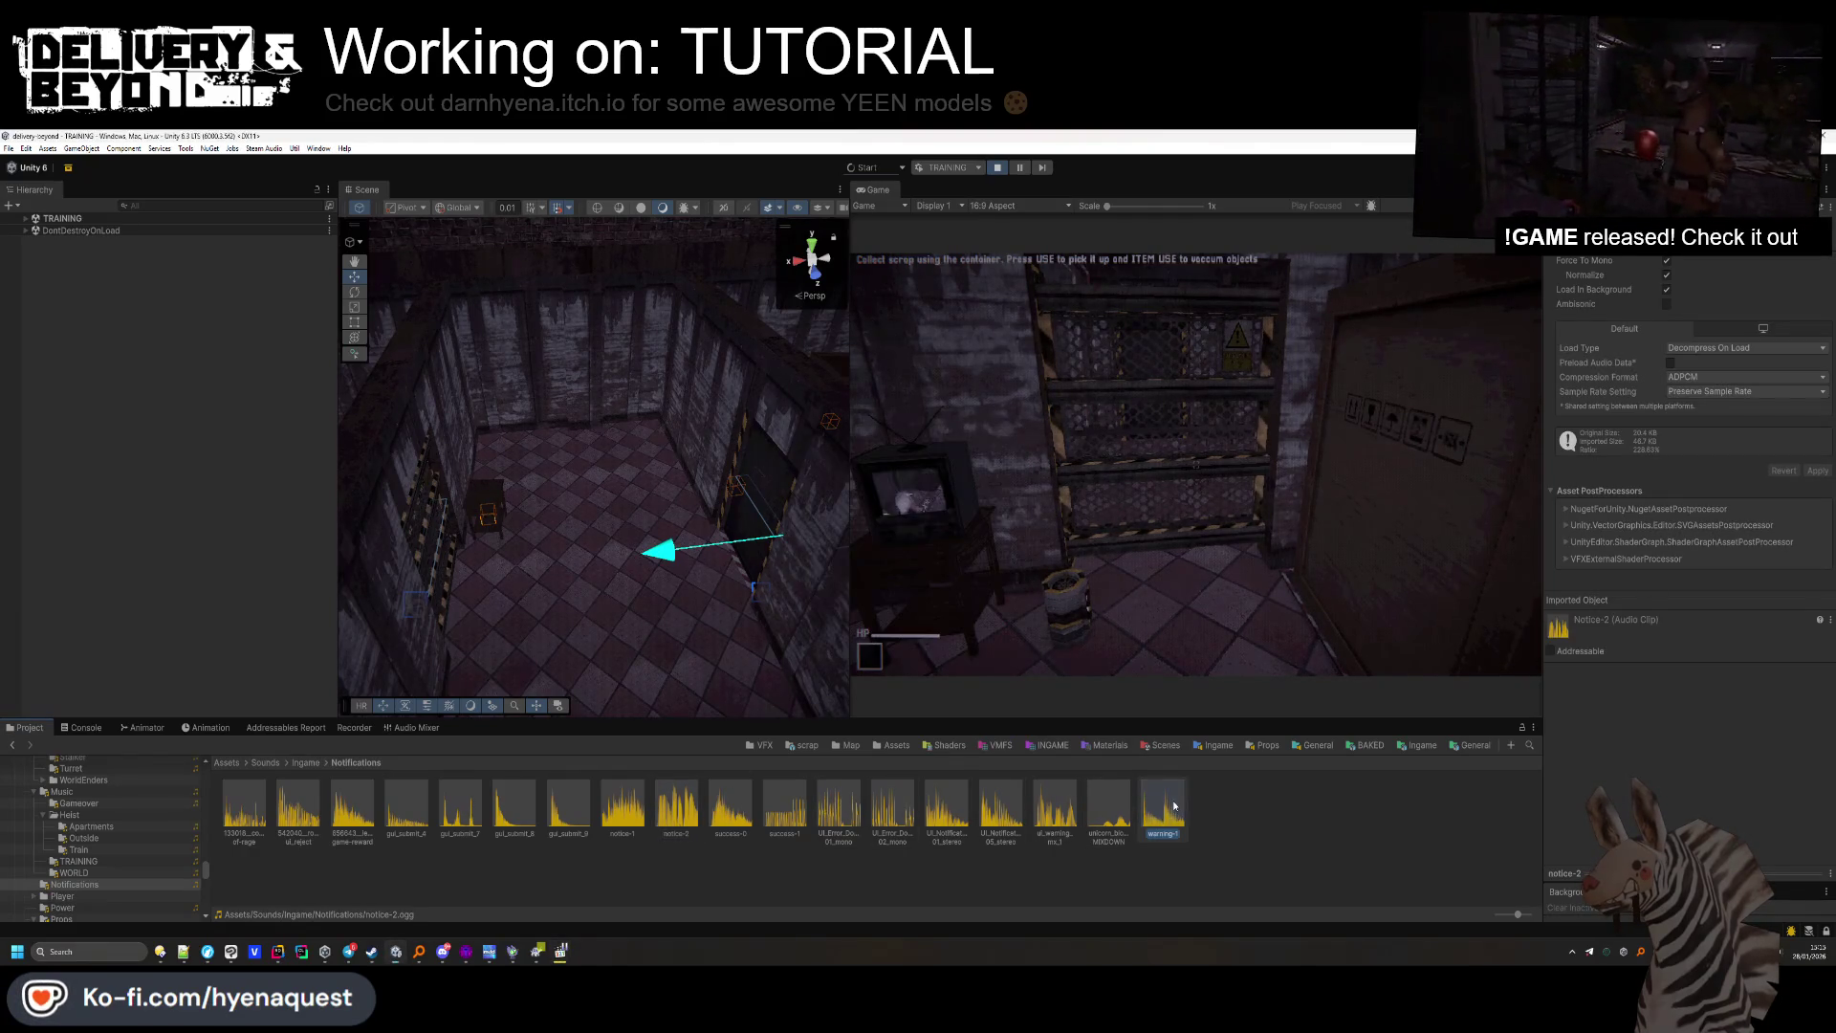
pyautogui.doubleClick(1054, 811)
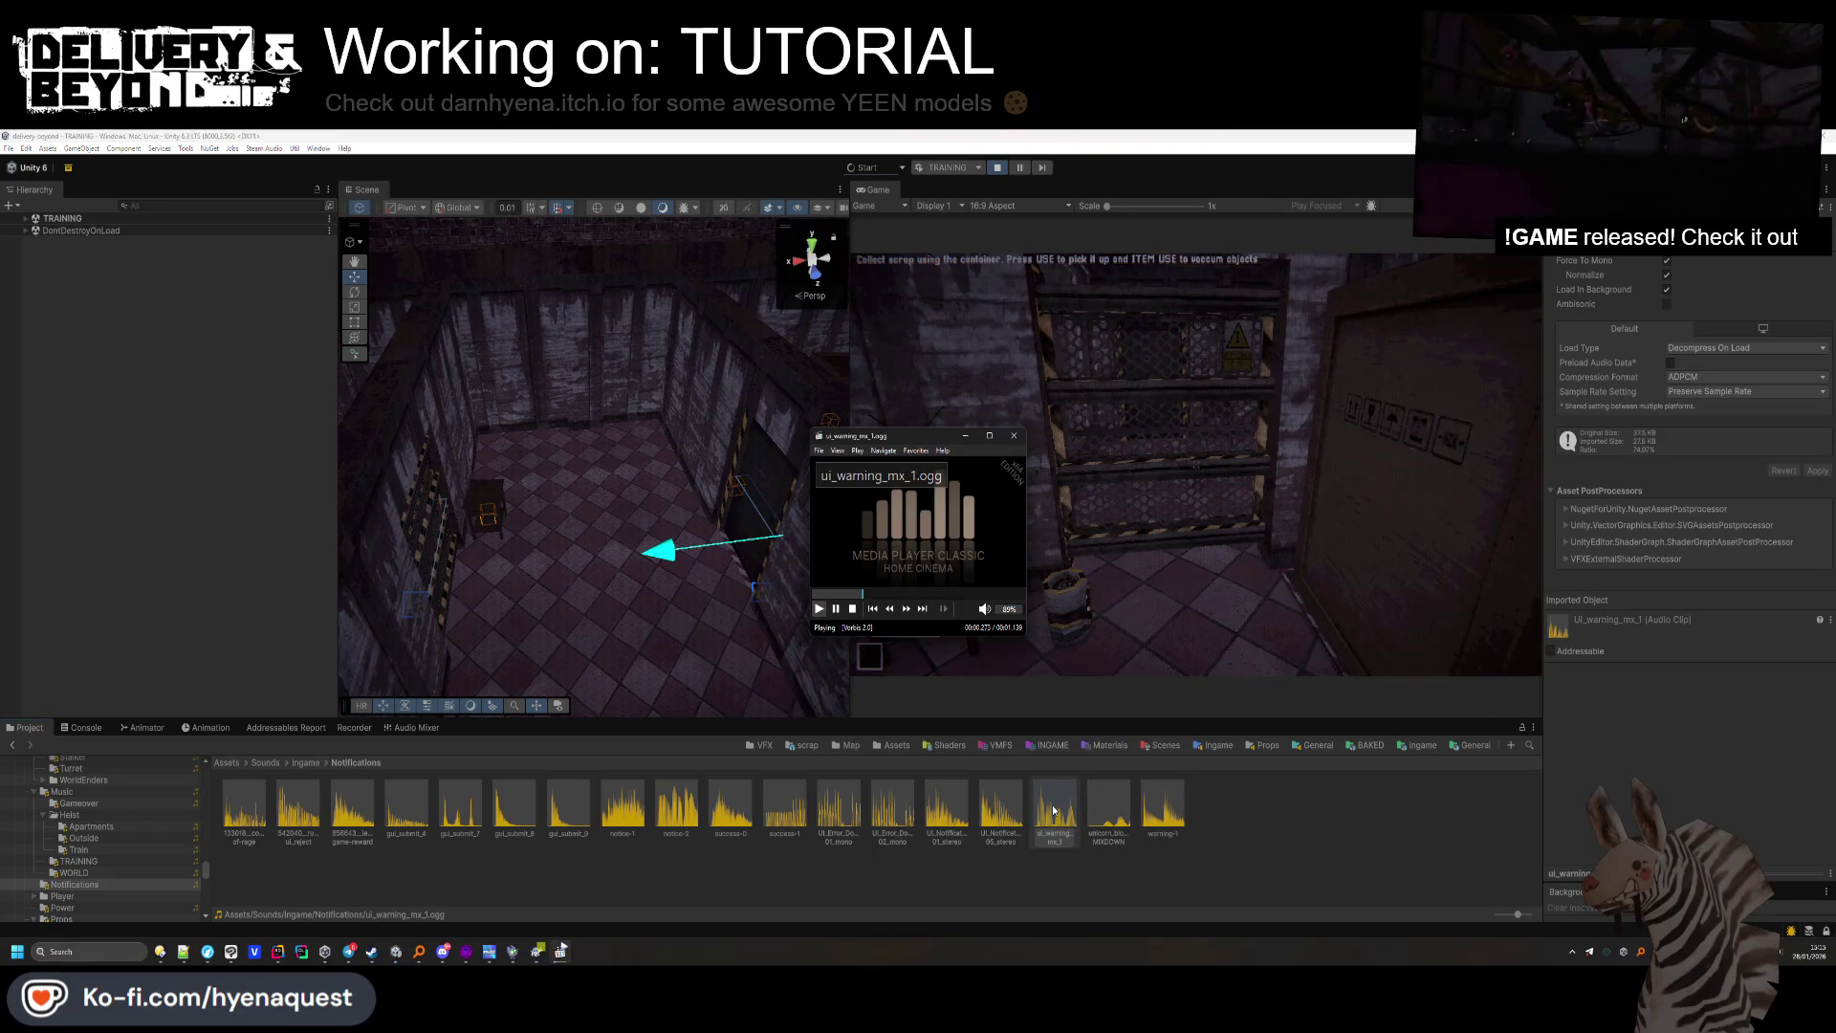
pyautogui.doubleClick(998, 815)
pyautogui.doubleClick(951, 816)
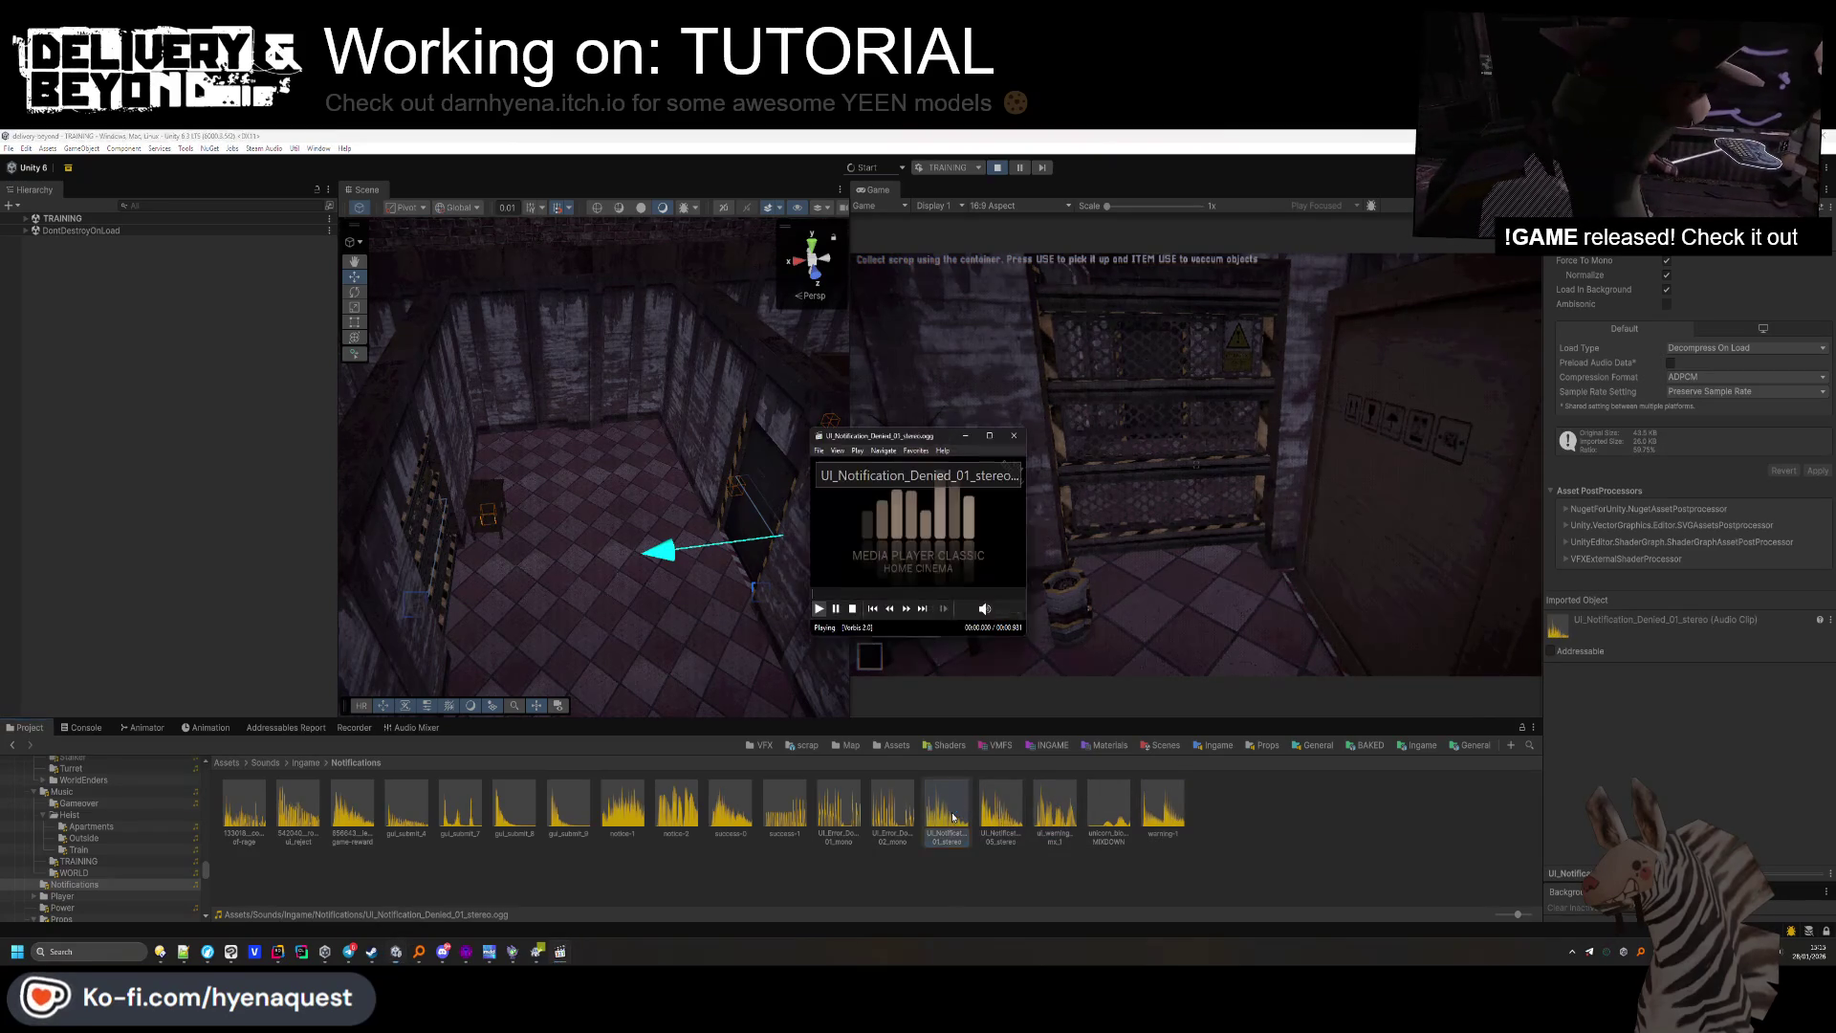
# Preview the game-reward, gui_submit_4/7/8/9, success-0 and success-1 clips.
pyautogui.doubleClick(352, 811)
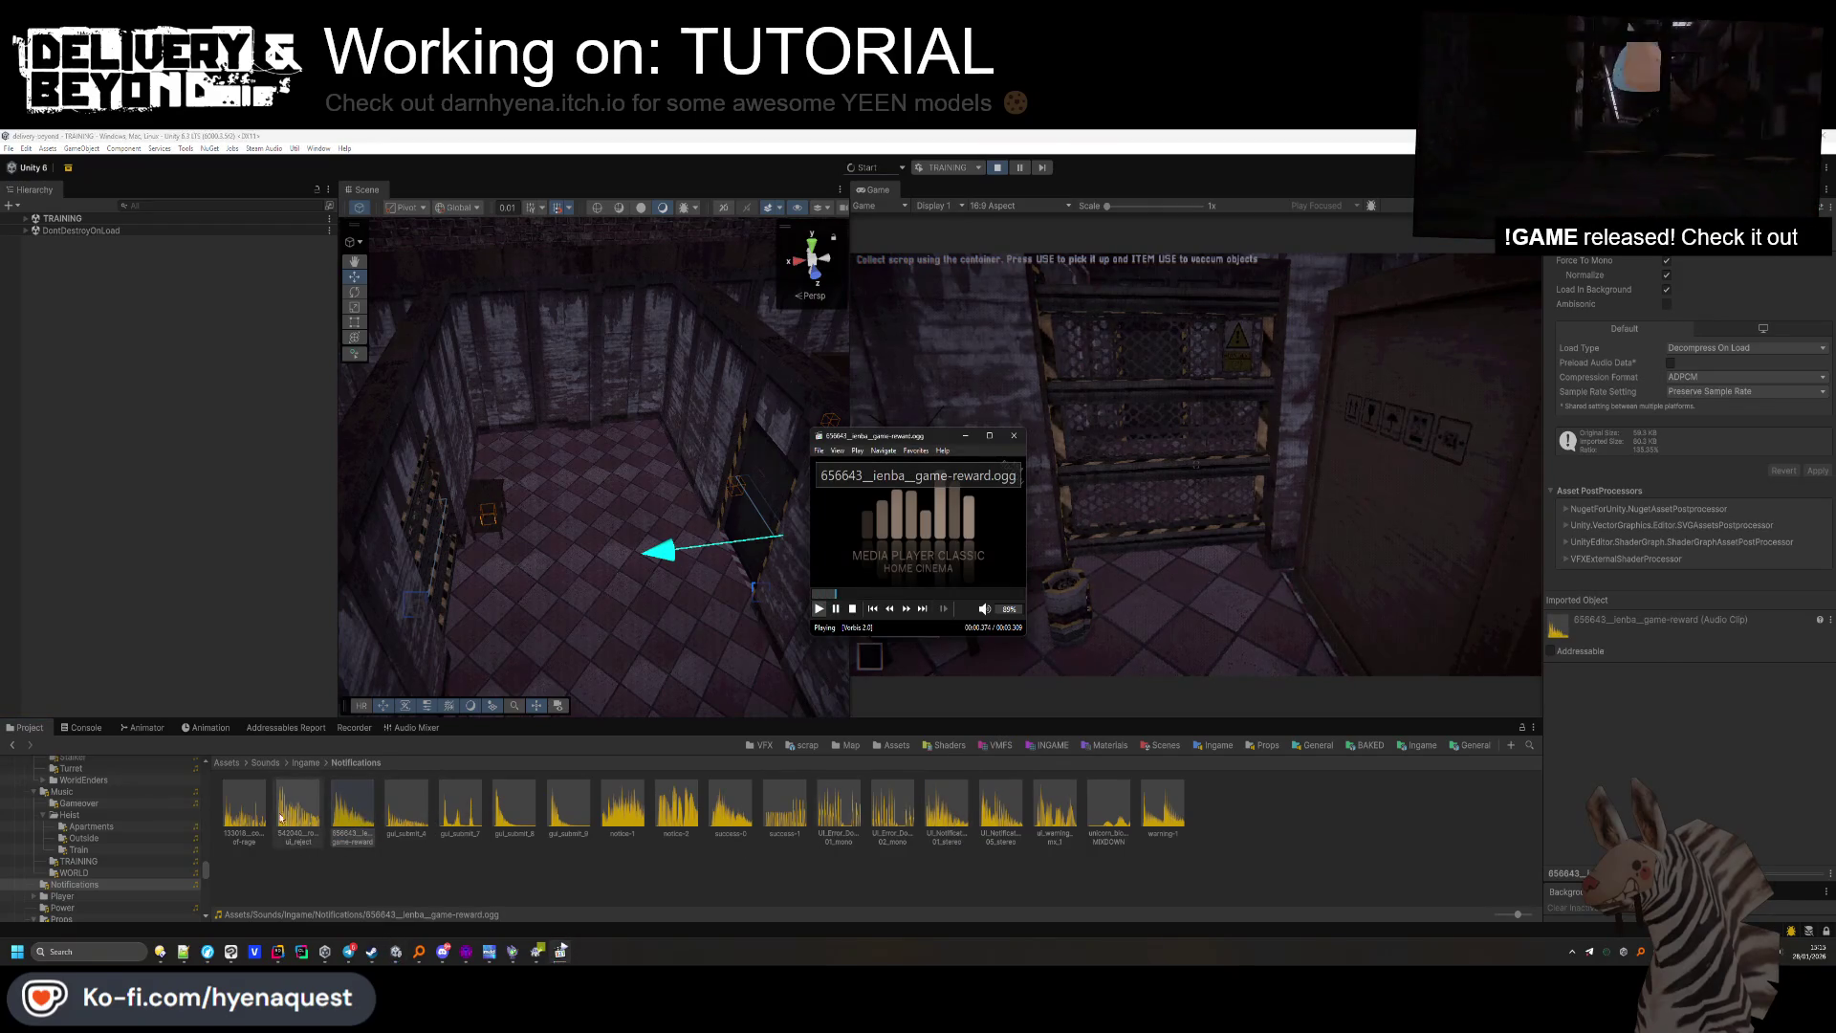
pyautogui.doubleClick(267, 816)
pyautogui.doubleClick(416, 819)
pyautogui.doubleClick(460, 813)
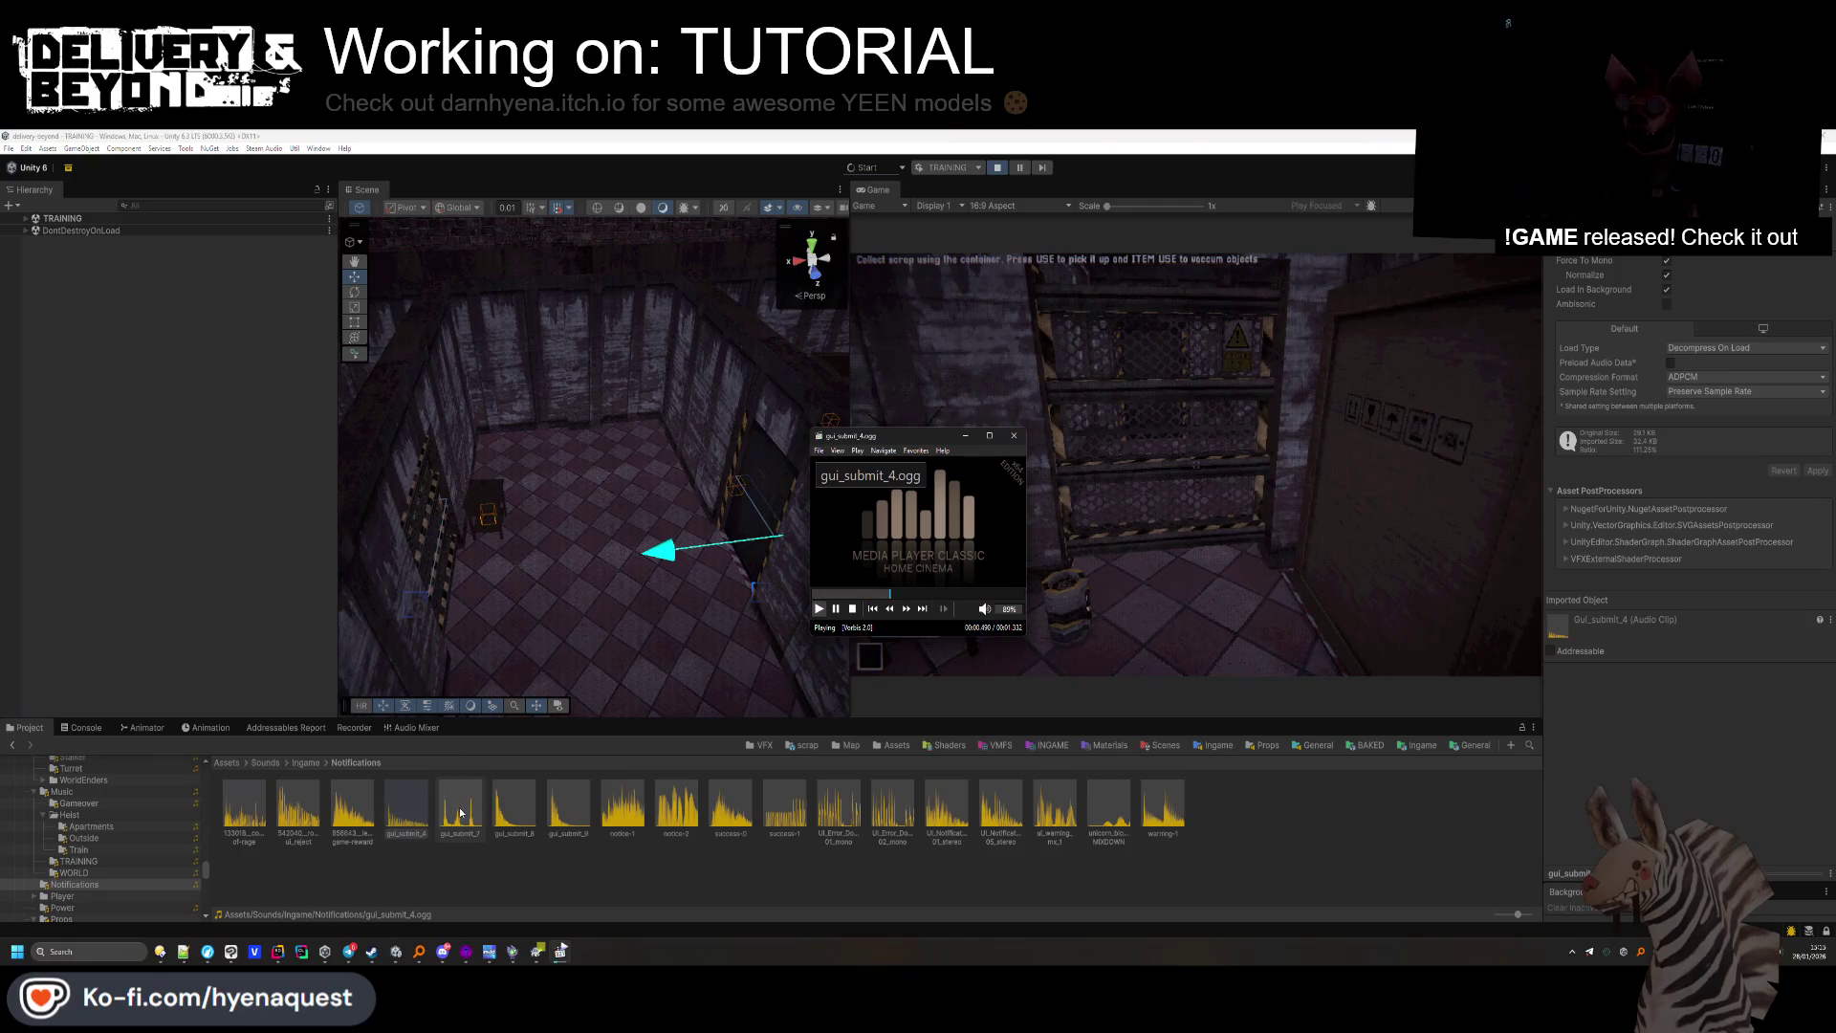
pyautogui.doubleClick(516, 808)
pyautogui.doubleClick(574, 810)
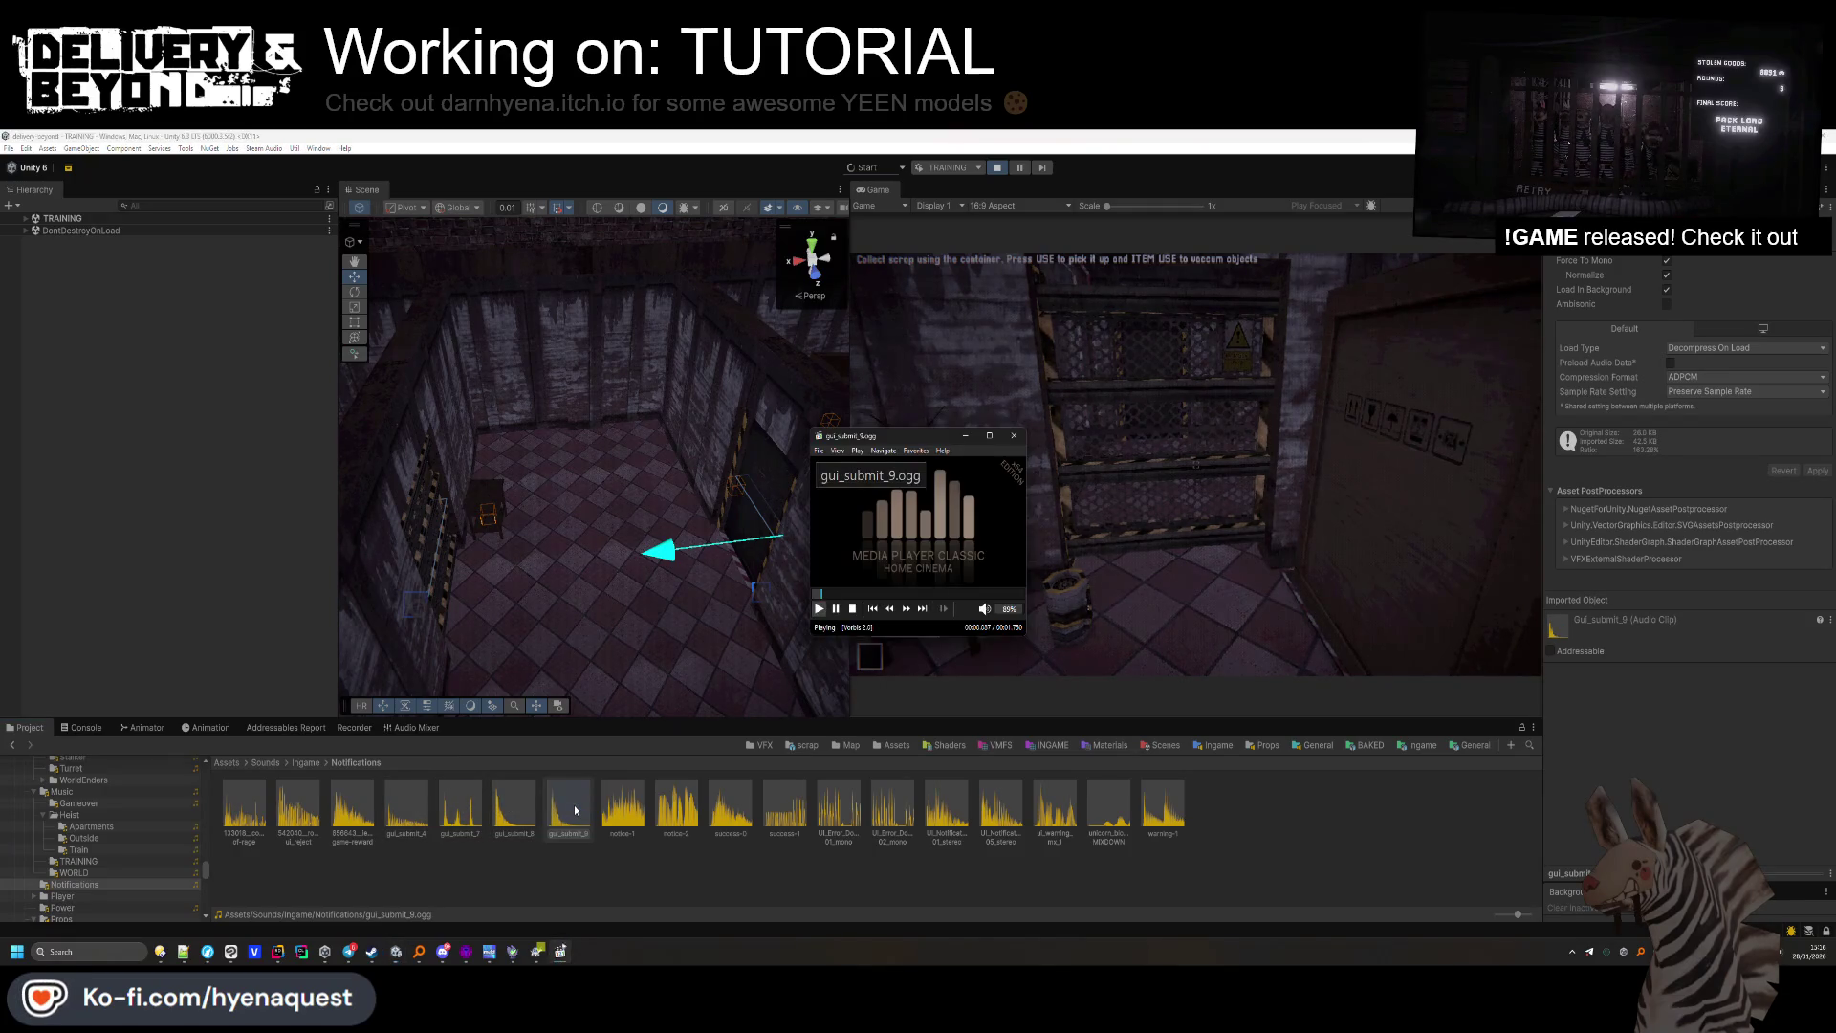
pyautogui.doubleClick(731, 808)
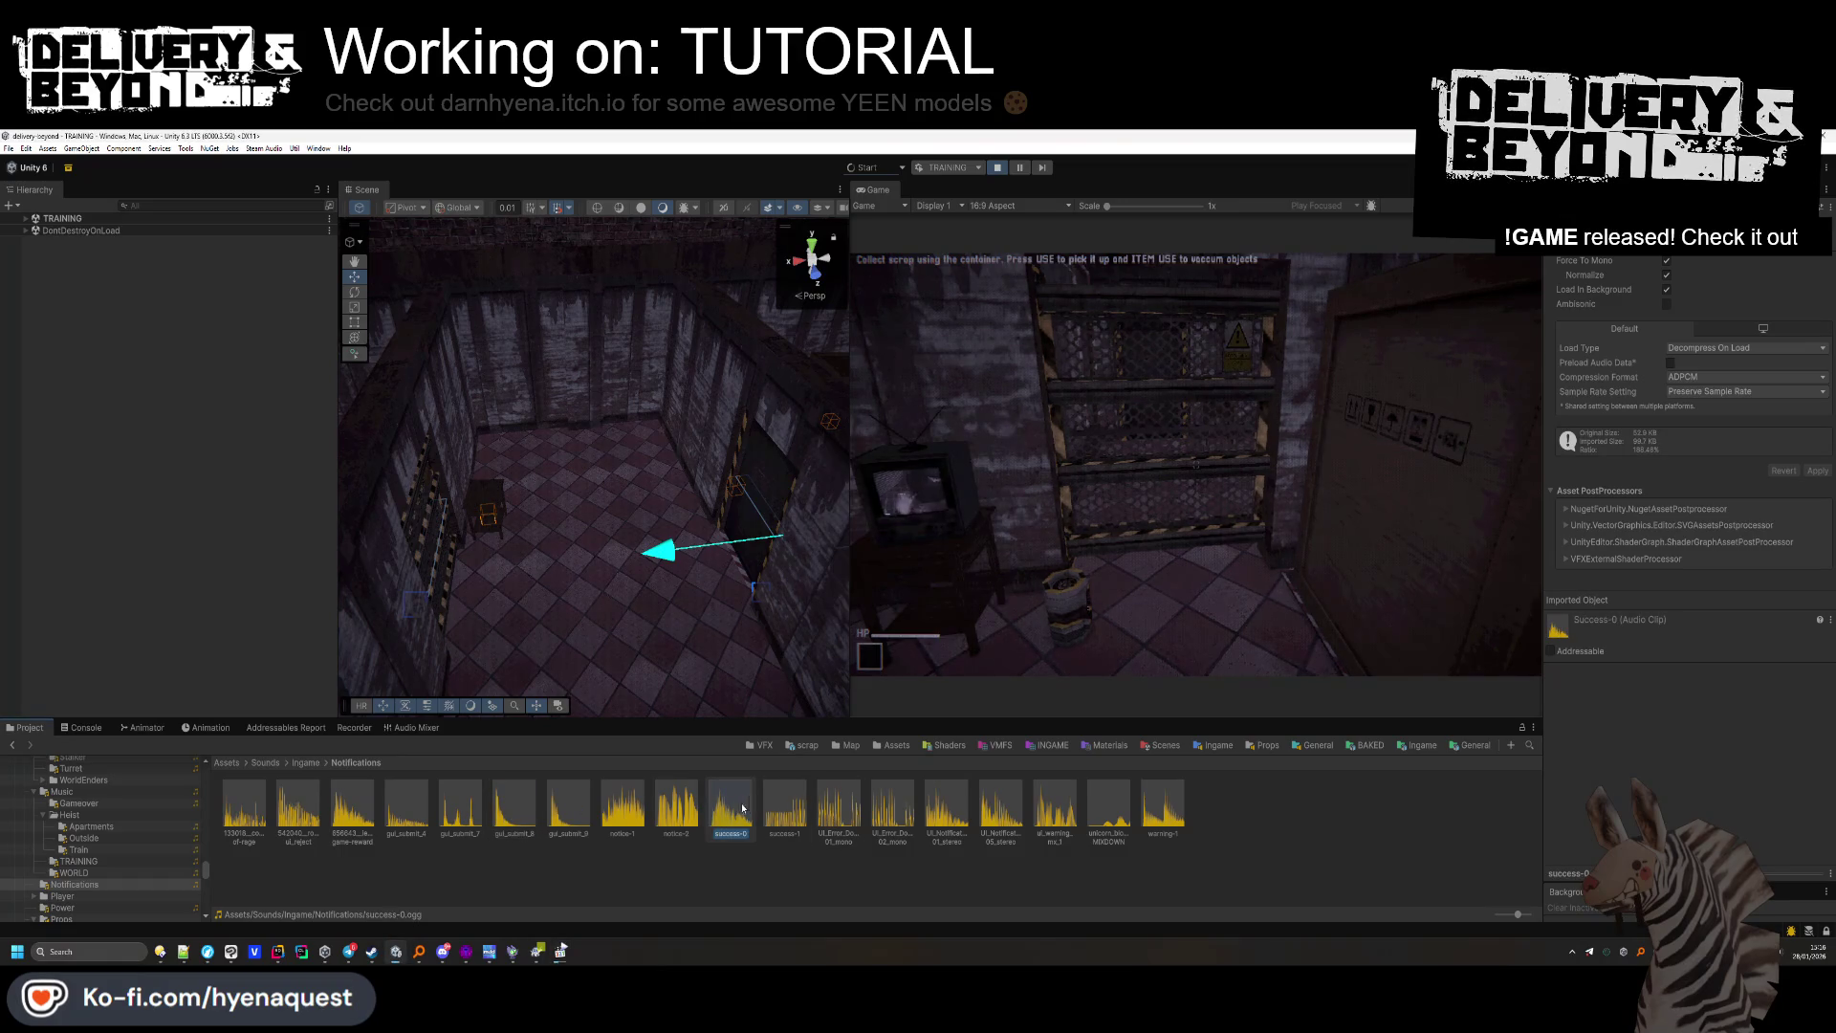
pyautogui.doubleClick(779, 813)
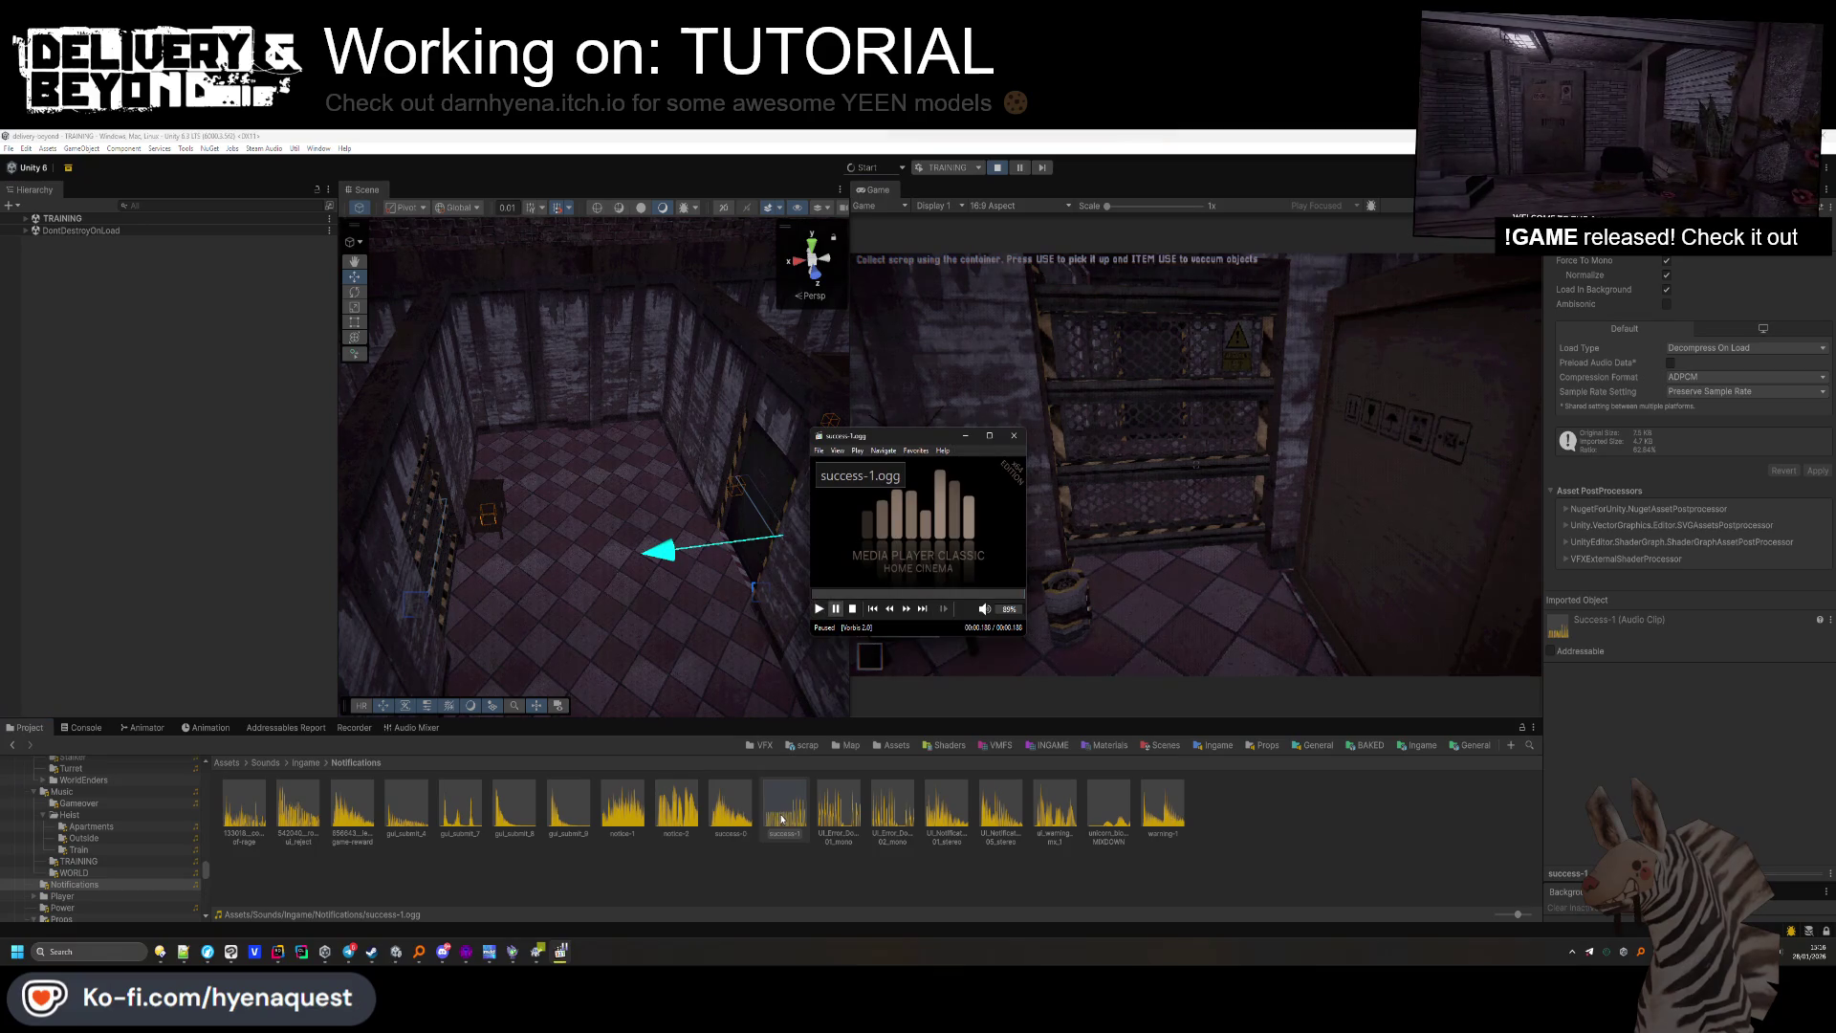
# Copy the asset path of success-1 and switch to Rider.
pyautogui.rightClick(780, 822)
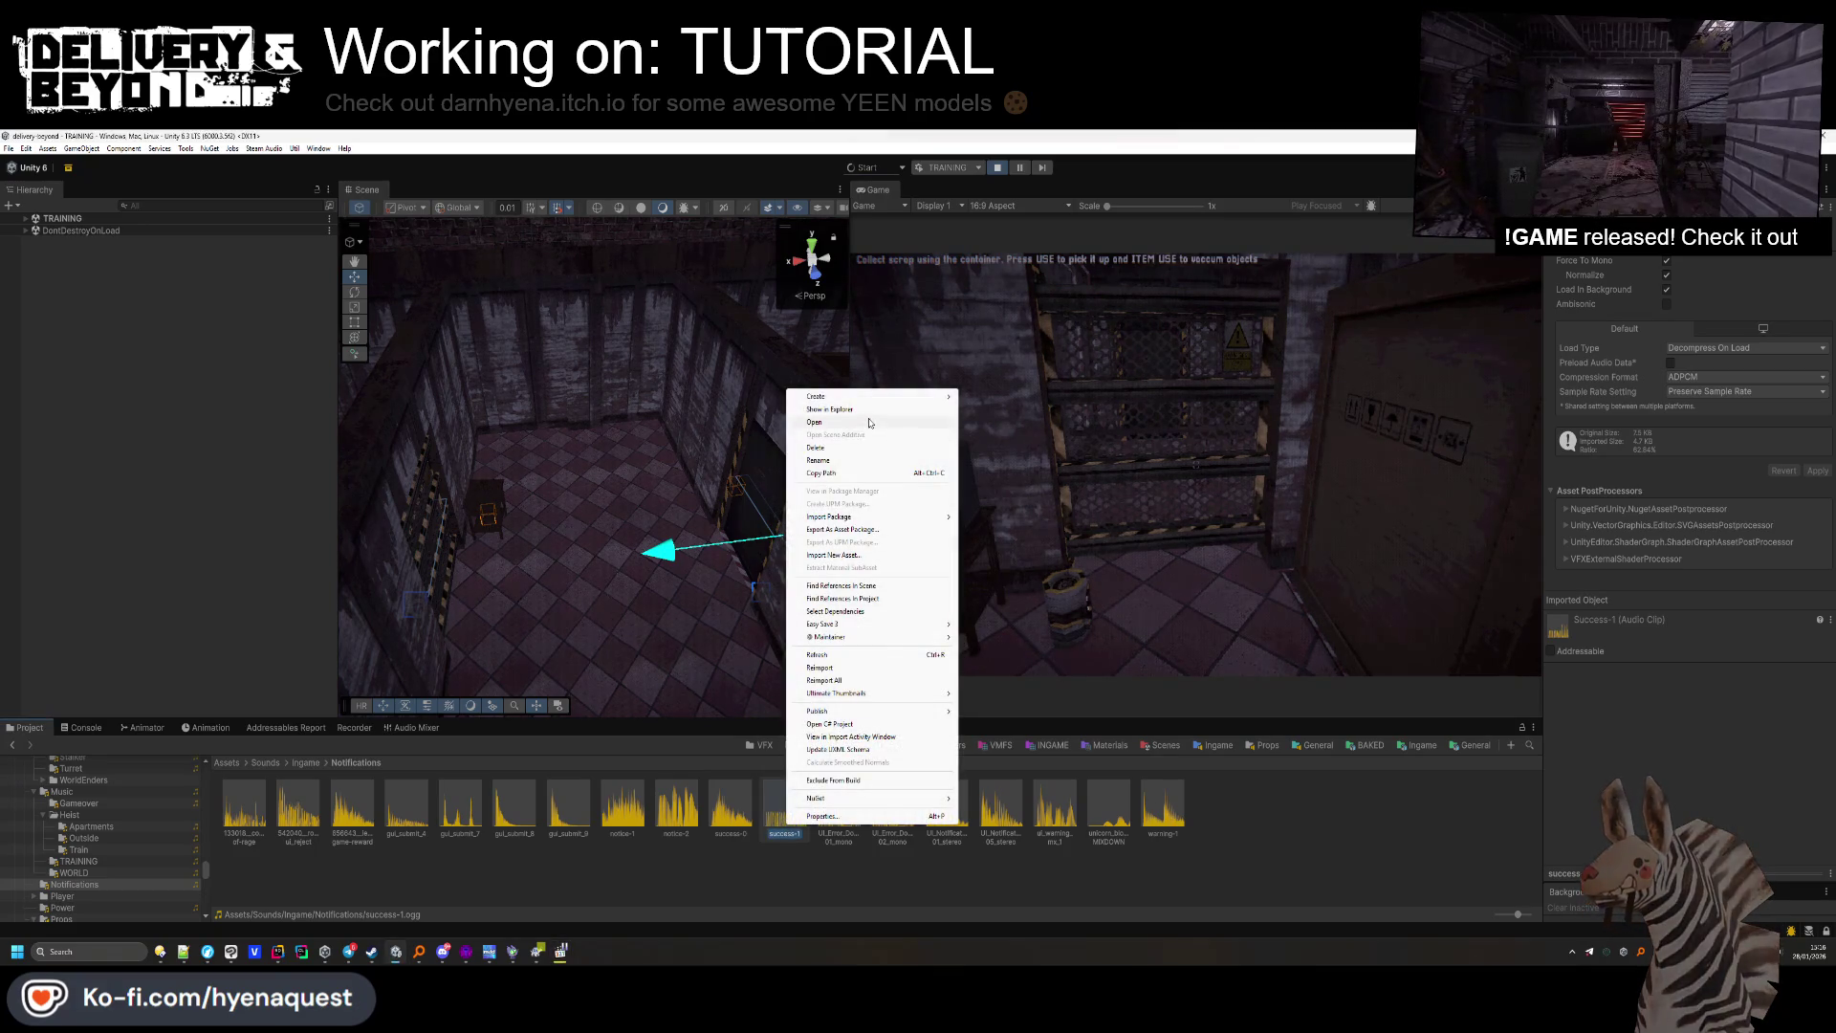
pyautogui.click(858, 476)
pyautogui.hotkey('alt', 'Tab')
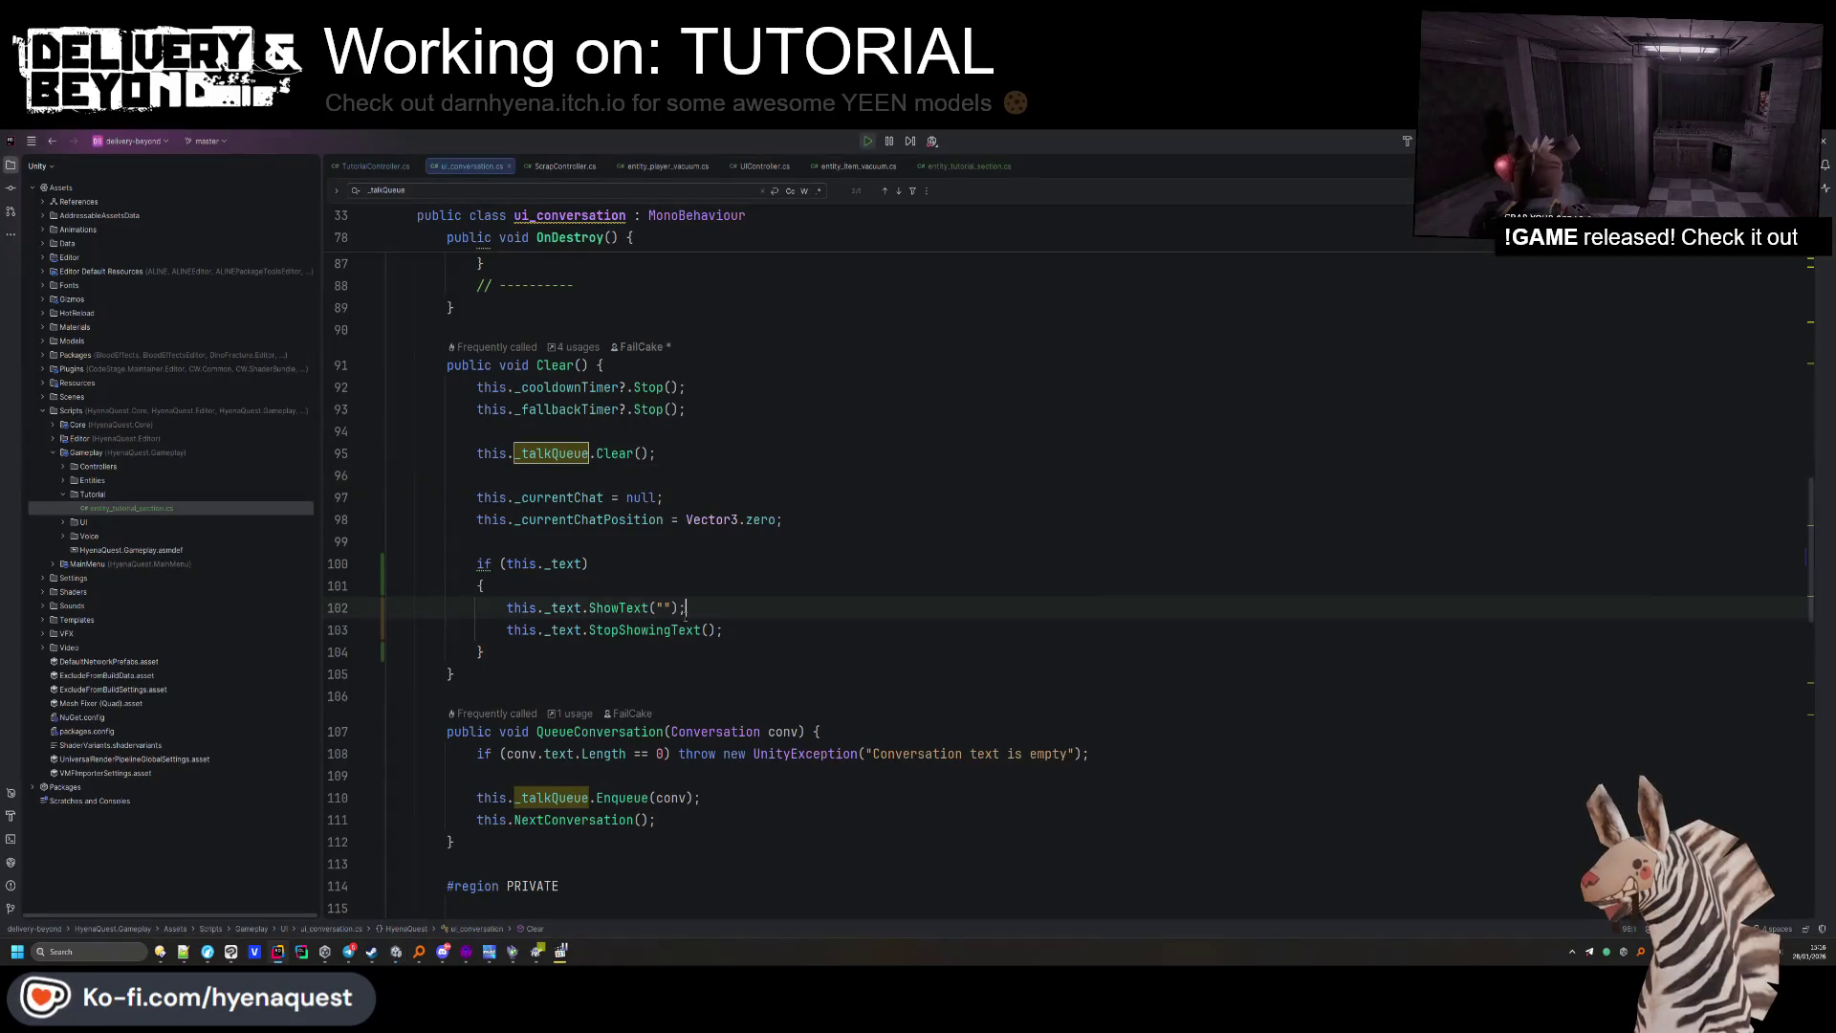
# In TutorialController.cs, change the completion sound path from success-0 to success-1, then delete the pasted path line.
pyautogui.scroll(15, 760, 527)
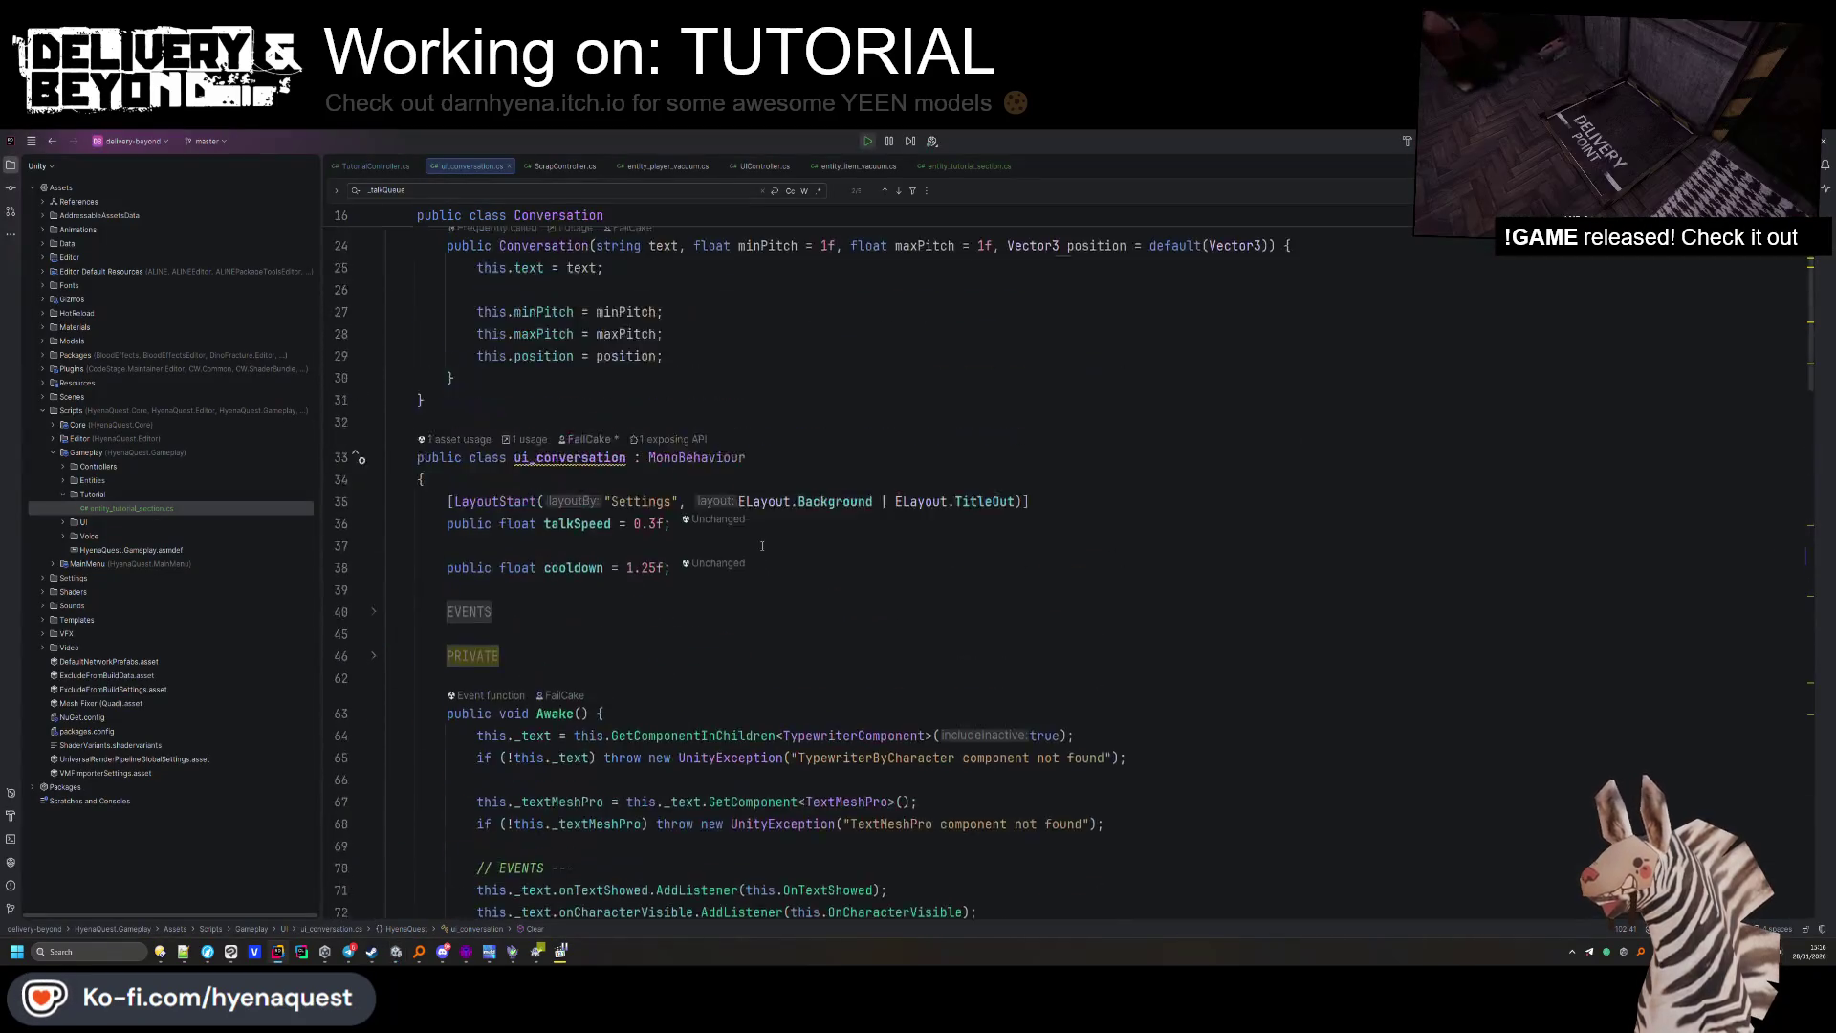
pyautogui.click(393, 167)
pyautogui.press('Down')
pyautogui.hotkey('ctrl', 'v')
pyautogui.scroll(-2, 610, 469)
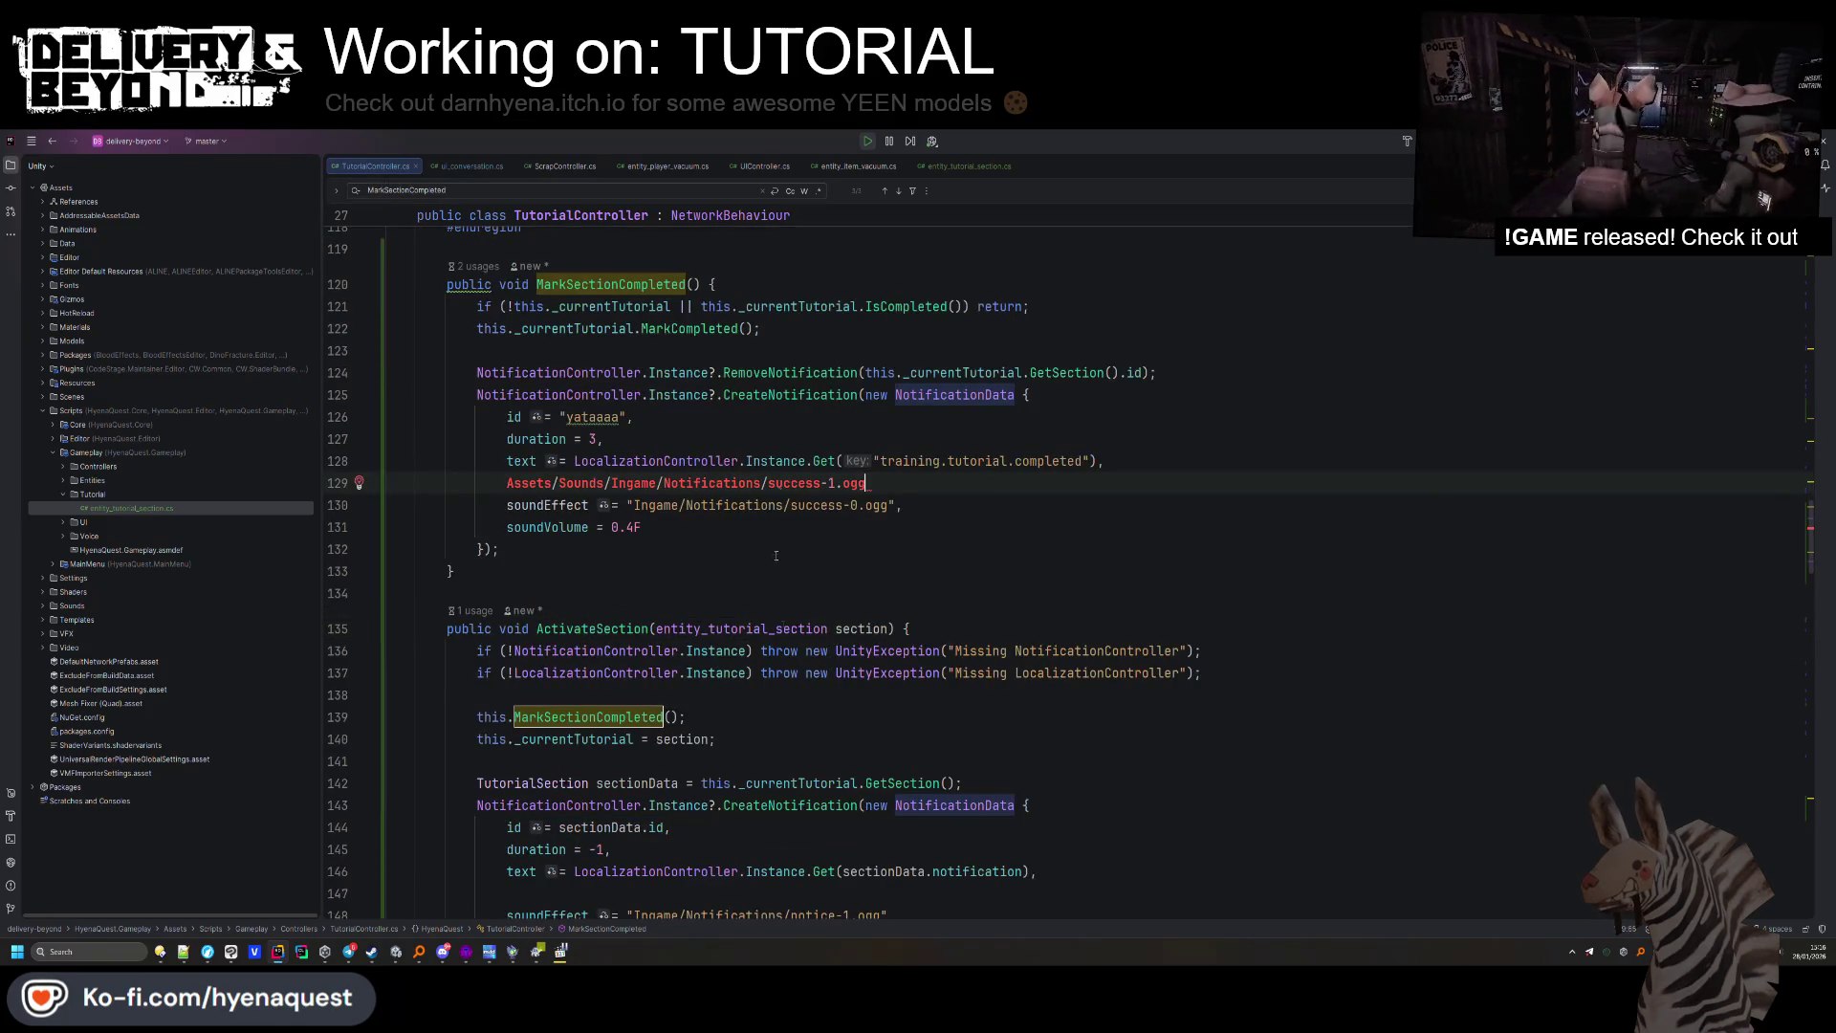
pyautogui.doubleClick(840, 505)
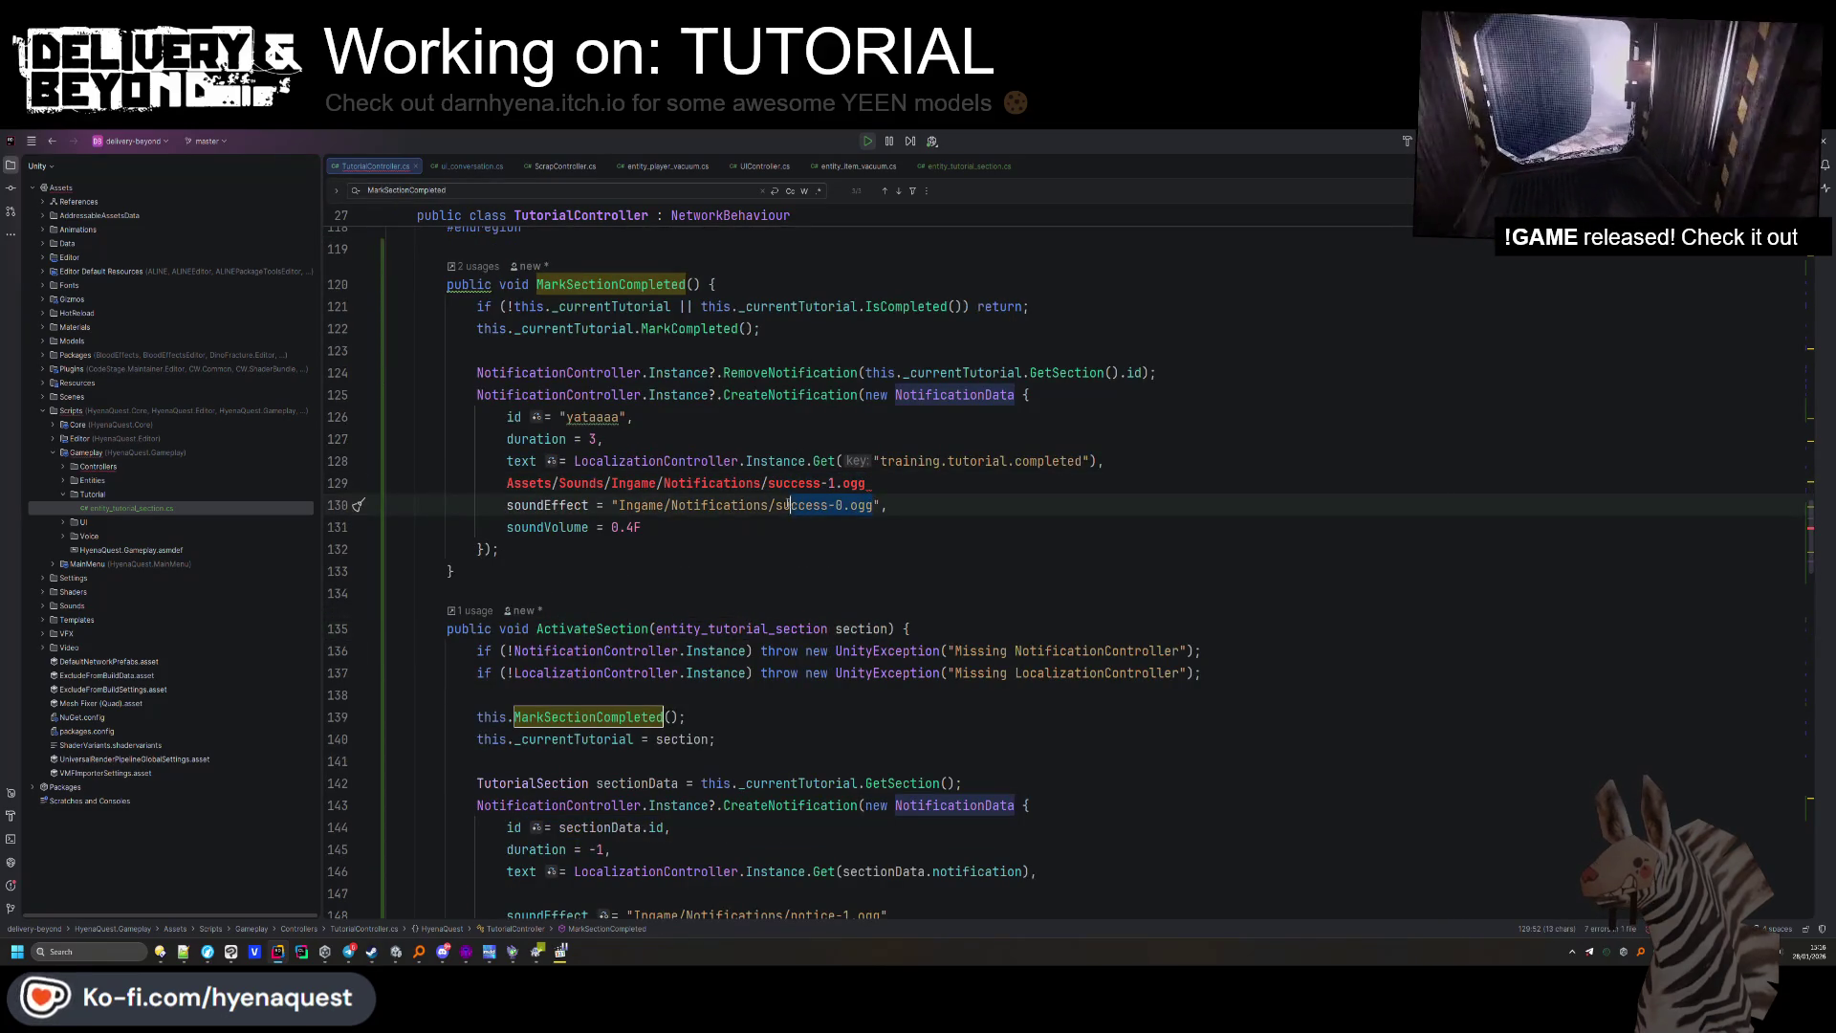
pyautogui.write('1')
pyautogui.moveTo(873, 482); pyautogui.dragTo(1168, 464)
pyautogui.press('BackSpace')
# Insert a blank line after the completion text line and clean up the code formatting.
pyautogui.click(762, 516)
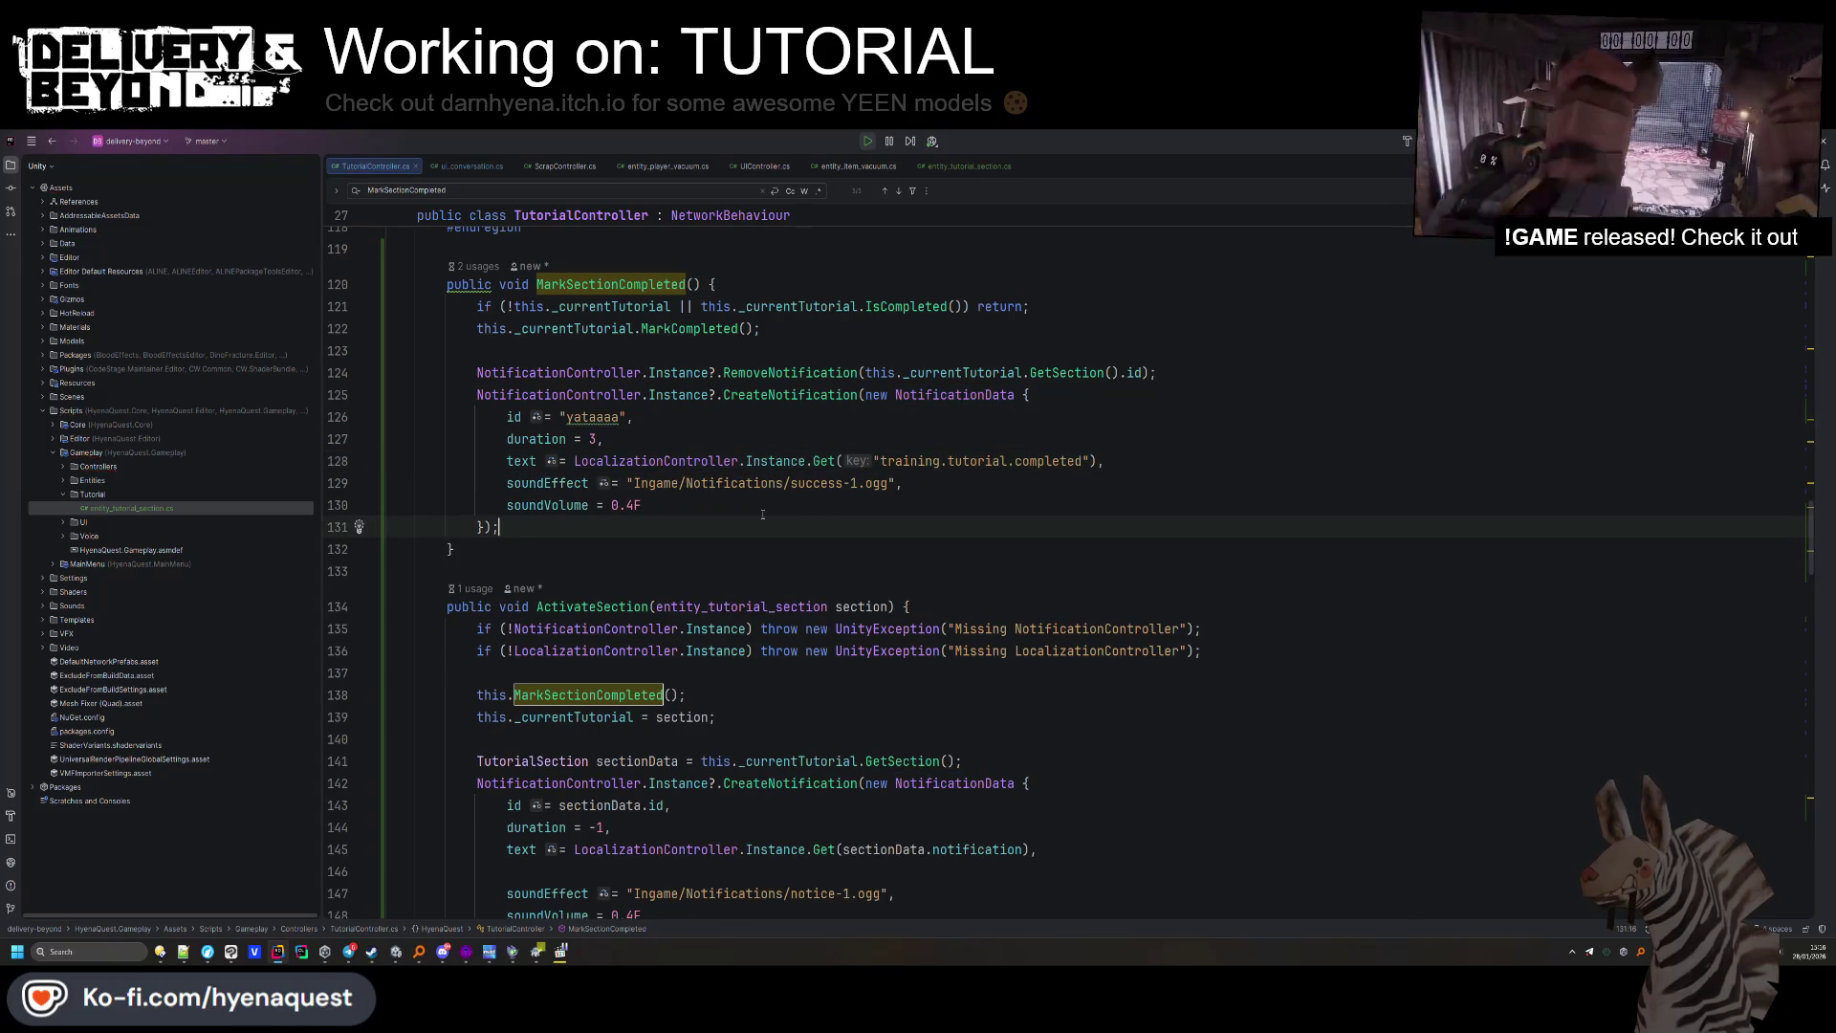
pyautogui.click(1121, 449)
pyautogui.press('Return')
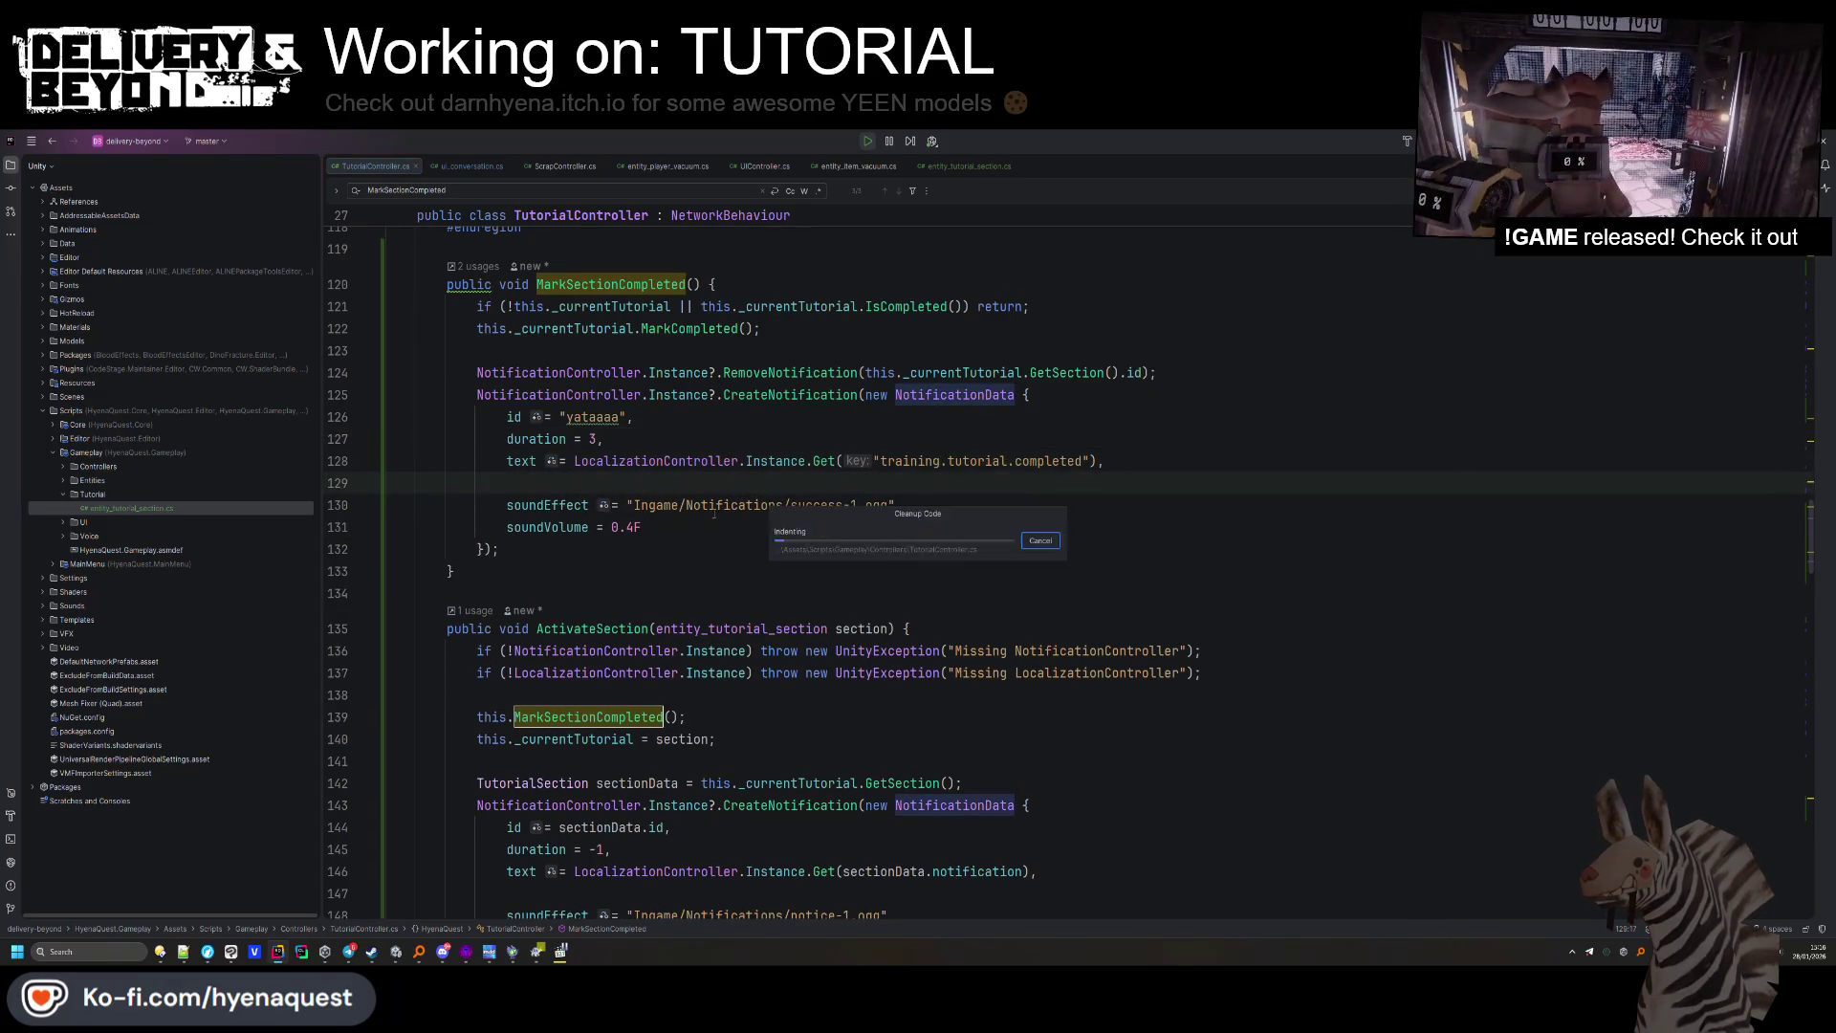
pyautogui.press('Down')
pyautogui.press('Down')
pyautogui.press('Down')
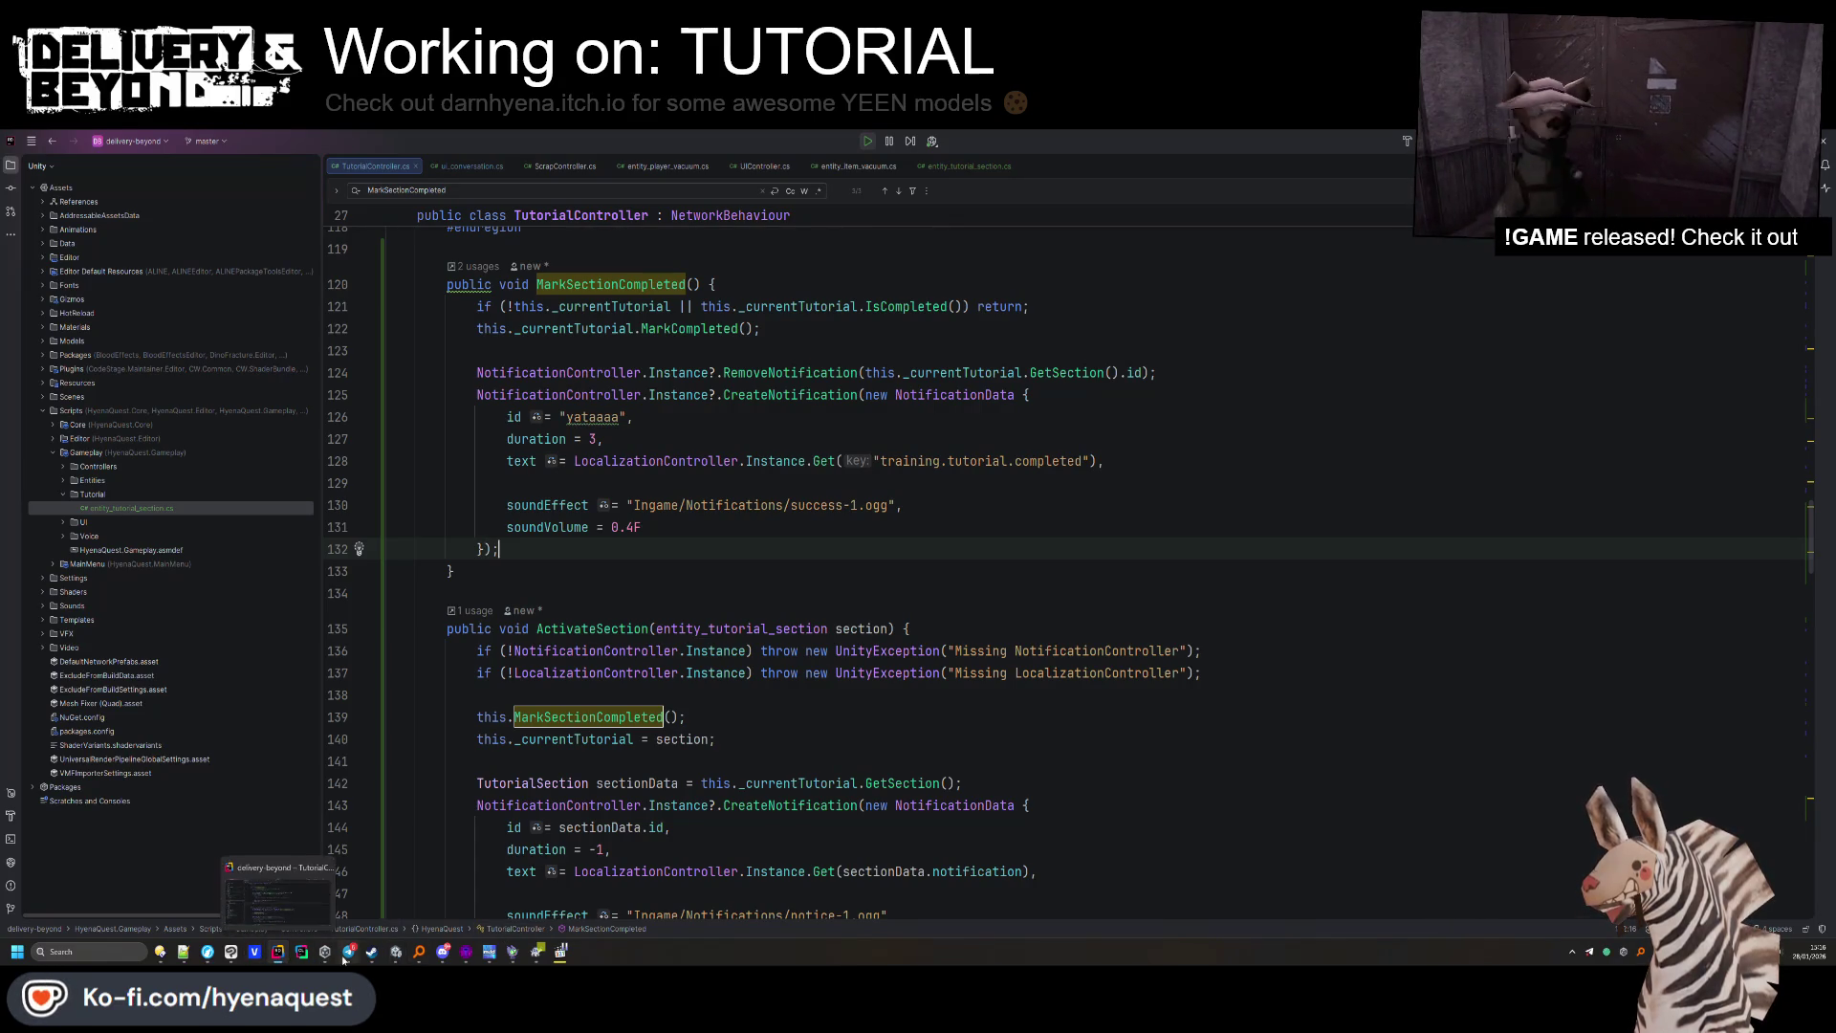
pyautogui.click(398, 957)
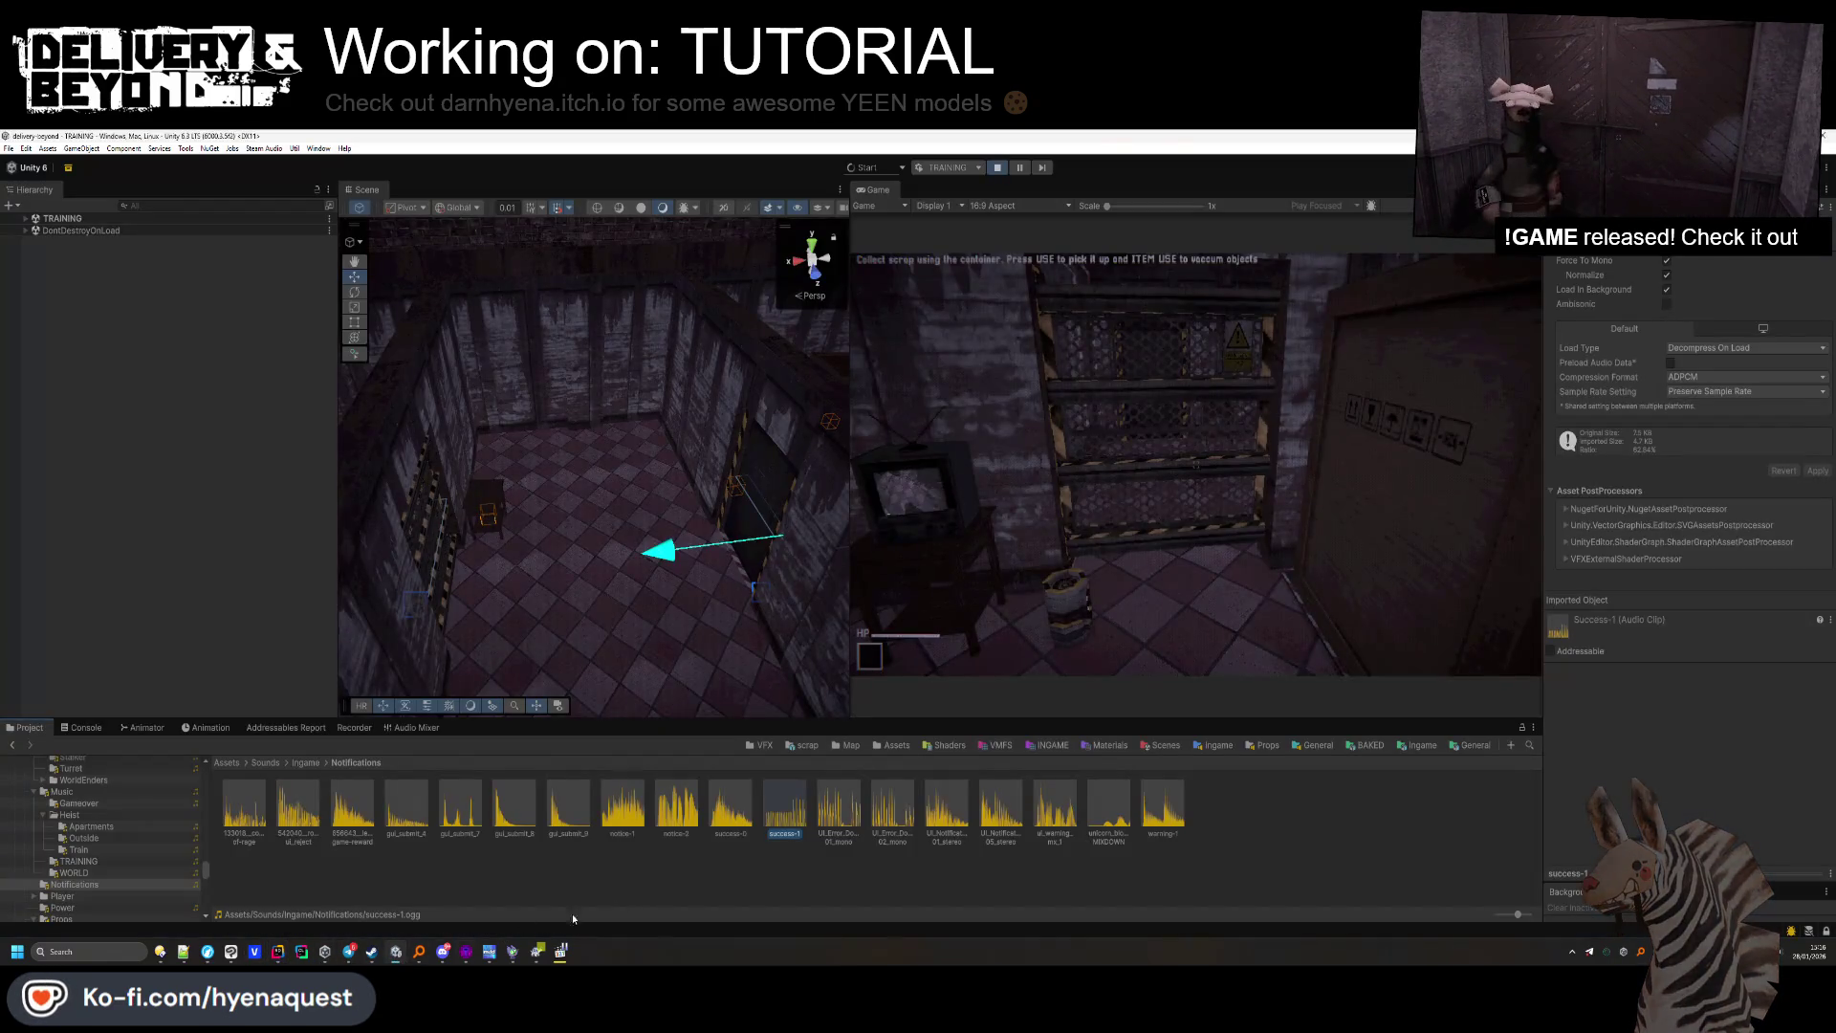
# Stop play mode and confirm recompiling the changed scripts.
pyautogui.click(999, 169)
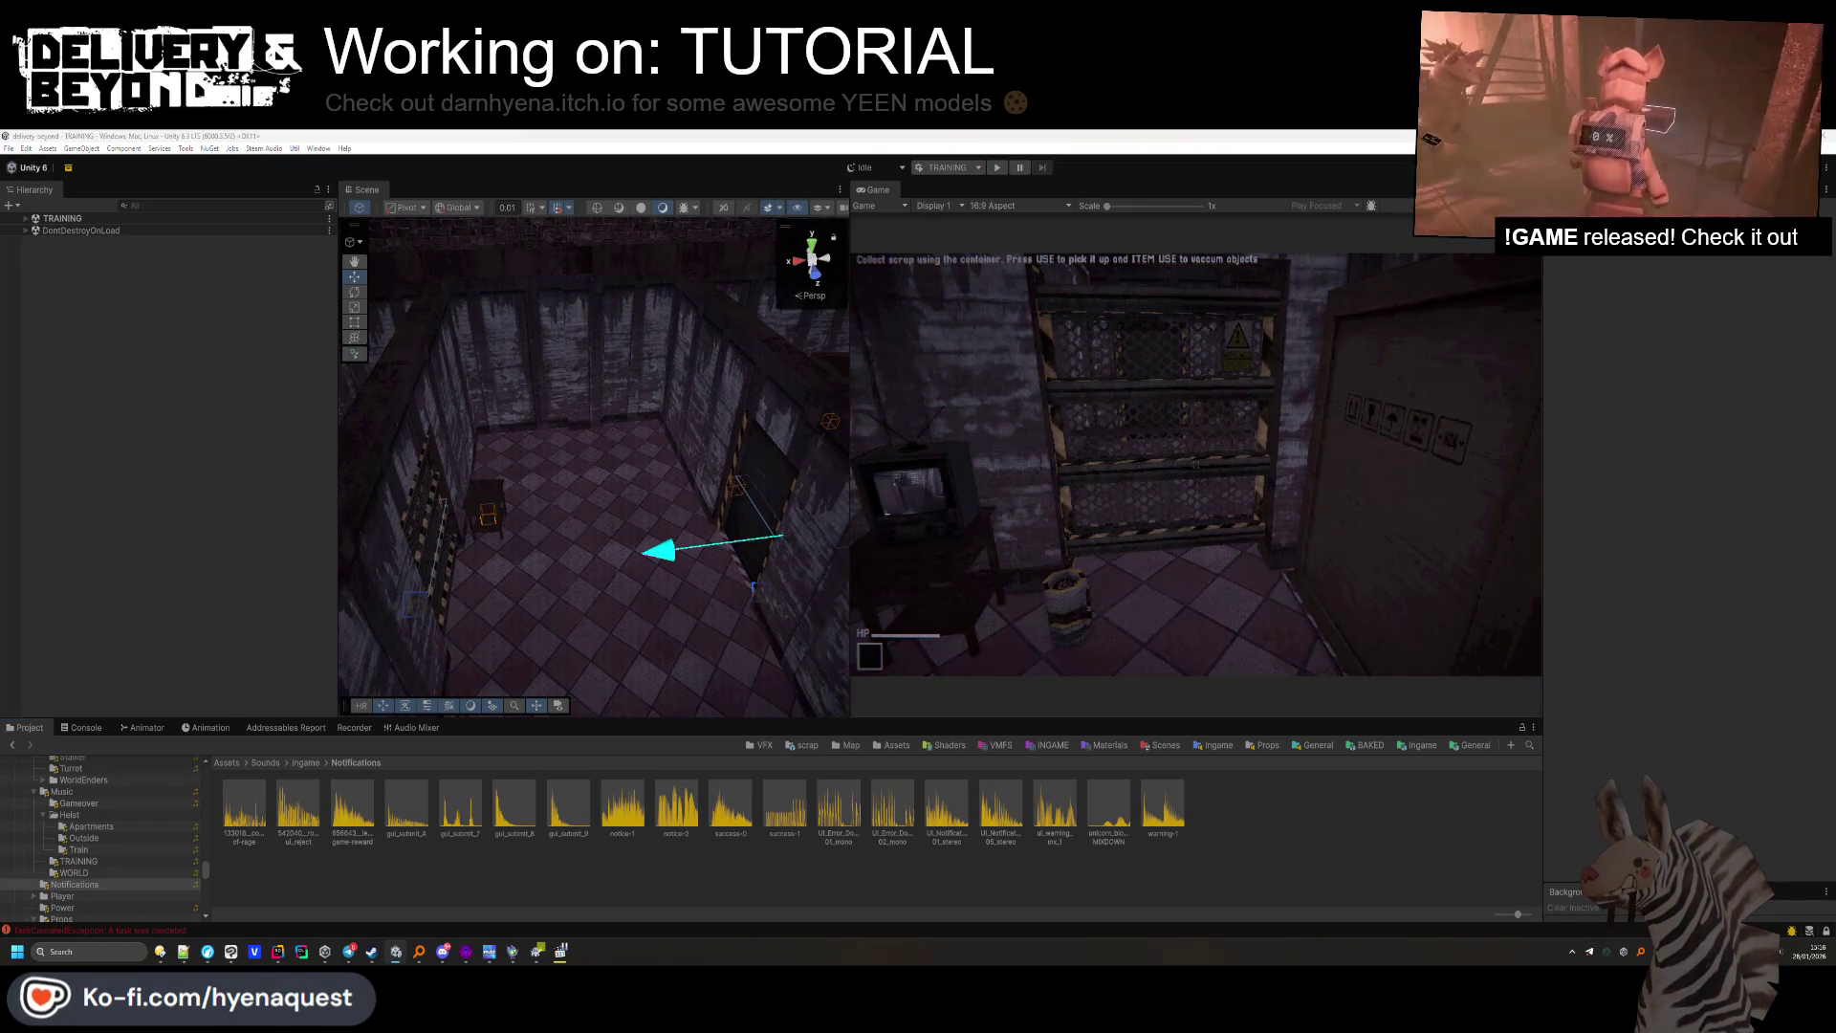
pyautogui.click(920, 556)
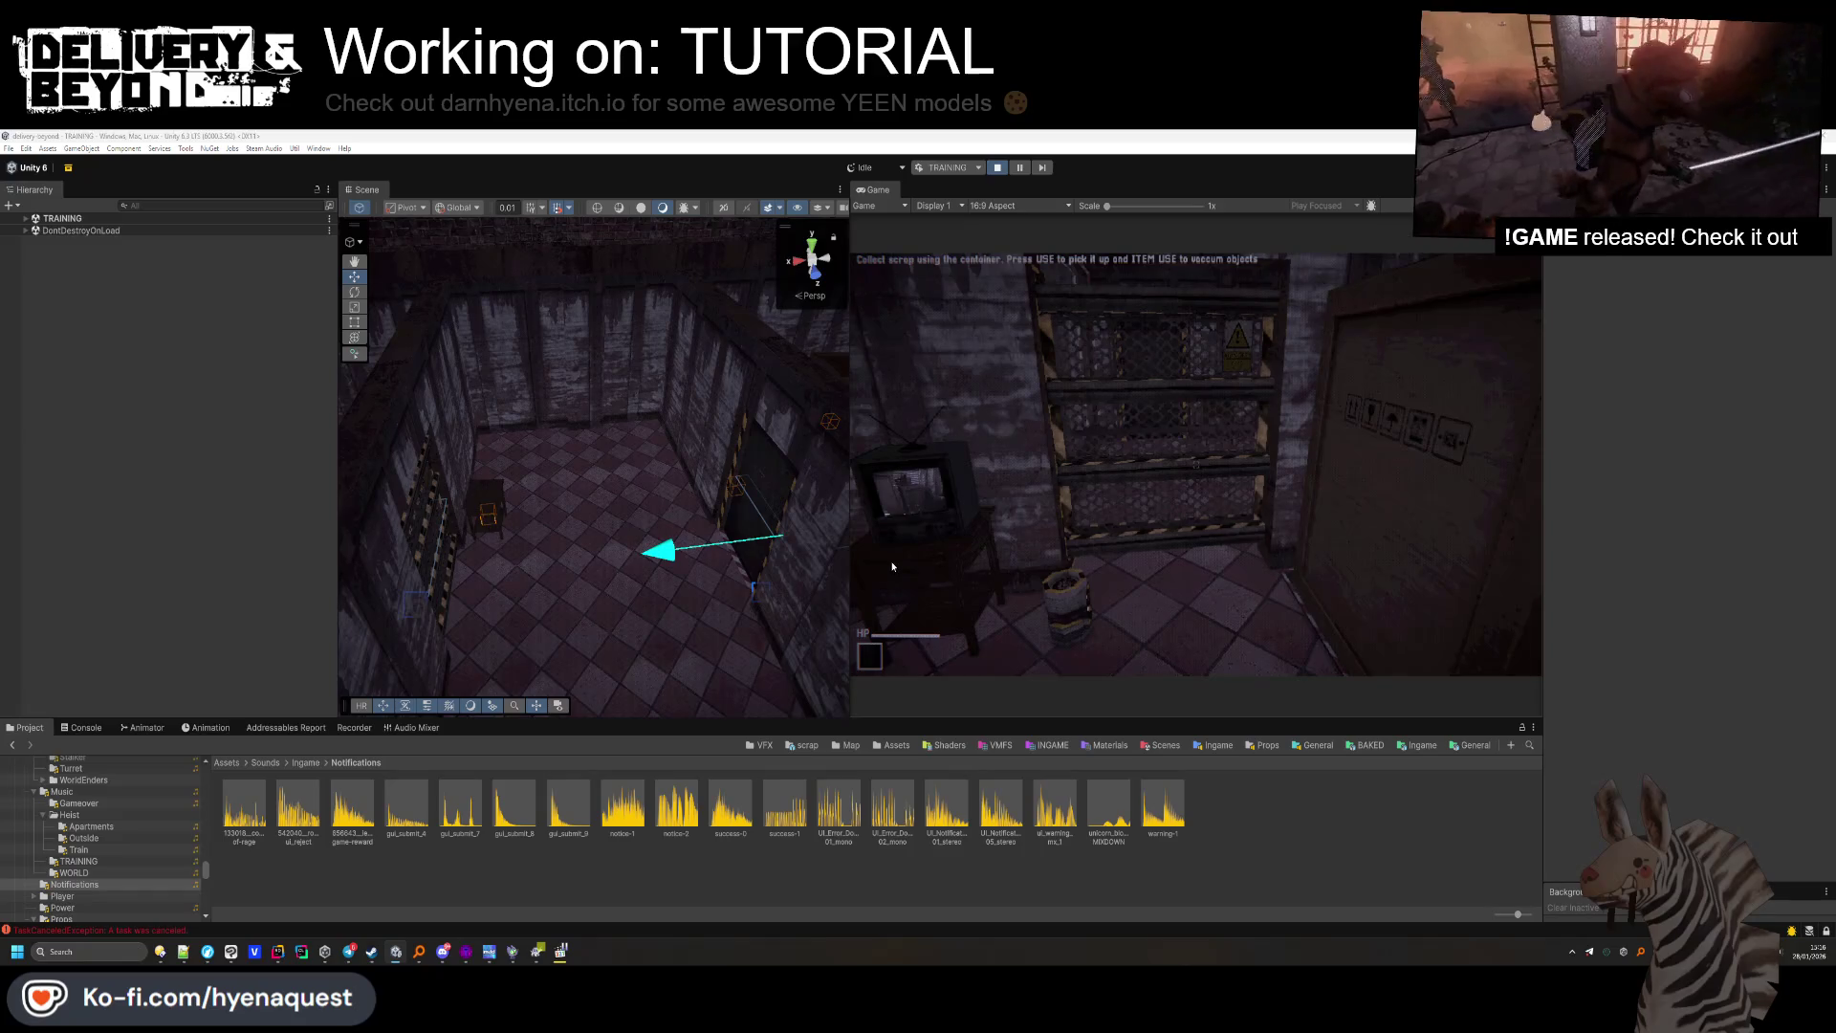
pyautogui.moveTo(353, 959)
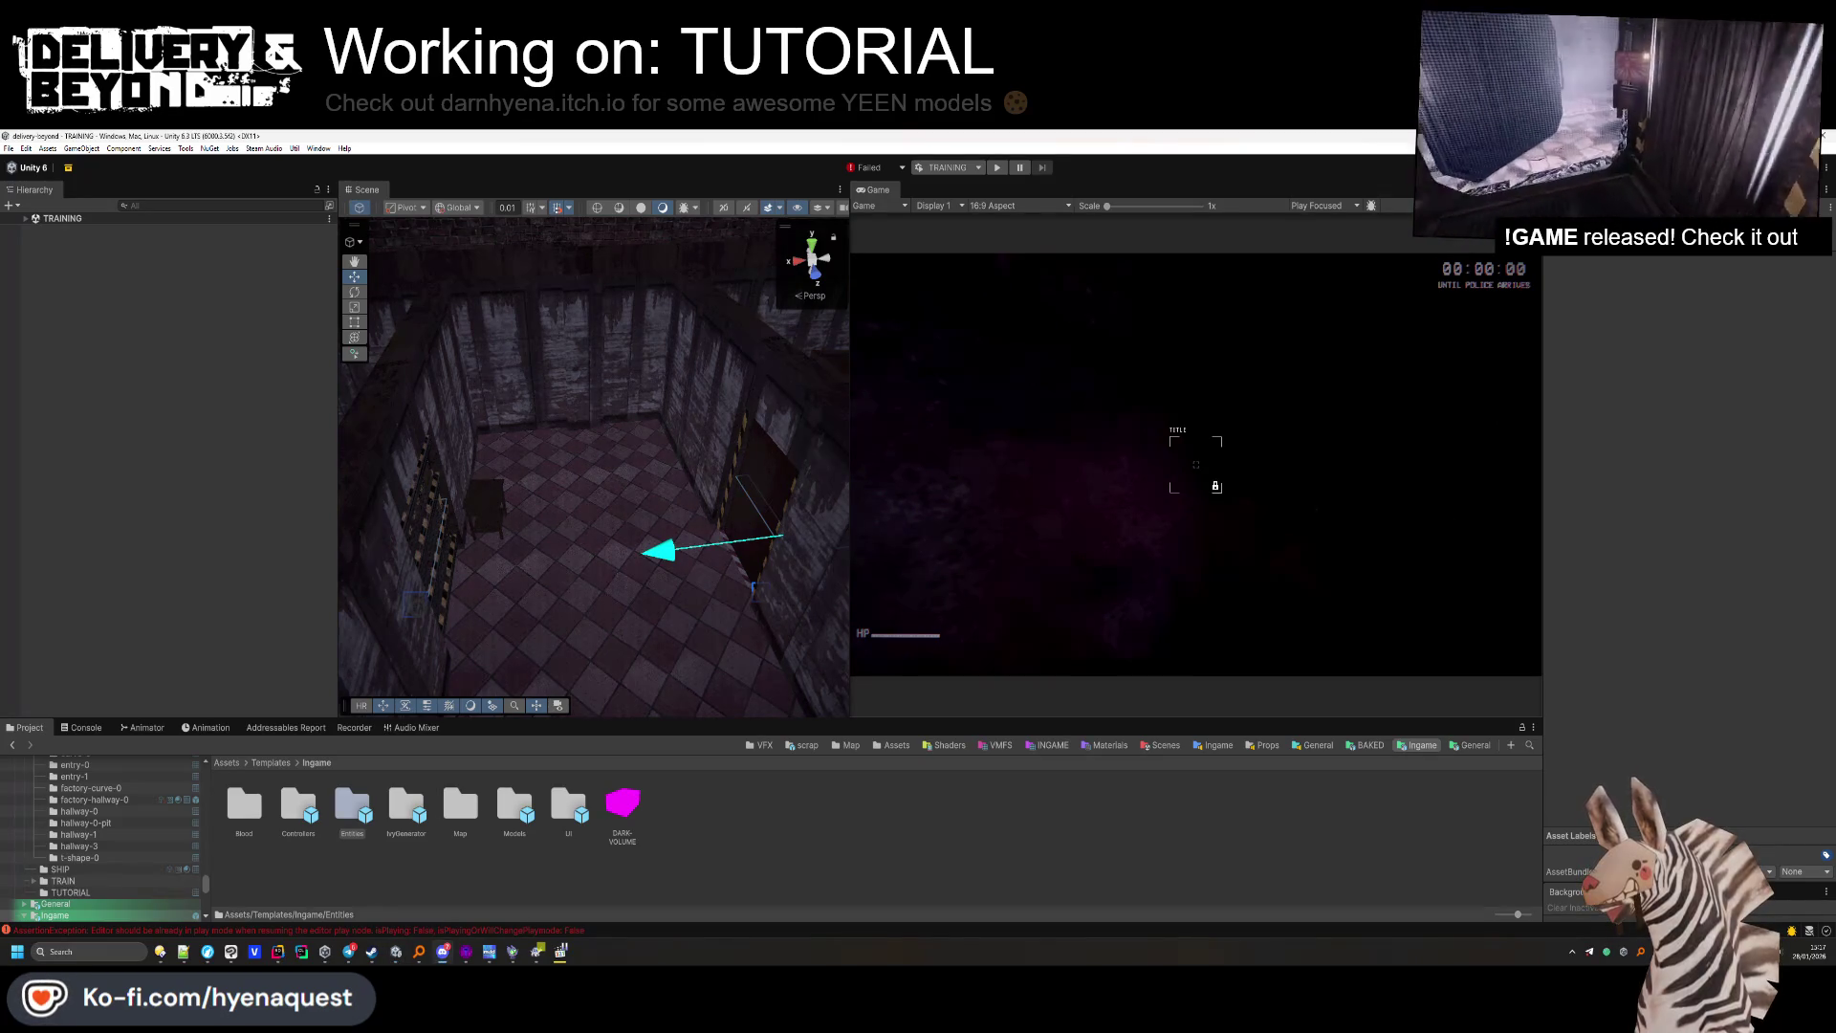
# Play the TRAINING scene again with the Console shown and walk the player toward the shelves.
pyautogui.click(832, 843)
pyautogui.hotkey('ctrl', 'p')
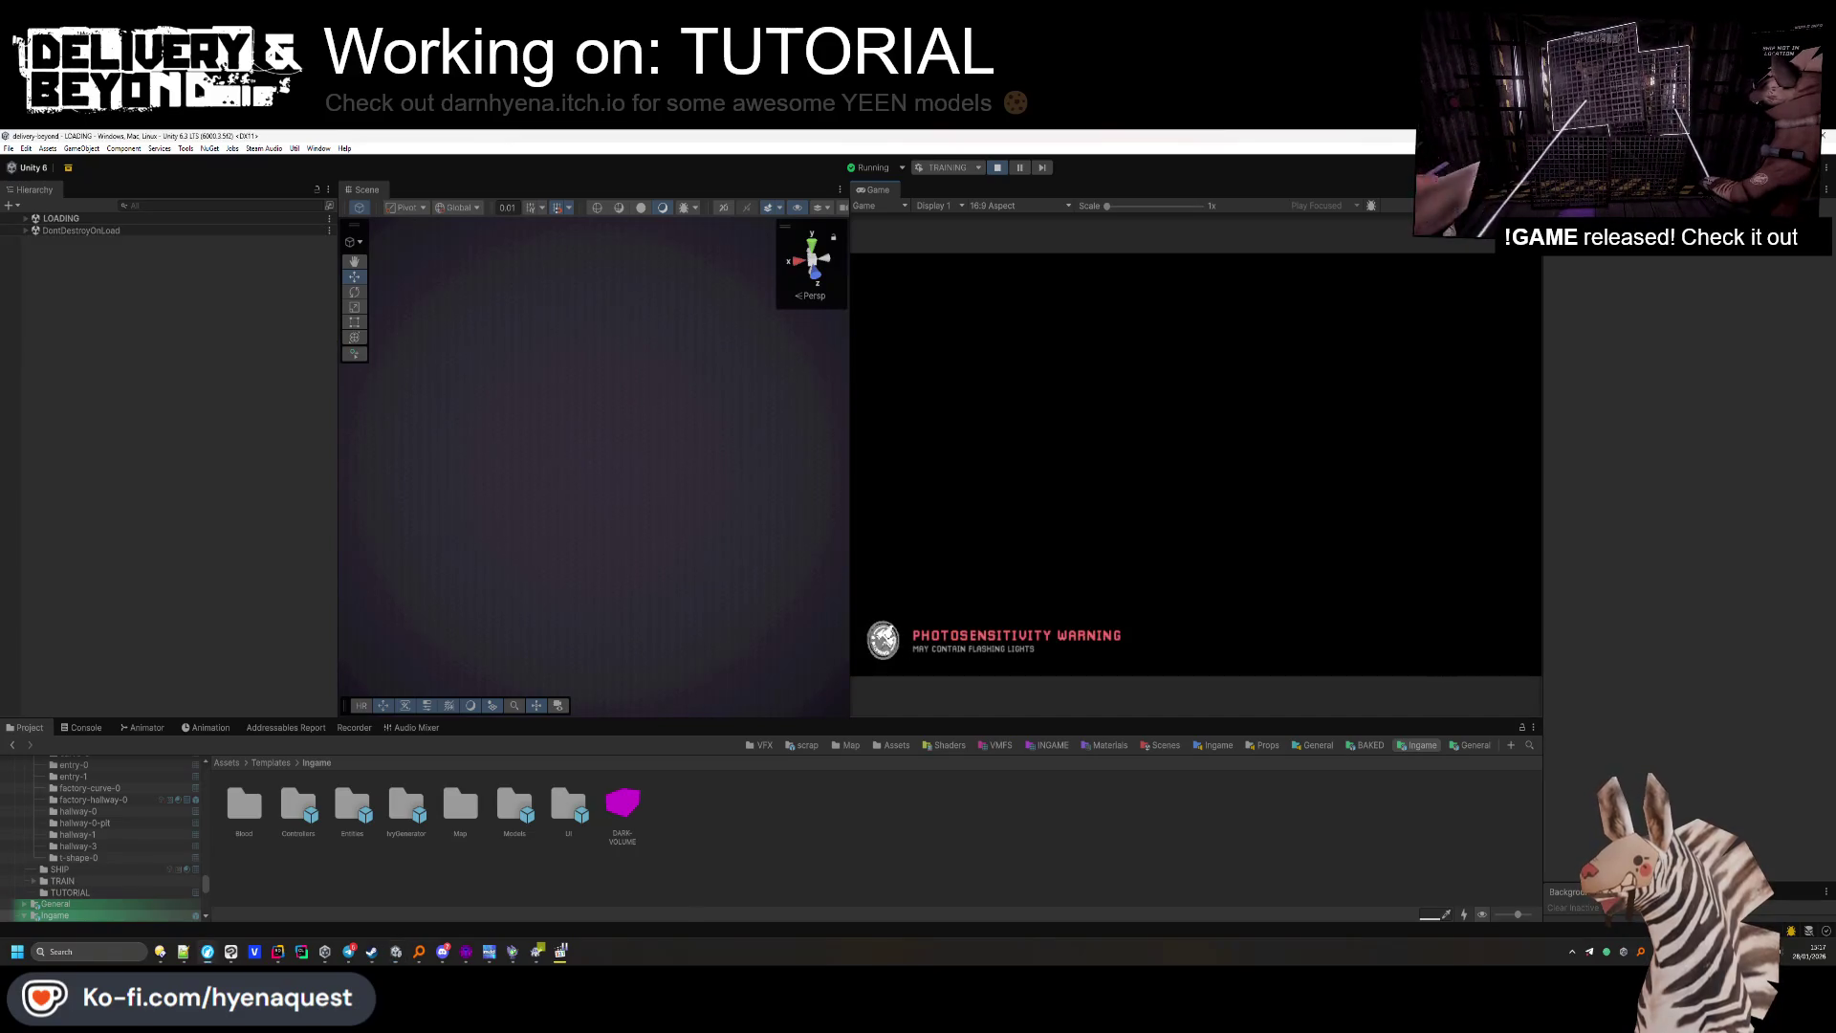
pyautogui.click(84, 726)
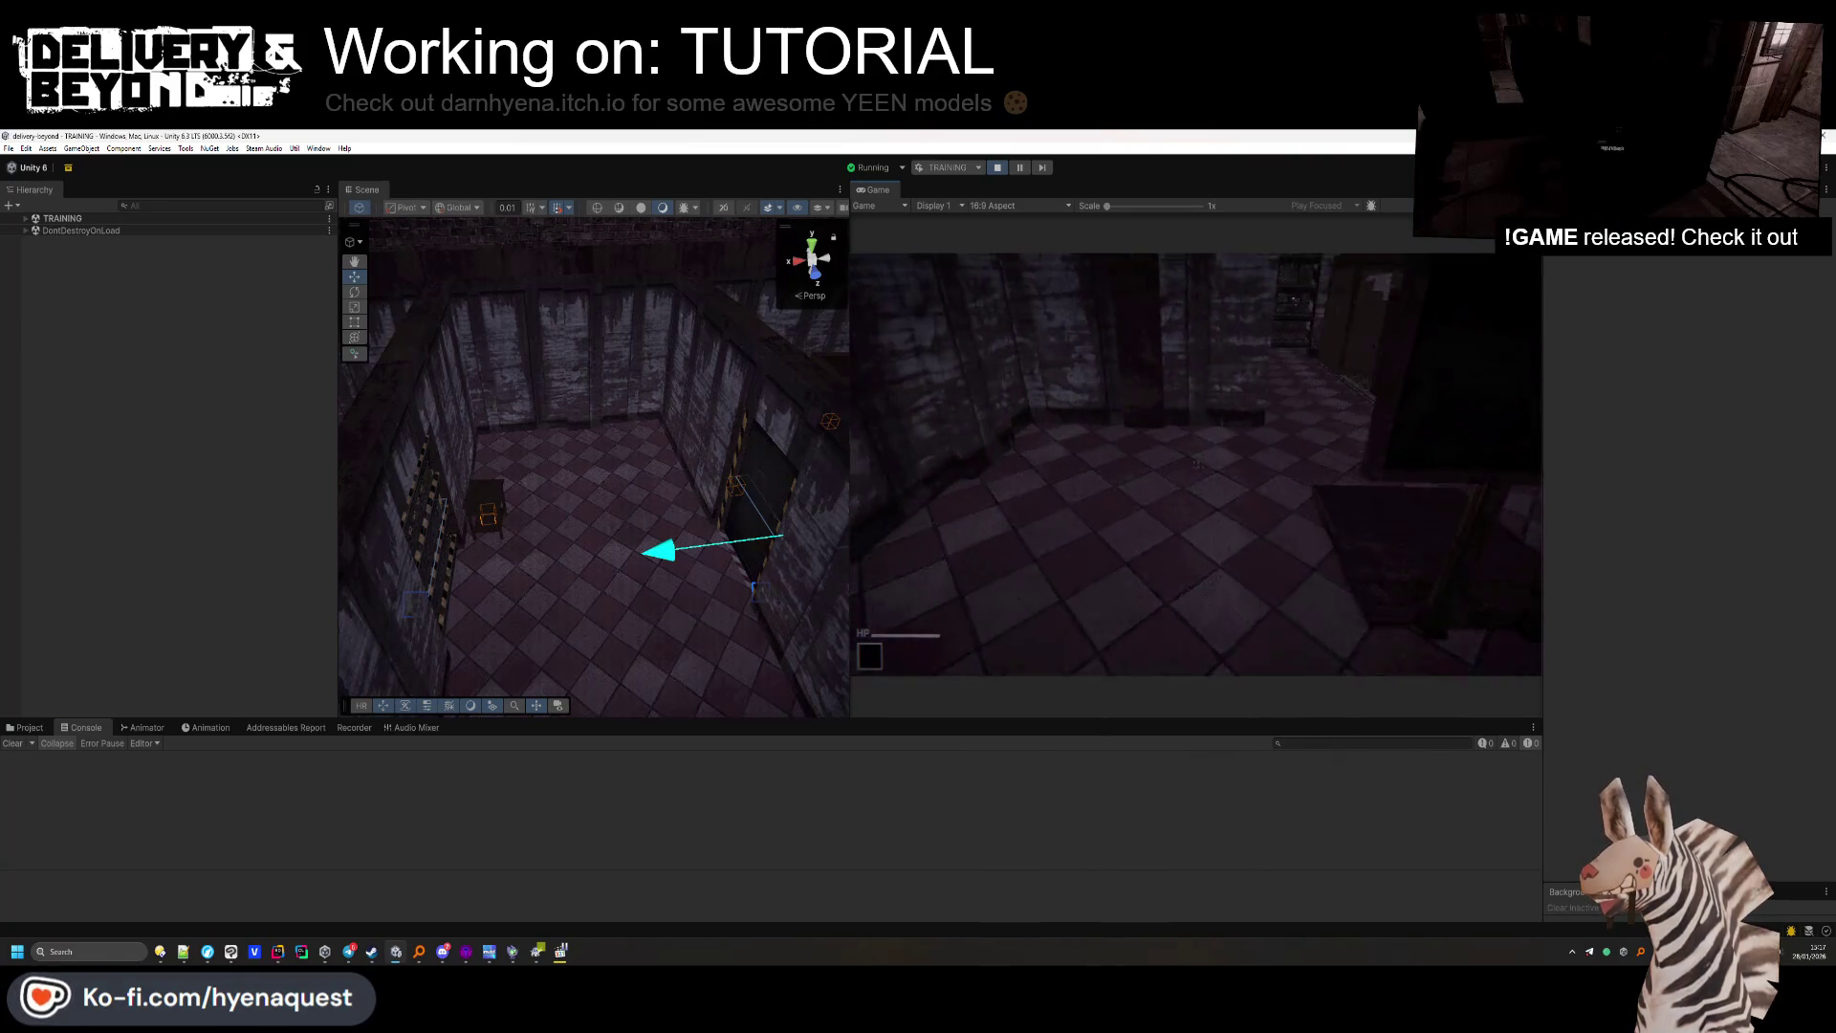
pyautogui.press('w')
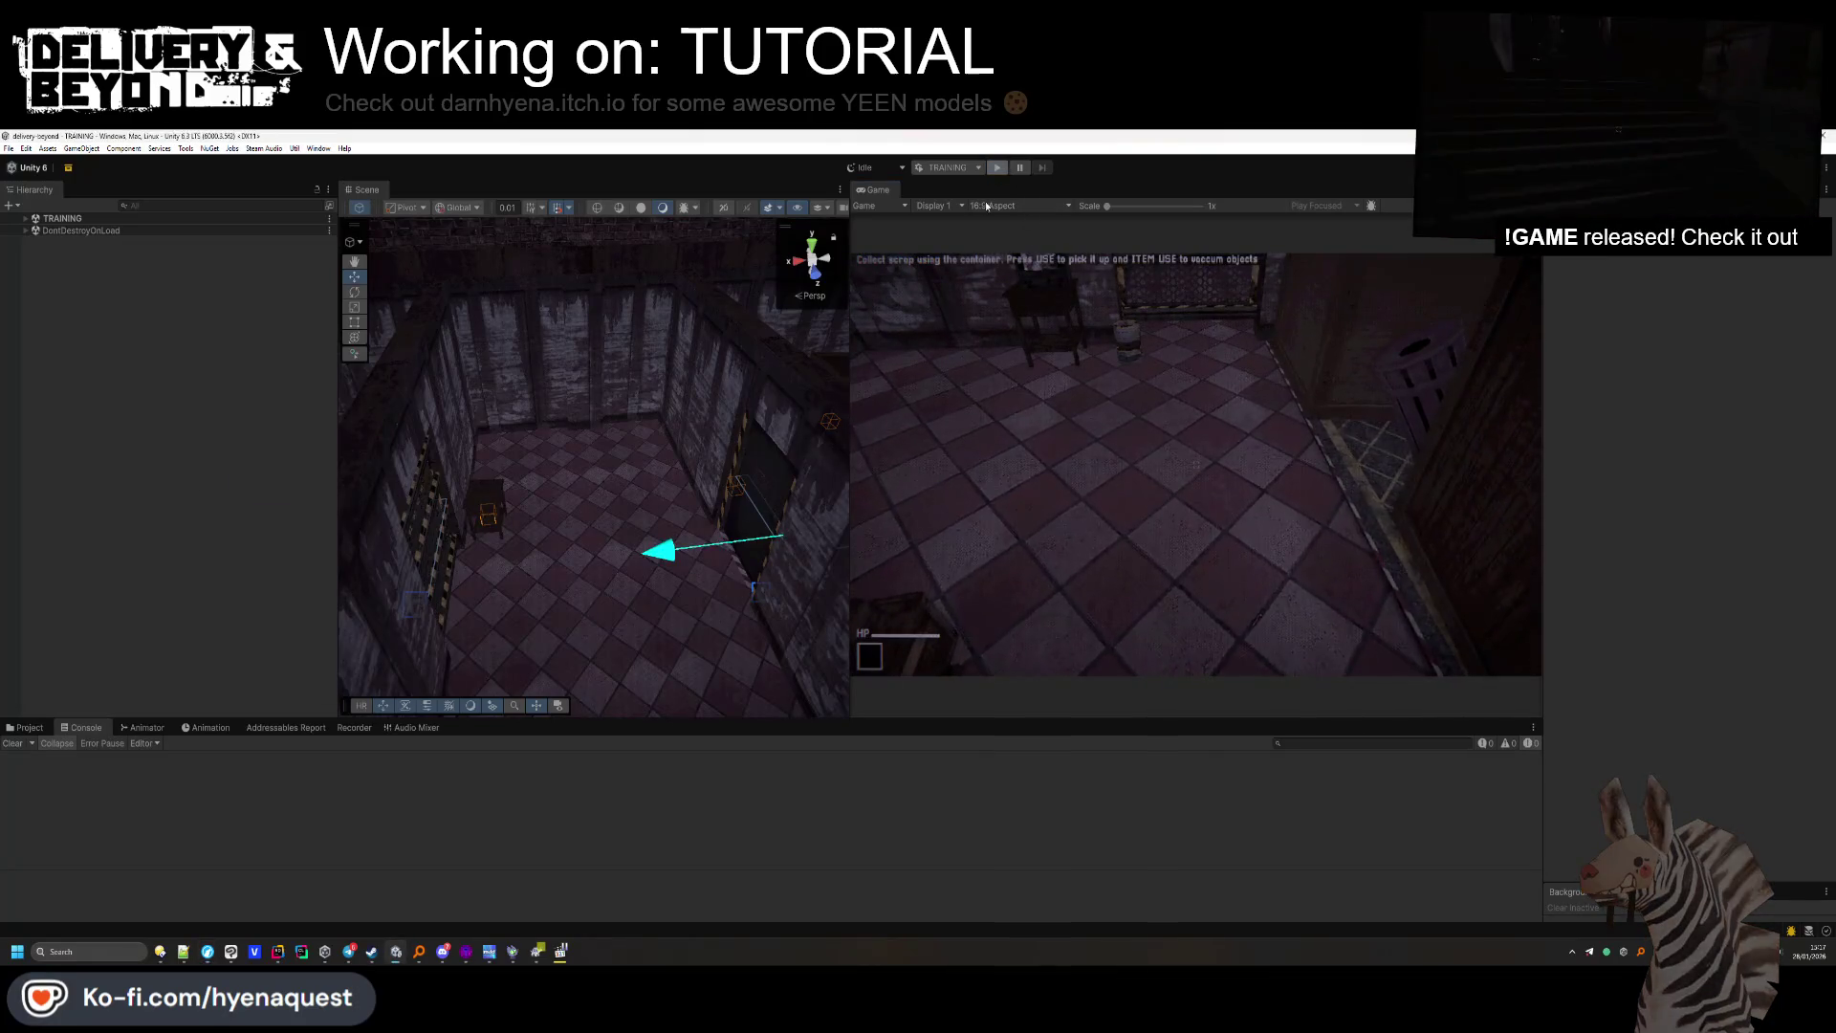
pyautogui.hotkey('alt', 'Tab')
pyautogui.click(719, 507)
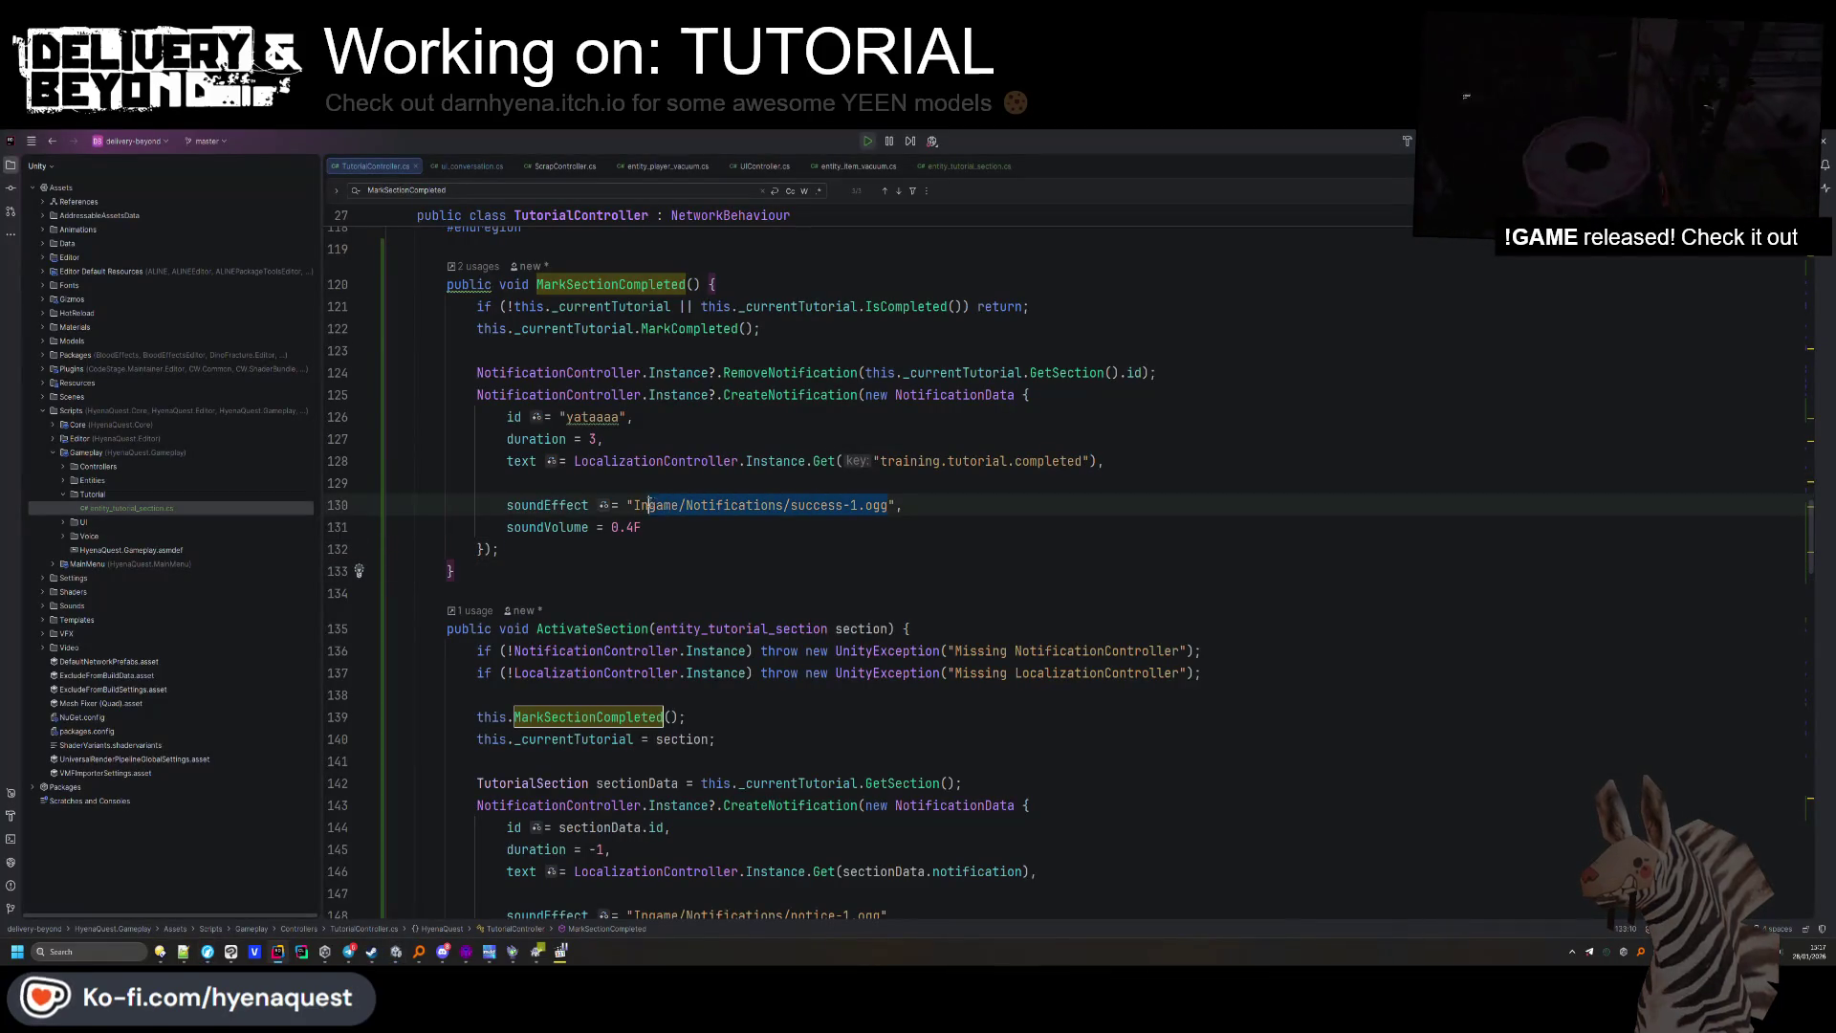
# Remove the blank line and undo the edits so the completion sound is success-0.ogg again.
pyautogui.press('Up')
pyautogui.press('BackSpace')
pyautogui.hotkey('ctrl', 'z')
pyautogui.hotkey('ctrl', 'z')
pyautogui.hotkey('ctrl', 'z')
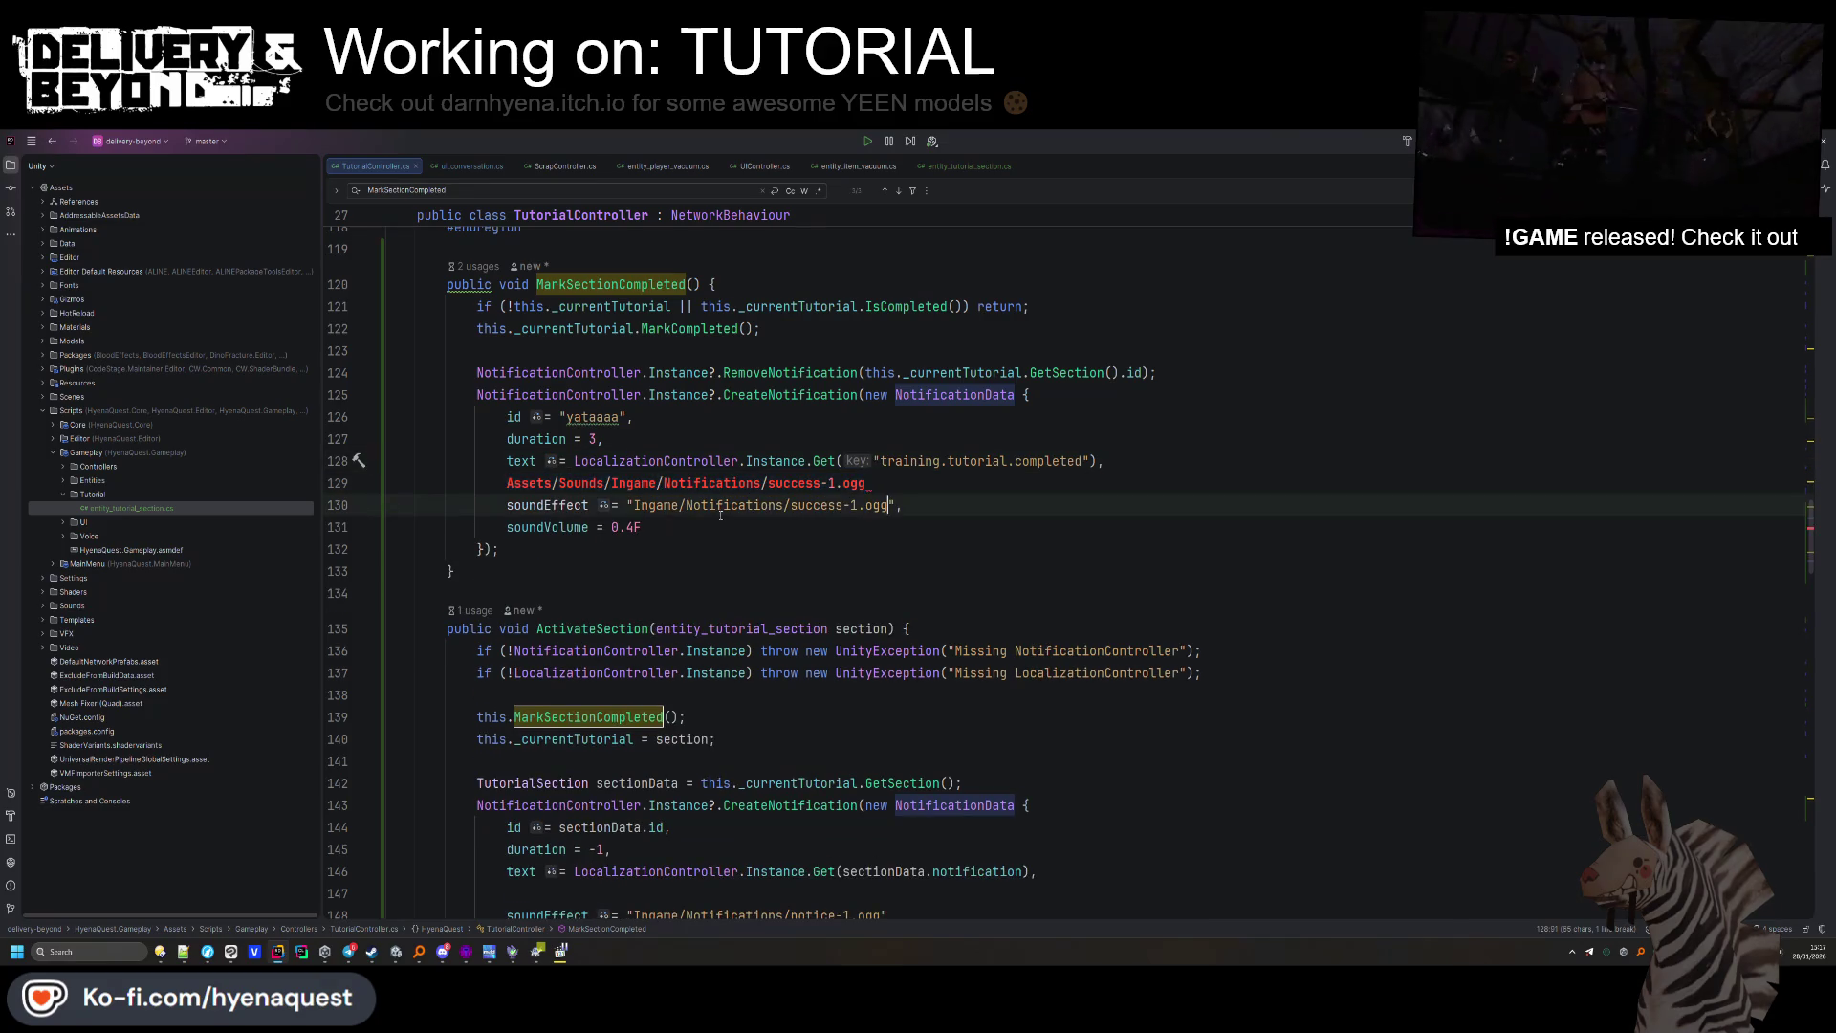
pyautogui.hotkey('ctrl', 'z')
pyautogui.hotkey('ctrl', 'z')
pyautogui.hotkey('ctrl', 'z')
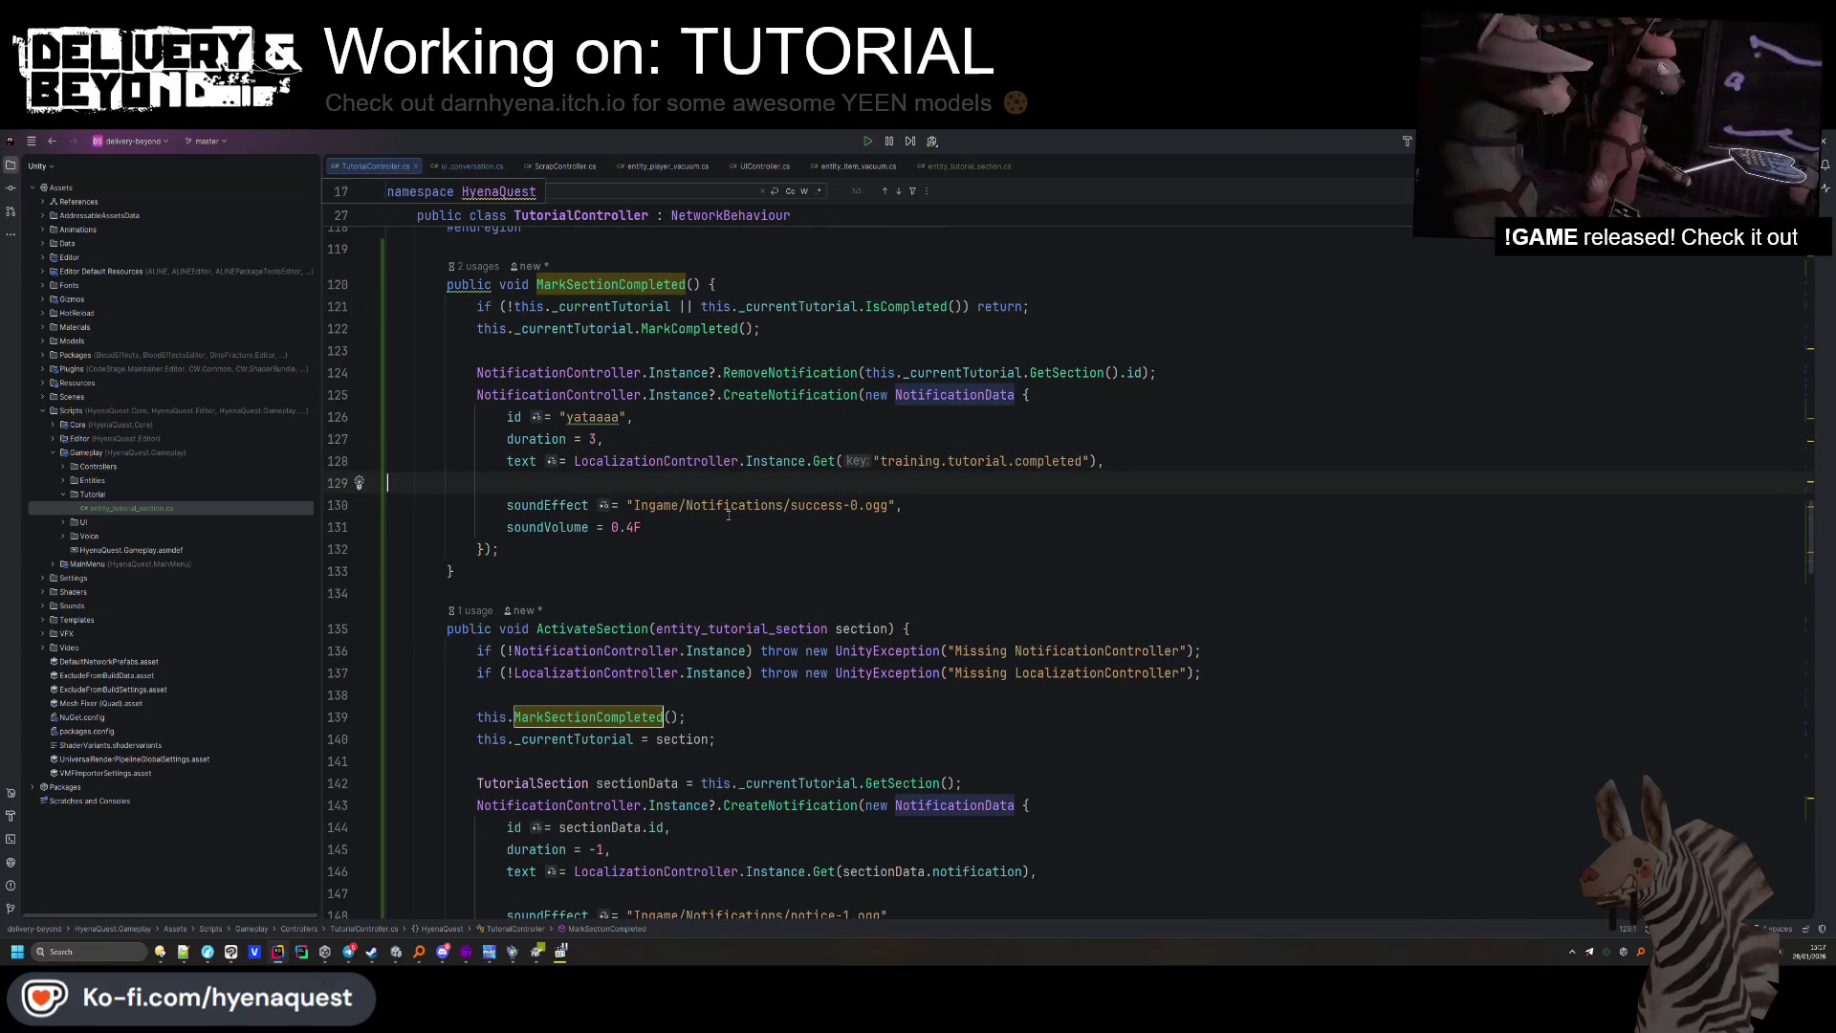
pyautogui.hotkey('ctrl', 'z')
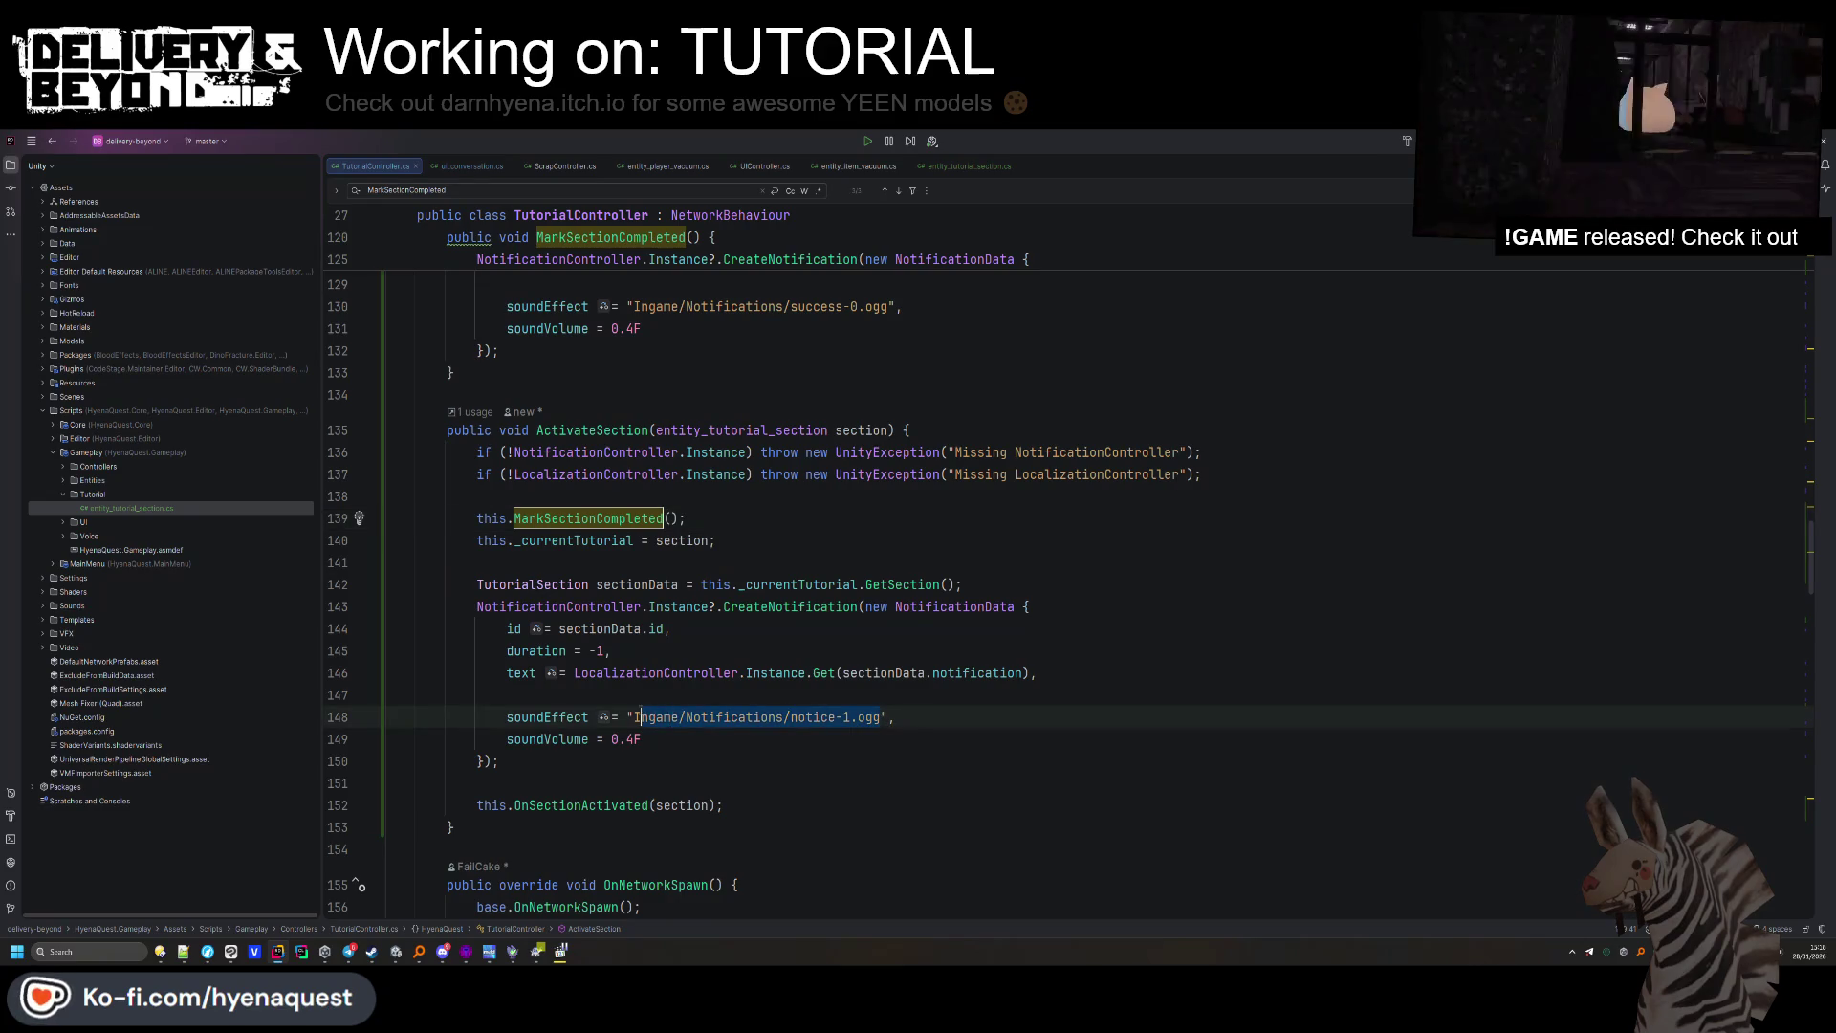
pyautogui.hotkey('alt', 'Tab')
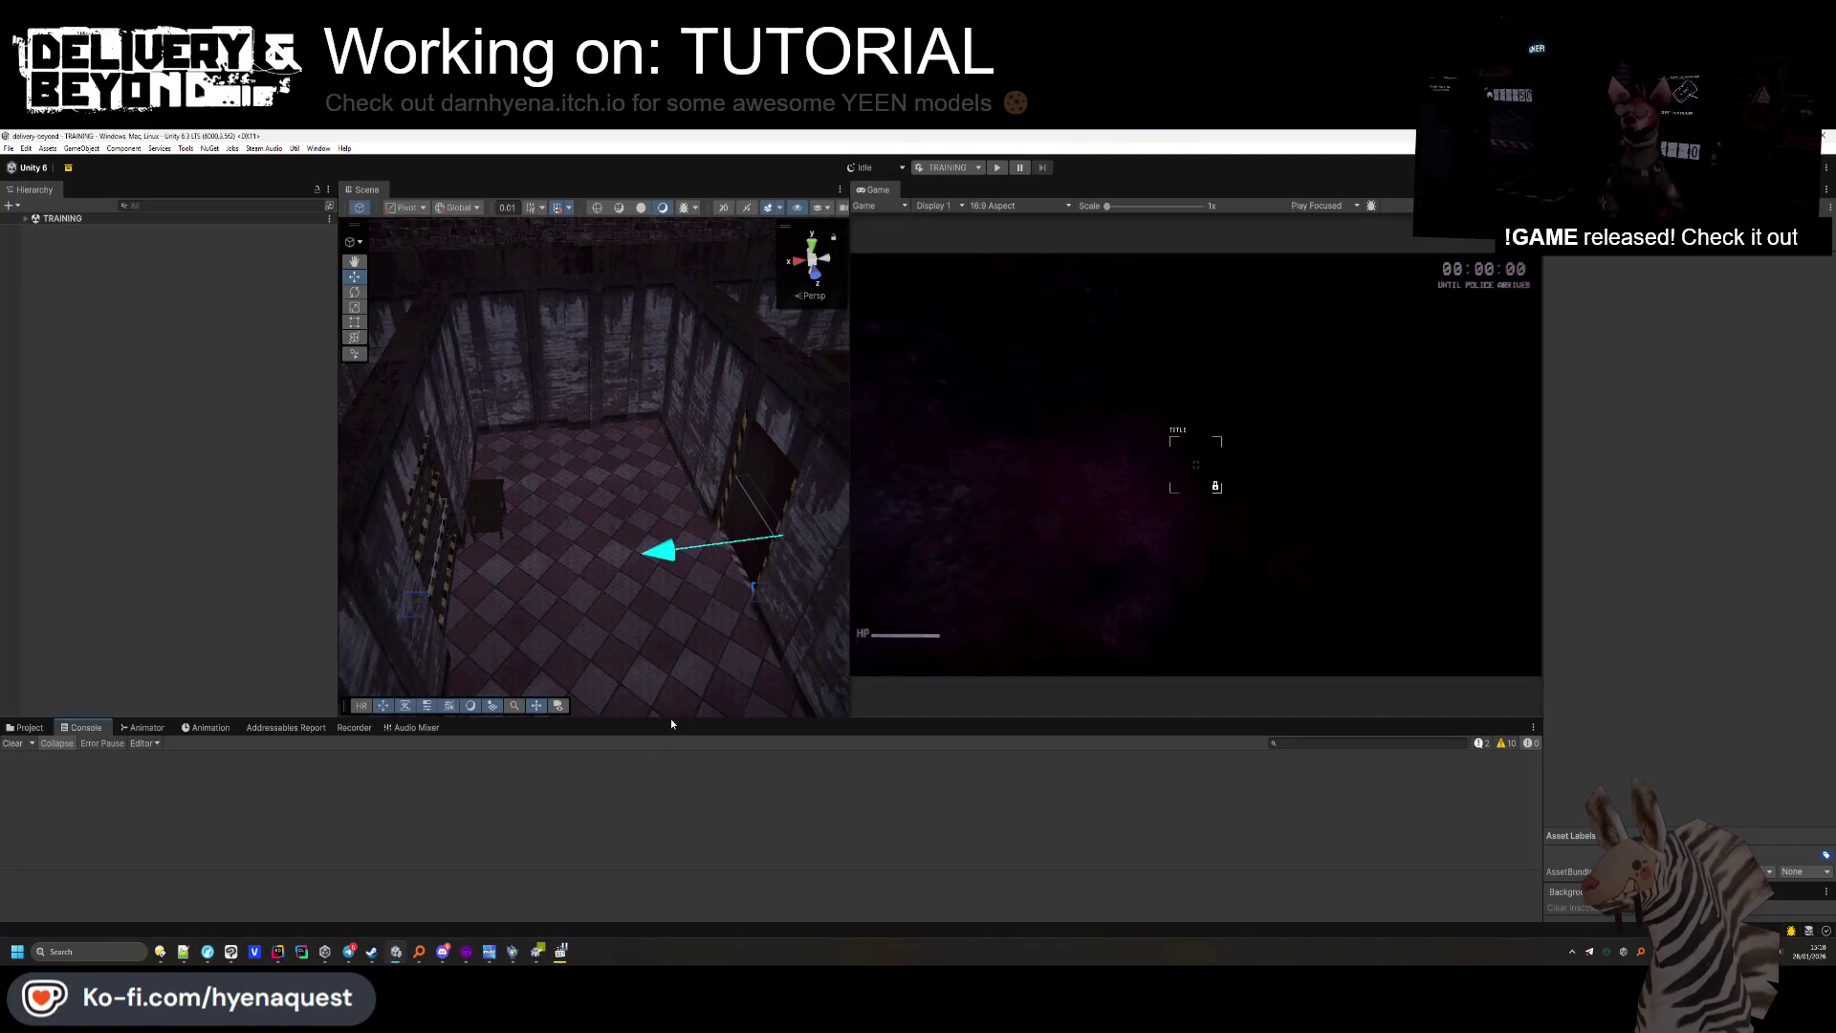
# Start play mode to run the TRAINING scene again.
pyautogui.click(999, 168)
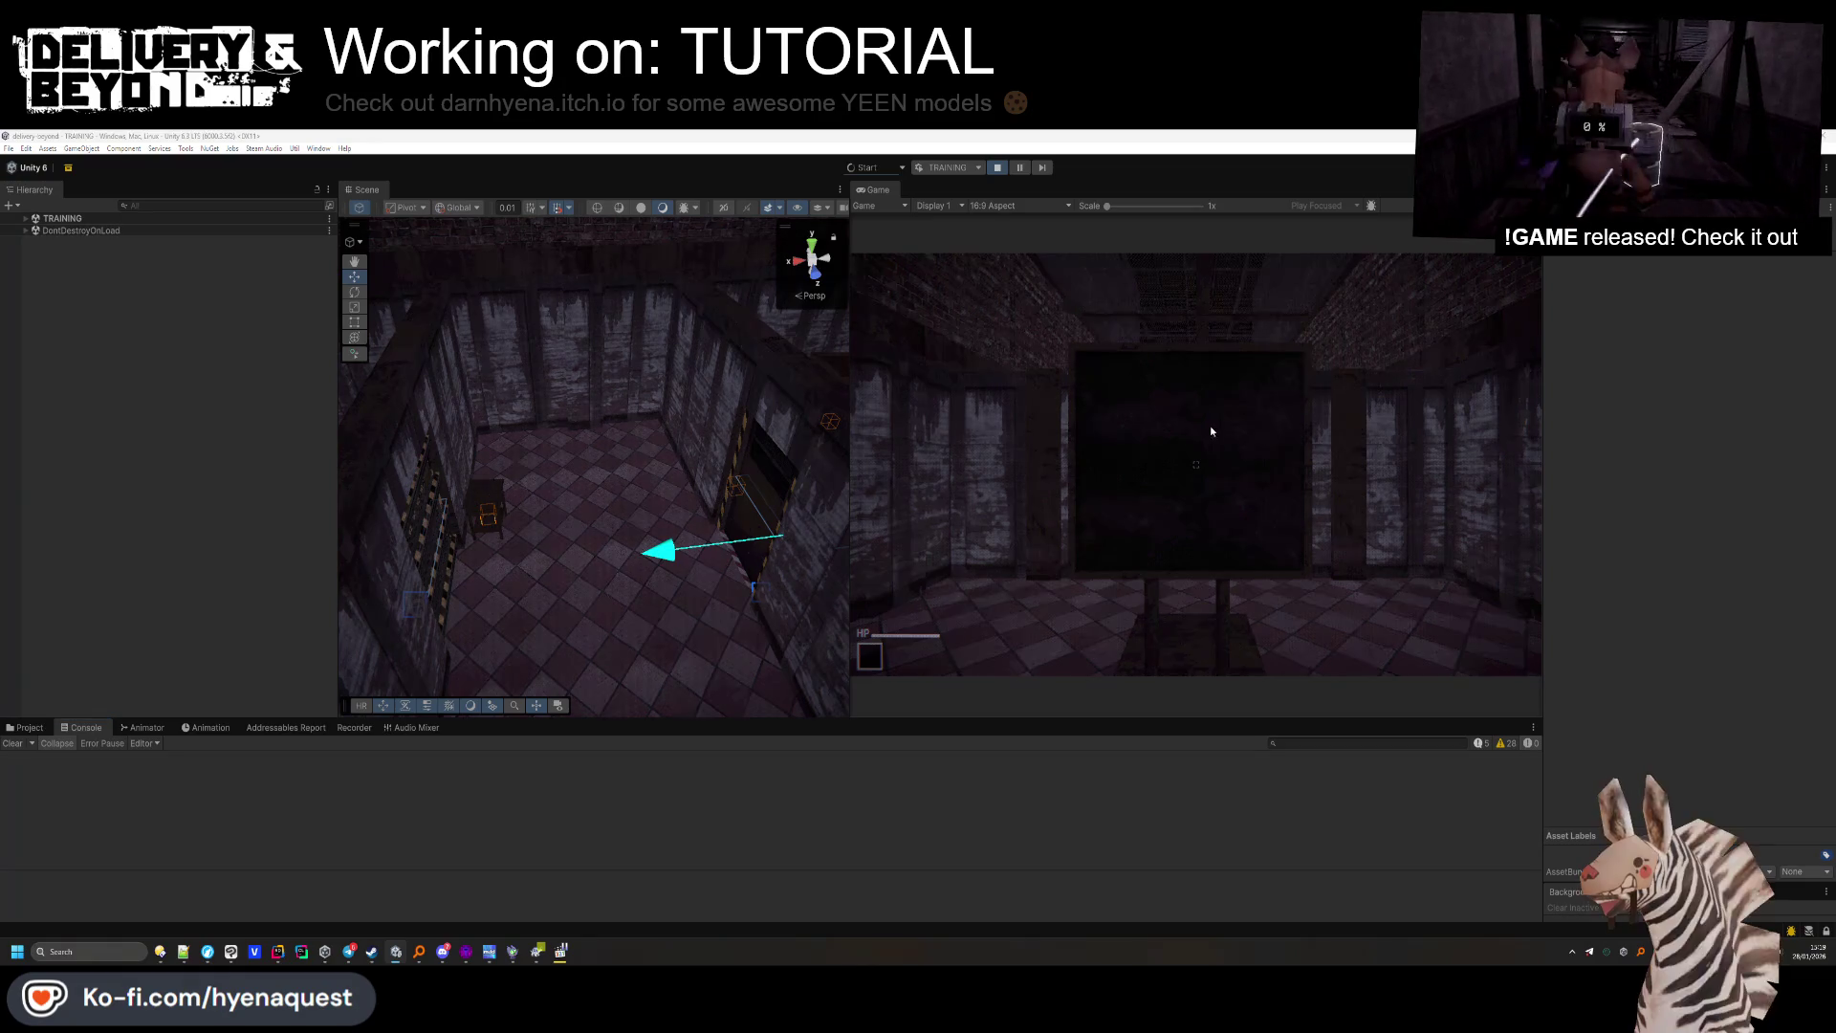
# Inspect the CreateNotification call on line 143 of TutorialController.cs, then return to Unity's Localization Tables.
pyautogui.press('super')
pyautogui.press('super')
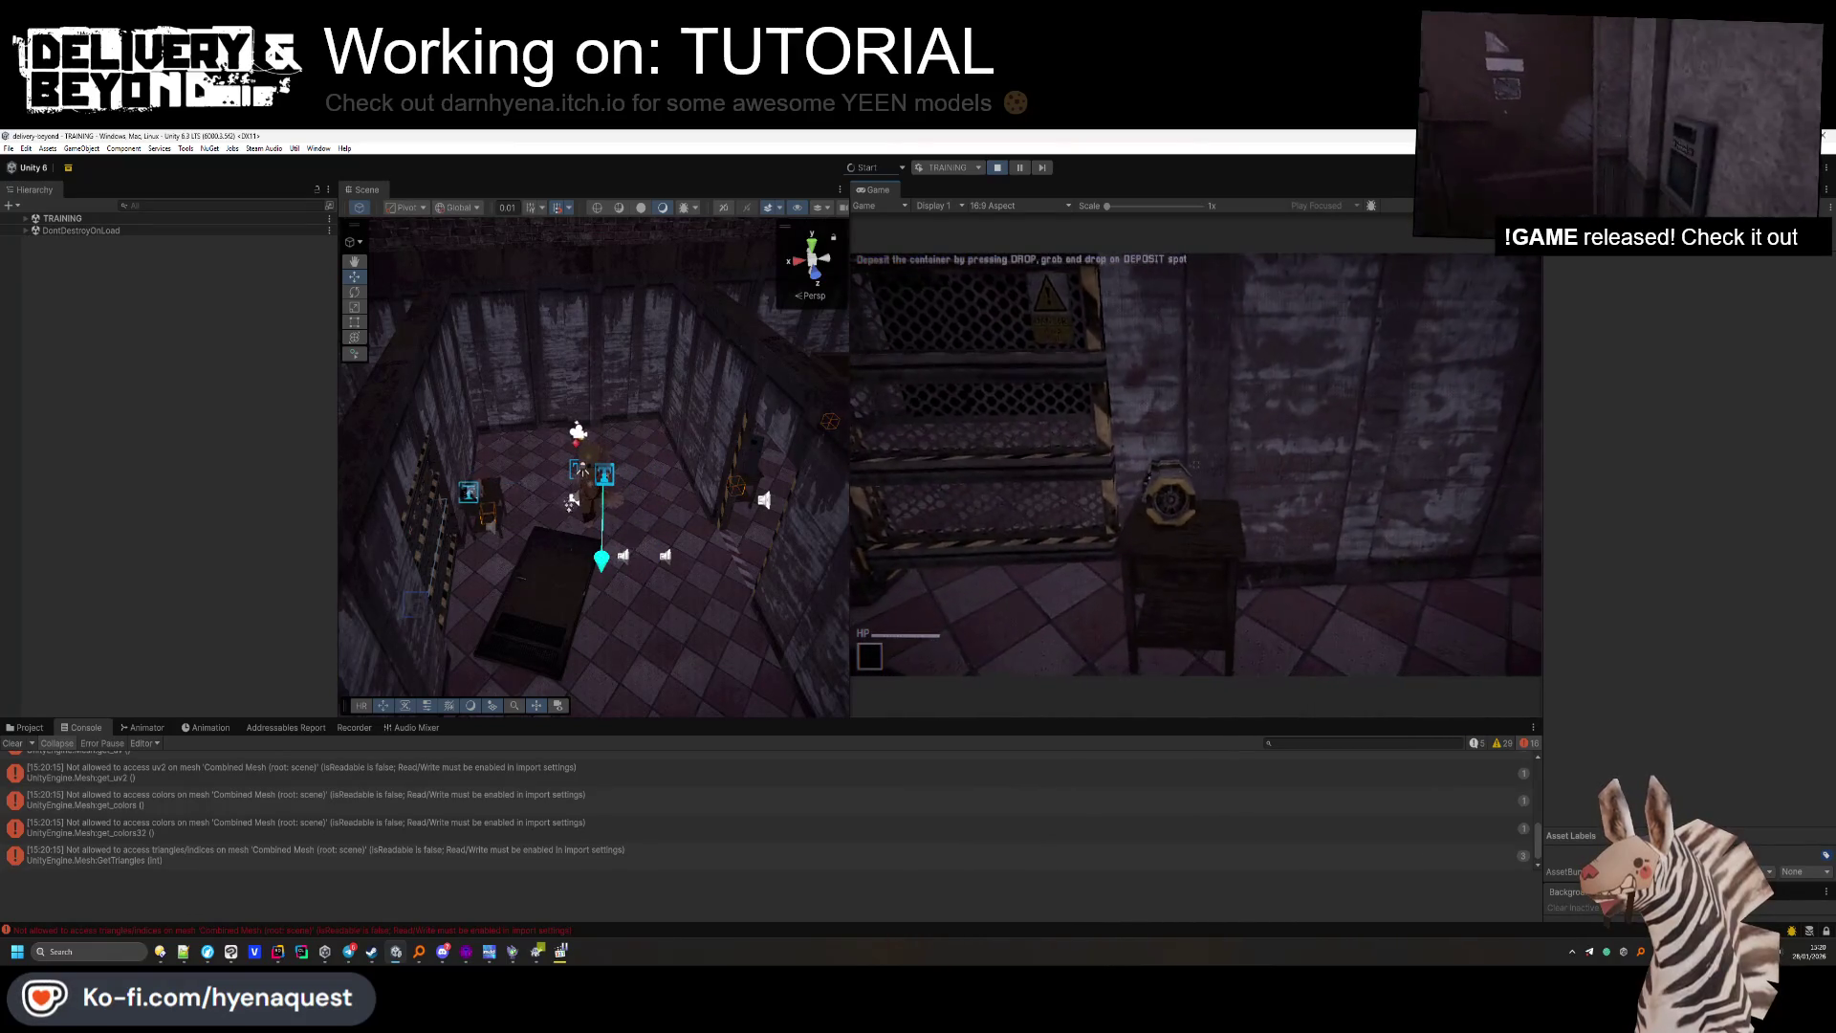
pyautogui.hotkey('alt', 'Tab')
pyautogui.click(753, 606)
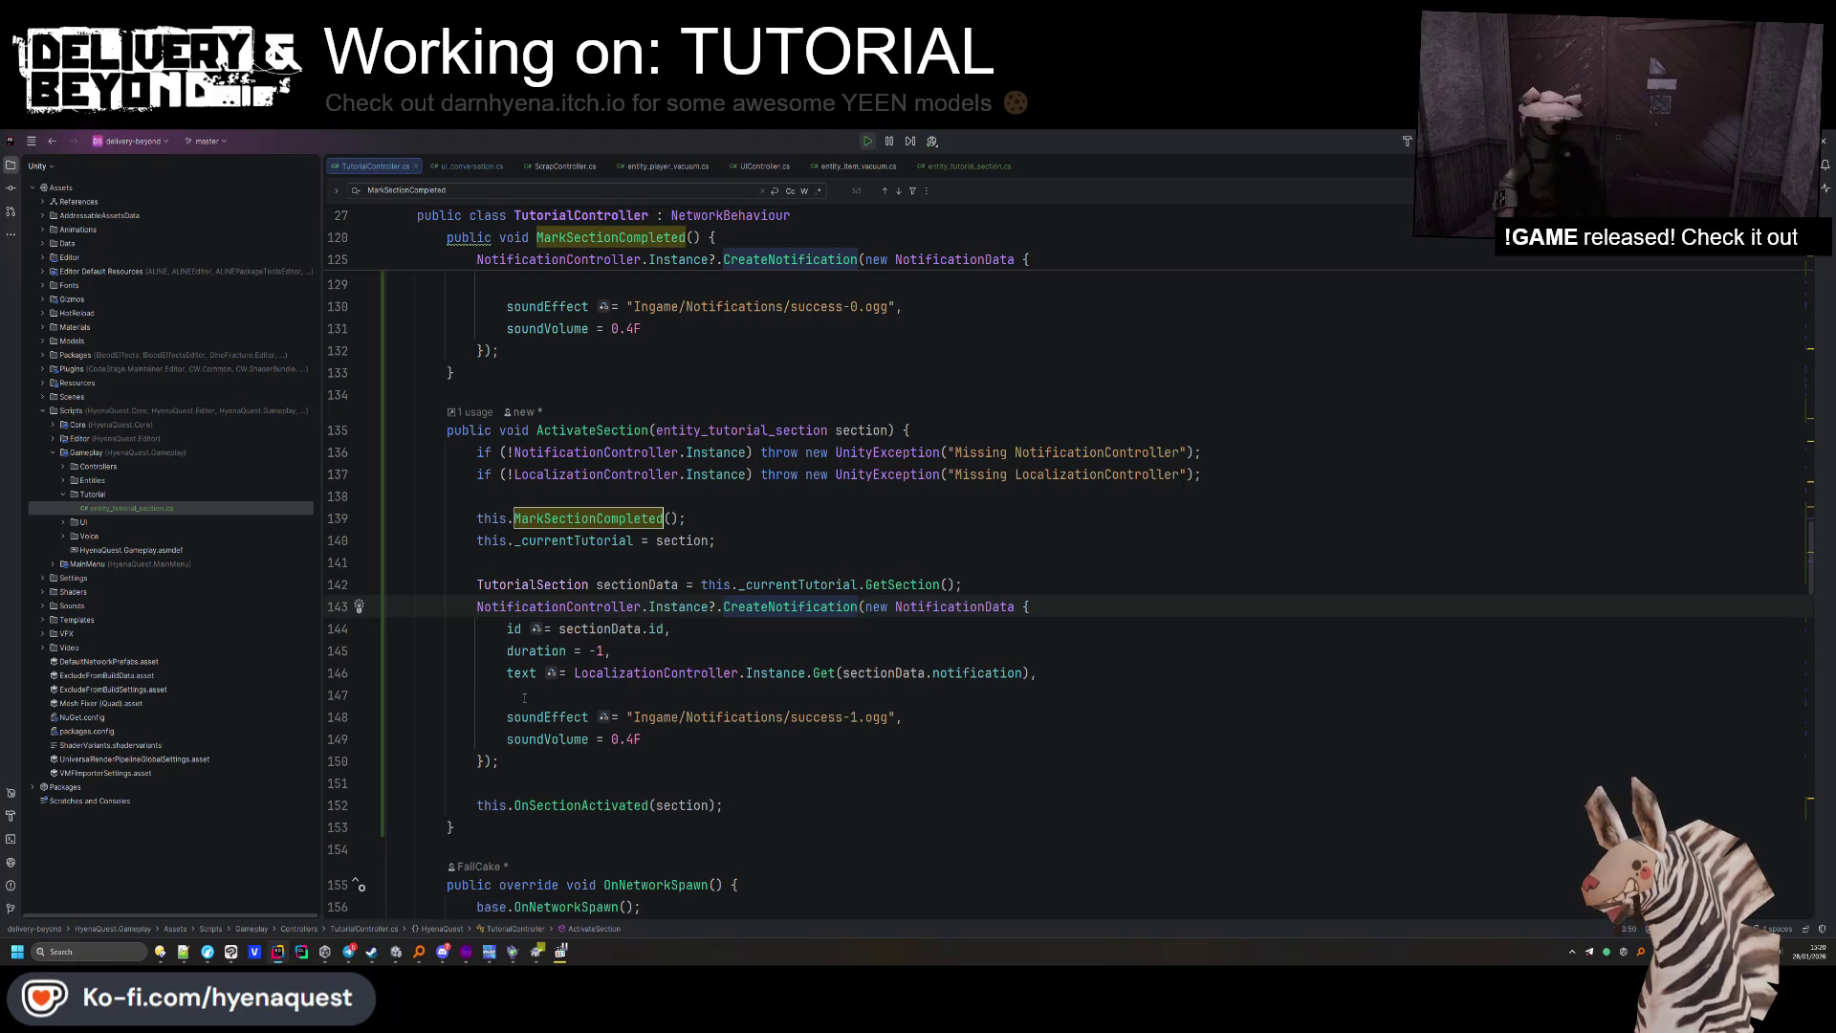
pyautogui.hotkey('alt', 'Tab')
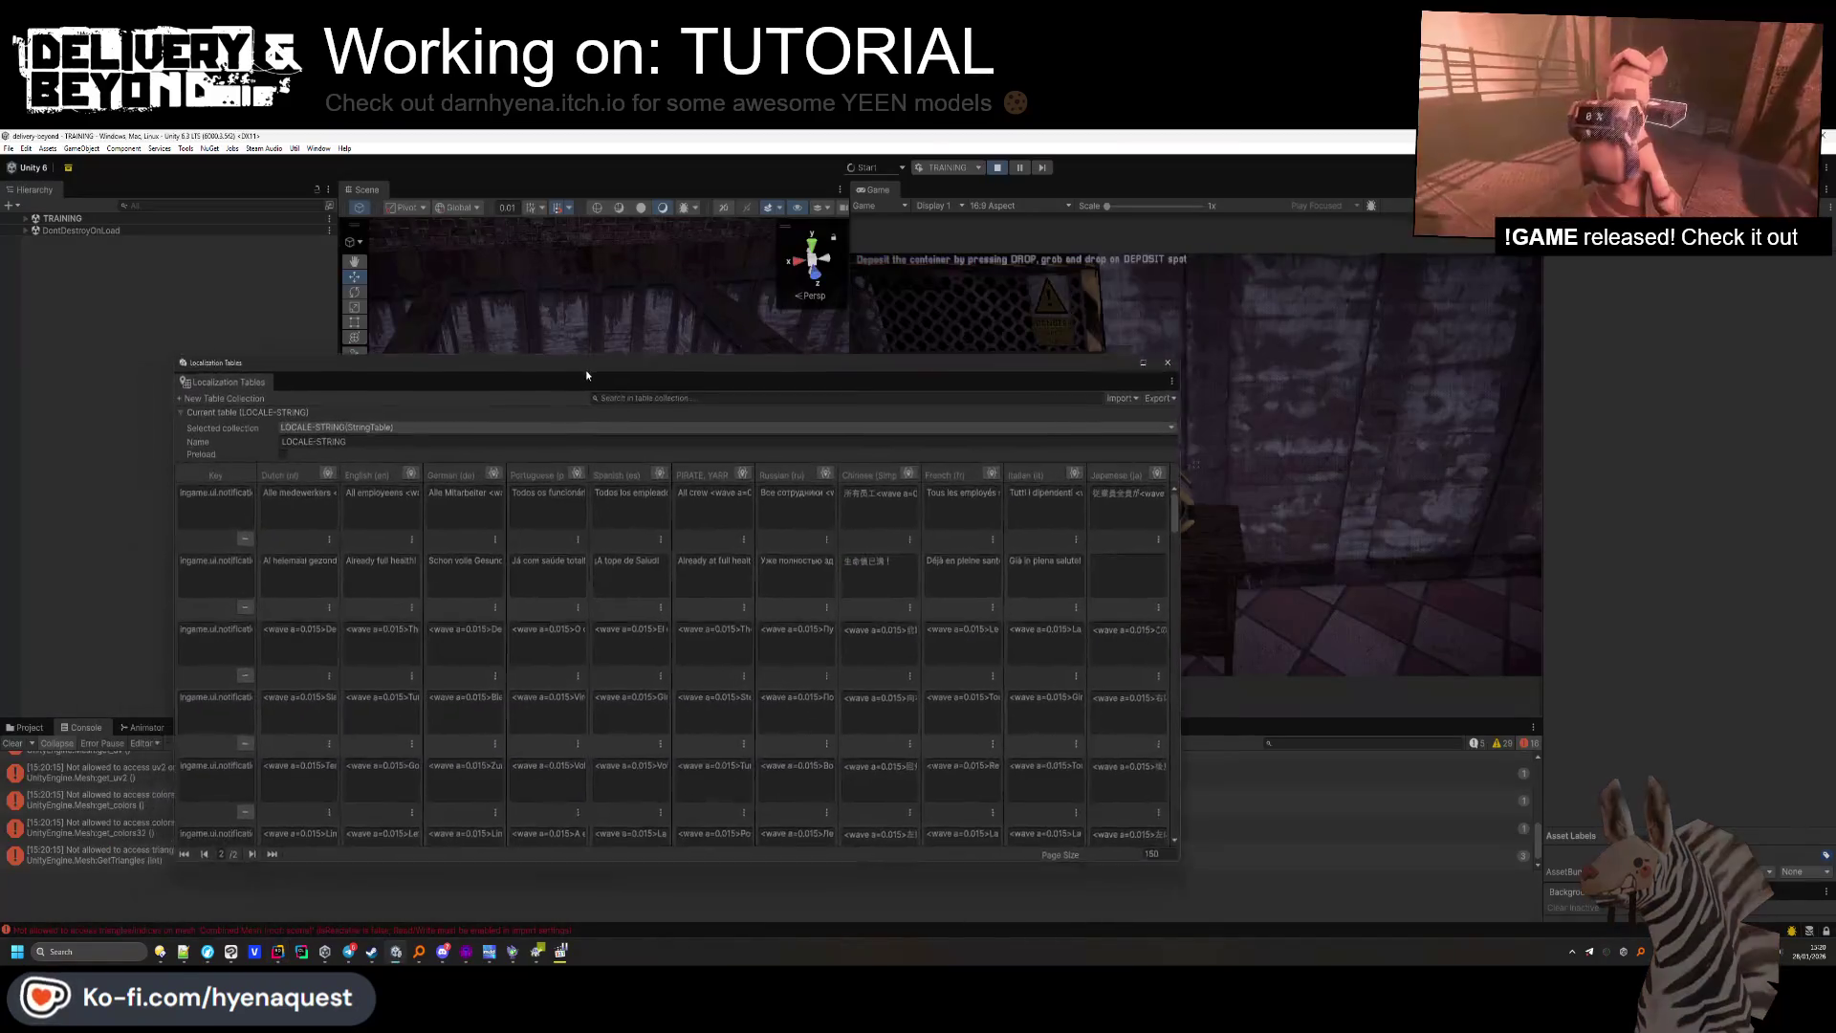
# Widen the English column and add a '[' before USE in the scrap instruction text.
pyautogui.scroll(-10, 496, 669)
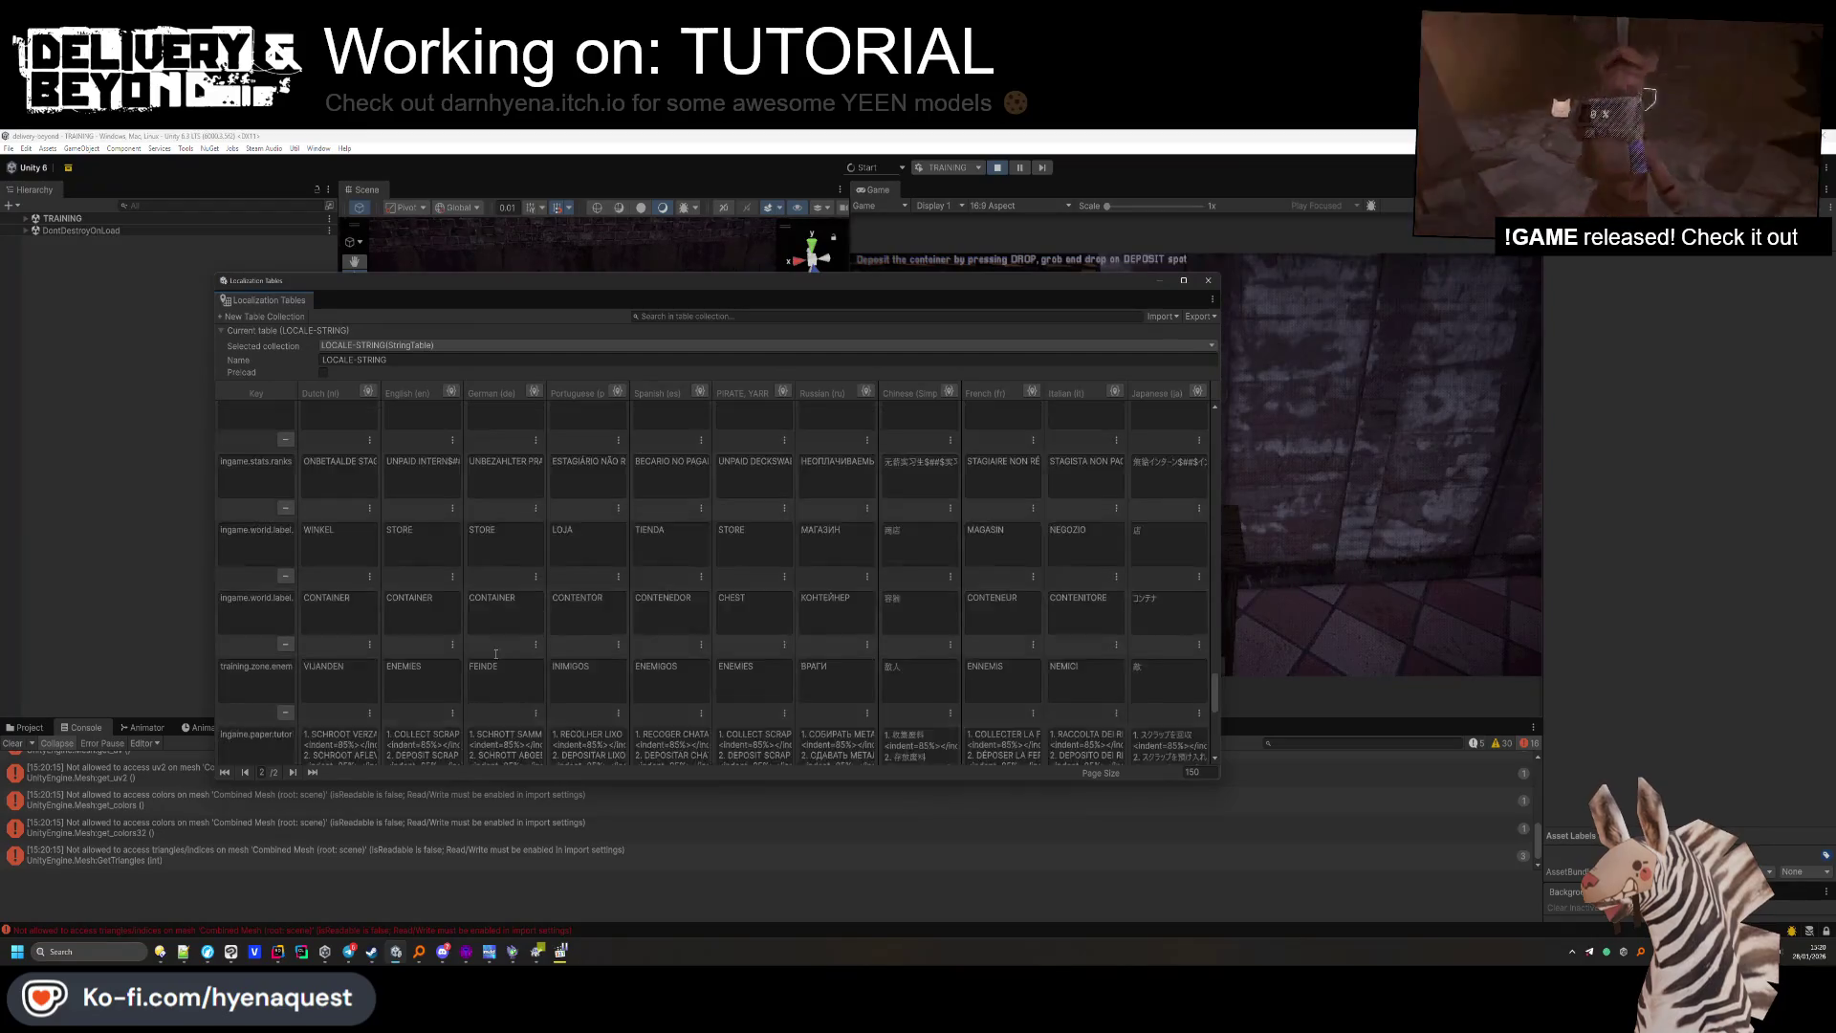
pyautogui.scroll(-5, 496, 653)
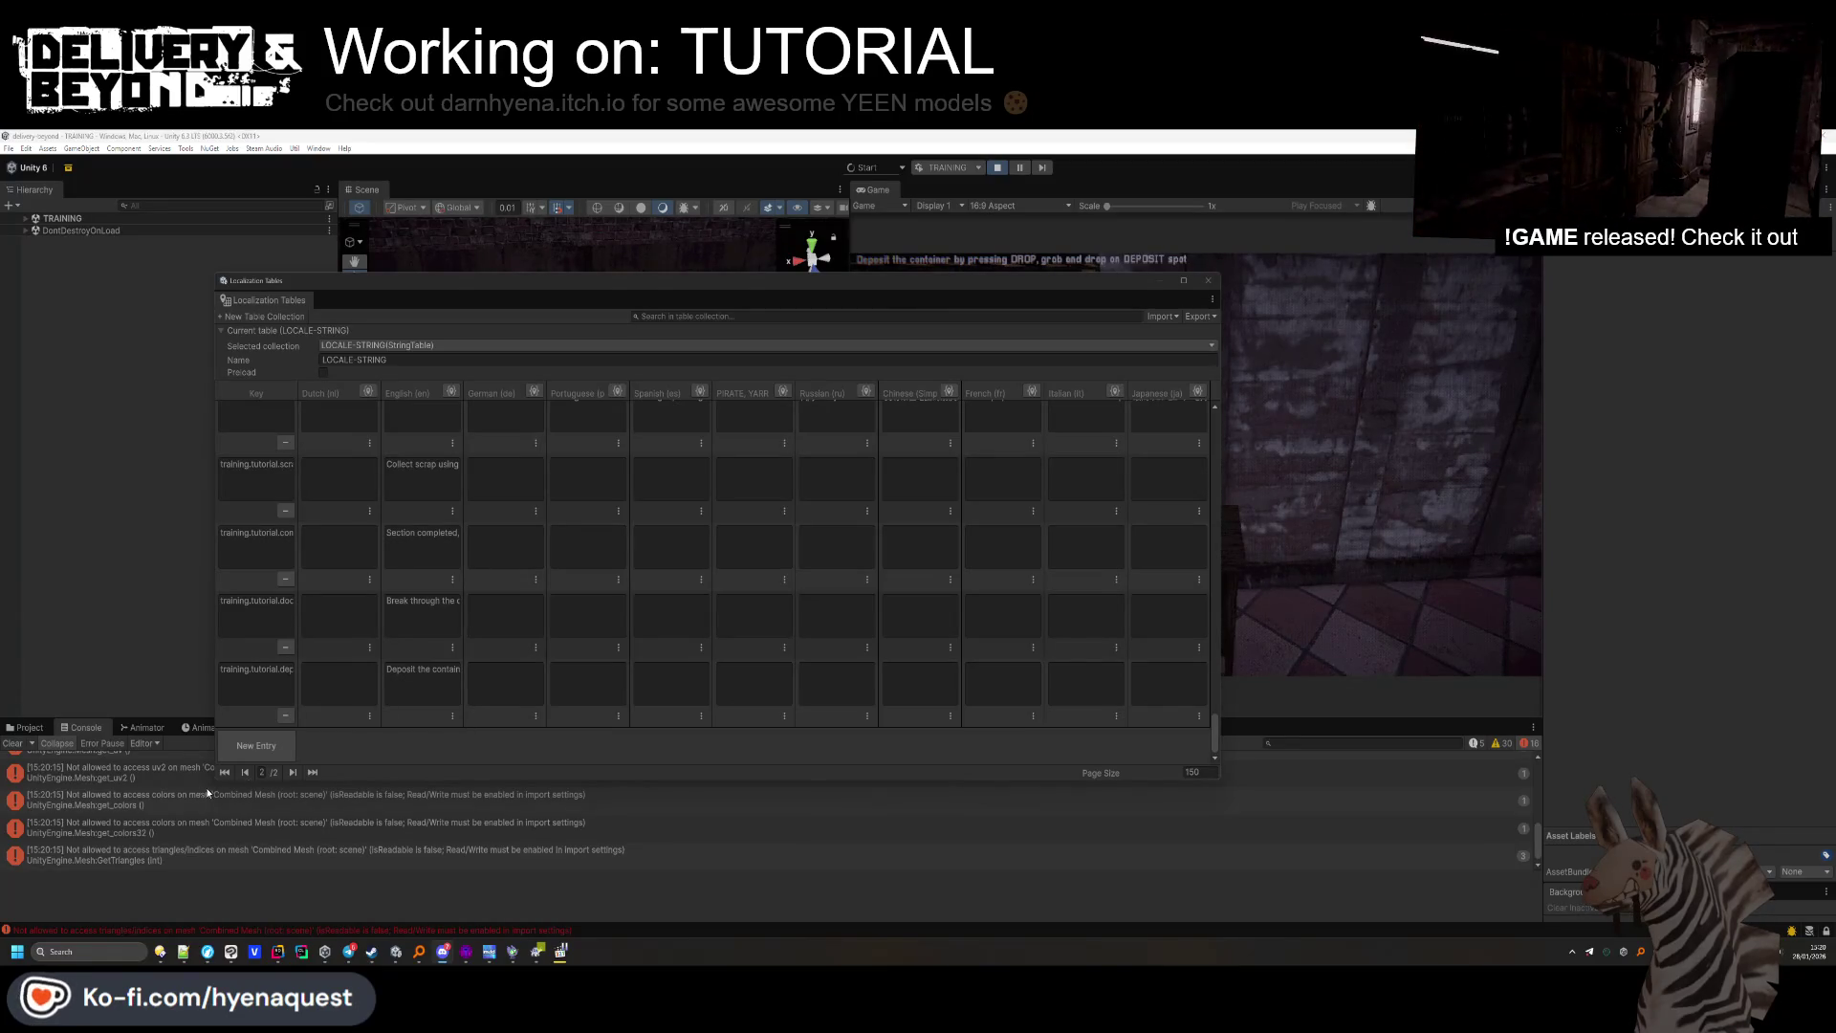
pyautogui.click(422, 681)
pyautogui.moveTo(463, 395); pyautogui.dragTo(770, 395)
pyautogui.click(541, 464)
pyautogui.click(541, 465)
pyautogui.write('[')
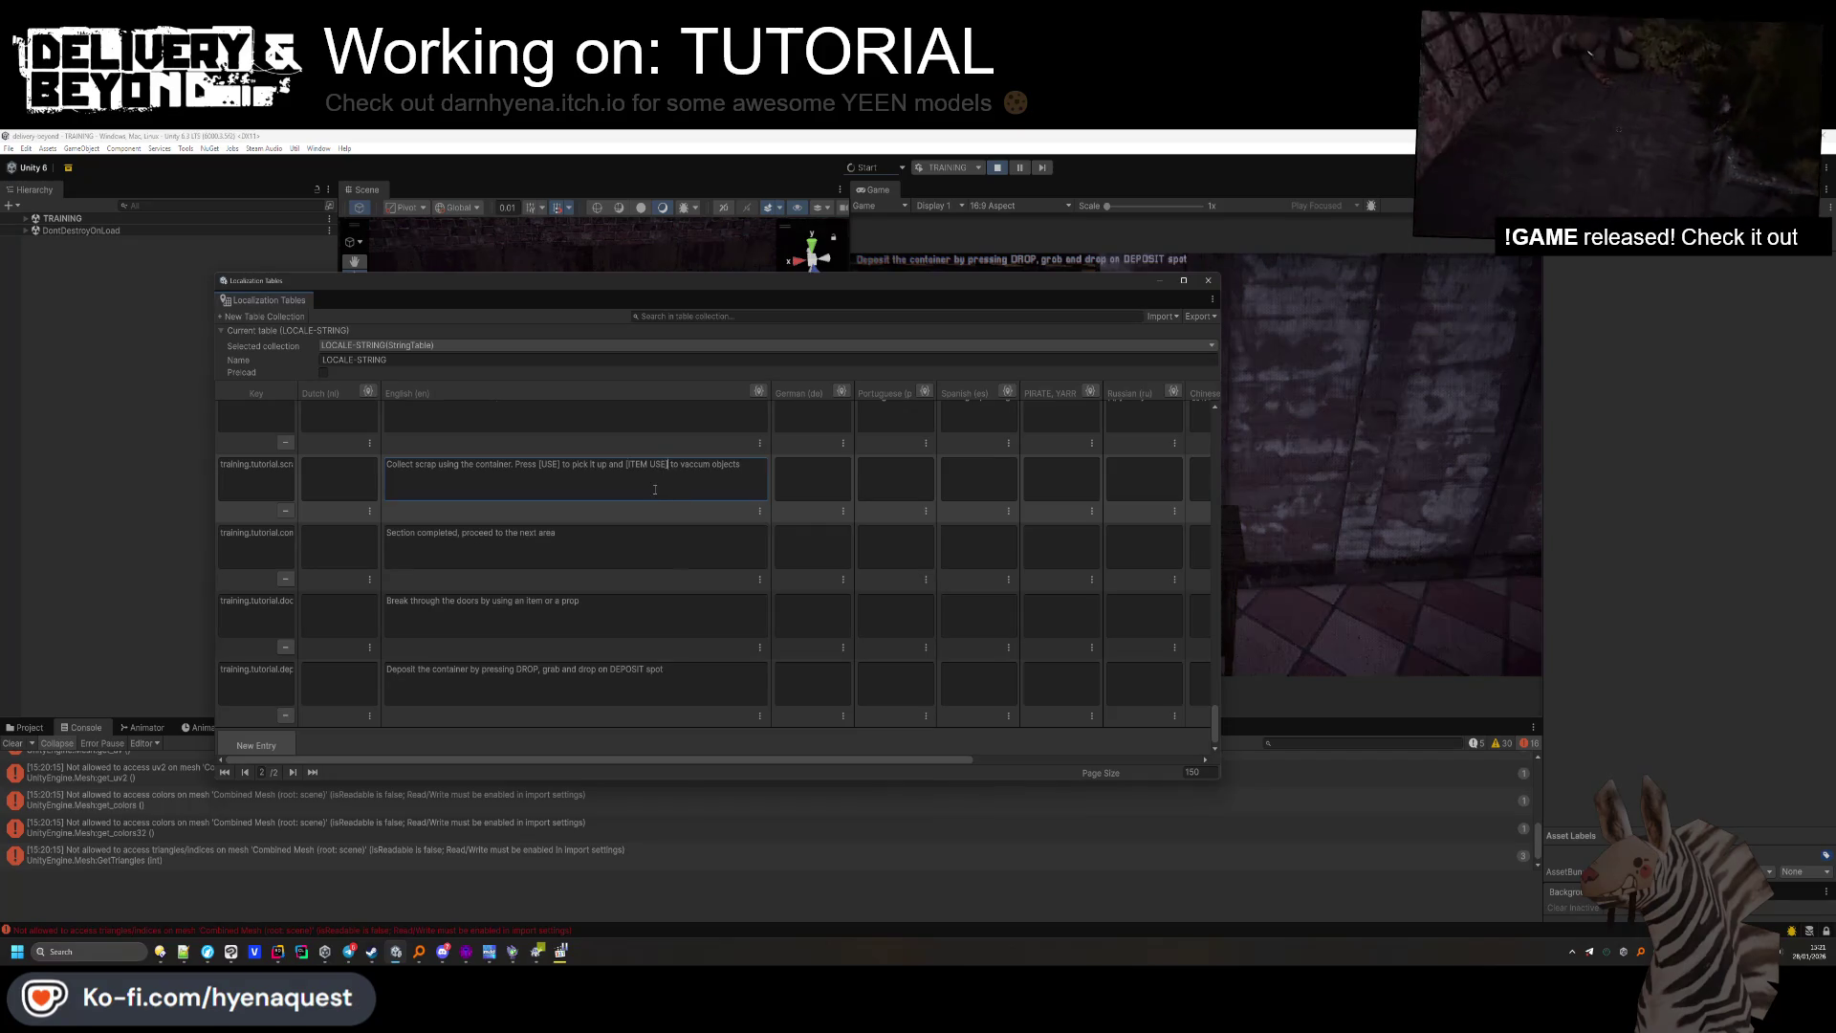
# Review the section-completed and door texts, then add a ']' bracket at DROP in the deposit text.
pyautogui.click(520, 538)
pyautogui.click(483, 628)
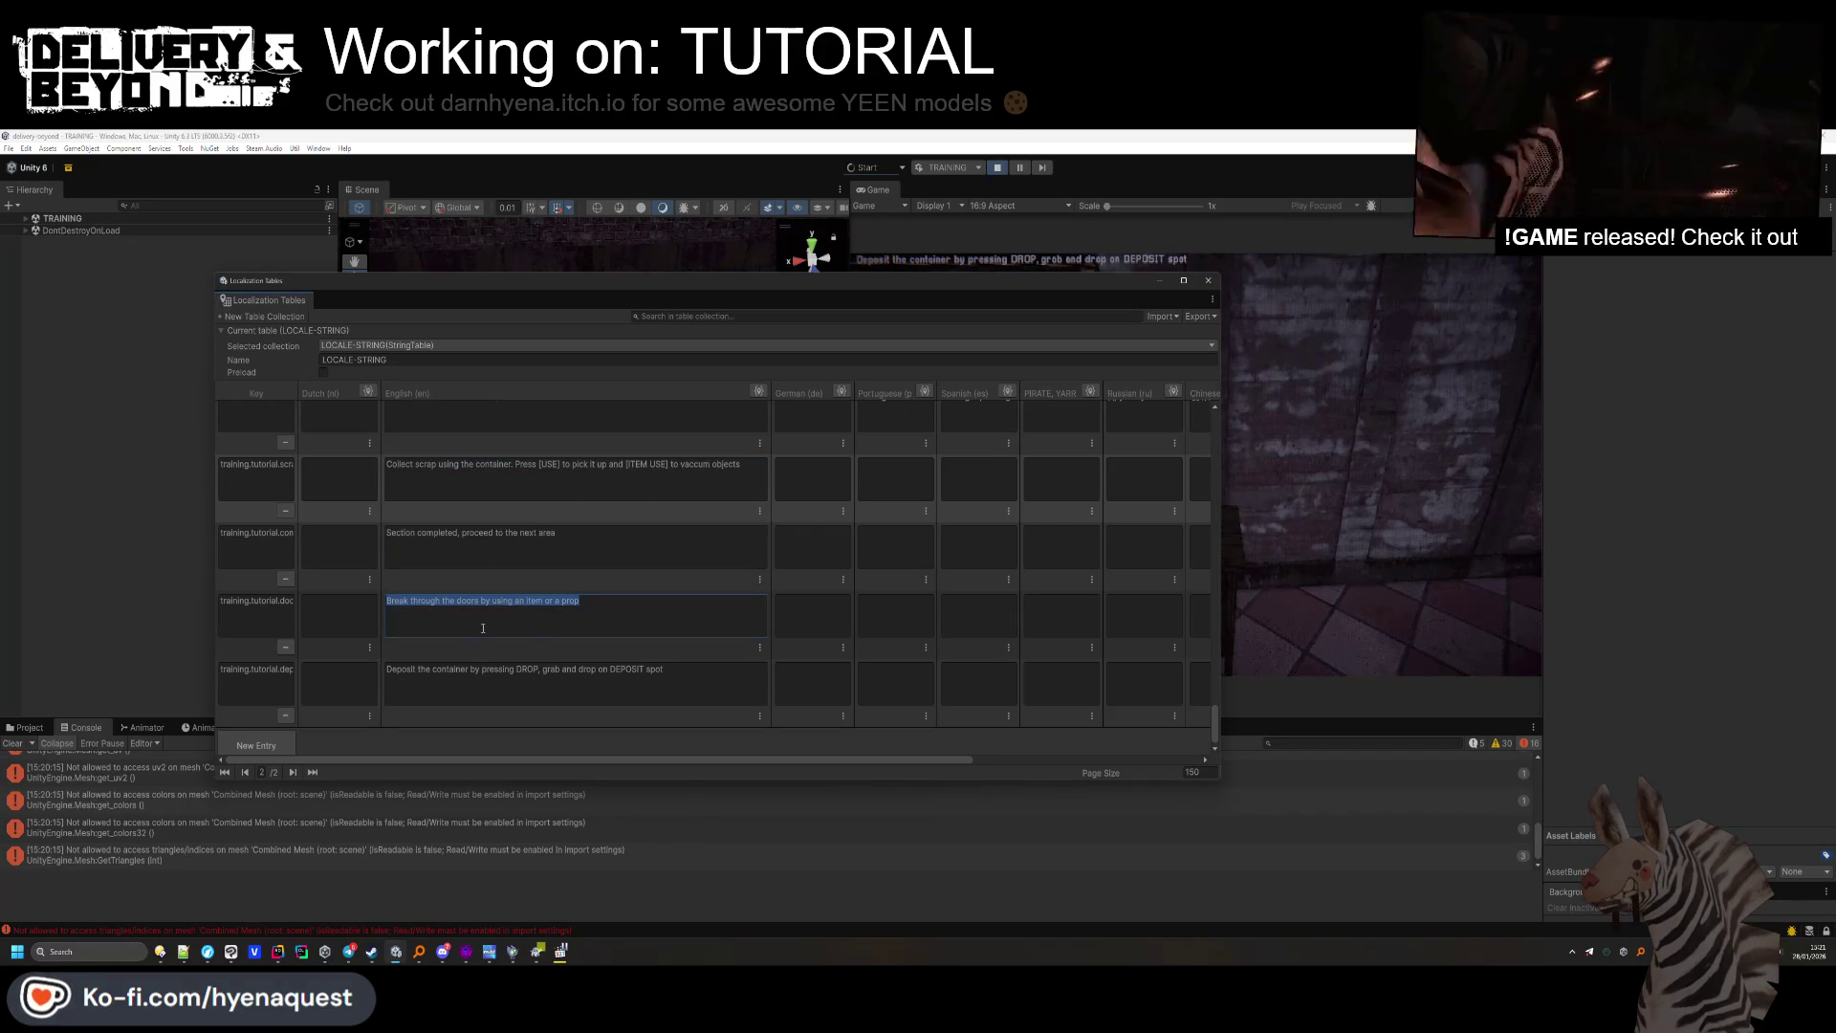
pyautogui.click(528, 674)
pyautogui.click(518, 670)
pyautogui.write(']')
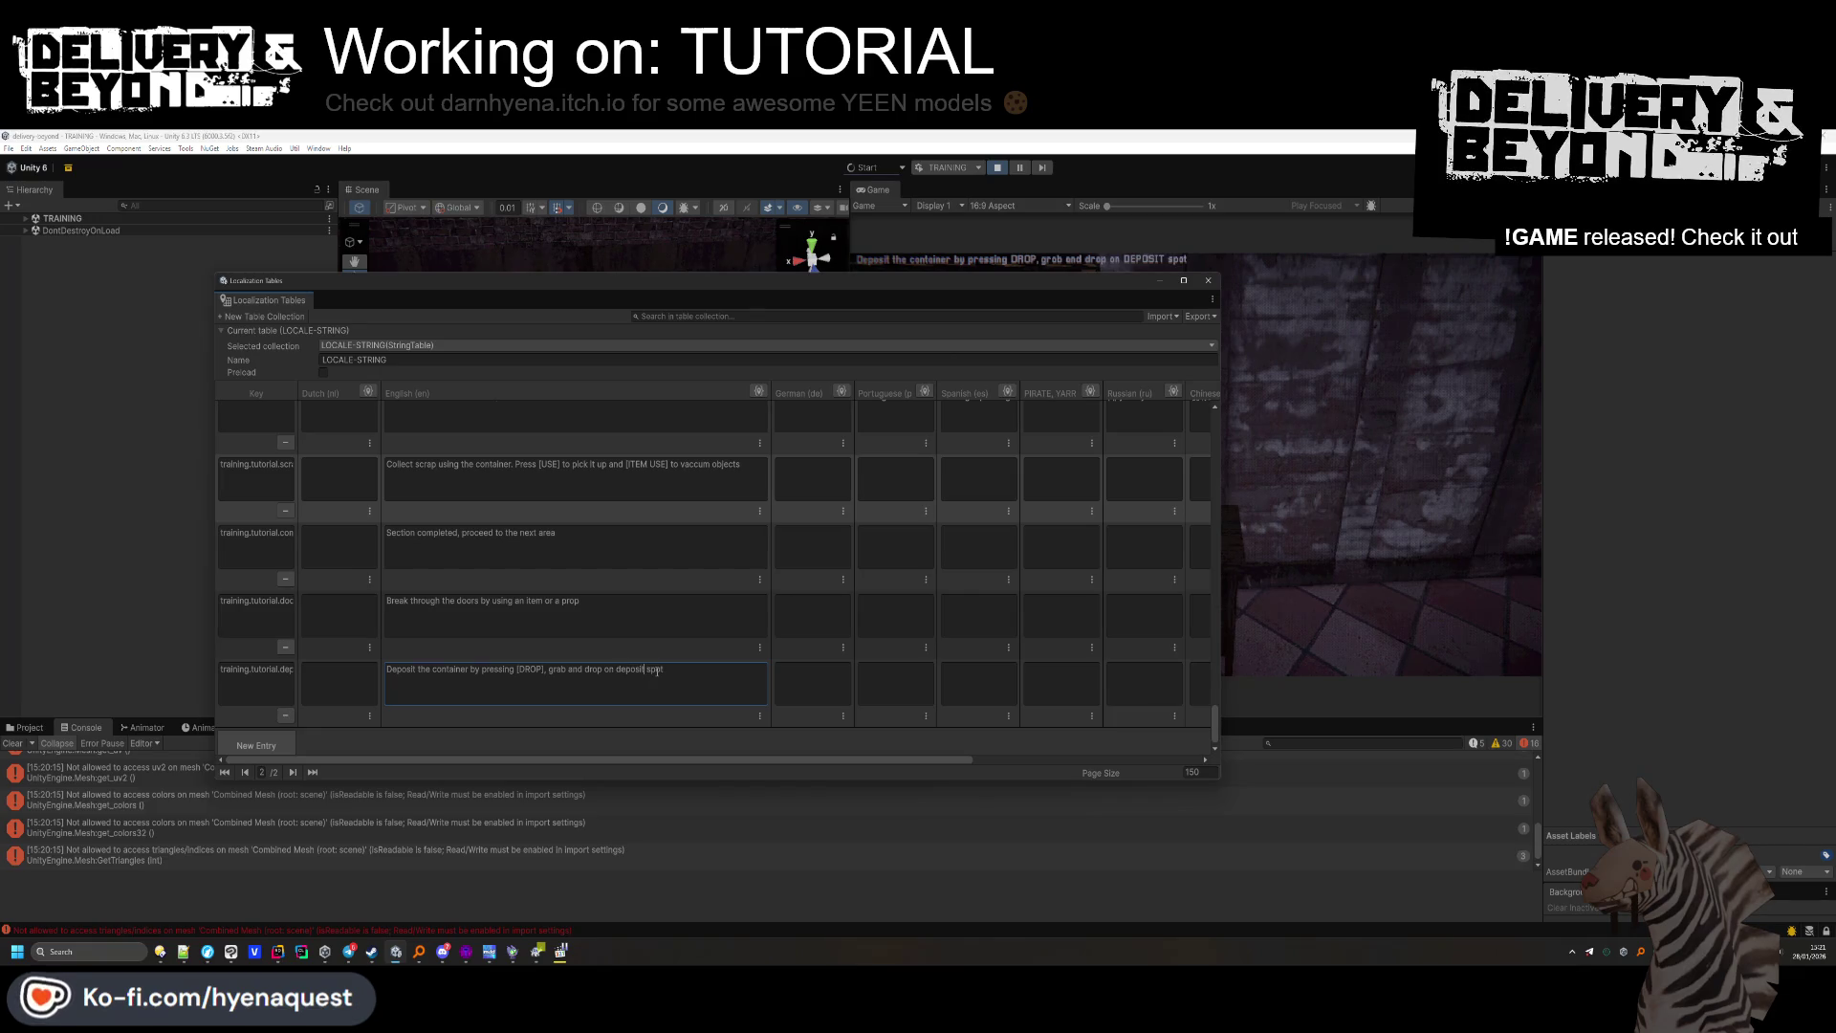
# Rewrite the deposit text to end with 'Then pull the lever', commit it, and close the table.
pyautogui.hotkey('ctrl', 'a')
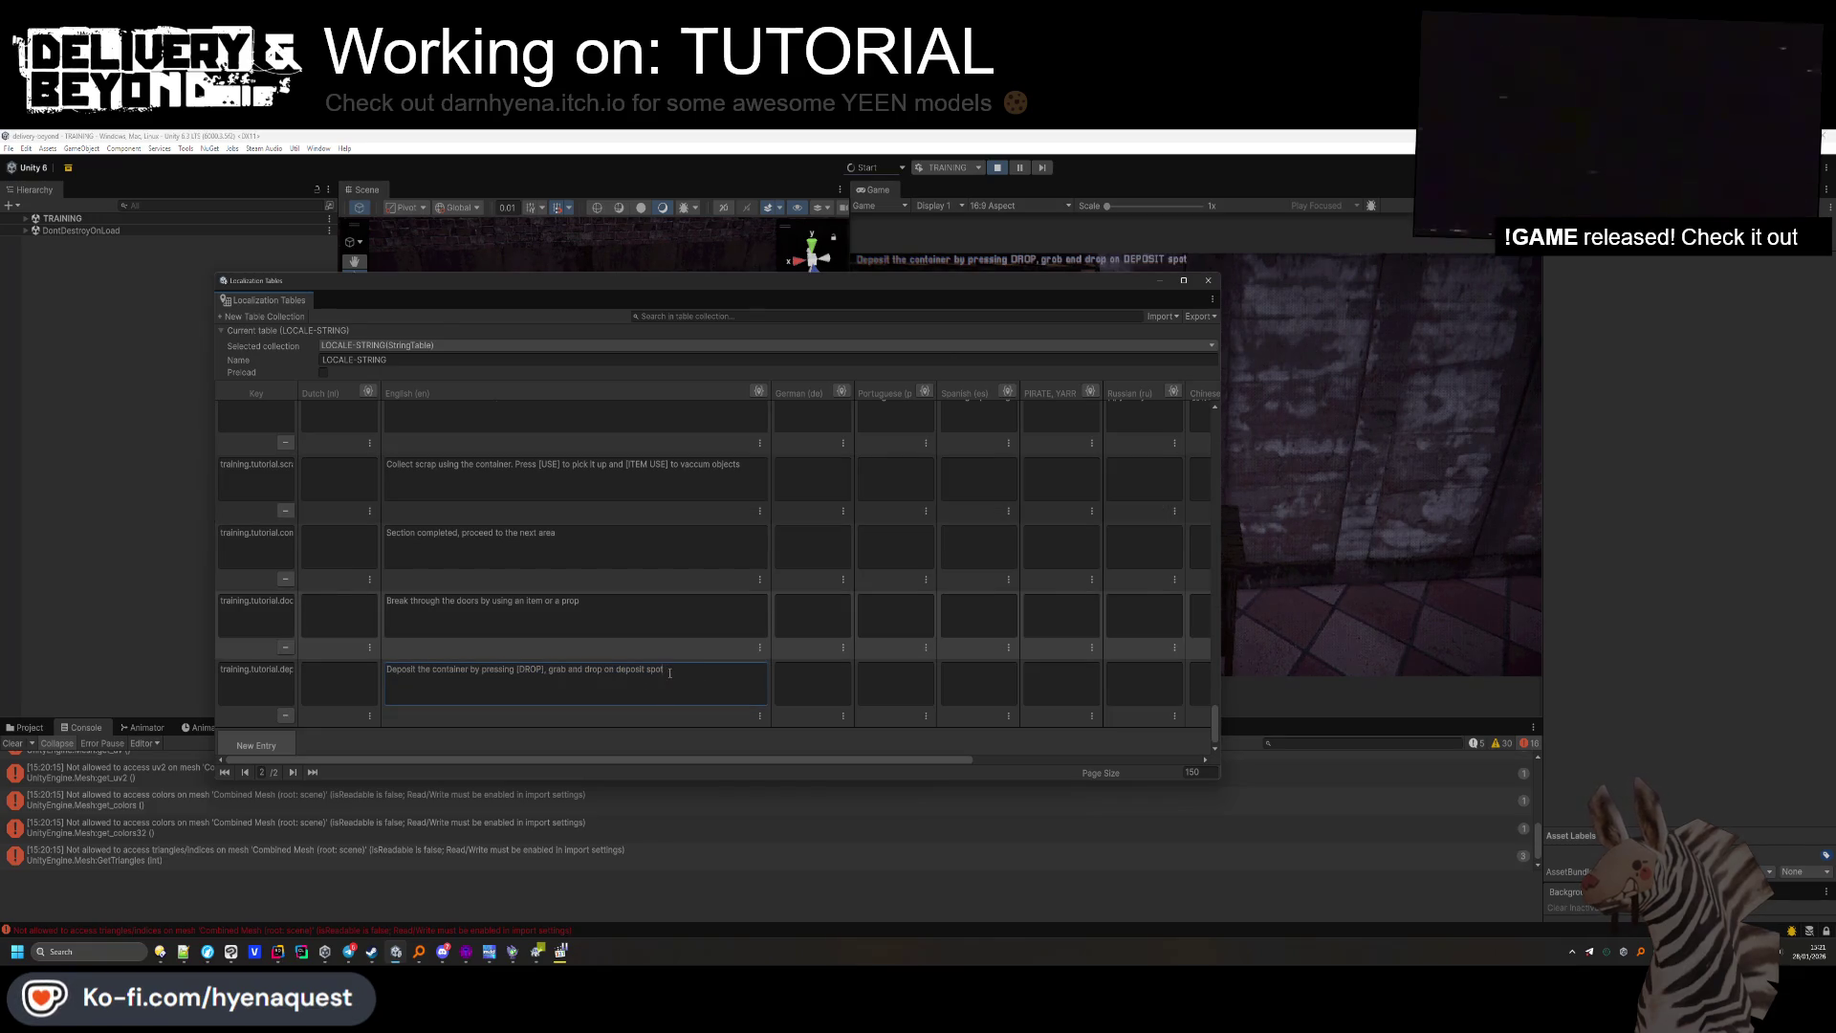
pyautogui.write('e lev')
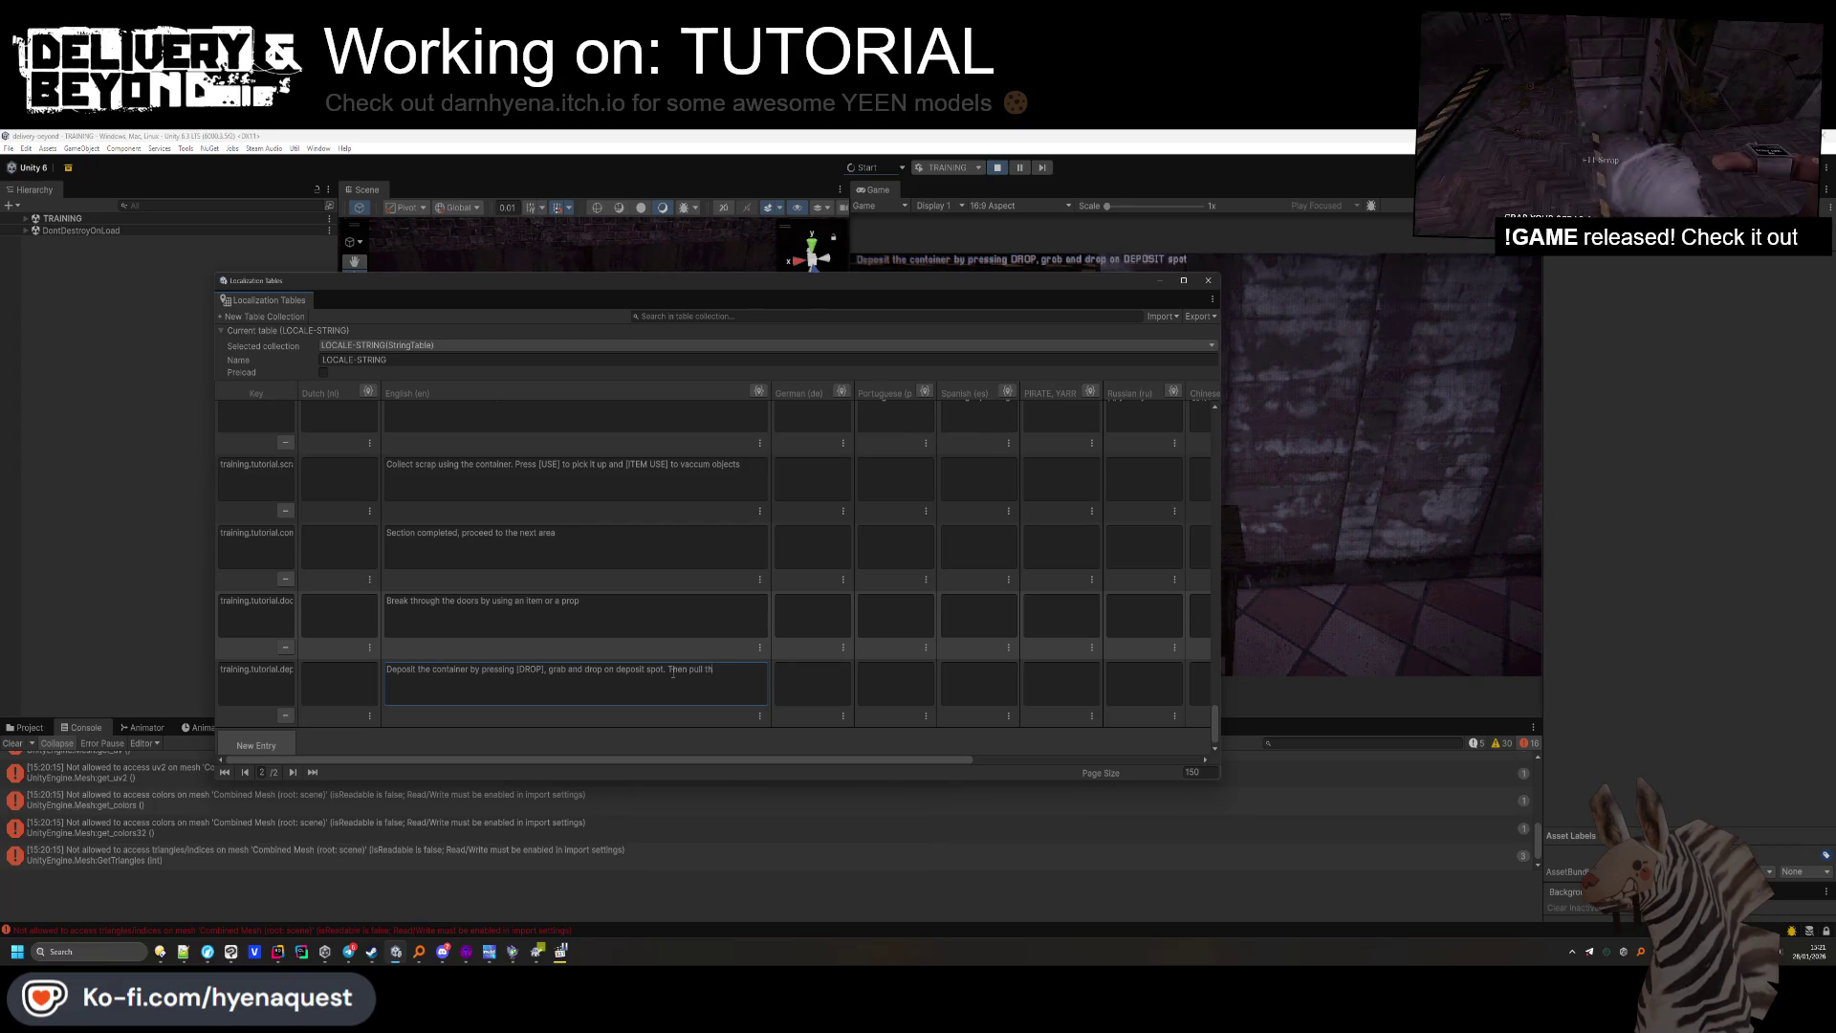
pyautogui.write('e lever')
pyautogui.click(589, 713)
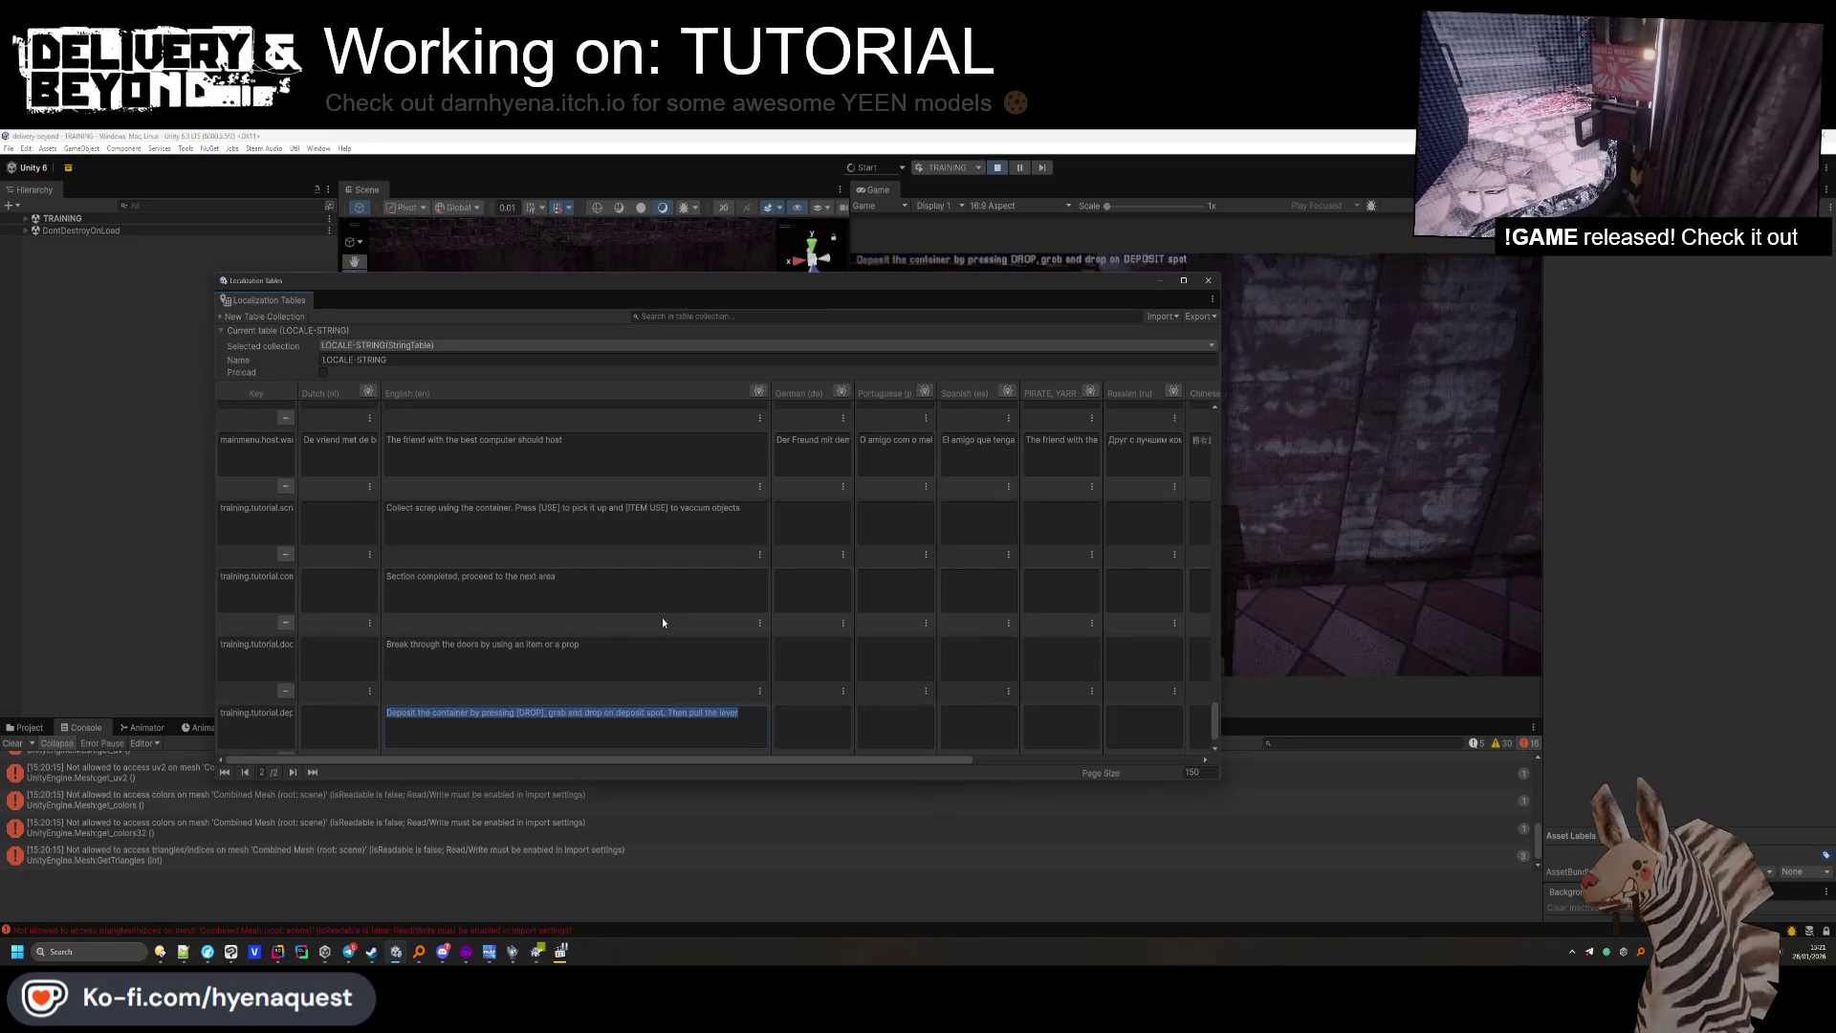
pyautogui.scroll(2, 663, 587)
pyautogui.scroll(-1, 591, 555)
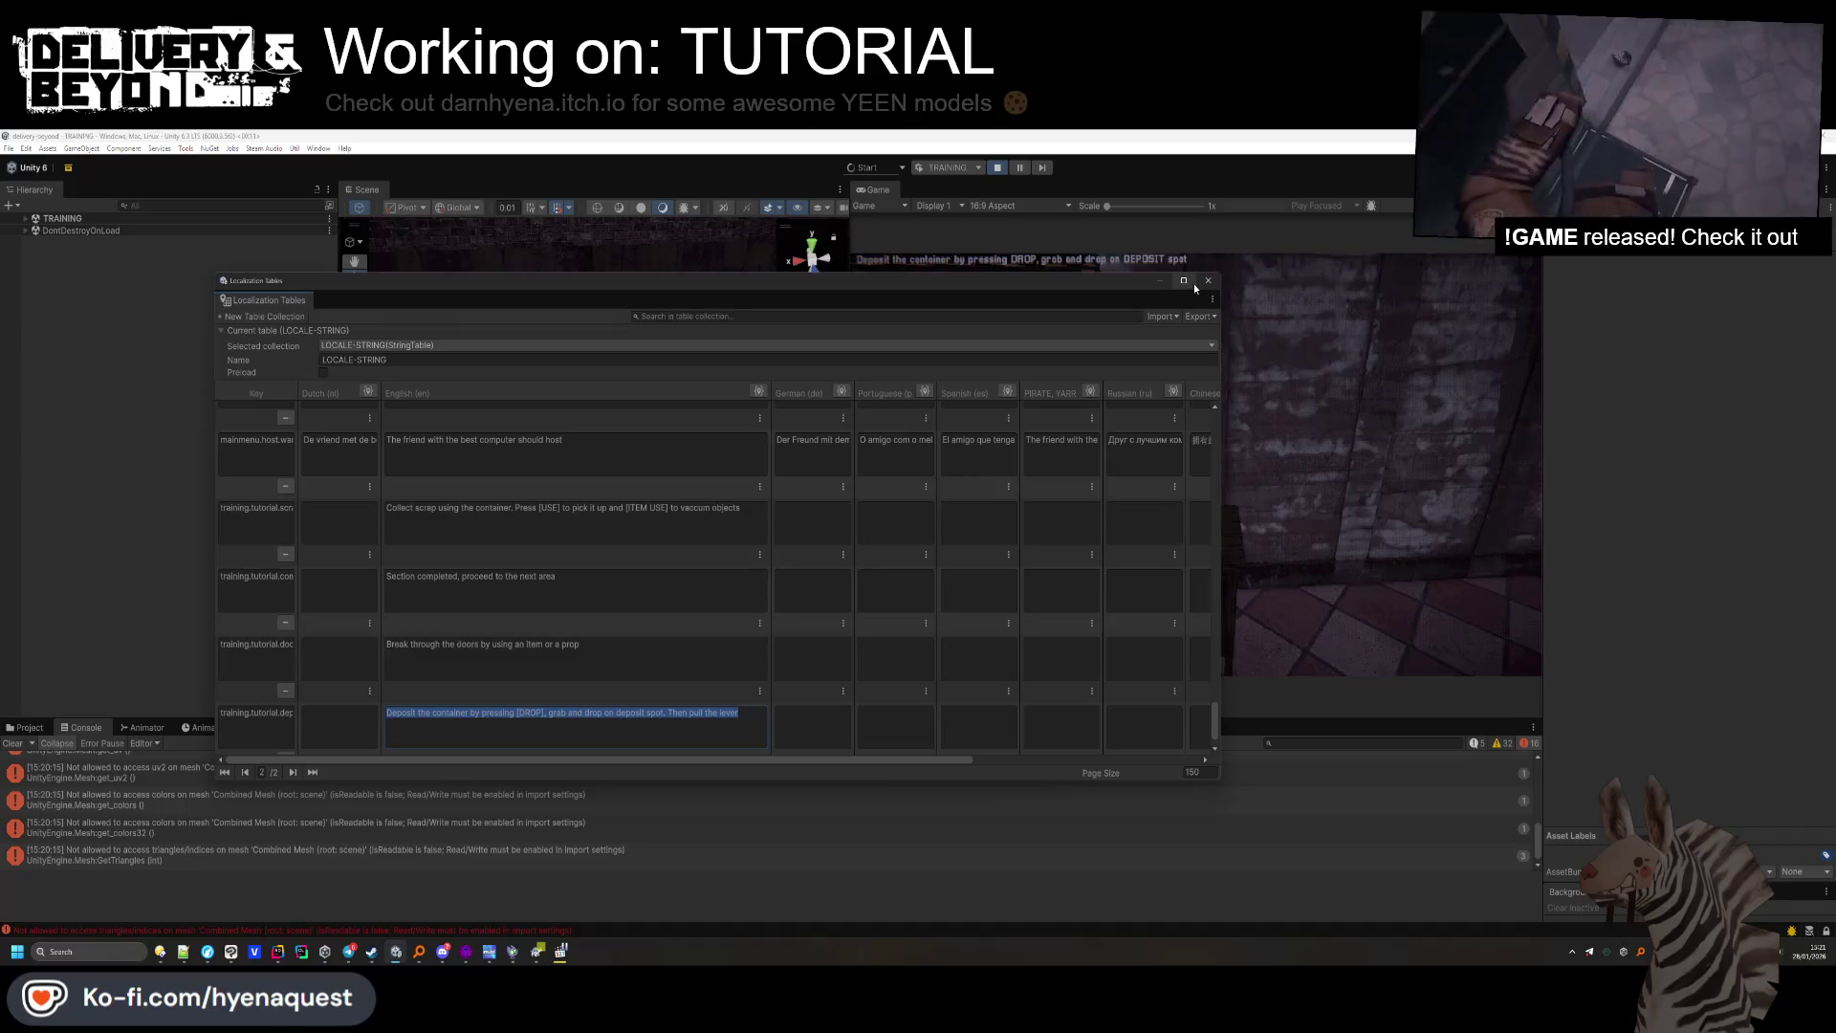
pyautogui.click(1339, 430)
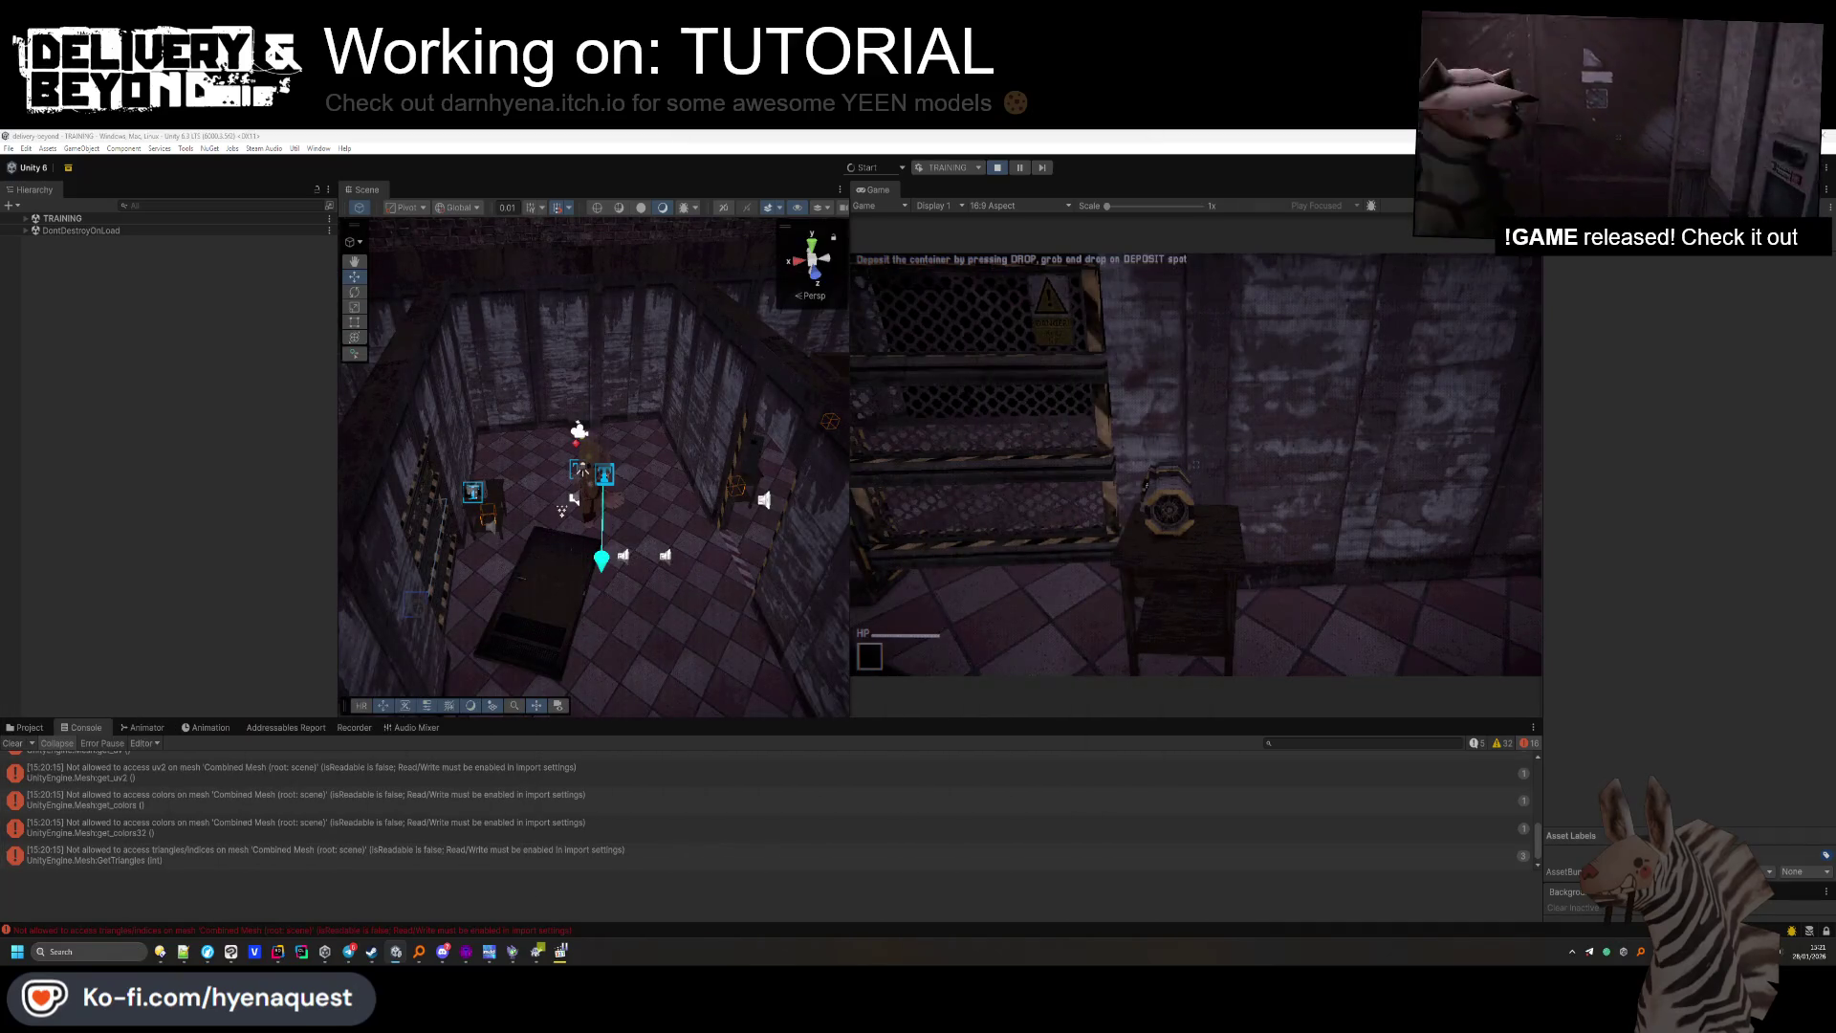
# Clear the Console errors, stop play mode to recompile the scripts, and clear the new assertion errors.
pyautogui.click(13, 744)
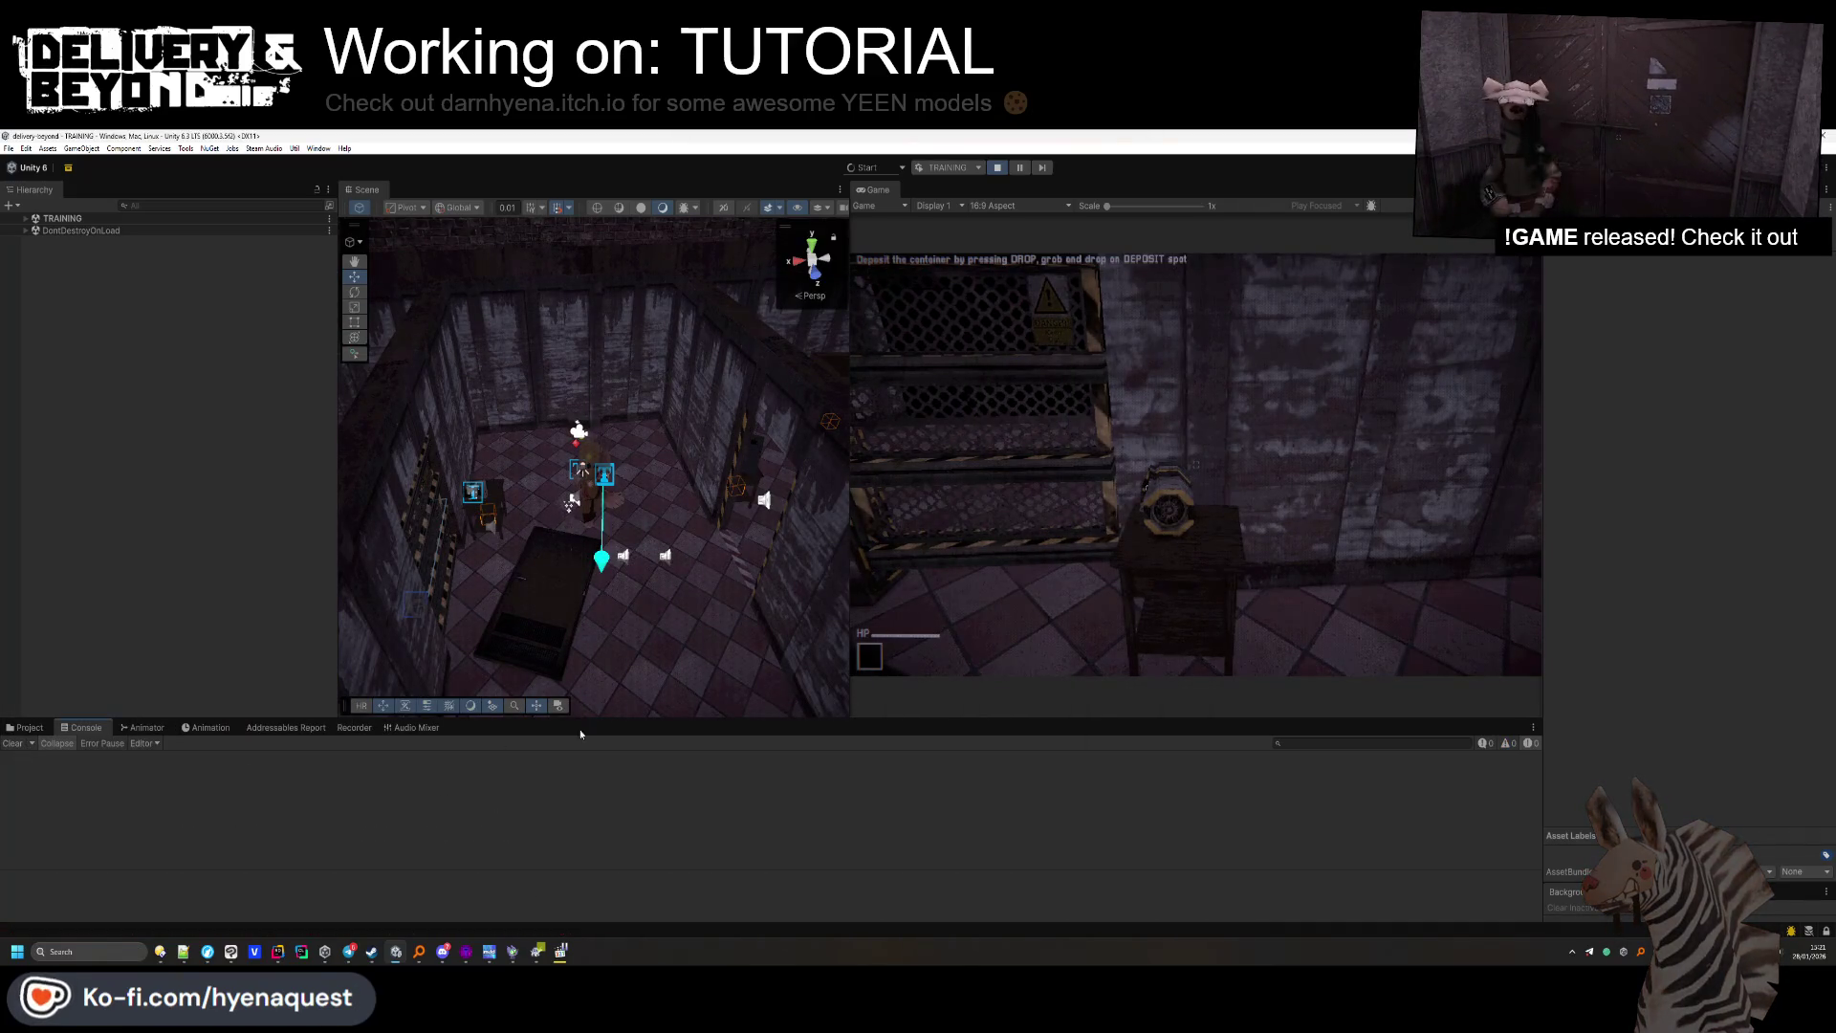
pyautogui.press('Escape')
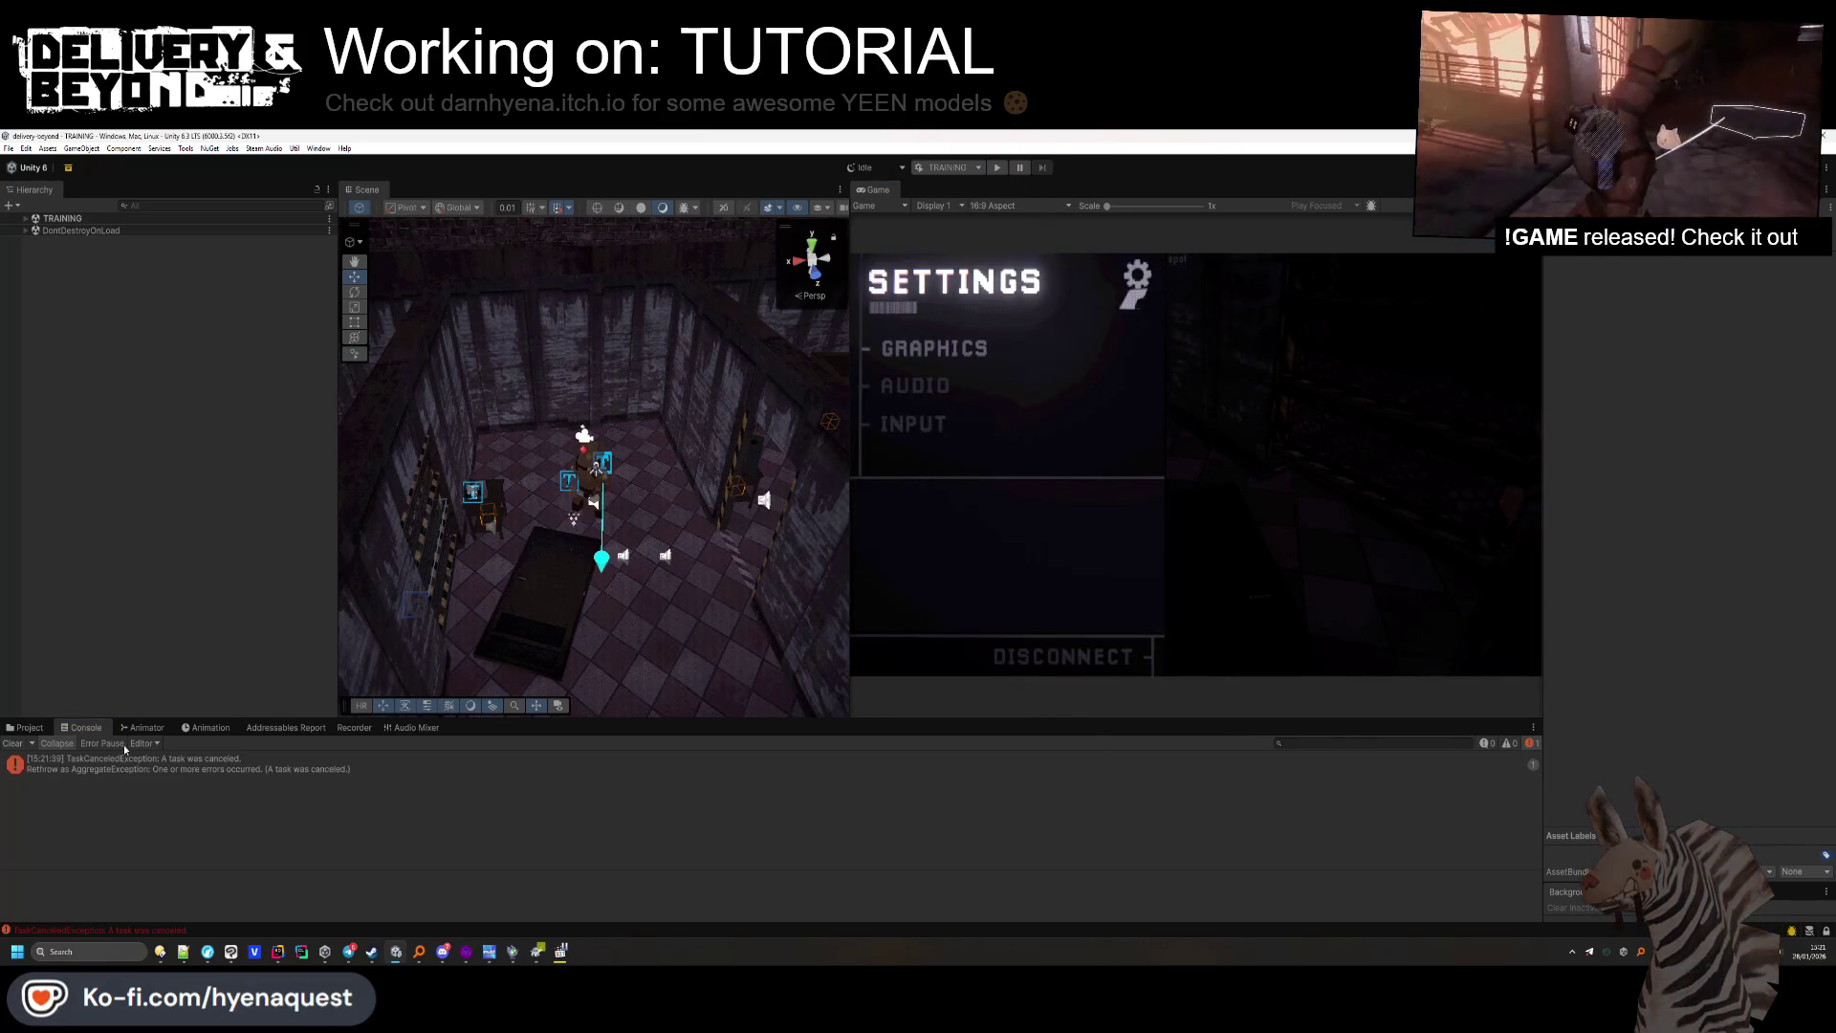
pyautogui.hotkey('ctrl', 'r')
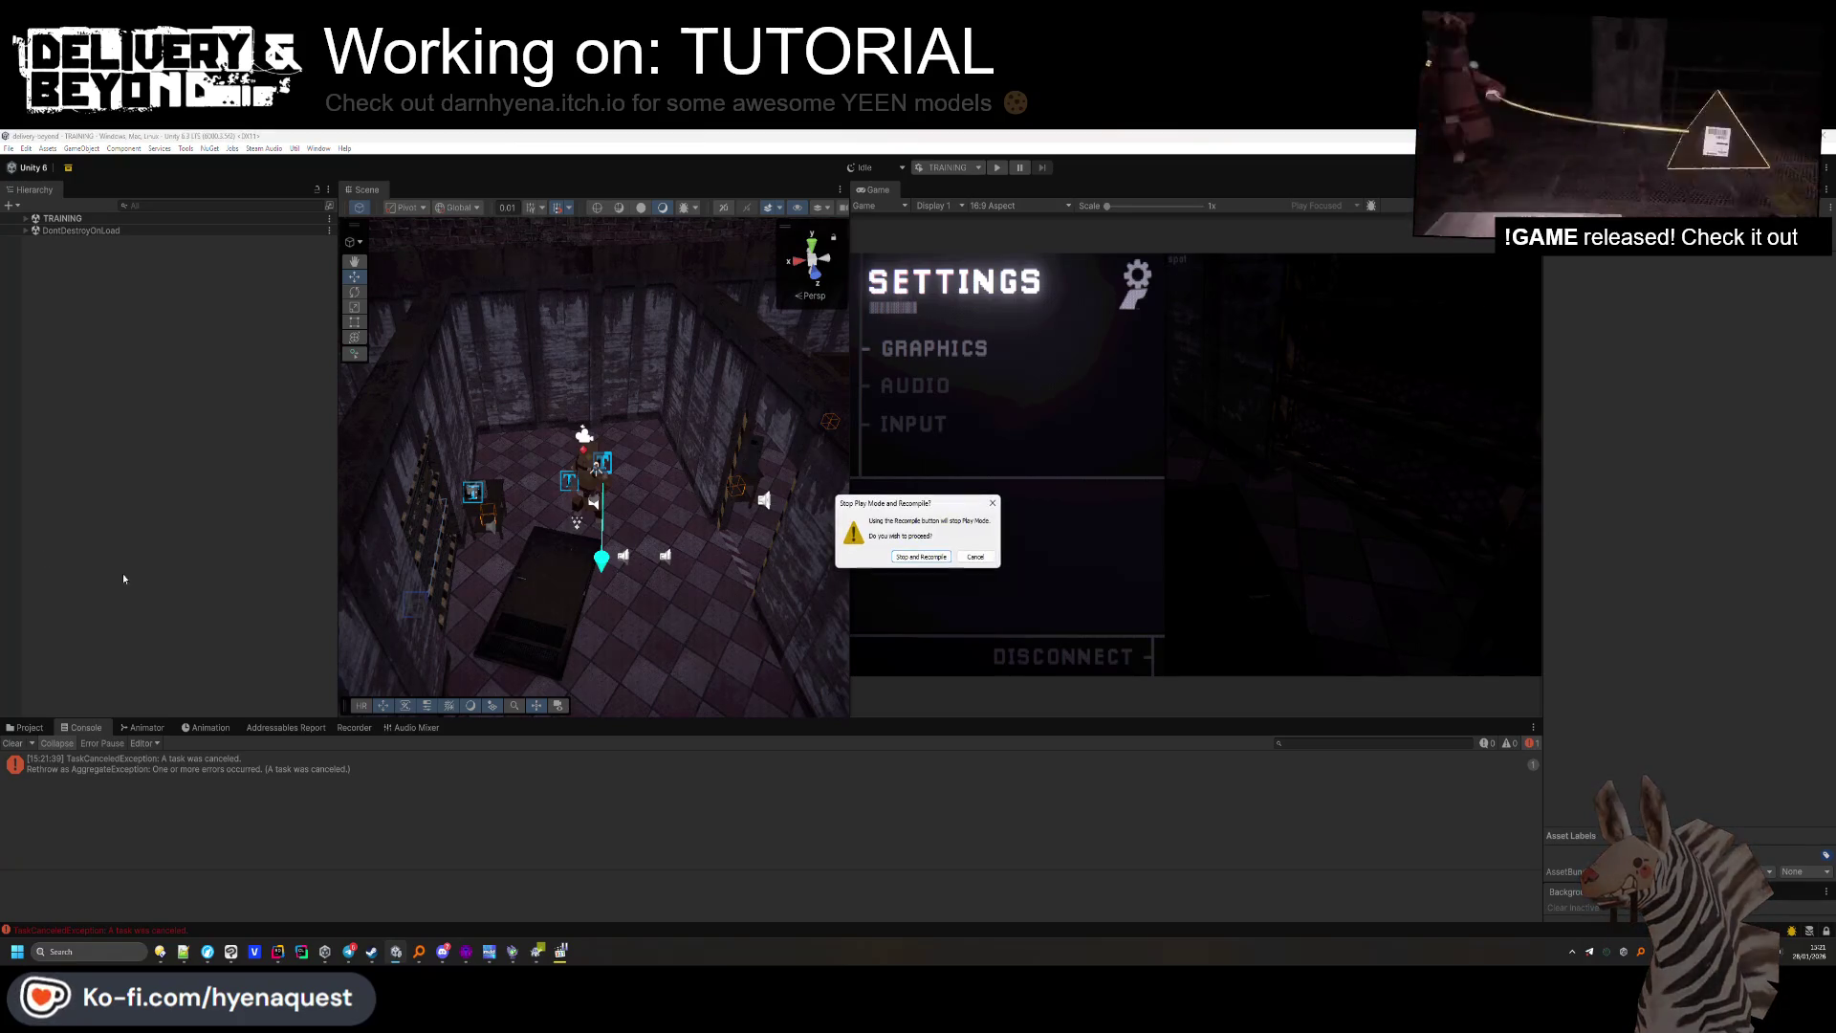
pyautogui.click(918, 558)
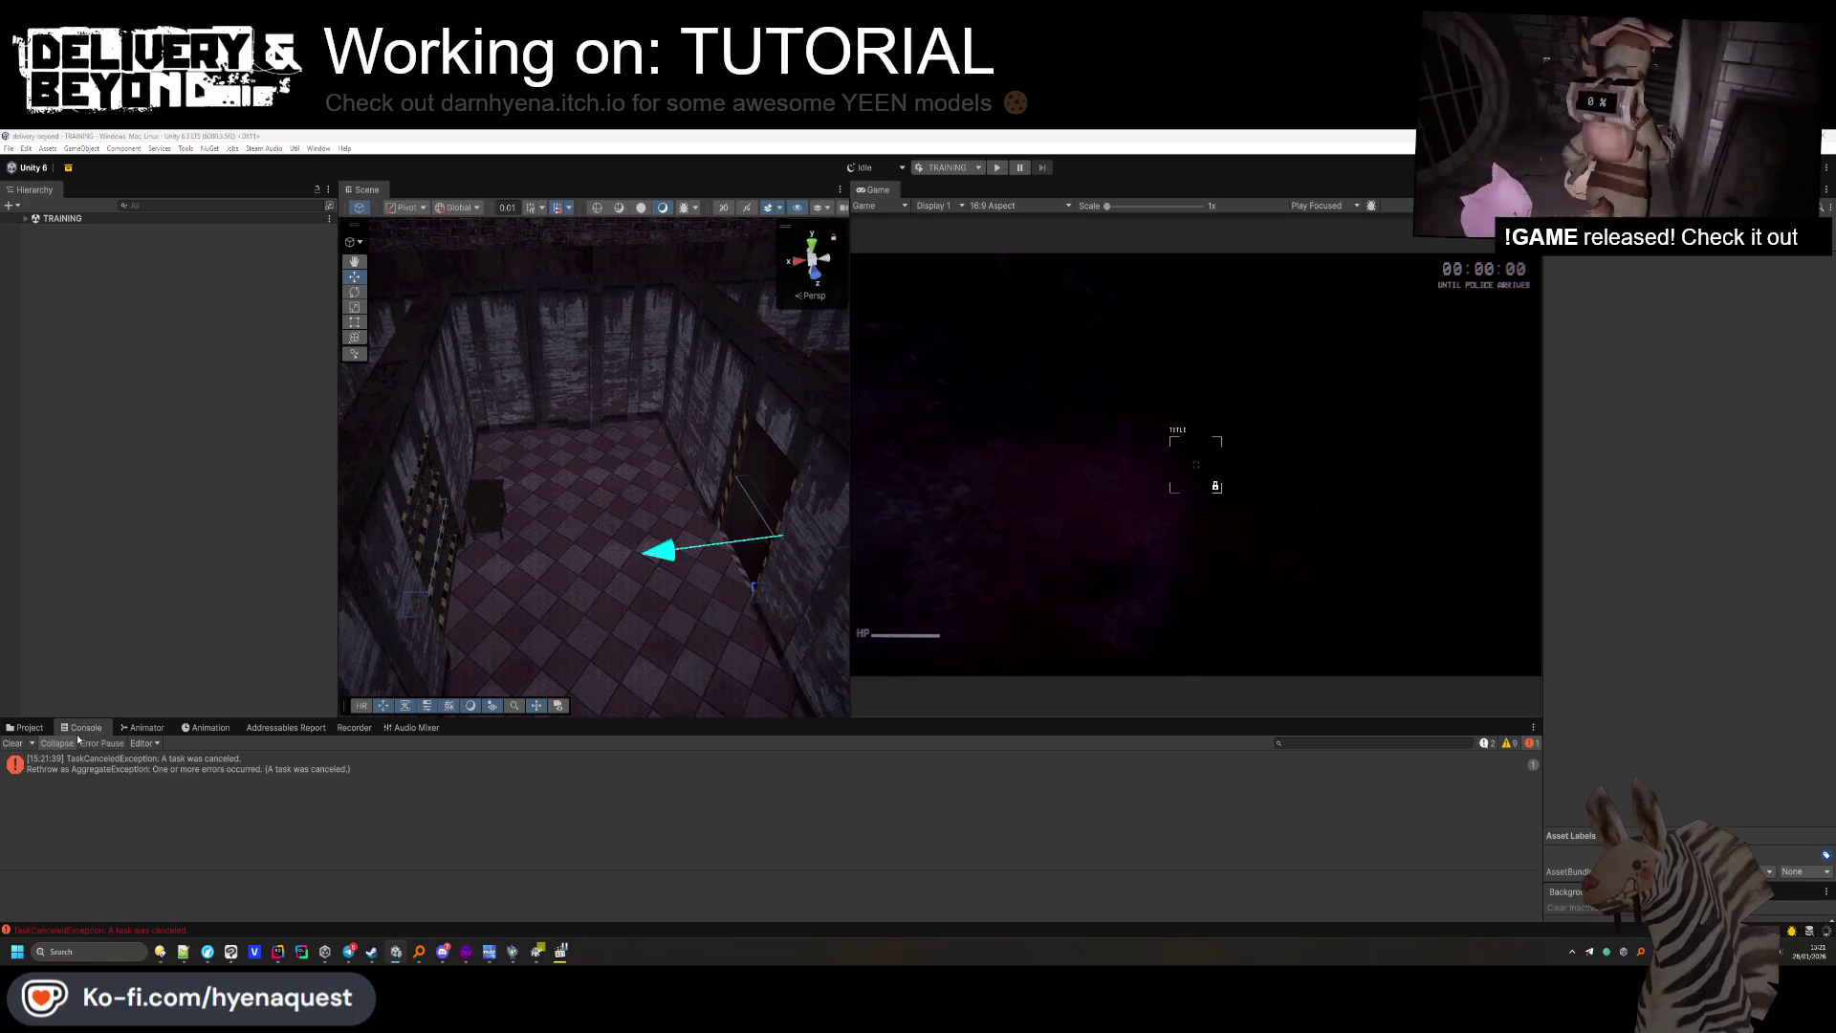
pyautogui.click(12, 743)
pyautogui.moveTo(600, 480)
pyautogui.mouseDown()
pyautogui.moveTo(676, 532)
pyautogui.moveTo(370, 559)
pyautogui.moveTo(574, 487)
pyautogui.moveTo(535, 476)
pyautogui.mouseUp()
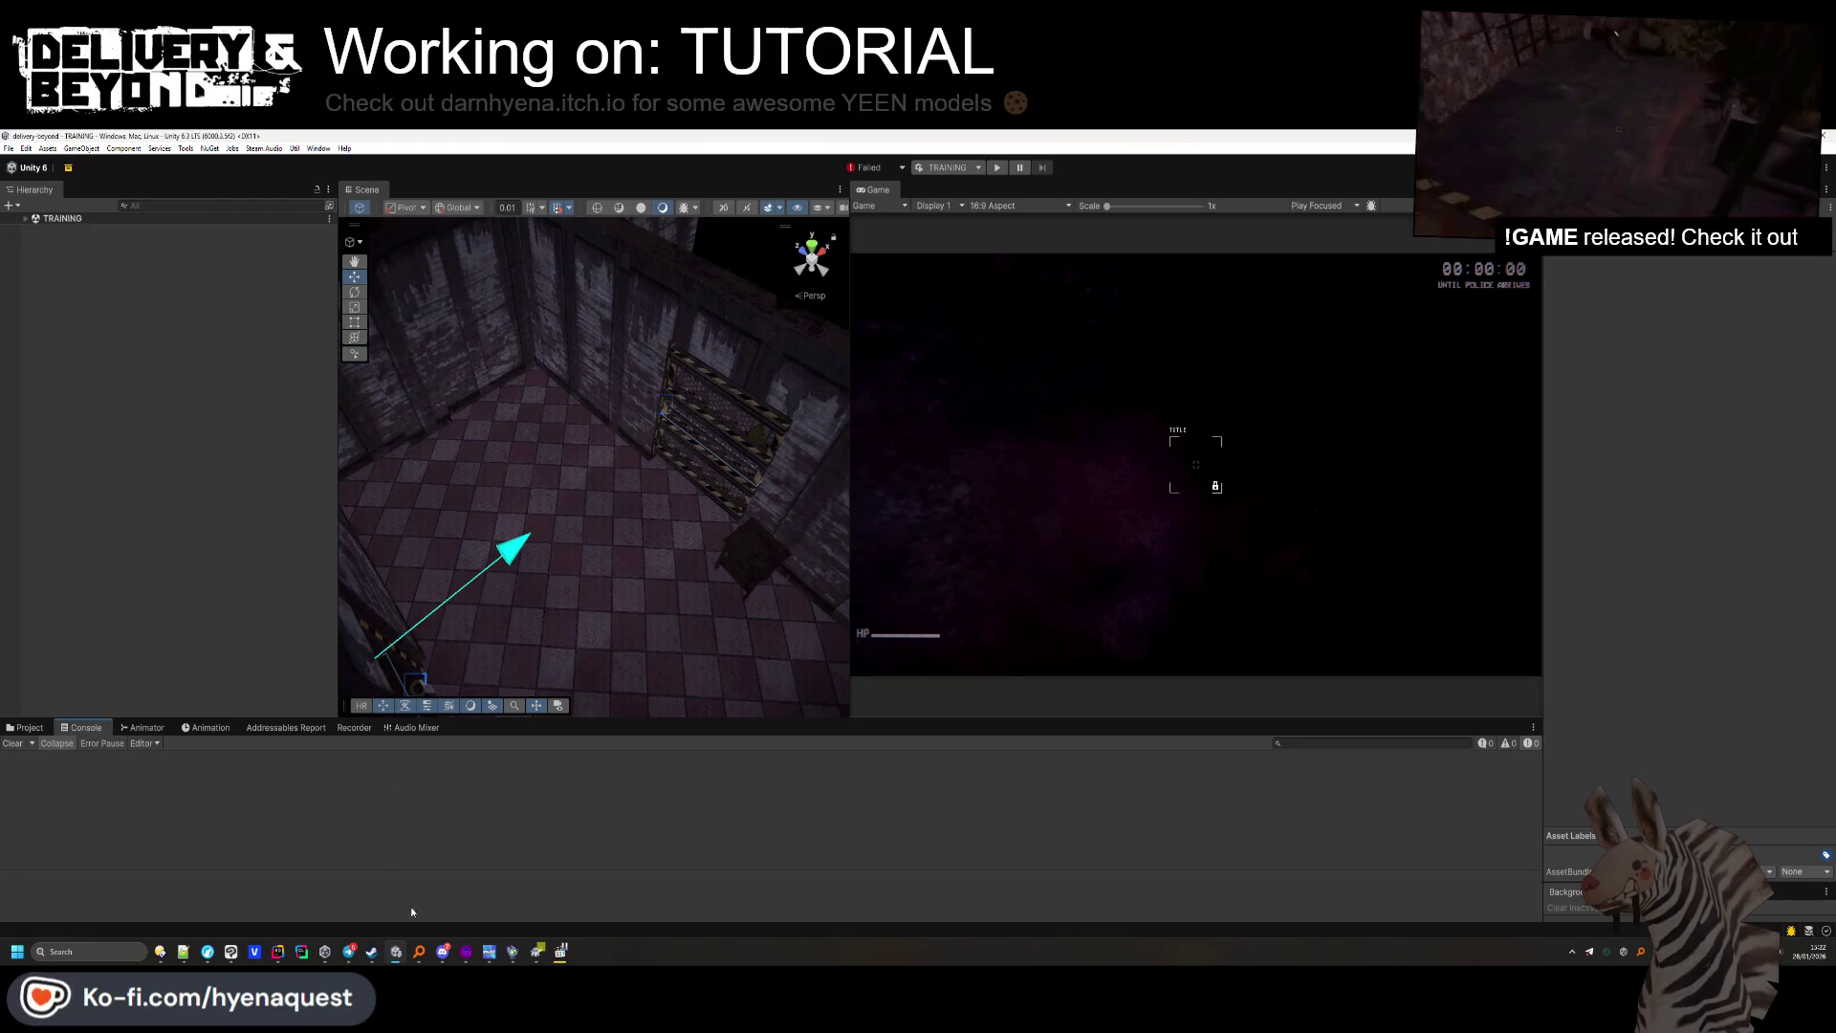
pyautogui.click(466, 952)
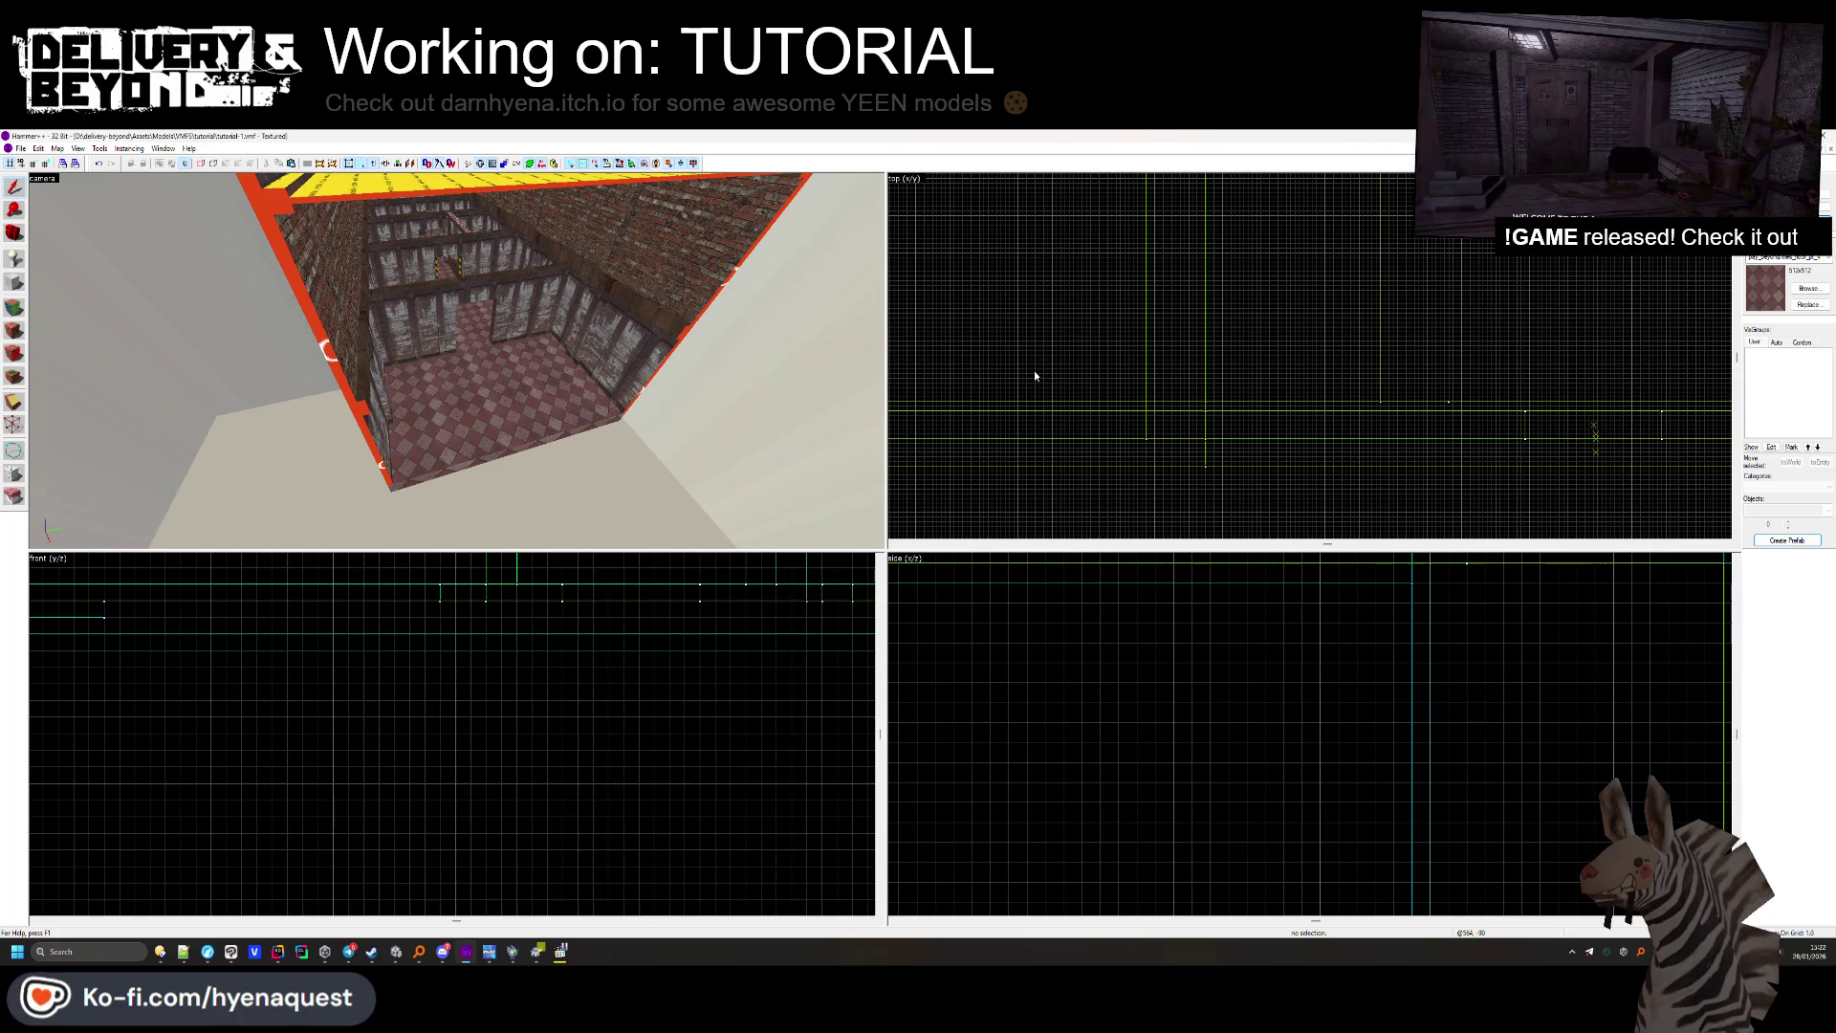
# Cancel the File > Open dialog and fly the 3D camera into the room to view the checkered floor.
pyautogui.click(21, 150)
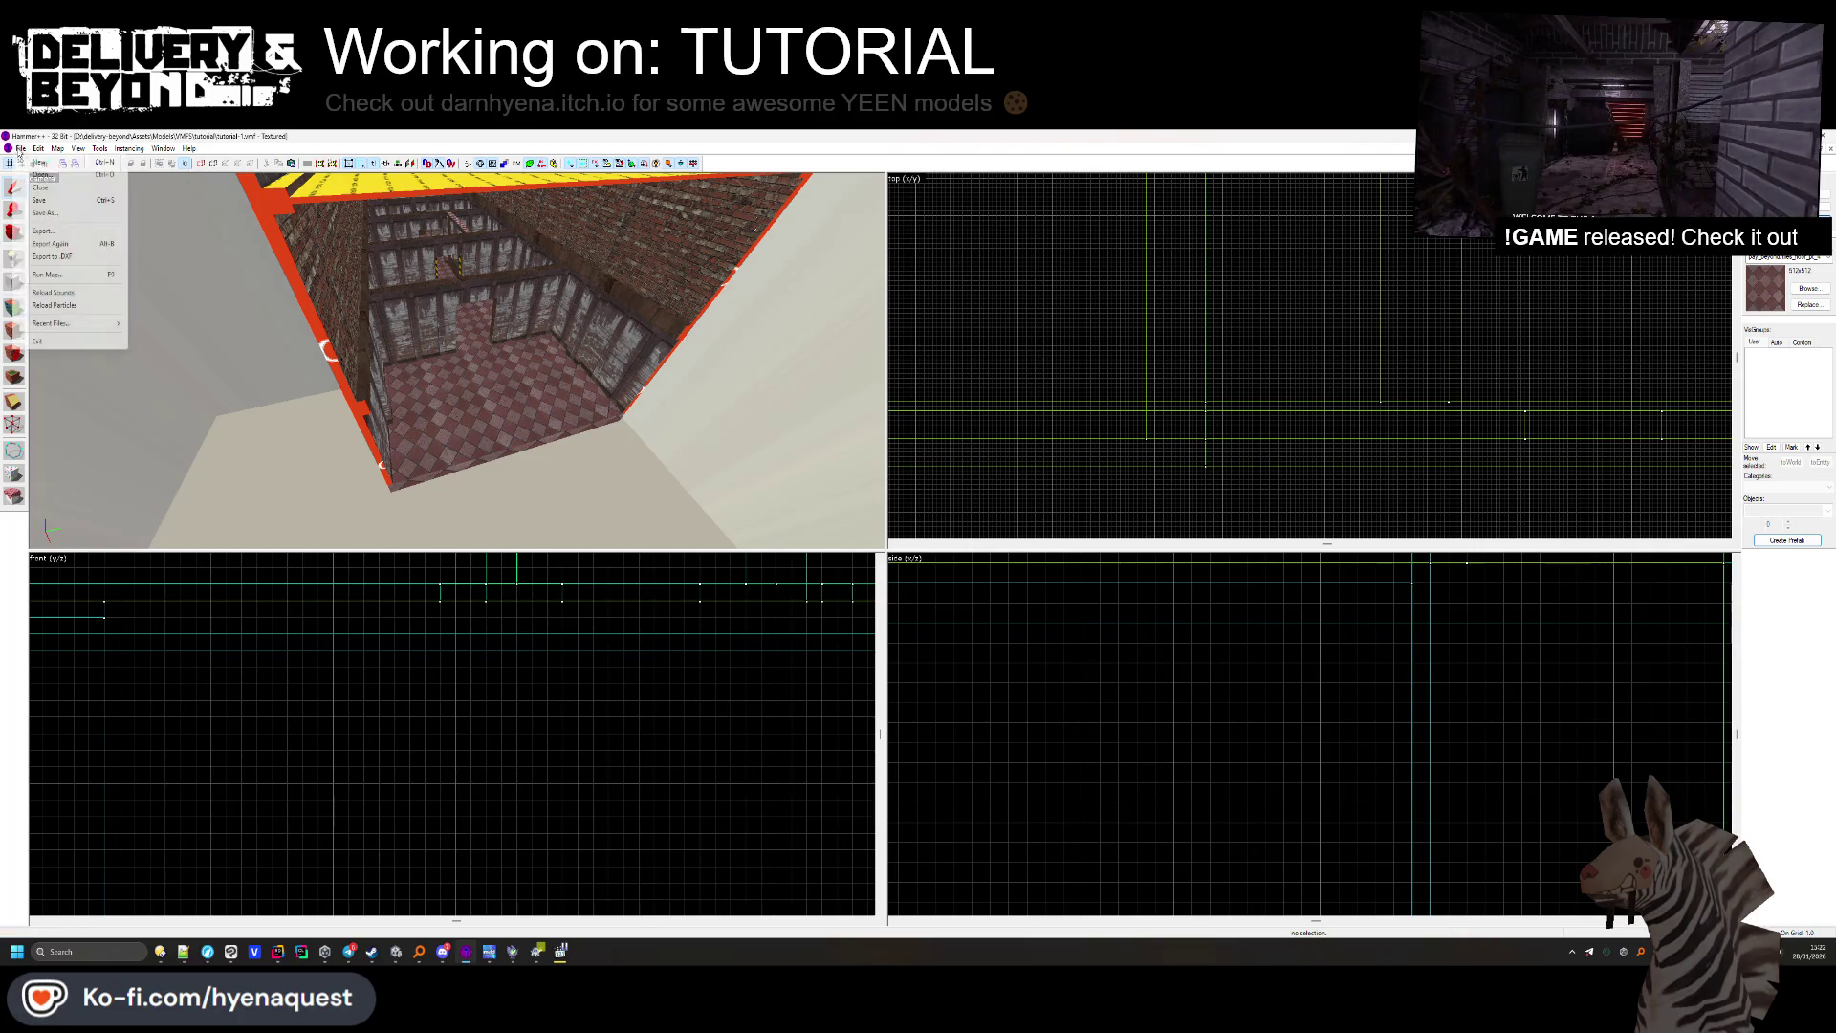
pyautogui.click(51, 177)
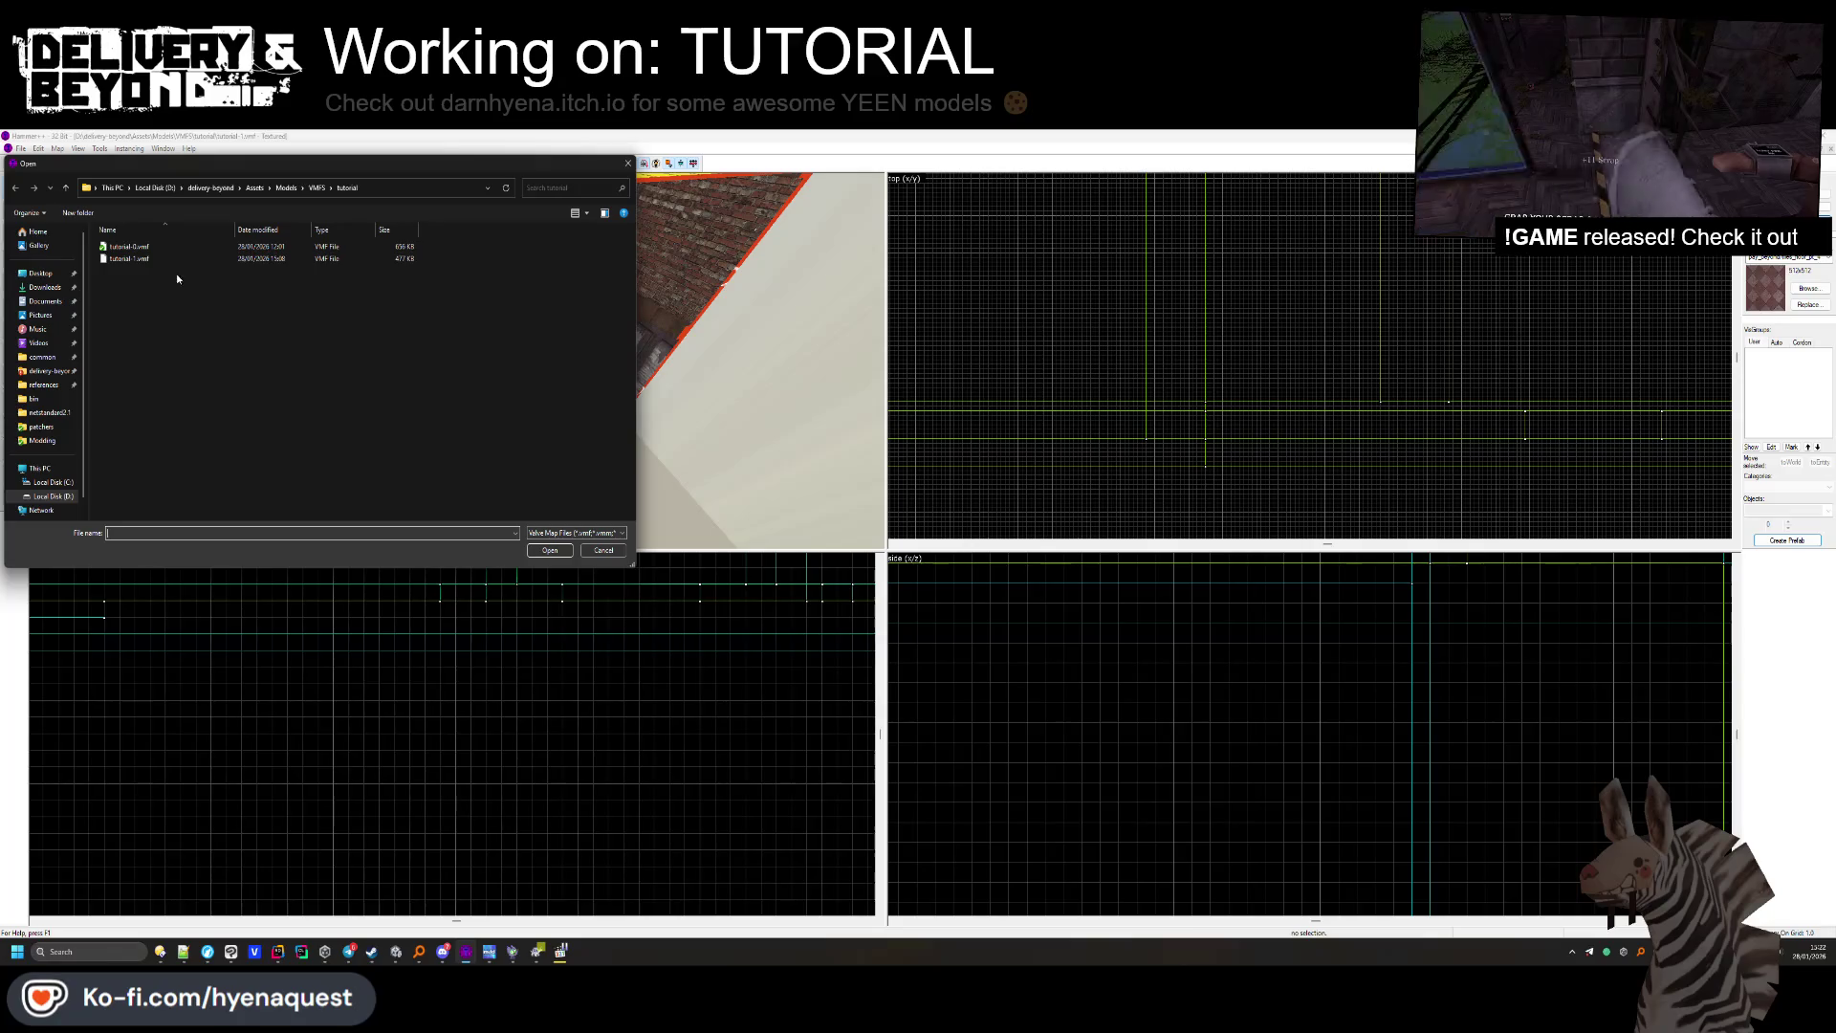
pyautogui.click(628, 163)
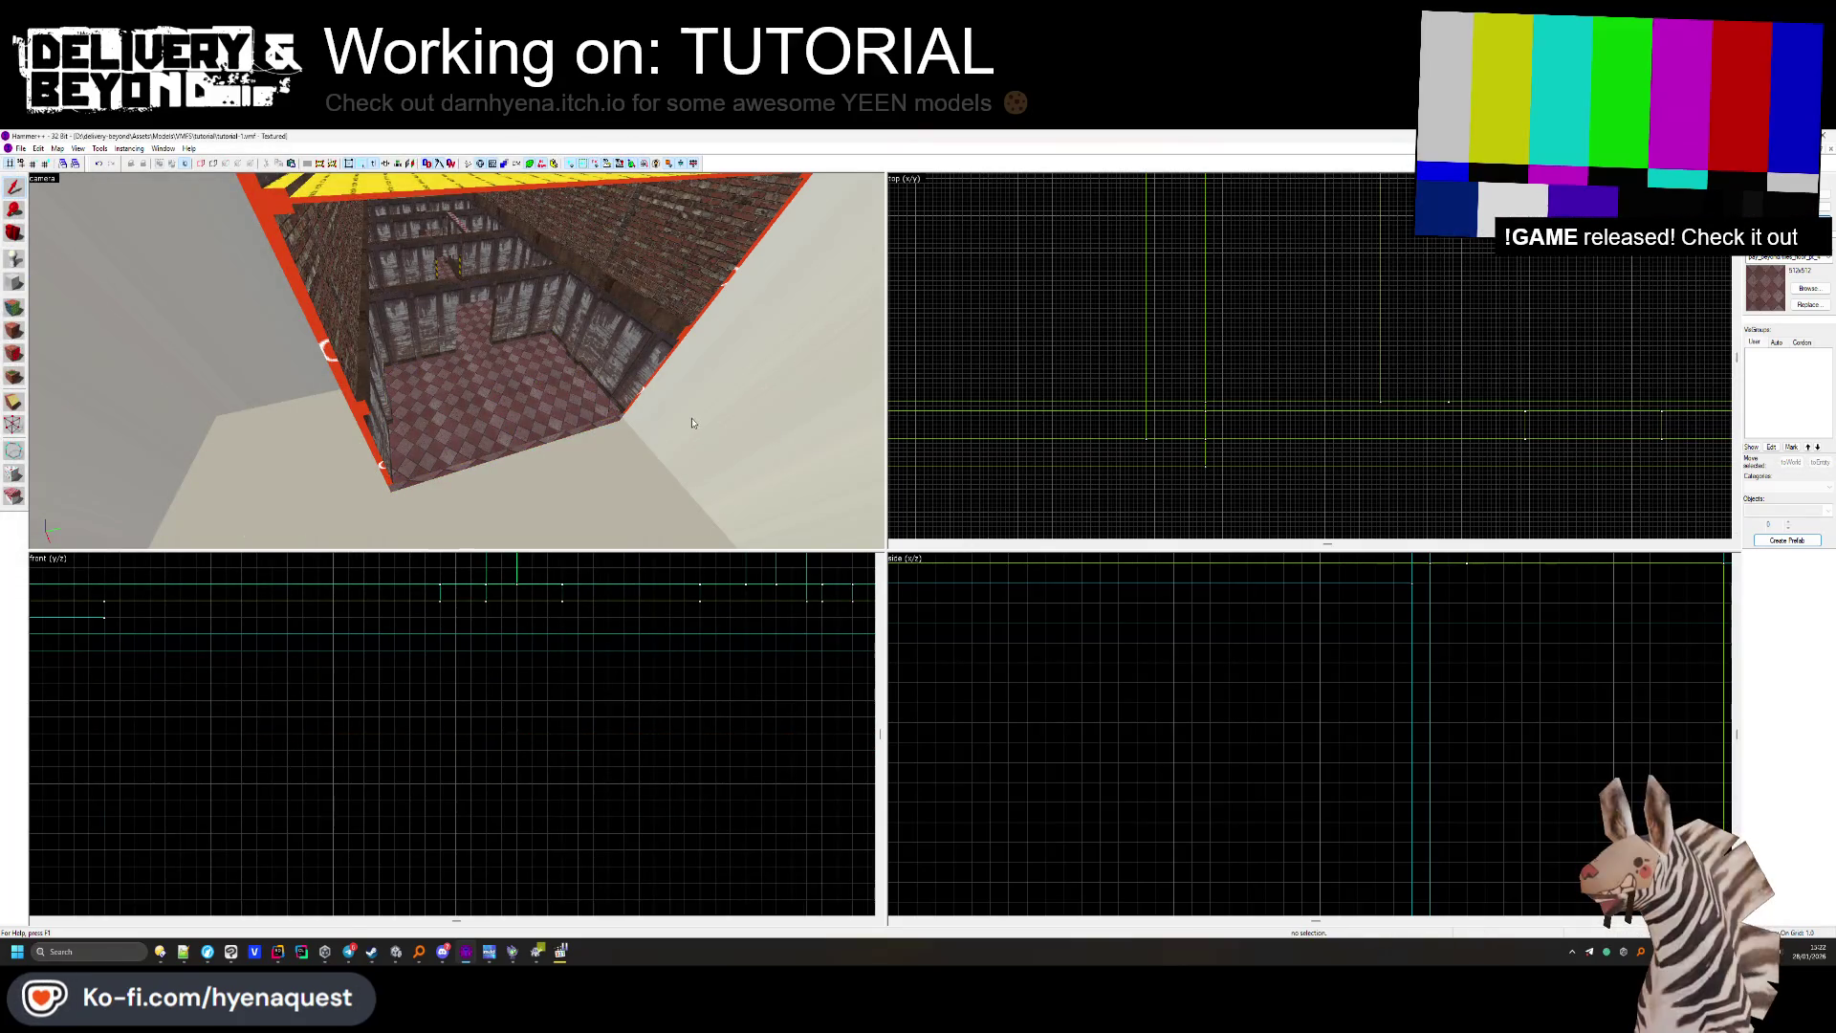
pyautogui.press('w')
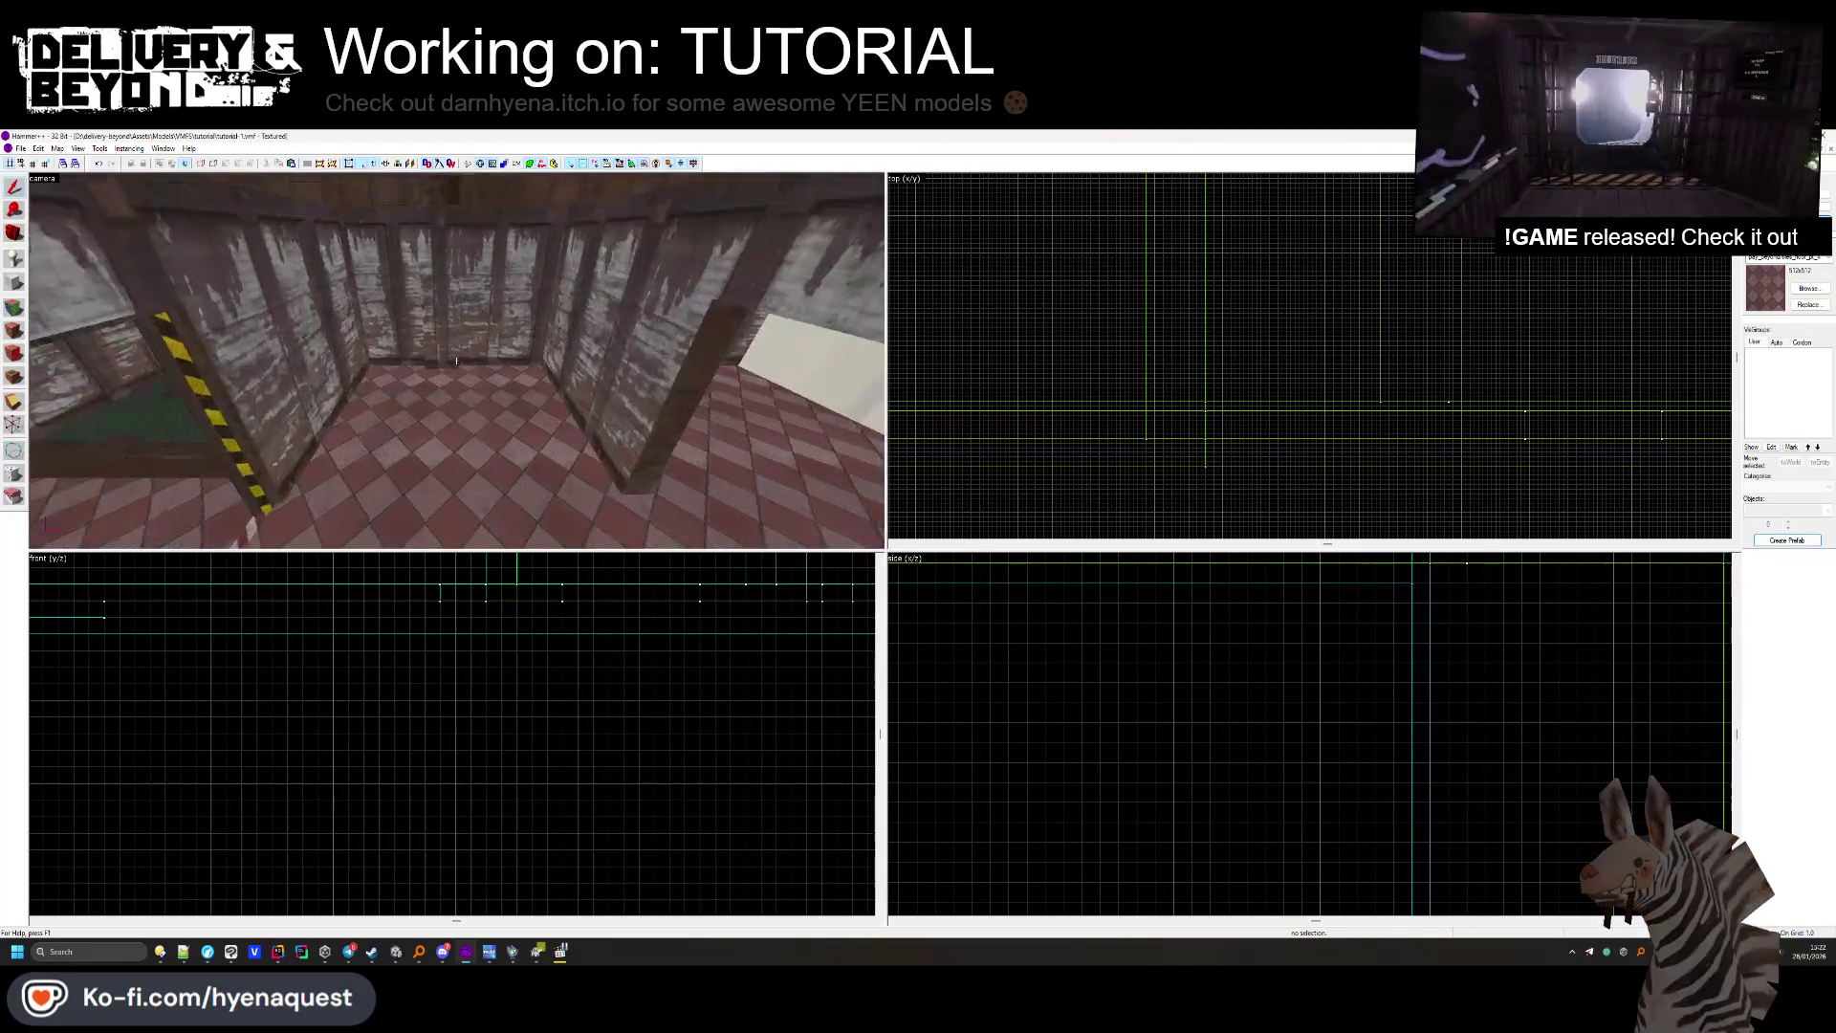
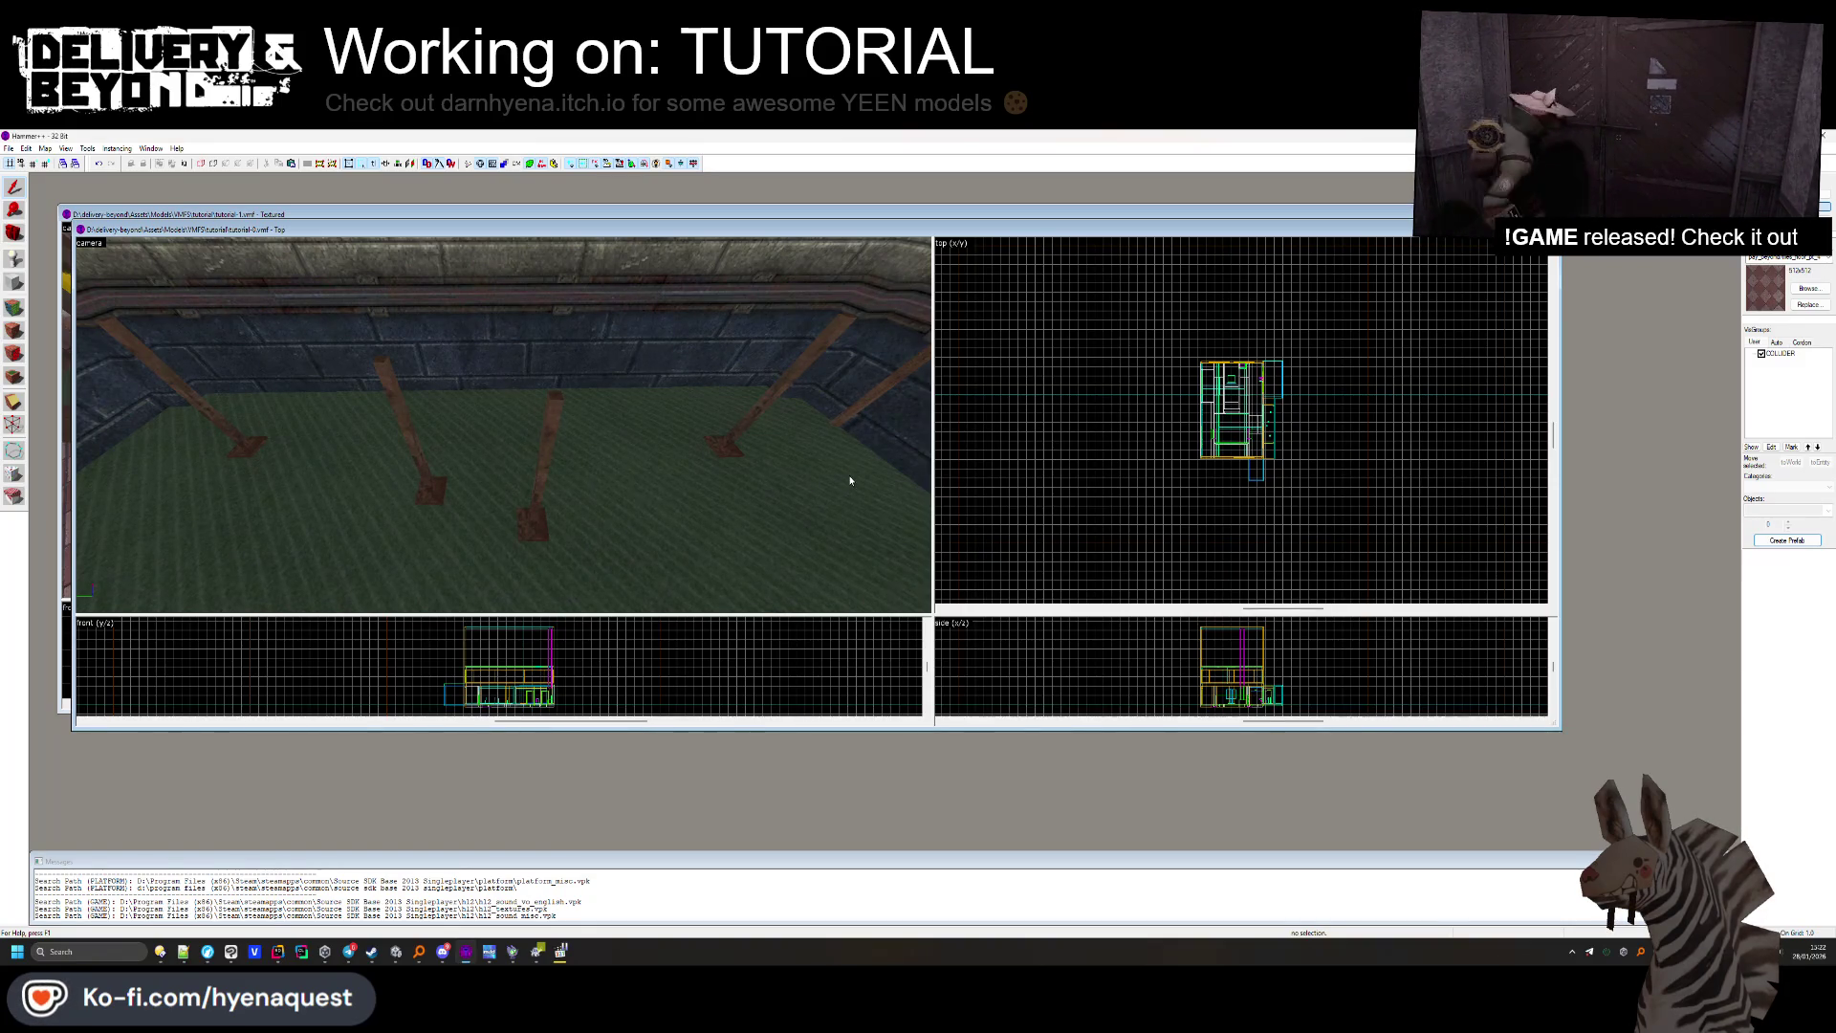
# Select the table's diagonal leg piece in the warehouse map for copying.
pyautogui.press('z')
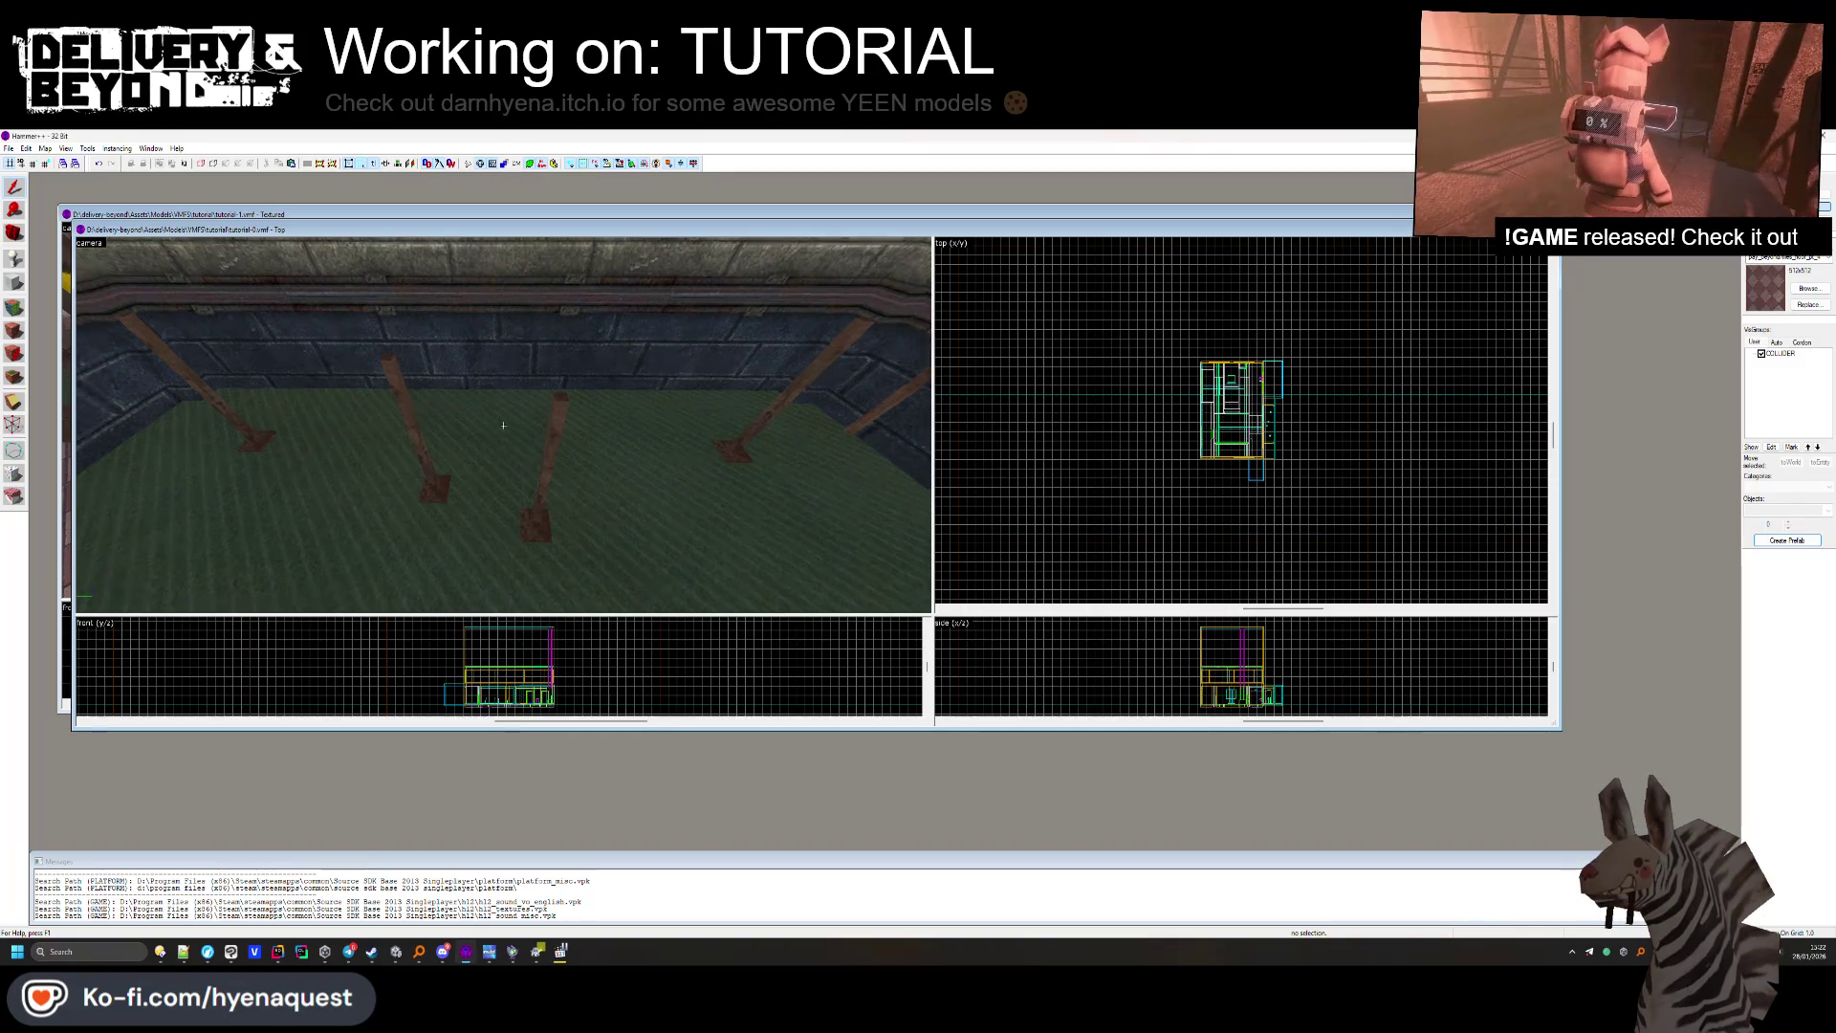
pyautogui.press('w')
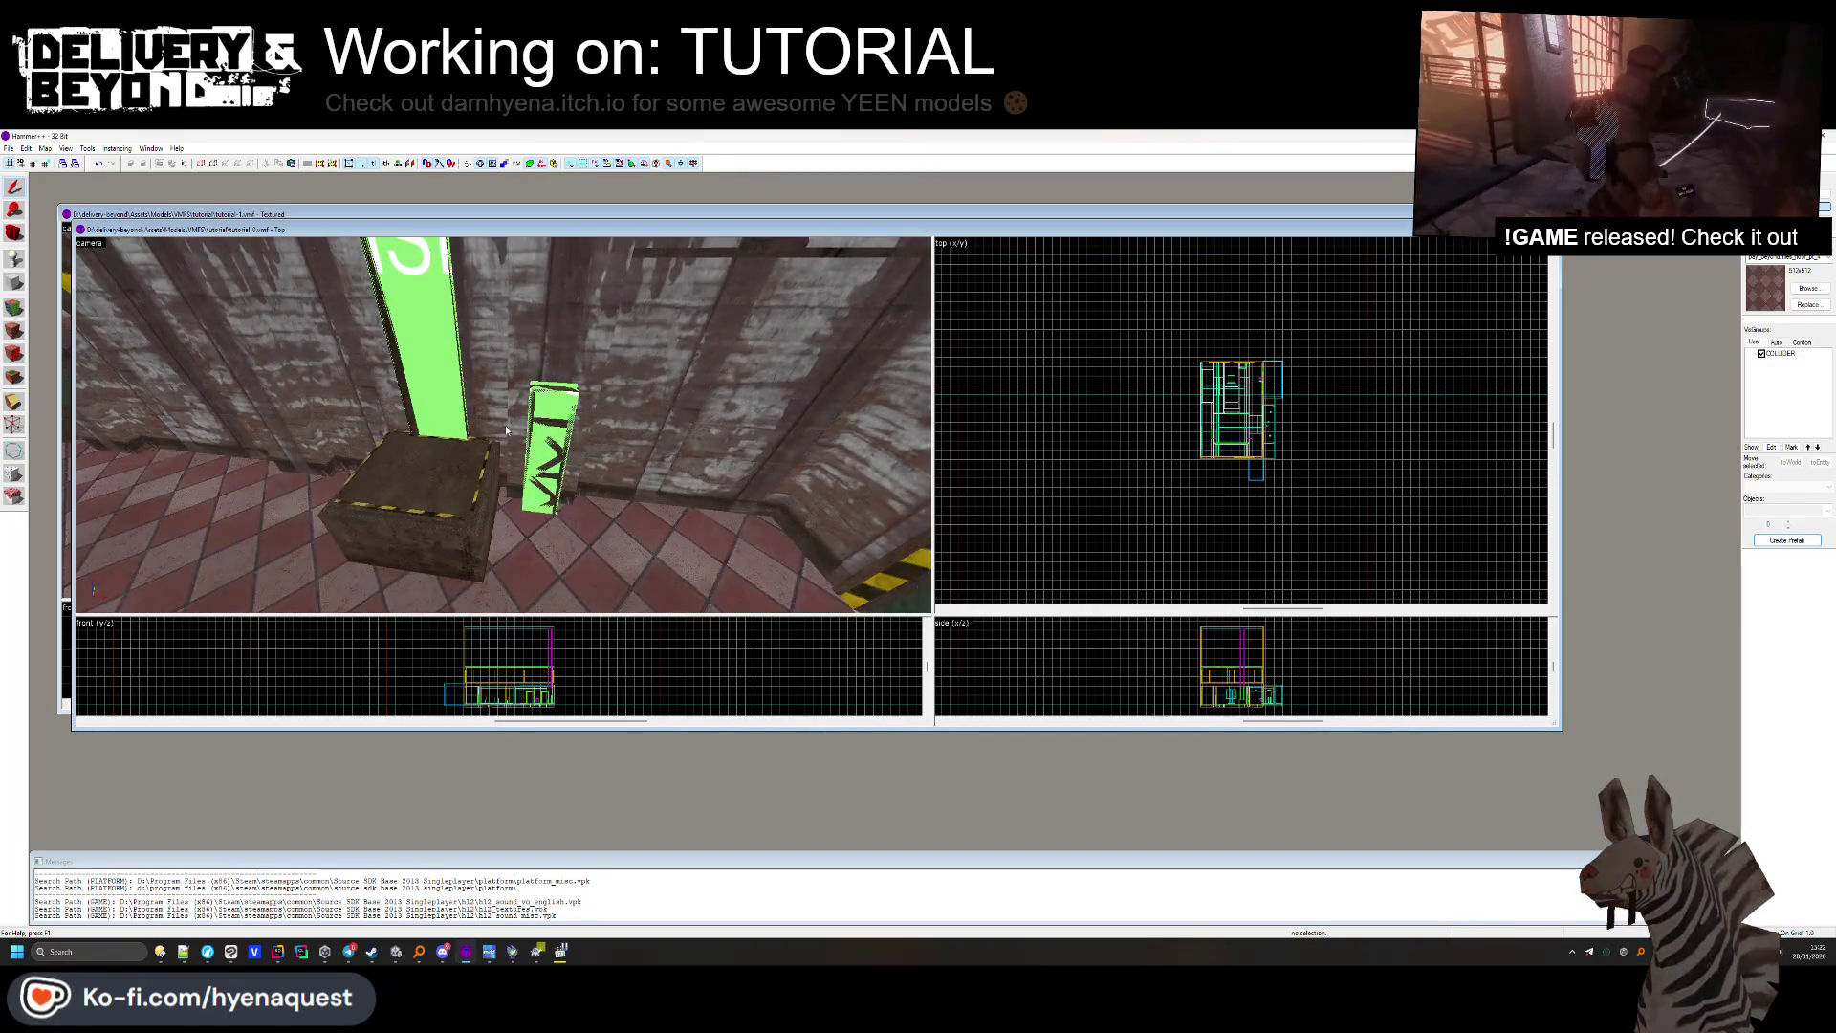
pyautogui.click(503, 426)
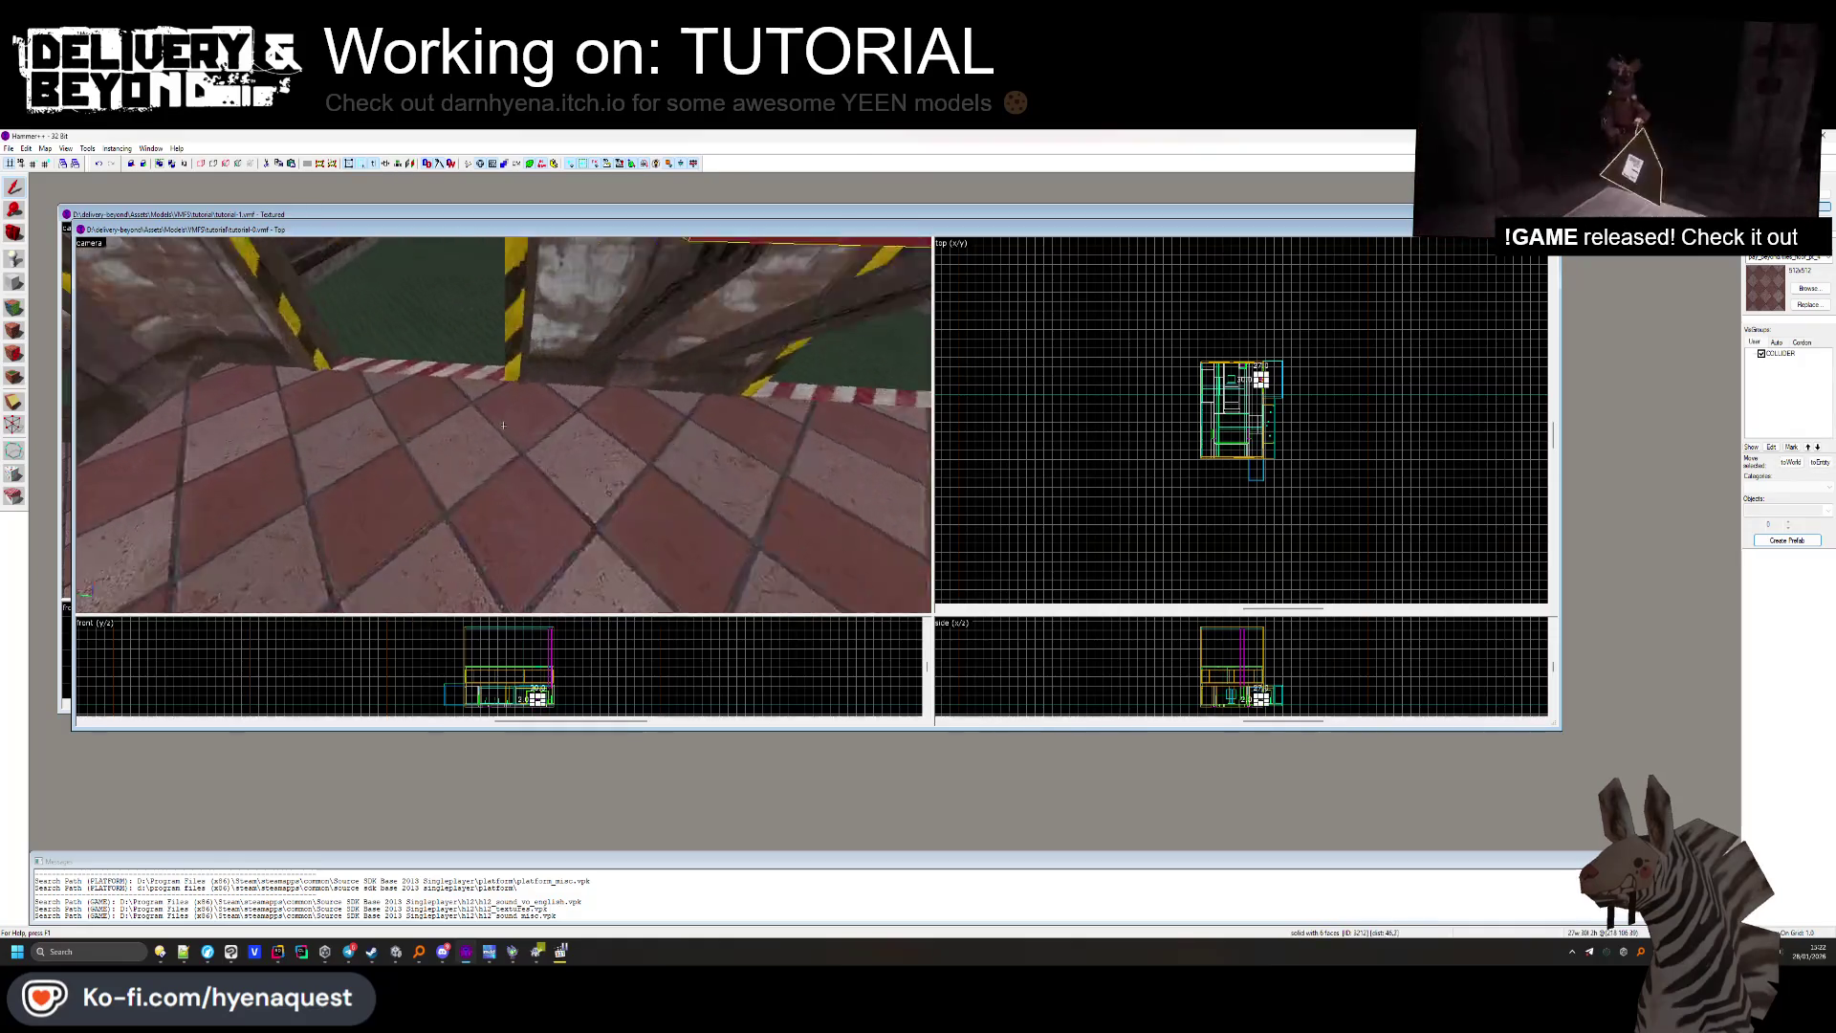
pyautogui.press('z')
pyautogui.press('Escape')
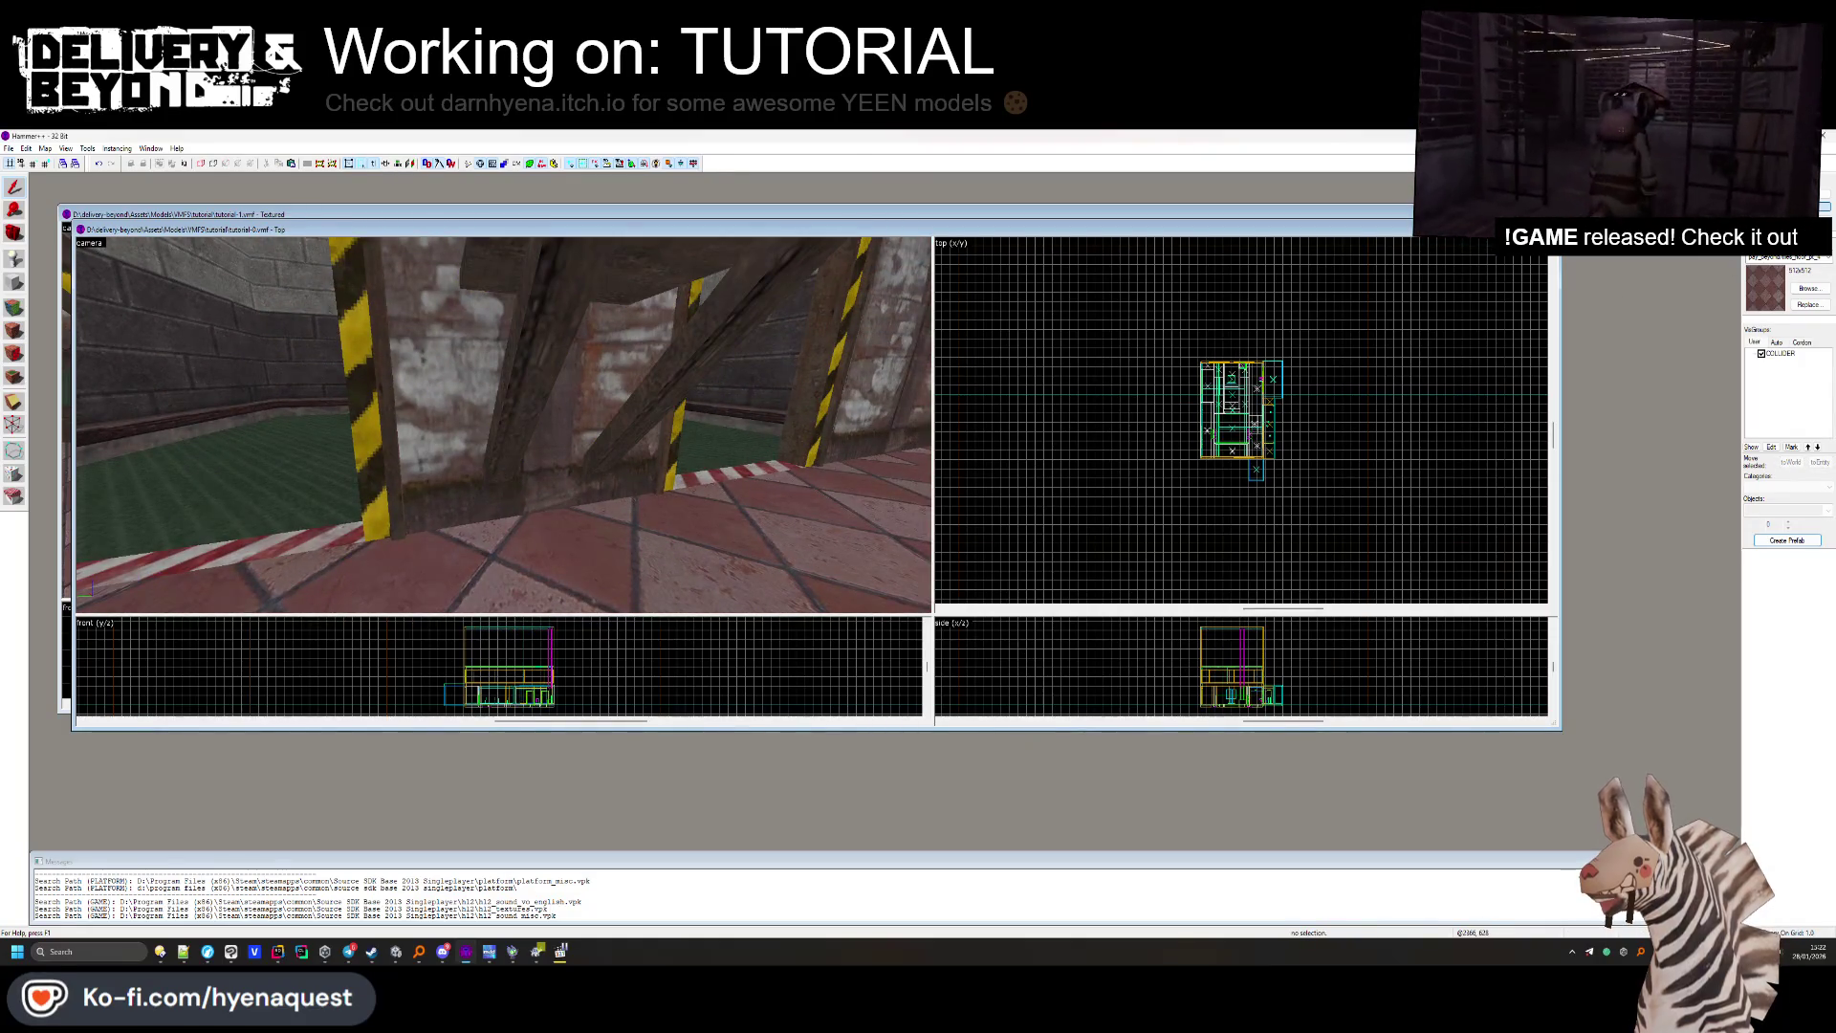
pyautogui.click(683, 357)
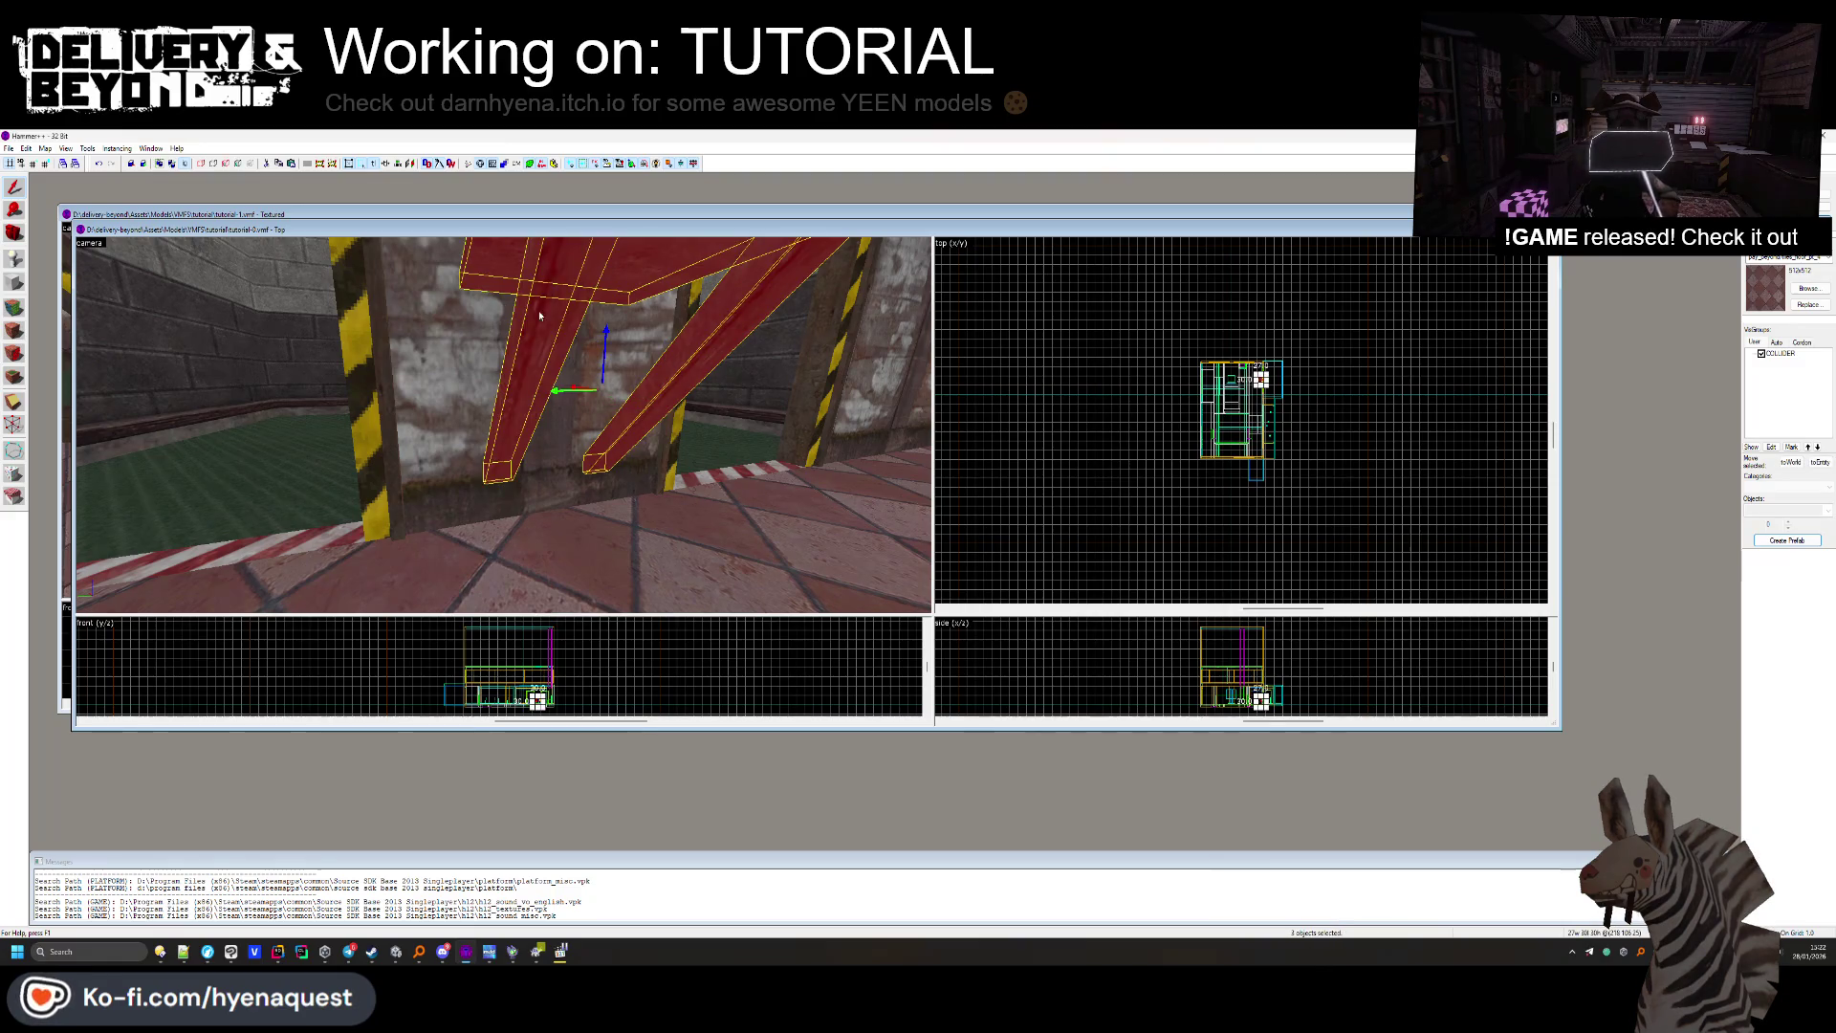
# Paste the copied table pieces into tutorial-1 and move them into place in the room.
pyautogui.hotkey('ctrl', 'Tab')
pyautogui.rightClick(1033, 359)
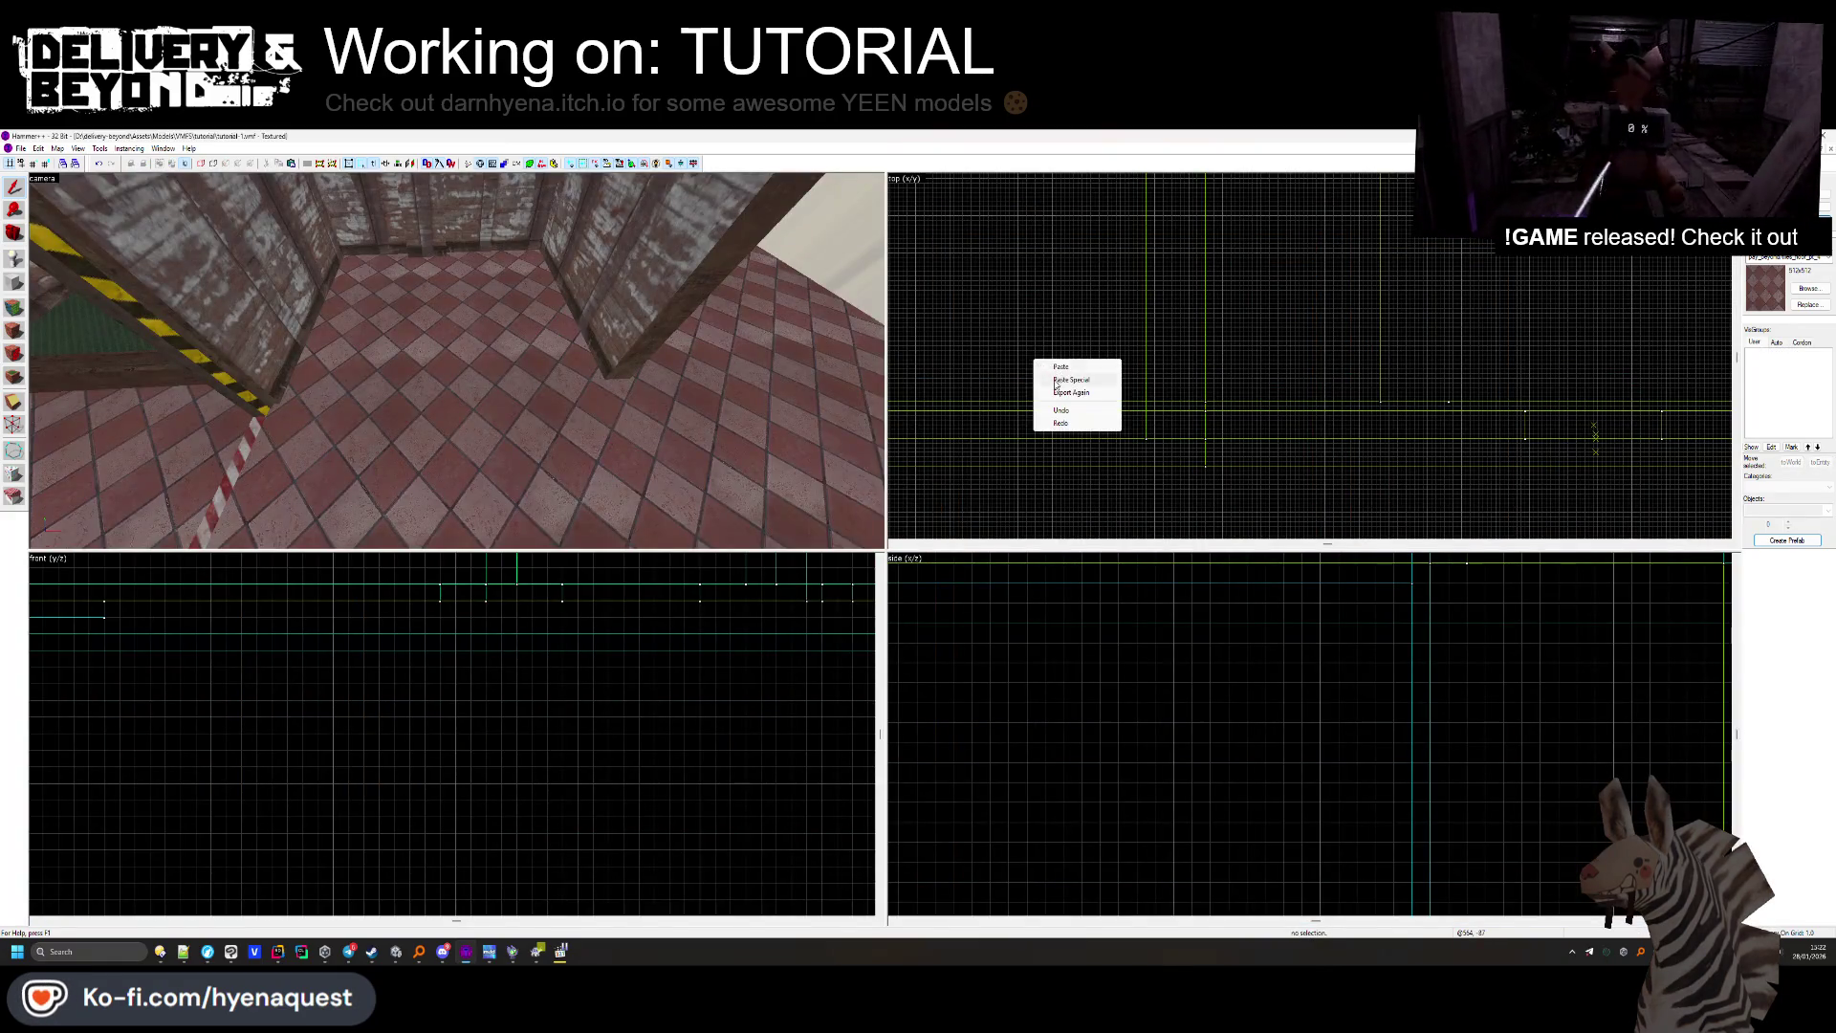
pyautogui.click(1057, 389)
pyautogui.scroll(3, 1105, 369)
pyautogui.moveTo(1036, 310); pyautogui.dragTo(1157, 219)
pyautogui.scroll(3, 1161, 344)
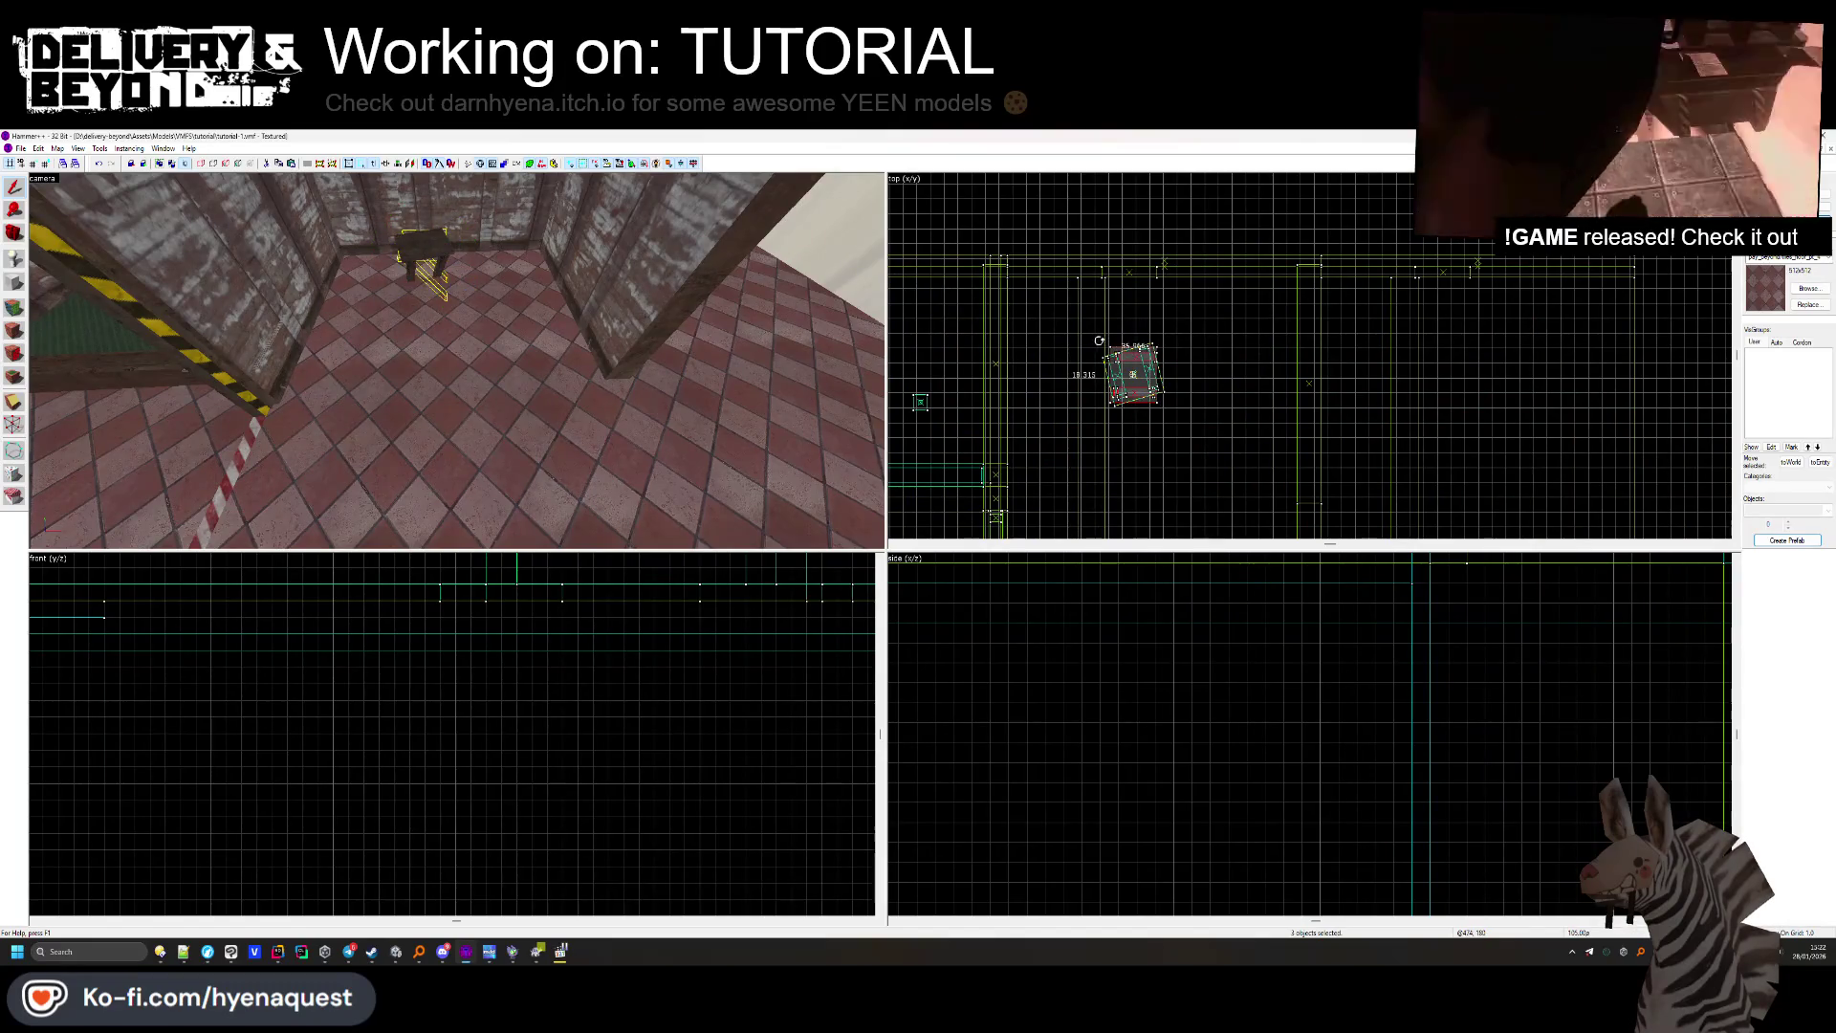
pyautogui.press('Escape')
# Move the red door brush and stretch it to 161 units.
pyautogui.press('z')
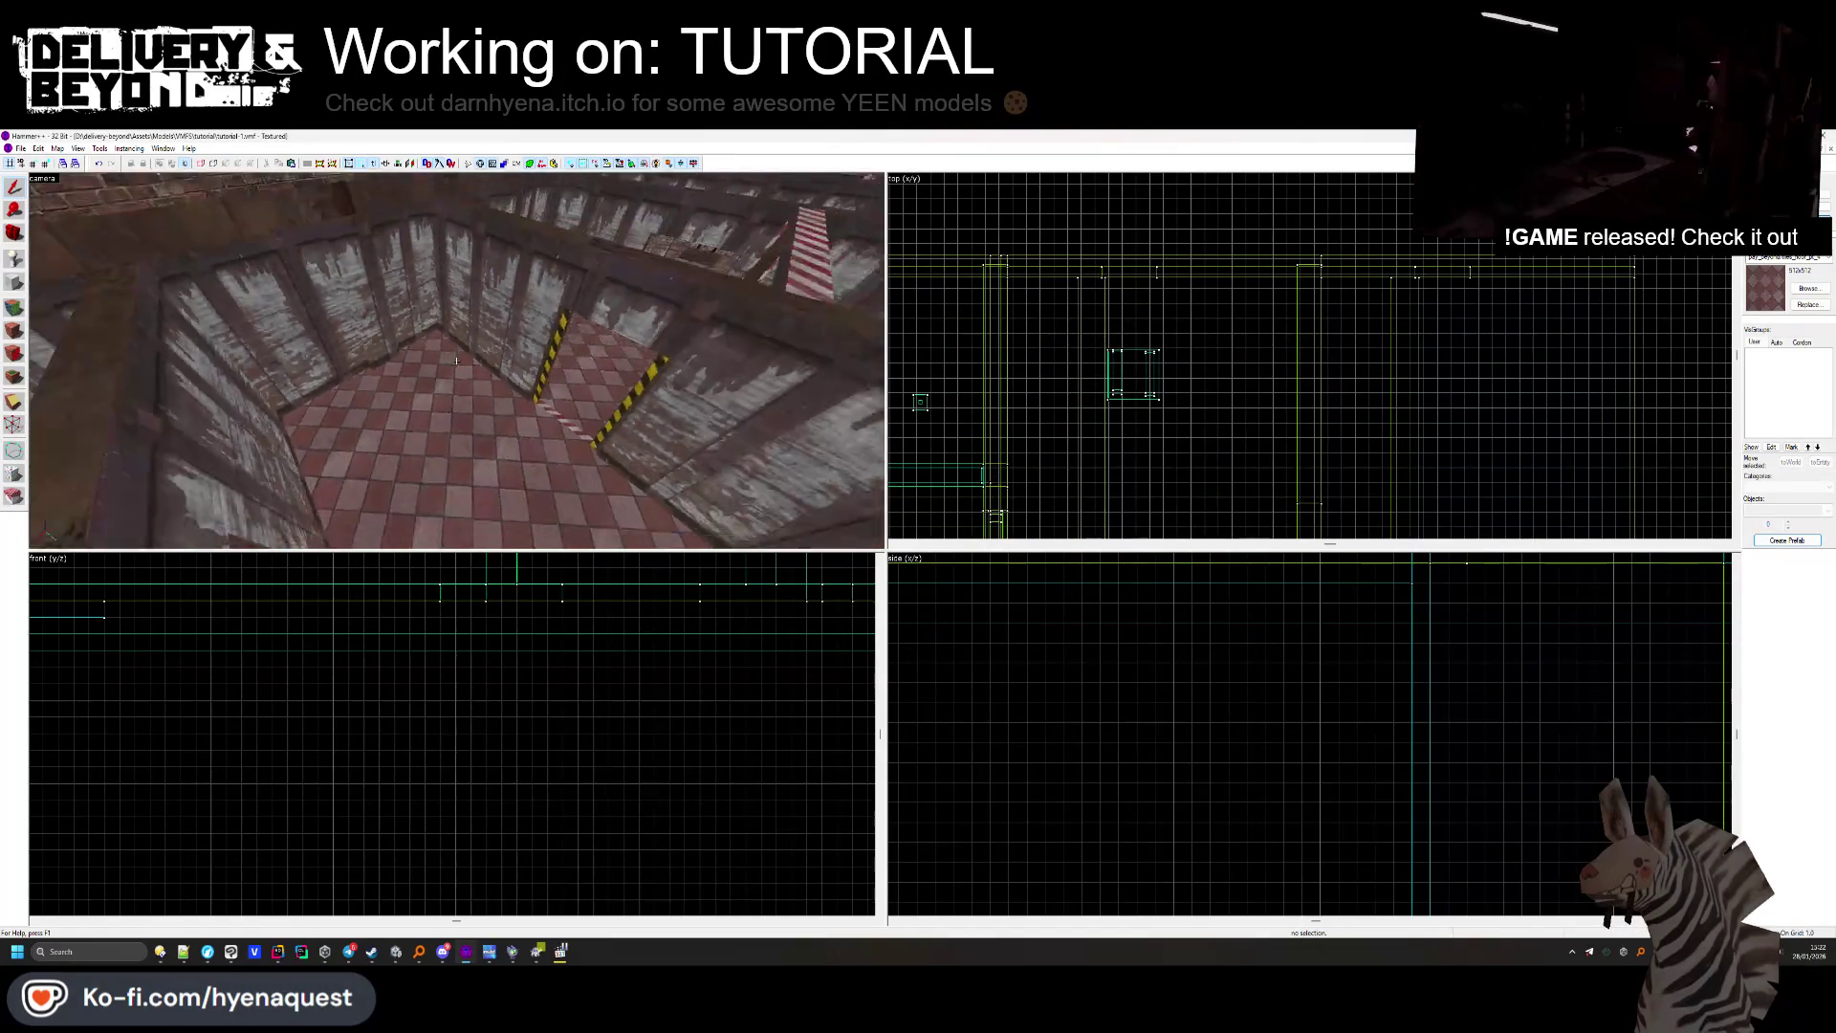
pyautogui.press('z')
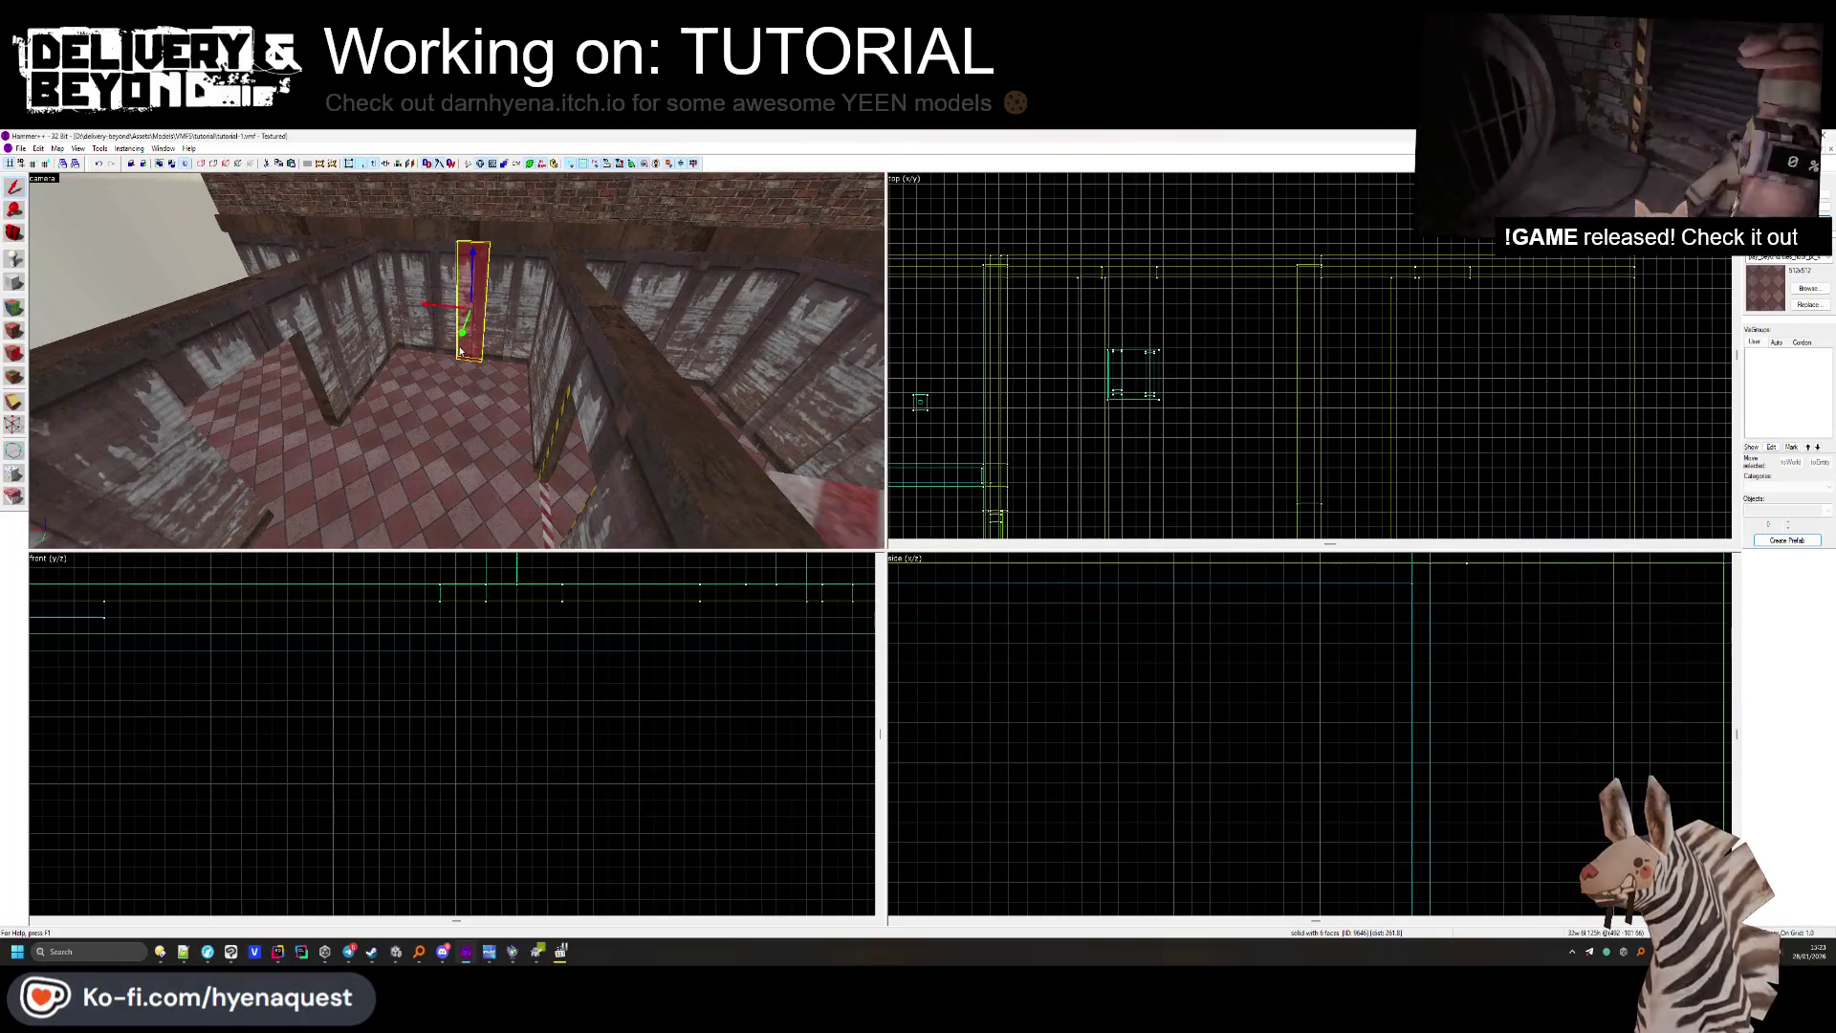
pyautogui.click(467, 338)
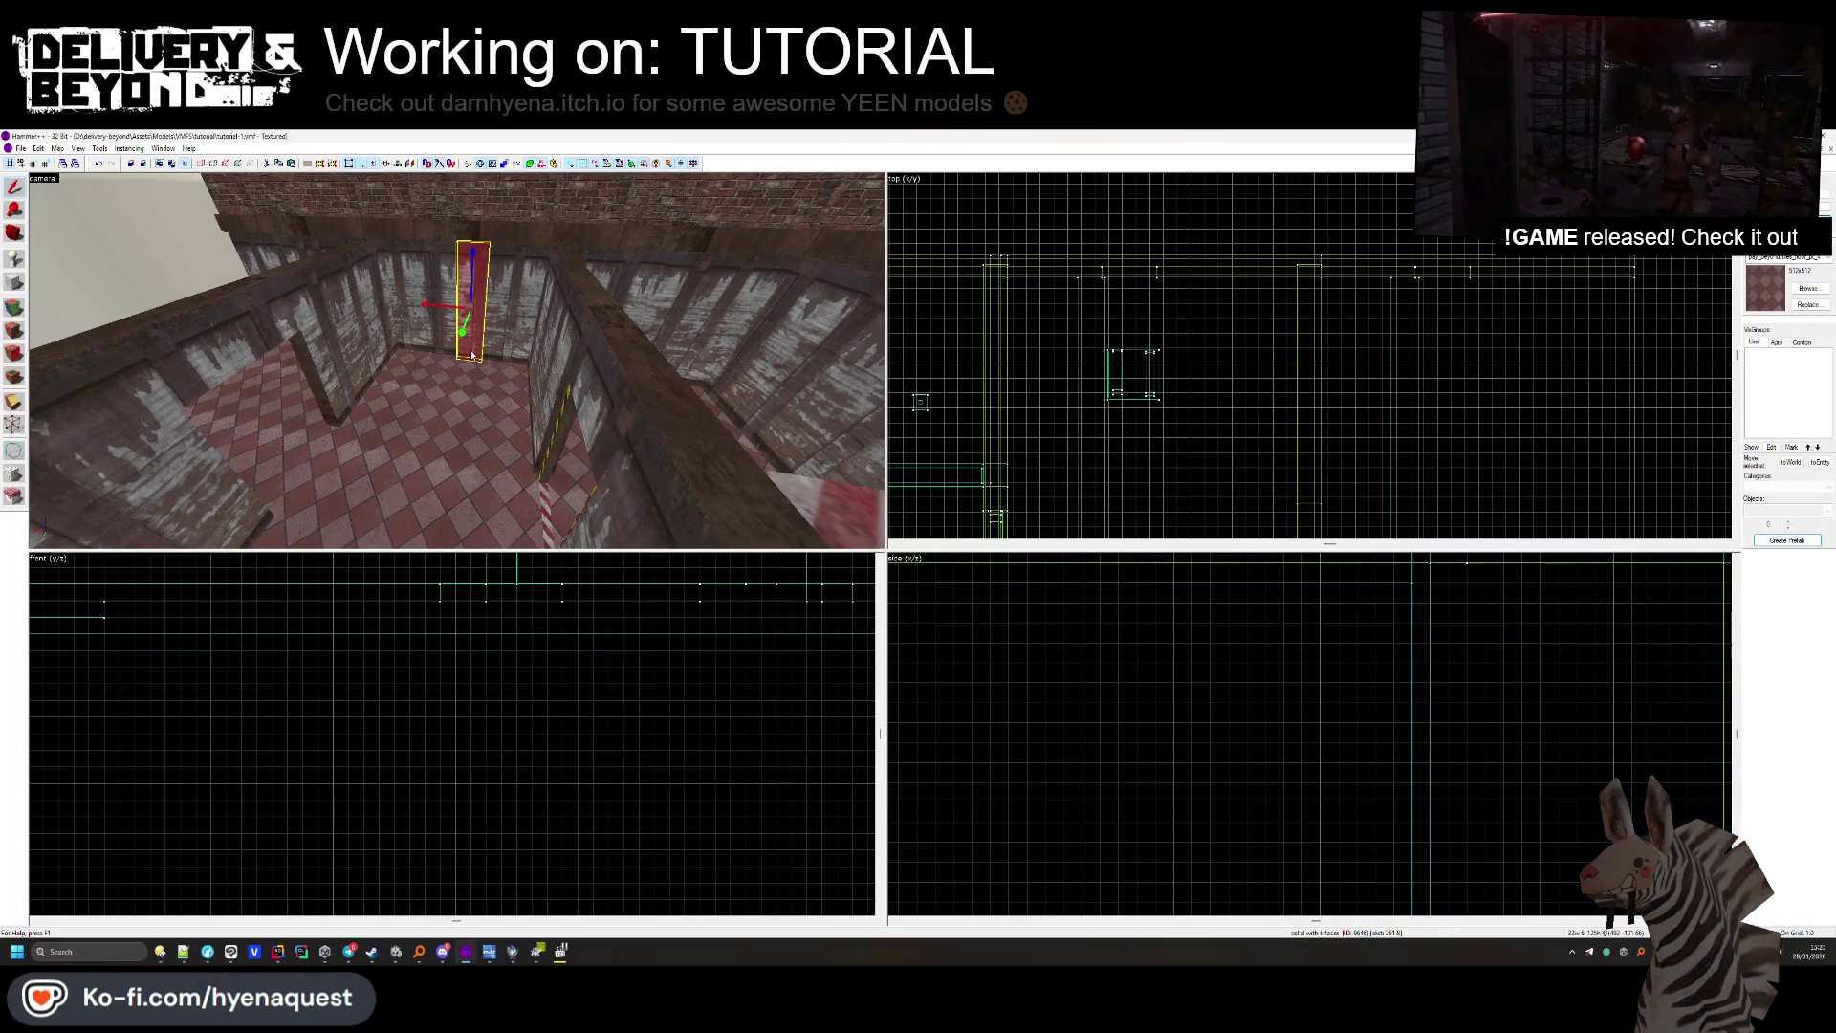
pyautogui.scroll(6, 1063, 410)
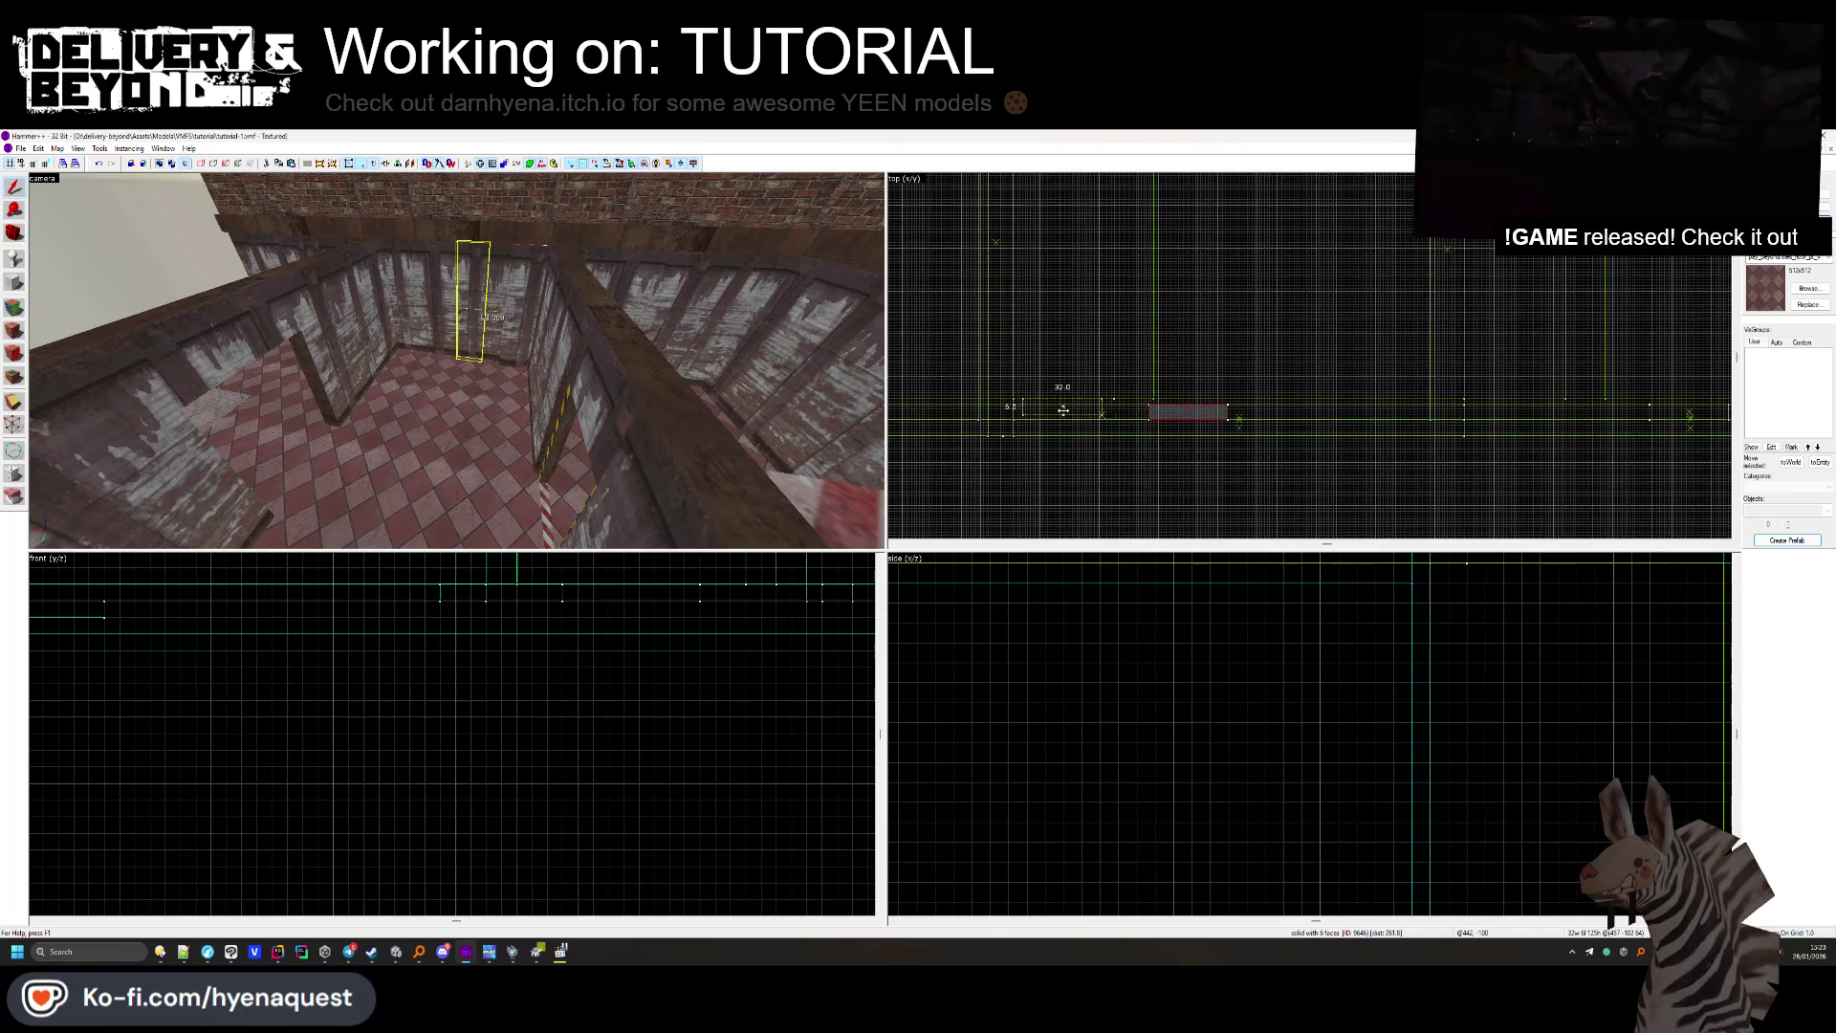
pyautogui.moveTo(1061, 411); pyautogui.dragTo(1061, 411)
pyautogui.moveTo(1217, 304)
pyautogui.mouseDown()
pyautogui.moveTo(1303, 307)
pyautogui.moveTo(1236, 338)
pyautogui.moveTo(1253, 329)
pyautogui.mouseUp()
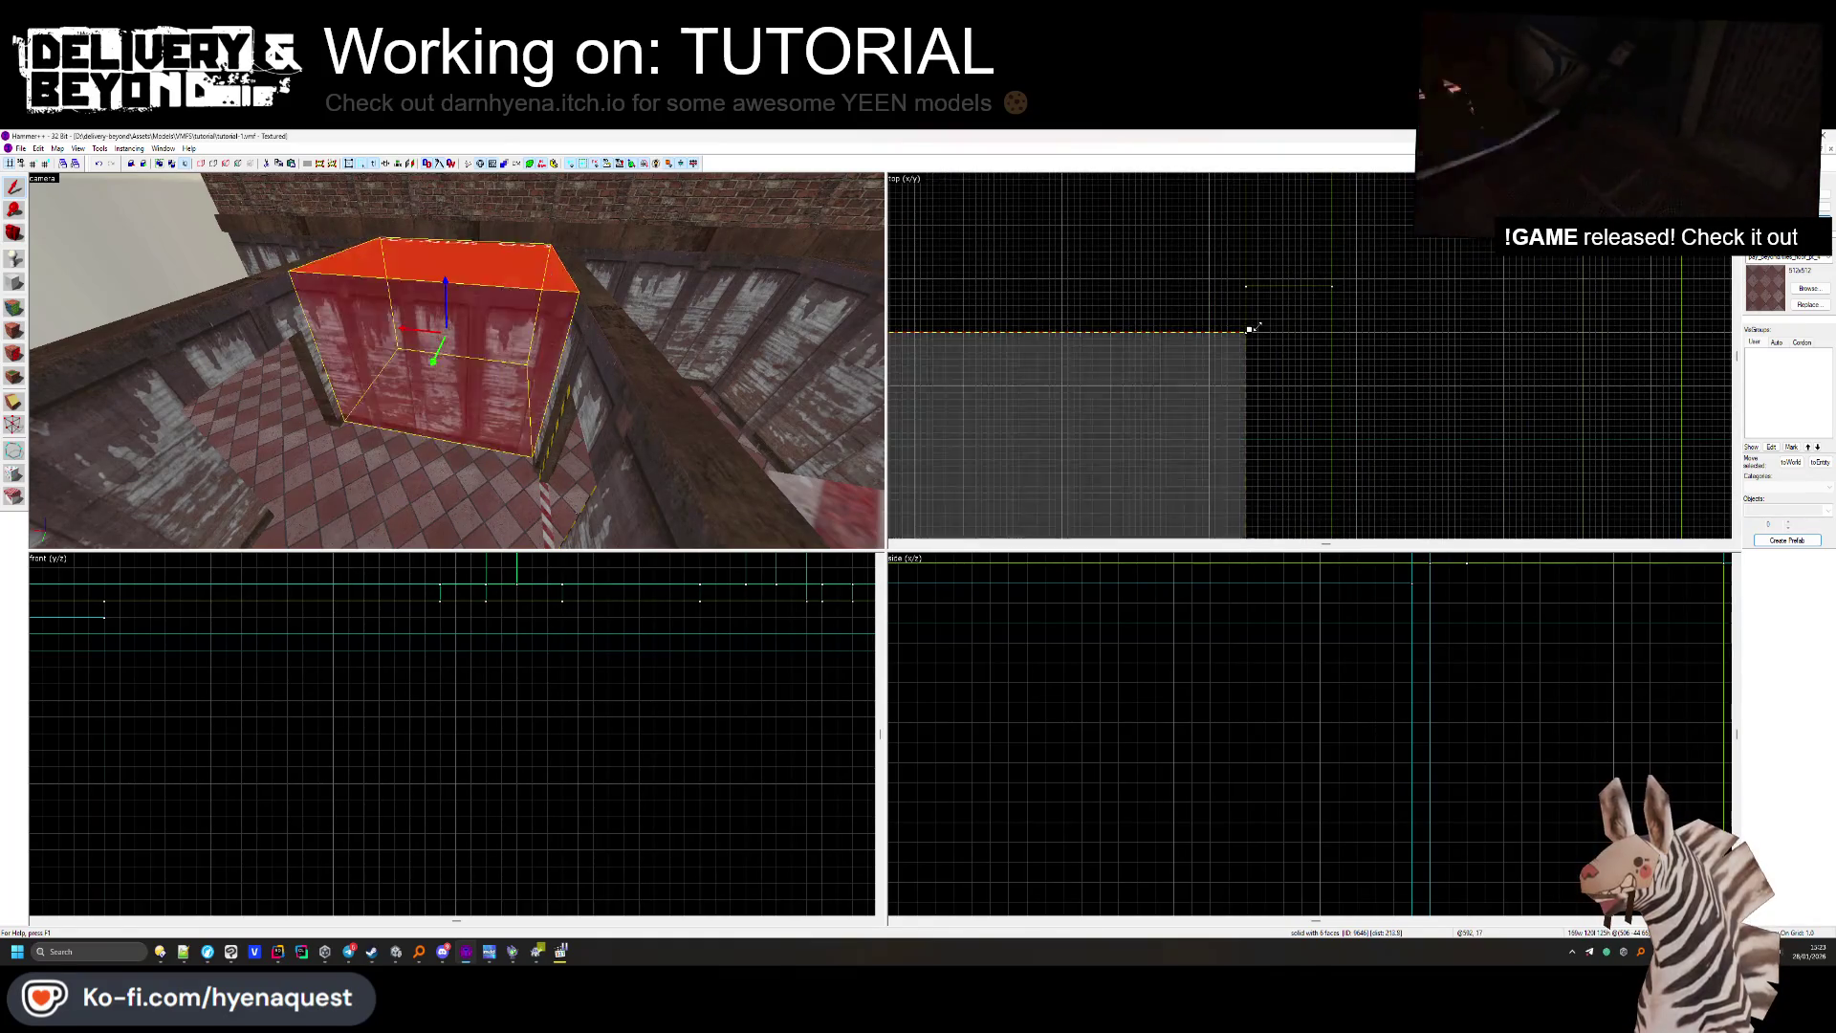
# Inspect the red box's OUTSIDE face in face-edit mode.
pyautogui.press('z')
pyautogui.click(457, 361)
pyautogui.press('Escape')
pyautogui.hotkey('shift', 'a')
pyautogui.click(430, 310)
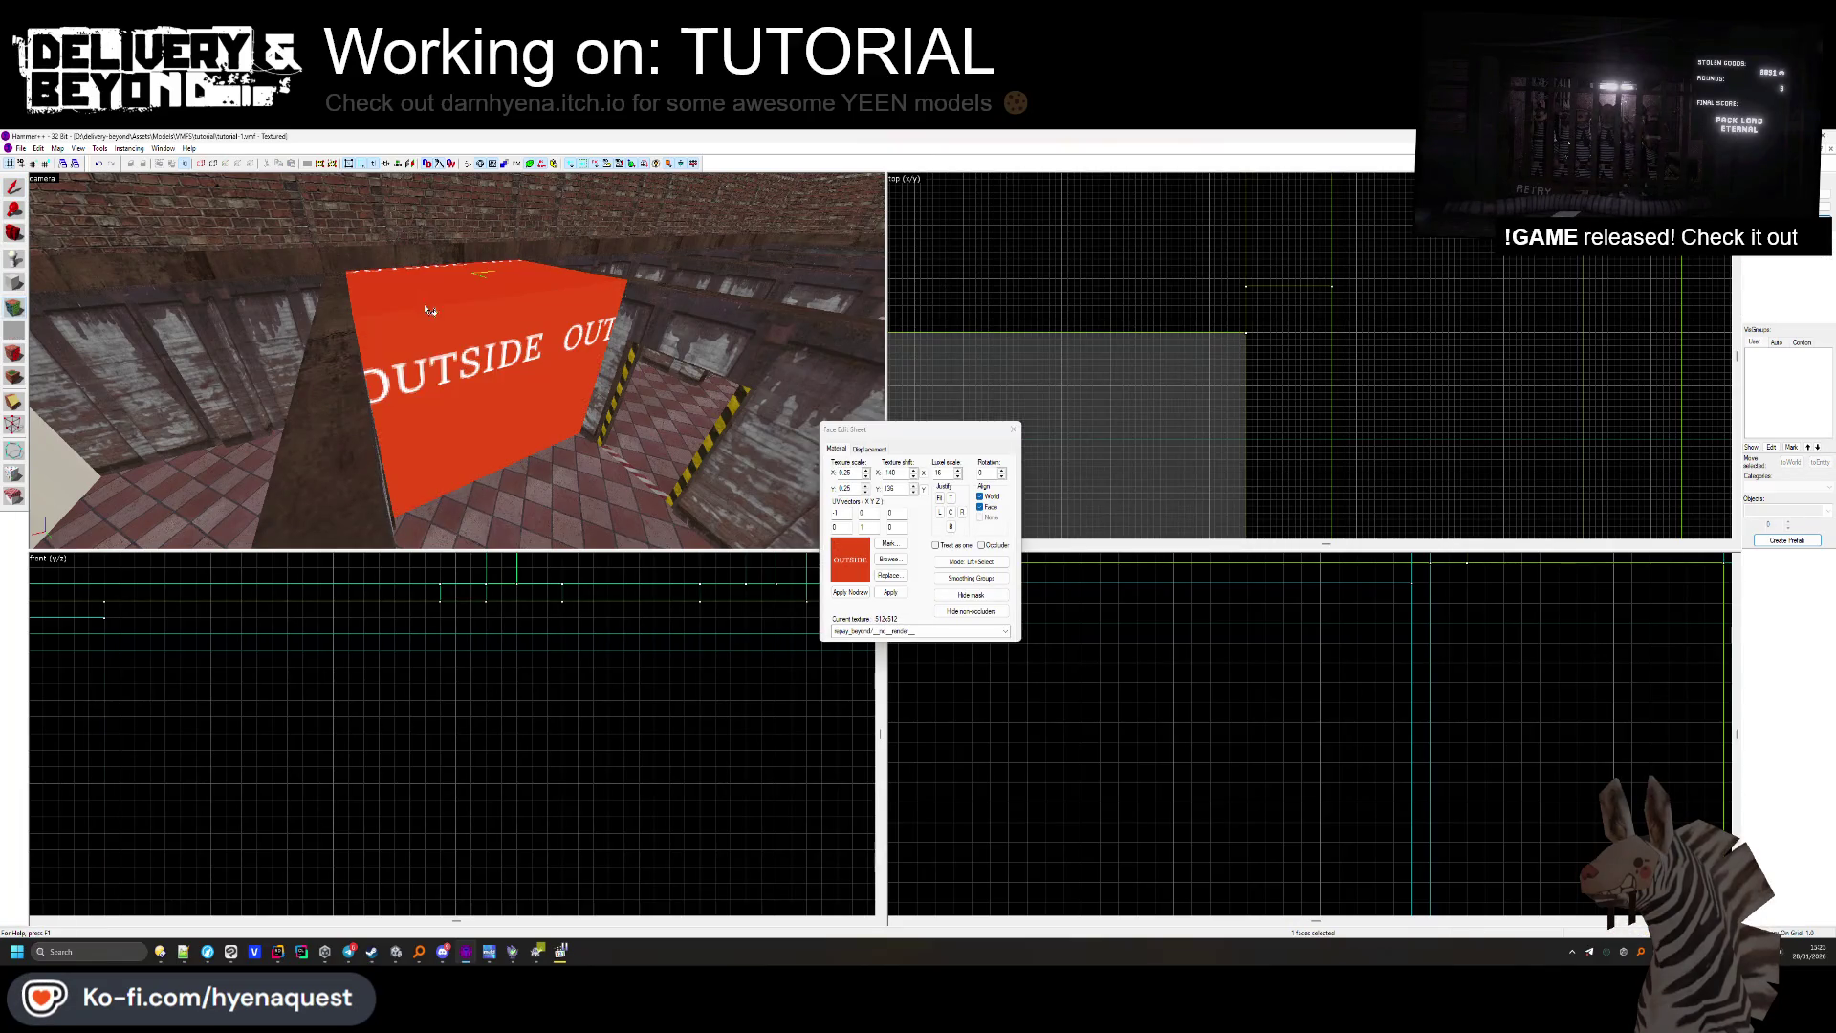
pyautogui.click(1013, 430)
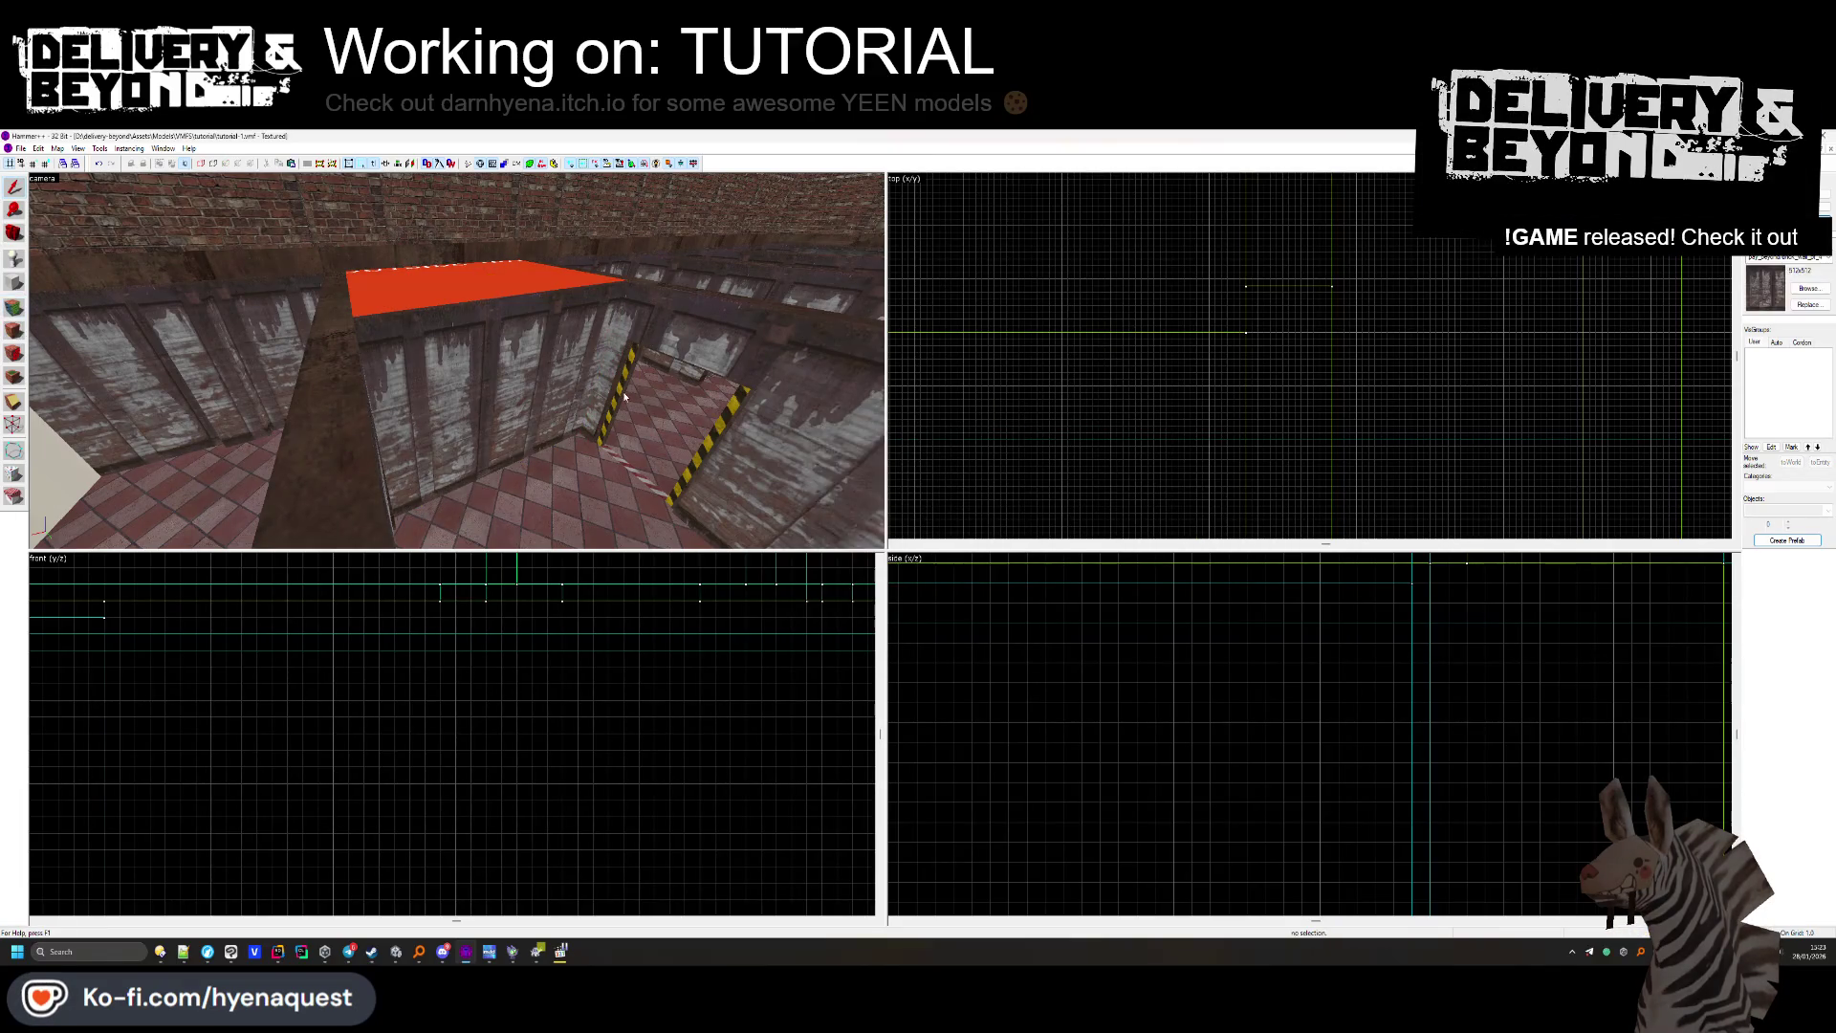
# Select the three slanted floor brushes and Shift-drag a clone further along the room.
pyautogui.press('z')
pyautogui.press('w')
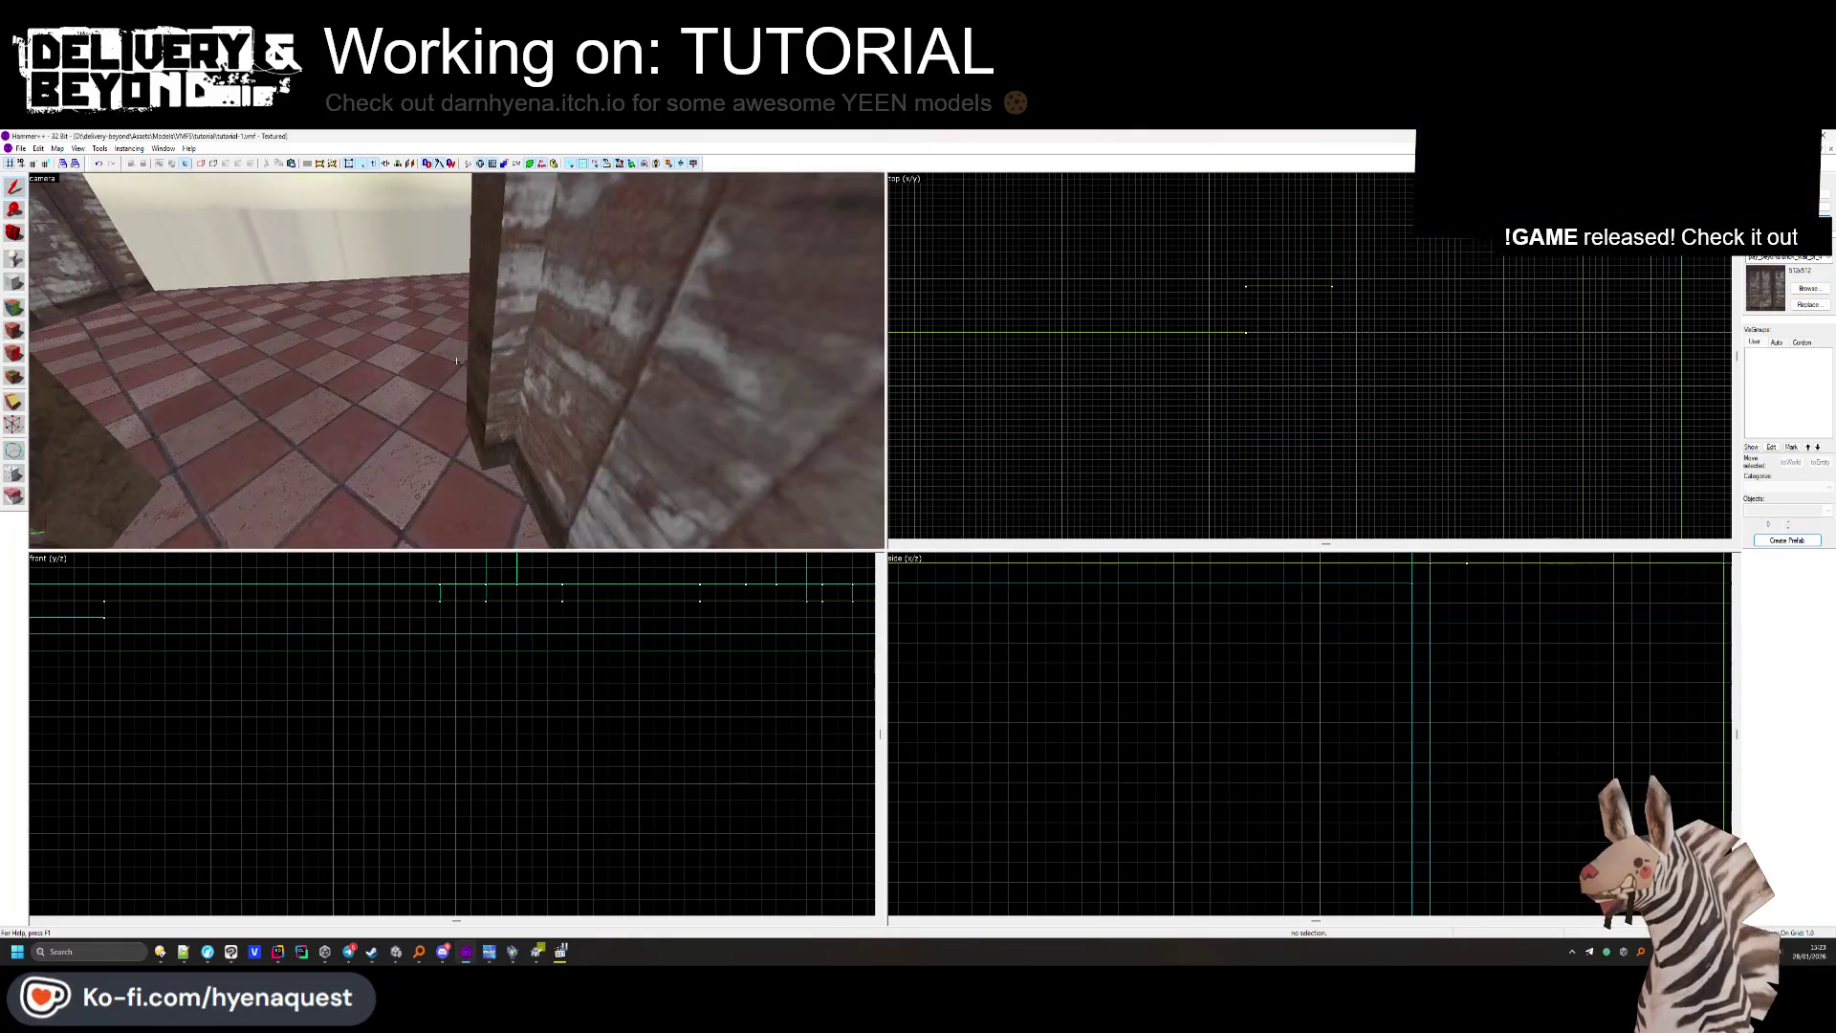
pyautogui.press('z')
pyautogui.click(447, 376)
pyautogui.press('z')
pyautogui.press('z')
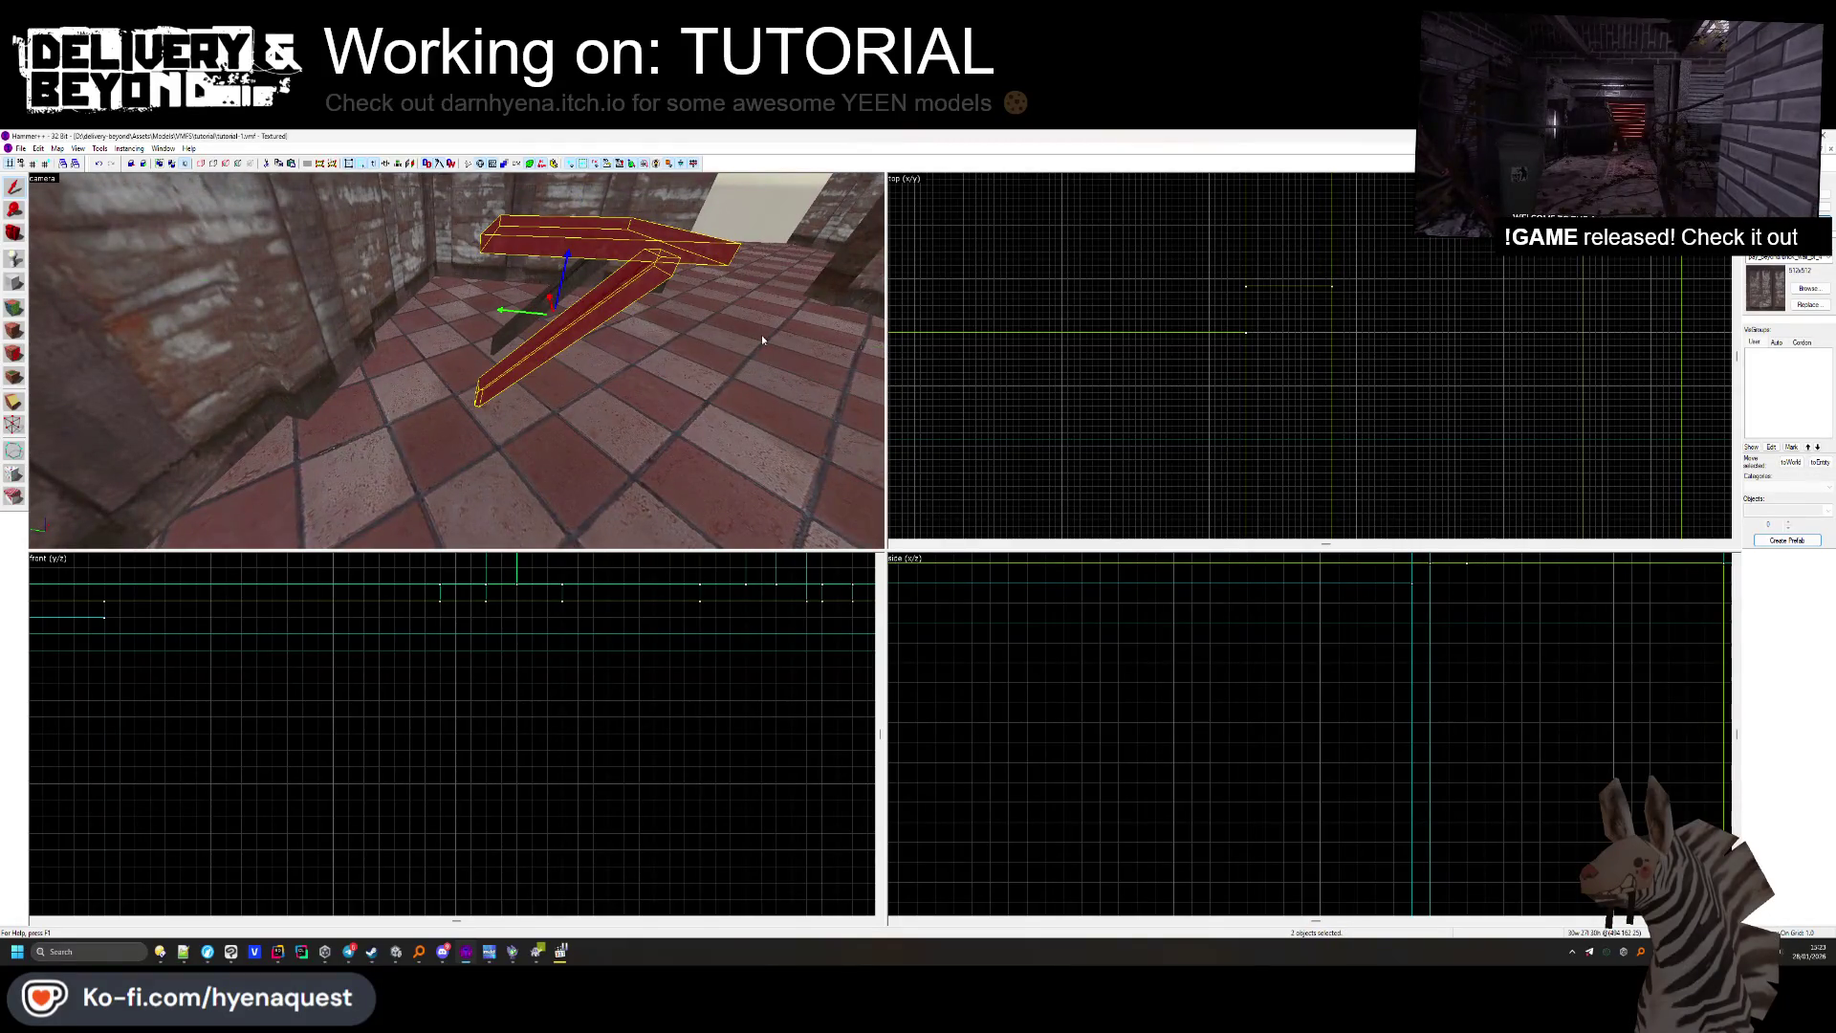
pyautogui.keyDown('ctrl'); pyautogui.click(536, 330); pyautogui.keyUp('ctrl')
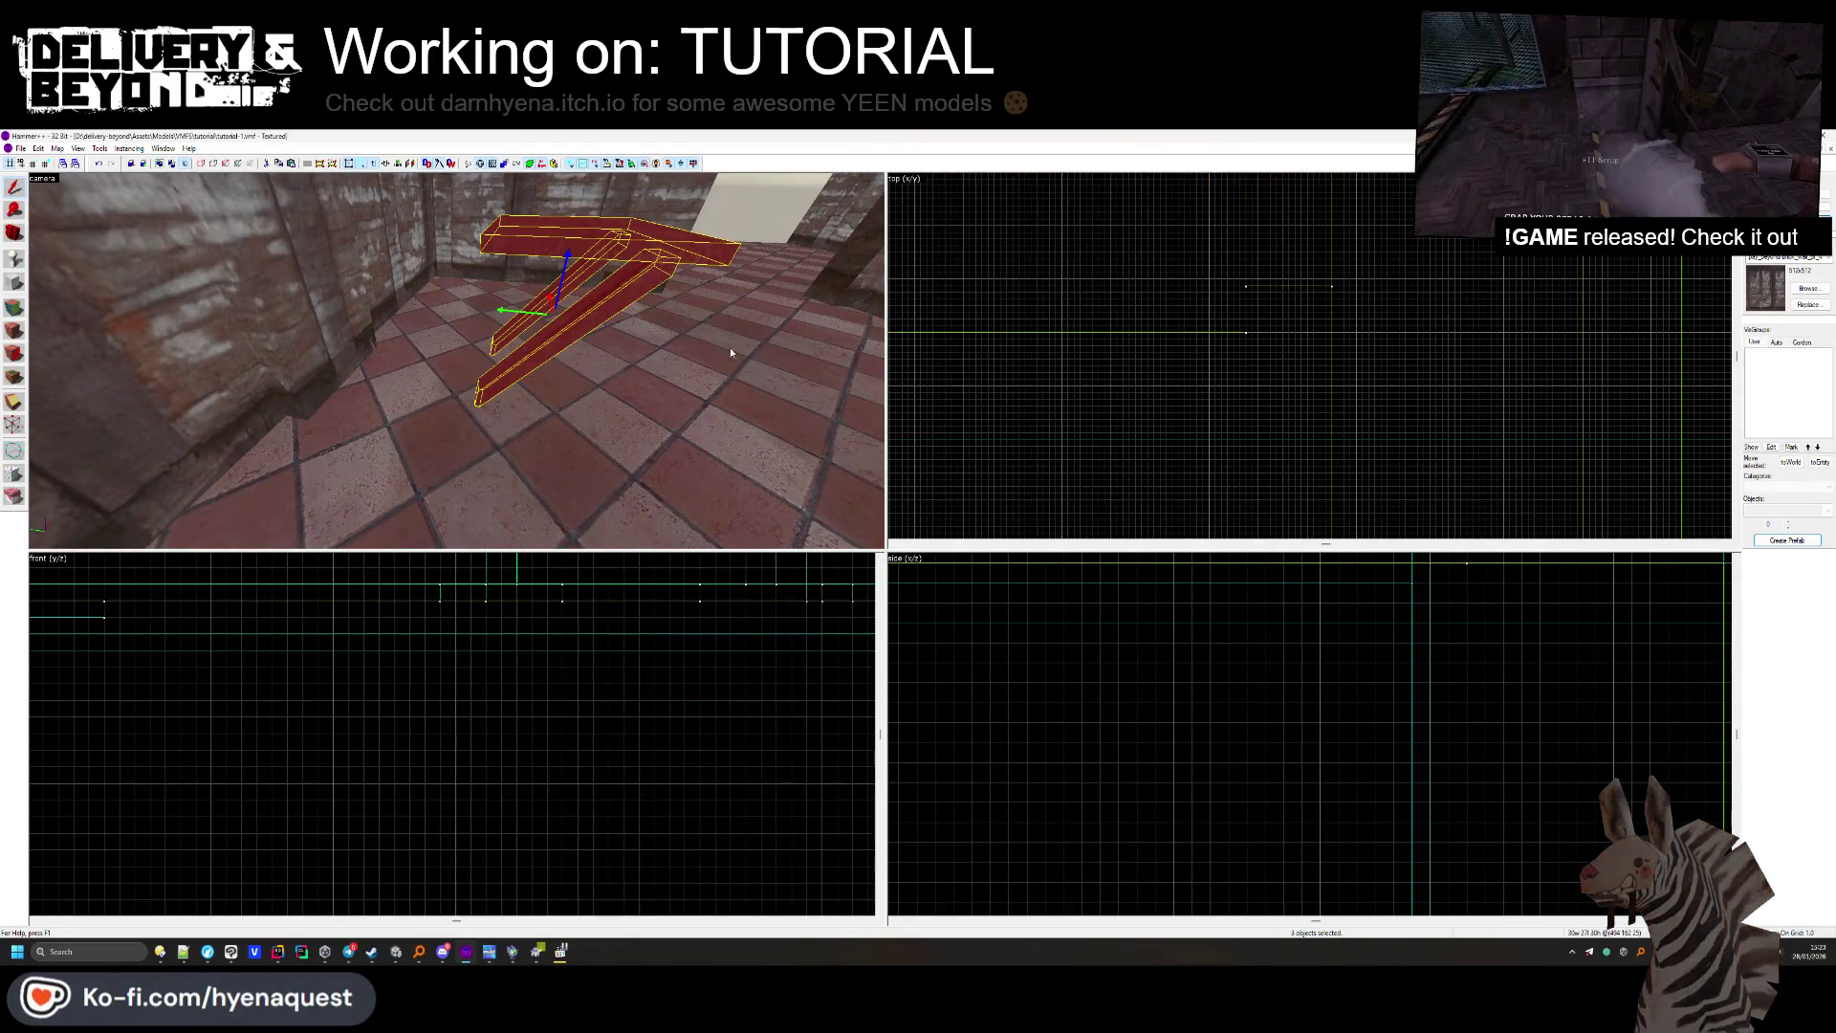
pyautogui.scroll(5, 1102, 369)
pyautogui.moveTo(1044, 467); pyautogui.dragTo(1045, 281)
pyautogui.scroll(3, 1044, 278)
pyautogui.press('Escape')
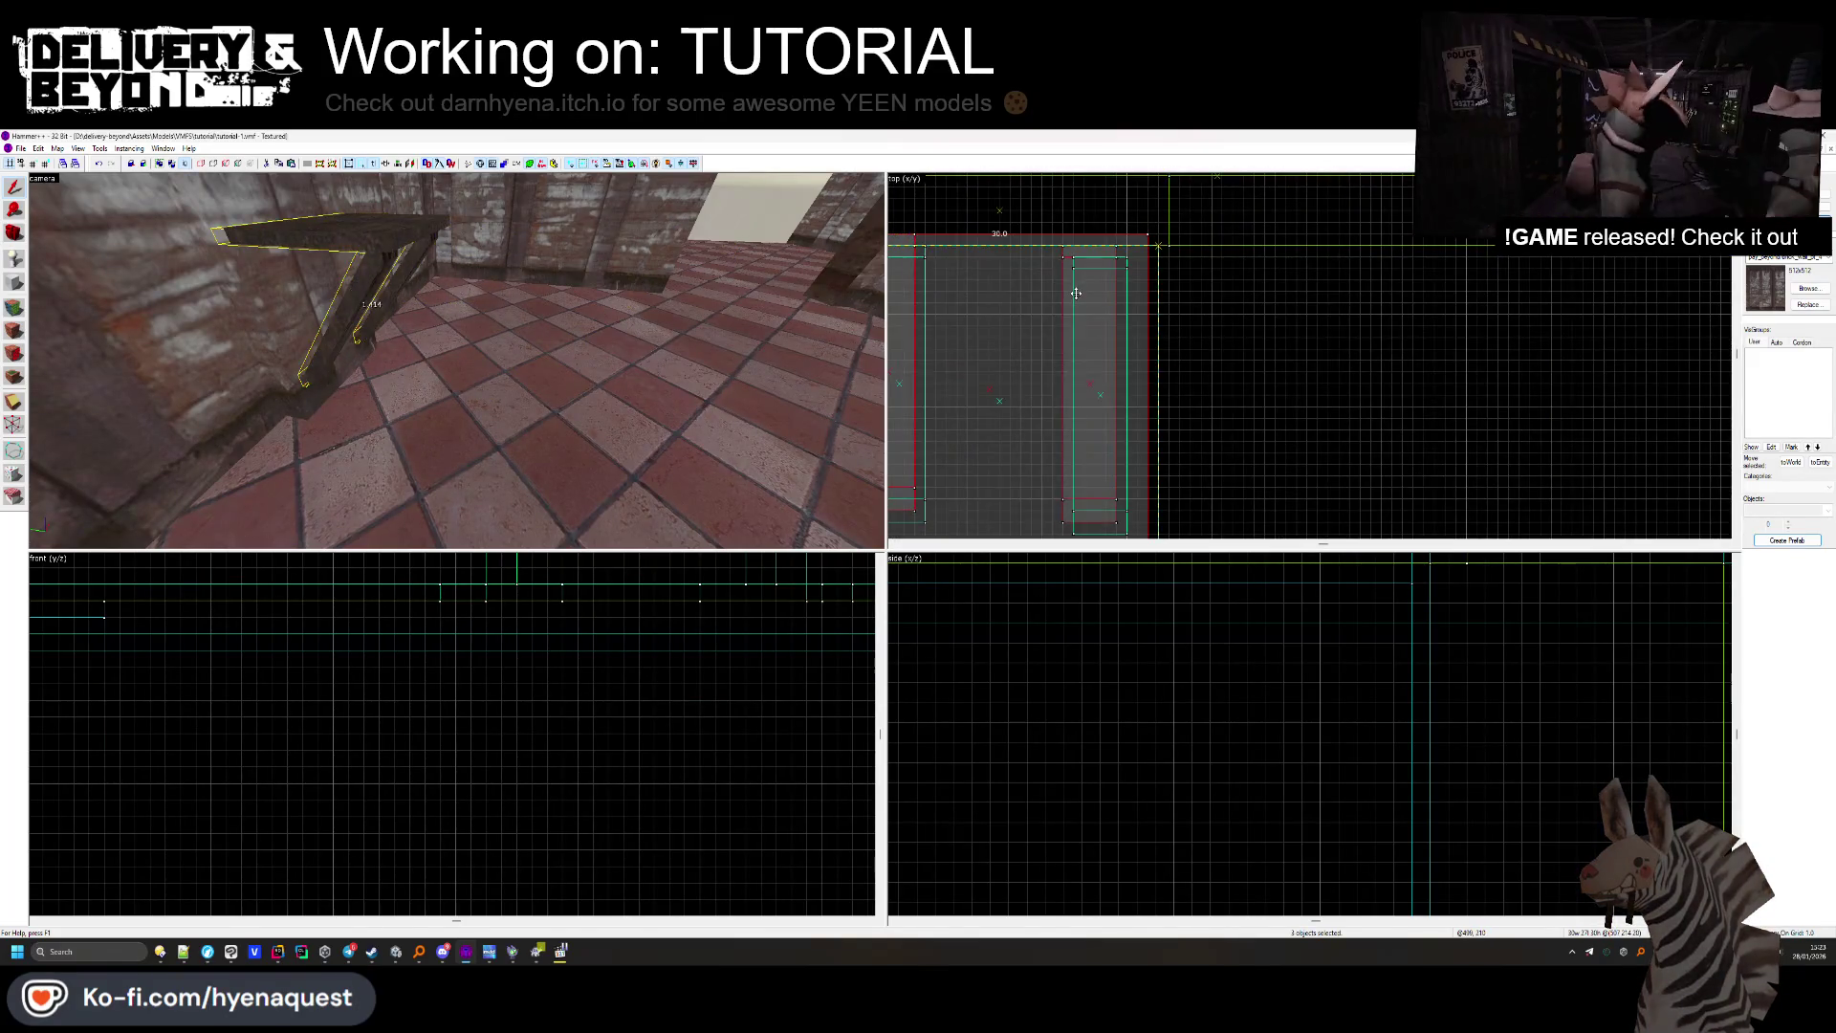
# Fly up the brick shaft and select a brush beneath the grated ceiling.
pyautogui.press('z')
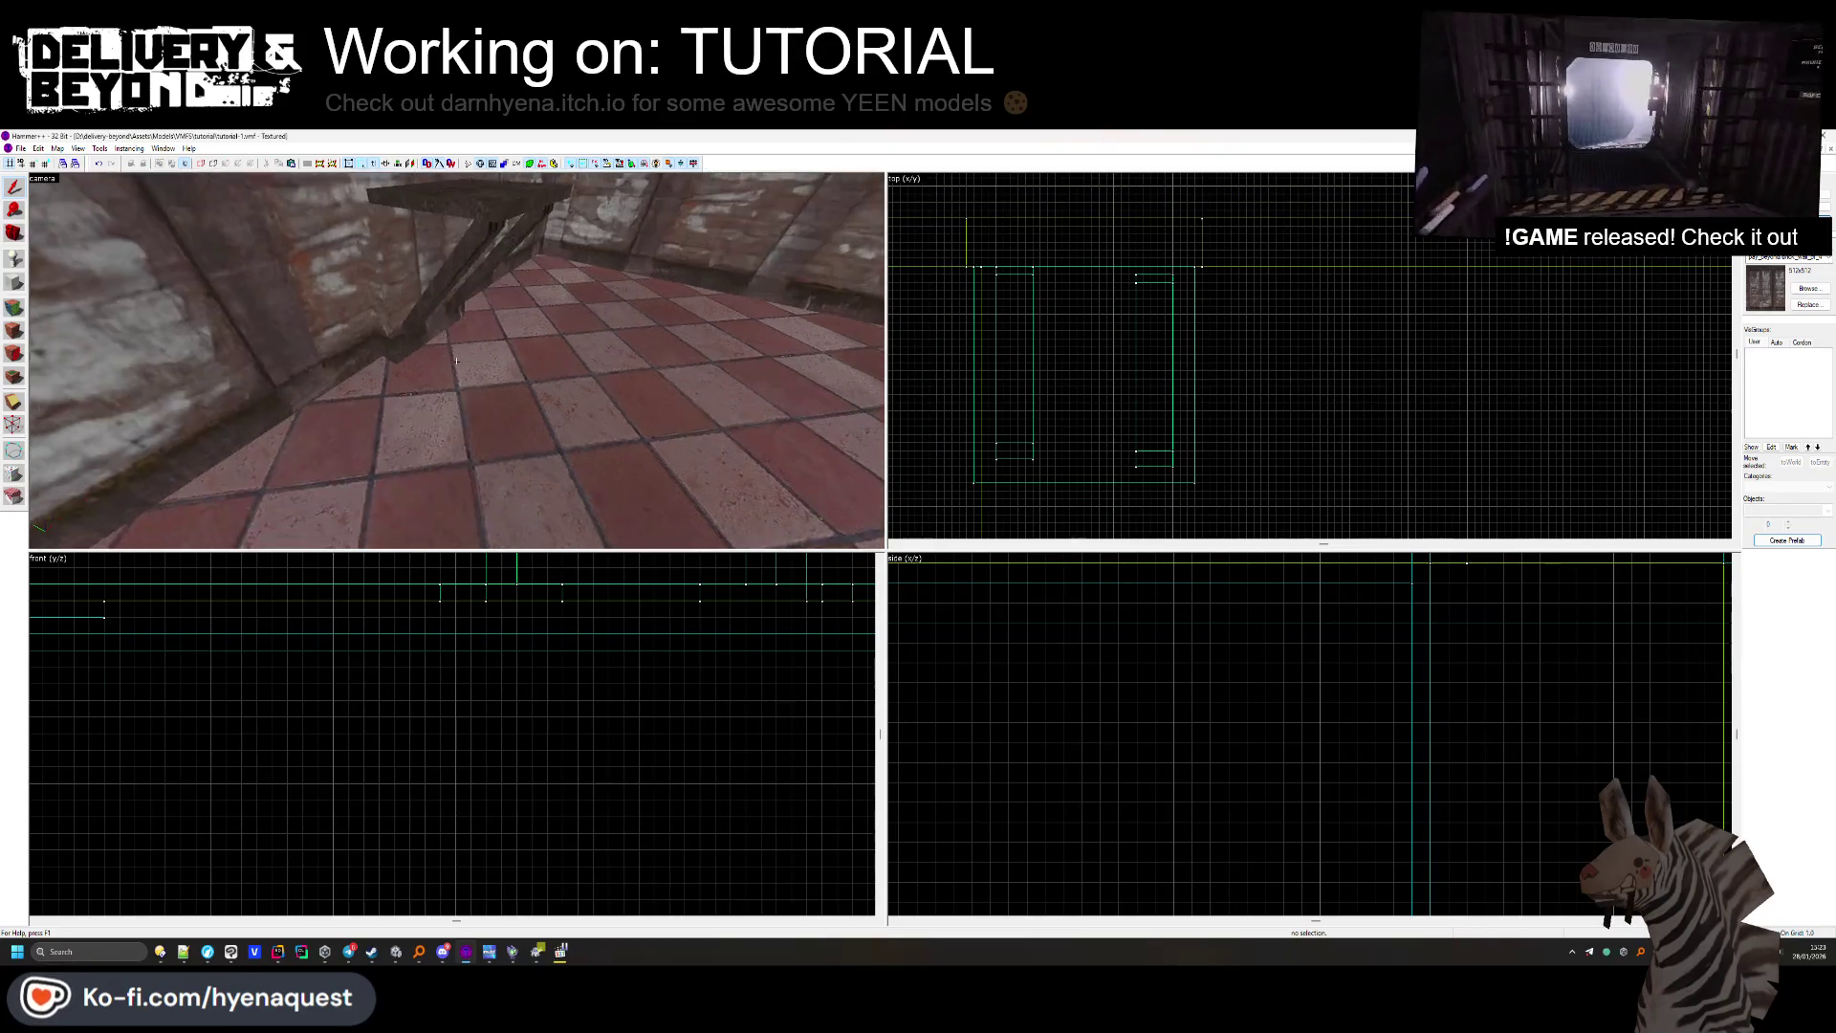
pyautogui.press('w')
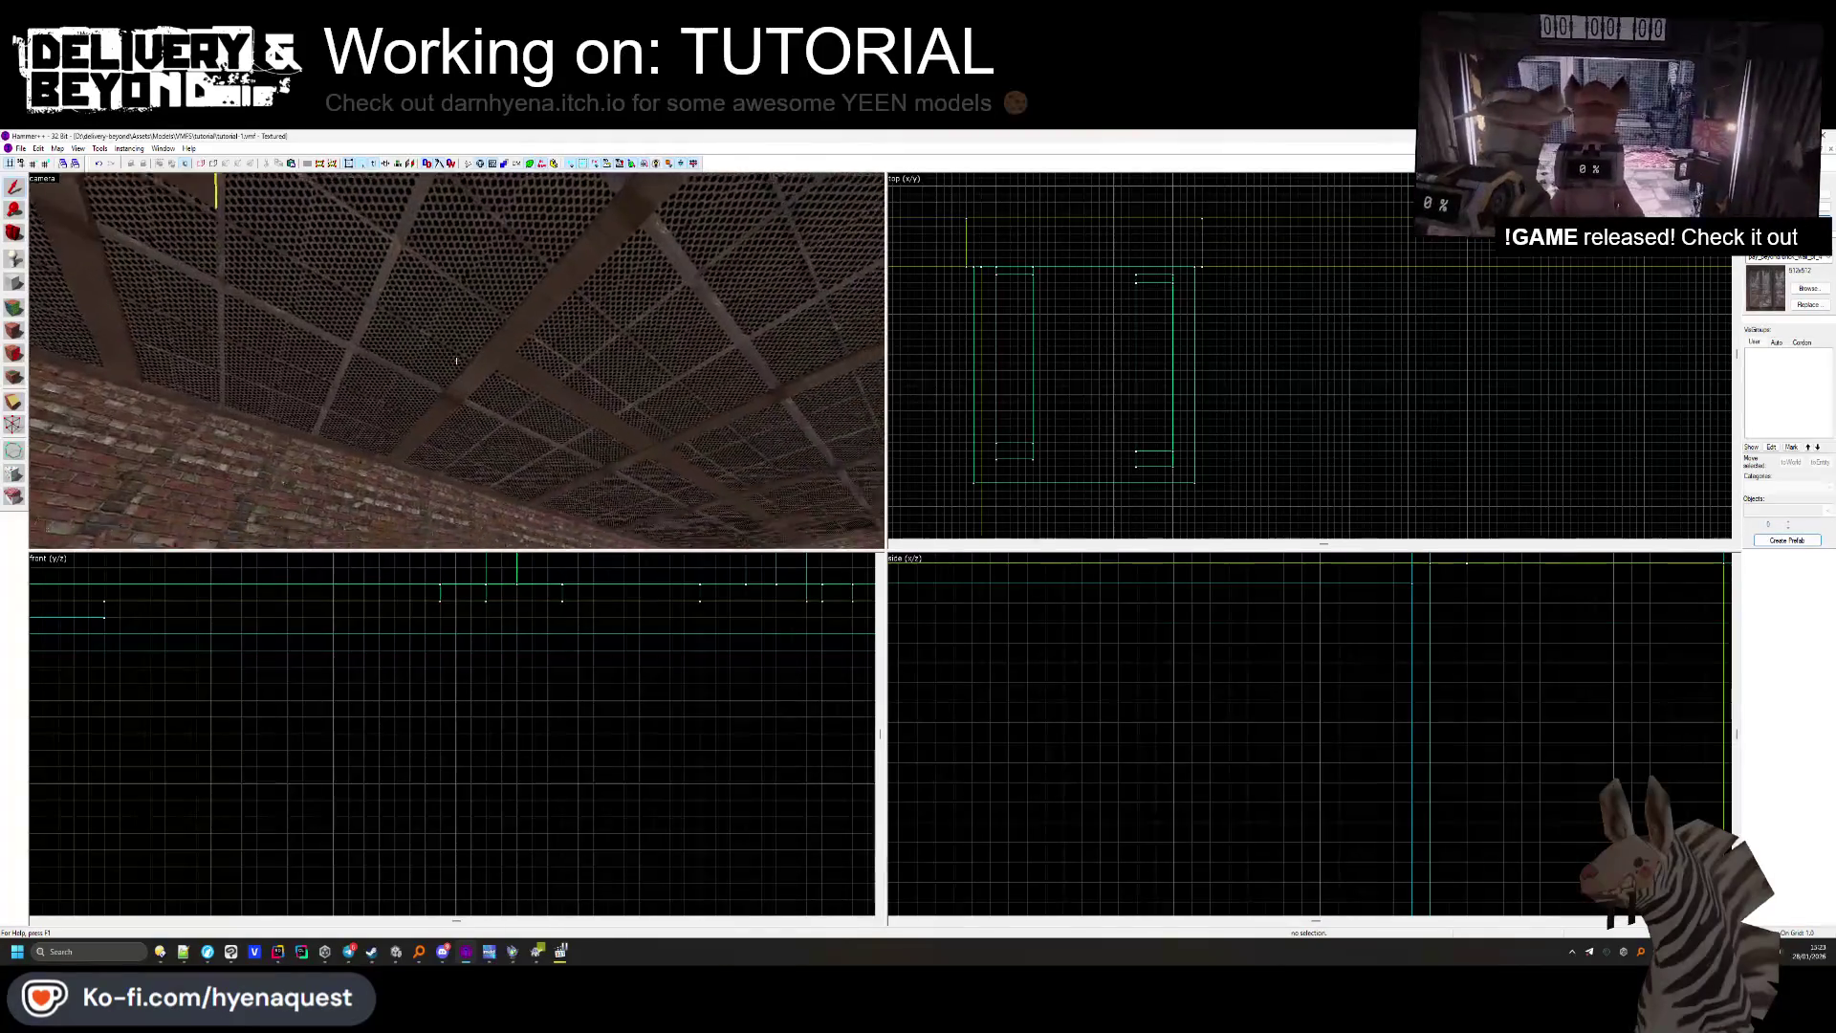
pyautogui.press('z')
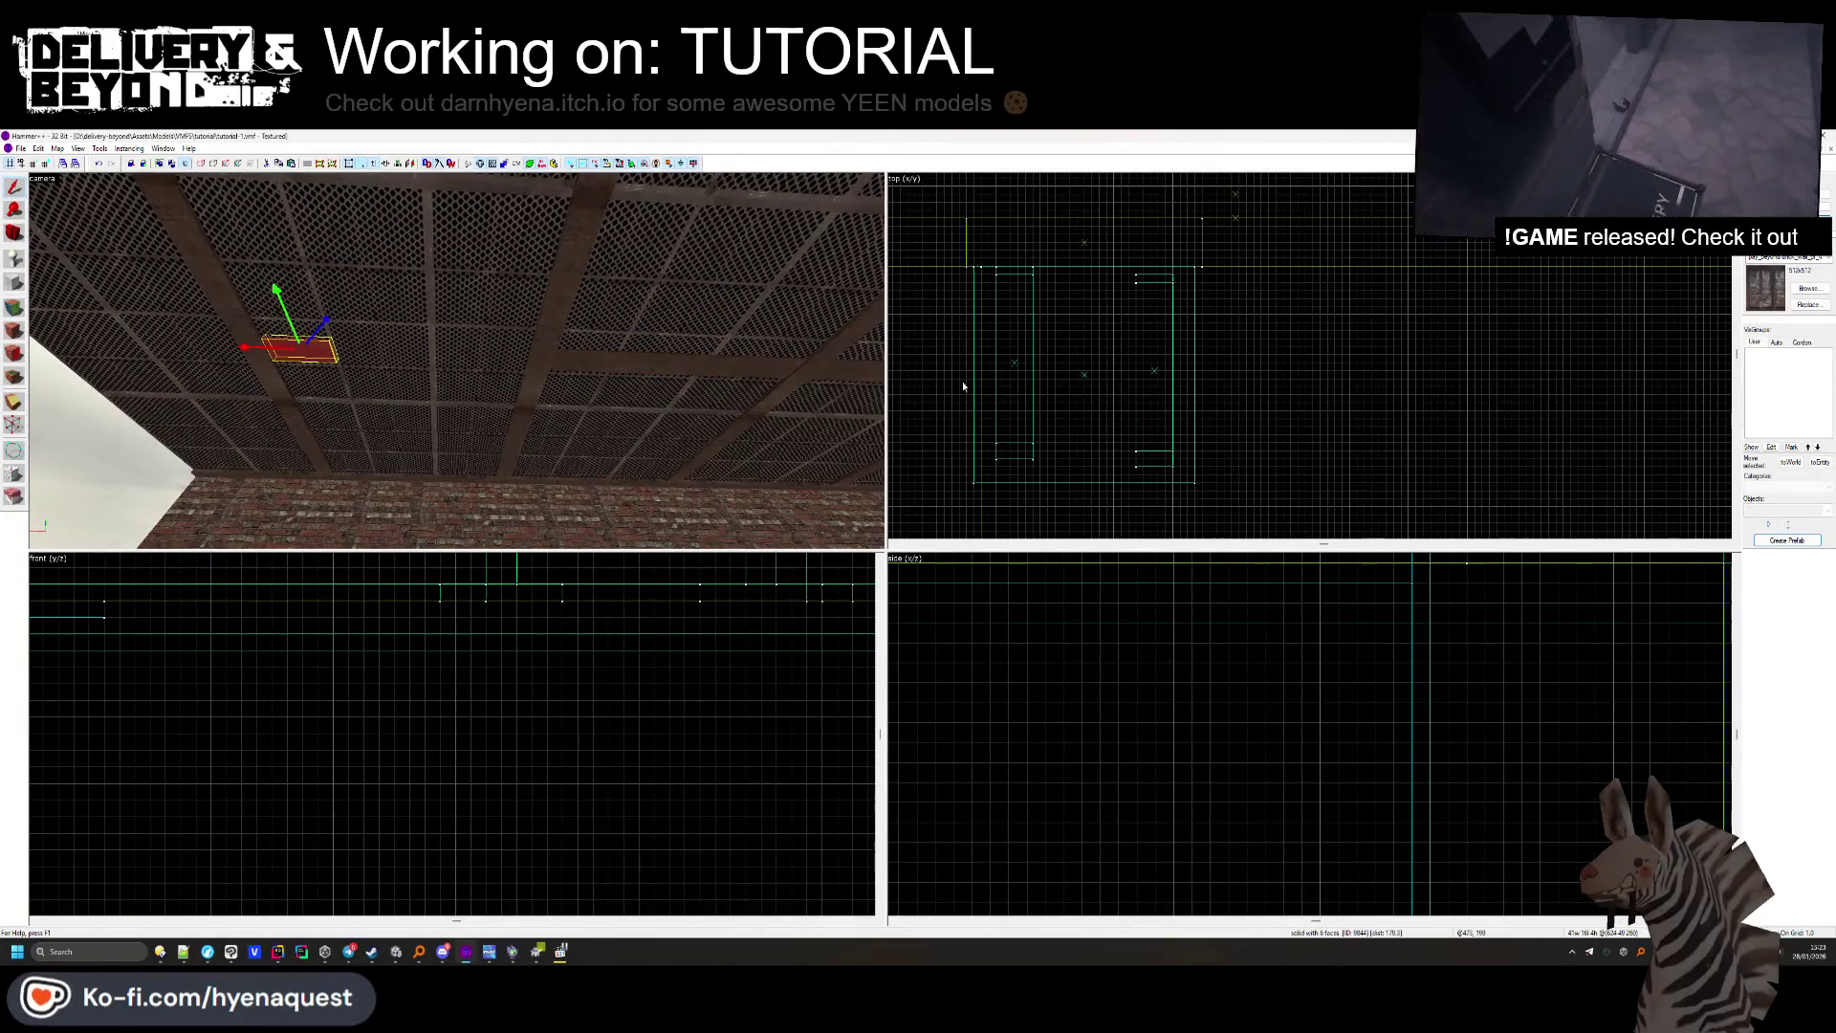
pyautogui.scroll(3, 1165, 491)
pyautogui.scroll(-3, 1213, 481)
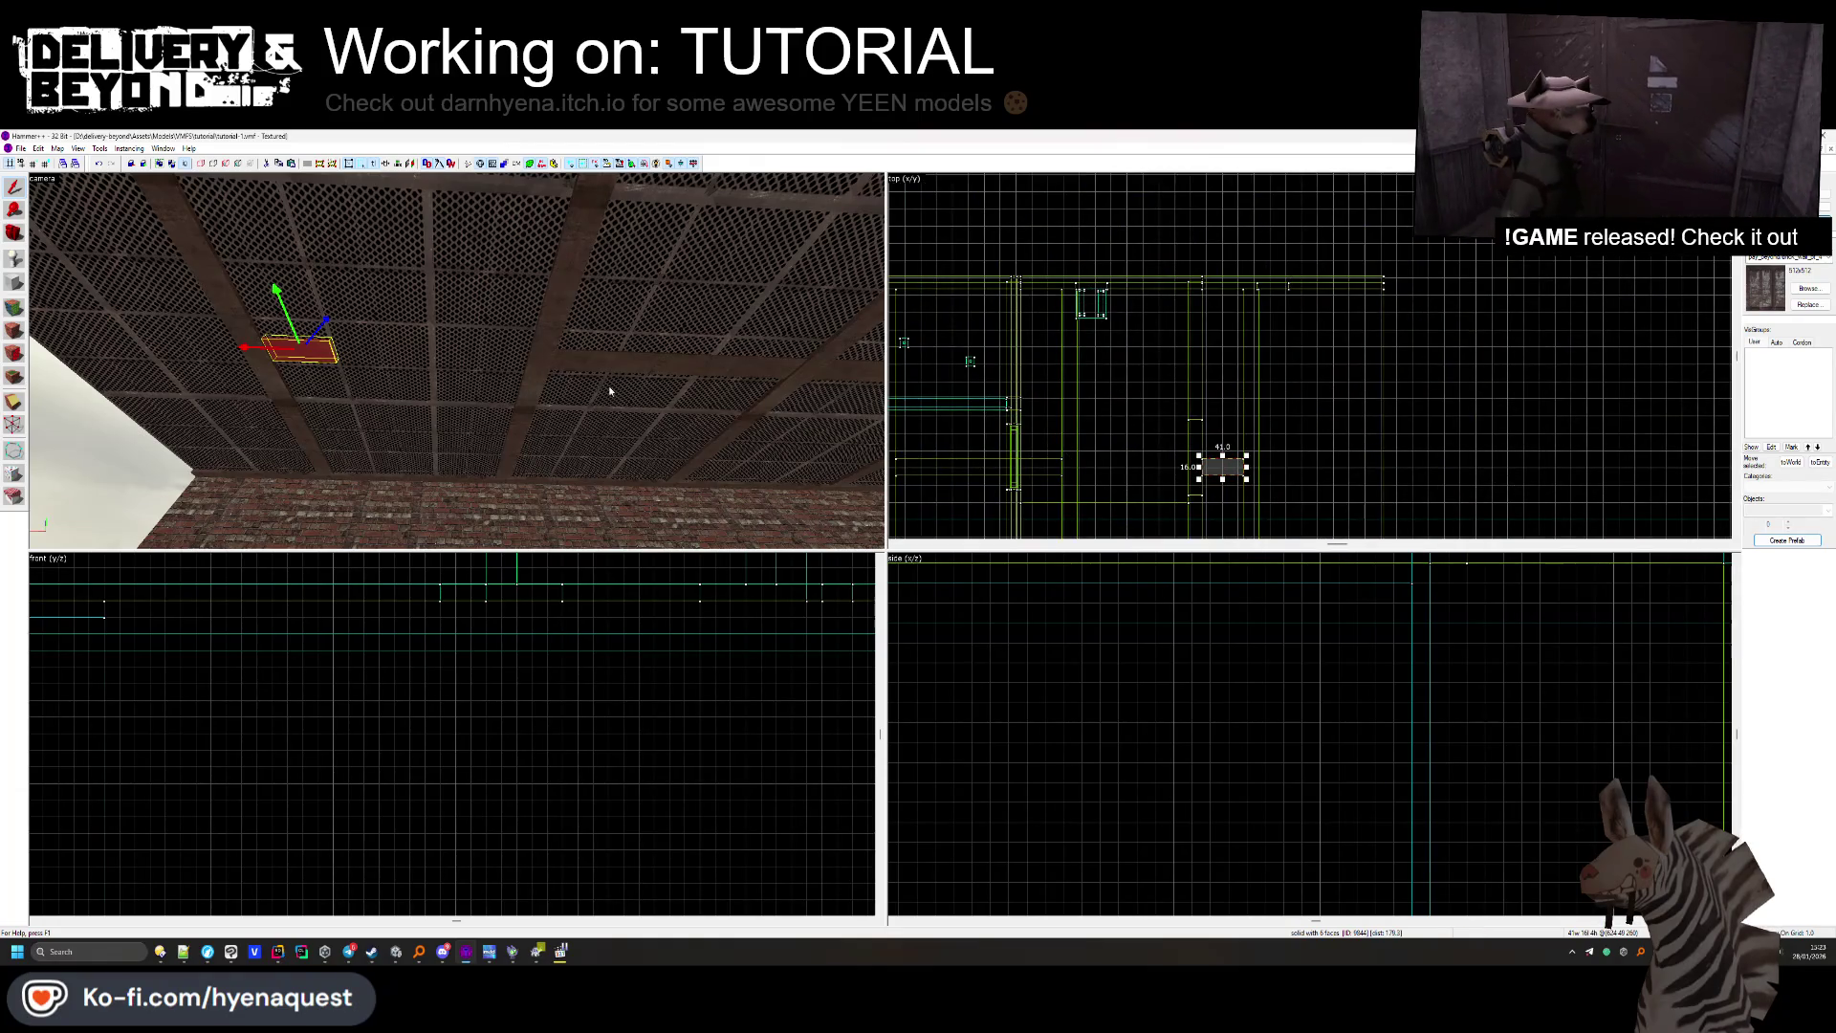
pyautogui.press('Left')
pyautogui.press('Escape')
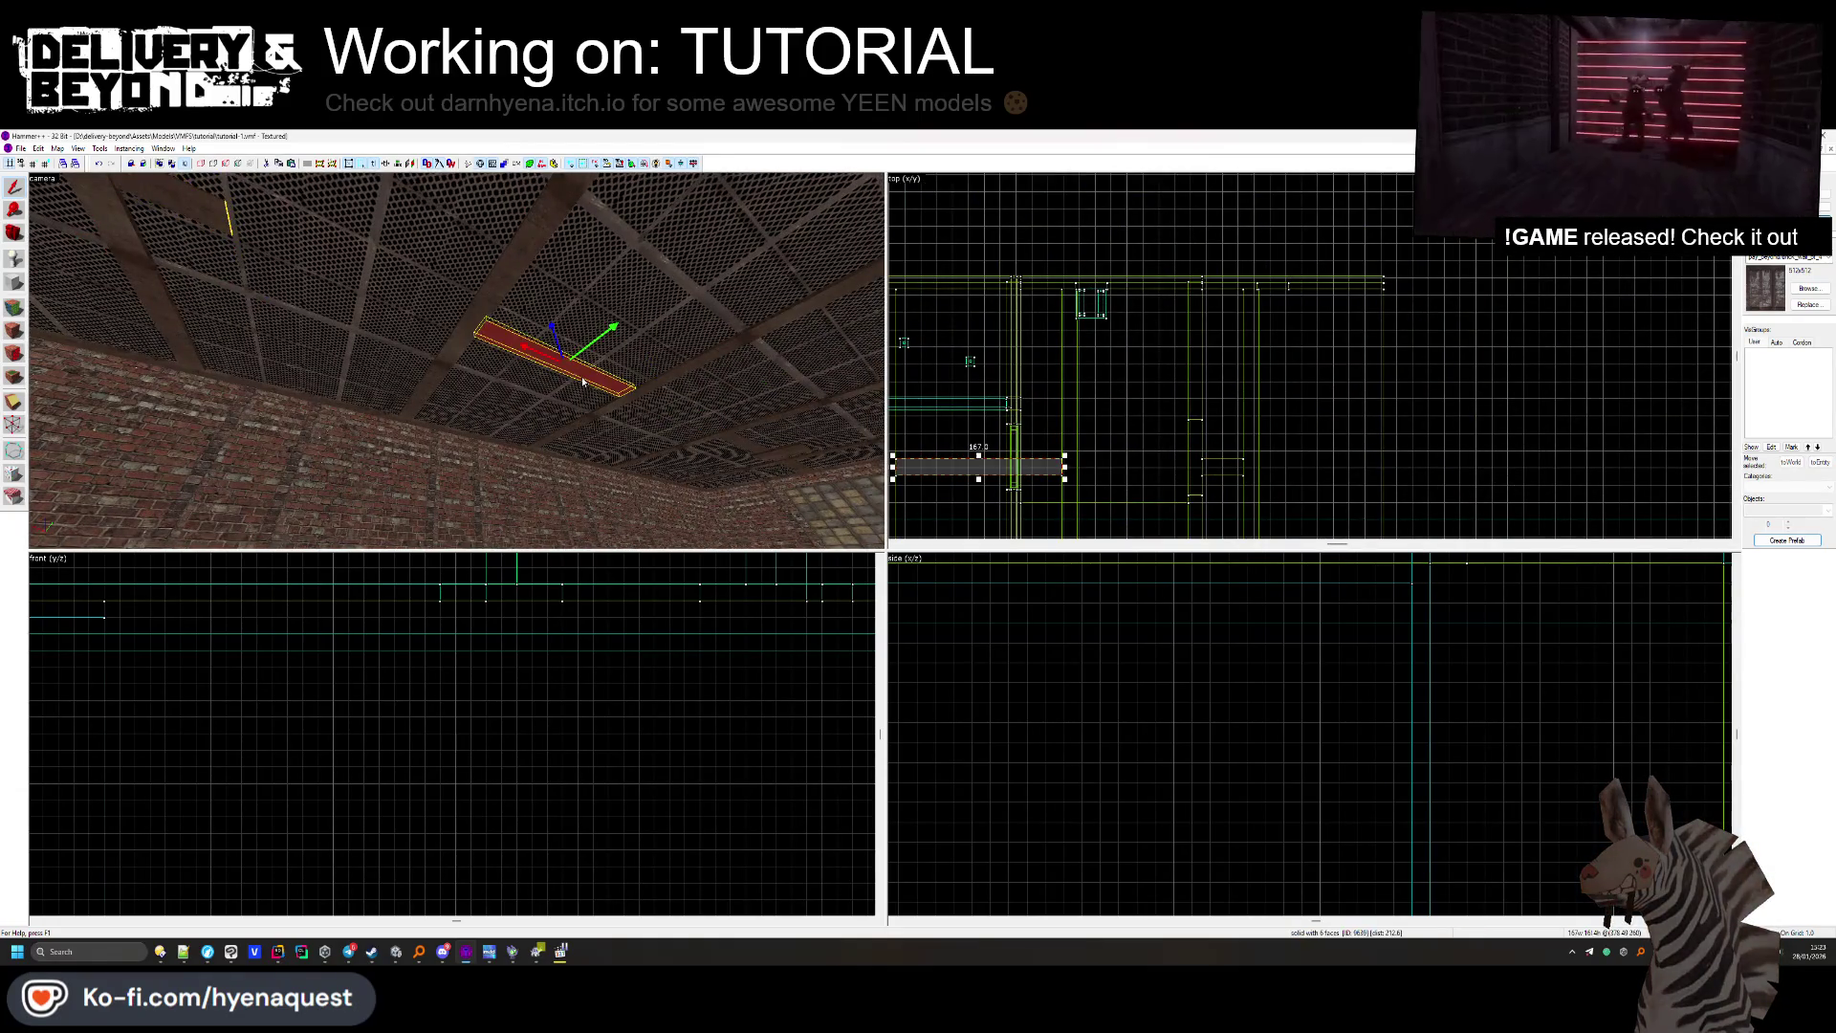
pyautogui.click(756, 448)
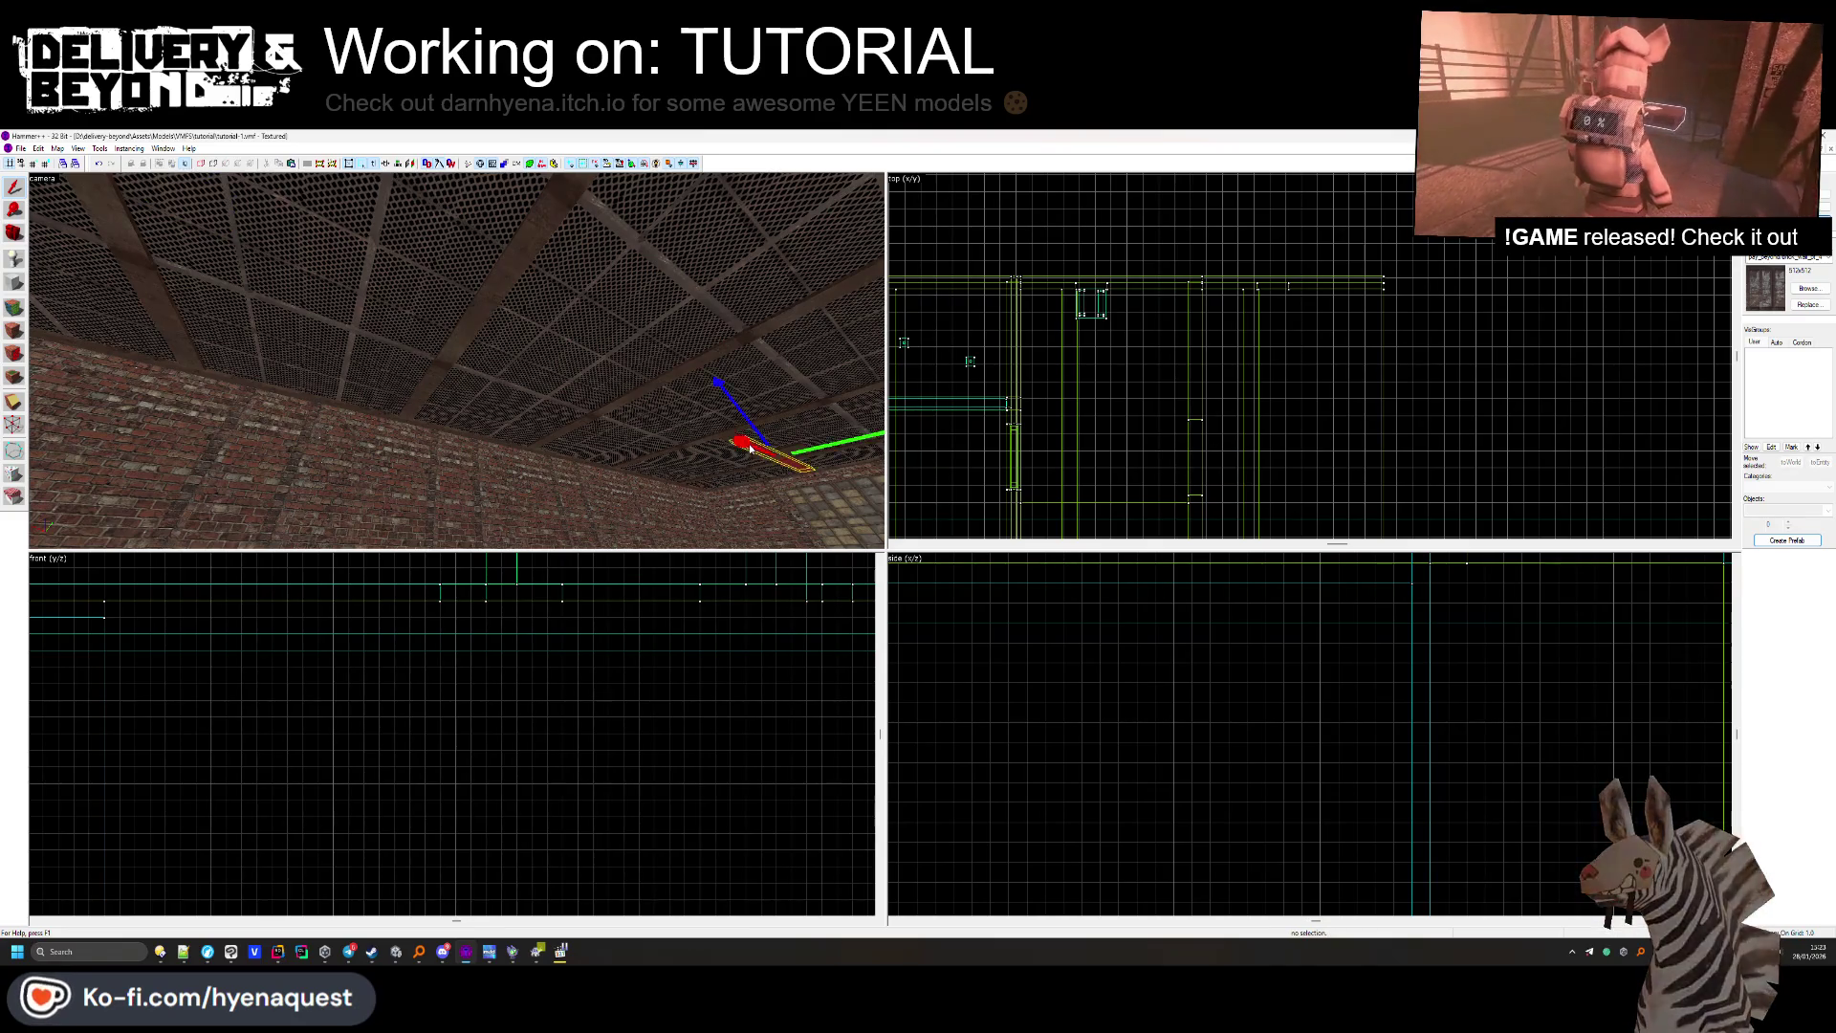
pyautogui.scroll(-3, 1135, 426)
pyautogui.scroll(6, 1134, 427)
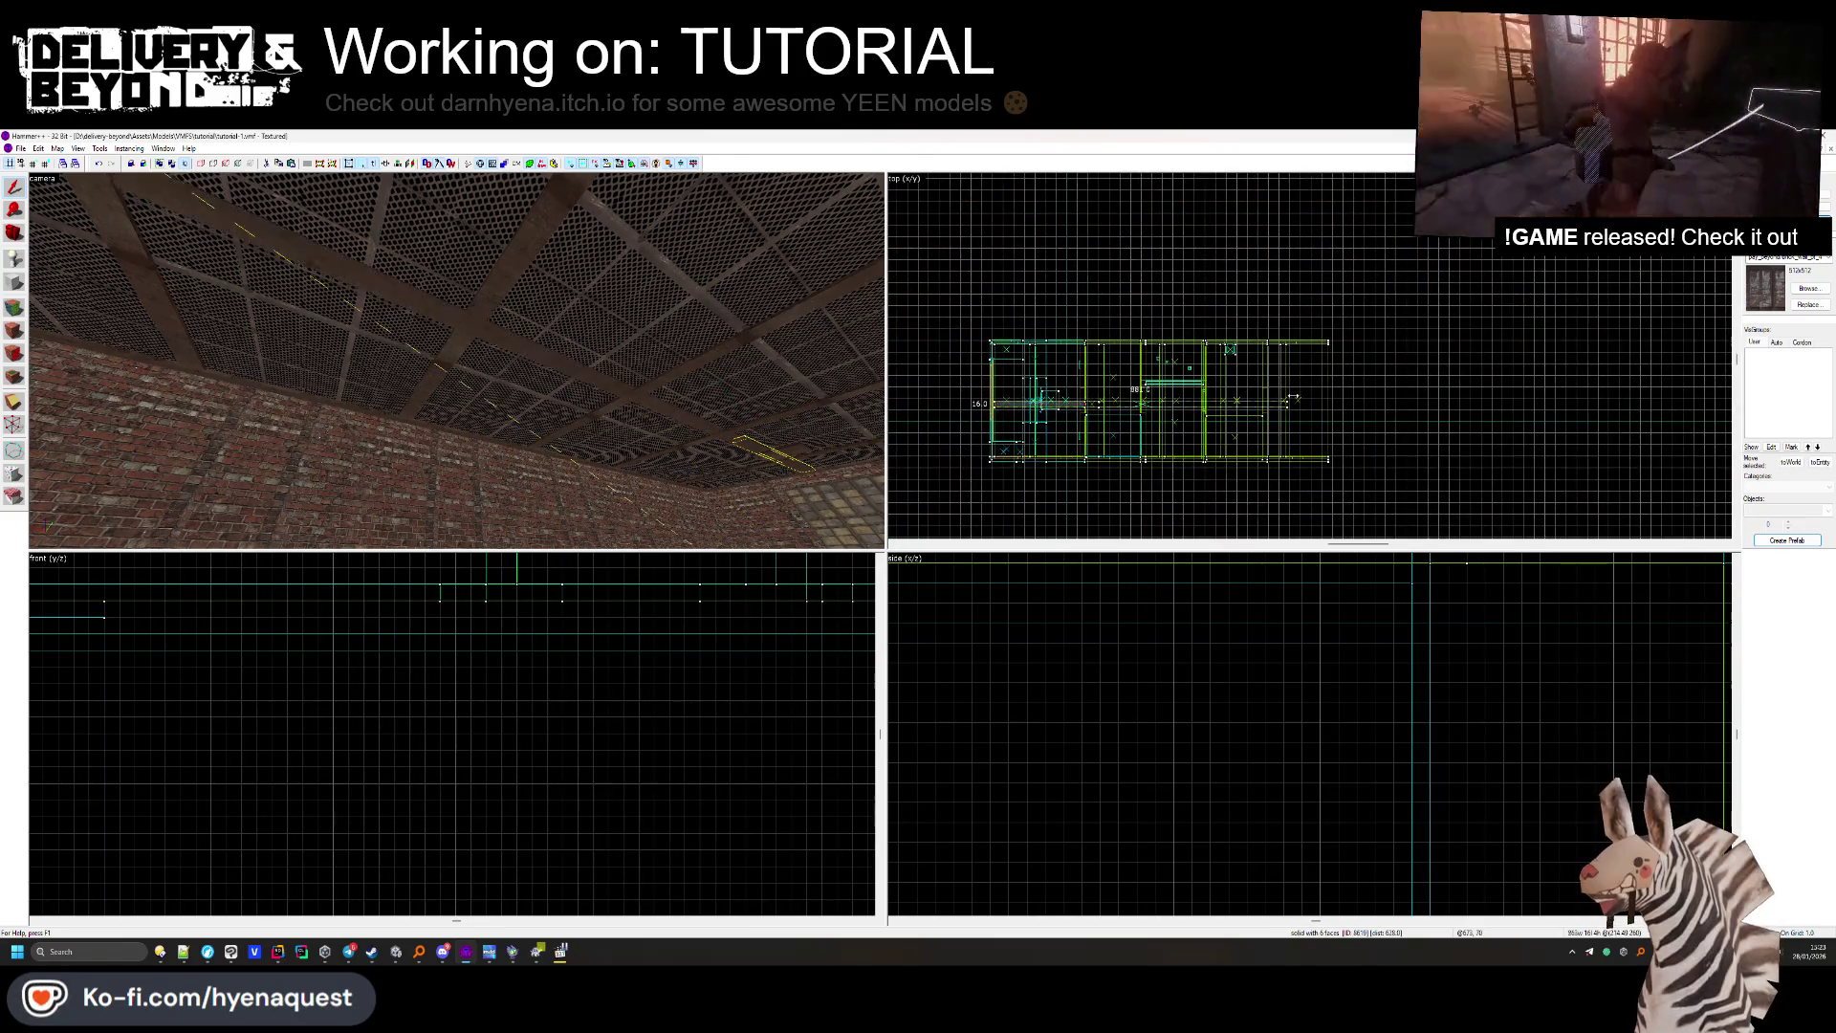
pyautogui.press('Escape')
pyautogui.press('z')
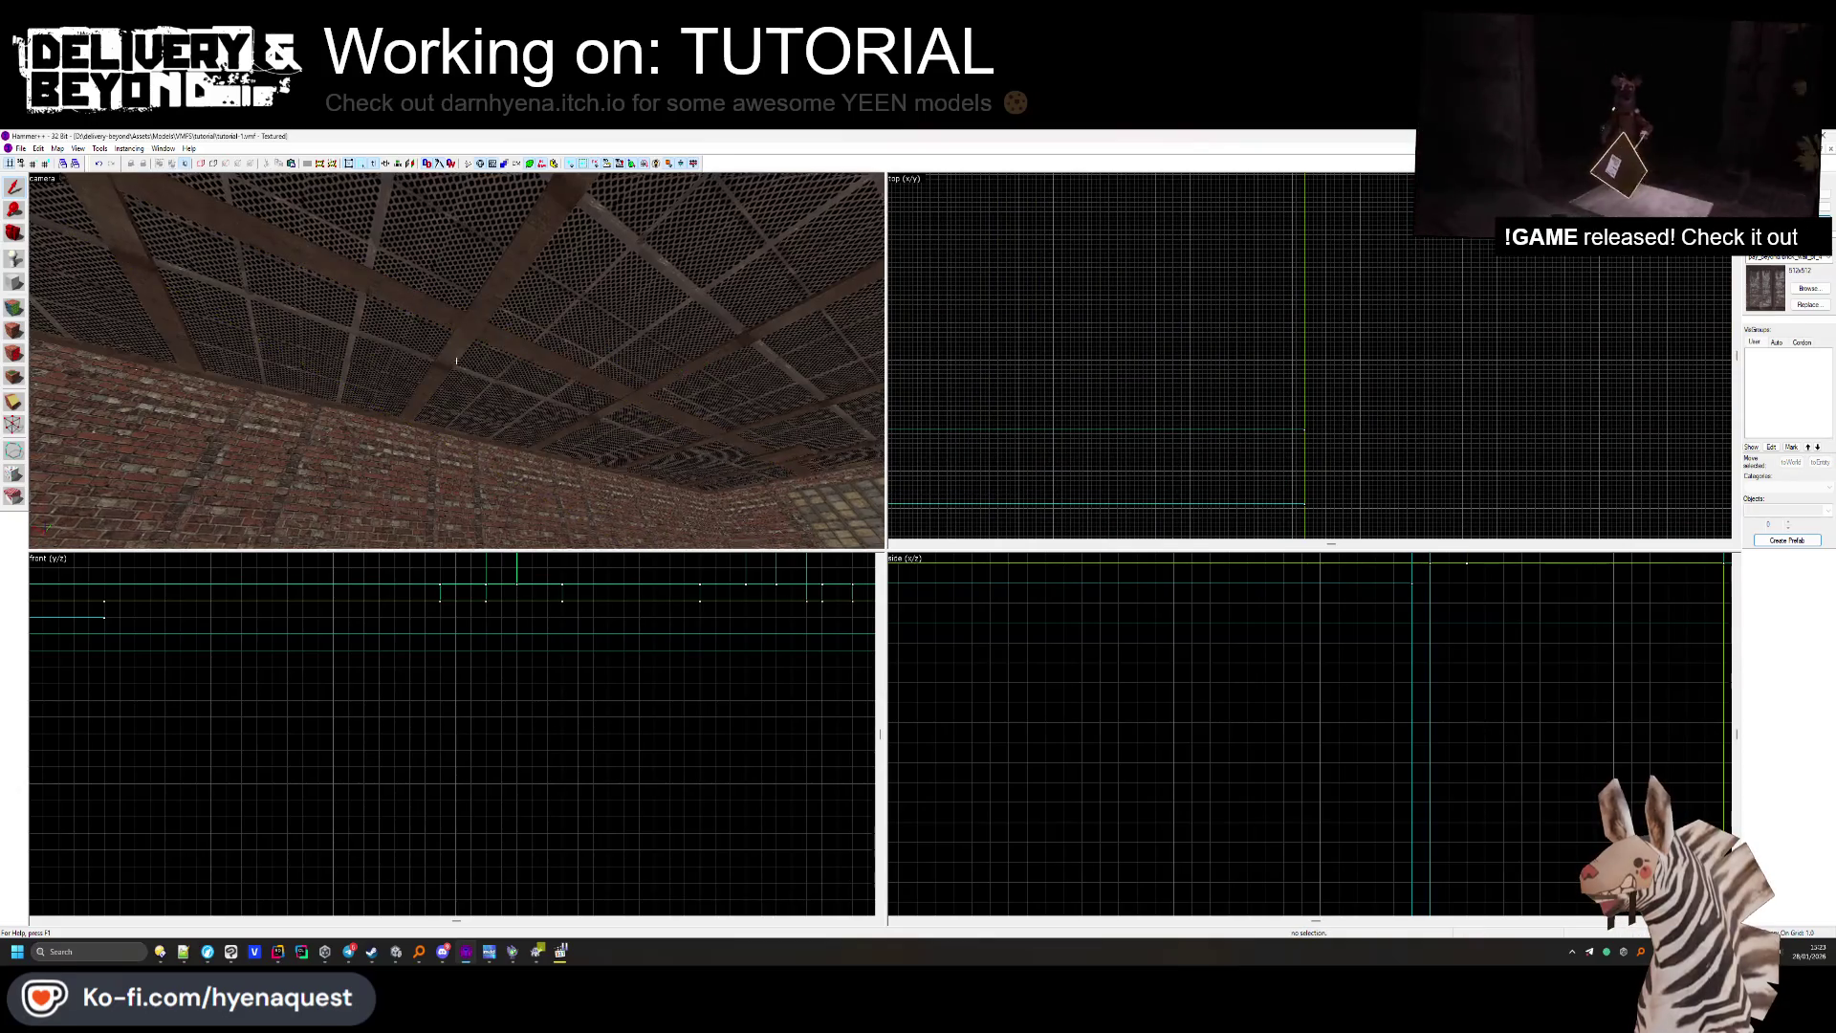
pyautogui.press('w')
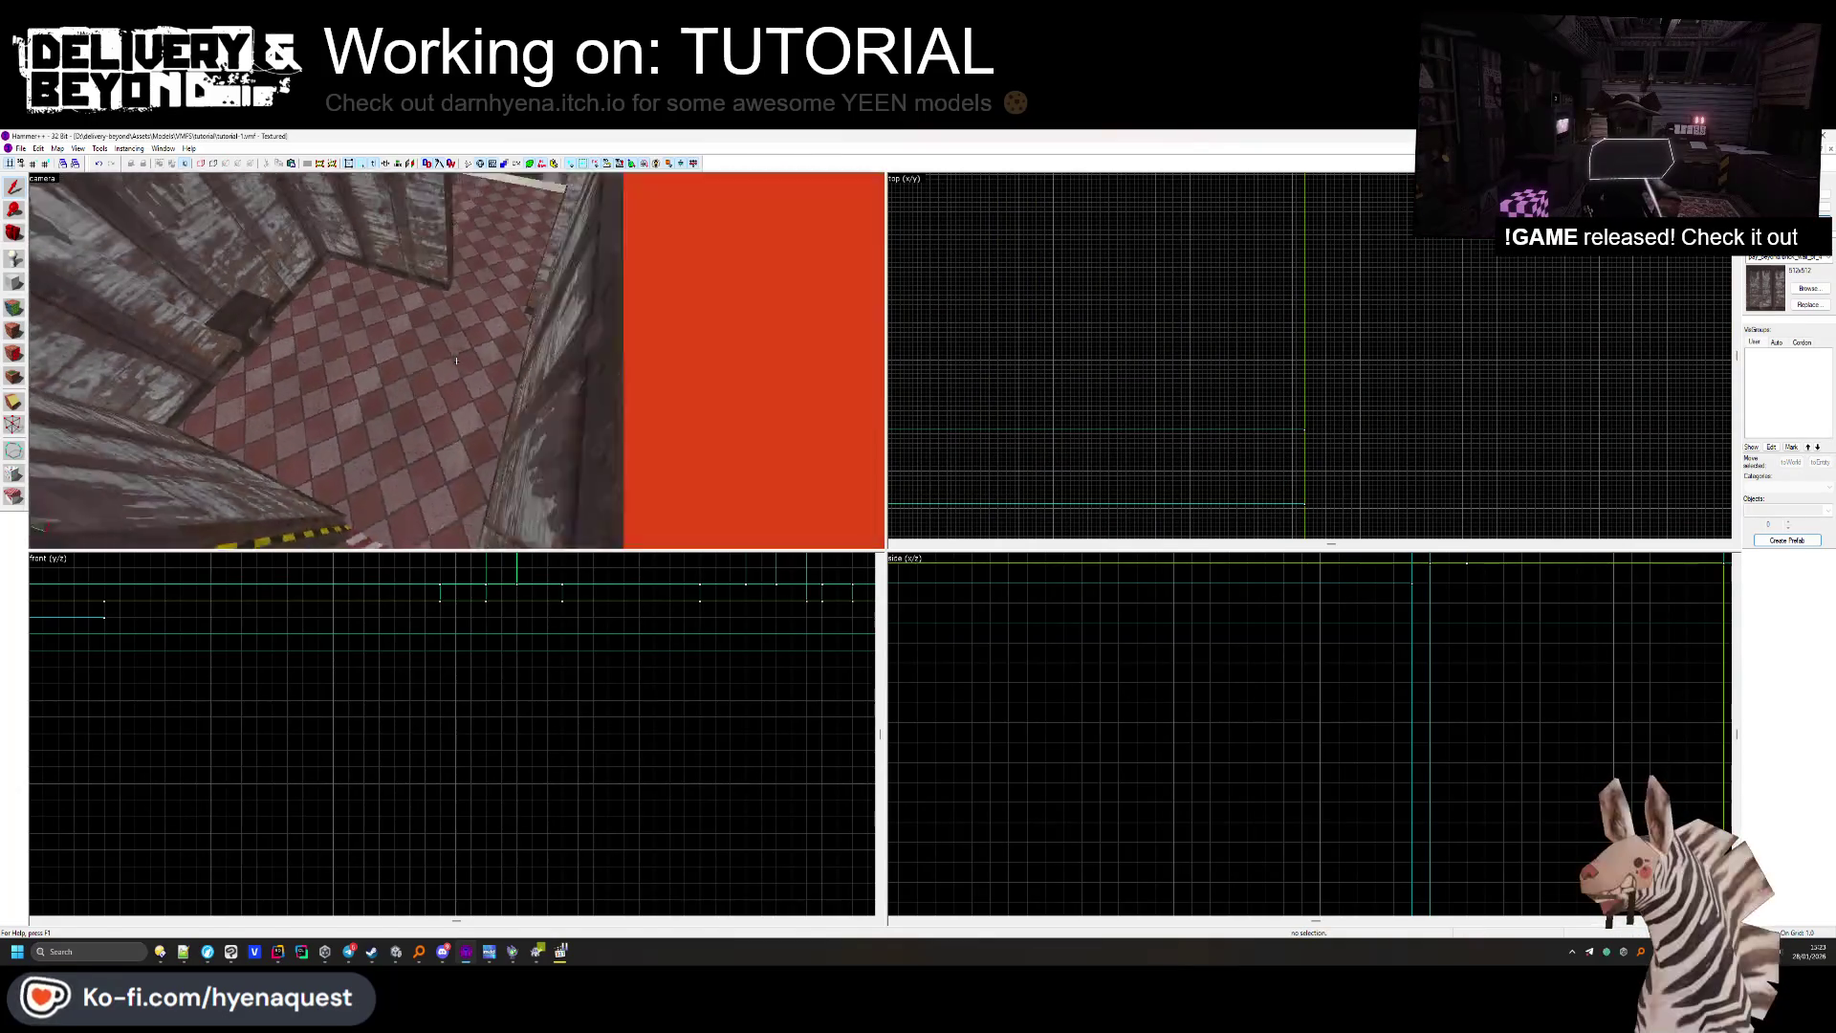
# Widen the wall-top solid from 32 to 48 units, then delete it.
pyautogui.hotkey('shift', 'a')
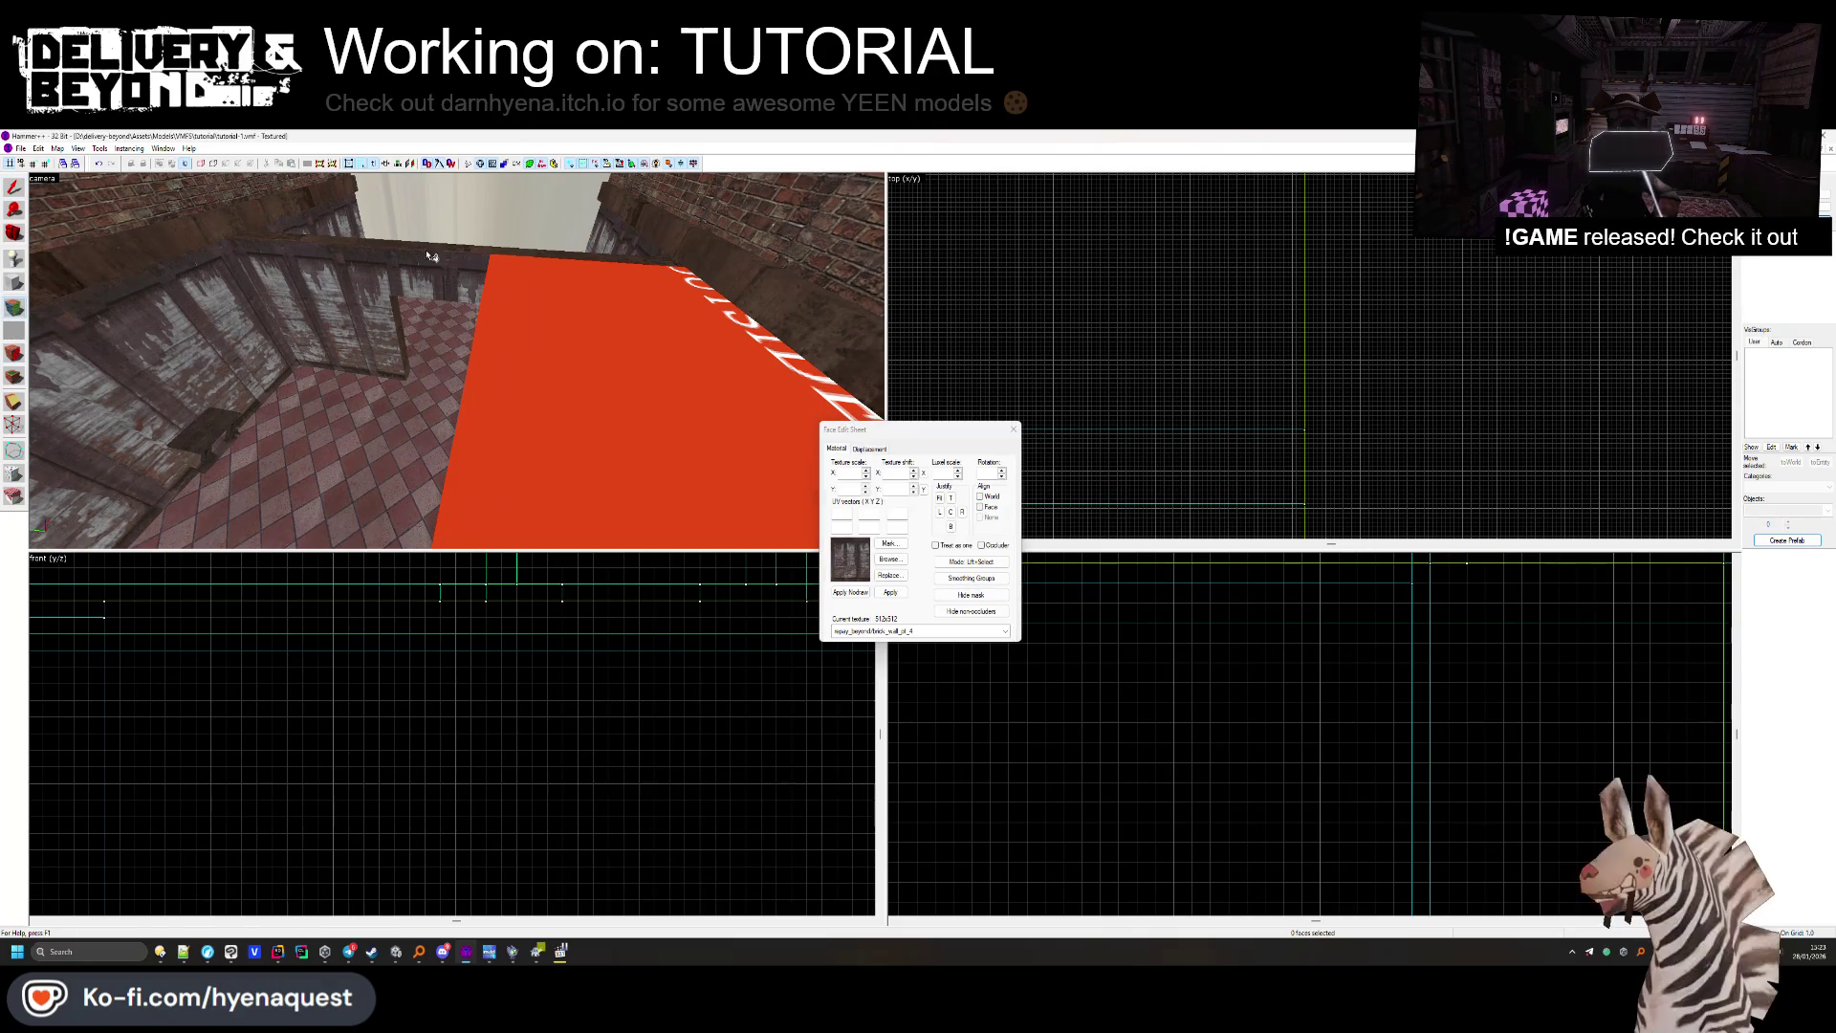
pyautogui.click(514, 257)
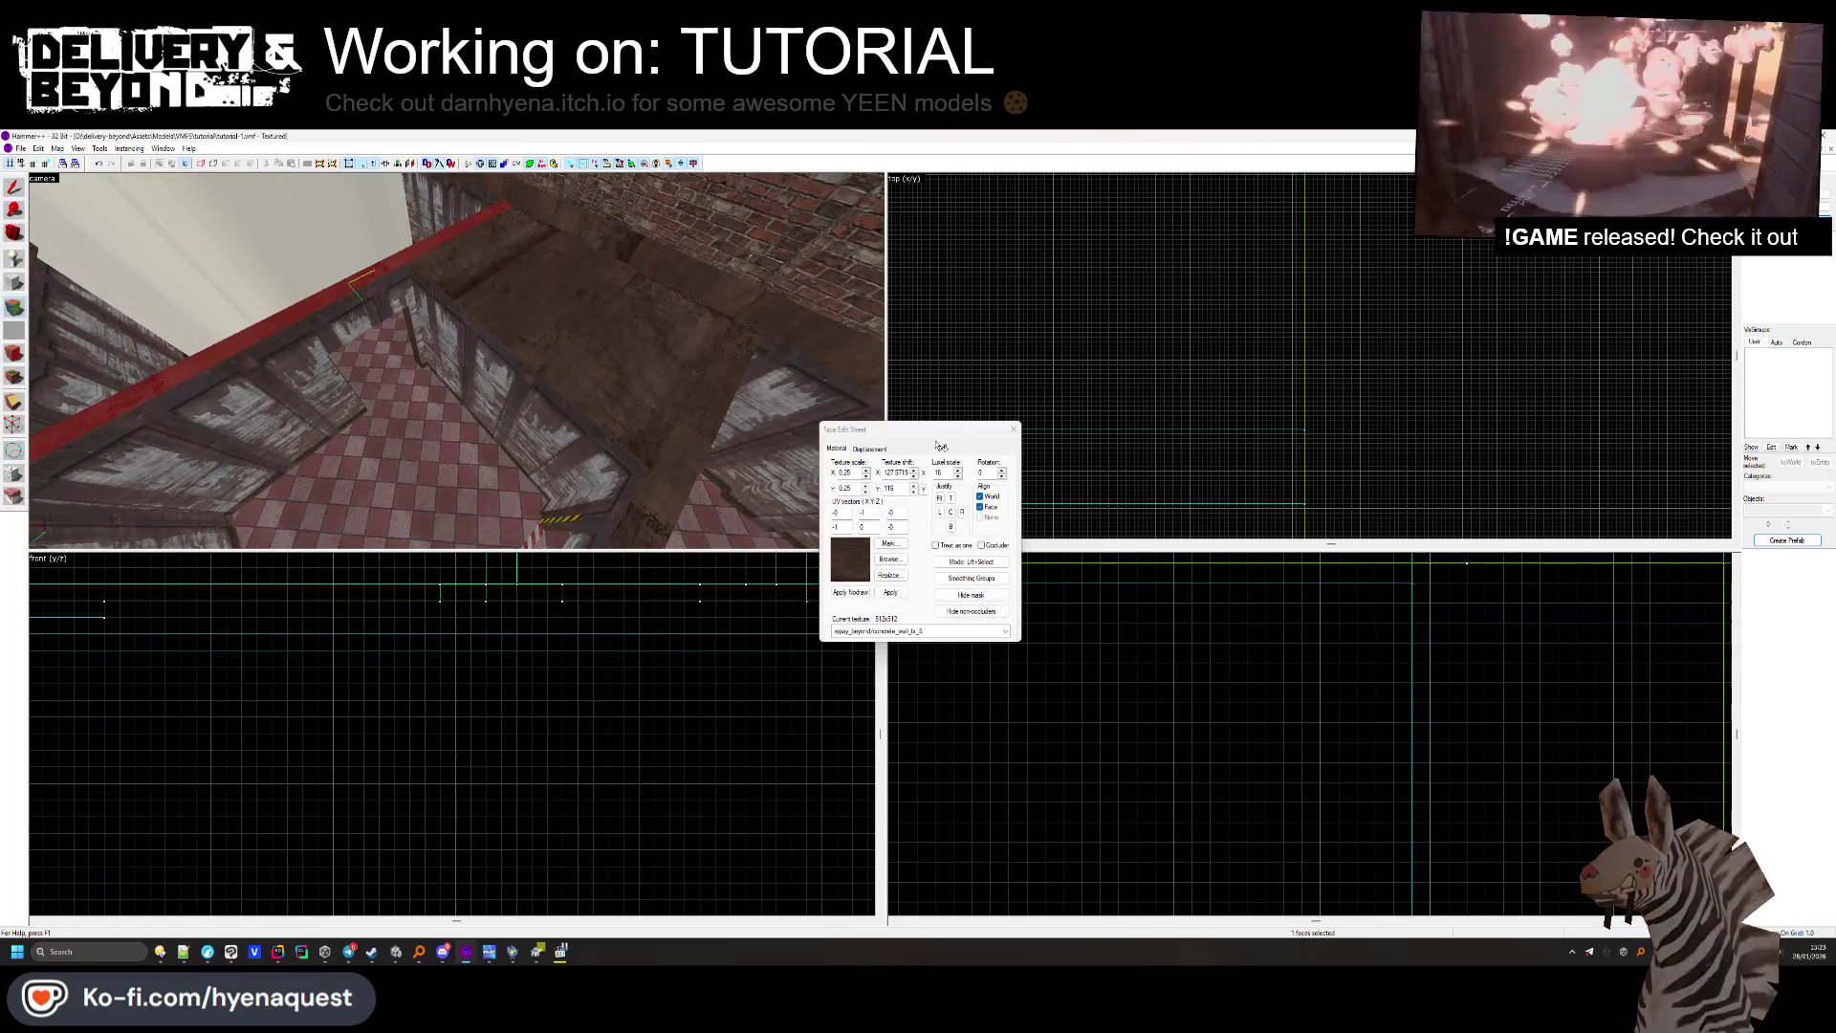
pyautogui.click(669, 394)
pyautogui.click(1013, 429)
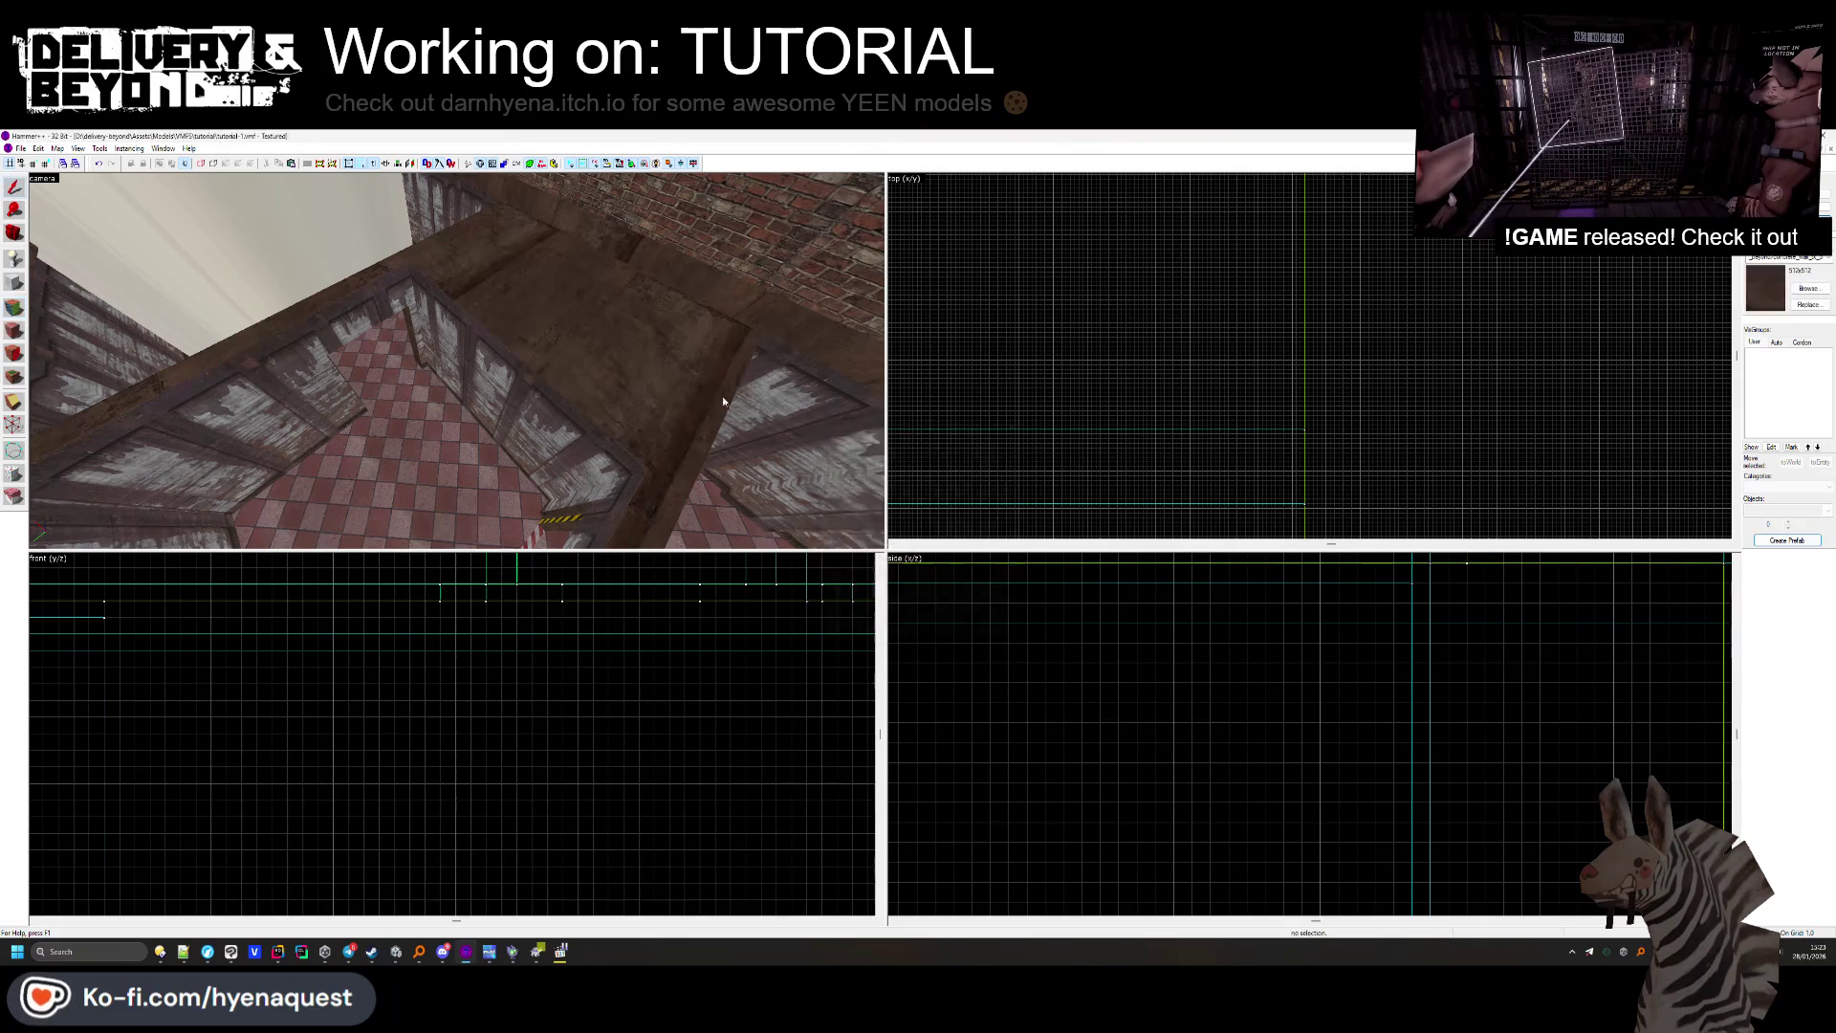
pyautogui.press('z')
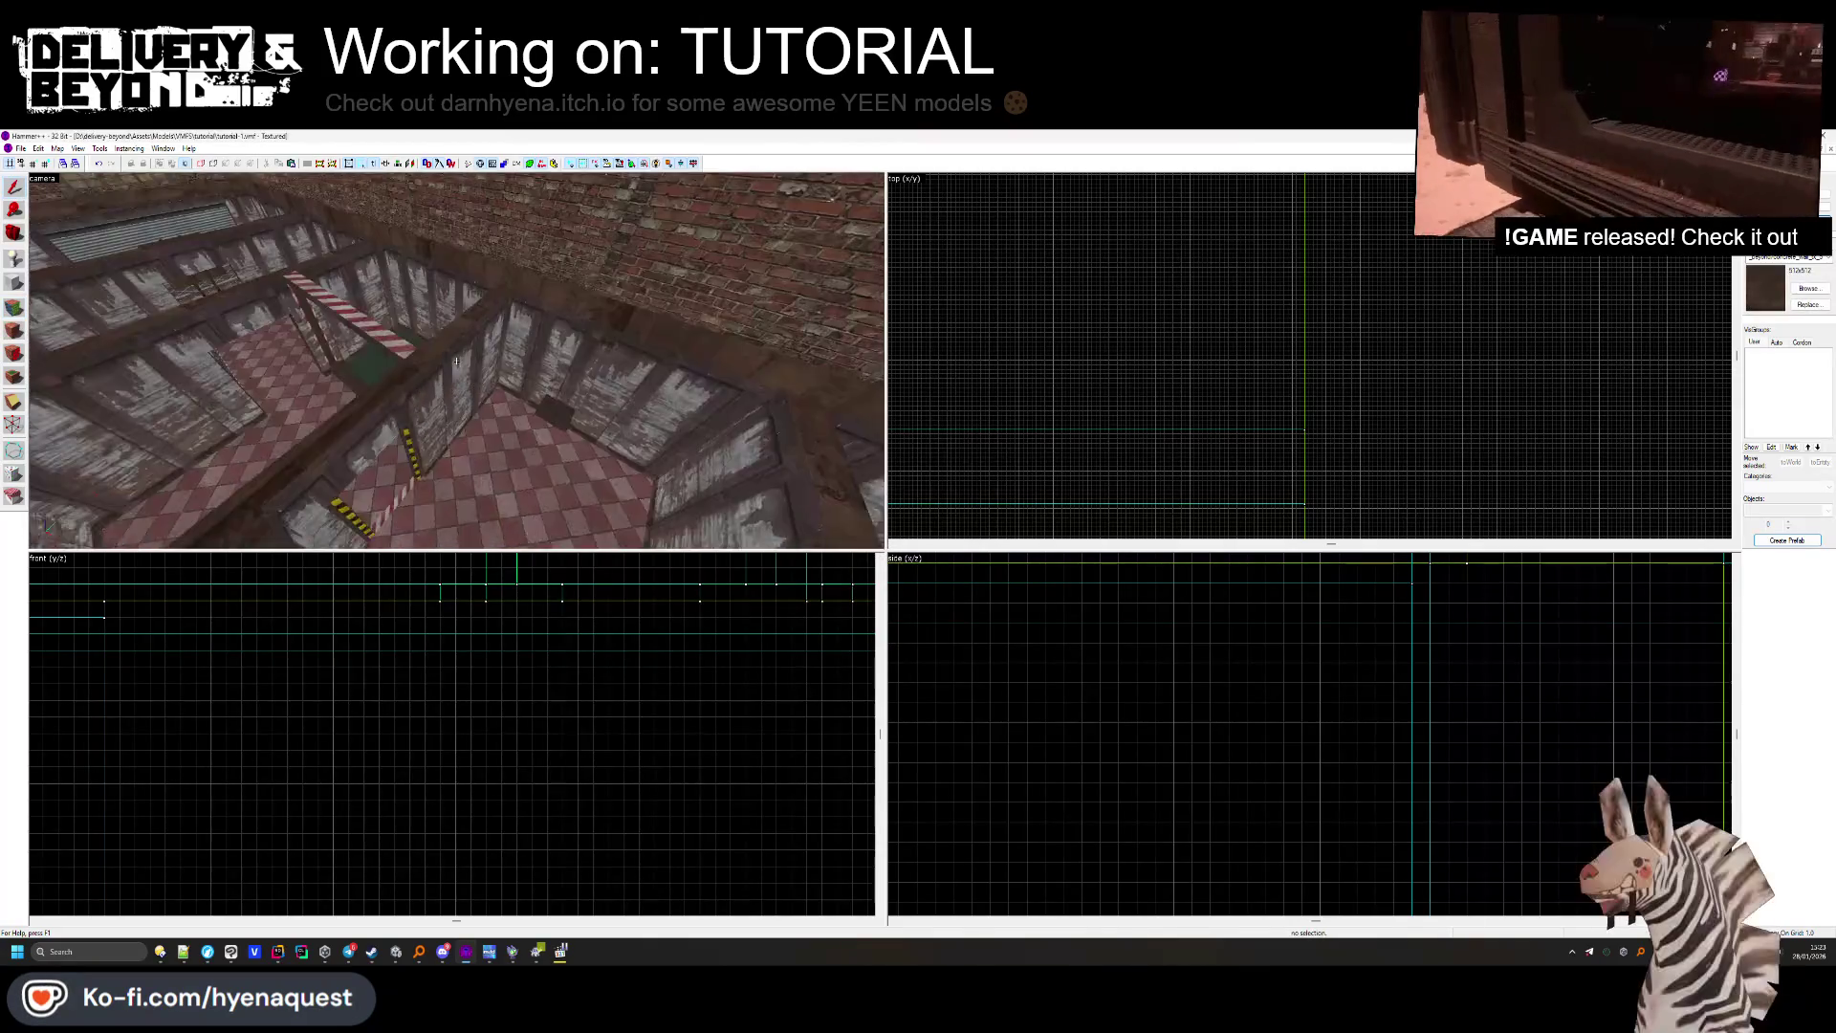
pyautogui.press('z')
pyautogui.click(525, 317)
pyautogui.scroll(5, 1070, 319)
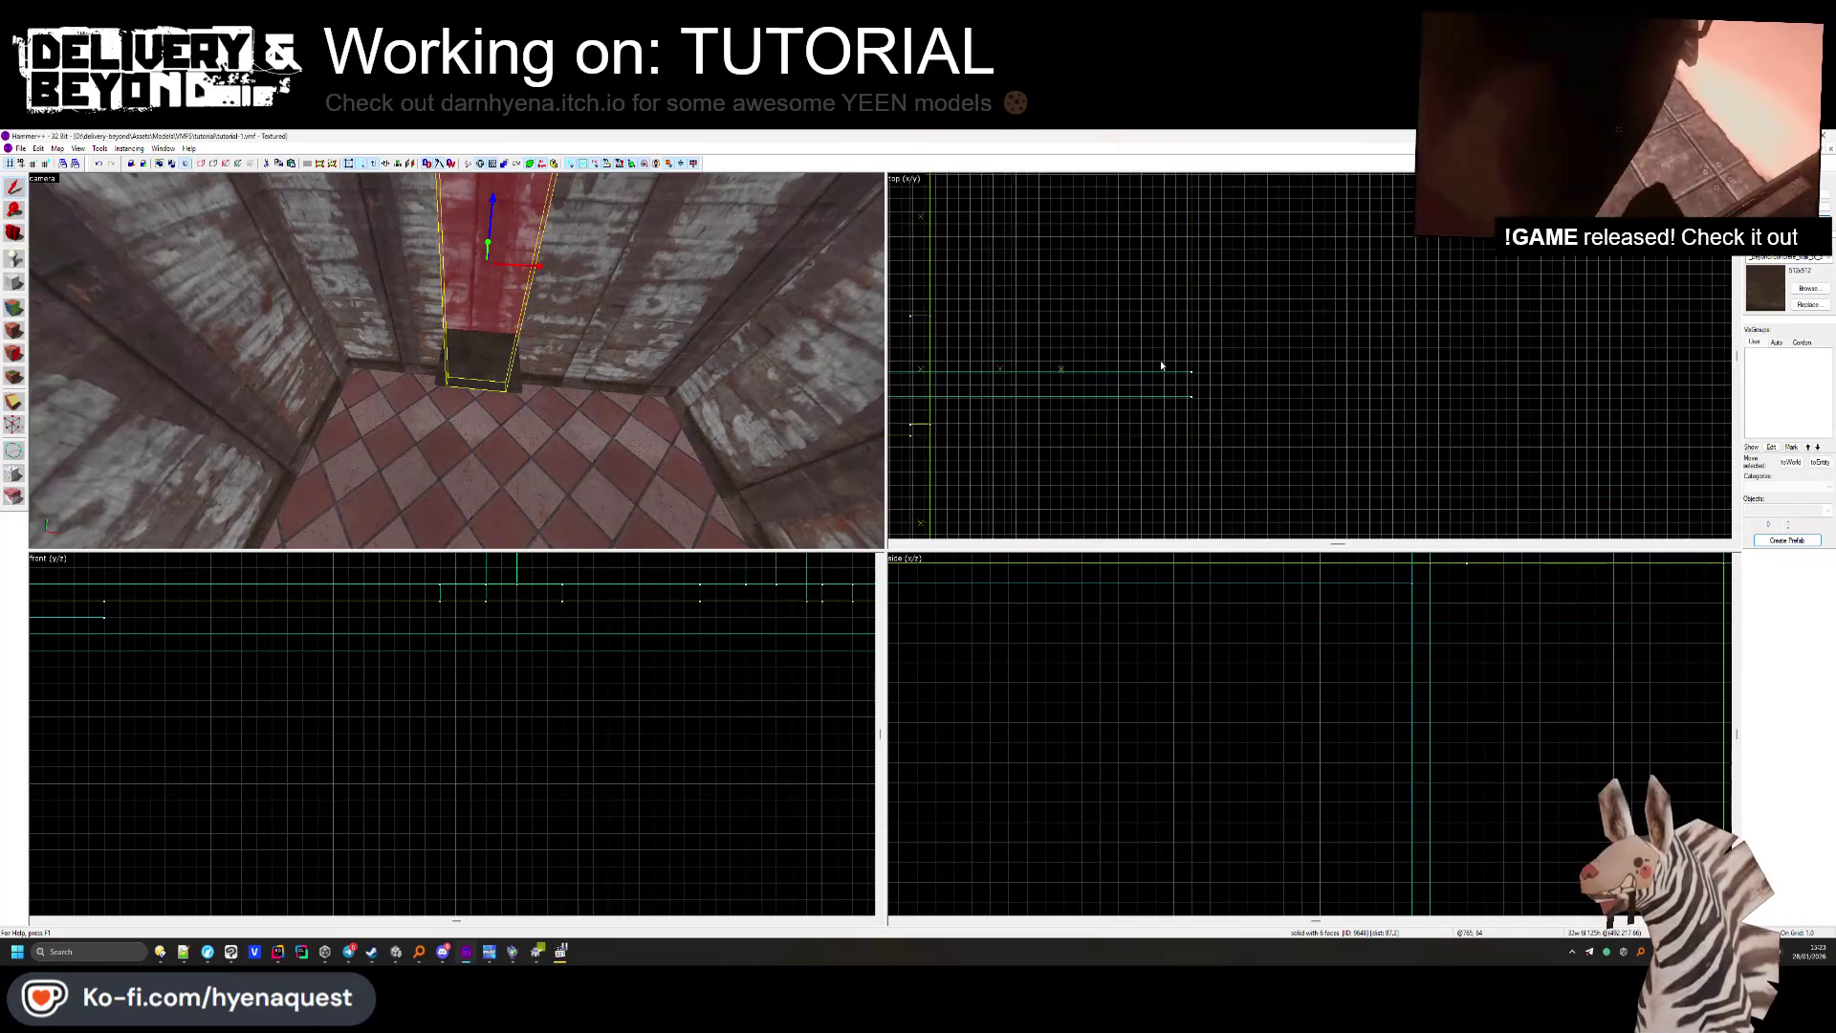
pyautogui.moveTo(1088, 360)
pyautogui.mouseDown()
pyautogui.moveTo(1167, 360)
pyautogui.moveTo(1107, 361)
pyautogui.mouseUp()
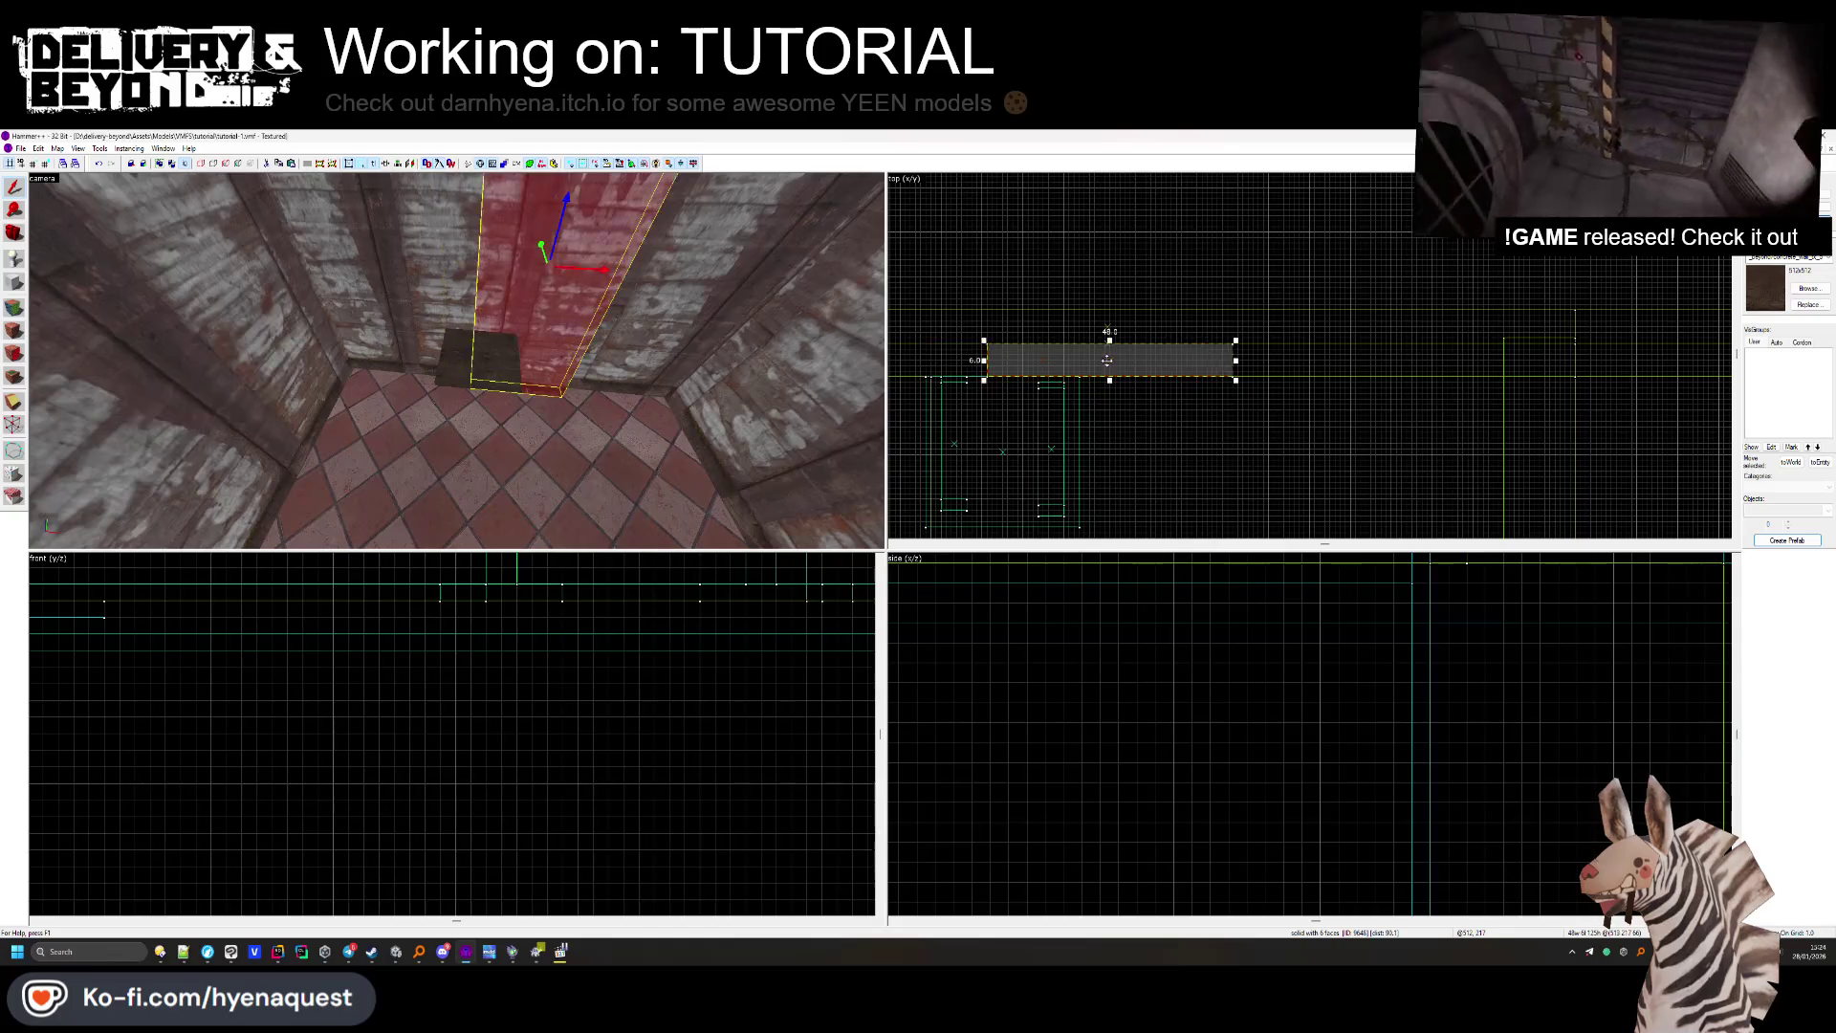
pyautogui.press('Delete')
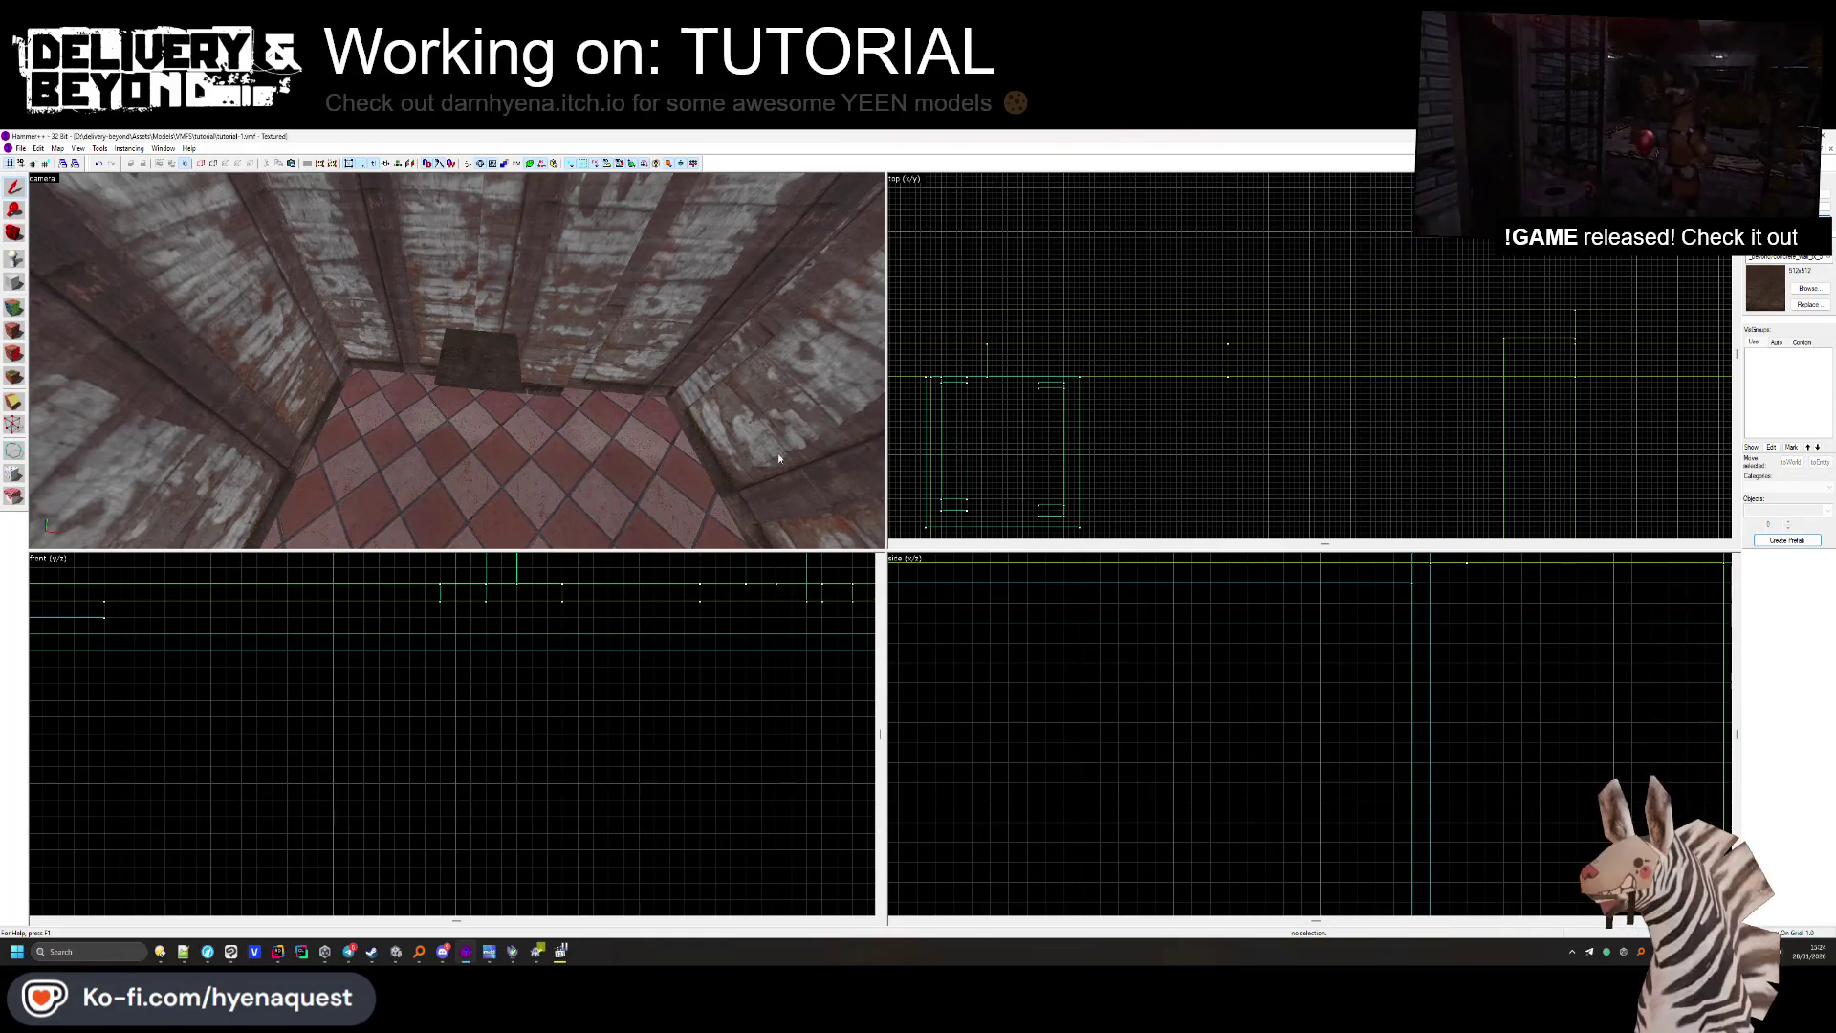
# Check a wall face's texture, then delete three selected wall-top objects.
pyautogui.click(14, 307)
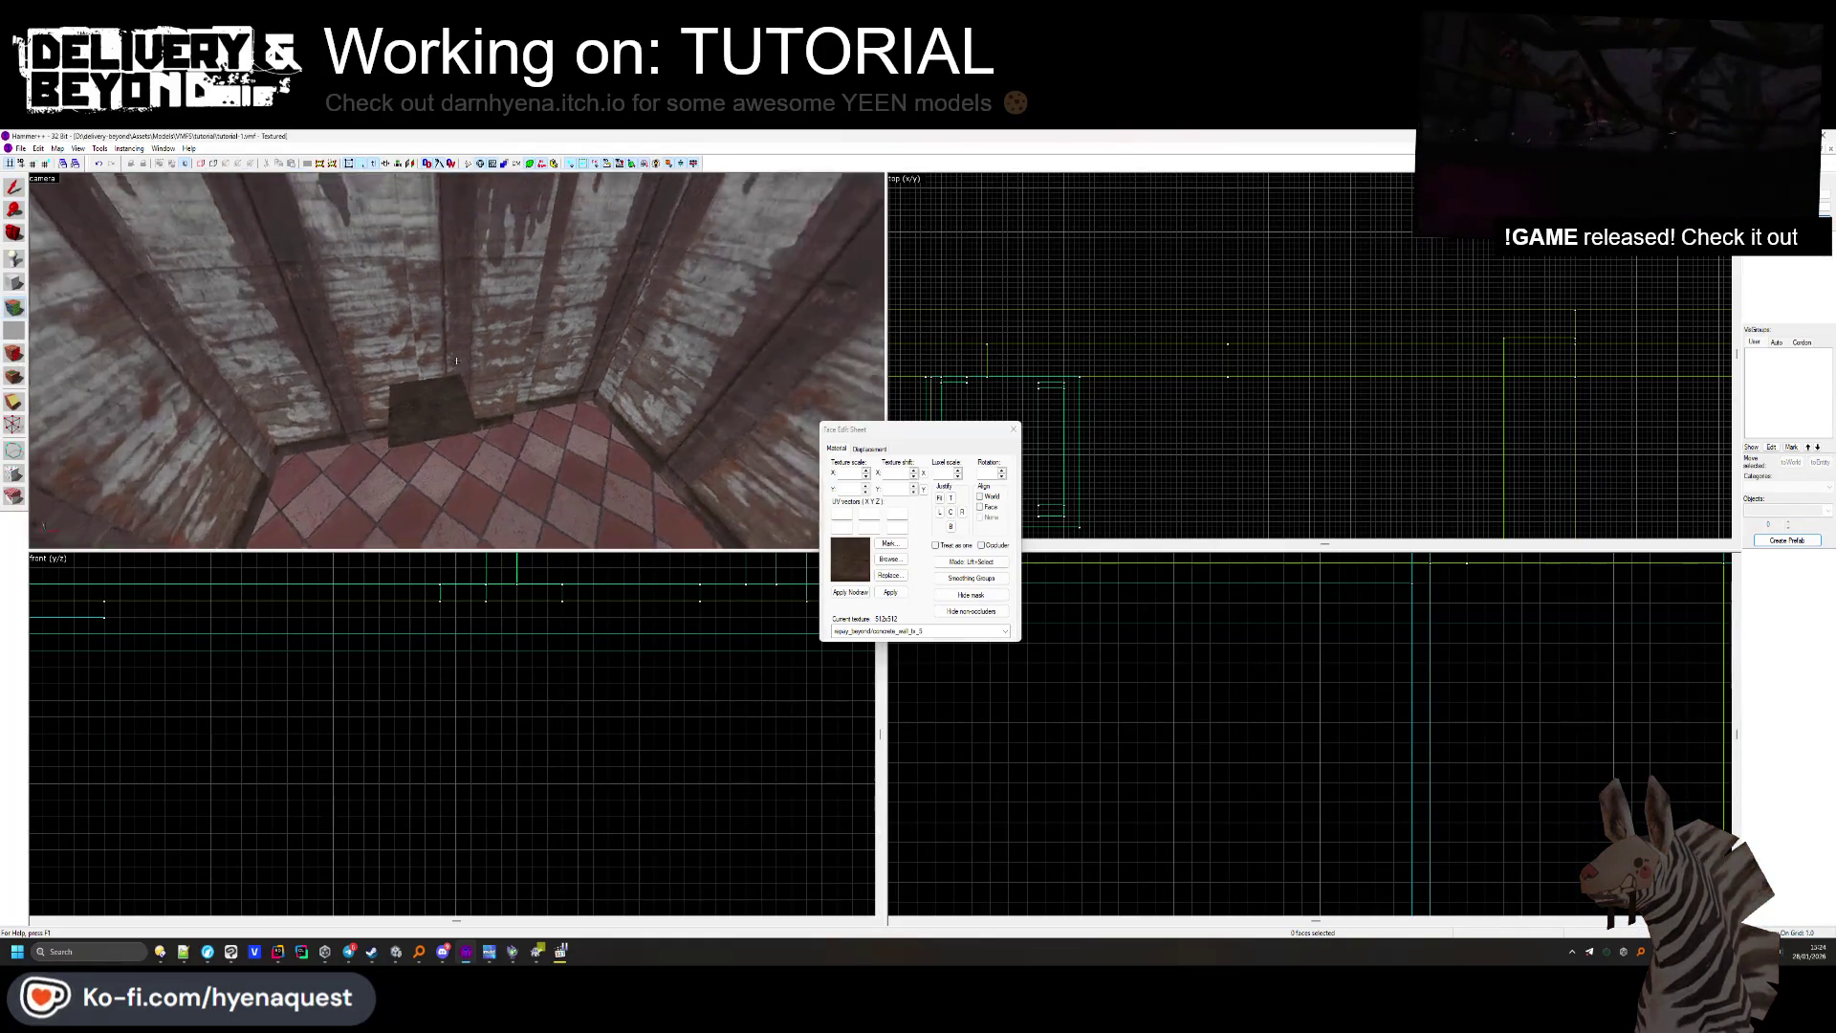
pyautogui.click(458, 360)
pyautogui.moveTo(457, 360); pyautogui.dragTo(454, 366)
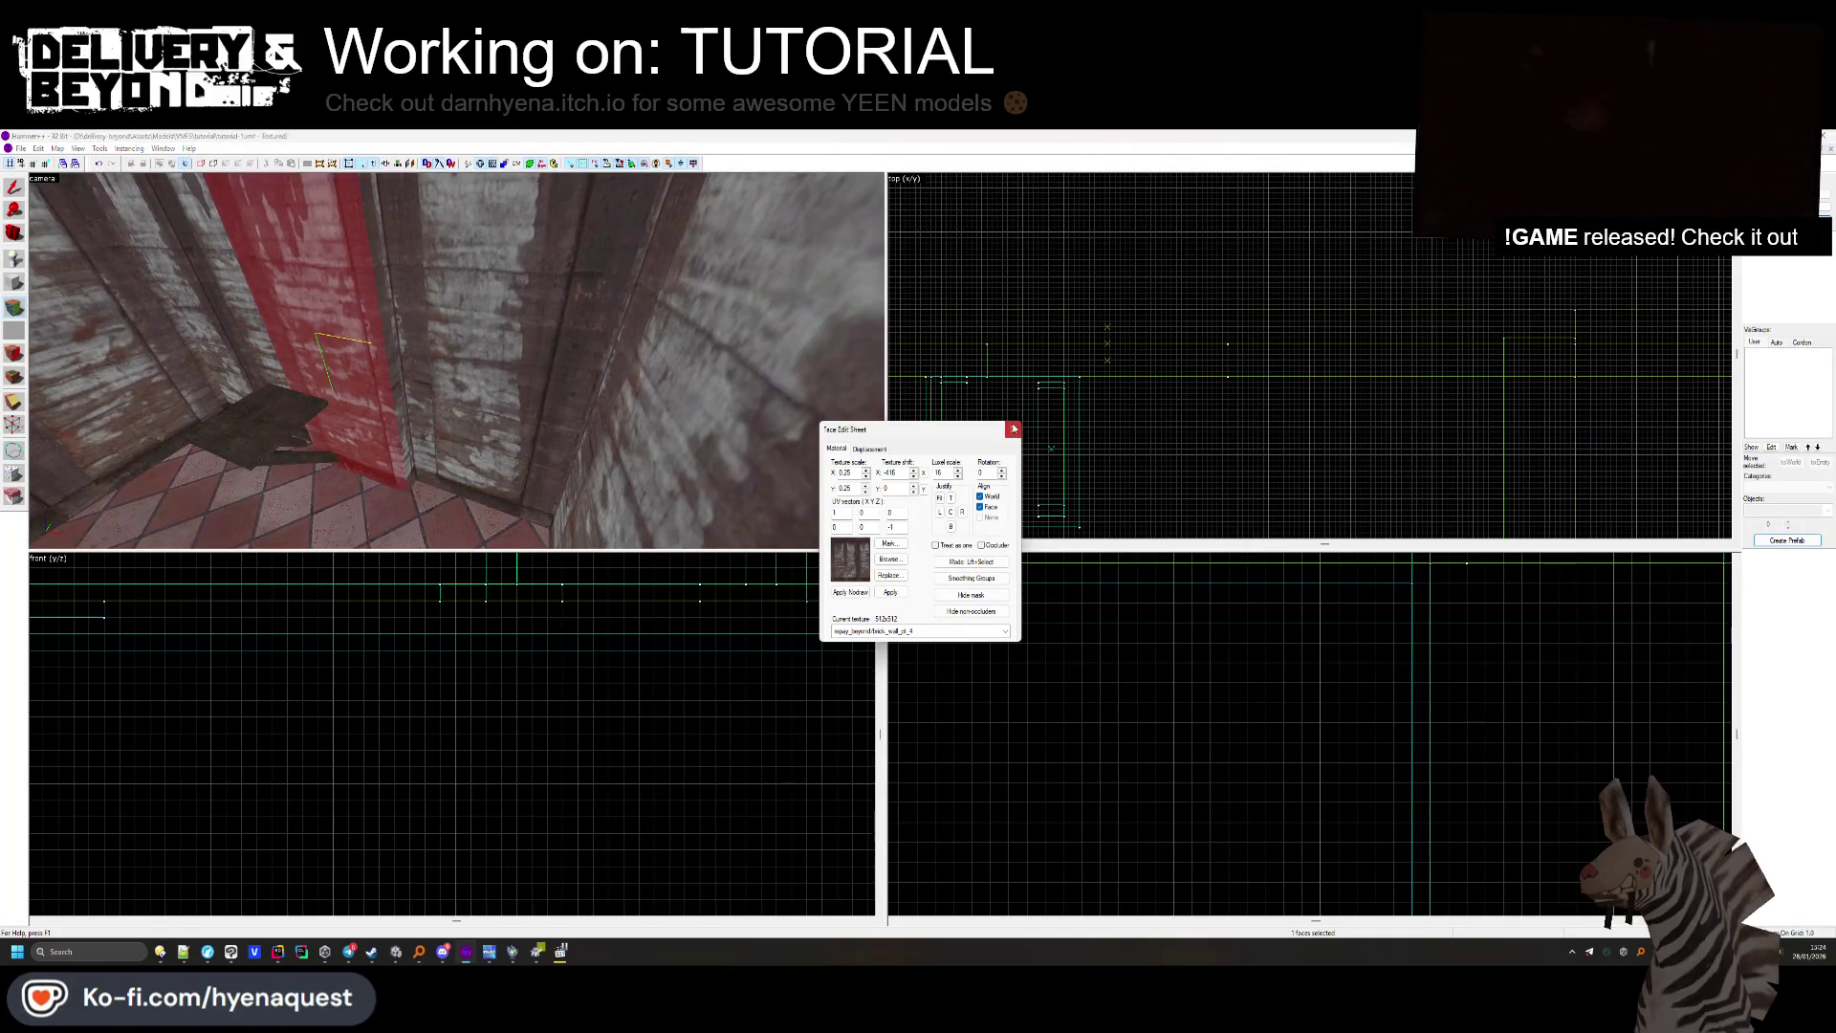
pyautogui.click(1015, 429)
pyautogui.moveTo(299, 441); pyautogui.dragTo(431, 392)
pyautogui.keyDown('ctrl'); pyautogui.click(1115, 413); pyautogui.keyUp('ctrl')
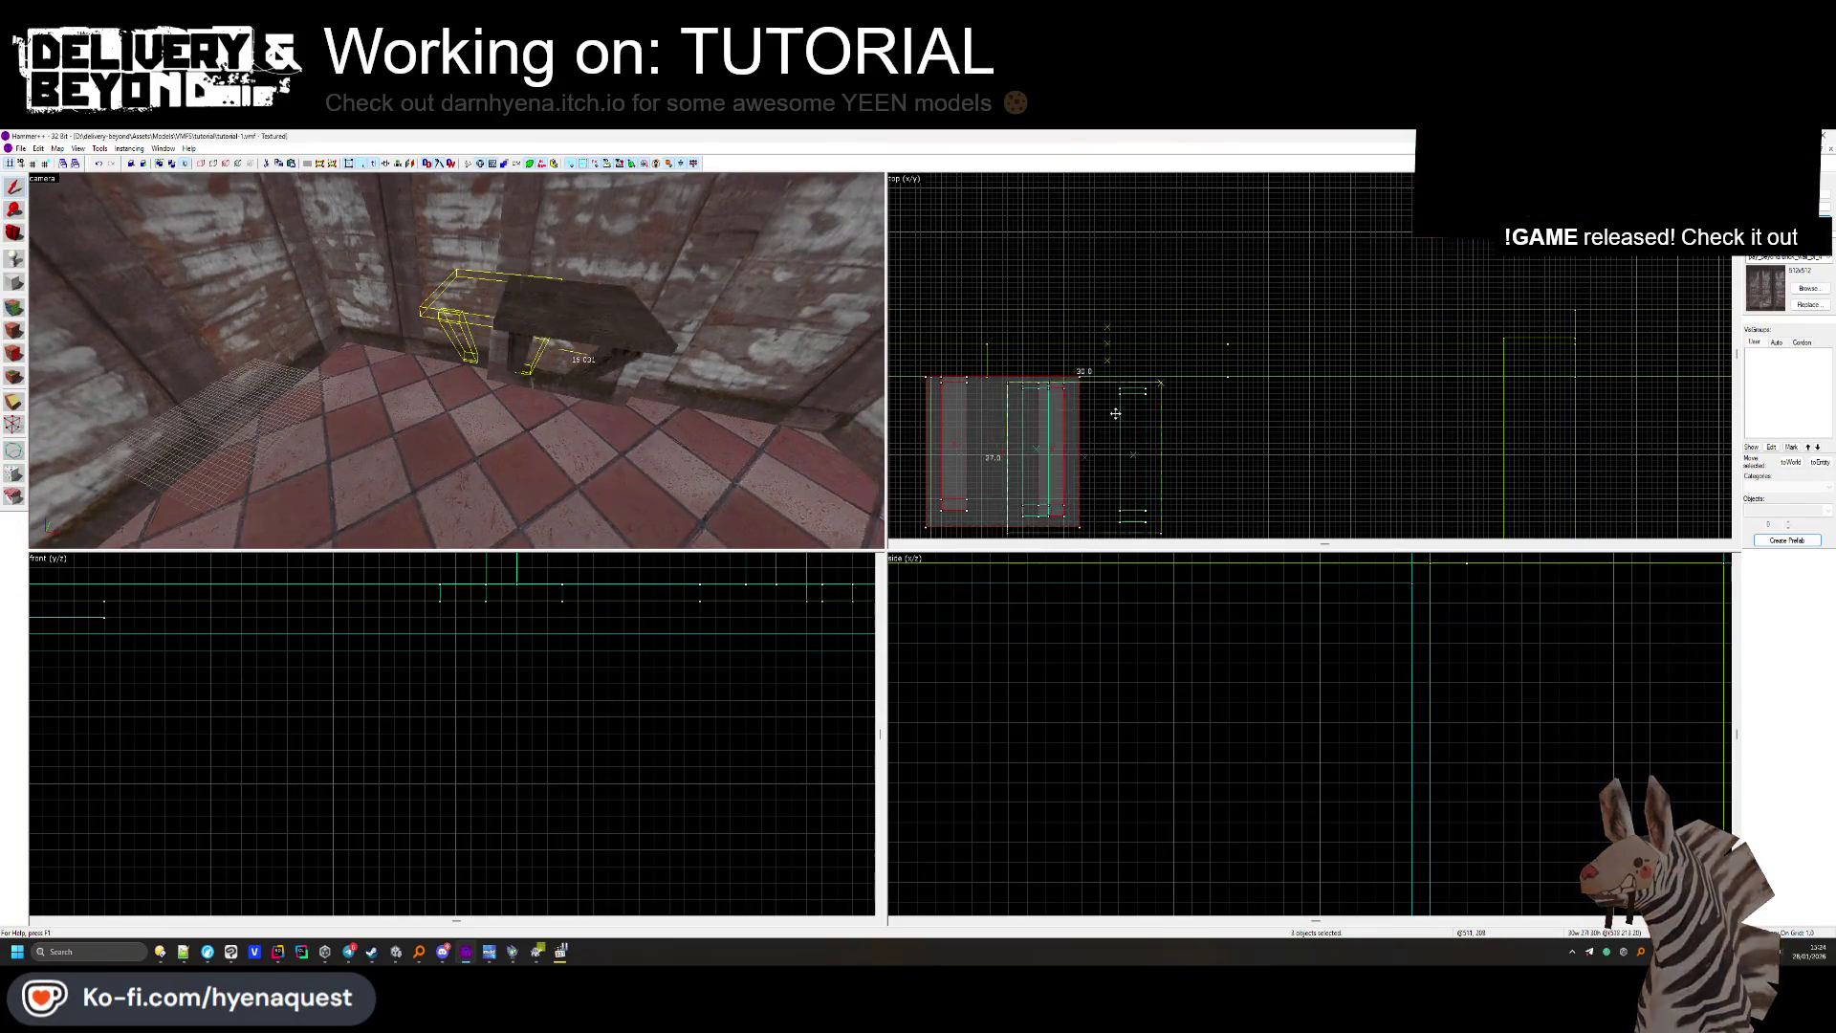
pyautogui.press('Delete')
# Move the table leg left, stretch the table top right, and shift the thin support right.
pyautogui.click(535, 355)
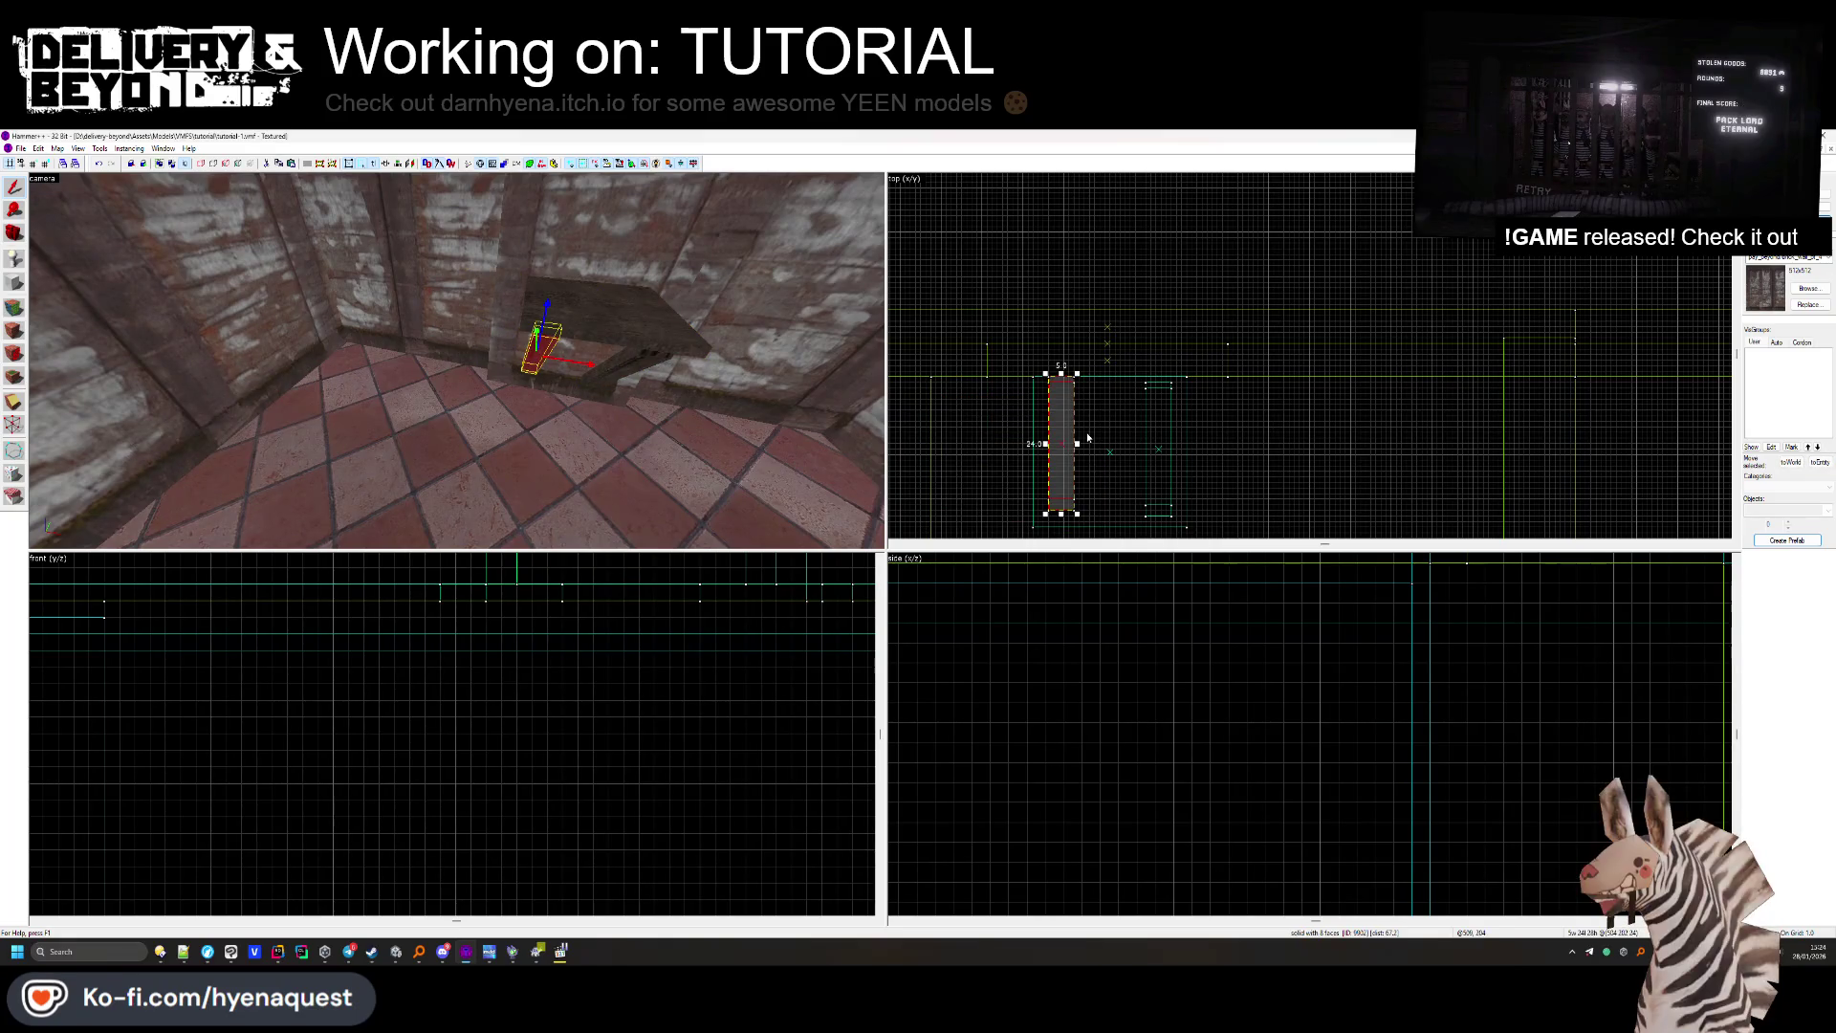
pyautogui.moveTo(1063, 426); pyautogui.dragTo(1038, 425)
pyautogui.click(1033, 426)
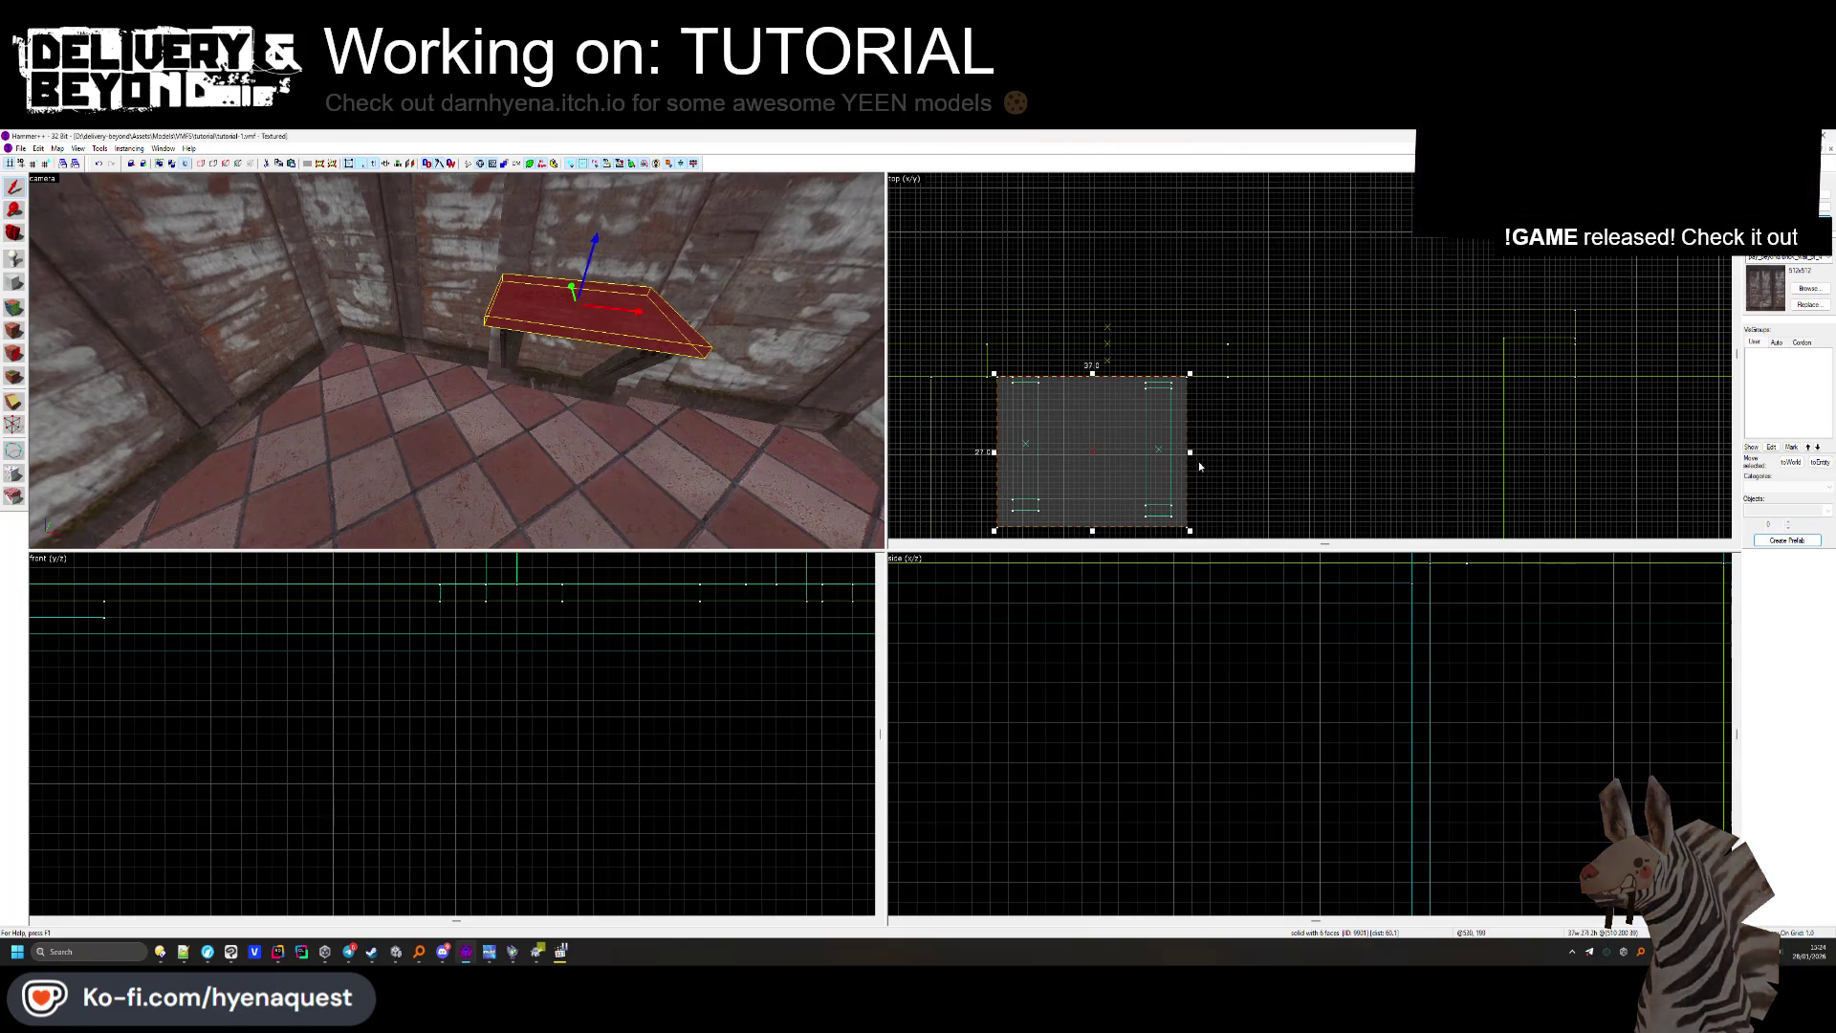
pyautogui.moveTo(1192, 452); pyautogui.dragTo(1236, 454)
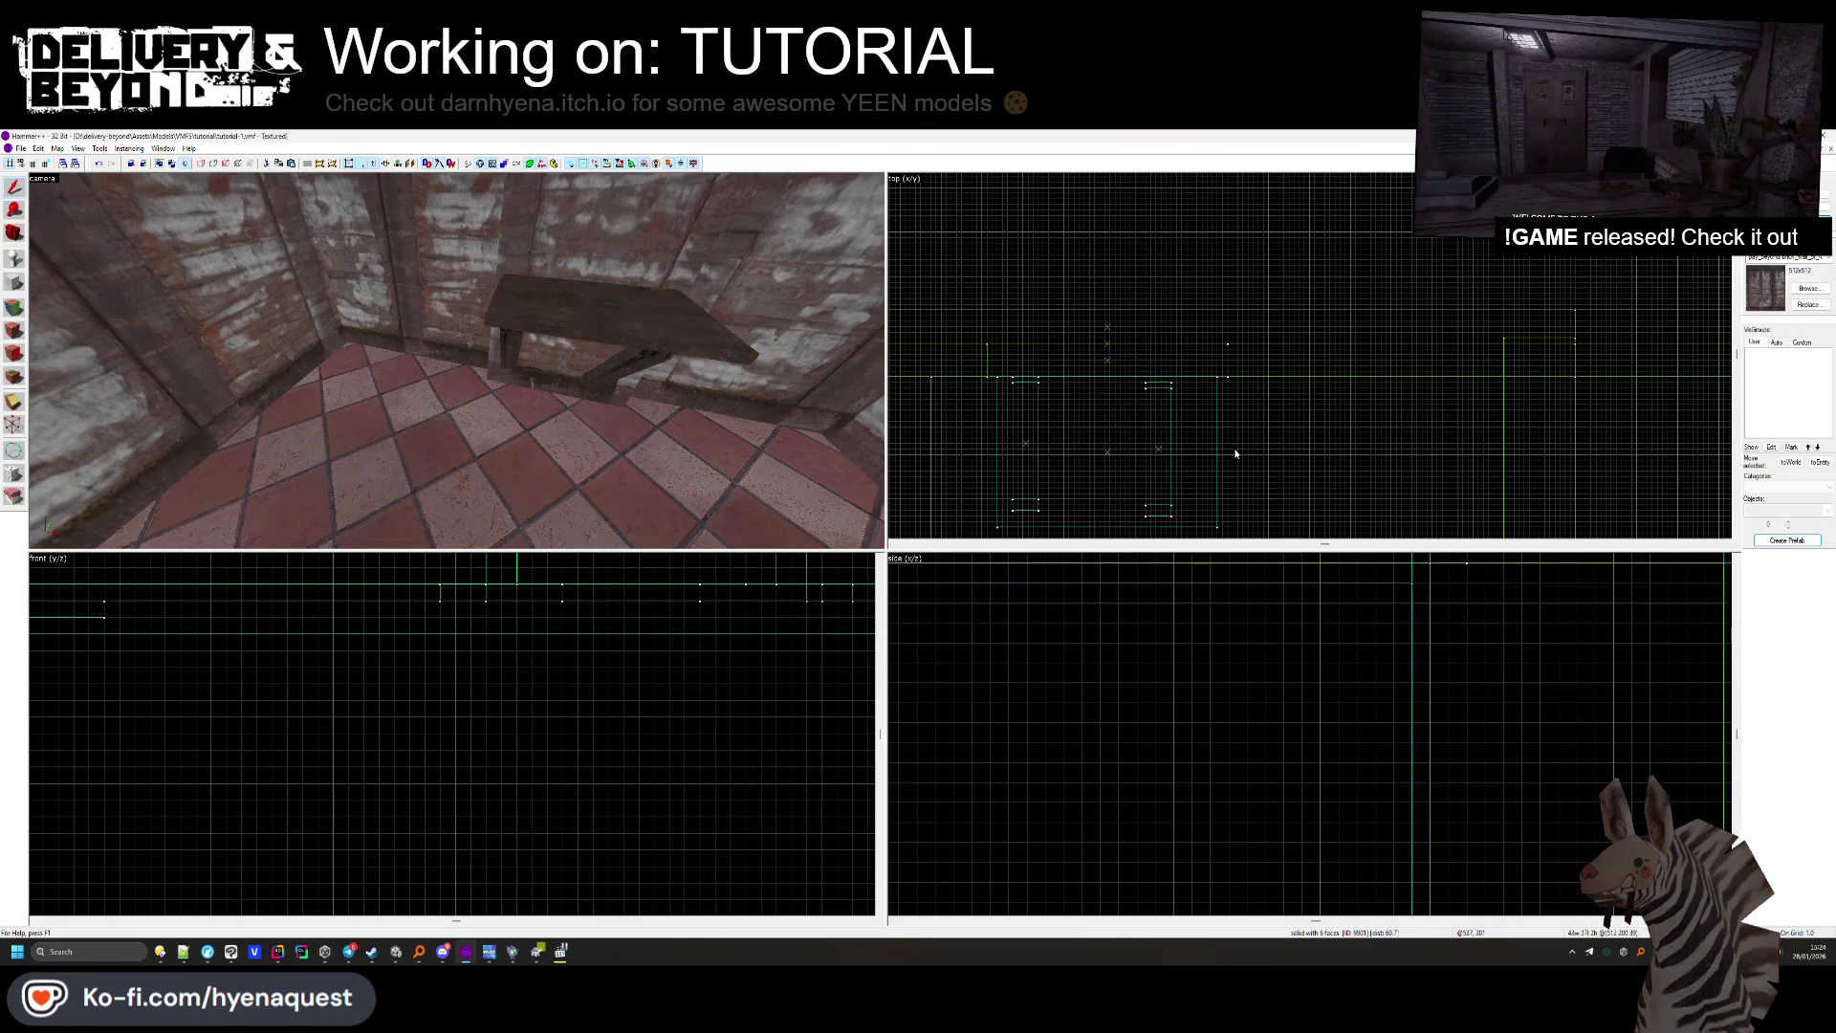
pyautogui.click(649, 367)
pyautogui.moveTo(1157, 396); pyautogui.dragTo(1194, 396)
pyautogui.press('Escape')
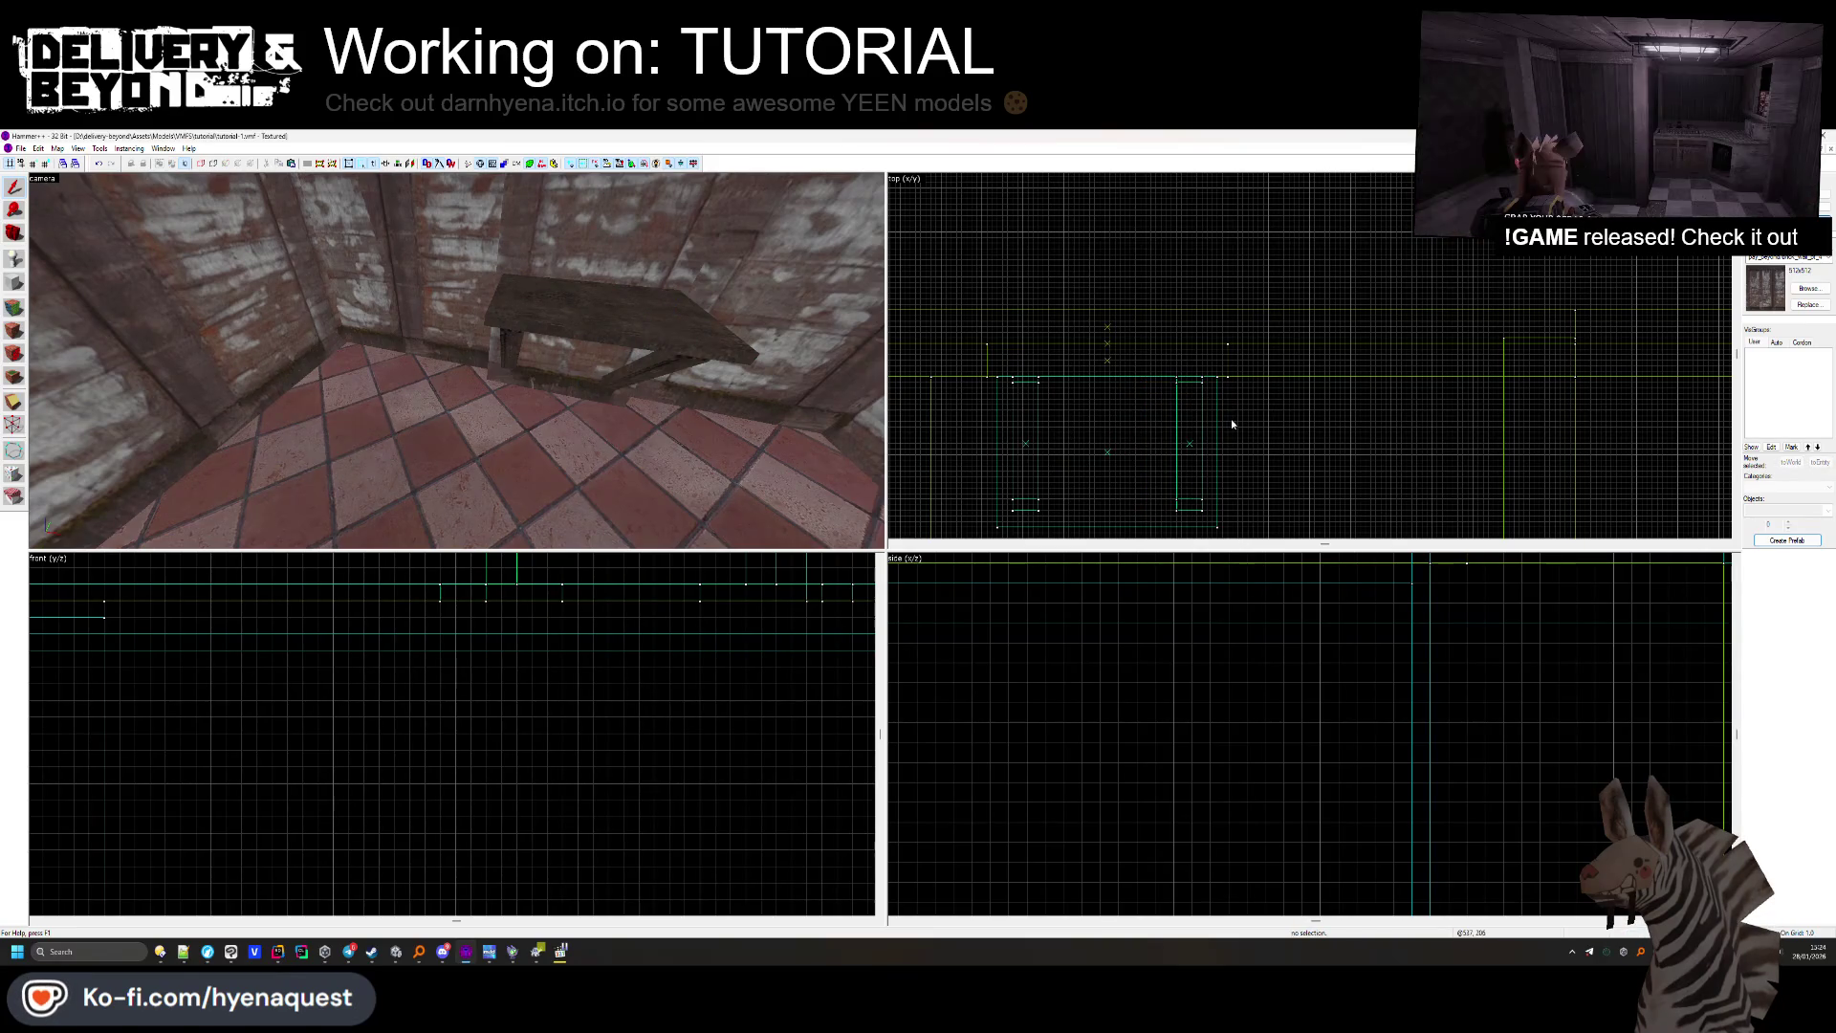
# Inspect the table's underside and select the rail brush along the wall.
pyautogui.press('z')
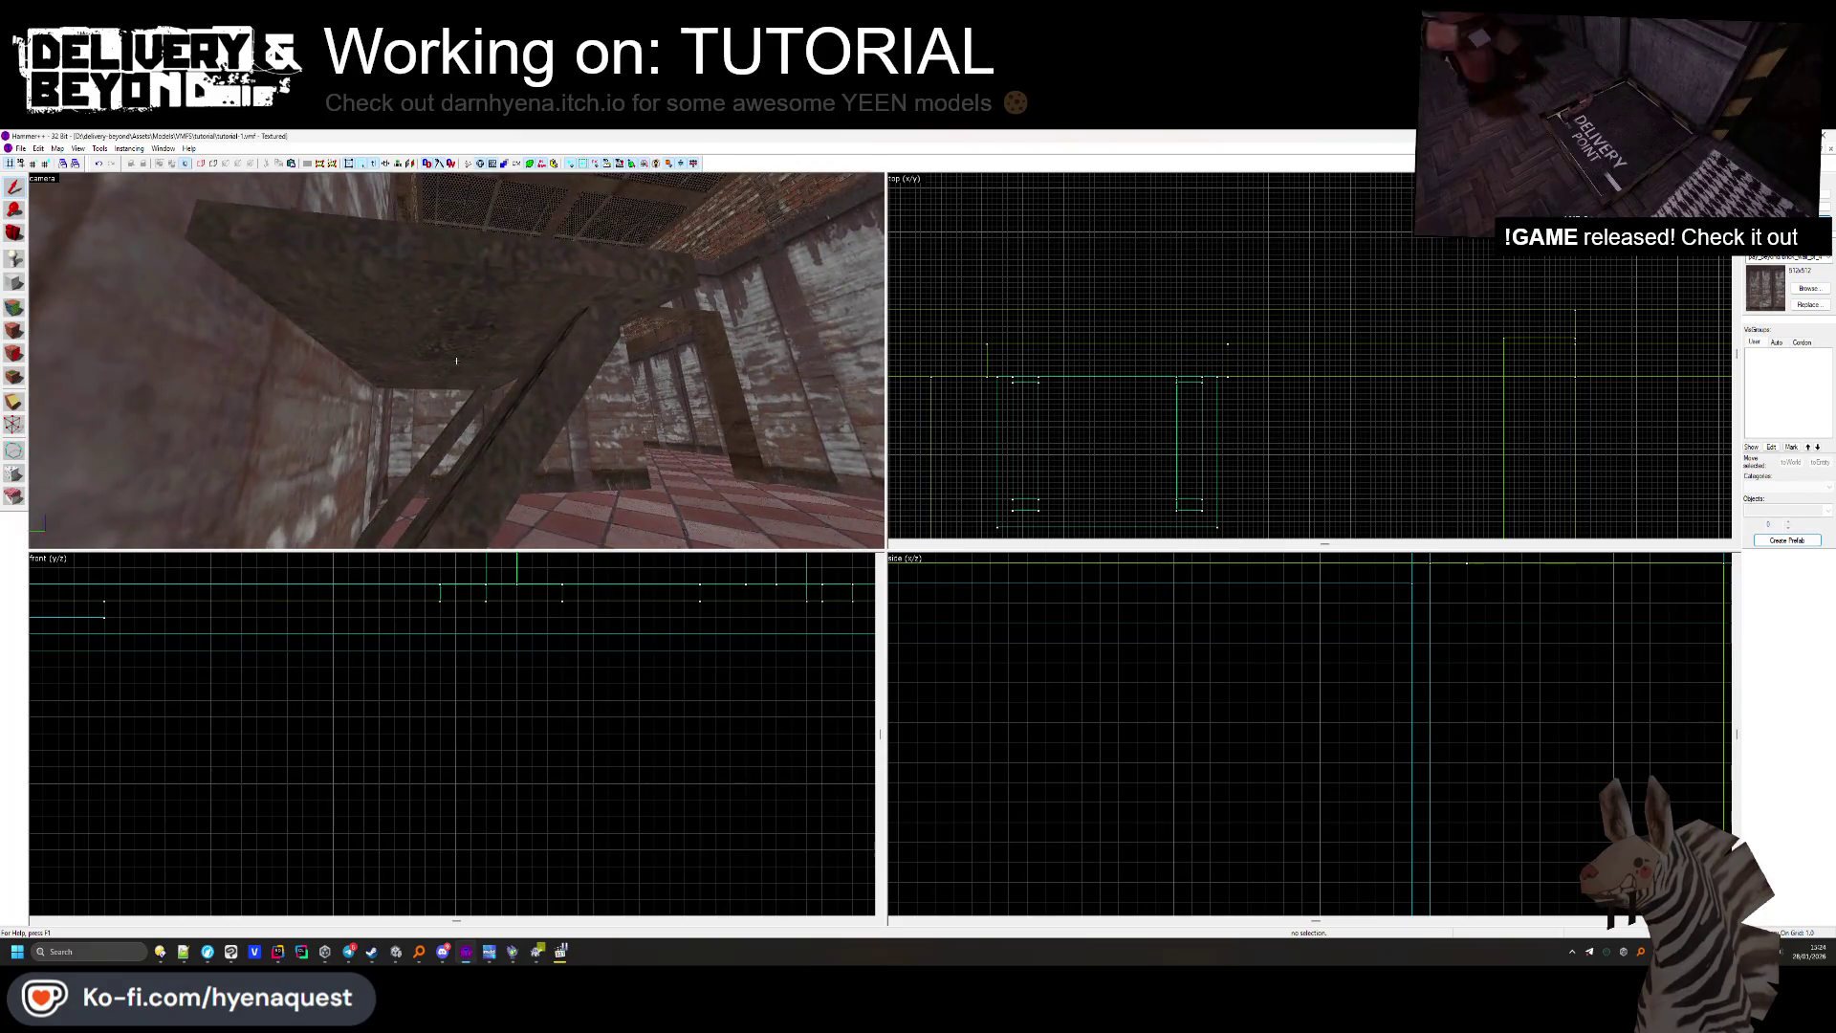
pyautogui.press('w')
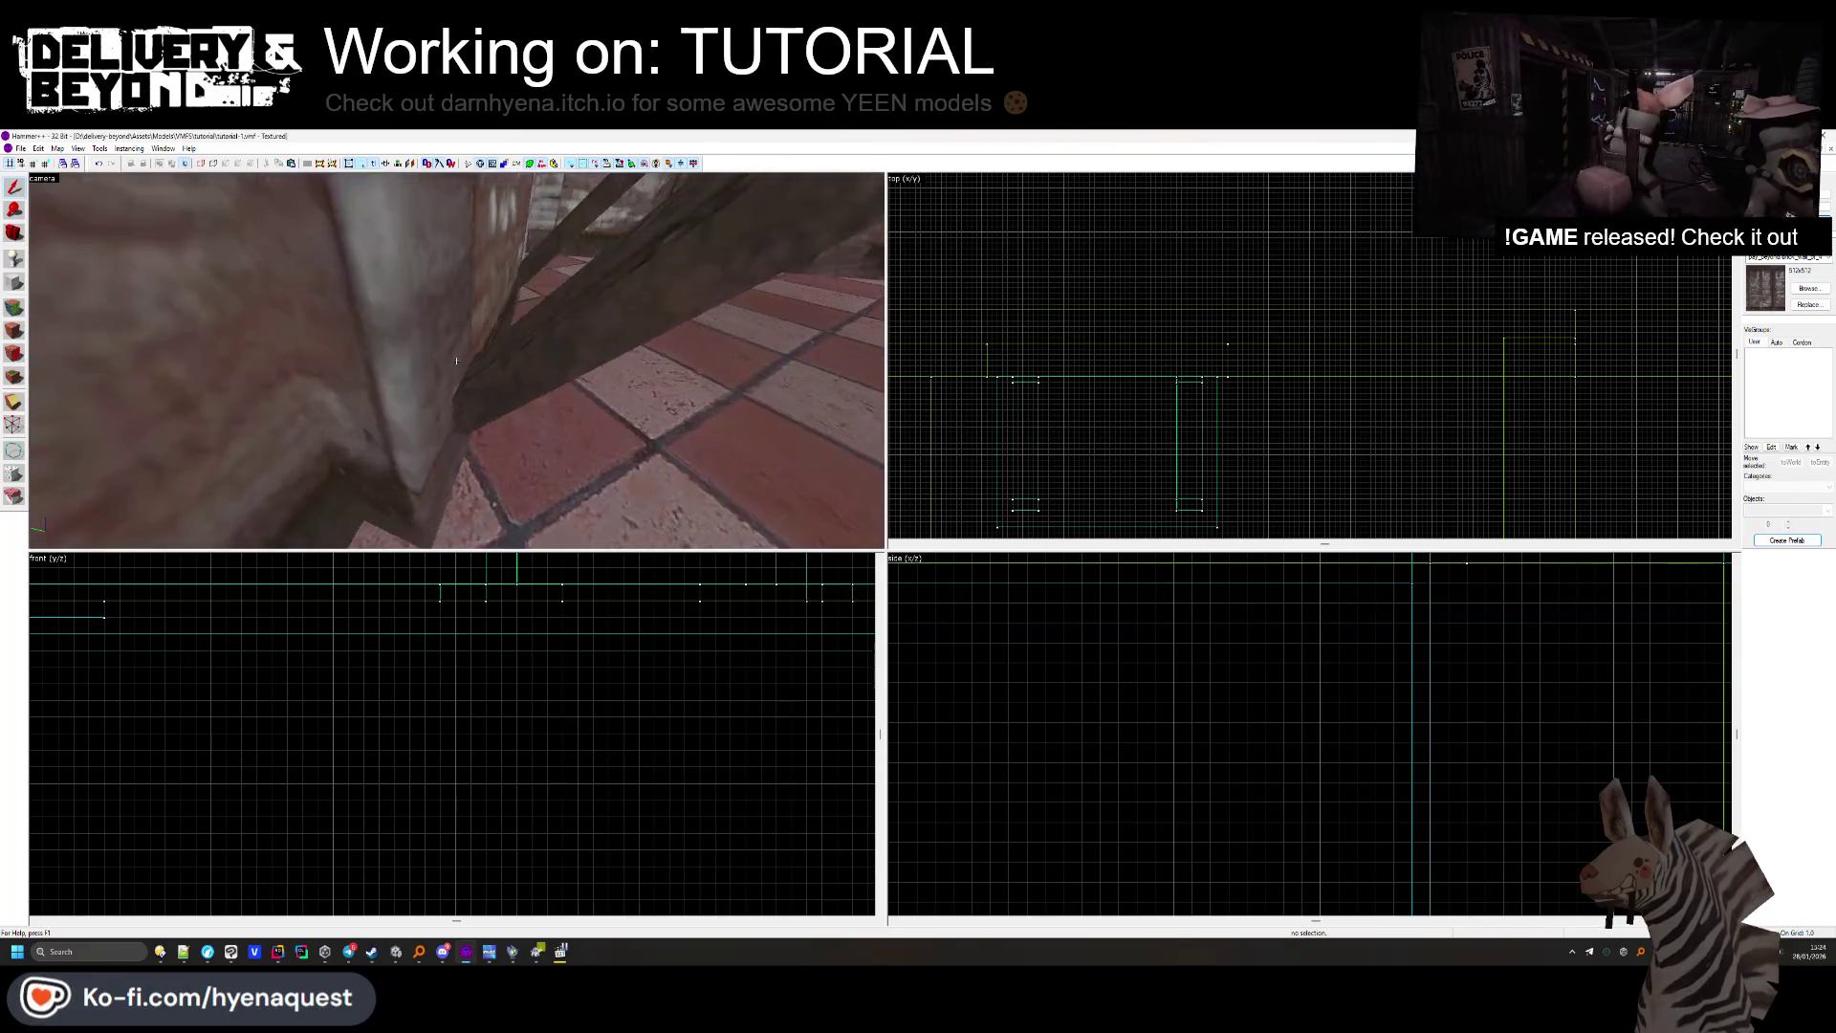
pyautogui.press('s')
pyautogui.click(456, 360)
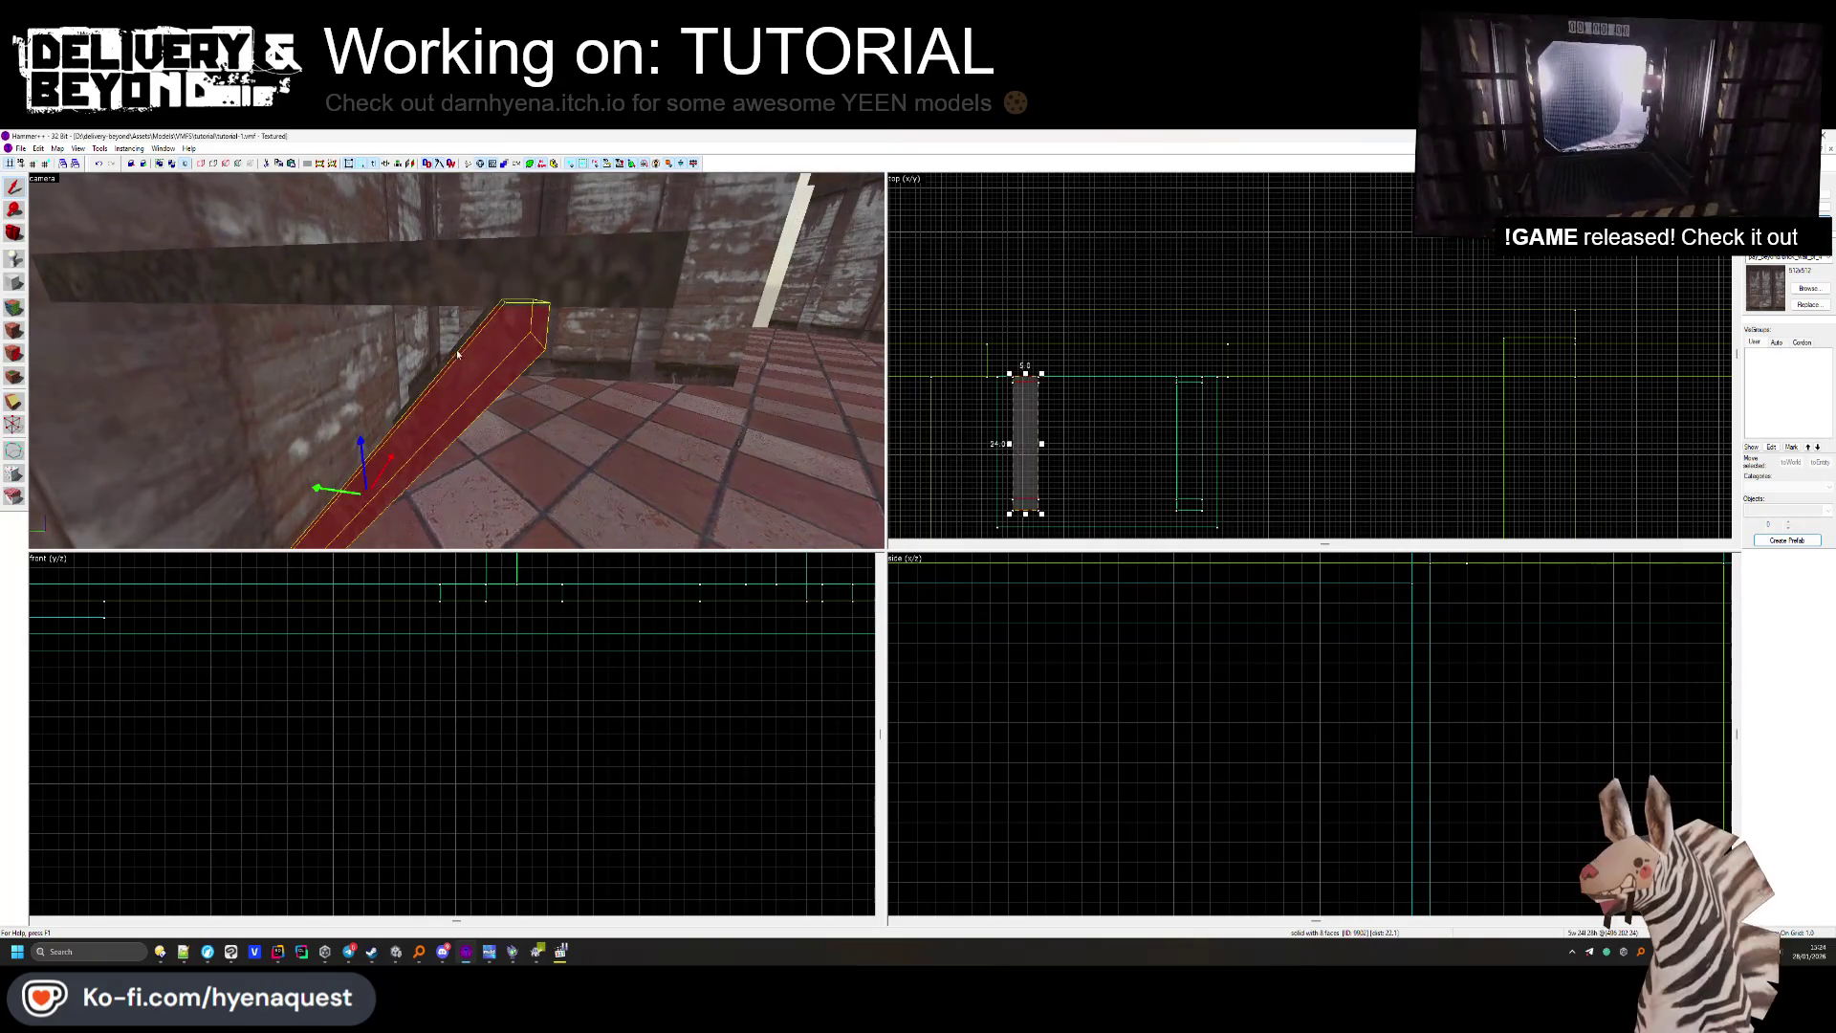
# Make both rail brushes a func_collider_special entity and switch to Unity.
pyautogui.keyDown('ctrl'); pyautogui.click(570, 346); pyautogui.keyUp('ctrl')
pyautogui.hotkey('ctrl', 't')
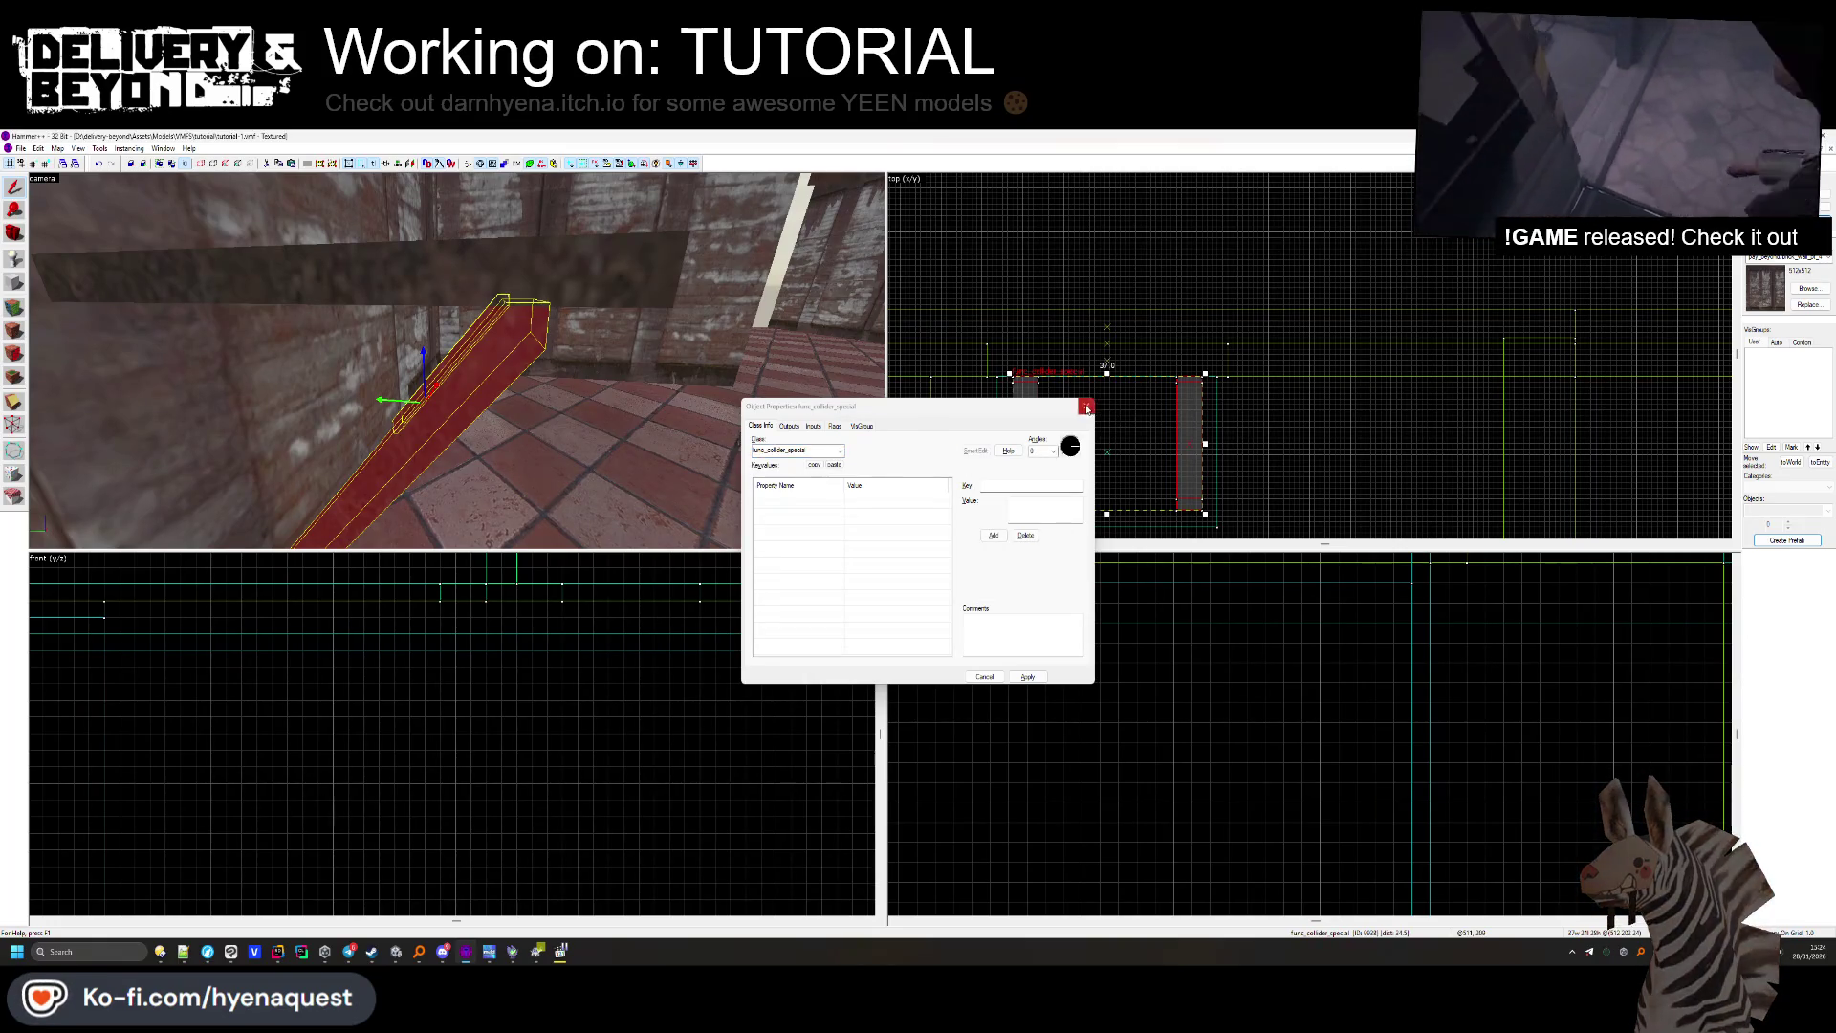
pyautogui.click(1086, 409)
pyautogui.hotkey('alt', 'Tab')
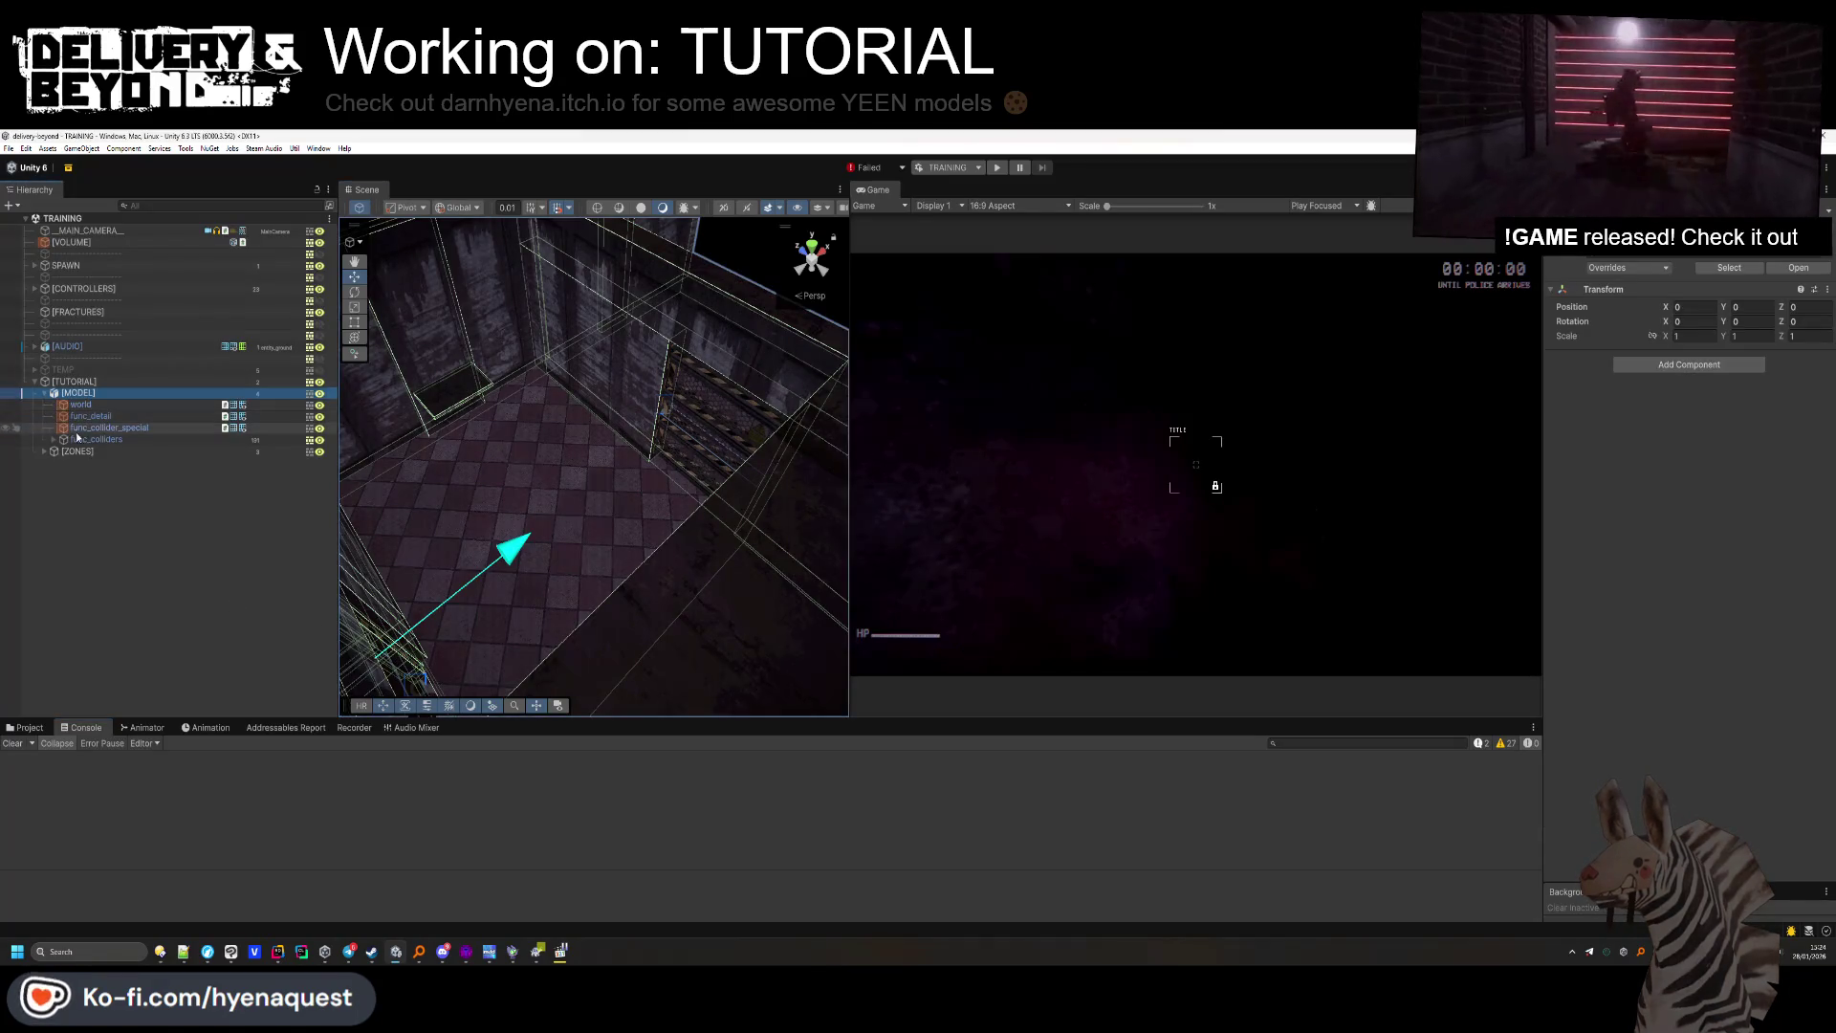
# Add a Mesh Collider to func_collider_special, then try deleting the [MODEL] object and dismiss the warning.
pyautogui.click(1672, 585)
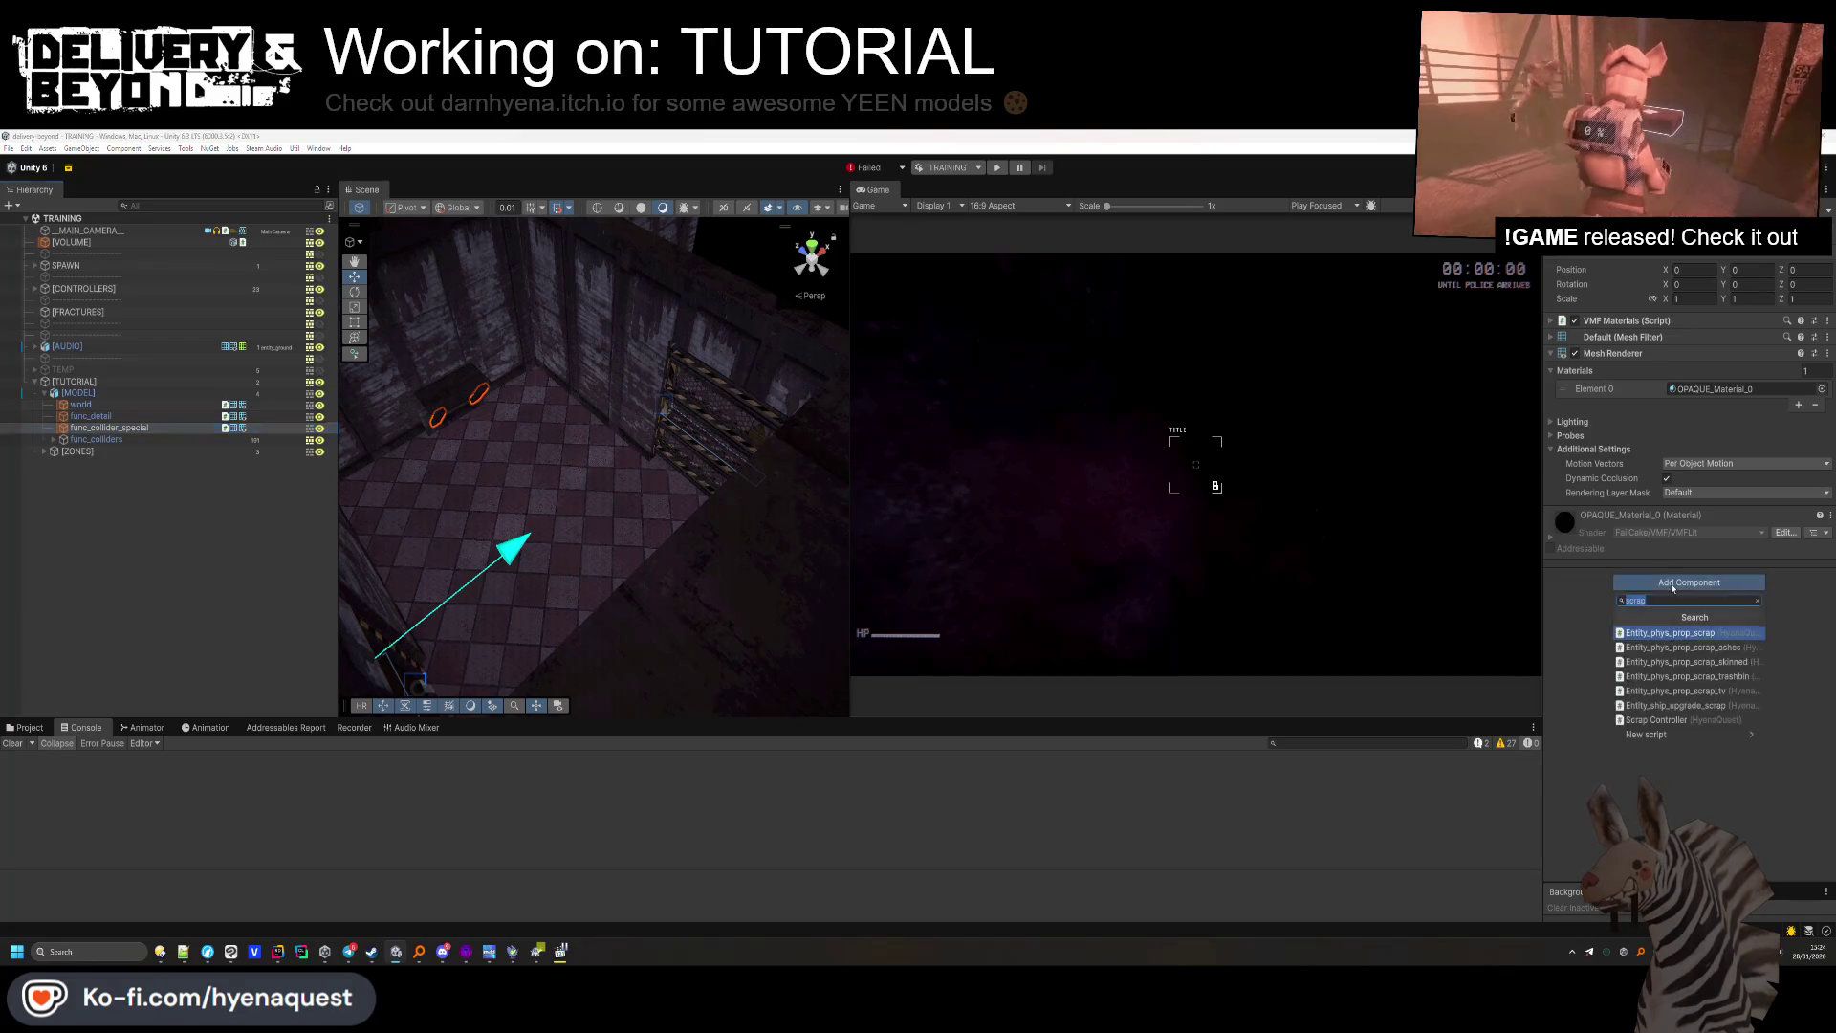
pyautogui.press('Return')
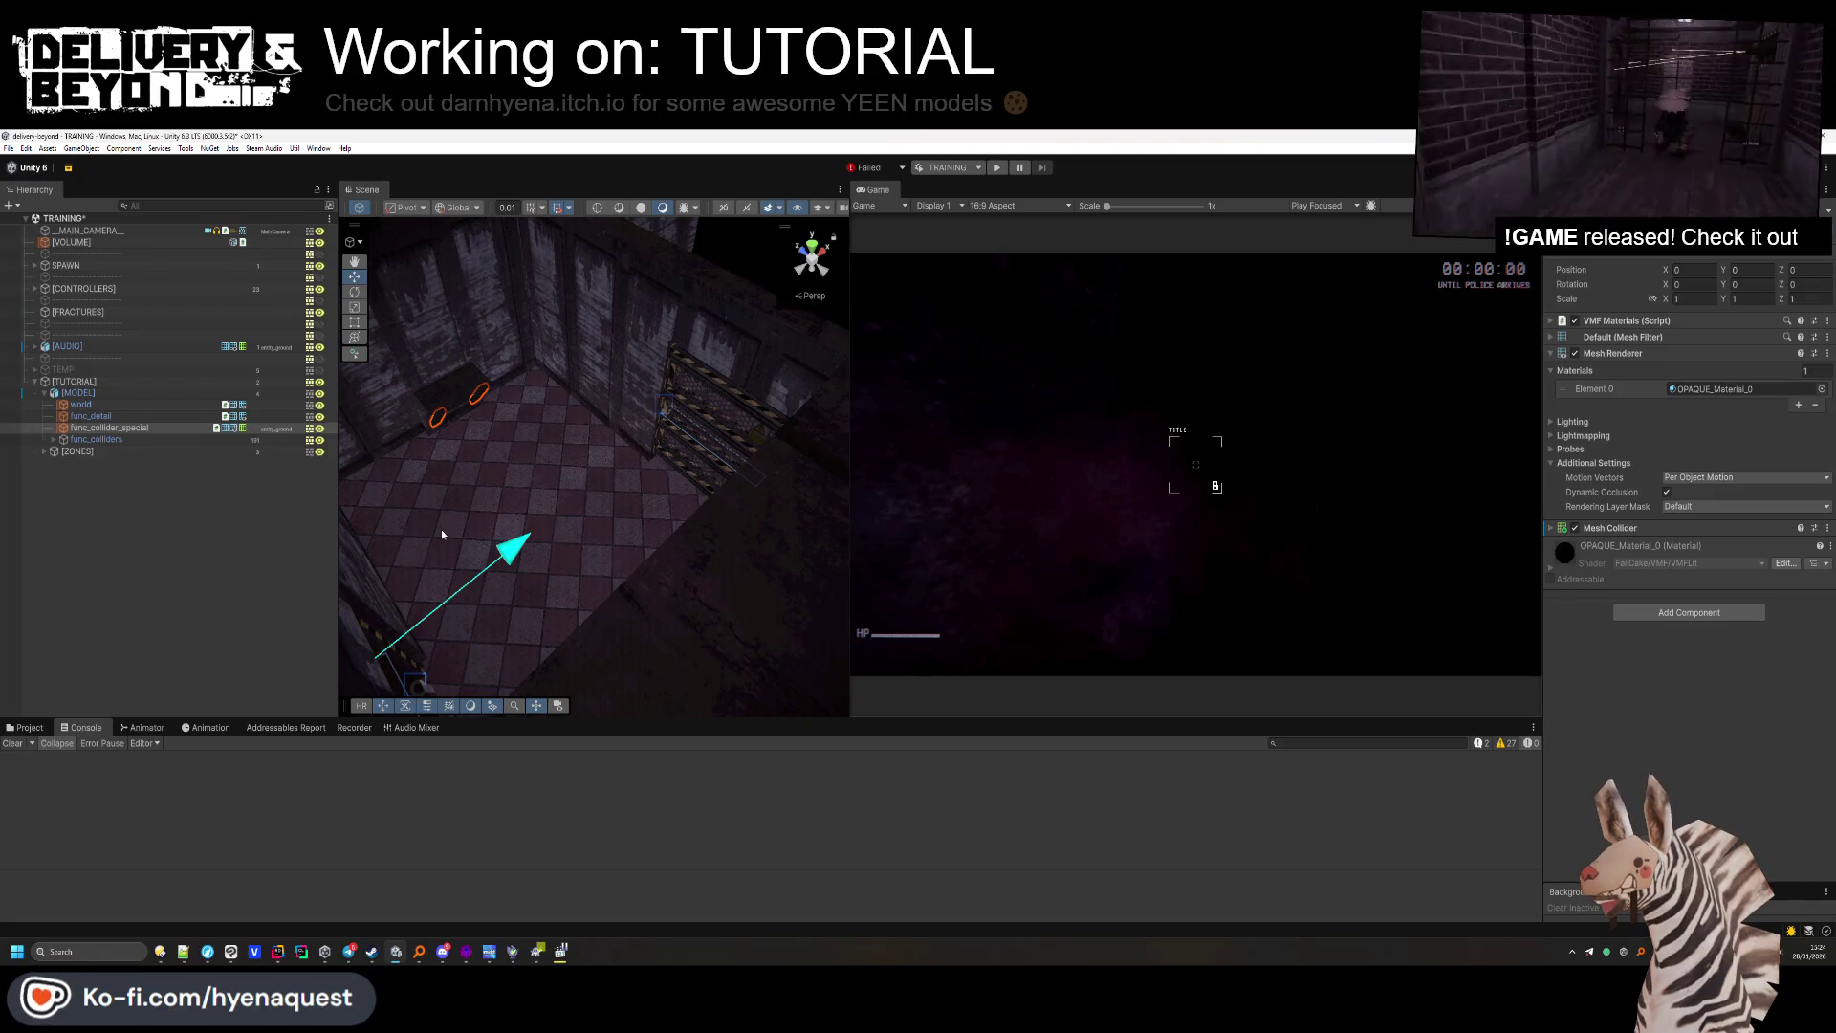
pyautogui.click(80, 404)
pyautogui.keyDown('shift'); pyautogui.click(91, 416); pyautogui.keyUp('shift')
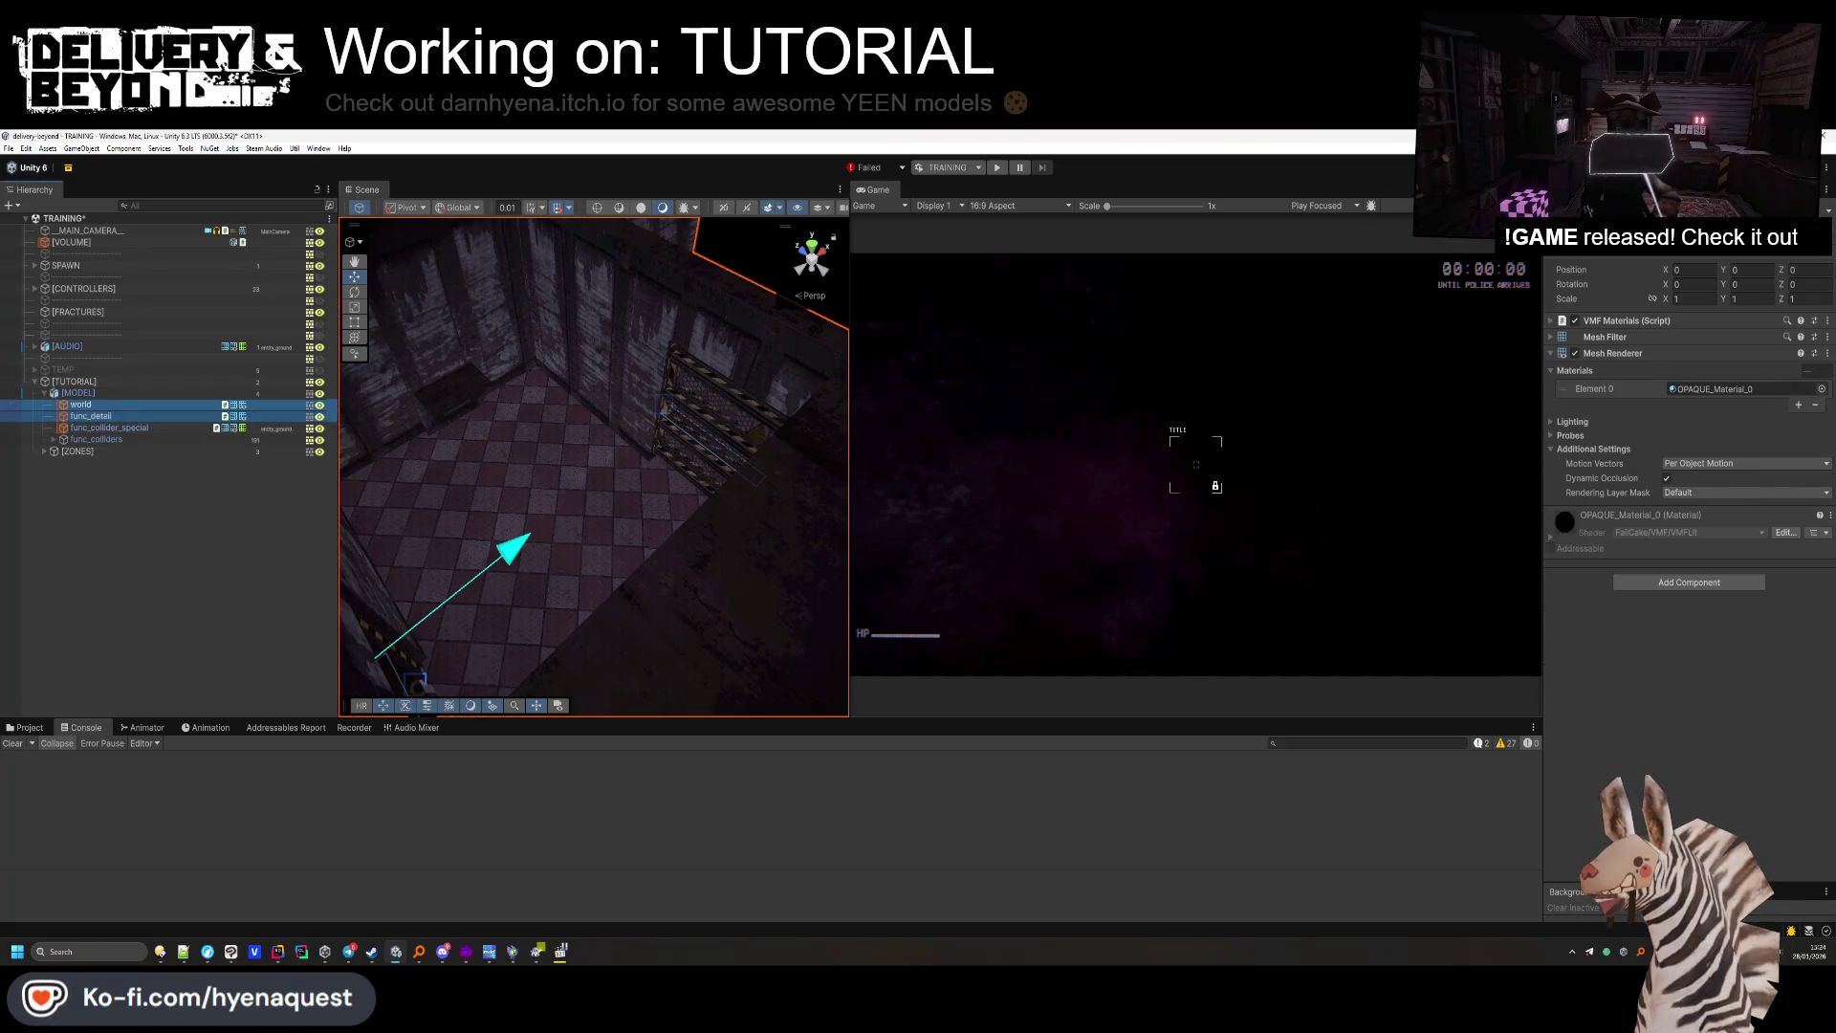
pyautogui.click(79, 393)
pyautogui.press('Delete')
pyautogui.press('Escape')
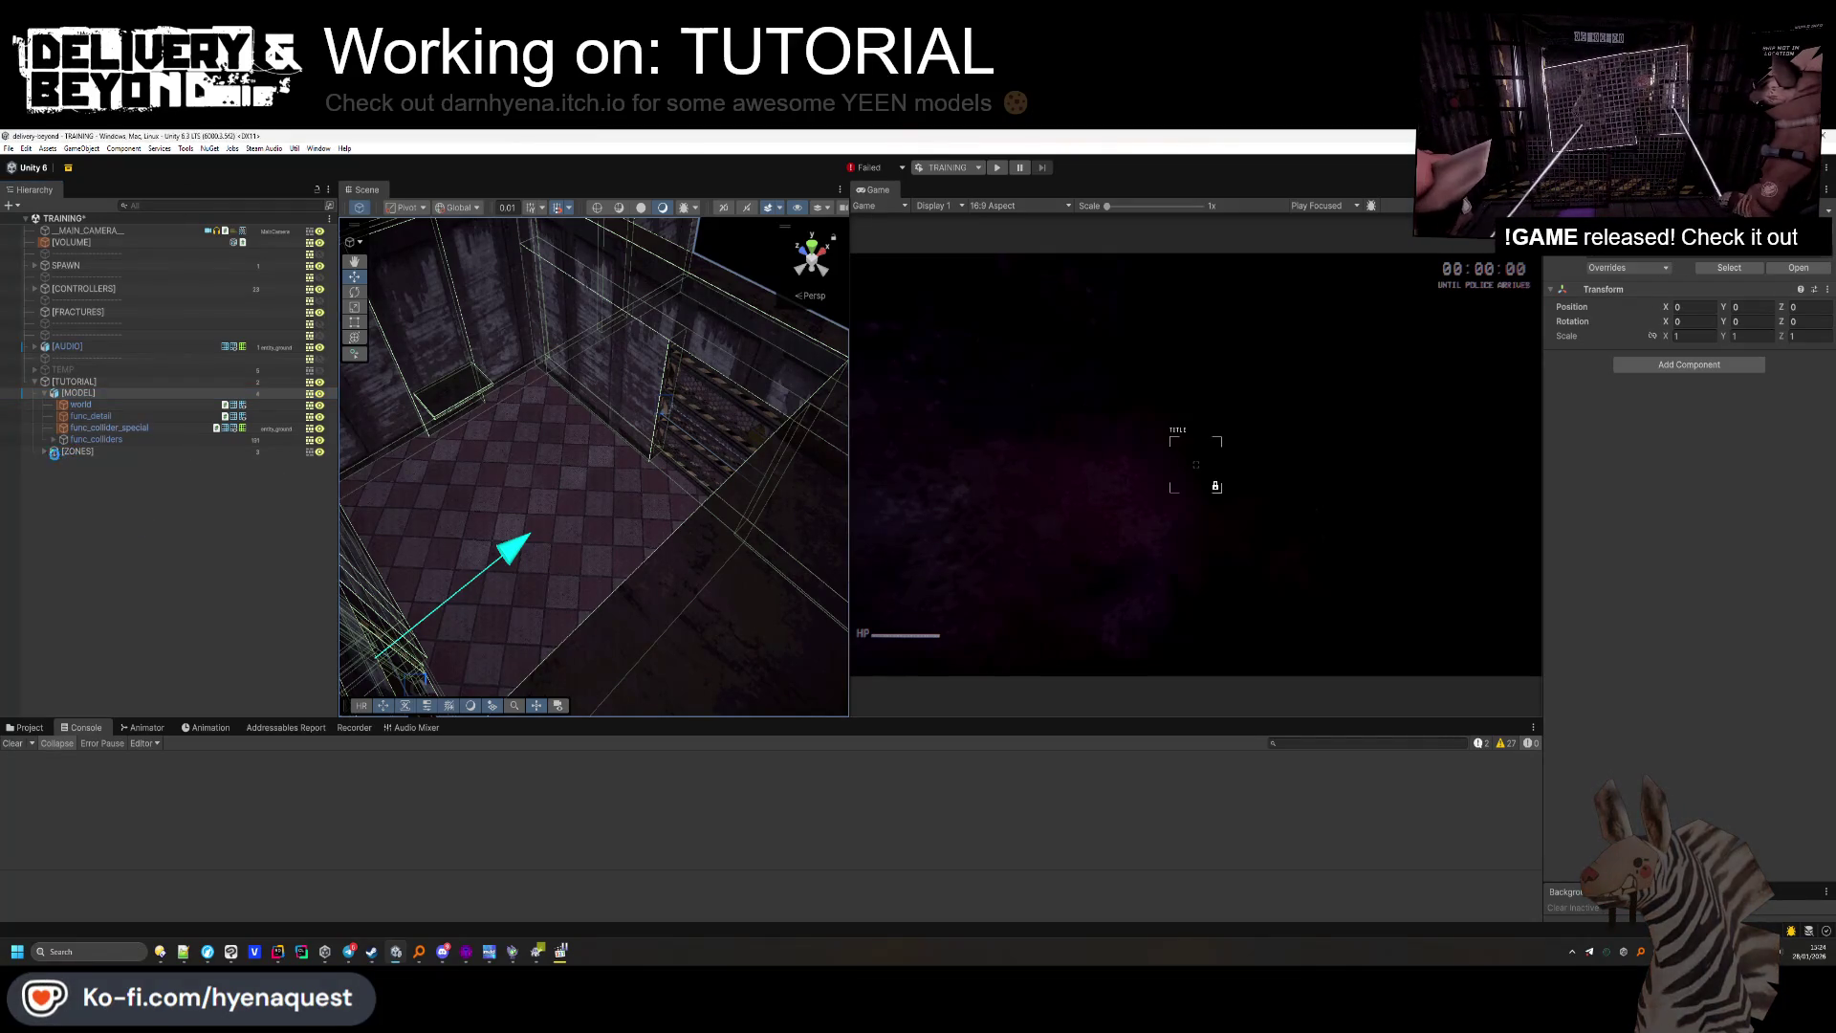
# Orbit the Unity scene to inspect the brace, then return to Hammer Editor.
pyautogui.click(92, 491)
pyautogui.moveTo(459, 344); pyautogui.dragTo(482, 287)
pyautogui.hotkey('alt', 'Tab')
pyautogui.click(13, 330)
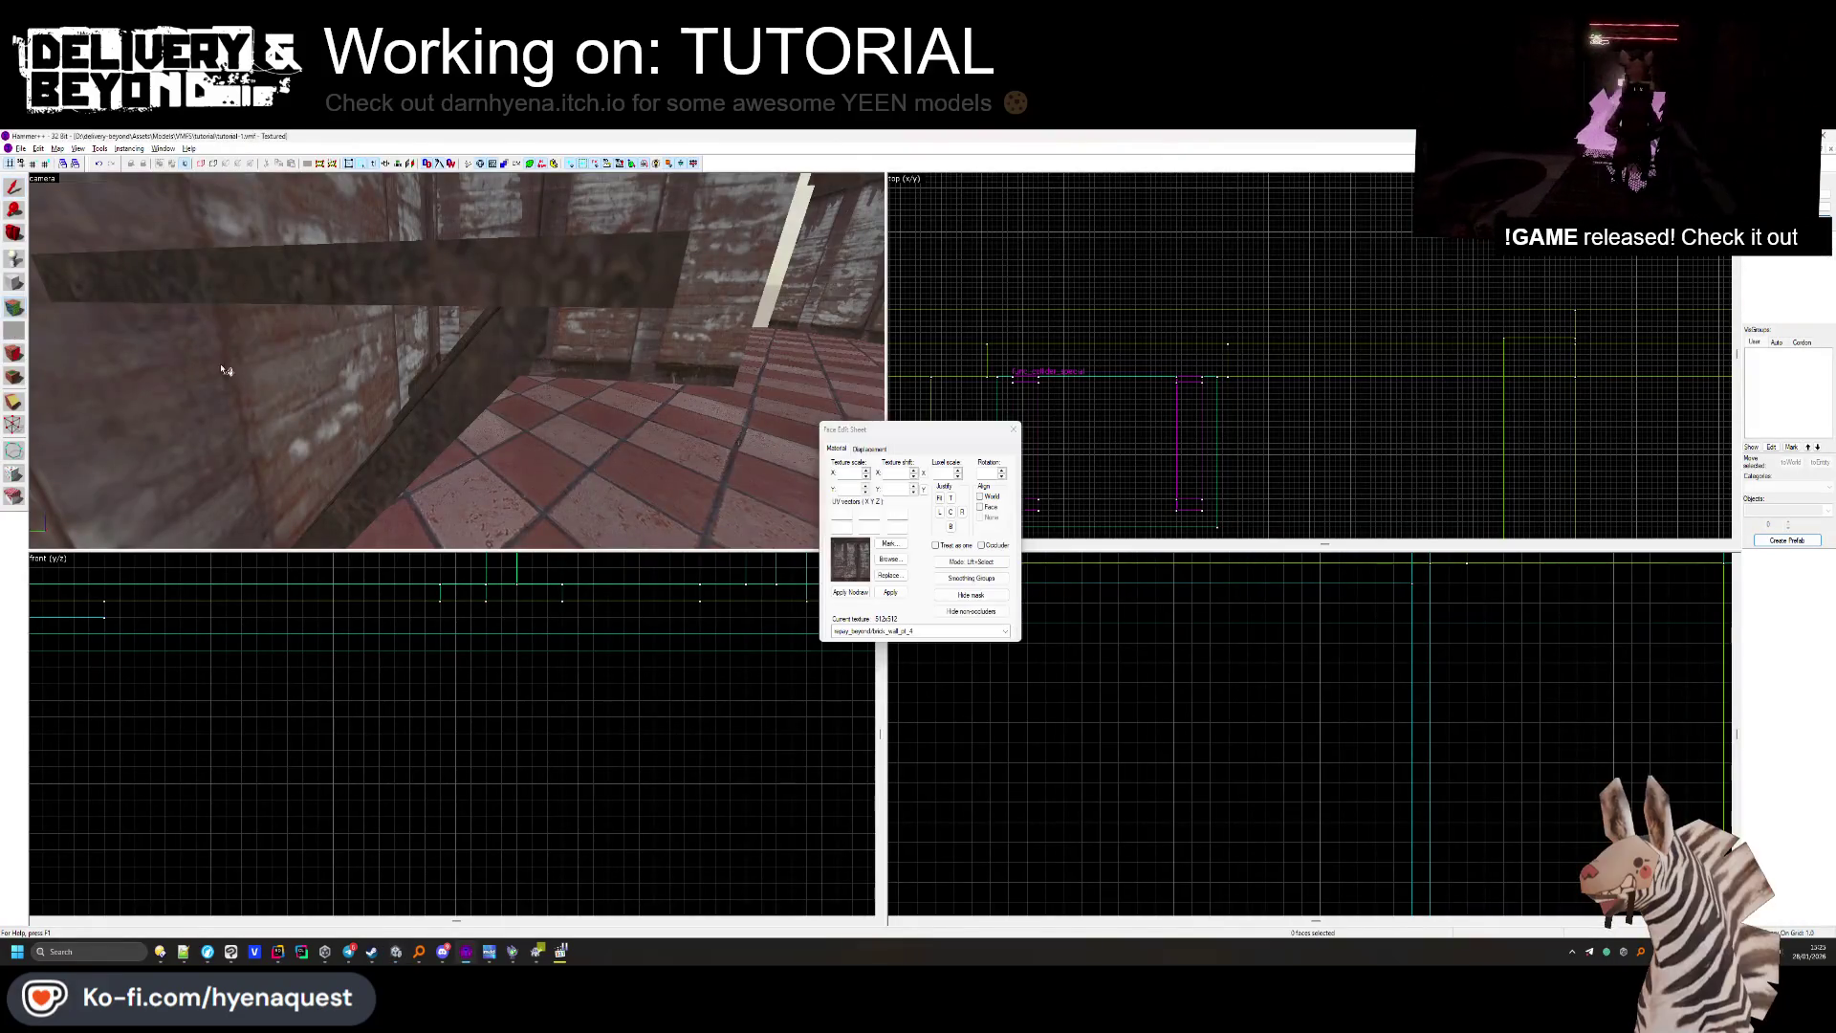
# Check the shelf face's texture and look around the tiled room.
pyautogui.click(373, 363)
pyautogui.press('z')
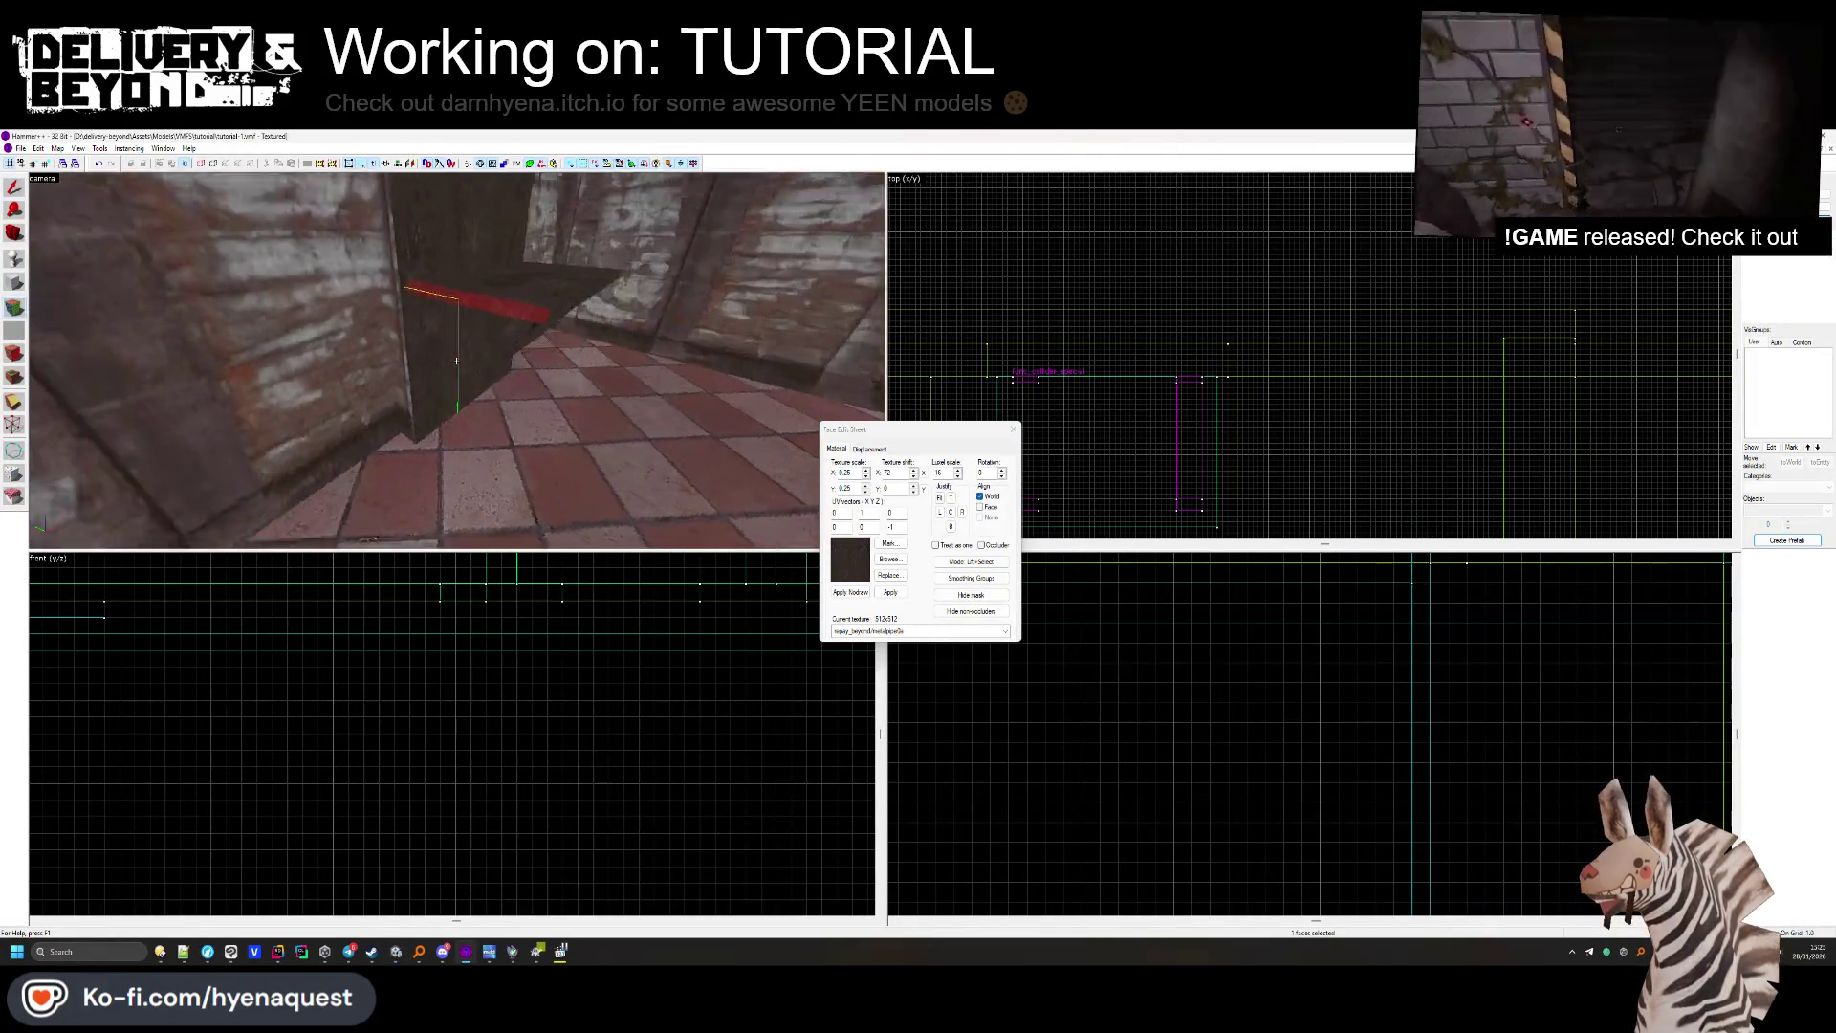
pyautogui.hotkey('shift', 's')
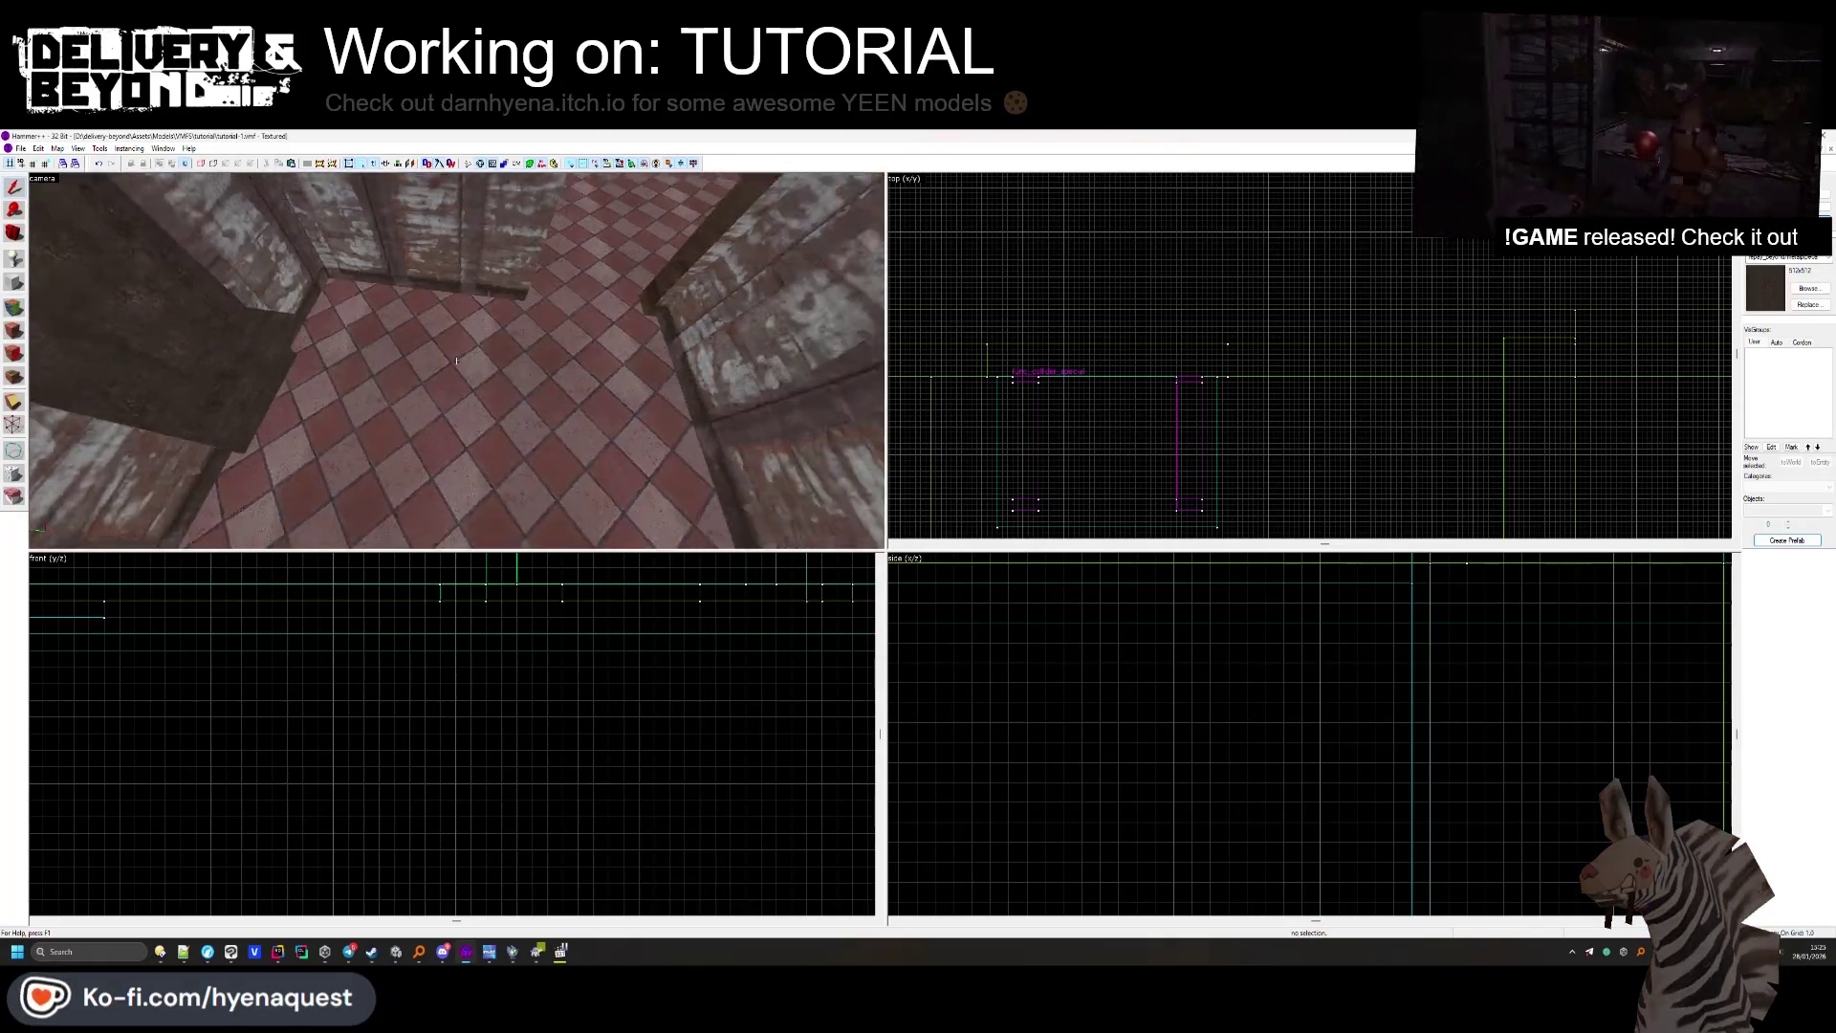
pyautogui.press('z')
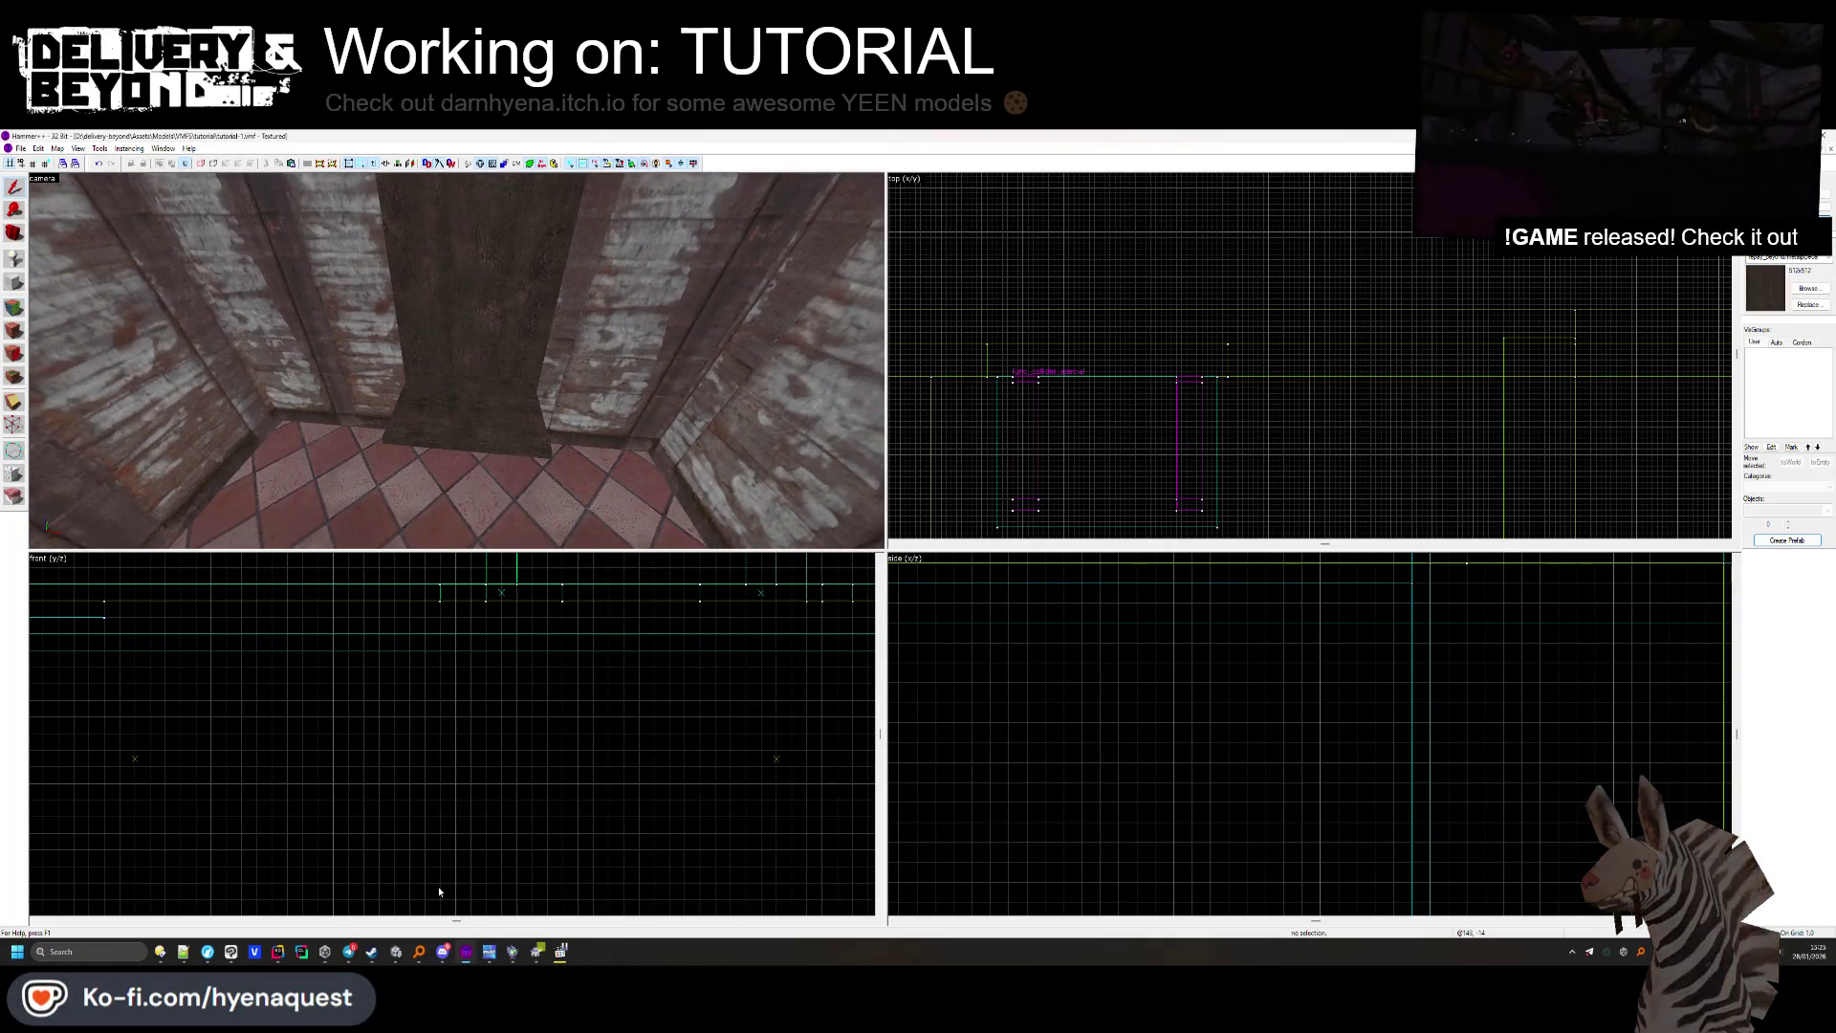
# Open spaceship.vmf from the recent files list.
pyautogui.click(20, 149)
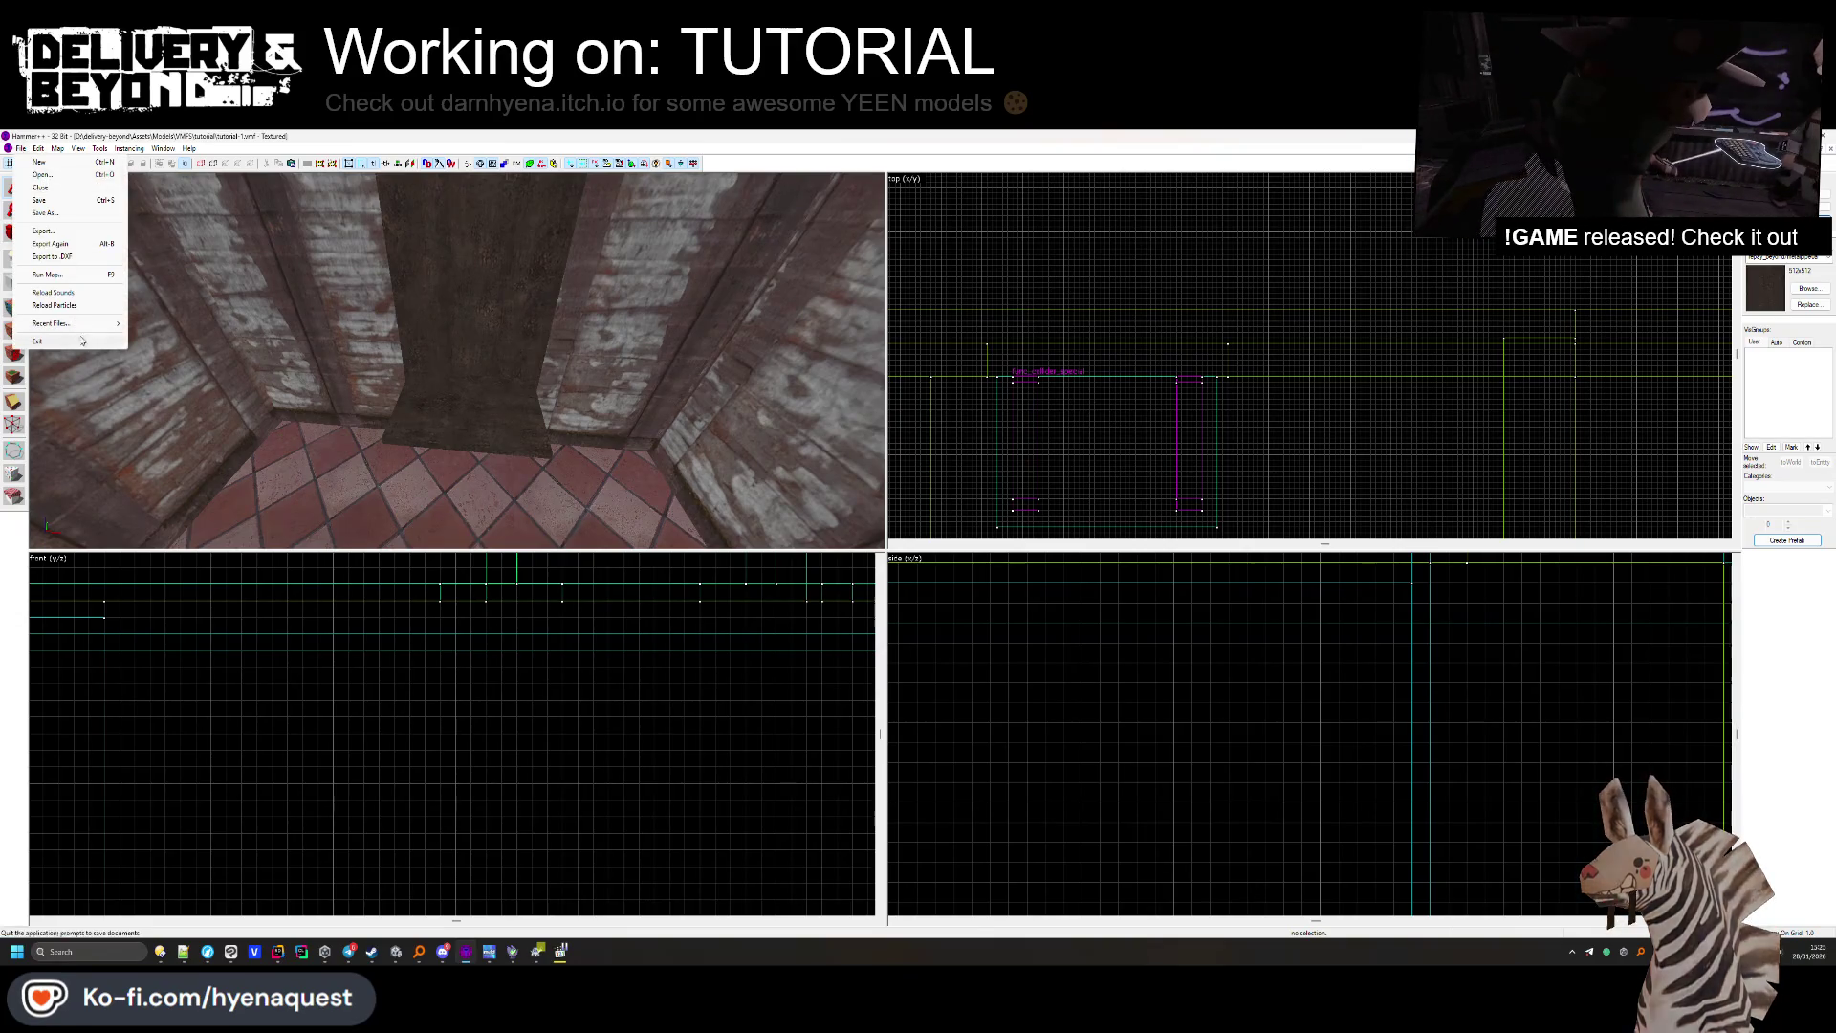
pyautogui.moveTo(83, 325)
pyautogui.click(167, 349)
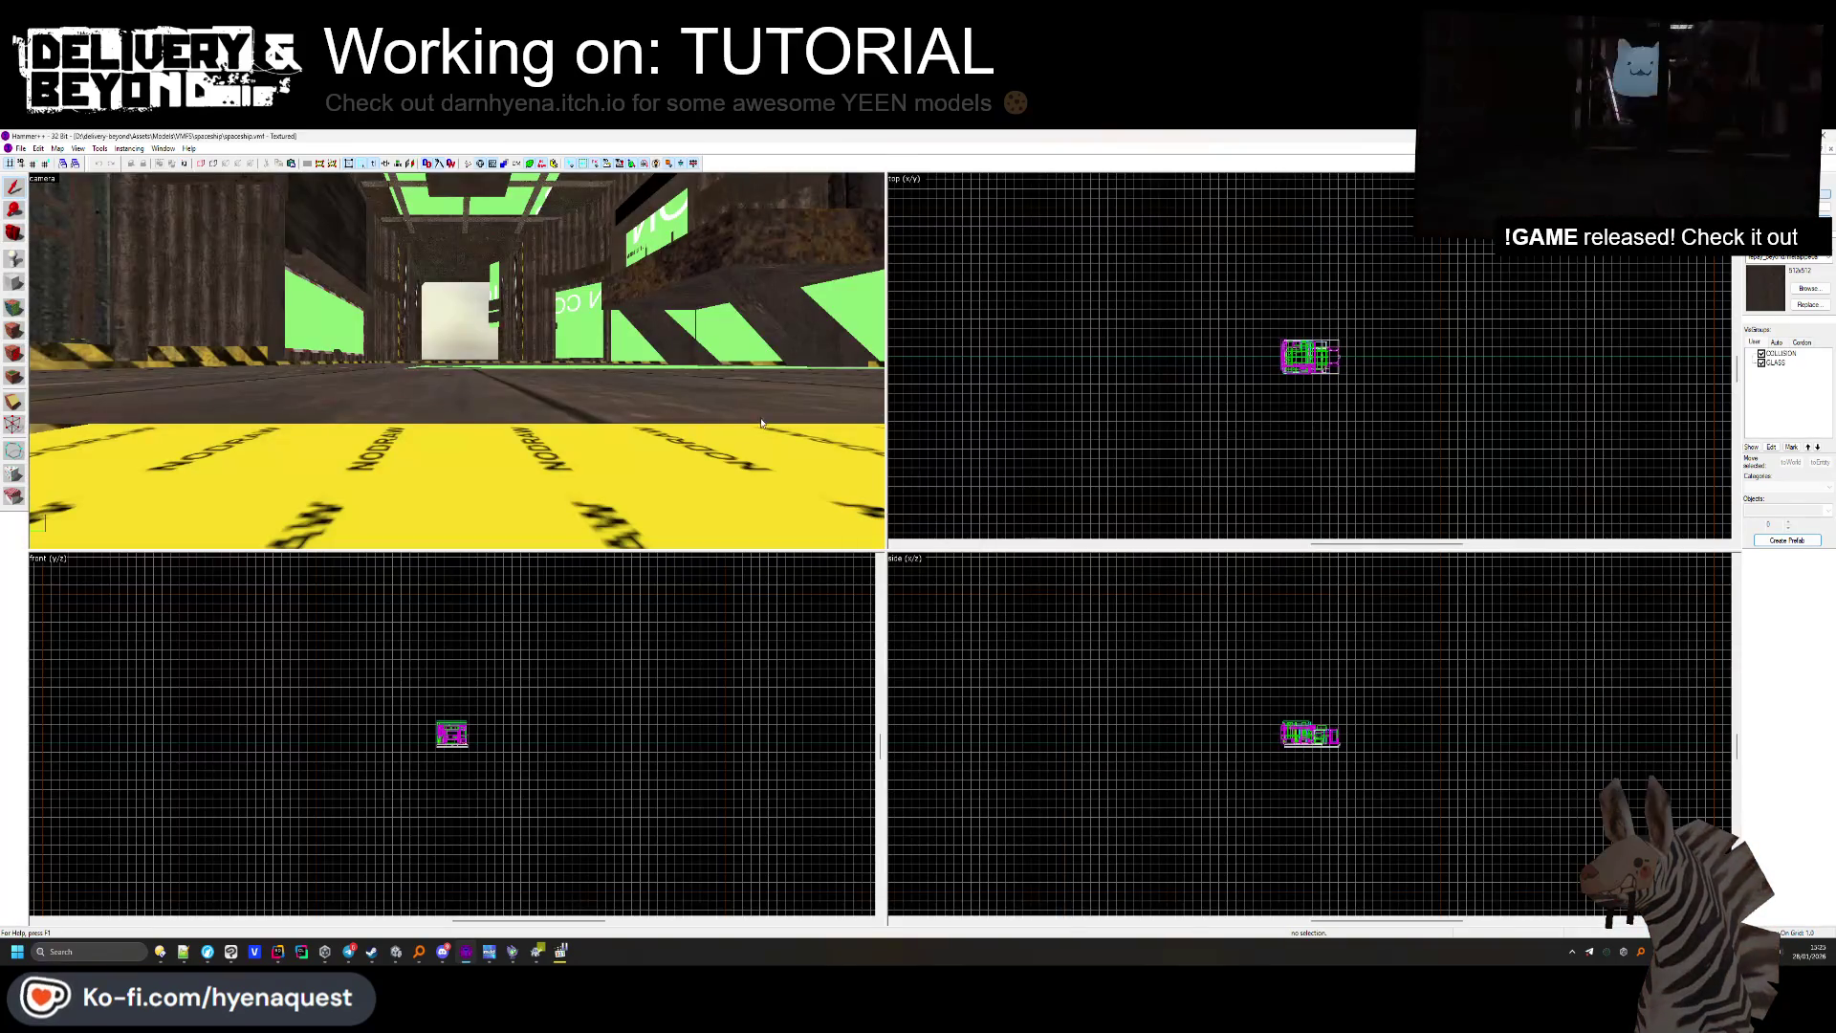
# Select the fan vent, red ledge, lower ledge and red brush in the spaceship map.
pyautogui.press('z')
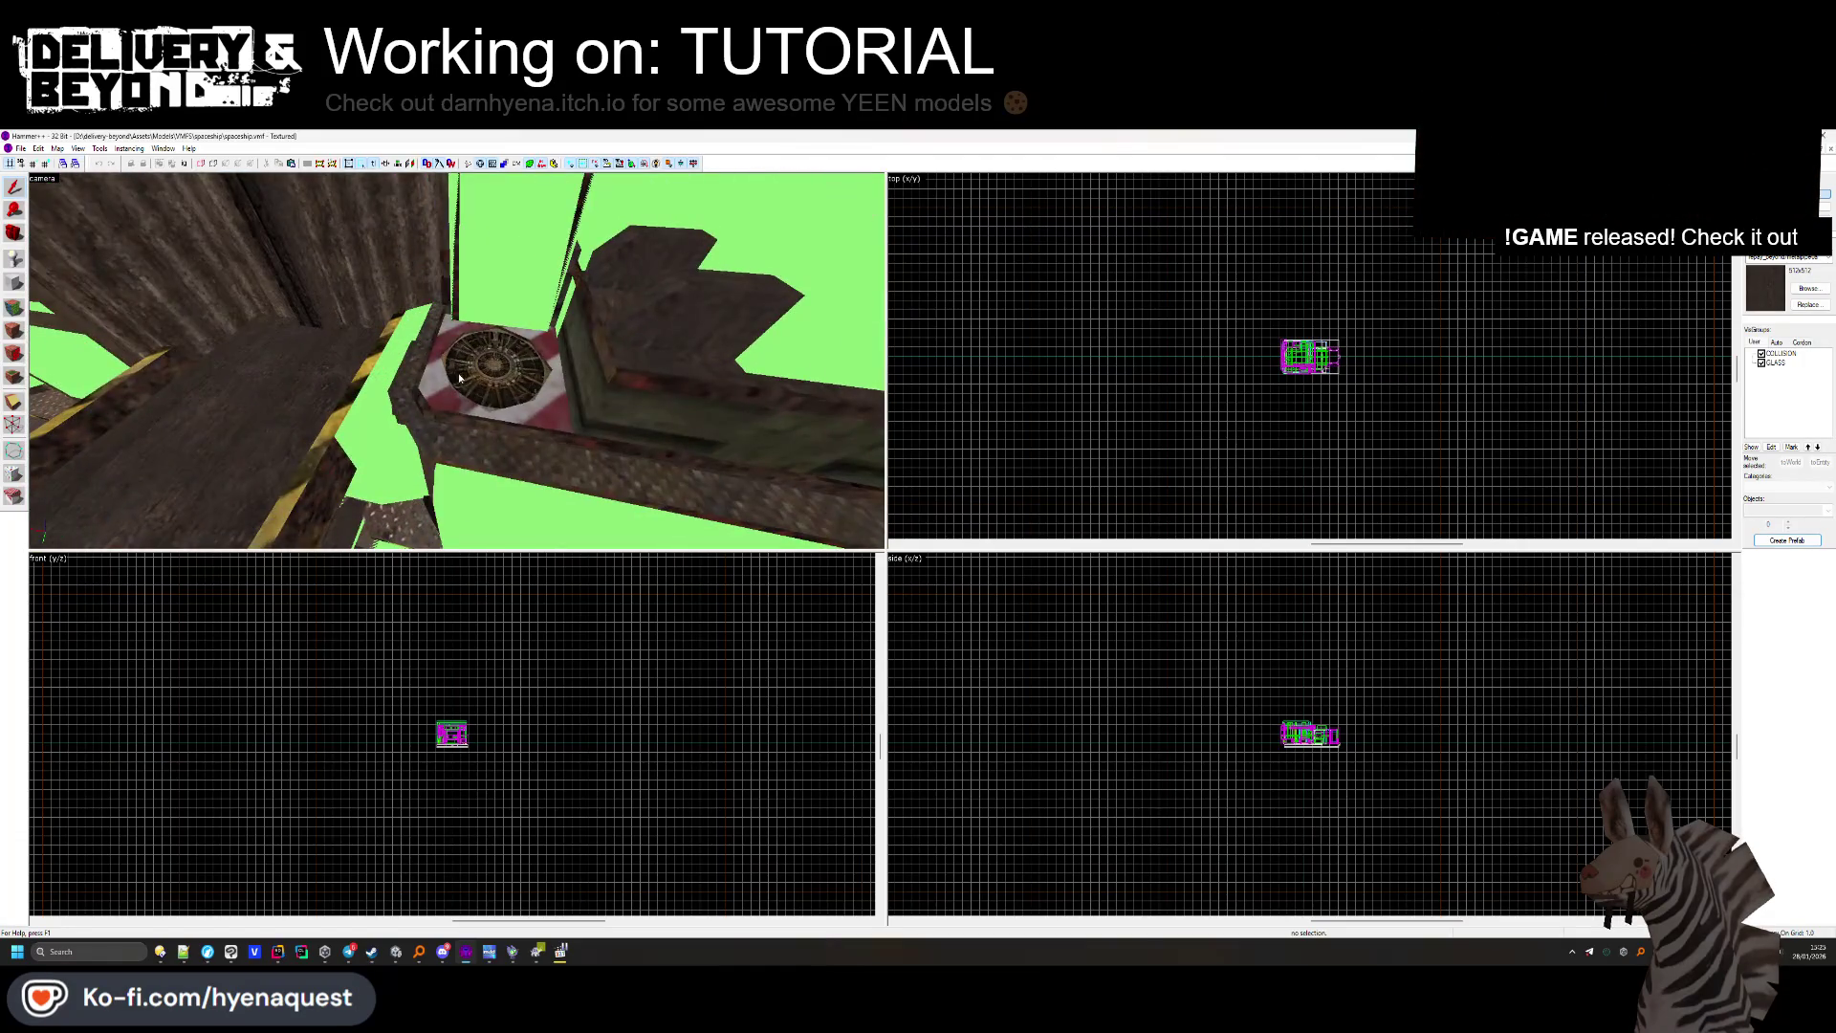
pyautogui.press('z')
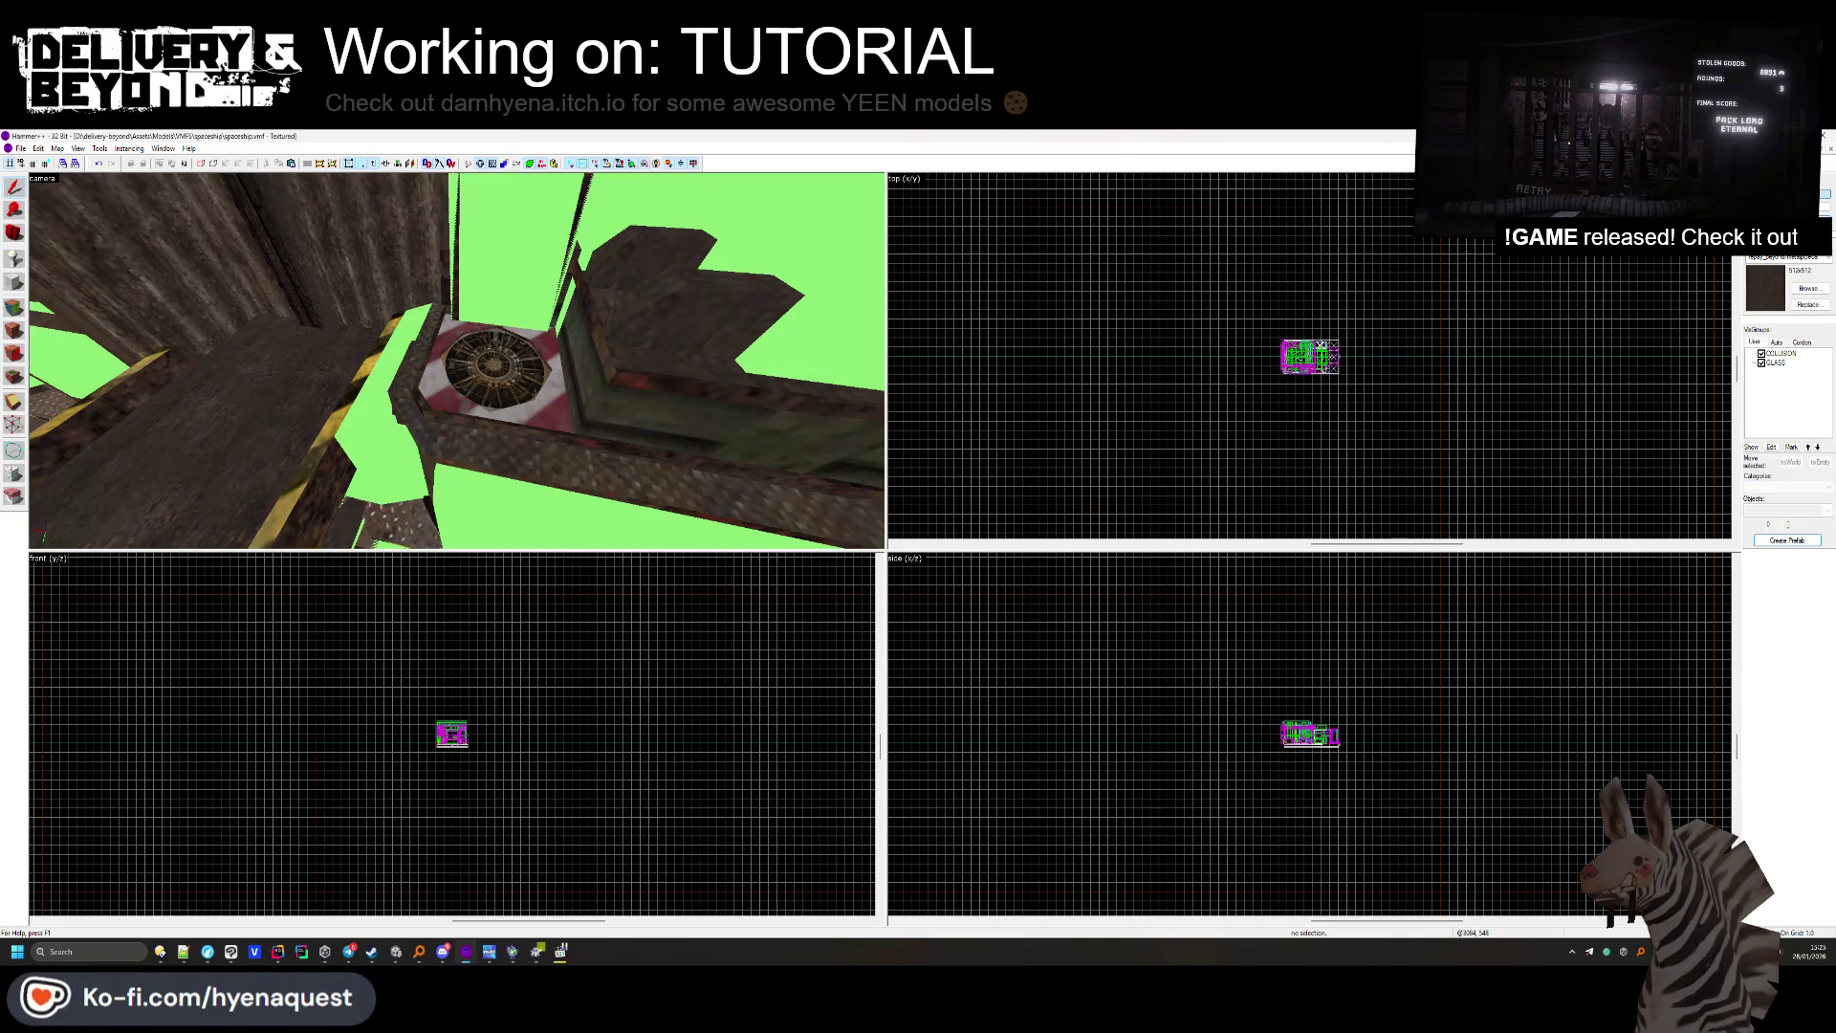
pyautogui.click(516, 413)
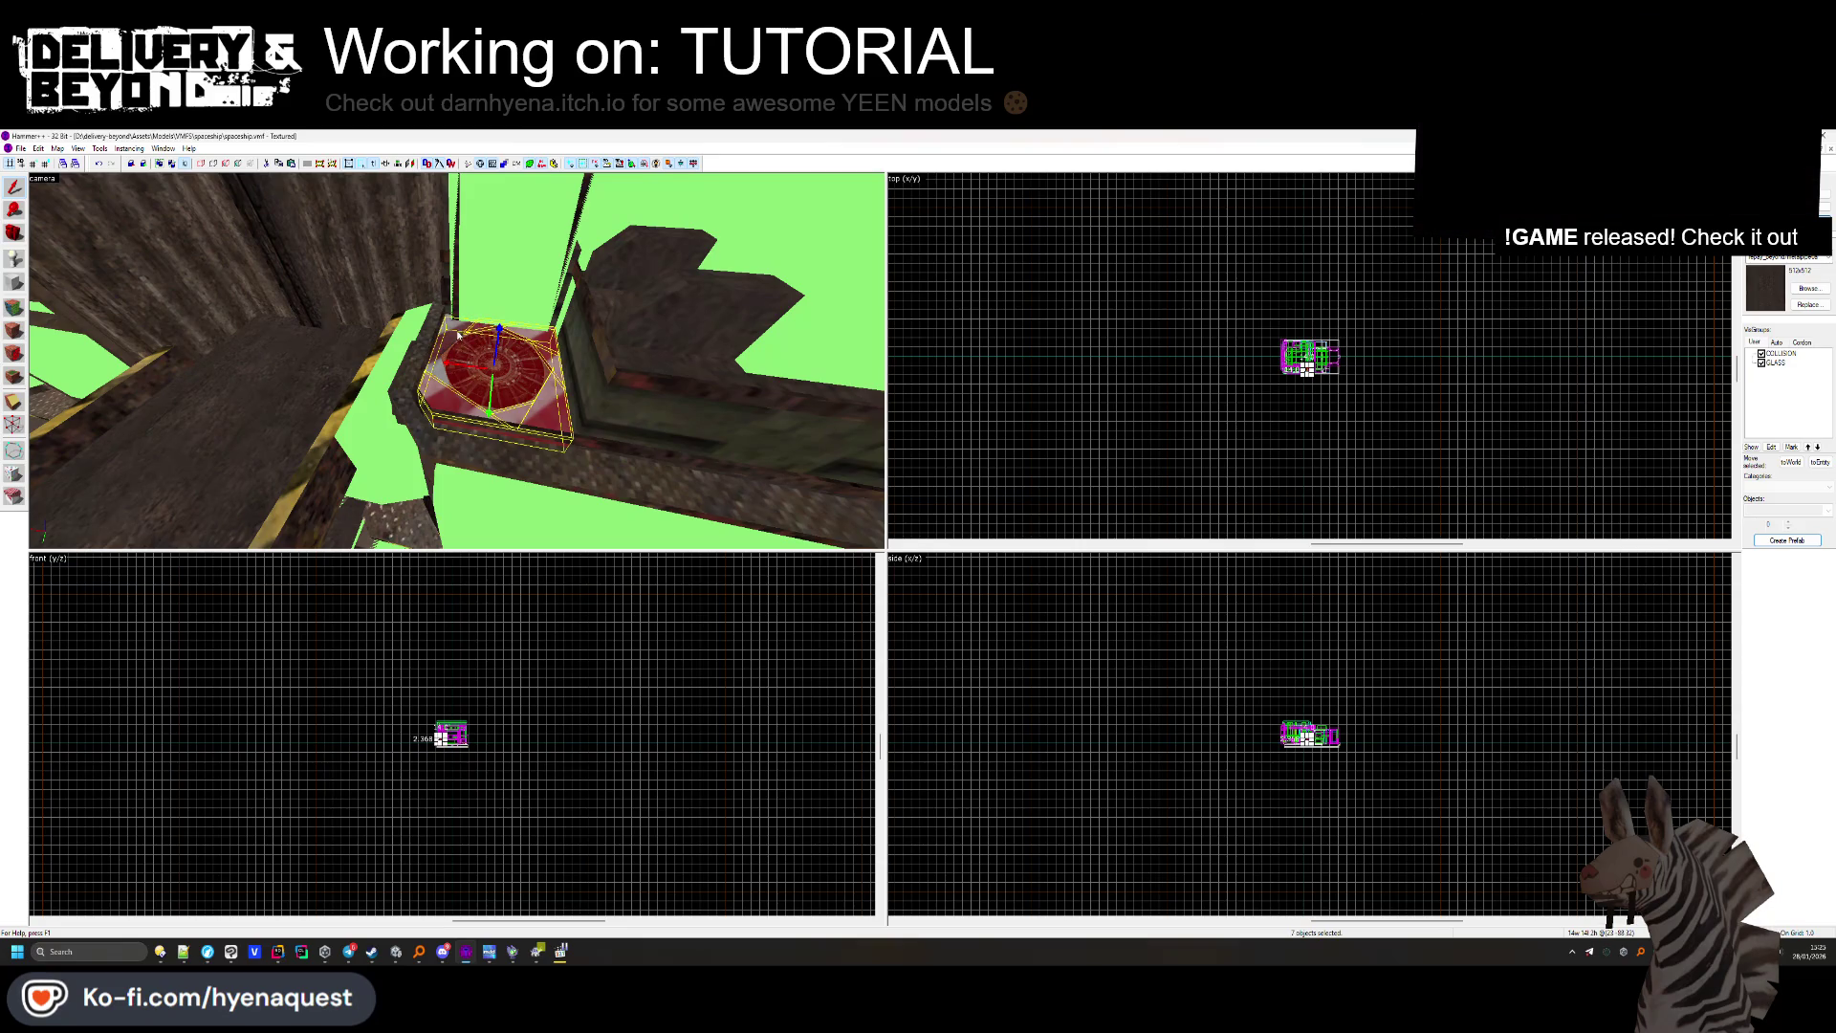
pyautogui.press('Up')
pyautogui.press('Up')
pyautogui.press('Up')
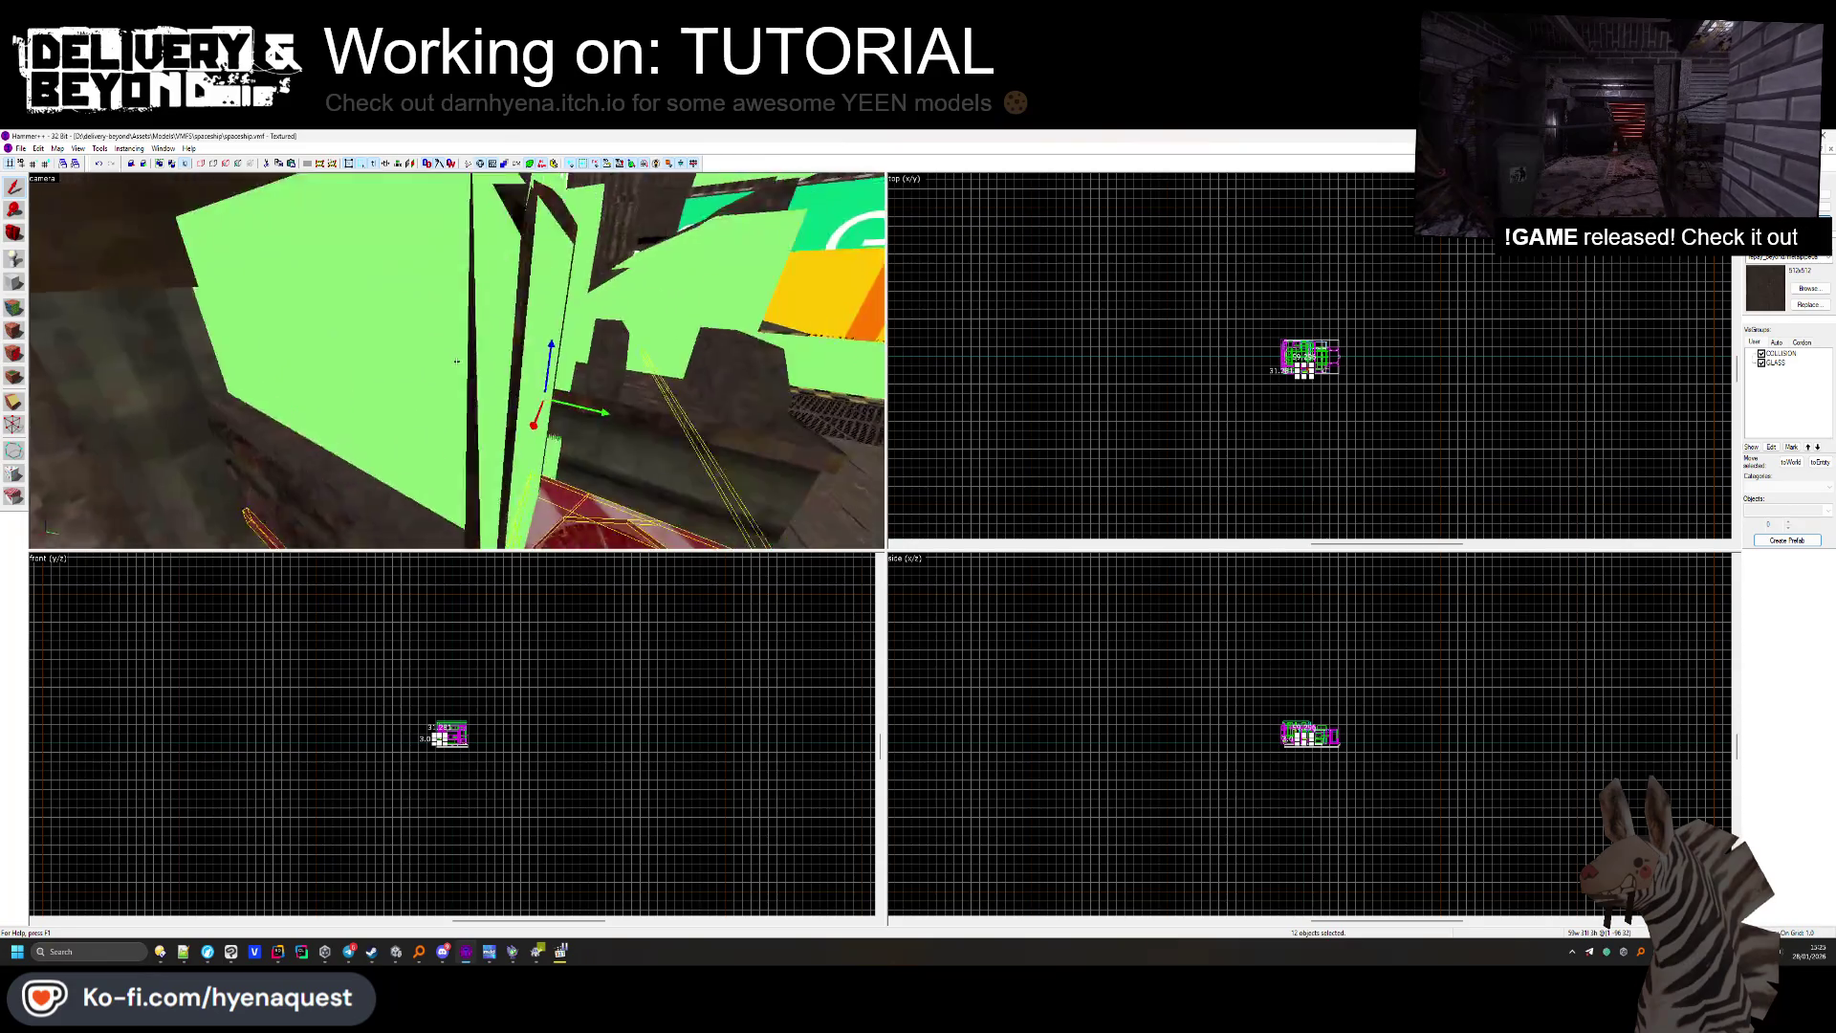
pyautogui.press('z')
pyautogui.keyDown('ctrl'); pyautogui.click(447, 430); pyautogui.keyUp('ctrl')
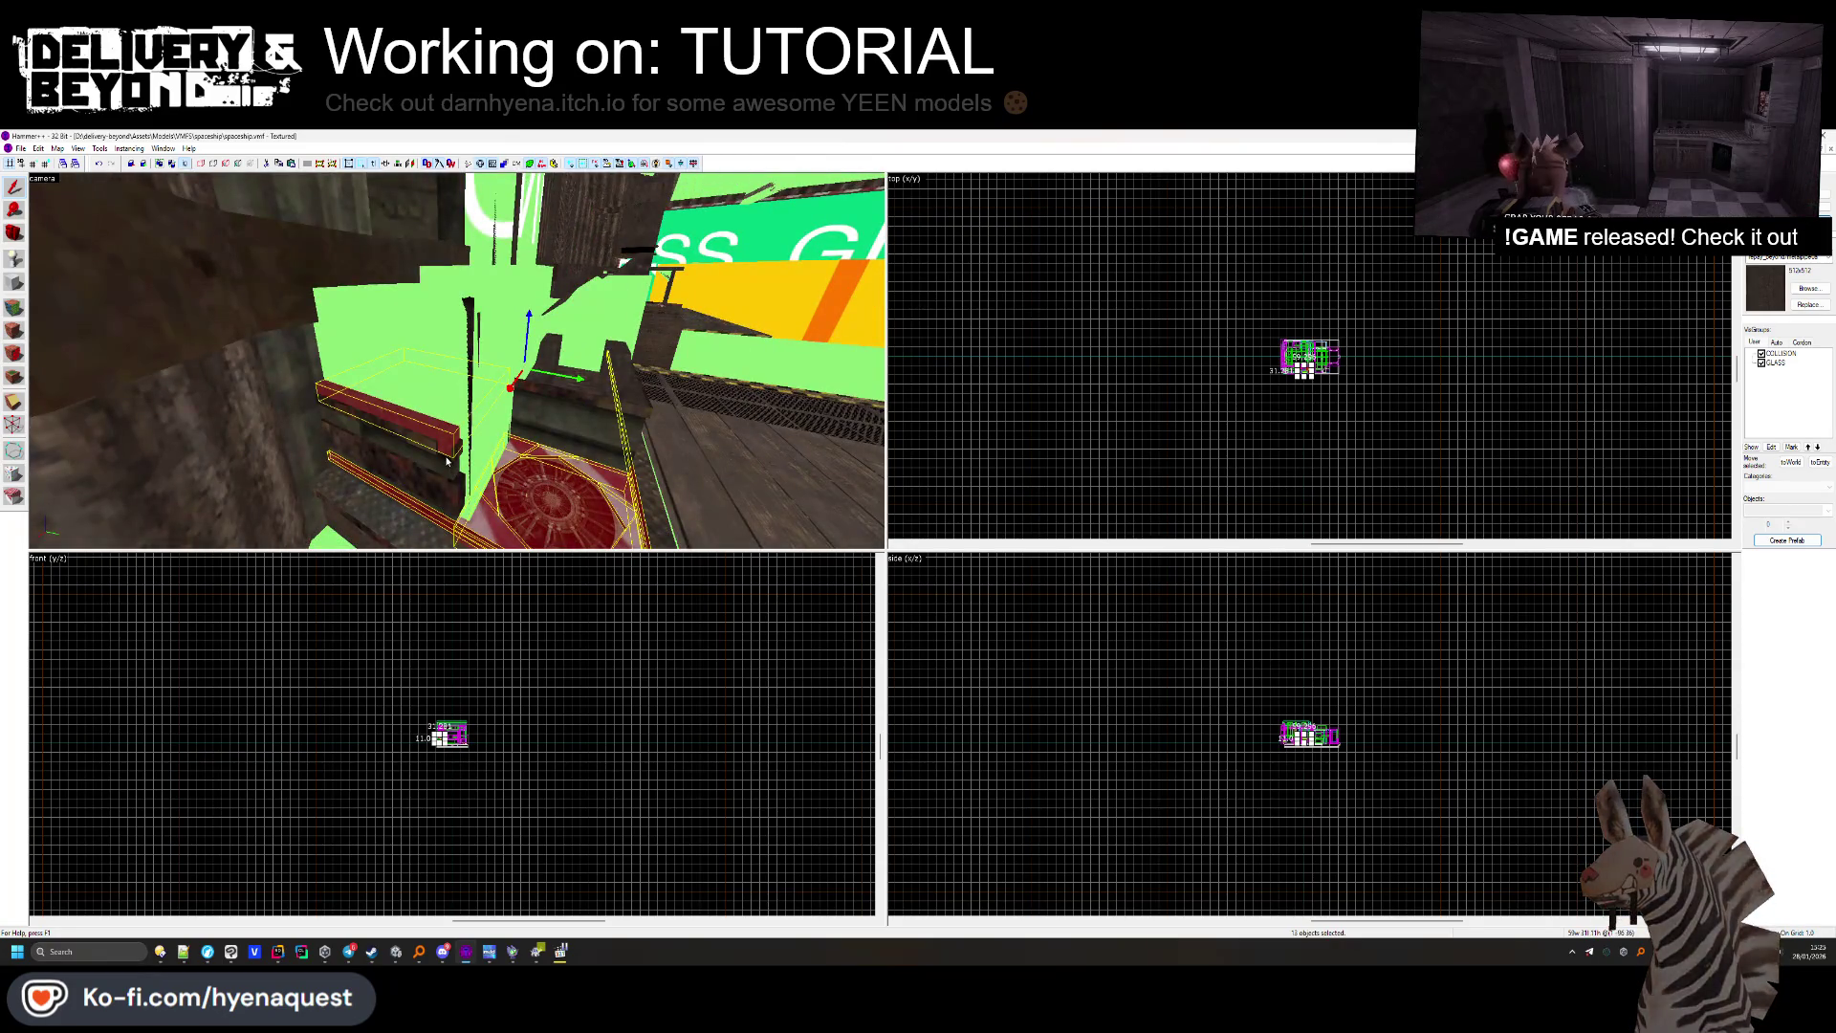
pyautogui.keyDown('ctrl'); pyautogui.click(451, 491); pyautogui.keyUp('ctrl')
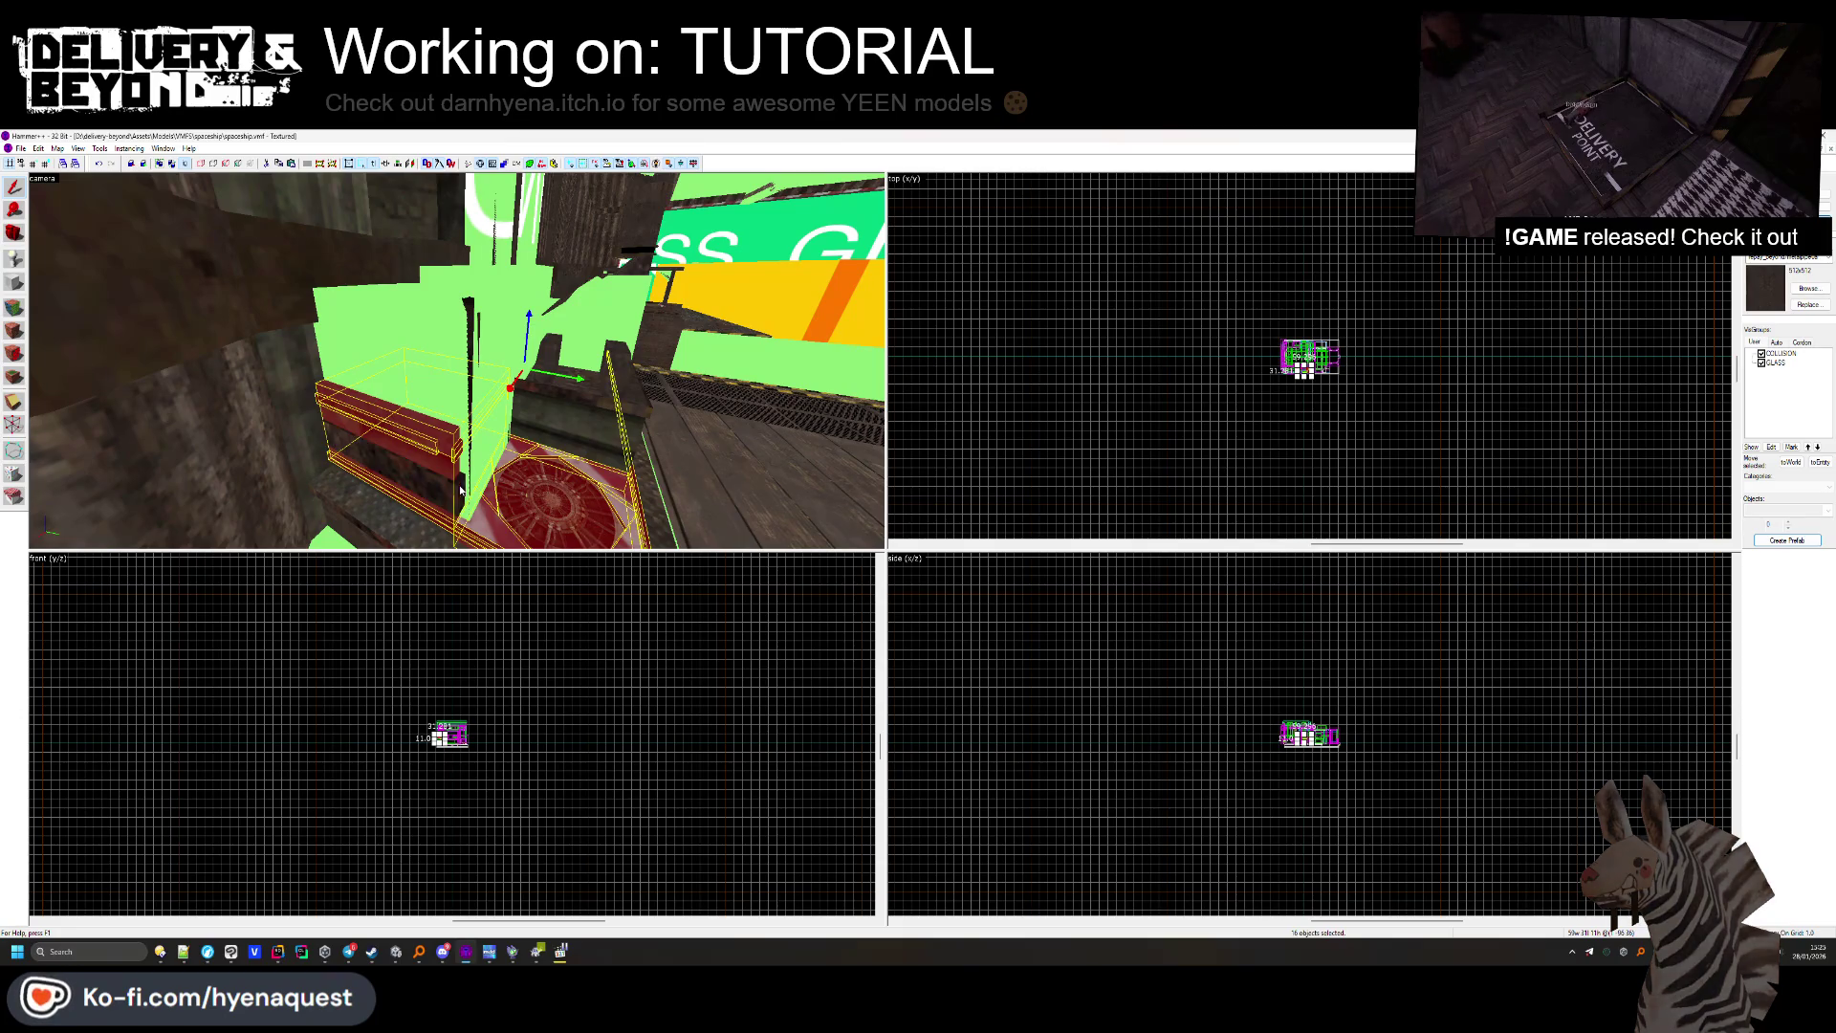
pyautogui.press('z')
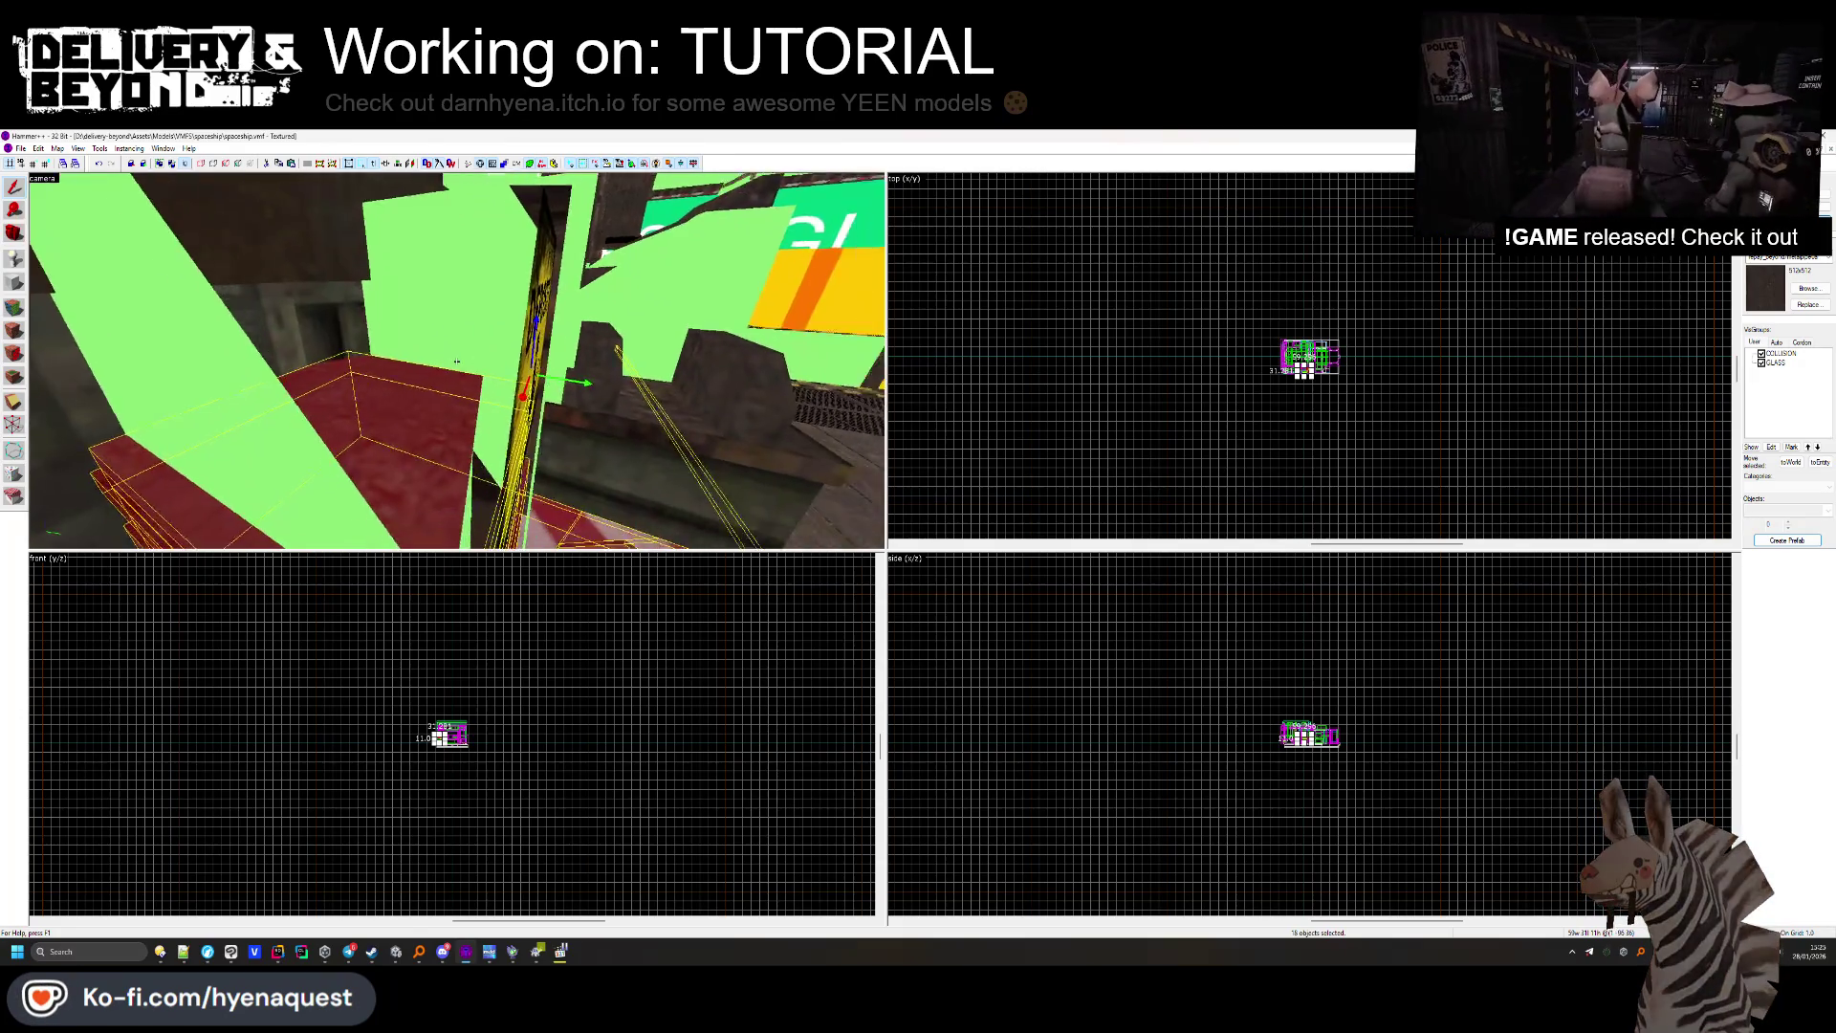
pyautogui.keyDown('ctrl'); pyautogui.click(400, 304); pyautogui.keyUp('ctrl')
pyautogui.moveTo(416, 328); pyautogui.dragTo(456, 360)
# Switch to the tutorial-1 map, ready to paste in the Top view.
pyautogui.press('Escape')
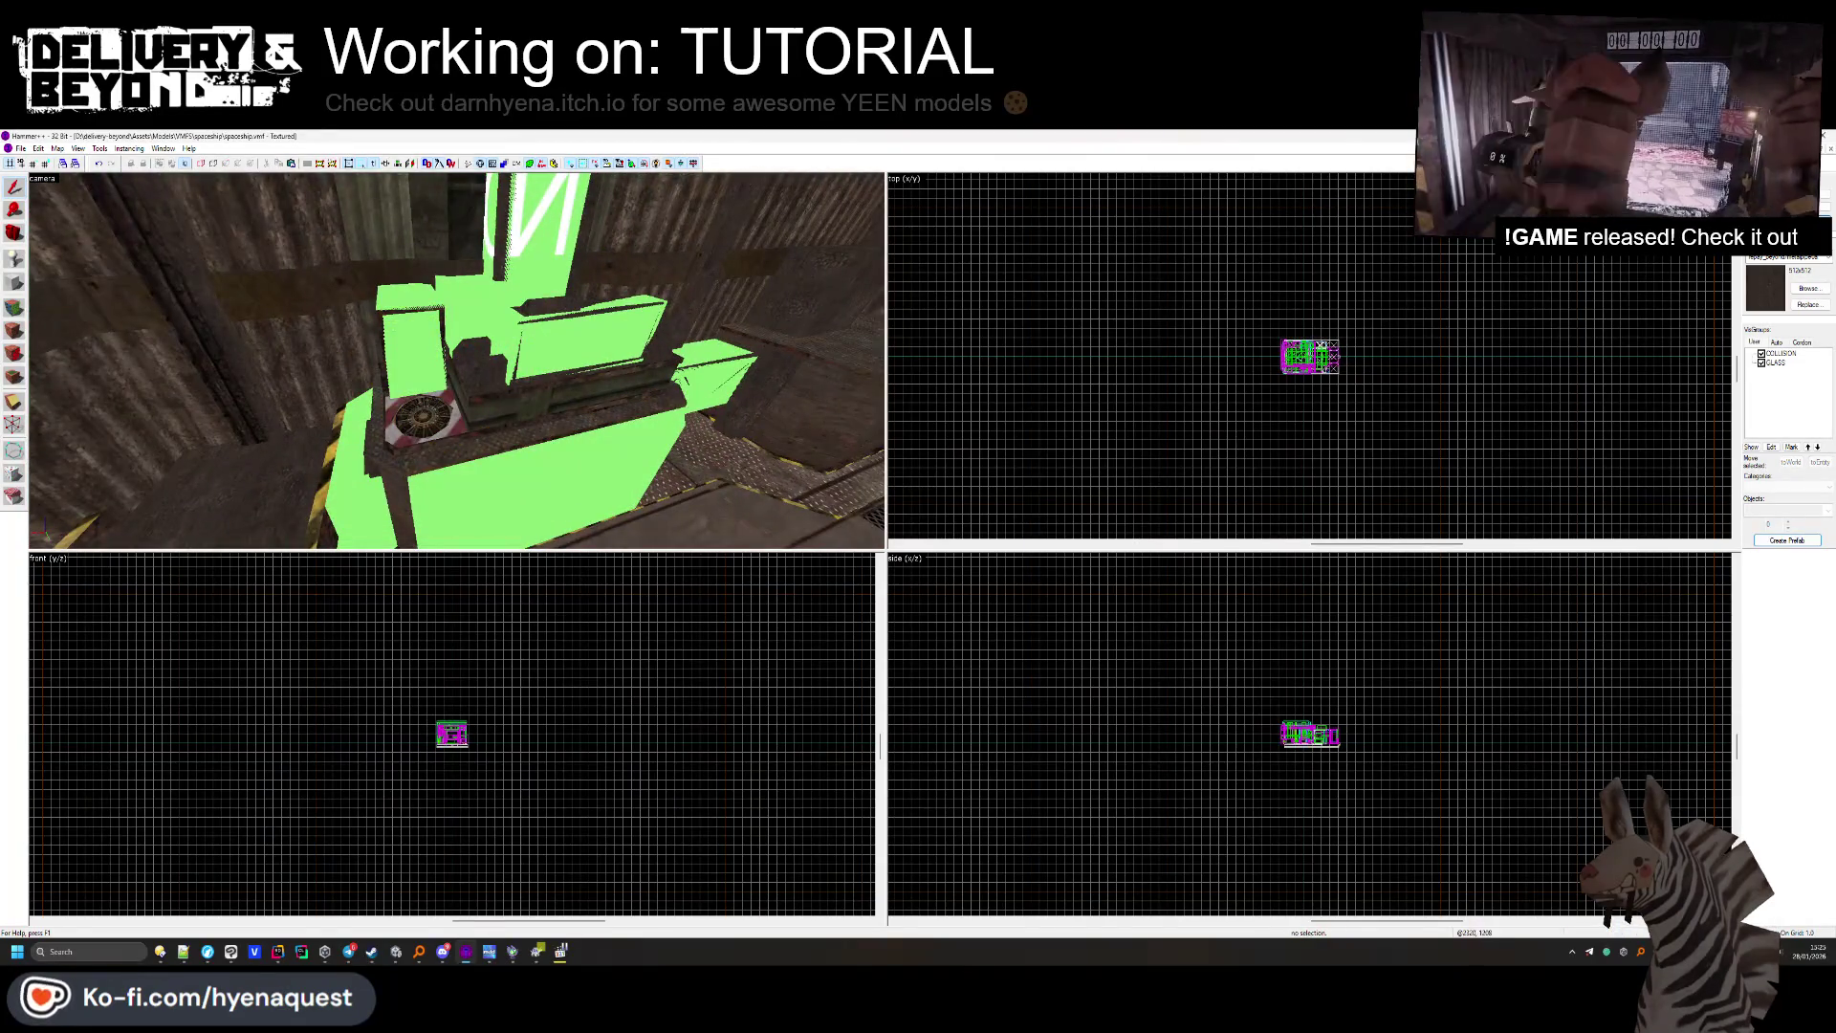
pyautogui.hotkey('ctrl', 'Tab')
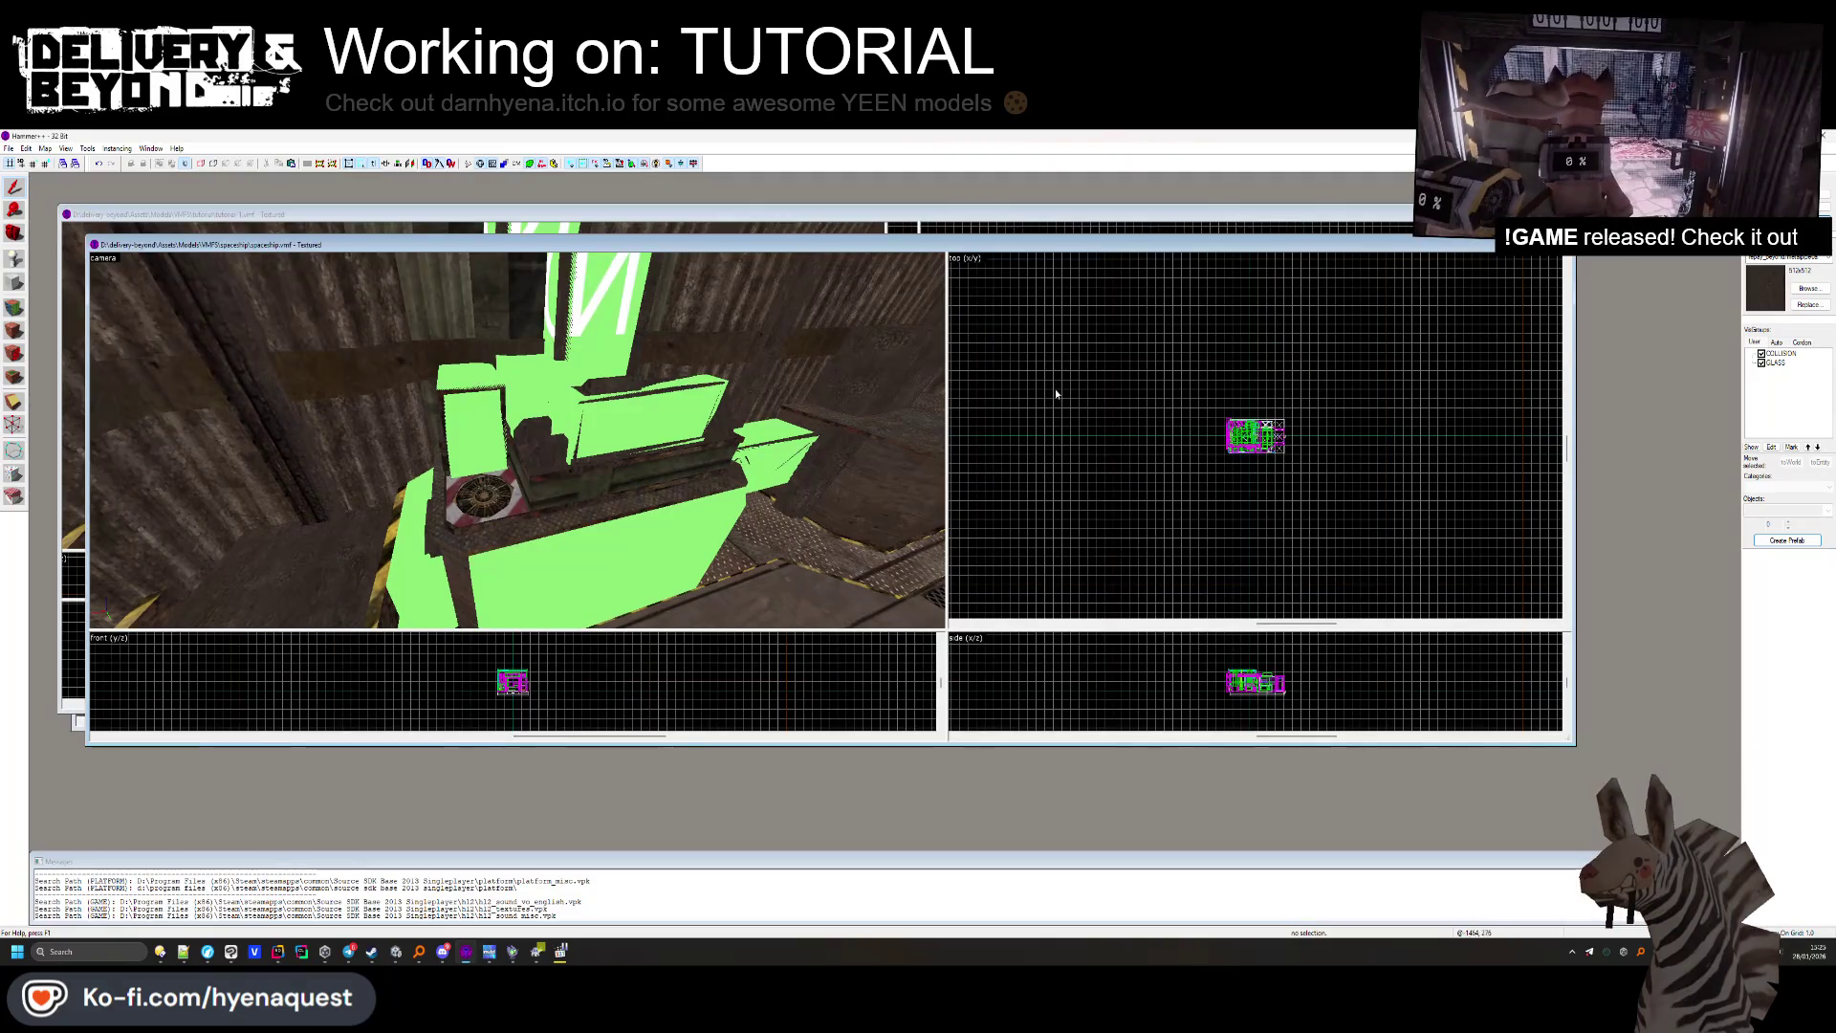
pyautogui.rightClick(1093, 304)
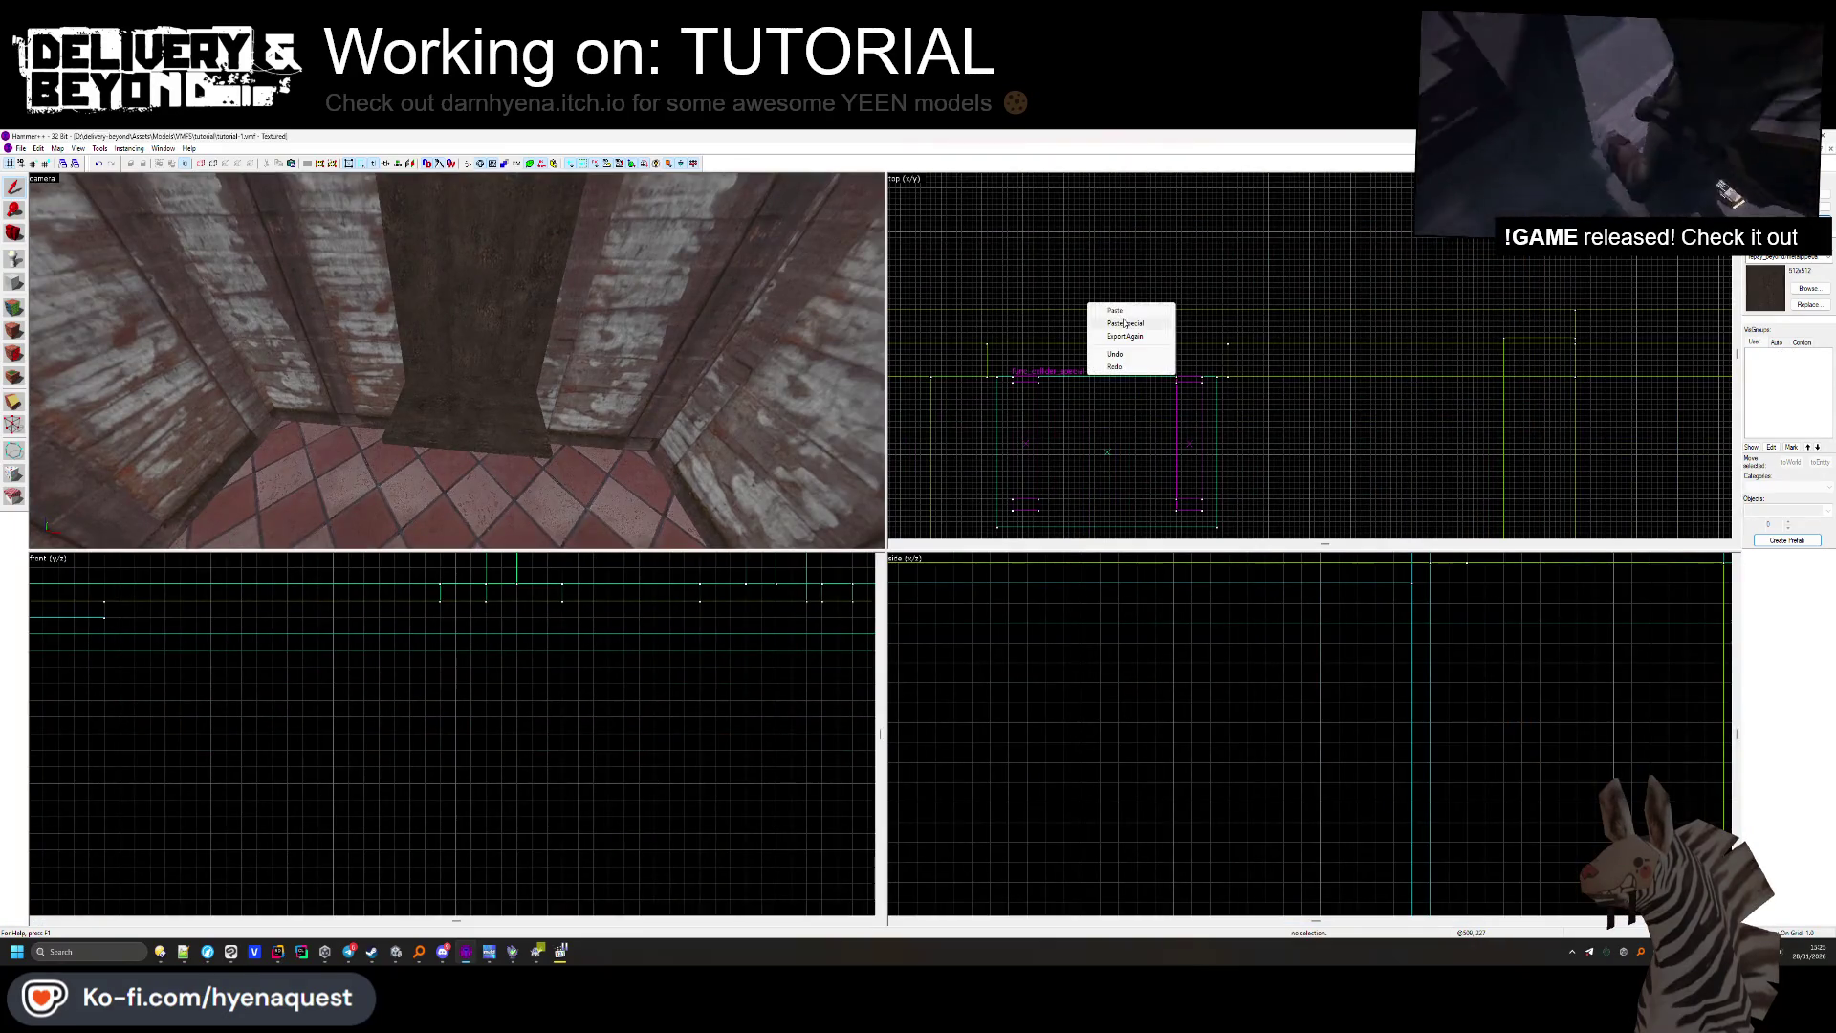
# Paste the 19-object console group into the tutorial map and raise it into position.
pyautogui.click(1124, 323)
pyautogui.scroll(4, 1014, 397)
pyautogui.scroll(-3, 1024, 411)
pyautogui.moveTo(1024, 411)
pyautogui.mouseDown()
pyautogui.moveTo(1189, 295)
pyautogui.moveTo(1161, 323)
pyautogui.moveTo(1207, 315)
pyautogui.moveTo(1144, 348)
pyautogui.mouseUp()
pyautogui.scroll(3, 1188, 295)
pyautogui.scroll(3, 1150, 351)
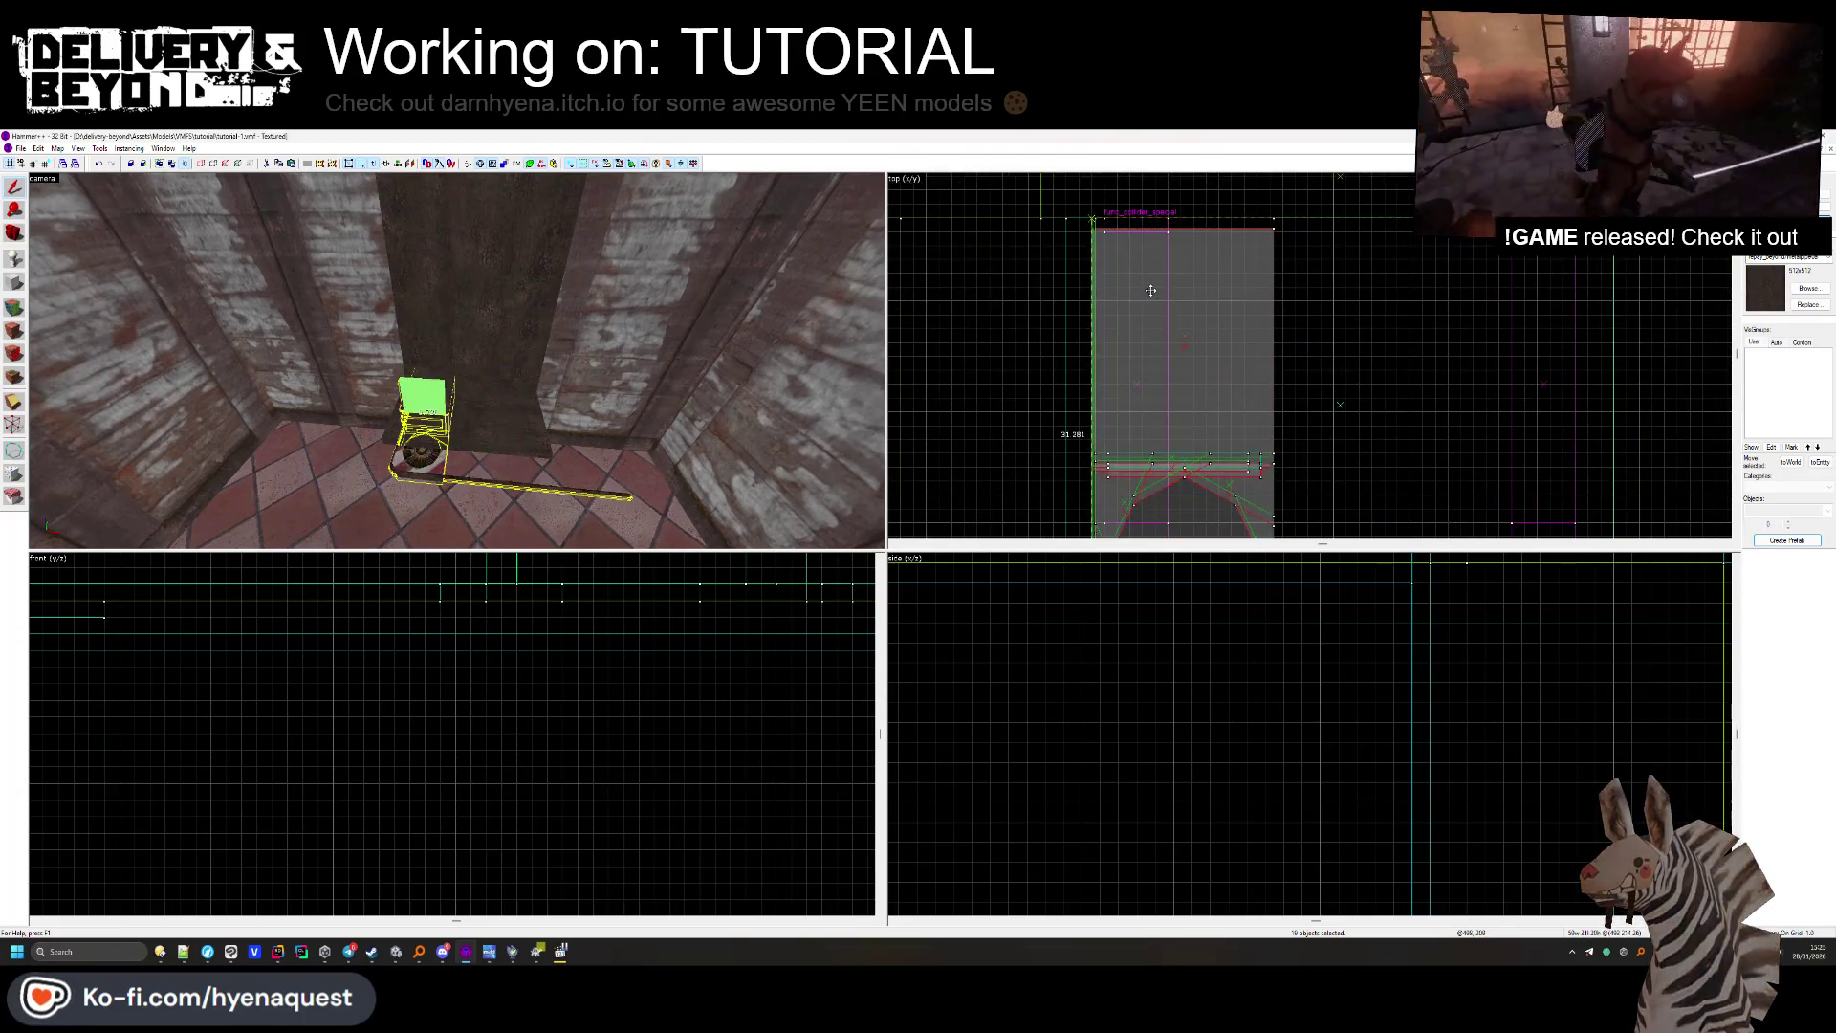
pyautogui.press('Escape')
pyautogui.click(421, 287)
pyautogui.scroll(-3, 452, 732)
pyautogui.scroll(5, 452, 733)
pyautogui.moveTo(488, 703); pyautogui.dragTo(497, 661)
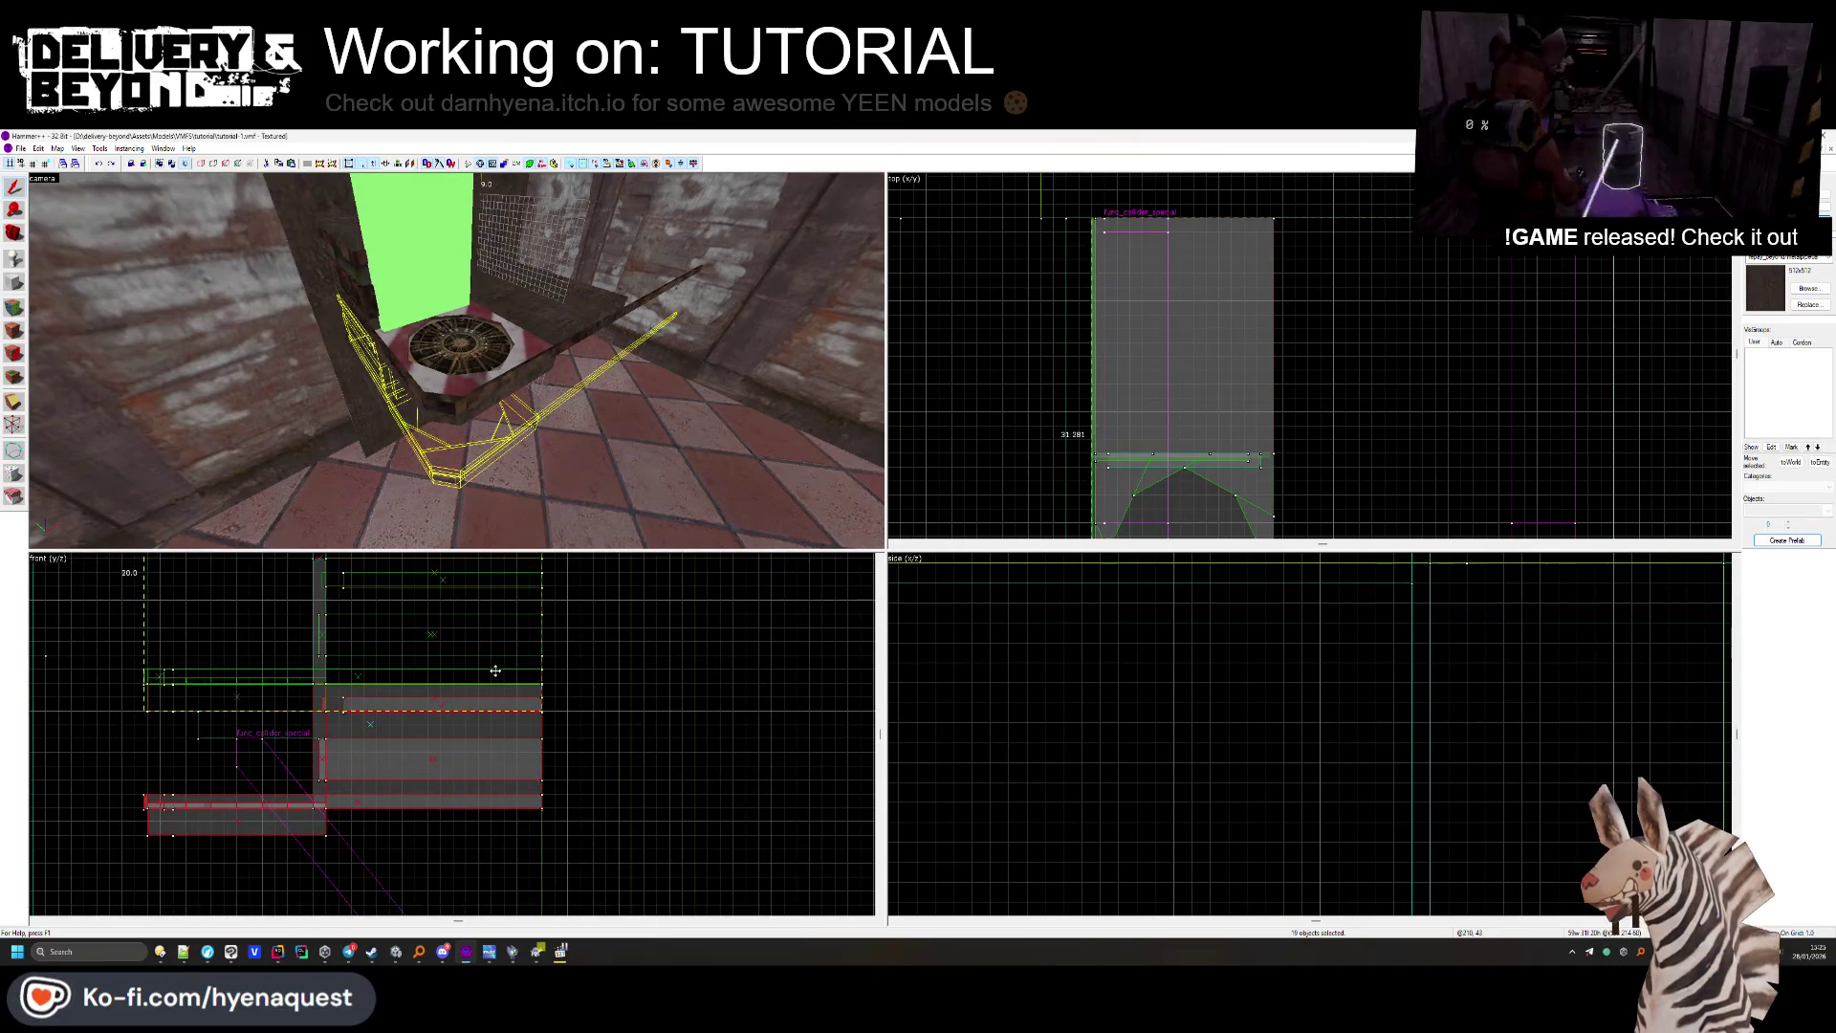
pyautogui.press('Escape')
# Delete the unwanted plank from the wooden shelf.
pyautogui.moveTo(456, 361); pyautogui.dragTo(456, 361)
pyautogui.click(555, 375)
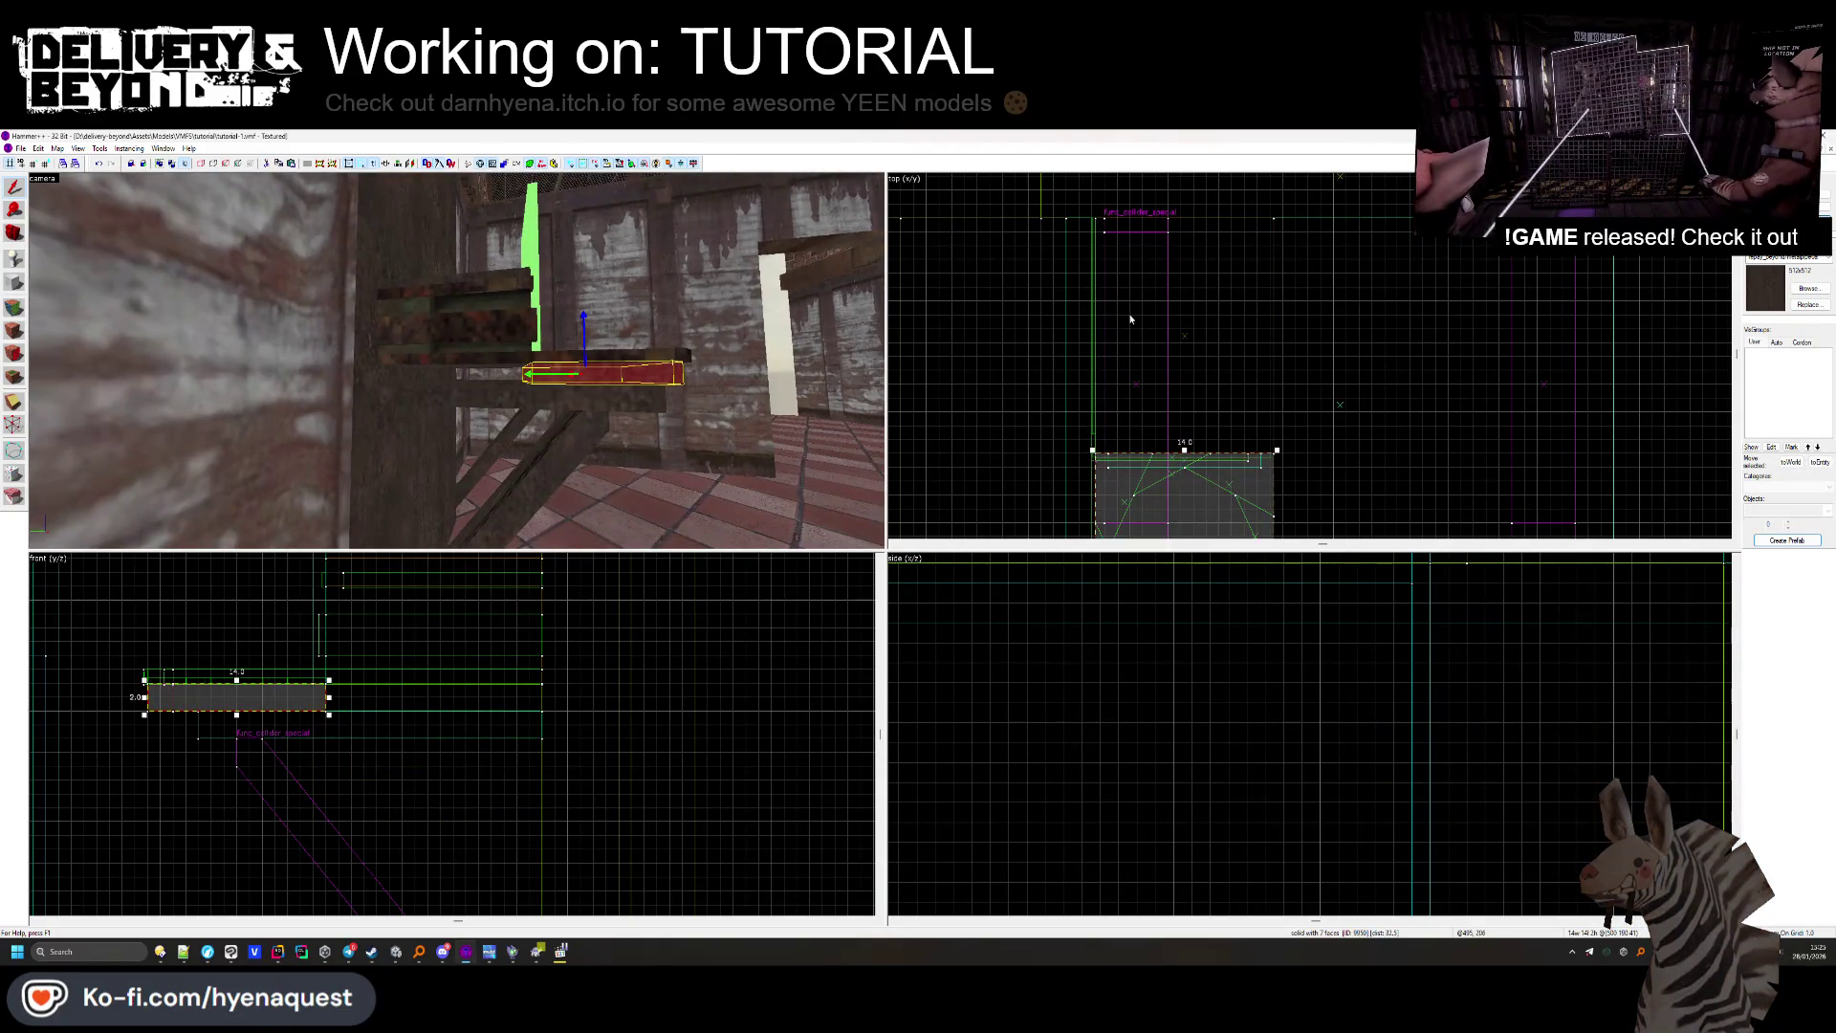
pyautogui.scroll(-2, 1188, 392)
pyautogui.press('Delete')
pyautogui.moveTo(594, 312); pyautogui.dragTo(594, 312)
# Select the long floor-edge plank and draw a Clip tool cut line across it.
pyautogui.click(497, 492)
pyautogui.scroll(1, 1106, 505)
pyautogui.click(15, 402)
pyautogui.scroll(5, 1281, 457)
pyautogui.moveTo(1230, 418); pyautogui.dragTo(1231, 434)
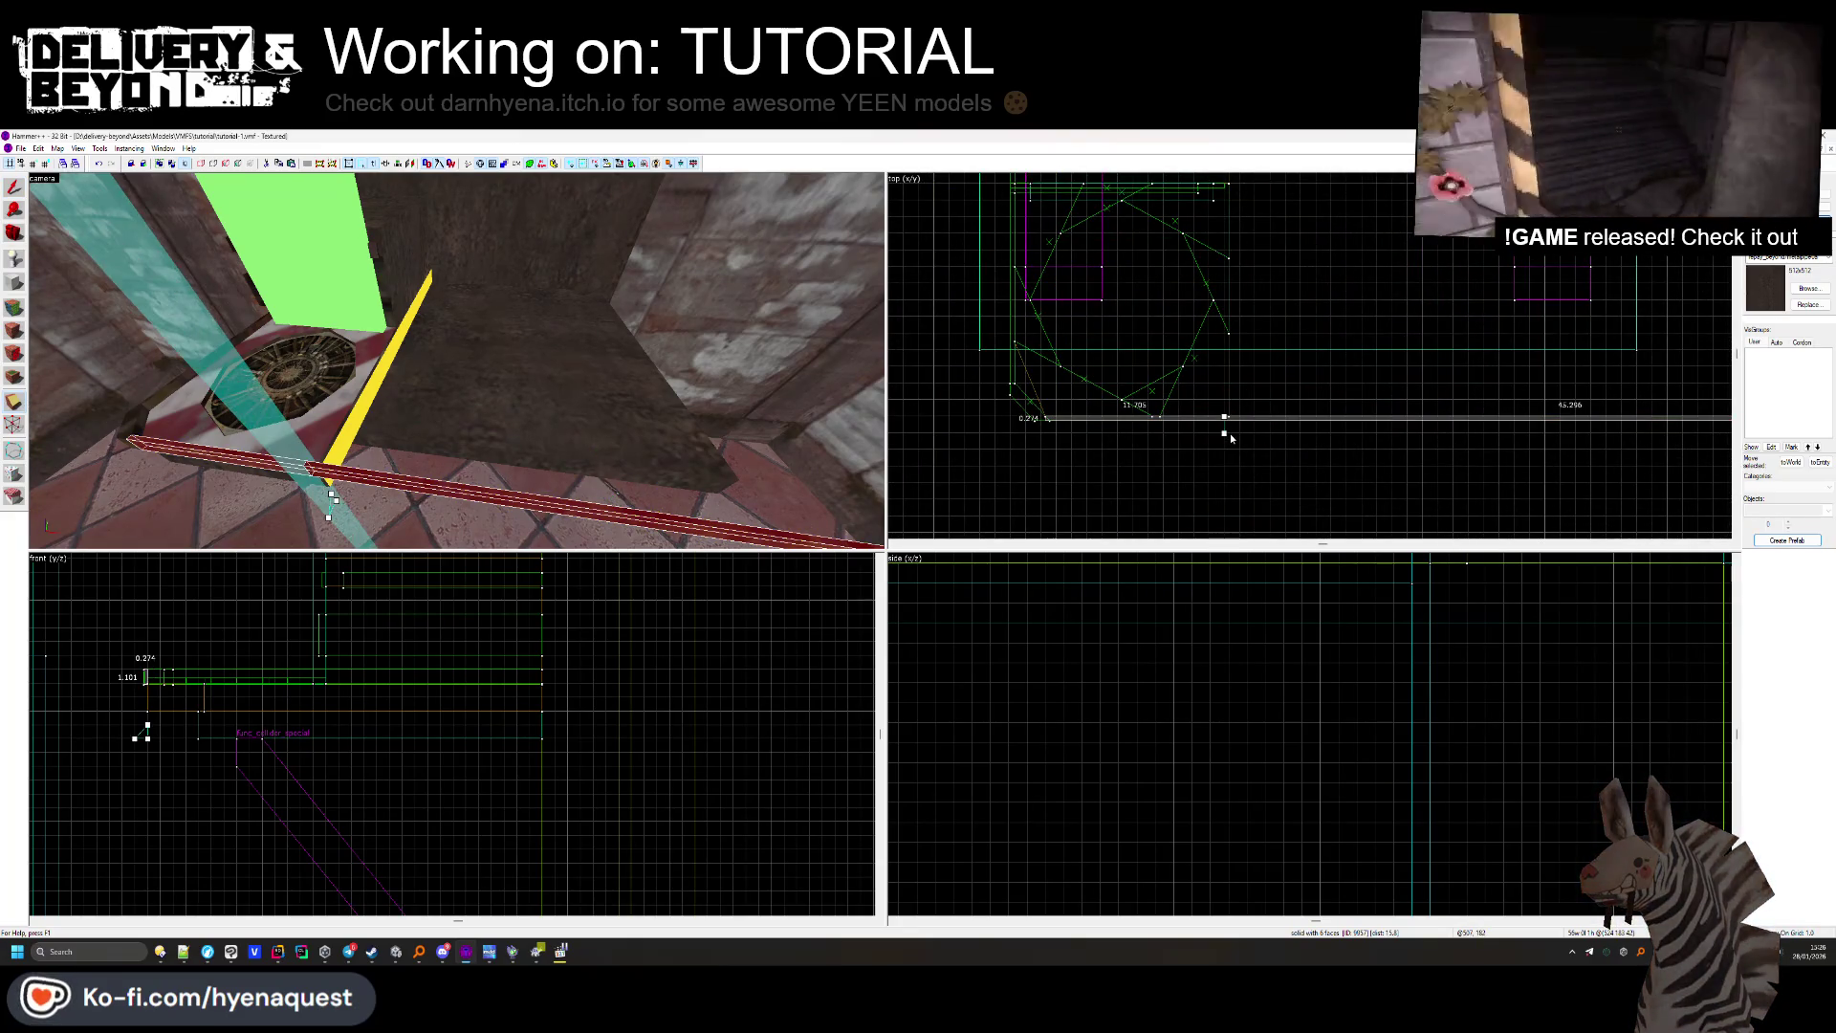
# Apply the cut to the plank and stretch its right end further right.
pyautogui.scroll(4, 1230, 432)
pyautogui.press('Return')
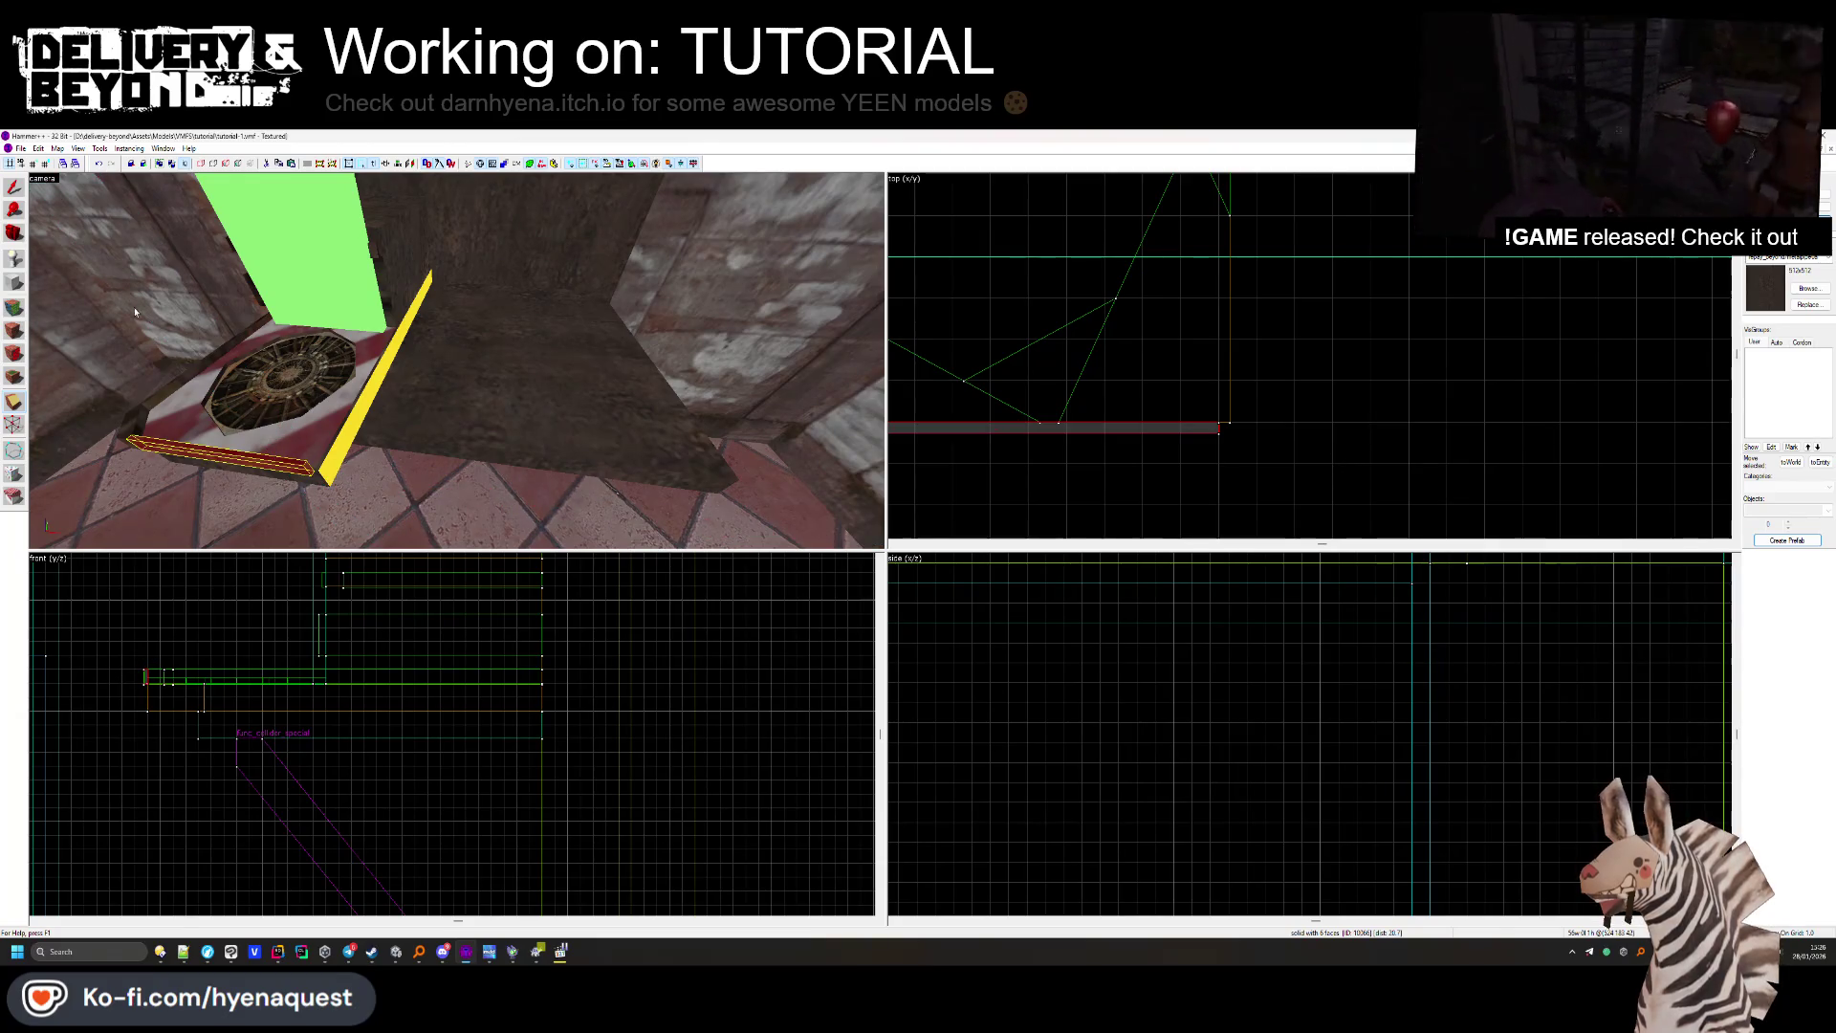
pyautogui.hotkey('shift', 's')
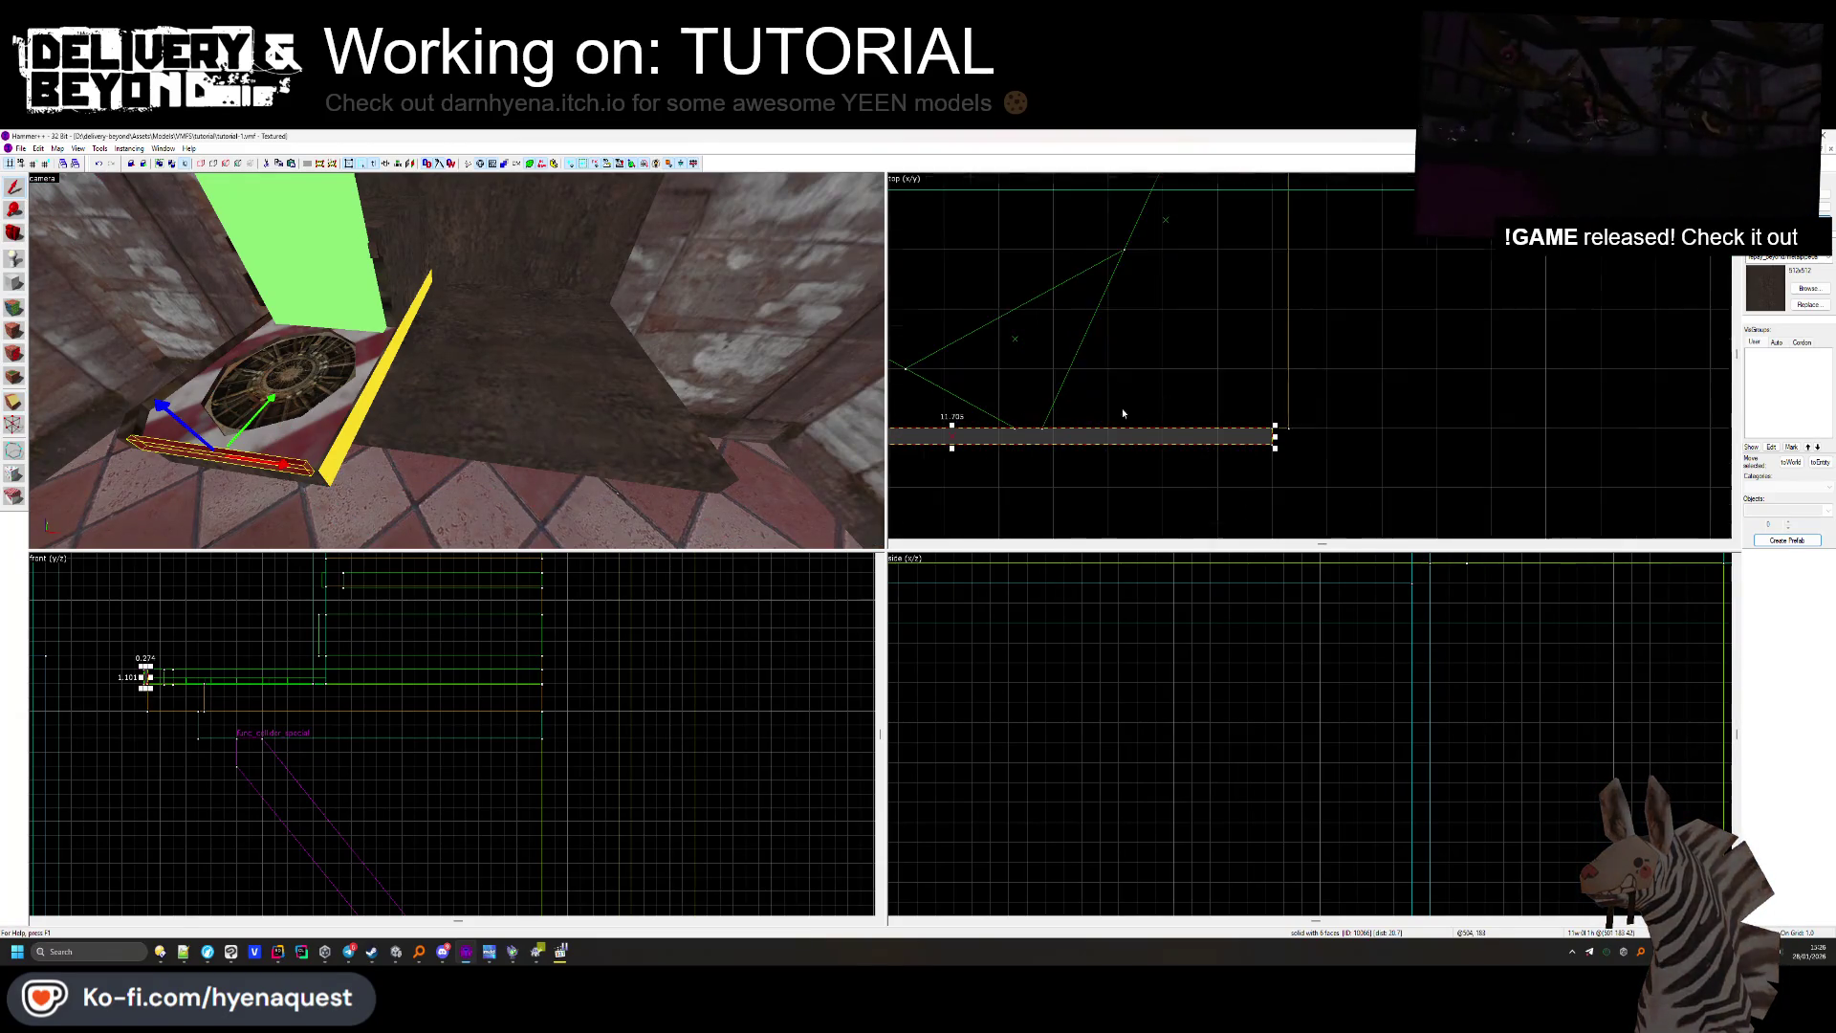
pyautogui.scroll(3, 1264, 440)
pyautogui.moveTo(1264, 440); pyautogui.dragTo(1286, 437)
# Inspect the red floor brush, the small box and its func_collider_special beside the green panel.
pyautogui.click(497, 421)
pyautogui.scroll(-3, 1410, 290)
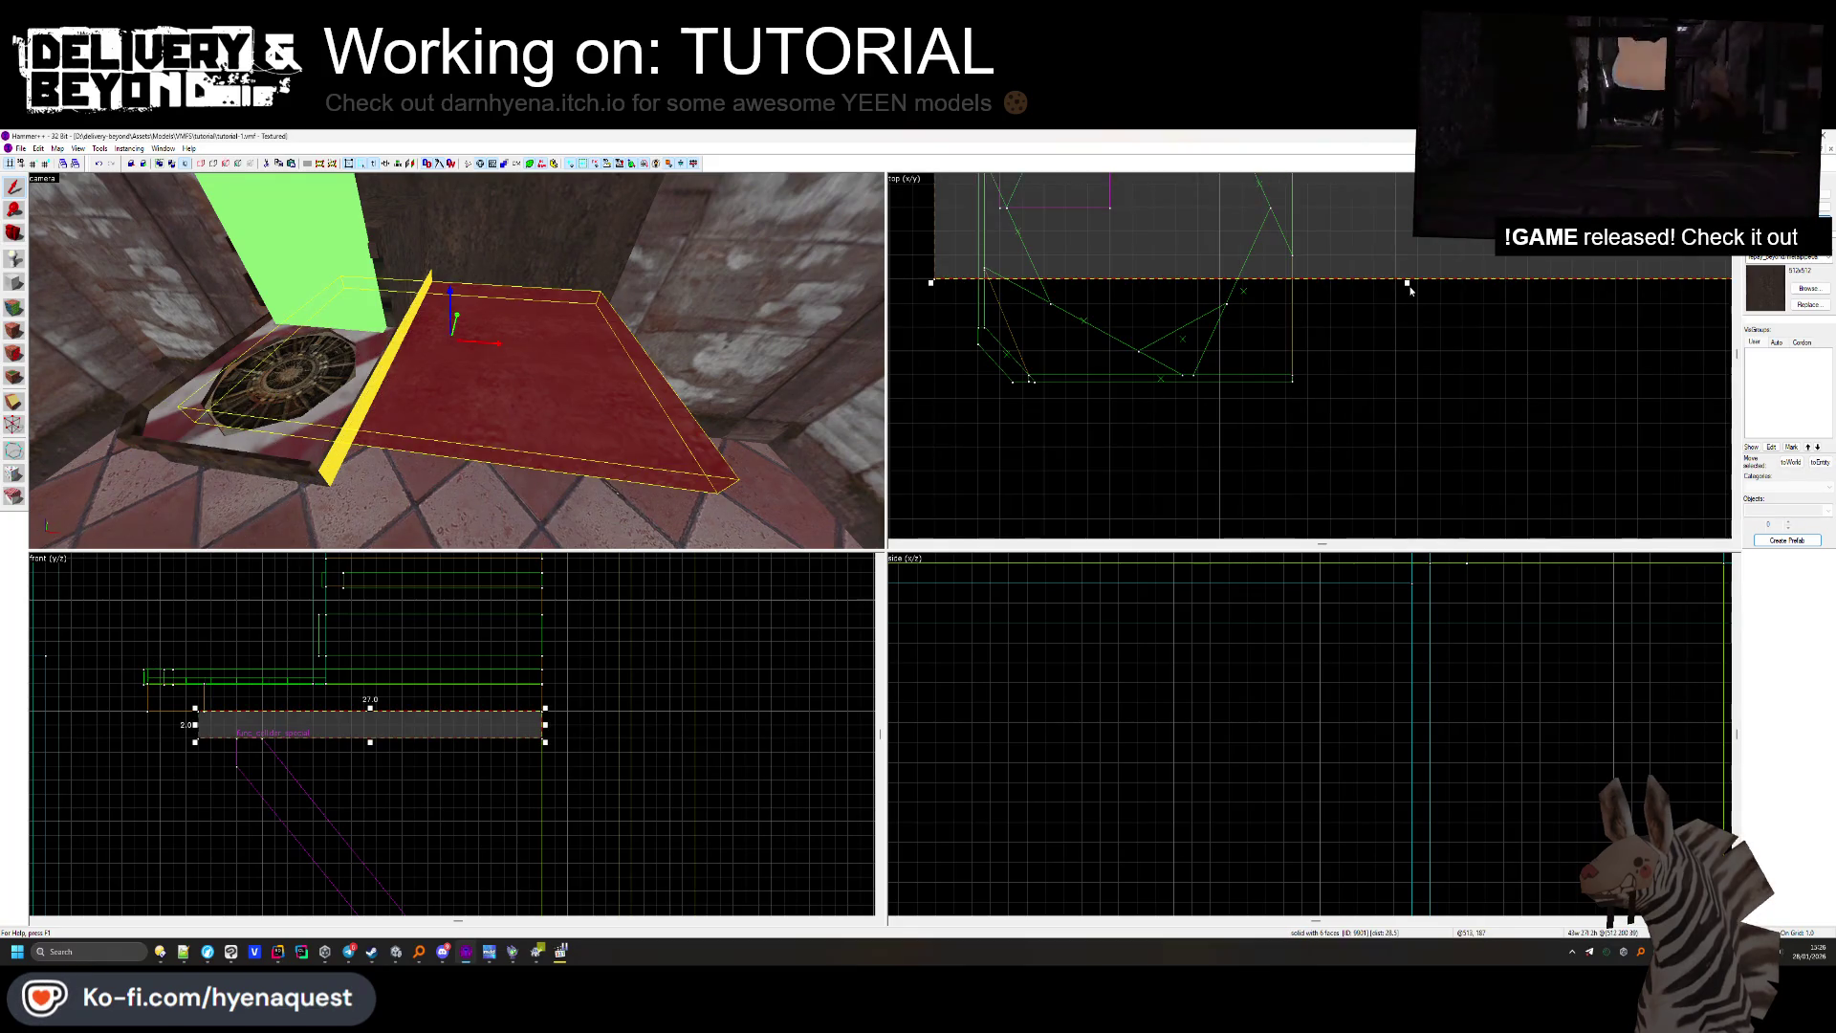
pyautogui.press('Escape')
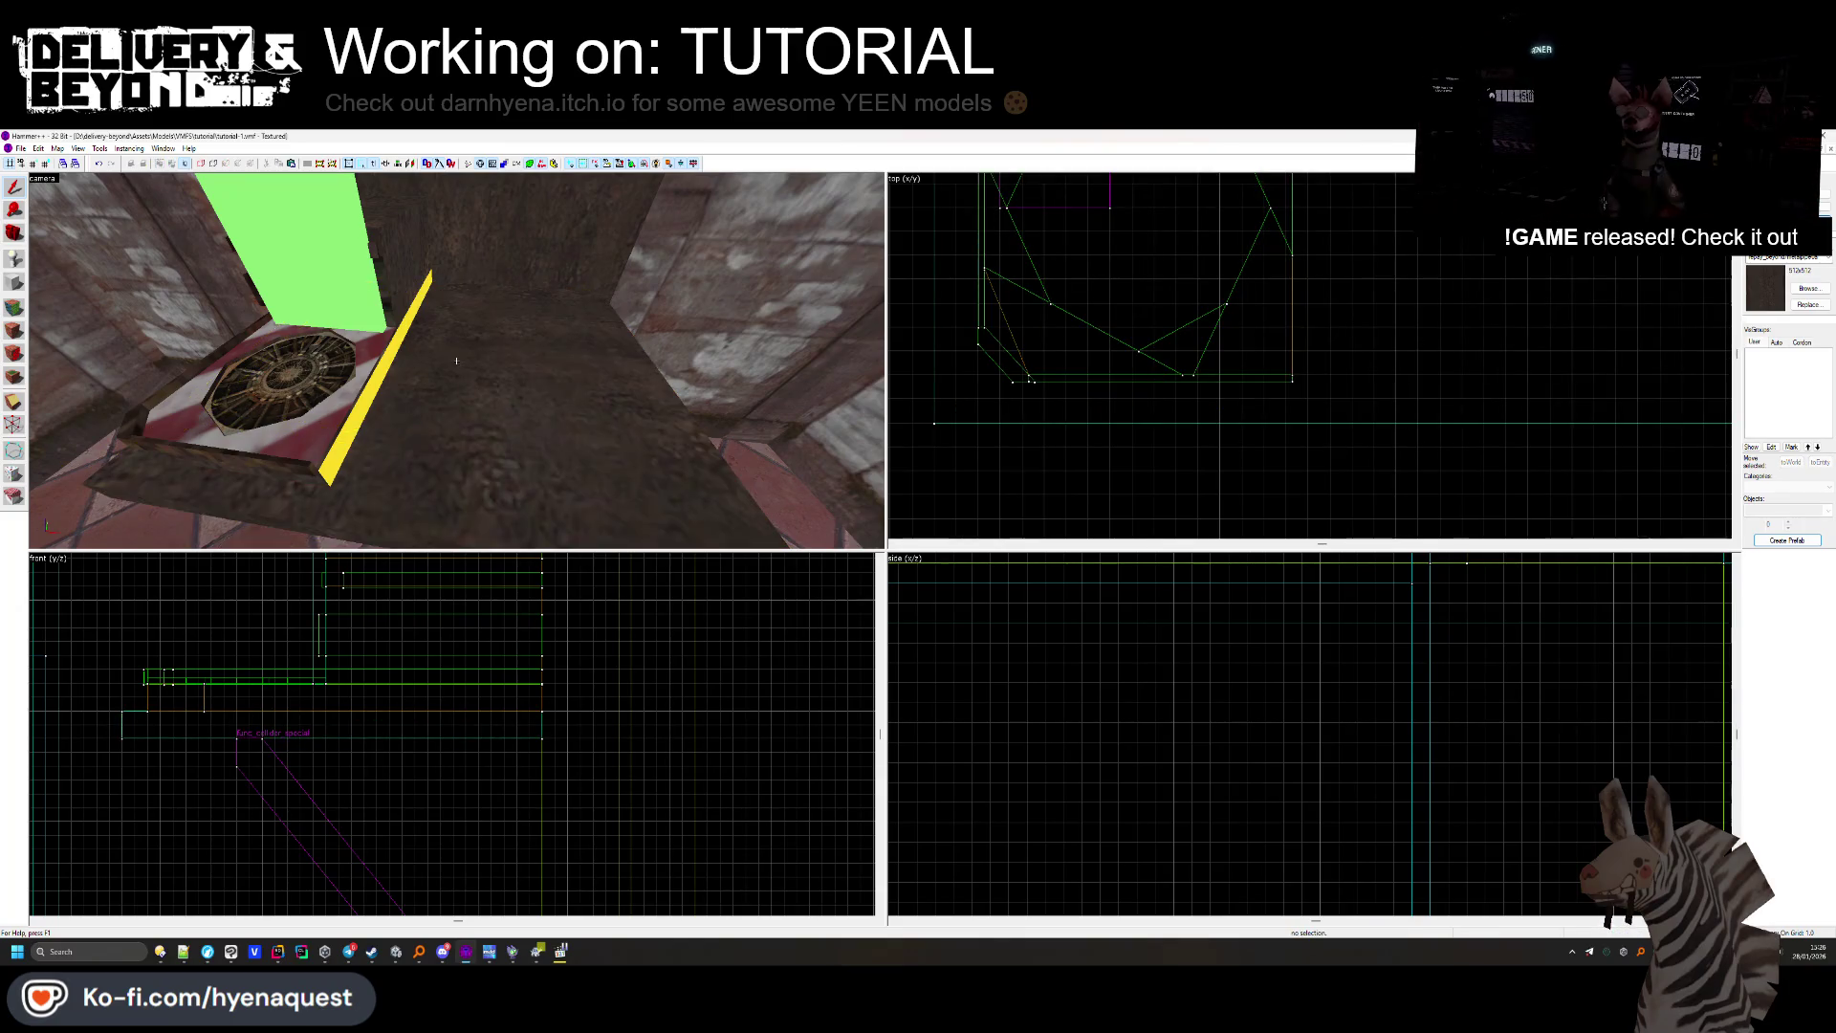
pyautogui.press('w')
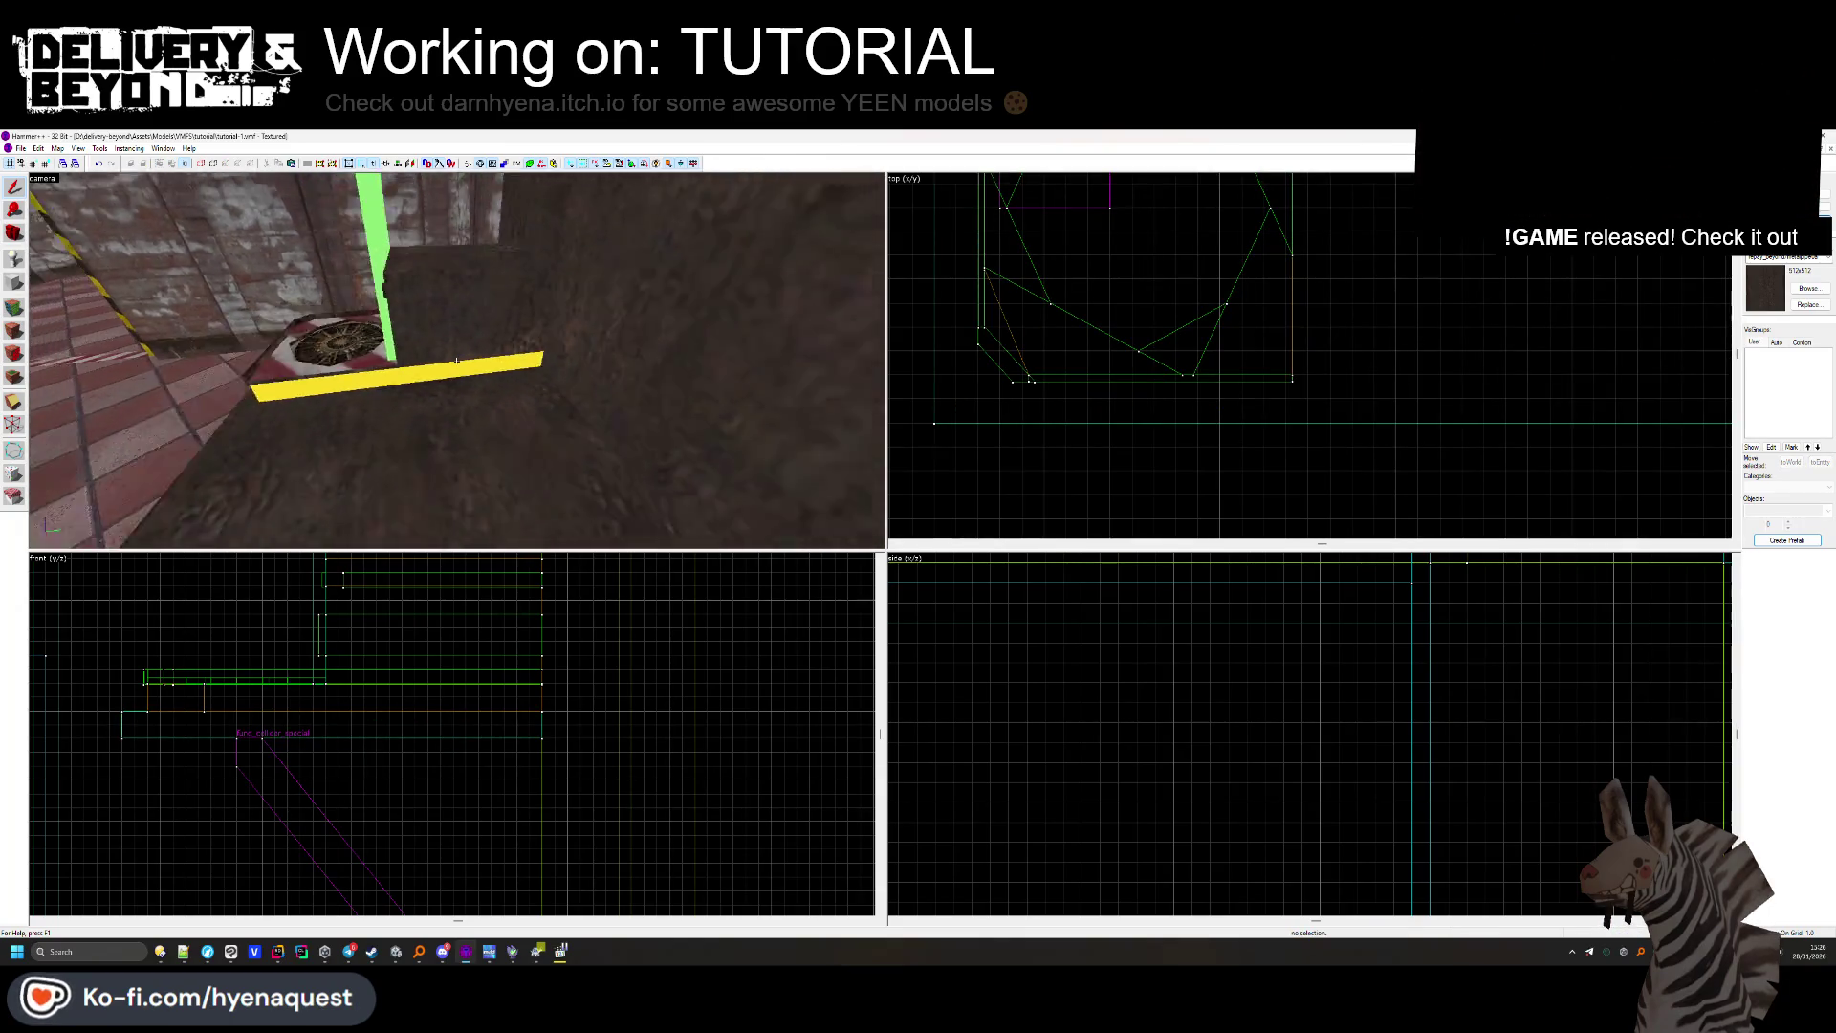
pyautogui.click(436, 330)
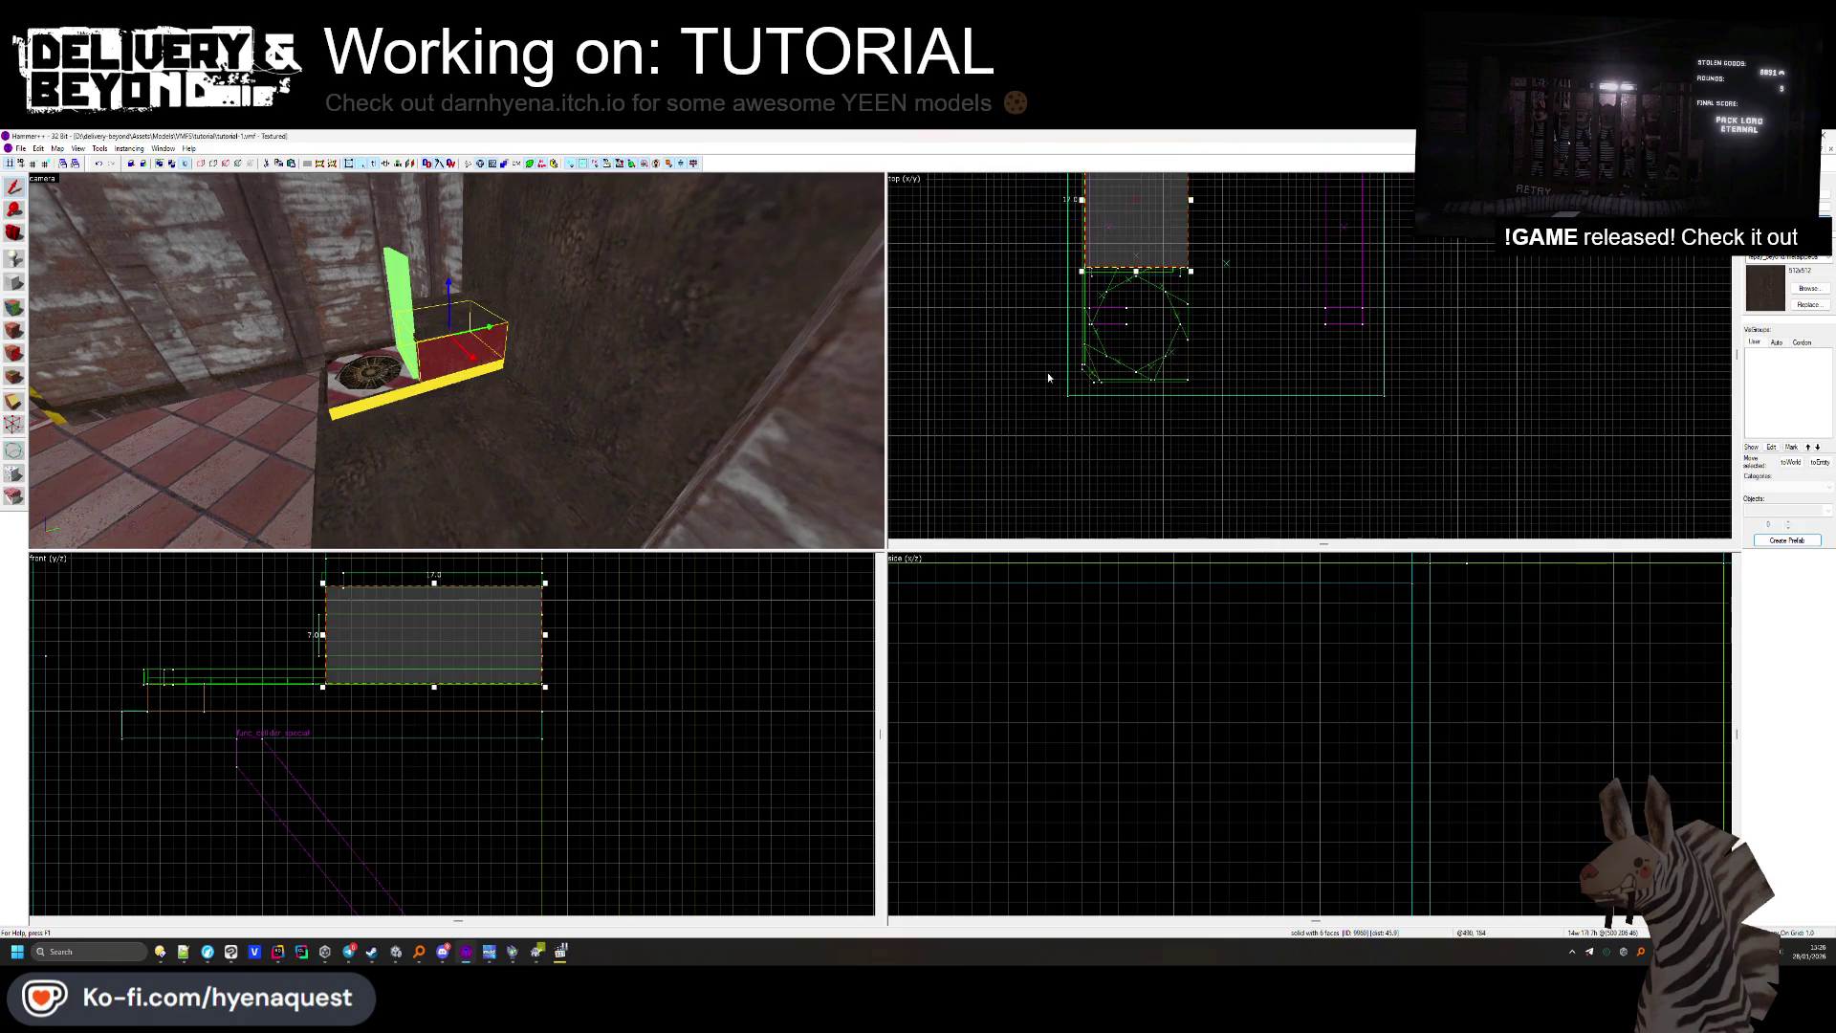
pyautogui.keyDown('ctrl'); pyautogui.click(436, 331); pyautogui.keyUp('ctrl')
pyautogui.scroll(4, 1132, 244)
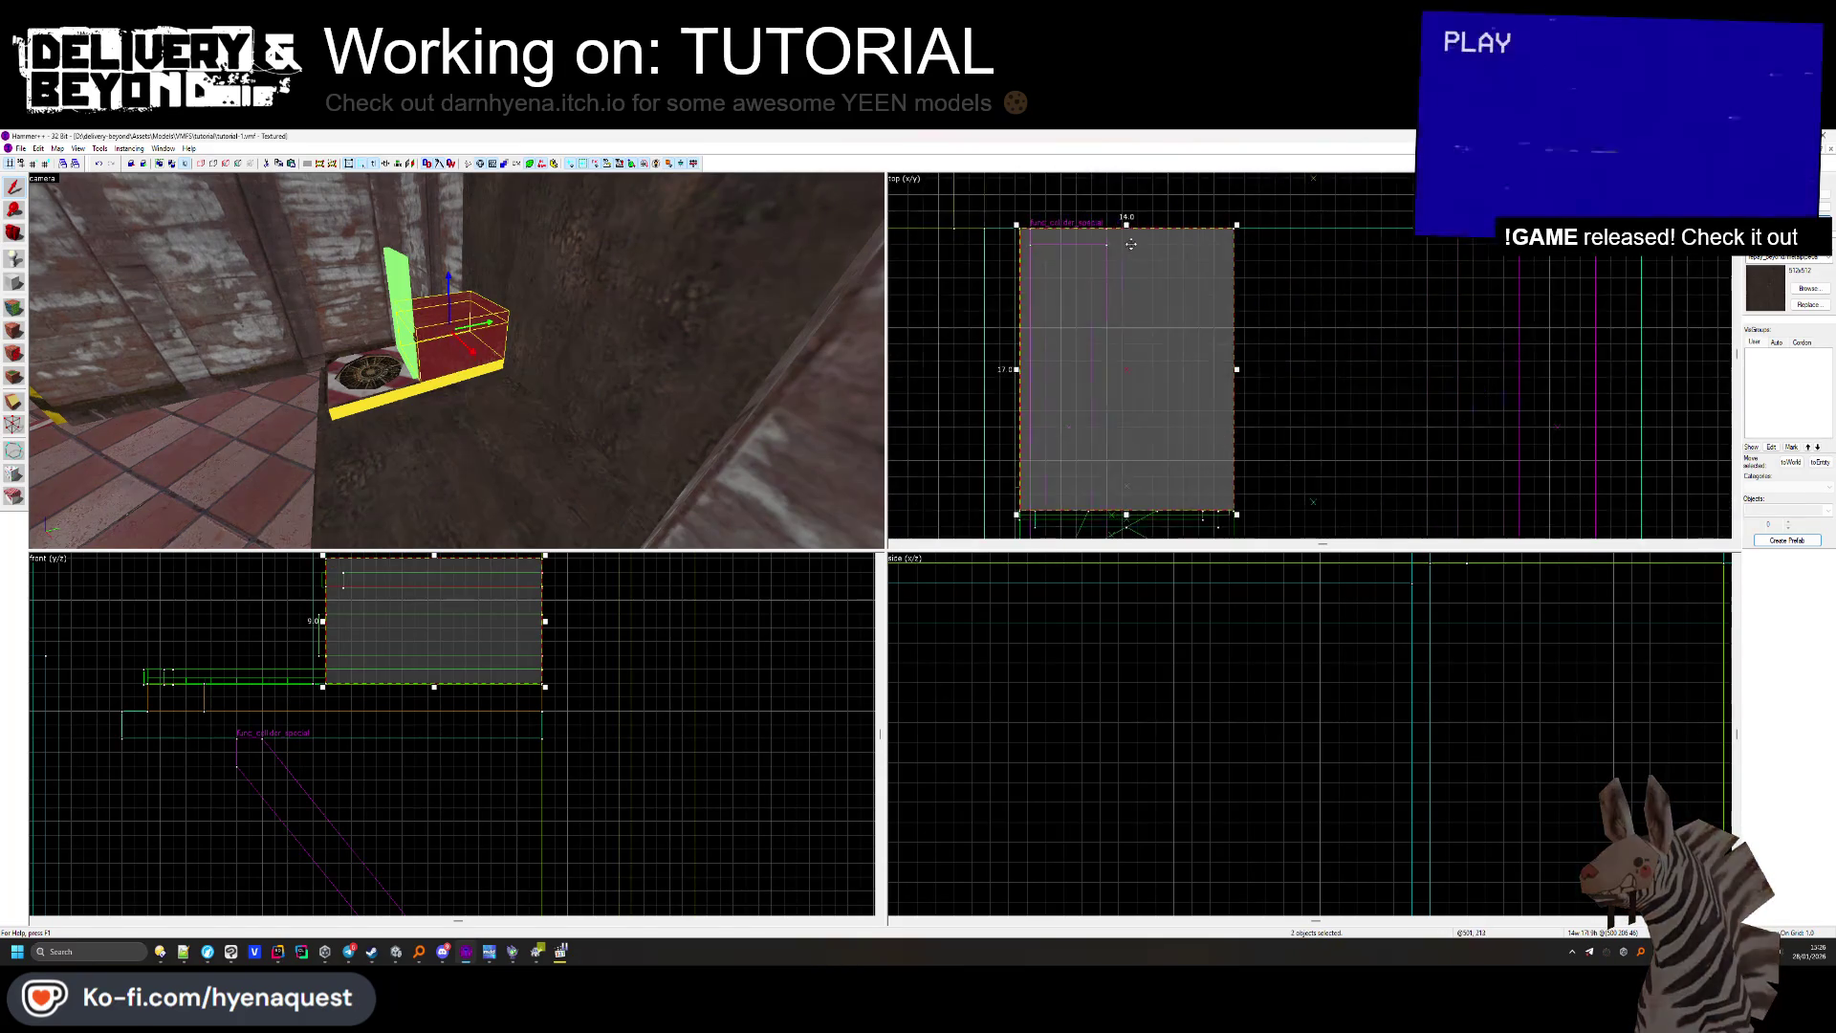
pyautogui.press('Escape')
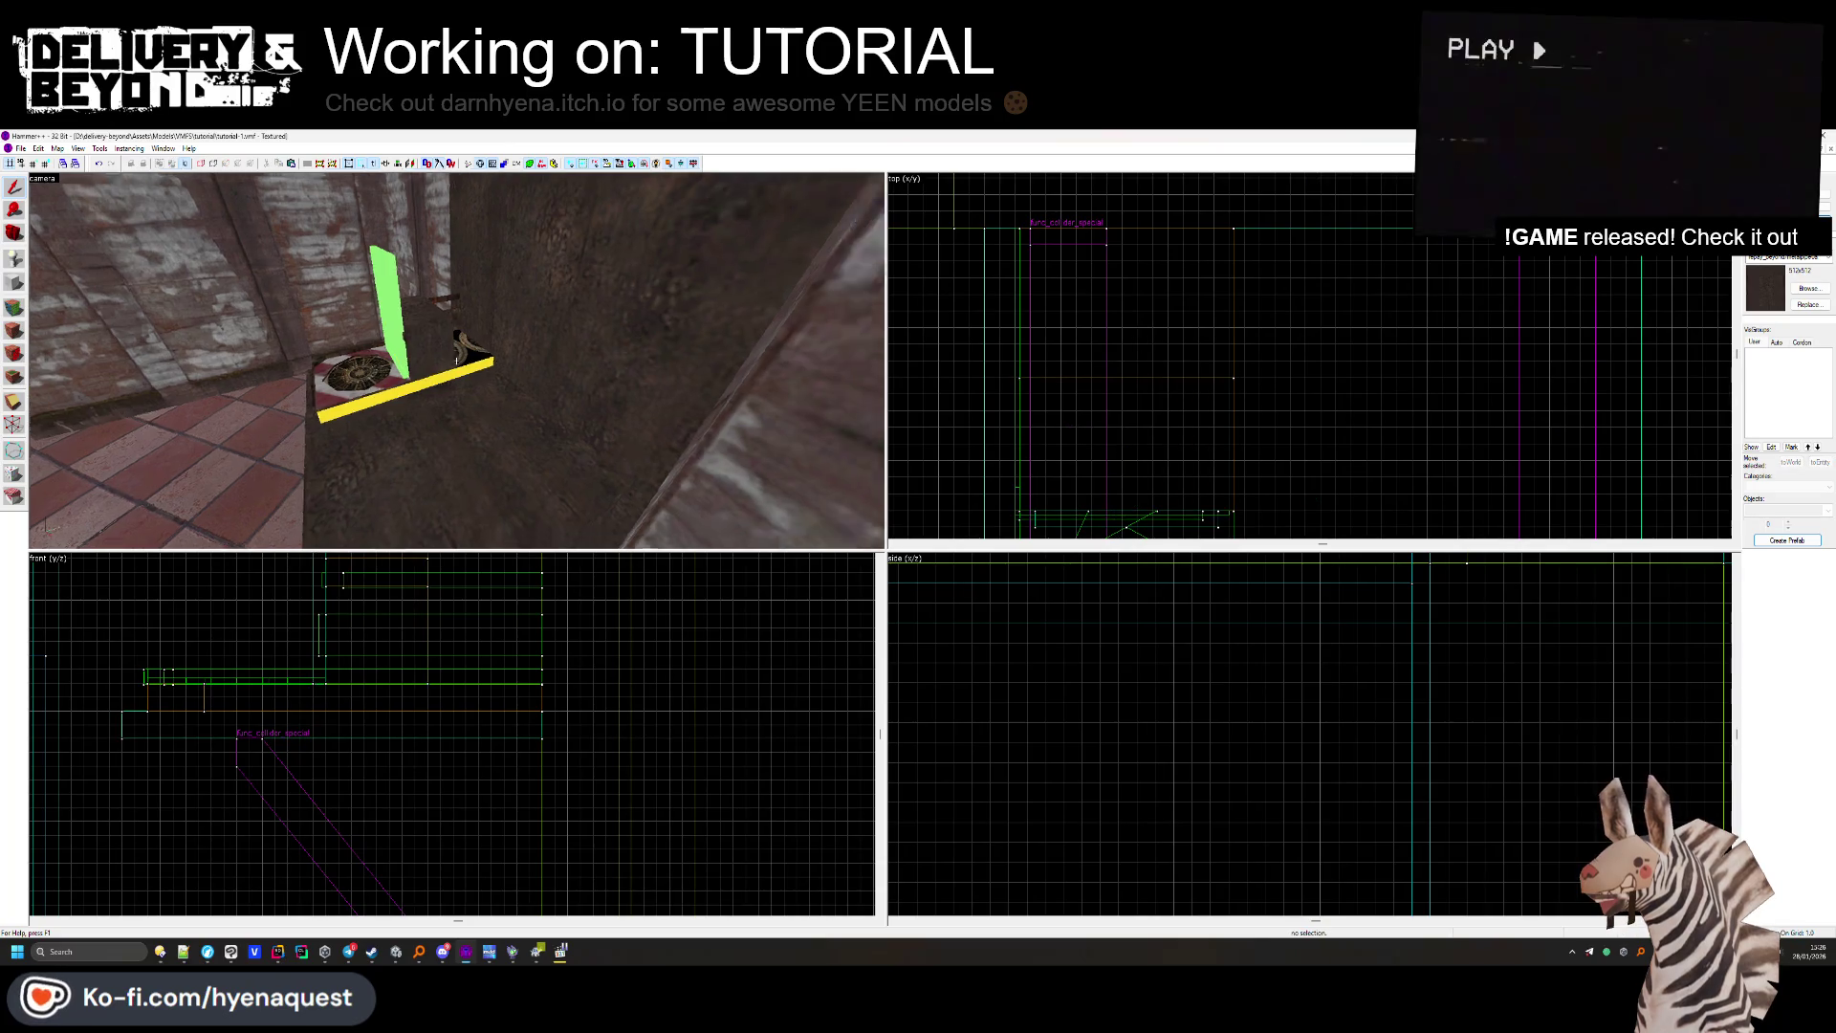
# Select four deposit console bars and check the green face's texture settings.
pyautogui.click(445, 343)
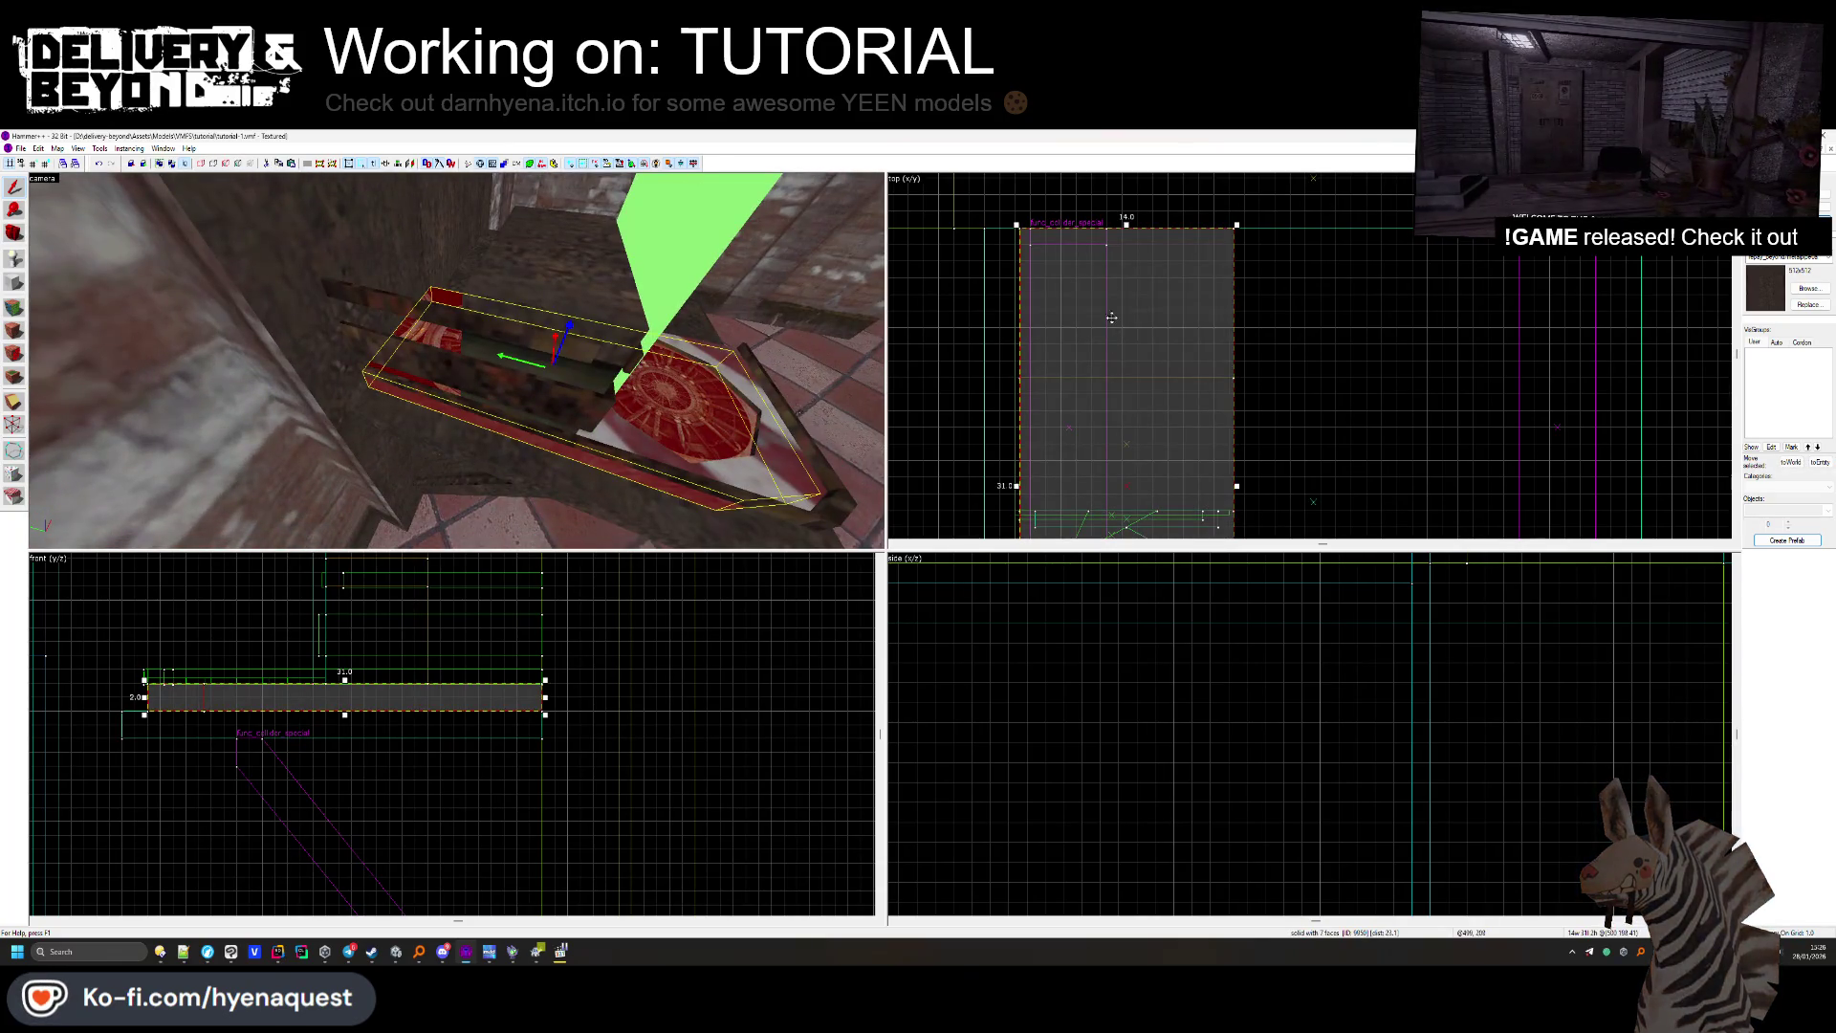
pyautogui.keyDown('ctrl'); pyautogui.click(432, 381); pyautogui.keyUp('ctrl')
pyautogui.keyDown('ctrl'); pyautogui.click(402, 356); pyautogui.keyUp('ctrl')
pyautogui.keyDown('ctrl'); pyautogui.click(383, 305); pyautogui.keyUp('ctrl')
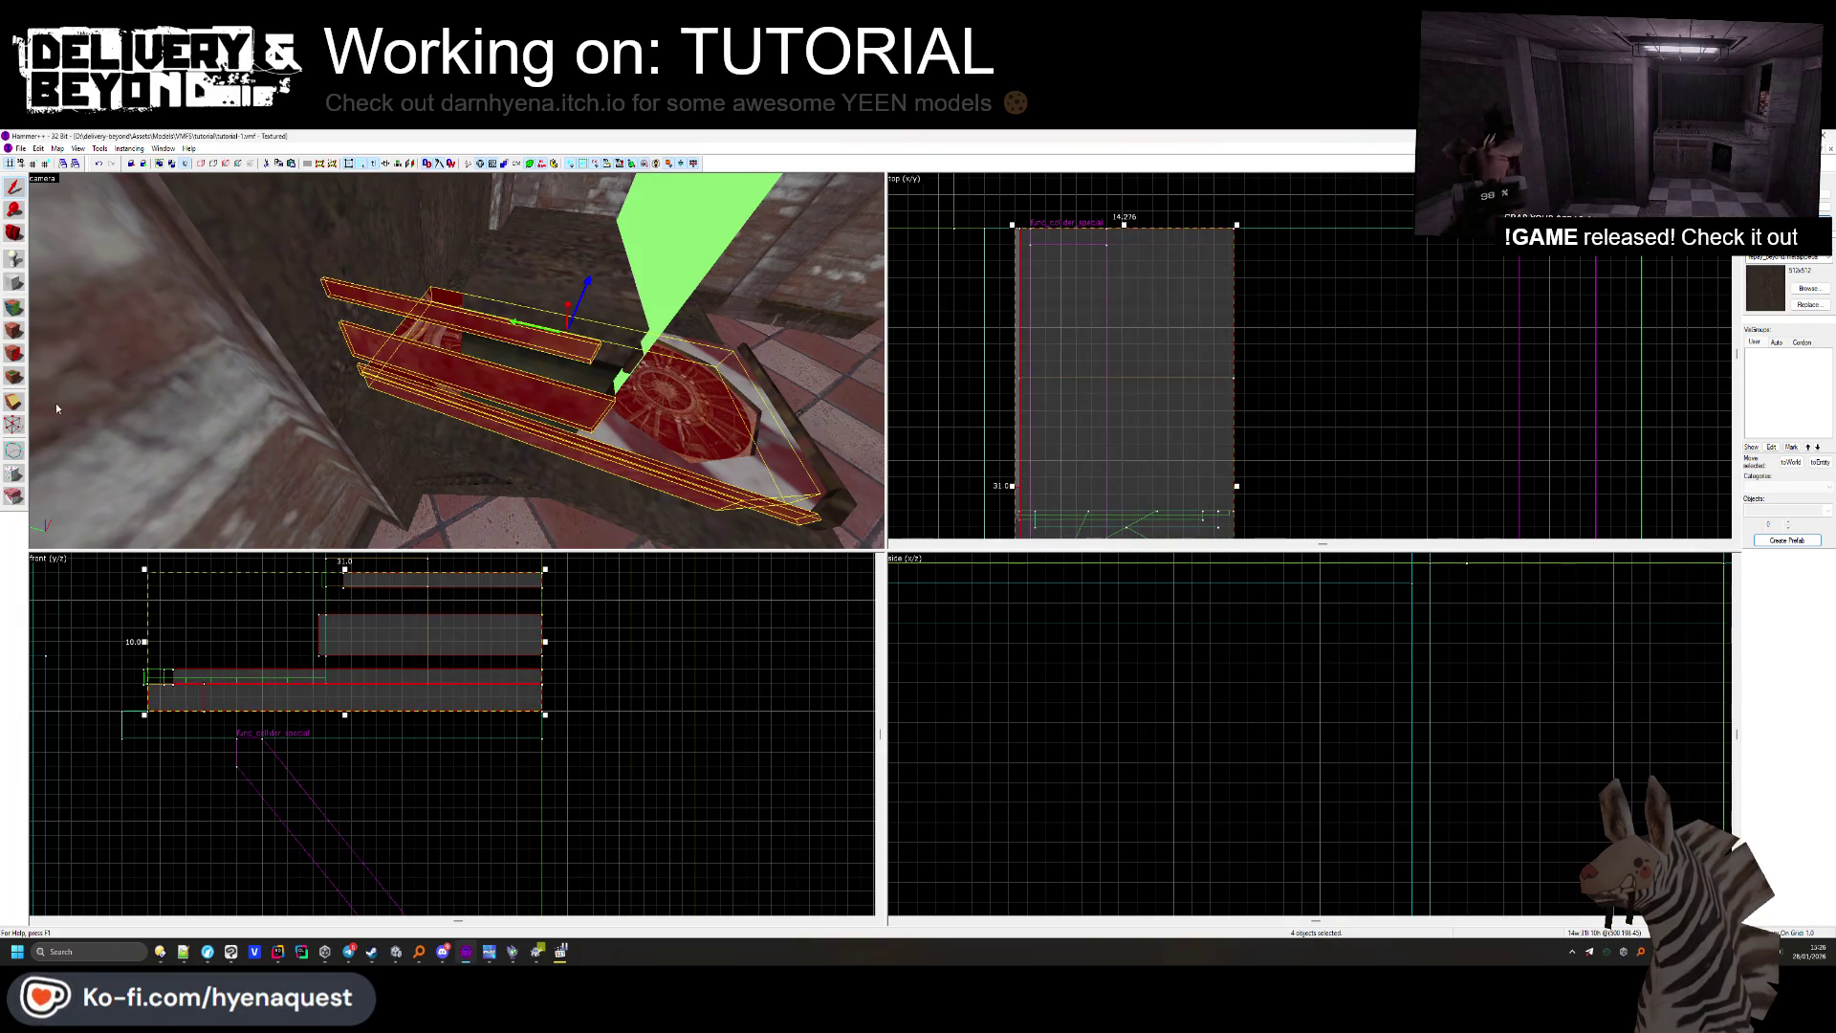
pyautogui.hotkey('shift', 'a')
pyautogui.click(456, 360)
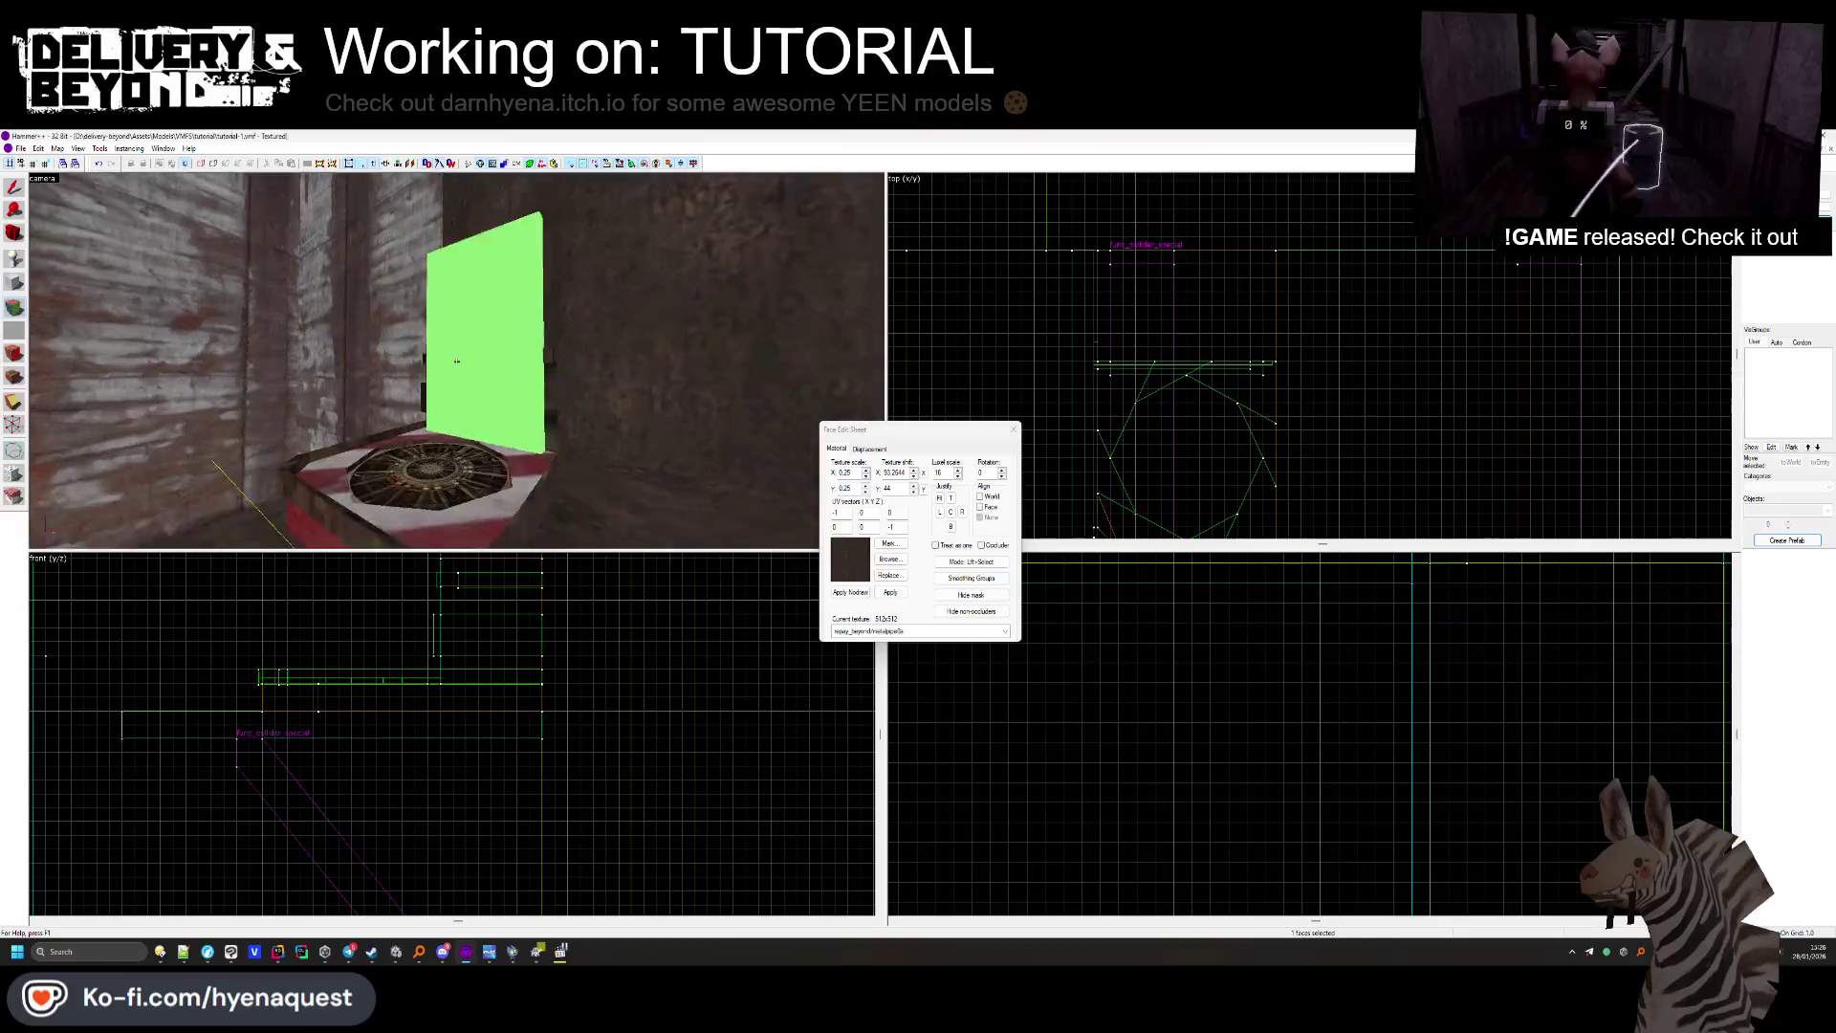
pyautogui.press('s')
pyautogui.hotkey('shift', 's')
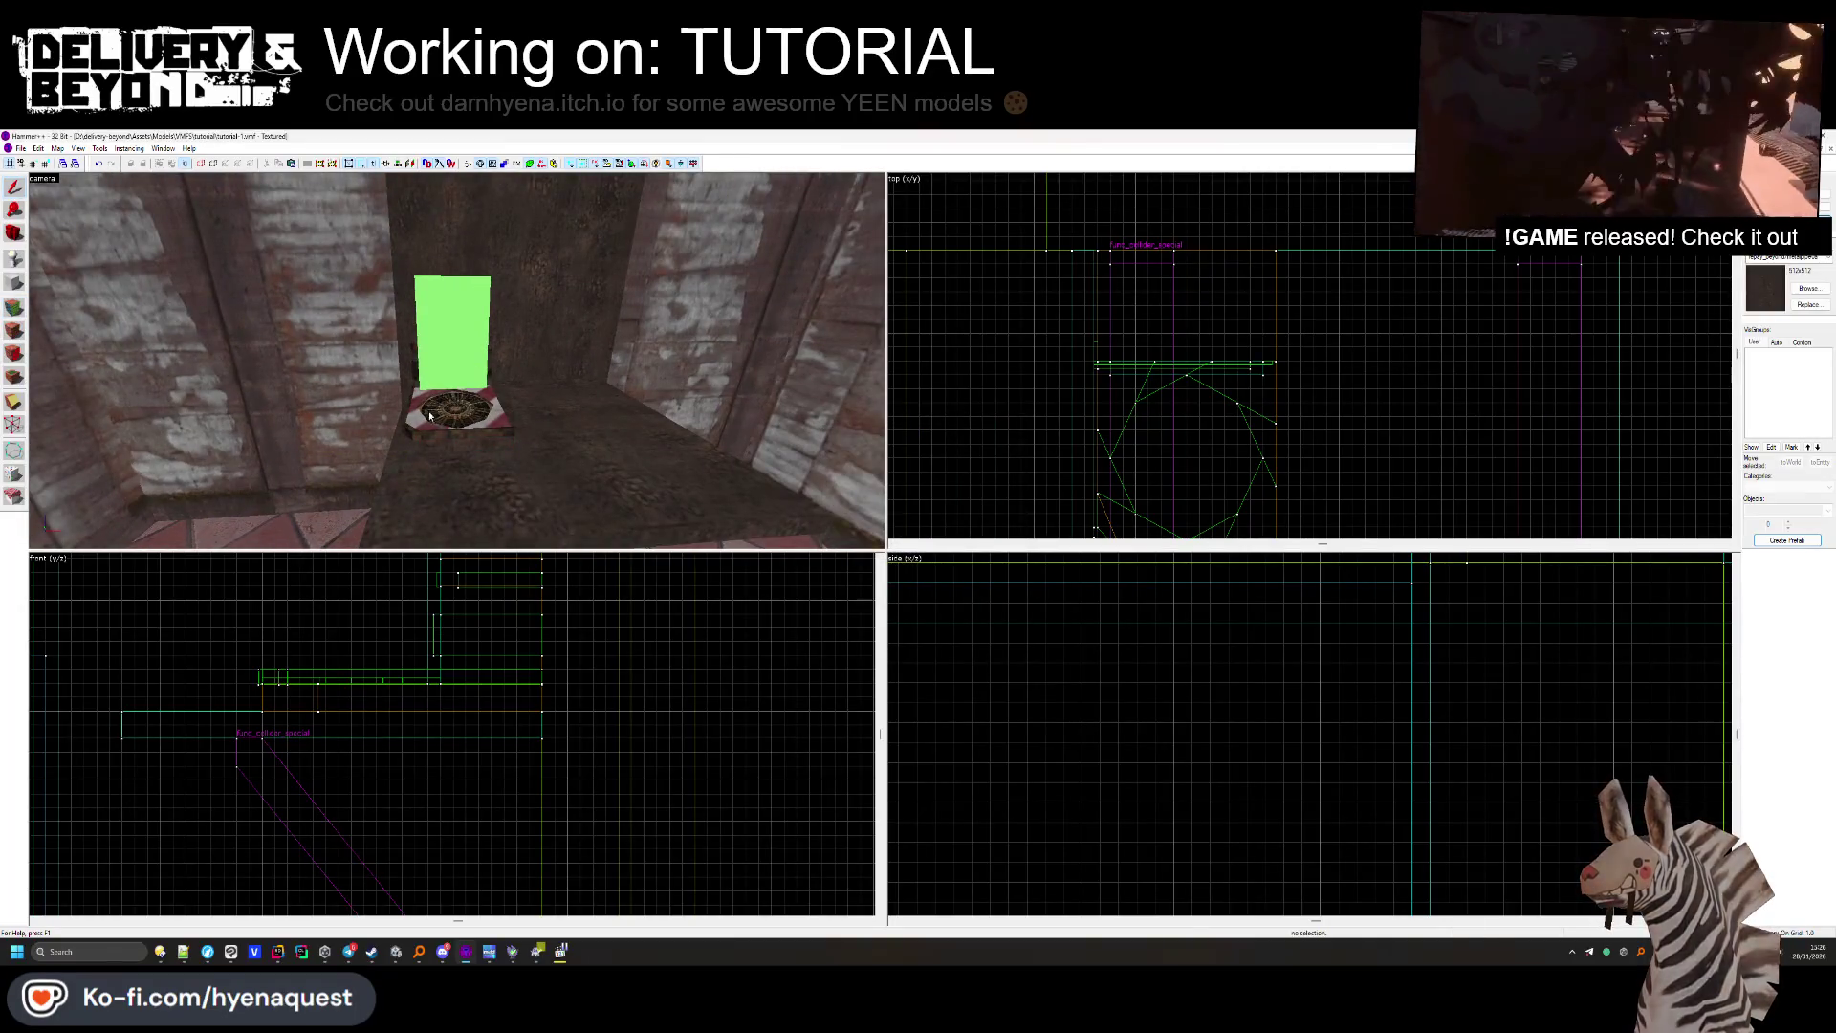
# Move the thin brush in front of the vent and a second brush to the right.
pyautogui.click(430, 415)
pyautogui.scroll(3, 456, 360)
pyautogui.keyDown('ctrl'); pyautogui.click(355, 486); pyautogui.keyUp('ctrl')
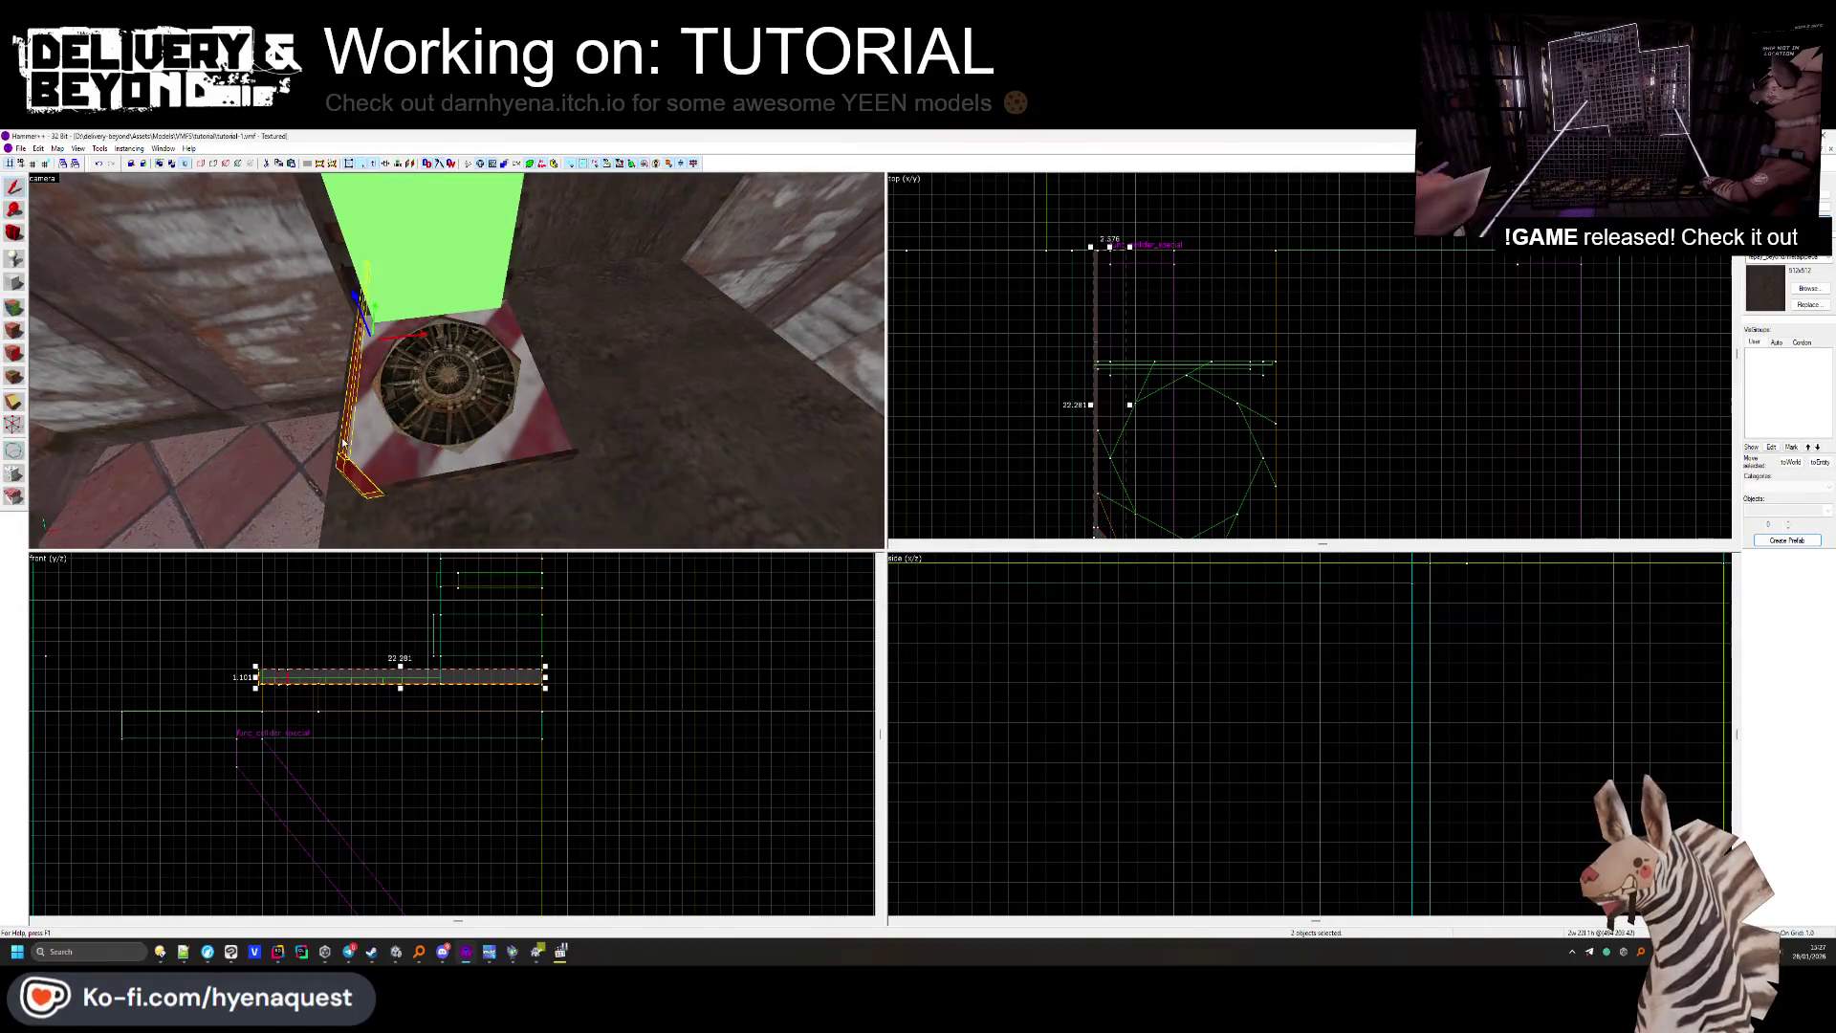
pyautogui.moveTo(1106, 278); pyautogui.dragTo(1277, 278)
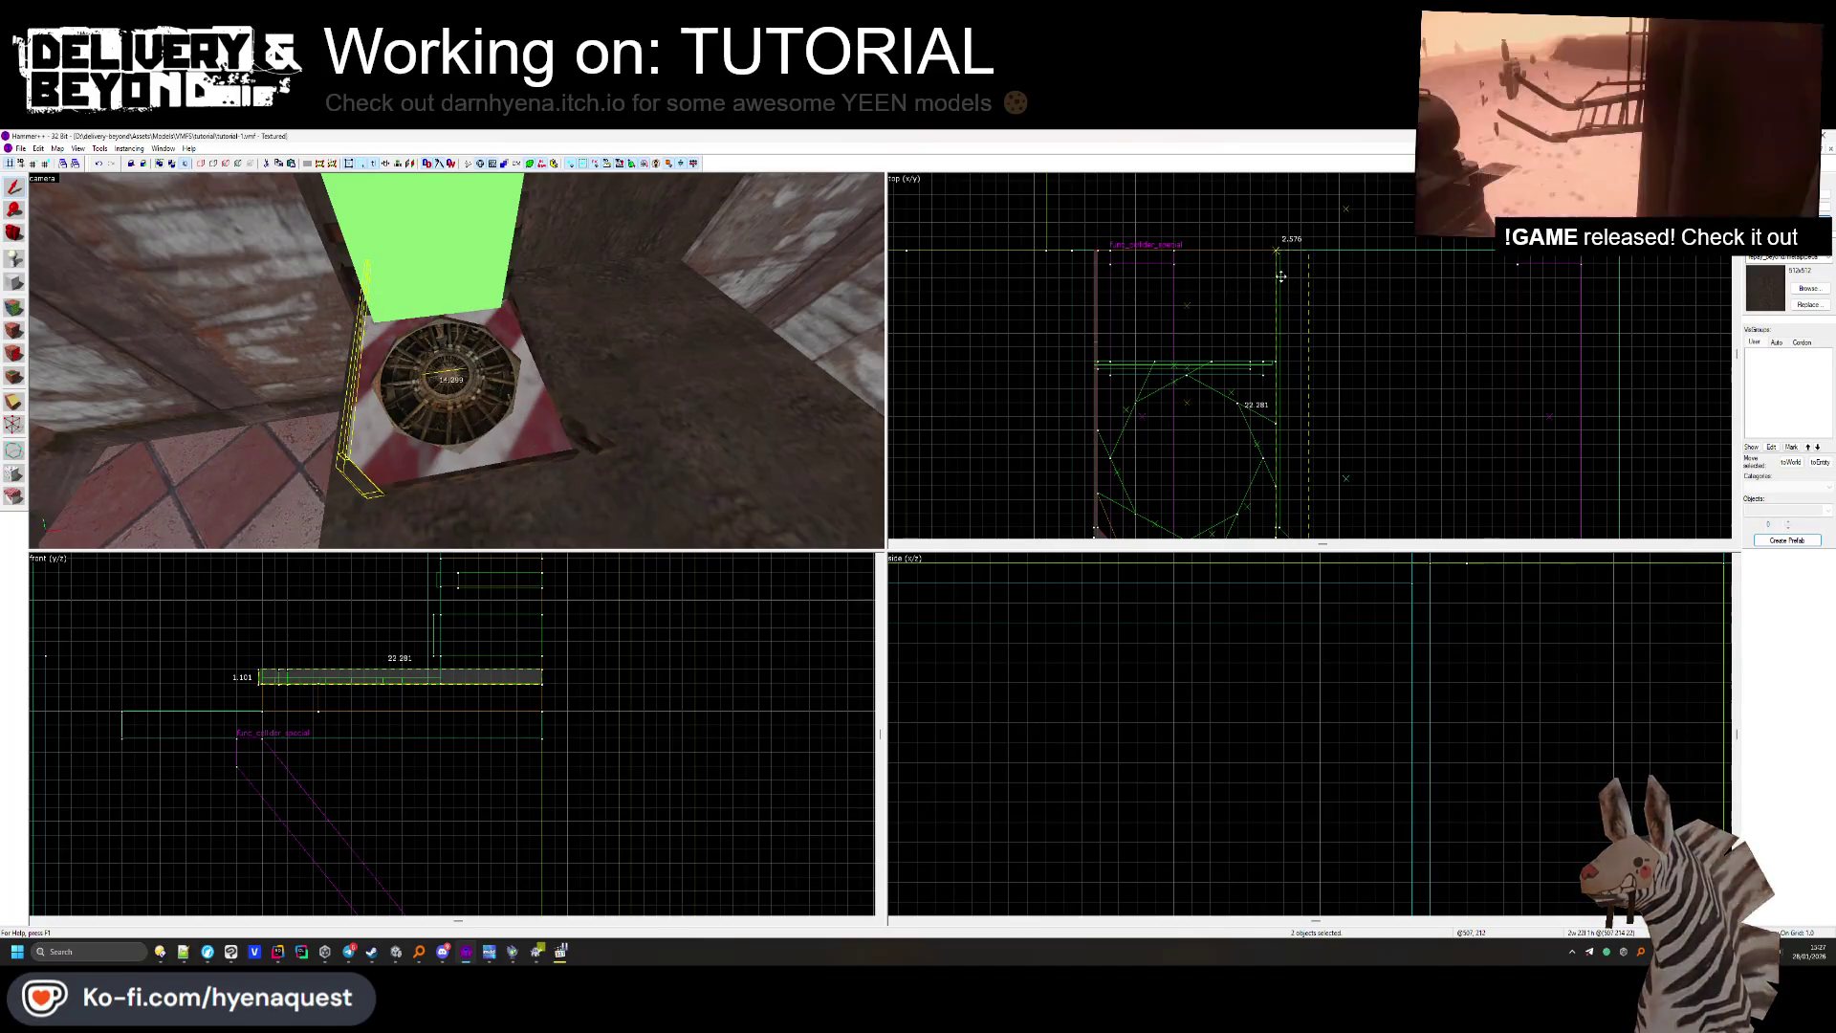
pyautogui.press('Escape')
# Flip the selected brush beside the vent horizontally.
pyautogui.press('d')
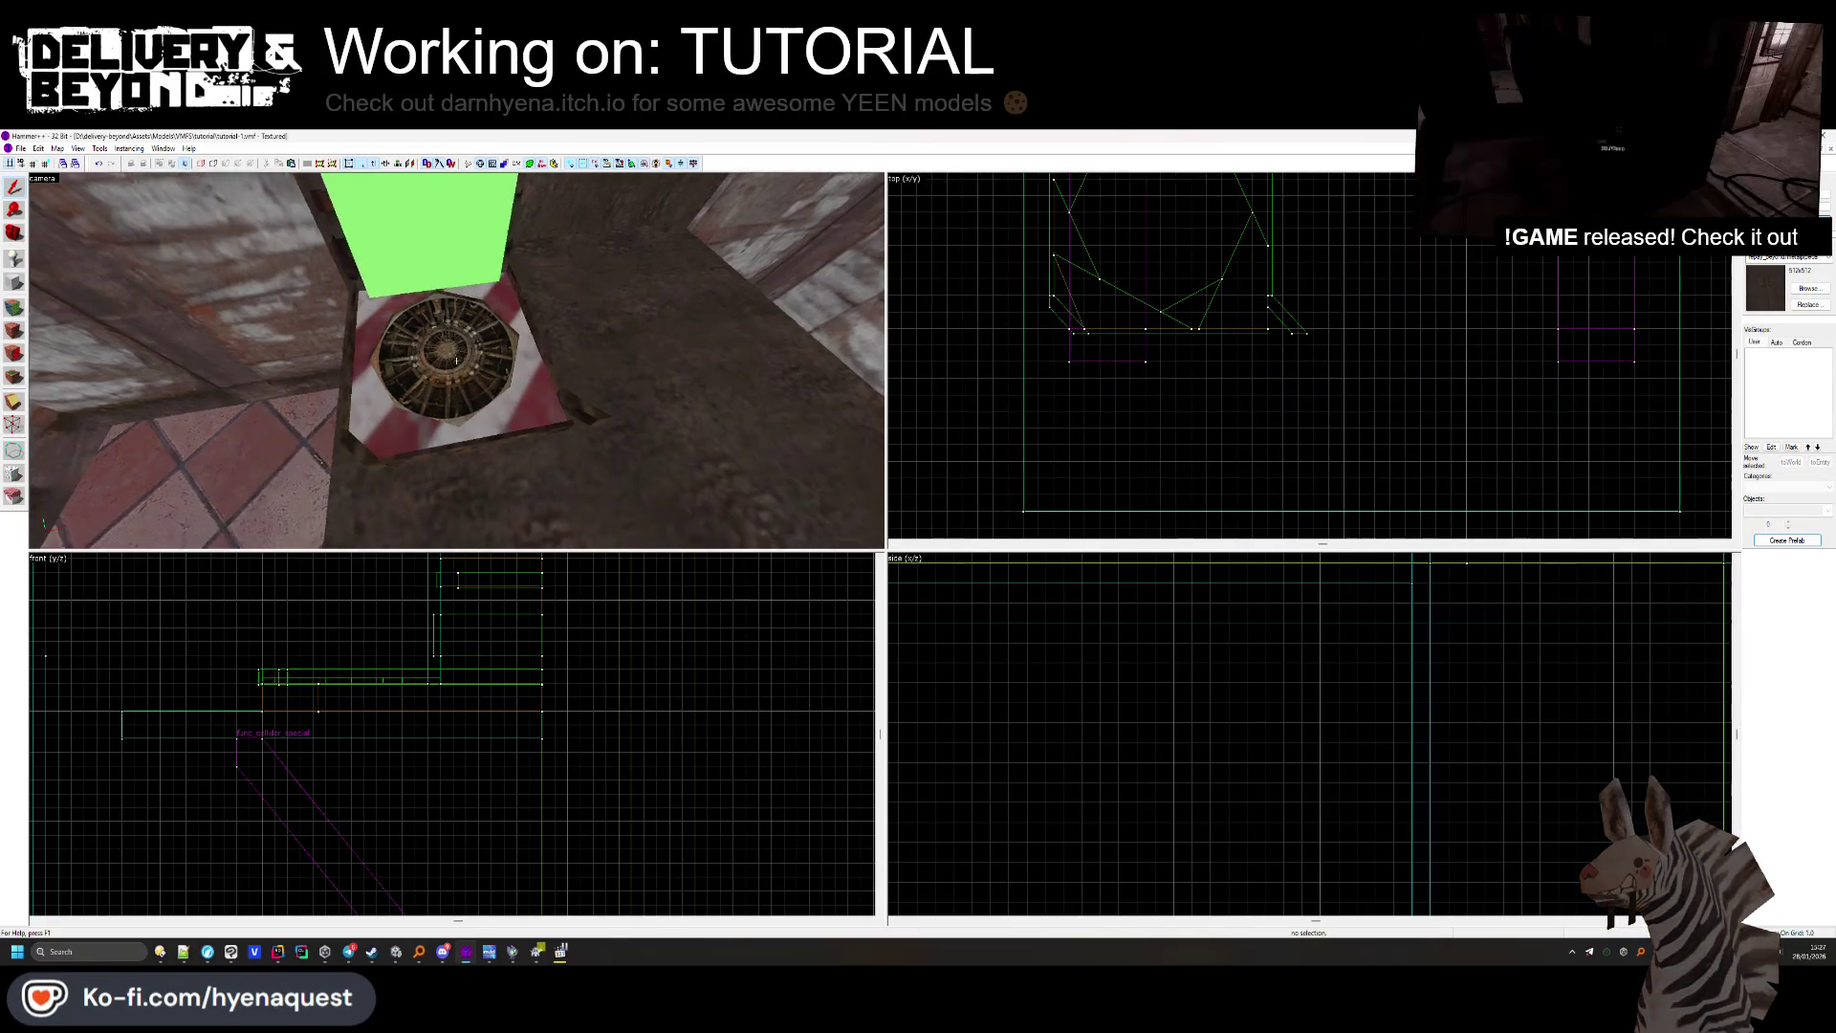
pyautogui.rightClick(1286, 313)
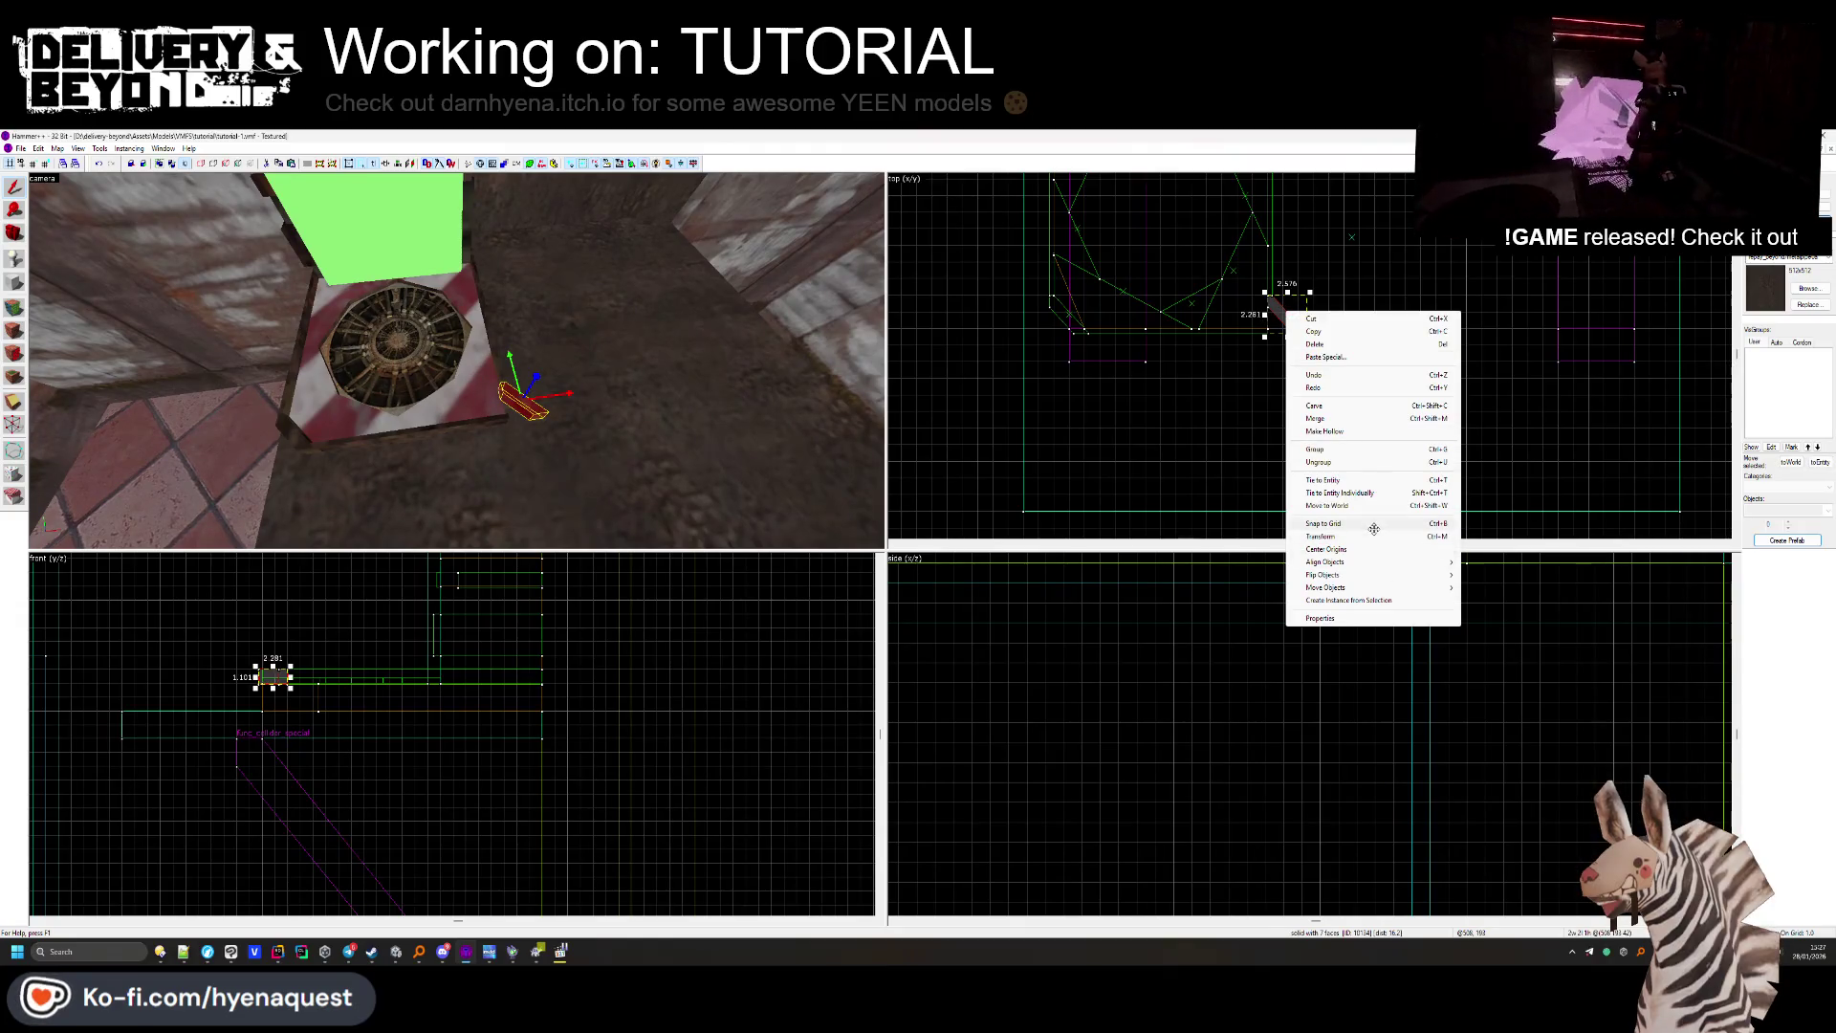
pyautogui.click(1495, 575)
pyautogui.scroll(3, 1243, 331)
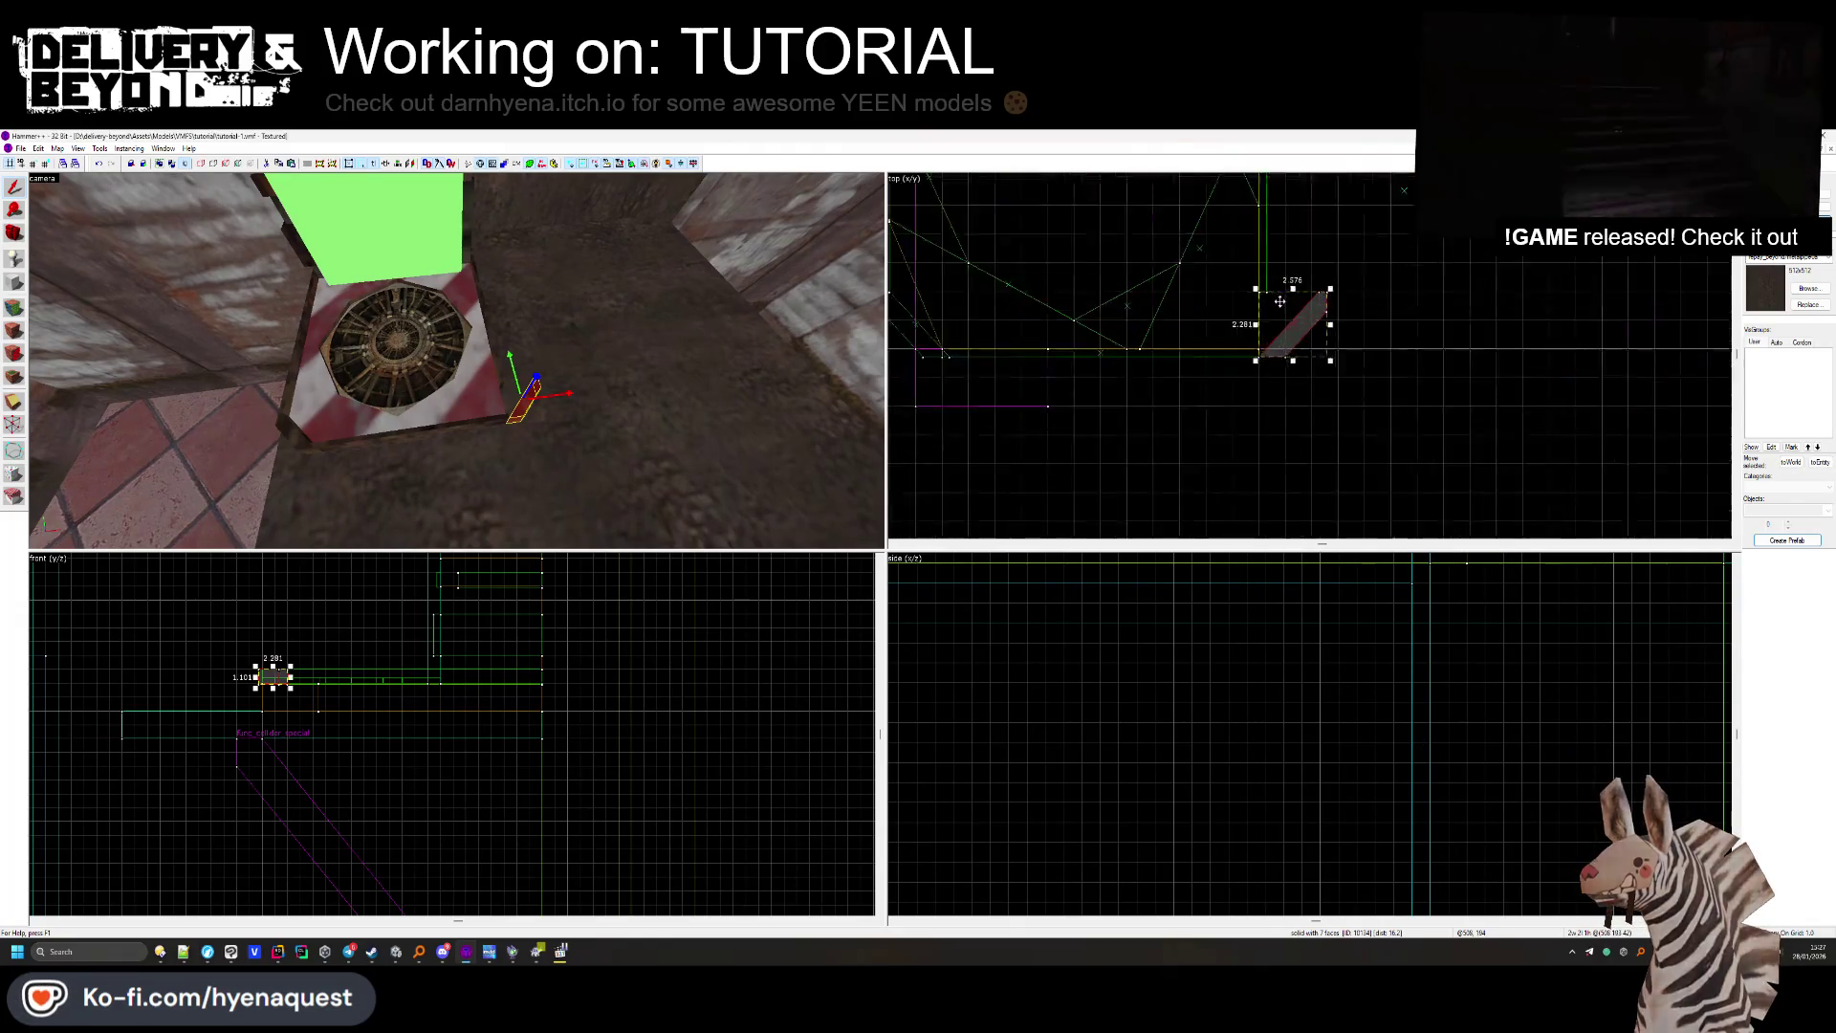
pyautogui.scroll(4, 1268, 284)
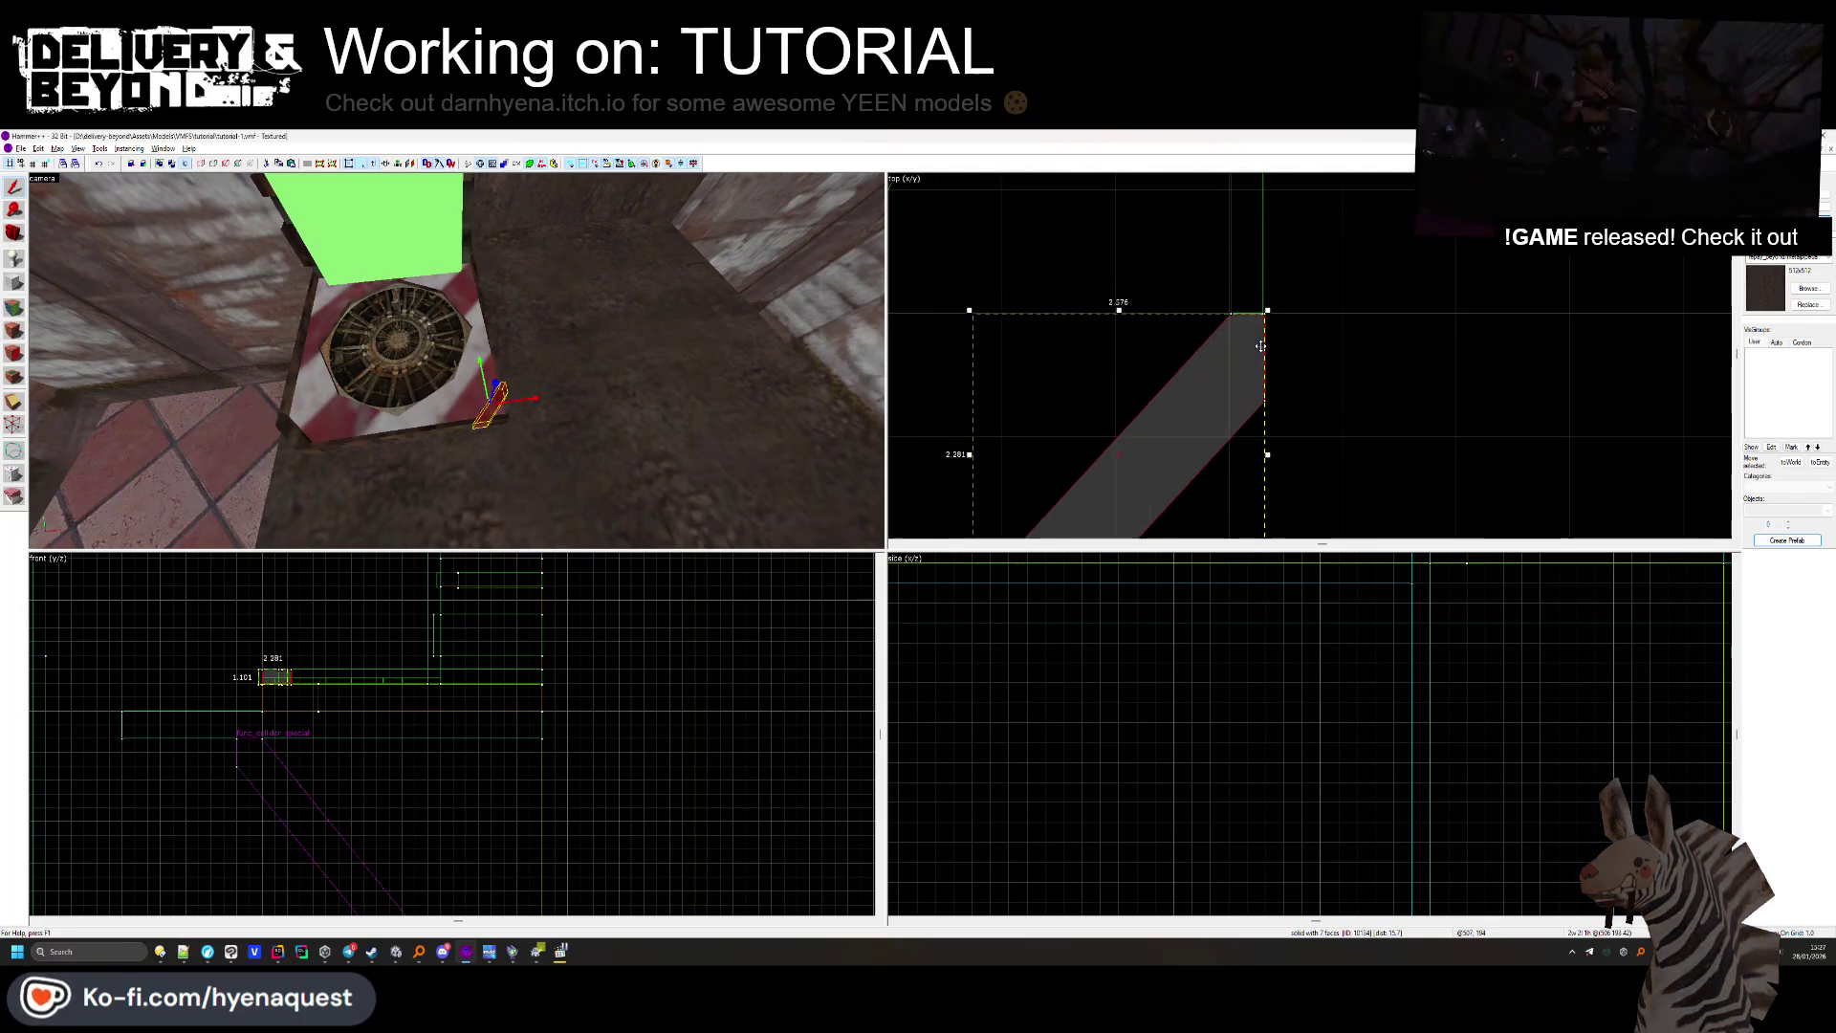
pyautogui.press('Escape')
# Check the vent and triangular wedge brushes, then shorten the long plank from its left end.
pyautogui.click(451, 363)
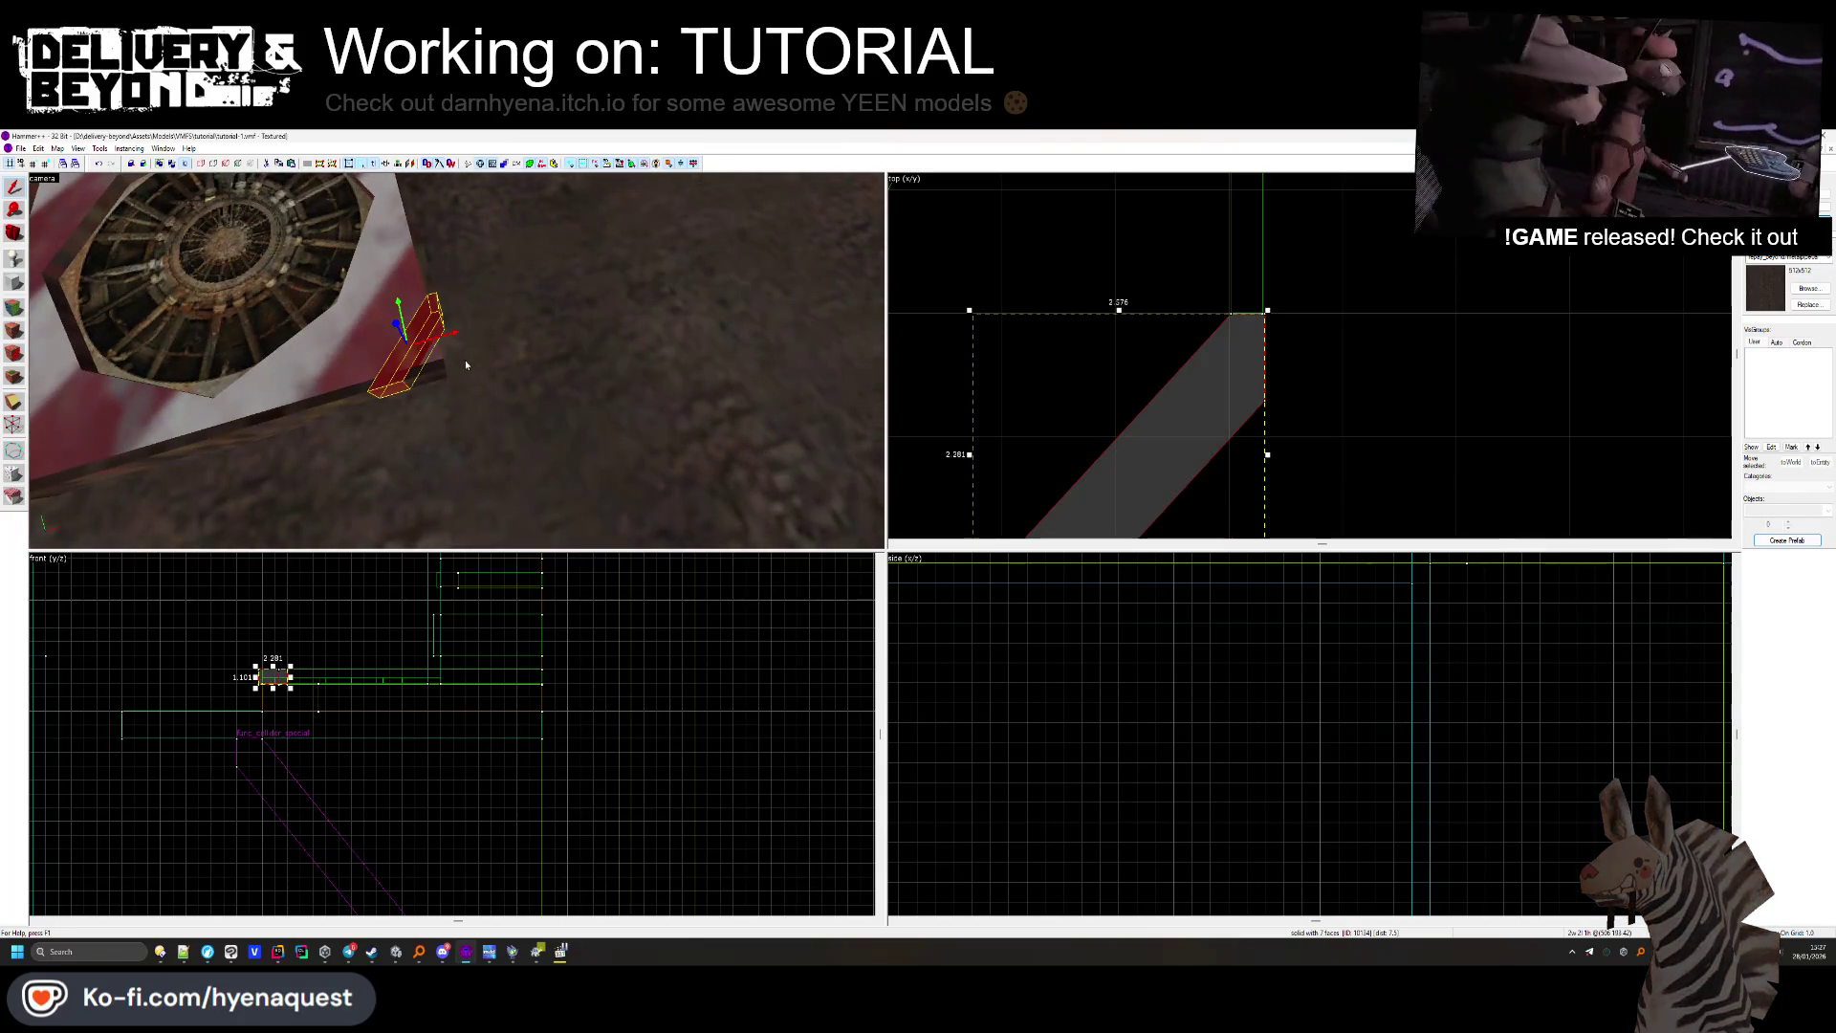
pyautogui.press('z')
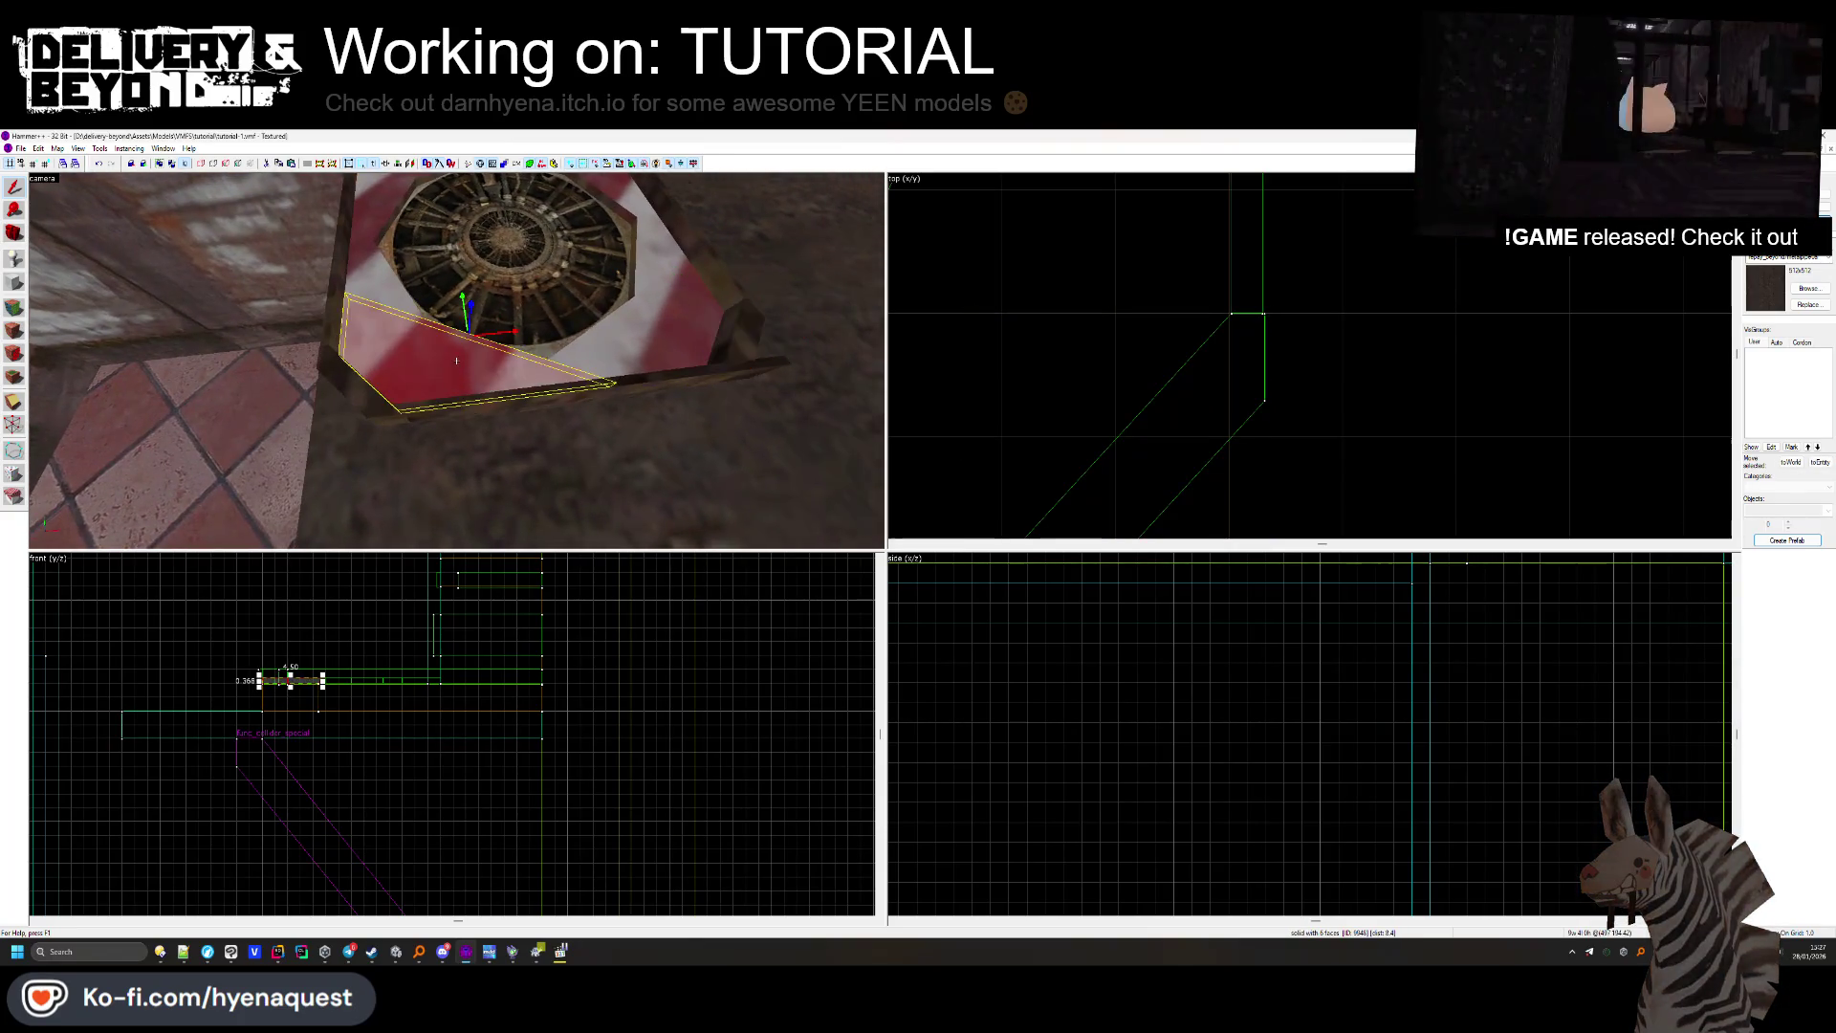
pyautogui.press('z')
pyautogui.click(543, 366)
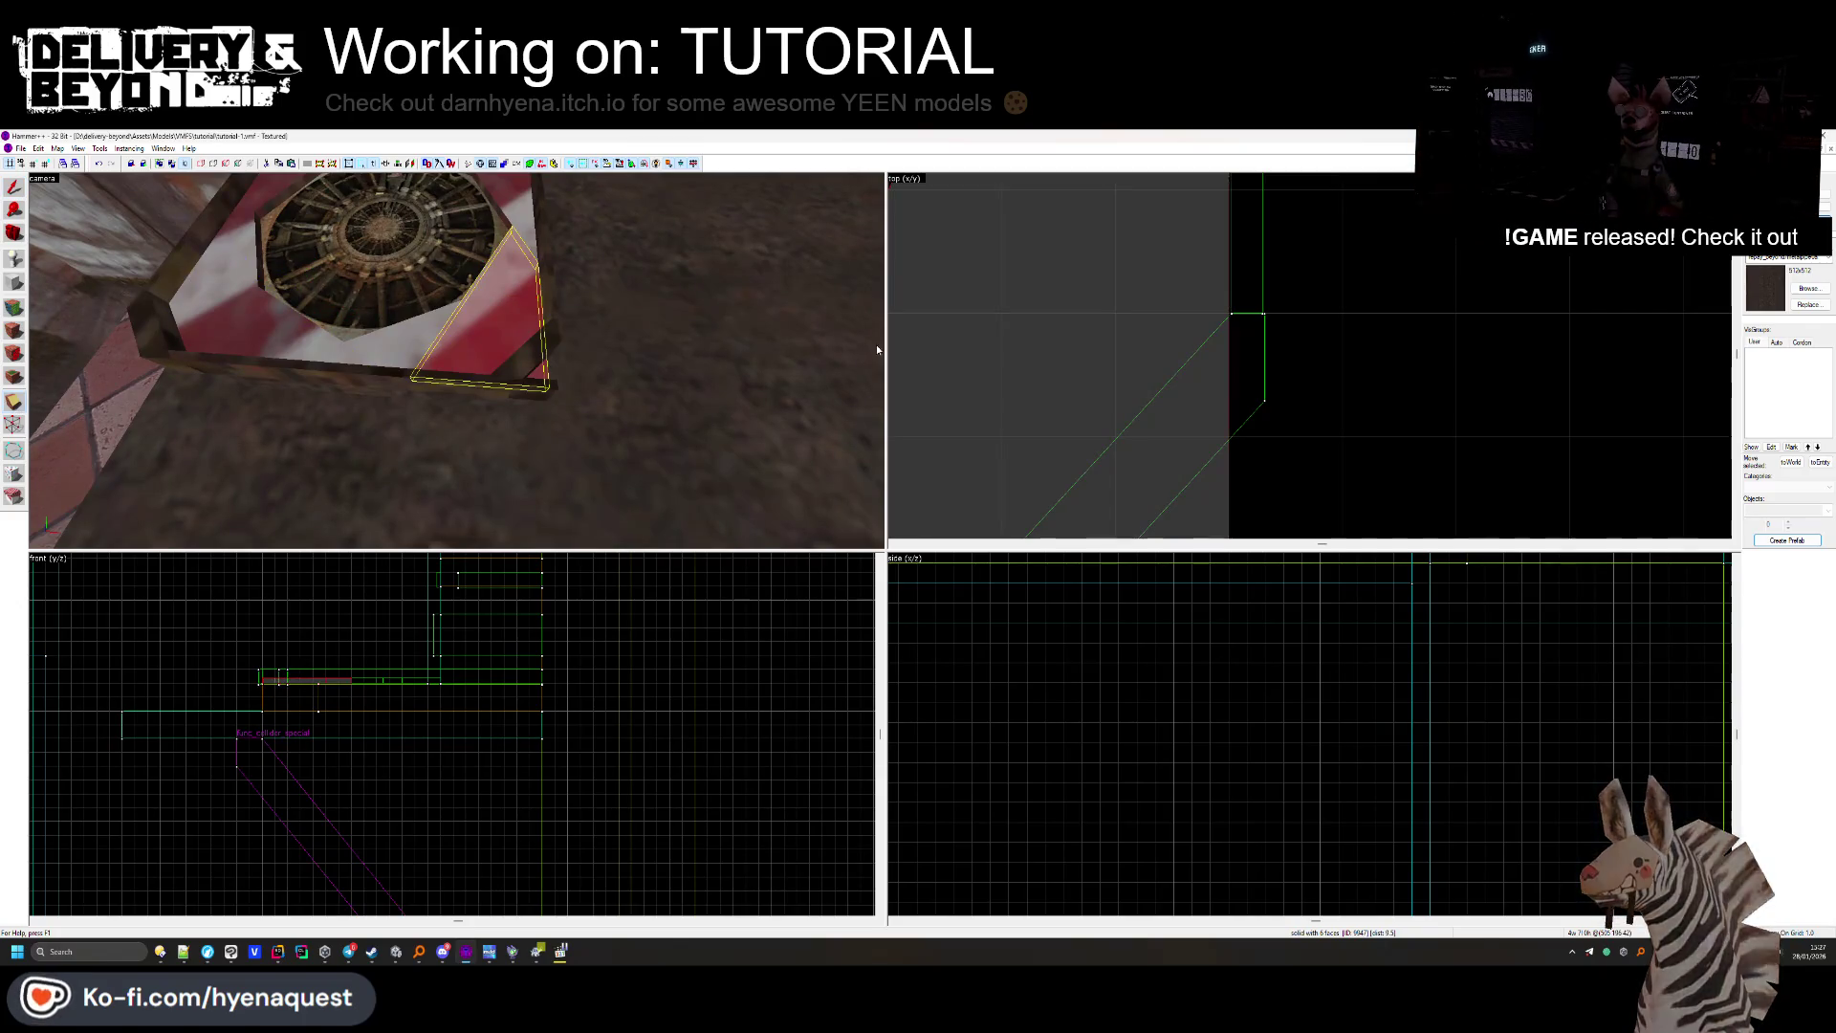
pyautogui.scroll(3, 1122, 445)
pyautogui.click(1234, 451)
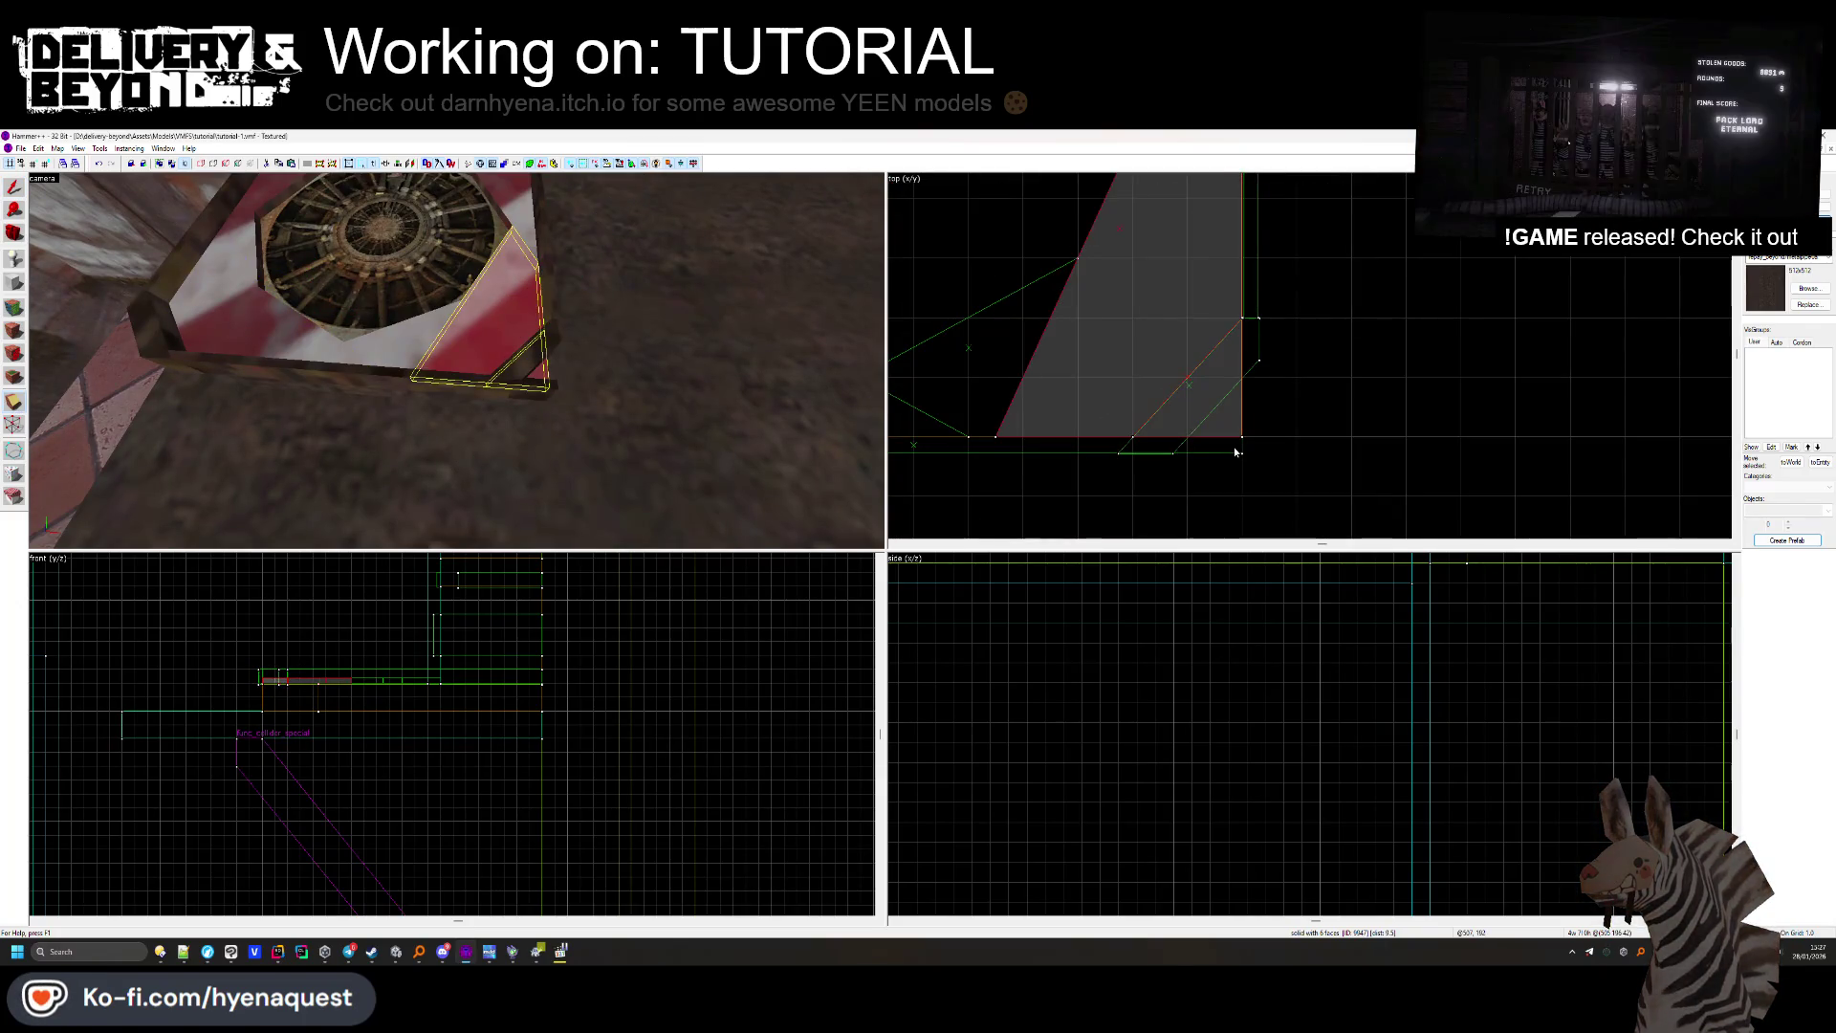
pyautogui.click(545, 395)
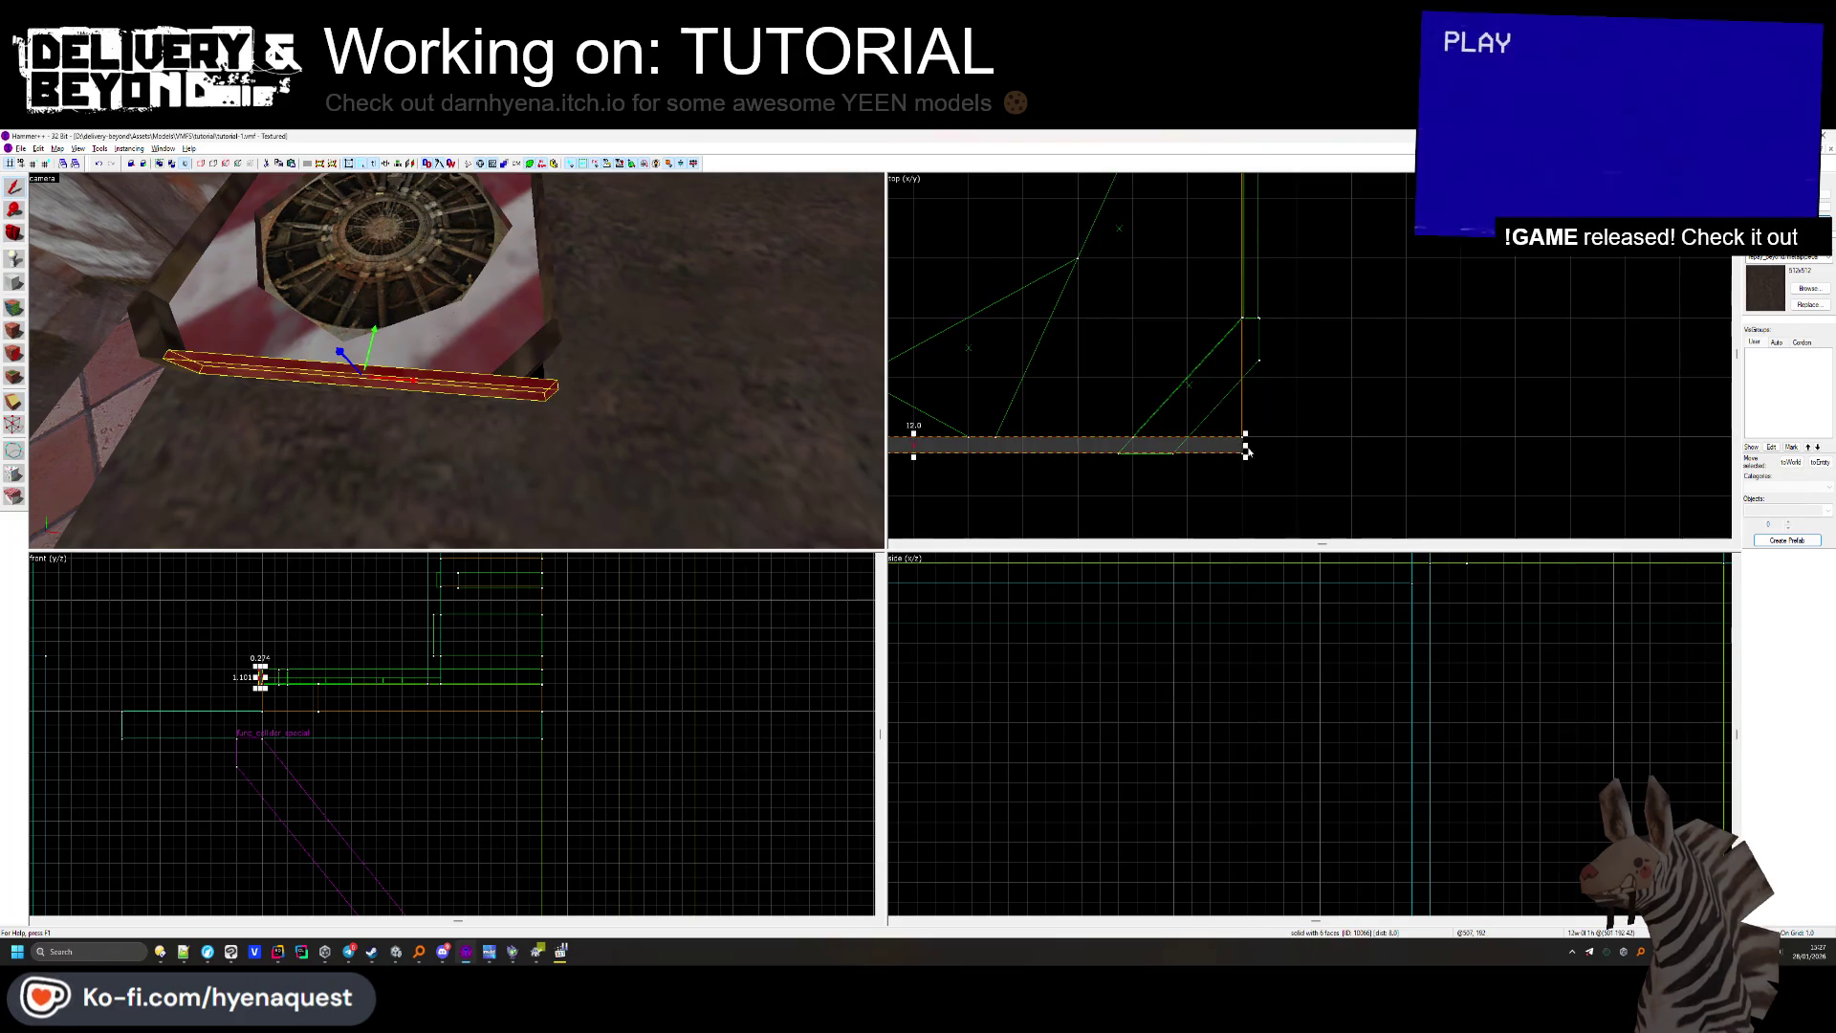
pyautogui.moveTo(913, 445); pyautogui.dragTo(1136, 463)
# Clip a diagonal corner off the large brush around the fan.
pyautogui.click(545, 411)
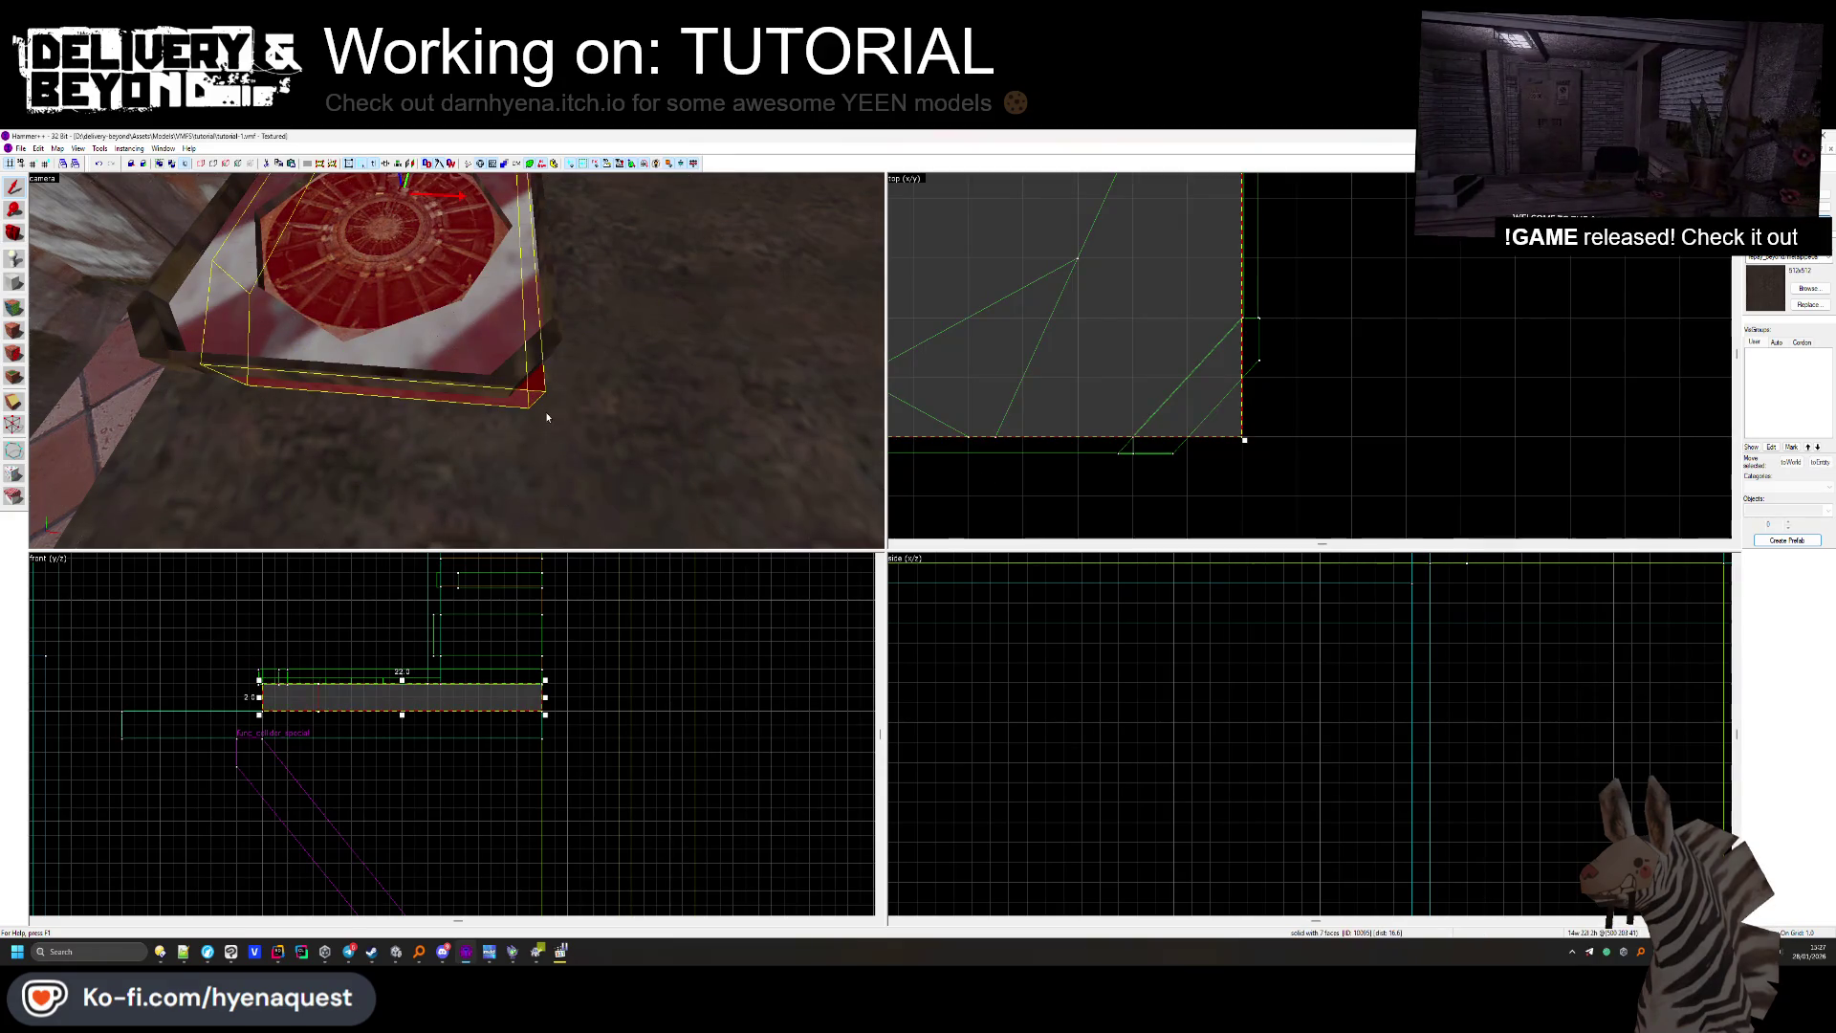
pyautogui.click(15, 401)
pyautogui.moveTo(1243, 317); pyautogui.dragTo(1133, 438)
pyautogui.press('Return')
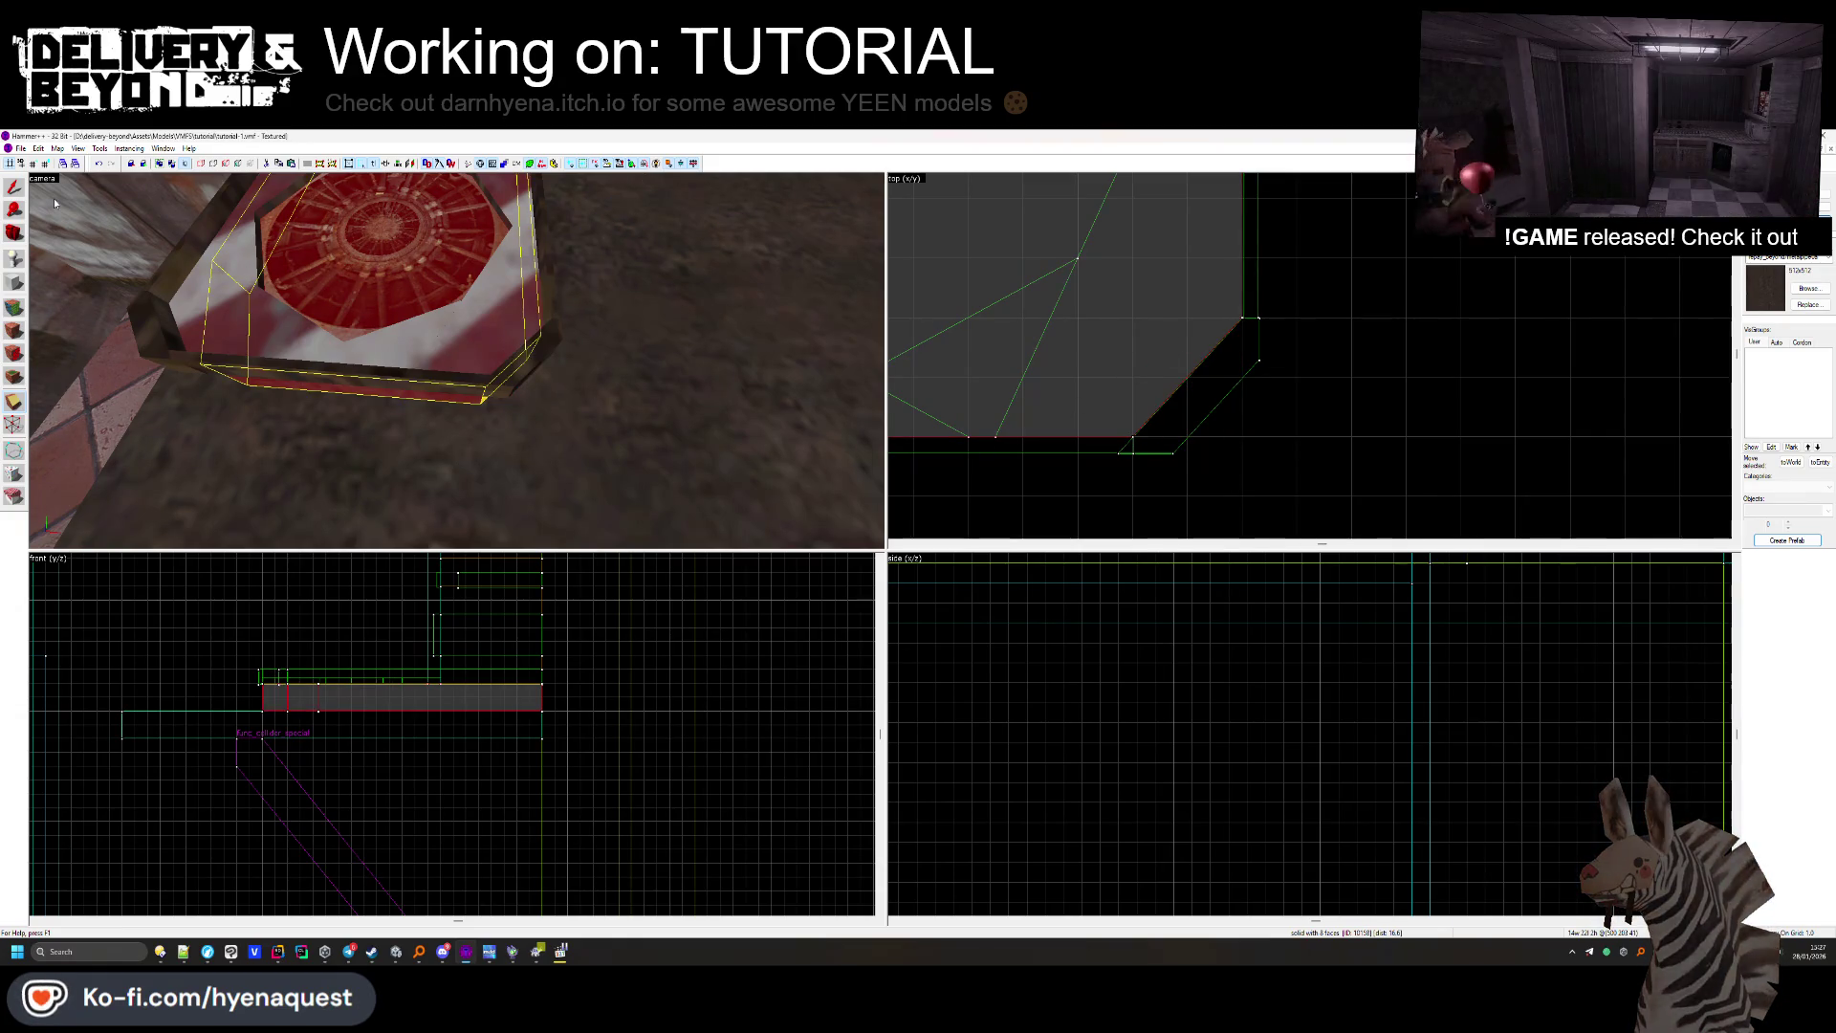
pyautogui.press('Escape')
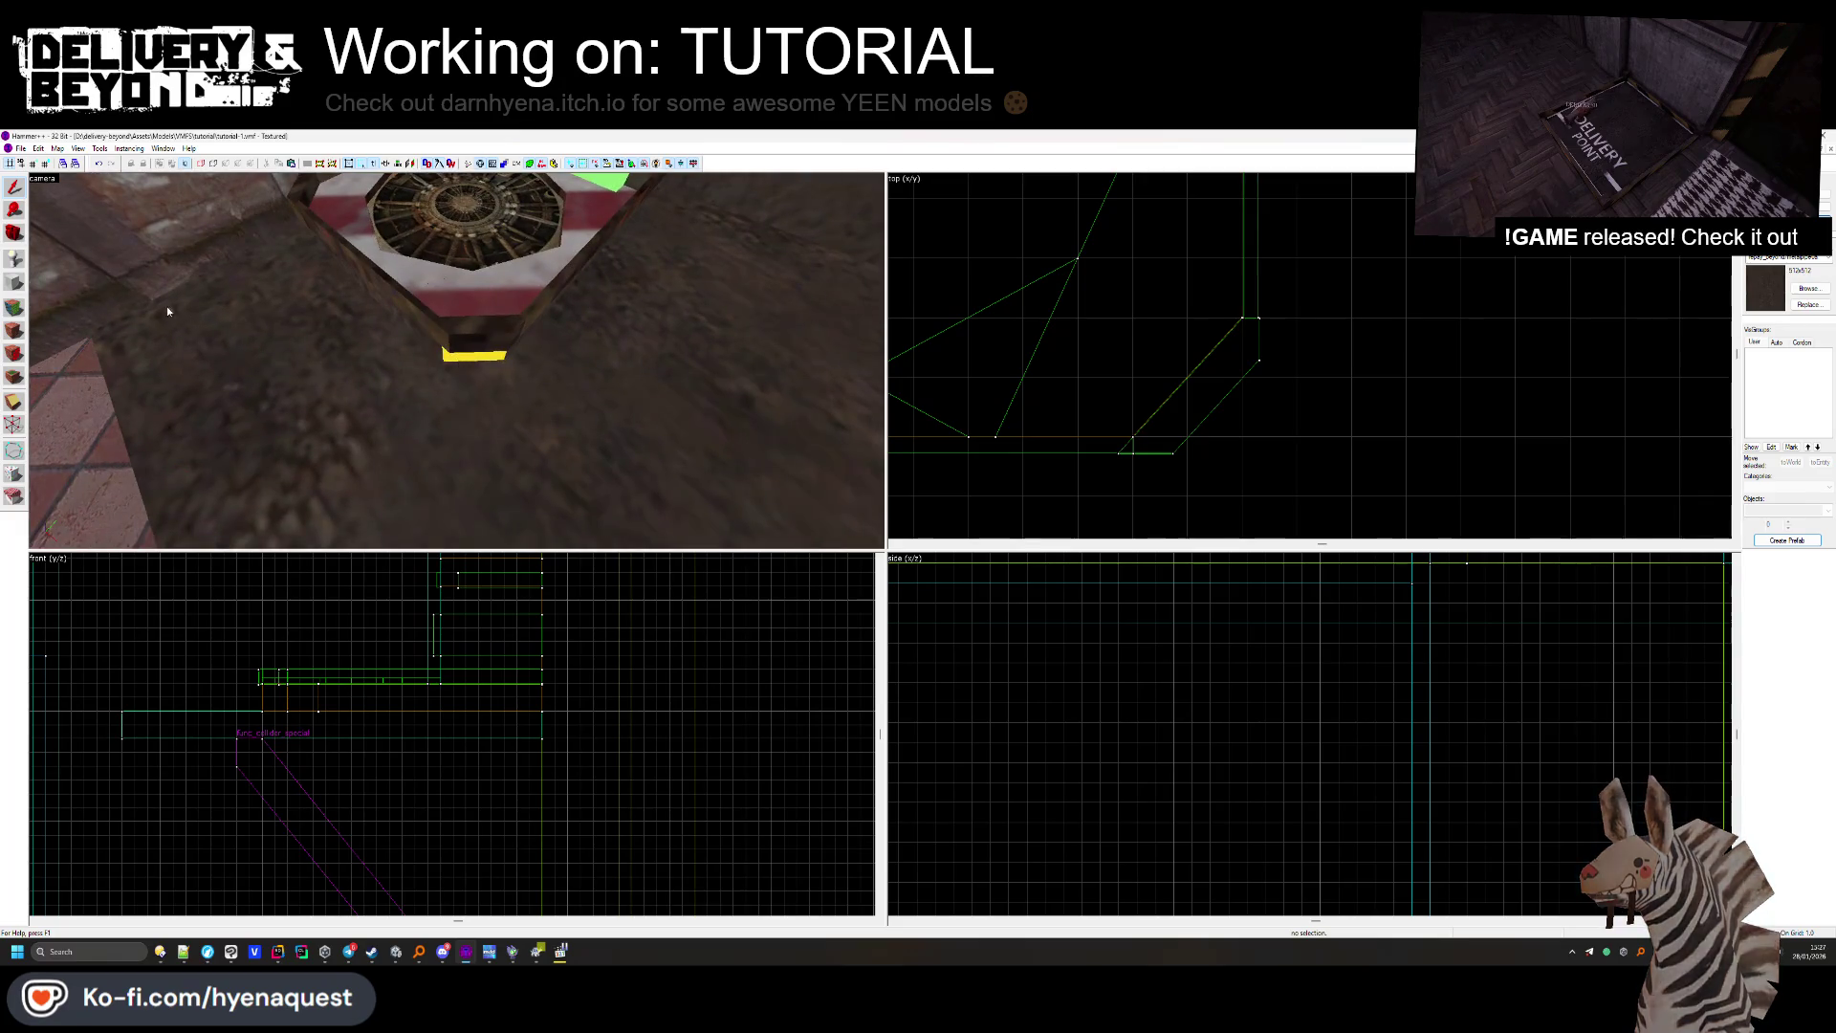
# Narrow the floor brush next to the vent by pulling its edge inward.
pyautogui.hotkey('shift', 'a')
pyautogui.scroll(-5, 455, 359)
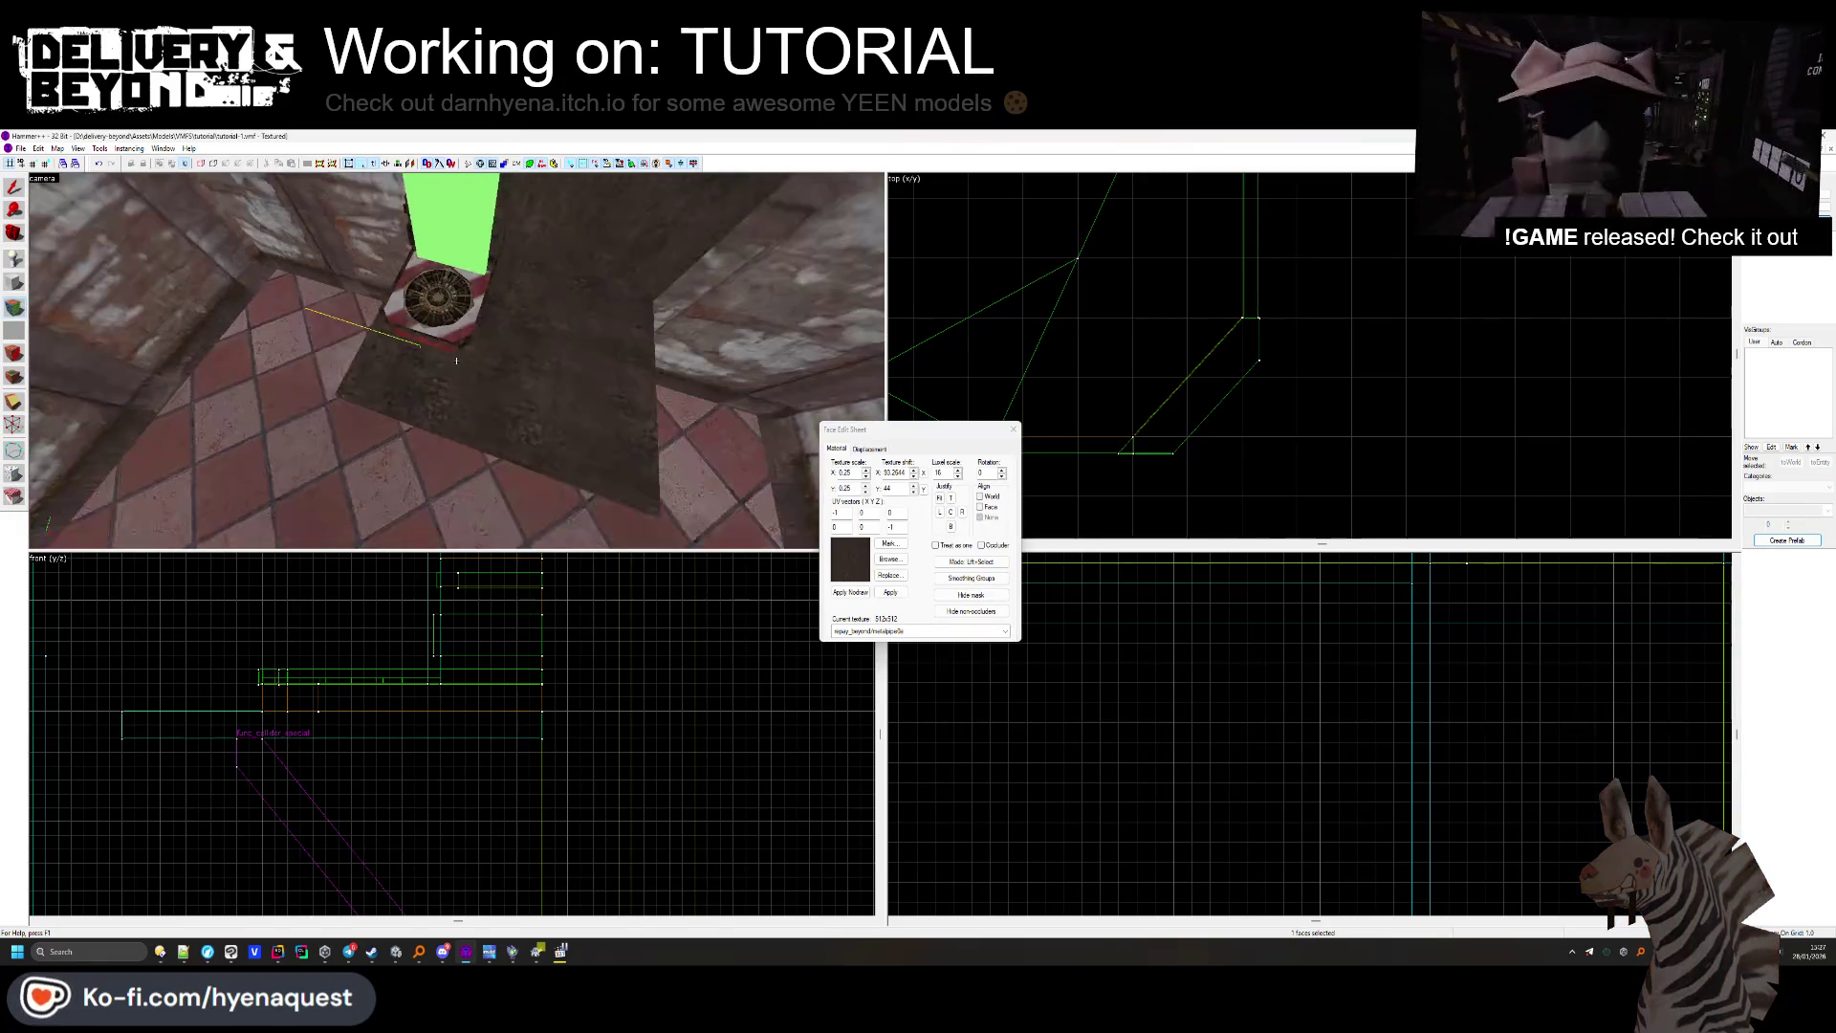
pyautogui.click(1013, 430)
pyautogui.moveTo(1145, 527); pyautogui.dragTo(1146, 431)
# Lengthen the thin brush beside the vent slightly and move it into place along the vent.
pyautogui.press('Escape')
pyautogui.press('z')
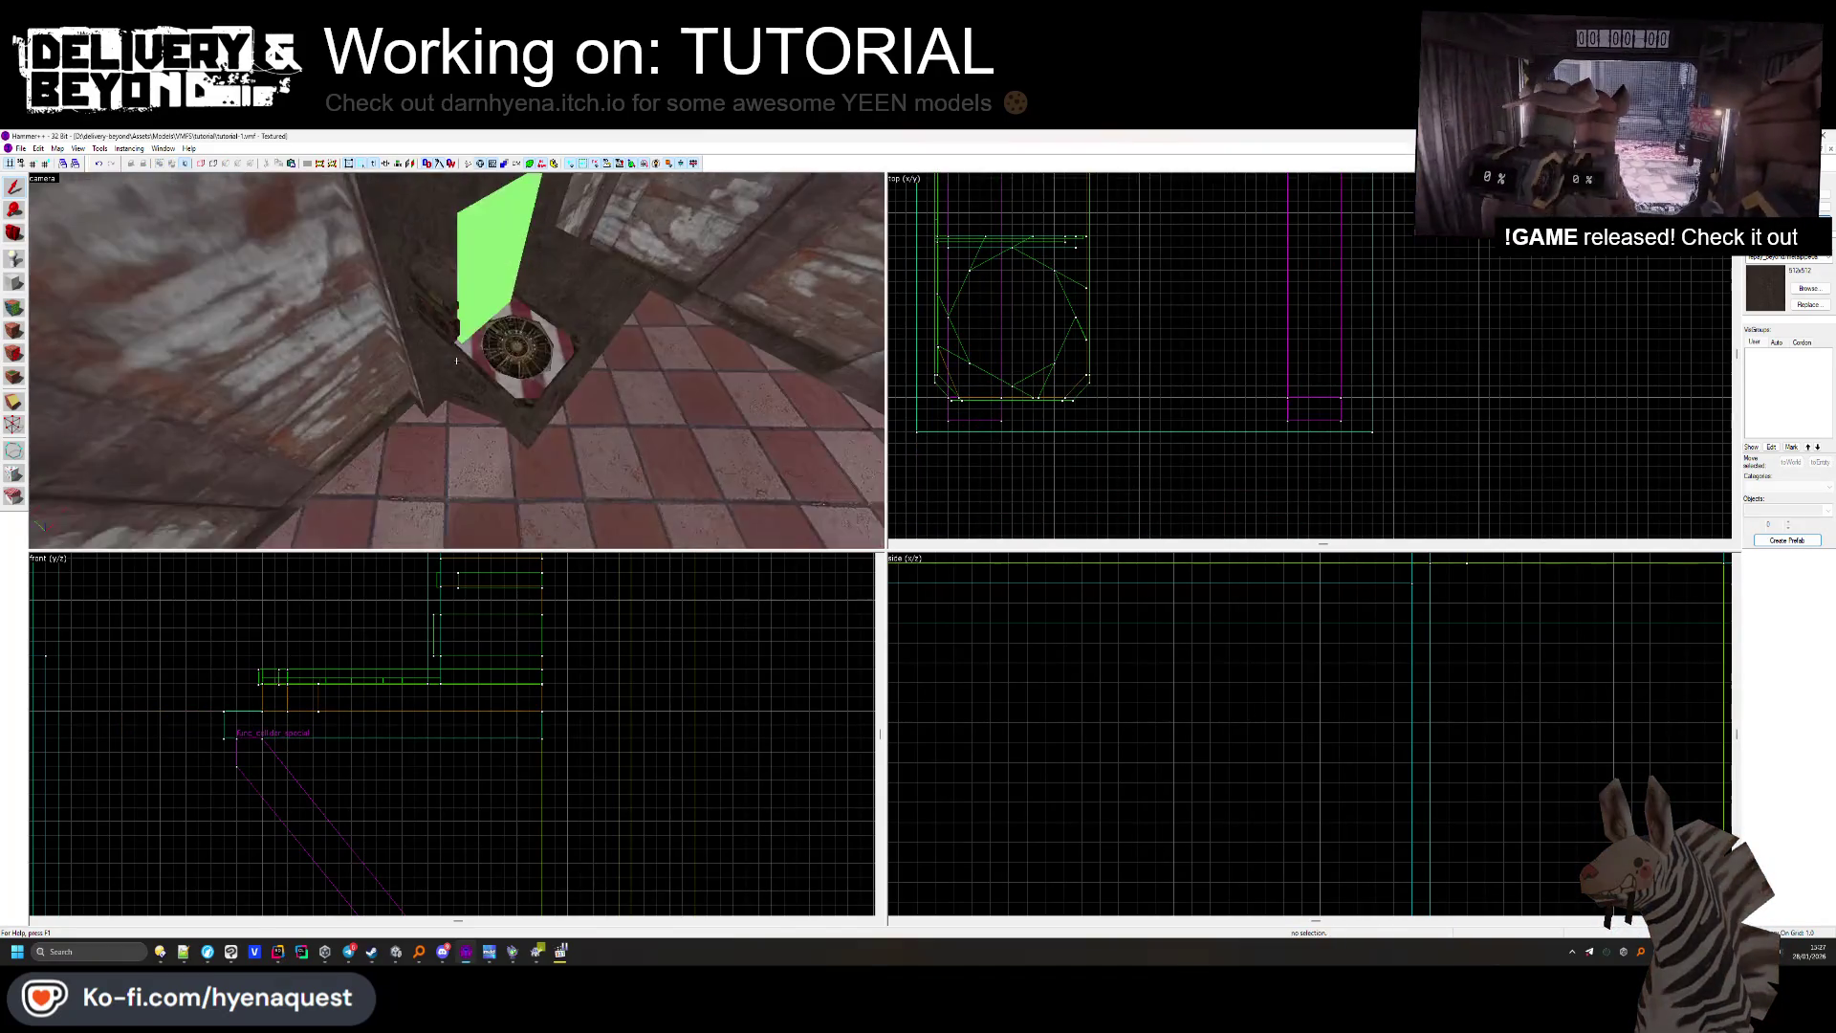
pyautogui.press('z')
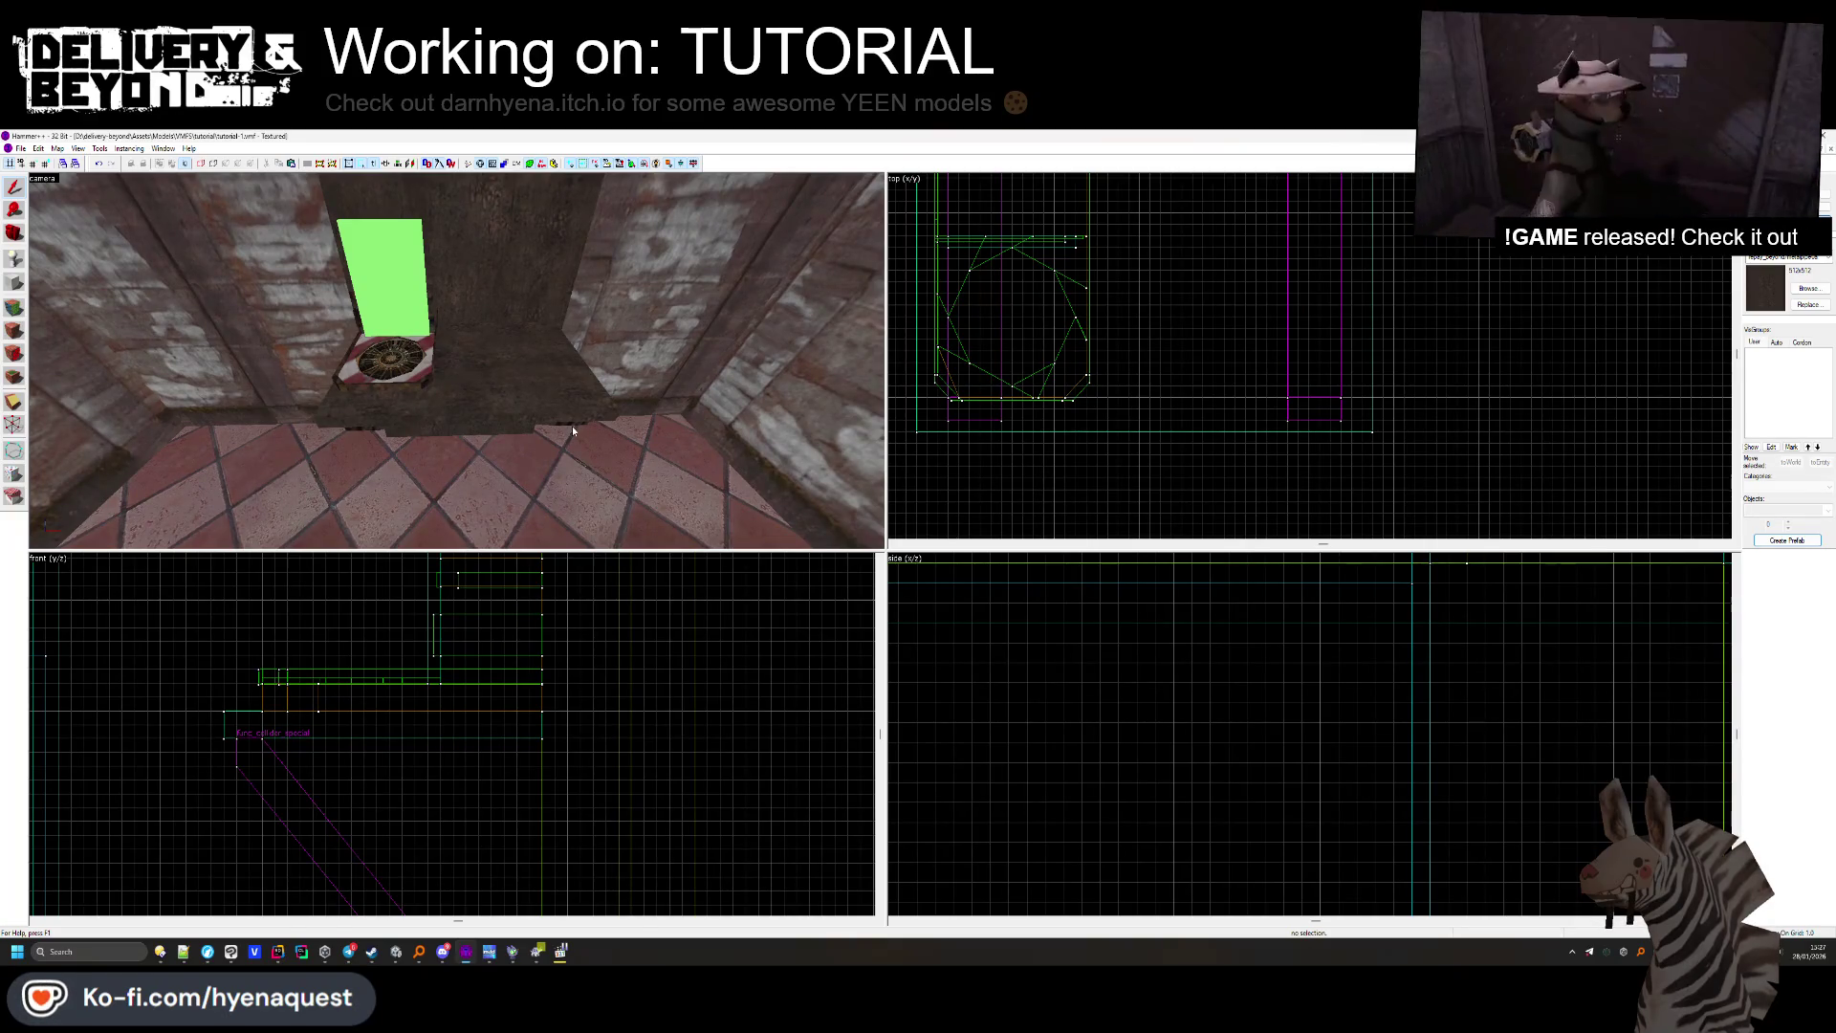
pyautogui.press('z')
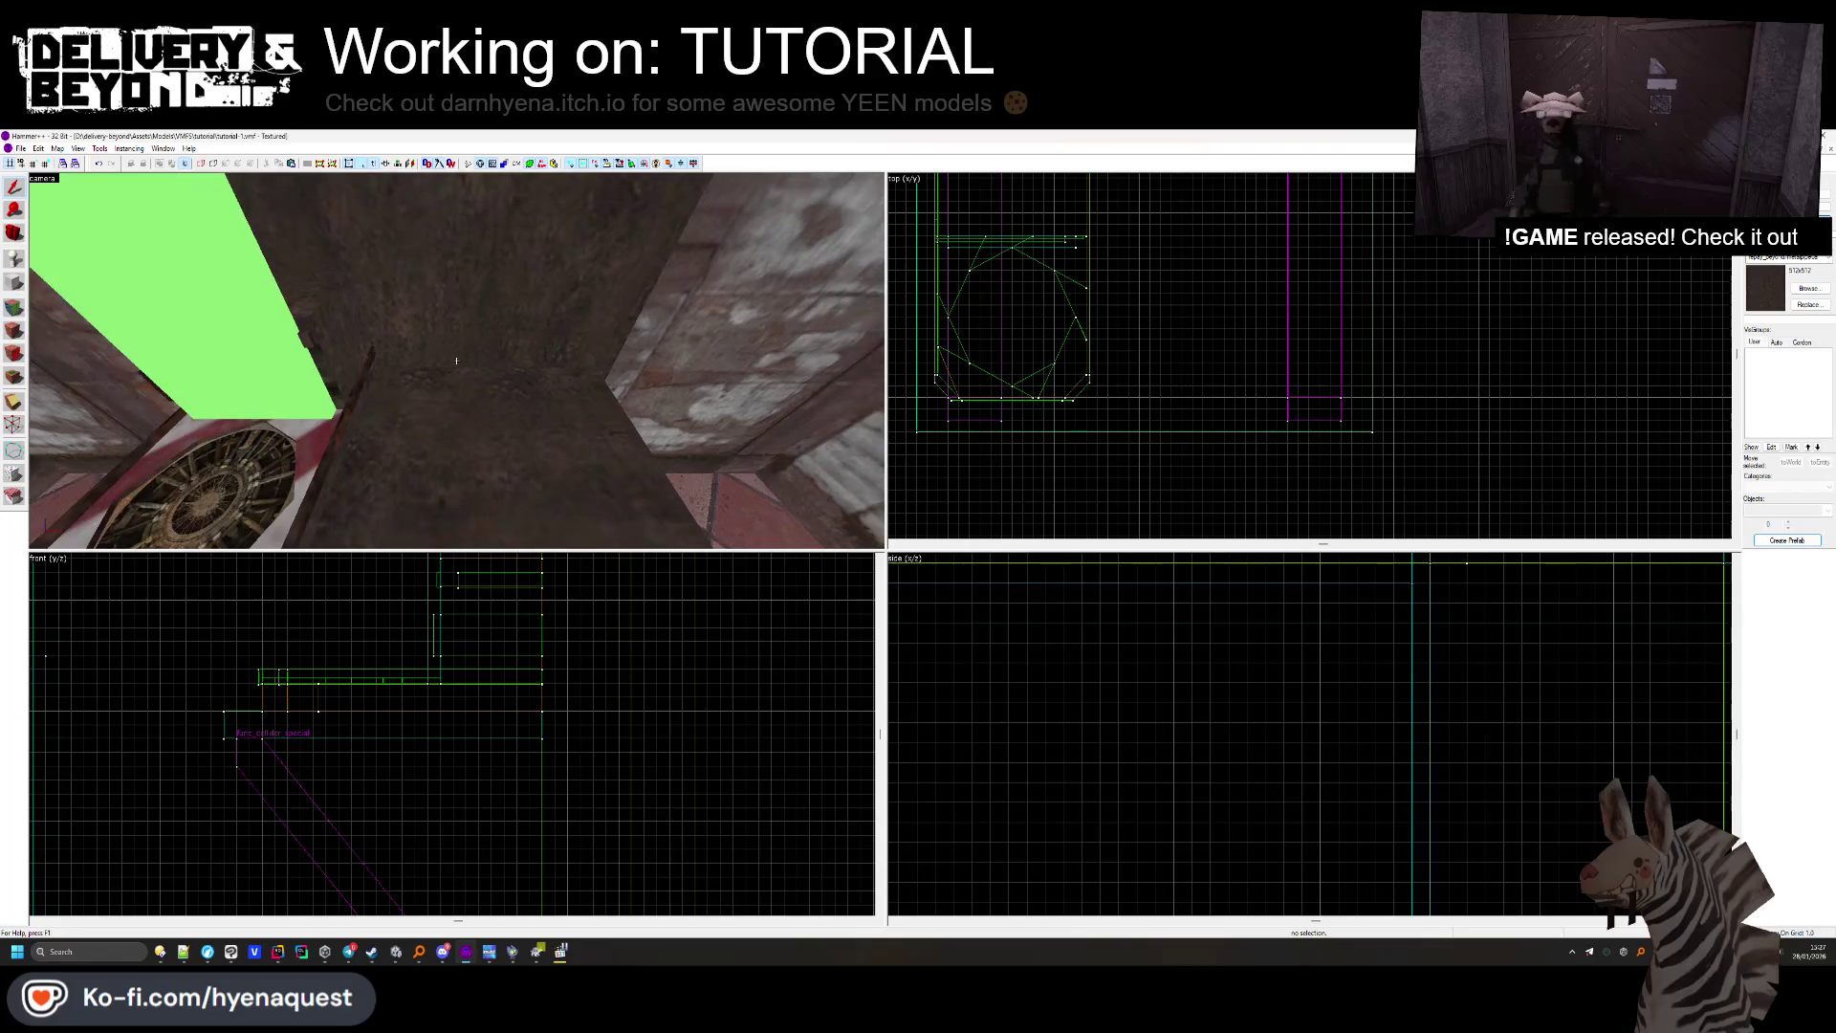
pyautogui.click(371, 352)
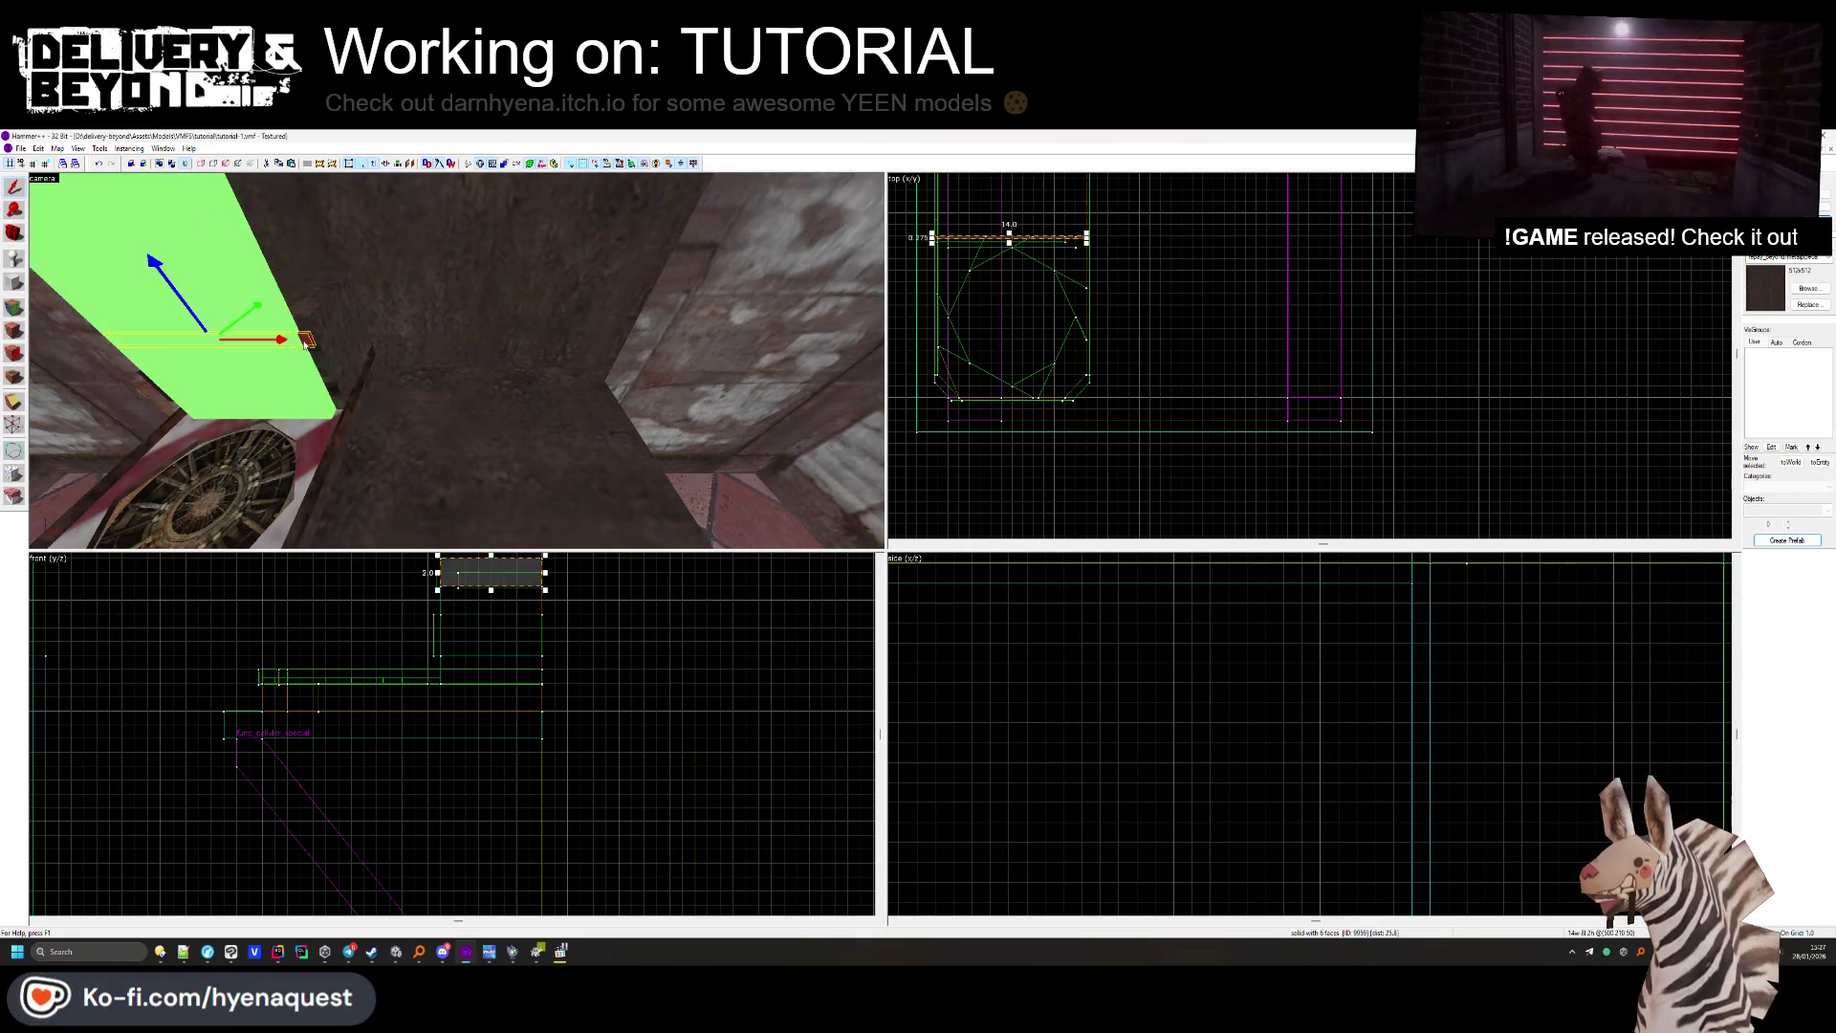
pyautogui.press('z')
pyautogui.press('z')
pyautogui.scroll(6, 959, 304)
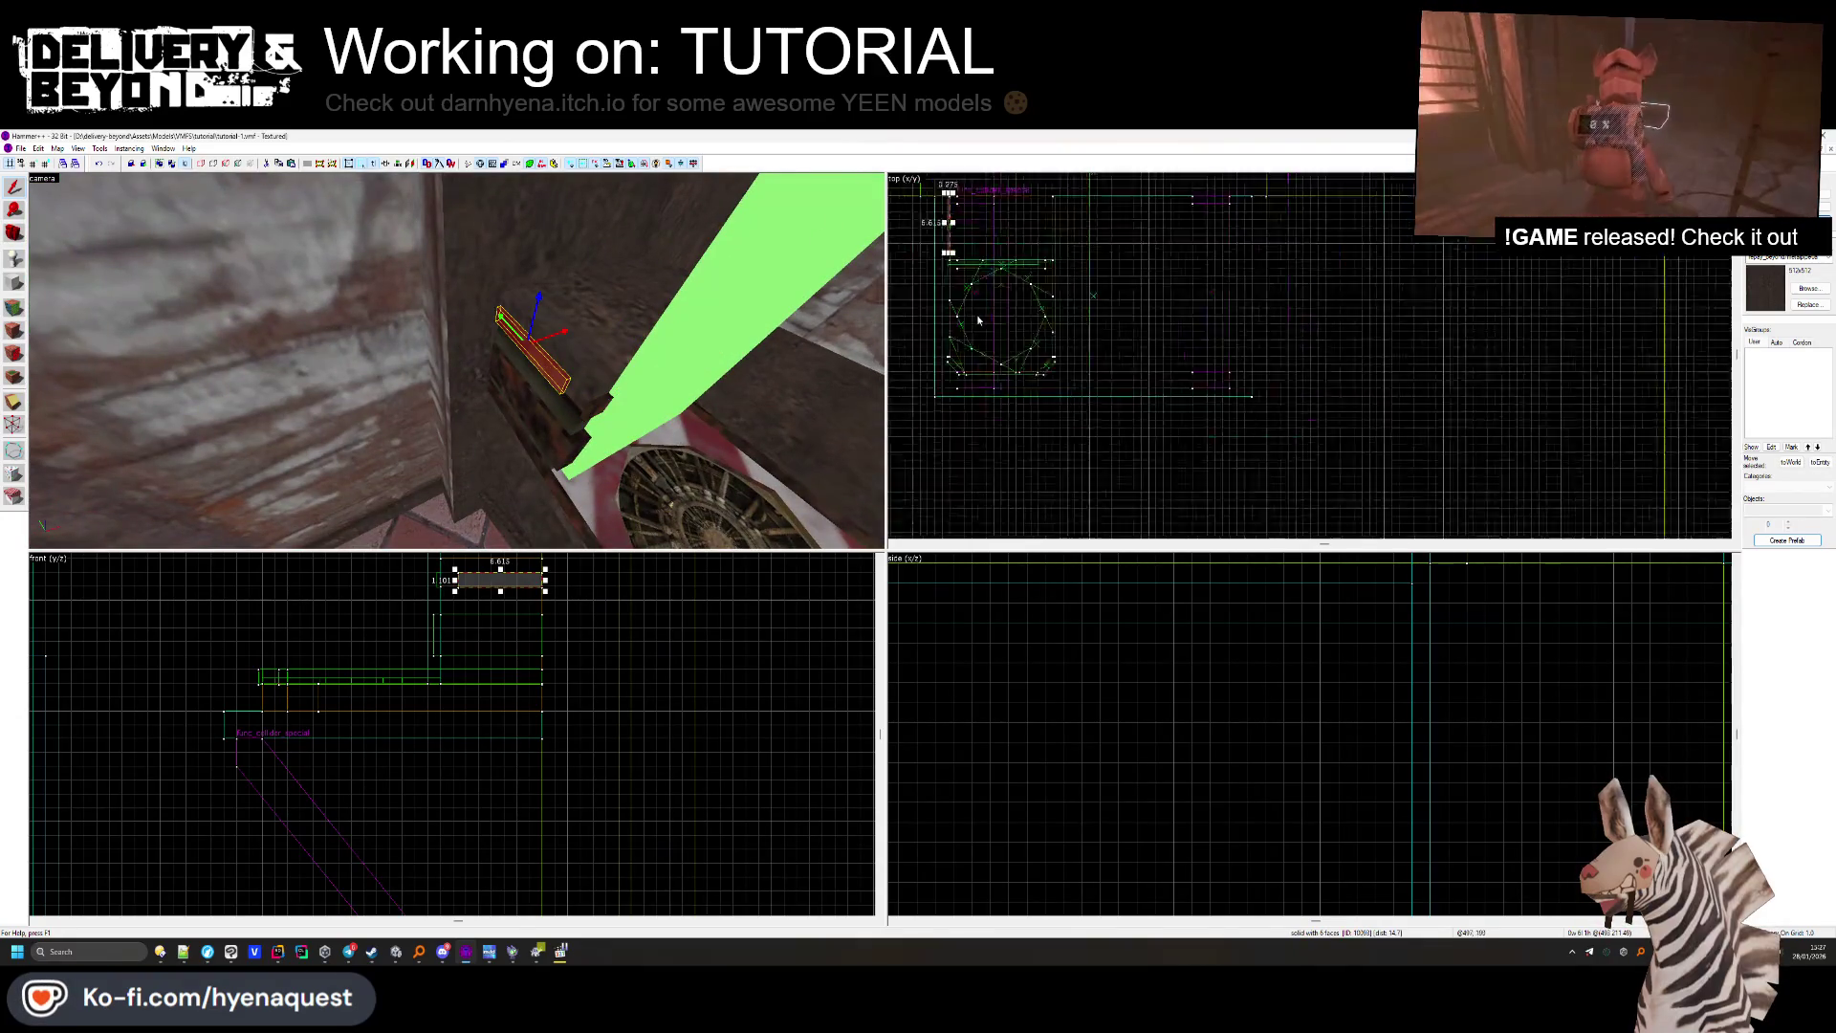
pyautogui.moveTo(958, 340); pyautogui.dragTo(960, 357)
pyautogui.moveTo(1371, 344); pyautogui.dragTo(1403, 351)
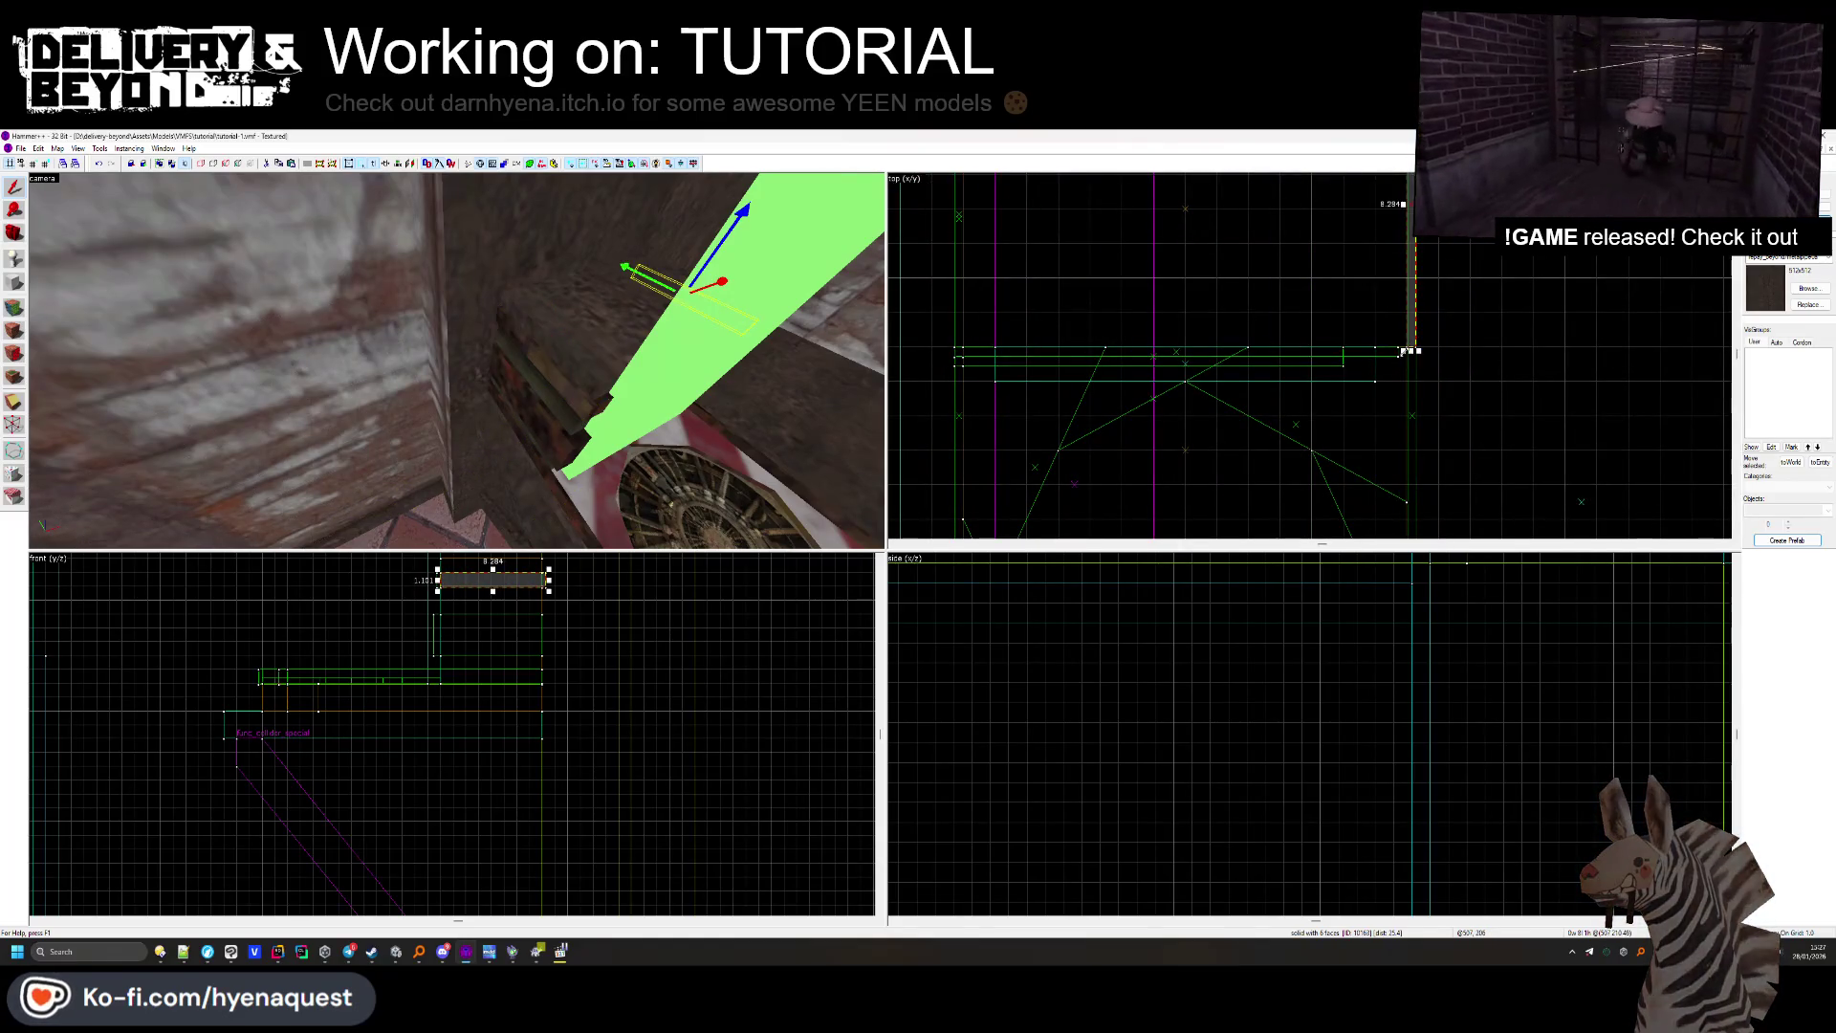
# Stretch the dark brush to 14.471 units and move the small brush back to the left.
pyautogui.press('w')
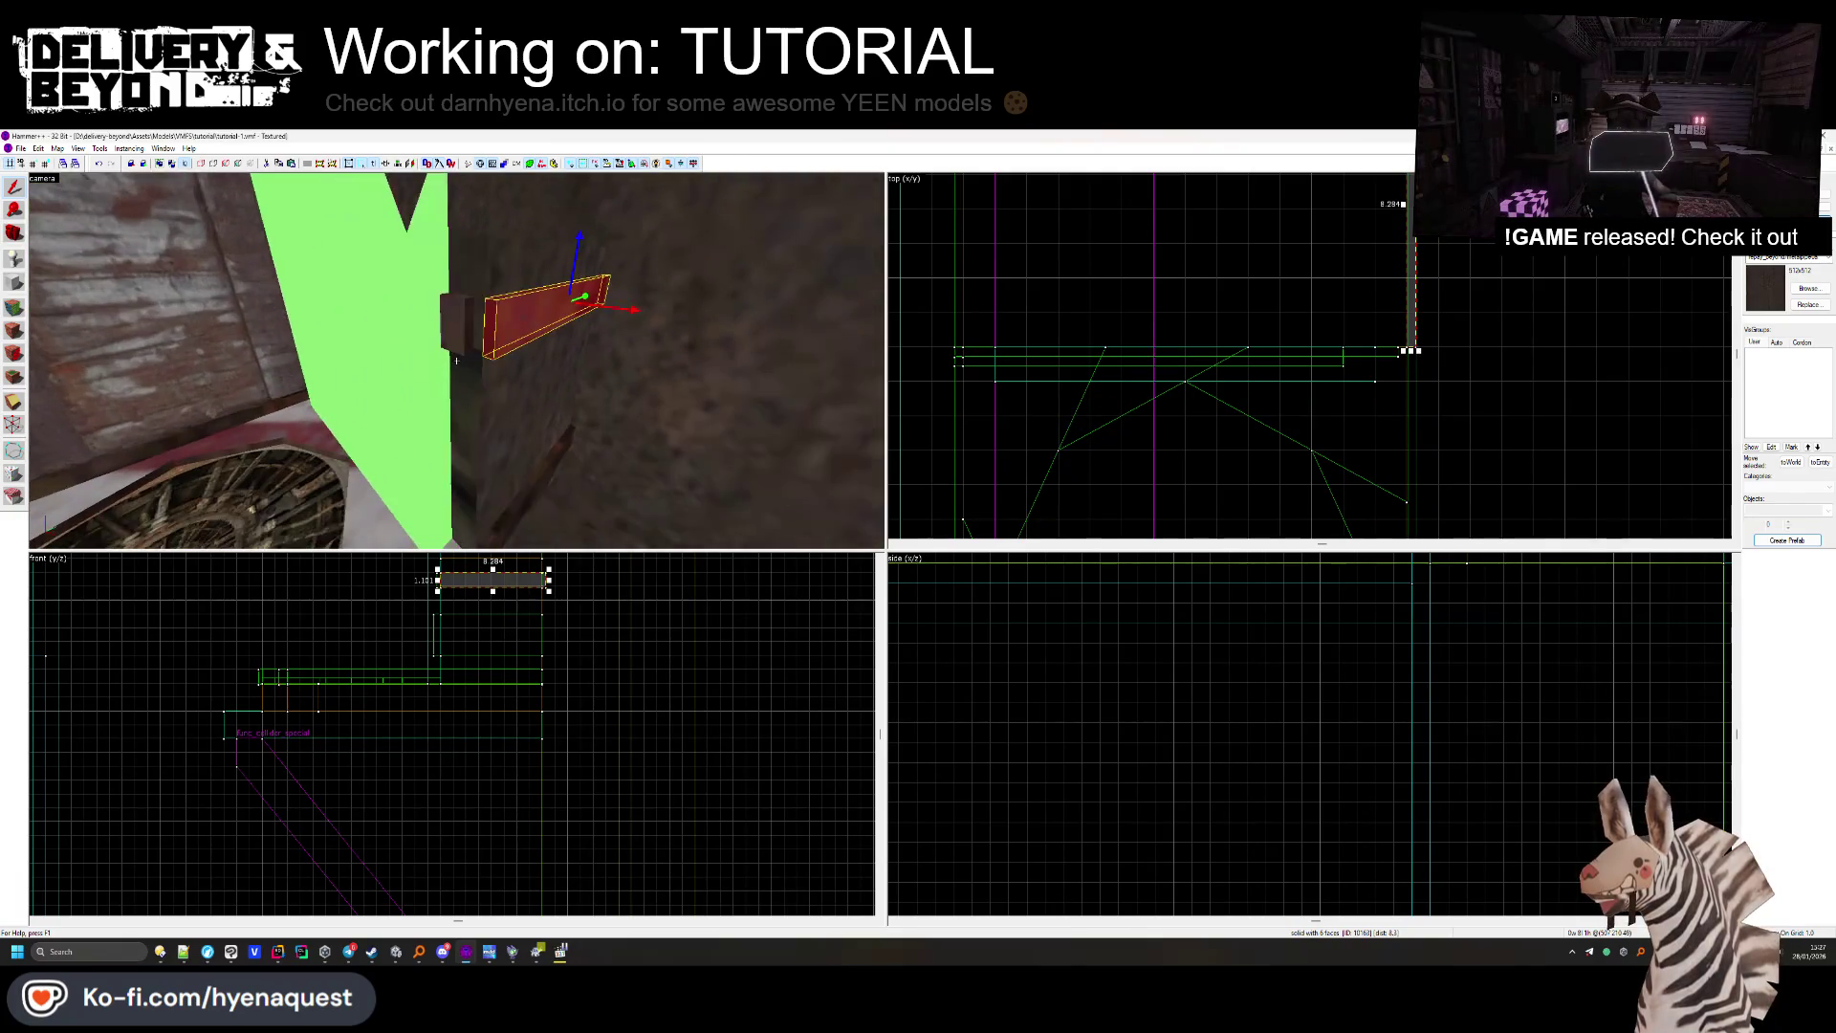
pyautogui.click(456, 355)
pyautogui.moveTo(1403, 351); pyautogui.dragTo(1418, 353)
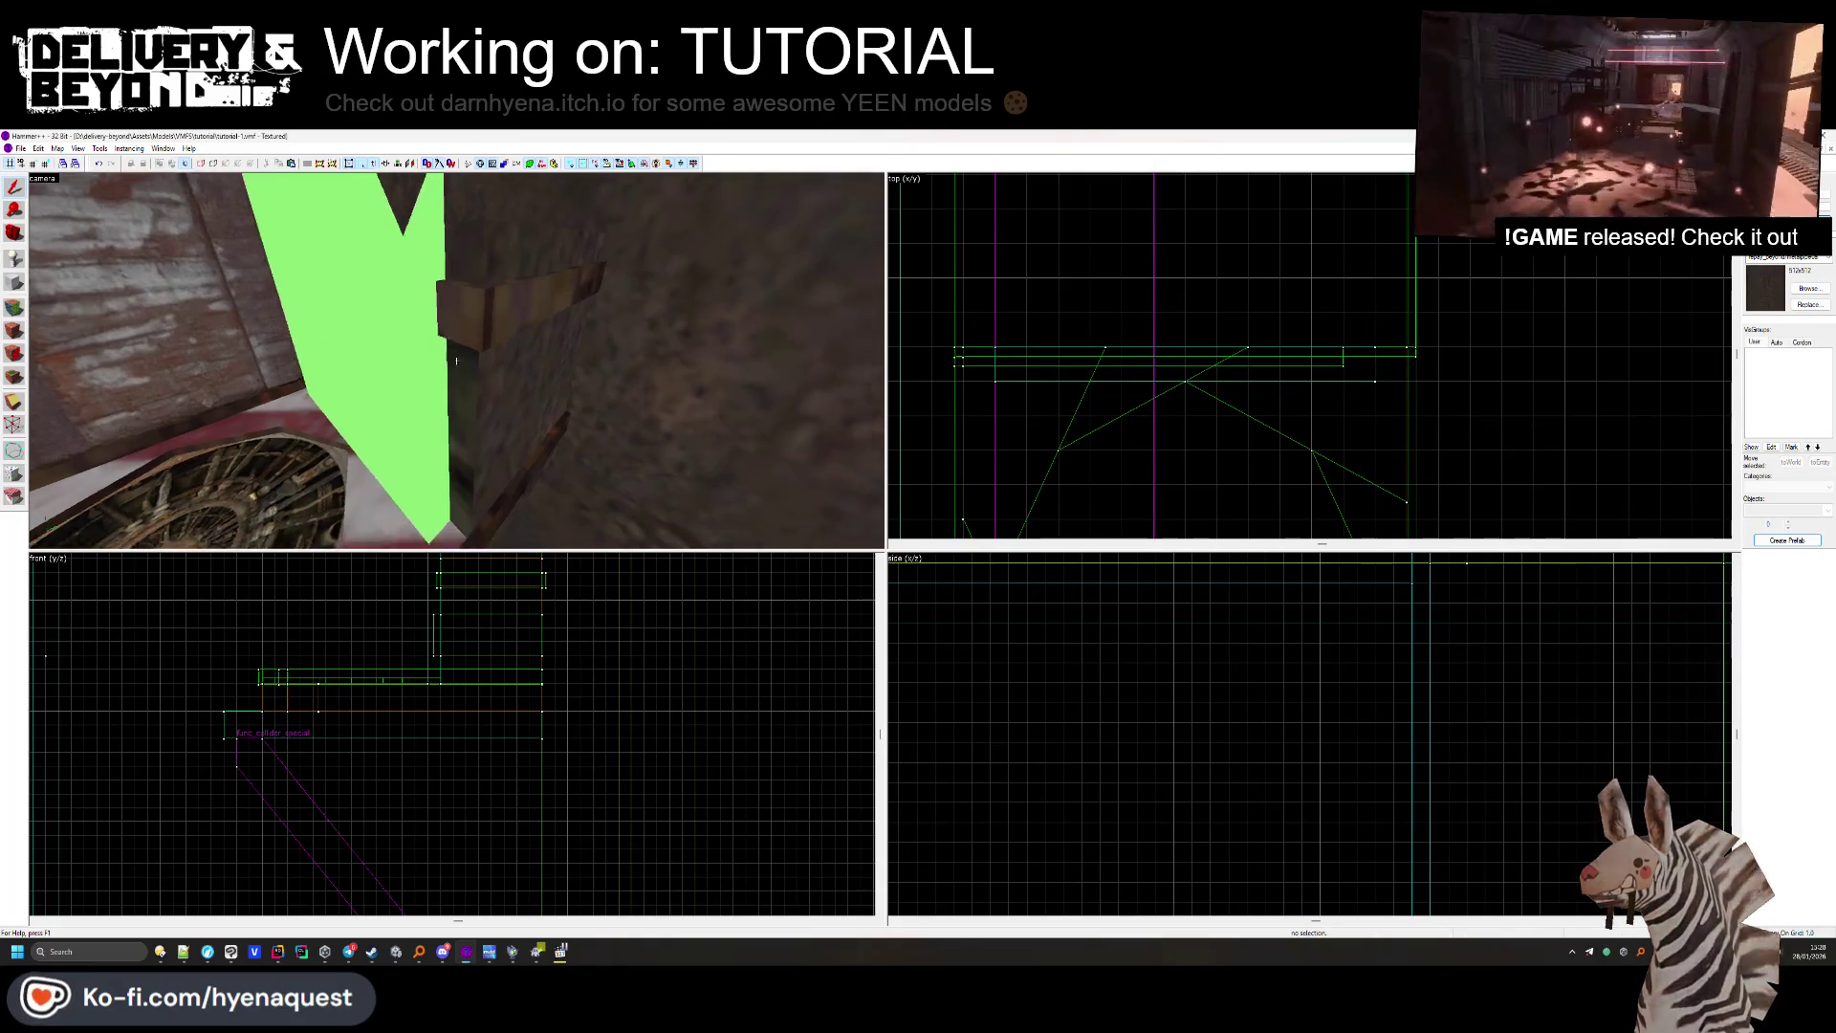
pyautogui.click(445, 381)
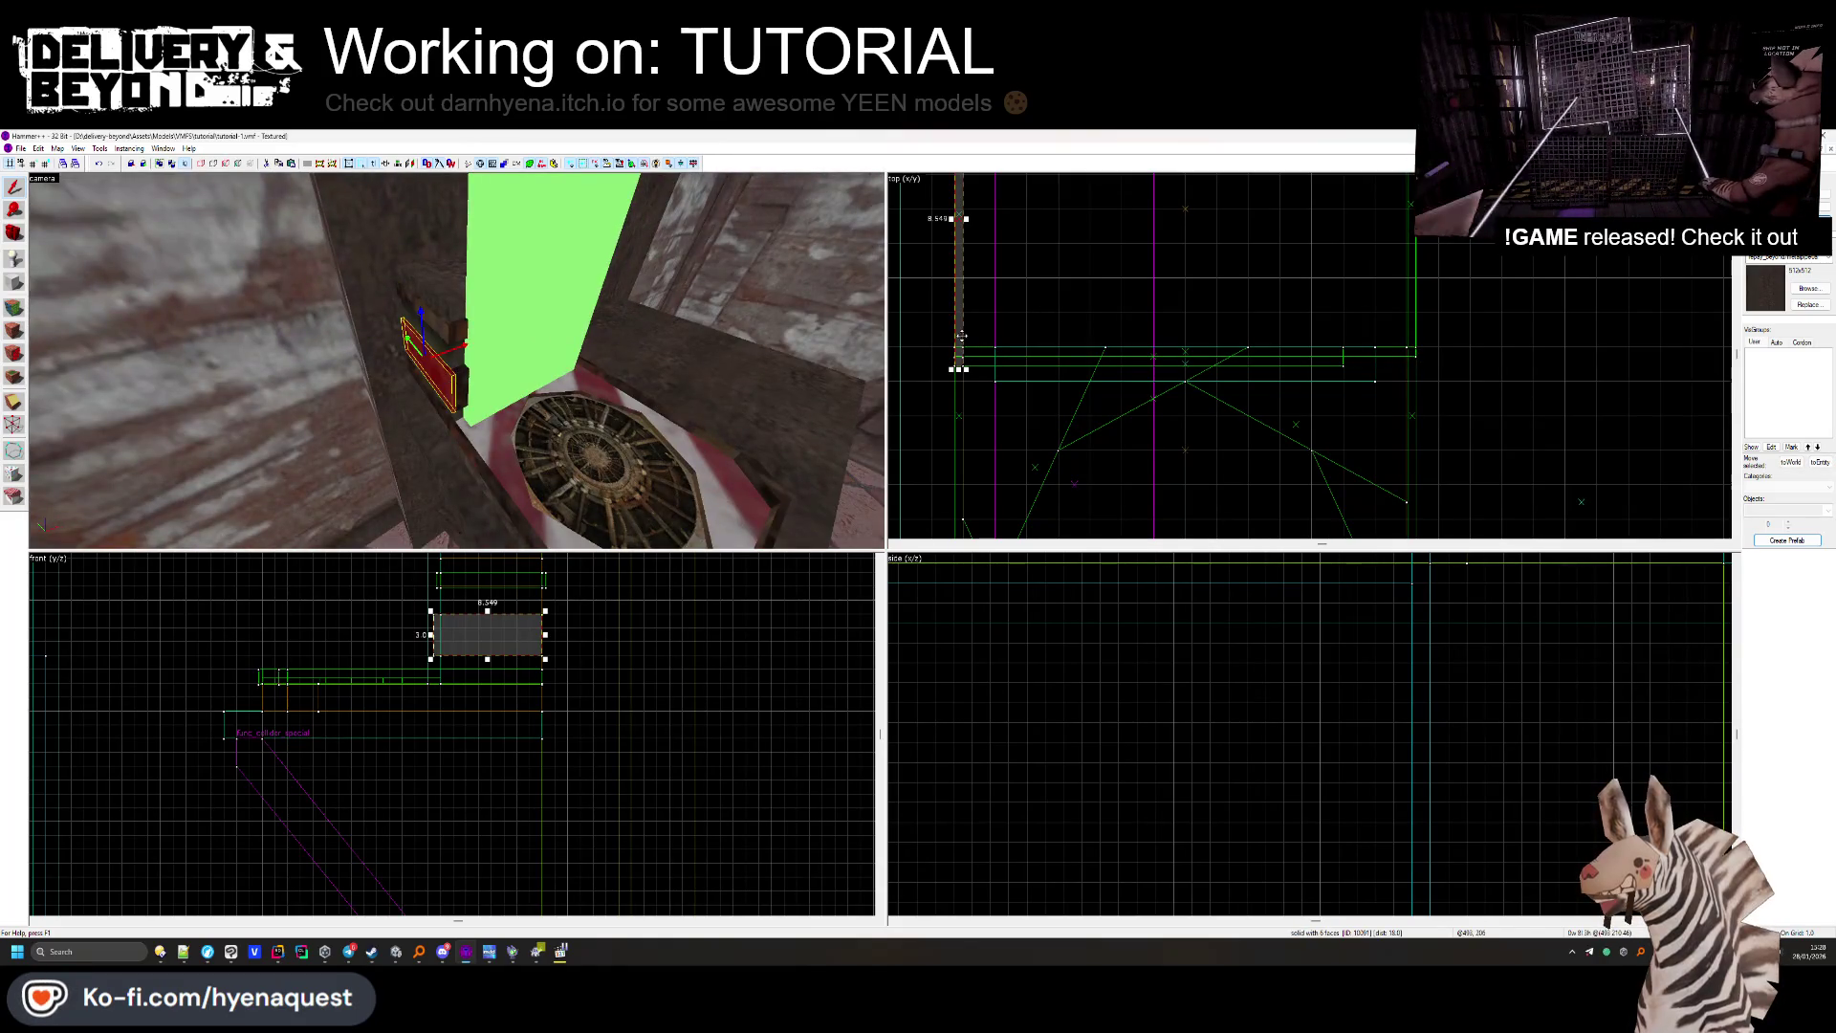
pyautogui.moveTo(1382, 333)
pyautogui.mouseDown()
pyautogui.moveTo(957, 354)
pyautogui.moveTo(1353, 304)
pyautogui.moveTo(1405, 329)
pyautogui.mouseUp()
pyautogui.scroll(3, 1402, 333)
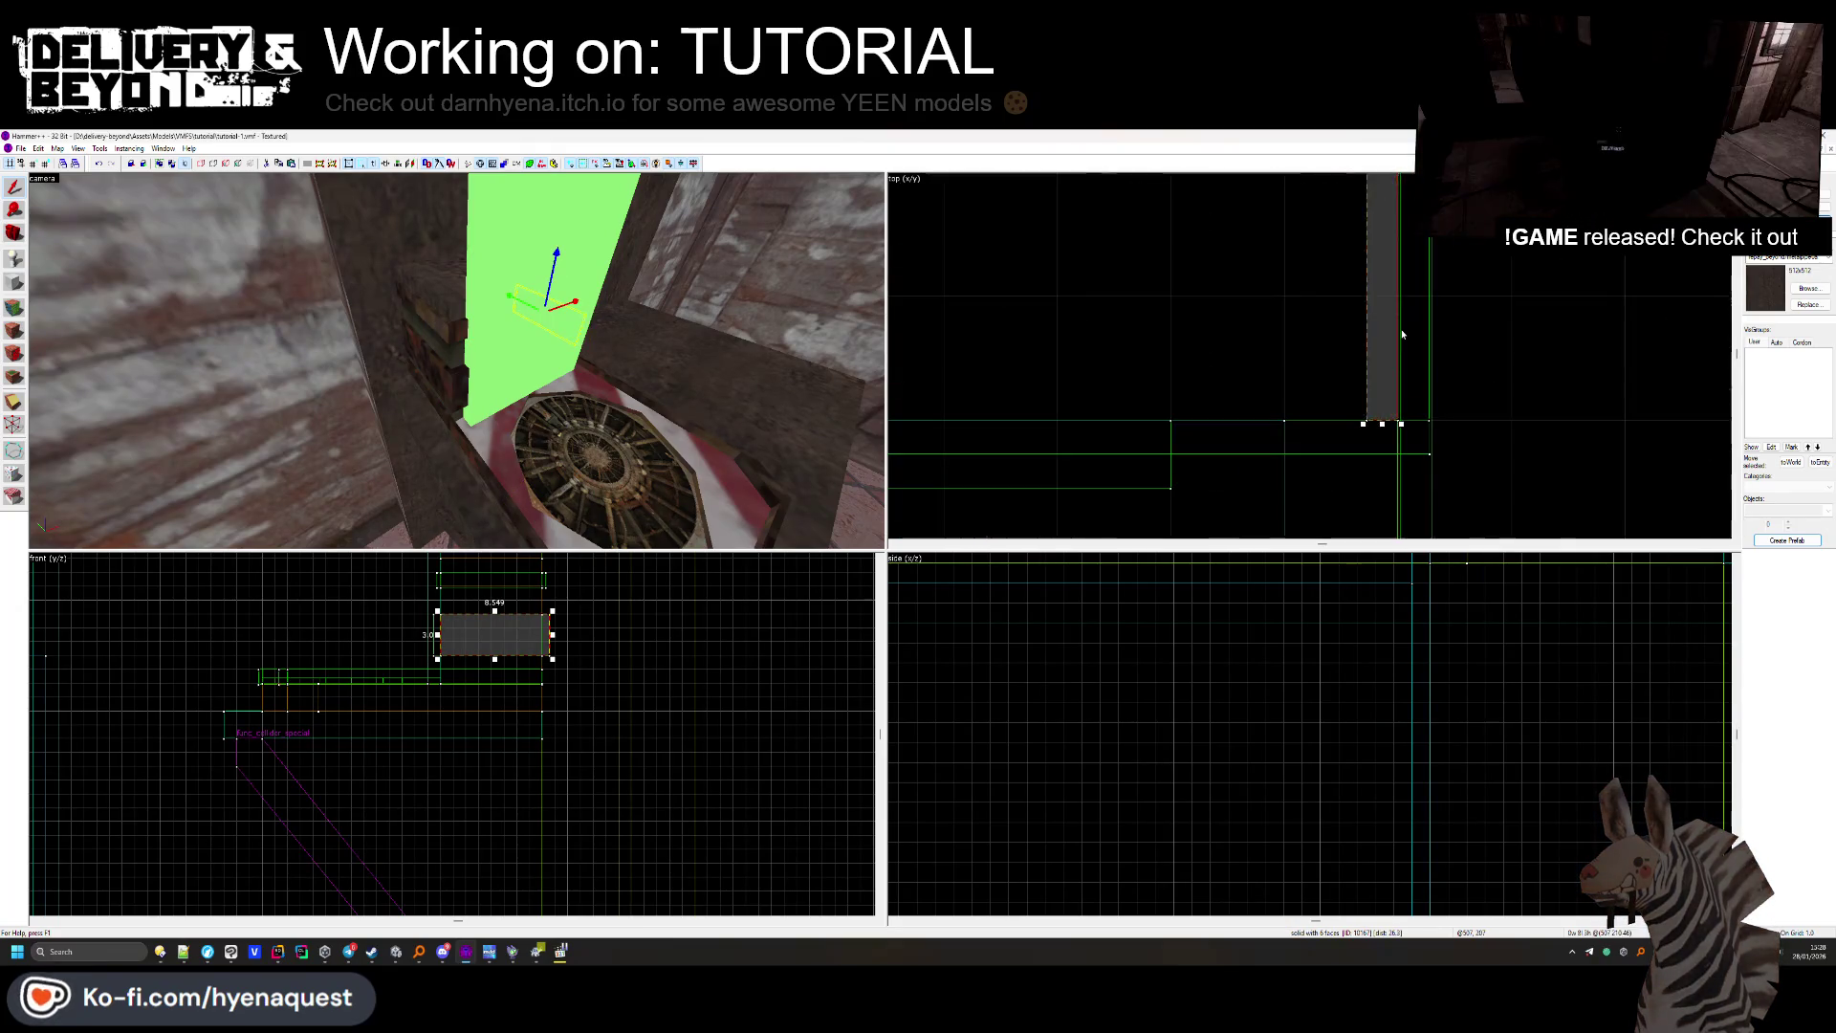
pyautogui.moveTo(1425, 402); pyautogui.dragTo(1425, 402)
pyautogui.scroll(2, 1426, 363)
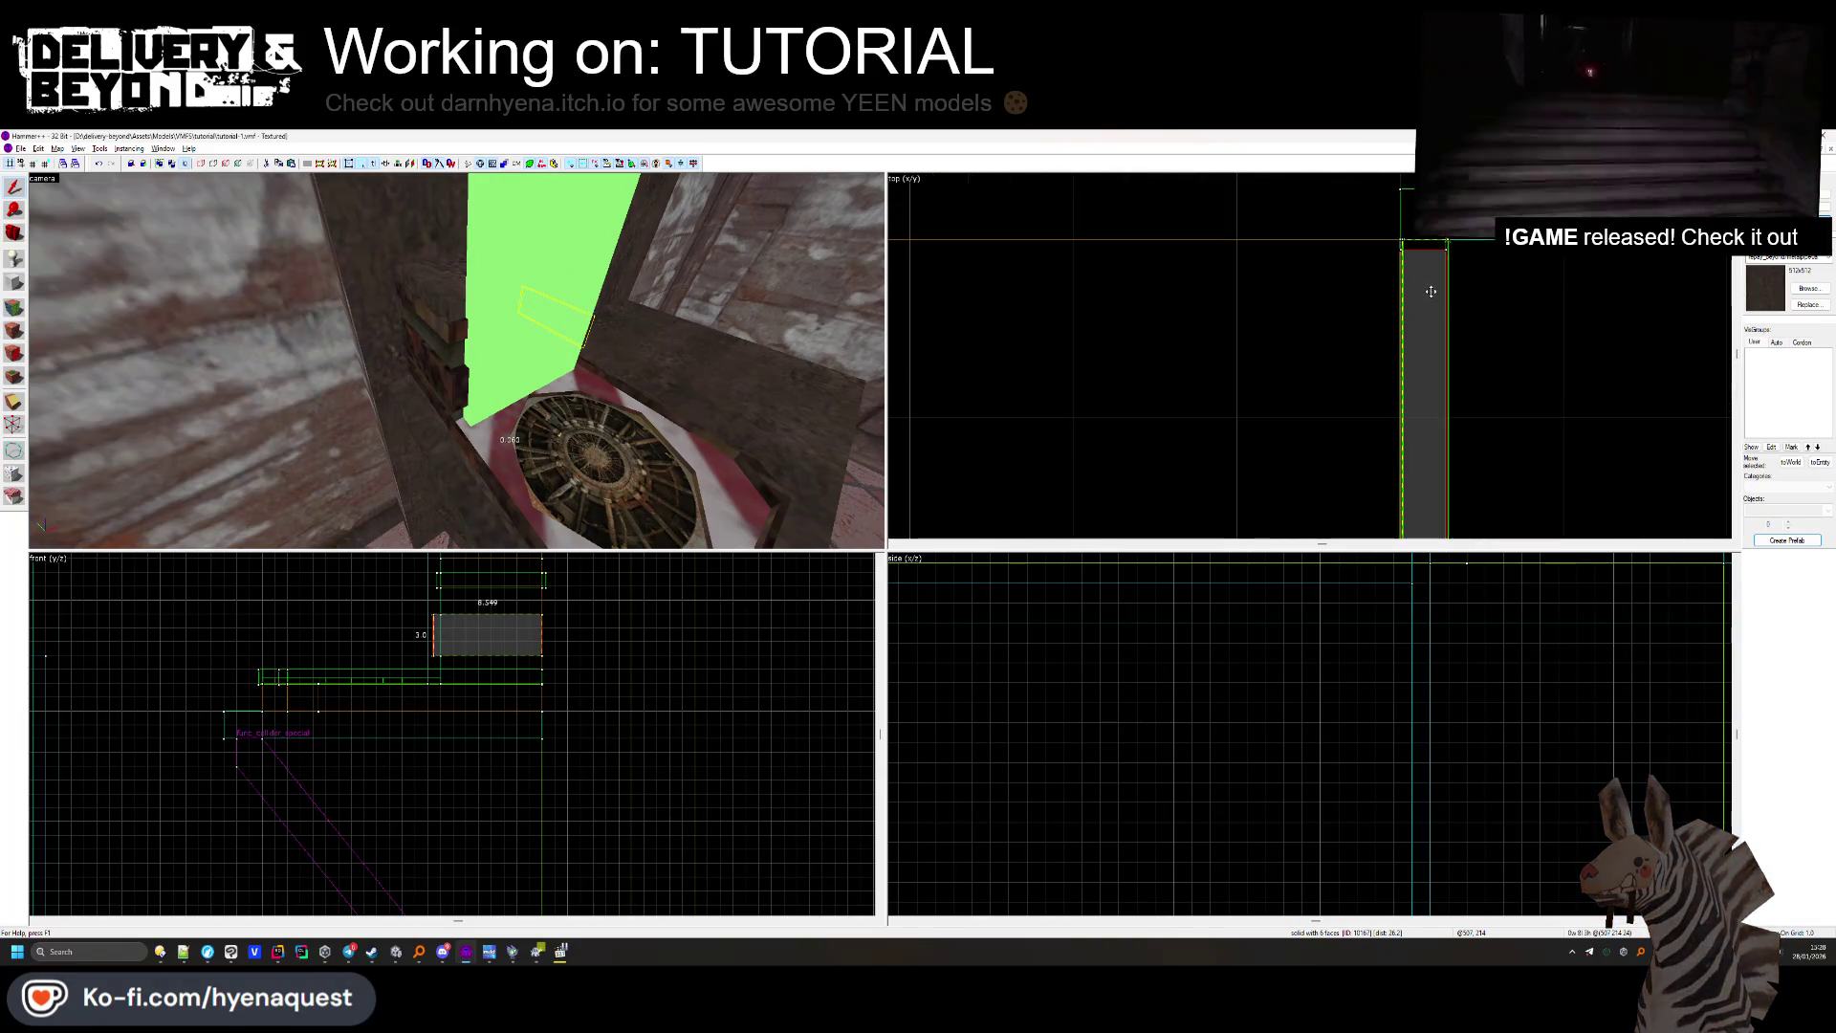
pyautogui.press('Escape')
# Select the small trim brush near the vent, then clear the selection.
pyautogui.click(577, 350)
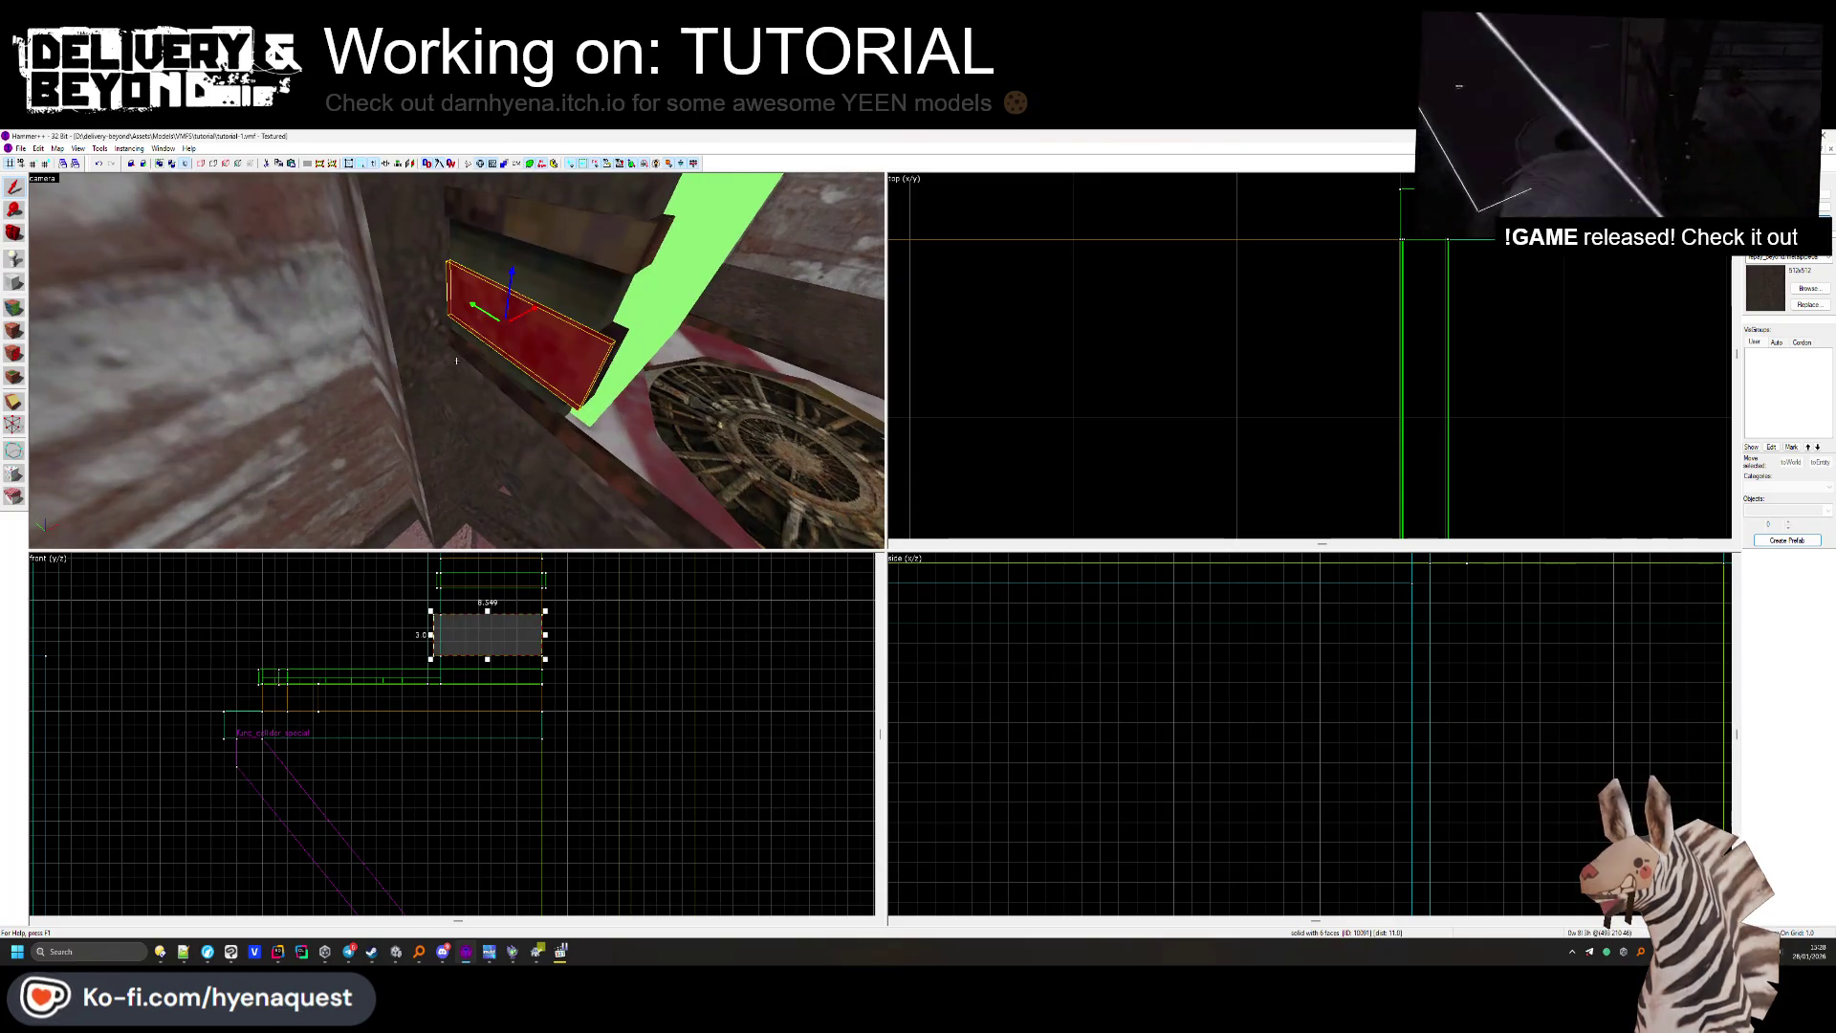
pyautogui.click(574, 296)
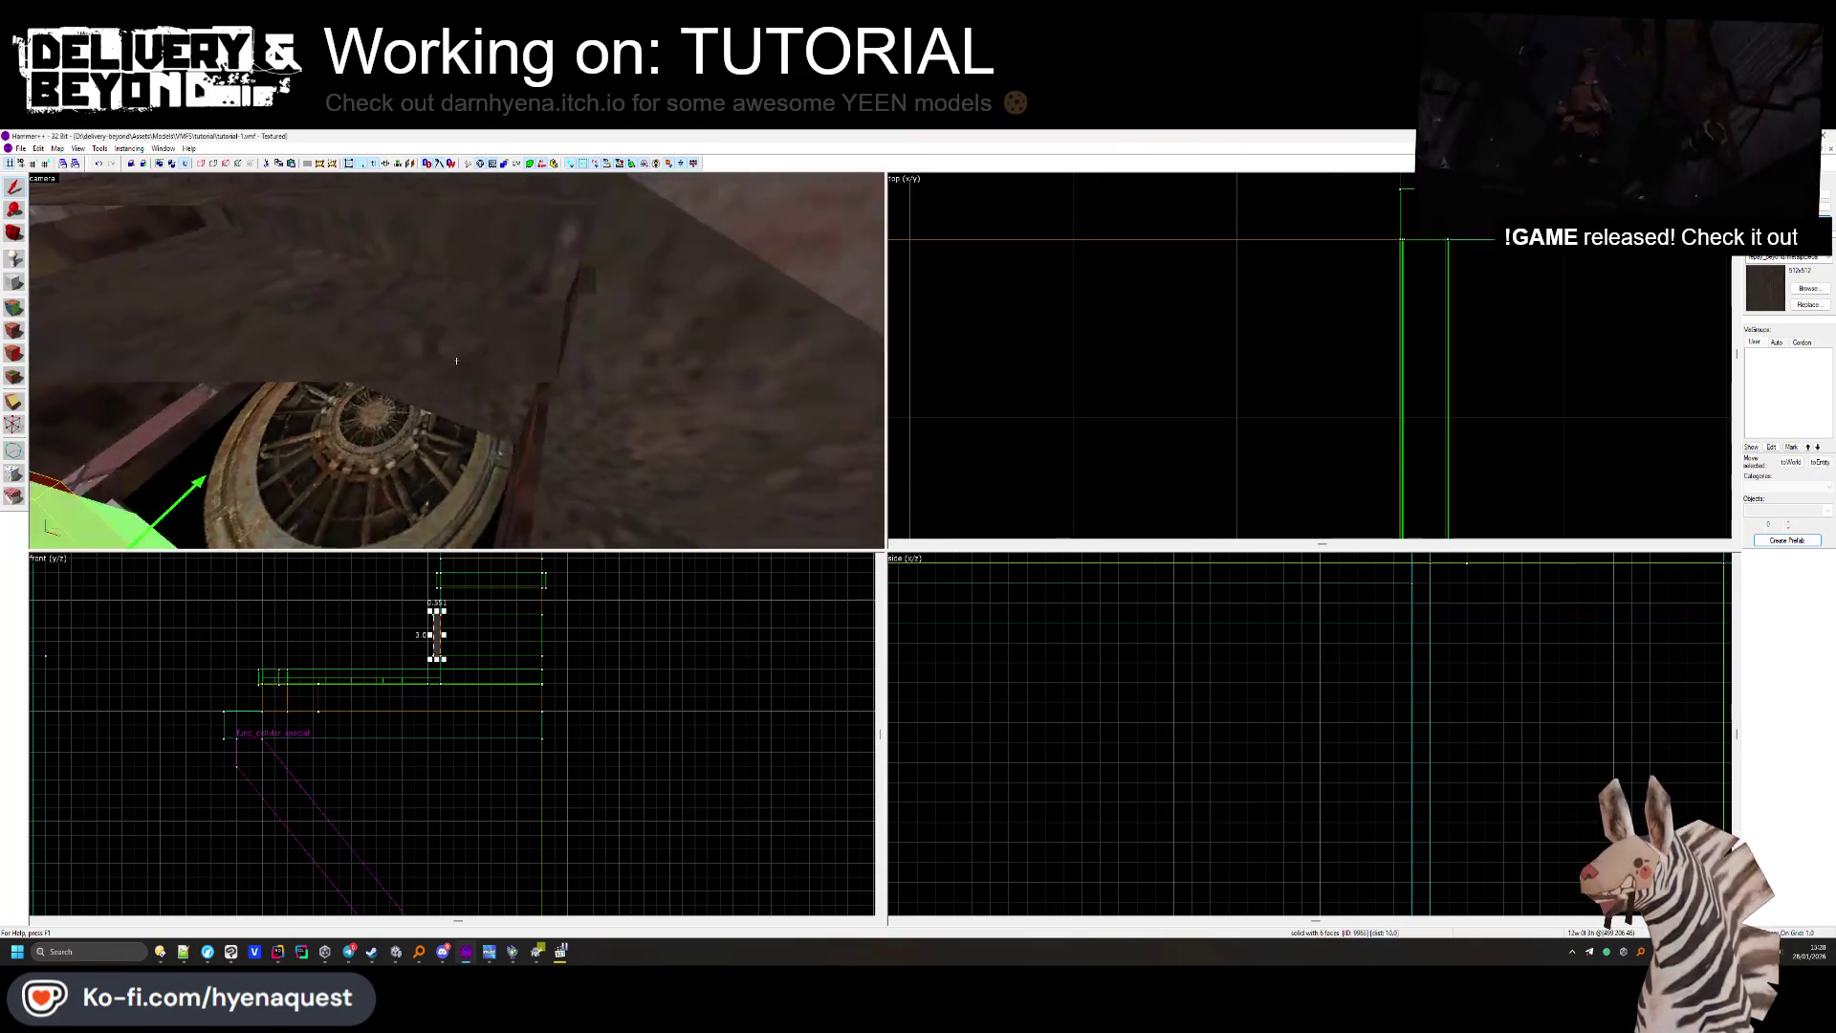
pyautogui.scroll(3, 456, 361)
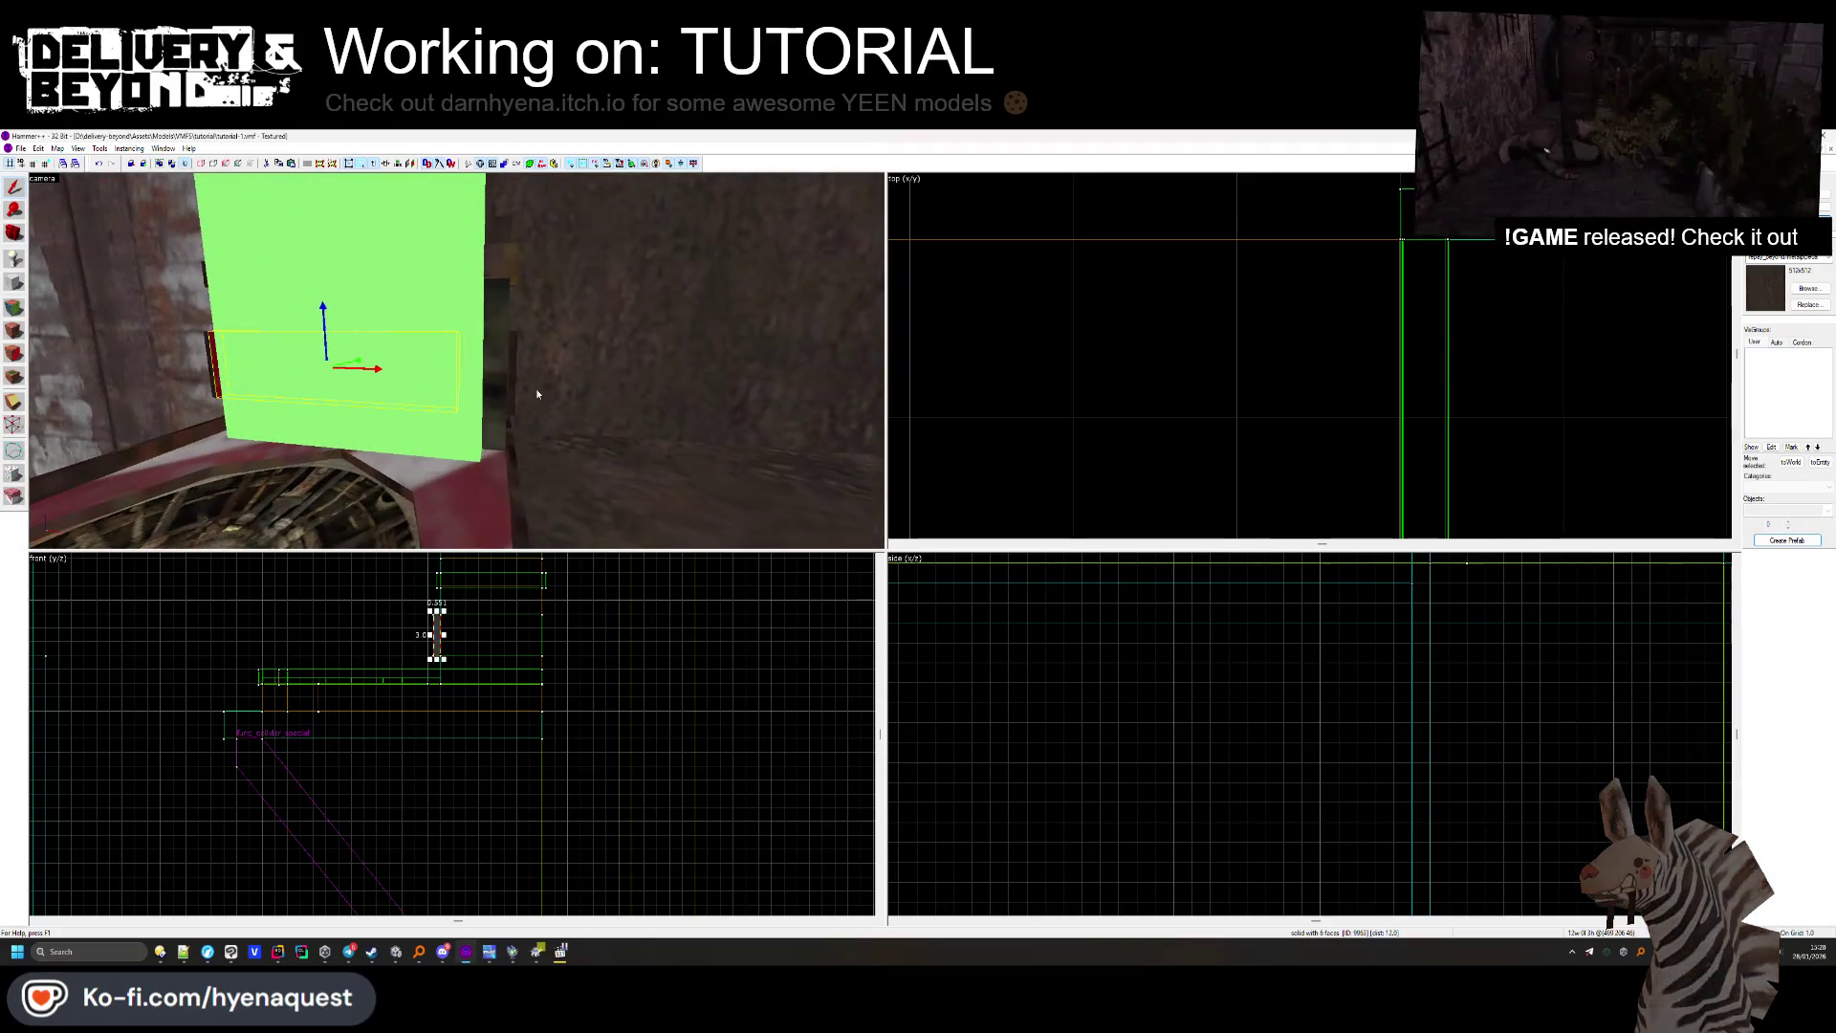
pyautogui.scroll(-5, 1124, 328)
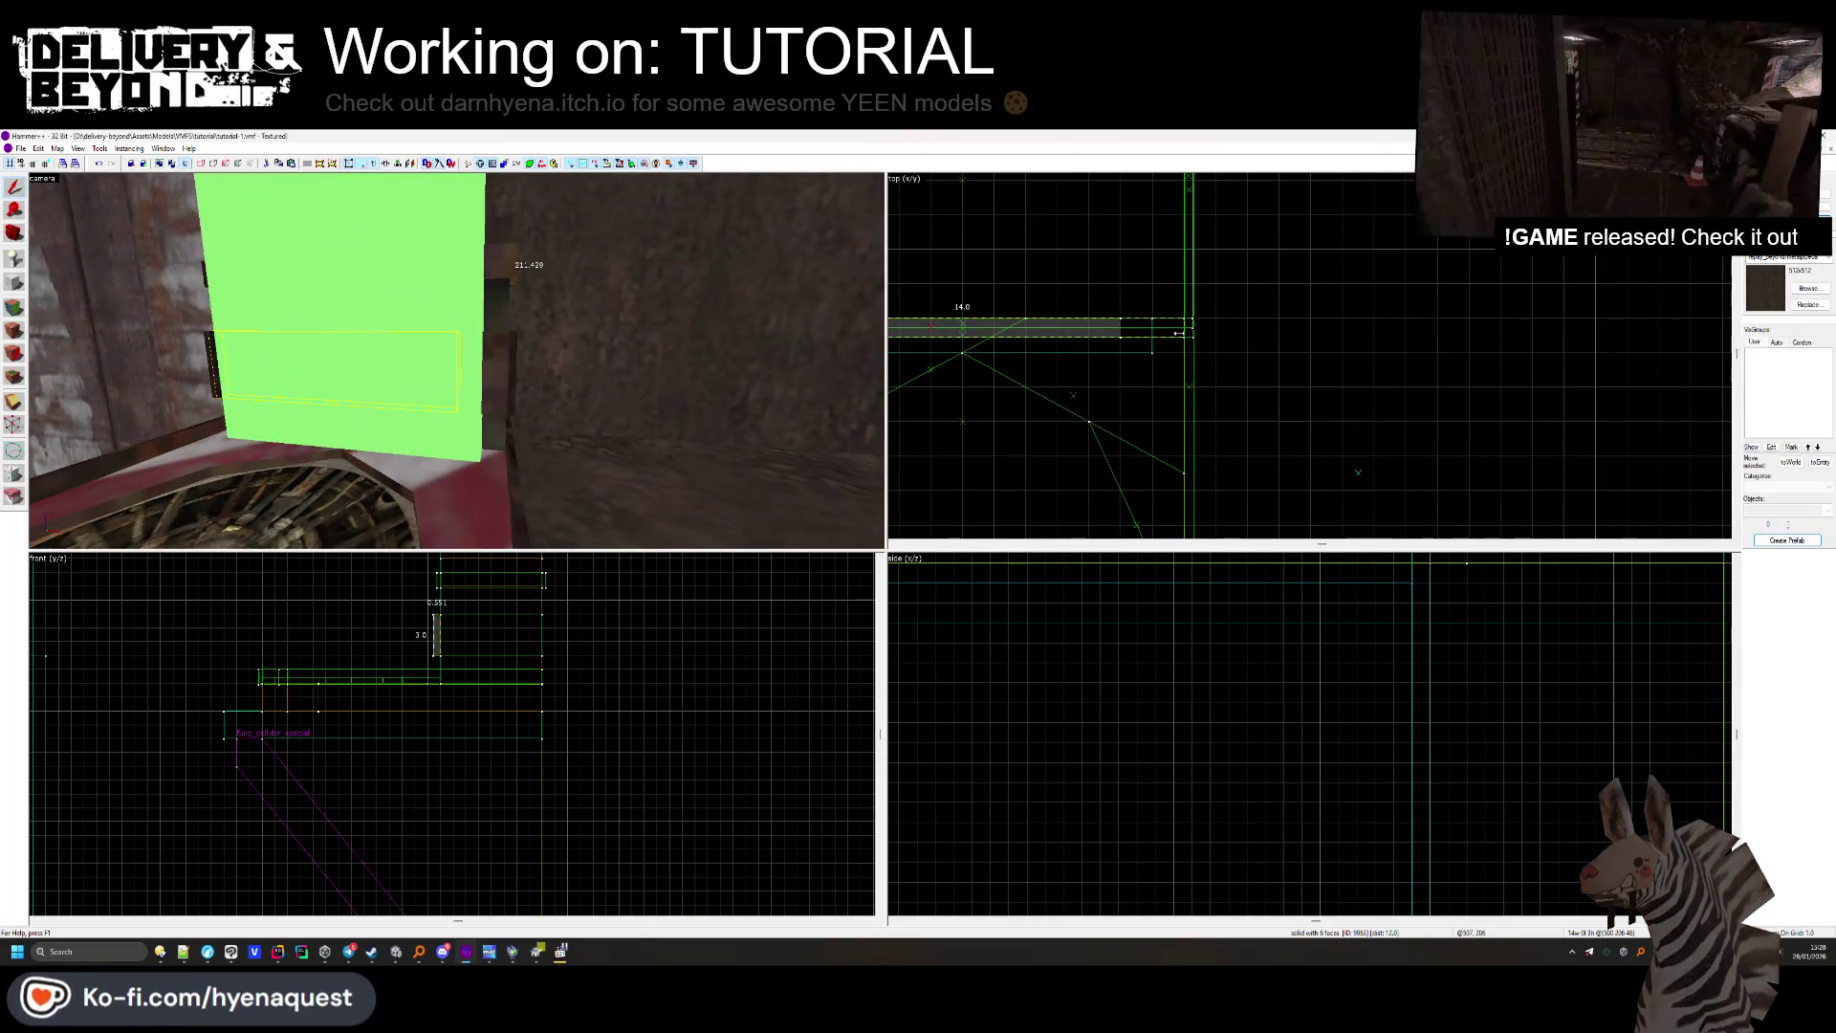
pyautogui.click(1023, 380)
pyautogui.moveTo(412, 363); pyautogui.dragTo(456, 365)
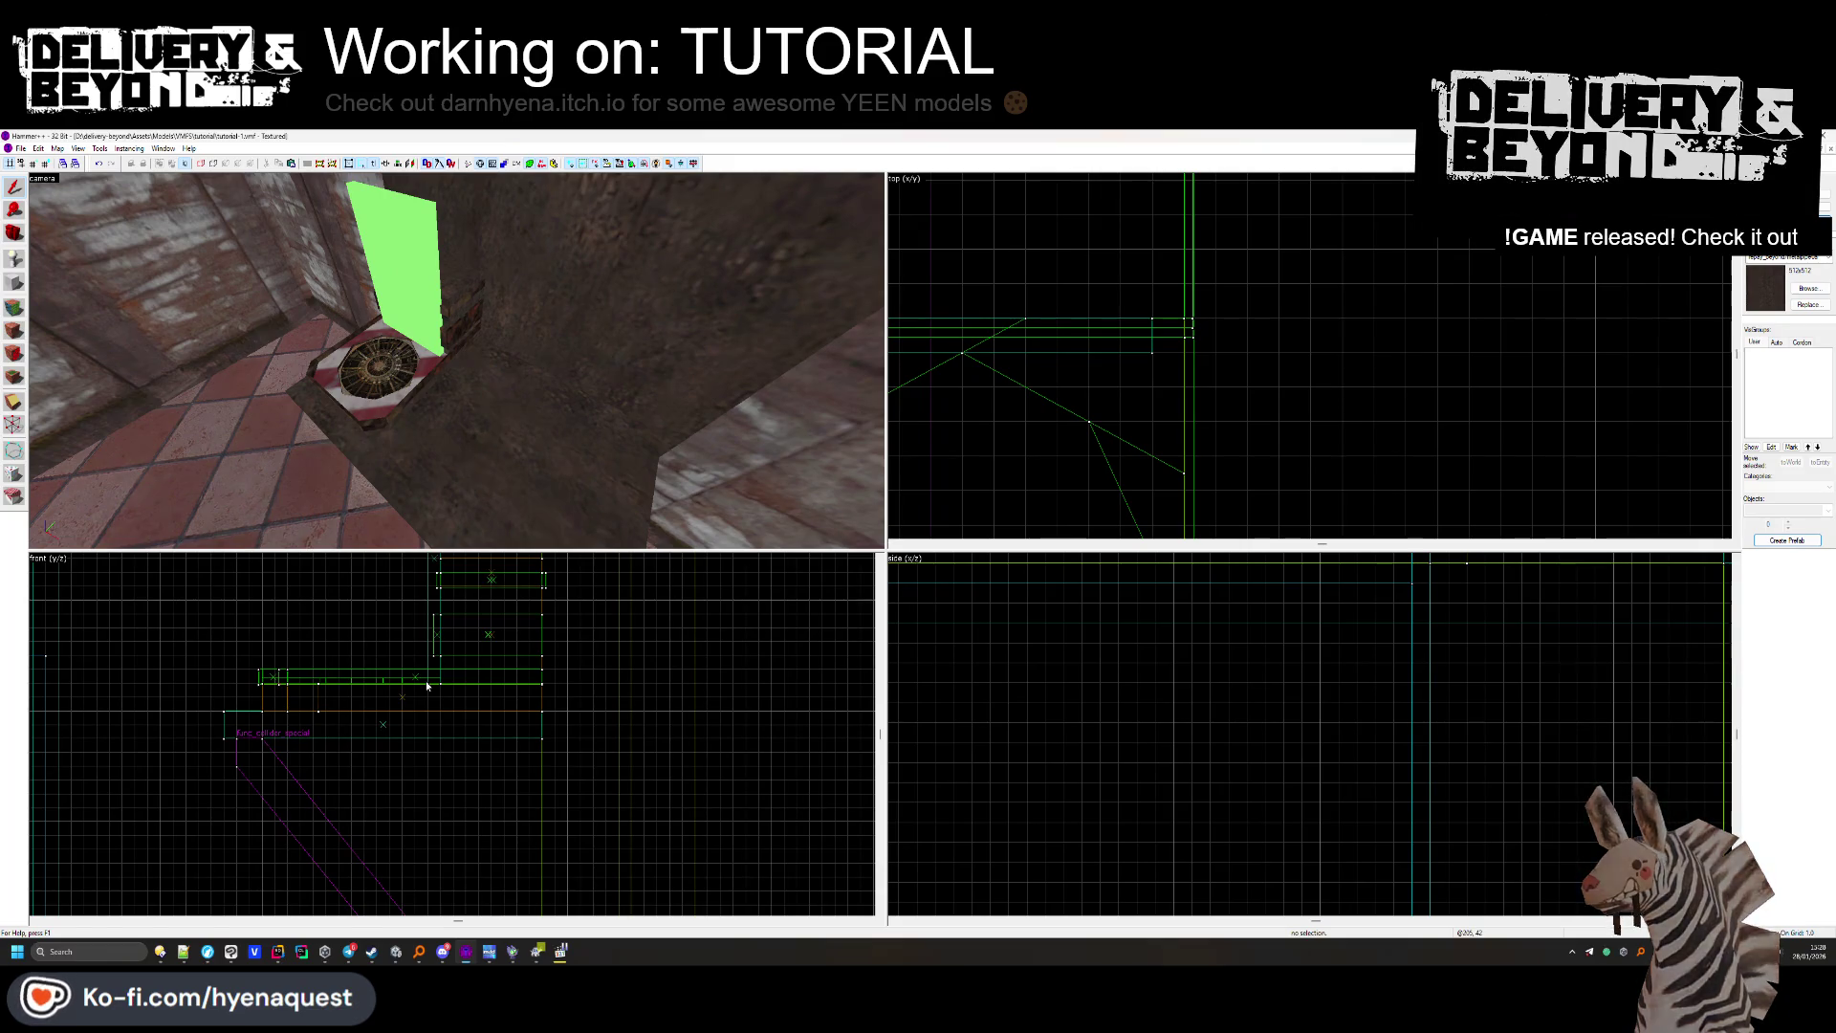
# In spaceship.vmf, hide the COLLISION visgroup and select the DEPOSIT sign.
pyautogui.click(1814, 148)
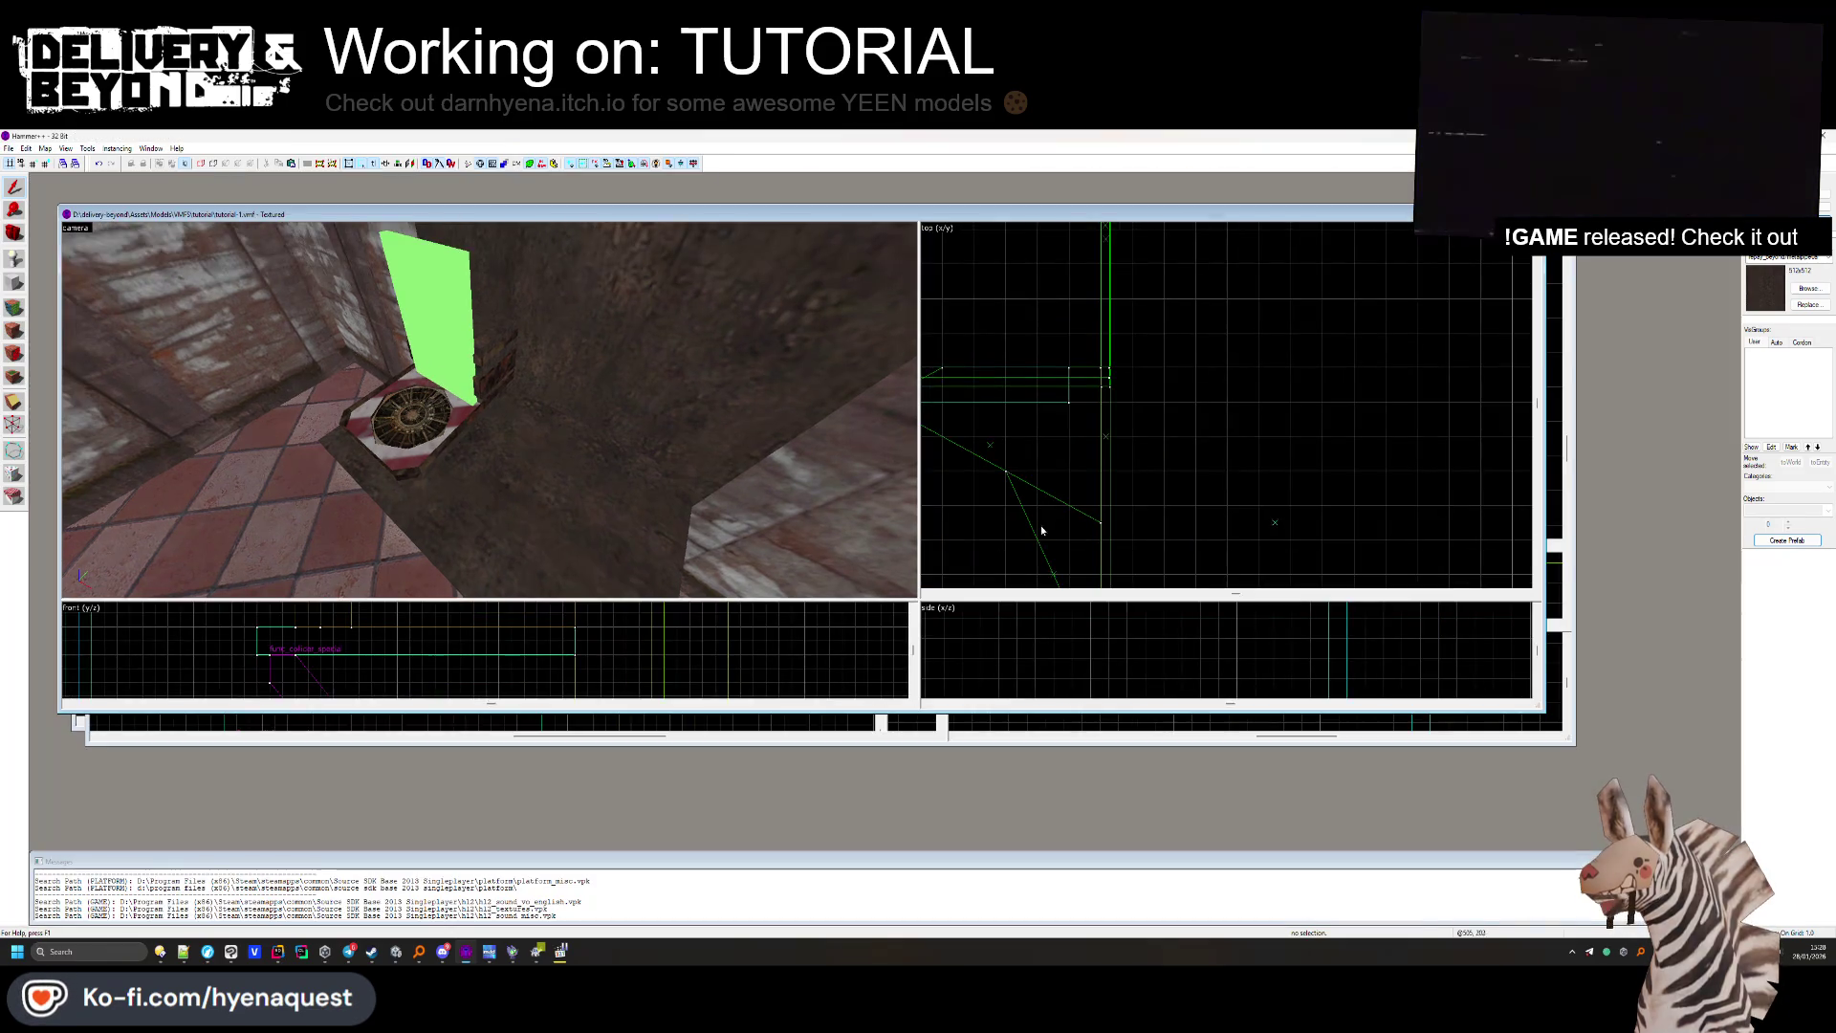
pyautogui.click(500, 446)
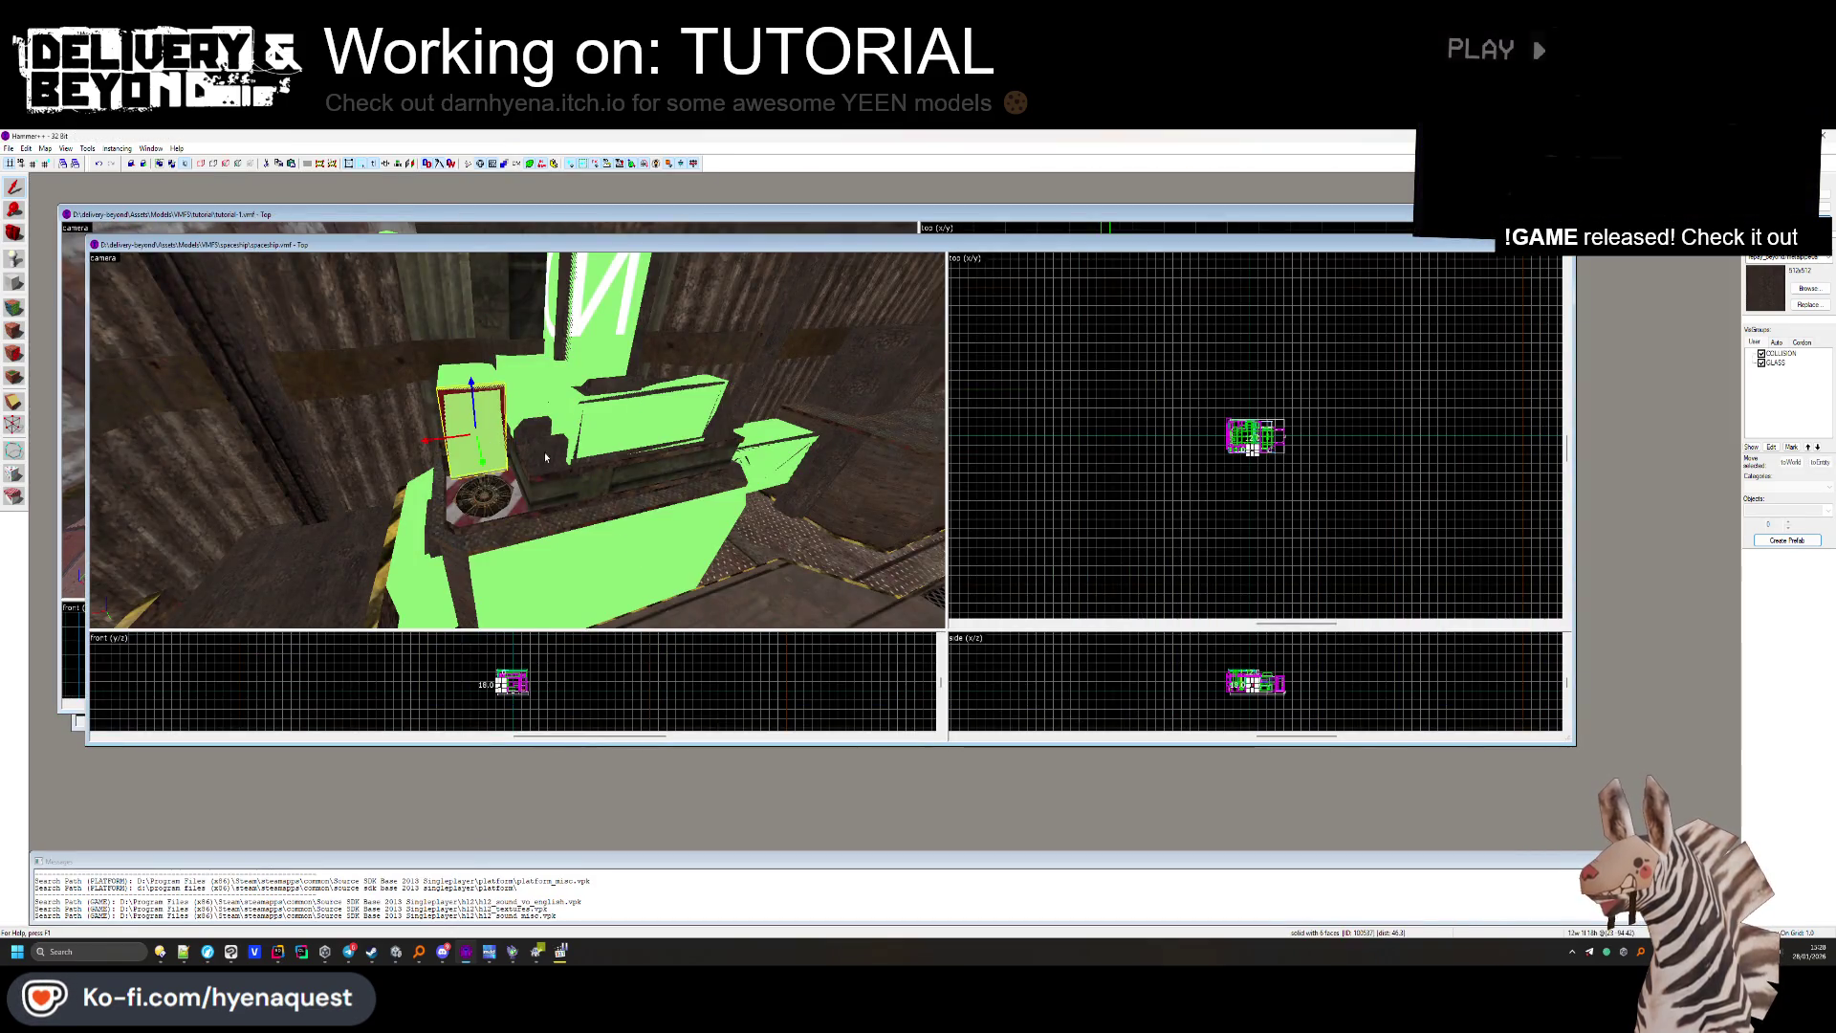
pyautogui.click(1762, 354)
pyautogui.press('w')
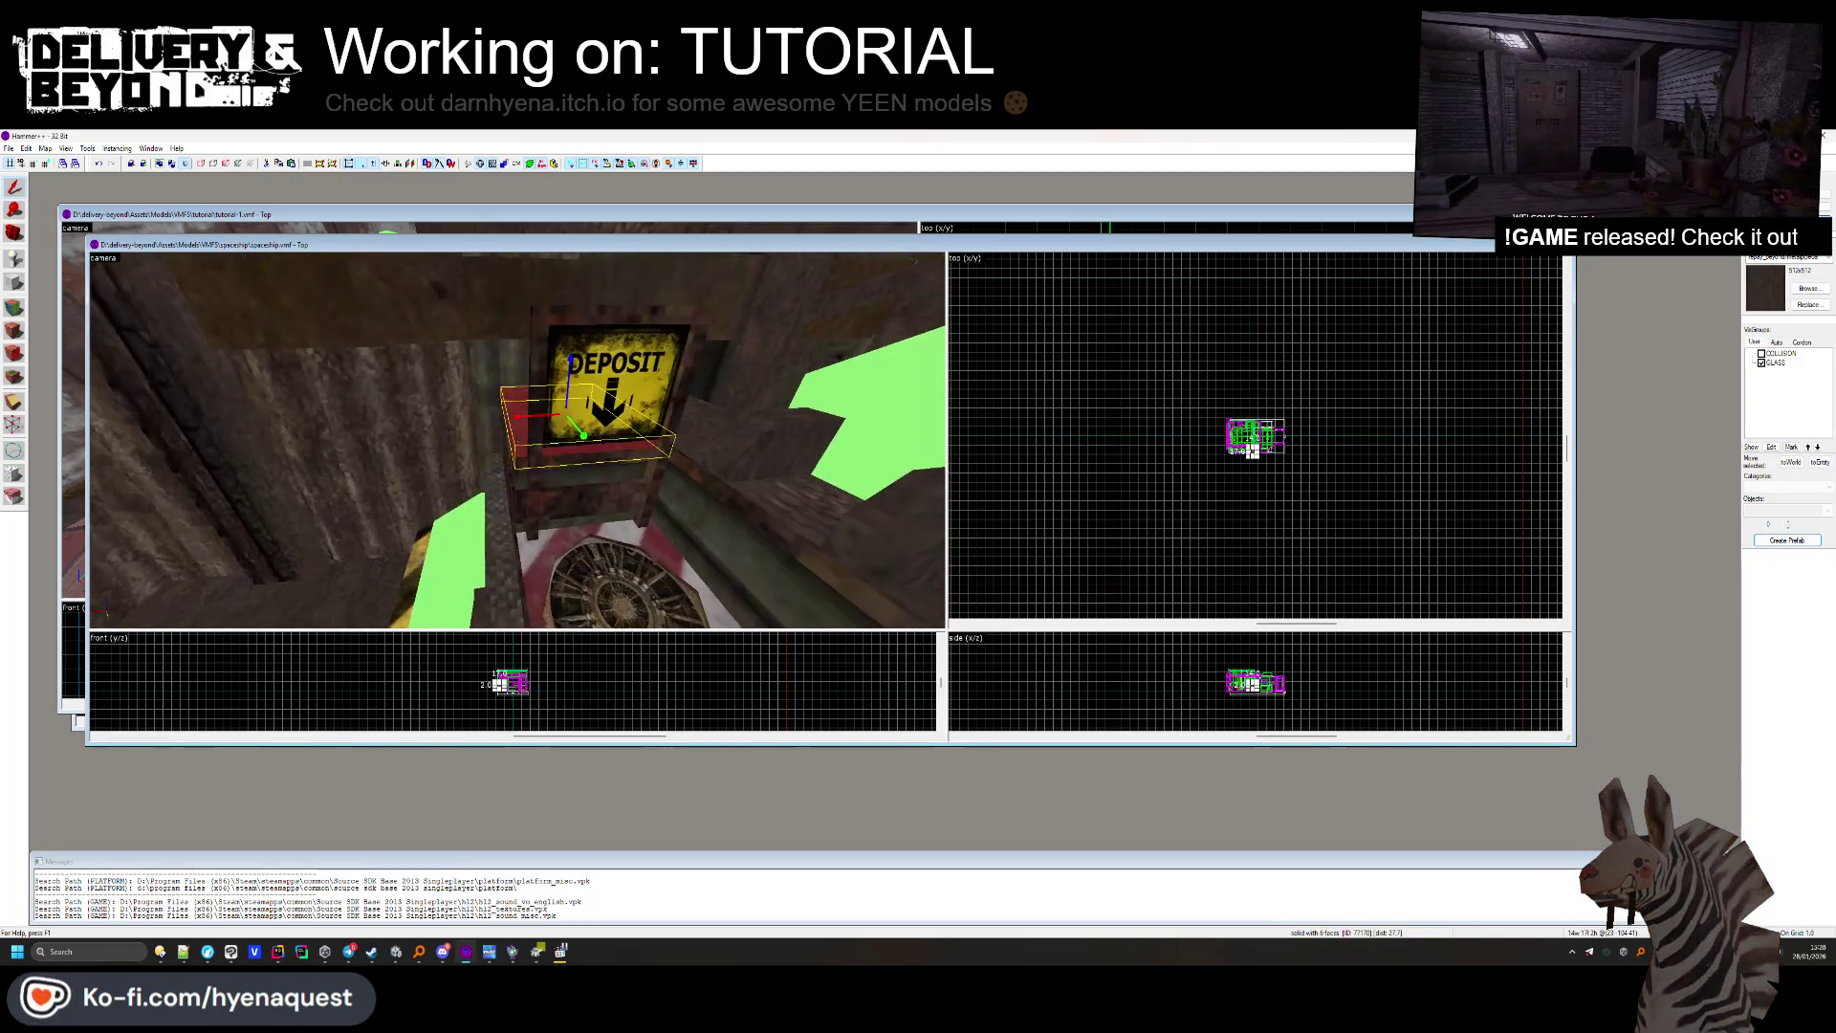
pyautogui.click(547, 392)
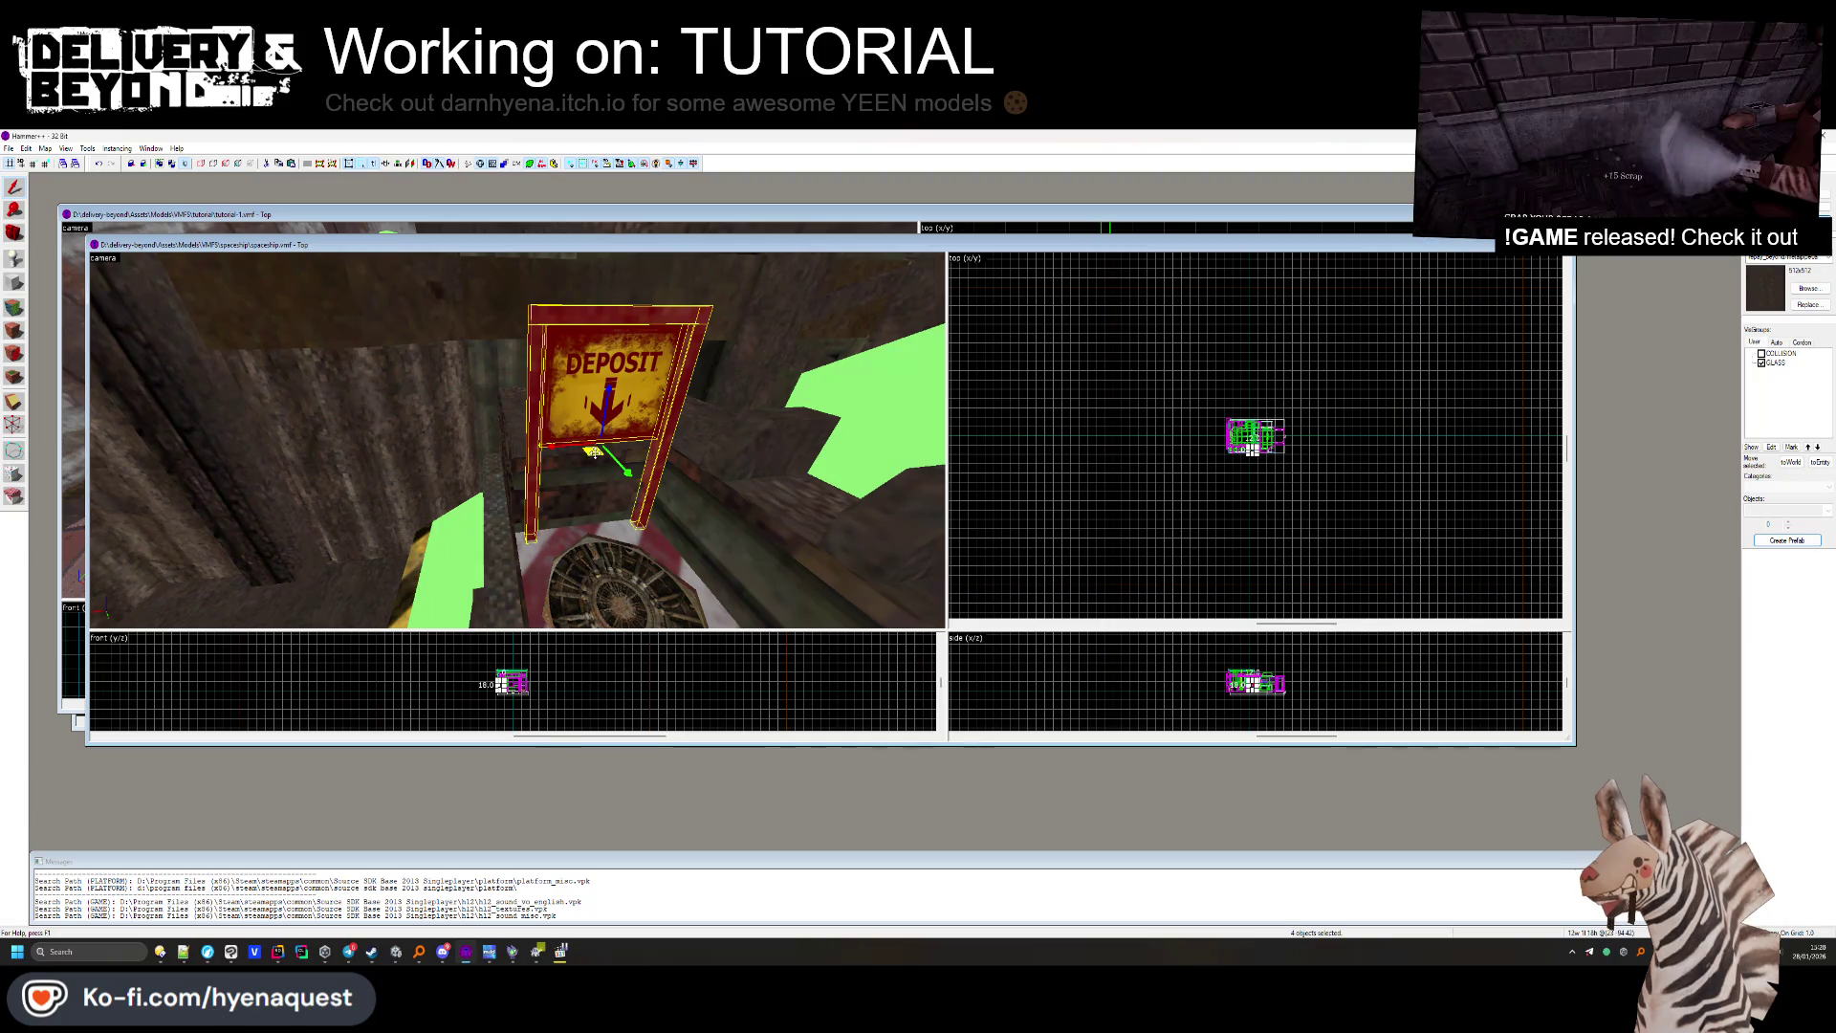
# Paste the DEPOSIT sign into the tutorial-1 map and move it toward the deposit vent.
pyautogui.click(1090, 230)
pyautogui.rightClick(1149, 332)
pyautogui.click(1181, 352)
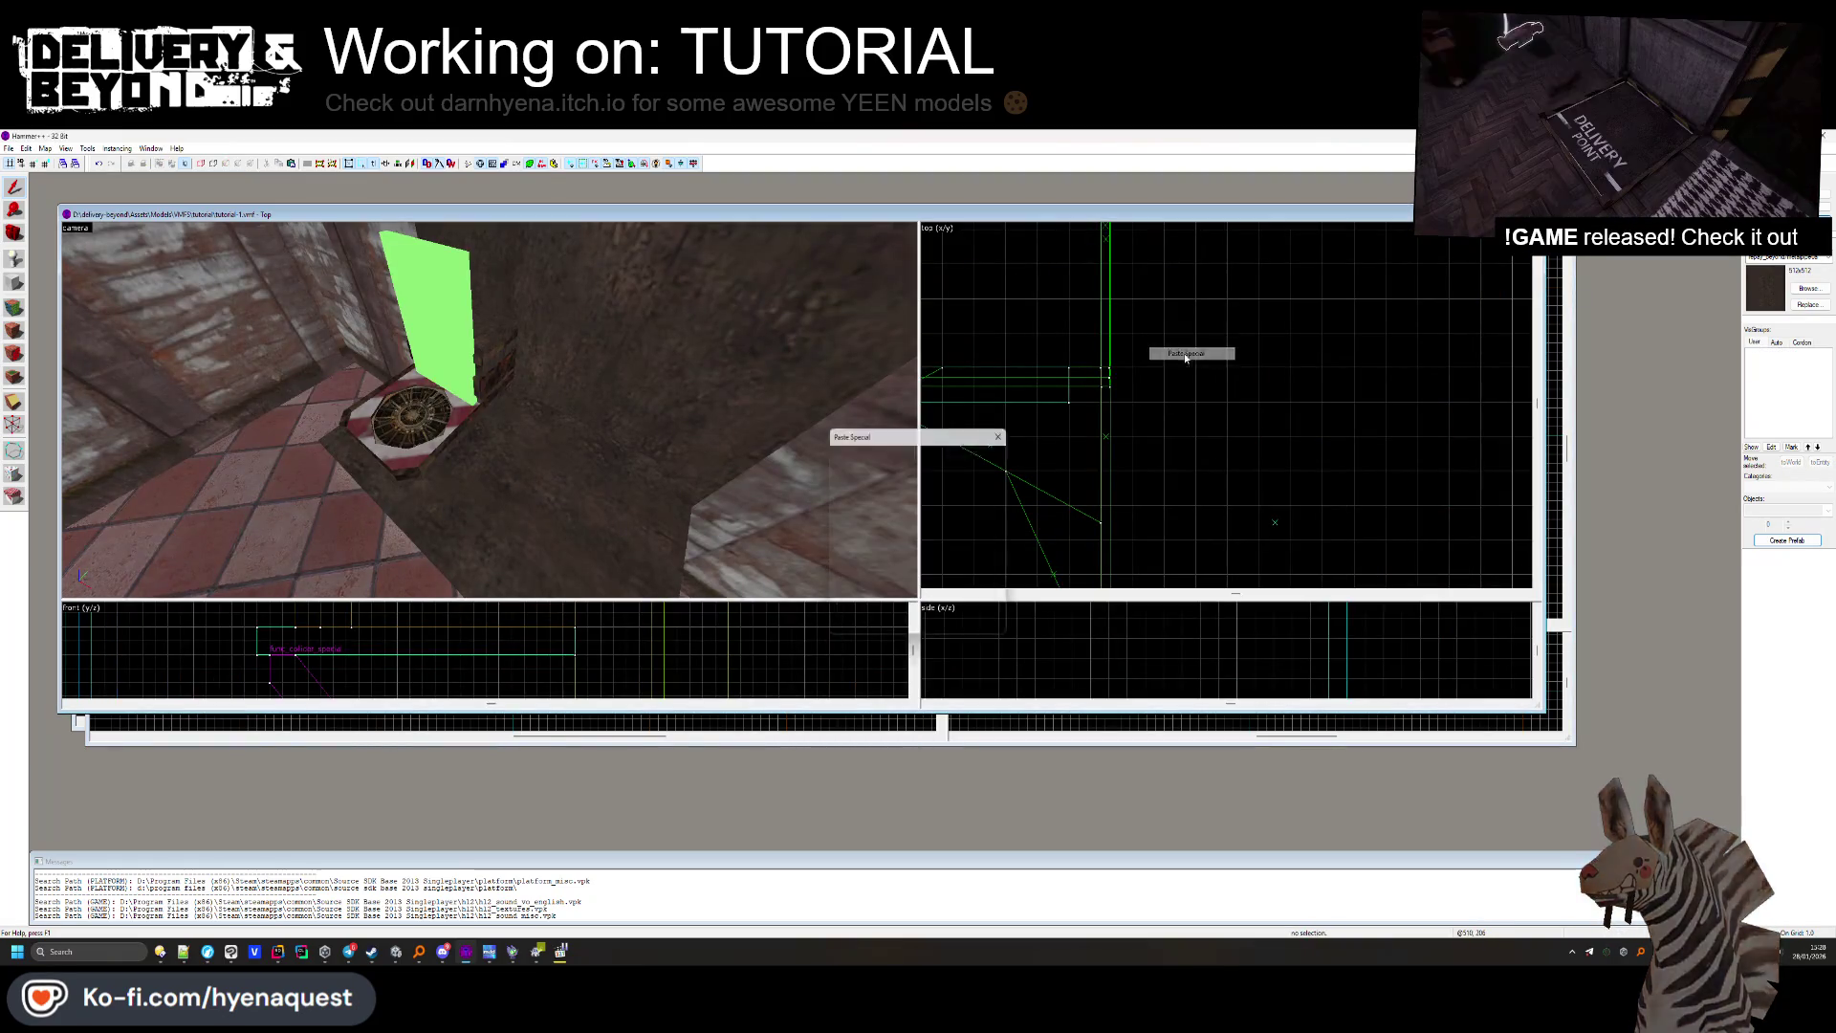
pyautogui.click(1555, 535)
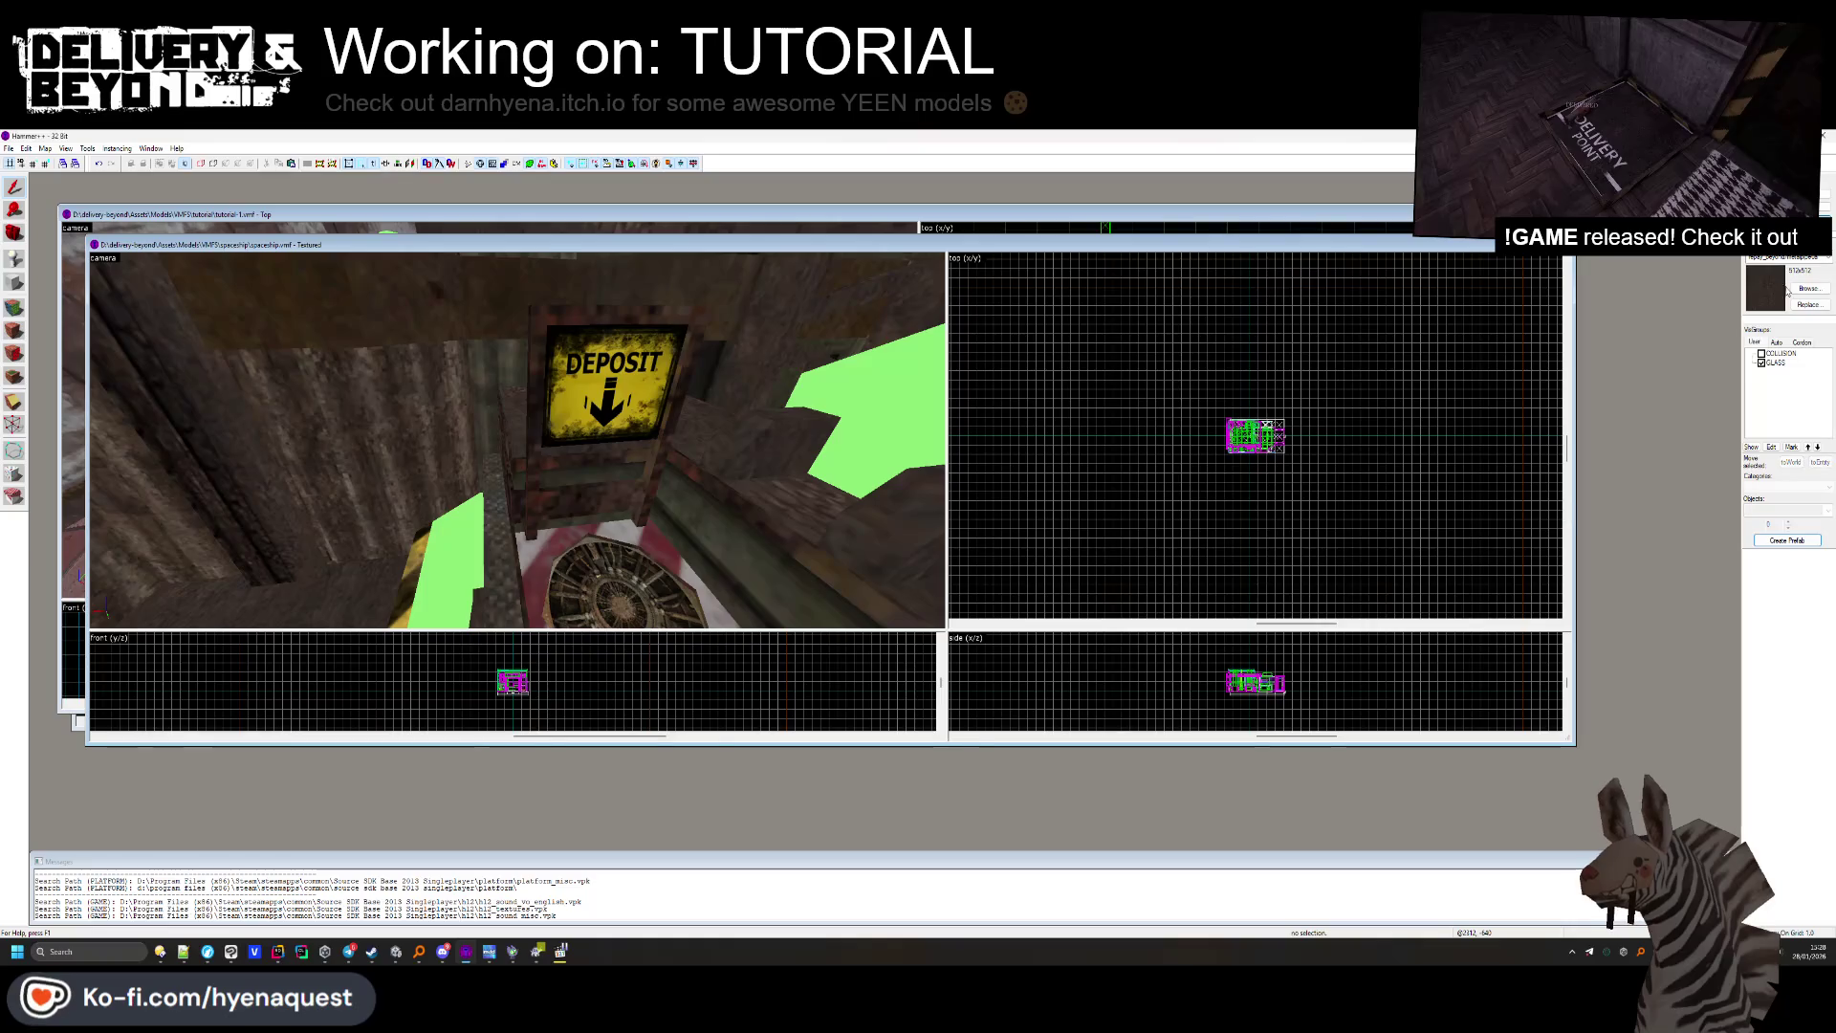
pyautogui.hotkey('ctrl', 'Tab')
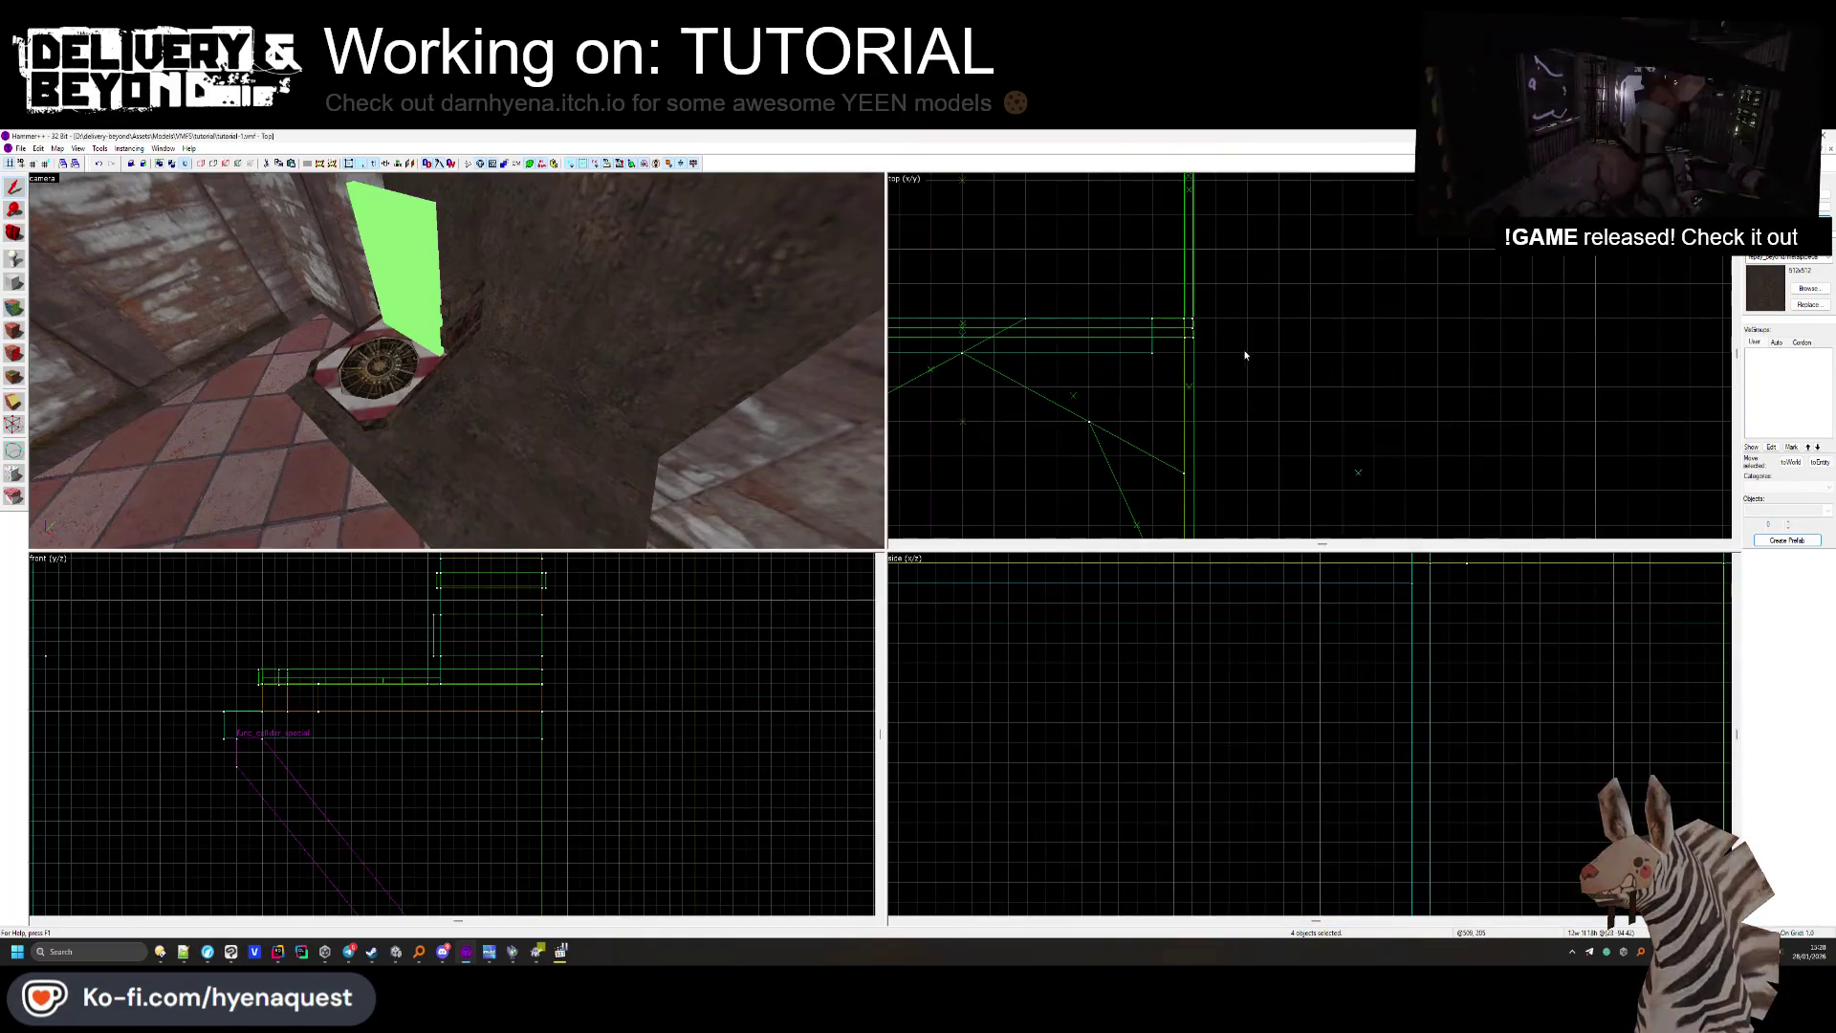
pyautogui.scroll(-3, 1191, 345)
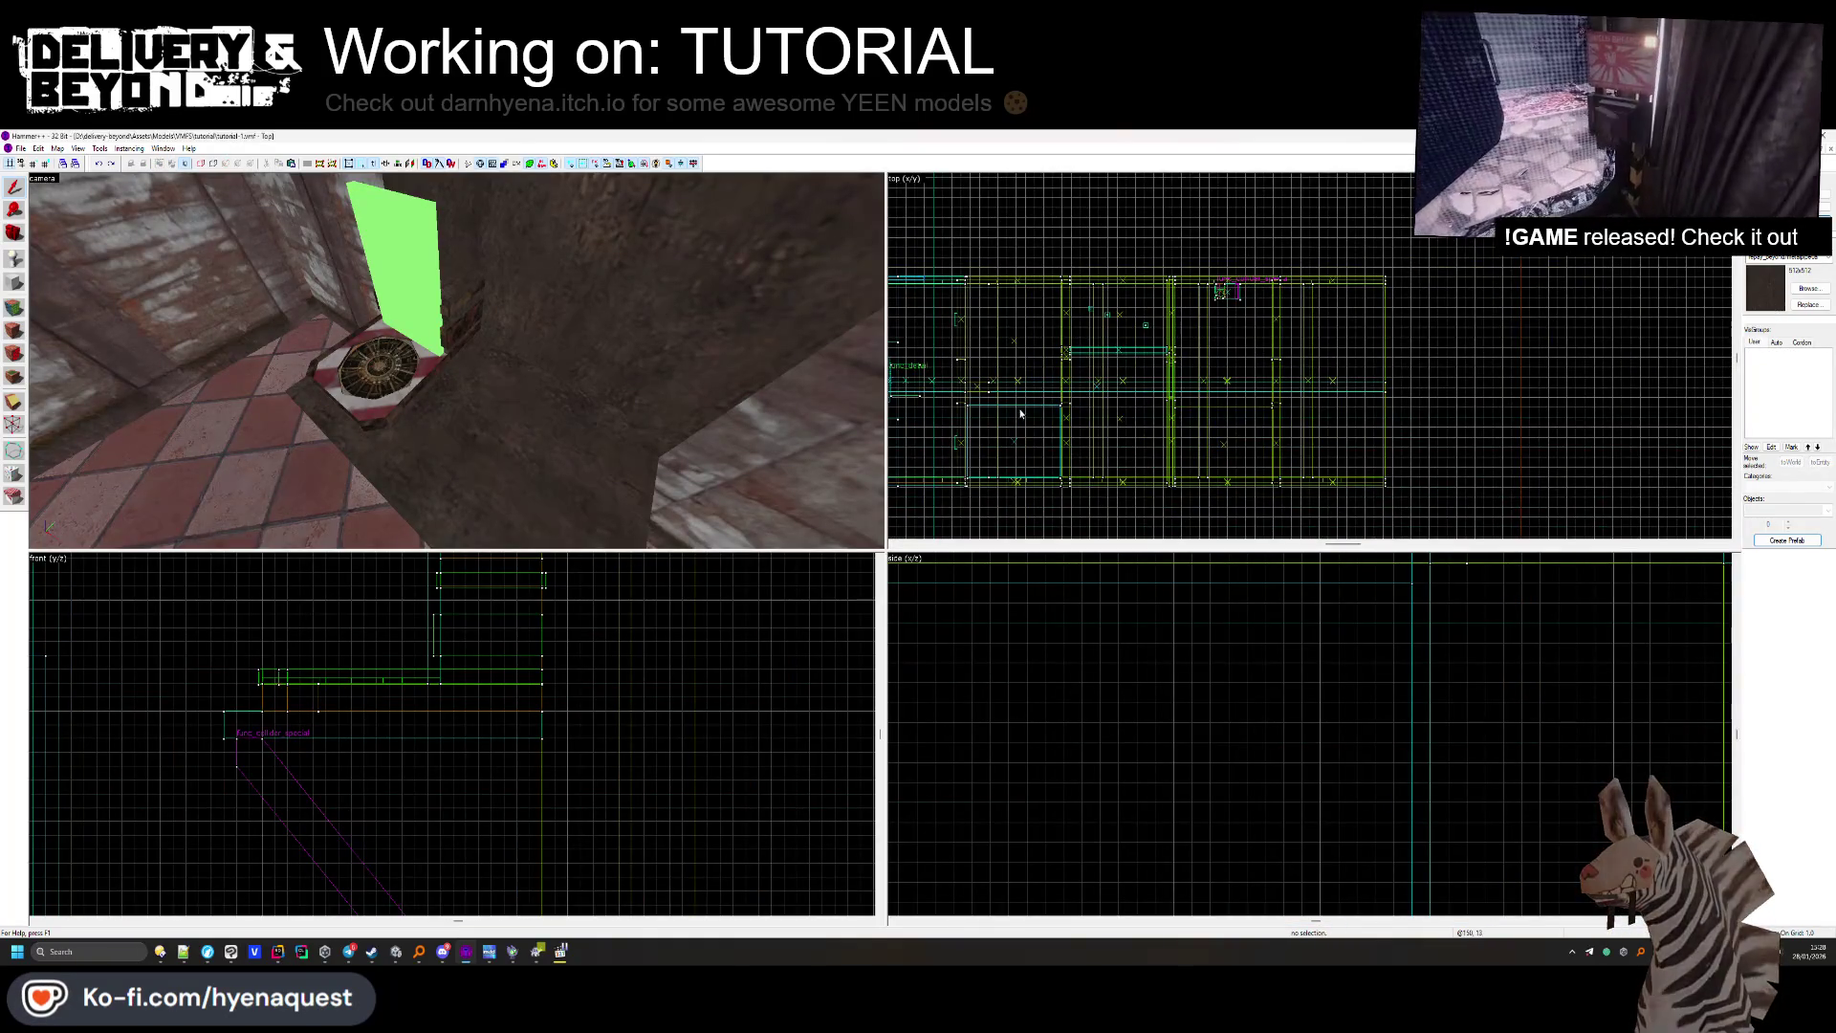
pyautogui.rightClick(1265, 294)
pyautogui.click(1310, 297)
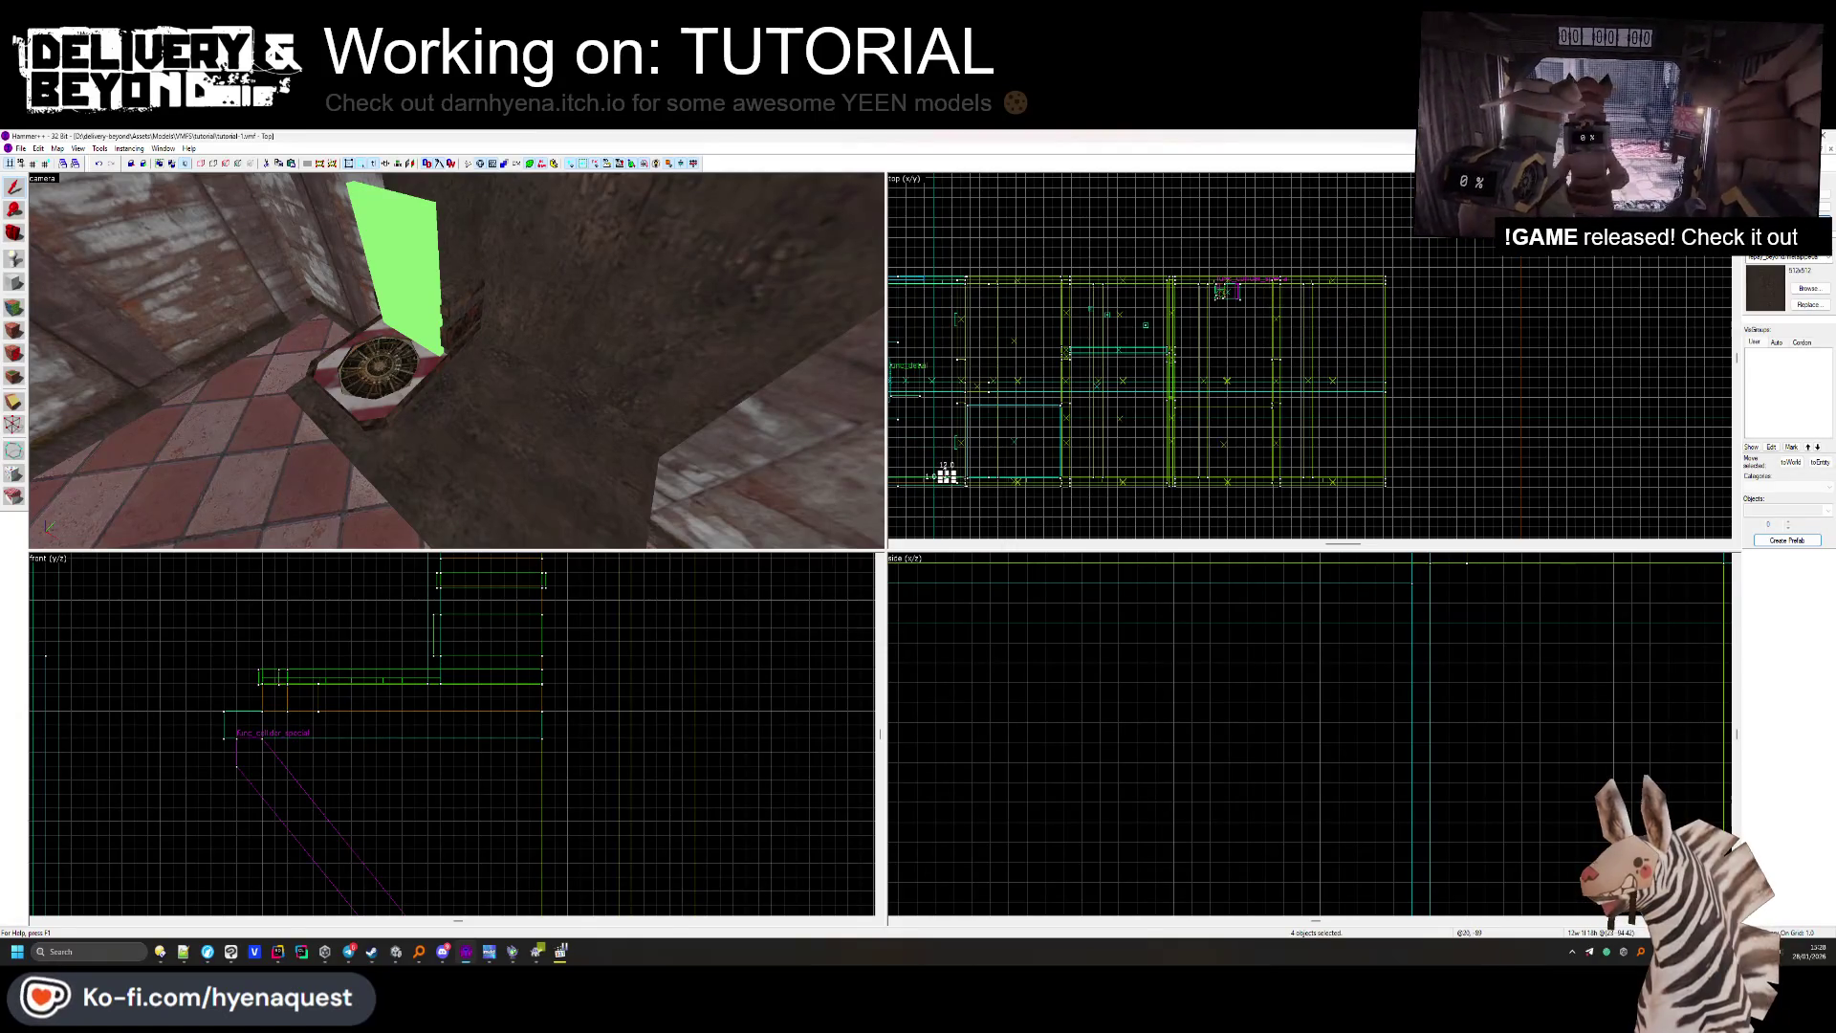
pyautogui.scroll(2, 947, 476)
pyautogui.moveTo(954, 478); pyautogui.dragTo(957, 411)
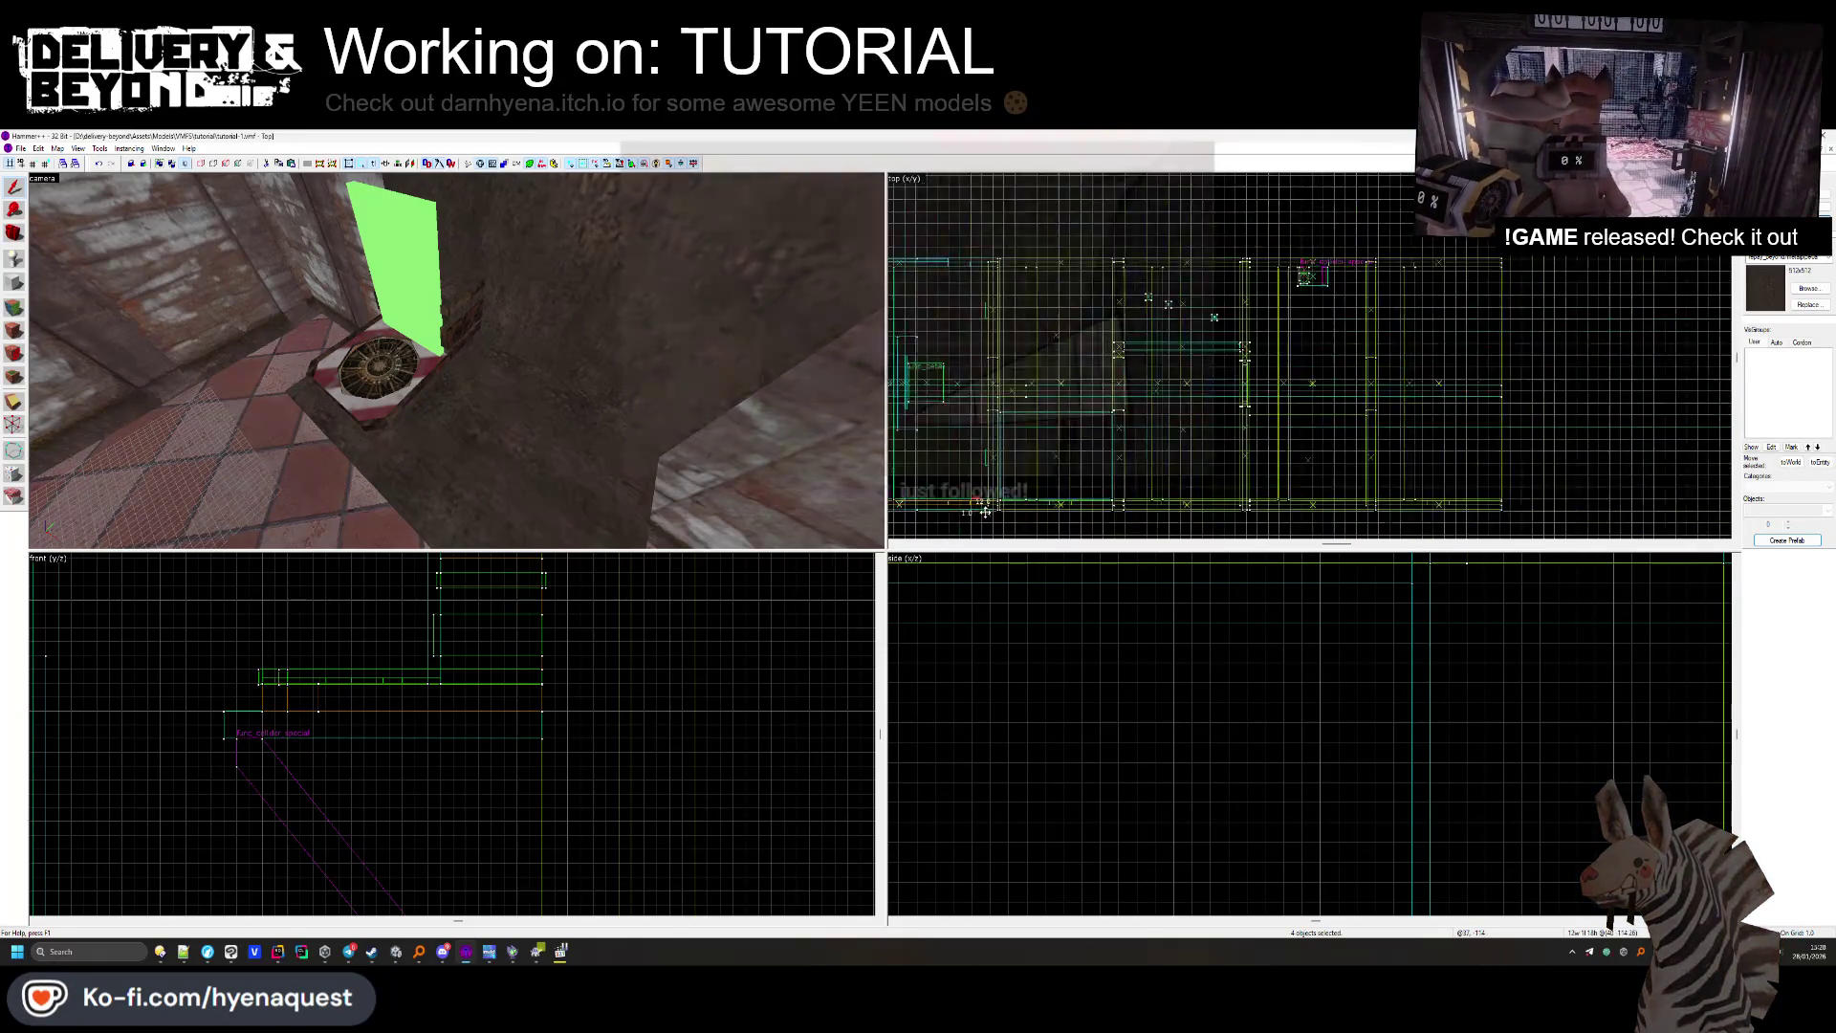
# Move the selected DEPOSIT sign brushes over beside the scrapper.
pyautogui.scroll(-2, 957, 411)
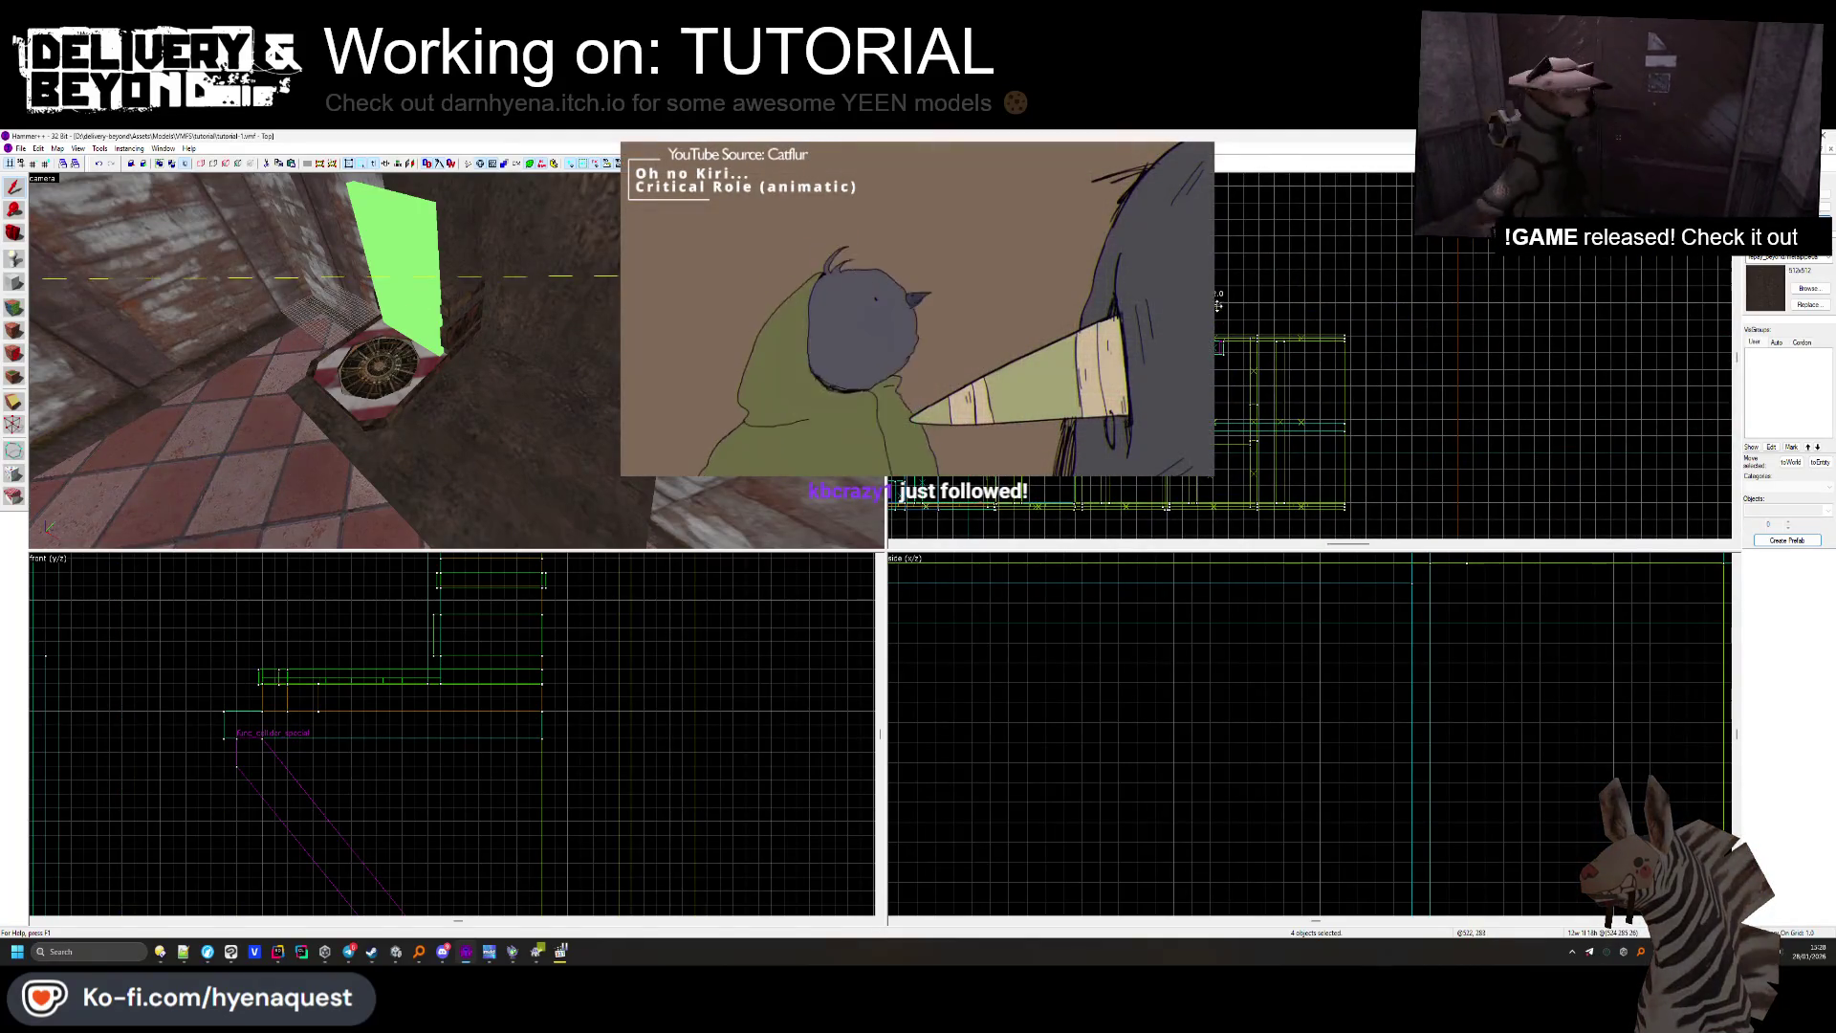
pyautogui.scroll(2, 1234, 383)
pyautogui.moveTo(124, 683); pyautogui.dragTo(443, 682)
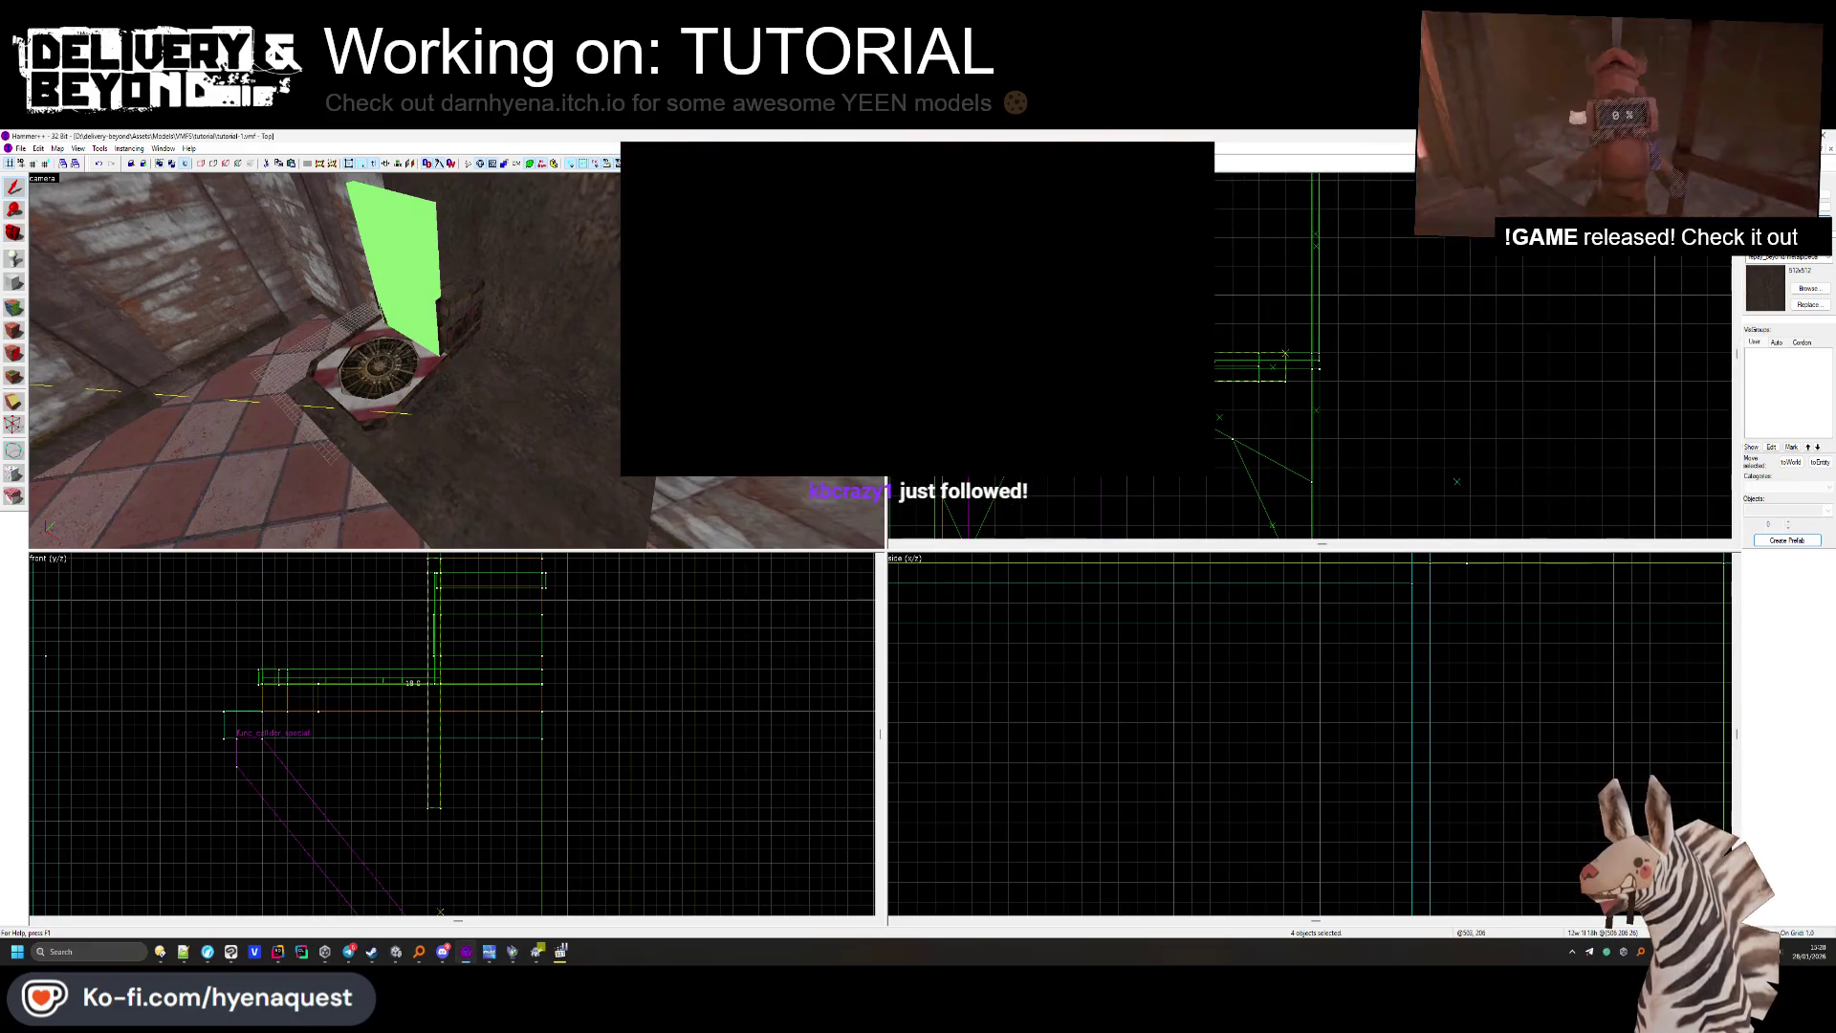
# Raise the tall green panel and move it into place behind the scrapper.
pyautogui.click(435, 683)
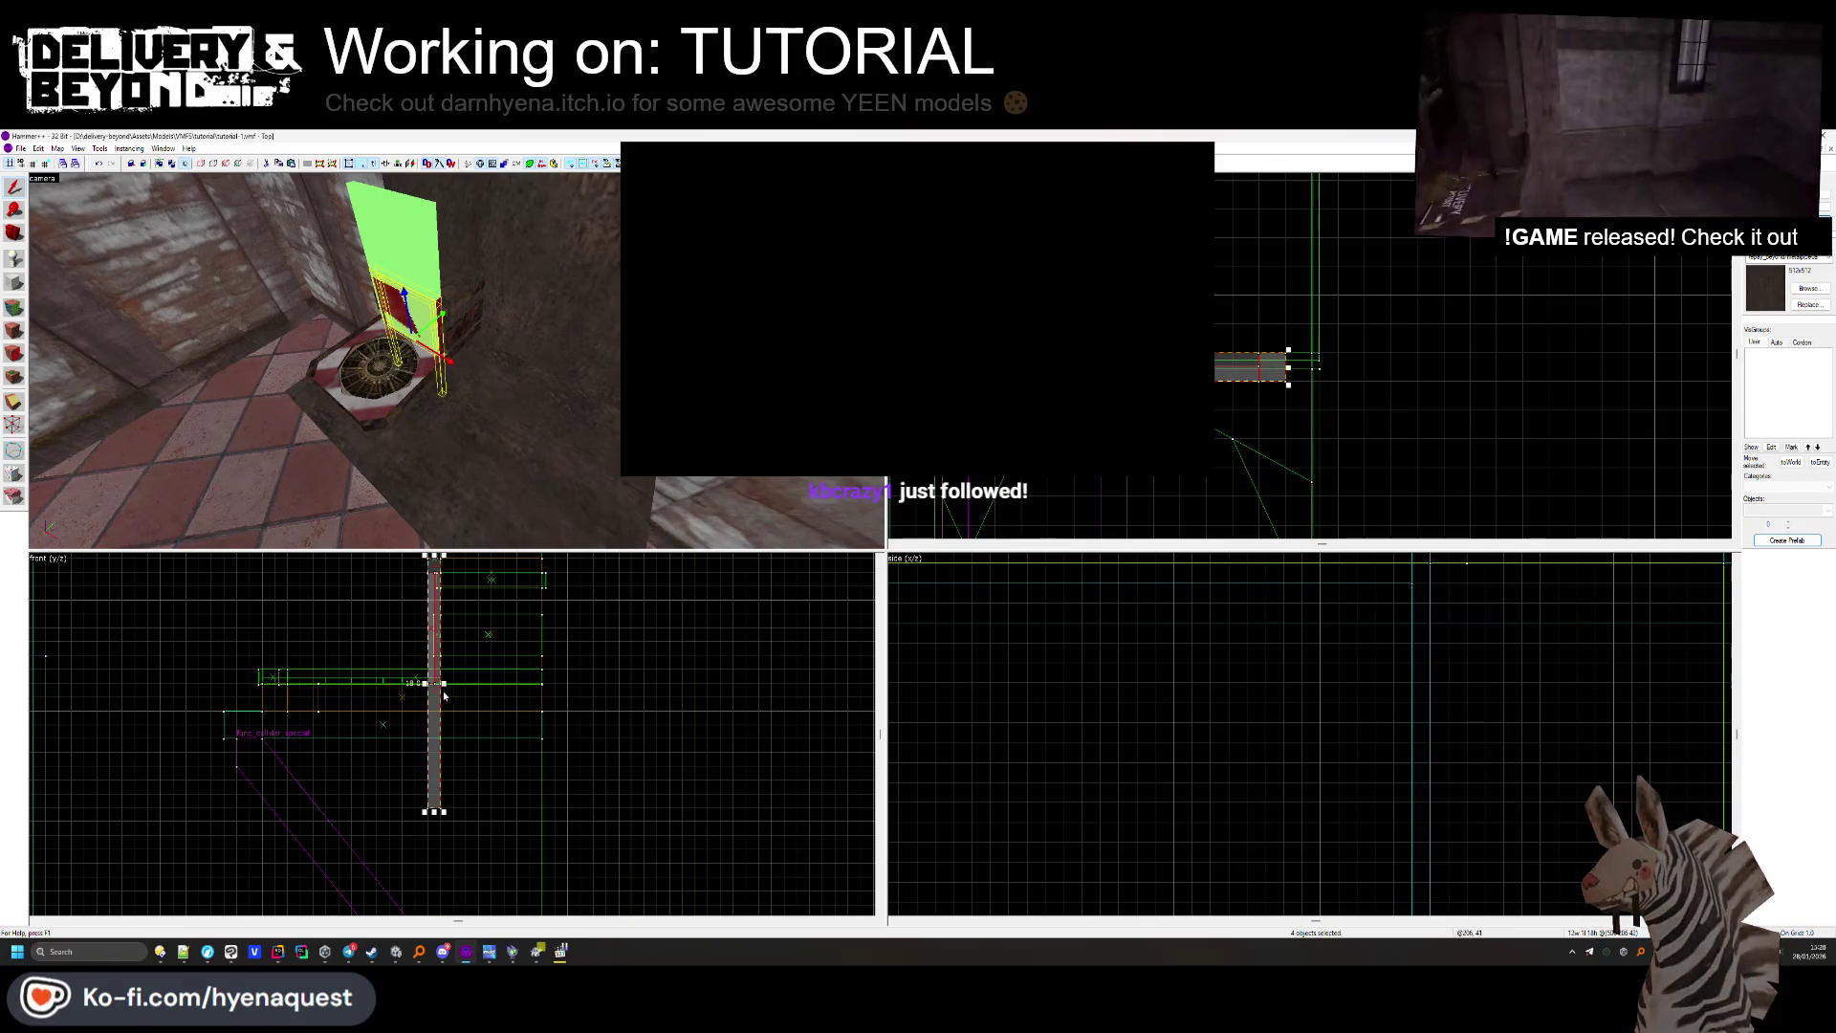
pyautogui.scroll(1, 445, 696)
pyautogui.moveTo(440, 726)
pyautogui.mouseDown()
pyautogui.moveTo(438, 773)
pyautogui.moveTo(448, 712)
pyautogui.mouseUp()
pyautogui.moveTo(526, 418); pyautogui.dragTo(507, 449)
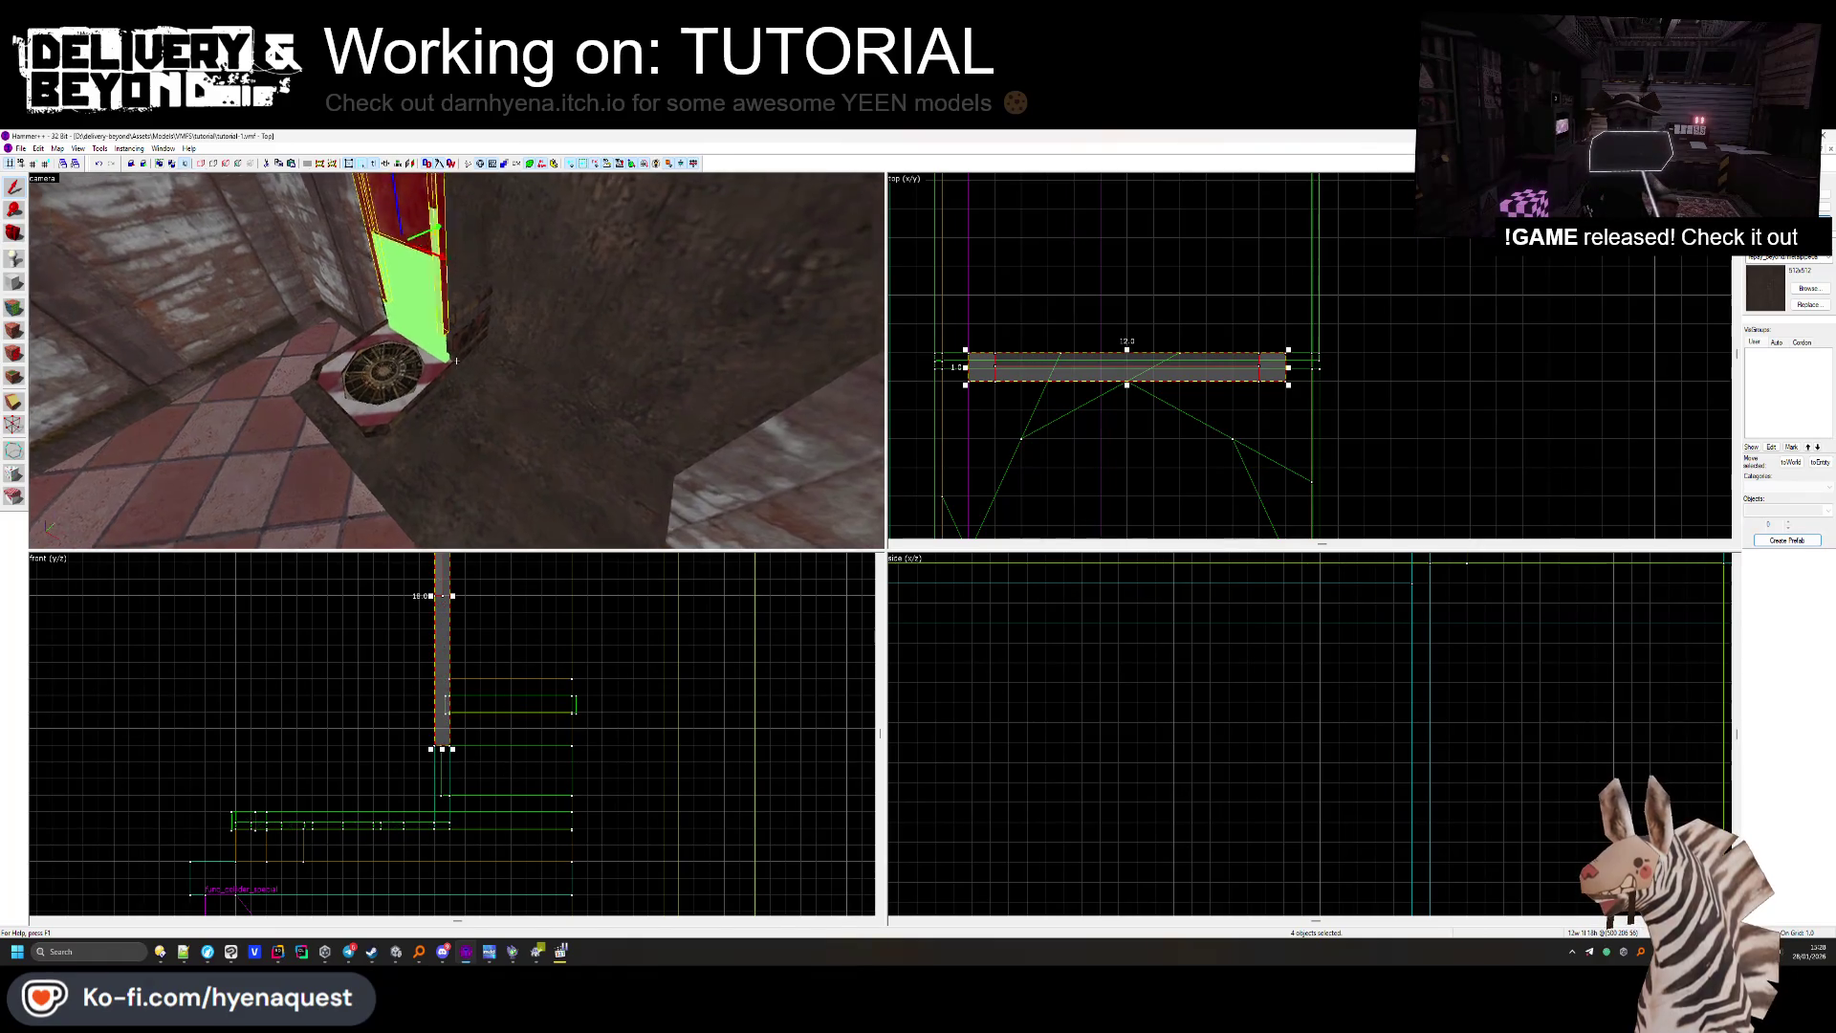
pyautogui.moveTo(452, 754)
pyautogui.mouseDown()
pyautogui.moveTo(457, 799)
pyautogui.moveTo(441, 796)
pyautogui.mouseUp()
pyautogui.moveTo(450, 363); pyautogui.dragTo(456, 359)
# Clear the selection and fly Unity's scene view toward the DEPOSIT box.
pyautogui.click(1164, 359)
pyautogui.press('Escape')
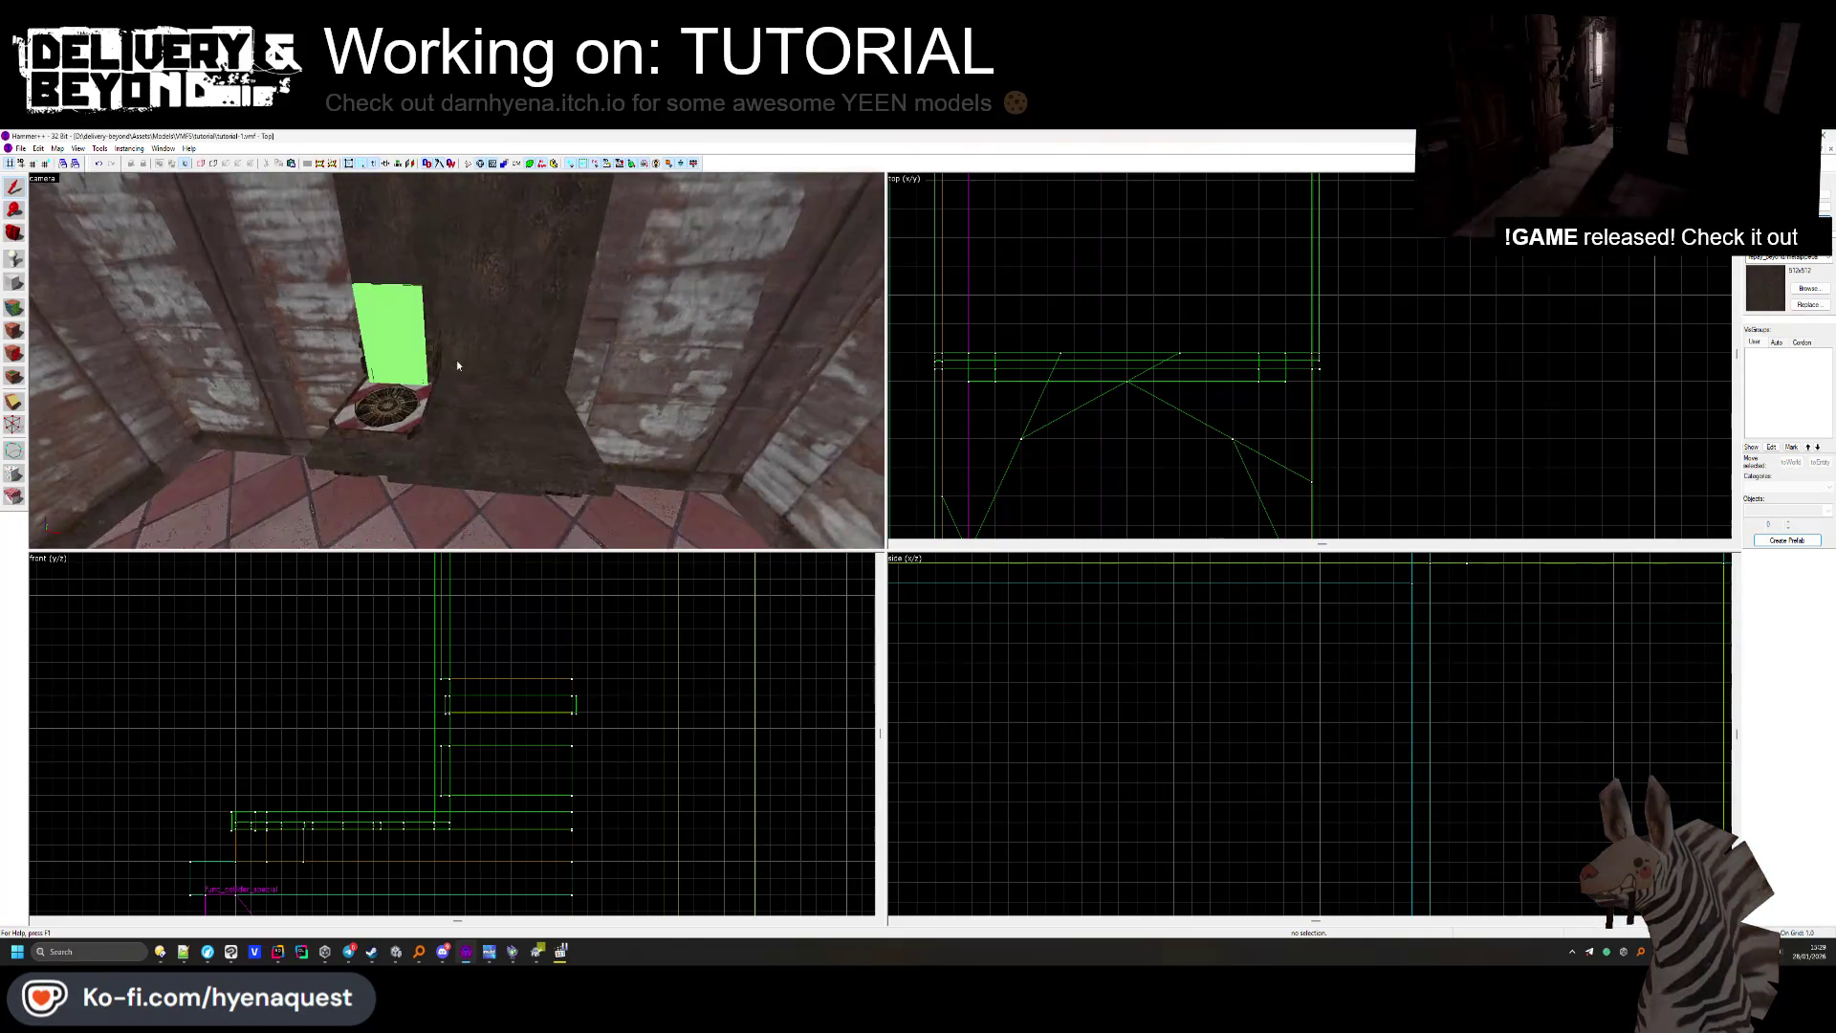
pyautogui.hotkey('alt', 'Tab')
pyautogui.moveTo(653, 504)
pyautogui.mouseDown()
pyautogui.moveTo(861, 459)
pyautogui.moveTo(869, 422)
pyautogui.moveTo(762, 410)
pyautogui.moveTo(636, 484)
pyautogui.mouseUp()
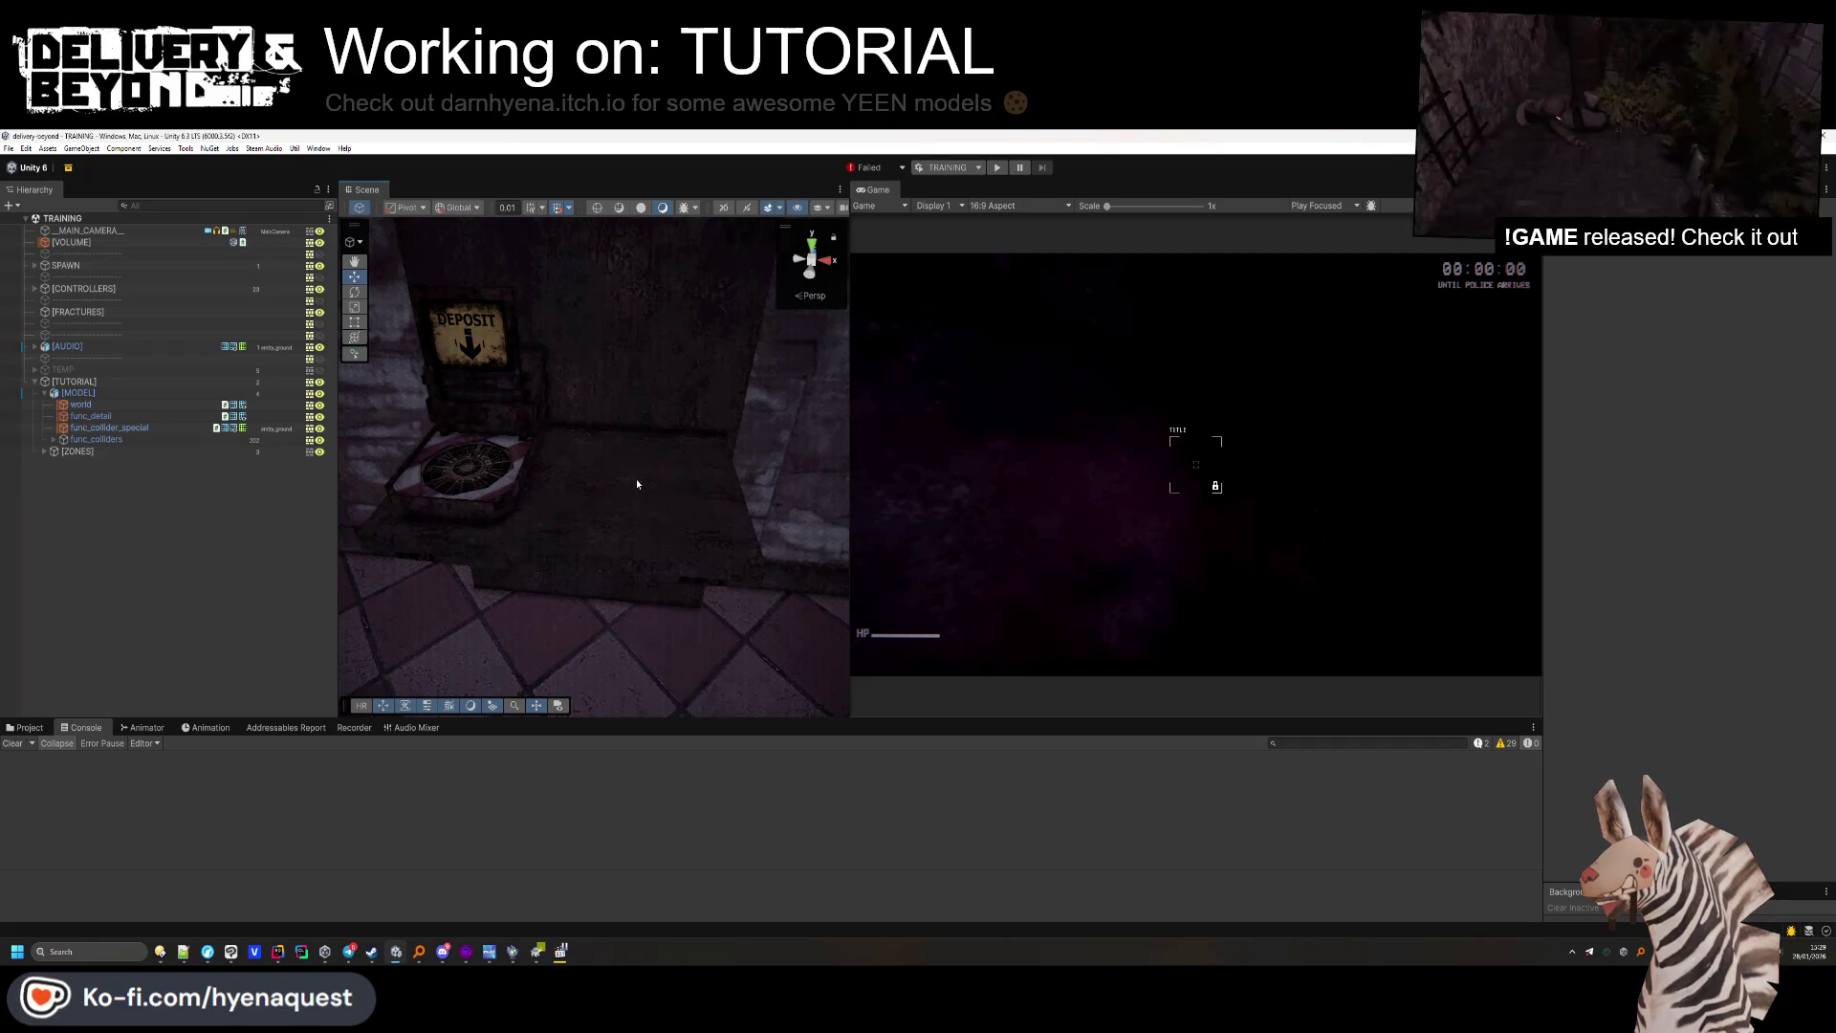
# Alt+Tab from Unity back to the Hammer tutorial map.
pyautogui.hotkey('alt', 'Tab')
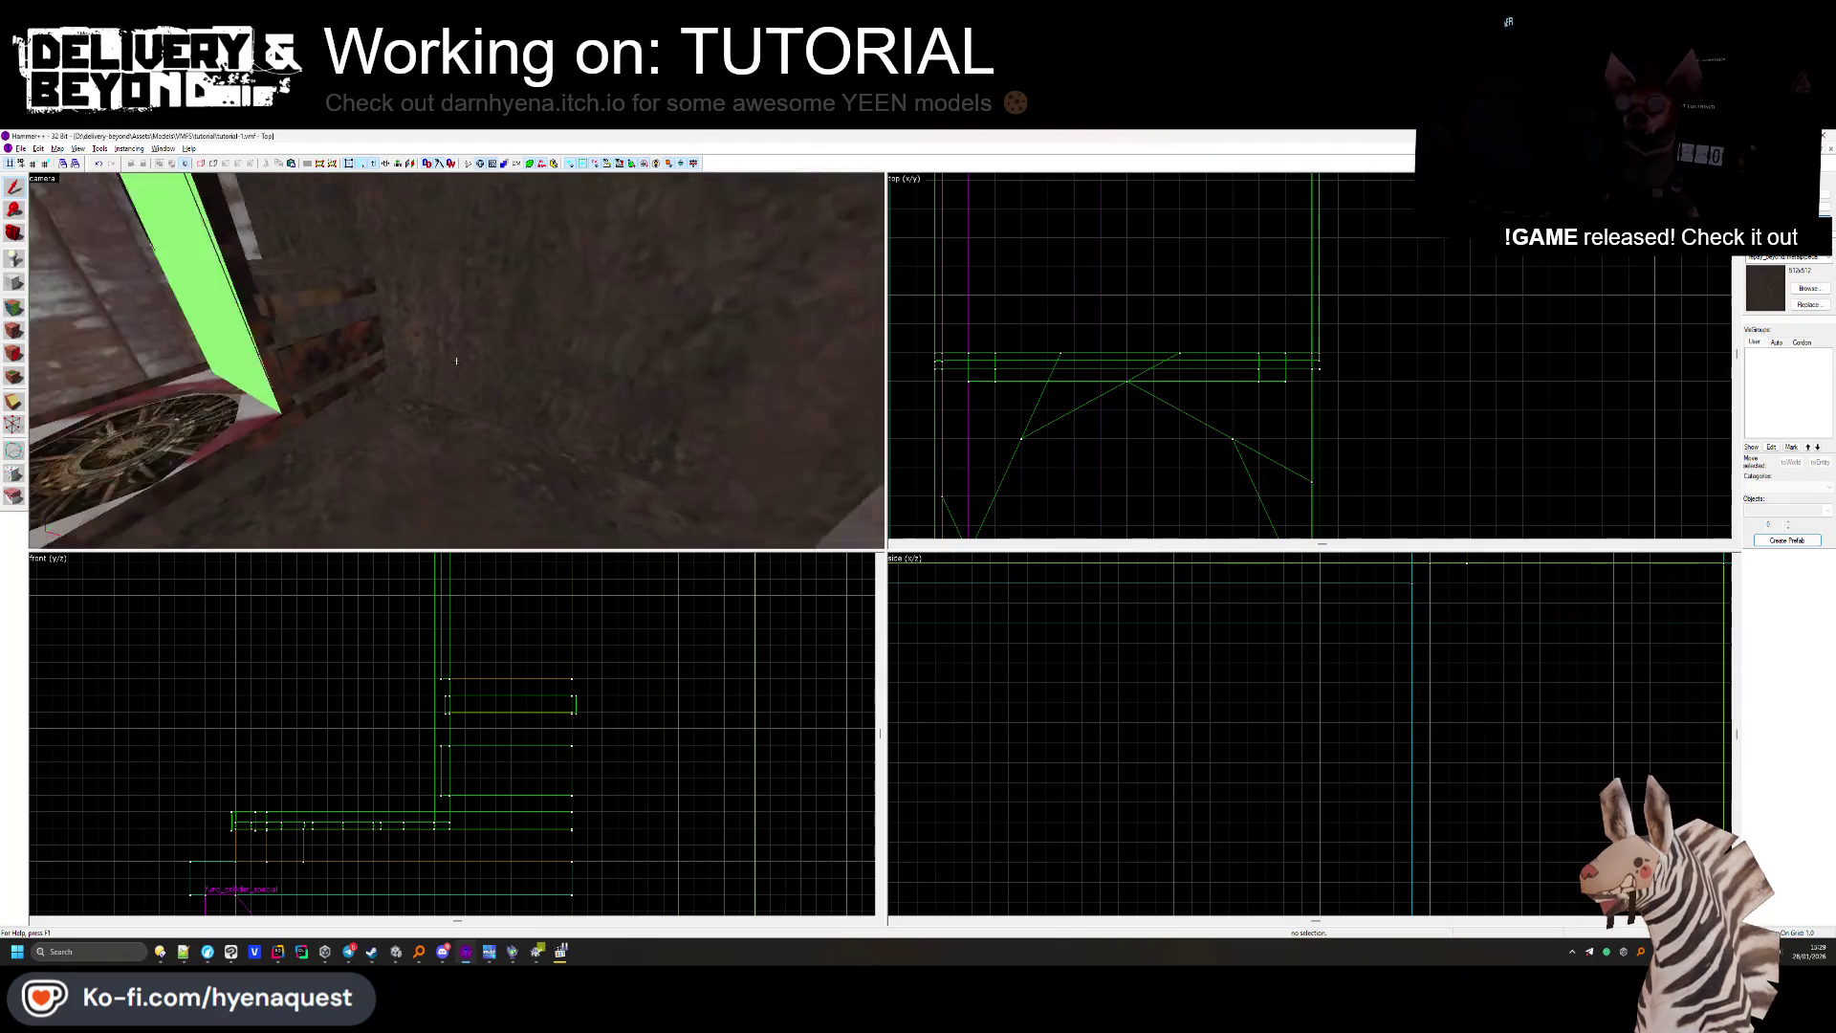
# Move and enlarge the 8×7 block, deleting and restoring it twice.
pyautogui.click(354, 344)
pyautogui.scroll(-3, 1244, 334)
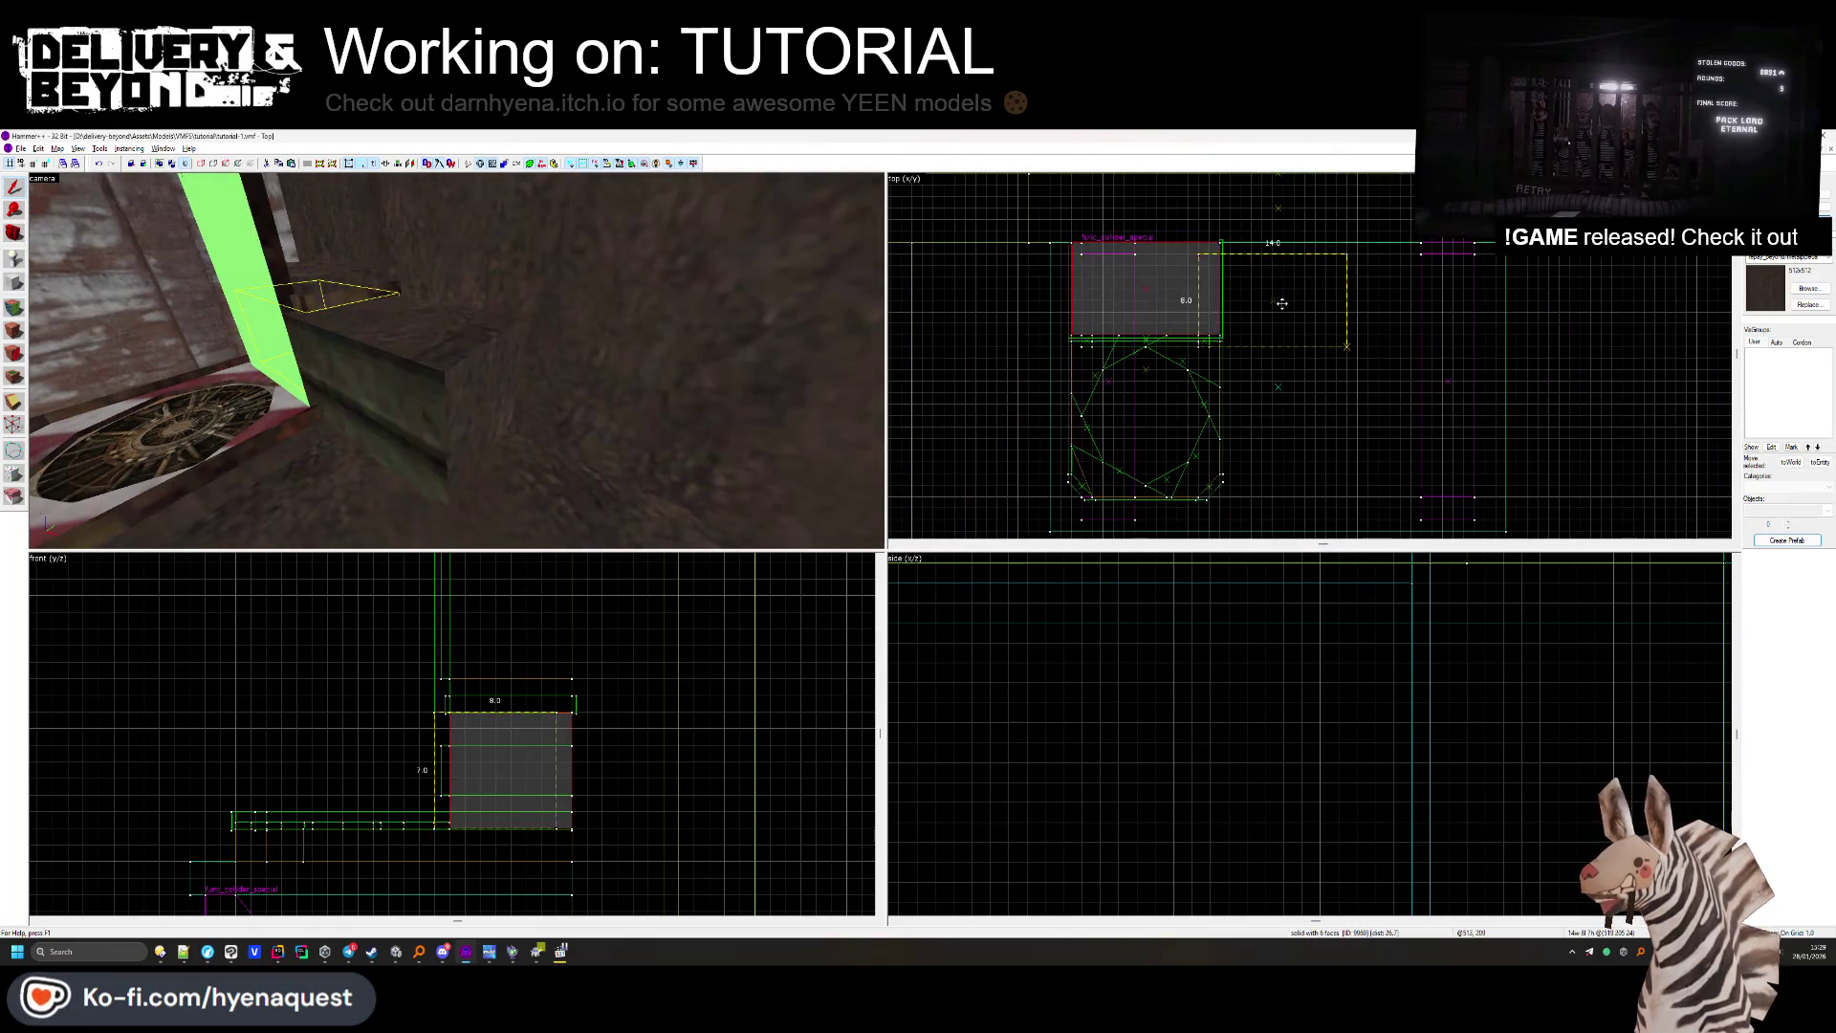
pyautogui.moveTo(1210, 298); pyautogui.dragTo(1352, 298)
pyautogui.press('Delete')
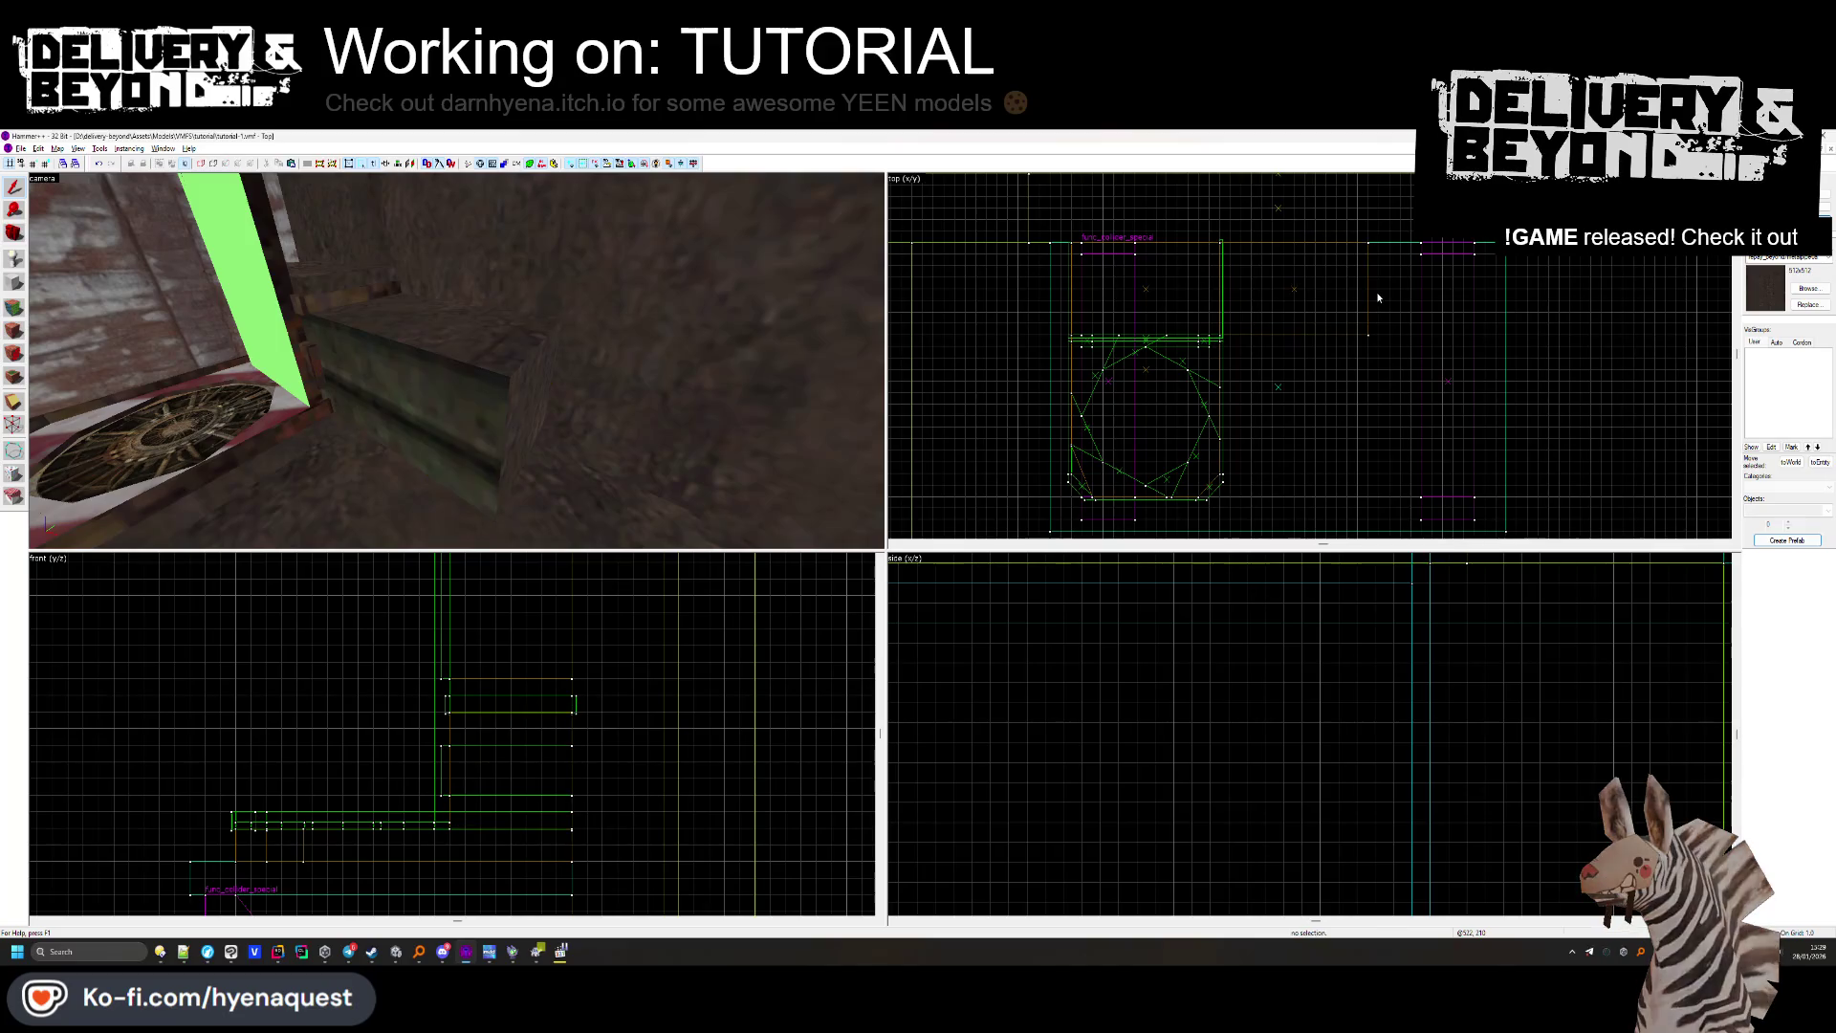
pyautogui.hotkey('ctrl', 'z')
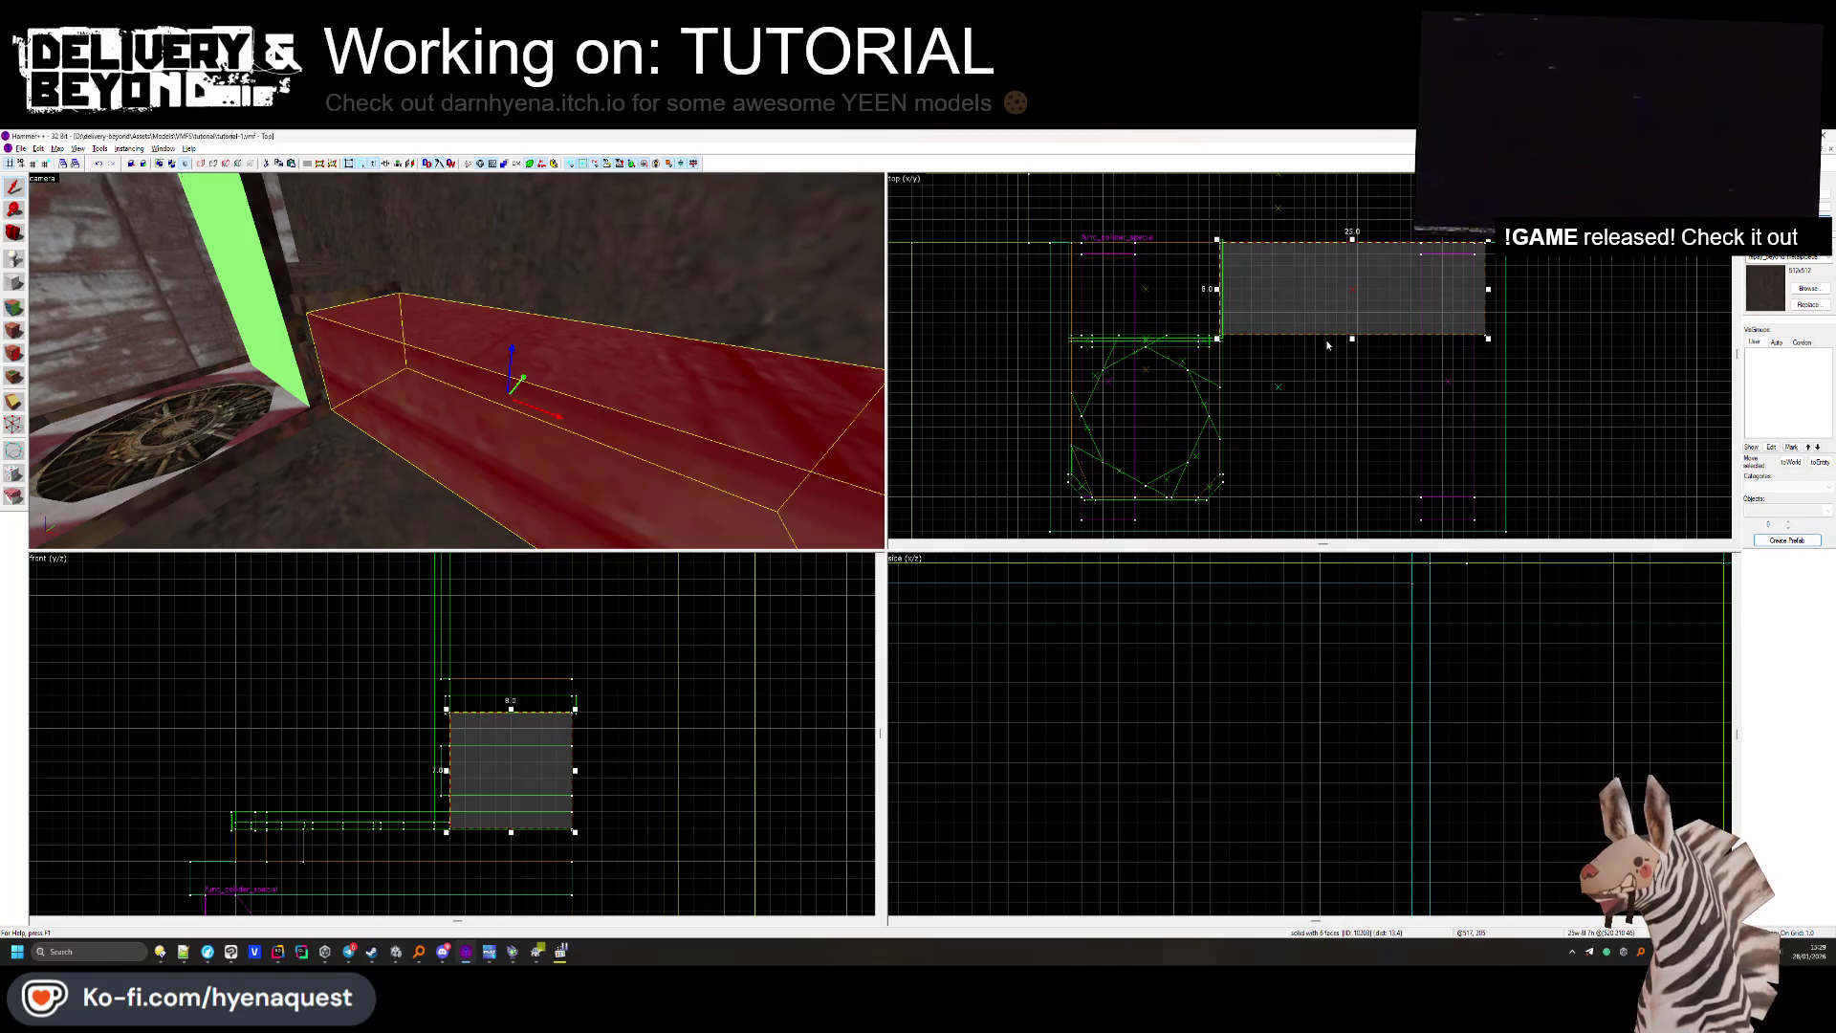
pyautogui.moveTo(1352, 338); pyautogui.dragTo(1352, 418)
pyautogui.scroll(4, 460, 773)
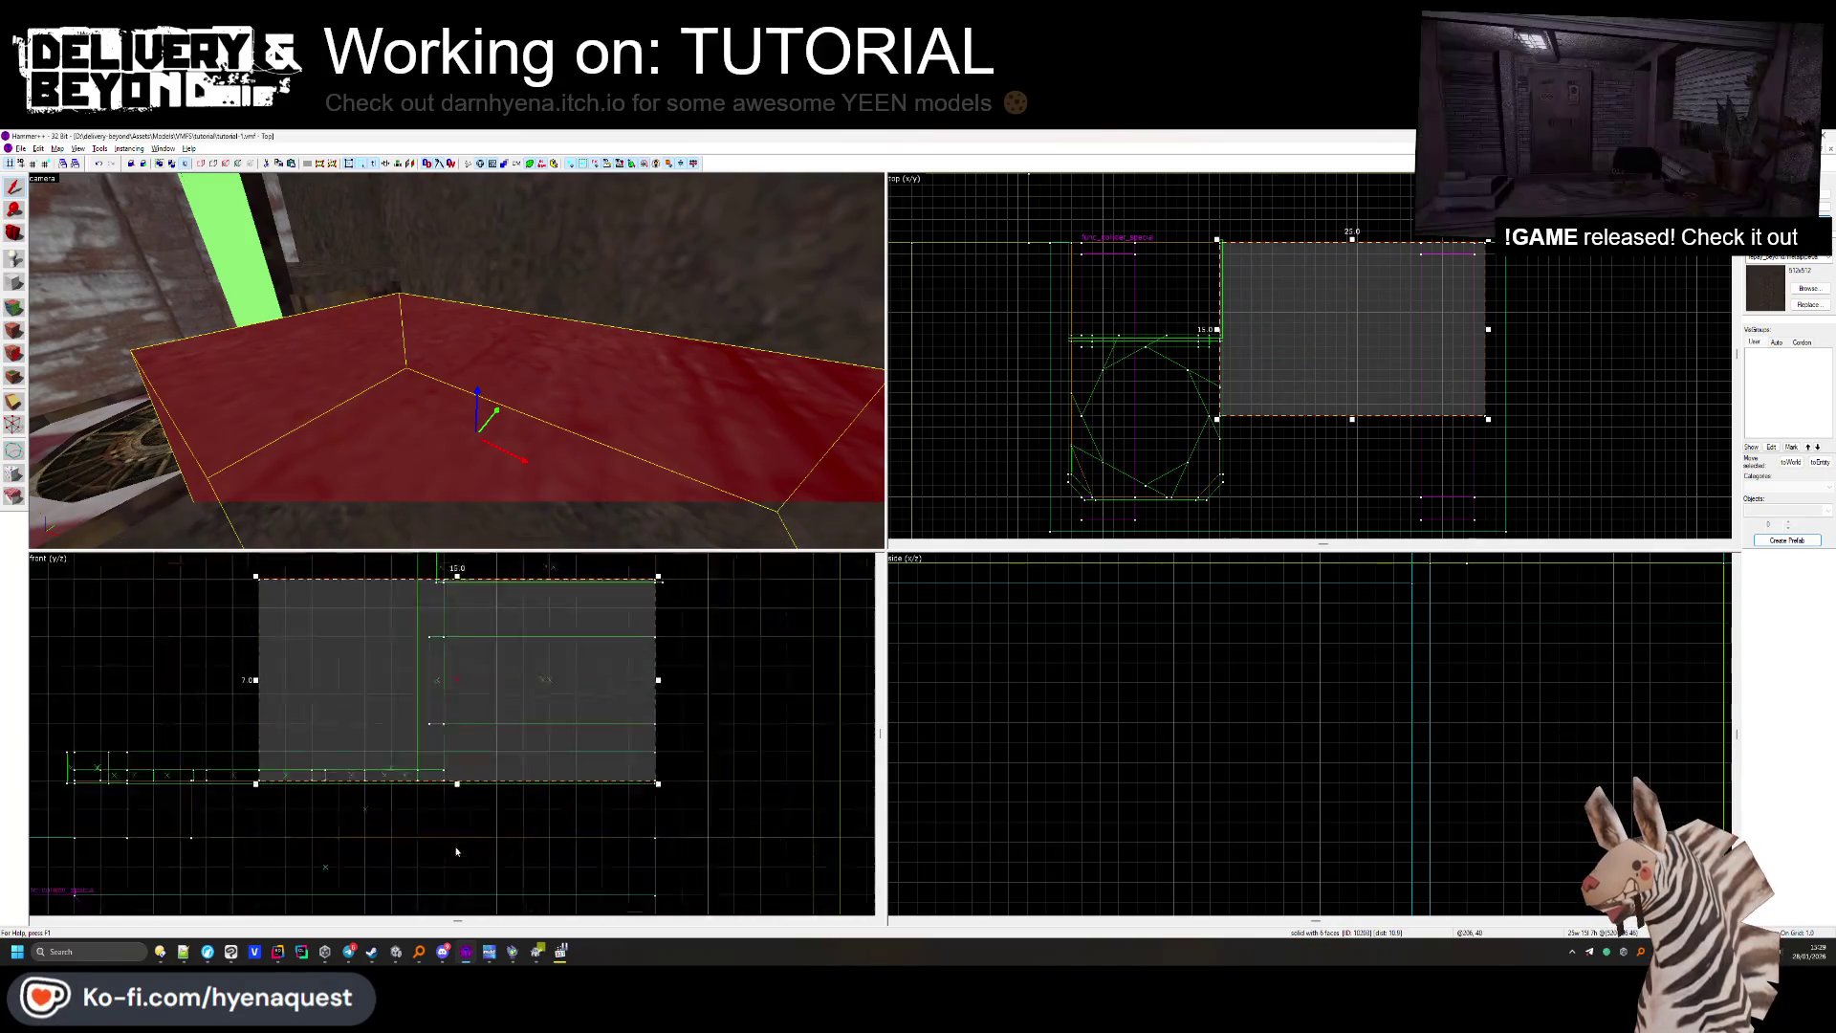
pyautogui.press('Delete')
pyautogui.hotkey('ctrl', 'z')
# Trim the block's left edge, delete it for good, and start face texture editing.
pyautogui.press('Delete')
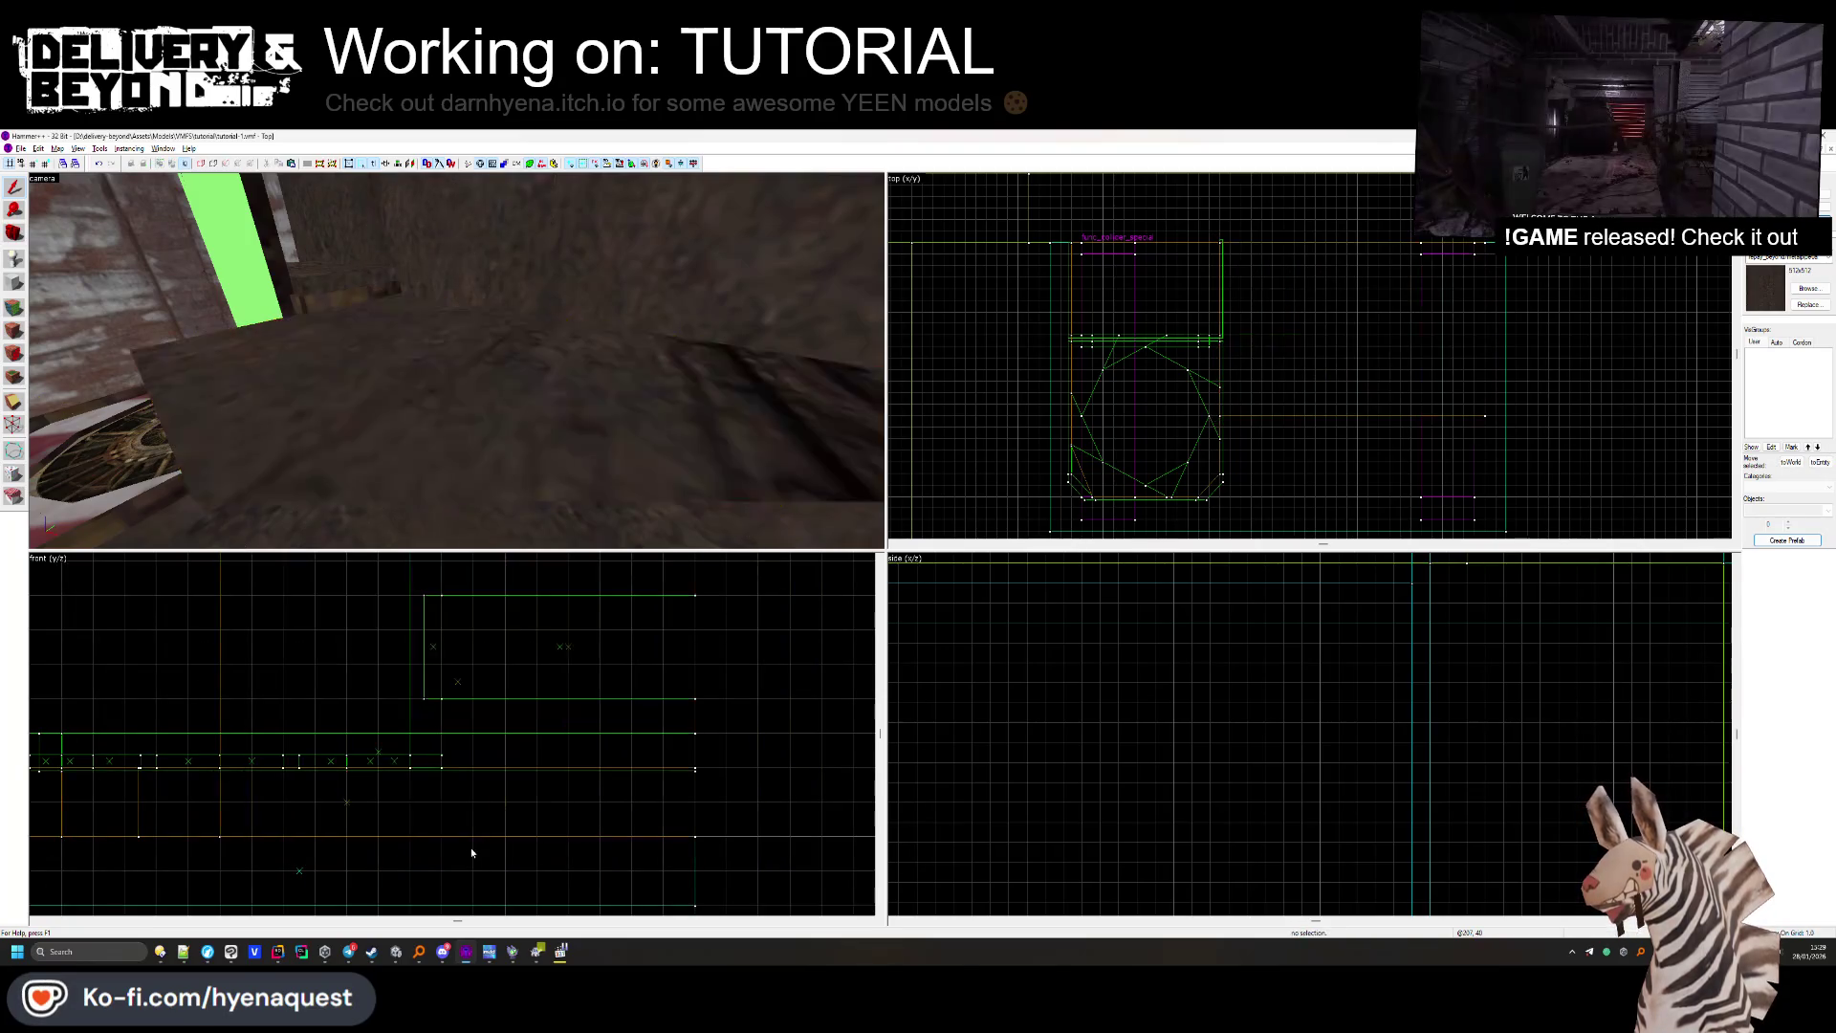
pyautogui.press('z')
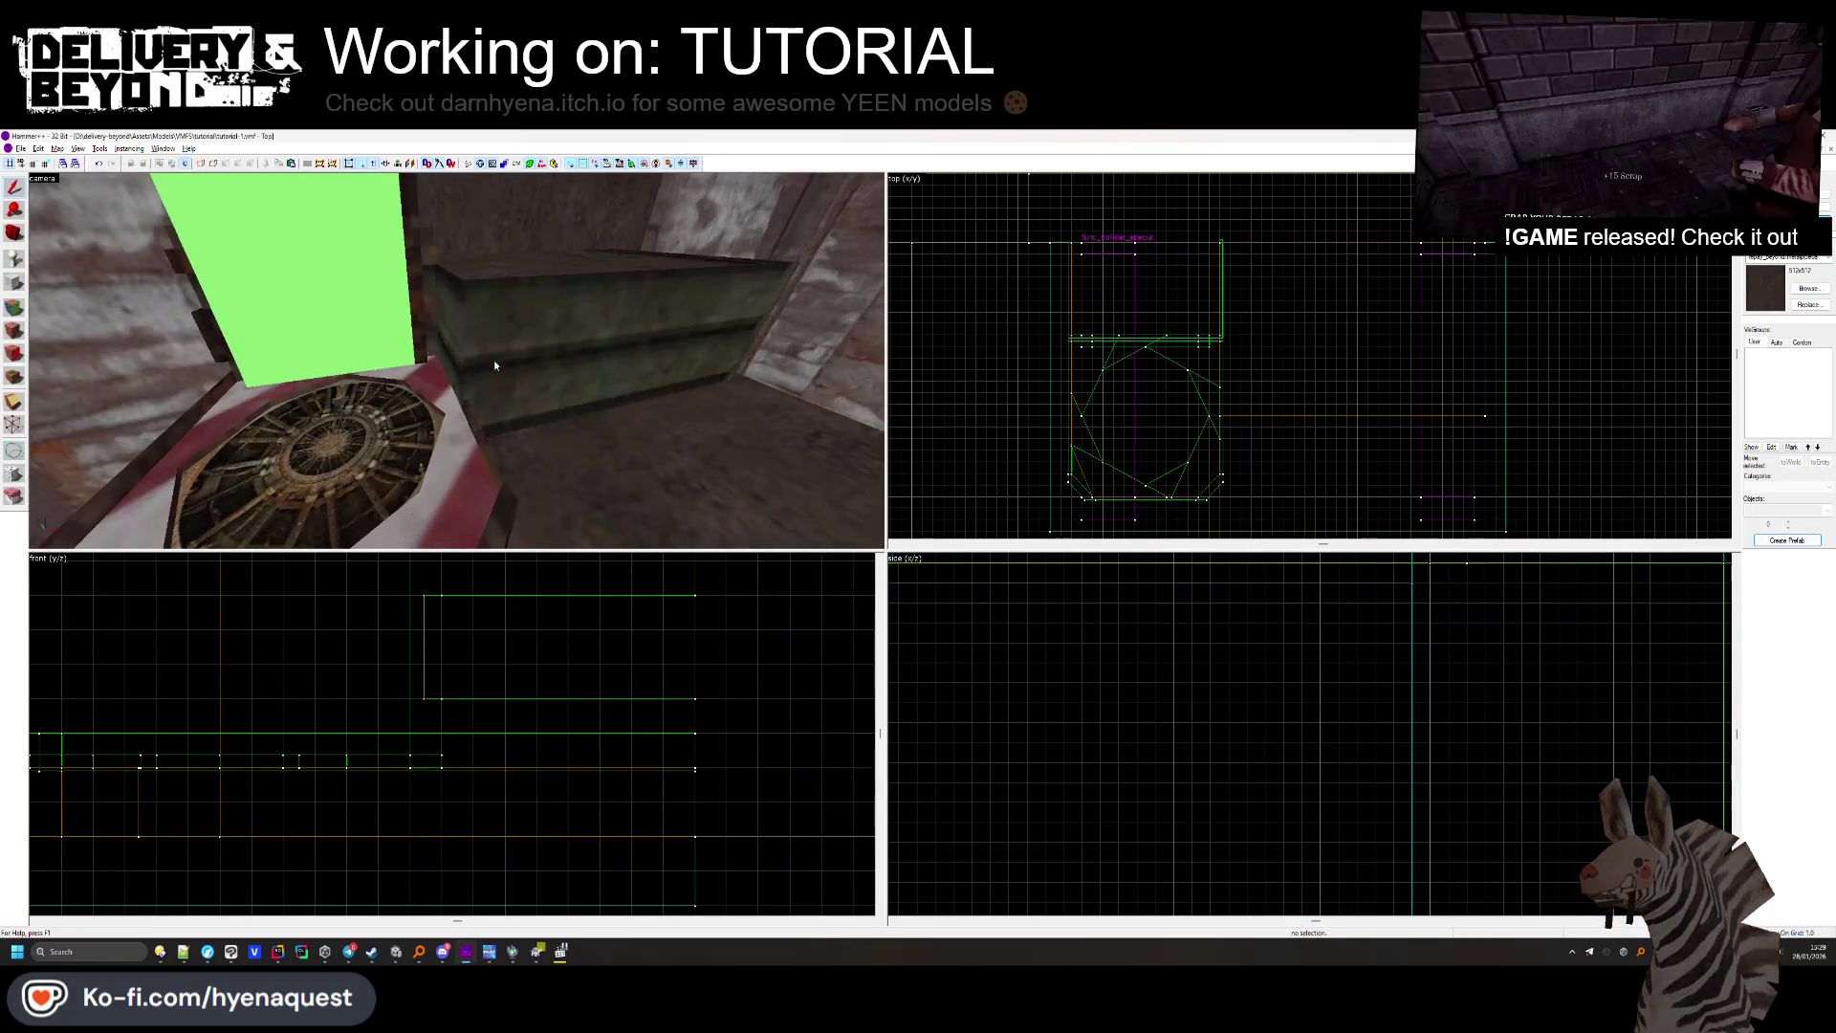
pyautogui.hotkey('ctrl', 'z')
pyautogui.scroll(3, 1220, 353)
pyautogui.moveTo(1209, 332); pyautogui.dragTo(1214, 332)
pyautogui.press('Delete')
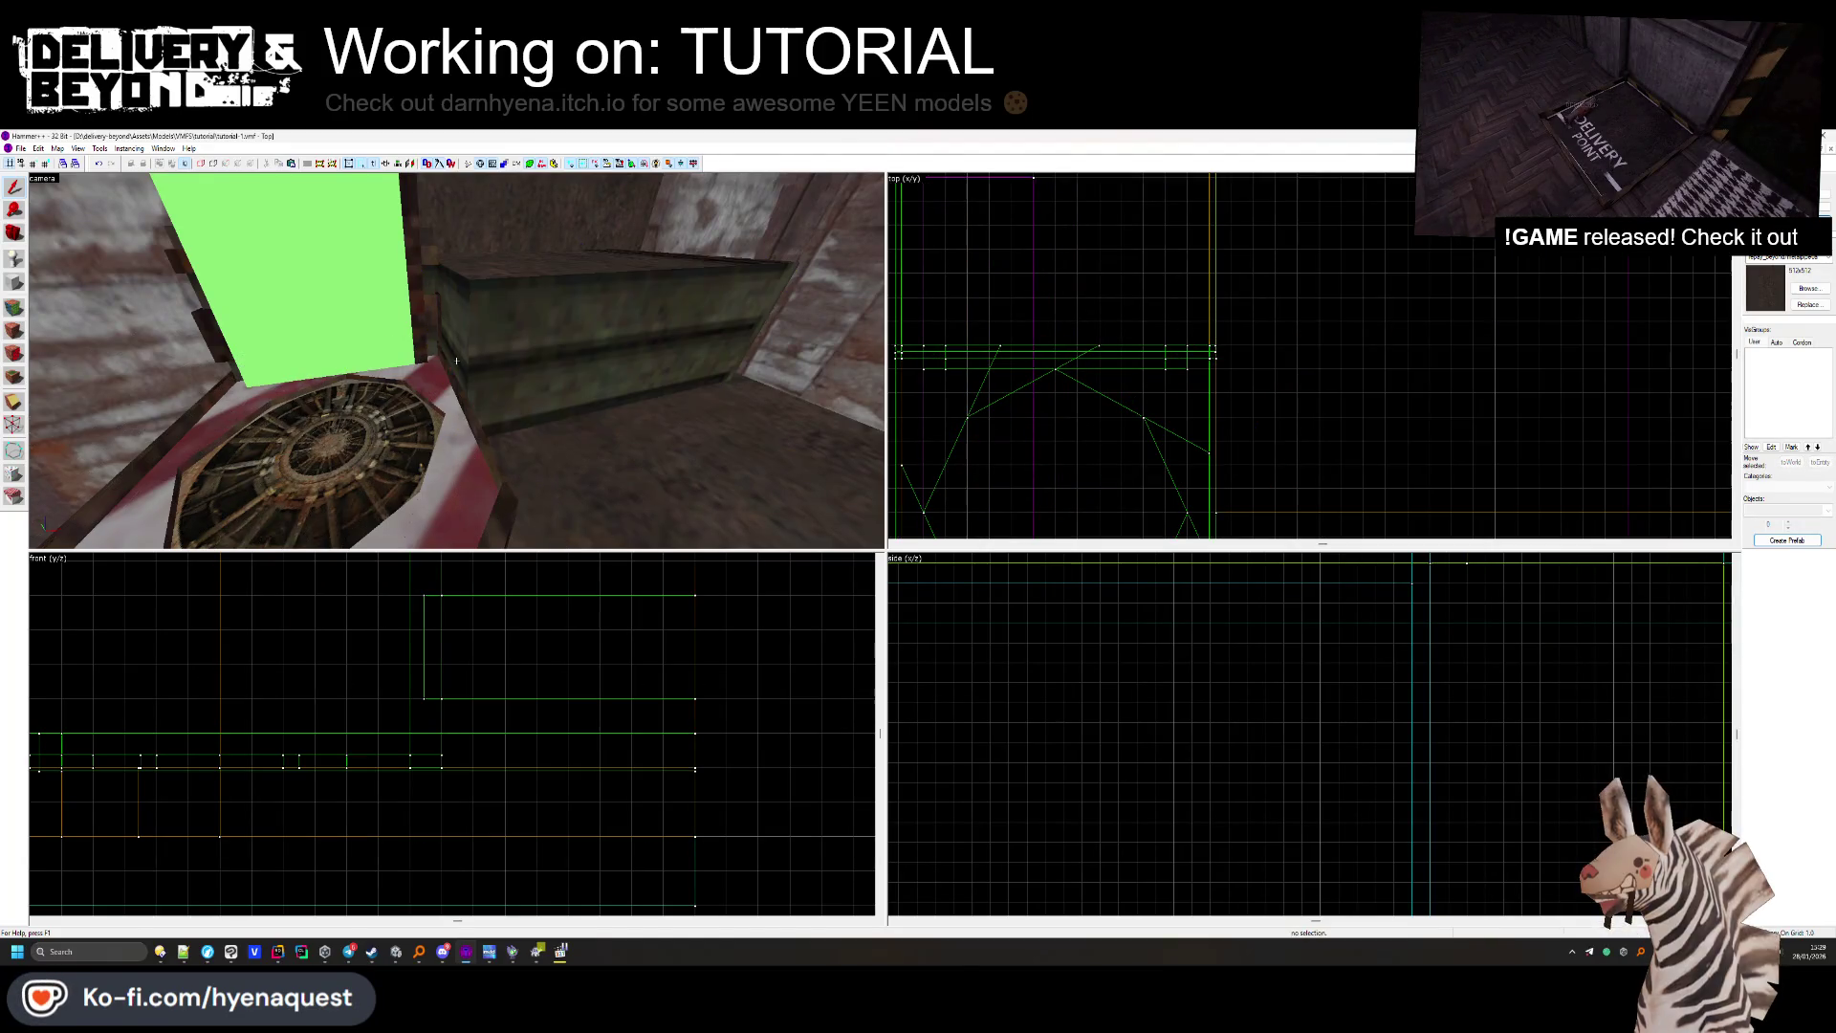
pyautogui.click(21, 318)
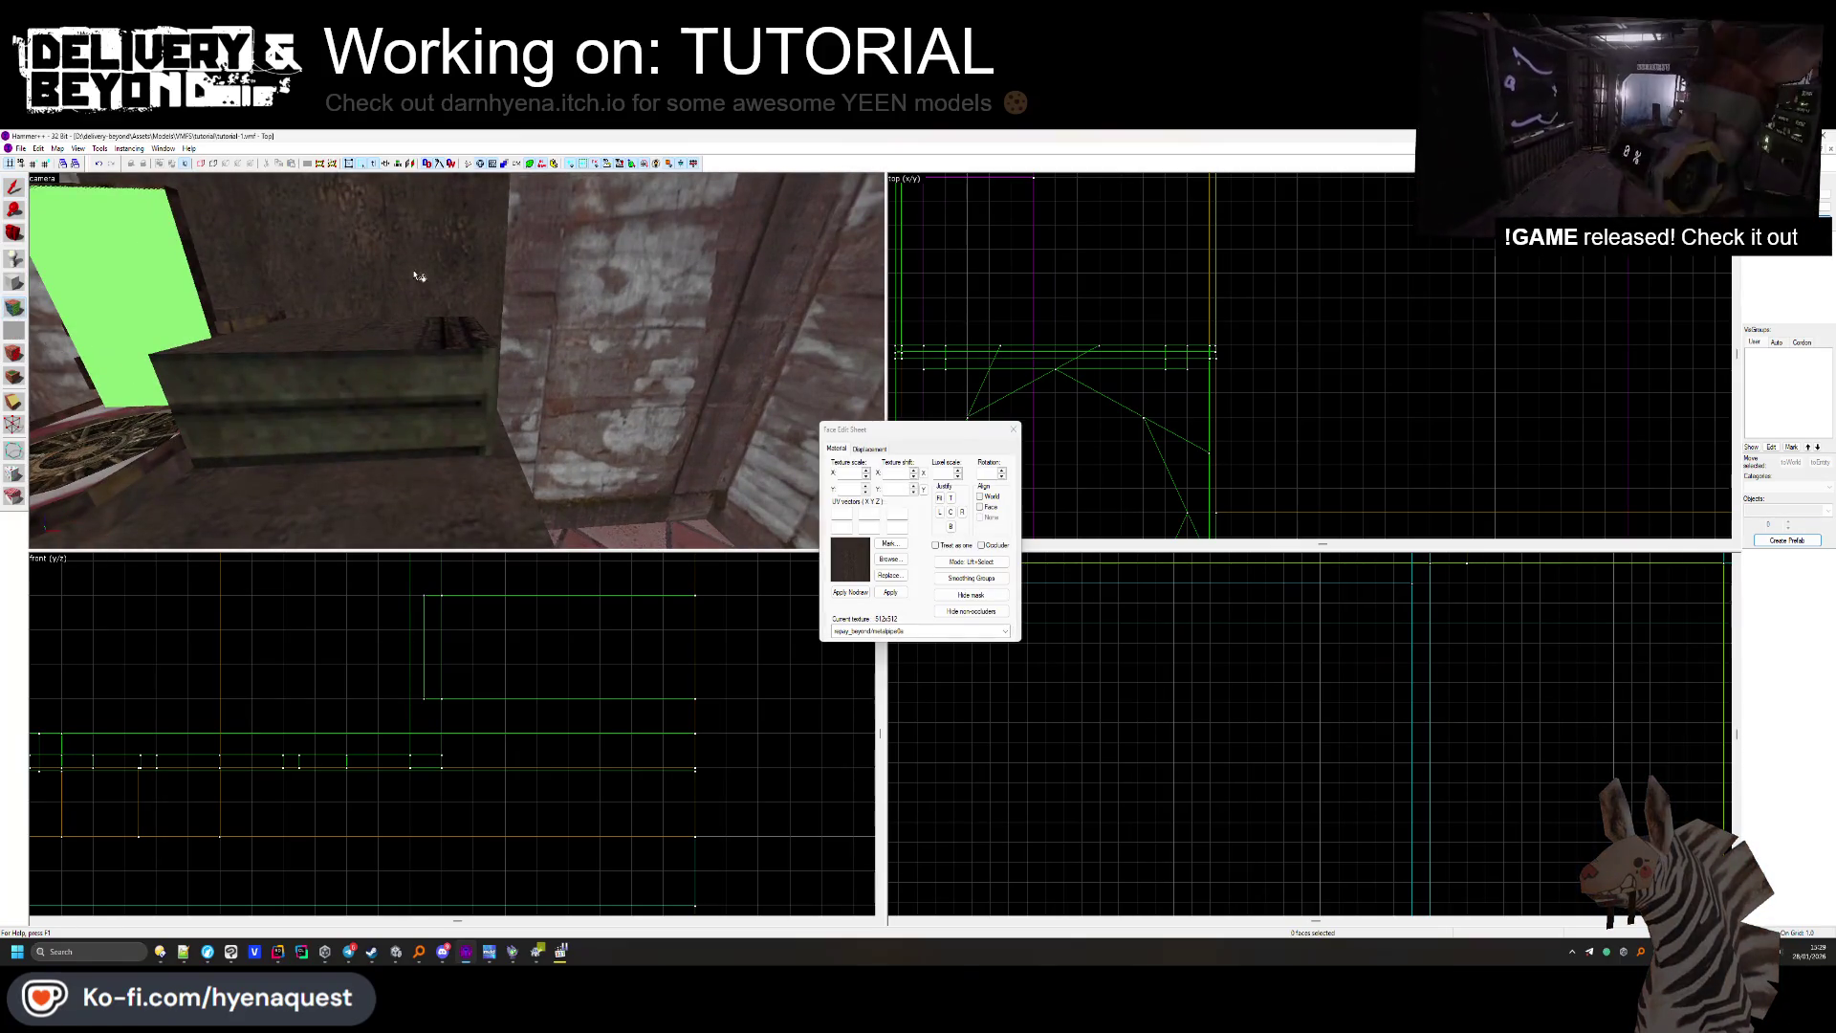
# Inspect the floor, brick side wall and back wall textures, then select the crate block.
pyautogui.click(462, 368)
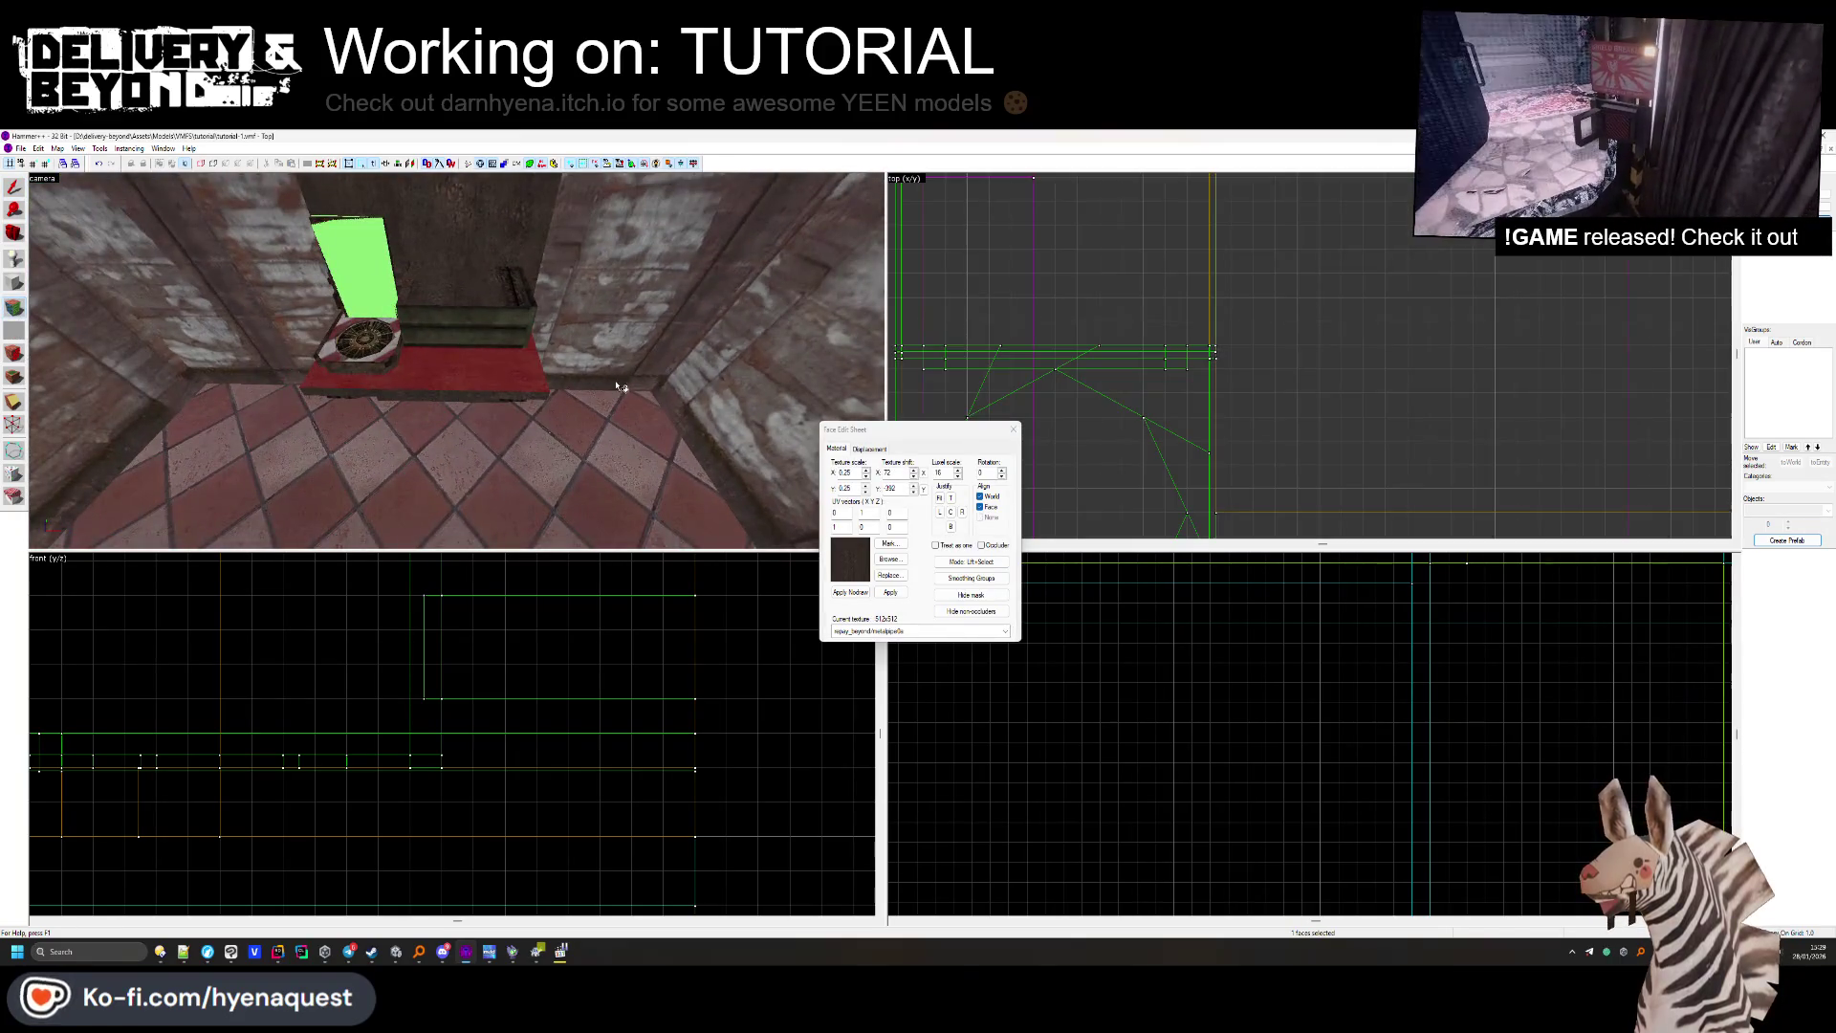
pyautogui.click(536, 287)
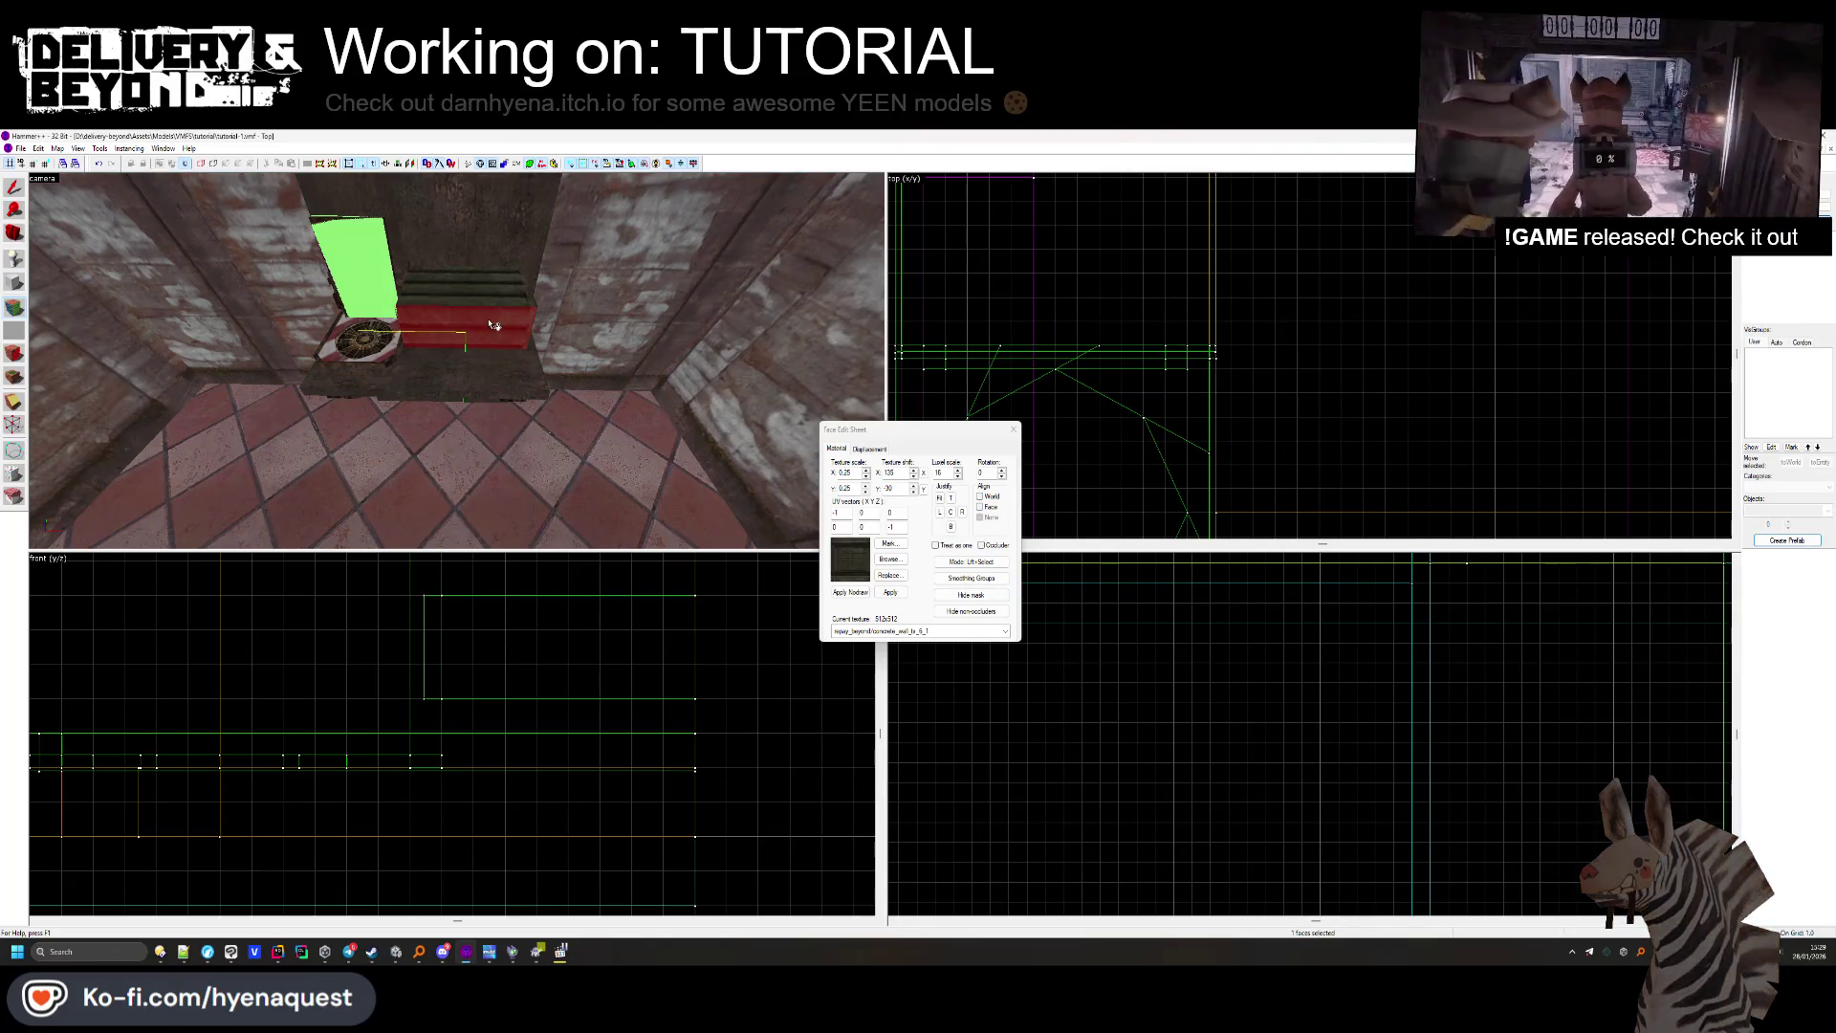
pyautogui.click(493, 231)
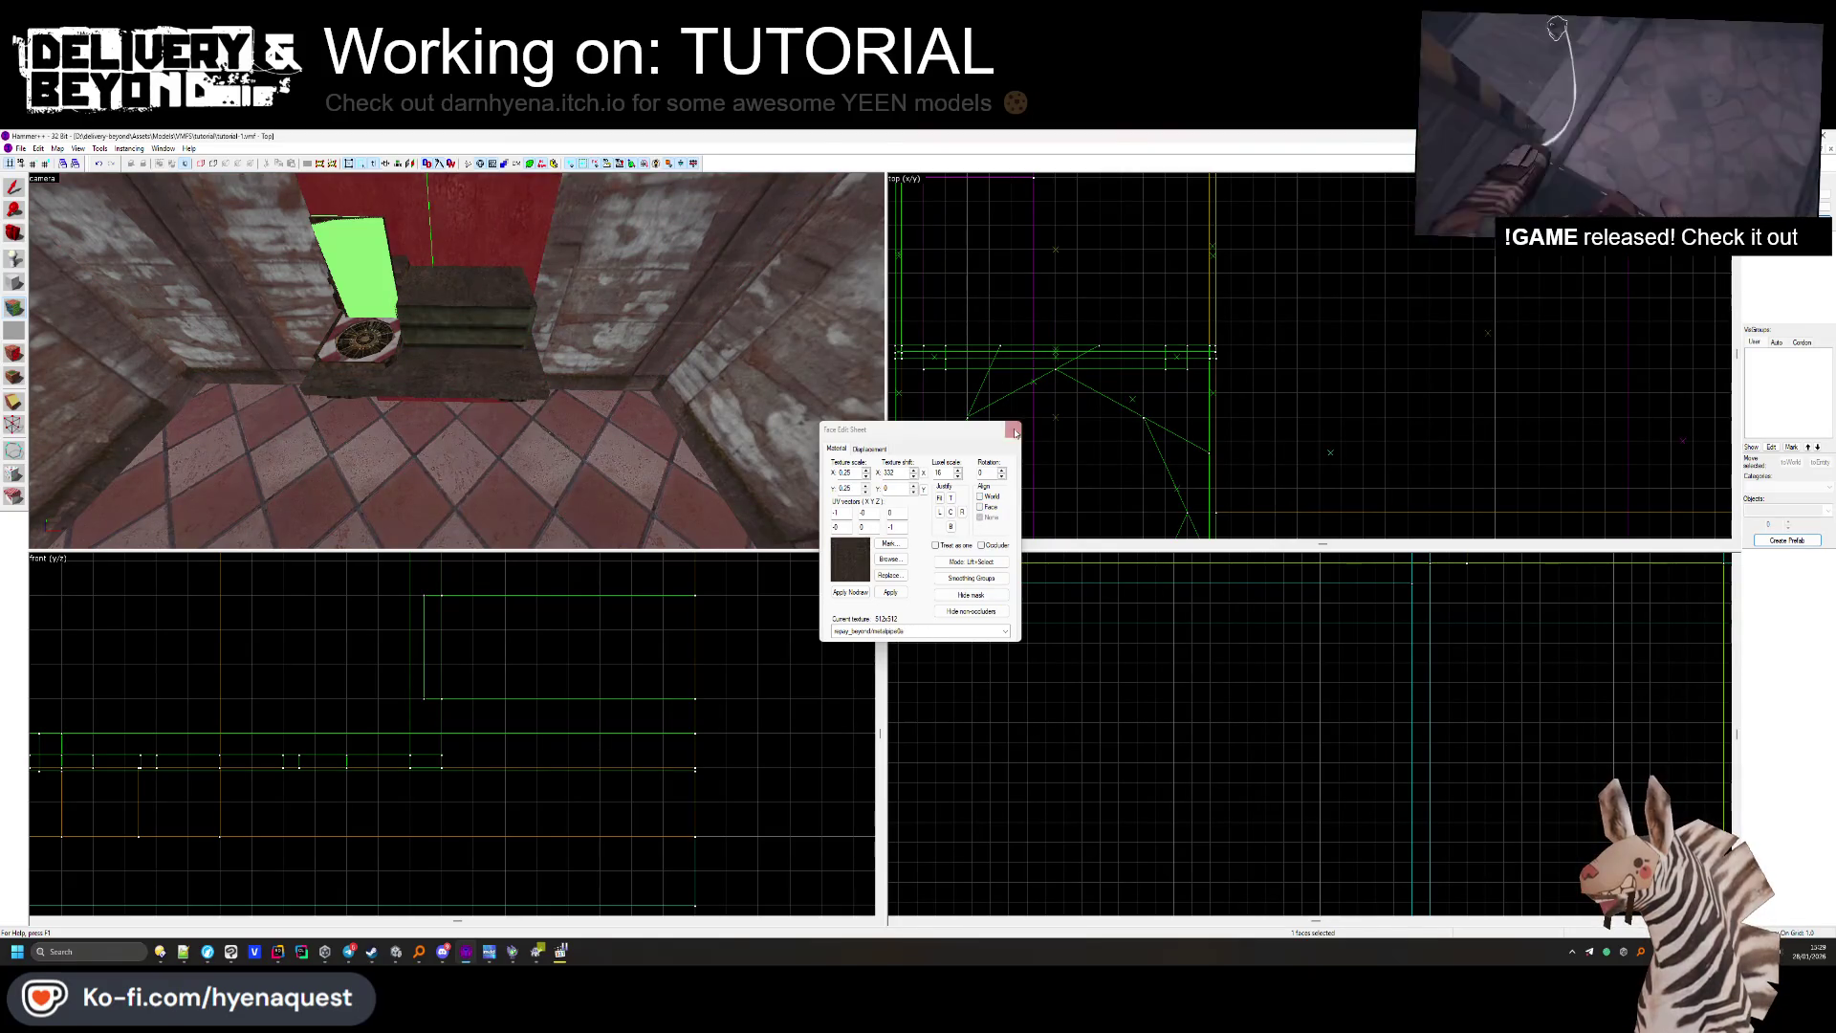
pyautogui.click(1015, 432)
pyautogui.click(475, 307)
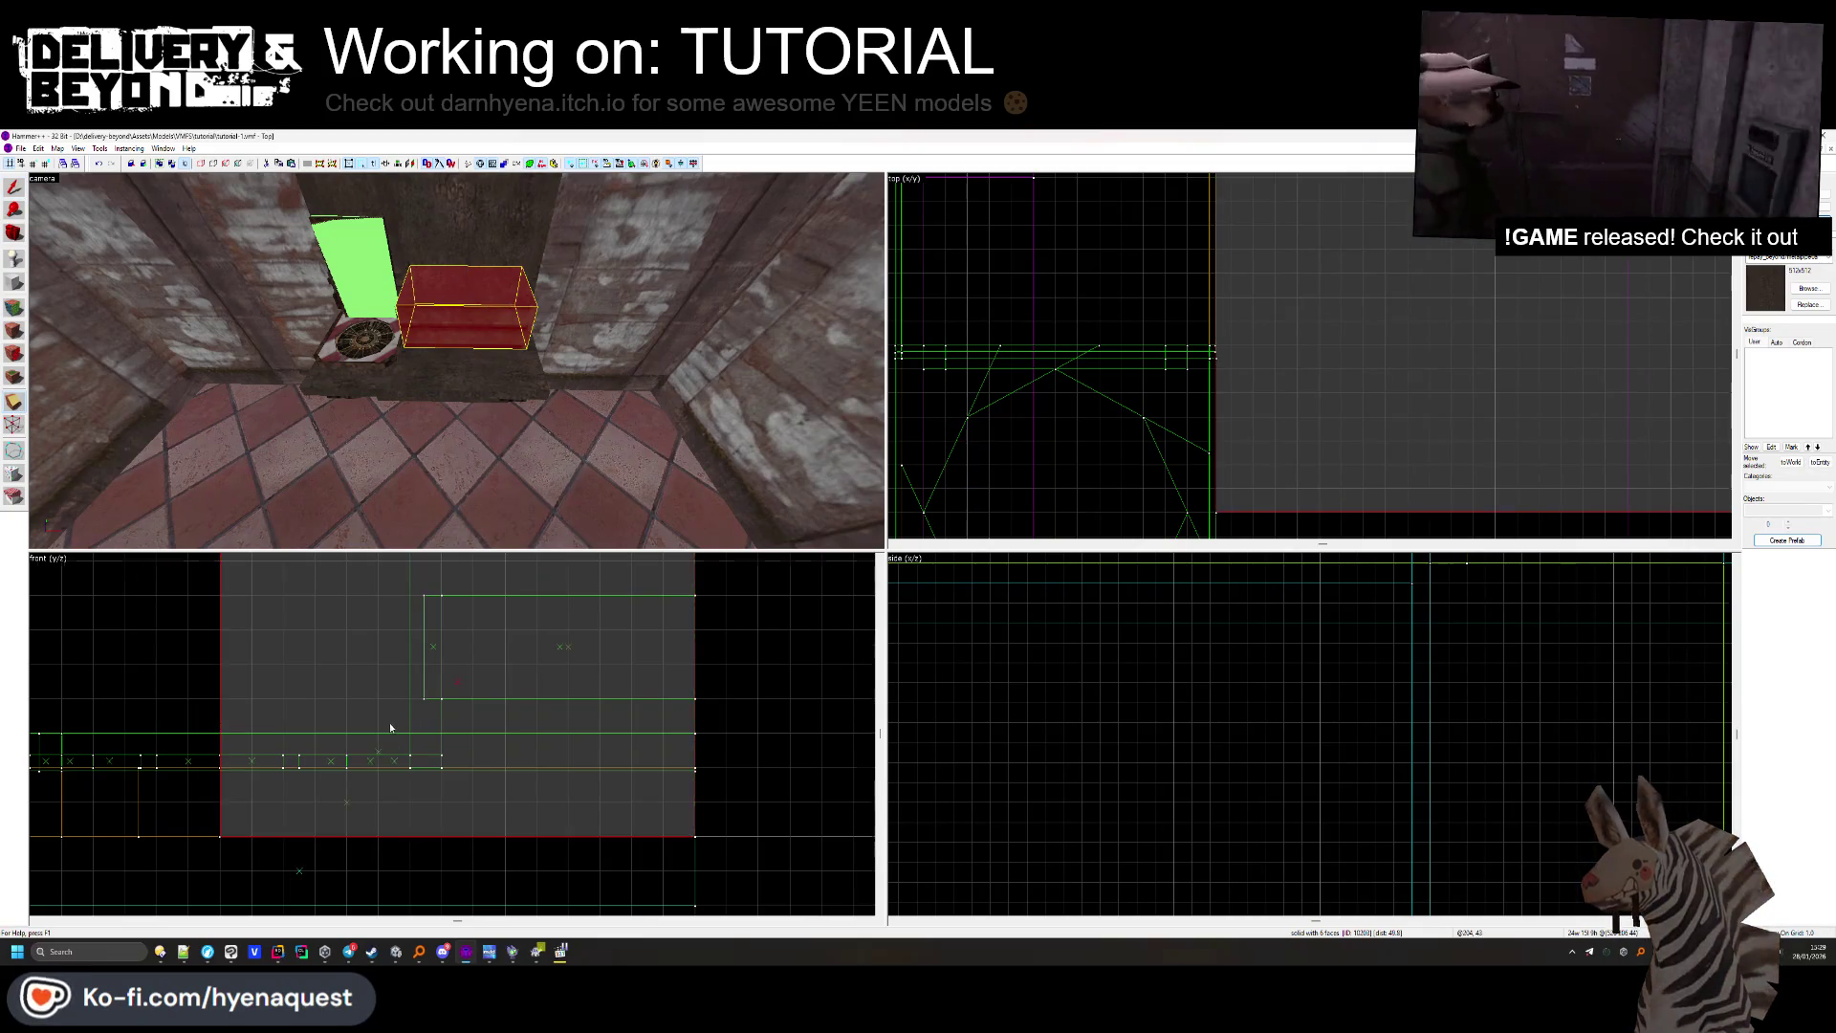
# Clip a diagonal corner off the crate block's top and check the cut face.
pyautogui.scroll(2, 390, 728)
pyautogui.moveTo(313, 743); pyautogui.dragTo(464, 578)
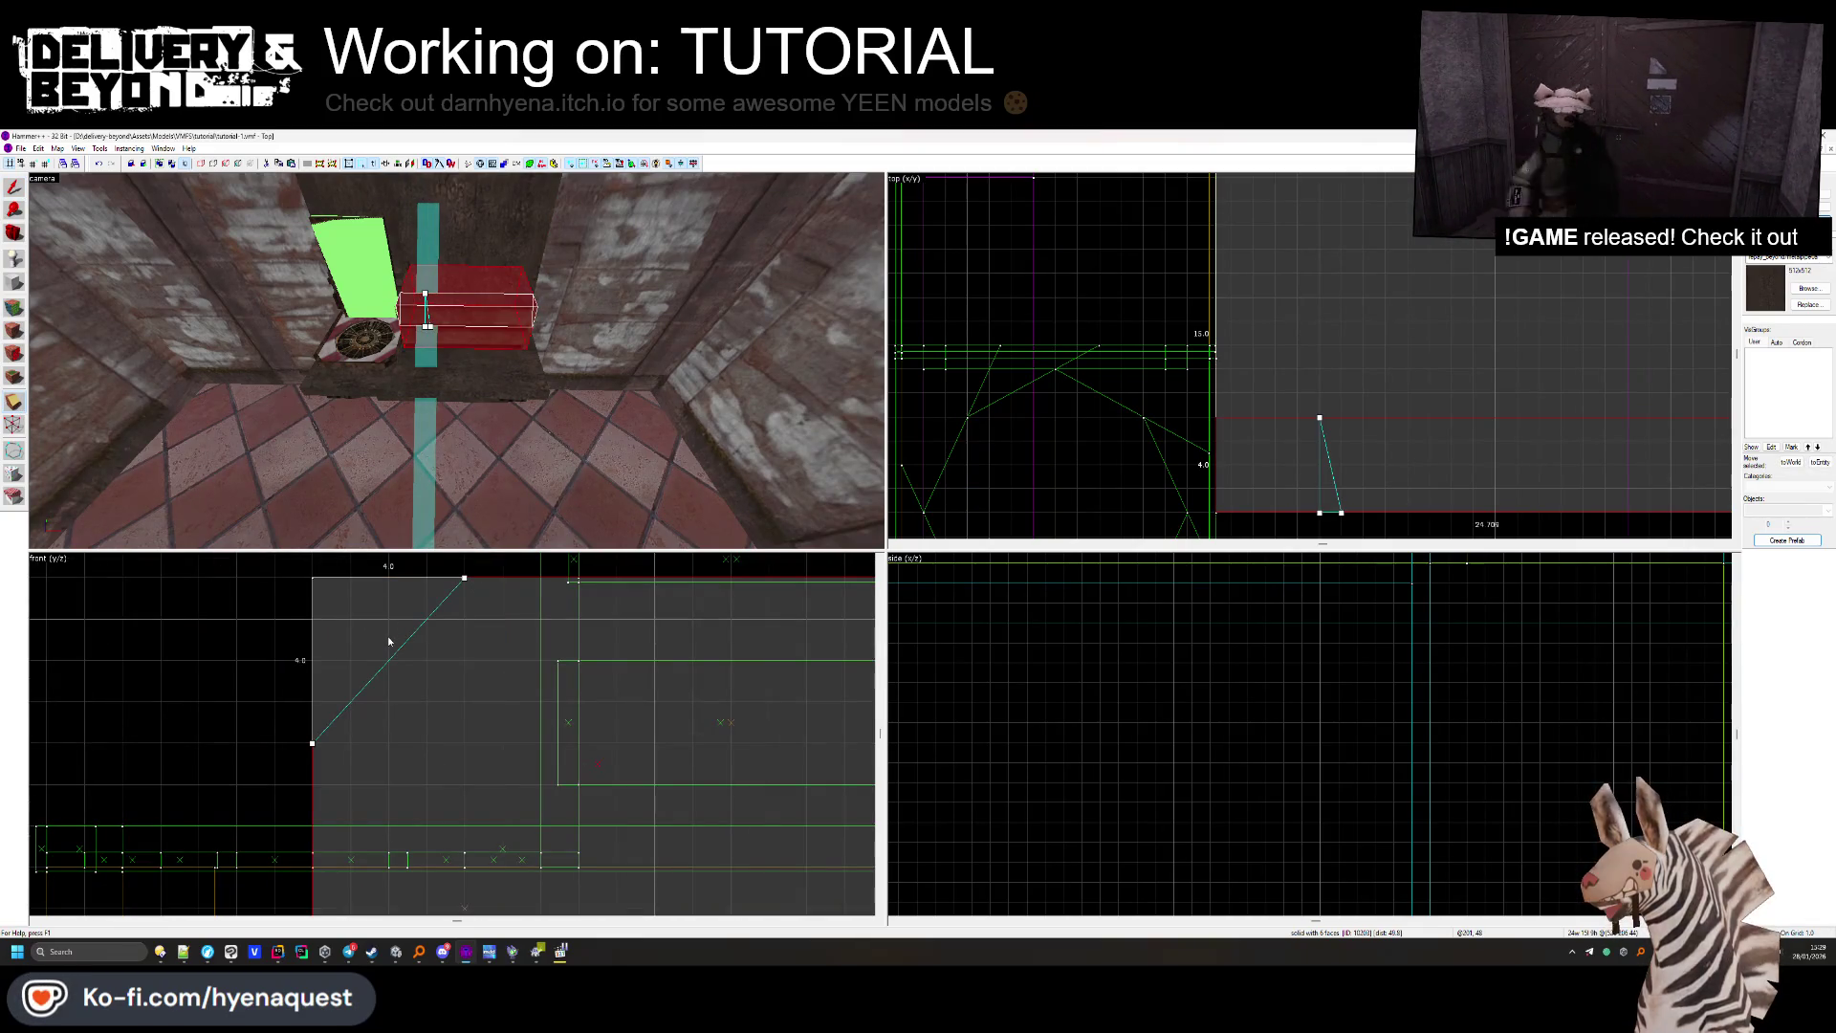
pyautogui.press('Return')
pyautogui.click(14, 307)
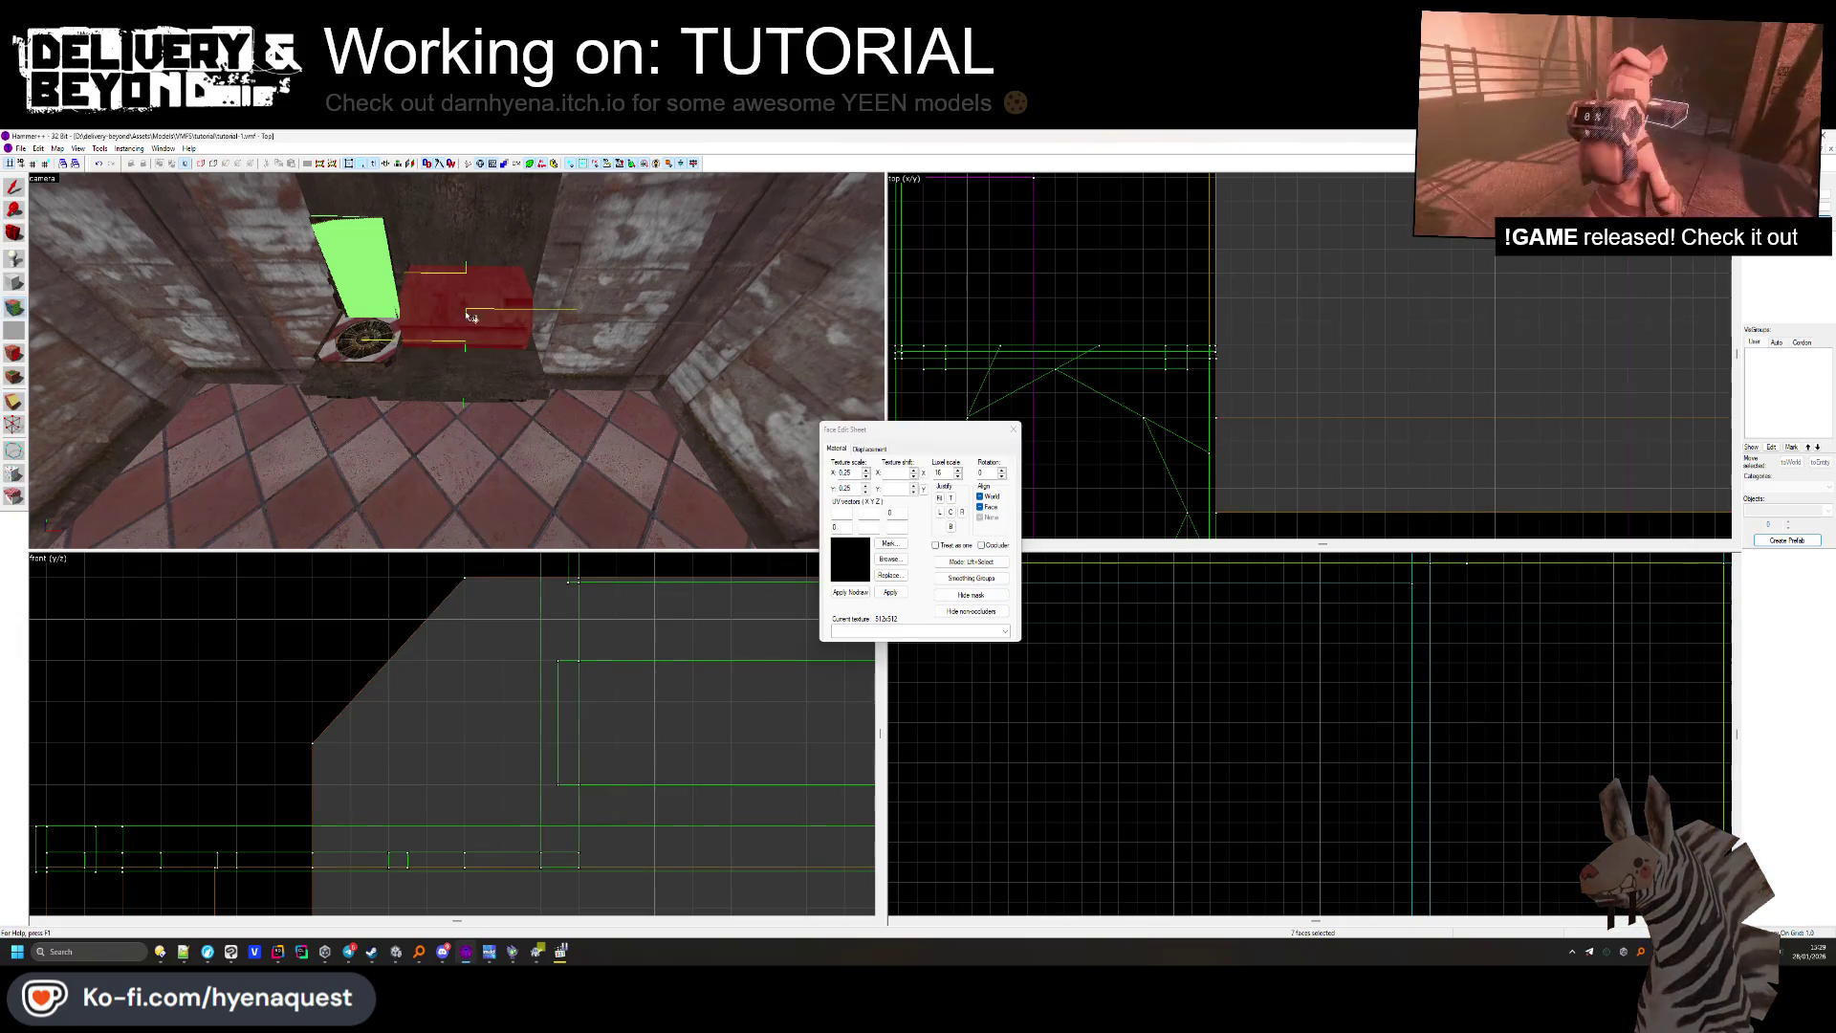
pyautogui.click(463, 331)
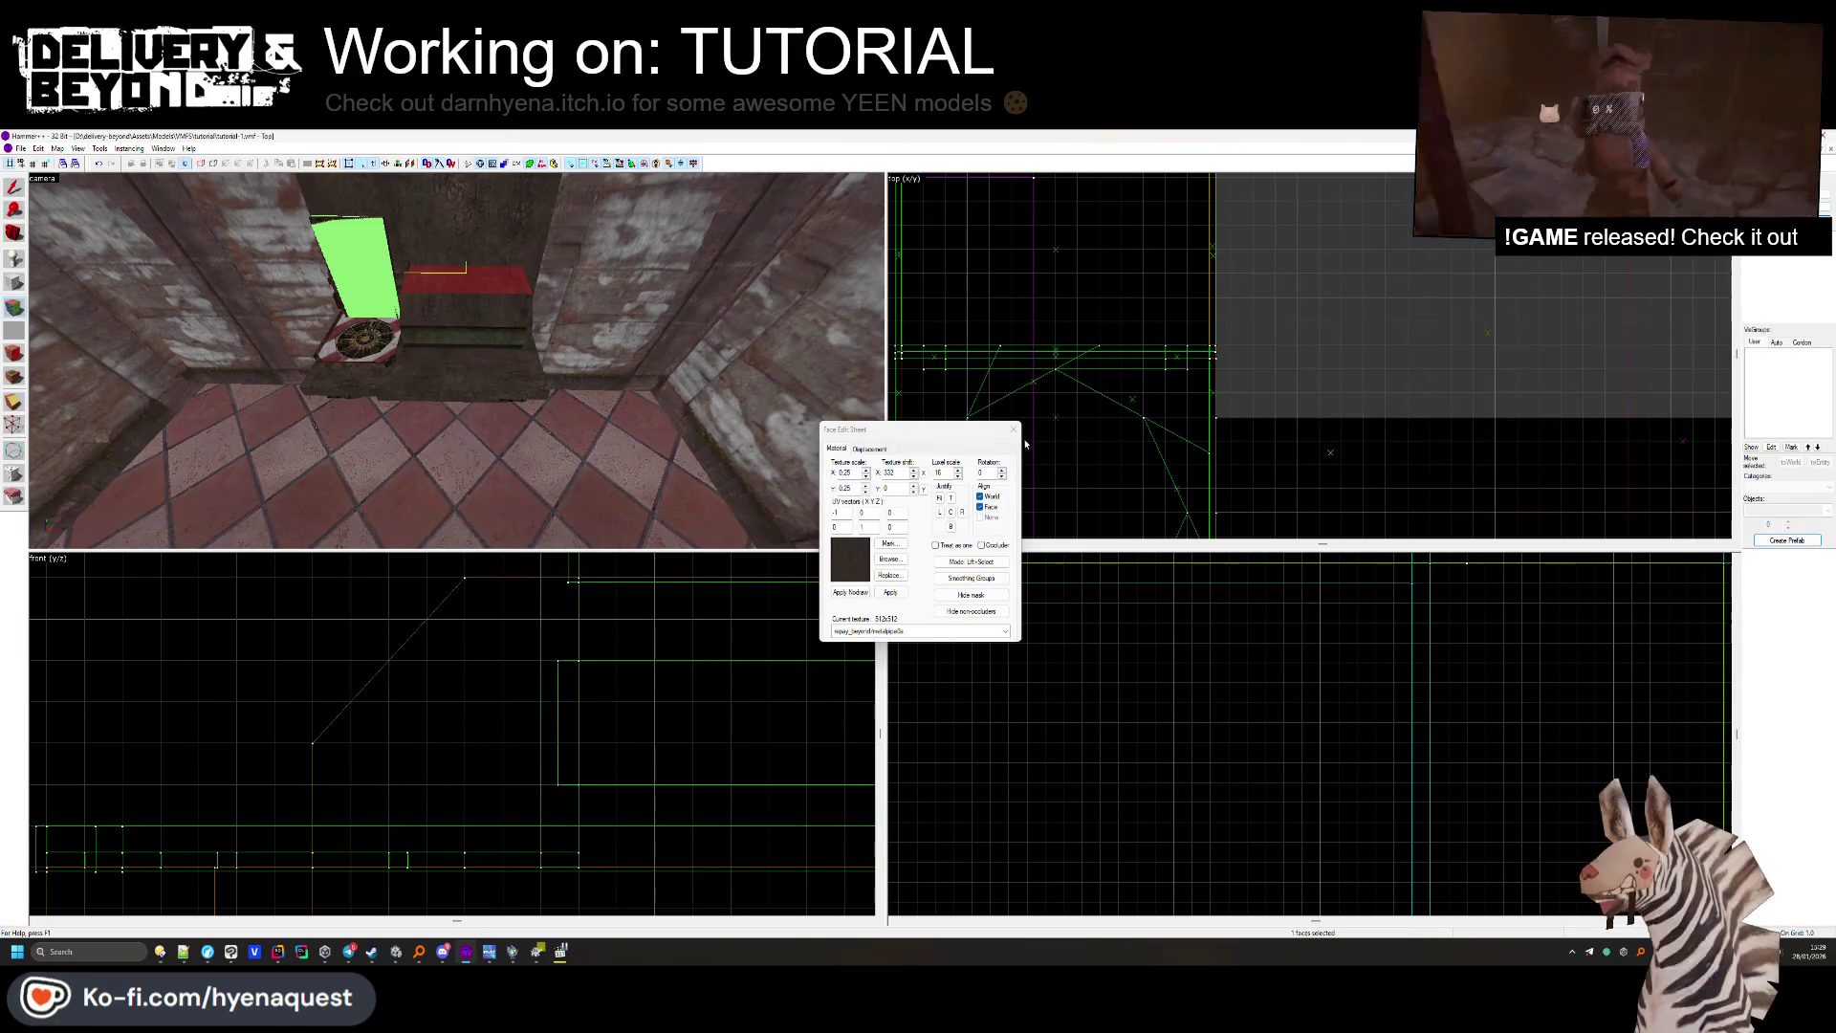
pyautogui.hotkey('shift', 's')
# Delete the two small brushes beside the scrapper.
pyautogui.click(456, 361)
pyautogui.scroll(-3, 1284, 382)
pyautogui.scroll(4, 1284, 410)
pyautogui.press('Escape')
pyautogui.click(524, 375)
pyautogui.keyDown('ctrl'); pyautogui.click(342, 402); pyautogui.keyUp('ctrl')
pyautogui.press('Delete')
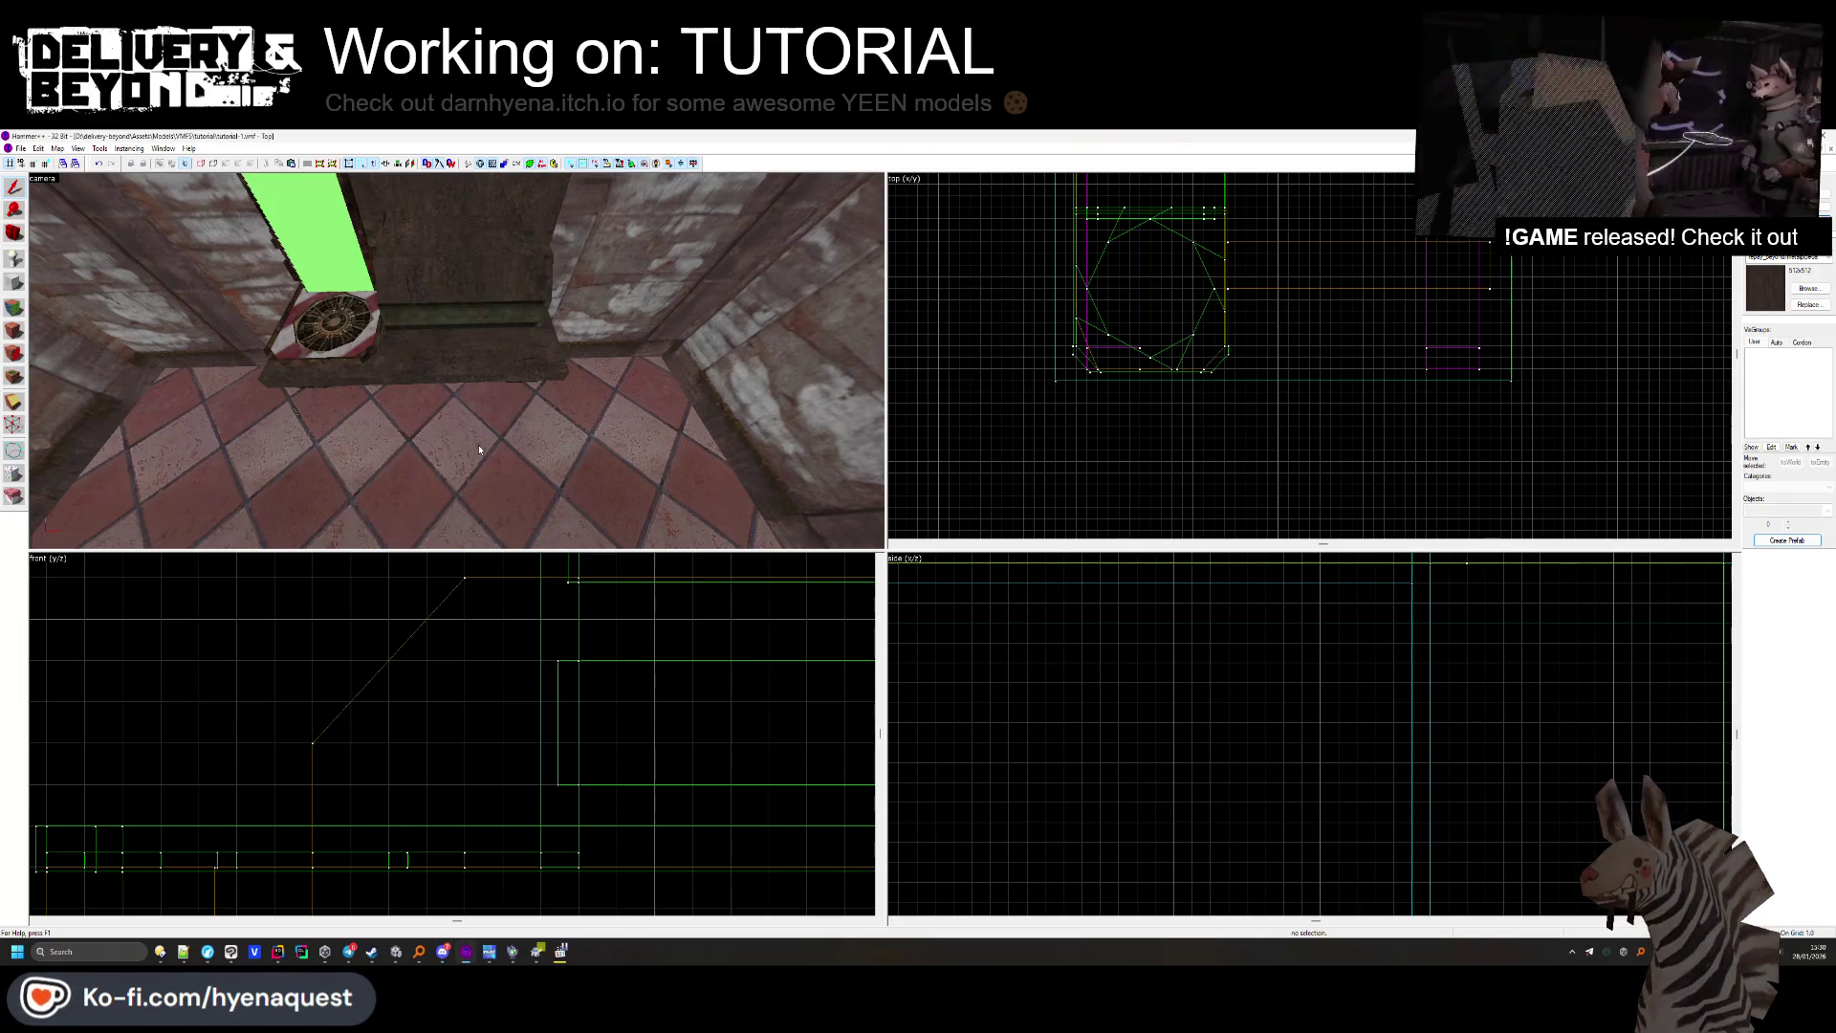
# Check the crate block, deselect it and switch away from Hammer.
pyautogui.click(541, 315)
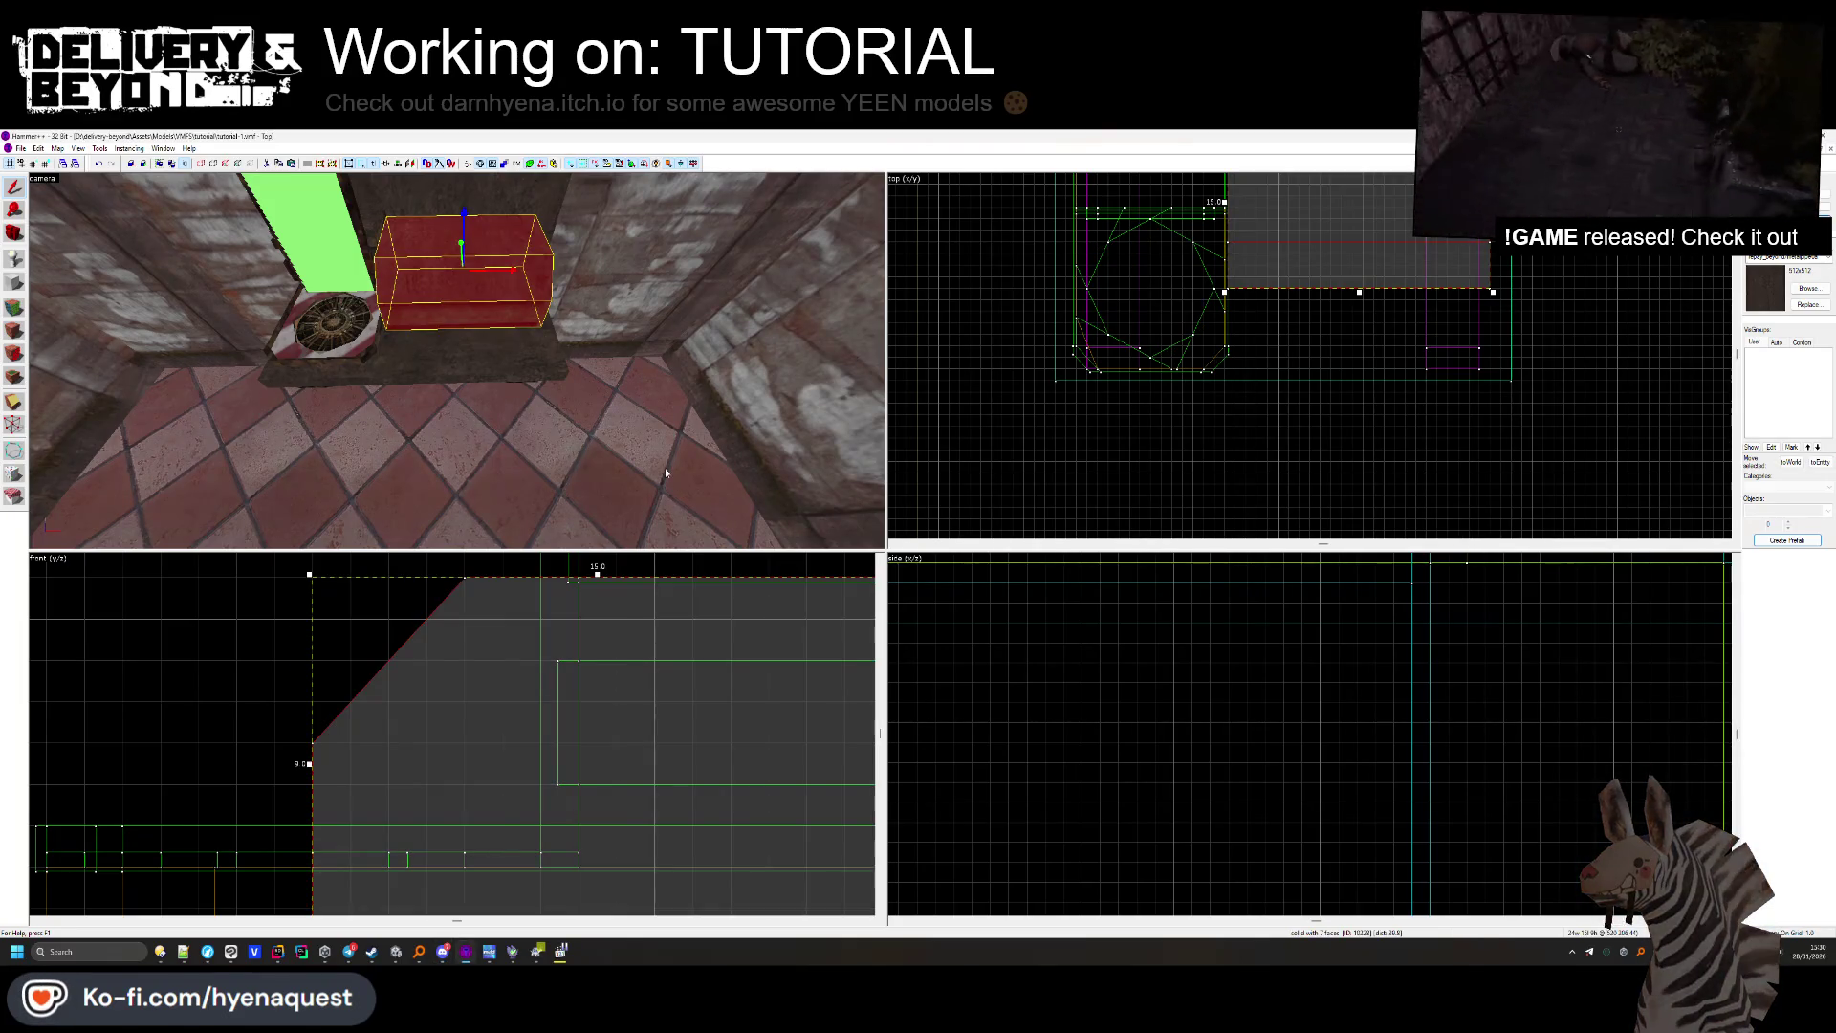
pyautogui.click(1135, 442)
pyautogui.hotkey('alt', 'Tab')
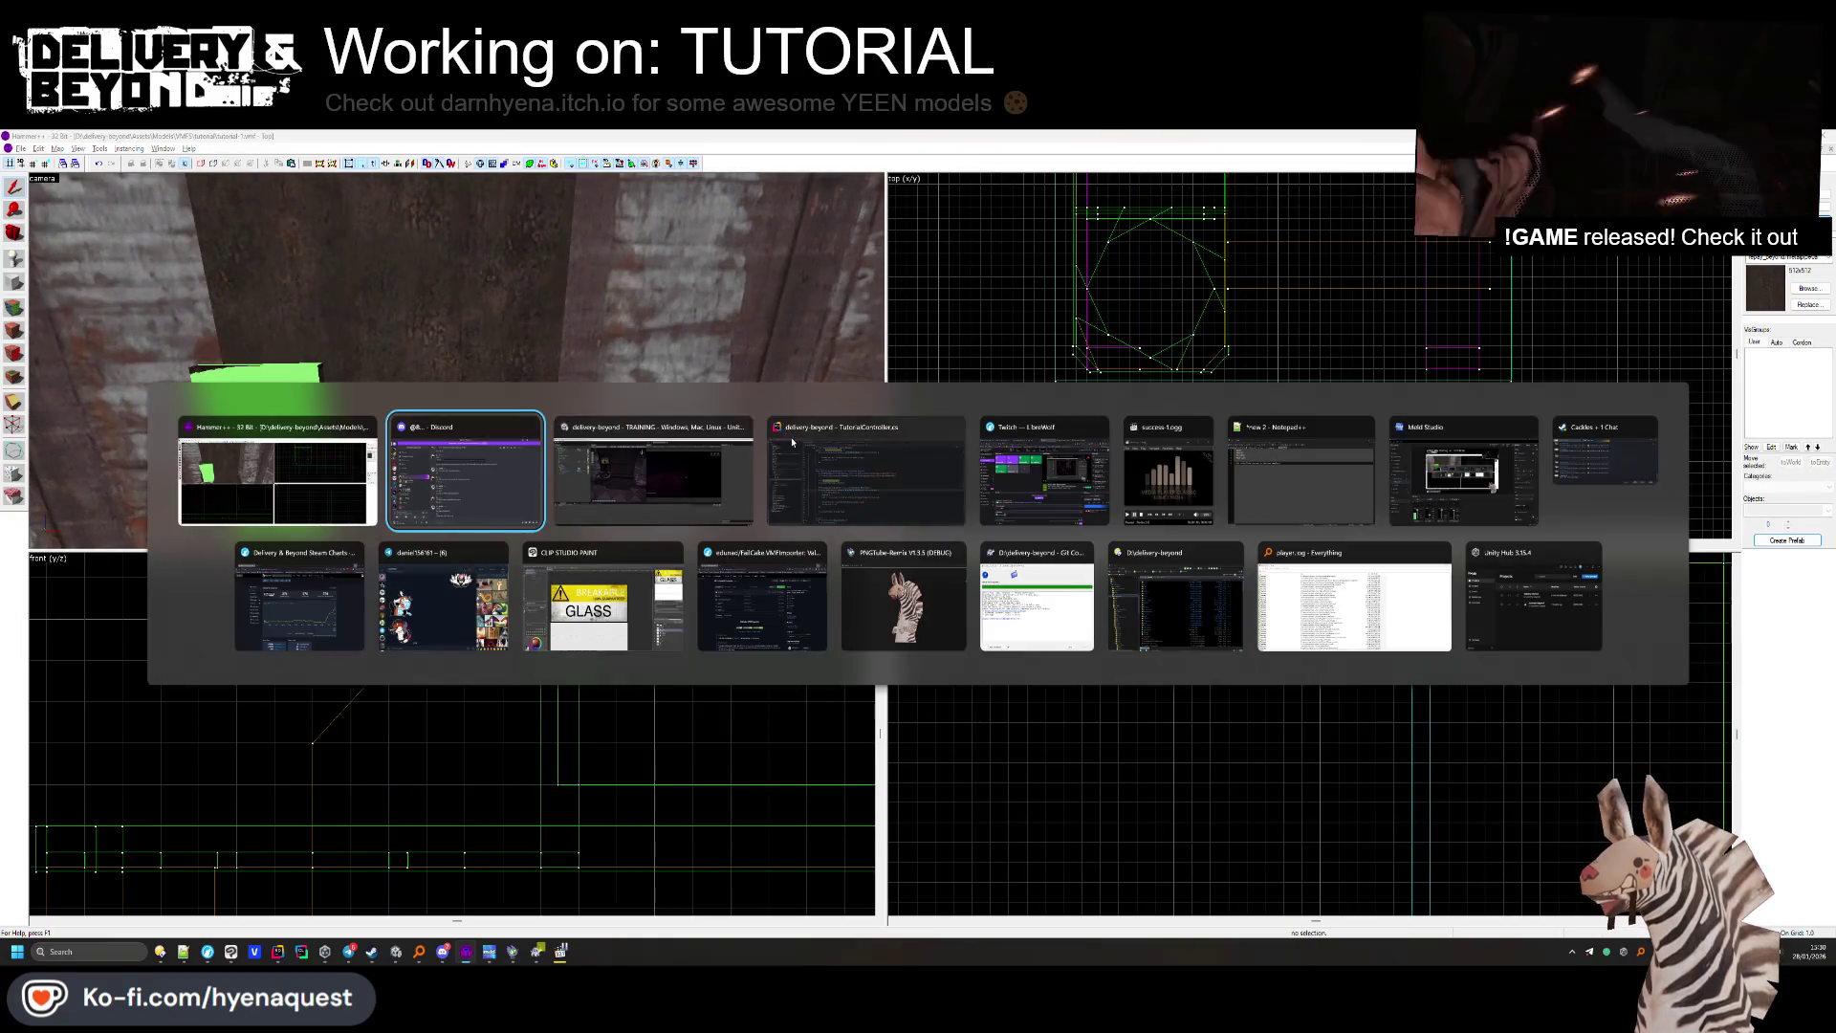
# Bring Unity forward, pan to the DEPOSIT sign, and show the project's asset folders.
pyautogui.click(660, 481)
pyautogui.moveTo(706, 403); pyautogui.dragTo(727, 373)
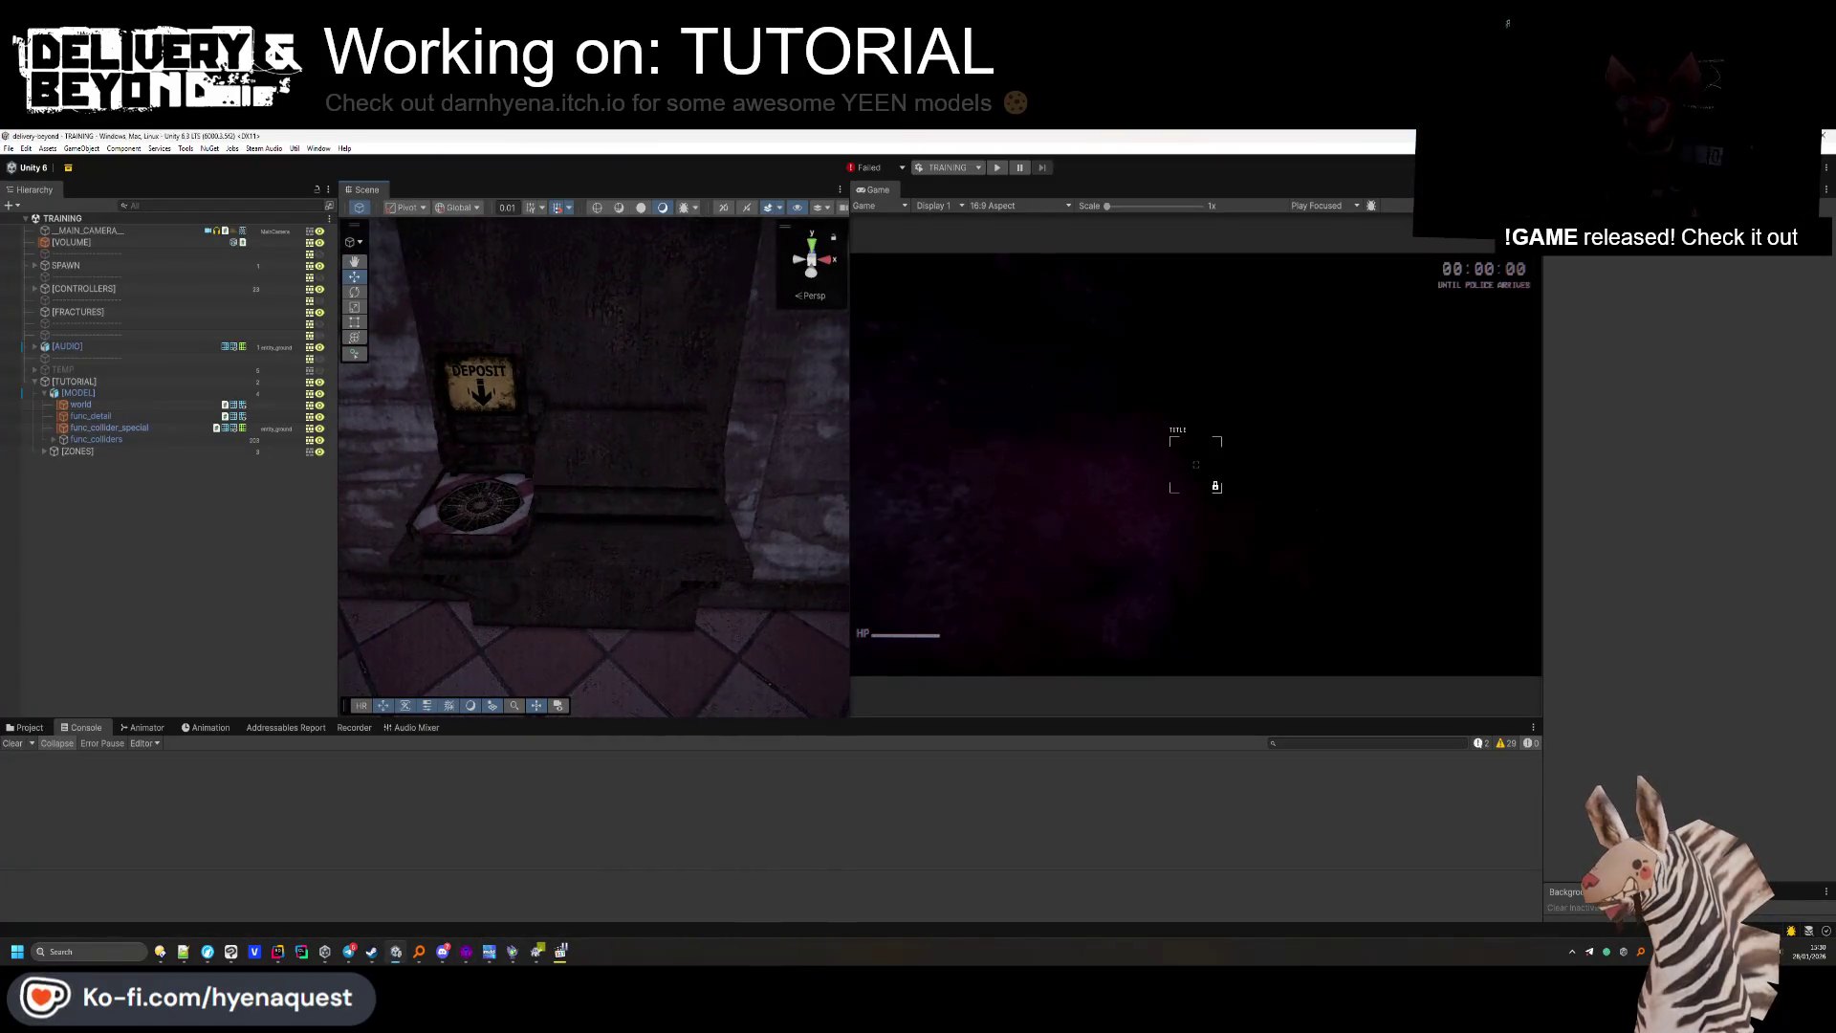
pyautogui.click(24, 727)
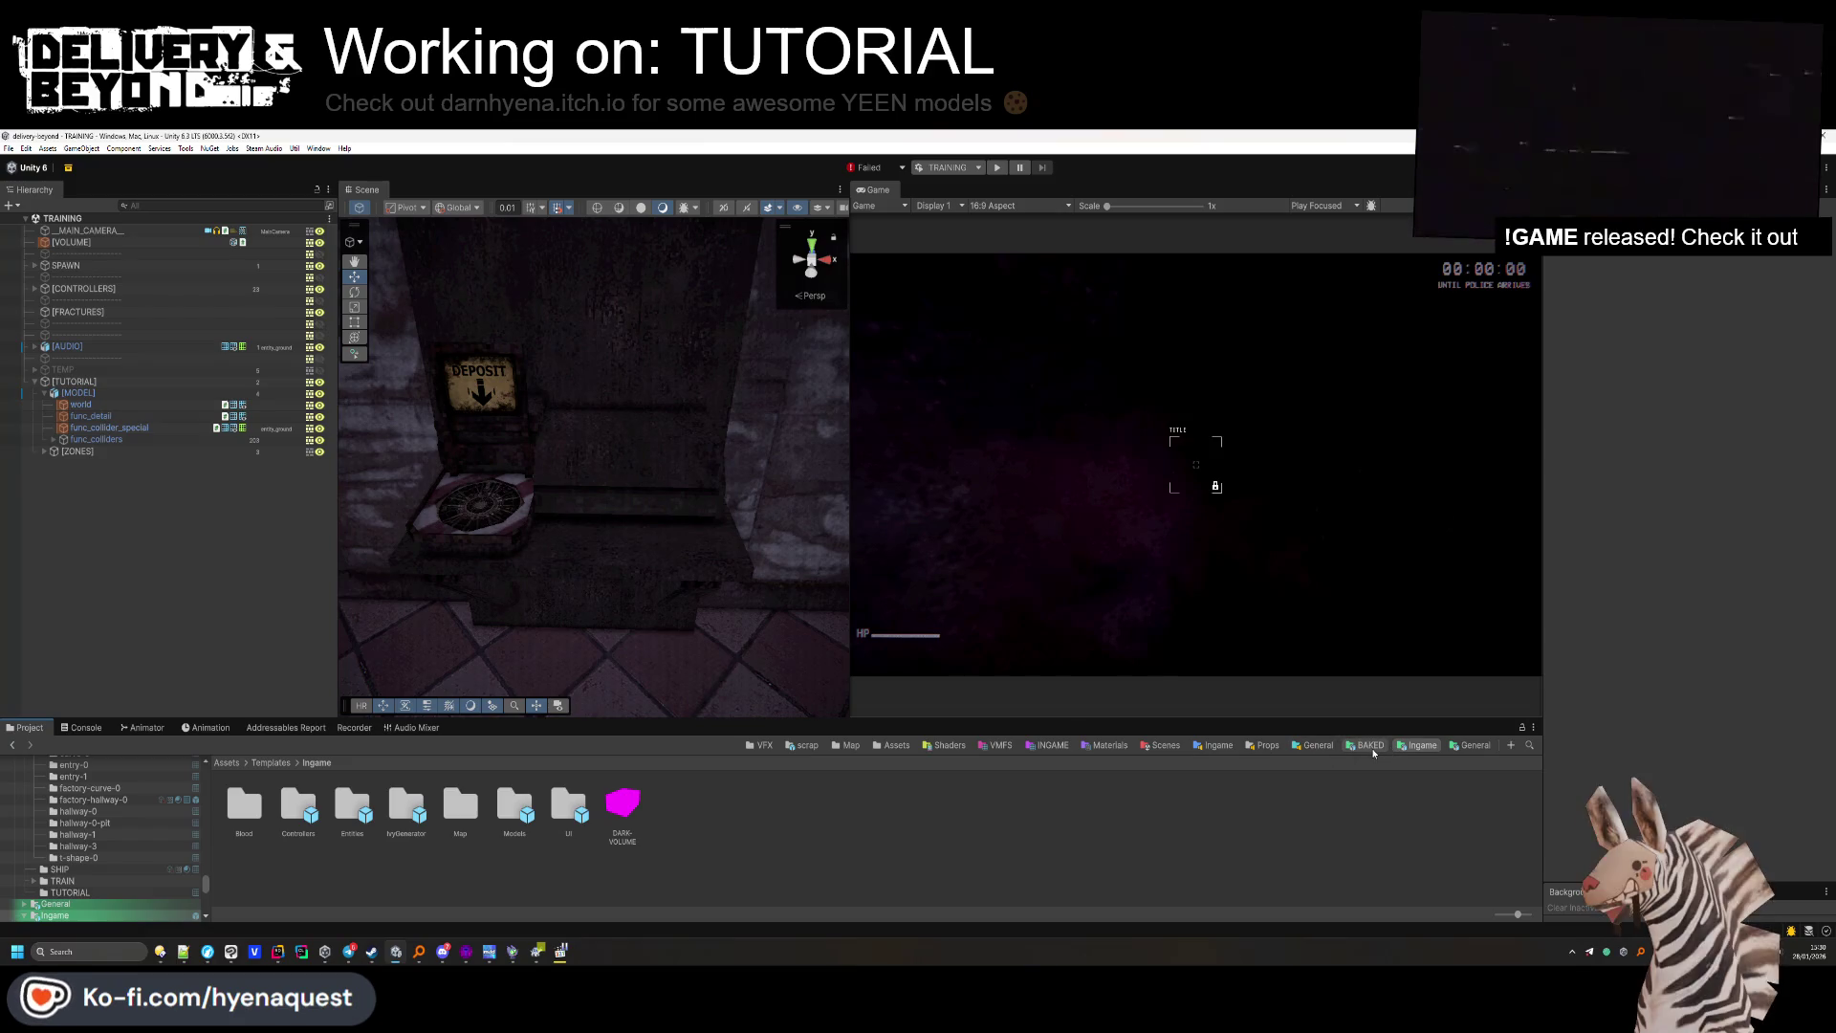
# Expand TEMP > TUTORIAL-ENTITIES > DELIVERY in the Hierarchy and select the FAKE-SCRAP display.
pyautogui.click(34, 369)
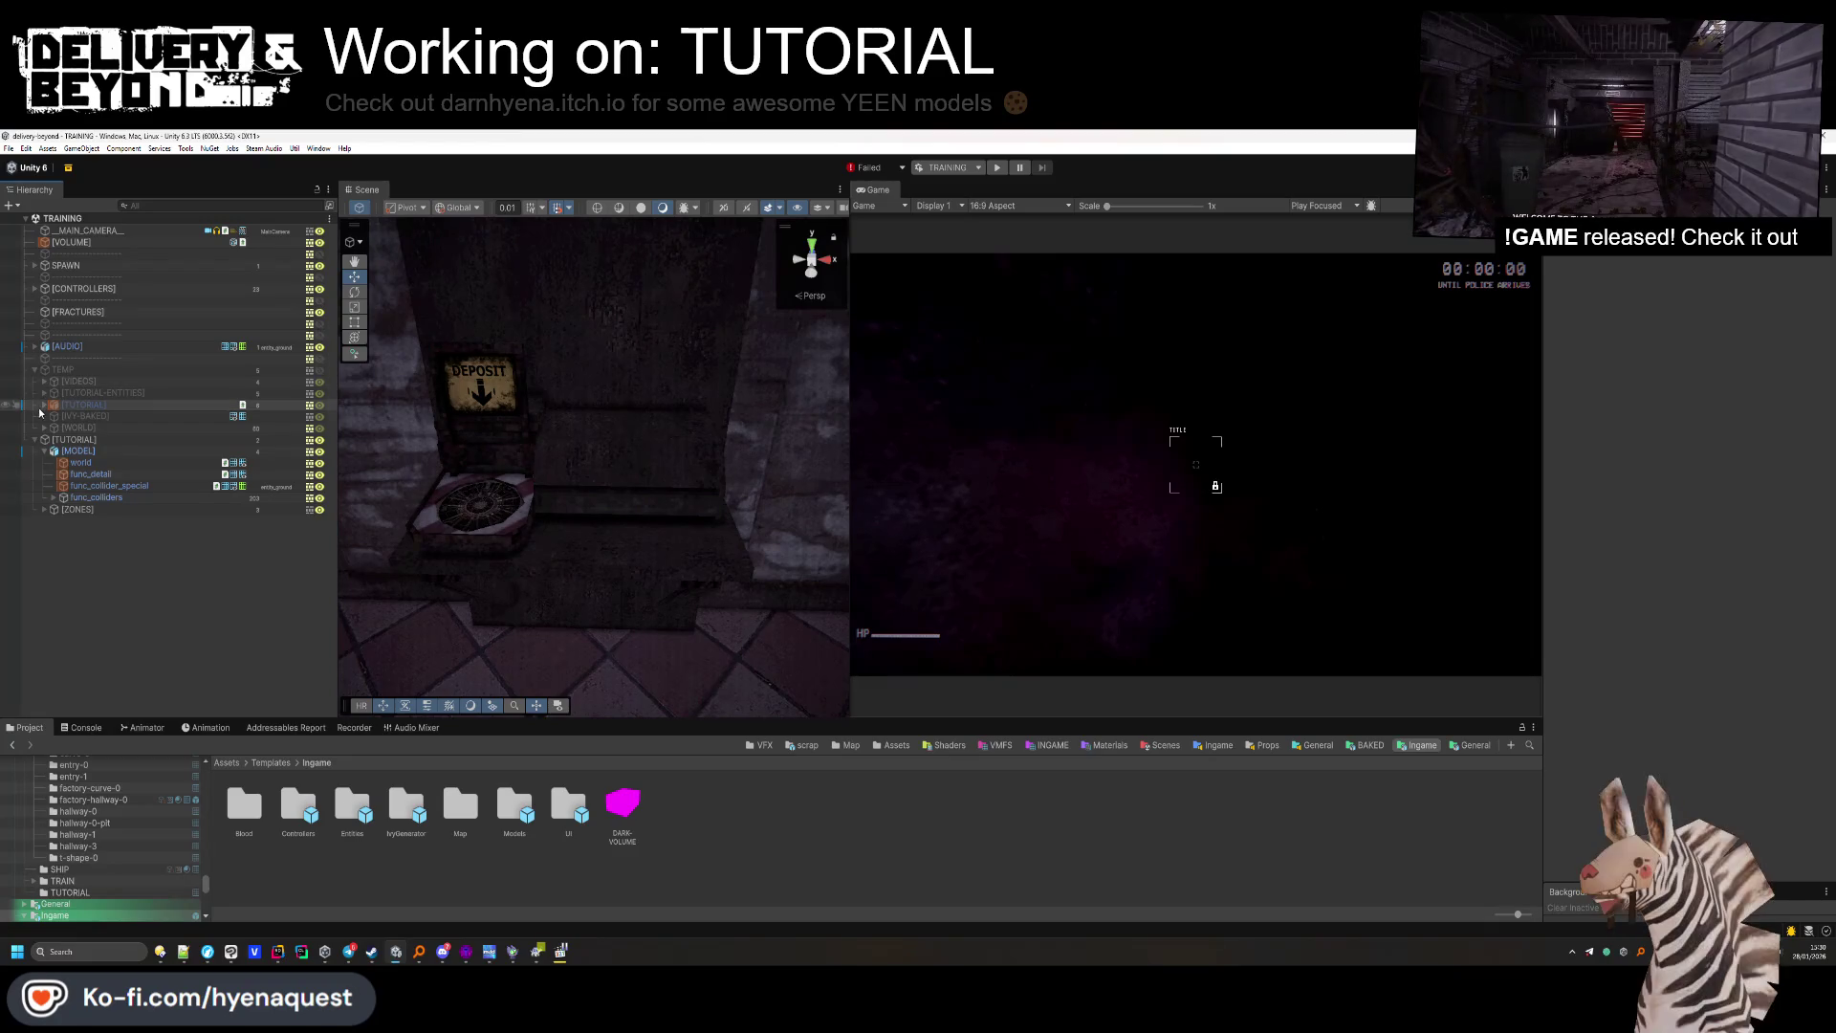
pyautogui.click(43, 428)
pyautogui.click(43, 428)
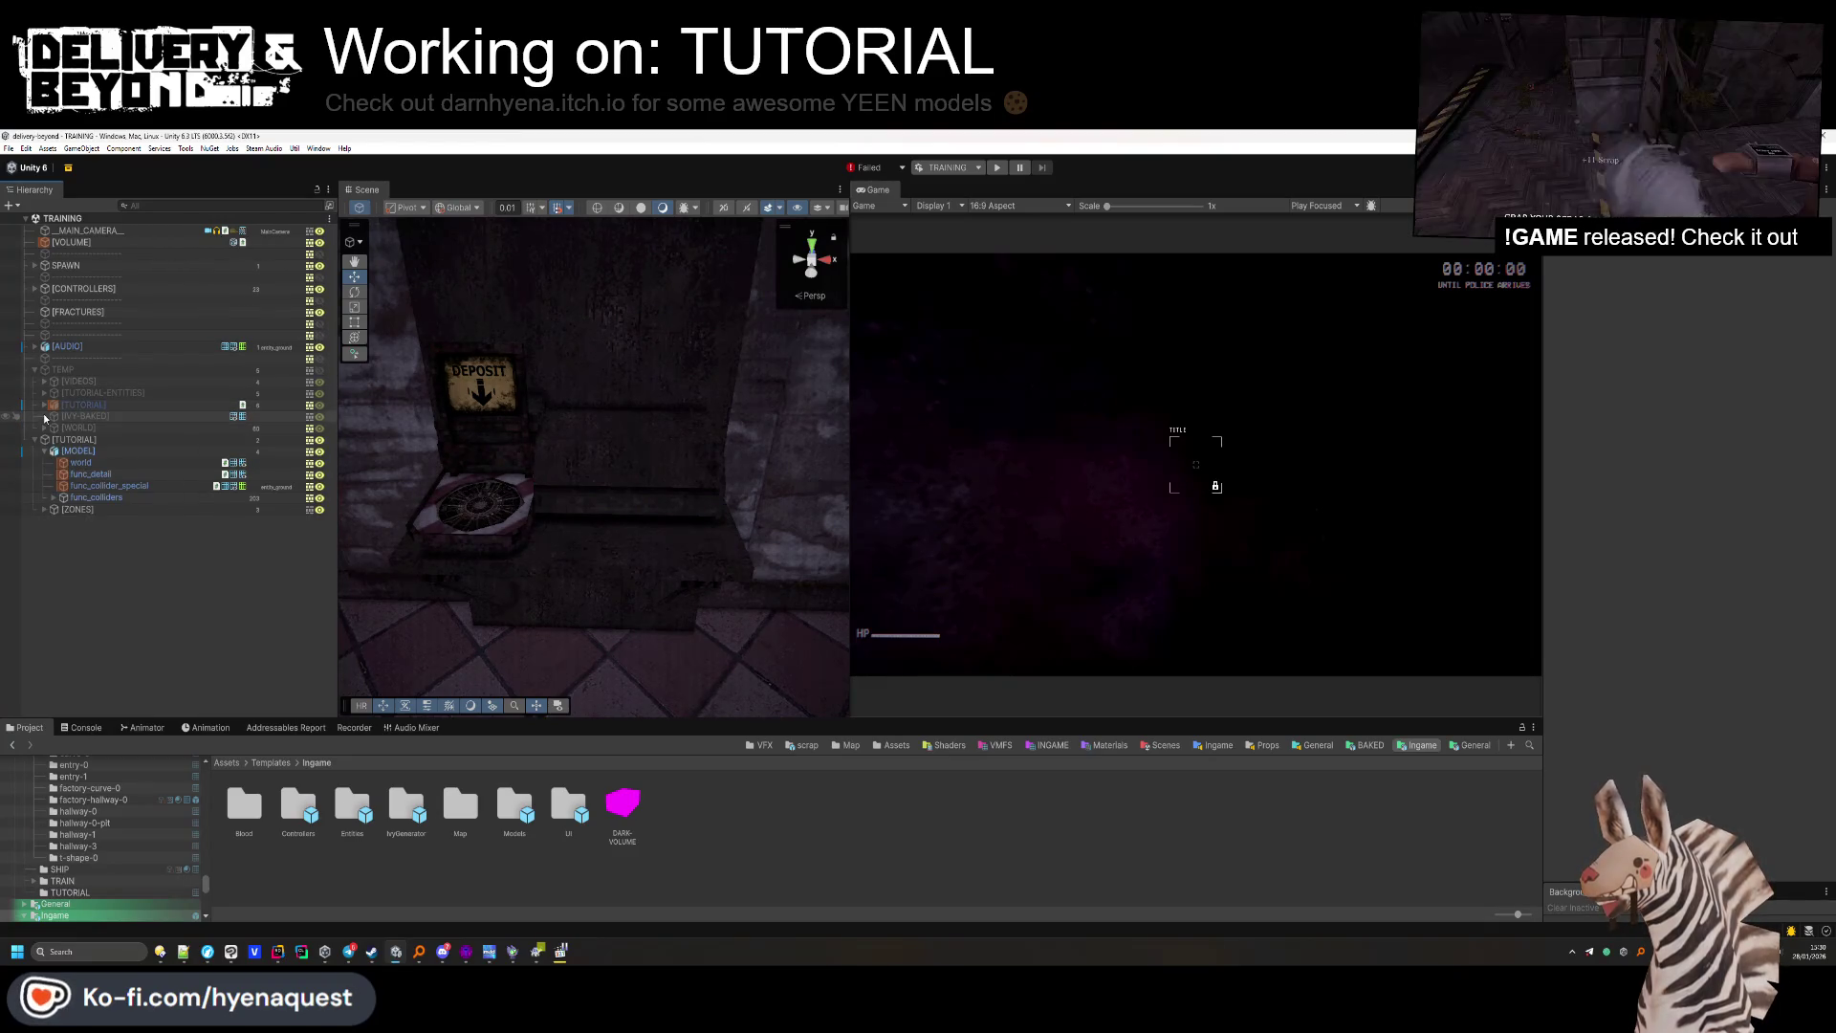
pyautogui.click(44, 406)
pyautogui.click(43, 405)
pyautogui.click(44, 393)
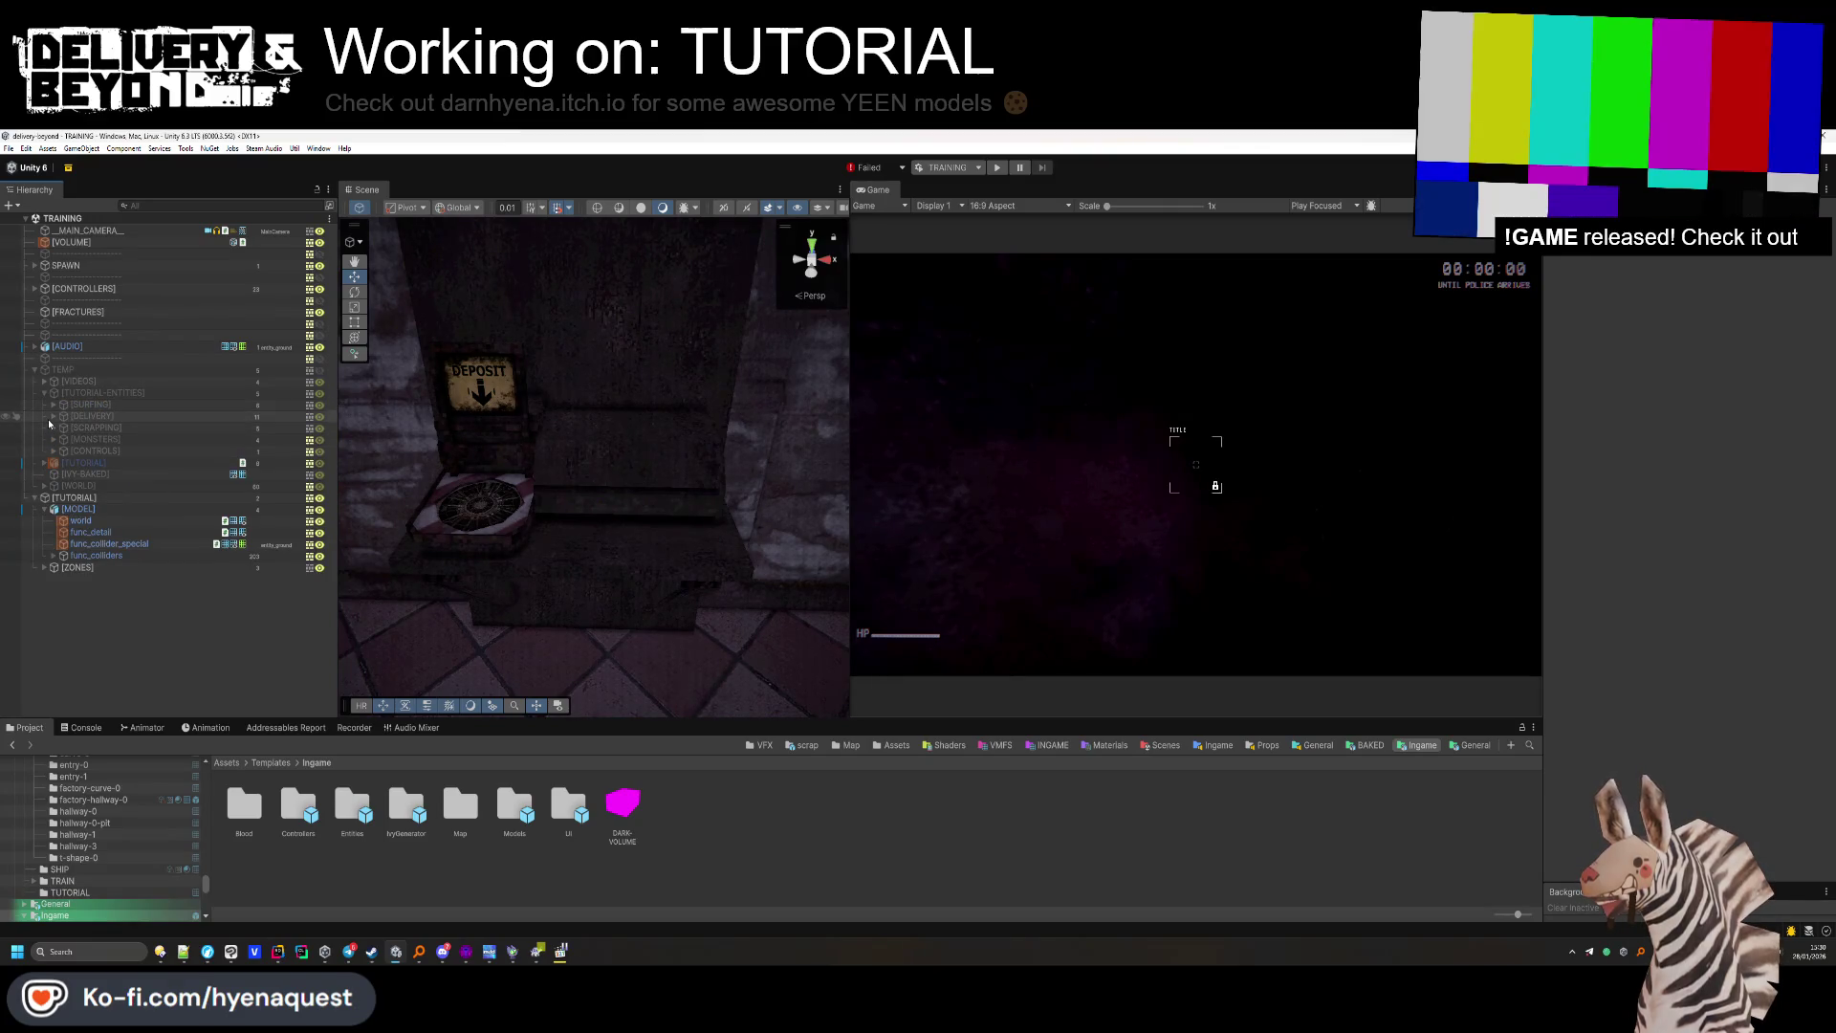
pyautogui.click(53, 429)
pyautogui.click(52, 429)
pyautogui.click(52, 416)
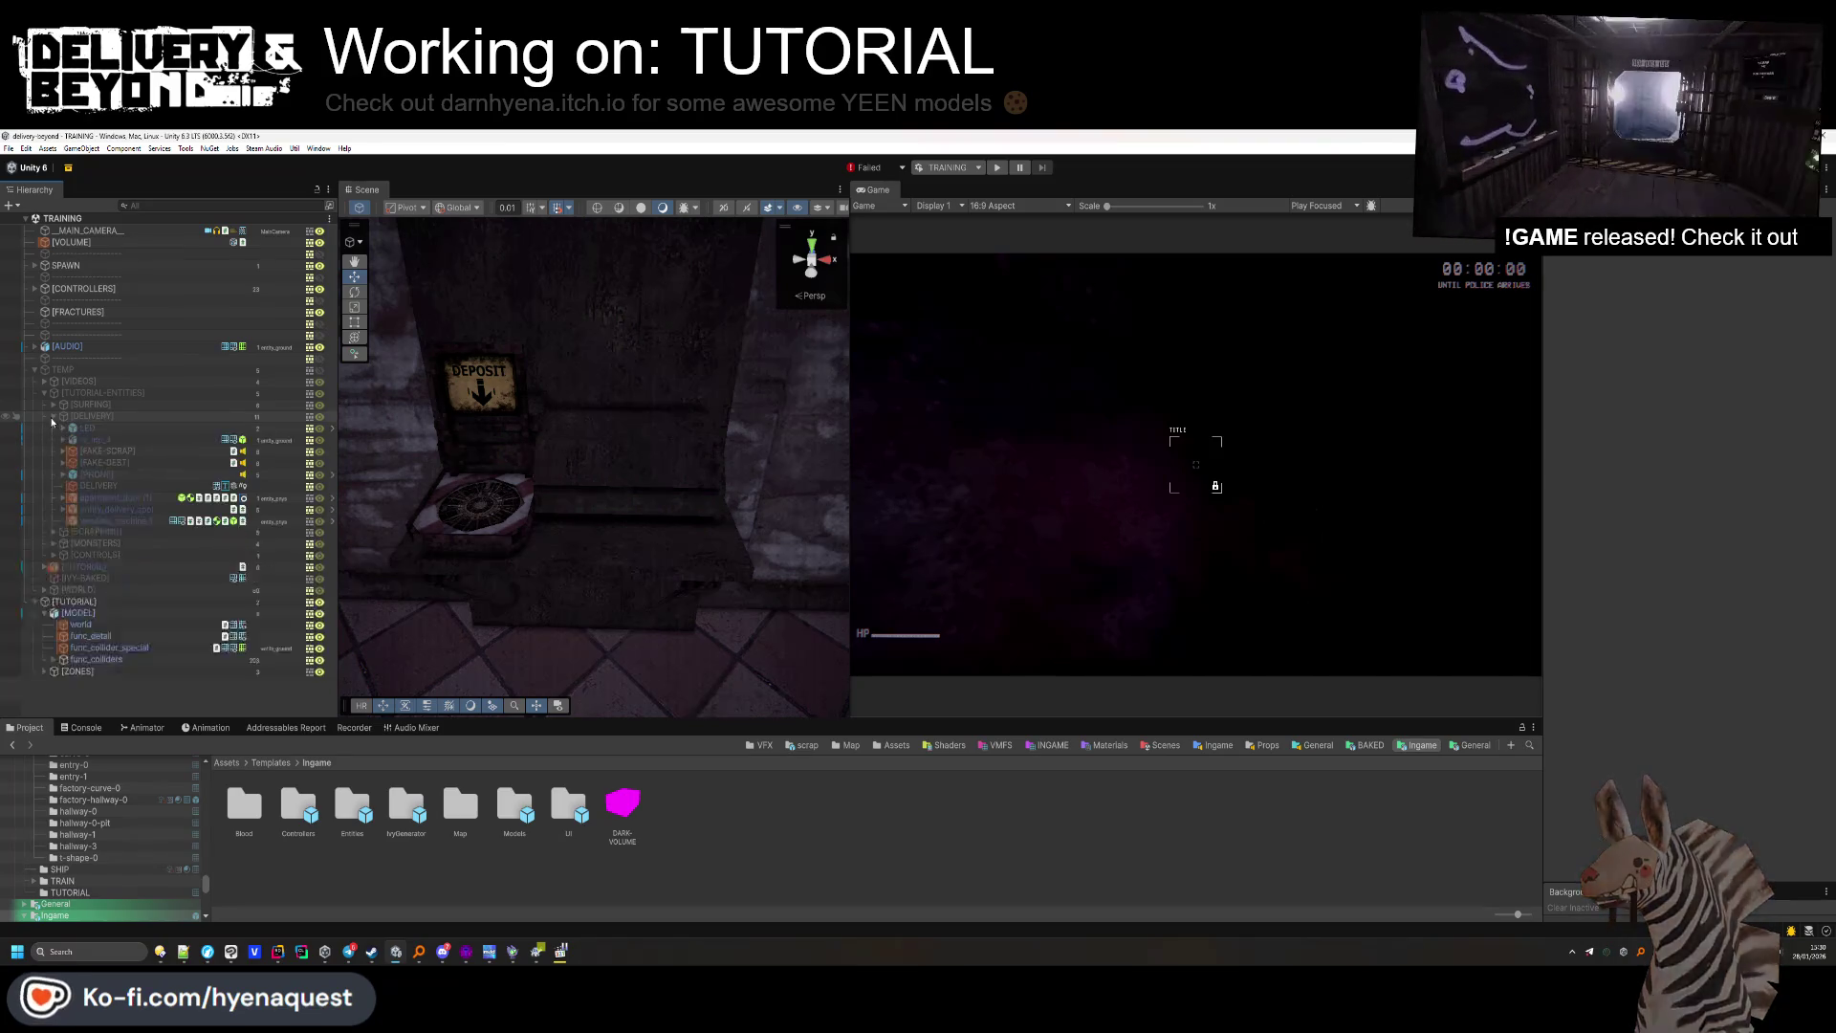
pyautogui.click(132, 451)
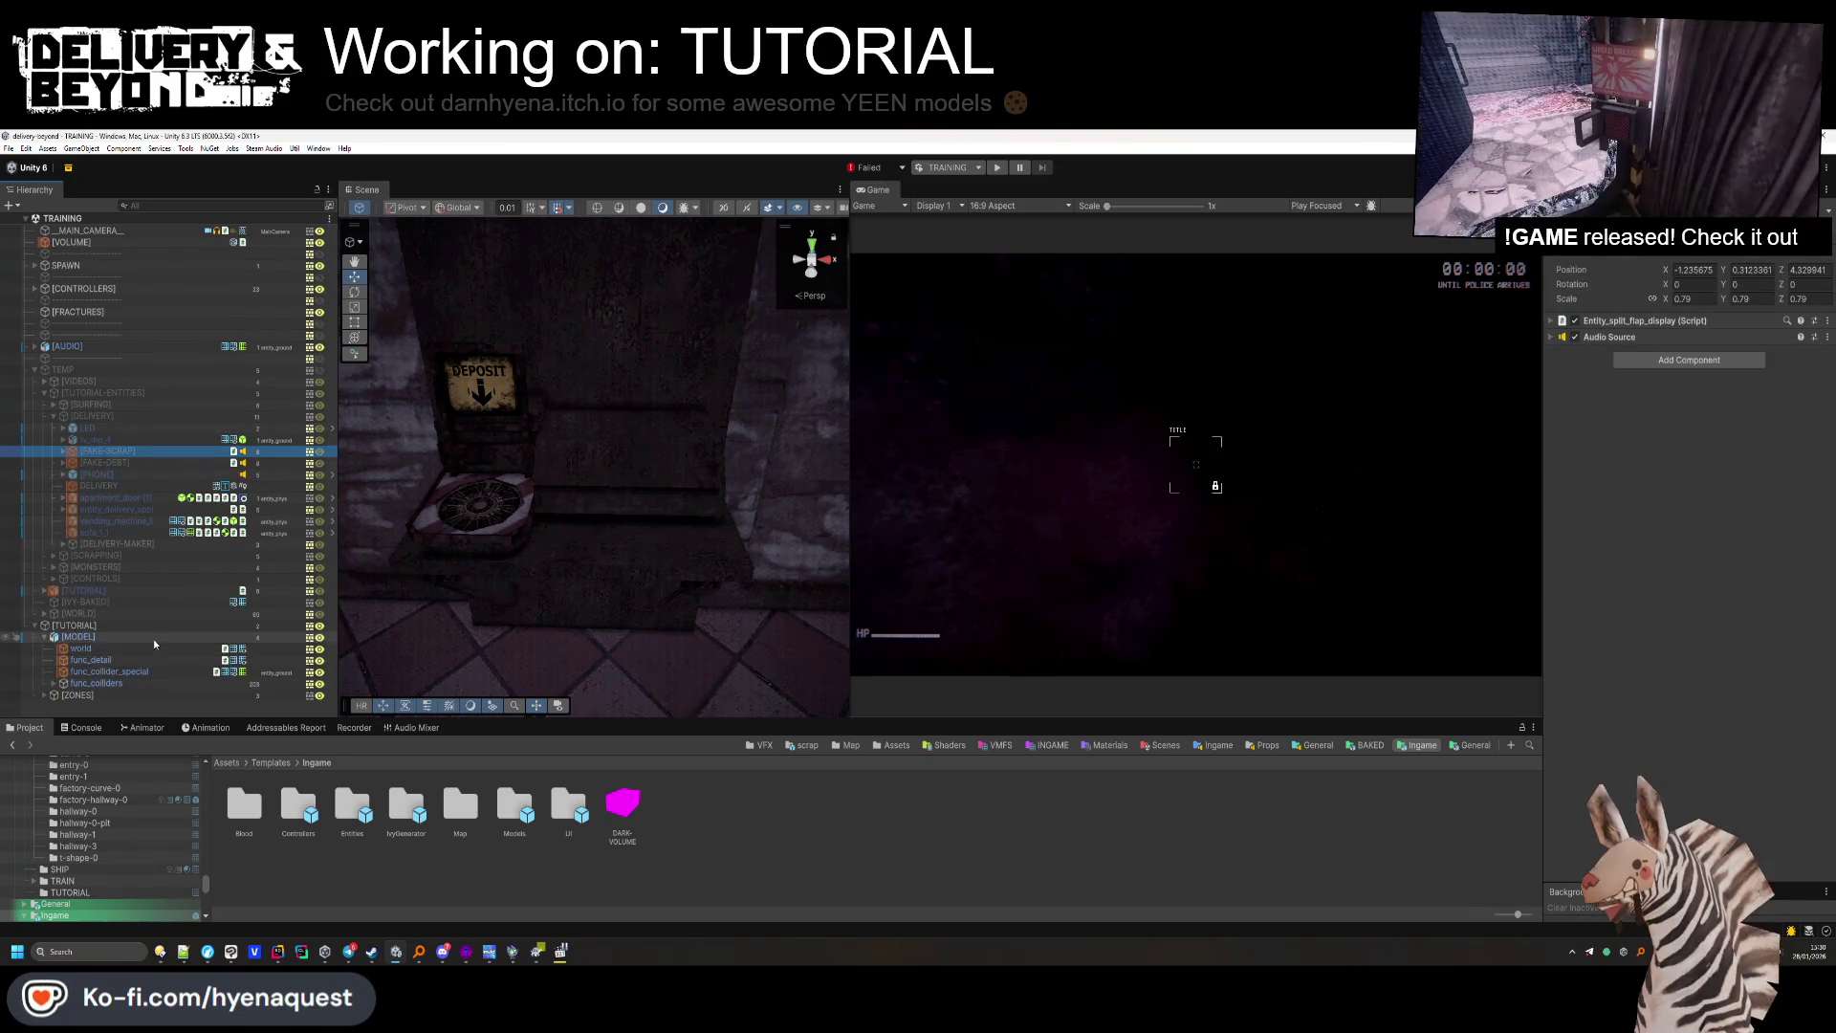
# Inspect ZONE-DEPOSIT's tutorial settings, cancel an accidental rename, and reselect FAKE-SCRAP.
pyautogui.click(53, 638)
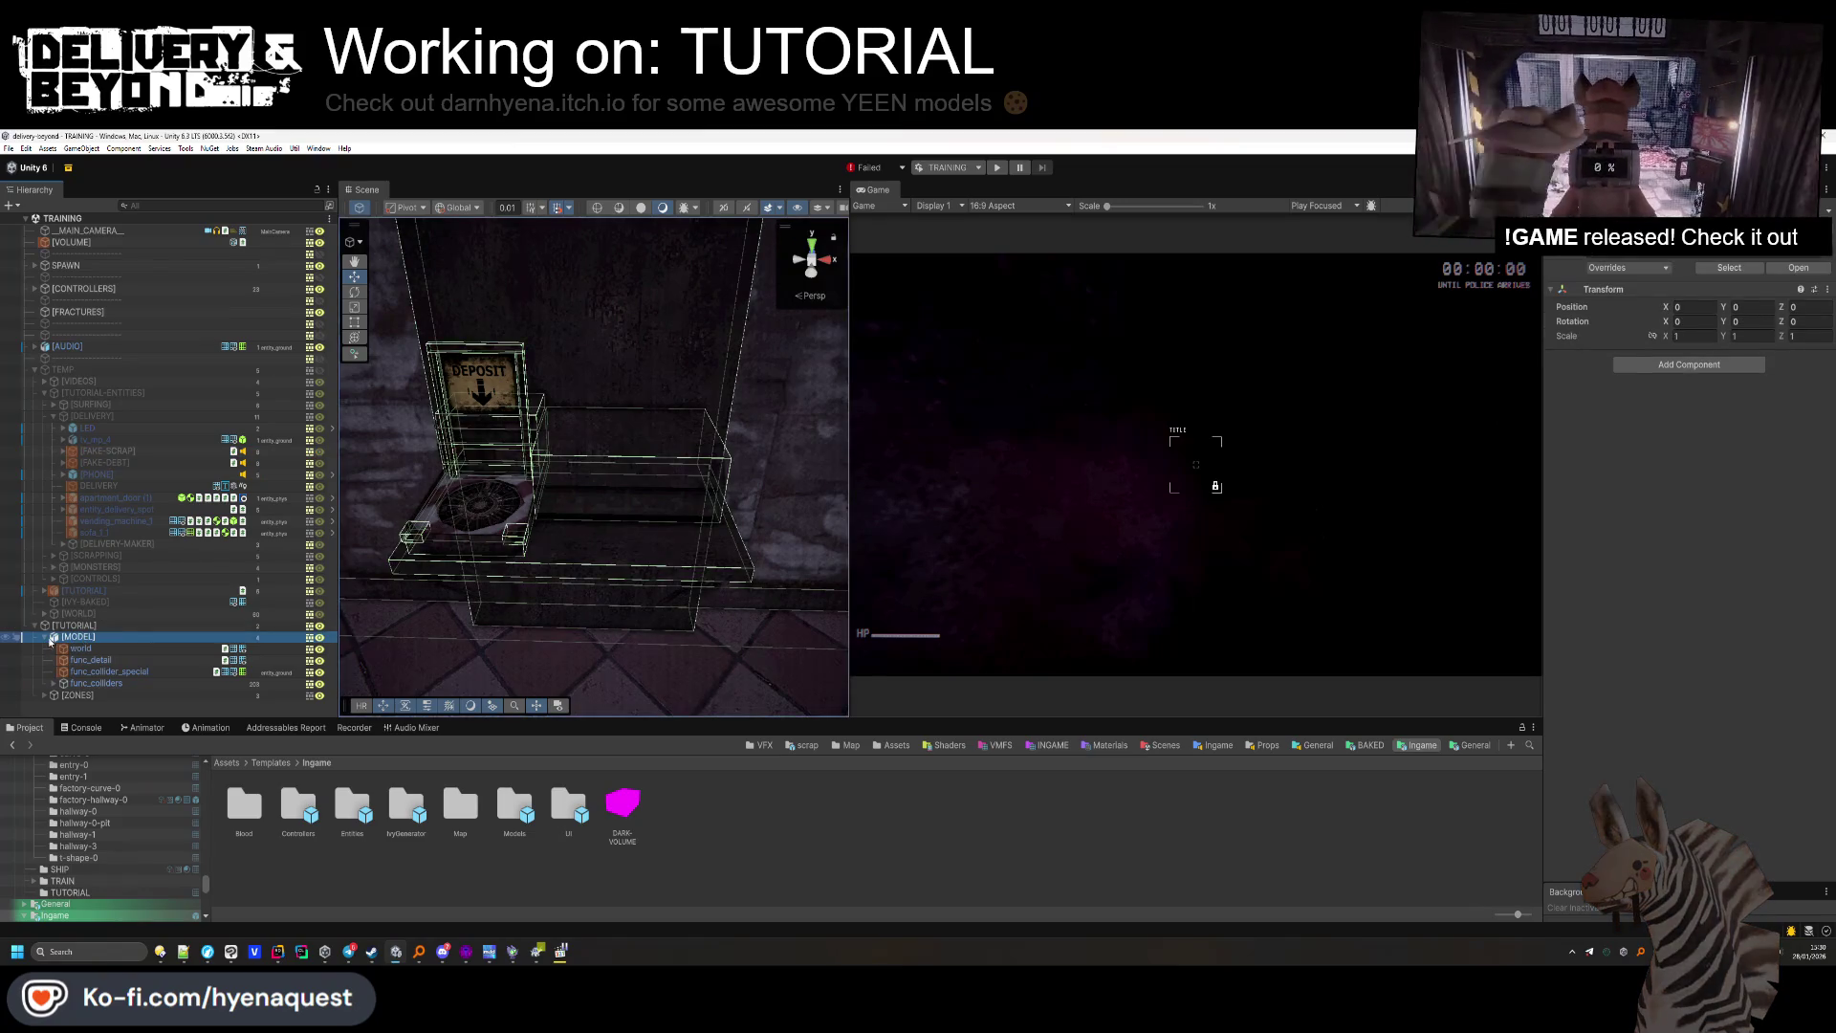
pyautogui.click(46, 649)
pyautogui.click(98, 683)
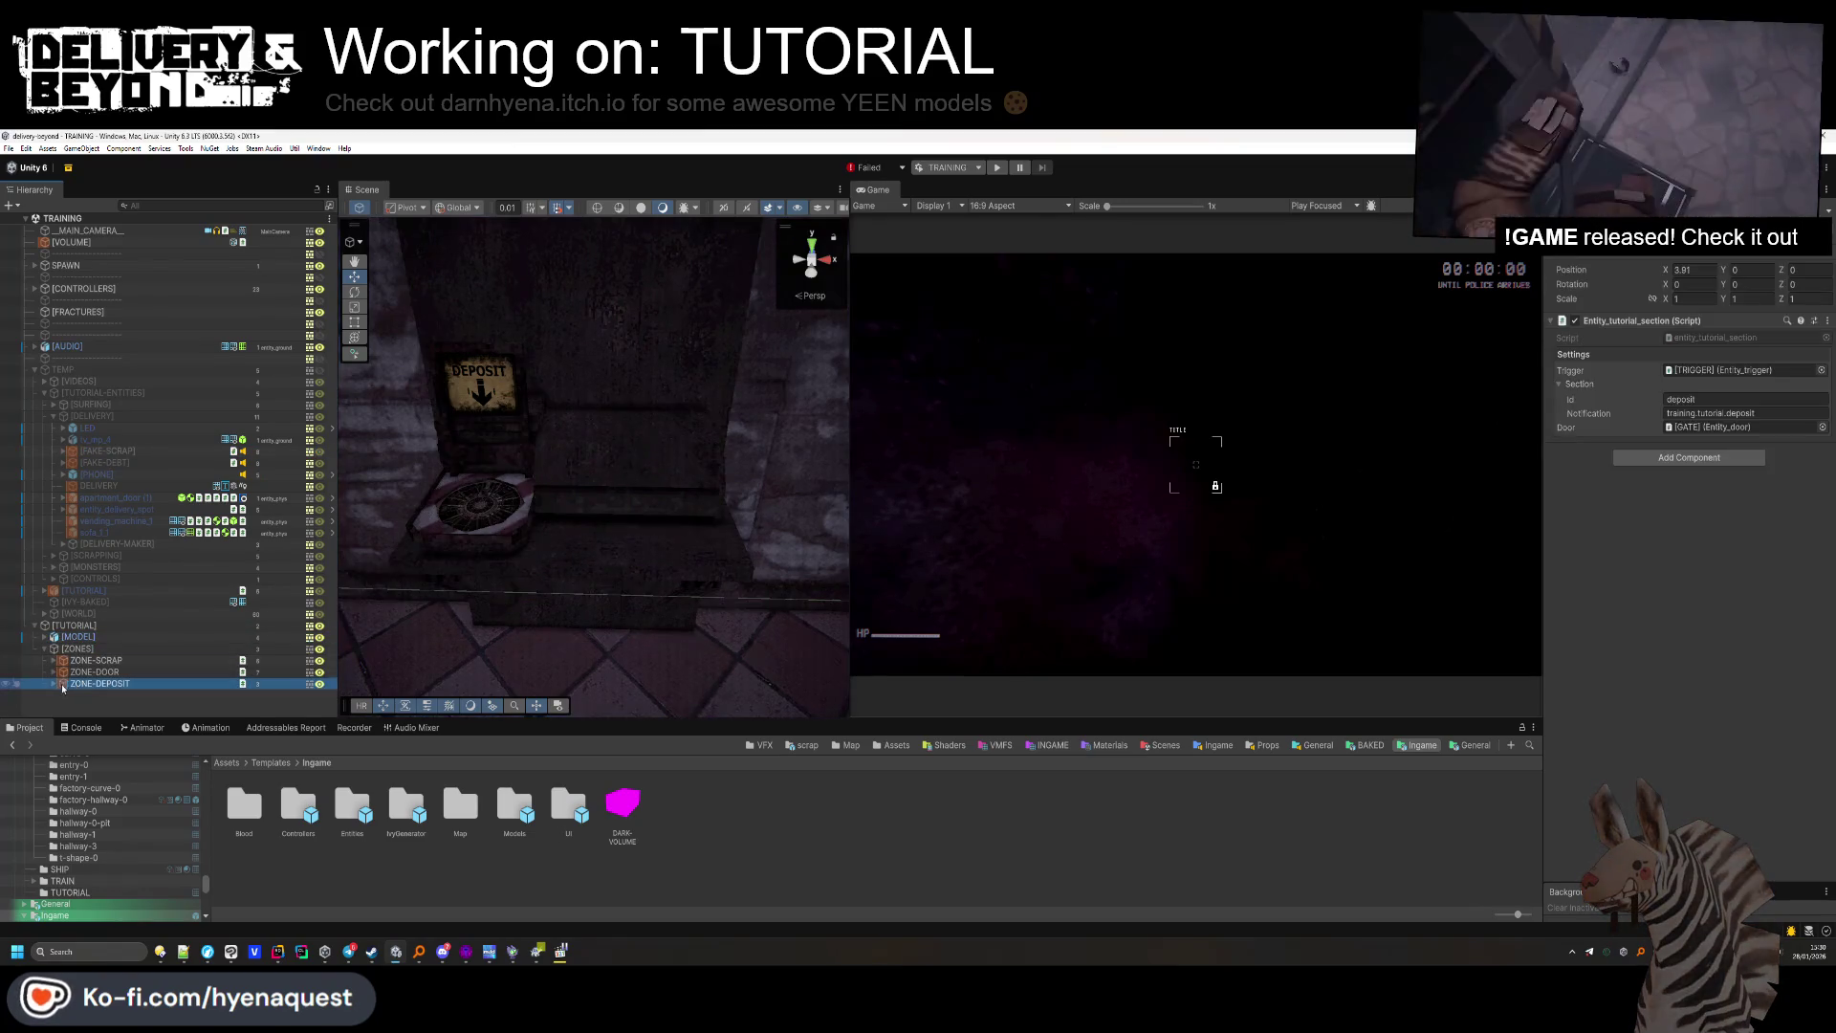
pyautogui.press('Right')
pyautogui.press('F2')
pyautogui.write('Ingame/Notifications/success-1.ogg')
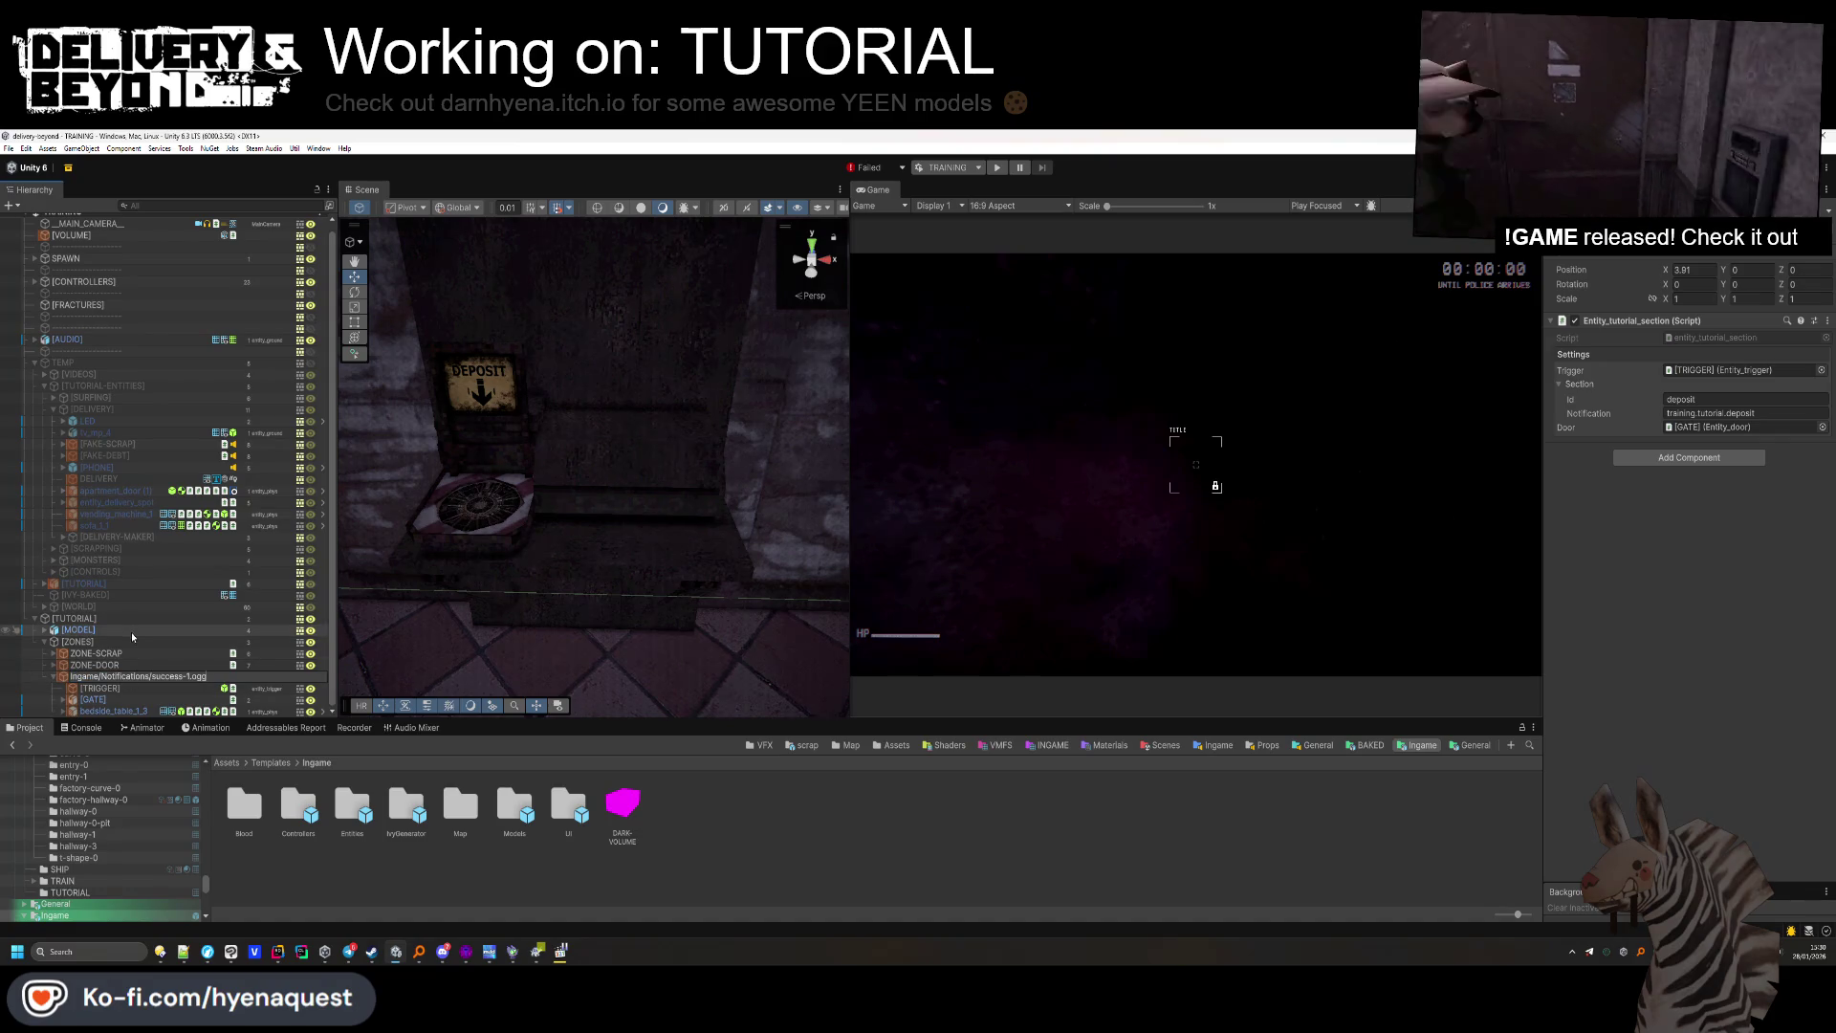
pyautogui.press('Escape')
pyautogui.click(130, 537)
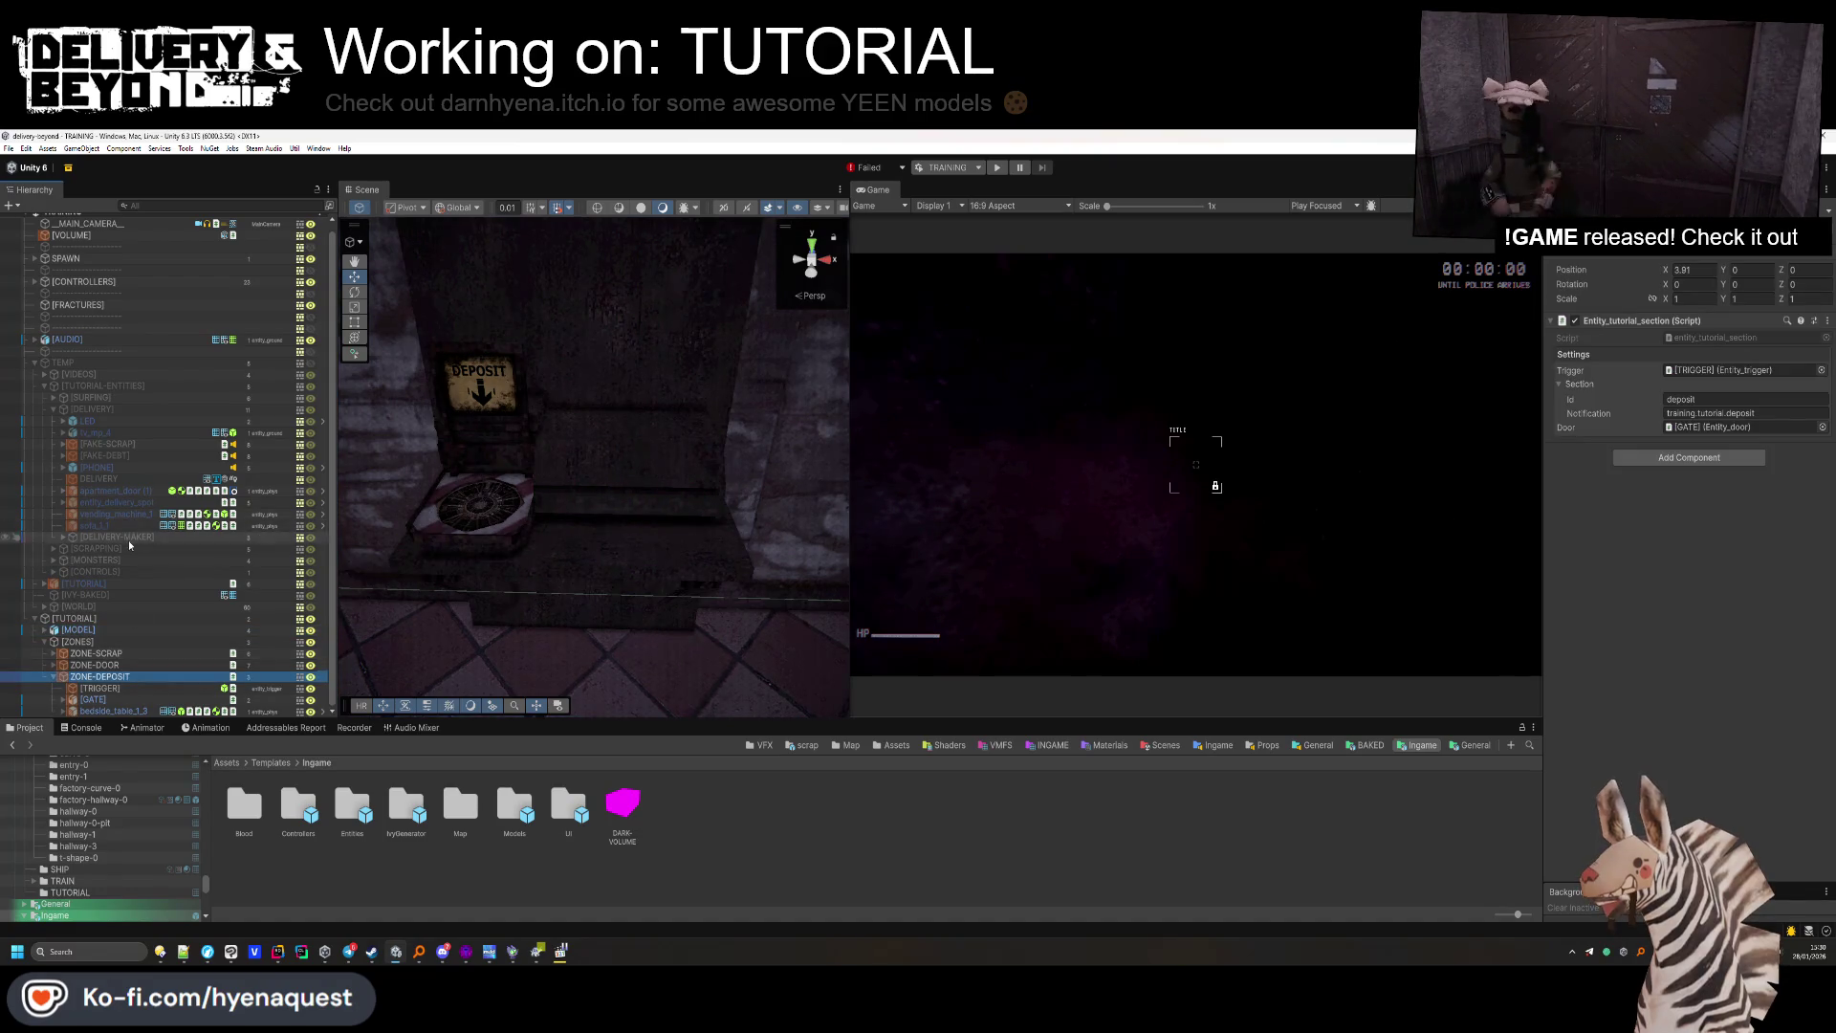
pyautogui.click(128, 445)
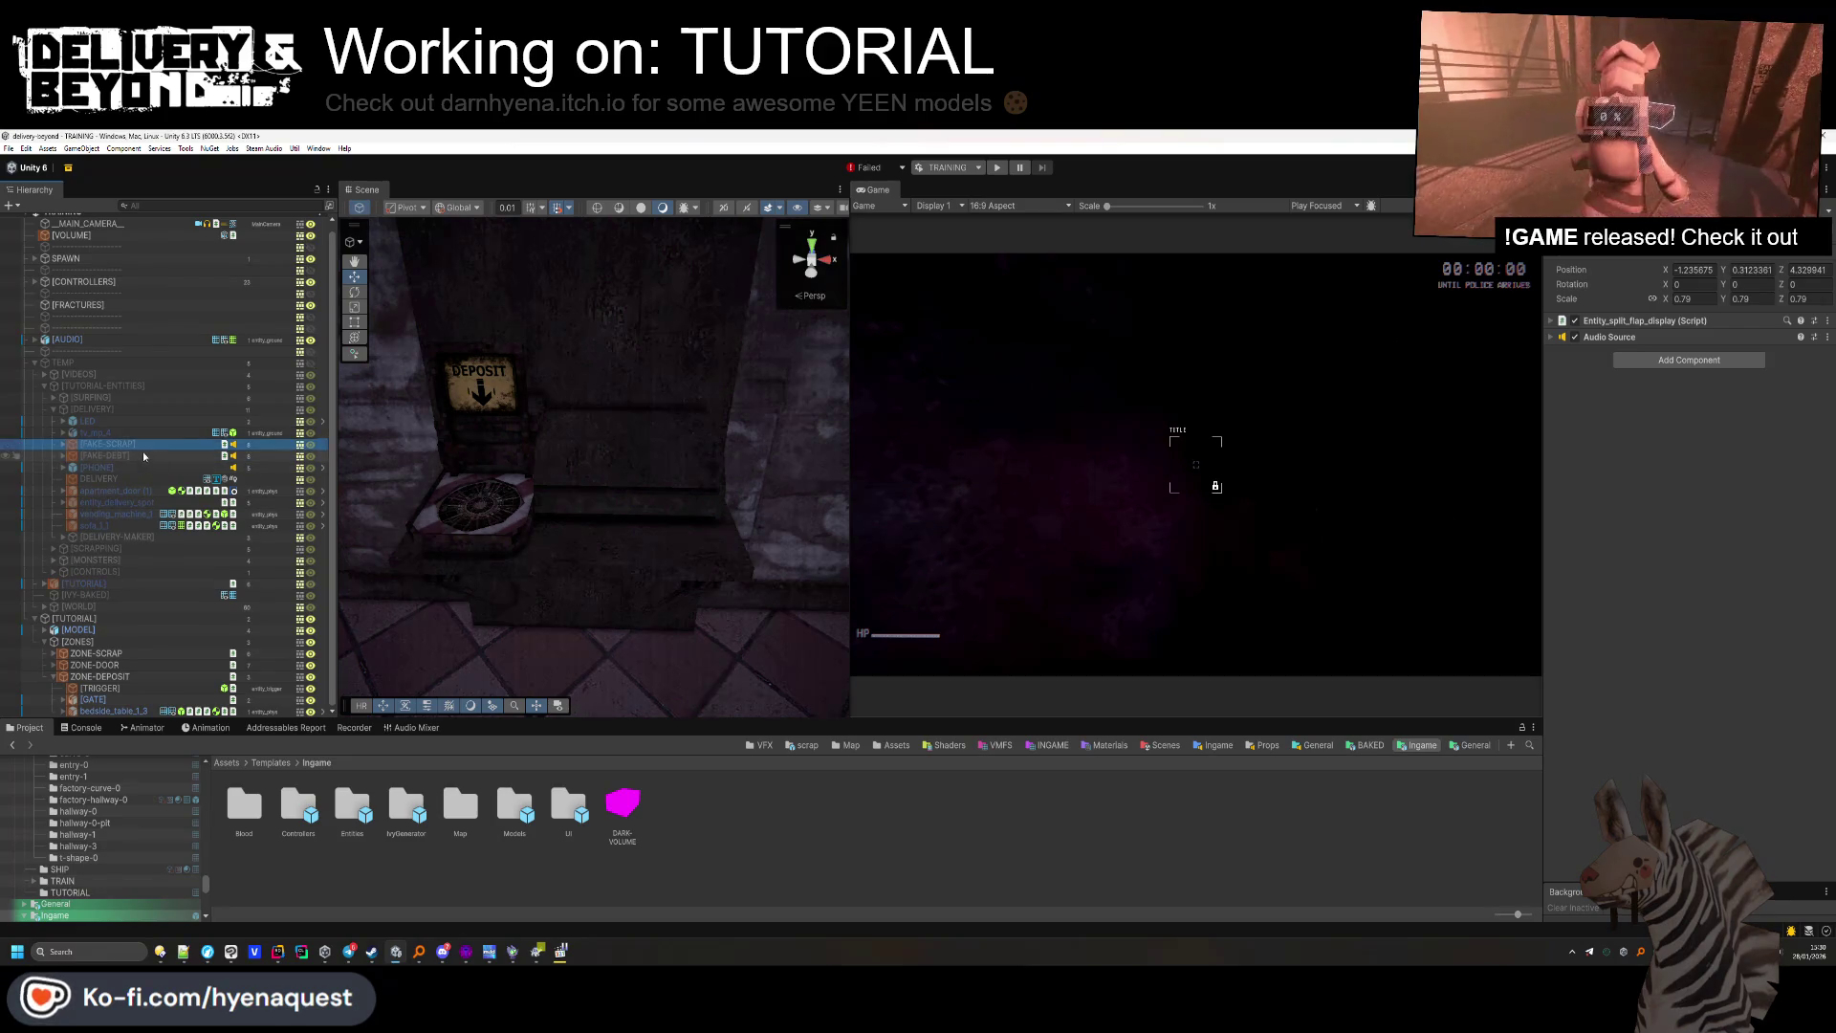
# Parent FAKE-SCRAP to ZONE-DEPOSIT, move it above the DEPOSIT sign, and show the Scenes folder.
pyautogui.moveTo(137, 693); pyautogui.dragTo(133, 689)
pyautogui.moveTo(602, 411)
pyautogui.mouseDown()
pyautogui.moveTo(625, 404)
pyautogui.moveTo(502, 437)
pyautogui.mouseUp()
pyautogui.moveTo(656, 478)
pyautogui.mouseDown()
pyautogui.moveTo(755, 487)
pyautogui.moveTo(655, 536)
pyautogui.moveTo(602, 480)
pyautogui.moveTo(615, 463)
pyautogui.moveTo(644, 488)
pyautogui.moveTo(643, 462)
pyautogui.moveTo(693, 511)
pyautogui.mouseUp()
pyautogui.press('f')
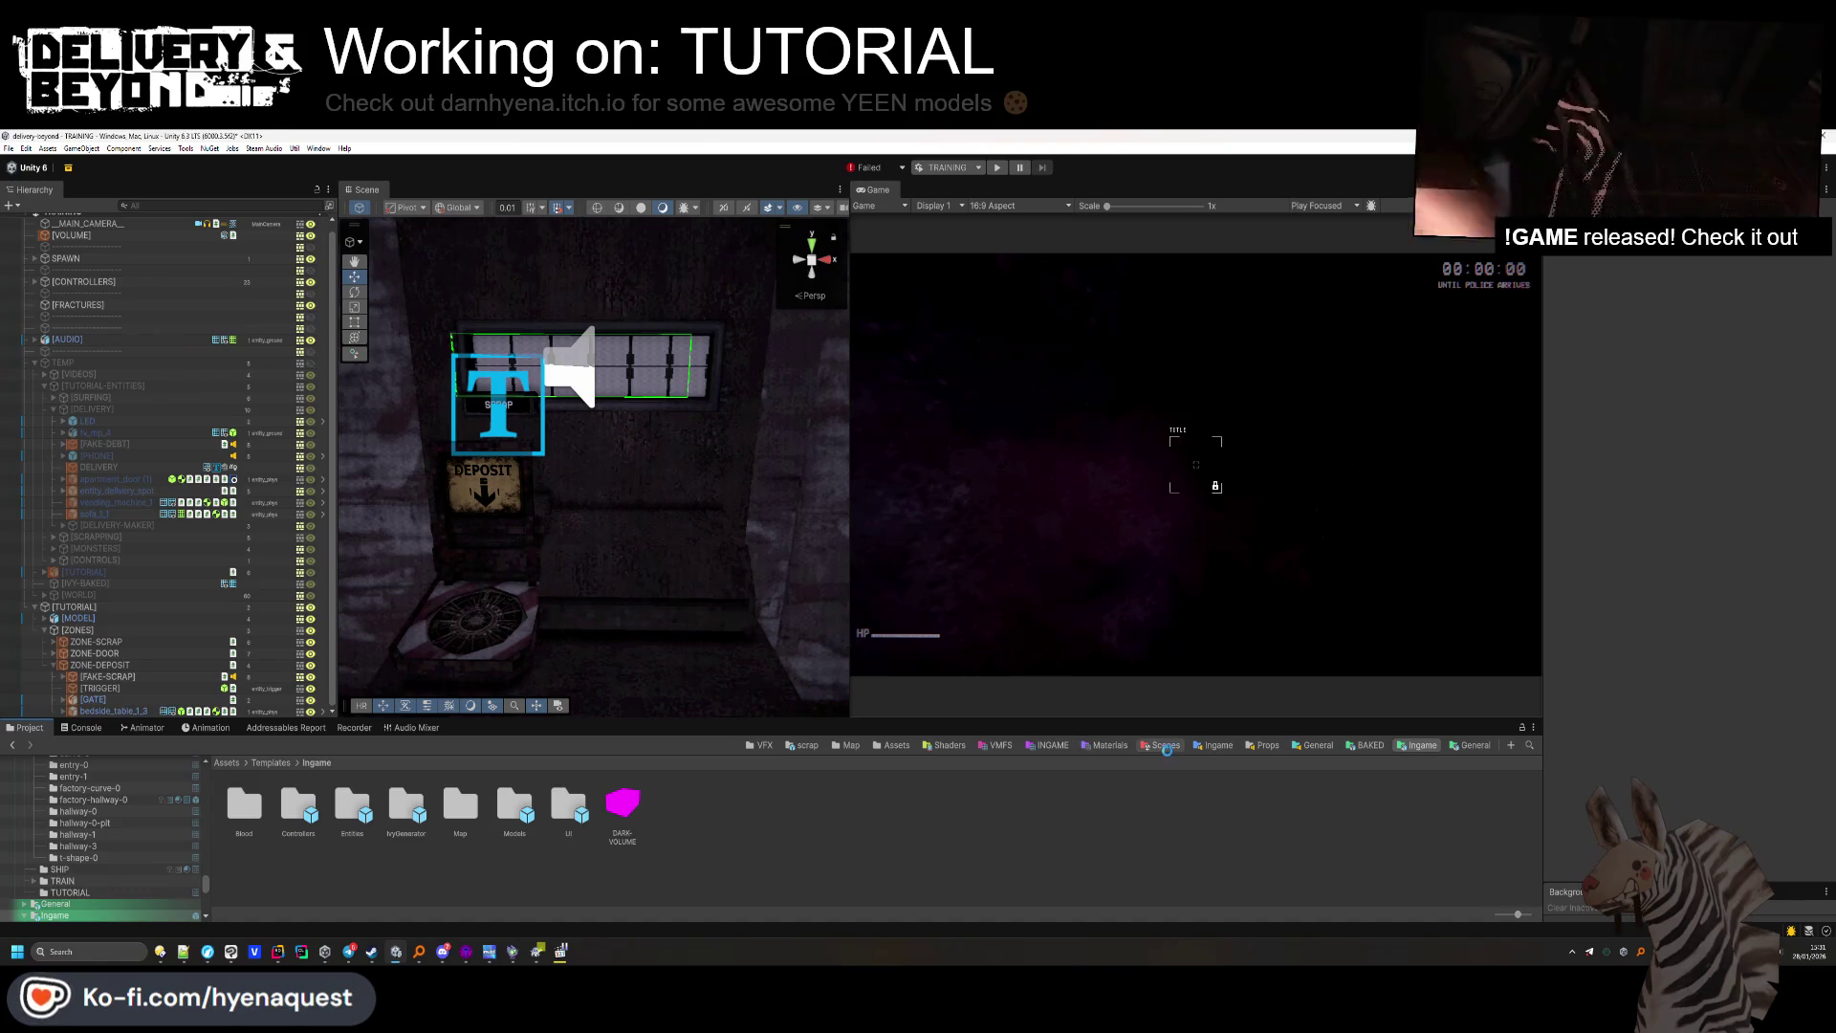
pyautogui.click(1165, 746)
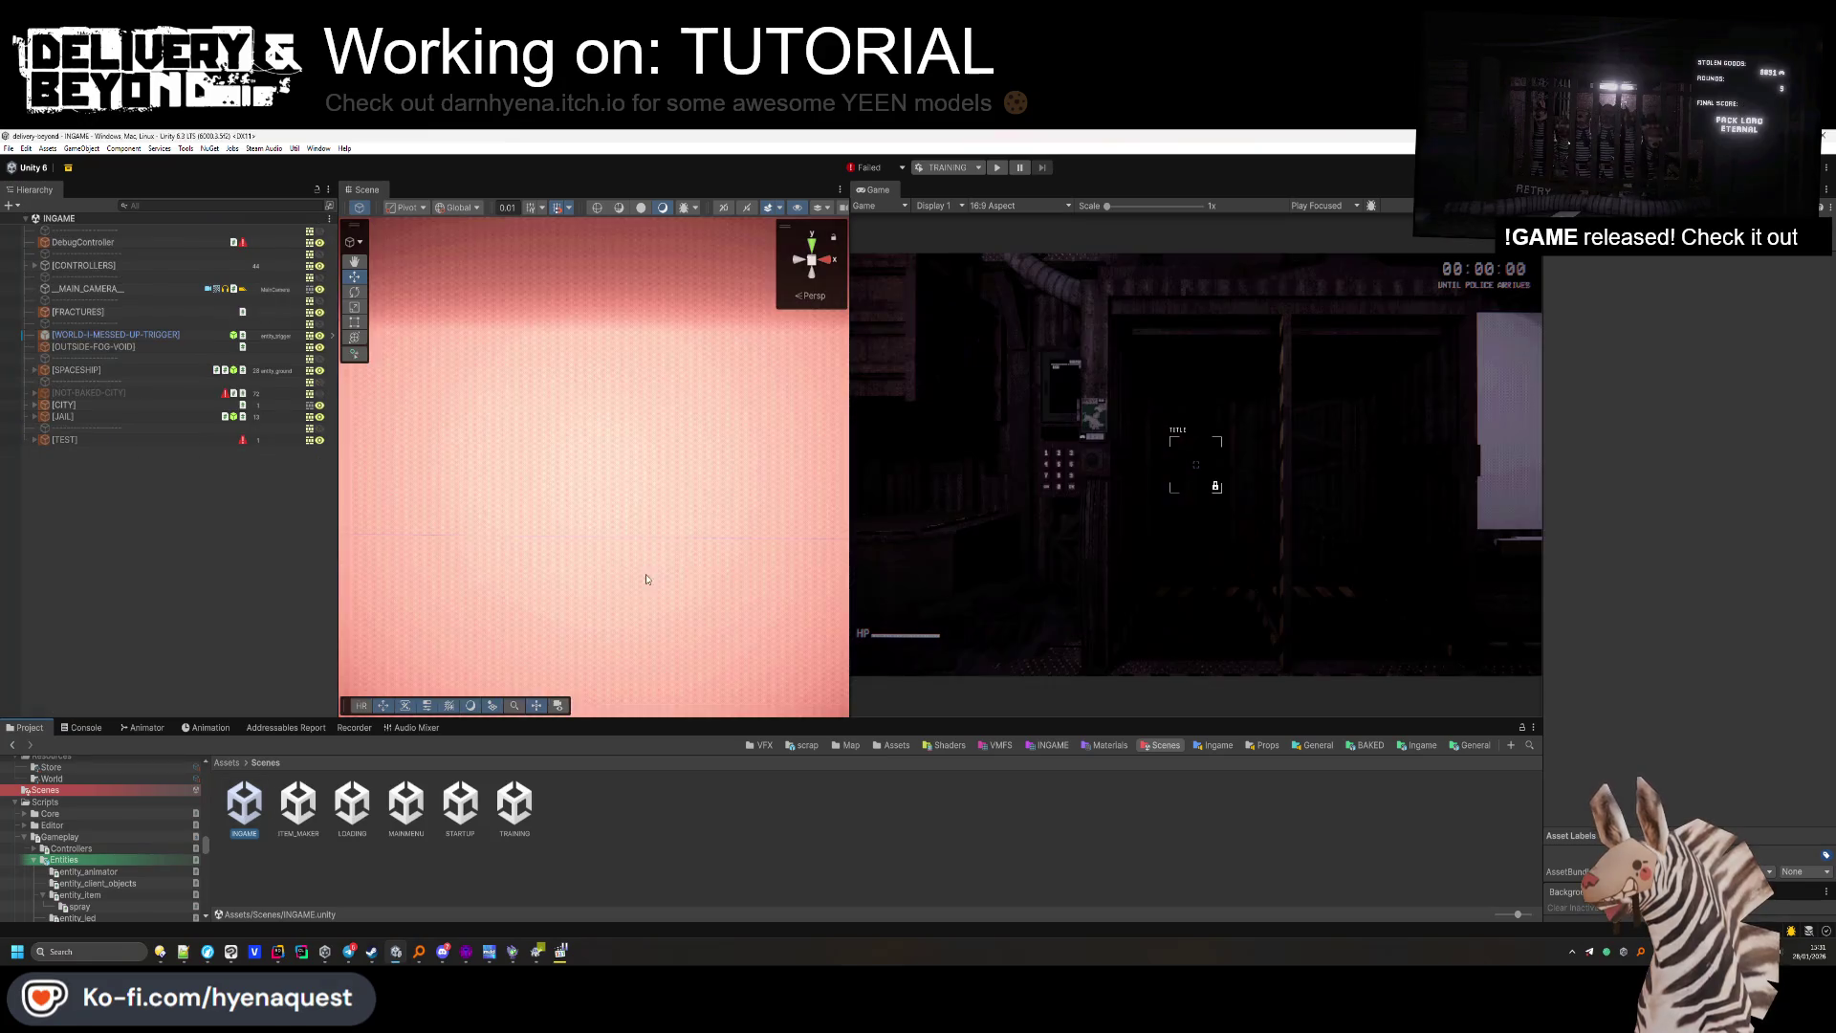
# Navigate the INGAME Scene view over to the scrapper's green deposit plane.
pyautogui.moveTo(610, 536)
pyautogui.mouseDown()
pyautogui.moveTo(594, 389)
pyautogui.moveTo(536, 430)
pyautogui.moveTo(466, 443)
pyautogui.mouseUp()
pyautogui.click(585, 451)
pyautogui.press('f')
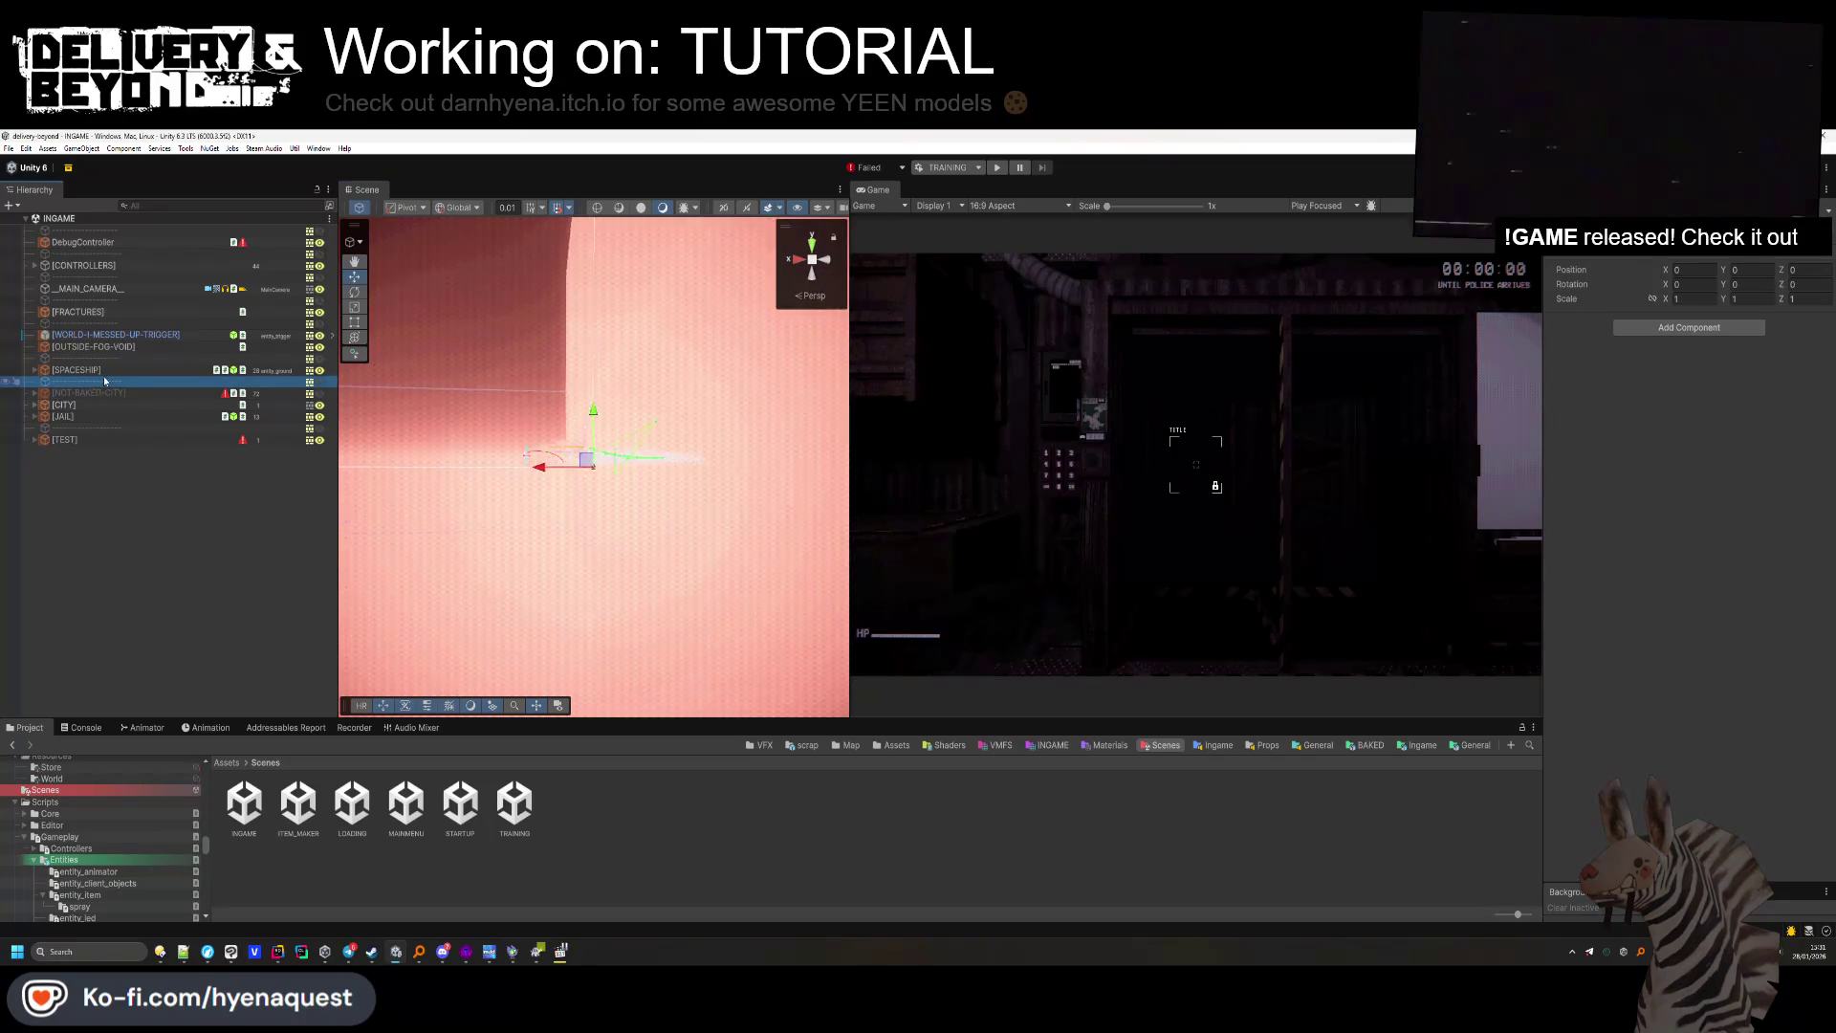
pyautogui.scroll(-10, 595, 492)
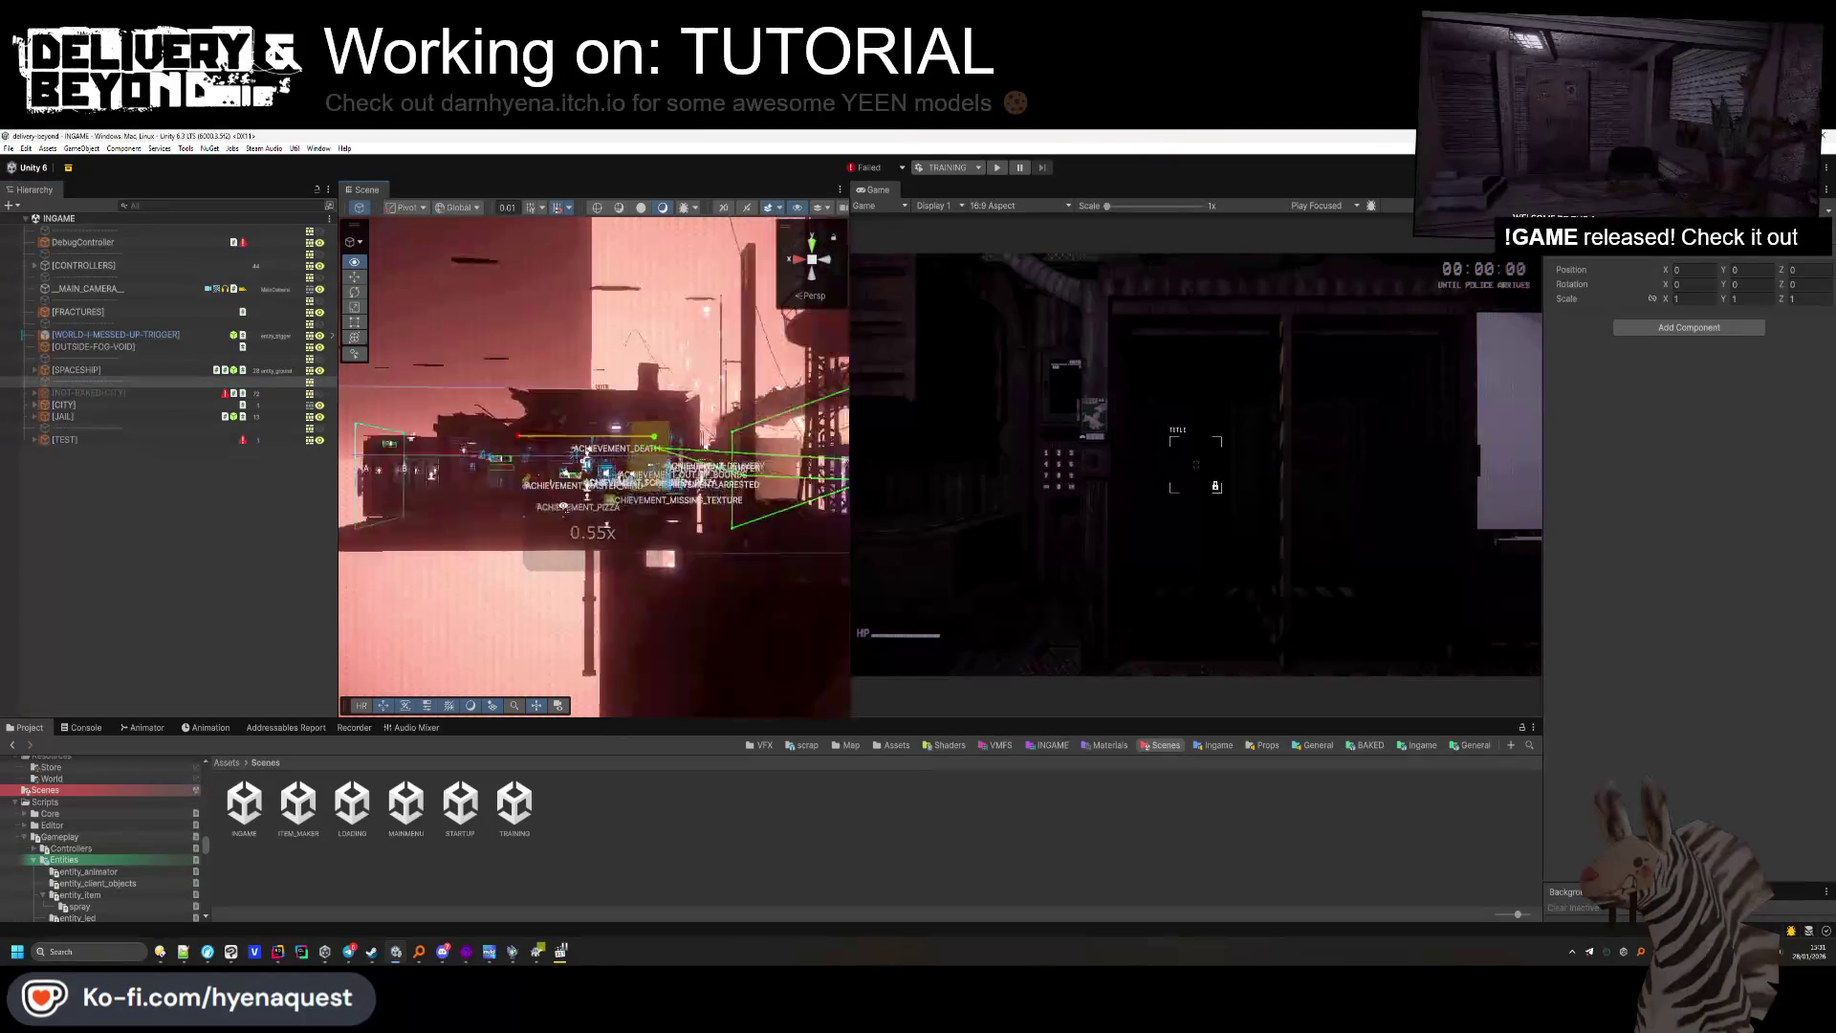
pyautogui.moveTo(512, 517); pyautogui.dragTo(504, 553)
pyautogui.scroll(5, 616, 514)
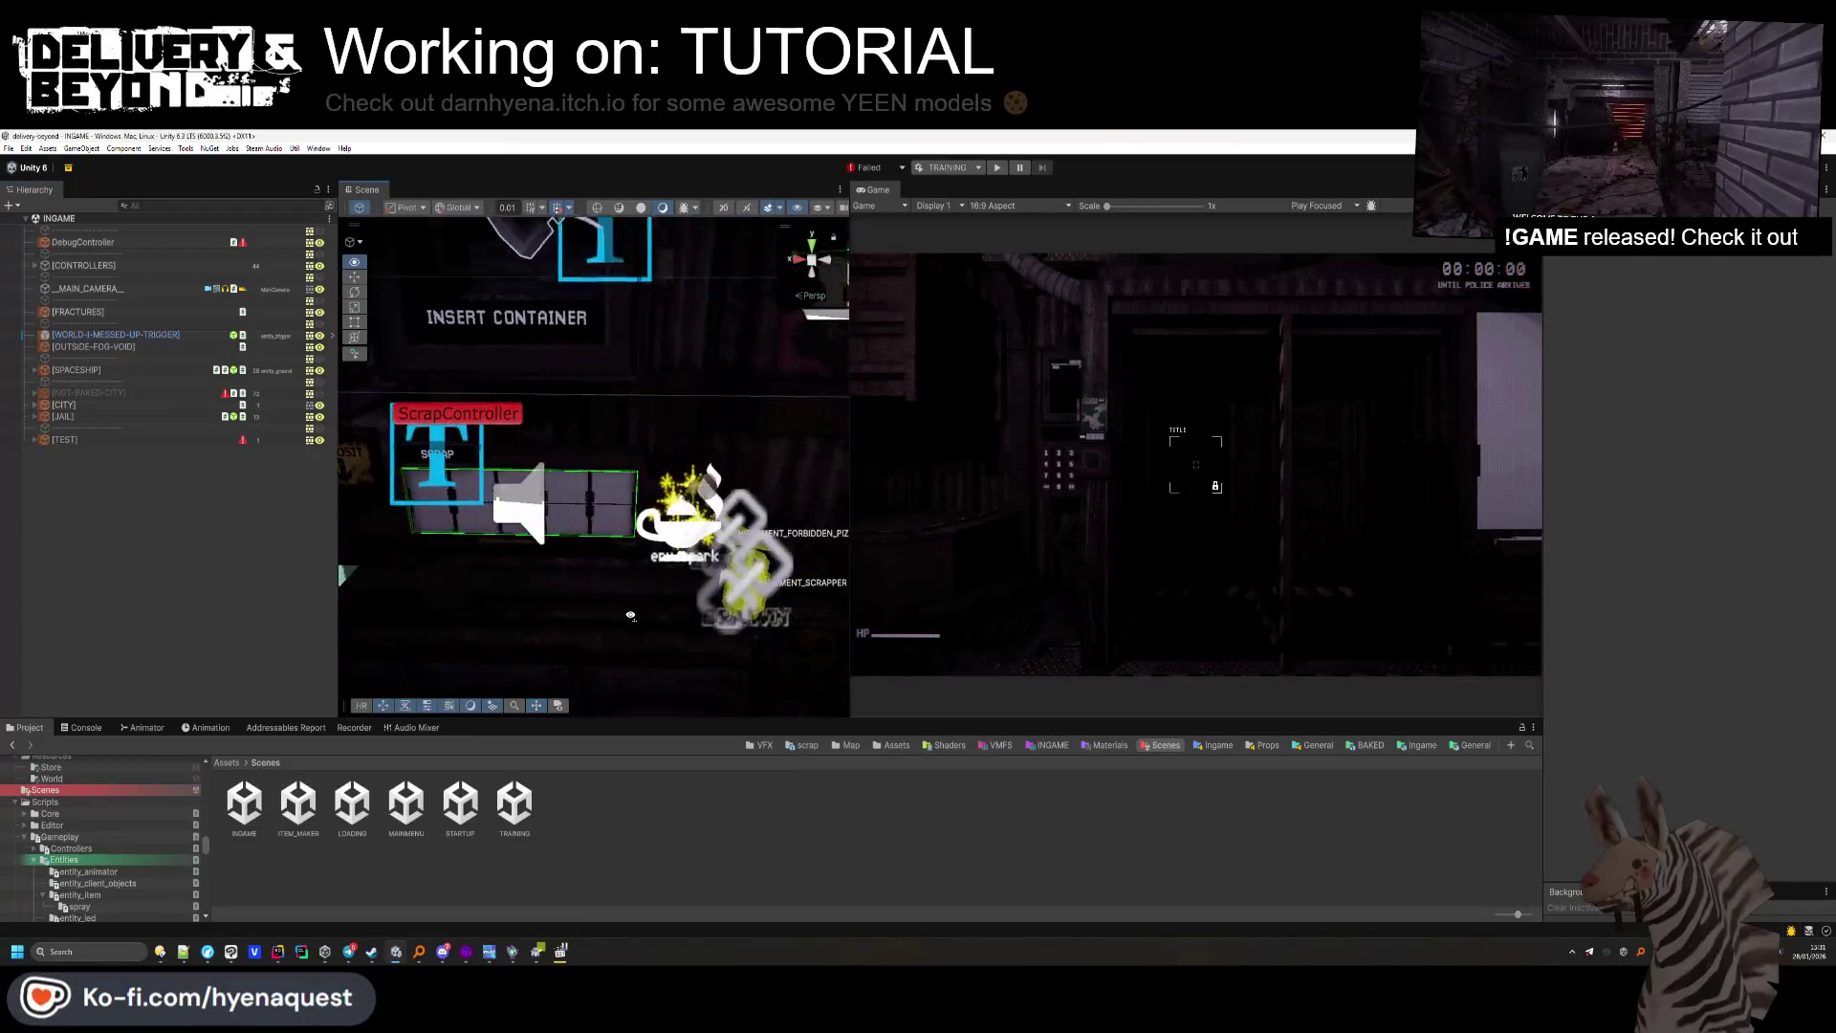
pyautogui.moveTo(851, 229); pyautogui.dragTo(987, 243)
pyautogui.click(880, 208)
pyautogui.click(427, 530)
pyautogui.press('f')
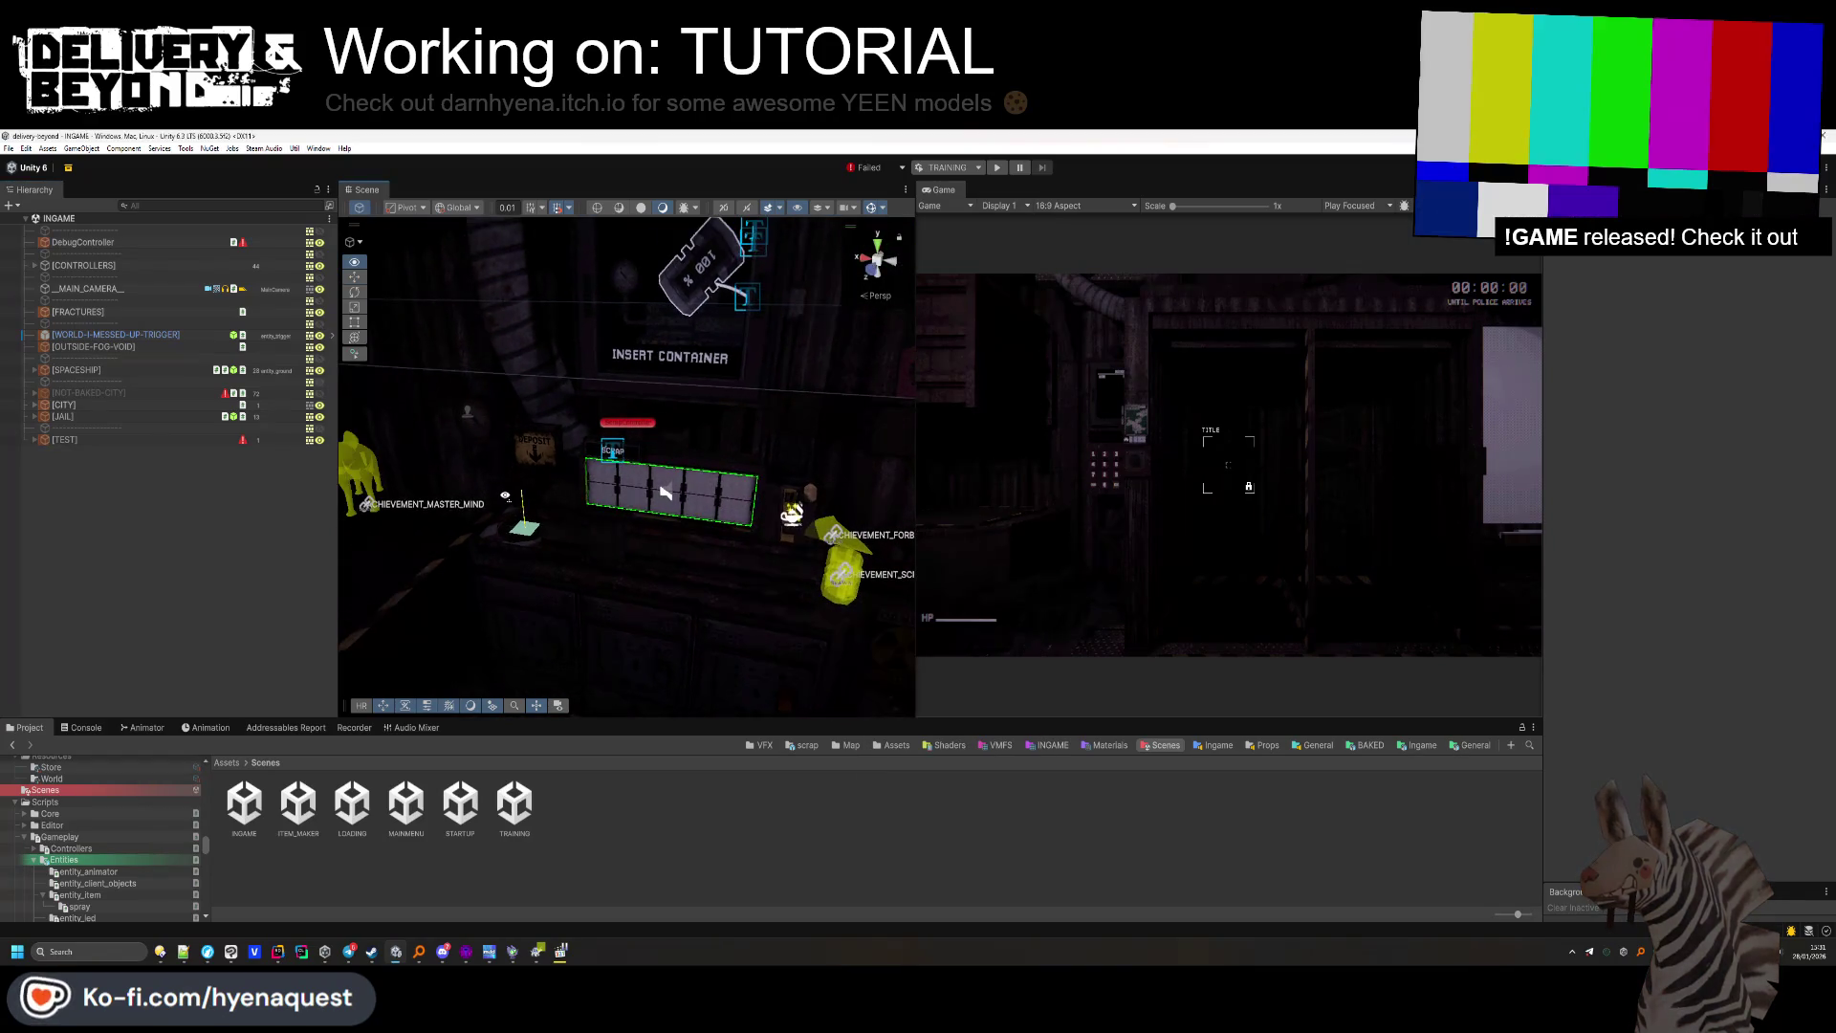
# Select the scrapper's [PLACE] point and [SCRAP-LEVER] together, then deselect them.
pyautogui.click(673, 531)
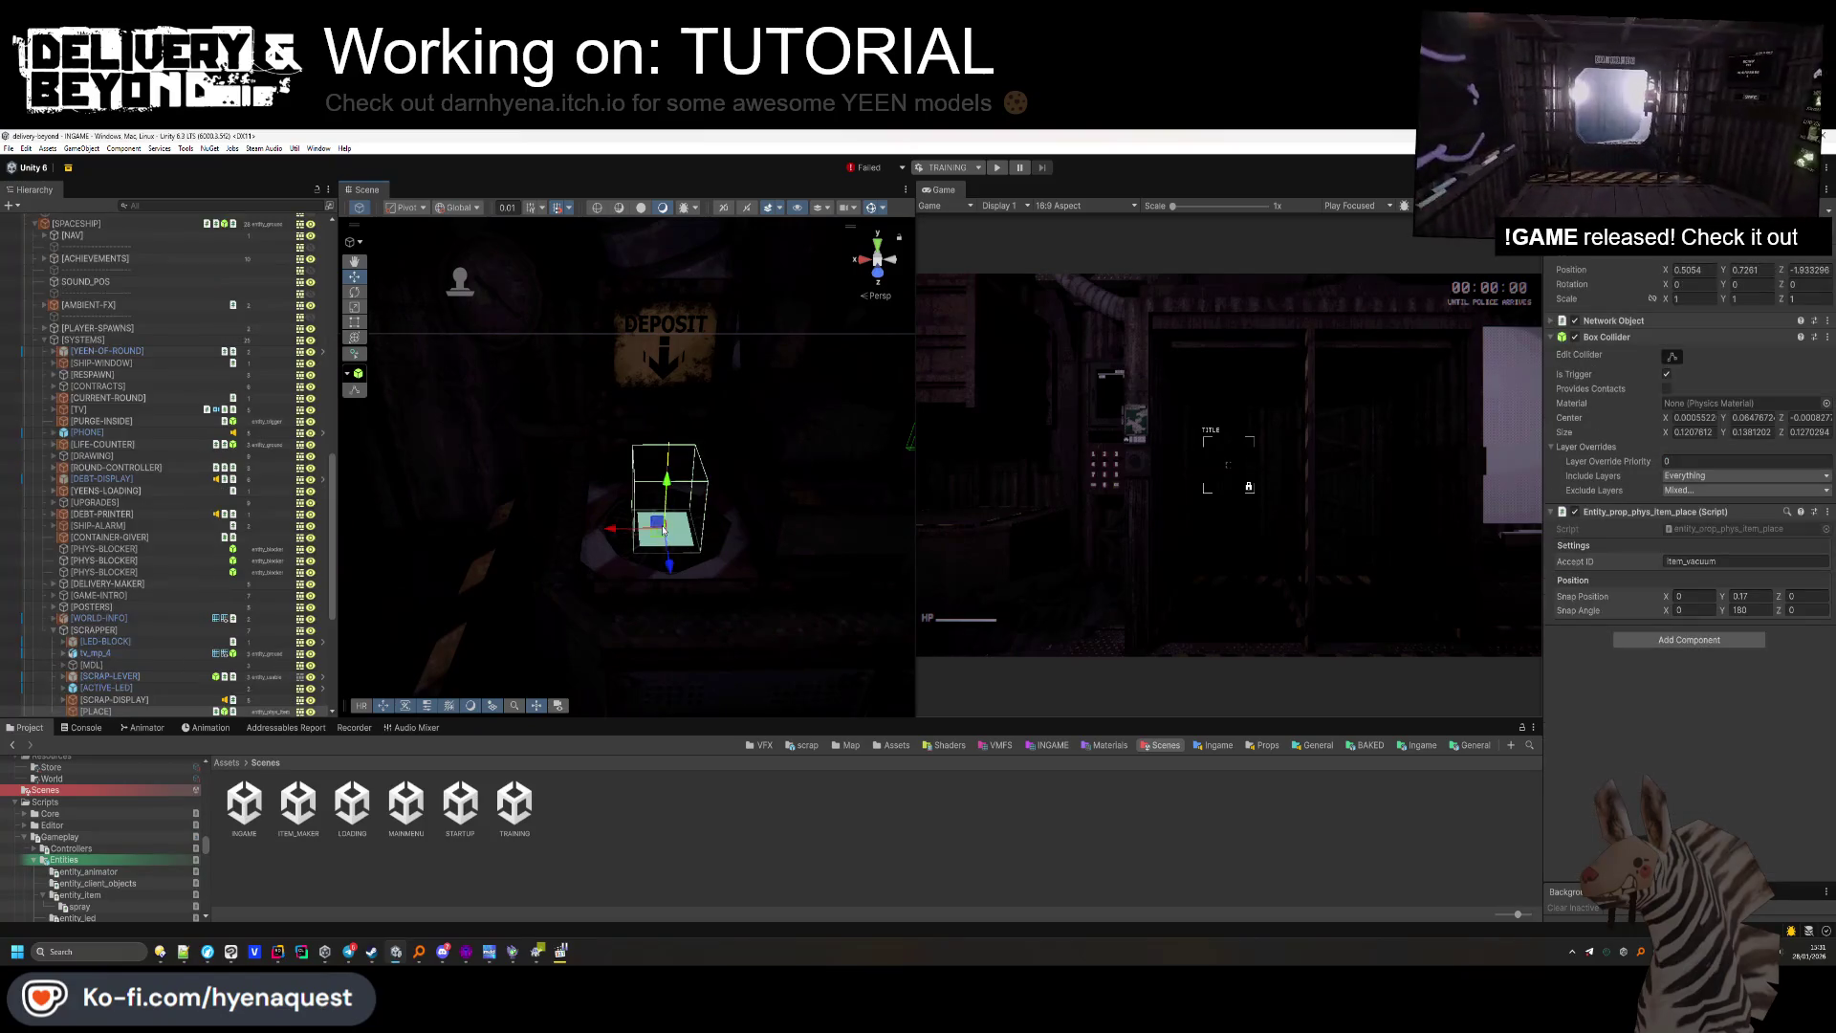
pyautogui.press('f')
pyautogui.click(138, 711)
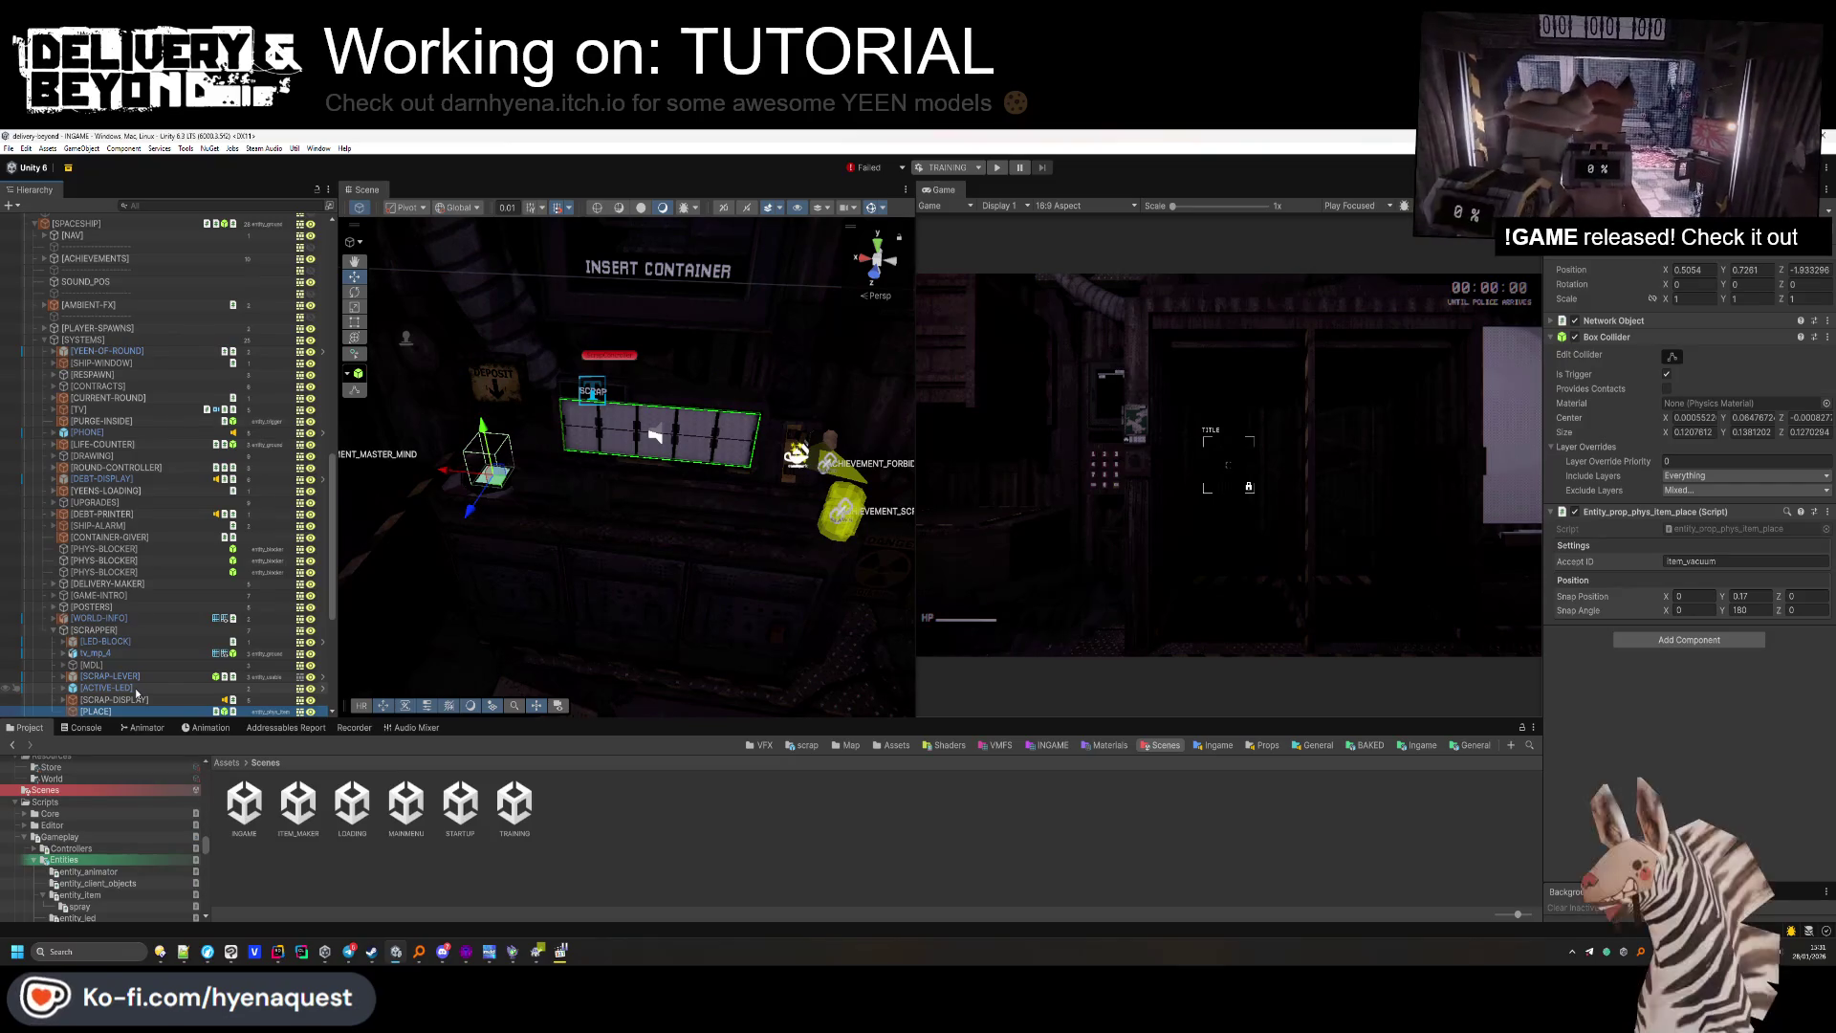
pyautogui.keyDown('ctrl'); pyautogui.click(134, 678); pyautogui.keyUp('ctrl')
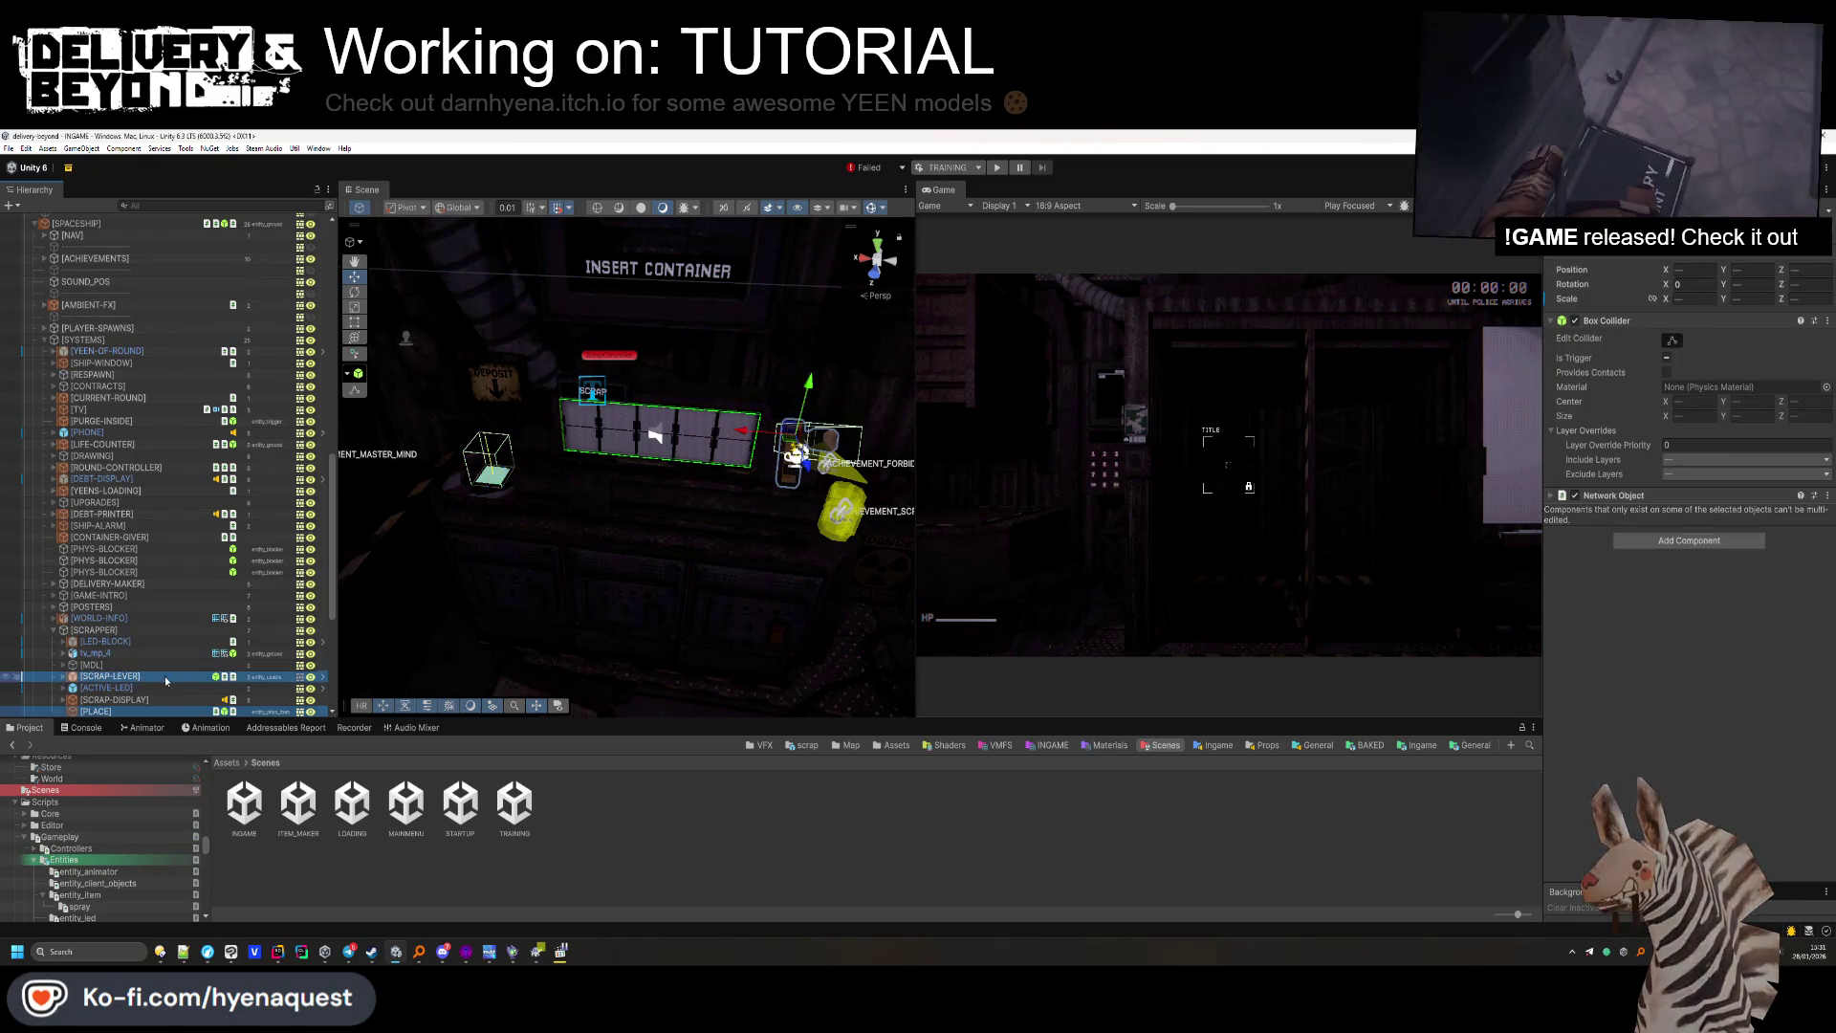
pyautogui.click(616, 846)
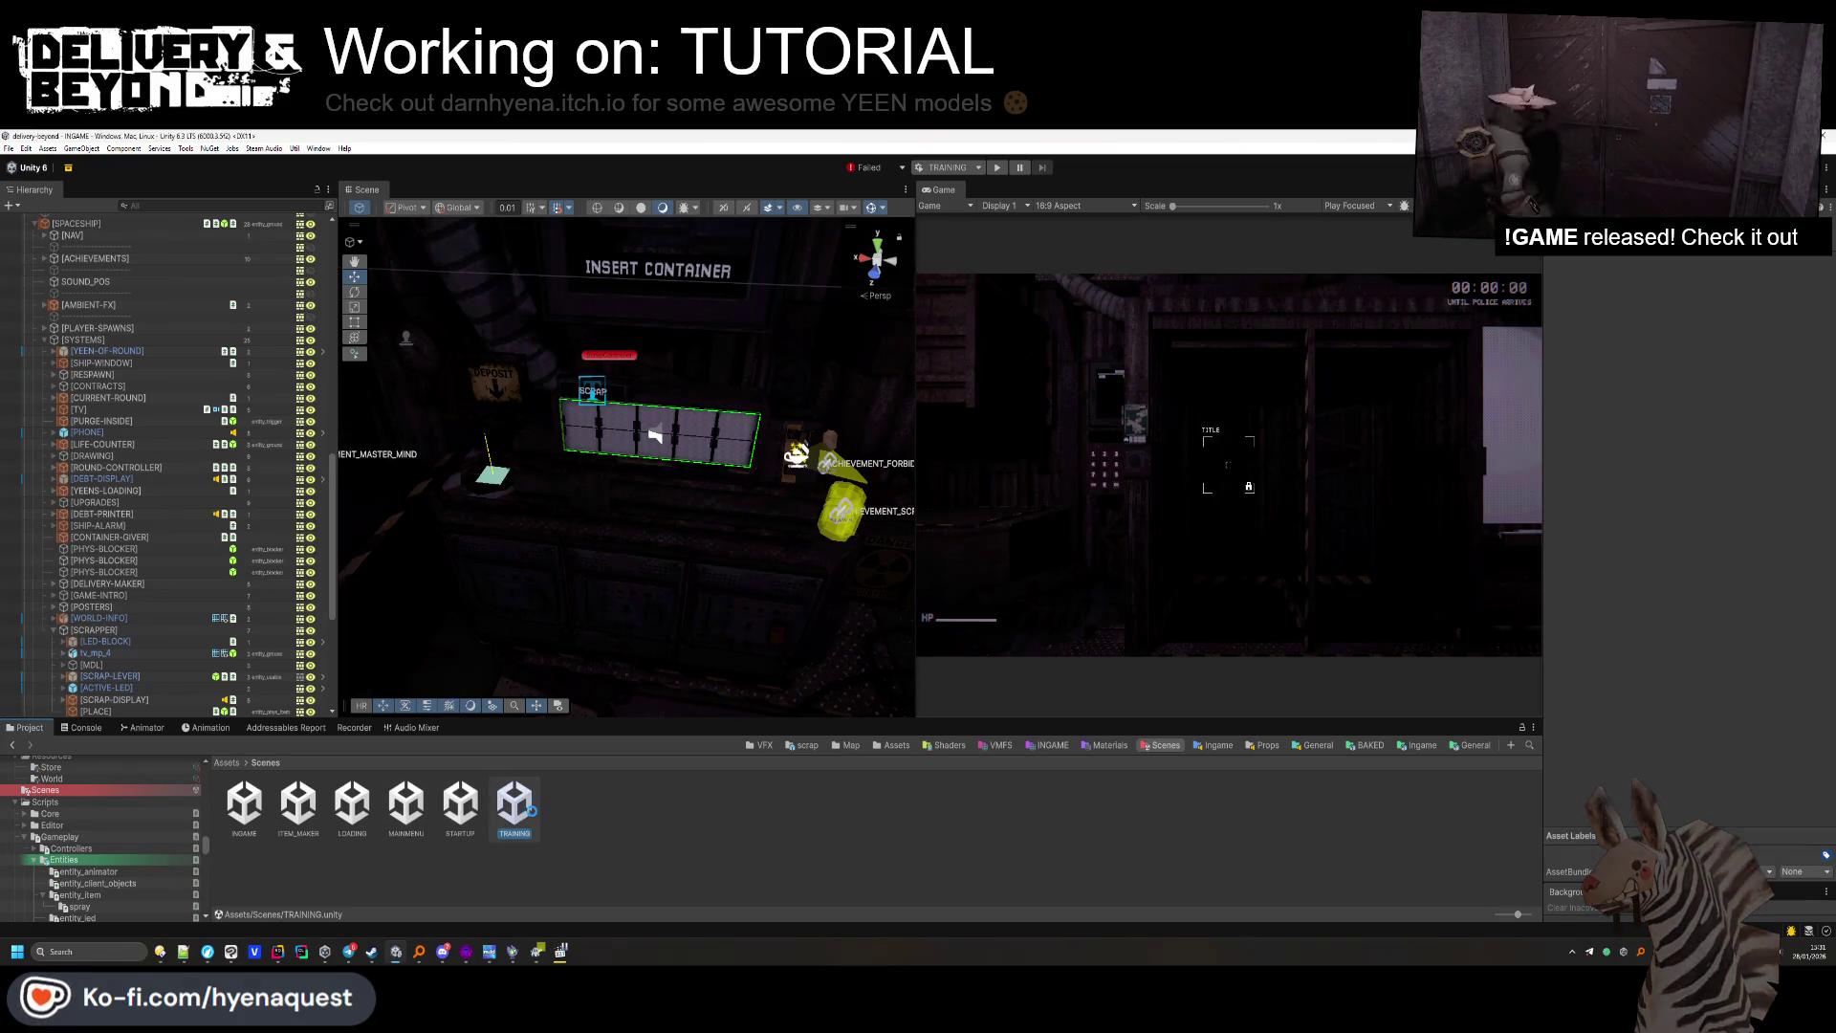
# In the TRAINING scene, create an empty child [SCRAPPER] under ZONE-DEPOSIT.
pyautogui.doubleClick(515, 803)
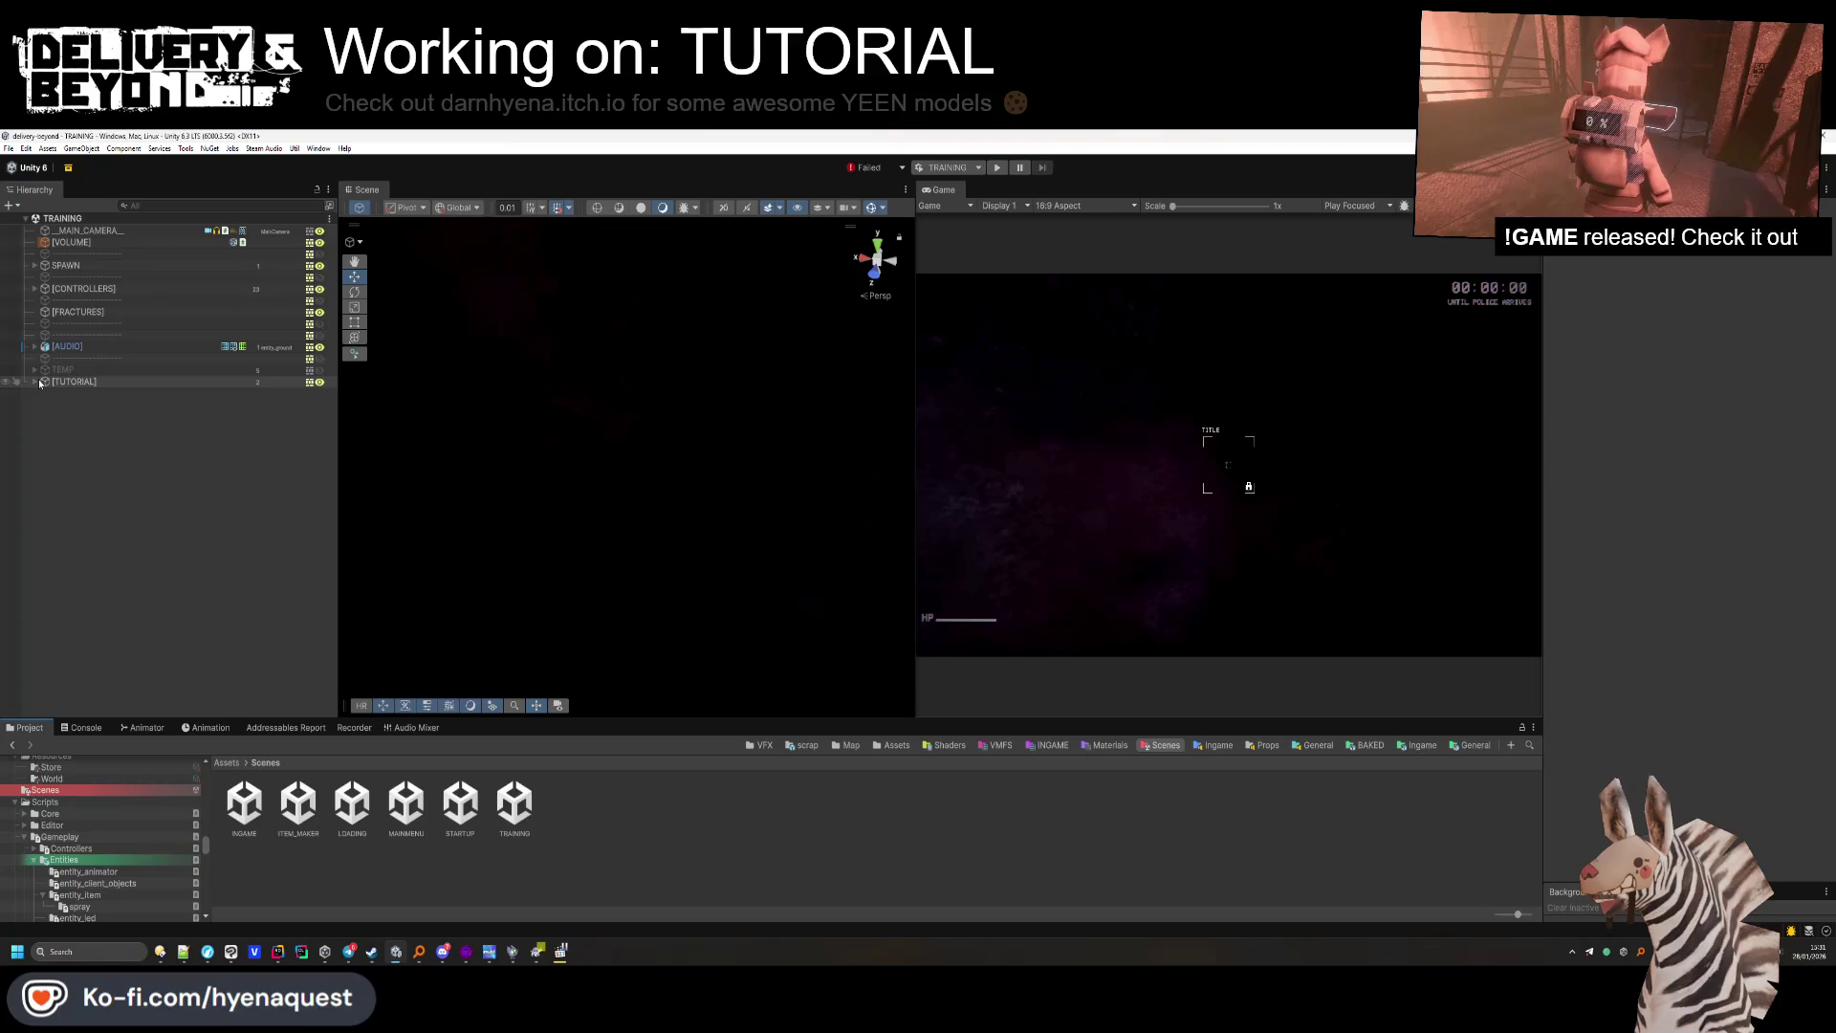
pyautogui.click(44, 406)
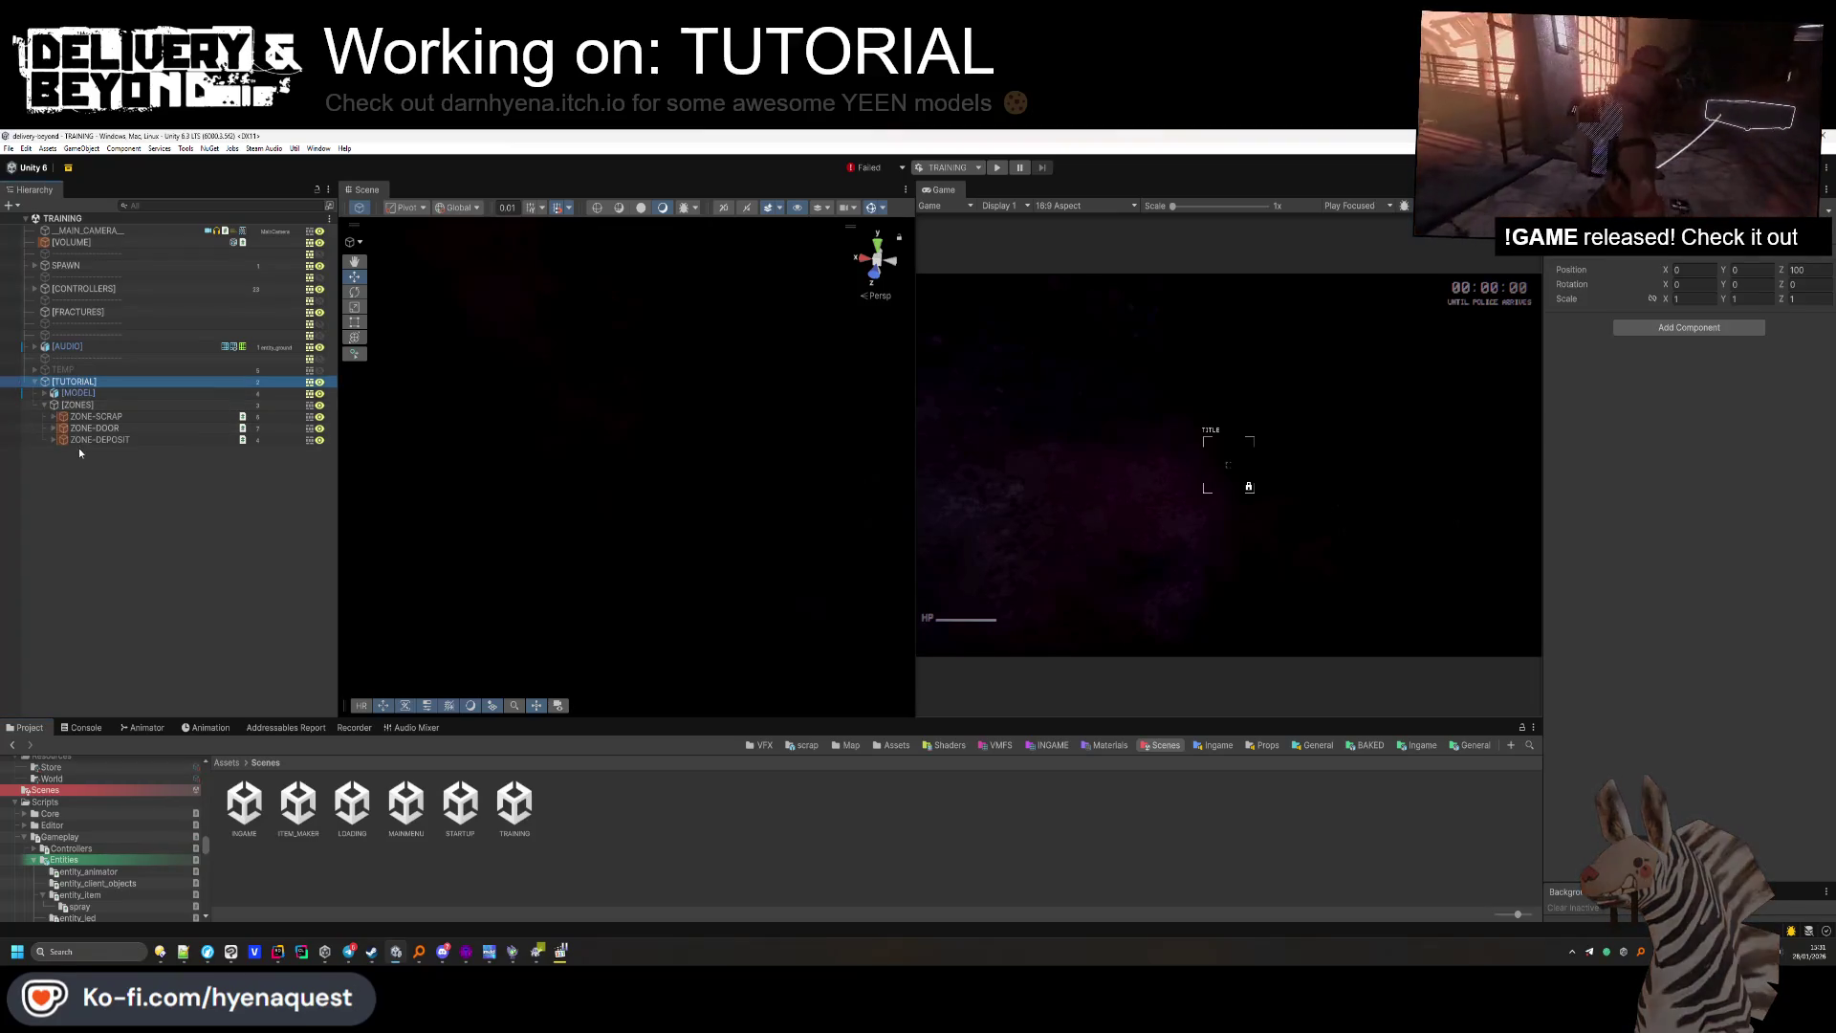
pyautogui.click(55, 440)
pyautogui.rightClick(80, 442)
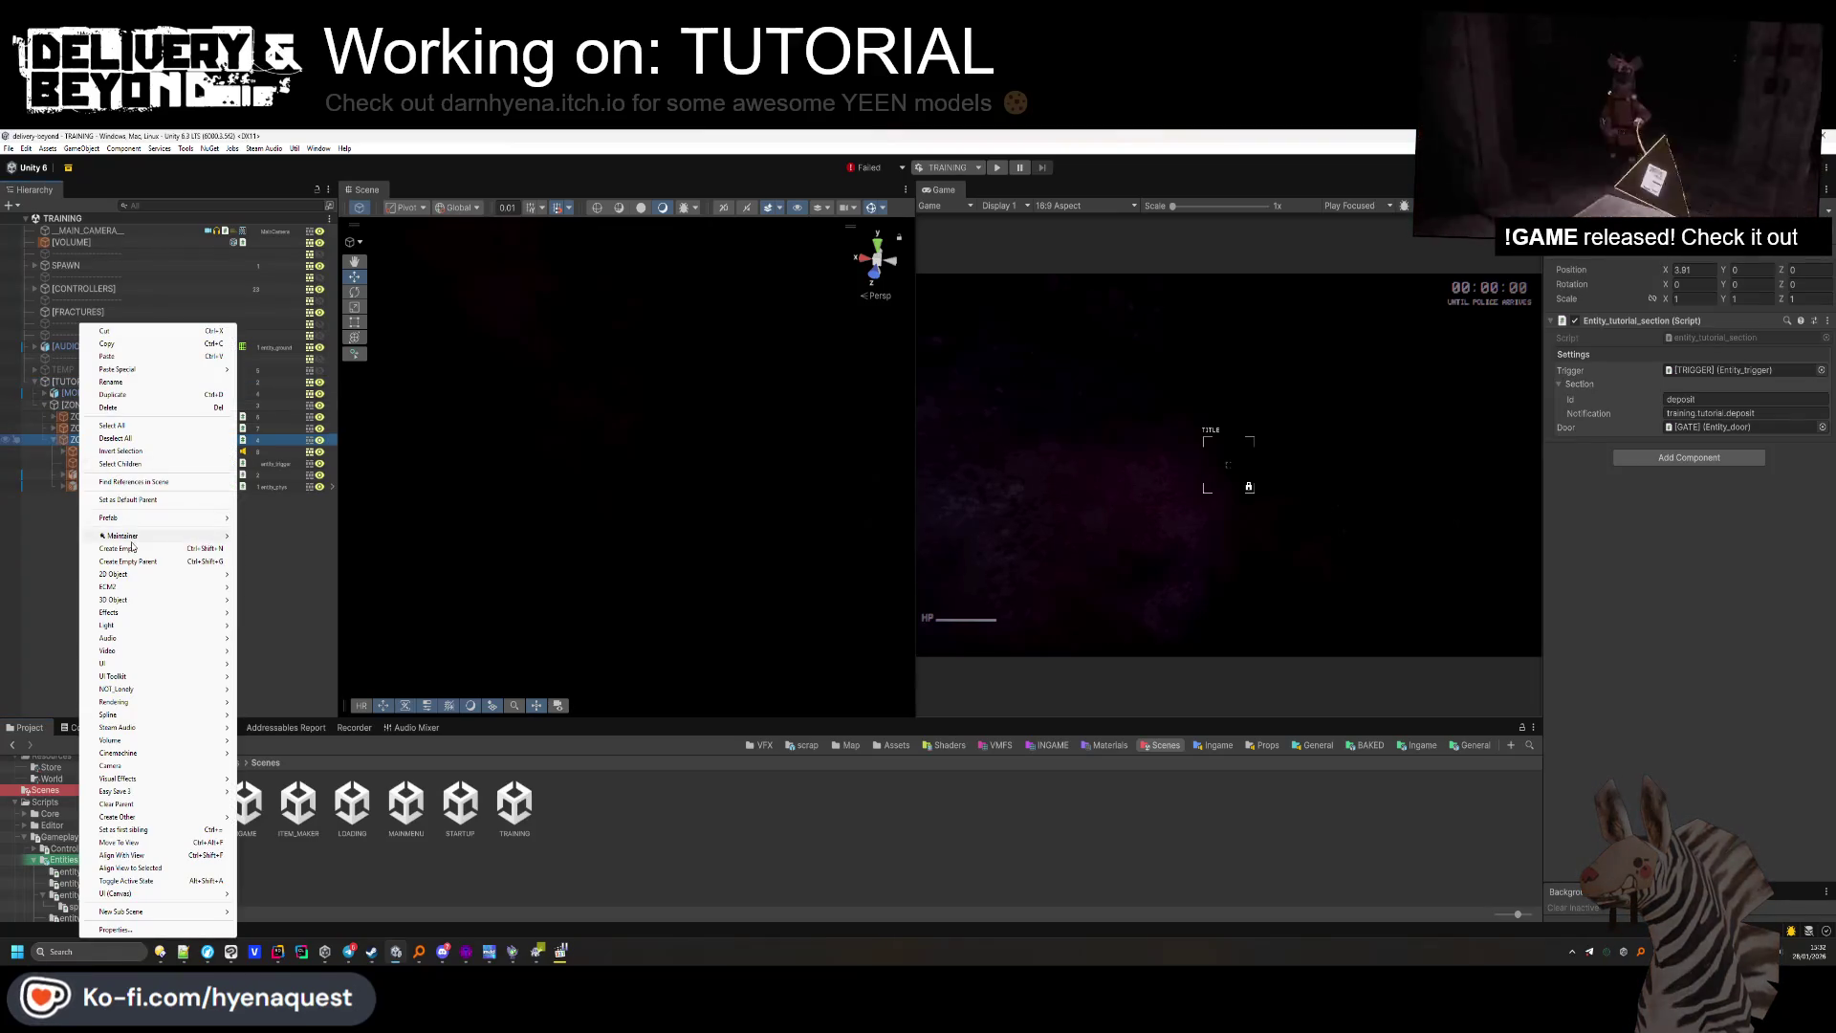
pyautogui.click(120, 547)
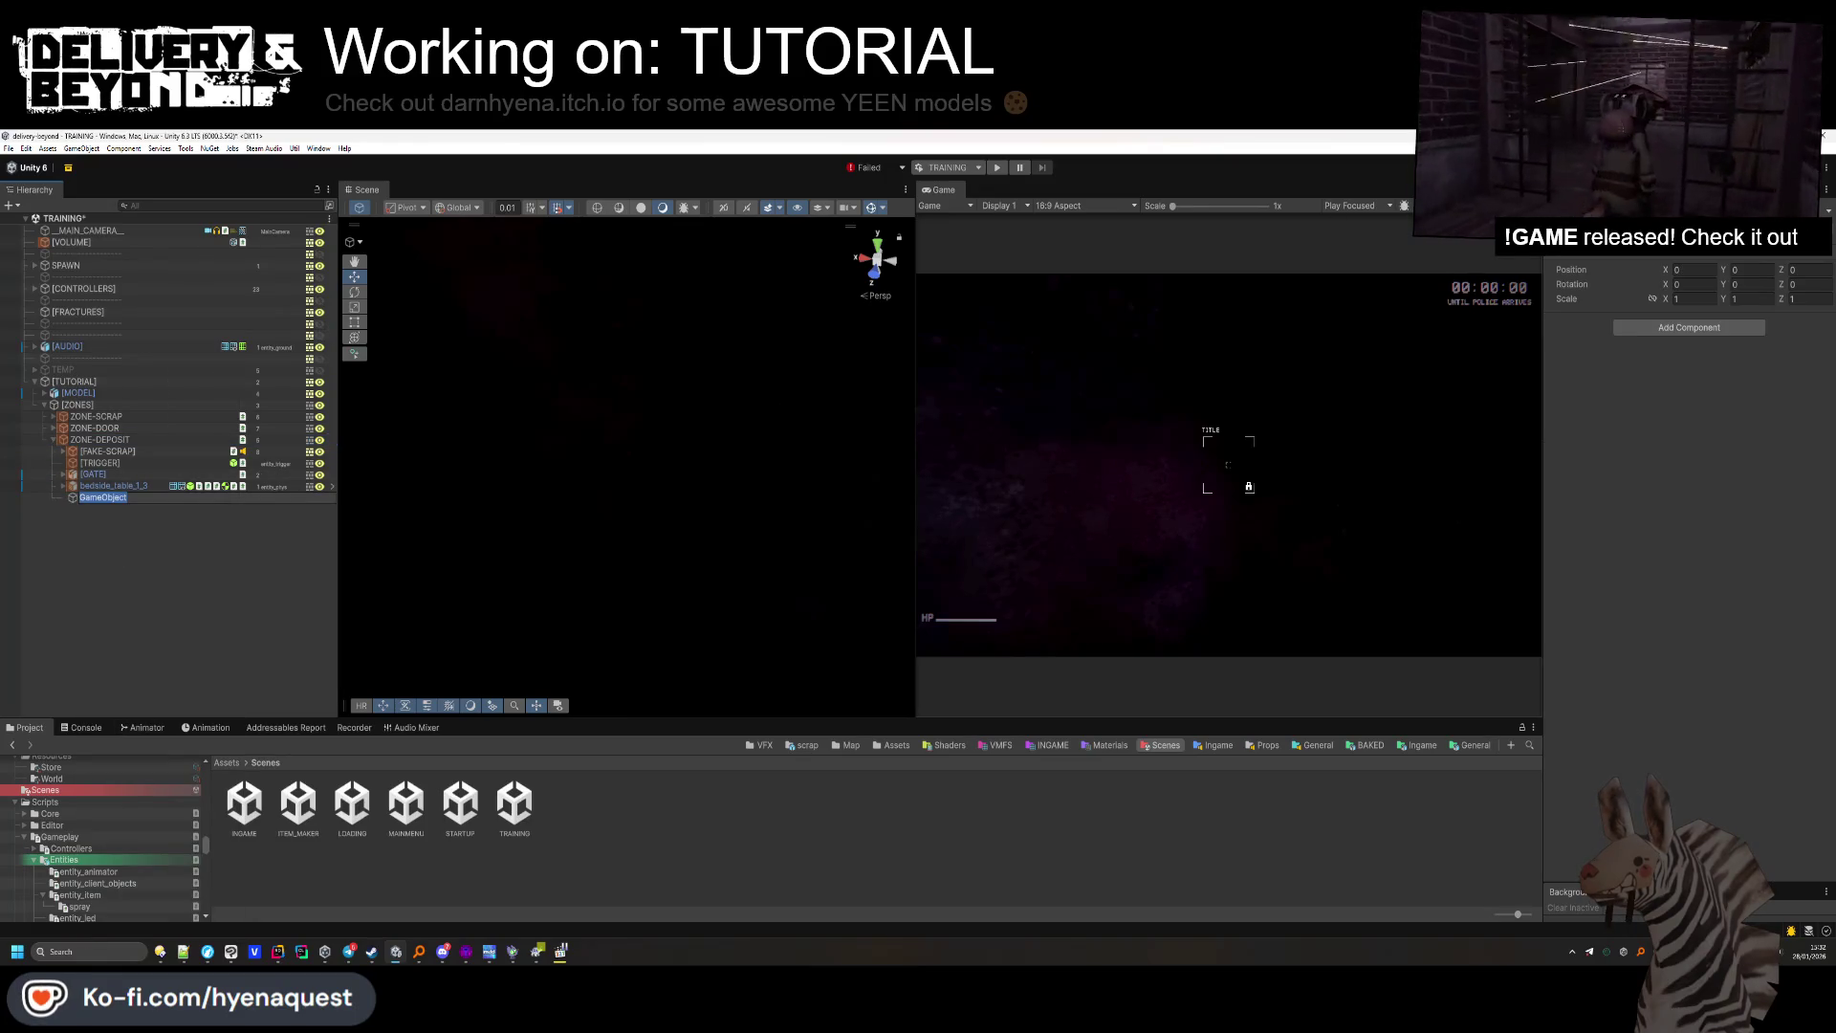
pyautogui.write('[SCRAPPER]')
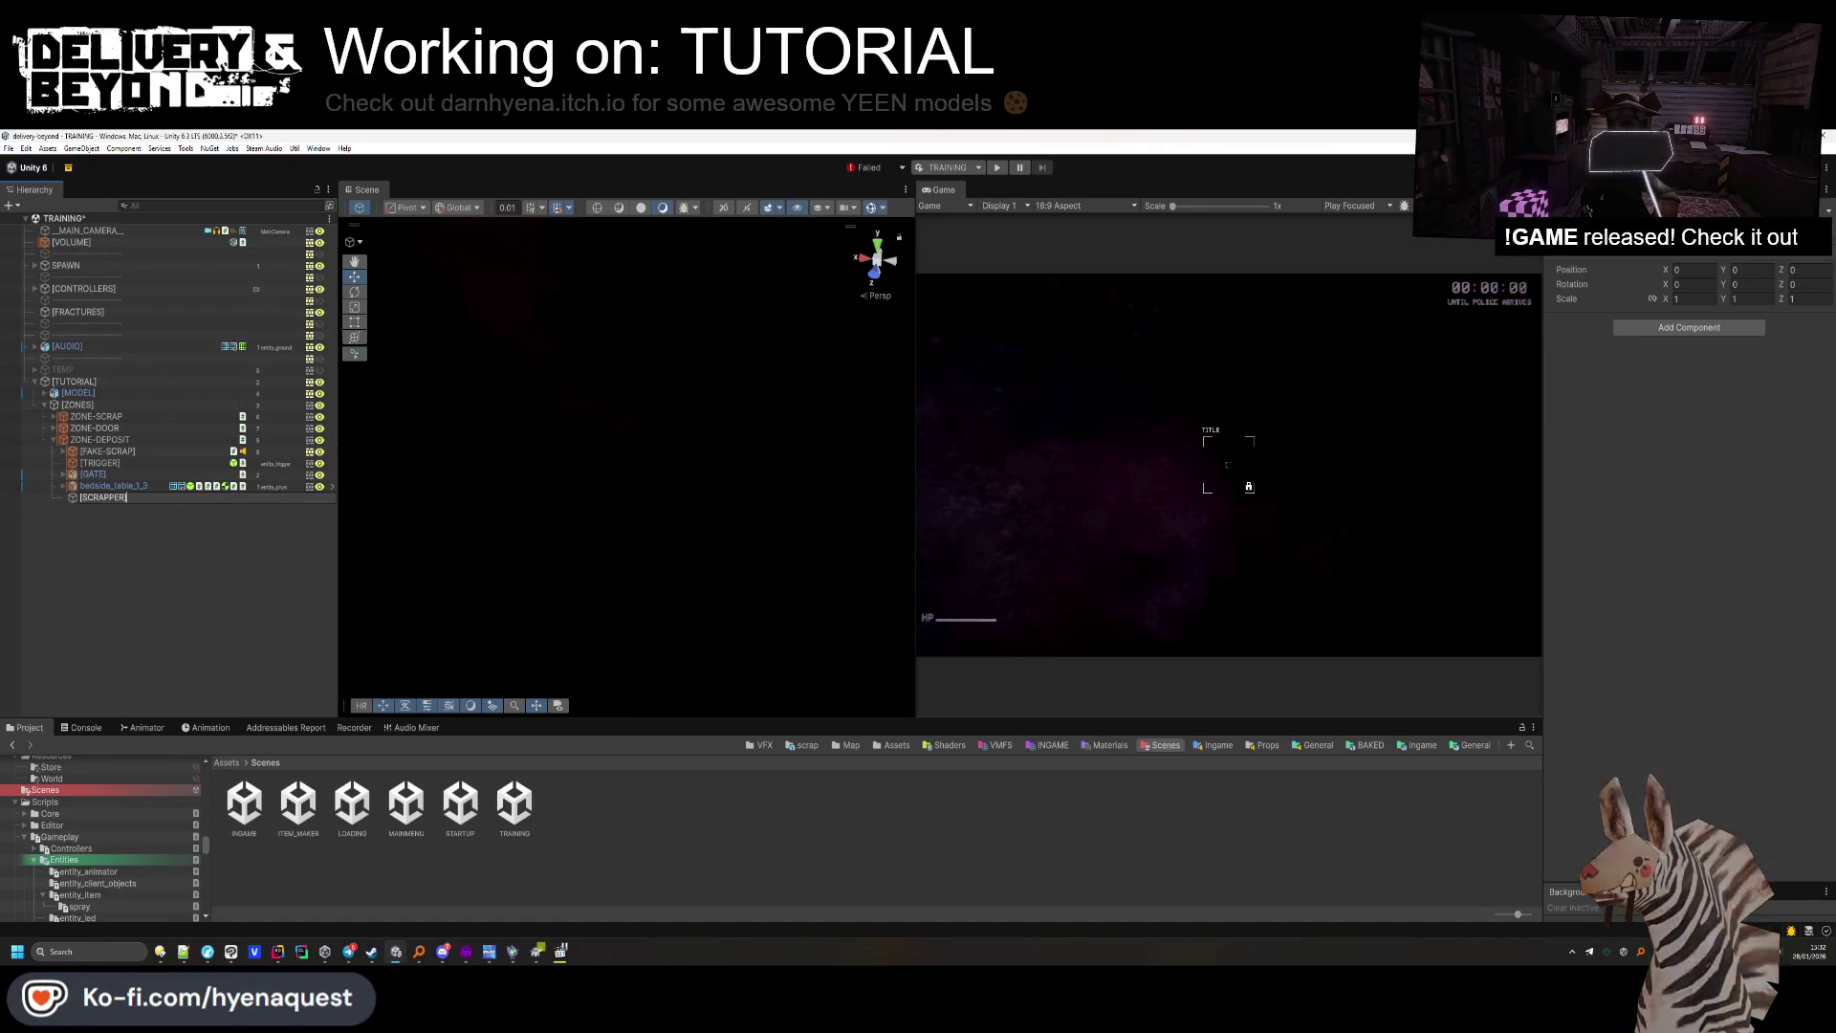
pyautogui.press('Return')
# Paste [SCRAP-LEVER] and [PLACE] into [SCRAPPER] and set their Position Y to 0.
pyautogui.hotkey('ctrl', 'v')
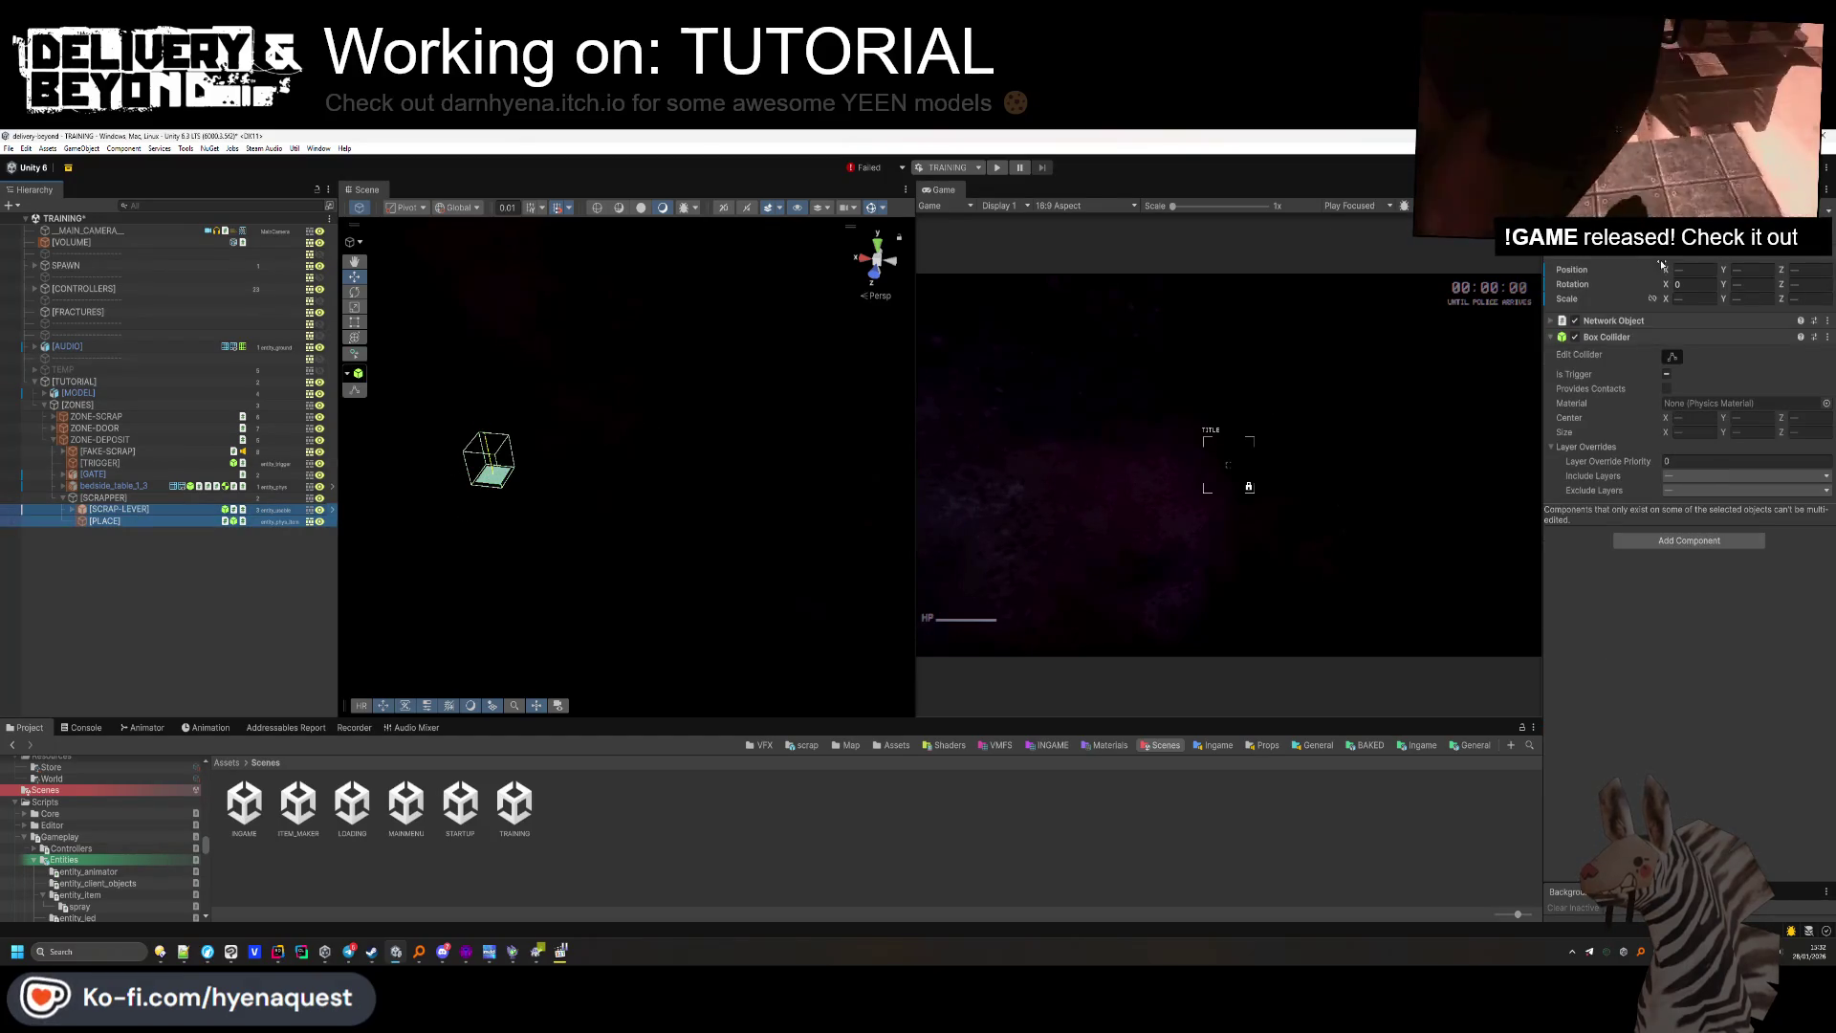
pyautogui.click(1750, 270)
pyautogui.write('0')
pyautogui.click(1795, 270)
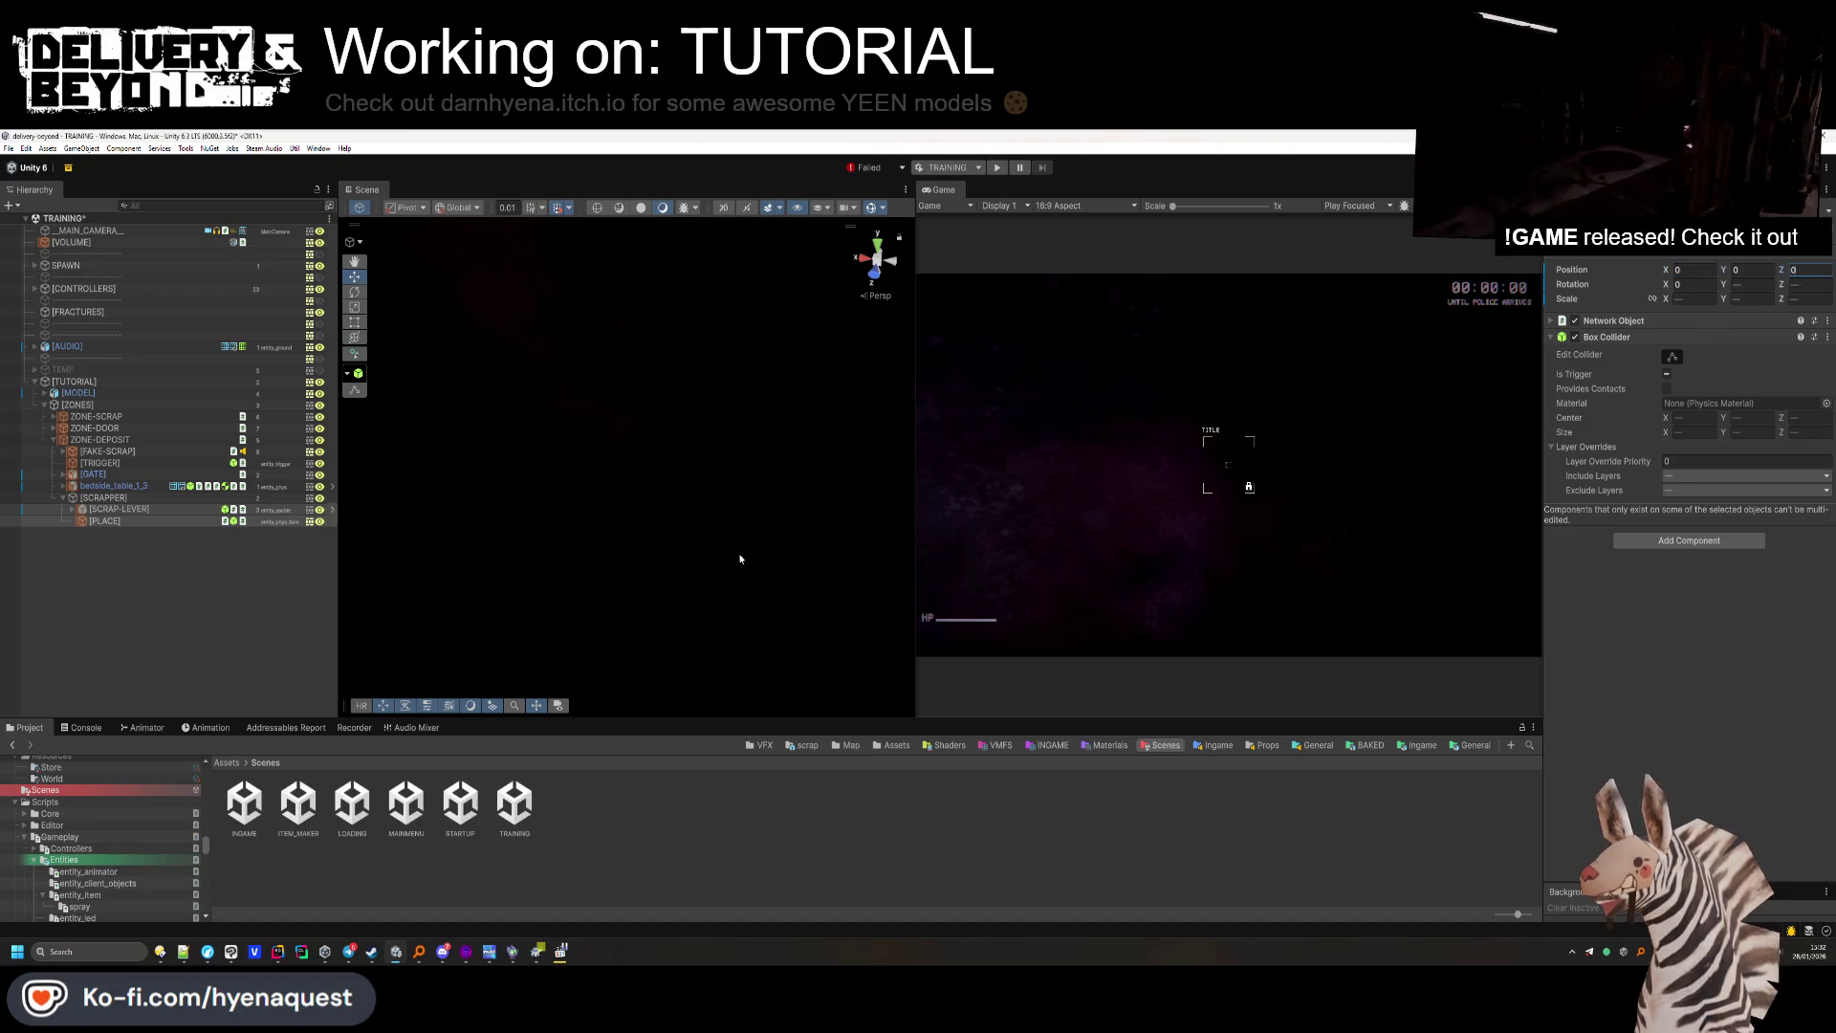
# Drag [PLACE] onto the deposit machine's round tray and check it from several angles.
pyautogui.doubleClick(250, 521)
pyautogui.moveTo(572, 486)
pyautogui.mouseDown()
pyautogui.moveTo(176, 629)
pyautogui.moveTo(583, 512)
pyautogui.moveTo(555, 568)
pyautogui.mouseUp()
pyautogui.moveTo(738, 362)
pyautogui.mouseDown()
pyautogui.moveTo(593, 452)
pyautogui.moveTo(571, 499)
pyautogui.mouseUp()
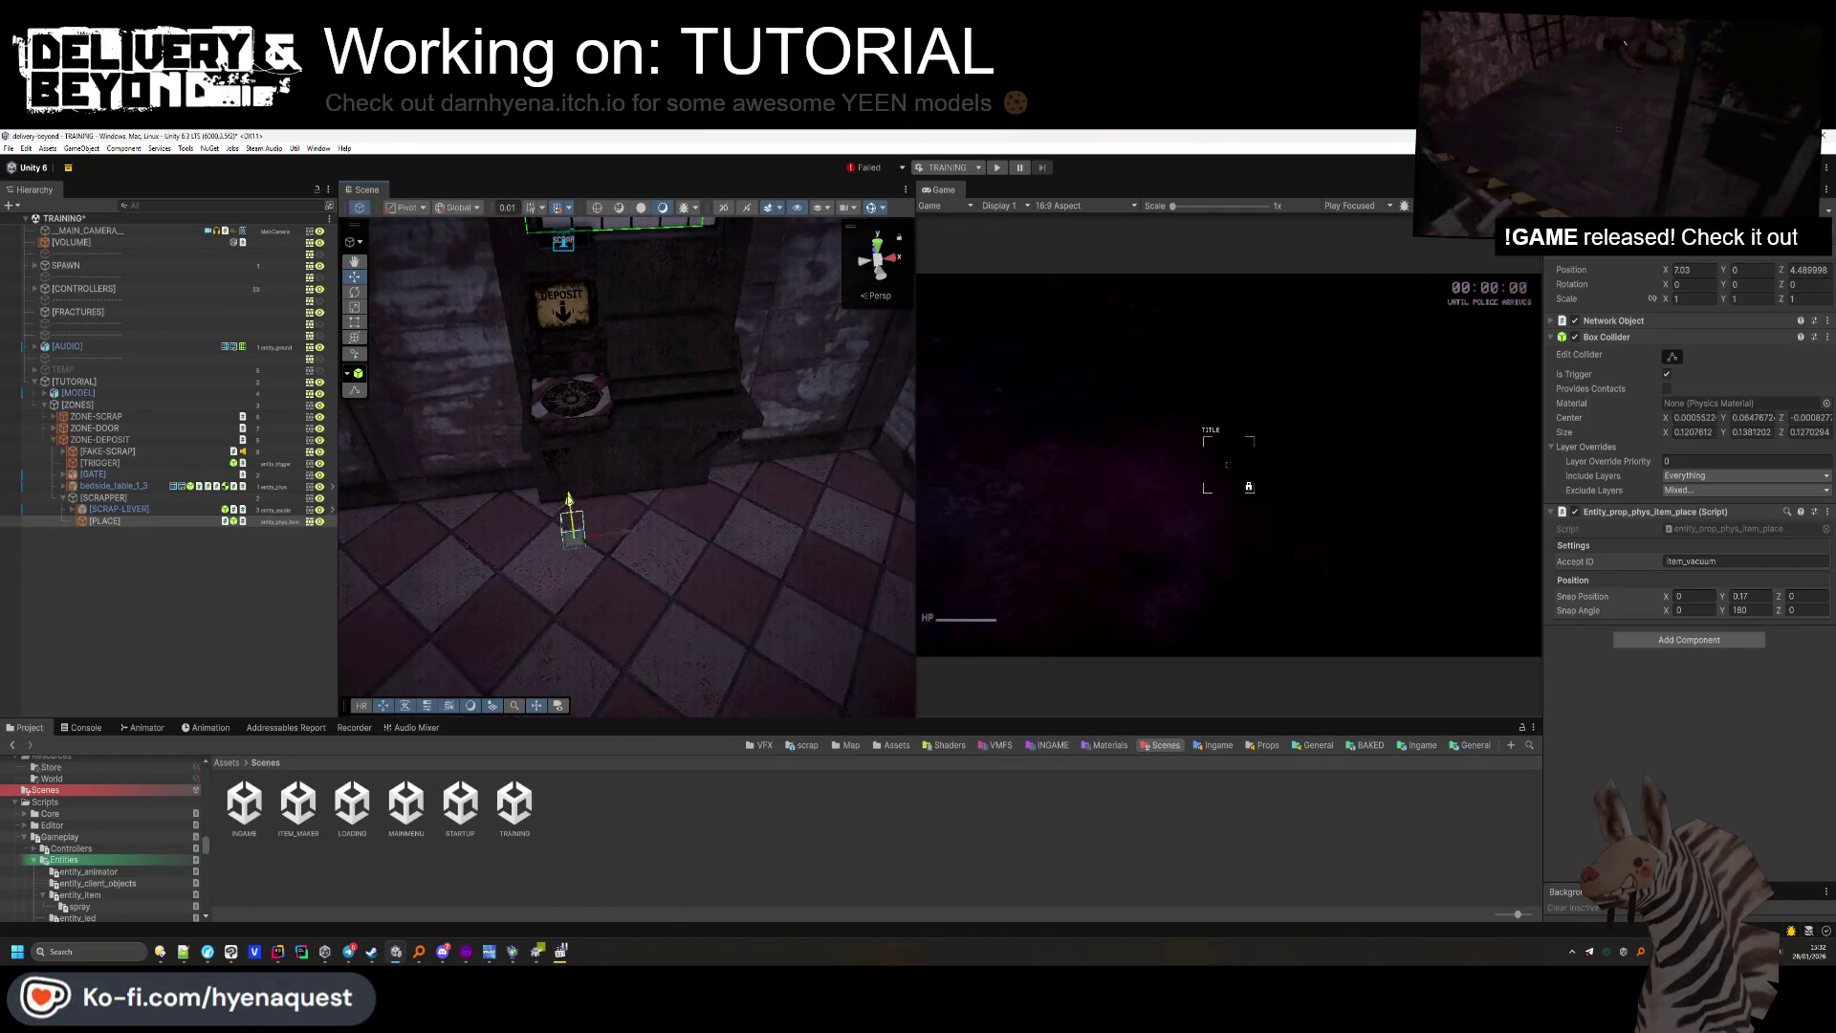
pyautogui.moveTo(567, 400)
pyautogui.mouseDown()
pyautogui.moveTo(540, 540)
pyautogui.moveTo(587, 575)
pyautogui.mouseUp()
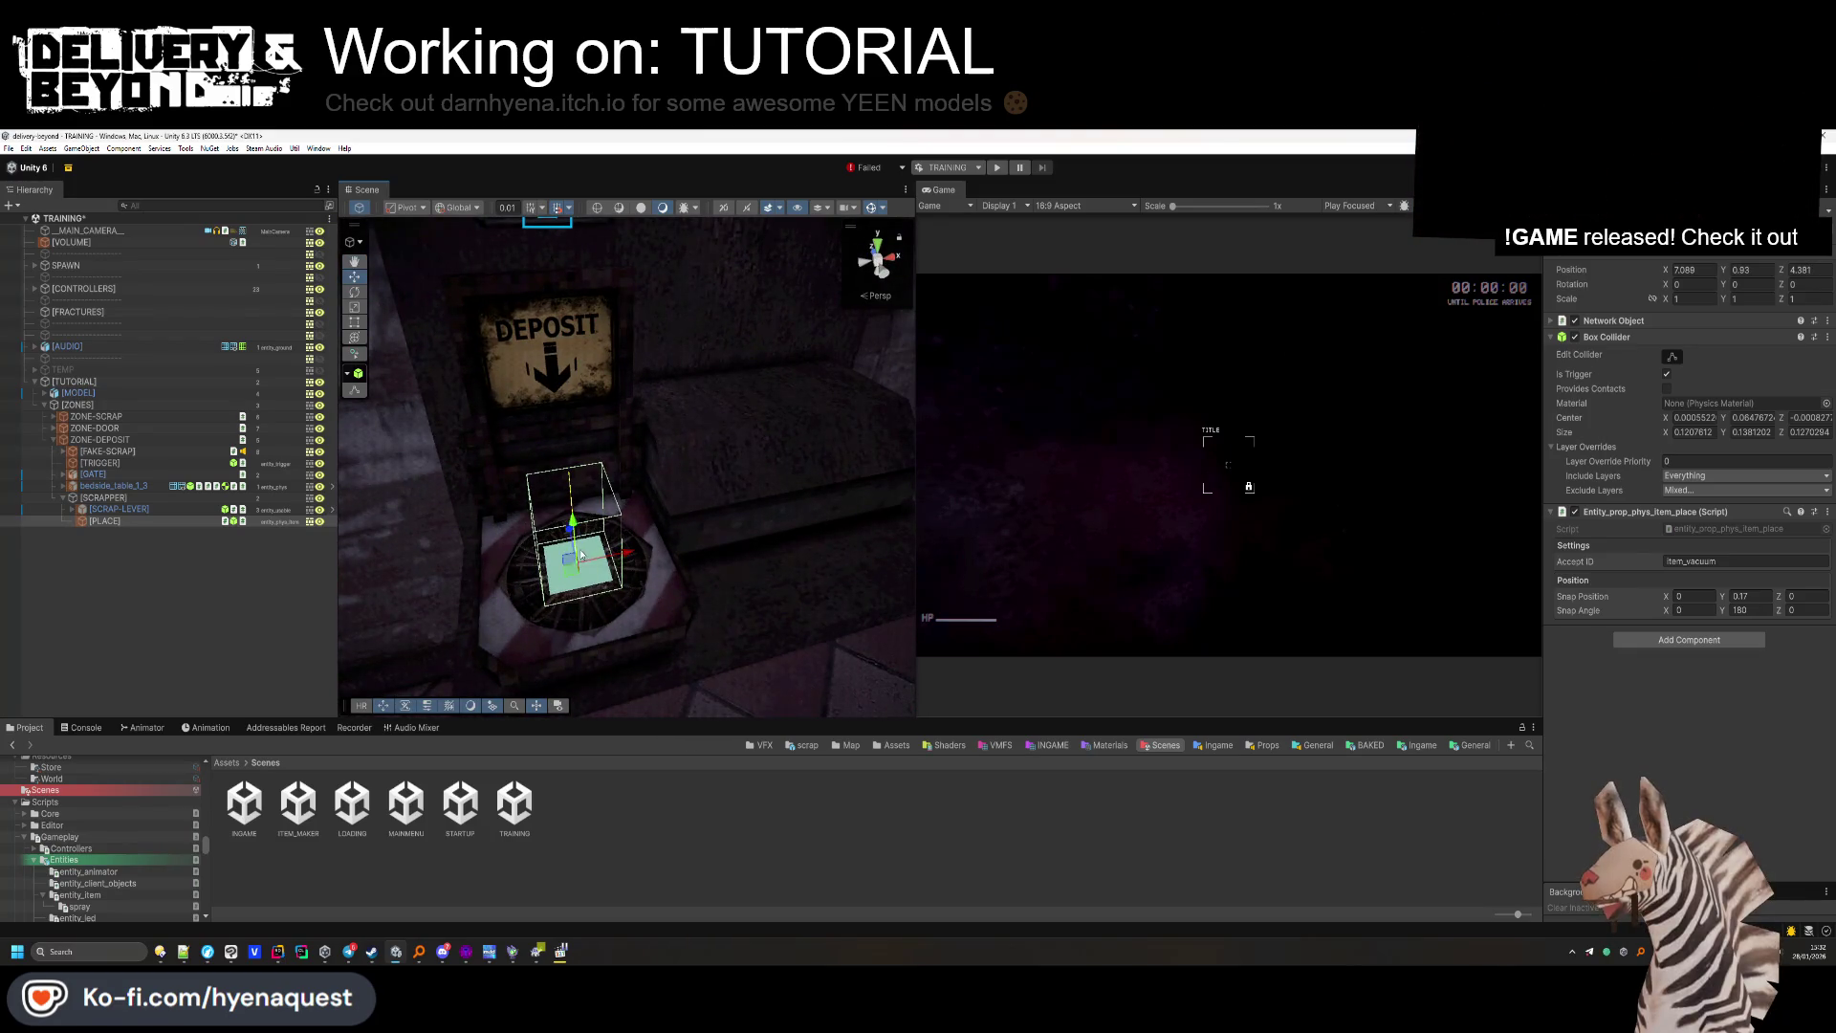
pyautogui.moveTo(587, 556); pyautogui.dragTo(632, 515)
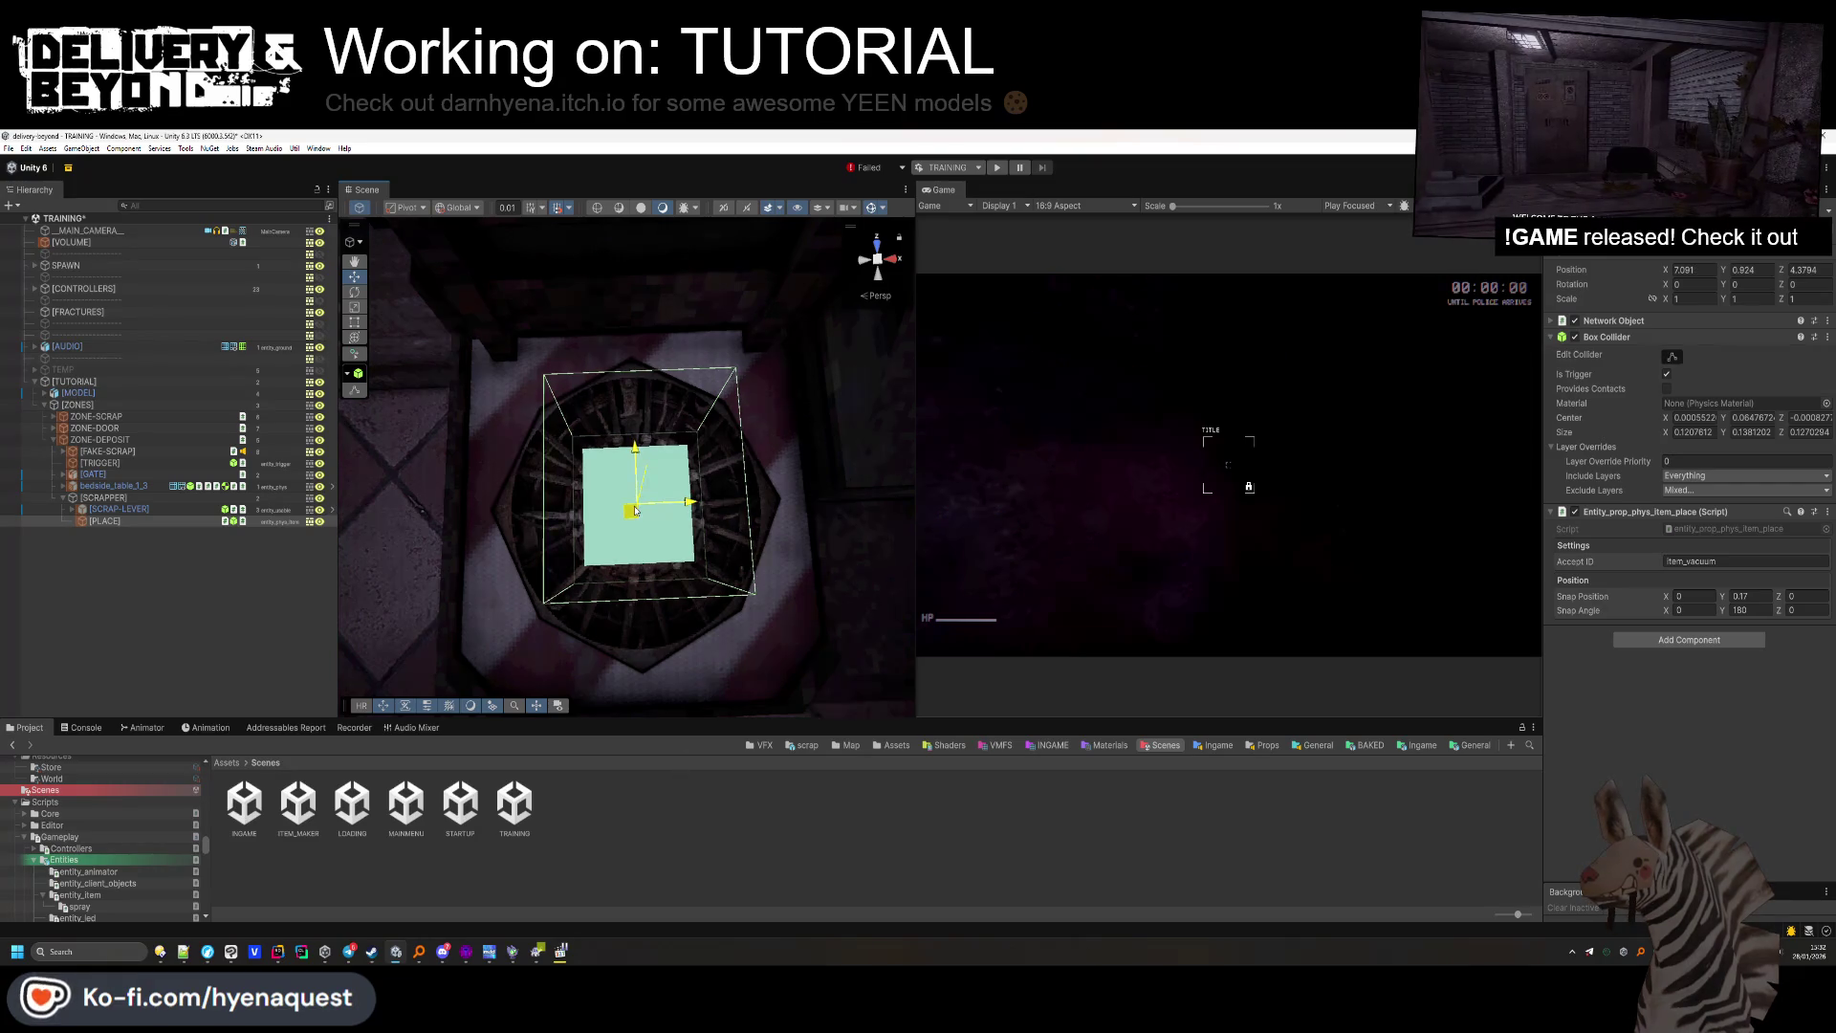
pyautogui.moveTo(685, 705); pyautogui.dragTo(296, 590)
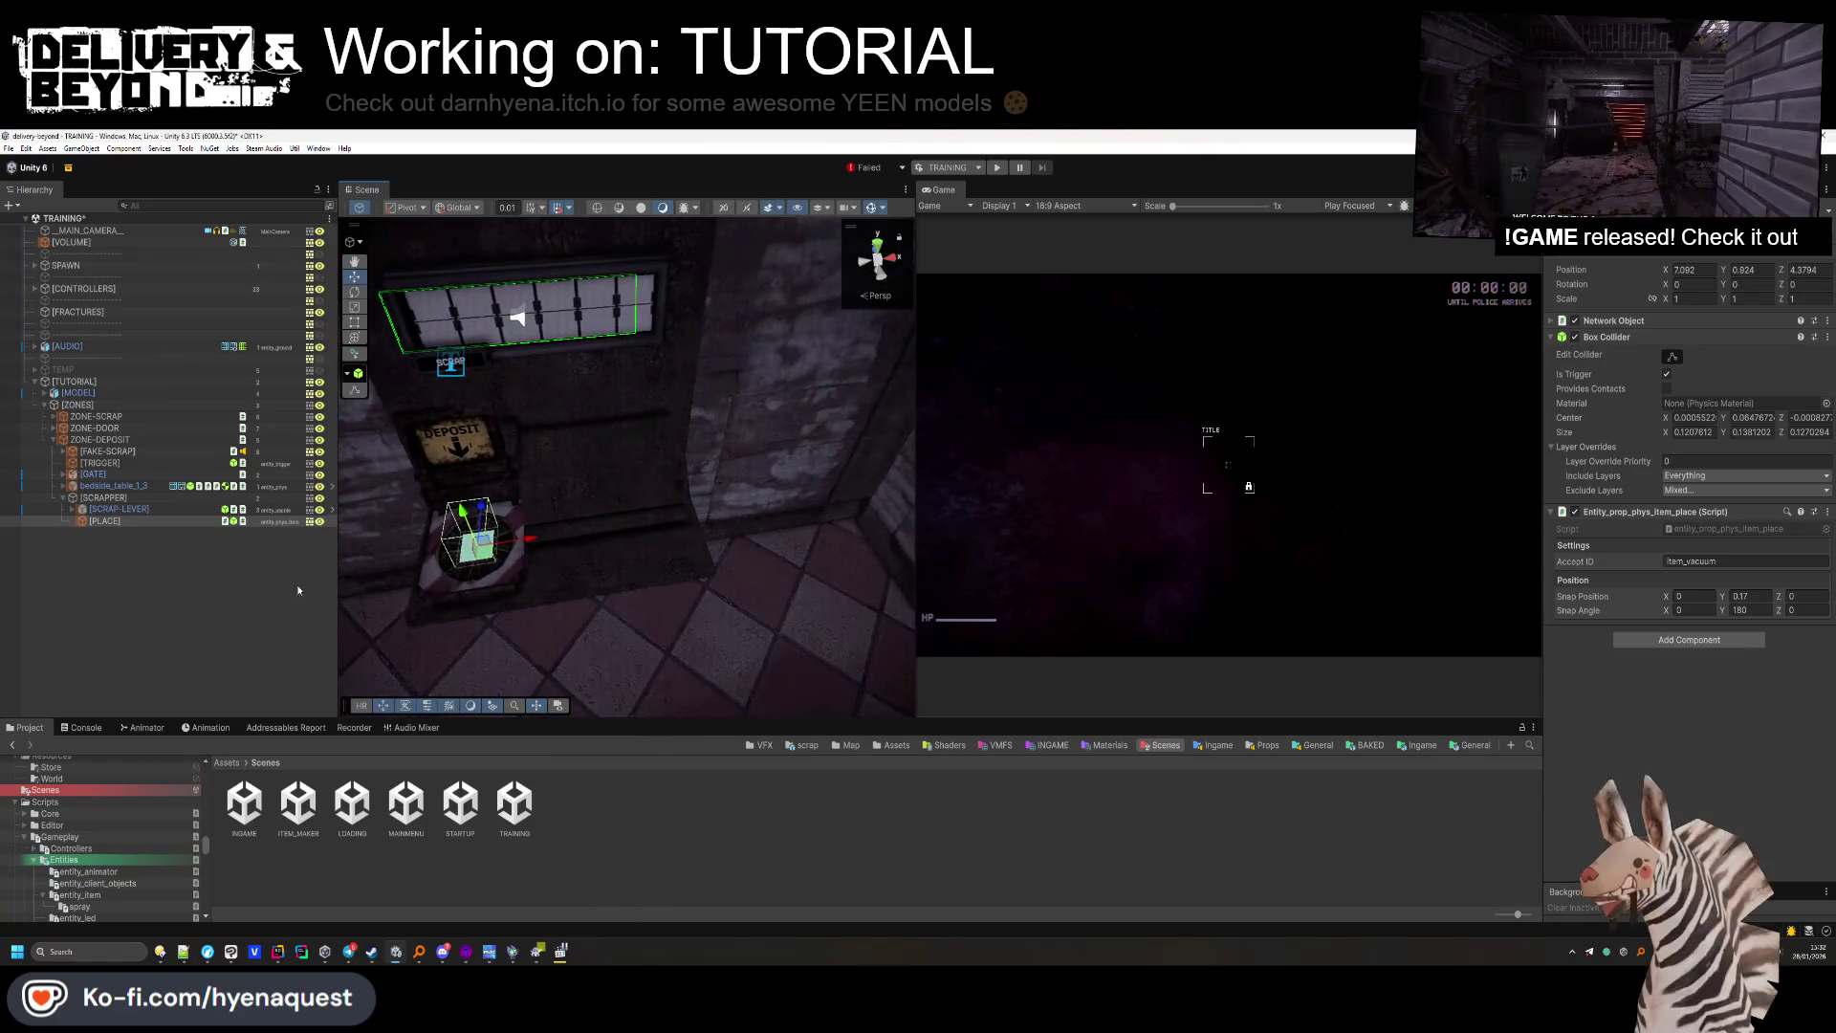
# Move SCRAP-LEVER beside the deposit machine, set Rotation Y to -90, and lower it onto the ledge.
pyautogui.click(120, 508)
pyautogui.press('f')
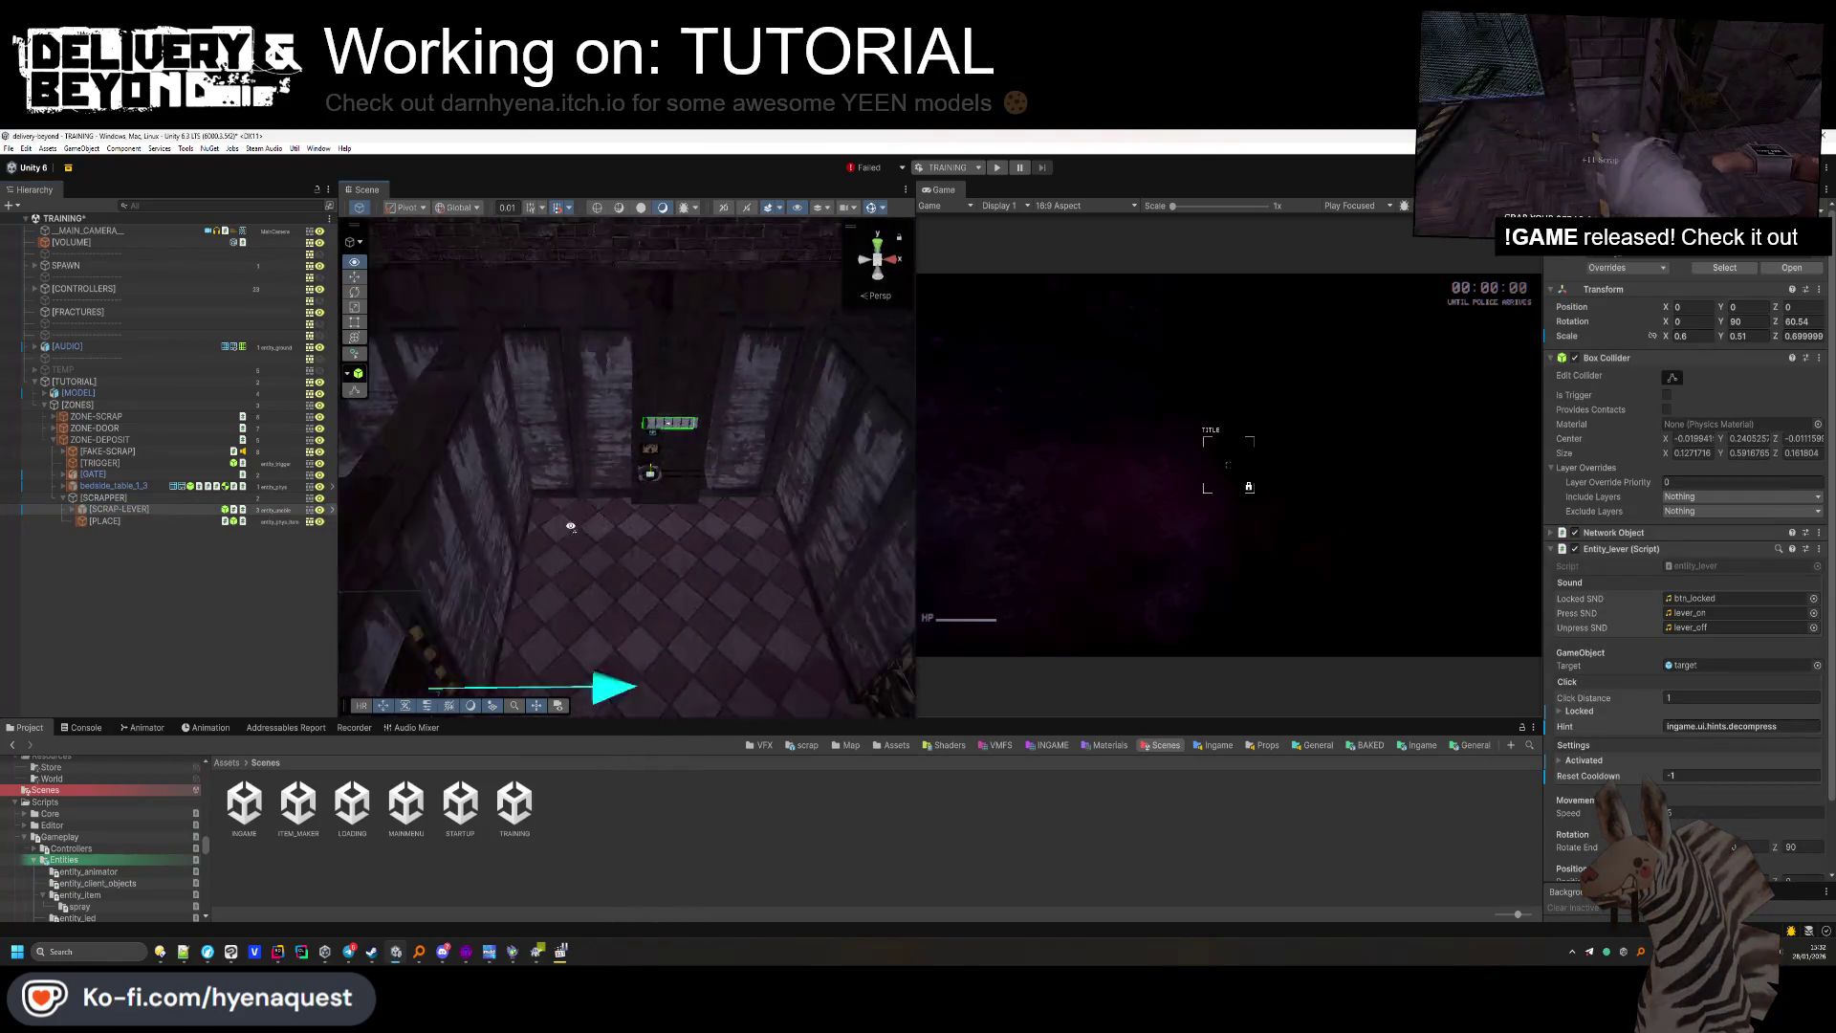
pyautogui.moveTo(534, 558); pyautogui.dragTo(498, 535)
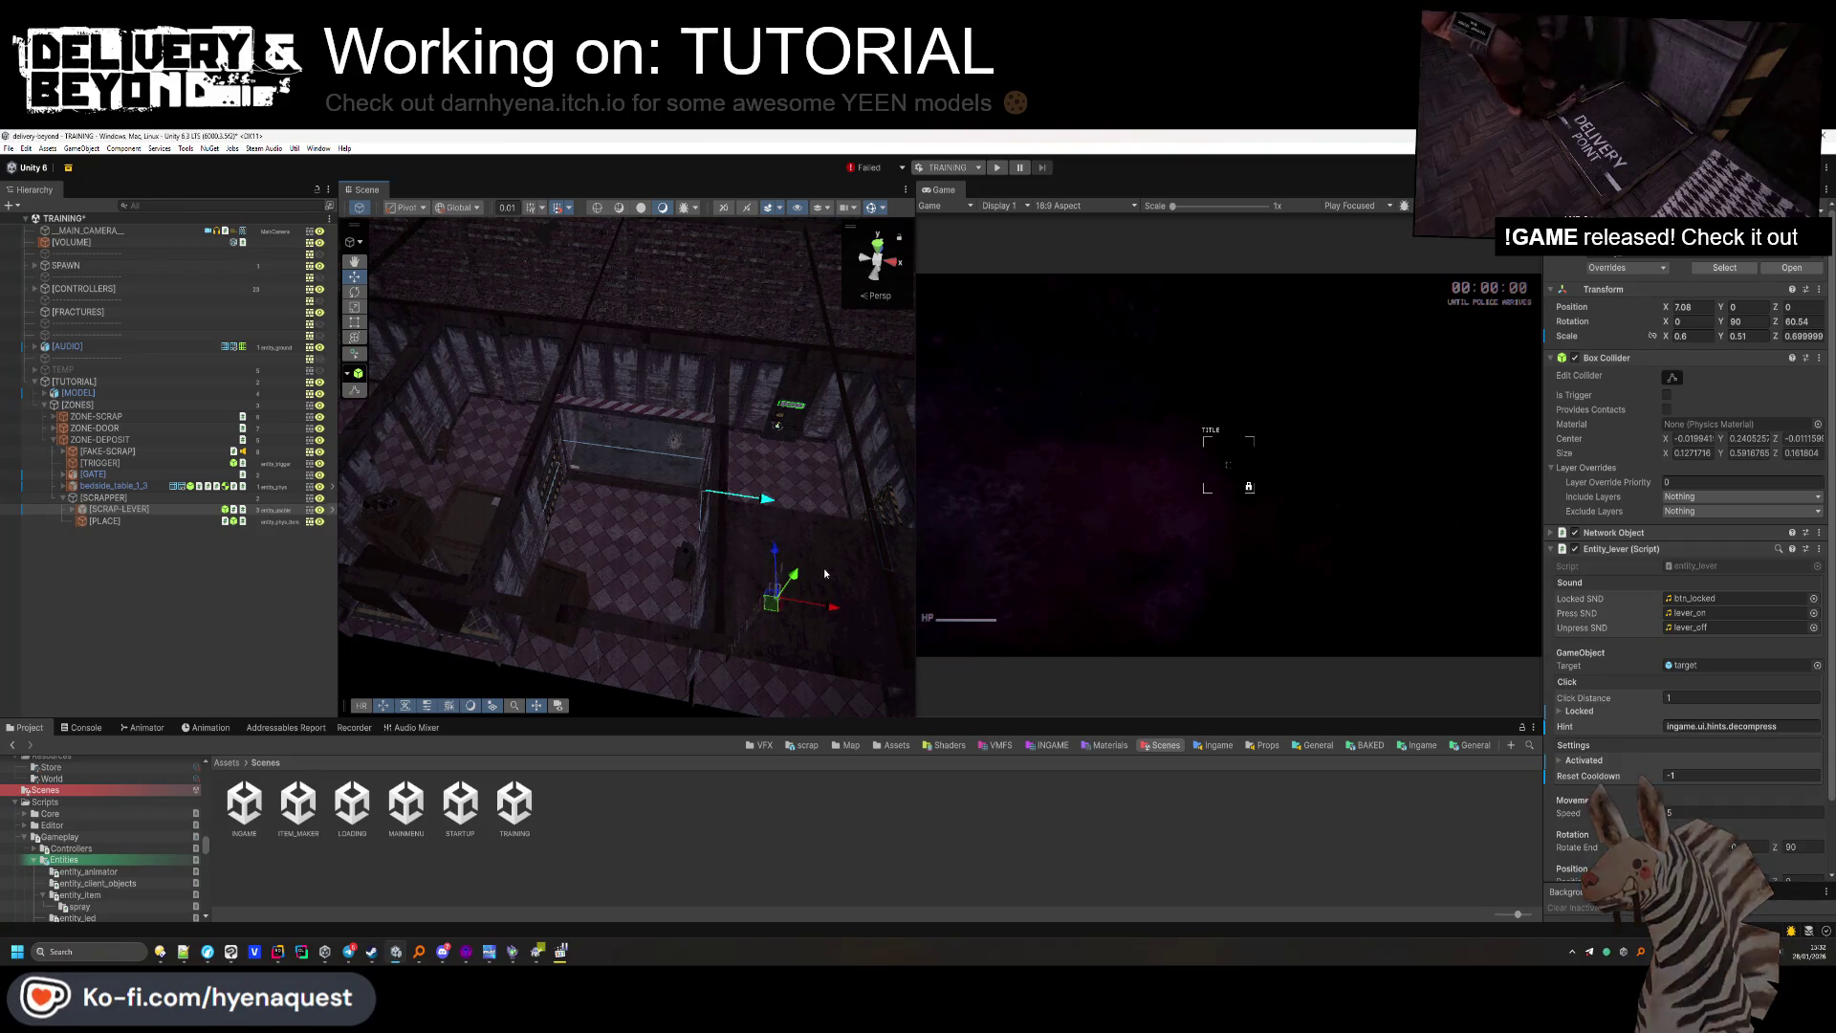
pyautogui.moveTo(775, 547)
pyautogui.mouseDown()
pyautogui.moveTo(797, 379)
pyautogui.moveTo(789, 413)
pyautogui.moveTo(608, 483)
pyautogui.mouseUp()
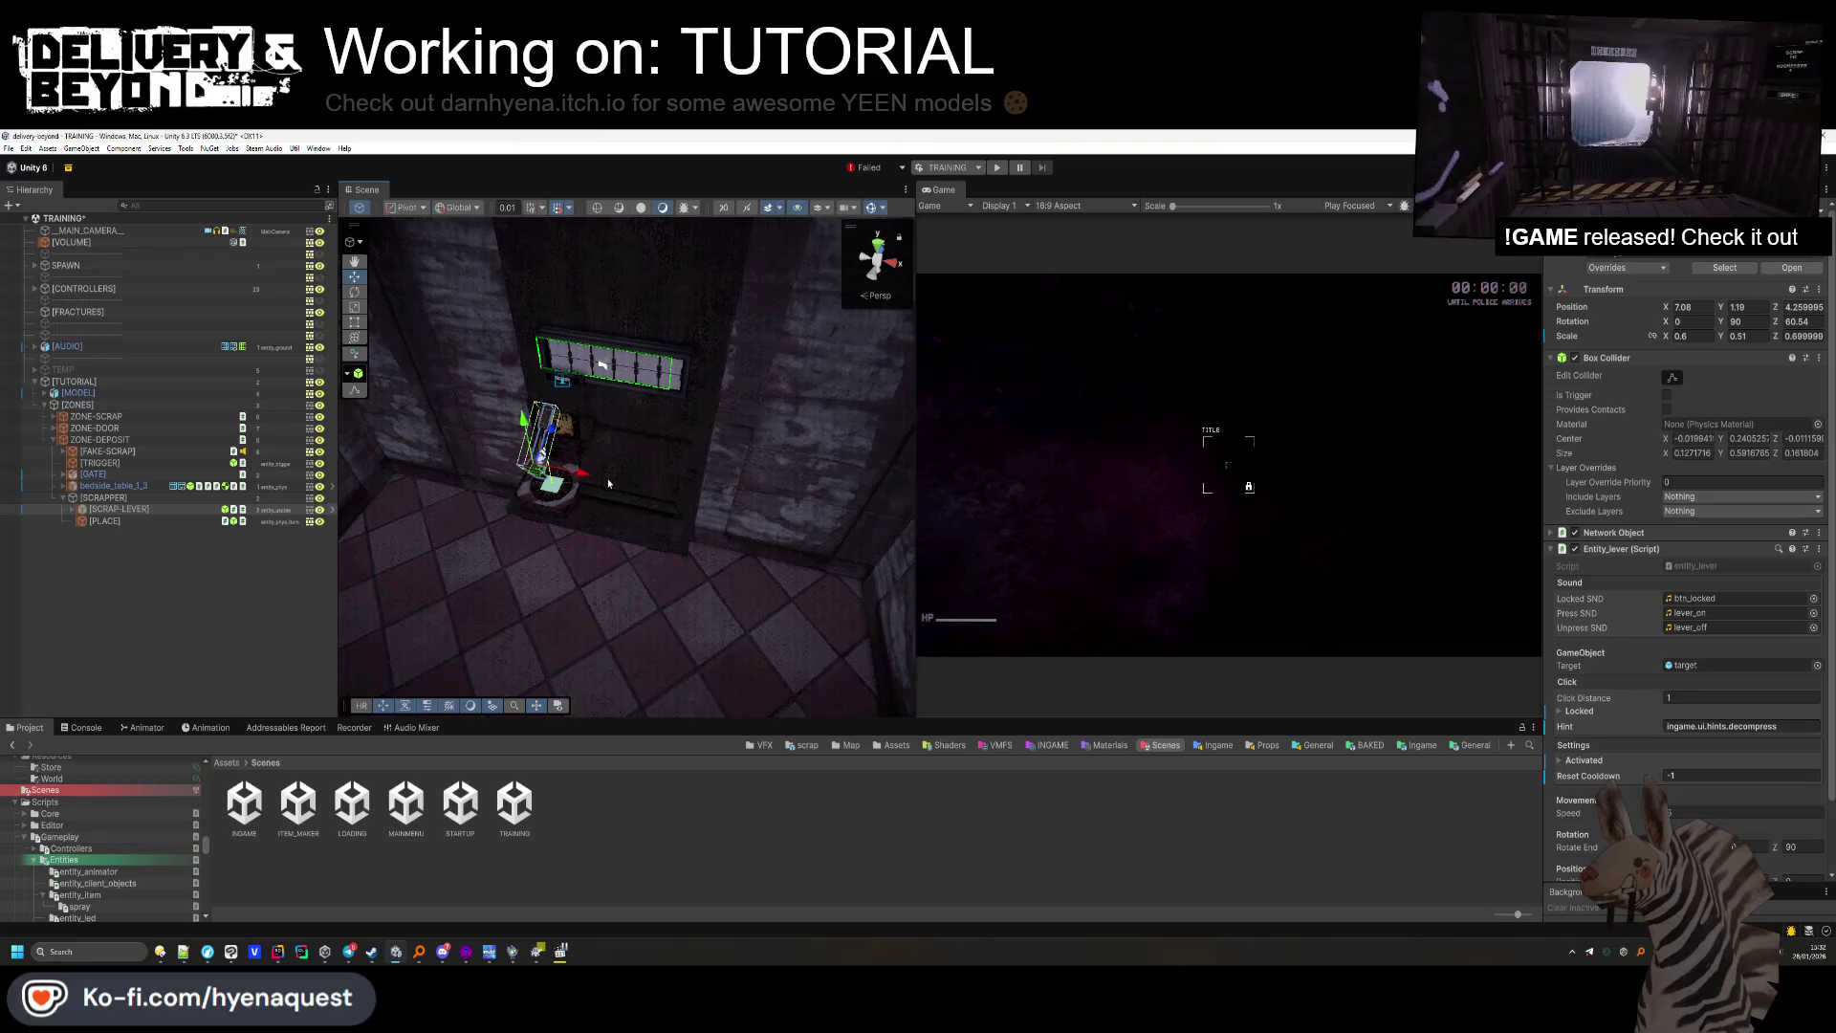
pyautogui.press('f')
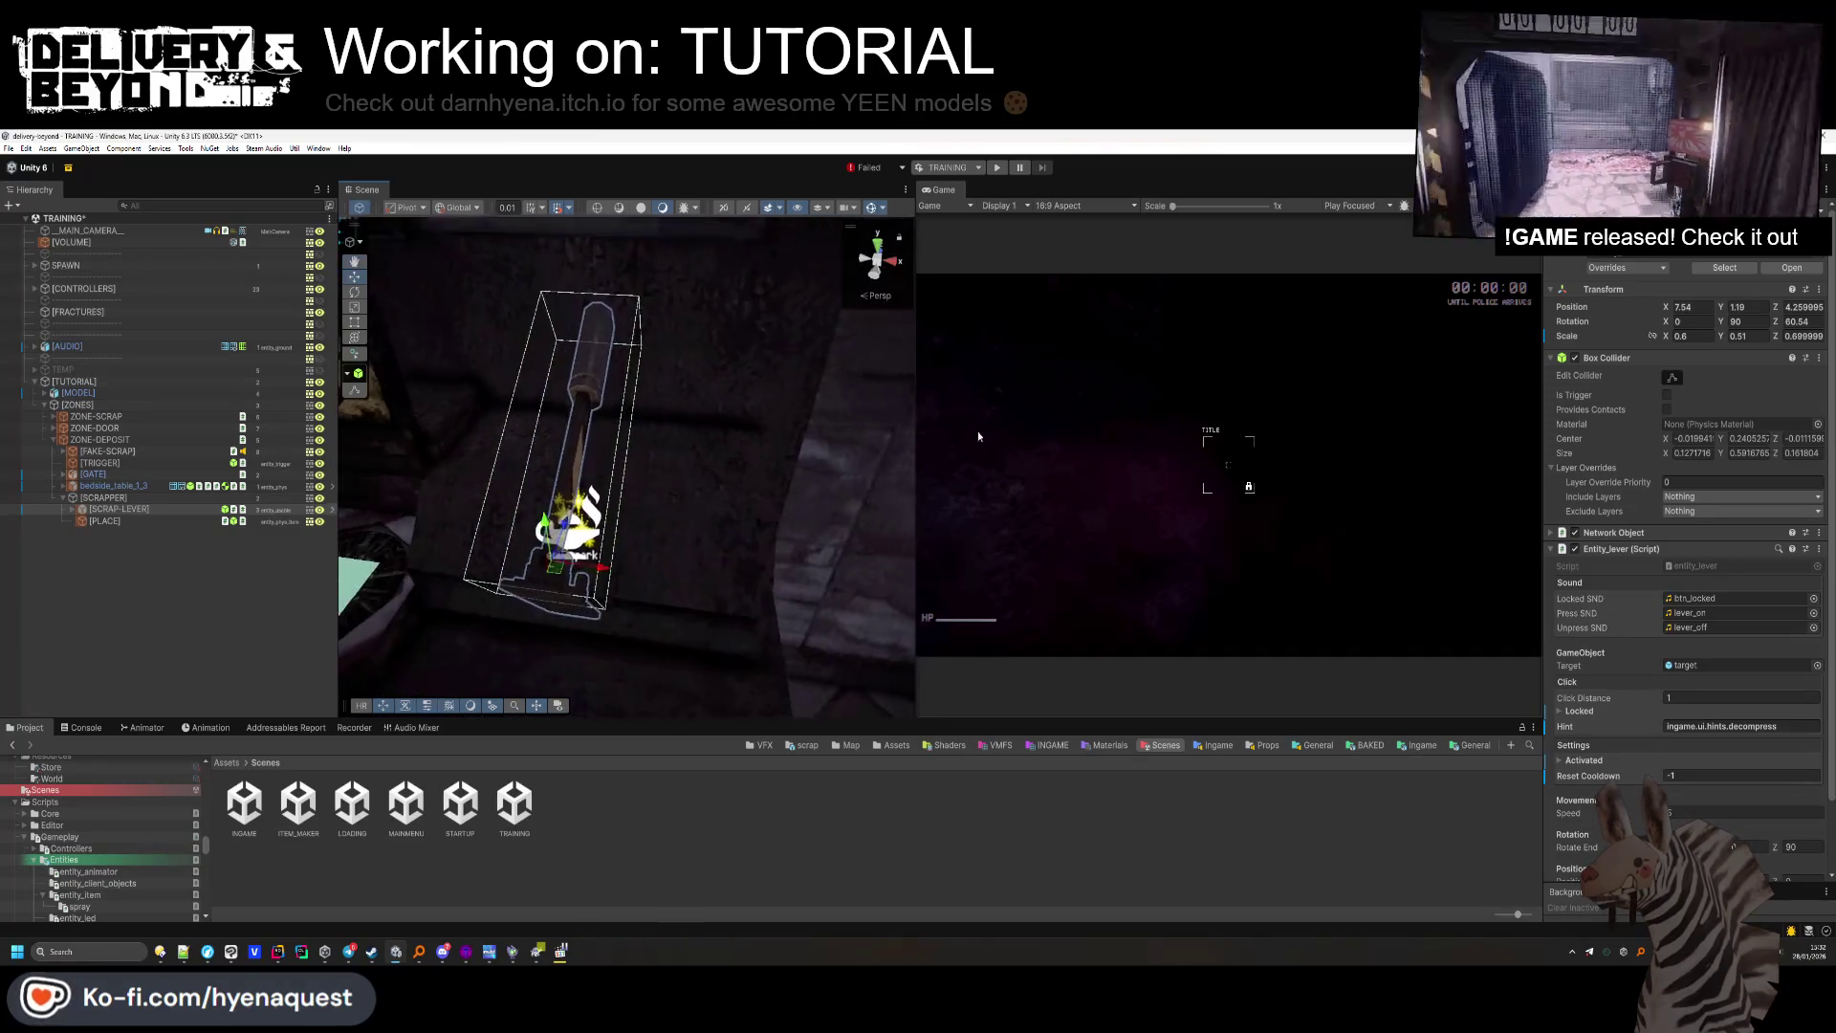
pyautogui.write('-90')
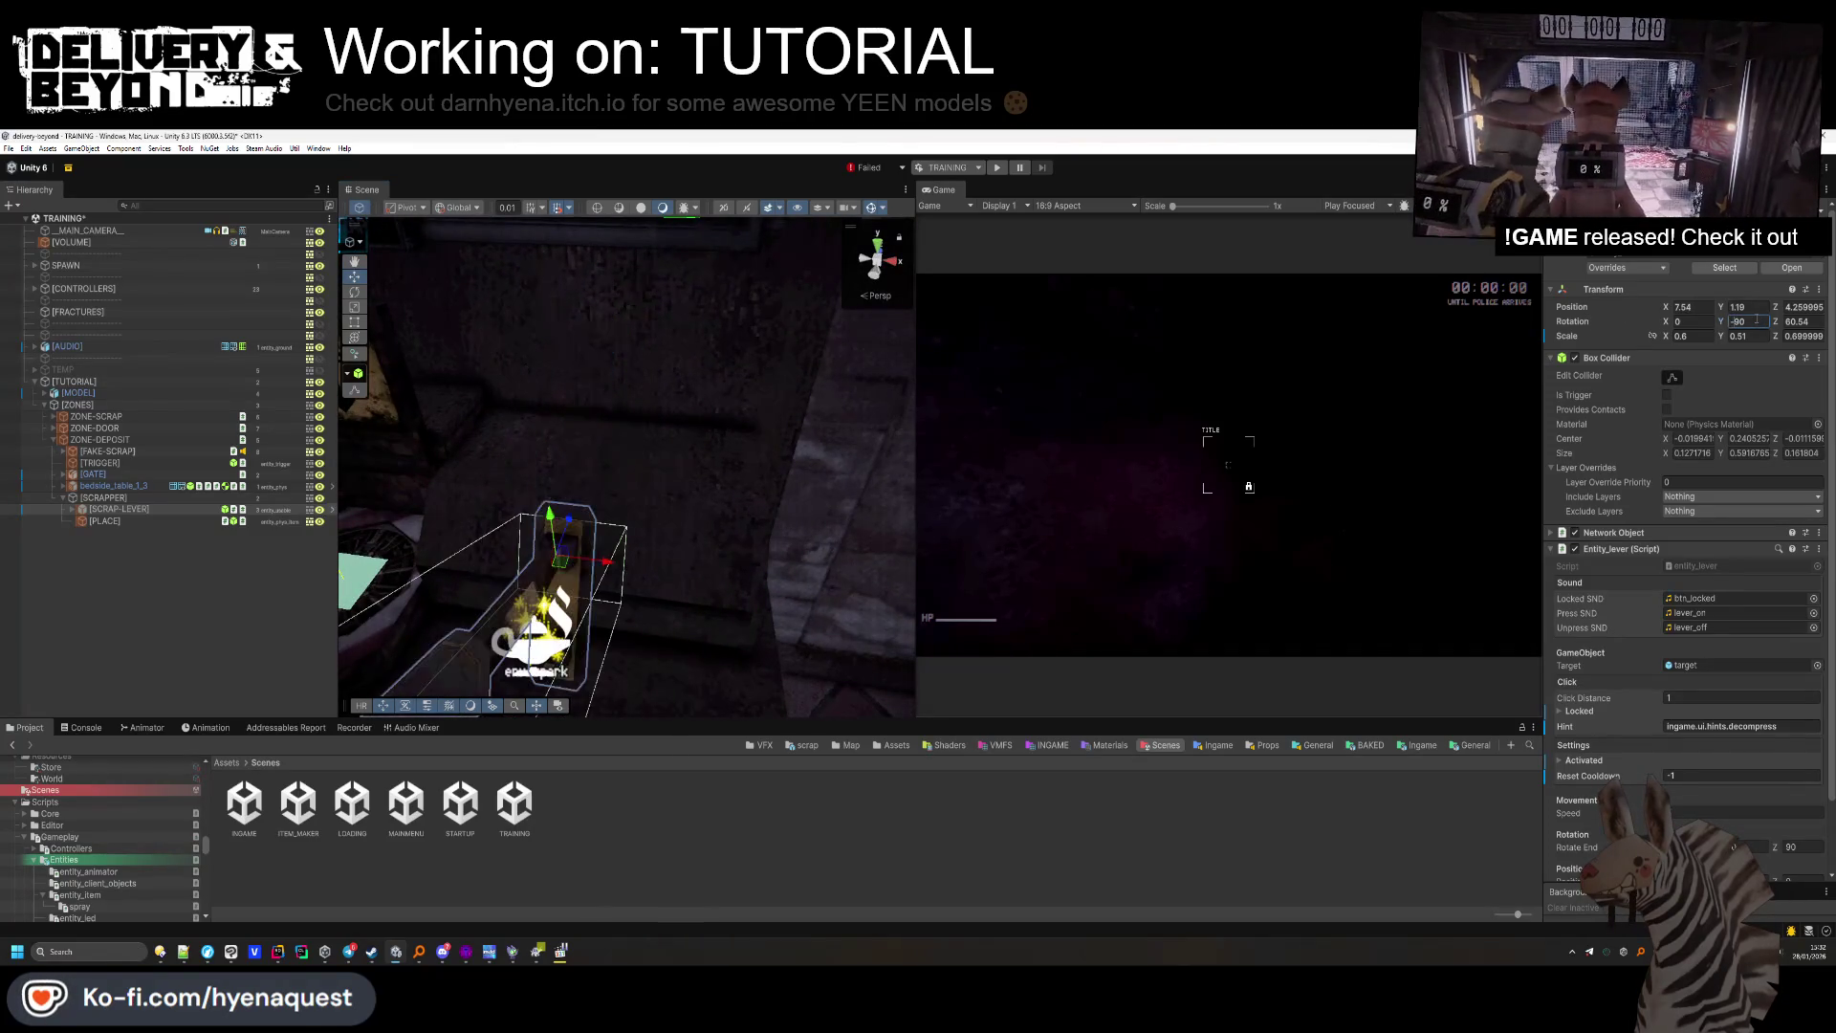
pyautogui.moveTo(560, 522)
pyautogui.mouseDown()
pyautogui.moveTo(562, 593)
pyautogui.moveTo(612, 560)
pyautogui.mouseUp()
pyautogui.moveTo(617, 483)
pyautogui.mouseDown()
pyautogui.moveTo(623, 541)
pyautogui.moveTo(594, 531)
pyautogui.moveTo(642, 505)
pyautogui.mouseUp()
# Tilt SCRAP-LEVER's Rotation Z to about 46.8 and shift it slightly along Z.
pyautogui.click(689, 854)
pyautogui.moveTo(693, 713)
pyautogui.mouseDown()
pyautogui.moveTo(698, 656)
pyautogui.moveTo(766, 644)
pyautogui.moveTo(779, 492)
pyautogui.moveTo(774, 534)
pyautogui.moveTo(727, 482)
pyautogui.mouseUp()
pyautogui.click(707, 479)
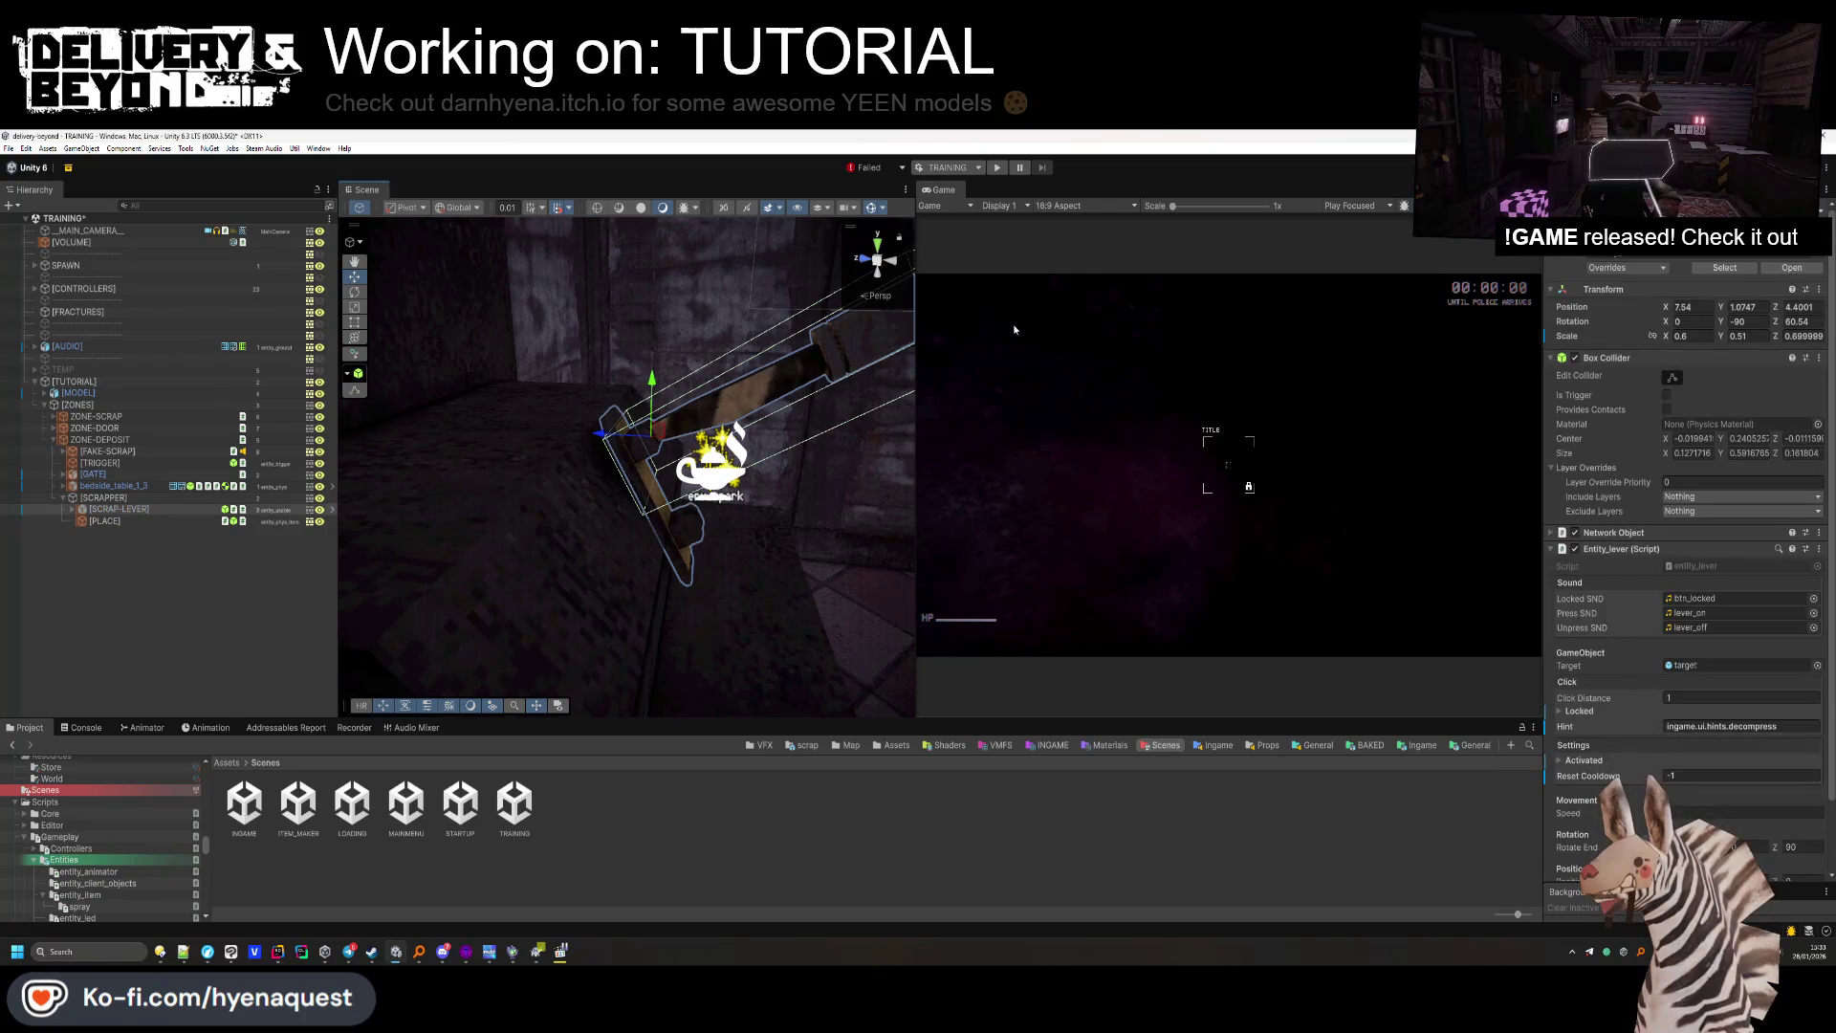
pyautogui.moveTo(1772, 322); pyautogui.dragTo(1726, 323)
pyautogui.moveTo(601, 432)
pyautogui.mouseDown()
pyautogui.moveTo(576, 432)
pyautogui.moveTo(629, 383)
pyautogui.mouseUp()
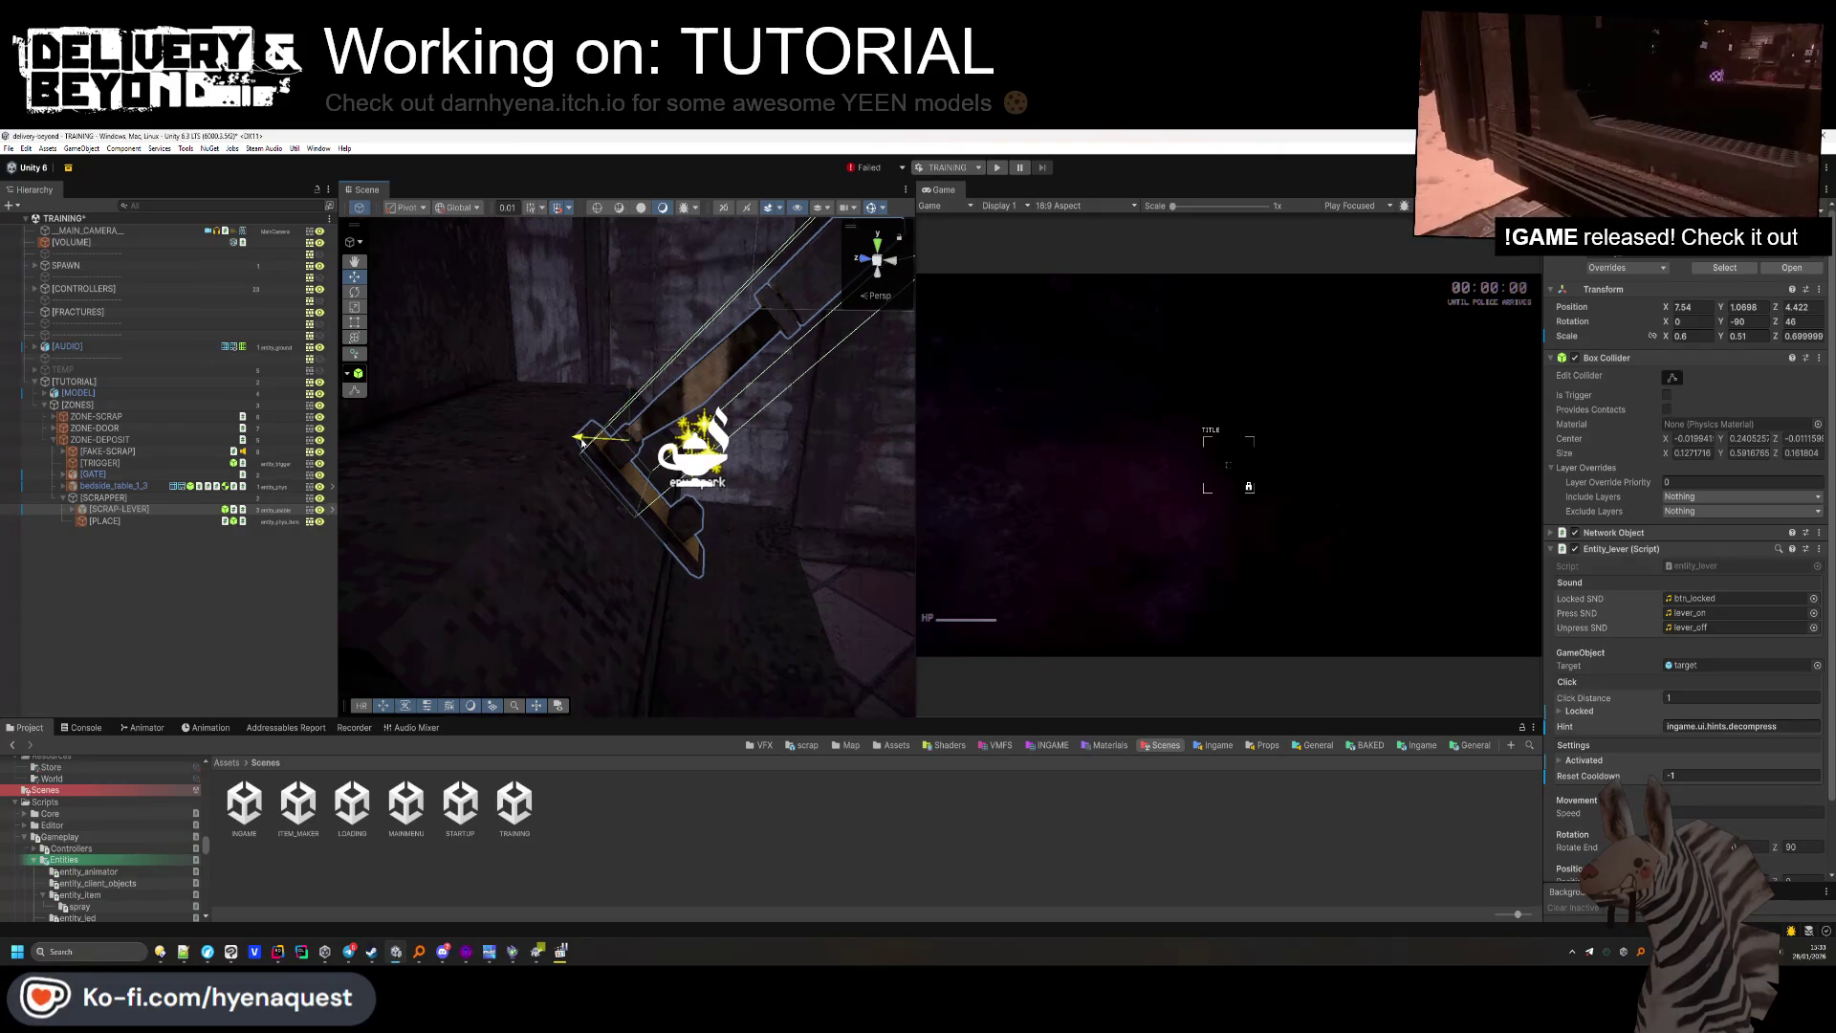
pyautogui.click(623, 518)
pyautogui.moveTo(624, 519)
pyautogui.mouseDown()
pyautogui.moveTo(608, 566)
pyautogui.moveTo(514, 569)
pyautogui.mouseUp()
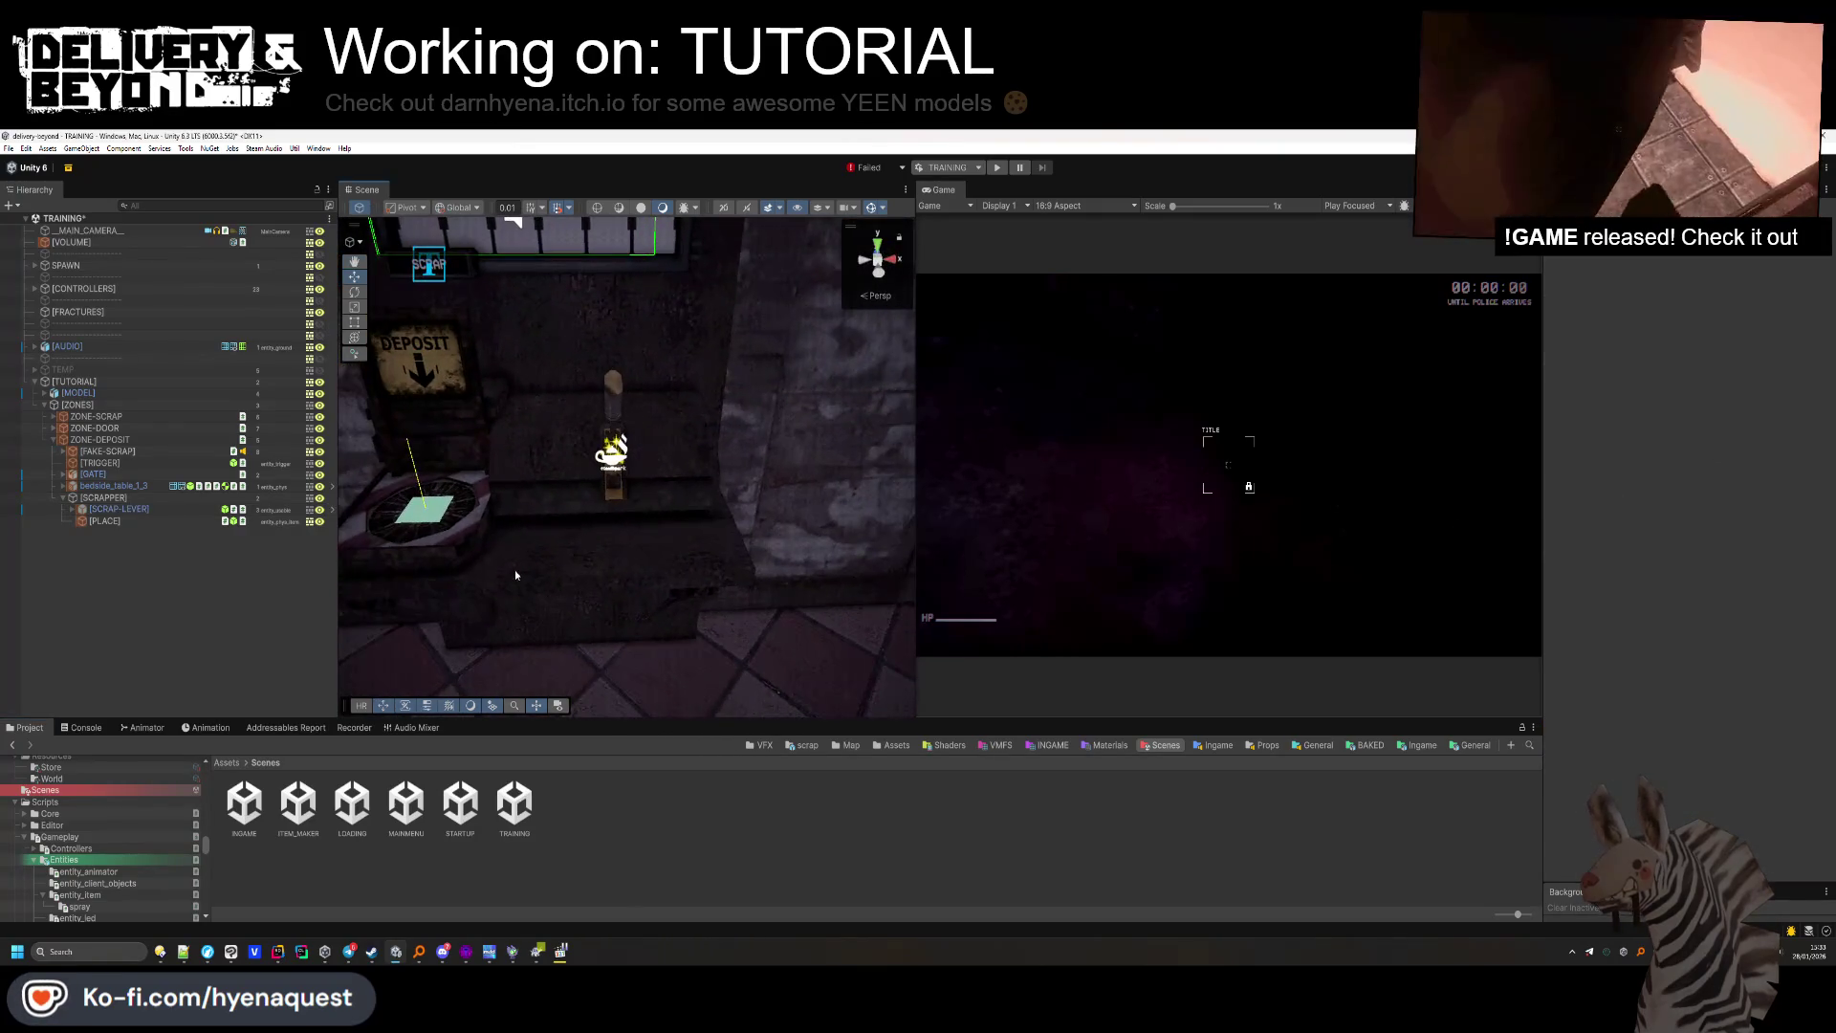
pyautogui.click(614, 449)
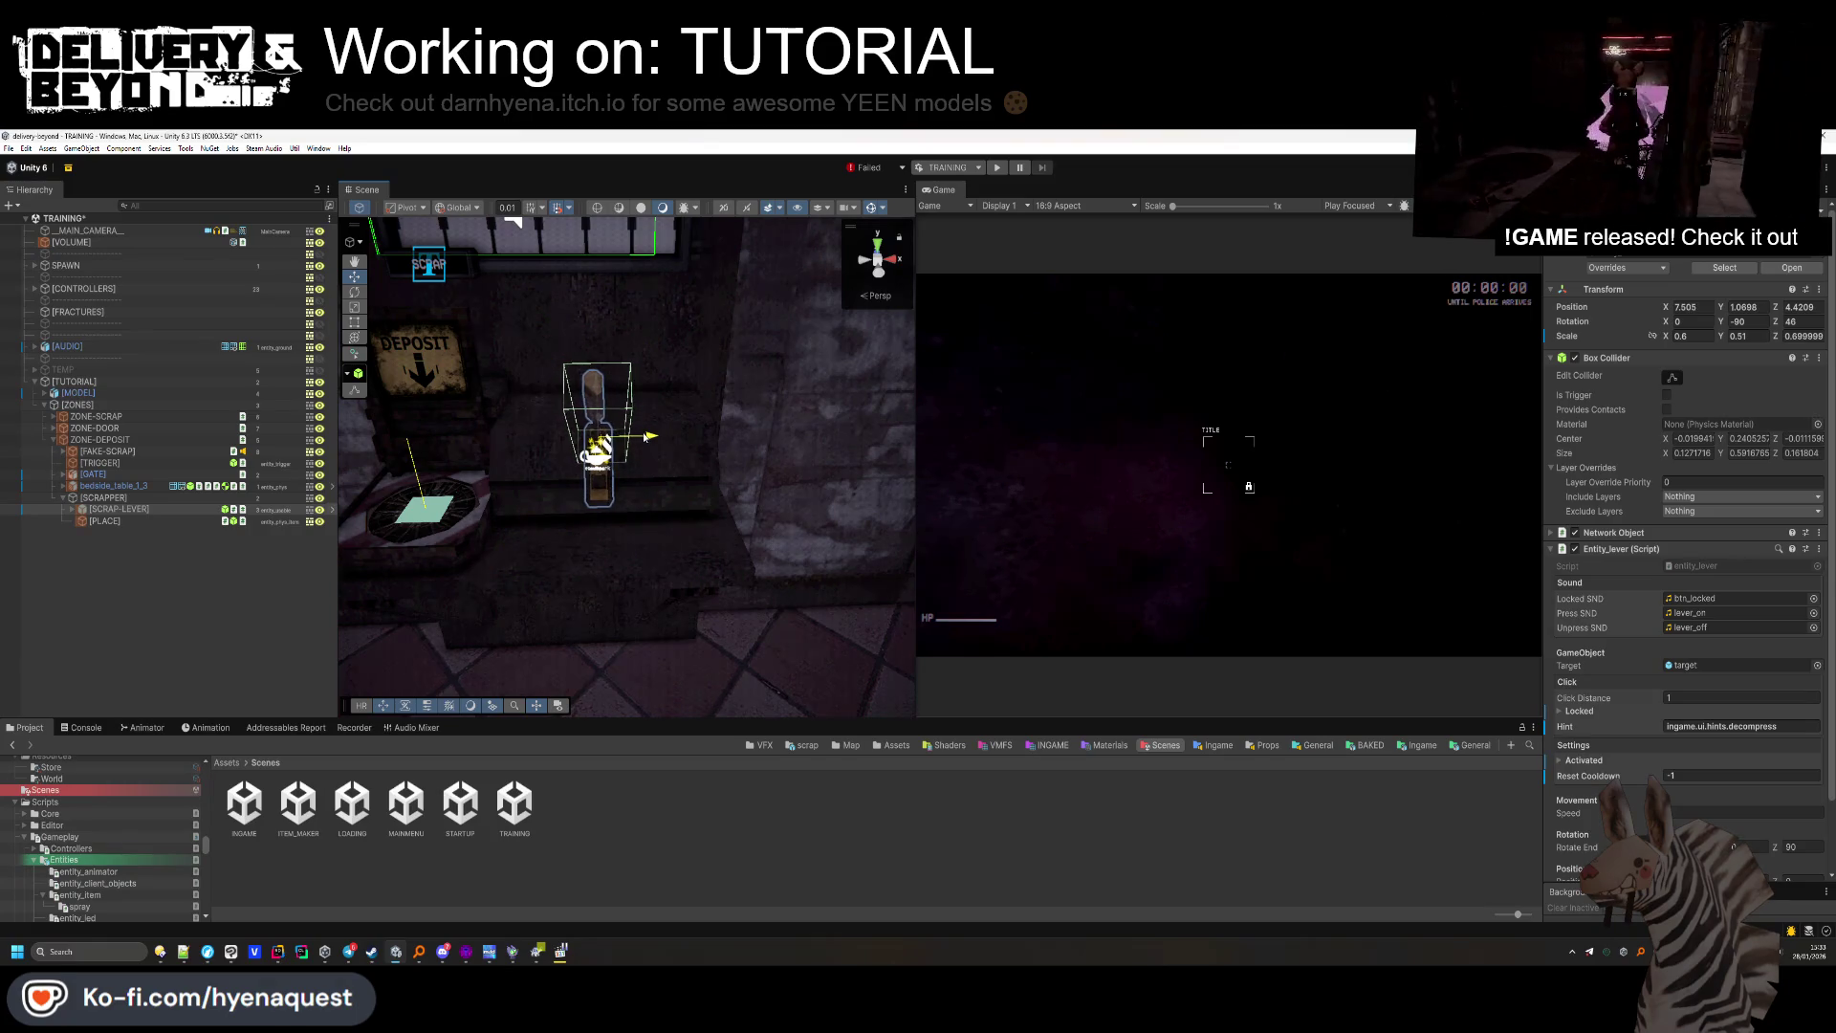
pyautogui.click(669, 535)
pyautogui.moveTo(669, 535); pyautogui.dragTo(673, 525)
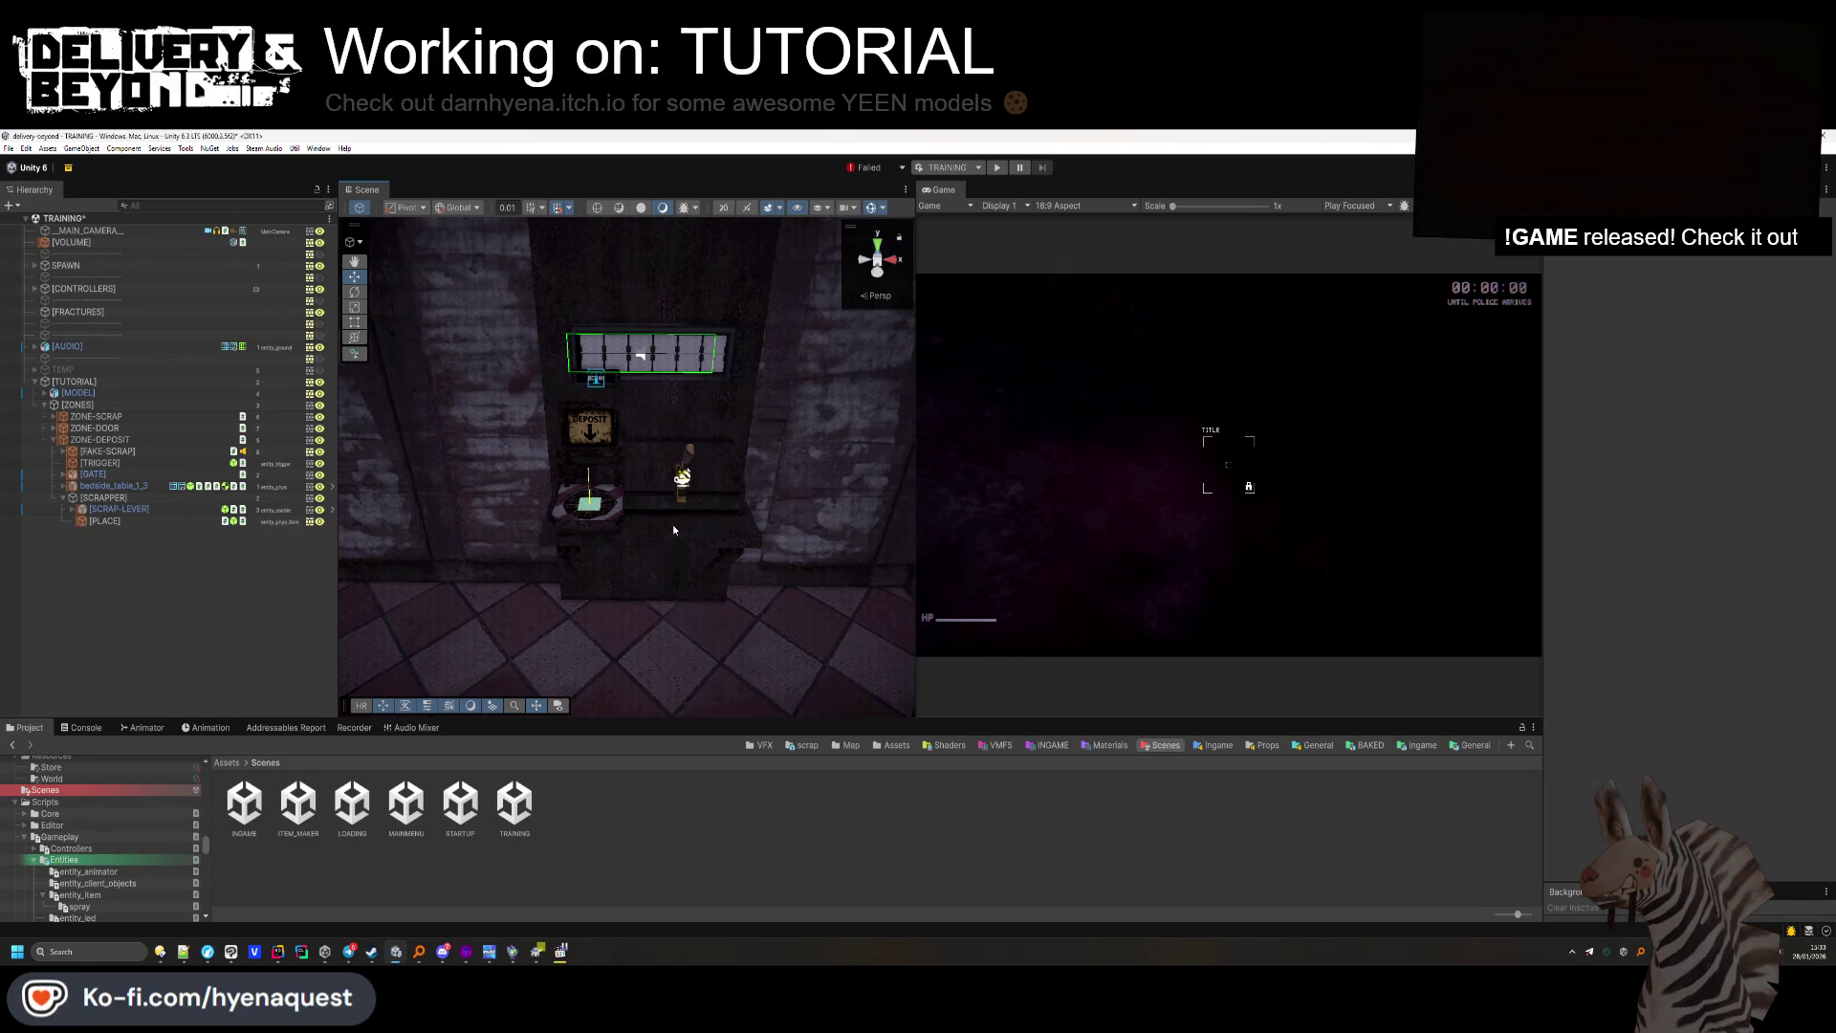
pyautogui.moveTo(662, 521)
pyautogui.mouseDown()
pyautogui.moveTo(784, 478)
pyautogui.moveTo(1208, 418)
pyautogui.moveTo(1501, 512)
pyautogui.moveTo(695, 450)
pyautogui.moveTo(440, 622)
pyautogui.moveTo(278, 612)
pyautogui.mouseUp()
# Inspect the bedside table near the stairs, then bring up the window switcher.
pyautogui.click(696, 449)
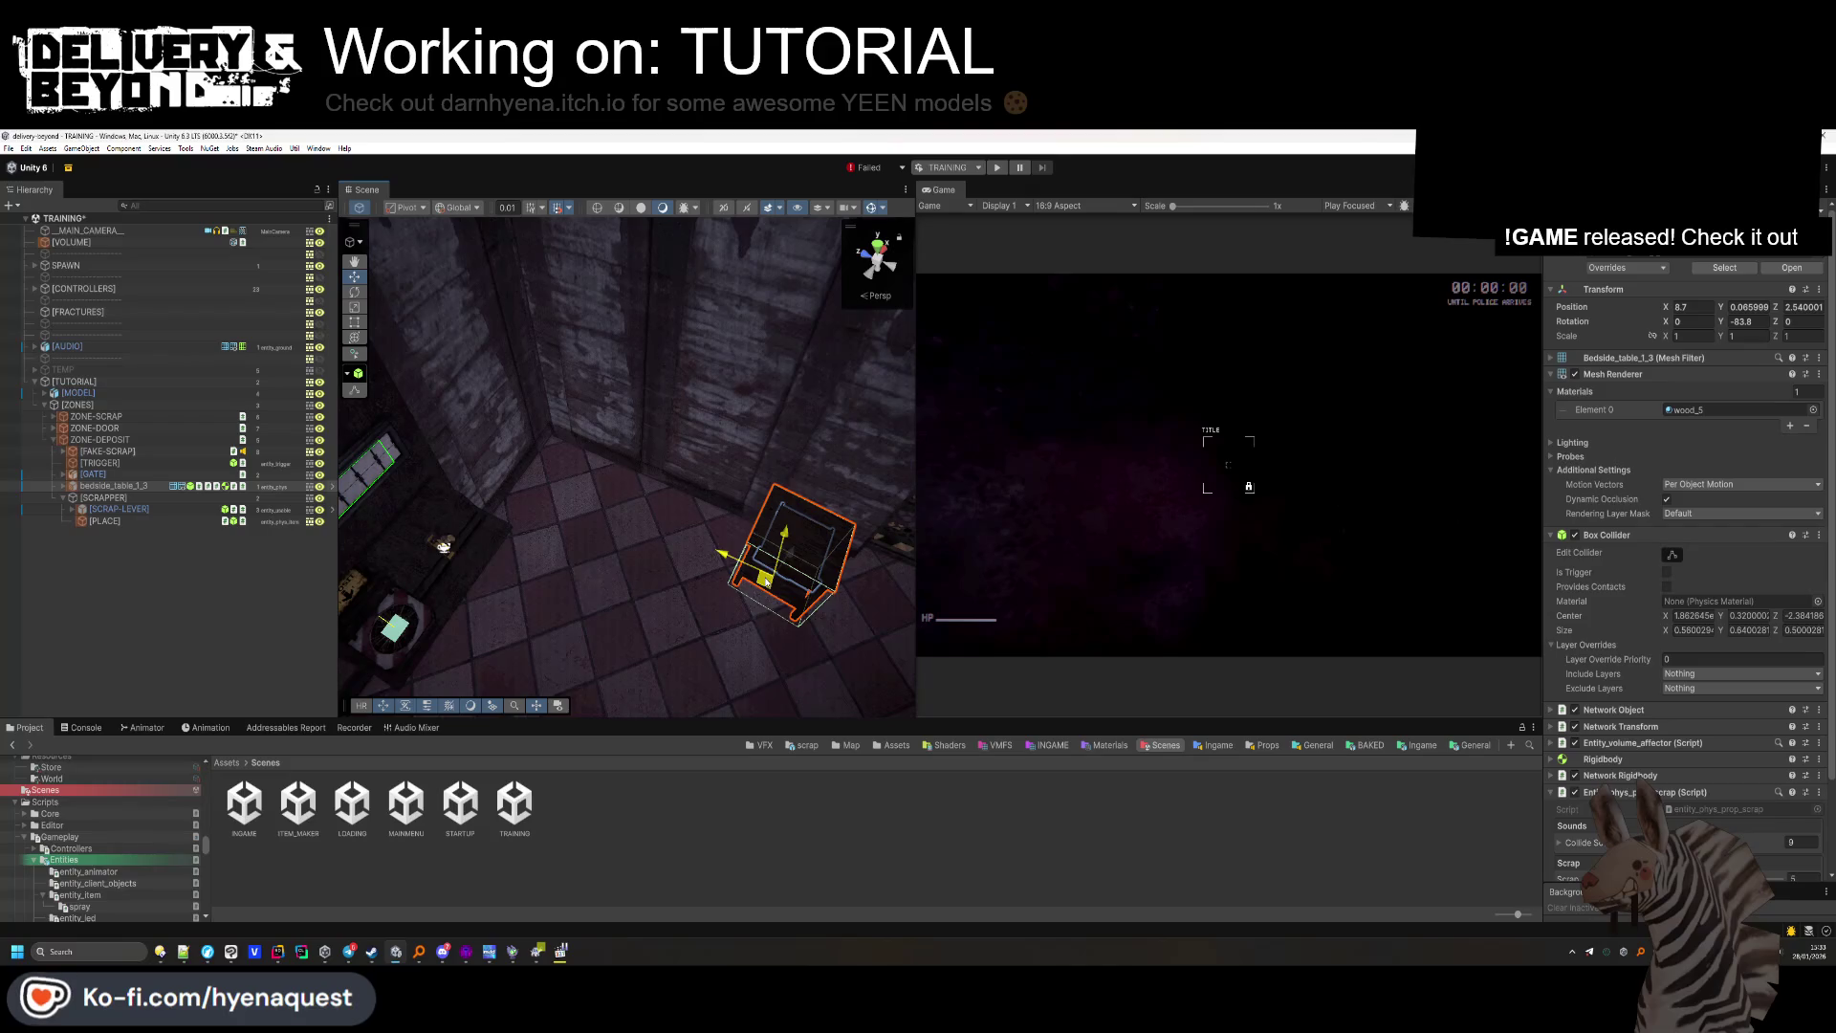
pyautogui.click(659, 597)
pyautogui.moveTo(659, 598); pyautogui.dragTo(702, 486)
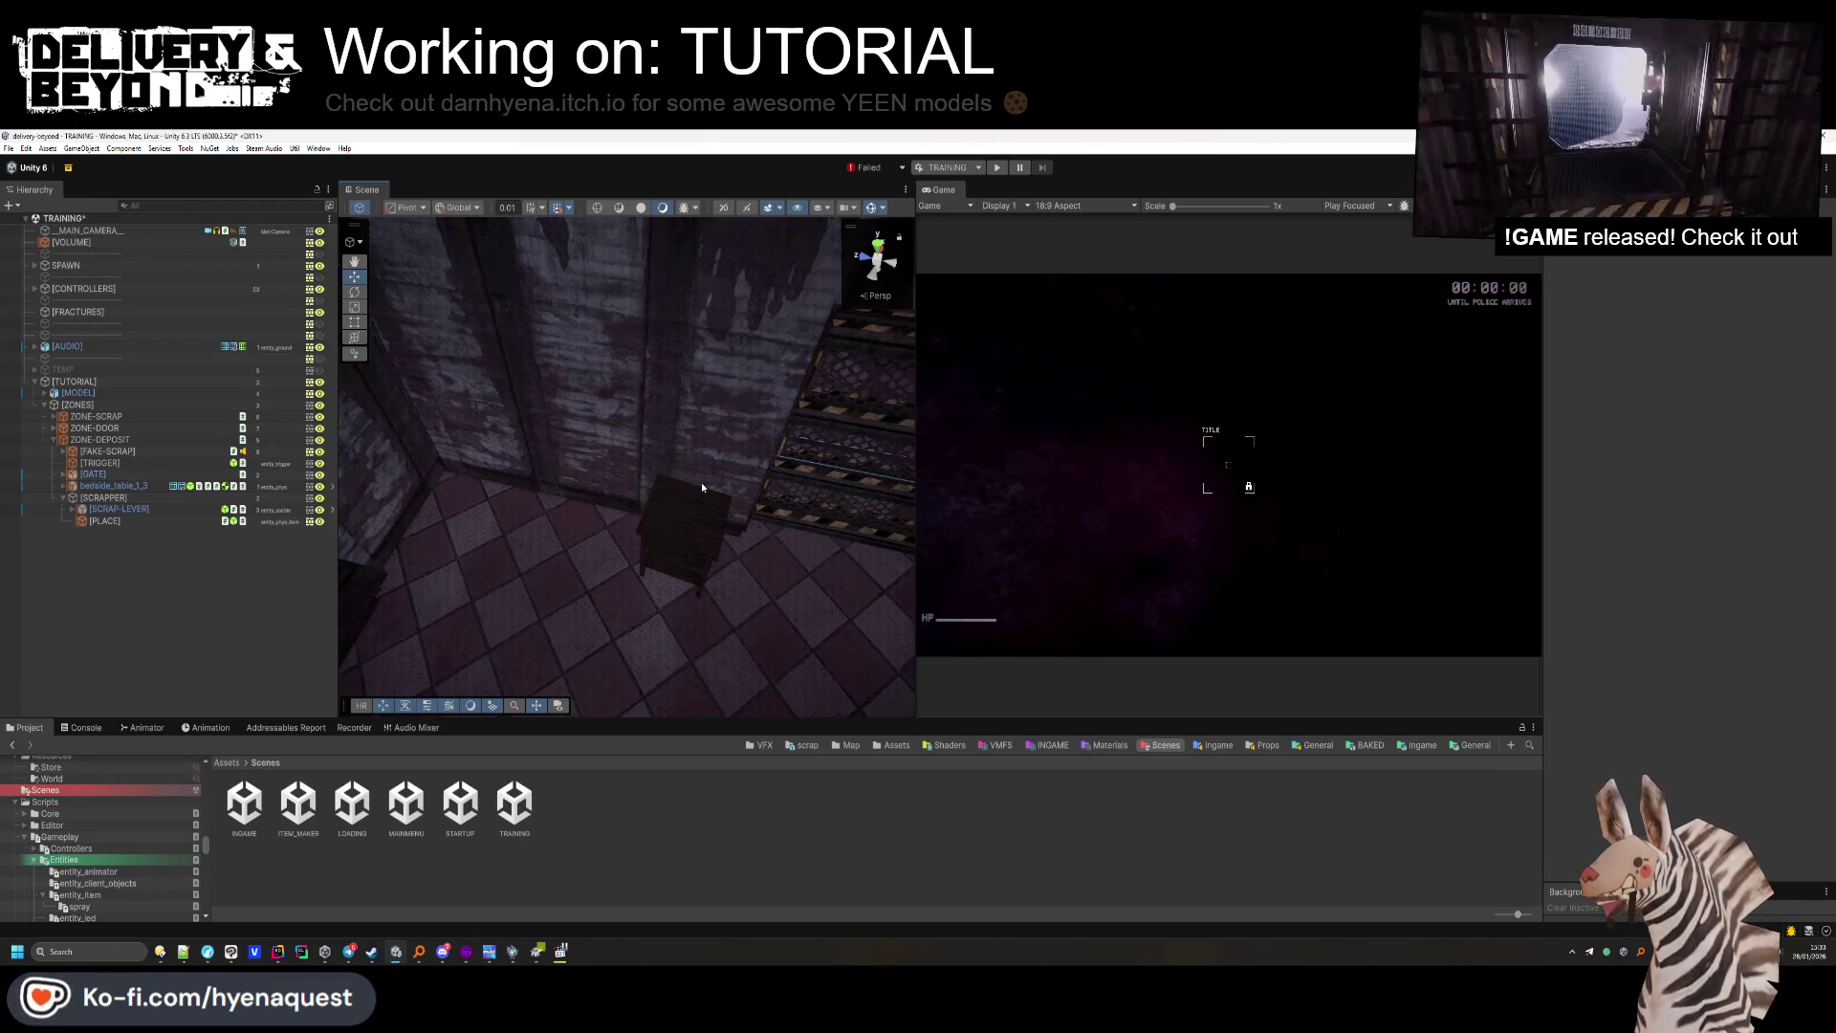
pyautogui.moveTo(725, 417)
pyautogui.mouseDown()
pyautogui.moveTo(725, 440)
pyautogui.moveTo(646, 442)
pyautogui.moveTo(488, 396)
pyautogui.mouseUp()
pyautogui.hotkey('alt', 'Tab')
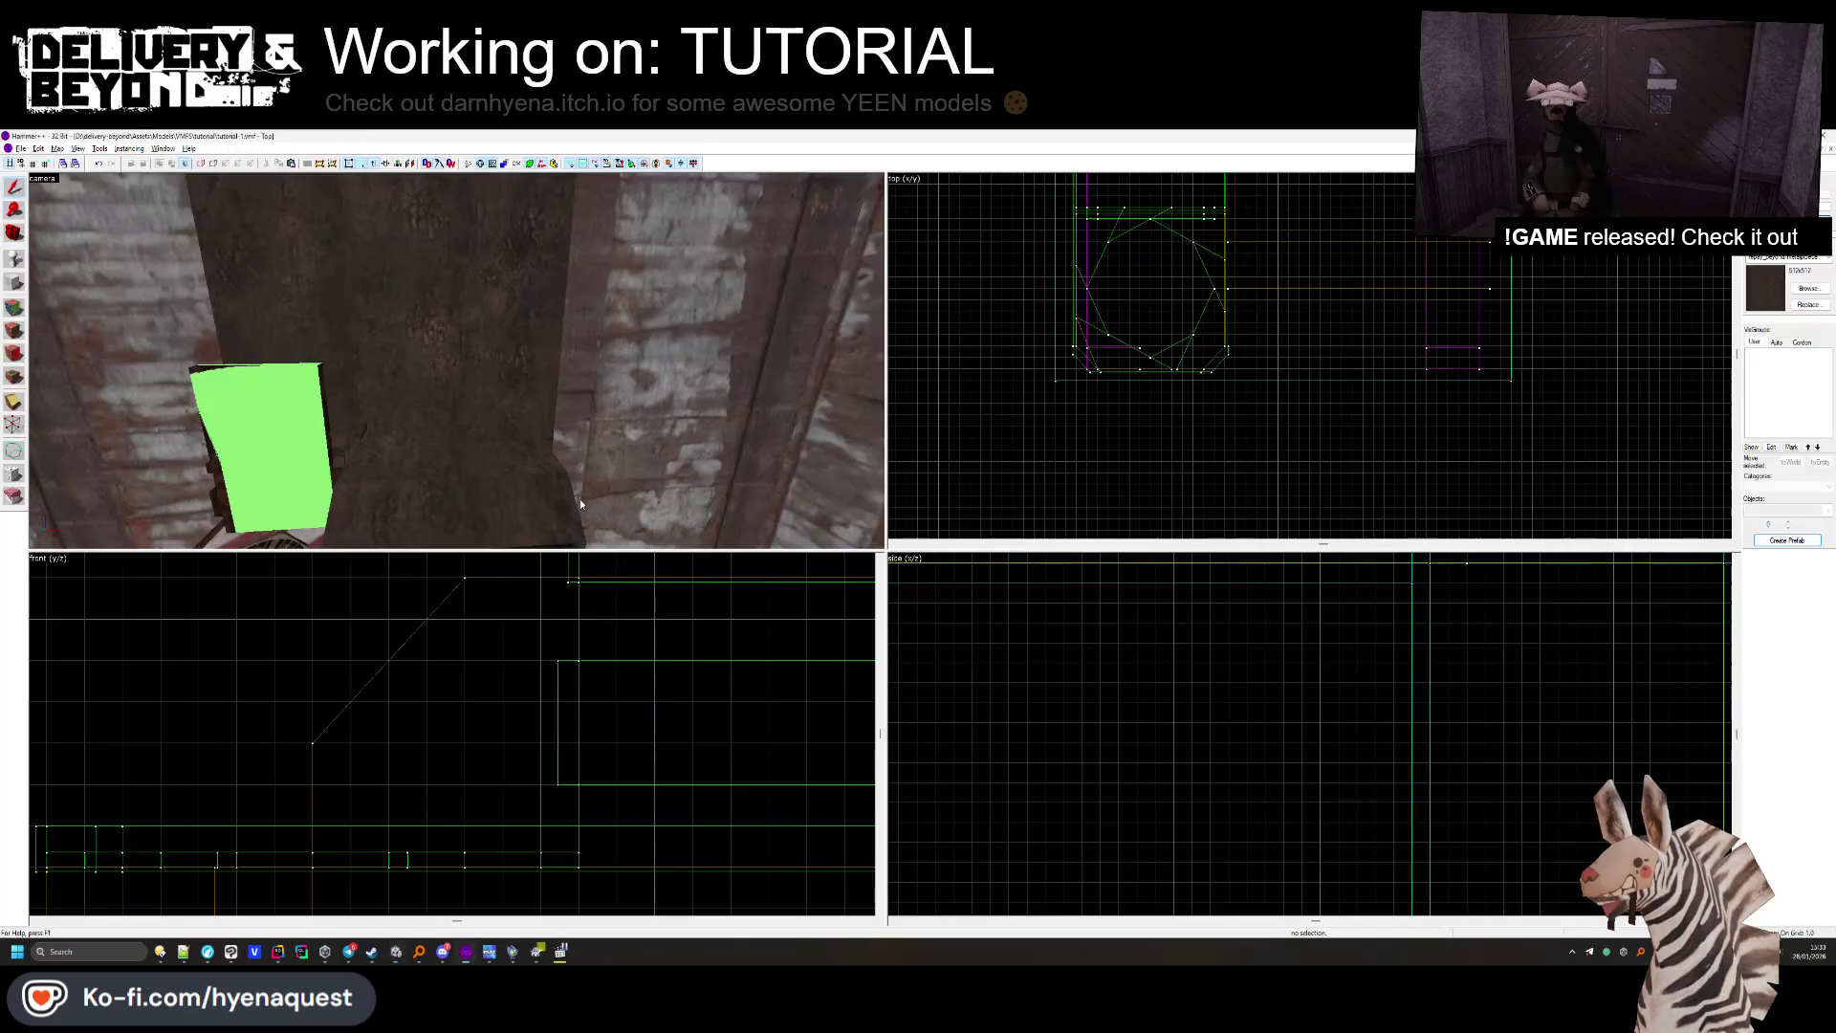
# Narrow the Hammer brush beside the green block from 24.709 to 10.709 units, then return to Unity.
pyautogui.click(580, 498)
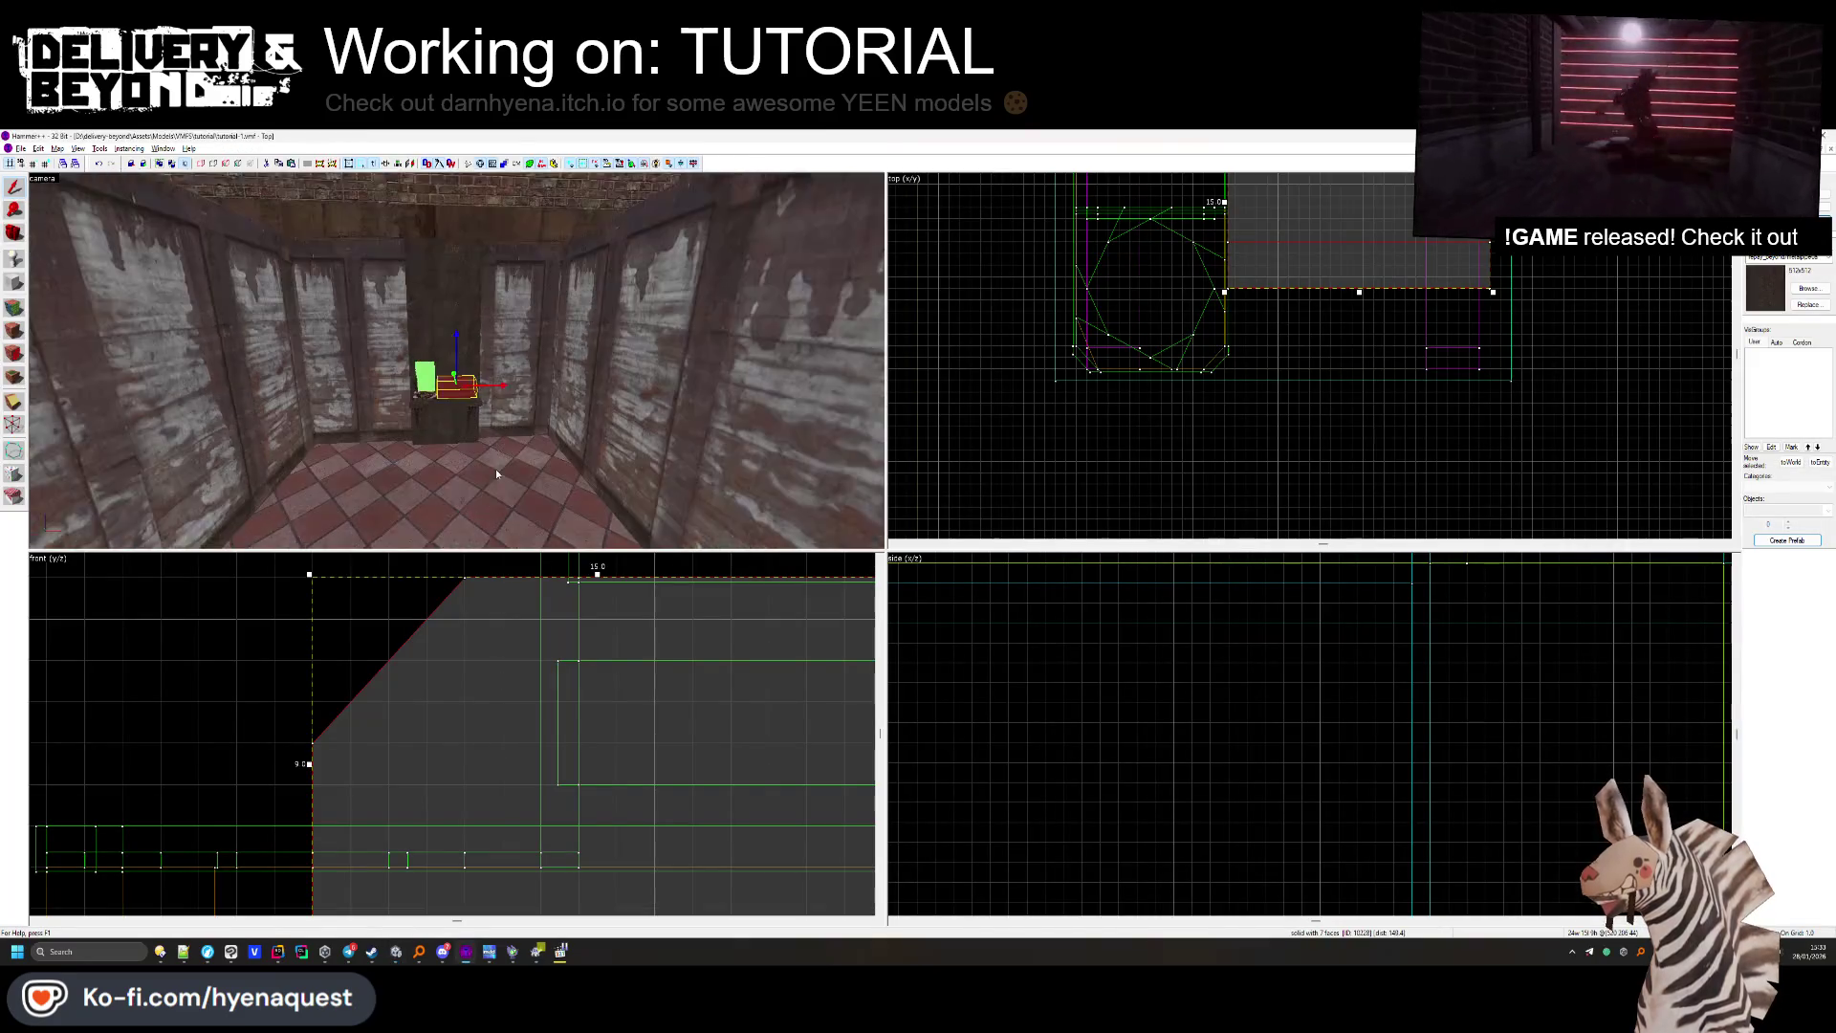
pyautogui.scroll(-2, 1424, 257)
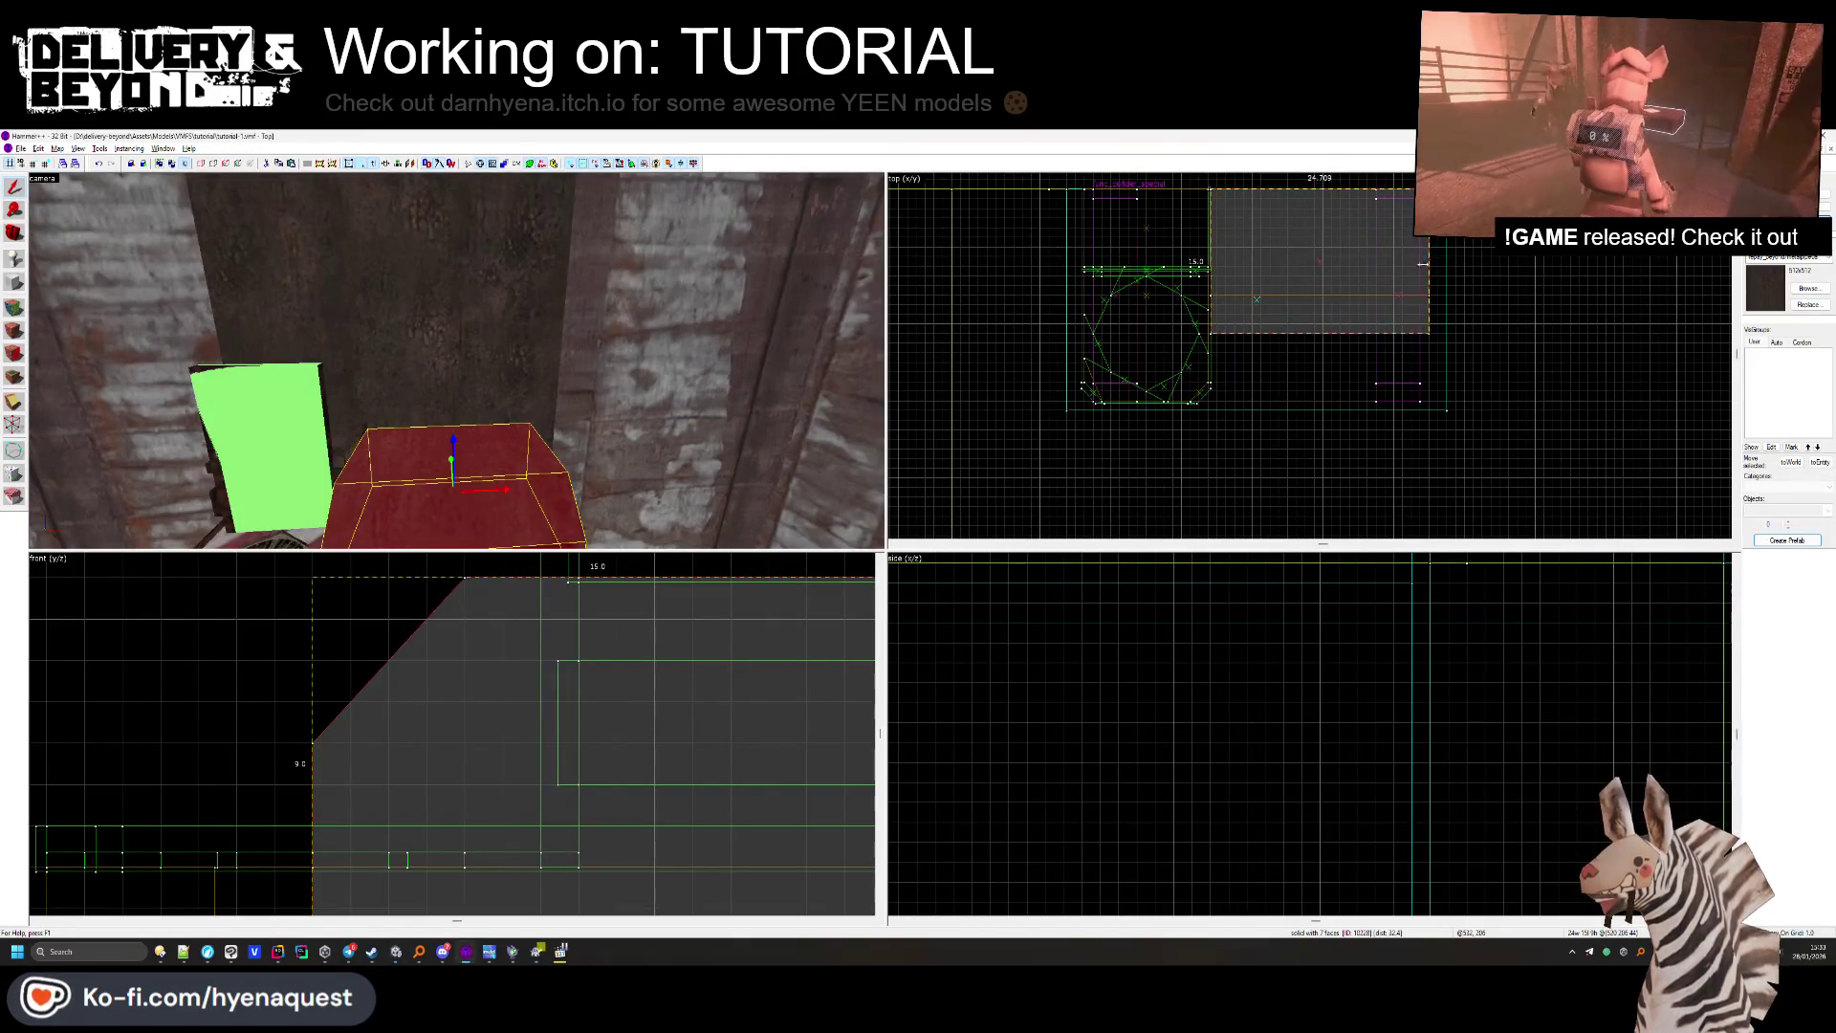
pyautogui.moveTo(1424, 263); pyautogui.dragTo(1311, 262)
pyautogui.click(1004, 375)
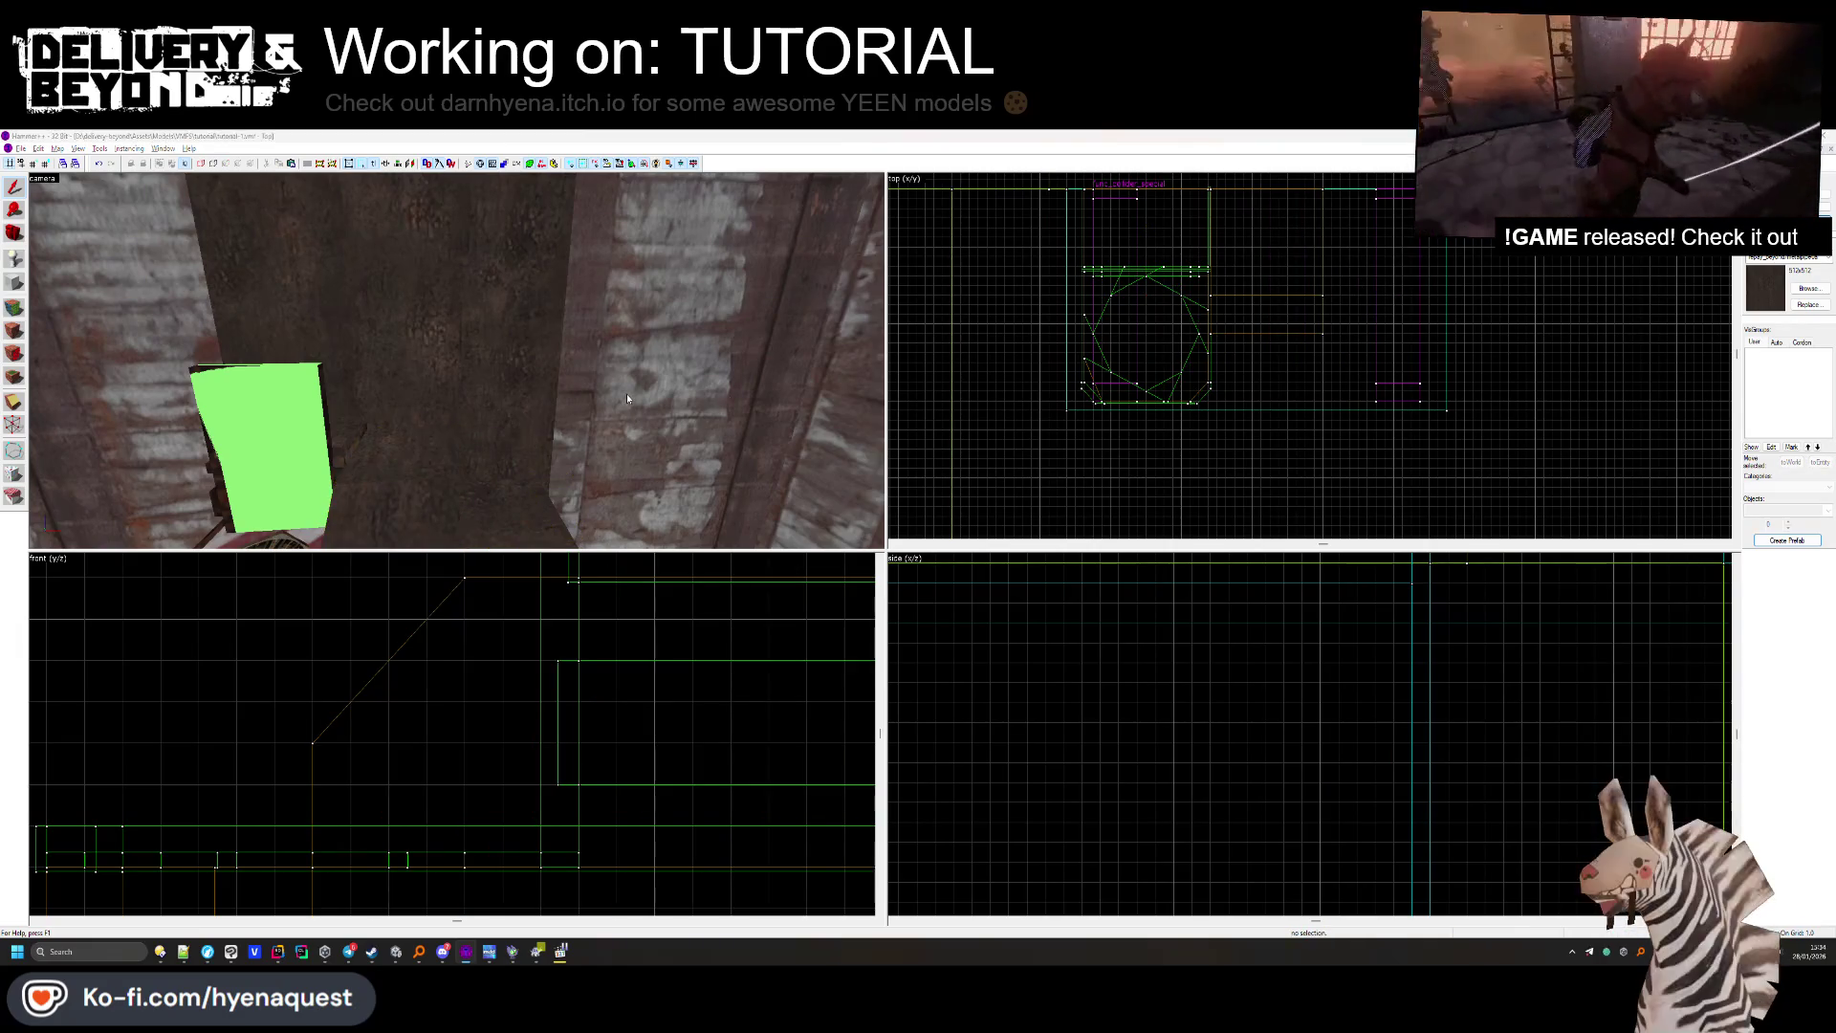
pyautogui.hotkey('alt', 'Tab')
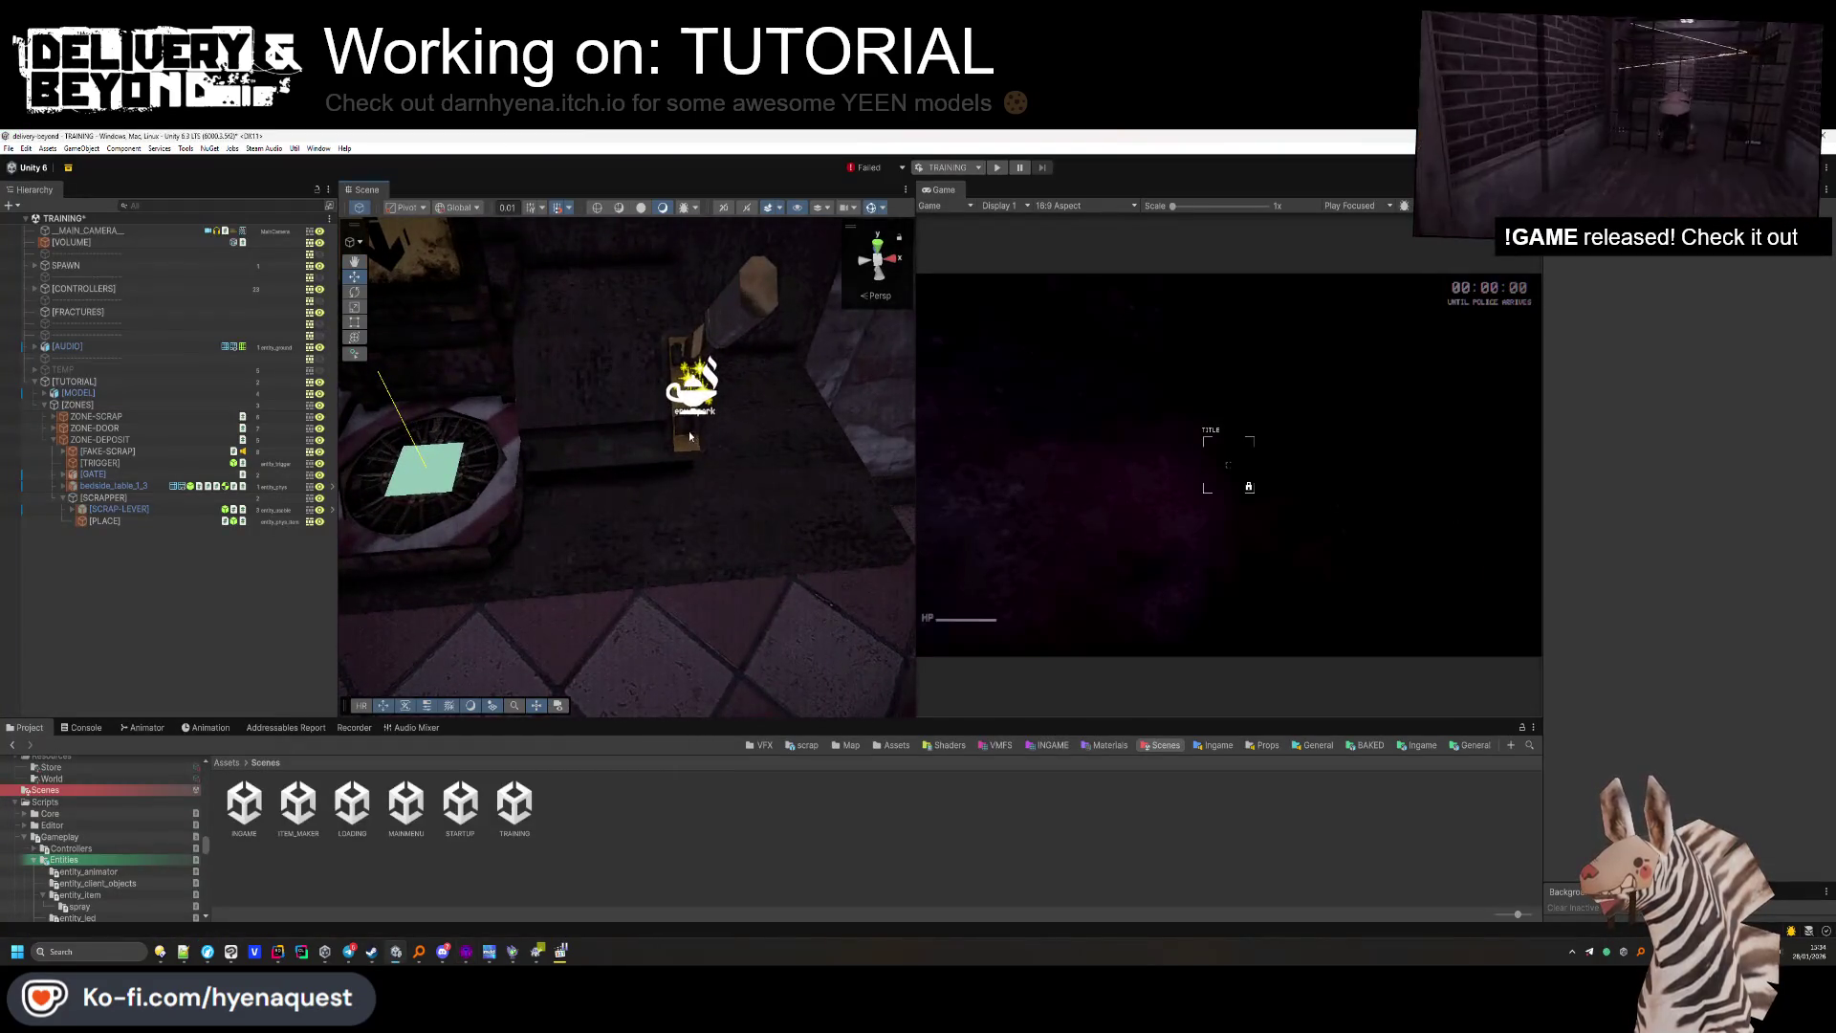
# Select the scrap lever in Unity and the matching solid in Hammer's map.
pyautogui.click(690, 436)
pyautogui.scroll(3, 650, 366)
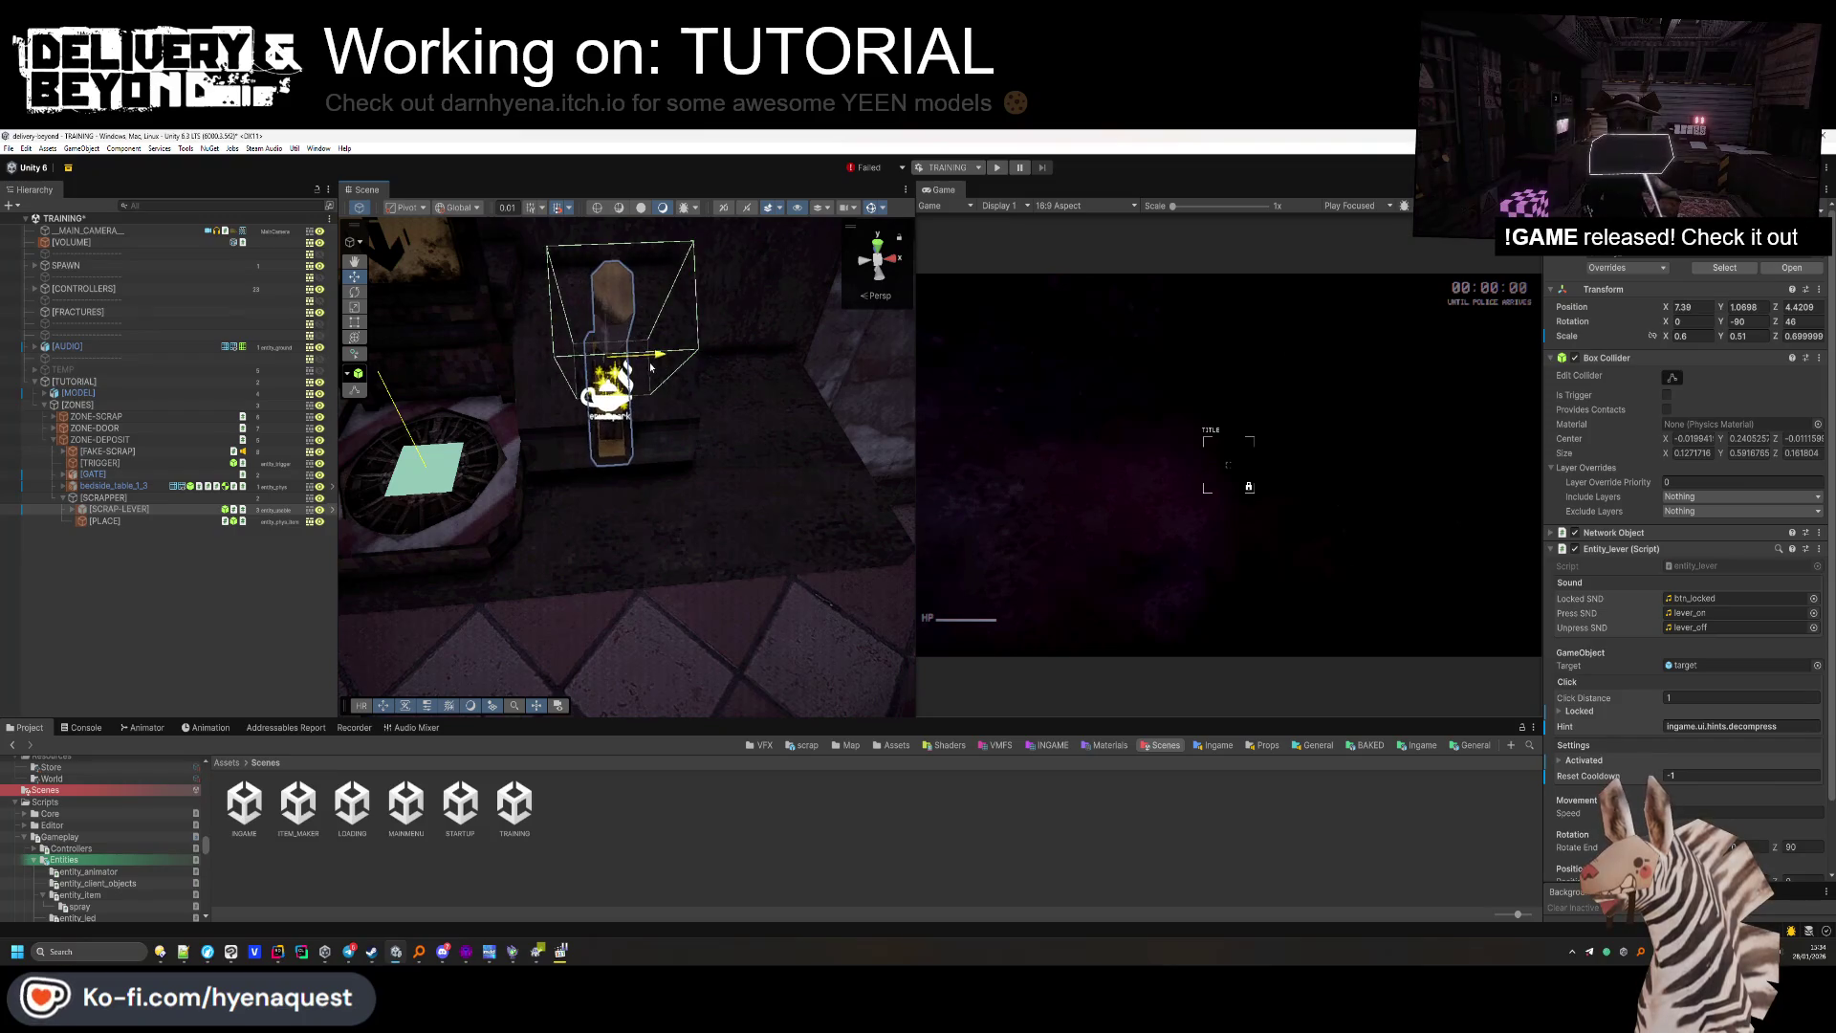
pyautogui.click(846, 807)
pyautogui.moveTo(650, 478); pyautogui.dragTo(576, 469)
pyautogui.hotkey('alt', 'Tab')
pyautogui.click(326, 465)
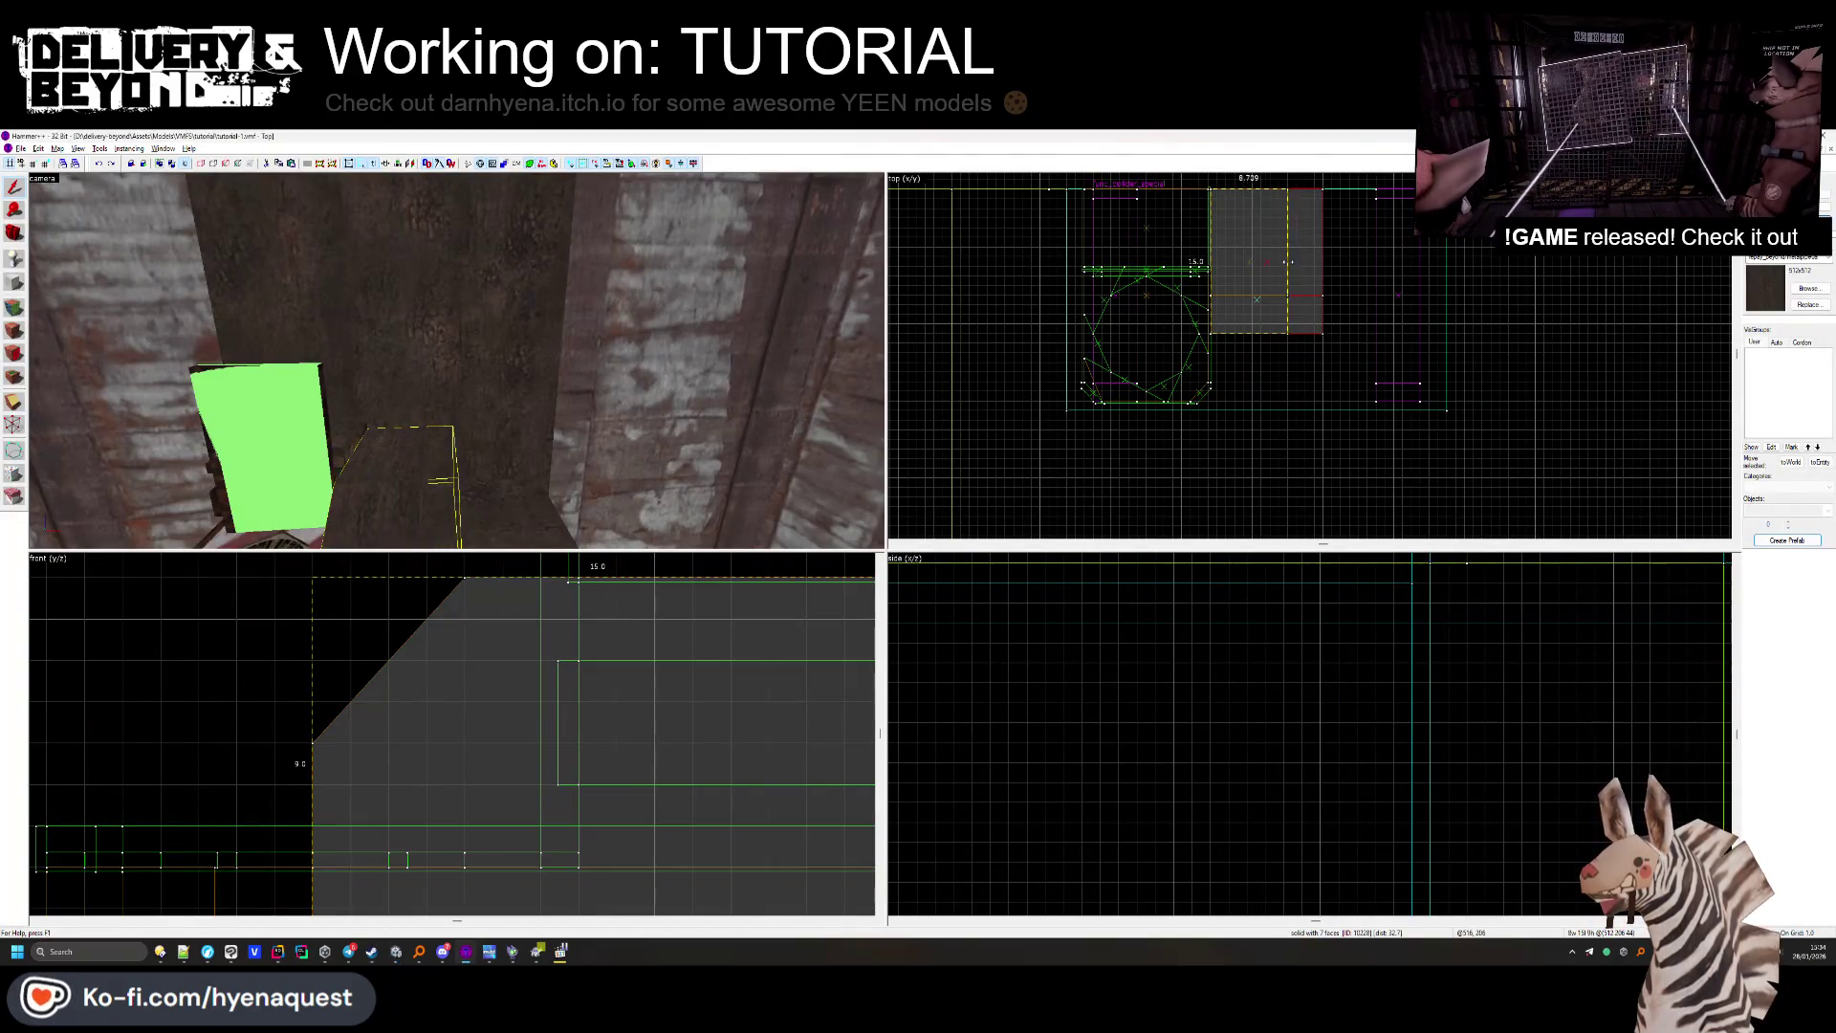
pyautogui.hotkey('alt', 'Tab')
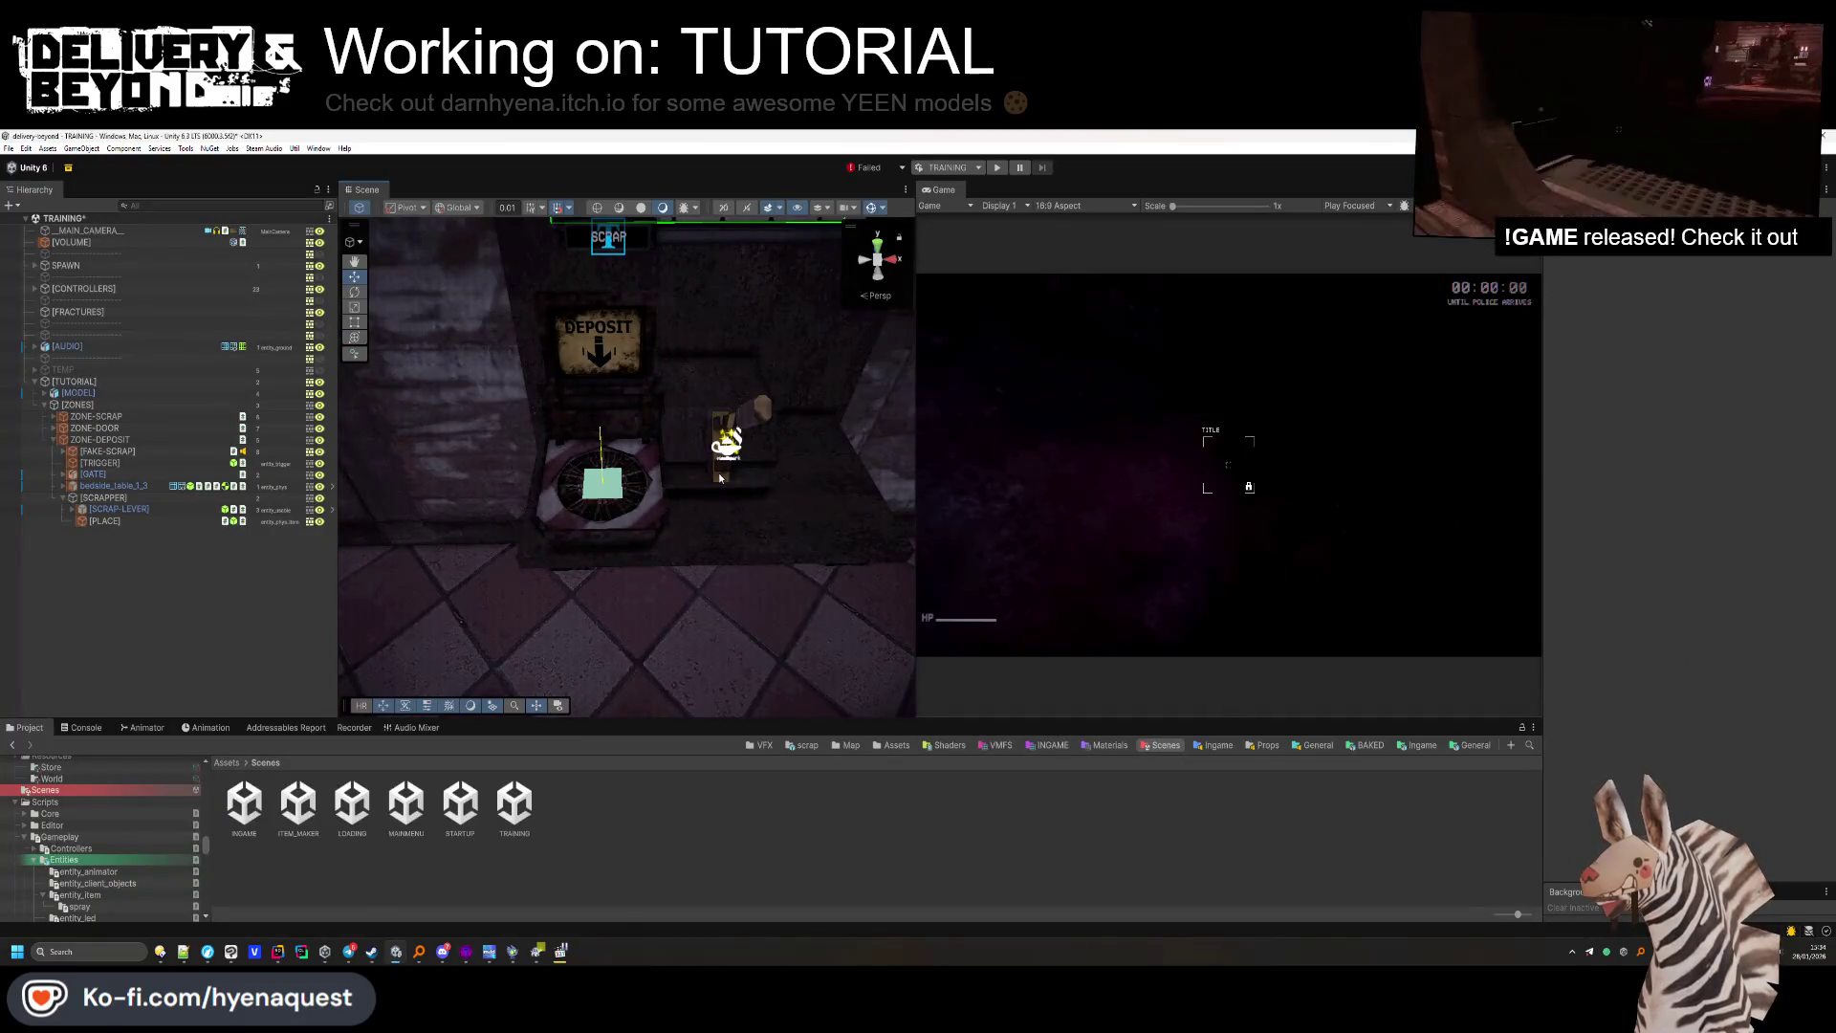
# Reselect the lever in Unity, then select the solid beside Hammer's green block.
pyautogui.hotkey('alt', 'Tab')
pyautogui.hotkey('alt', 'Tab')
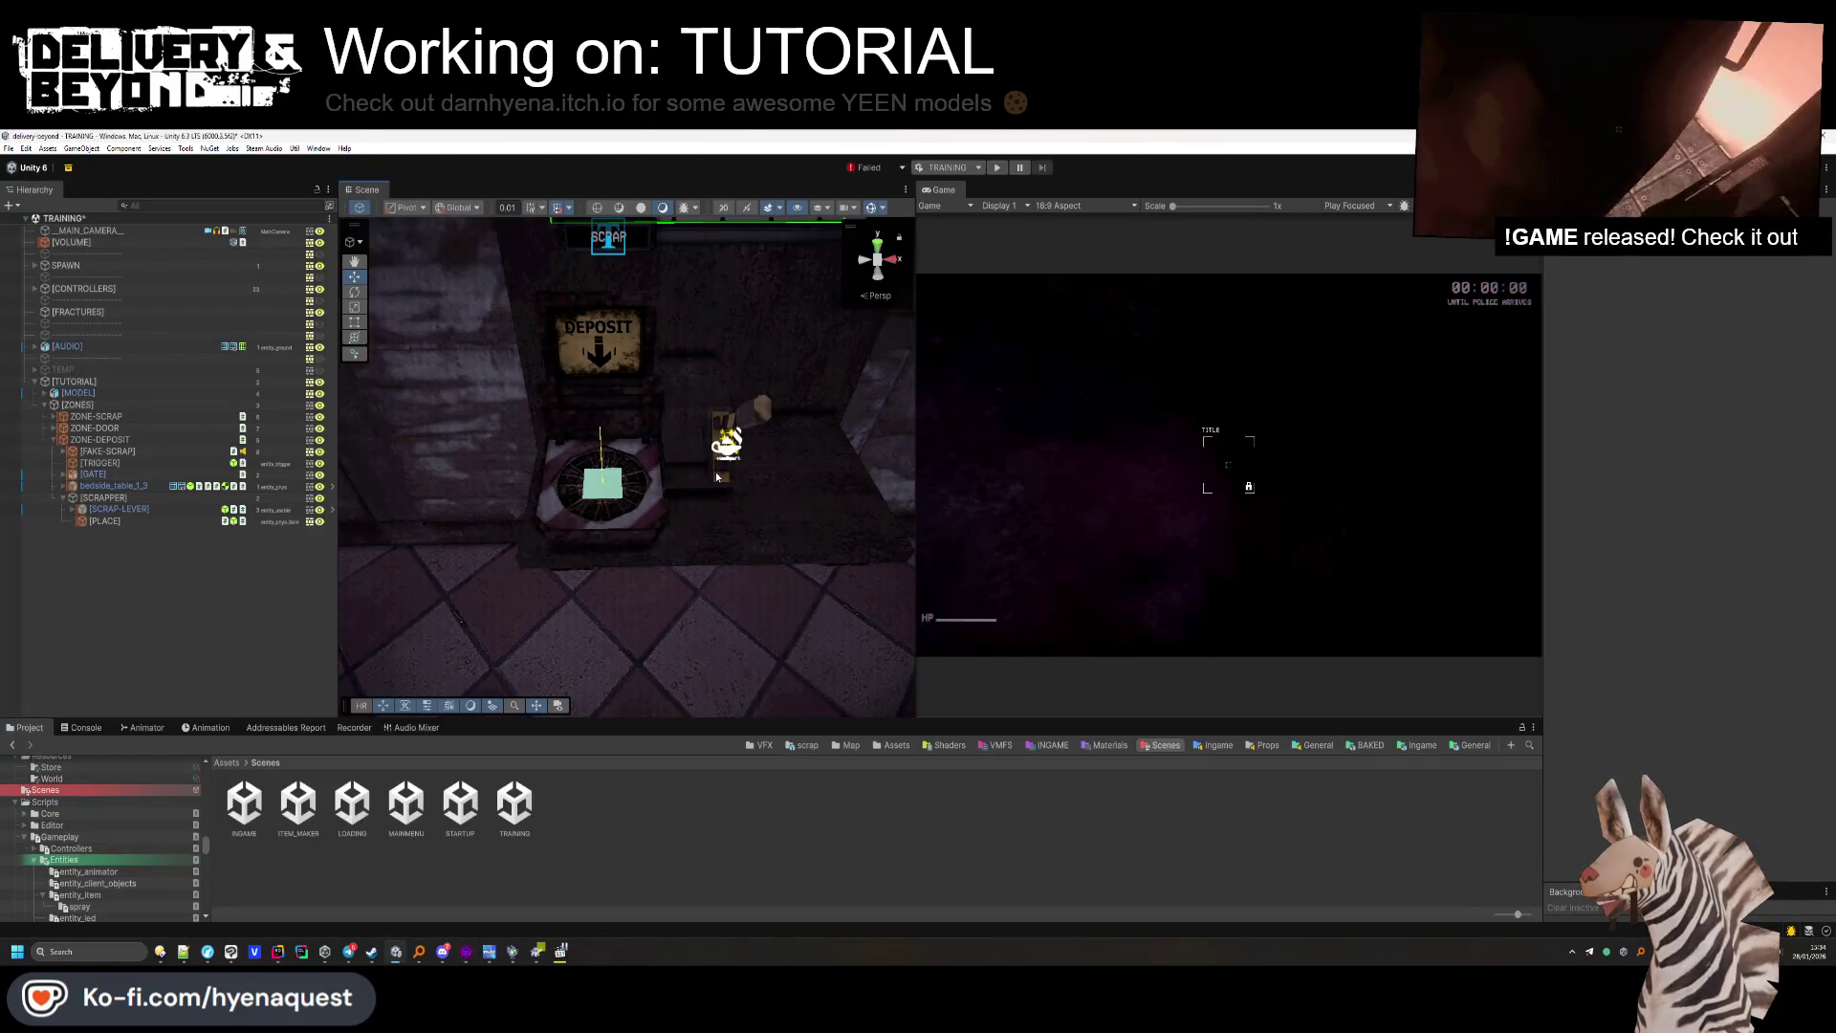
pyautogui.click(716, 476)
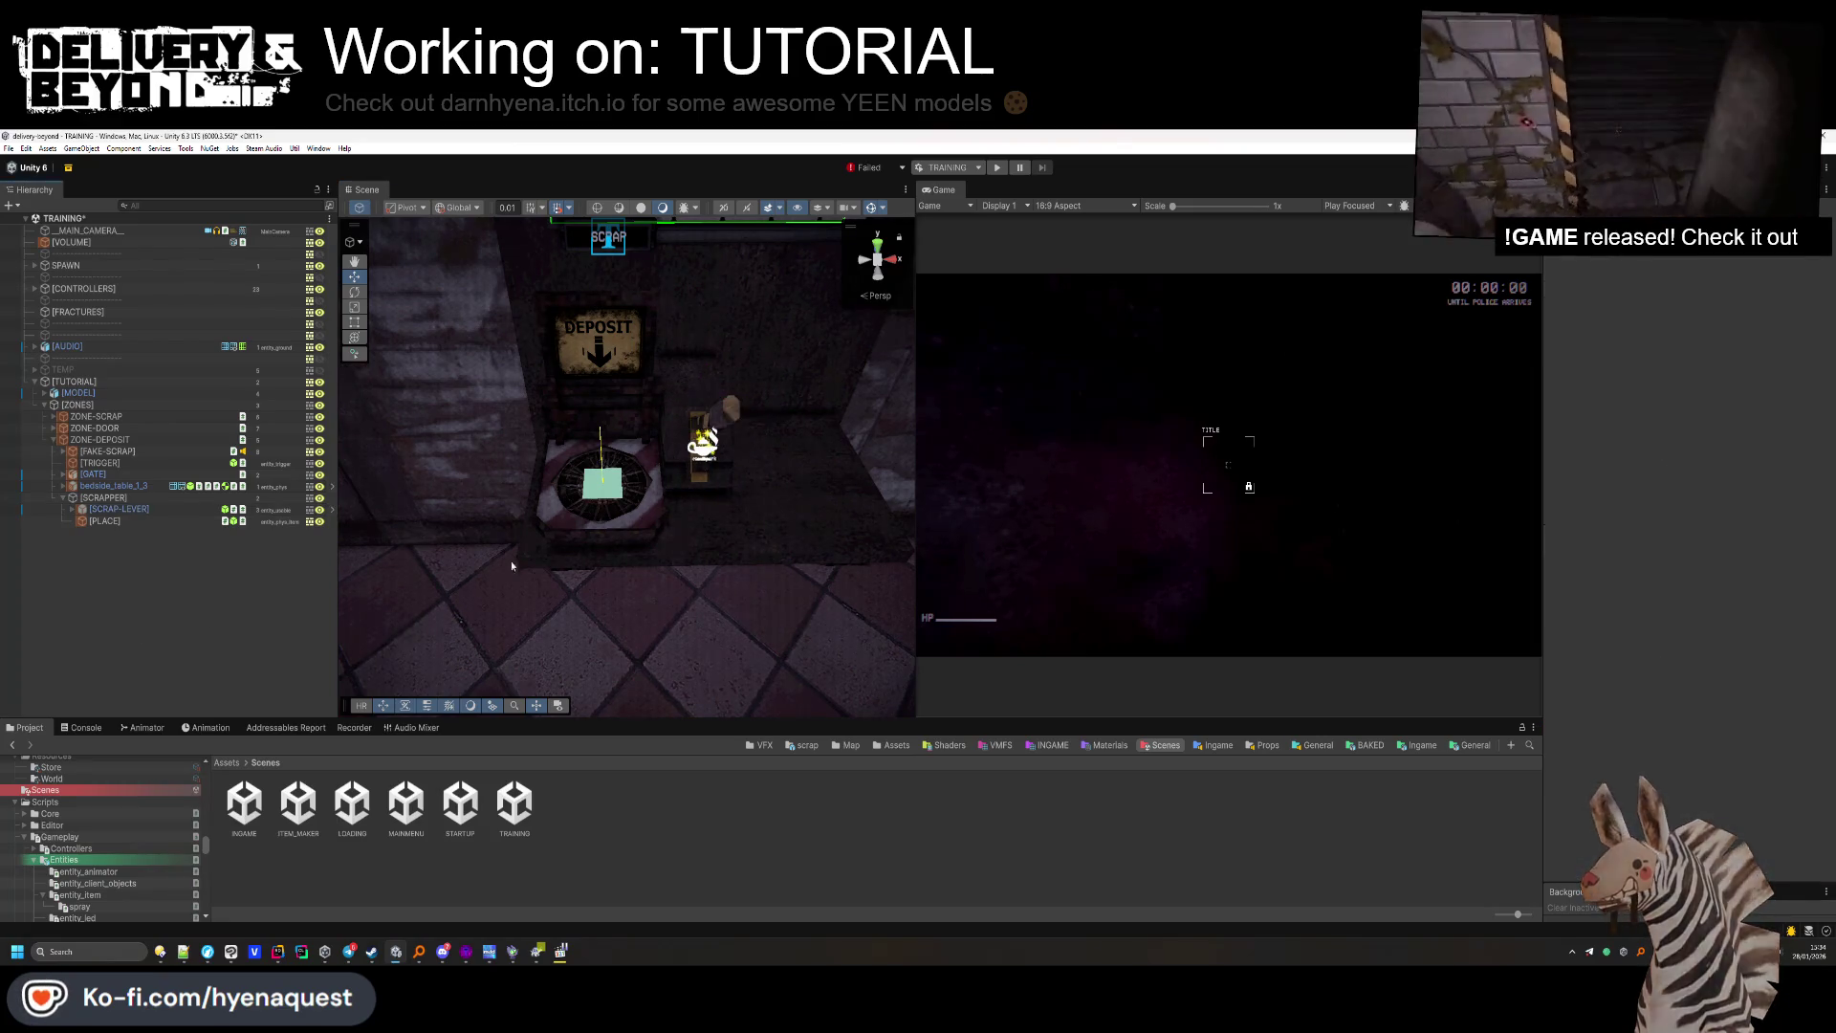
pyautogui.hotkey('alt', 'Tab')
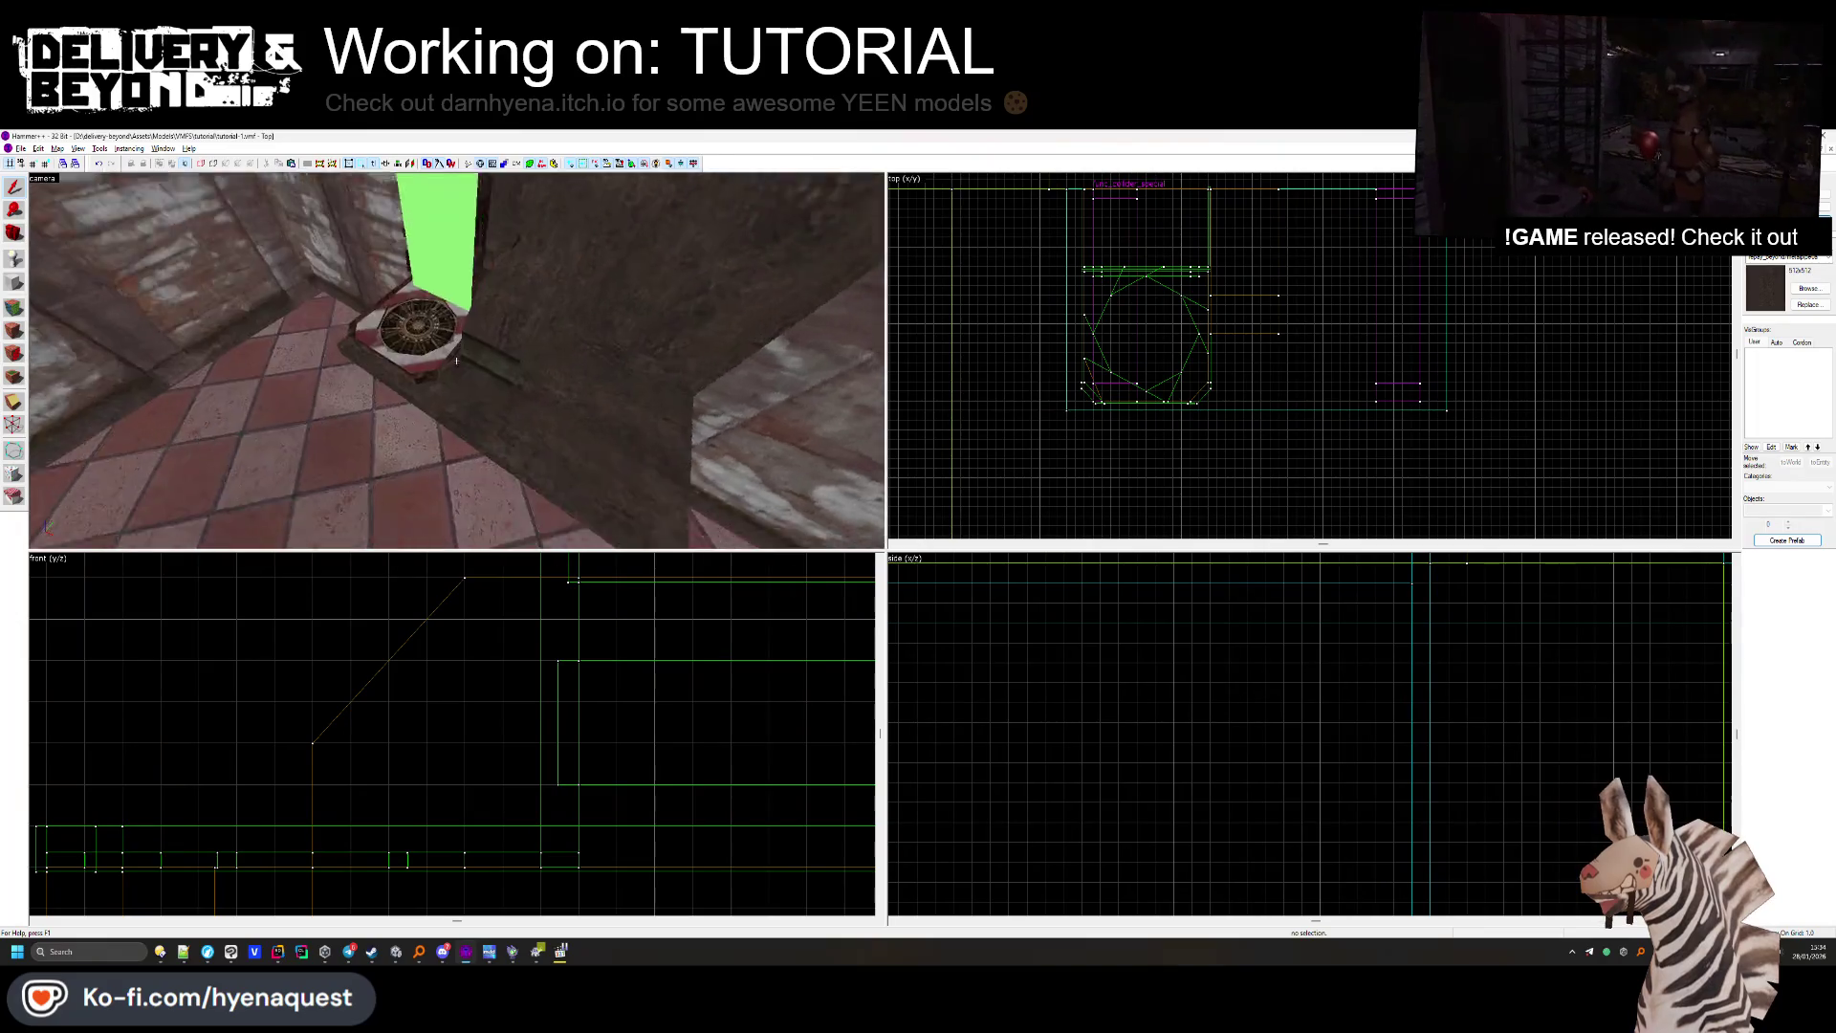
pyautogui.click(587, 277)
pyautogui.scroll(-3, 265, 636)
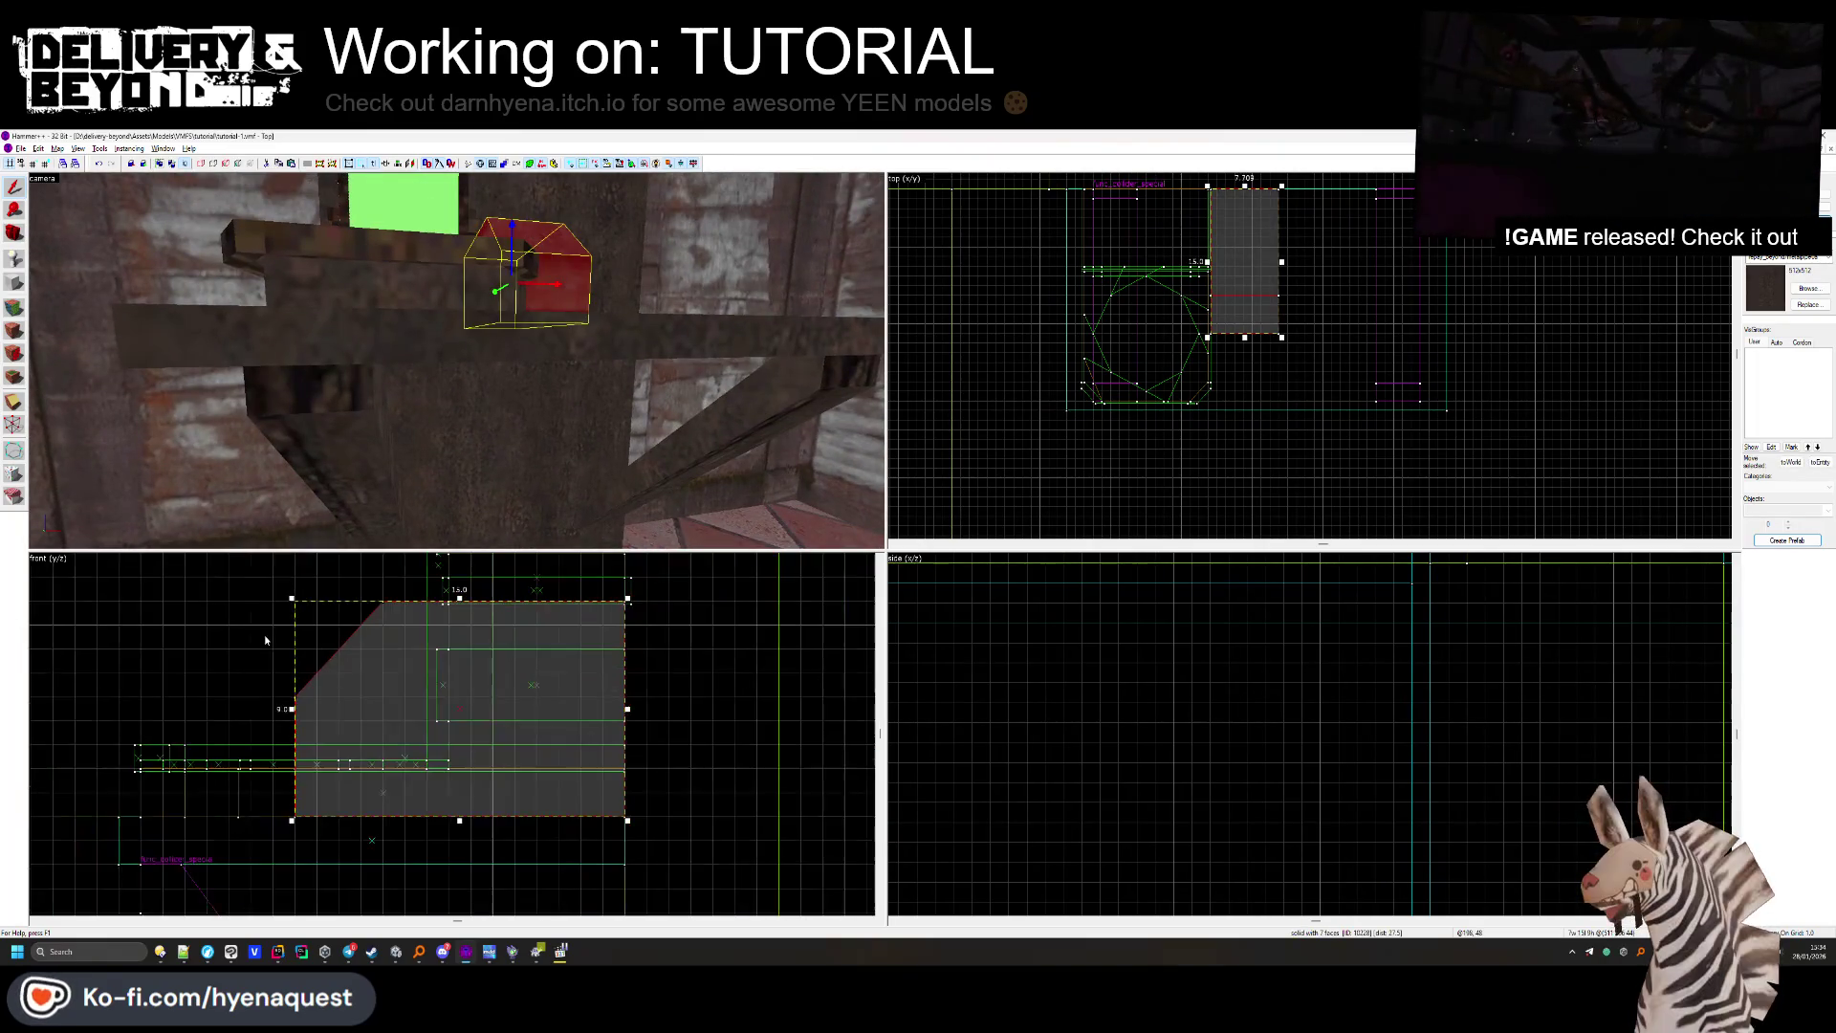
# Drag the solid's left-edge vertices further left in the front view, then return to Unity.
pyautogui.click(16, 421)
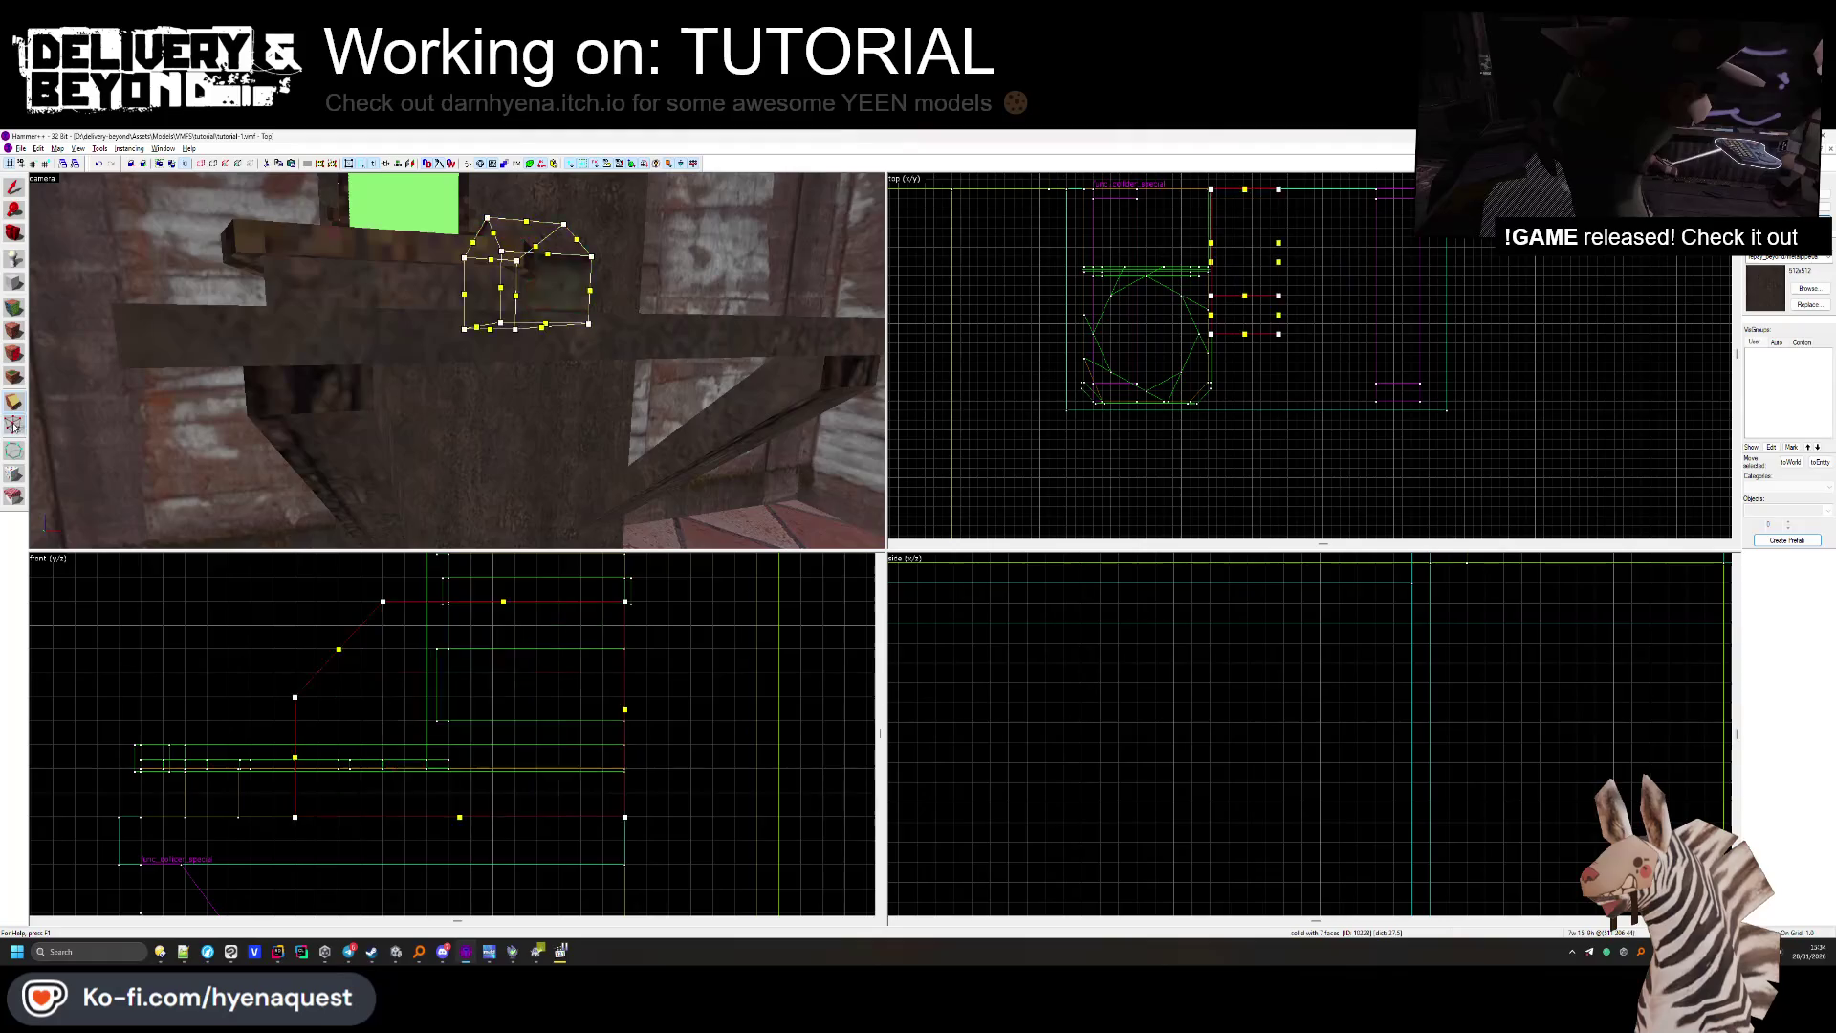
pyautogui.click(301, 743)
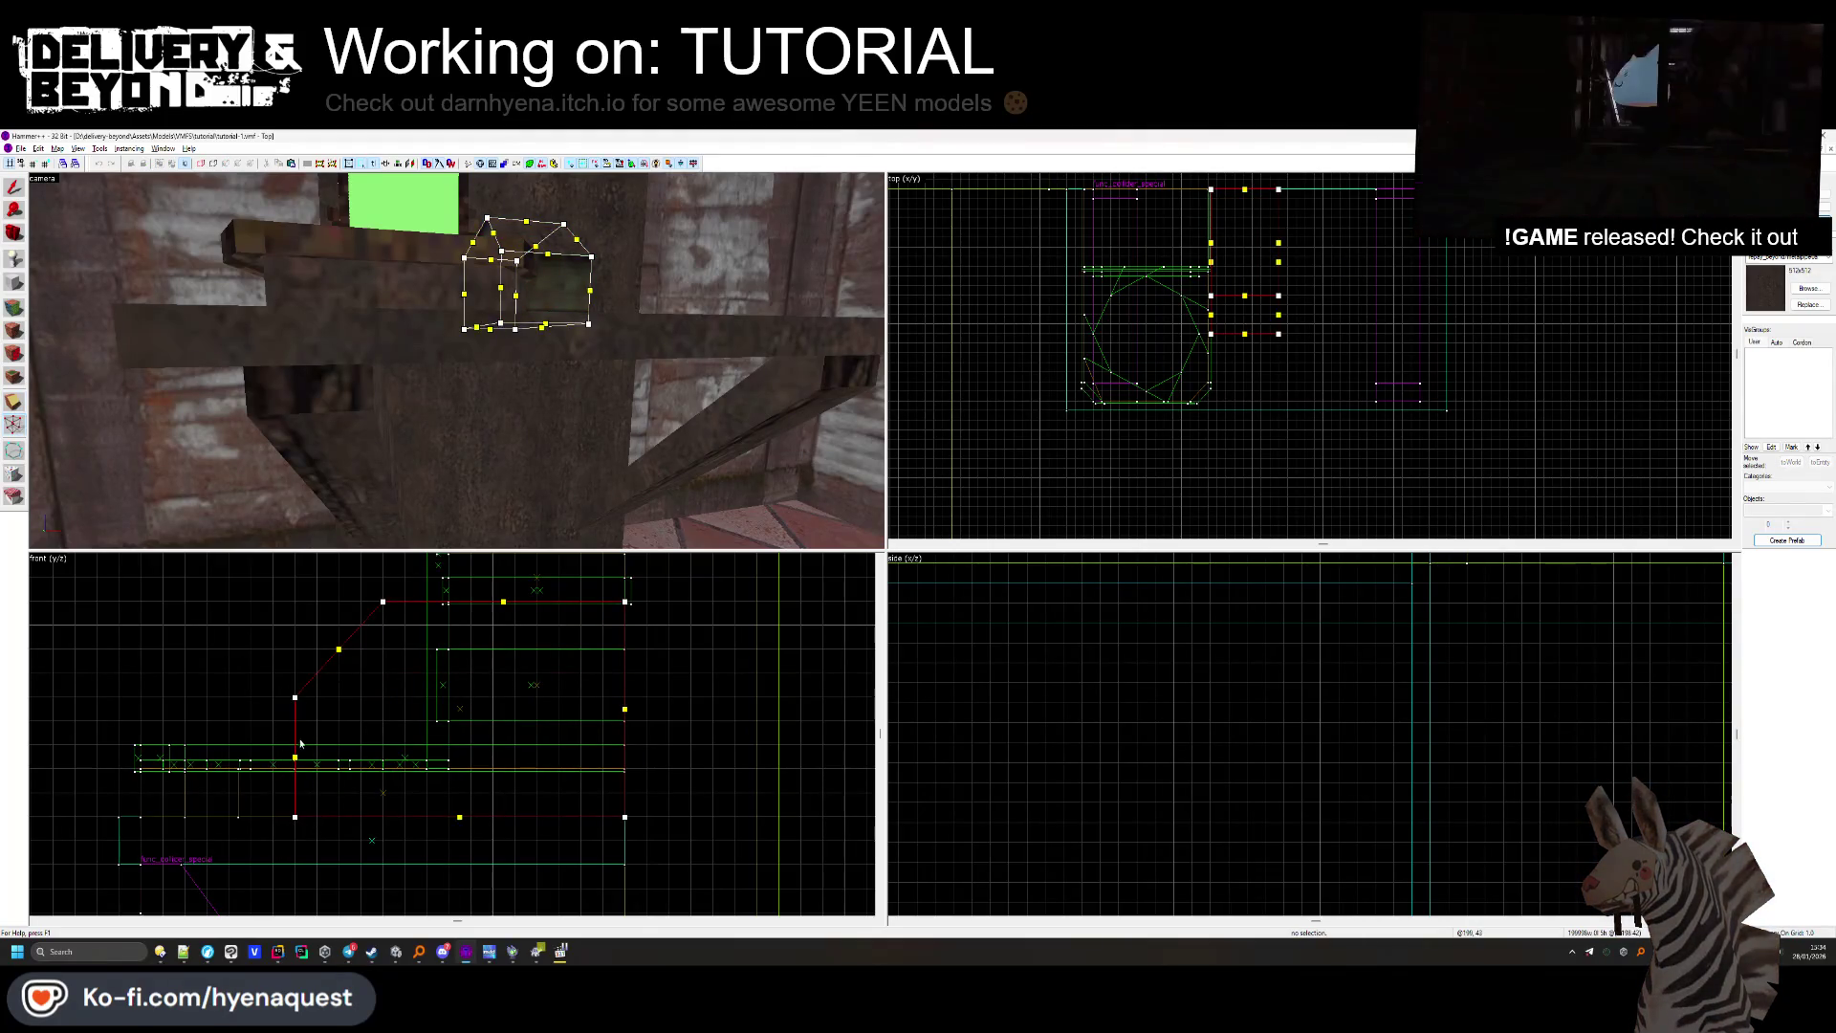
pyautogui.moveTo(295, 697); pyautogui.dragTo(251, 704)
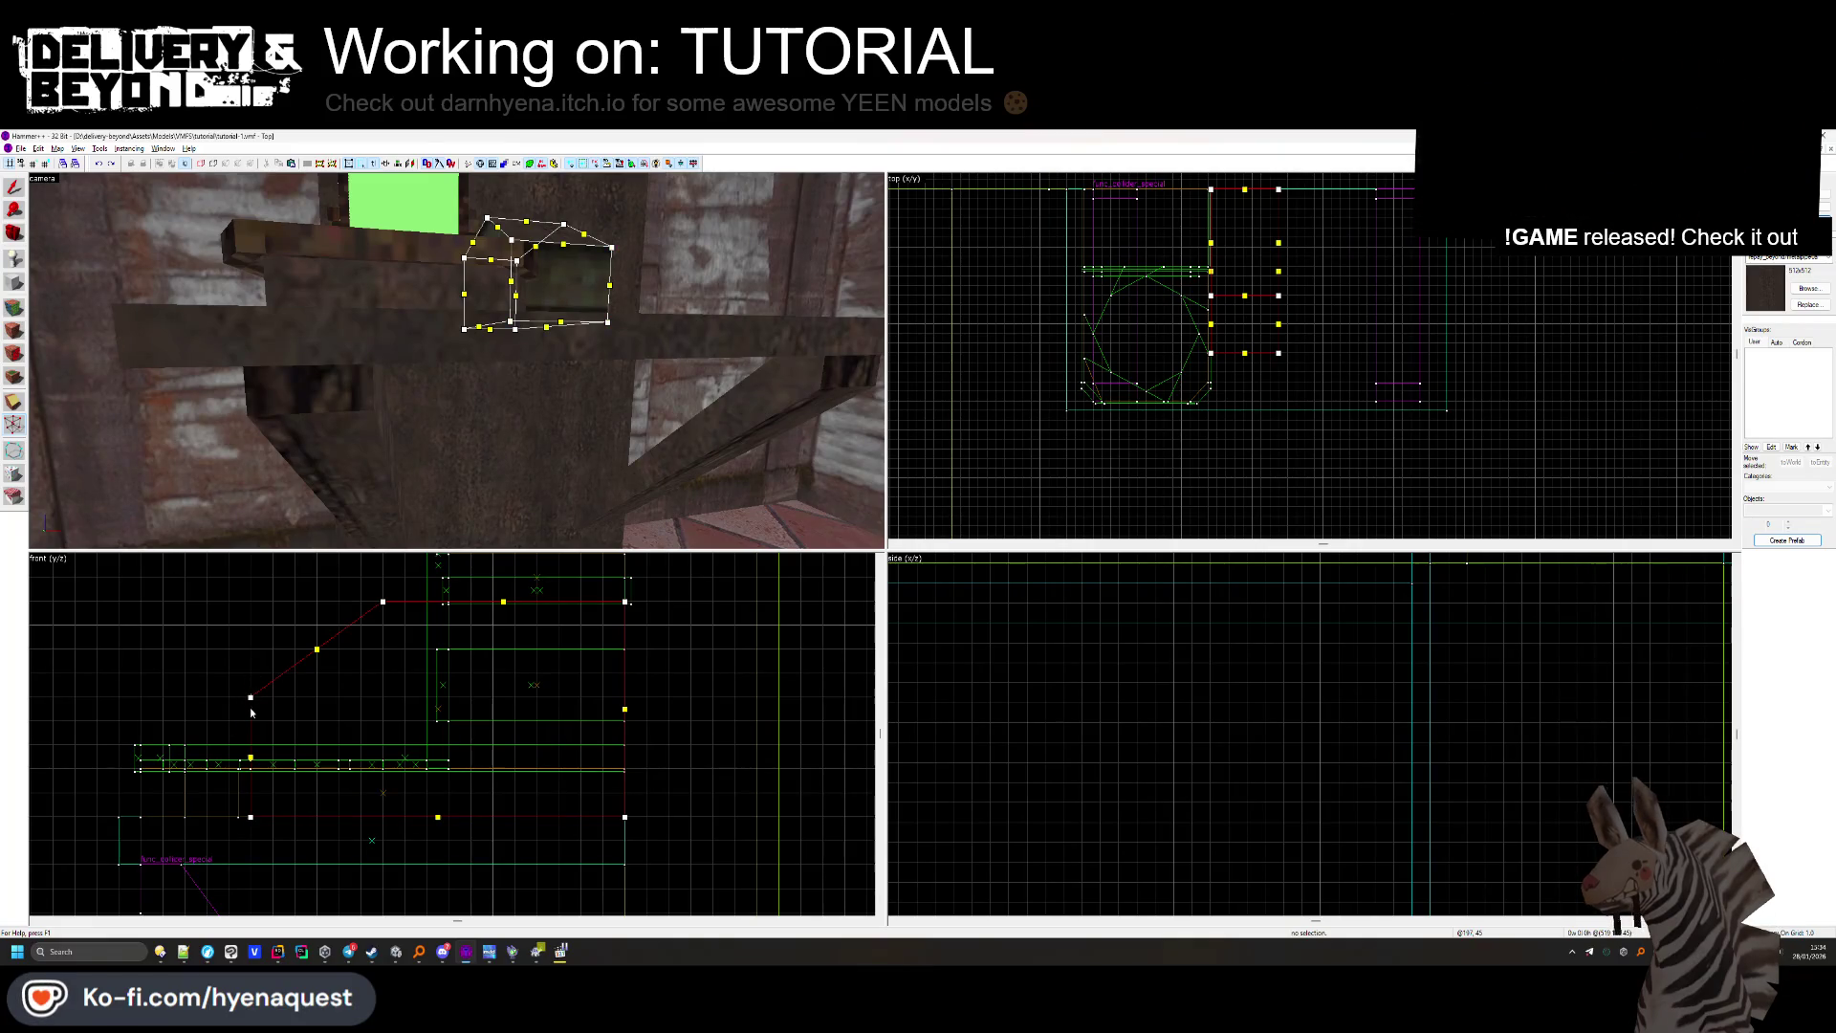
pyautogui.click(251, 700)
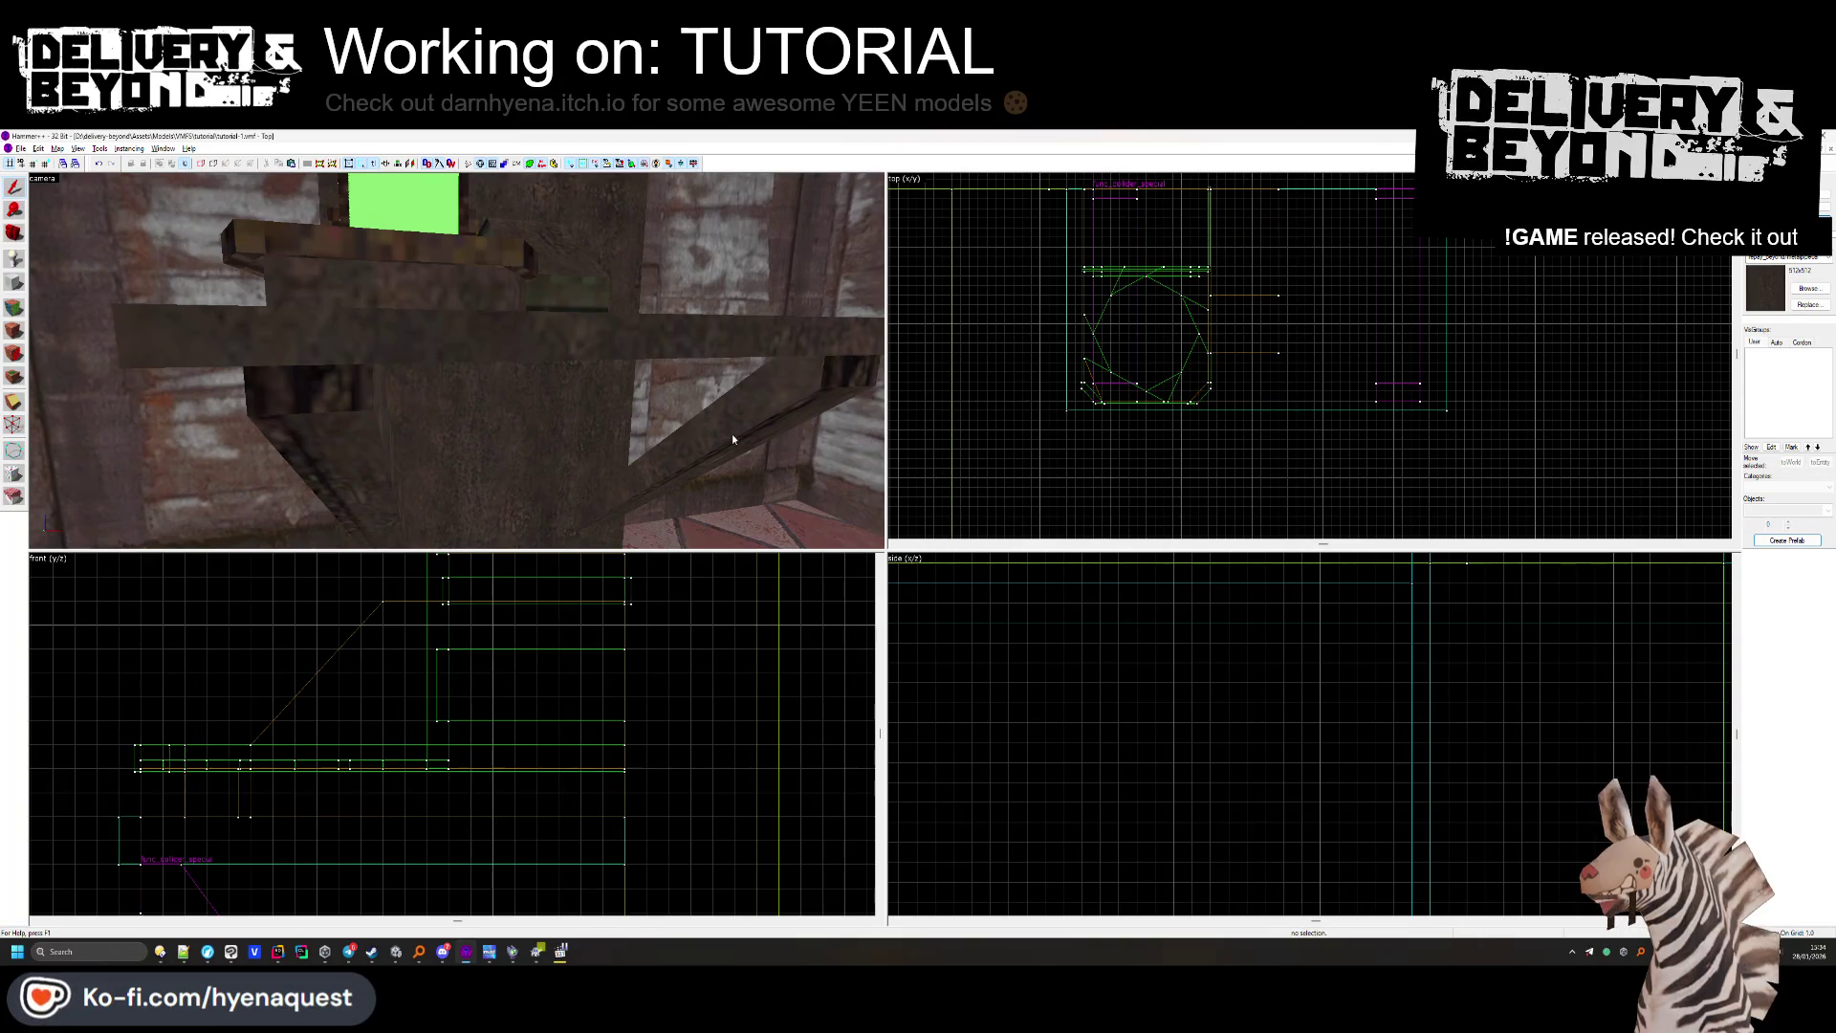
pyautogui.hotkey('alt', 'Tab')
pyautogui.moveTo(638, 457)
pyautogui.mouseDown()
pyautogui.moveTo(798, 401)
pyautogui.moveTo(762, 413)
pyautogui.mouseUp()
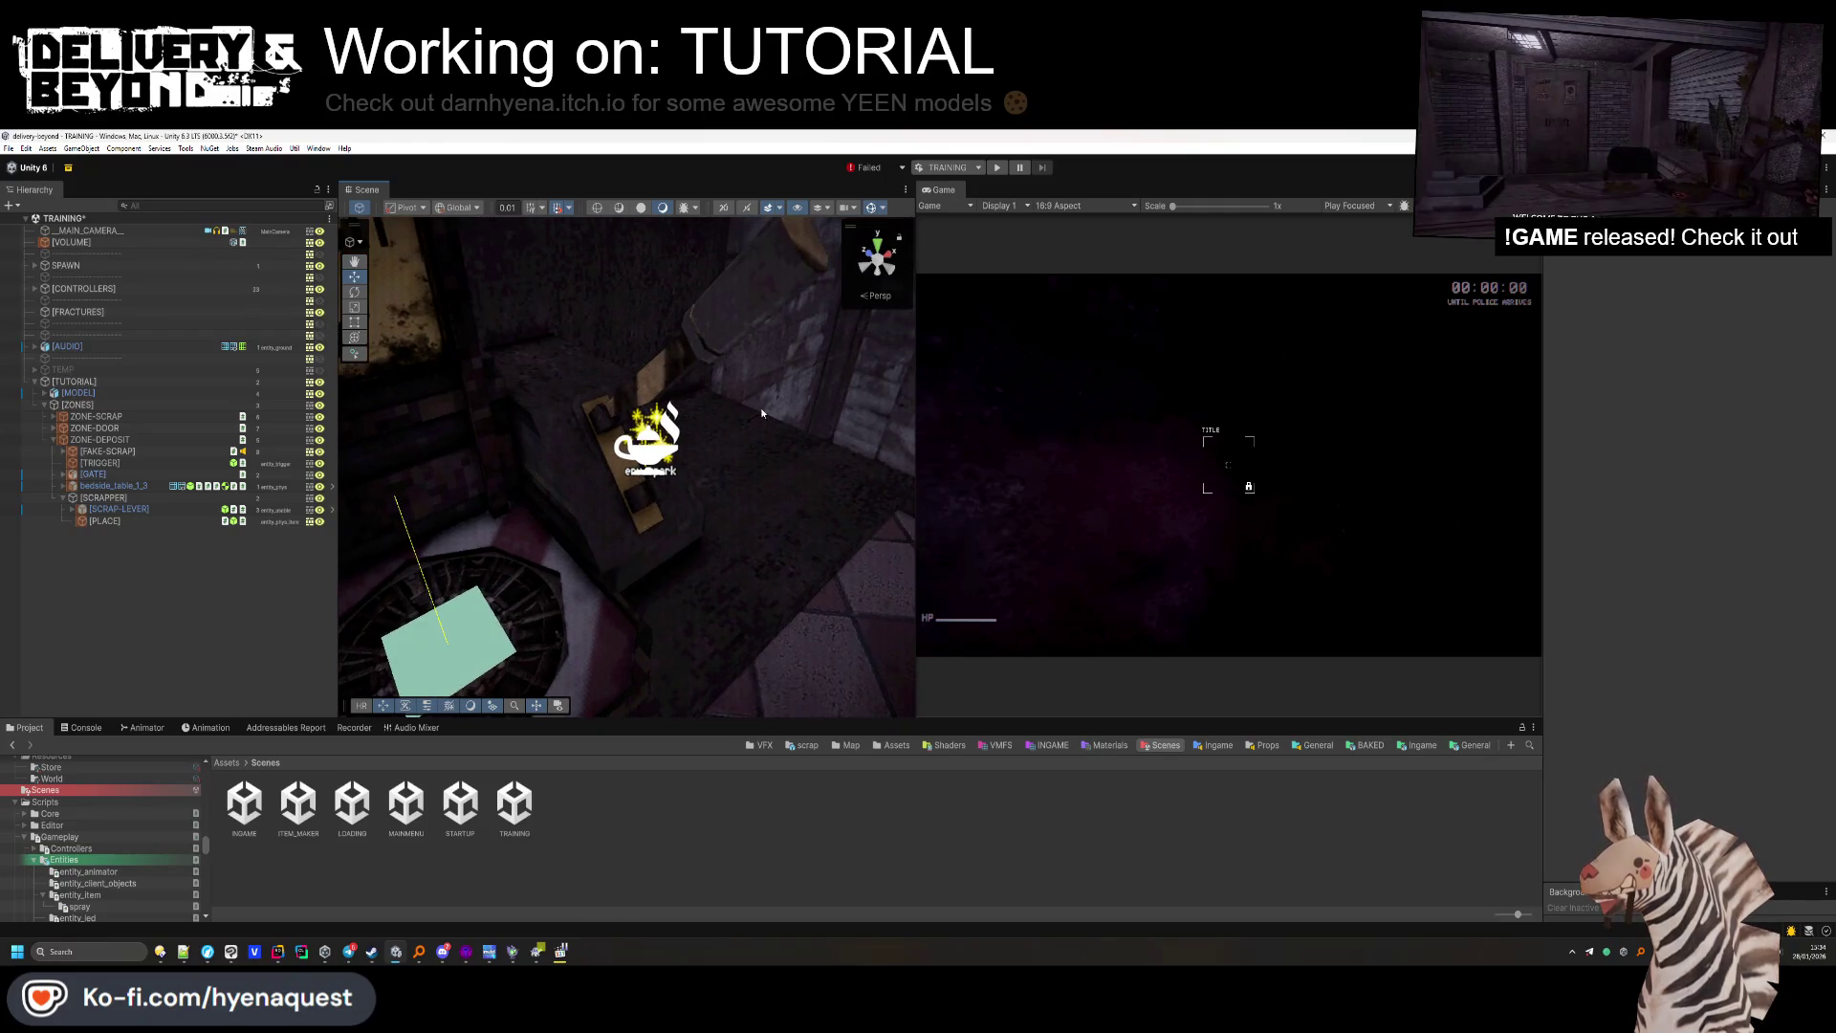
# Nudge the scrap lever along X and Z and tilt its Z rotation to 44 degrees.
pyautogui.click(610, 417)
pyautogui.moveTo(590, 403); pyautogui.dragTo(593, 407)
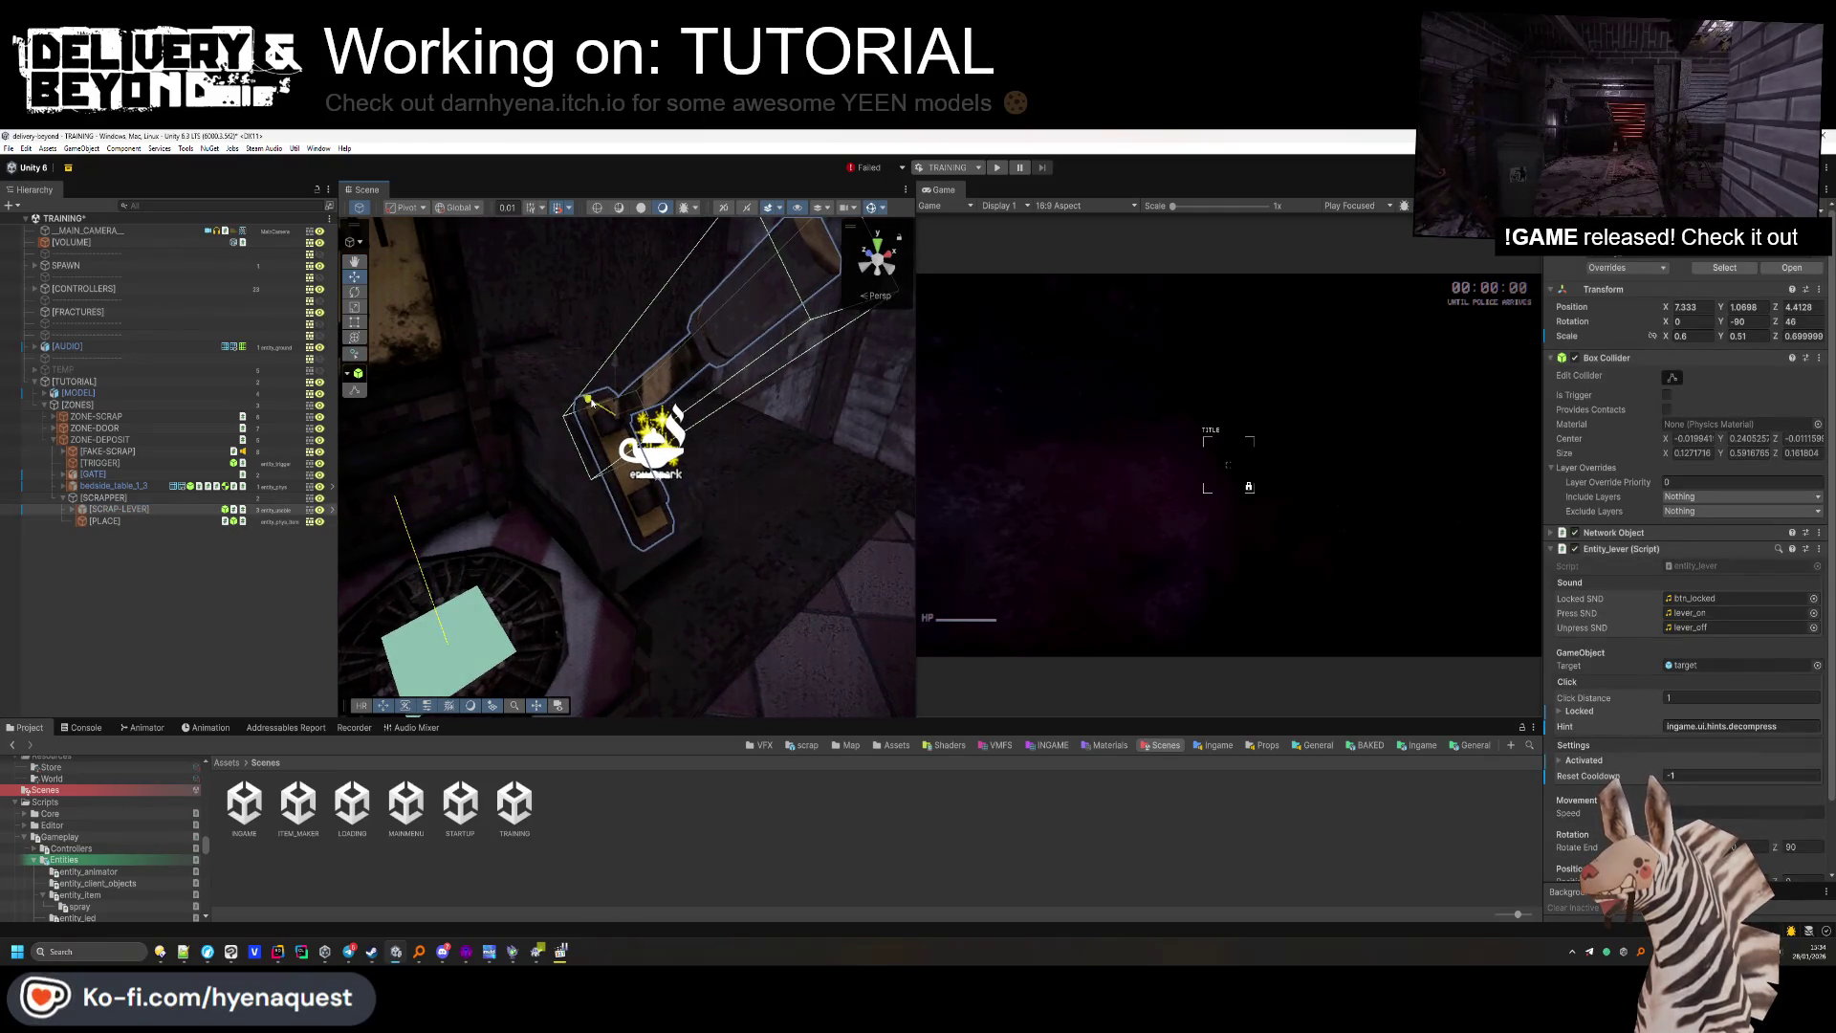
pyautogui.moveTo(1774, 326); pyautogui.dragTo(1768, 326)
pyautogui.moveTo(610, 413)
pyautogui.mouseDown()
pyautogui.moveTo(612, 366)
pyautogui.moveTo(483, 562)
pyautogui.mouseUp()
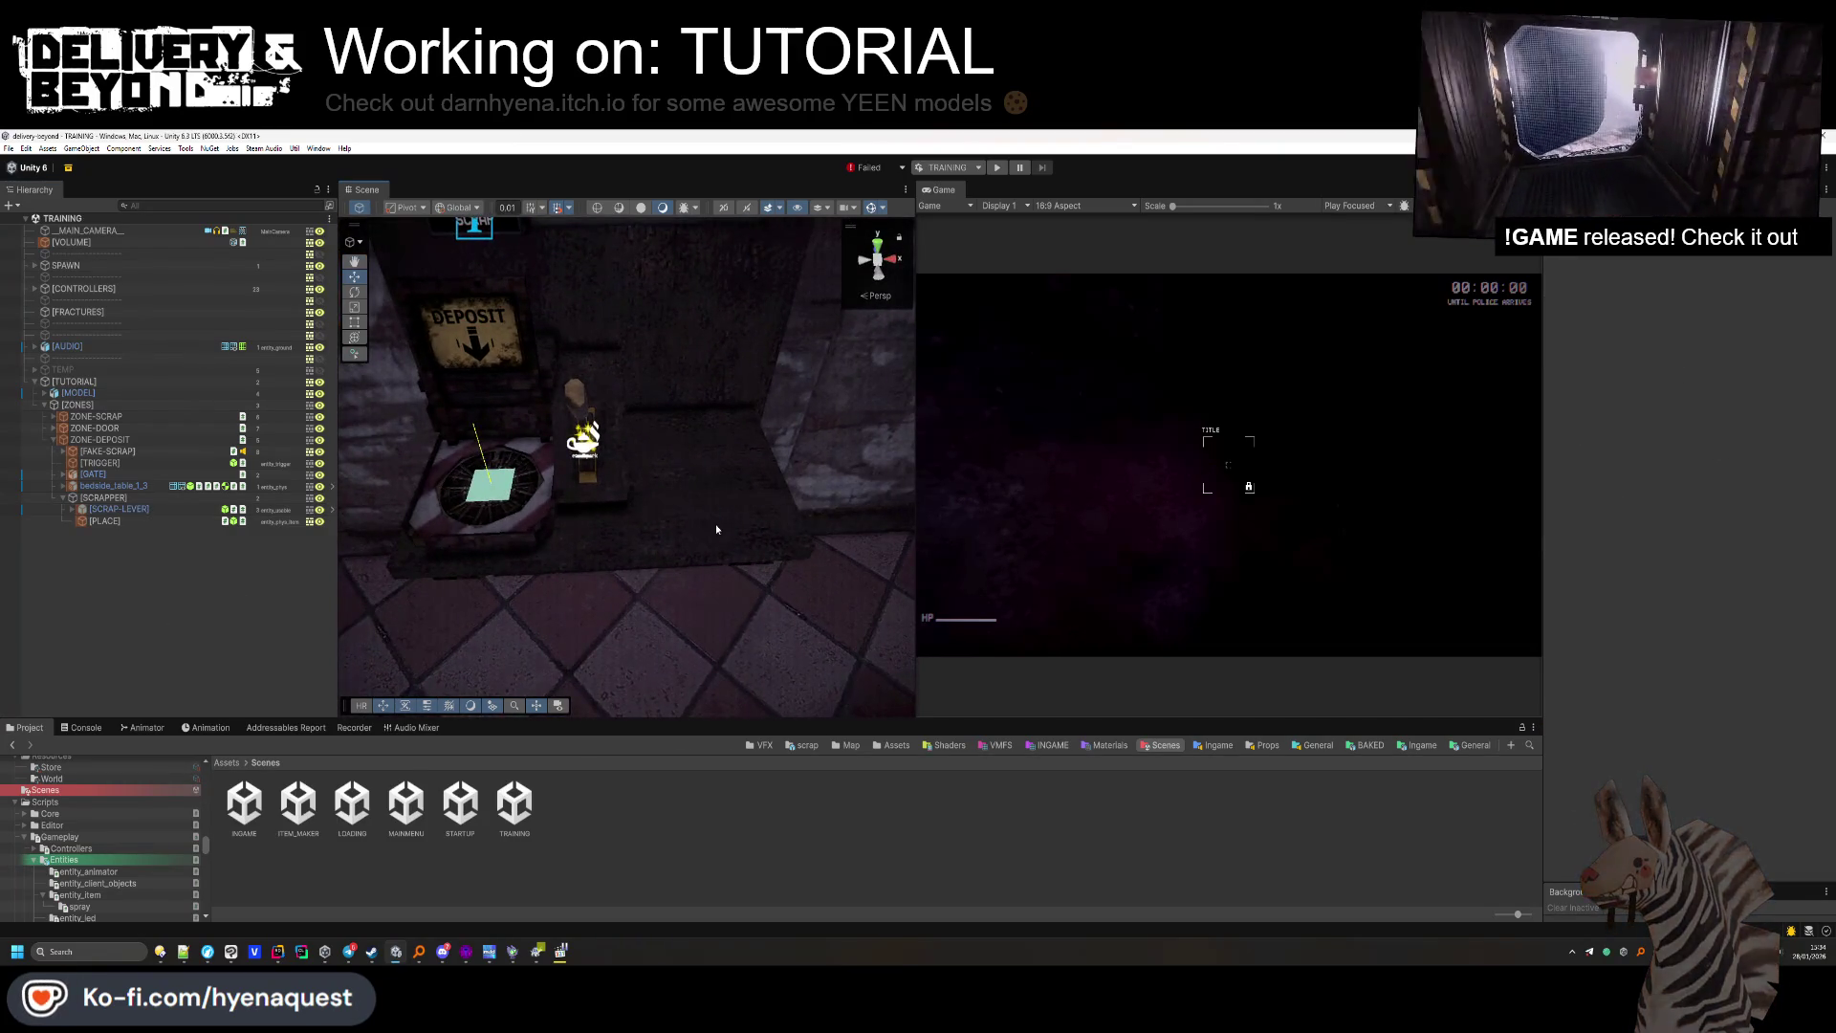
# Delete bedside_table_1_3 from the scene and expand the TEMP and [WORLD] groups in the Hierarchy.
pyautogui.moveTo(675, 525)
pyautogui.mouseDown()
pyautogui.moveTo(950, 515)
pyautogui.moveTo(825, 490)
pyautogui.moveTo(44, 479)
pyautogui.mouseUp()
pyautogui.click(825, 496)
pyautogui.press('Delete')
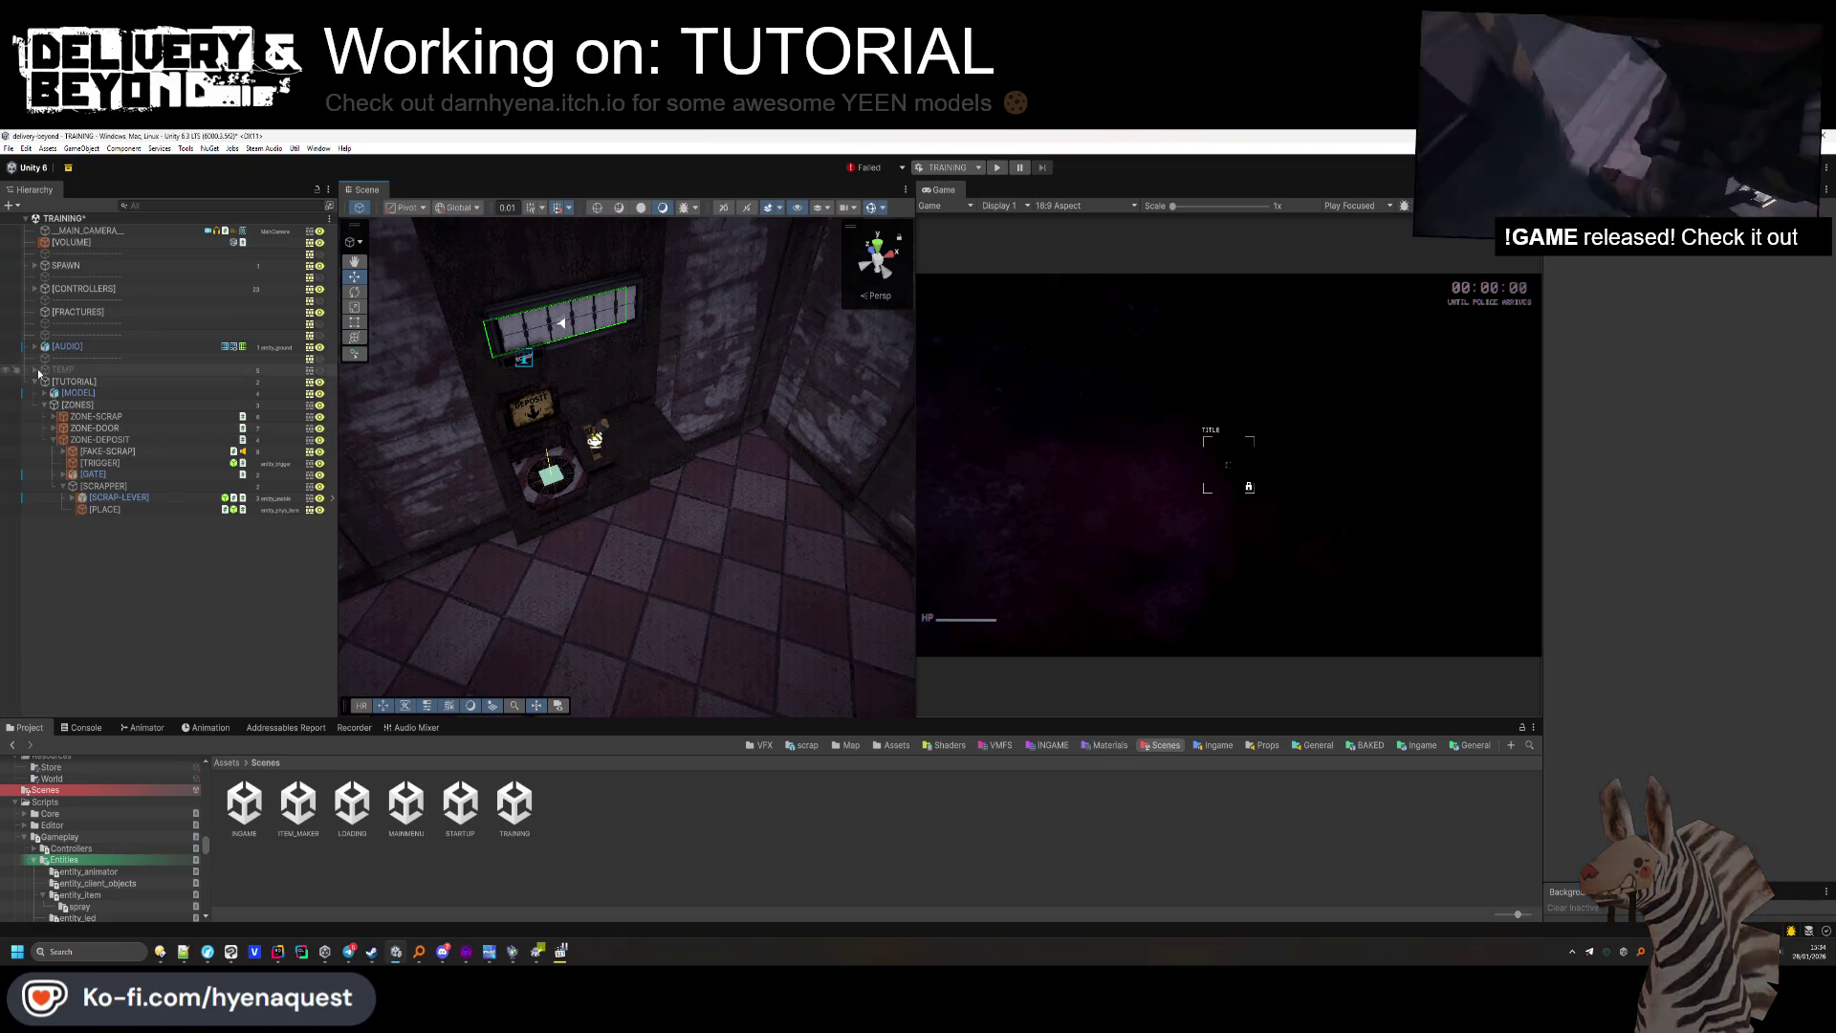
pyautogui.click(36, 370)
pyautogui.click(45, 429)
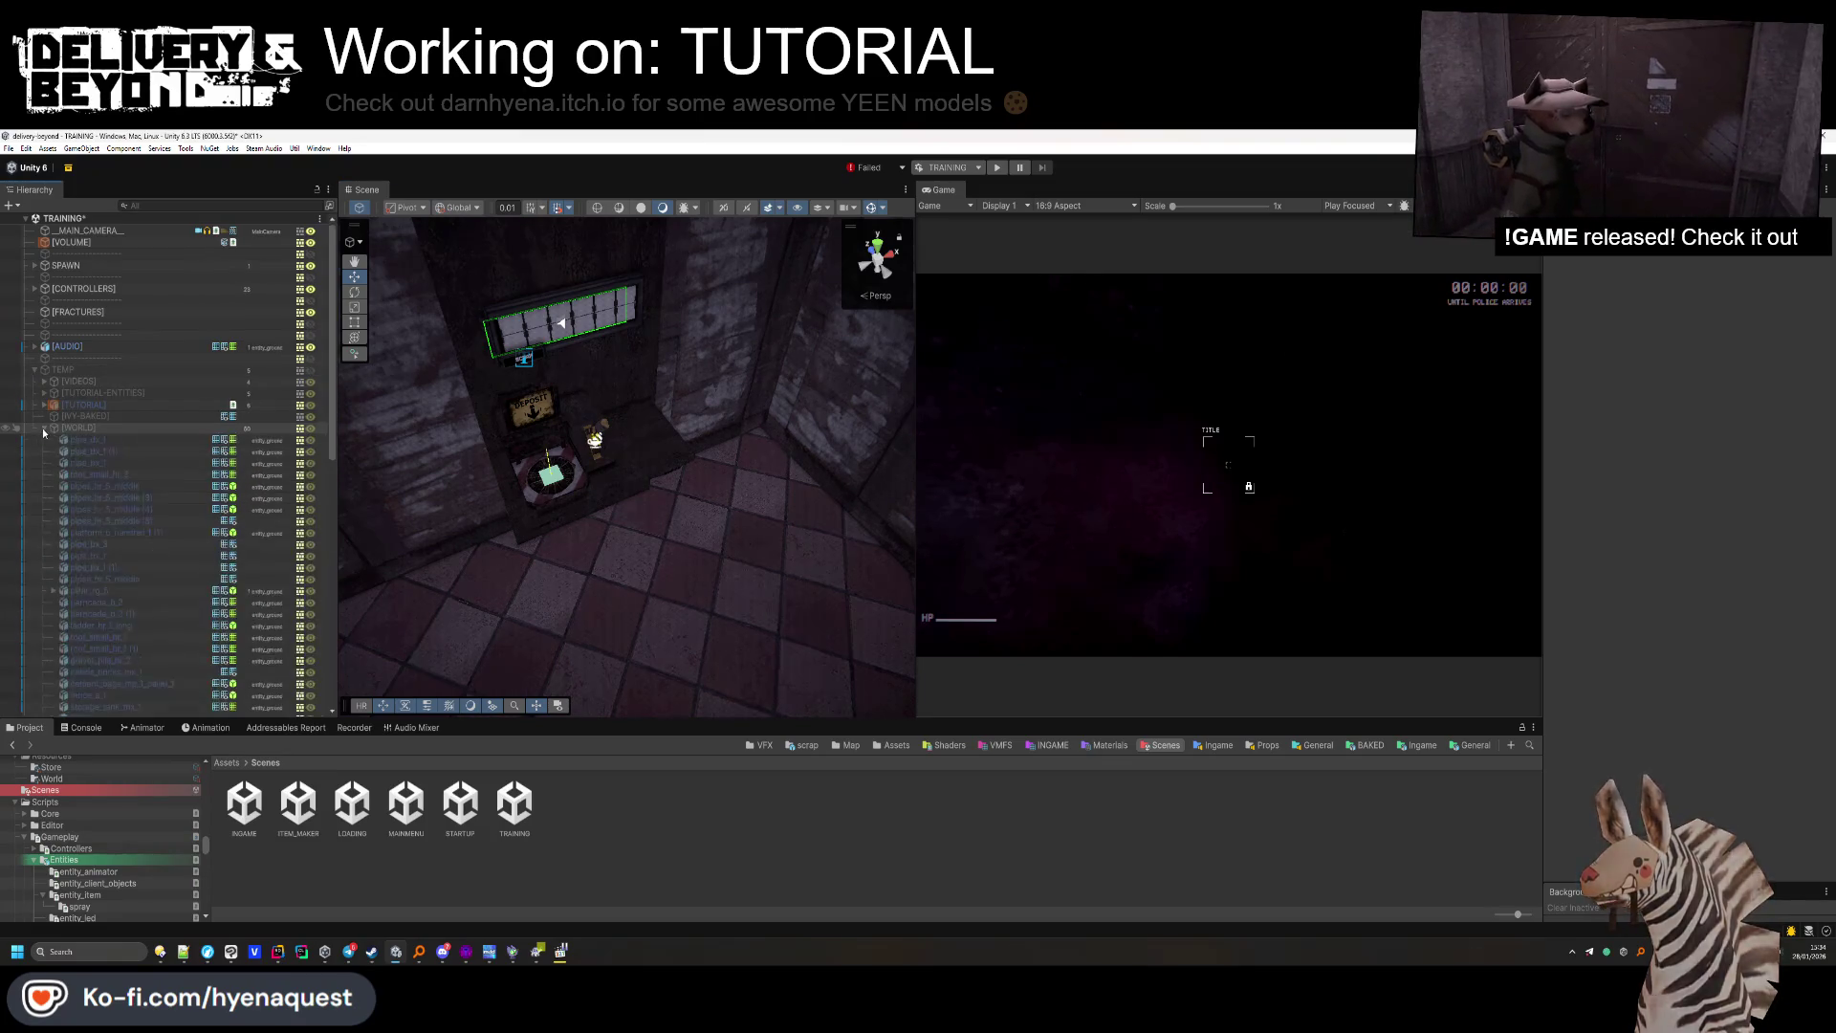
# Collapse [WORLD], expand [VIDEOS], and move the [TV-SCRAP] (1) screen into ZONE-DEPOSIT.
pyautogui.click(45, 429)
pyautogui.click(44, 382)
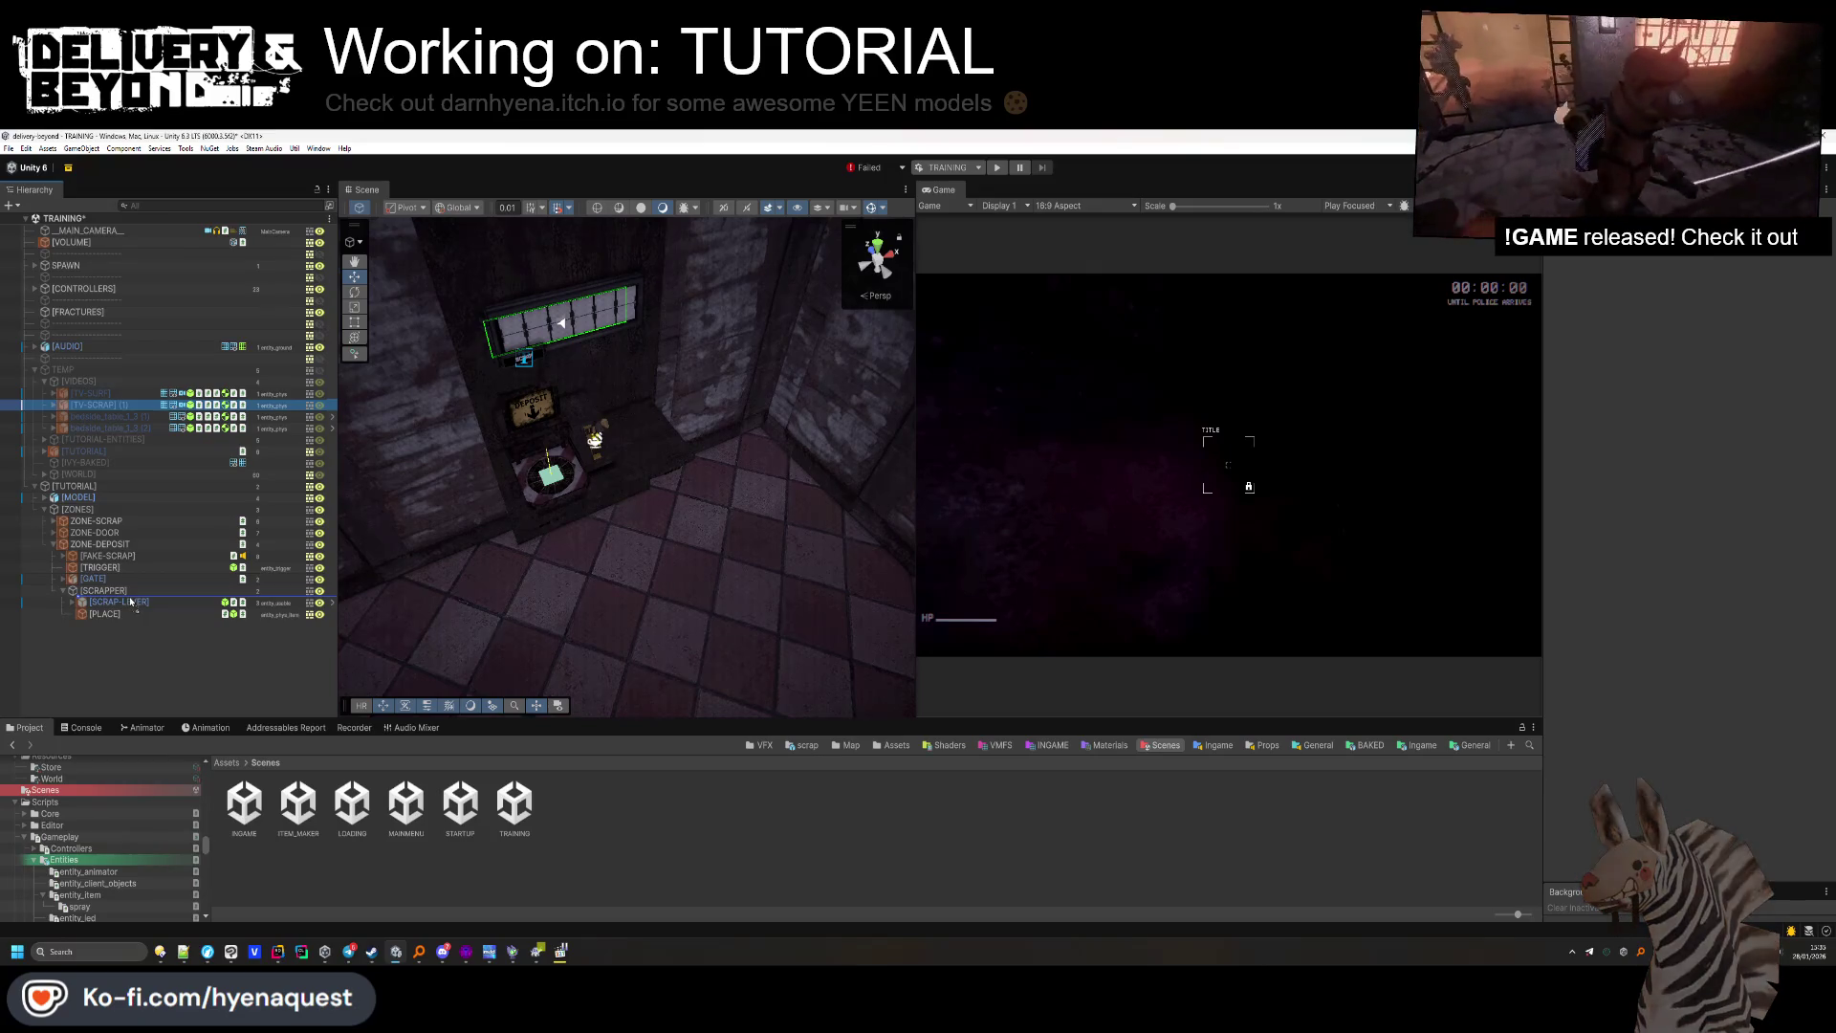
pyautogui.moveTo(112, 556); pyautogui.dragTo(112, 553)
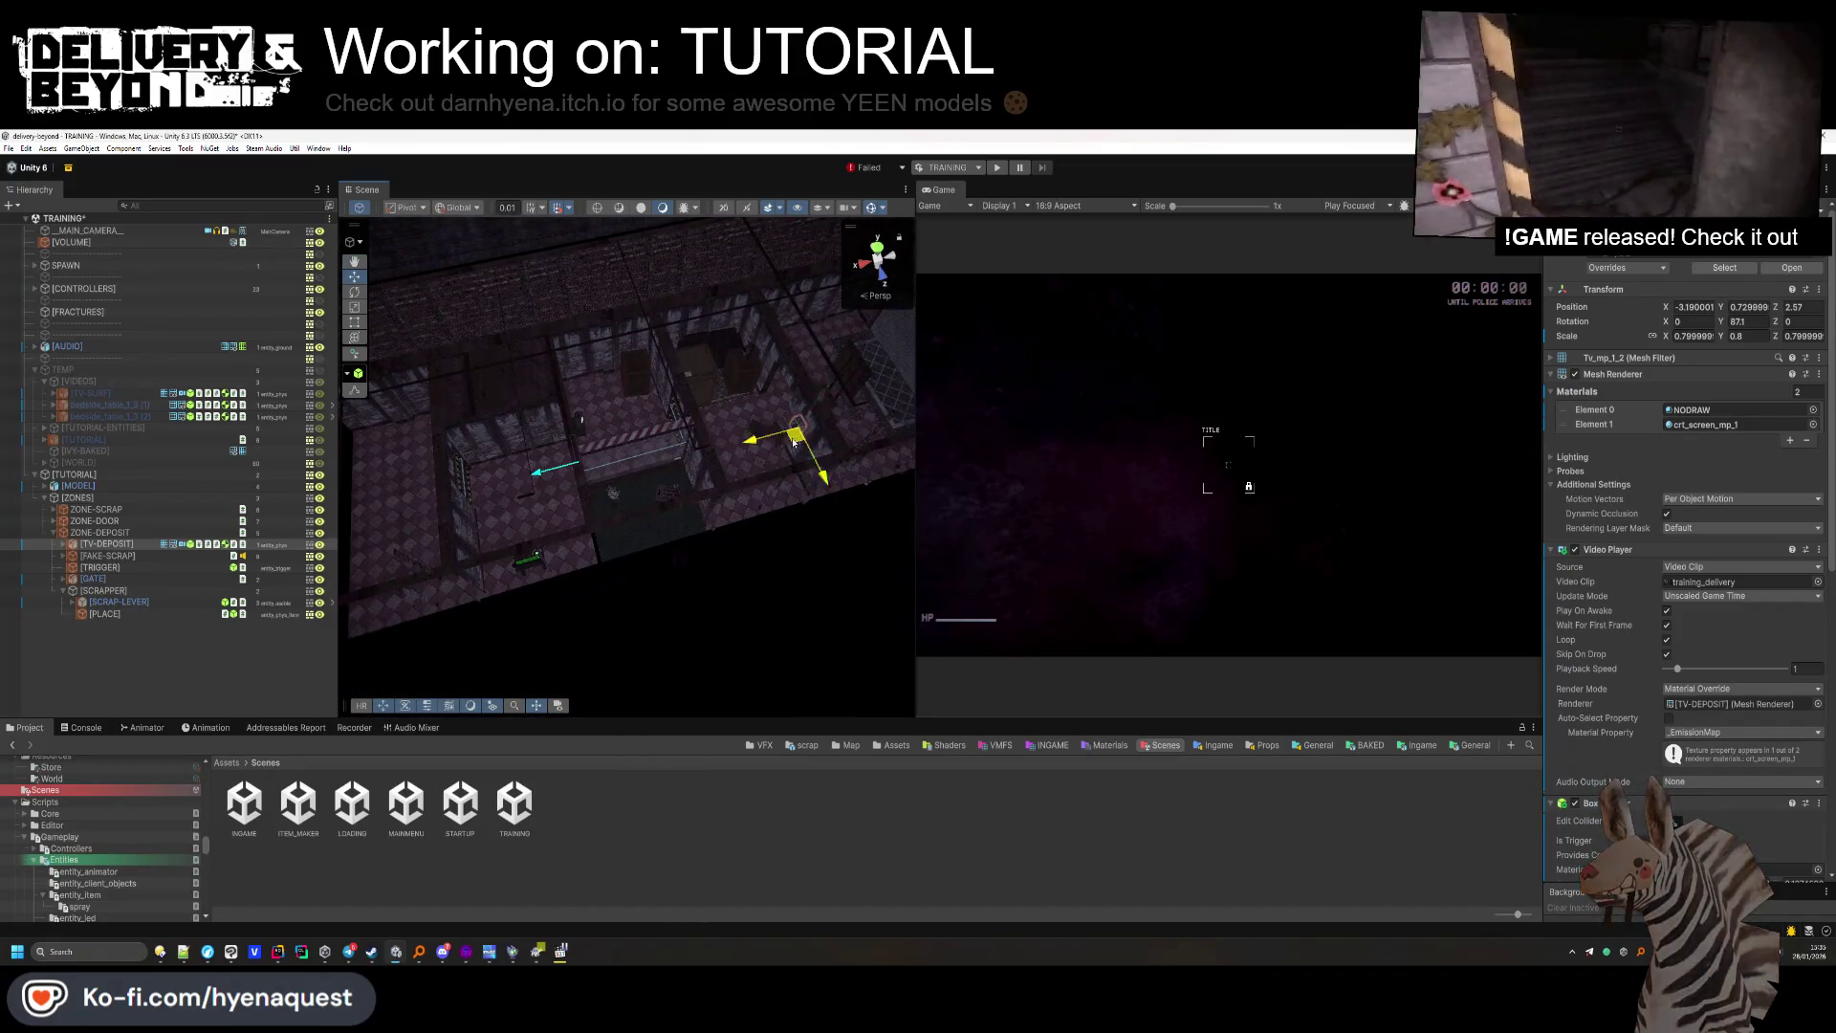
# Rotate TV-DEPOSIT to about 193.6° Y and move it to roughly (7.71, 0.878, 4.54).
pyautogui.moveTo(506, 573); pyautogui.dragTo(356, 546)
pyautogui.press('f')
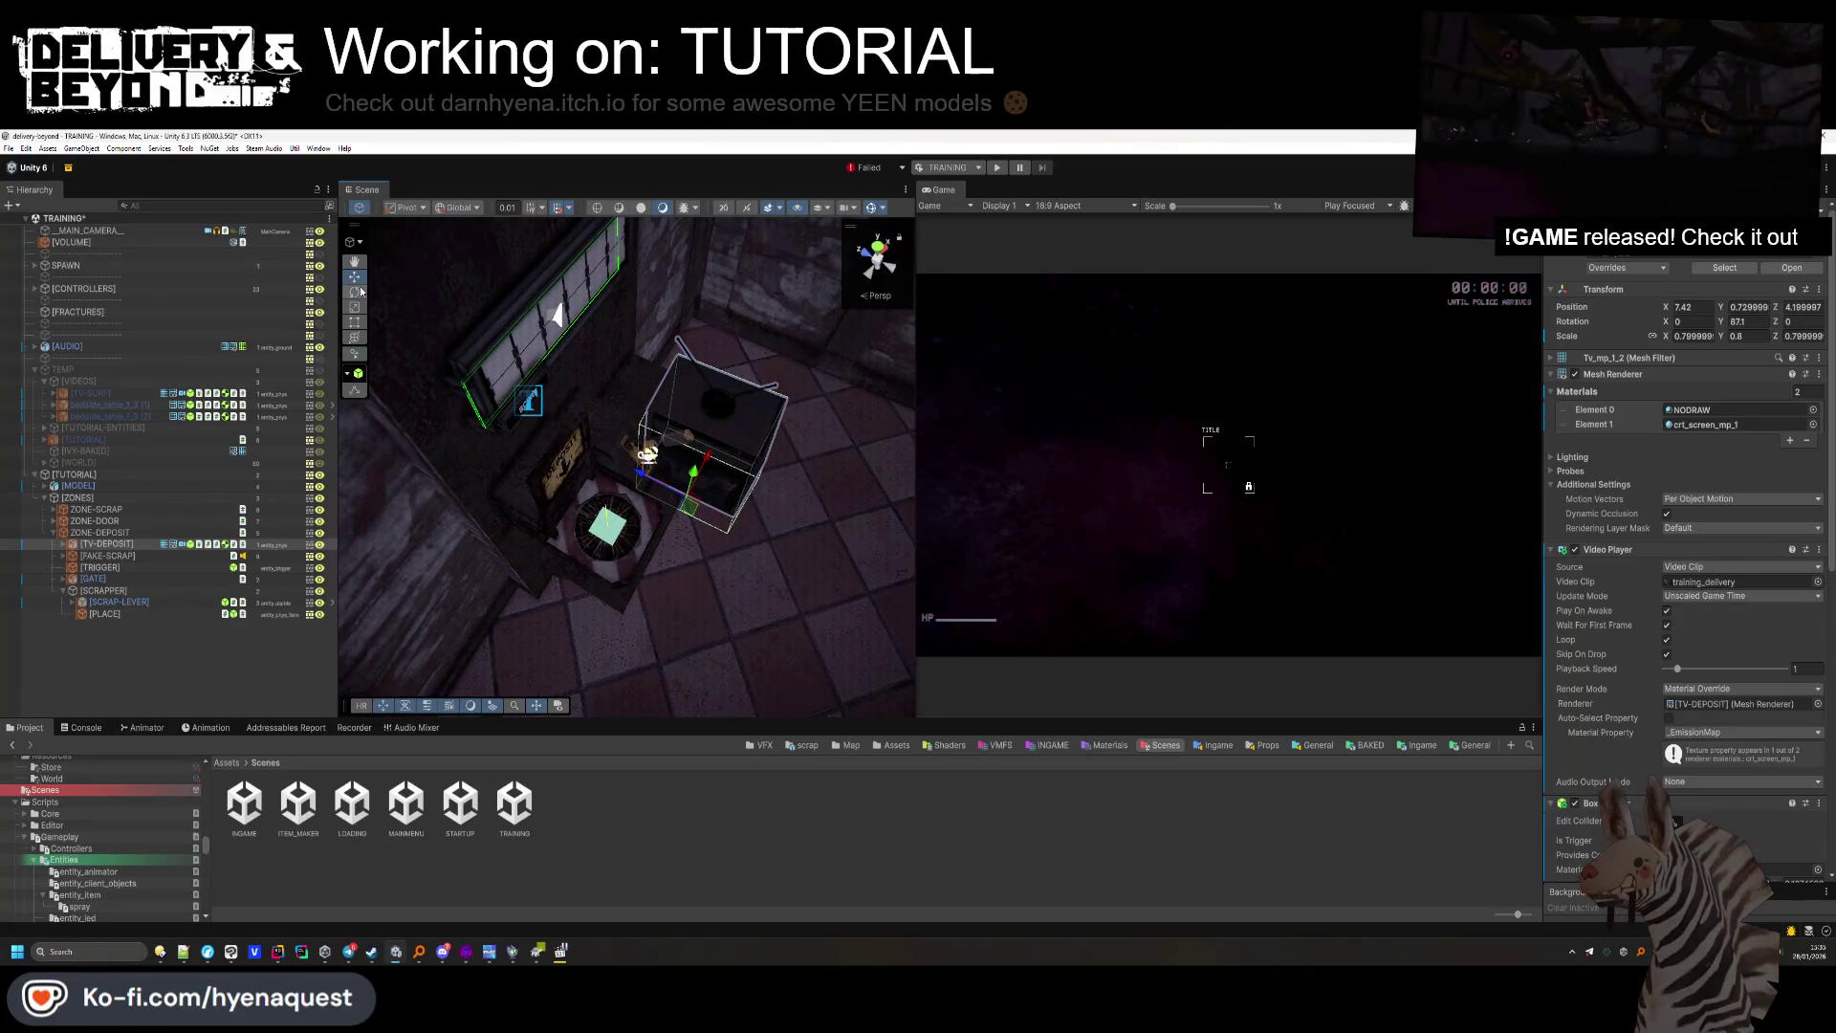
pyautogui.moveTo(714, 548); pyautogui.dragTo(405, 307)
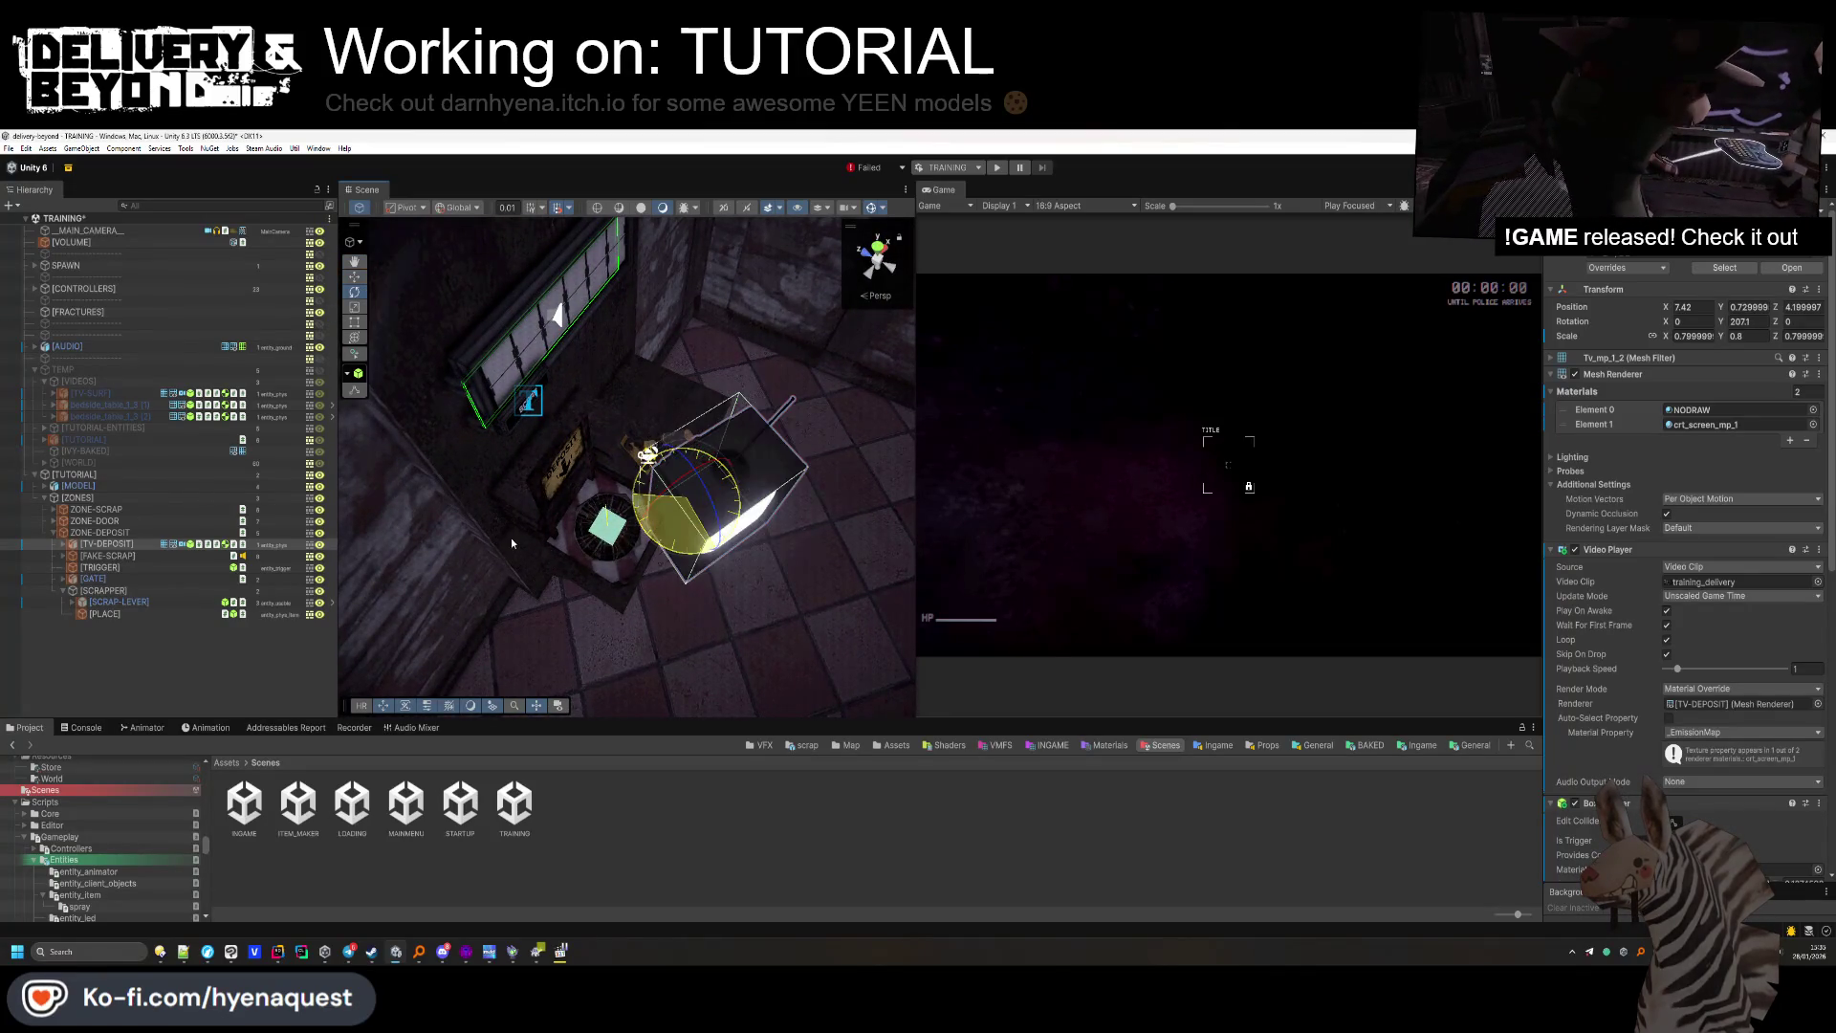
pyautogui.moveTo(694, 513)
pyautogui.mouseDown()
pyautogui.moveTo(659, 364)
pyautogui.moveTo(702, 346)
pyautogui.mouseUp()
pyautogui.moveTo(669, 478); pyautogui.dragTo(655, 631)
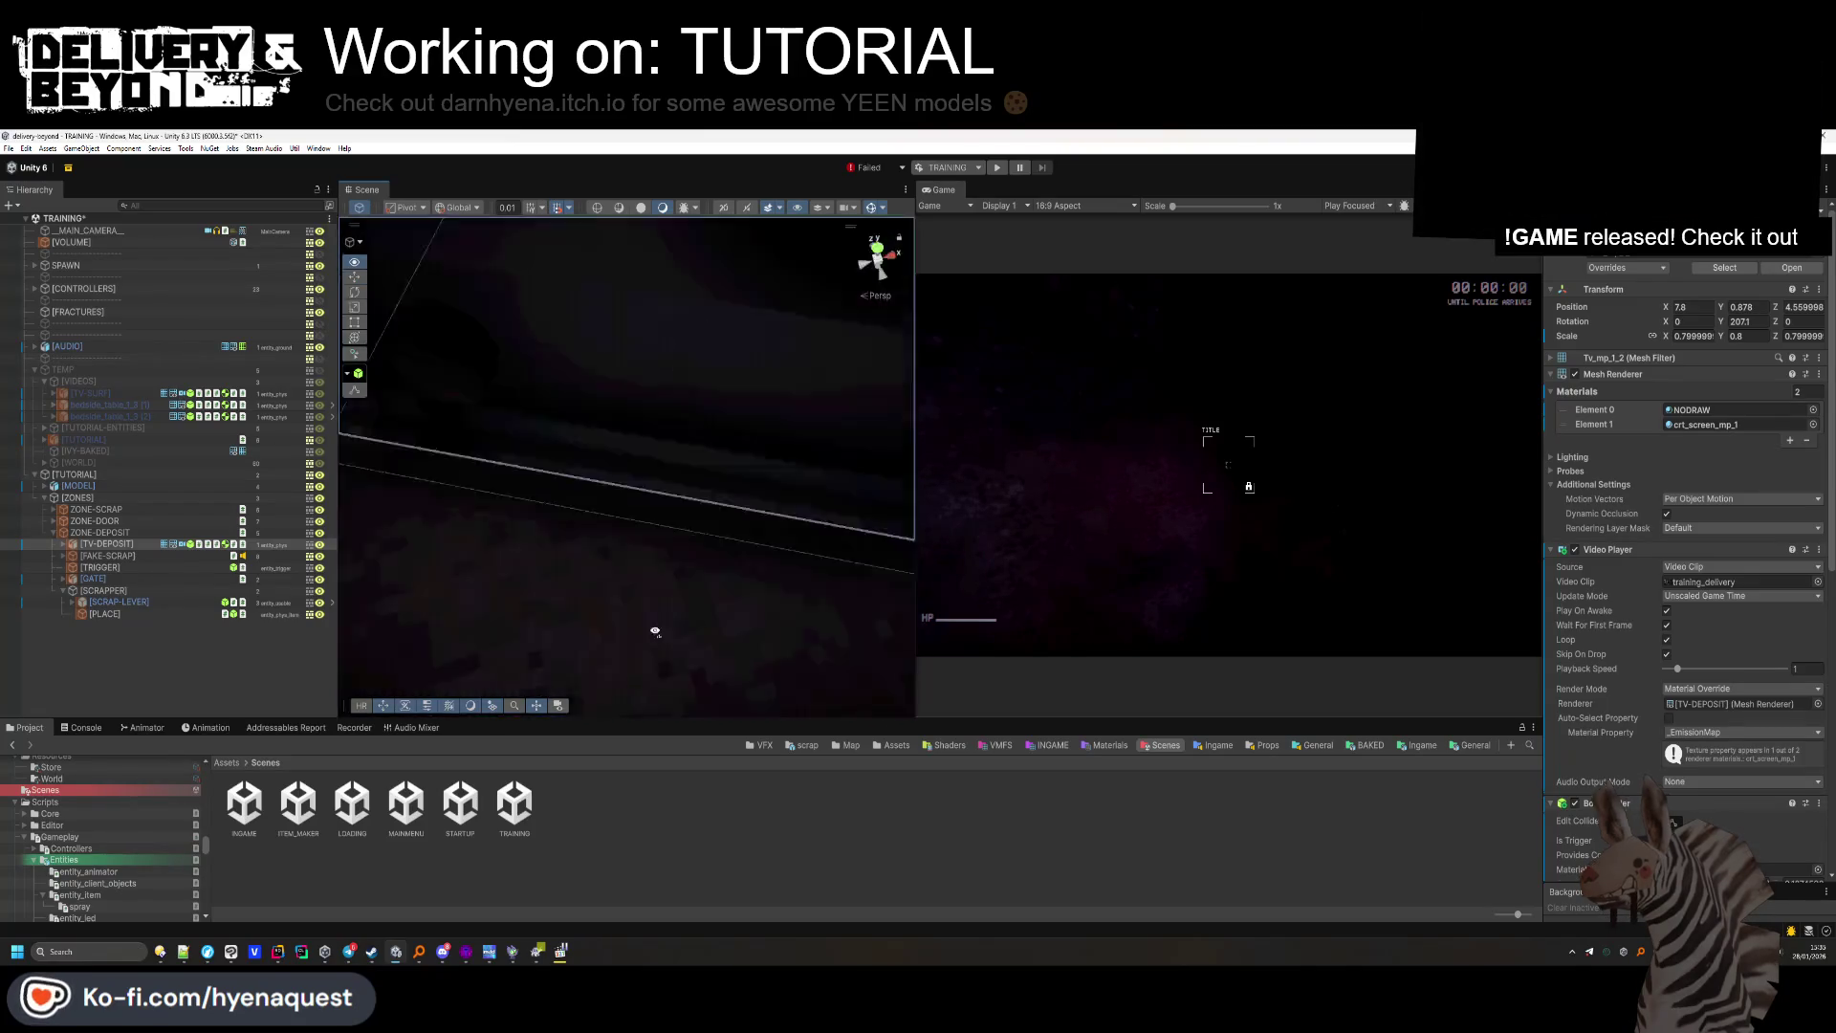
pyautogui.press('f')
pyautogui.moveTo(644, 468); pyautogui.dragTo(639, 473)
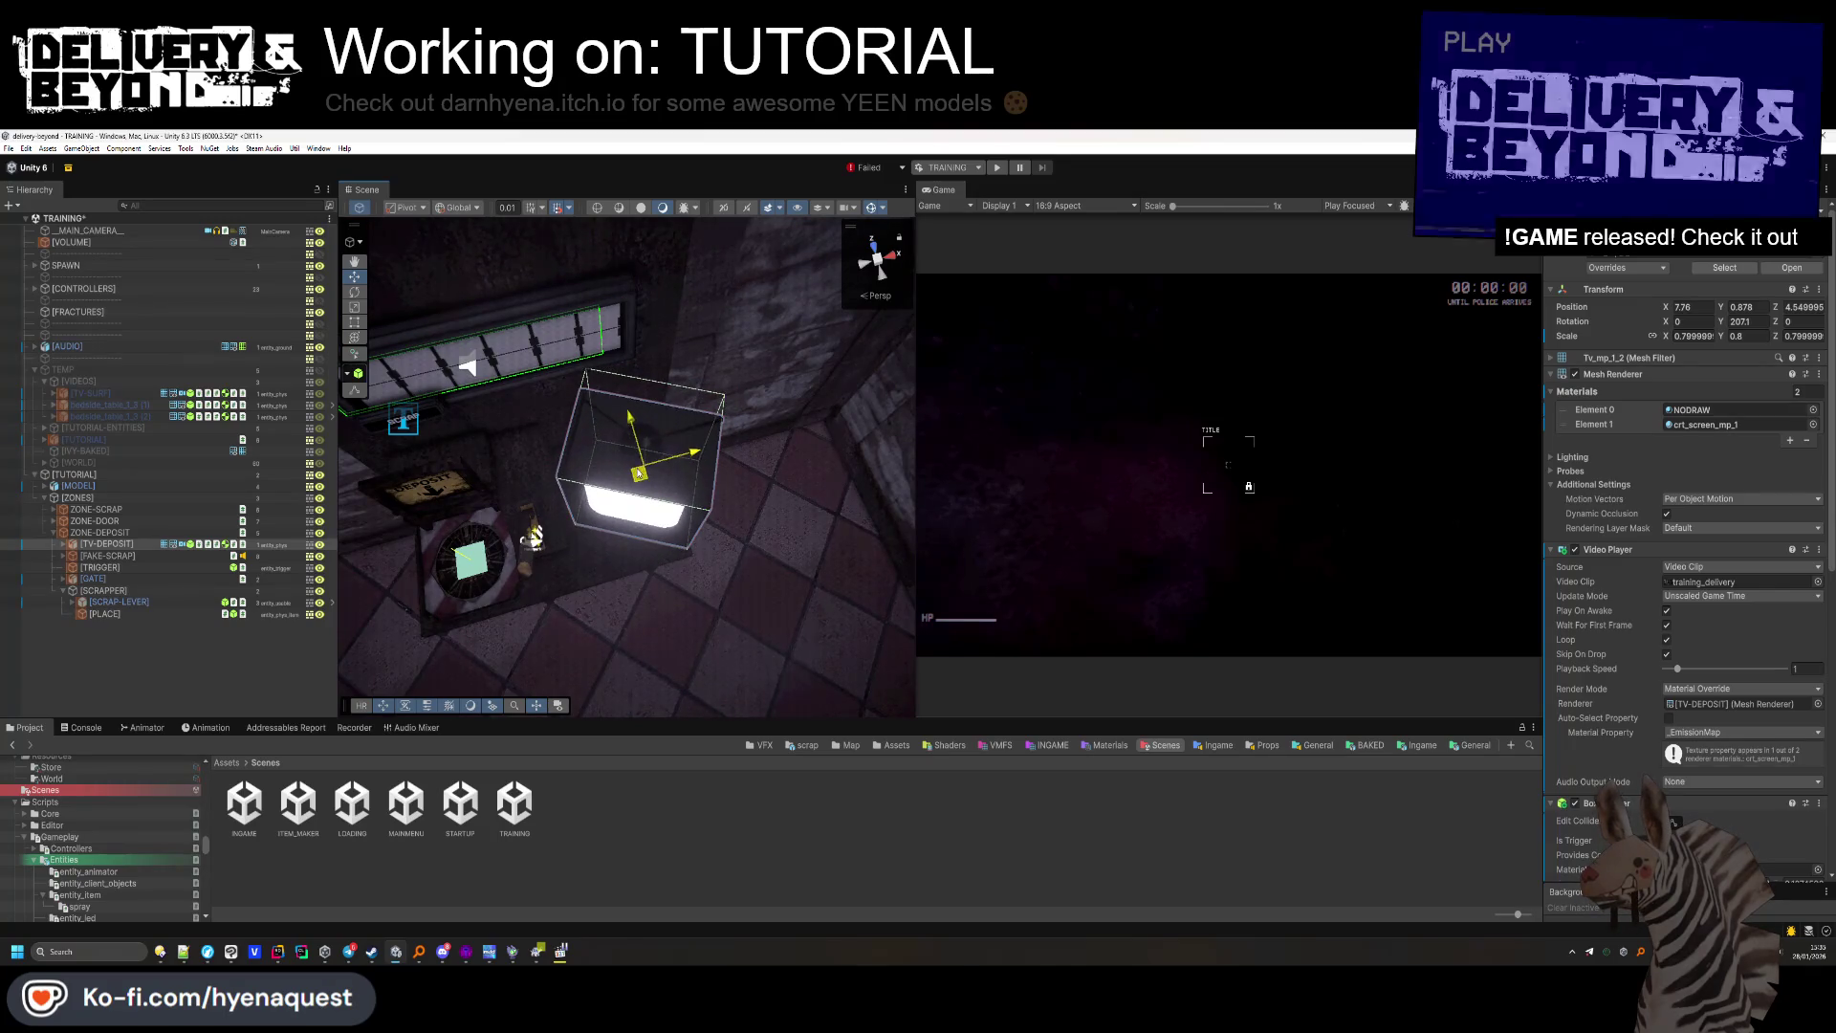
pyautogui.moveTo(688, 532); pyautogui.dragTo(630, 478)
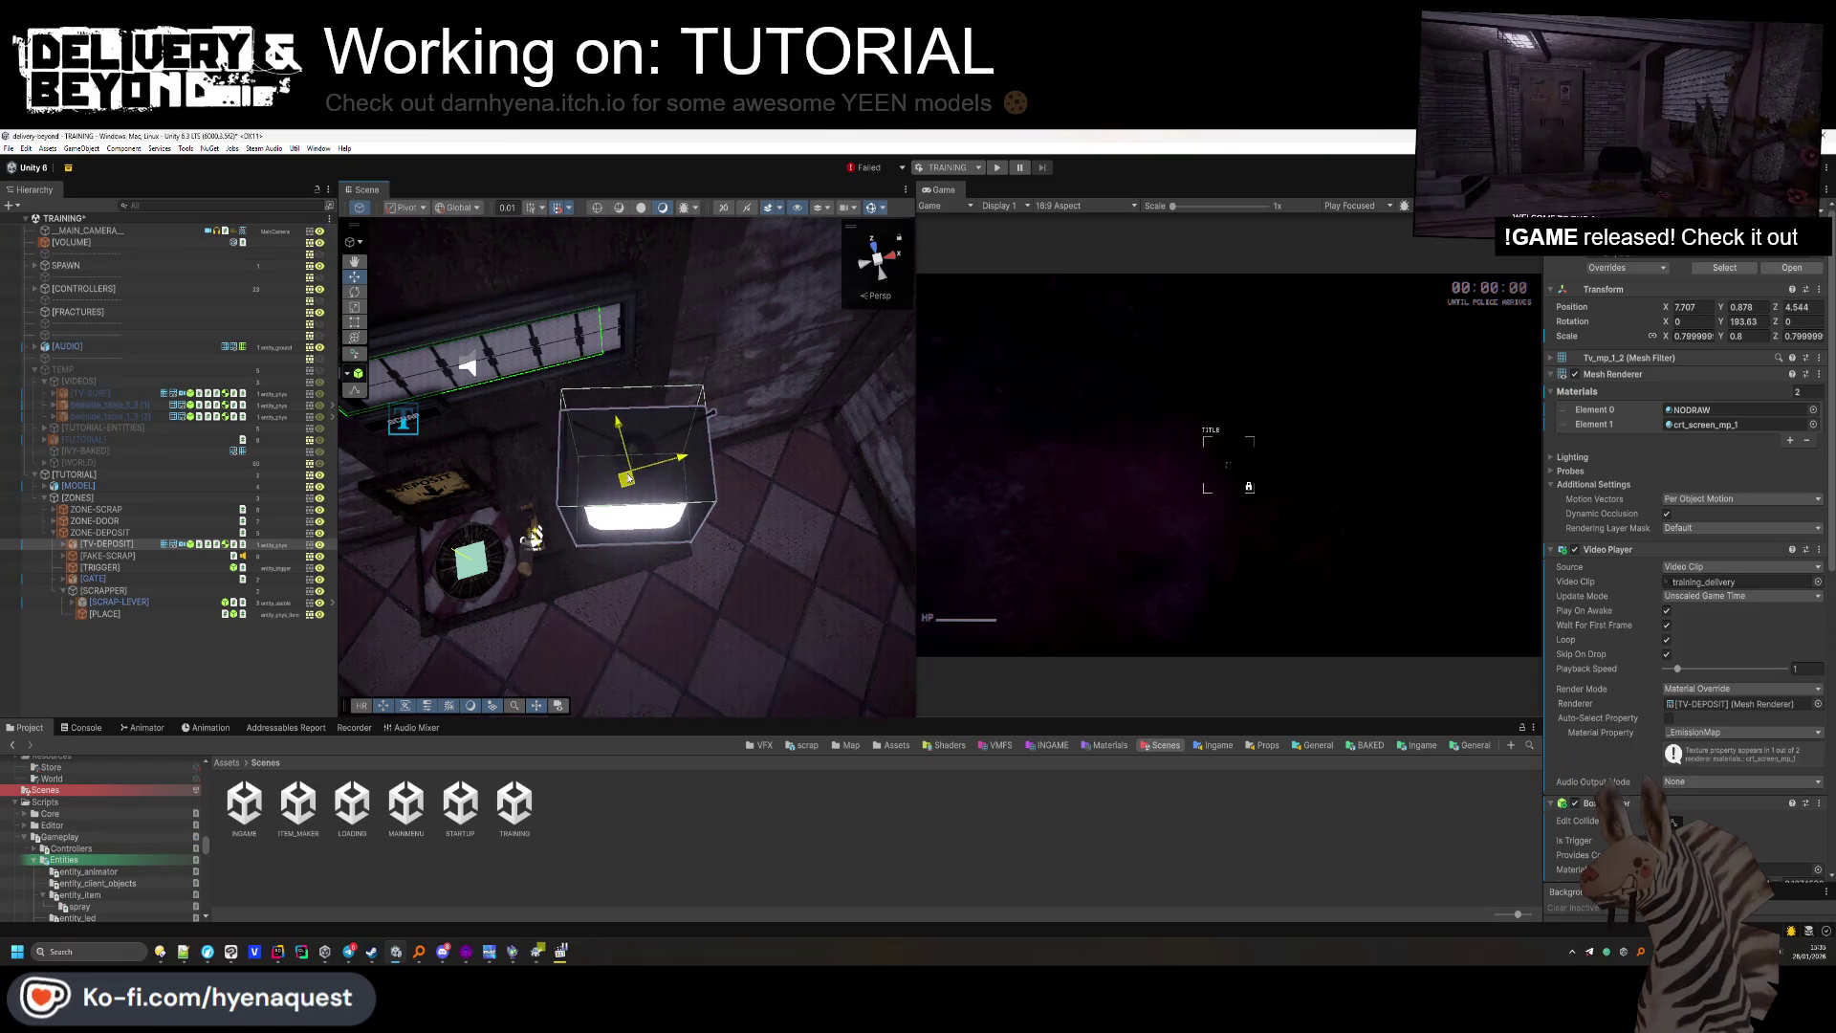
pyautogui.scroll(-5, 628, 478)
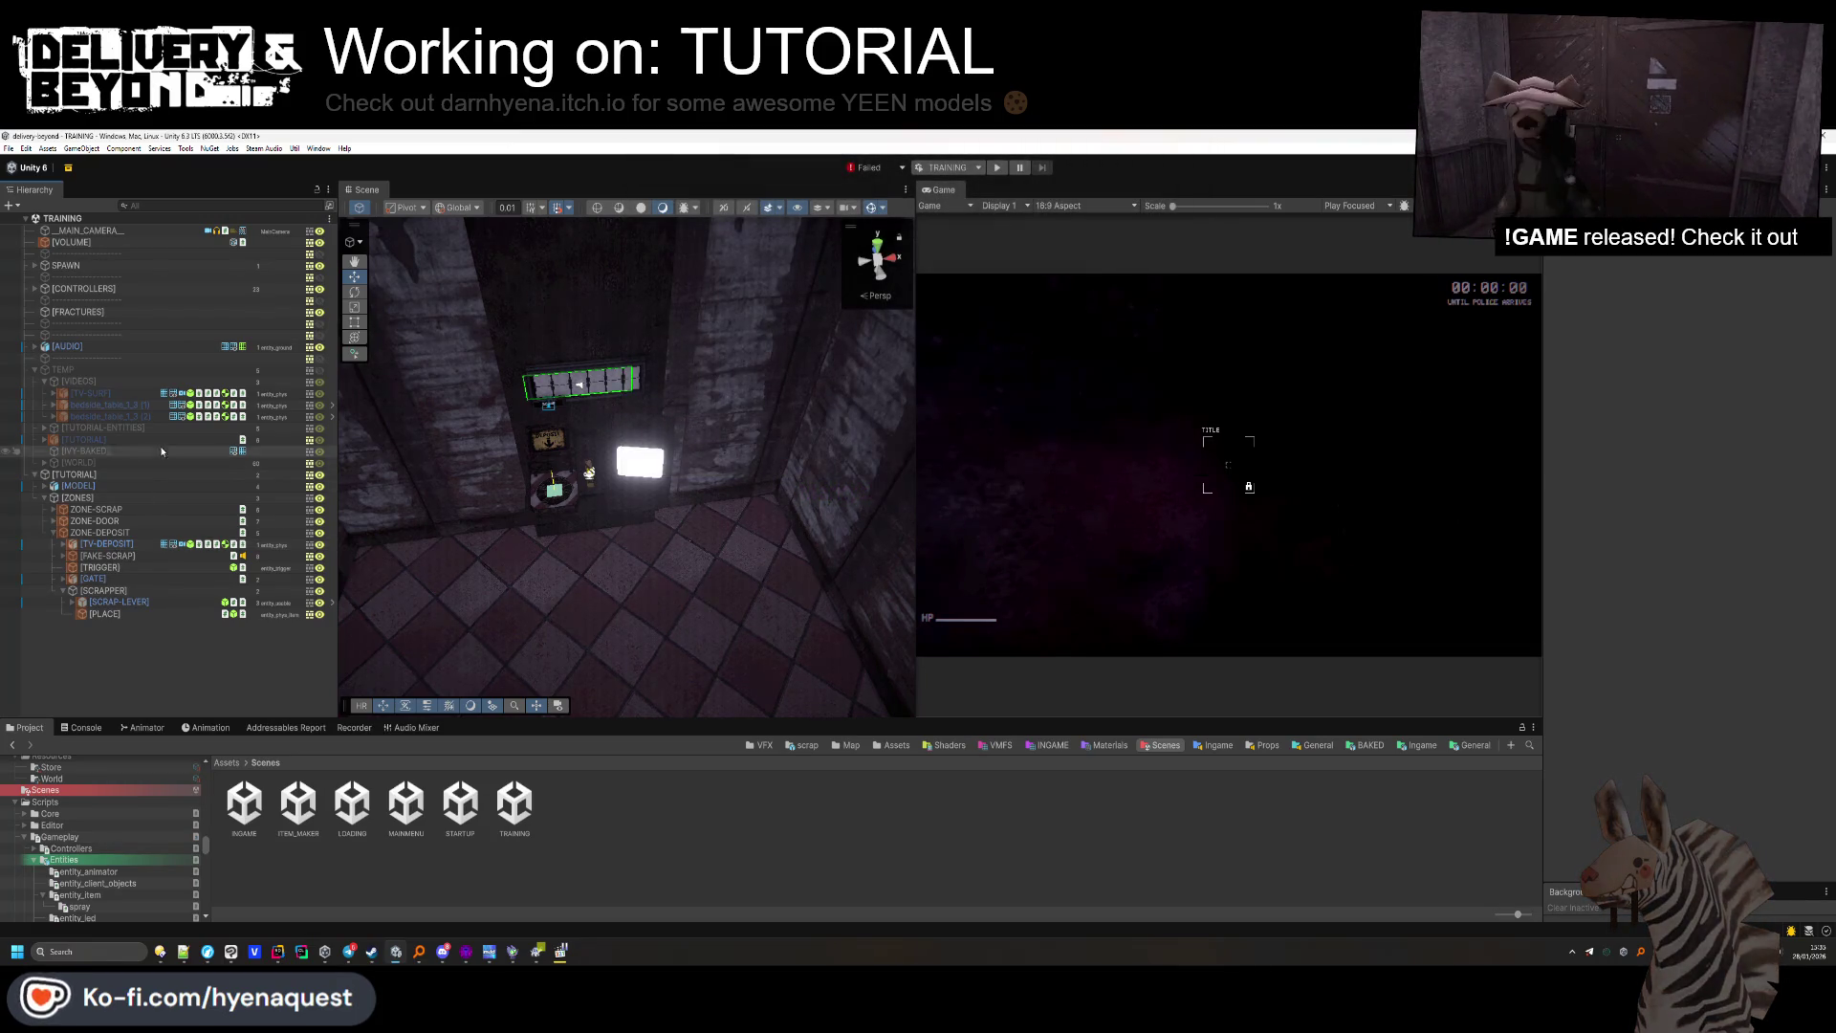
# Expand [CONTROLLERS], select TutorialController, and open TutorialController.cs in Rider.
pyautogui.click(120, 532)
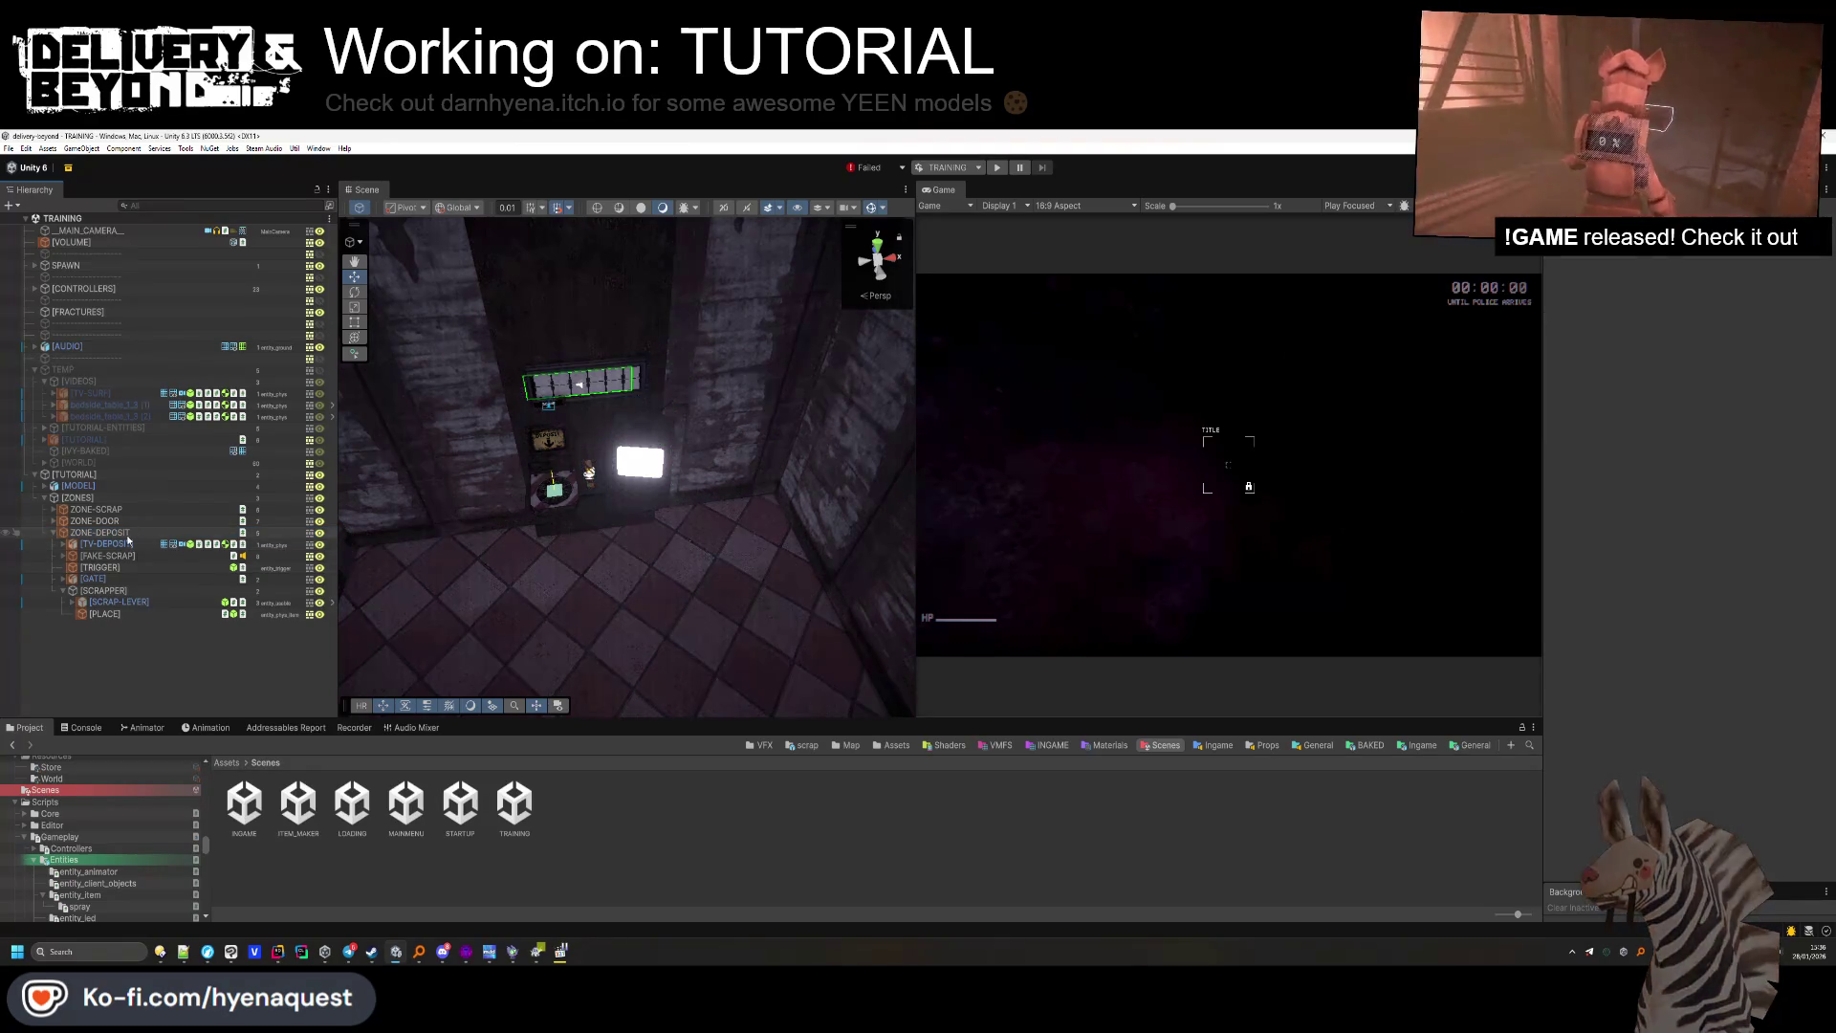
pyautogui.click(110, 544)
pyautogui.click(597, 572)
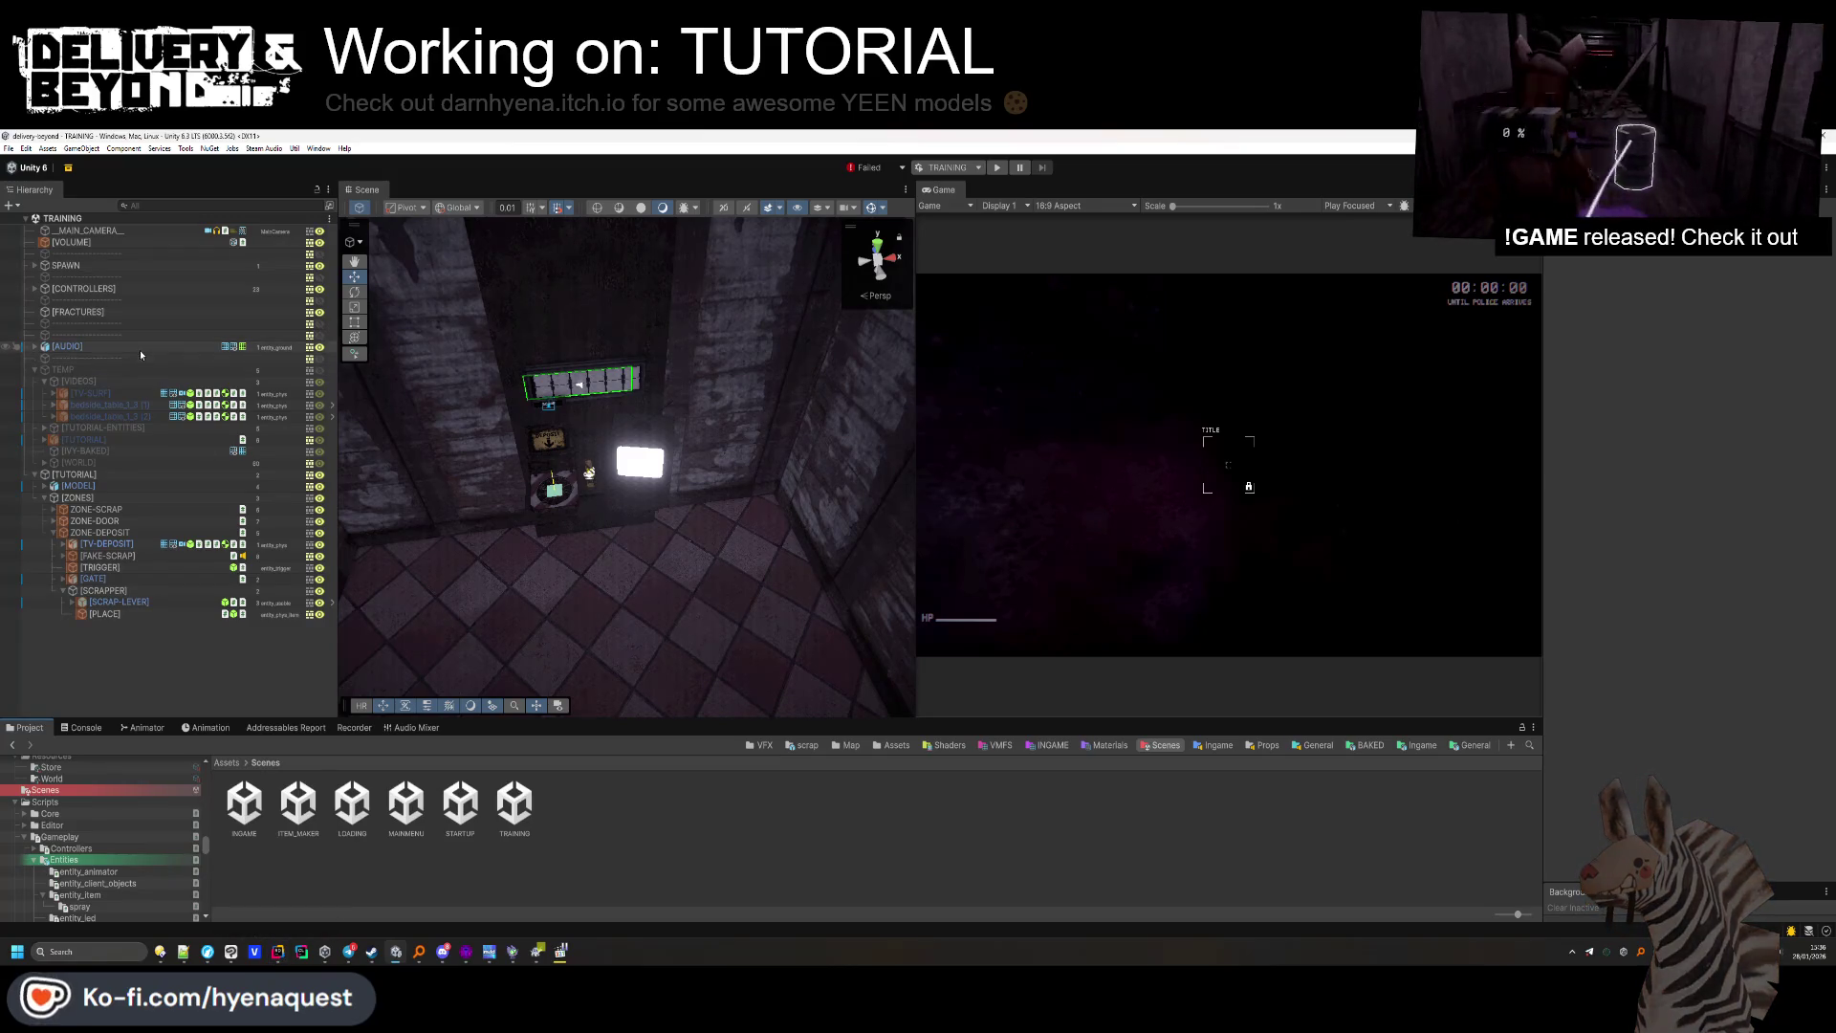
pyautogui.click(35, 289)
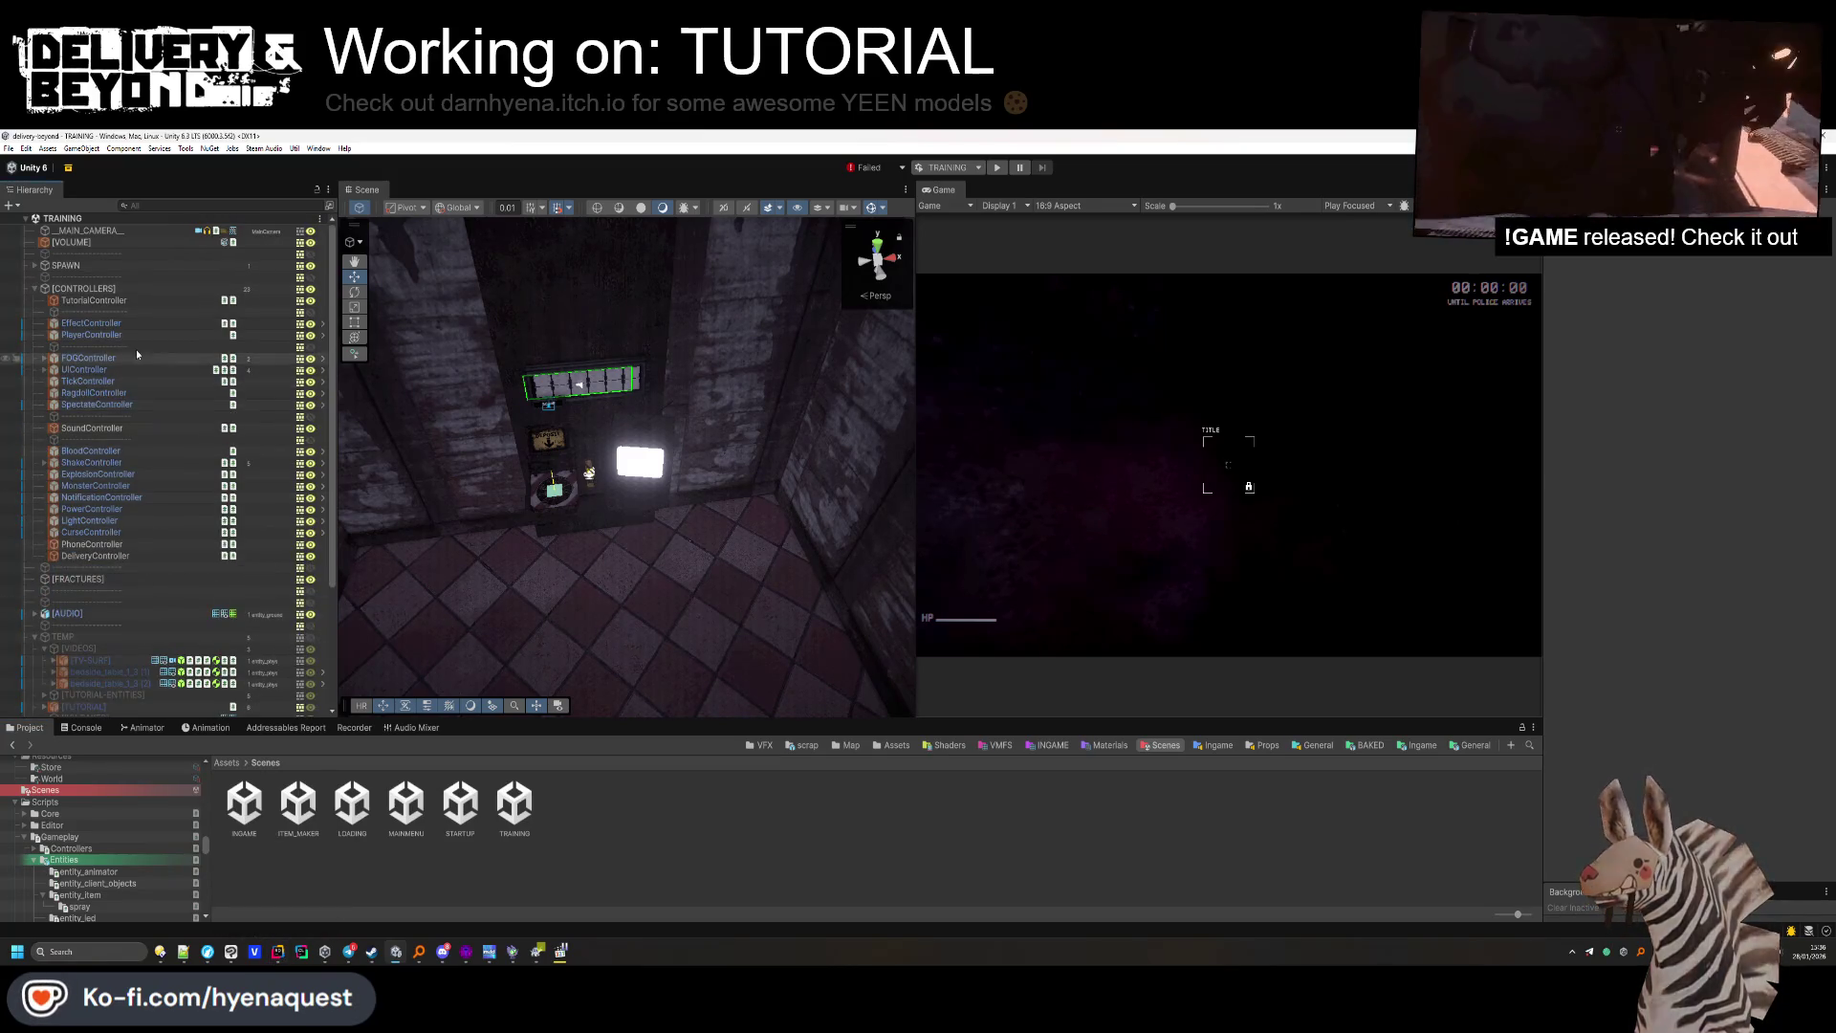
pyautogui.click(94, 301)
pyautogui.doubleClick(1703, 359)
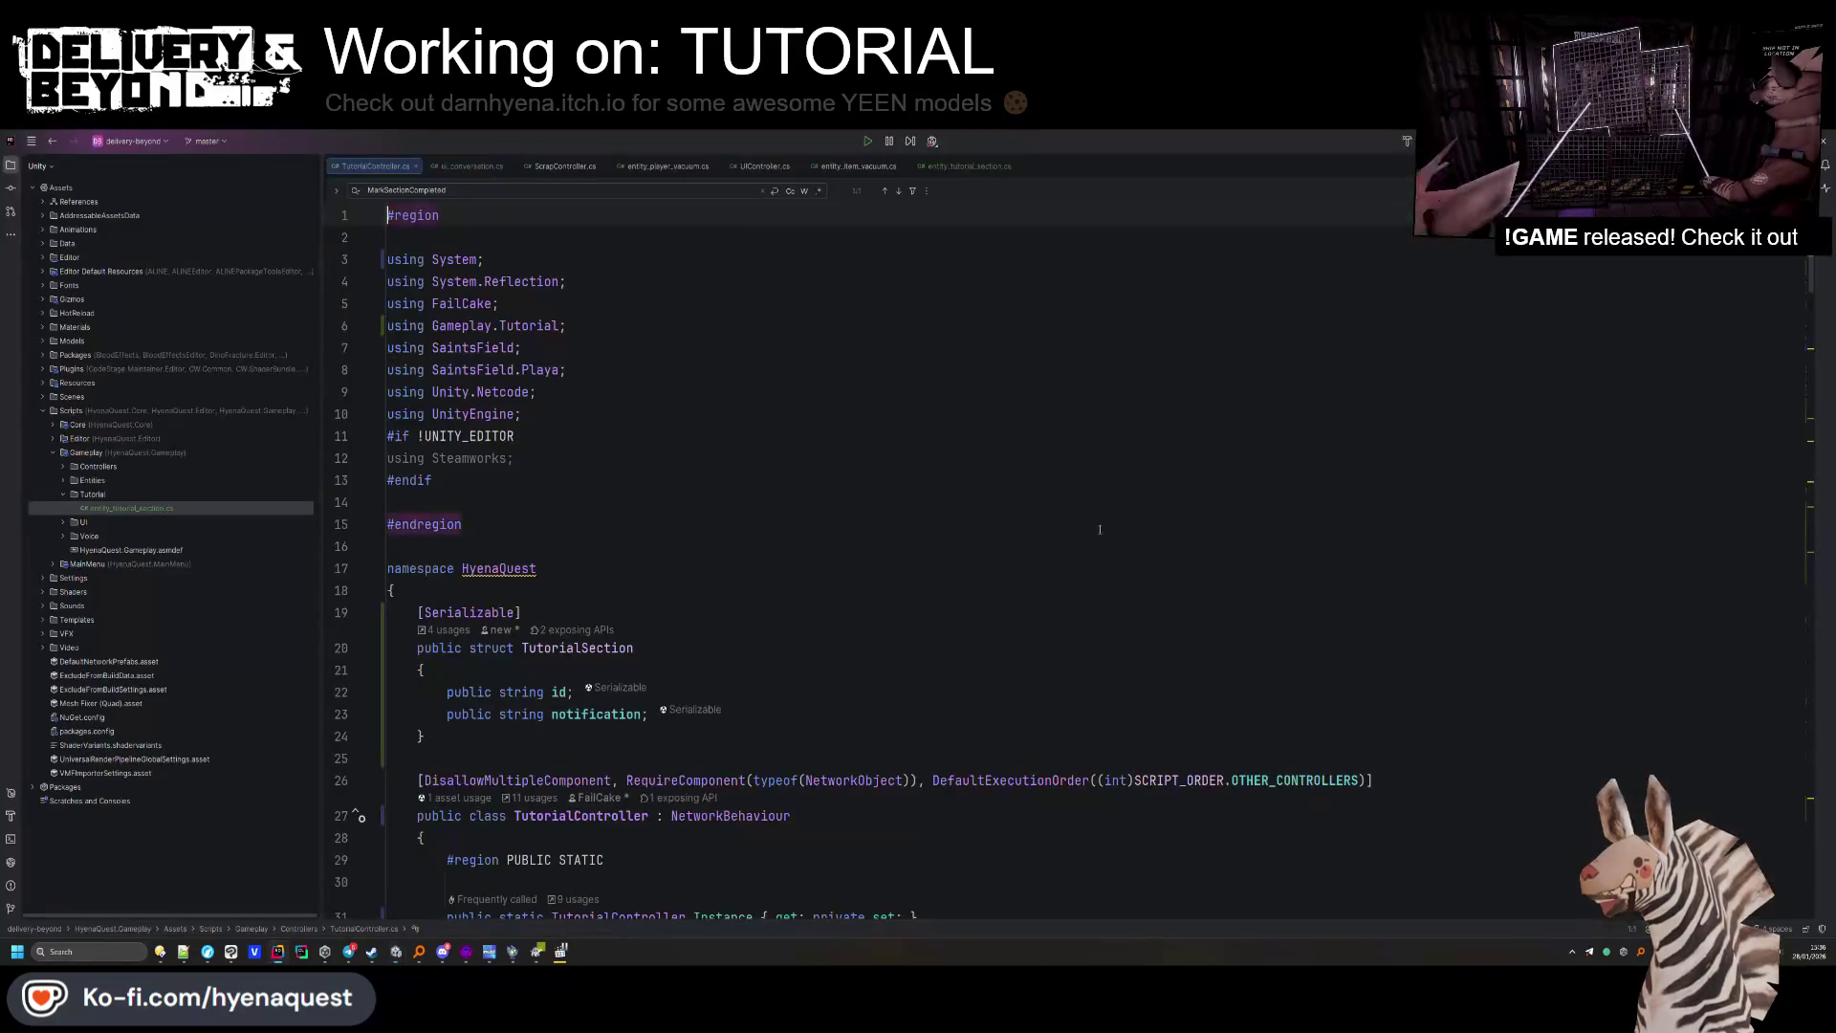
# Remove the /* on line 38 and rename the layout label "Fake Displays" to "Scrap Display".
pyautogui.click(464, 608)
pyautogui.press('BackSpace')
pyautogui.press('BackSpace')
pyautogui.click(828, 670)
pyautogui.click(775, 763)
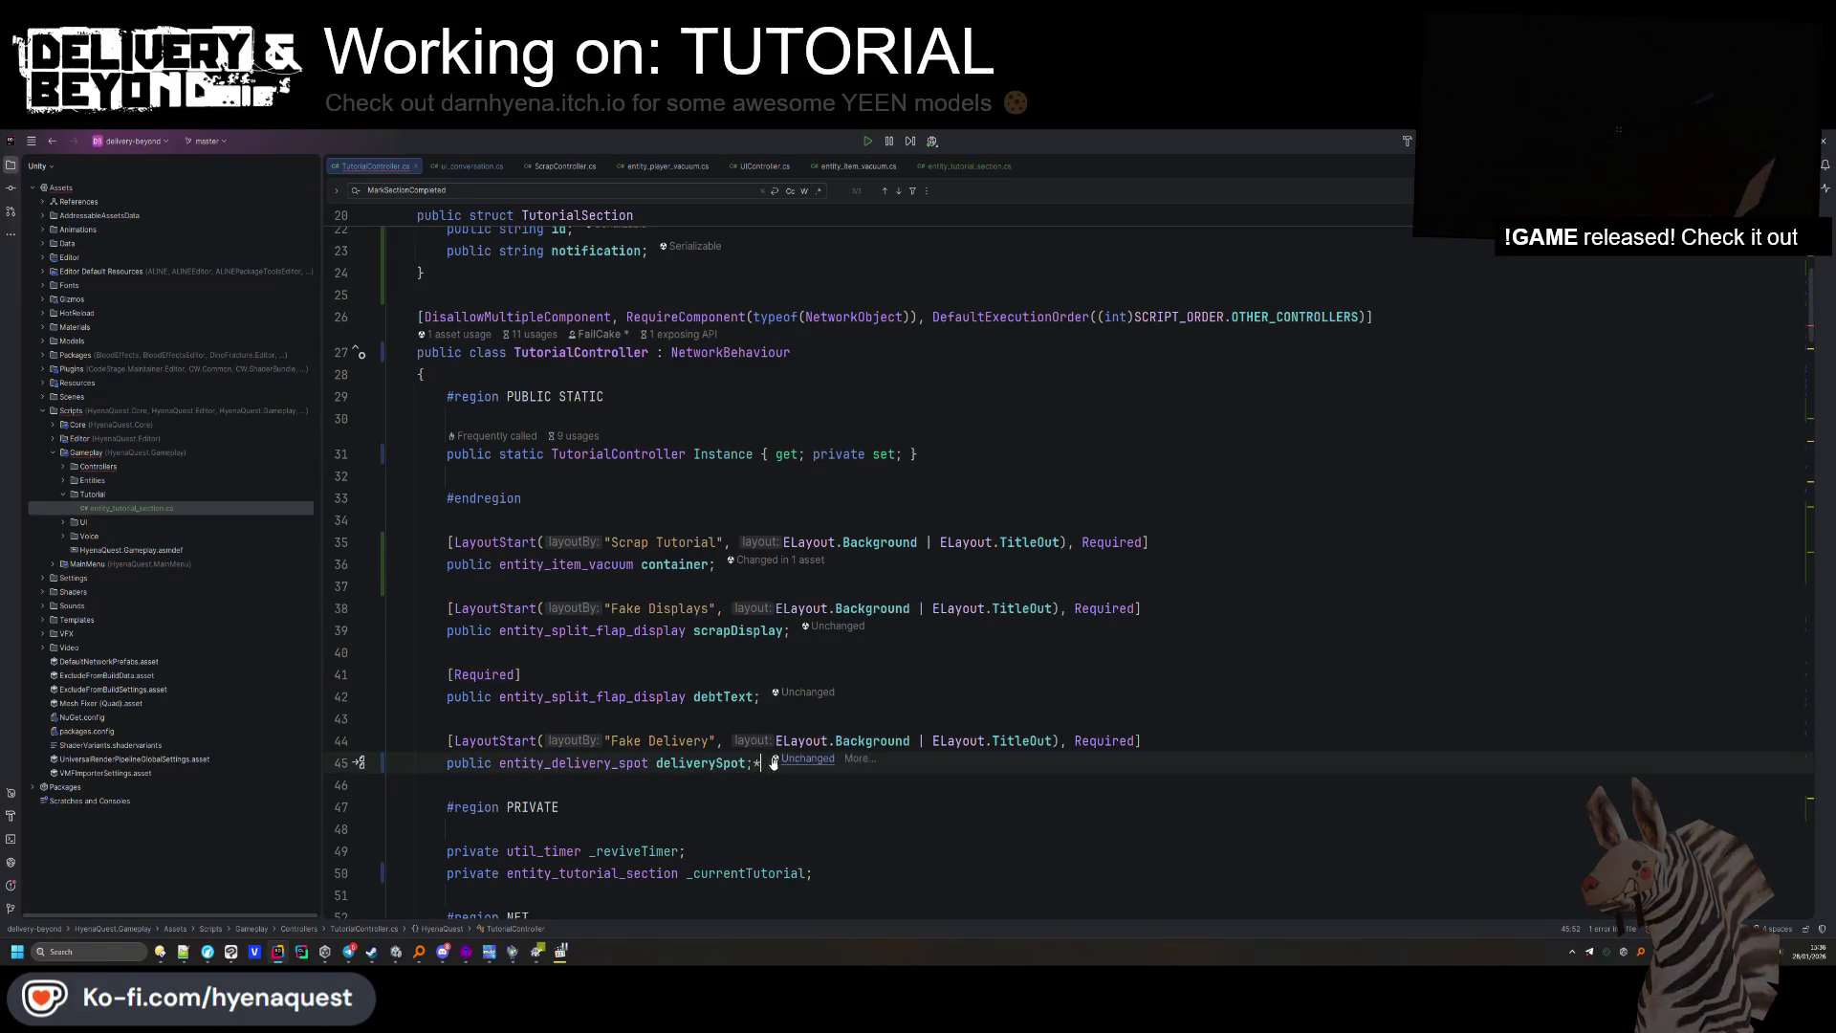
pyautogui.click(629, 633)
pyautogui.doubleClick(673, 611)
pyautogui.press('BackSpace')
pyautogui.press('BackSpace')
pyautogui.press('BackSpace')
pyautogui.write('RAP DISPLAY')
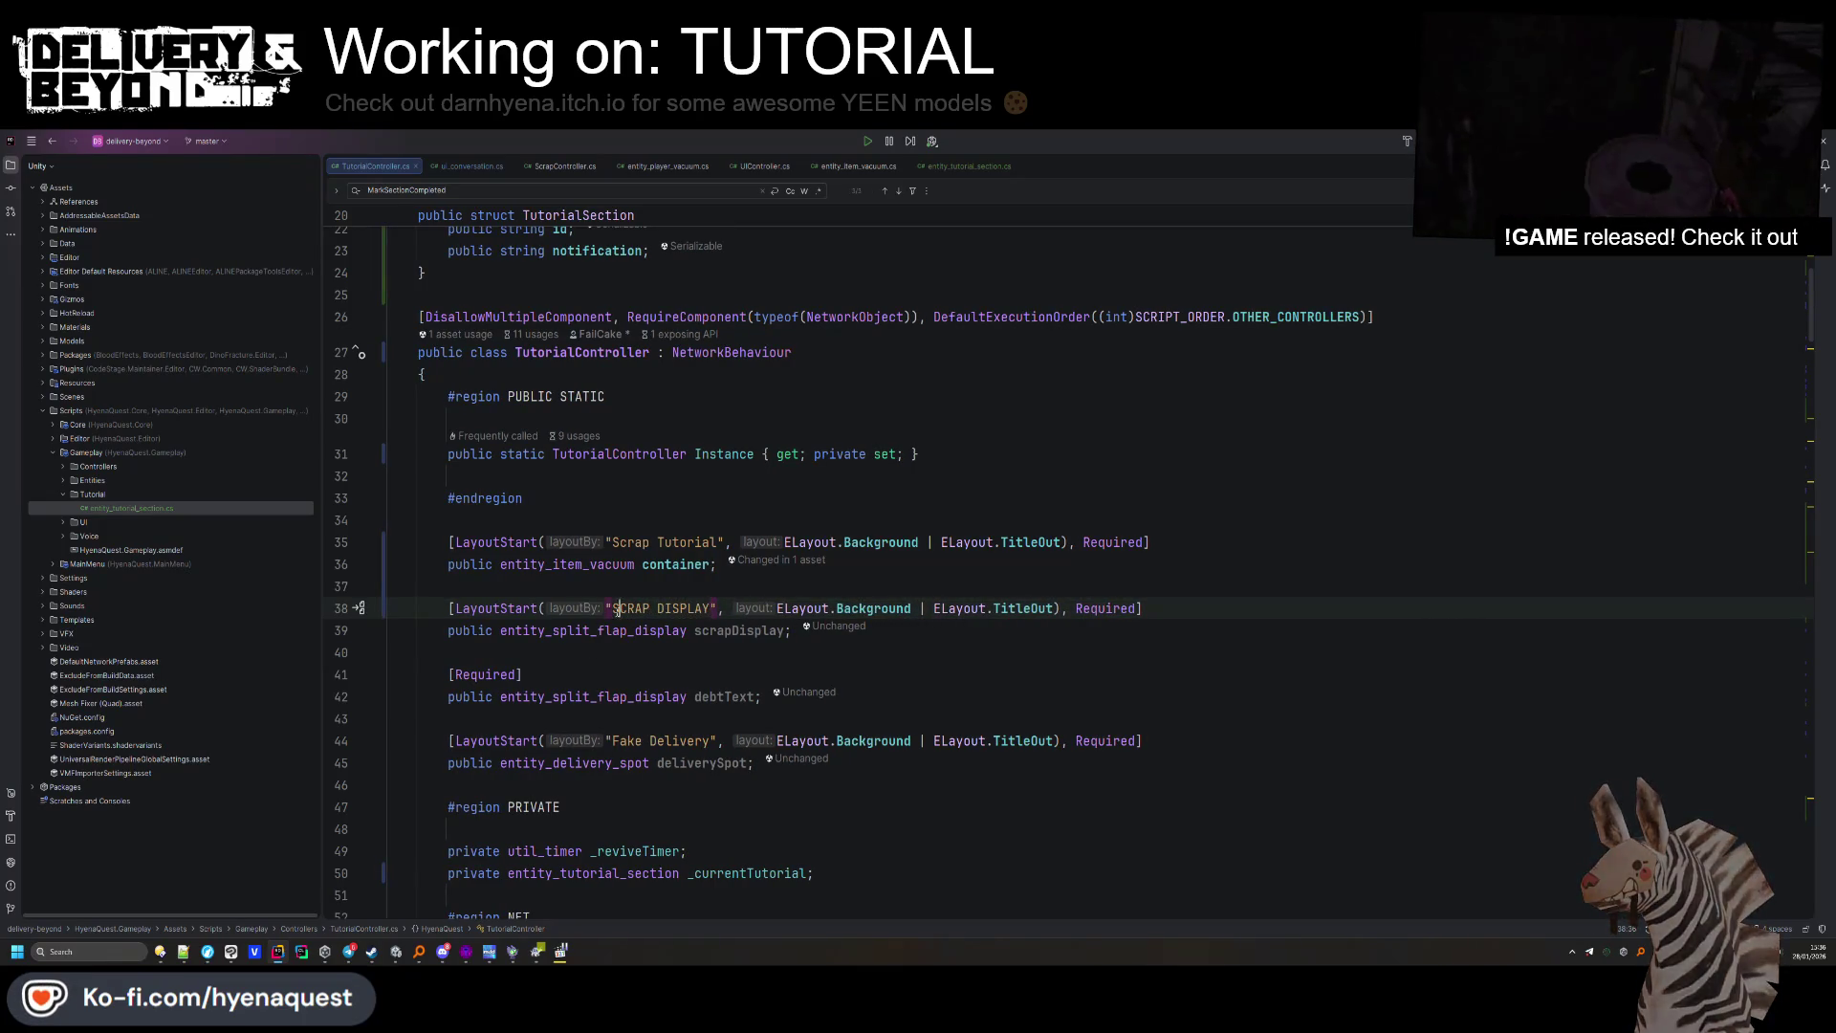
pyautogui.write('rap')
pyautogui.doubleClick(659, 609)
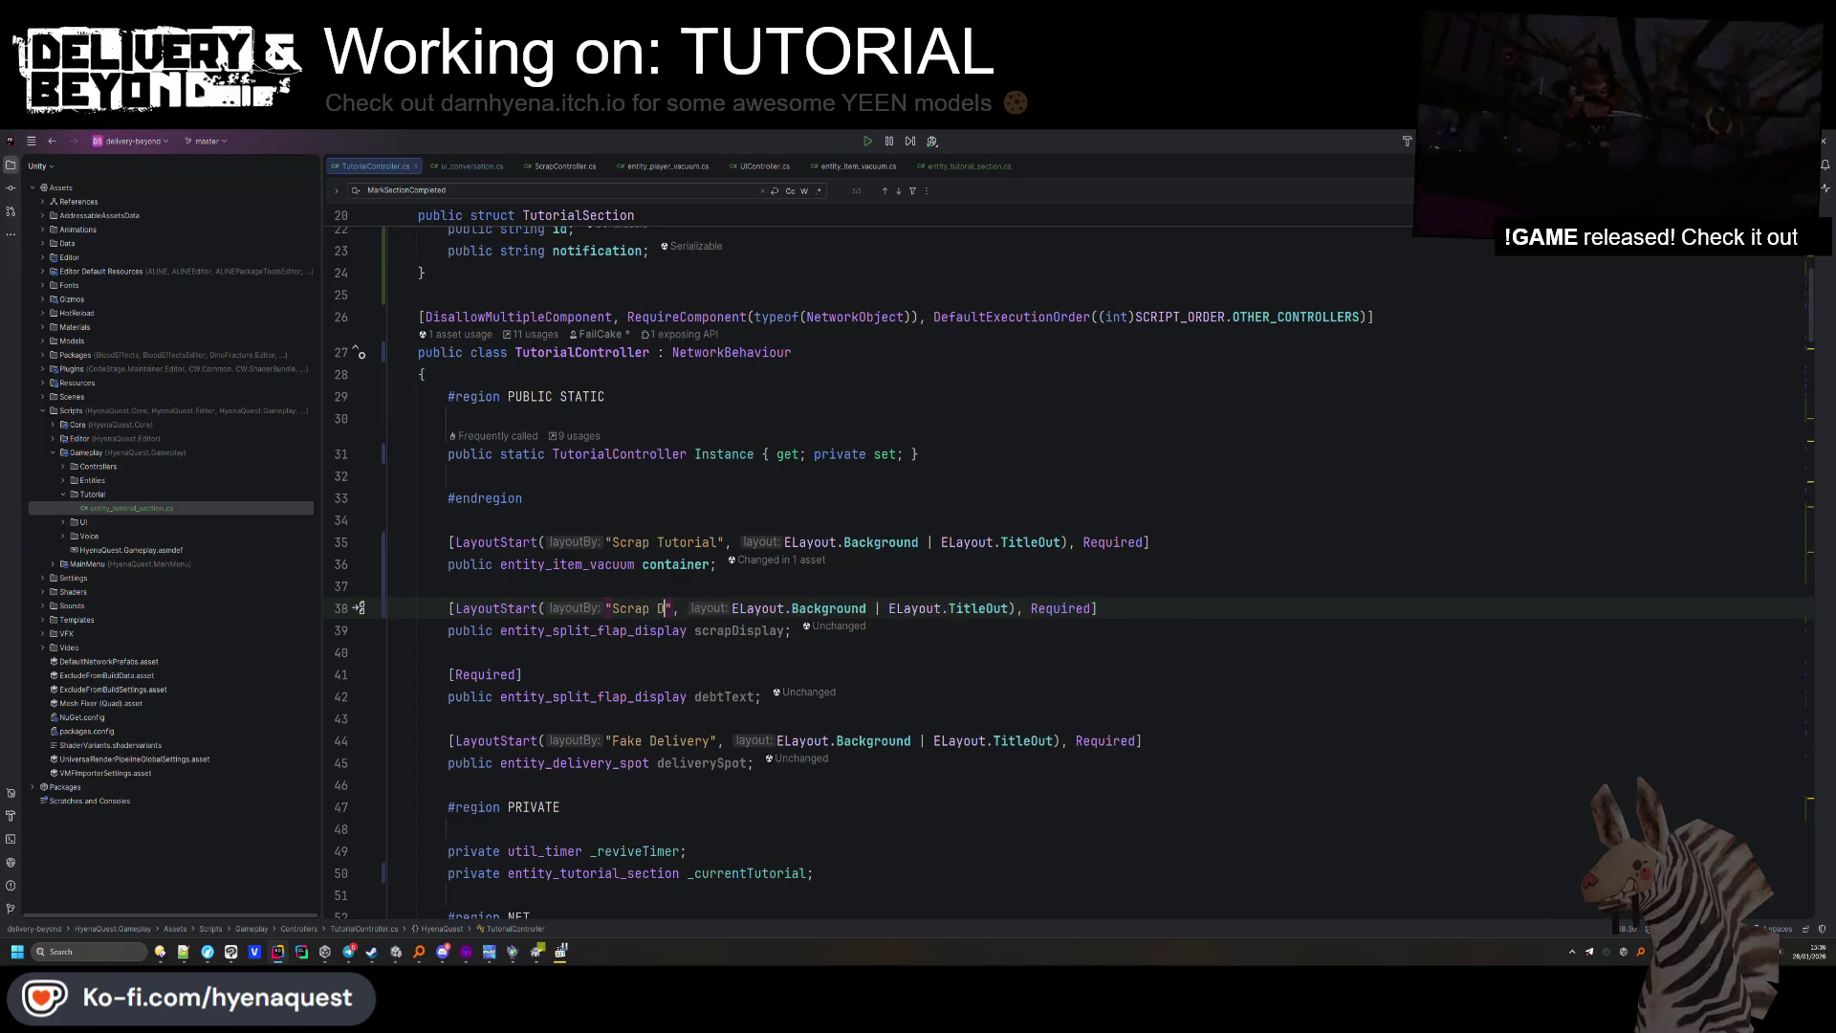
pyautogui.write('Display')
# Comment out the debtText and Fake Delivery fields below scrapDisplay.
pyautogui.scroll(-2, 749, 517)
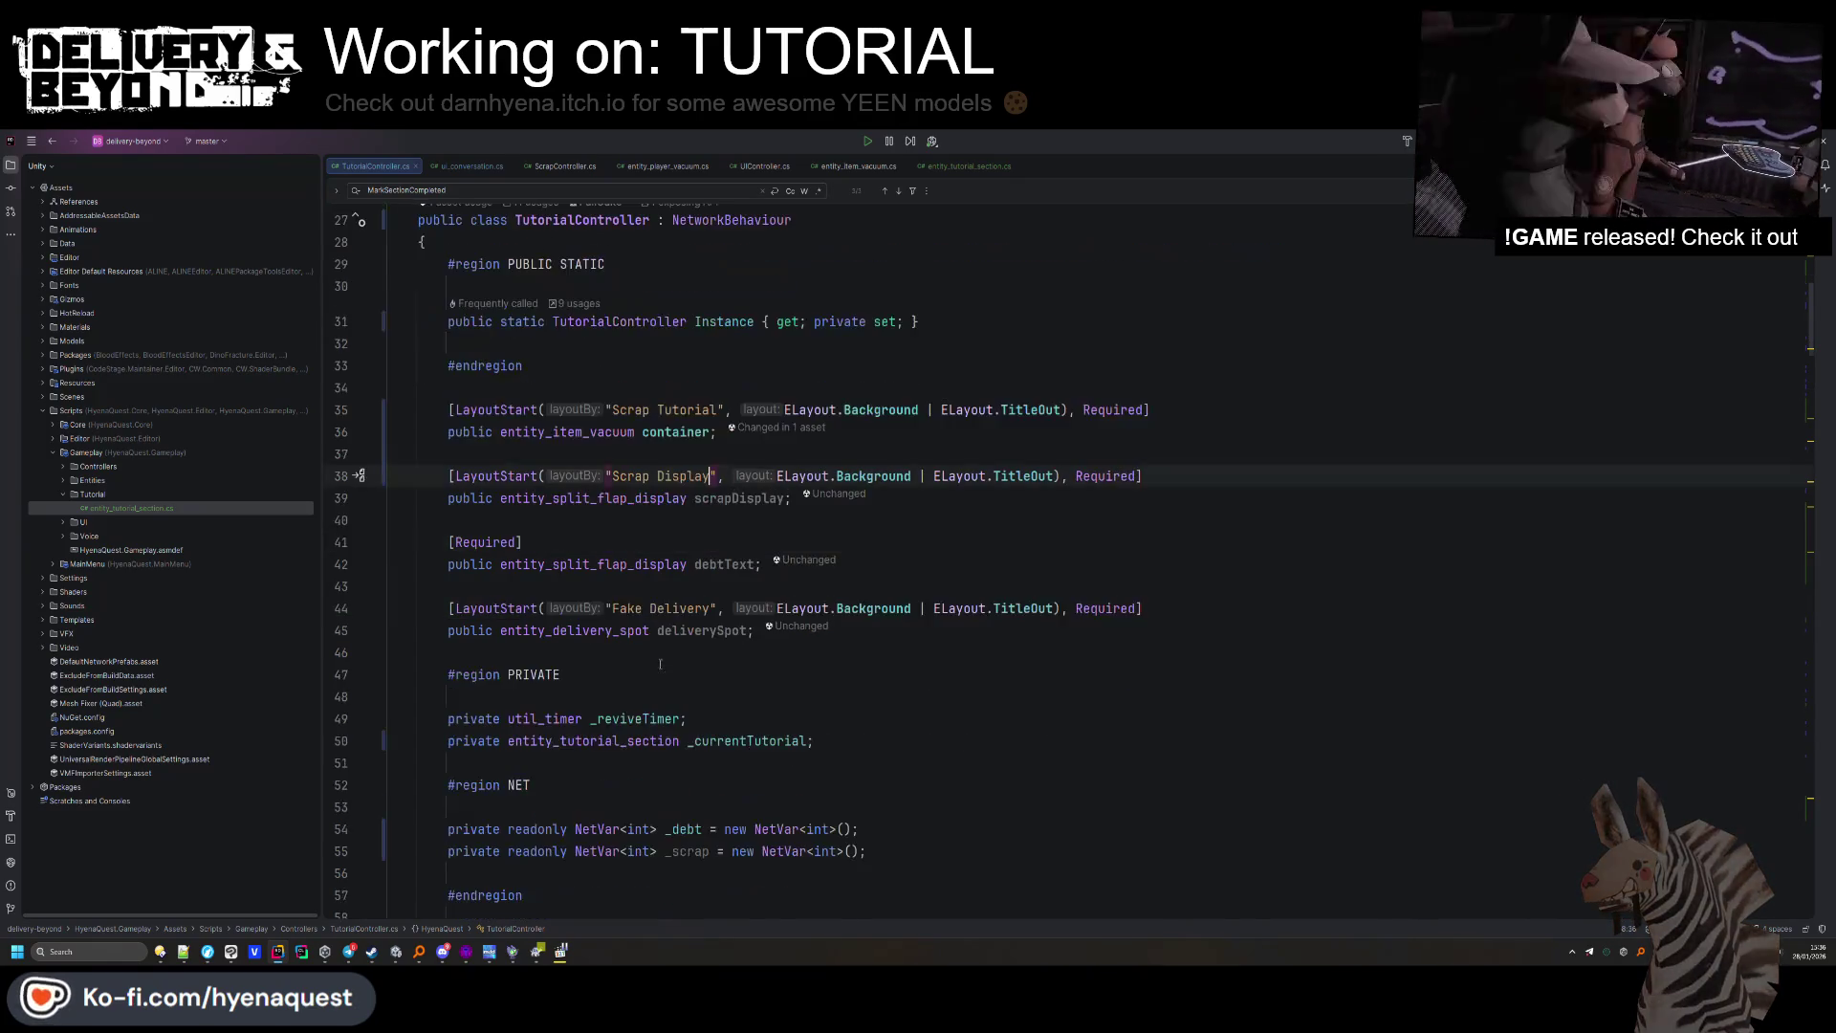
pyautogui.doubleClick(741, 498)
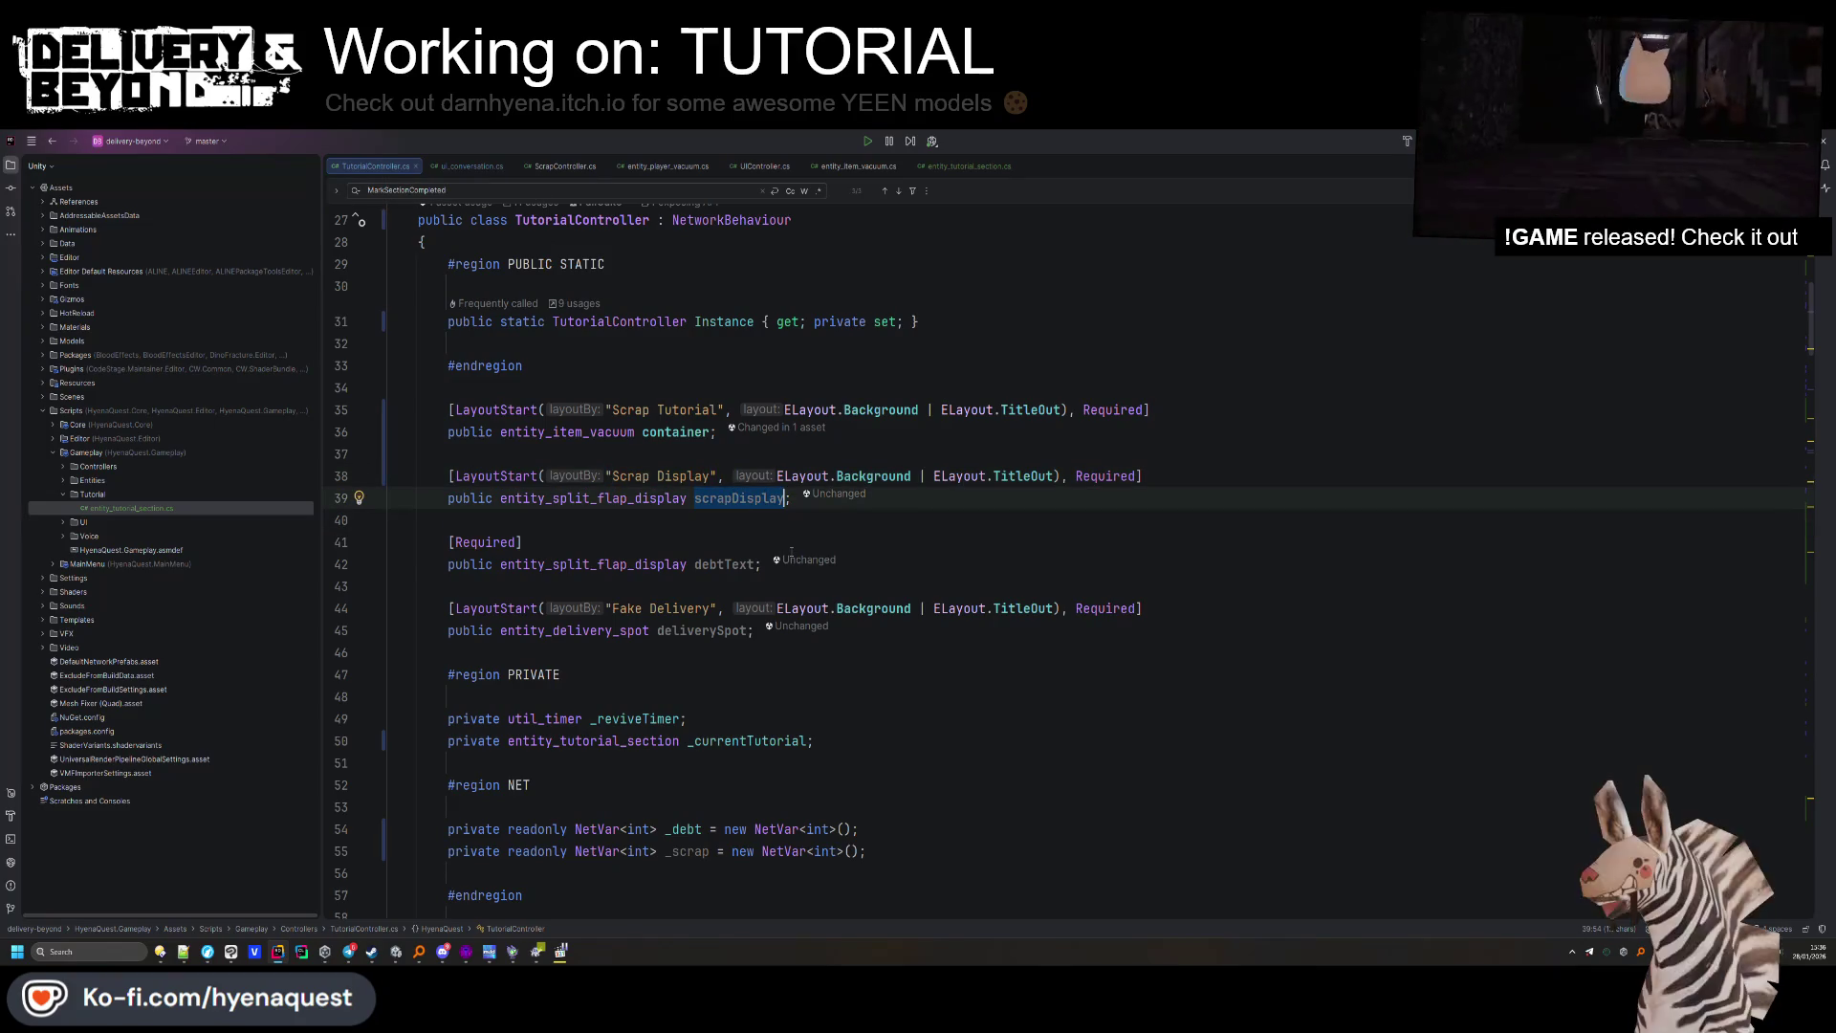
pyautogui.click(449, 542)
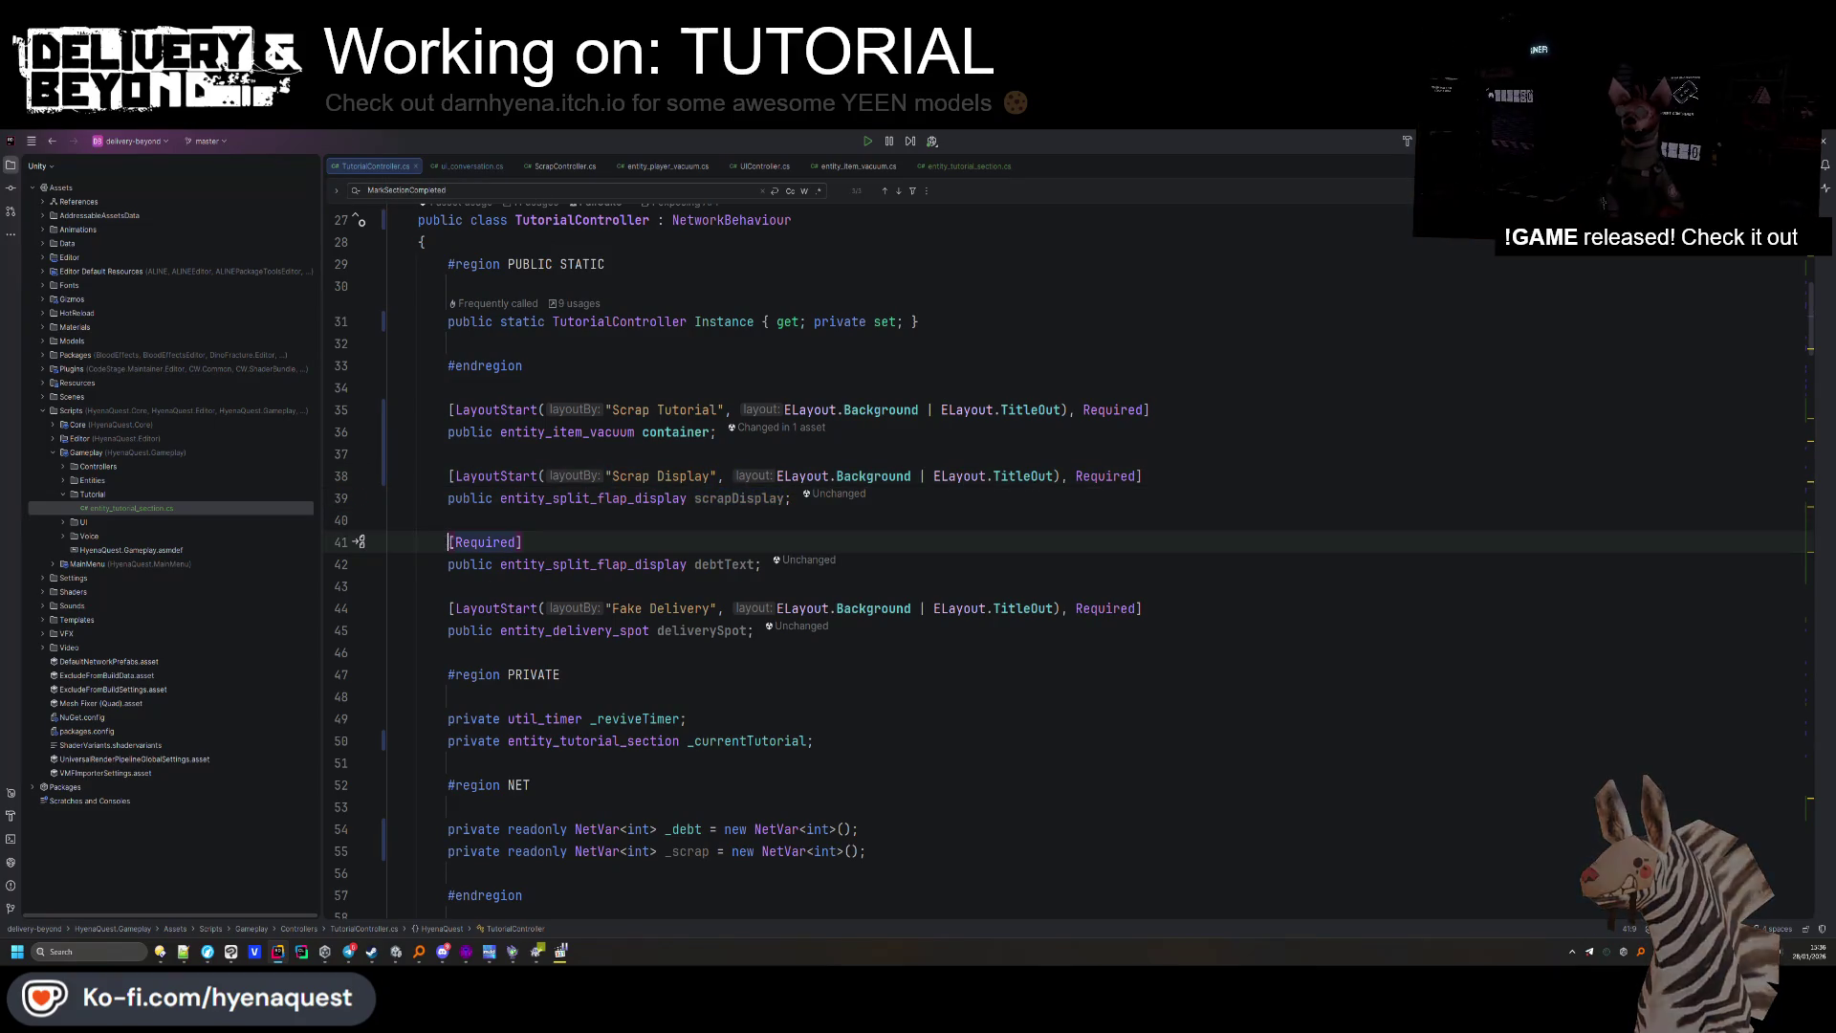
pyautogui.click(974, 637)
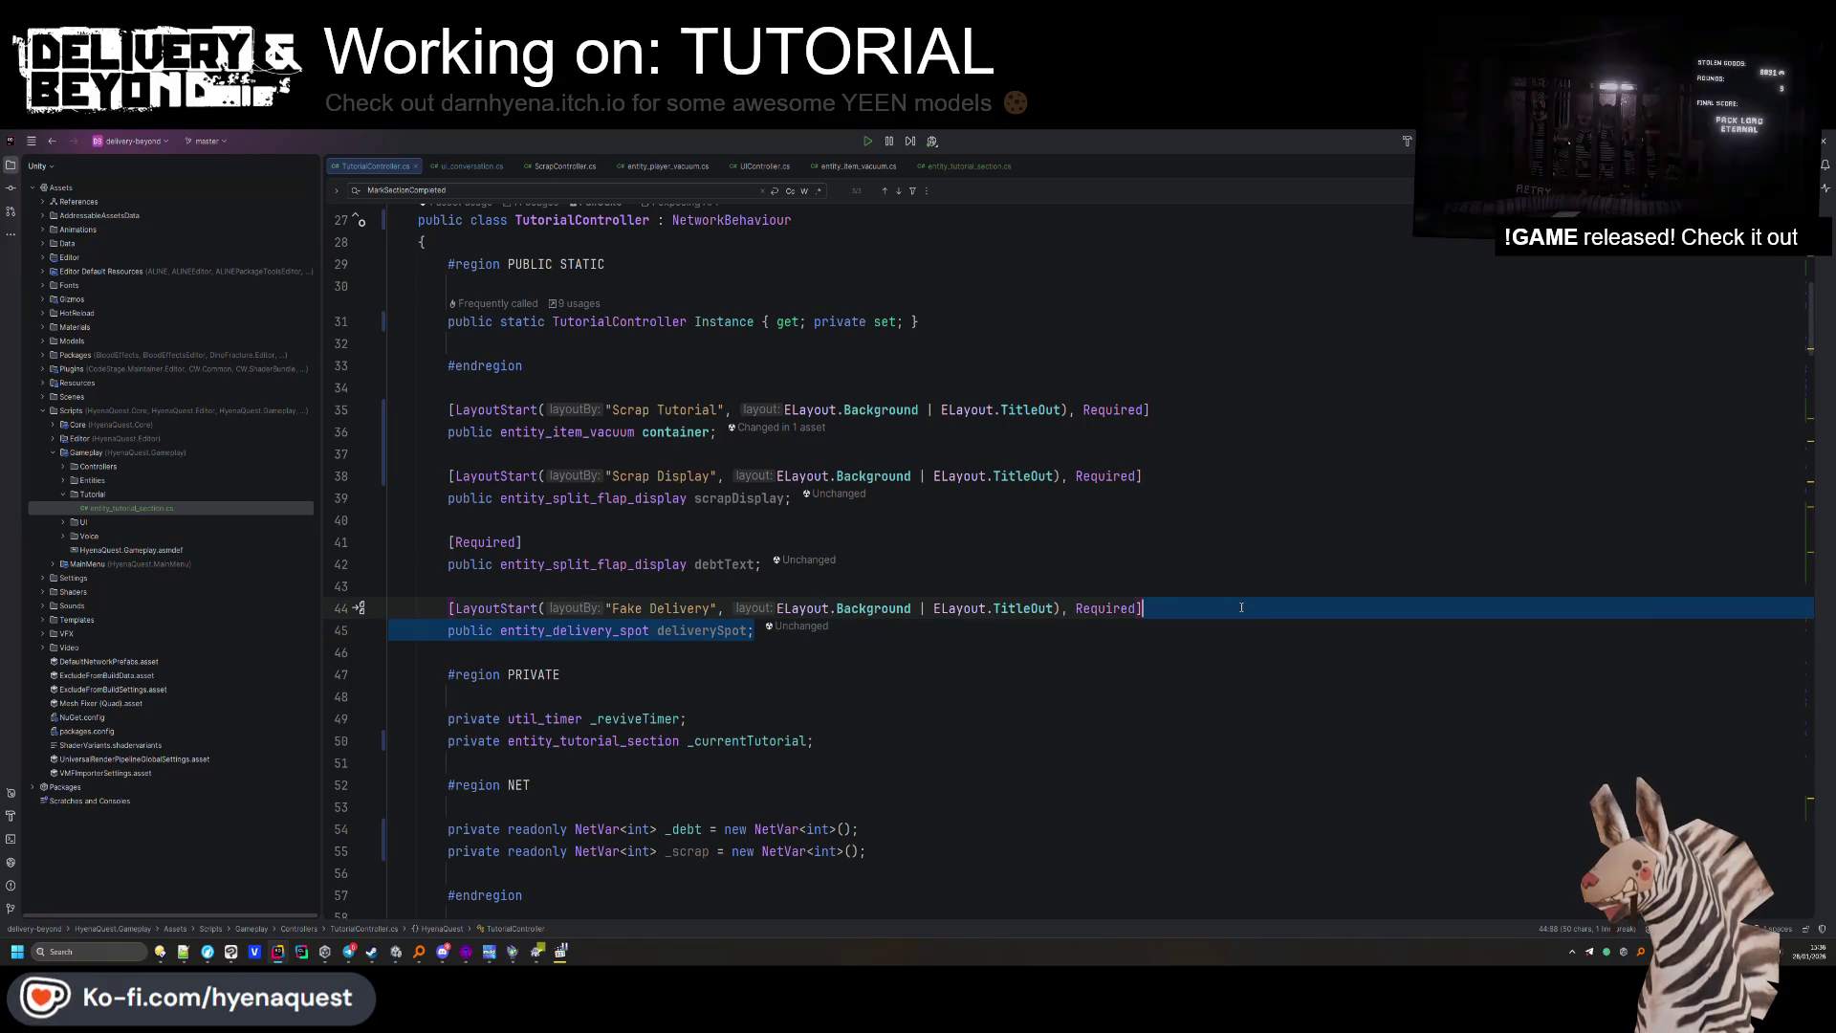
pyautogui.click(564, 542)
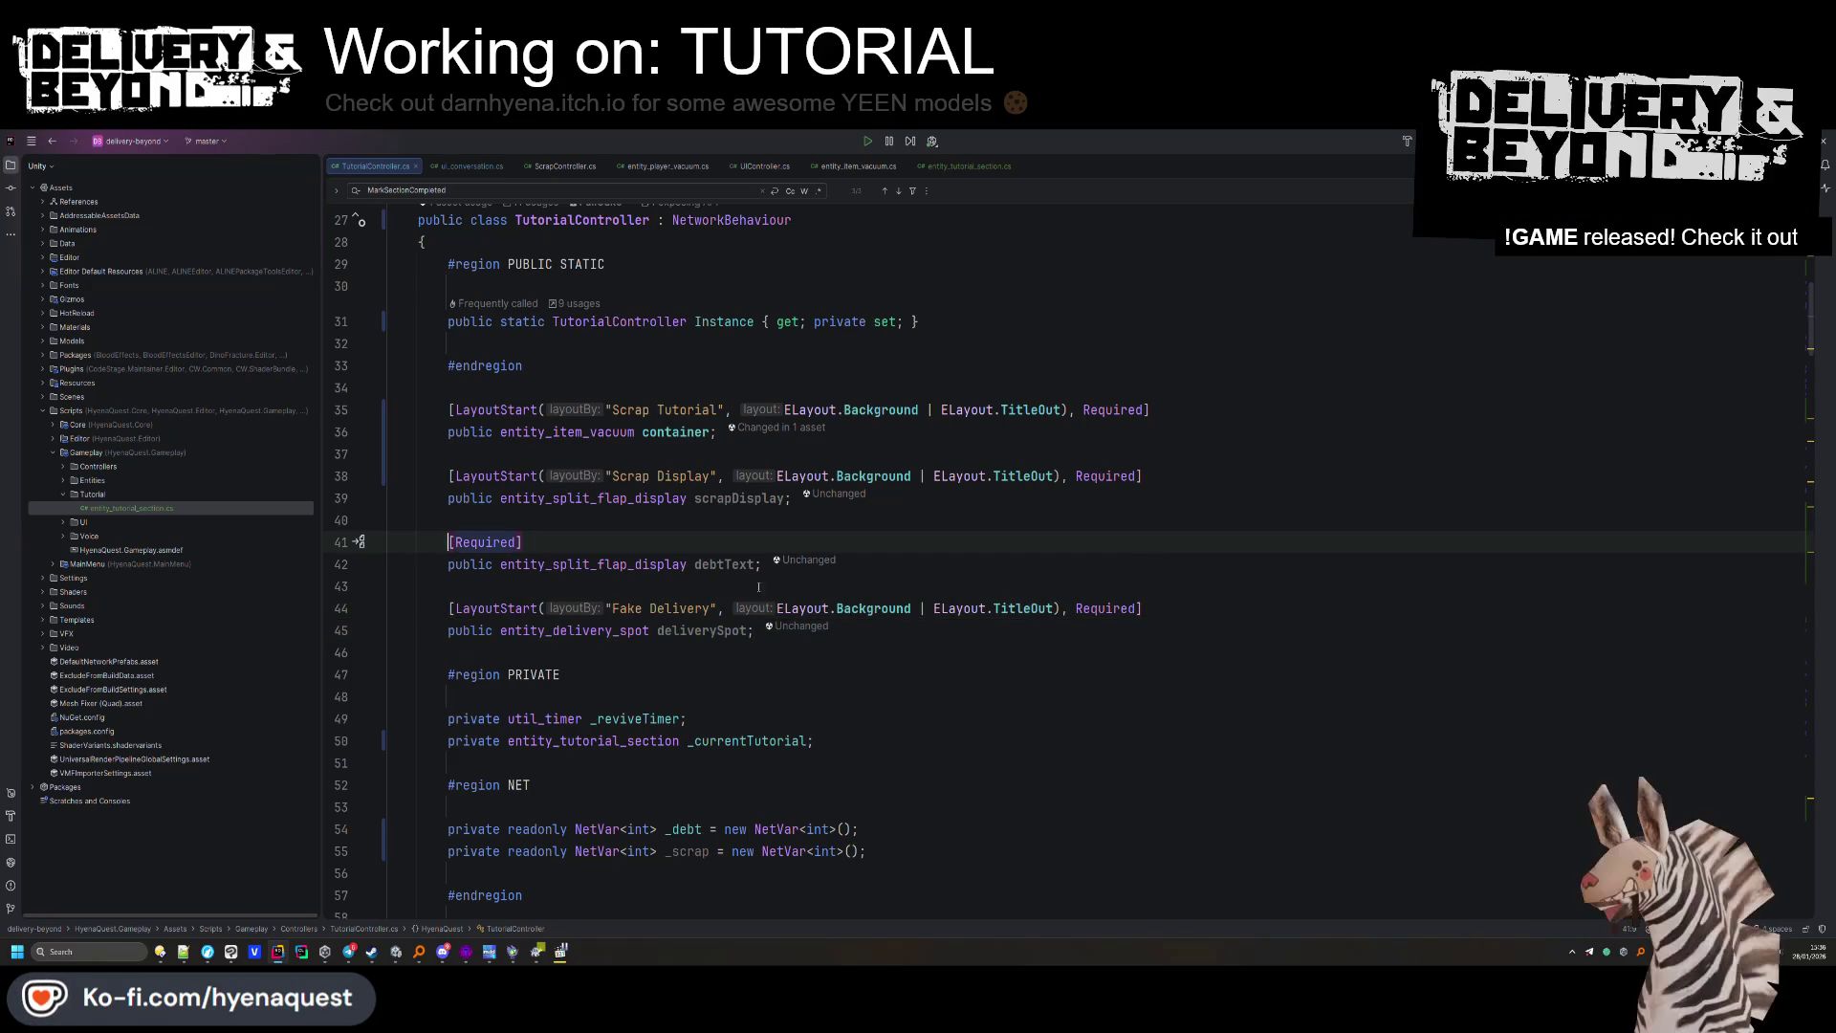
pyautogui.write('/*')
pyautogui.press('Up')
pyautogui.press('Up')
pyautogui.press('End')
# Add a new public field of type entity_prop_phys_item_place on the line after scrapDisplay.
pyautogui.press('Return')
pyautogui.write('public entity_')
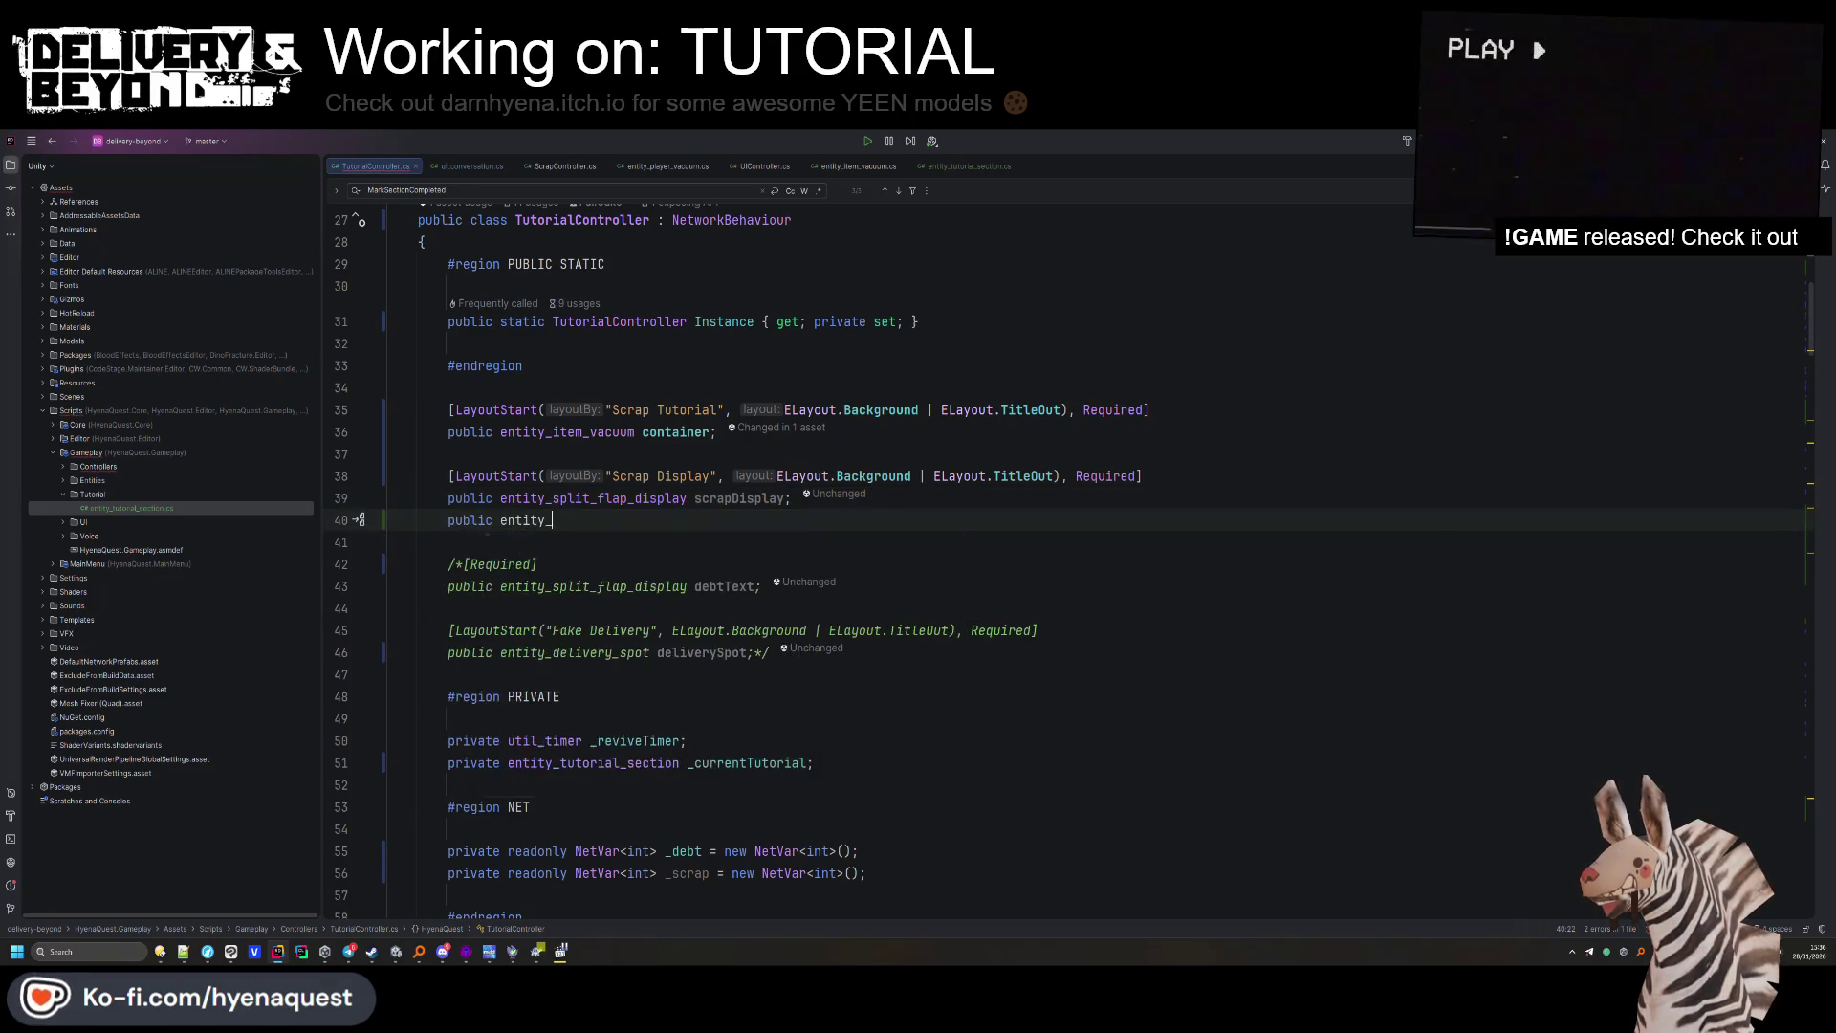
pyautogui.write('item_spo')
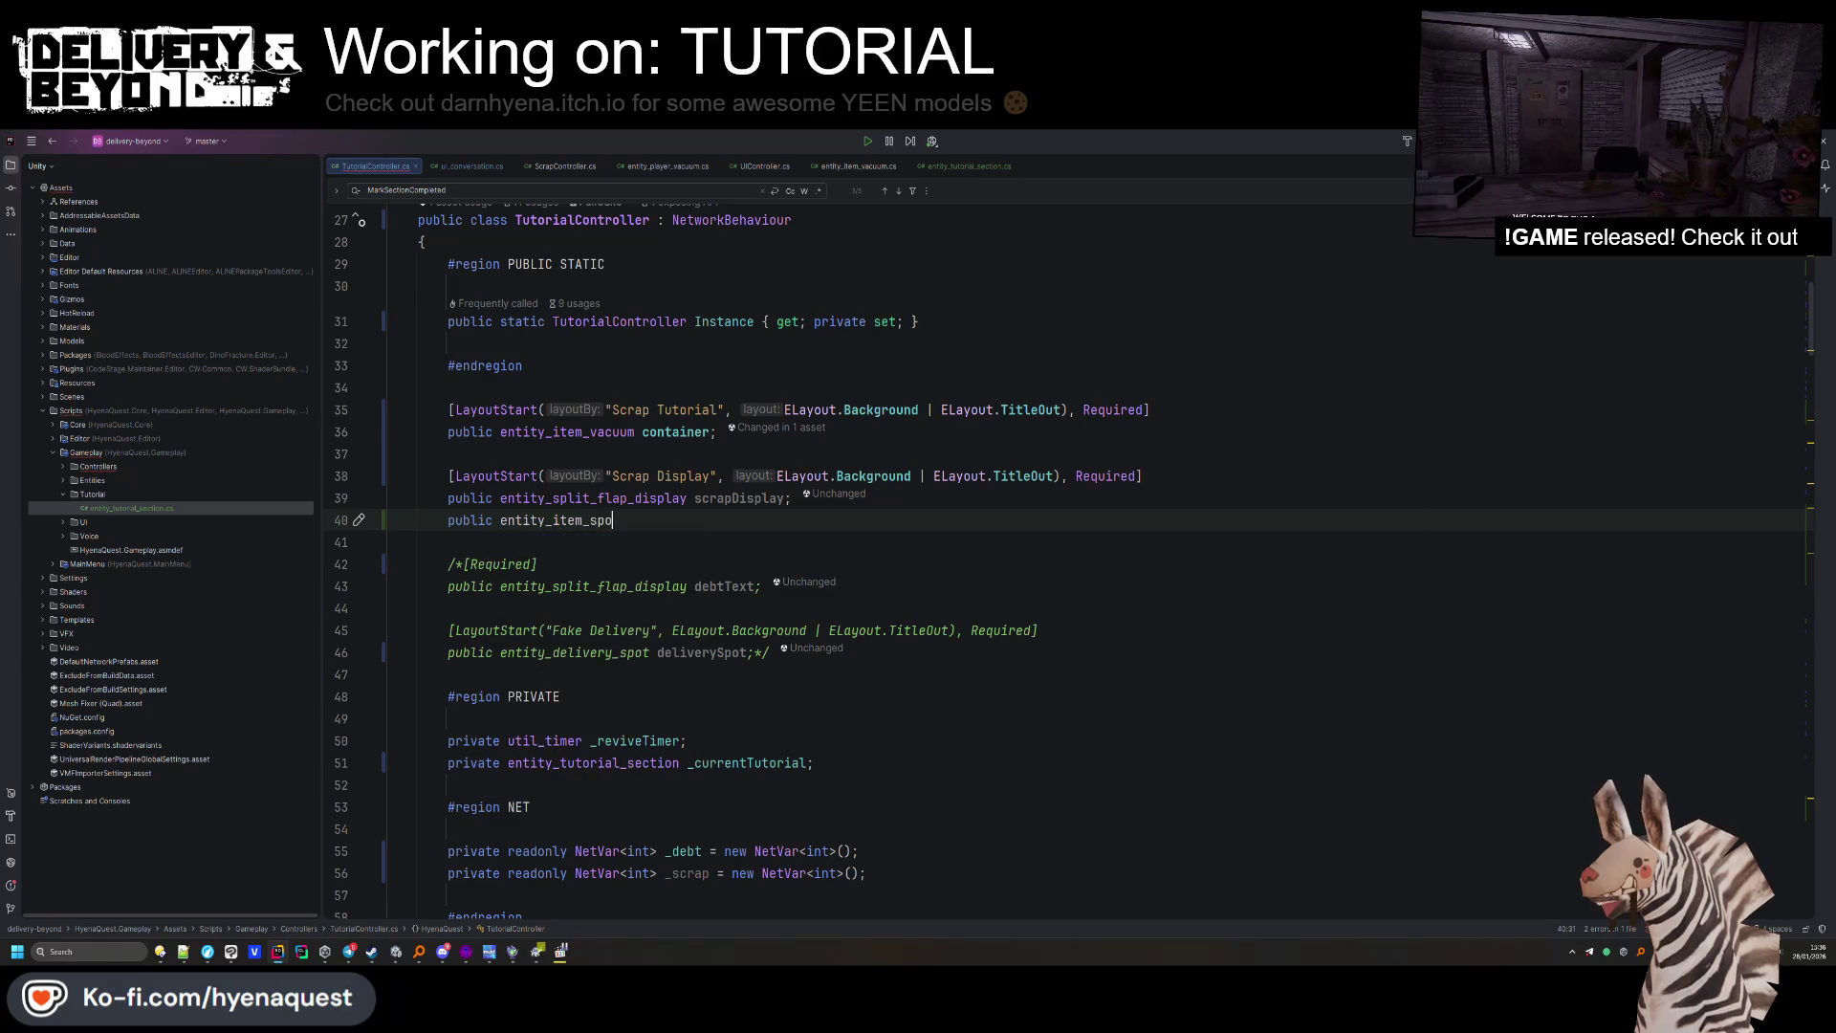
pyautogui.write('spot')
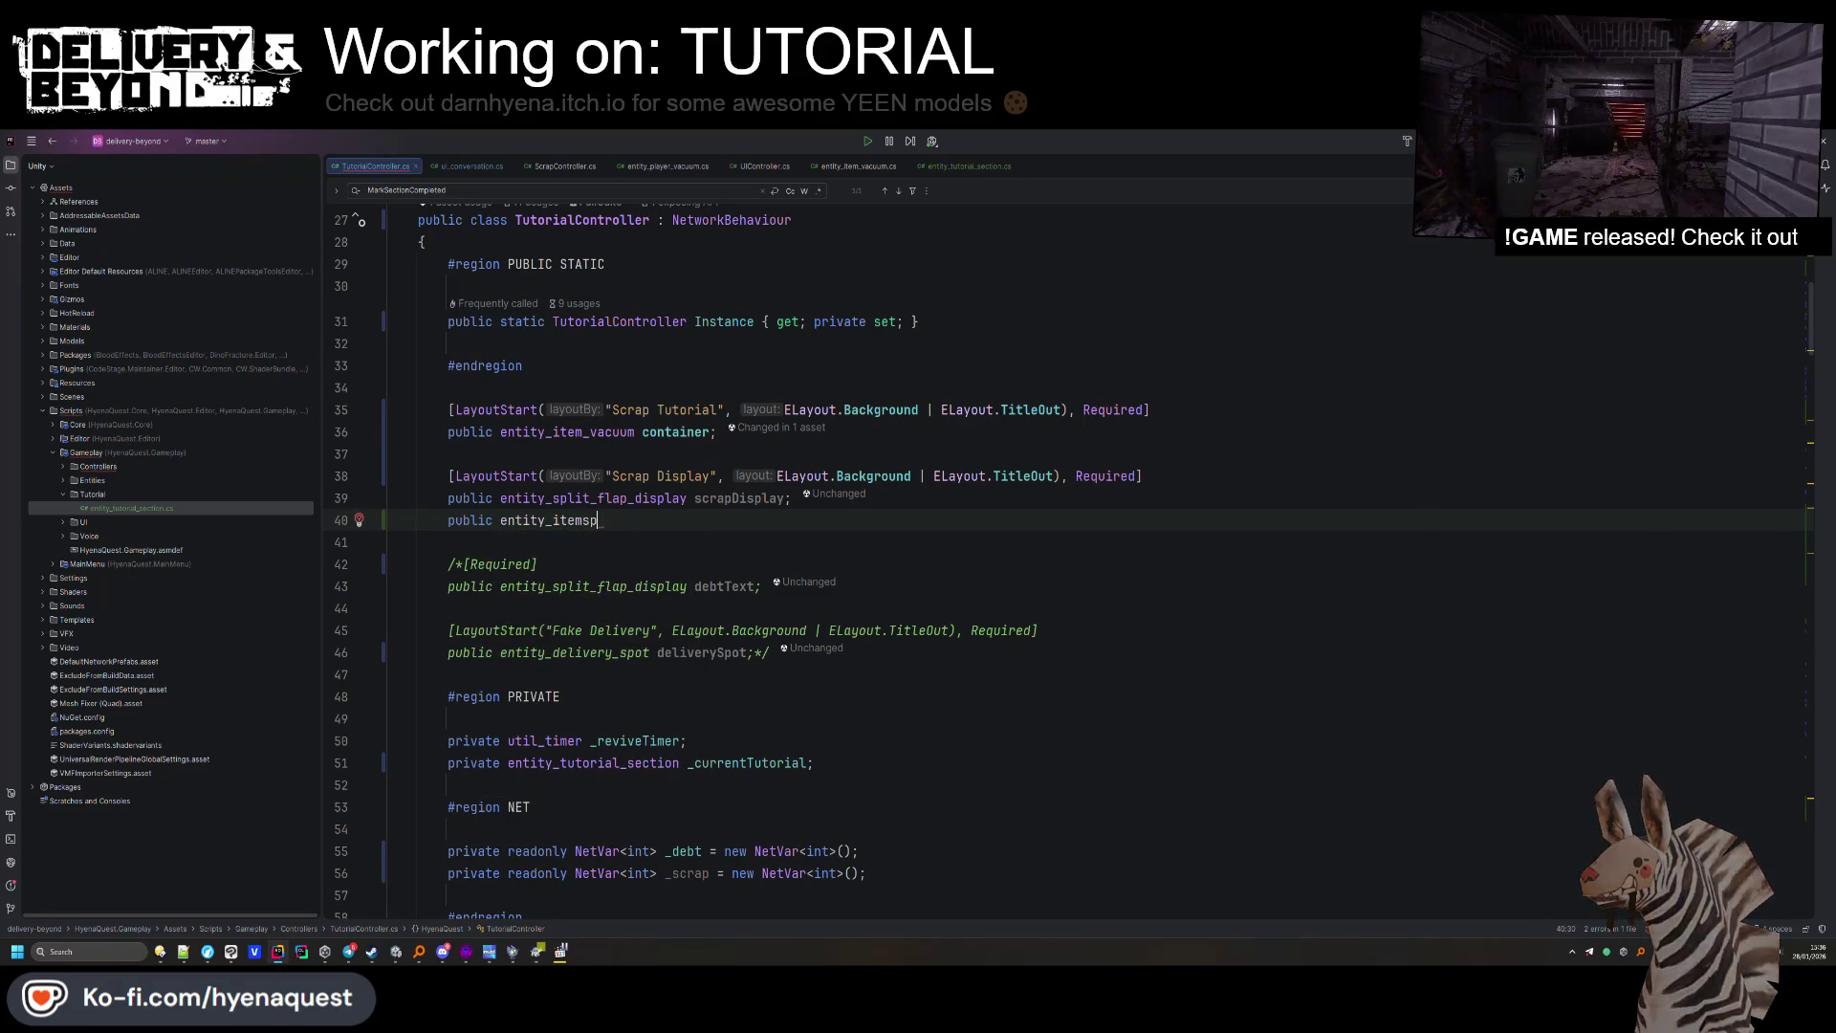
pyautogui.press('BackSpace')
pyautogui.press('BackSpace')
pyautogui.press('BackSpace')
pyautogui.write('spo')
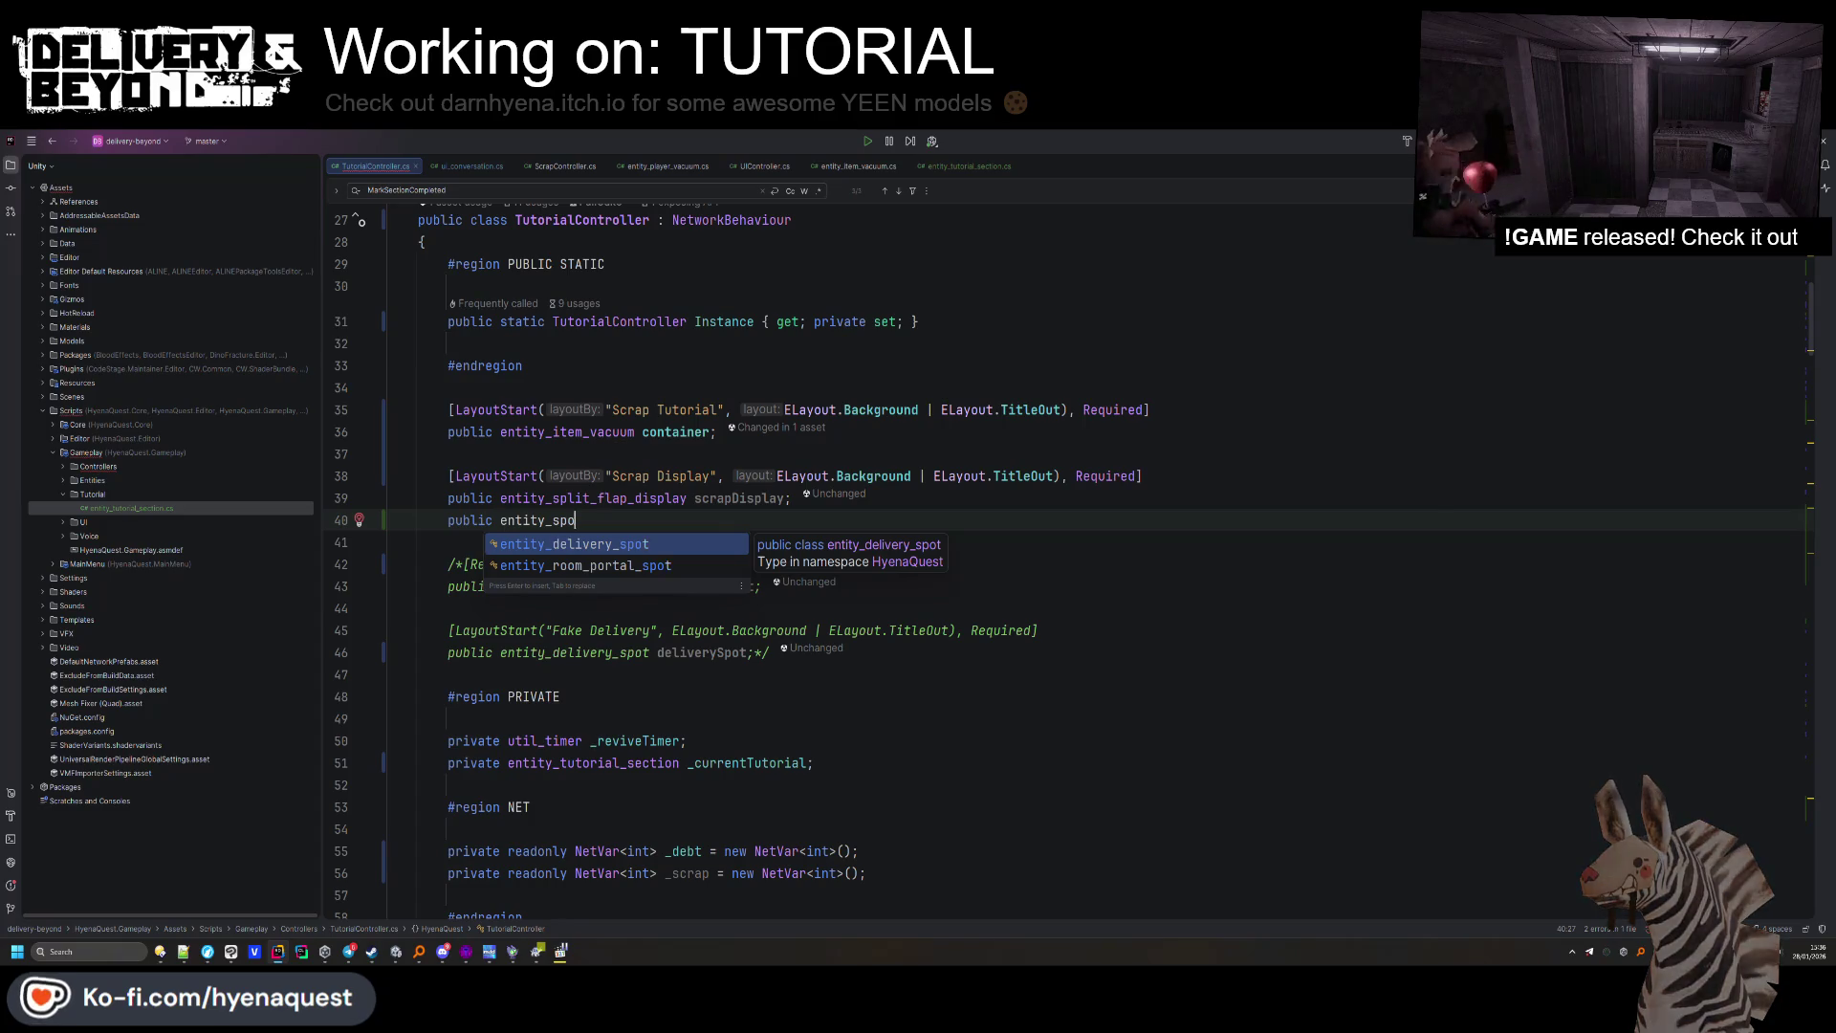
pyautogui.press('BackSpace')
pyautogui.press('BackSpace')
pyautogui.press('BackSpace')
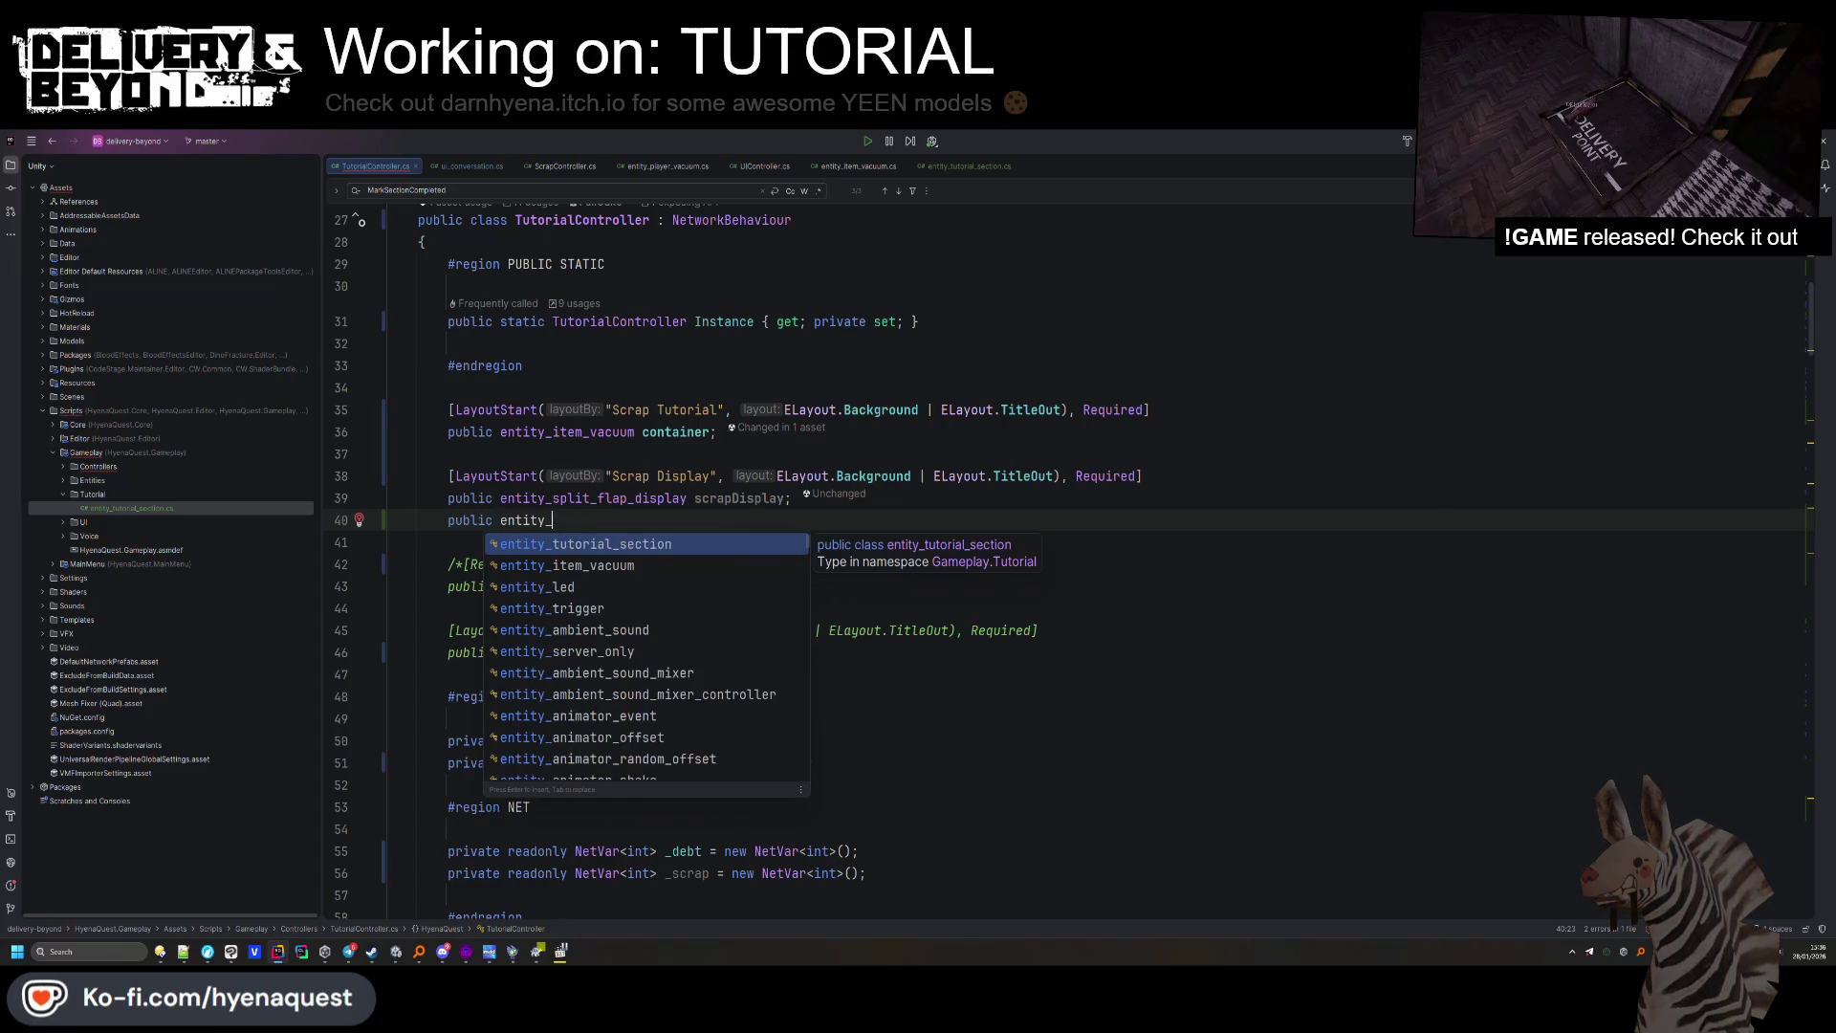
pyautogui.write('item')
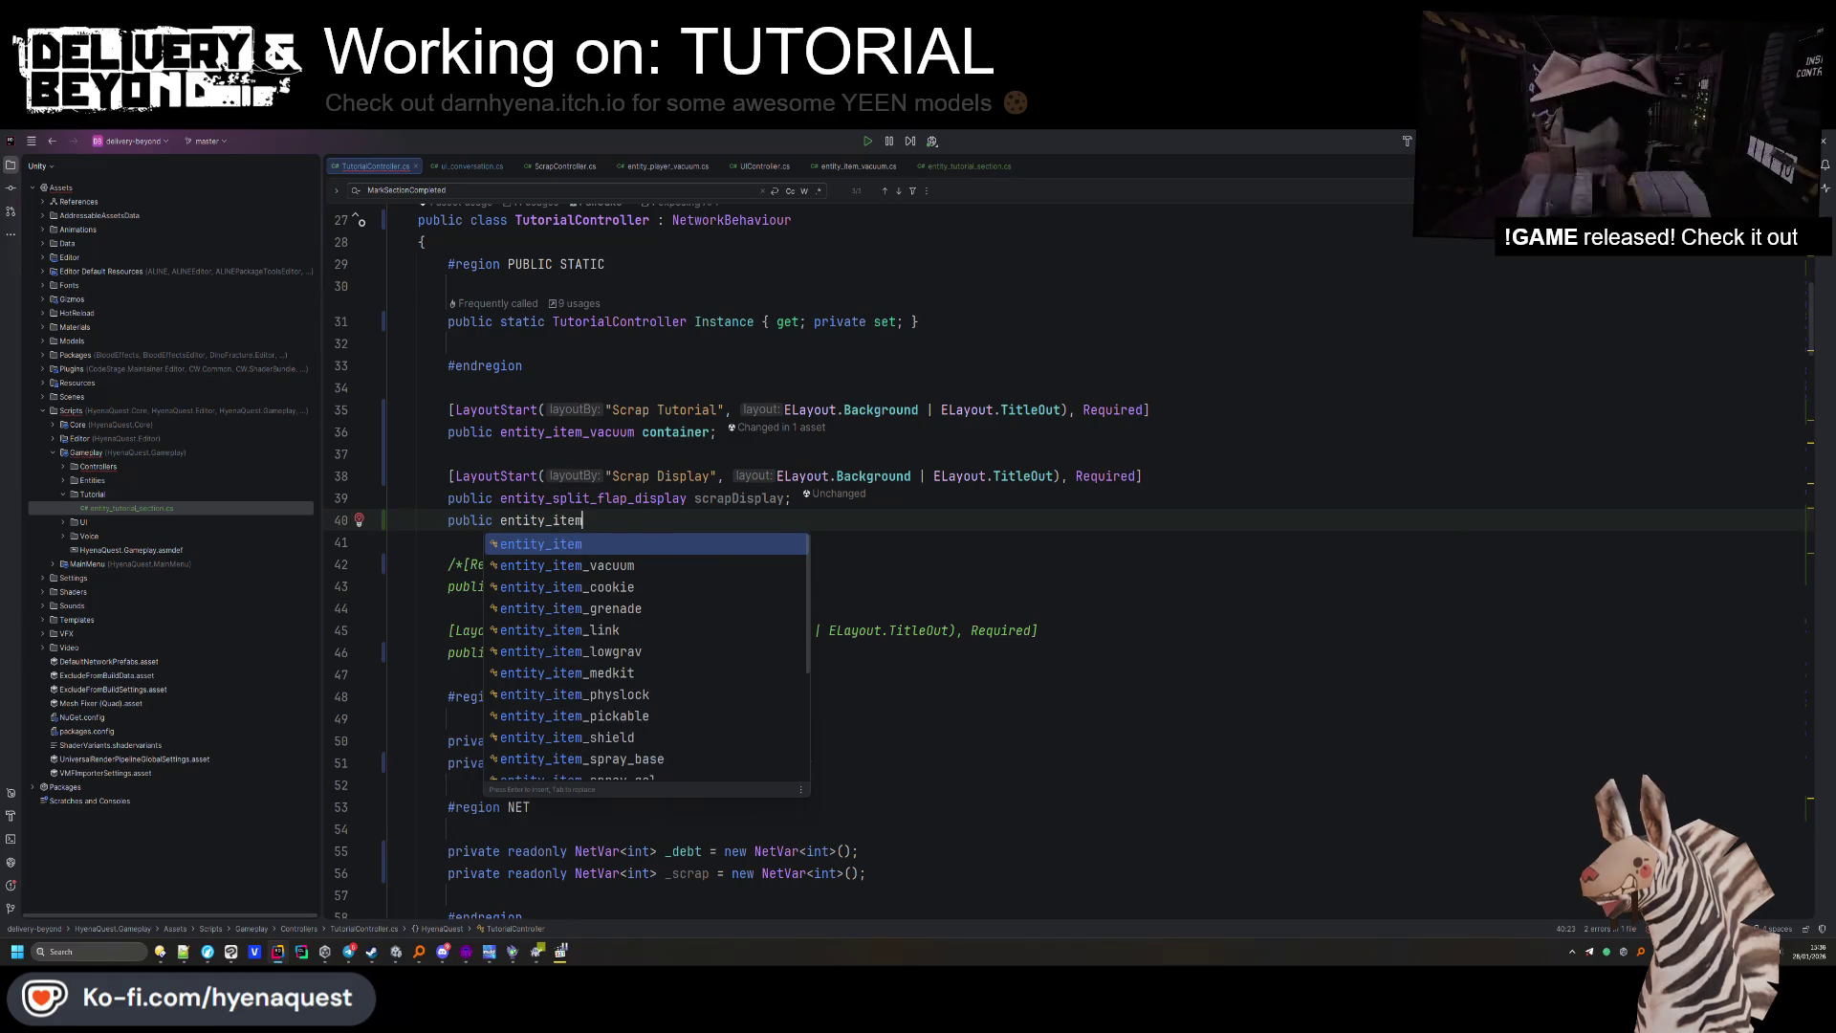
pyautogui.scroll(-3, 629, 765)
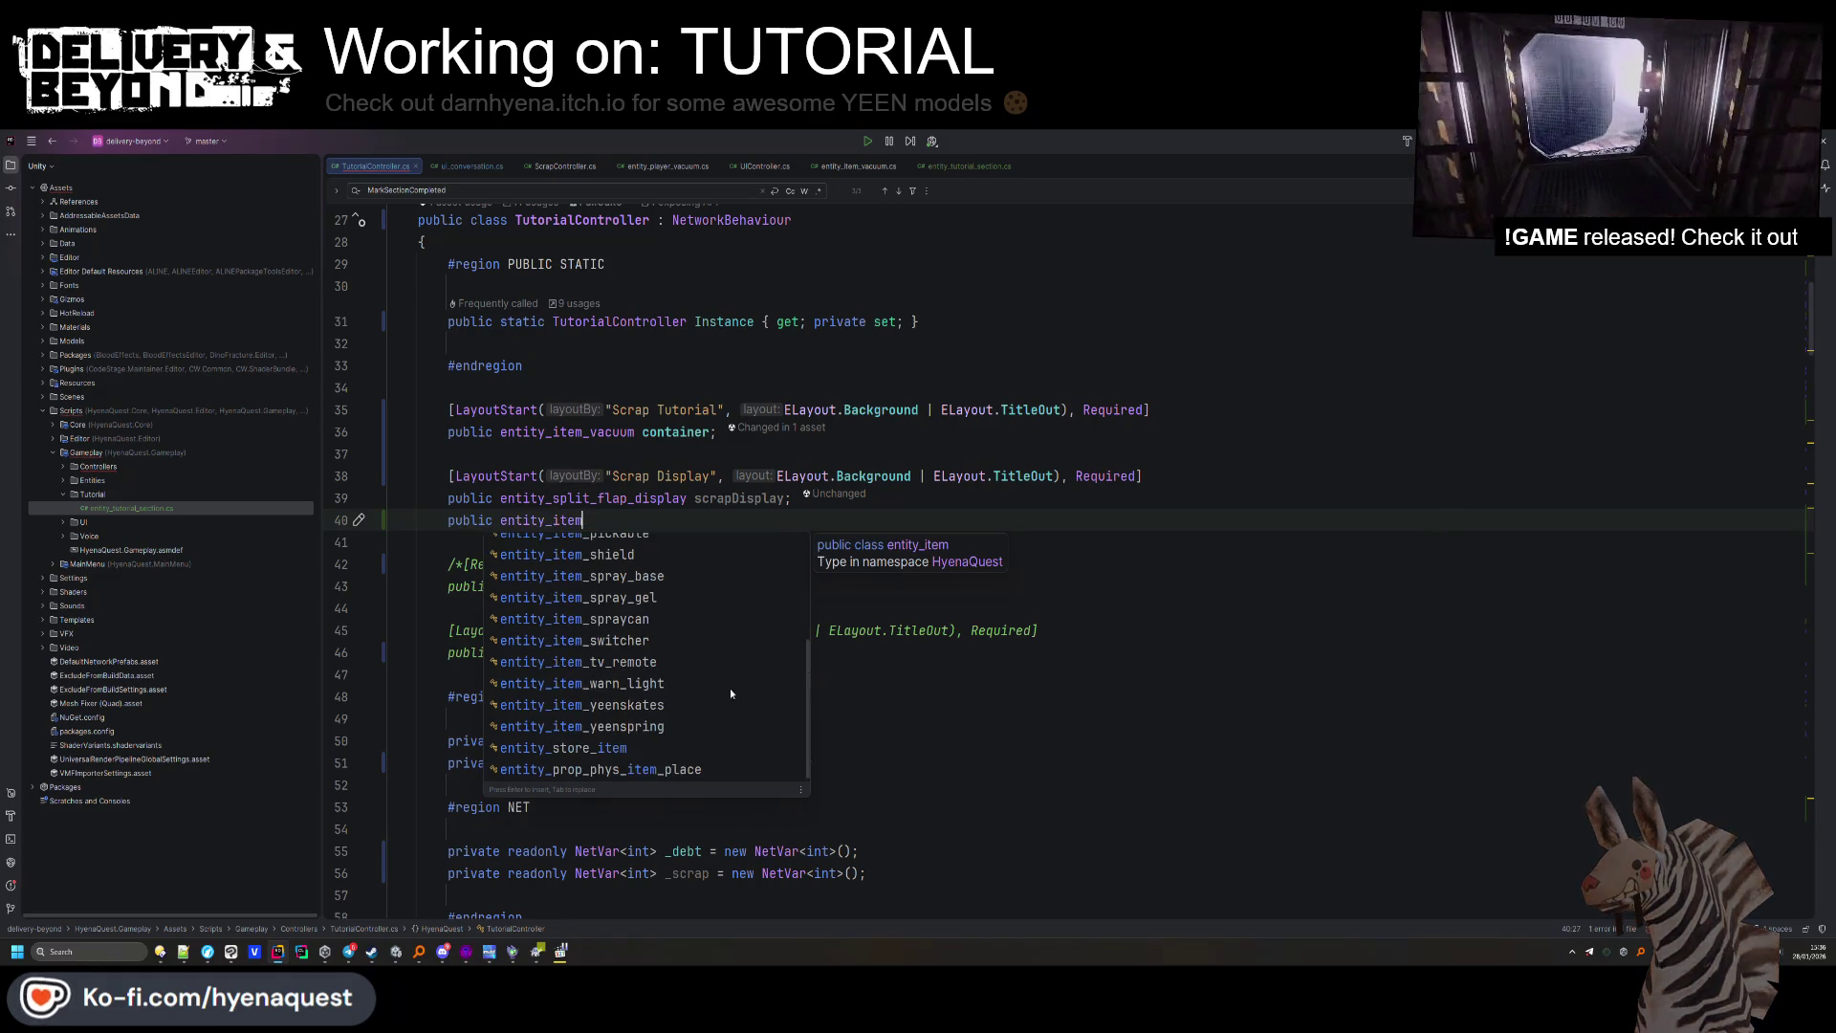
pyautogui.click(630, 769)
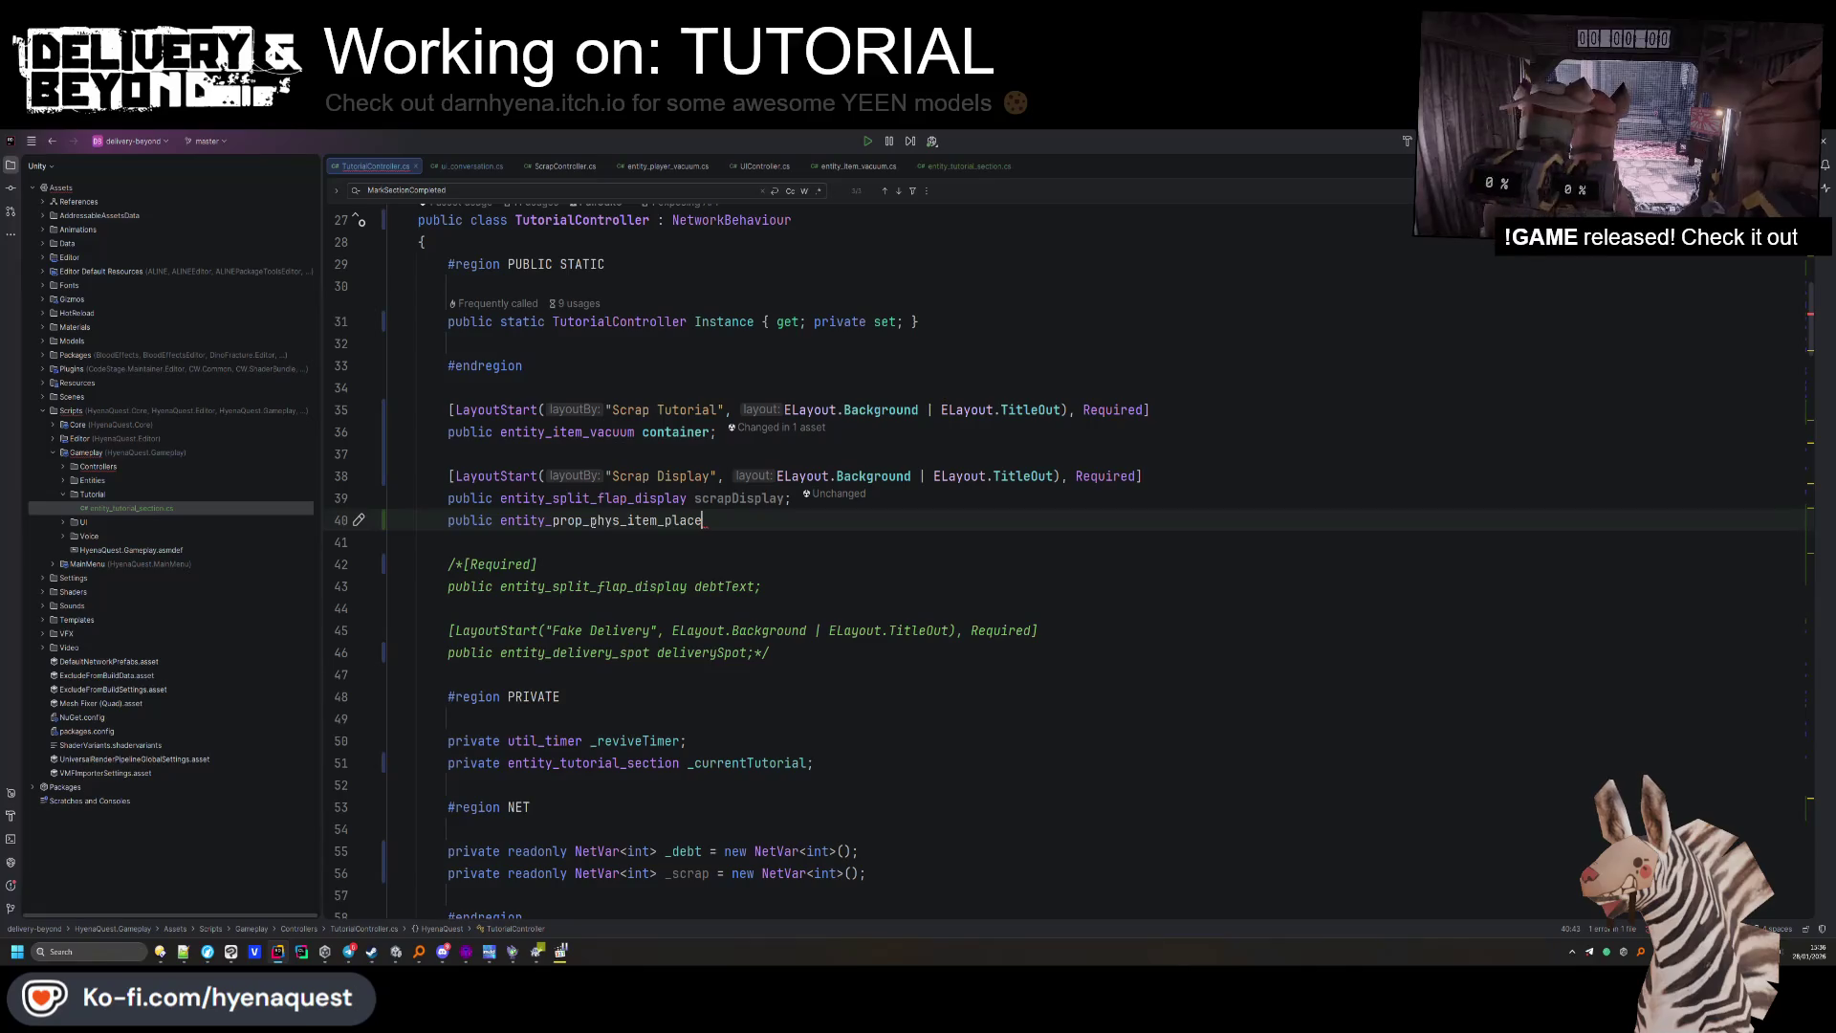
pyautogui.press('Down')
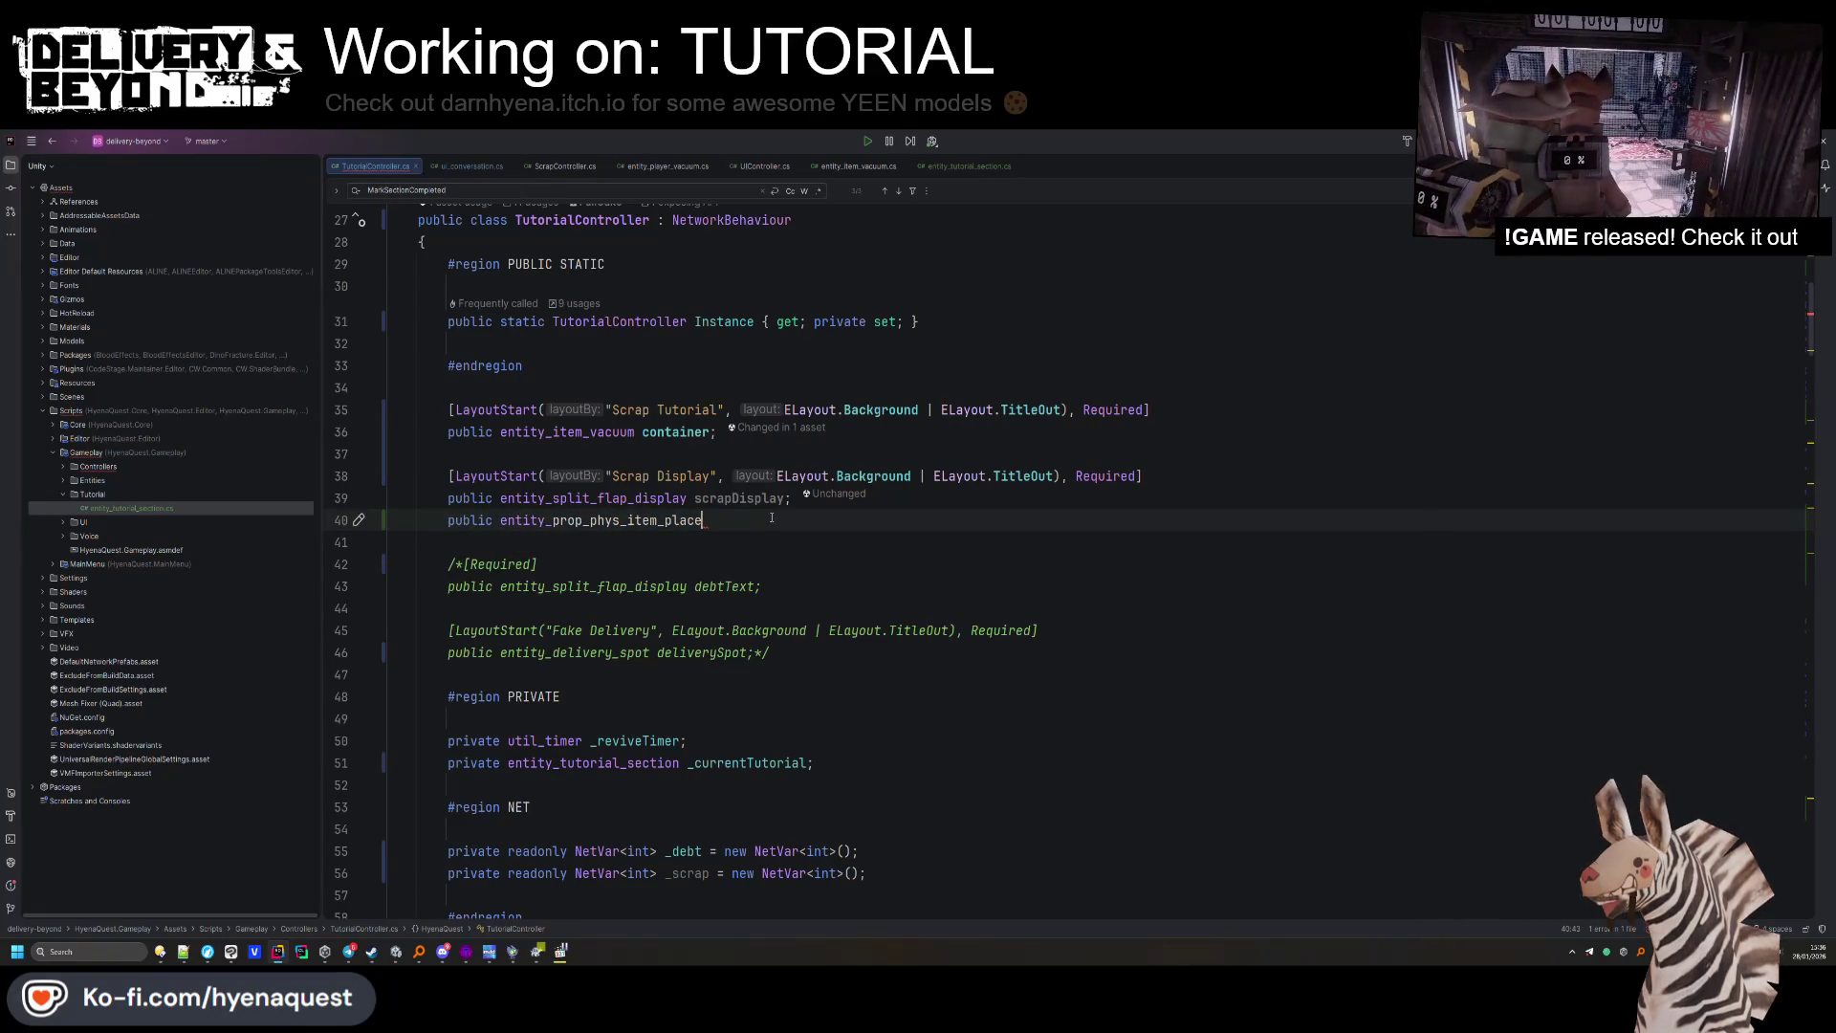
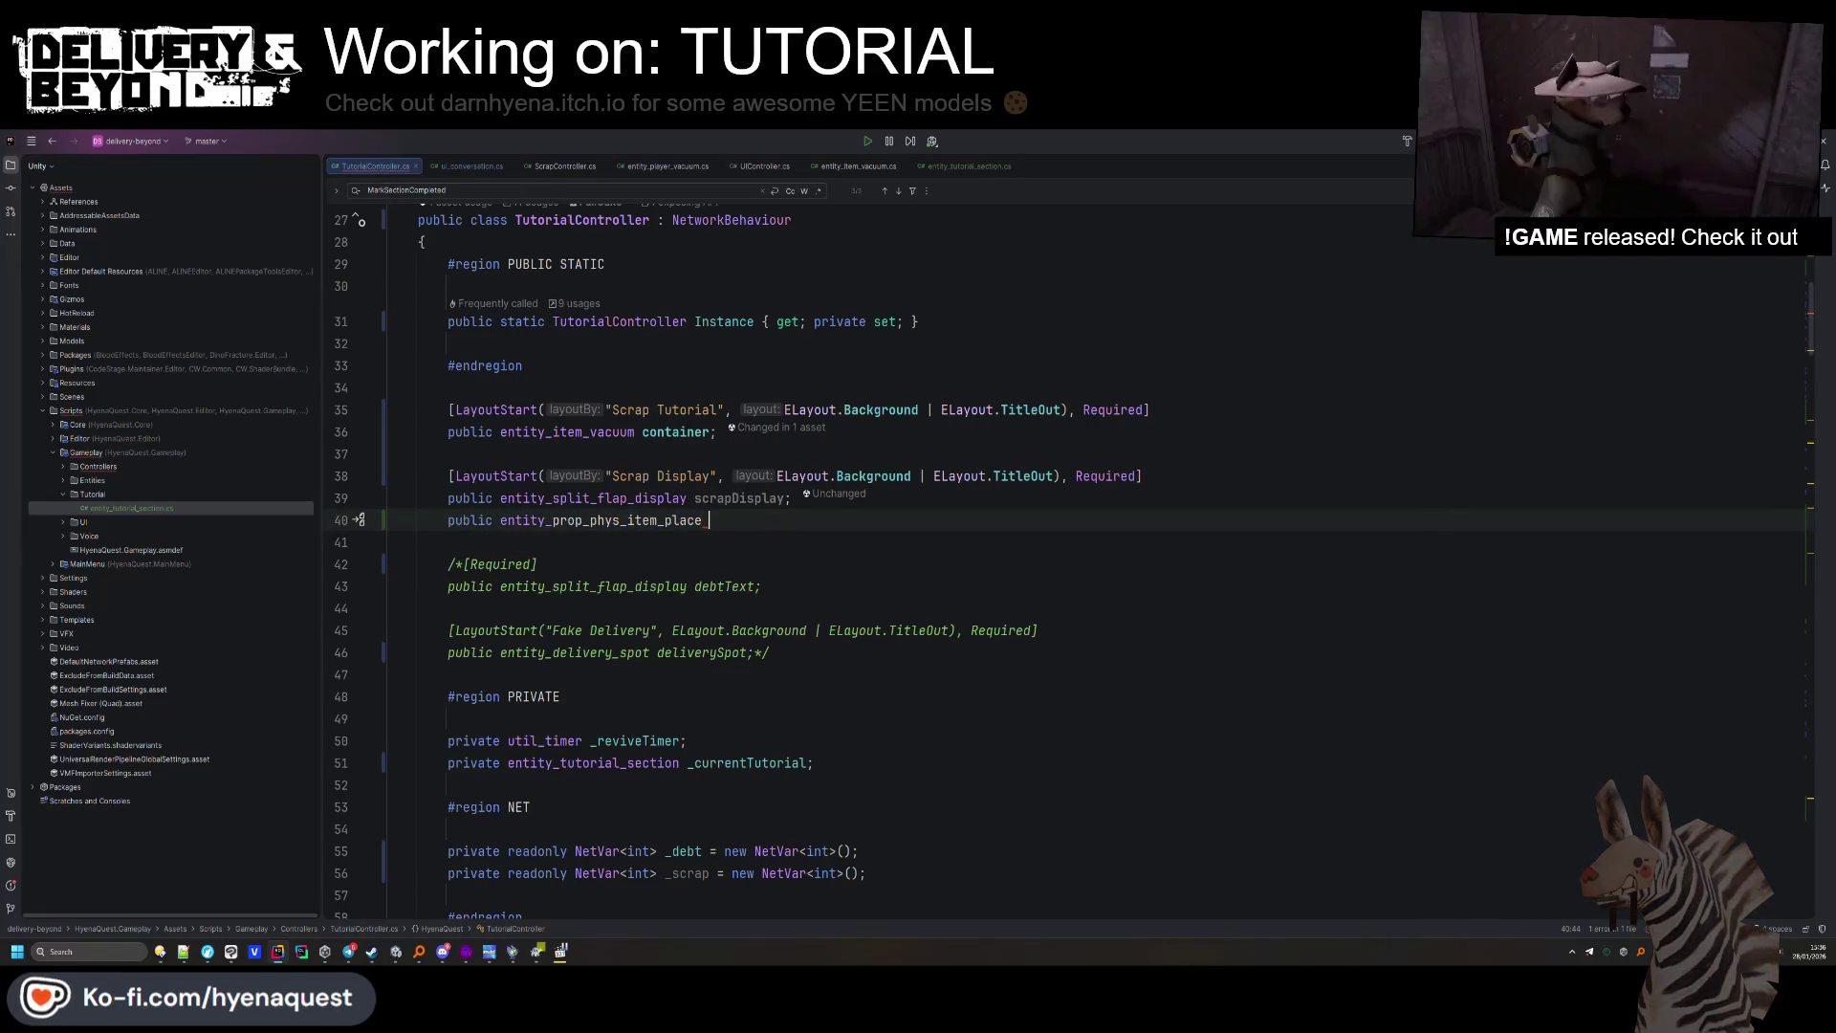
# Declare the containerPlace field with a [Required] attribute, separated from scrapDisplay by a blank line.
pyautogui.write('containerPlac')
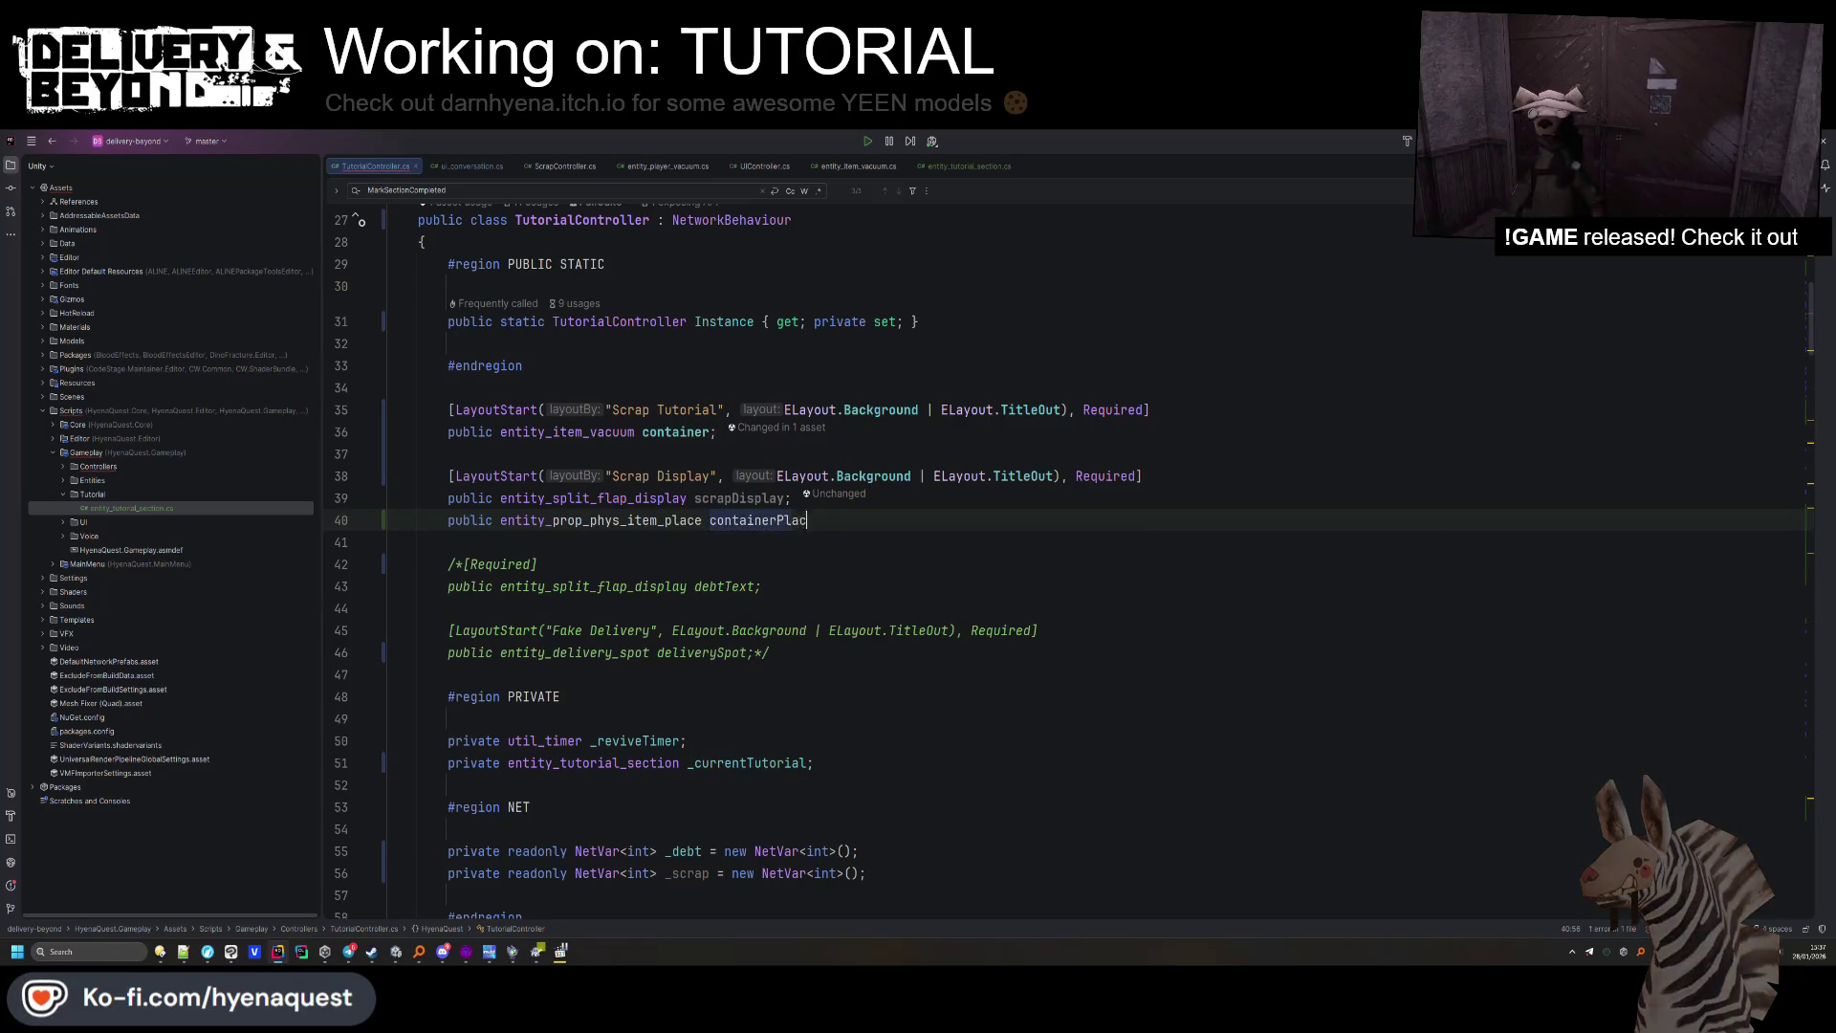
pyautogui.write('e;')
pyautogui.hotkey('ctrl', 'alt', 'Return')
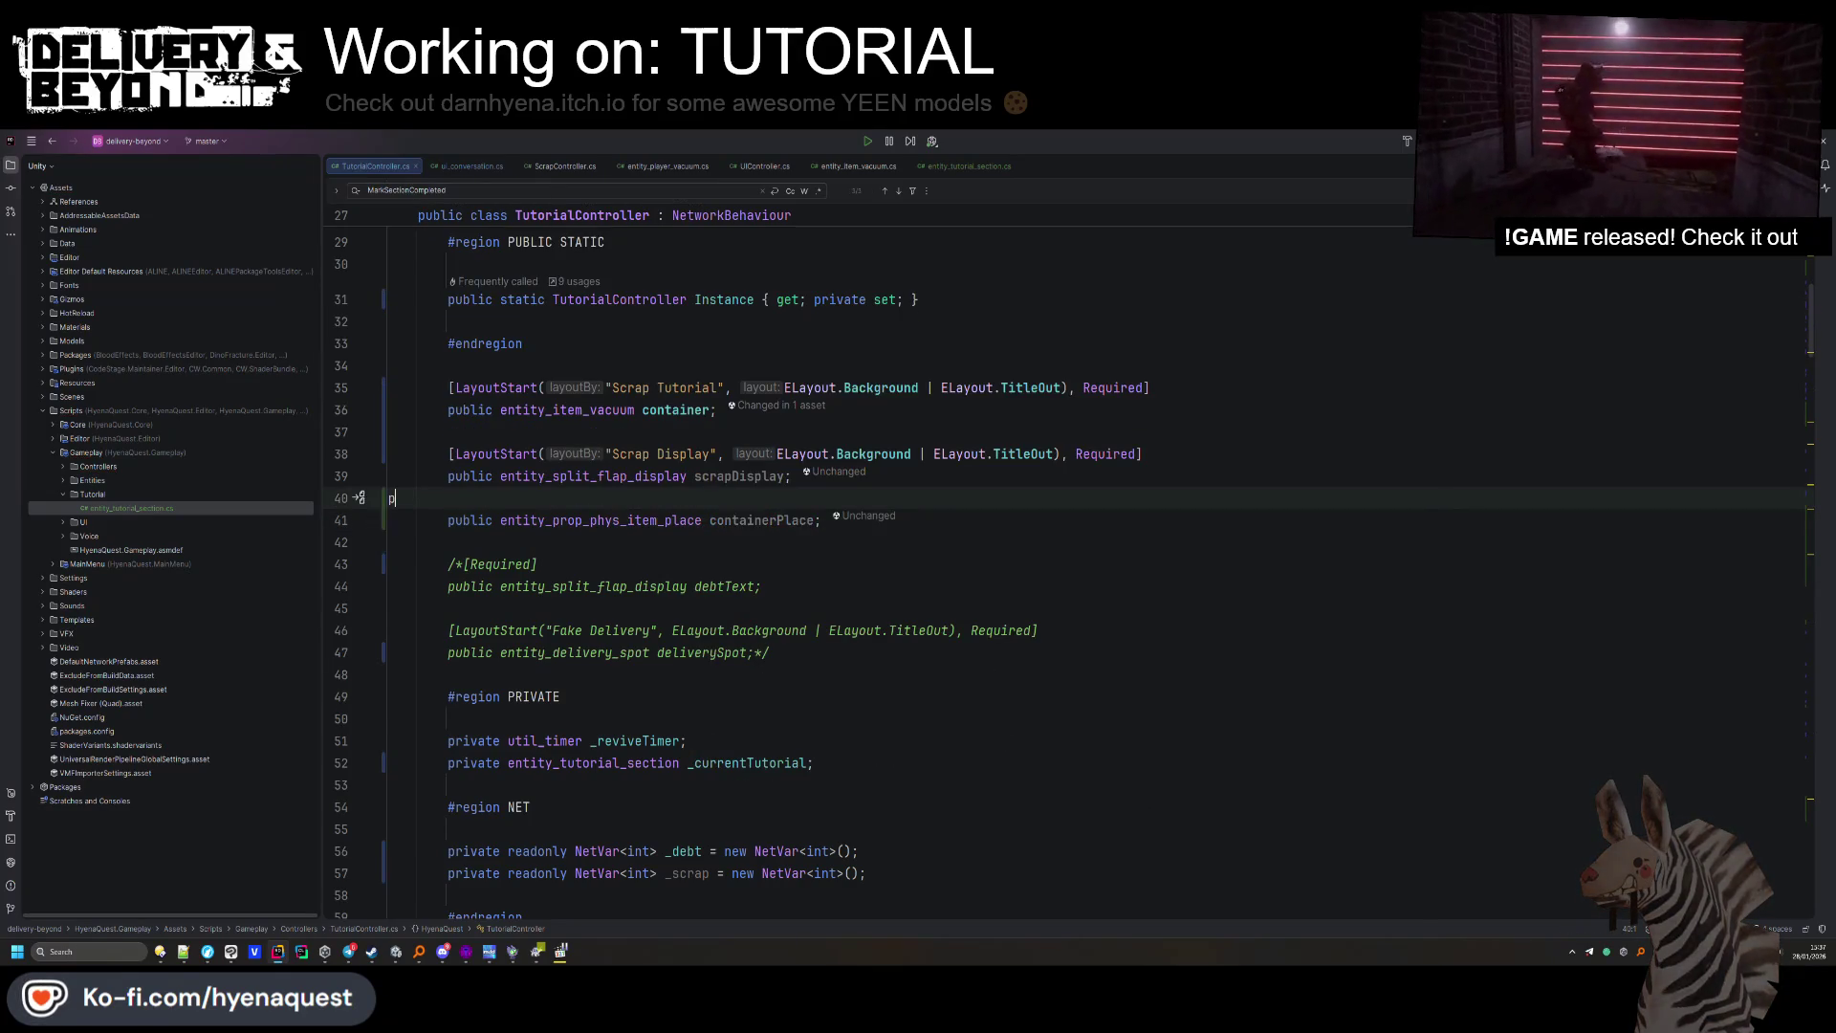
pyautogui.write('Requ')
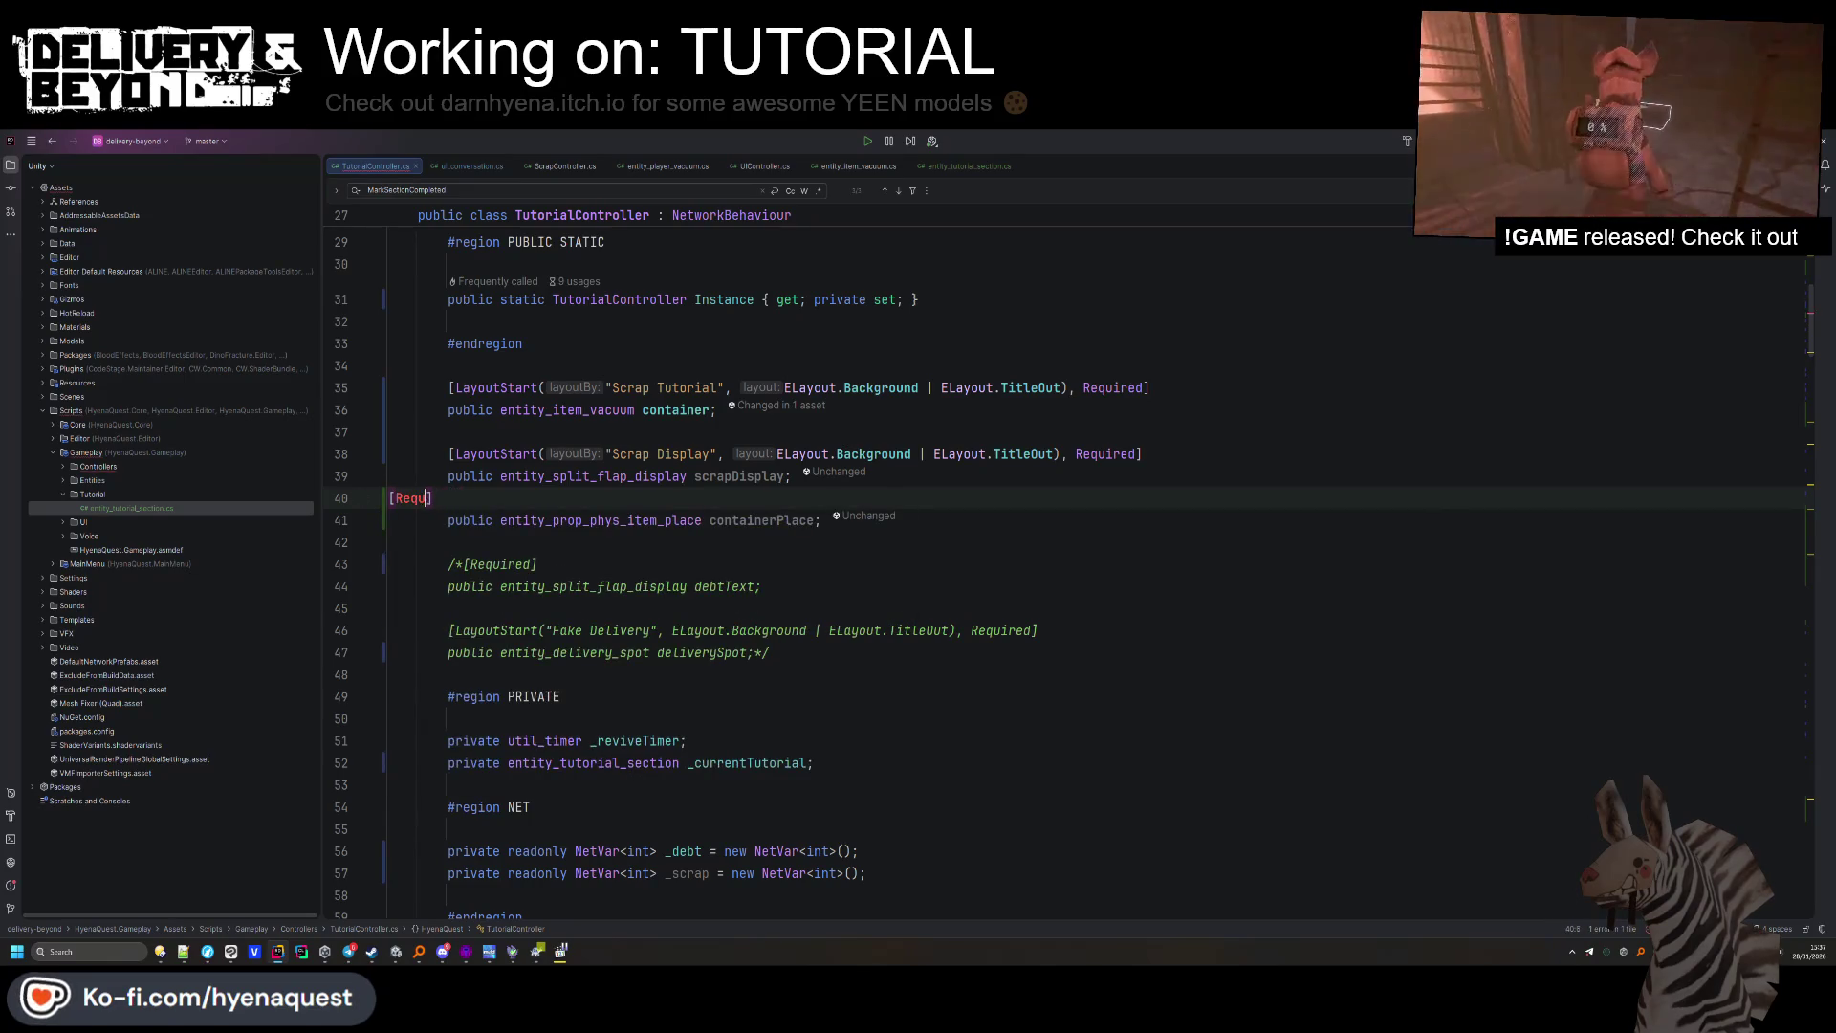
pyautogui.write('ired')
pyautogui.click(884, 469)
pyautogui.press('Return')
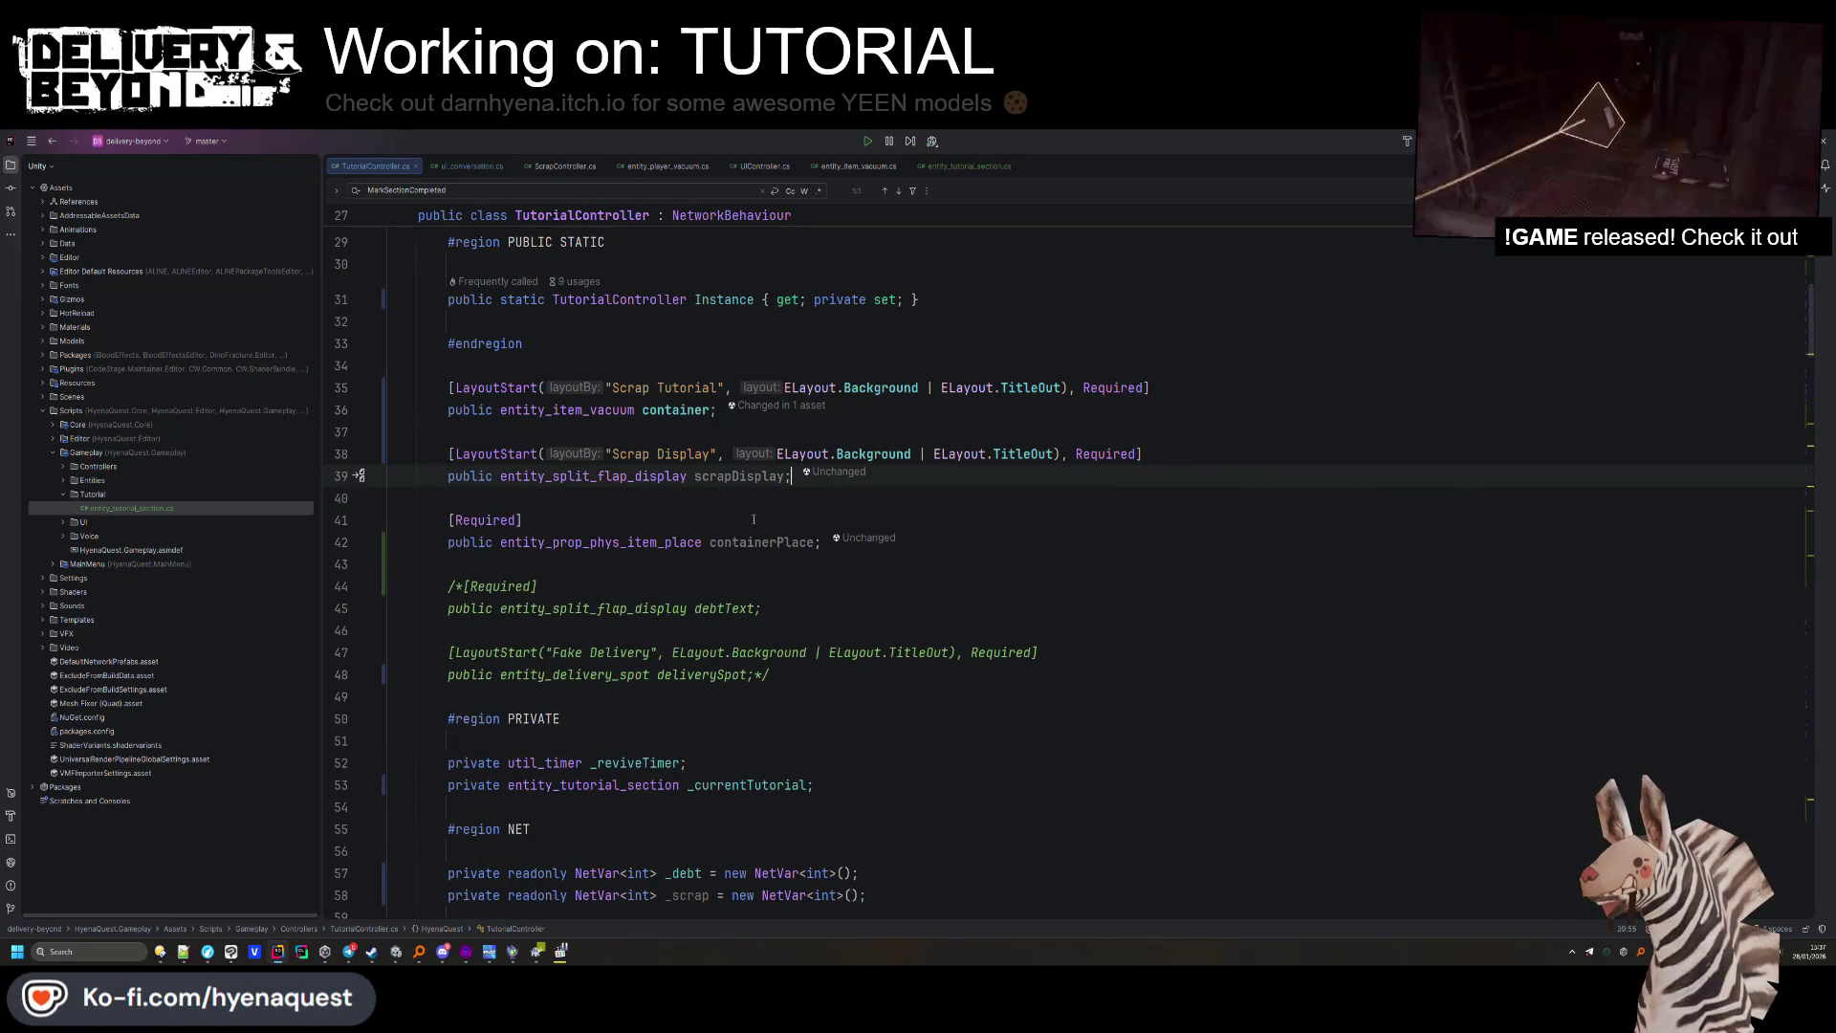
pyautogui.scroll(-6, 684, 582)
pyautogui.scroll(6, 683, 583)
pyautogui.click(733, 478)
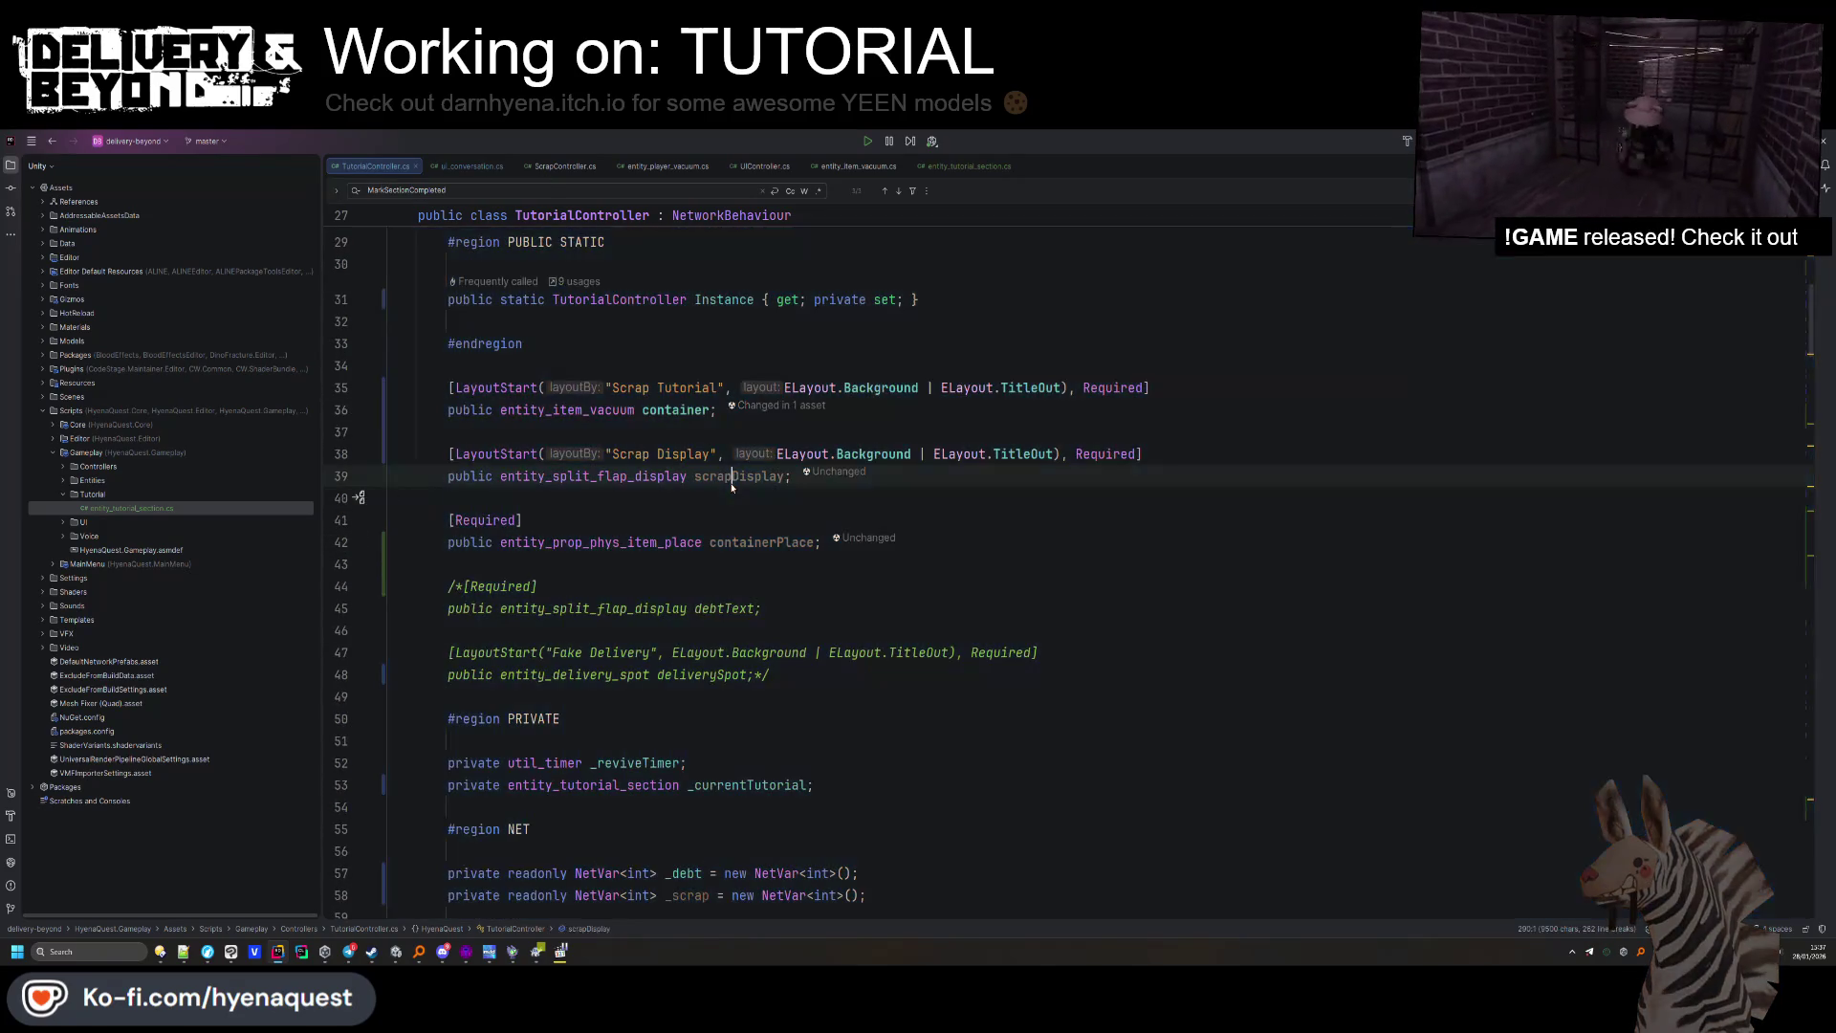
pyautogui.scroll(-9, 786, 552)
# Comment out the debtText and deliverySpot null checks in Awake with //.
pyautogui.click(492, 688)
pyautogui.press('BackSpace')
pyautogui.press('BackSpace')
pyautogui.click(1089, 734)
pyautogui.click(478, 710)
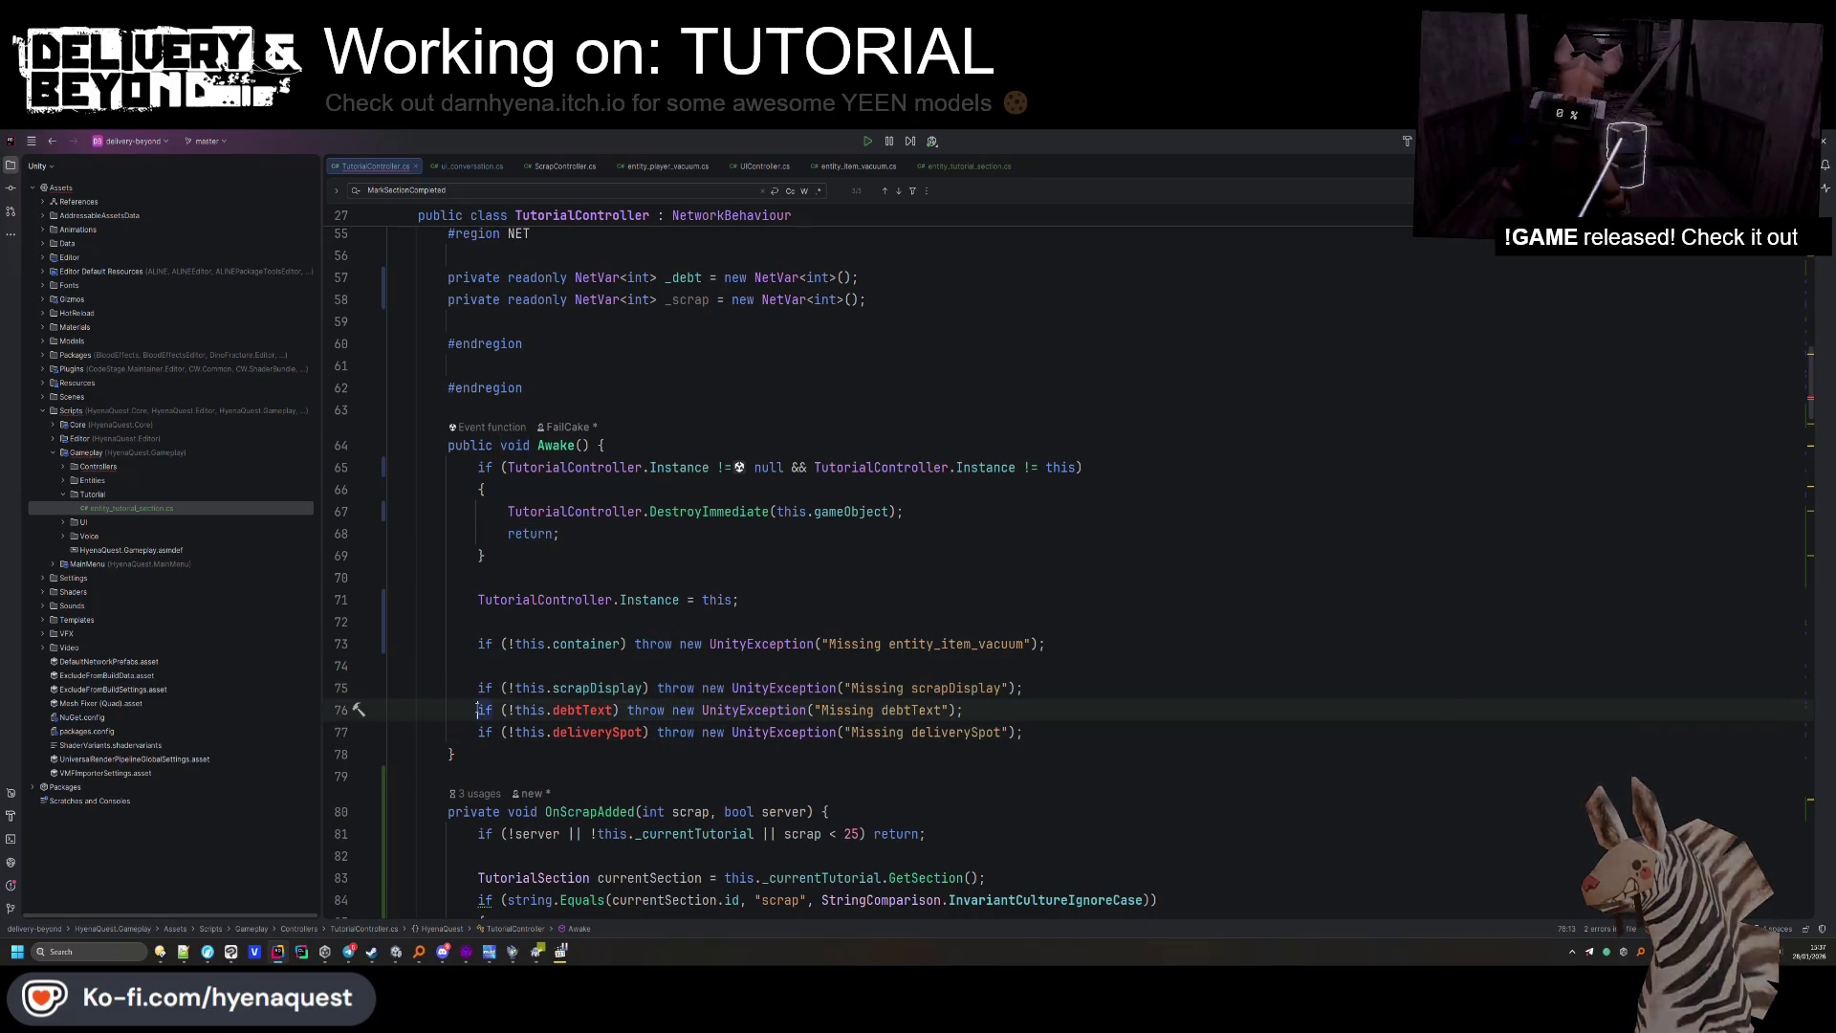
pyautogui.keyDown('alt'); pyautogui.keyDown('shift'); pyautogui.click(478, 731); pyautogui.keyUp('shift'); pyautogui.keyUp('alt')
pyautogui.write('//')
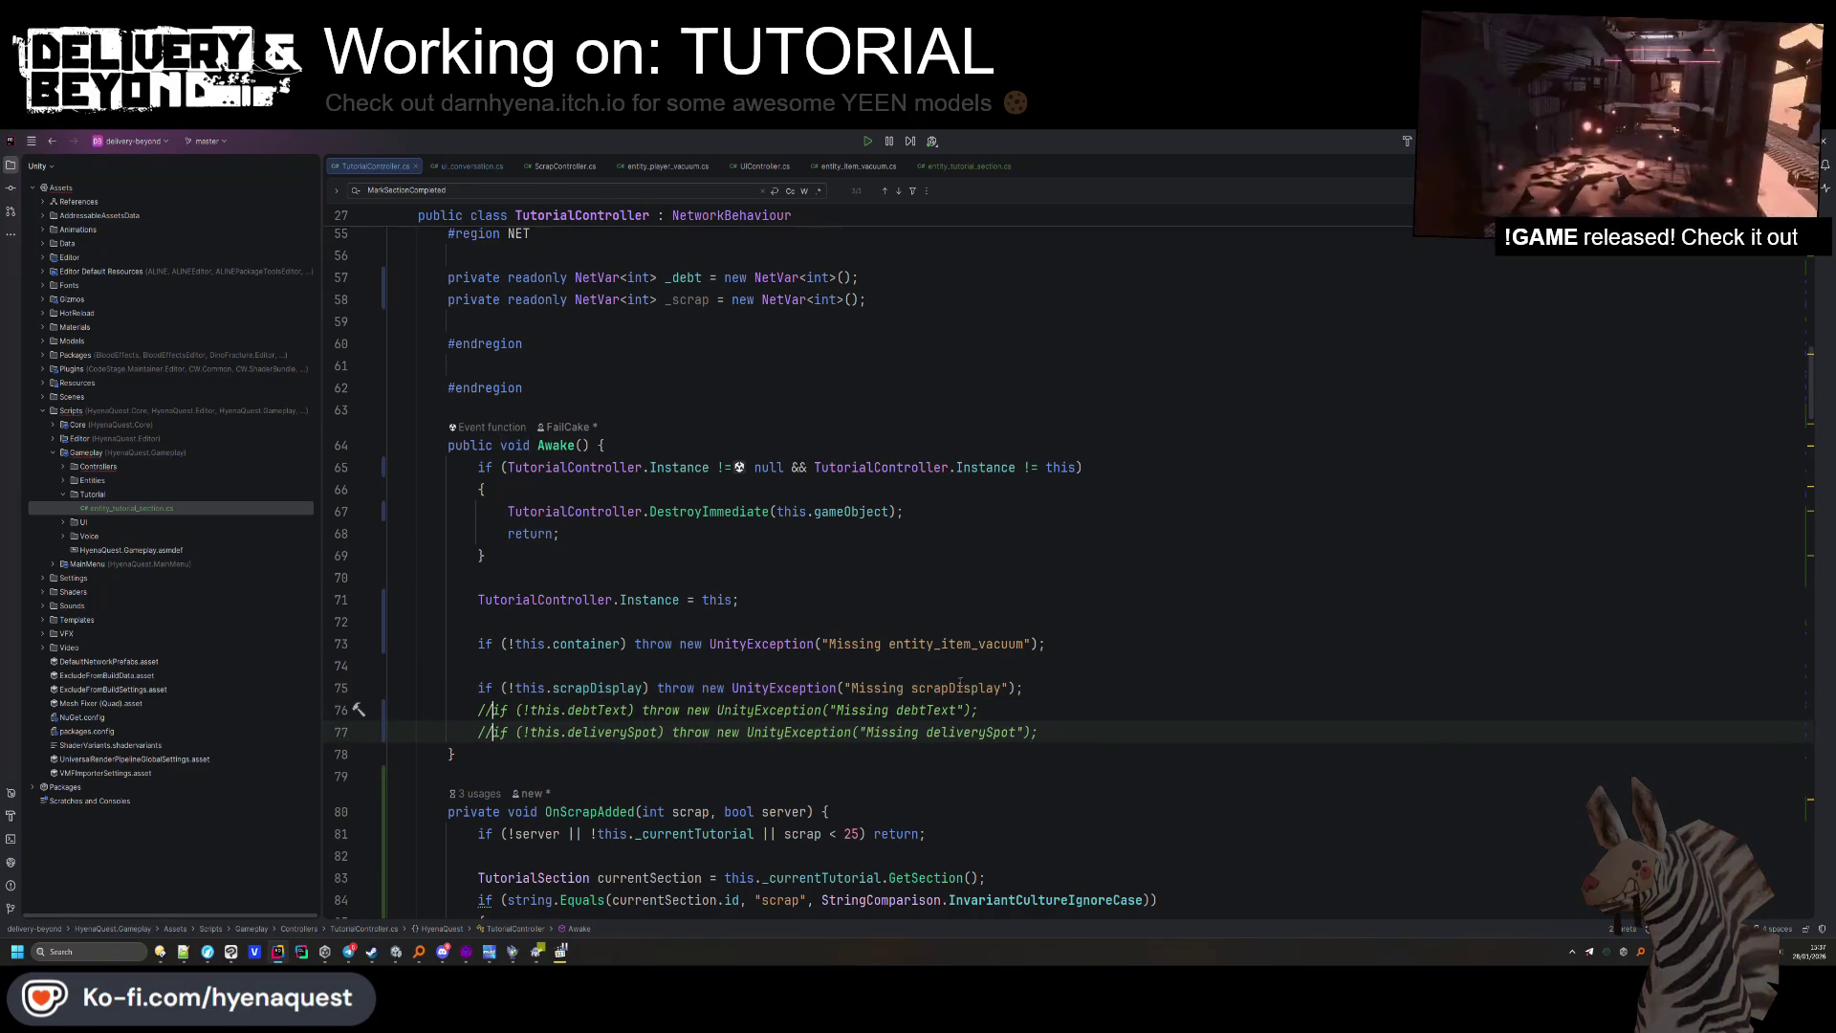
# Add a new 'if (!scrapDisplay) throw' check line after the scrapDisplay check in Awake.
pyautogui.click(1023, 688)
pyautogui.press('Return')
pyautogui.write('if(!scrapDisplay) thr')
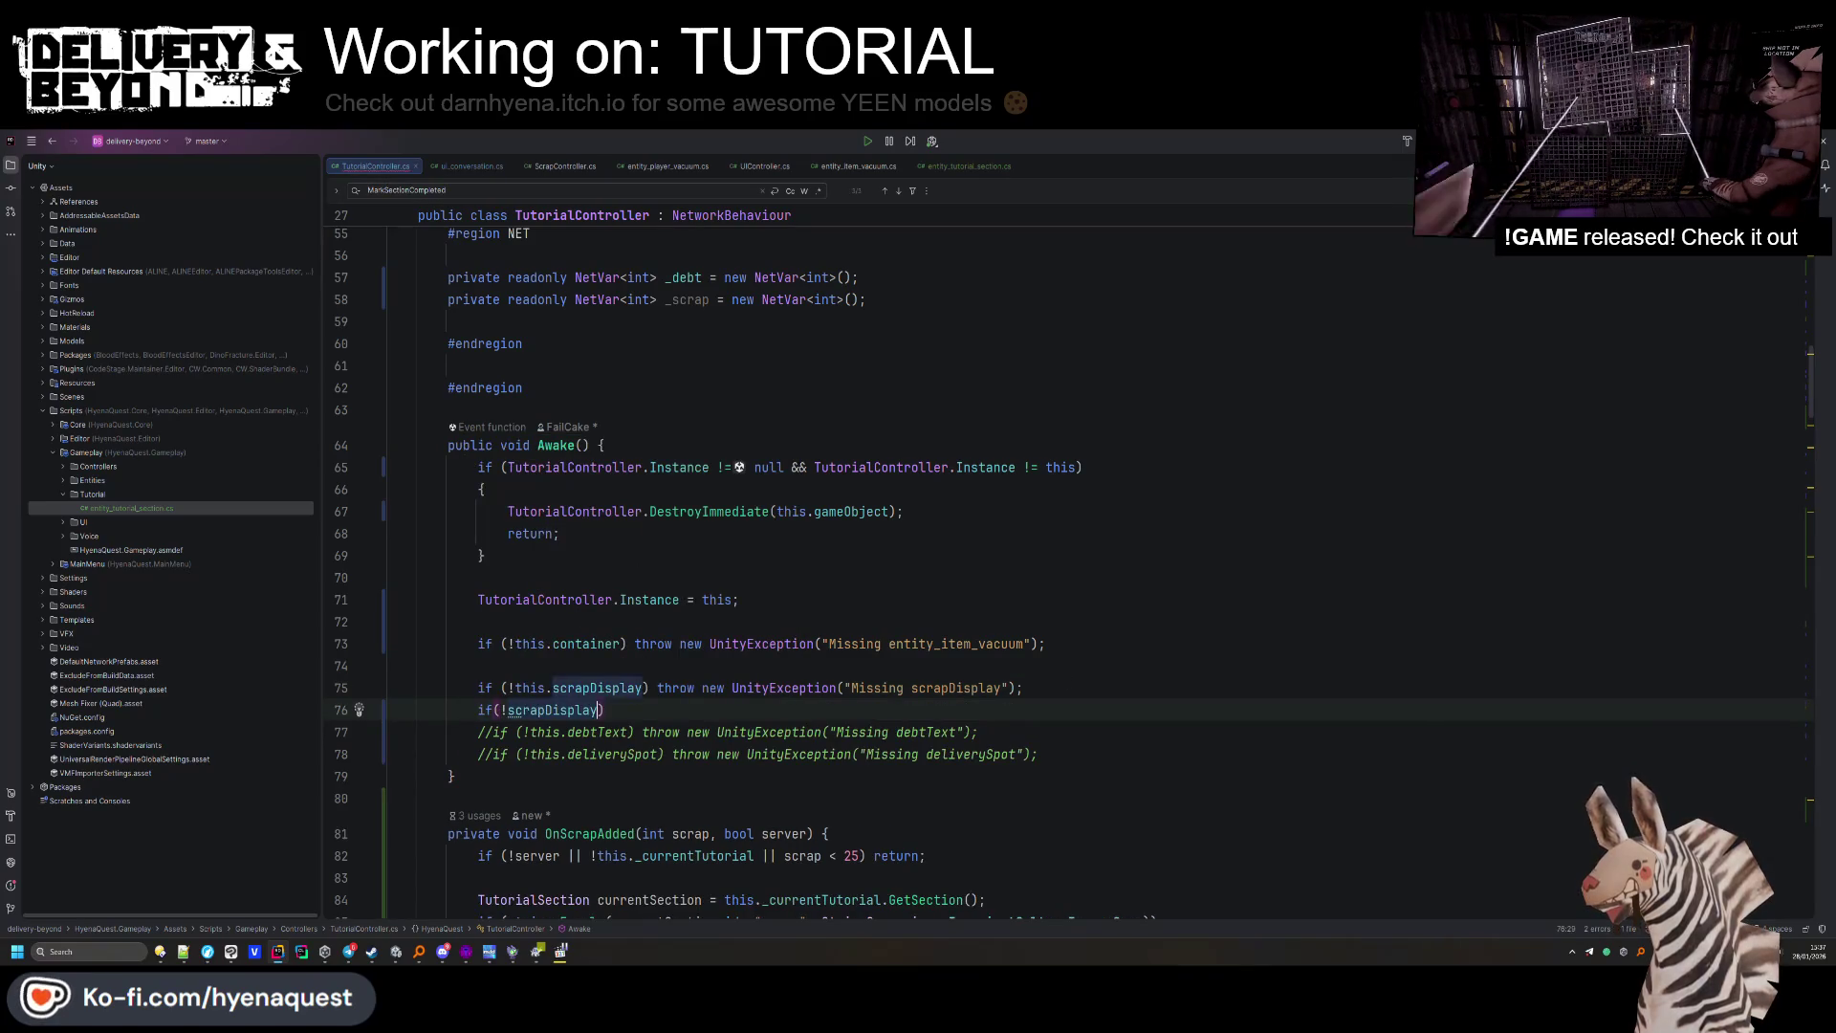
pyautogui.press('Tab')
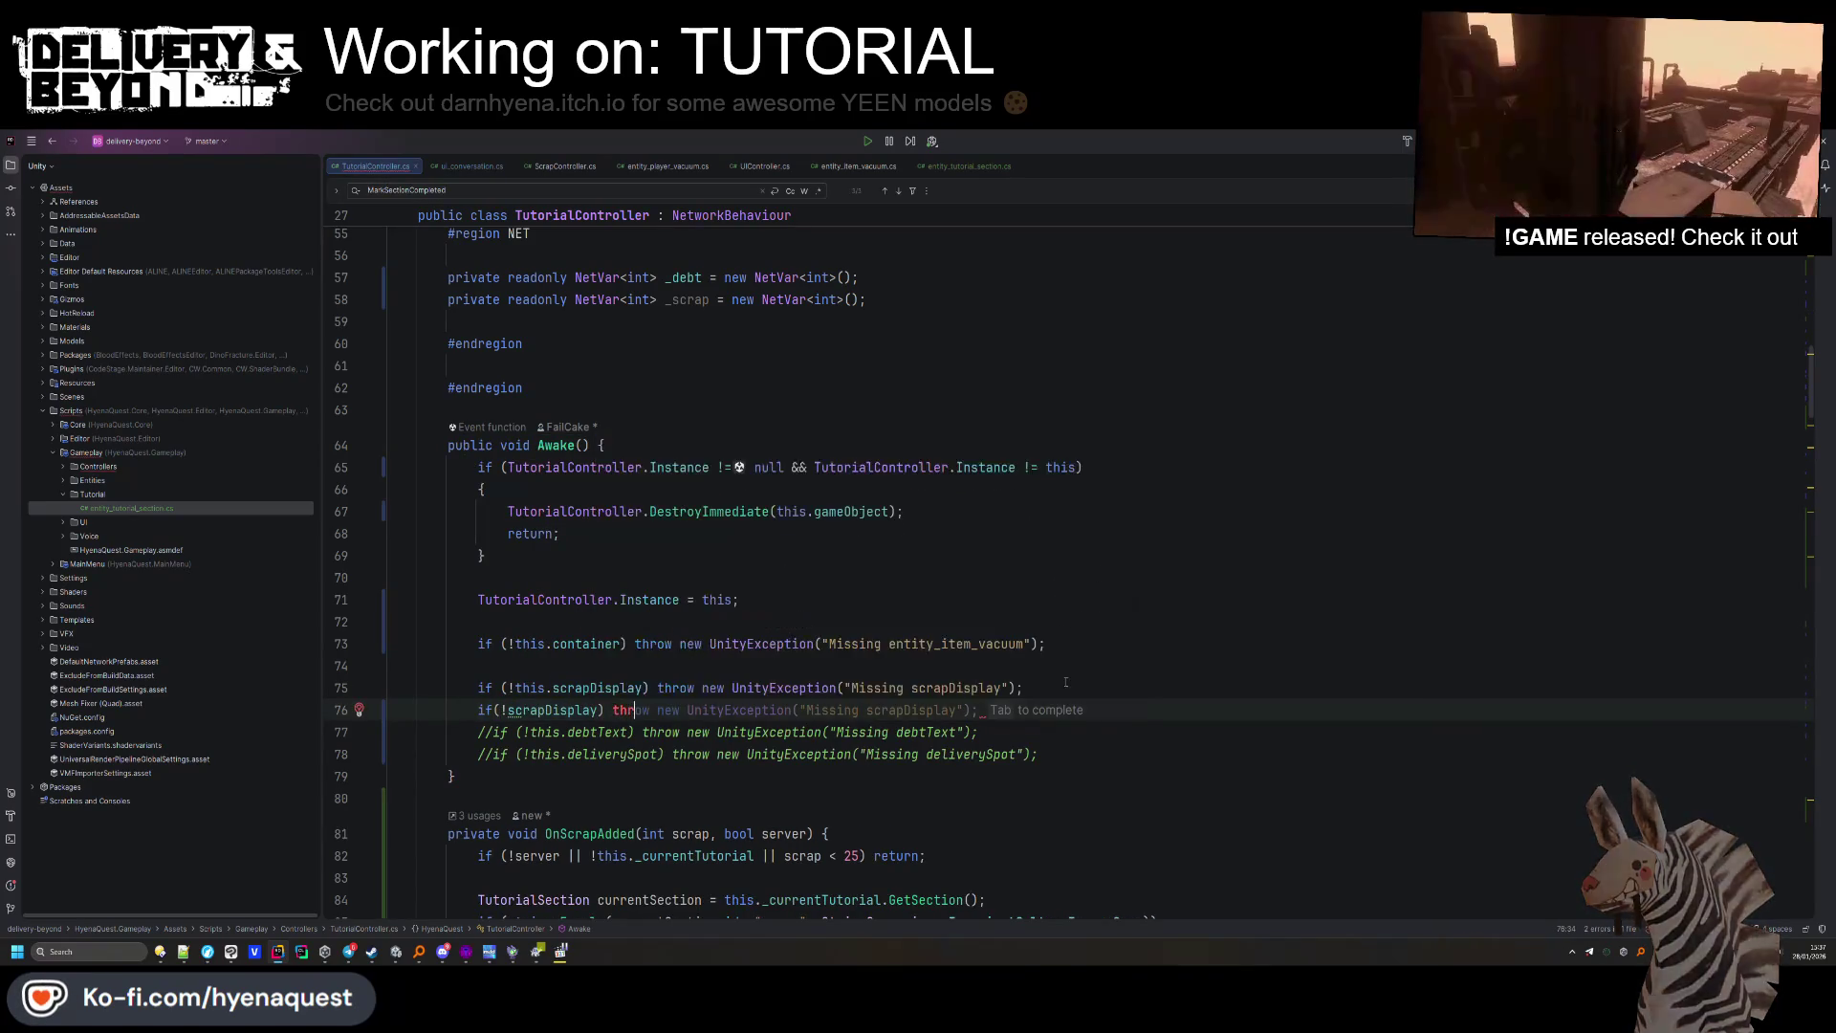
pyautogui.hotkey('ctrl', 'b')
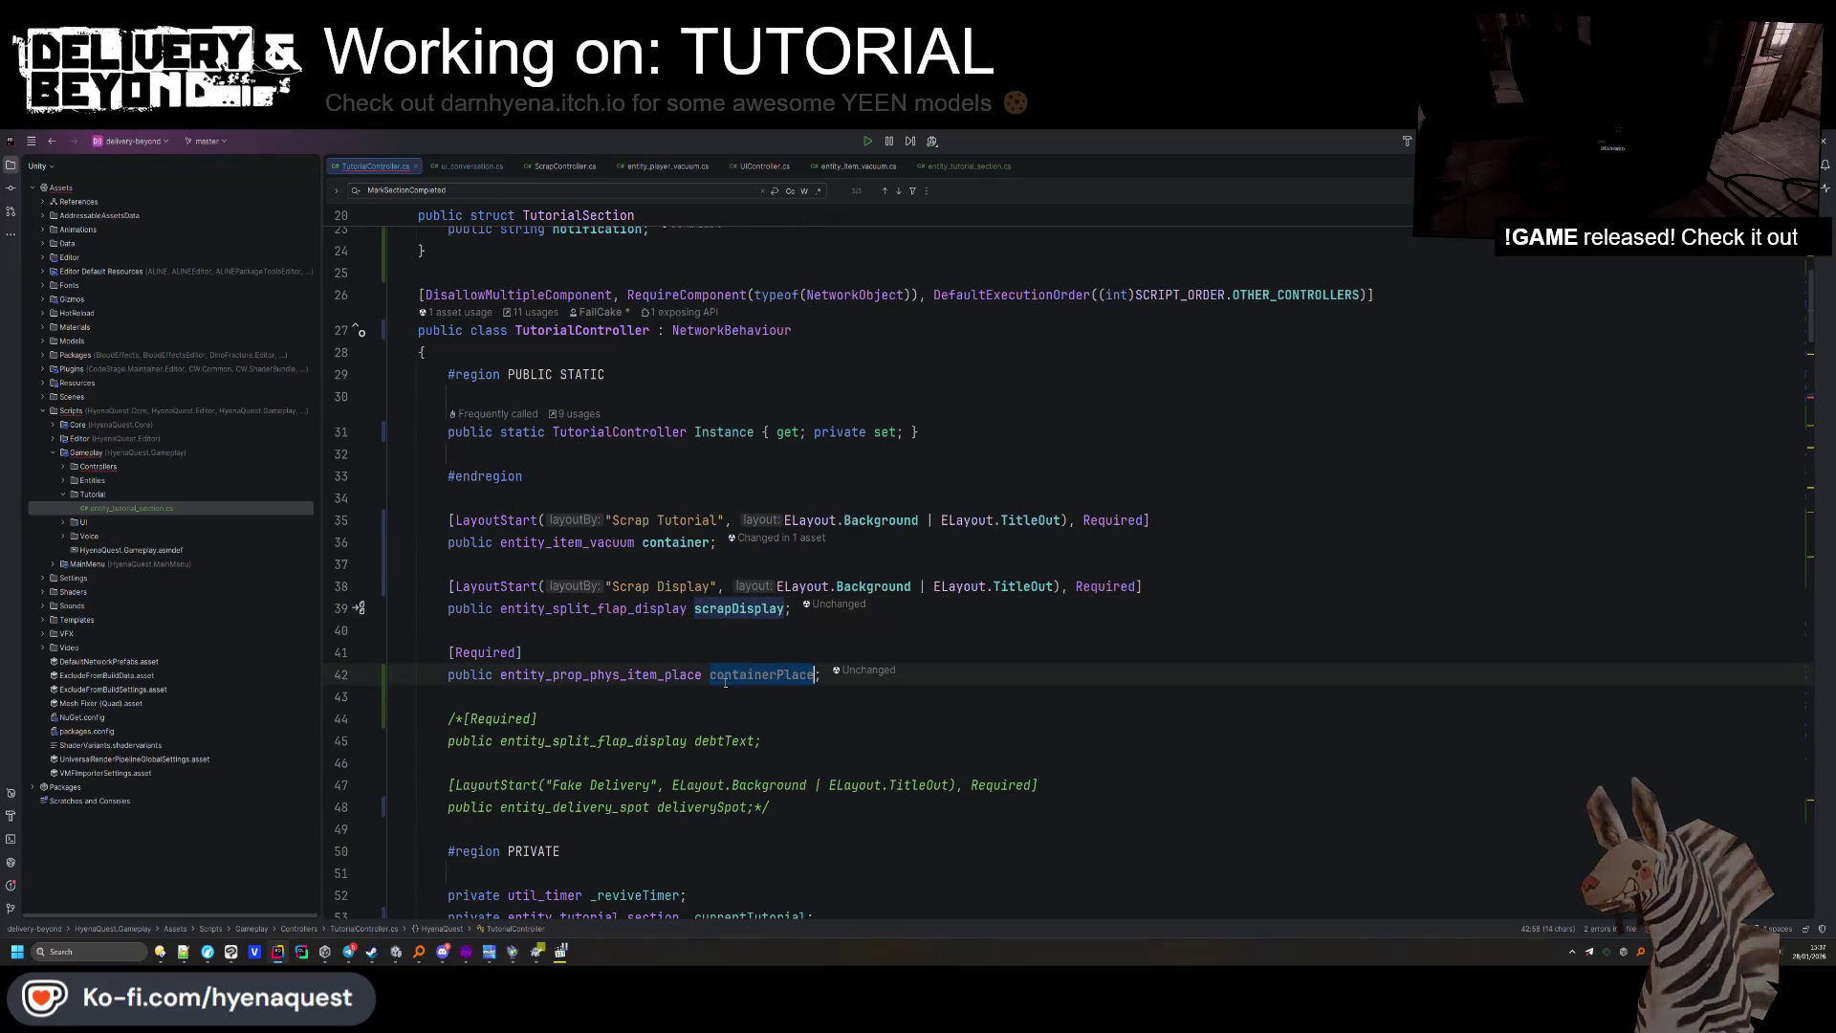
pyautogui.hotkey('ctrl', 'alt', 'Left')
pyautogui.press('Tab')
# Change the new check's condition and message to containerPlace and reformat it.
pyautogui.doubleClick(559, 710)
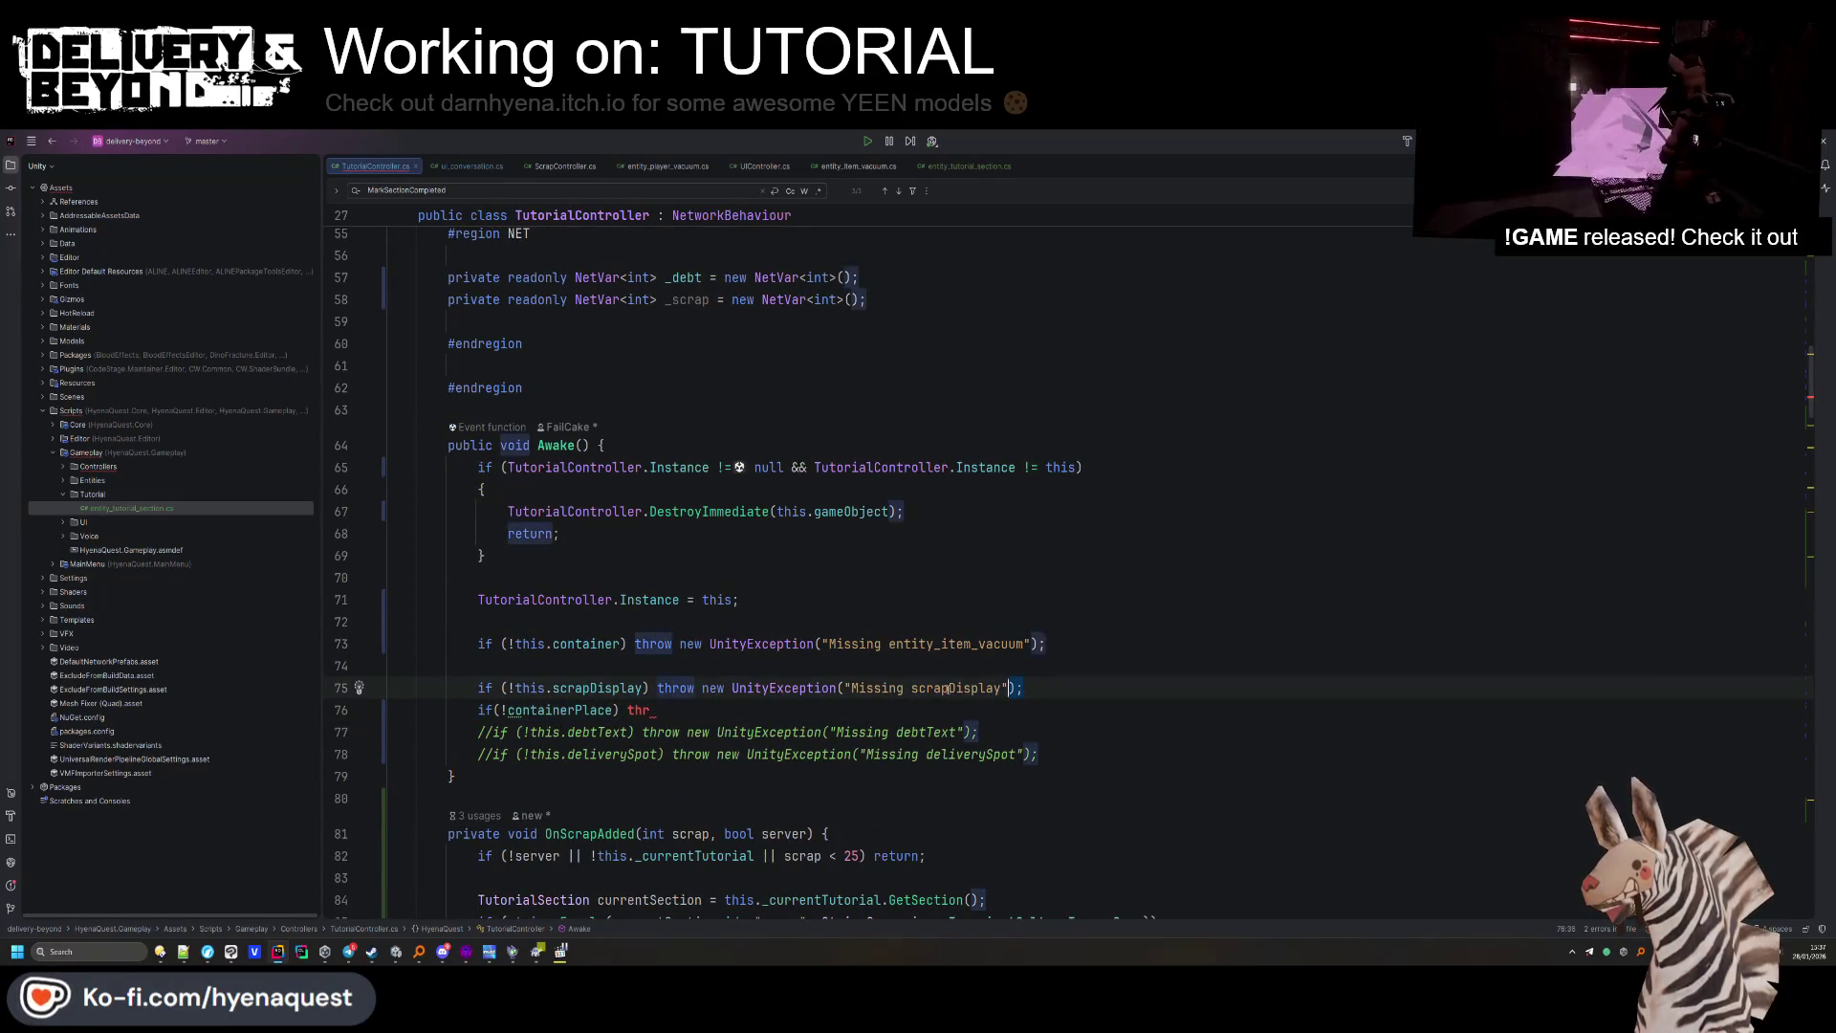
pyautogui.write('throw new UnityException("Missing scrapDisplay");')
pyautogui.press('End')
pyautogui.click(615, 710)
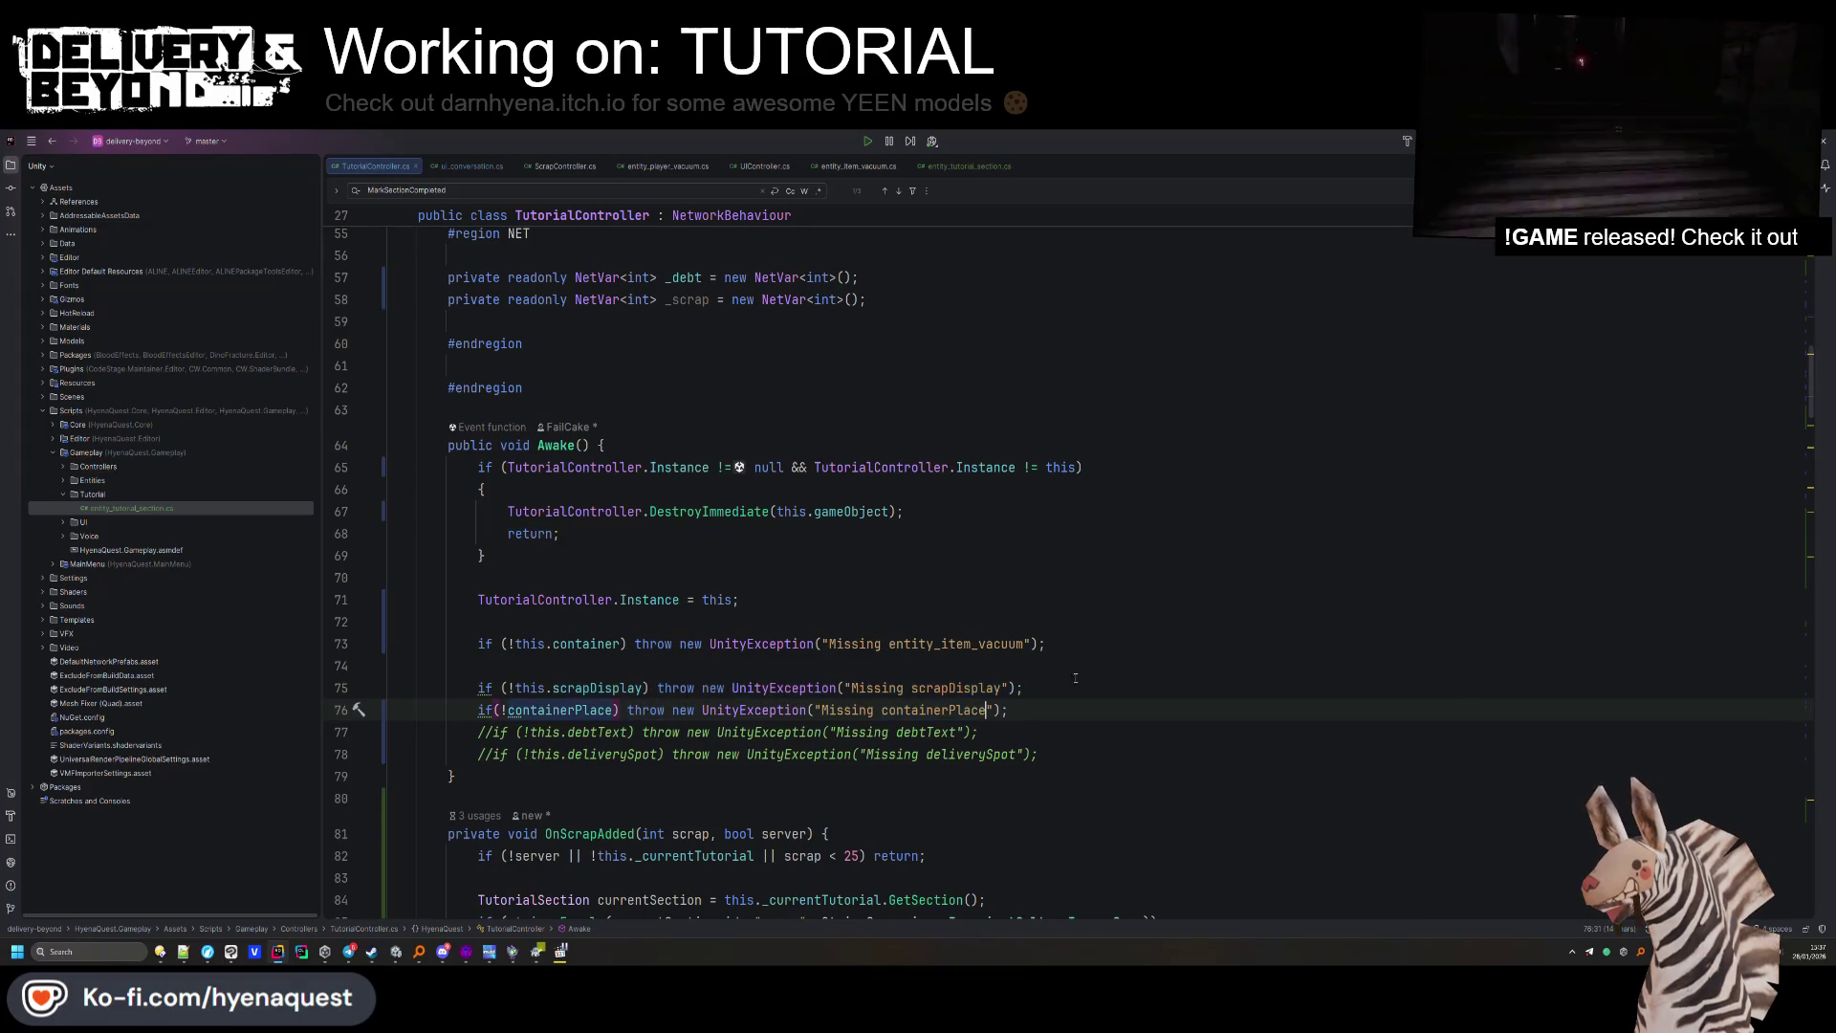
pyautogui.hotkey('ctrl', 's')
pyautogui.click(1082, 710)
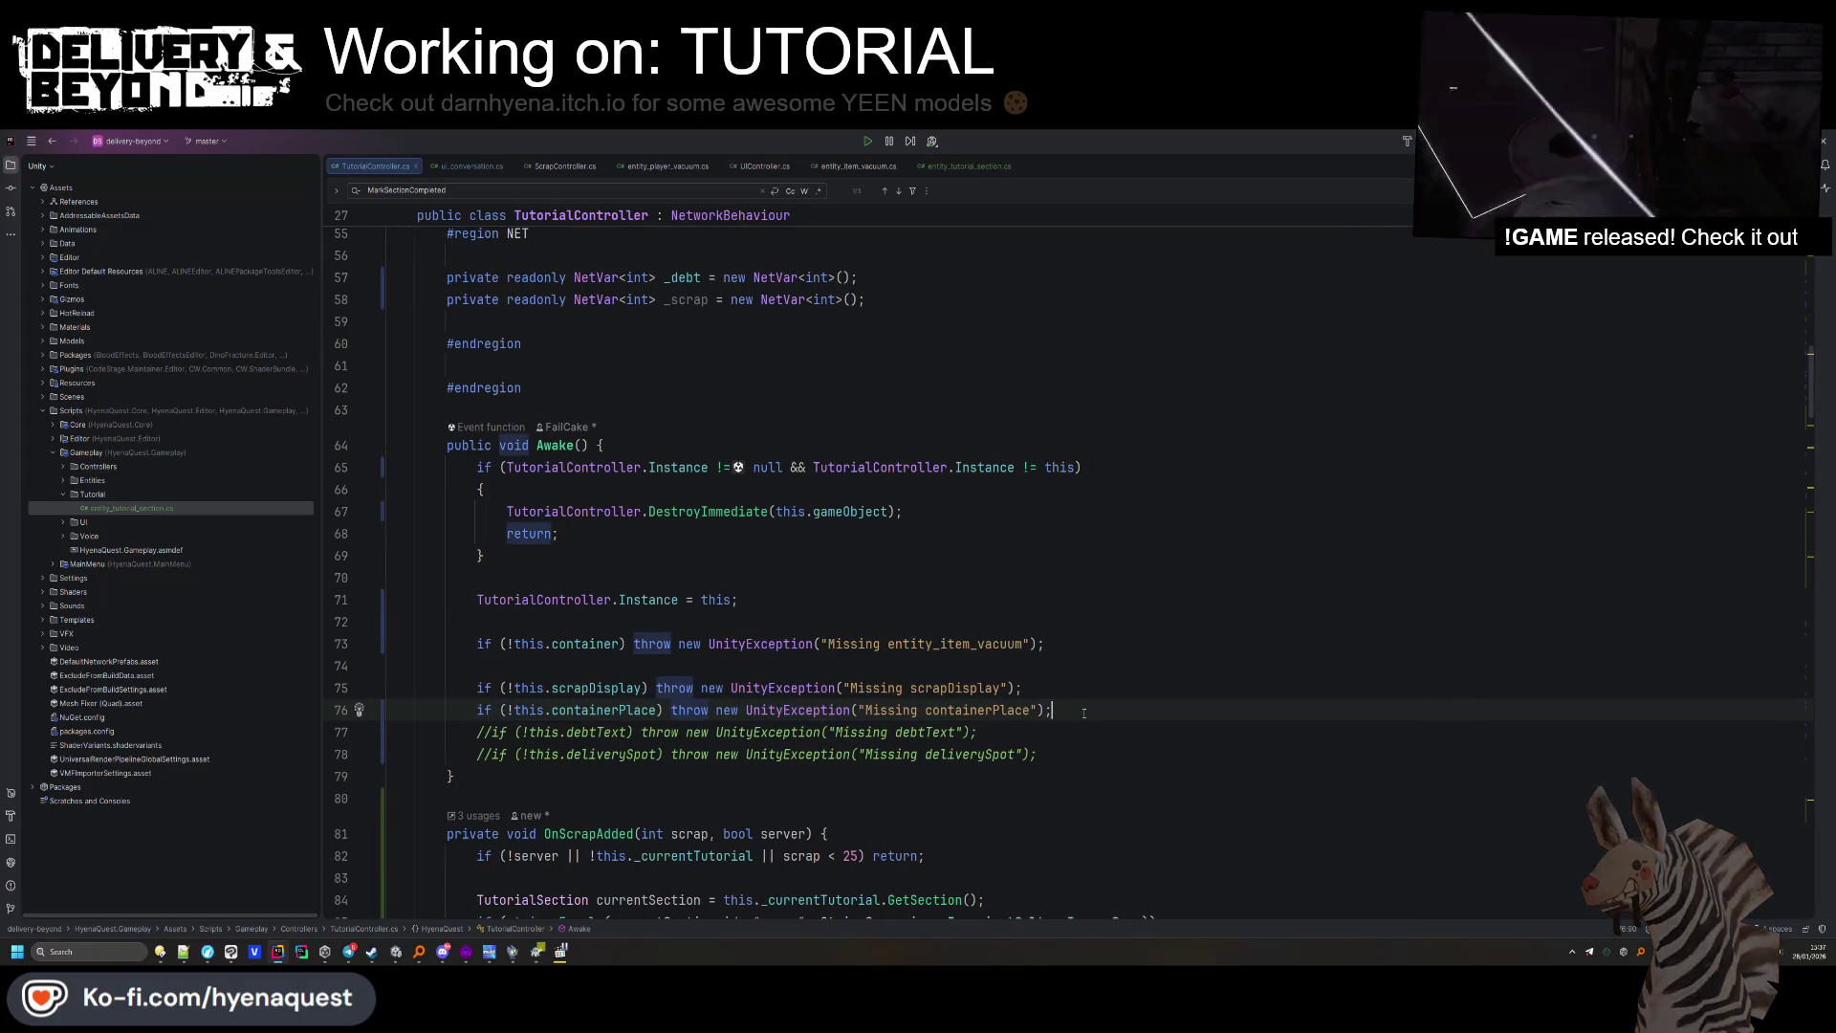
pyautogui.press('Return')
pyautogui.click(658, 709)
pyautogui.scroll(-6, 639, 605)
pyautogui.scroll(-6, 639, 606)
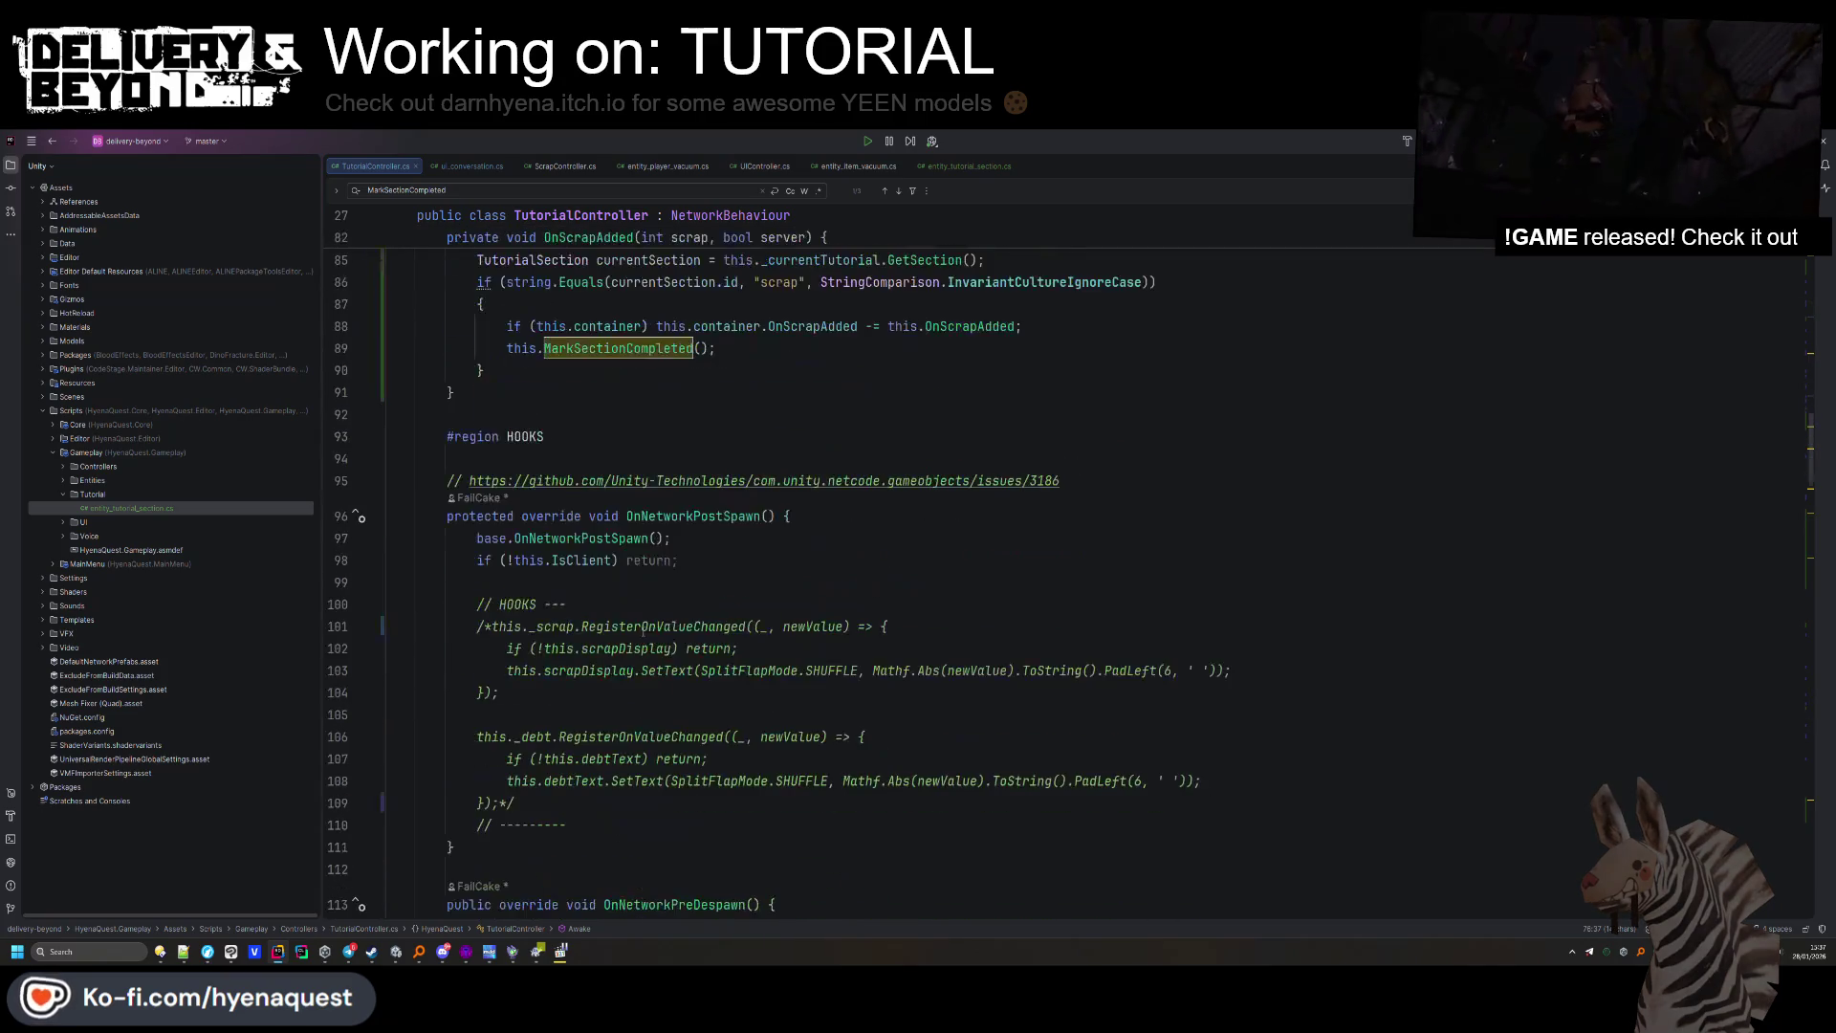
# Remove the /* */ markers around the _scrap hook in OnNetworkPostSpawn.
pyautogui.click(638, 493)
pyautogui.click(496, 494)
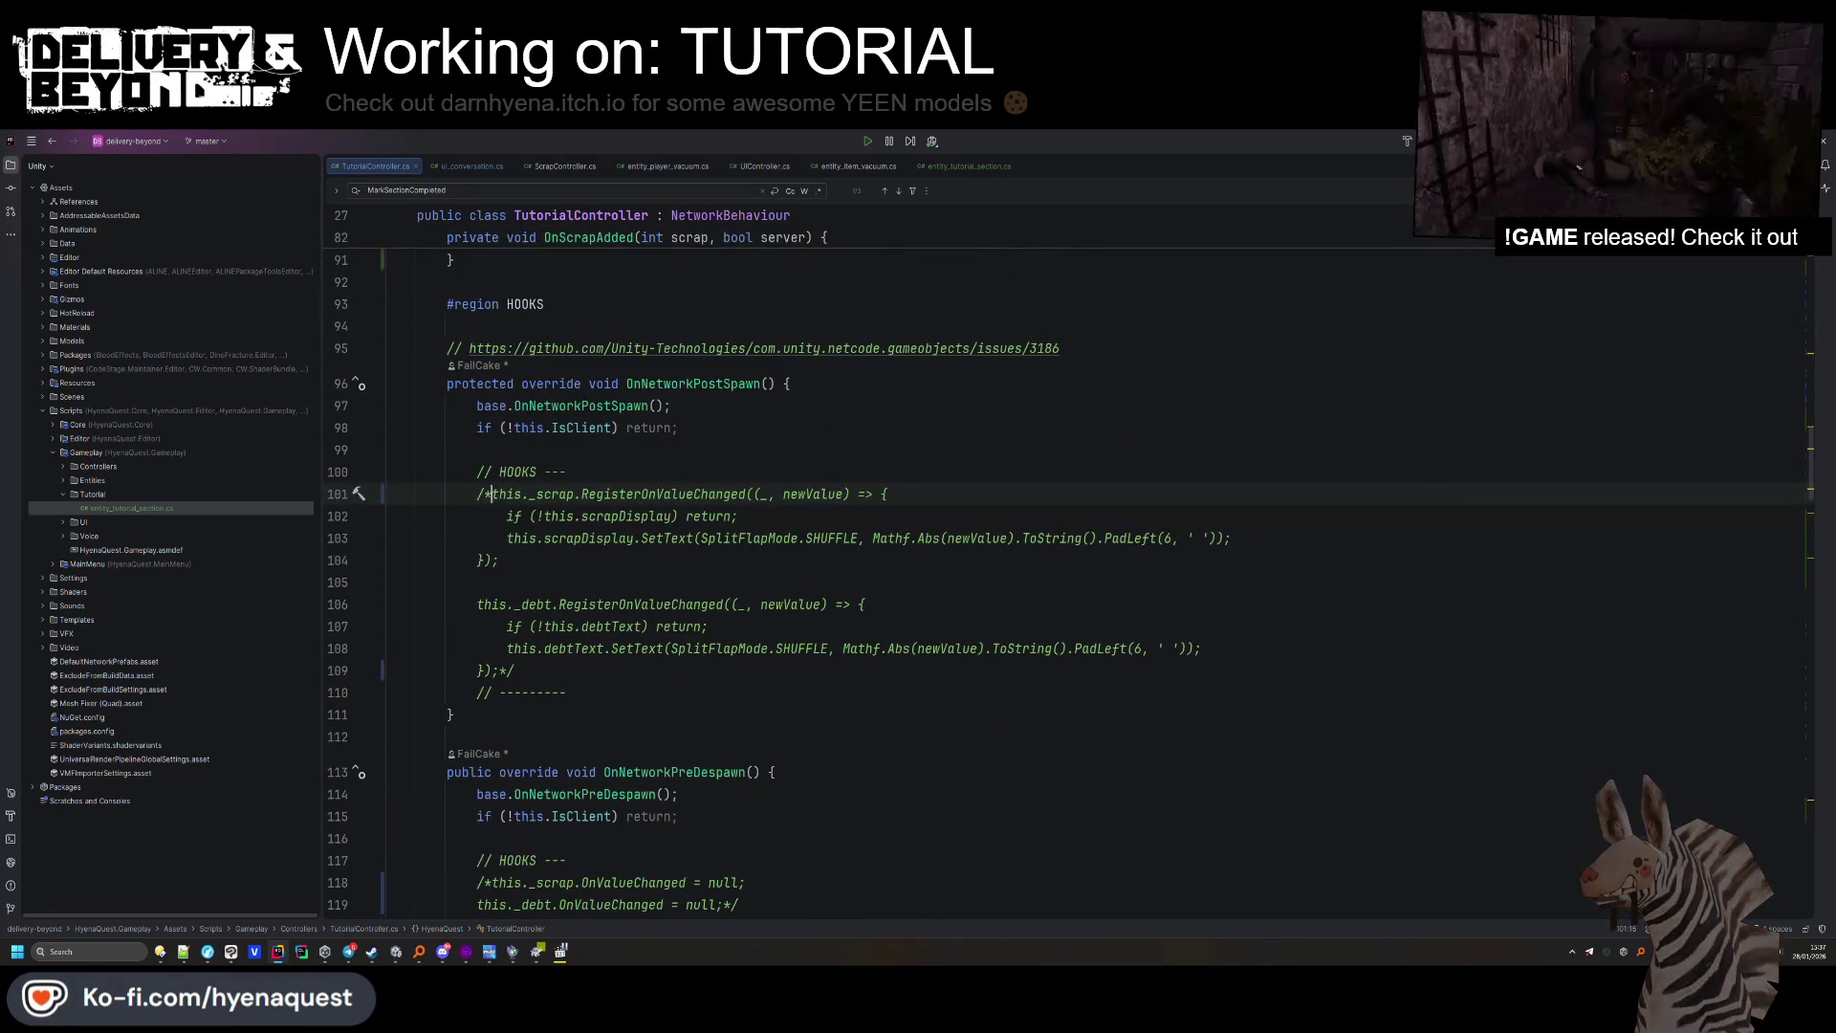
pyautogui.press('BackSpace')
pyautogui.press('BackSpace')
pyautogui.click(513, 670)
pyautogui.press('BackSpace')
pyautogui.press('BackSpace')
# Wrap the _debt hook in OnNetworkPostSpawn in /* */.
pyautogui.click(487, 648)
pyautogui.write('/*')
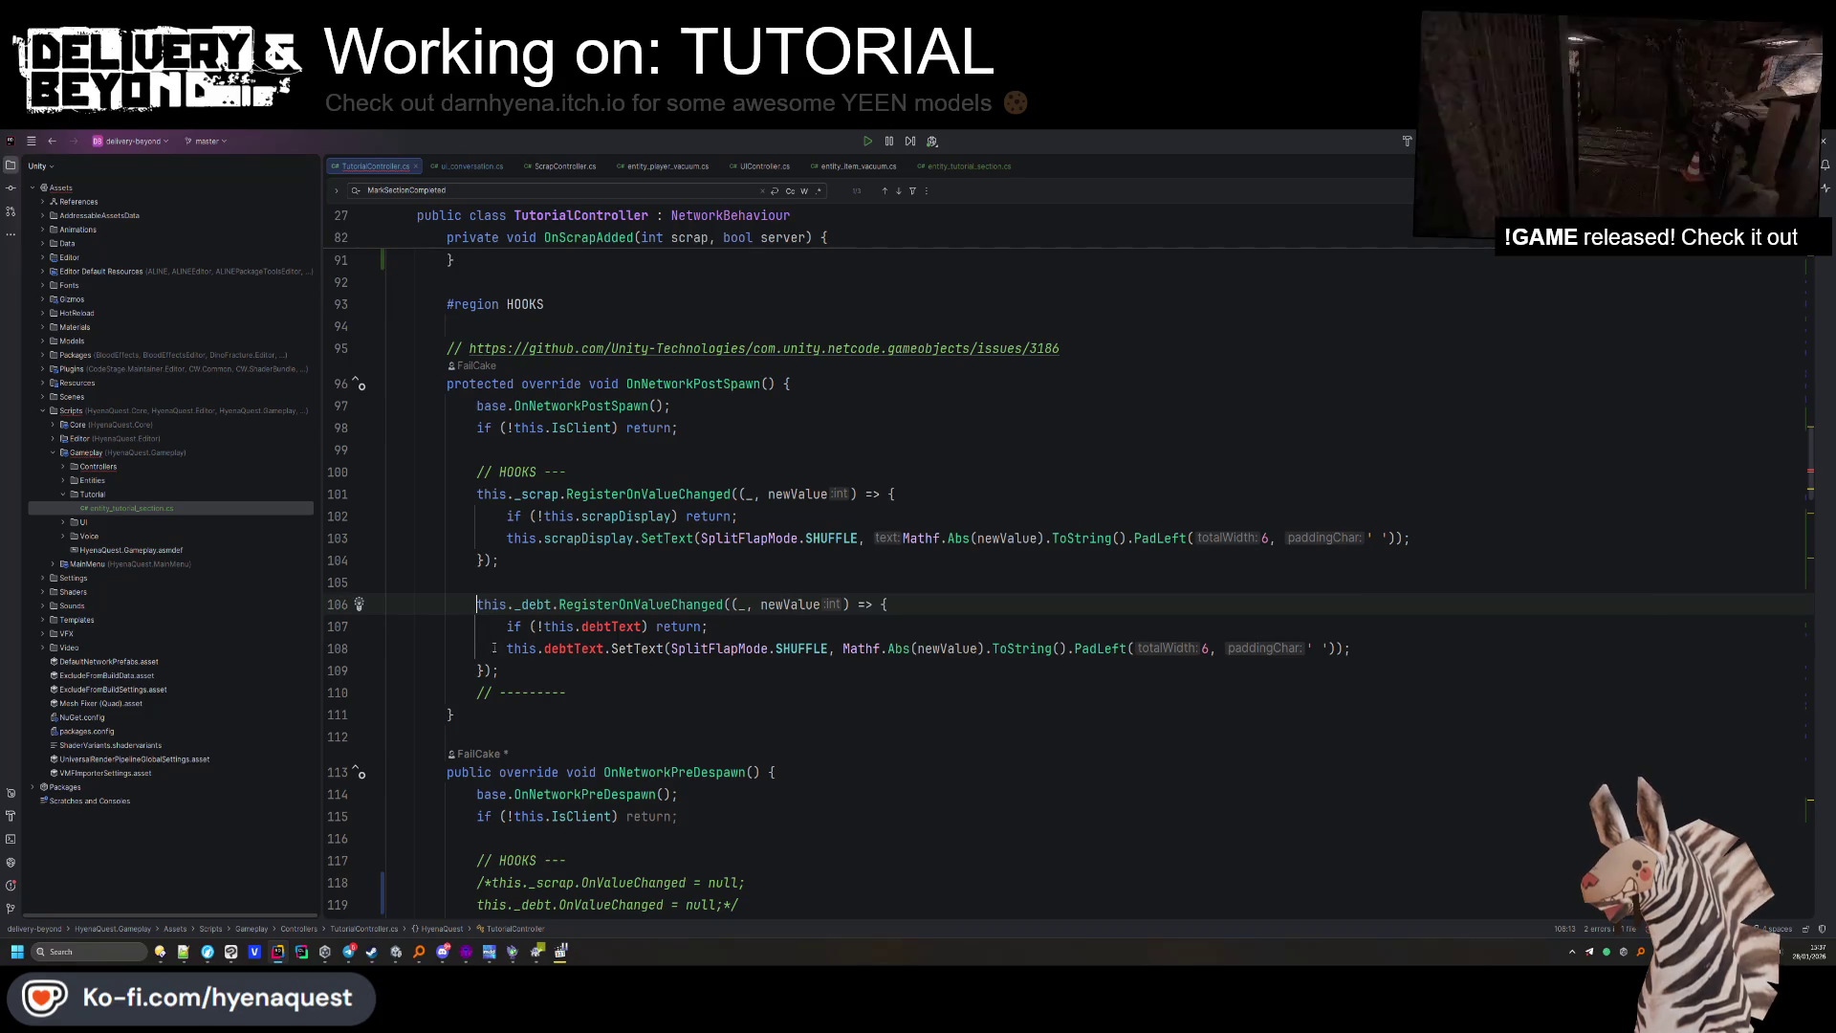
pyautogui.click(499, 669)
pyautogui.write('*/')
pyautogui.scroll(-3, 499, 670)
# In OnNetworkPreDespawn, uncomment the _scrap hook and leave the _debt reset line commented out.
pyautogui.click(484, 684)
pyautogui.press('BackSpace')
pyautogui.press('Delete')
pyautogui.doubleClick(489, 706)
pyautogui.click(888, 641)
pyautogui.click(791, 698)
pyautogui.press('BackSpace')
pyautogui.press('BackSpace')
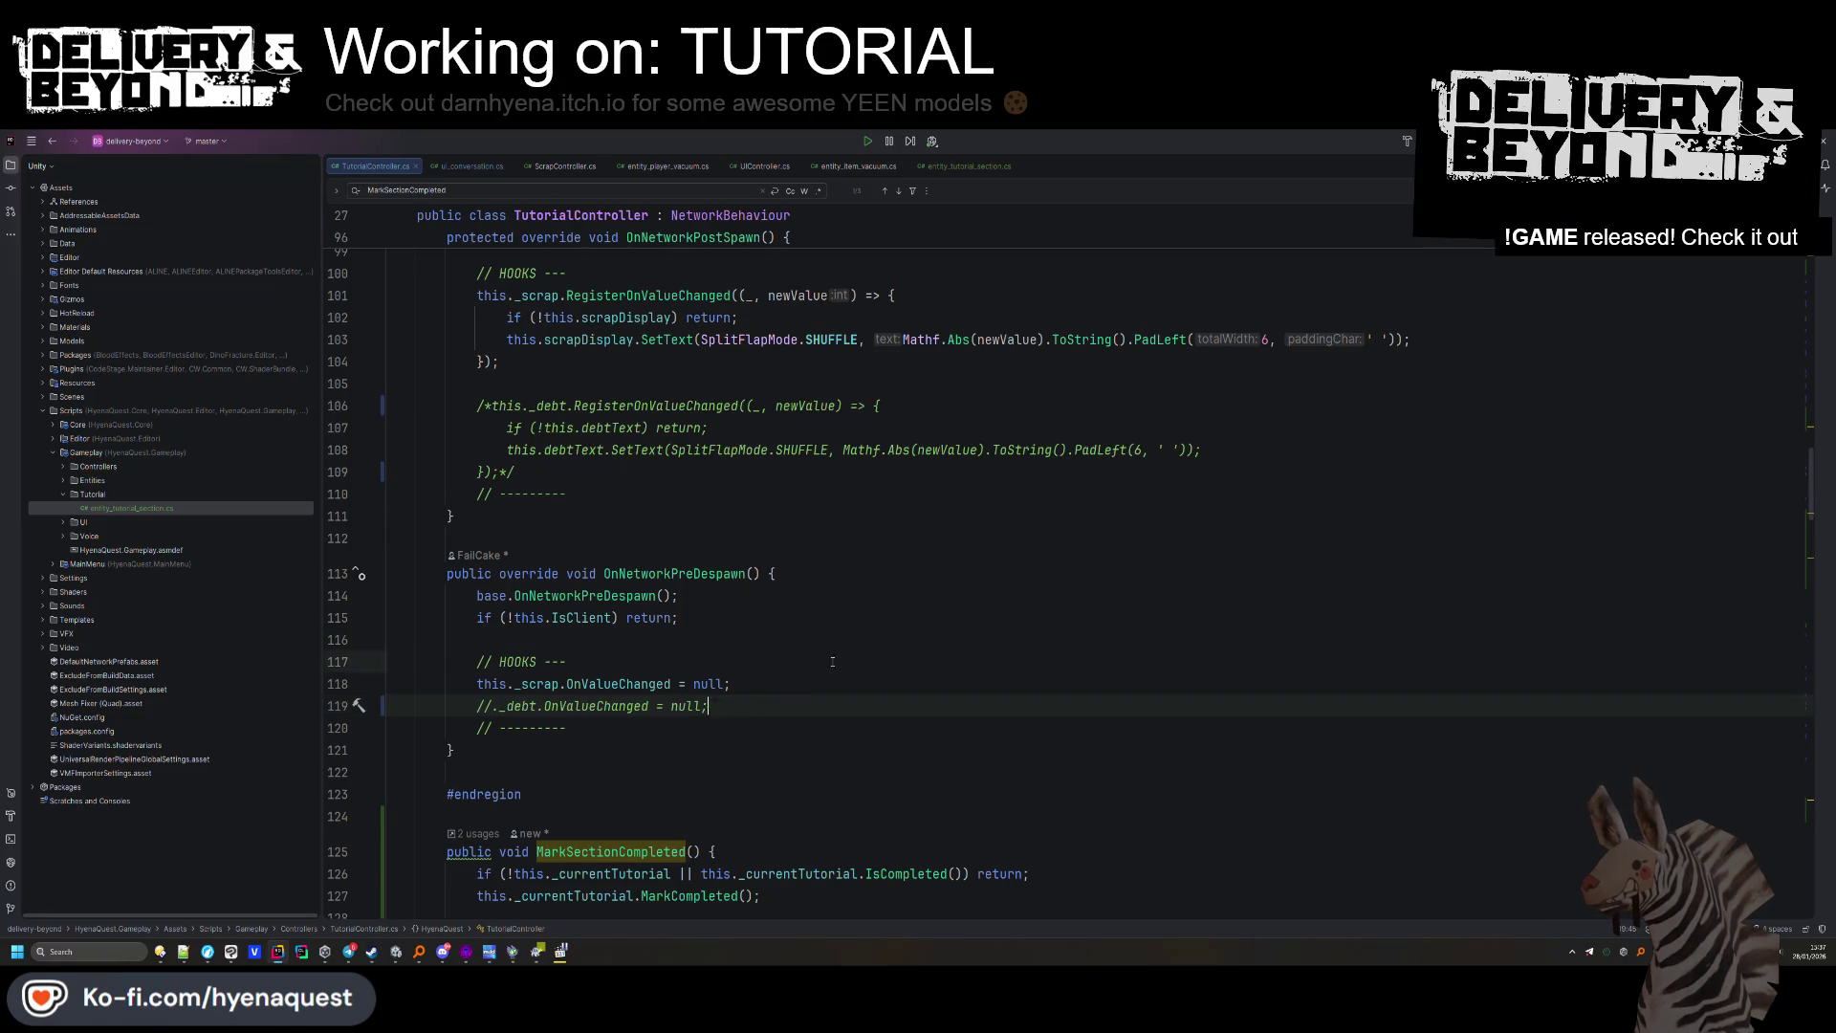
pyautogui.press('Up')
pyautogui.press('Up')
pyautogui.scroll(3, 522, 685)
pyautogui.scroll(-9, 613, 550)
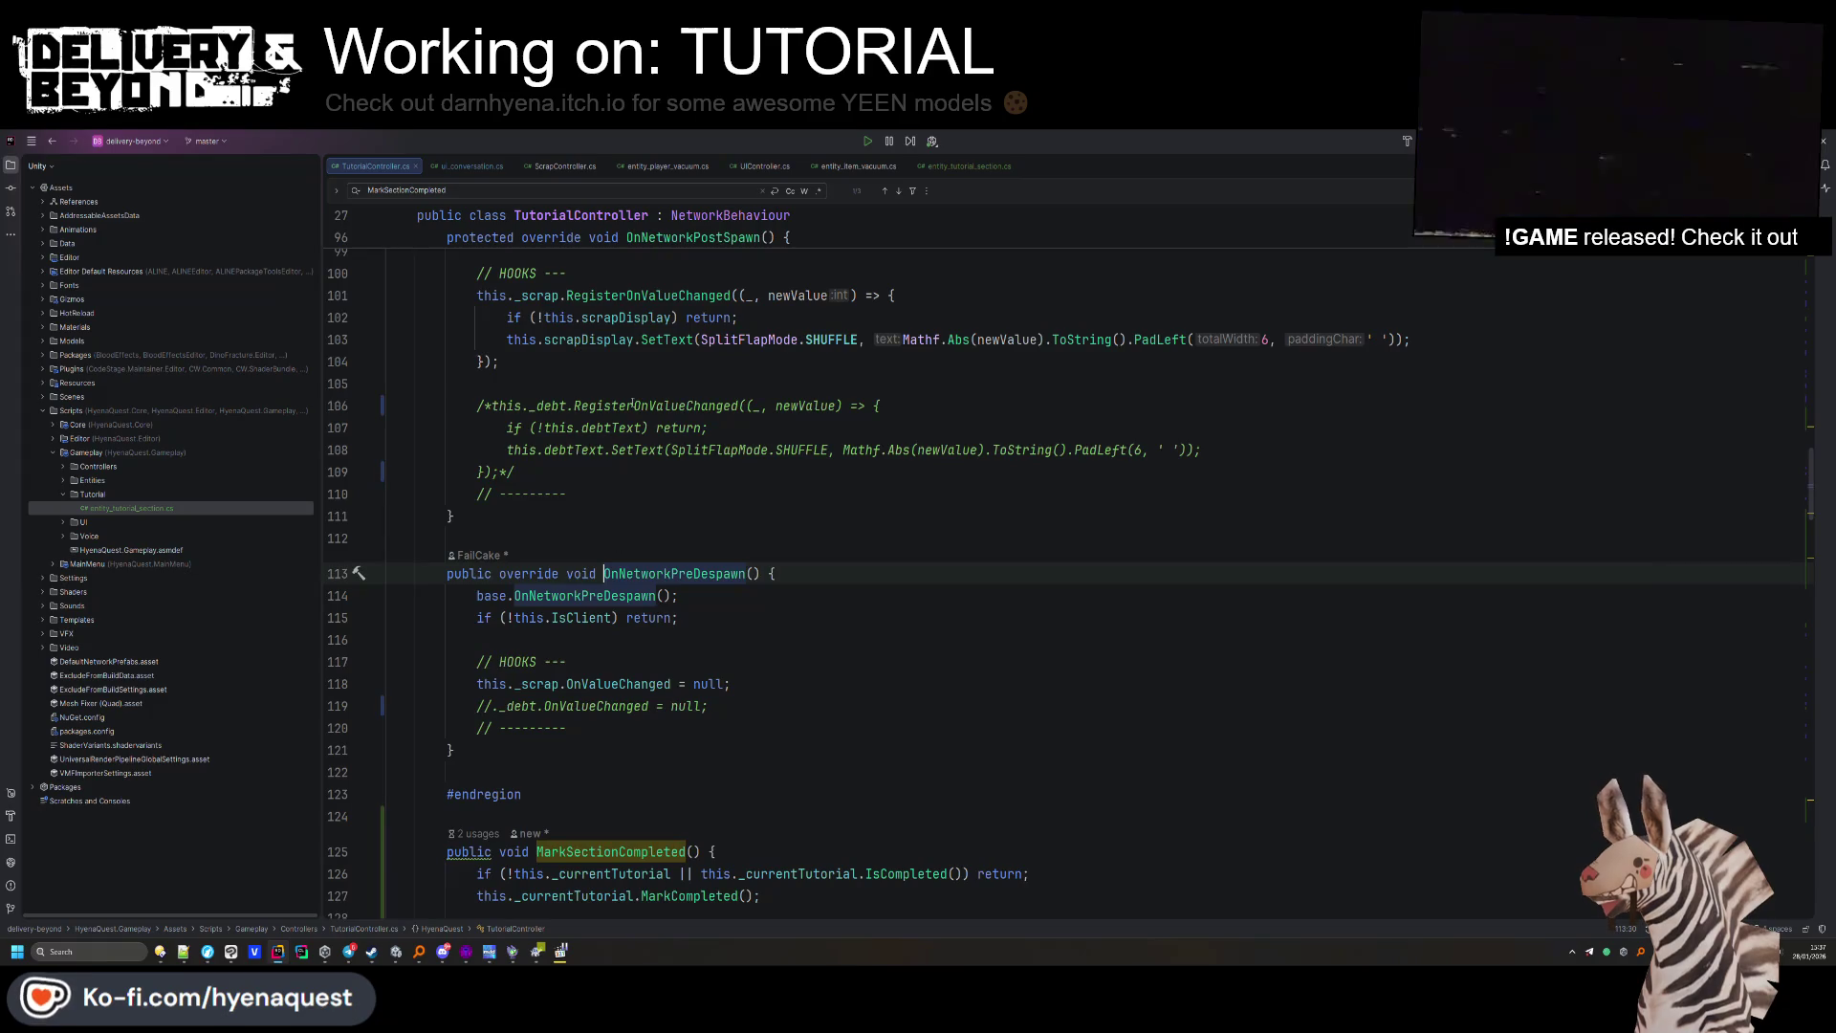
pyautogui.scroll(-15, 641, 469)
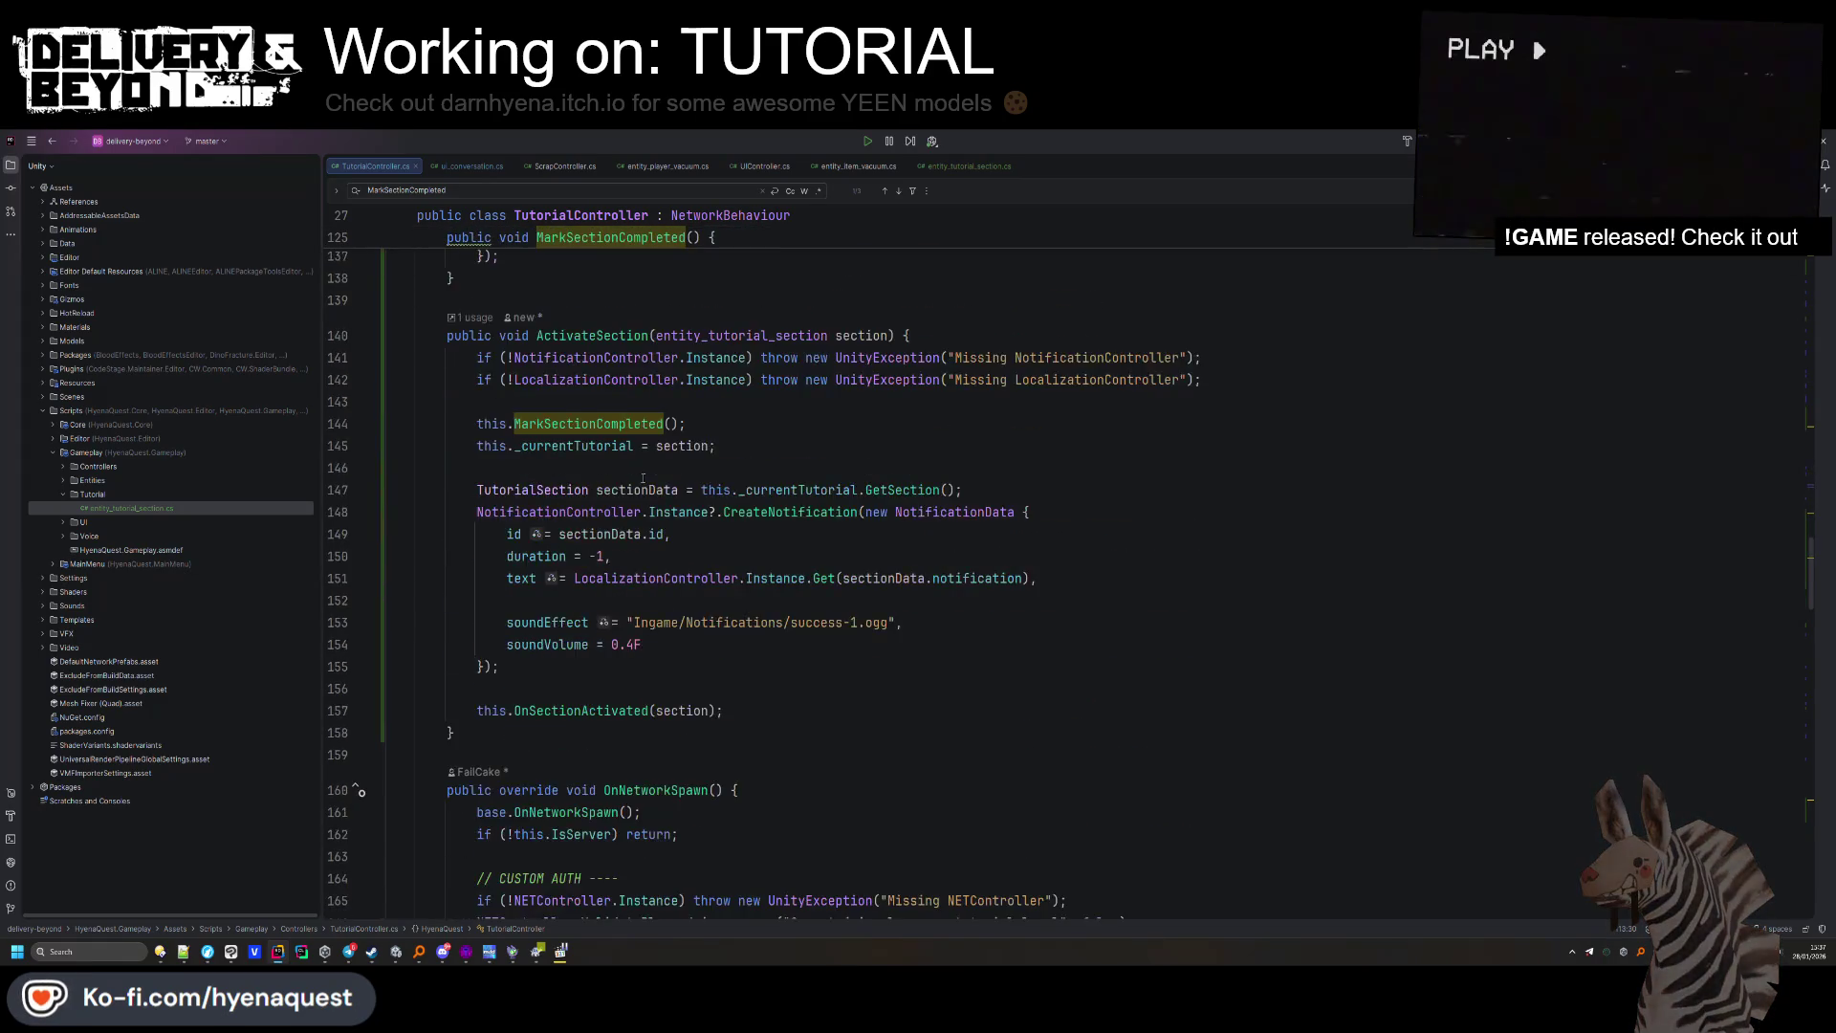
pyautogui.scroll(-8, 647, 487)
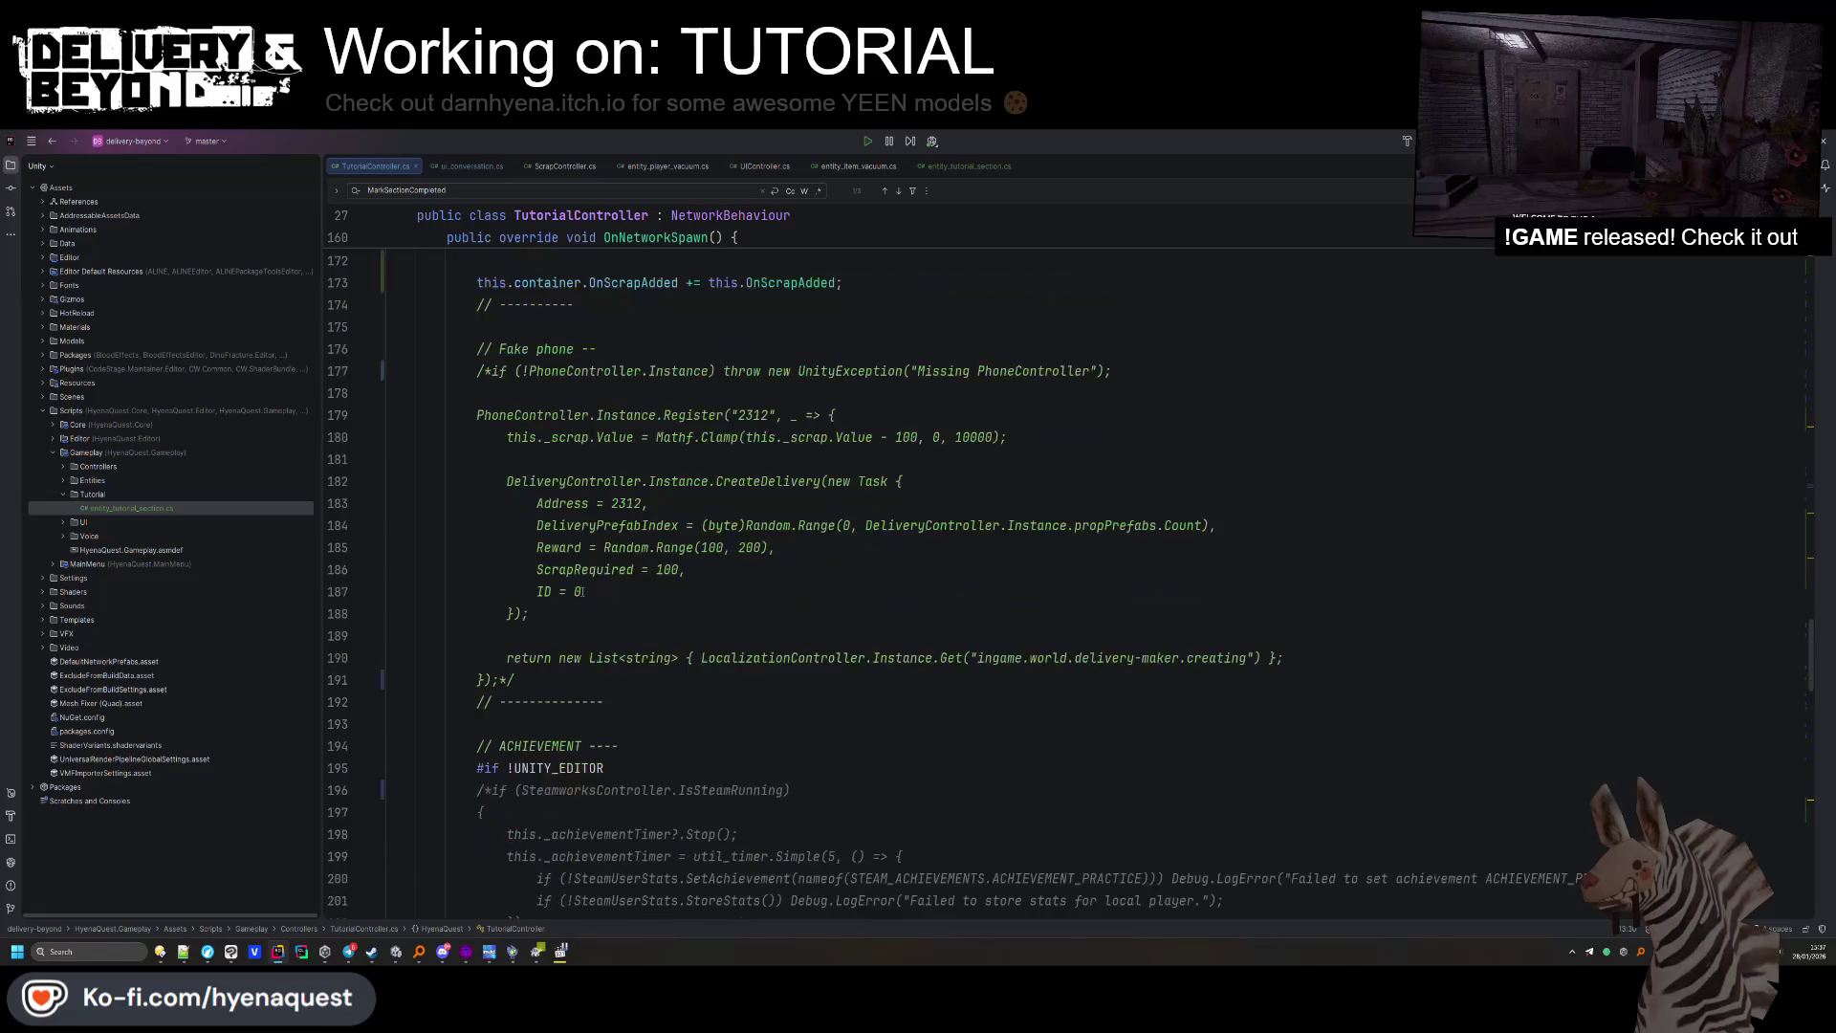
pyautogui.scroll(-5, 590, 583)
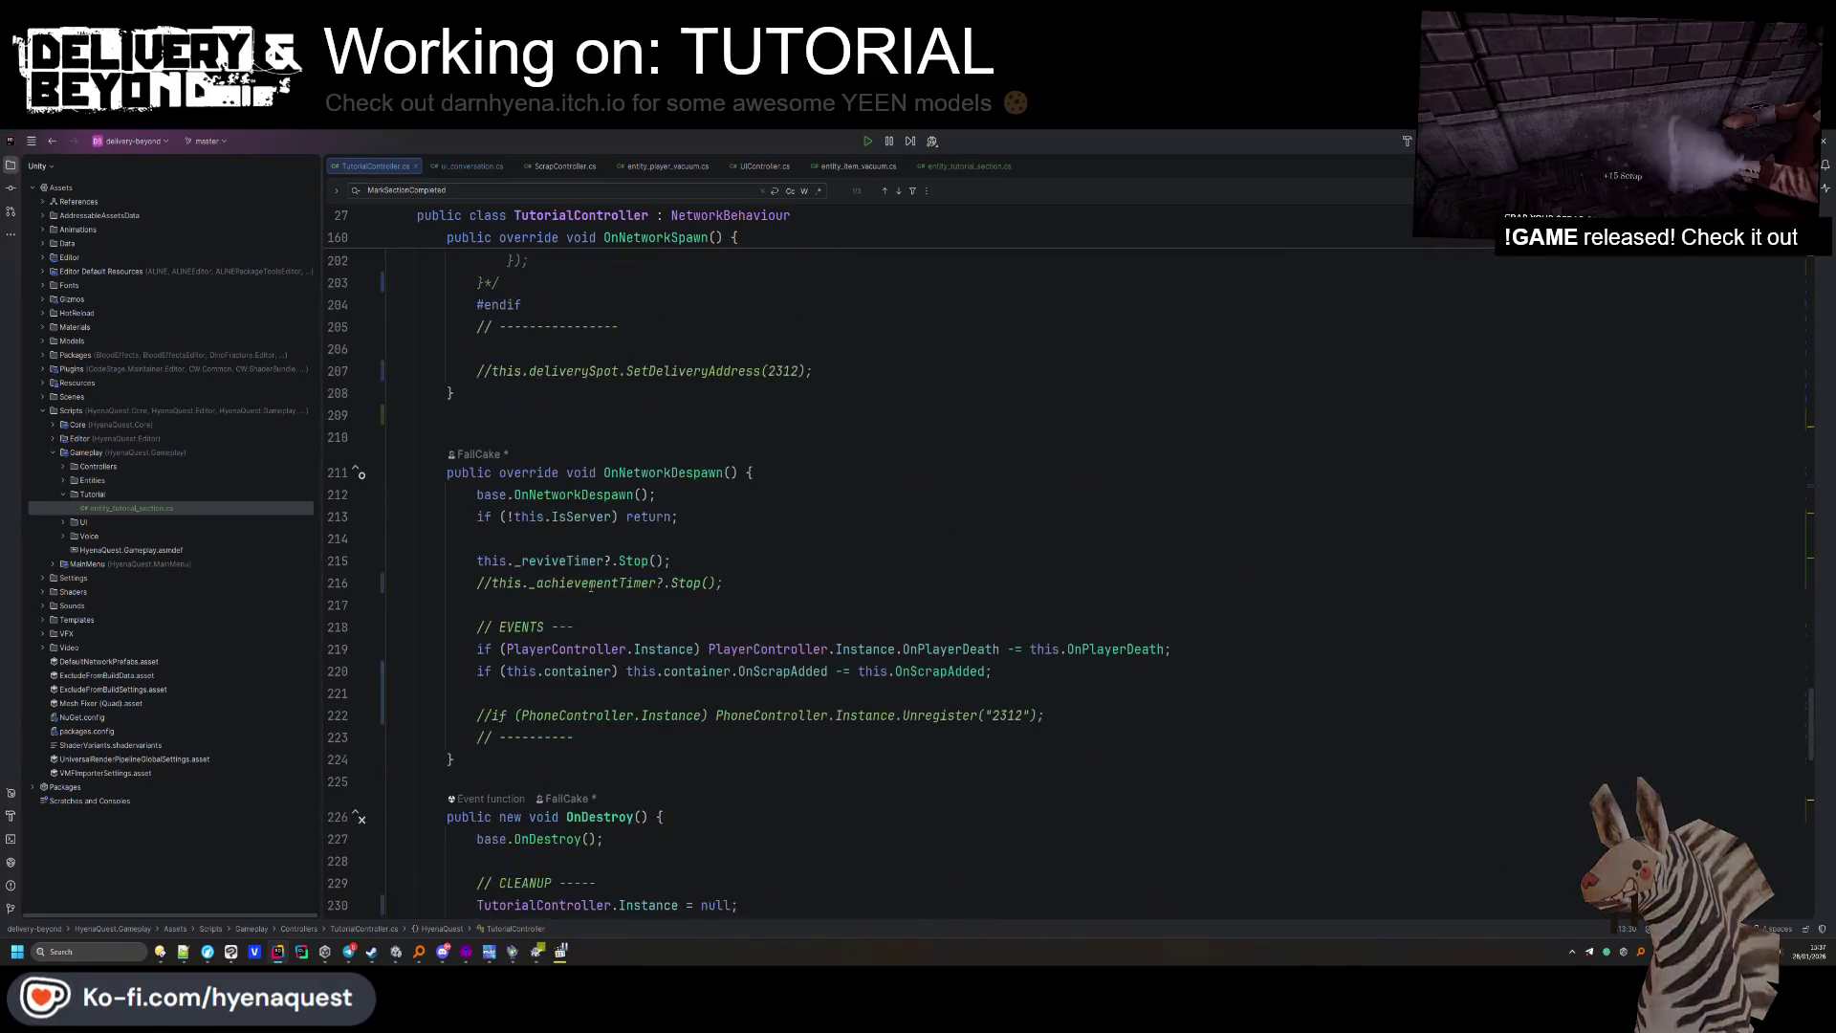
pyautogui.scroll(-10, 590, 586)
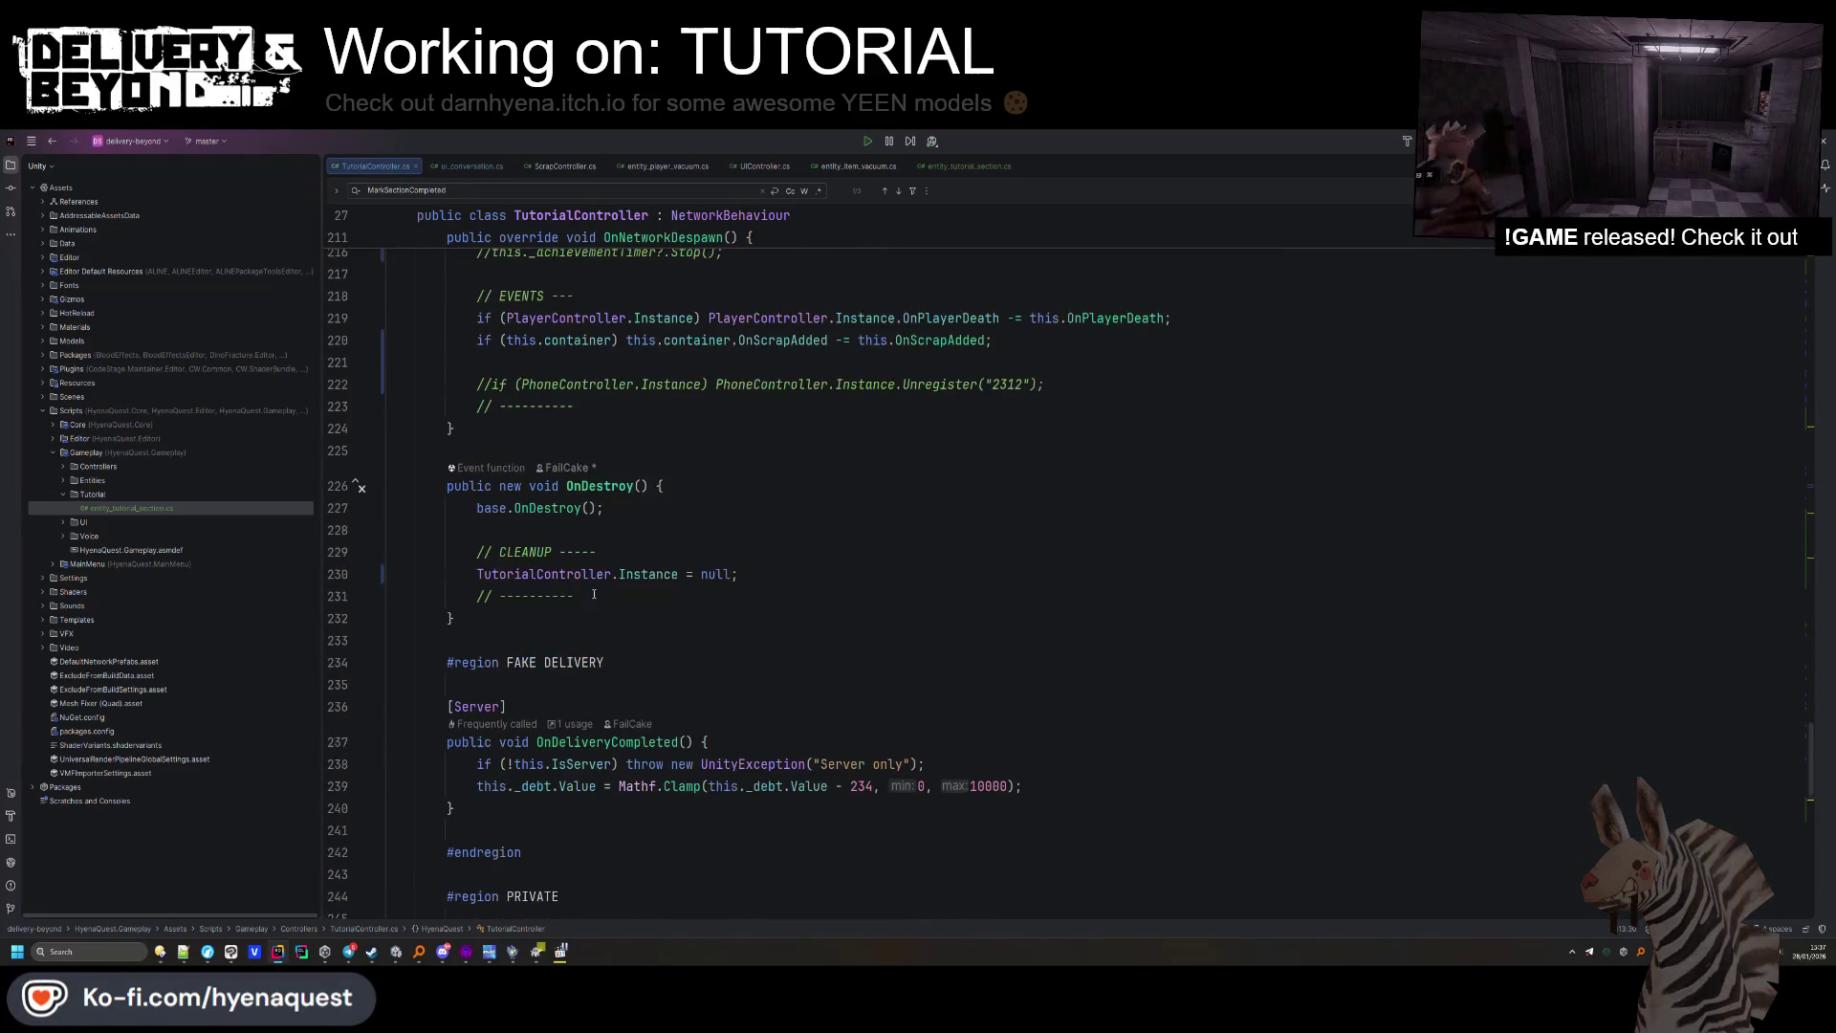
pyautogui.scroll(13, 594, 594)
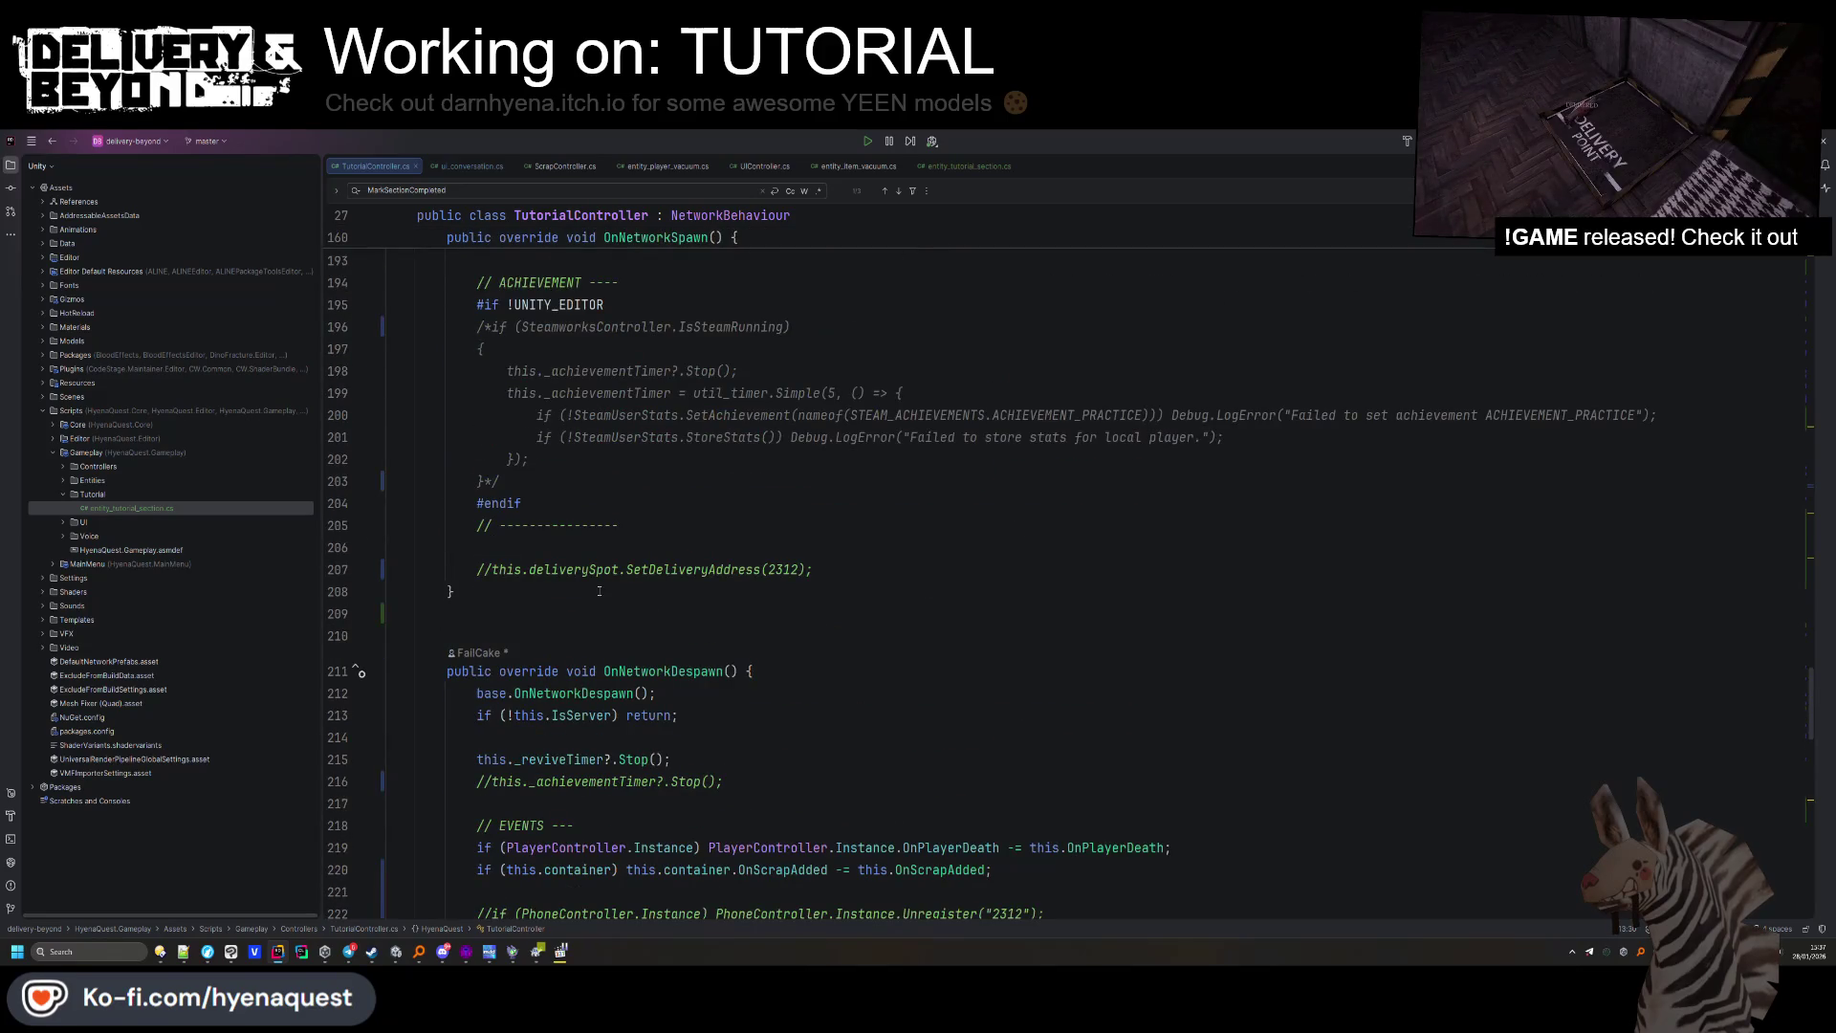
pyautogui.scroll(15, 600, 592)
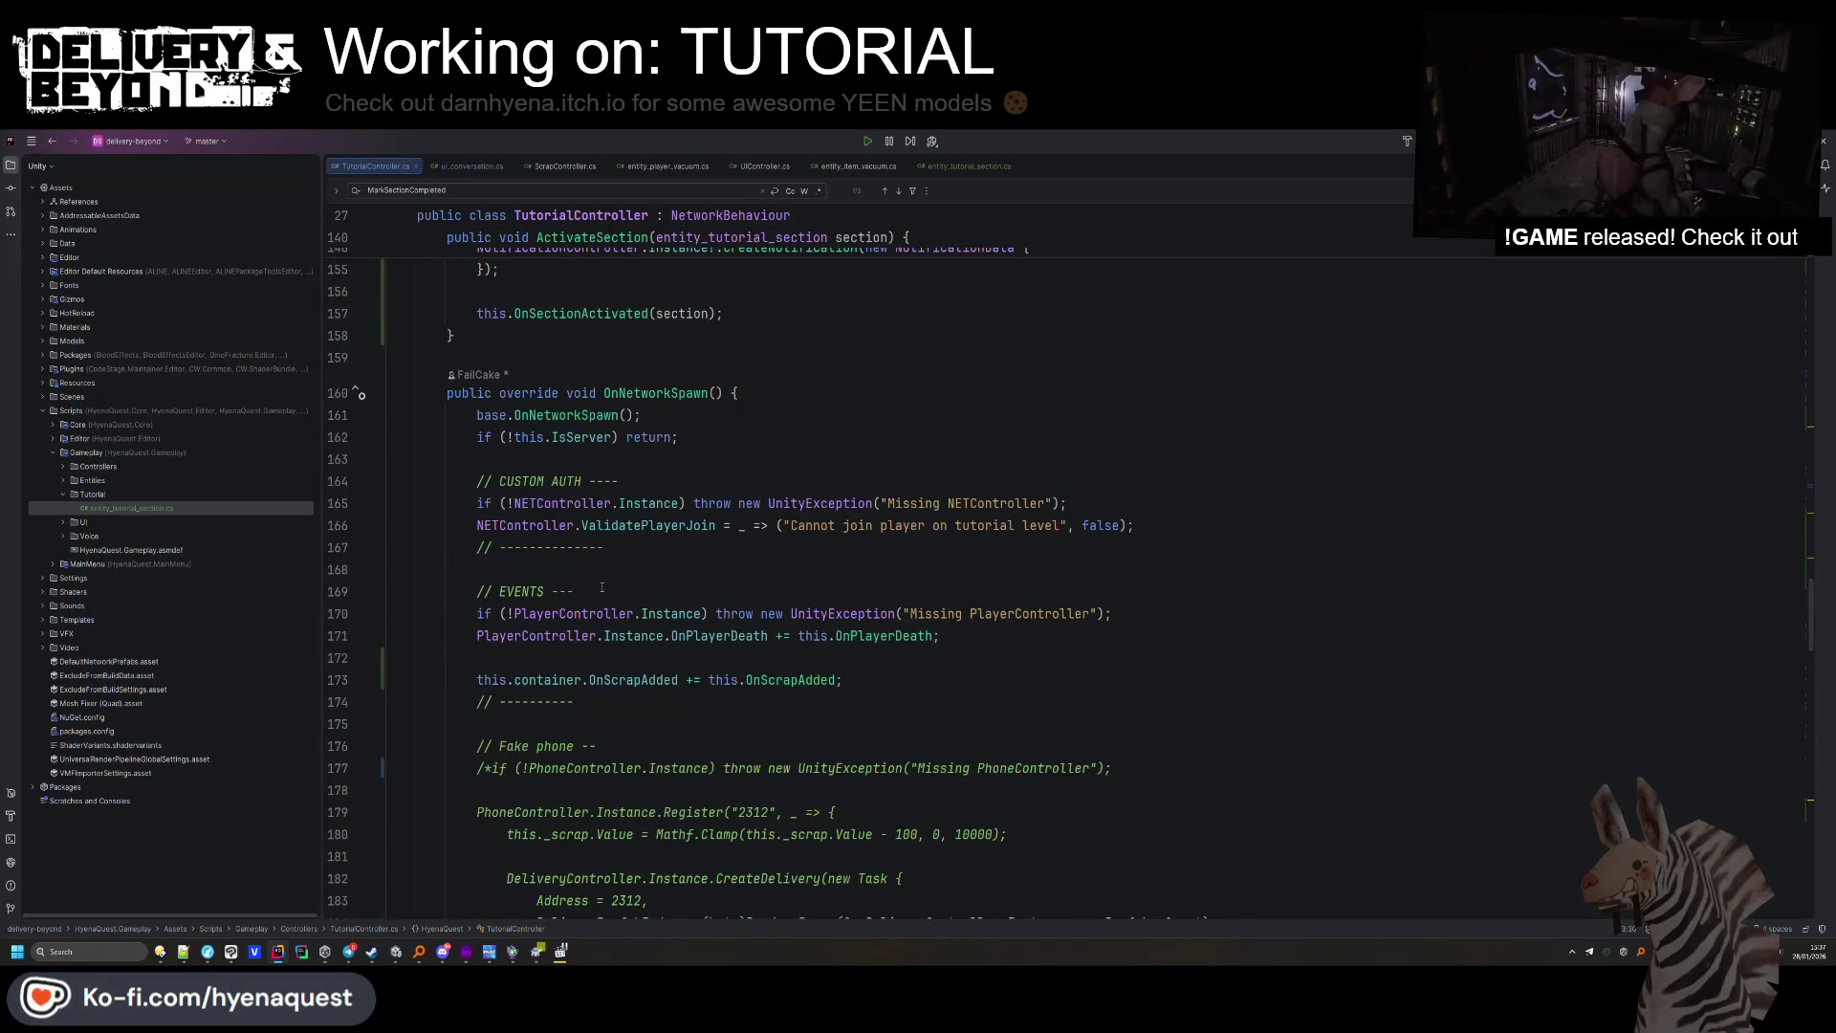
# Subscribe OnContainerPlaced to containerPlace.OnItemUpdate and generate the missing handler stub.
pyautogui.click(898, 677)
pyautogui.press('Return')
pyautogui.write('this.containerPlace.')
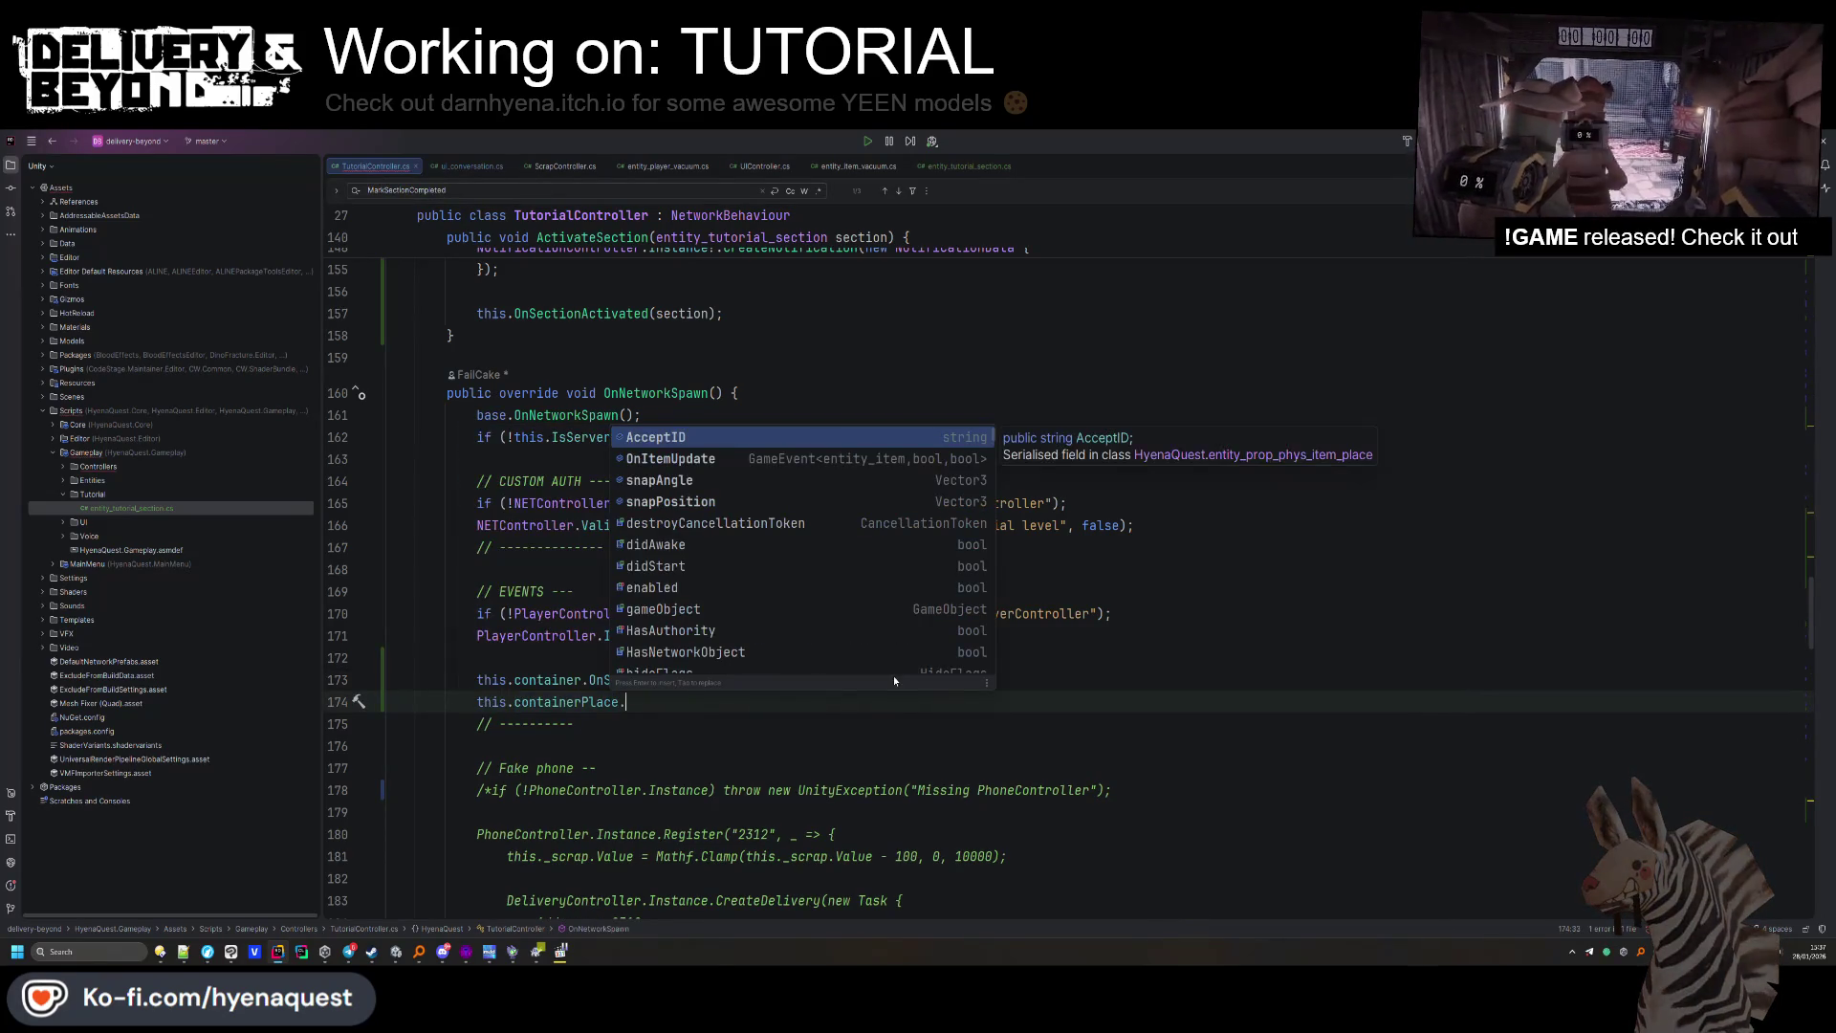
pyautogui.press('Return')
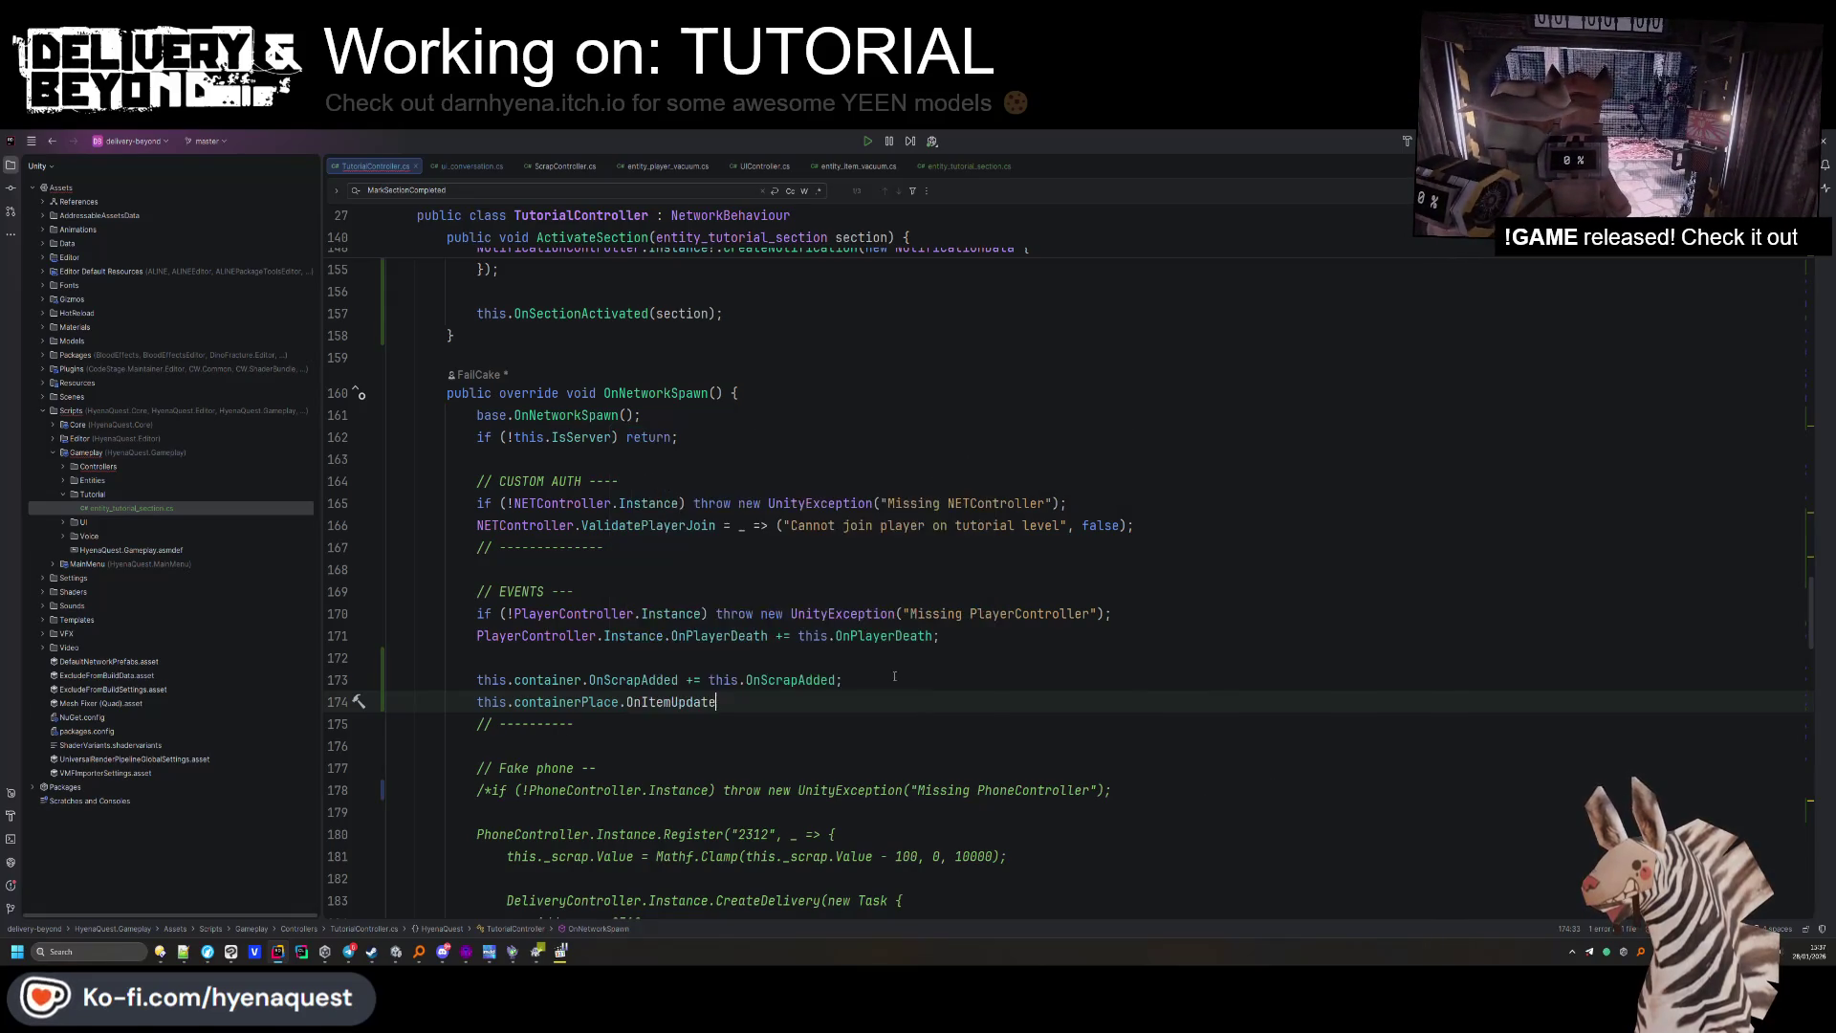
pyautogui.write('= this.OnItem')
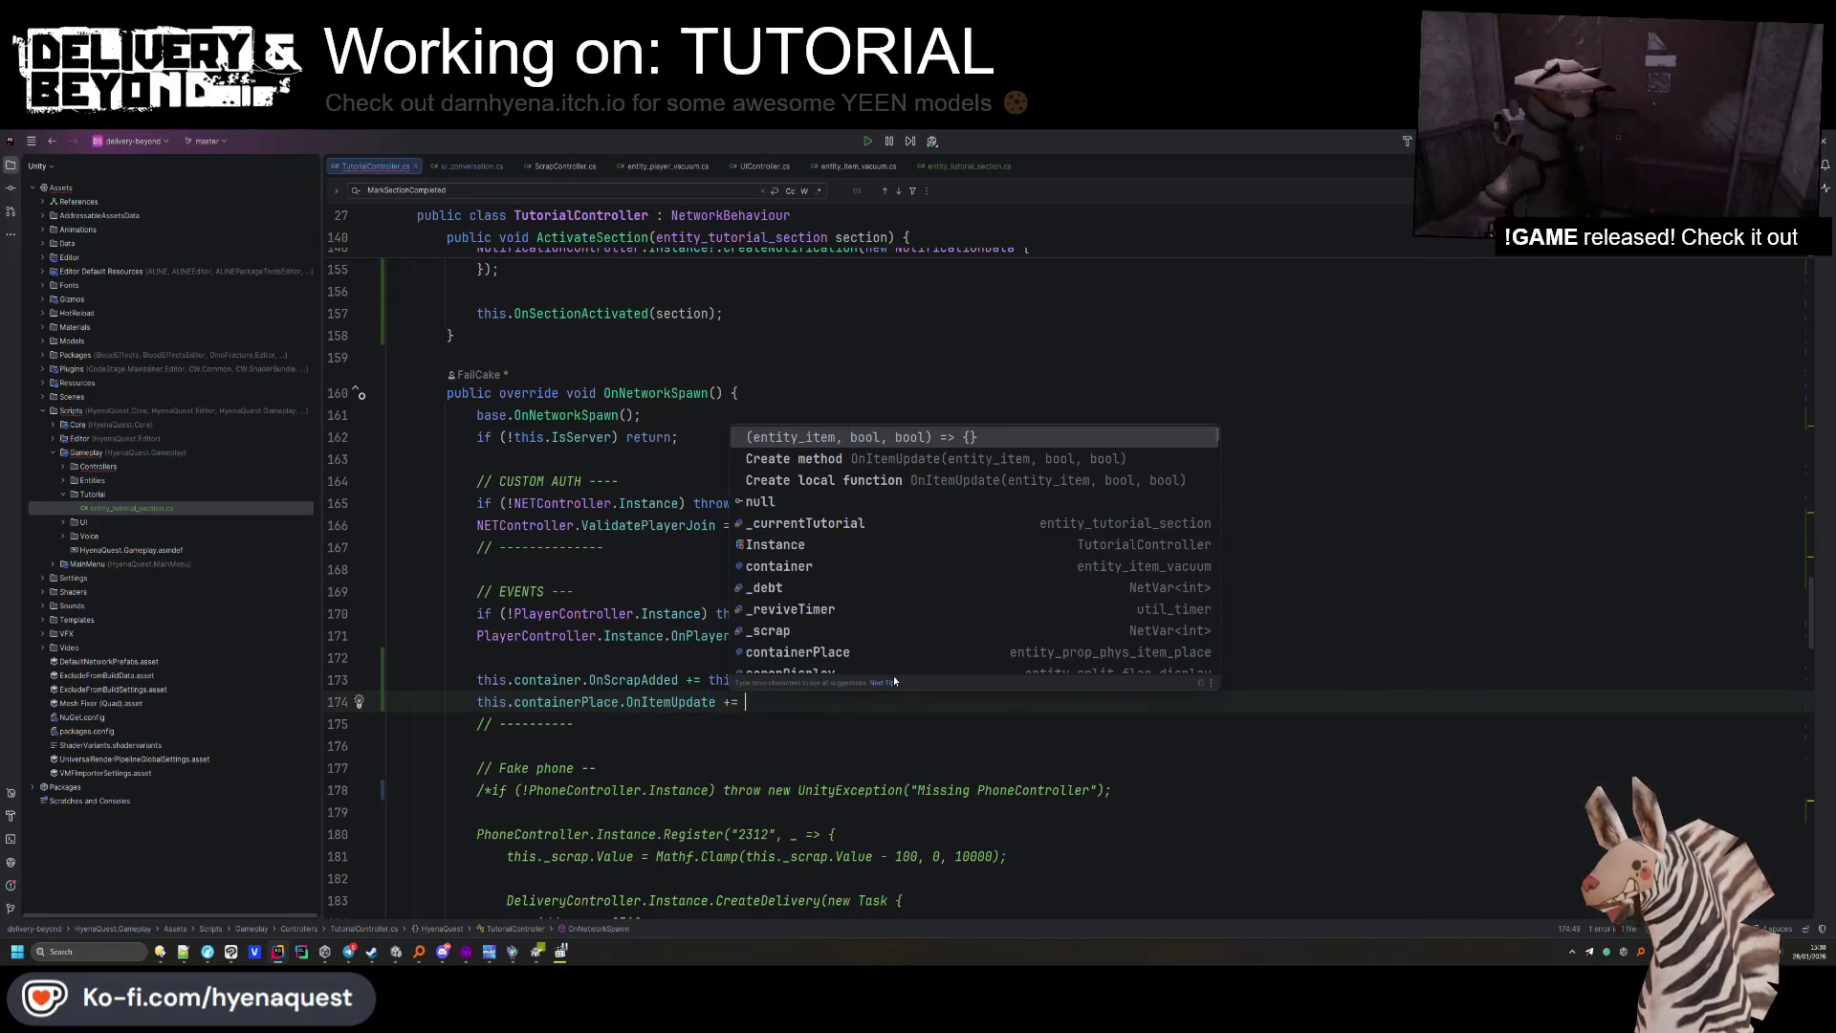
pyautogui.press('BackSpace')
pyautogui.press('BackSpace')
pyautogui.press('BackSpace')
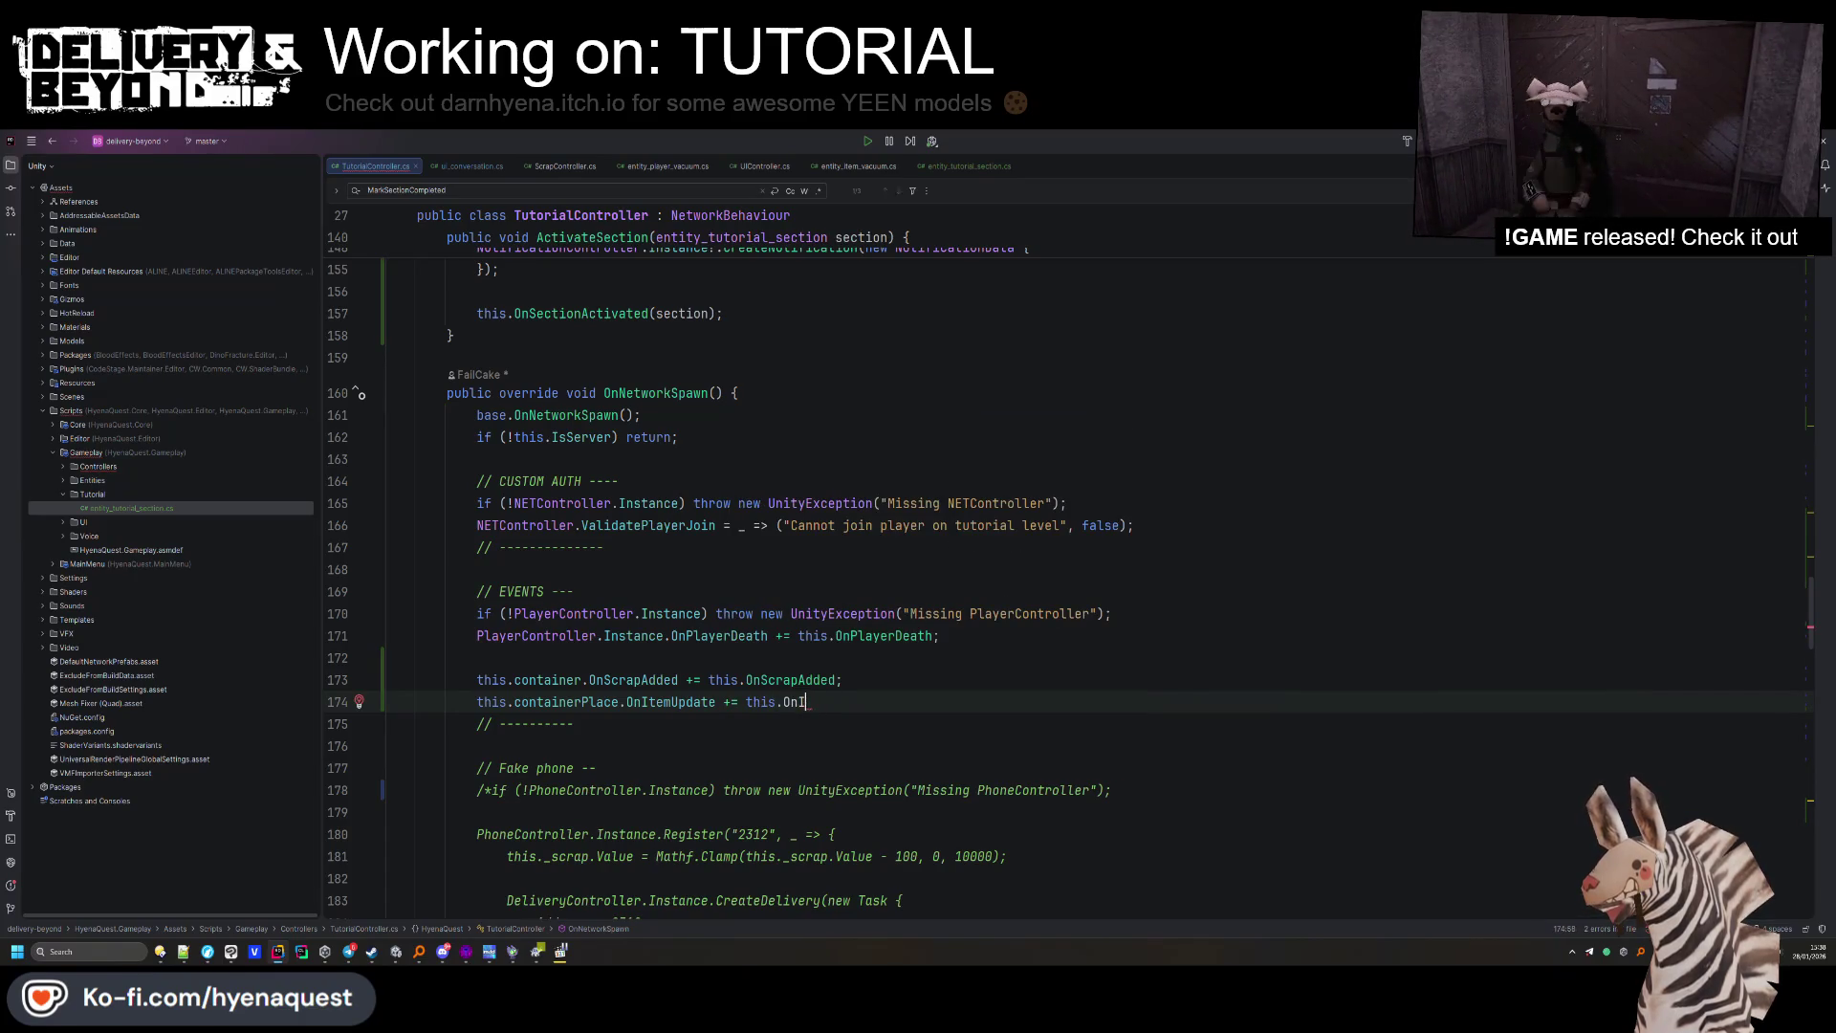
pyautogui.write('ContainerPlaced;')
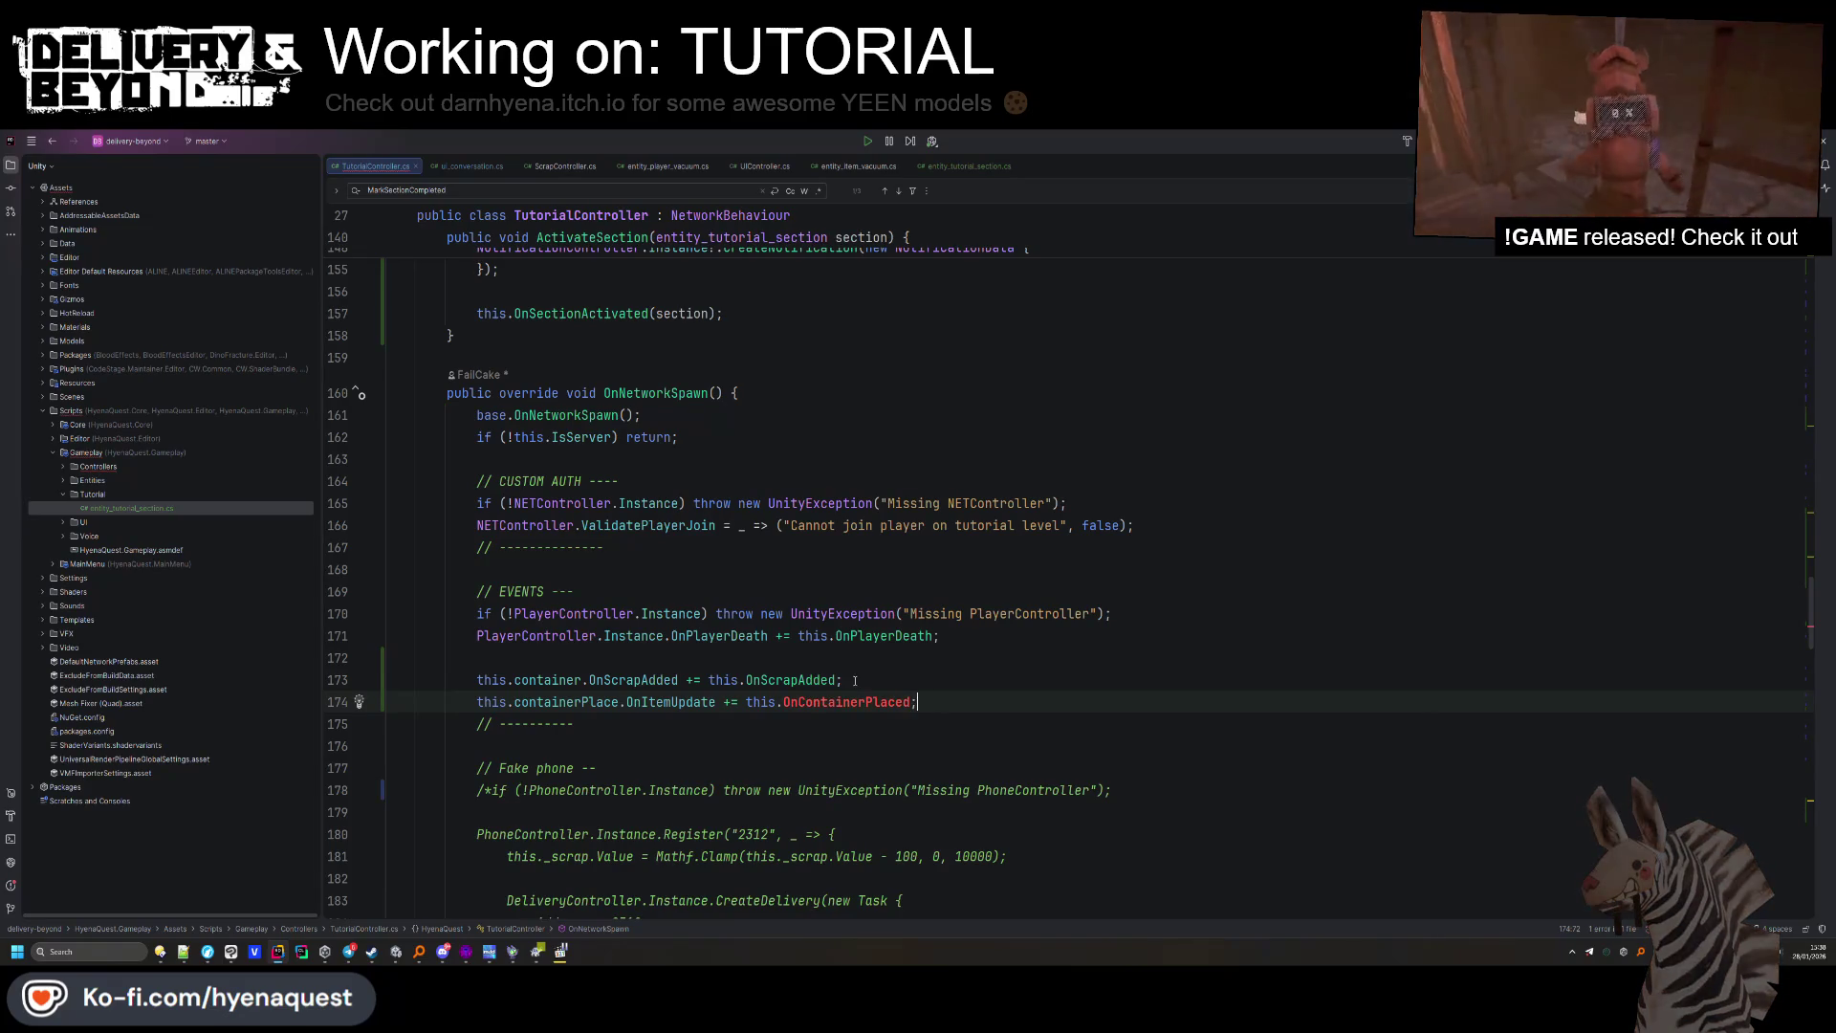
pyautogui.hotkey('alt', 'Return')
pyautogui.press('Return')
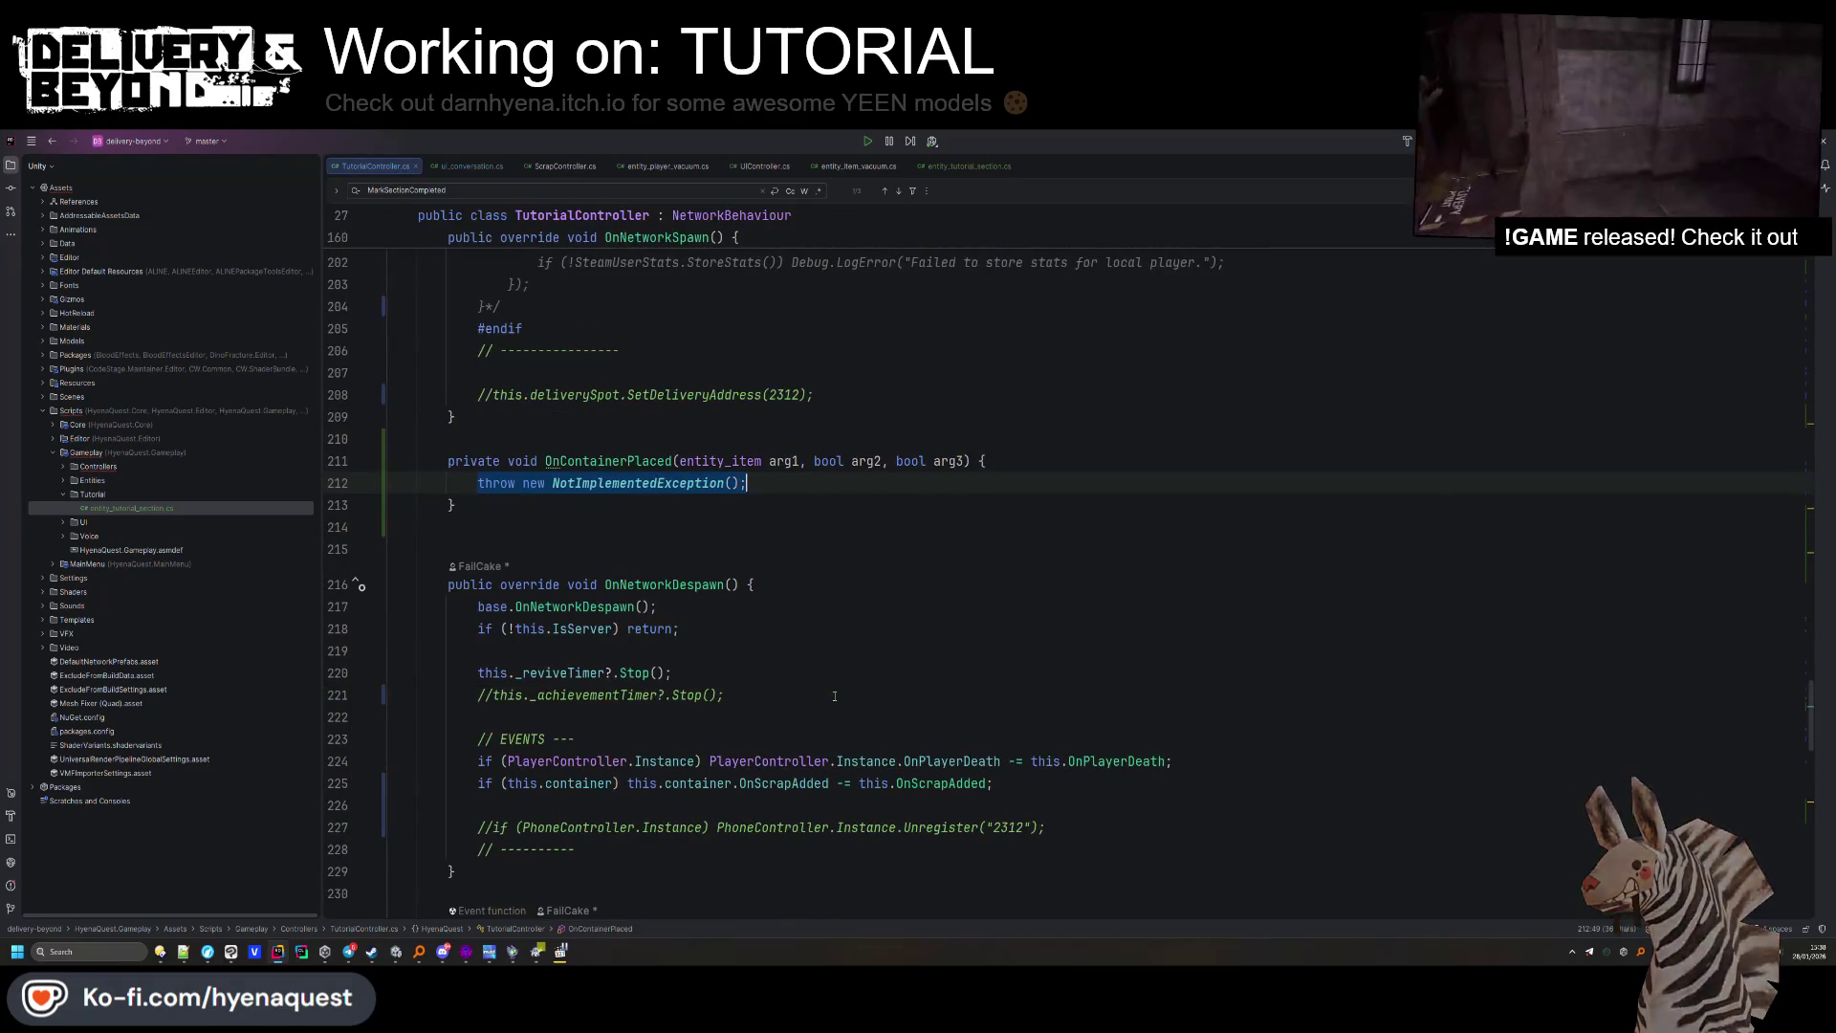
# Move the OnContainerPlaced stub to just below OnPlayerDeath.
pyautogui.moveTo(535, 504); pyautogui.dragTo(595, 422)
pyautogui.press('Delete')
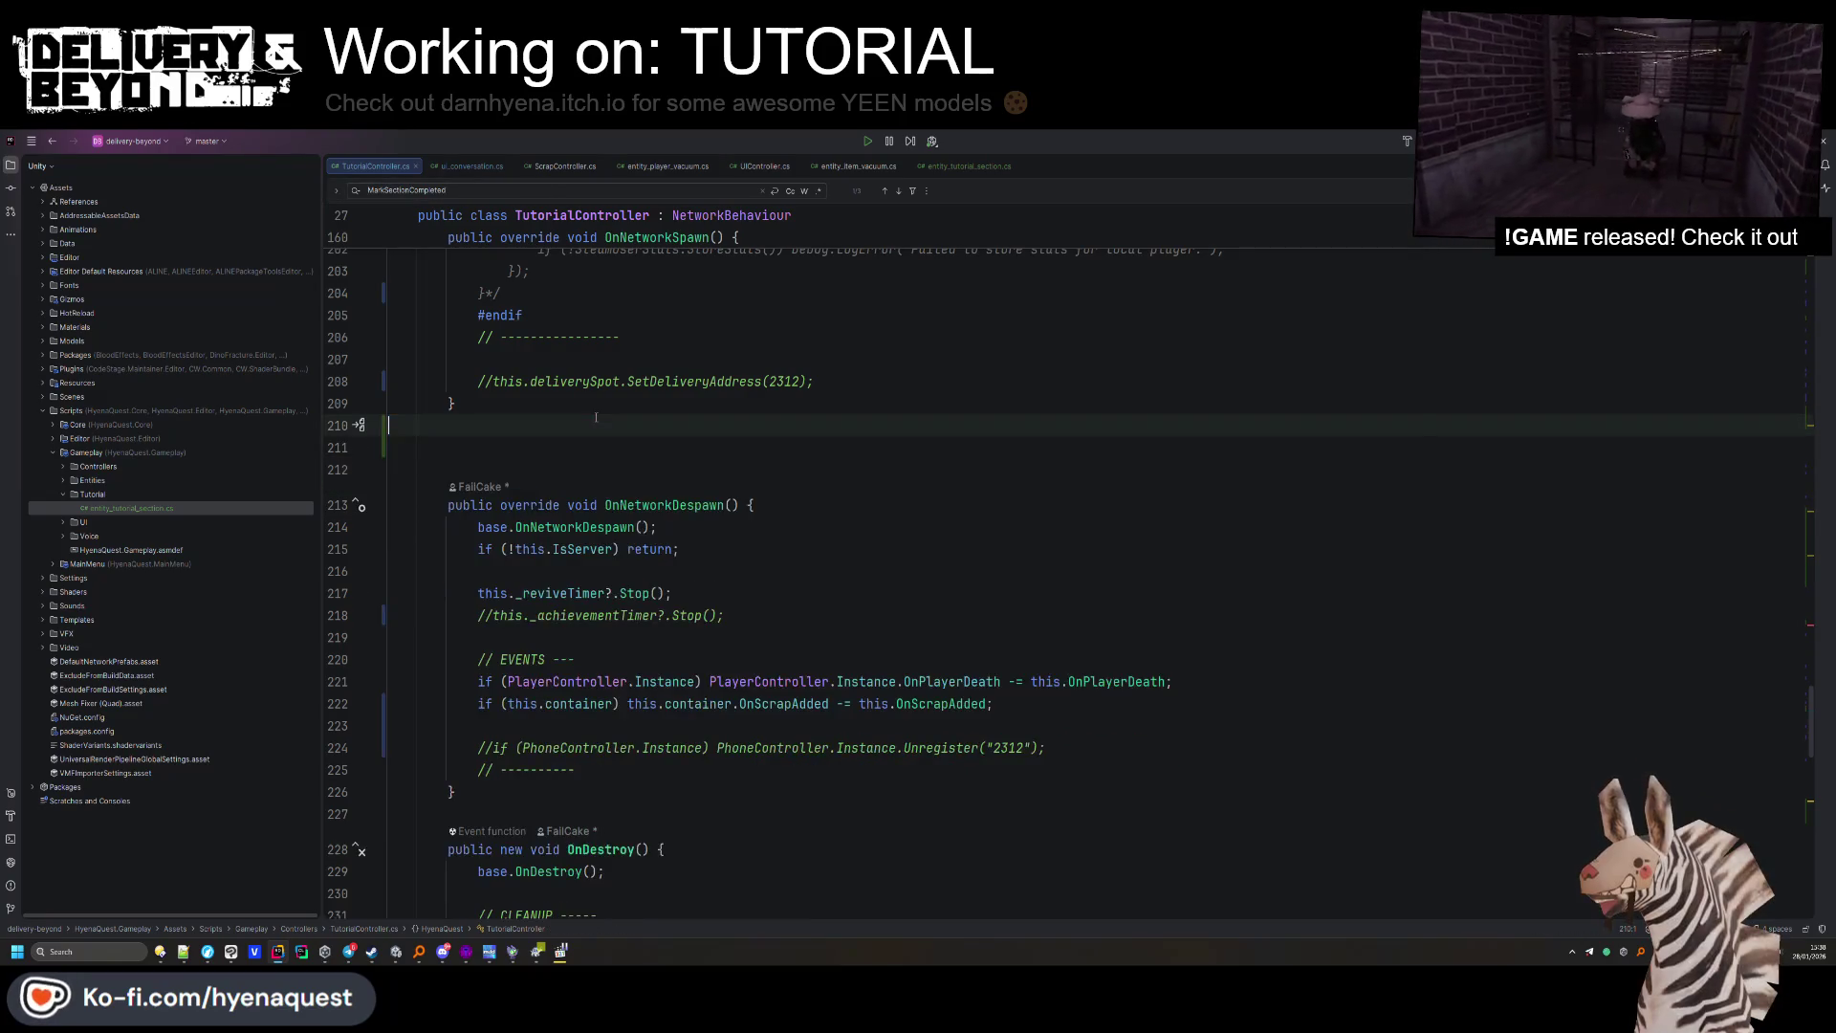
pyautogui.scroll(-10, 561, 567)
pyautogui.click(508, 666)
pyautogui.press('Return')
pyautogui.click(507, 660)
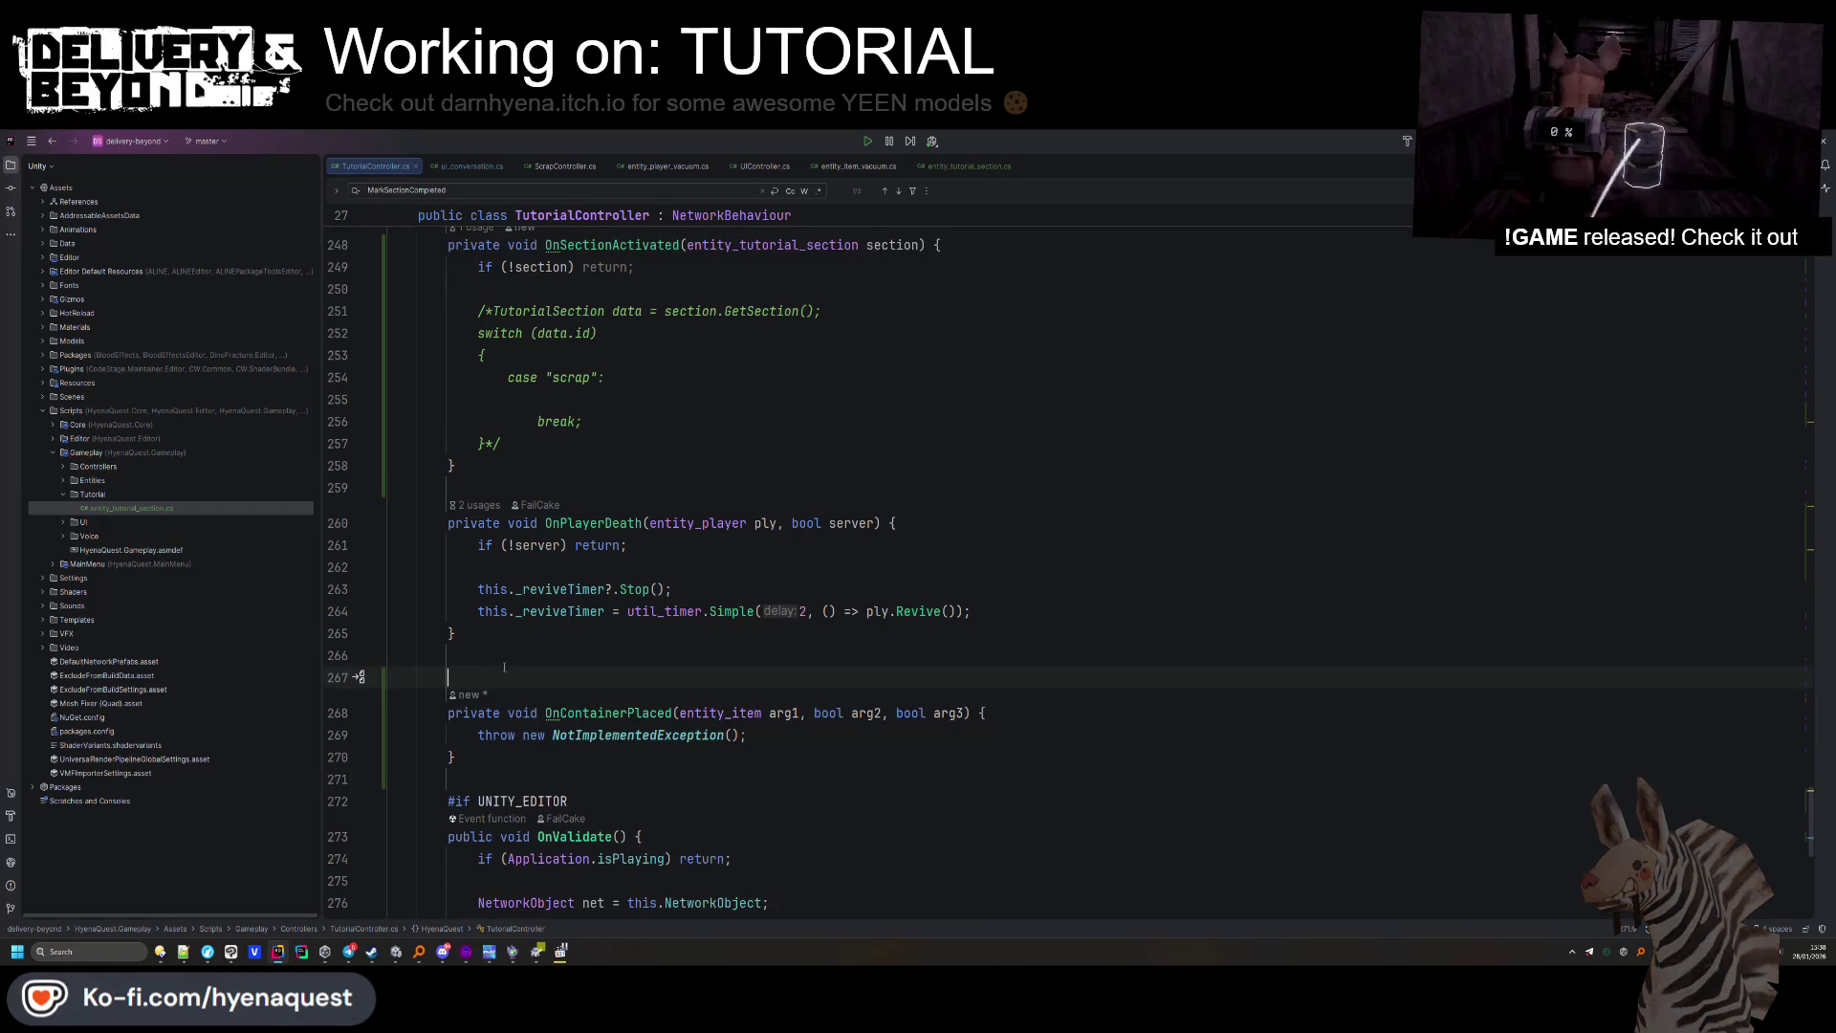
pyautogui.press('BackSpace')
# Rename the handler parameters and replace the placeholder throw with 'if (!server) return;'.
pyautogui.doubleClick(783, 690)
pyautogui.write('item')
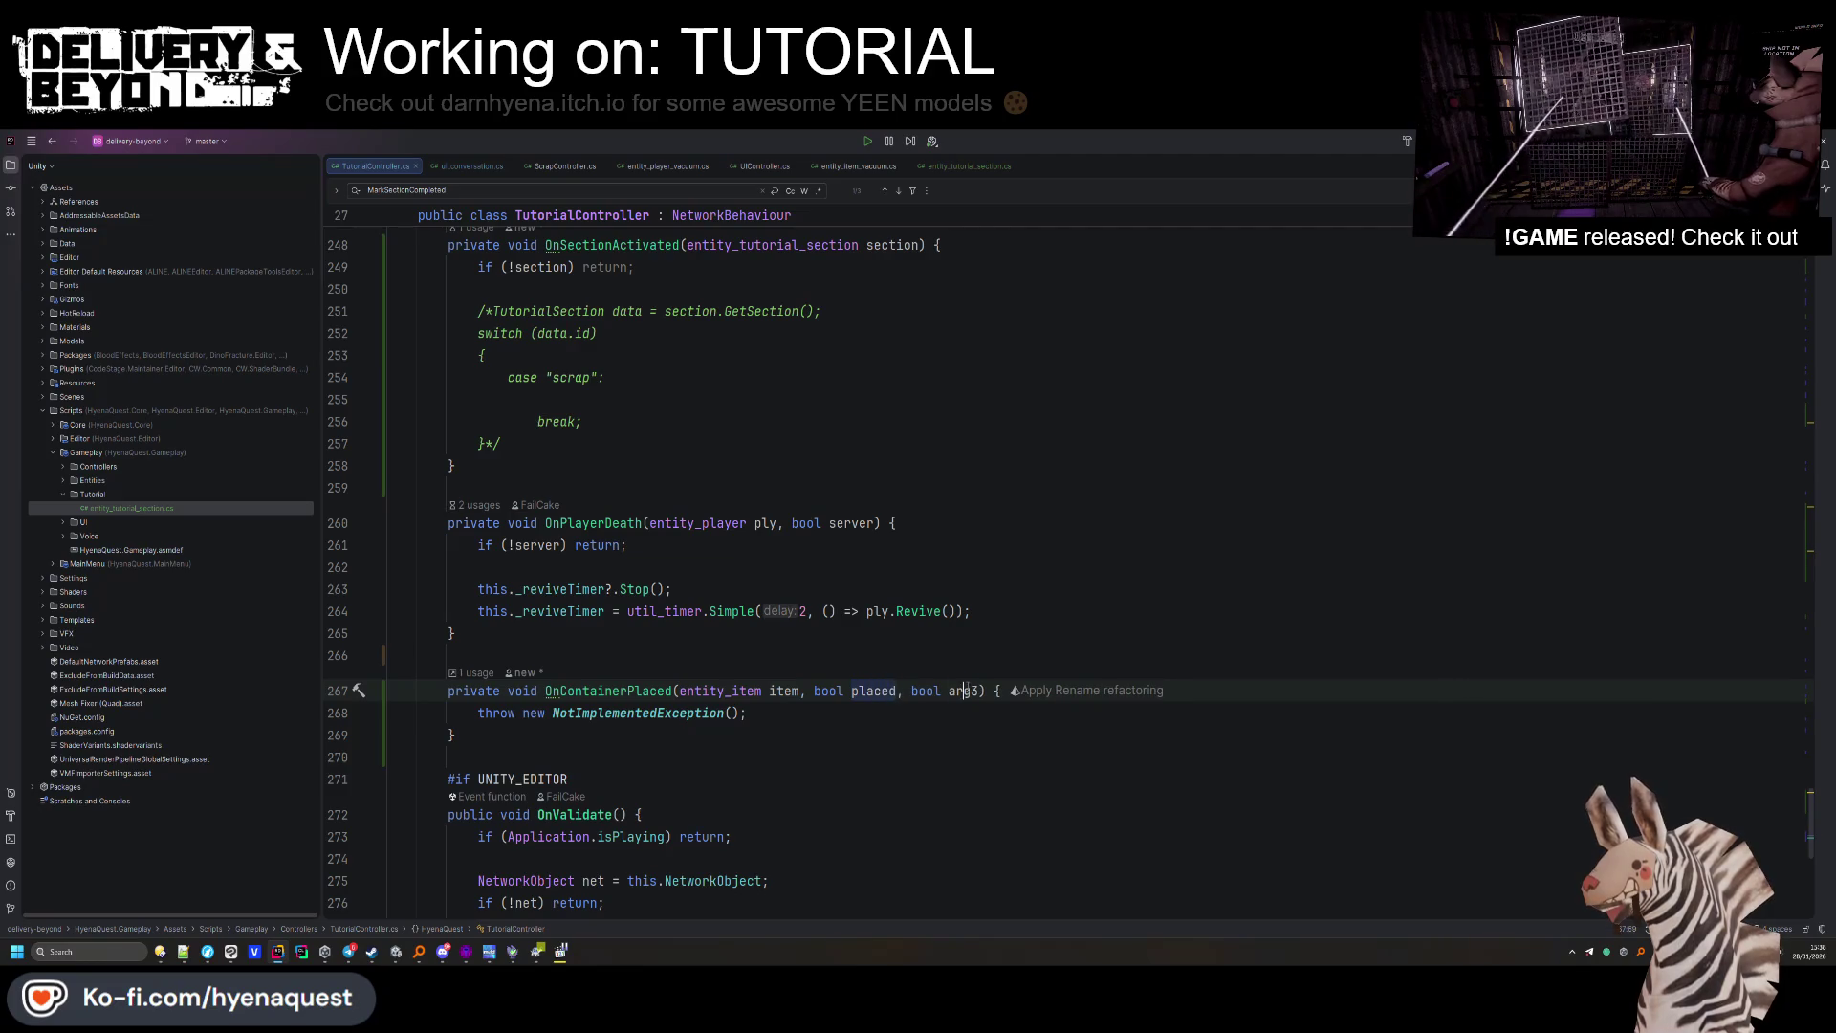
pyautogui.write('ver')
pyautogui.moveTo(746, 713); pyautogui.dragTo(507, 716)
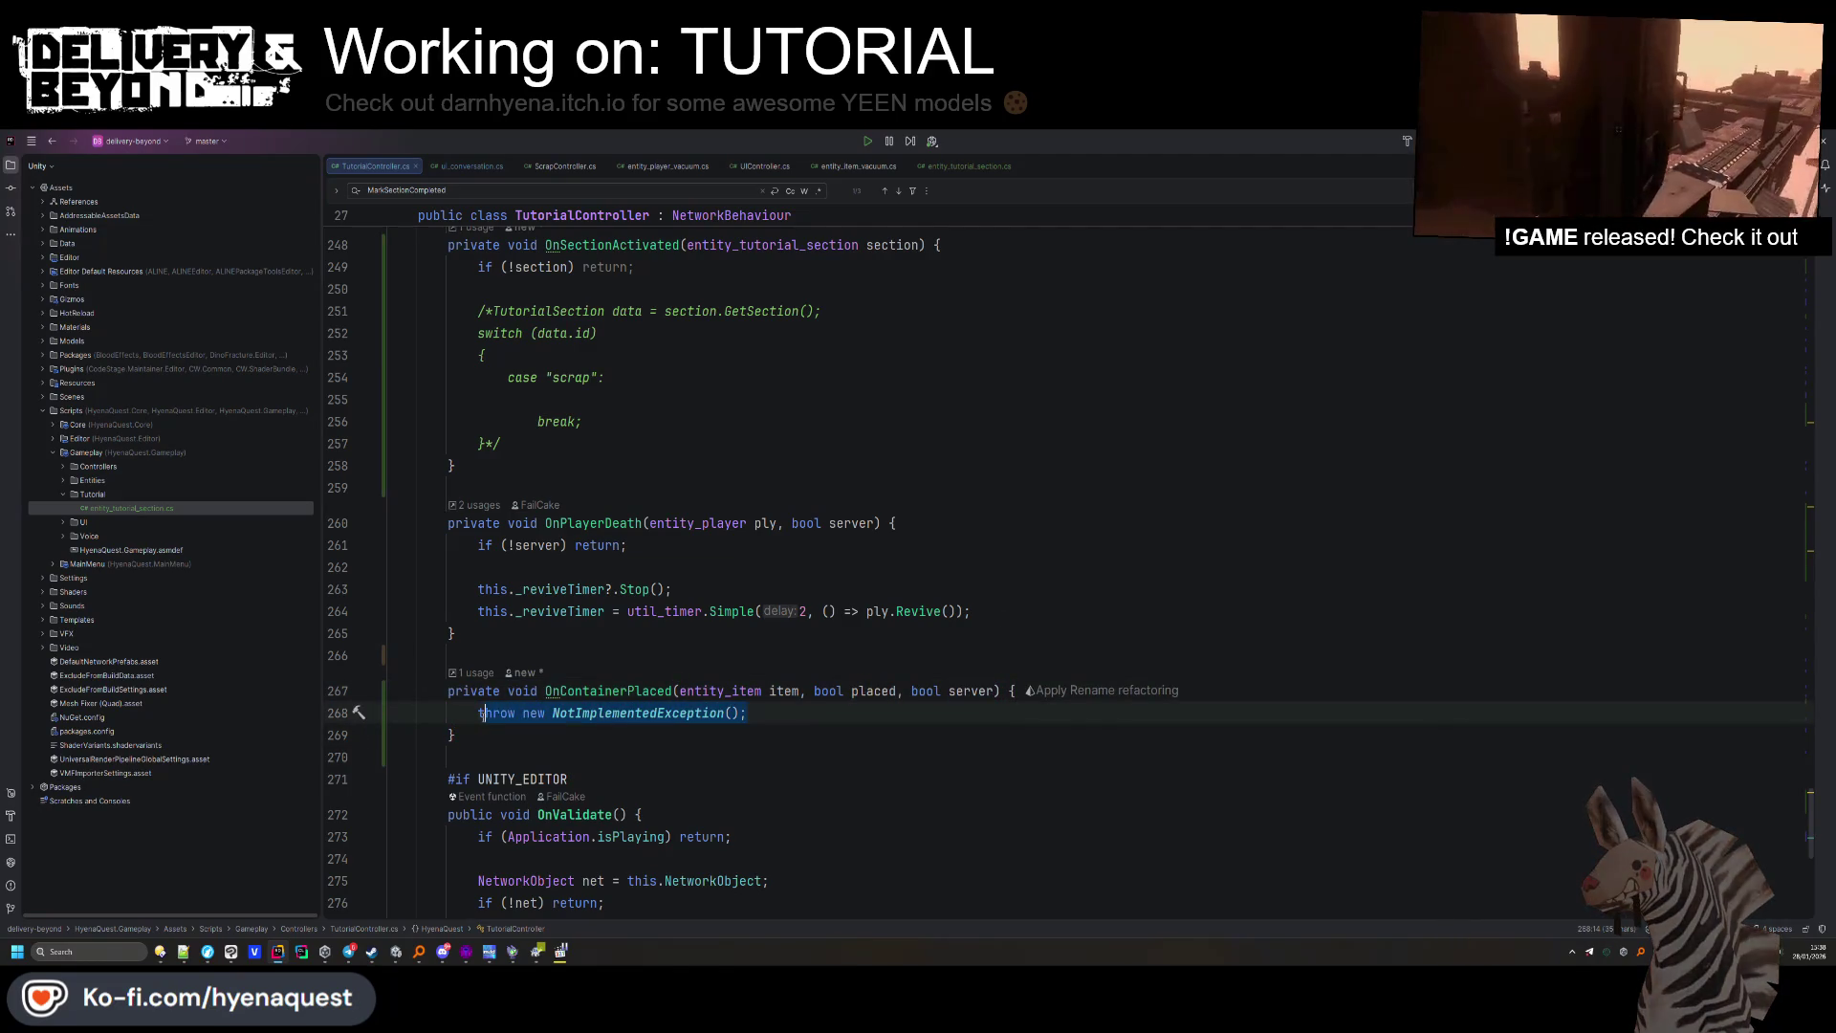
pyautogui.press('BackSpace')
pyautogui.write('if (!server) re')
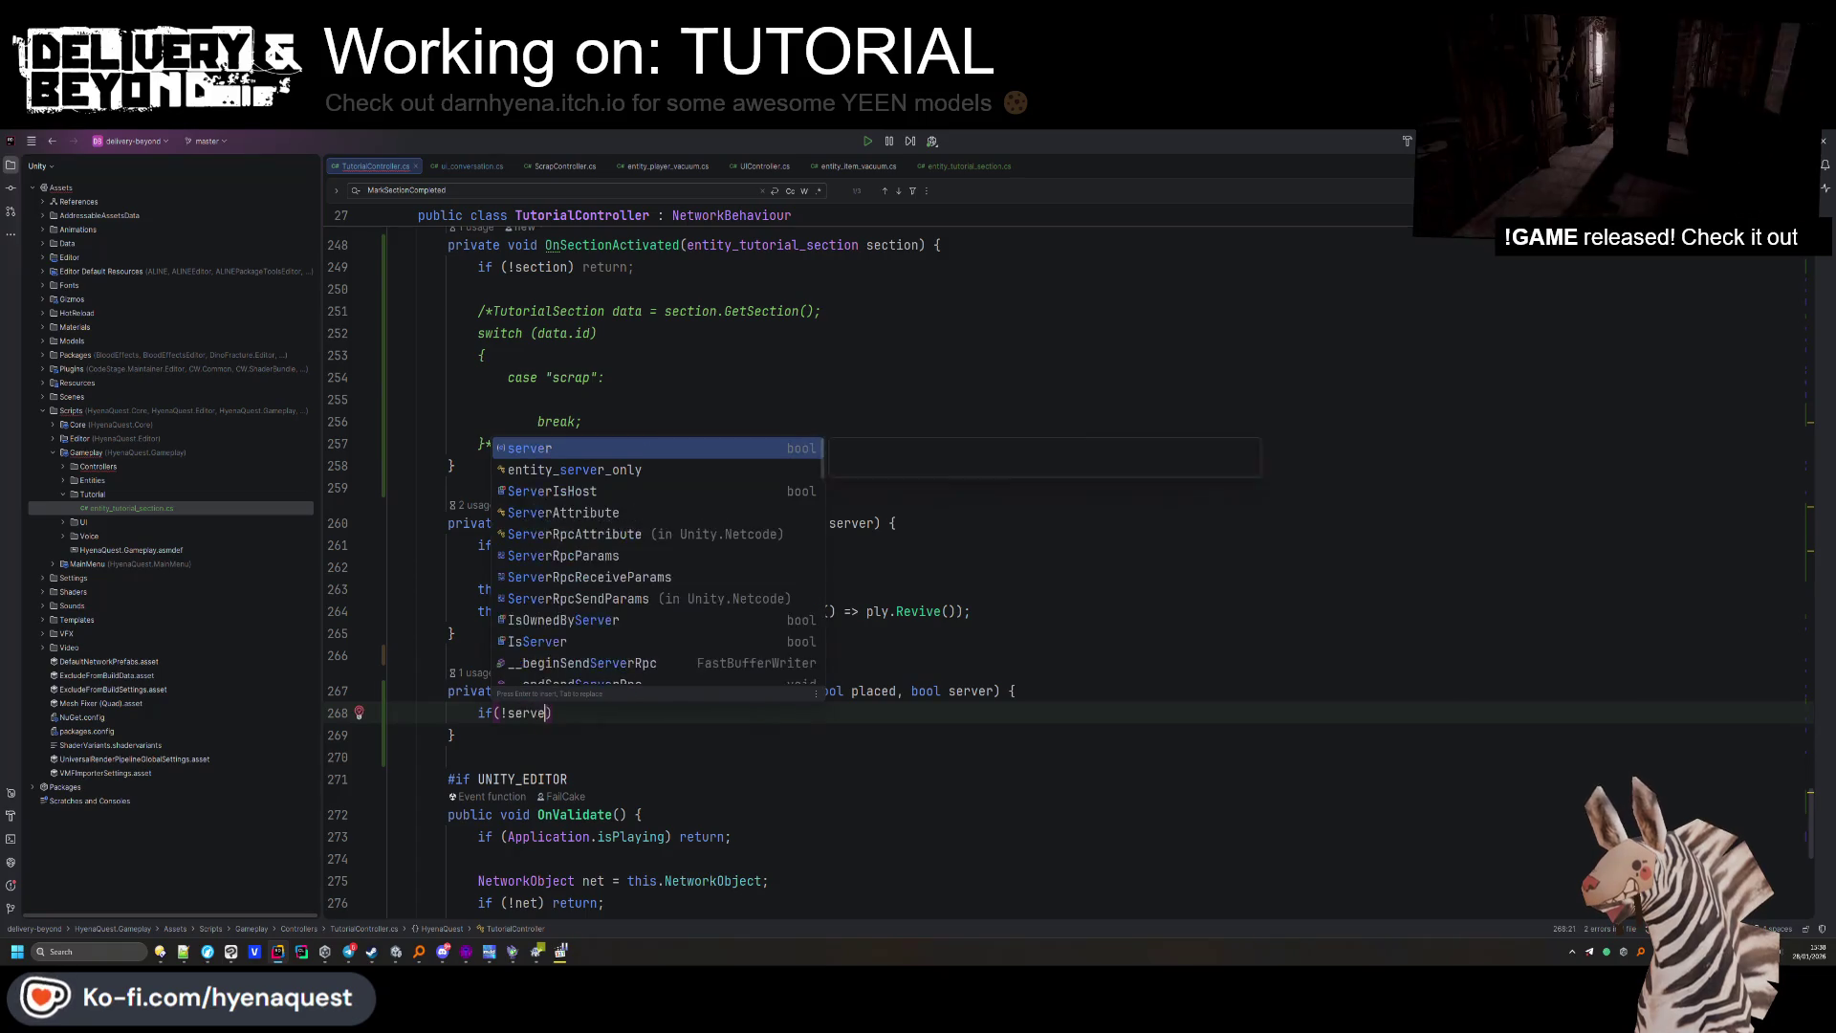
pyautogui.write('turn;')
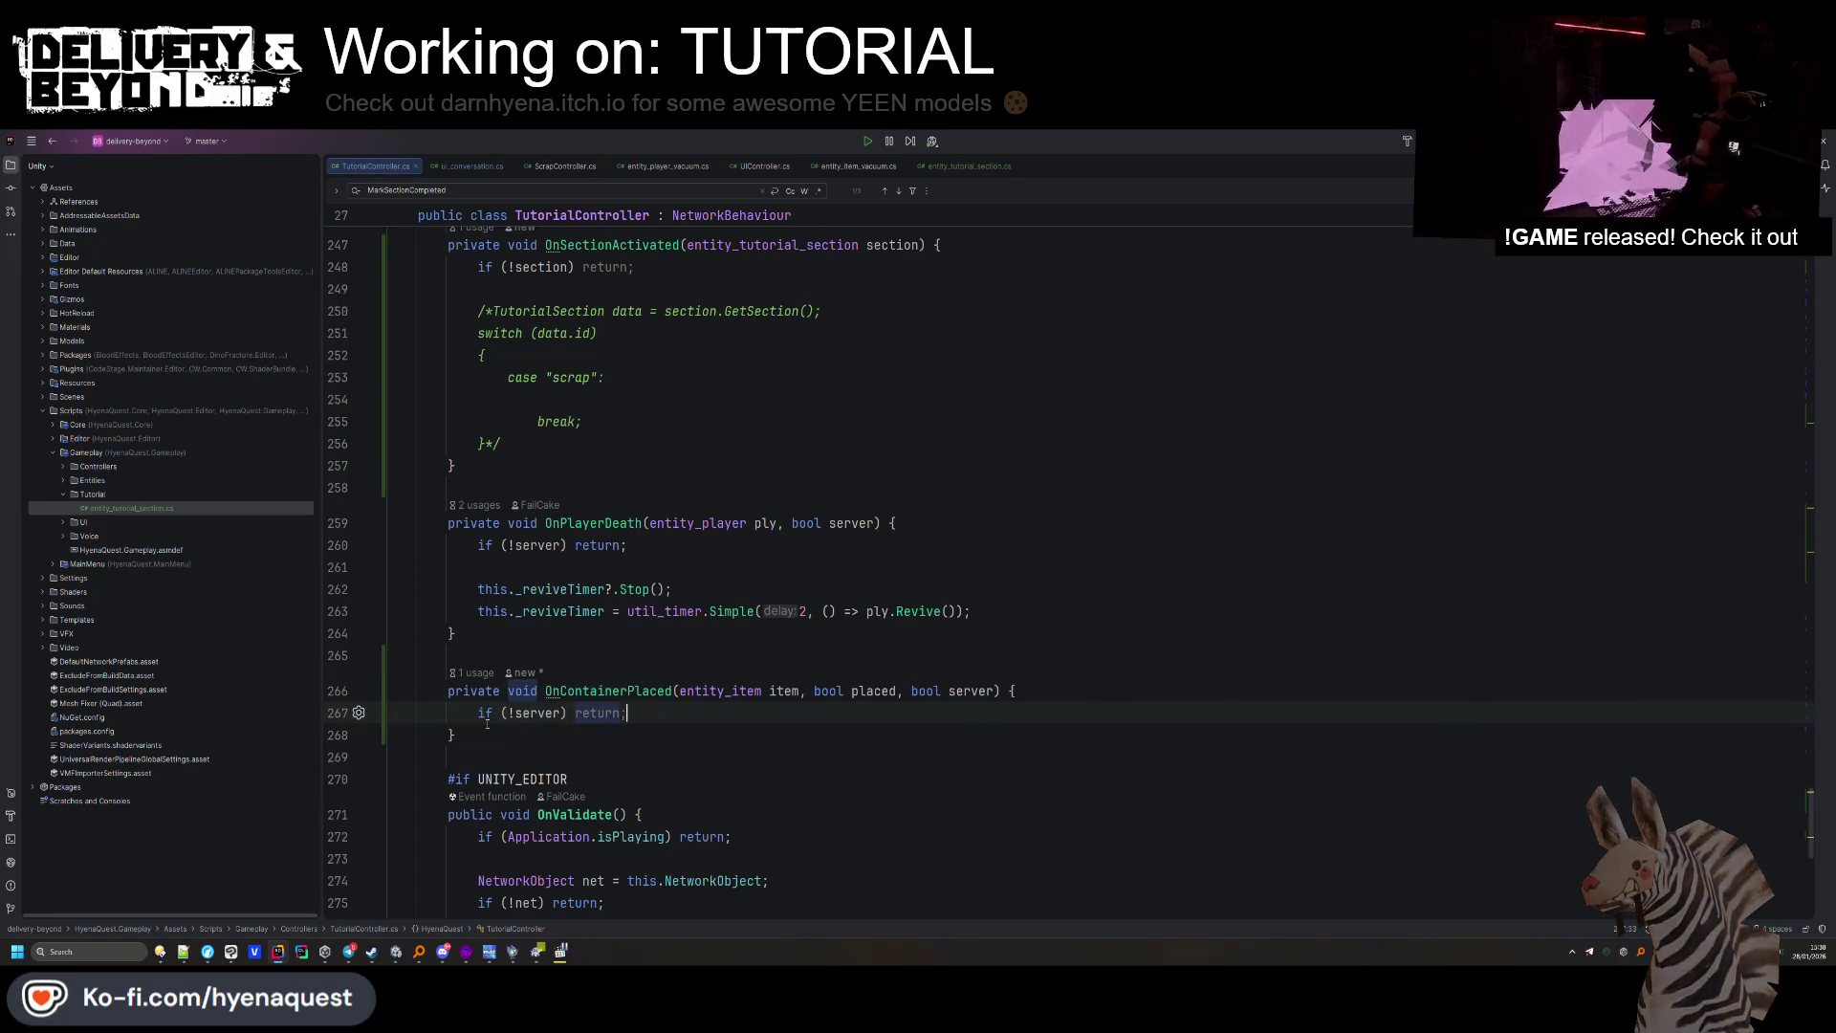
pyautogui.press('Return')
pyautogui.scroll(20, 641, 720)
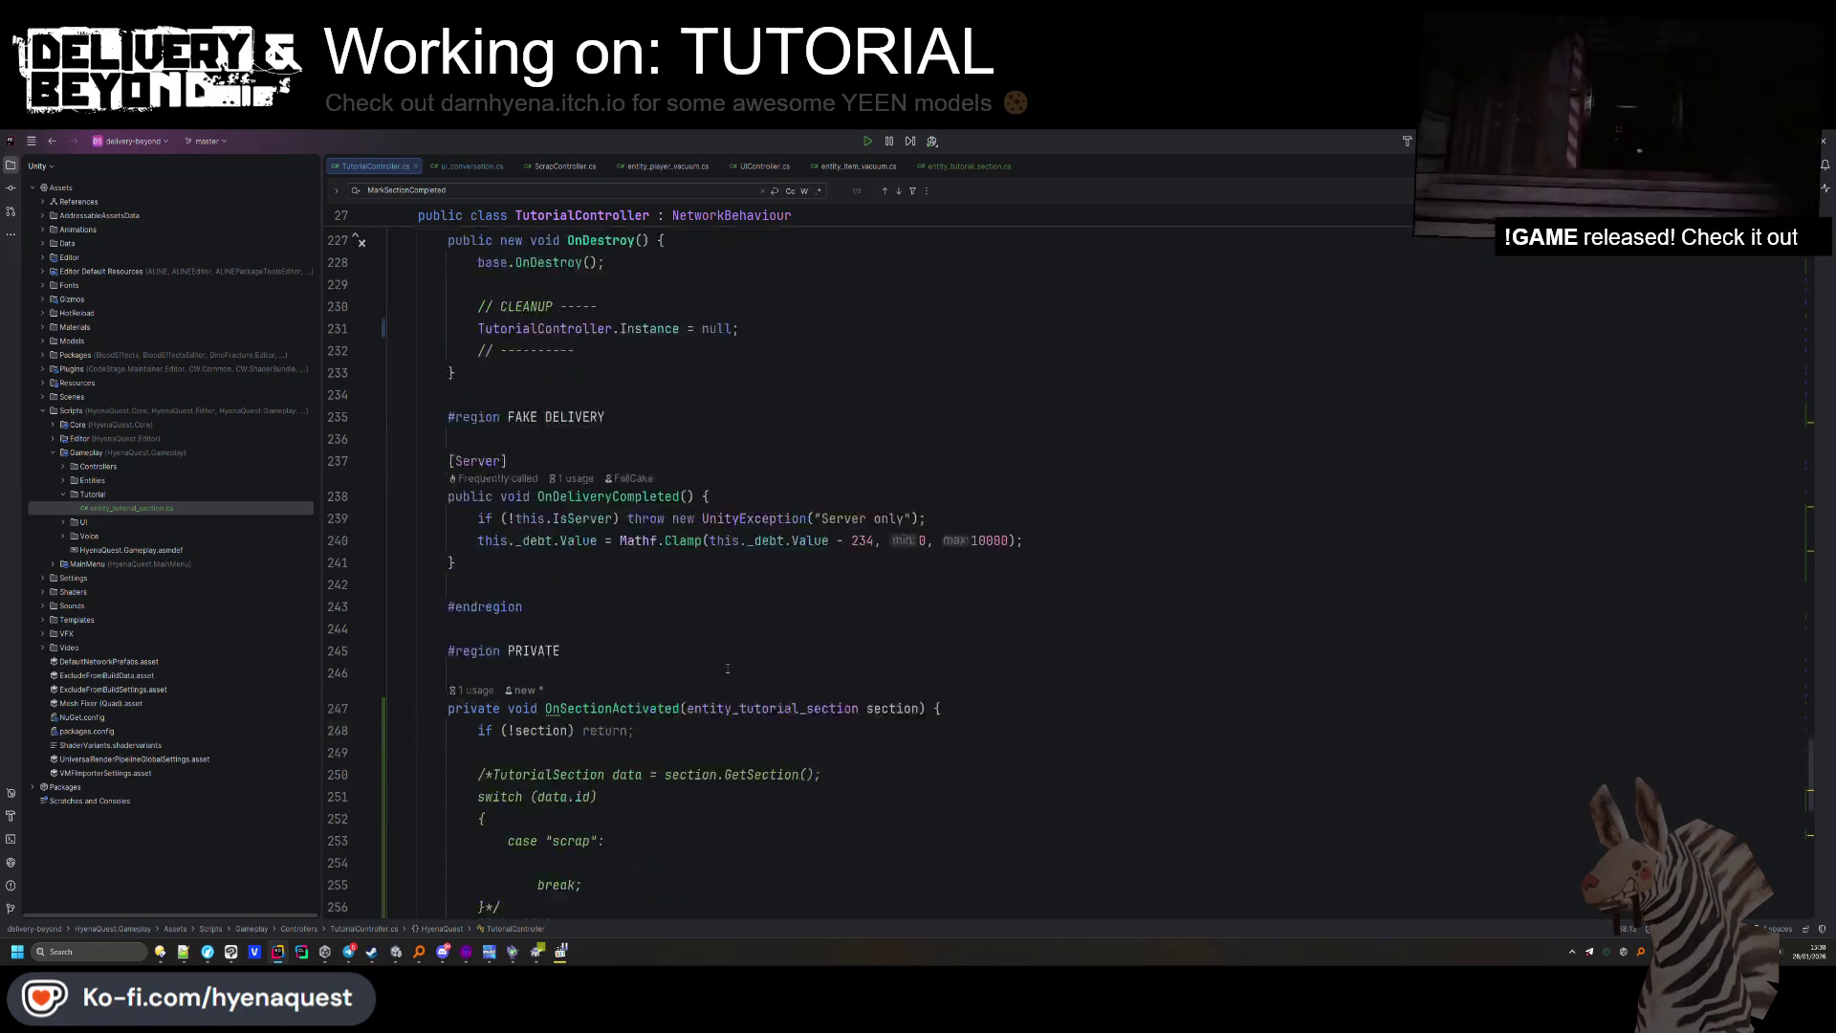
pyautogui.scroll(16, 727, 659)
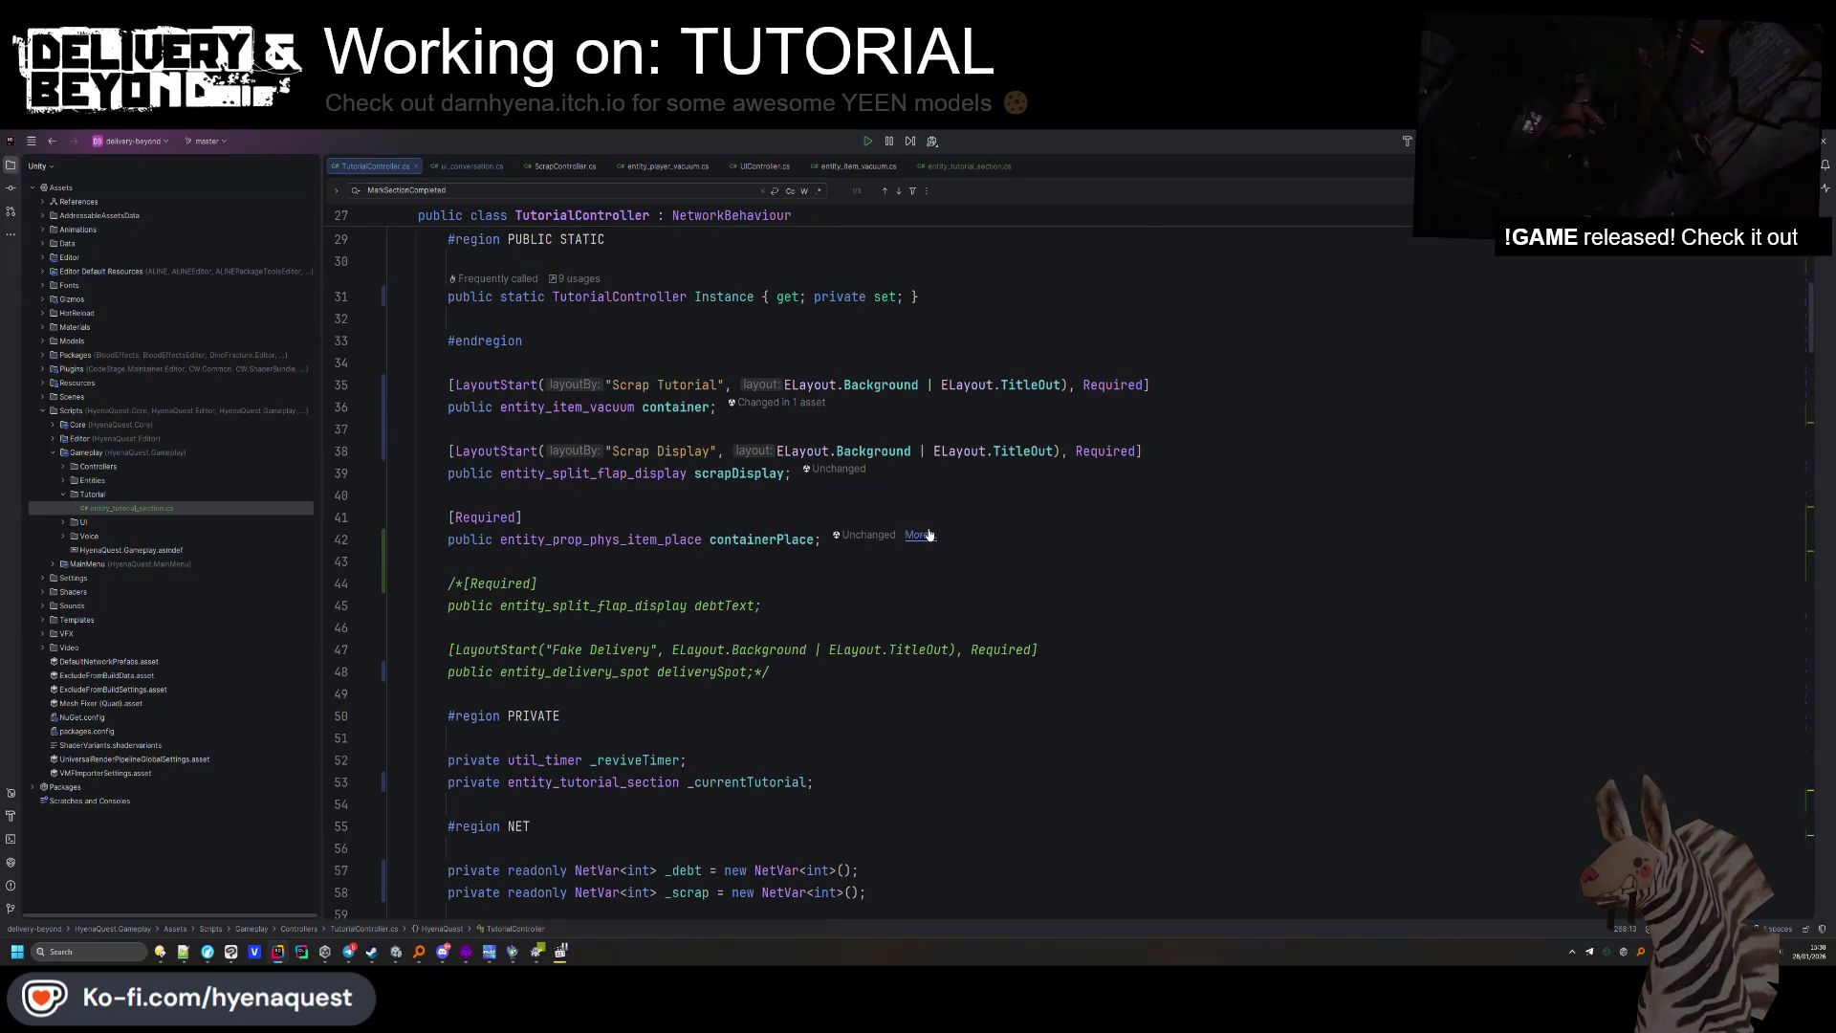
# Declare '[Required] public entity_lever containerLever;' directly below the containerPlace field.
pyautogui.click(955, 535)
pyautogui.press('Return')
pyautogui.press('Return')
pyautogui.write('publi')
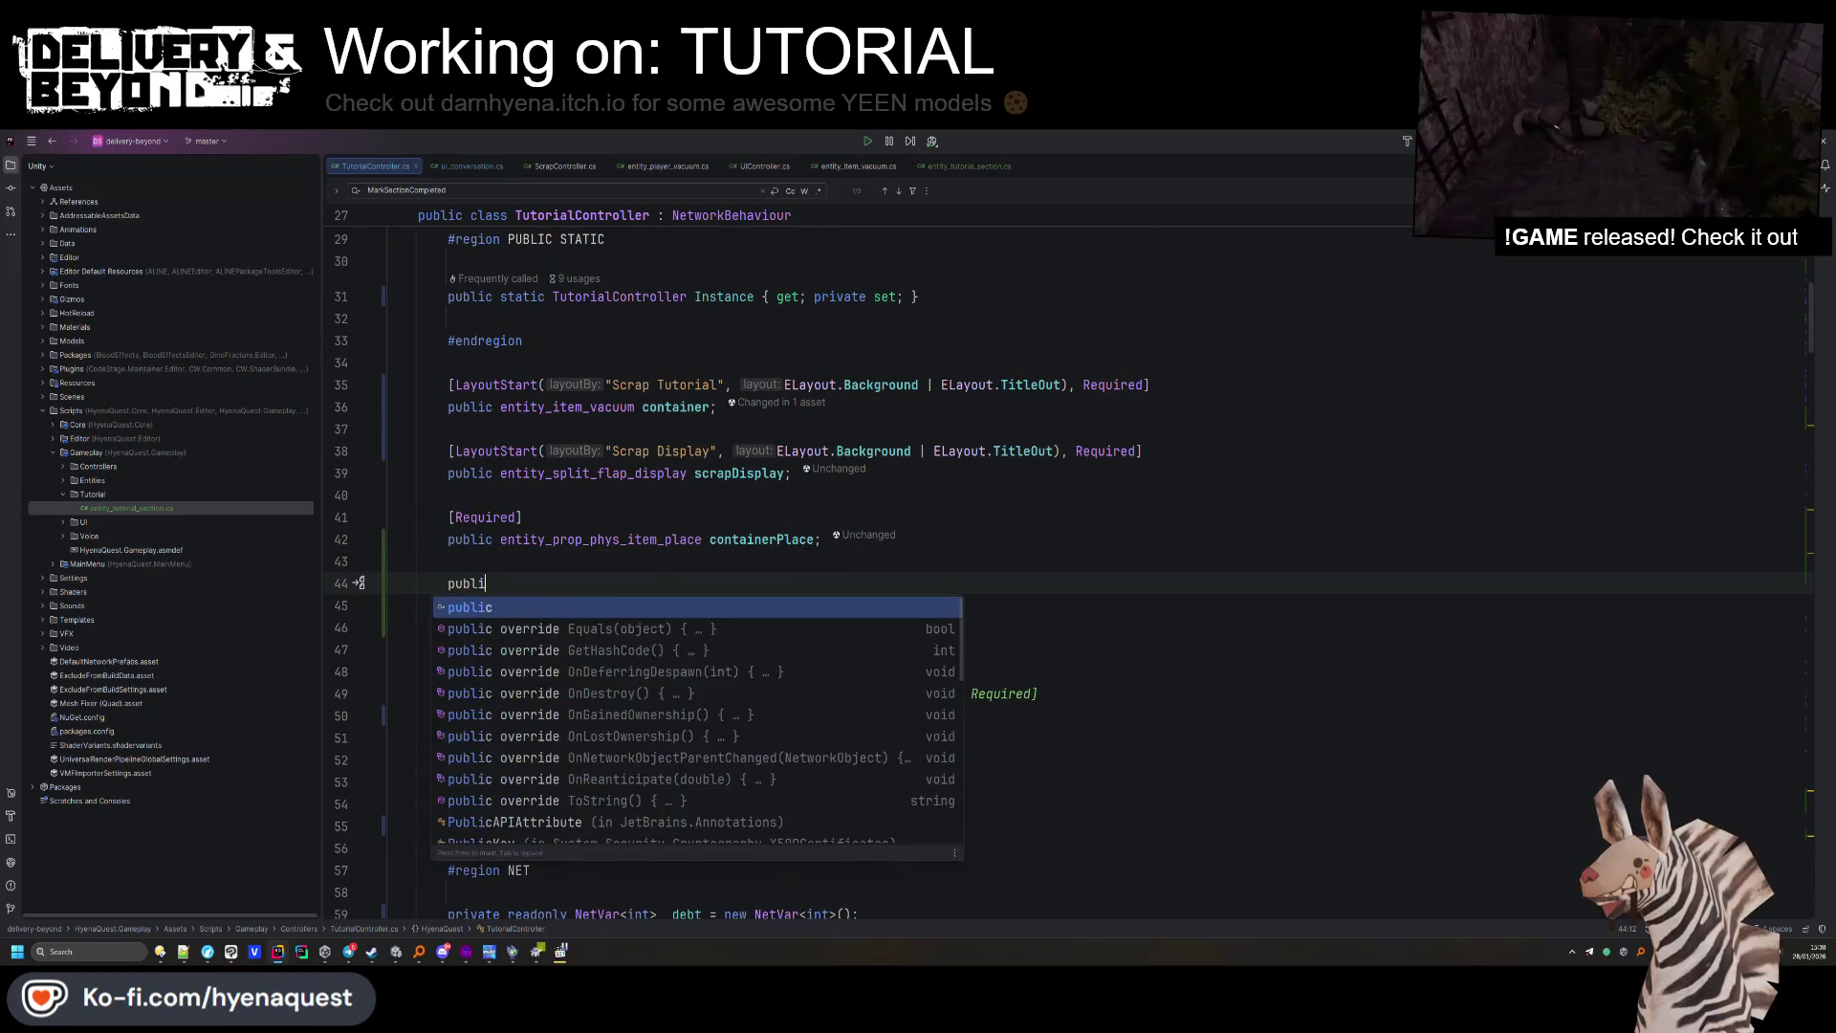
pyautogui.write('c entity_lev')
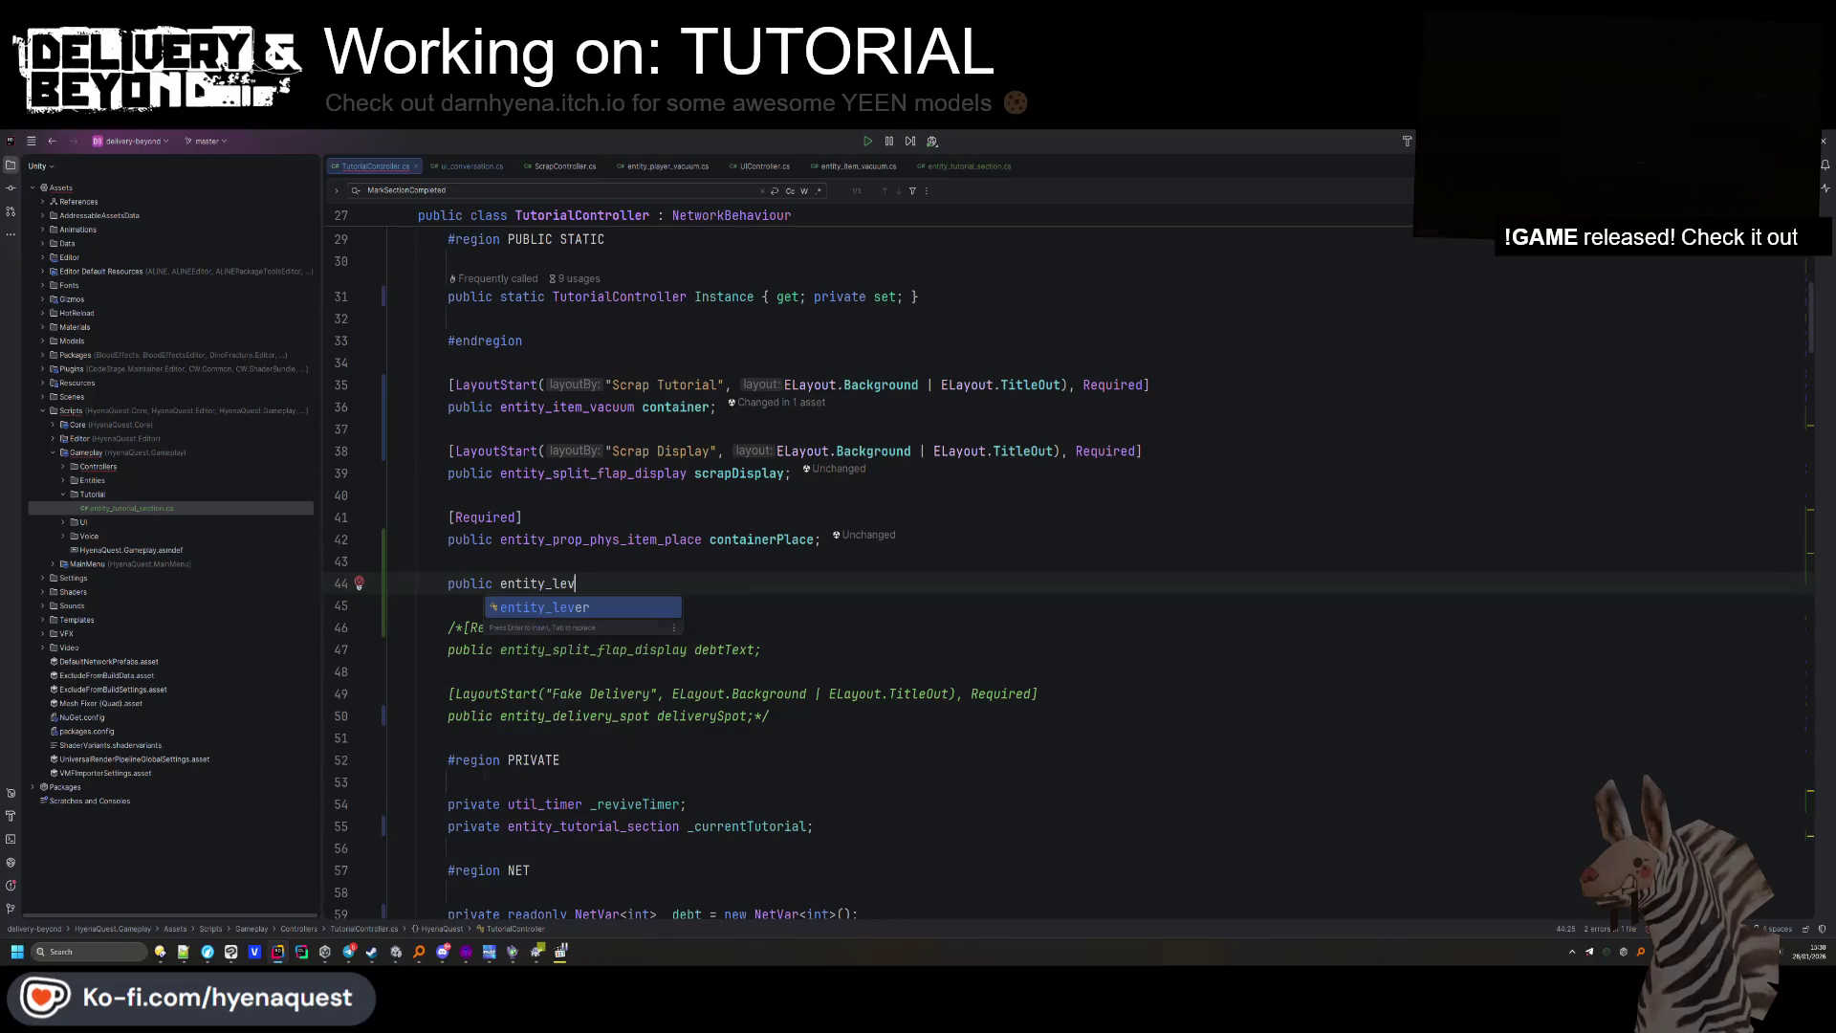
pyautogui.write('er containerLever;')
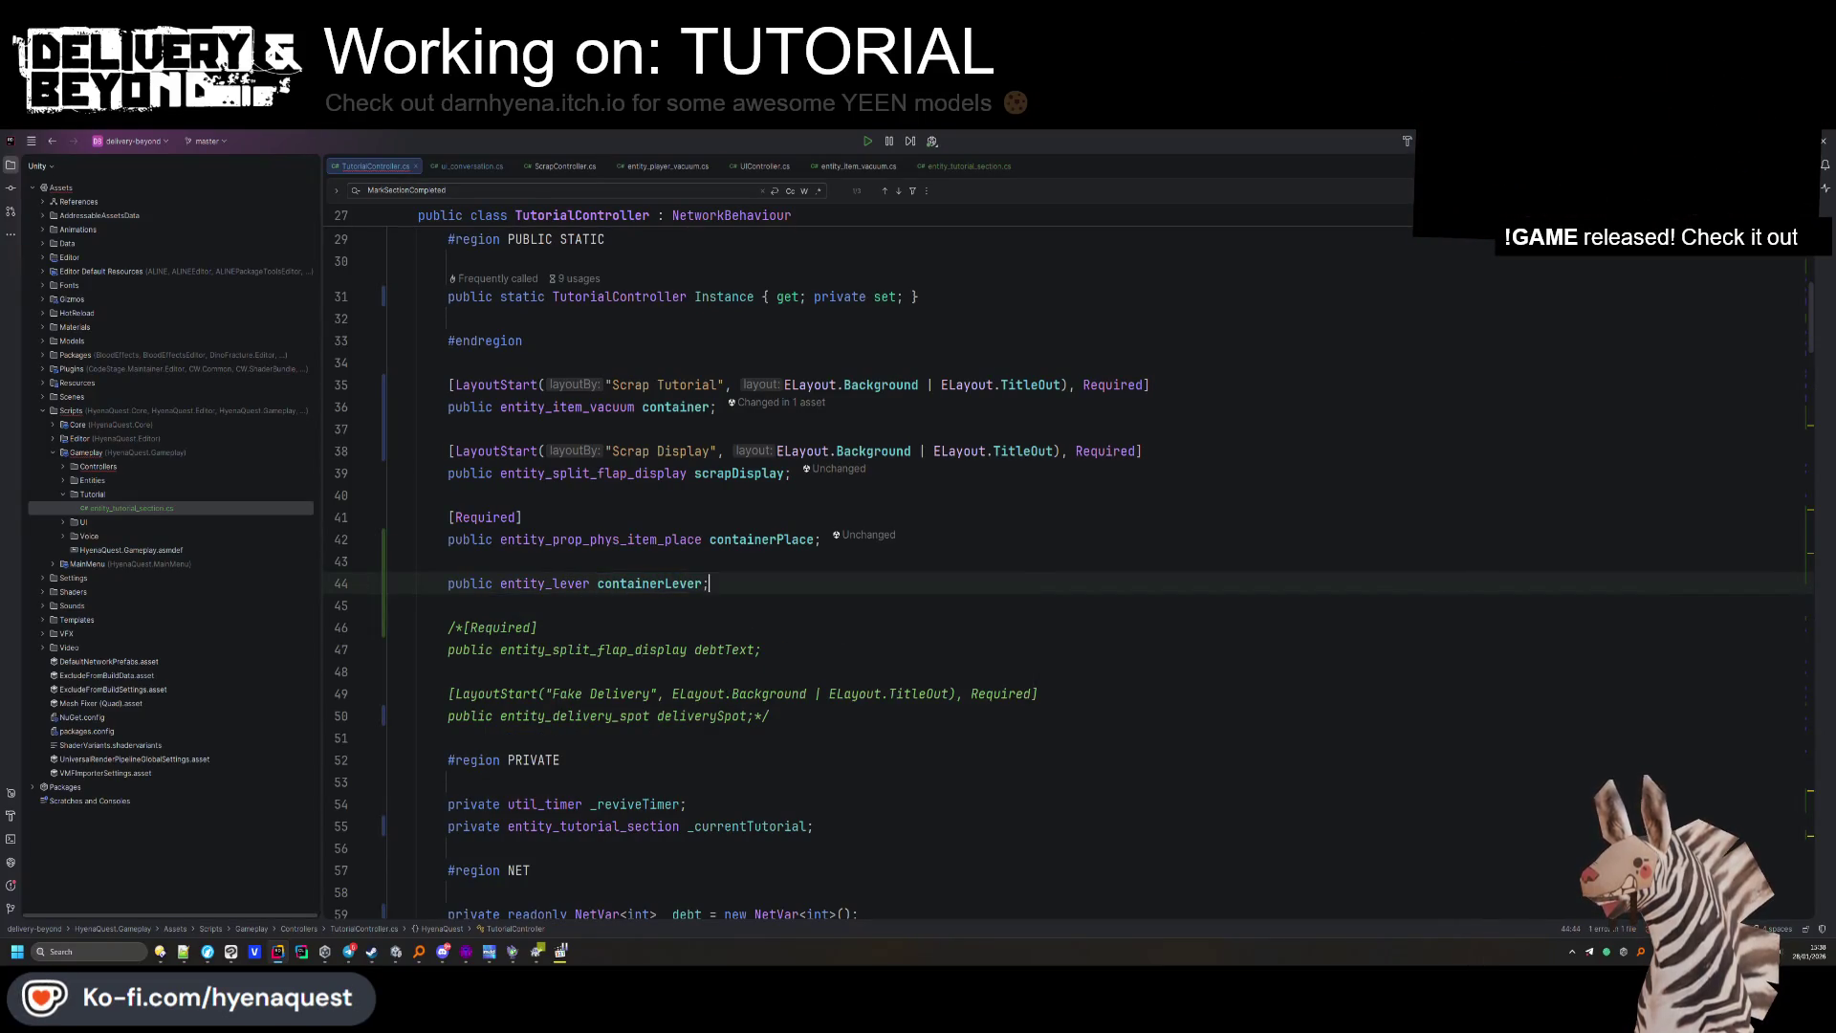
pyautogui.hotkey('ctrl', 'alt', 'Return')
pyautogui.write('[Required')
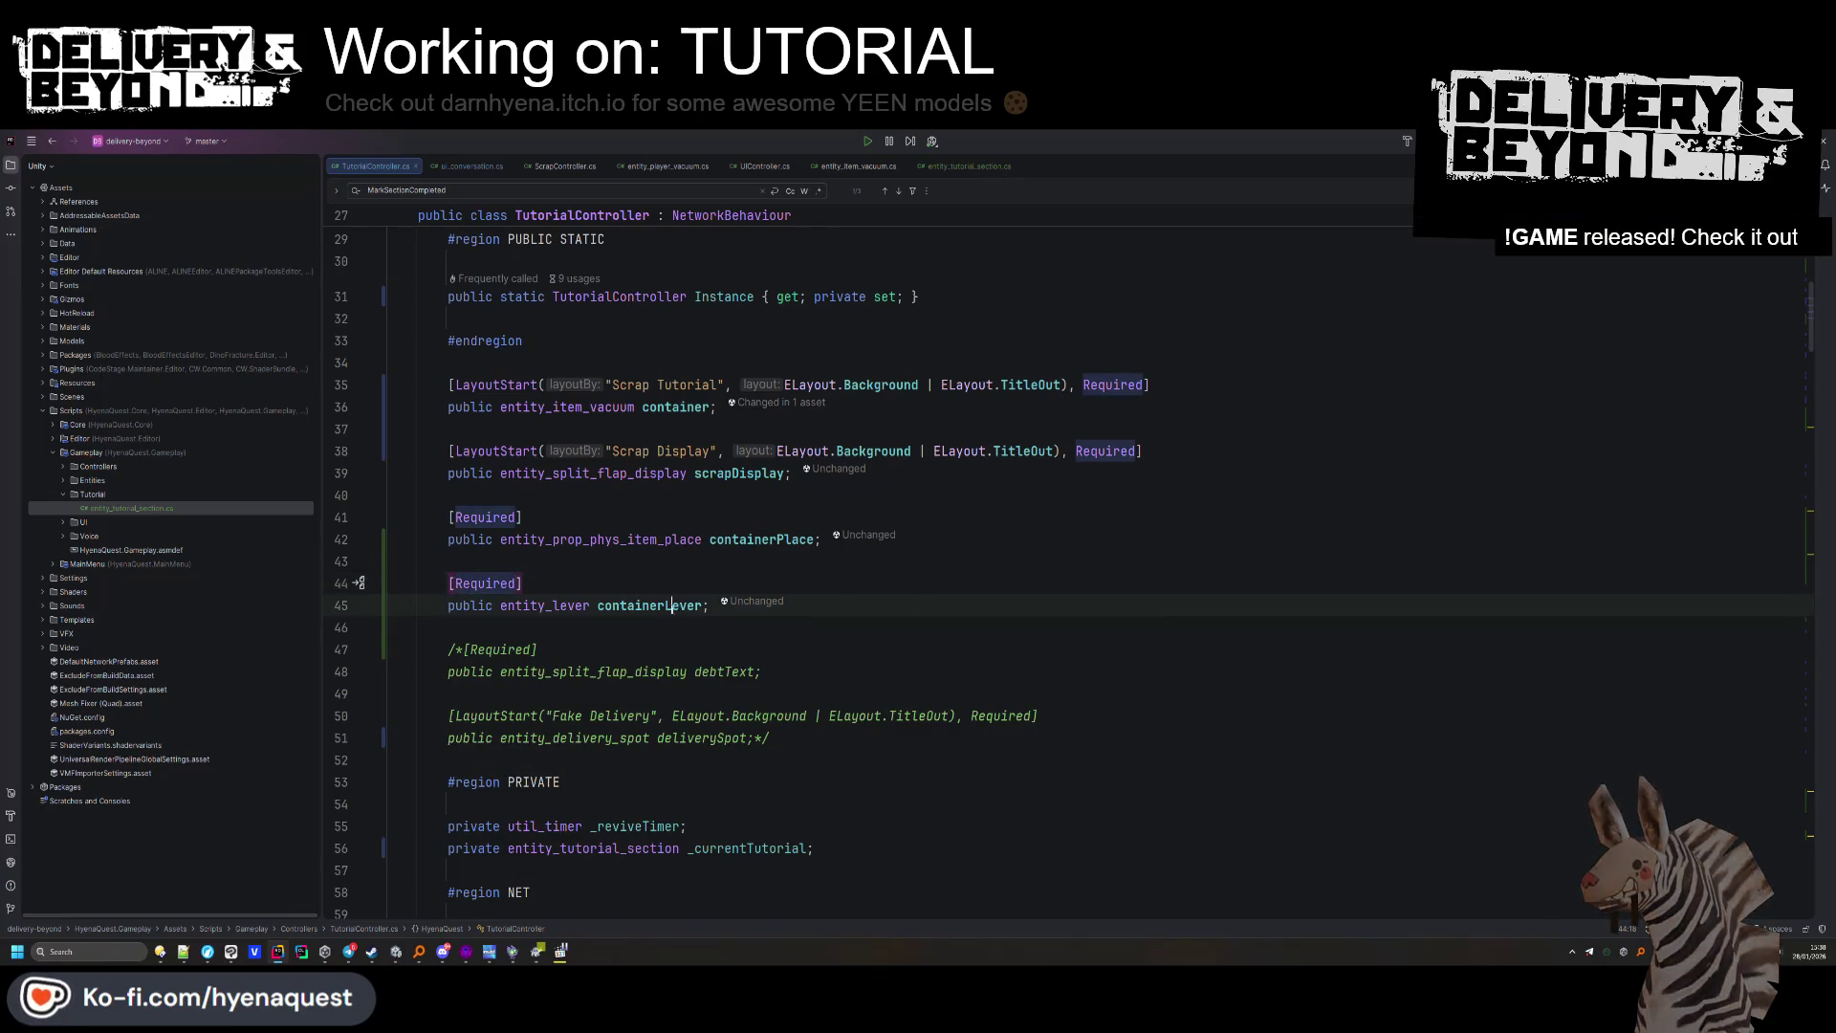
pyautogui.scroll(-5, 809, 627)
pyautogui.scroll(-3, 809, 627)
pyautogui.click(1077, 597)
# Duplicate the containerPlace check in Awake and rename it to containerLever.
pyautogui.write('containerLever')
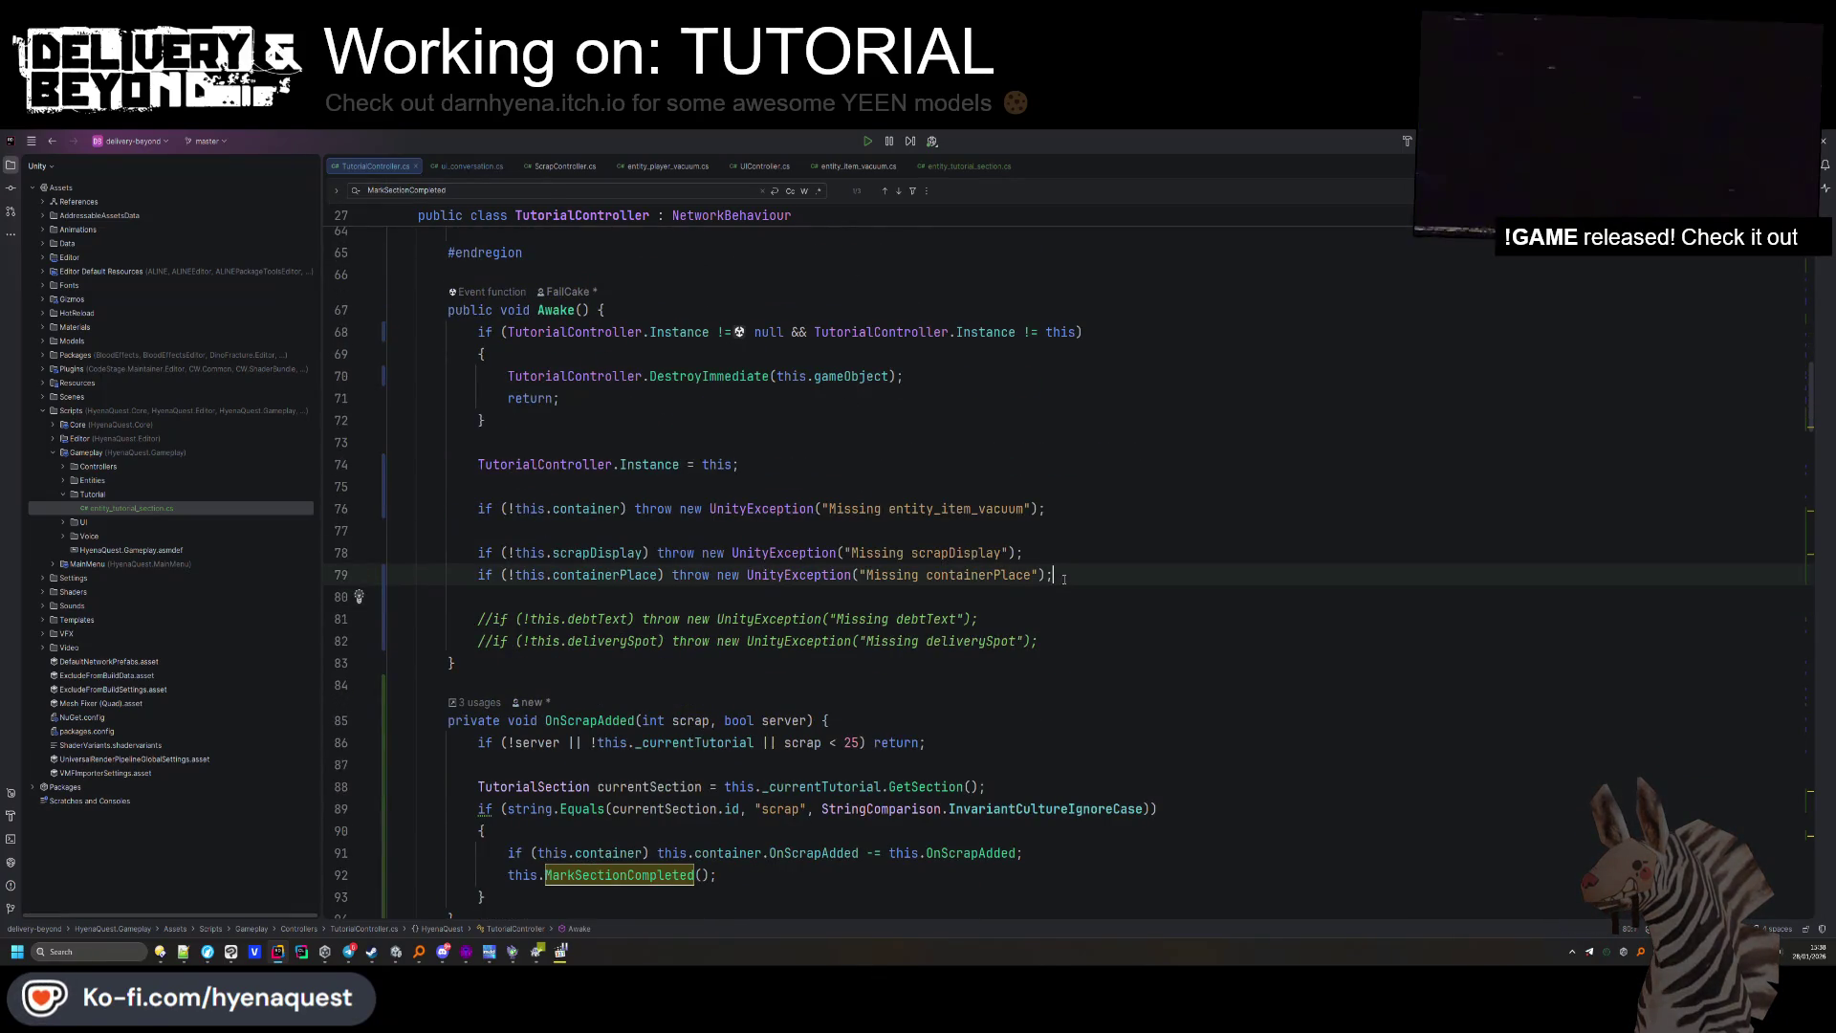
pyautogui.click(1078, 568)
pyautogui.hotkey('ctrl', 'd')
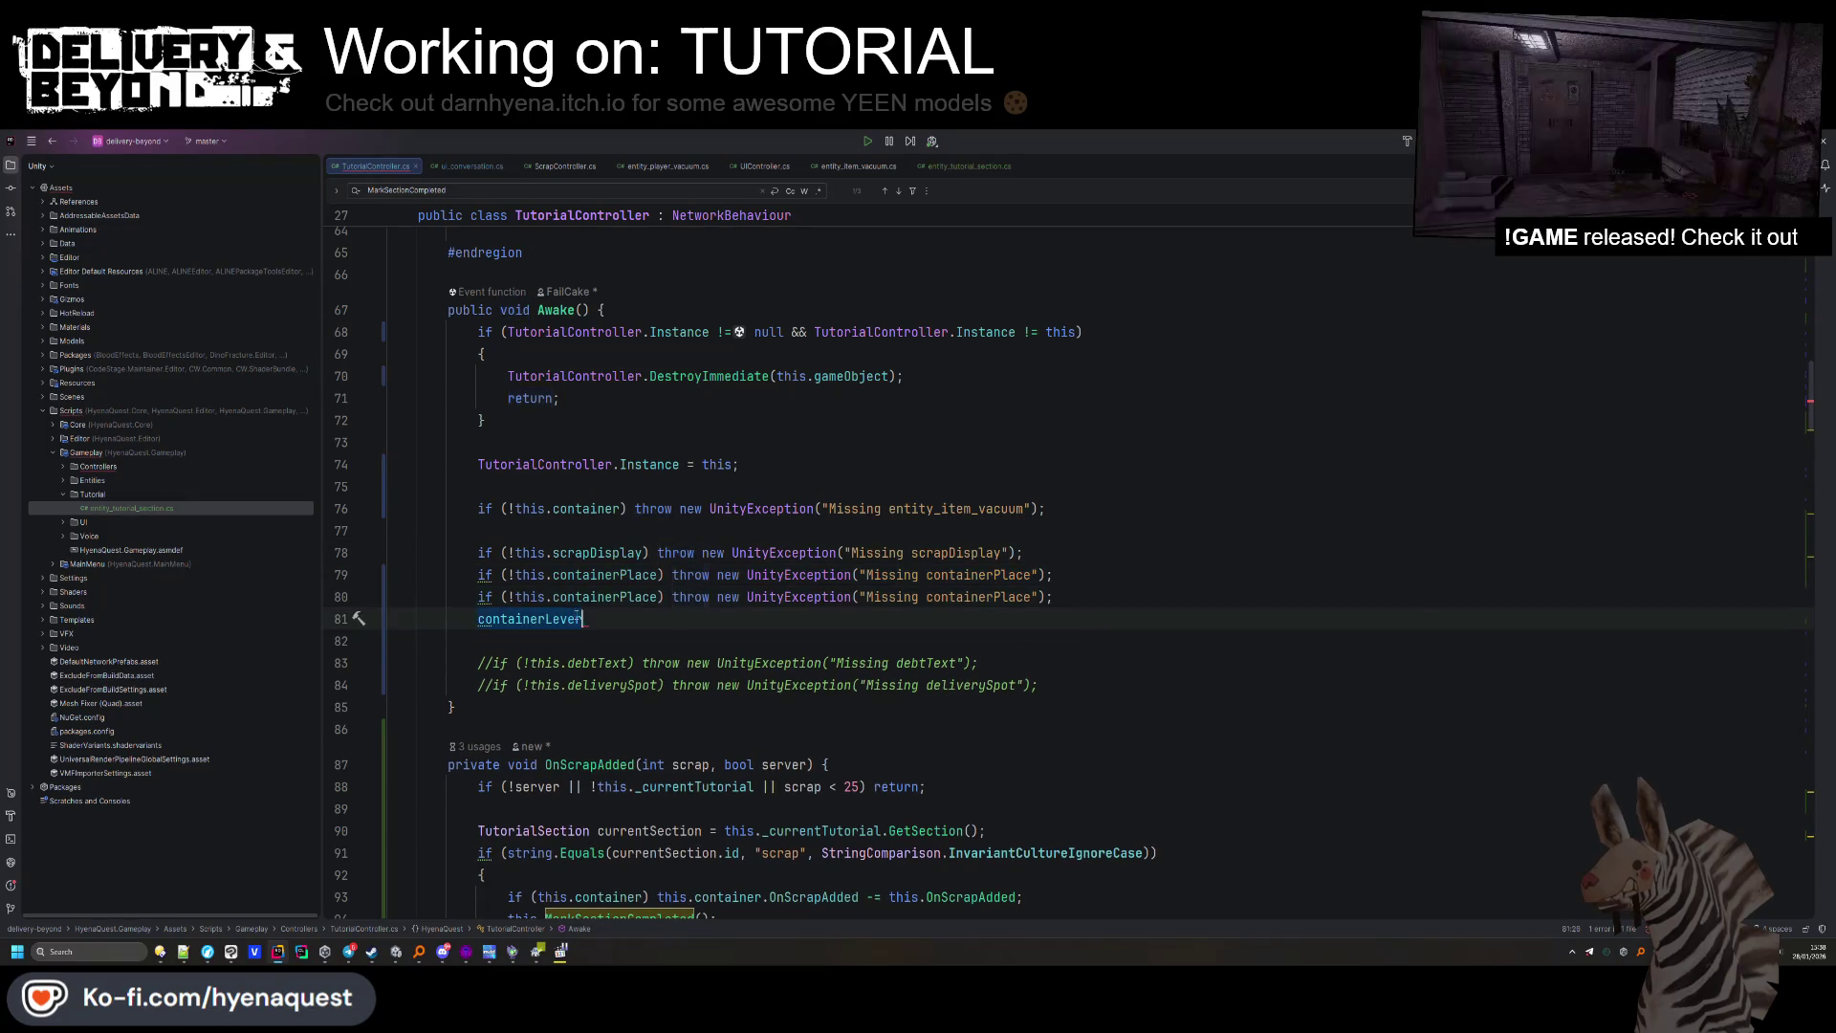
pyautogui.hotkey('ctrl', 'b')
pyautogui.hotkey('ctrl', 'alt', 'Left')
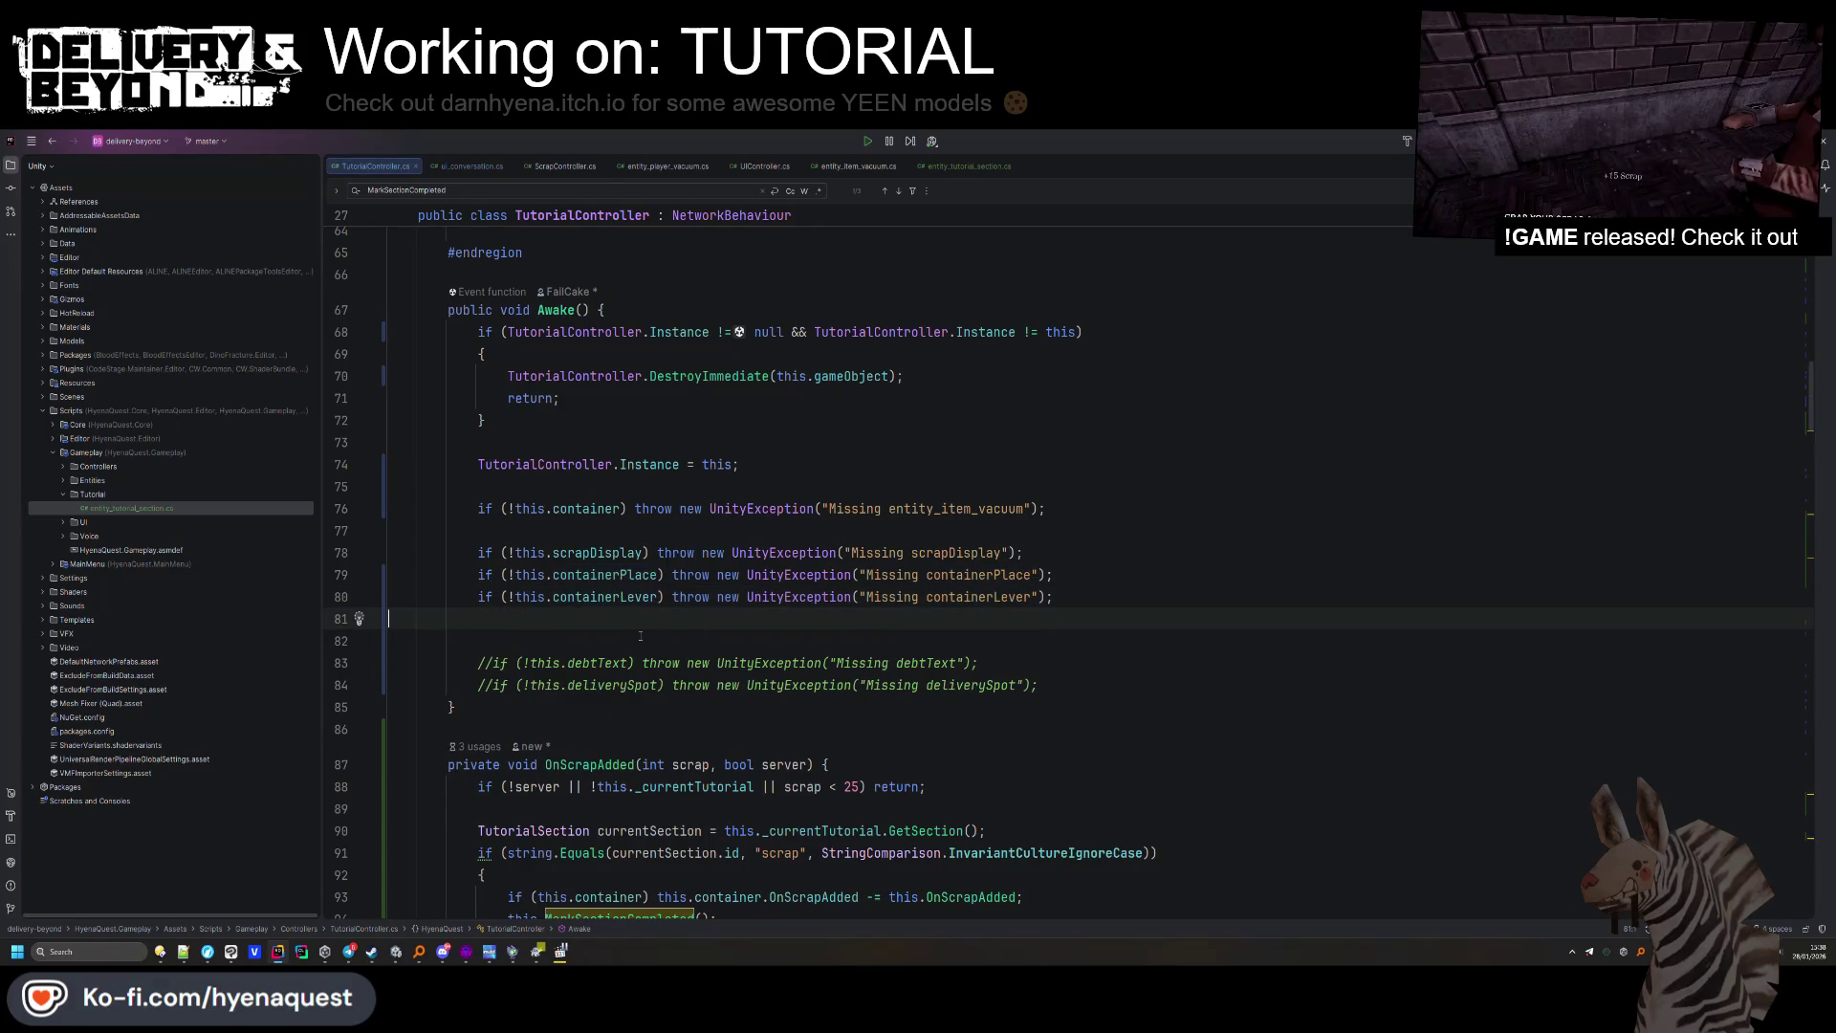
pyautogui.doubleClick(980, 597)
pyautogui.write('containerLever')
pyautogui.press('Down')
# Add 'this.containerLever.SetLocked(true)' in Awake to lock the lever at start.
pyautogui.write('this.cont')
pyautogui.press('Return')
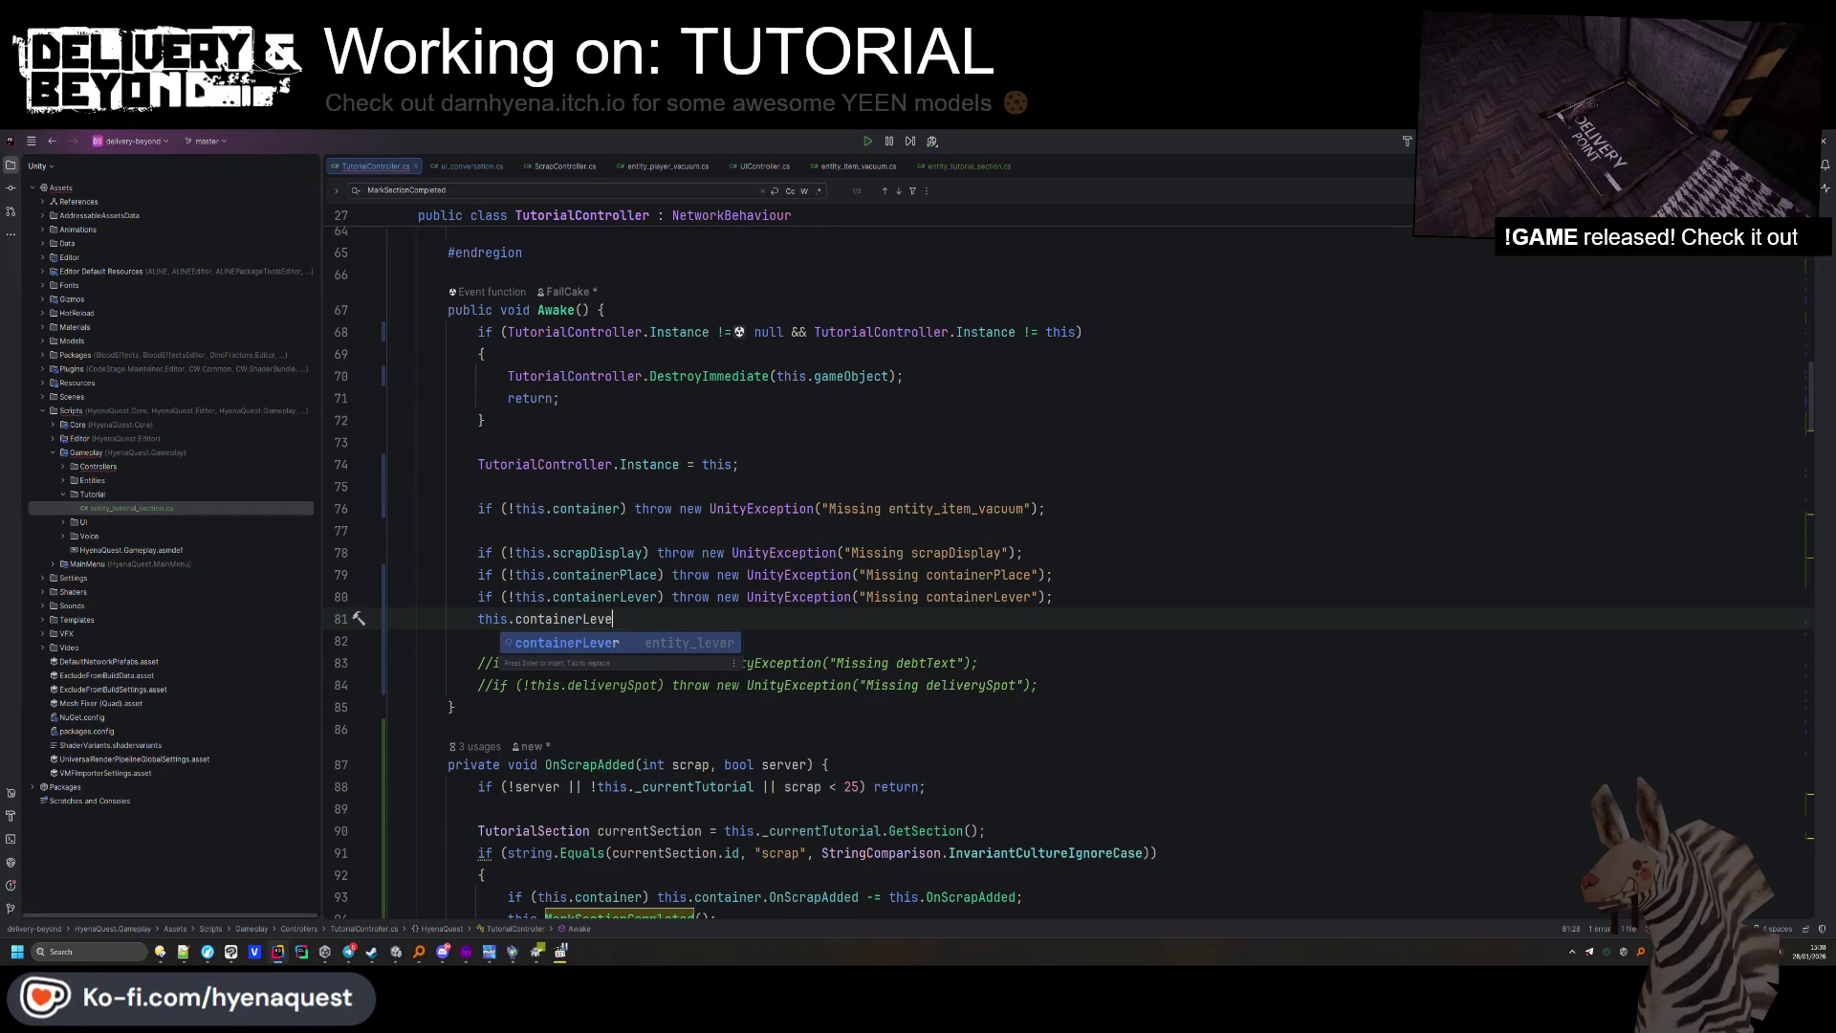
pyautogui.write('r.SetL')
pyautogui.press('Return')
pyautogui.write('true);')
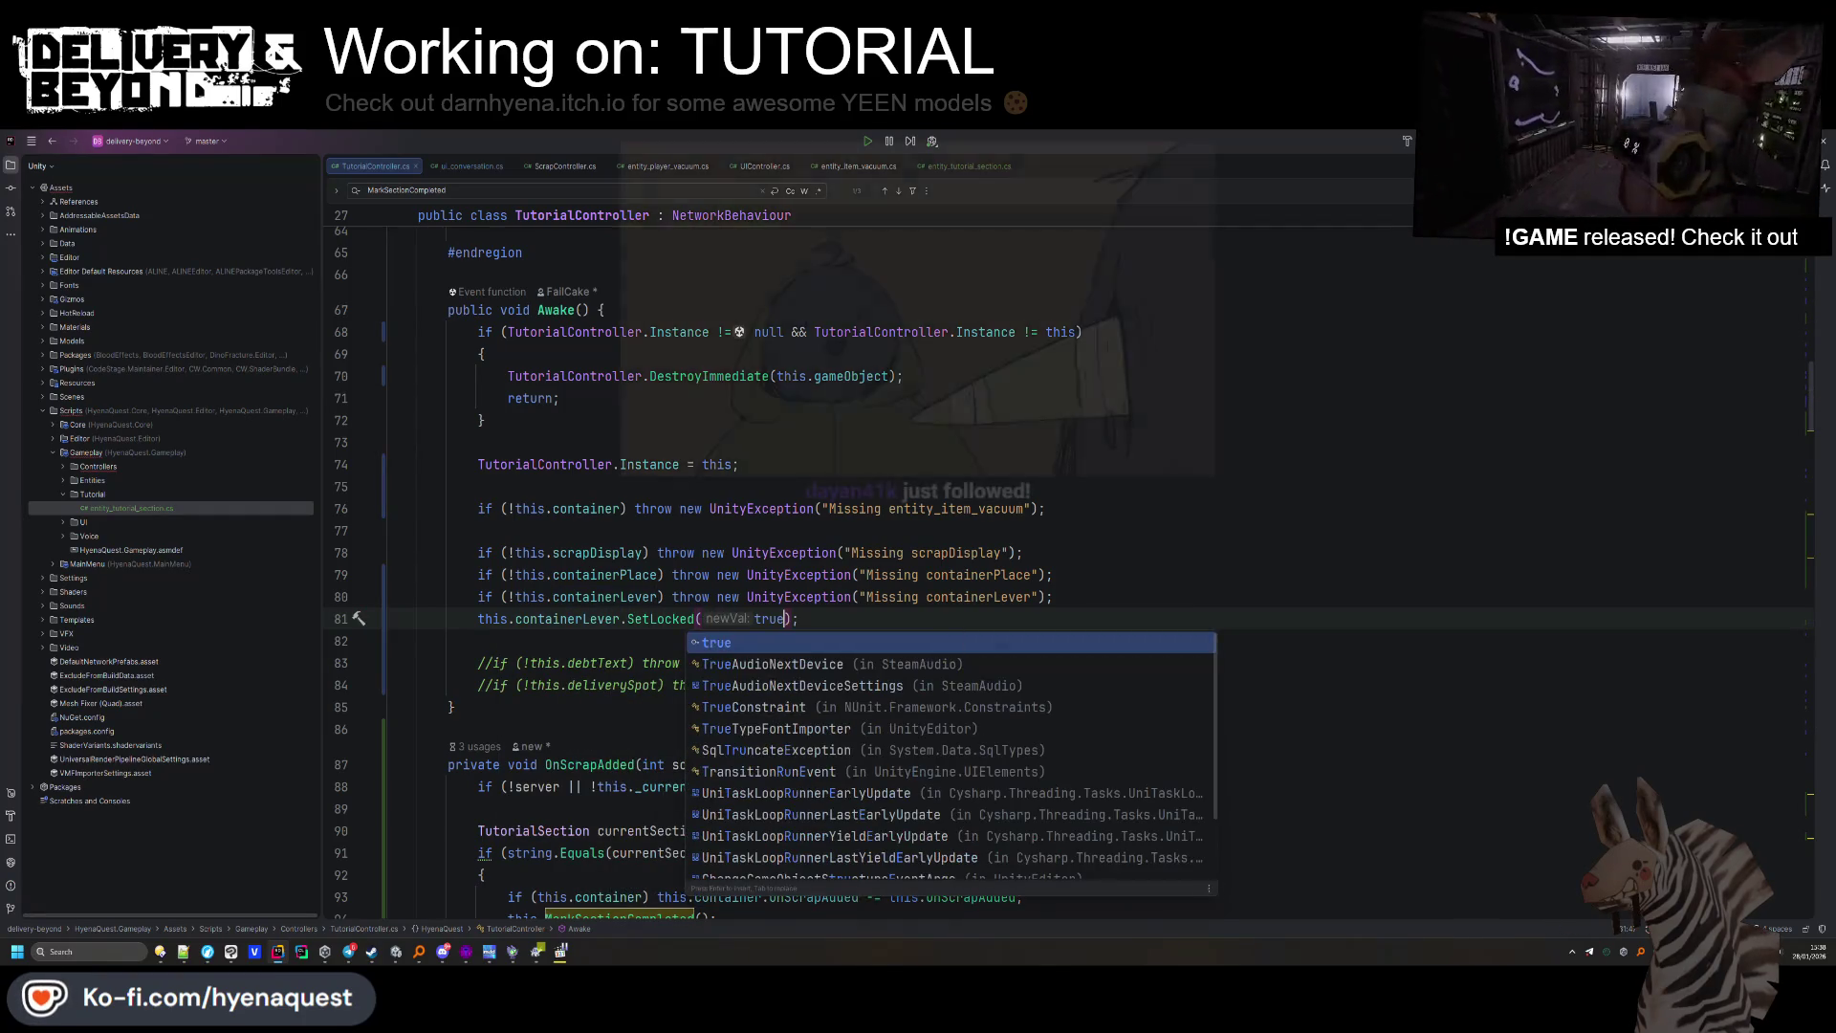
pyautogui.press('Escape')
pyautogui.scroll(-8, 815, 617)
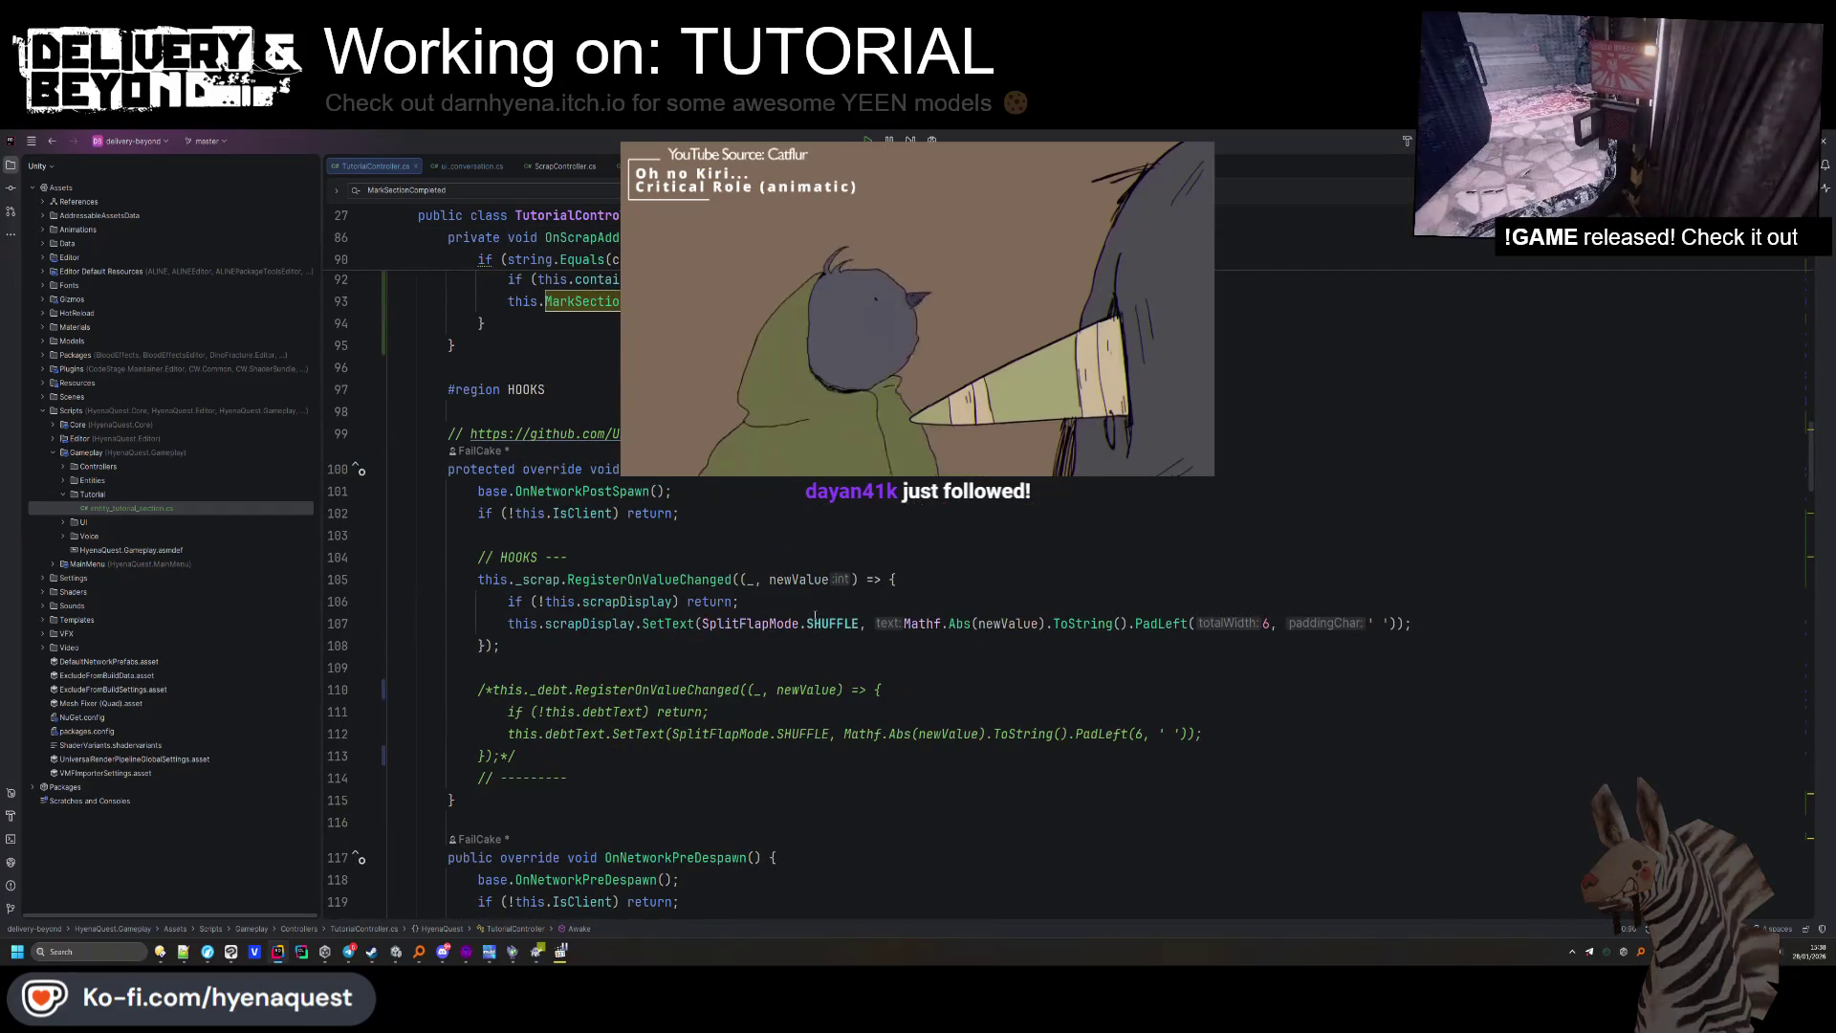
pyautogui.scroll(-5, 733, 556)
pyautogui.scroll(-18, 732, 556)
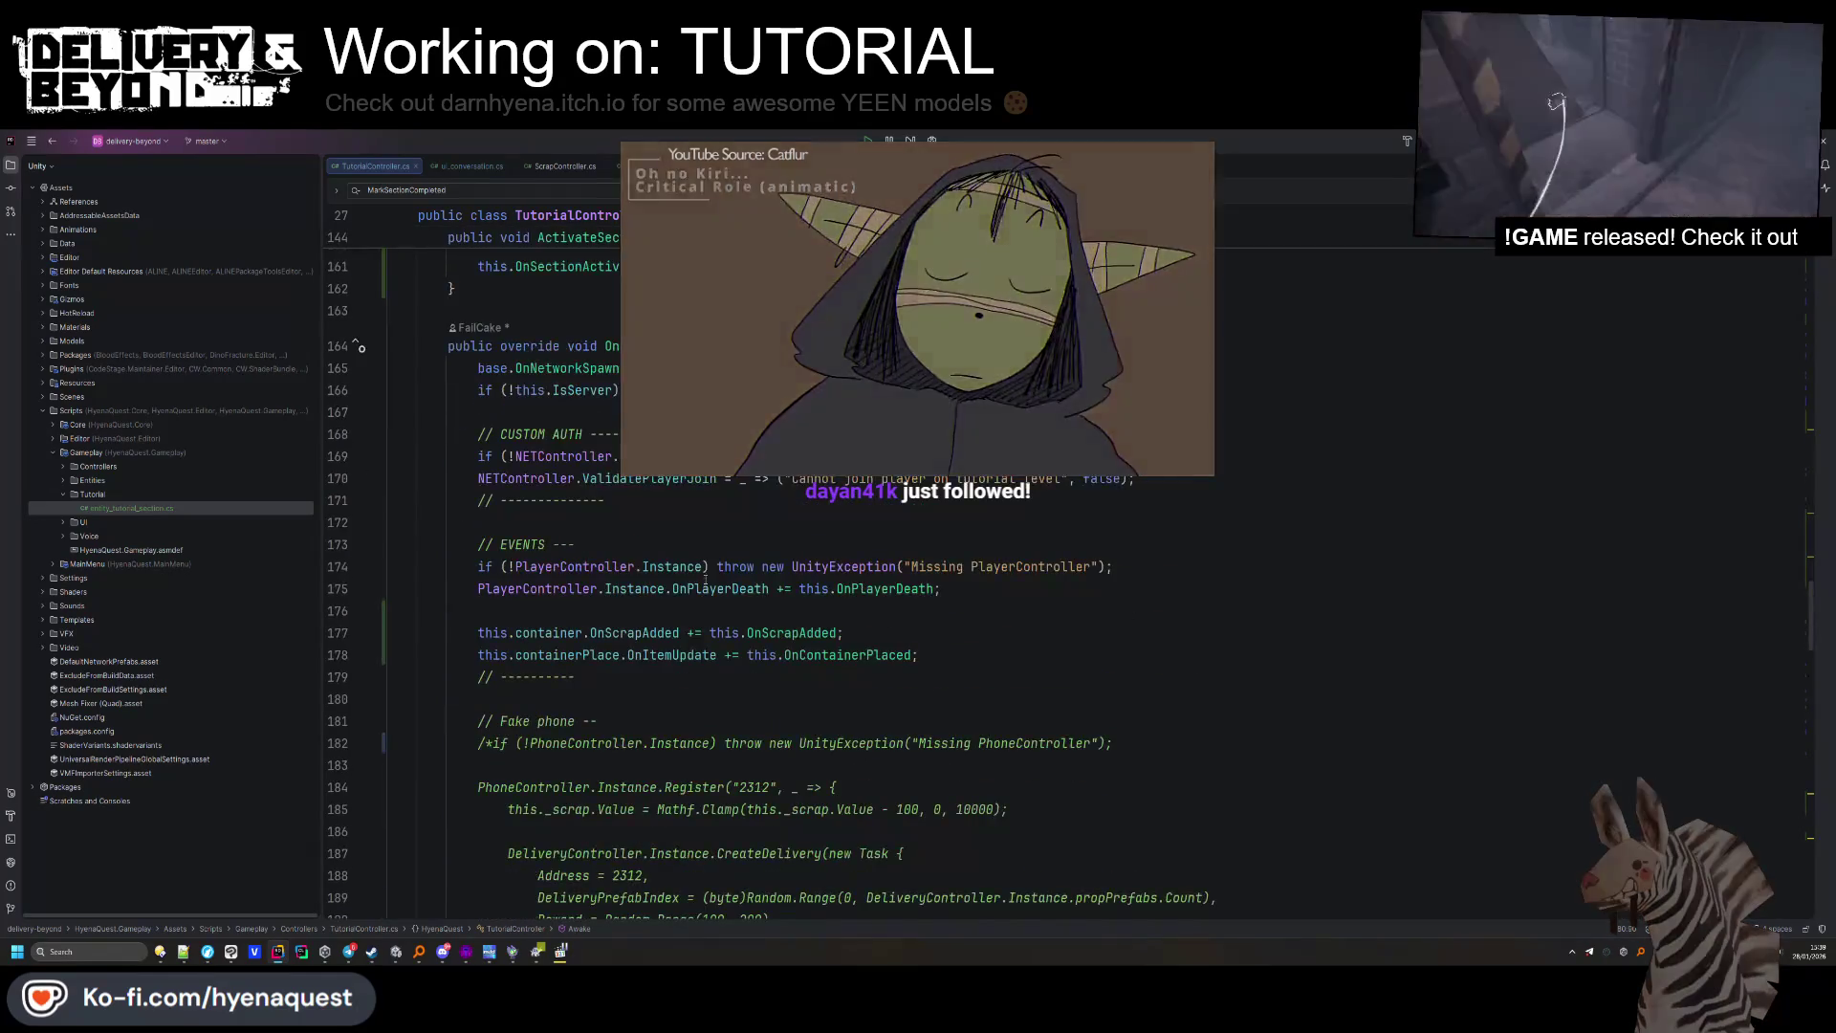
pyautogui.scroll(-20, 717, 569)
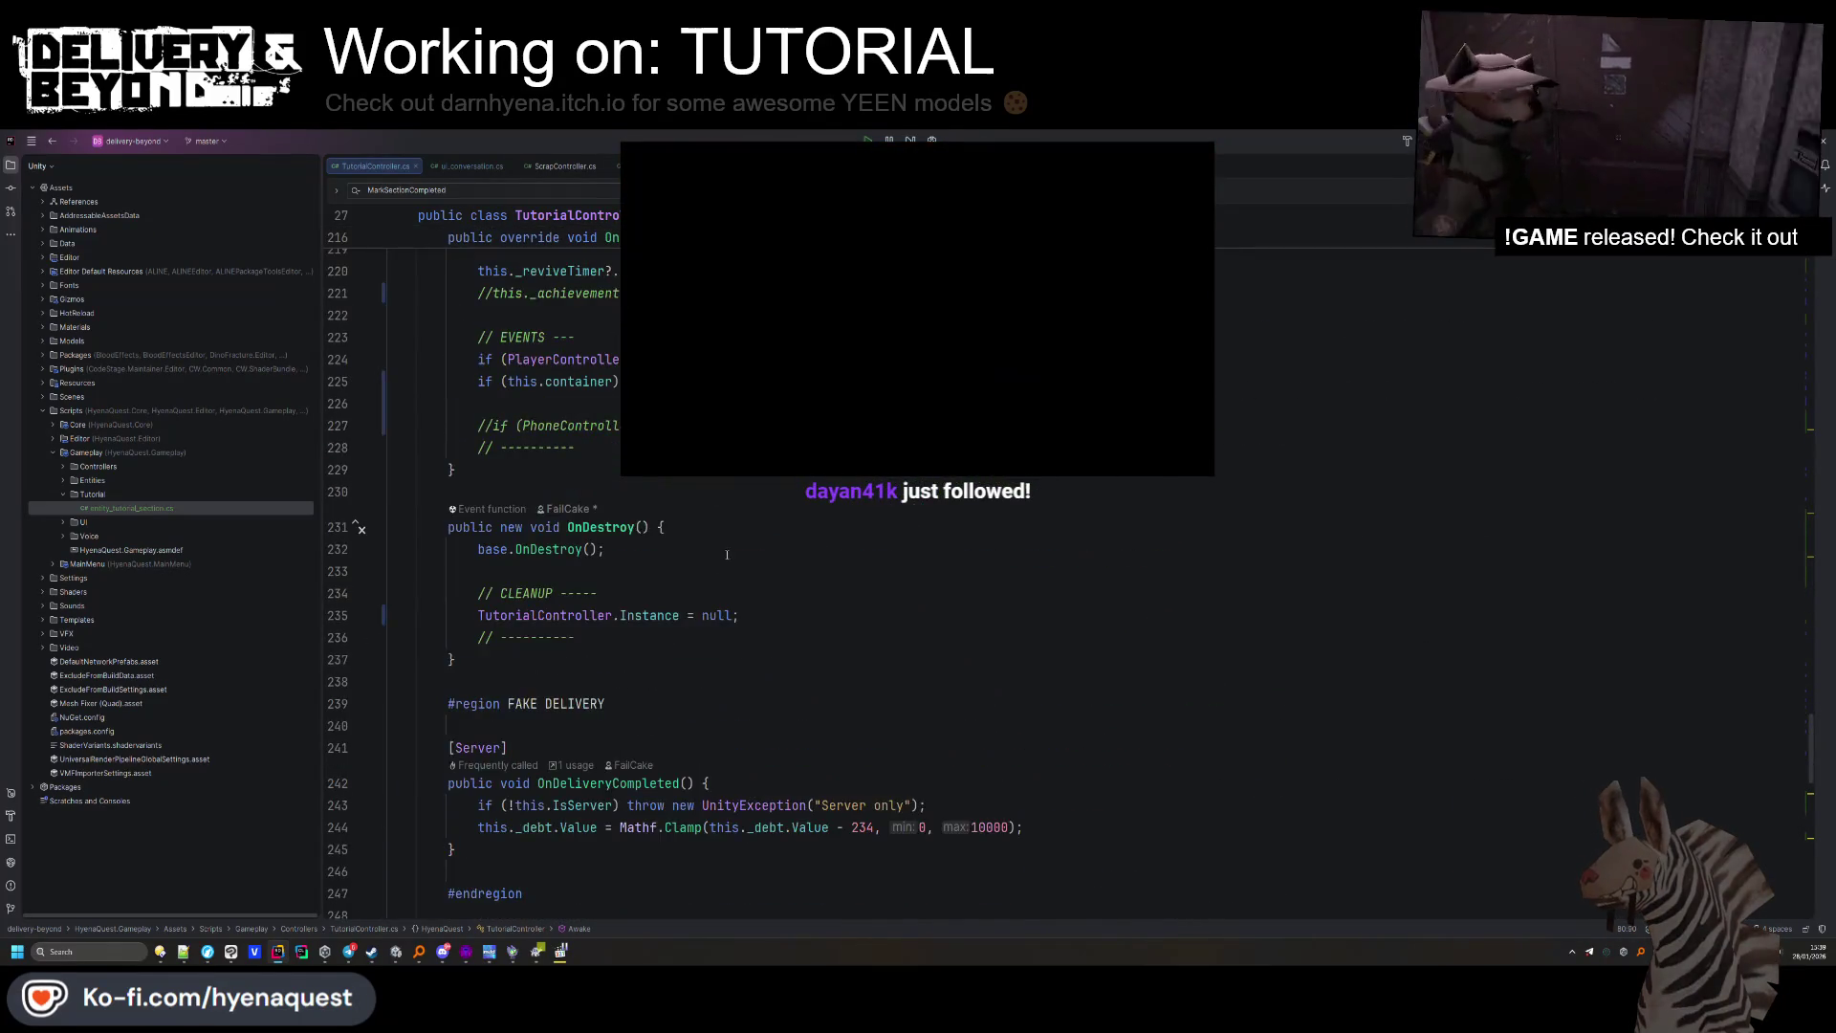
pyautogui.scroll(-12, 727, 554)
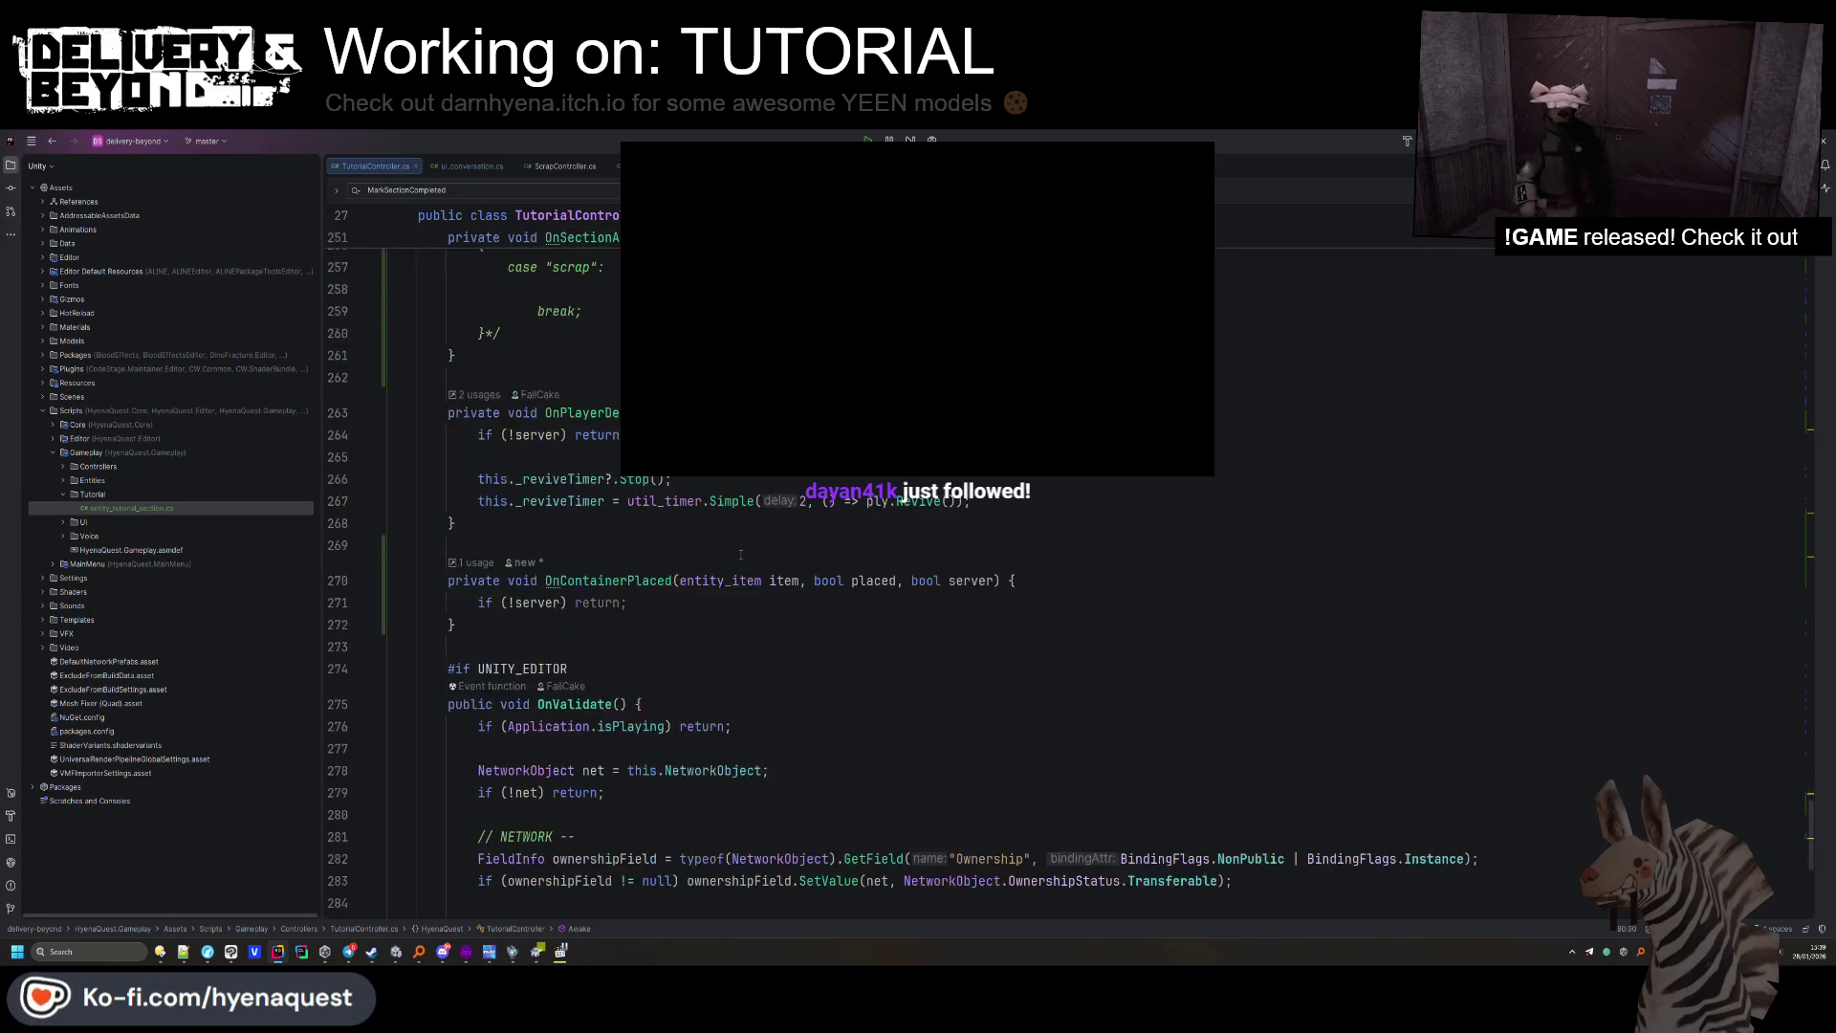
pyautogui.scroll(-1, 740, 554)
pyautogui.click(731, 546)
# Paste a containerLever.SetLocked(placed) call into OnContainerPlaced.
pyautogui.press('Return')
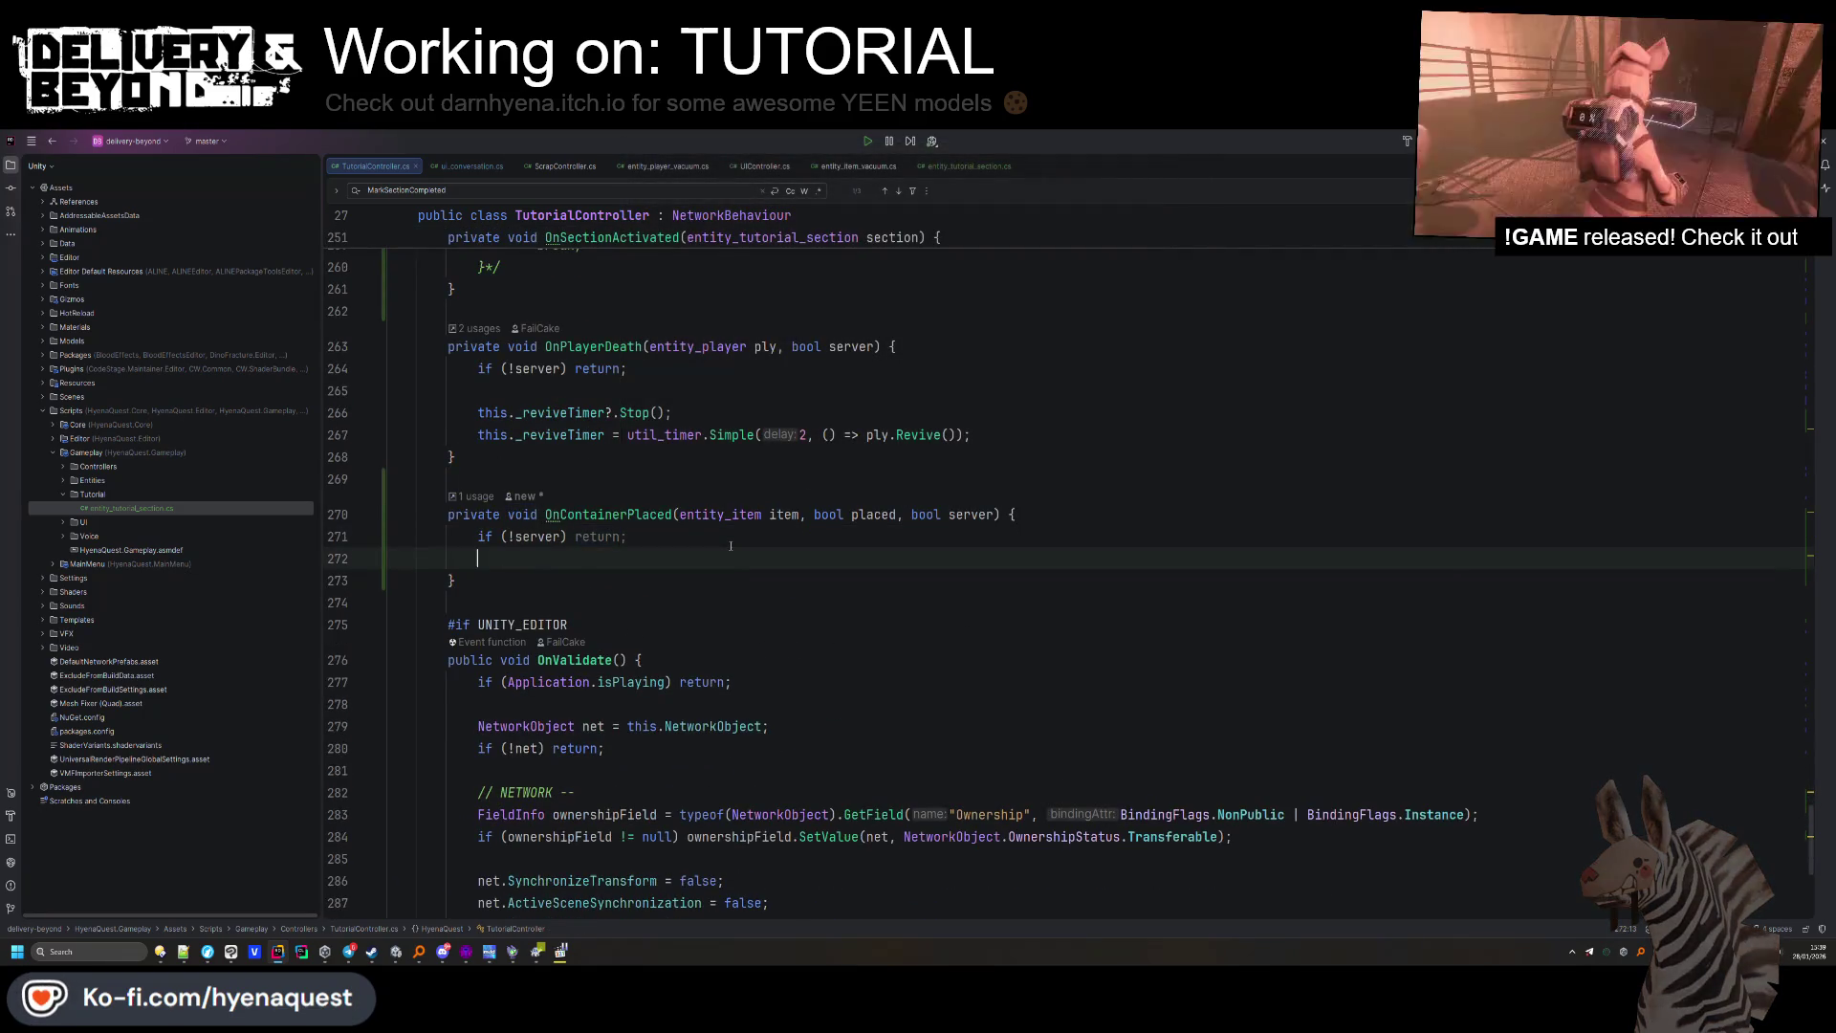
pyautogui.press('Return')
pyautogui.write('this.containerLever.SetLocked(true);')
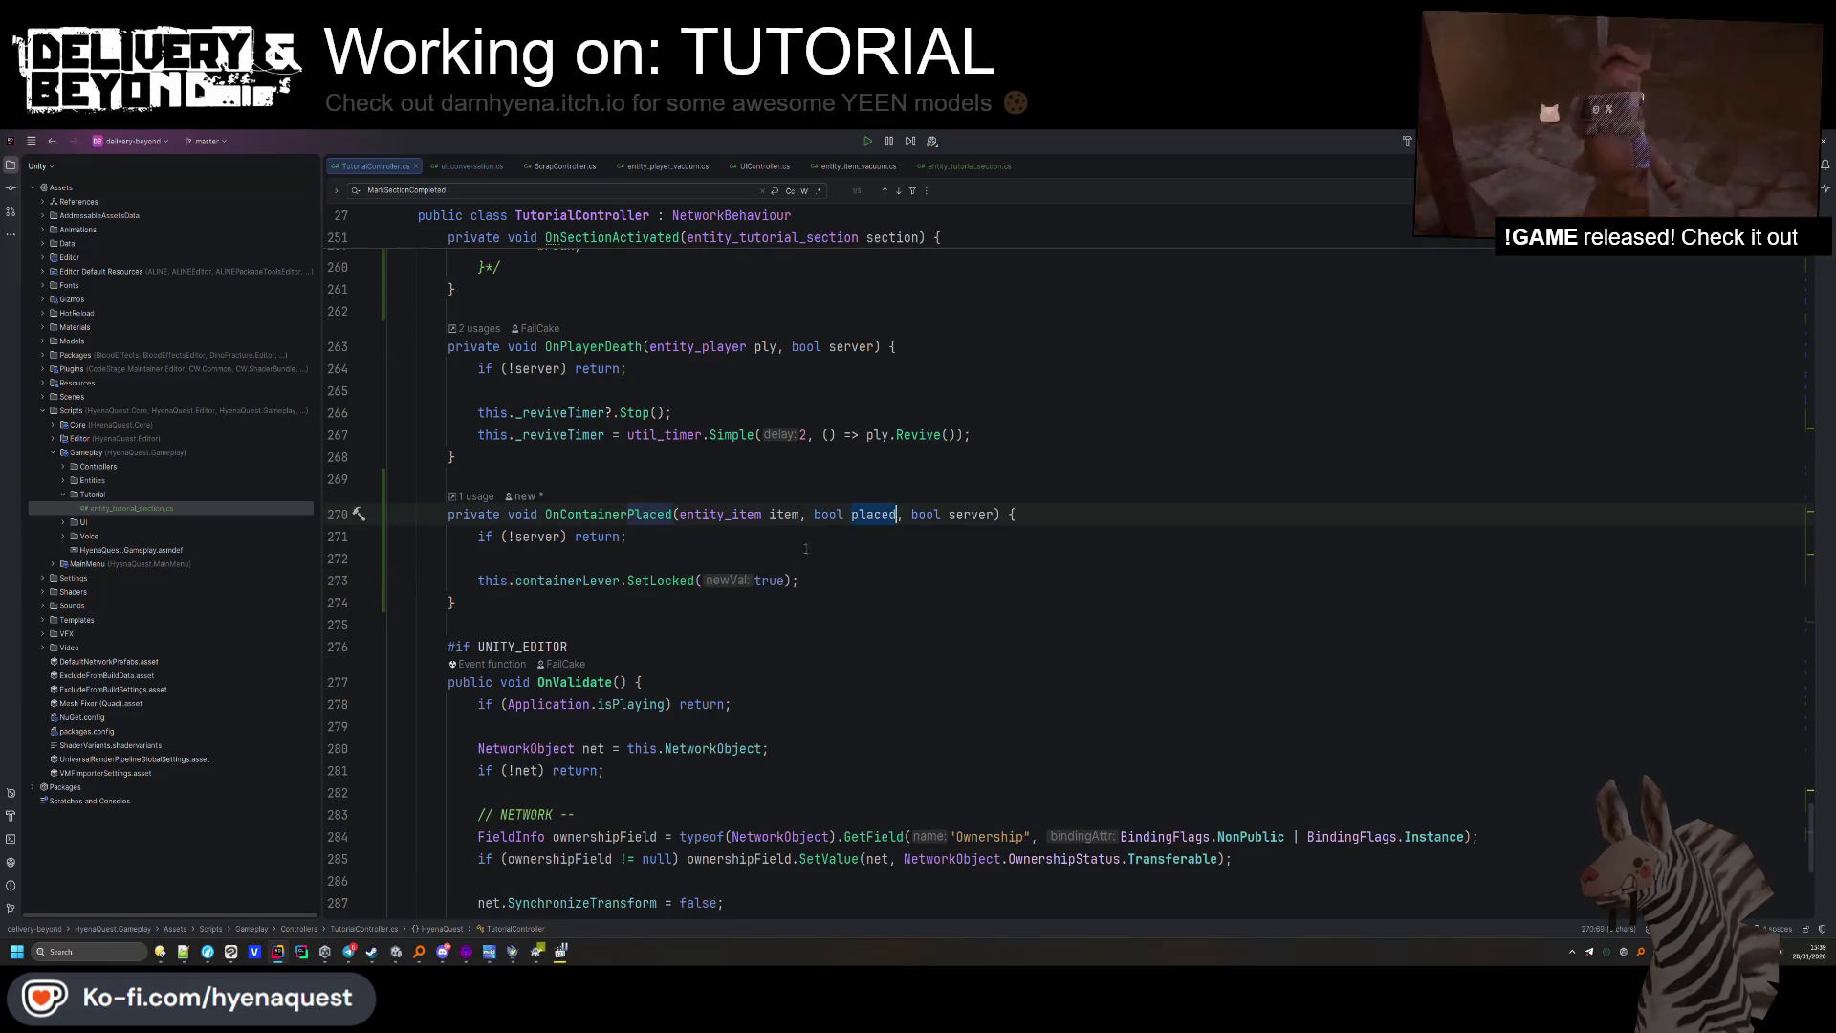
pyautogui.hotkey('ctrl', 'e')
pyautogui.press('Return')
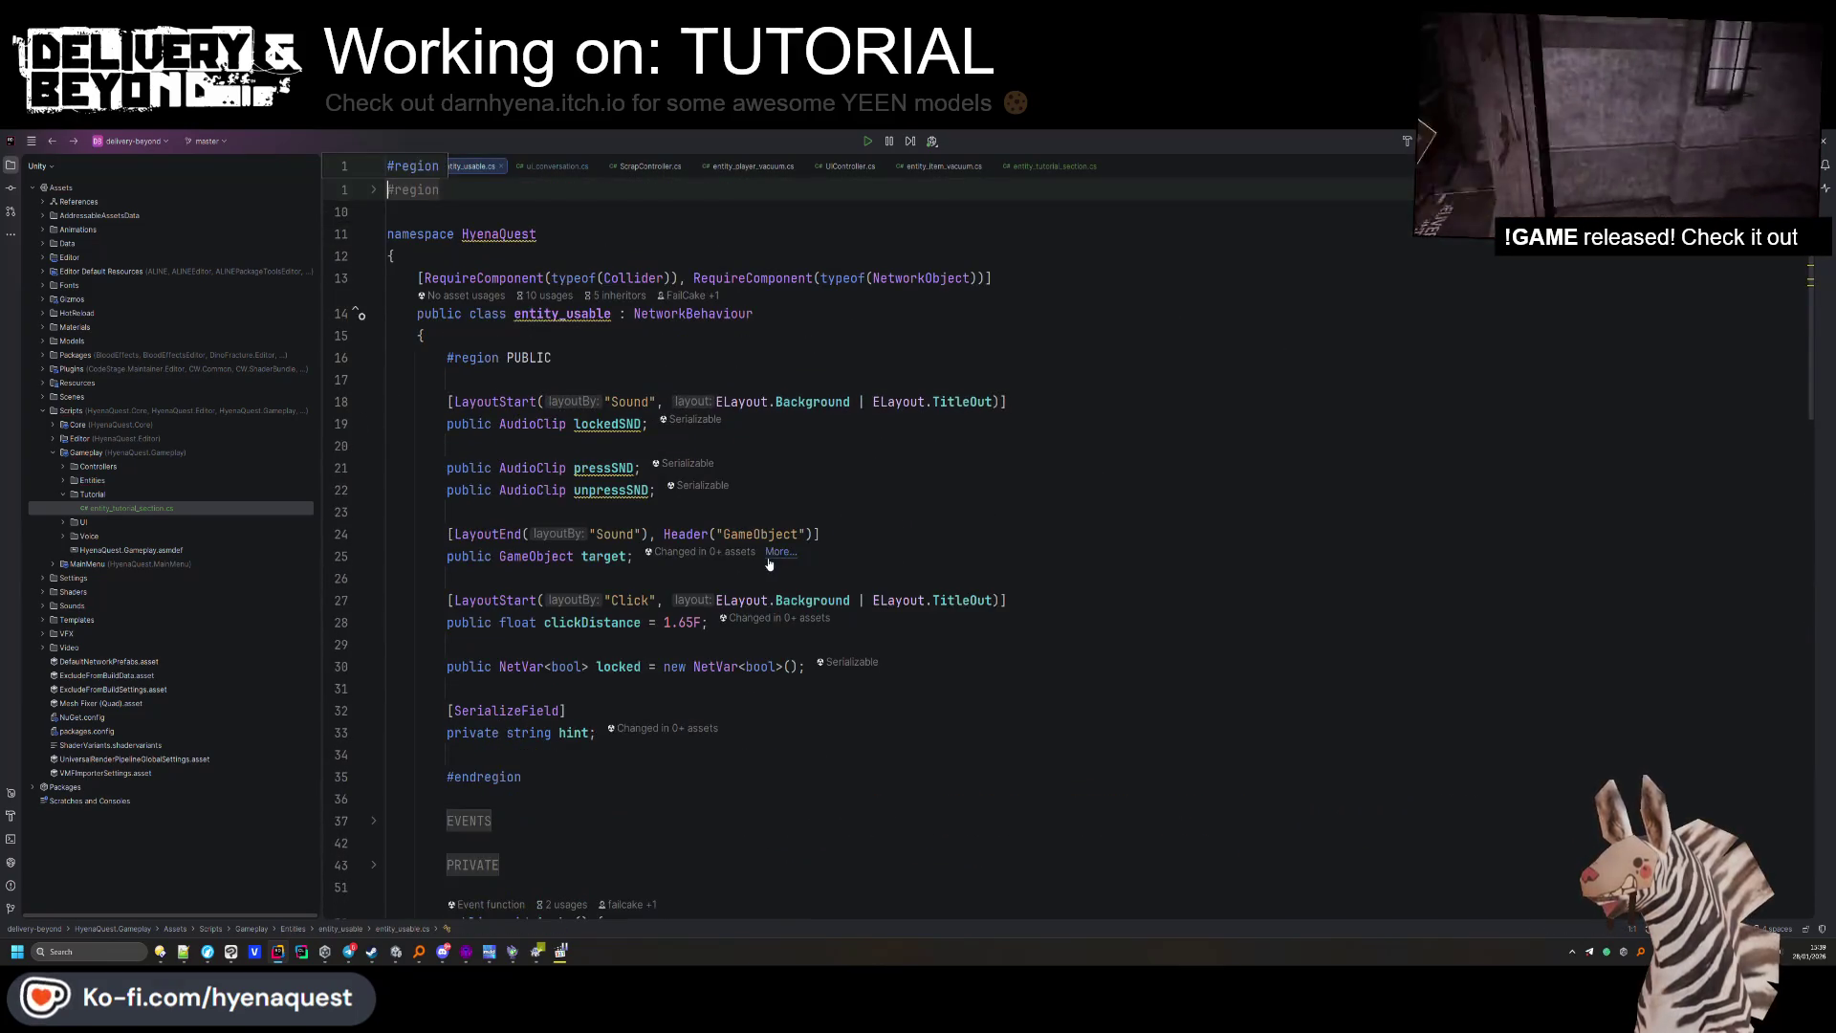
pyautogui.hotkey('ctrl', 'e')
pyautogui.press('Return')
pyautogui.write('placed')
pyautogui.click(783, 562)
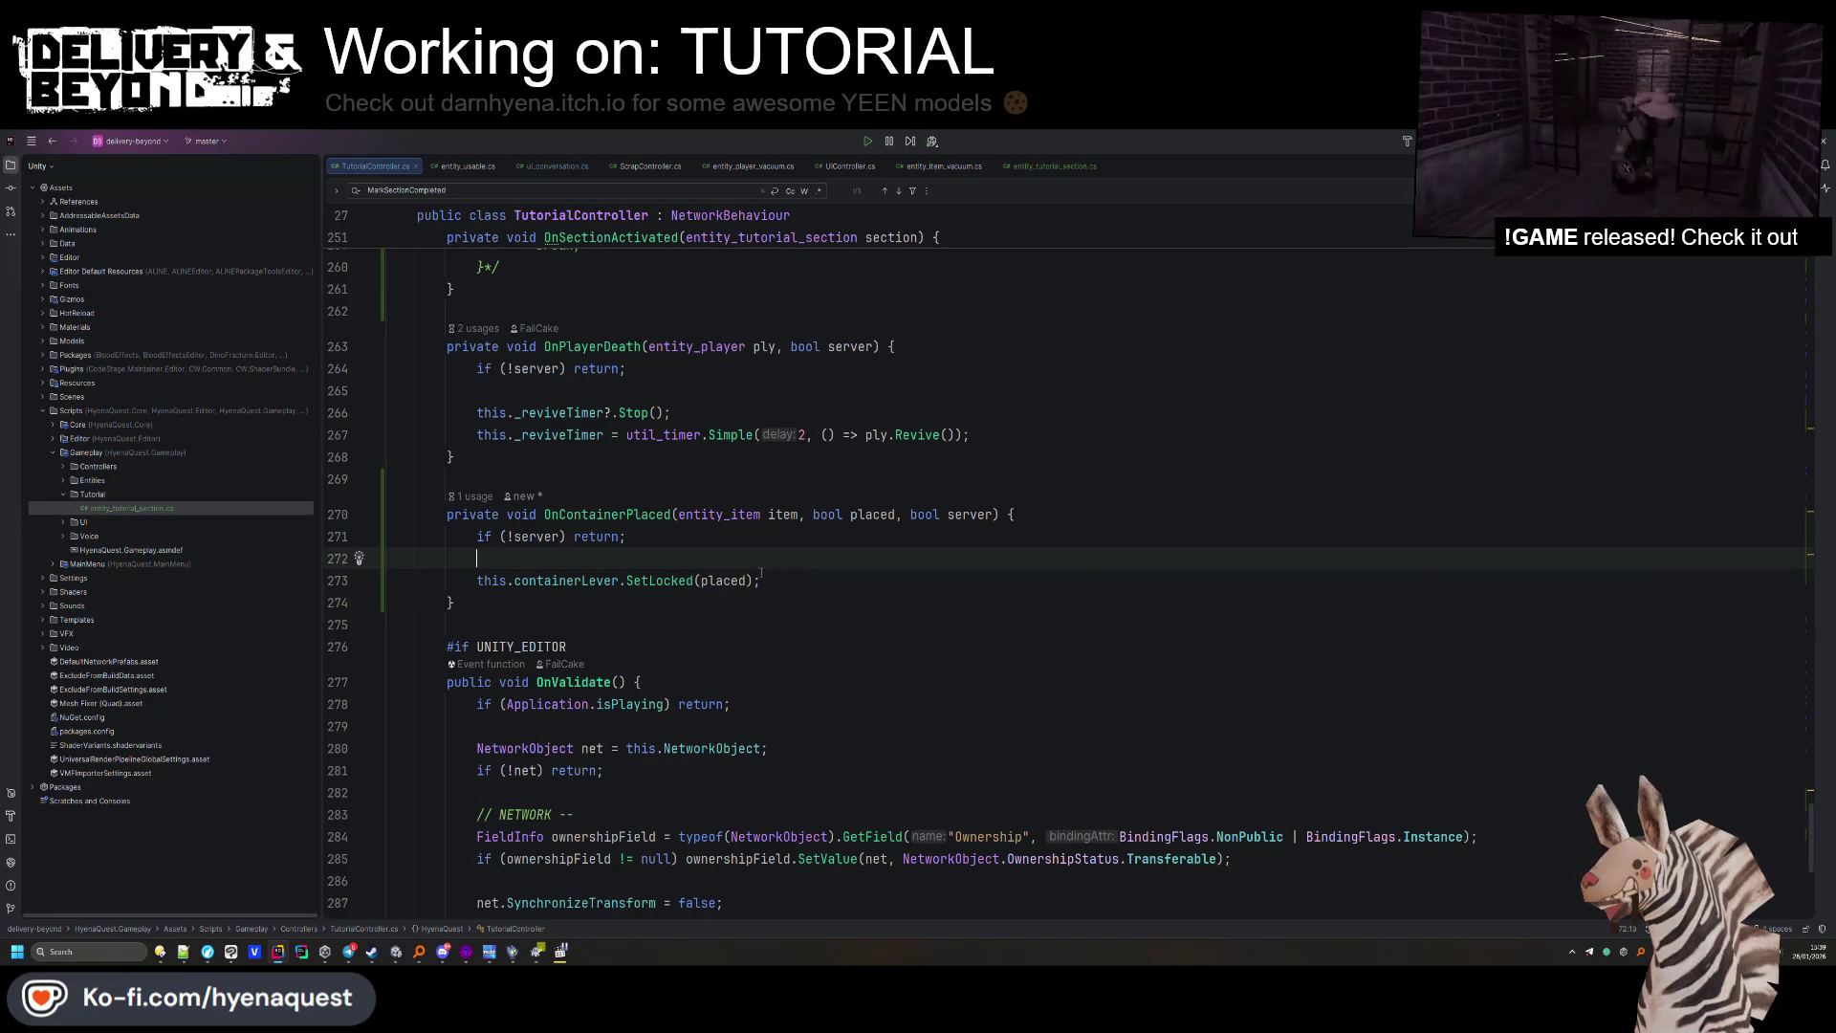
pyautogui.press('Delete')
pyautogui.click(620, 558)
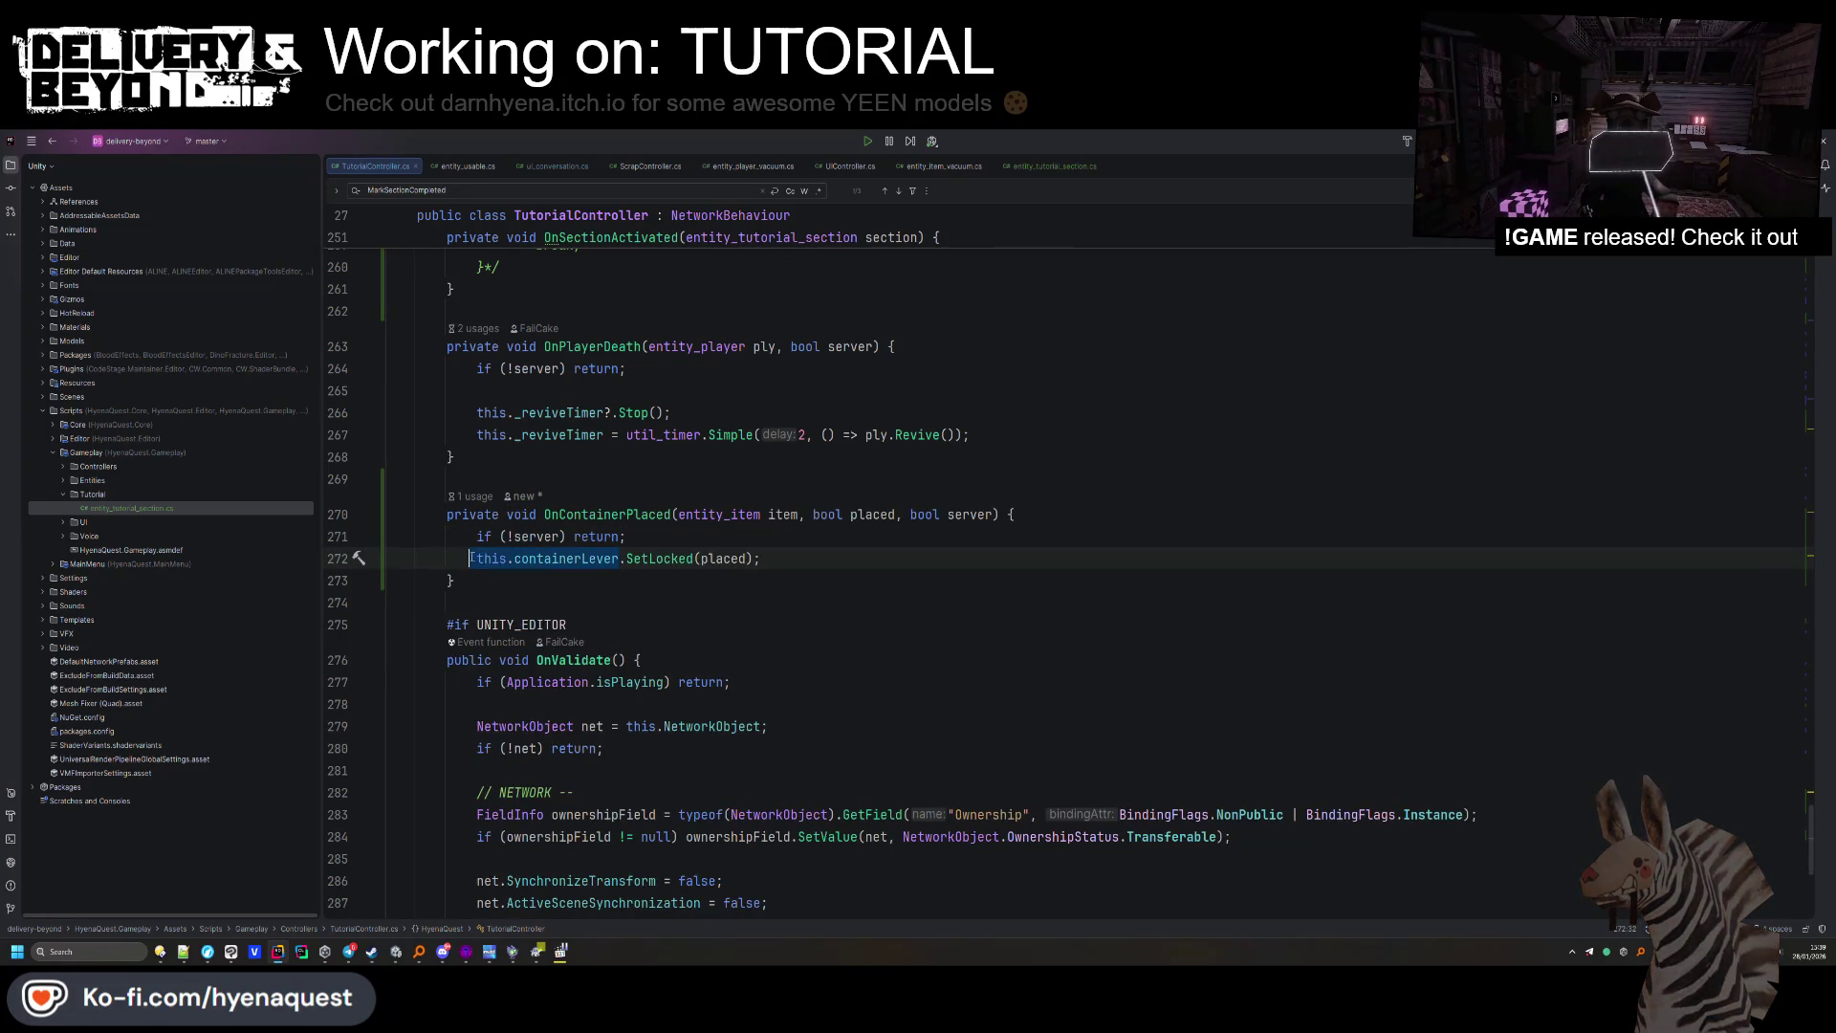
# Add '|| !this.containerLever' to the early-return guard, then find OnContainerPlaced's subscription with Ctrl+F3.
pyautogui.click(561, 536)
pyautogui.write('|| !this.containerLever')
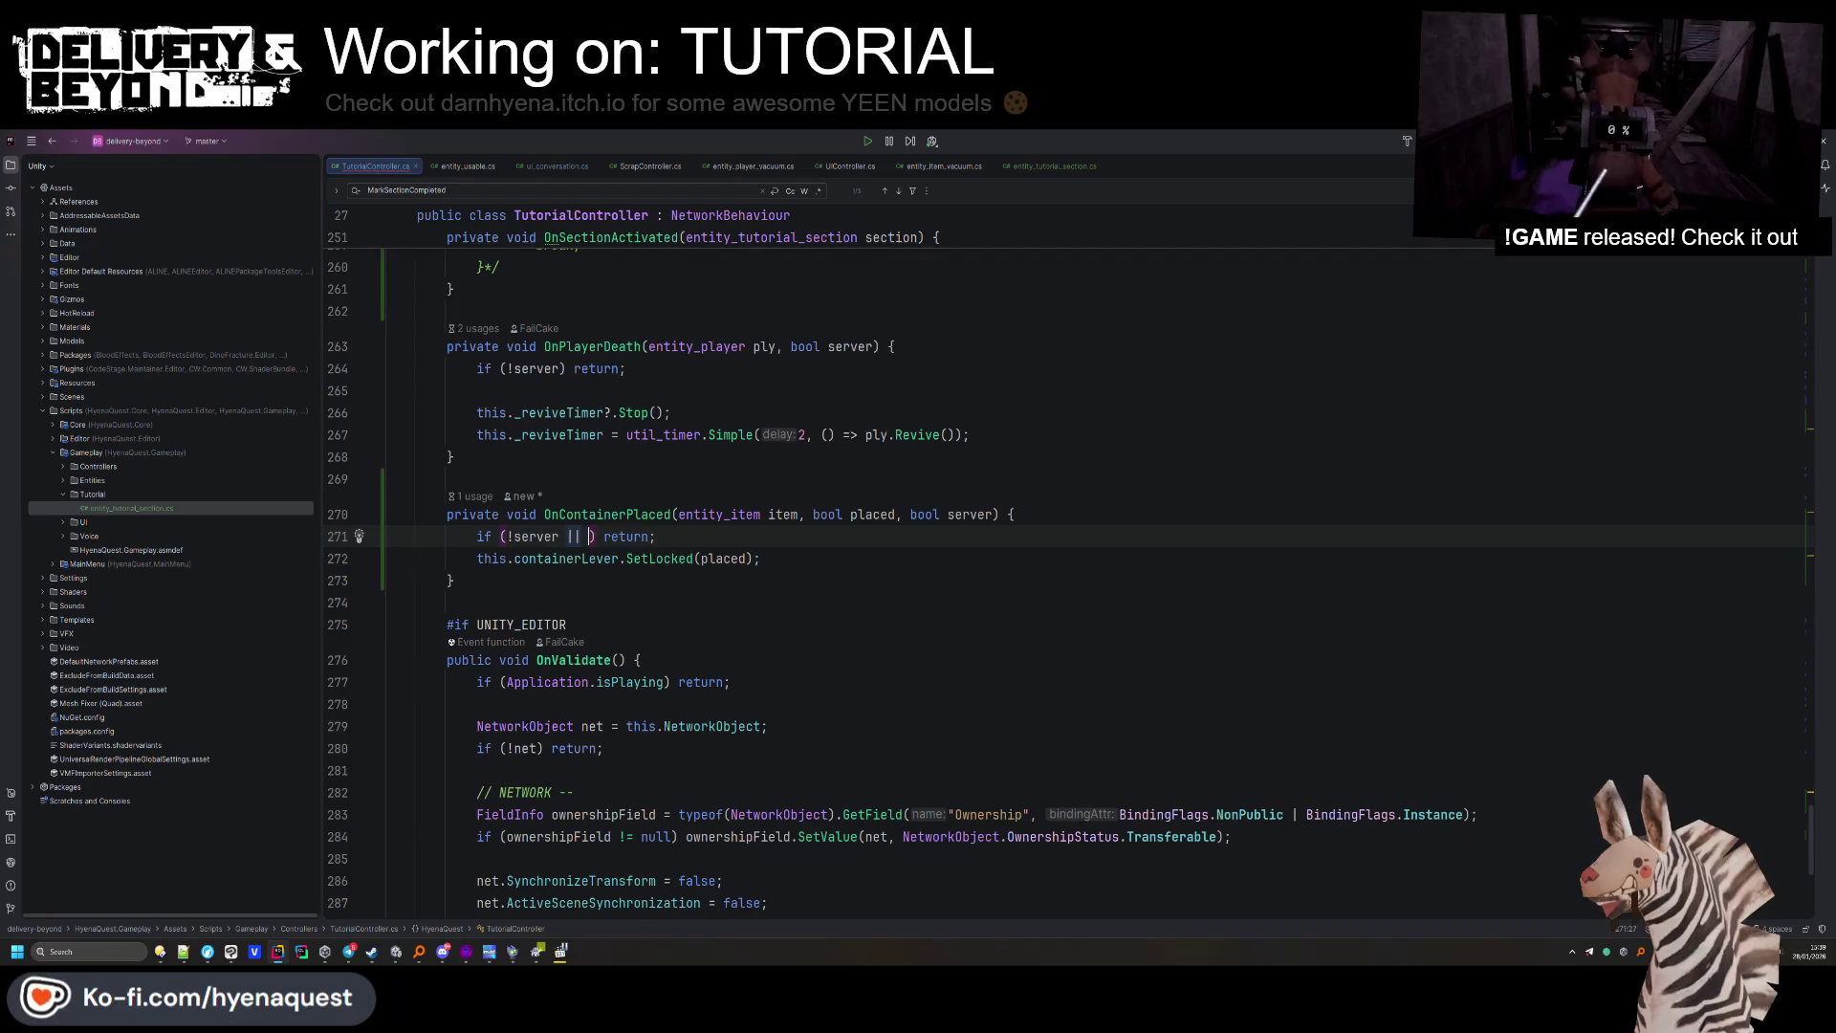
pyautogui.click(845, 542)
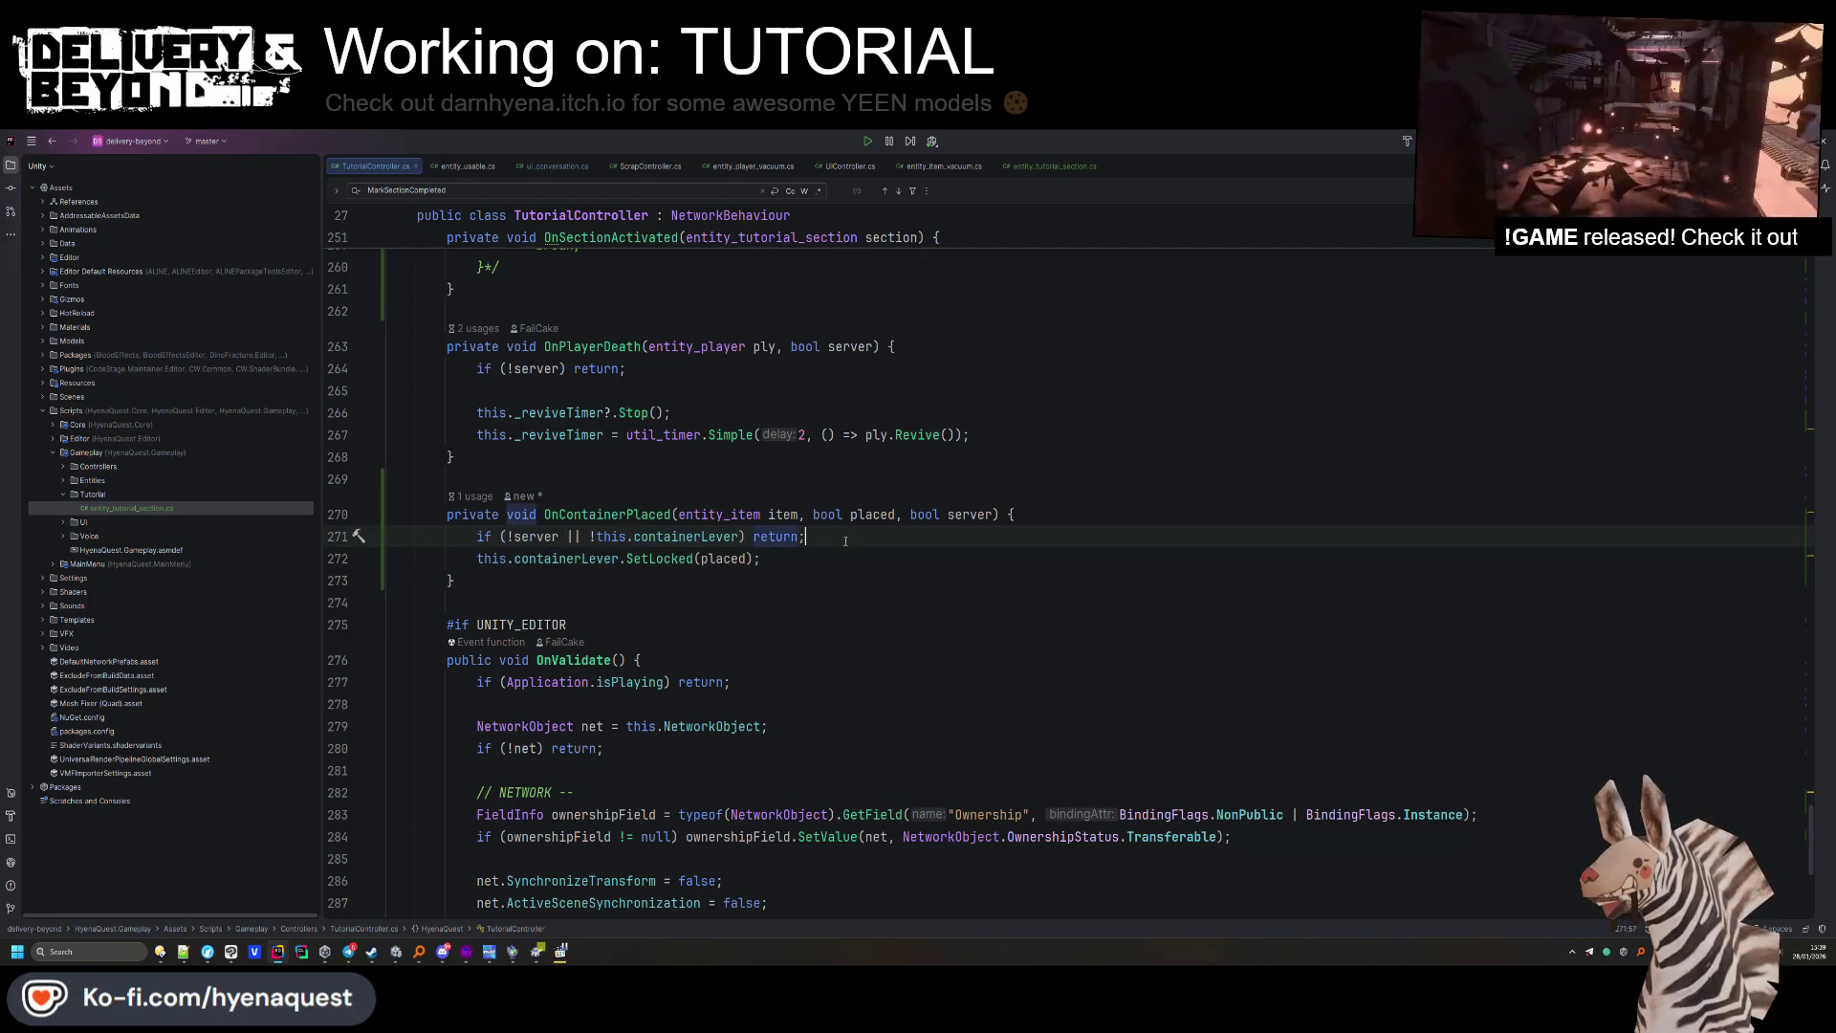
pyautogui.click(804, 575)
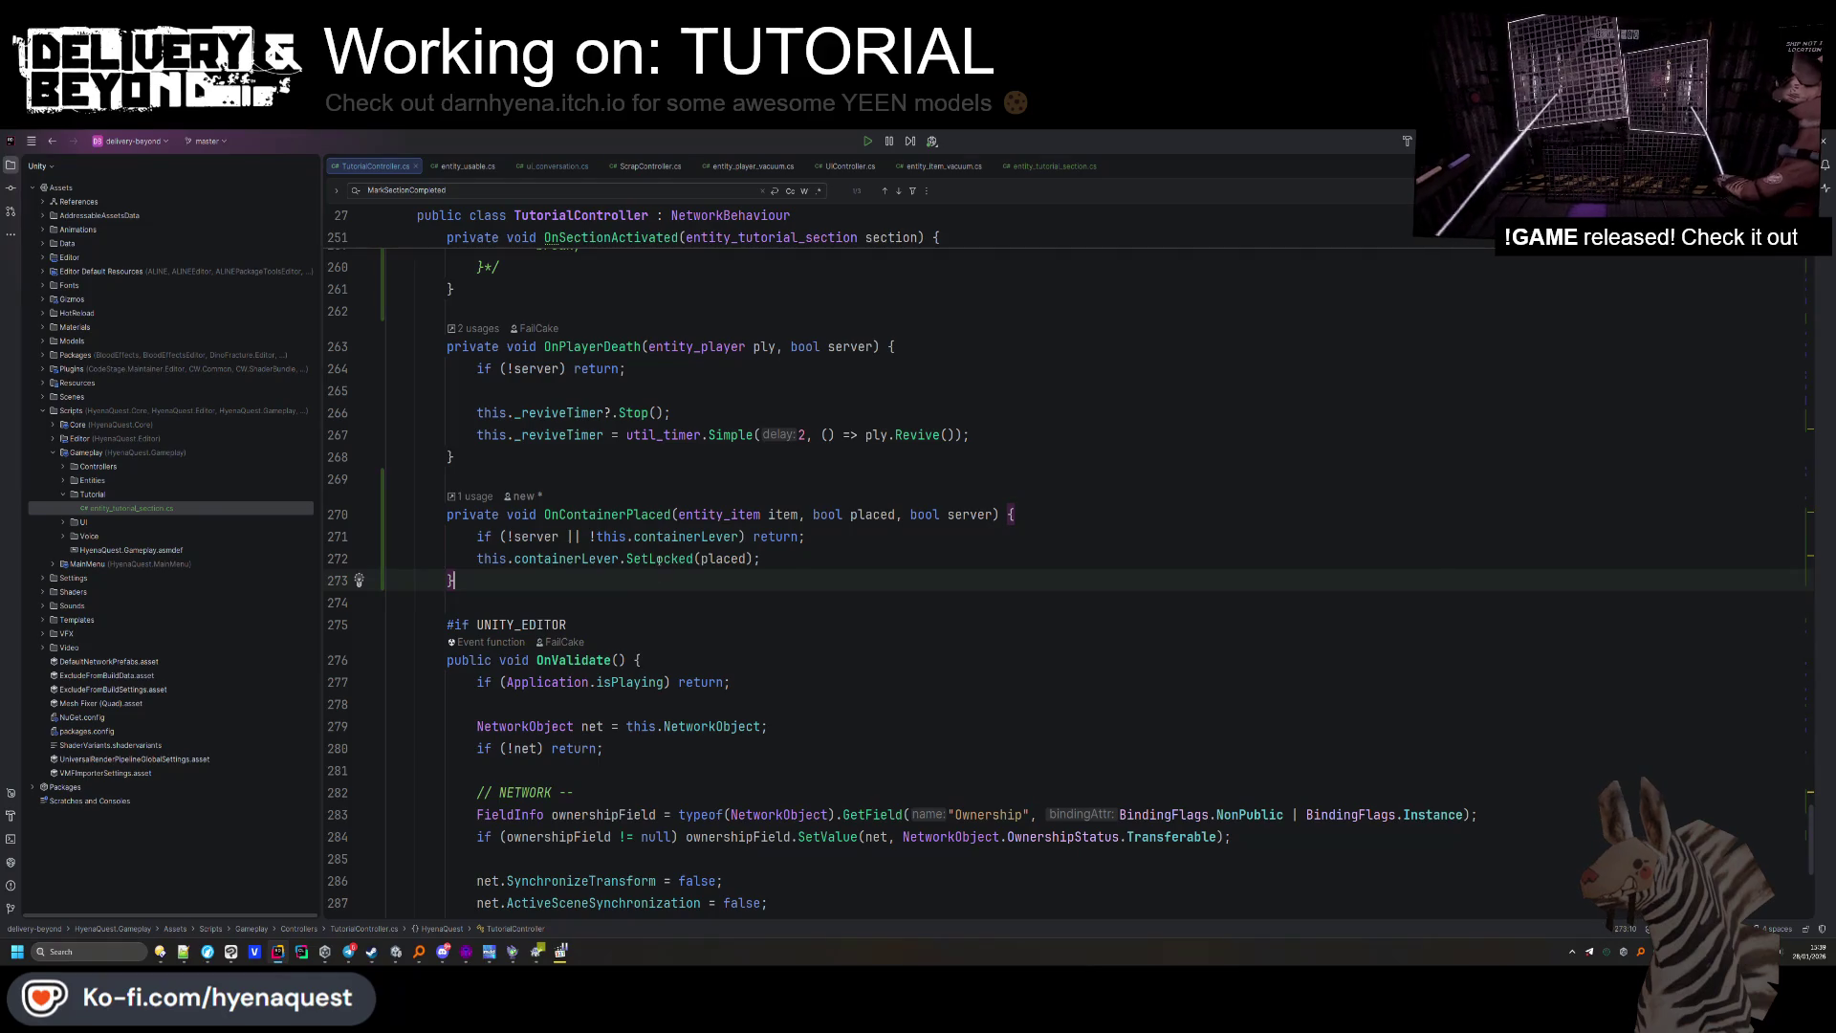
pyautogui.doubleClick(606, 514)
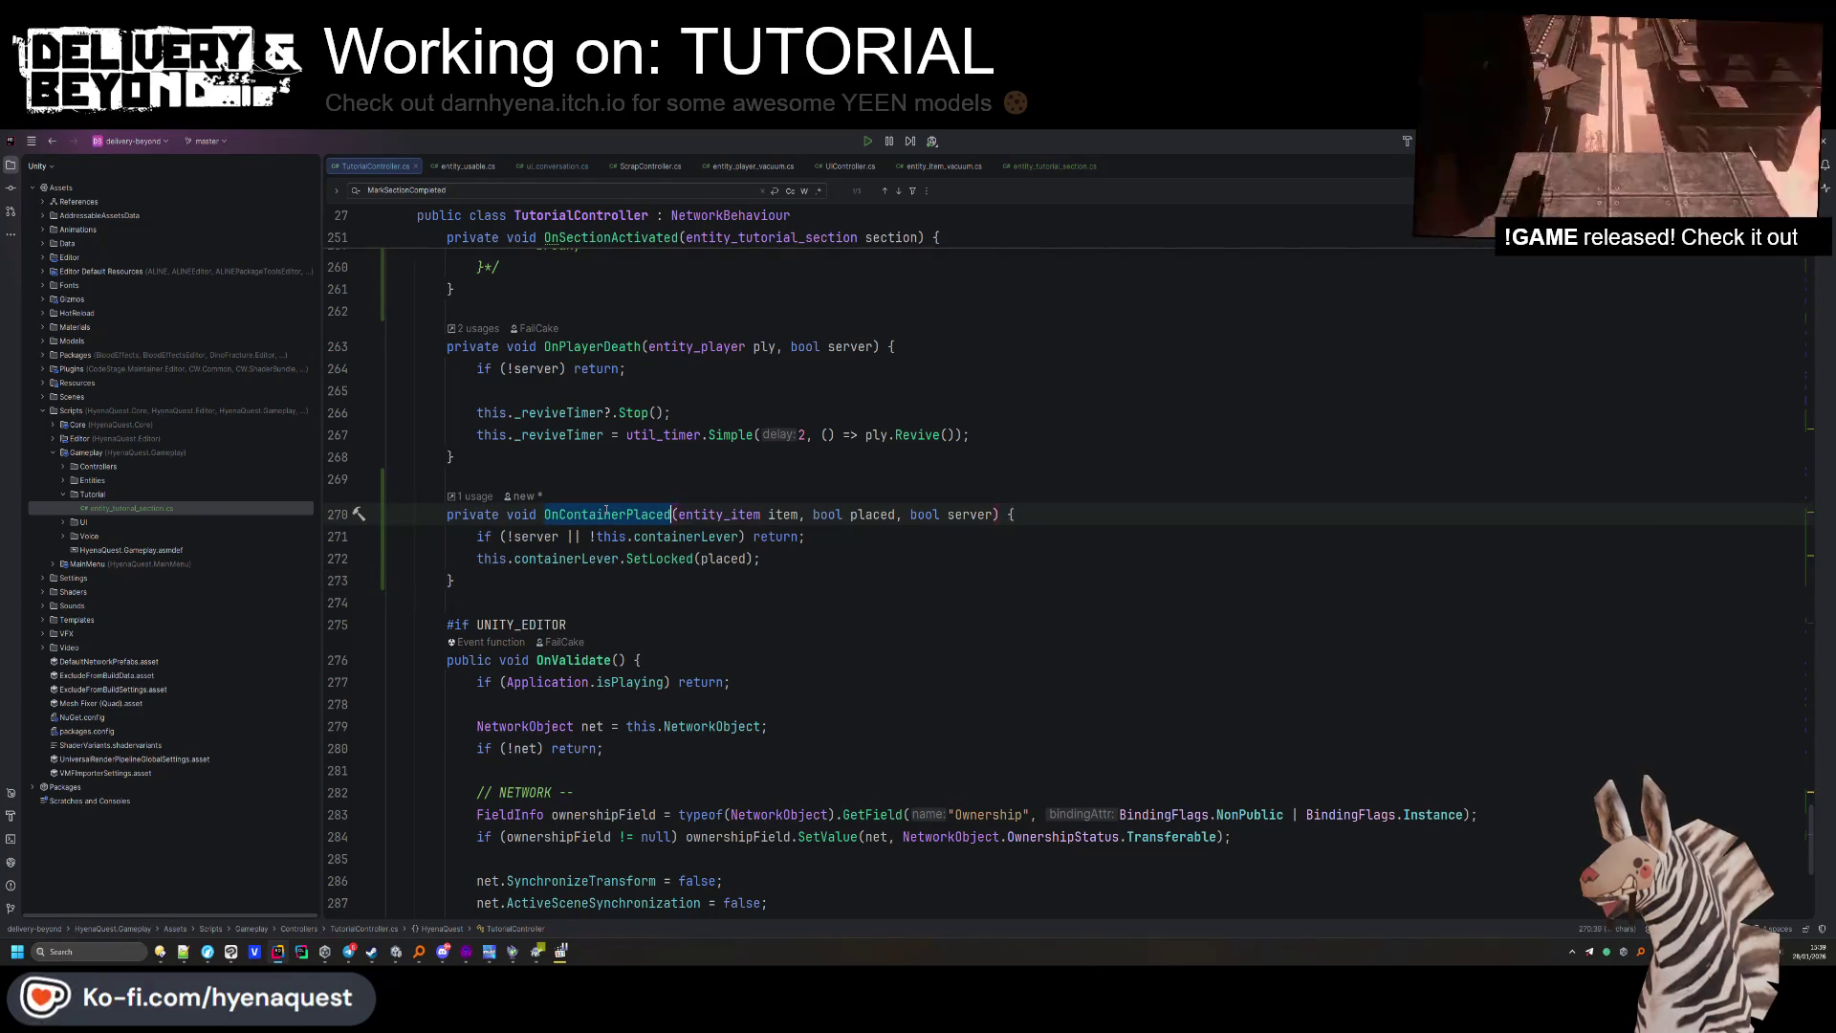
pyautogui.hotkey('ctrl', 'F3')
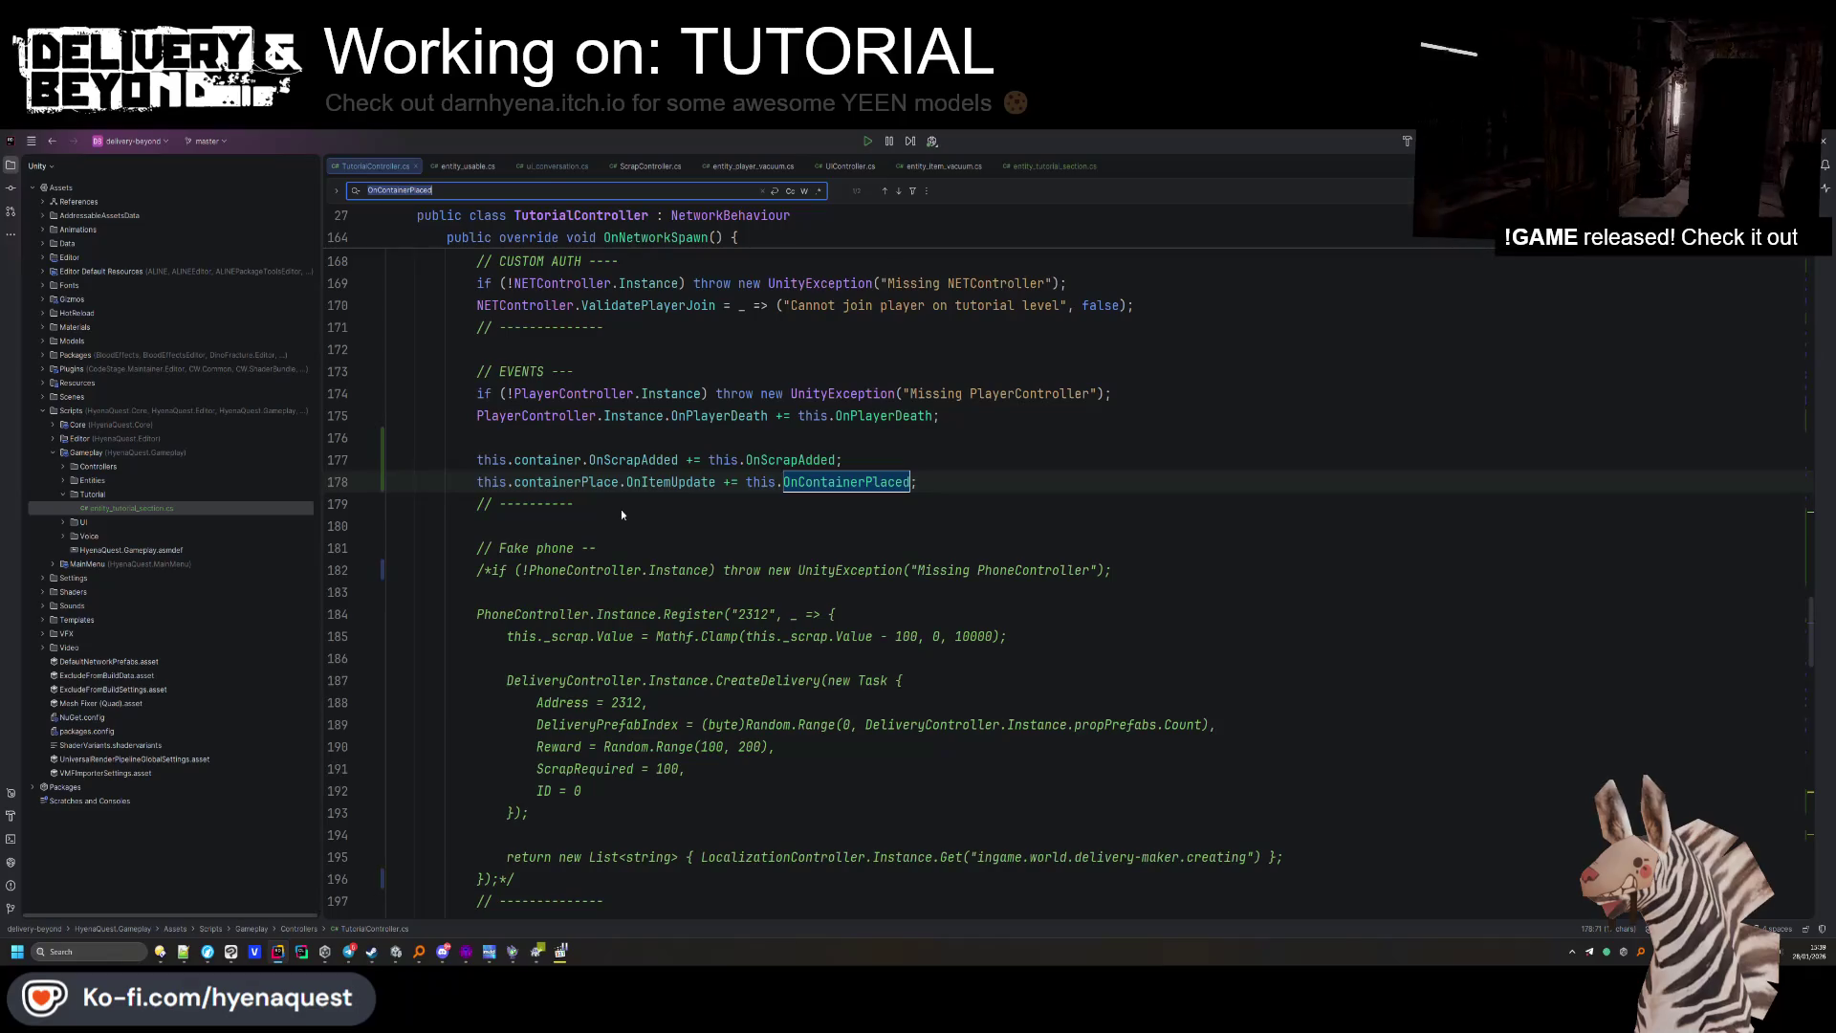
# Search all files for OnItemUpdate and inspect its ScrapController declaration and UpdateLeverStatus.
pyautogui.click(648, 482)
pyautogui.hotkey('ctrl', 'shift', 'f')
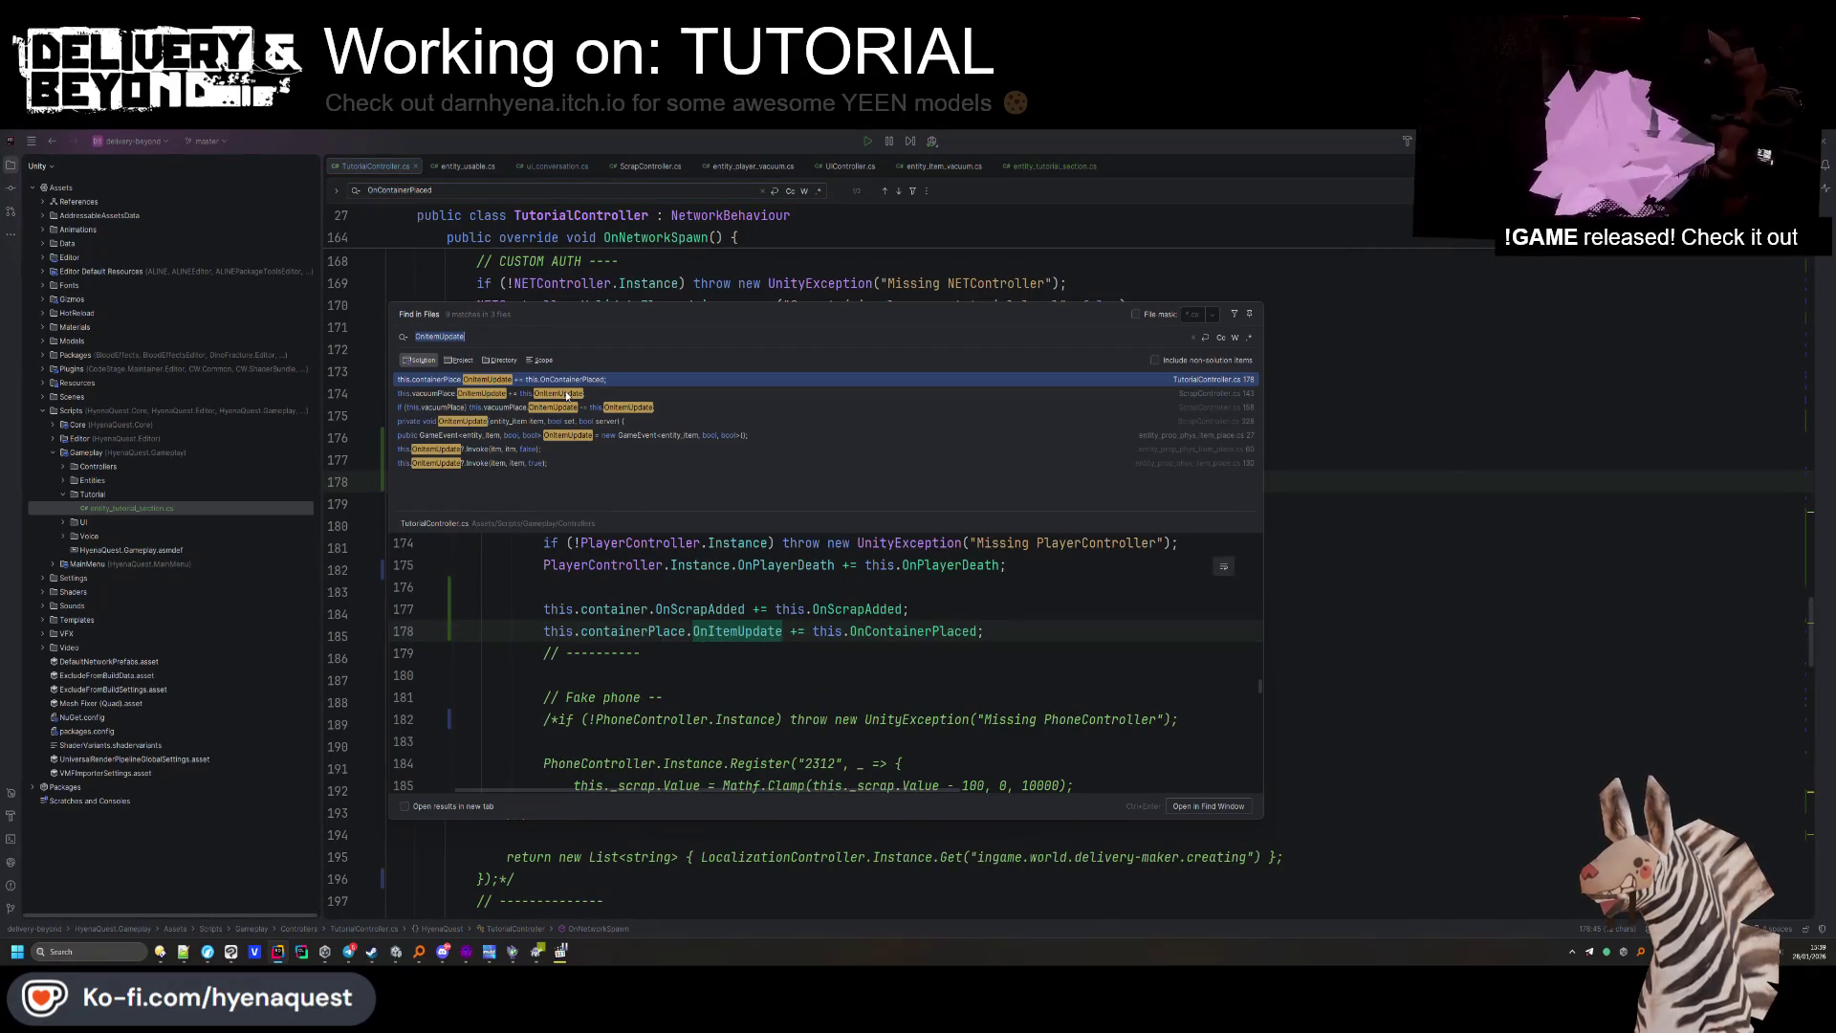
pyautogui.click(567, 394)
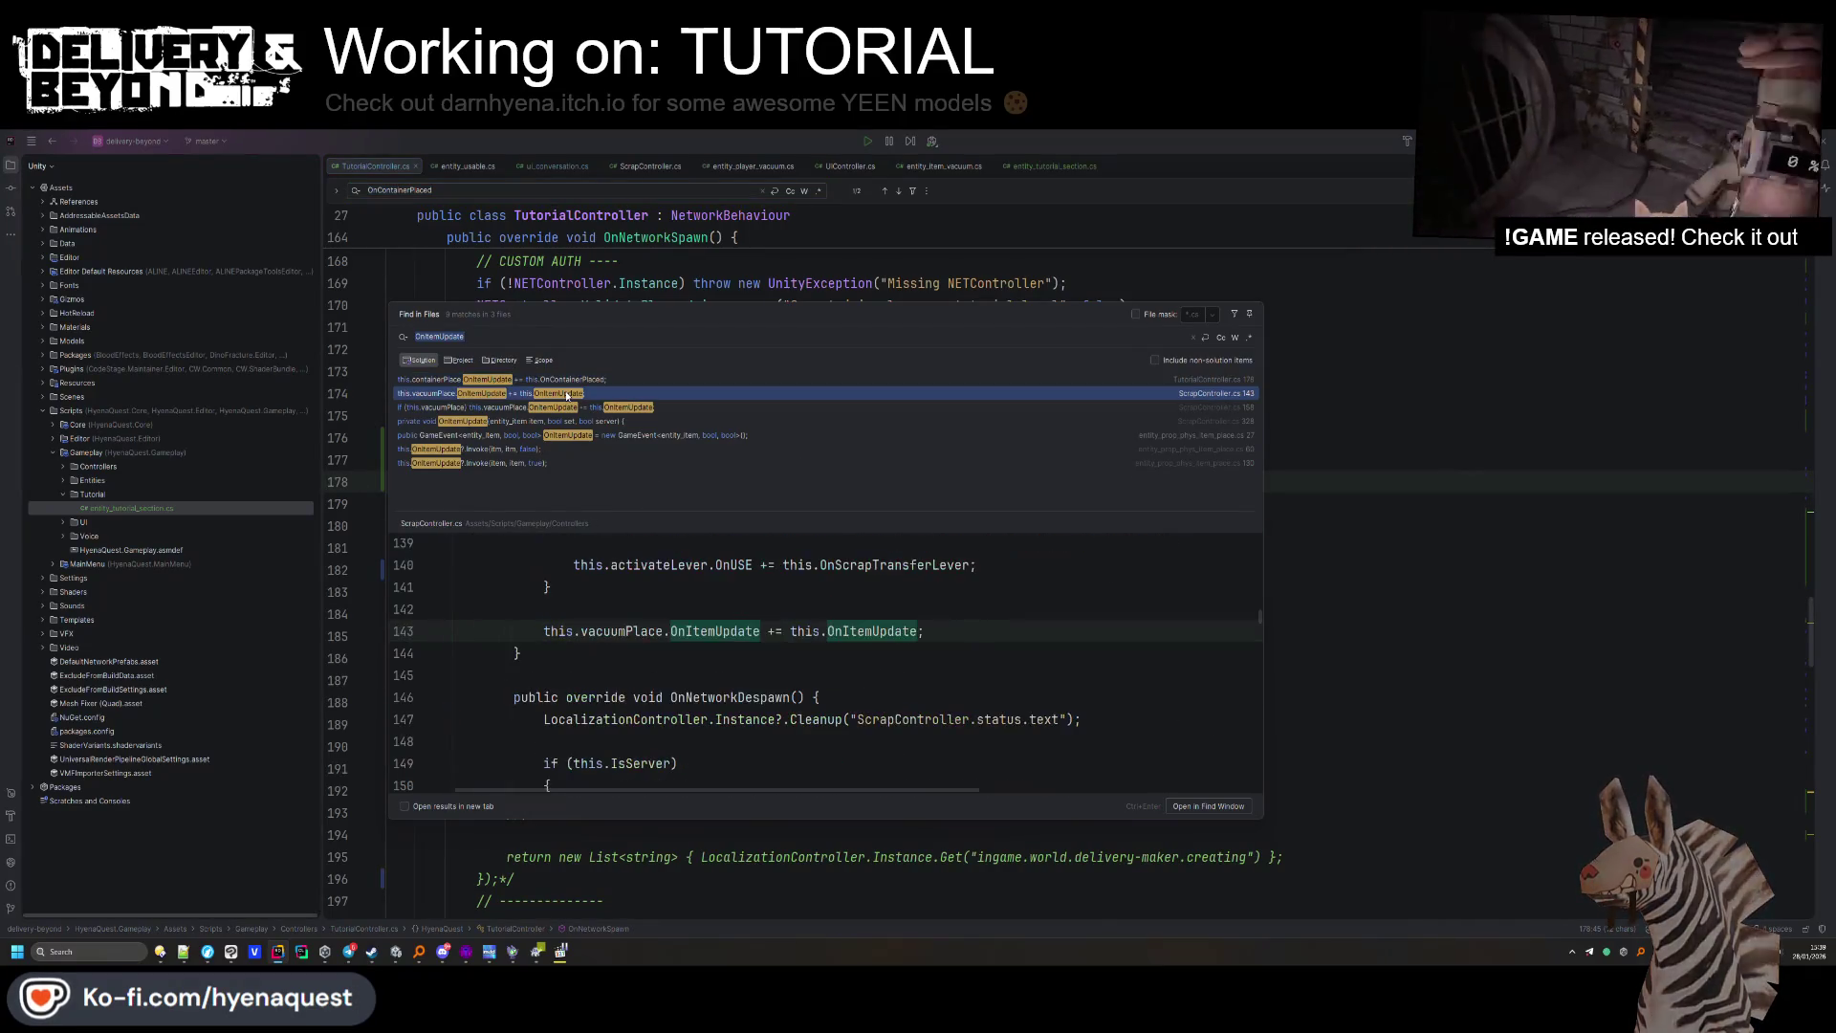
pyautogui.keyDown('ctrl'); pyautogui.click(865, 631); pyautogui.keyUp('ctrl')
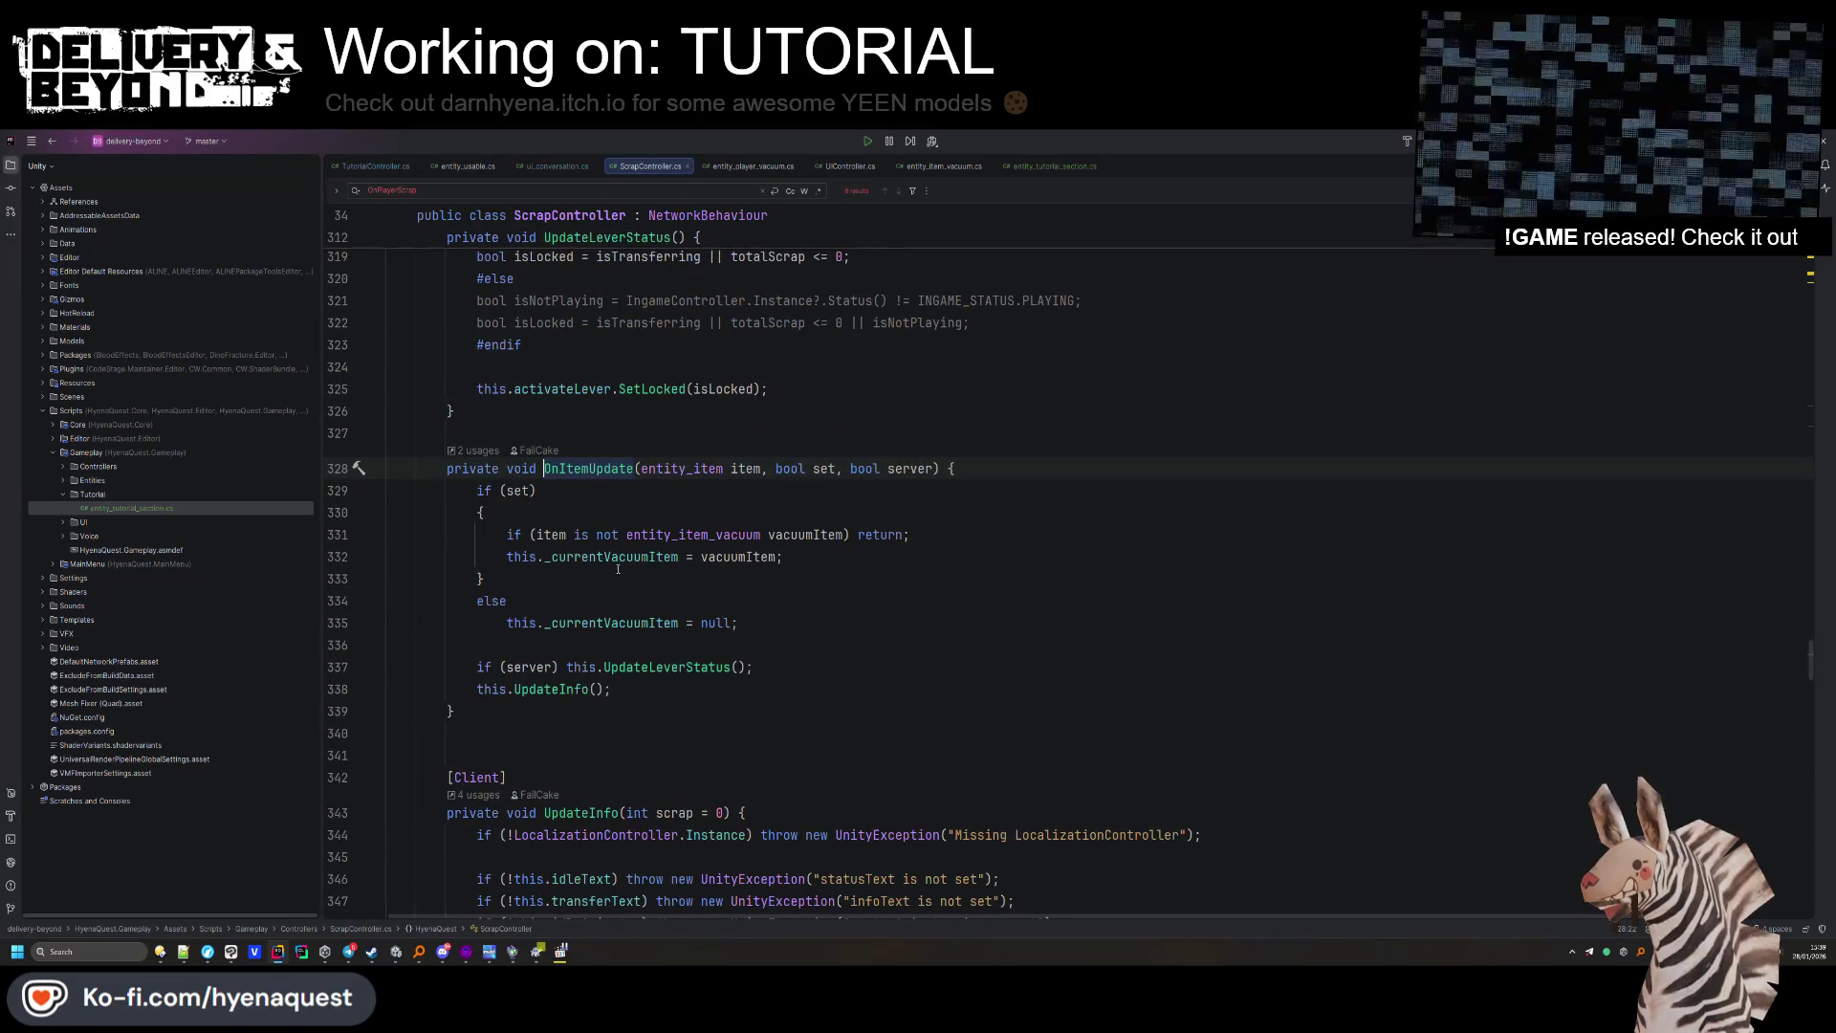
pyautogui.keyDown('ctrl'); pyautogui.click(624, 667); pyautogui.keyUp('ctrl')
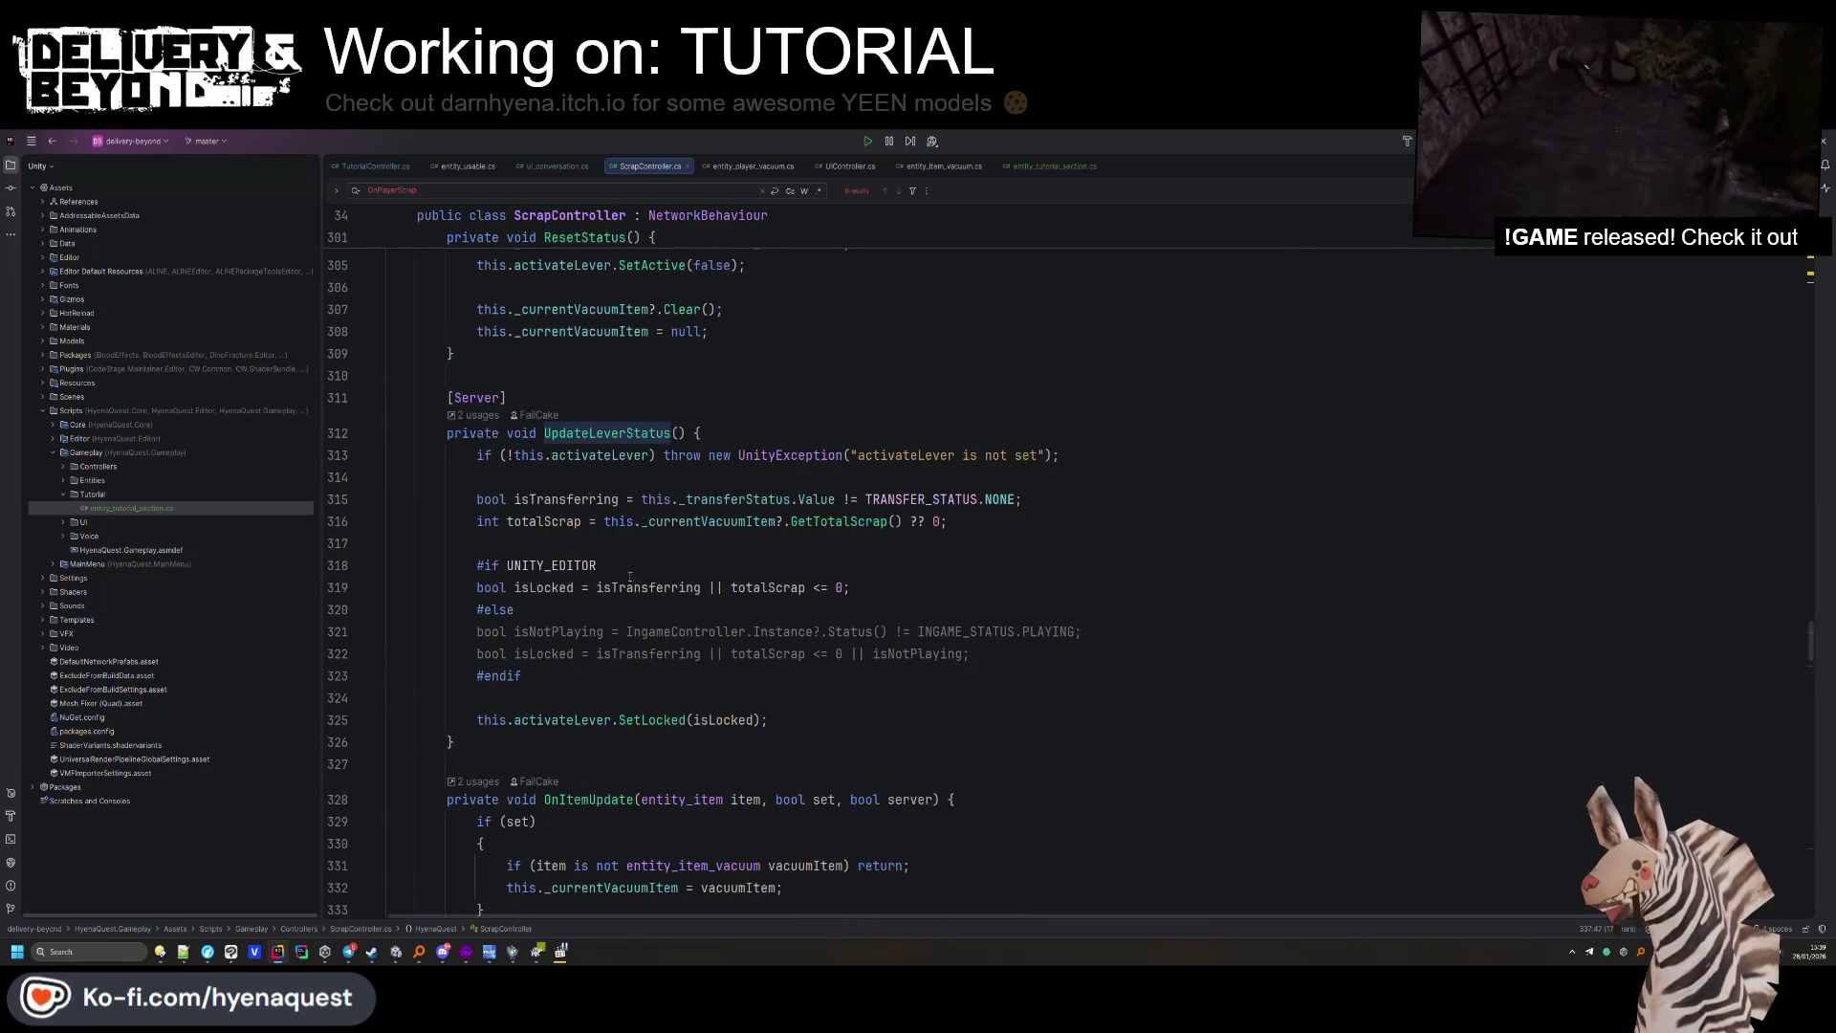
pyautogui.scroll(-1, 802, 666)
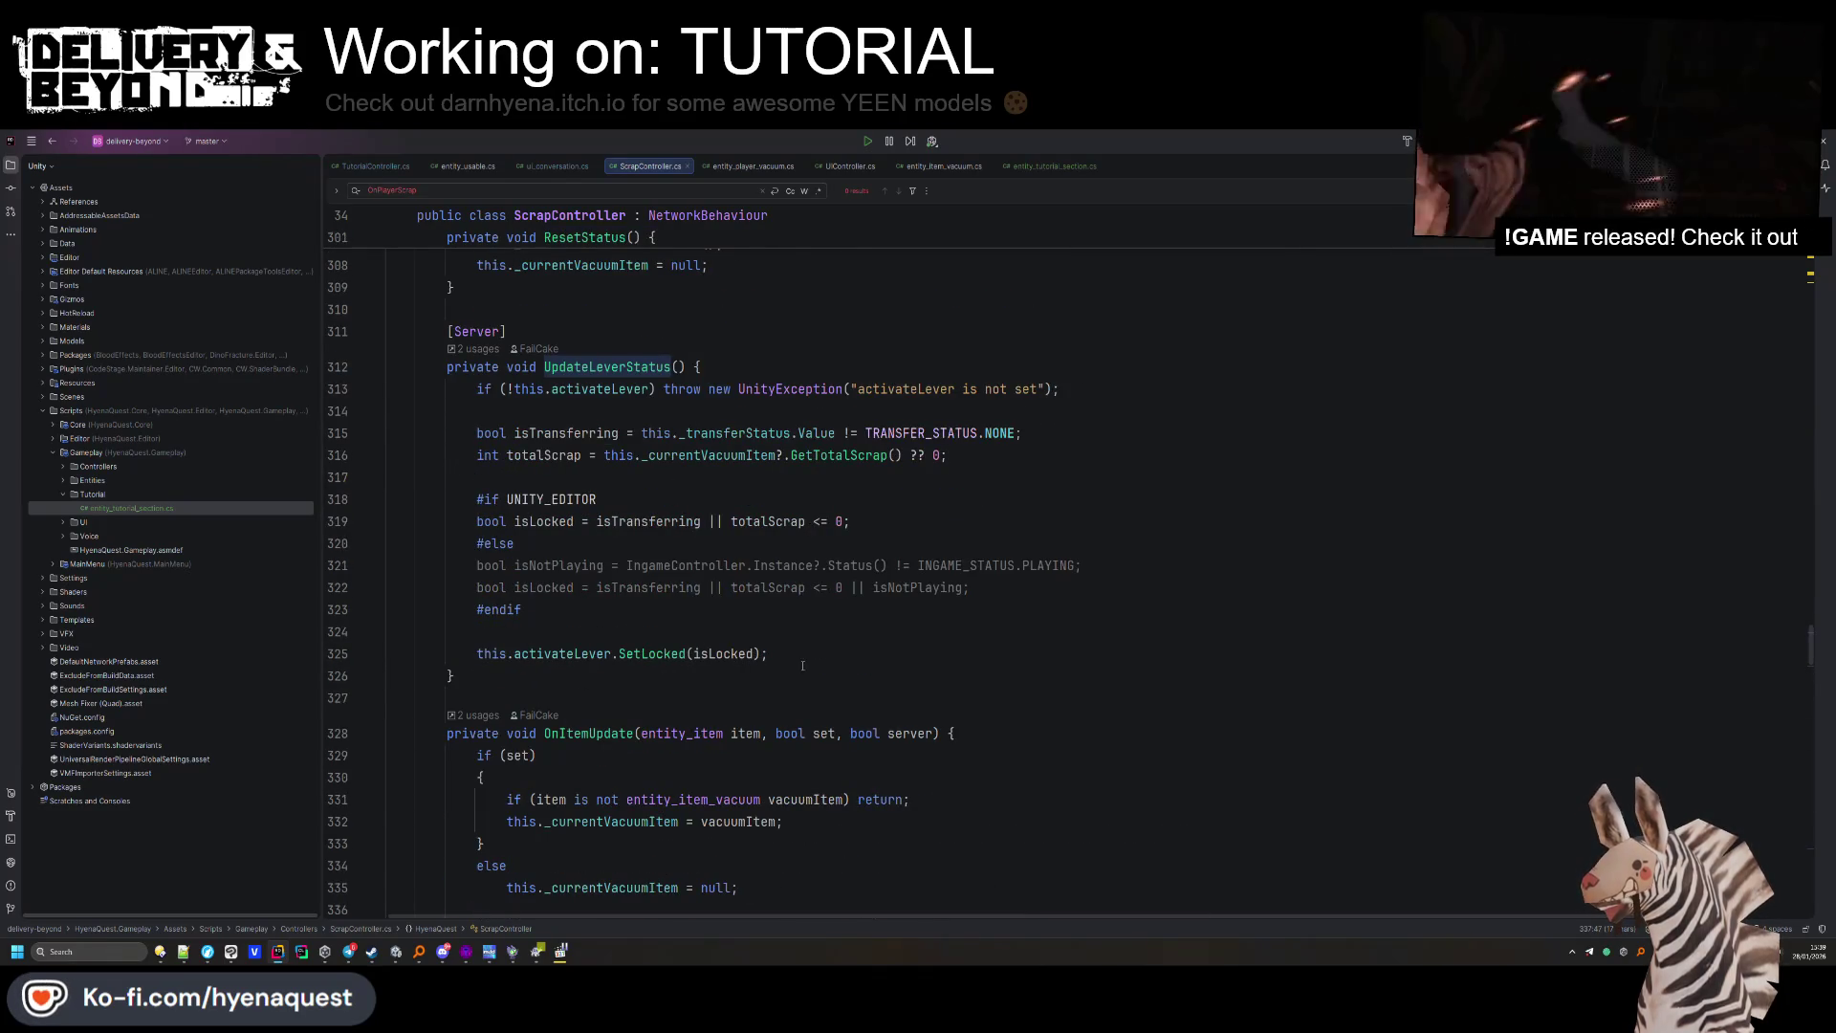
pyautogui.hotkey('ctrl', 'alt', 'Left')
pyautogui.hotkey('ctrl', 'alt', 'Left')
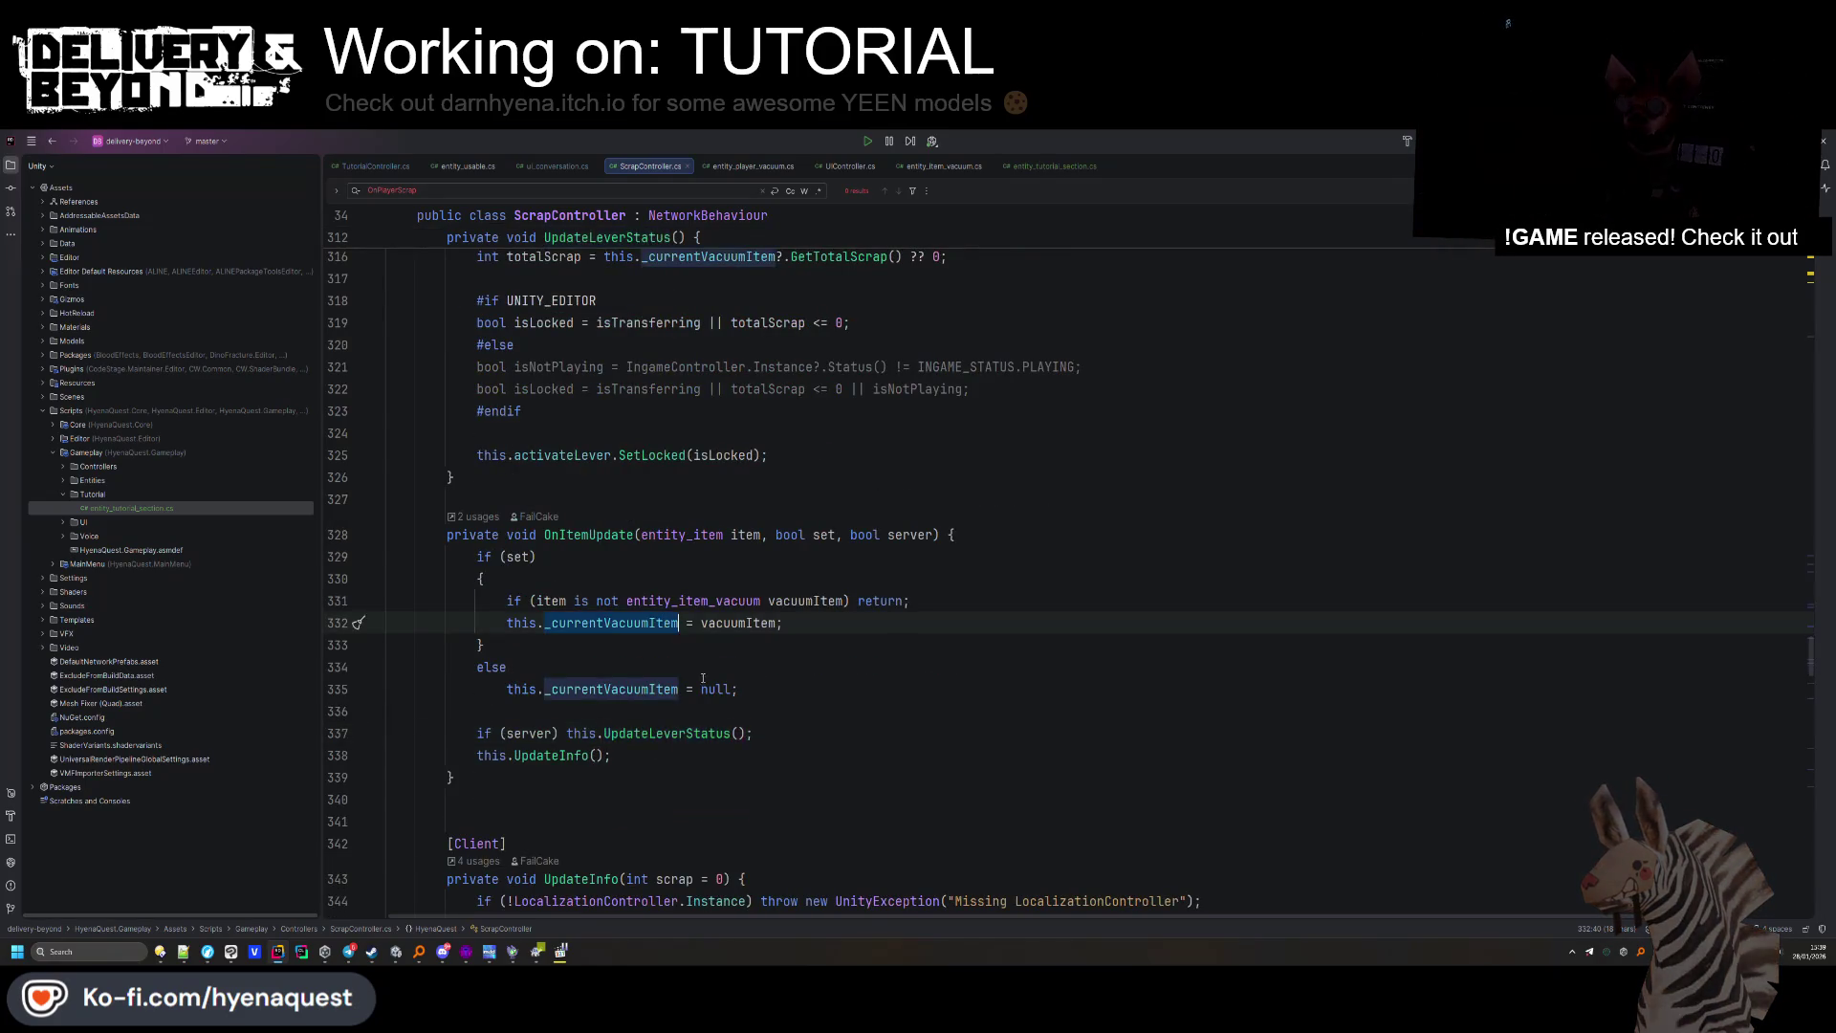
# Review the vacuum item-locking line and the entity_player_vacuum and entity_item_vacuum scripts.
pyautogui.scroll(5, 703, 678)
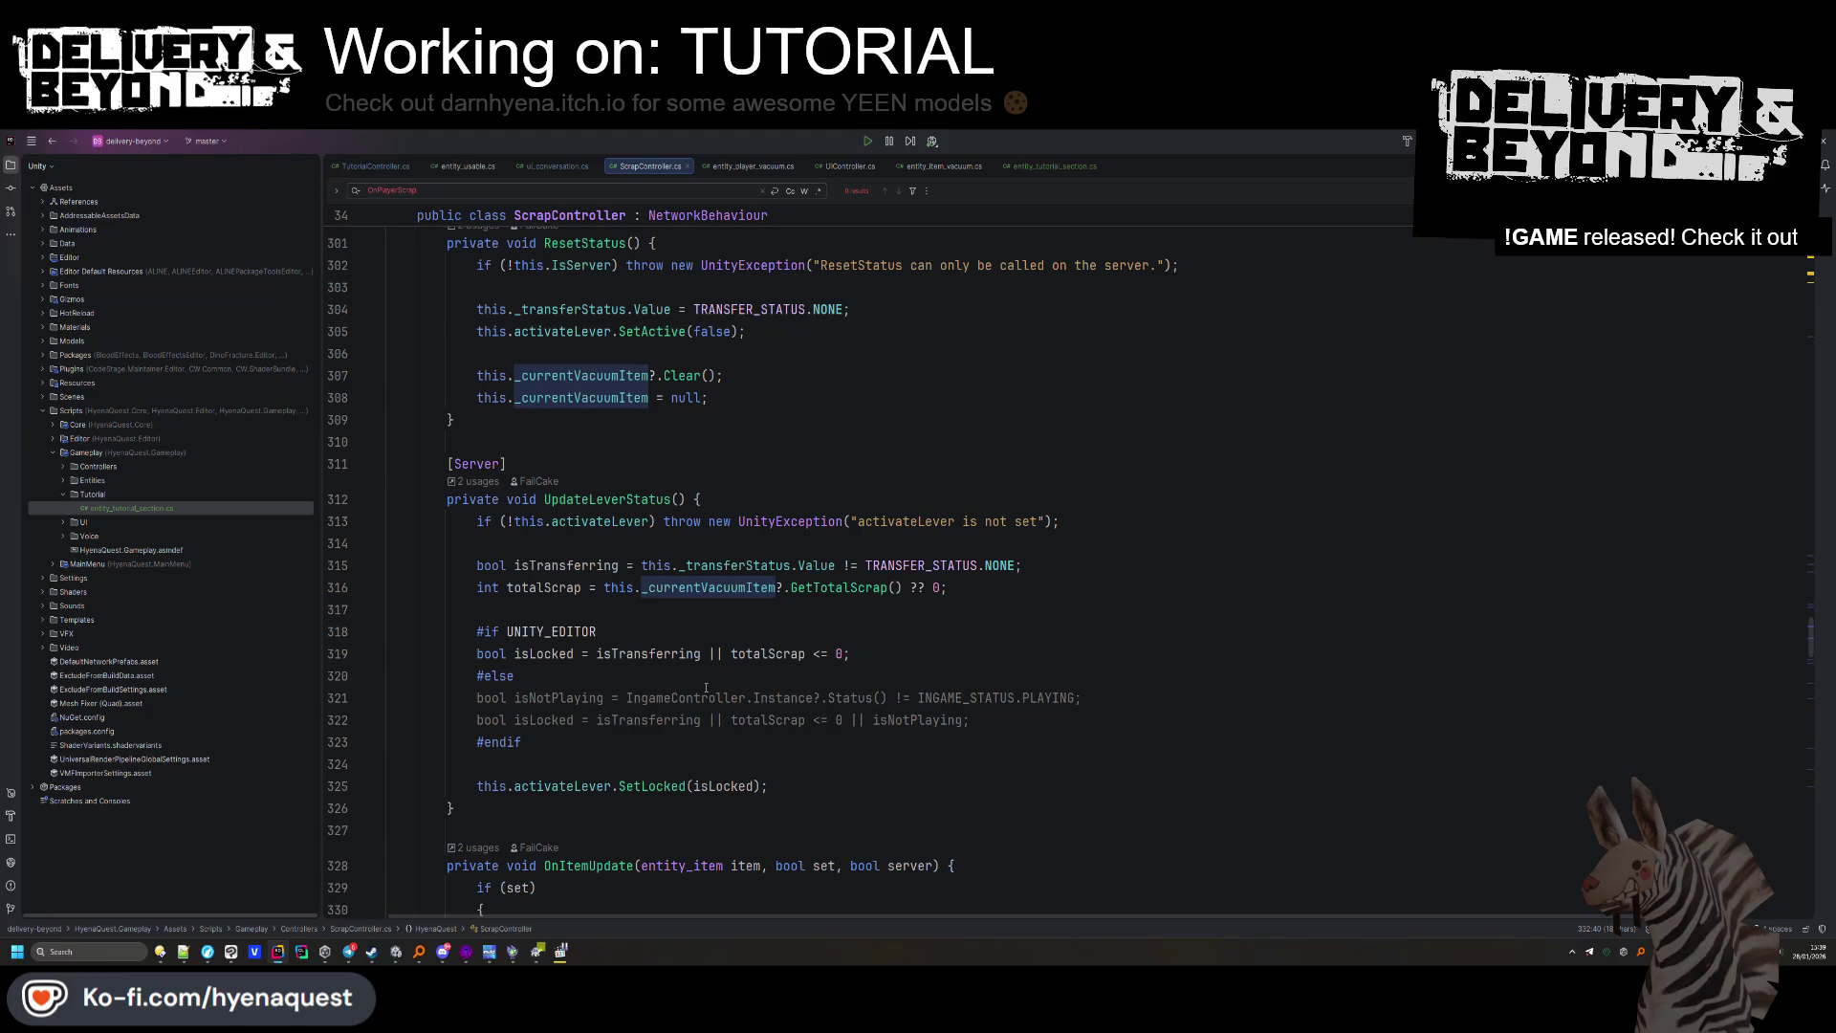
pyautogui.scroll(6, 706, 688)
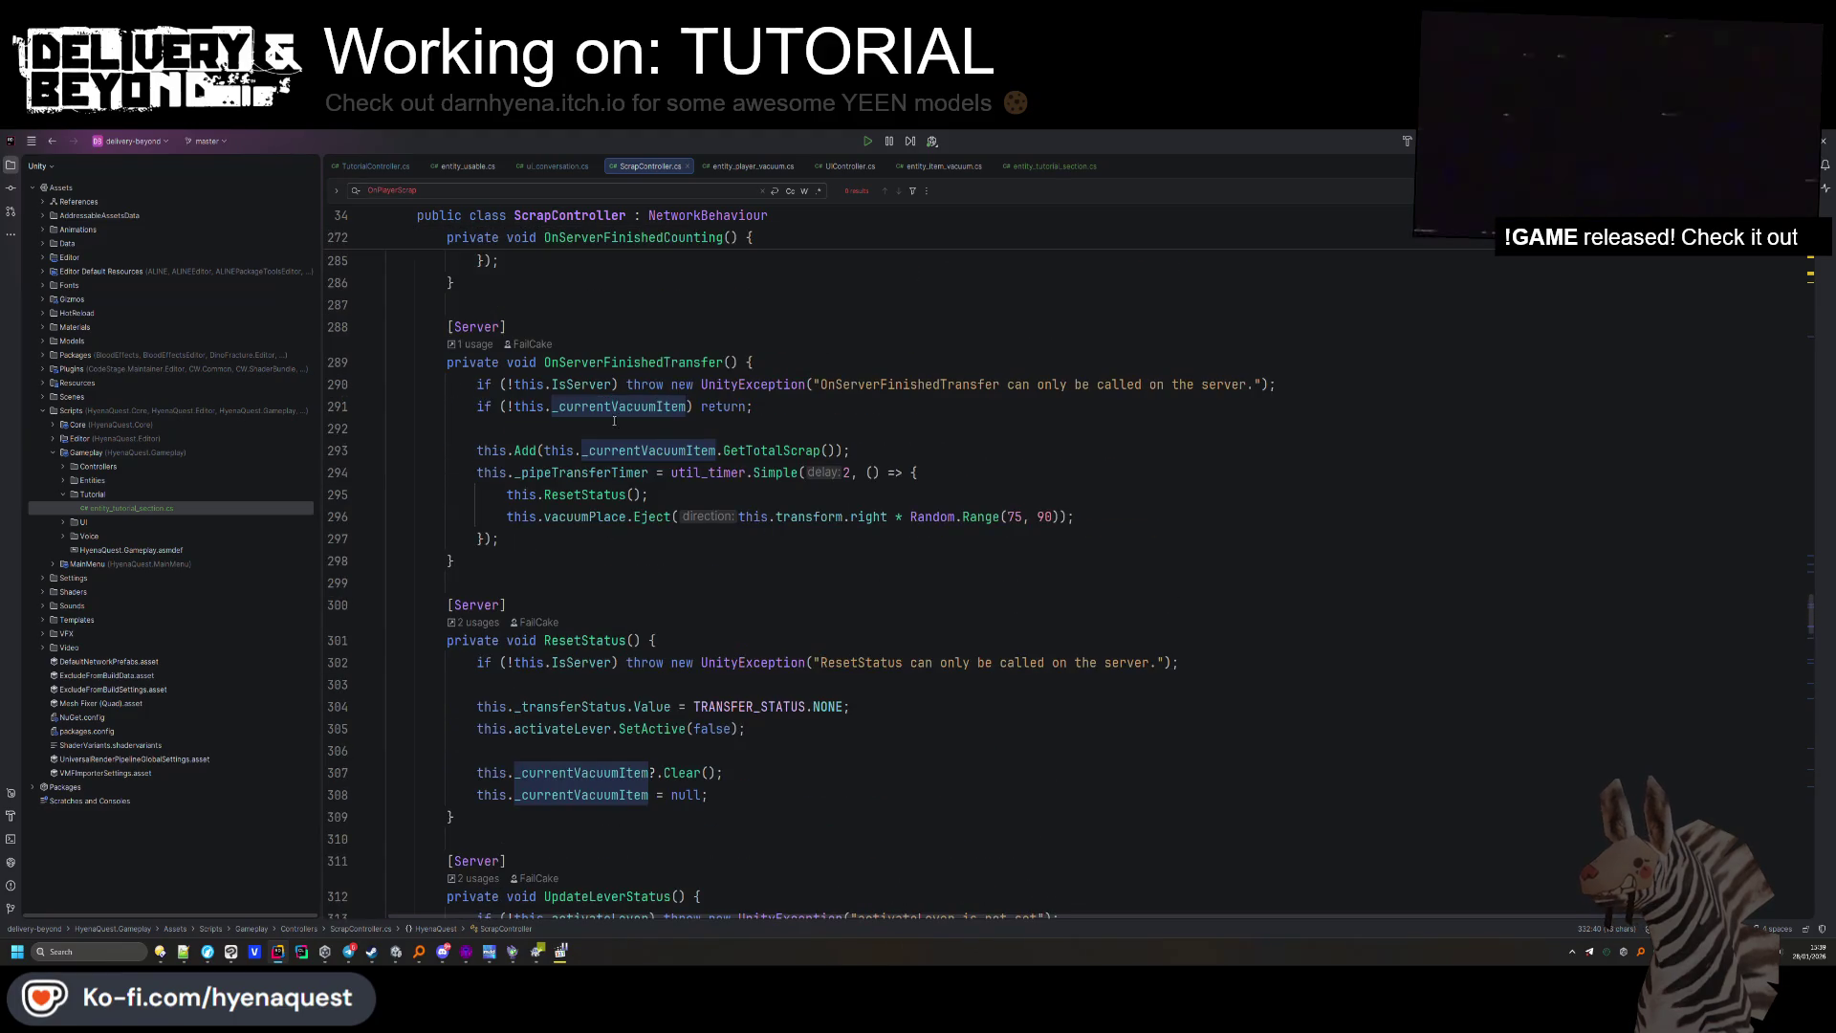
pyautogui.scroll(10, 614, 420)
pyautogui.tripleClick(677, 577)
pyautogui.click(764, 612)
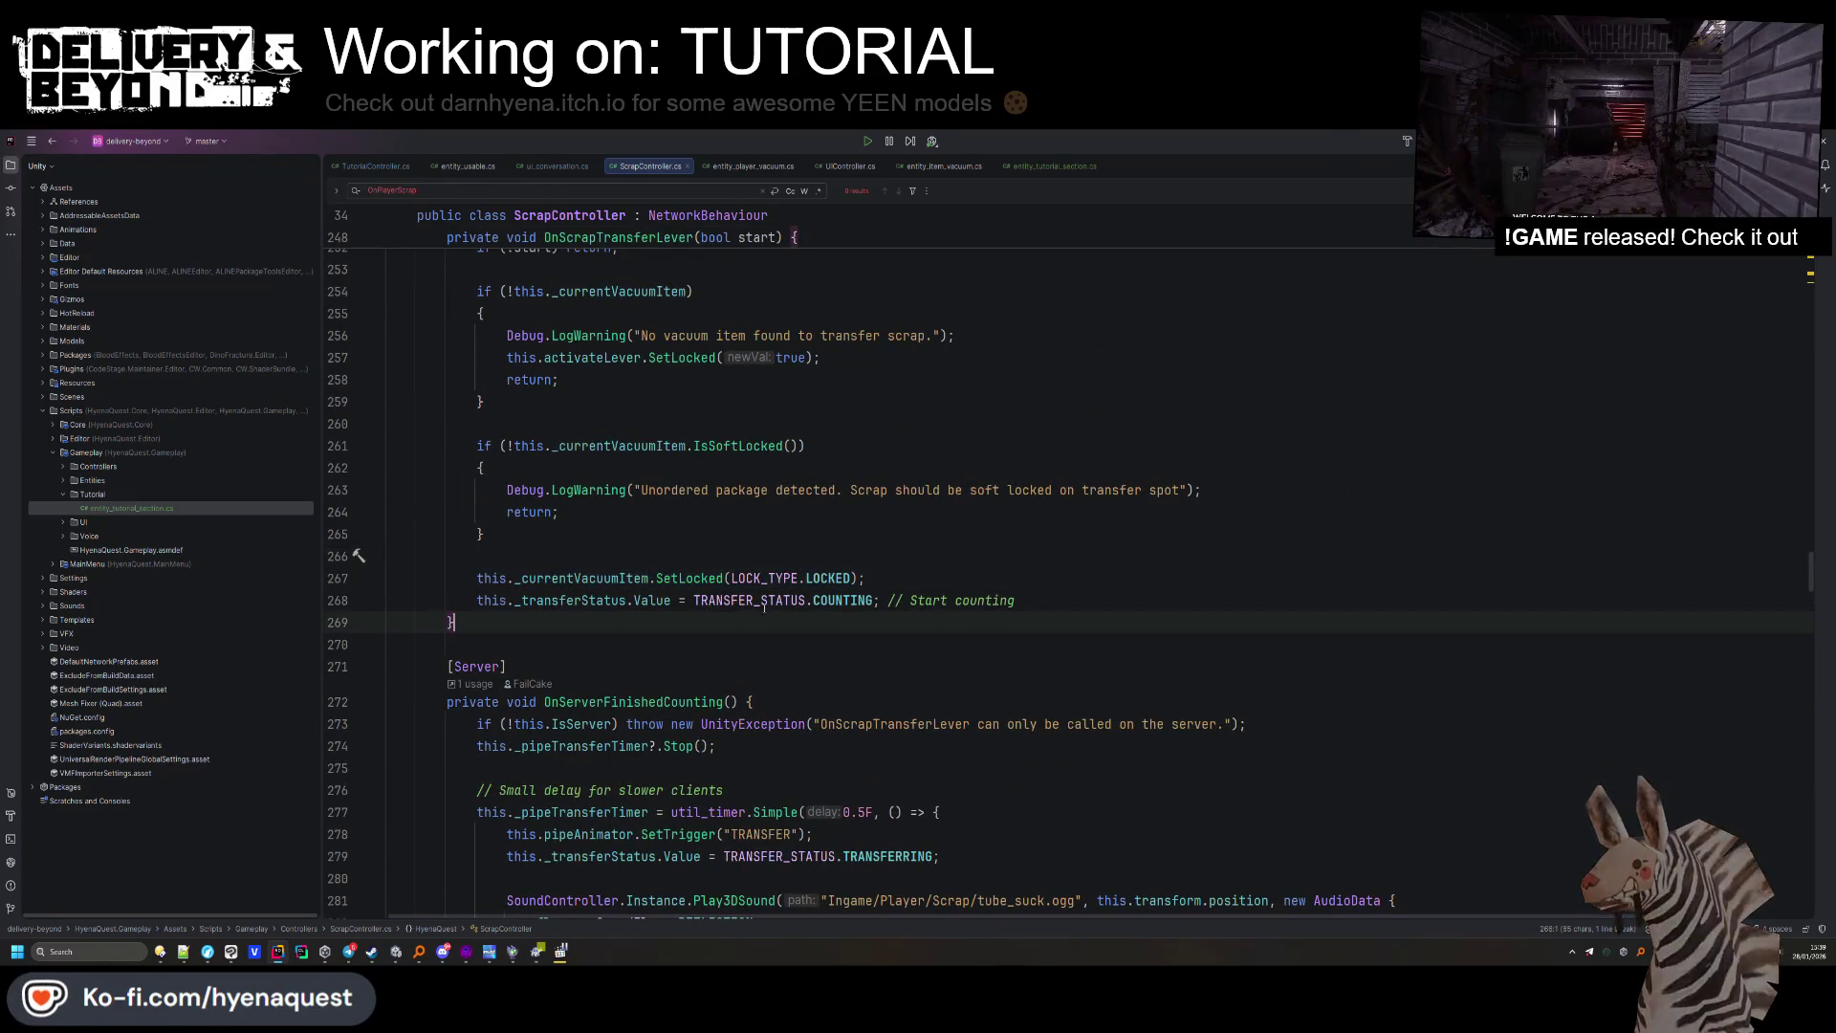
pyautogui.click(738, 169)
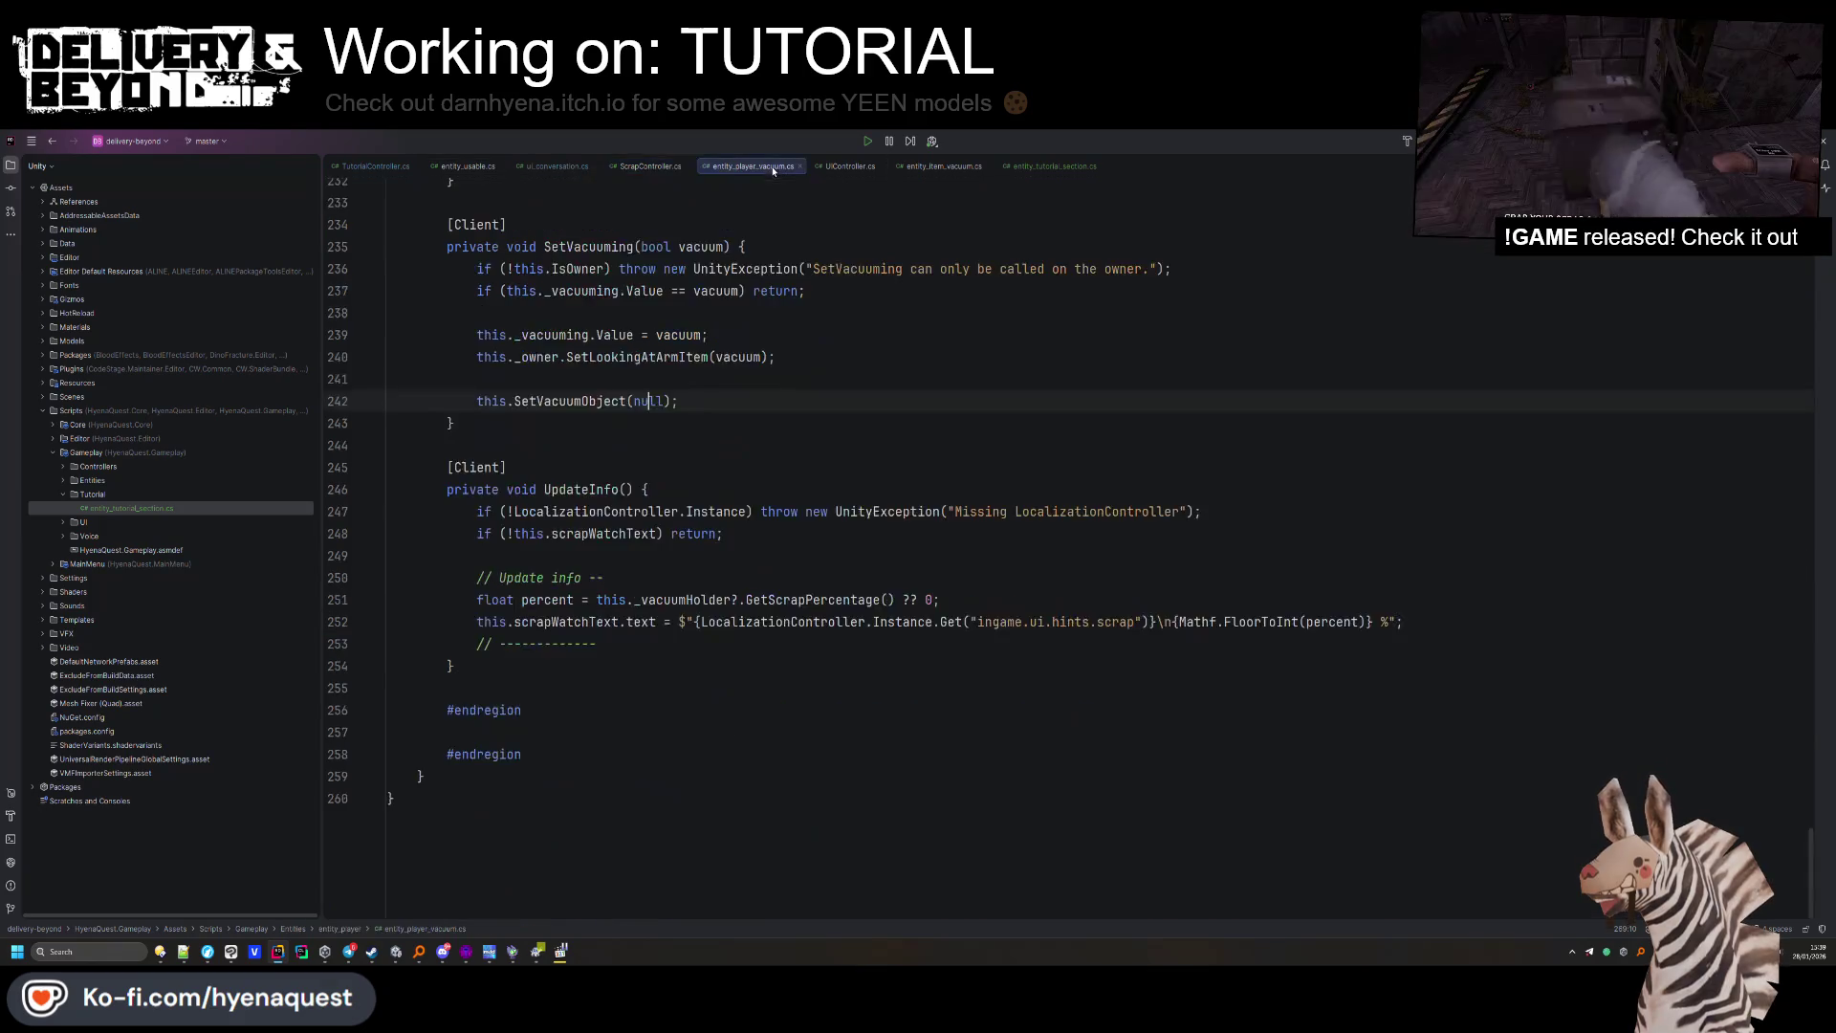
pyautogui.scroll(4, 688, 669)
pyautogui.scroll(5, 687, 669)
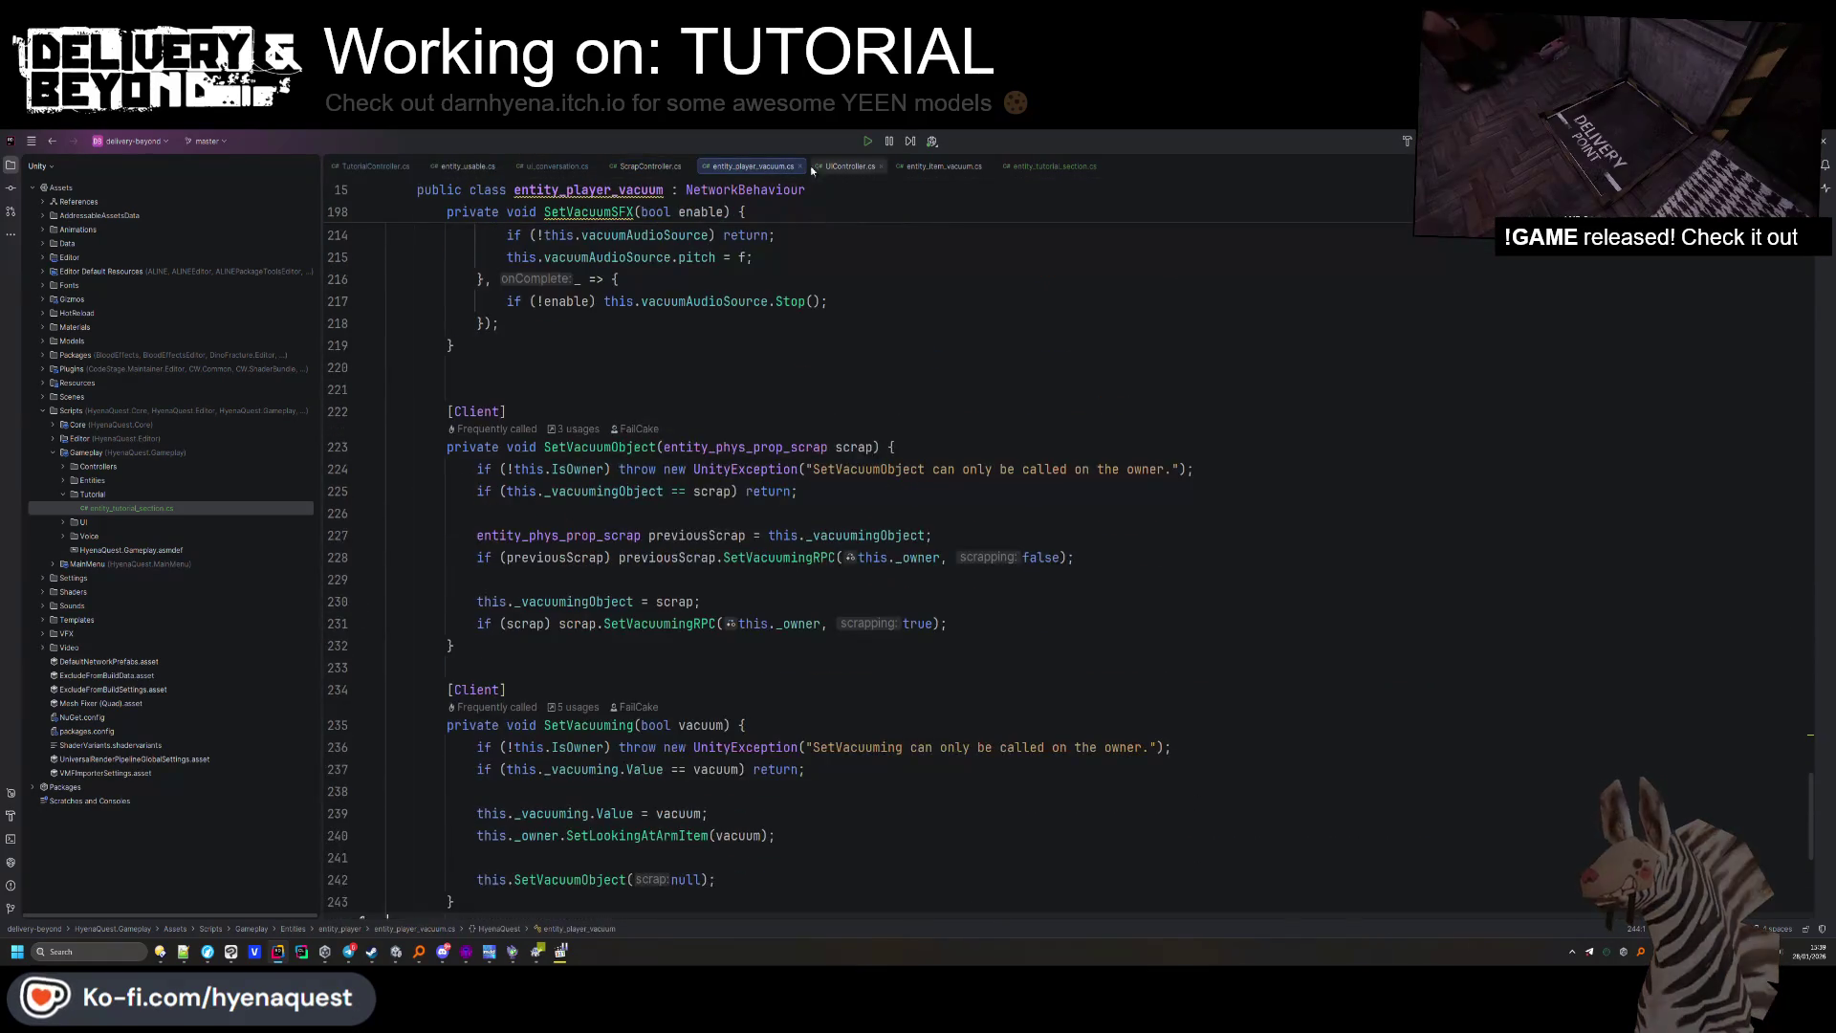
pyautogui.click(924, 169)
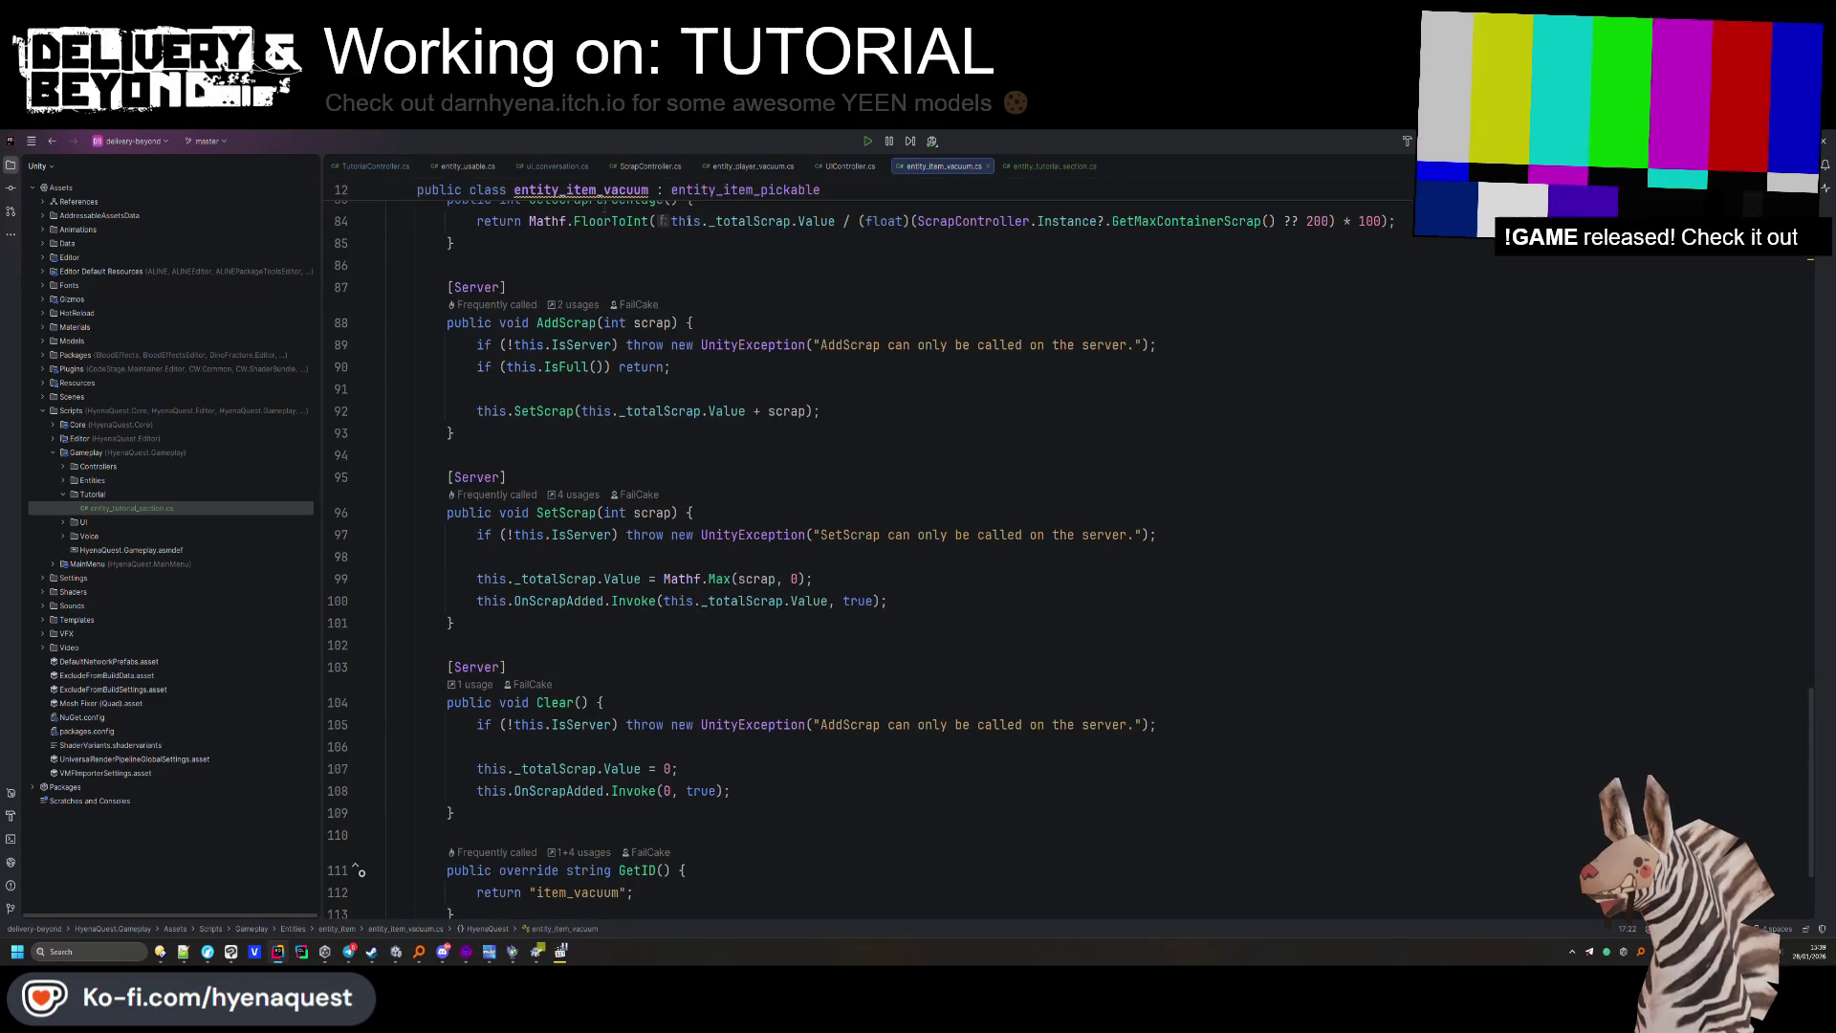
# In TutorialController.cs, add a blank line below the containerPlace OnItemUpdate subscription.
pyautogui.click(375, 167)
pyautogui.click(923, 482)
pyautogui.press('Return')
pyautogui.scroll(1, 936, 545)
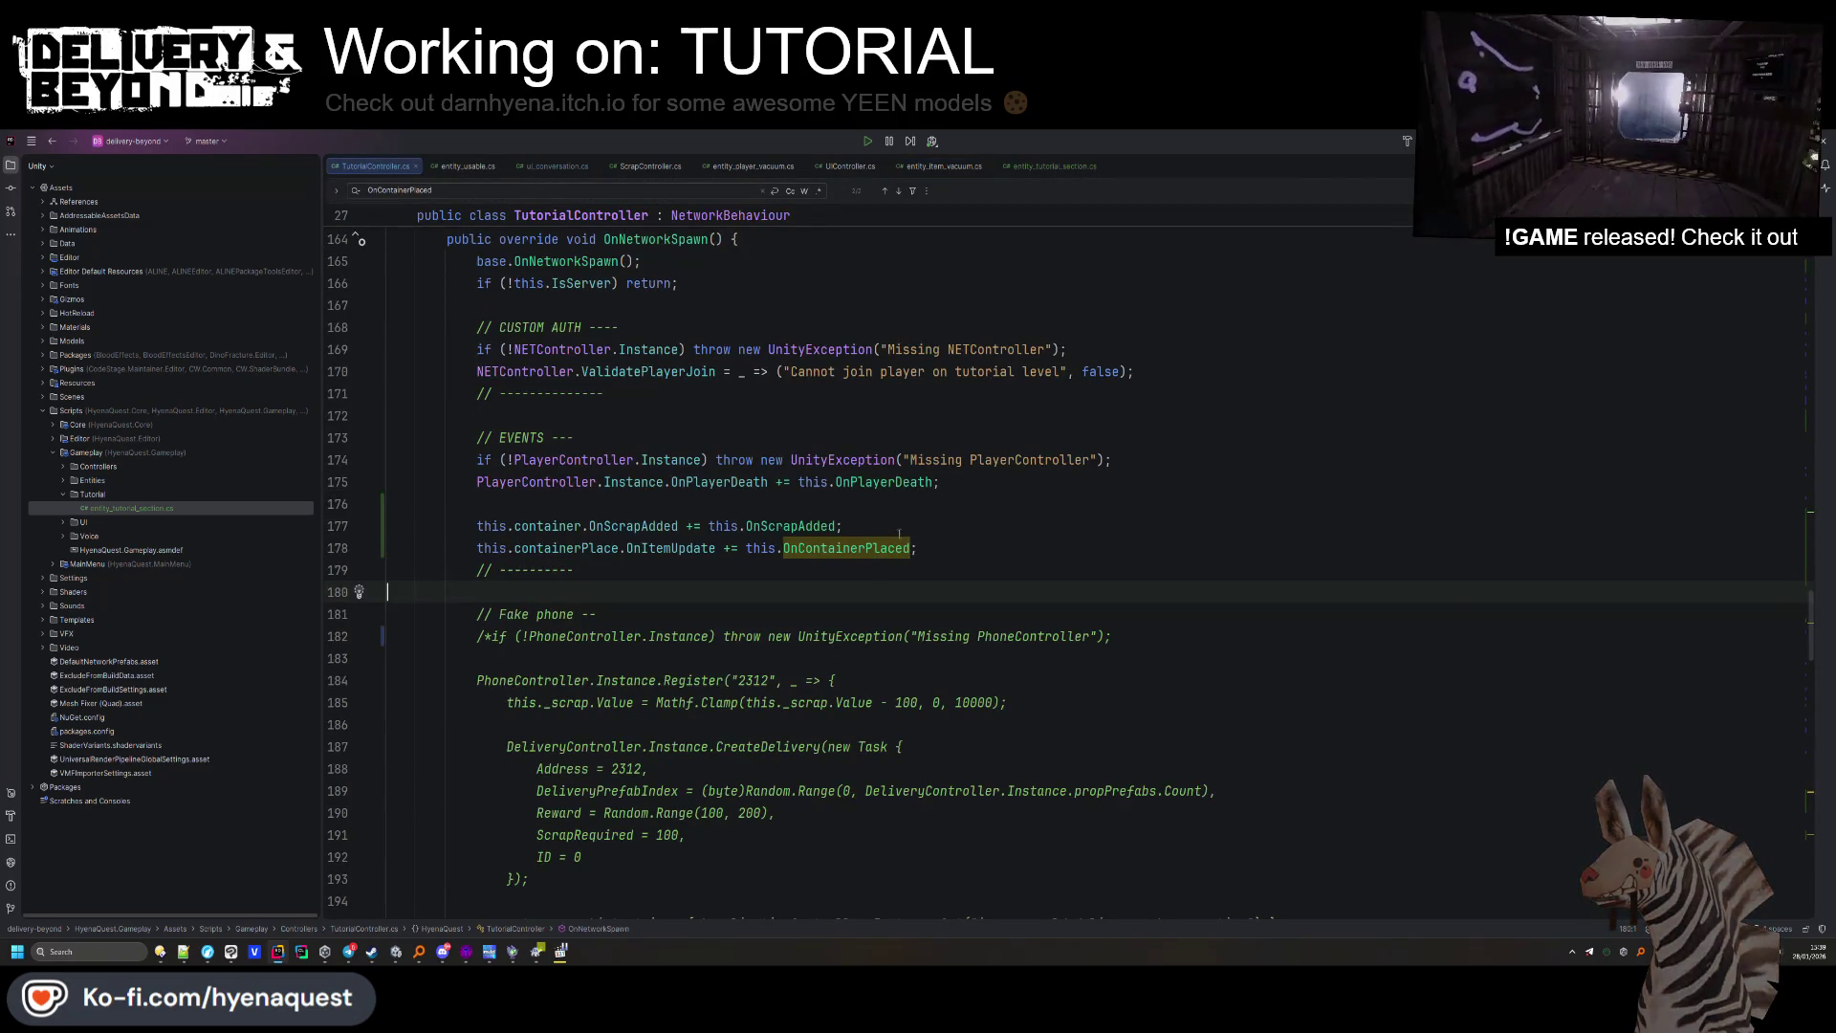
# Subscribe containerLever.OnUSE to a generated OnUSE handler and paste the locking line into it.
pyautogui.write('this.contain')
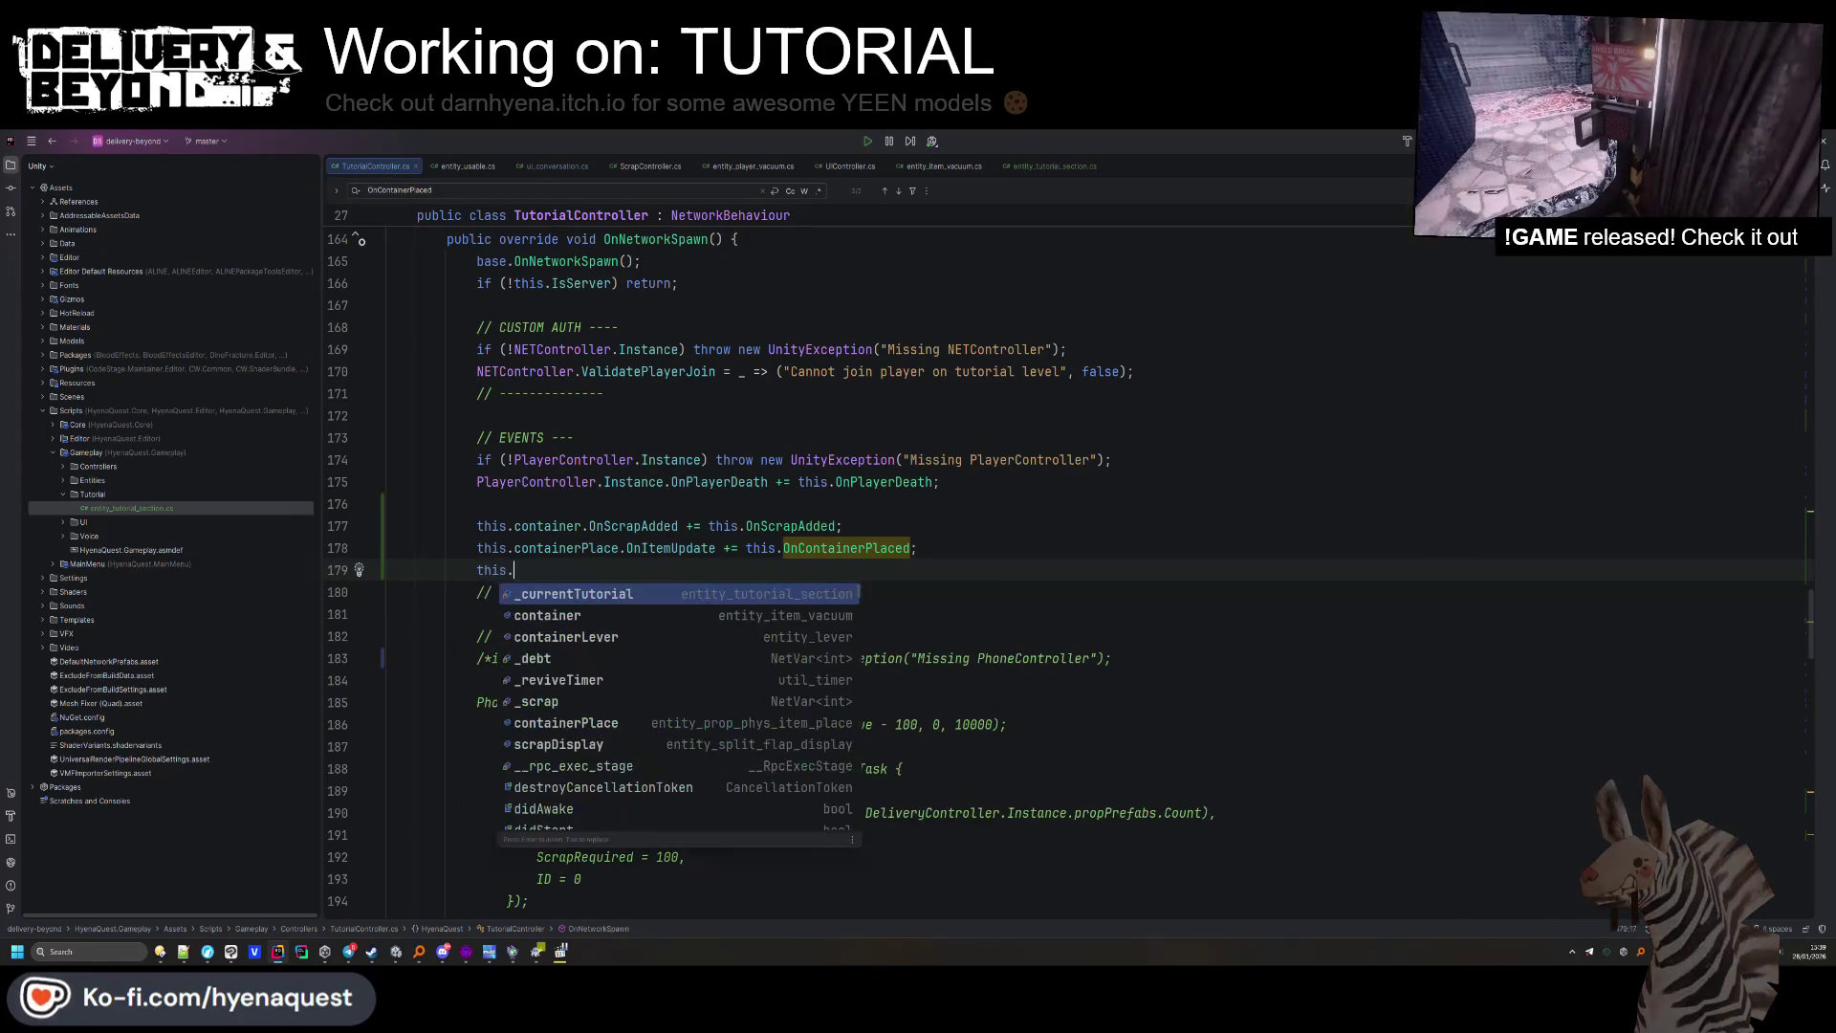
pyautogui.press('Down')
pyautogui.write('.')
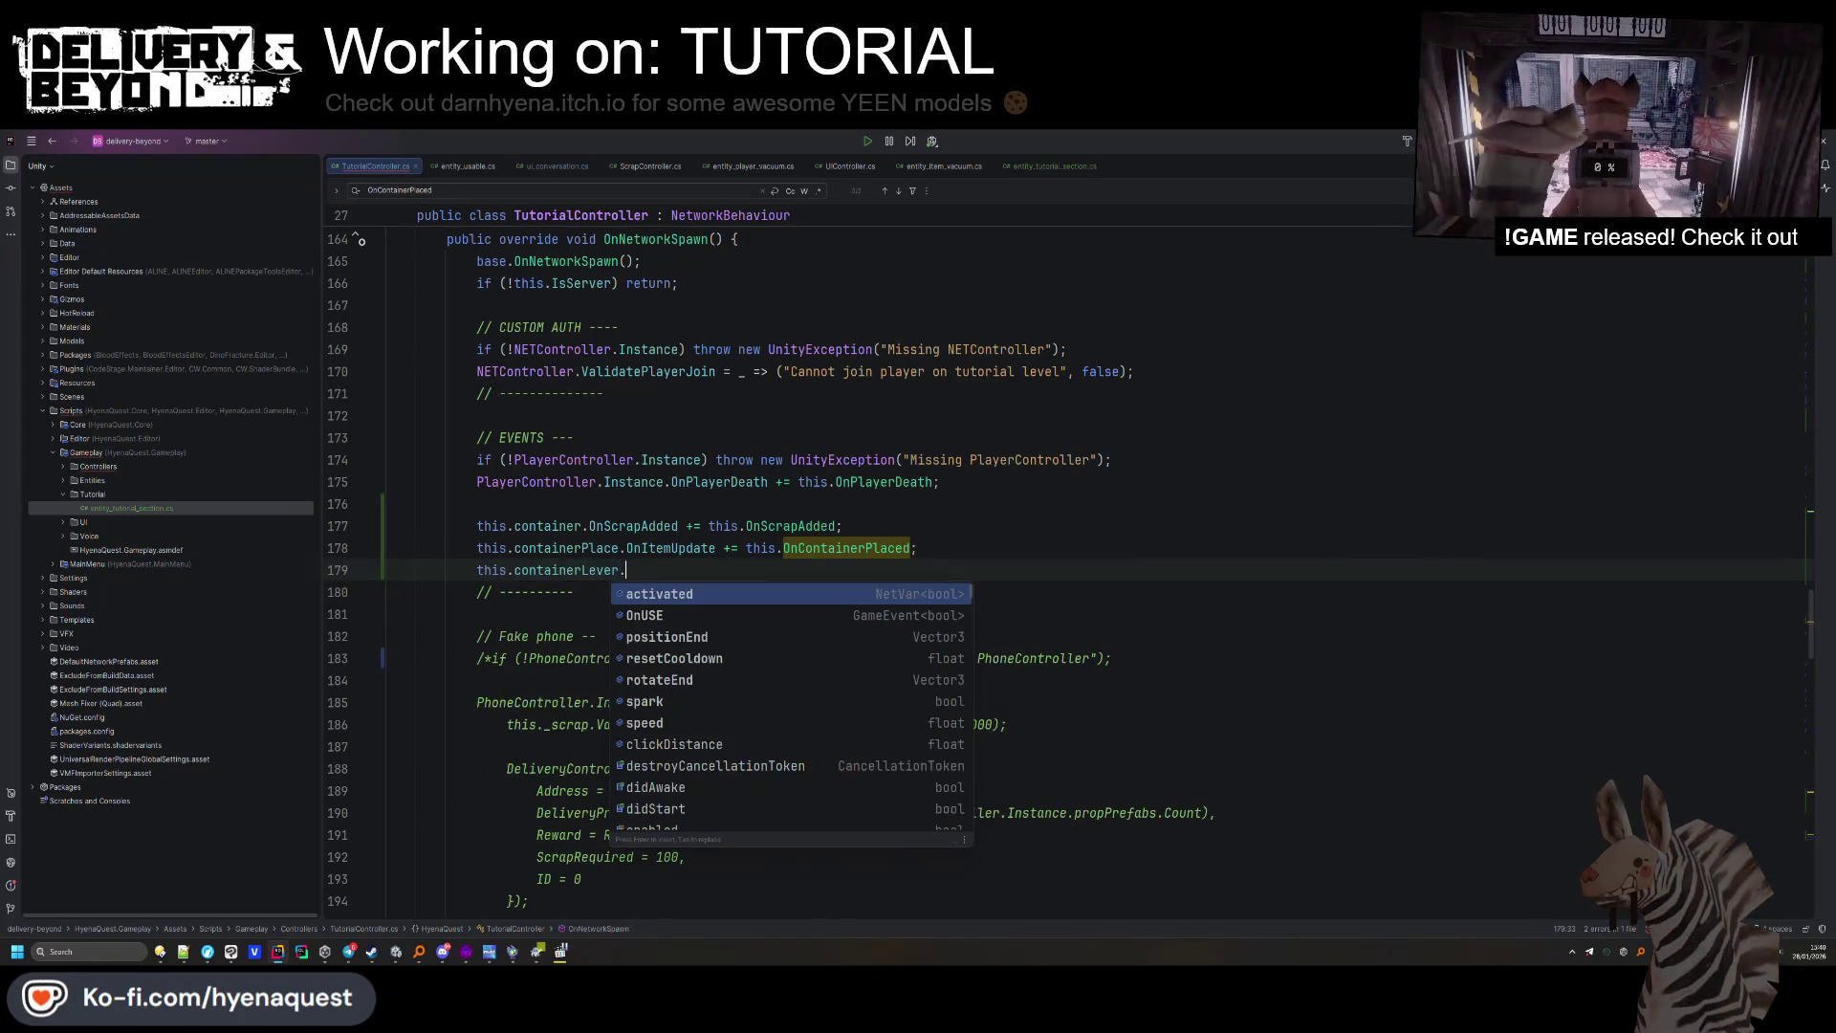
pyautogui.press('Return')
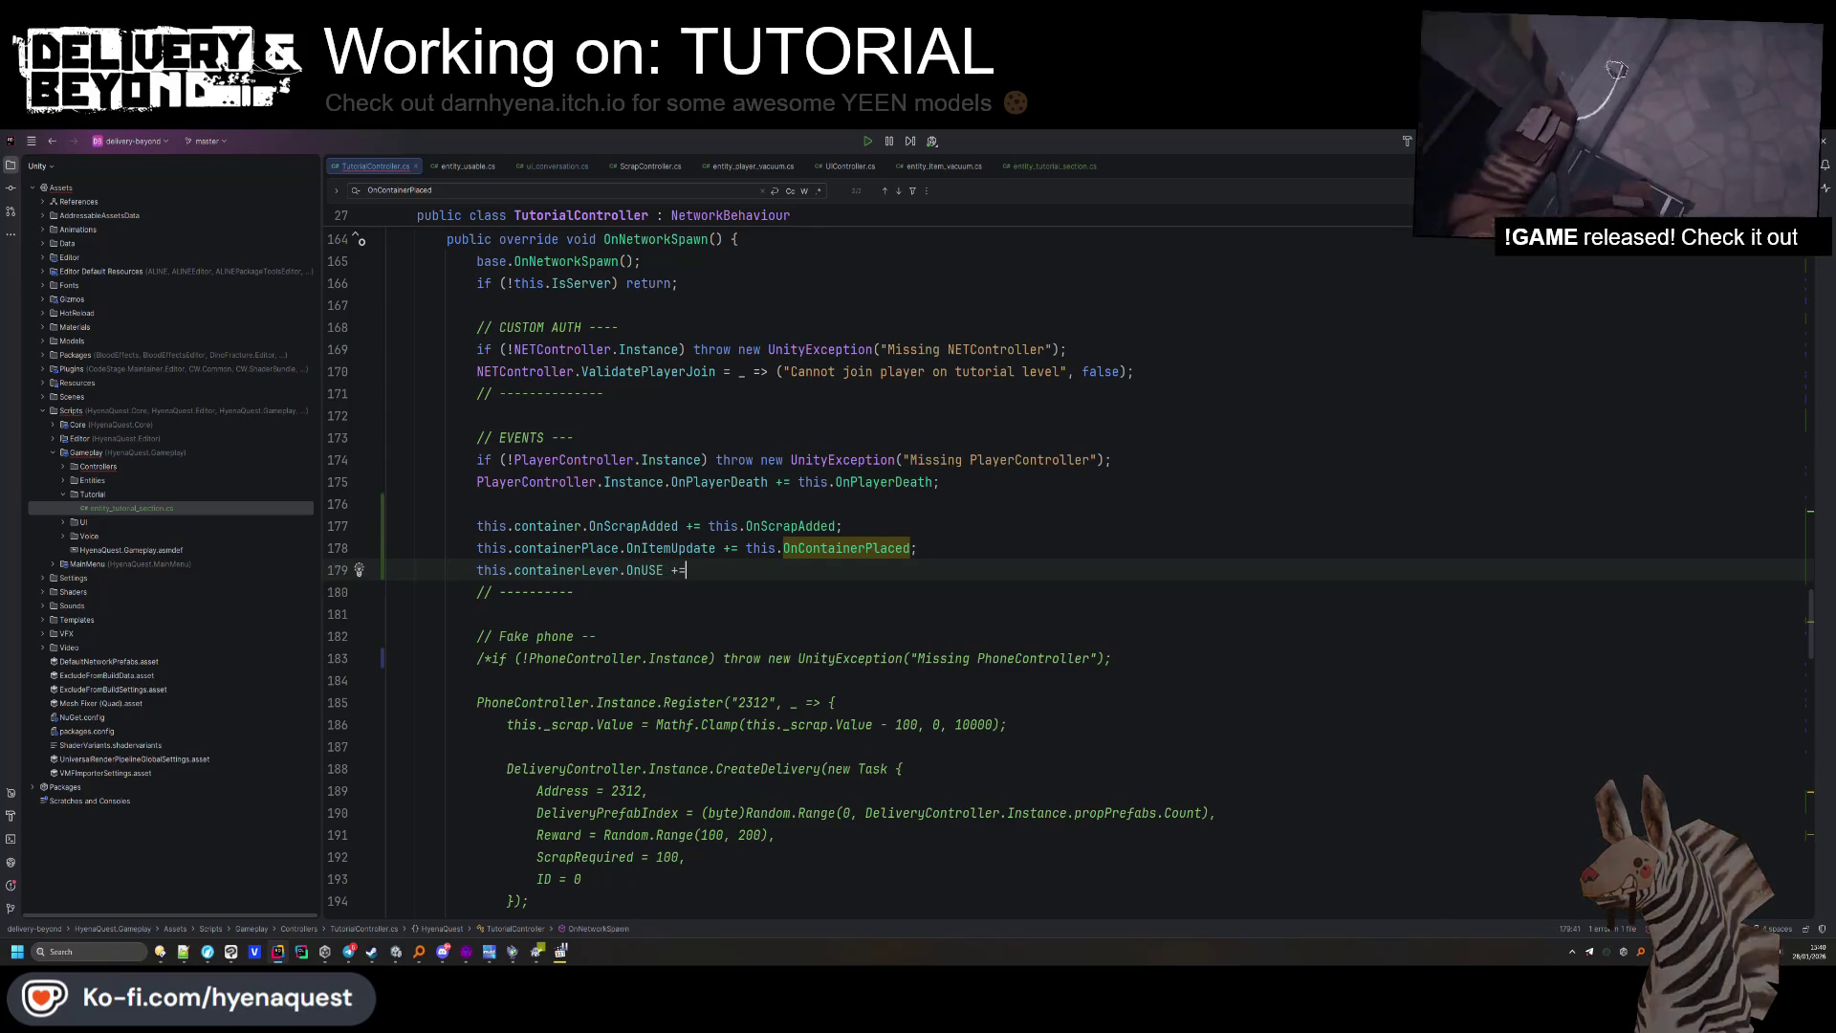
pyautogui.write('+= this.OnUSE;')
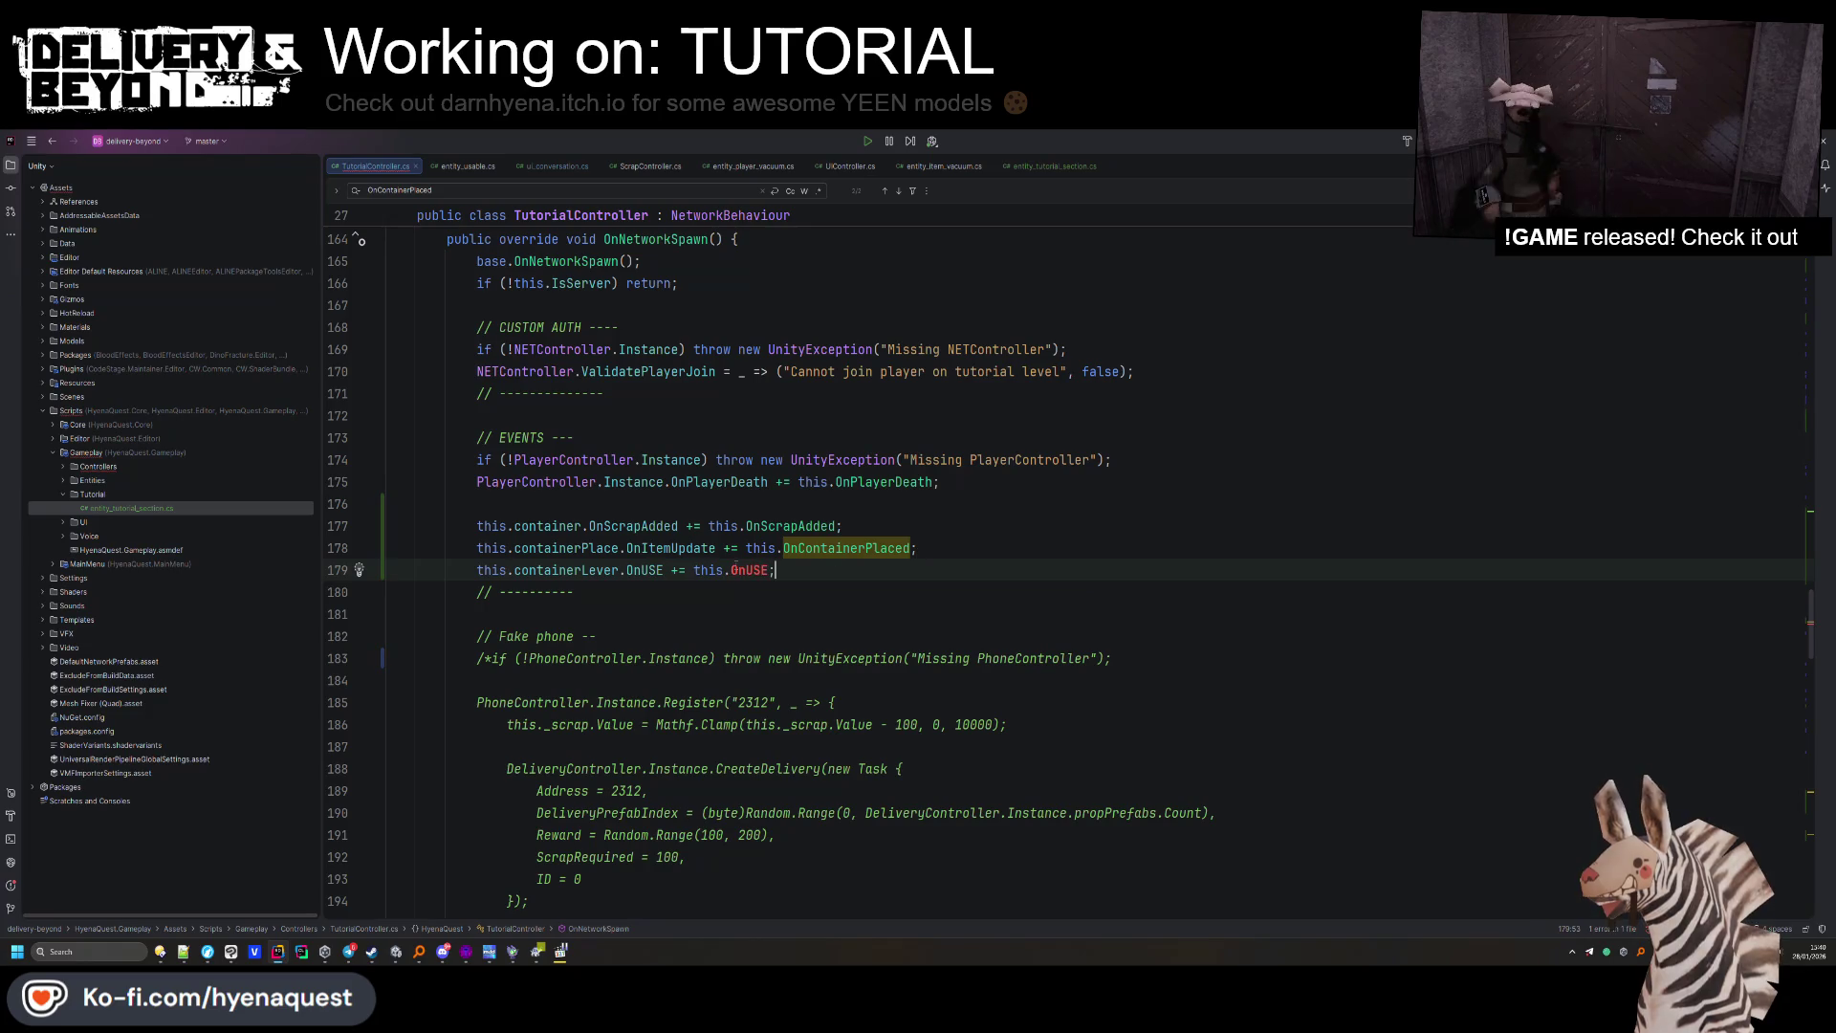
pyautogui.hotkey('alt', 'Return')
pyautogui.press('Return')
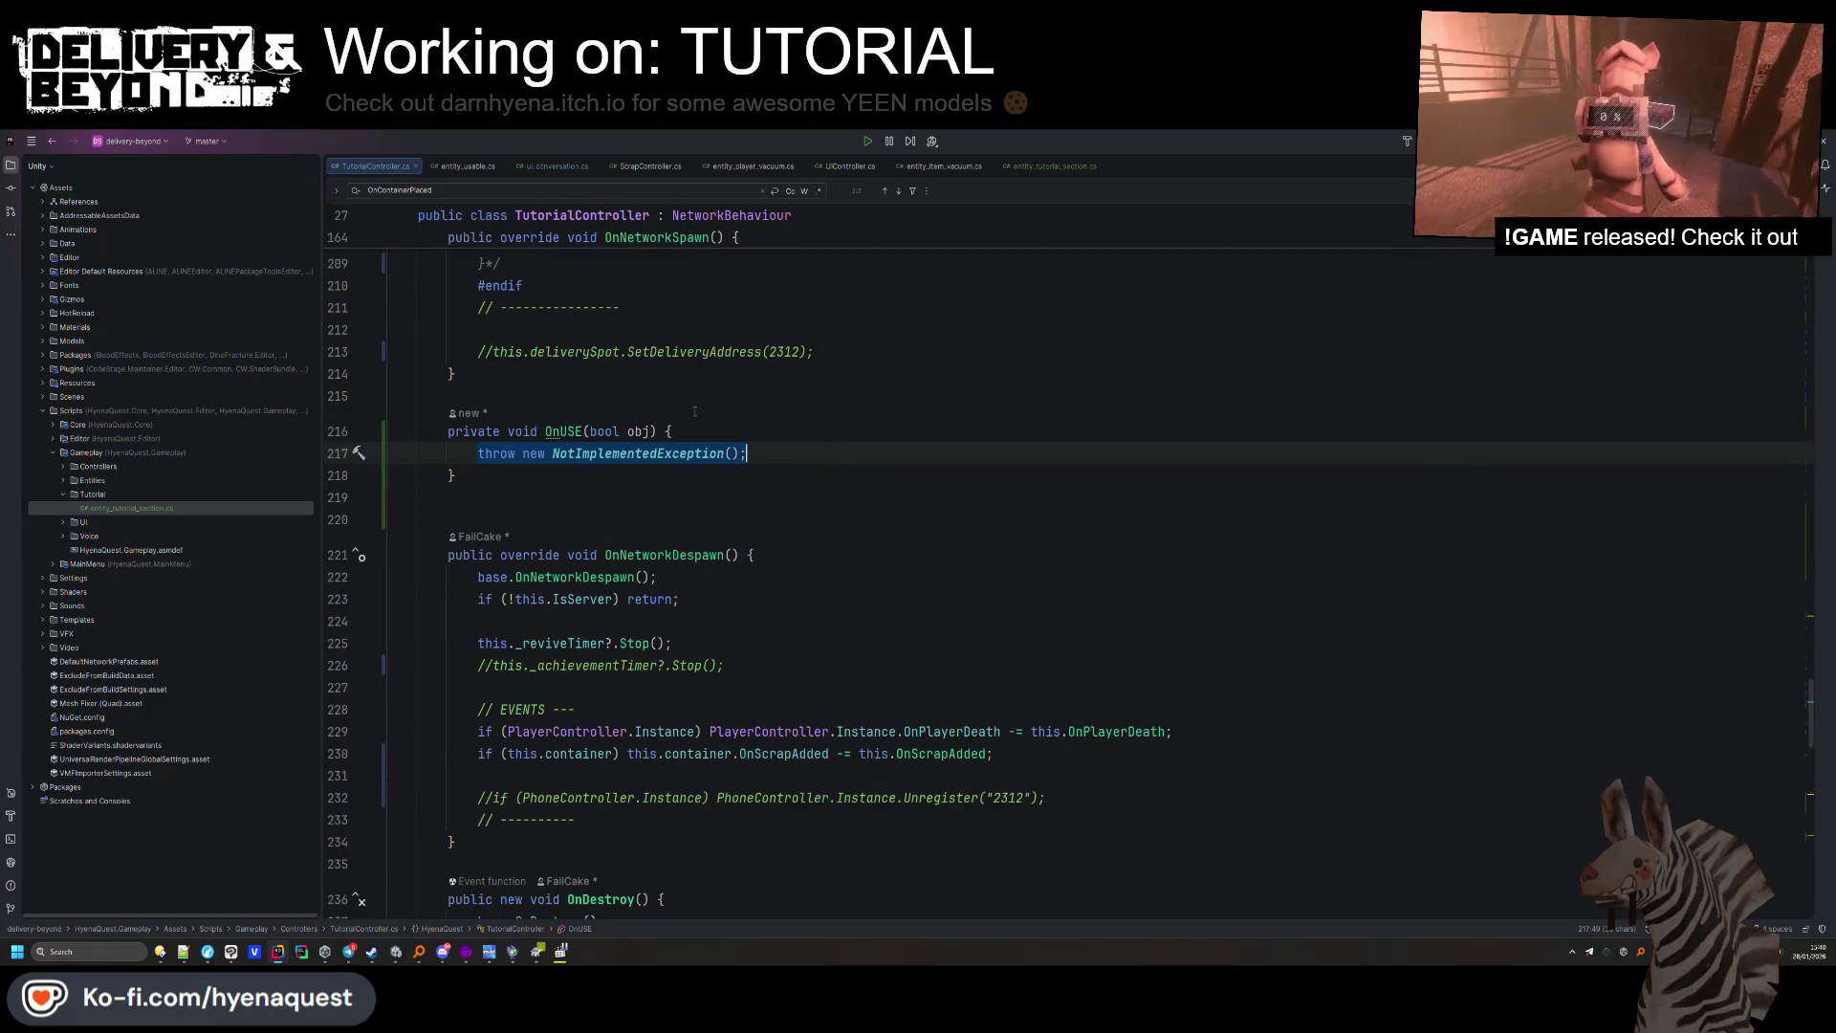
pyautogui.press('BackSpace')
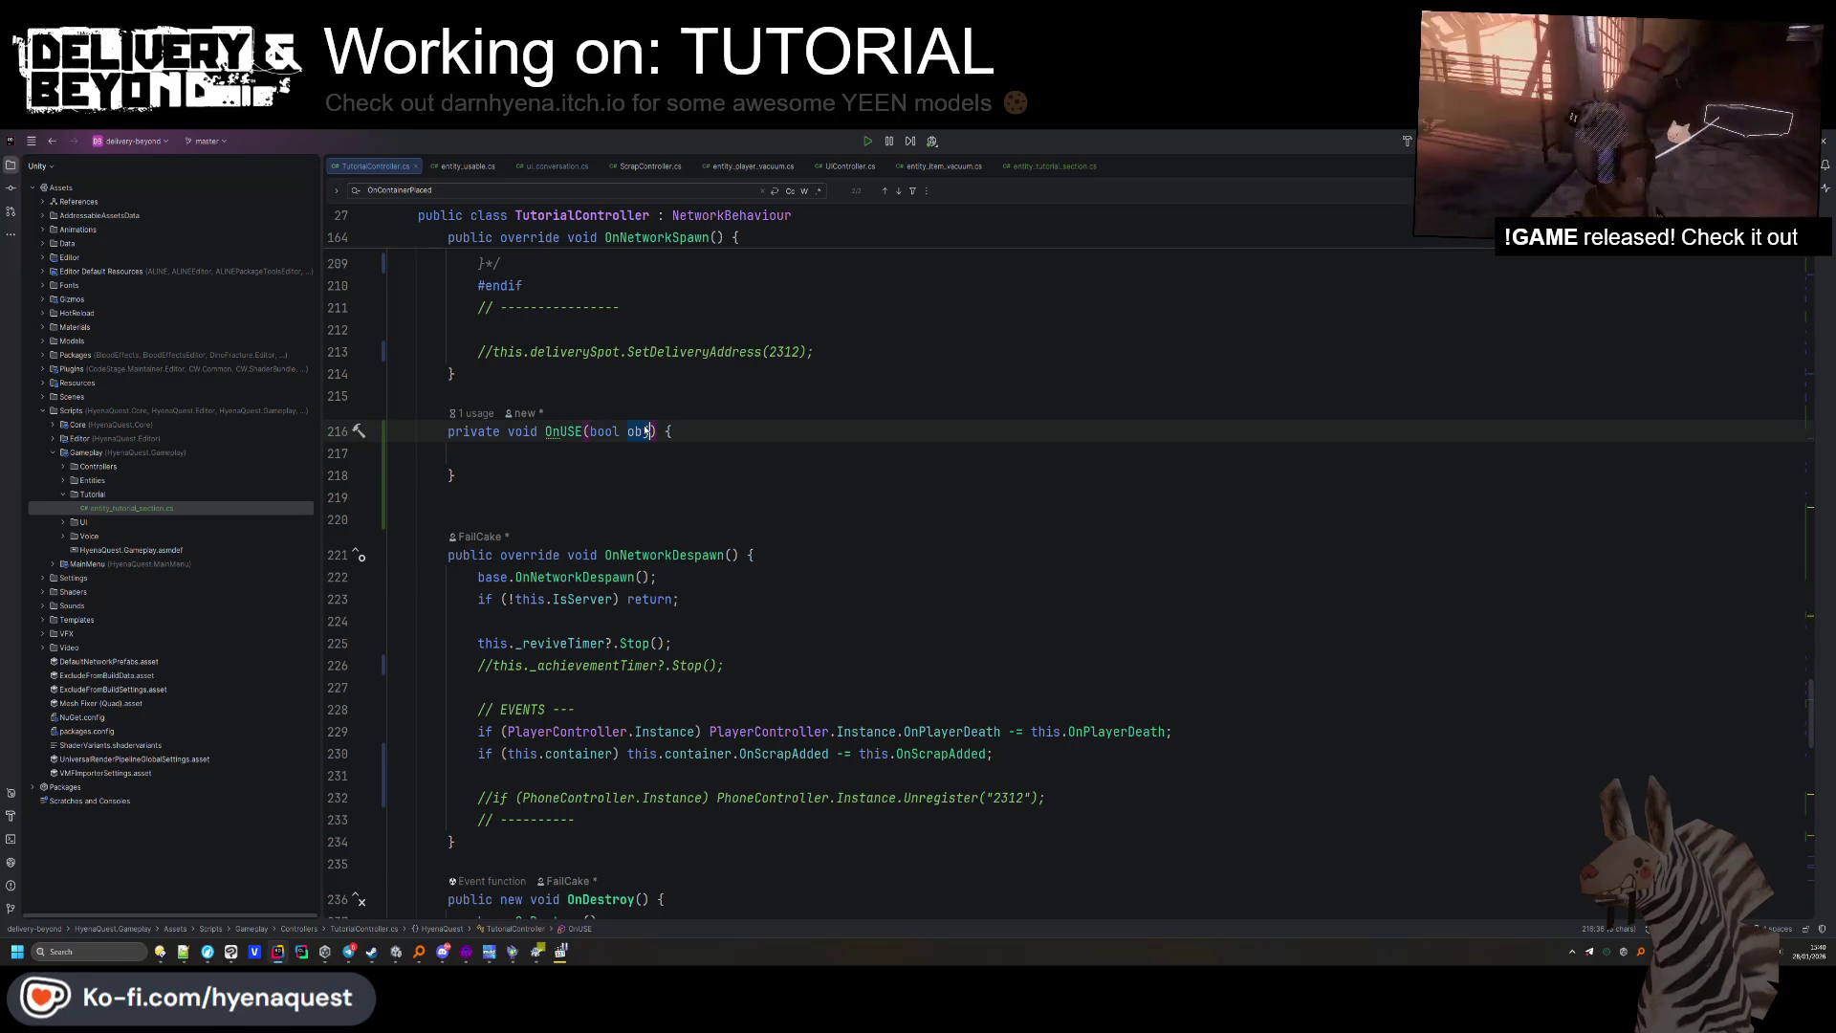
pyautogui.press('Down')
pyautogui.write('this._currentVacuumItem.SetLocked(LOCK_TYPE.LOCKED);')
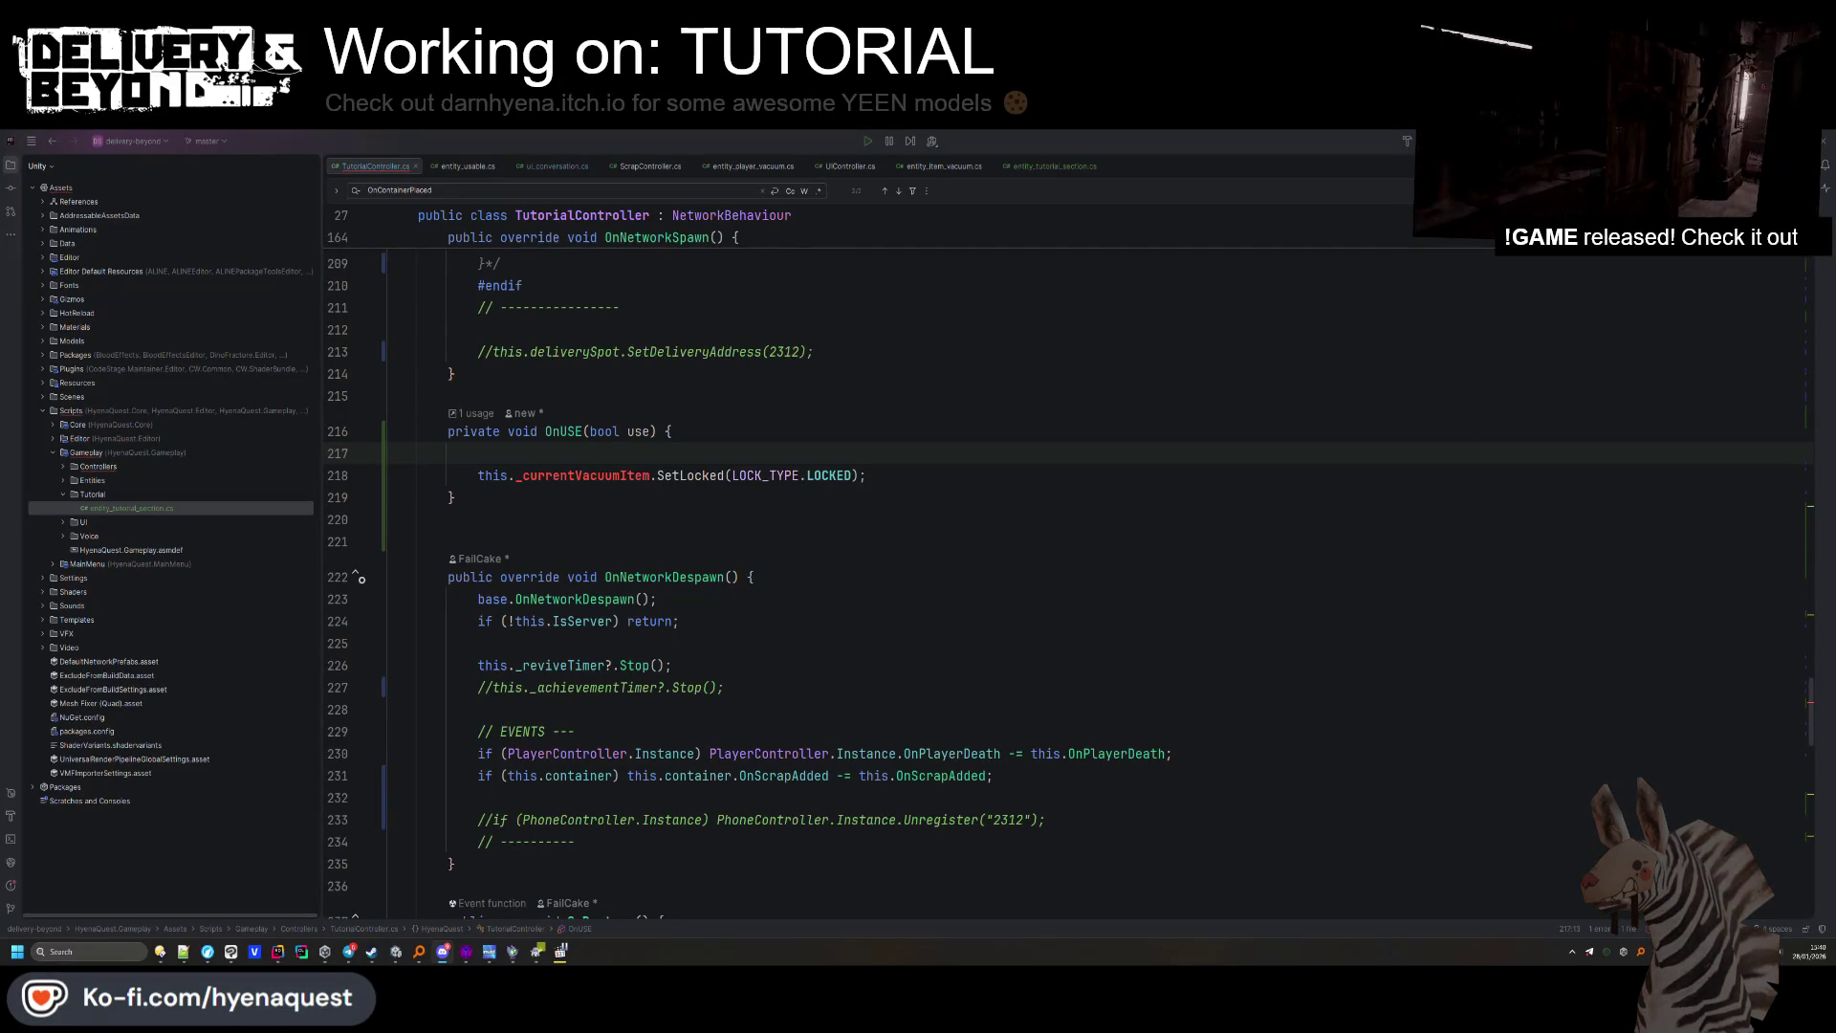
# Adapt the pasted locking line to the container lever with a SetLocked(true) call.
pyautogui.doubleClick(585, 475)
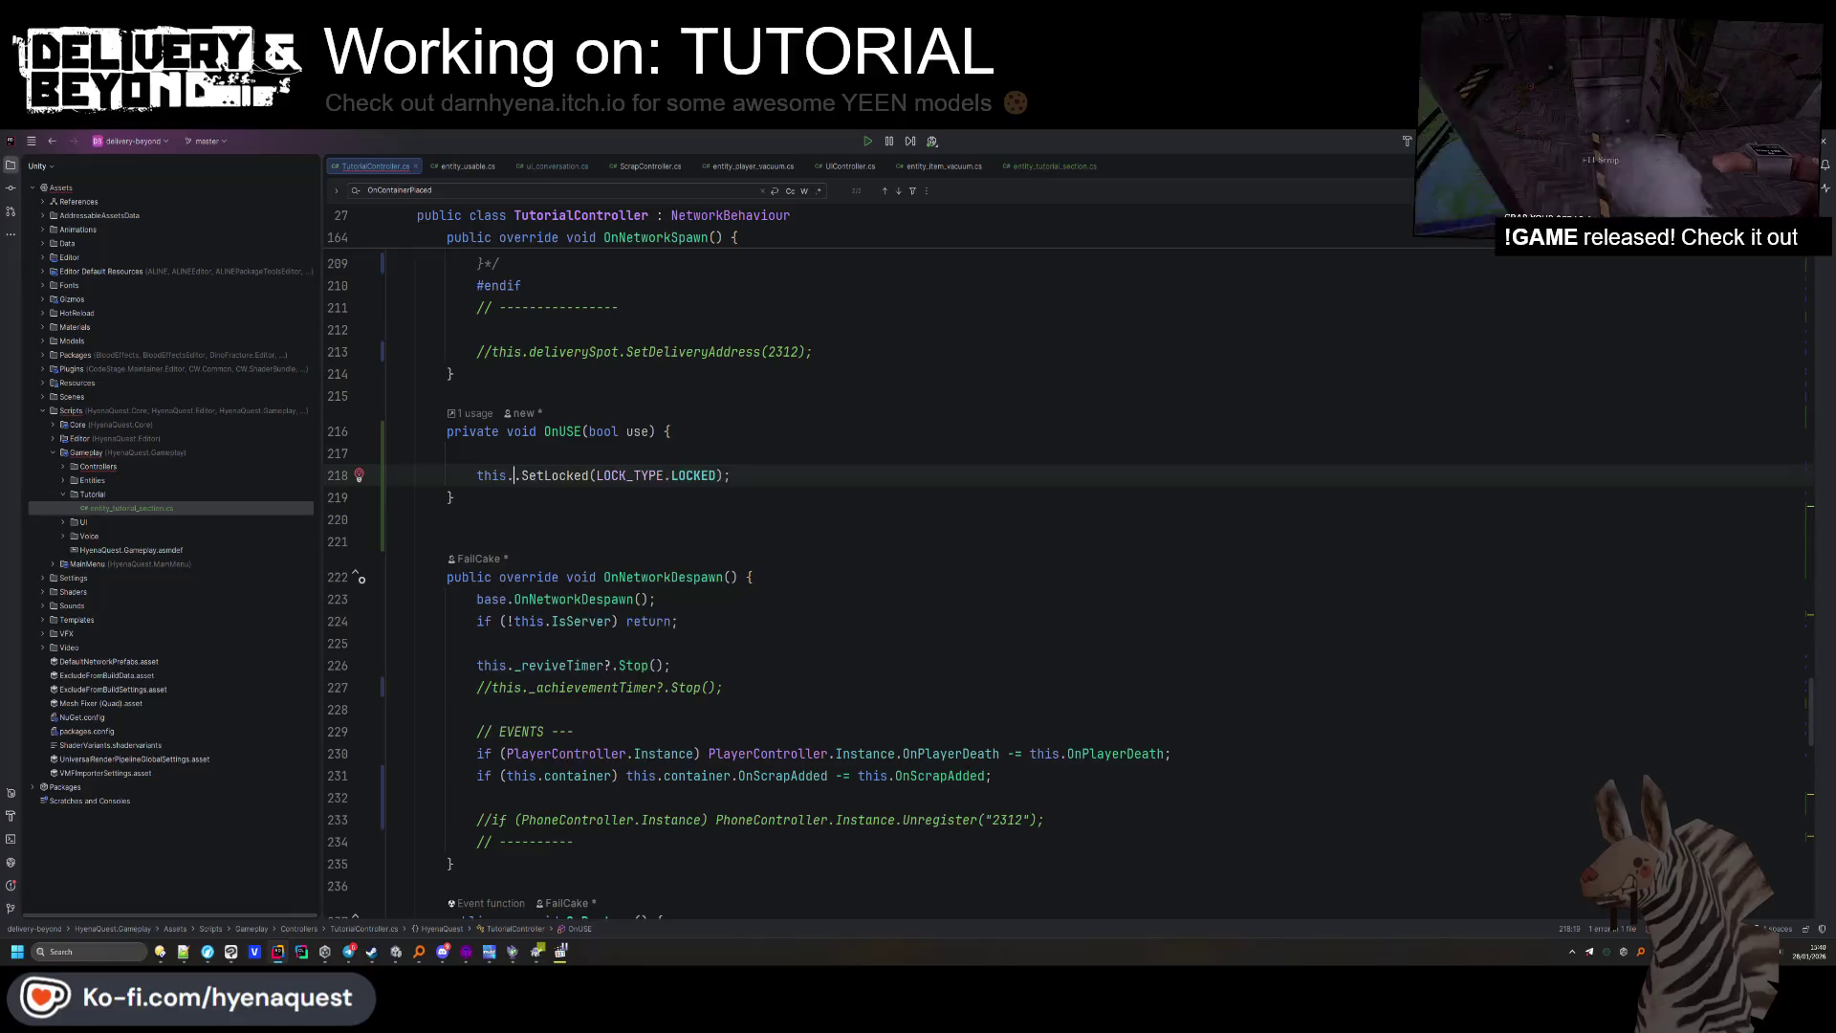
pyautogui.write('containerLever')
pyautogui.scroll(1, 1068, 585)
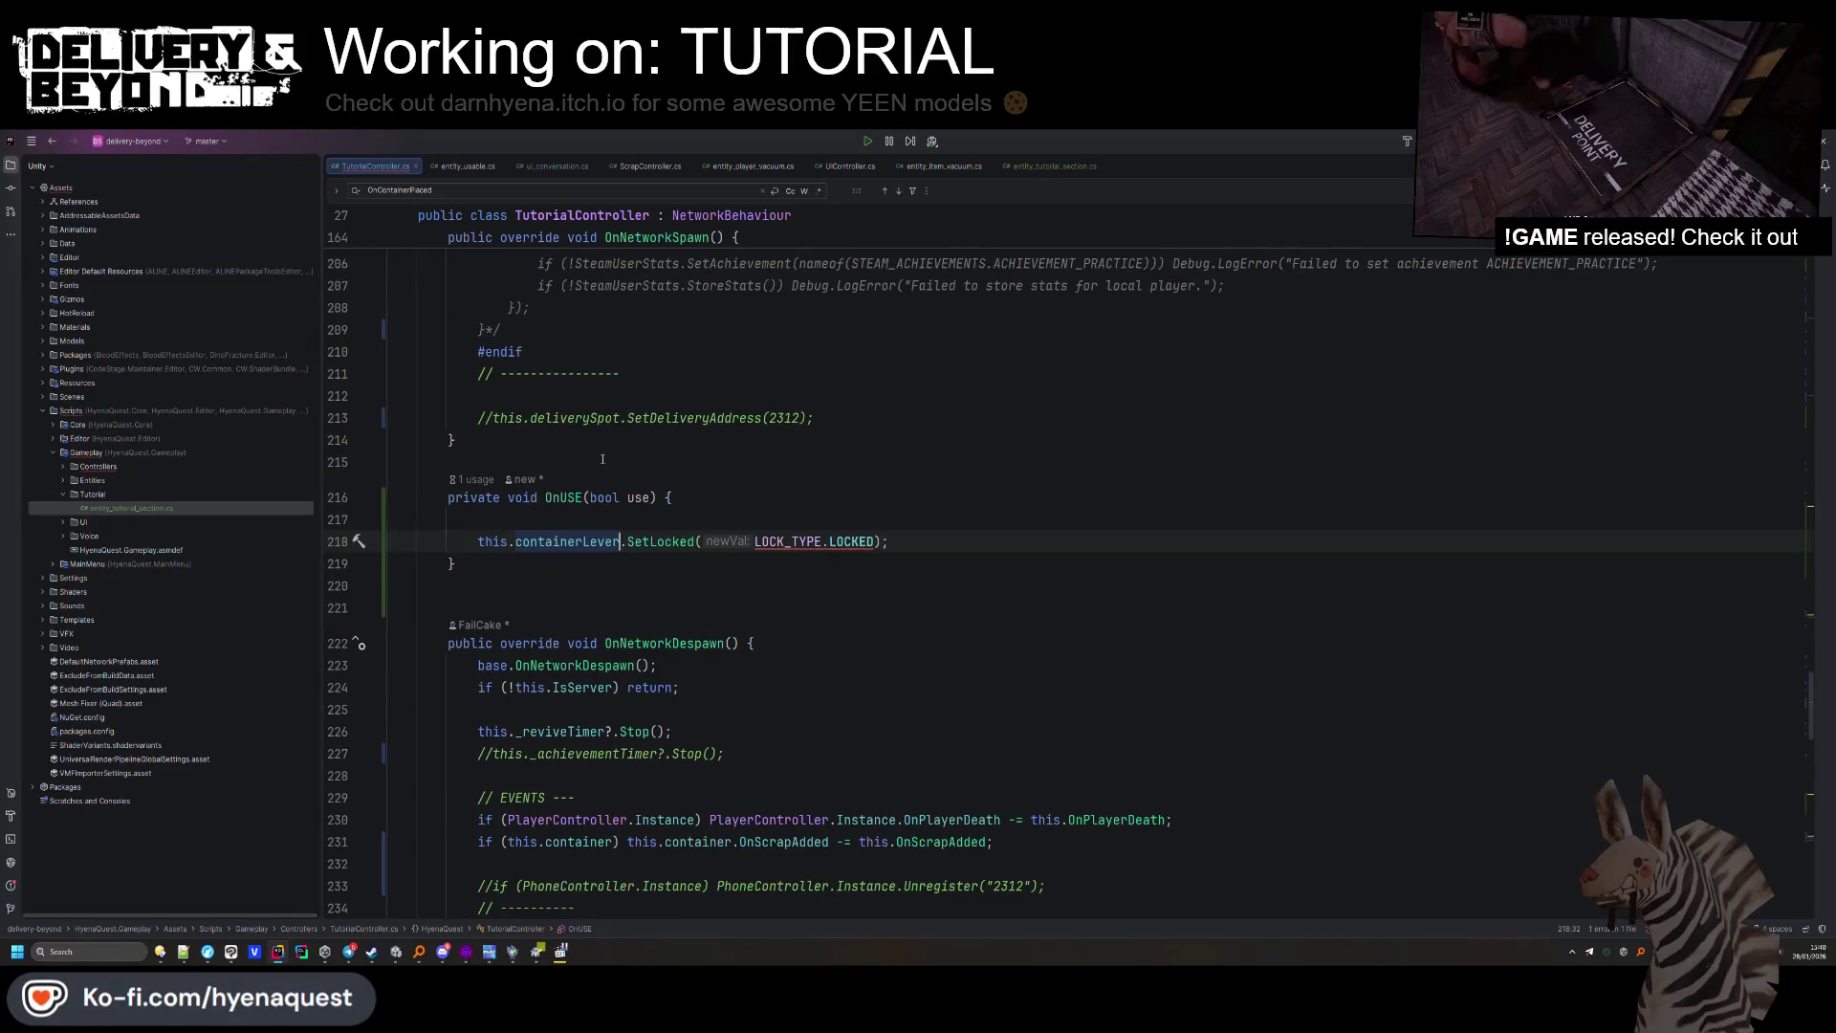
pyautogui.hotkey('ctrl', 'shift', 'Left')
pyautogui.hotkey('ctrl', 'shift', 'Left')
pyautogui.hotkey('ctrl', 'shift', 'Left')
pyautogui.hotkey('ctrl', 'c')
pyautogui.press('Up')
pyautogui.hotkey('ctrl', 'v')
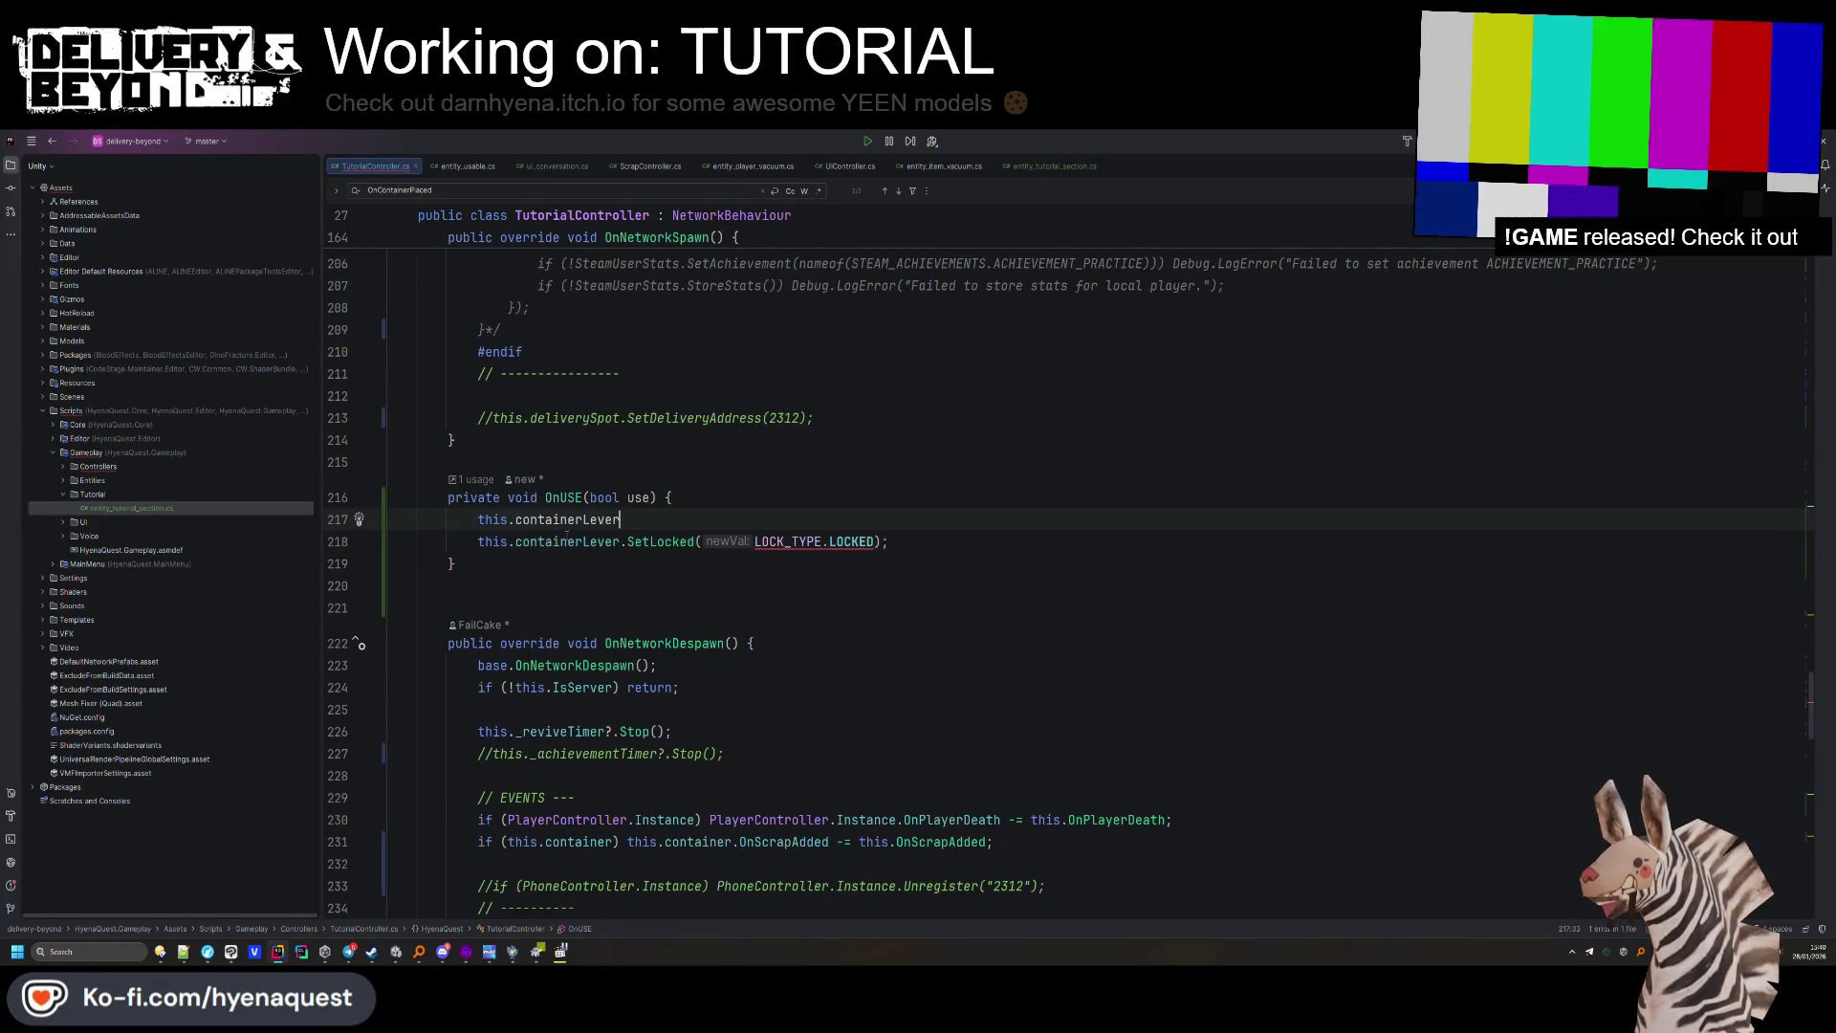
pyautogui.write('.setLo')
pyautogui.press('Return')
pyautogui.write('true);')
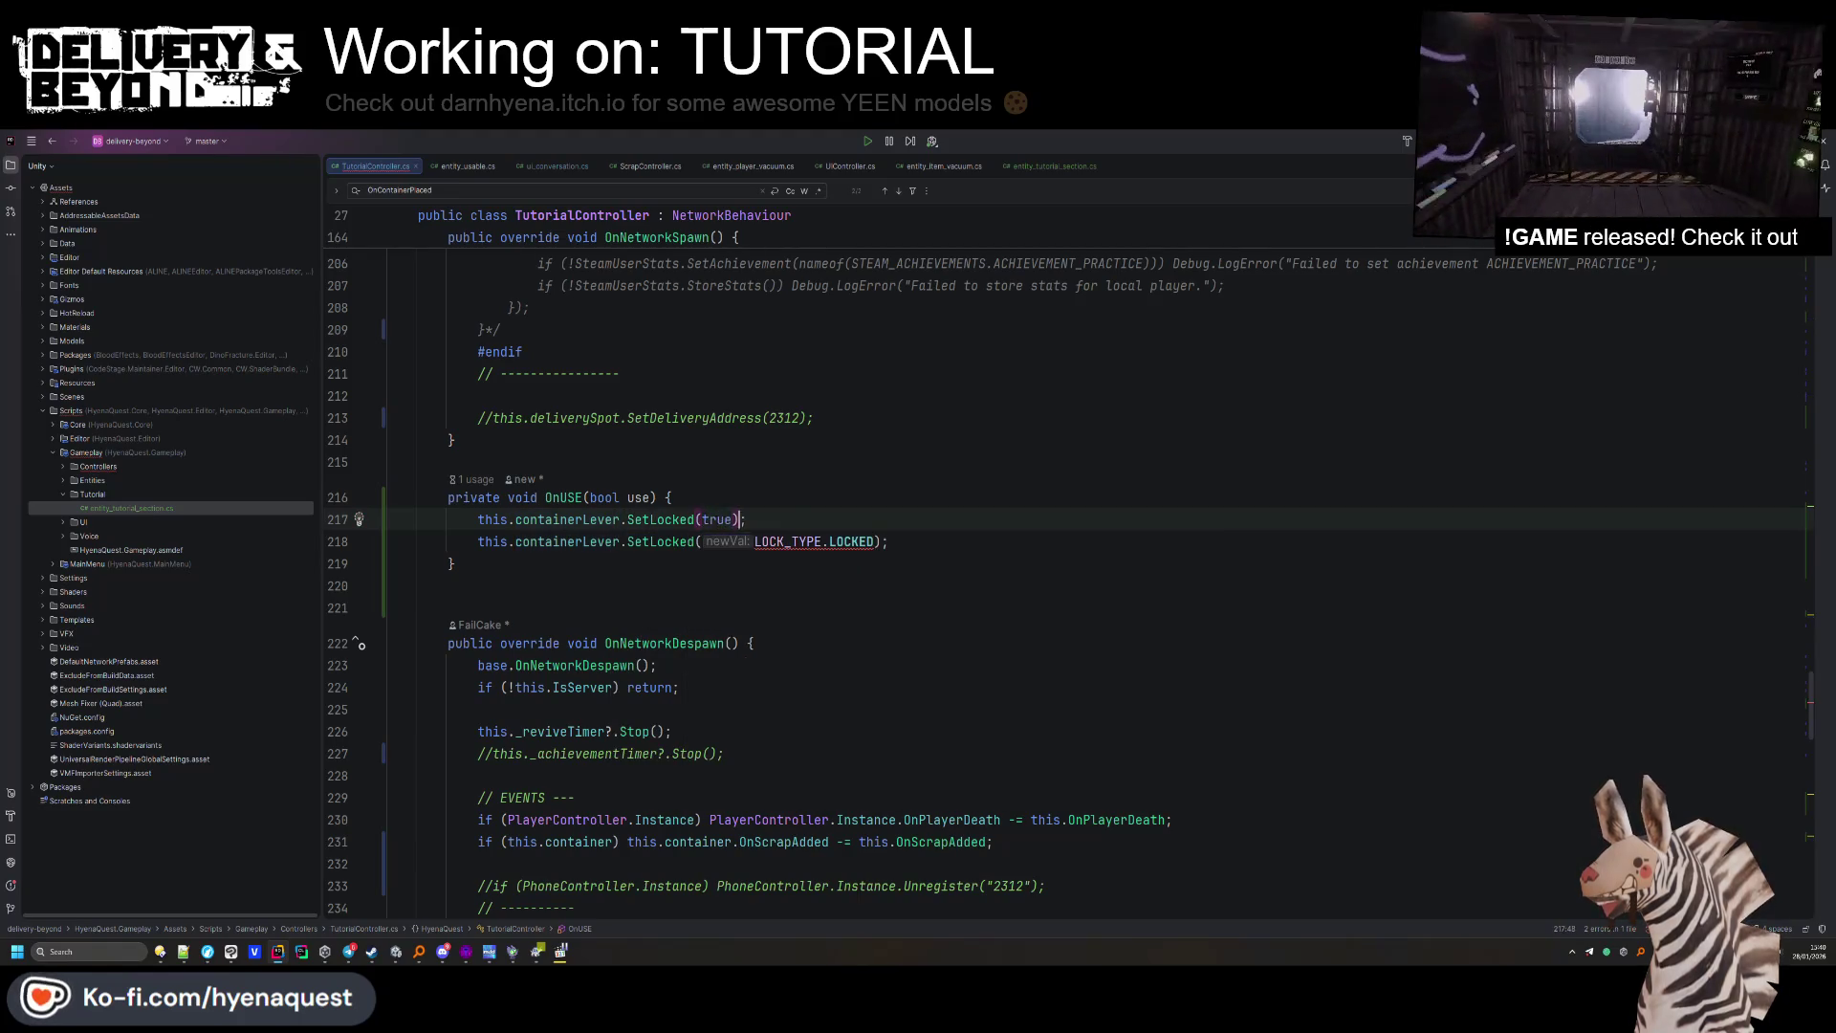
pyautogui.hotkey('ctrl', 'y')
# Add an early-return guard when there is no container or use is false.
pyautogui.doubleClick(607, 521)
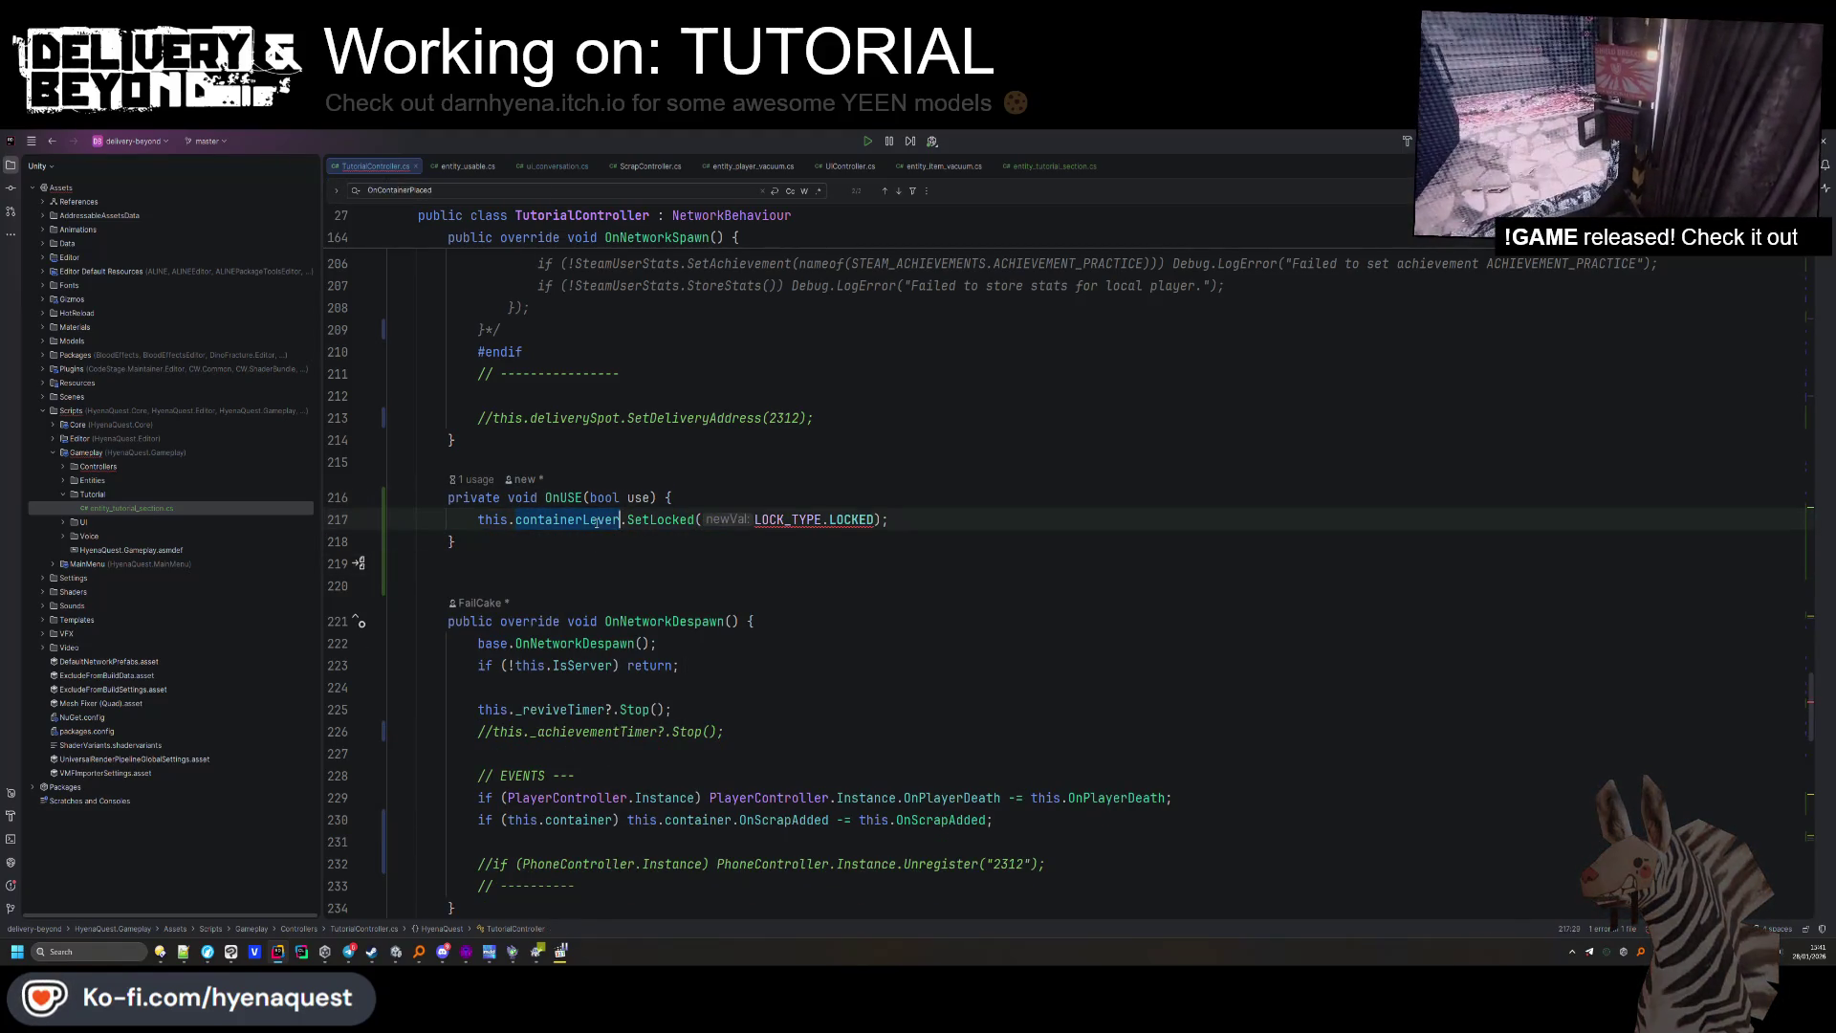
pyautogui.write('container')
pyautogui.press('Escape')
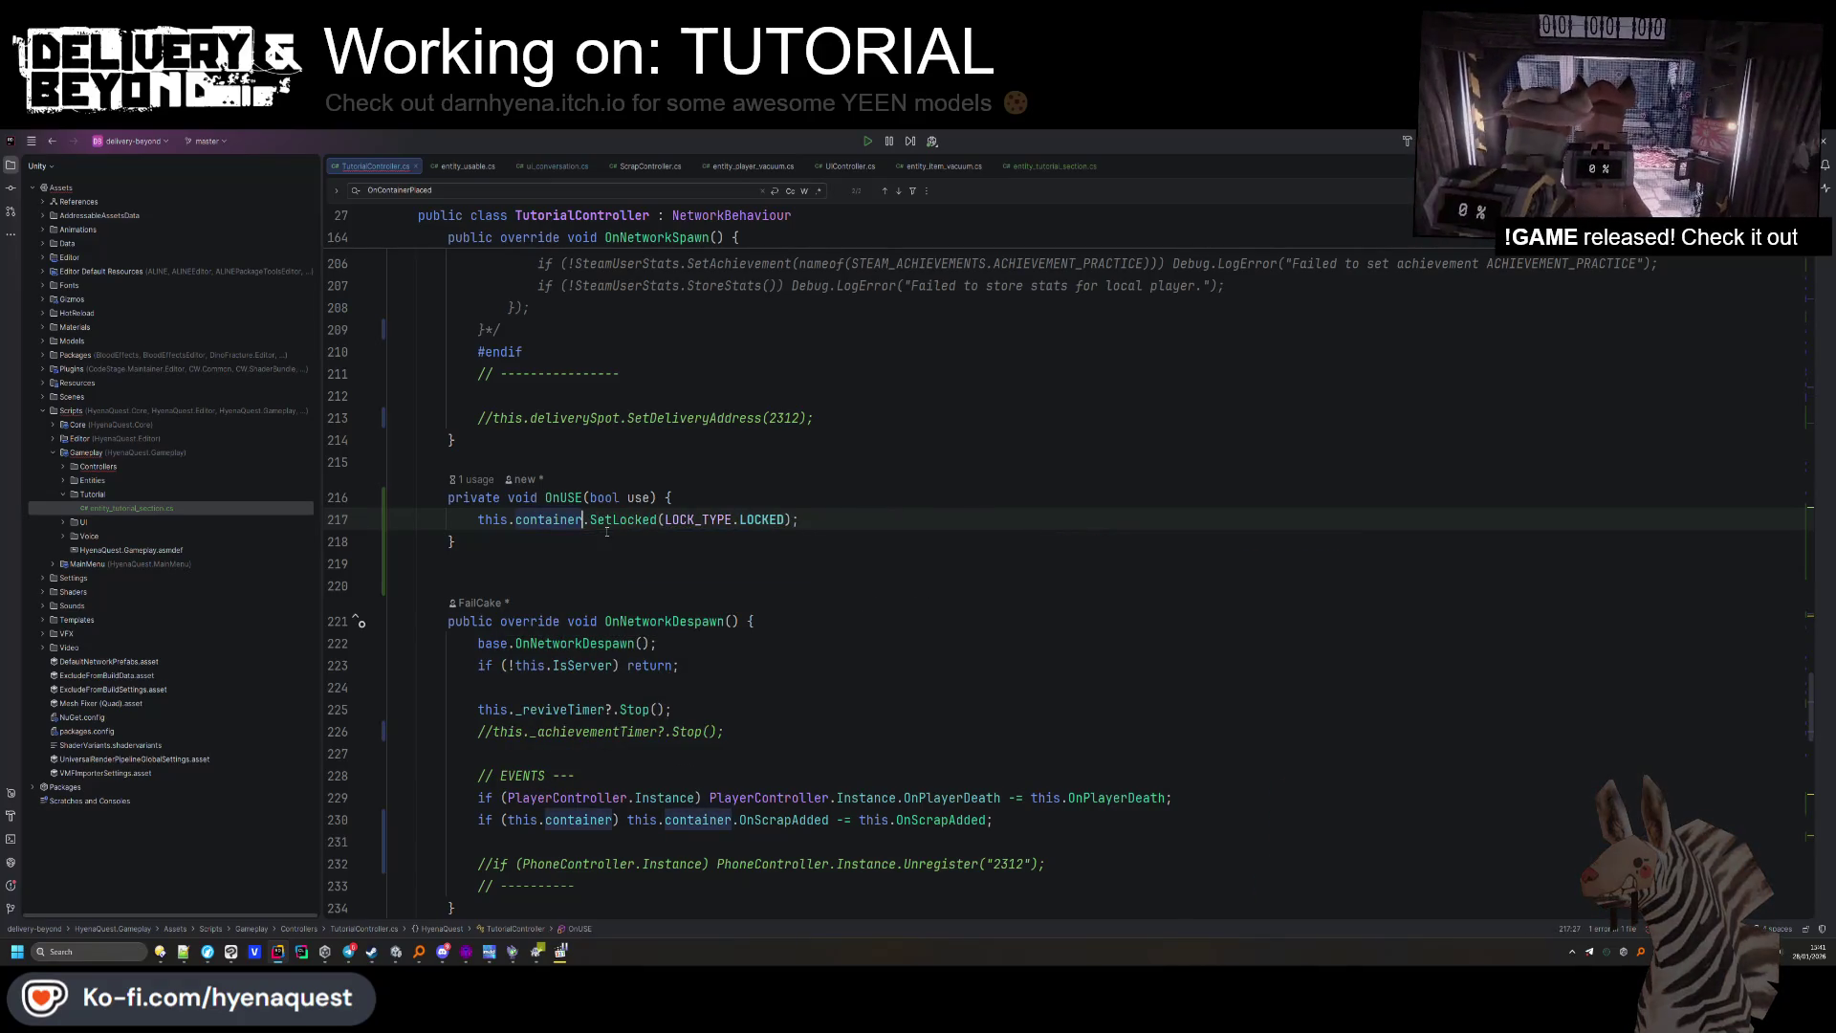
pyautogui.click(748, 480)
pyautogui.press('Return')
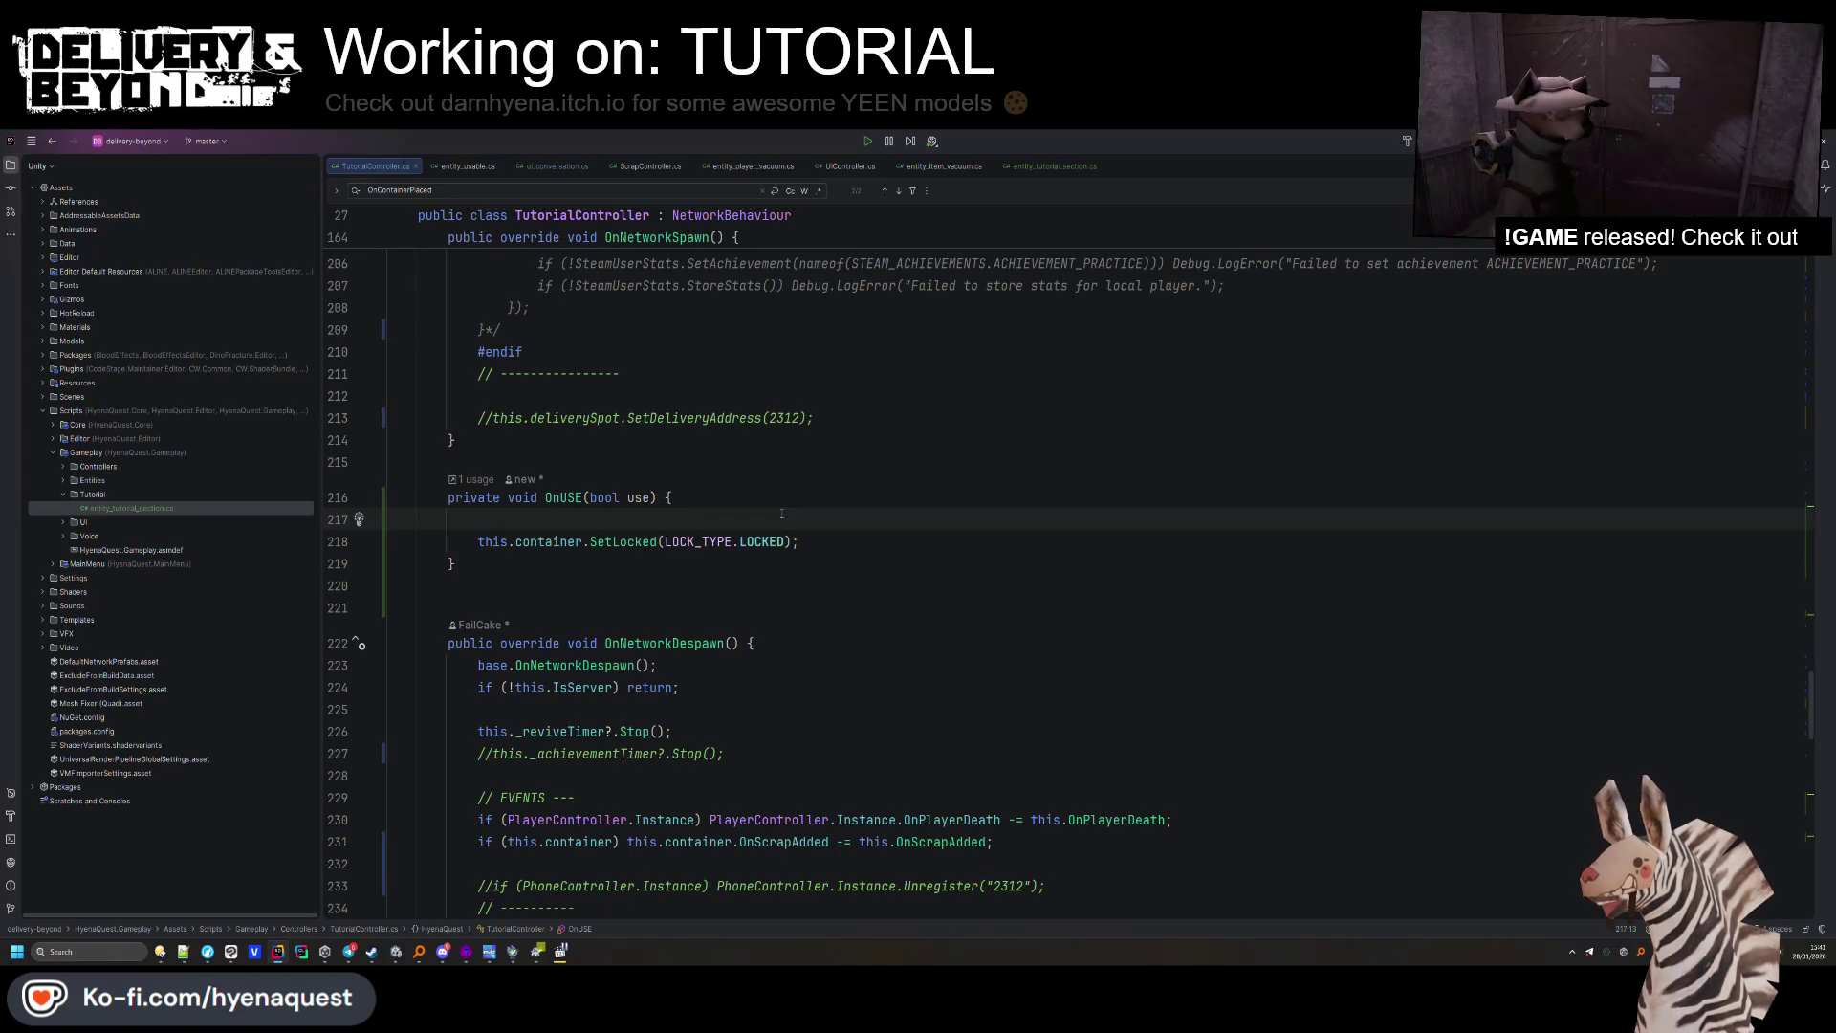
pyautogui.write('if(!container) return;')
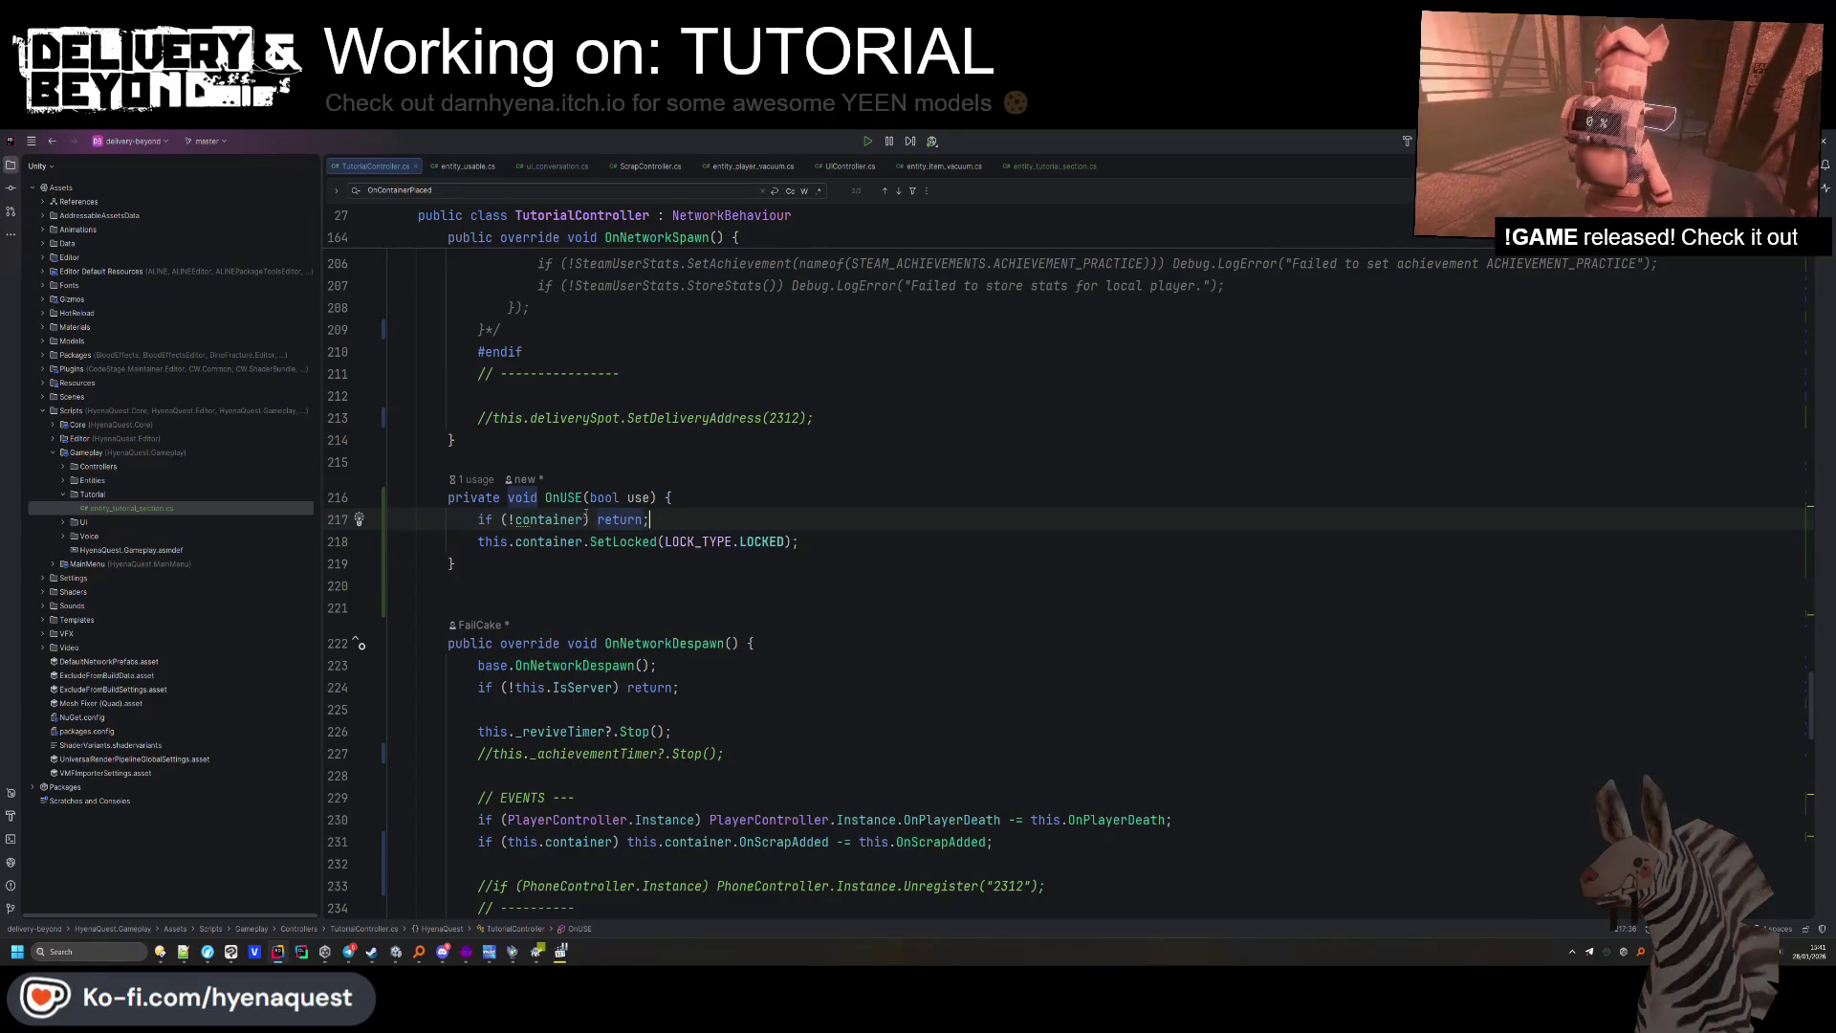
pyautogui.write(' !use')
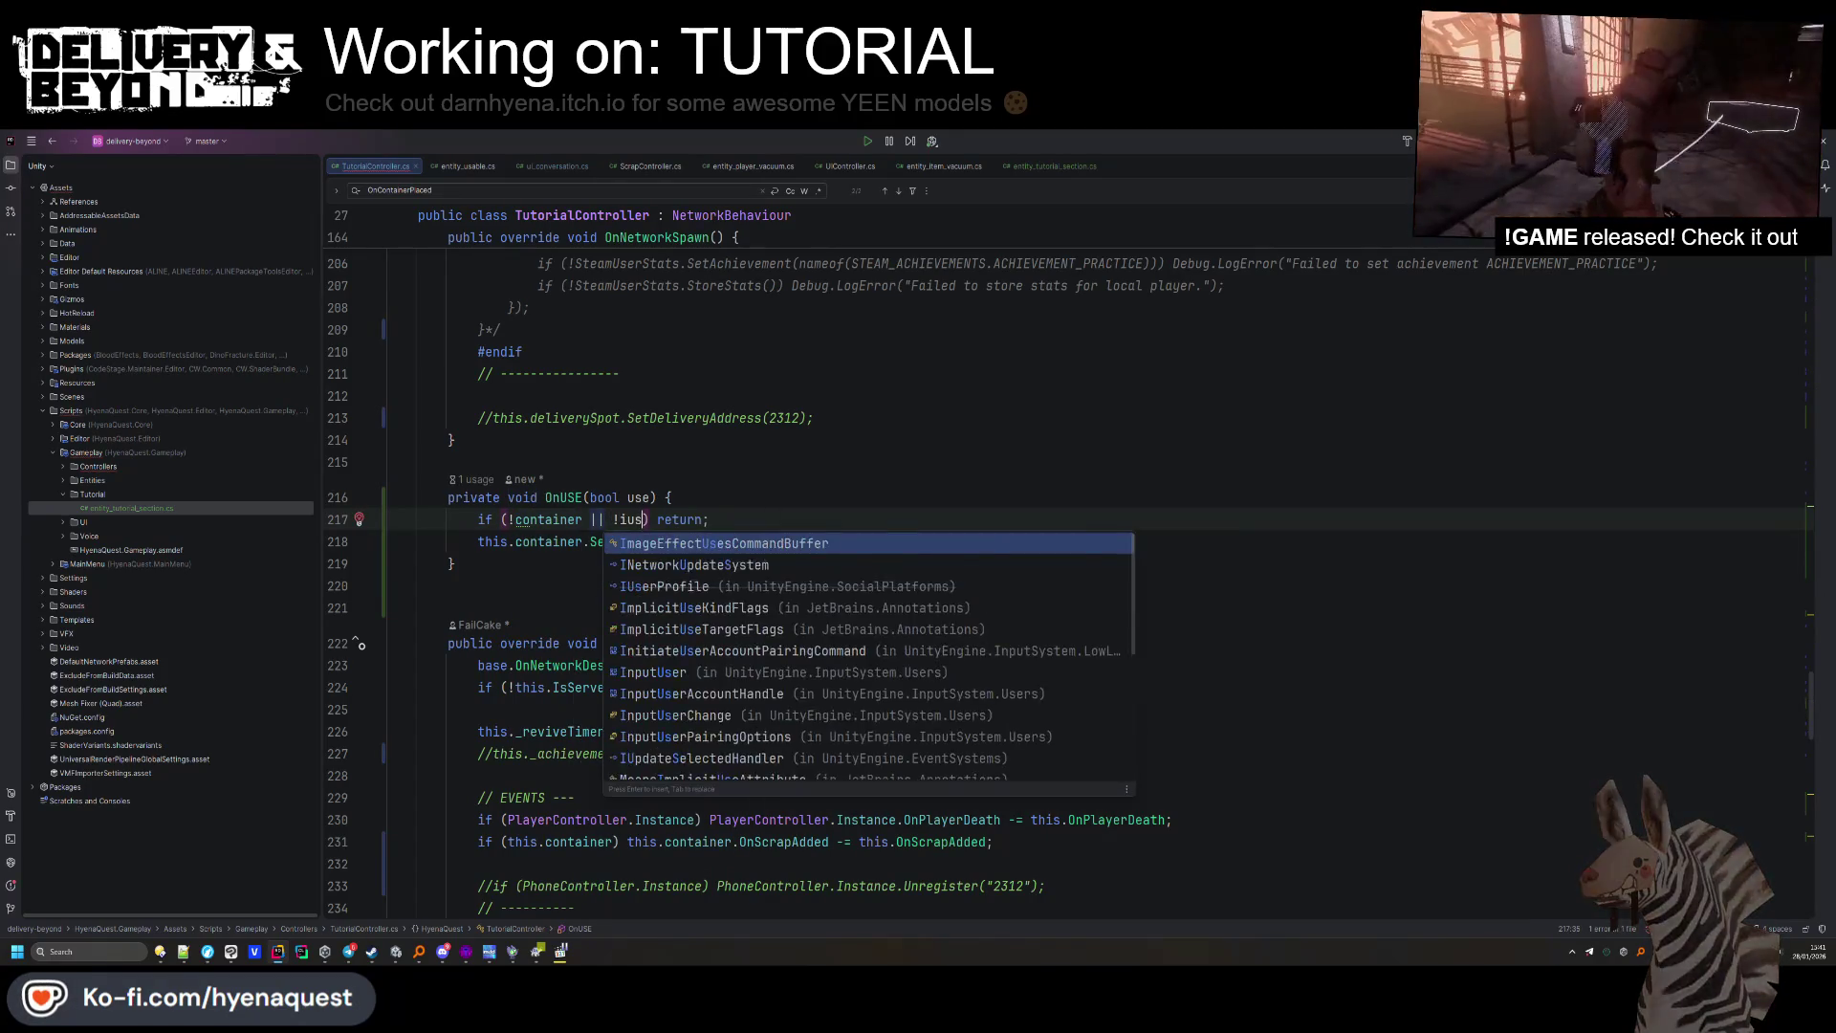
pyautogui.click(845, 524)
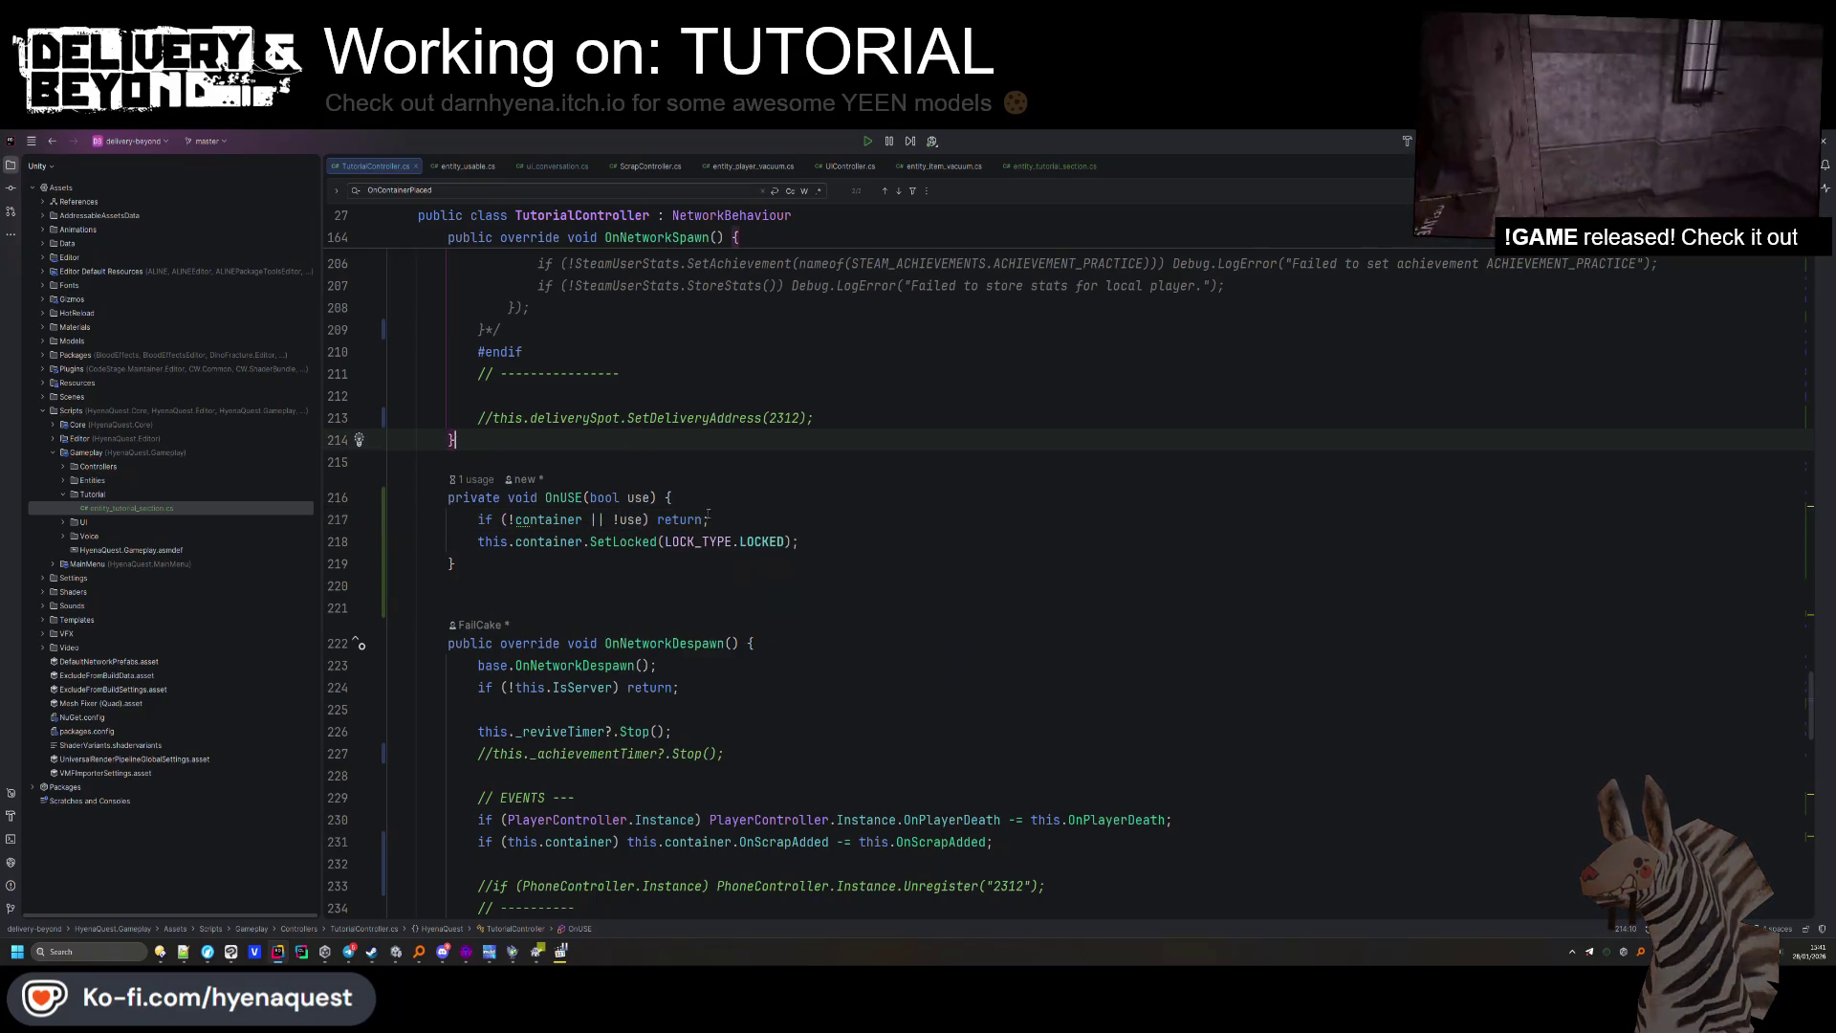
pyautogui.click(845, 541)
# Reset the container with this.container.SetScrap(0) below the lock call.
pyautogui.press('Return')
pyautogui.write('this.con')
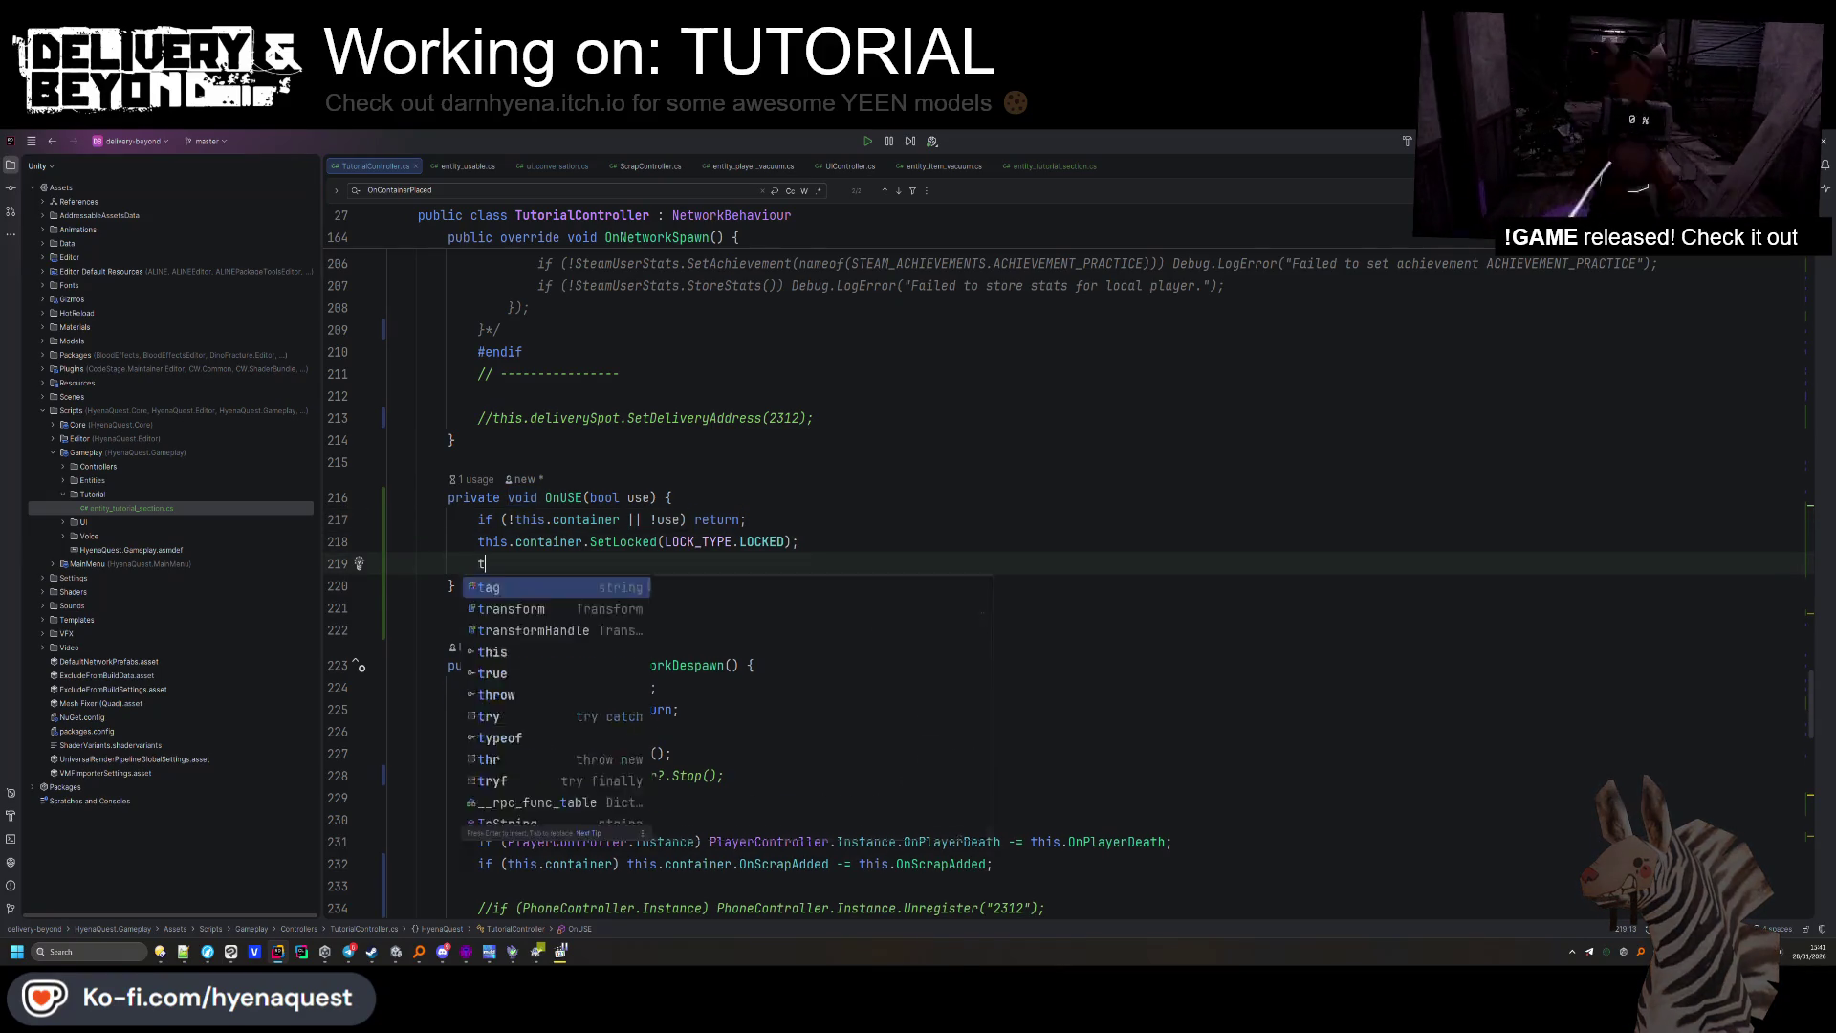
pyautogui.press('Return')
pyautogui.write('.SetS')
pyautogui.press('Return')
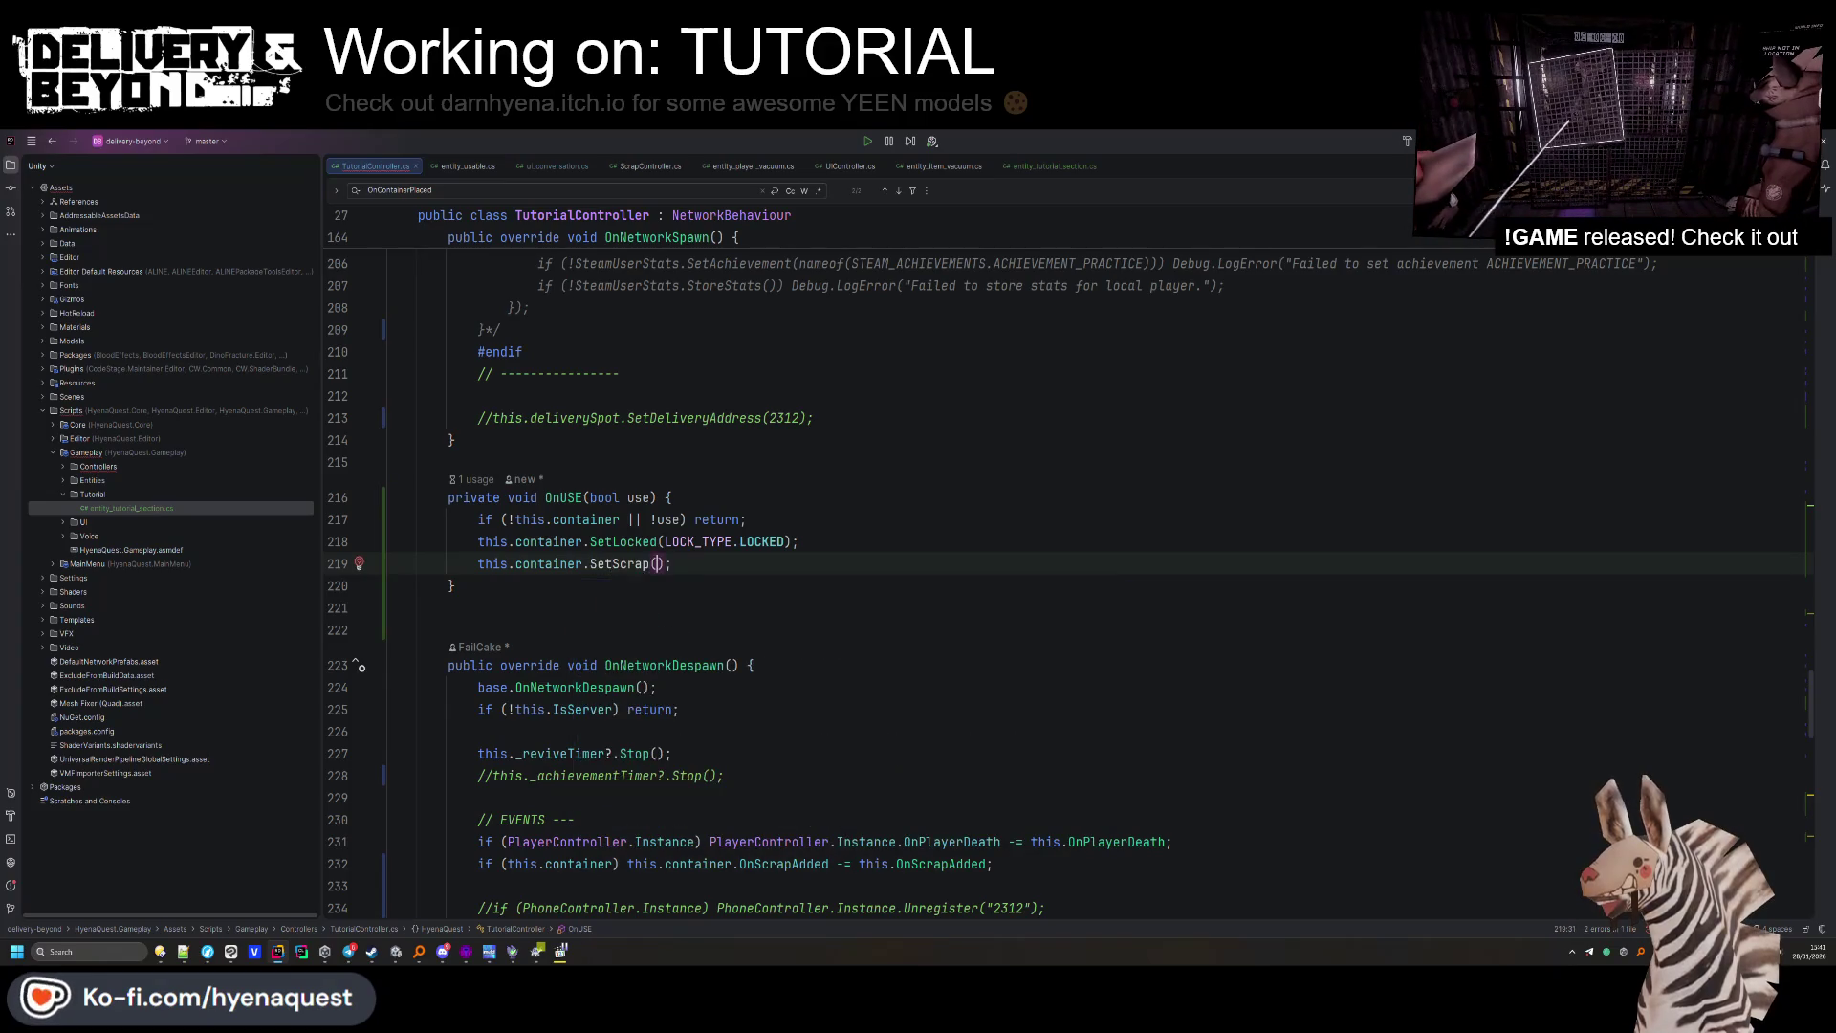
pyautogui.click(833, 520)
pyautogui.press('Return')
pyautogui.click(728, 585)
pyautogui.press('Return')
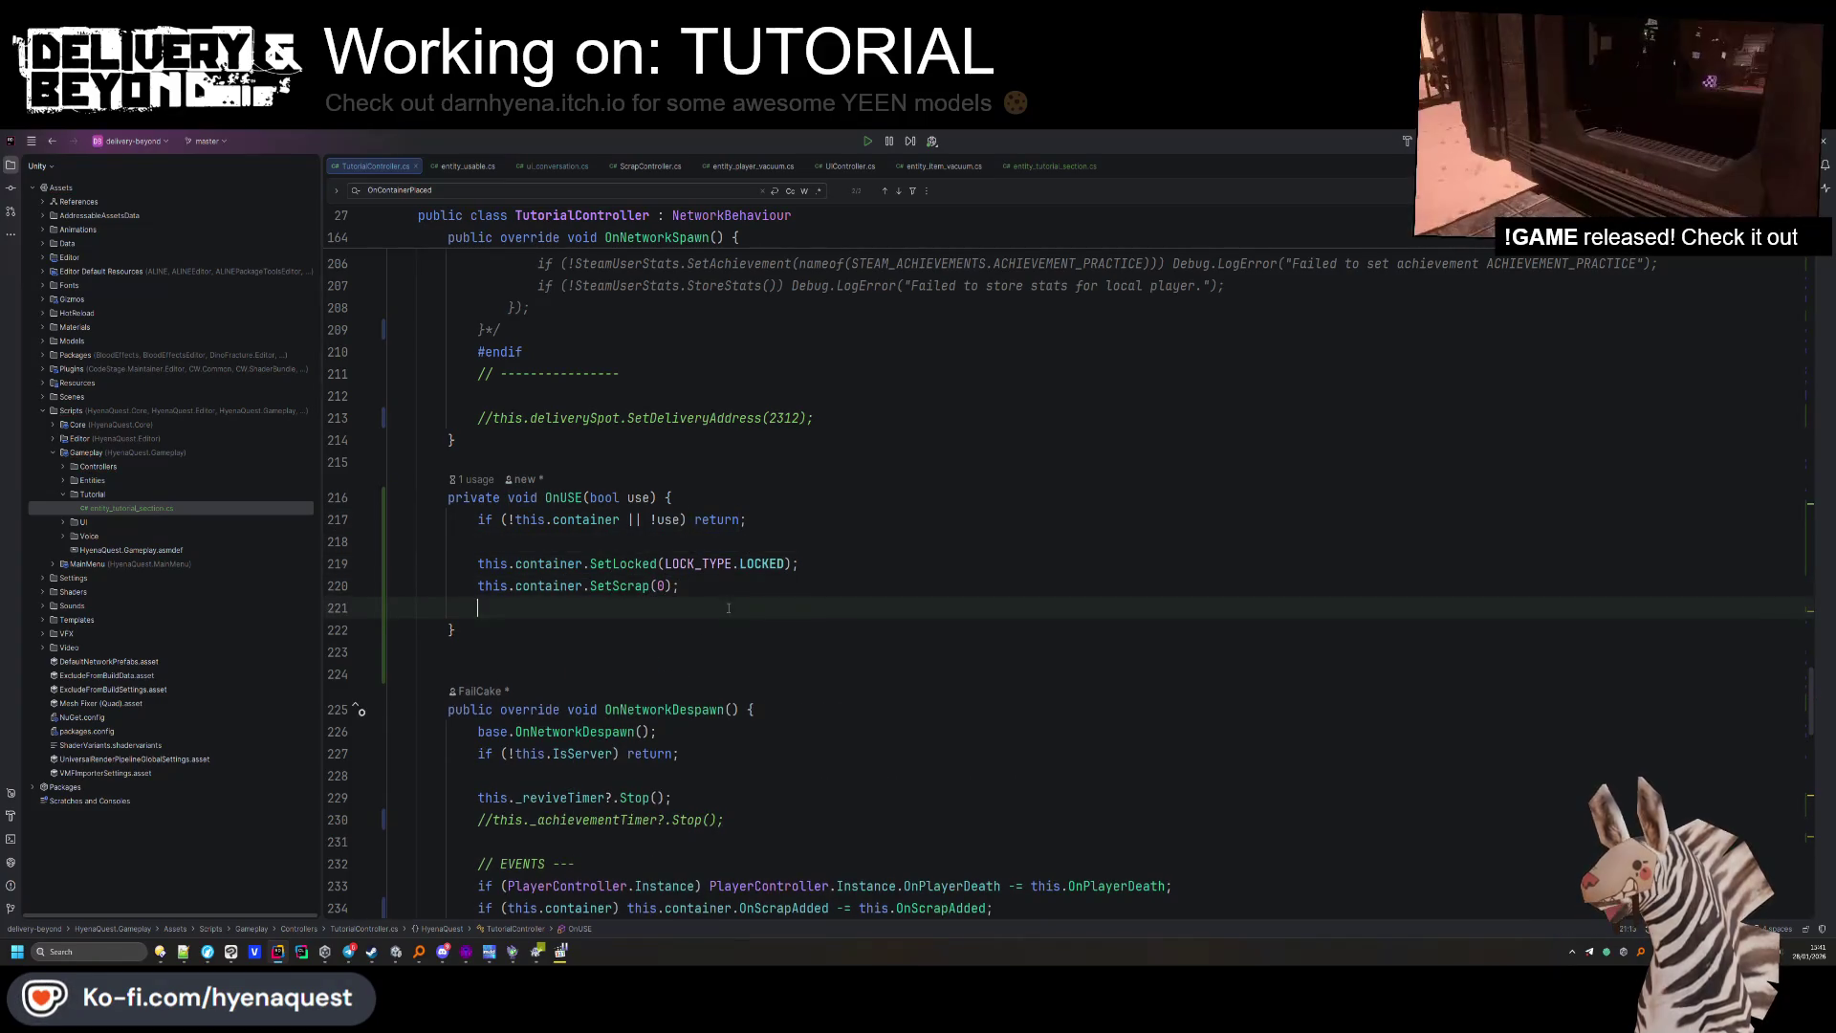
# Add _scrap.Value += this.container.GetTotalScrap() above the SetScrap(0) line.
pyautogui.write('this.')
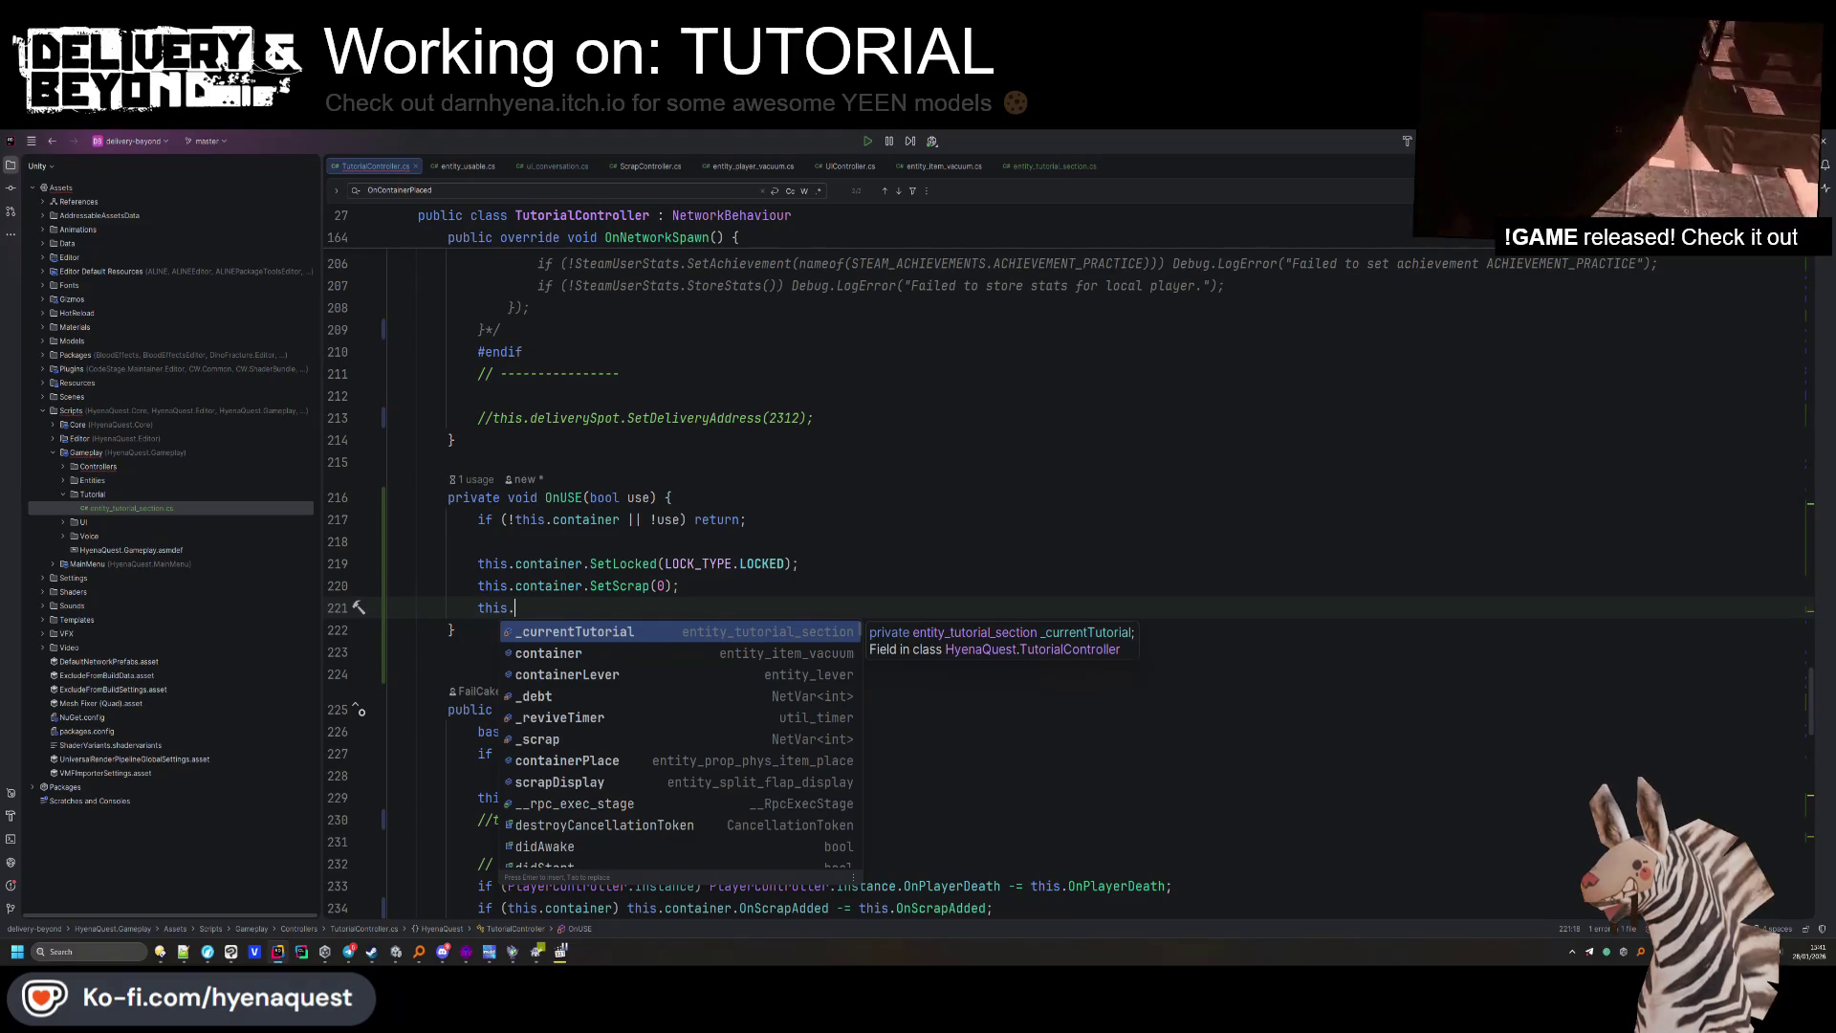
pyautogui.write('_s')
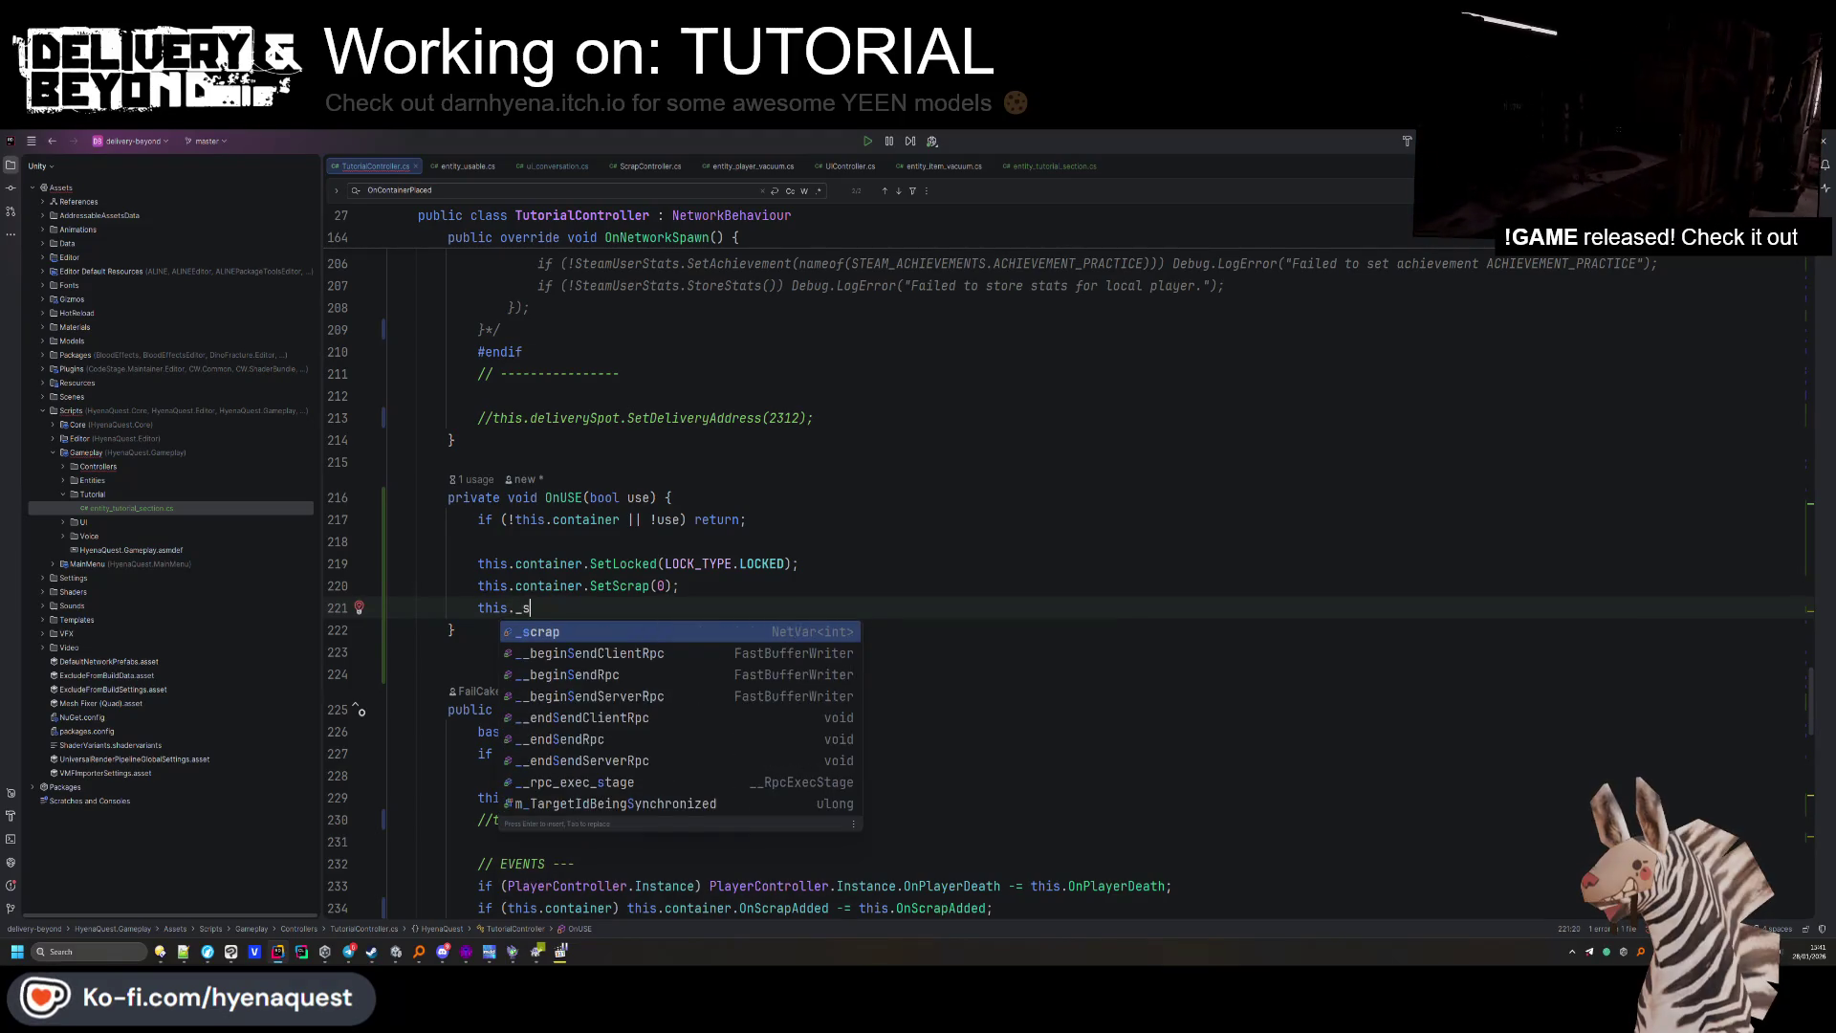
pyautogui.write('crap.Value ')
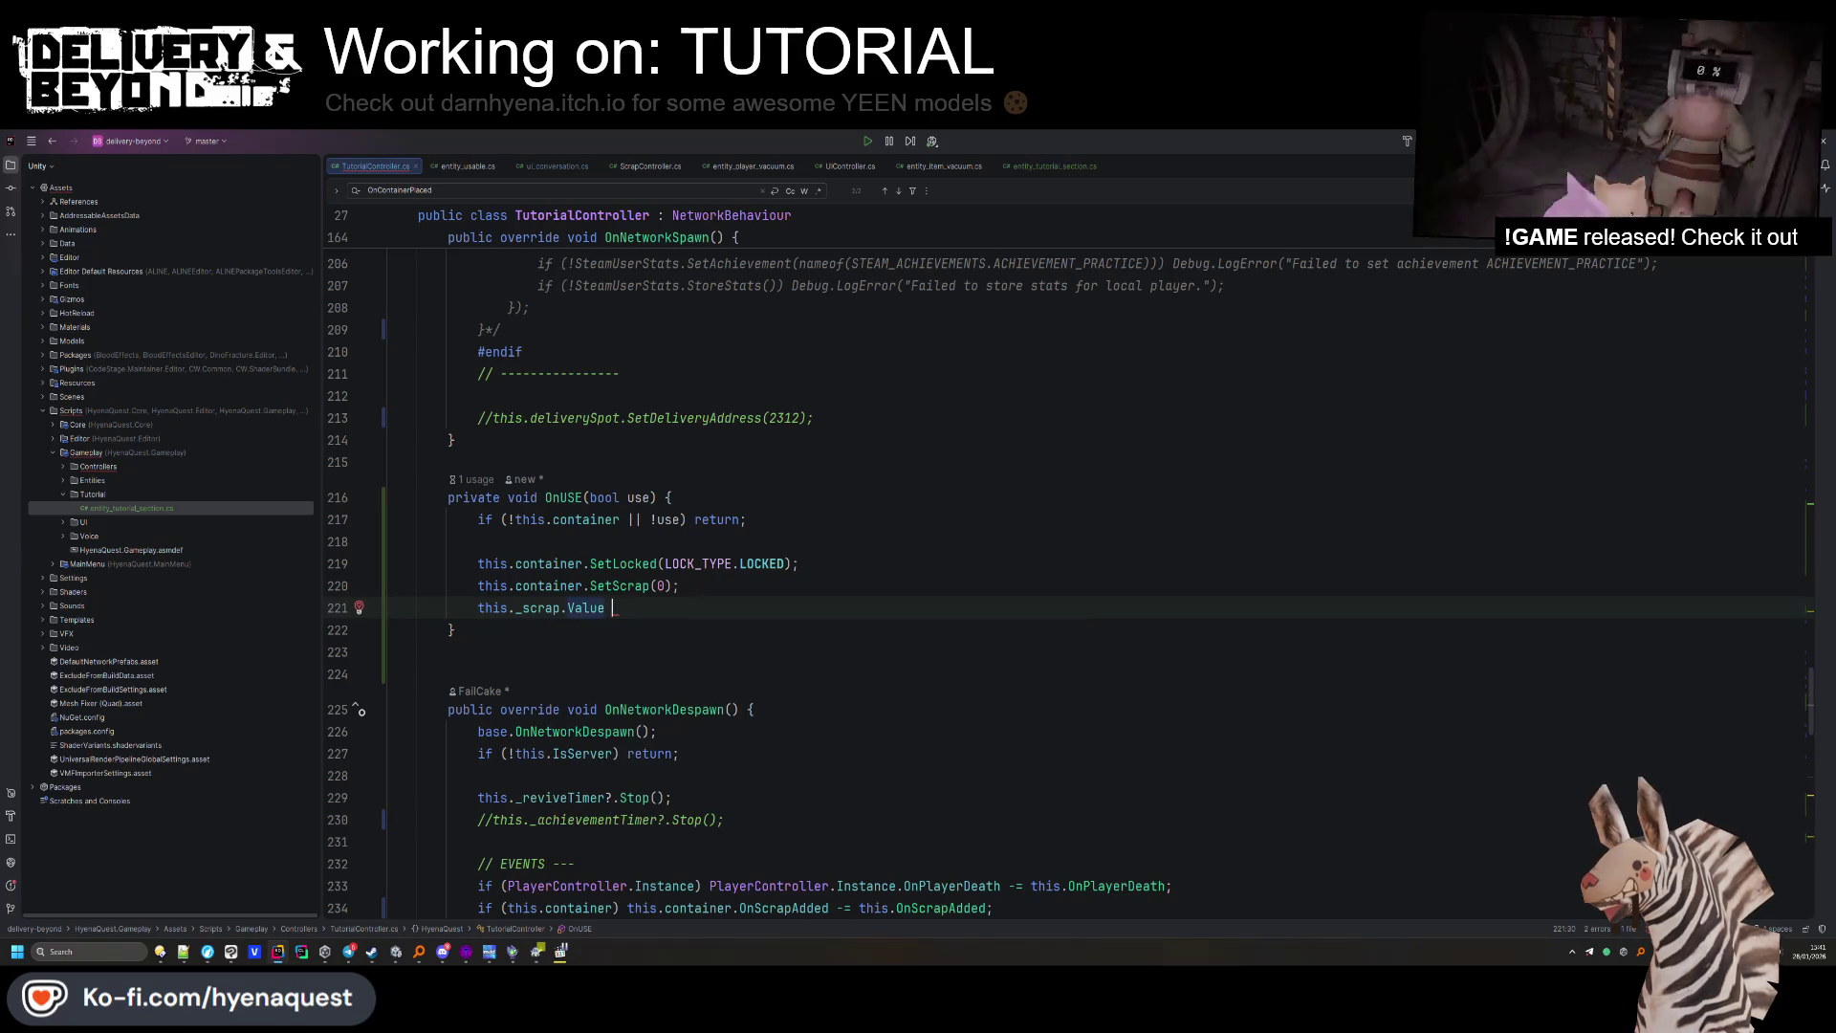
pyautogui.write('+= thi')
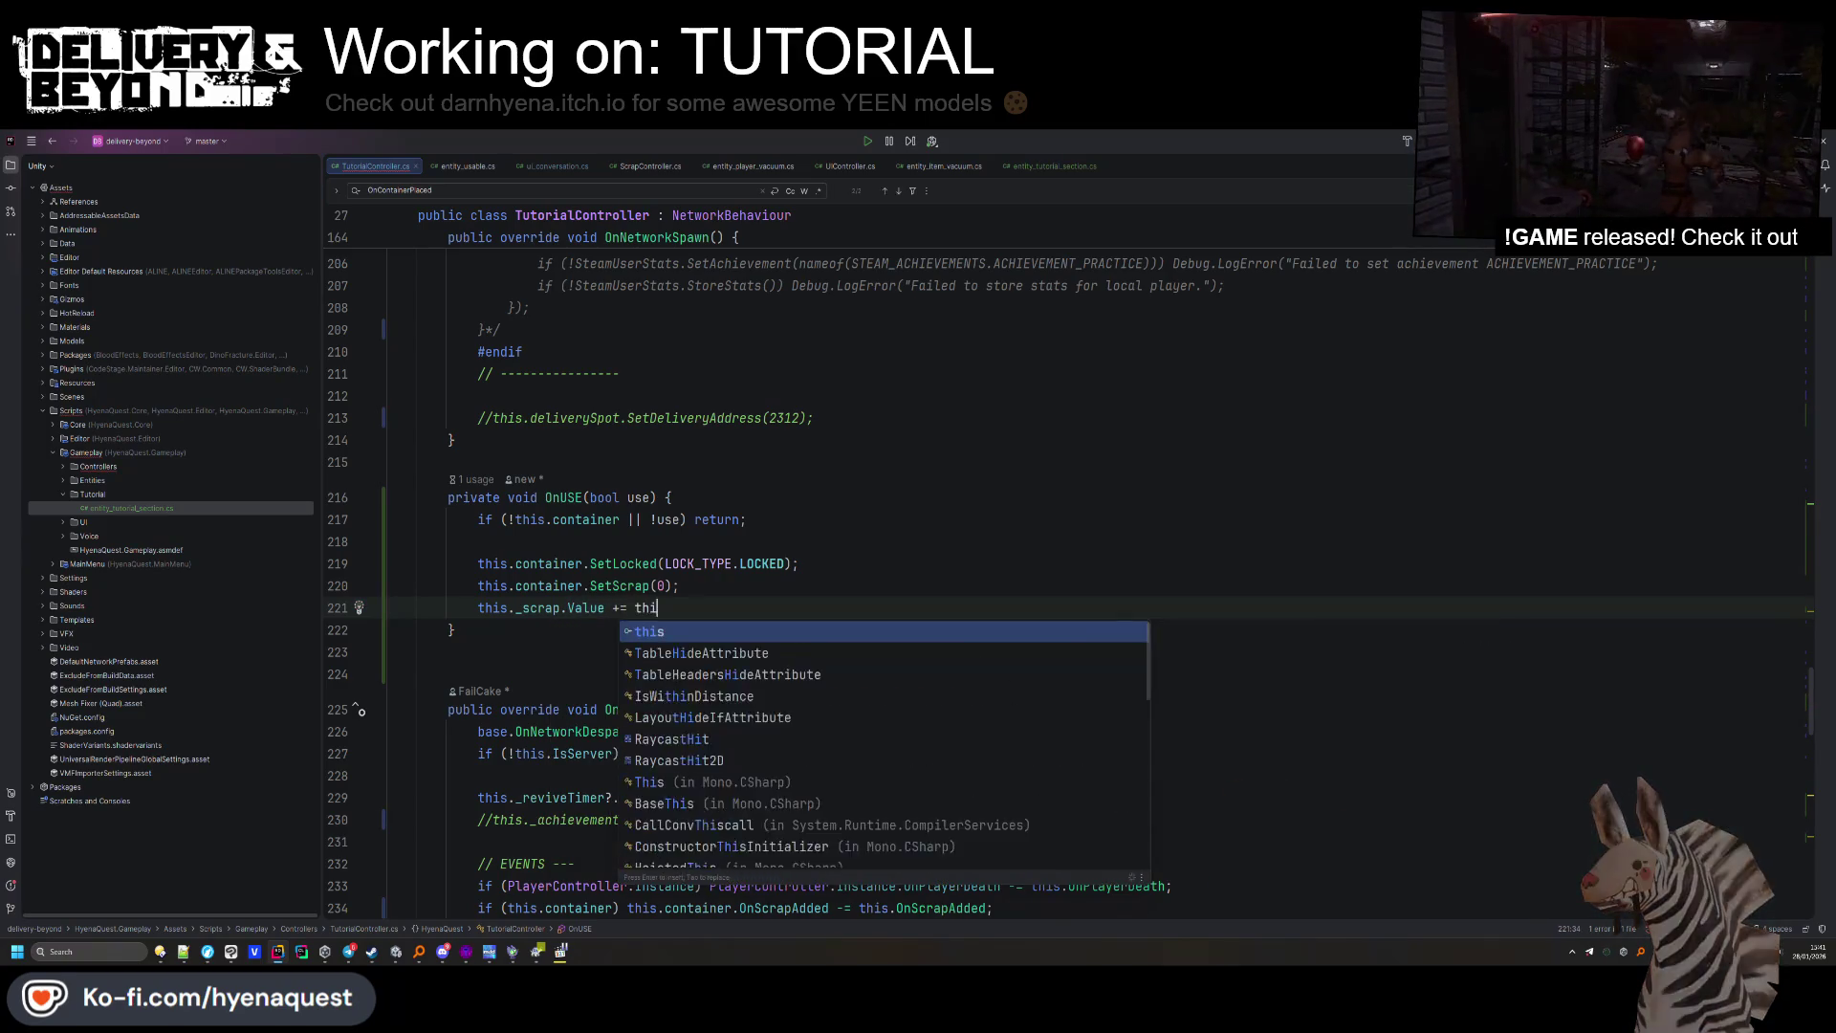
pyautogui.write('s.container.gsc')
pyautogui.press('Return')
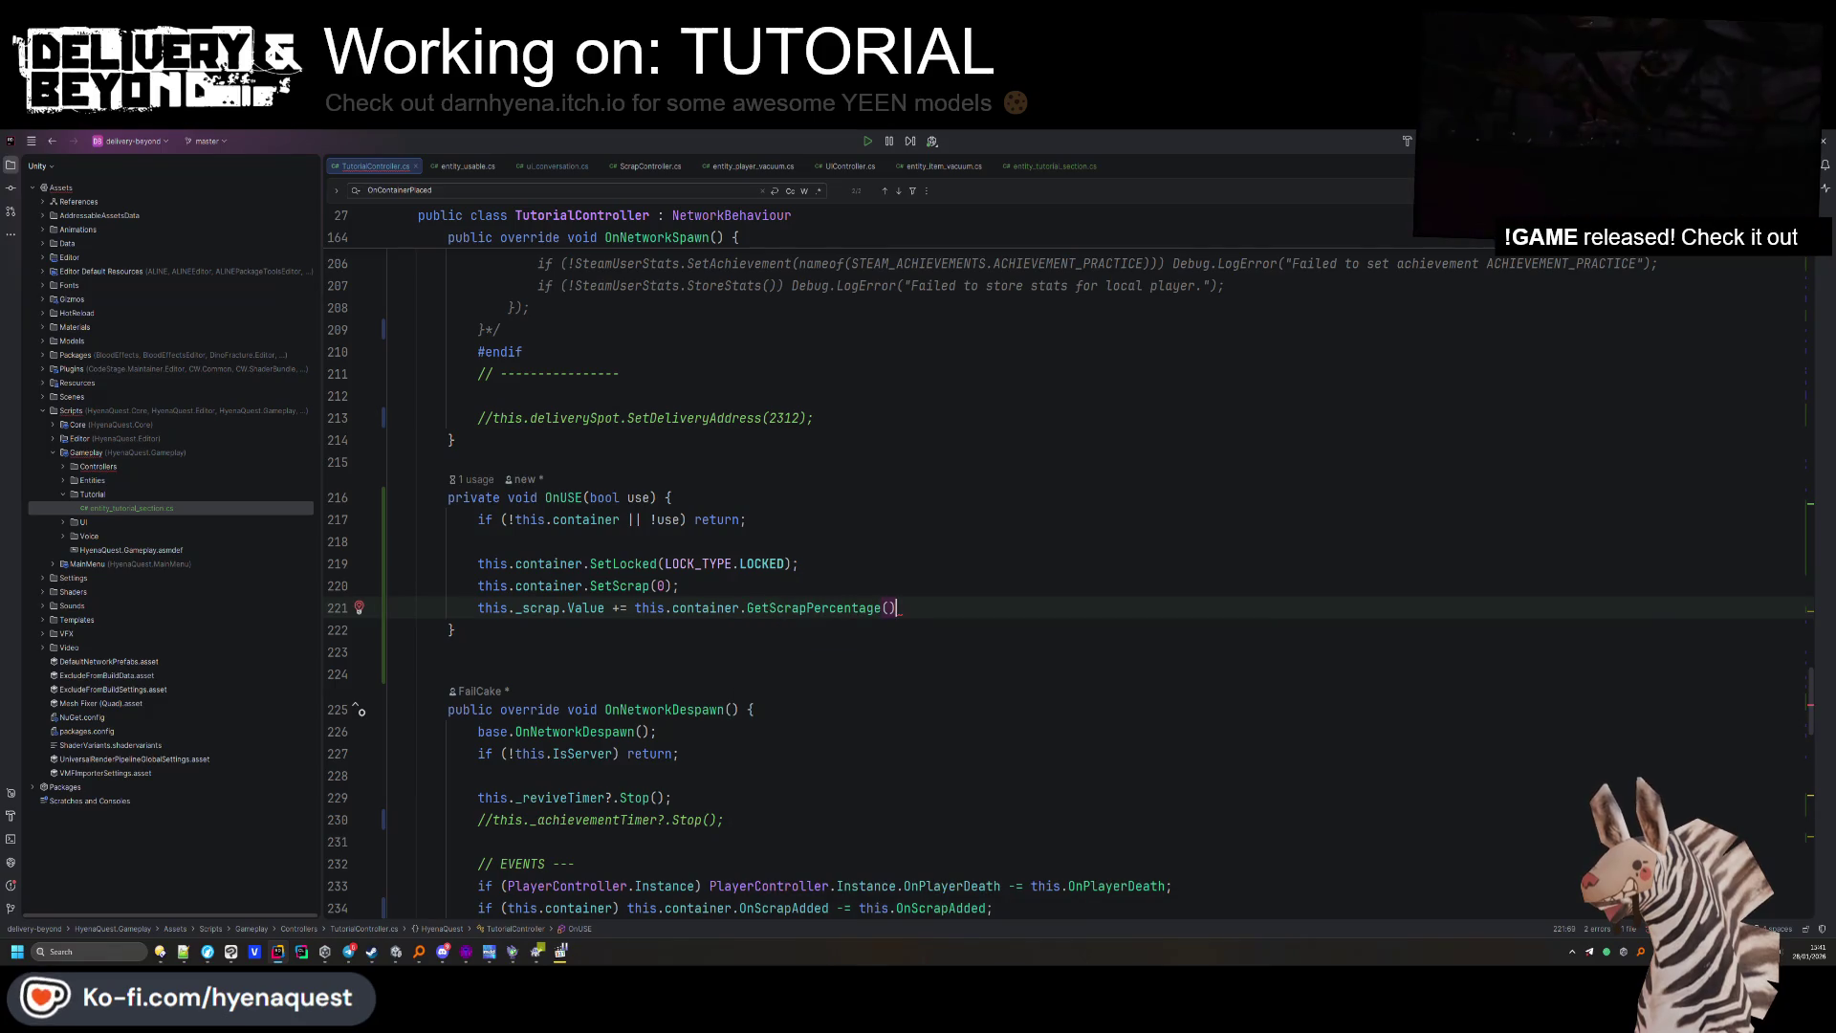
pyautogui.hotkey('ctrl', 'shift', 'Up')
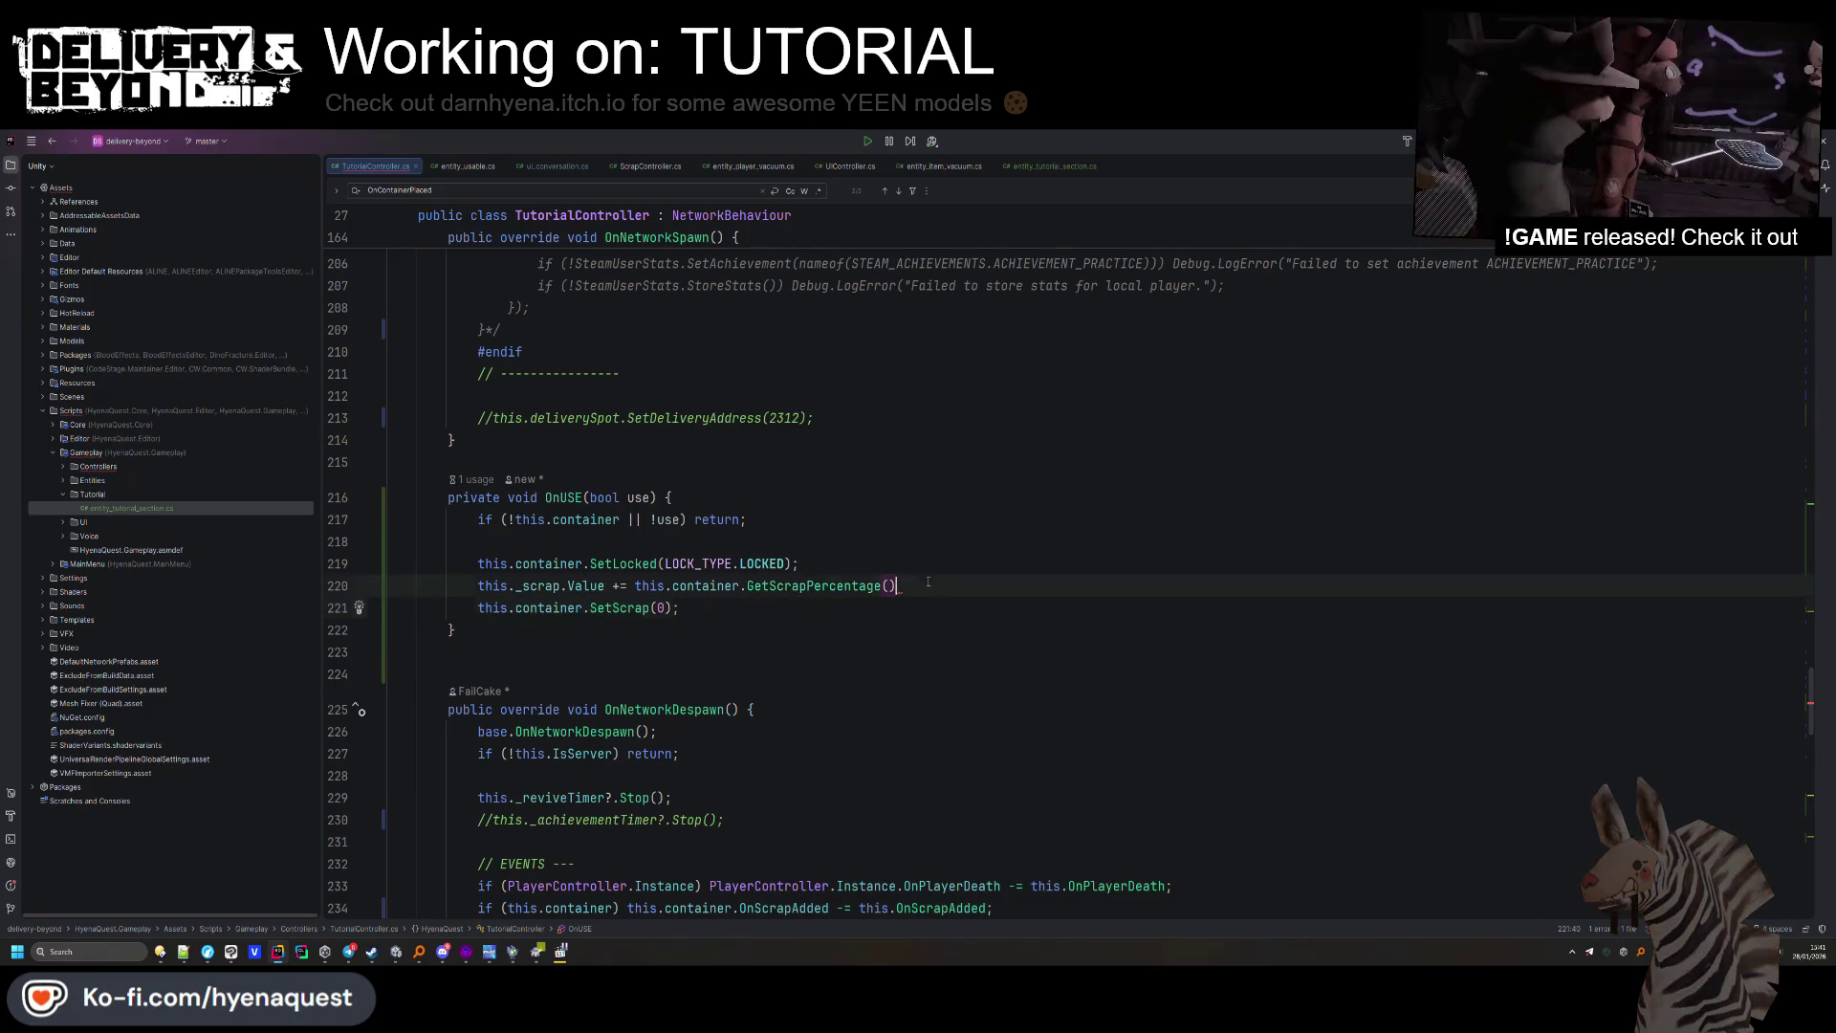
pyautogui.doubleClick(853, 586)
pyautogui.write('gett')
pyautogui.press('Return')
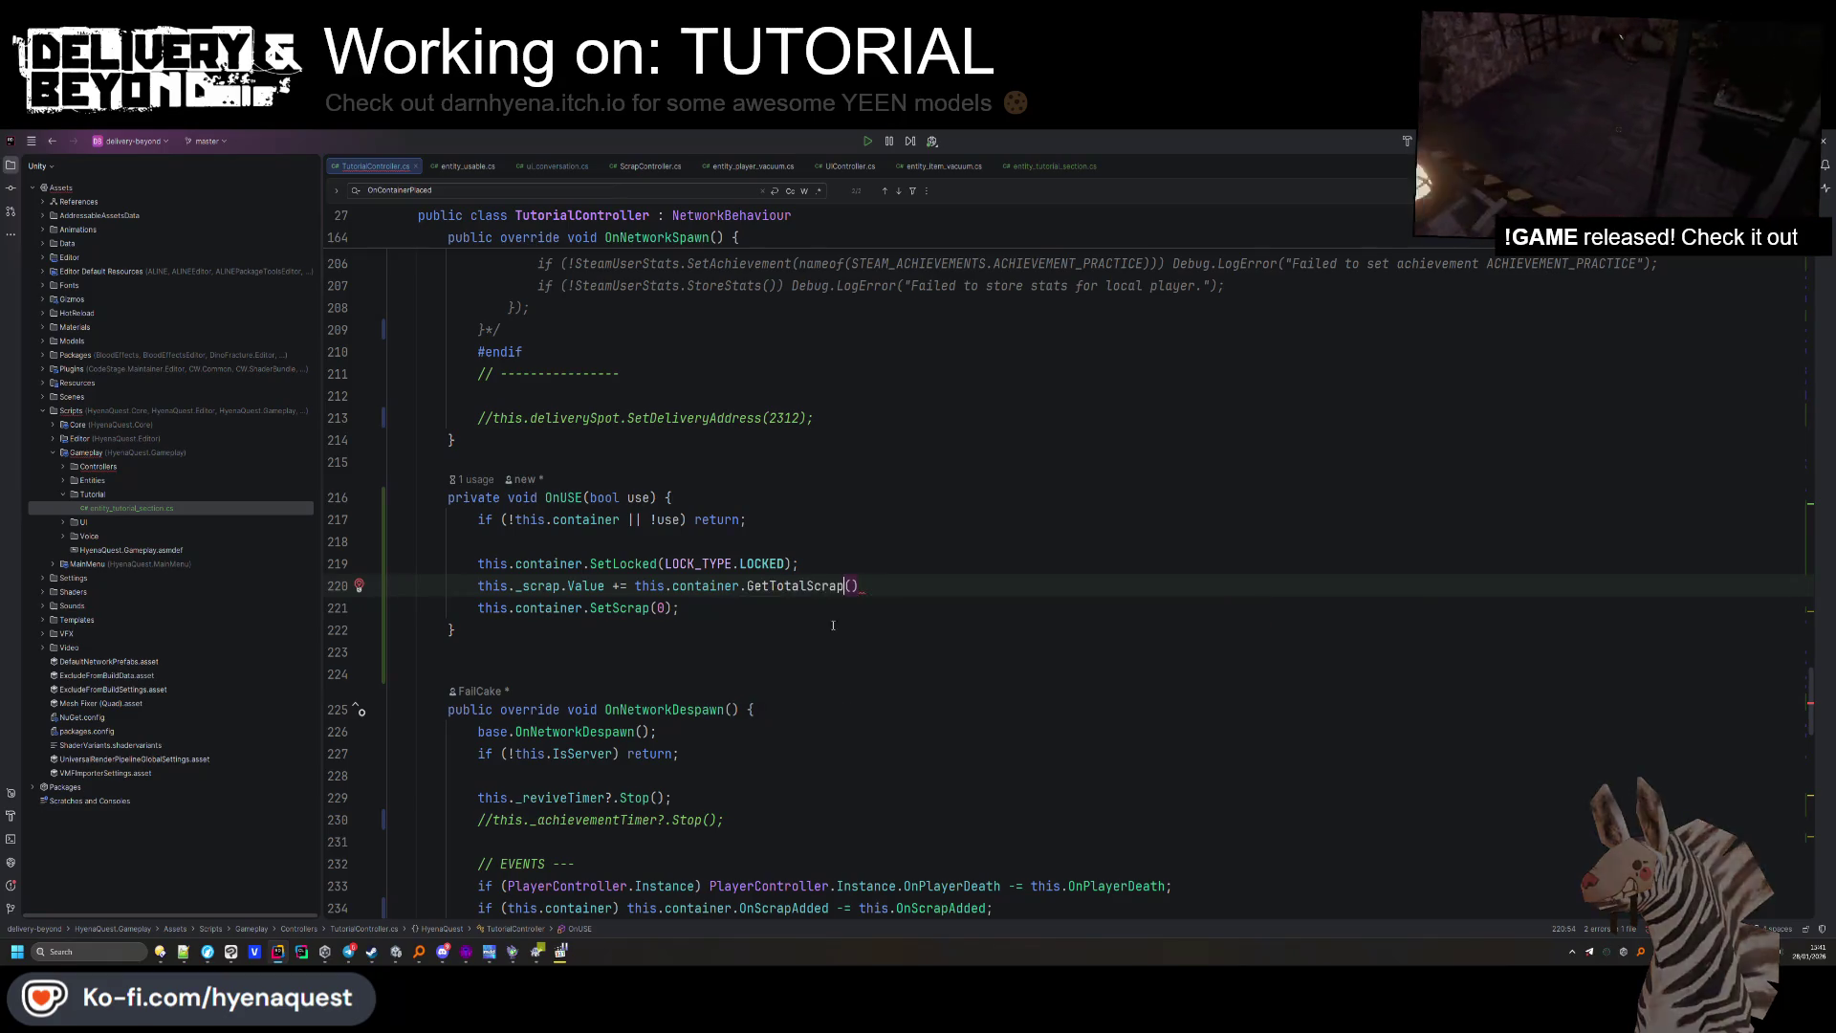
pyautogui.write(';')
# Move the lock call under the guard and end OnUSE with this.MarkSectionCompleted().
pyautogui.click(843, 571)
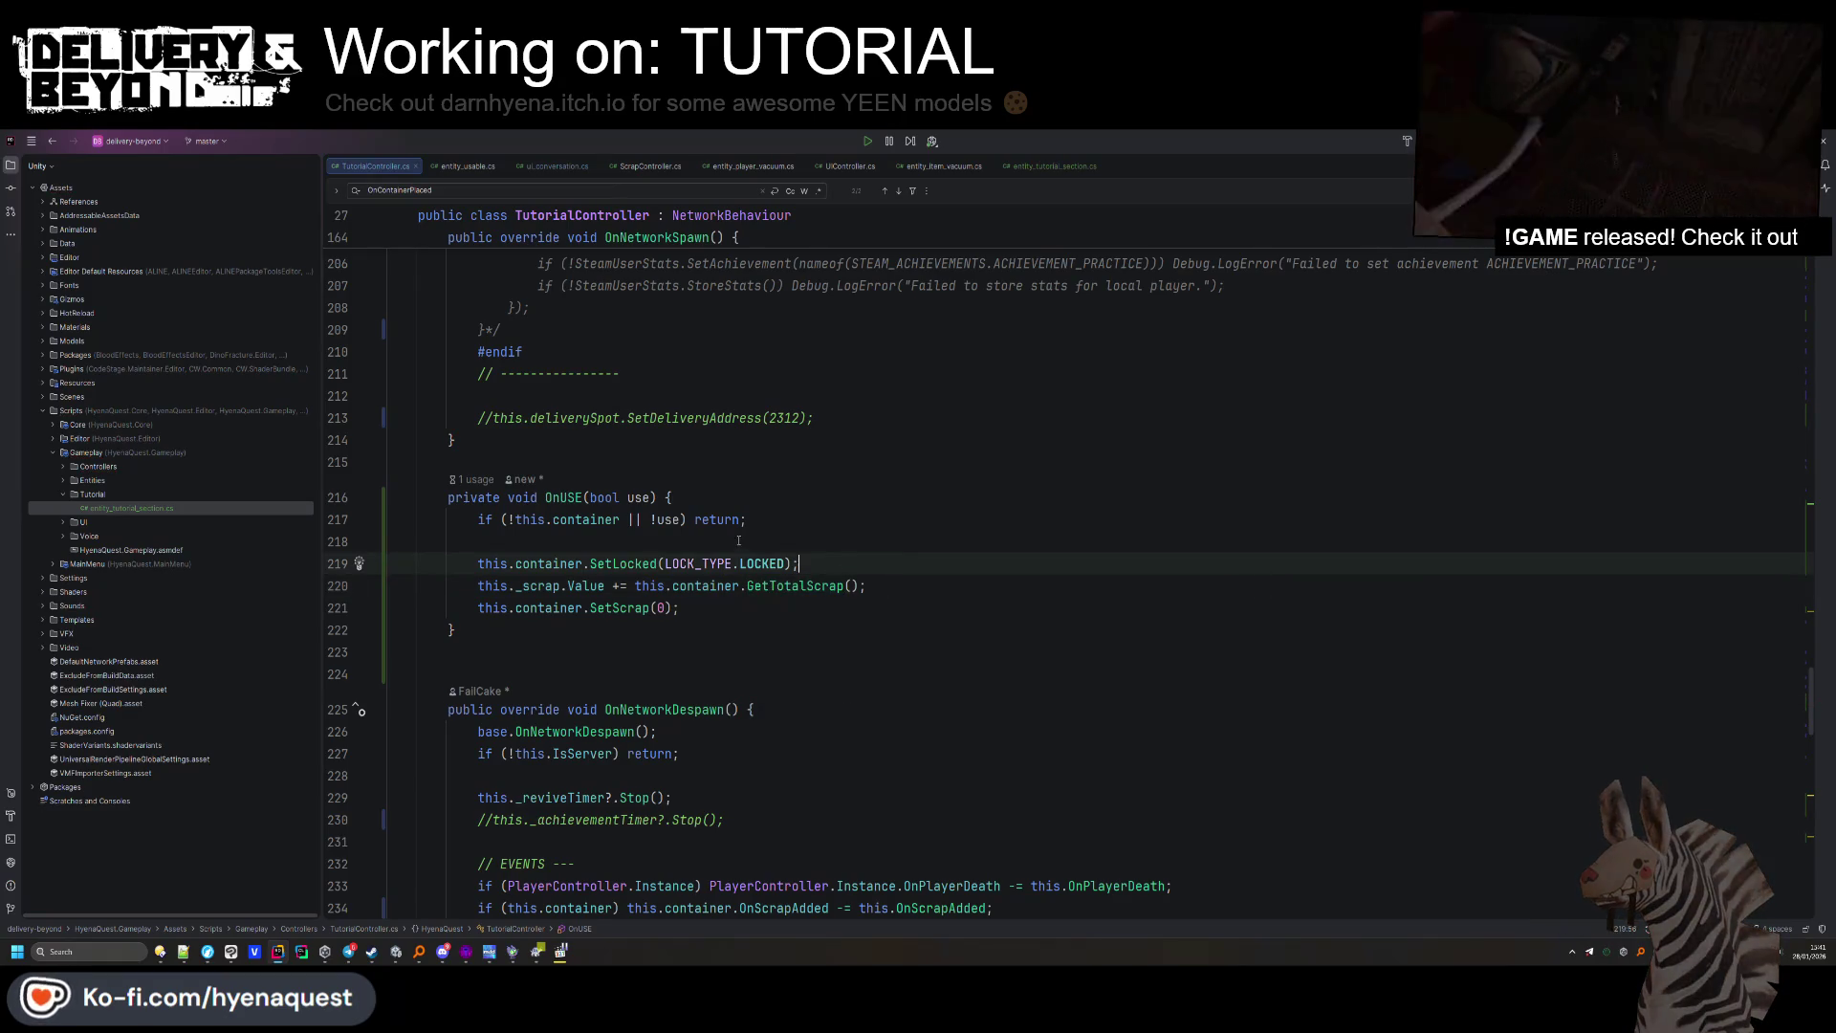
pyautogui.hotkey('ctrl', 'shift', 'Up')
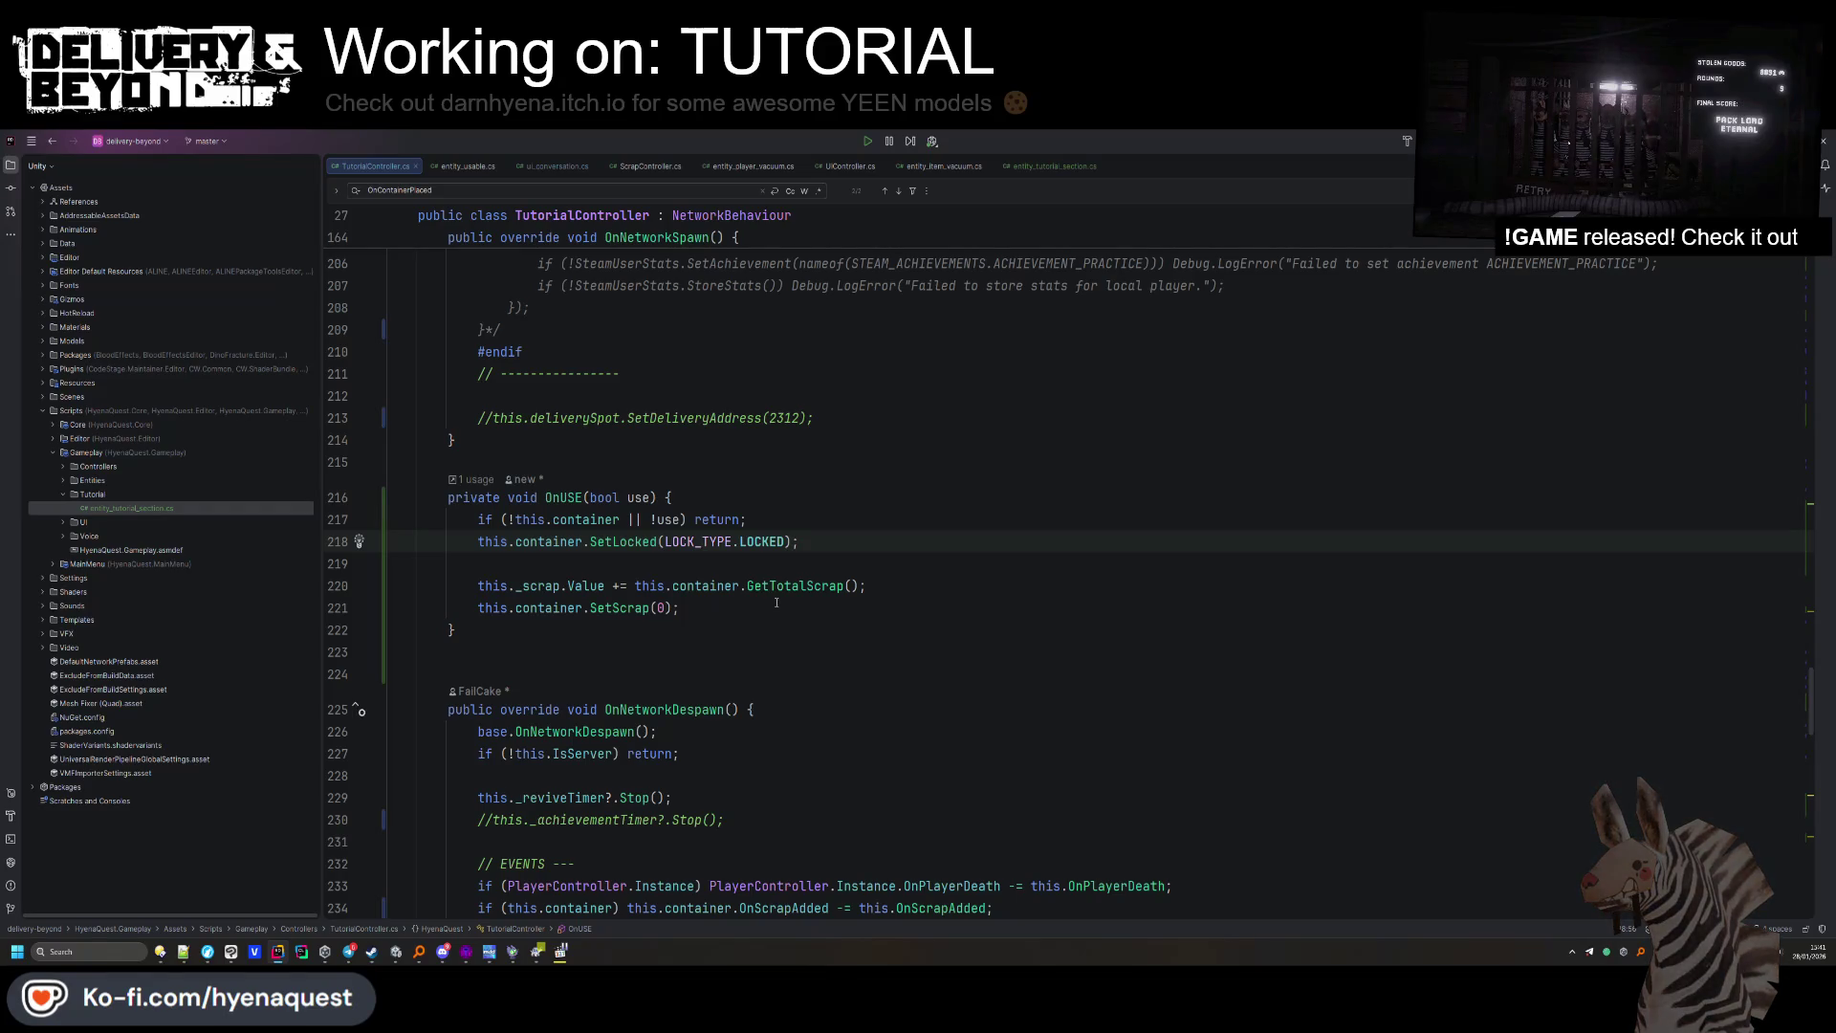
pyautogui.click(776, 603)
pyautogui.press('Return')
pyautogui.press('Return')
pyautogui.write('this.M')
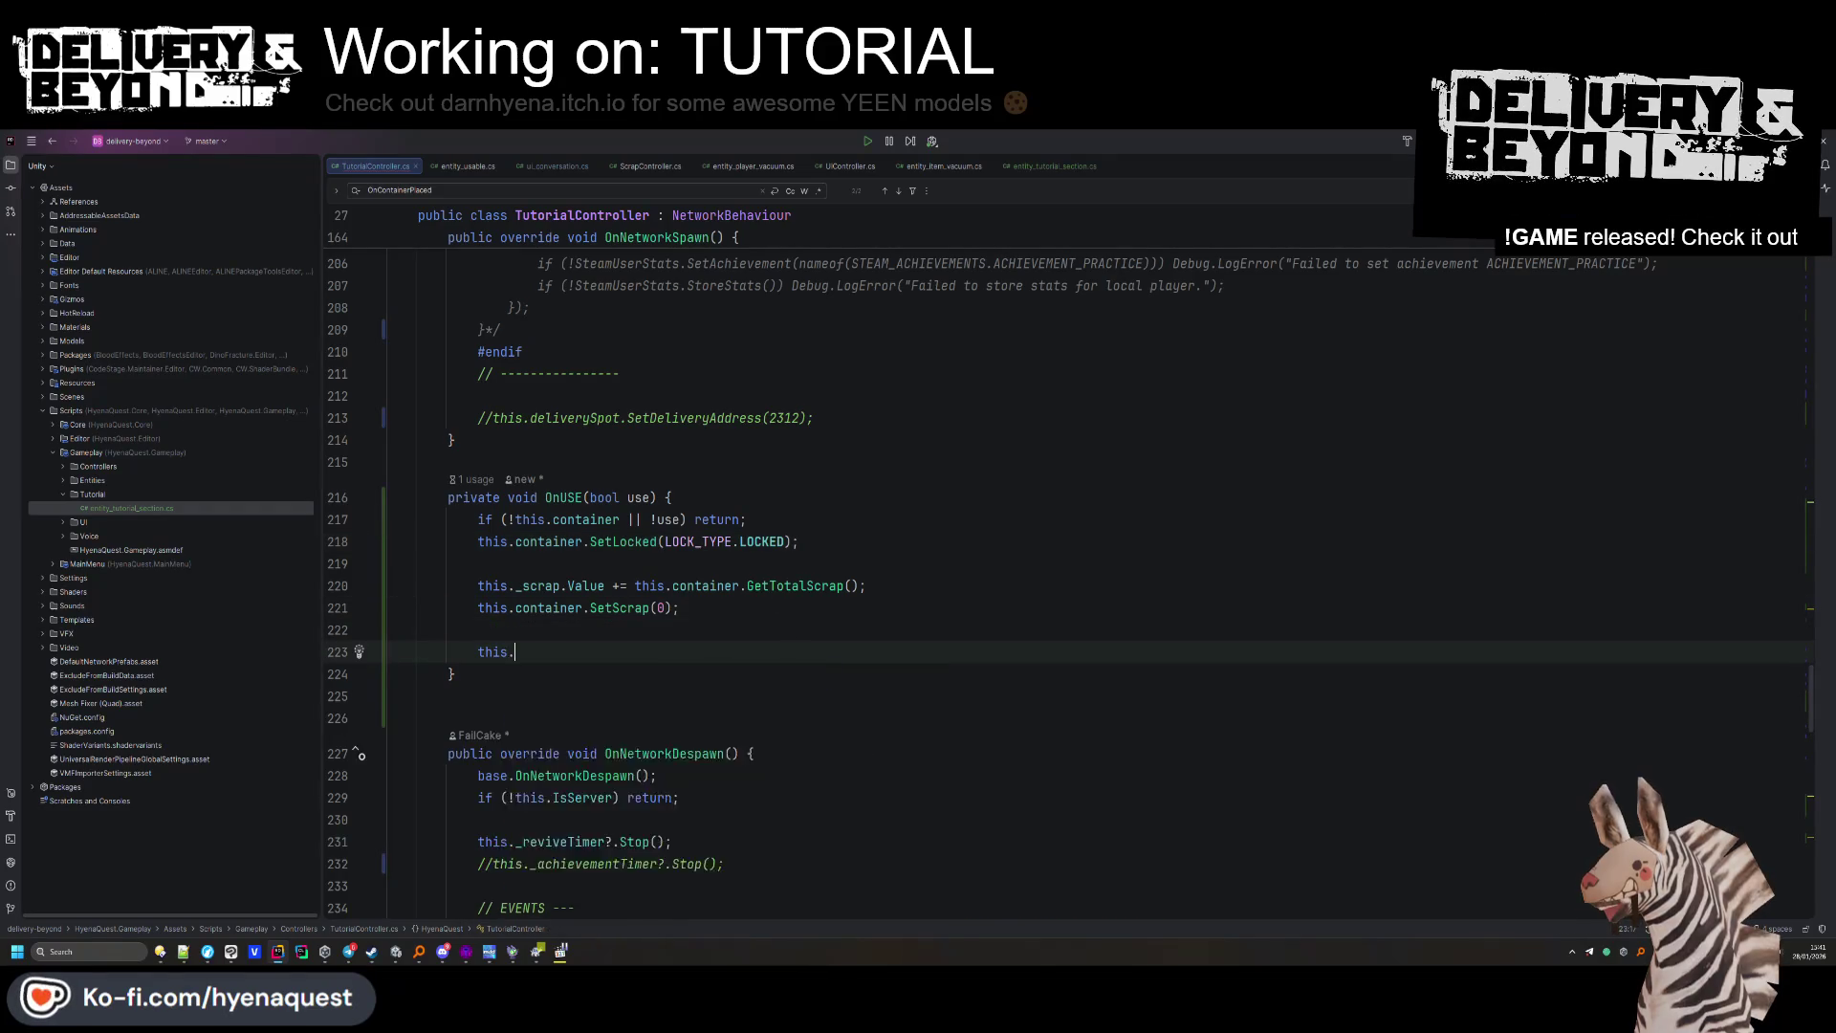
pyautogui.press('Return')
pyautogui.write(';')
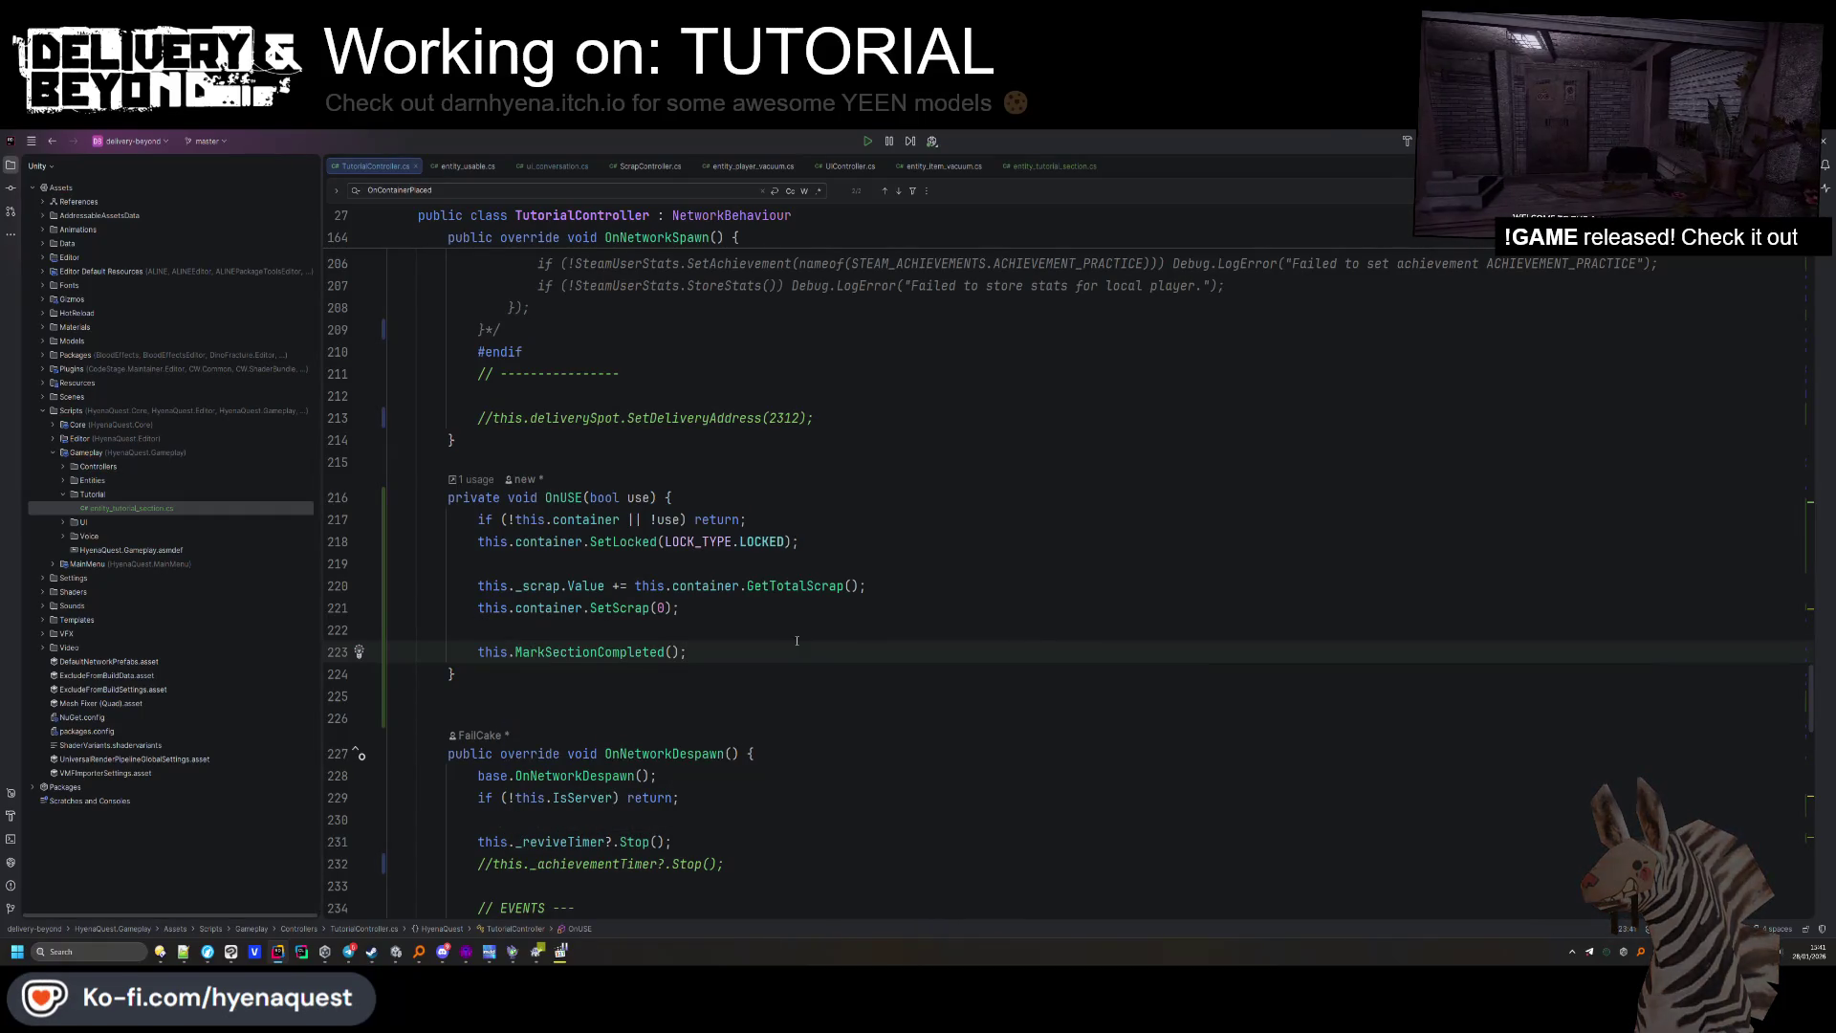
pyautogui.doubleClick(565, 497)
# Copy the place and lever subscriptions below the OnScrapAdded unsubscribe in OnNetworkDespawn.
pyautogui.hotkey('ctrl', 'f')
pyautogui.press('Return')
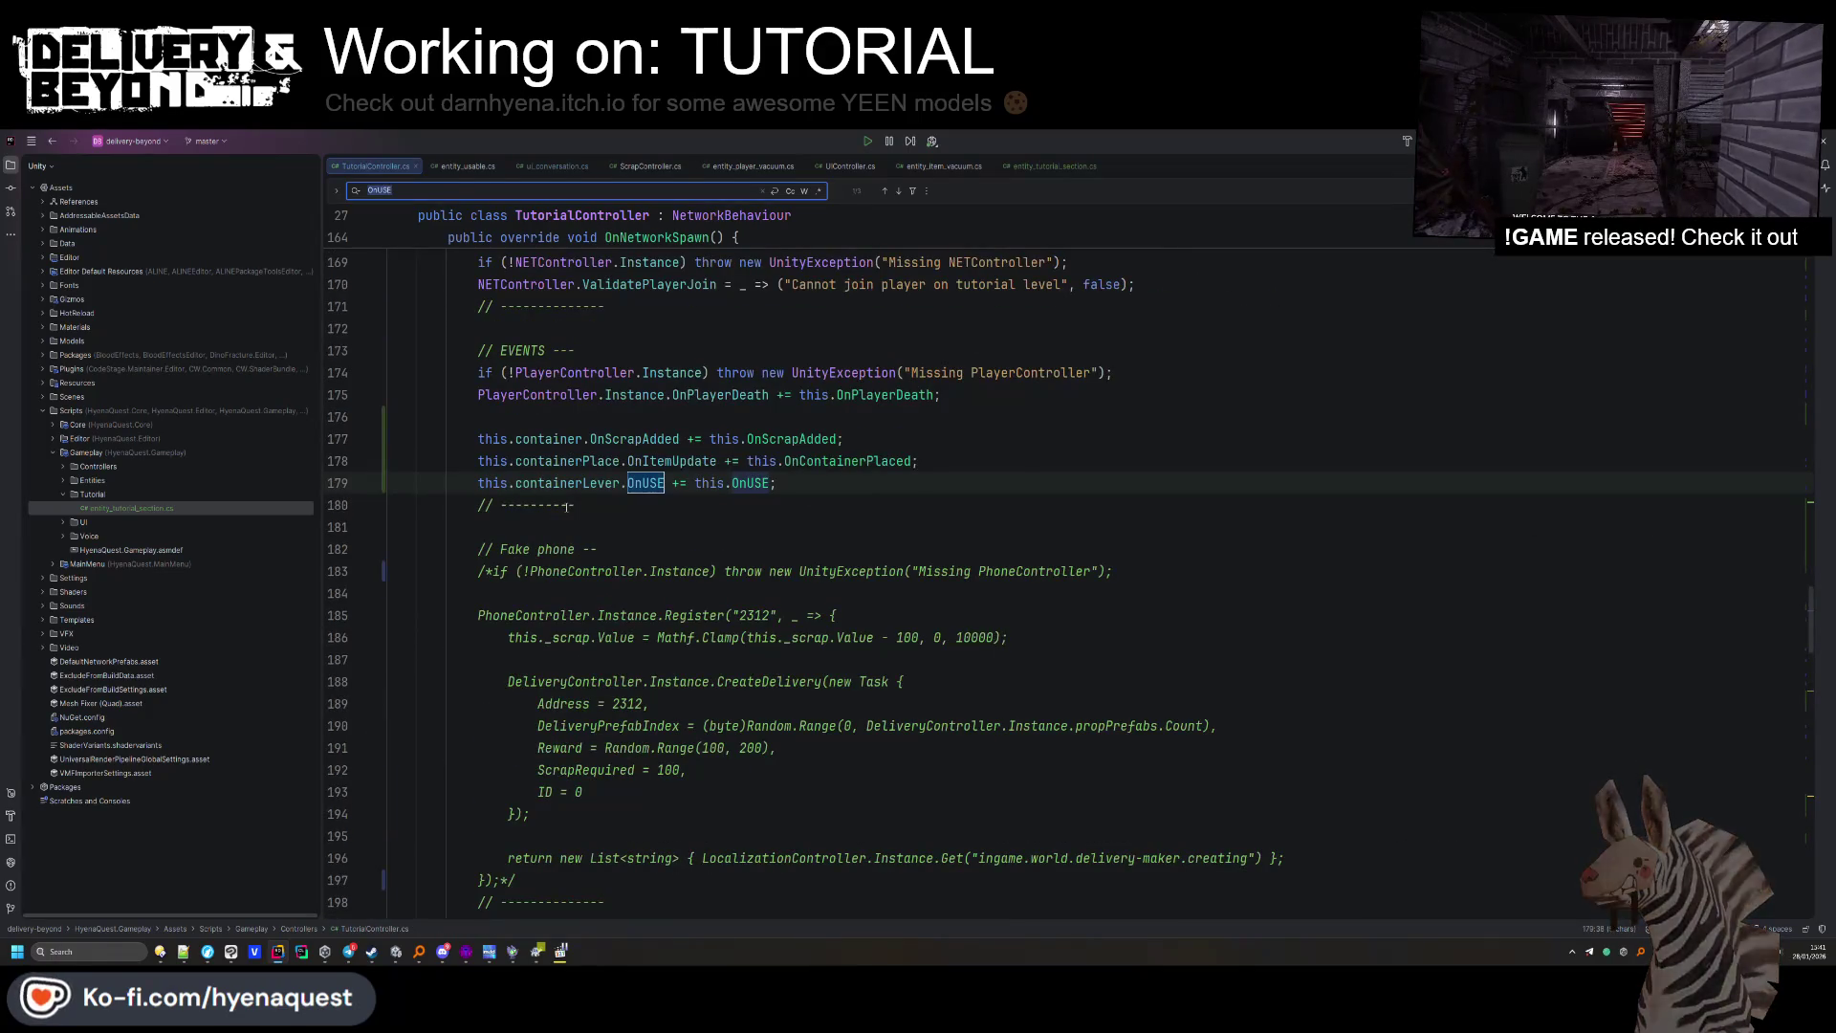
pyautogui.click(909, 476)
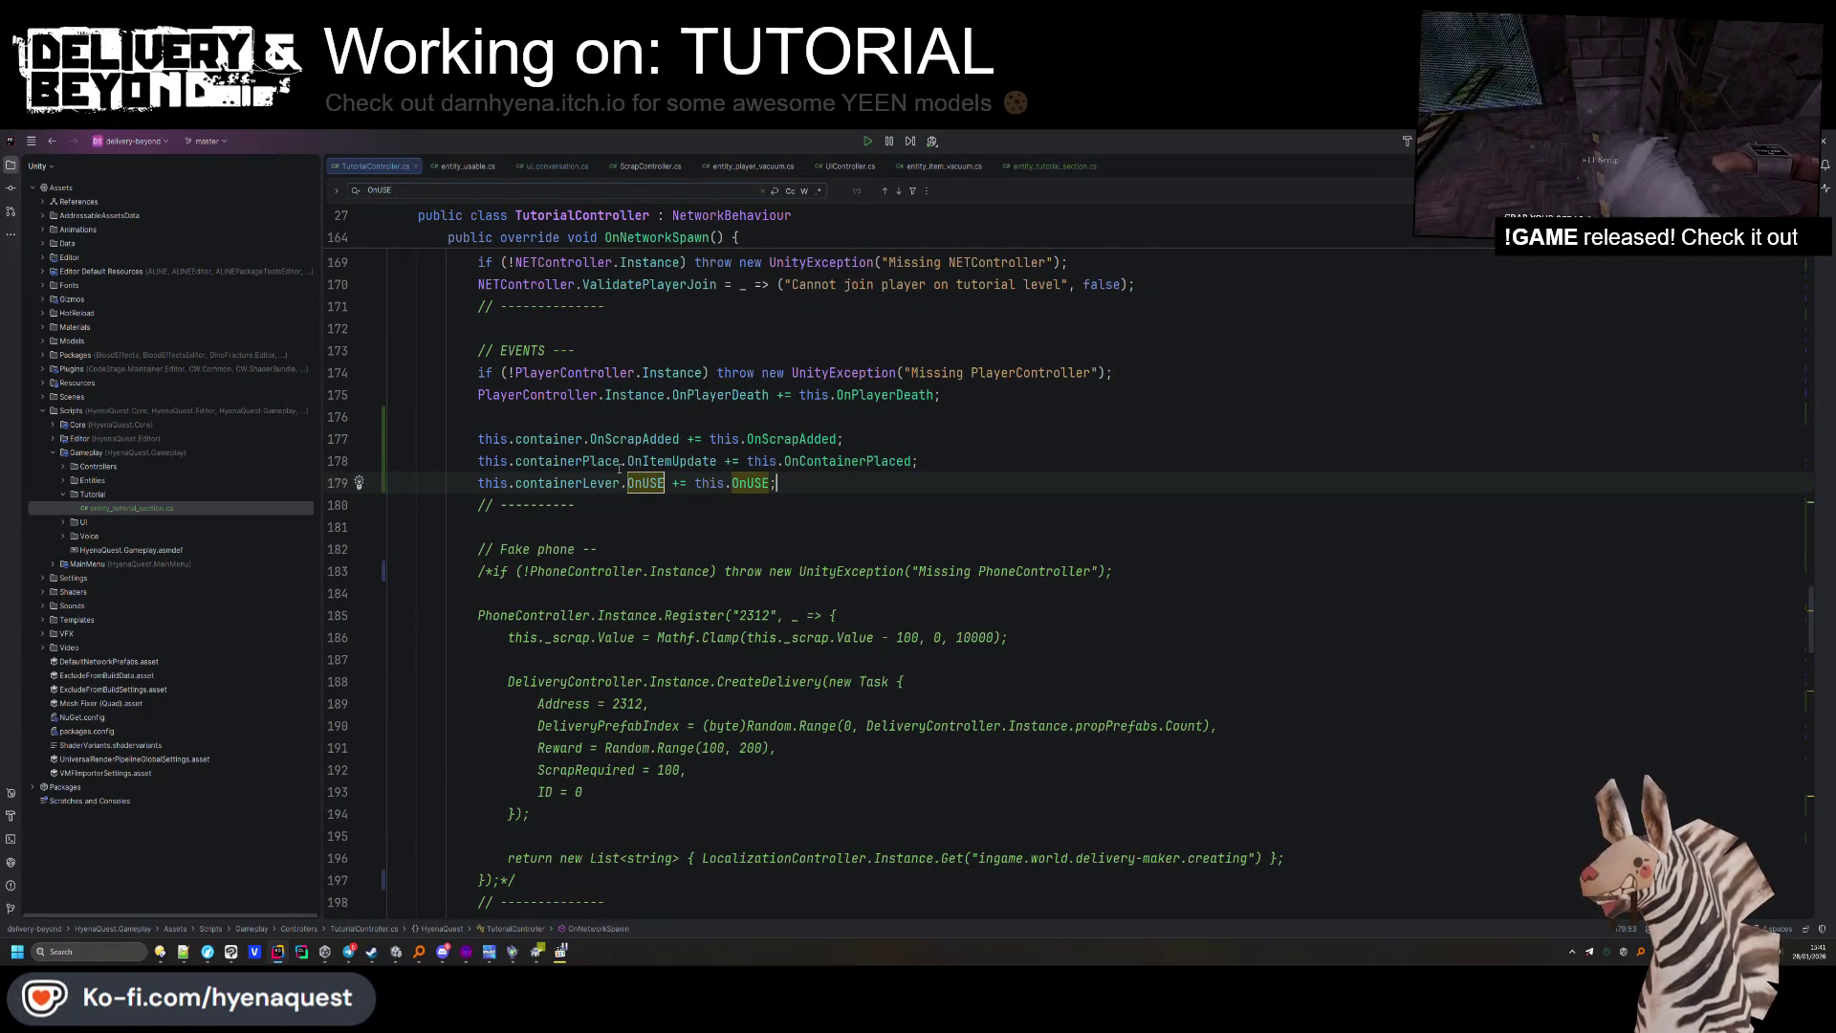
pyautogui.click(656, 461)
pyautogui.doubleClick(804, 441)
pyautogui.hotkey('ctrl', 'f')
pyautogui.press('Return')
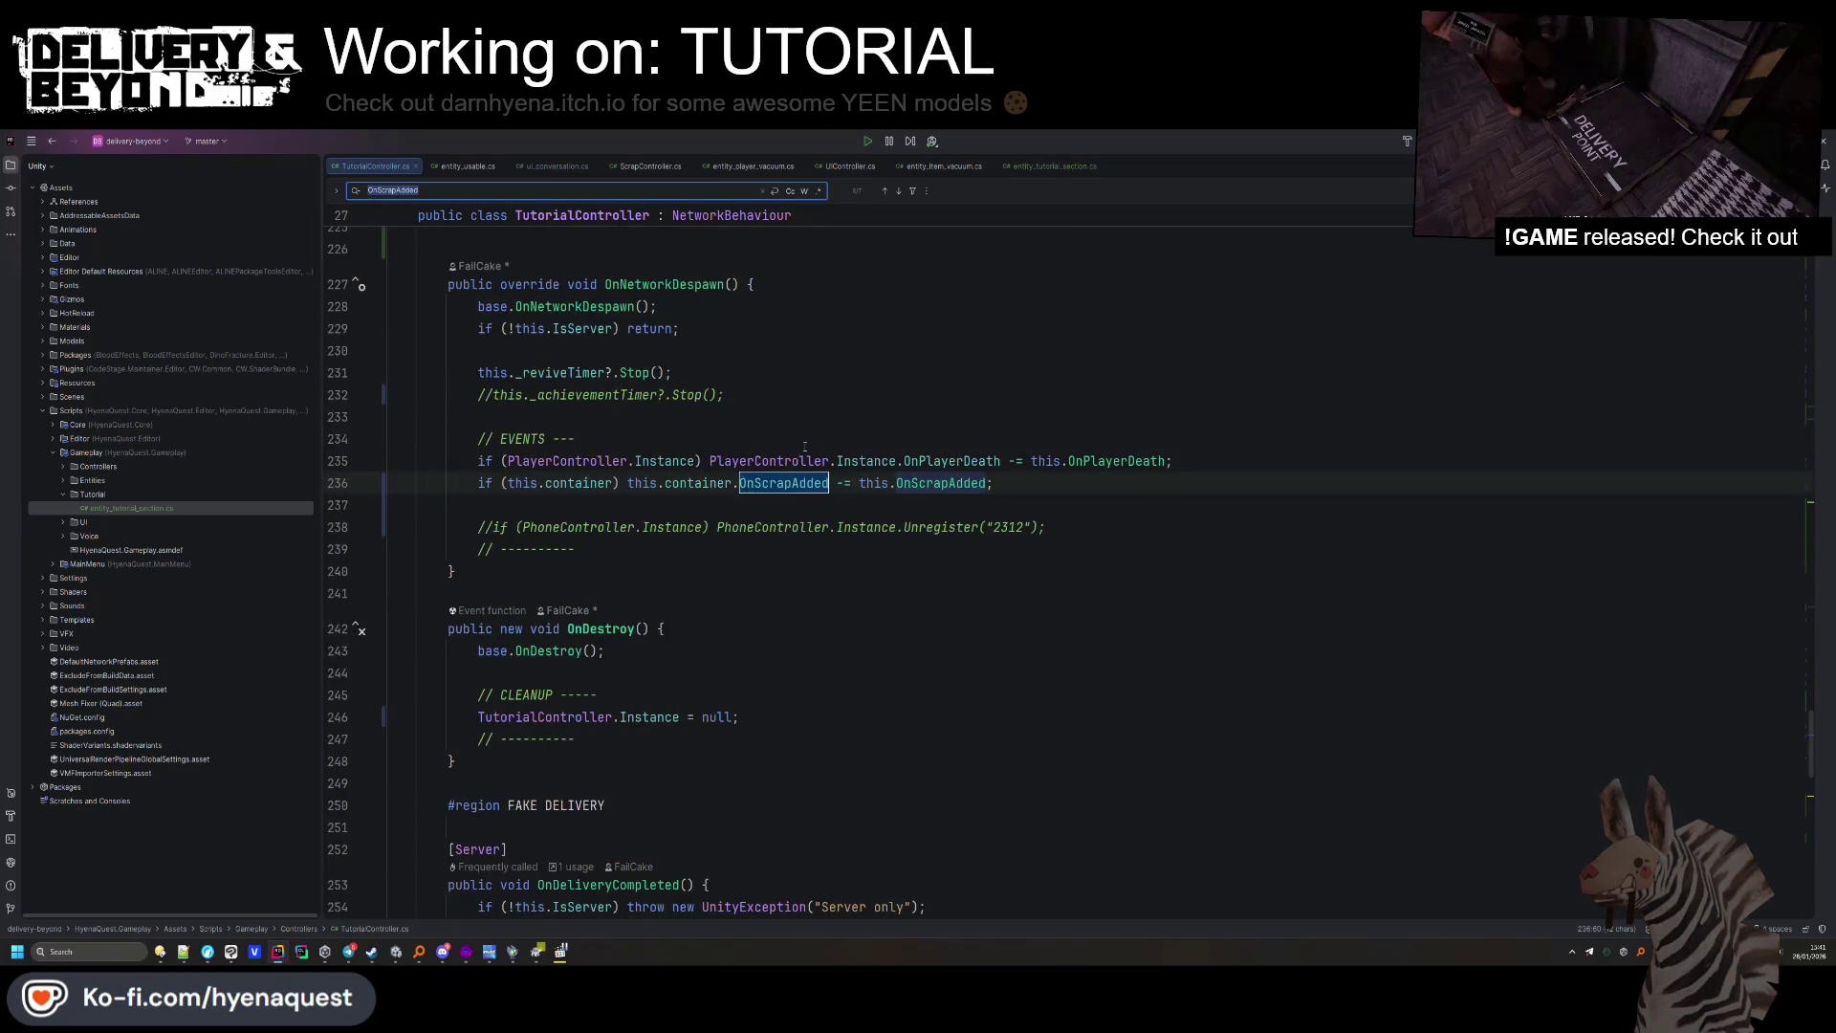
pyautogui.press('Escape')
pyautogui.click(1021, 490)
pyautogui.hotkey('ctrl', 'v')
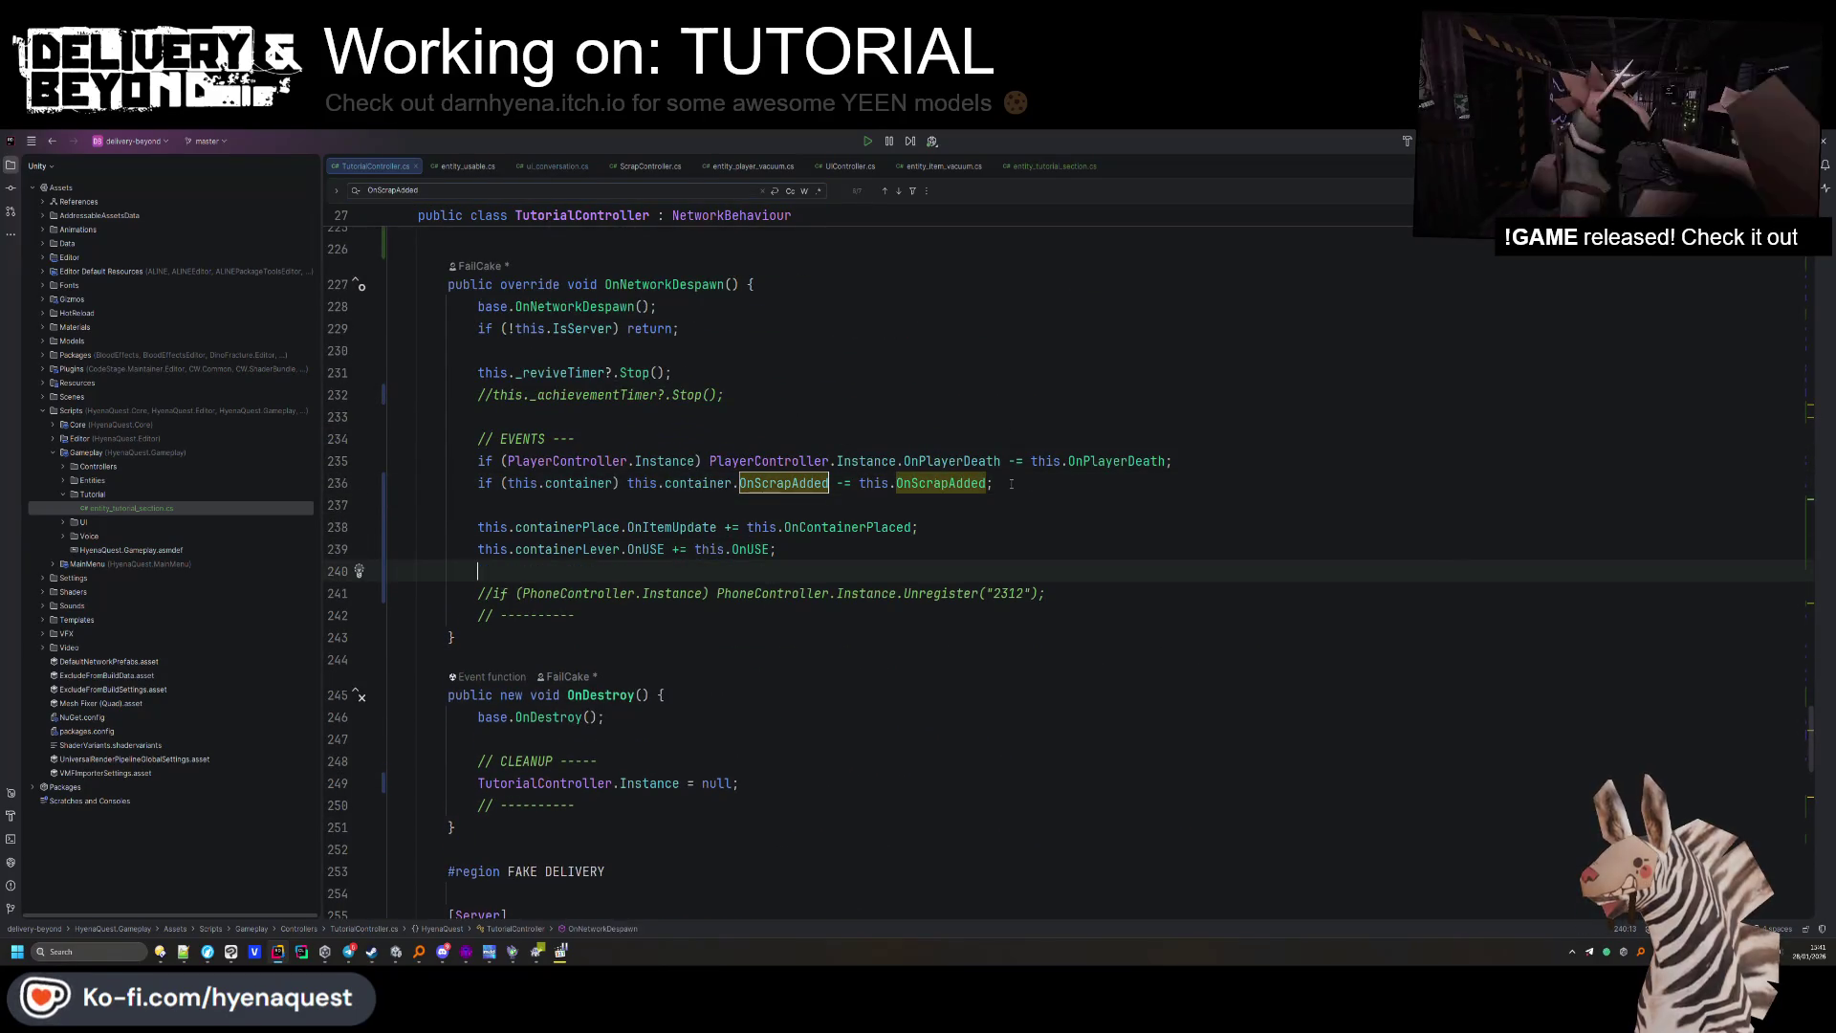
# Guard the containerPlace and containerLever lines with null checks and change += to -=.
pyautogui.press('Down')
pyautogui.press('Down')
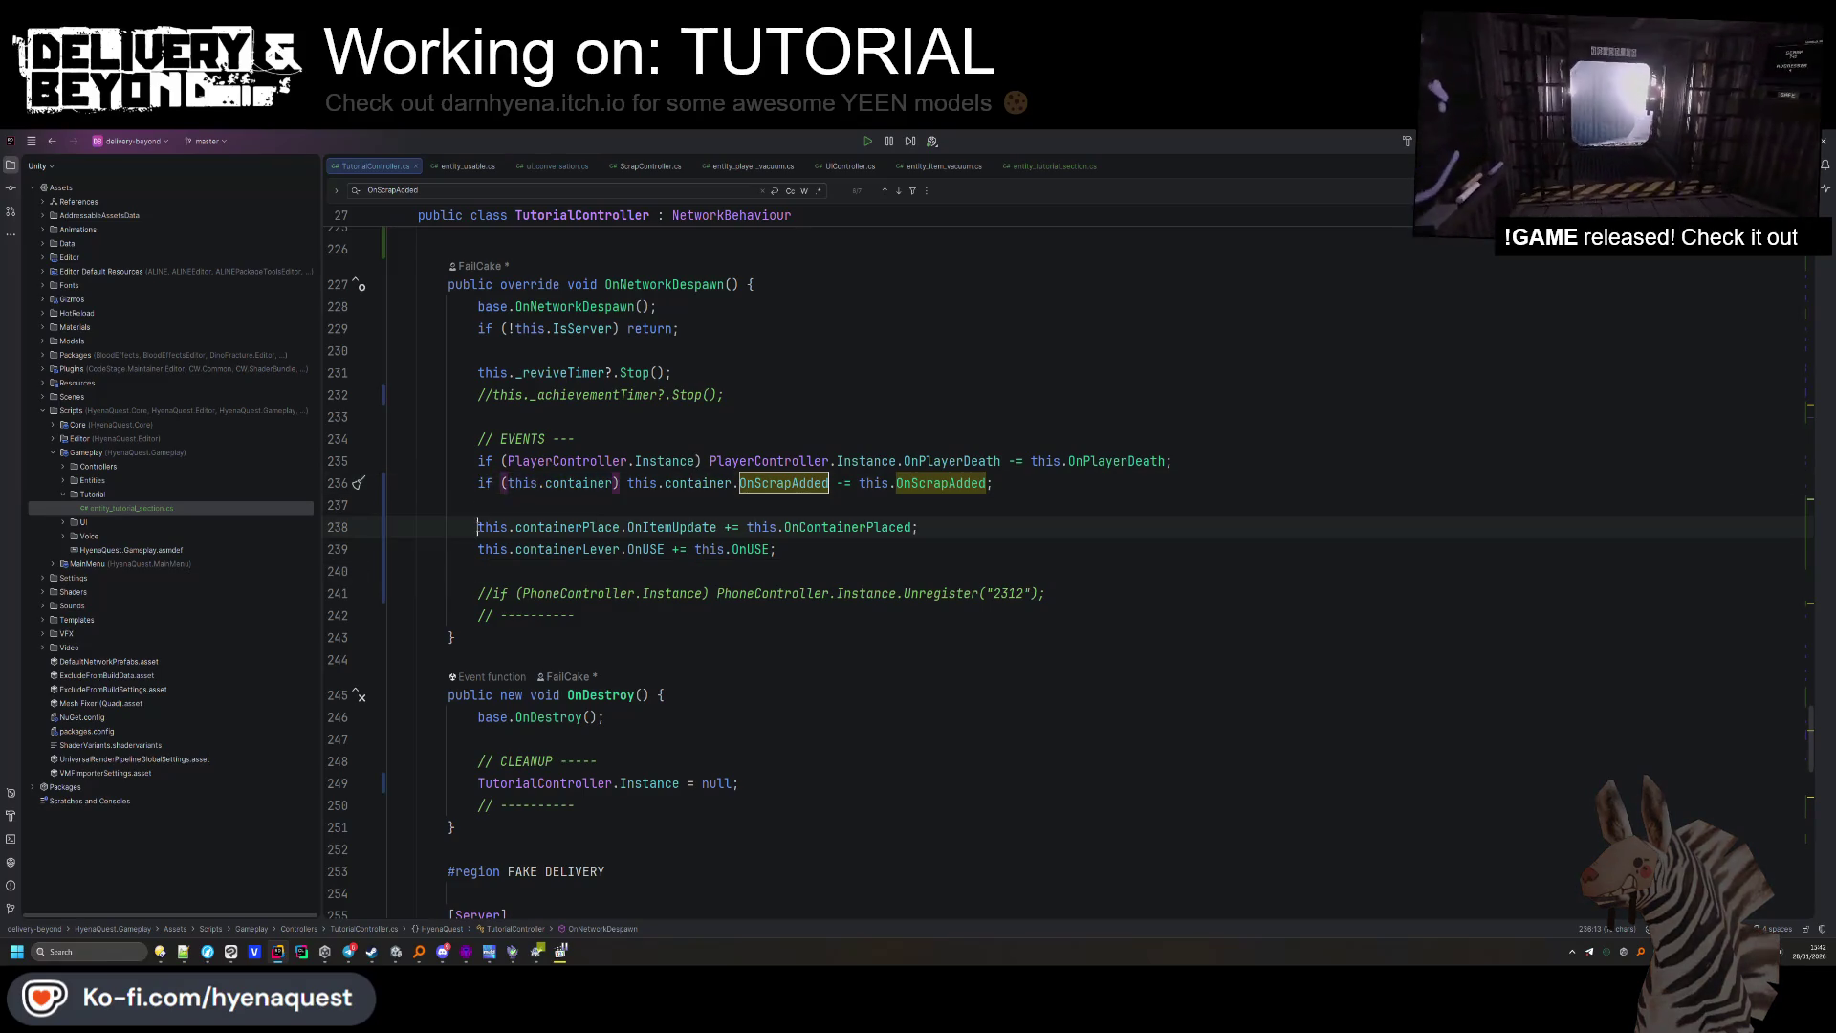
pyautogui.click(479, 549)
pyautogui.write('if (this.container)')
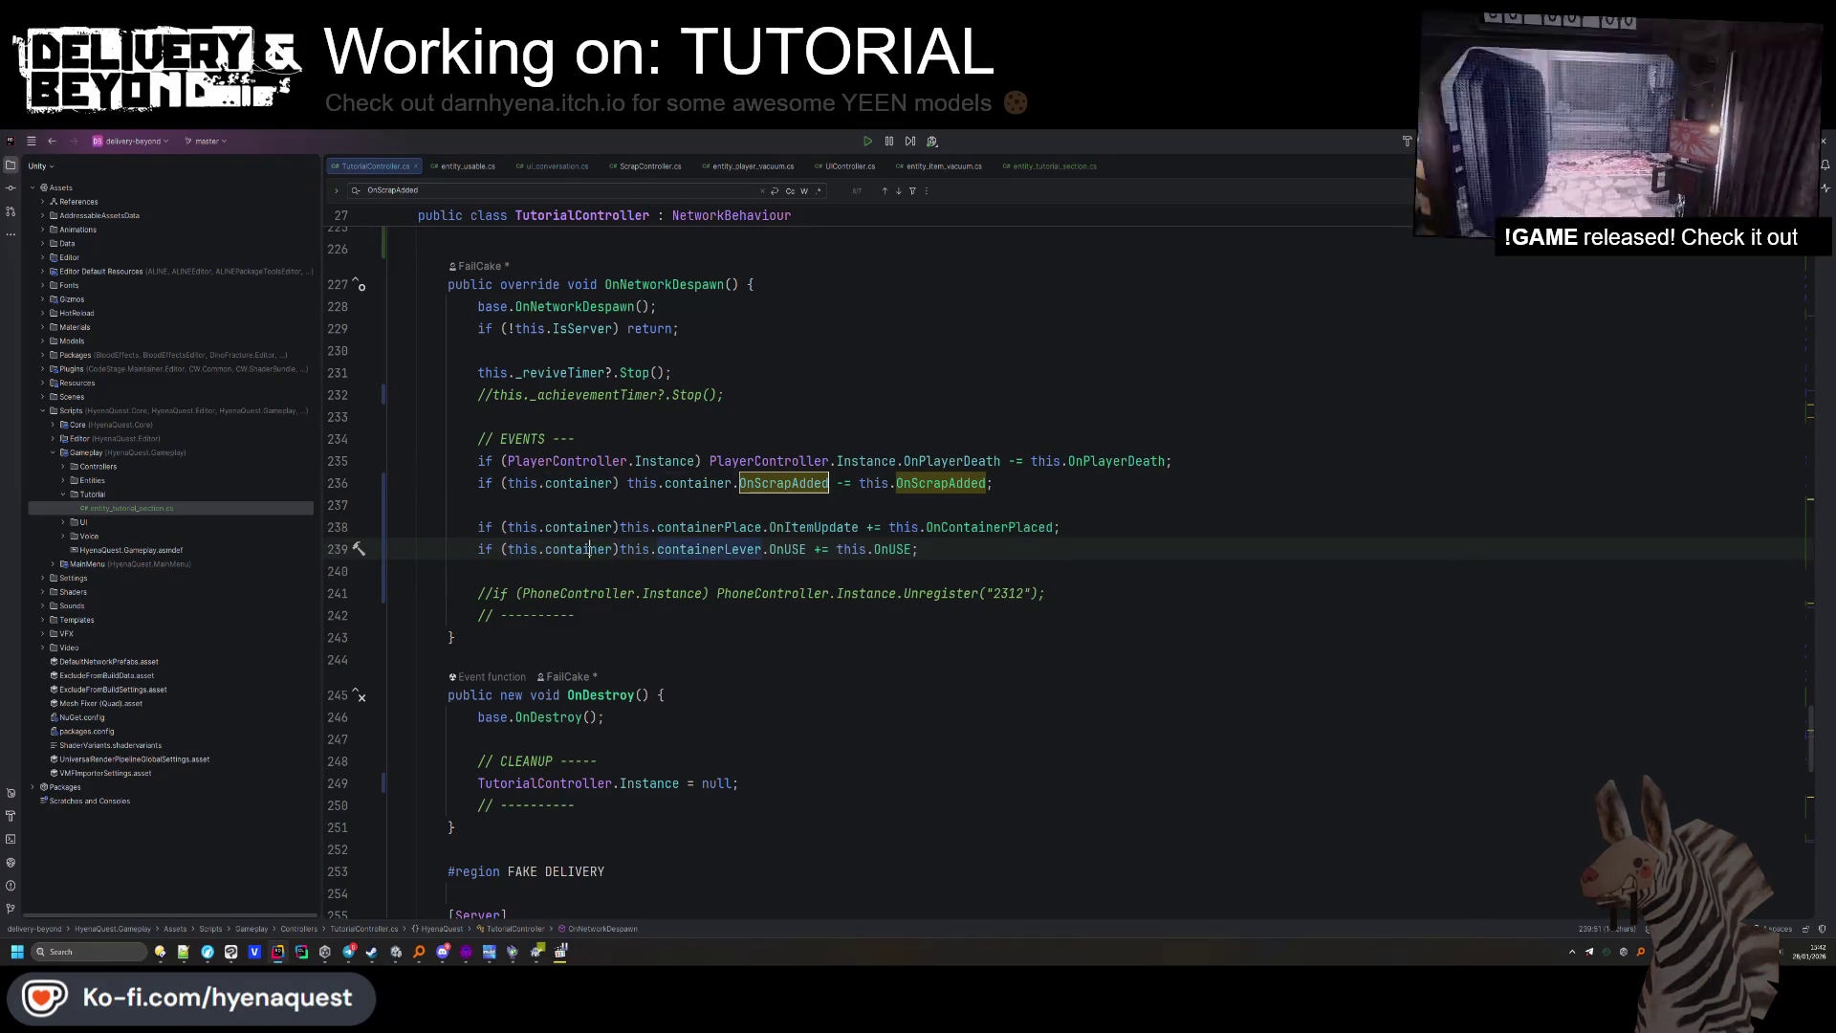
pyautogui.click(613, 549)
pyautogui.write('Lever')
pyautogui.click(613, 527)
pyautogui.write('Place')
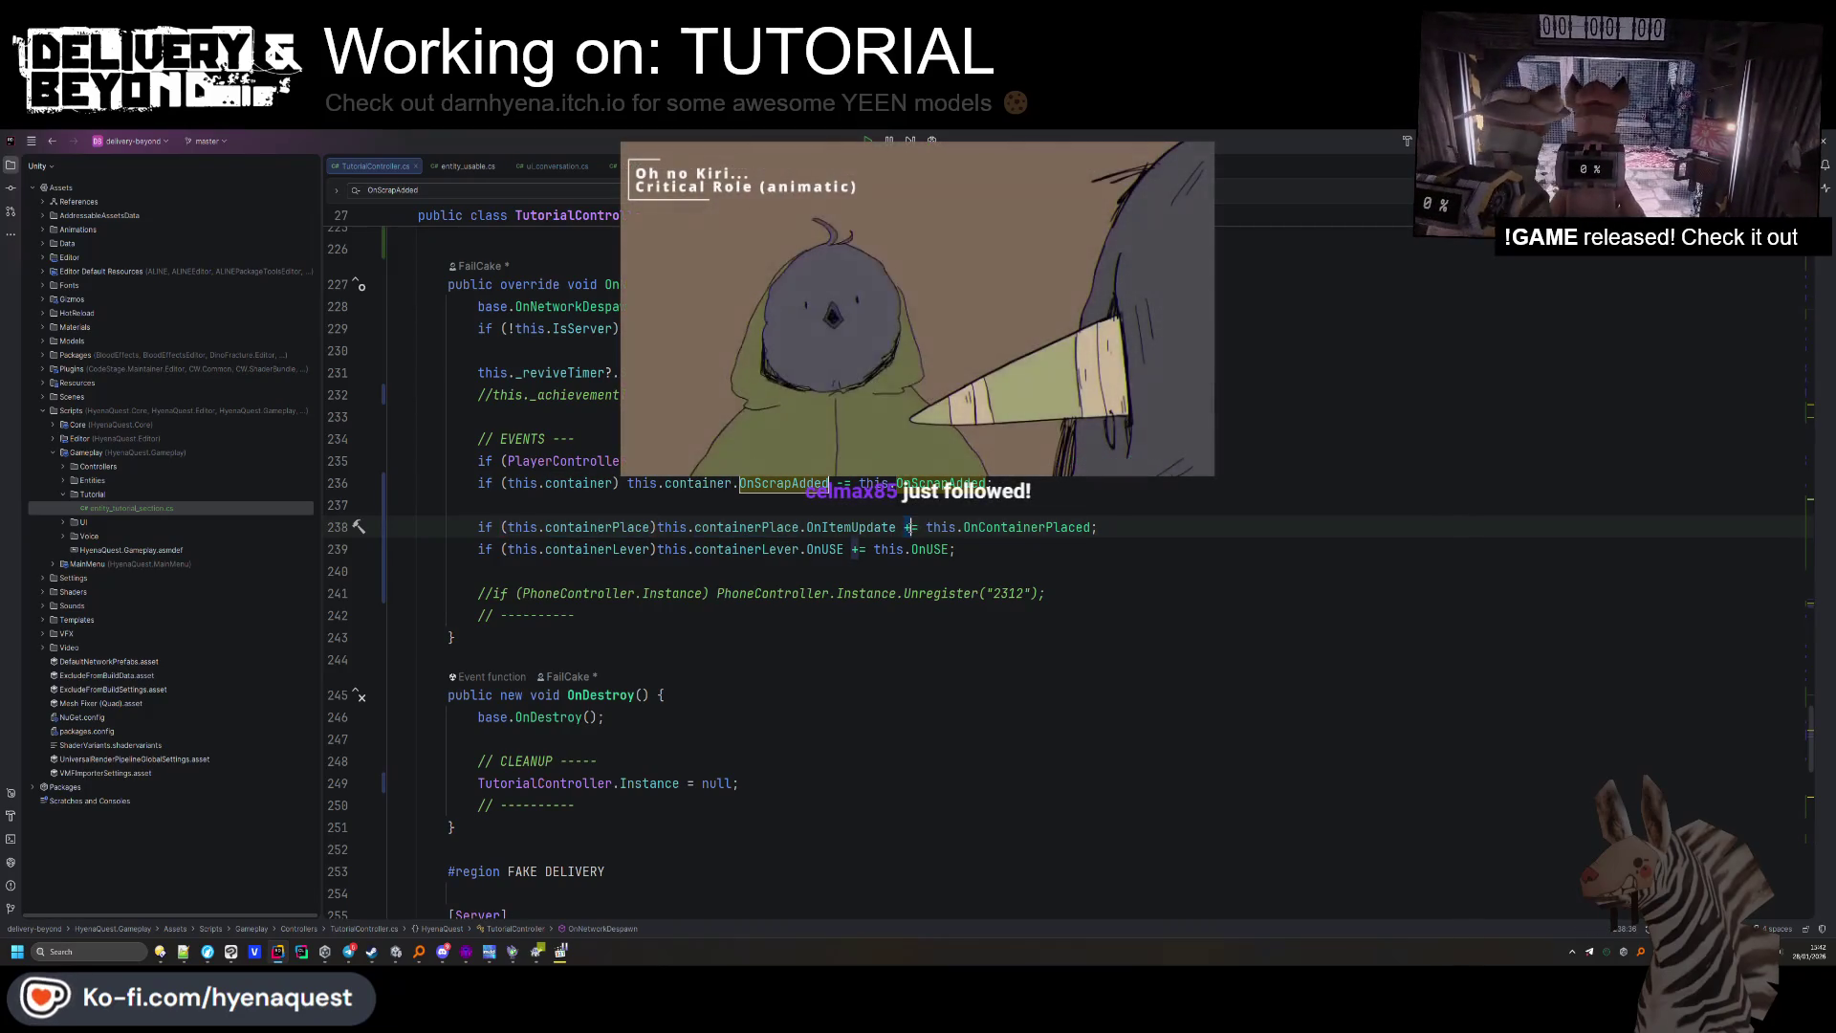
pyautogui.press('Delete')
pyautogui.write('-')
pyautogui.click(852, 549)
pyautogui.press('Delete')
pyautogui.write('-')
# Tidy the spacing around the unsubscribe lines and head back to Unity.
pyautogui.click(478, 505)
pyautogui.press('BackSpace')
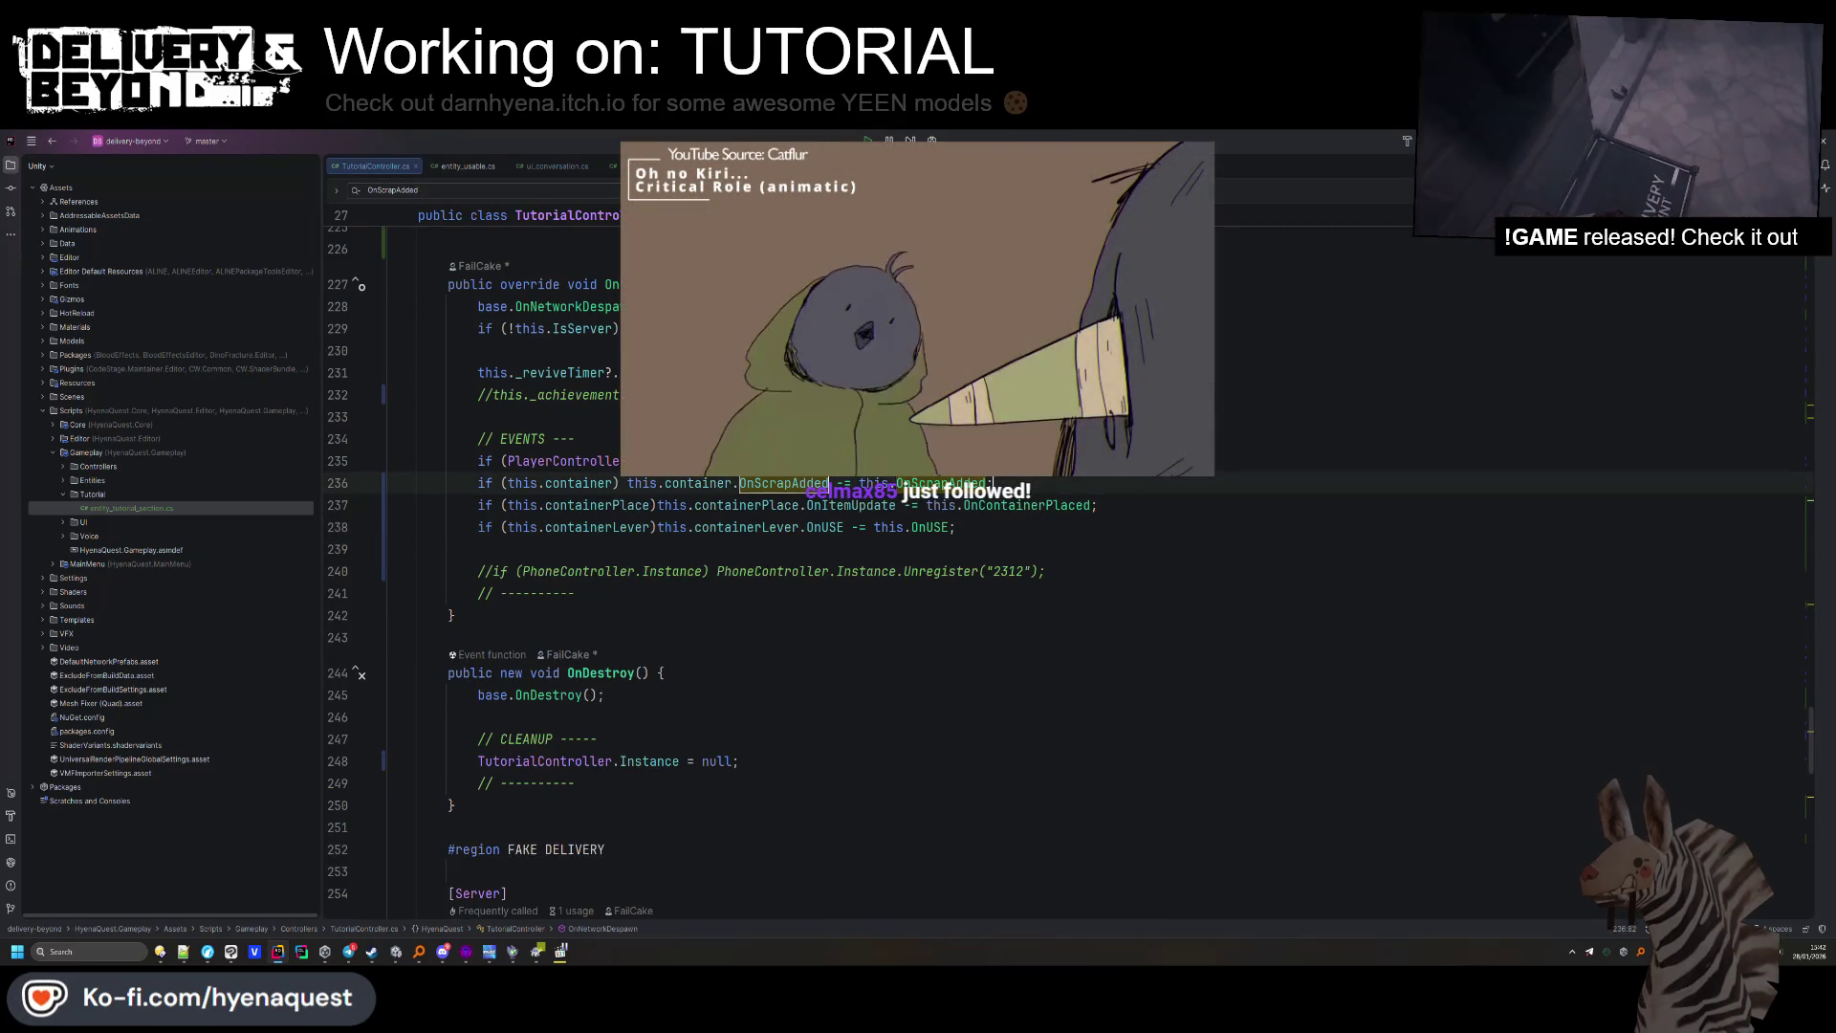
pyautogui.hotkey('ctrl', 'z')
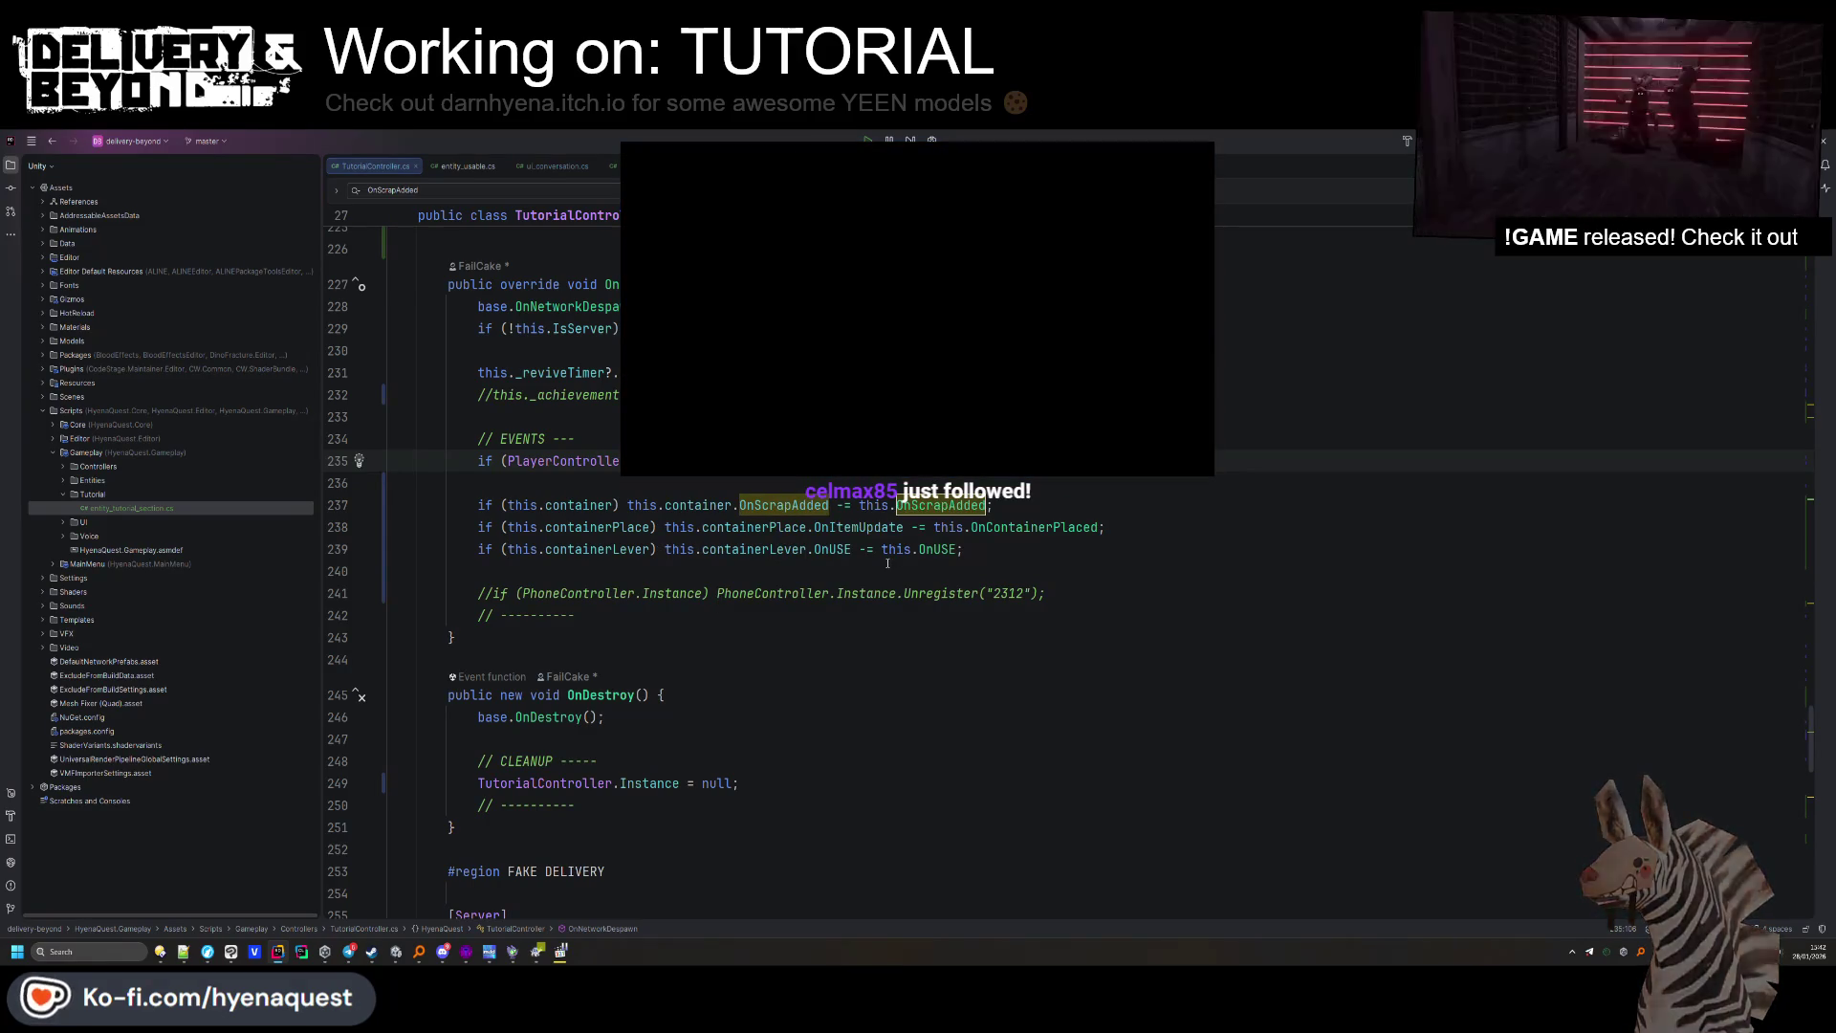
pyautogui.click(836, 593)
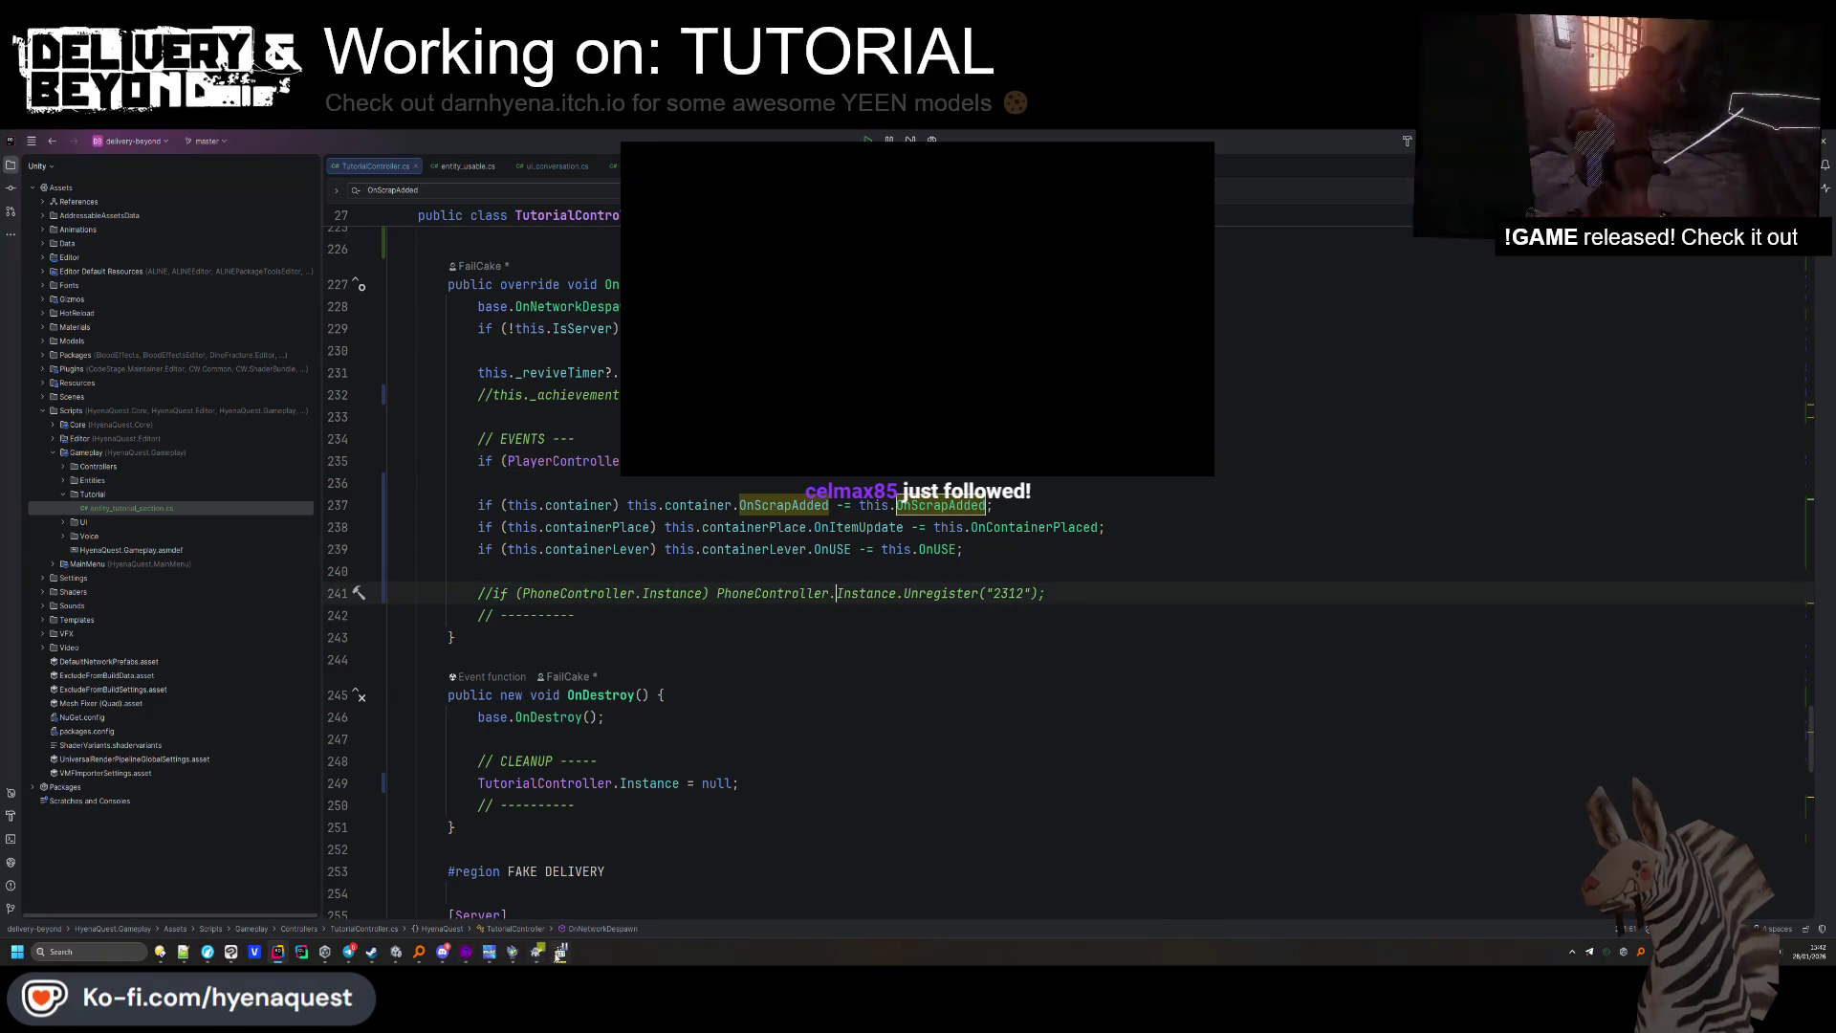
pyautogui.click(486, 949)
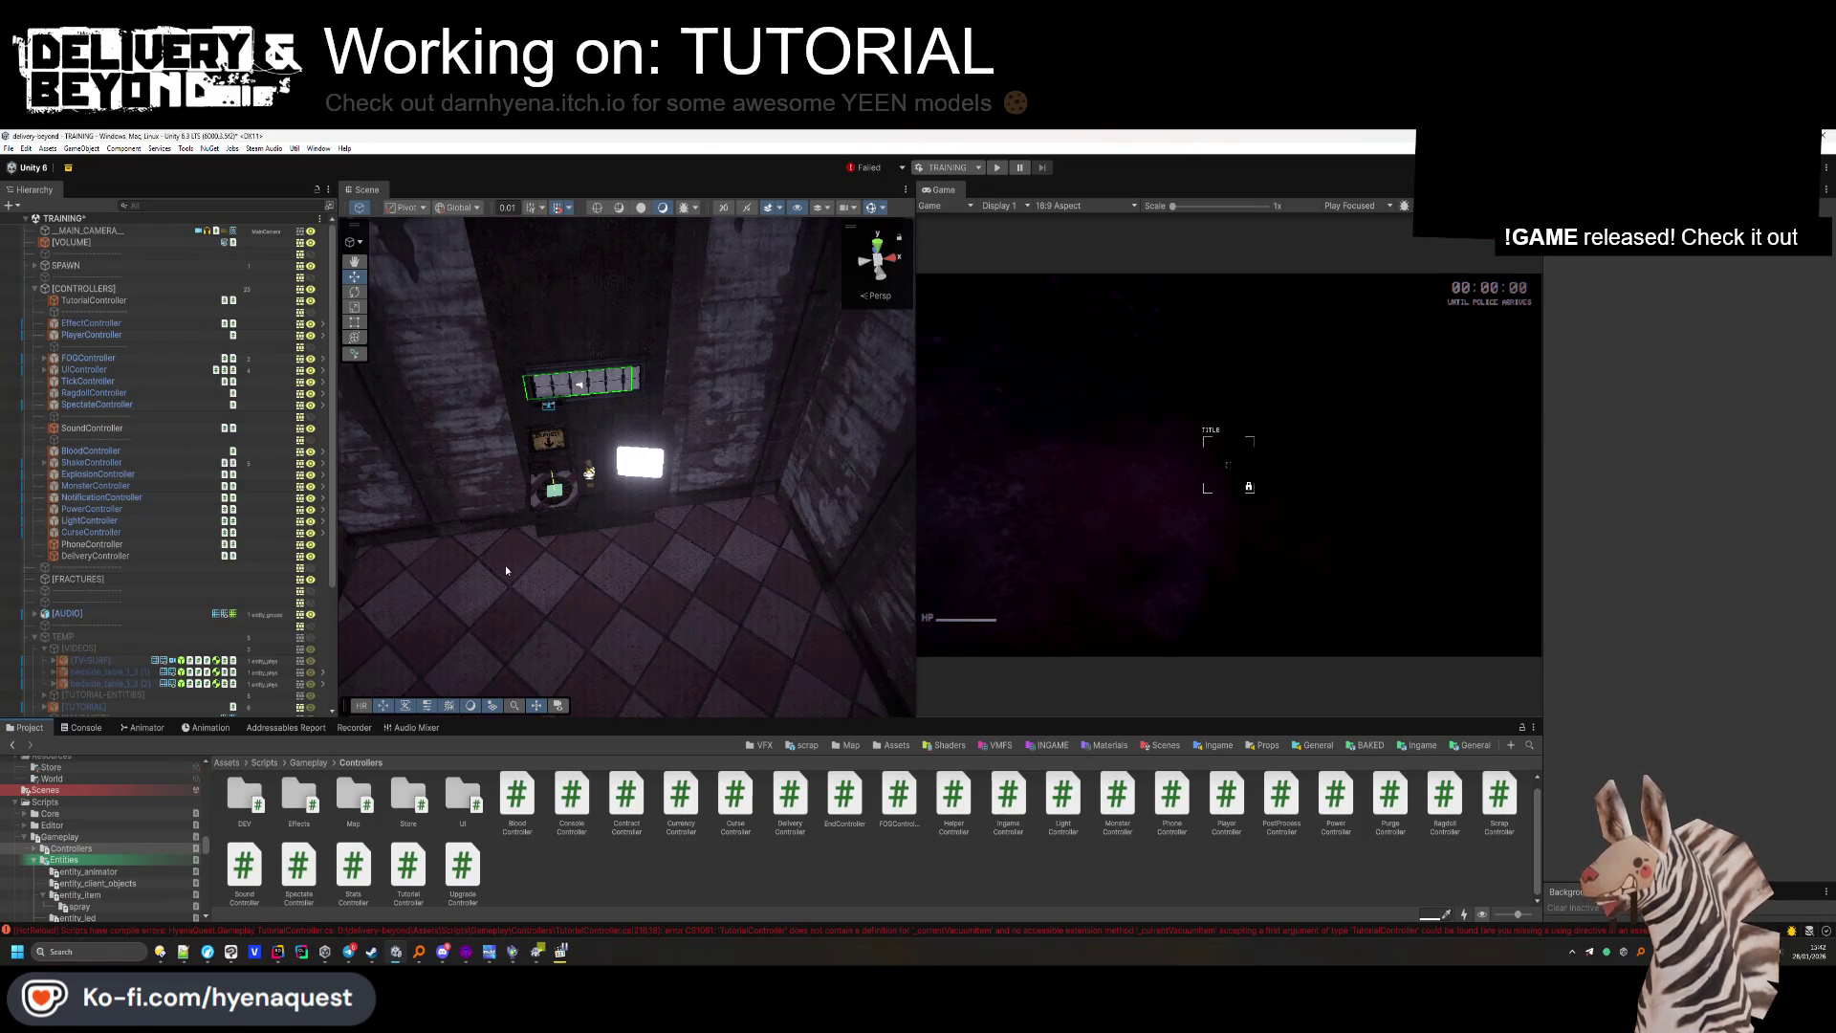
# Orbit to an overhead view of the delivery room, show the Console, and select Tutorial Controller.
pyautogui.moveTo(505, 565)
pyautogui.mouseDown()
pyautogui.moveTo(547, 493)
pyautogui.moveTo(652, 560)
pyautogui.moveTo(574, 507)
pyautogui.mouseUp()
pyautogui.hotkey('ctrl', 'shift', 'c')
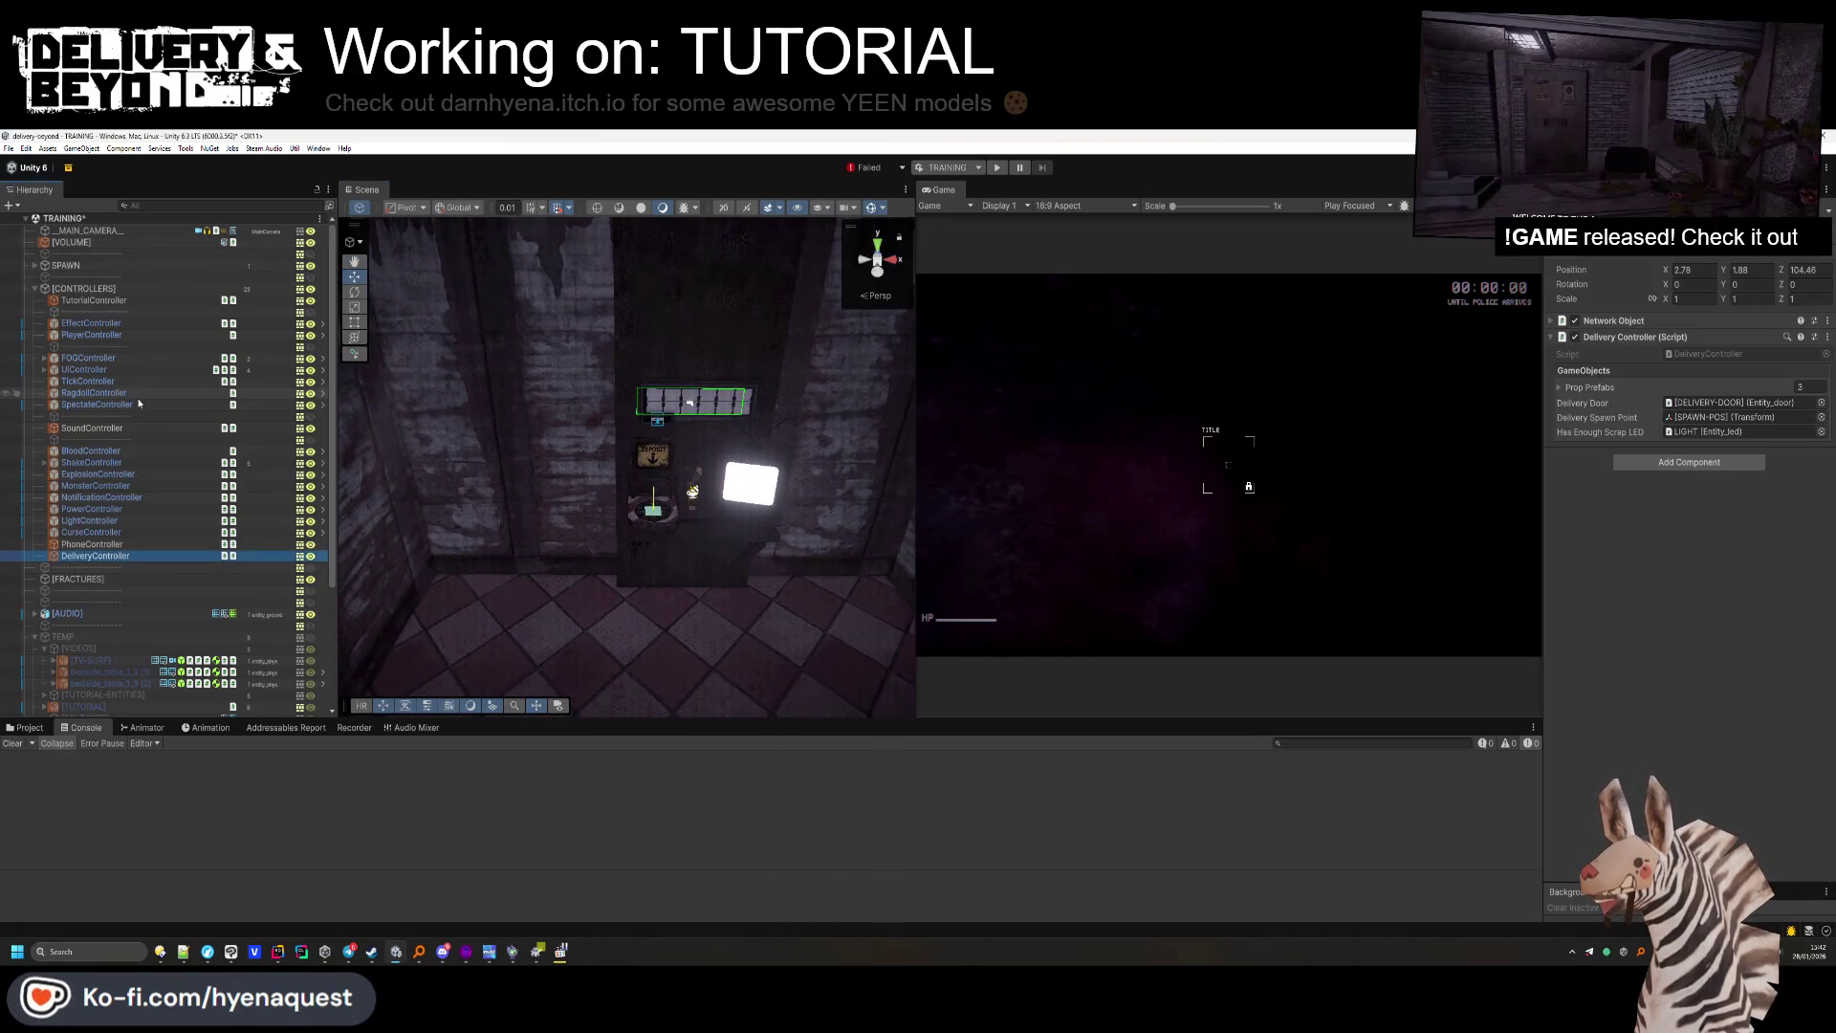
pyautogui.click(95, 301)
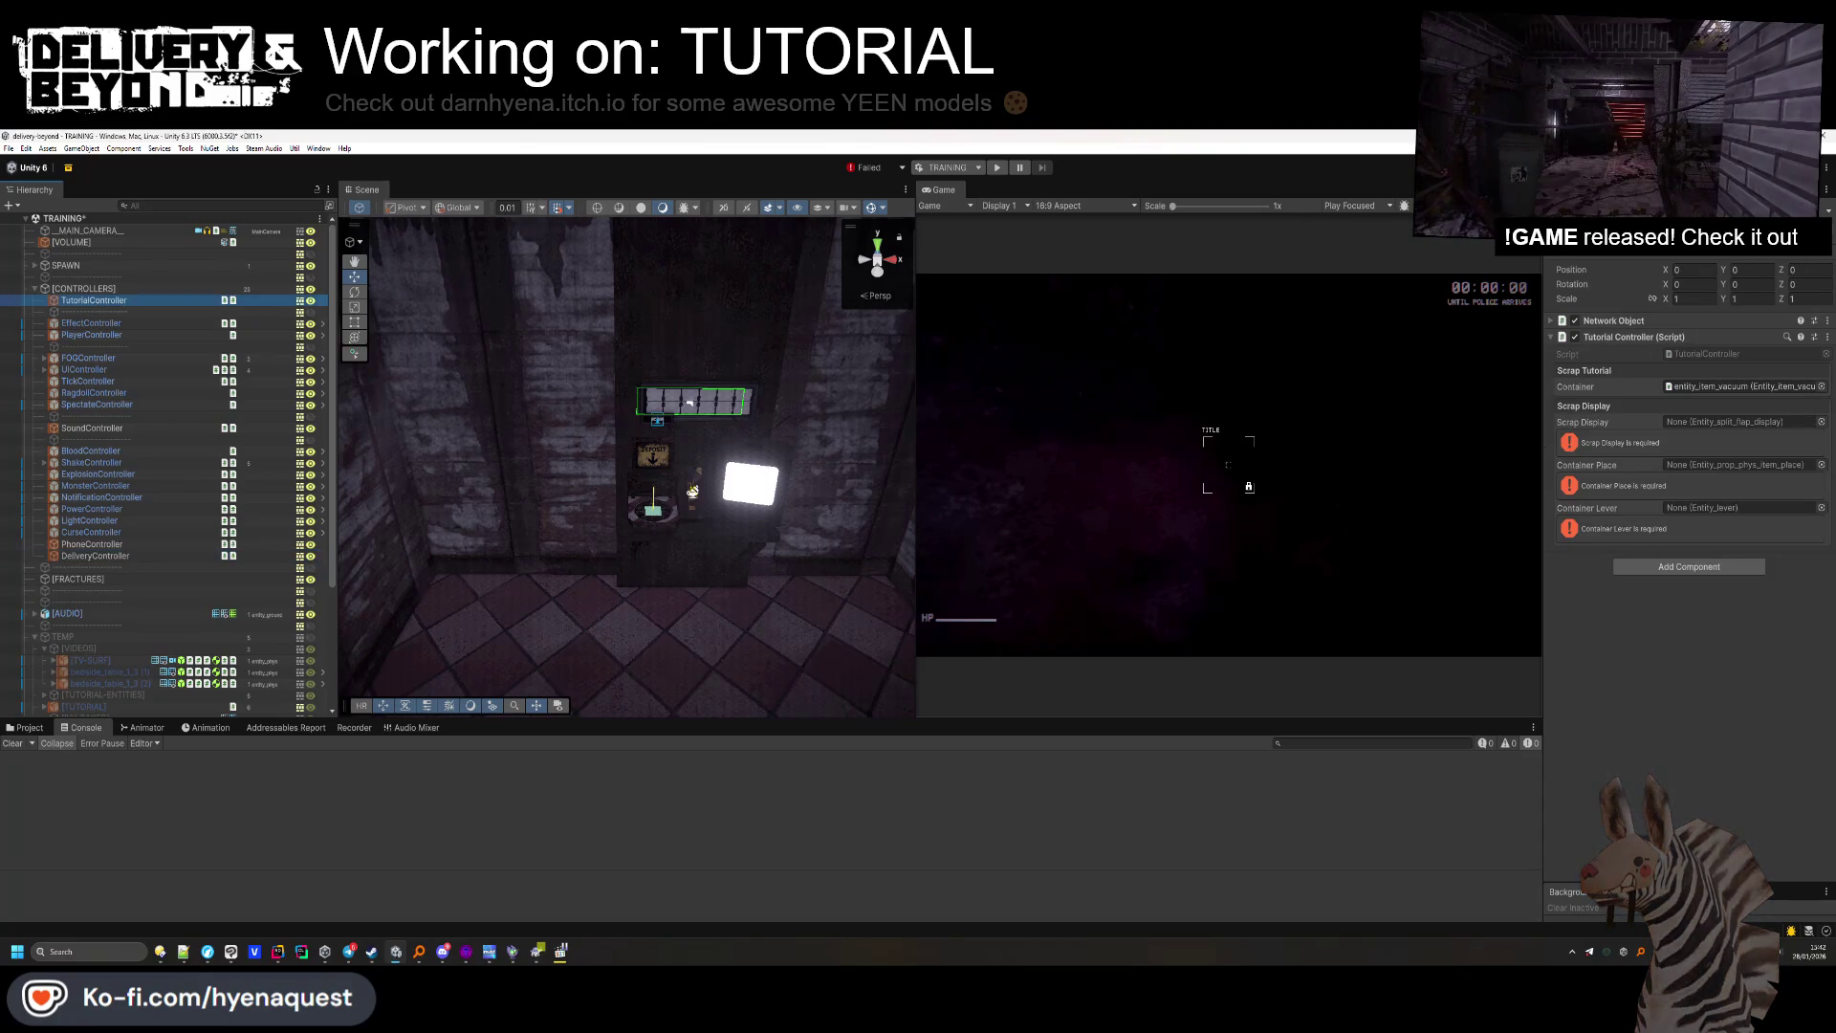
# Set Container Place to [PLACE], Container Lever to [SCRAP-LEVER], Scrap Display to [FAKE-SCRAP], and parent [FAKE-SCRAP] under [SCRAPPER].
pyautogui.click(656, 516)
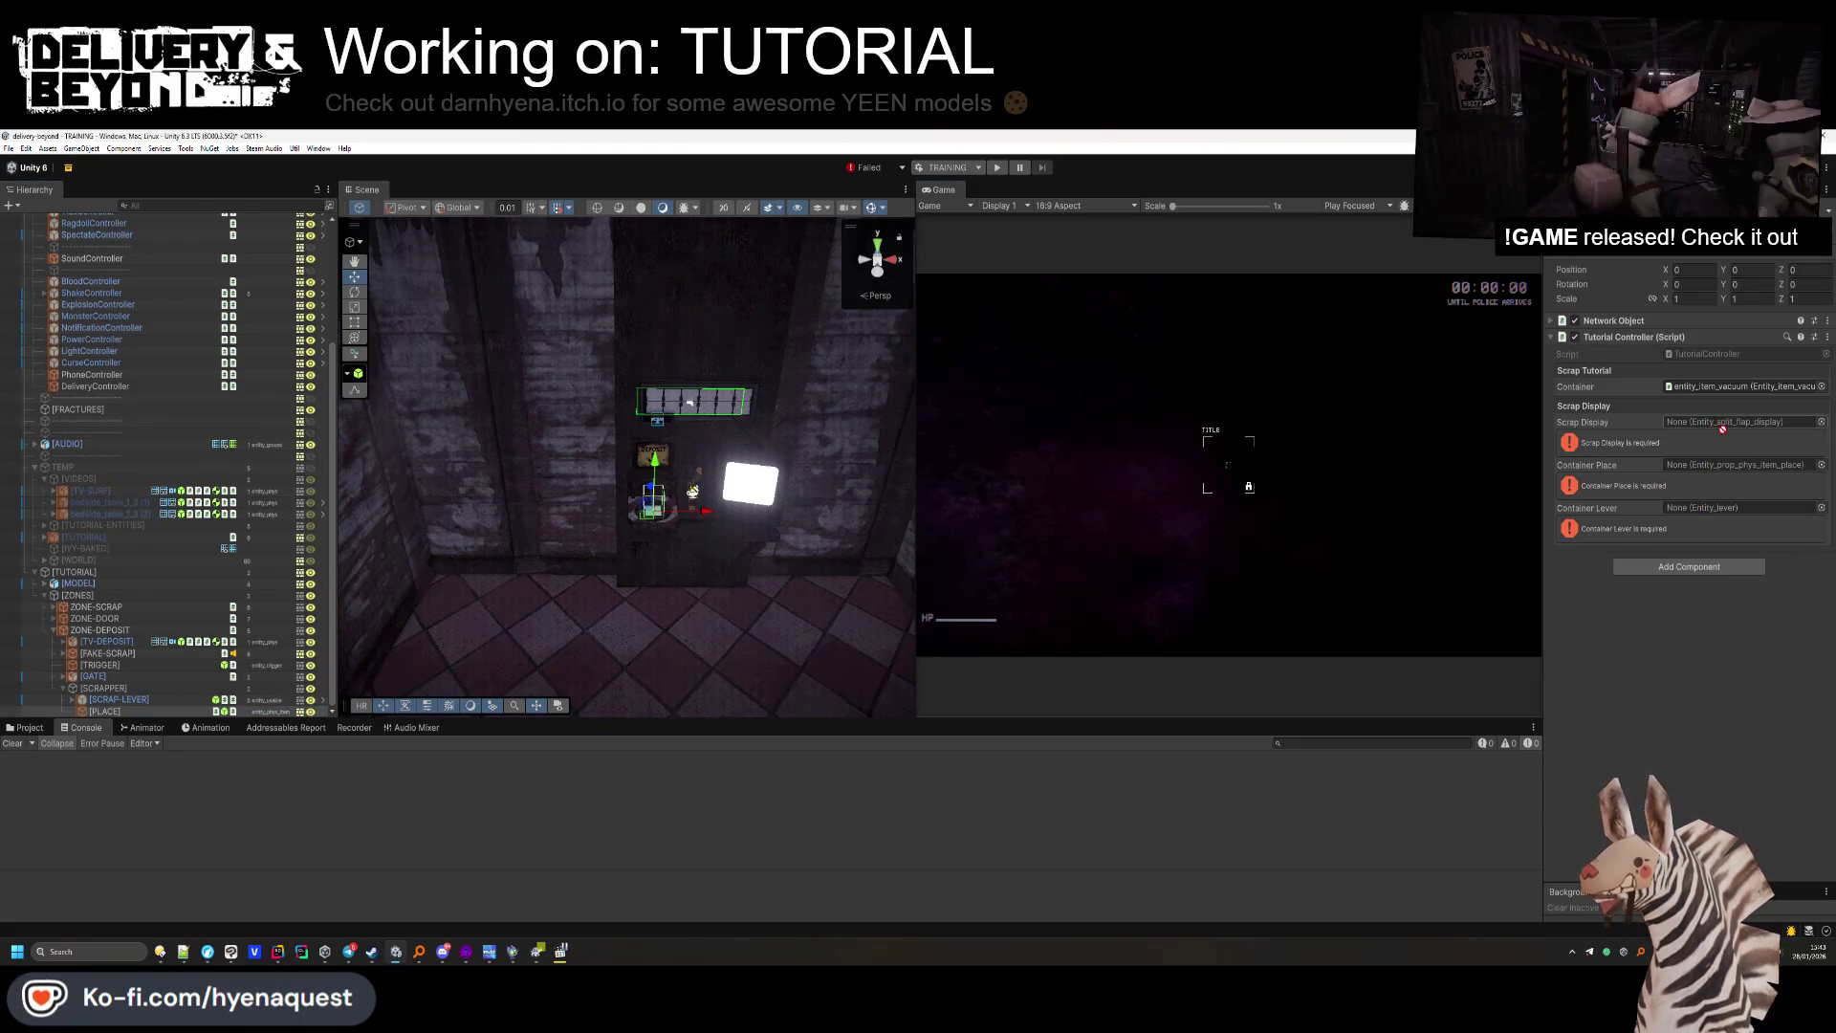
pyautogui.moveTo(1720, 469); pyautogui.dragTo(1719, 468)
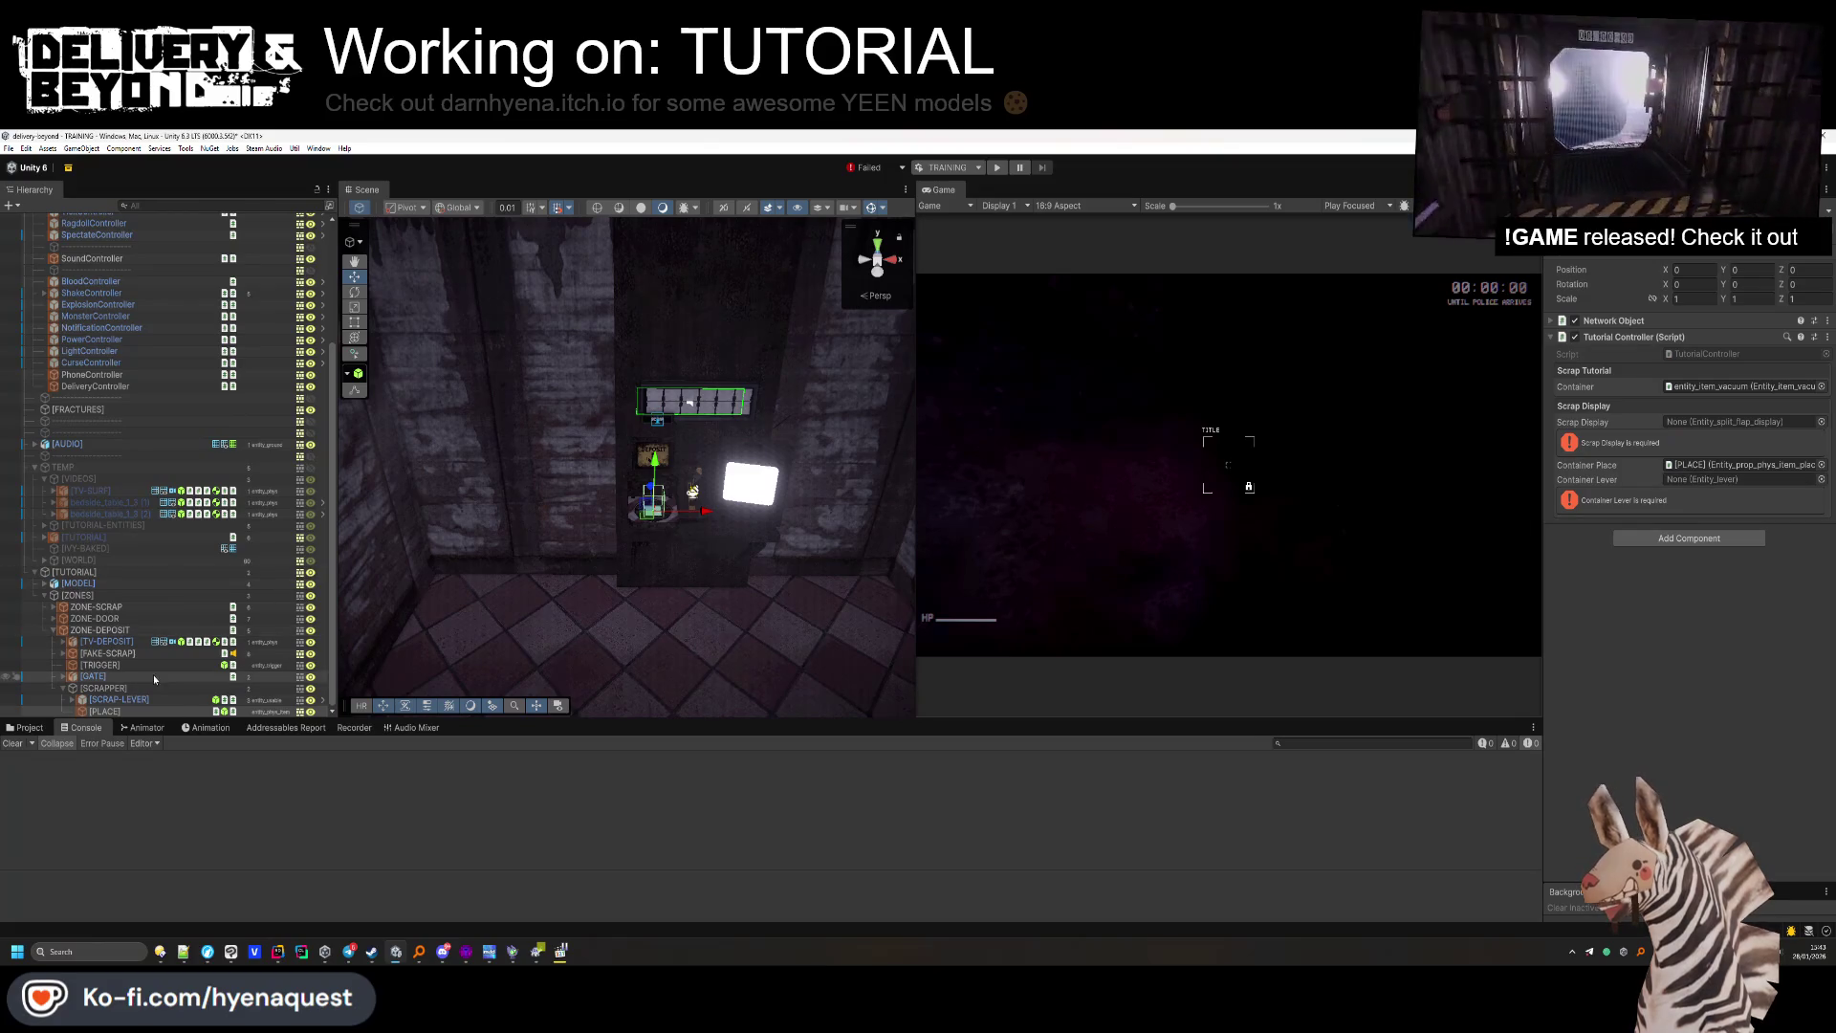
pyautogui.moveTo(131, 705)
pyautogui.mouseDown()
pyautogui.moveTo(1702, 465)
pyautogui.moveTo(1717, 422)
pyautogui.moveTo(1740, 478)
pyautogui.mouseUp()
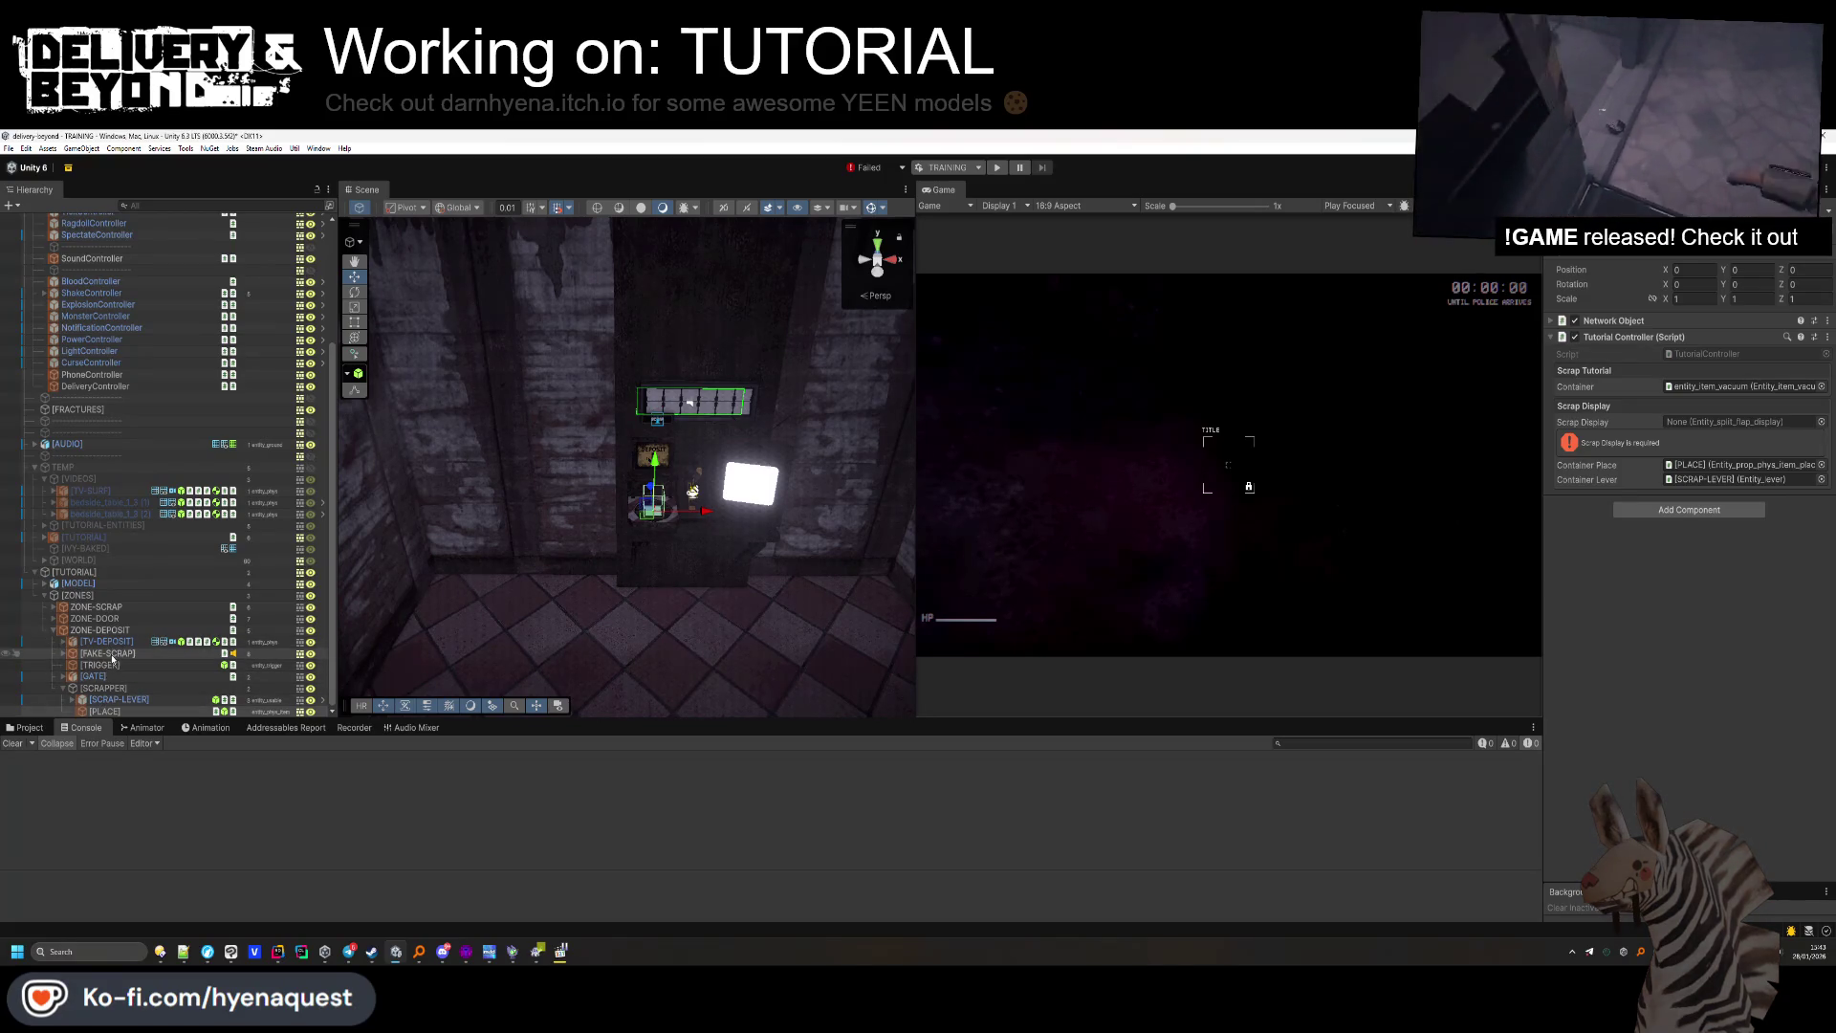
pyautogui.moveTo(112, 658); pyautogui.dragTo(1582, 509)
pyautogui.moveTo(1693, 430); pyautogui.dragTo(1673, 423)
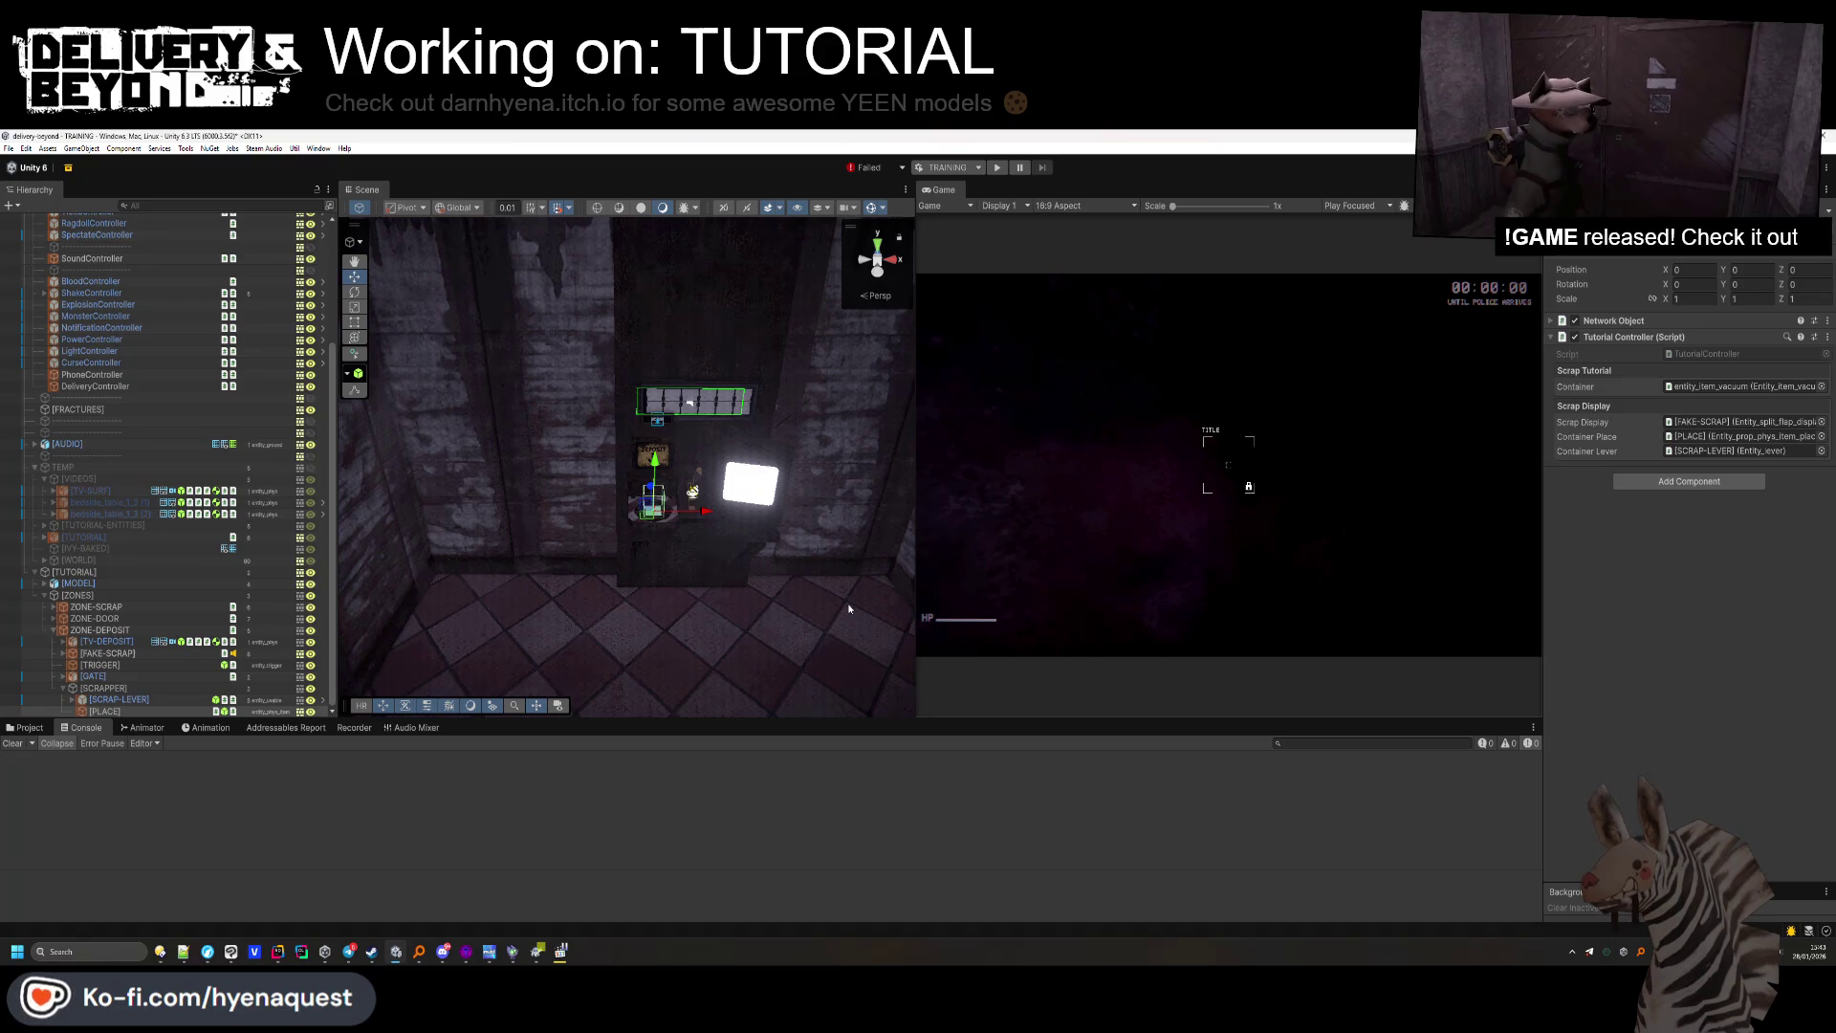
pyautogui.click(124, 654)
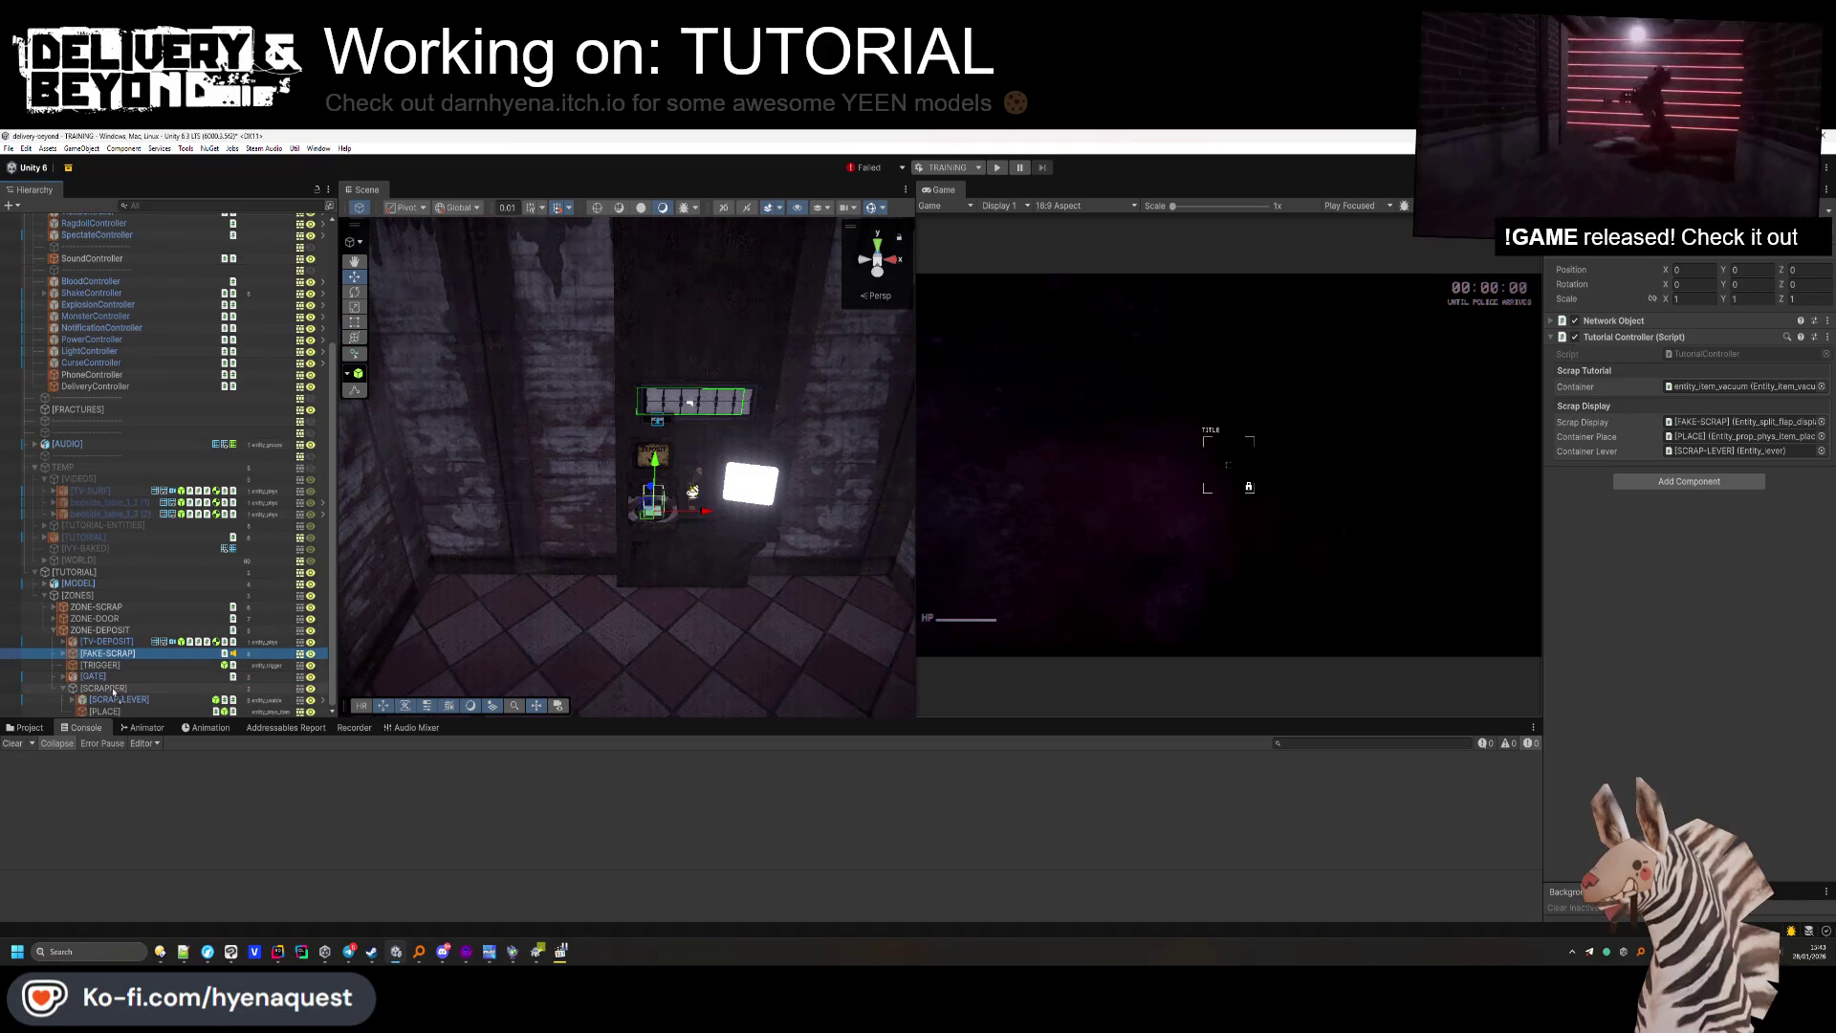
pyautogui.moveTo(108, 699); pyautogui.dragTo(108, 697)
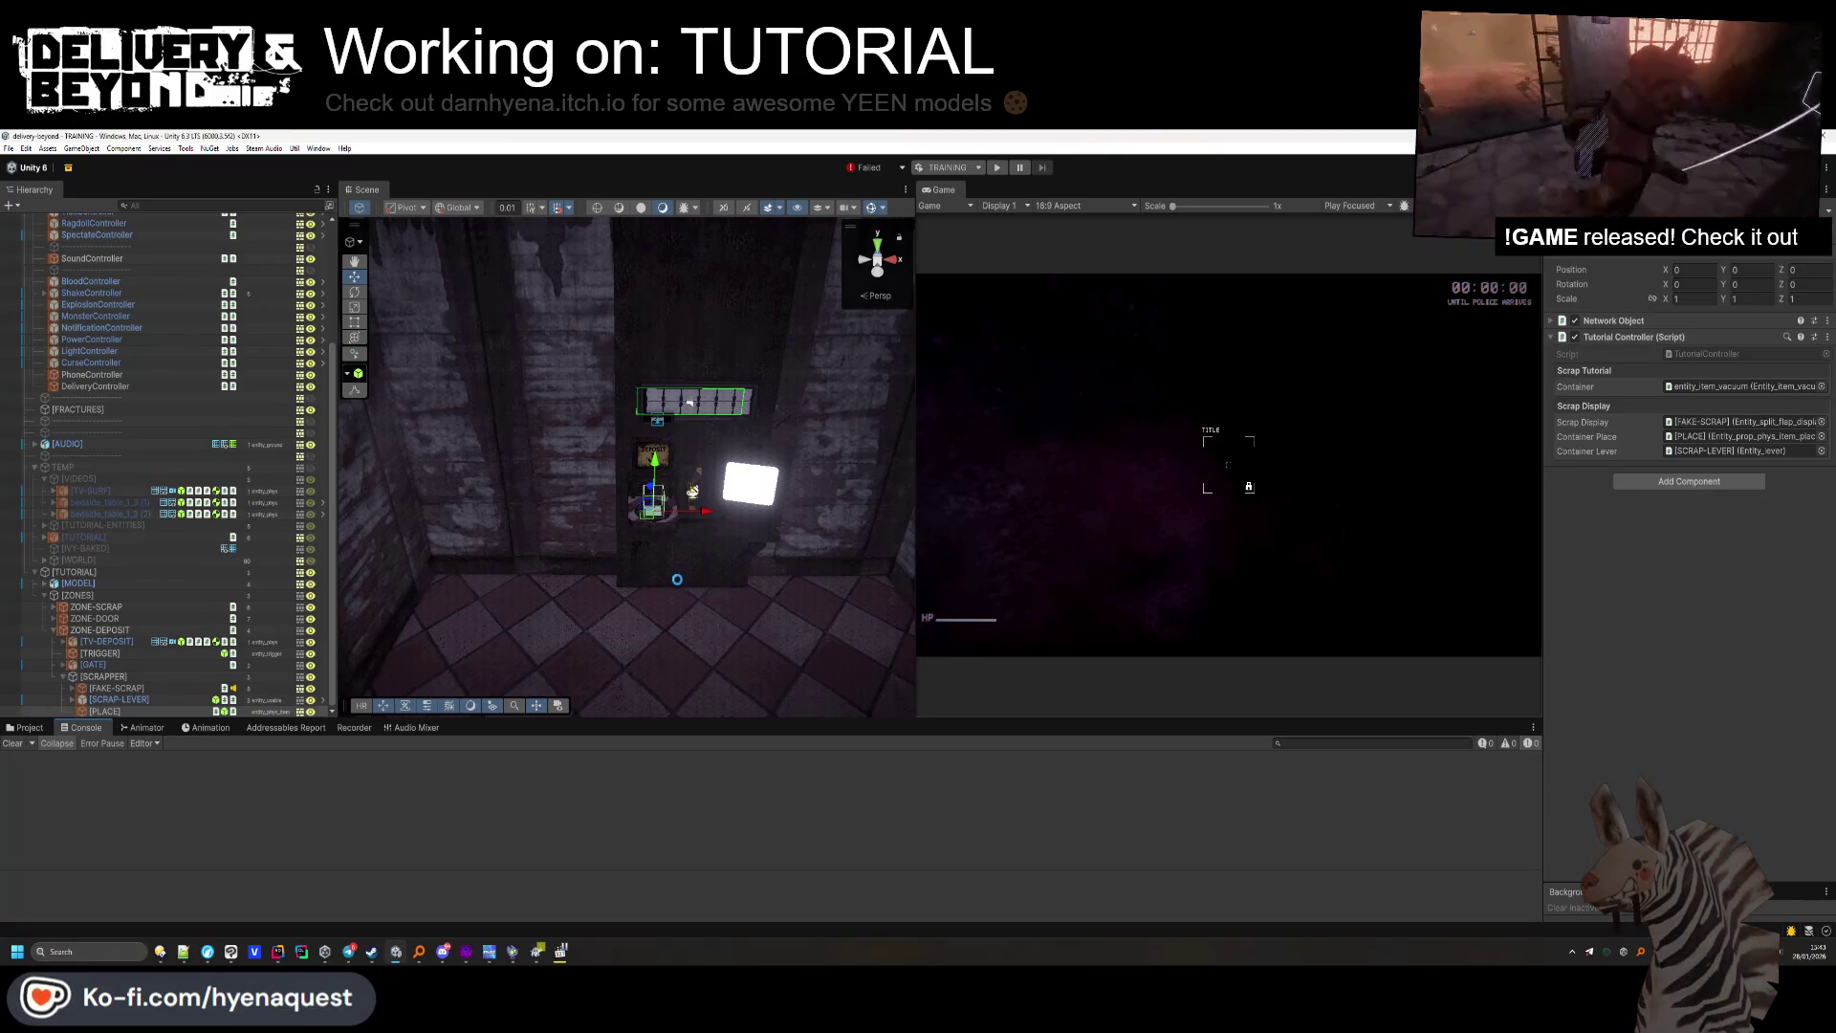
# Orbit out to a wide top-down view of the rooms and show the Controllers scripts folder.
pyautogui.rightClick(677, 579)
pyautogui.moveTo(677, 579)
pyautogui.mouseDown()
pyautogui.moveTo(651, 653)
pyautogui.moveTo(15, 735)
pyautogui.mouseUp()
pyautogui.click(26, 729)
pyautogui.moveTo(670, 621)
pyautogui.mouseDown()
pyautogui.moveTo(776, 620)
pyautogui.moveTo(782, 670)
pyautogui.mouseUp()
# Start a play-test of the game, then reload the SteamDB player charts in the browser.
pyautogui.click(997, 168)
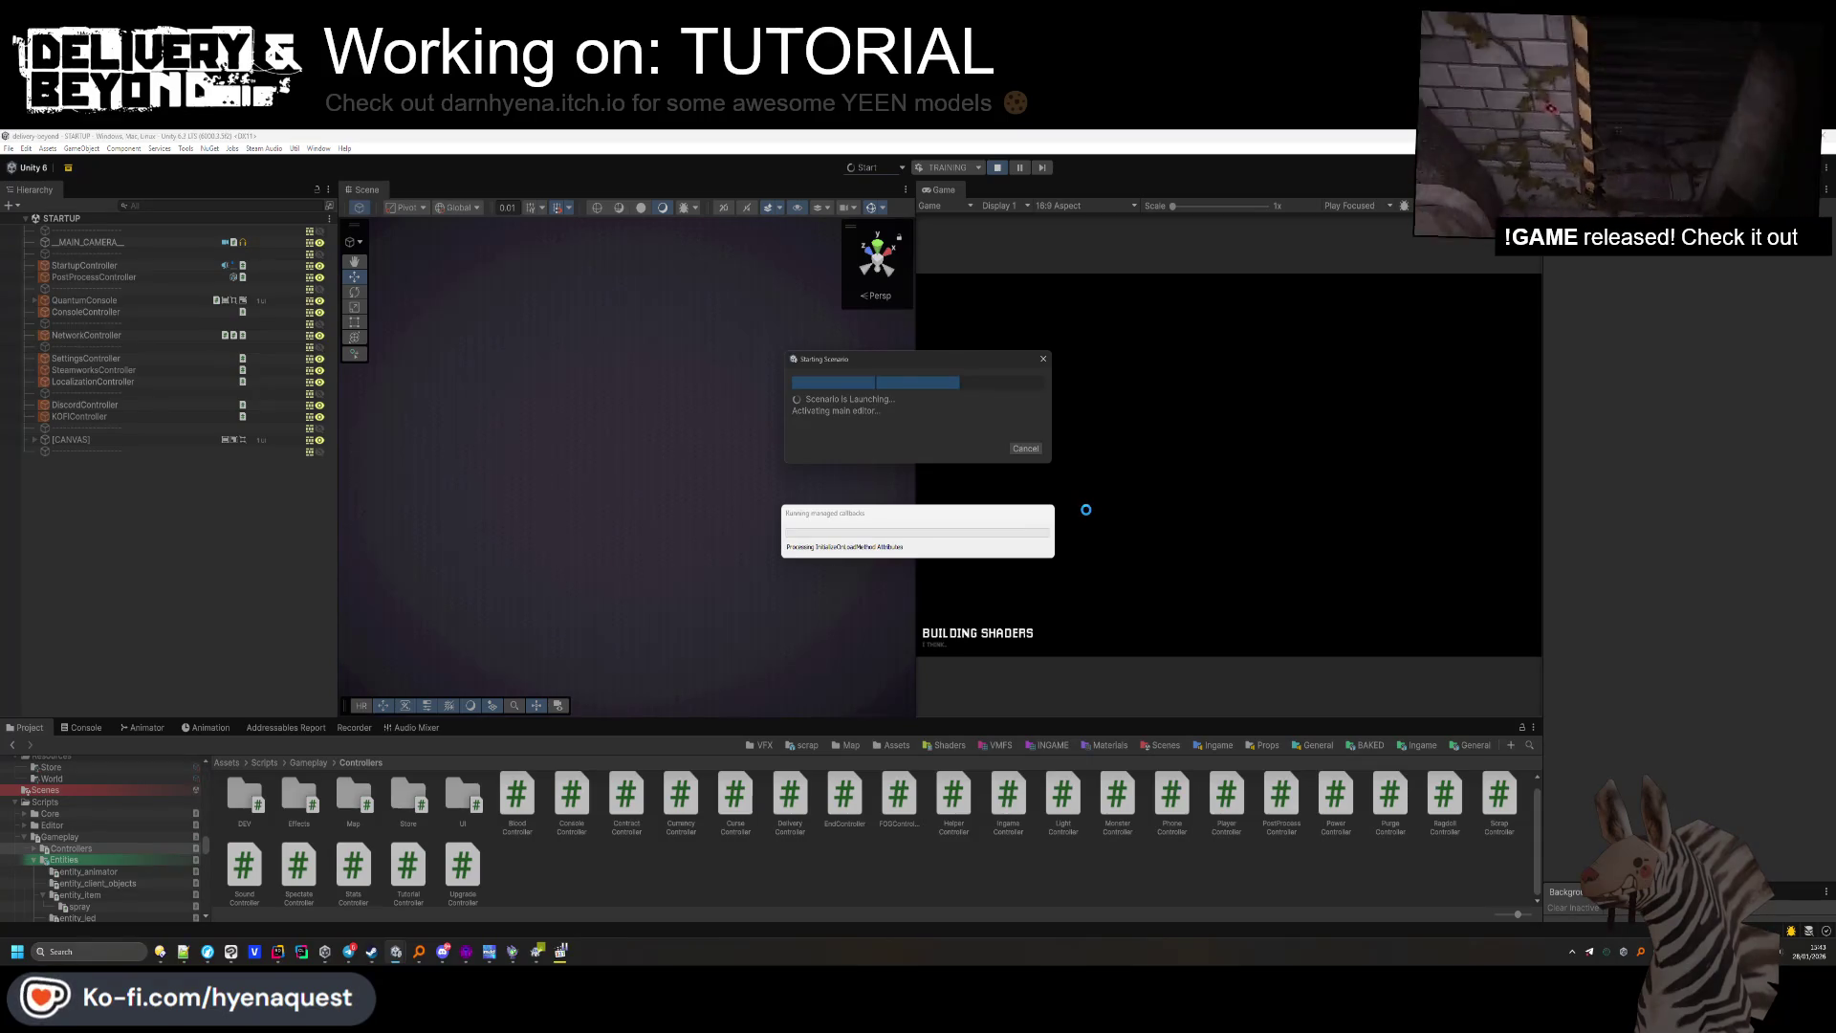
pyautogui.moveTo(207, 952)
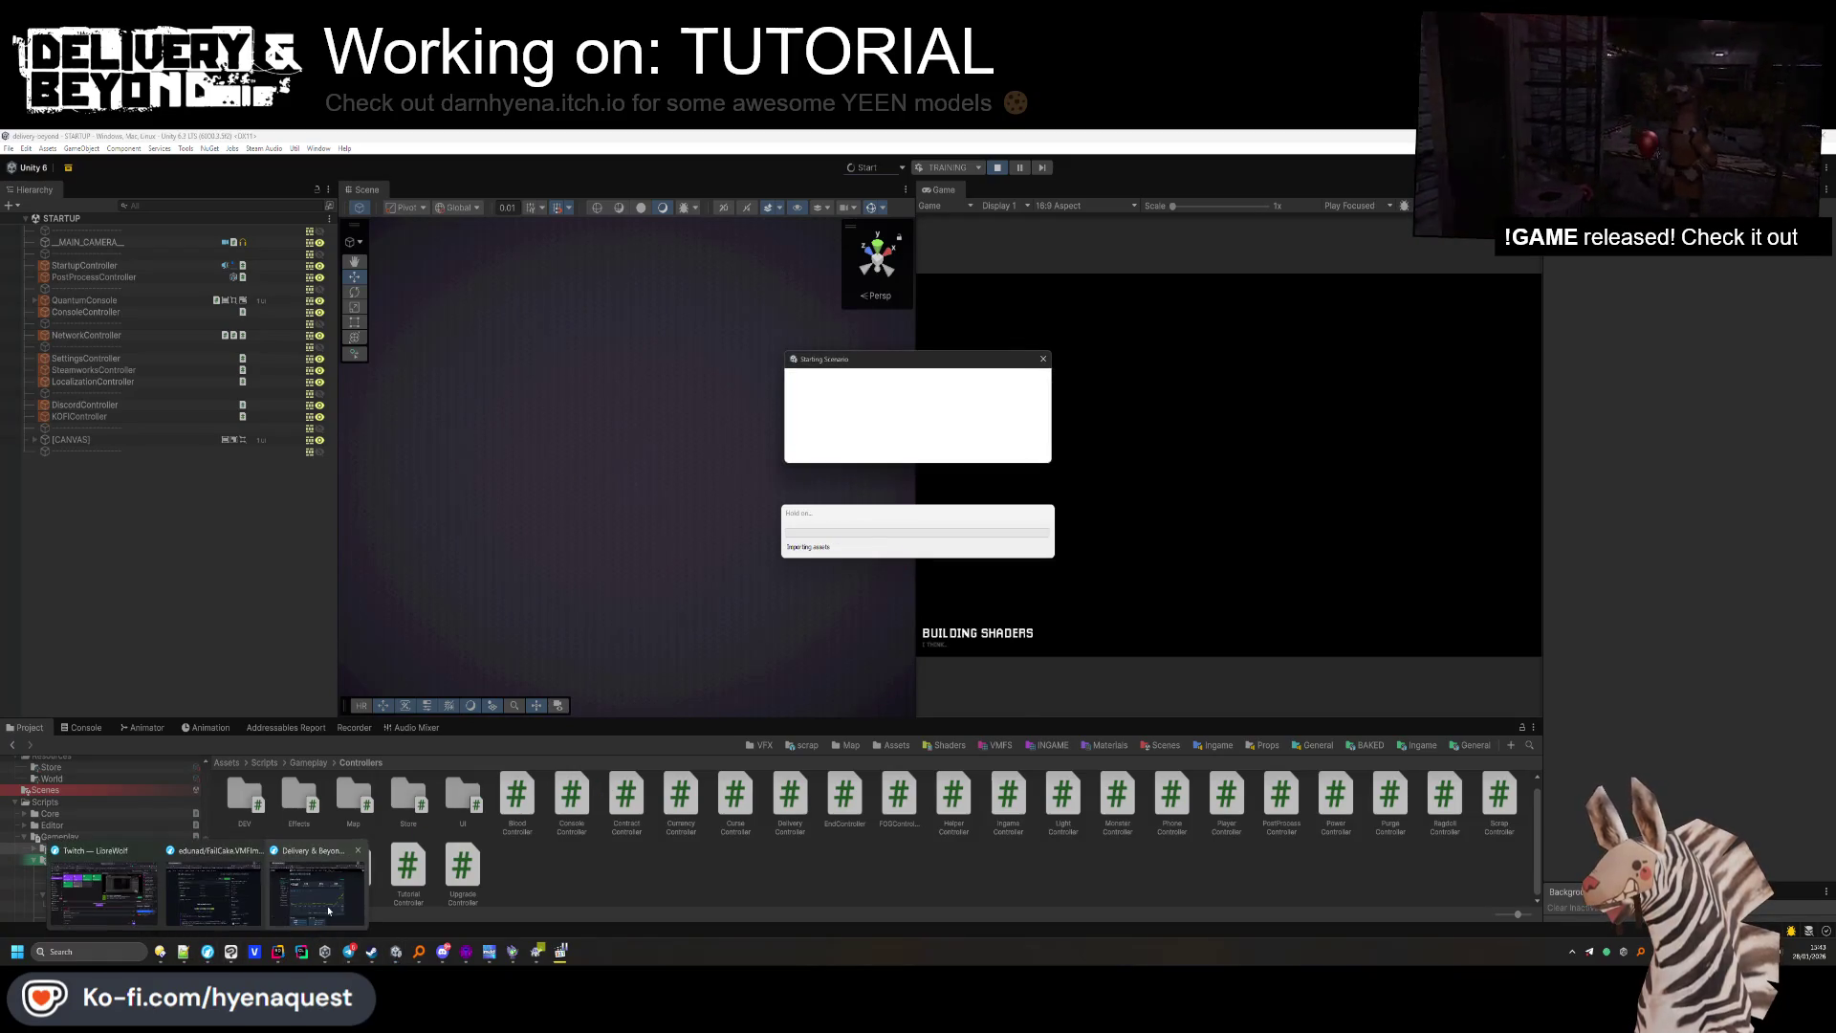
pyautogui.click(124, 890)
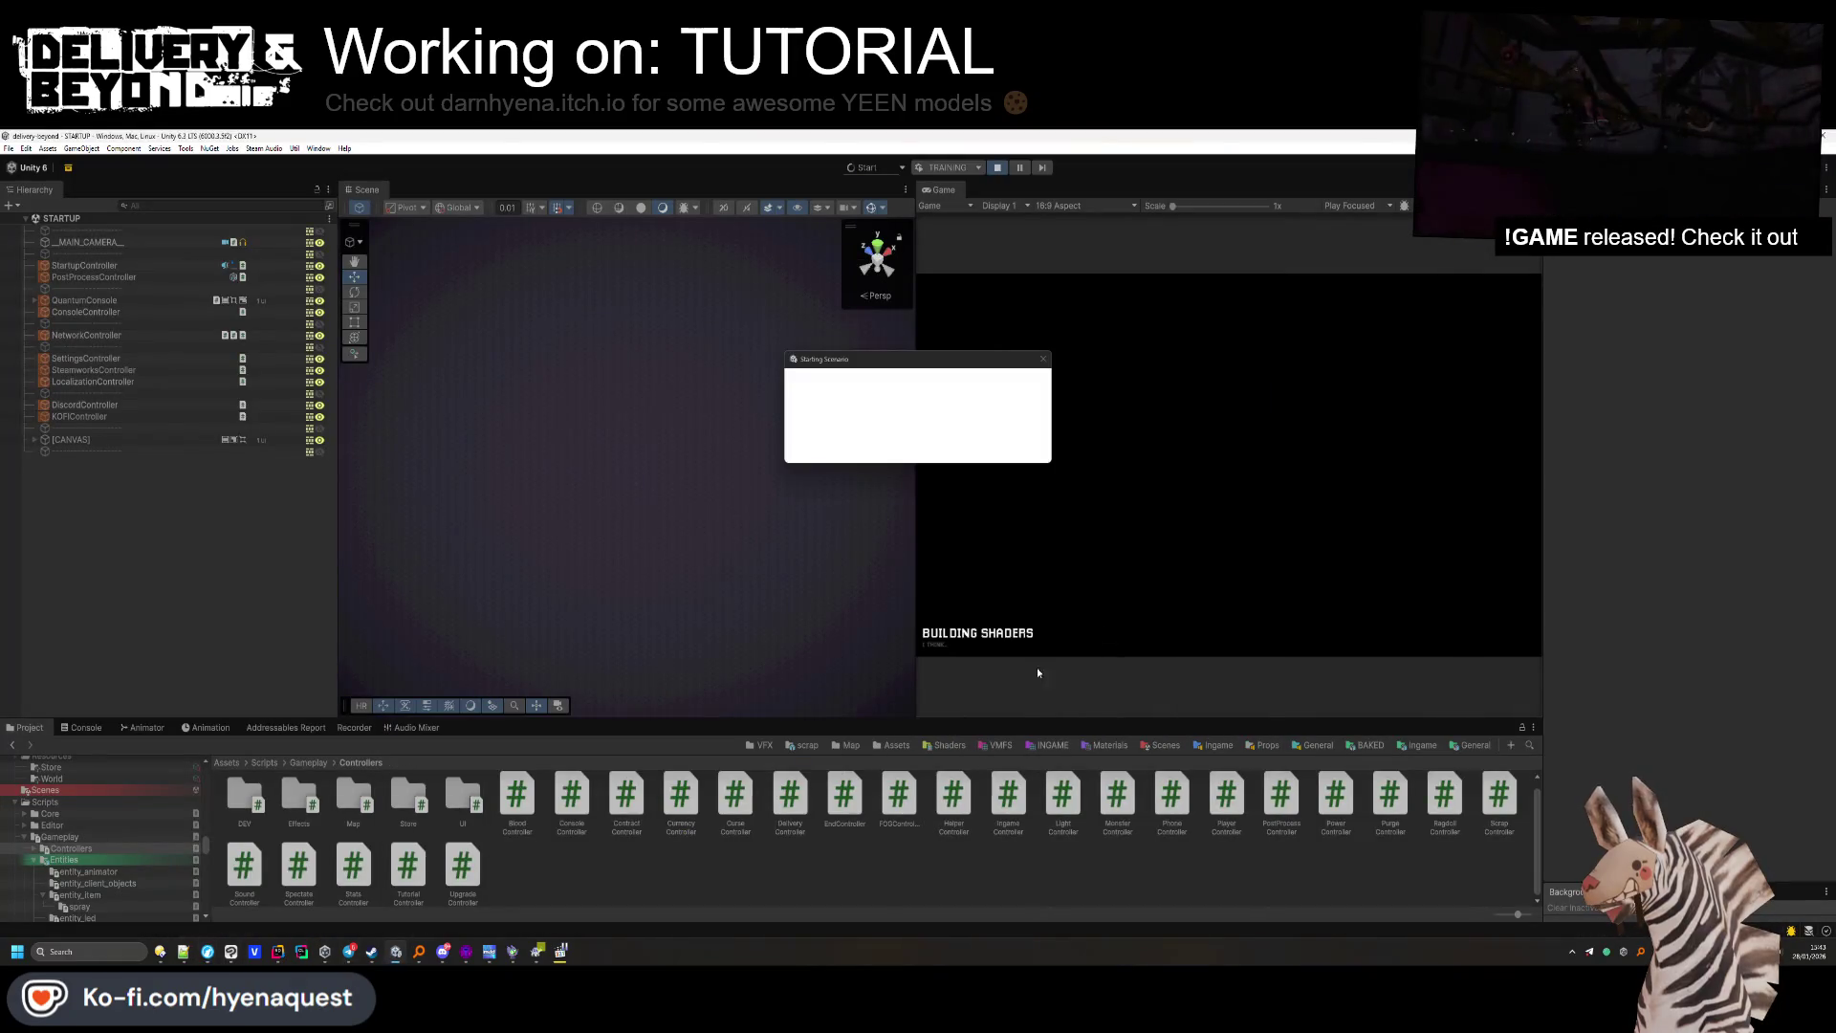
pyautogui.press('F5')
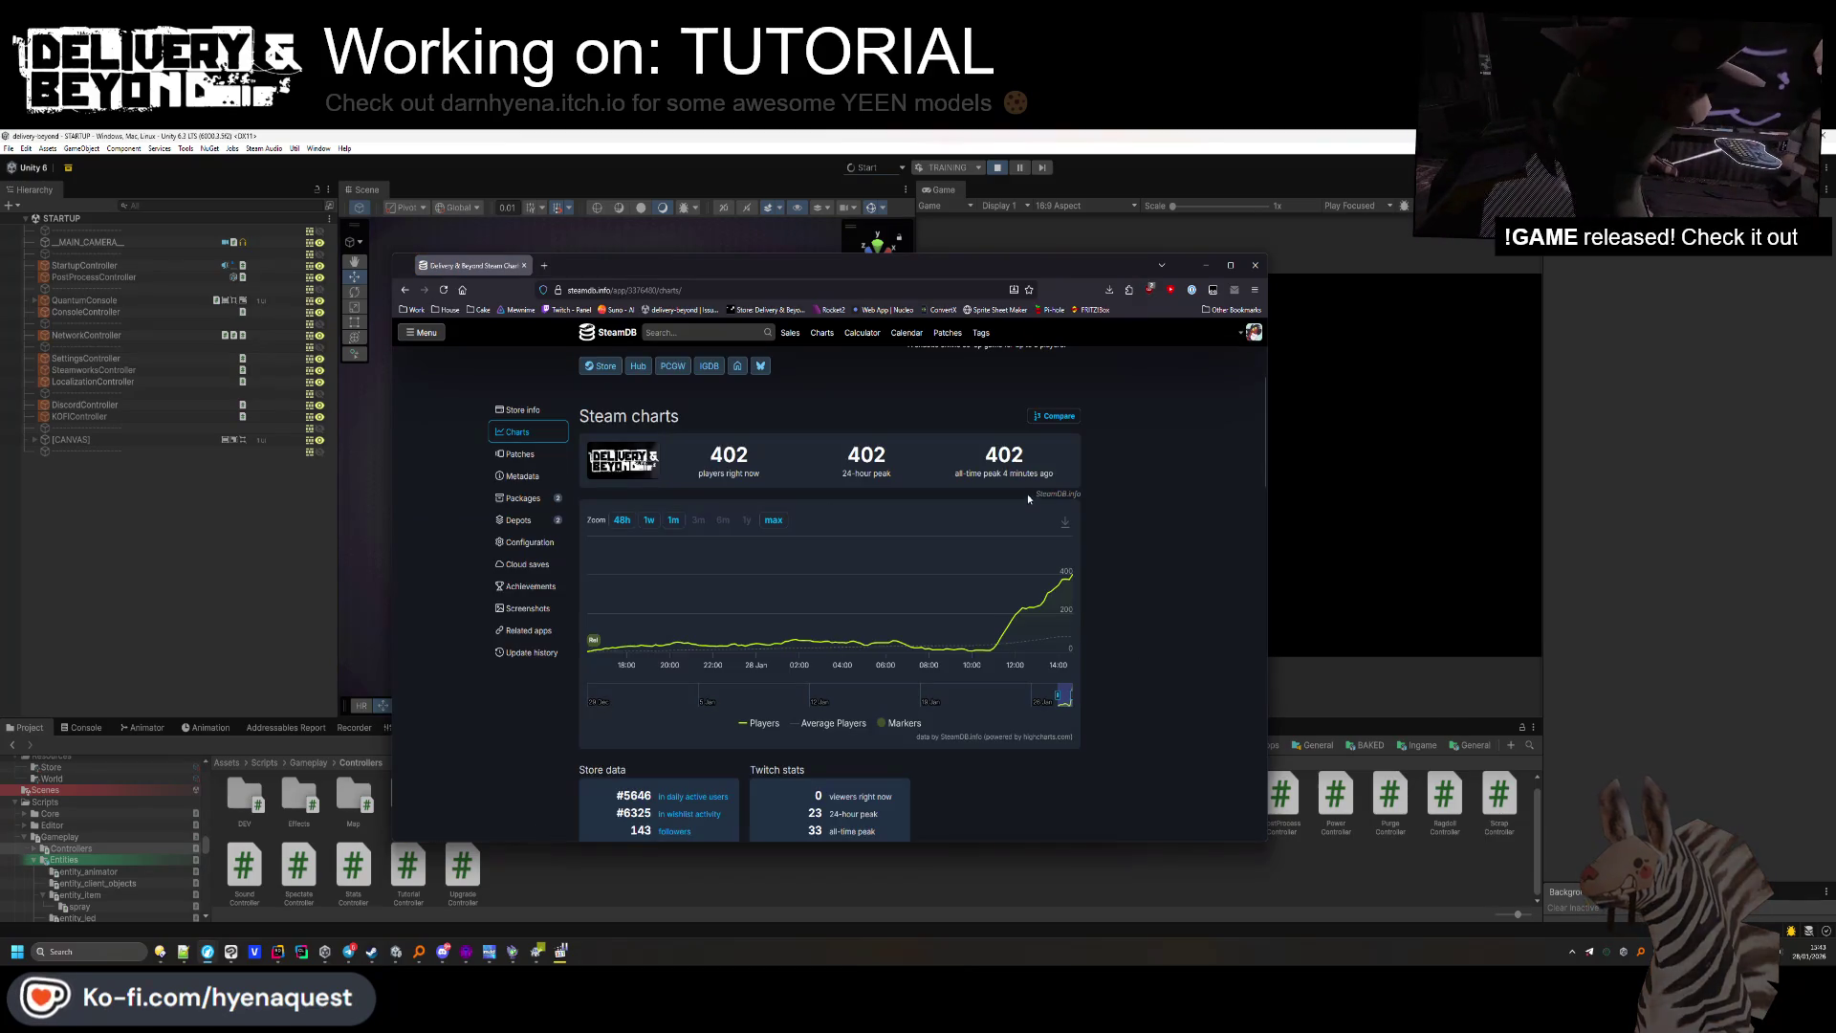
# Review the Delivery & Beyond player chart at 402 players and its review score, then minimise the browser.
pyautogui.moveTo(1070, 586)
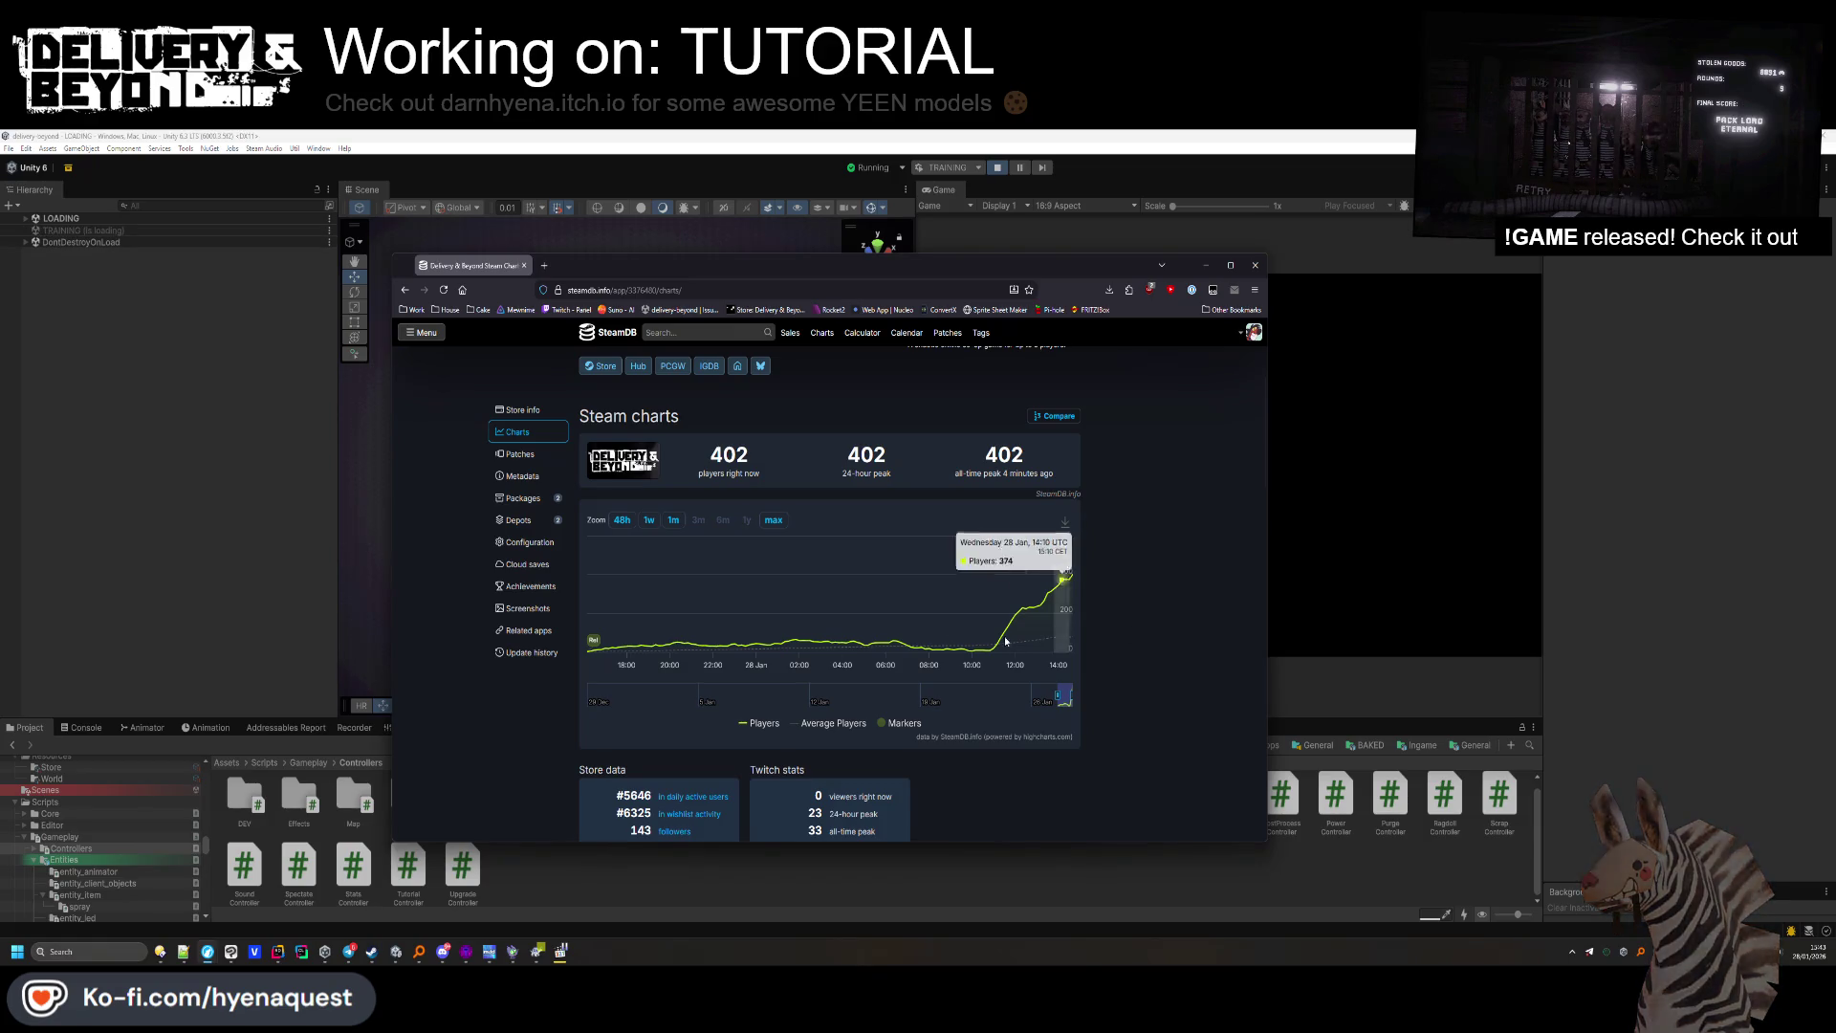
pyautogui.moveTo(921, 649)
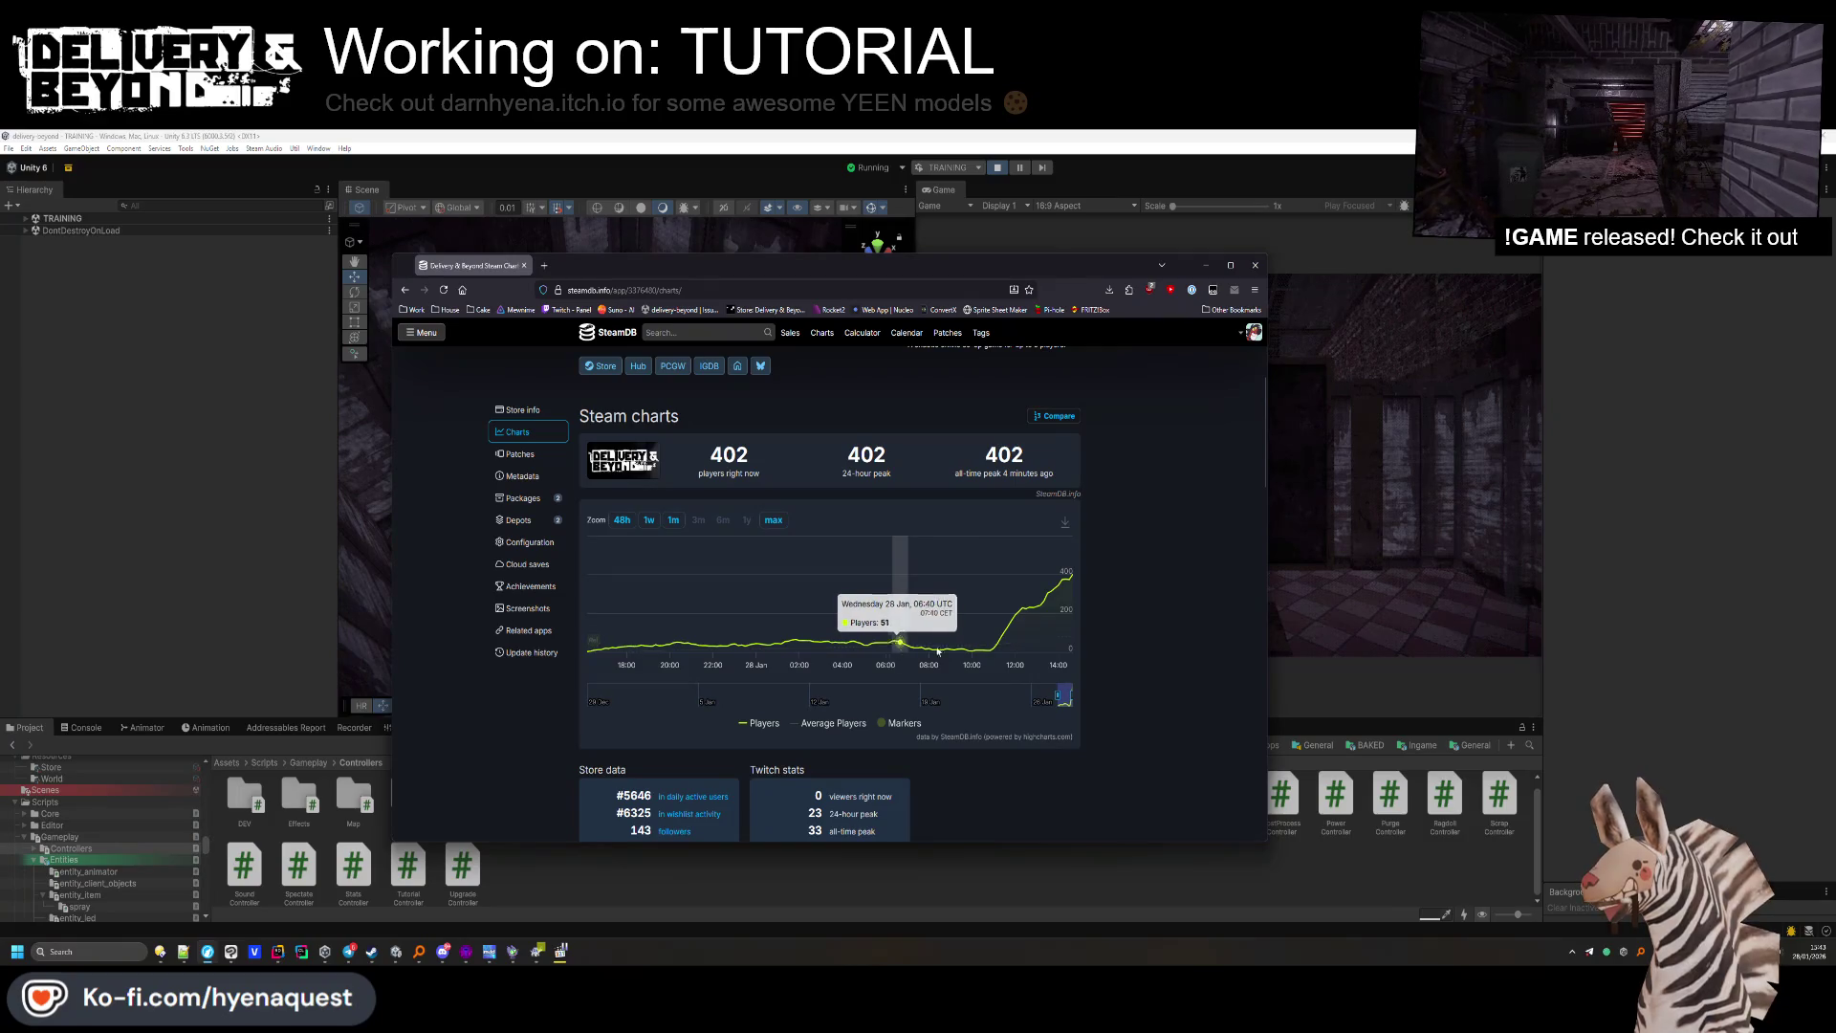
pyautogui.scroll(-2, 933, 703)
pyautogui.scroll(2, 1087, 671)
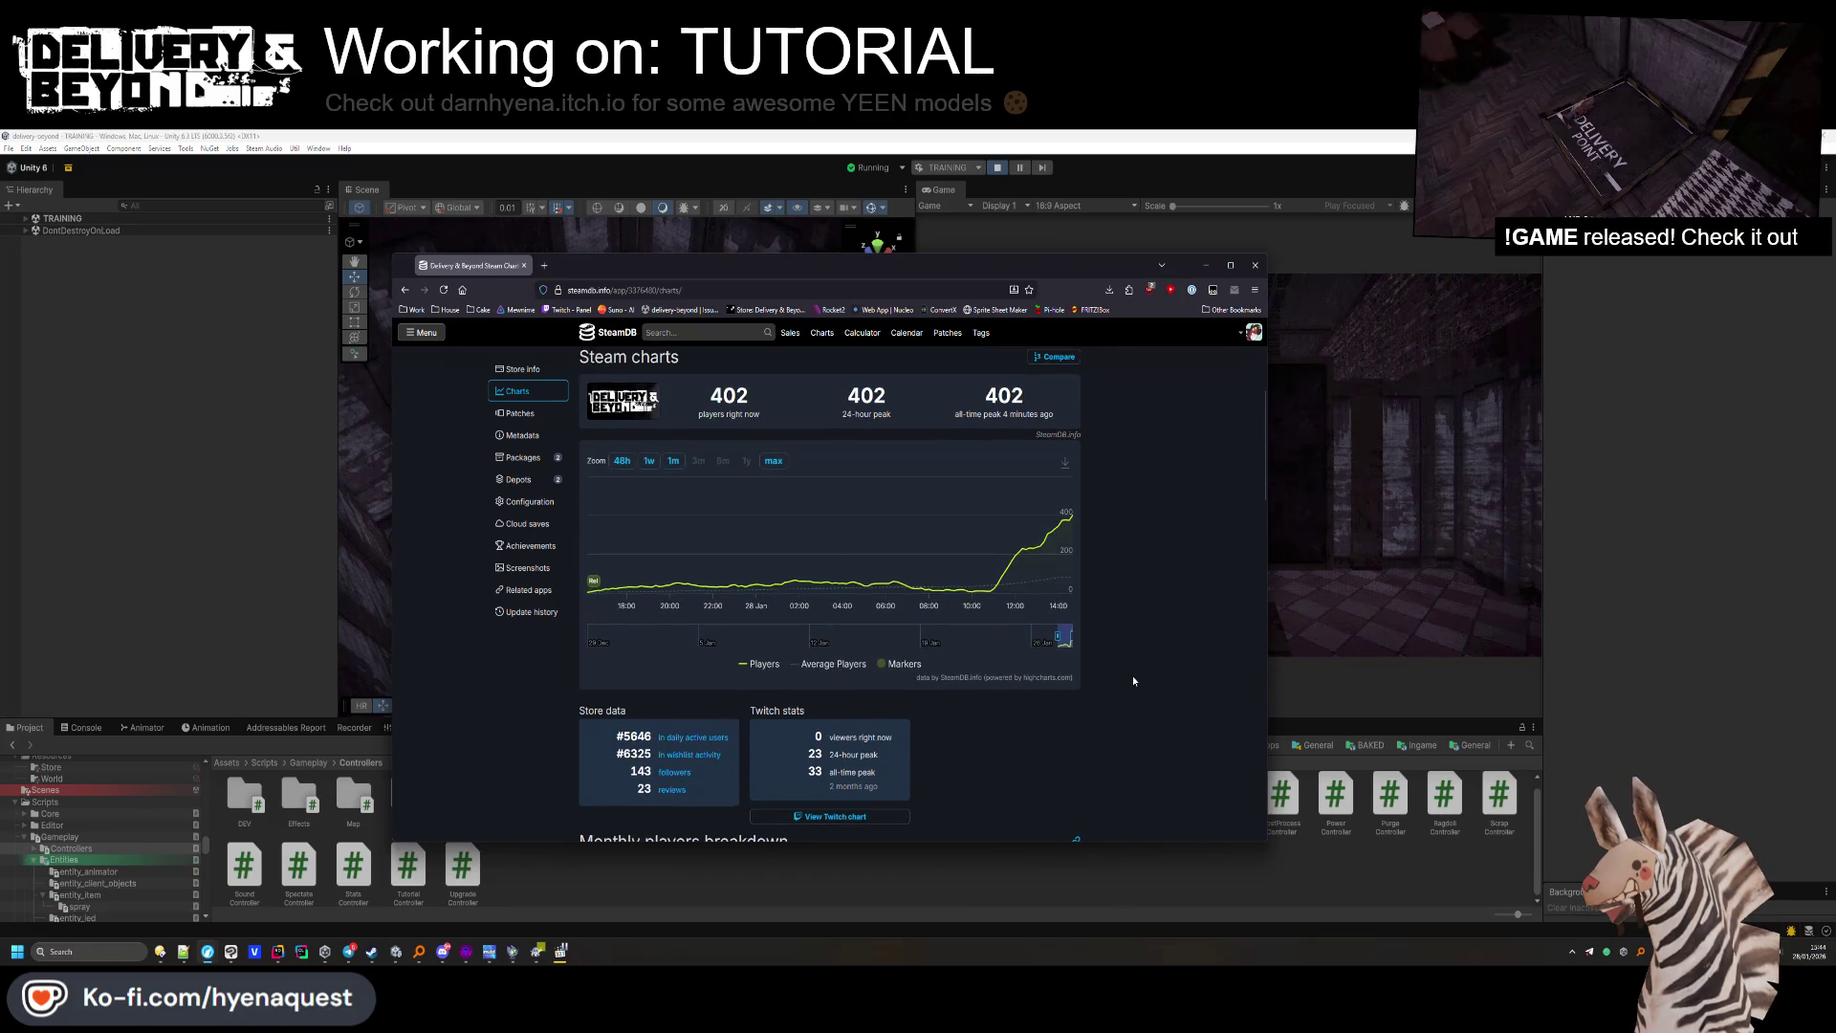
pyautogui.scroll(-2, 1132, 675)
pyautogui.scroll(5, 1036, 507)
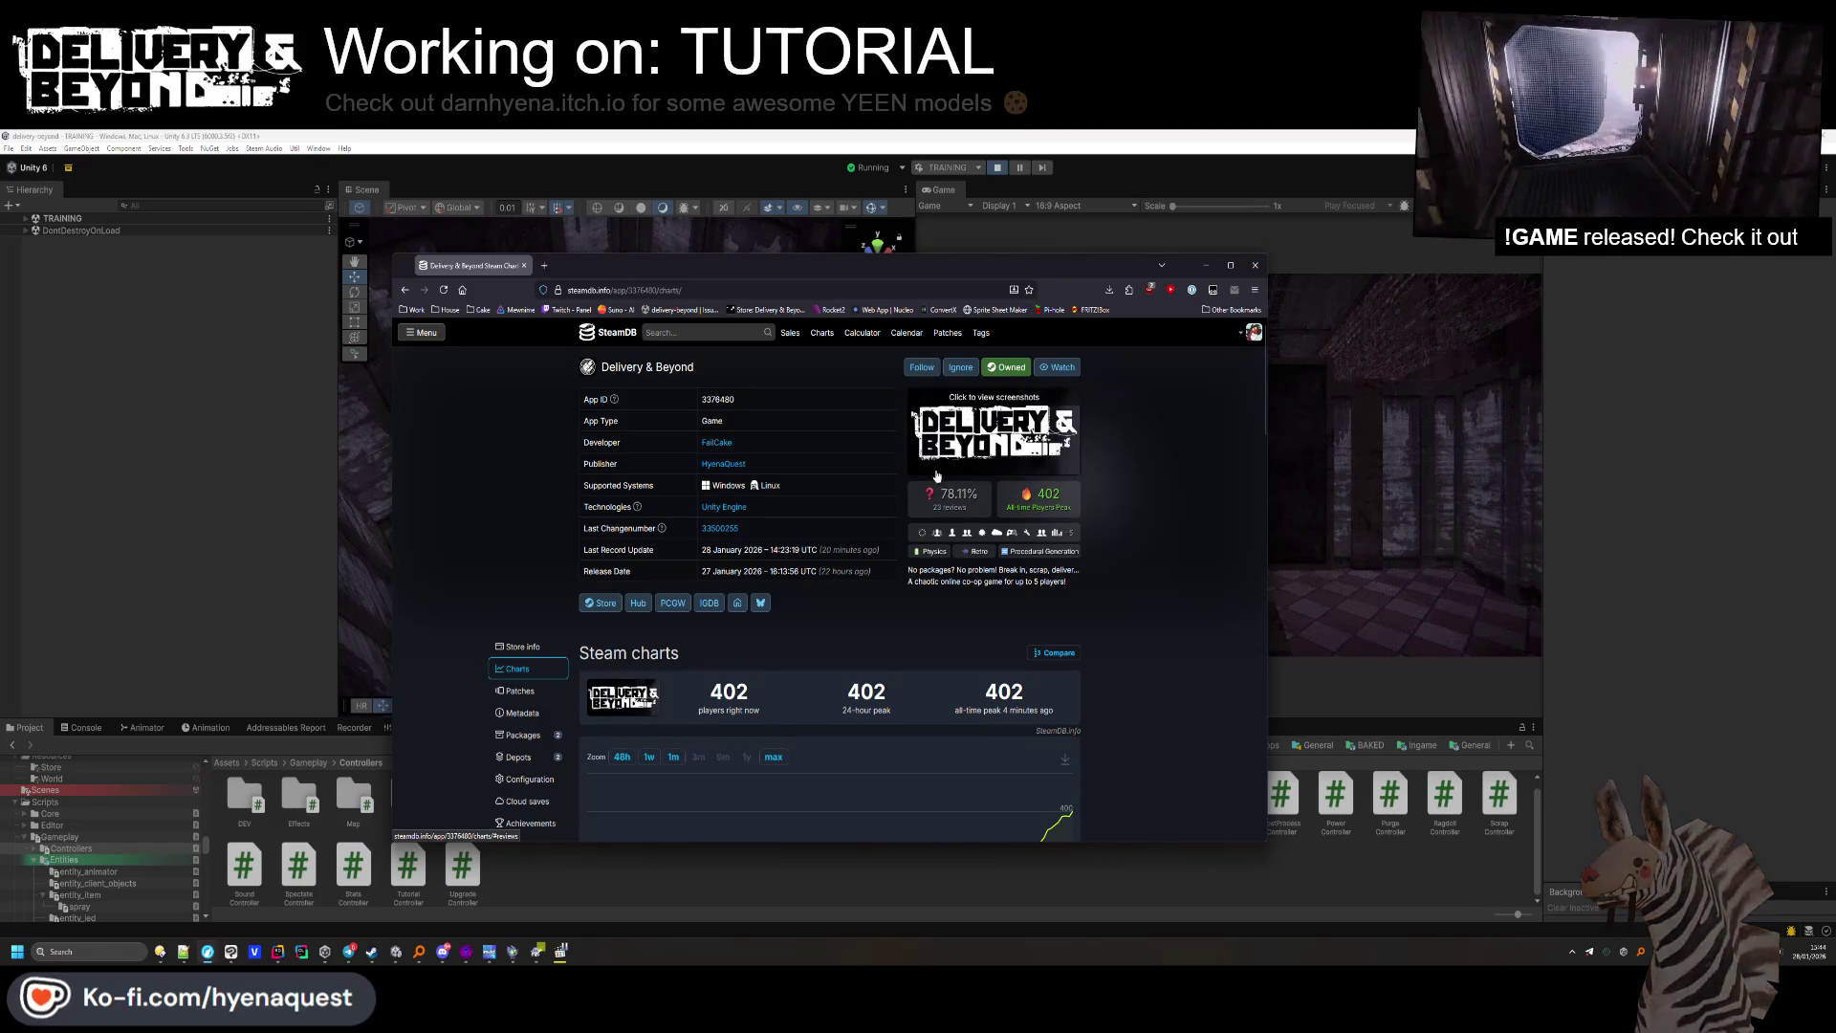
pyautogui.moveTo(947, 507)
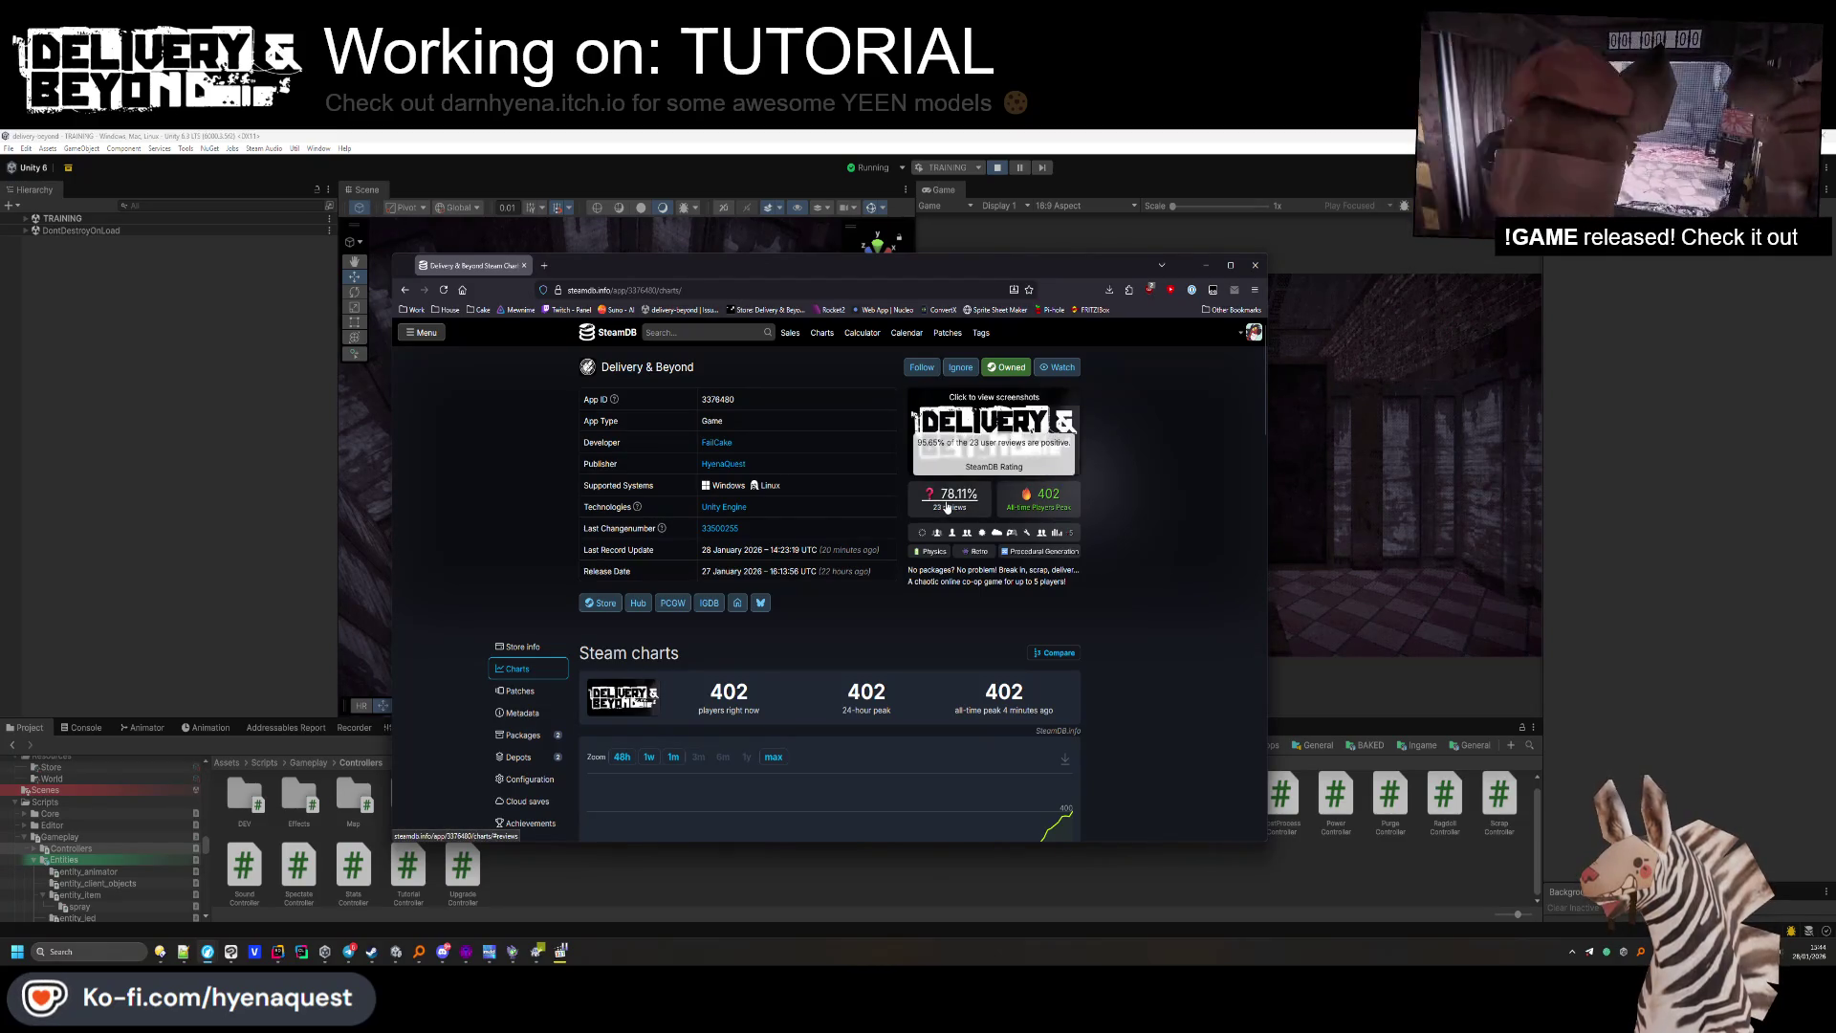
pyautogui.click(1406, 459)
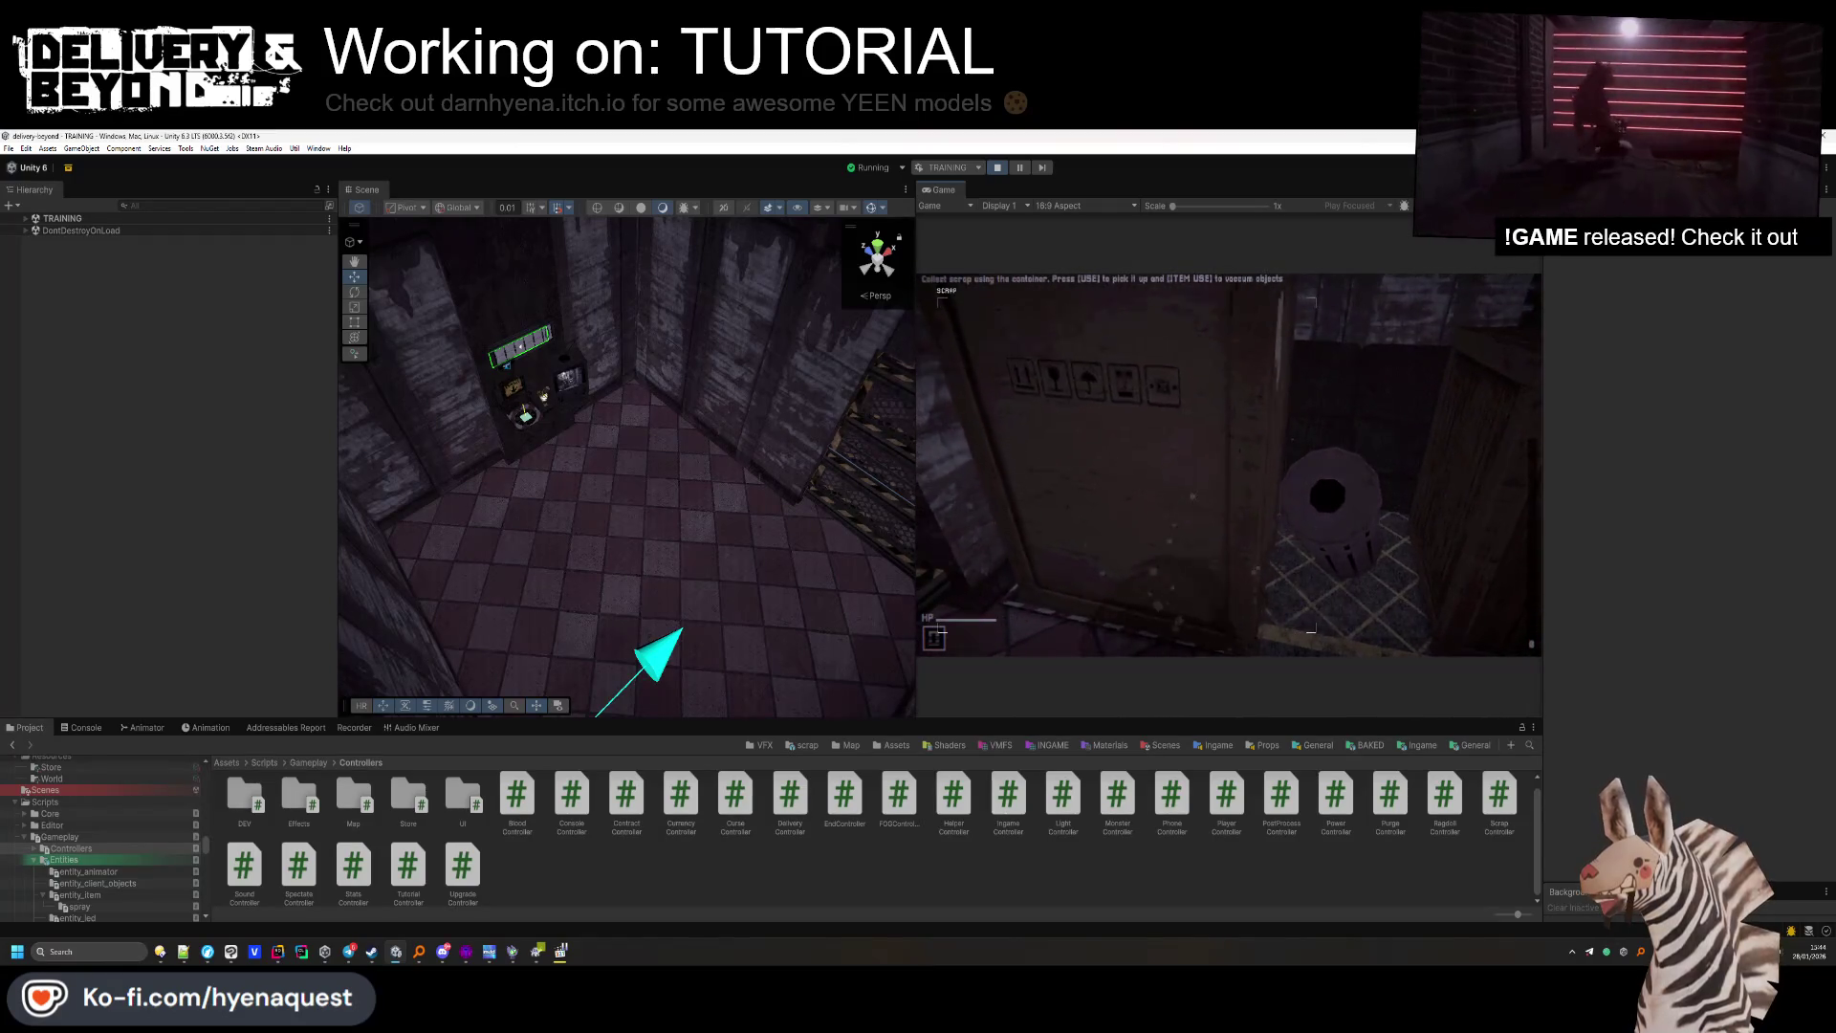
# Pick up the scrap container in the game, then switch to Rider.
pyautogui.press('e')
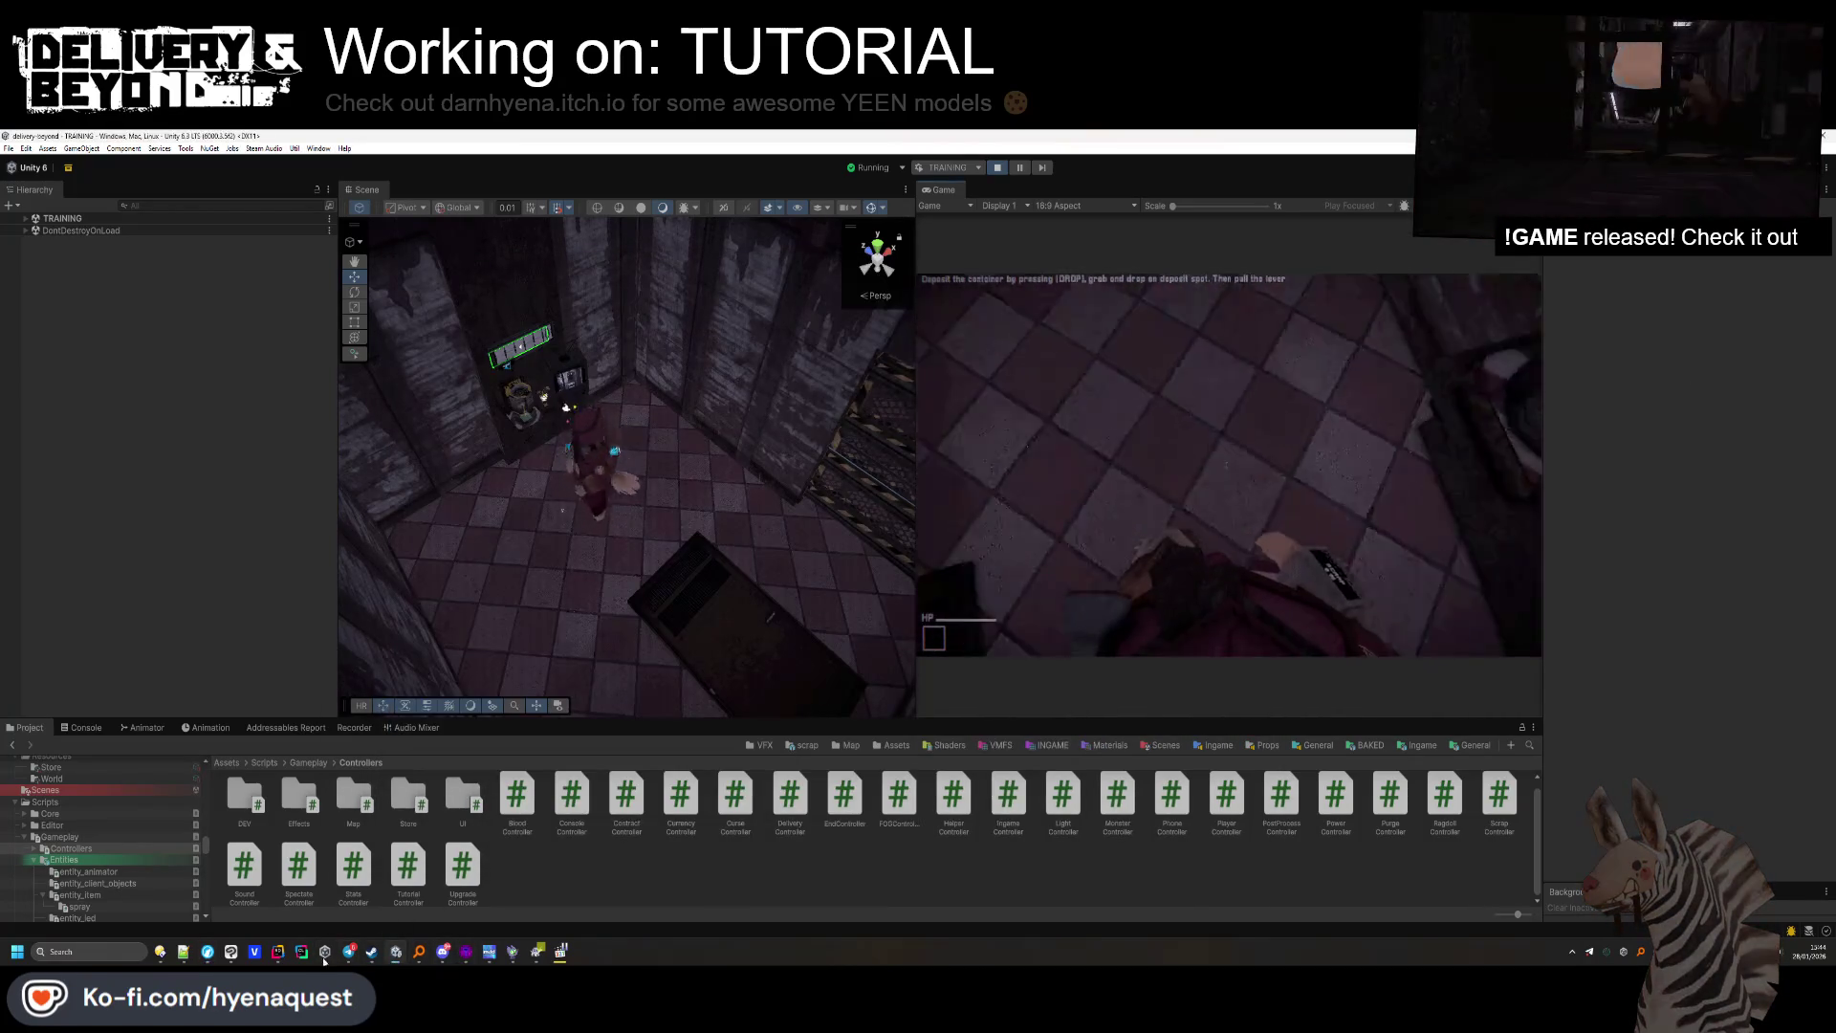
pyautogui.hotkey('alt', 'Tab')
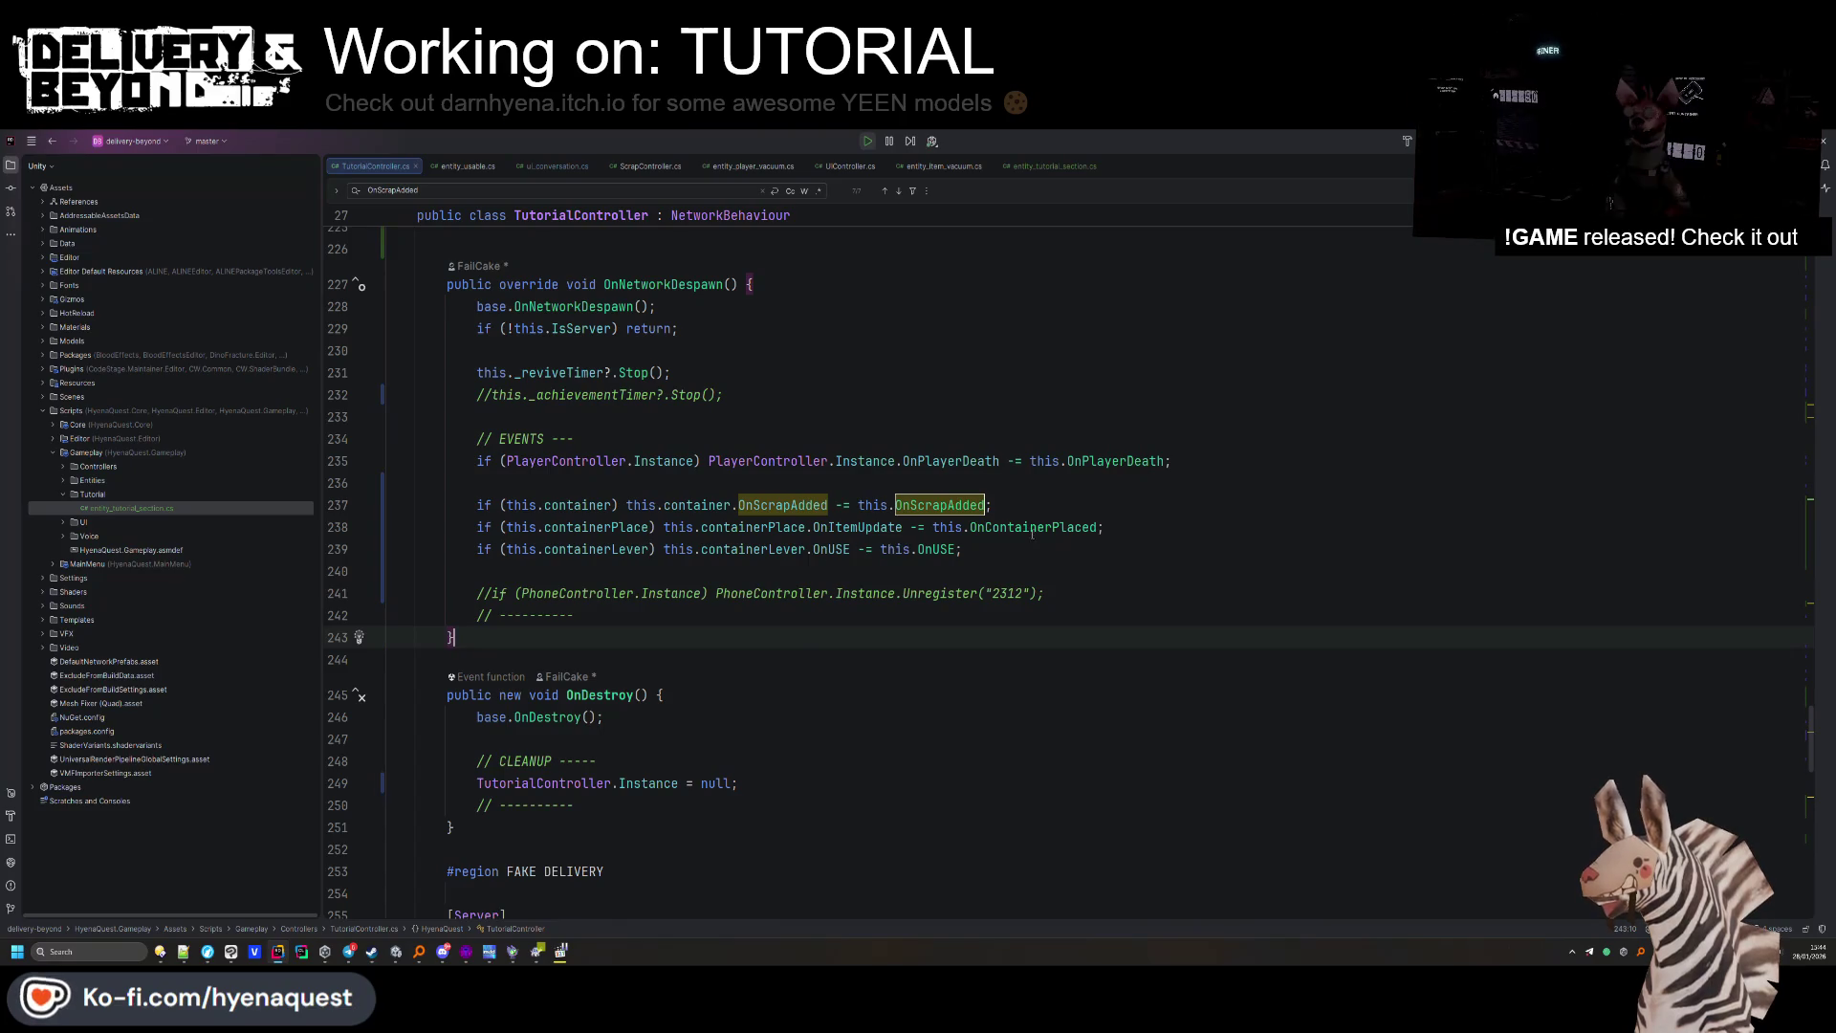
# Inspect the OnContainerPlaced handler's matches and its placed parameter, then return to Unity.
pyautogui.keyDown('ctrl'); pyautogui.click(985, 527); pyautogui.keyUp('ctrl')
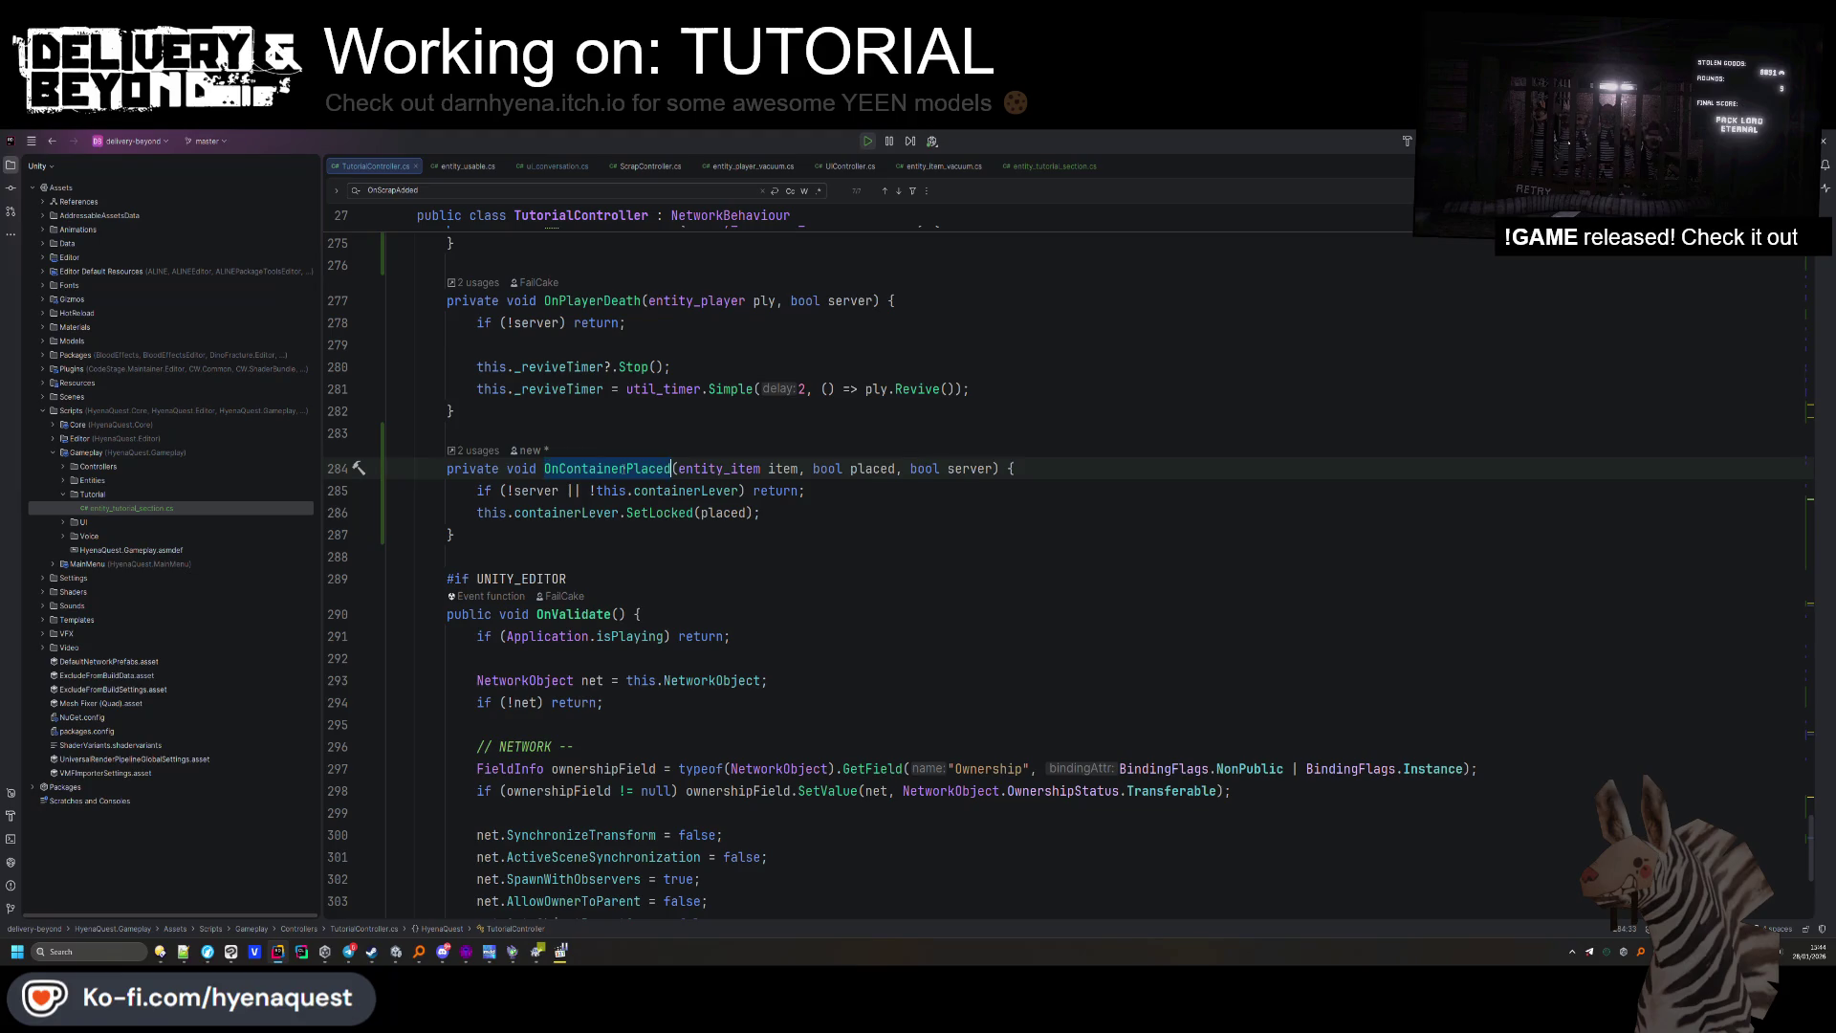
pyautogui.hotkey('ctrl', 'f')
pyautogui.hotkey('shift', 'Return')
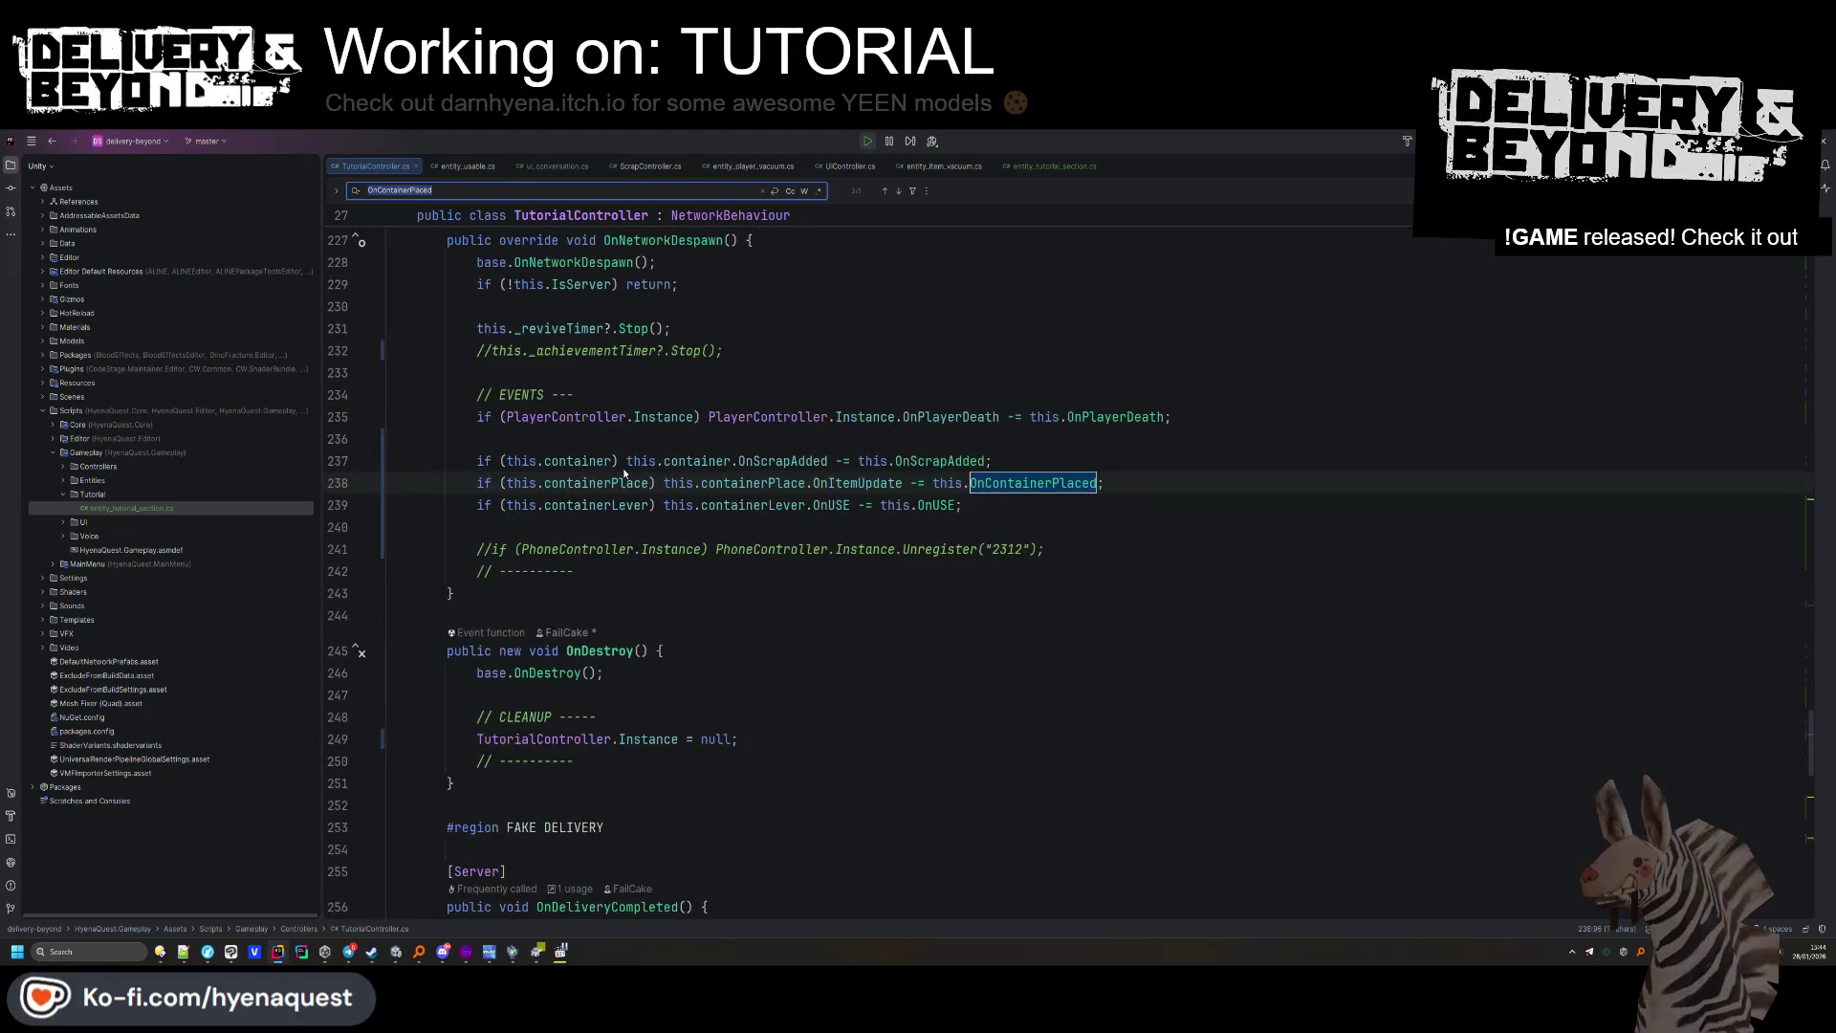
pyautogui.press('Return')
pyautogui.click(718, 514)
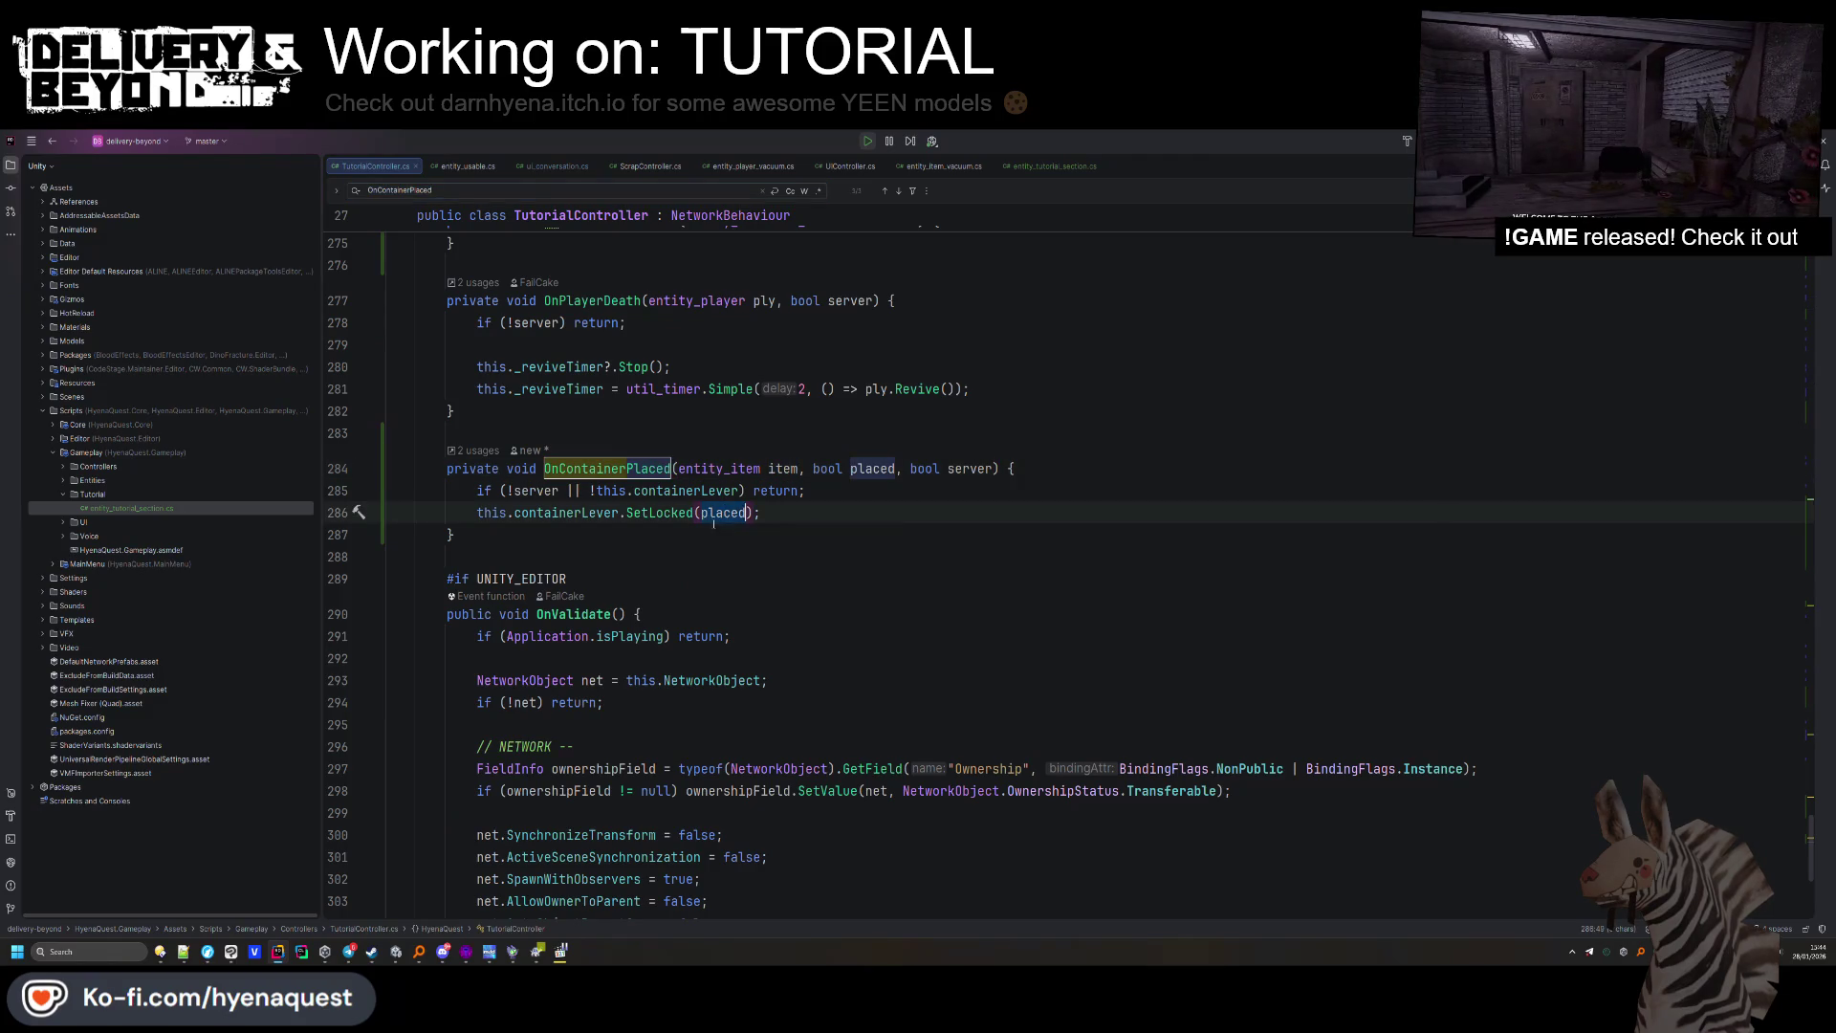
pyautogui.hotkey('alt', 'Tab')
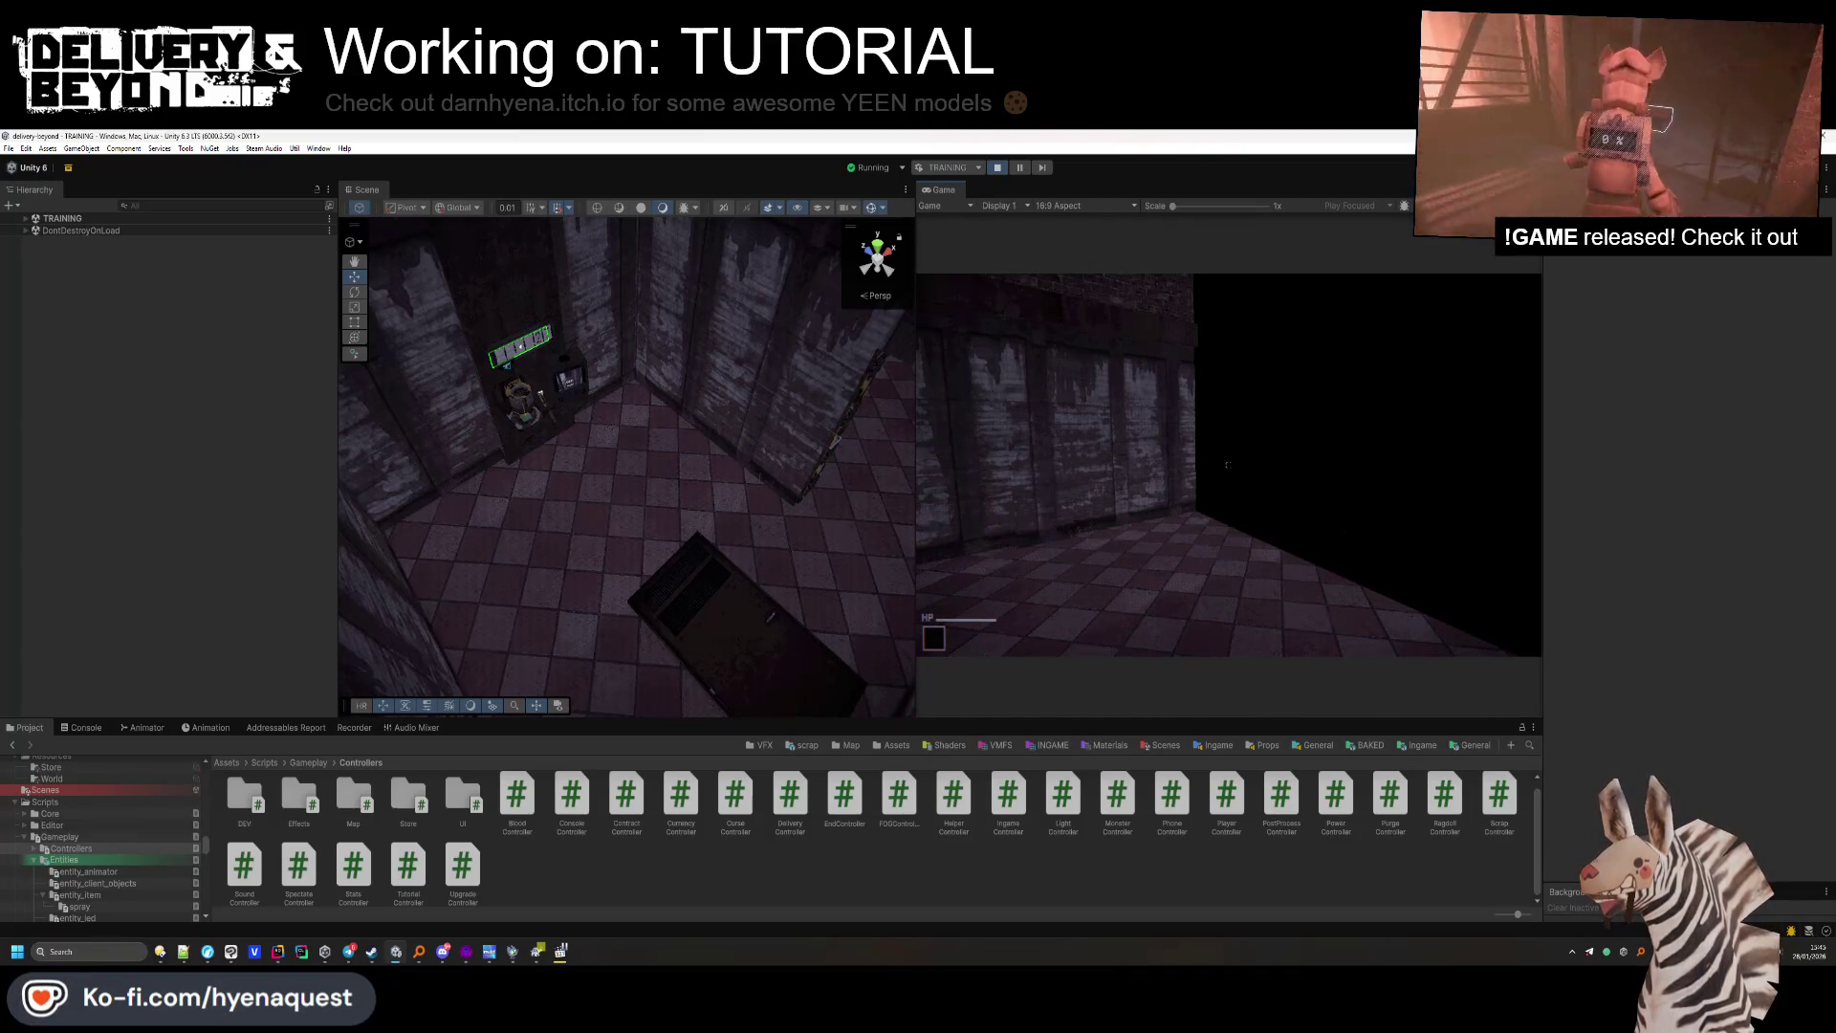
# Walk the player around the room, turn the scene camera toward the wall, and switch to Hammer++.
pyautogui.press('w')
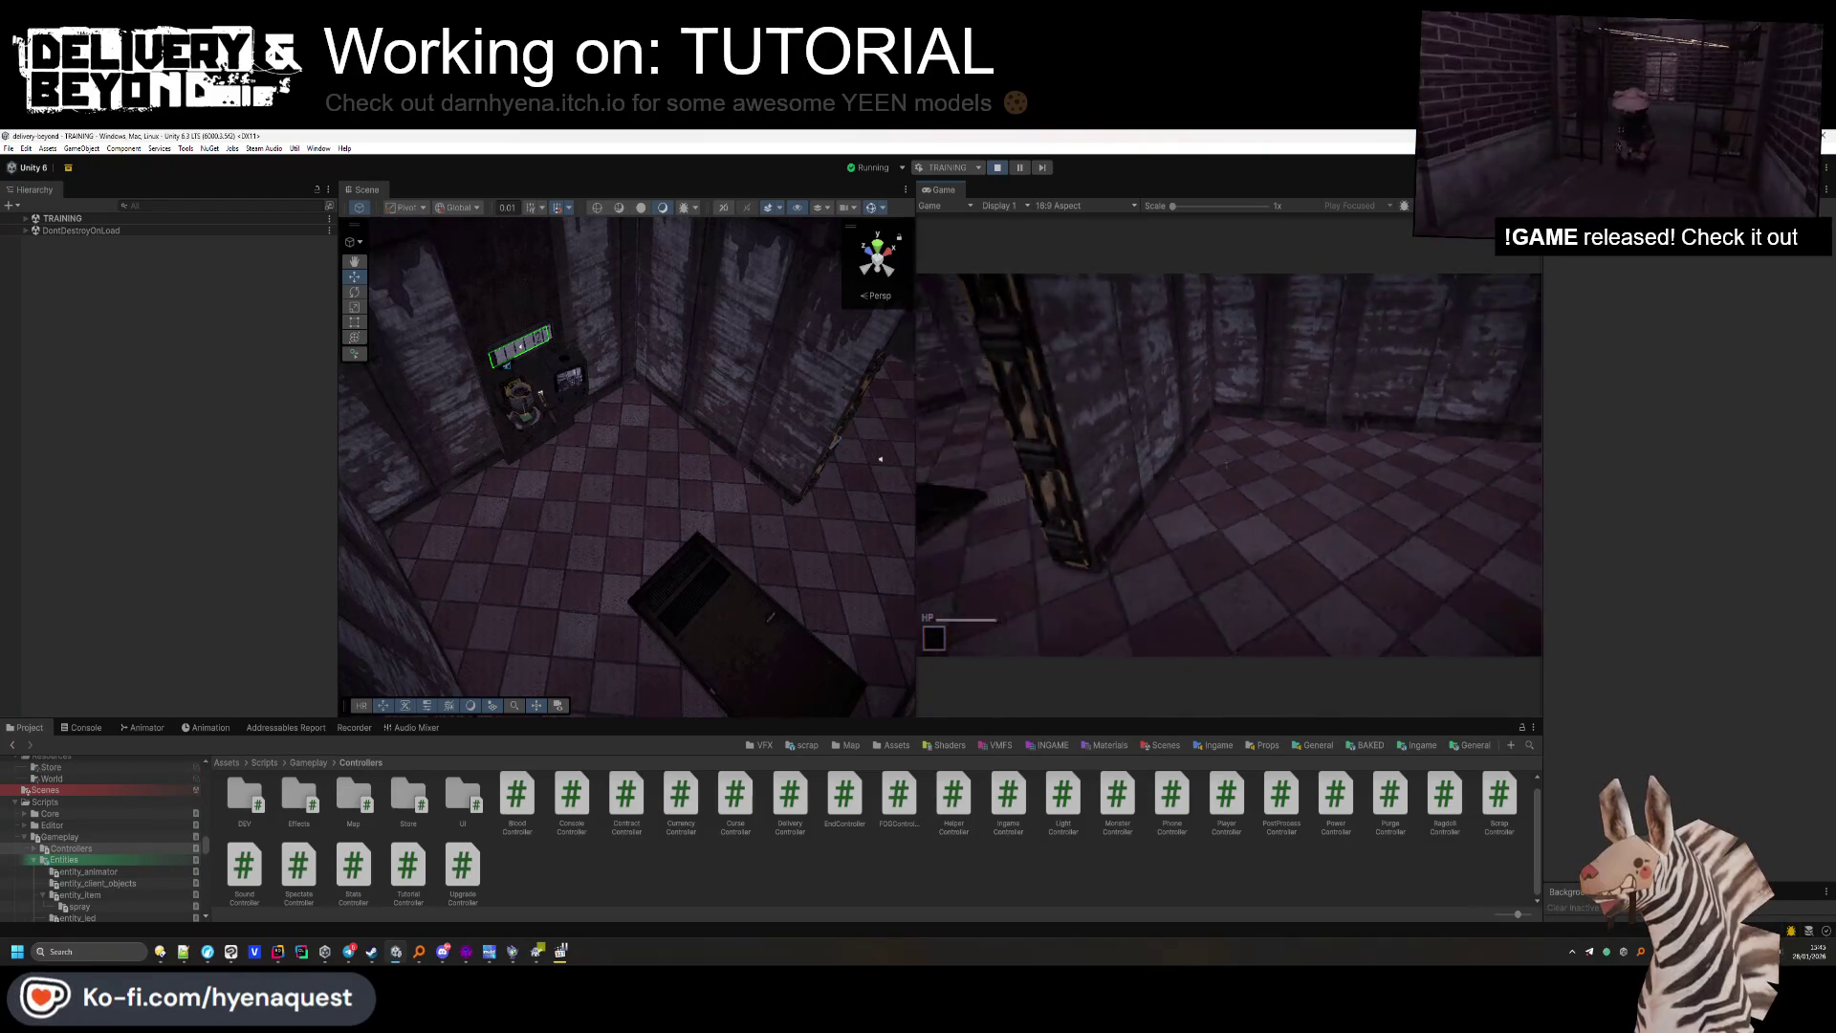
pyautogui.hotkey('alt', 'Tab')
pyautogui.hotkey('alt', 'Tab')
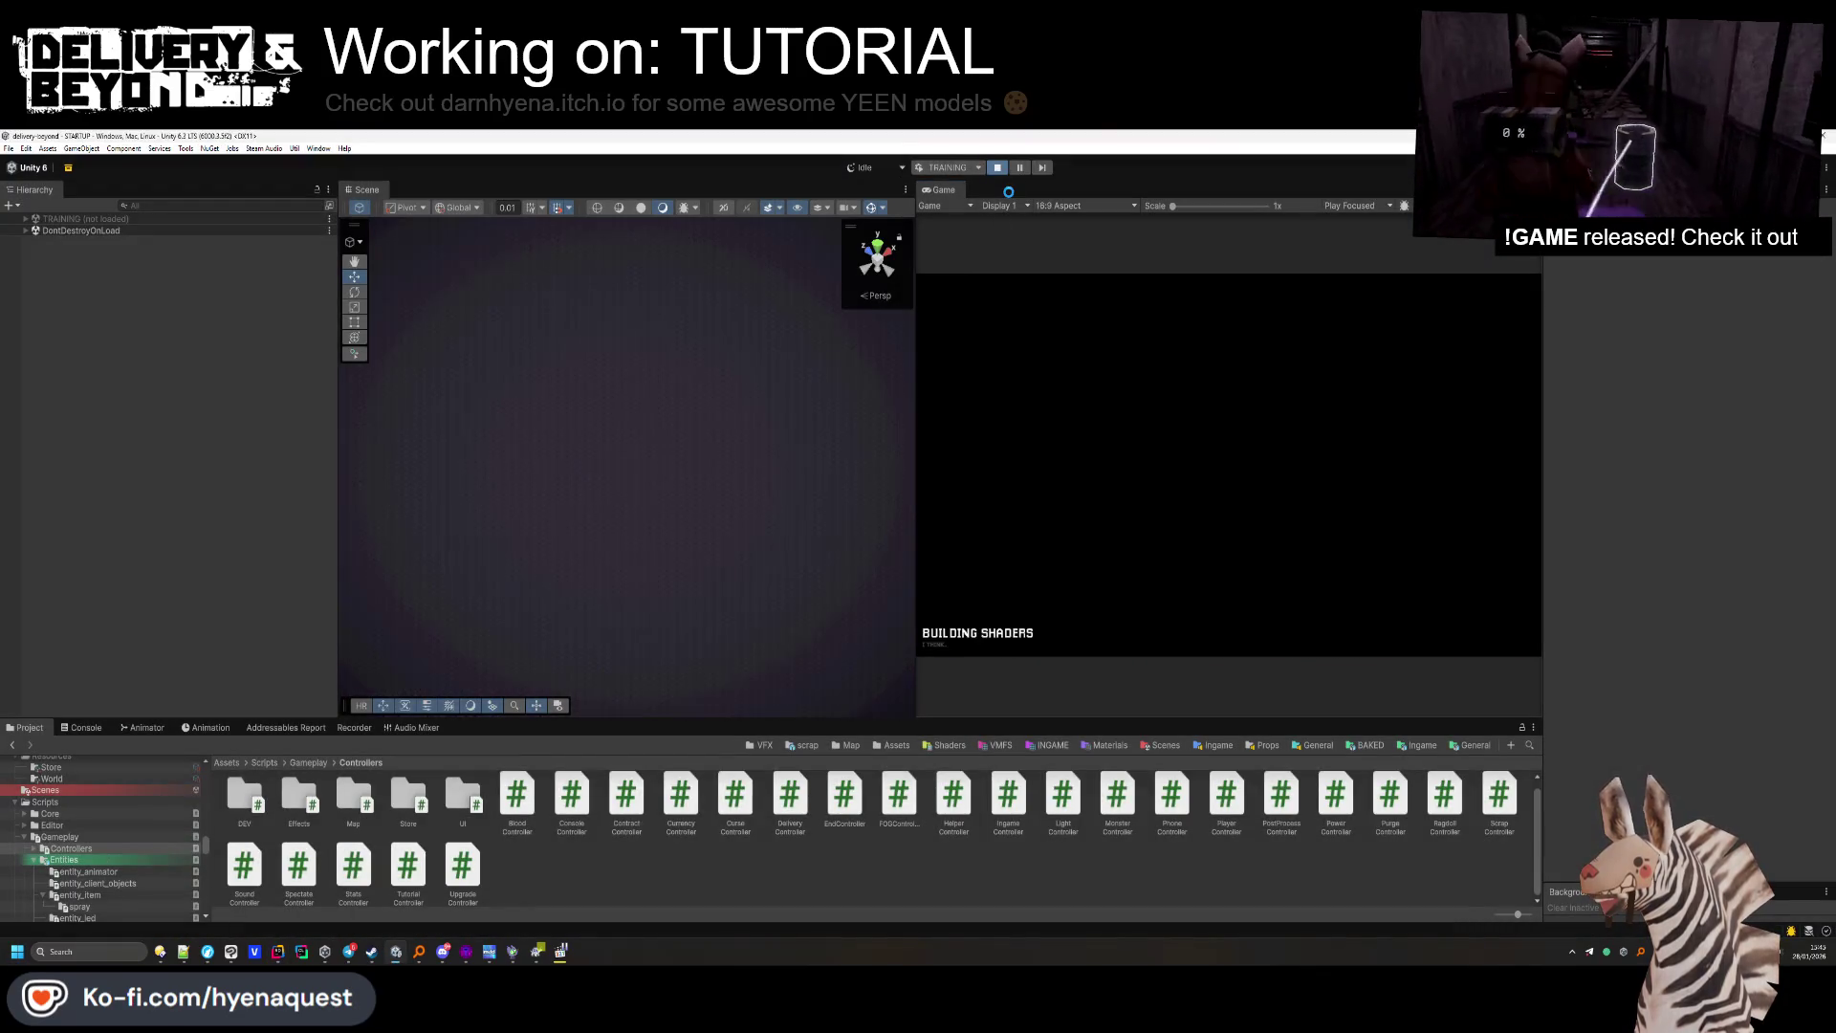
pyautogui.moveTo(794, 459)
pyautogui.mouseDown()
pyautogui.moveTo(800, 286)
pyautogui.moveTo(765, 401)
pyautogui.moveTo(574, 670)
pyautogui.mouseUp()
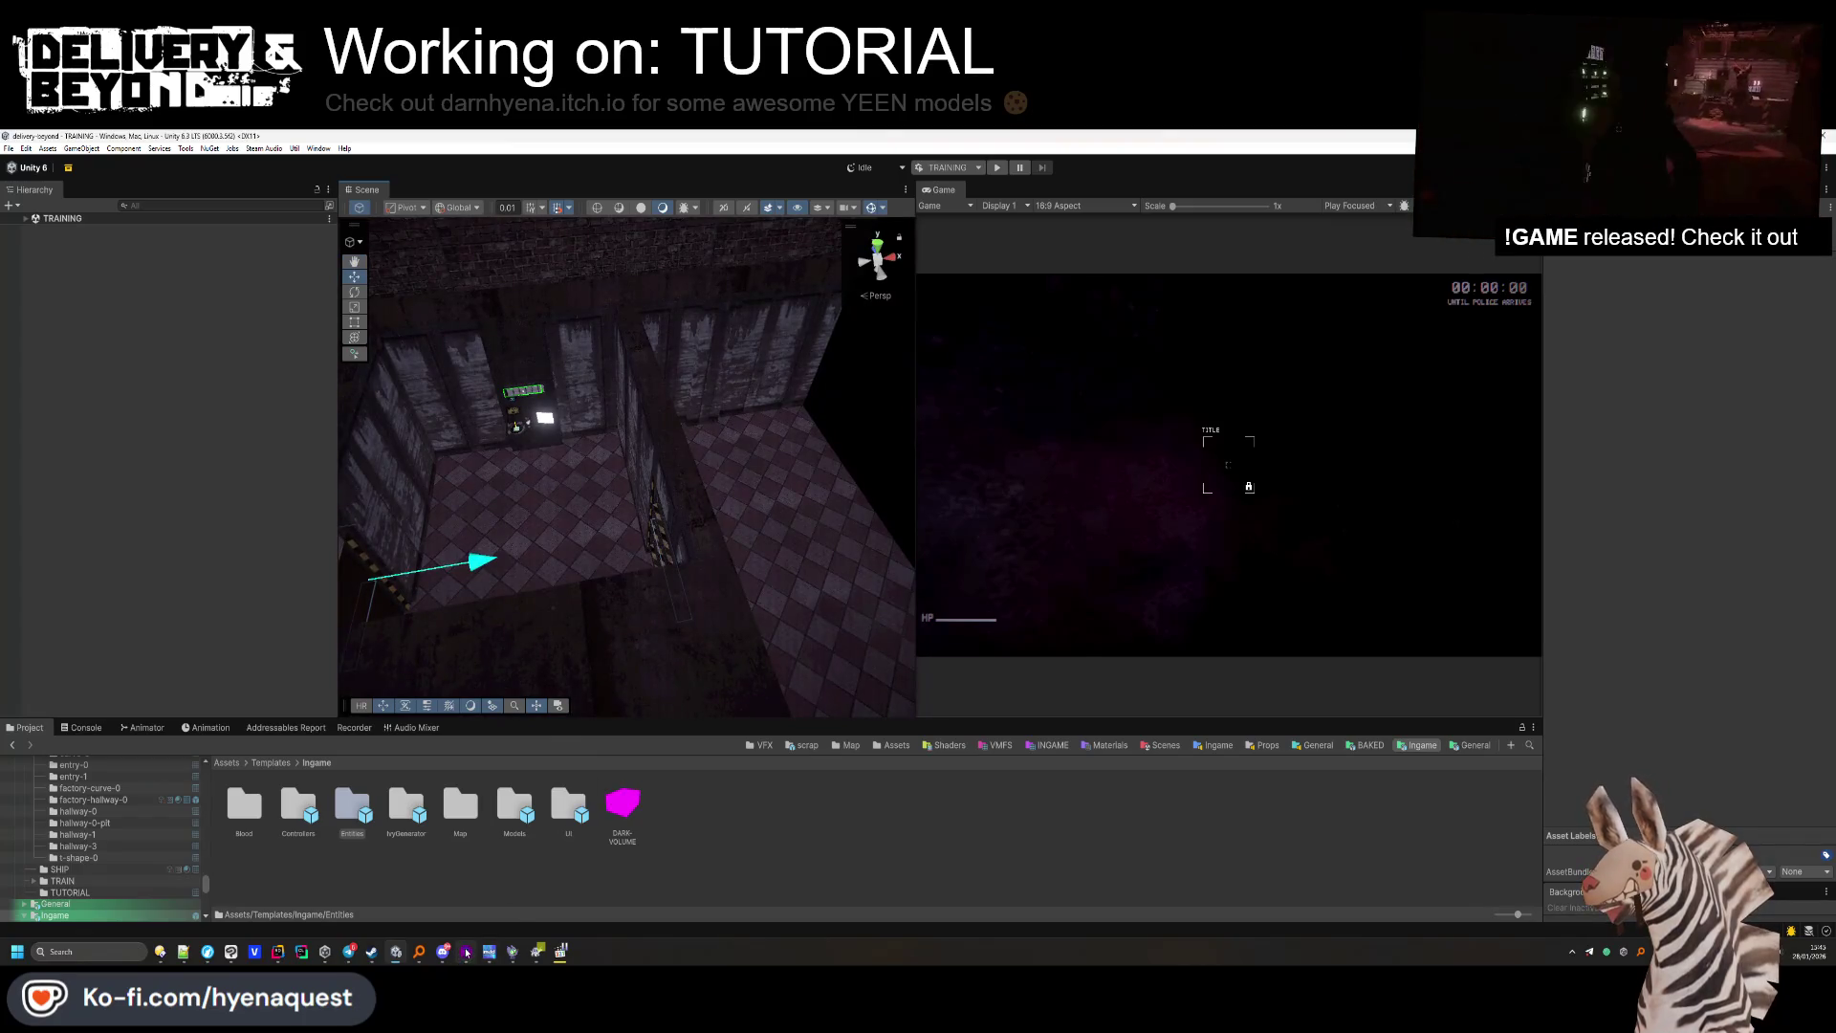
pyautogui.click(466, 952)
# Fly the 3D camera into the tutorial room and frame the grouped objects there.
pyautogui.press('z')
pyautogui.press('w')
pyautogui.press('z')
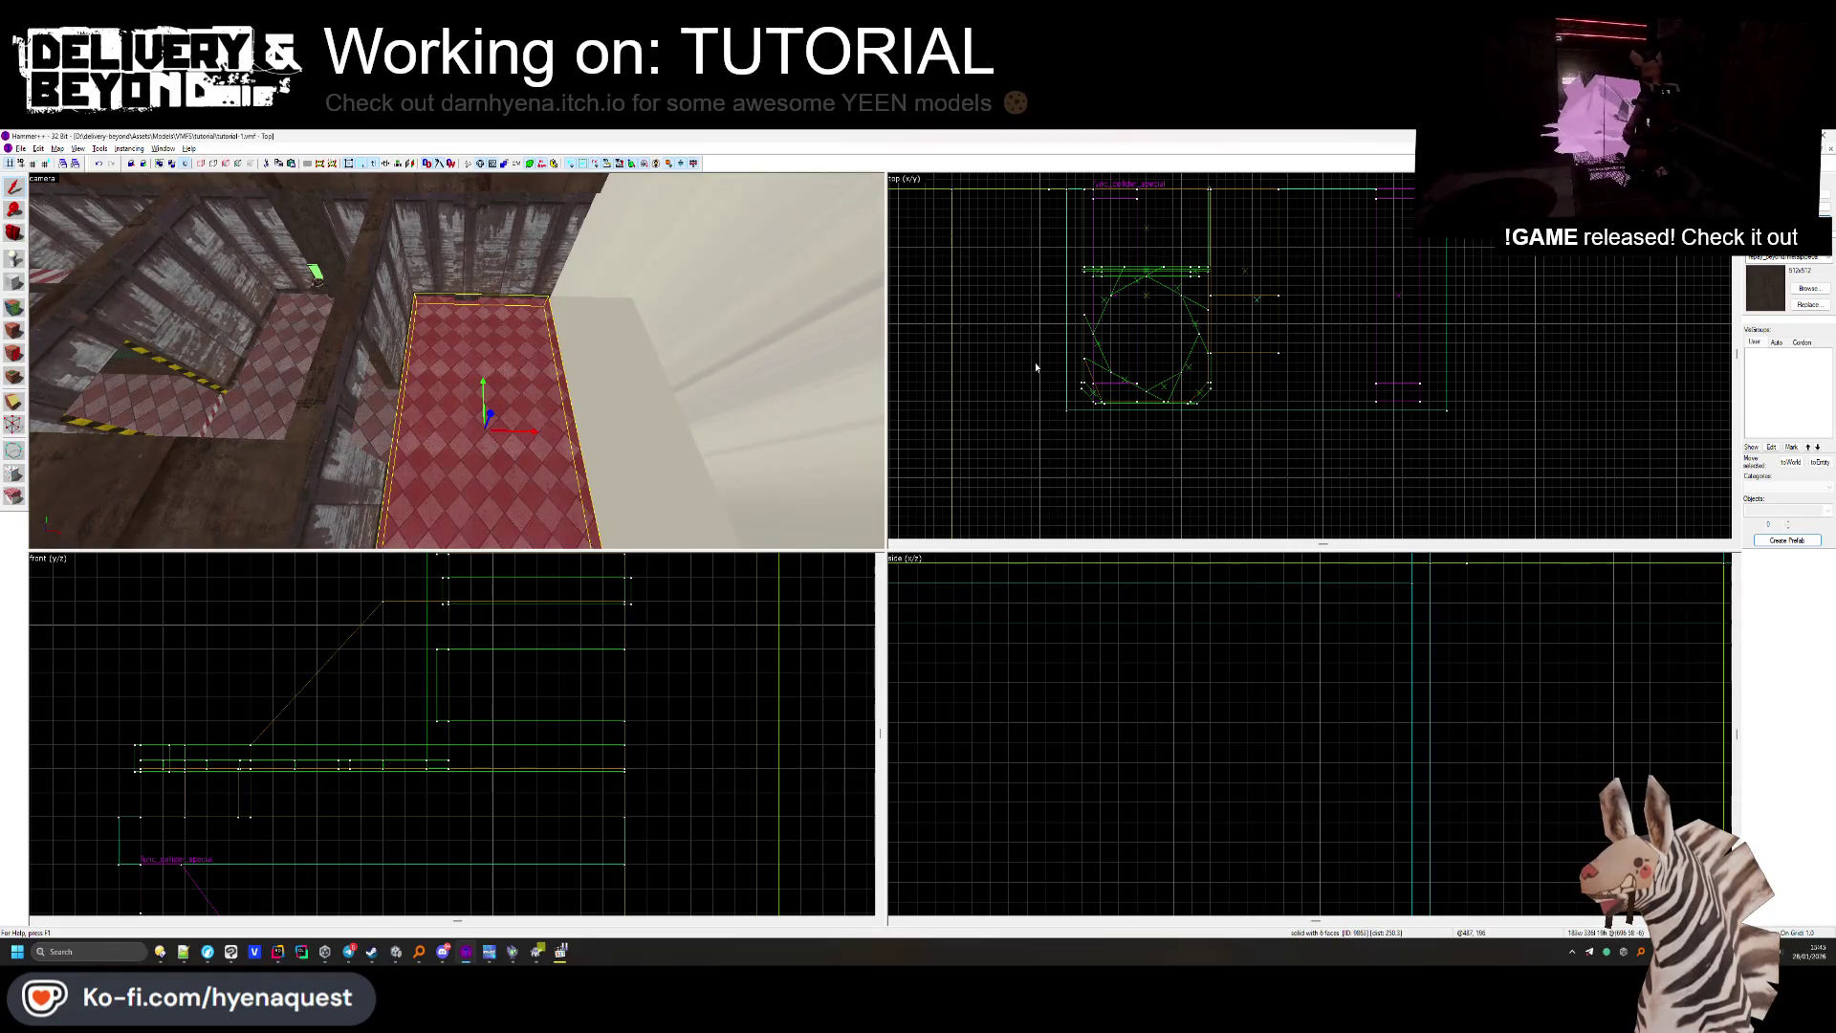
pyautogui.click(486, 373)
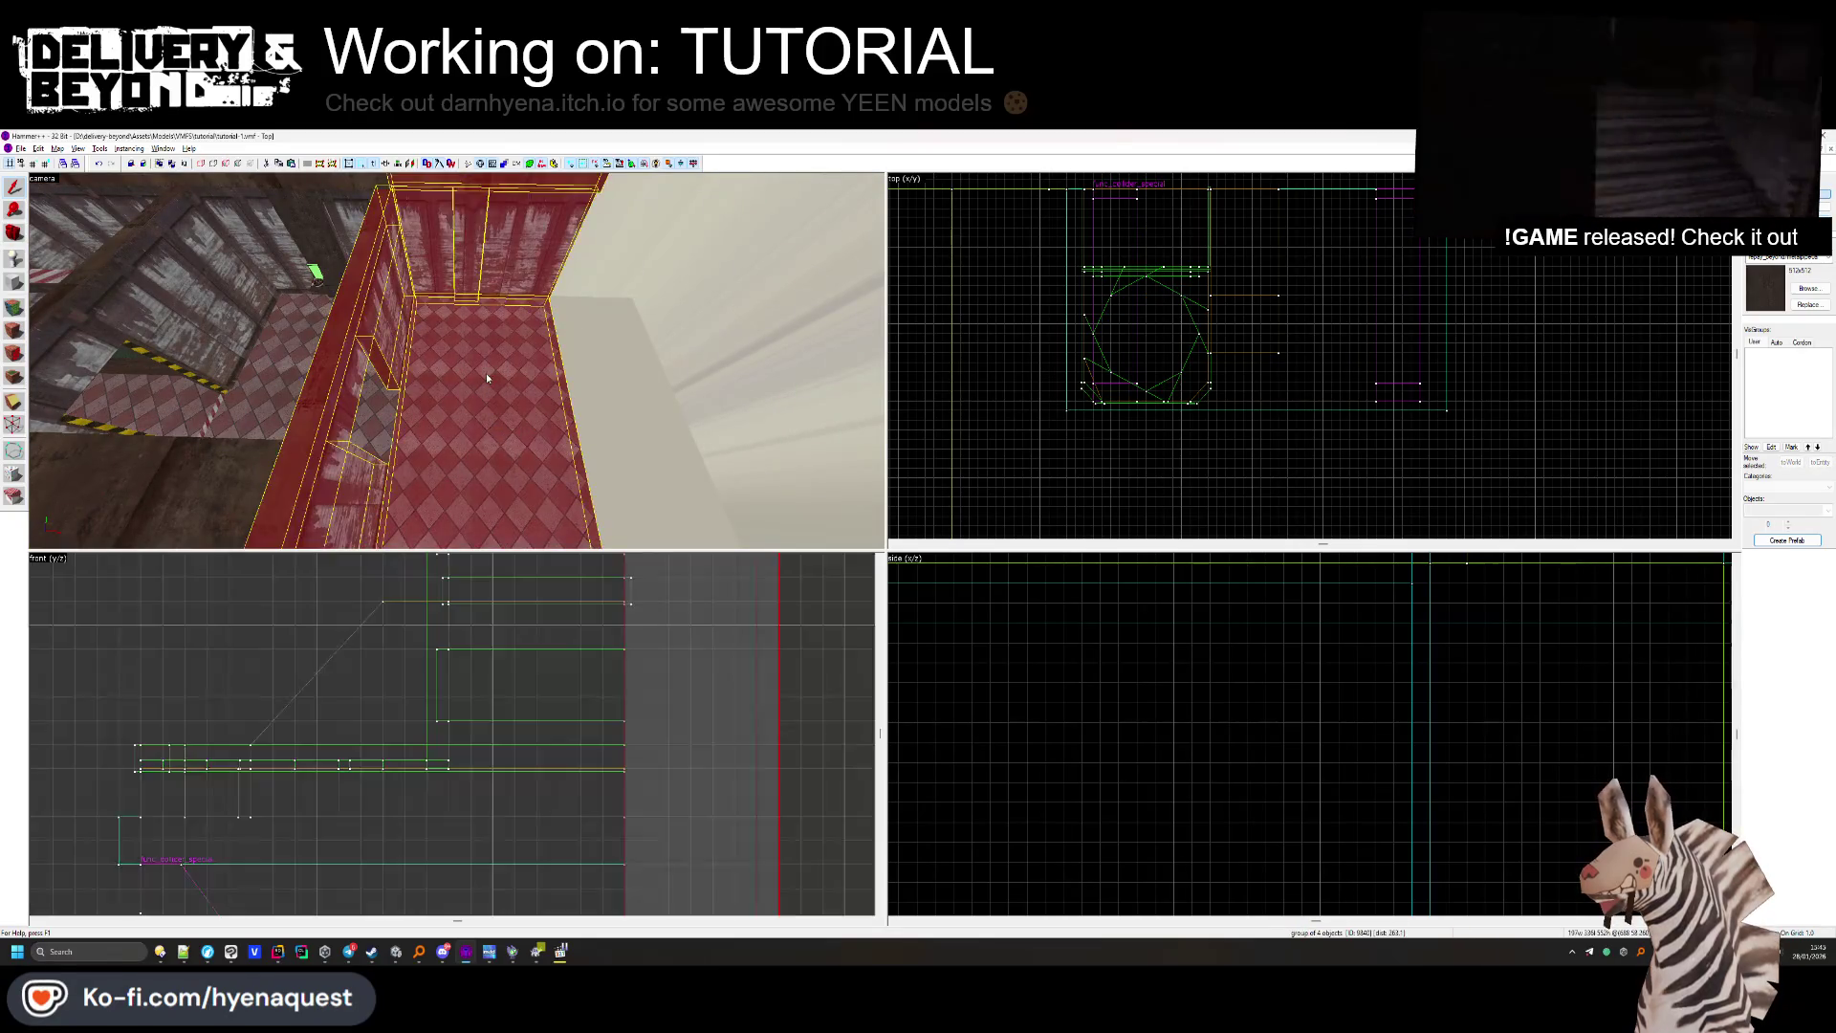
pyautogui.hotkey('ctrl', 'shift', 'e')
pyautogui.hotkey('ctrl', 'e')
pyautogui.scroll(5, 1267, 316)
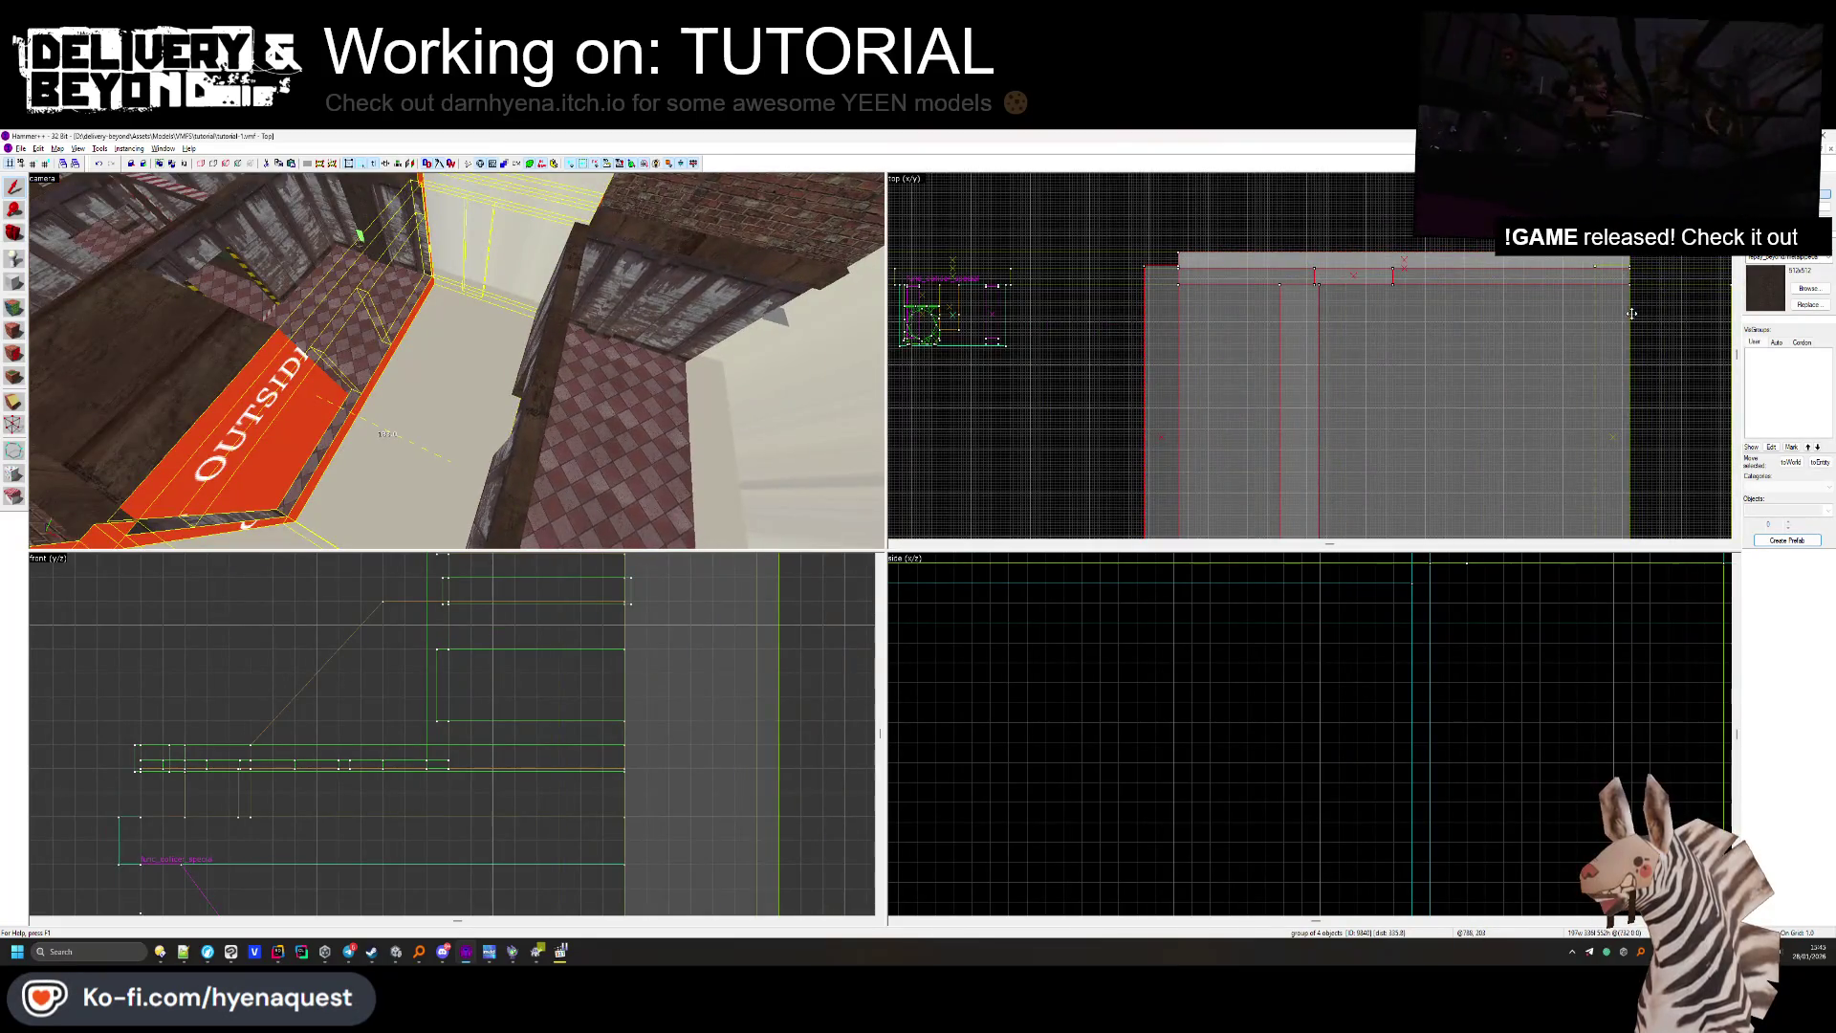
pyautogui.press('Escape')
pyautogui.press('z')
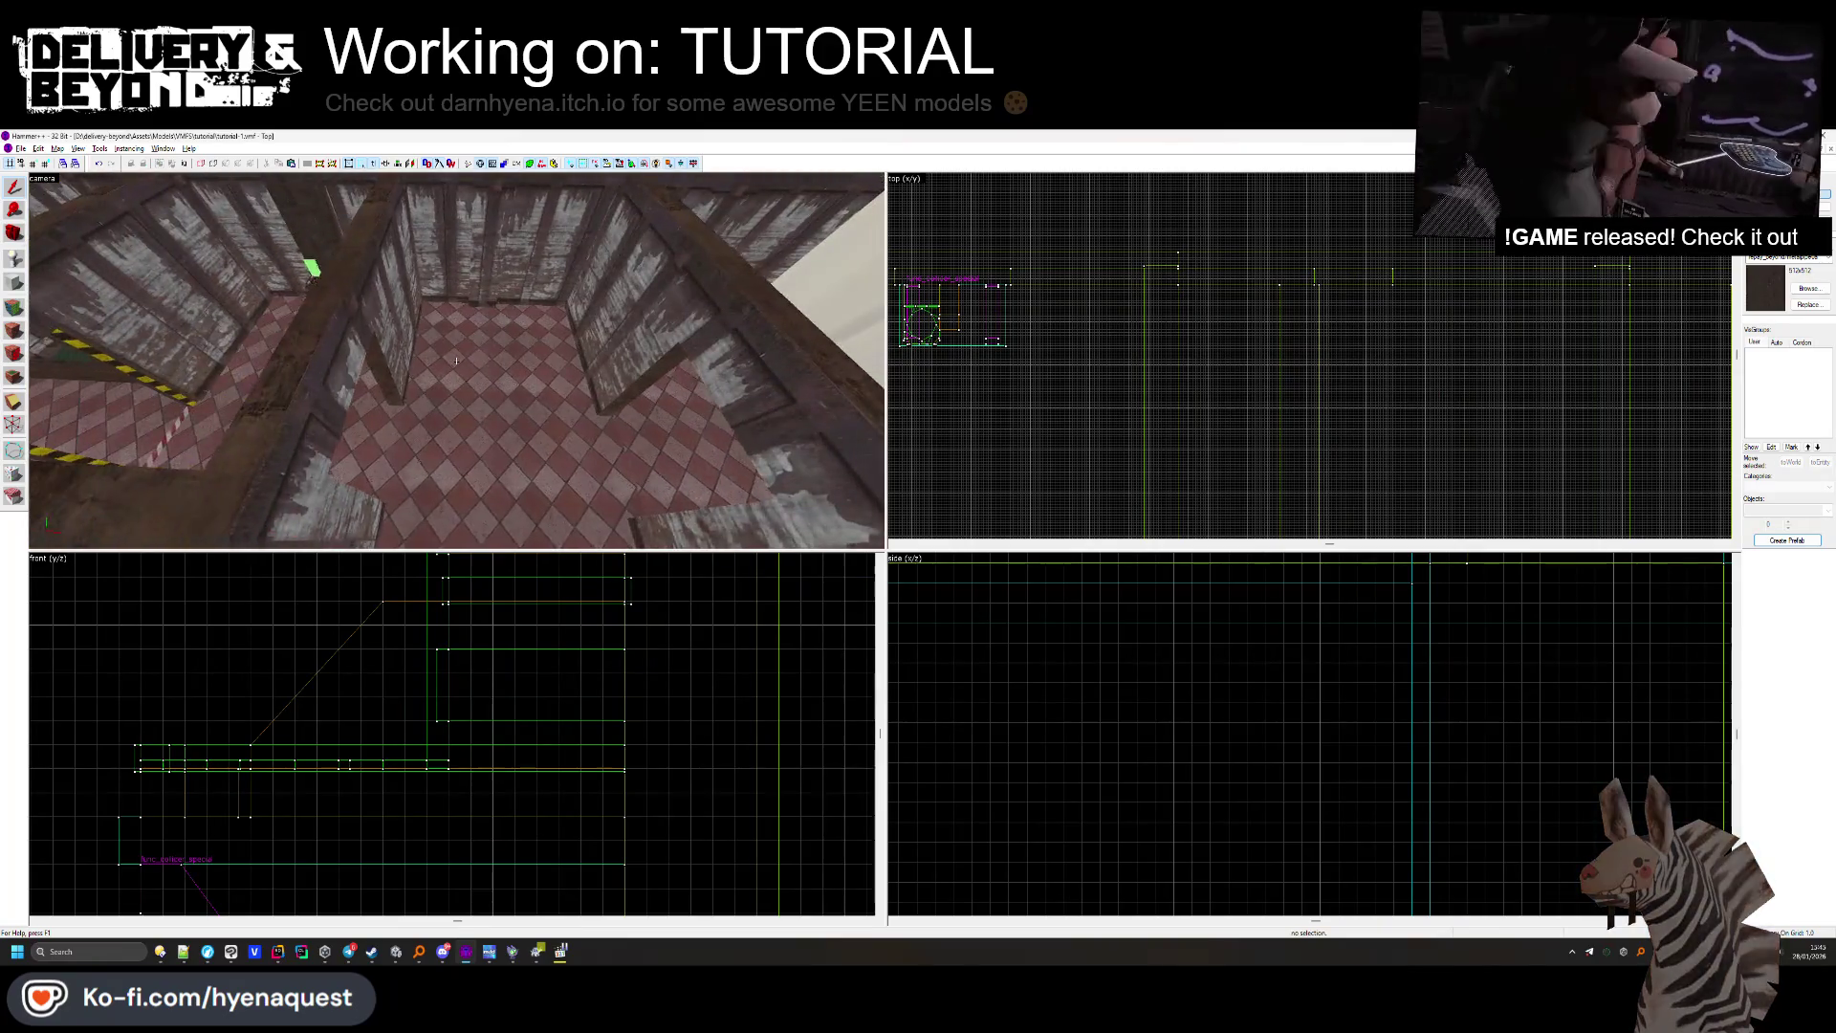
pyautogui.click(456, 360)
pyautogui.press('Escape')
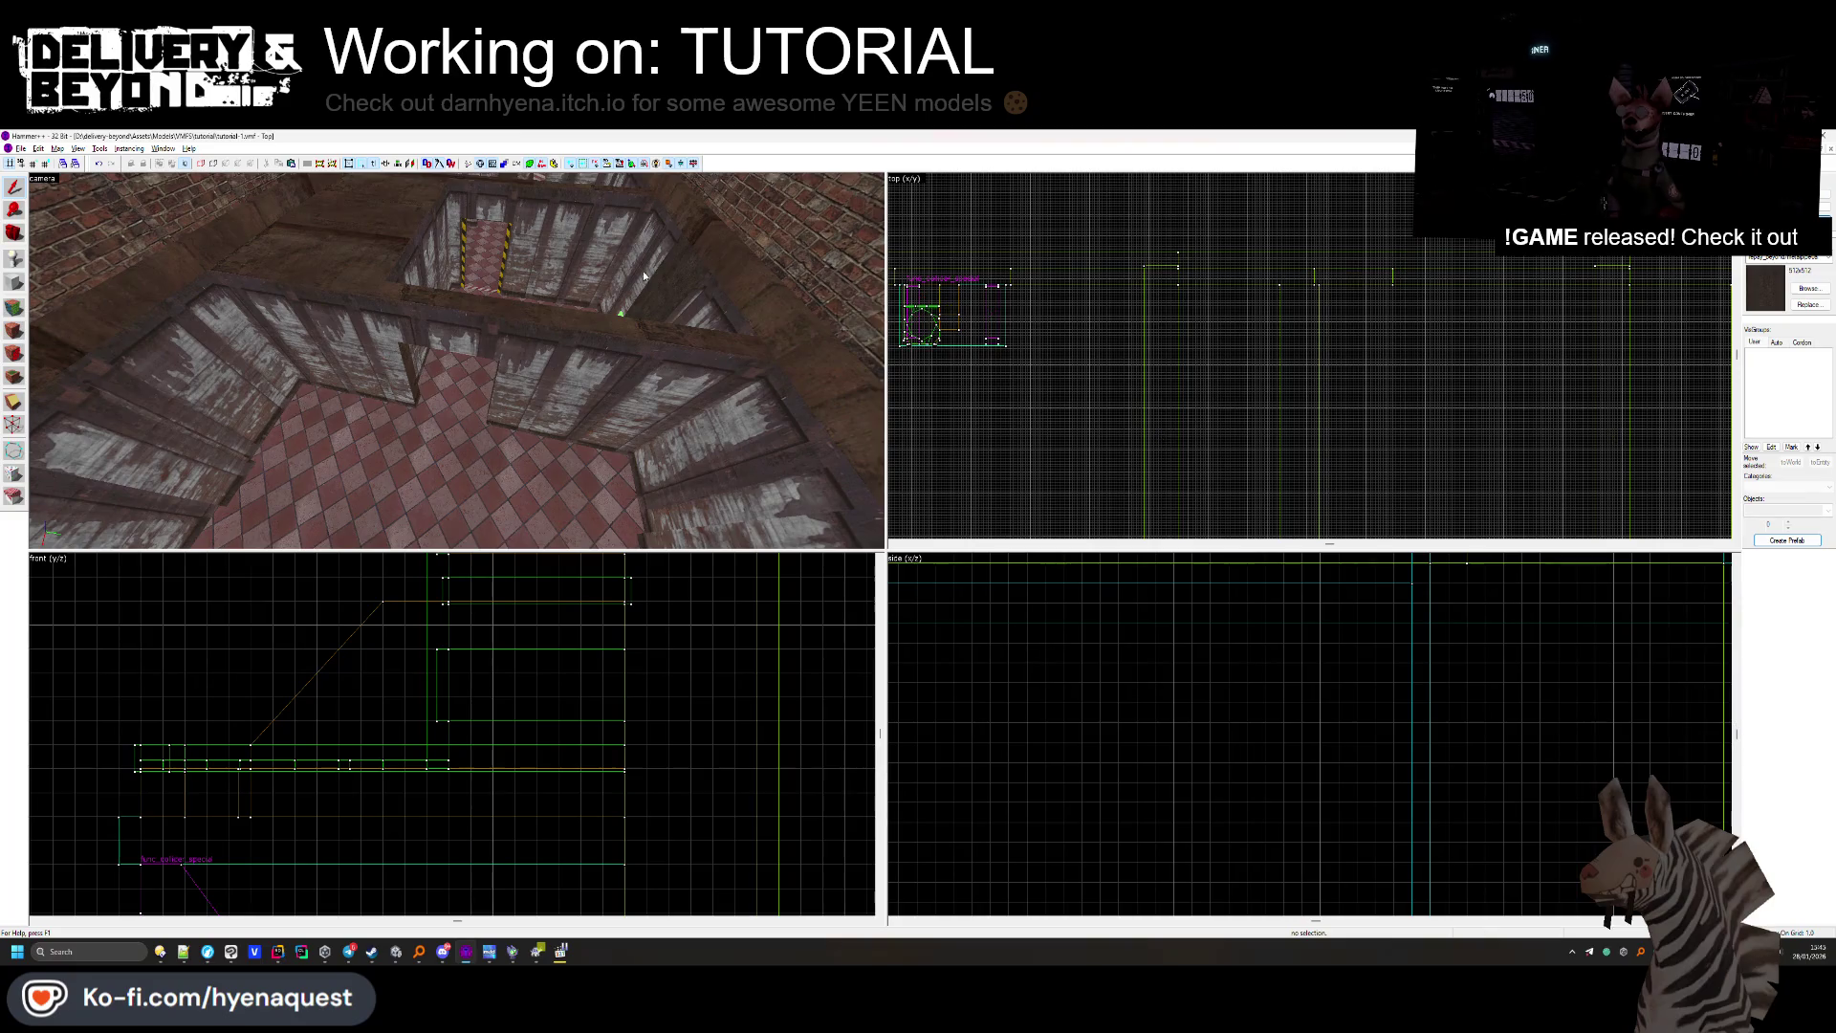
# Drag the OUTSIDE sign brush beside the checkered-floor room and stretch it larger.
pyautogui.click(456, 361)
pyautogui.moveTo(1354, 280); pyautogui.dragTo(1207, 292)
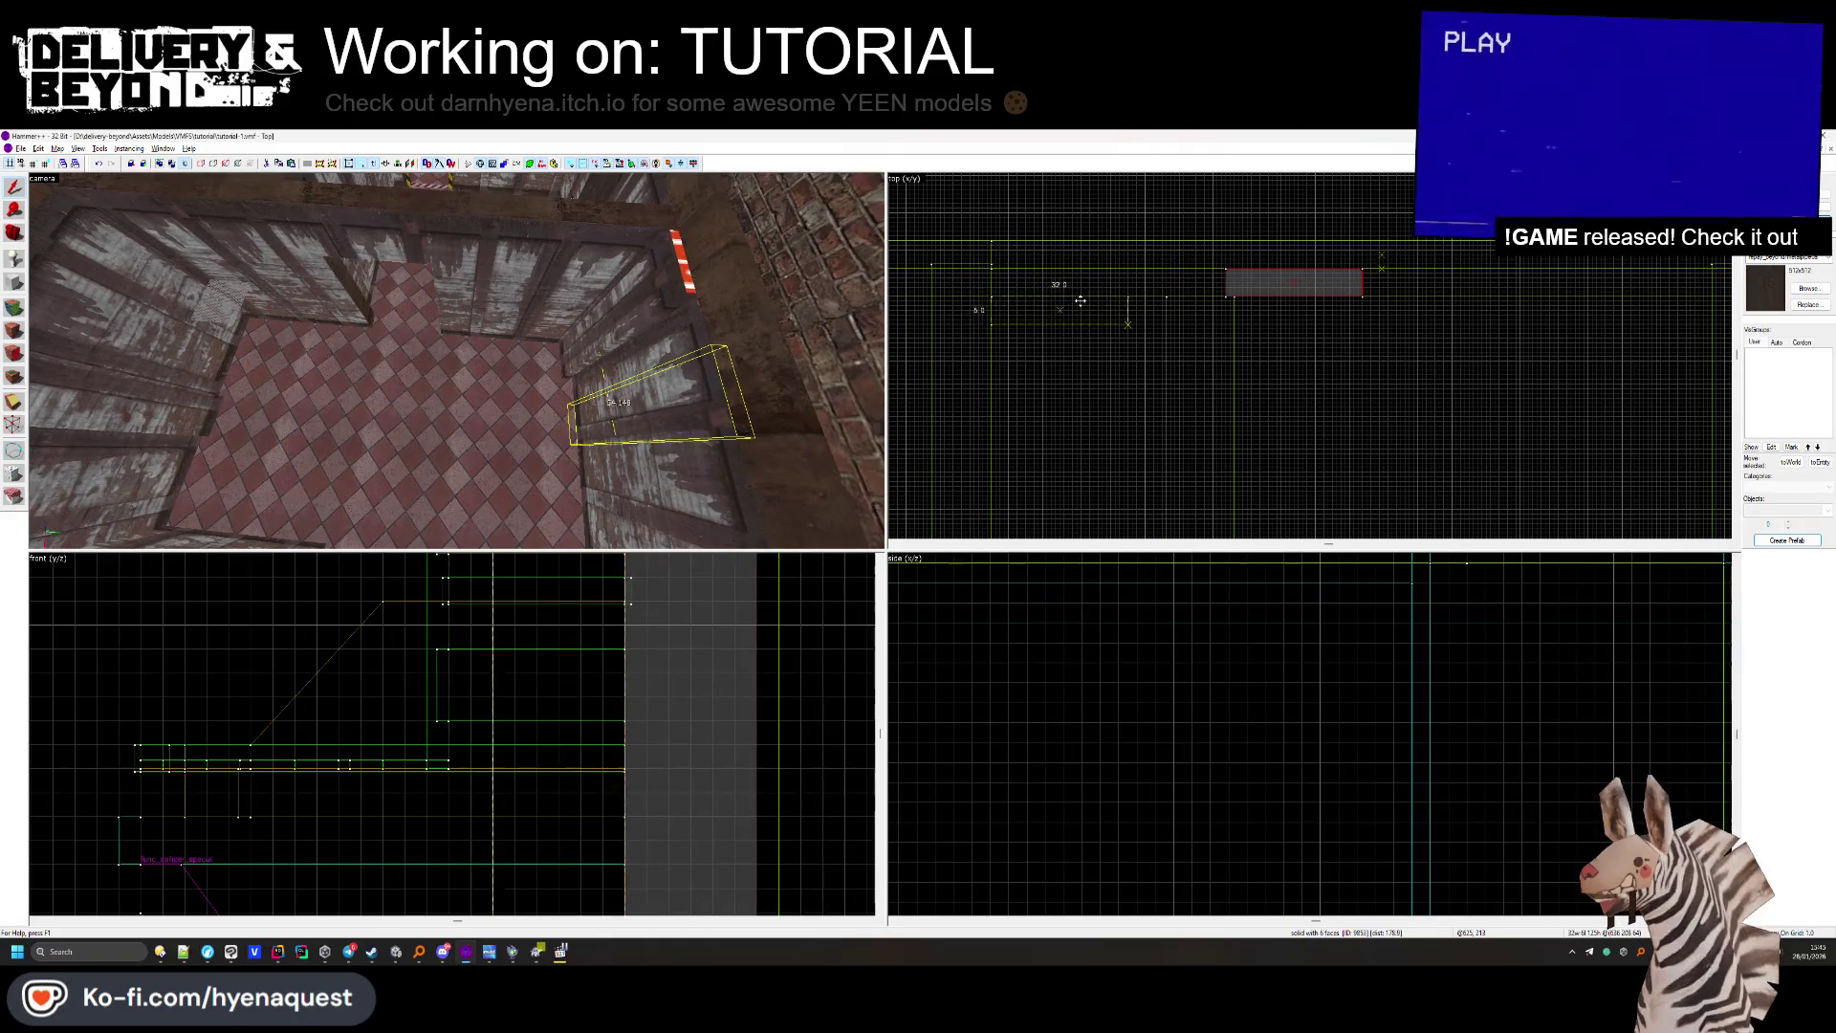
pyautogui.scroll(3, 1076, 284)
pyautogui.moveTo(1076, 284)
pyautogui.mouseDown()
pyautogui.moveTo(1148, 383)
pyautogui.moveTo(1274, 486)
pyautogui.mouseUp()
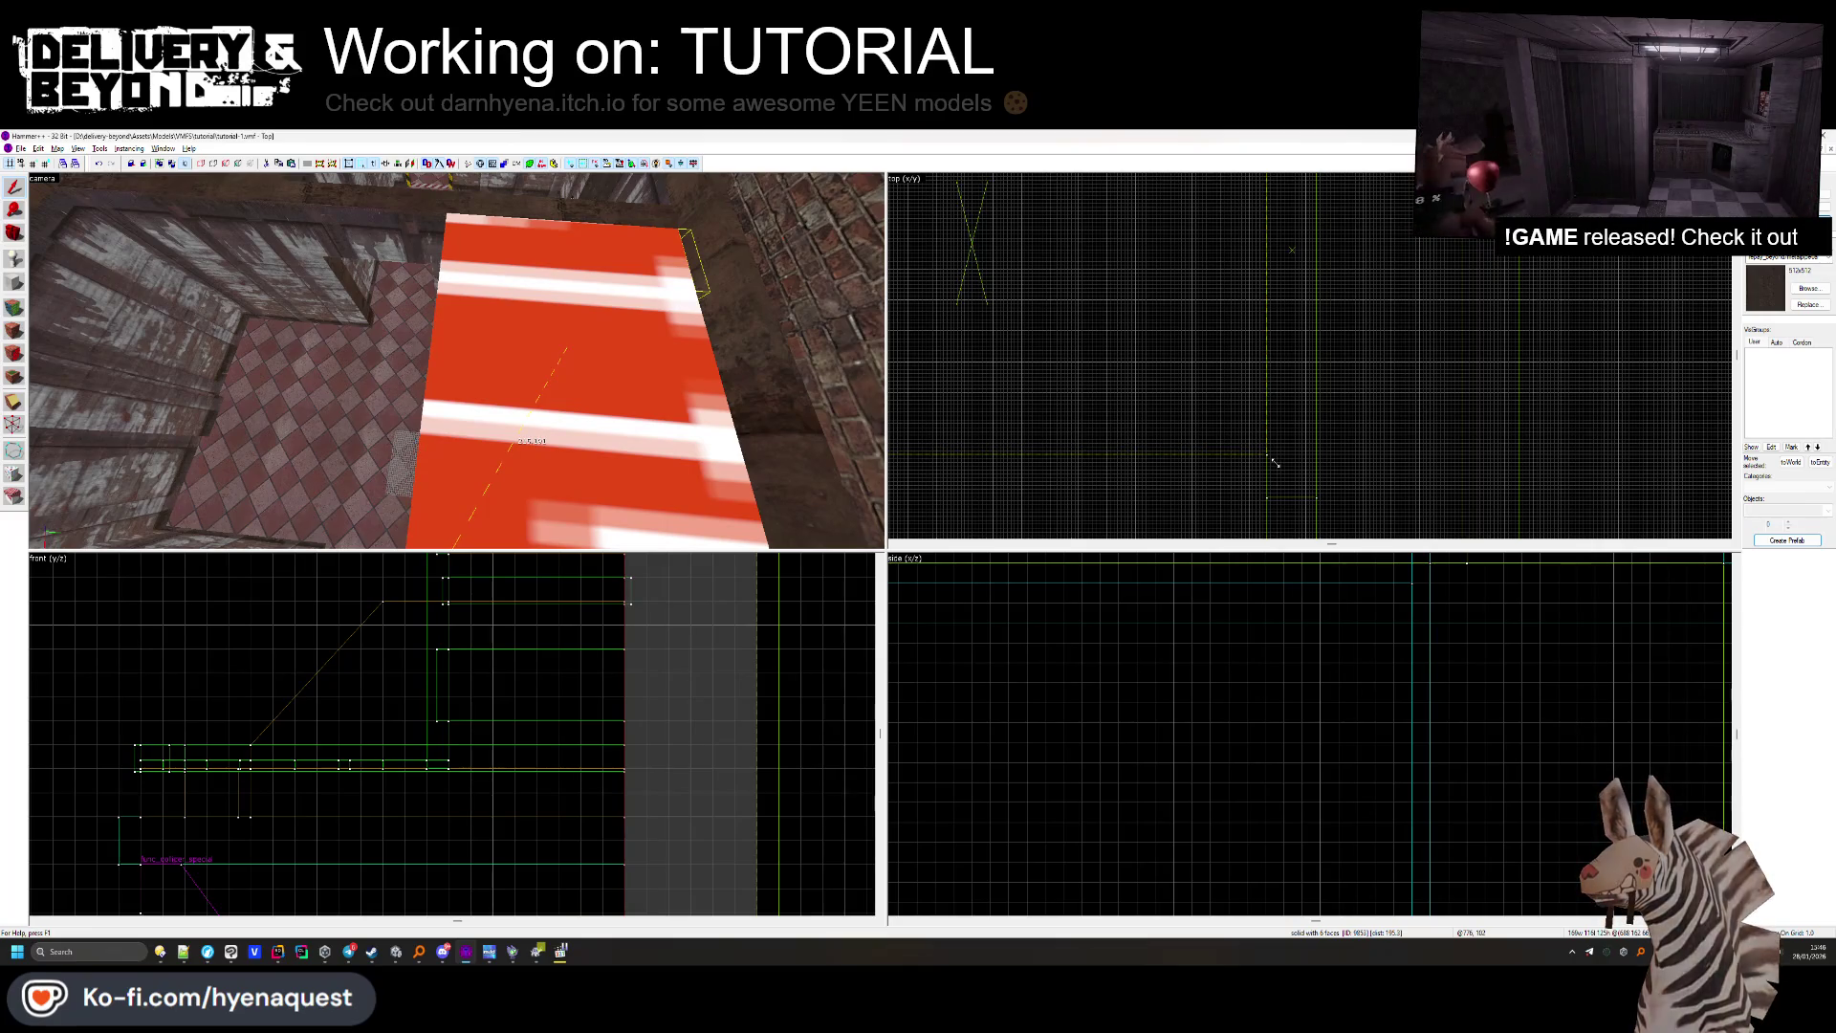
pyautogui.moveTo(1274, 463); pyautogui.dragTo(1278, 456)
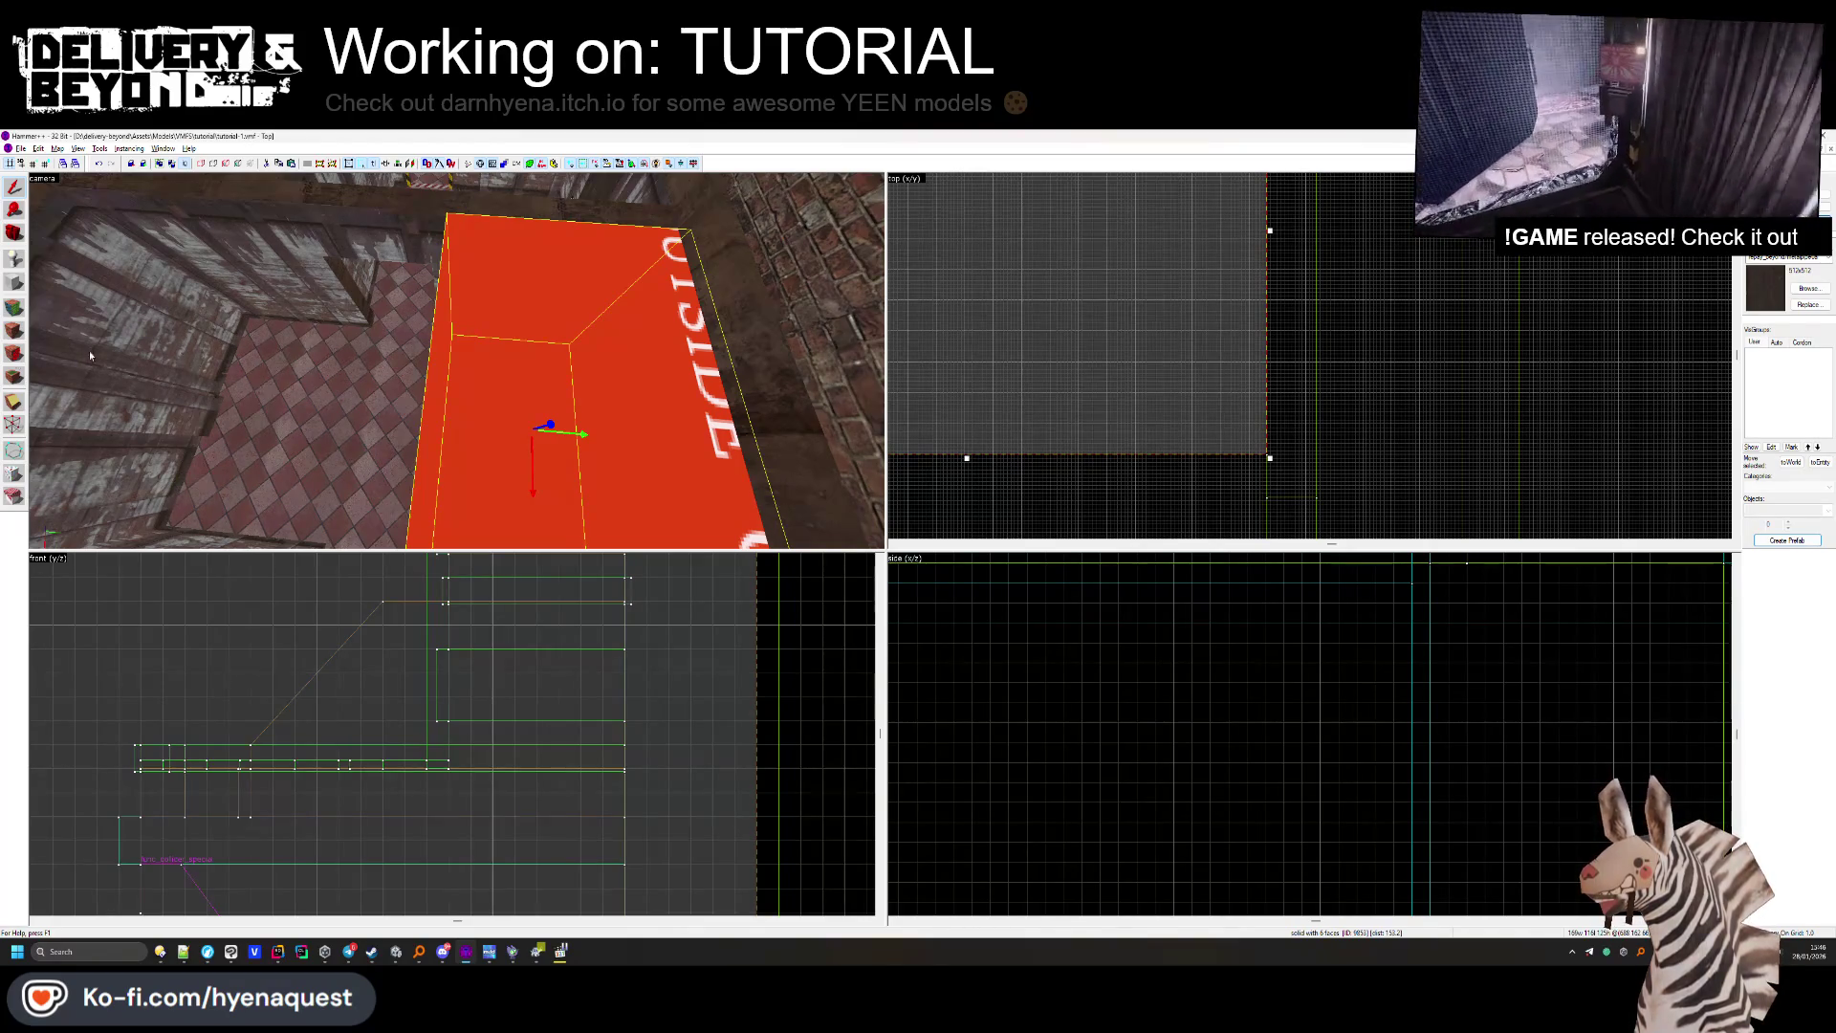
# Pick the first wooden wall faces with the Texture Application tool.
pyautogui.click(14, 308)
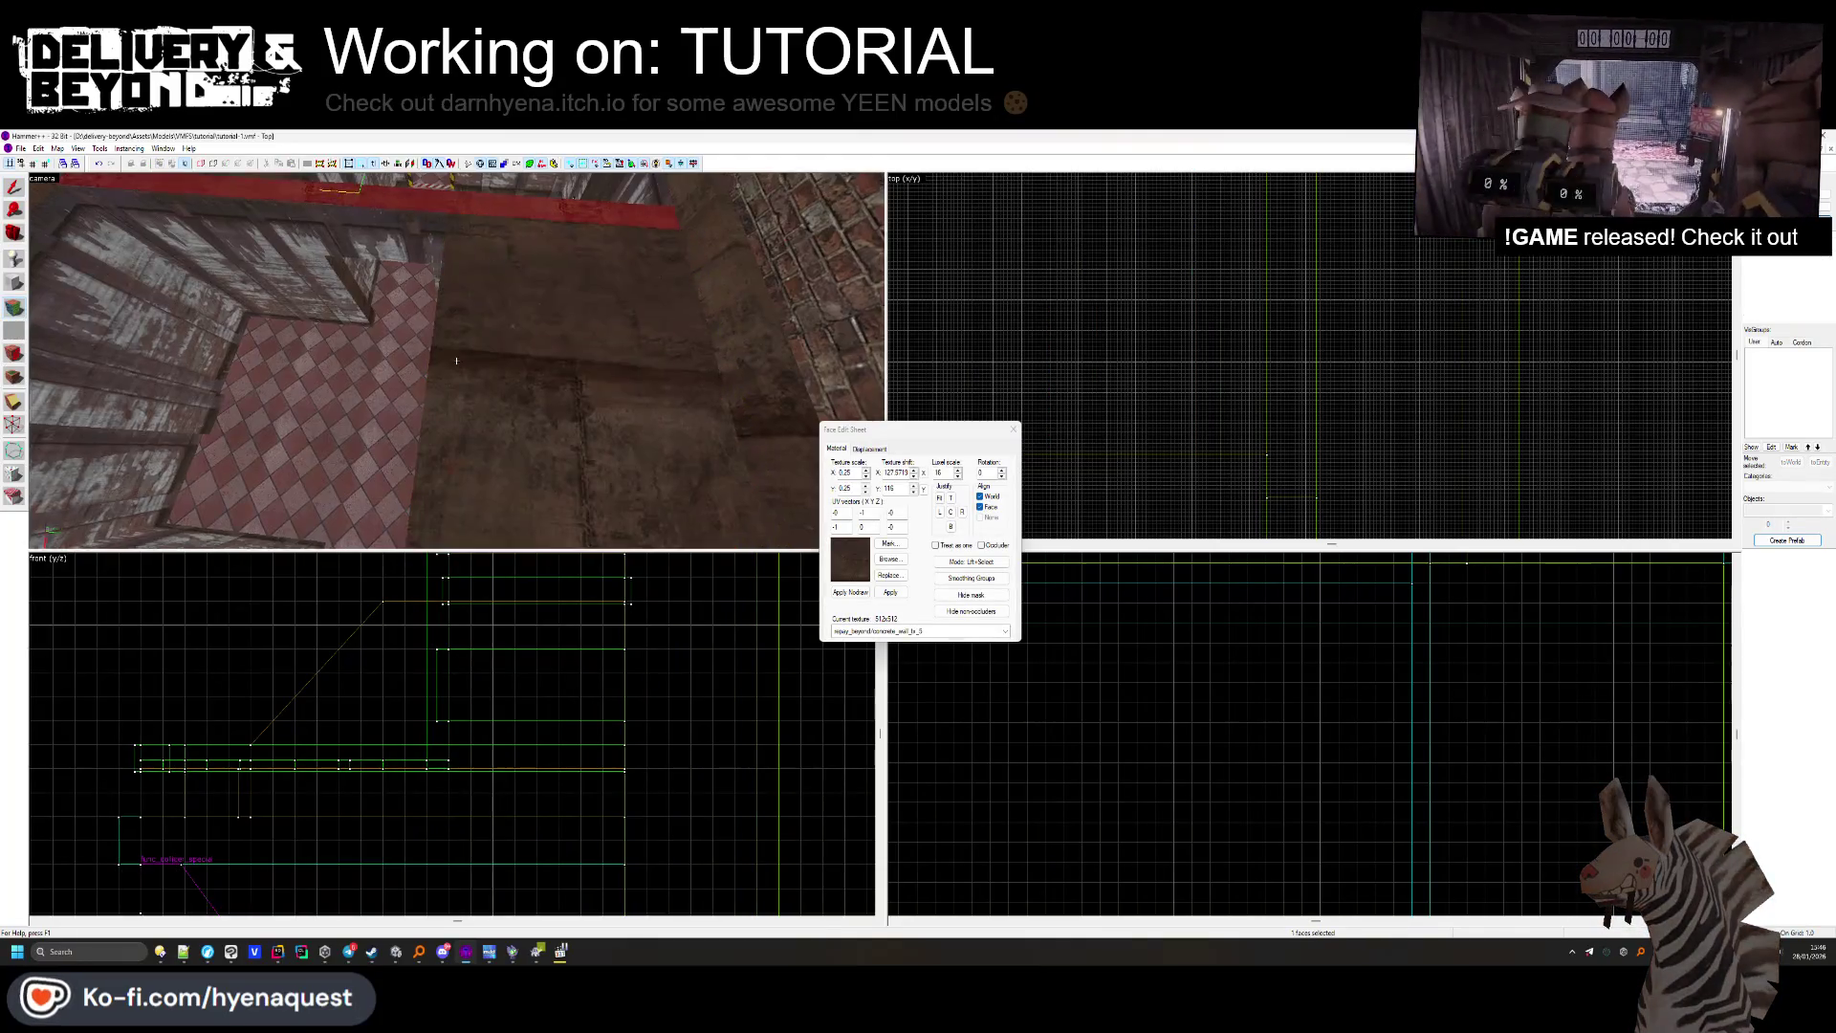
pyautogui.click(466, 373)
pyautogui.moveTo(465, 373); pyautogui.dragTo(729, 413)
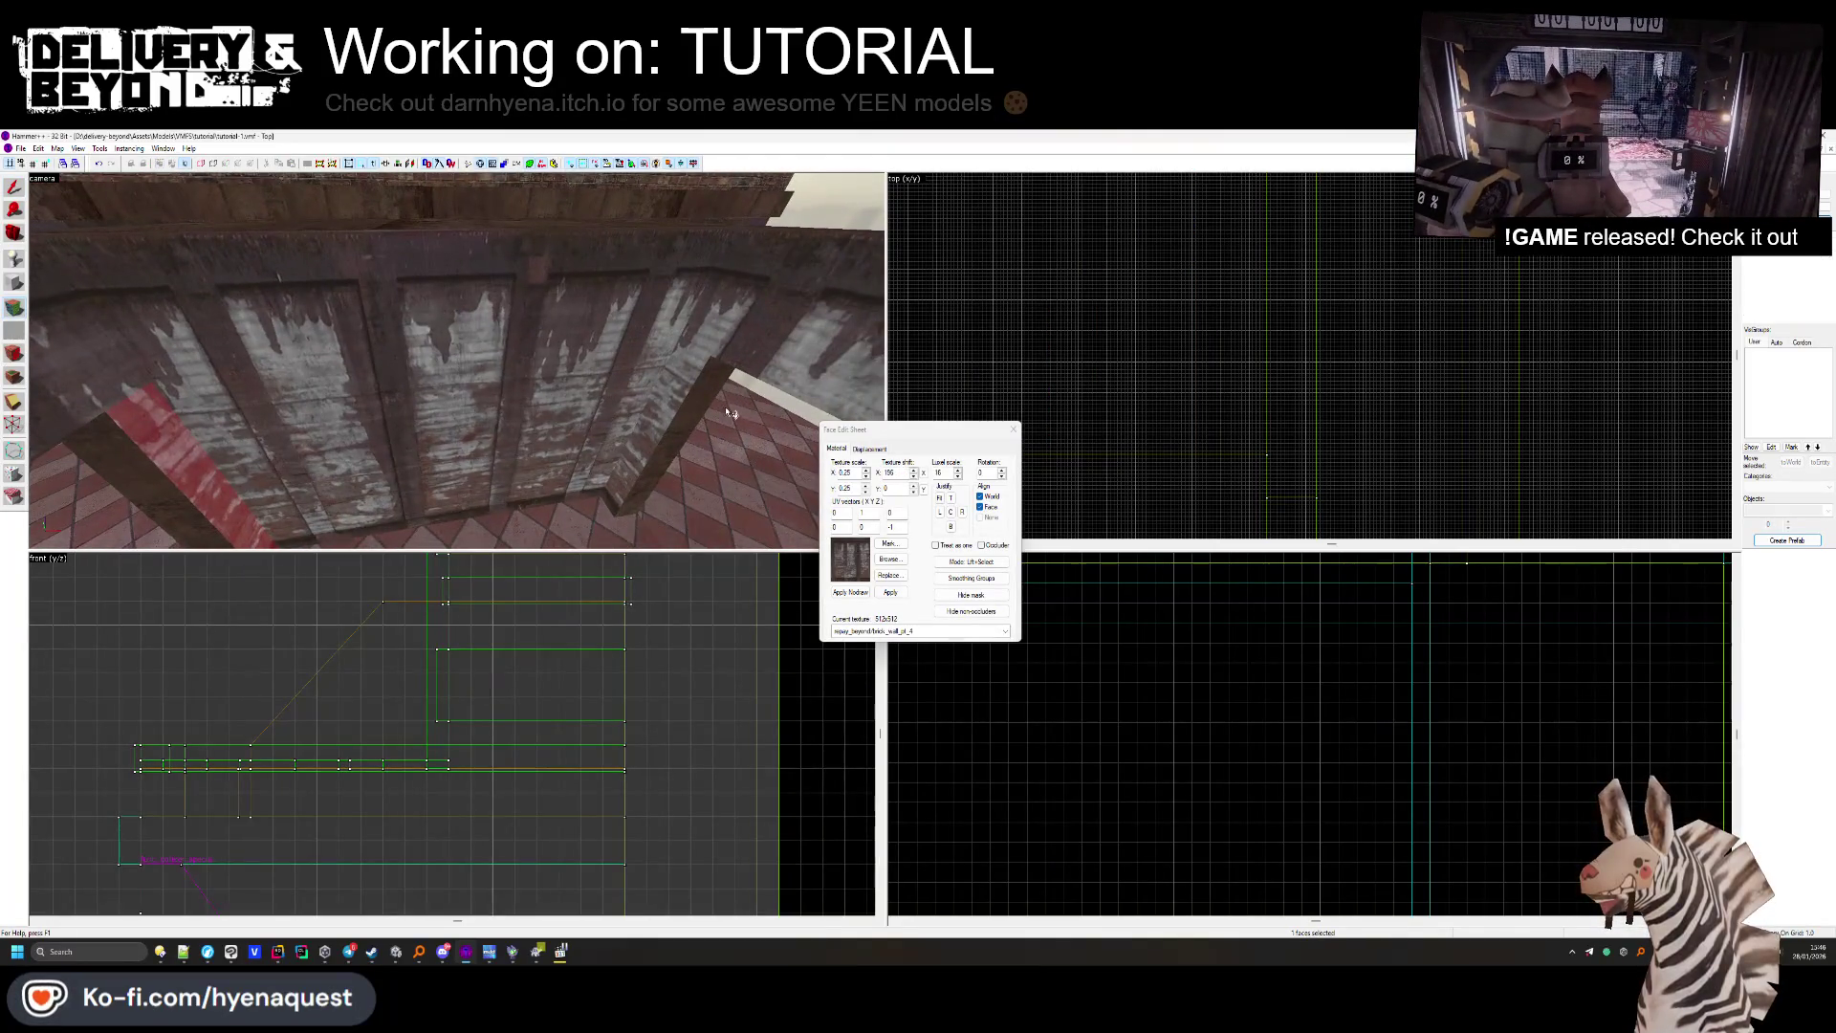
pyautogui.click(657, 403)
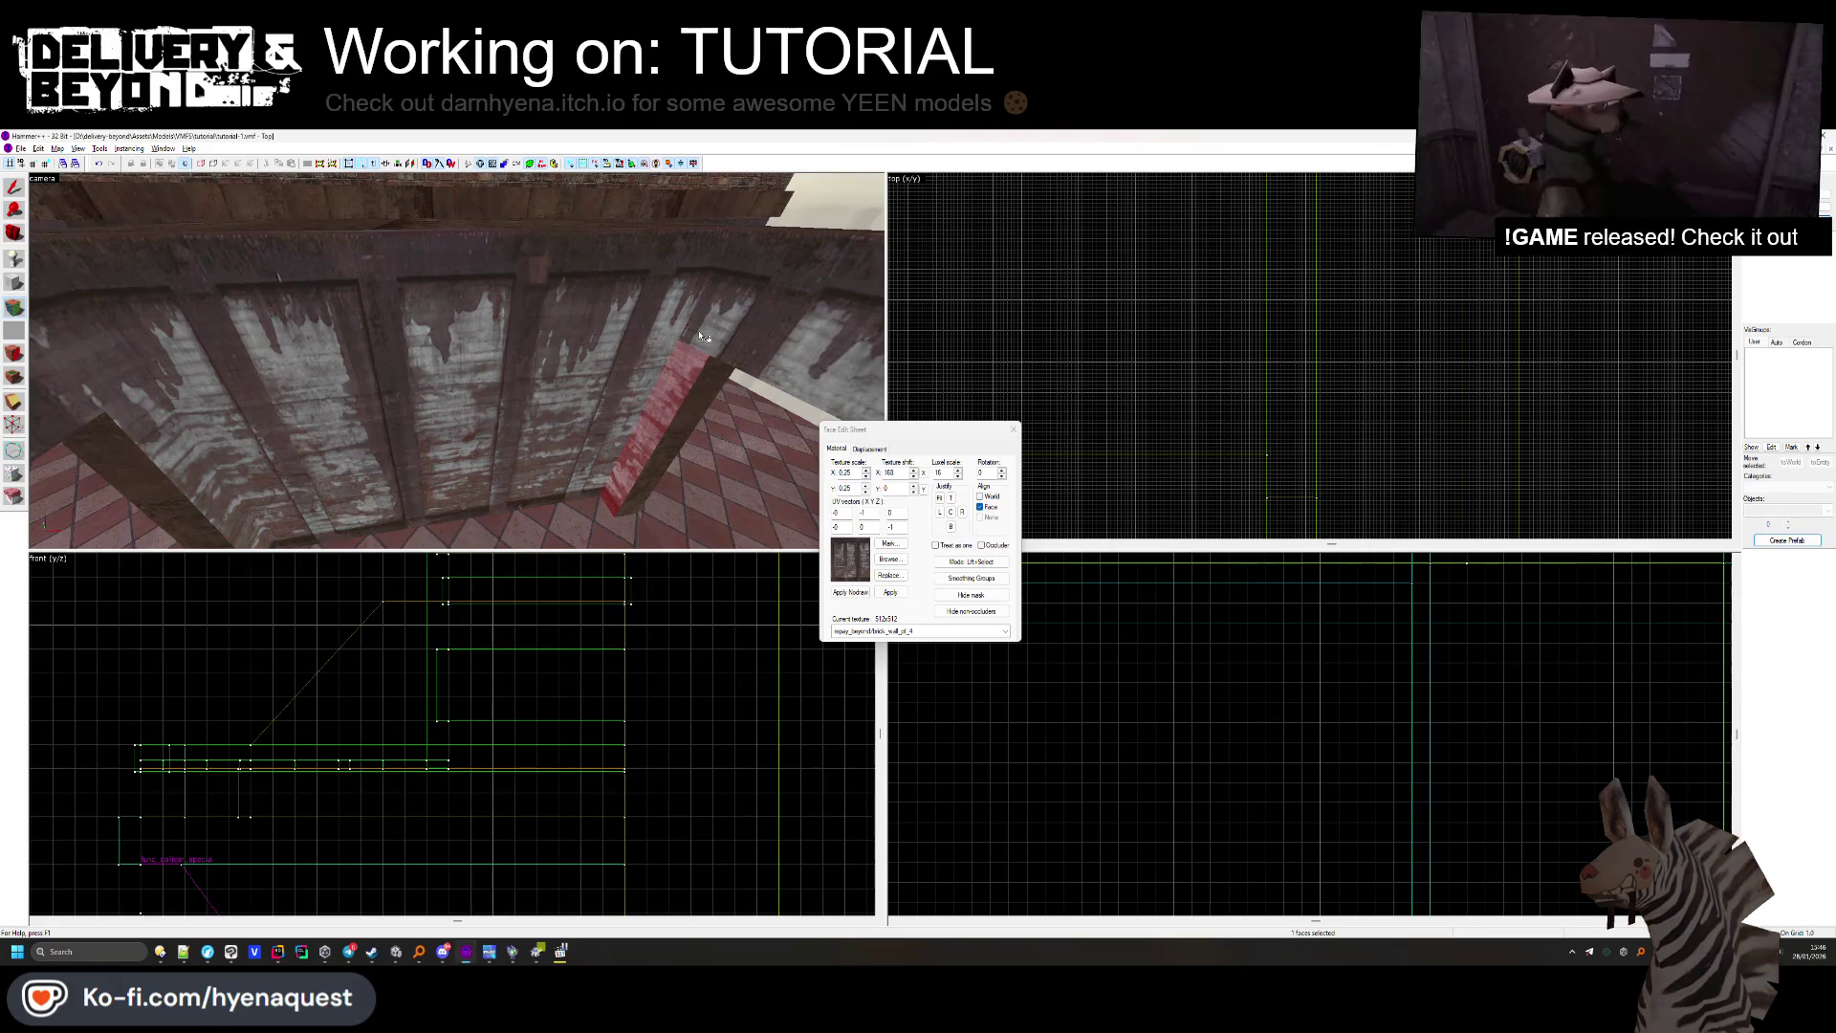
pyautogui.press('Right')
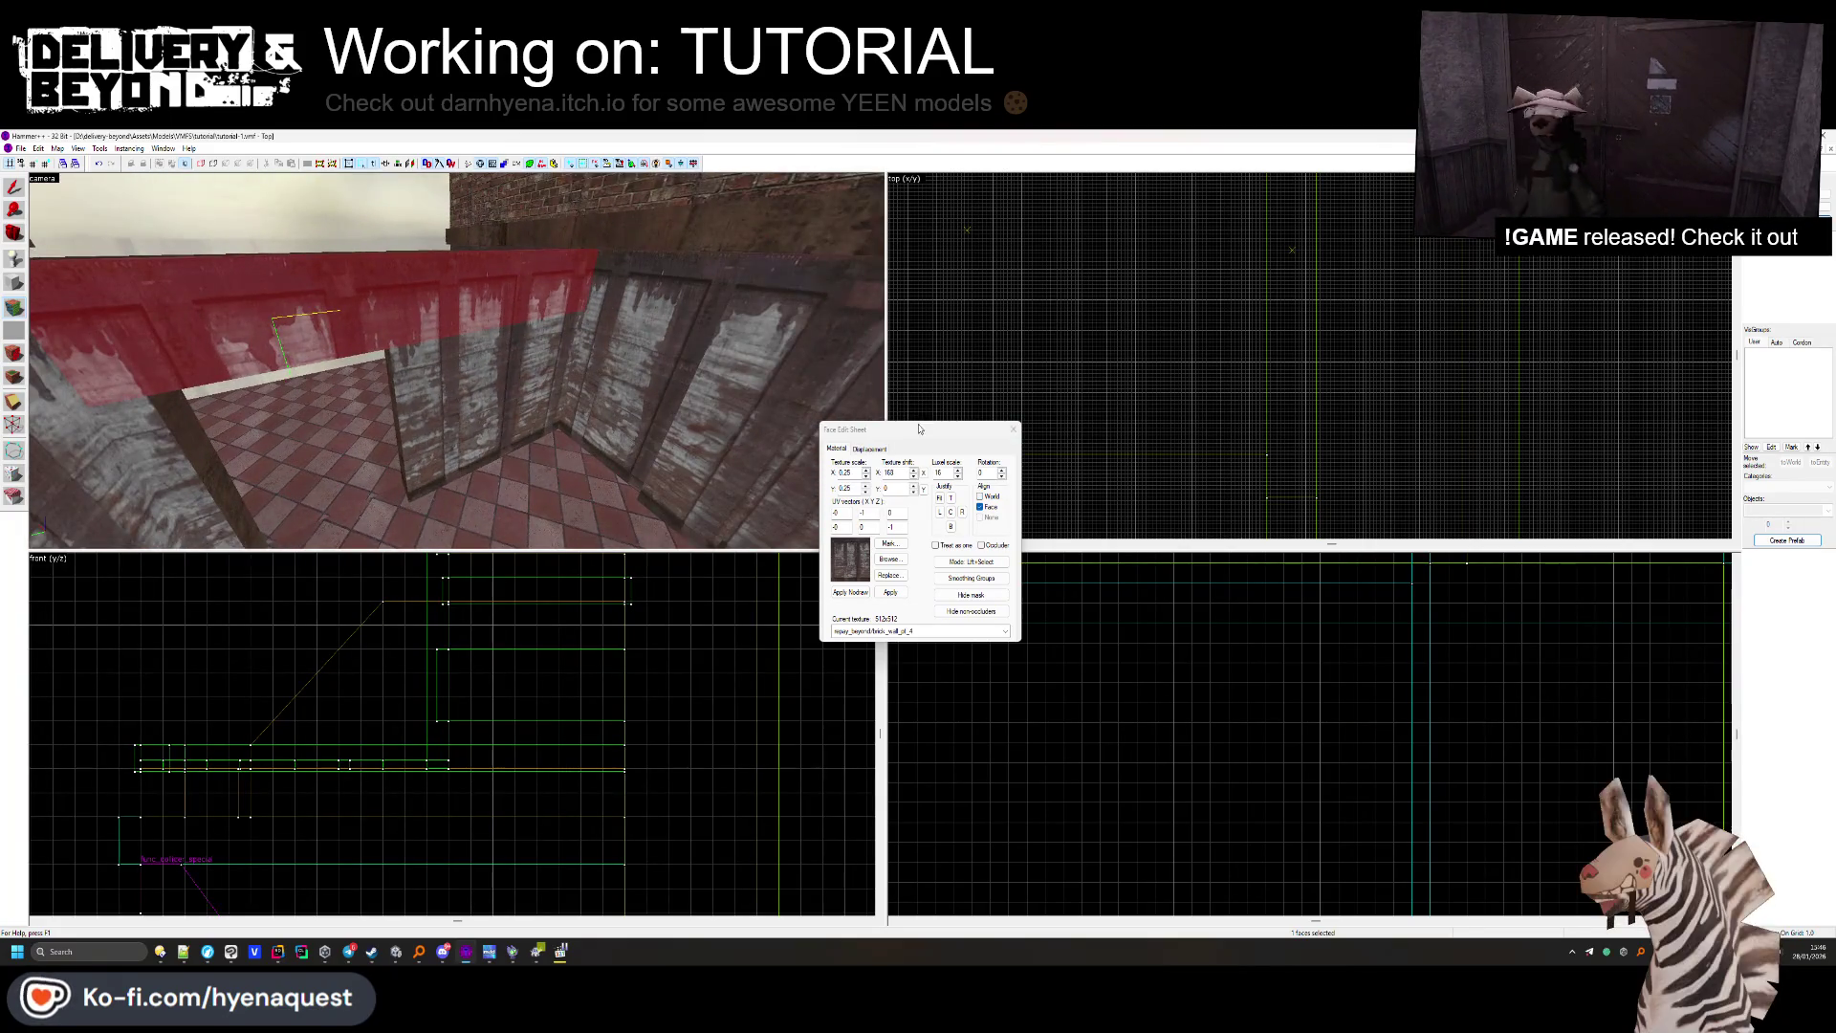
pyautogui.click(1011, 429)
# Fly into the brick-walled room and world-align that wall face's texture.
pyautogui.press('w')
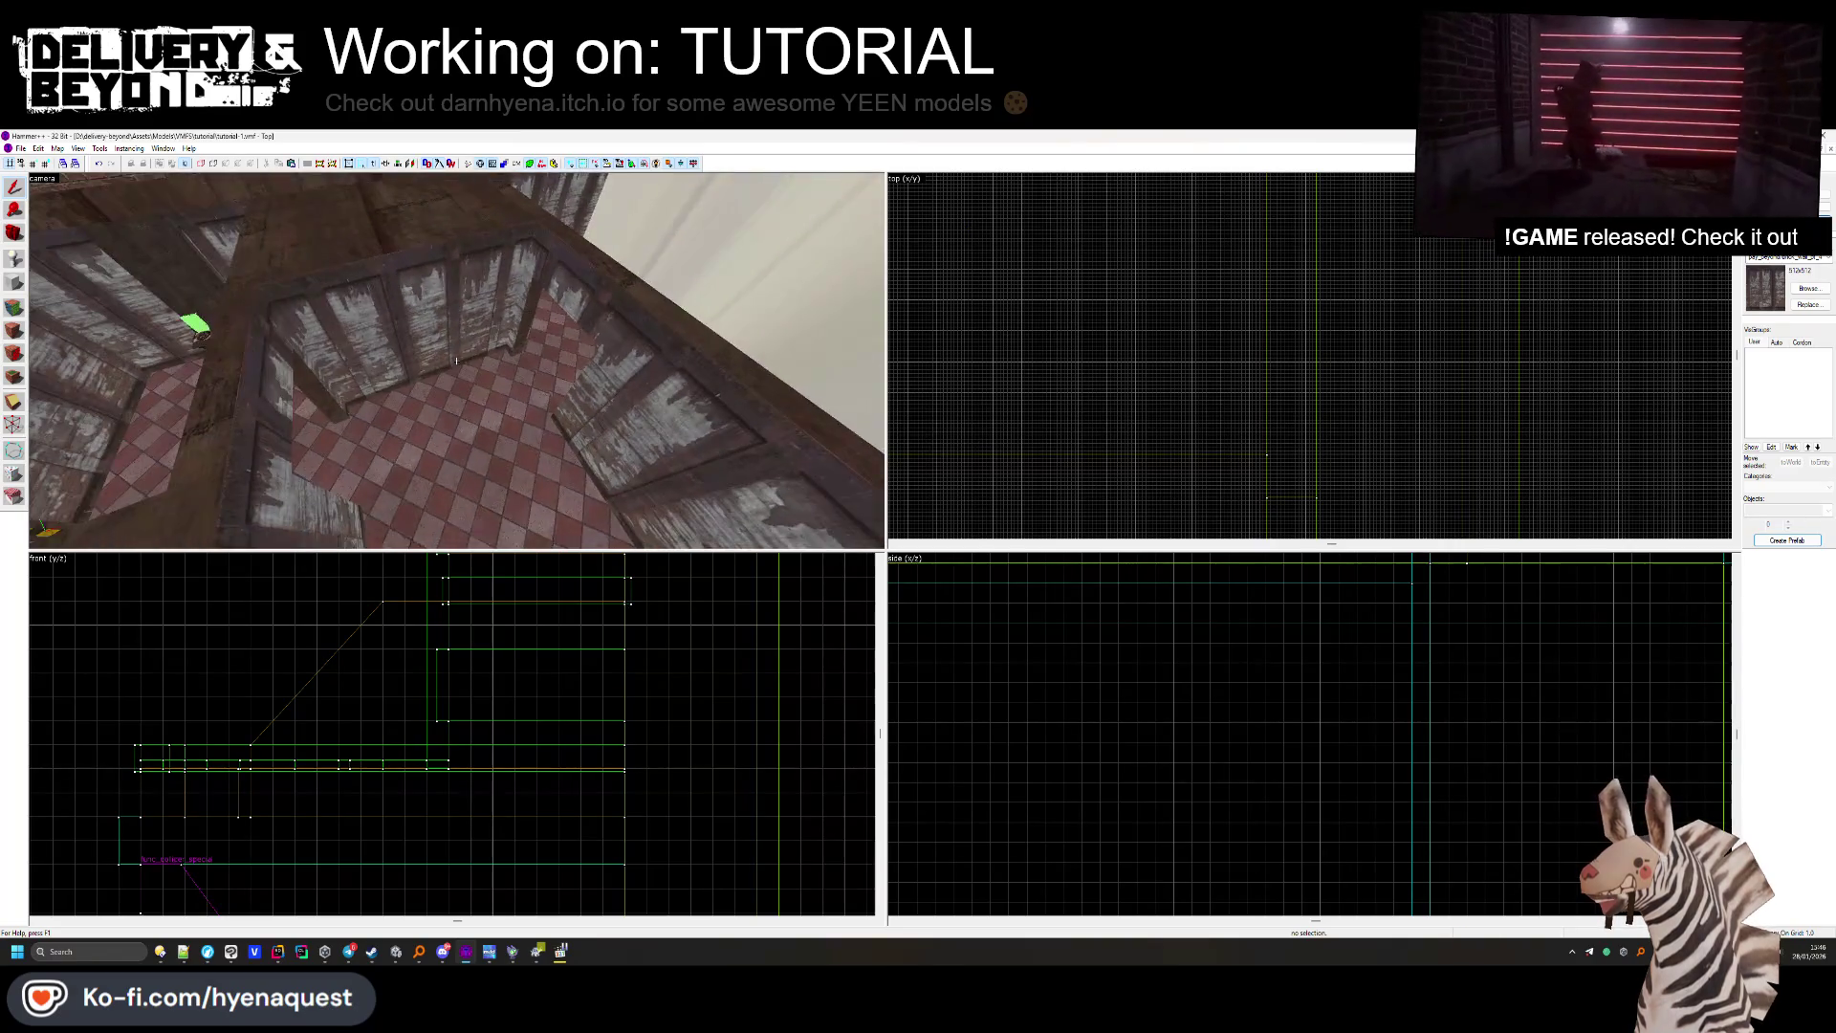
pyautogui.press('w')
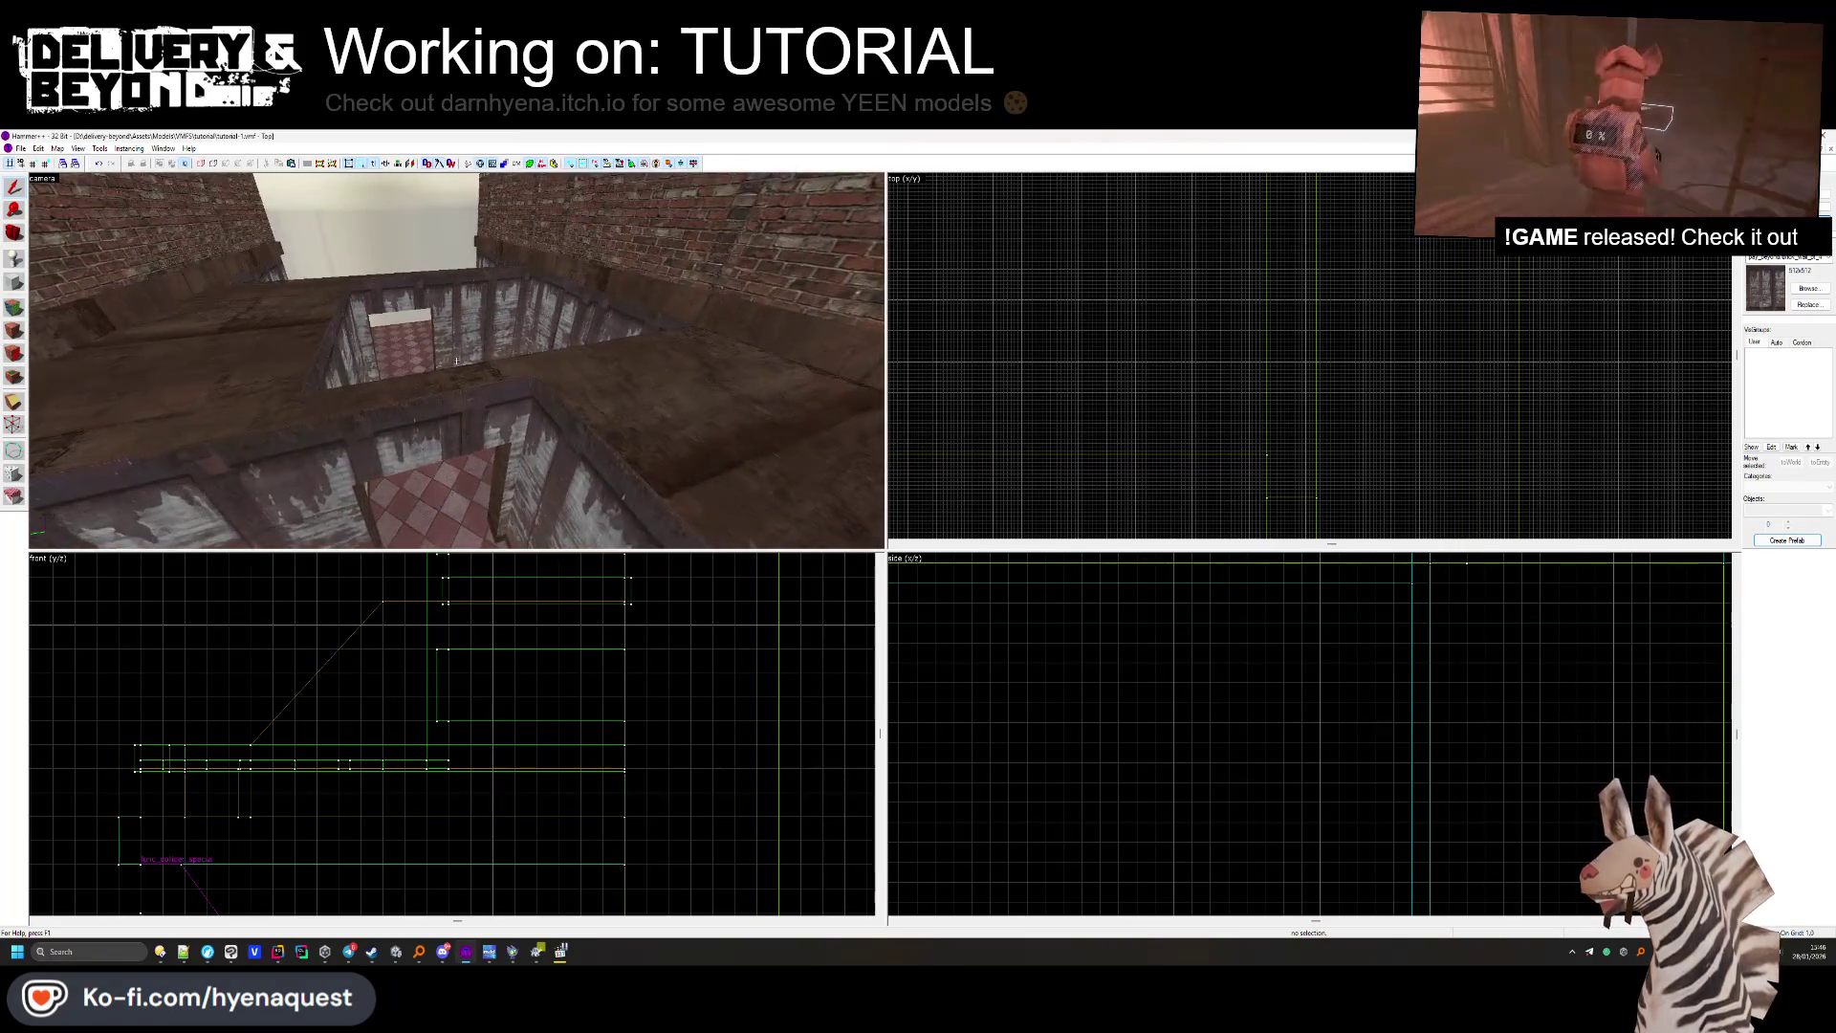
pyautogui.press('w')
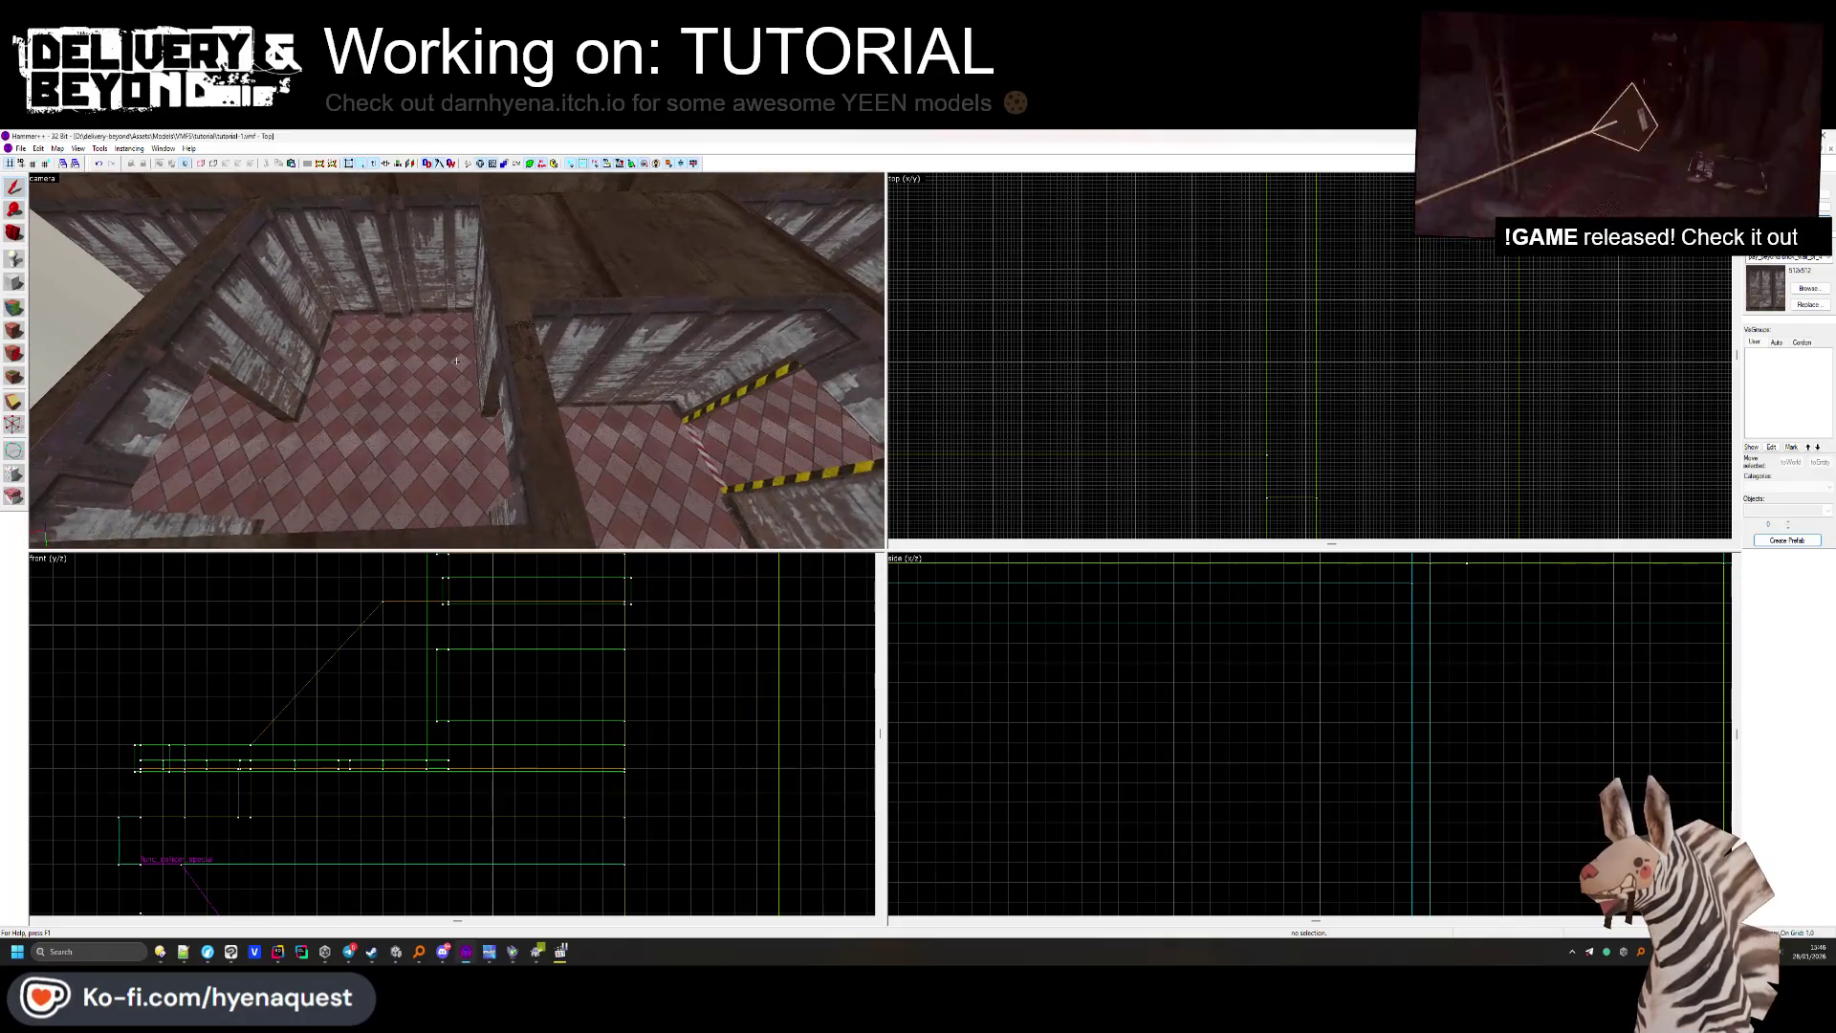
pyautogui.press('w')
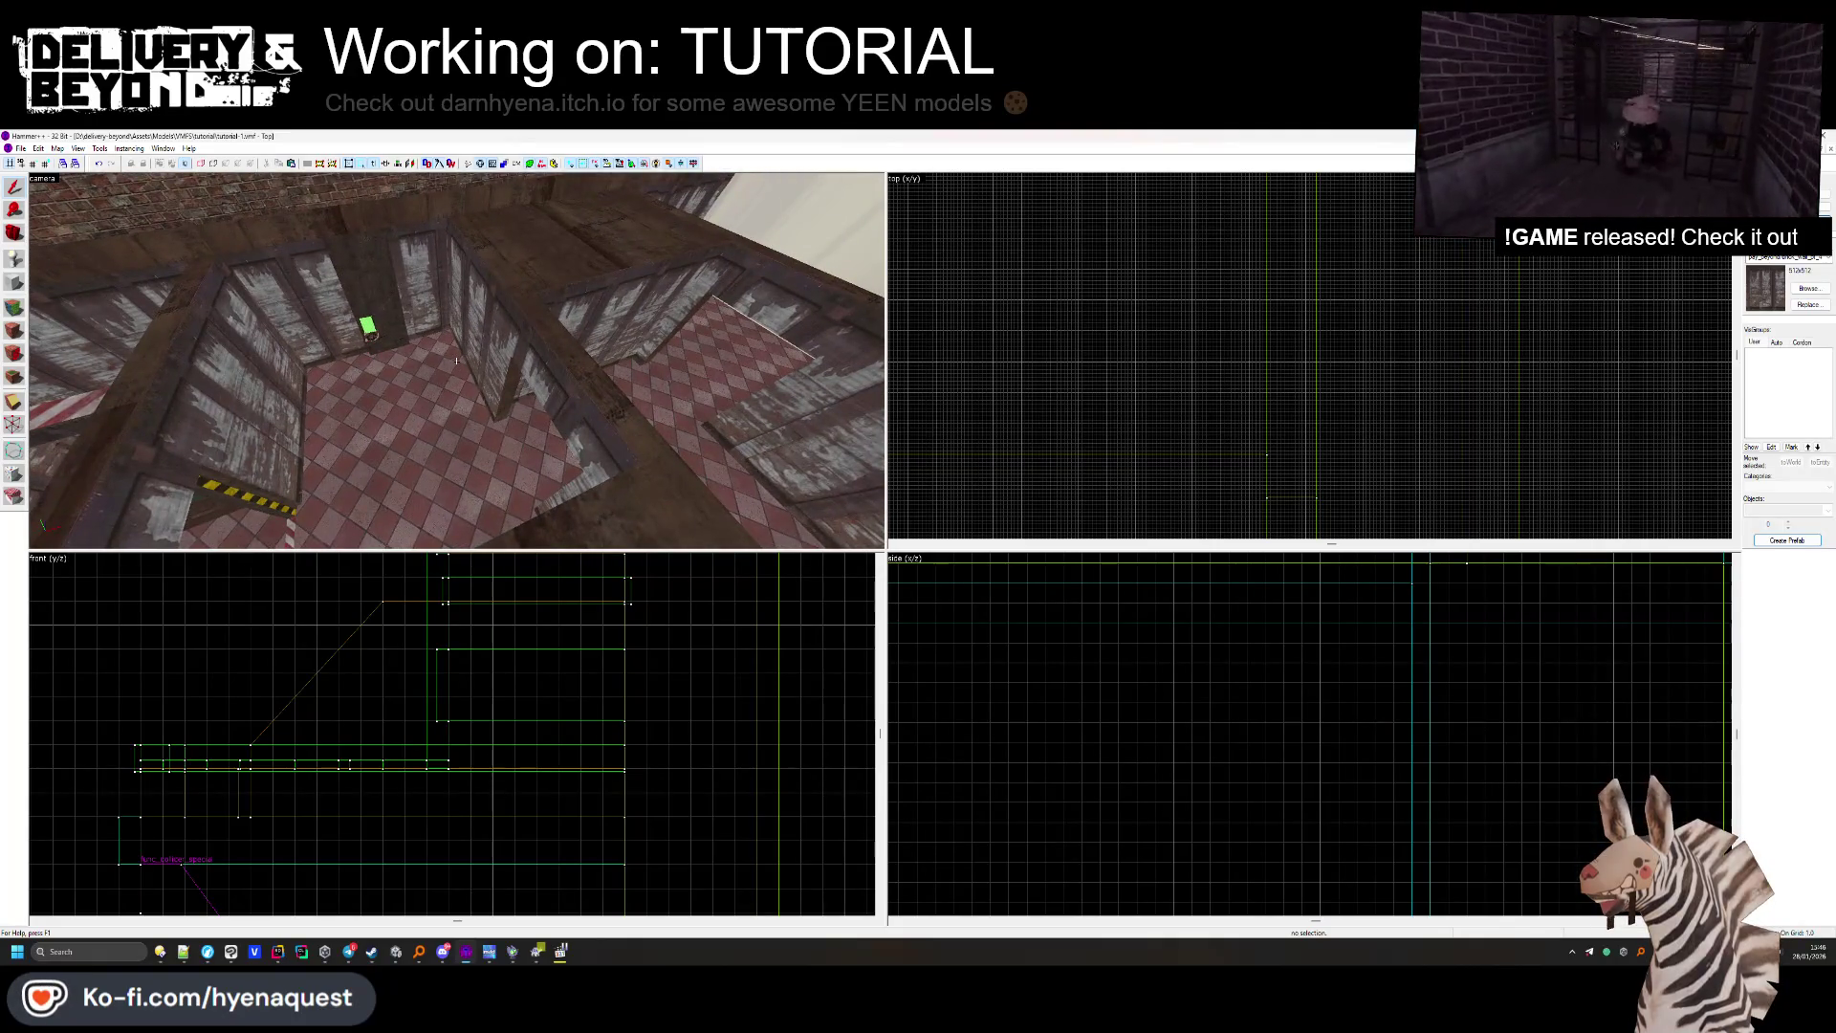
pyautogui.press('w')
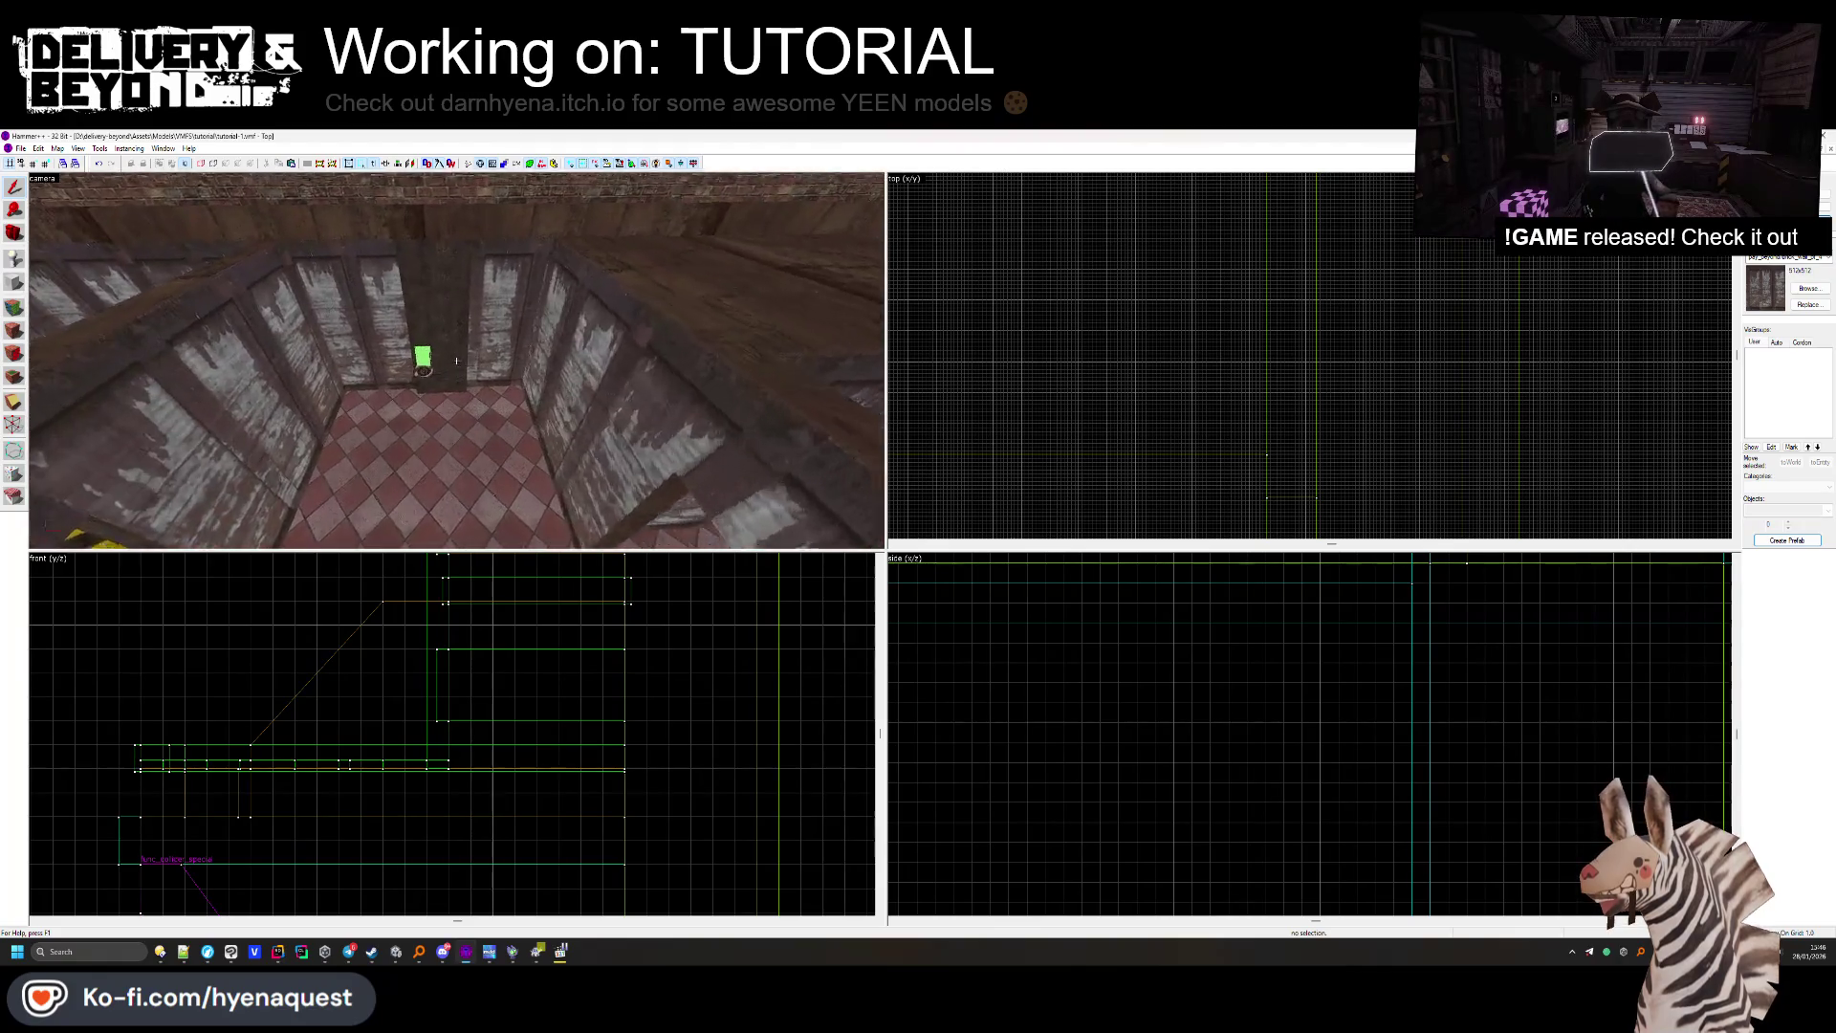
pyautogui.press('w')
pyautogui.press('z')
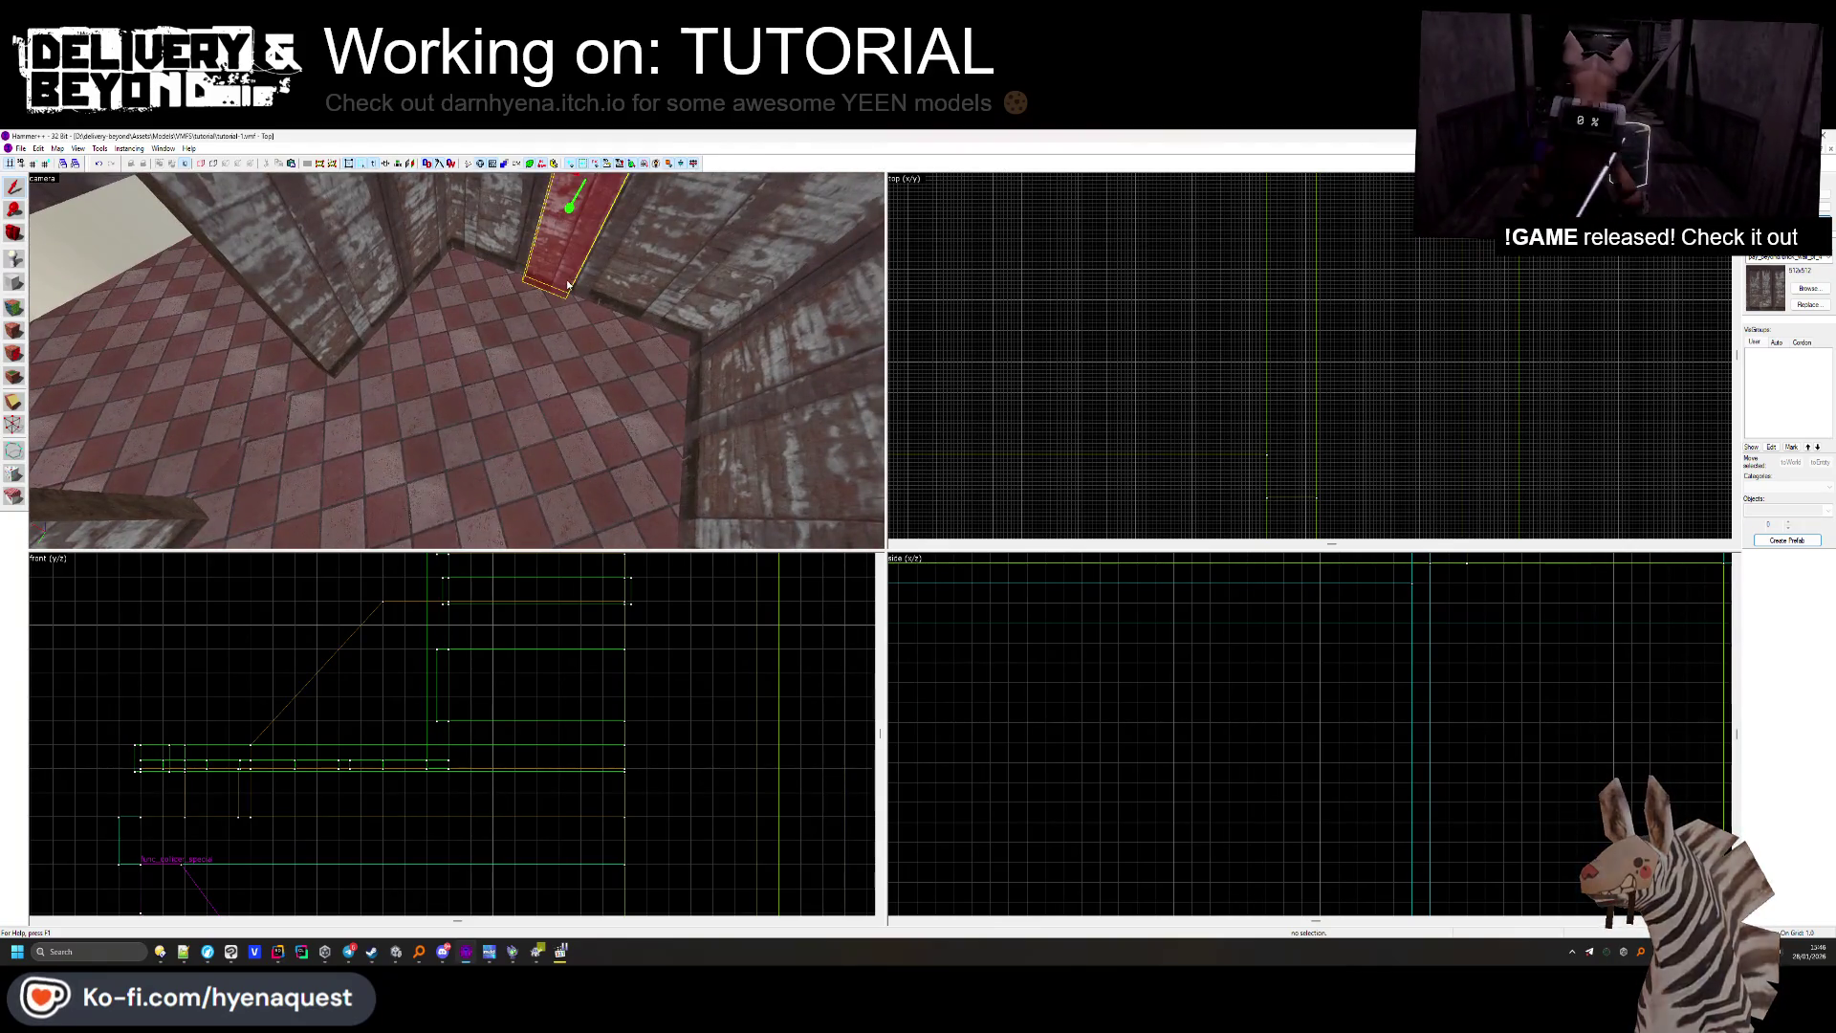
pyautogui.hotkey('shift', 'a')
pyautogui.press('w')
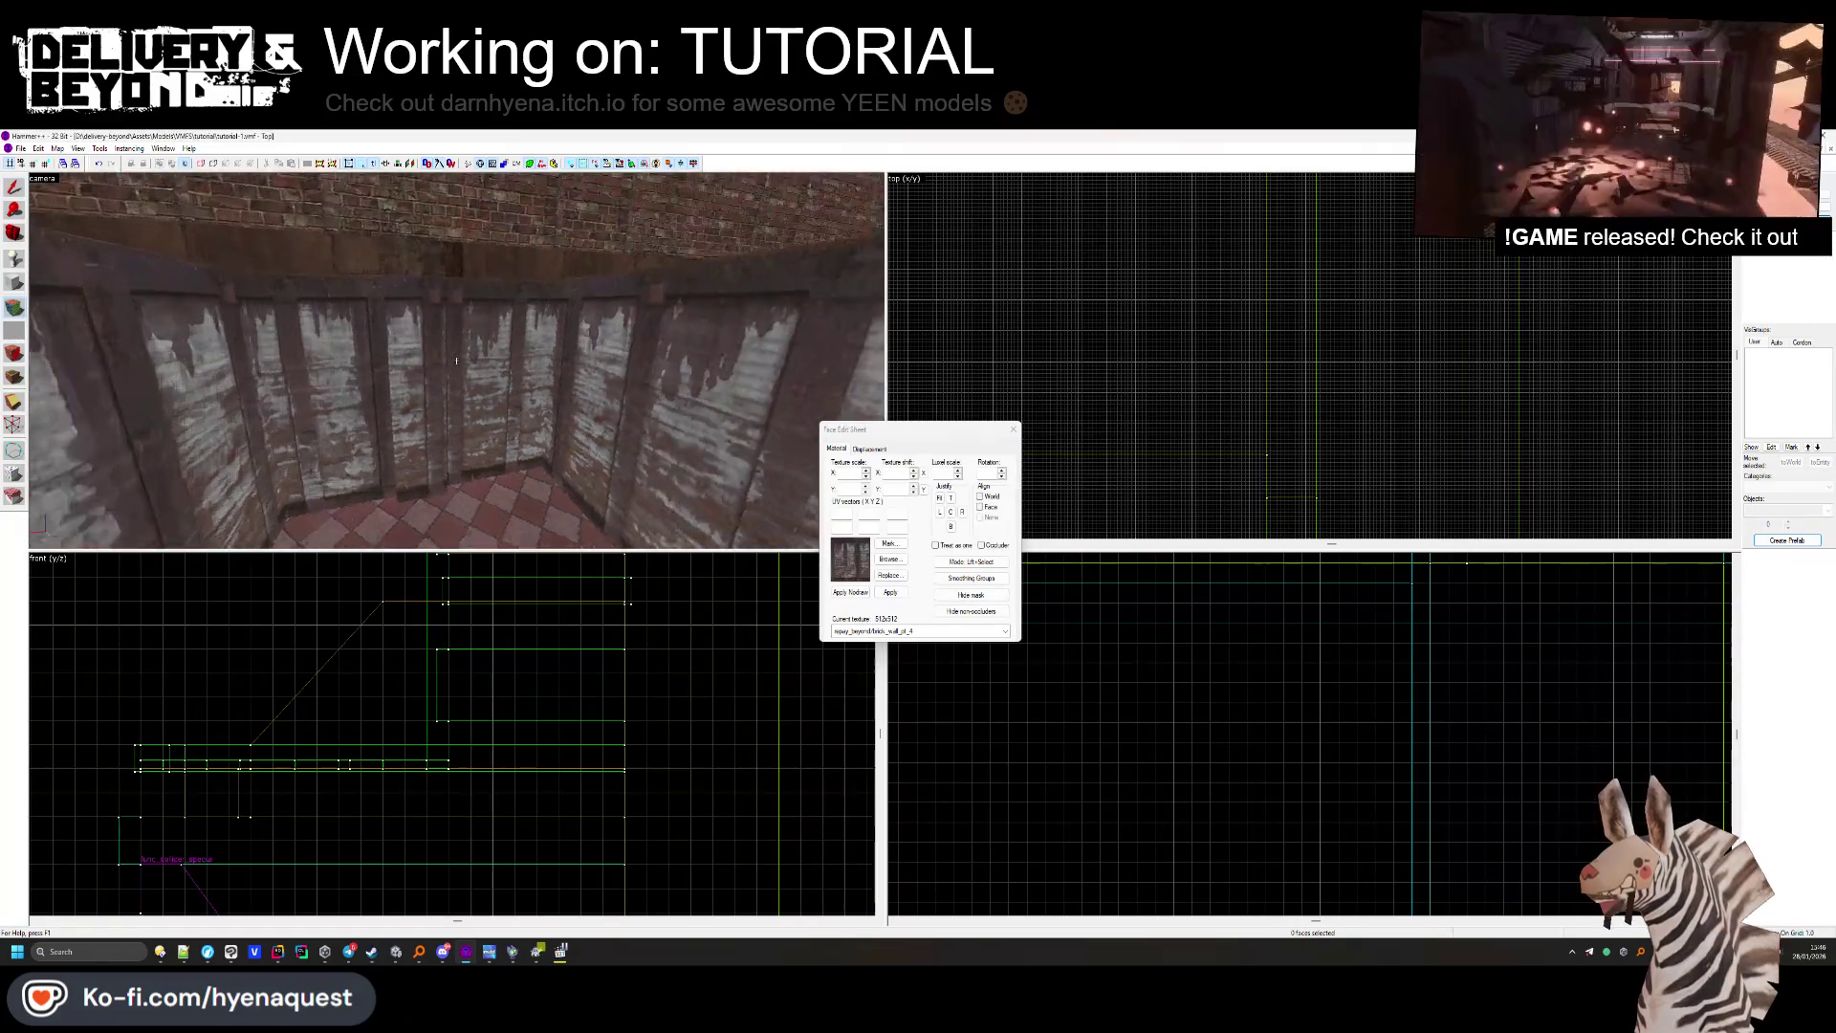
pyautogui.press('Left')
pyautogui.click(432, 367)
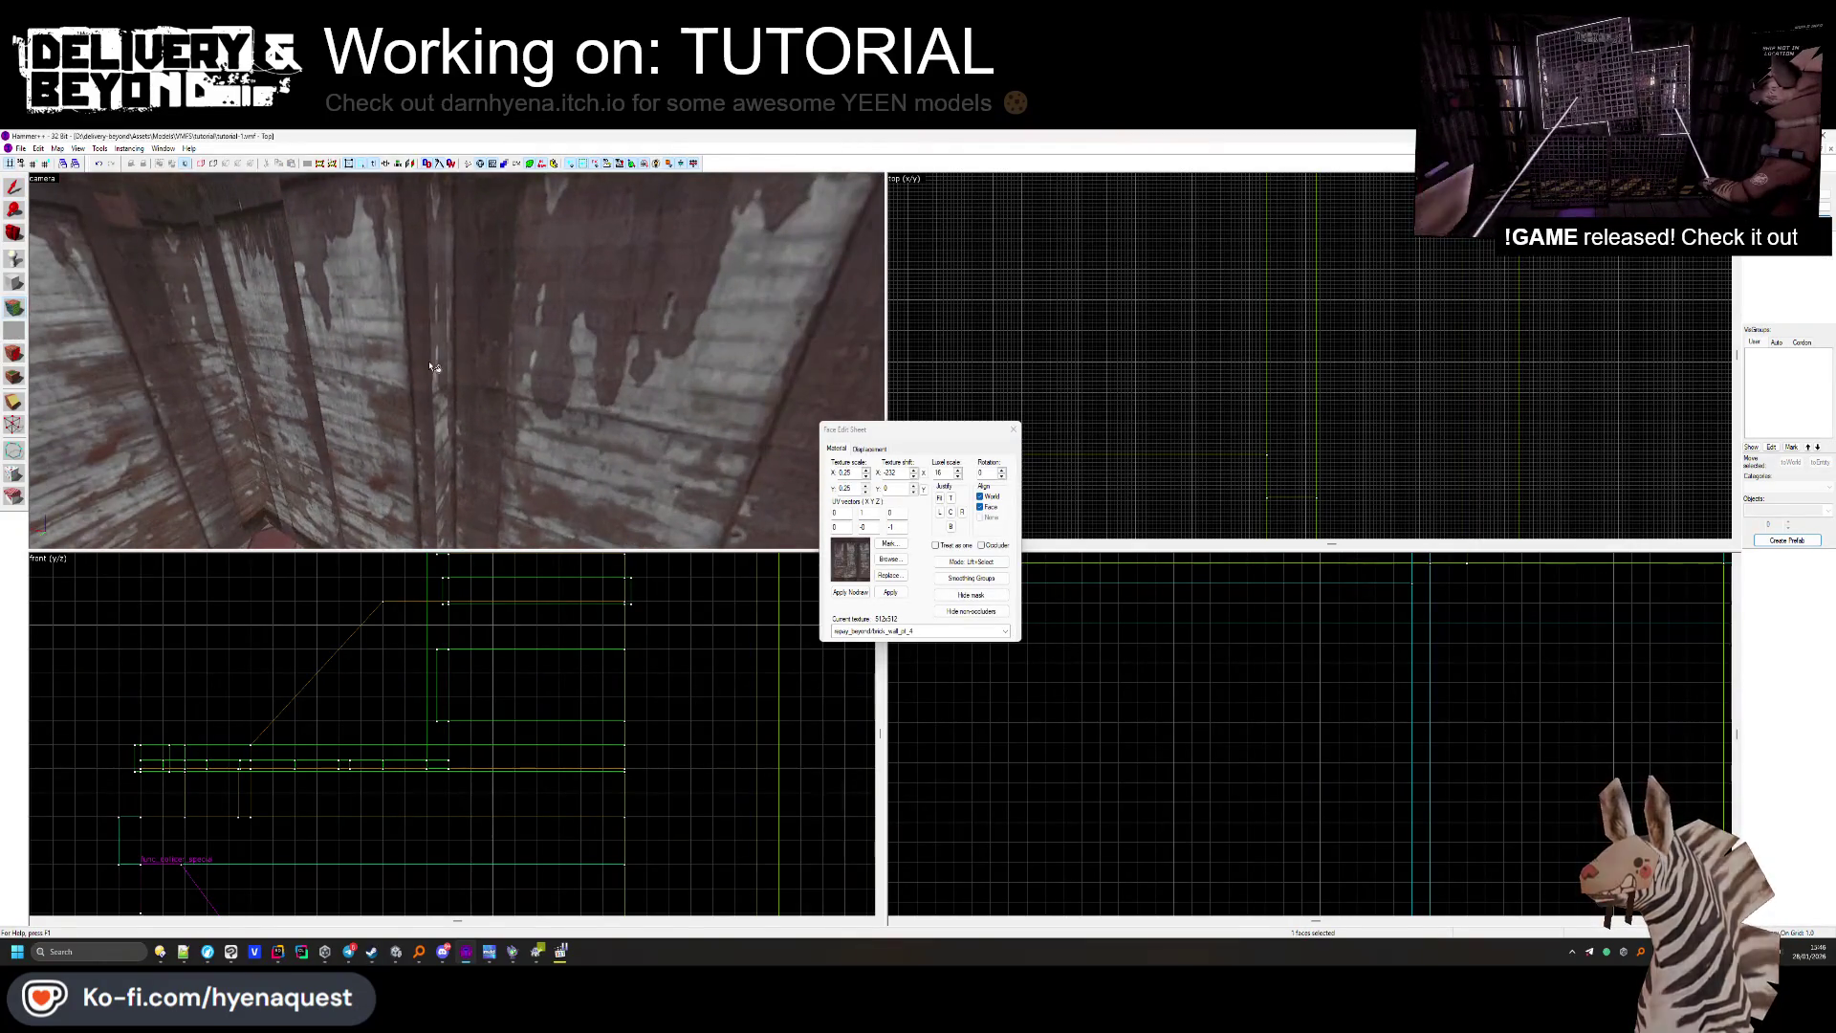
pyautogui.click(1013, 428)
# Look around the checkered-floor room, briefly selecting the wall trim brush.
pyautogui.press('z')
pyautogui.press('z')
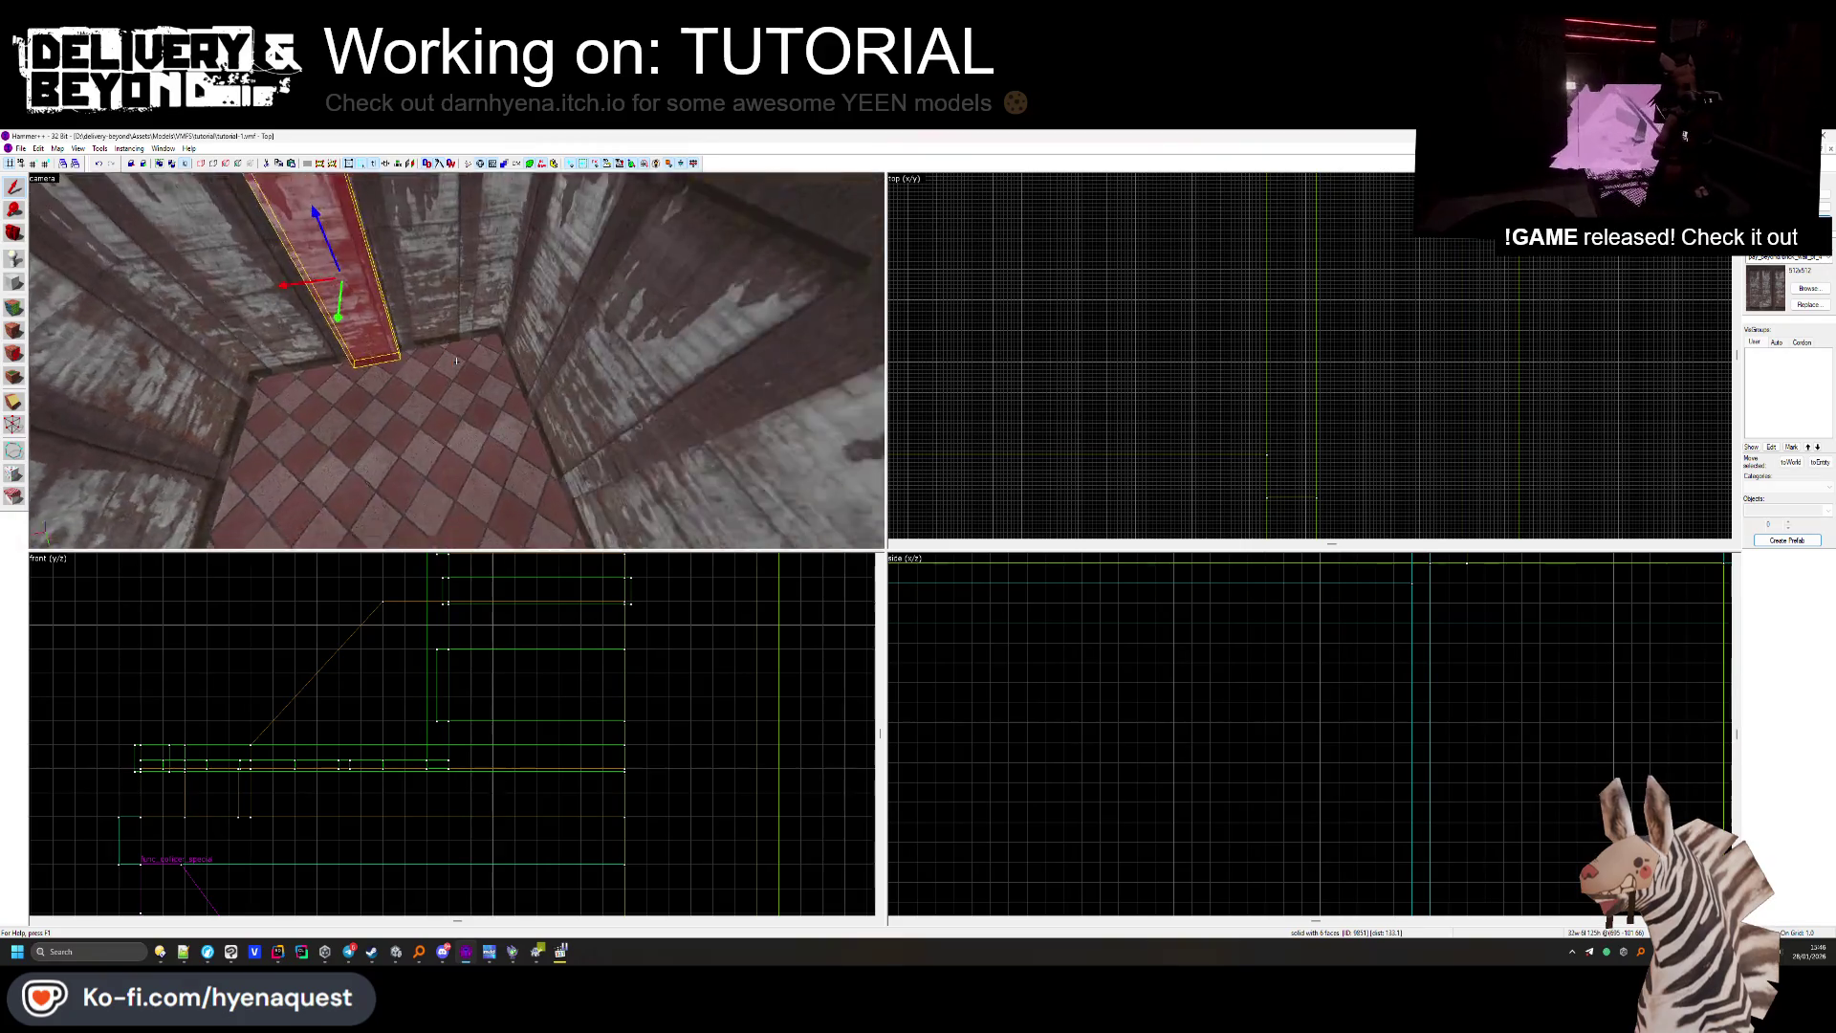
pyautogui.click(455, 421)
pyautogui.press('Escape')
pyautogui.press('z')
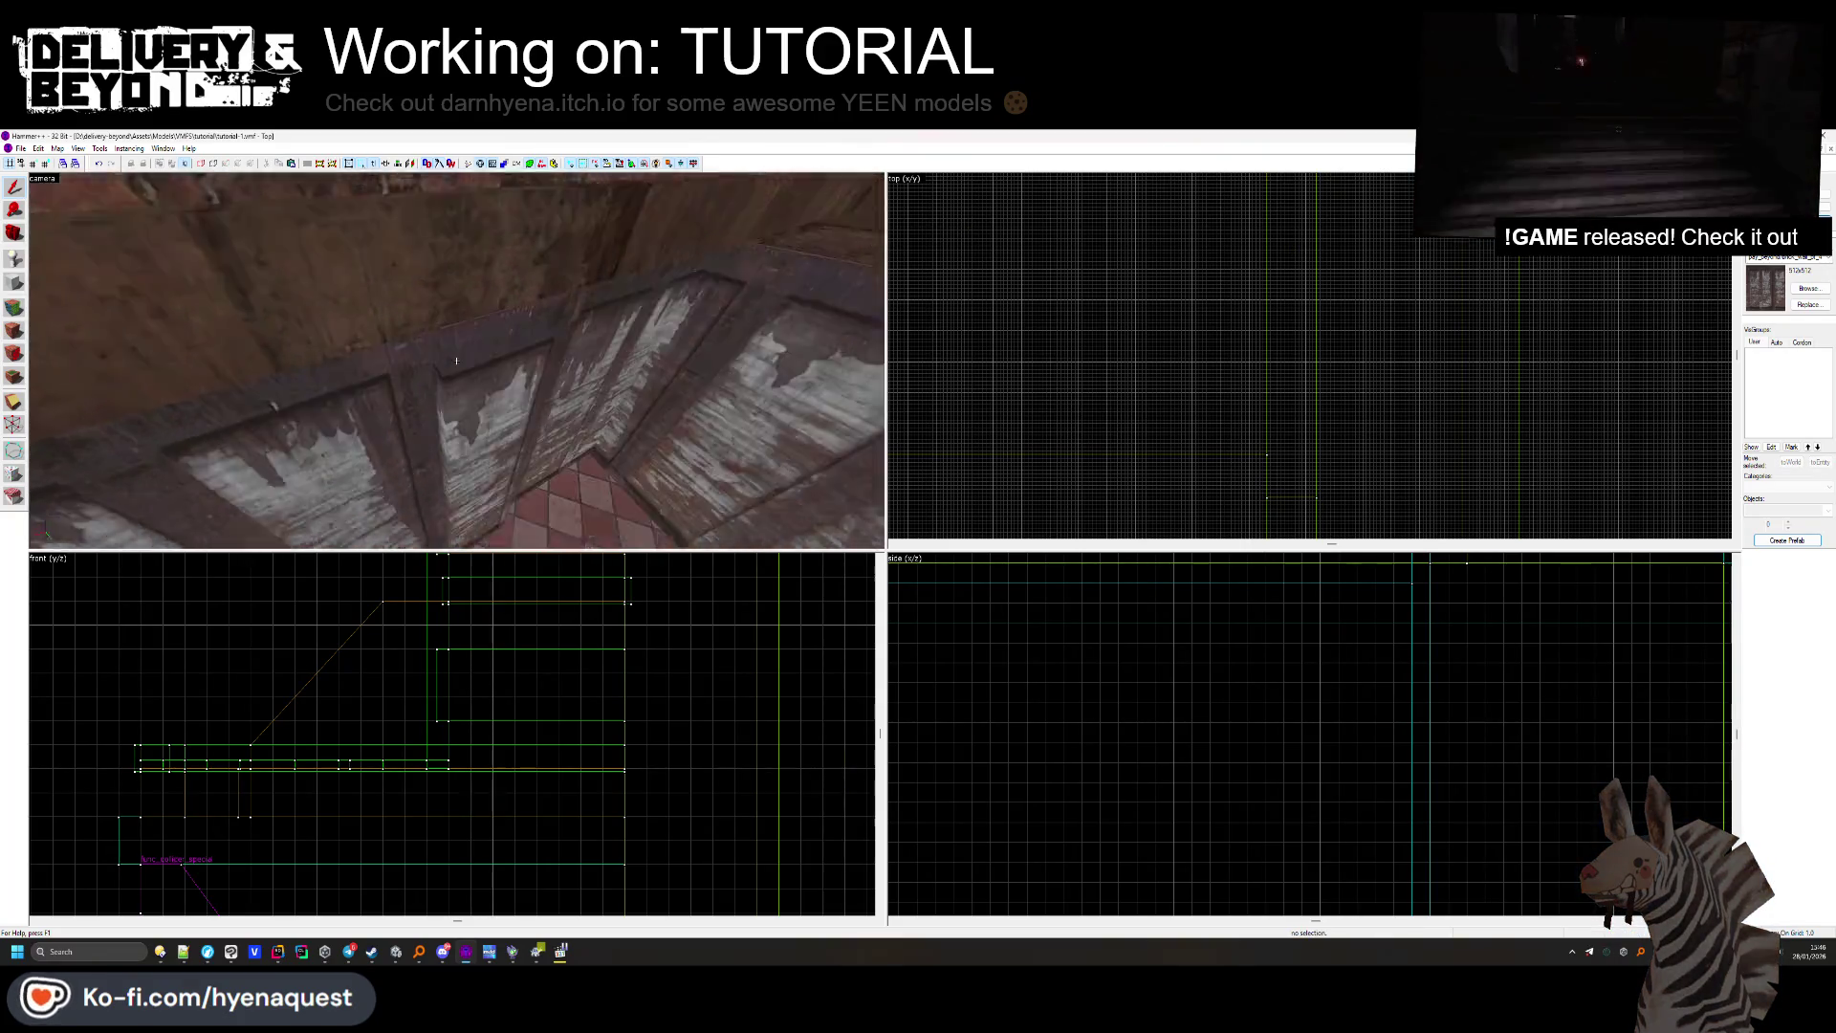
pyautogui.press('z')
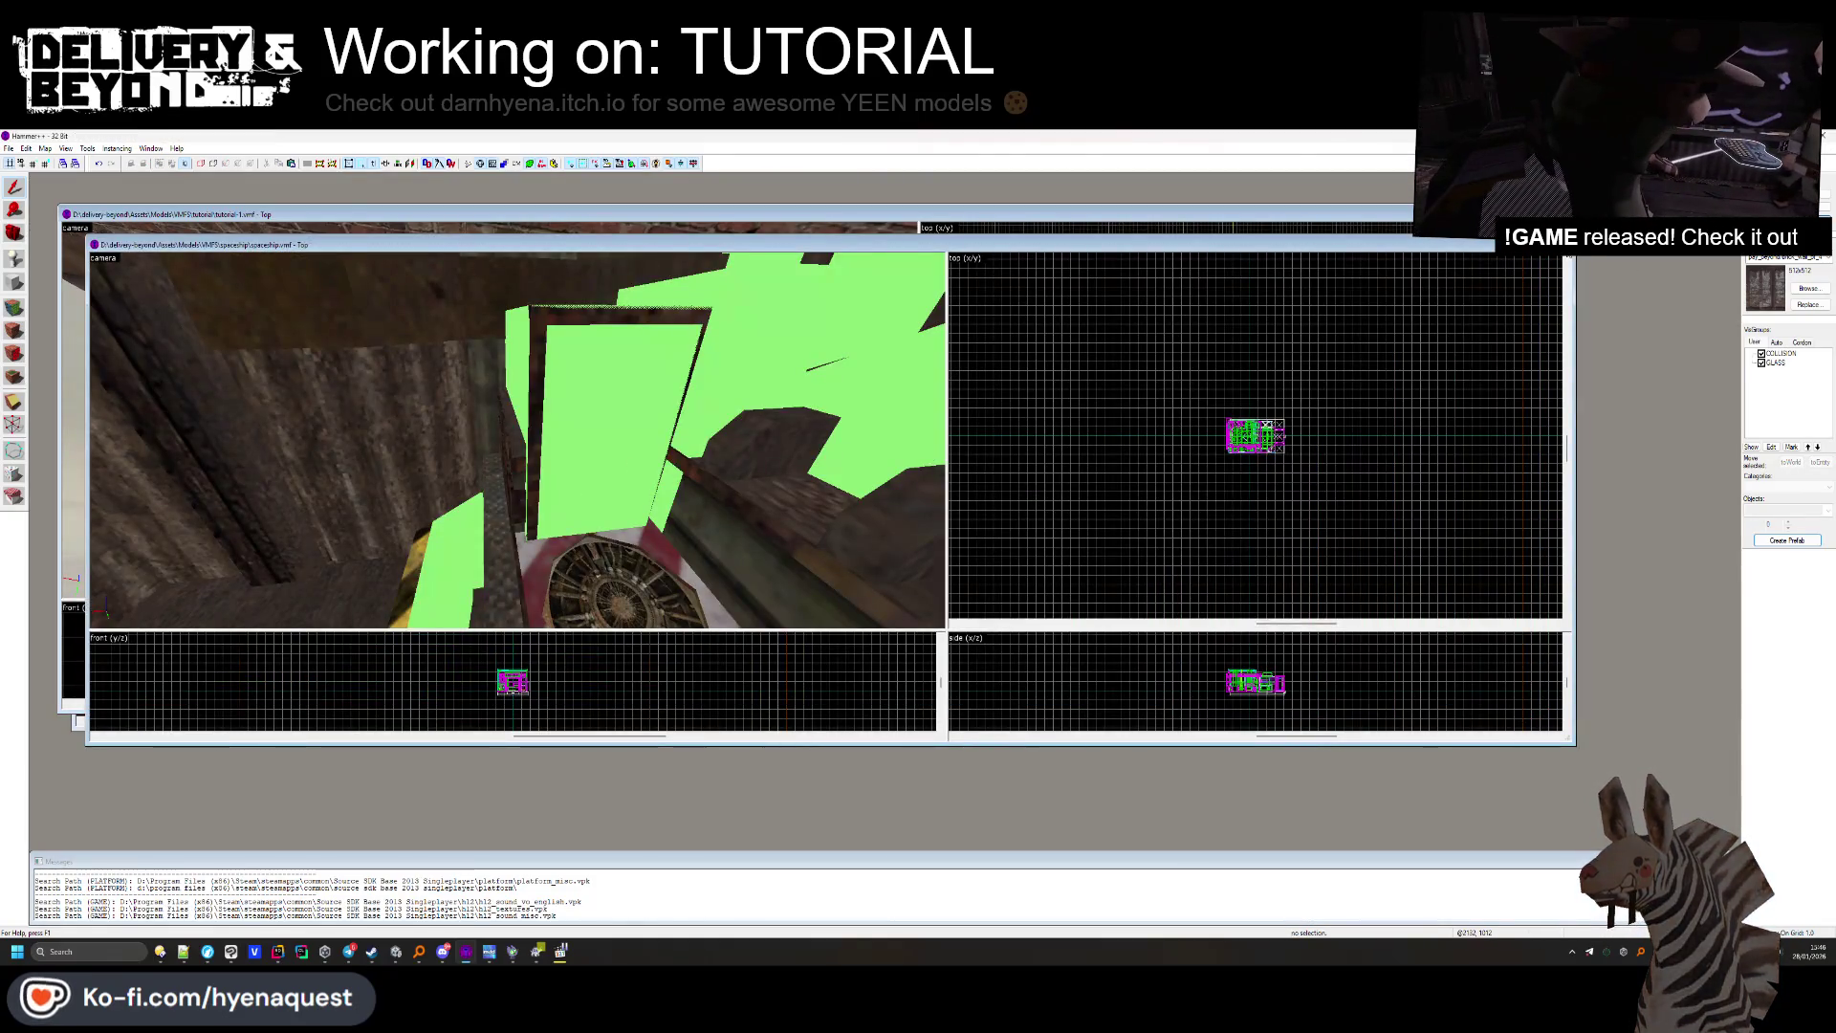
# Close the spaceship map without saving and bring up the tutorial-0 map.
pyautogui.click(1563, 244)
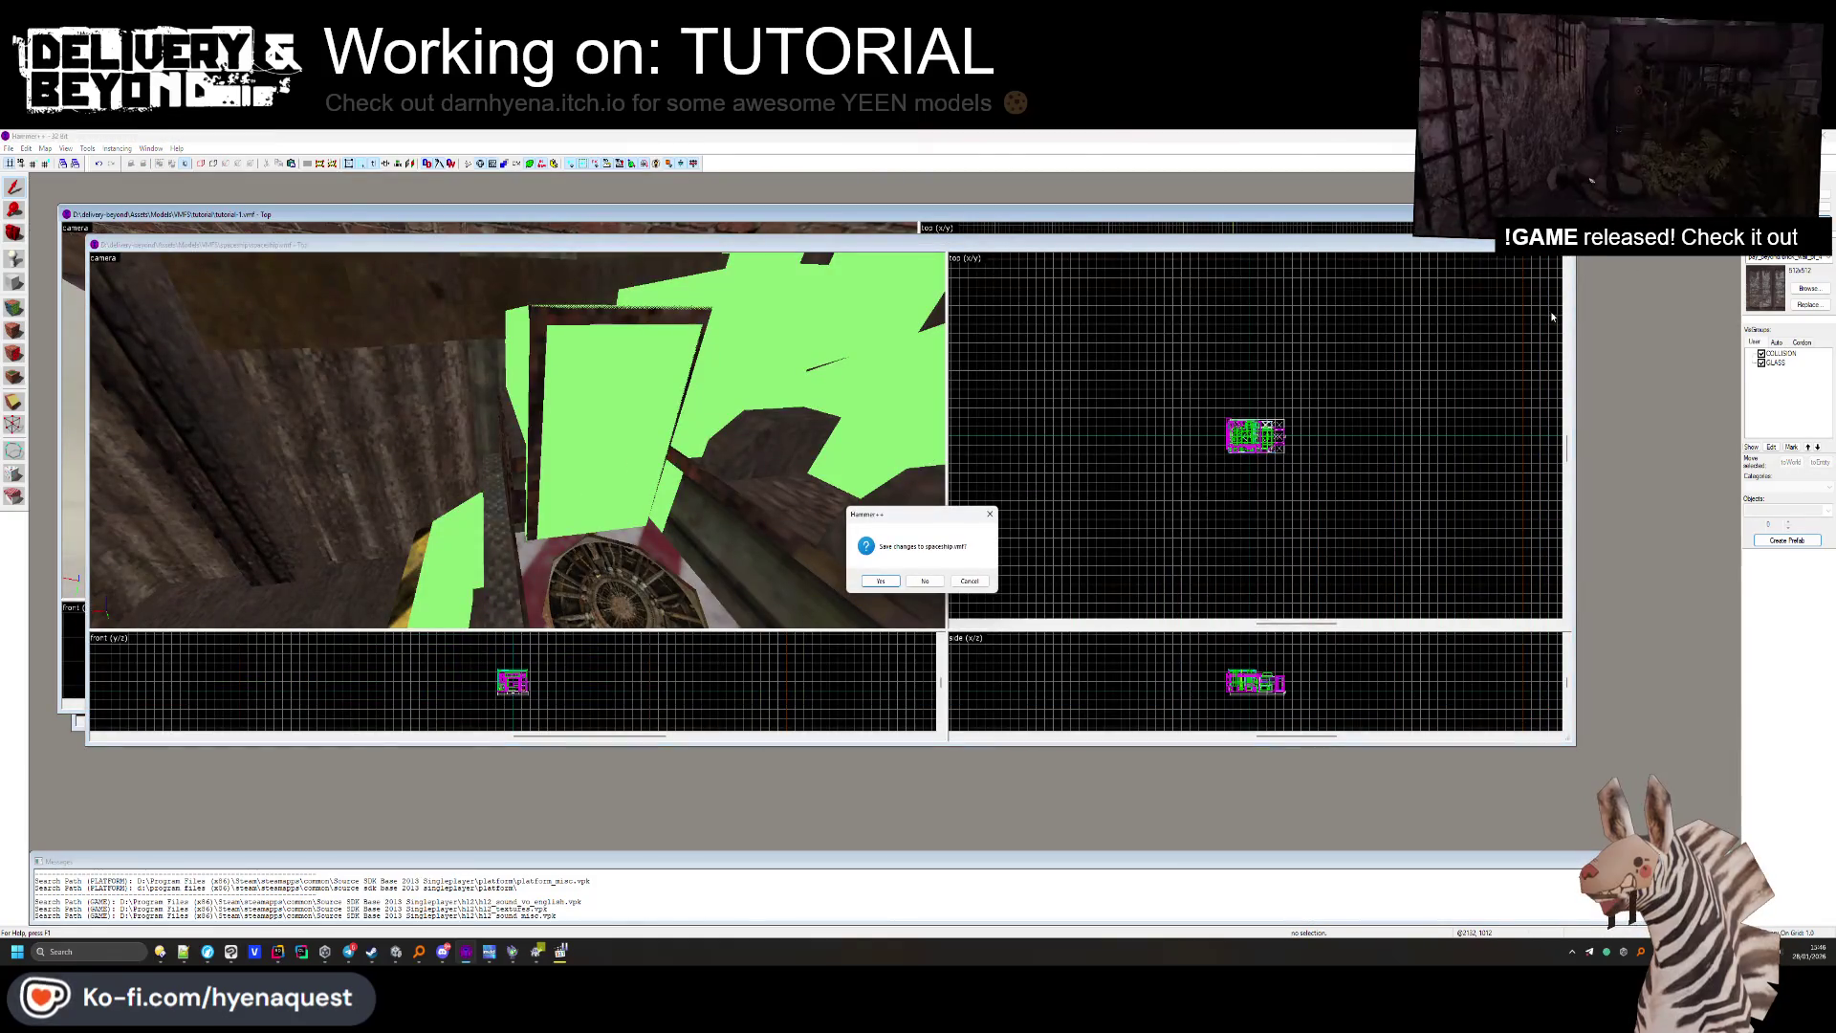
pyautogui.click(925, 582)
pyautogui.moveTo(478, 421); pyautogui.dragTo(505, 430)
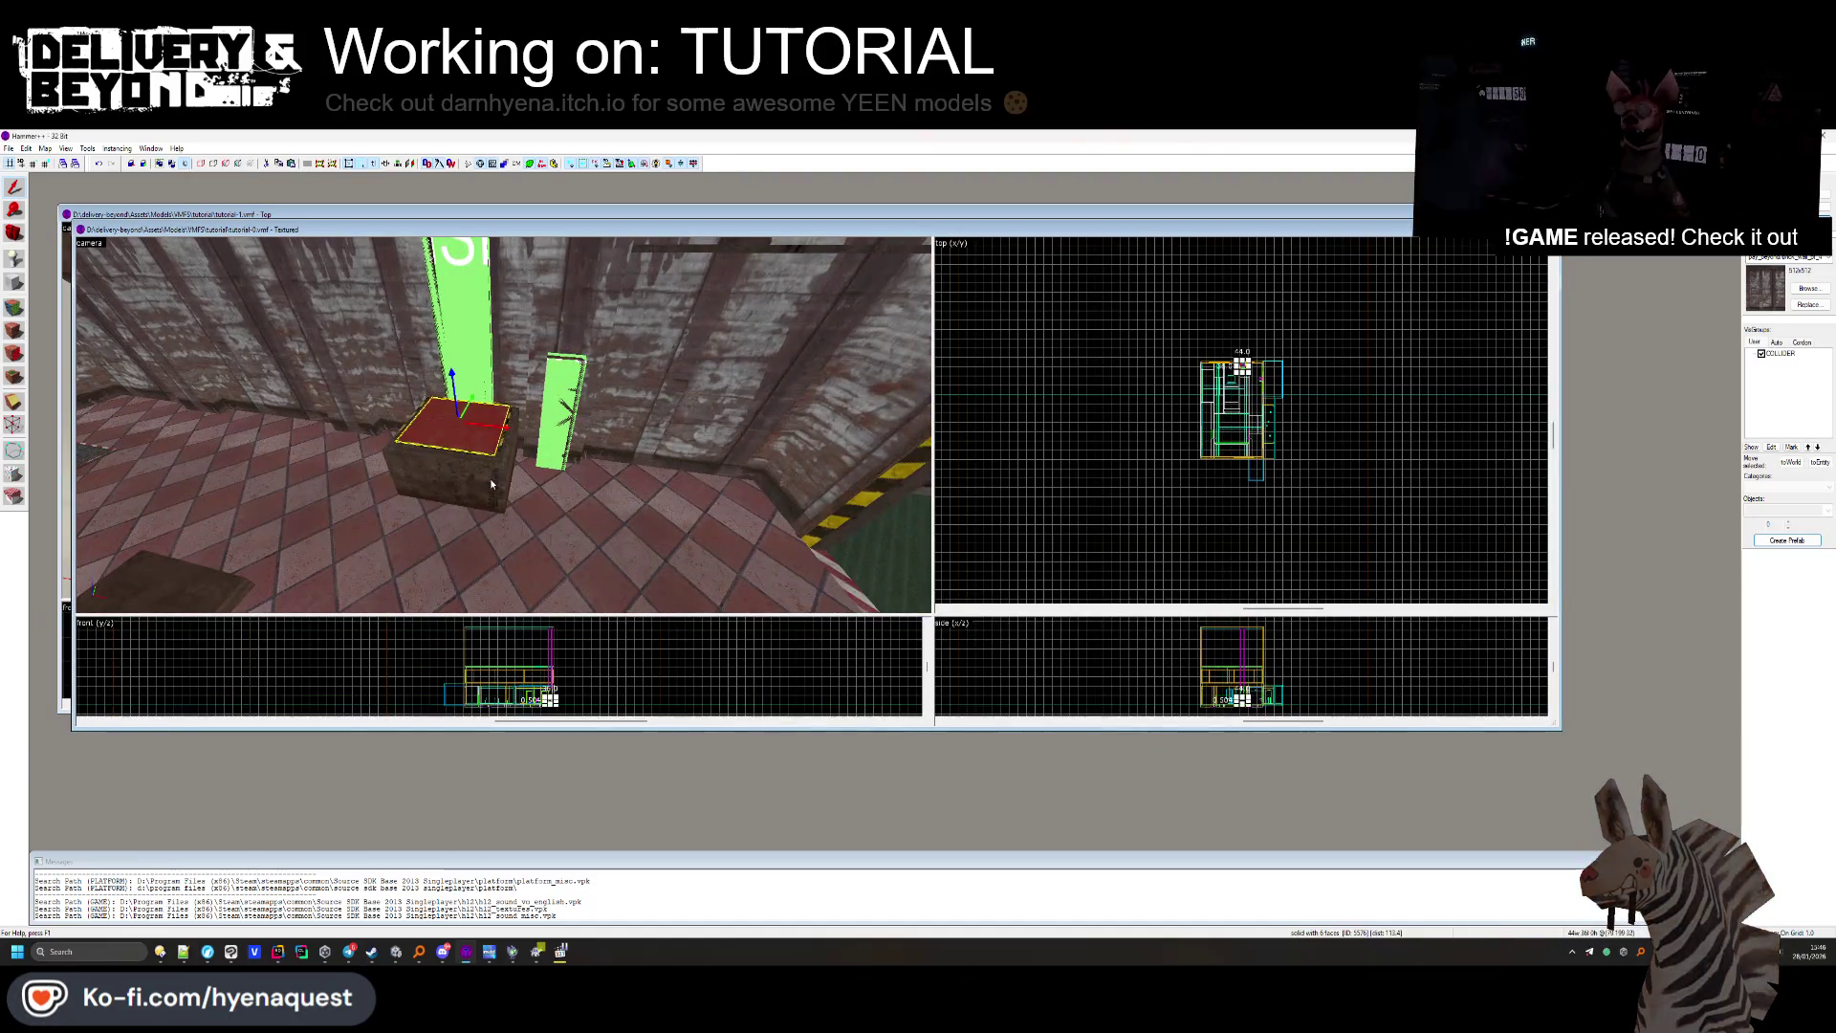
pyautogui.scroll(5, 502, 462)
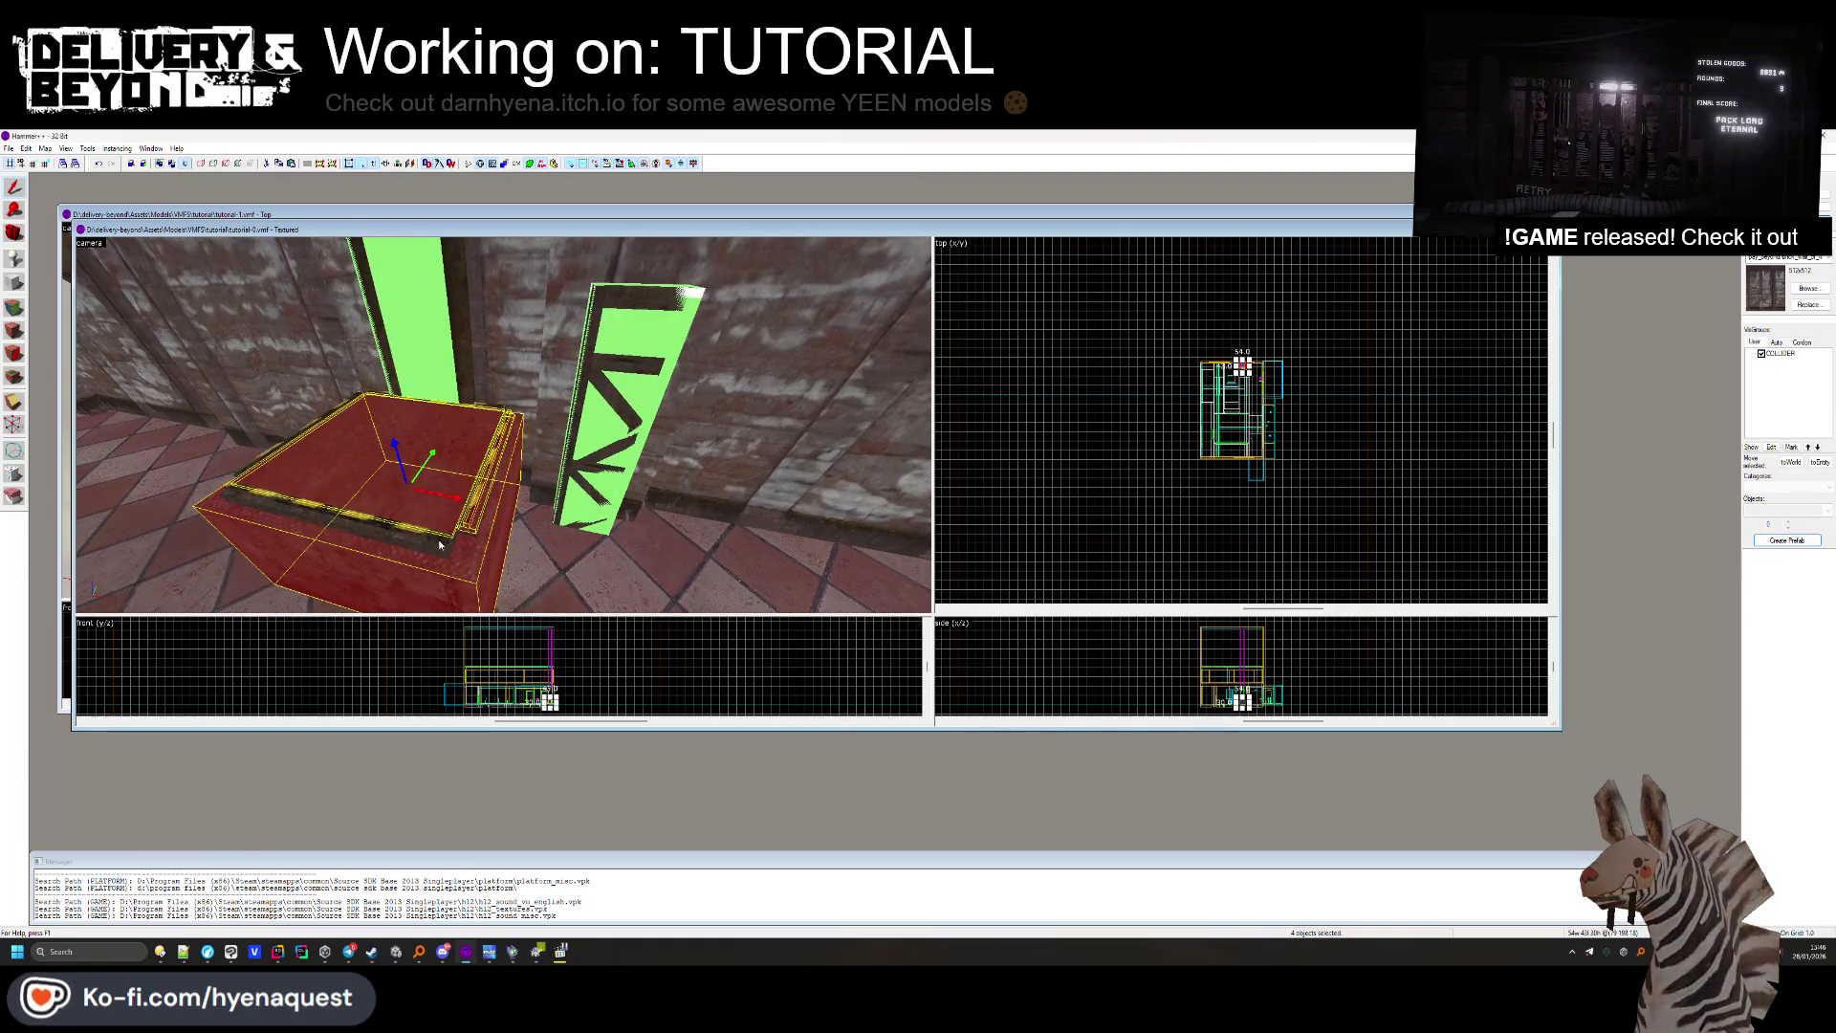
pyautogui.moveTo(440, 553)
pyautogui.mouseDown()
pyautogui.moveTo(533, 431)
pyautogui.moveTo(572, 430)
pyautogui.mouseUp()
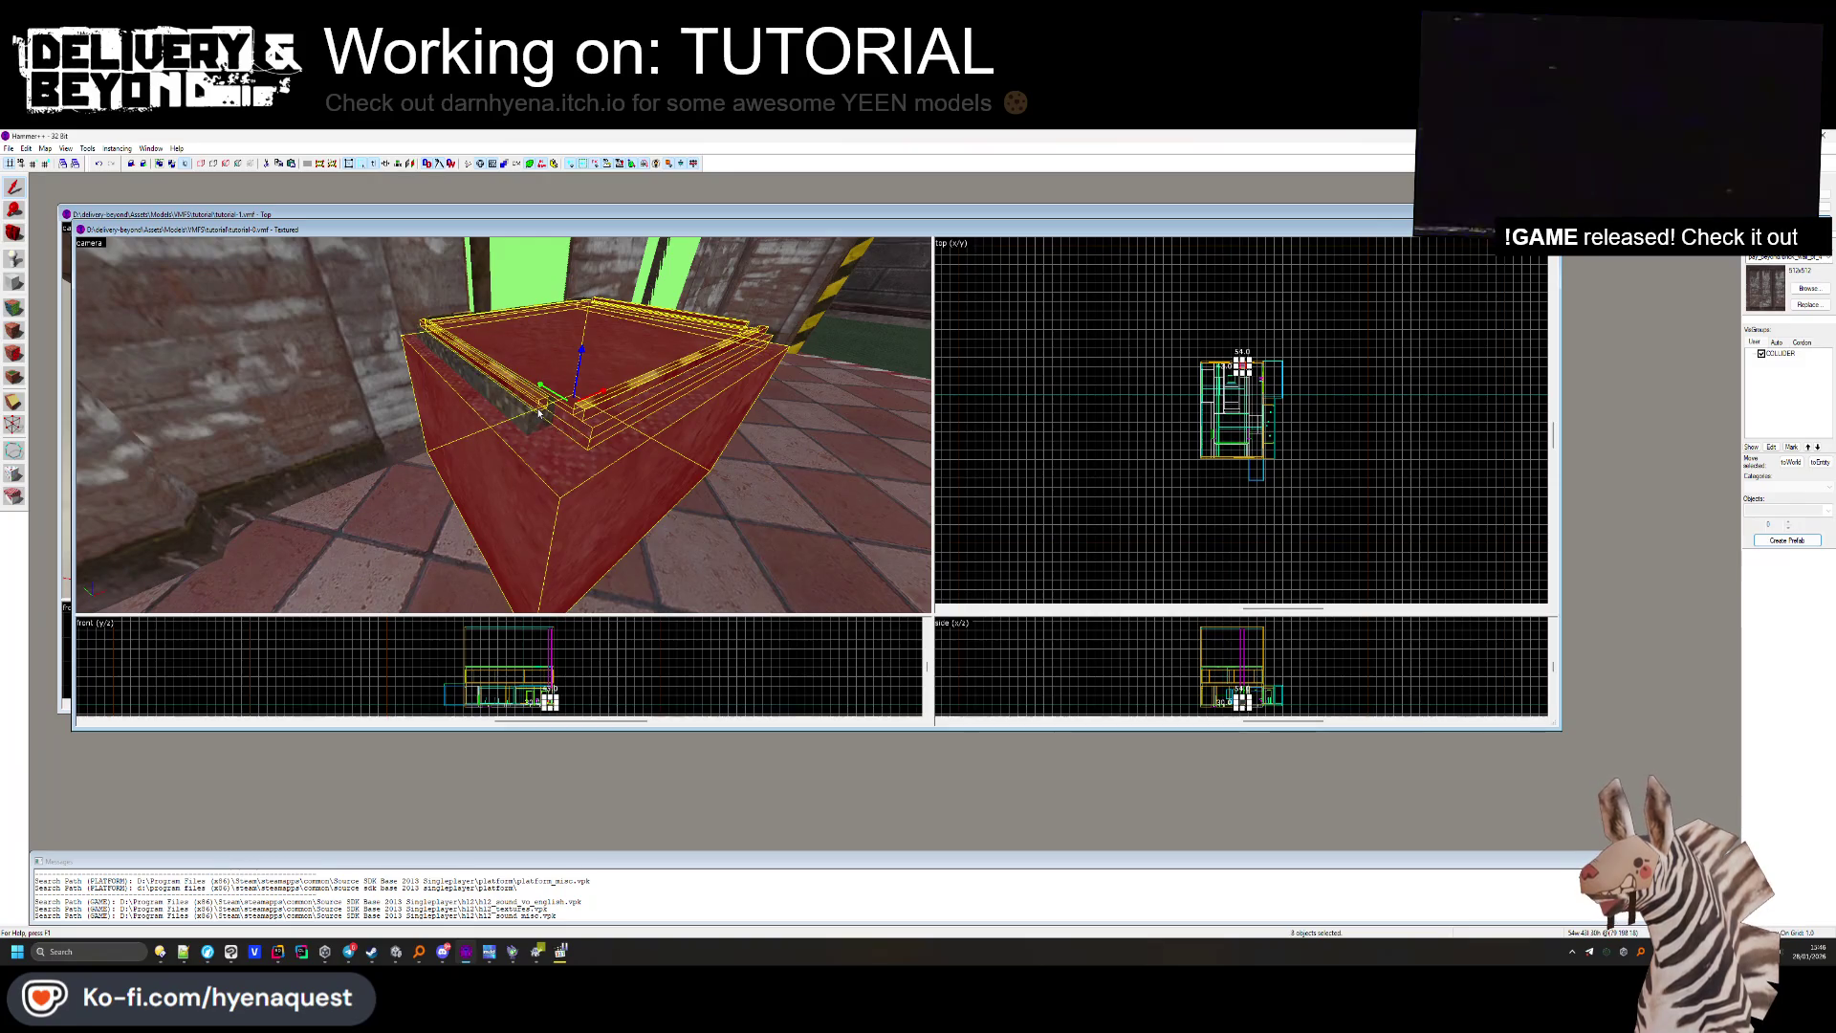
# Ctrl-select the plank and container pieces around the red box.
pyautogui.press('z')
pyautogui.press('w')
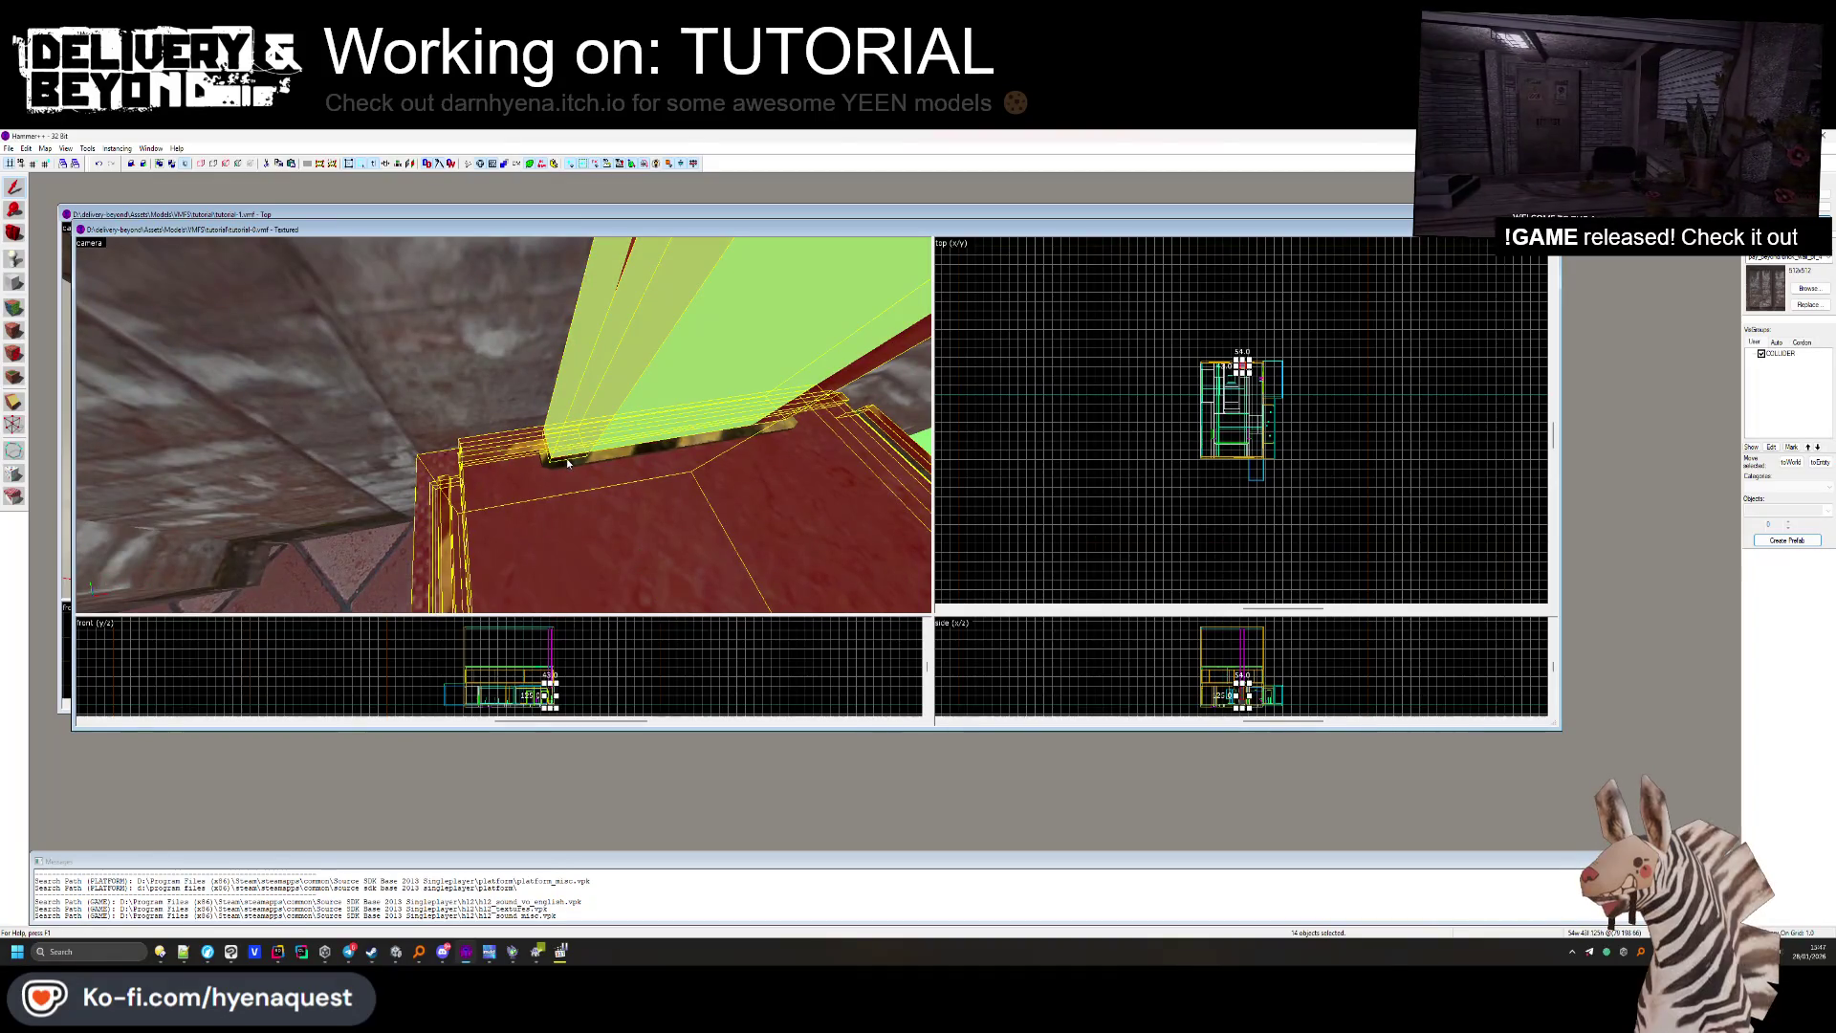
pyautogui.keyDown('ctrl'); pyautogui.click(566, 457); pyautogui.keyUp('ctrl')
pyautogui.press('z')
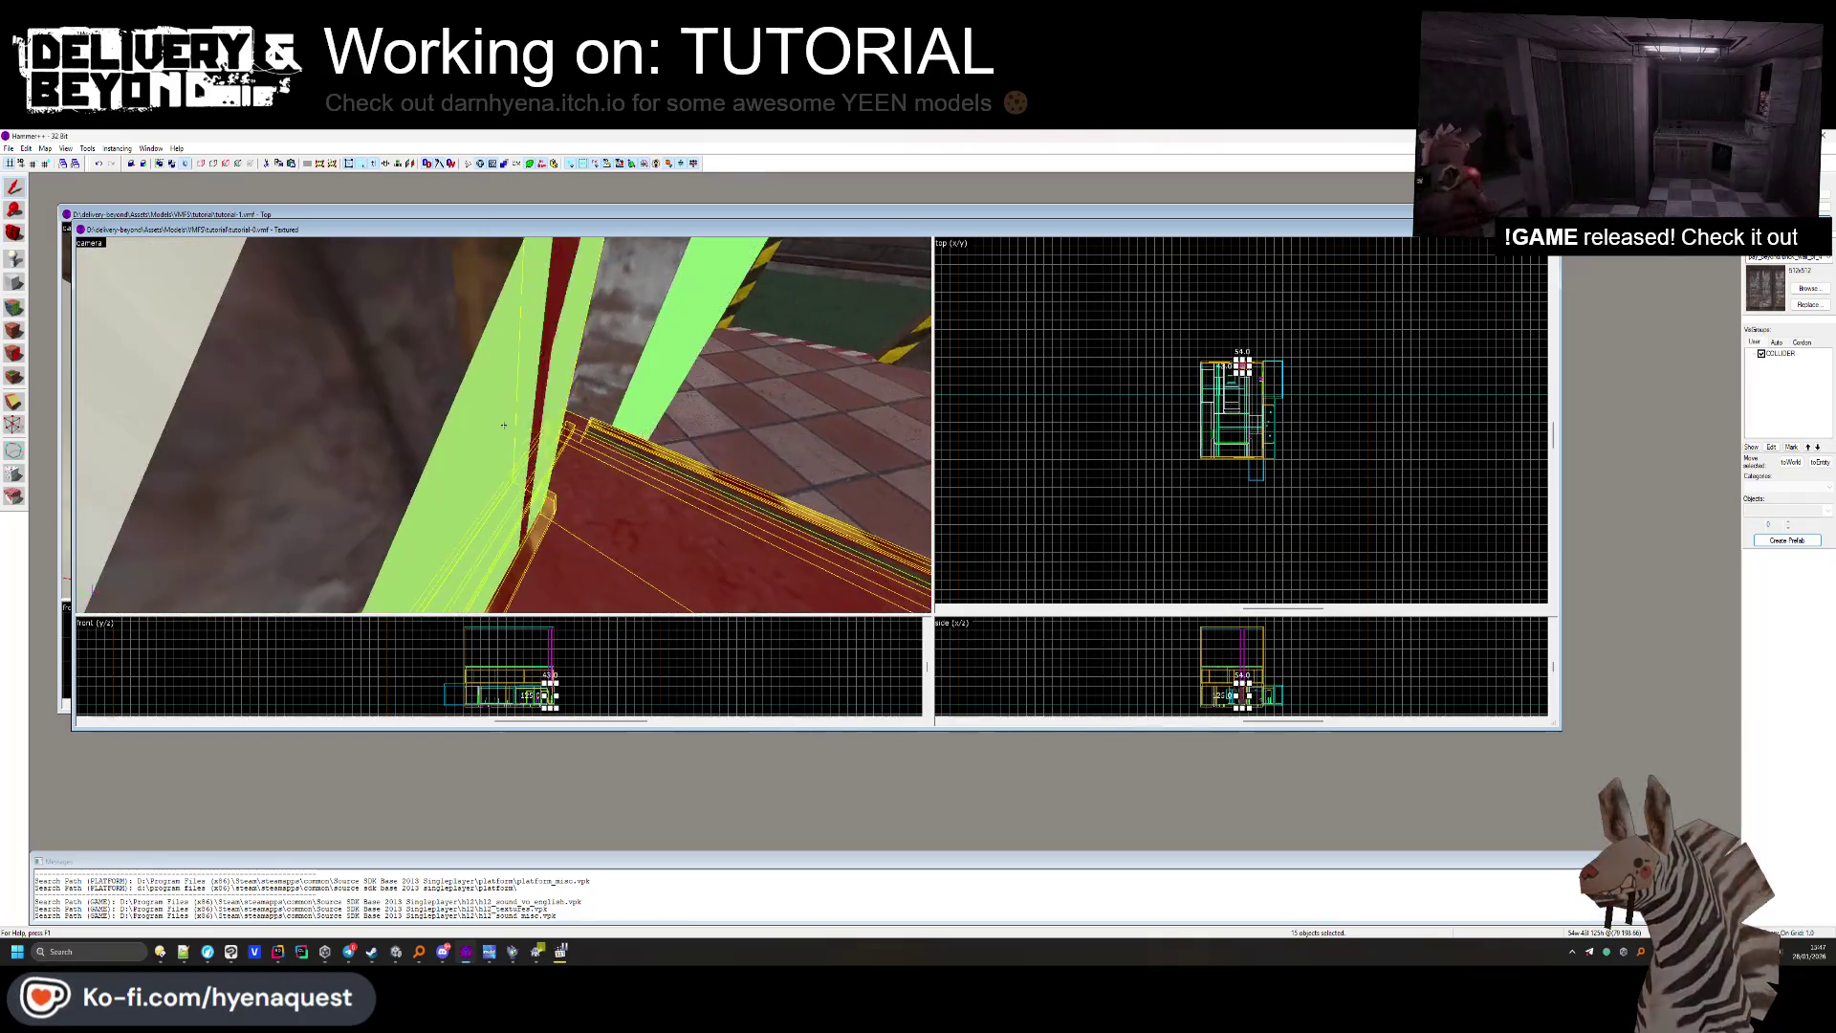
pyautogui.press('z')
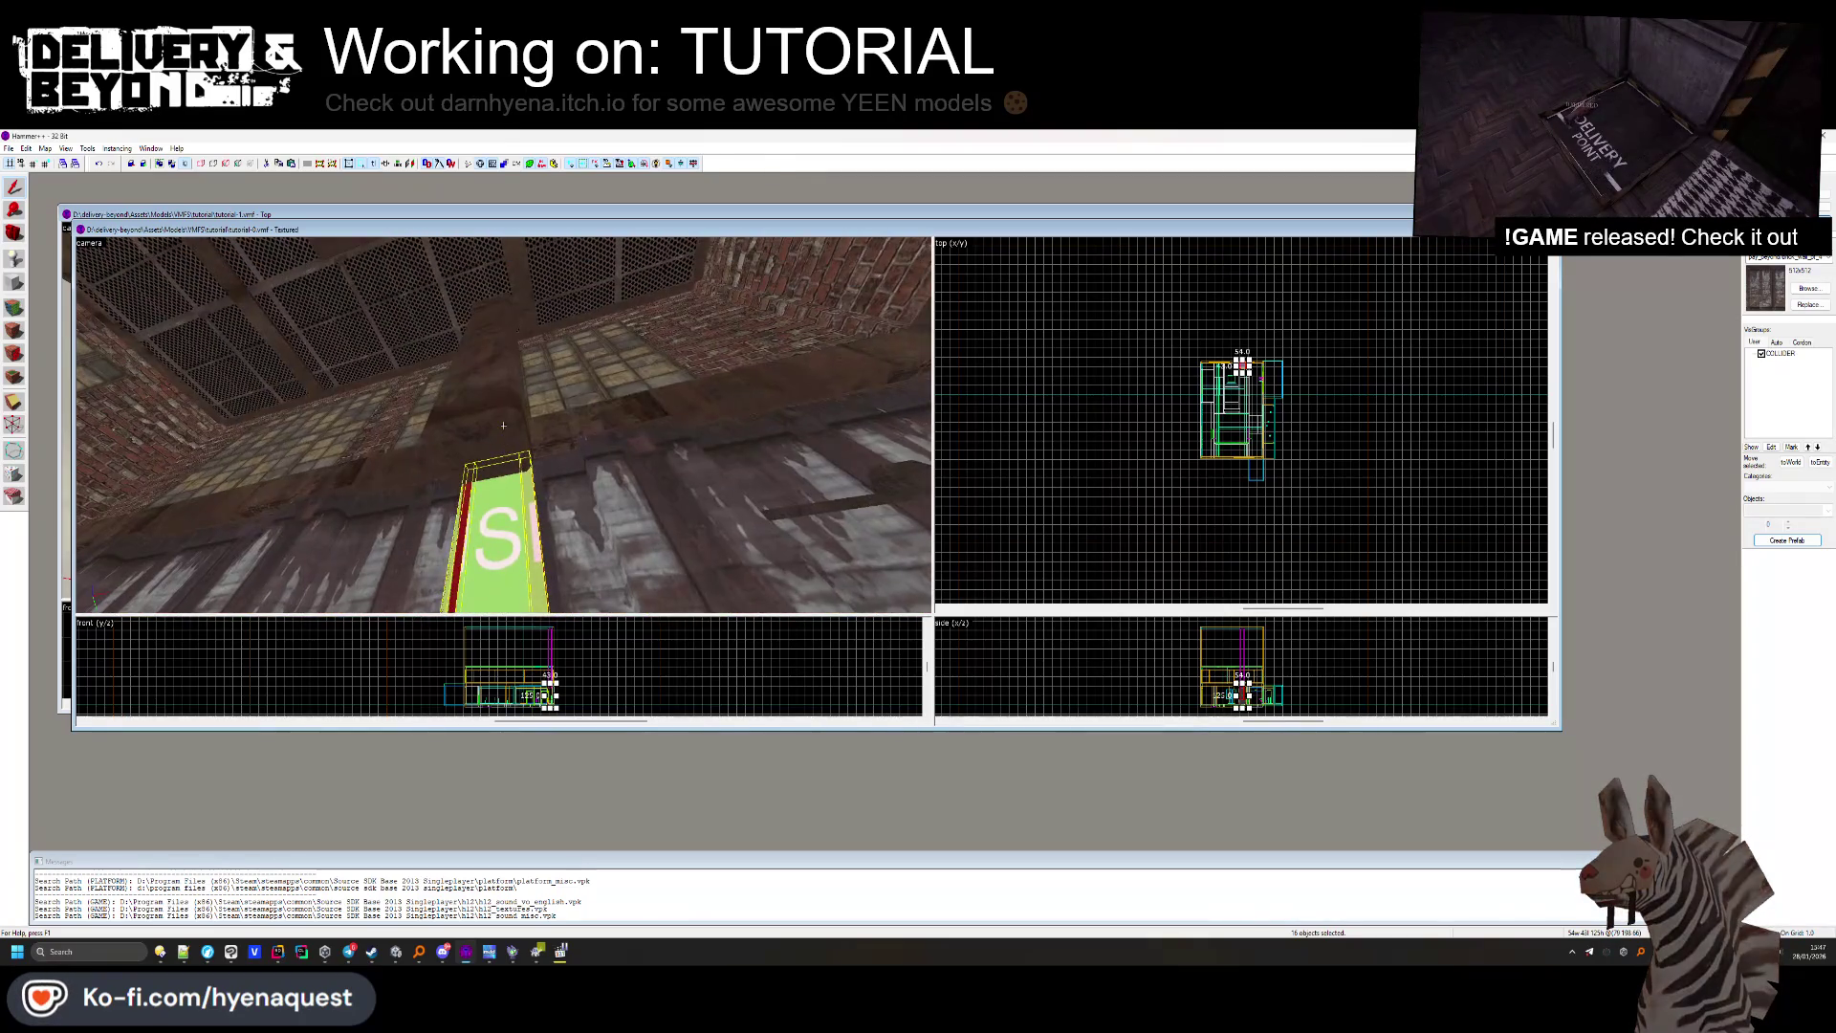
pyautogui.keyDown('ctrl'); pyautogui.click(498, 421); pyautogui.keyUp('ctrl')
pyautogui.keyDown('ctrl'); pyautogui.click(502, 424); pyautogui.keyUp('ctrl')
pyautogui.press('z')
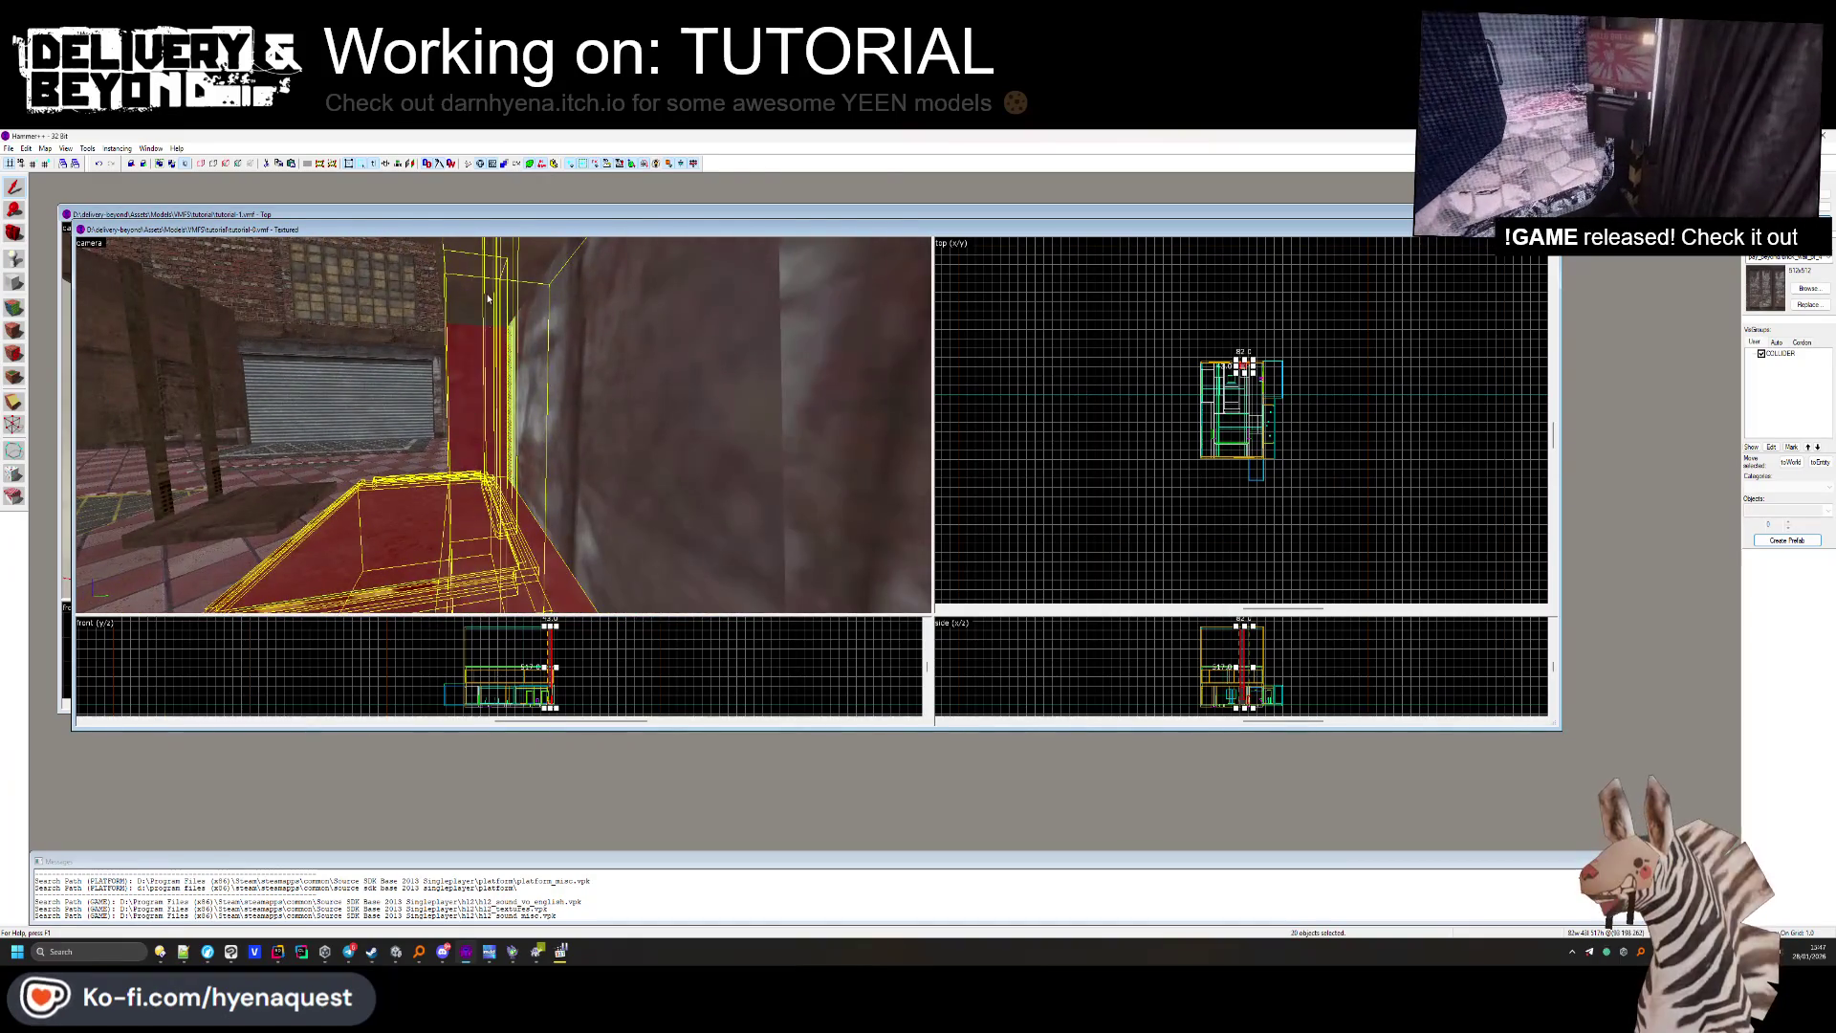
pyautogui.press('z')
pyautogui.keyDown('ctrl'); pyautogui.click(503, 424); pyautogui.keyUp('ctrl')
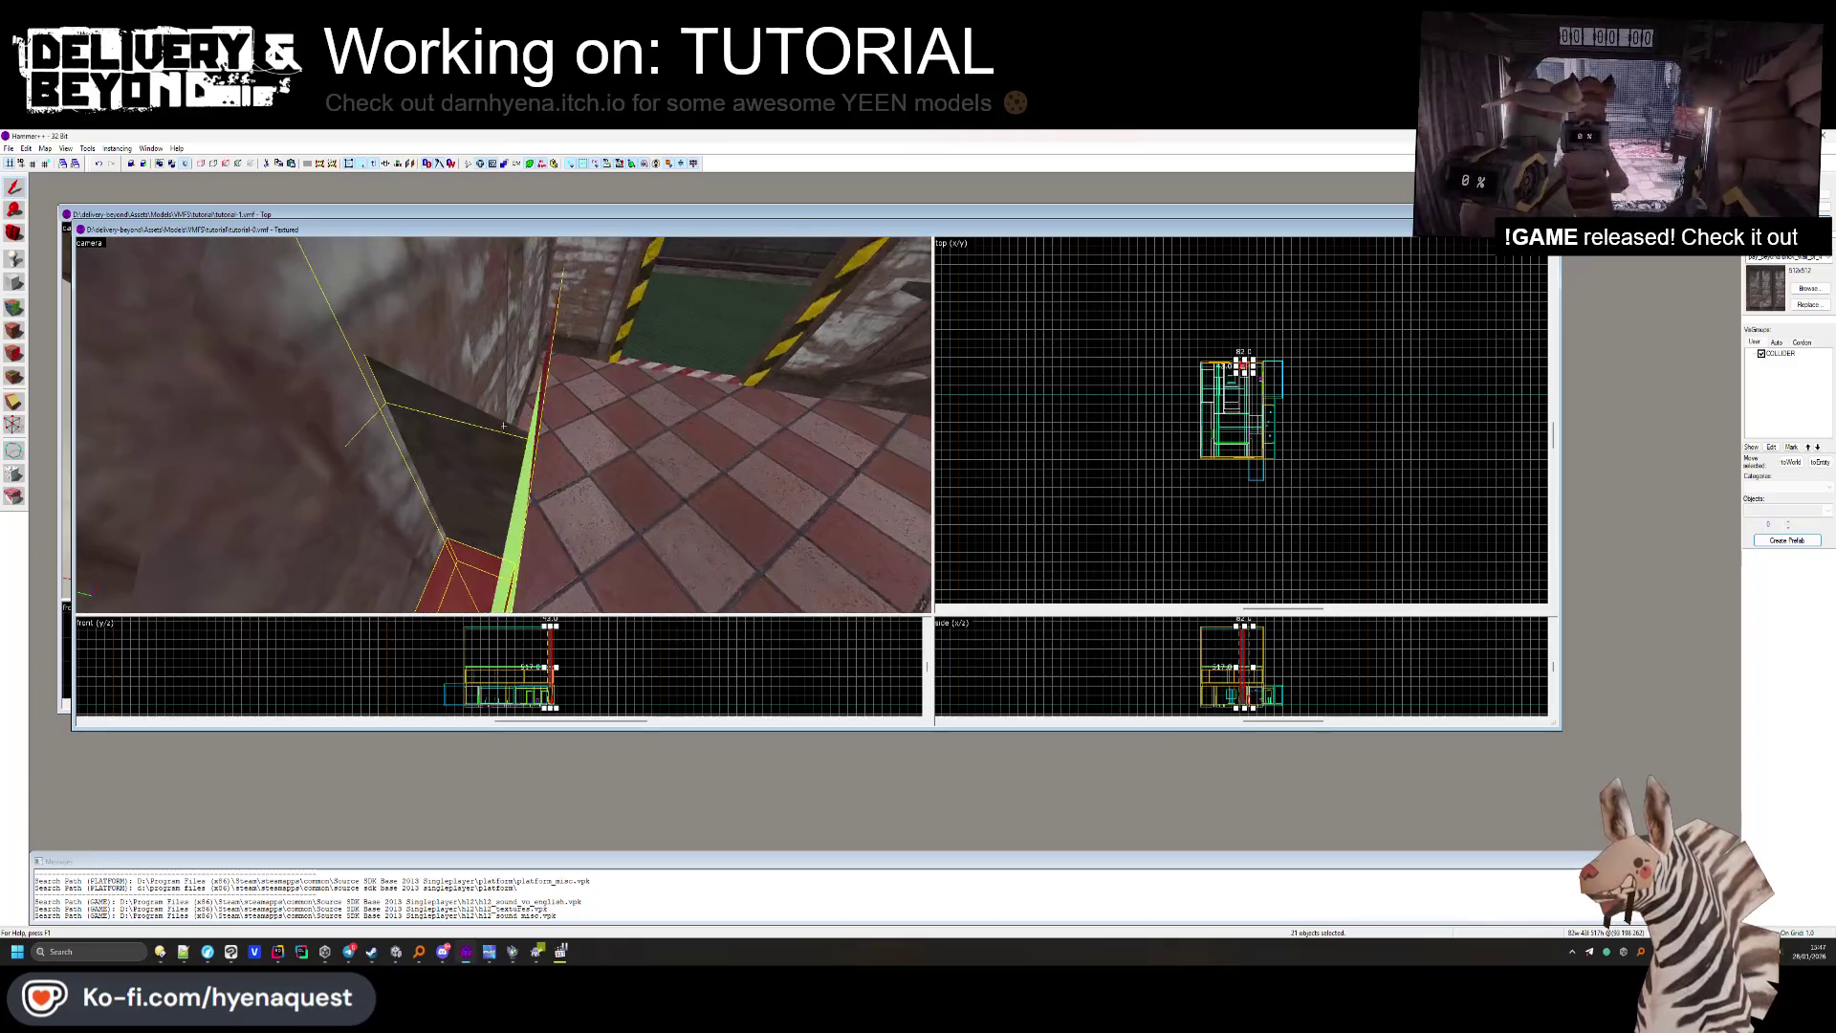
pyautogui.keyDown('ctrl'); pyautogui.click(504, 424); pyautogui.keyUp('ctrl')
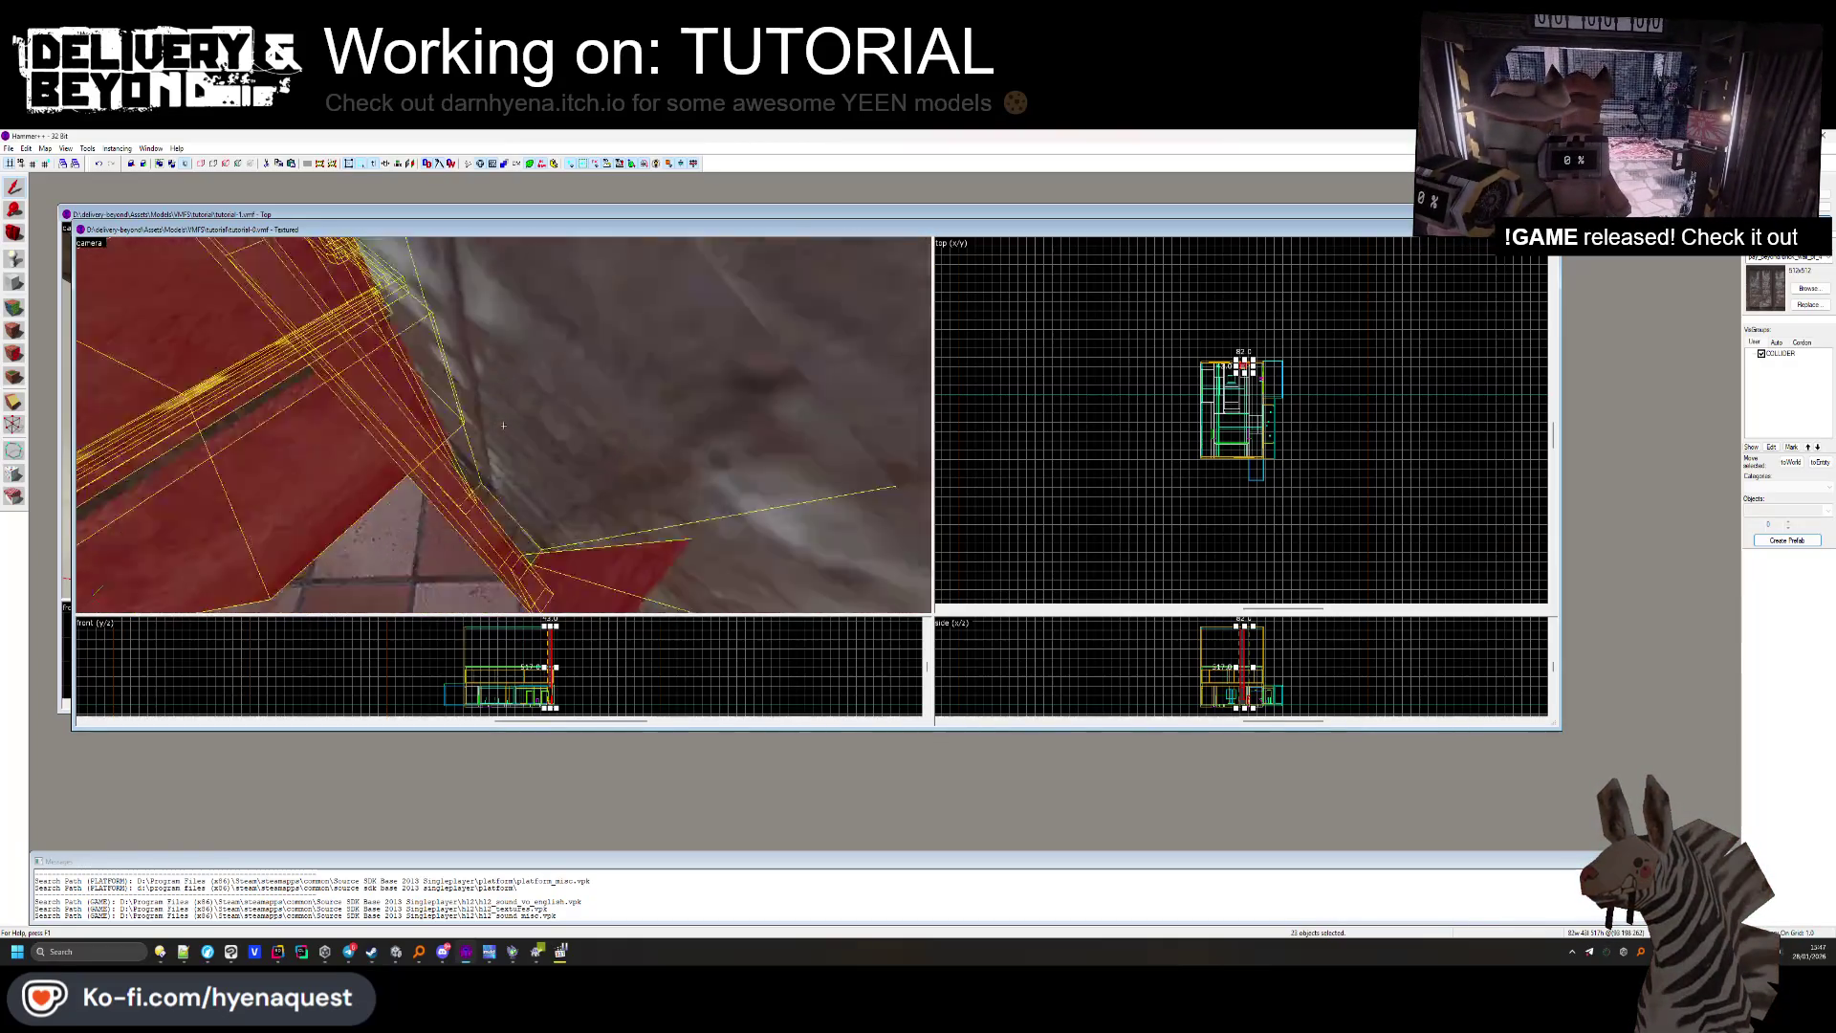
# Add the last lever piece, check the selection inside the red box, then switch to tutorial-1.
pyautogui.press('z')
pyautogui.press('z')
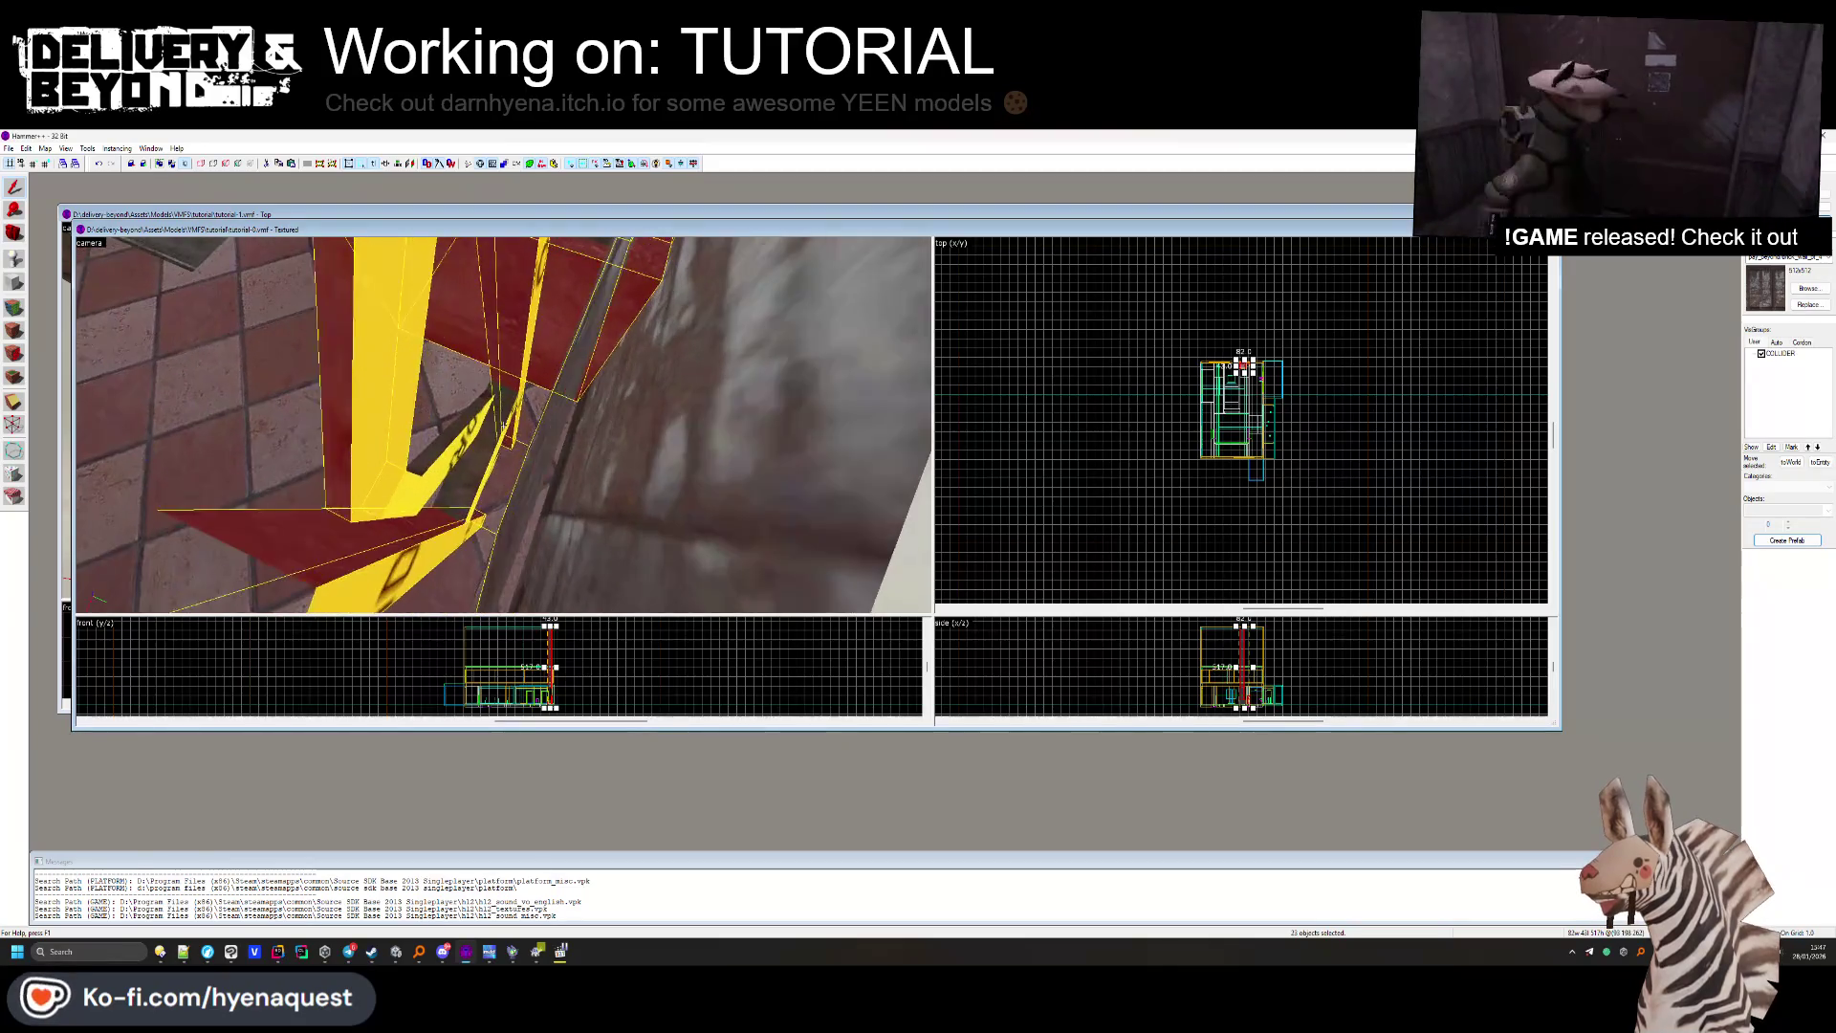
pyautogui.keyDown('ctrl'); pyautogui.click(400, 495); pyautogui.keyUp('ctrl')
pyautogui.press('z')
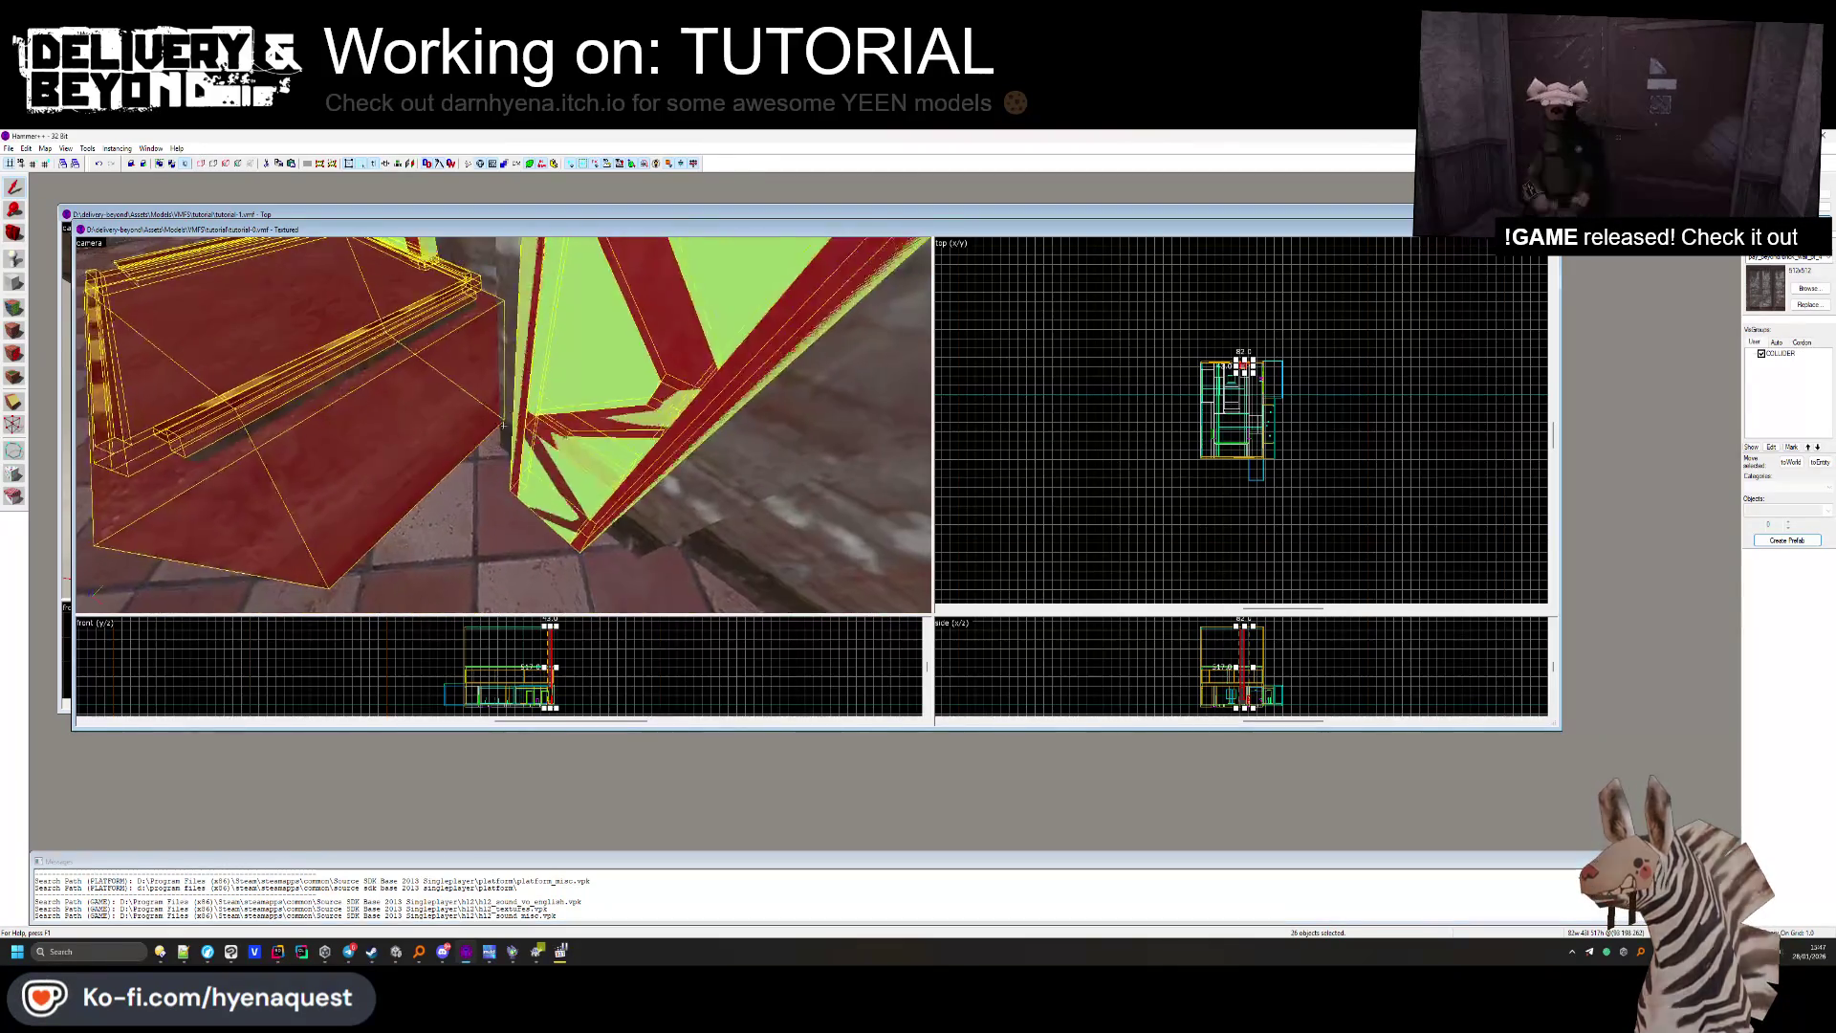
pyautogui.press('z')
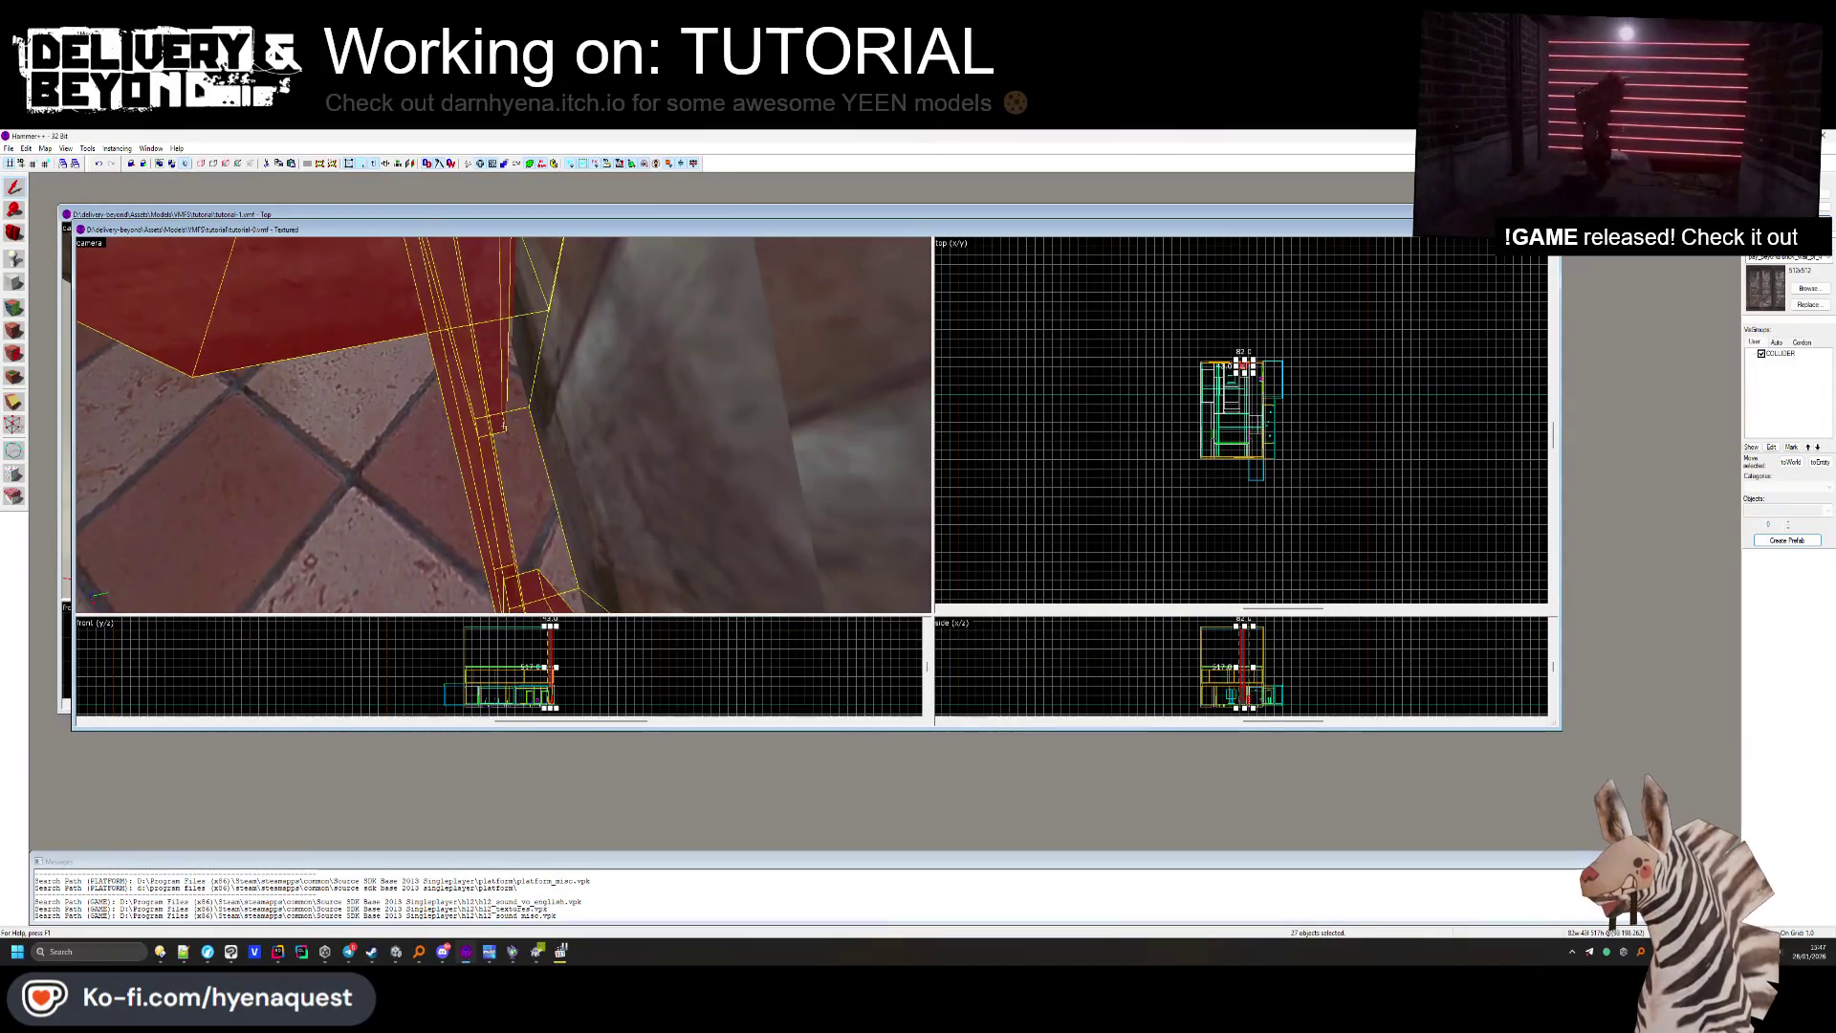
pyautogui.press('z')
pyautogui.press('z')
pyautogui.press('z')
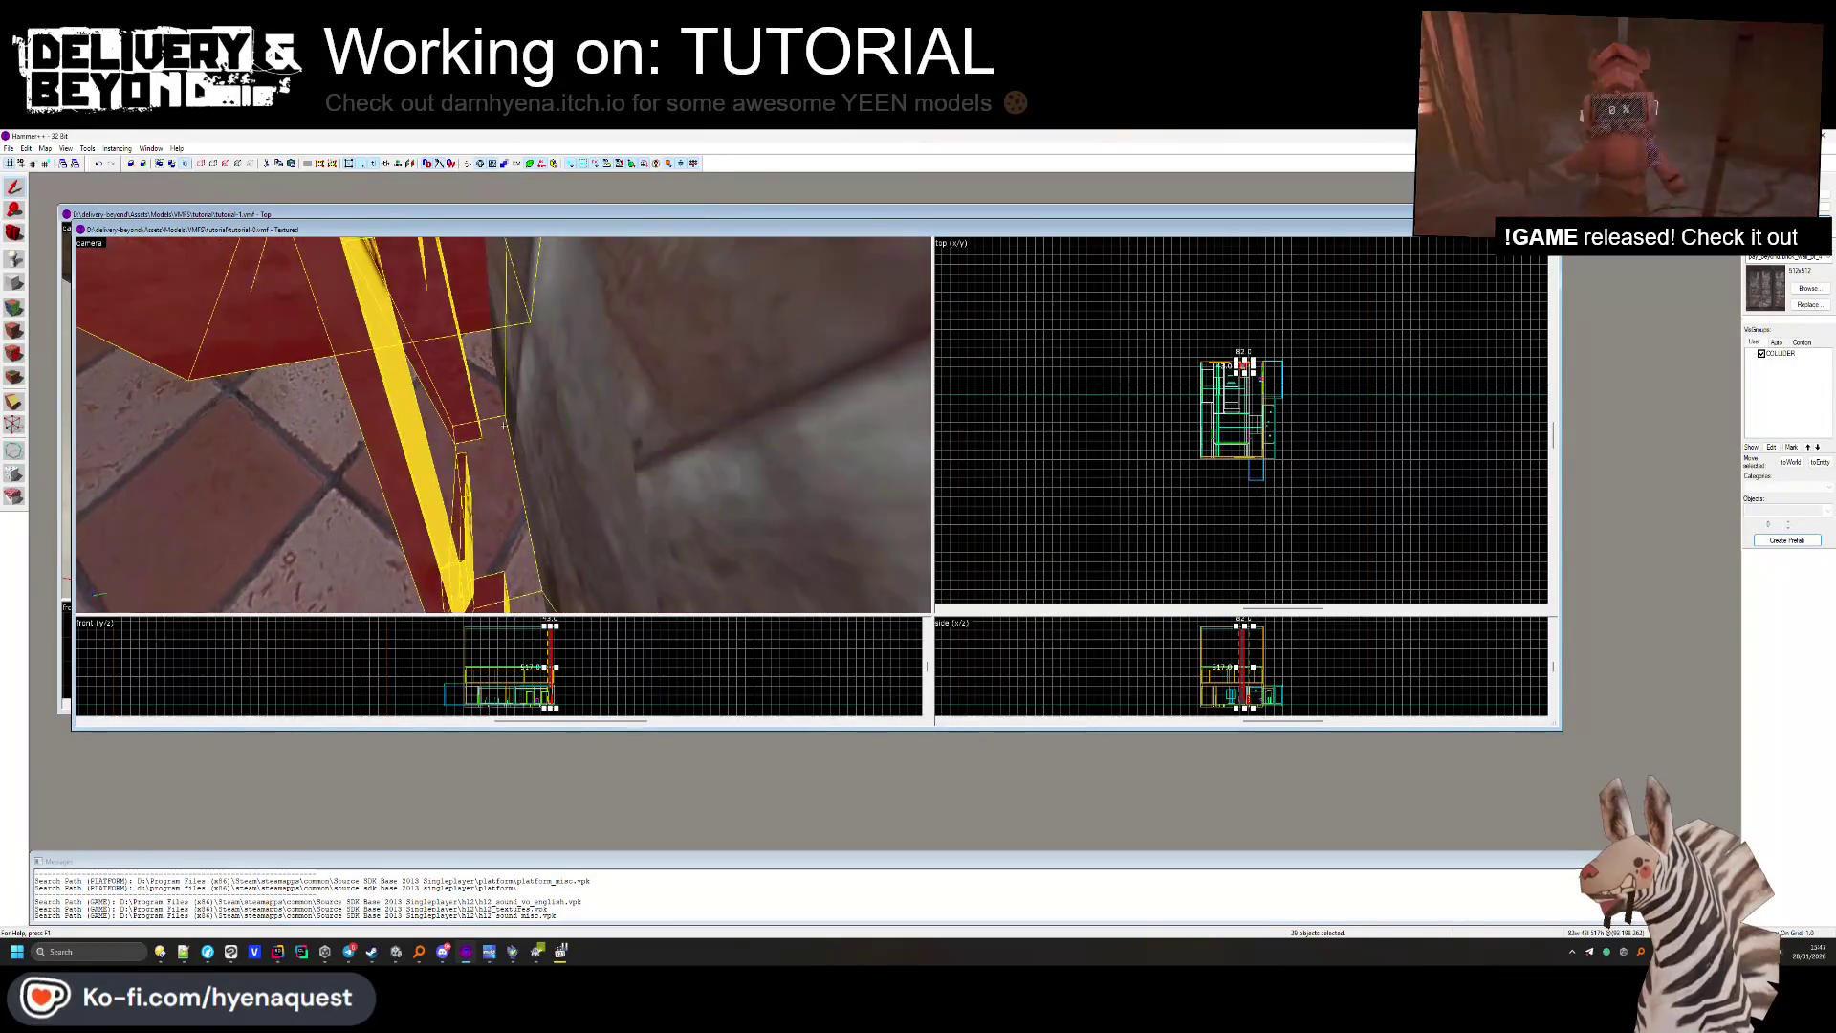
pyautogui.press('z')
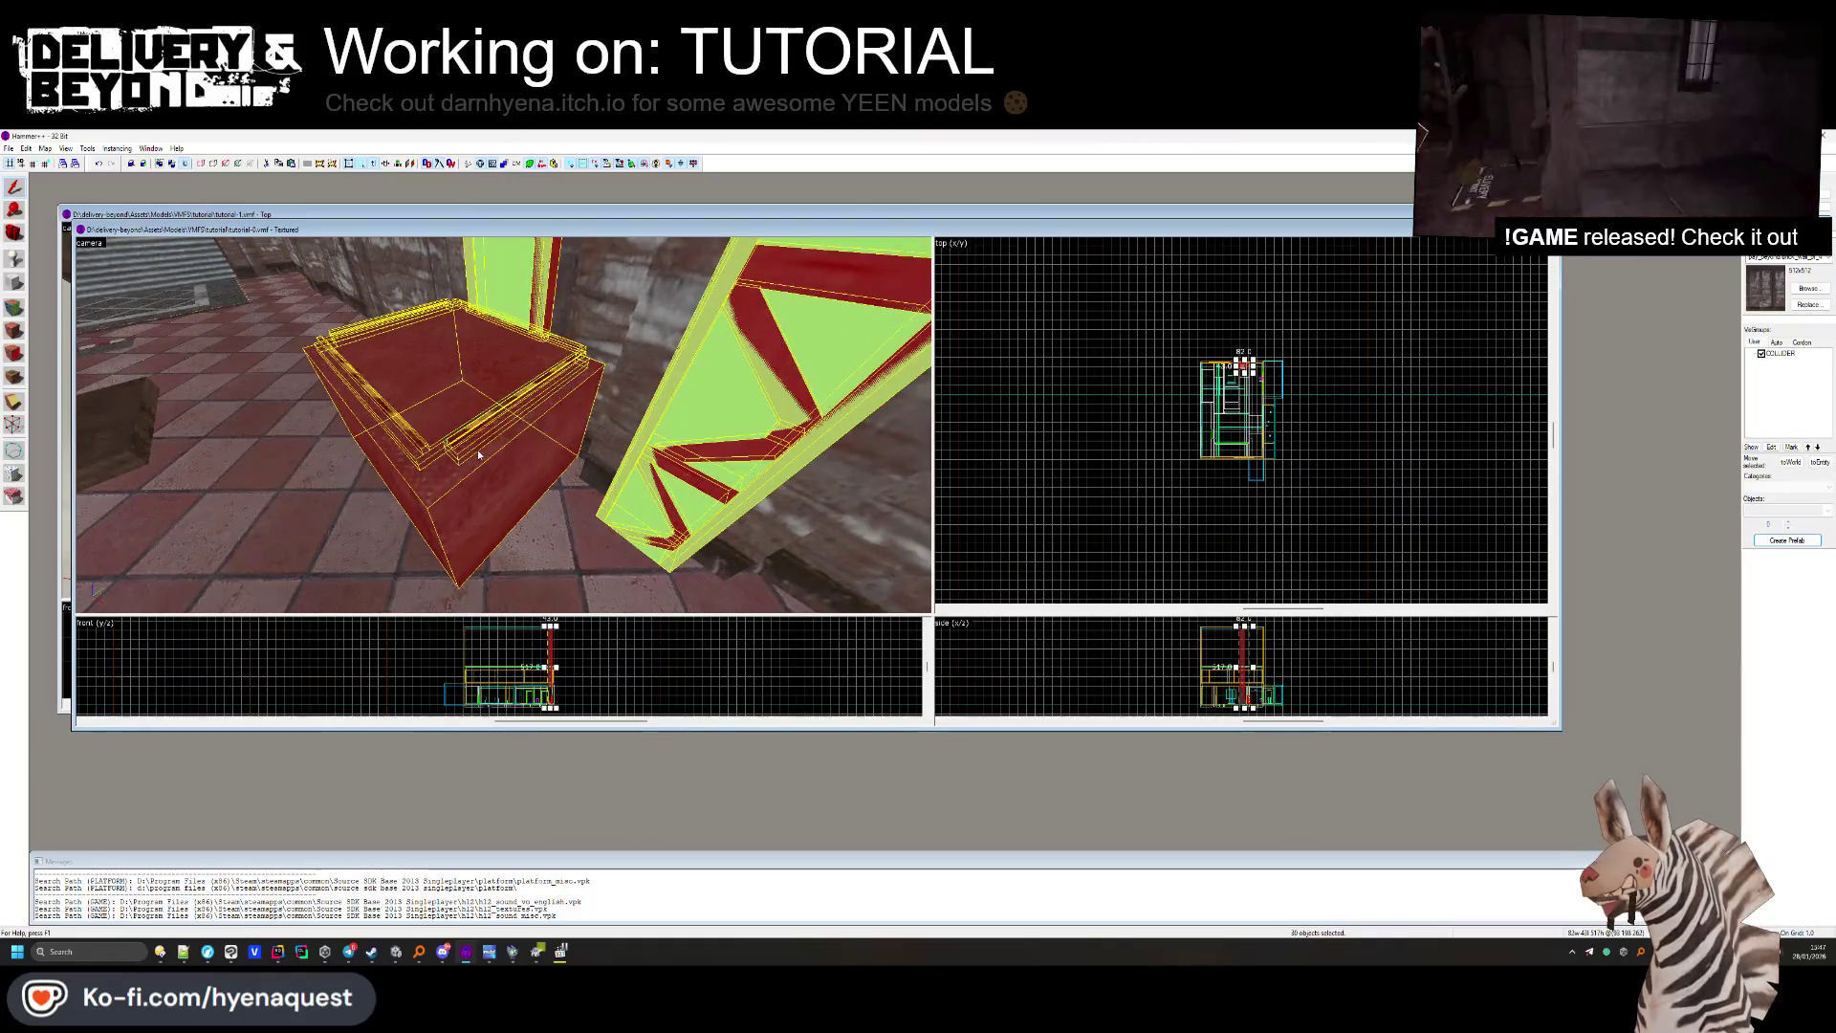
pyautogui.press('z')
pyautogui.press('w')
pyautogui.press('z')
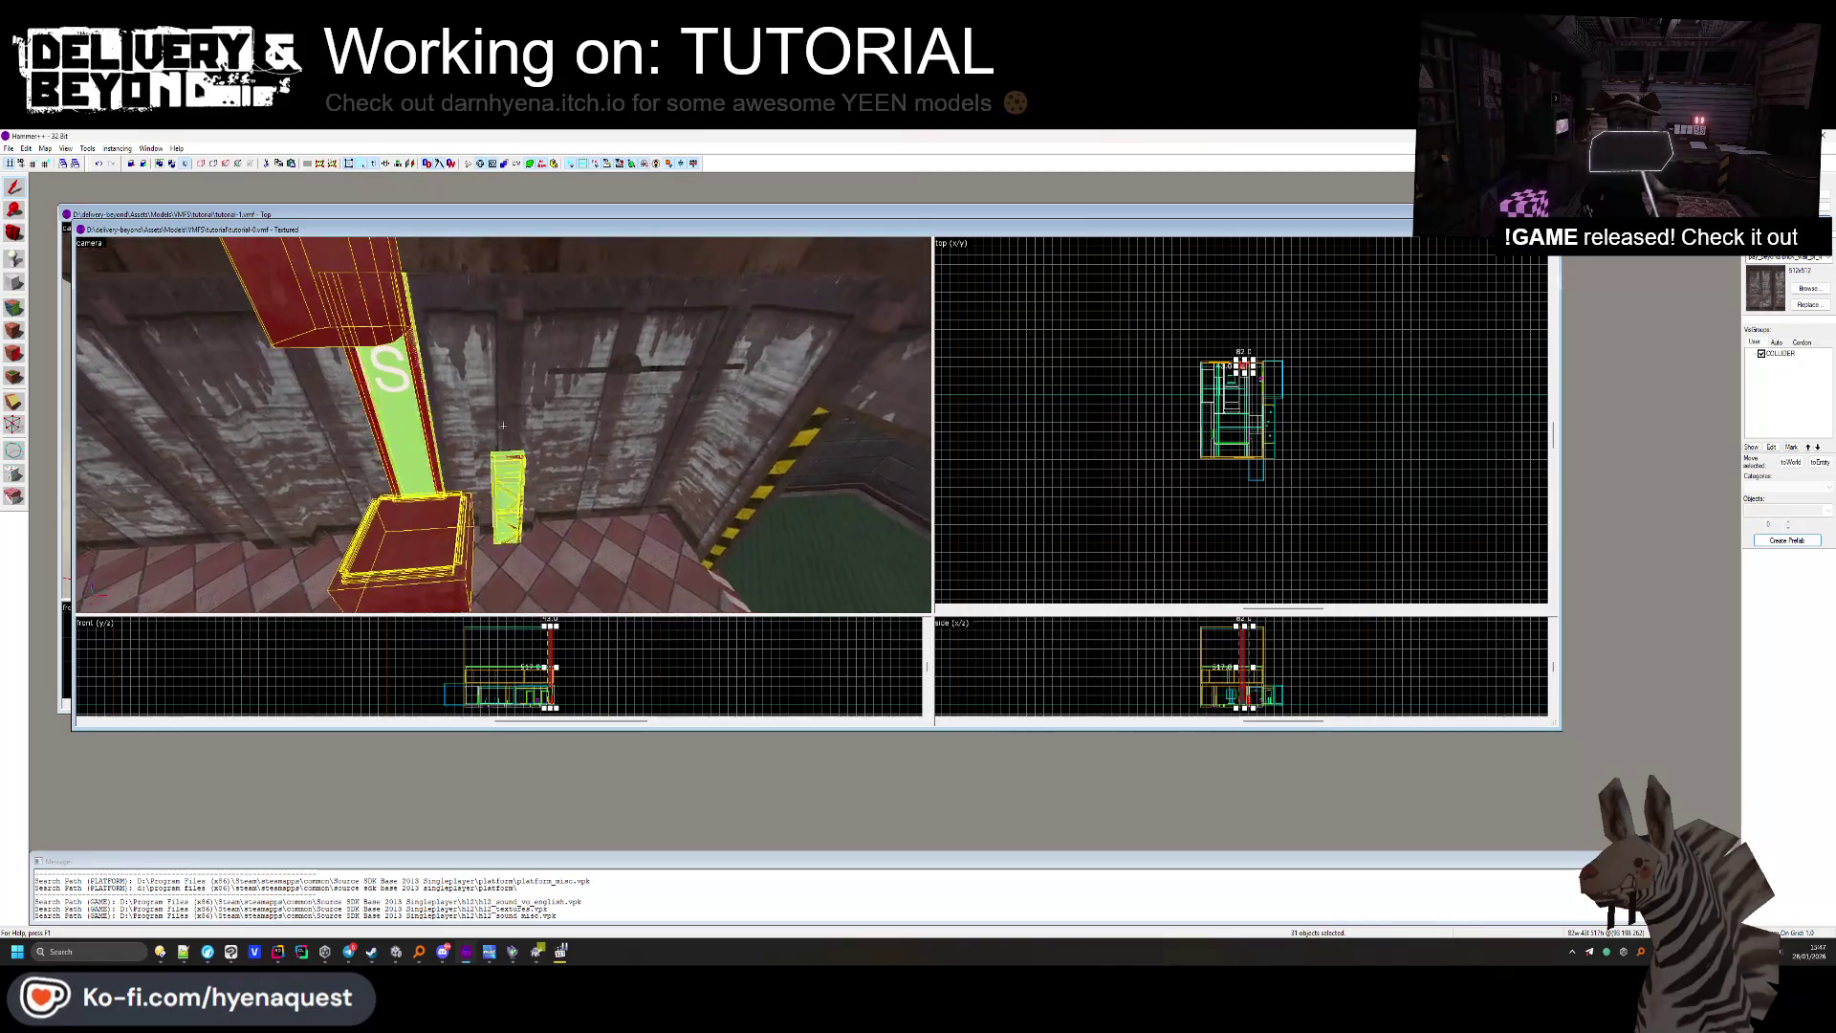
pyautogui.press('z')
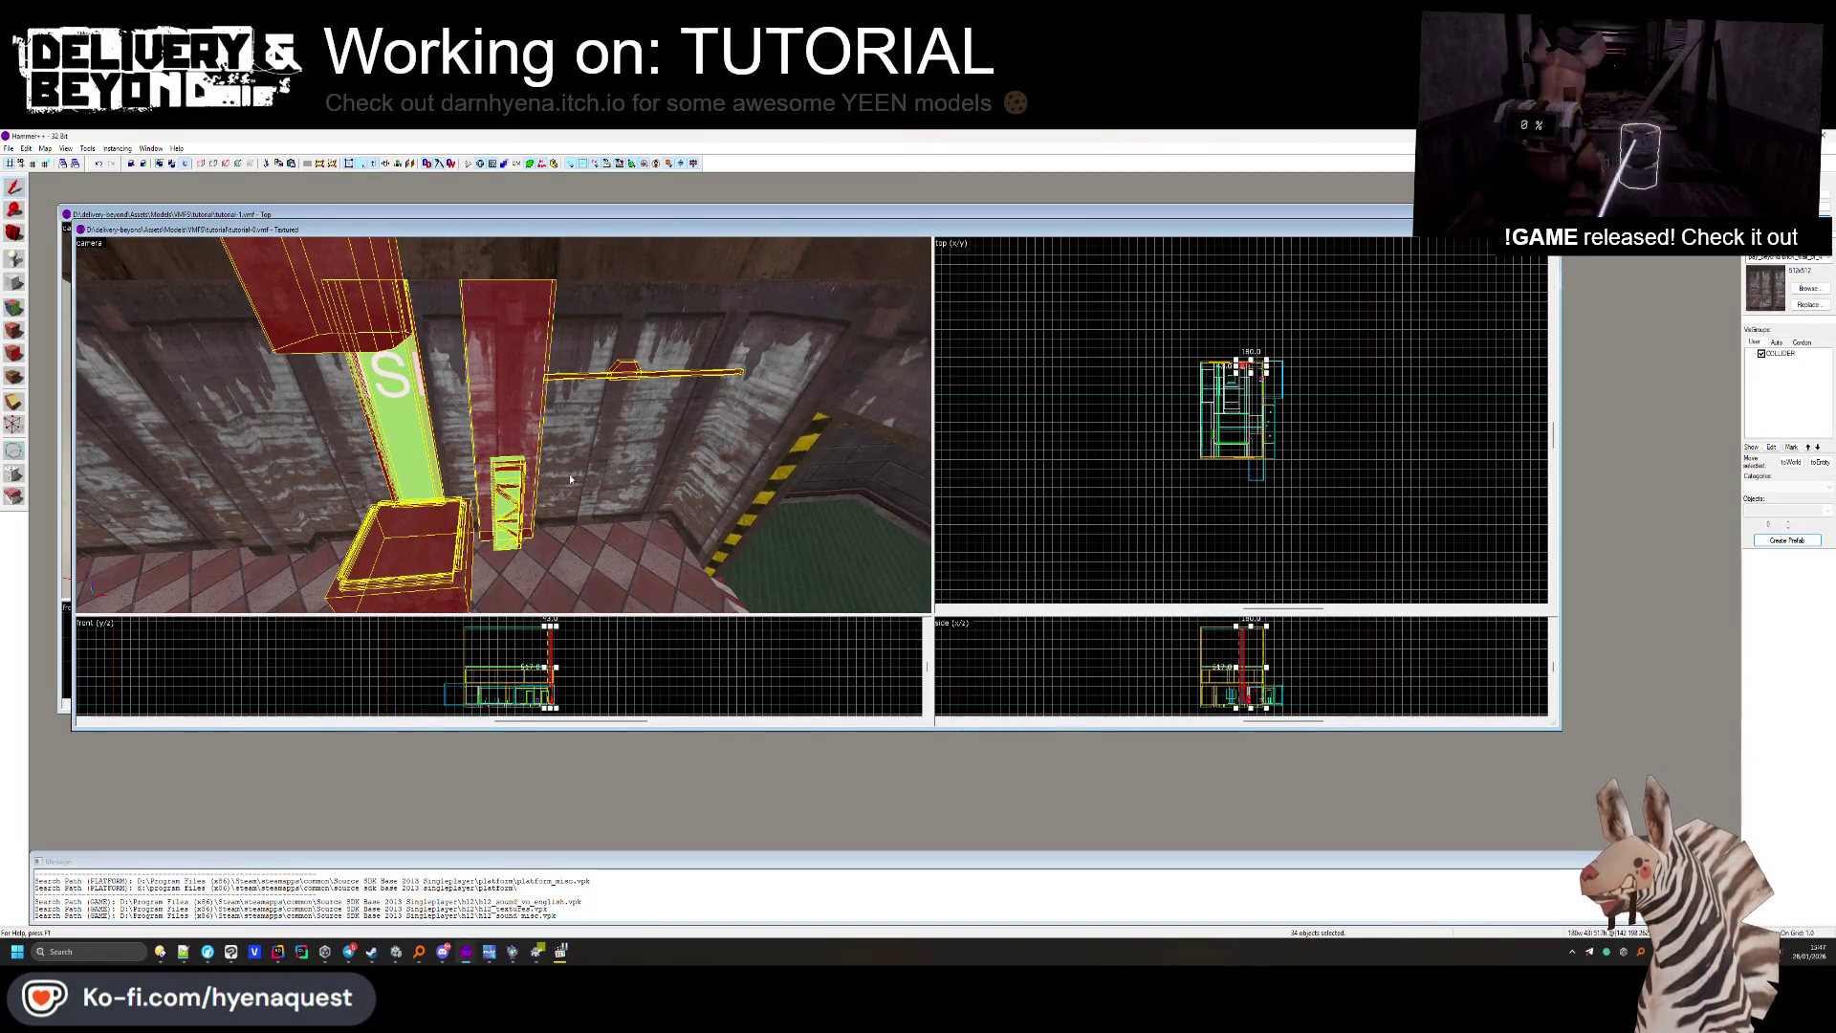
pyautogui.press('z')
pyautogui.press('s')
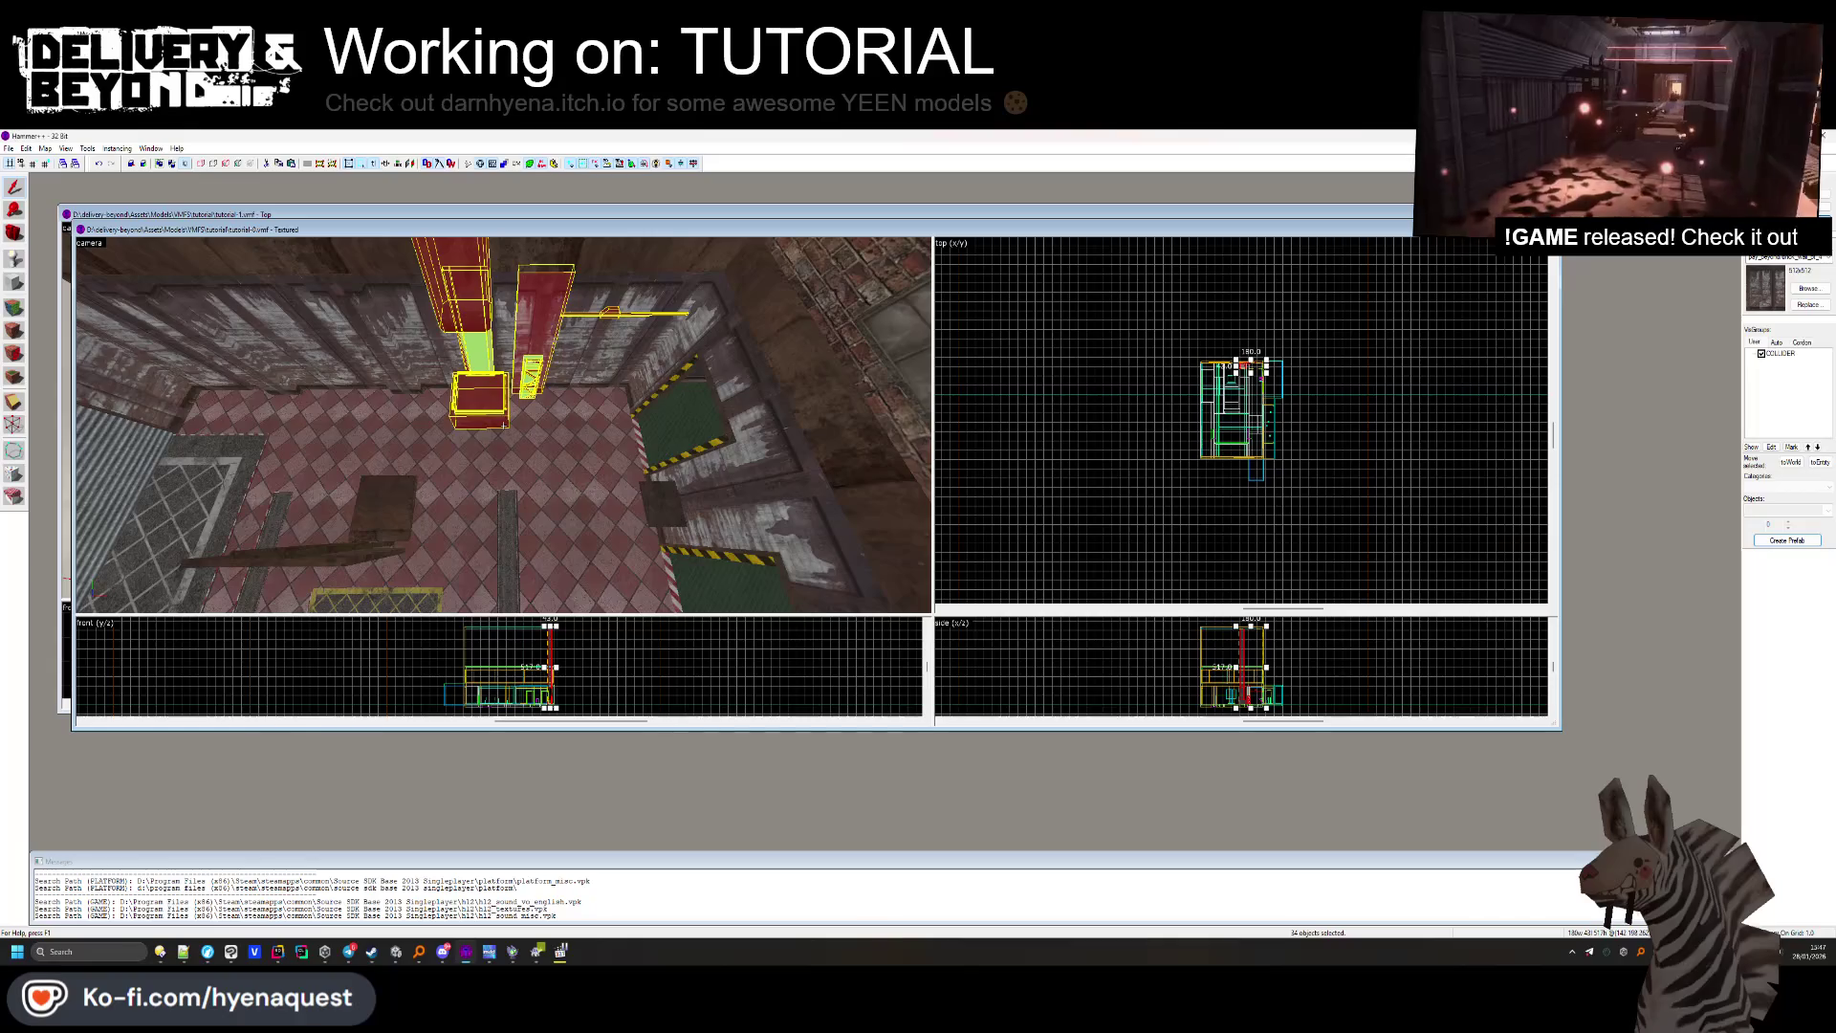
pyautogui.hotkey('ctrl', 'Tab')
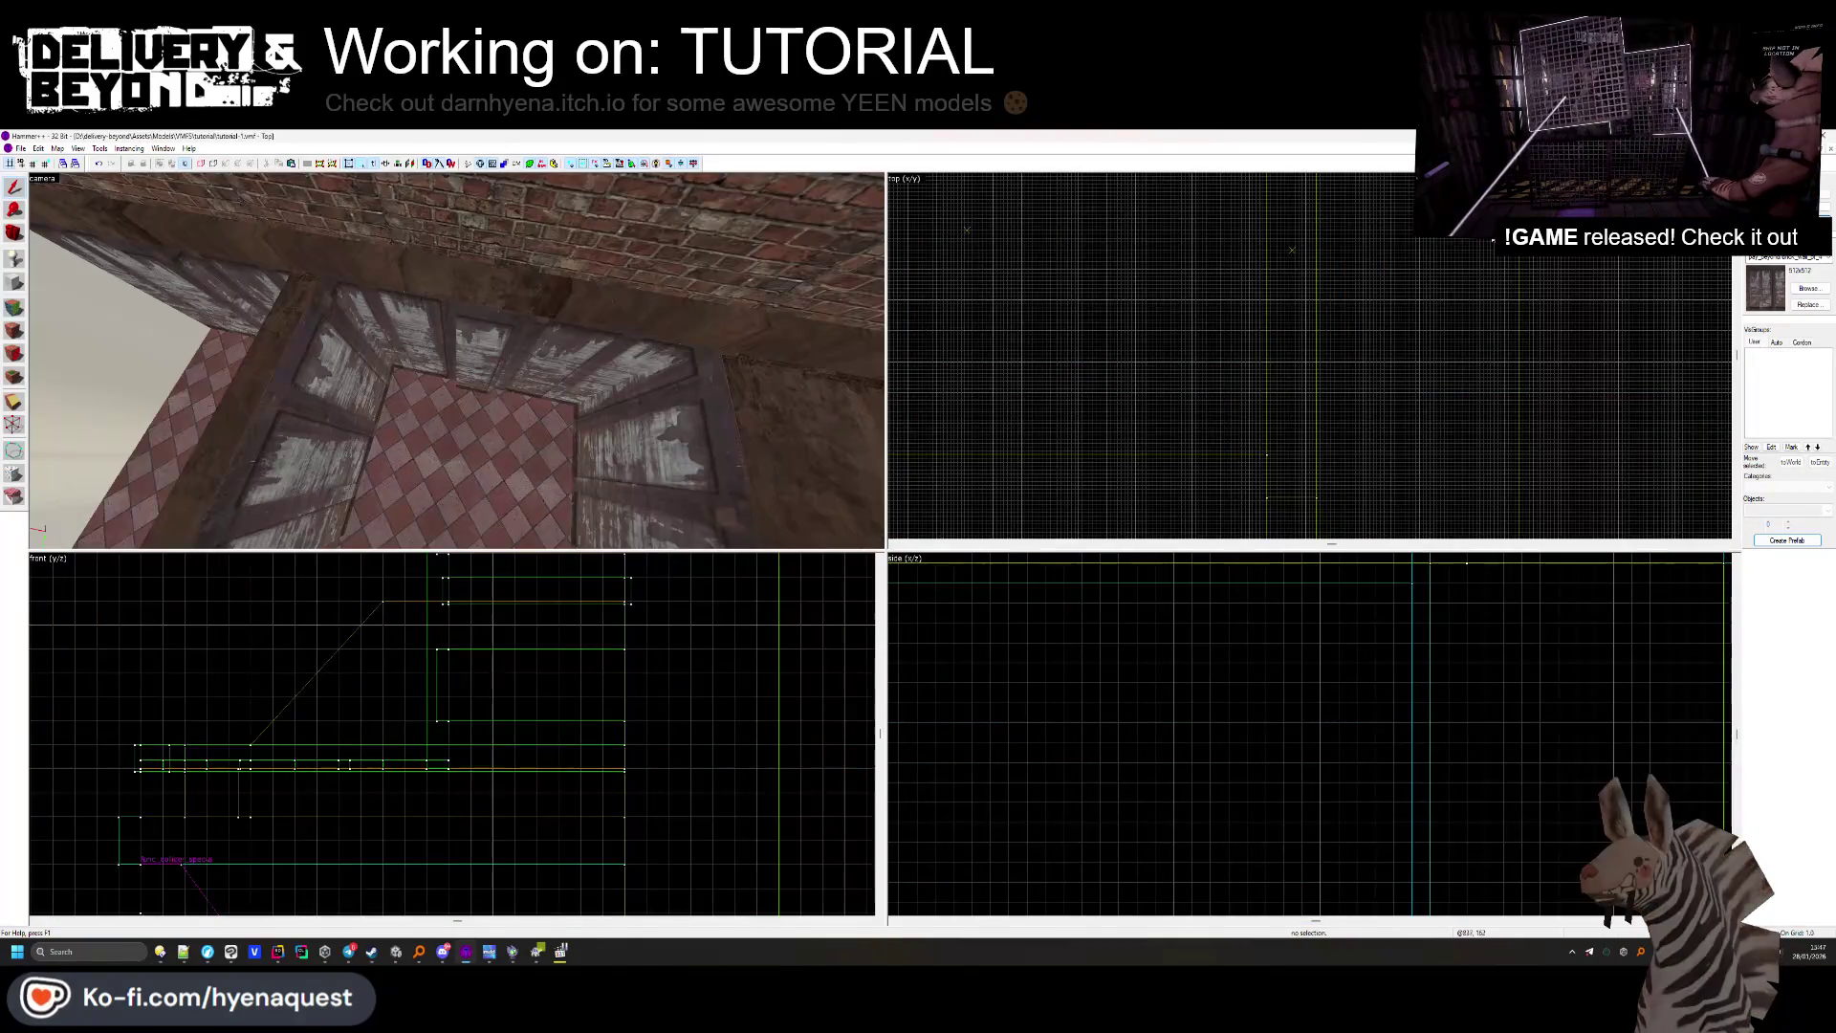
# Paste the copied container and lever group with Paste Special.
pyautogui.click(1026, 376)
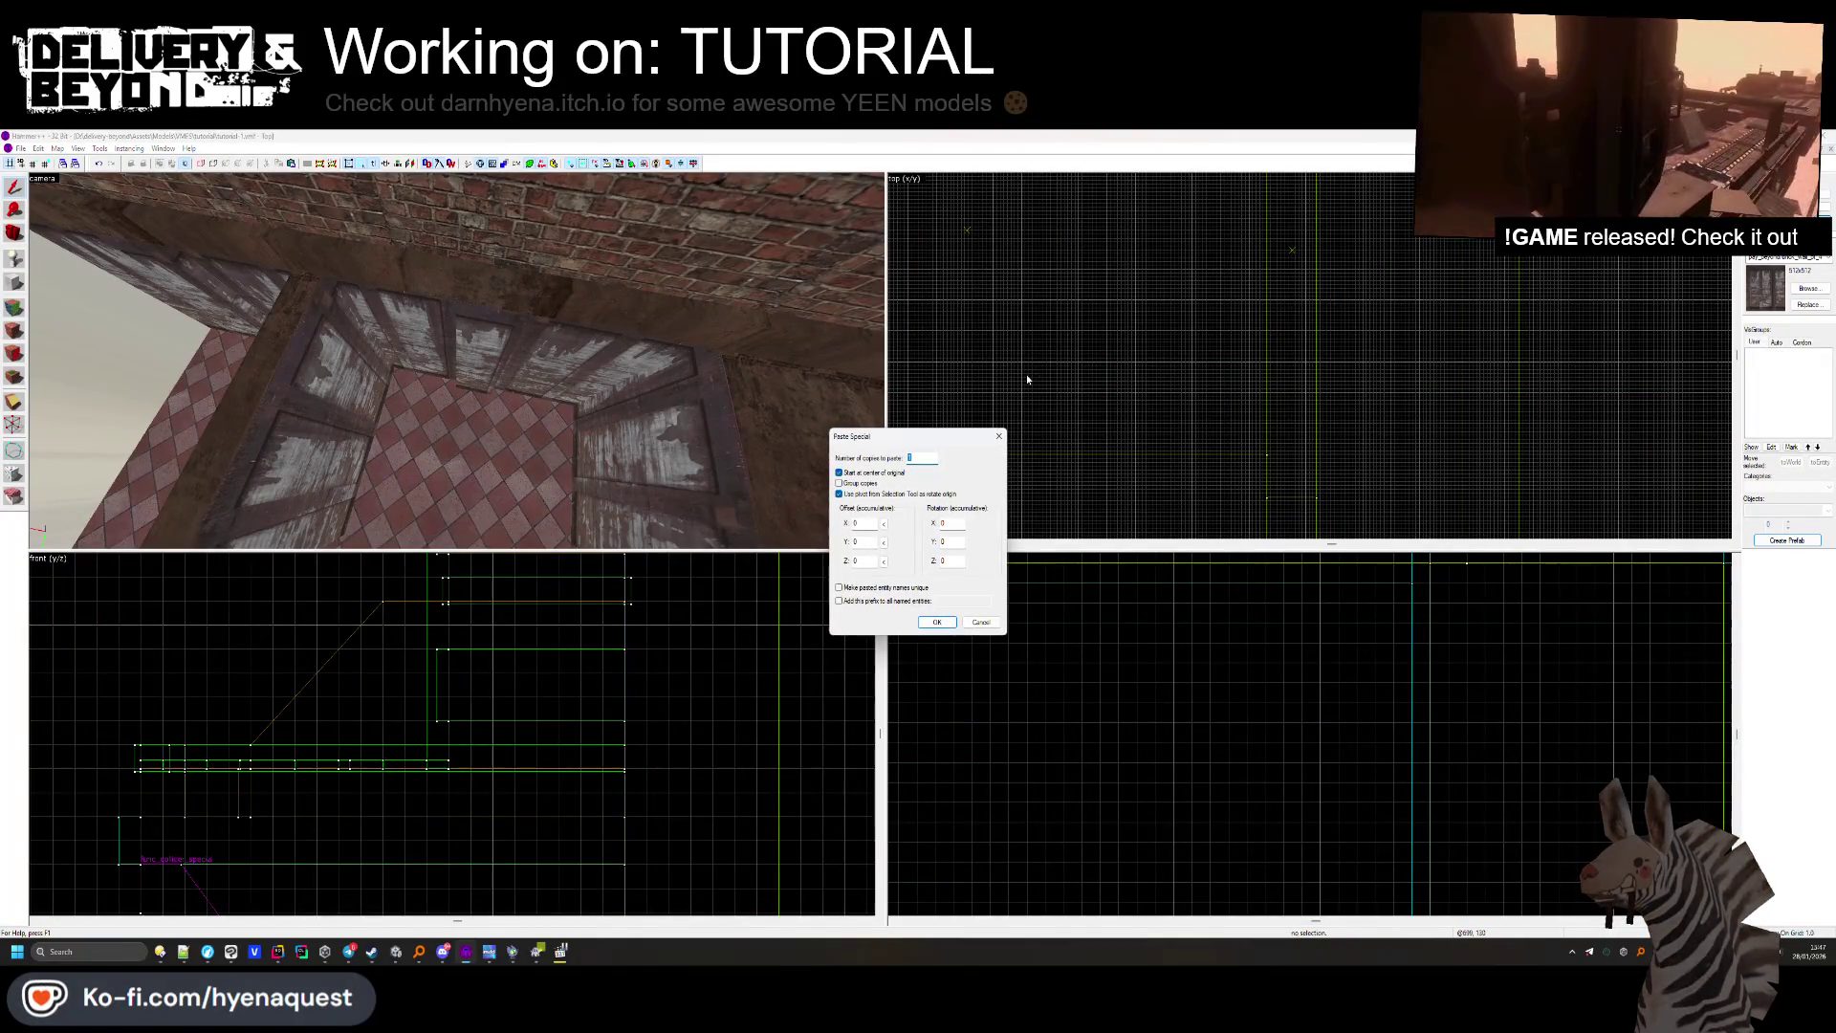
pyautogui.press('Escape')
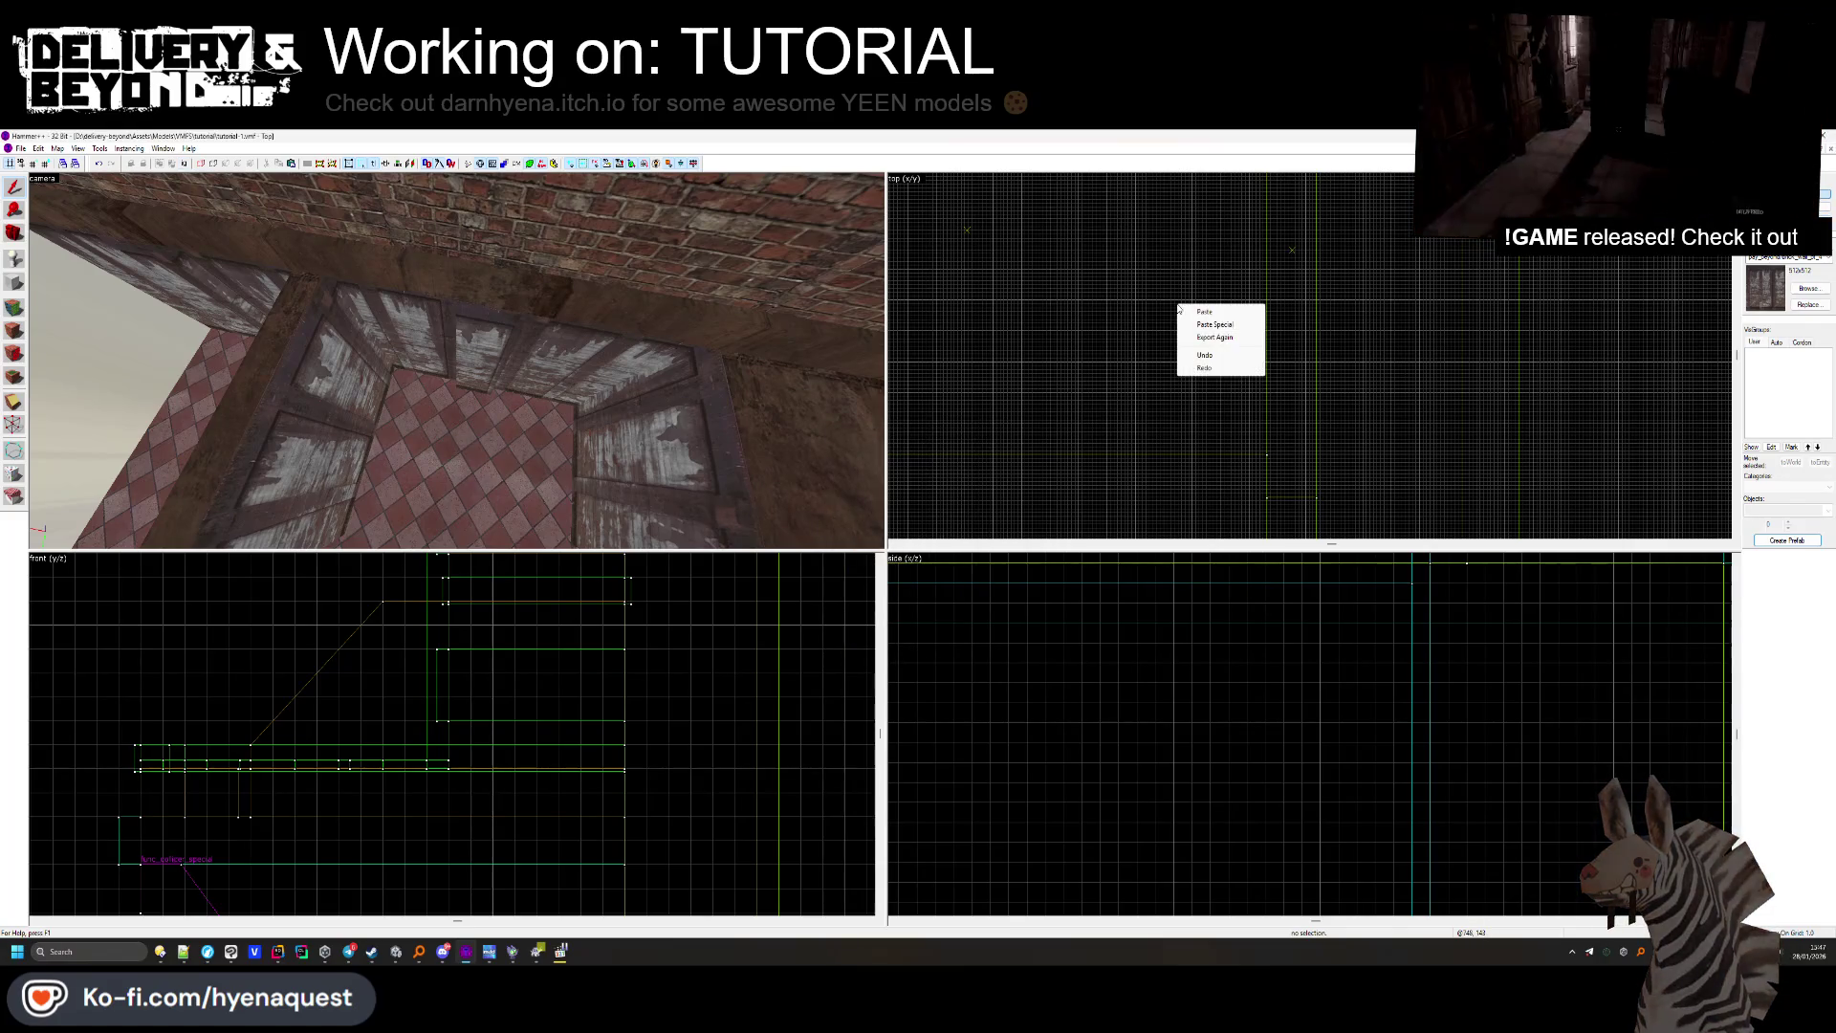
pyautogui.click(1216, 324)
pyautogui.press('Return')
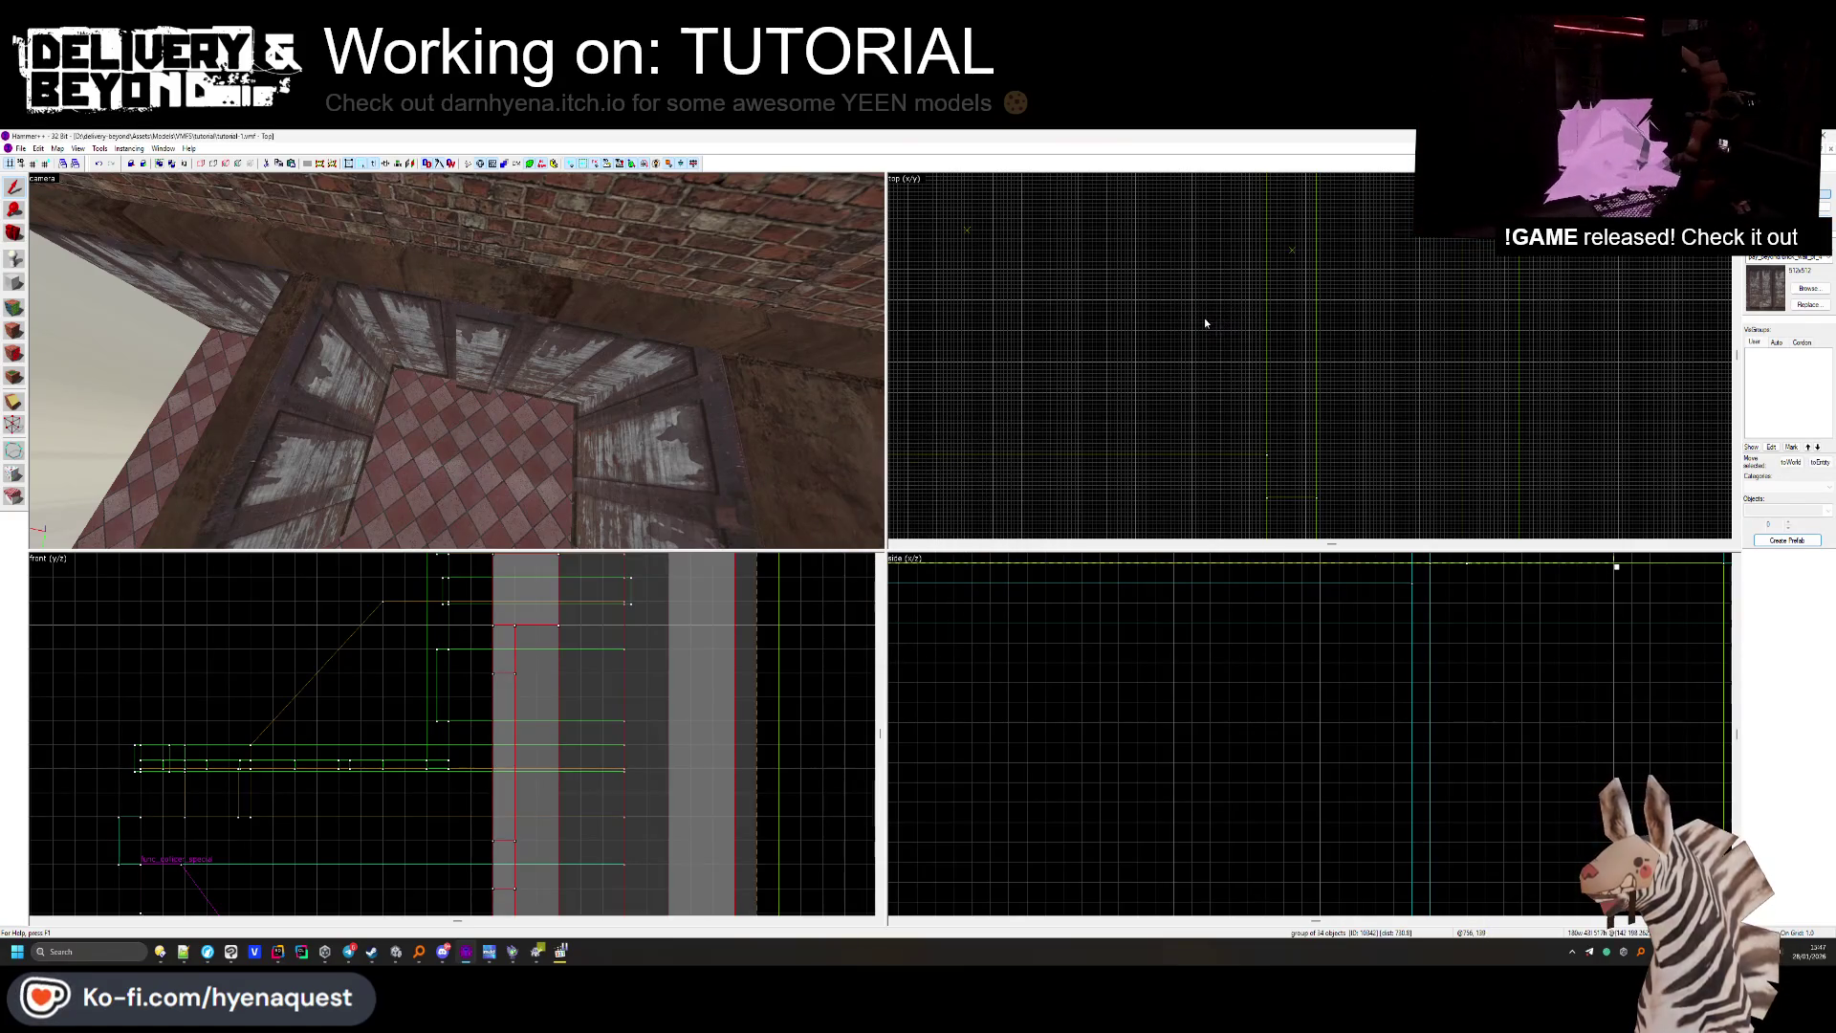
pyautogui.scroll(3, 1030, 242)
pyautogui.scroll(-3, 957, 247)
pyautogui.scroll(1, 936, 248)
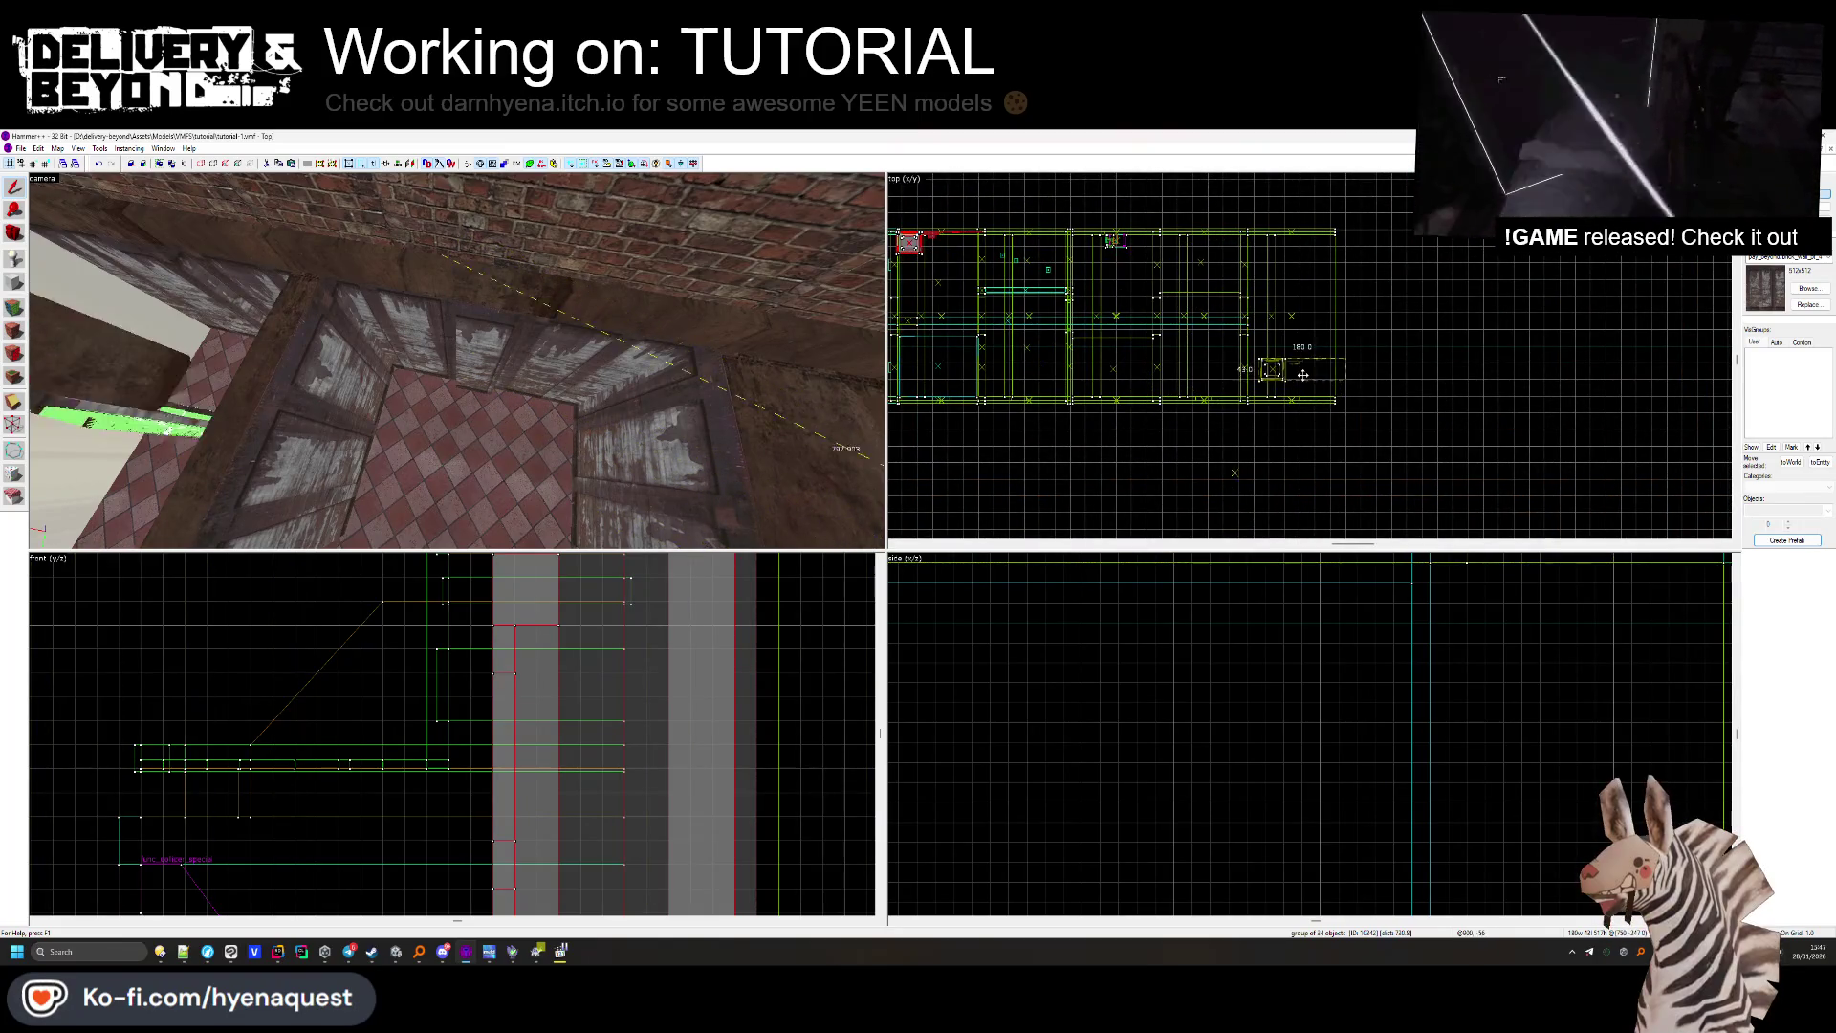
# Drag the pasted group down-left into the pit and center the camera on it.
pyautogui.moveTo(1287, 345); pyautogui.dragTo(1212, 393)
pyautogui.hotkey('ctrl', 'shift', 'e')
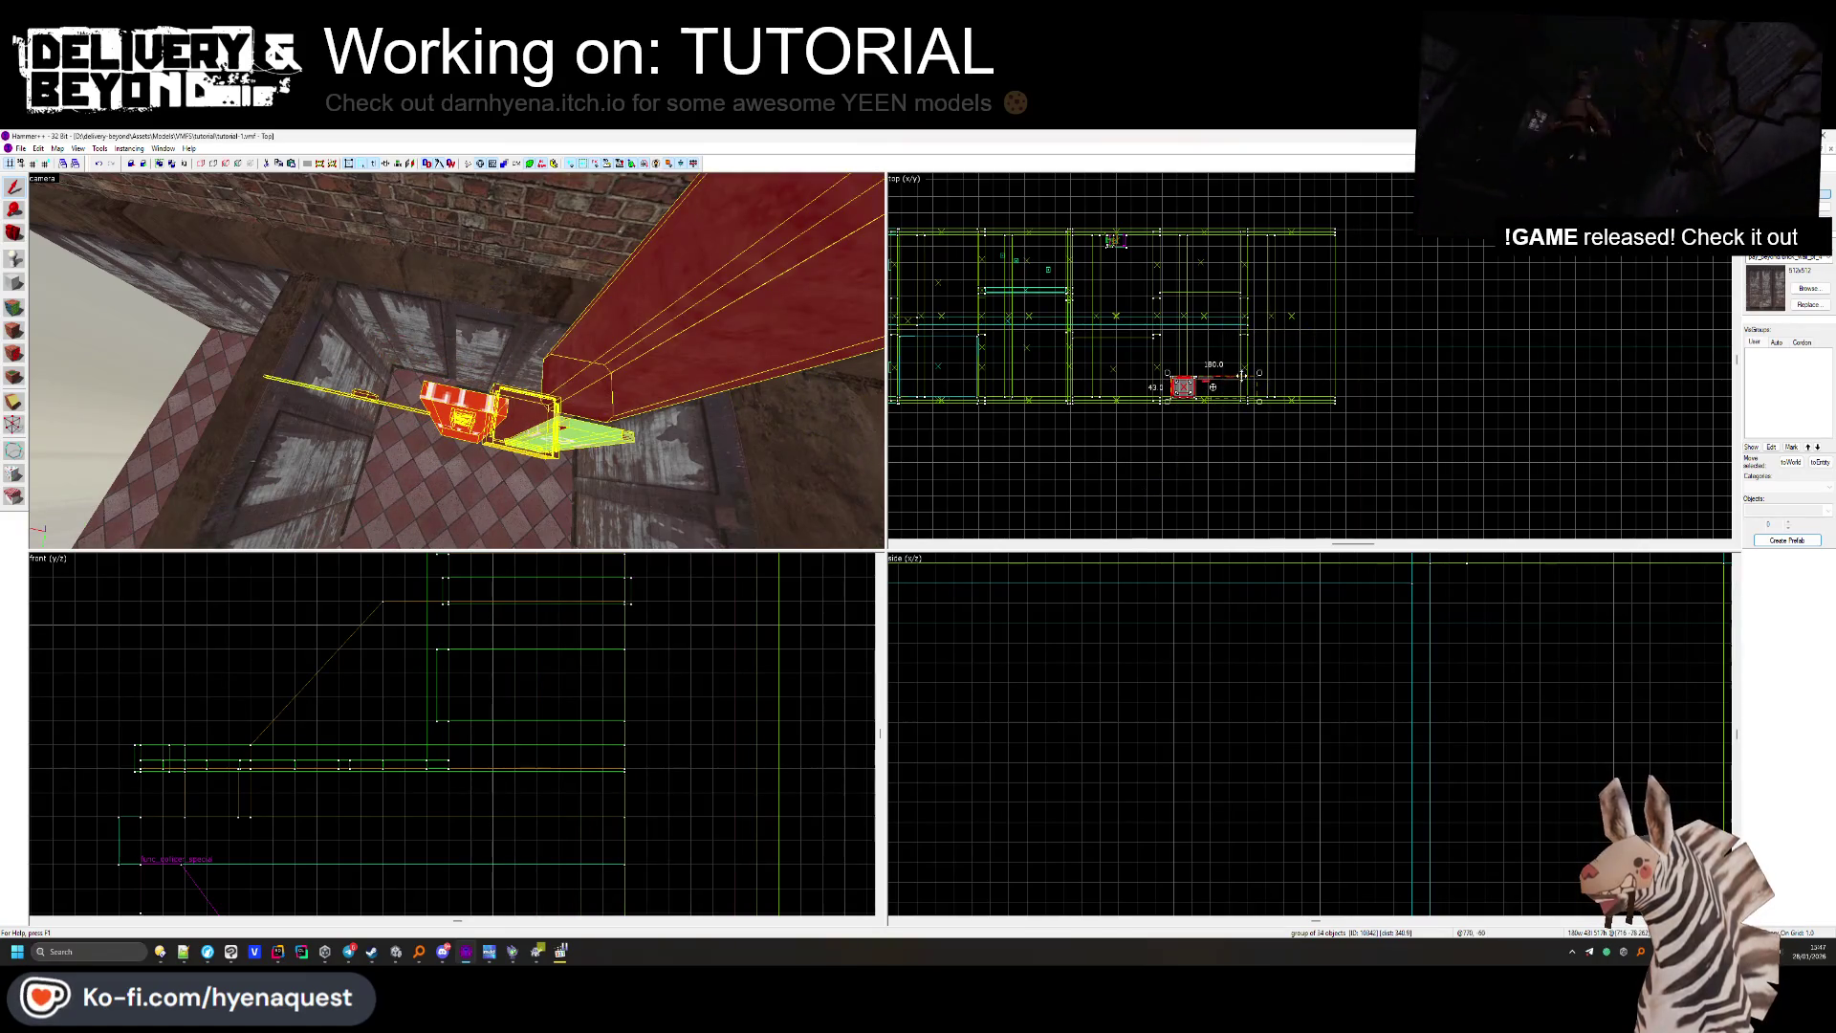
pyautogui.scroll(5, 1179, 381)
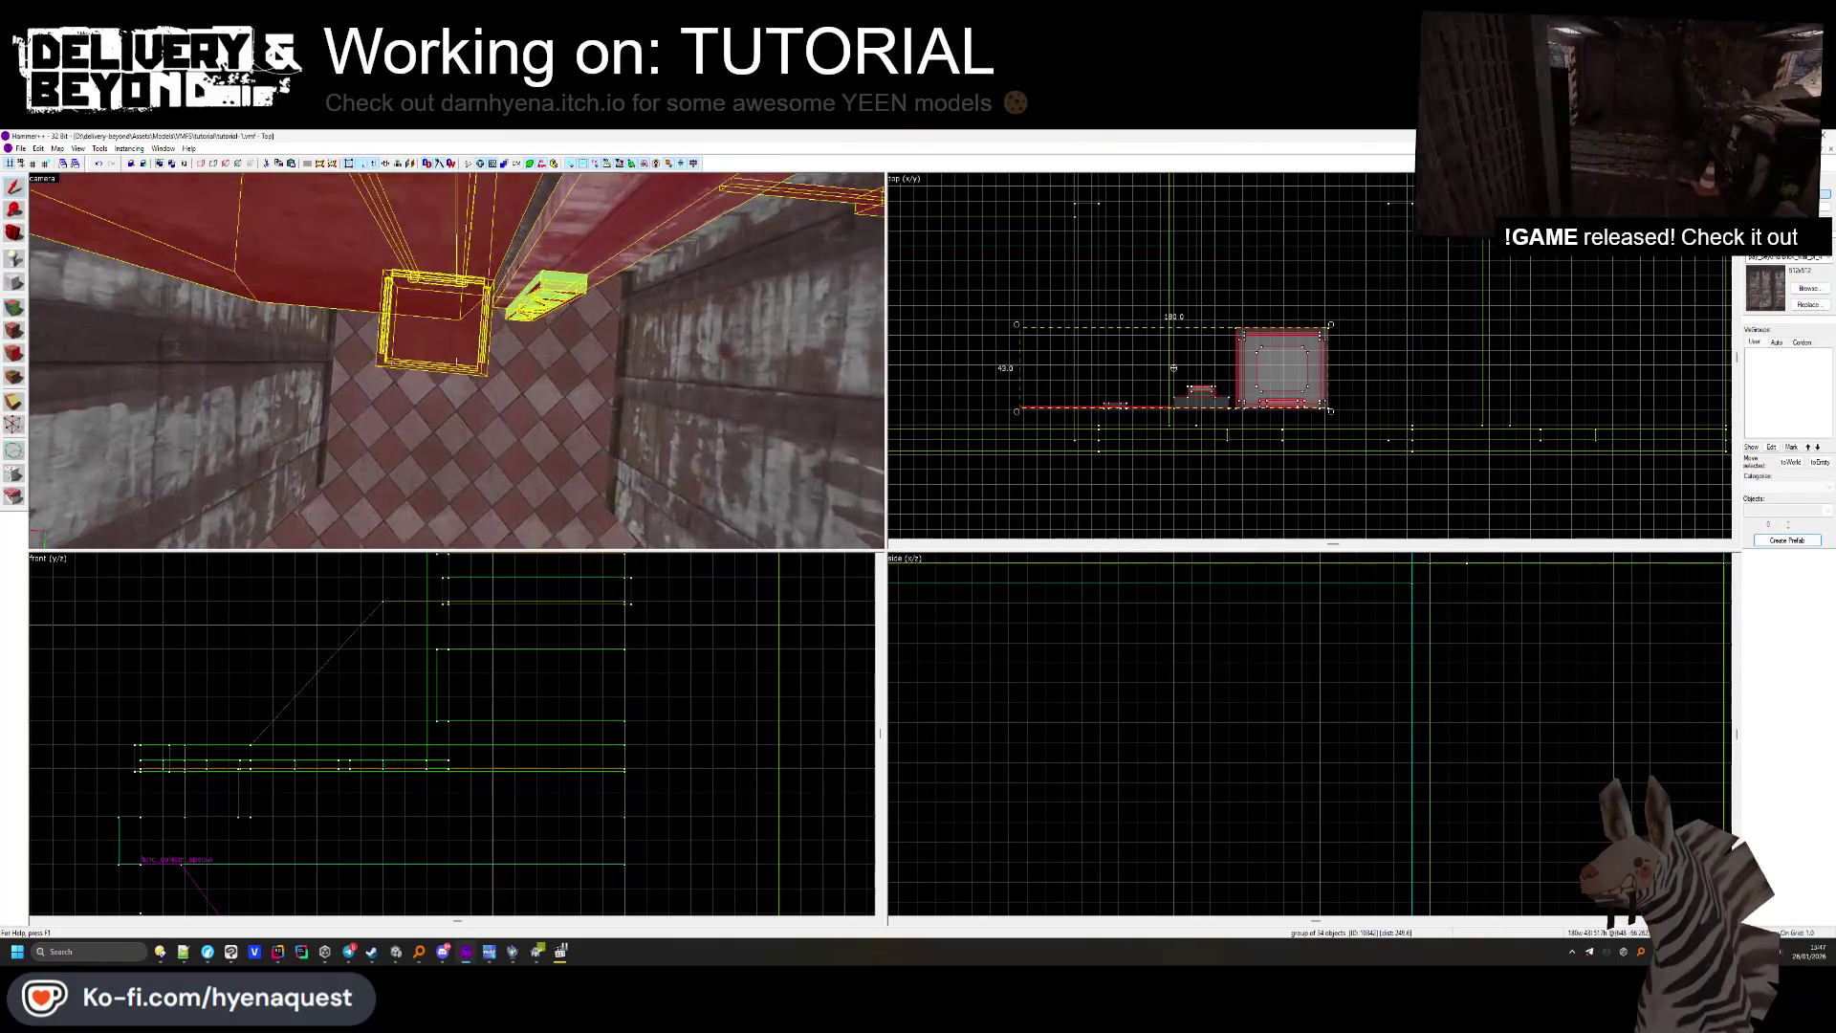
pyautogui.scroll(2, 1255, 427)
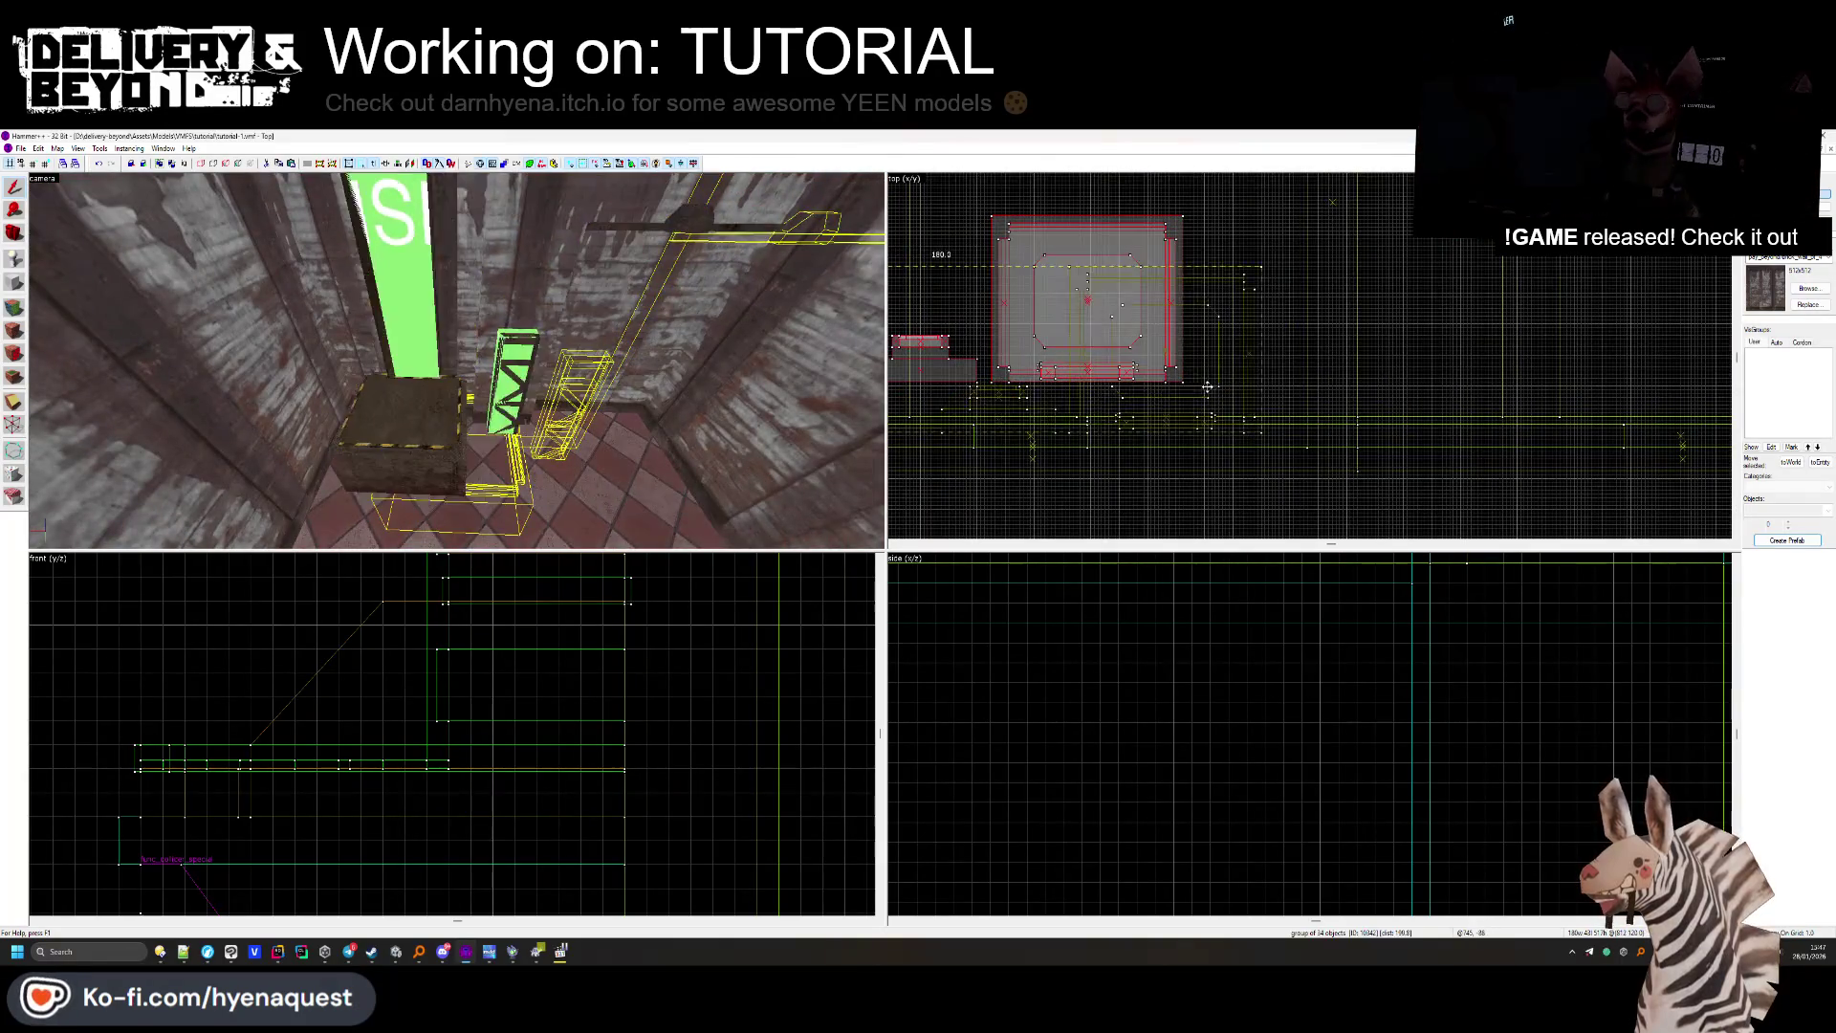
pyautogui.scroll(5, 1293, 405)
pyautogui.press('z')
pyautogui.press('w')
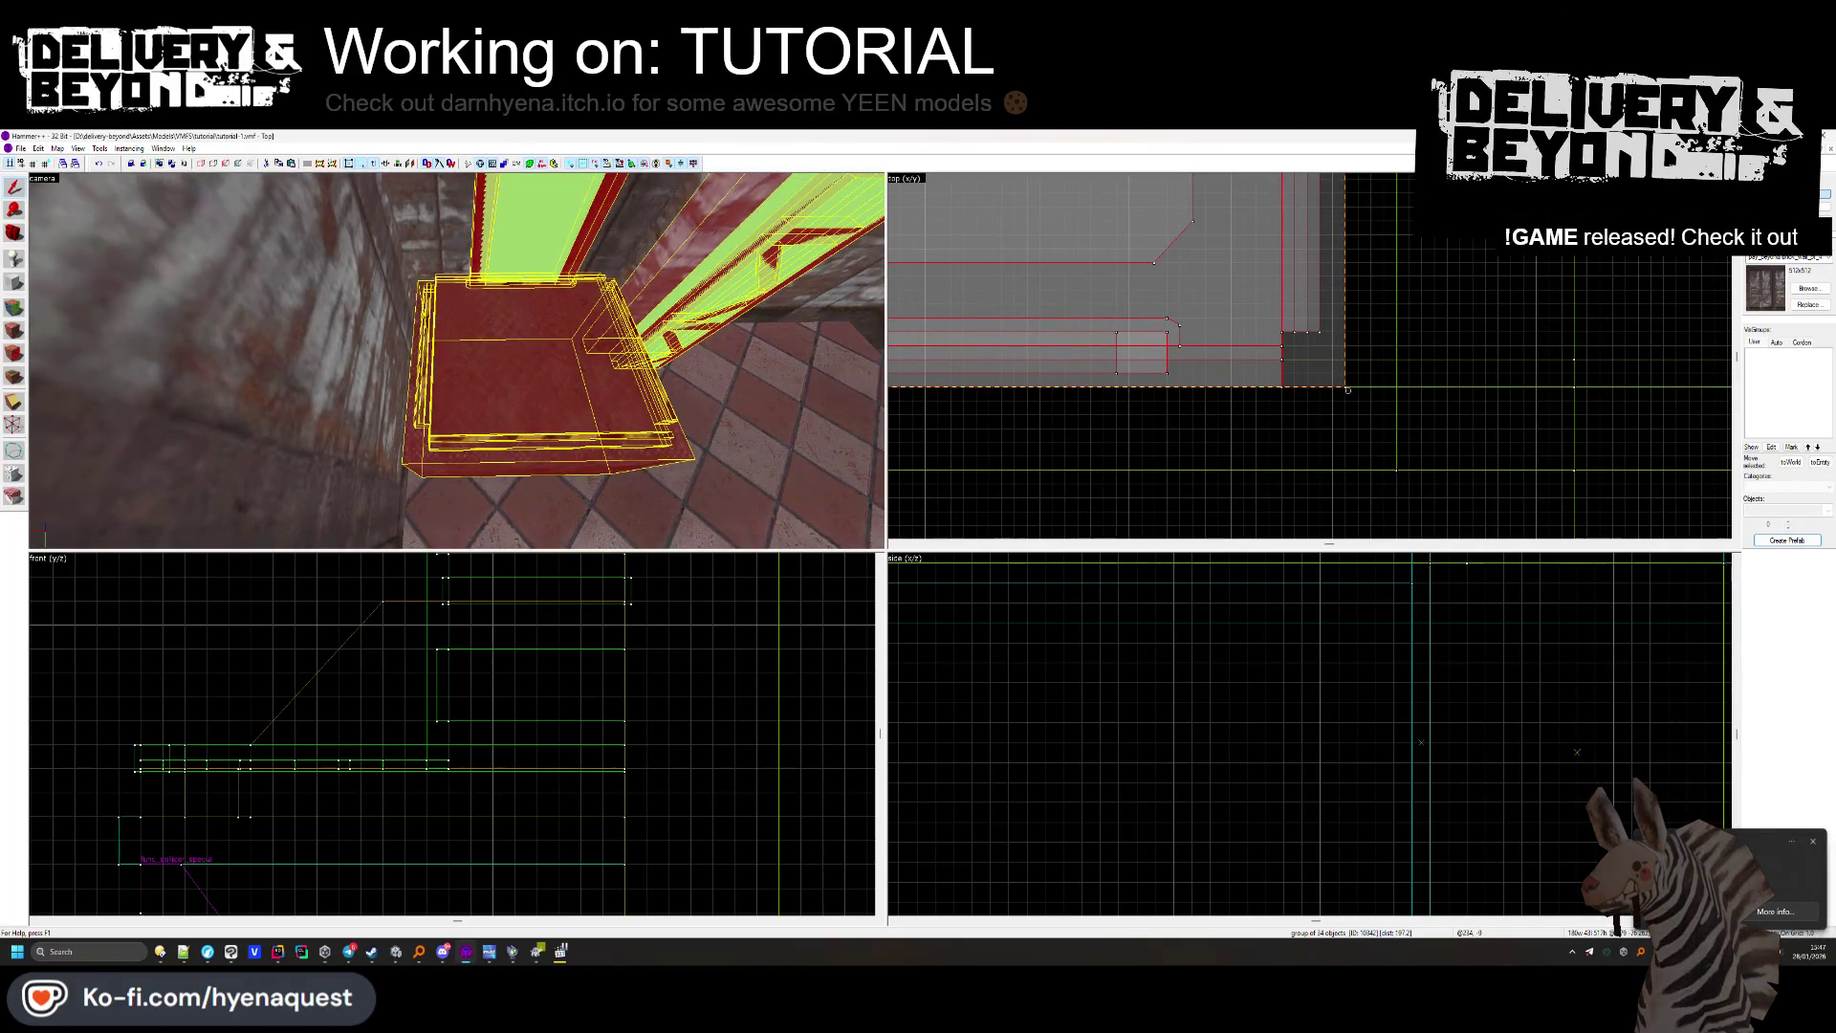
# Nudge the group slightly down beside the green S pillar and deselect it.
pyautogui.scroll(-3, 1104, 426)
pyautogui.scroll(3, 1166, 414)
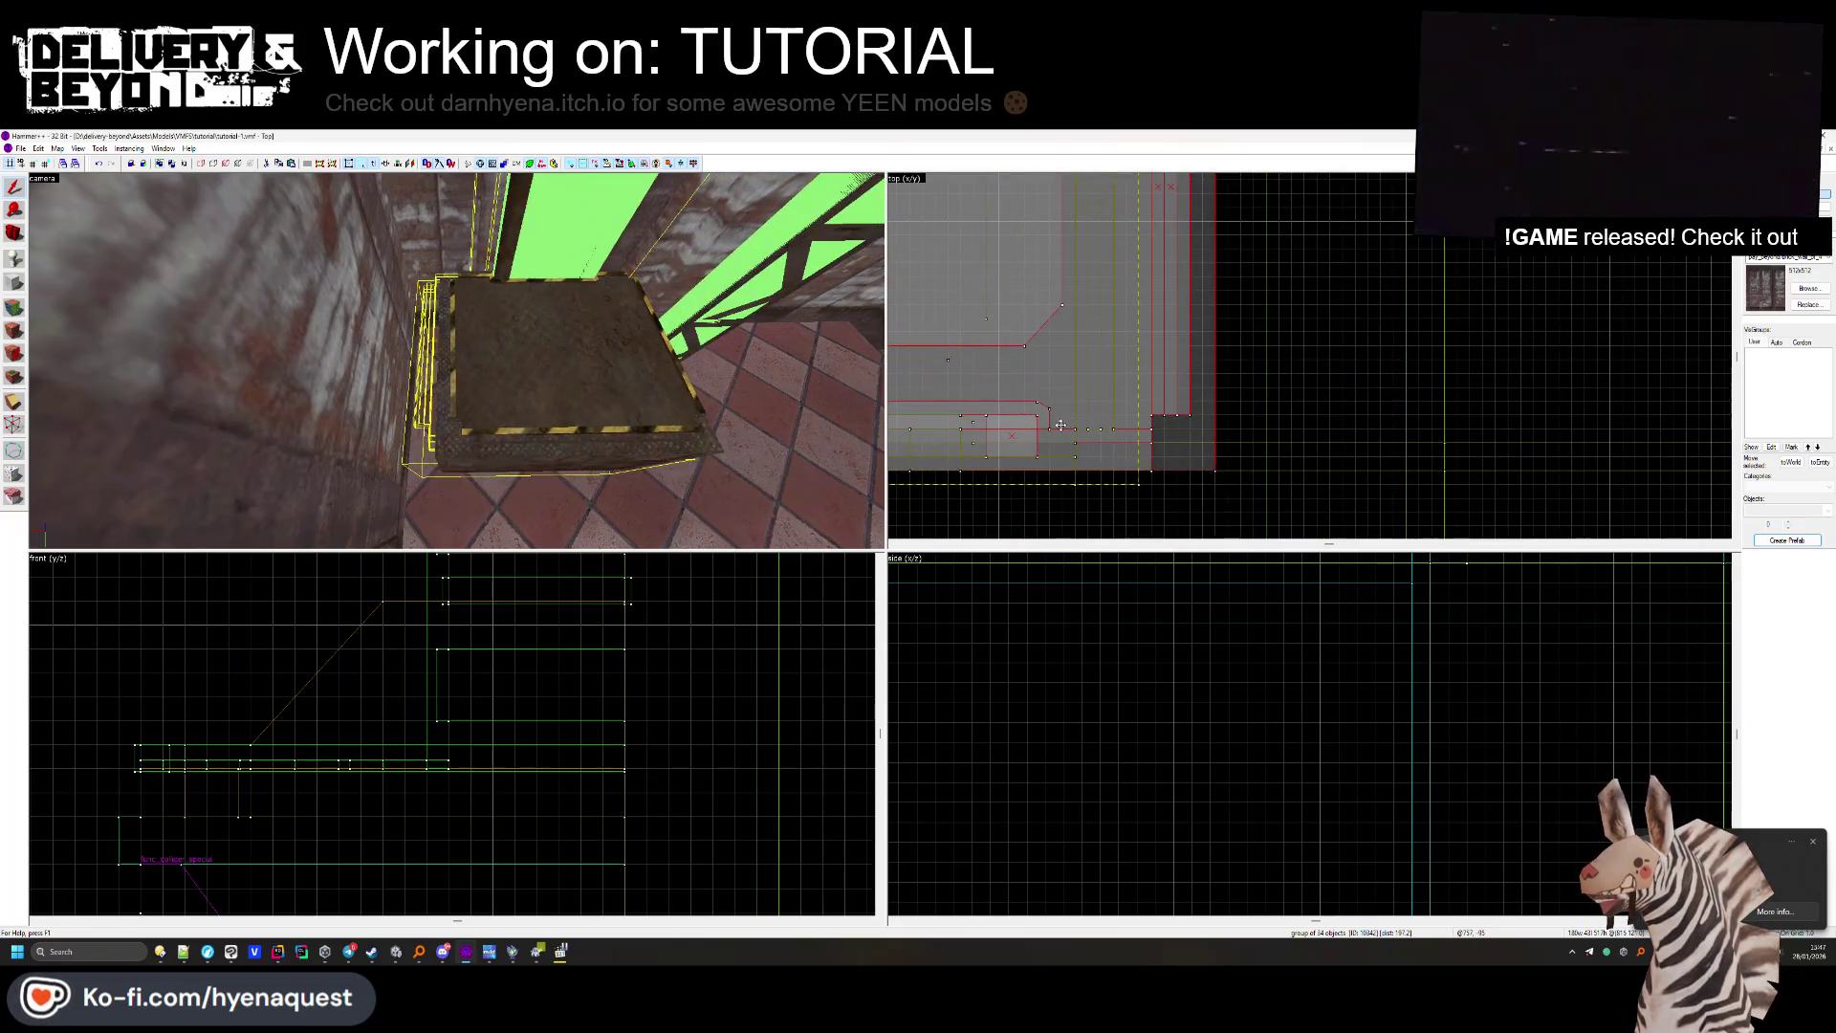
pyautogui.press('w')
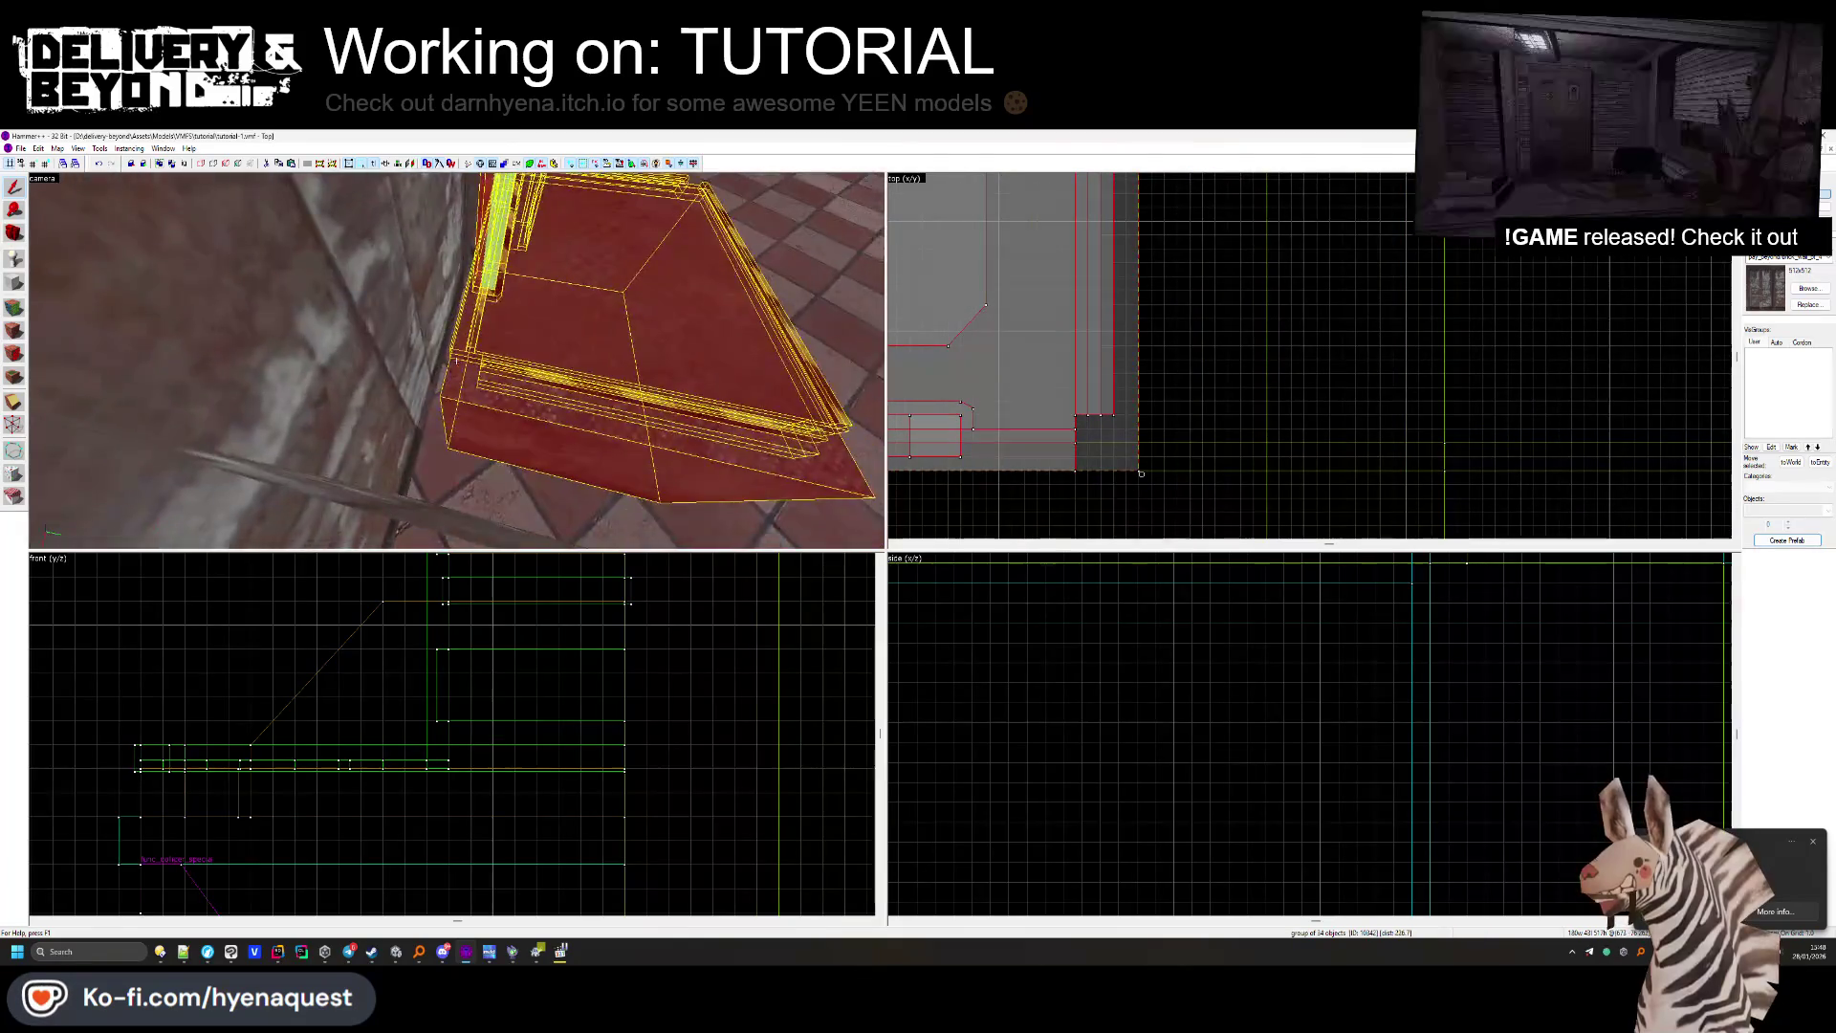
pyautogui.scroll(2, 1100, 383)
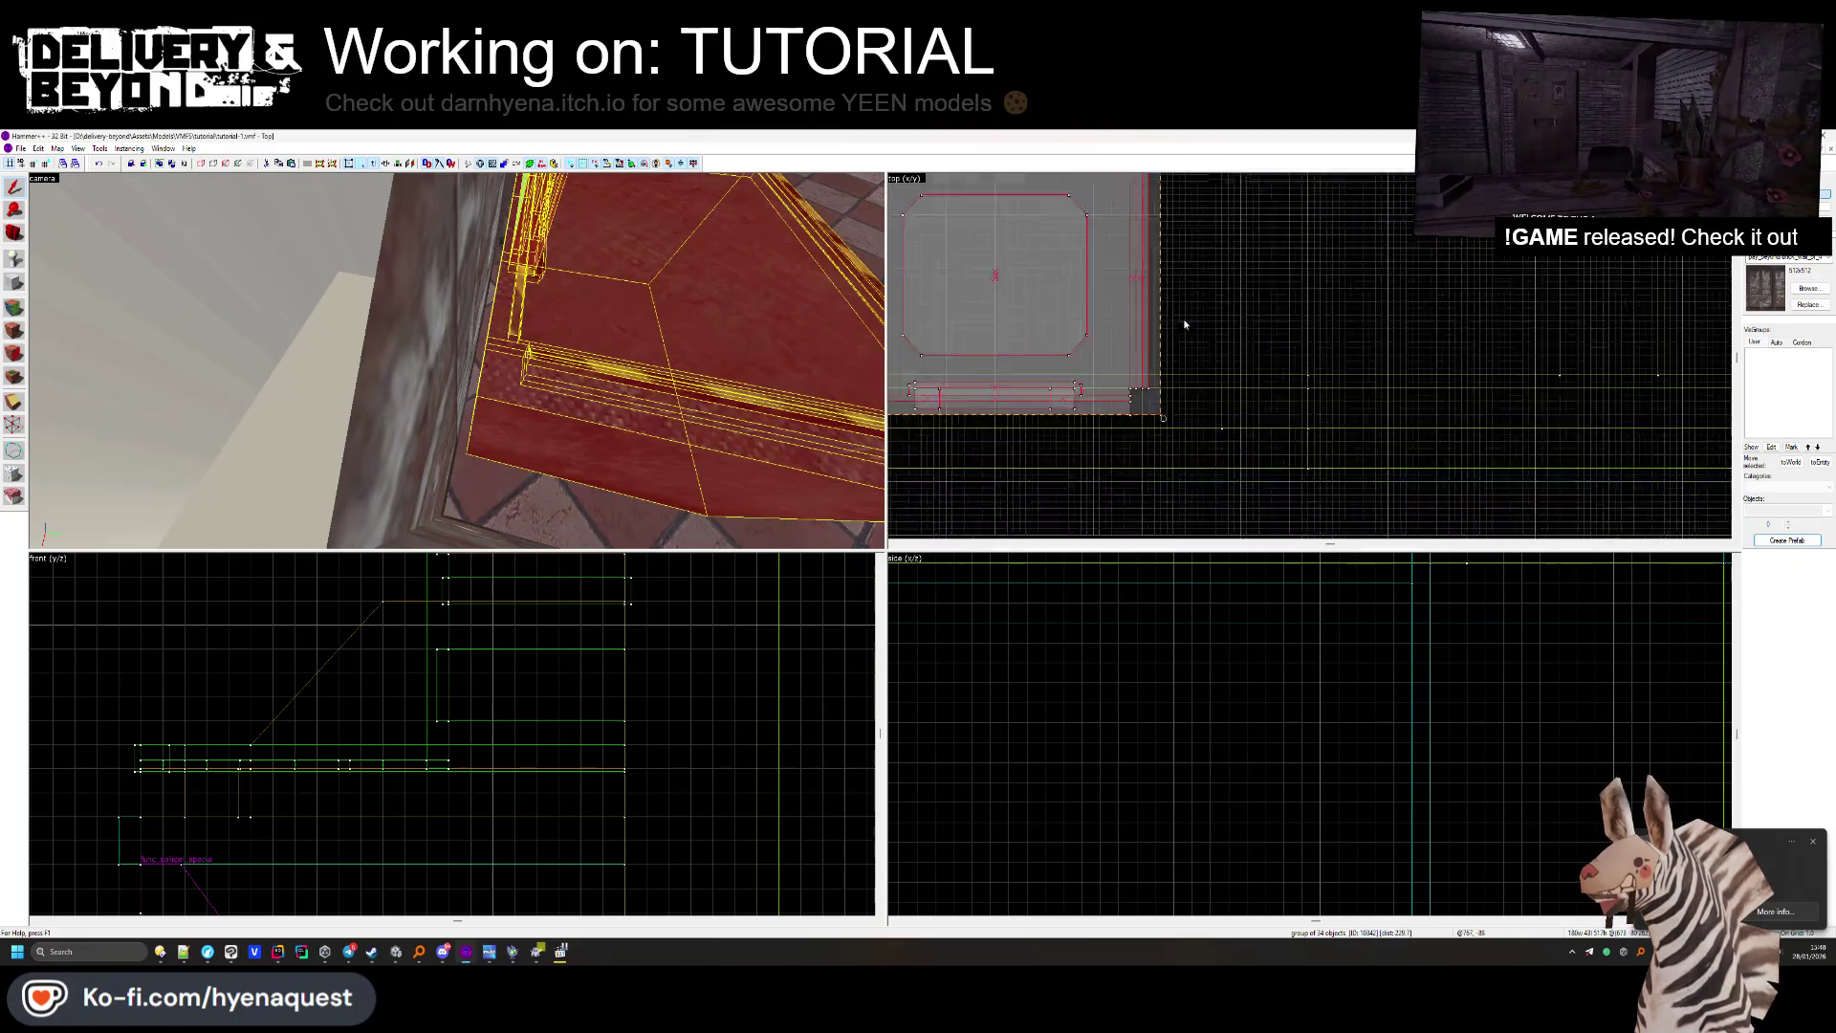
pyautogui.scroll(-2, 1165, 342)
pyautogui.moveTo(1166, 342); pyautogui.dragTo(1166, 371)
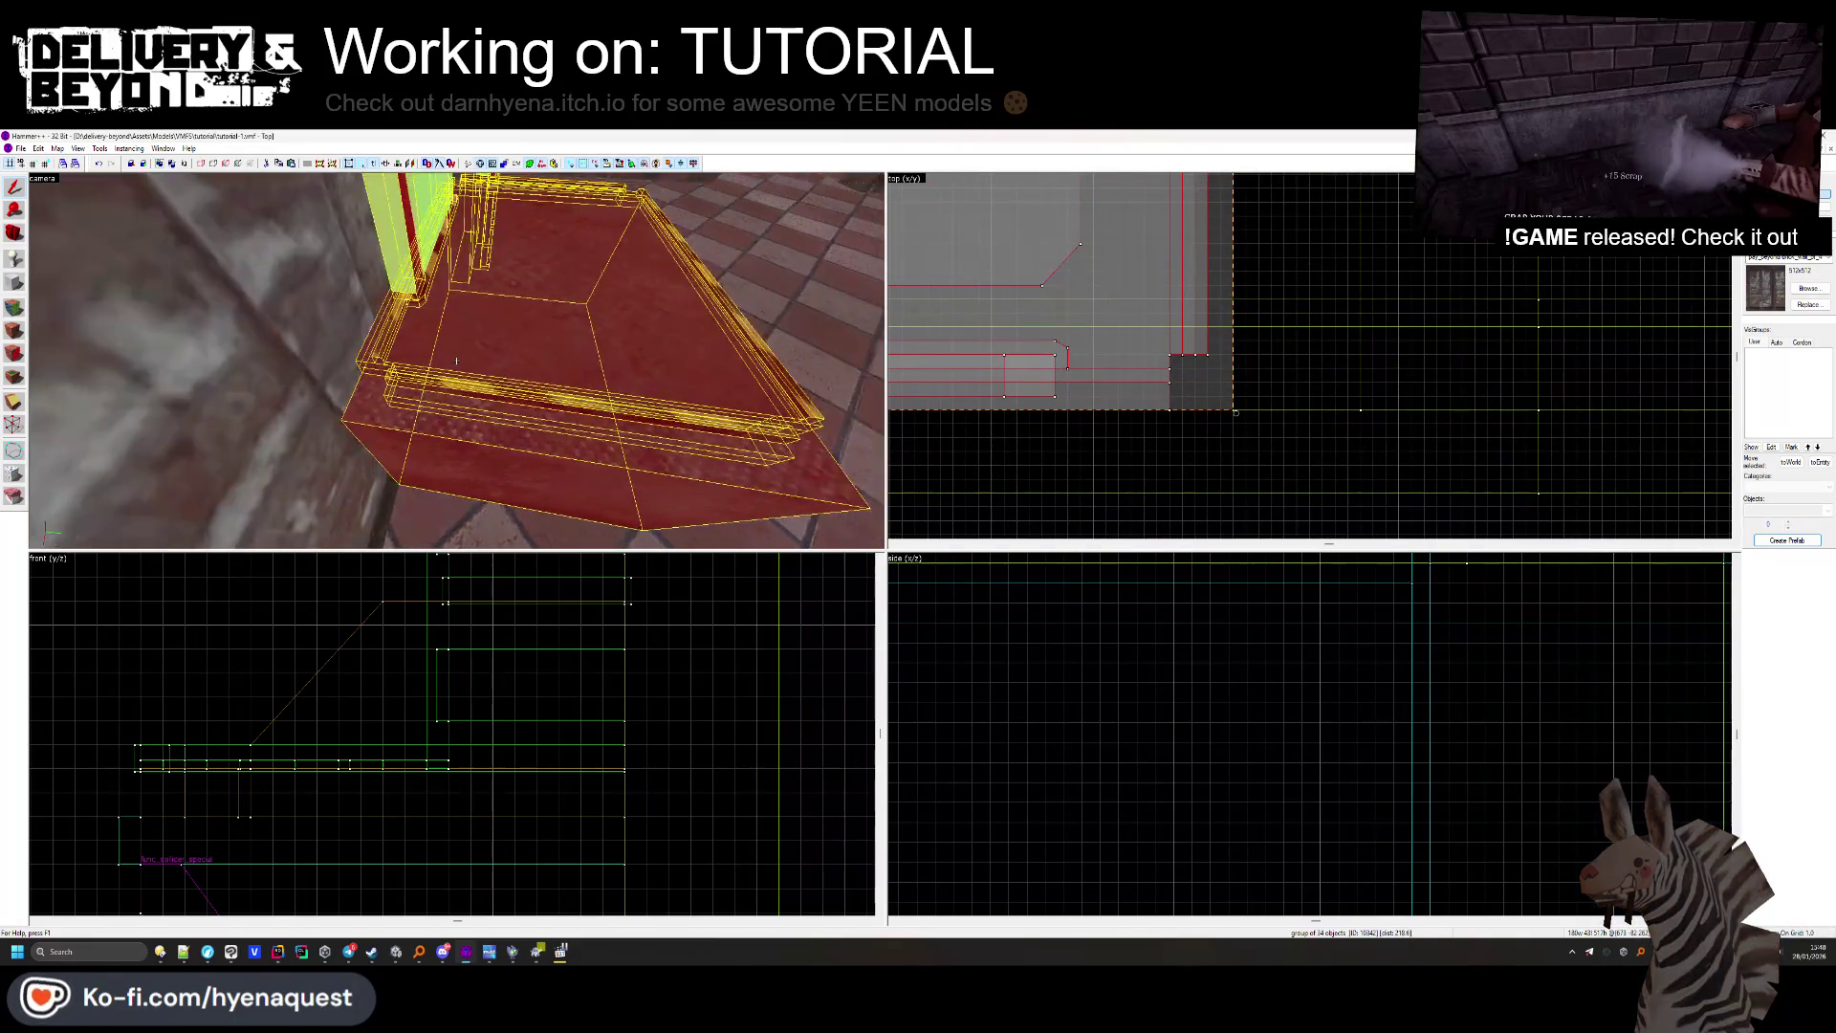
pyautogui.press('s')
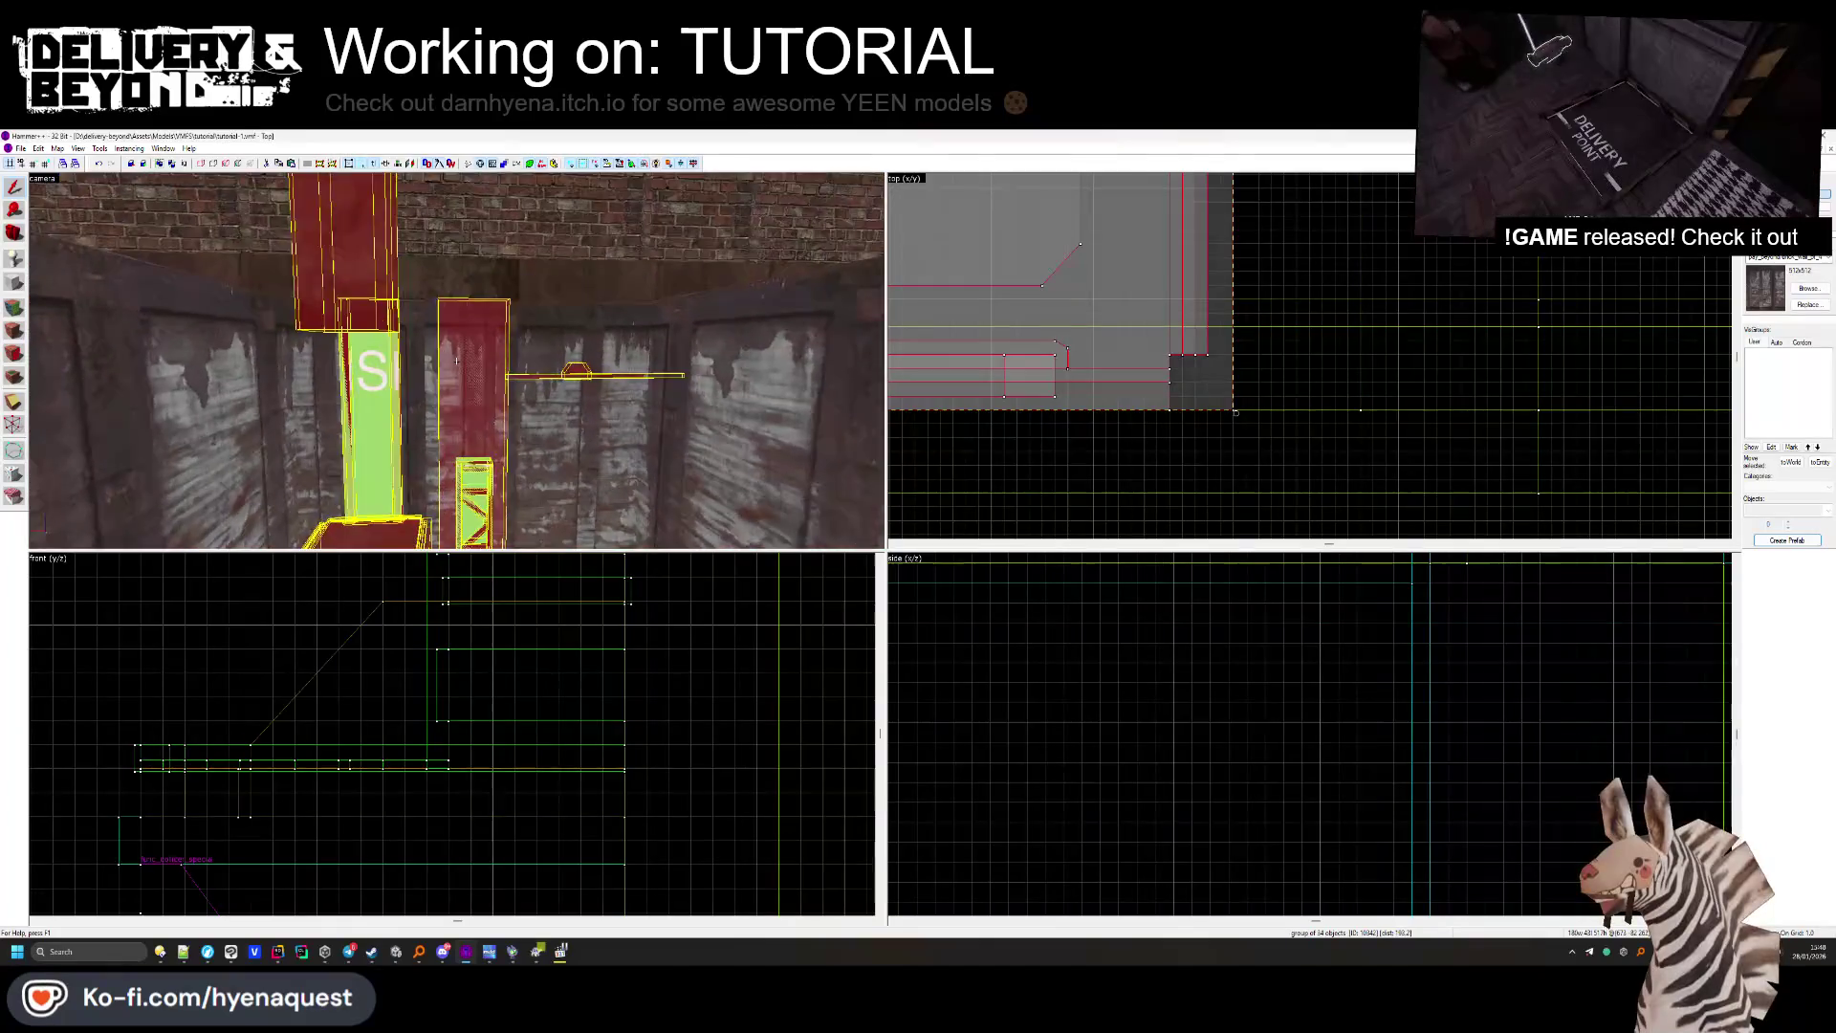
pyautogui.click(1104, 467)
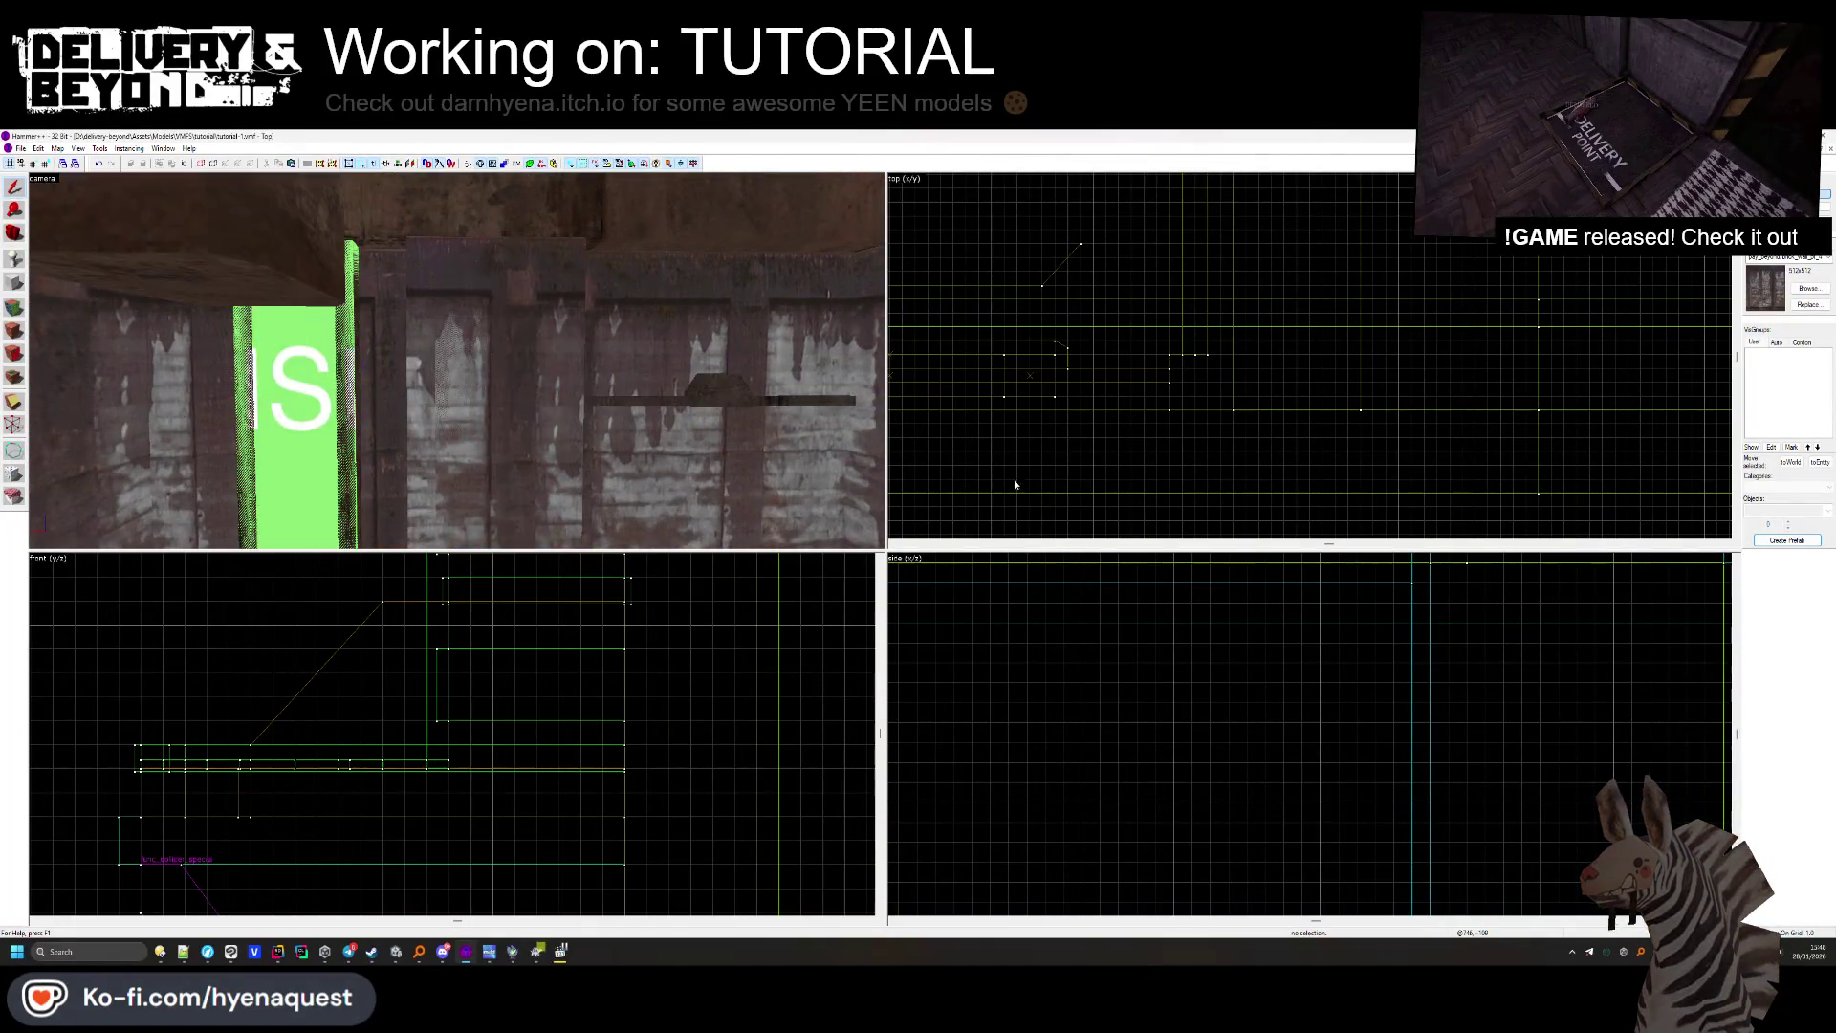
pyautogui.click(456, 360)
pyautogui.press('Escape')
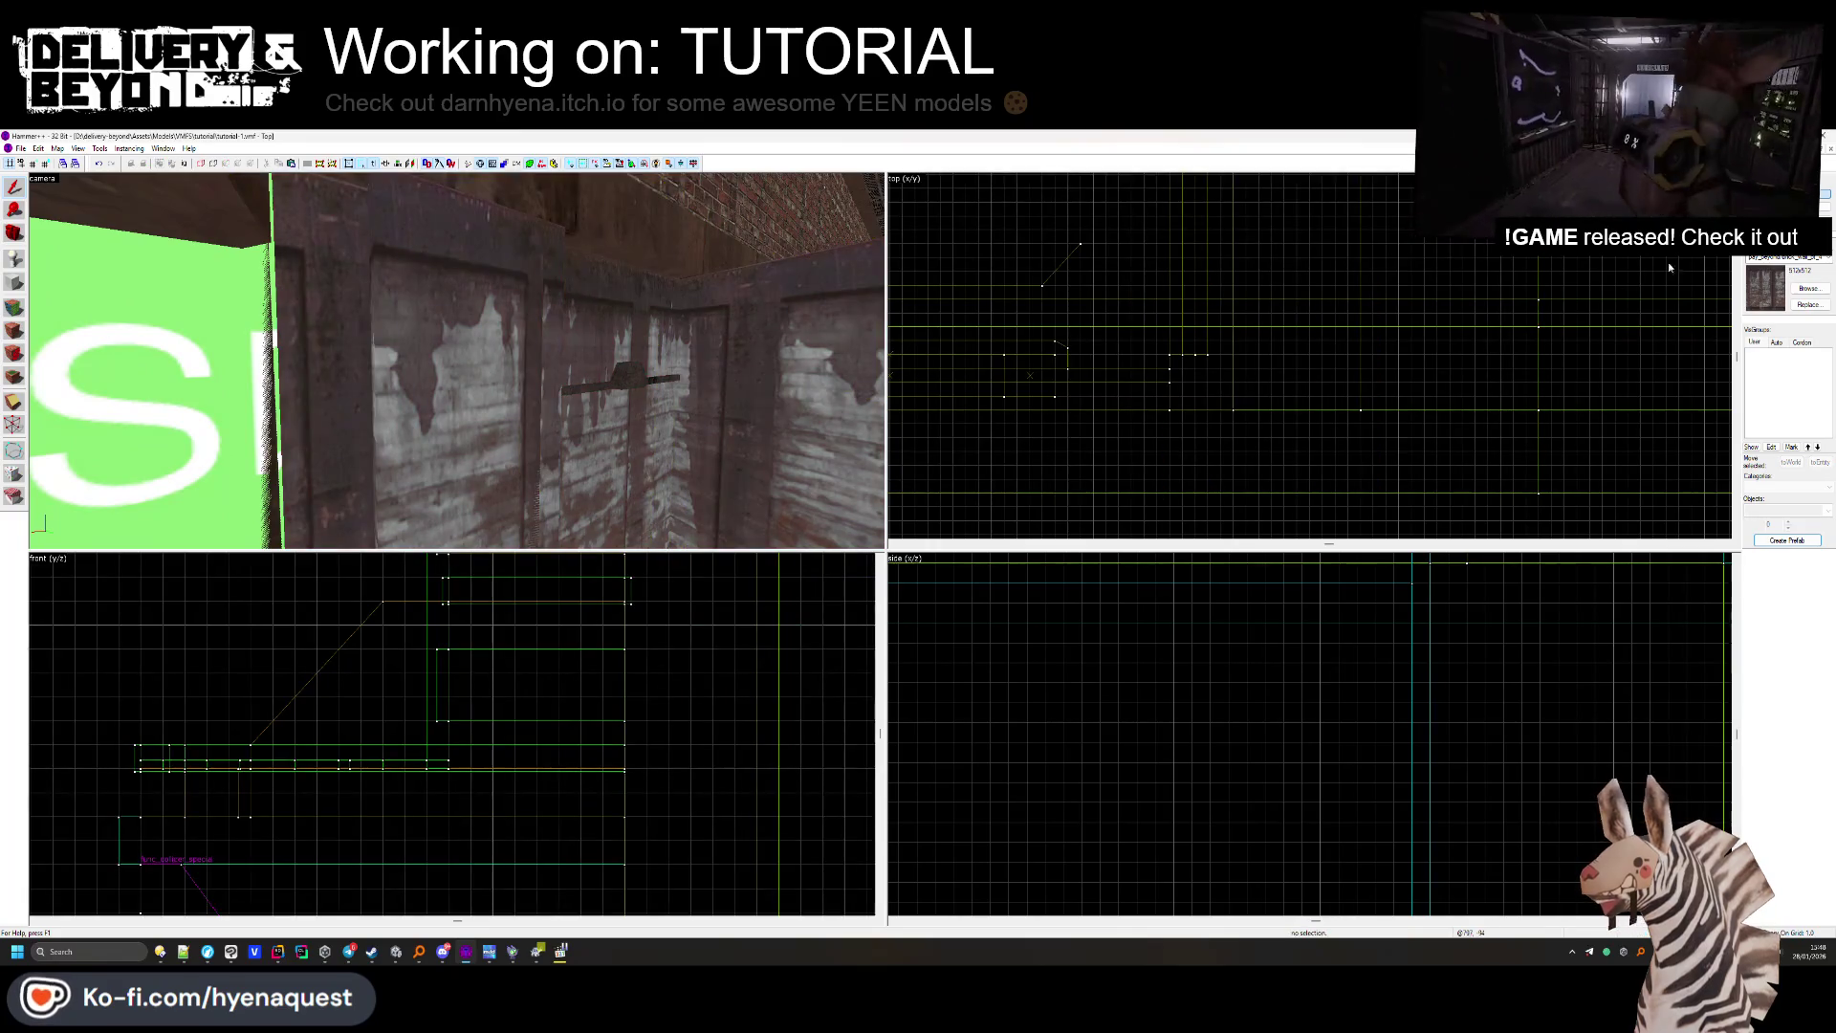
pyautogui.click(505, 397)
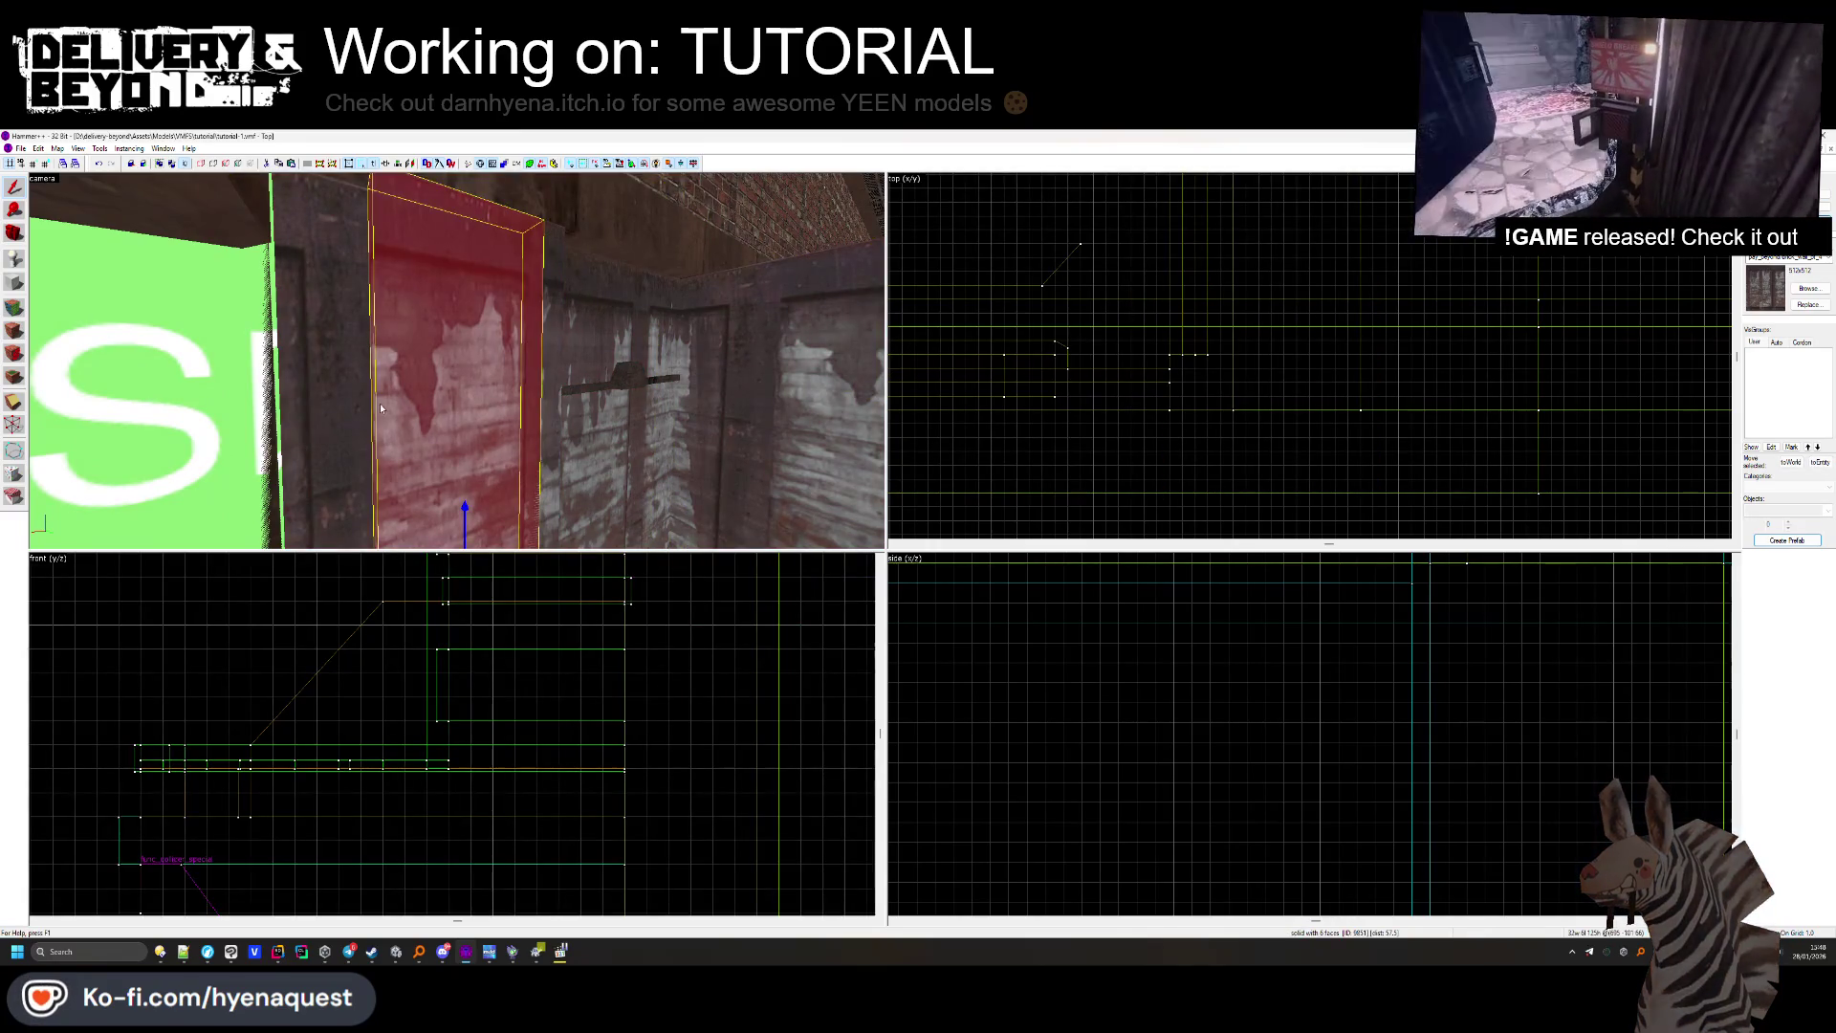
pyautogui.press('Escape')
pyautogui.moveTo(572, 402); pyautogui.dragTo(61, 349)
pyautogui.click(16, 283)
pyautogui.moveTo(191, 364); pyautogui.dragTo(593, 385)
pyautogui.moveTo(456, 360); pyautogui.dragTo(1124, 489)
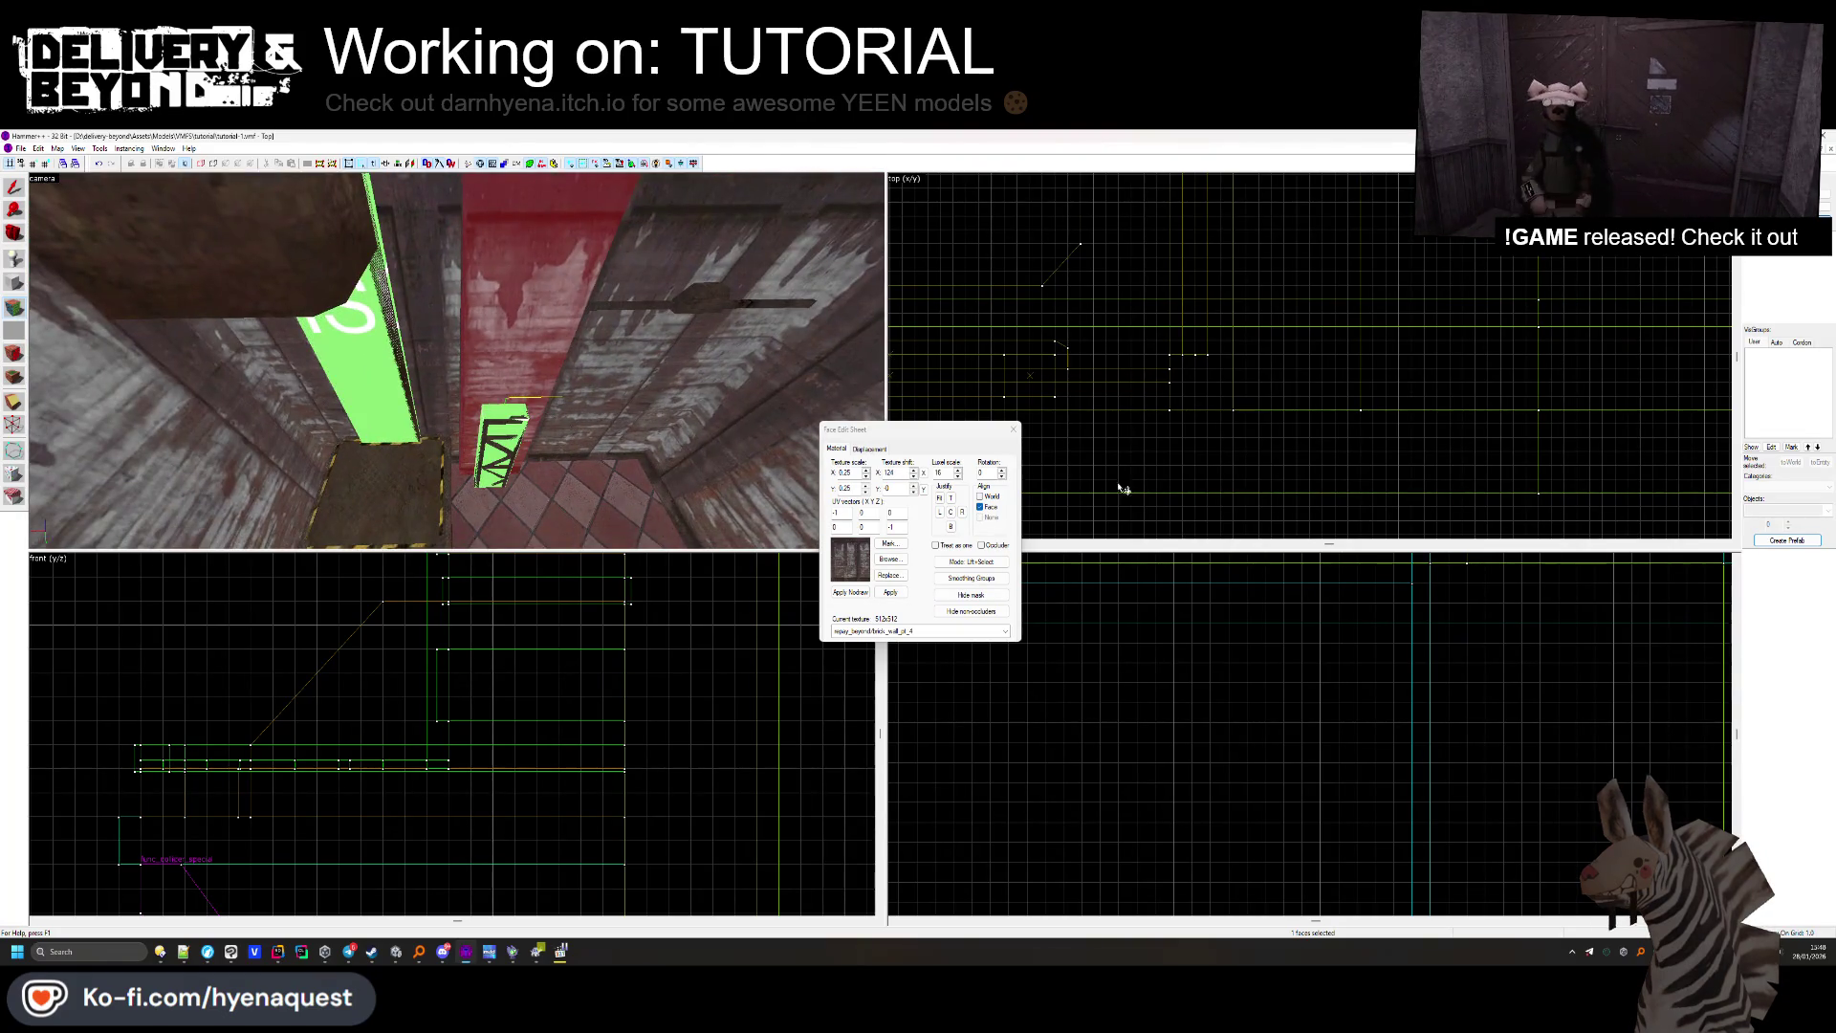
pyautogui.click(1013, 430)
pyautogui.moveTo(574, 382); pyautogui.dragTo(790, 335)
pyautogui.click(777, 295)
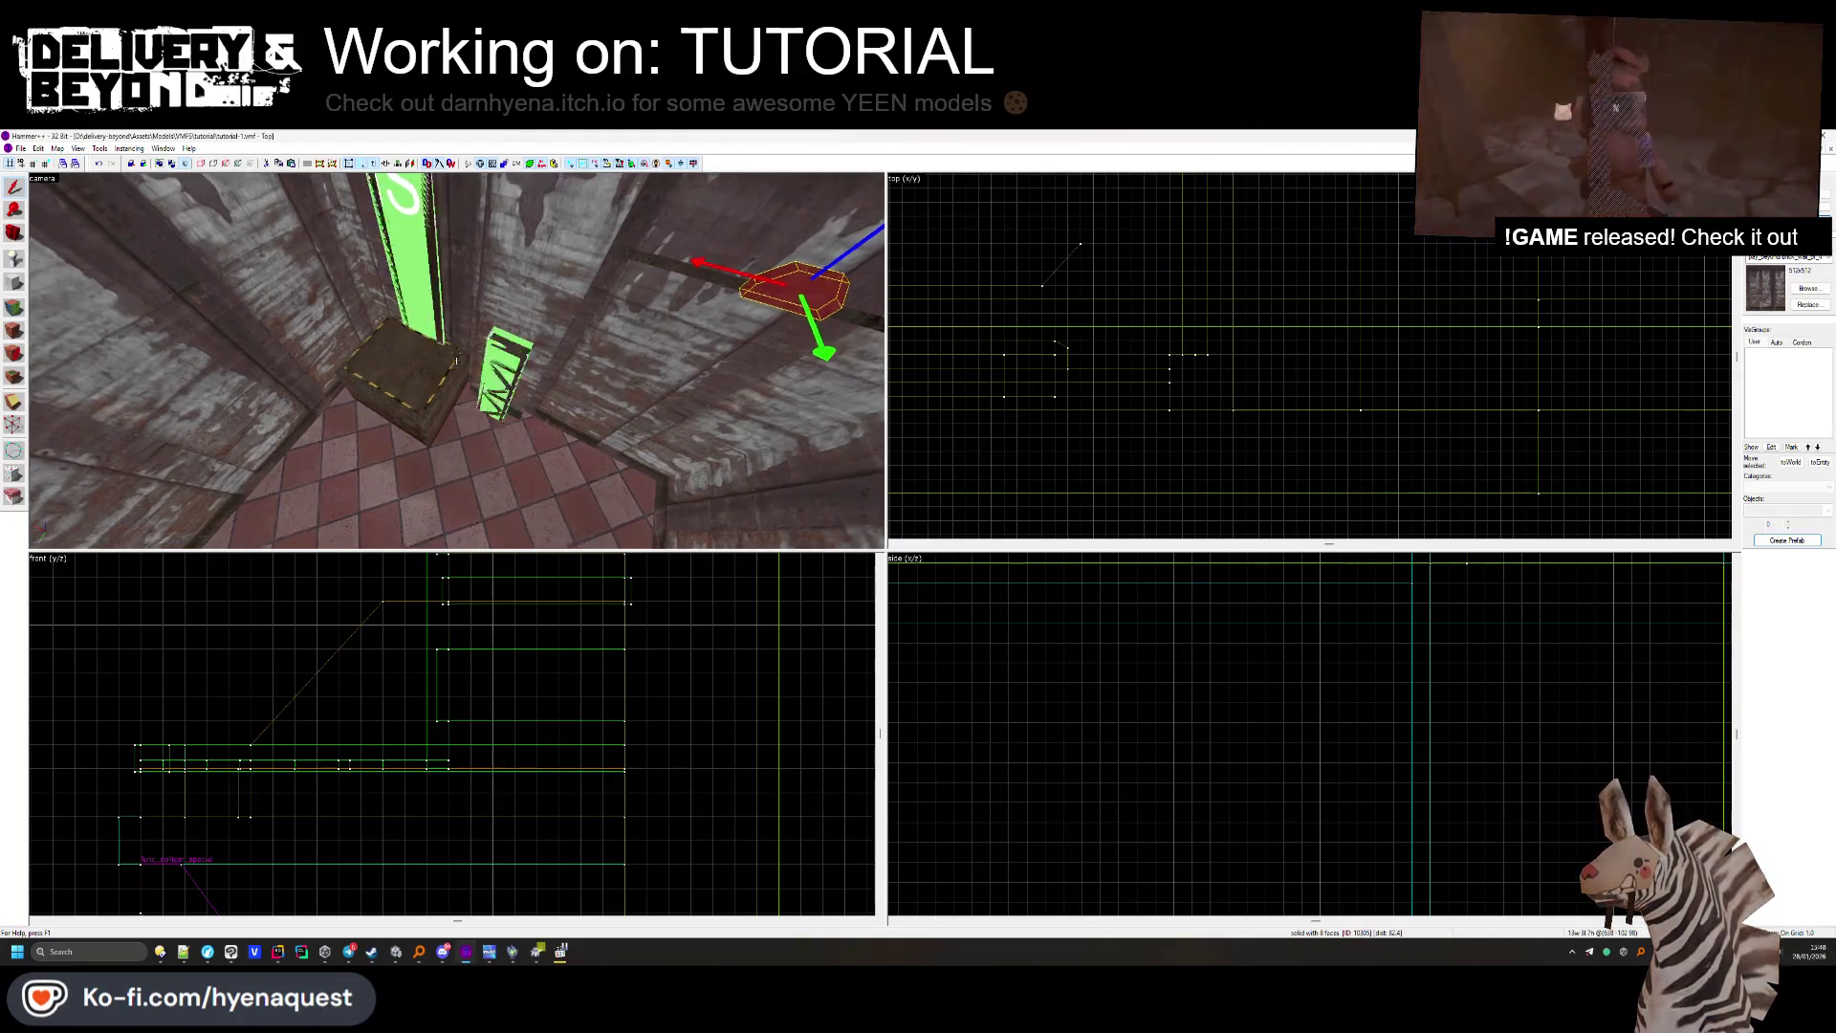
pyautogui.moveTo(711, 272); pyautogui.dragTo(1531, 286)
pyautogui.press('z')
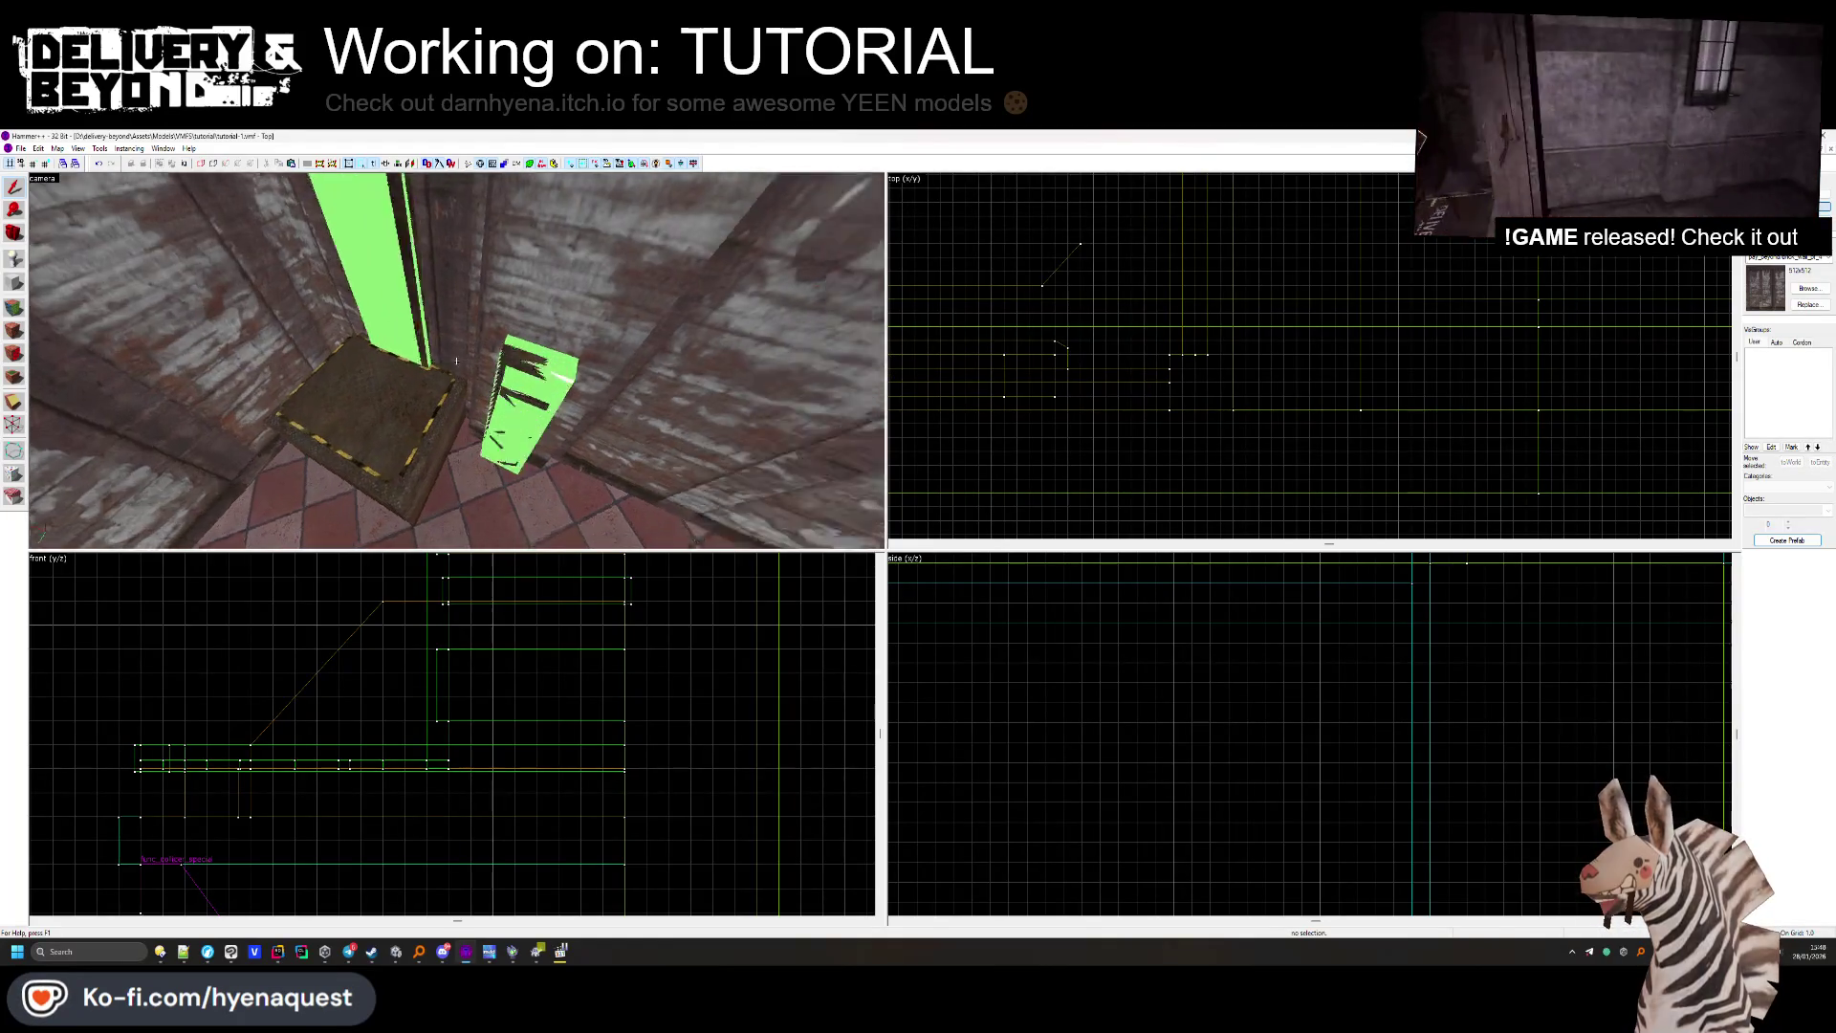
pyautogui.press('z')
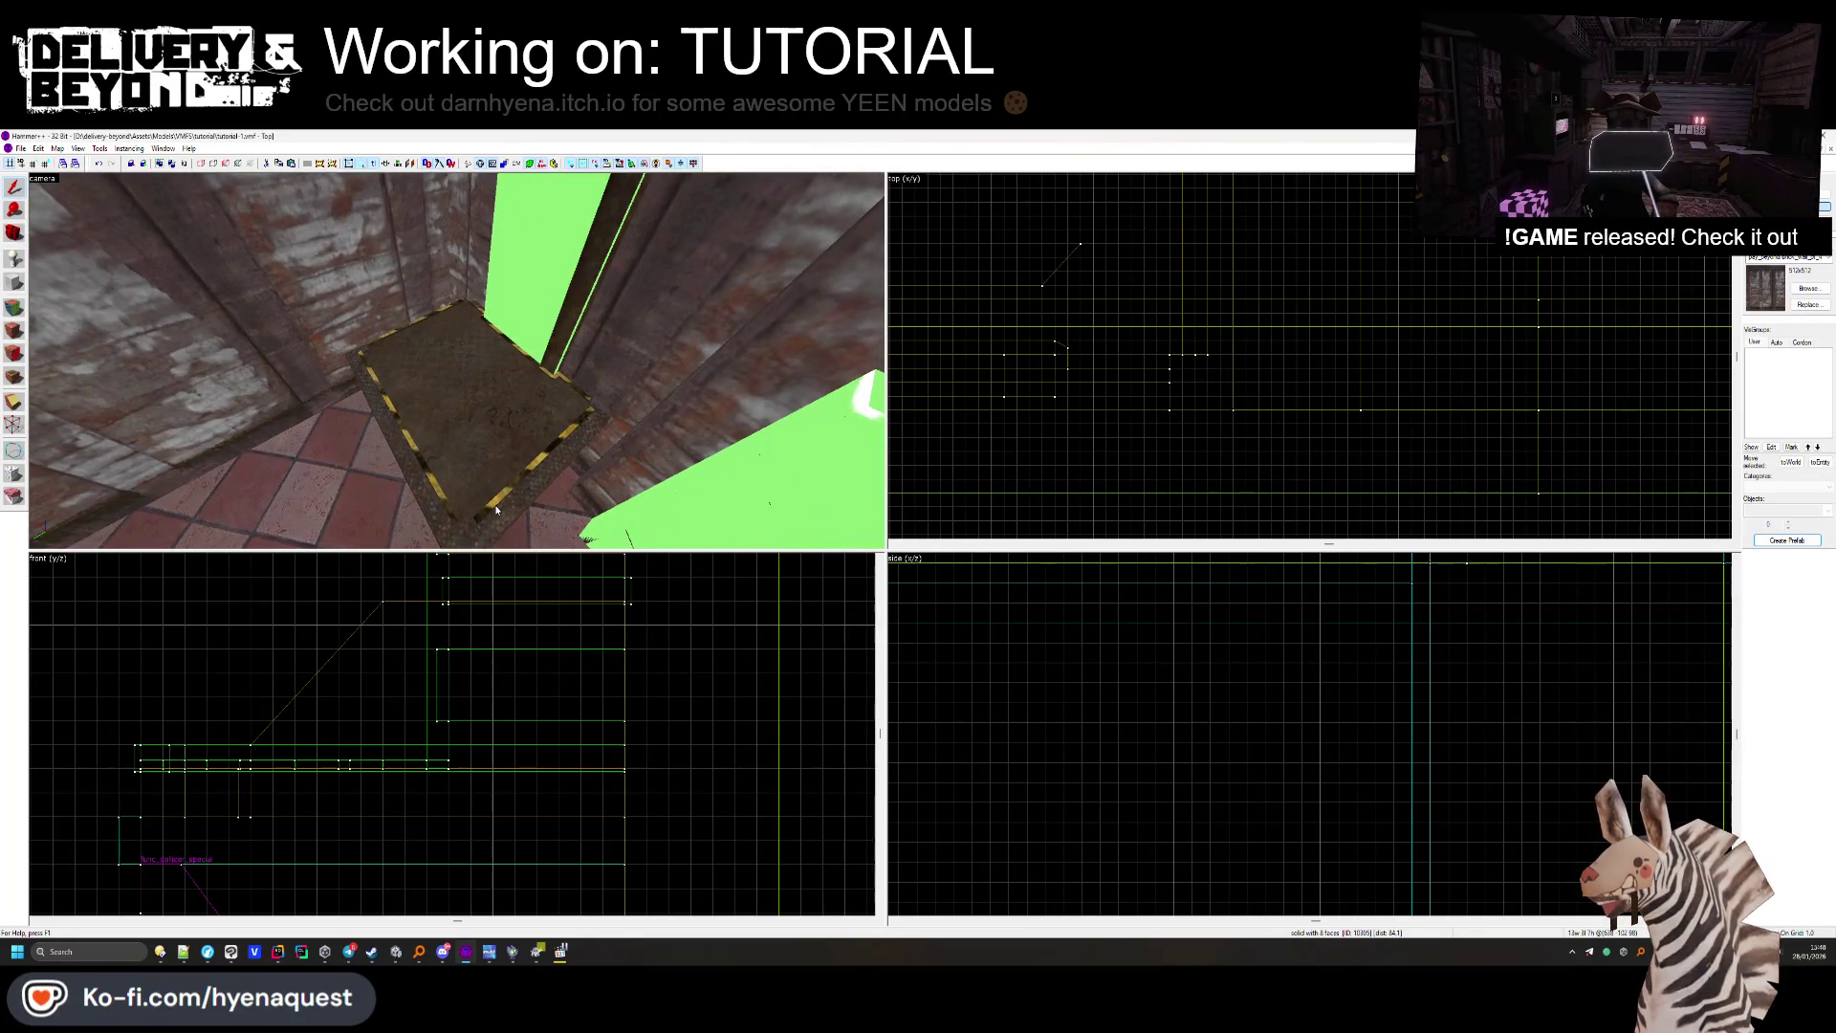
pyautogui.press('z')
pyautogui.press('w')
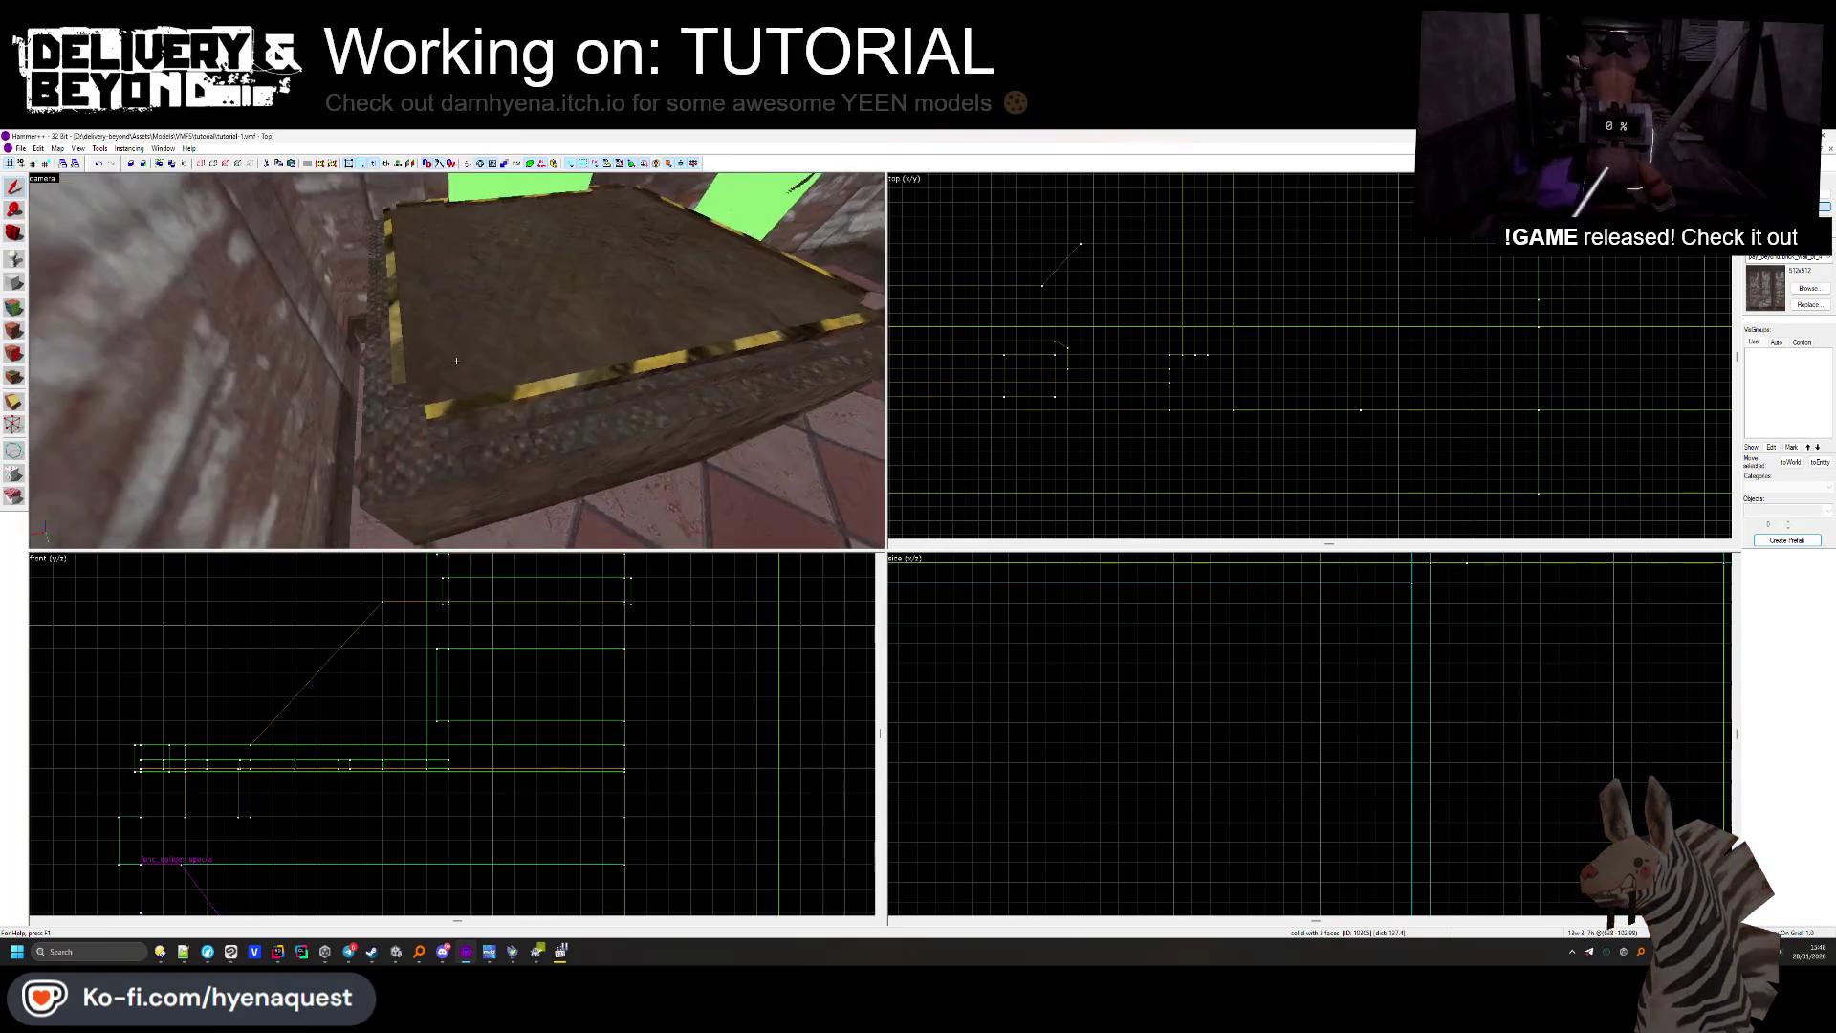
pyautogui.press('s')
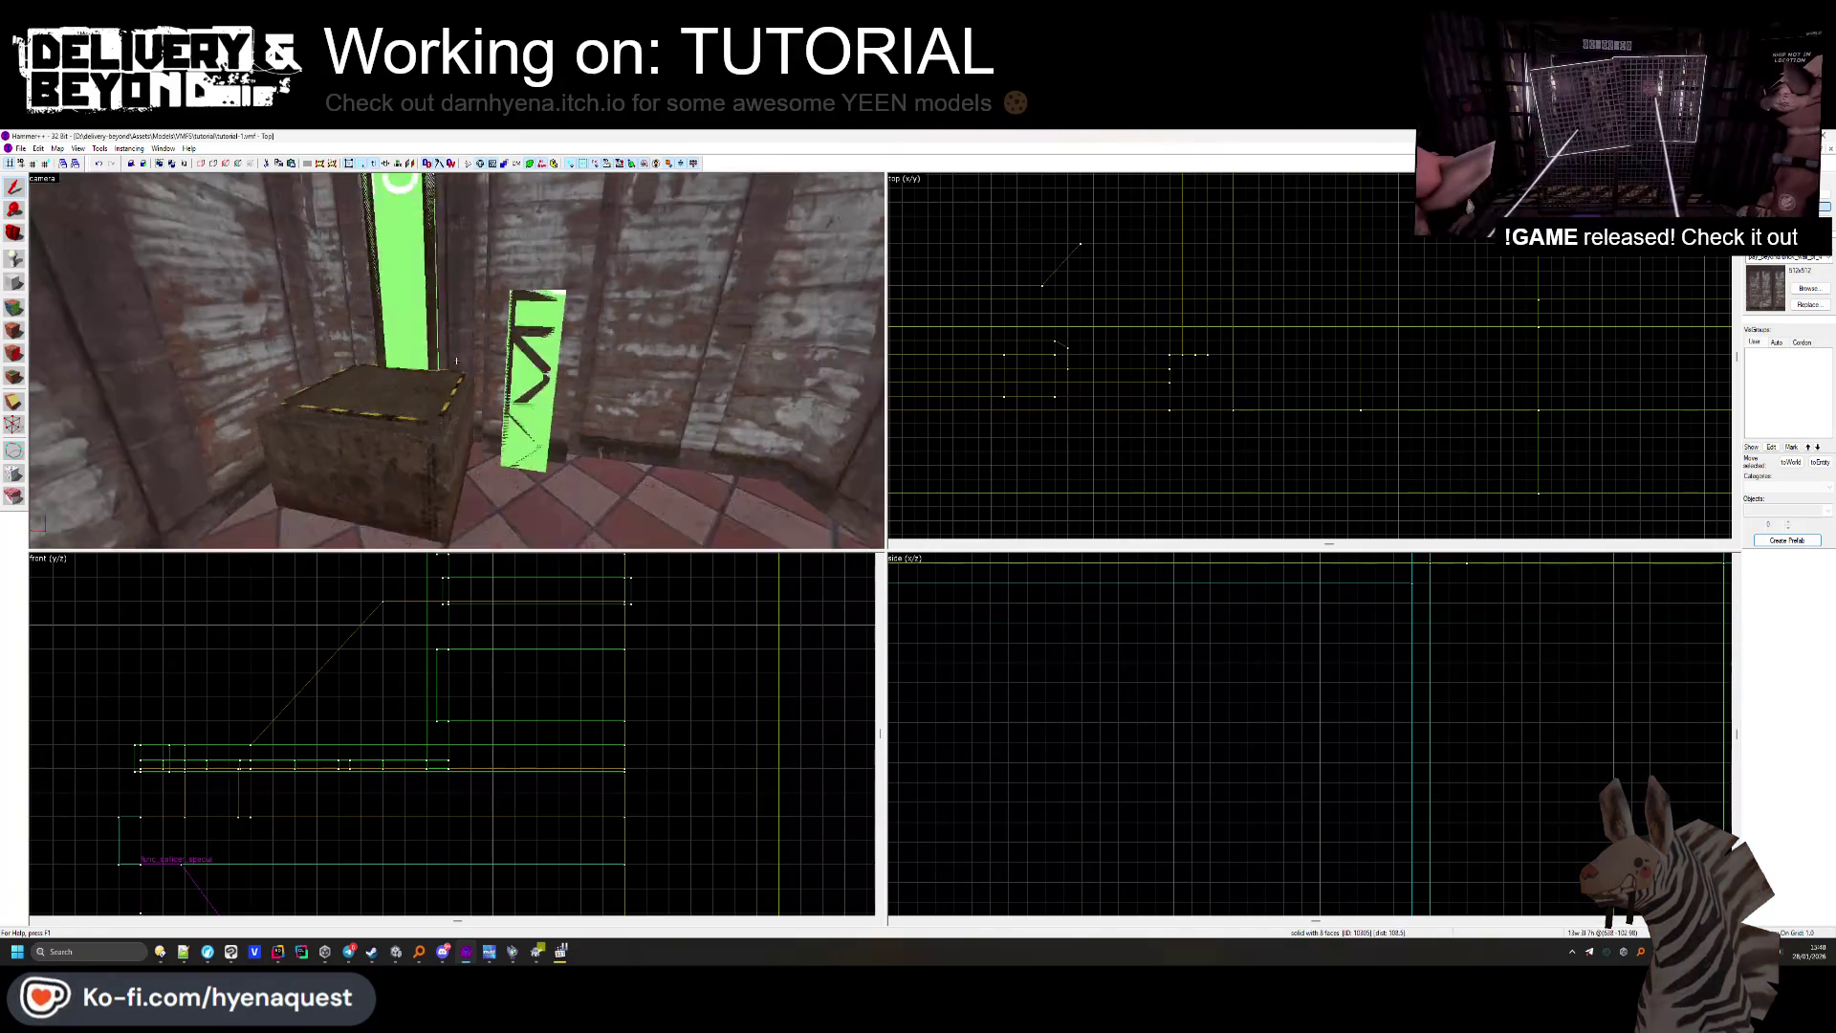
pyautogui.keyDown('ctrl'); pyautogui.click(365, 281); pyautogui.keyUp('ctrl')
pyautogui.press('z')
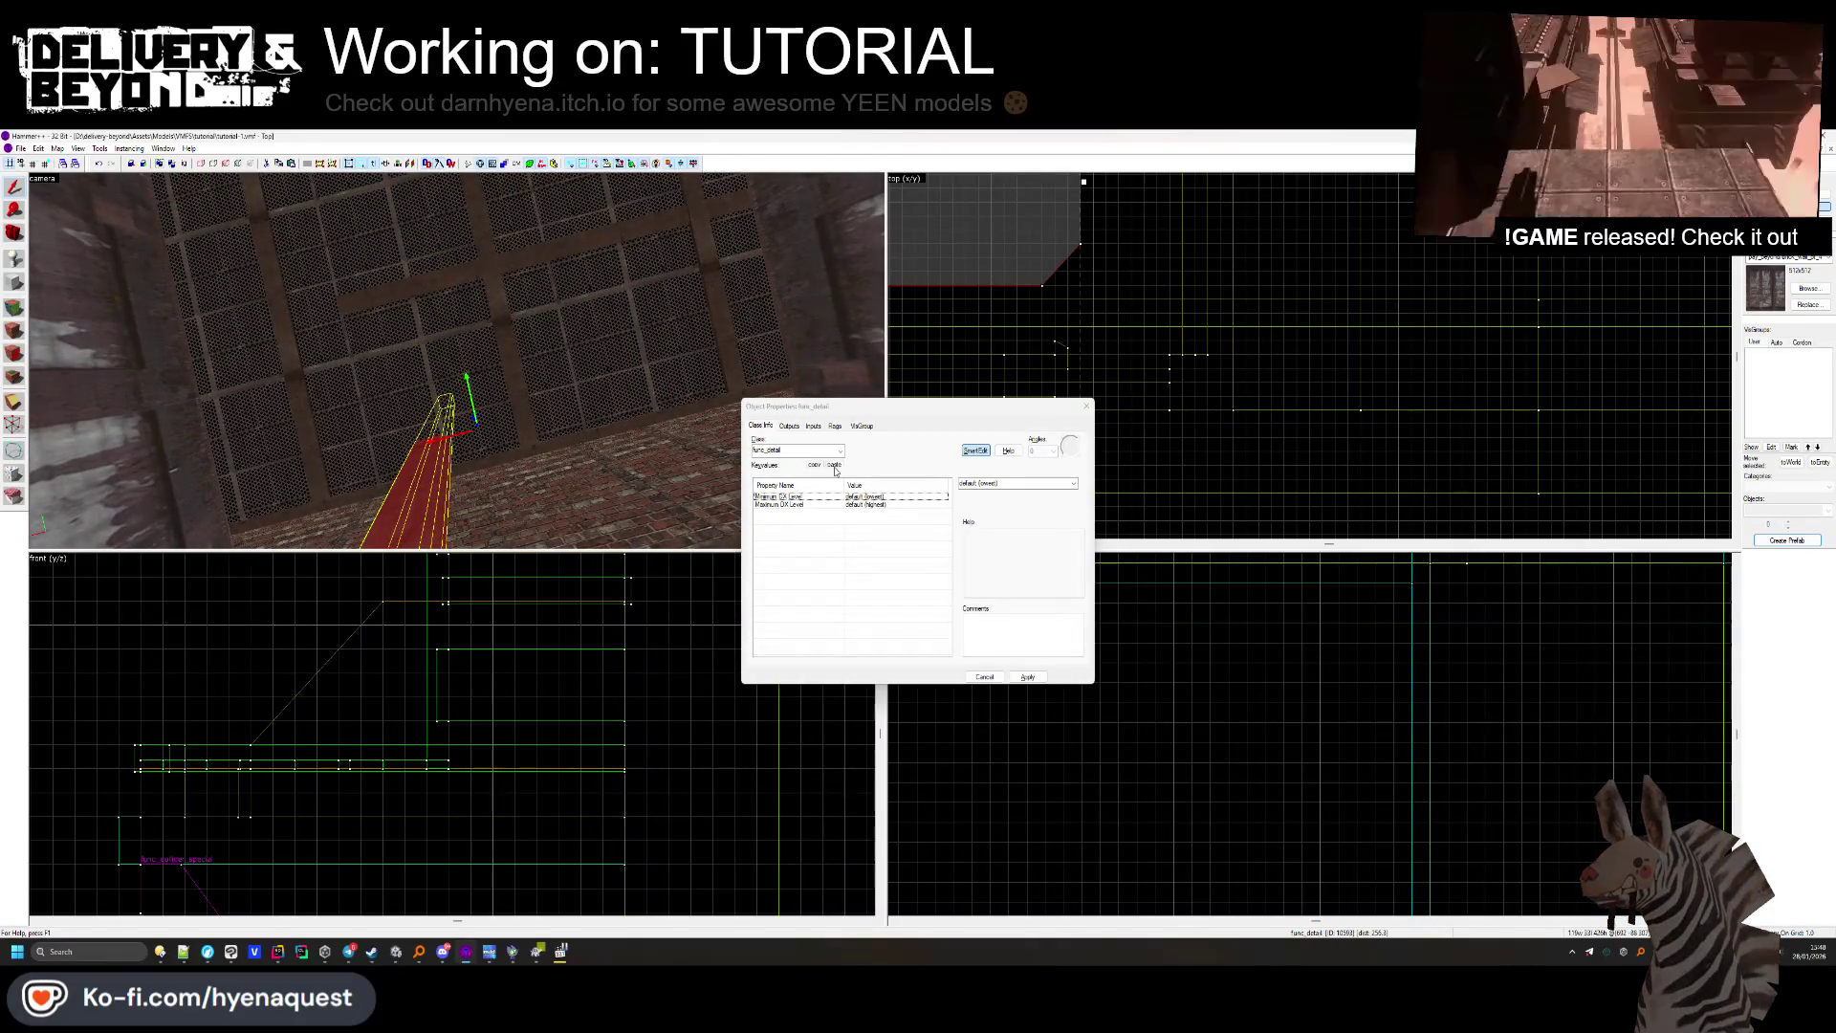
# Set the brush's class to func_collider_special.
pyautogui.click(800, 460)
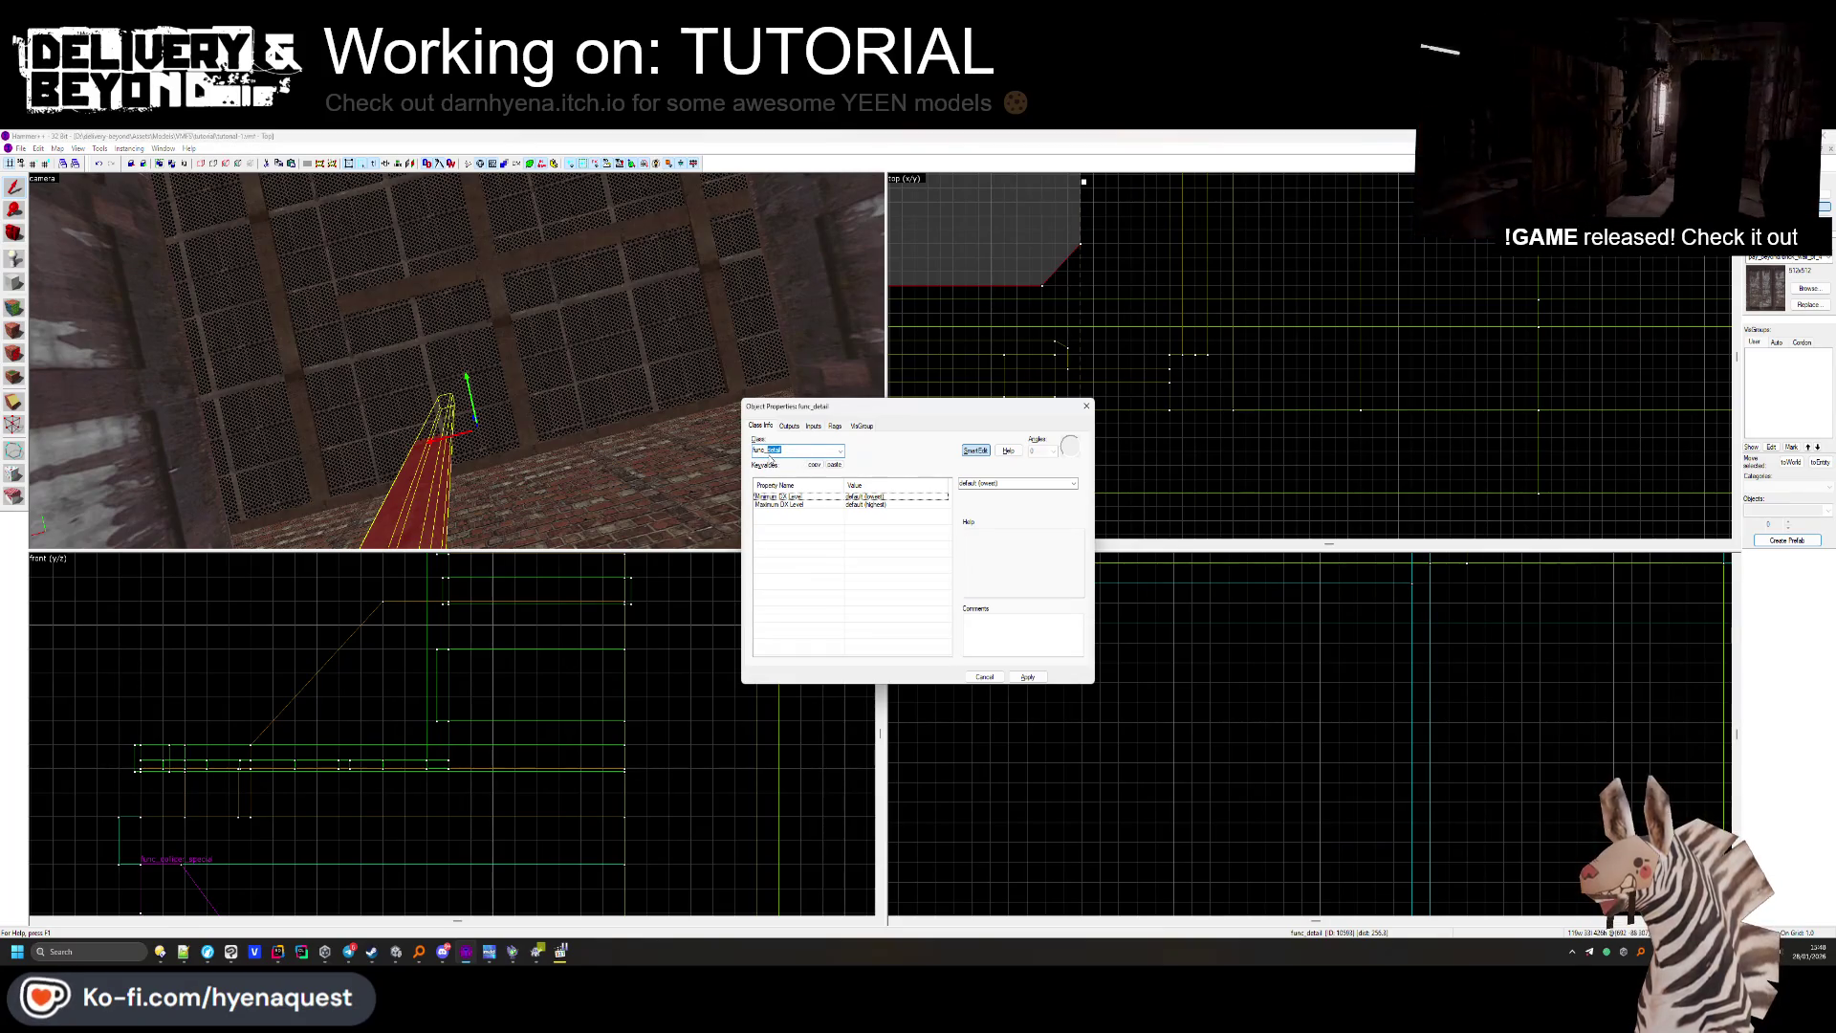
pyautogui.press('Return')
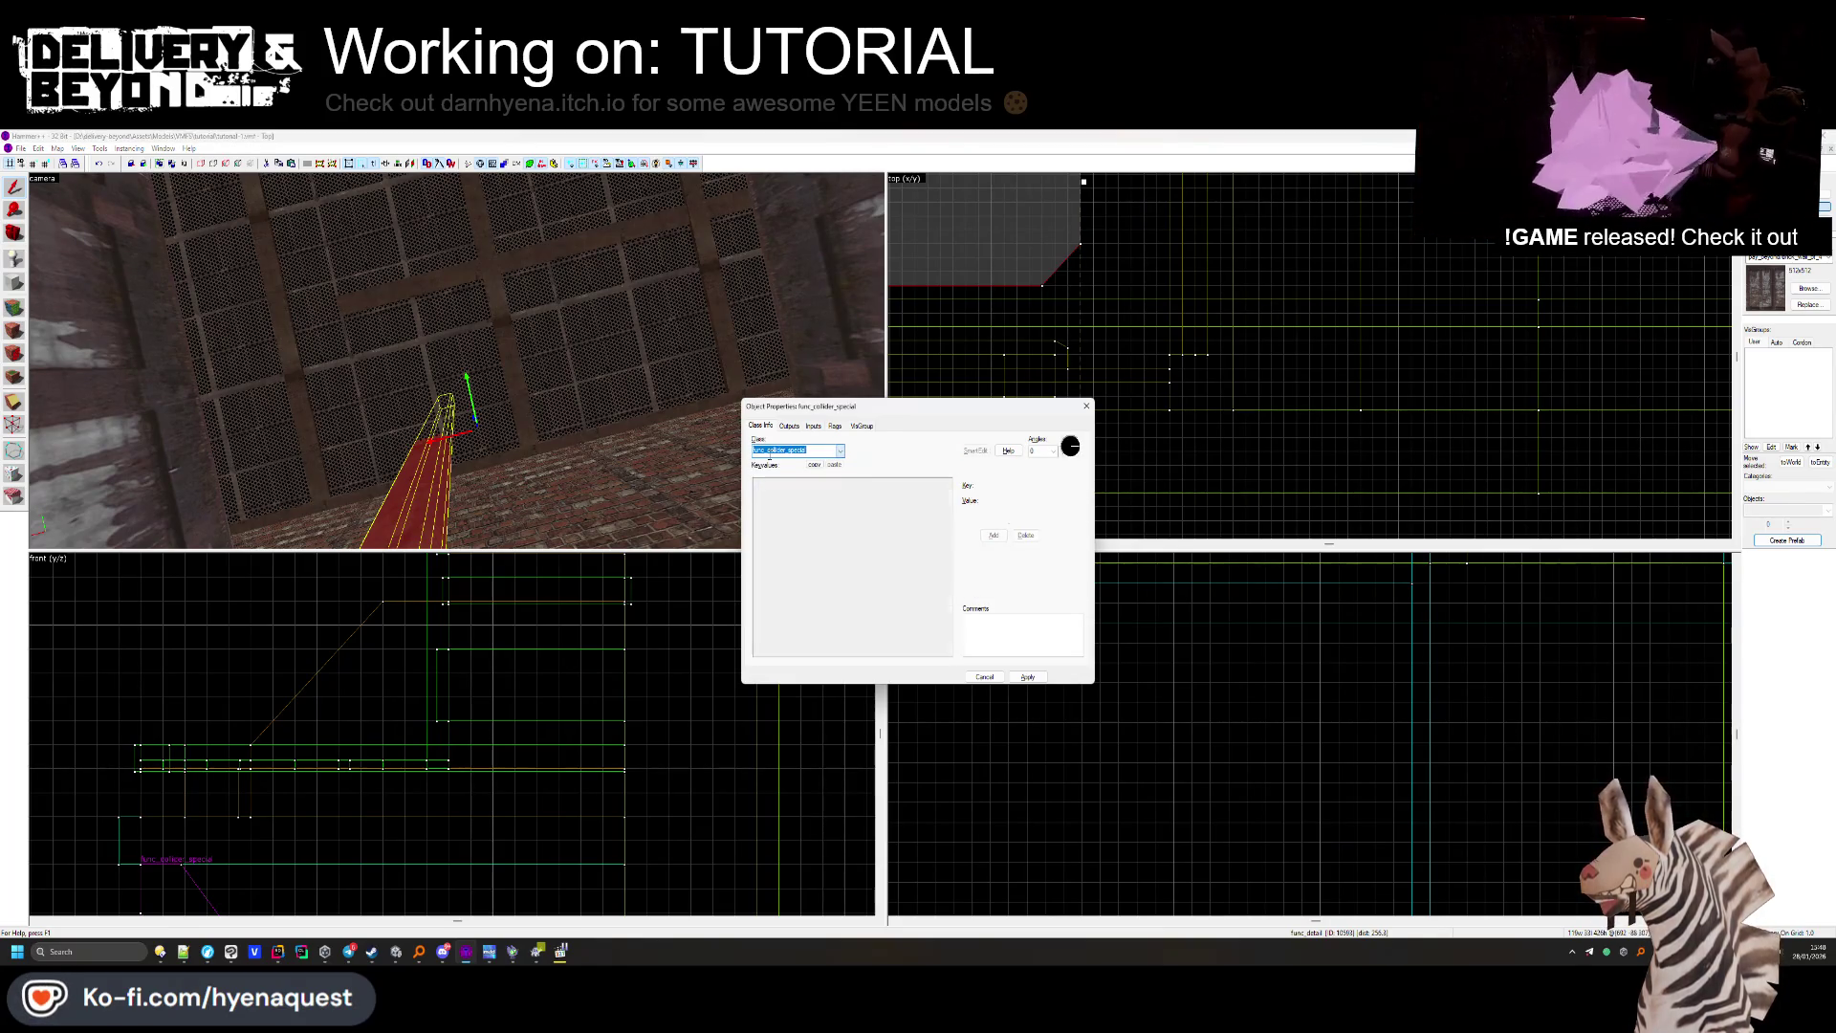
pyautogui.click(1084, 407)
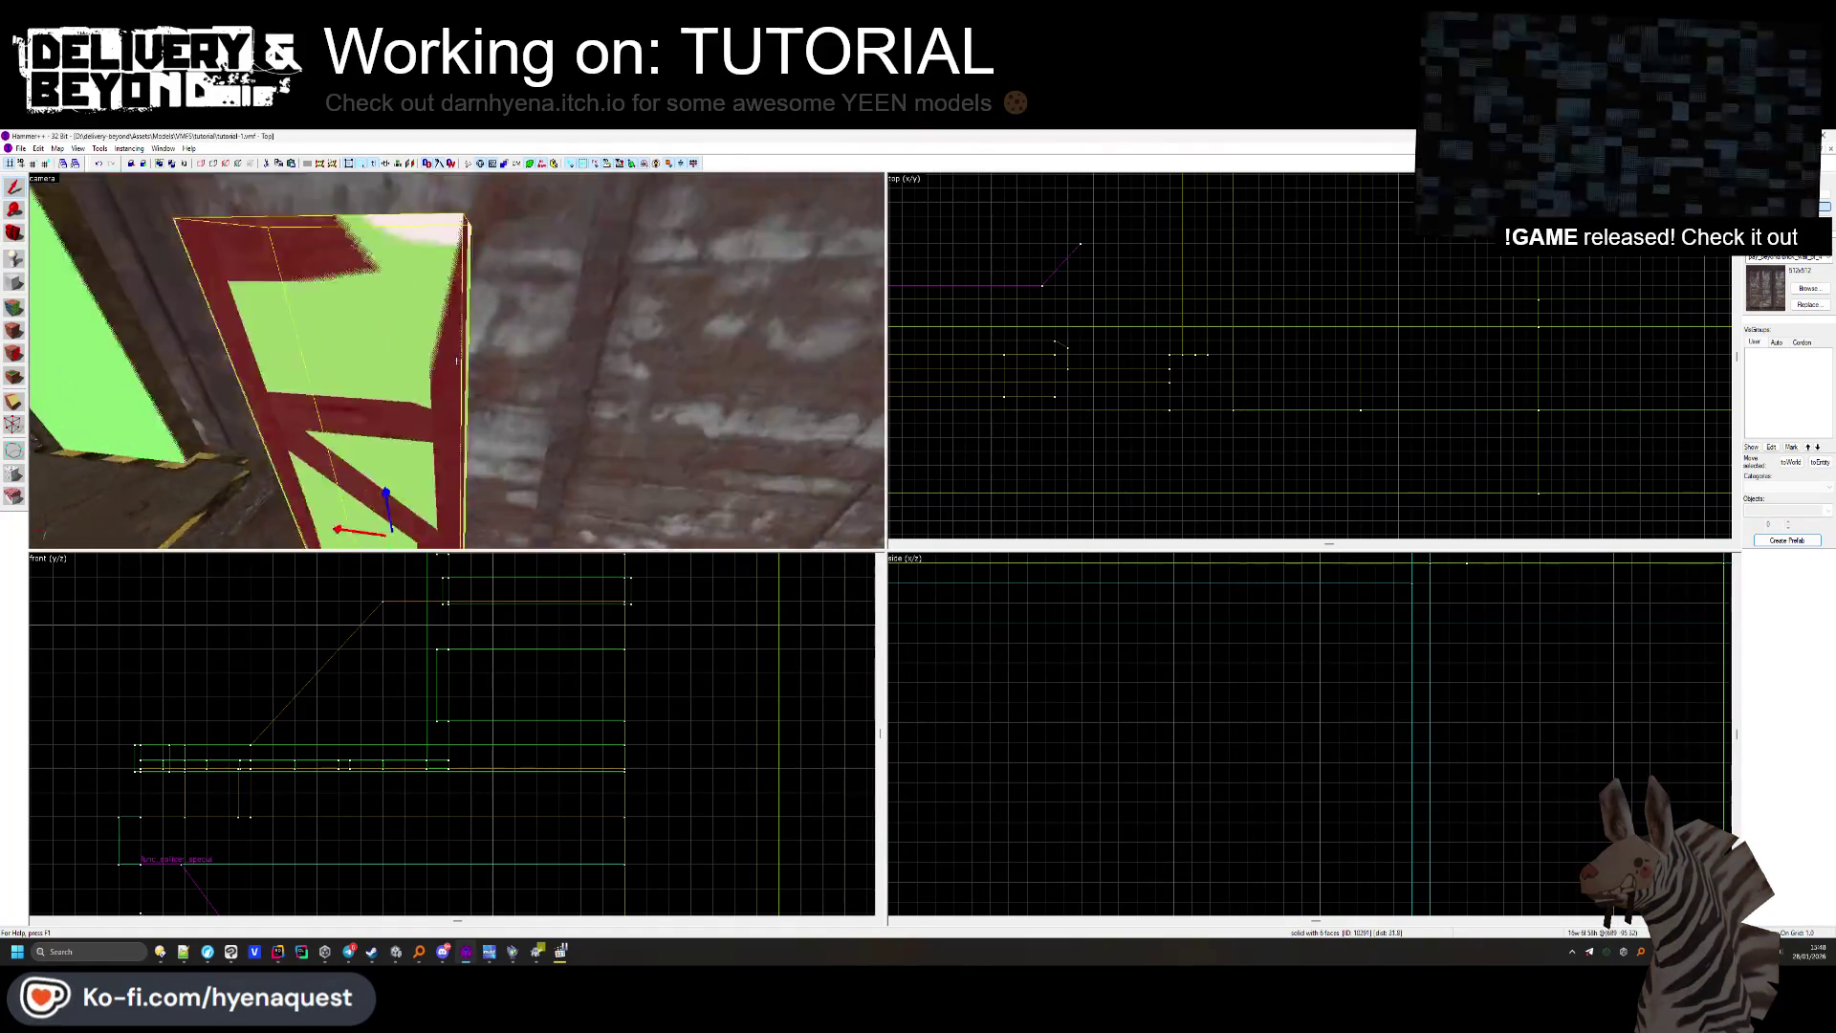
# Create a COLLISION visgroup and assign the left green block to it.
pyautogui.keyDown('ctrl'); pyautogui.click(298, 321); pyautogui.keyUp('ctrl')
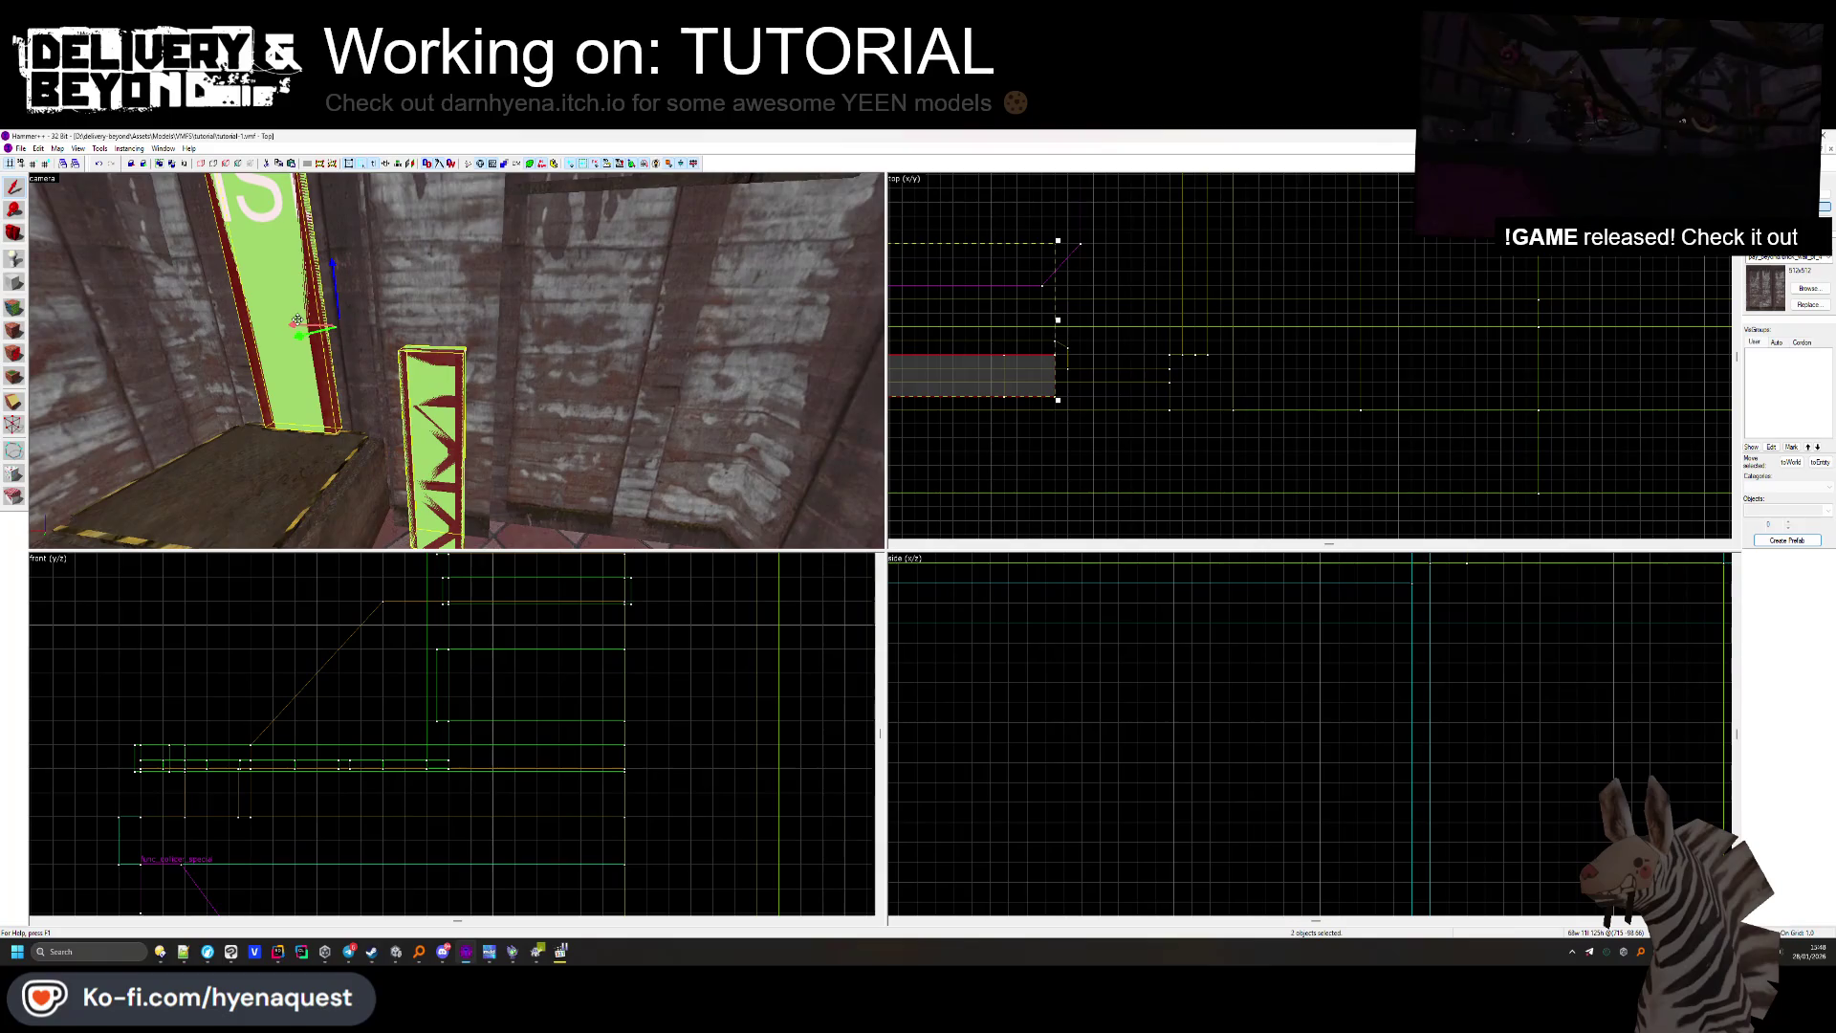
pyautogui.click(1099, 386)
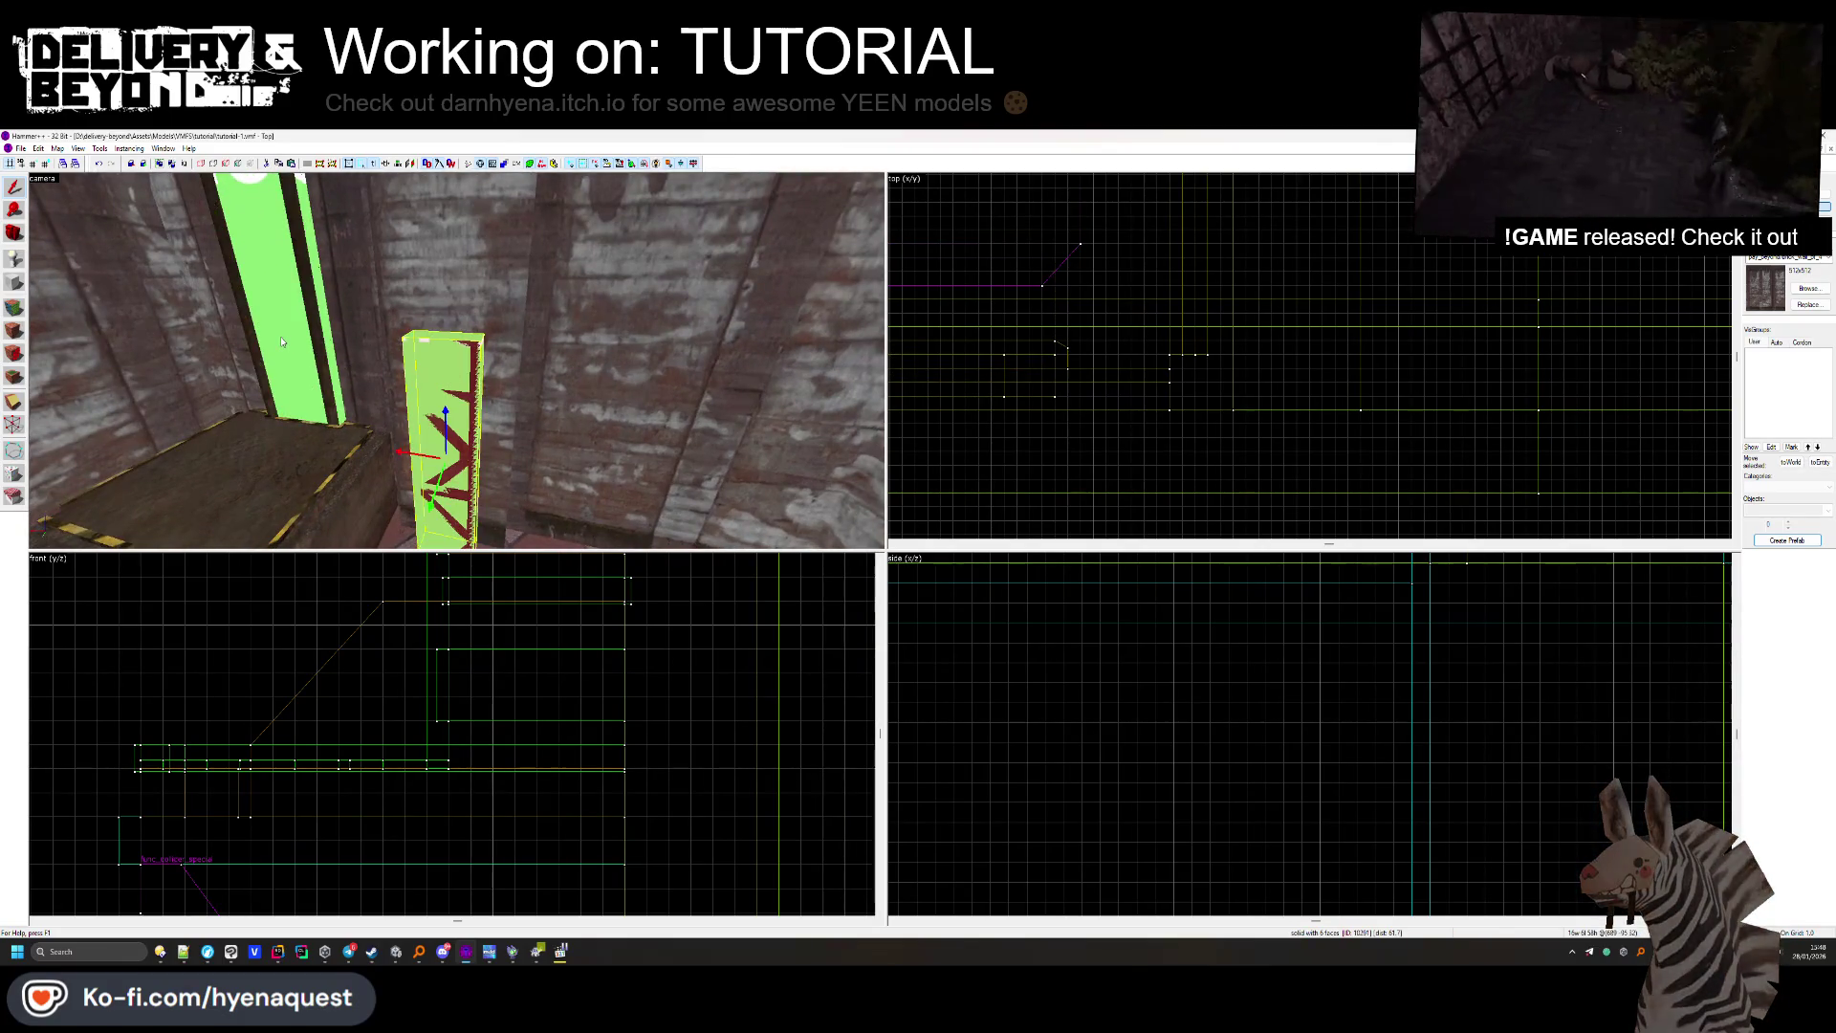
pyautogui.doubleClick(282, 342)
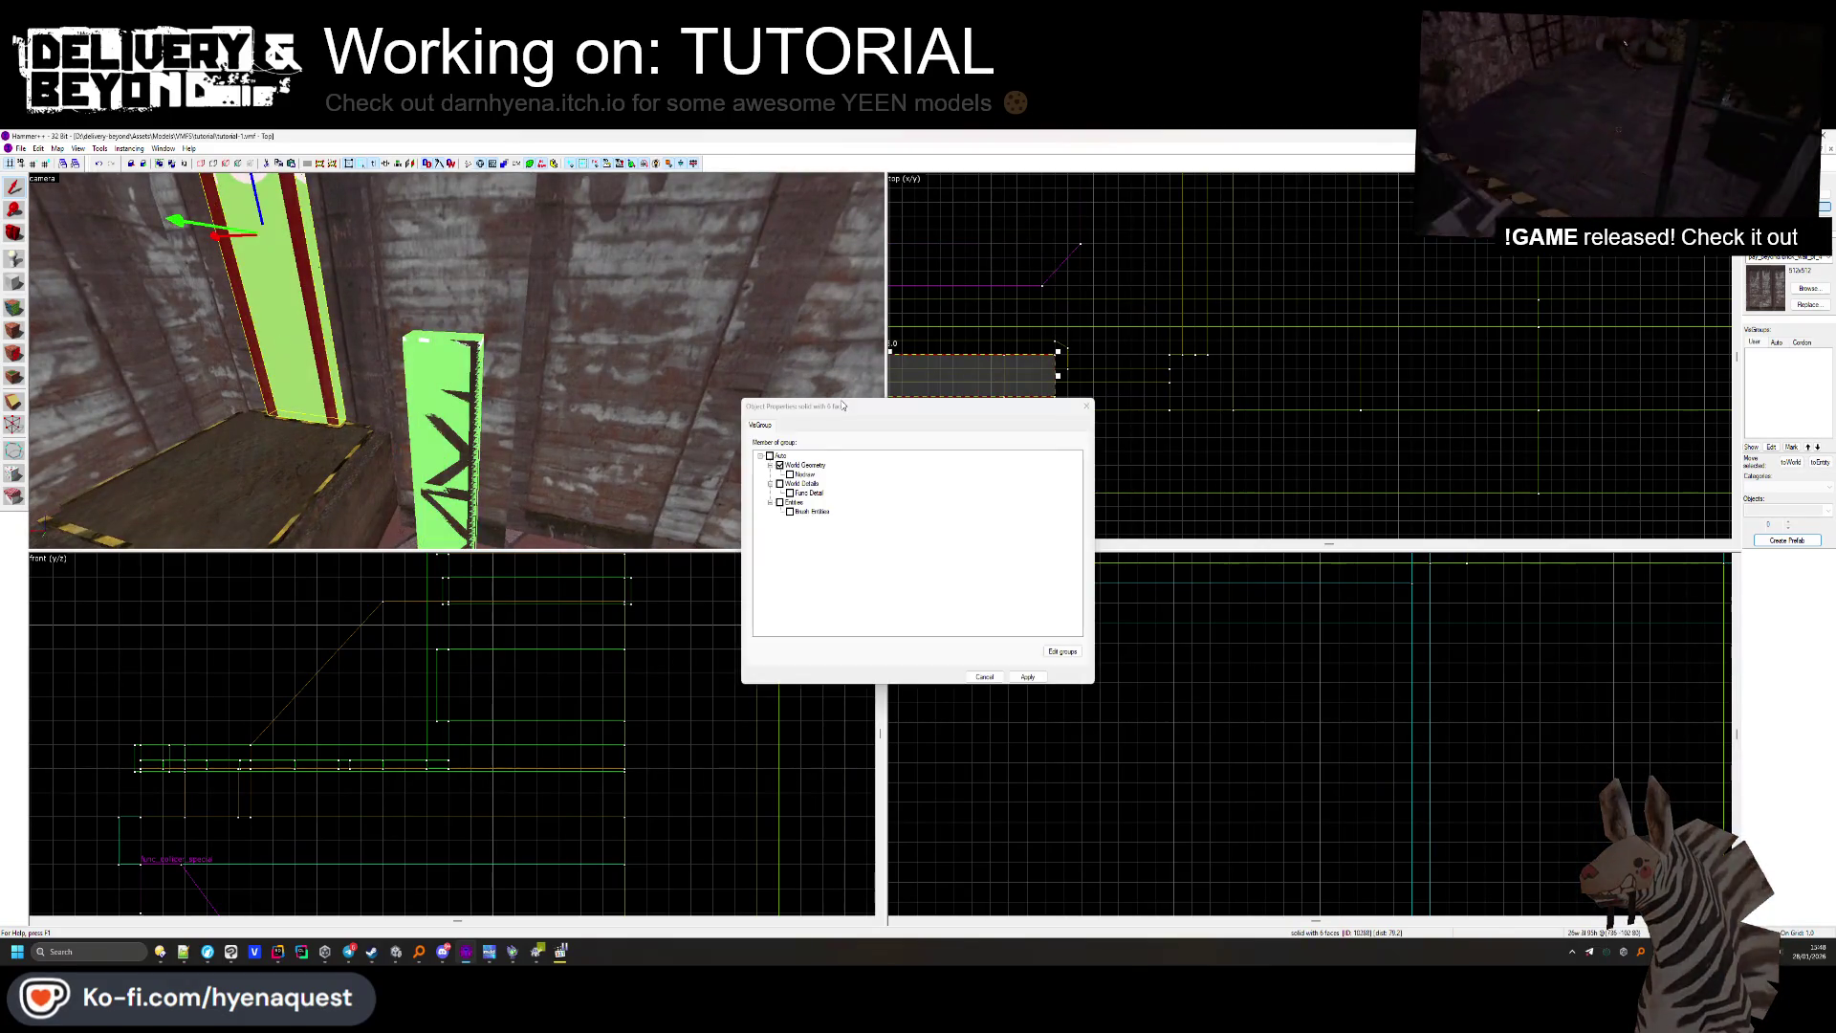
pyautogui.click(1060, 655)
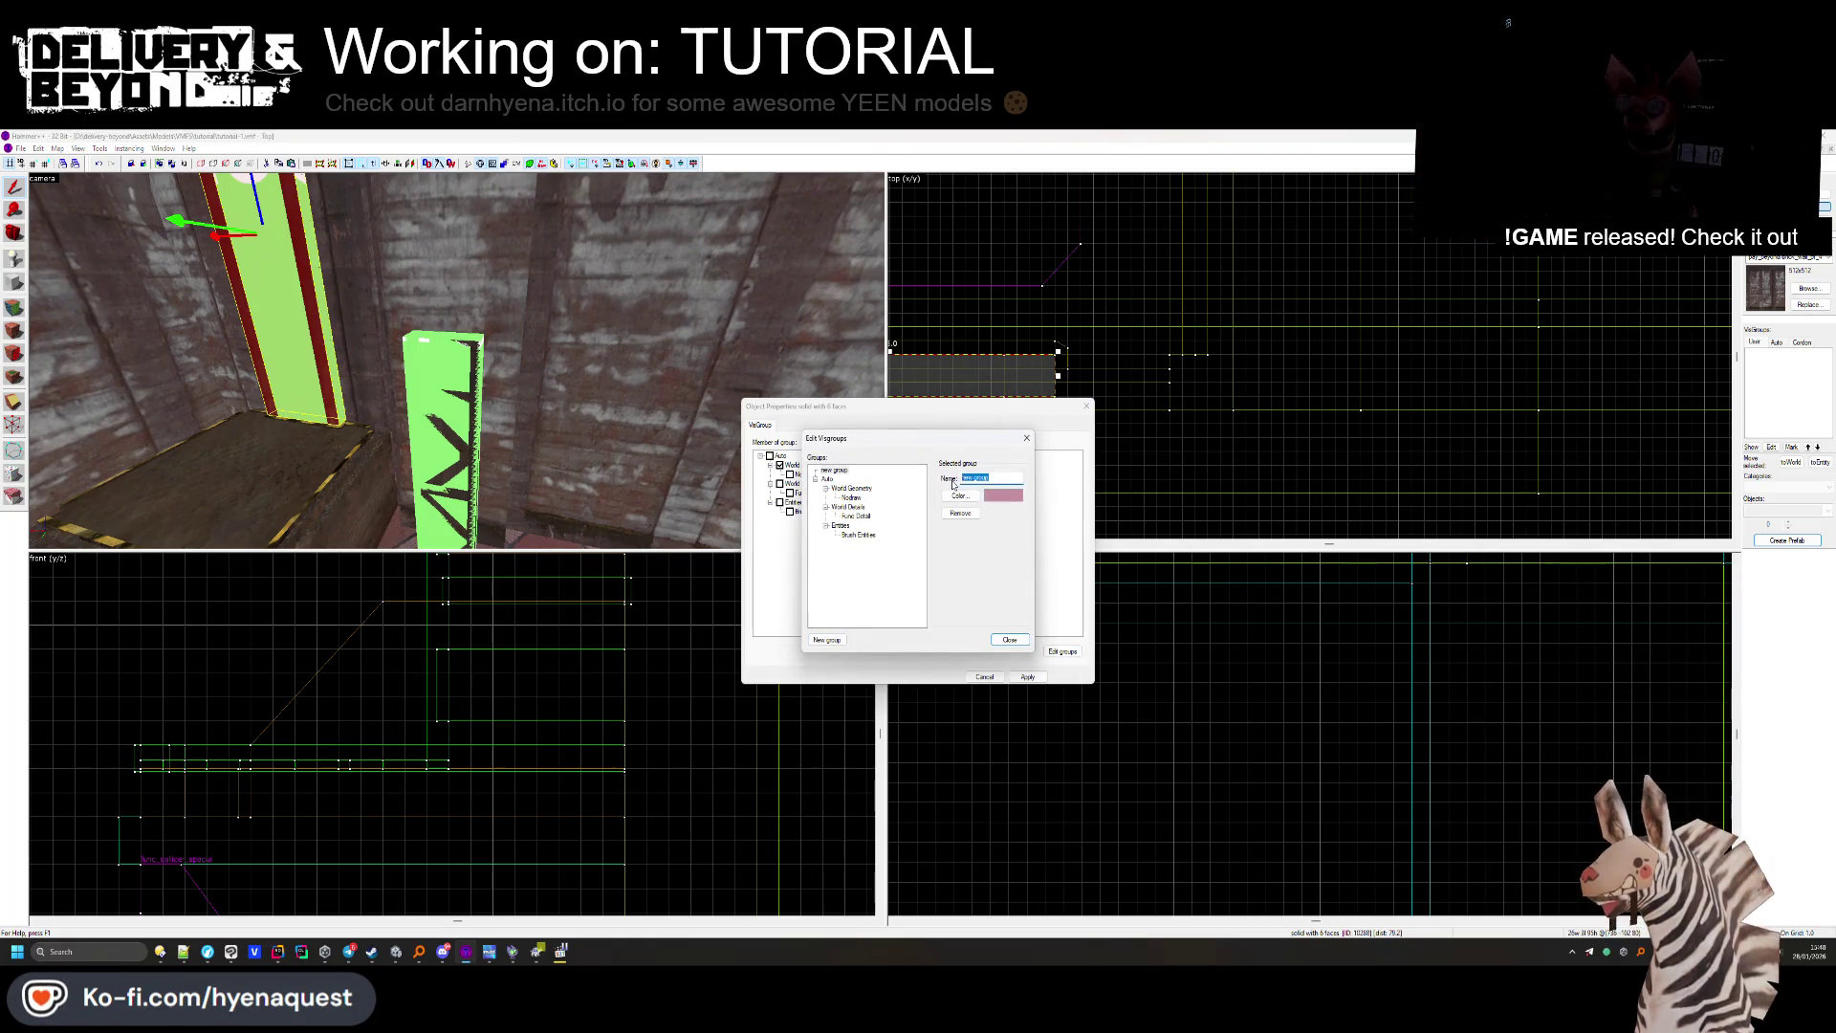
pyautogui.write('ON')
pyautogui.press('Return')
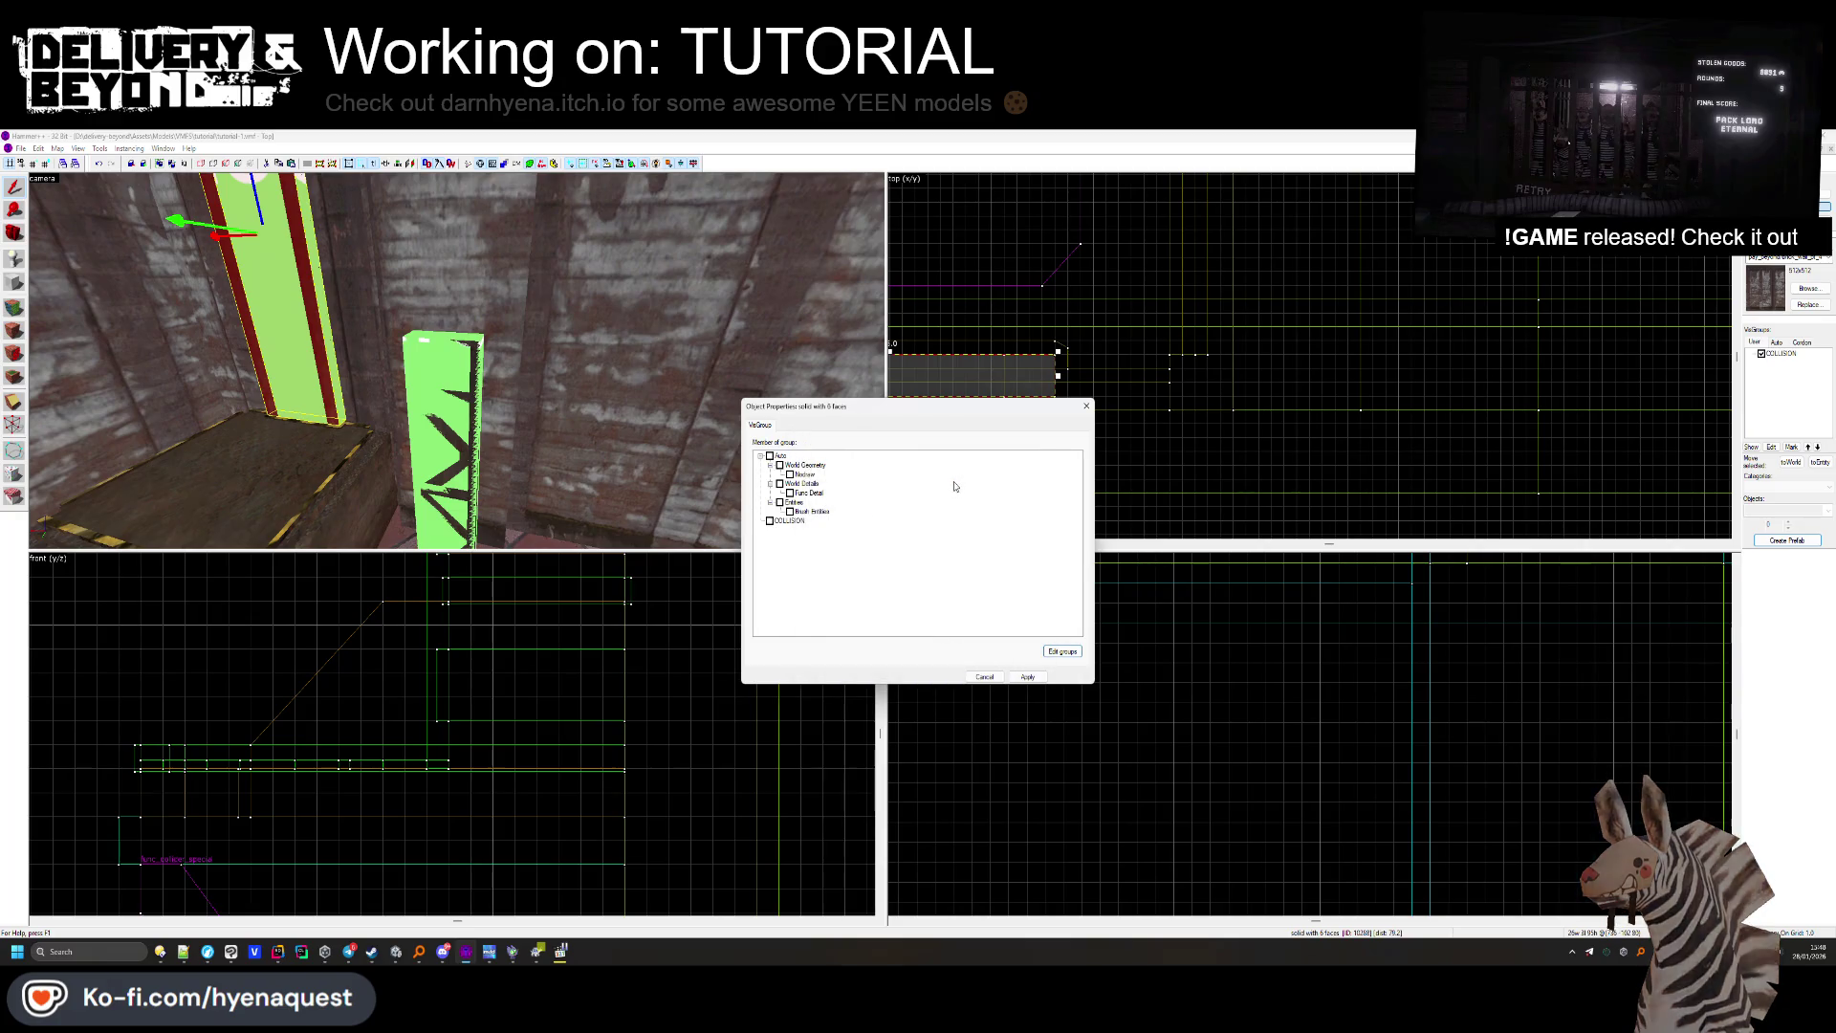
pyautogui.click(430, 375)
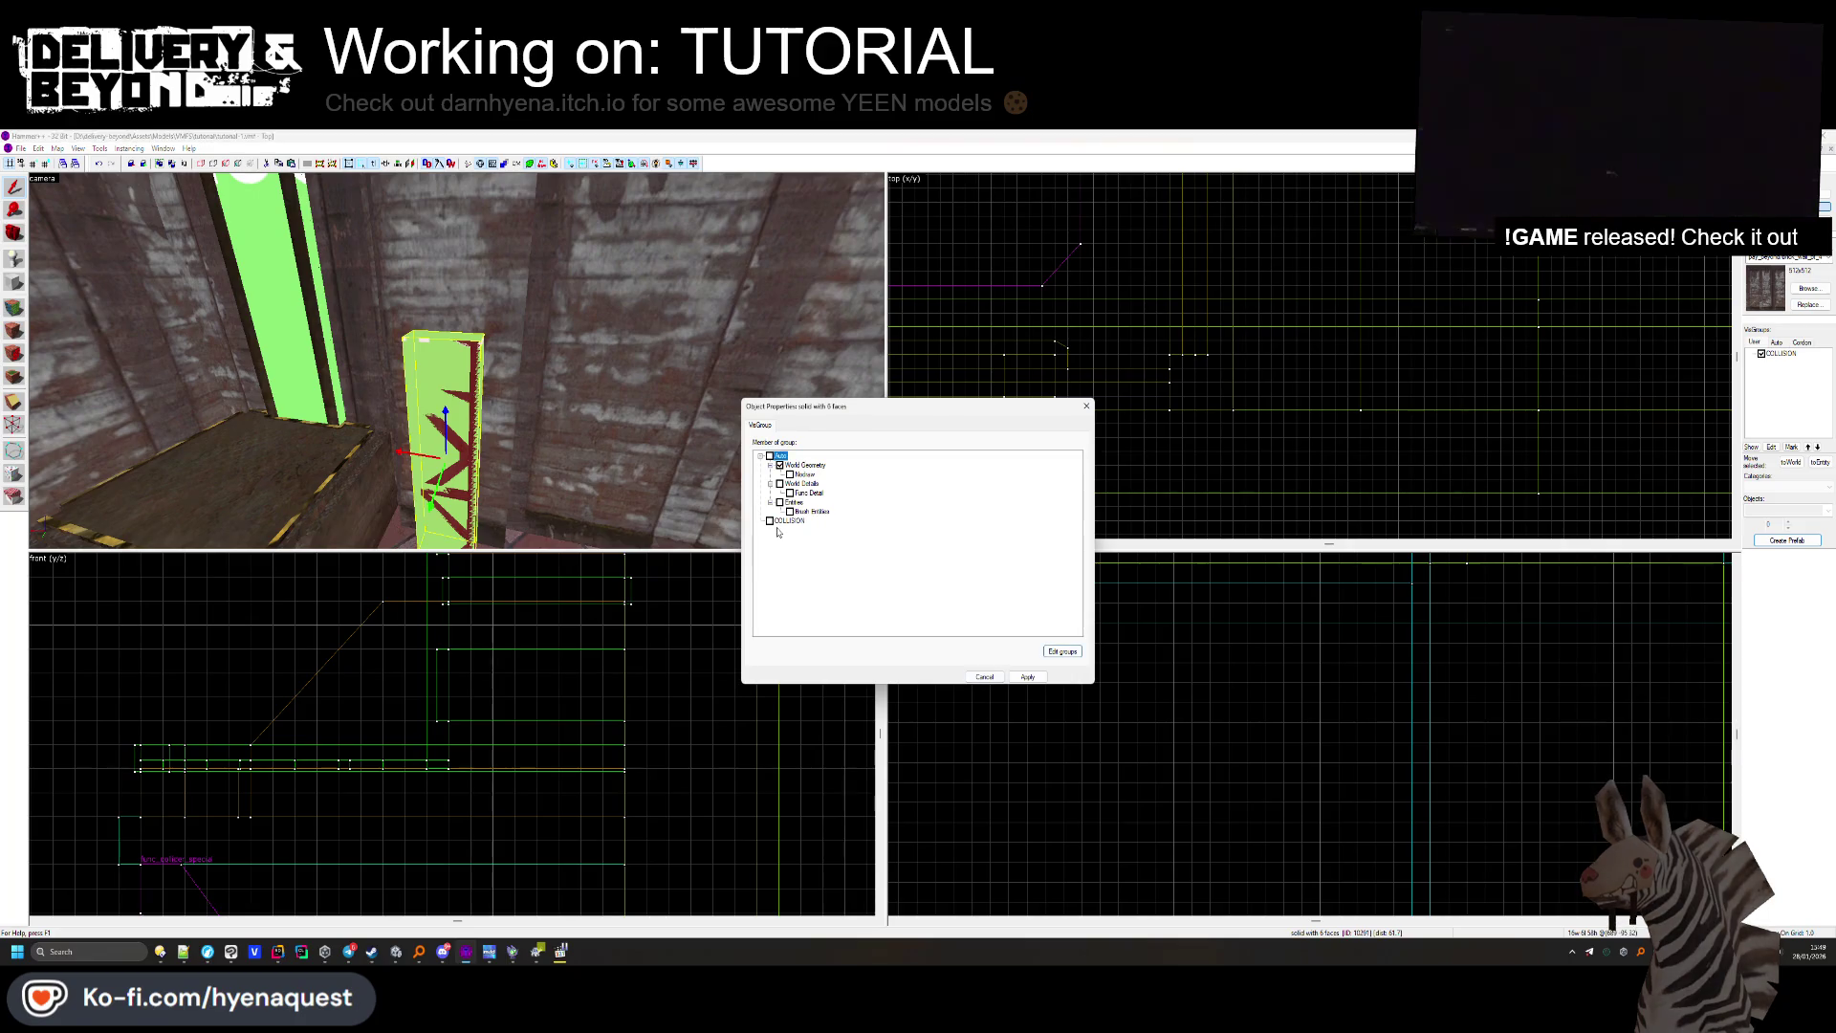
pyautogui.click(1027, 676)
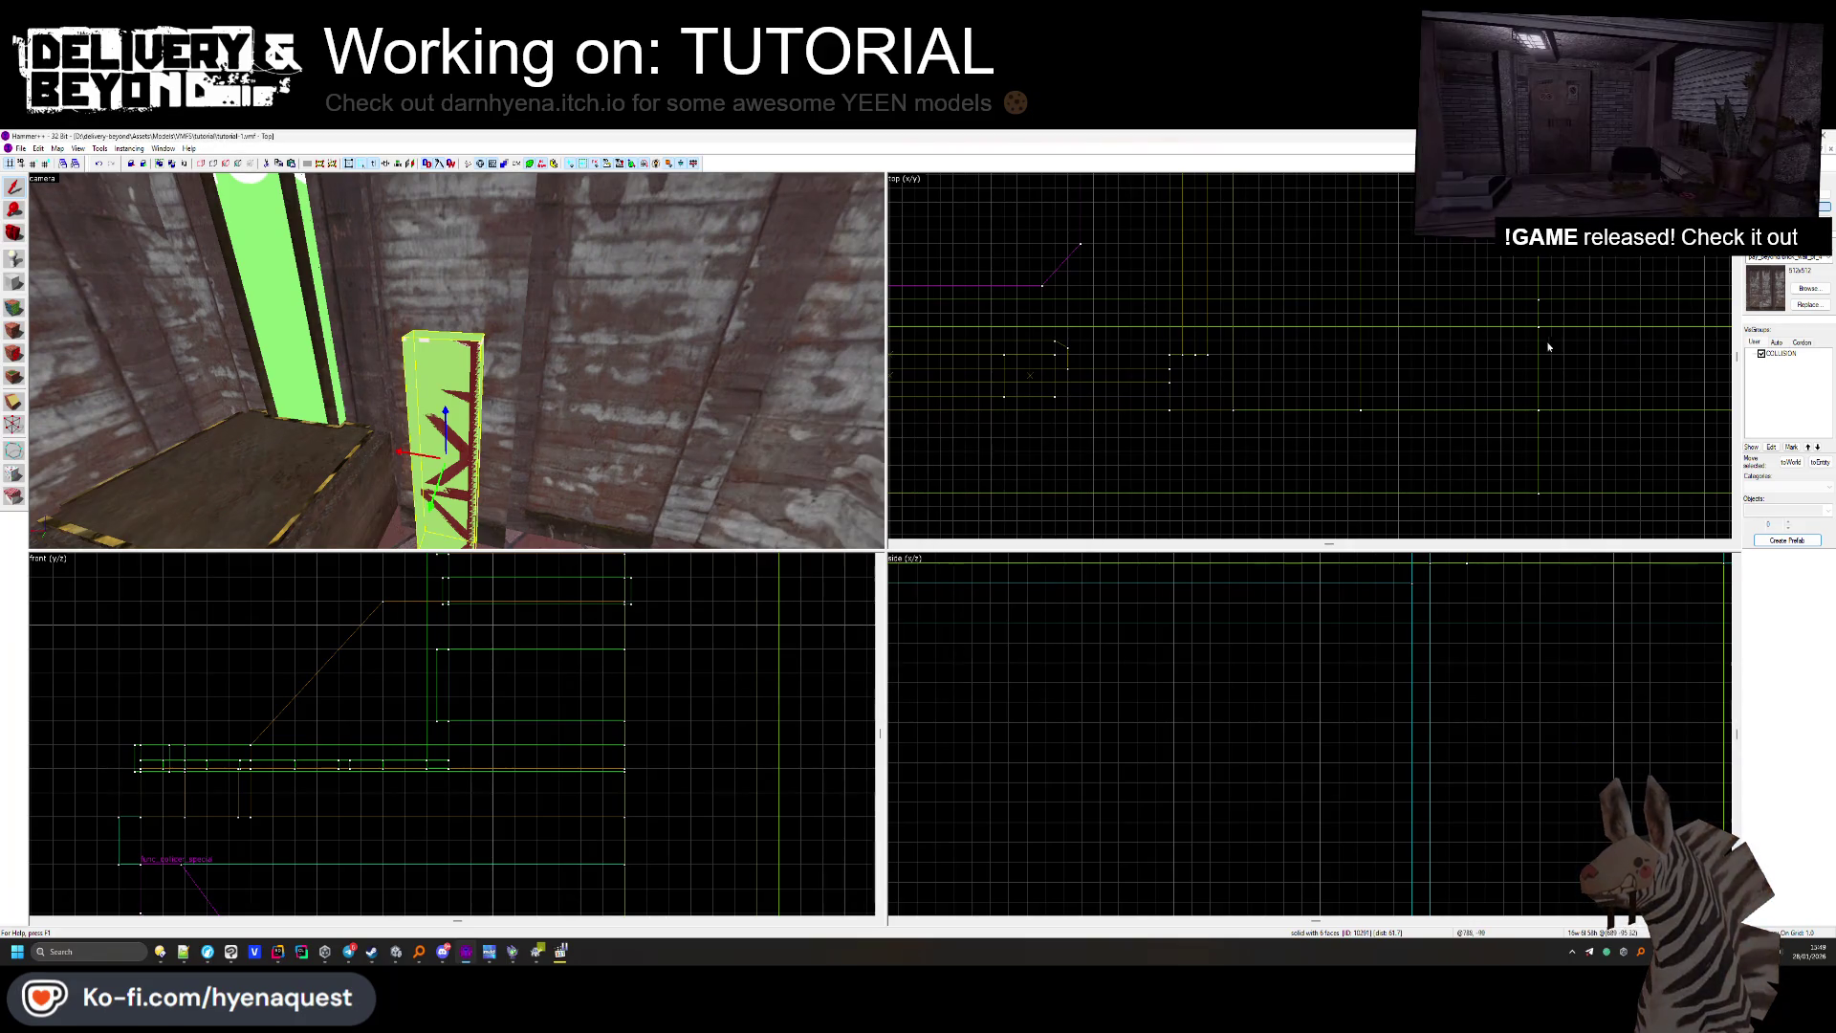
# Hide the COLLISION visgroup and select the ladder poles and horizontal bars.
pyautogui.click(1762, 353)
pyautogui.keyDown('ctrl'); pyautogui.click(536, 376); pyautogui.keyUp('ctrl')
pyautogui.keyDown('ctrl'); pyautogui.click(552, 373); pyautogui.keyUp('ctrl')
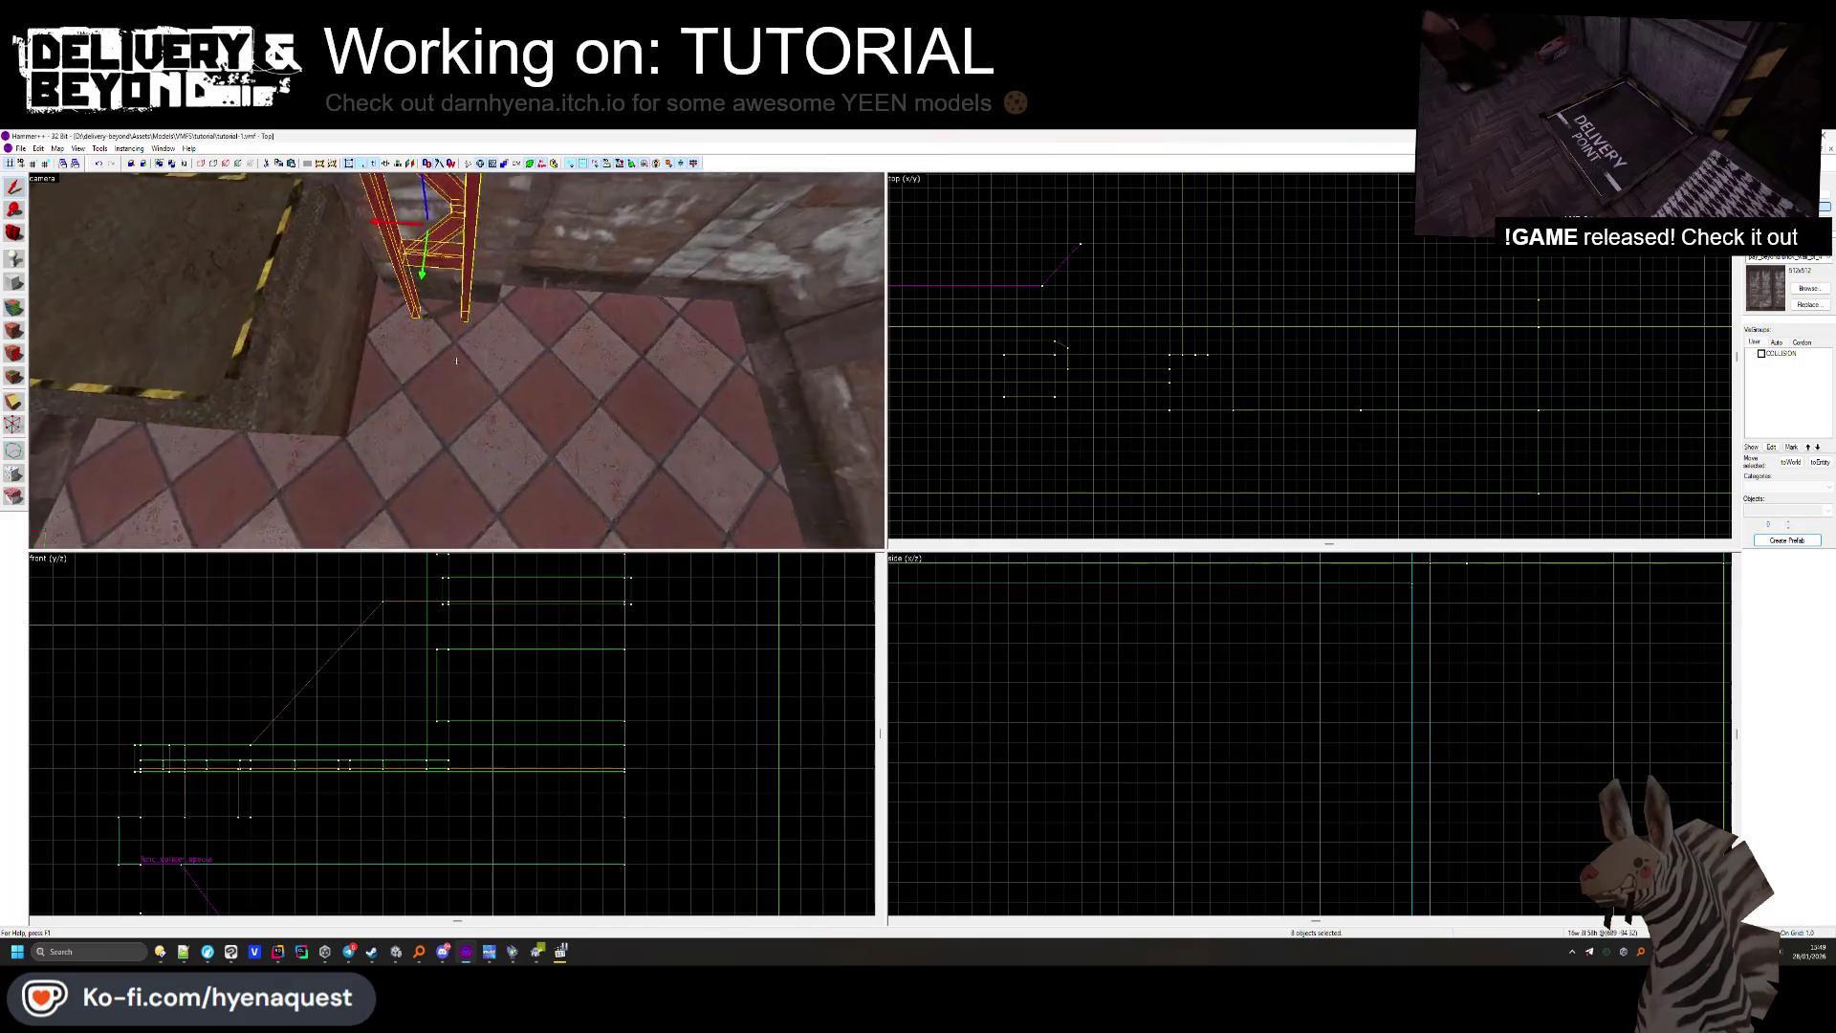
pyautogui.keyDown('ctrl'); pyautogui.click(456, 361); pyautogui.keyUp('ctrl')
pyautogui.press('s')
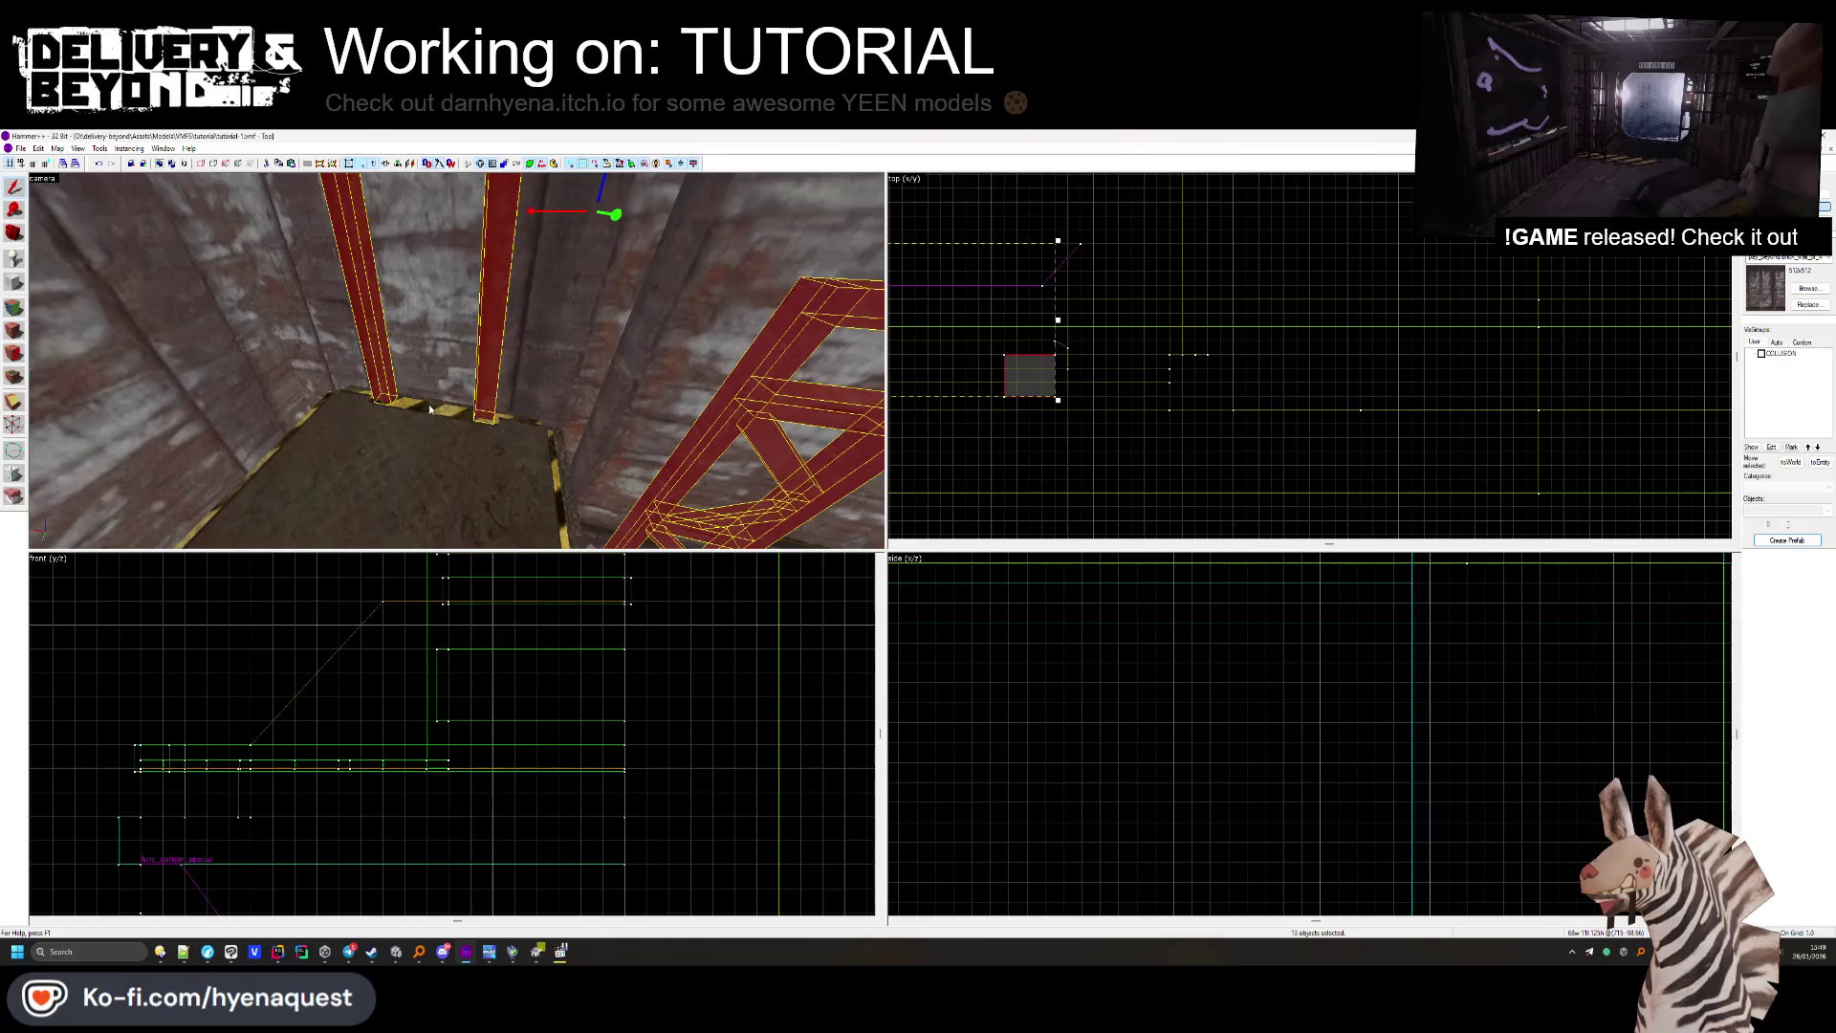
pyautogui.keyDown('ctrl'); pyautogui.click(428, 404); pyautogui.keyUp('ctrl')
pyautogui.keyDown('ctrl'); pyautogui.click(511, 283); pyautogui.keyUp('ctrl')
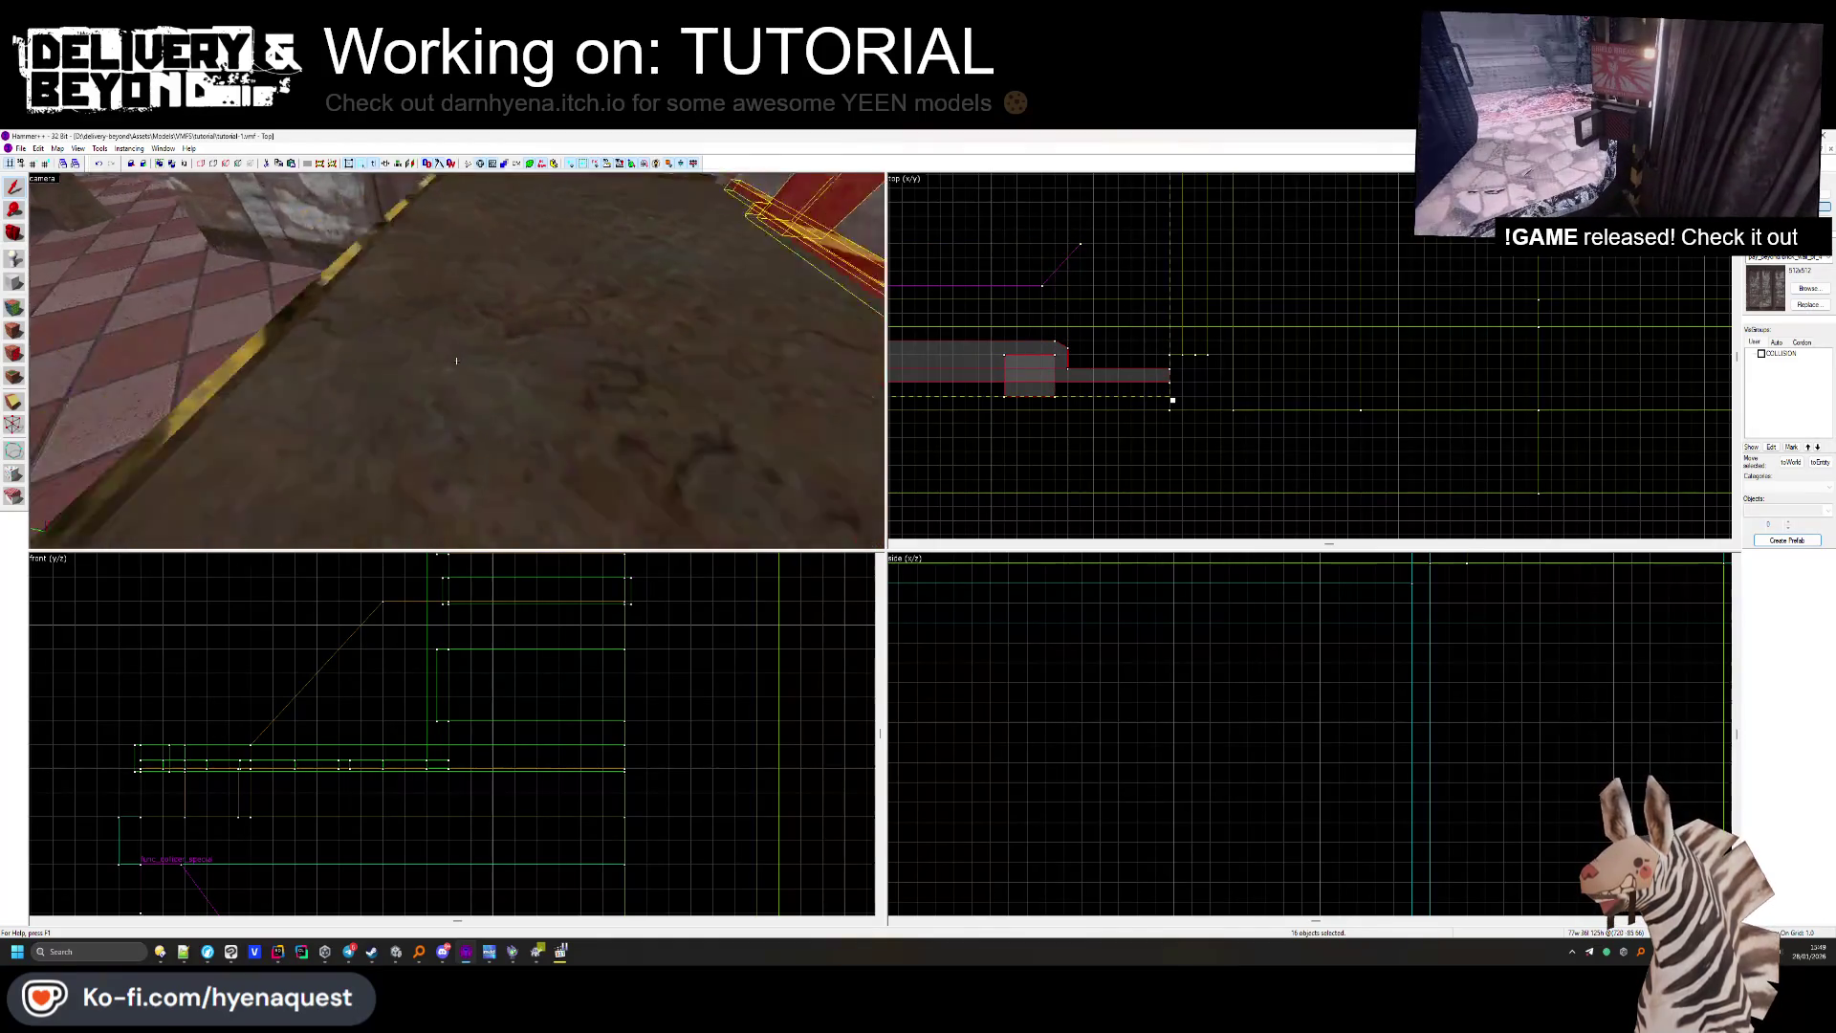
pyautogui.keyDown('ctrl'); pyautogui.click(456, 360); pyautogui.keyUp('ctrl')
pyautogui.keyDown('ctrl'); pyautogui.click(456, 360); pyautogui.keyUp('ctrl')
pyautogui.keyDown('ctrl'); pyautogui.click(456, 360); pyautogui.keyUp('ctrl')
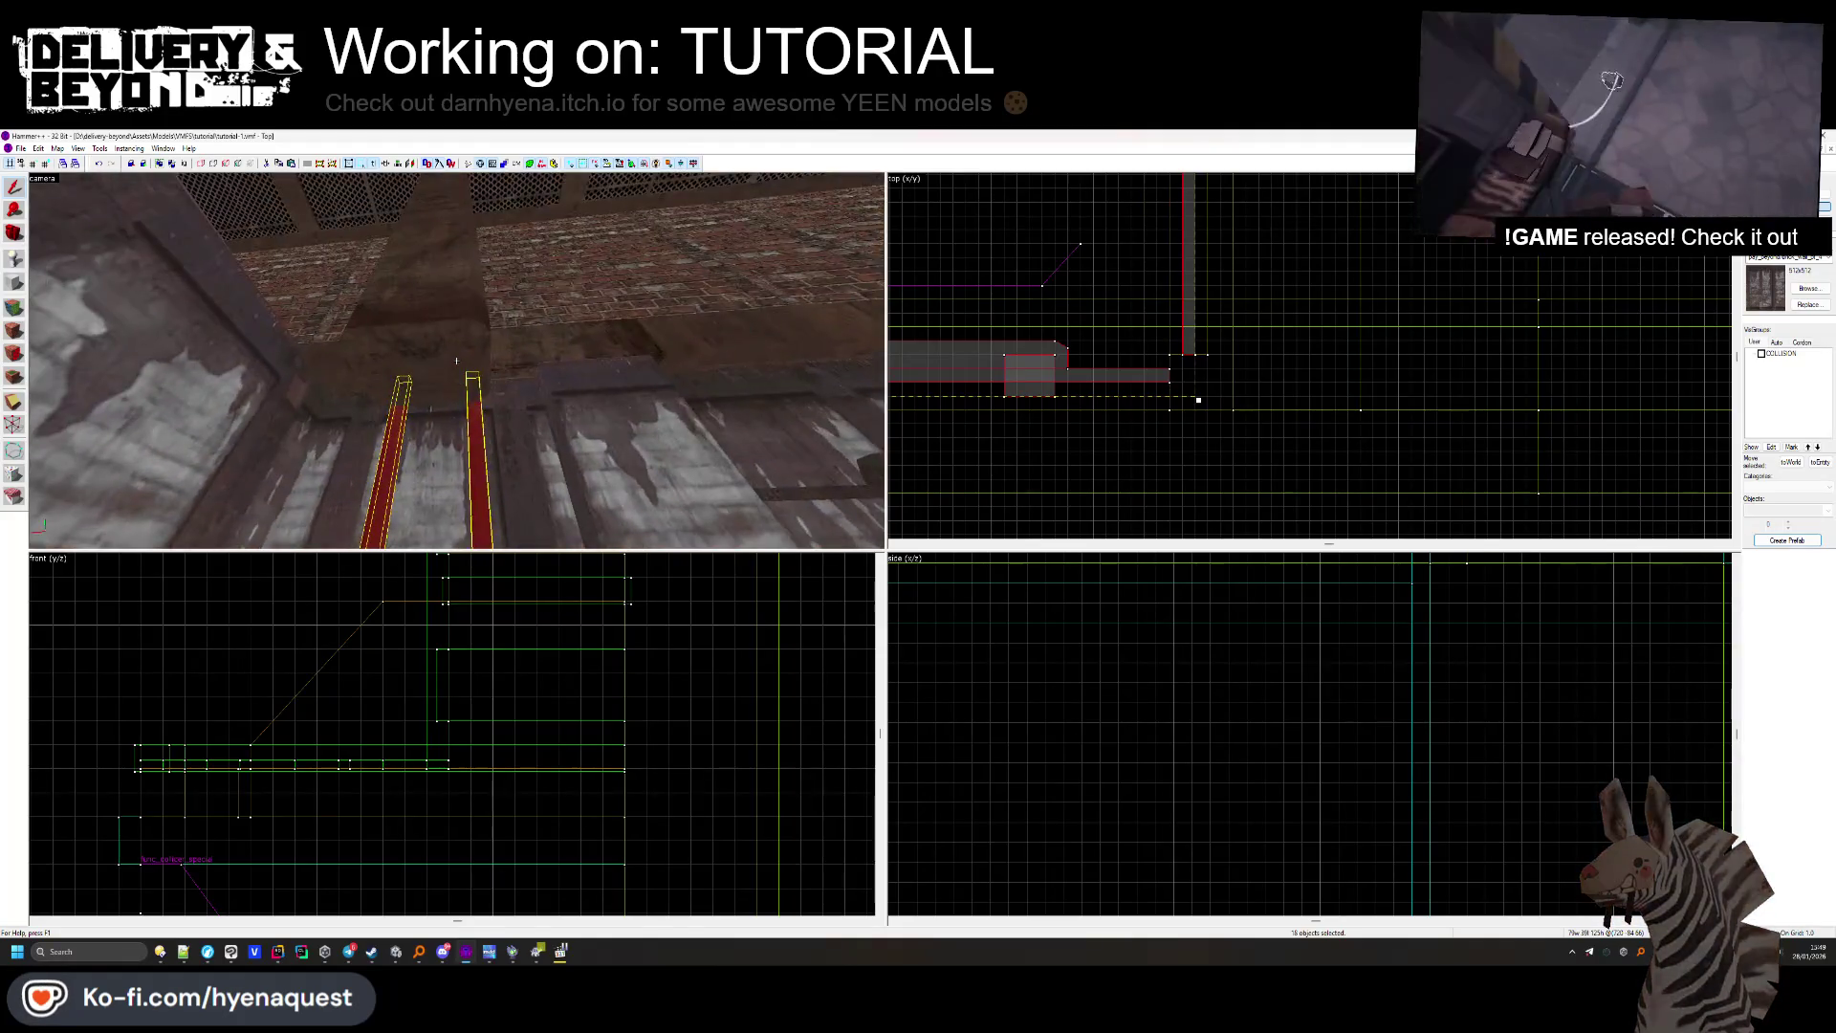
# Check one bar's properties, show COLLISION again, and switch to Unity.
pyautogui.click(536, 331)
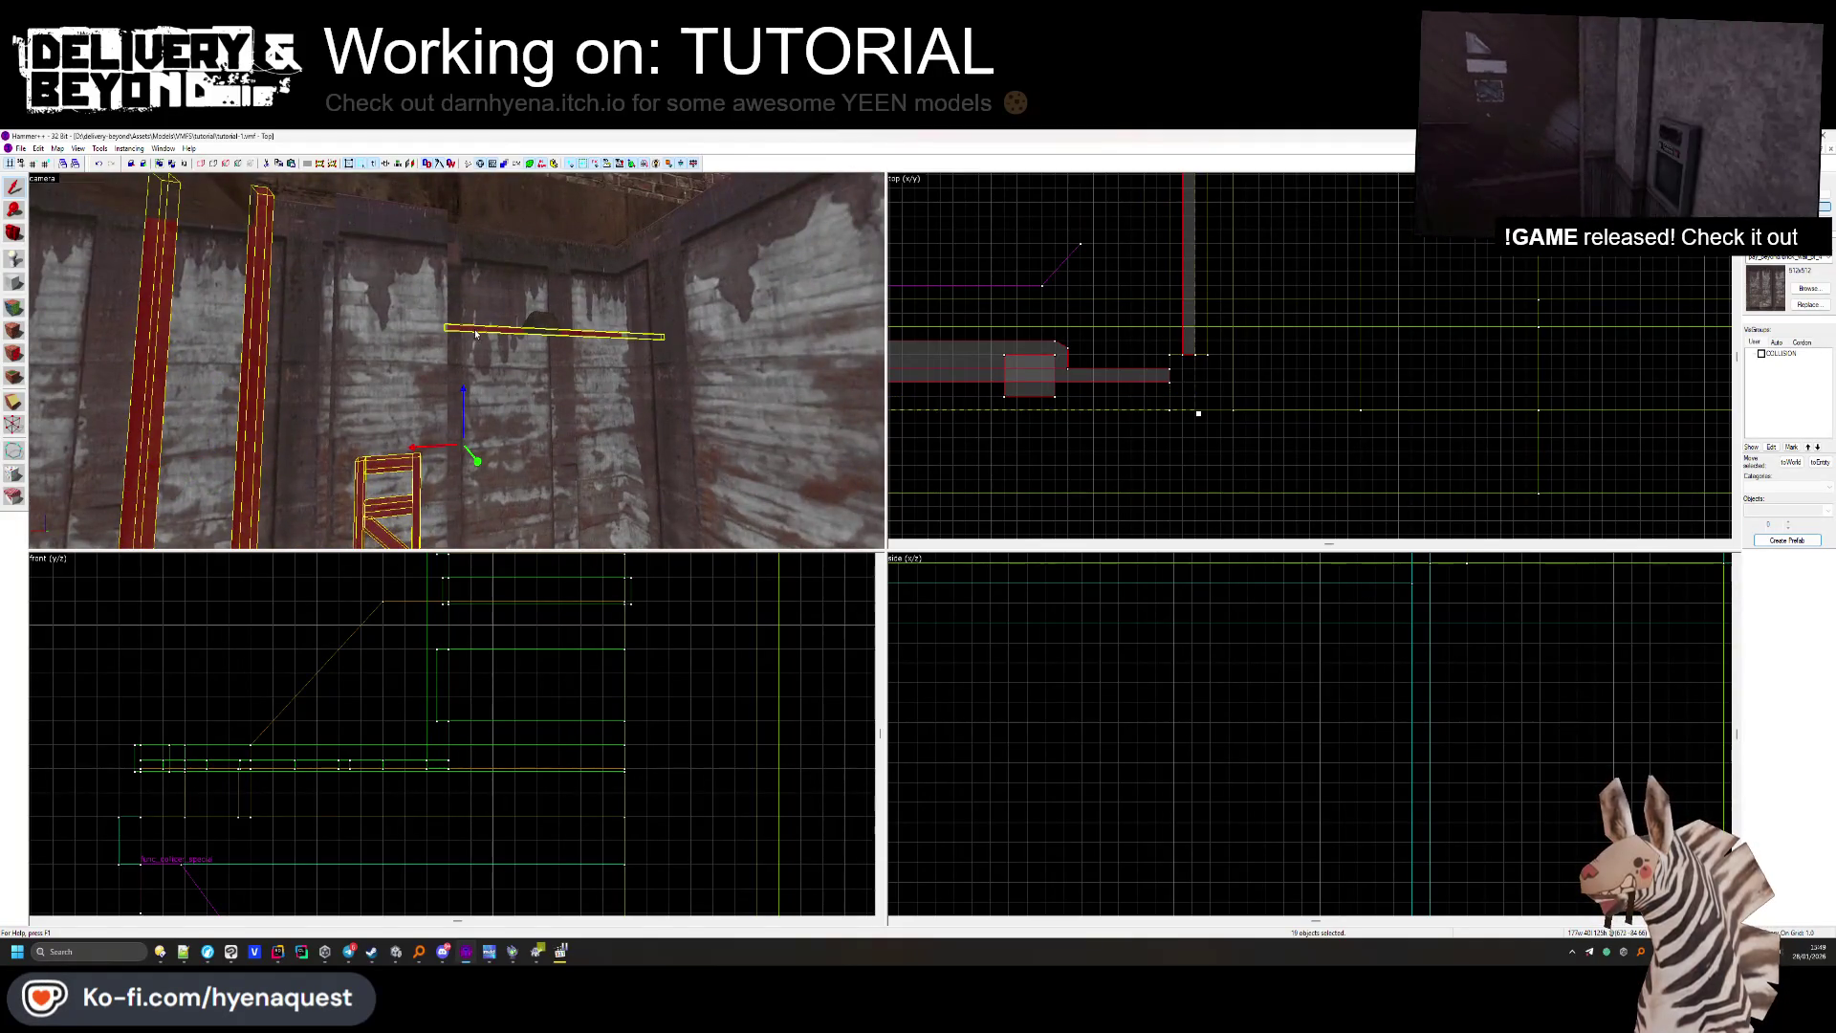
pyautogui.hotkey('alt', 'Return')
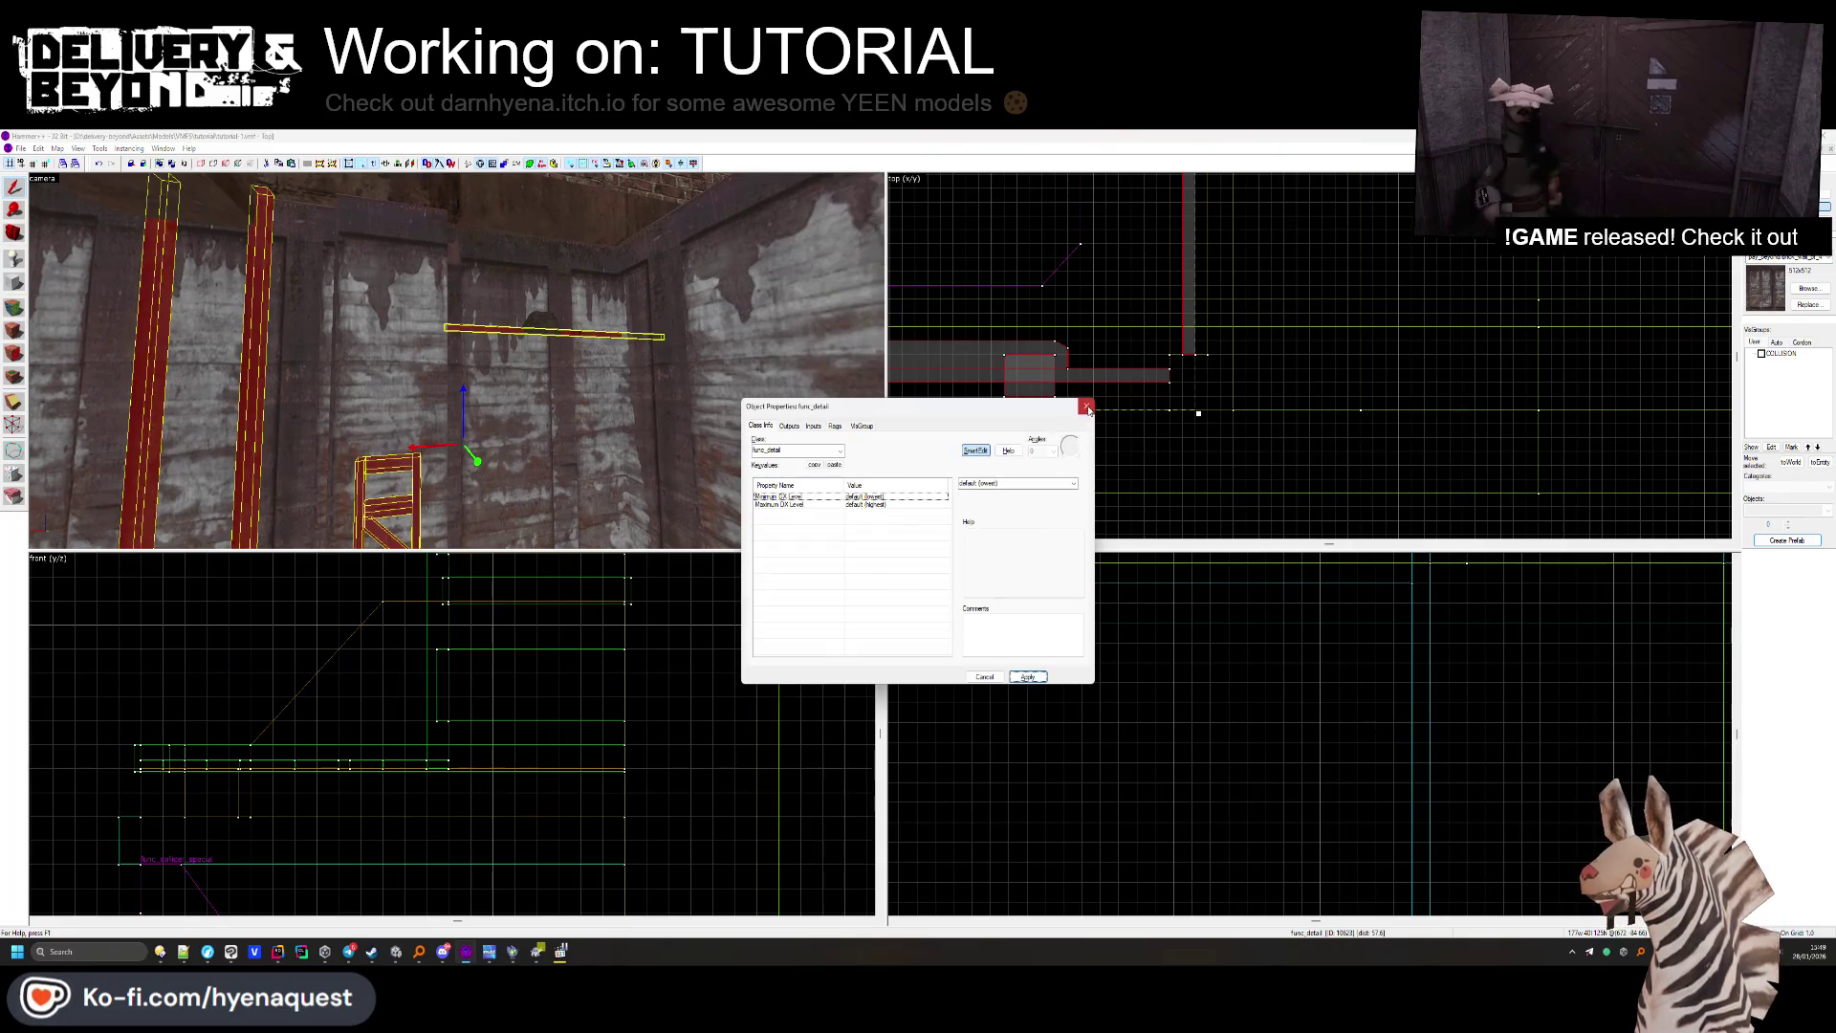
pyautogui.click(1088, 409)
pyautogui.click(1249, 468)
pyautogui.click(1762, 354)
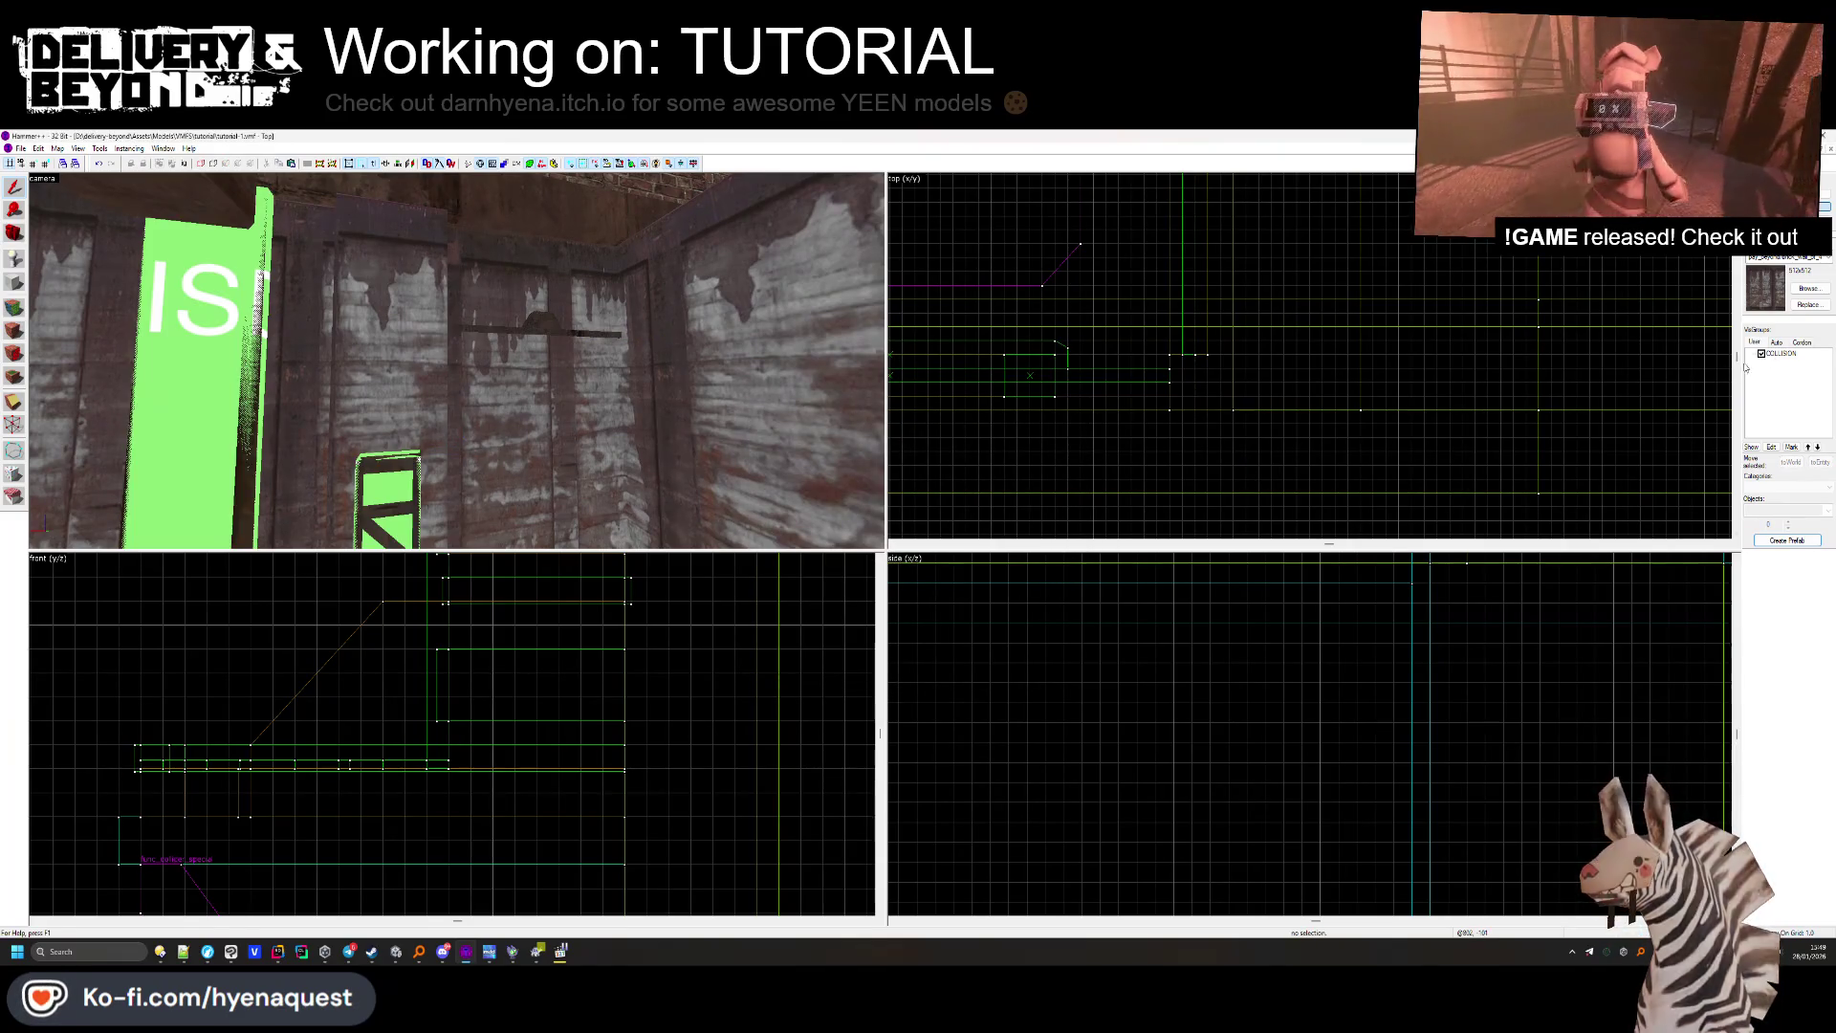
pyautogui.hotkey('alt', 'Tab')
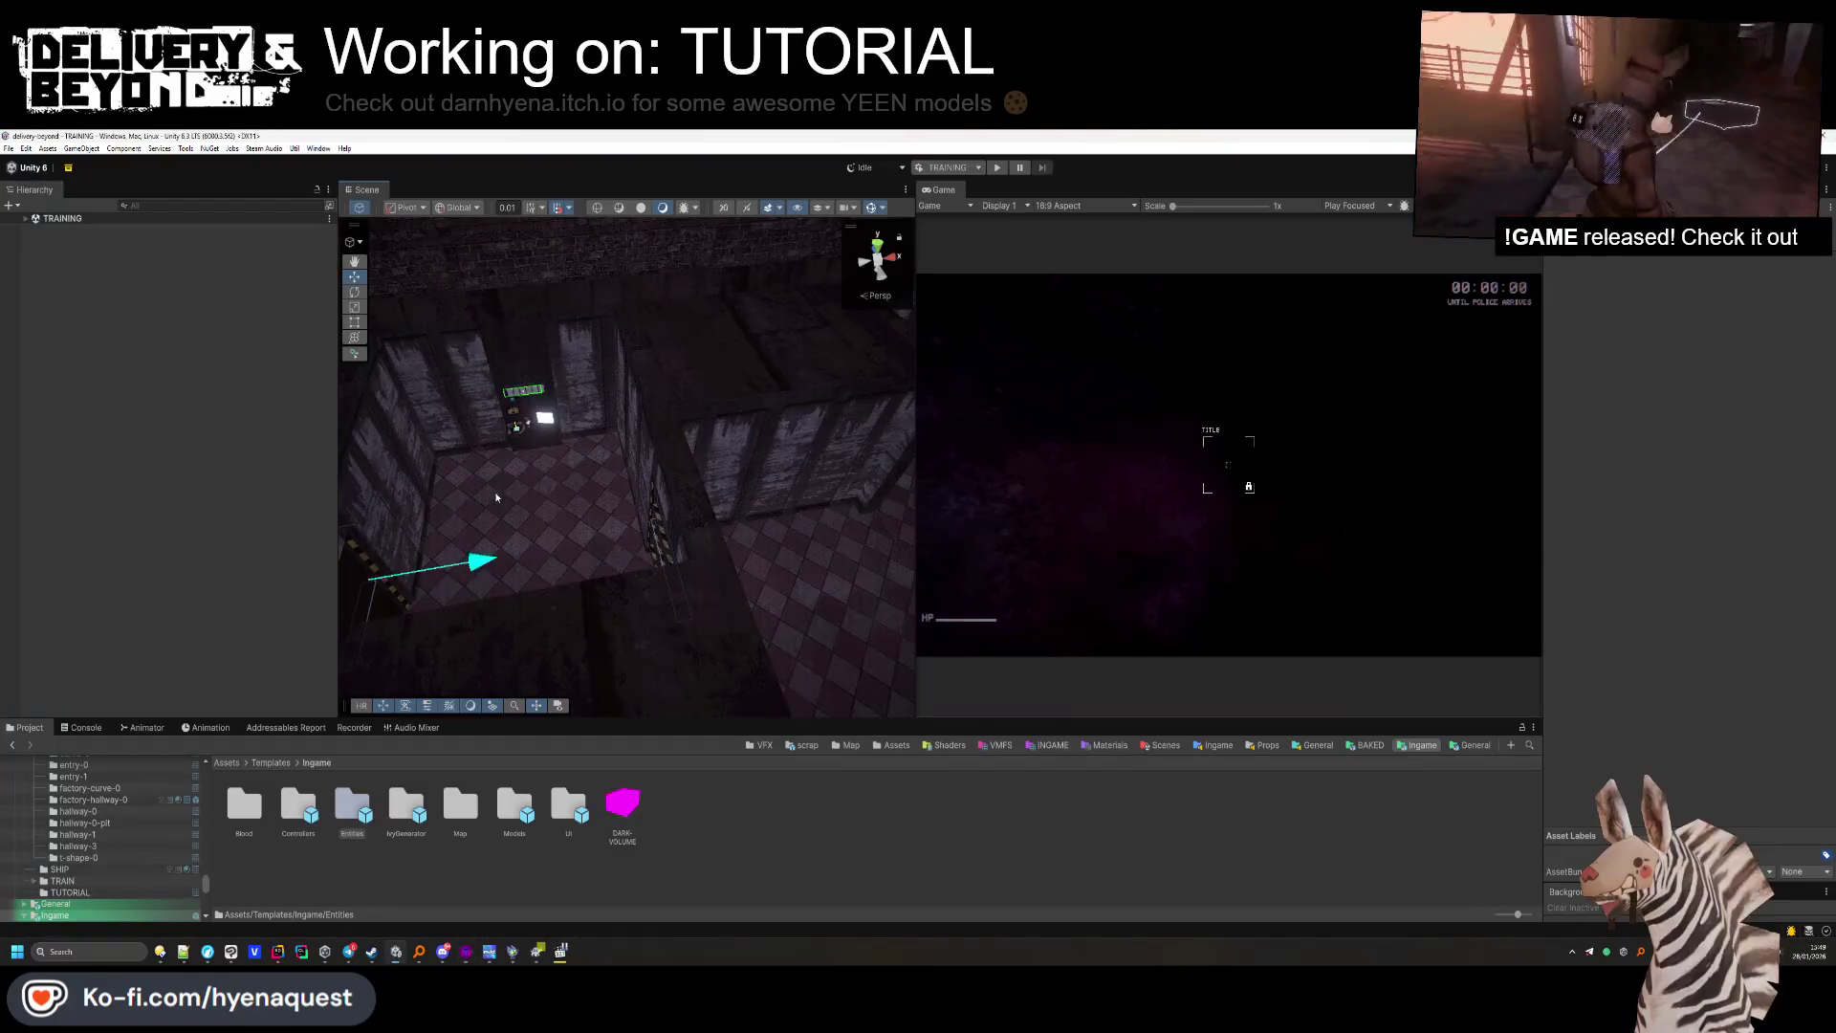
# Create an empty child named ZONE-DELIVER under the [ZONES] group.
pyautogui.moveTo(521, 438)
pyautogui.mouseDown()
pyautogui.moveTo(688, 459)
pyautogui.moveTo(784, 446)
pyautogui.moveTo(780, 497)
pyautogui.moveTo(536, 459)
pyautogui.moveTo(448, 469)
pyautogui.mouseUp()
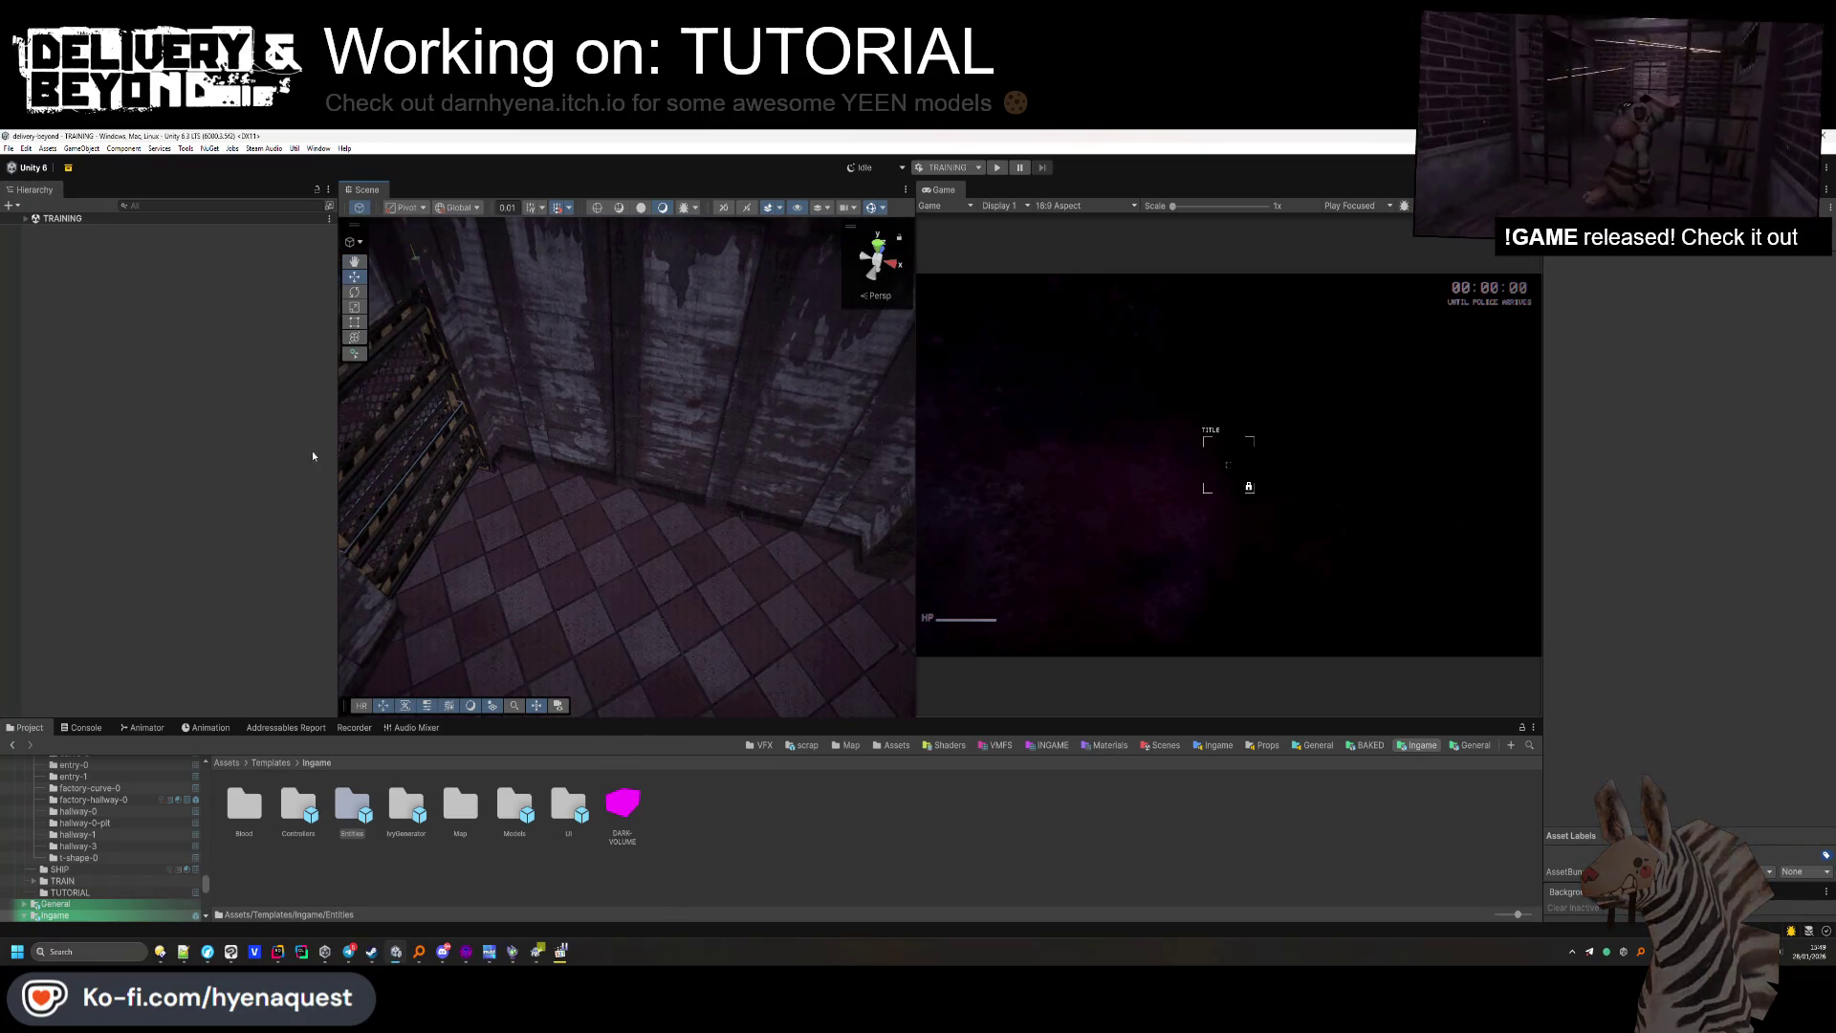
pyautogui.click(383, 447)
pyautogui.click(106, 632)
pyautogui.click(54, 439)
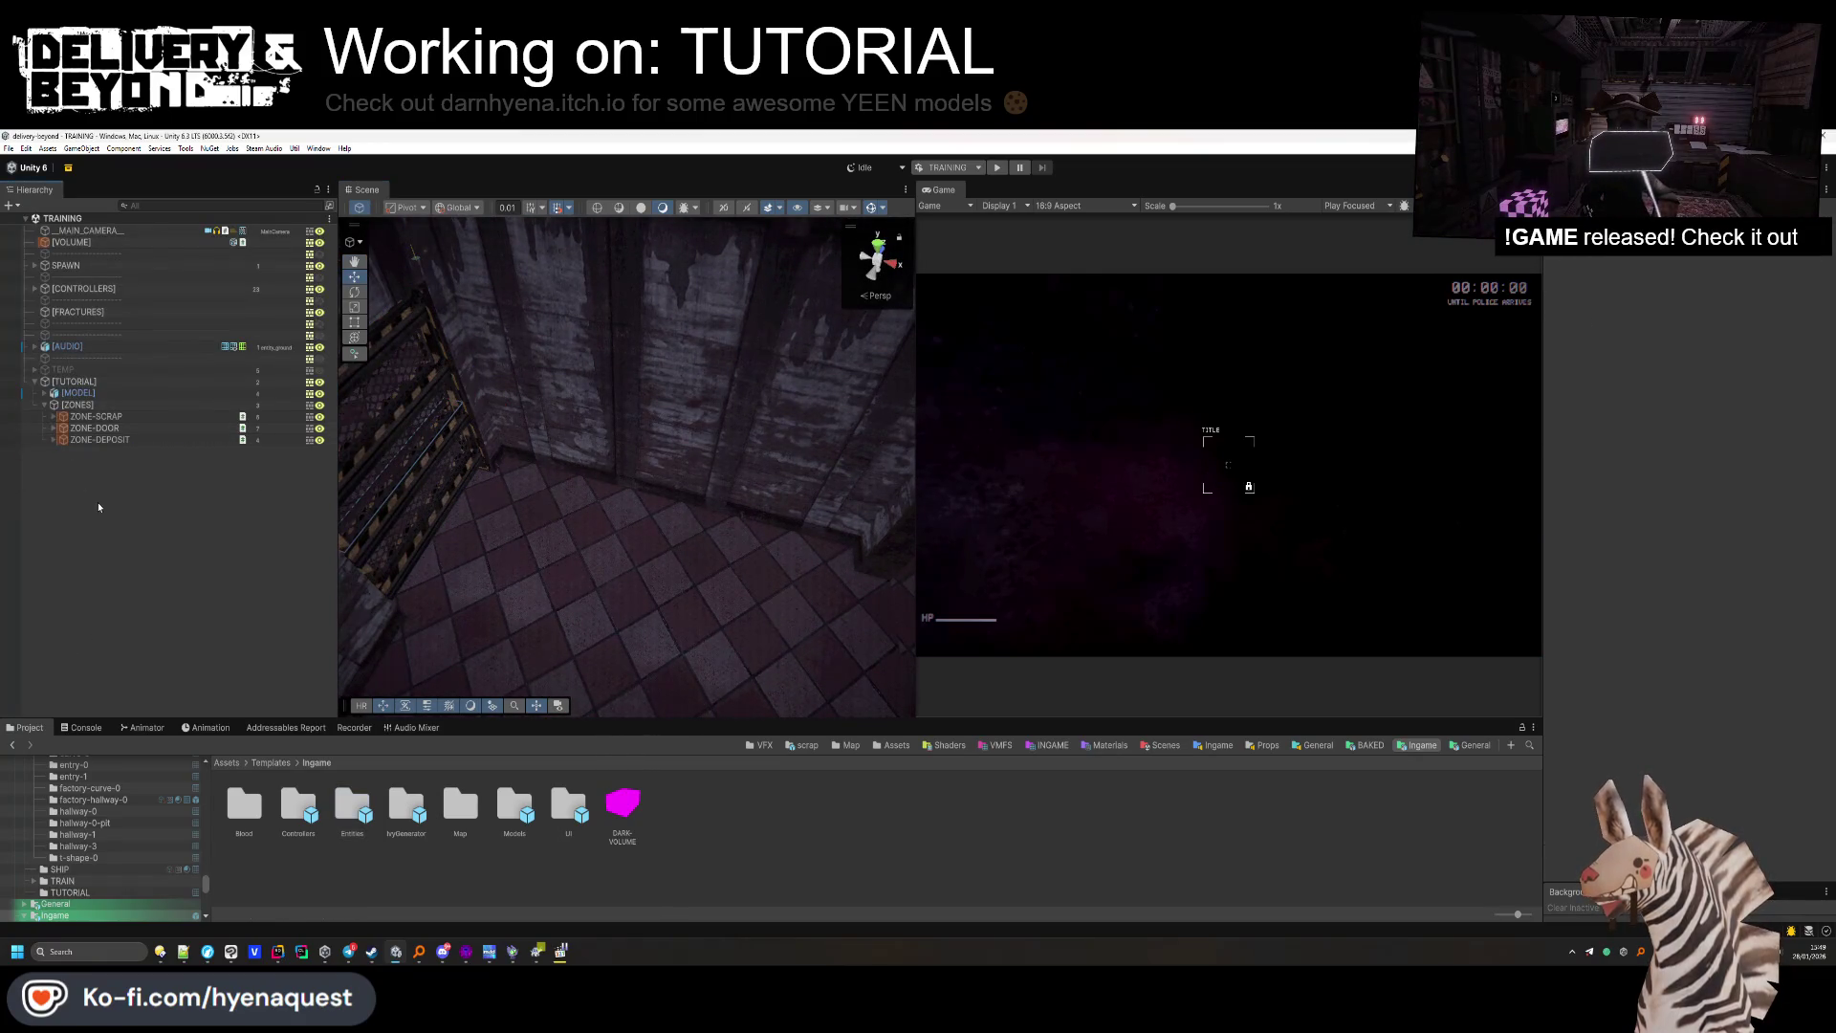
pyautogui.rightClick(100, 449)
pyautogui.click(161, 656)
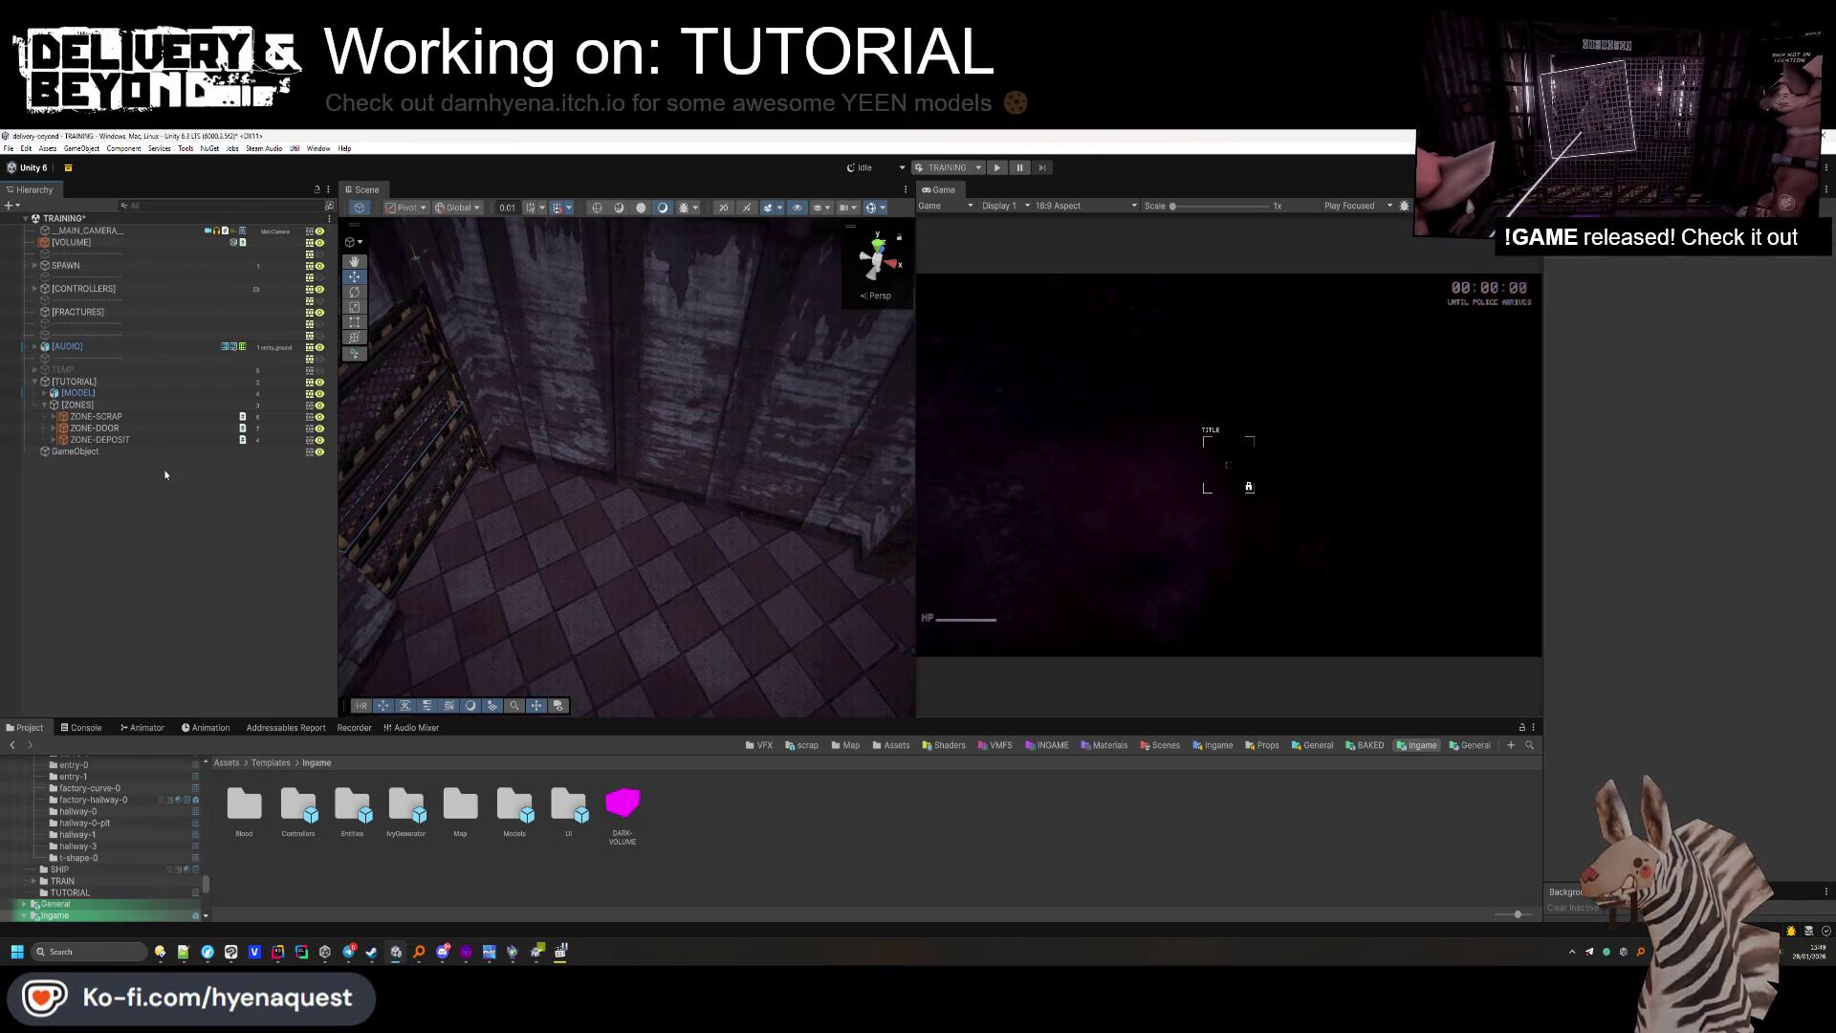
pyautogui.rightClick(107, 405)
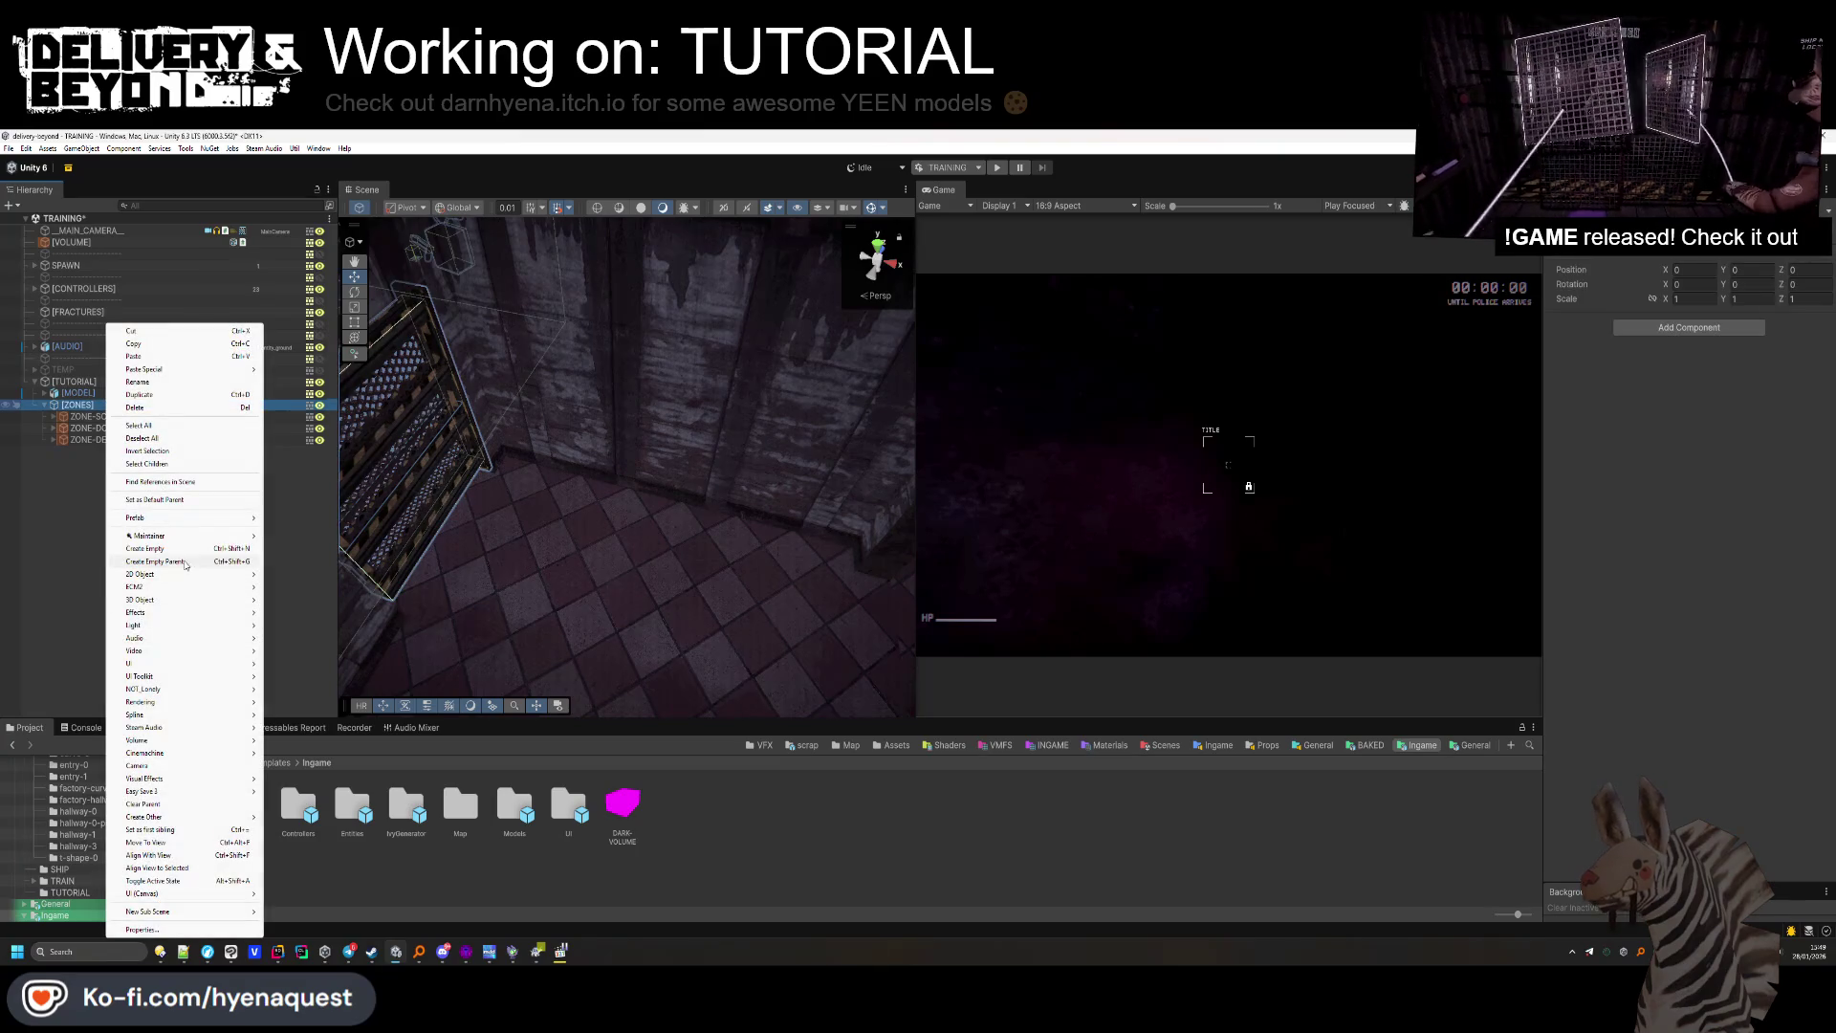
pyautogui.click(178, 554)
pyautogui.write('ZONE-D')
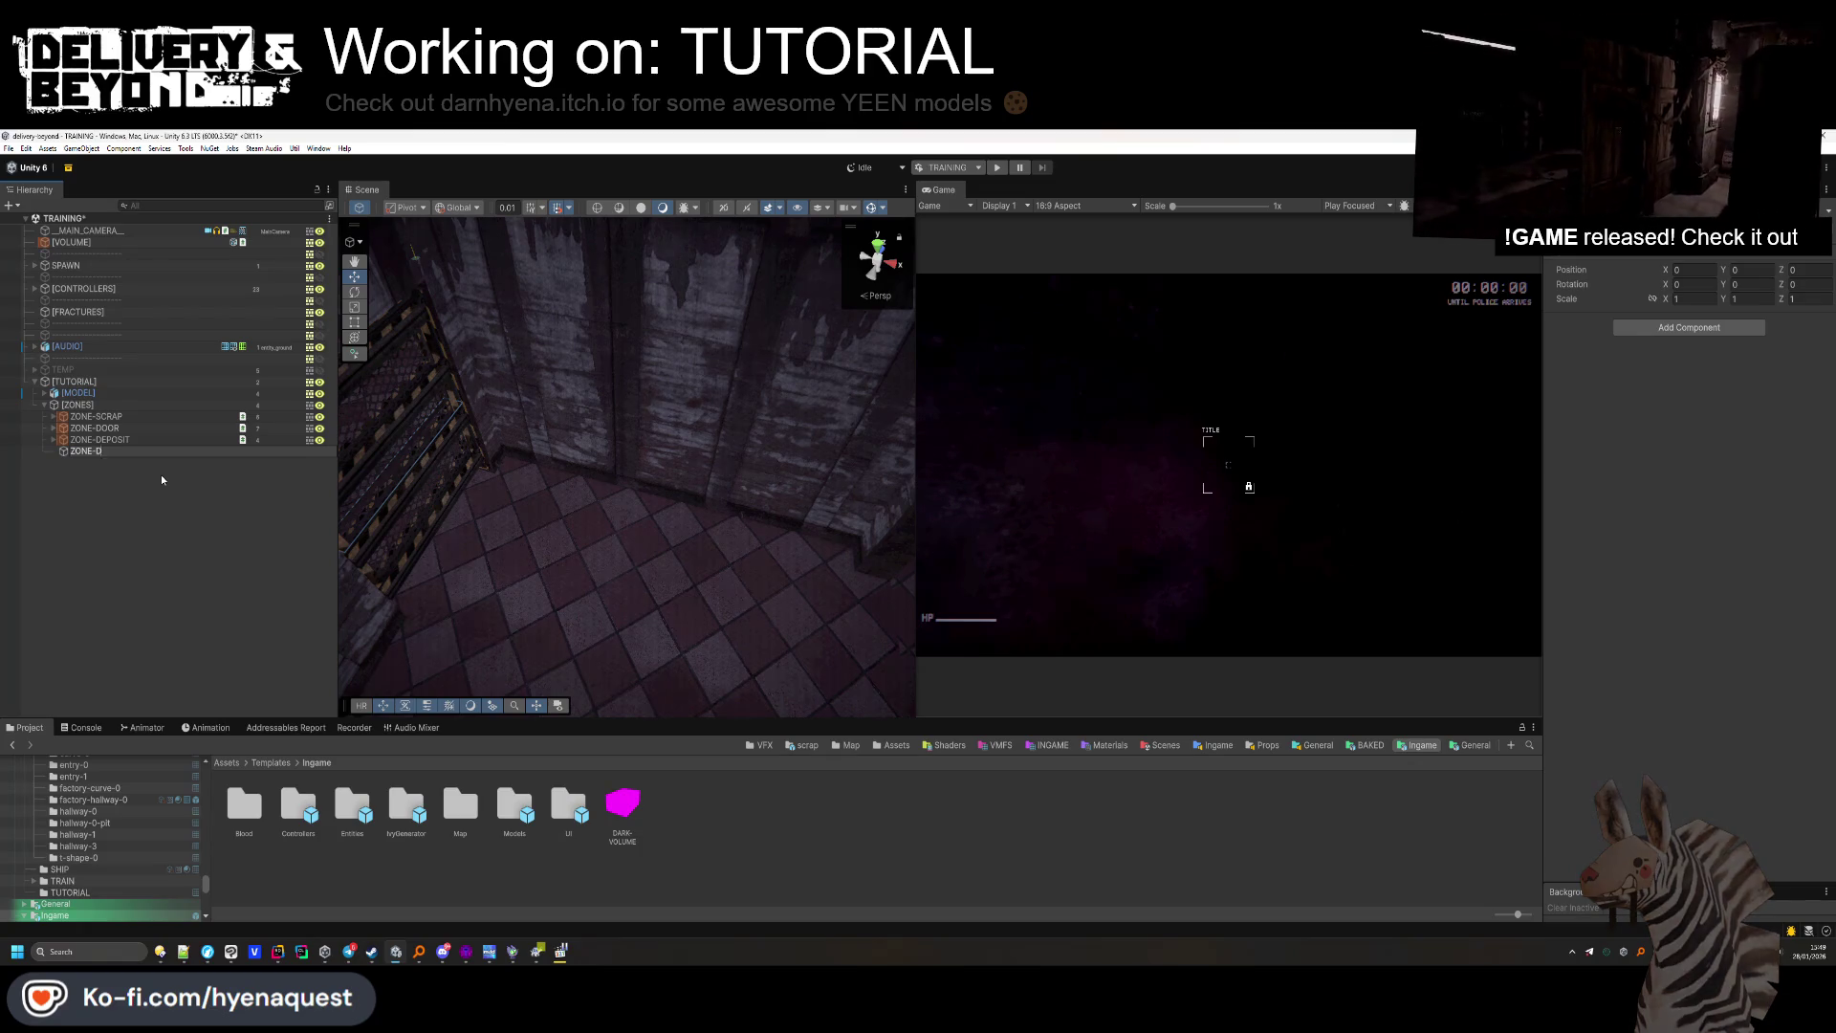
pyautogui.write('ELIVER')
pyautogui.press('Return')
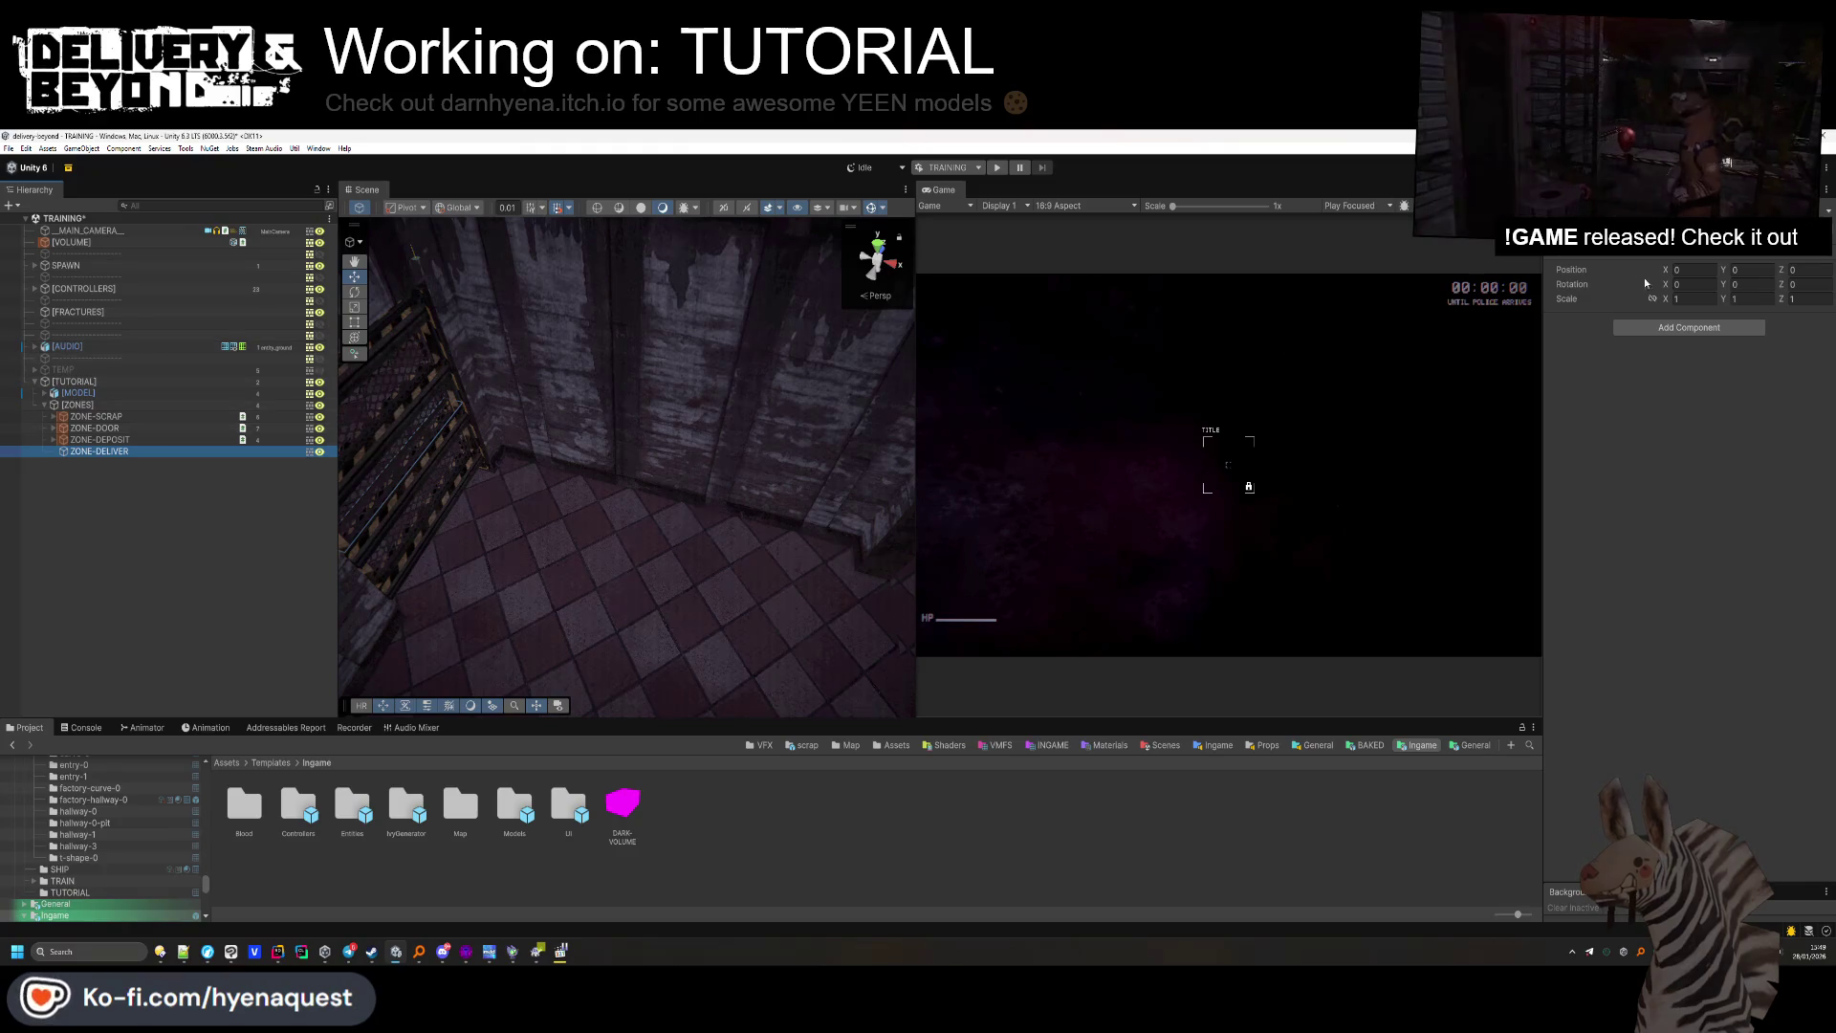
# Add an Entity_tutorial_section component to ZONE-DELIVER, undoing the purger add, with Id delivery.
pyautogui.click(1681, 327)
pyautogui.write('purger')
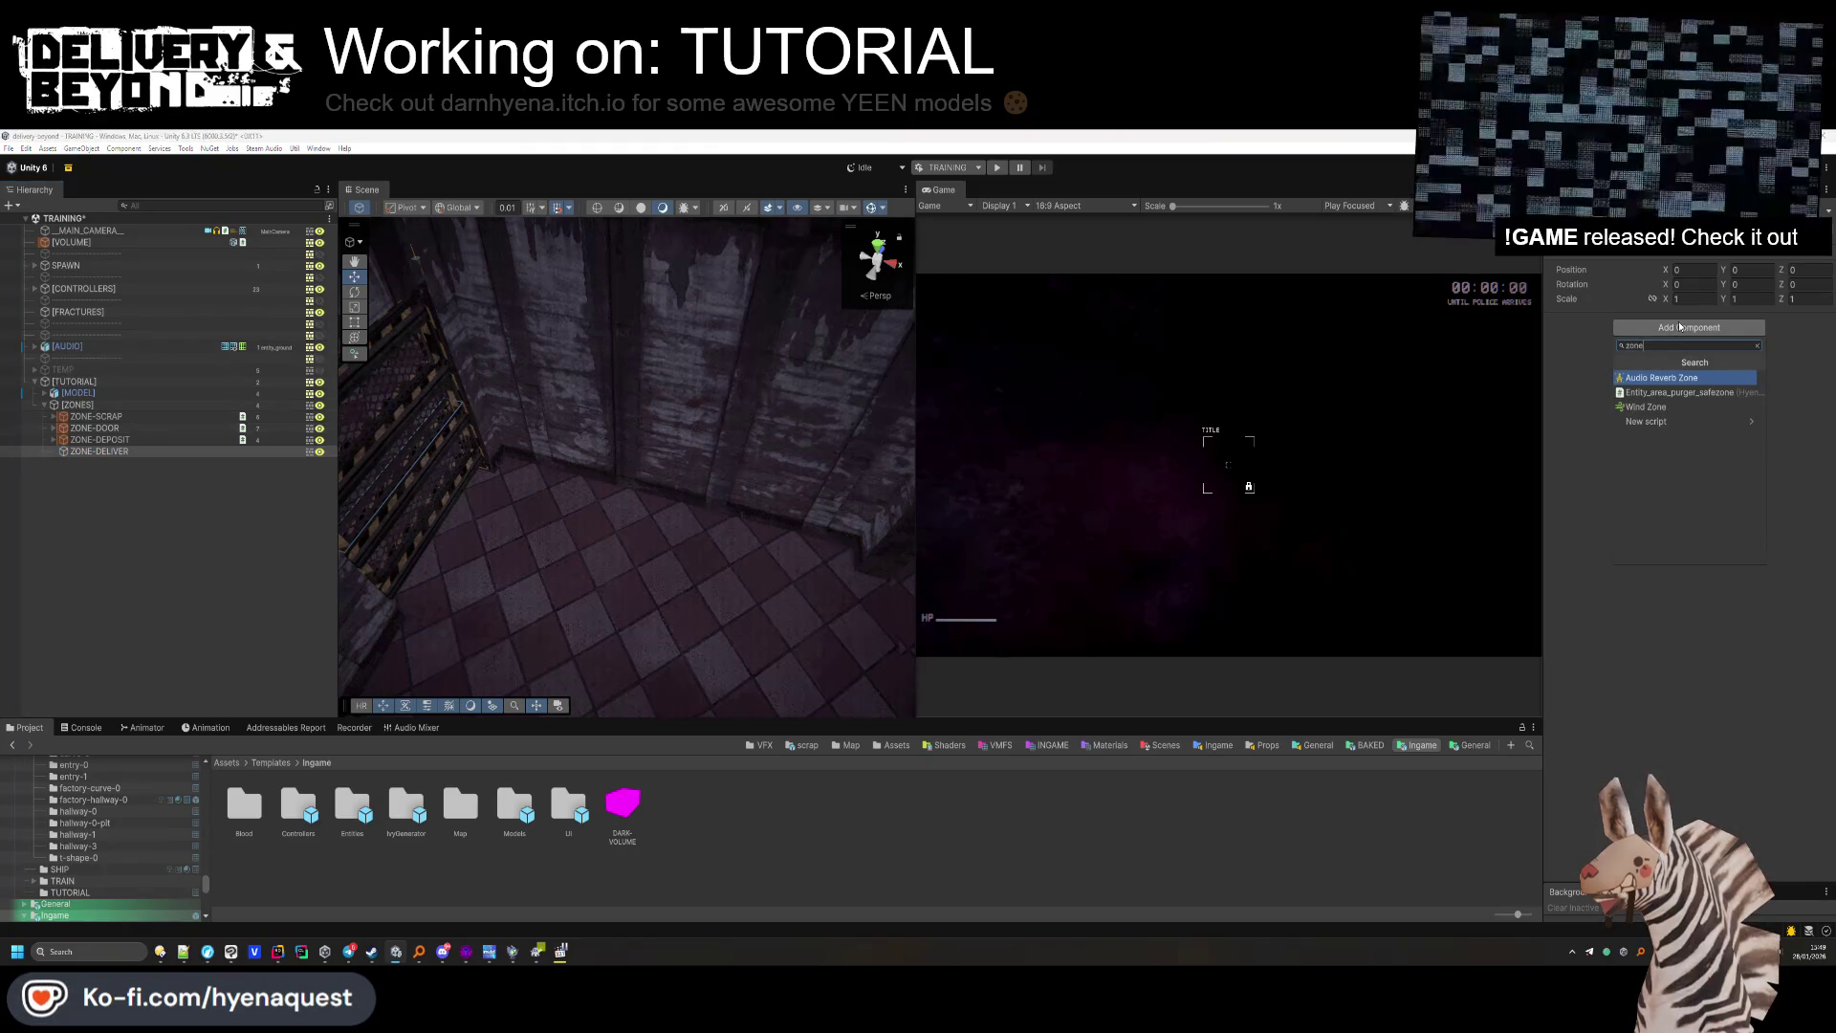
pyautogui.press('Return')
pyautogui.hotkey('ctrl', 'z')
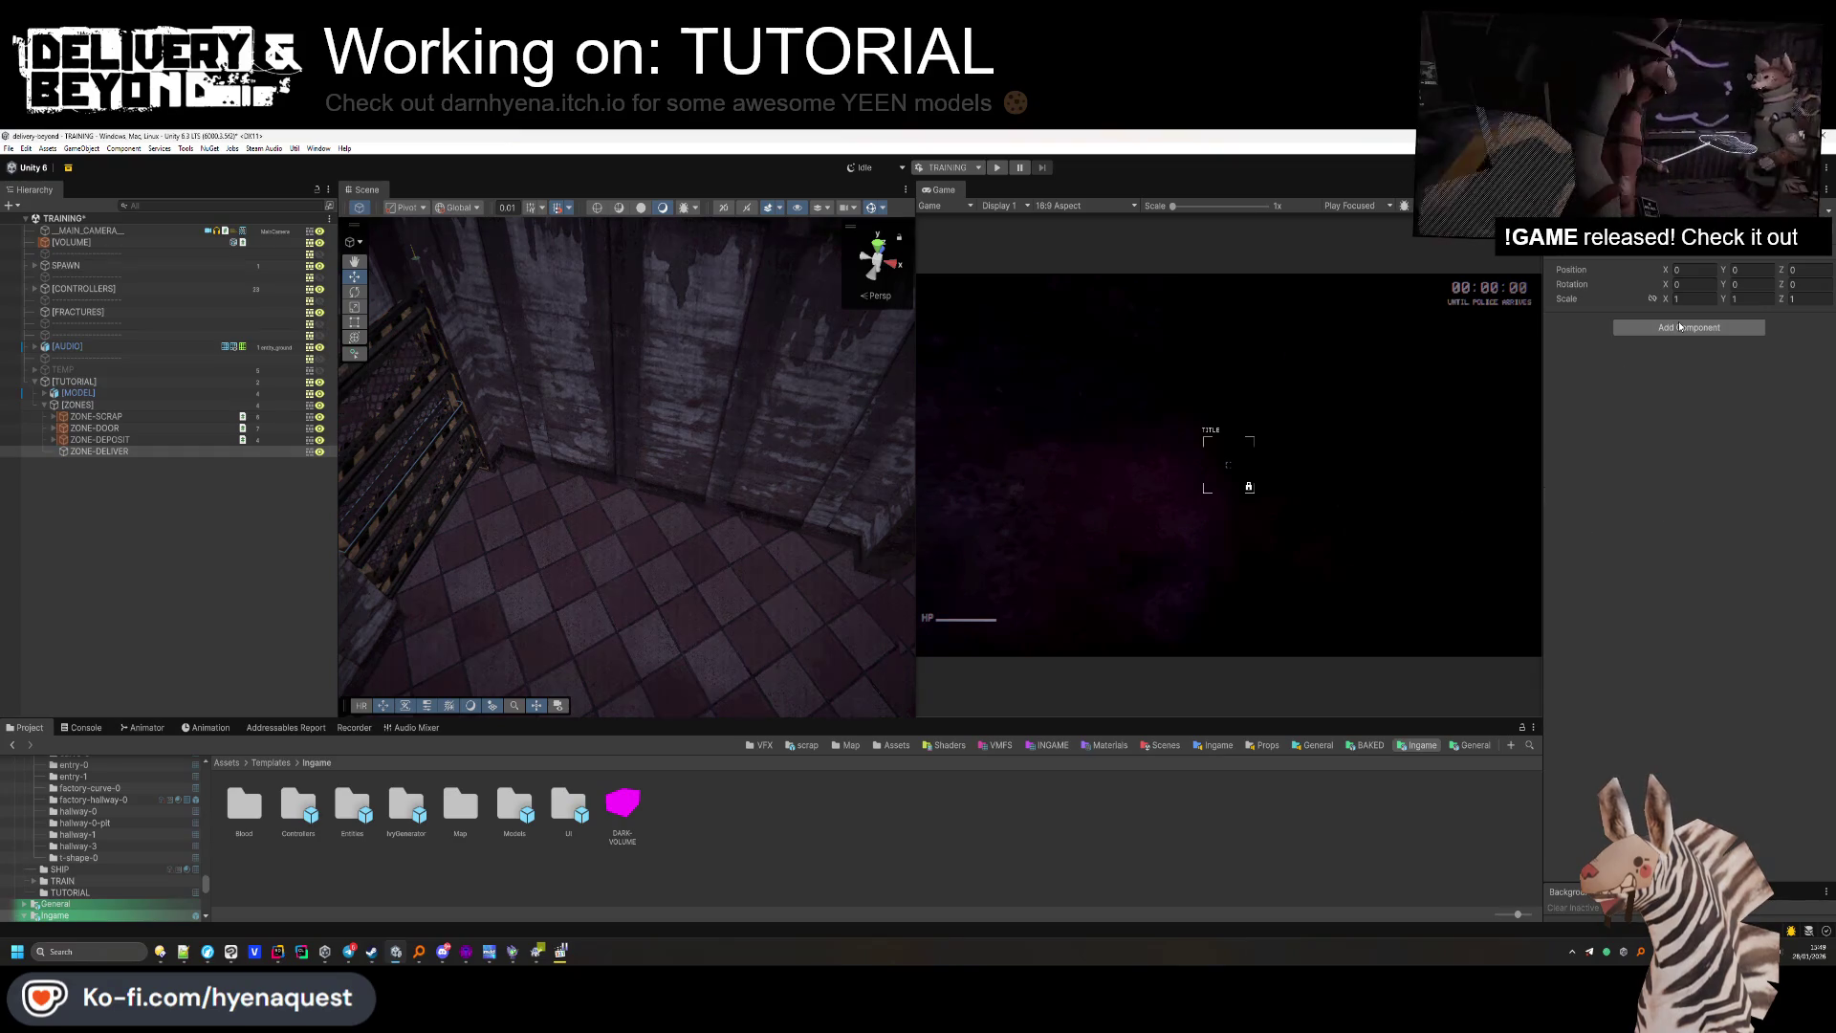
pyautogui.click(1680, 327)
pyautogui.write('tutorial')
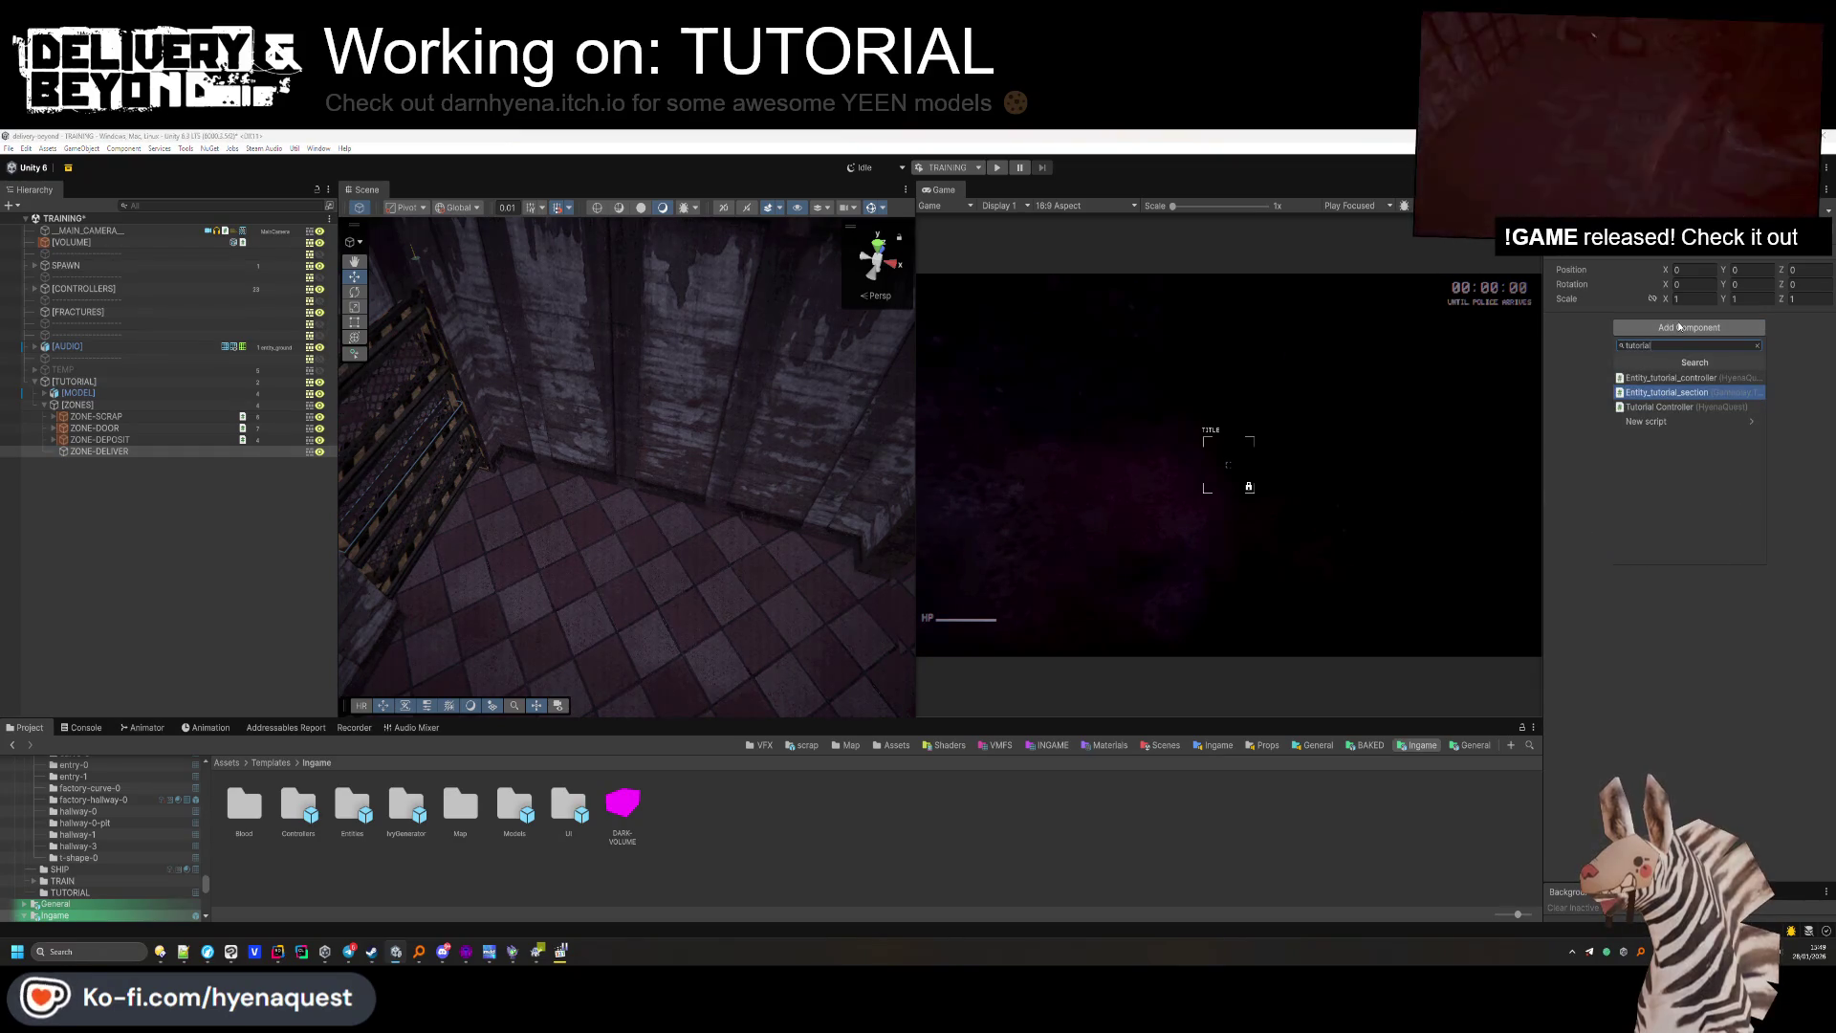
pyautogui.press('Return')
pyautogui.write('deliver')
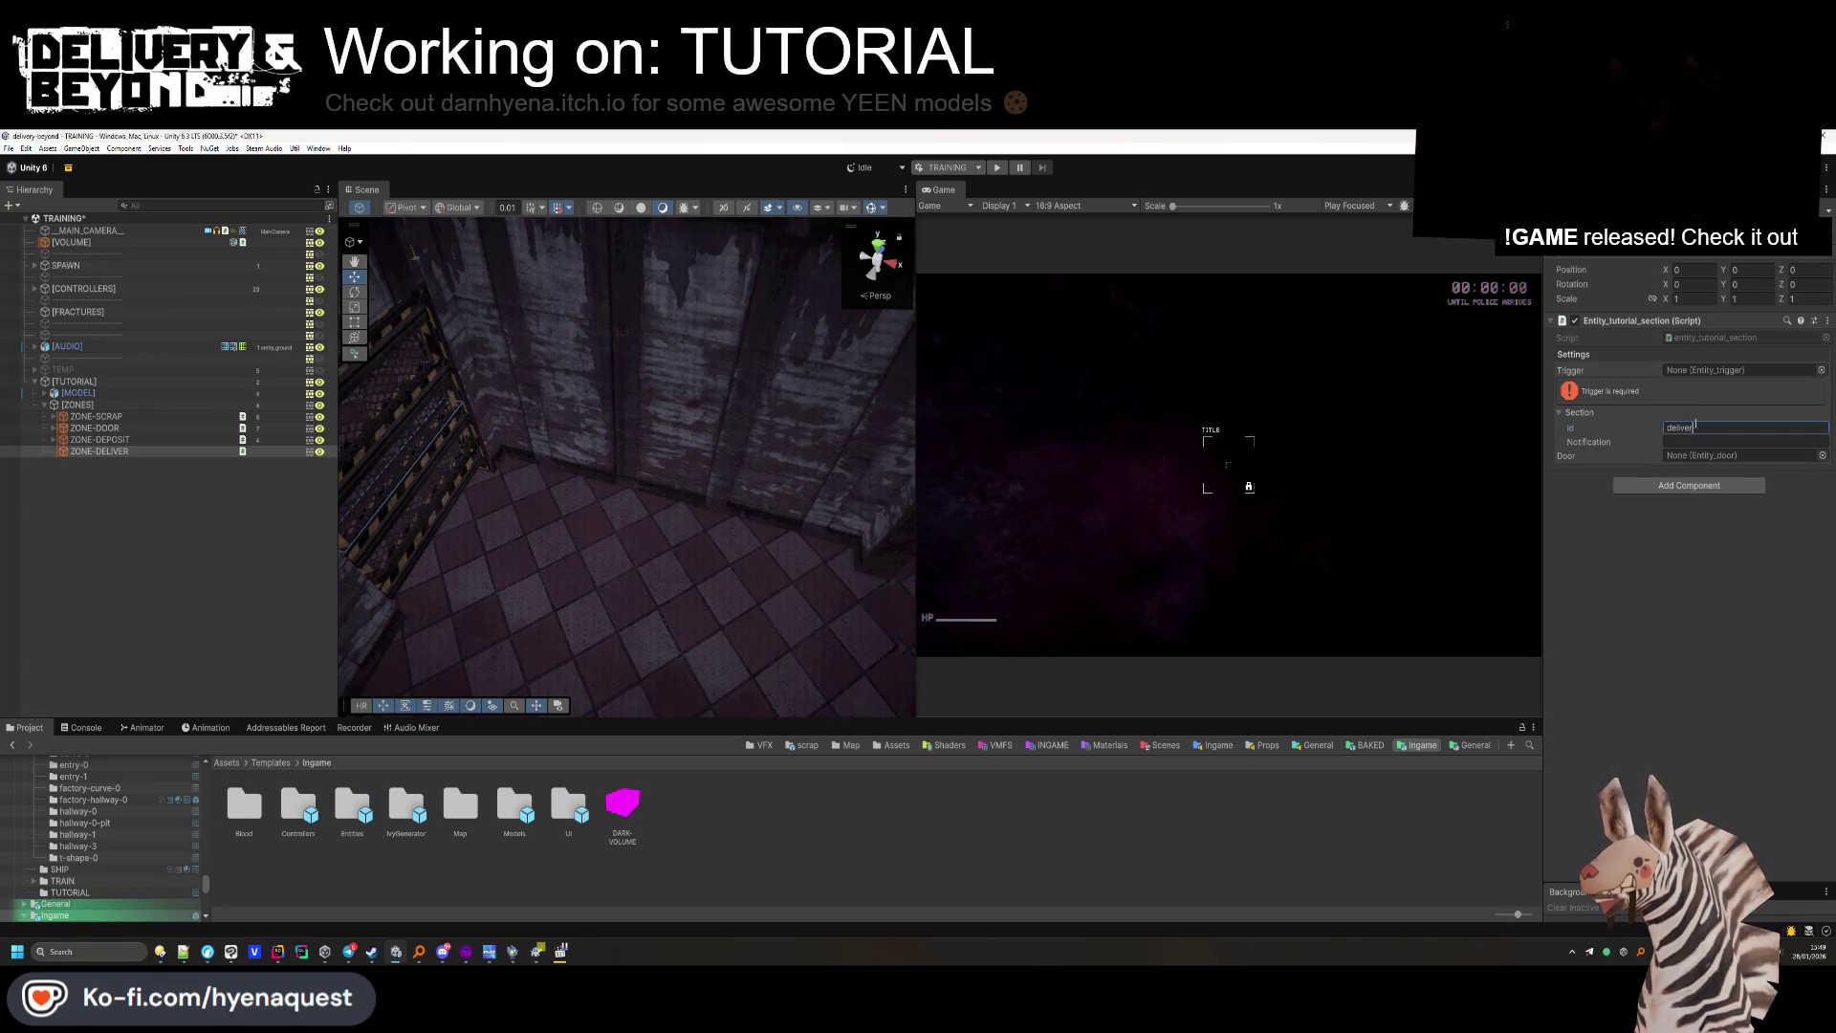
pyautogui.write('y')
pyautogui.click(1706, 442)
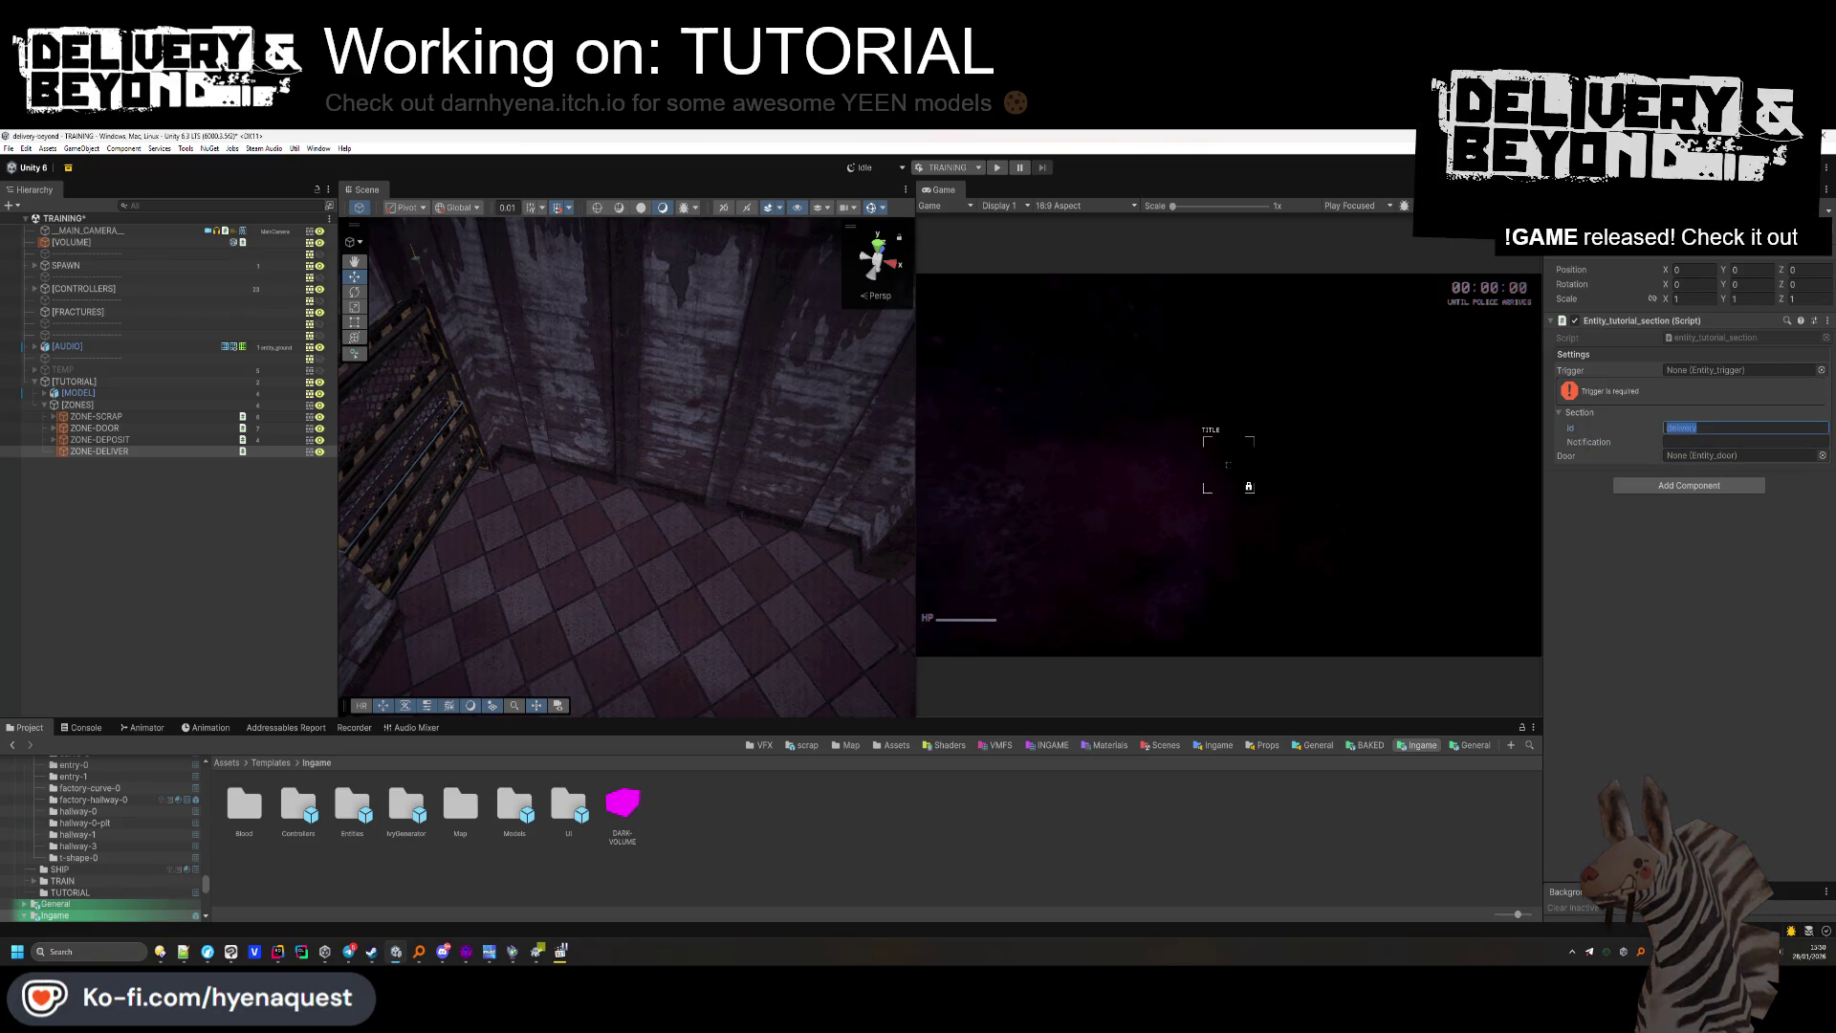
pyautogui.scroll(2, 540, 627)
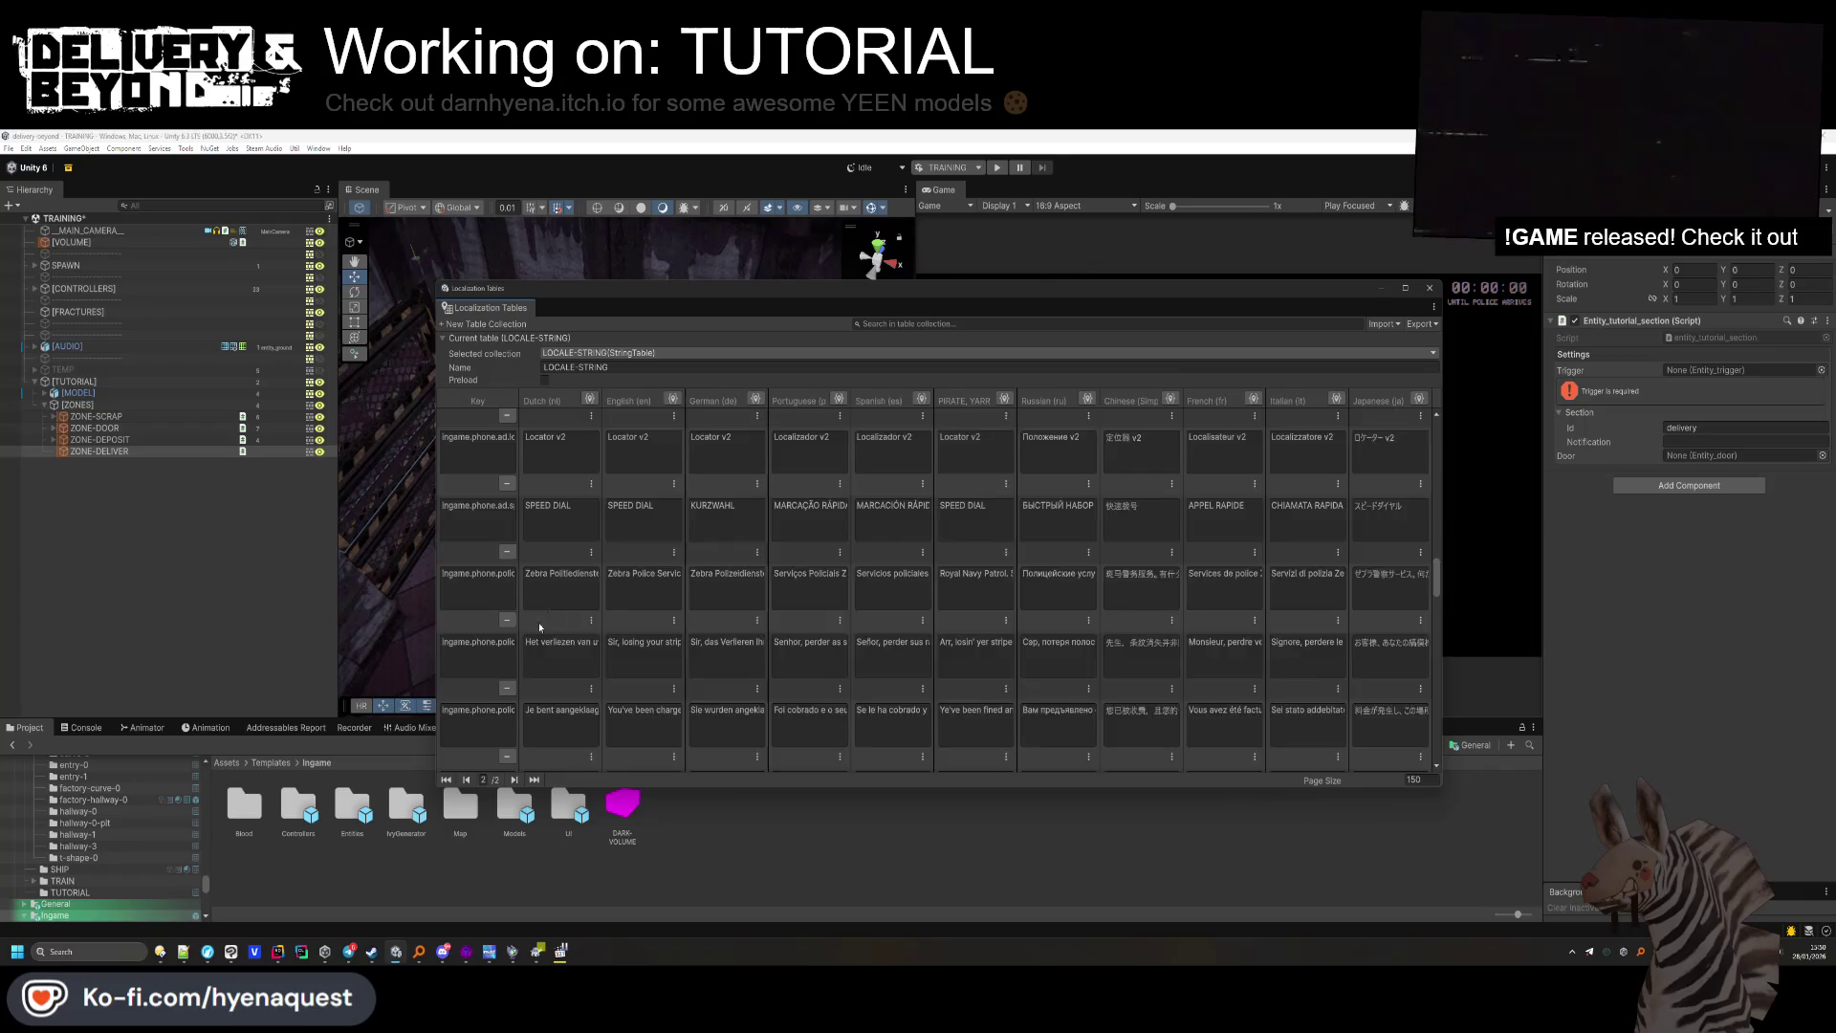
# Add a training.tutorial.delivery entry with English delivery text and paste it as ZONE-DELIVER's Notification.
pyautogui.scroll(-5, 540, 627)
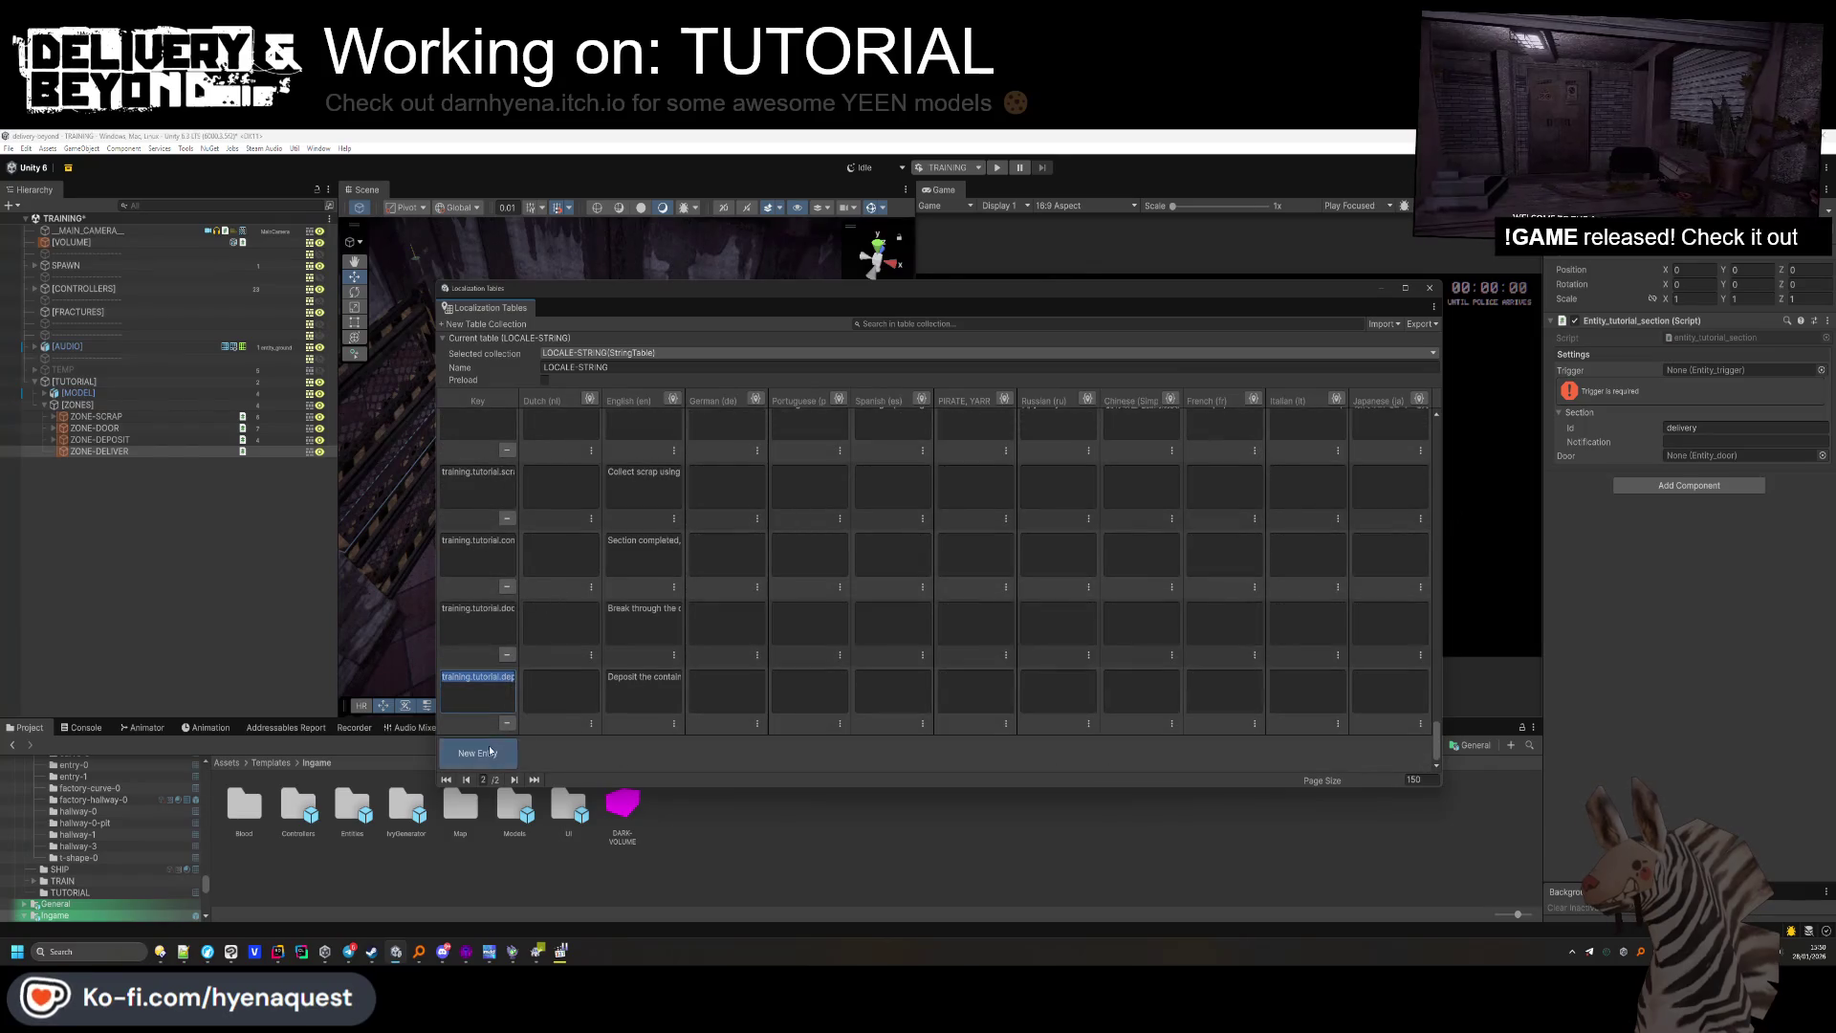
pyautogui.click(491, 752)
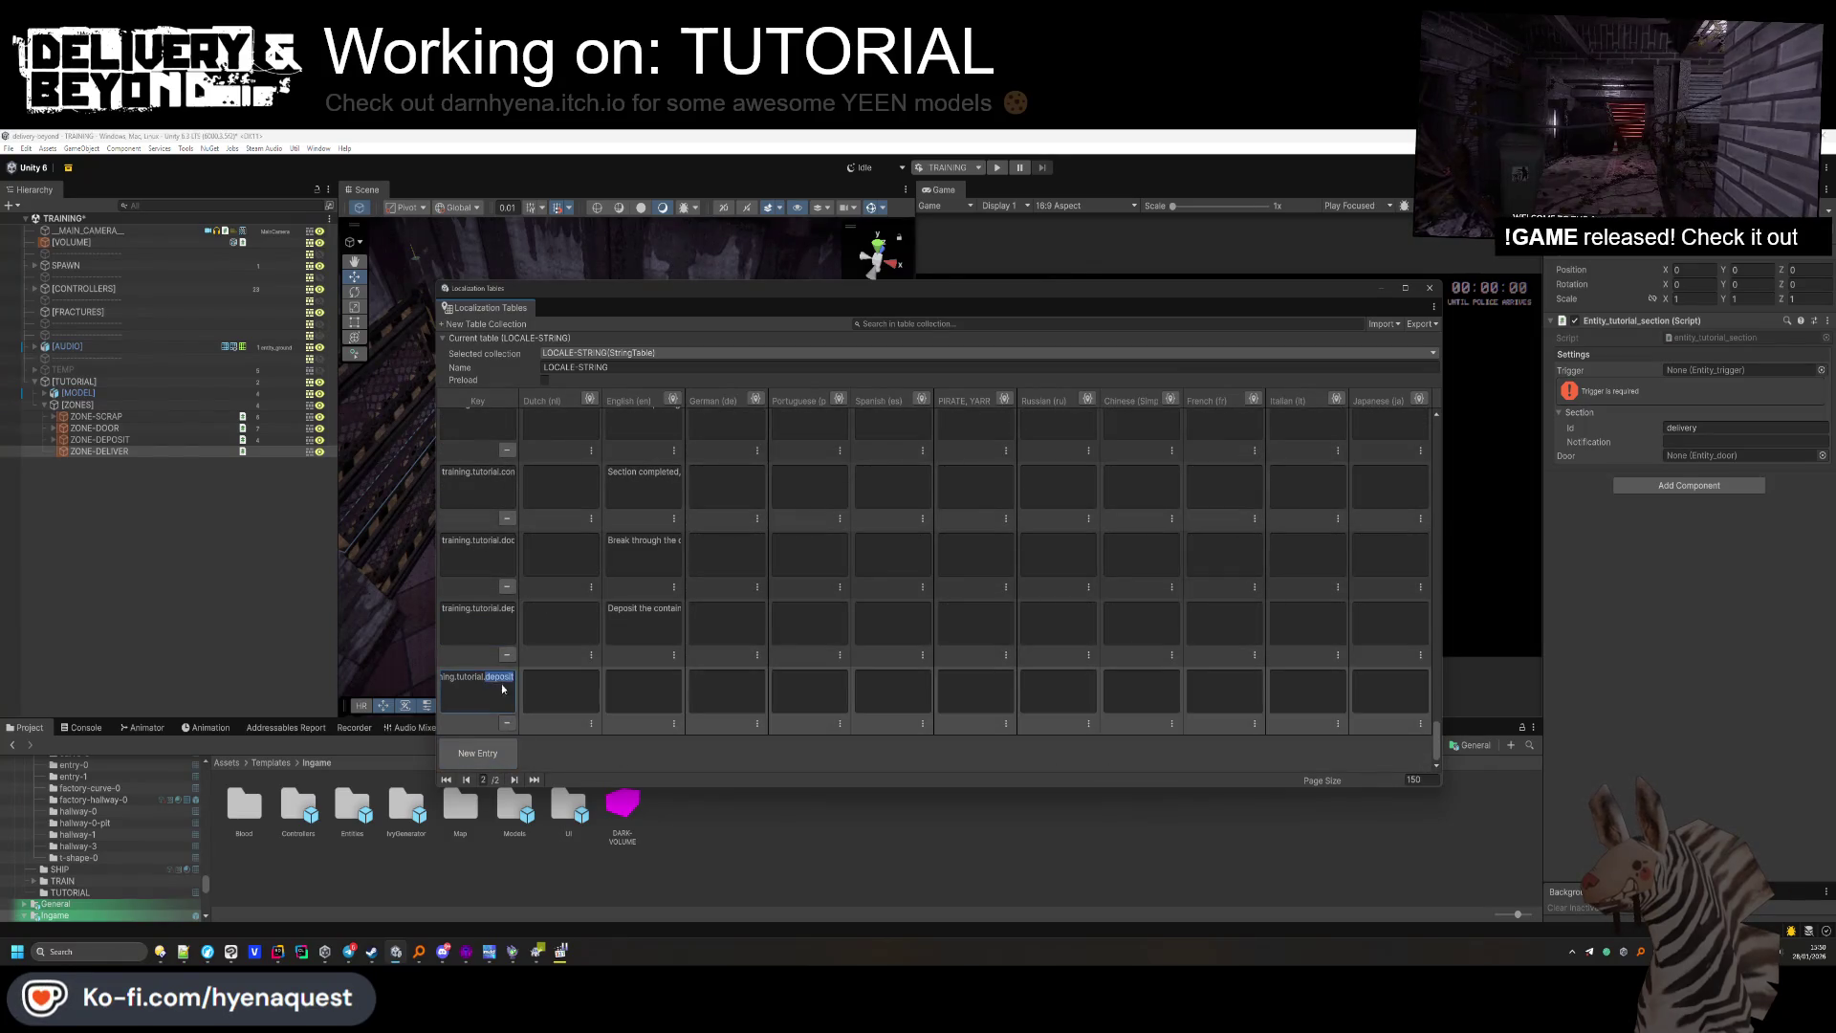
pyautogui.click(692, 719)
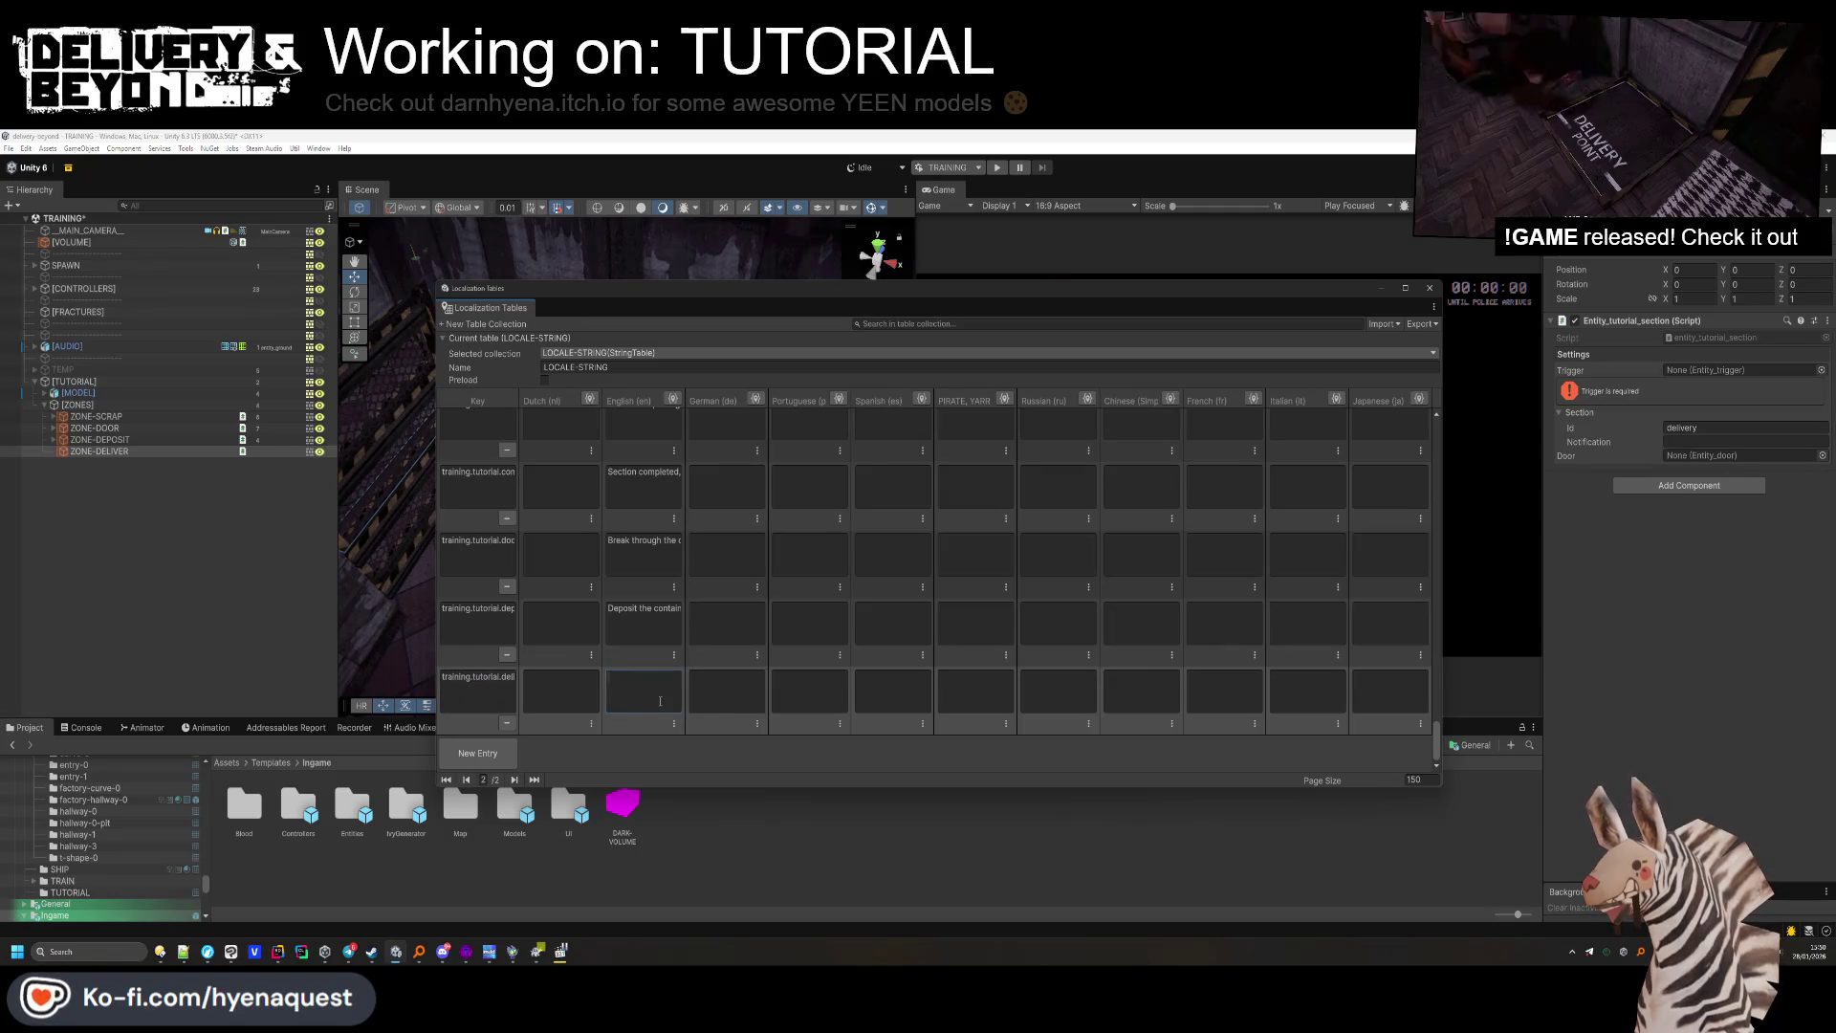
pyautogui.write('Using the colle')
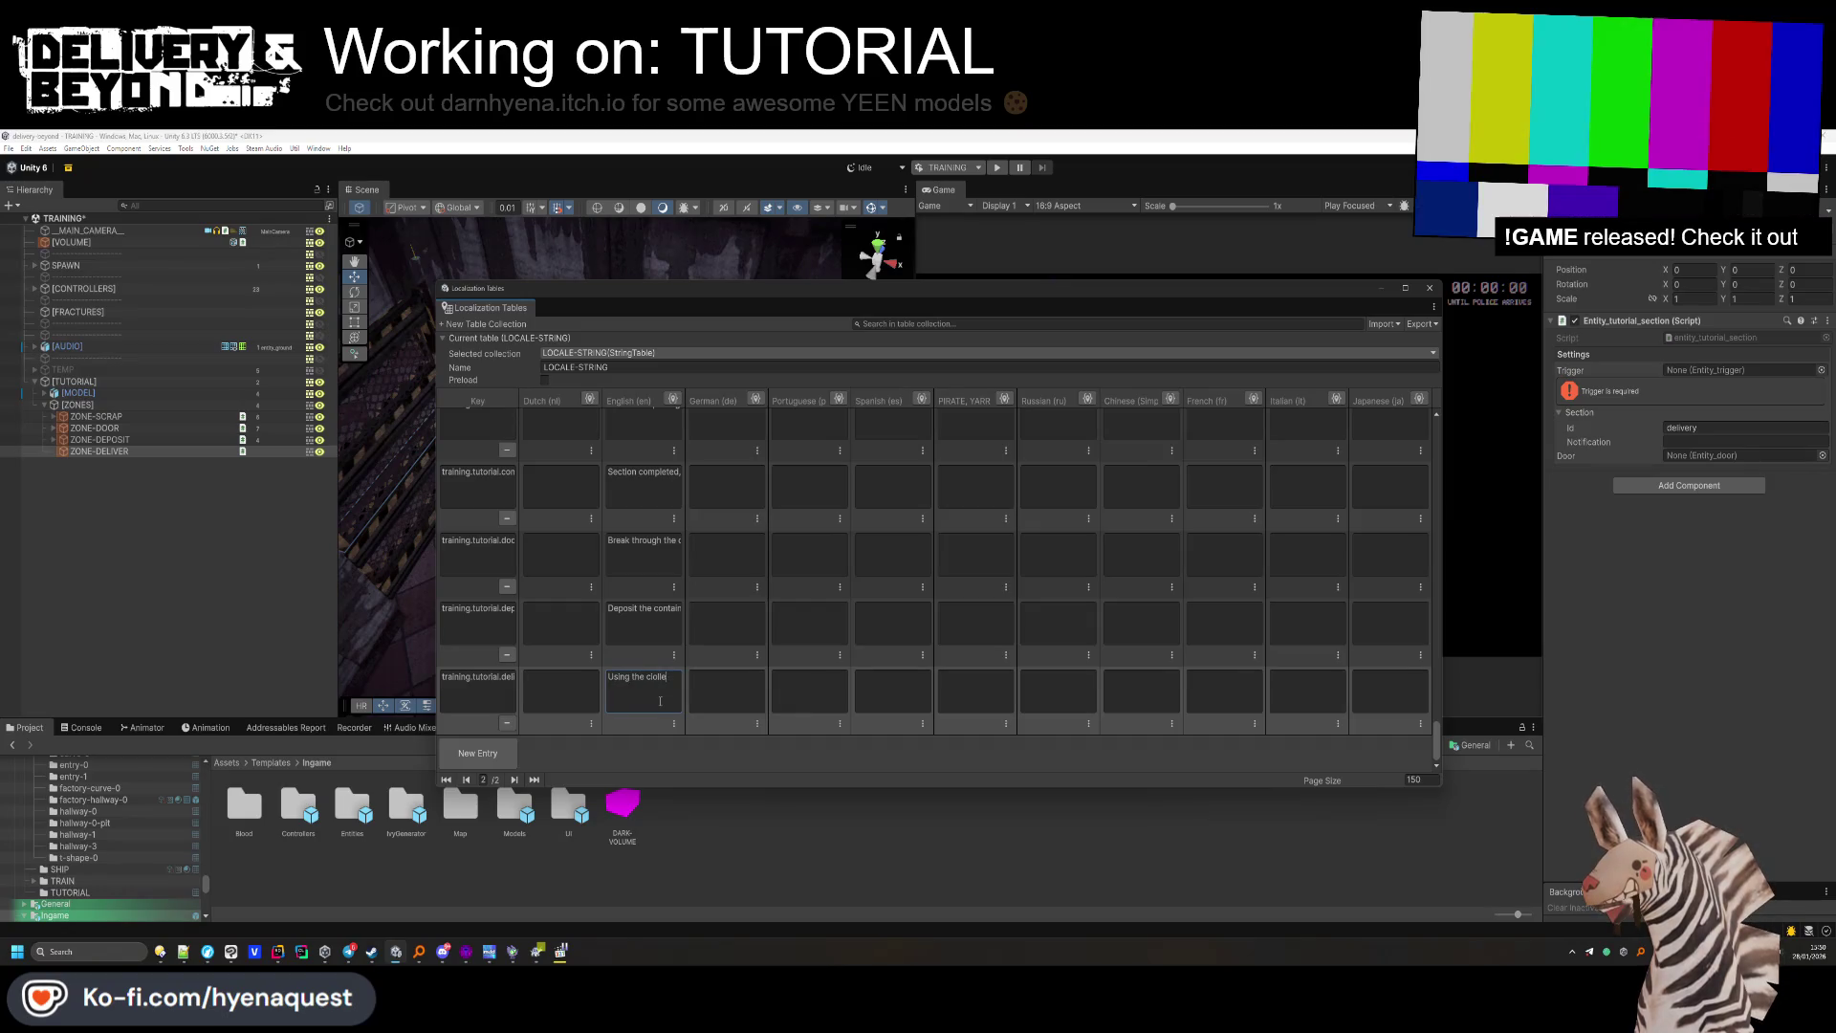
pyautogui.write('cted sc')
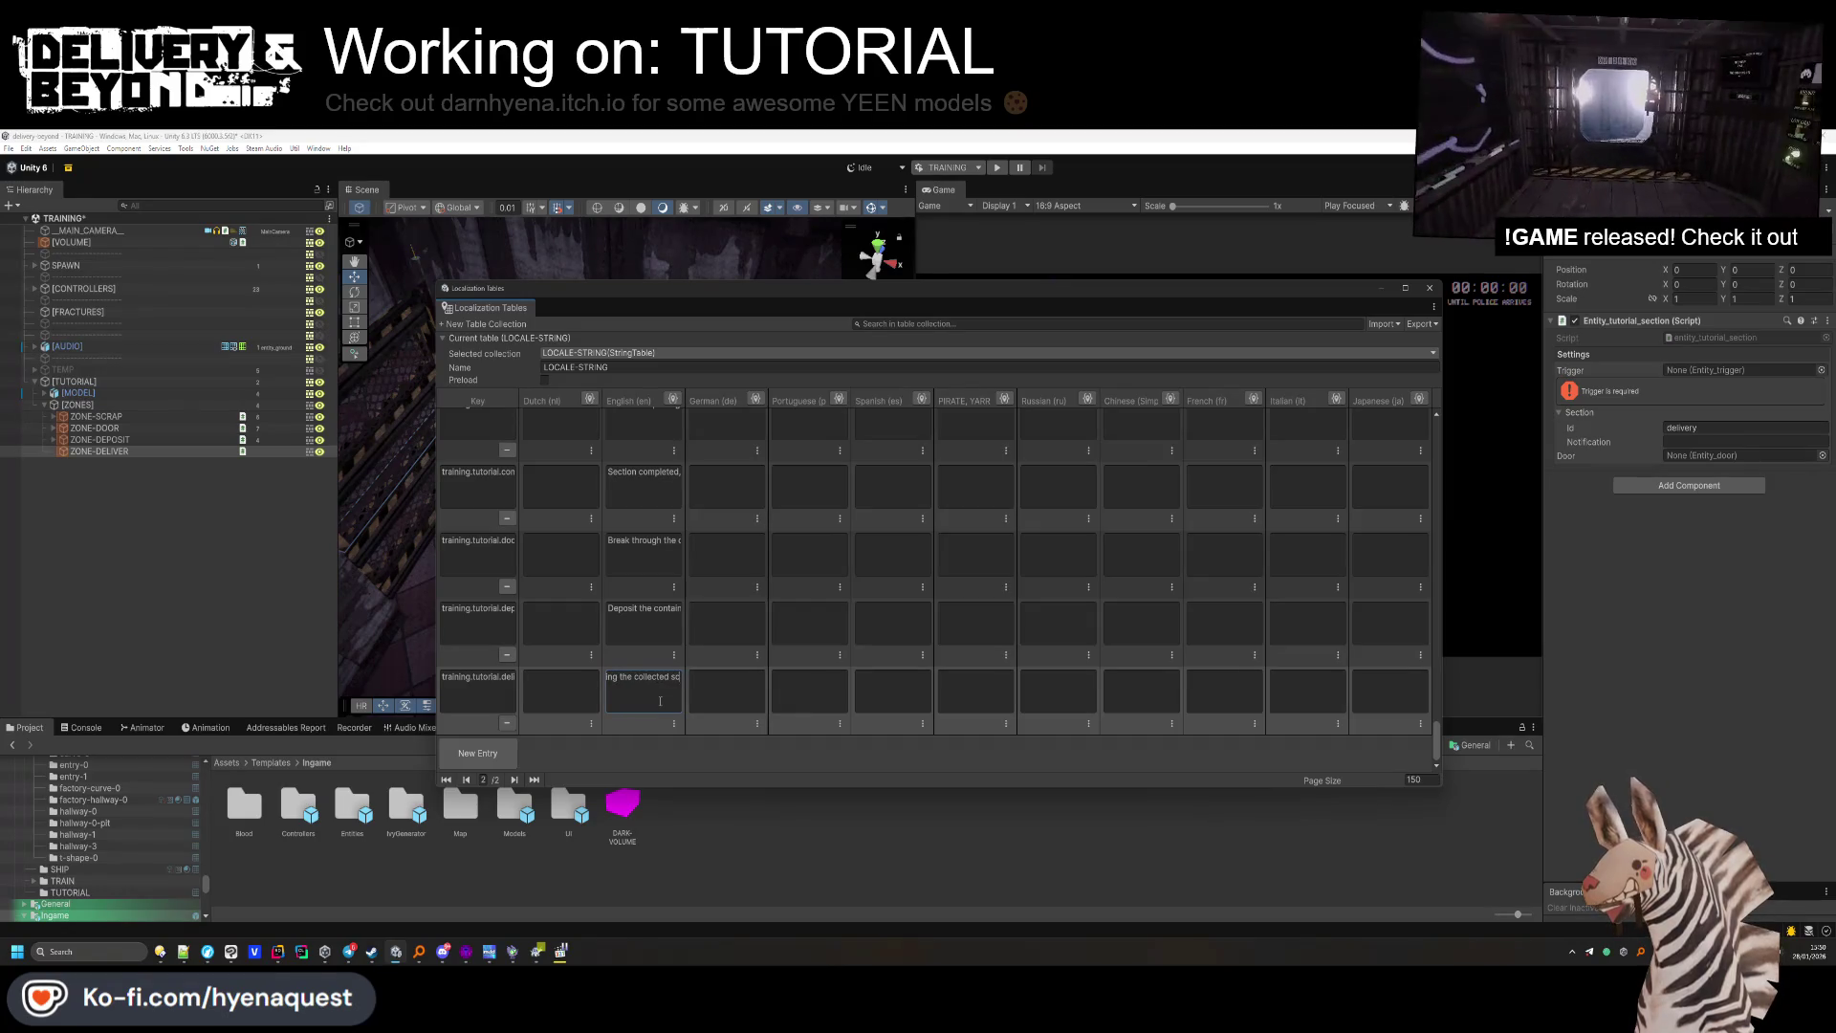
pyautogui.write(', call an adress on')
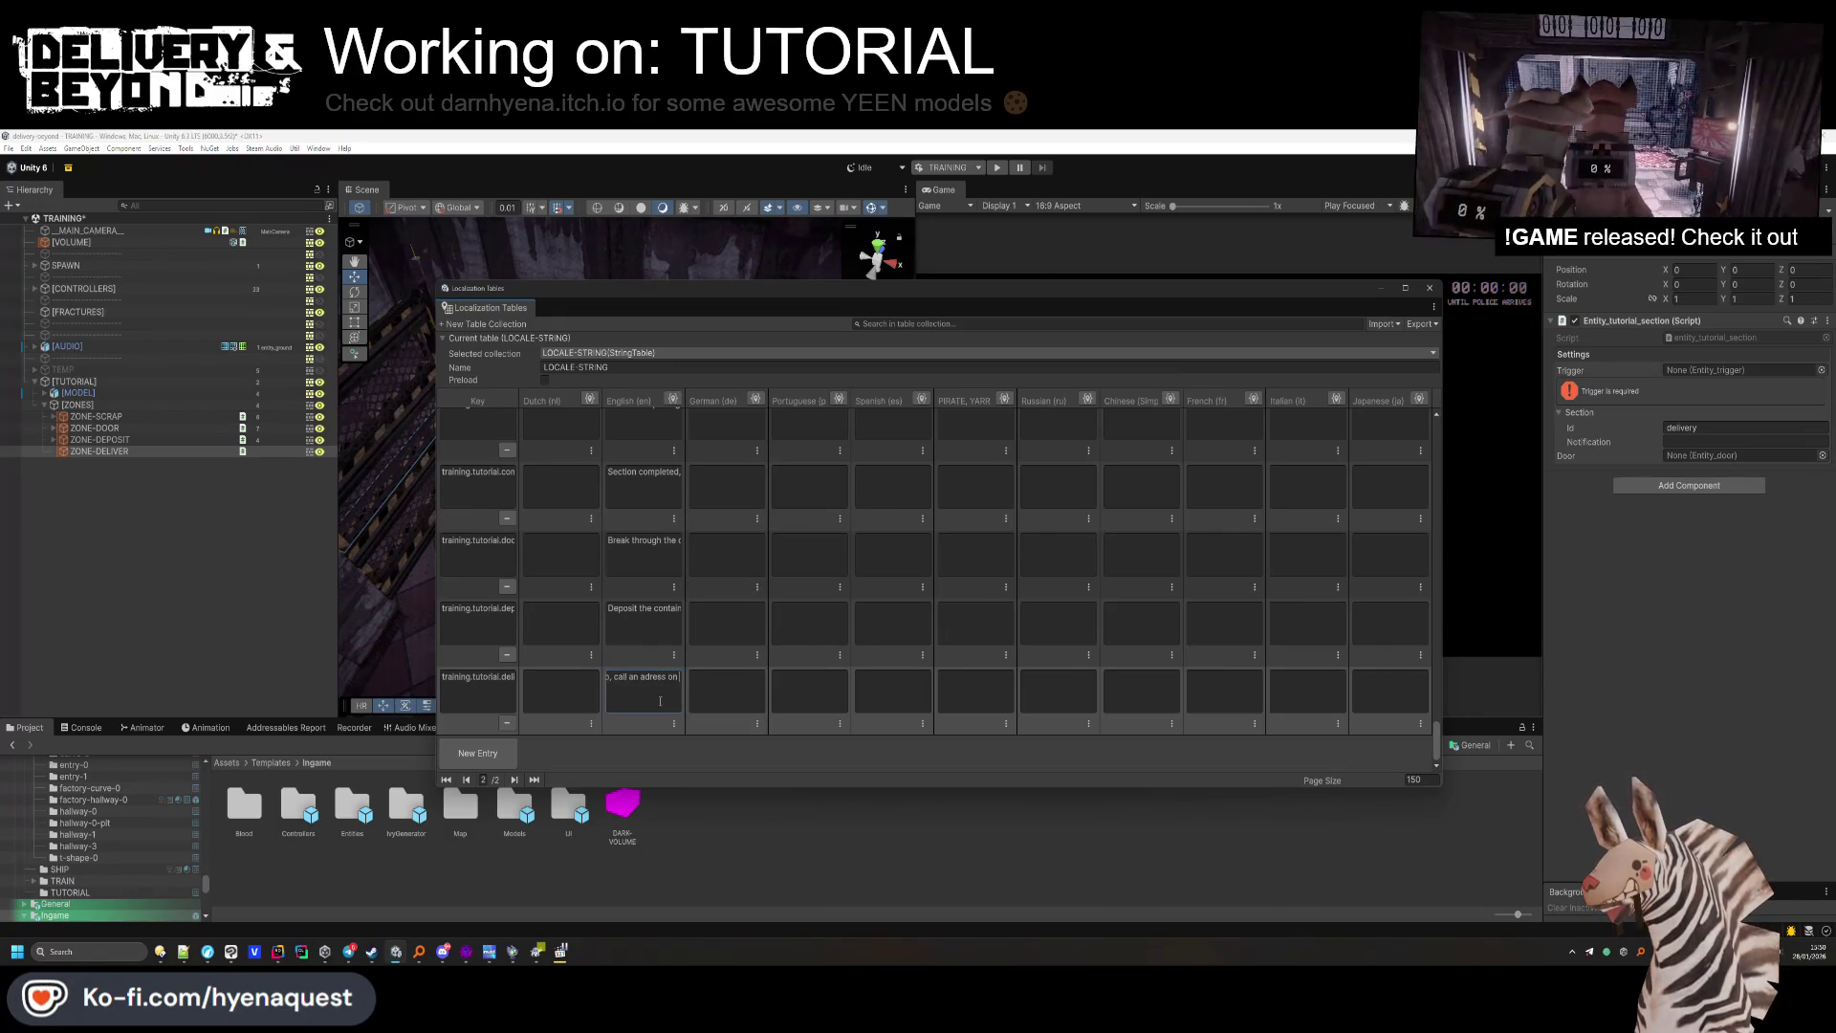
pyautogui.press('BackSpace')
pyautogui.press('BackSpace')
pyautogui.write('one and')
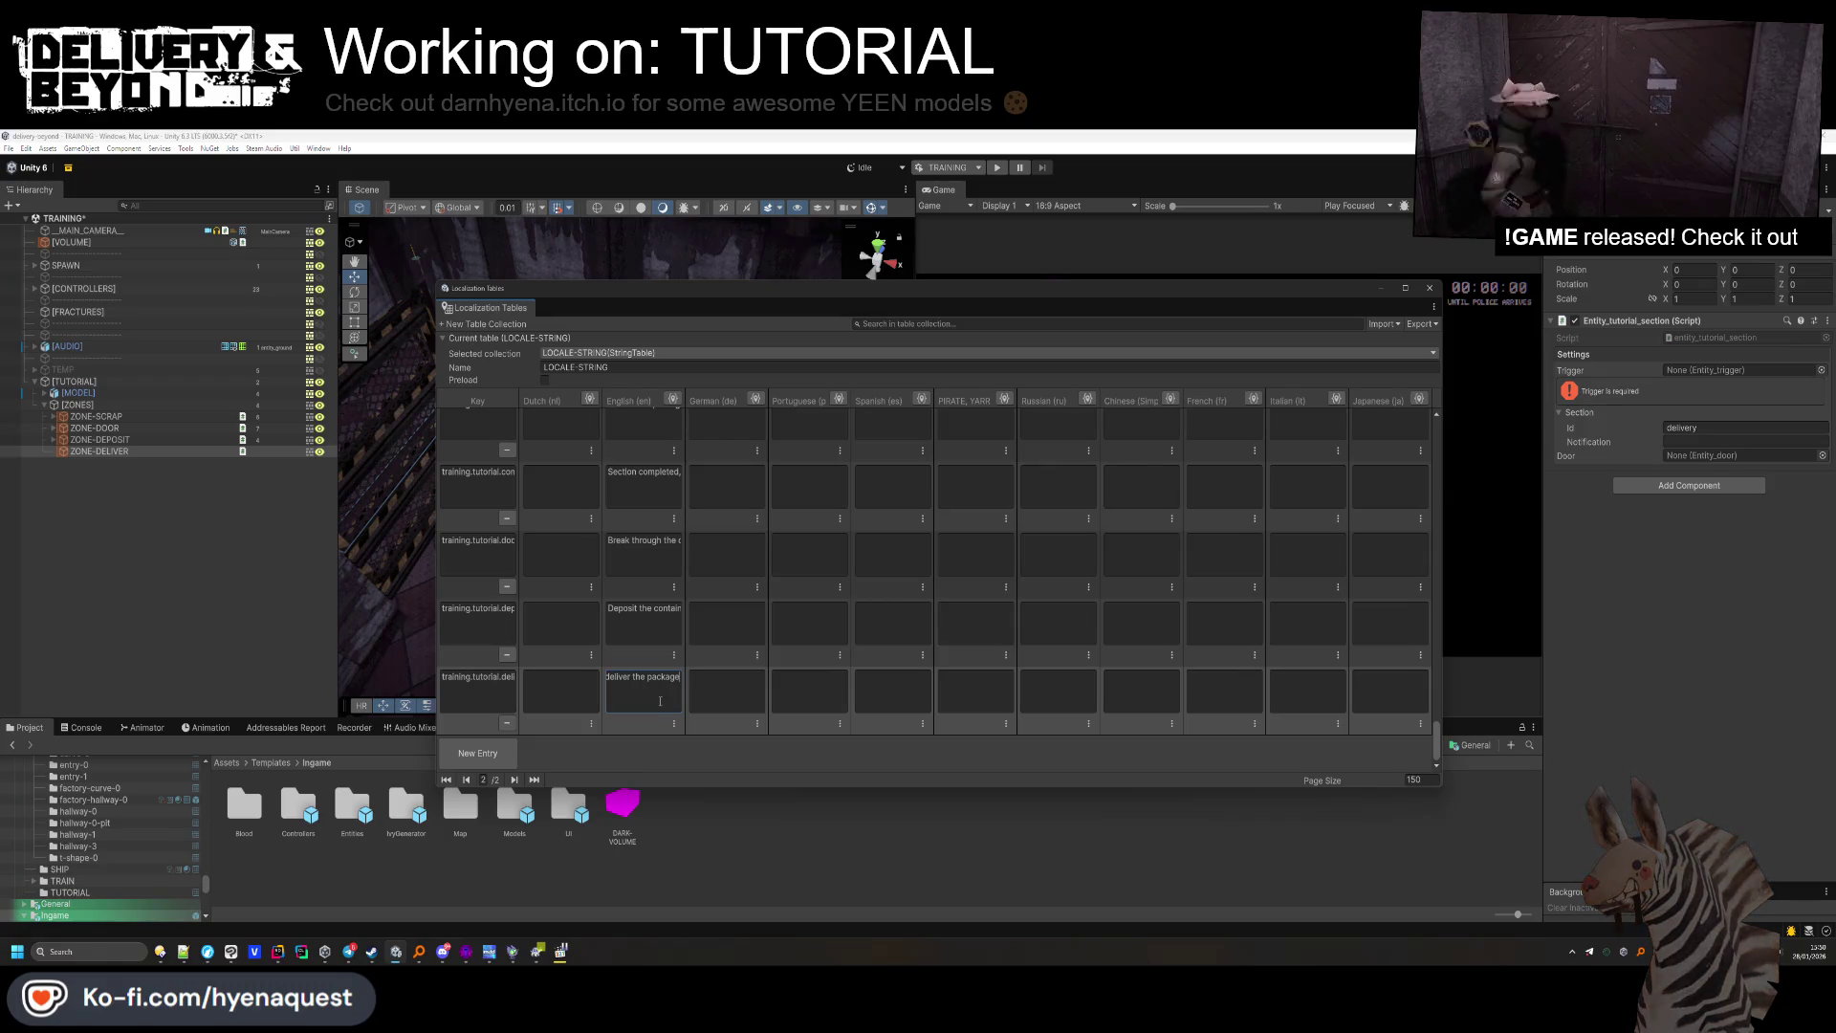
pyautogui.click(716, 686)
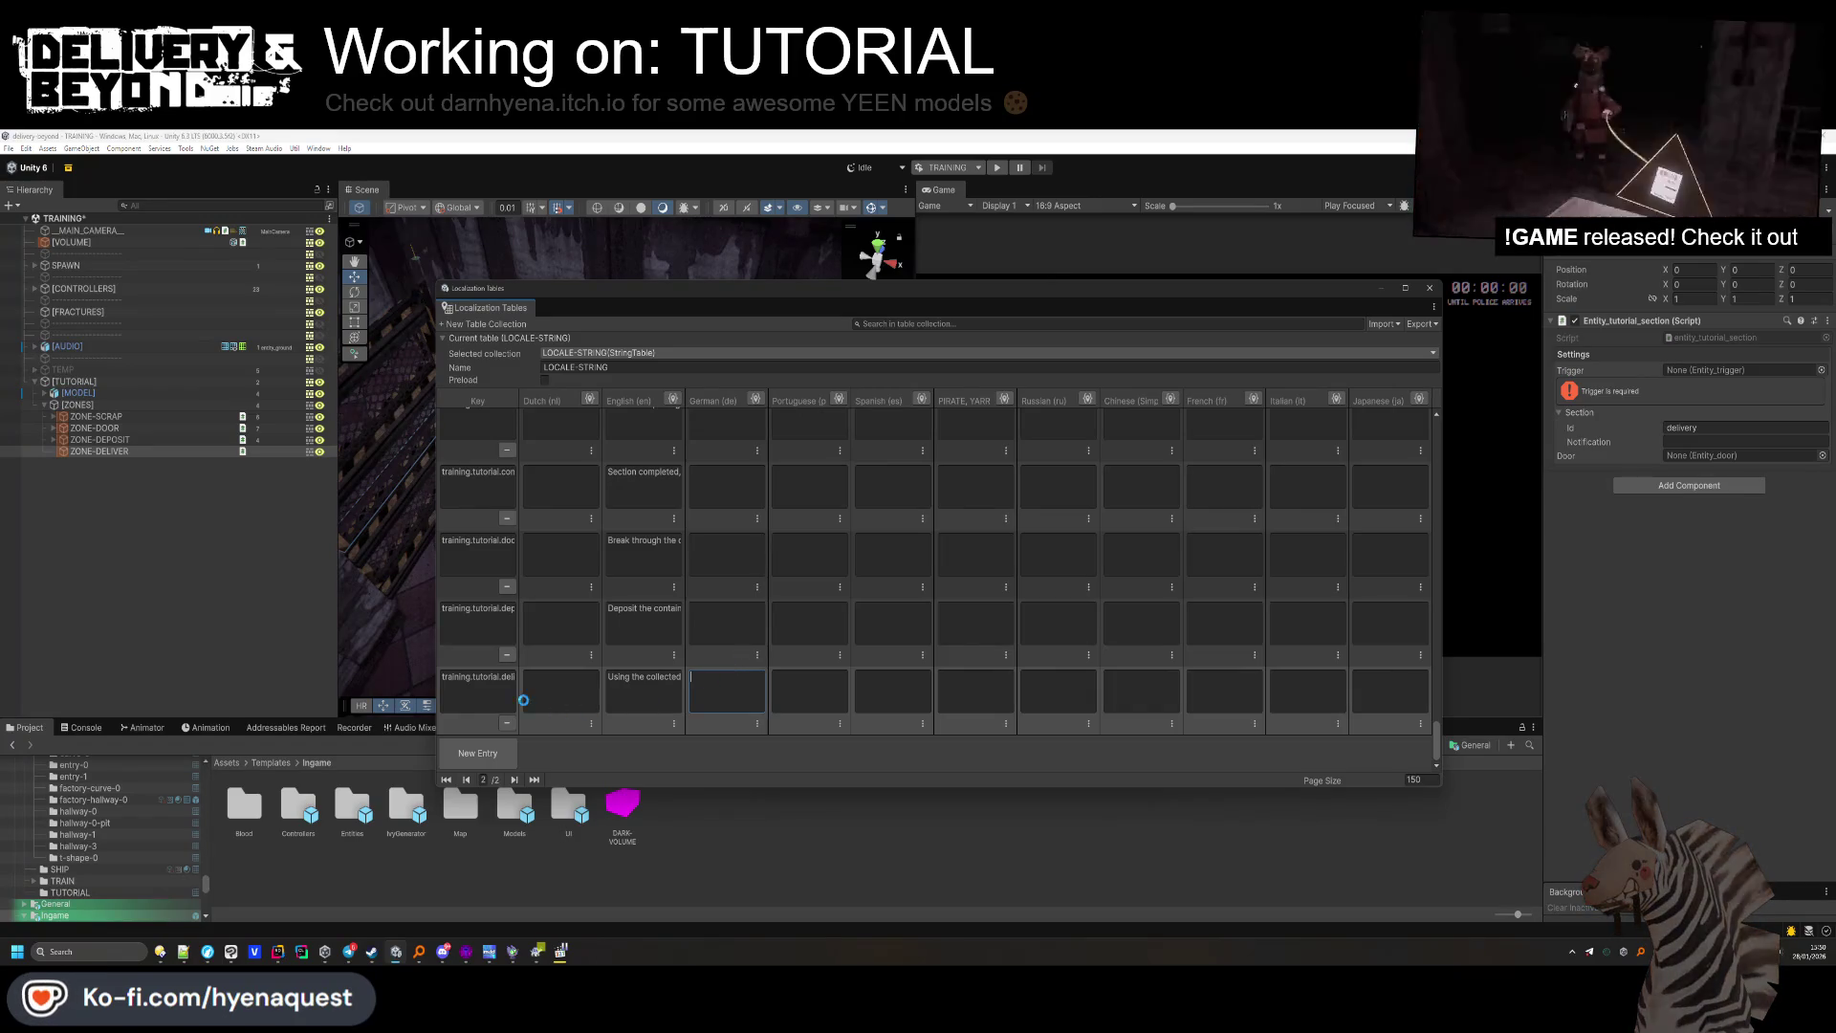
pyautogui.click(1428, 289)
pyautogui.write('training.tutorial.delivery')
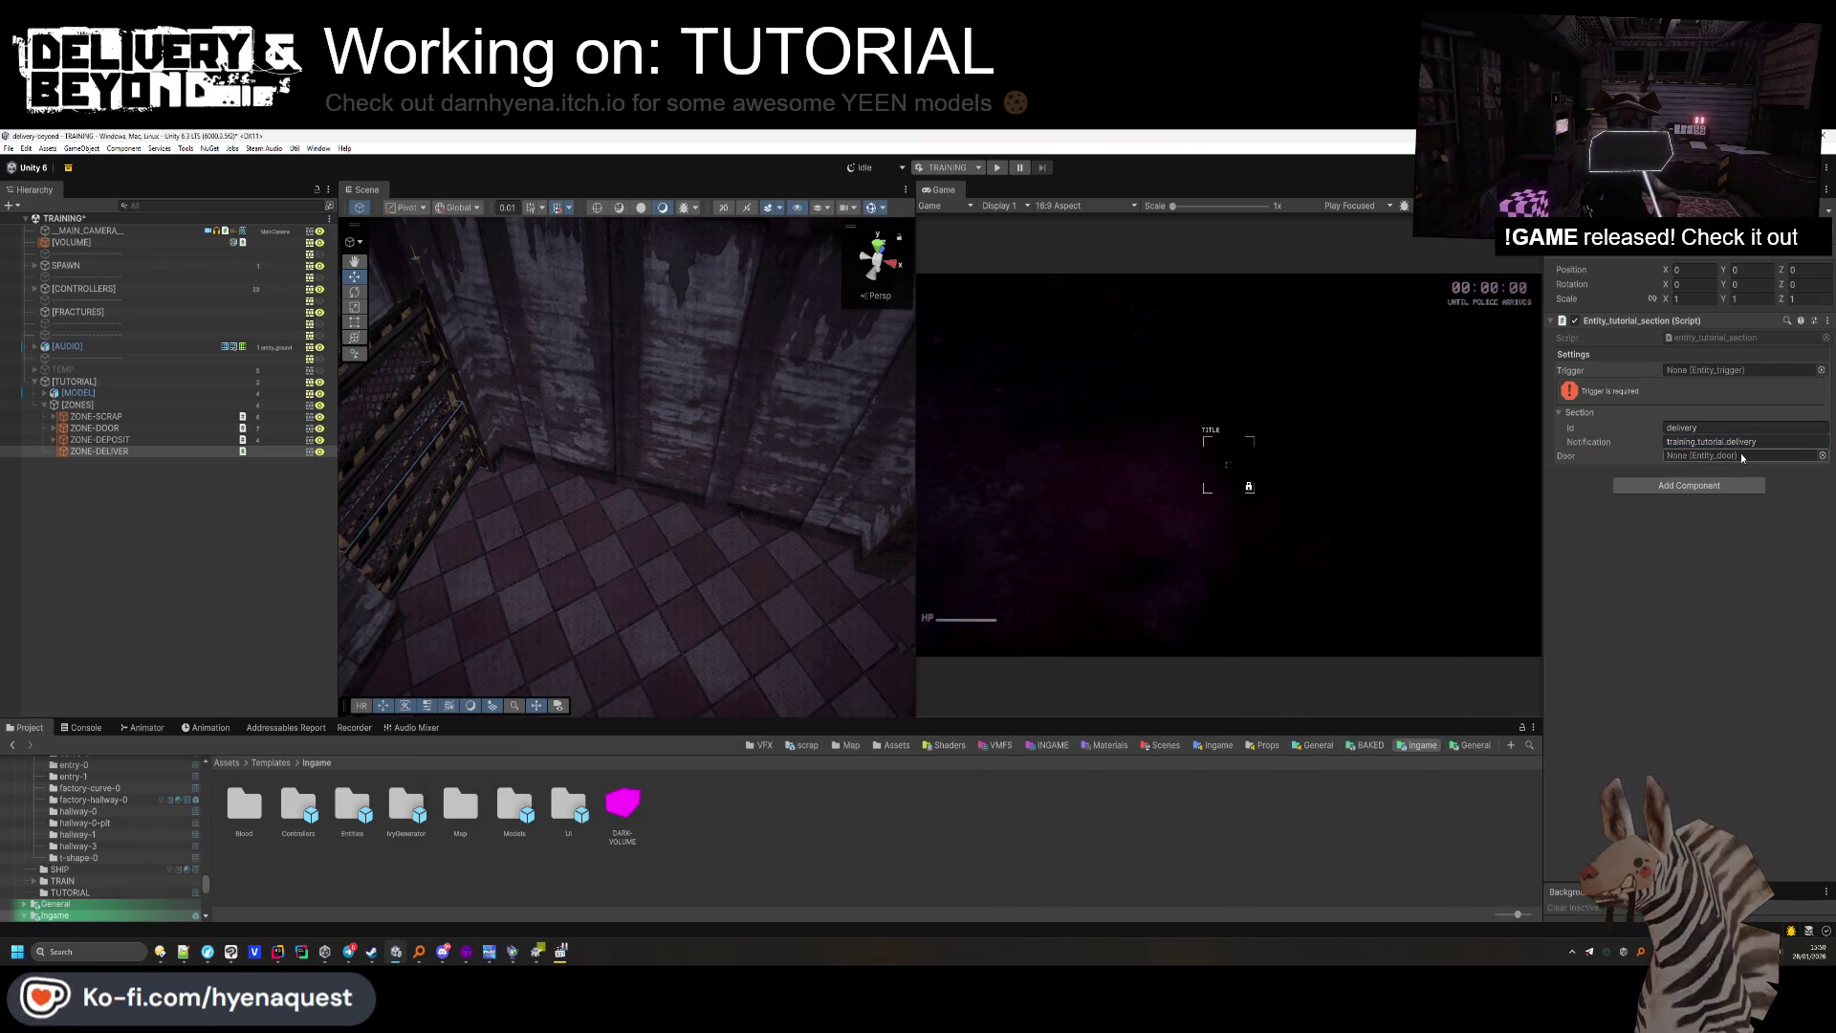
# Save the scene, copy ZONE-DEPOSIT's [GATE] under ZONE-DELIVER, and link it as the section's Door.
pyautogui.hotkey('ctrl', 's')
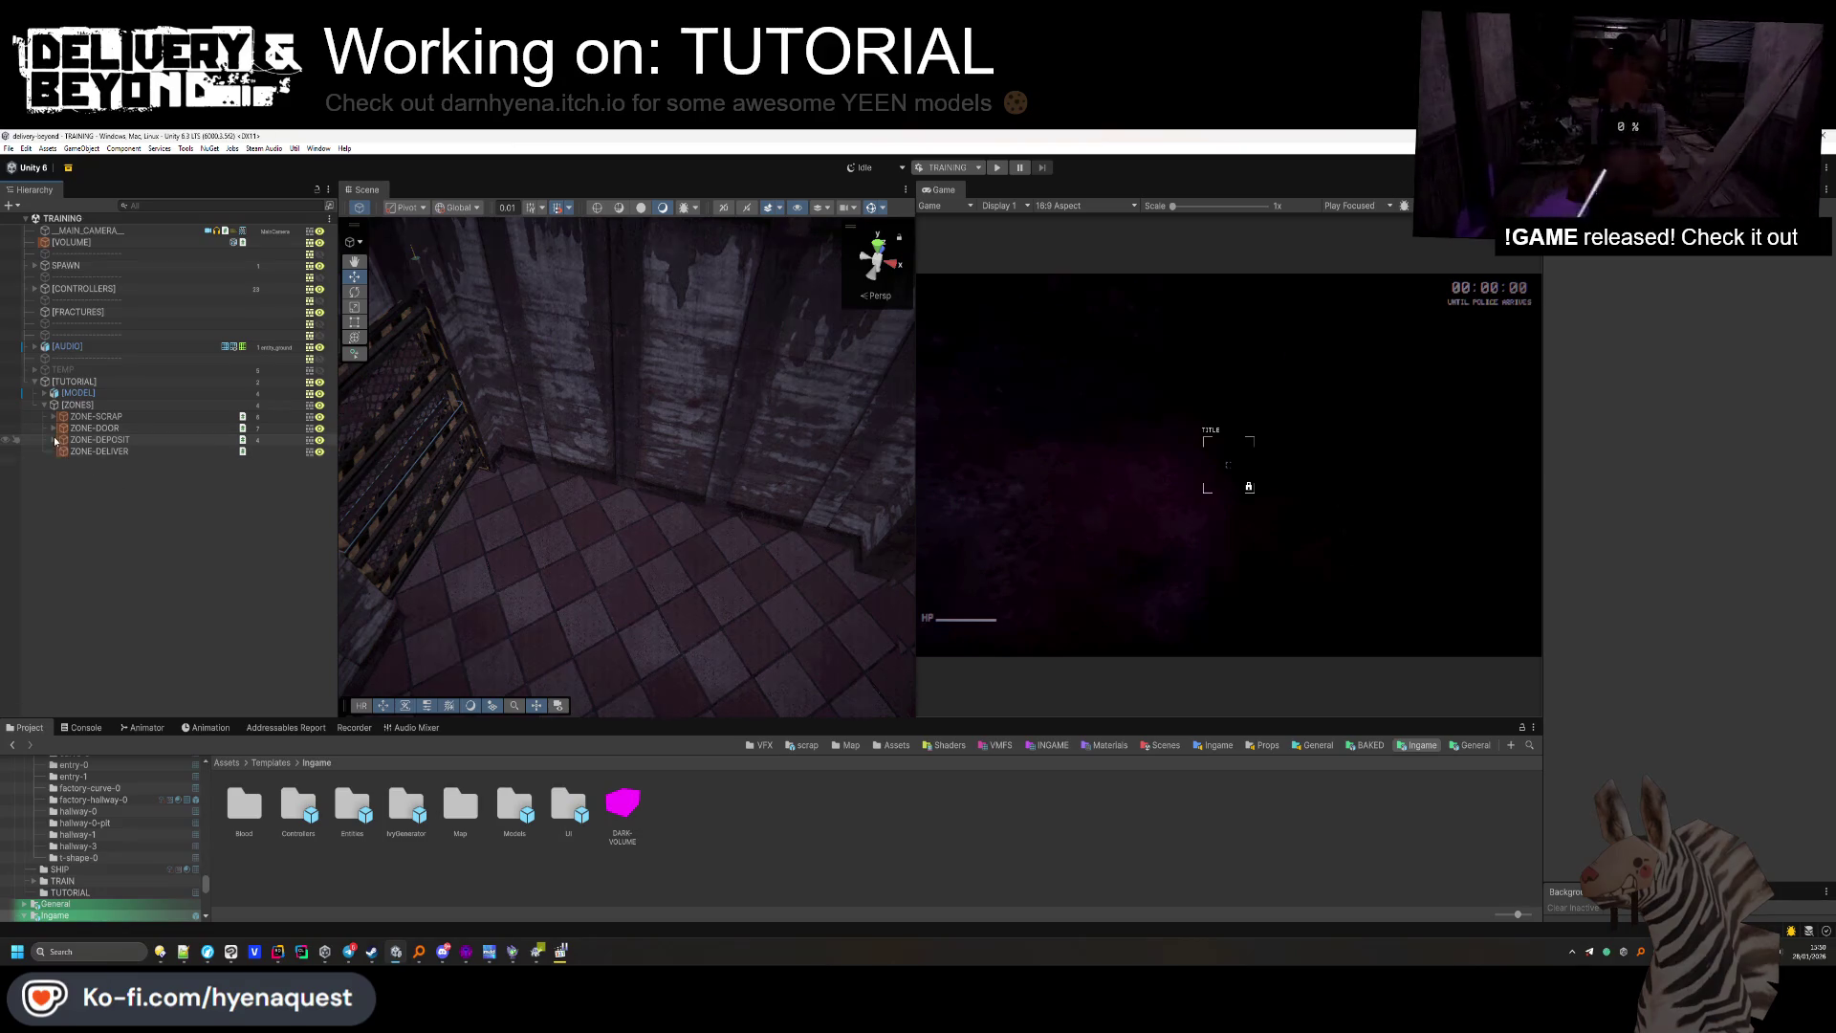
pyautogui.click(54, 439)
pyautogui.click(95, 474)
pyautogui.hotkey('ctrl', 'c')
pyautogui.click(91, 499)
pyautogui.hotkey('ctrl', 'shift', 'v')
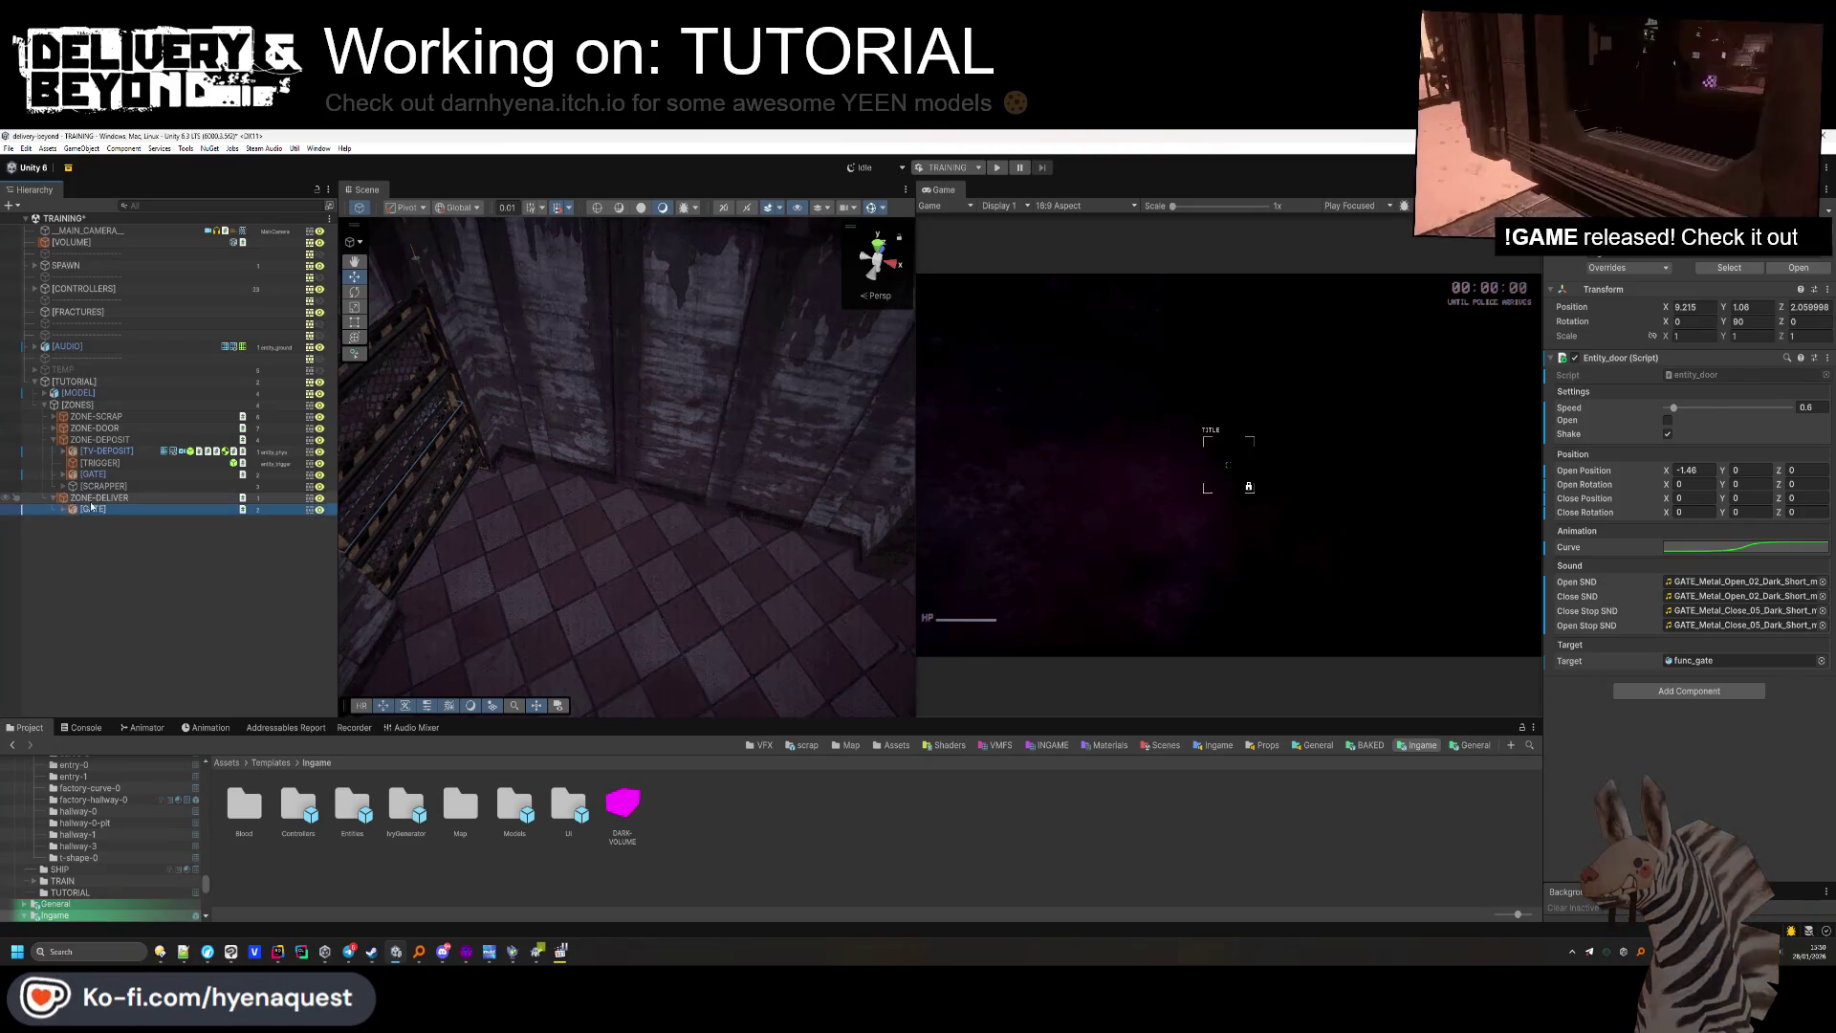
pyautogui.click(91, 498)
pyautogui.click(53, 498)
pyautogui.moveTo(92, 509); pyautogui.dragTo(1725, 464)
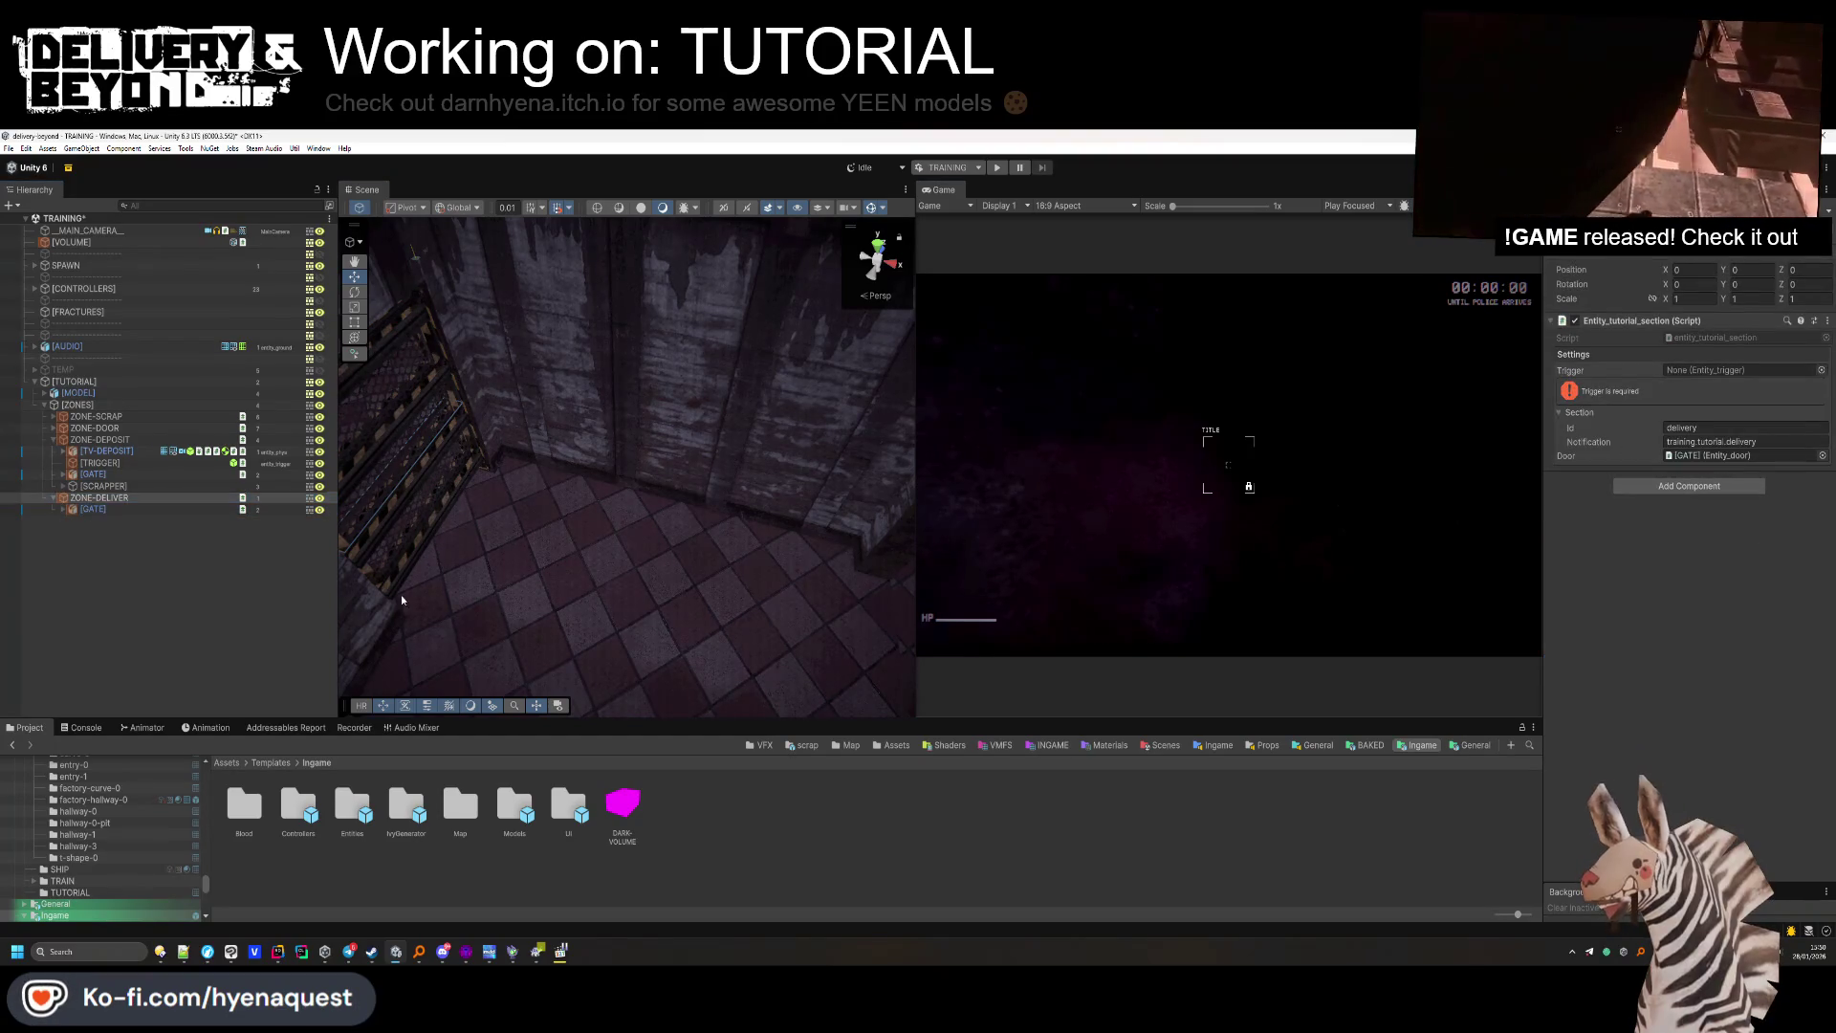
pyautogui.doubleClick(1724, 455)
pyautogui.moveTo(765, 516)
pyautogui.mouseDown()
pyautogui.moveTo(811, 524)
pyautogui.moveTo(669, 450)
pyautogui.moveTo(889, 496)
pyautogui.moveTo(780, 480)
pyautogui.moveTo(835, 475)
pyautogui.moveTo(606, 560)
pyautogui.moveTo(573, 545)
pyautogui.mouseUp()
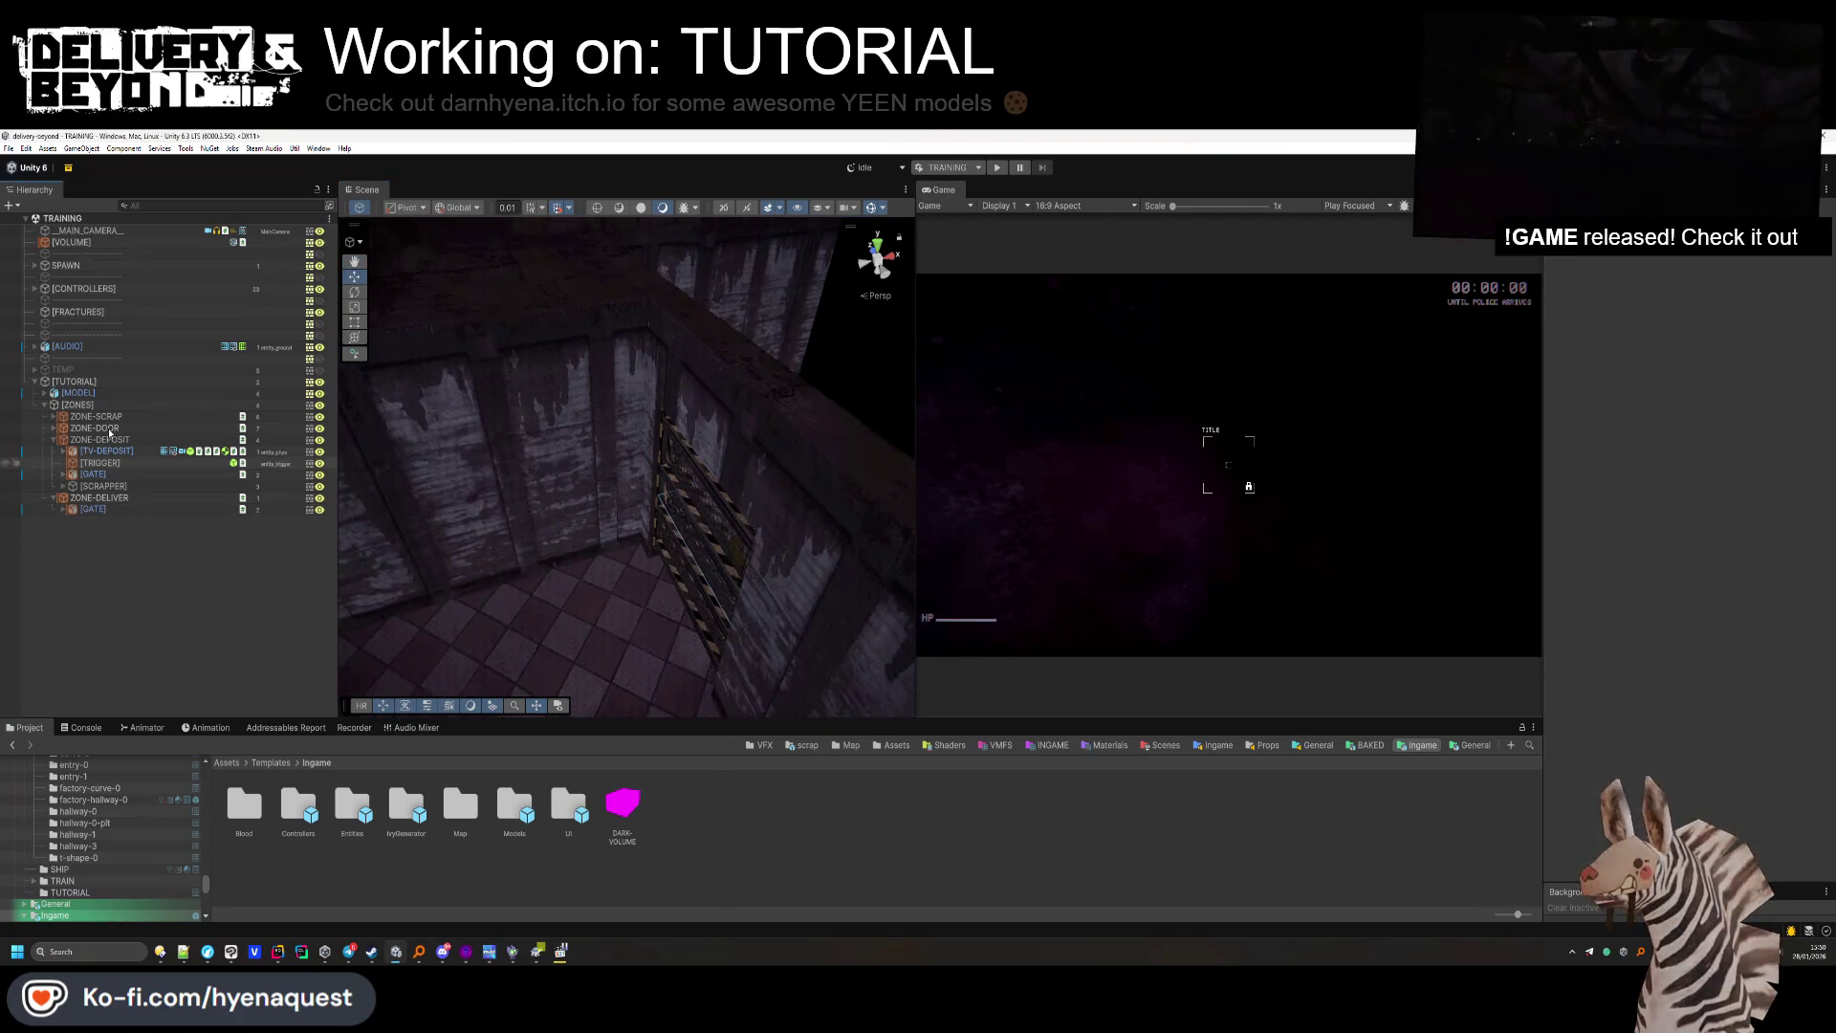
# Paste ZONE-DEPOSIT's [TRIGGER] into ZONE-DELIVER, move it into the delivery area, and set it as Trigger.
pyautogui.click(101, 463)
pyautogui.click(112, 497)
pyautogui.hotkey('ctrl', 'shift', 'v')
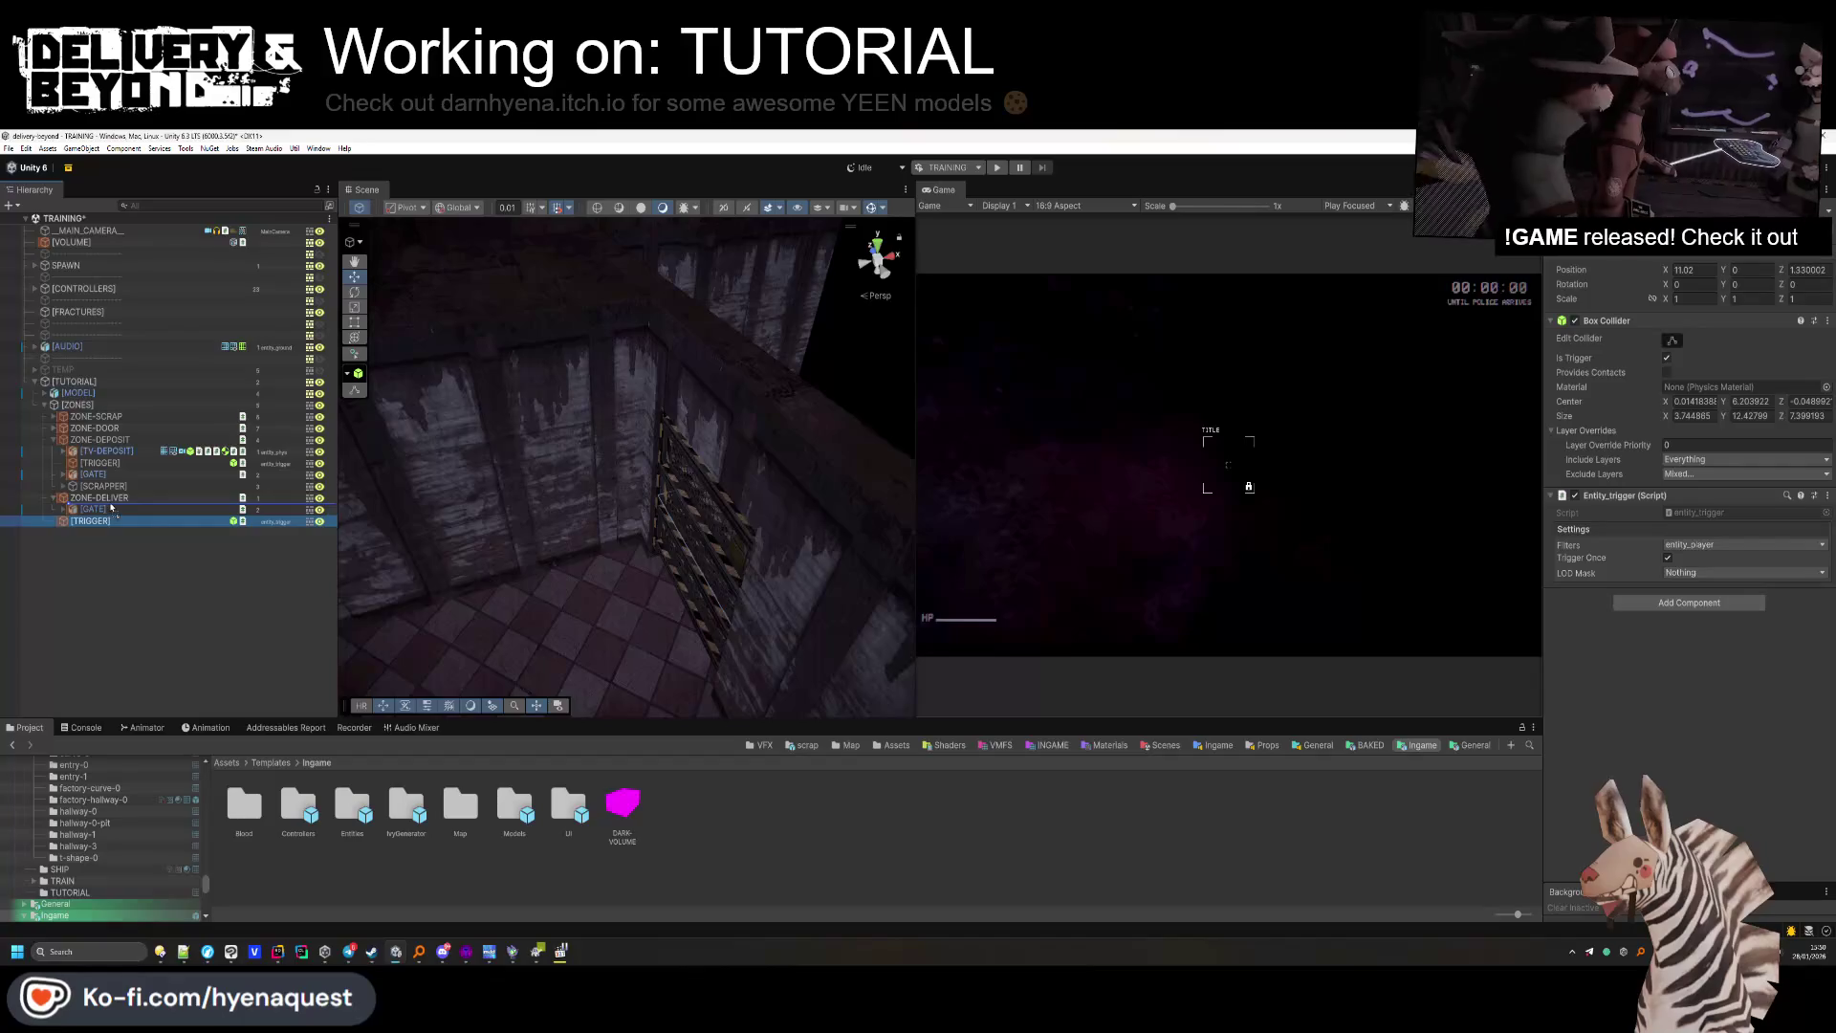
pyautogui.moveTo(574, 574)
pyautogui.mouseDown()
pyautogui.moveTo(517, 628)
pyautogui.moveTo(554, 536)
pyautogui.moveTo(701, 546)
pyautogui.moveTo(694, 615)
pyautogui.moveTo(722, 602)
pyautogui.mouseUp()
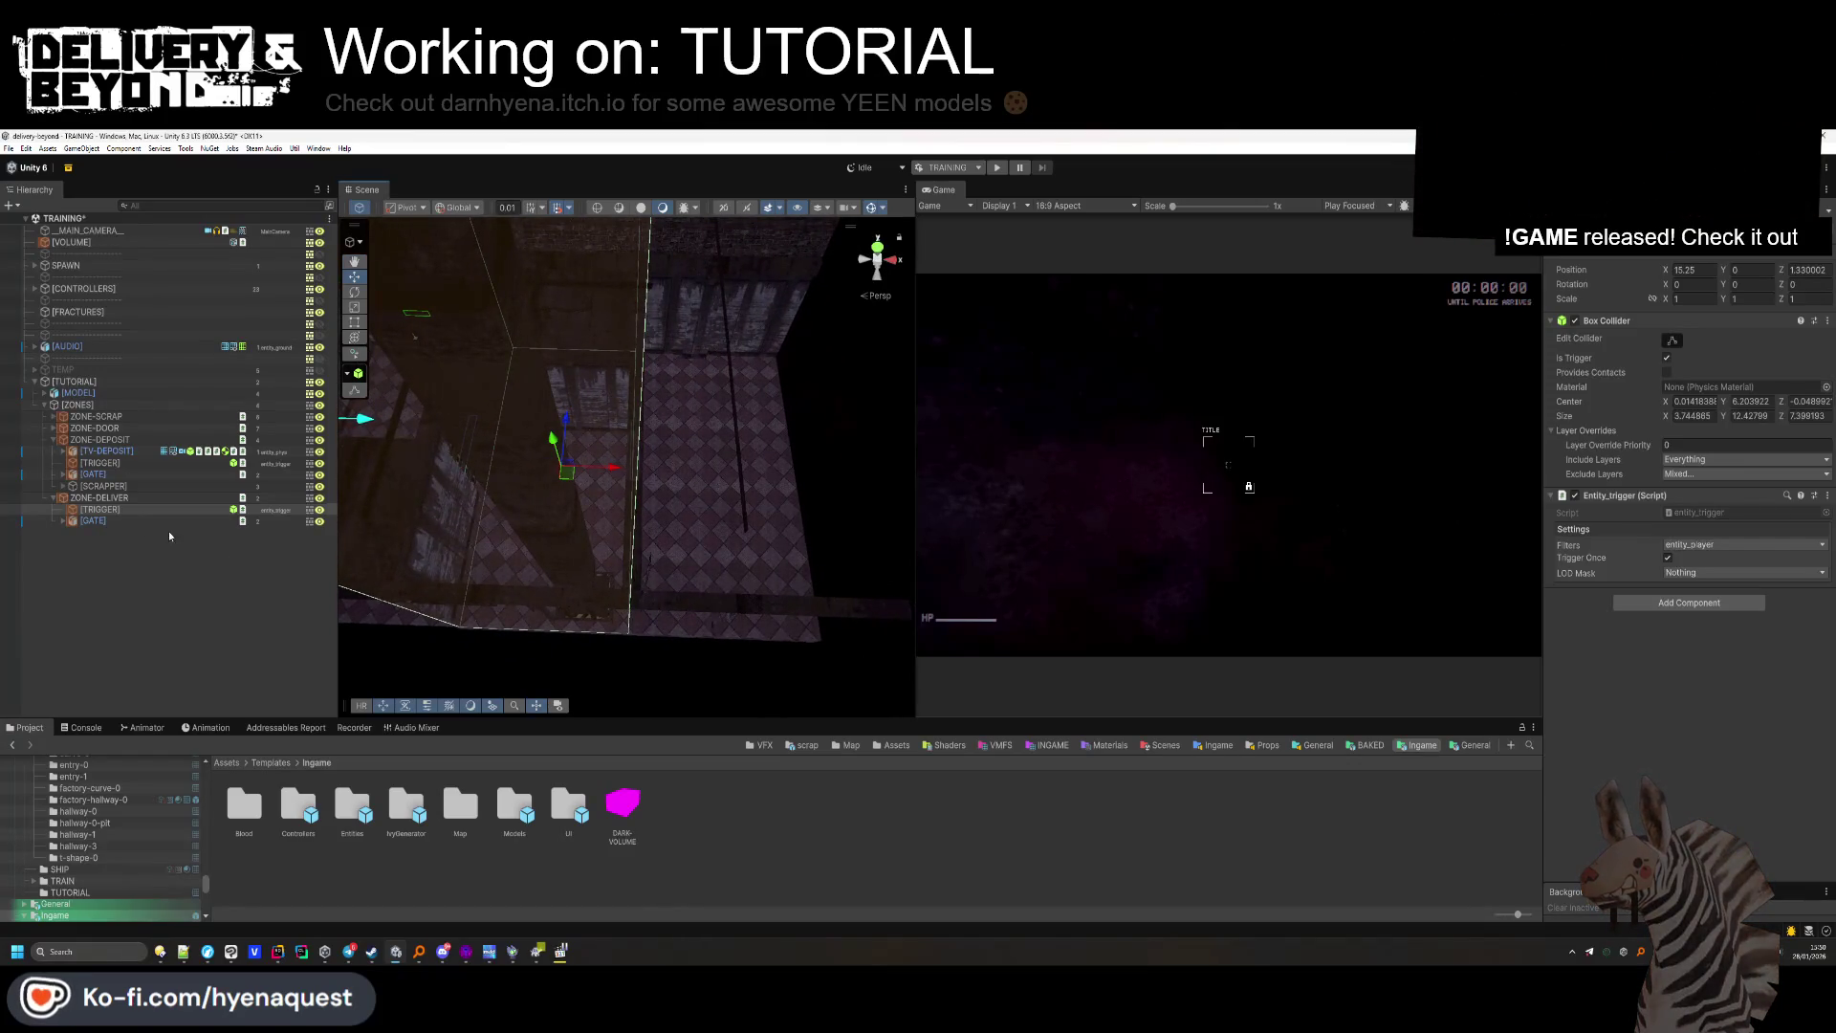
pyautogui.click(153, 497)
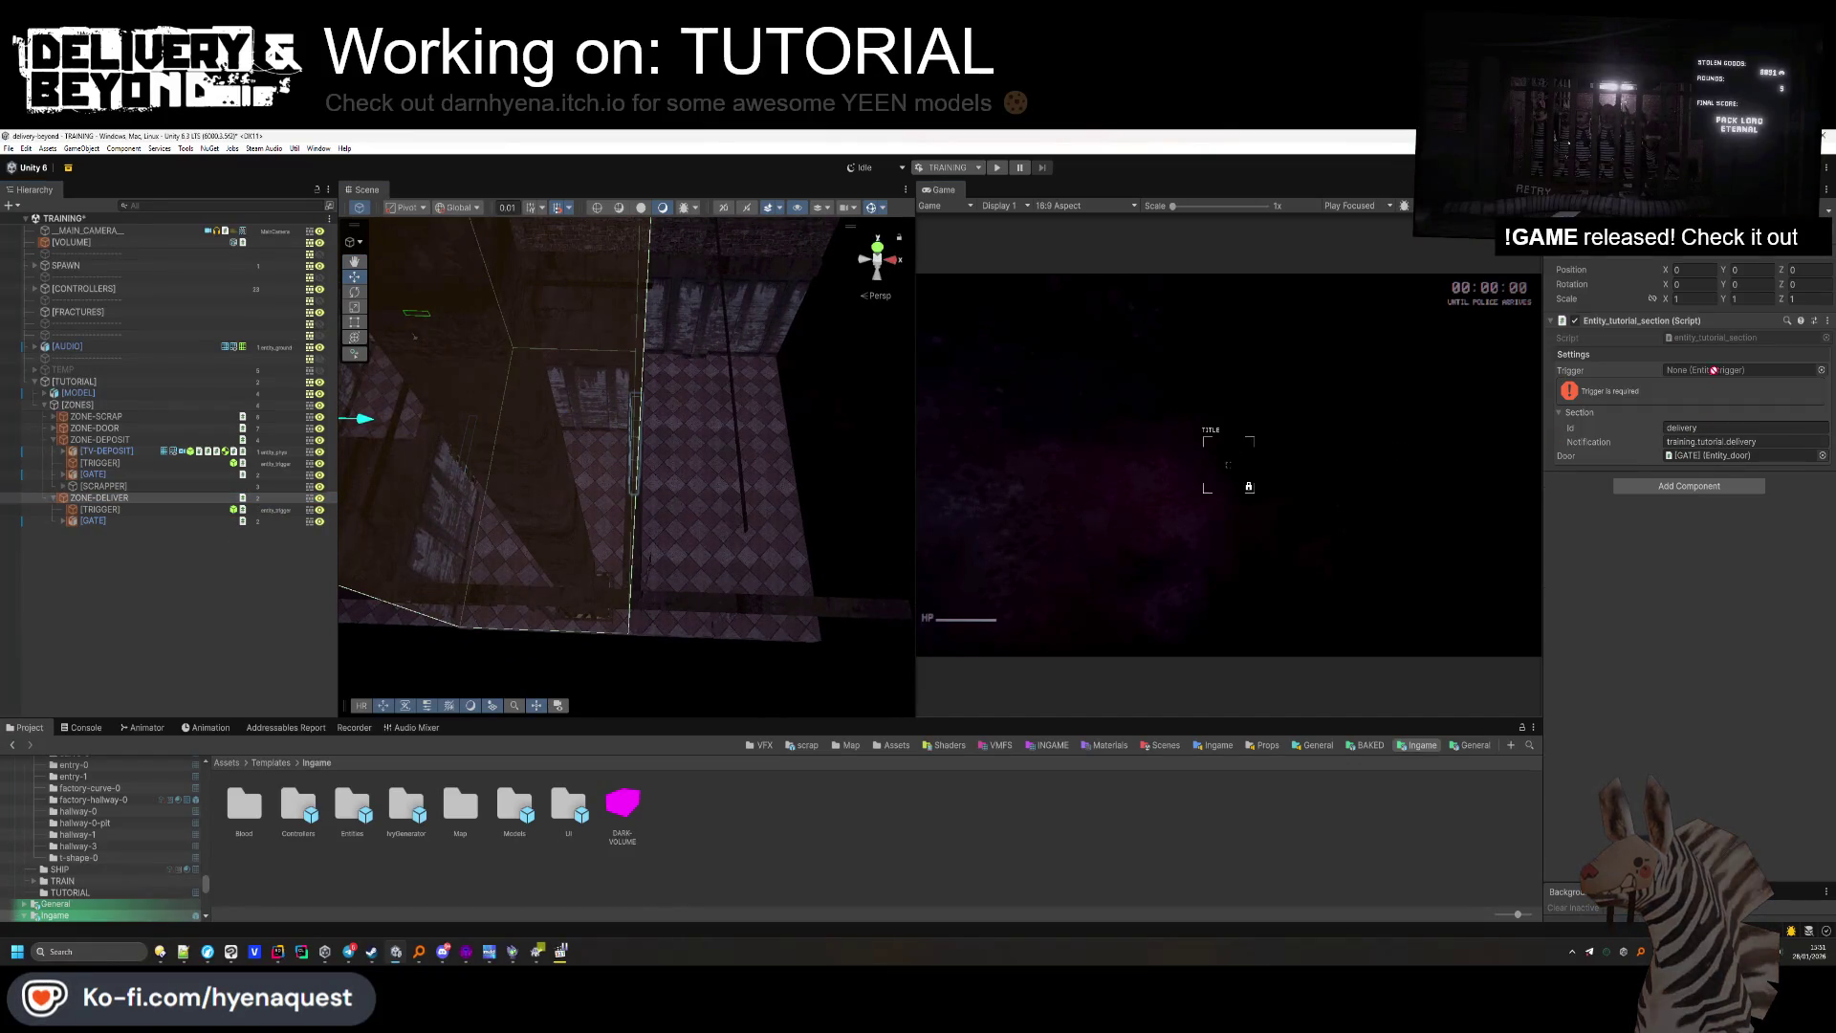
pyautogui.moveTo(1712, 370); pyautogui.dragTo(1712, 372)
# Fly the view toward the doorway and crate, and expand the TEMP and TUTORIAL-ENTITIES groups.
pyautogui.click(107, 643)
pyautogui.moveTo(656, 533)
pyautogui.mouseDown()
pyautogui.moveTo(586, 463)
pyautogui.moveTo(676, 484)
pyautogui.moveTo(379, 451)
pyautogui.moveTo(574, 492)
pyautogui.moveTo(615, 402)
pyautogui.moveTo(602, 421)
pyautogui.mouseUp()
pyautogui.rightClick(400, 413)
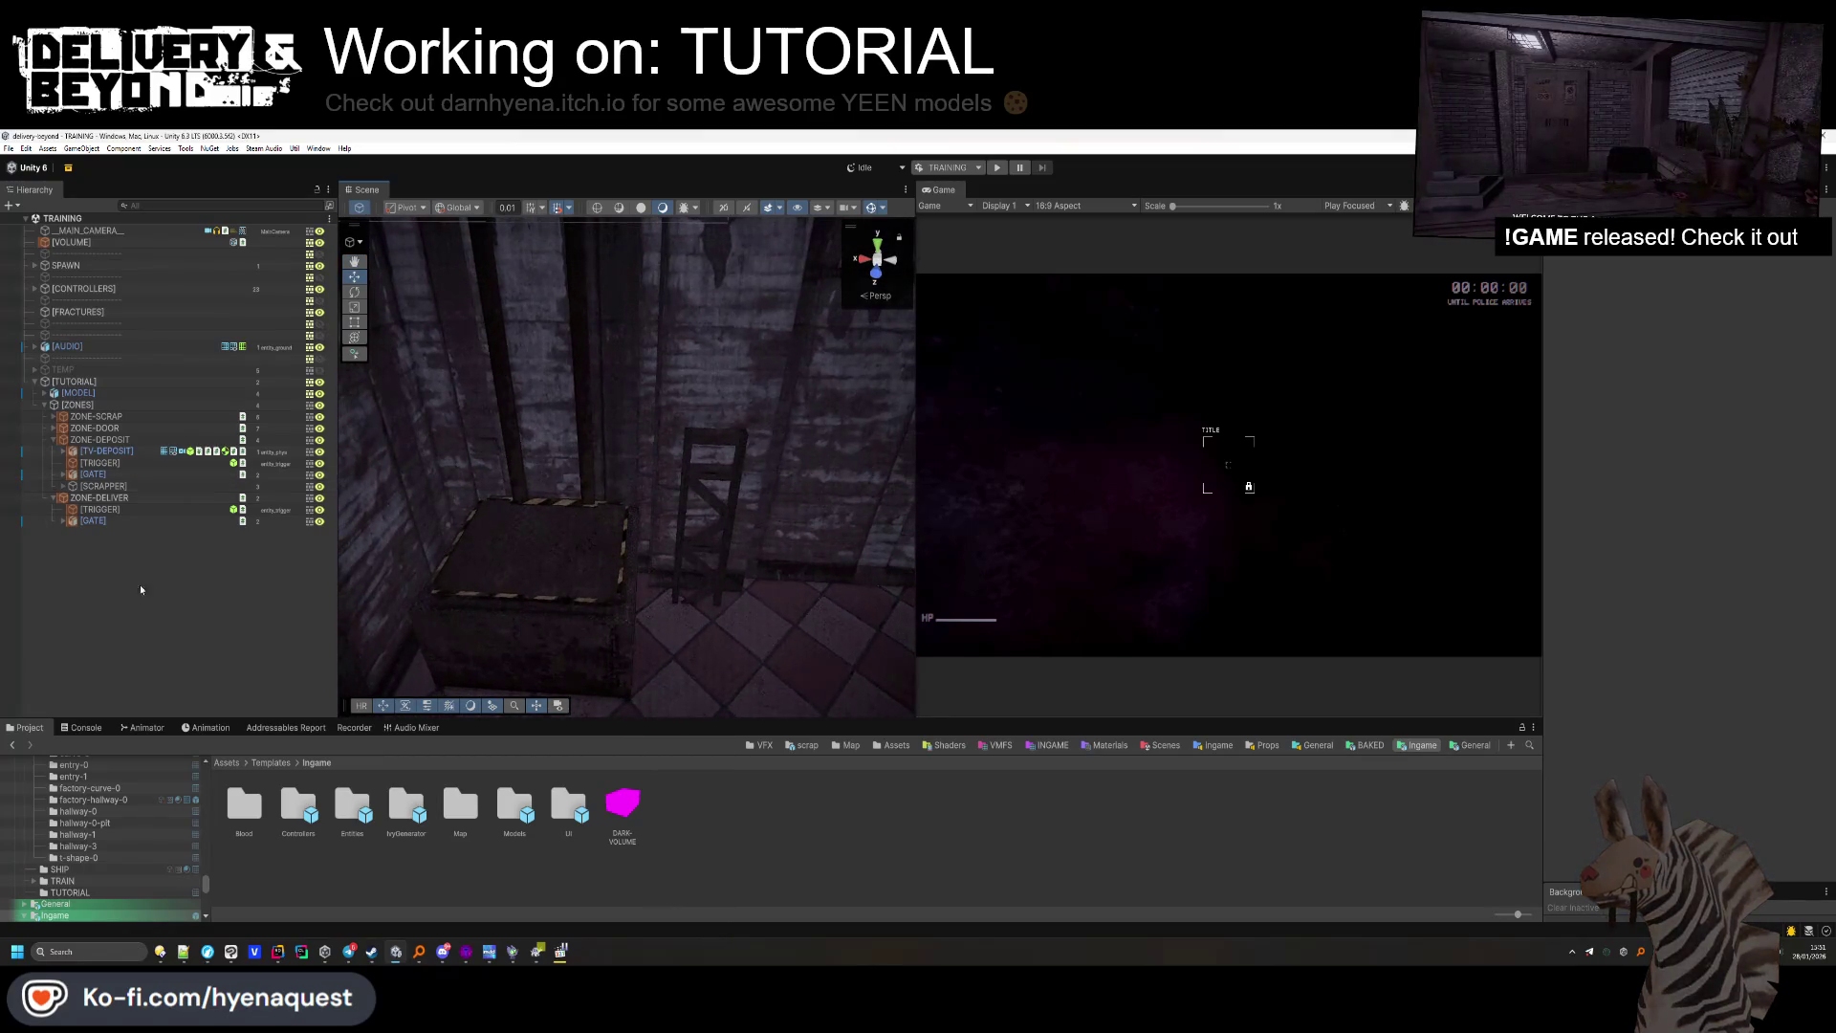
pyautogui.click(35, 369)
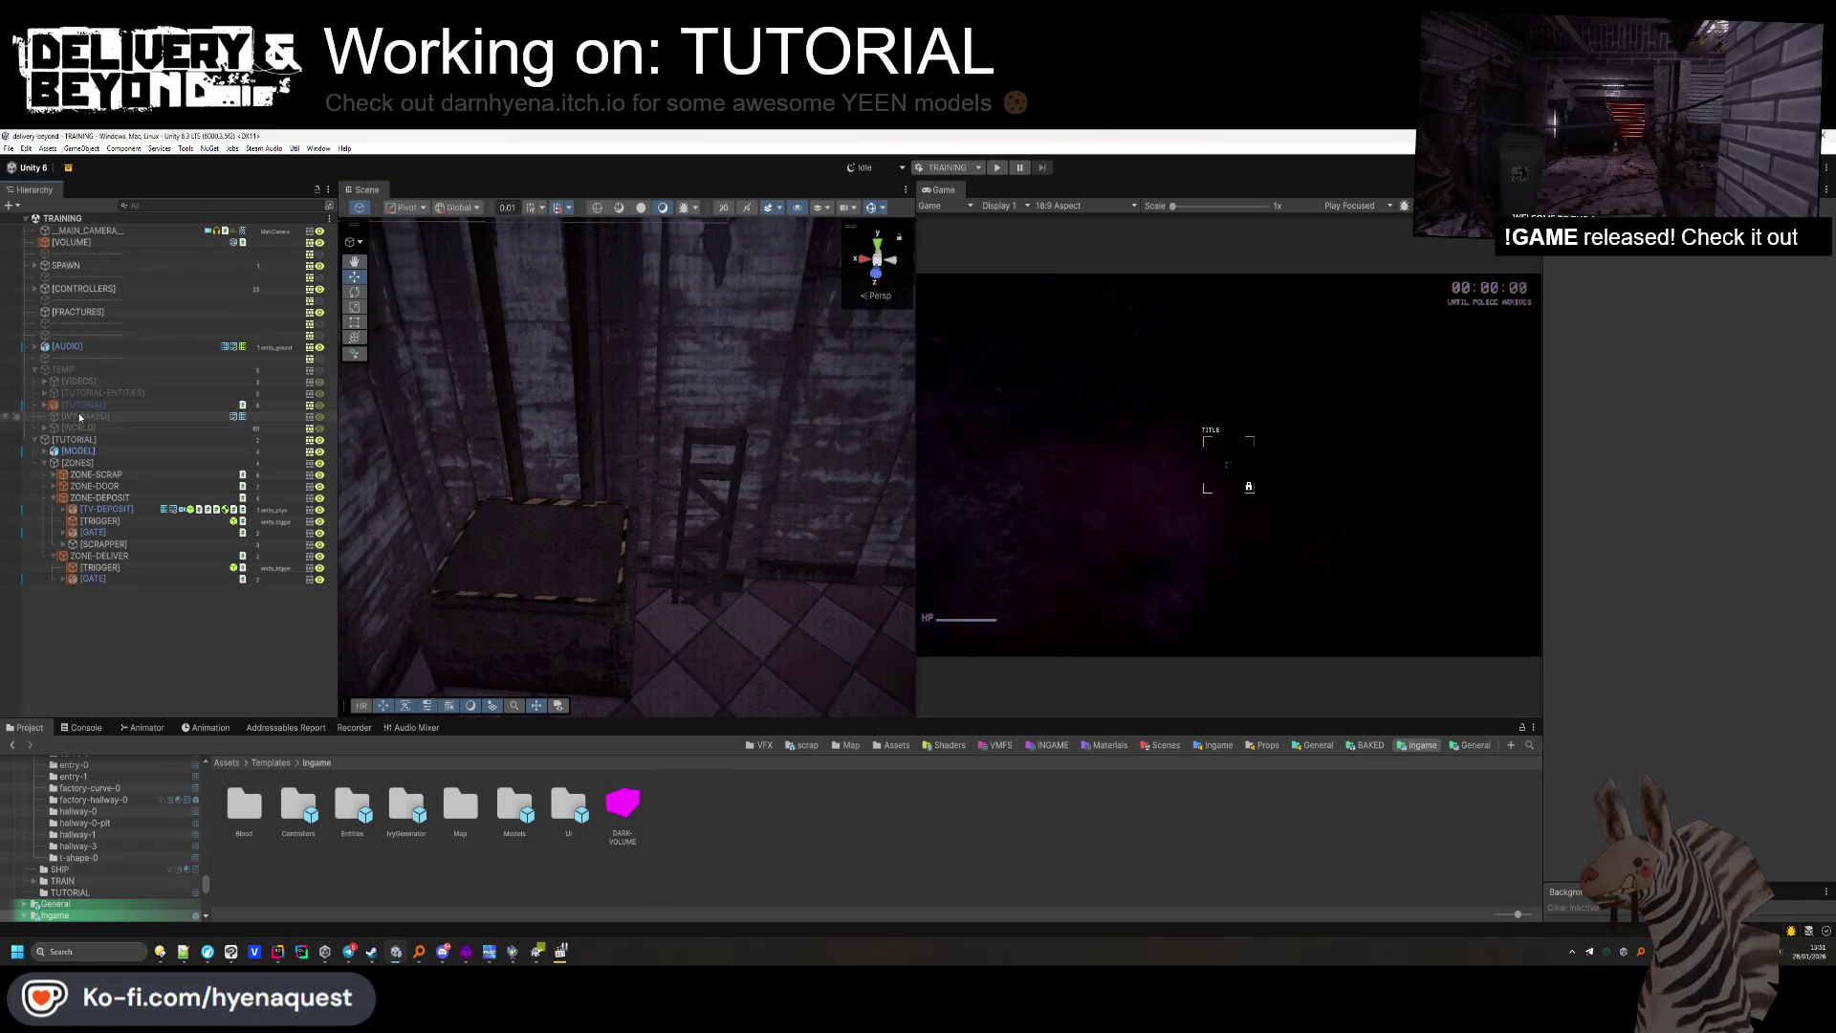
pyautogui.click(44, 393)
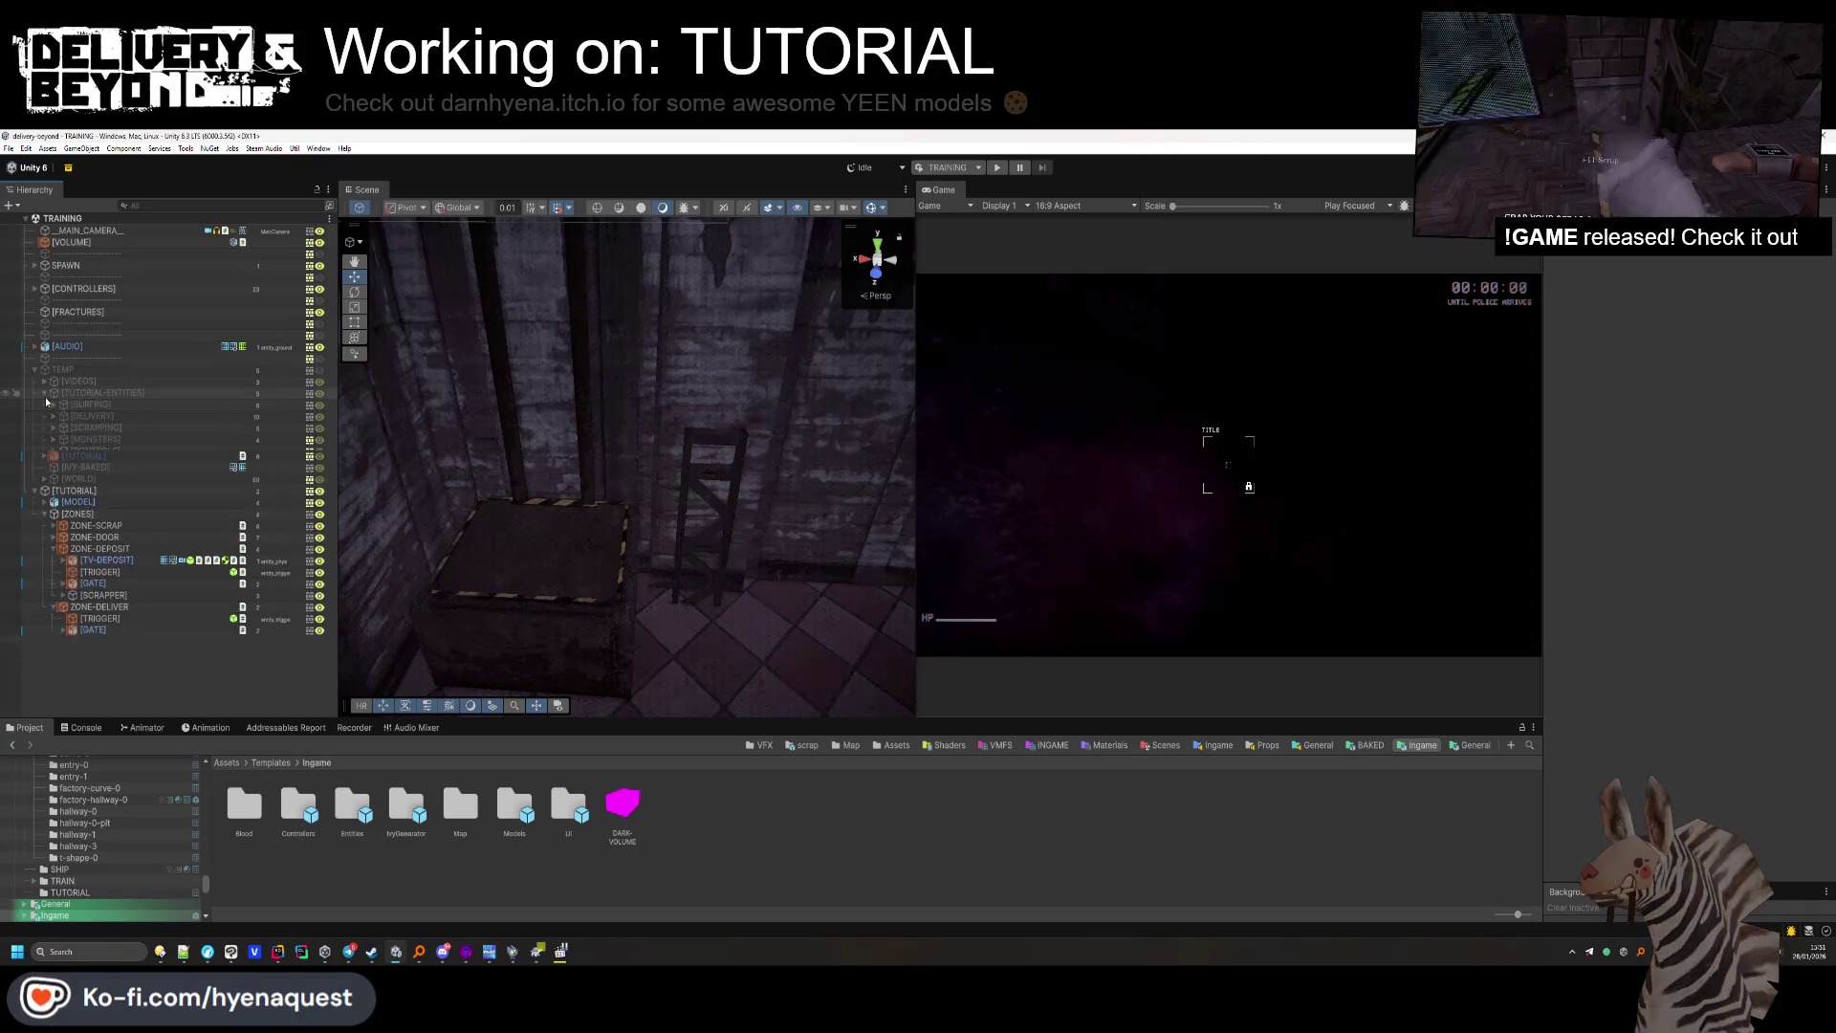
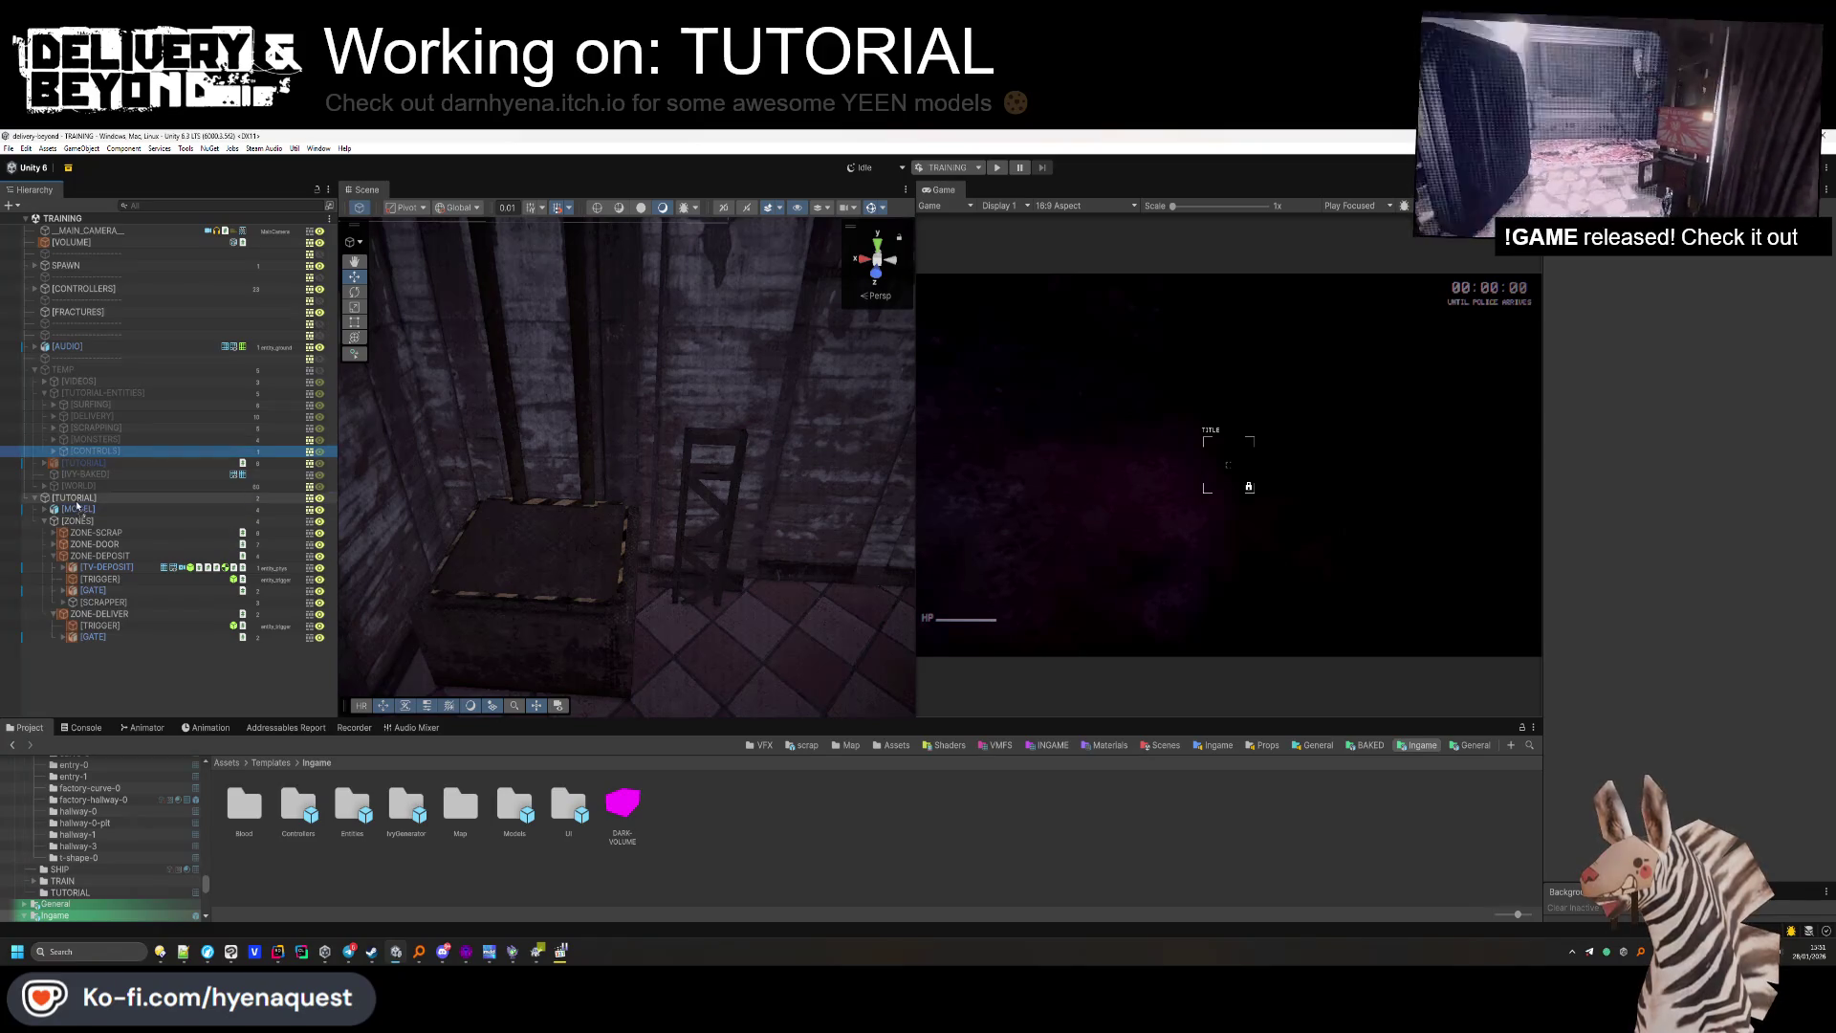
# Move the CONTROLS group under the TUTORIAL group.
pyautogui.moveTo(77, 507); pyautogui.dragTo(76, 503)
pyautogui.moveTo(574, 535)
pyautogui.mouseDown()
pyautogui.moveTo(704, 502)
pyautogui.moveTo(474, 504)
pyautogui.moveTo(674, 506)
pyautogui.moveTo(1052, 431)
pyautogui.moveTo(1609, 362)
pyautogui.mouseUp()
pyautogui.press('Down')
# Turn the controls board to Rotation Y 90 and nudge it into place on the wall.
pyautogui.write('90')
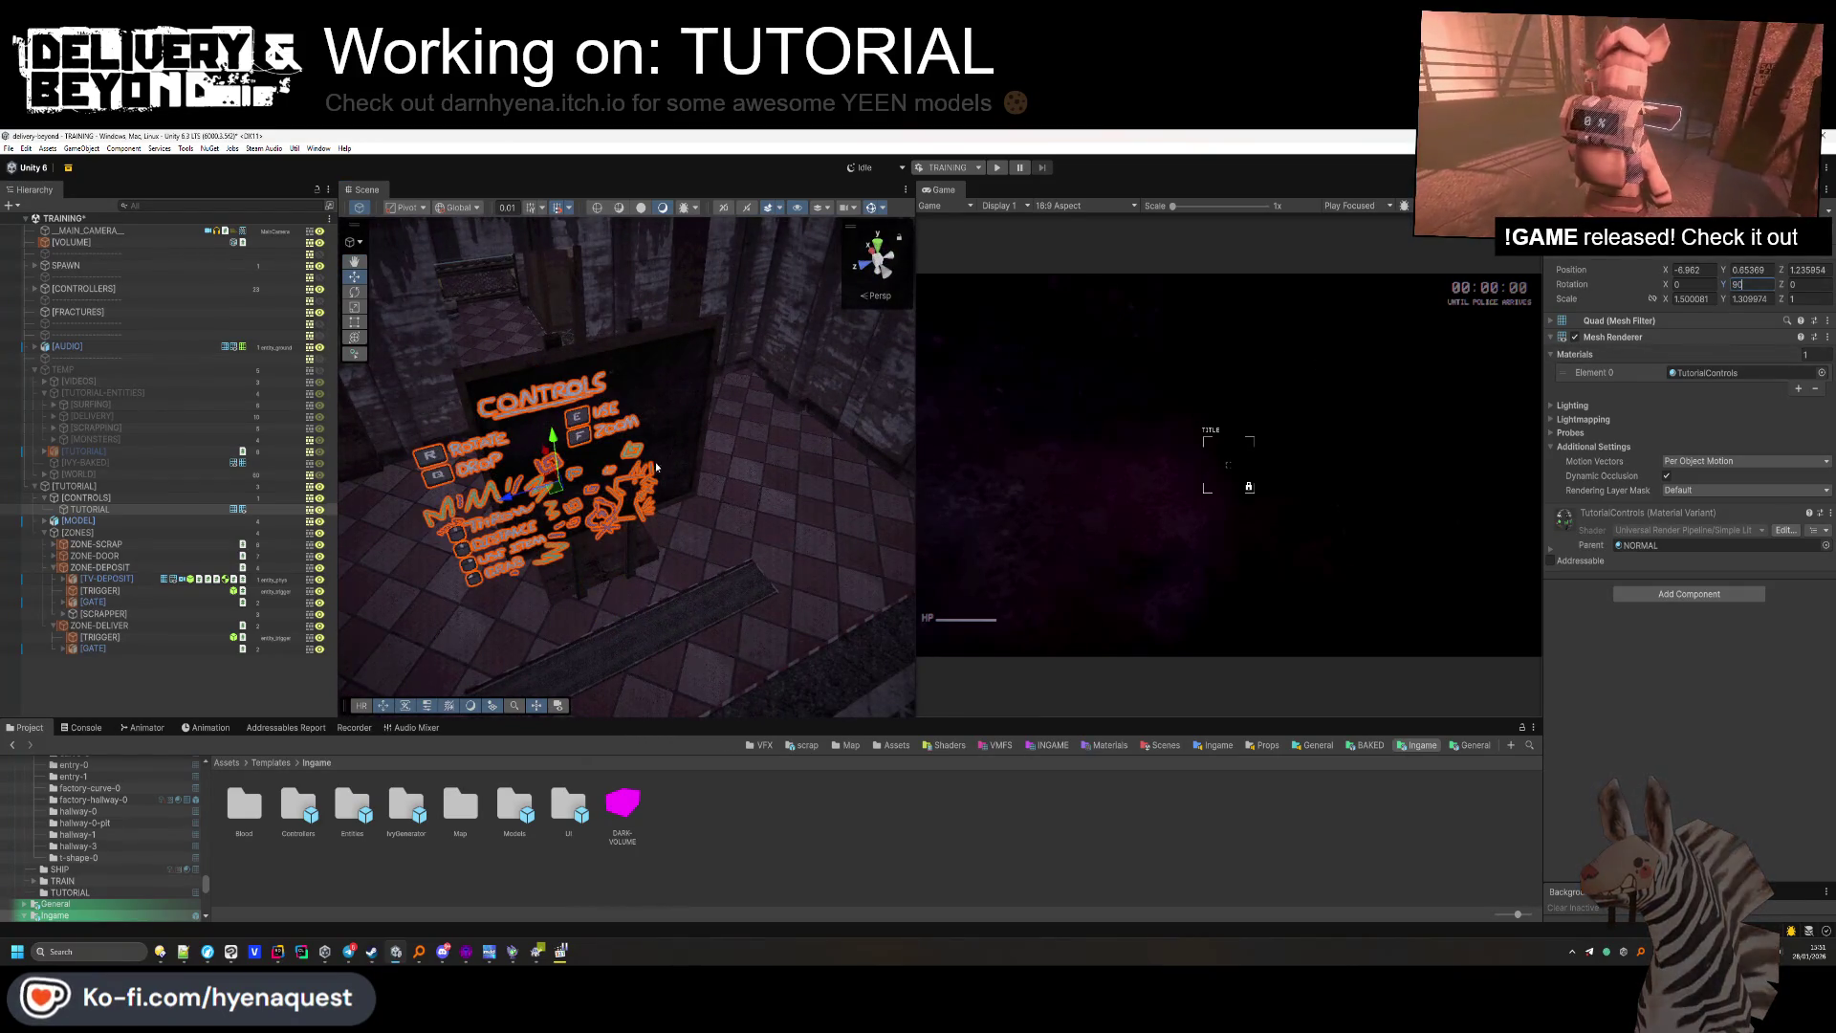
pyautogui.scroll(5, 555, 509)
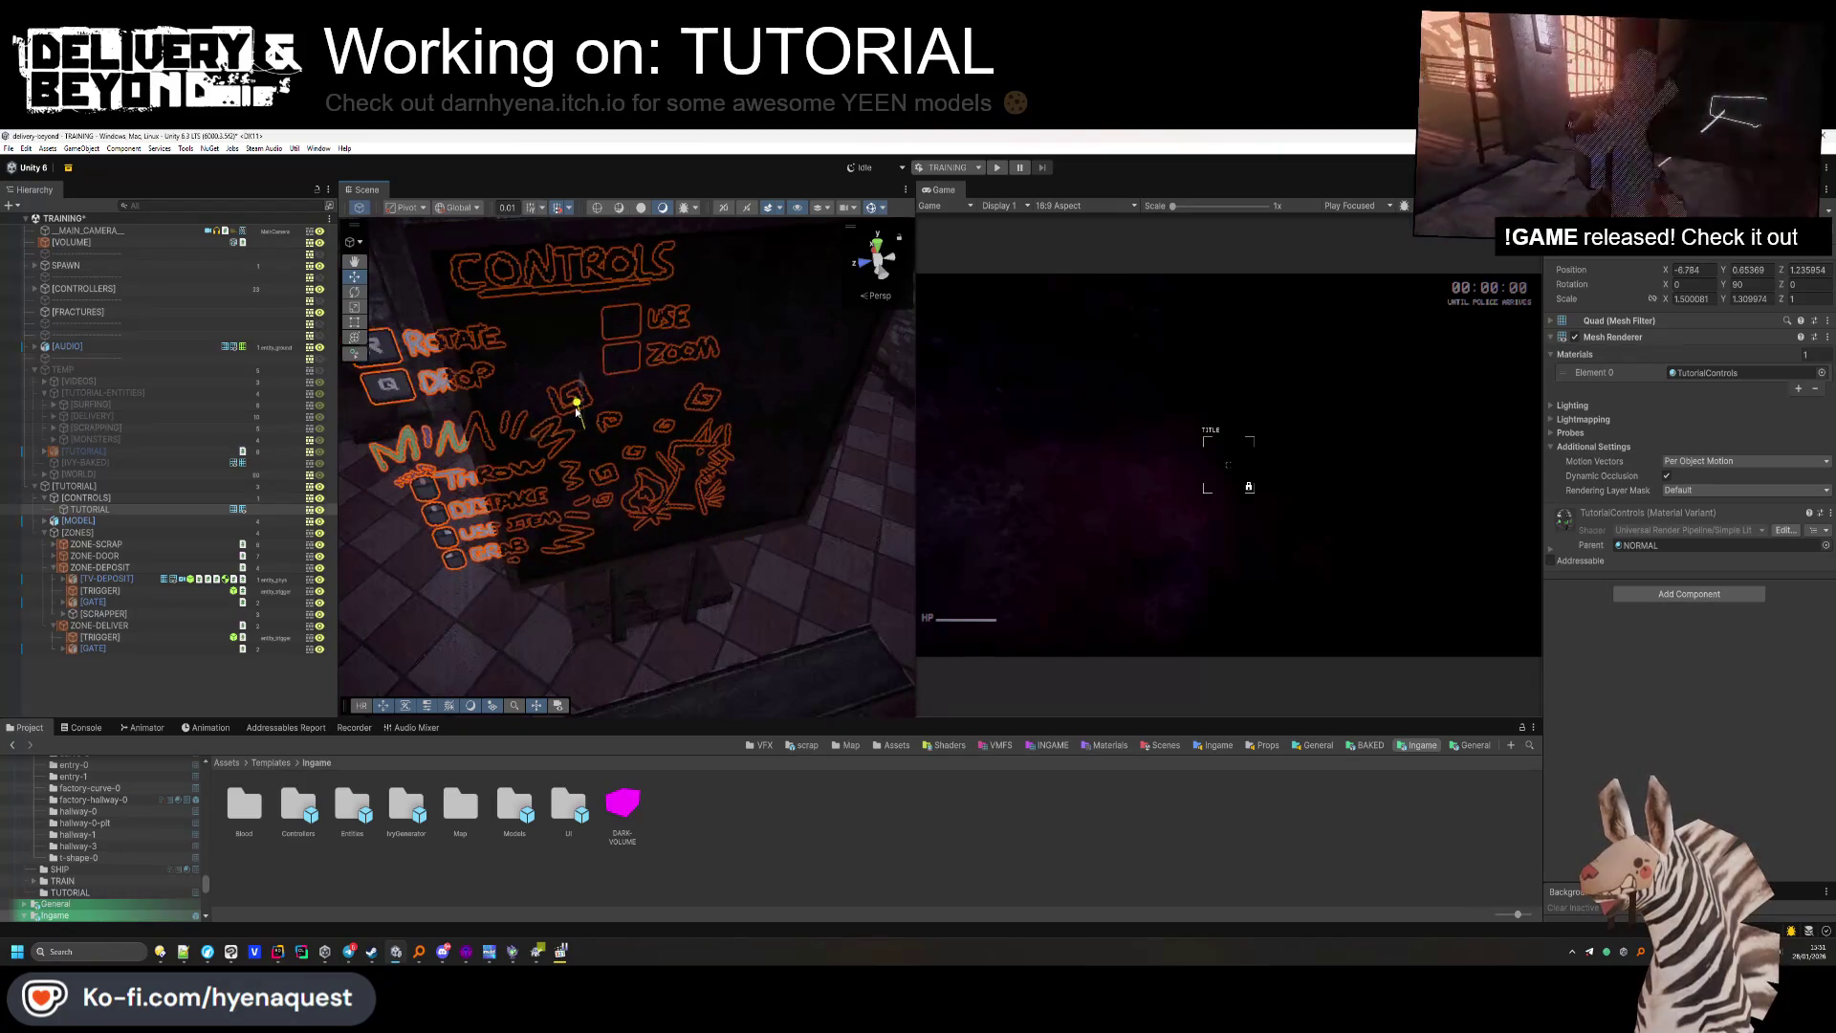
pyautogui.moveTo(580, 413)
pyautogui.mouseDown()
pyautogui.moveTo(593, 447)
pyautogui.moveTo(669, 443)
pyautogui.moveTo(667, 526)
pyautogui.moveTo(790, 546)
pyautogui.moveTo(751, 531)
pyautogui.mouseUp()
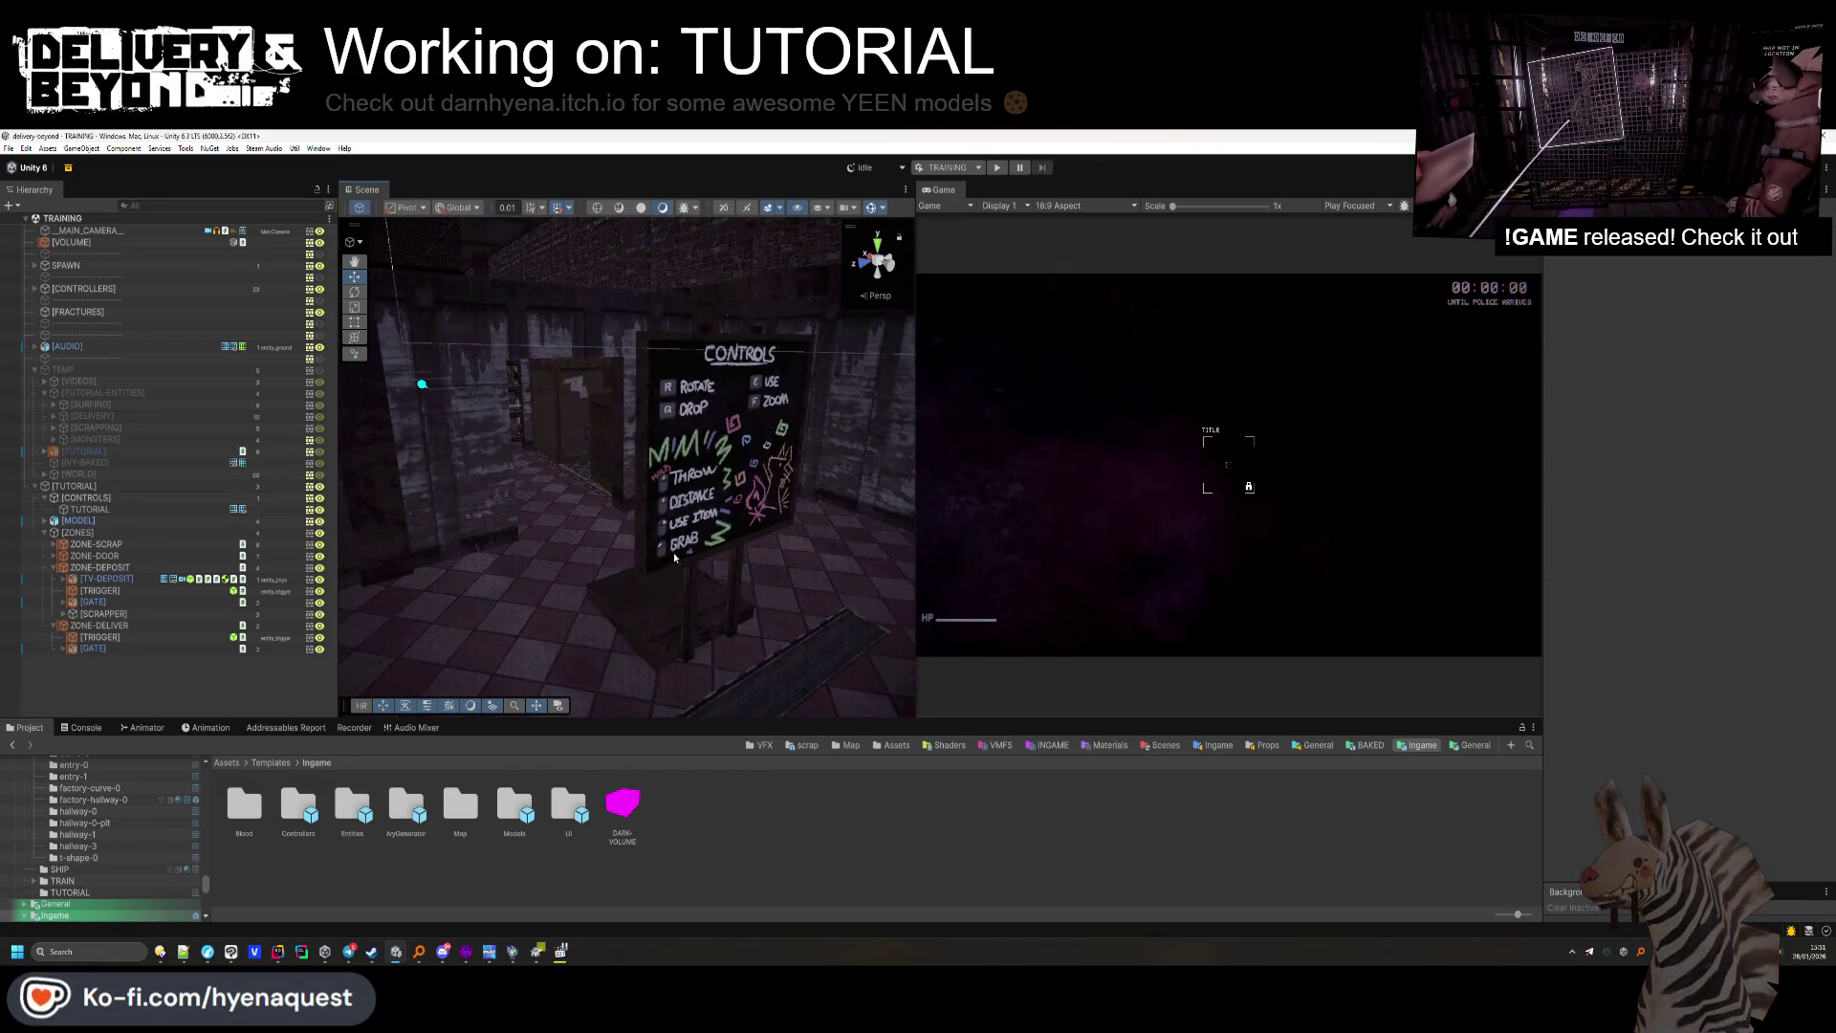
pyautogui.moveTo(494, 513)
pyautogui.mouseDown()
pyautogui.moveTo(528, 435)
pyautogui.moveTo(443, 443)
pyautogui.moveTo(727, 682)
pyautogui.moveTo(714, 698)
pyautogui.moveTo(688, 631)
pyautogui.mouseUp()
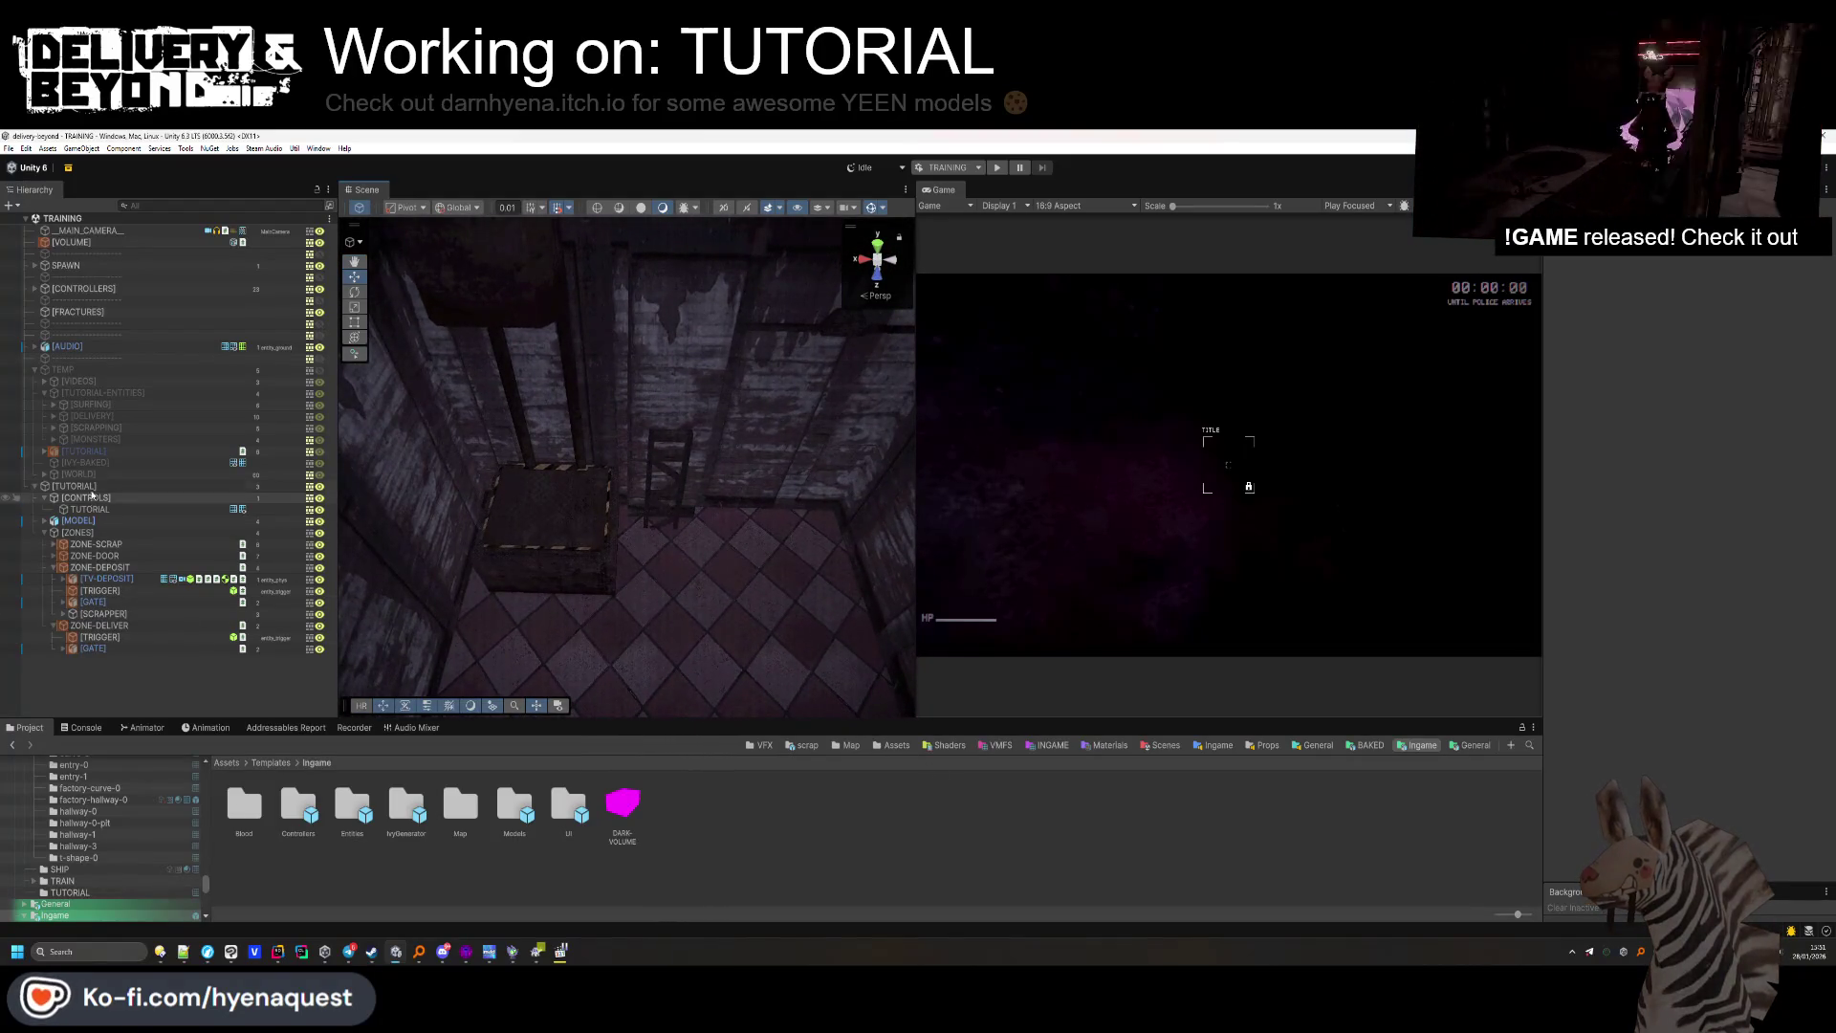
# Select the DELIVERY children from LED to sofa_1_1 and drag the DELIVERY group under ZONE-DELIVER.
pyautogui.click(53, 416)
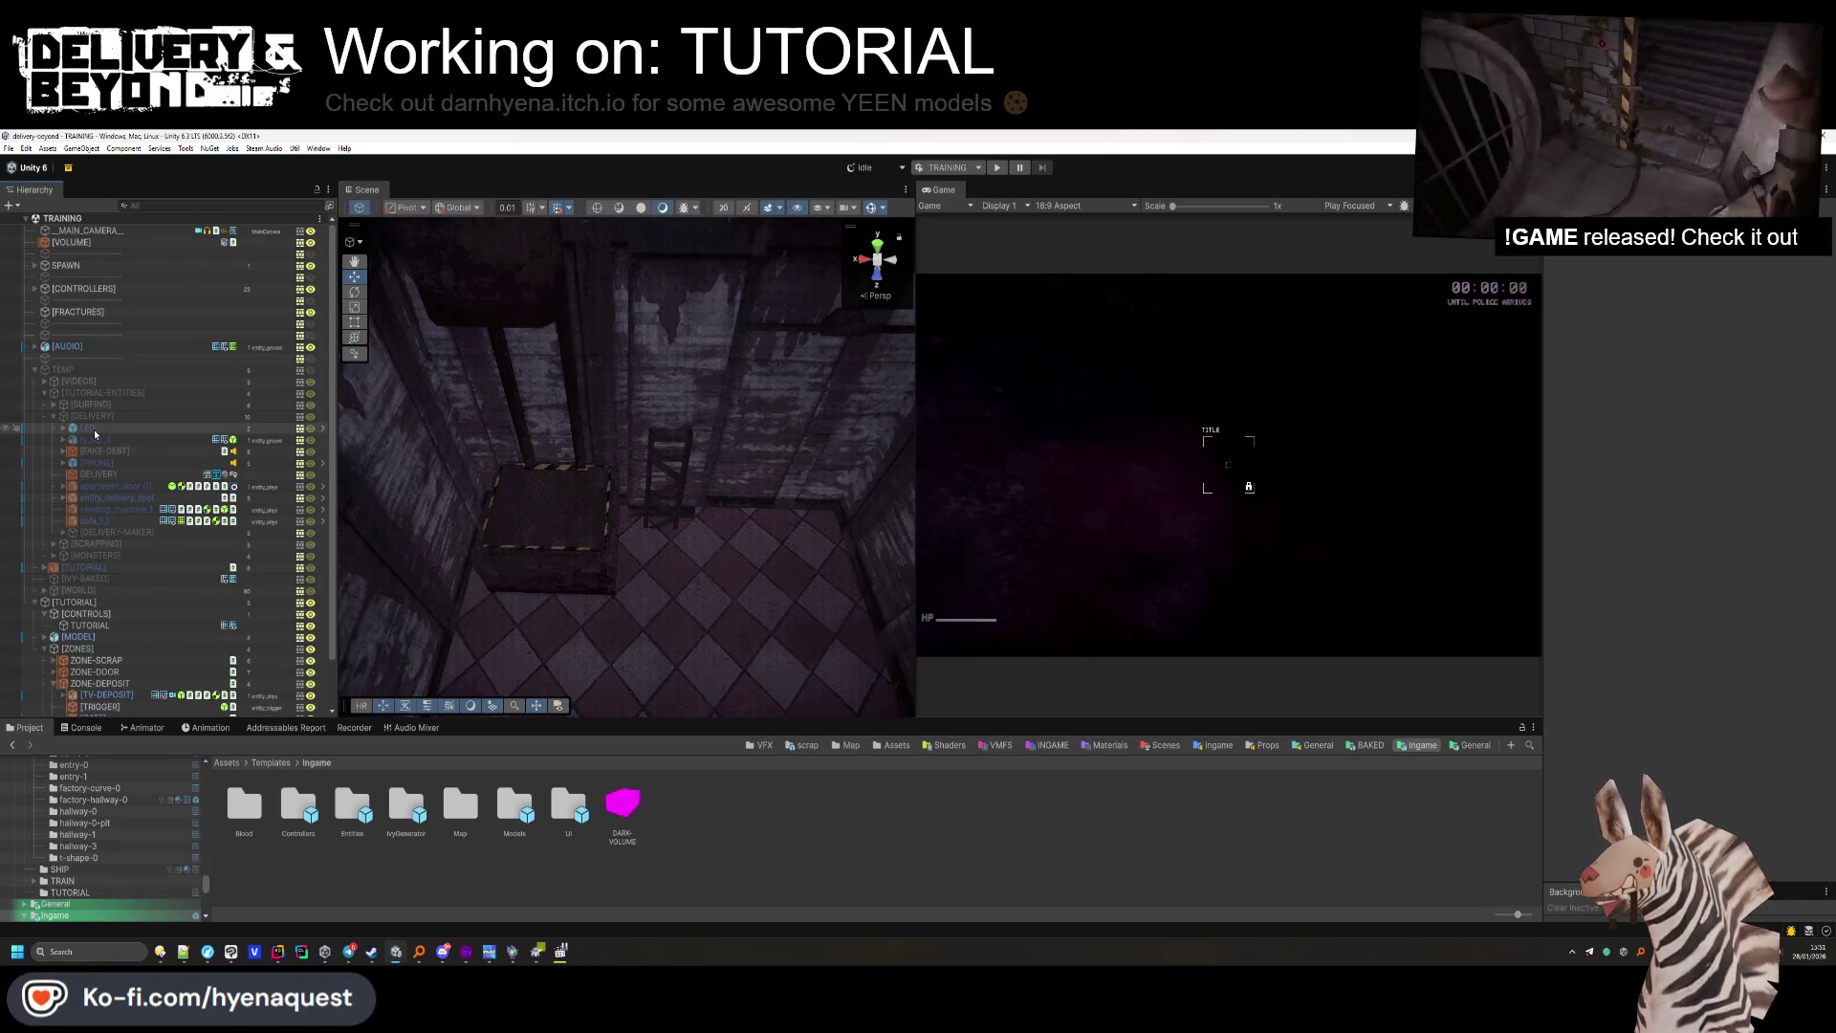
pyautogui.click(88, 429)
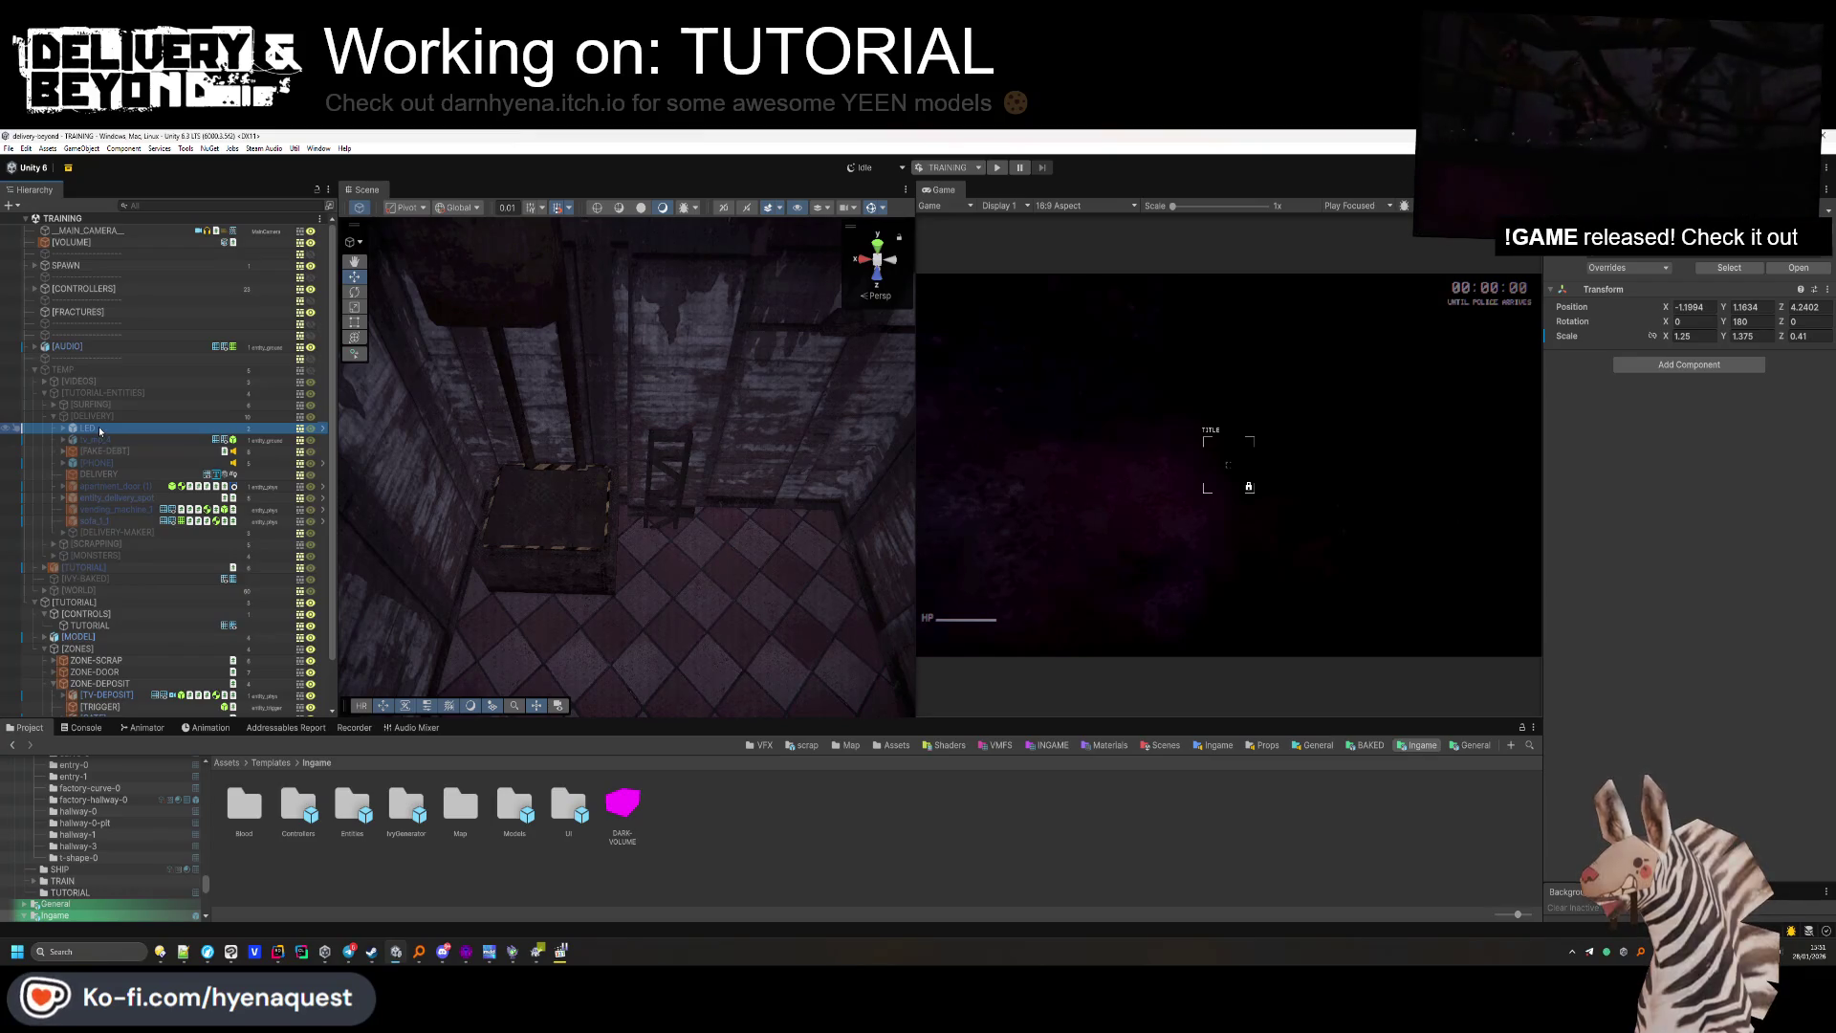
pyautogui.scroll(-2, 99, 432)
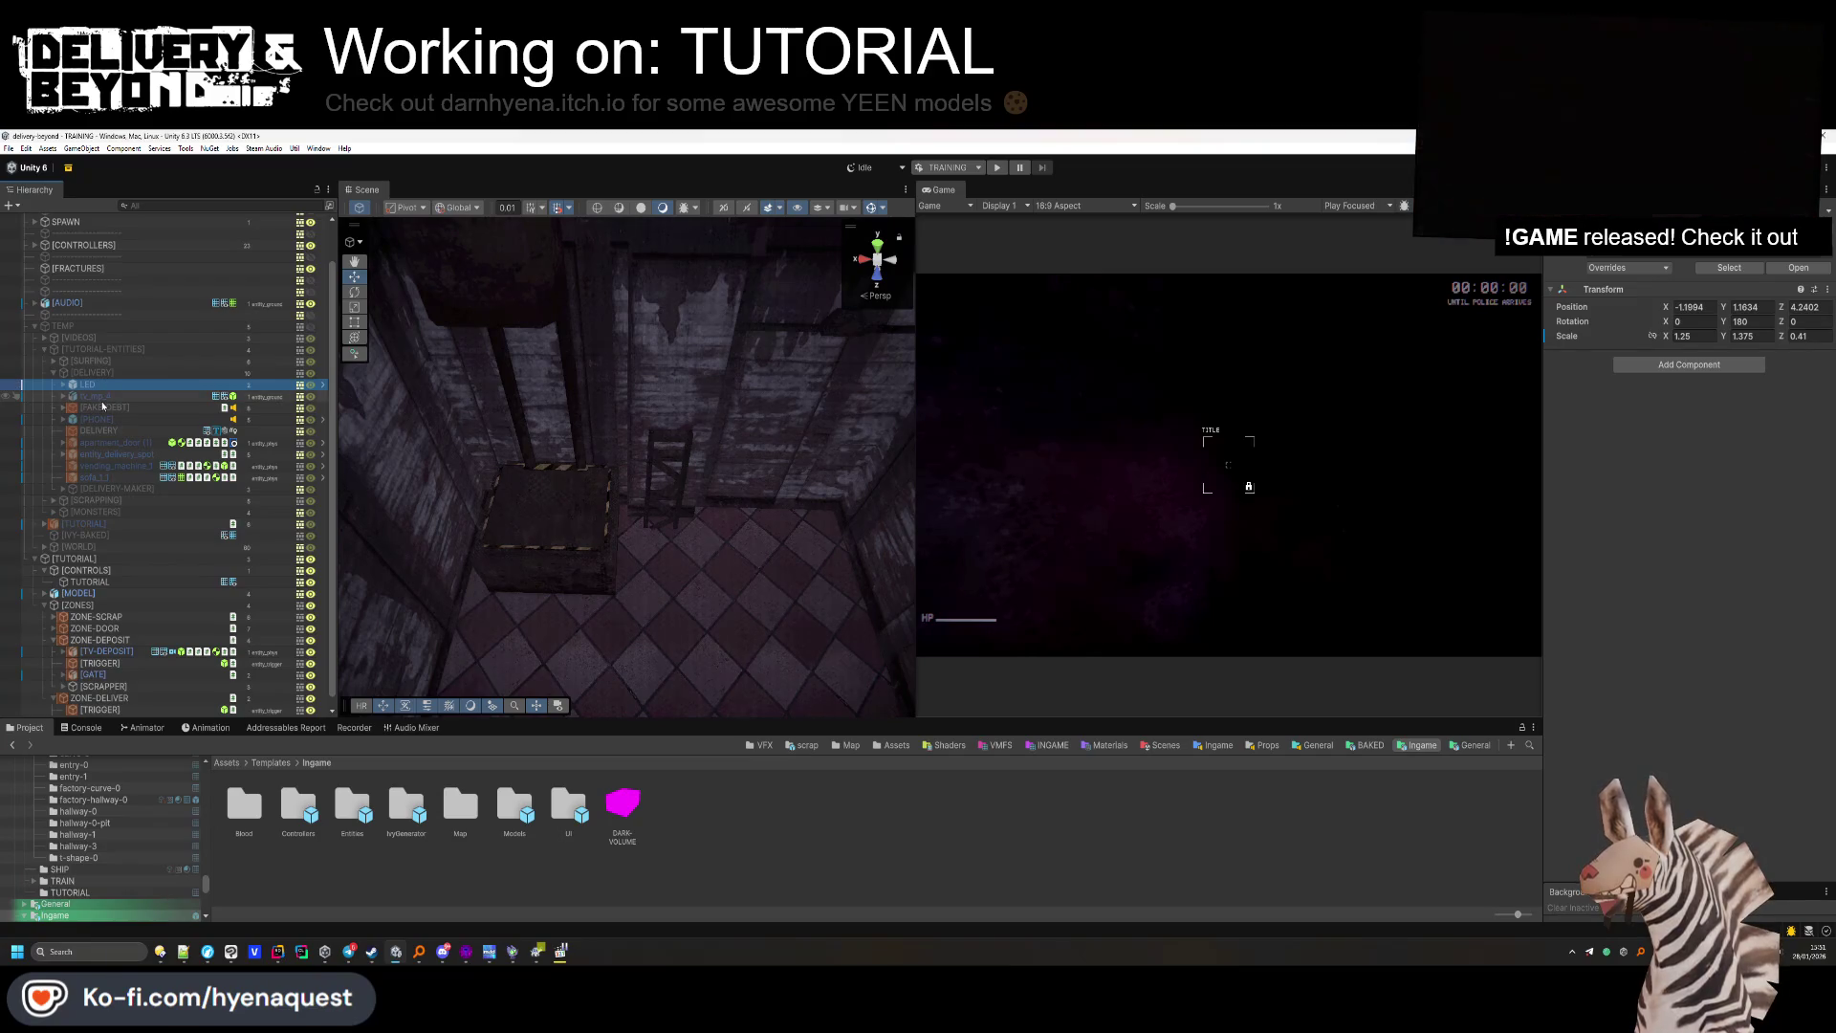
pyautogui.keyDown('shift'); pyautogui.click(101, 472); pyautogui.keyUp('shift')
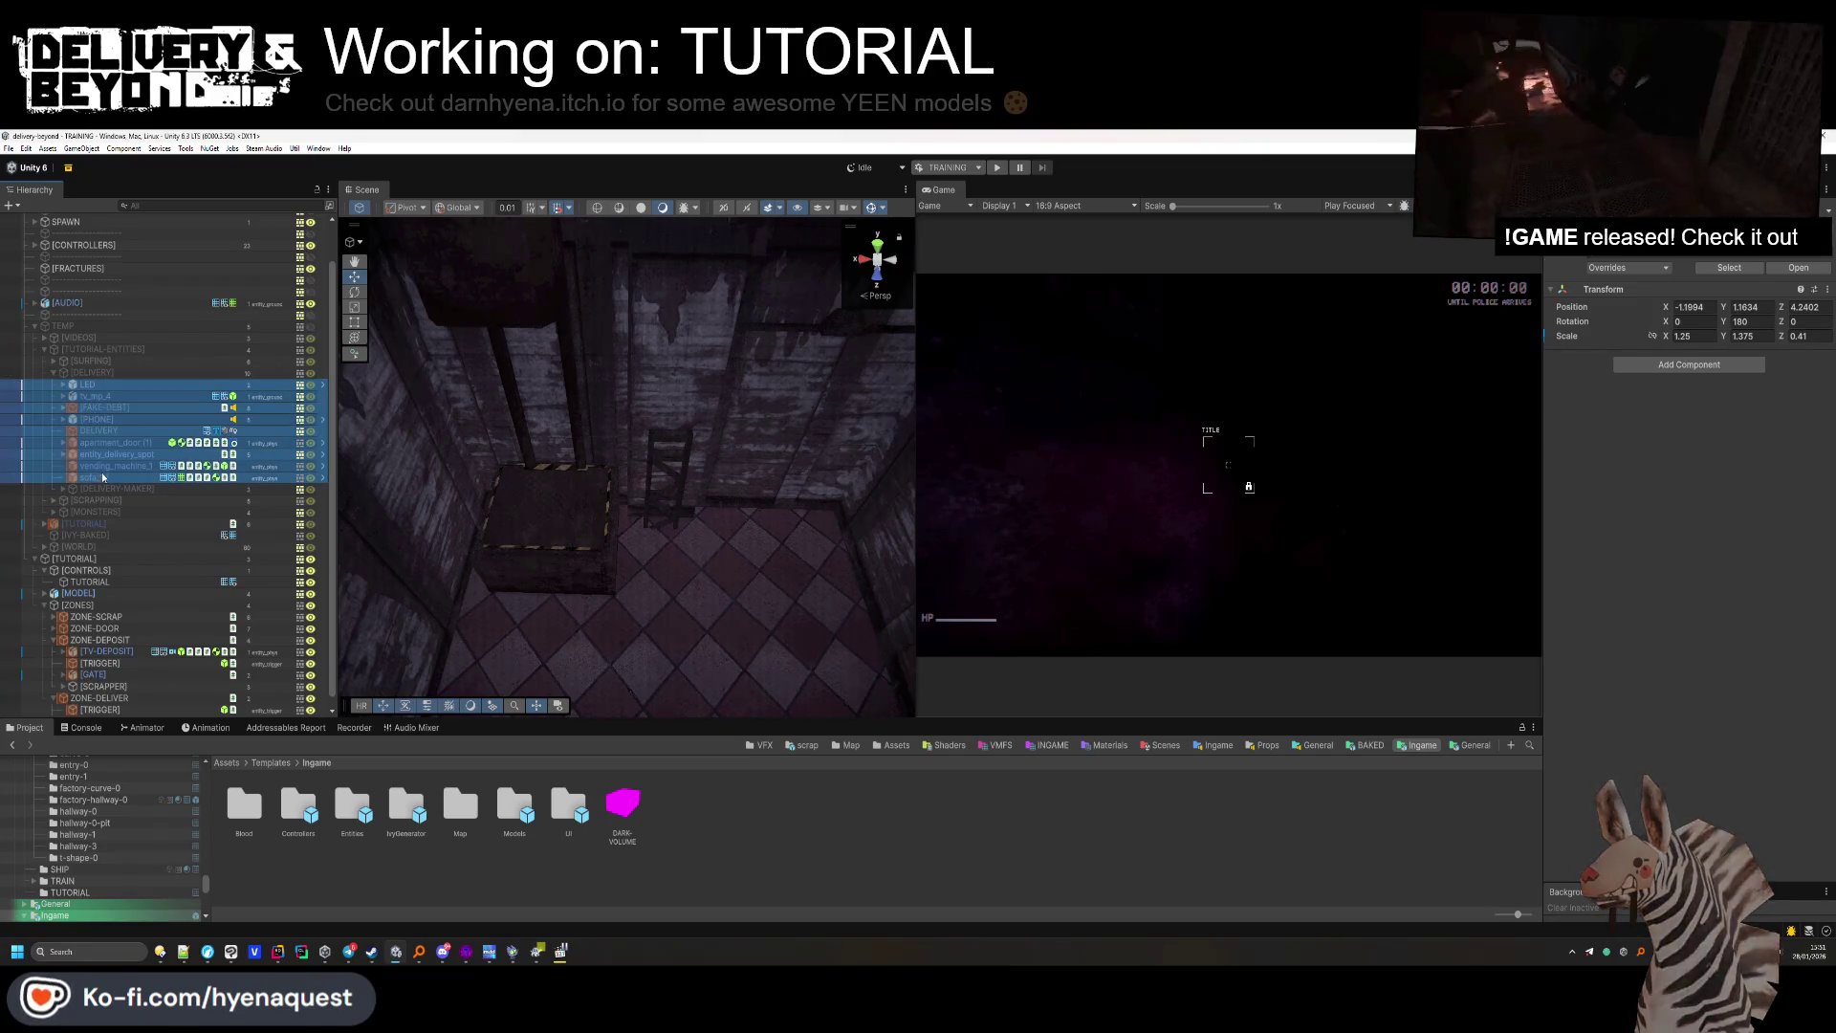
pyautogui.scroll(-1, 106, 473)
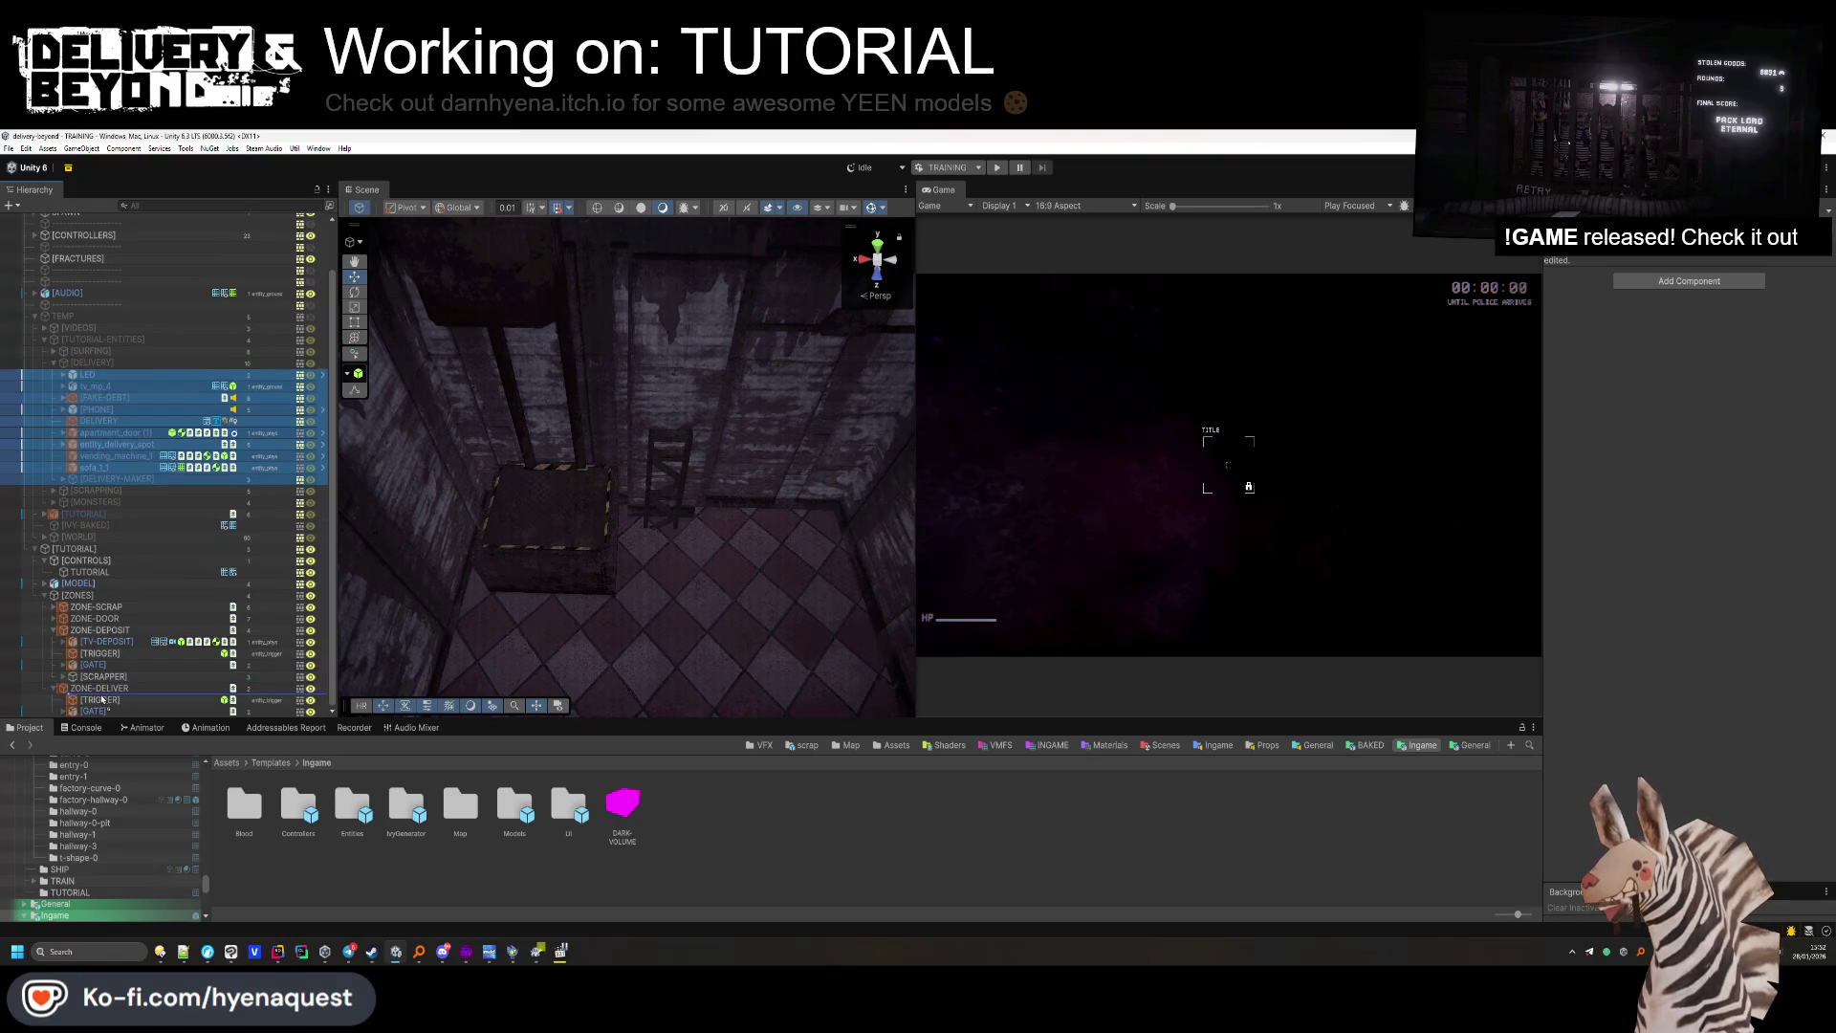
pyautogui.moveTo(97, 360); pyautogui.dragTo(124, 694)
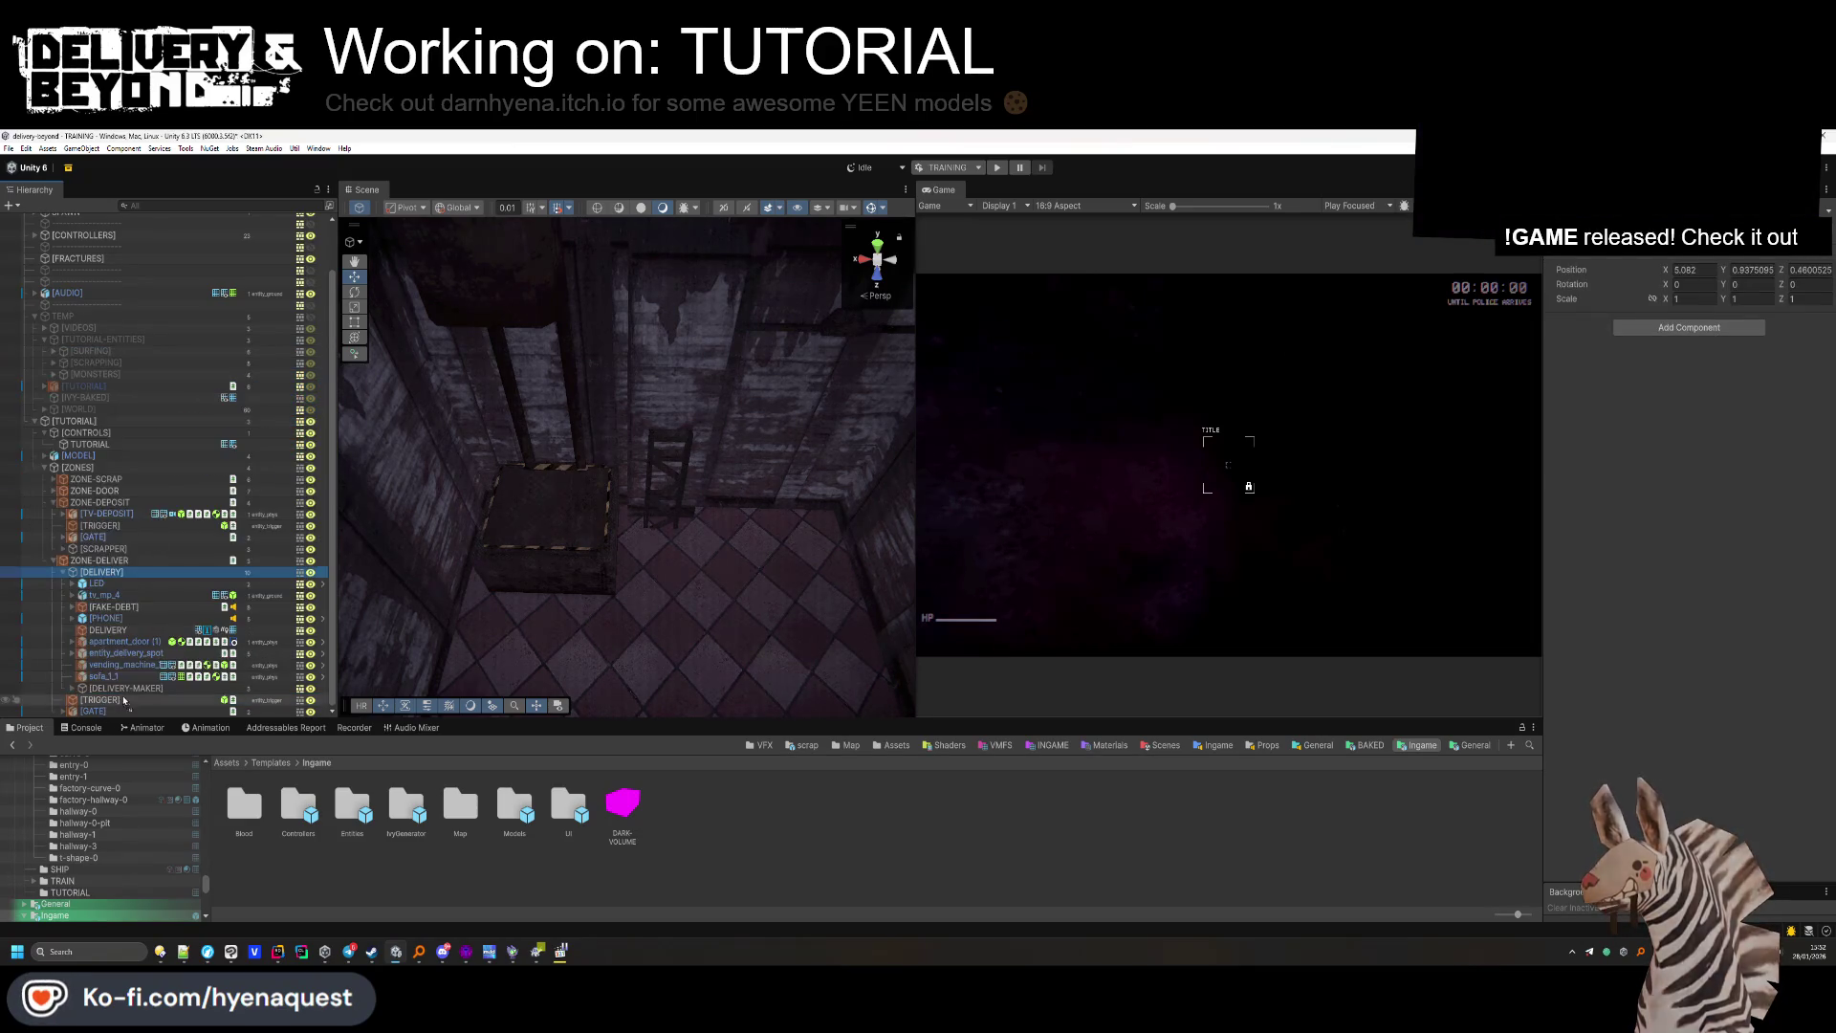
# Move the DELIVERY group into the tutorial room and delete the vending machine and sofa.
pyautogui.moveTo(621, 479); pyautogui.dragTo(803, 423)
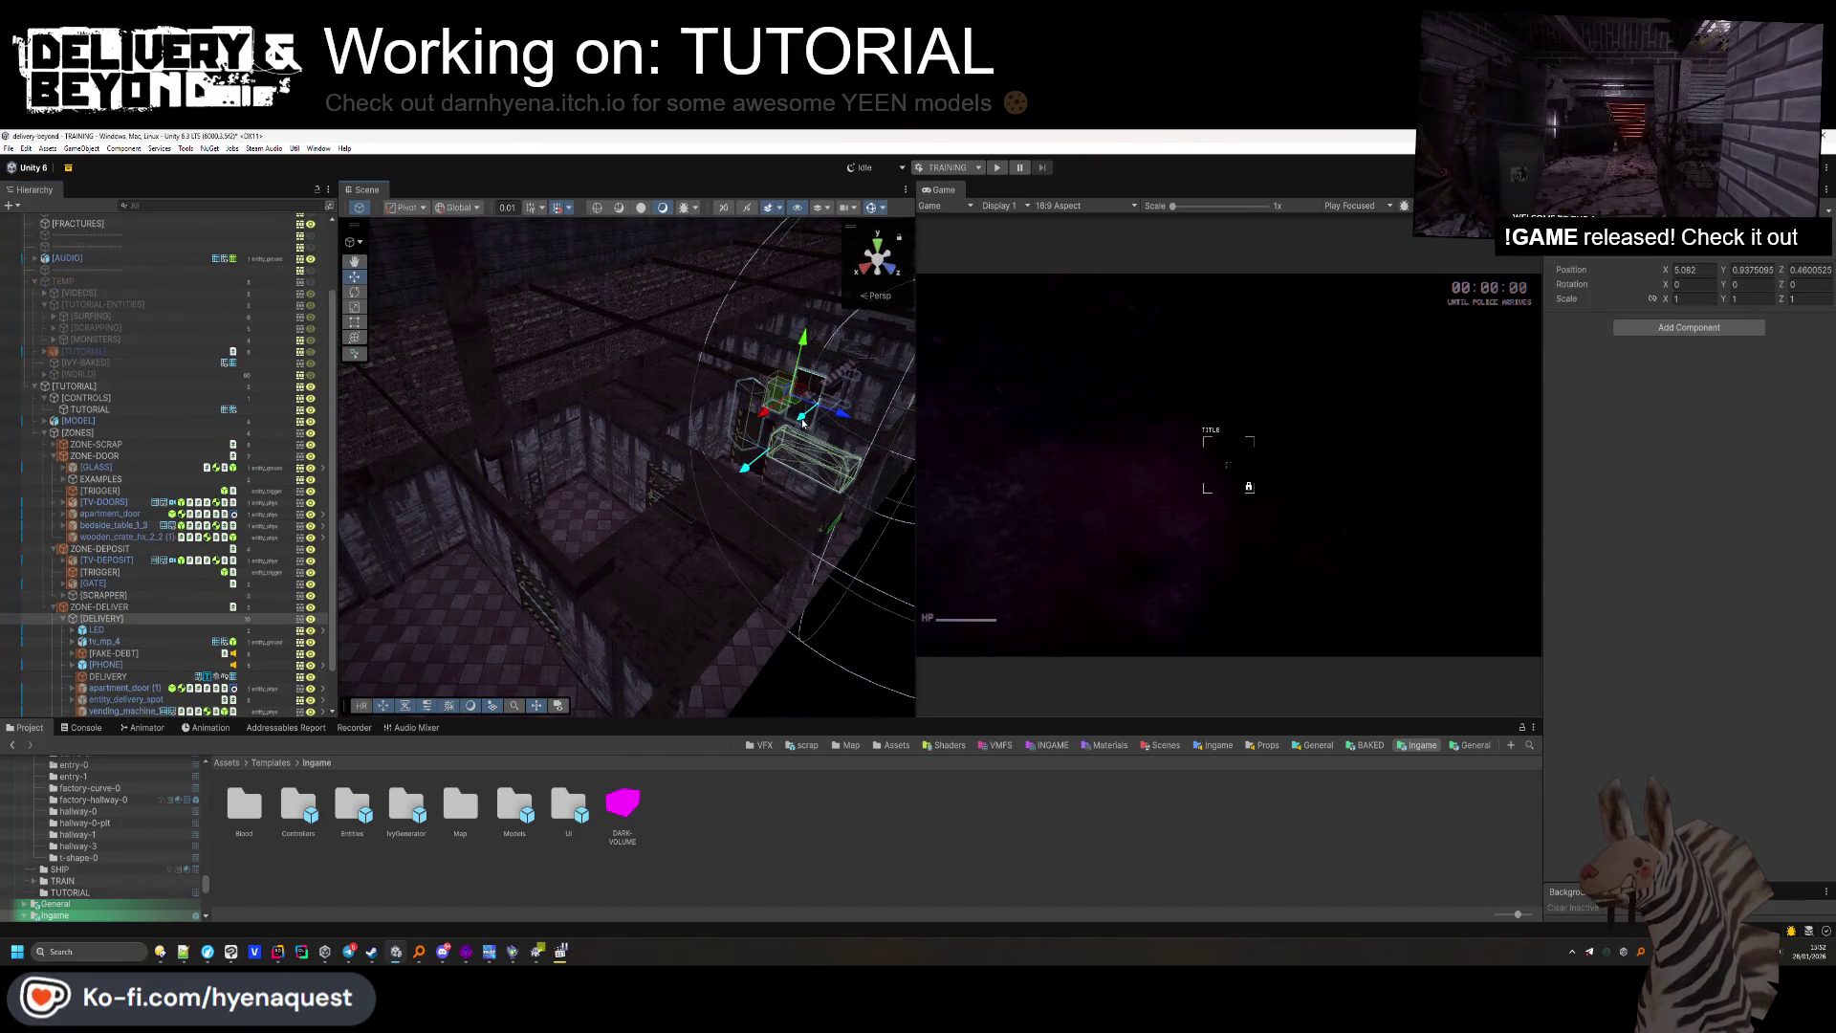
pyautogui.moveTo(804, 423)
pyautogui.mouseDown()
pyautogui.moveTo(621, 495)
pyautogui.moveTo(508, 591)
pyautogui.moveTo(496, 576)
pyautogui.mouseUp()
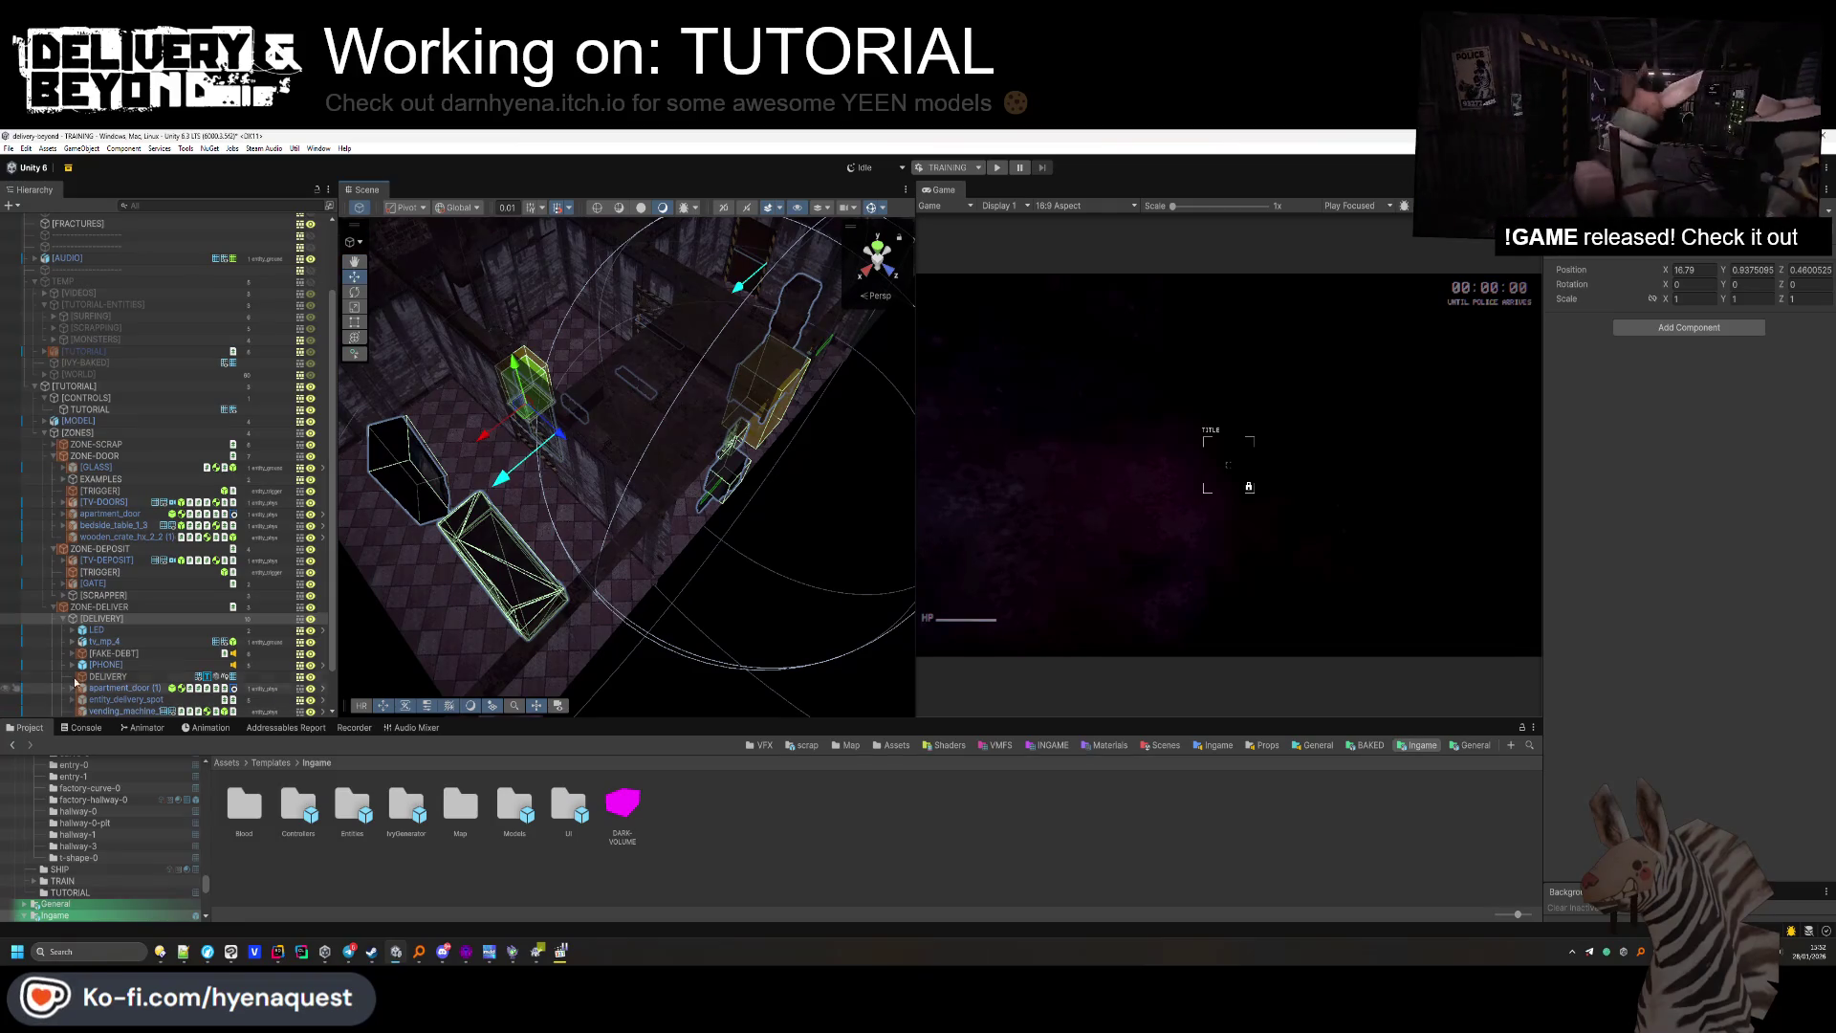
pyautogui.scroll(-2, 95, 669)
pyautogui.click(122, 666)
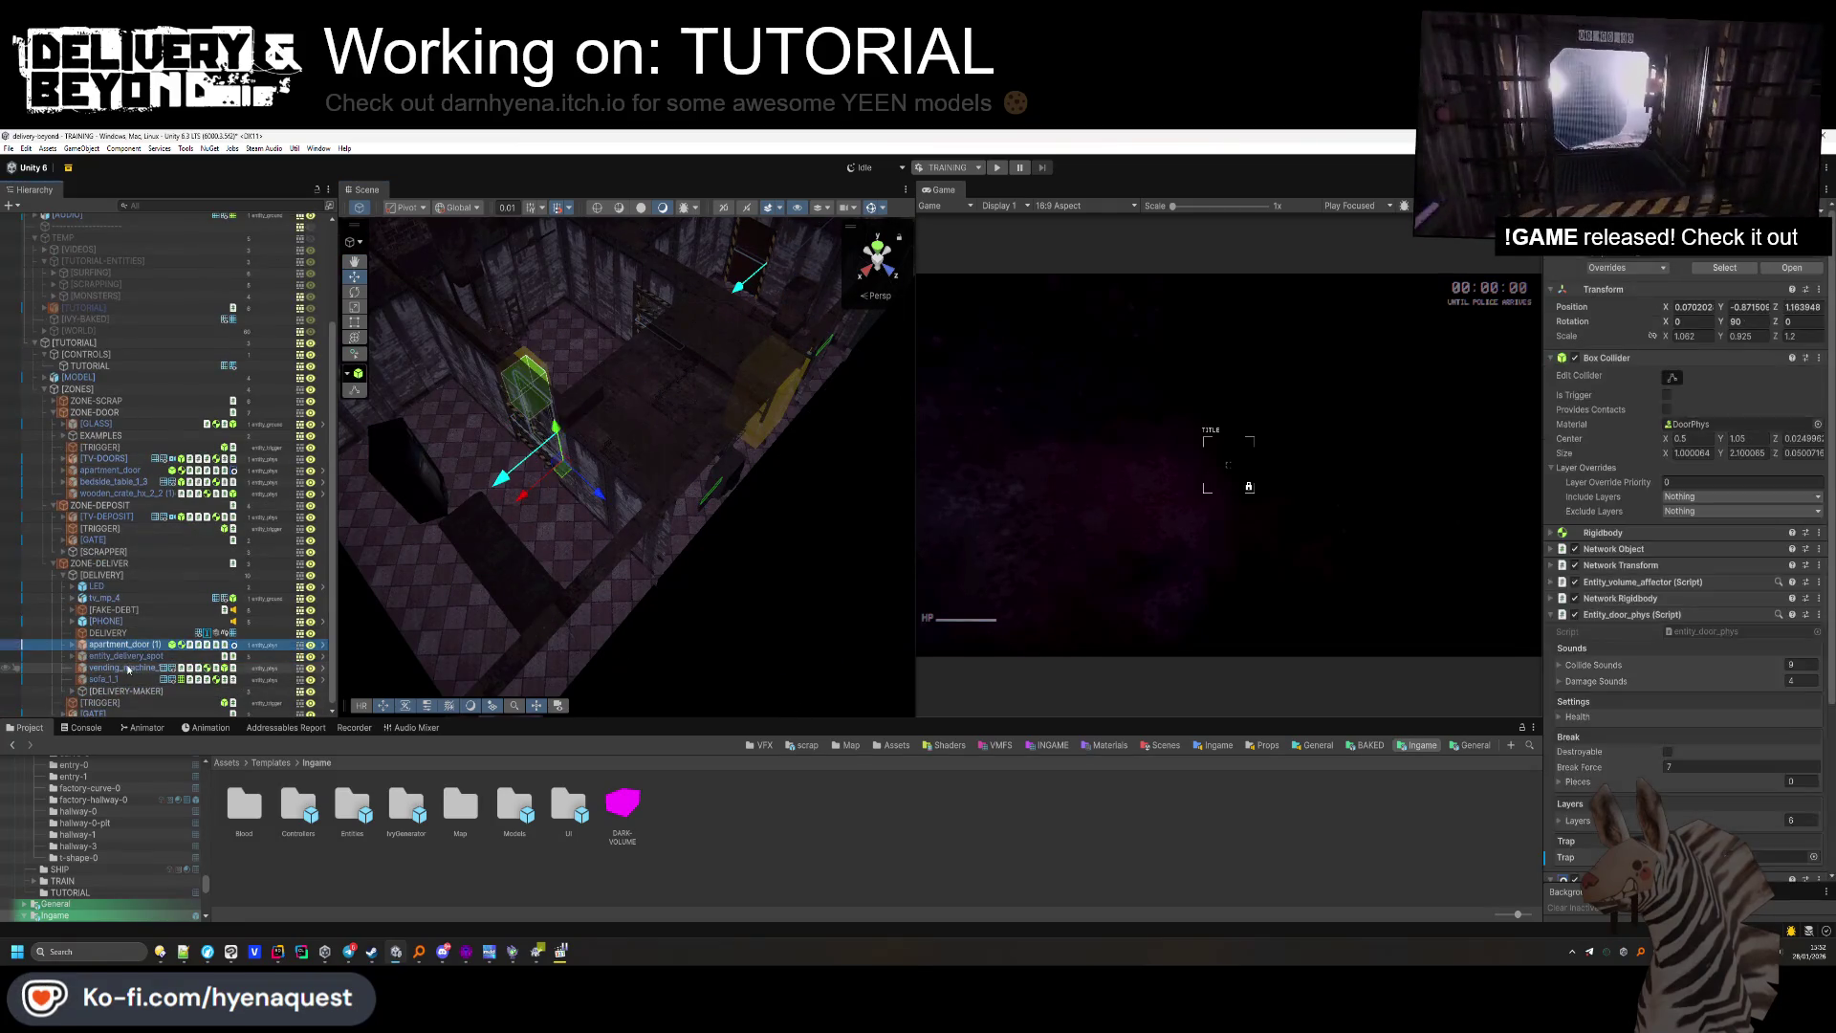
pyautogui.press('Delete')
pyautogui.press('Delete')
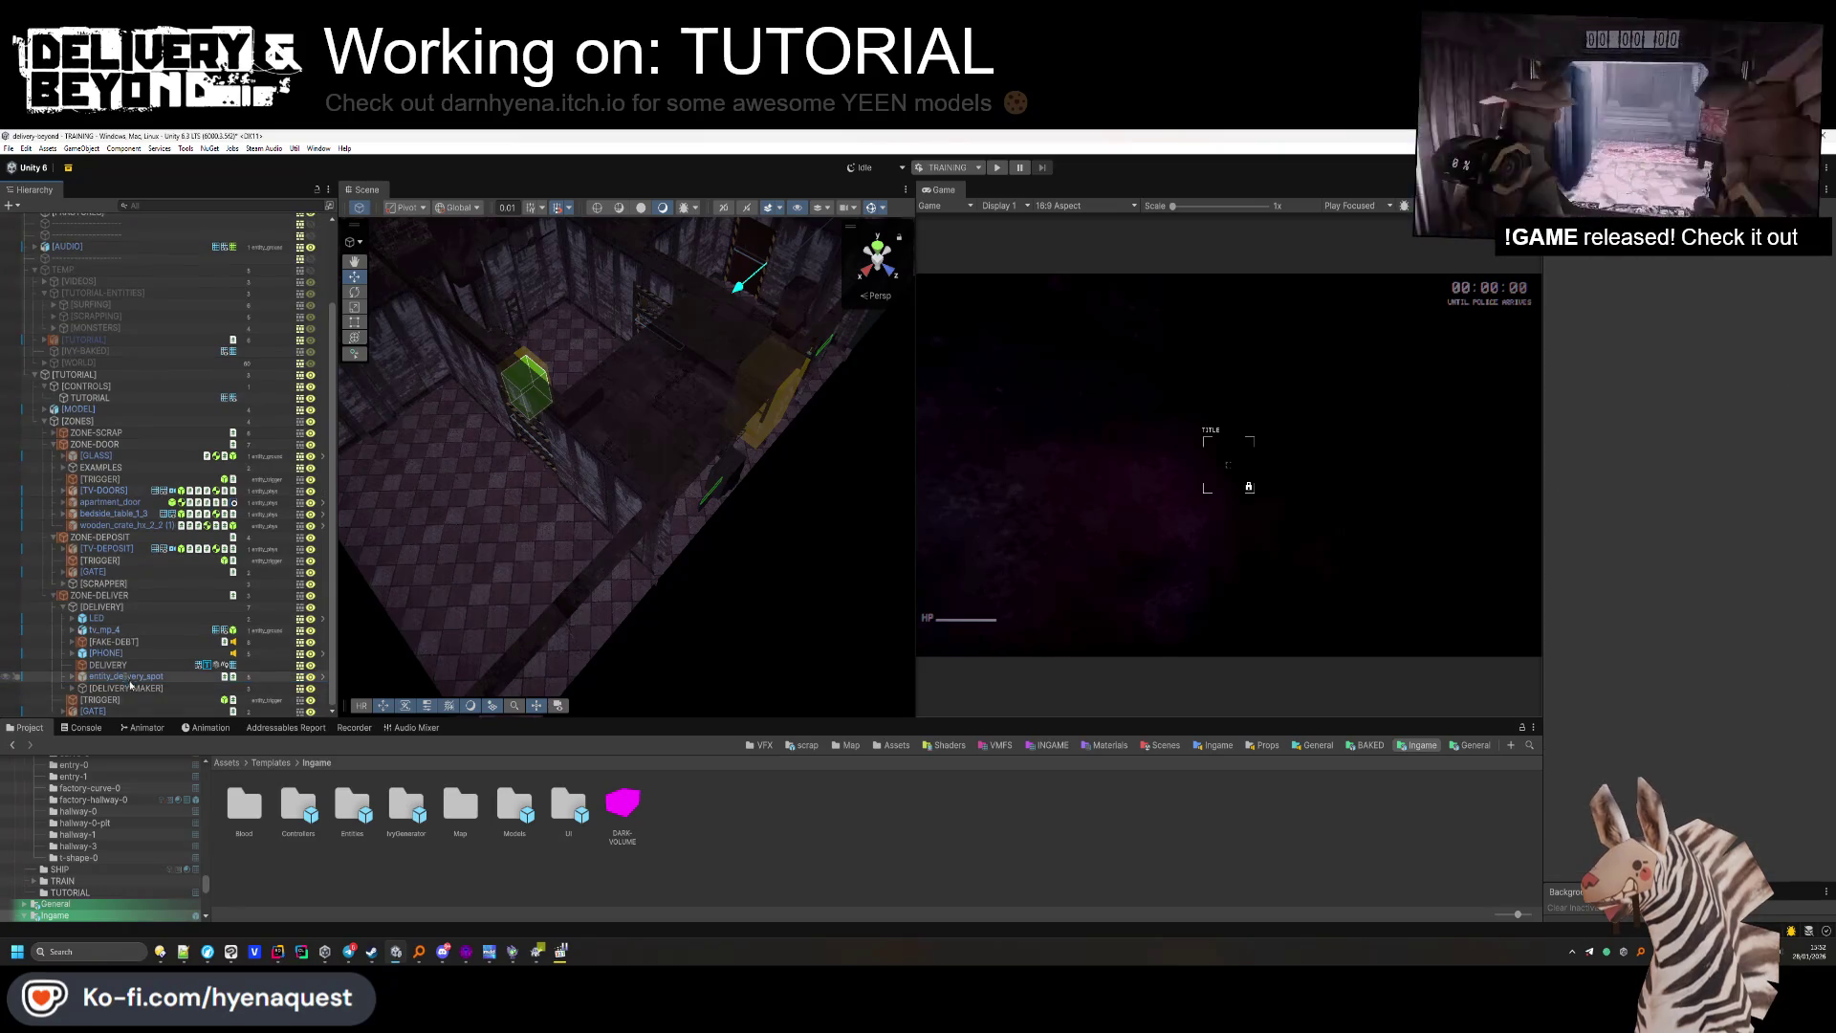
pyautogui.click(136, 687)
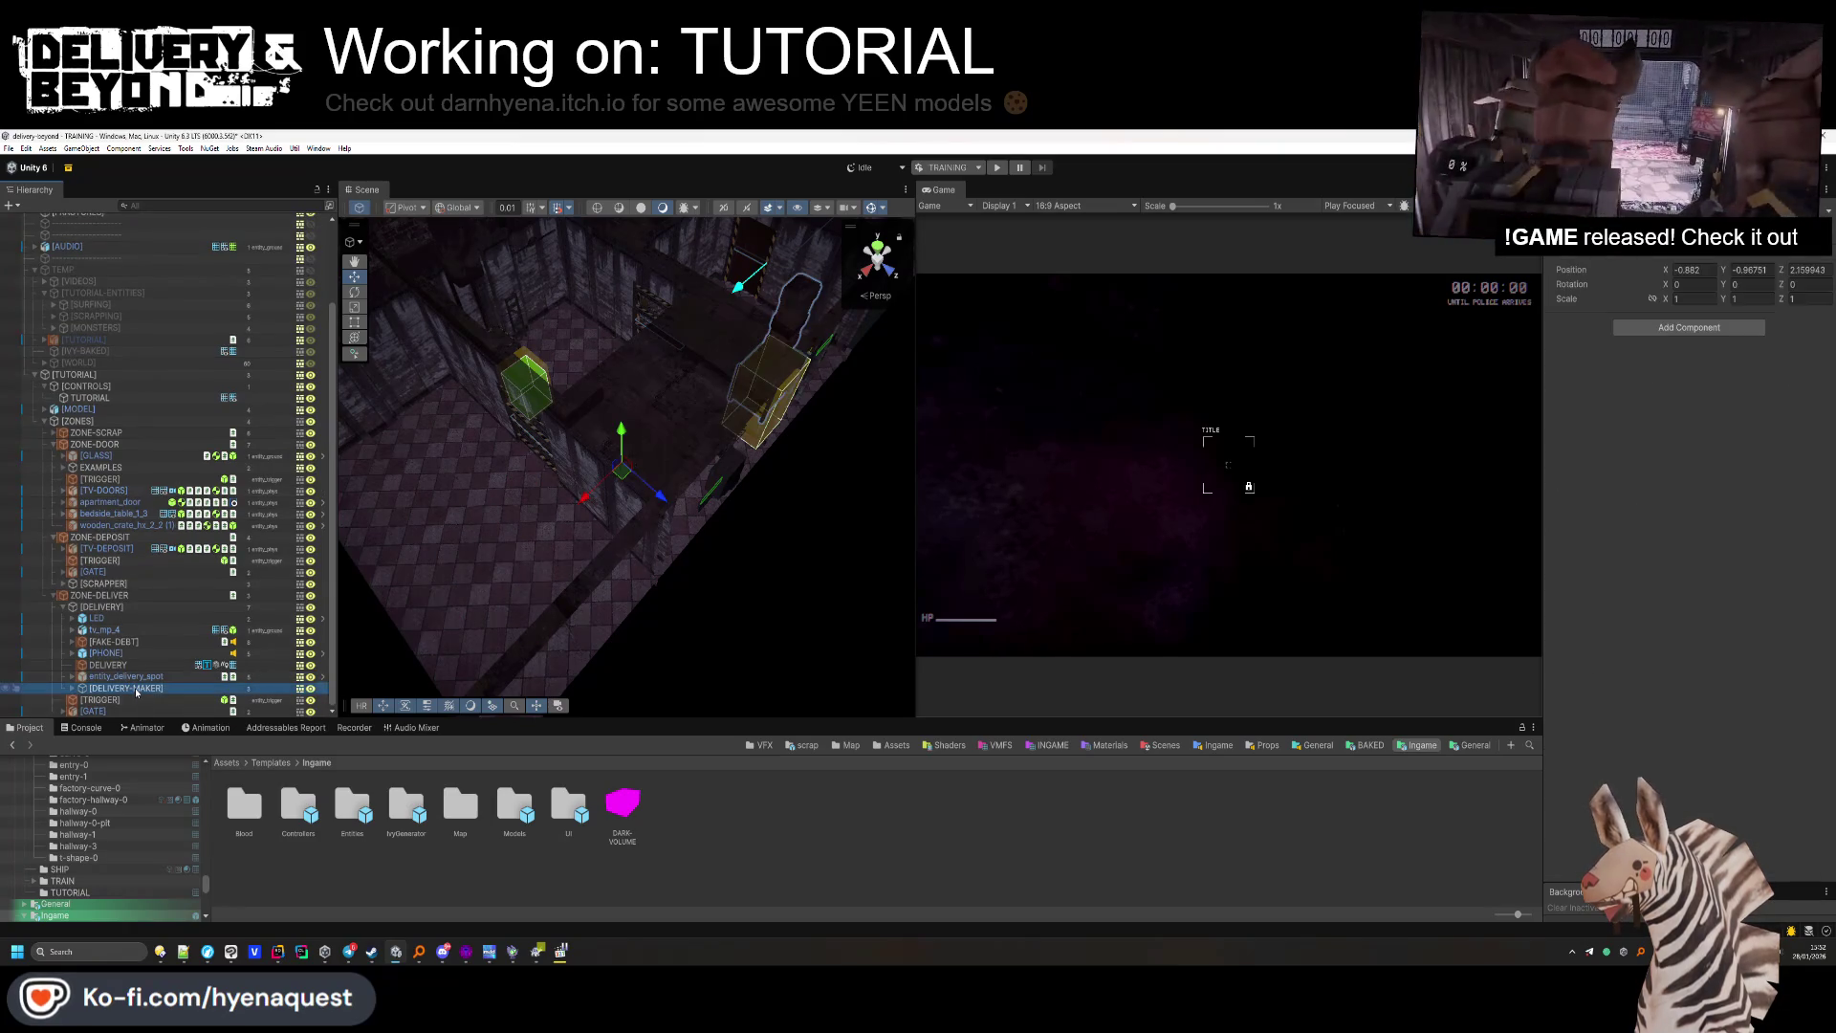
# Slide the DELIVERY group back along Z and rotate it 180° on Y.
pyautogui.click(135, 608)
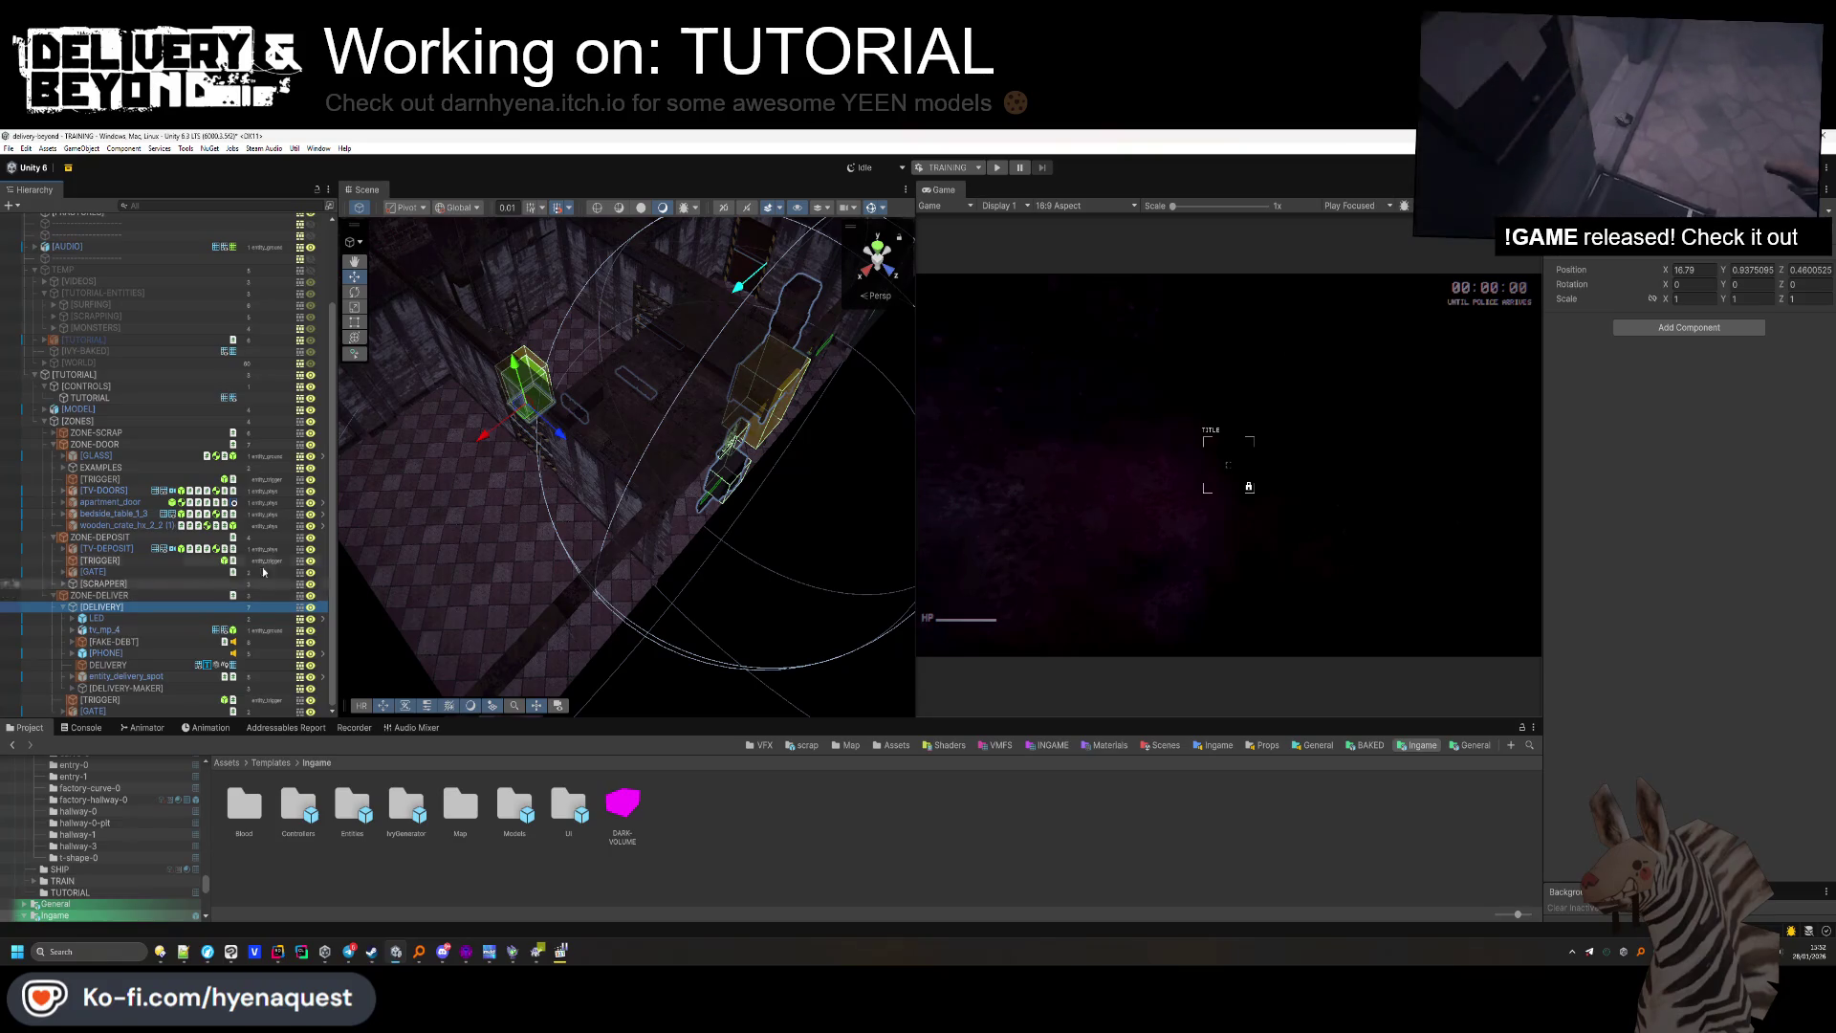
pyautogui.press('f')
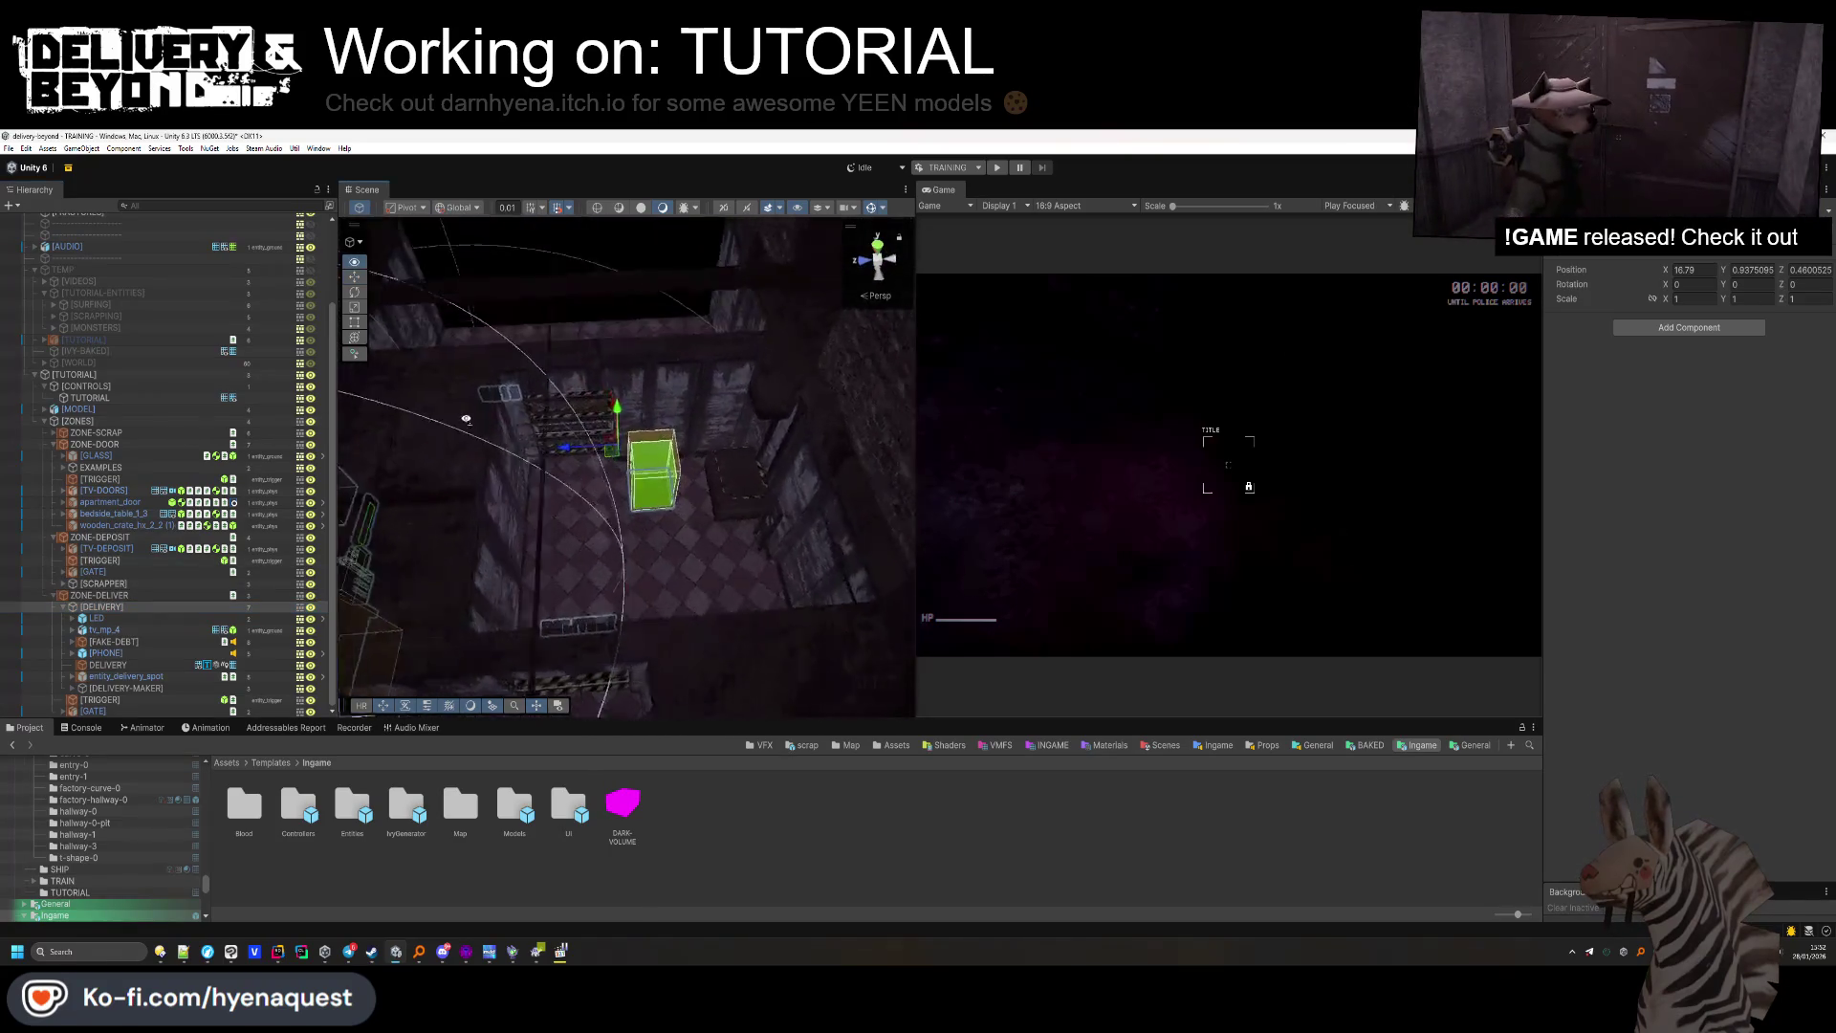
pyautogui.moveTo(525, 447)
pyautogui.mouseDown()
pyautogui.moveTo(818, 501)
pyautogui.moveTo(554, 531)
pyautogui.mouseUp()
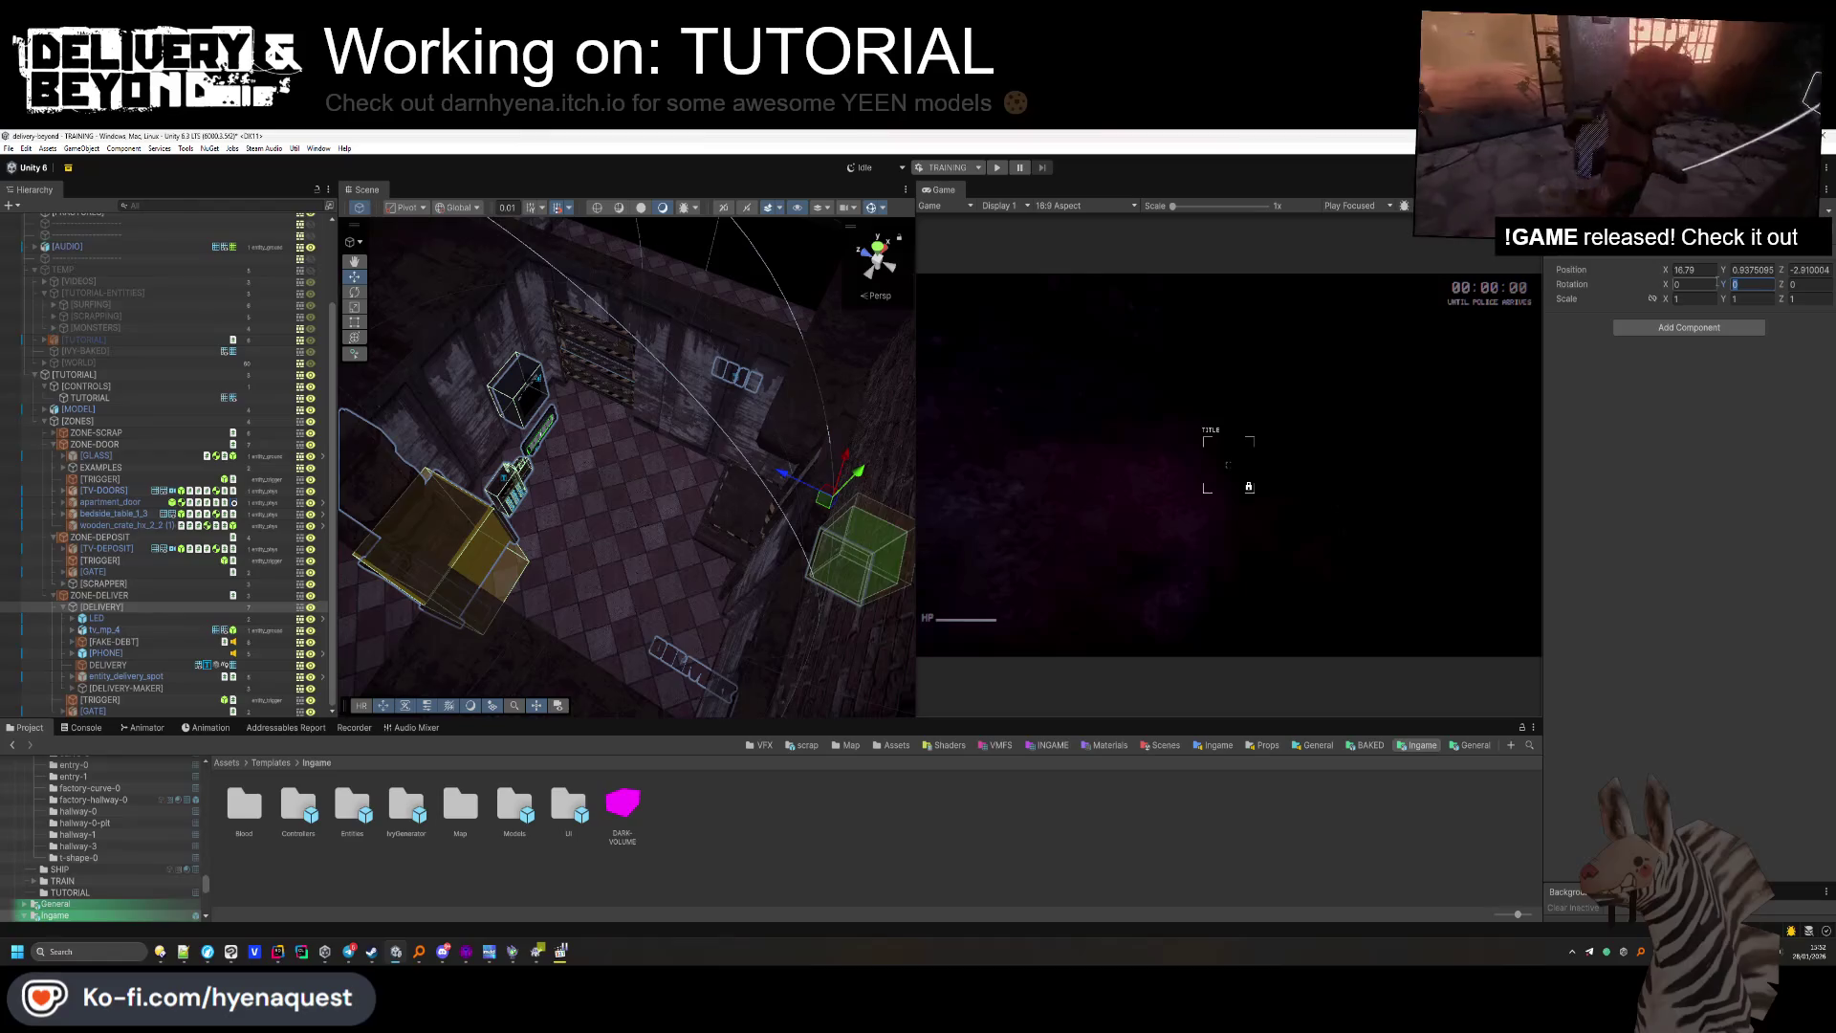
pyautogui.write('180')
pyautogui.press('Return')
# Fine-tune the delivery box slightly along Z and X, to Z 2.088.
pyautogui.moveTo(990, 389)
pyautogui.mouseDown()
pyautogui.moveTo(581, 517)
pyautogui.moveTo(720, 705)
pyautogui.mouseUp()
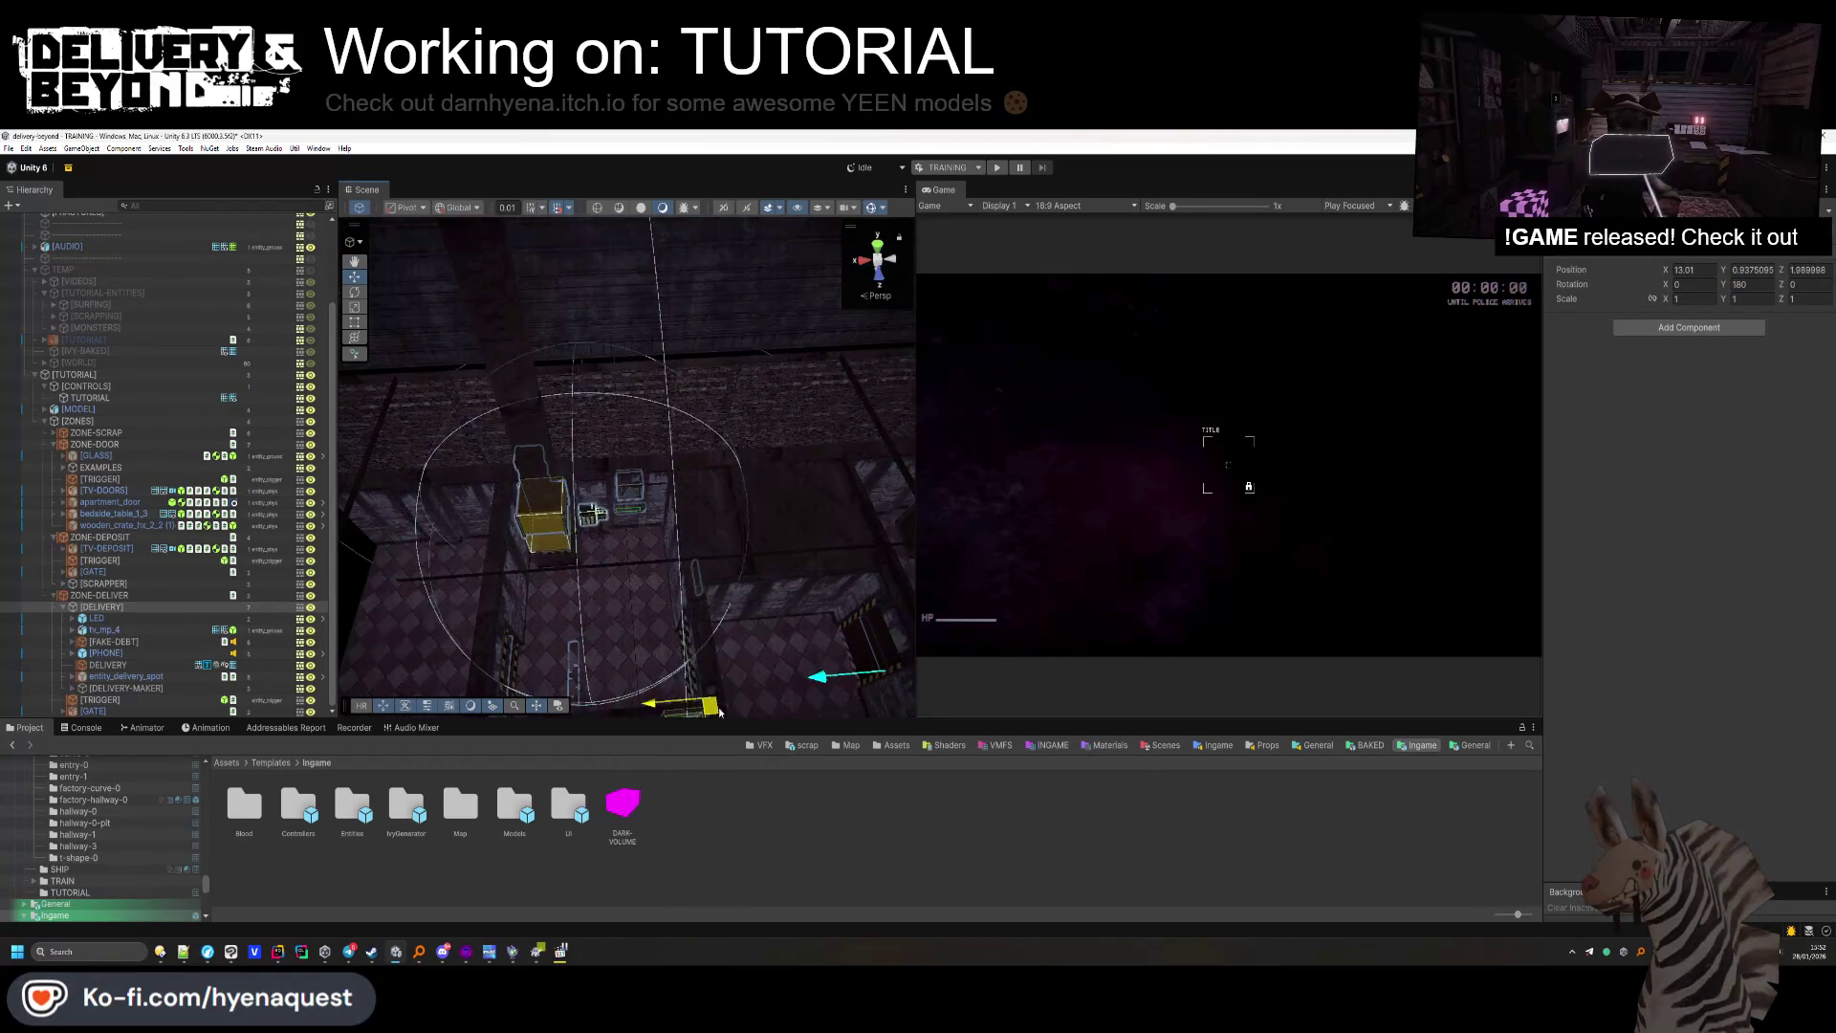
pyautogui.moveTo(617, 512)
pyautogui.mouseDown()
pyautogui.moveTo(904, 399)
pyautogui.moveTo(893, 418)
pyautogui.mouseUp()
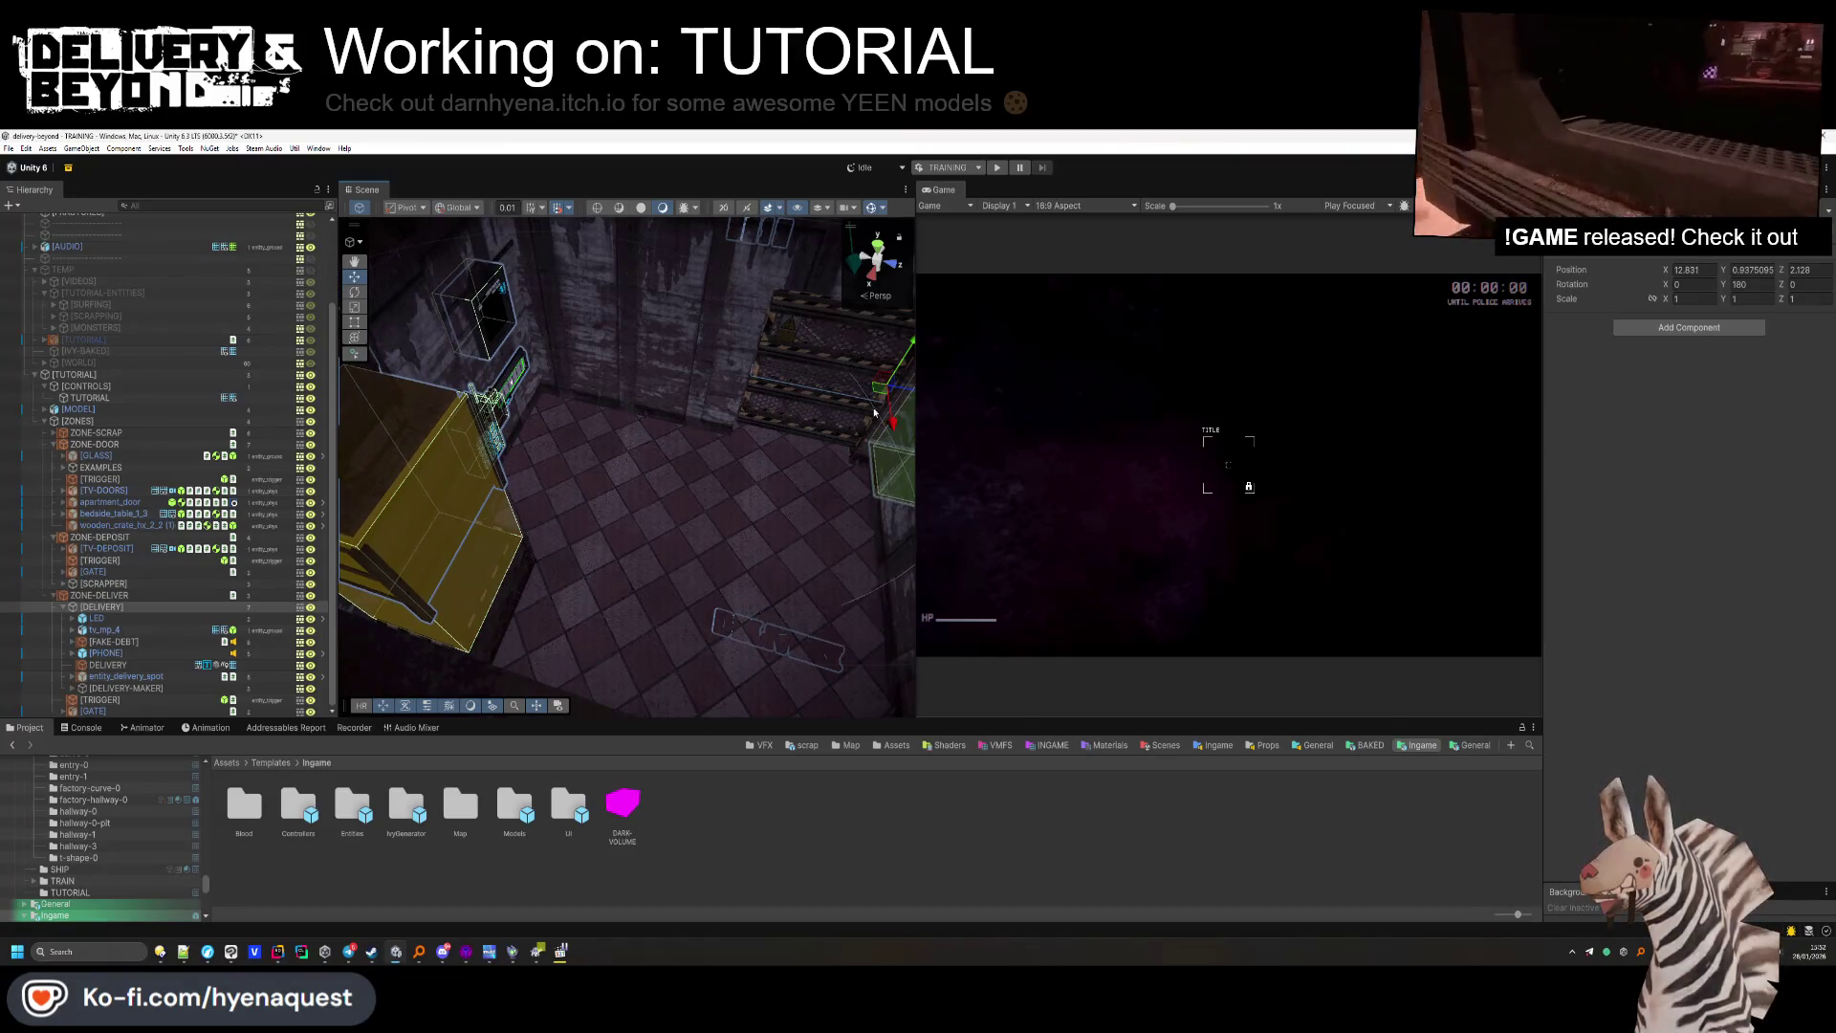
pyautogui.moveTo(899, 392); pyautogui.dragTo(895, 392)
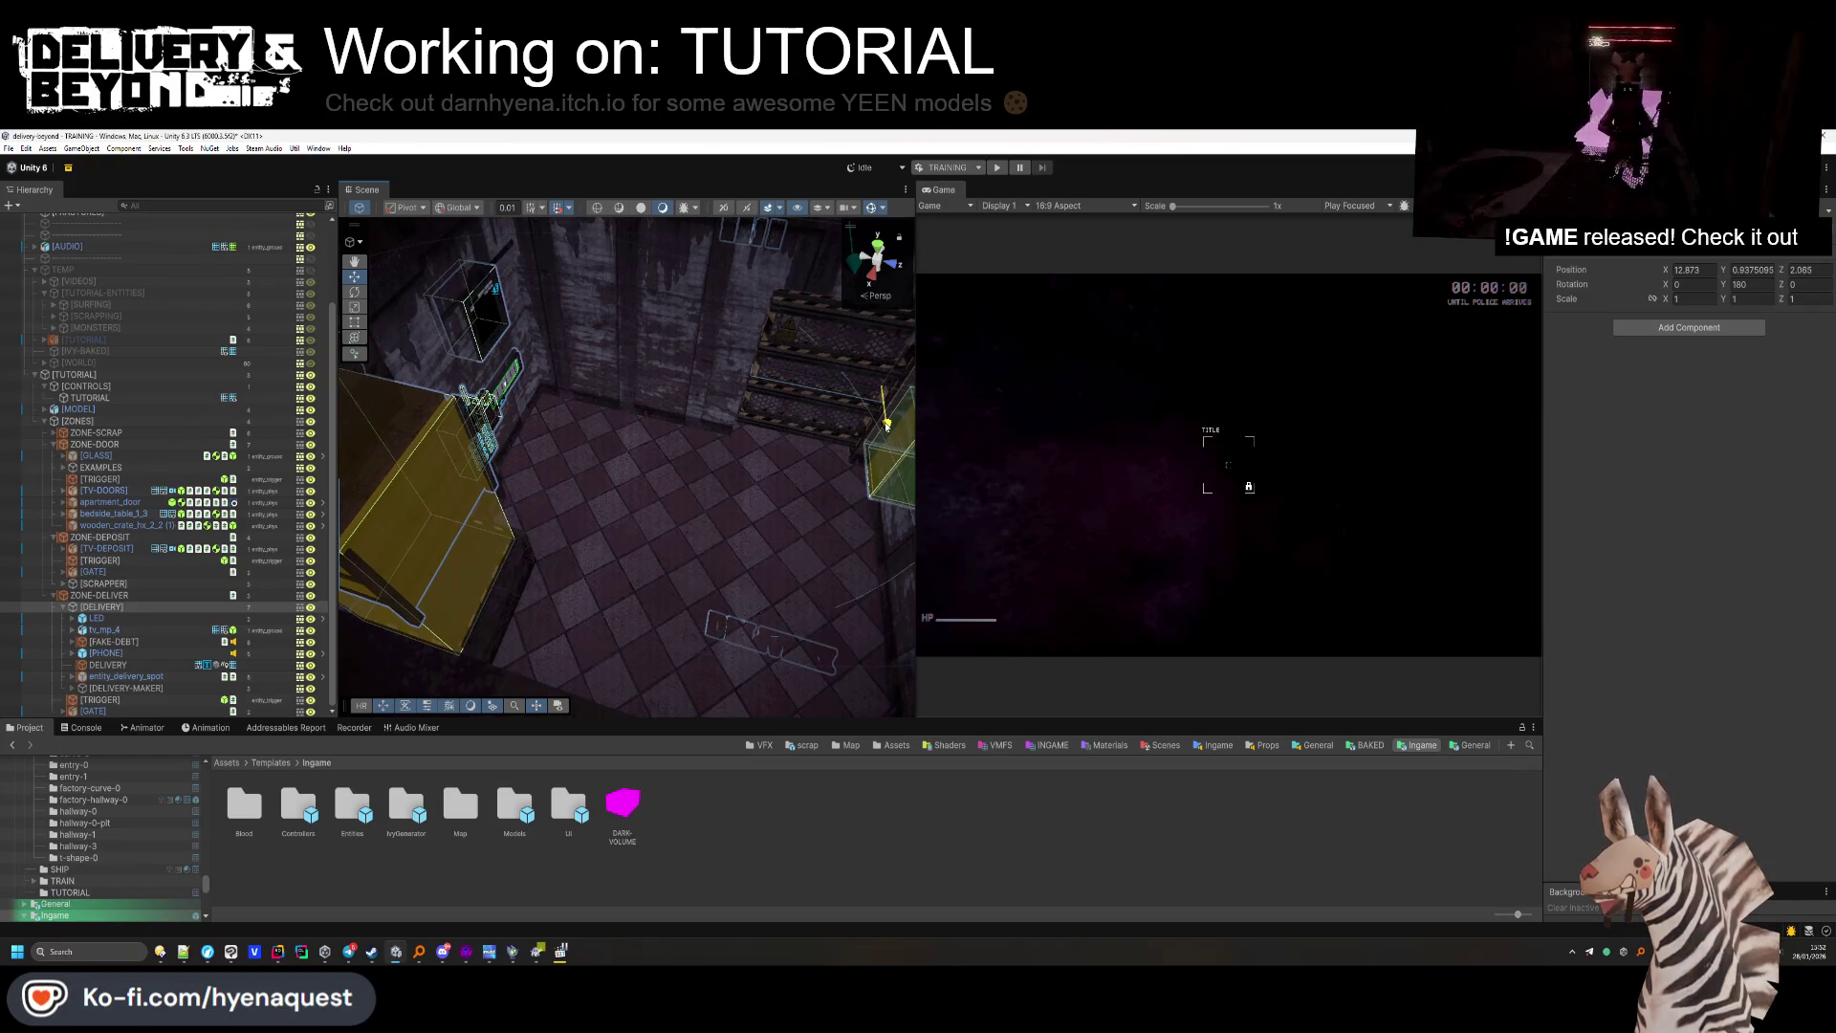
pyautogui.moveTo(887, 425); pyautogui.dragTo(888, 425)
pyautogui.moveTo(705, 486)
pyautogui.mouseDown()
pyautogui.moveTo(672, 539)
pyautogui.moveTo(692, 578)
pyautogui.moveTo(546, 577)
pyautogui.moveTo(555, 565)
pyautogui.mouseUp()
pyautogui.moveTo(765, 459)
pyautogui.mouseDown()
pyautogui.moveTo(756, 485)
pyautogui.moveTo(669, 488)
pyautogui.mouseUp()
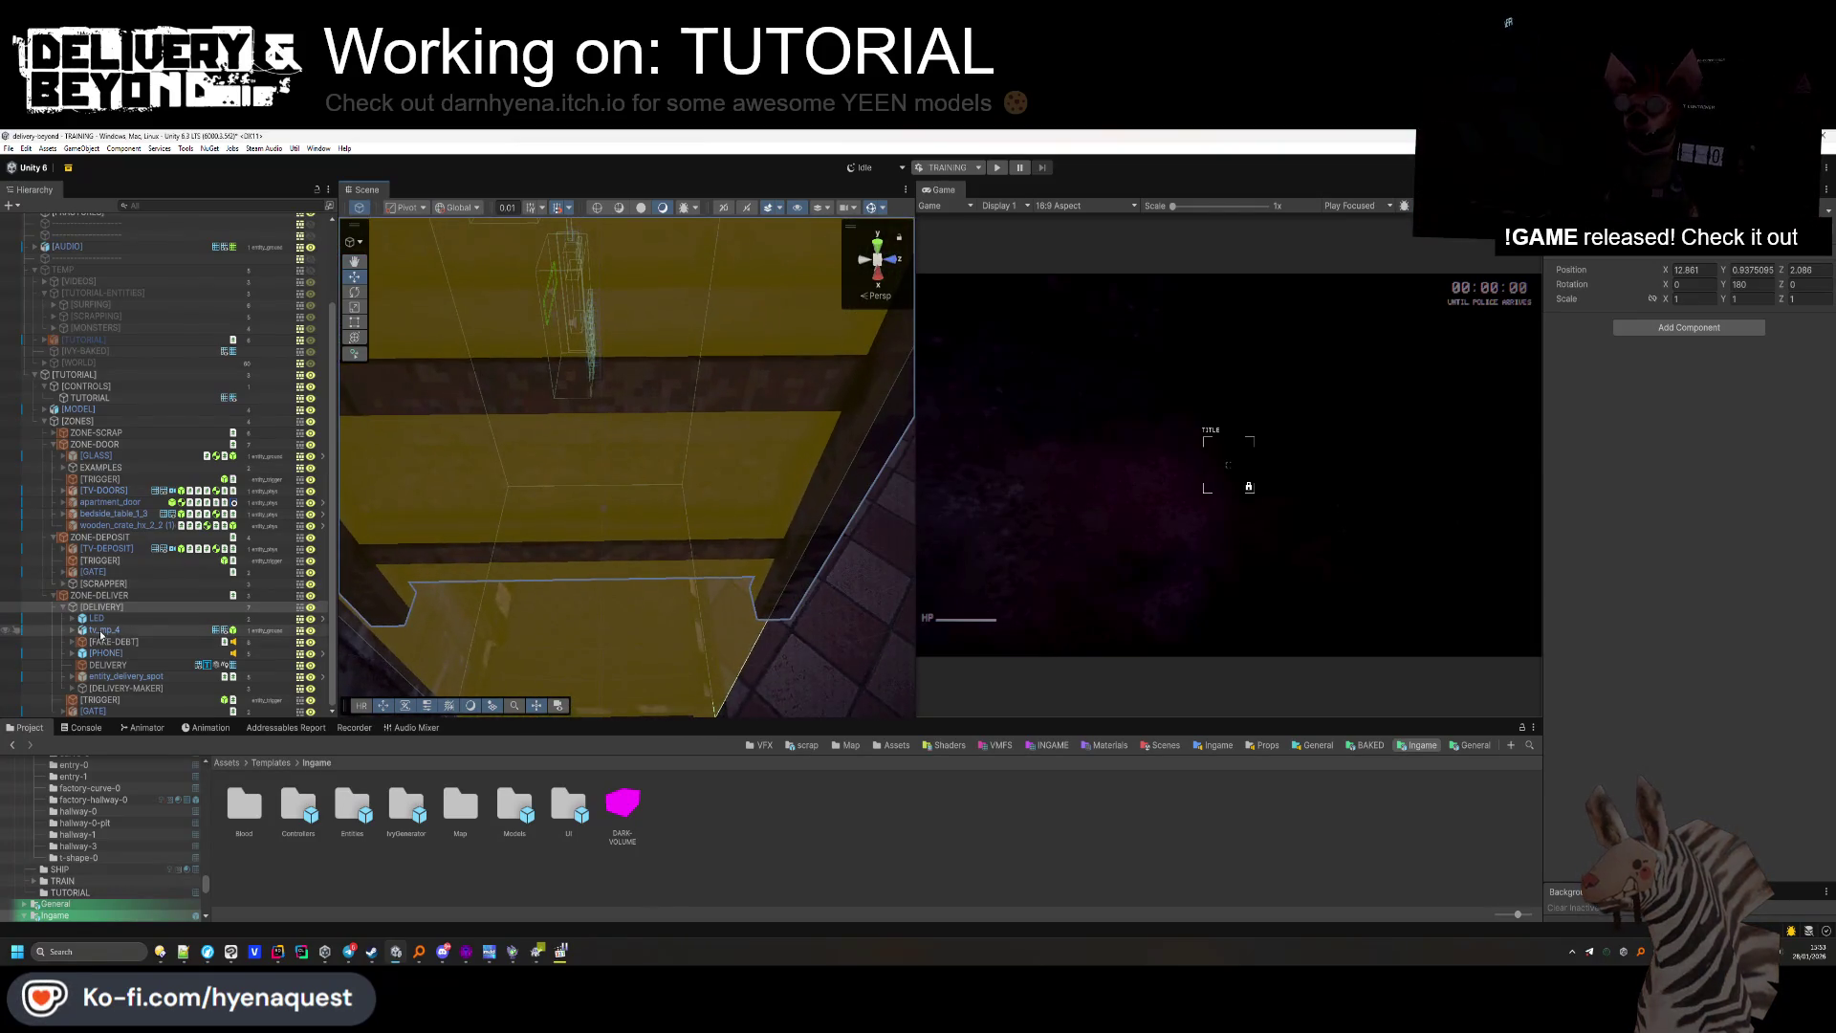
# Uncheck Open on DELIVERY-DOOR so the delivery door starts closed.
pyautogui.click(122, 676)
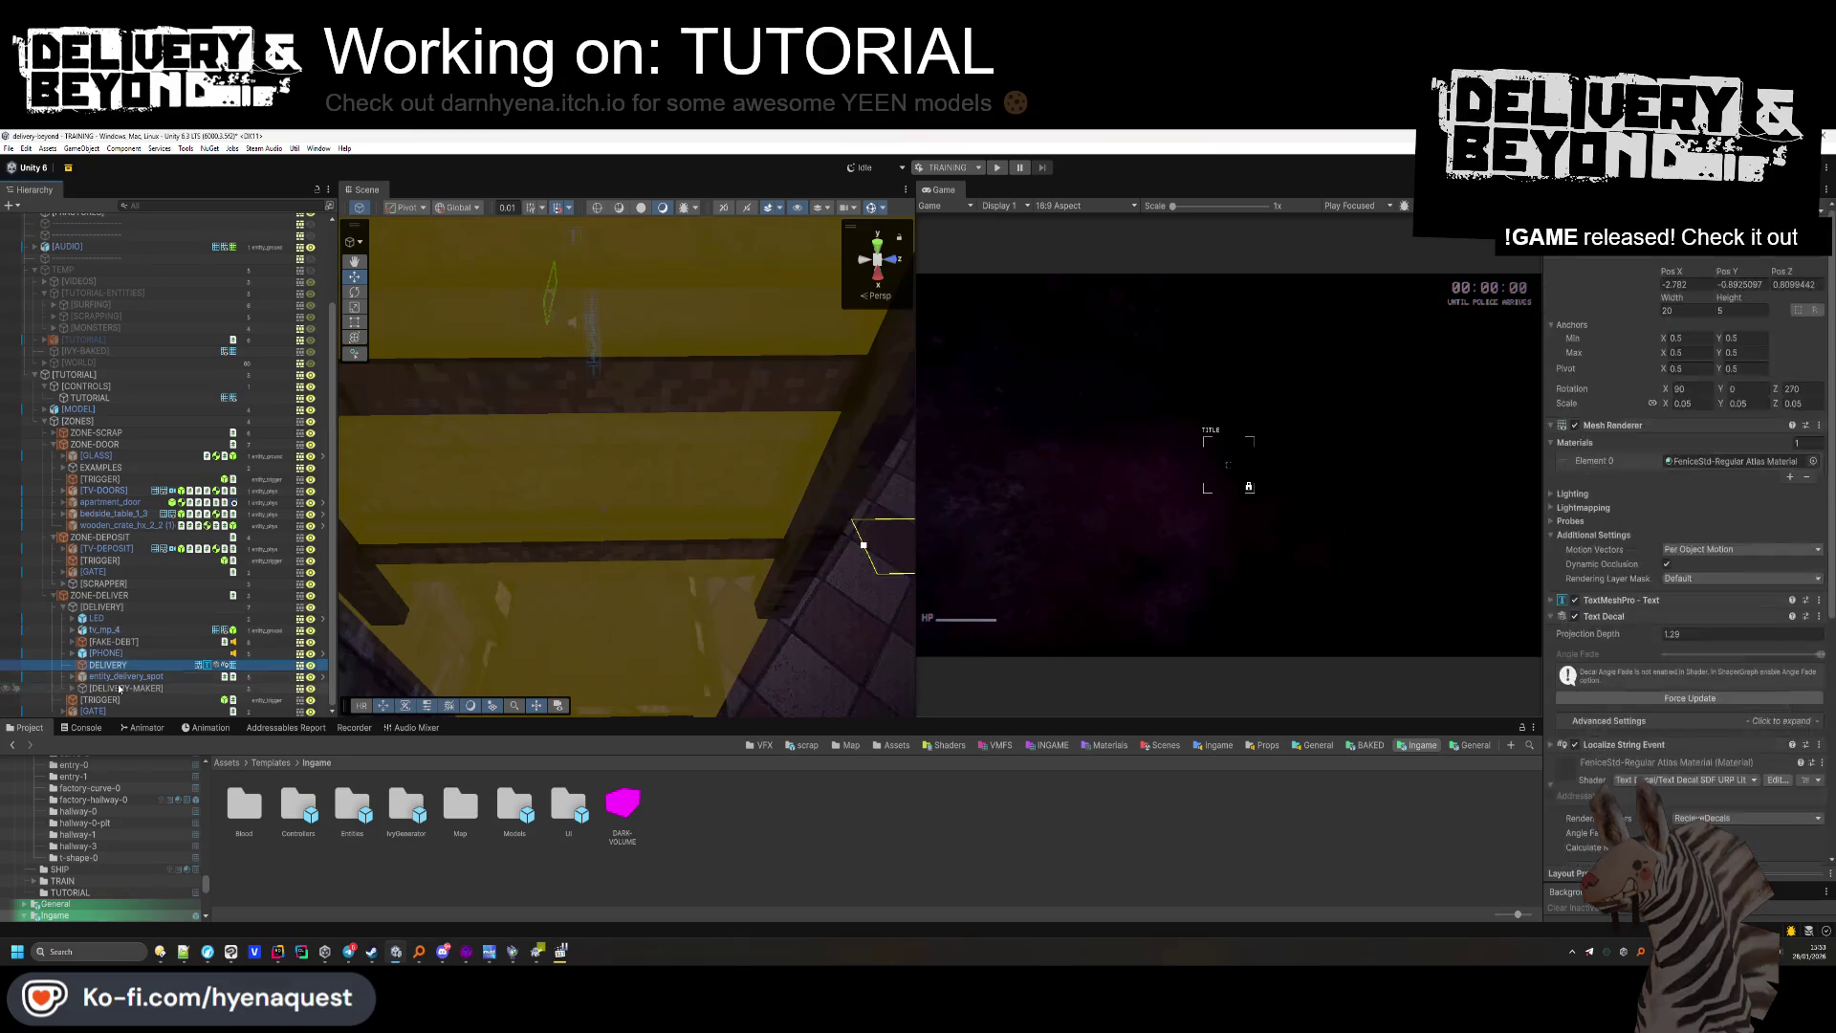
pyautogui.click(113, 687)
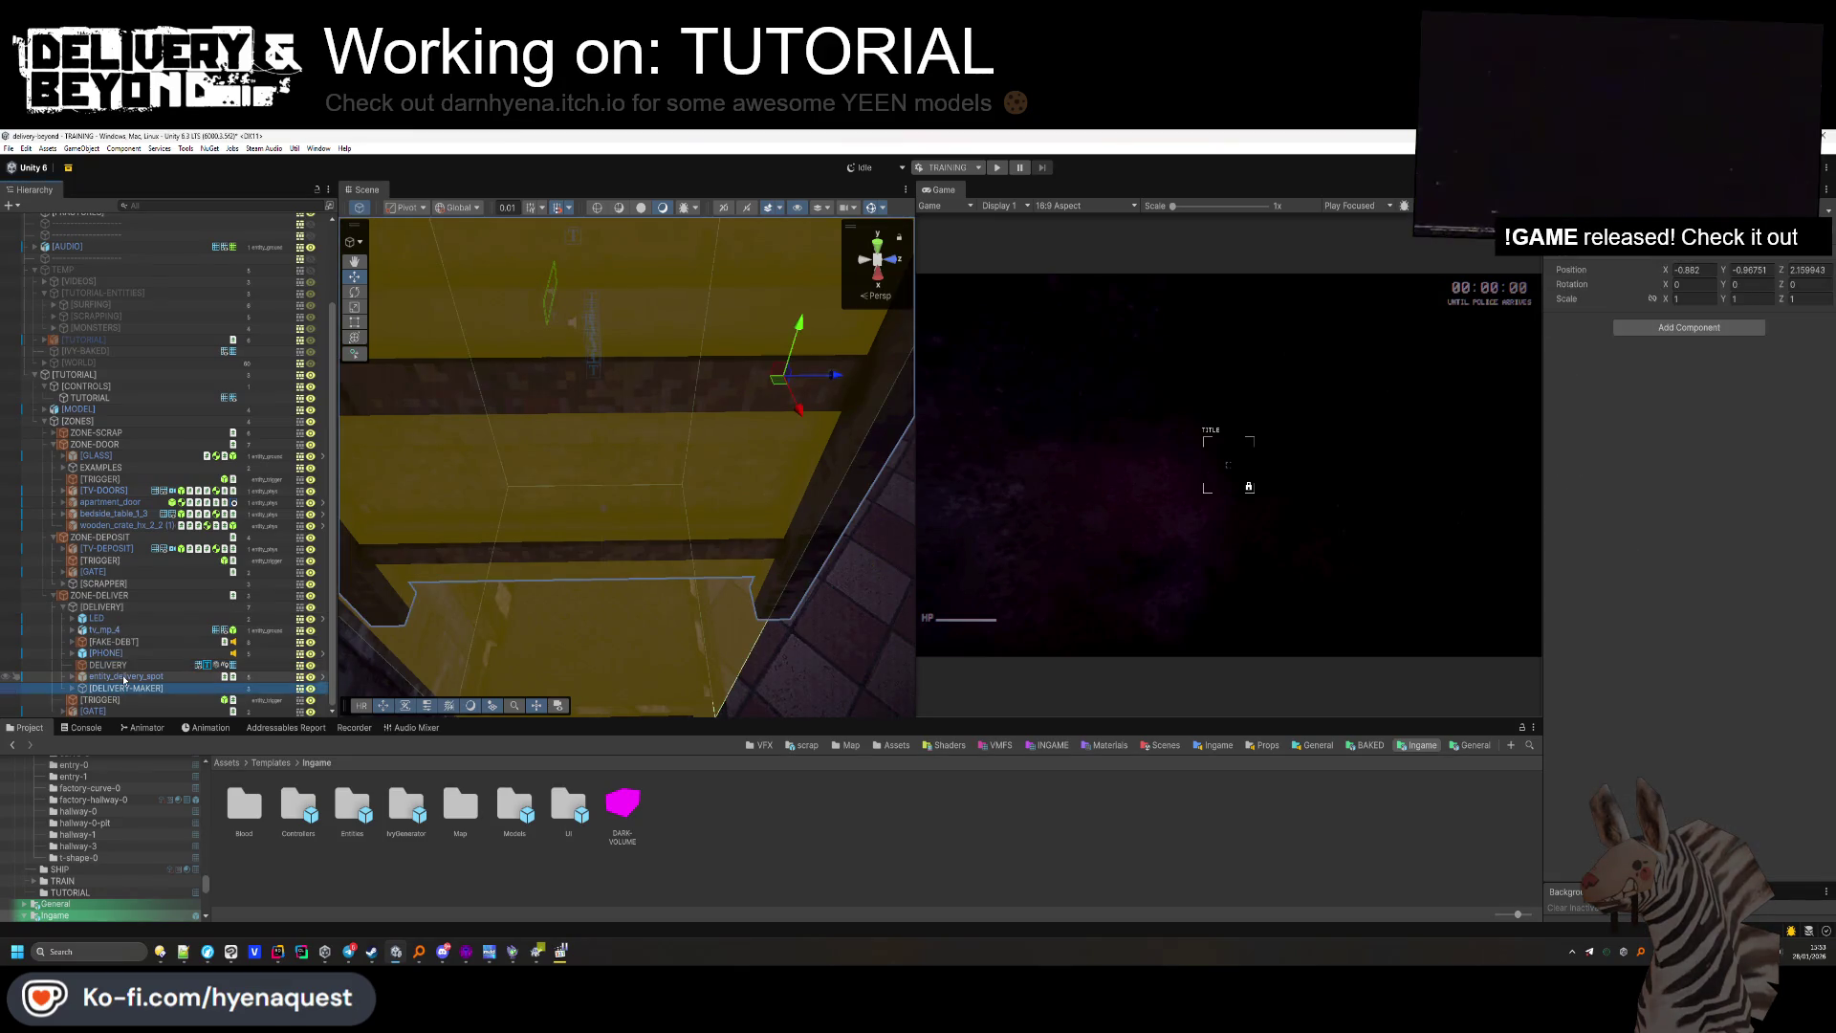
pyautogui.click(73, 688)
pyautogui.click(129, 665)
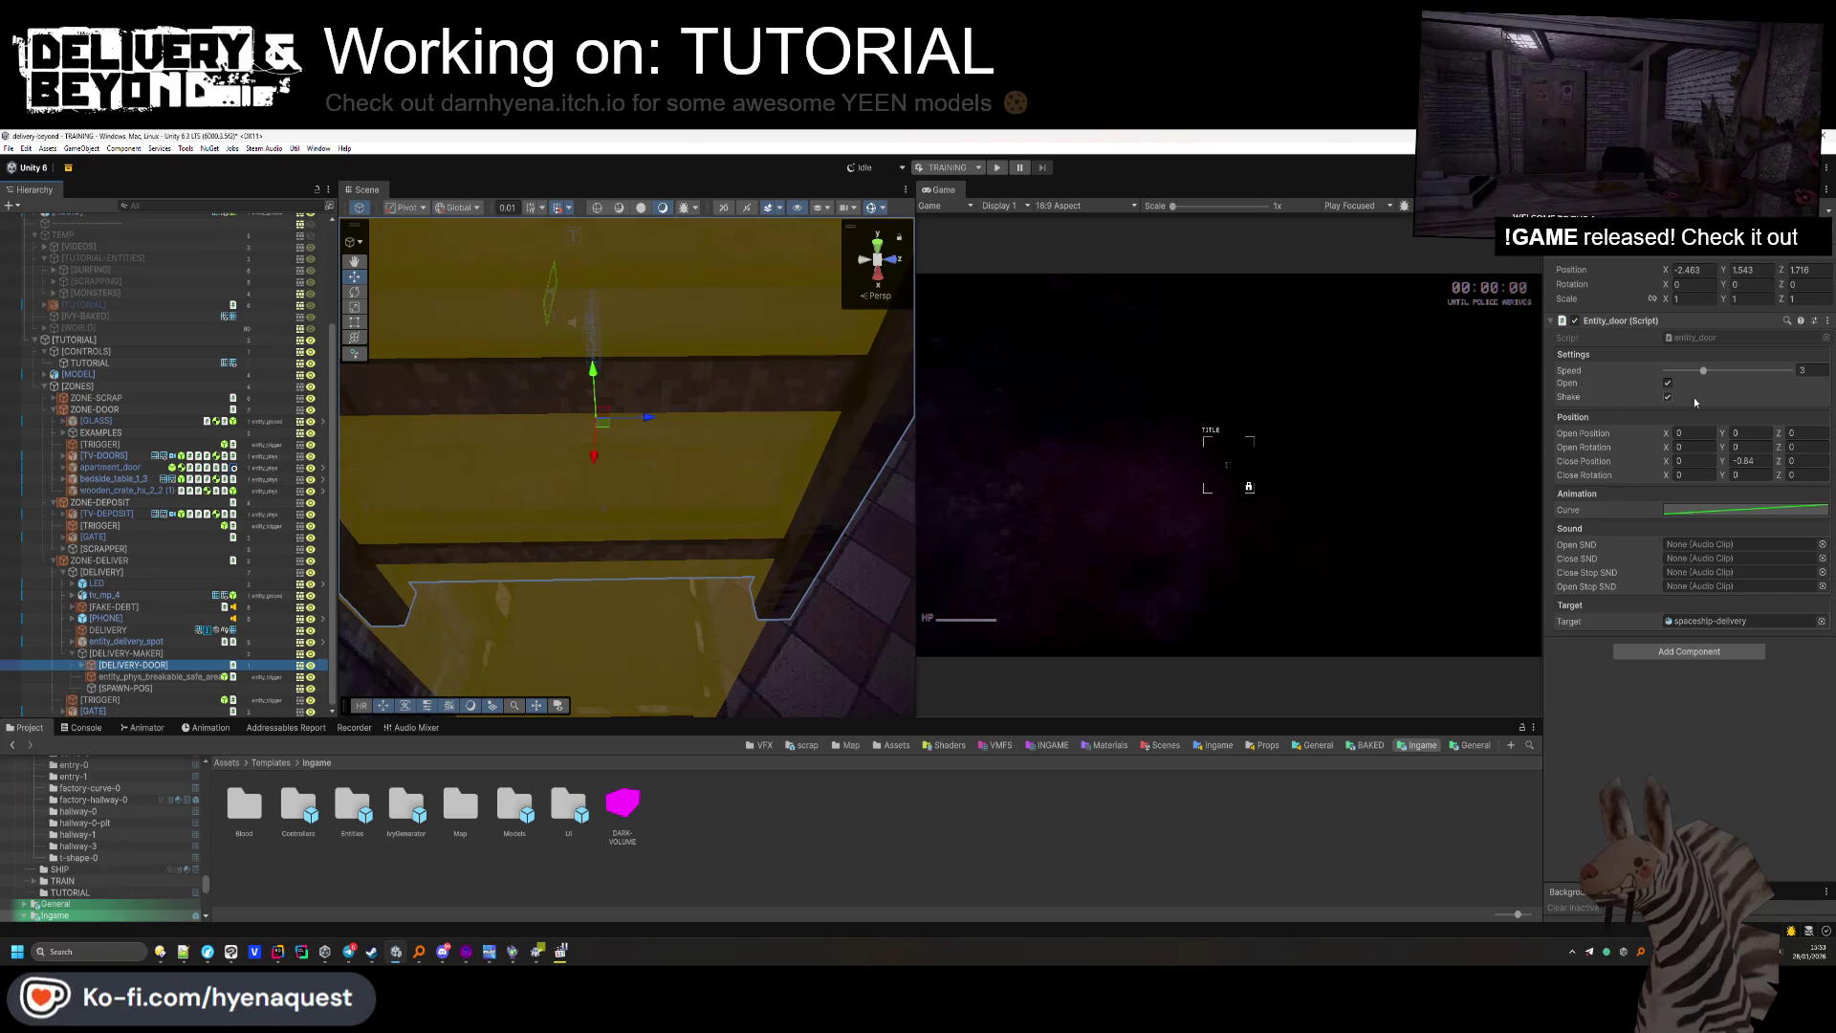
pyautogui.click(1668, 382)
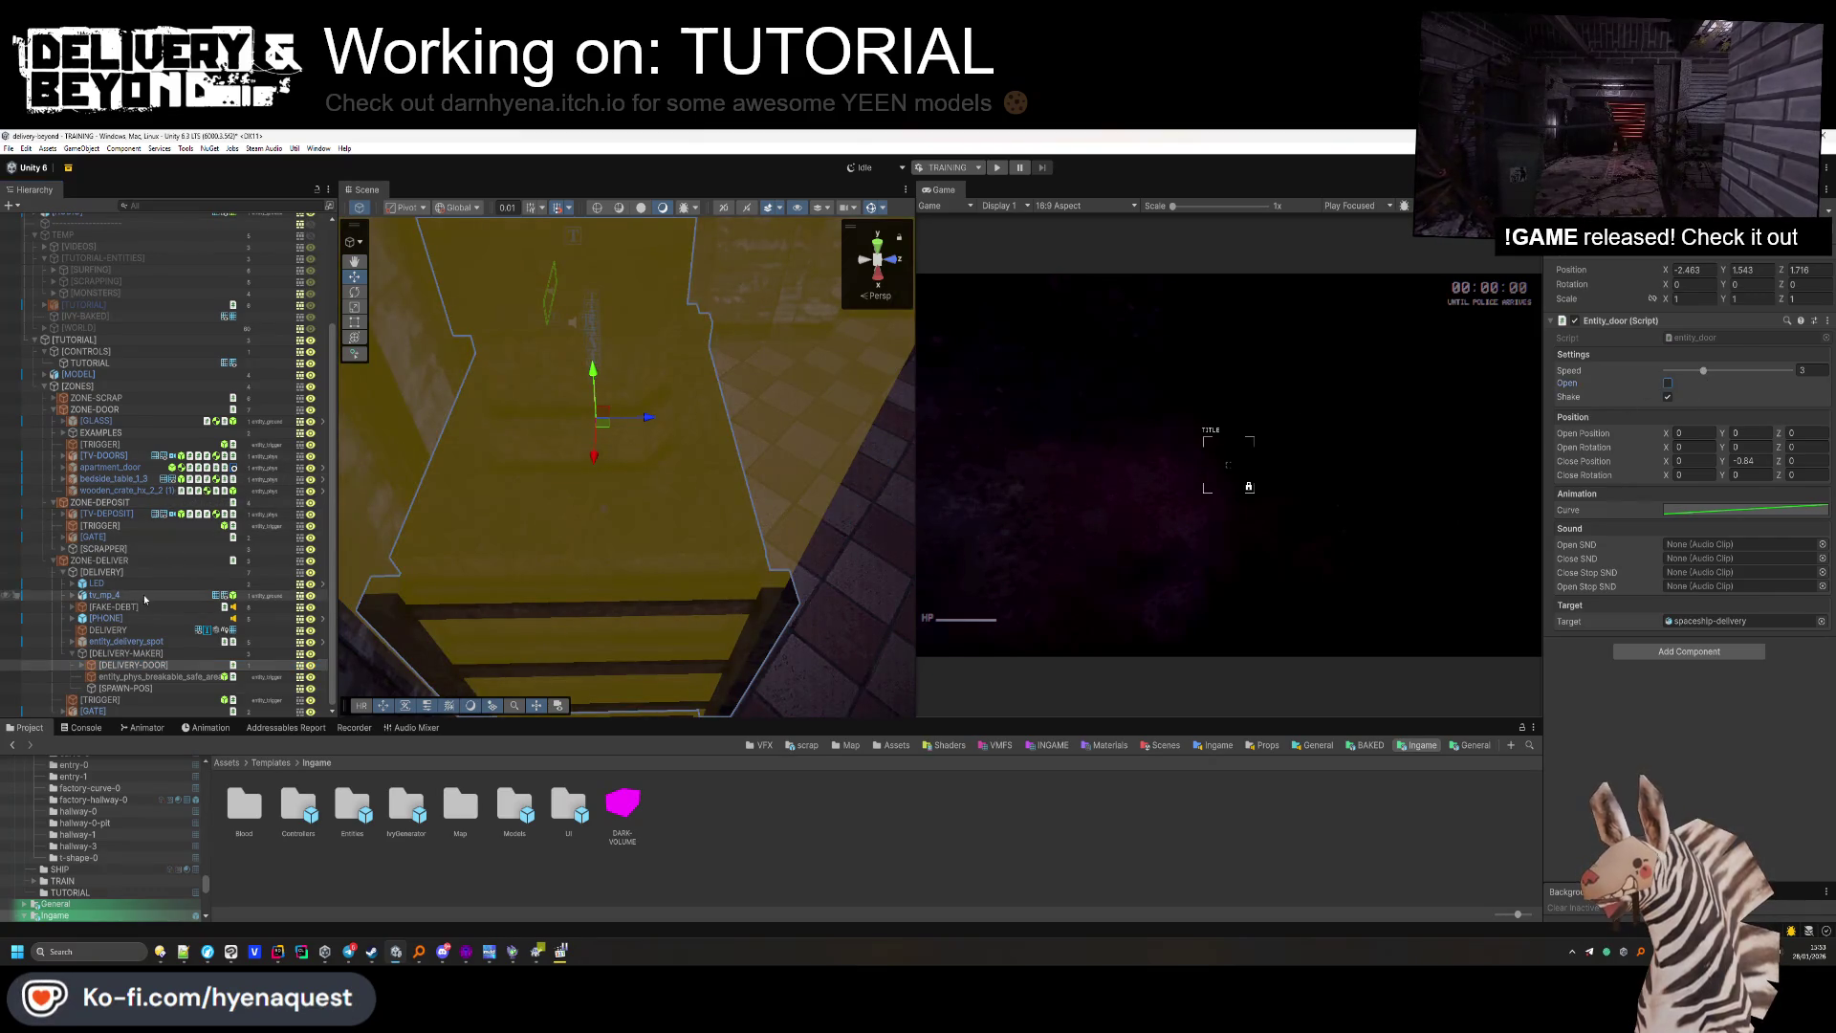
# Push the DELIVERY text decal onto the wall.
pyautogui.click(102, 571)
pyautogui.moveTo(632, 459)
pyautogui.mouseDown()
pyautogui.moveTo(716, 497)
pyautogui.moveTo(828, 357)
pyautogui.moveTo(689, 396)
pyautogui.moveTo(841, 297)
pyautogui.moveTo(852, 320)
pyautogui.moveTo(844, 287)
pyautogui.moveTo(644, 492)
pyautogui.moveTo(535, 483)
pyautogui.moveTo(627, 421)
pyautogui.moveTo(550, 425)
pyautogui.moveTo(690, 446)
pyautogui.mouseUp()
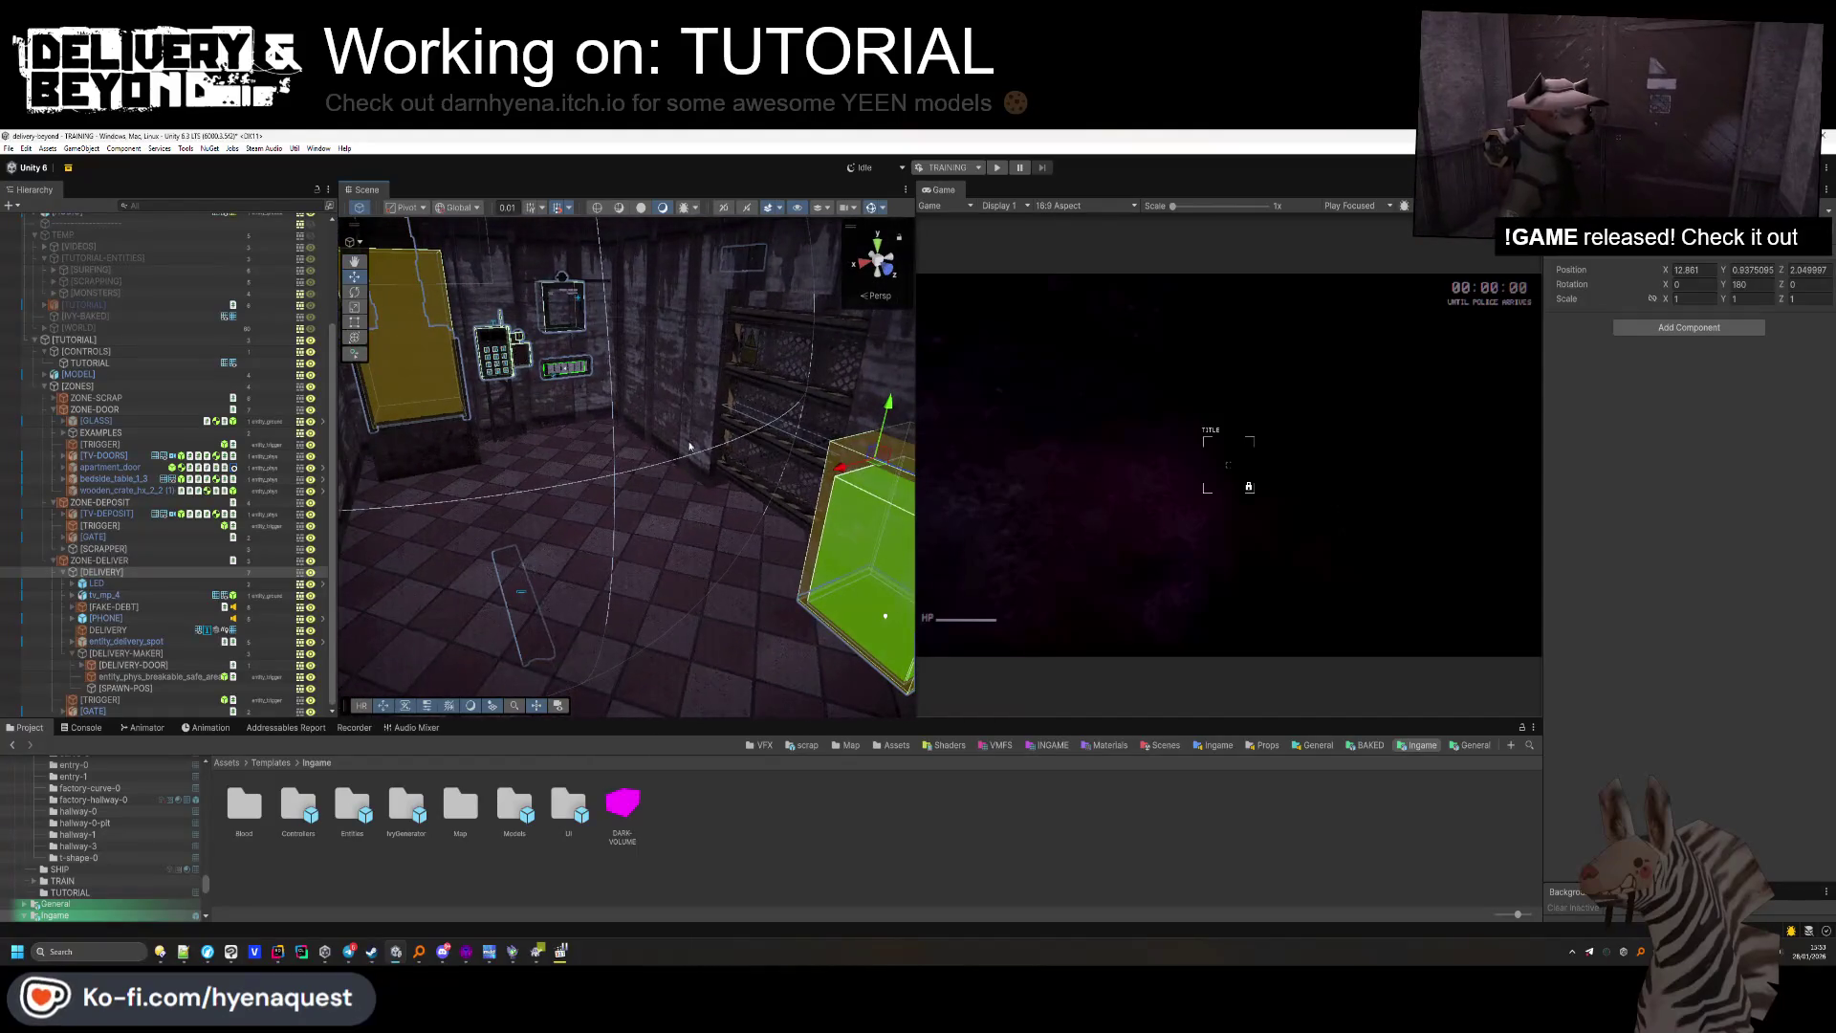
pyautogui.click(72, 653)
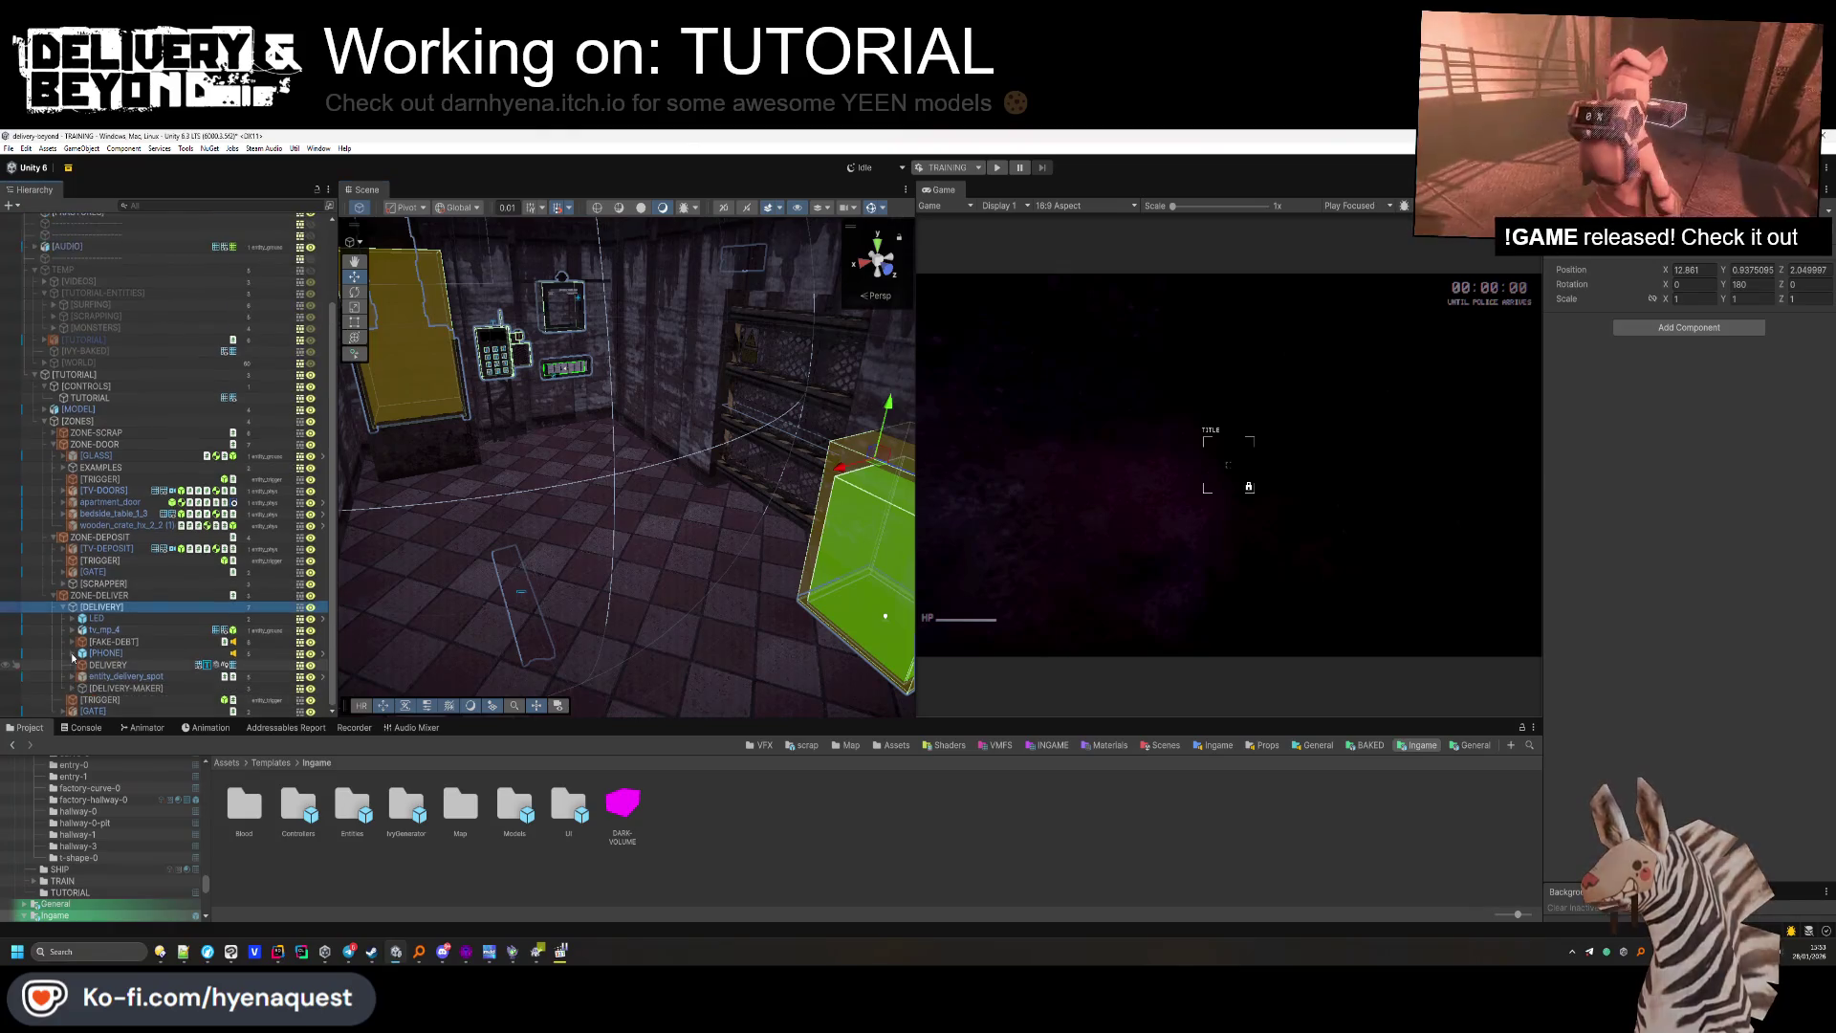
pyautogui.doubleClick(119, 661)
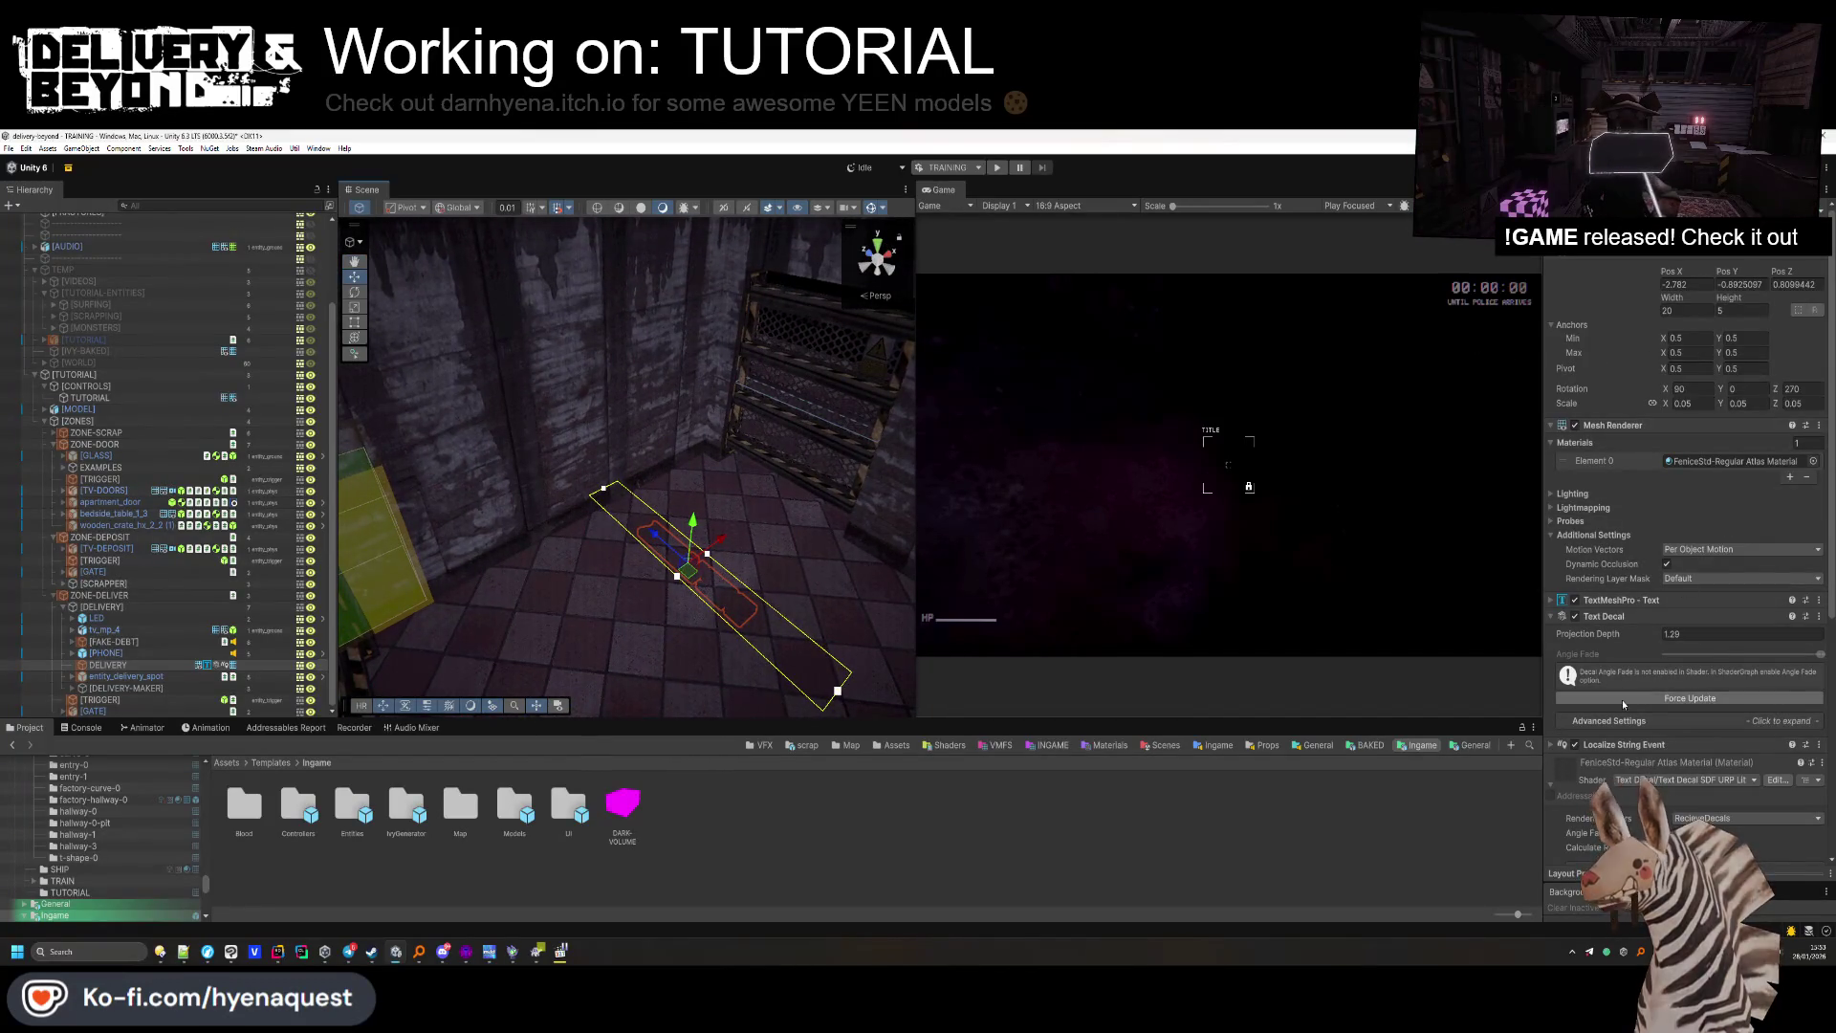
pyautogui.click(1631, 618)
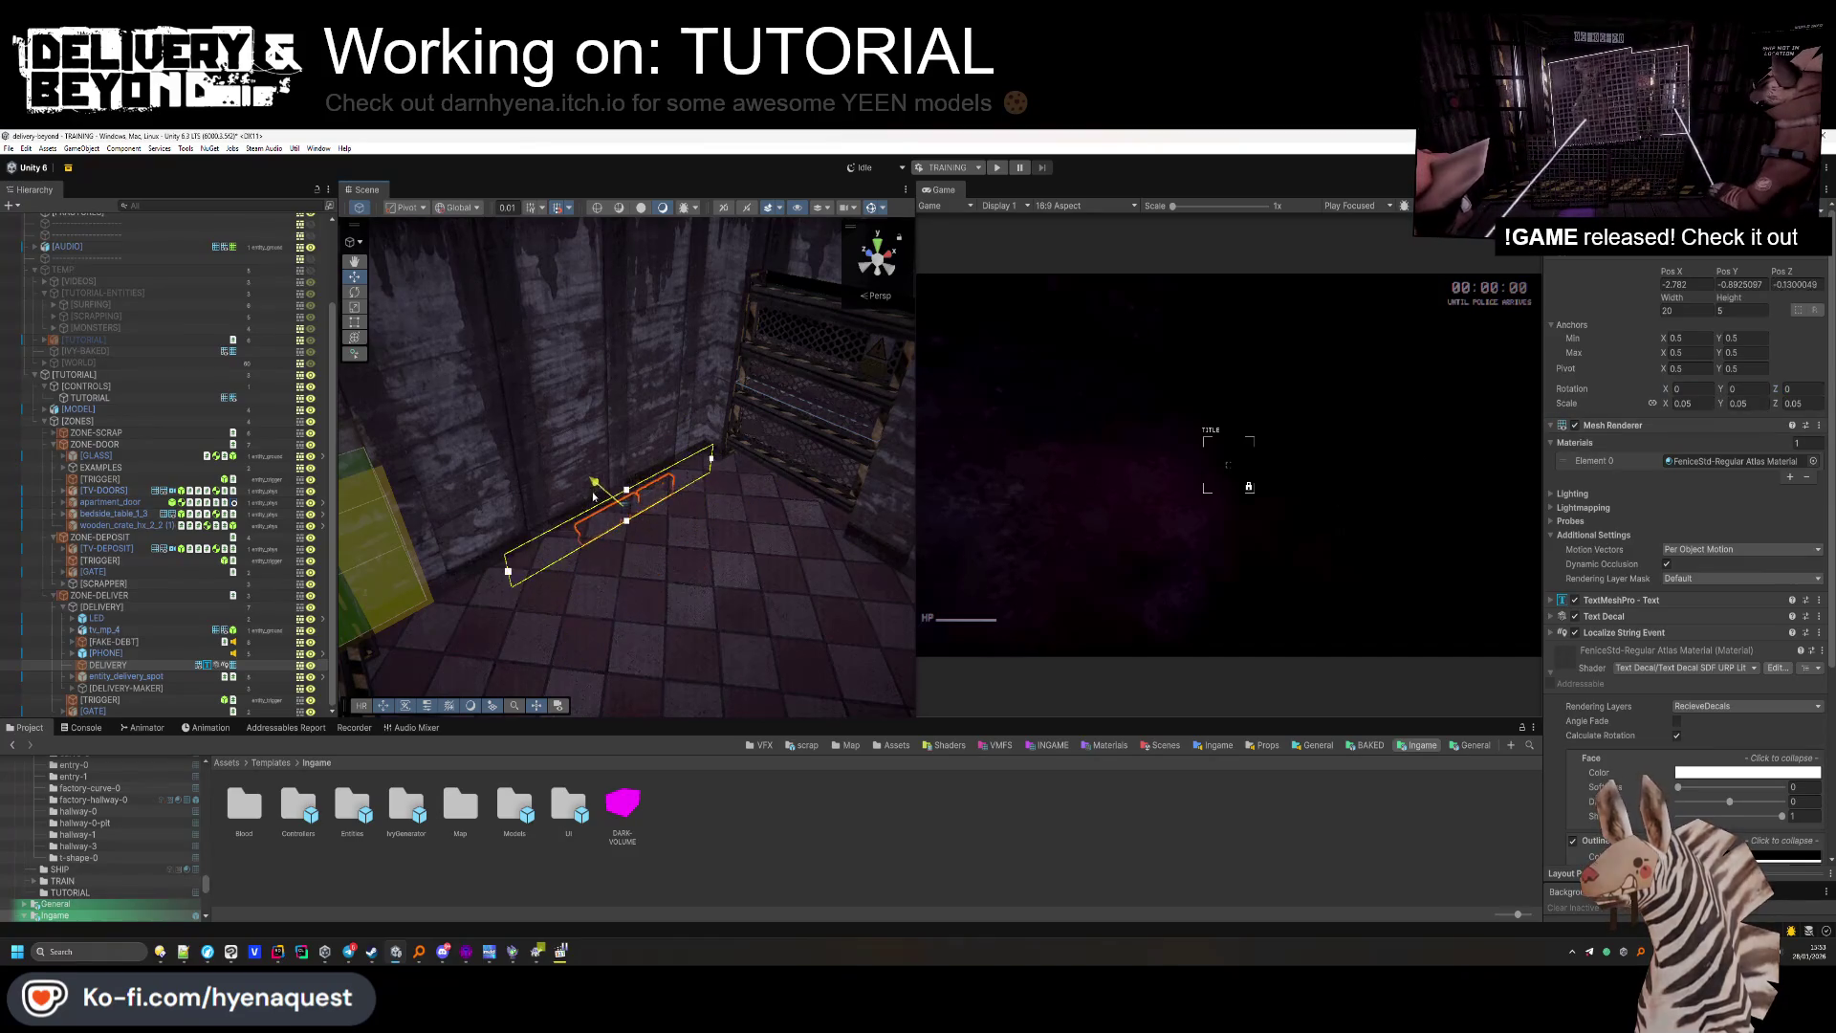
pyautogui.press('f')
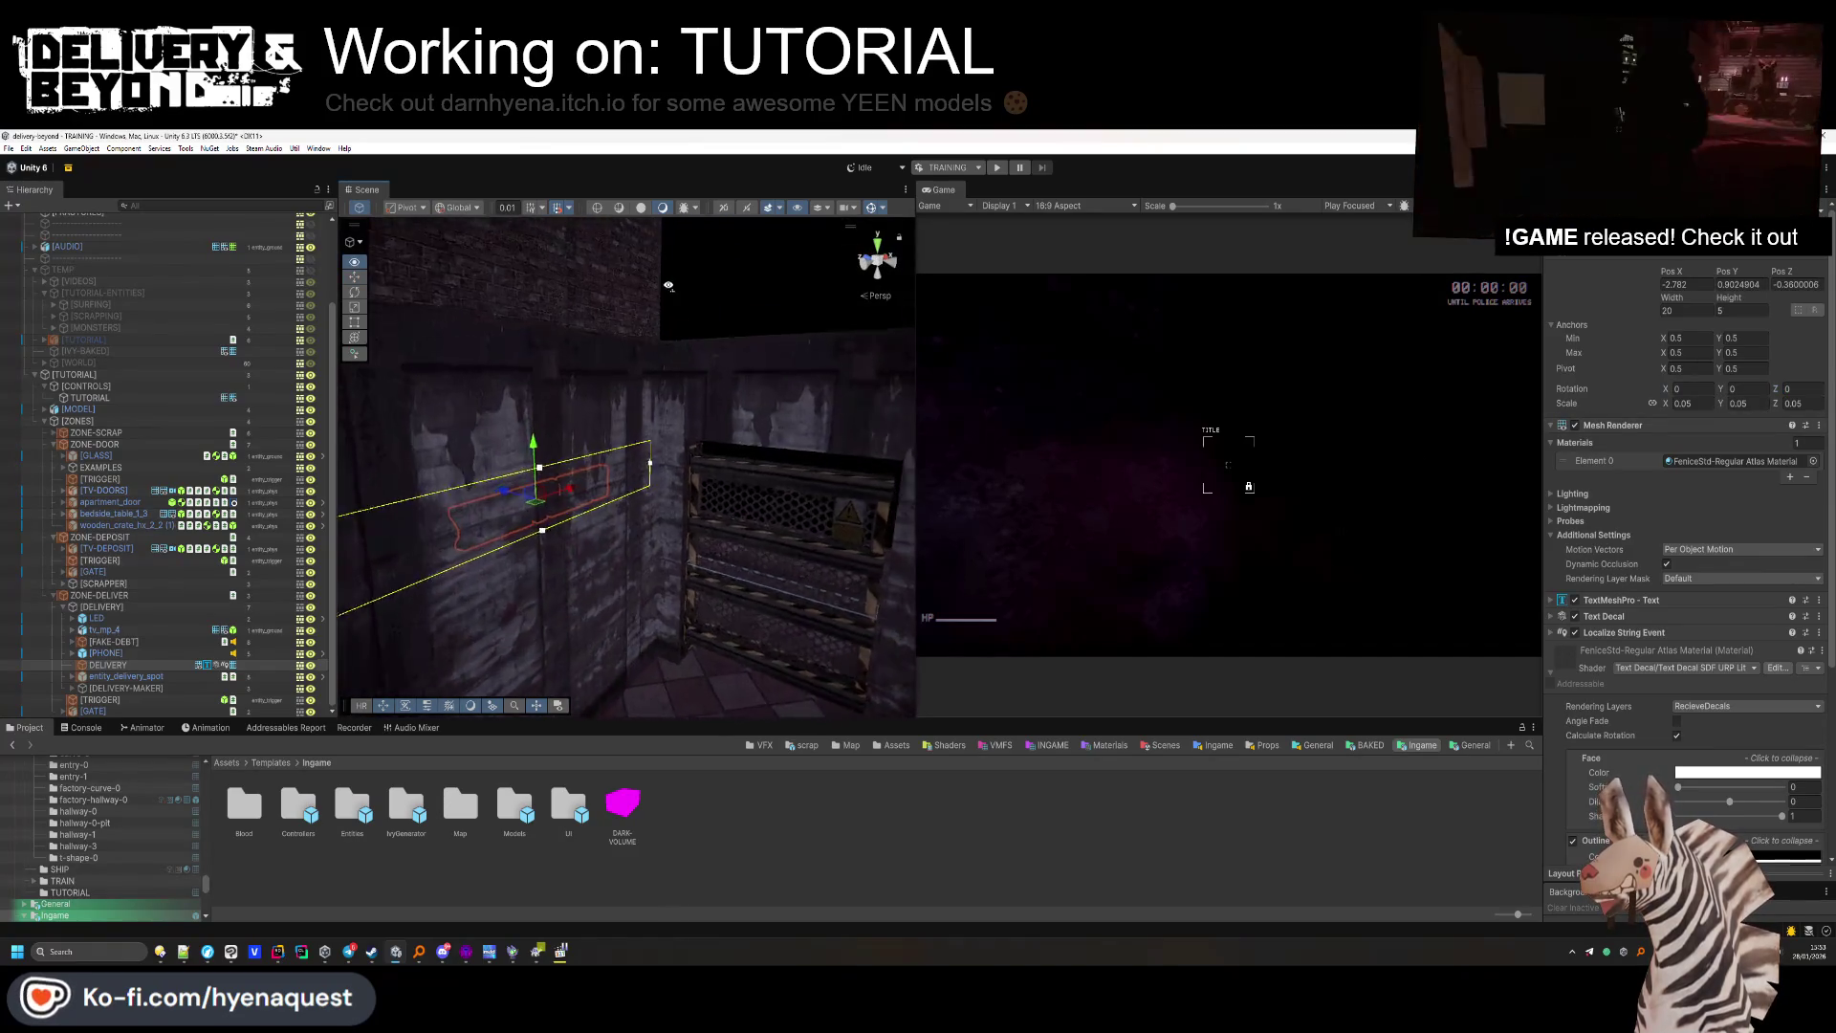
pyautogui.moveTo(616, 510); pyautogui.dragTo(600, 508)
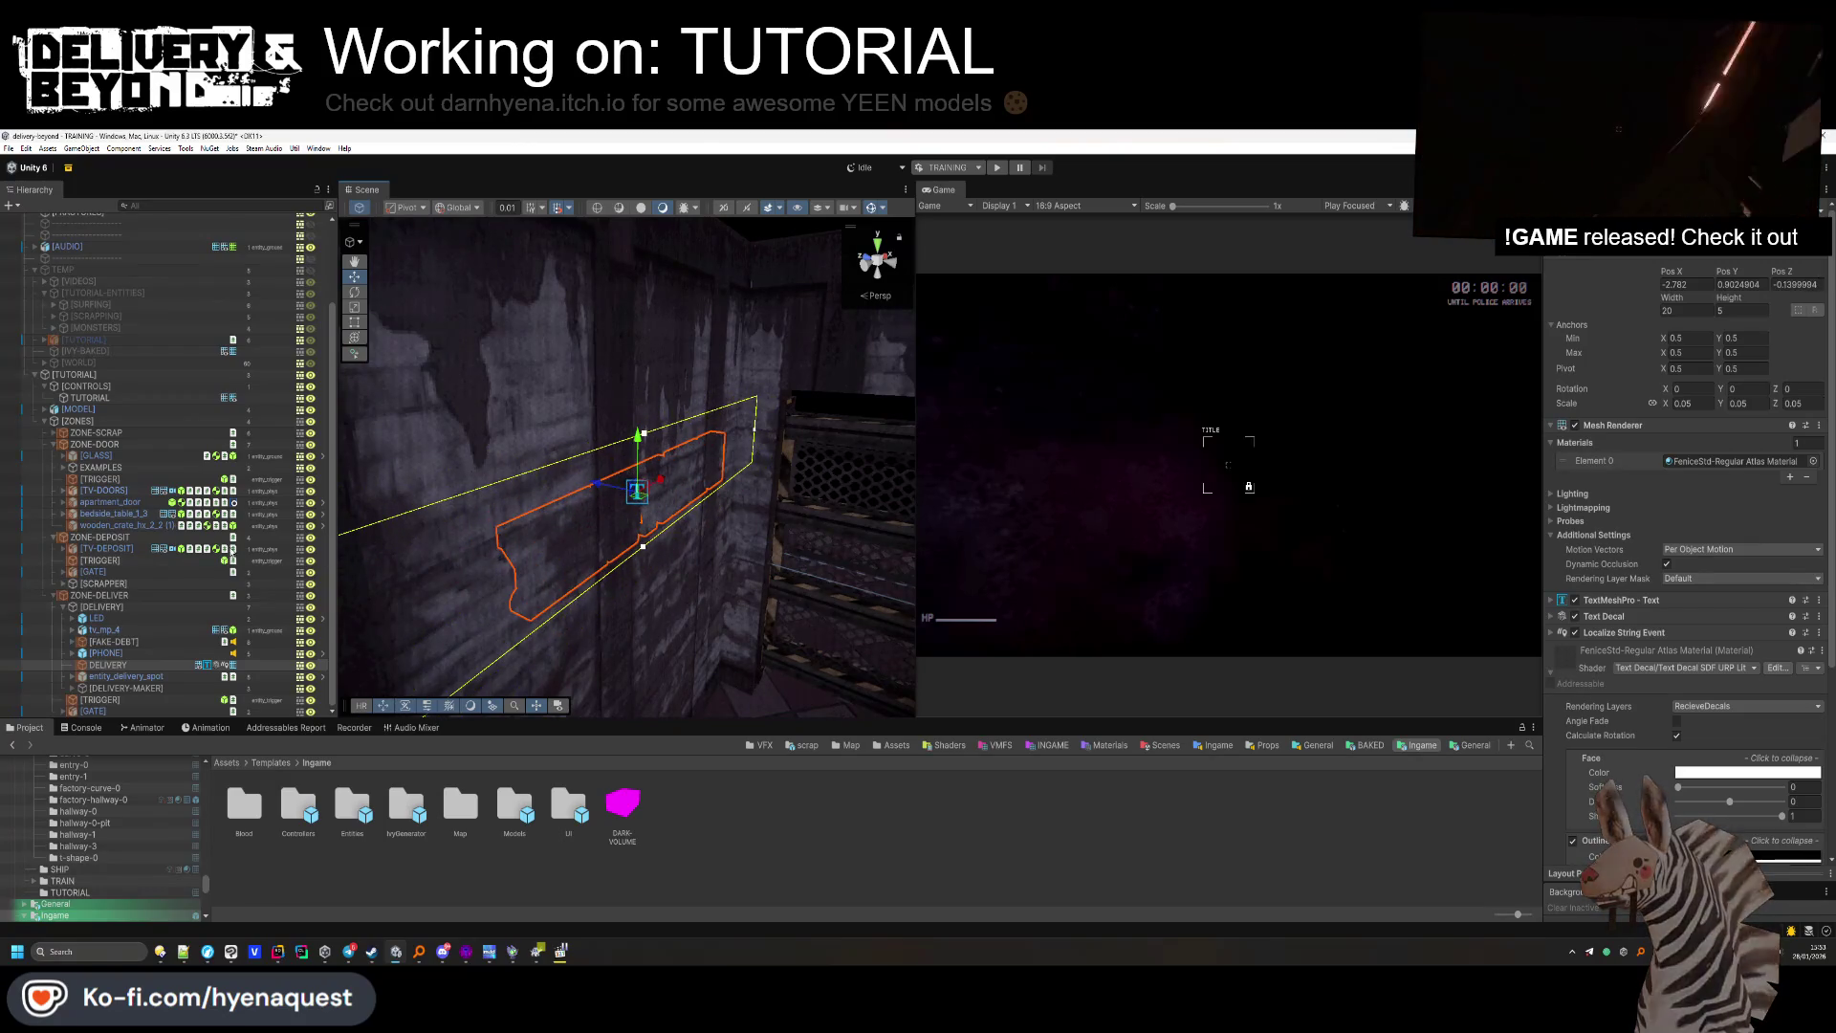
# Set the world meshes' Rendering Layer Mask to receive decals.
pyautogui.click(54, 444)
pyautogui.click(46, 491)
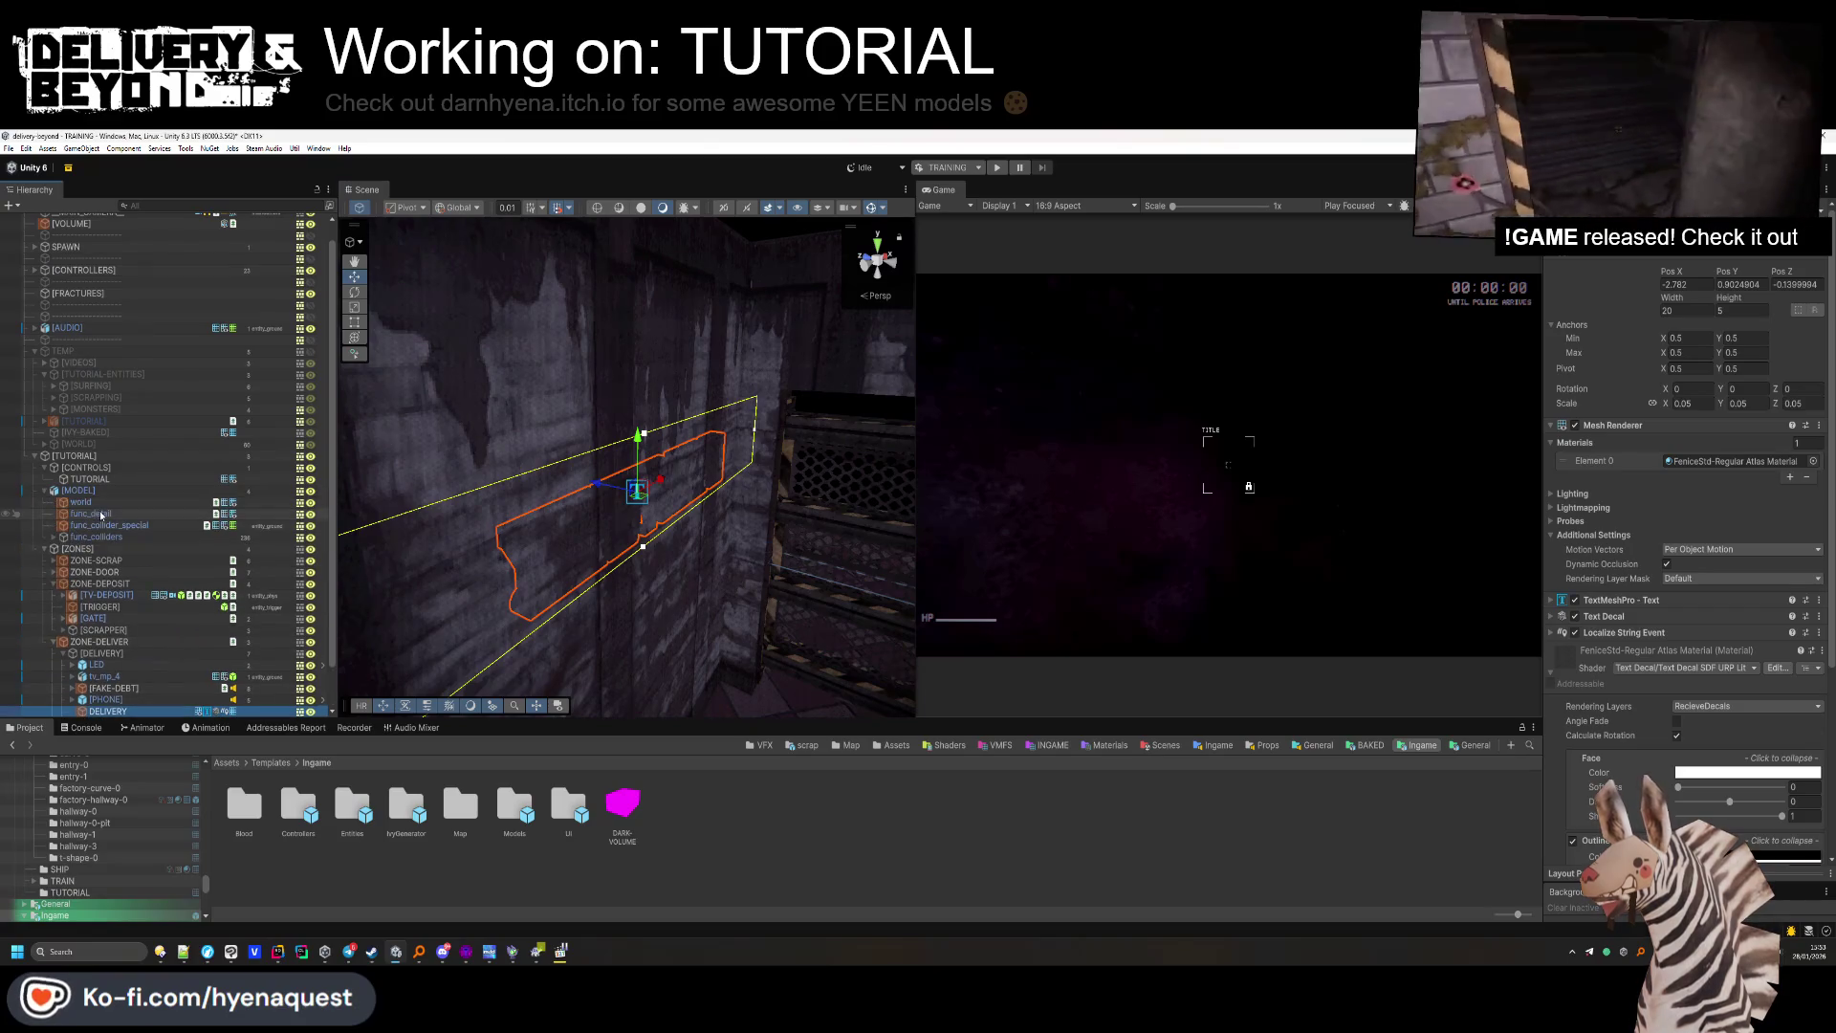
pyautogui.keyDown('shift'); pyautogui.click(95, 536); pyautogui.keyUp('shift')
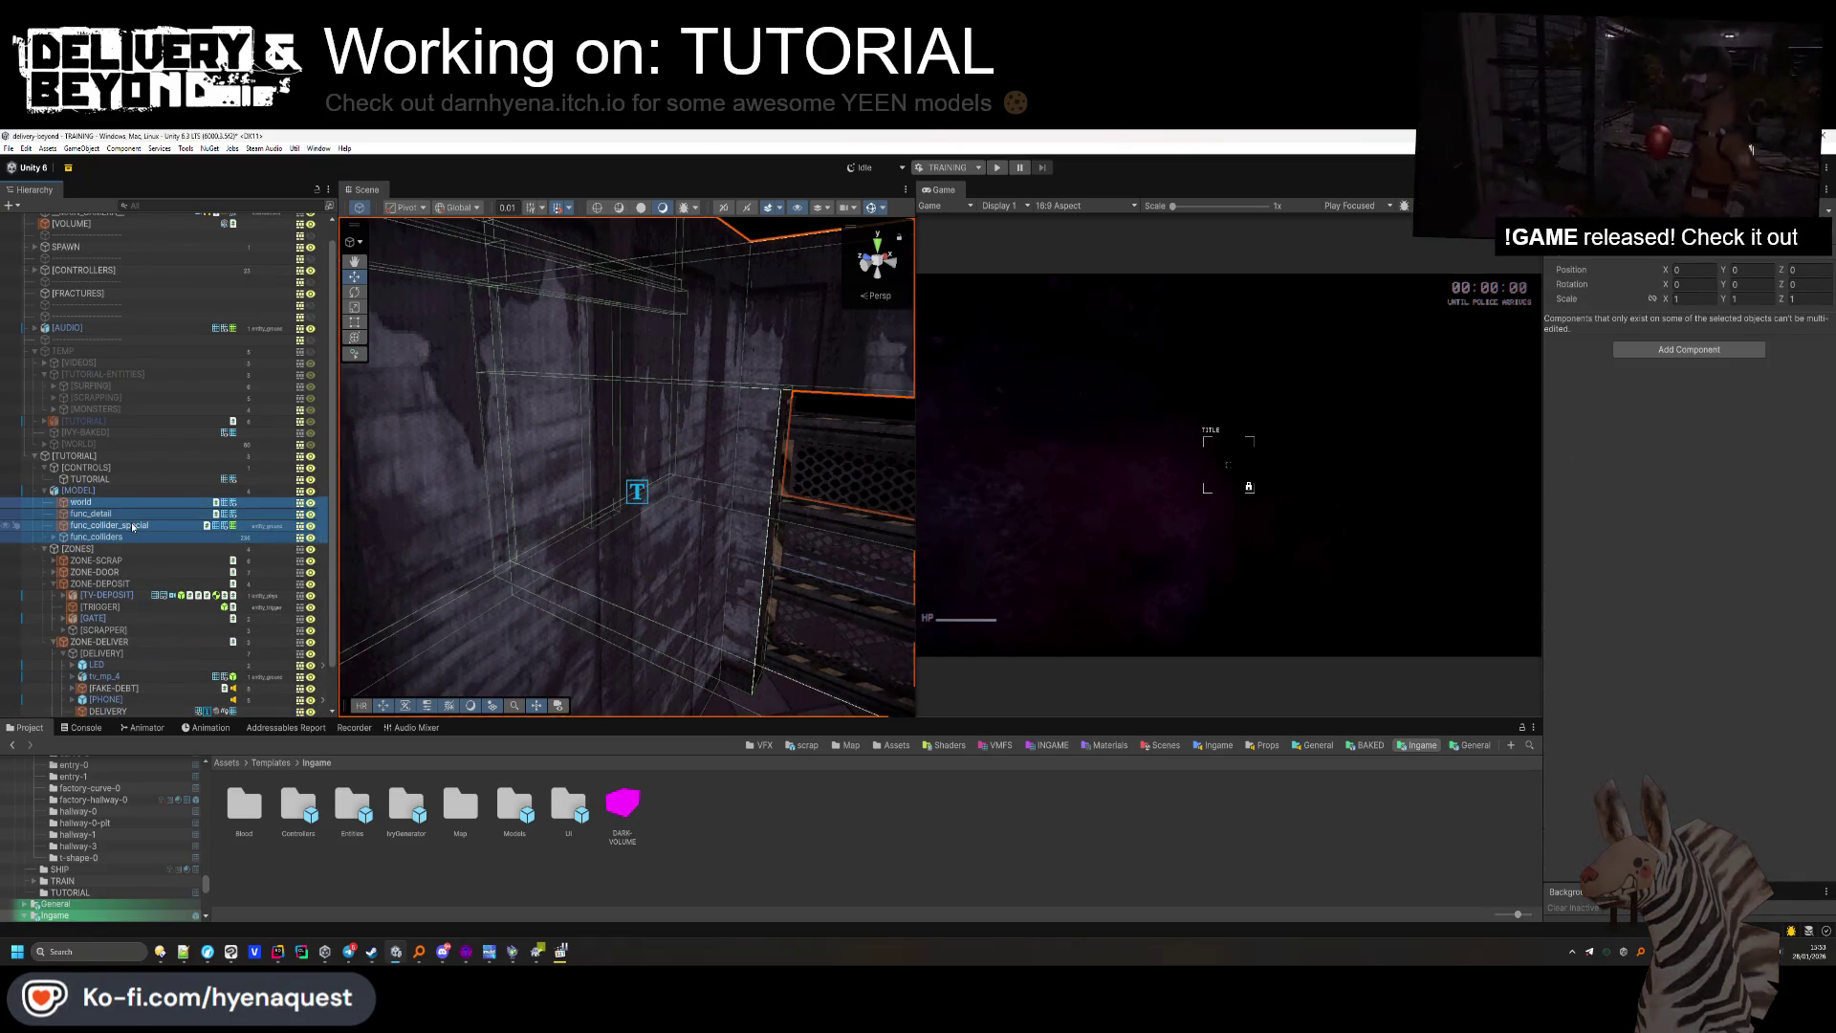
pyautogui.keyDown('shift'); pyautogui.click(133, 526); pyautogui.keyUp('shift')
pyautogui.click(1665, 509)
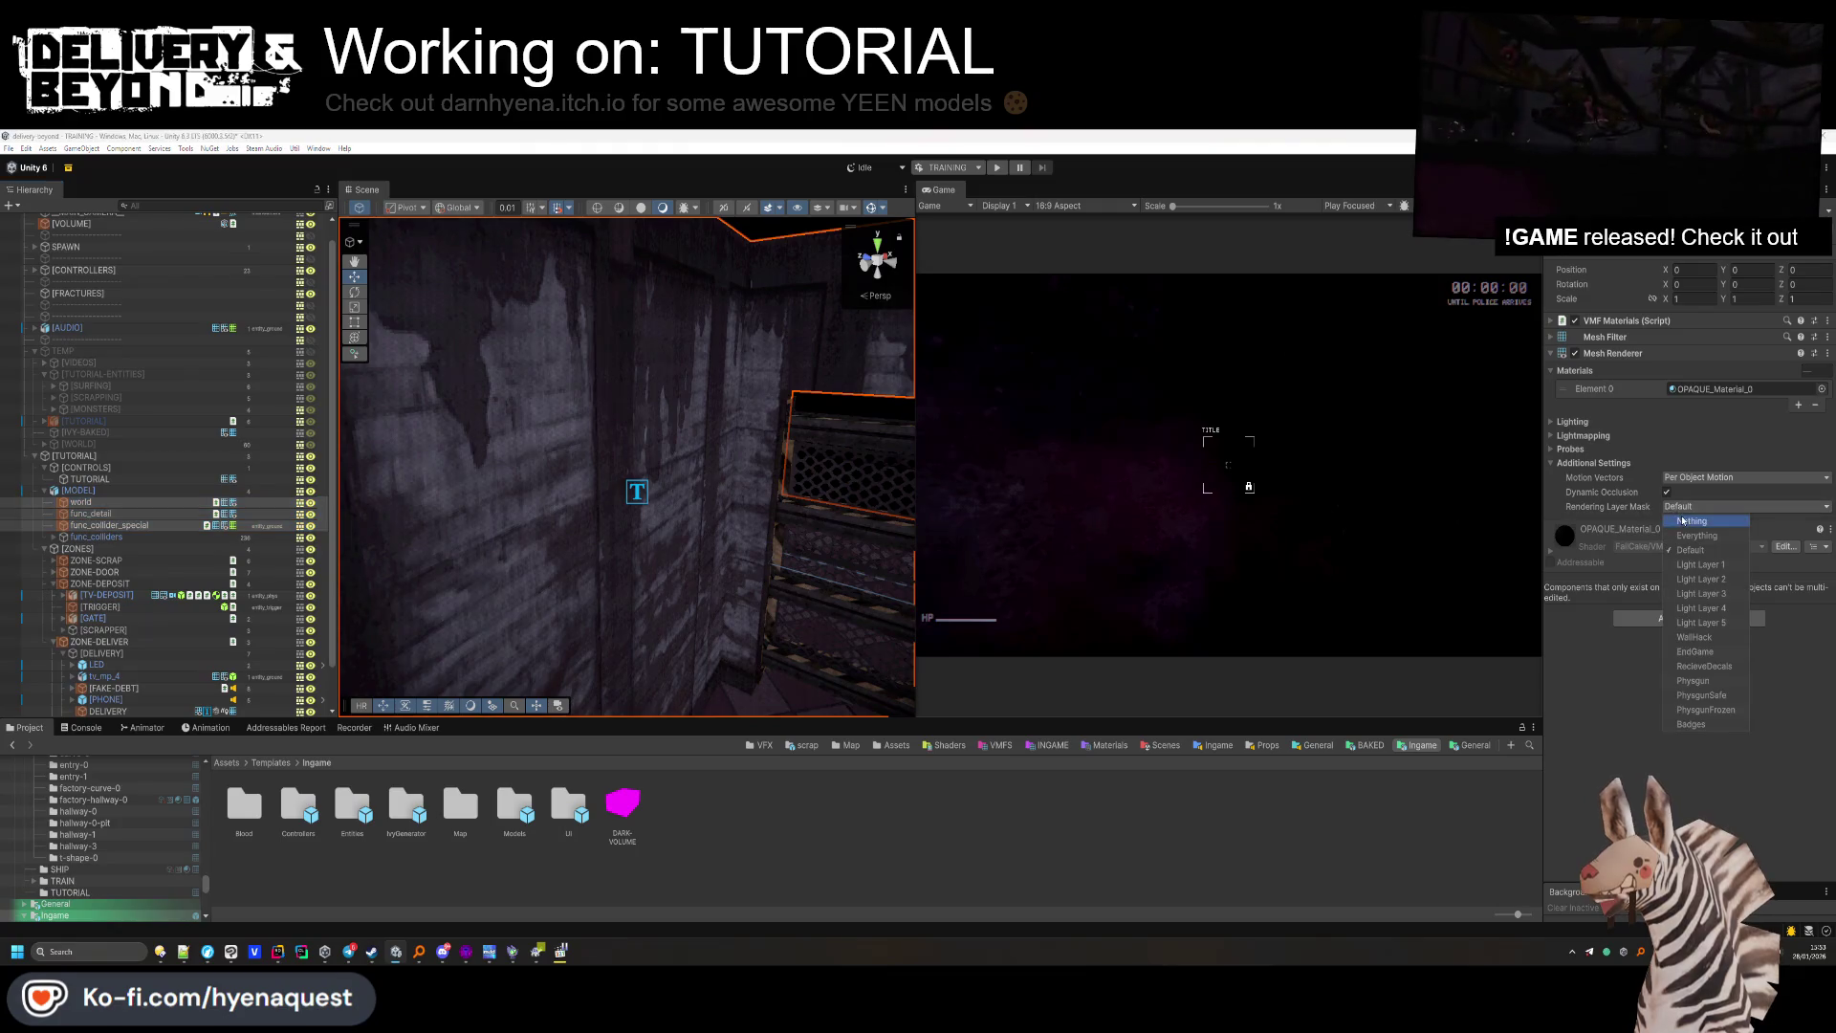
pyautogui.click(1702, 670)
pyautogui.click(1703, 670)
pyautogui.click(1034, 800)
pyautogui.doubleClick(105, 479)
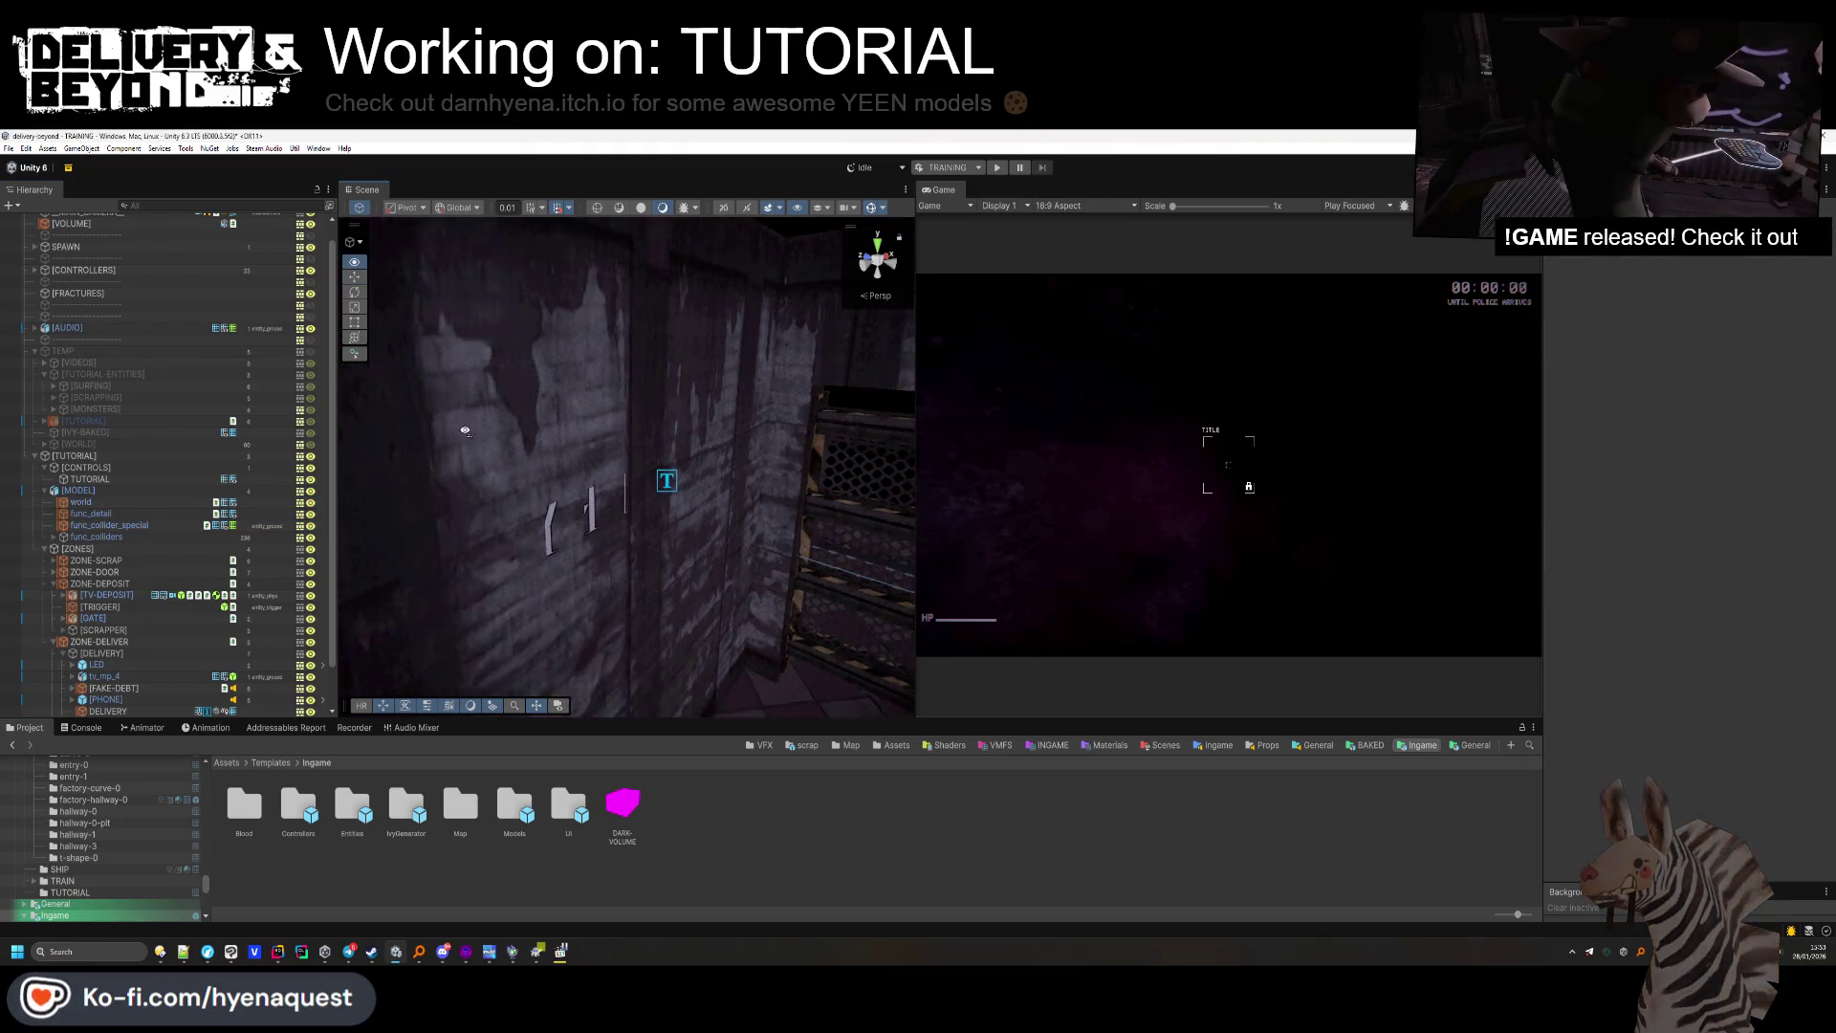
# Rotate the DELIVERY text 180° on Y so it reads correctly.
pyautogui.click(127, 688)
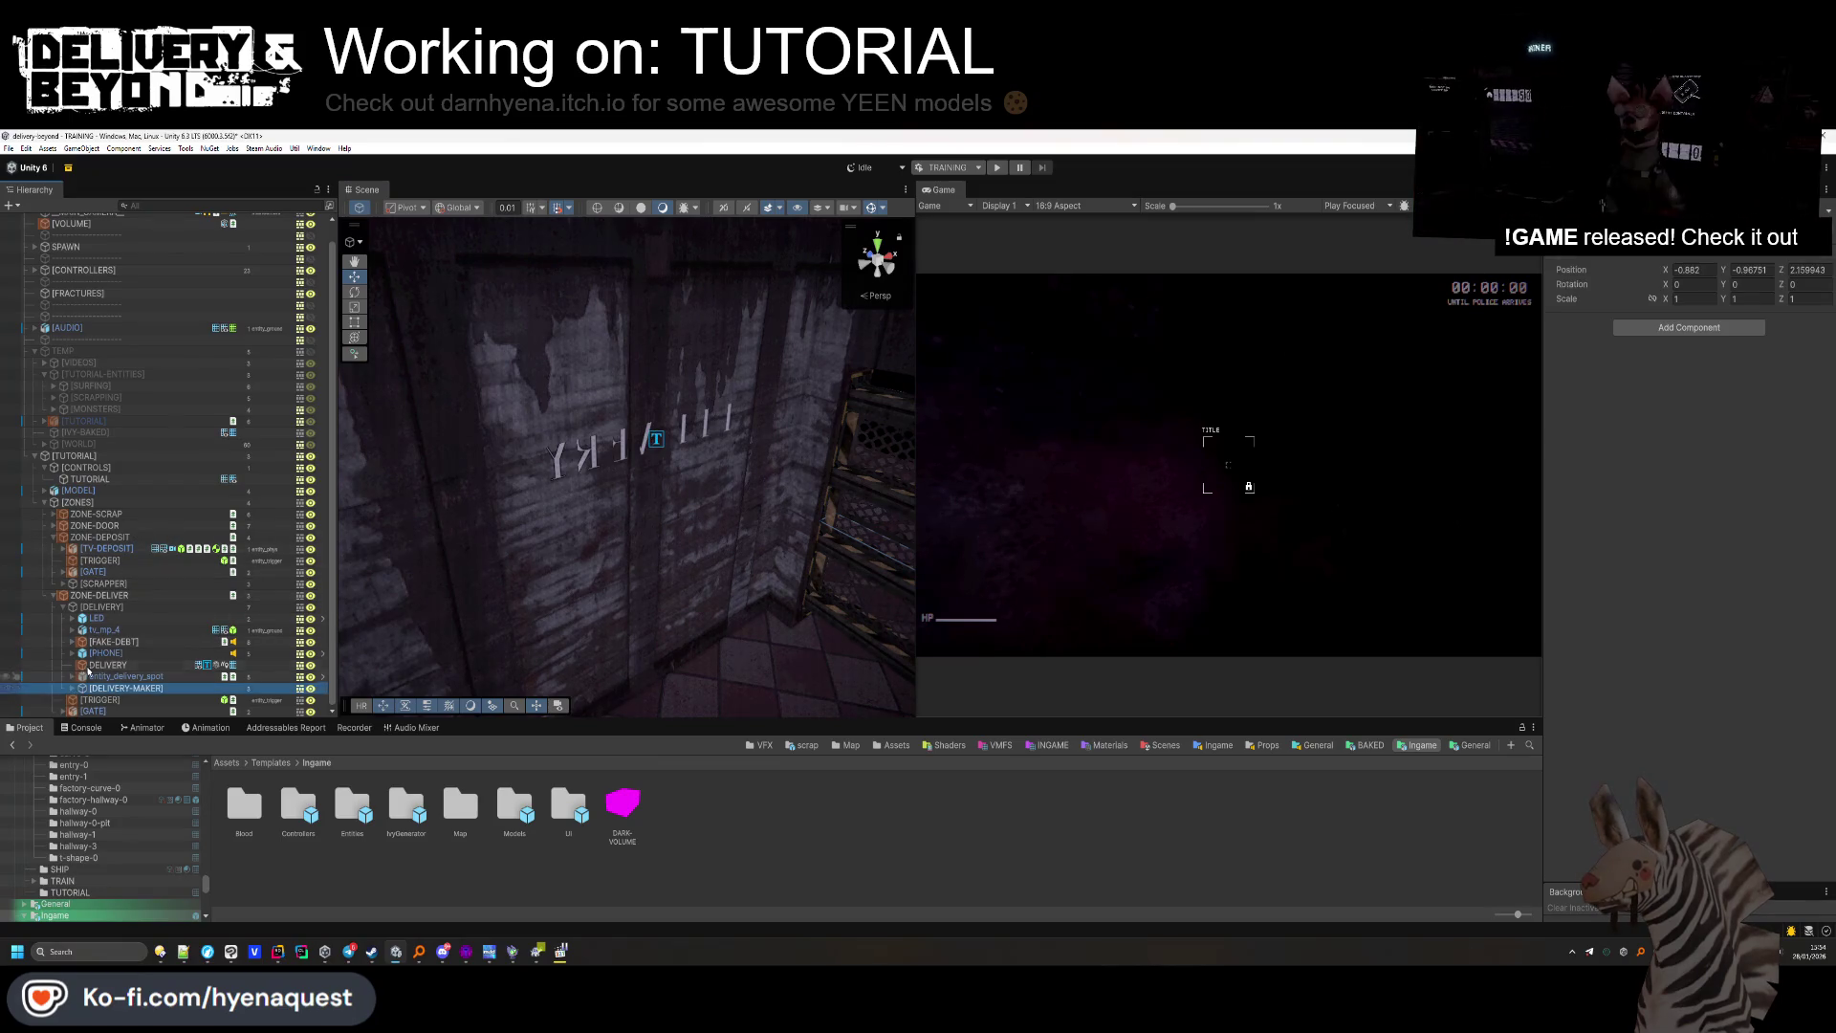
pyautogui.doubleClick(91, 665)
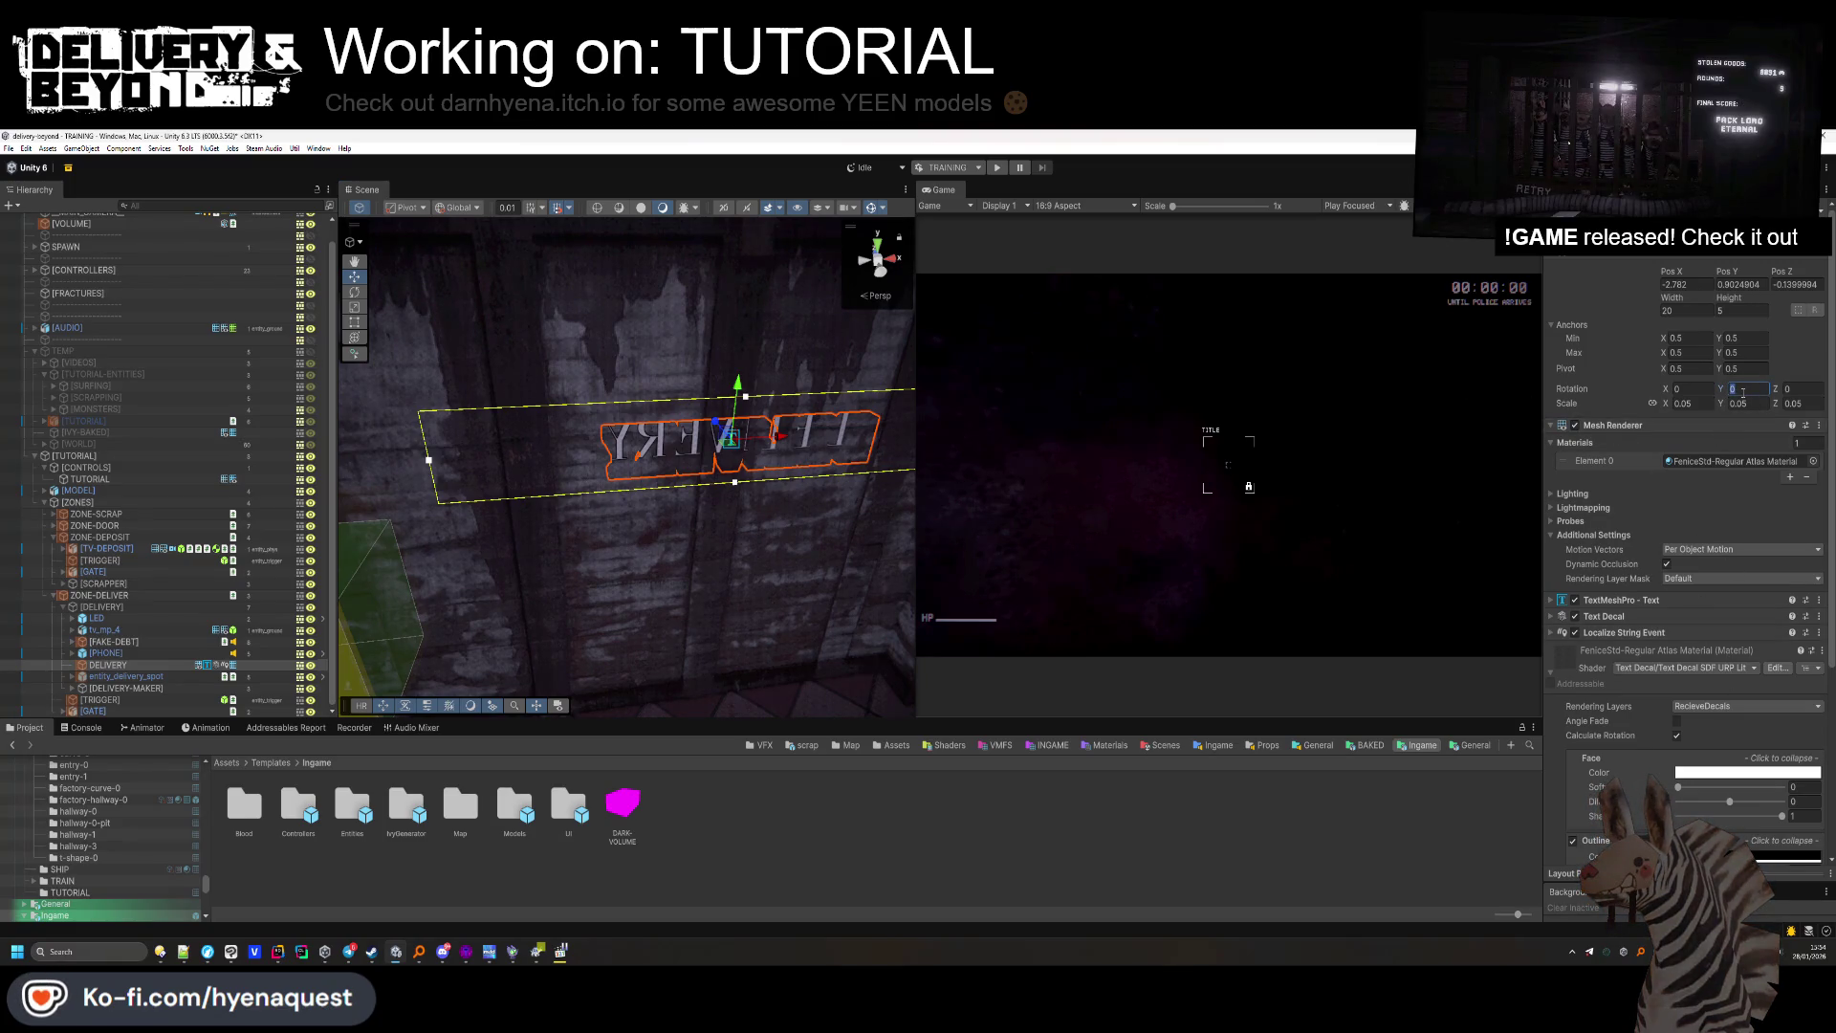
pyautogui.scroll(-5, 736, 546)
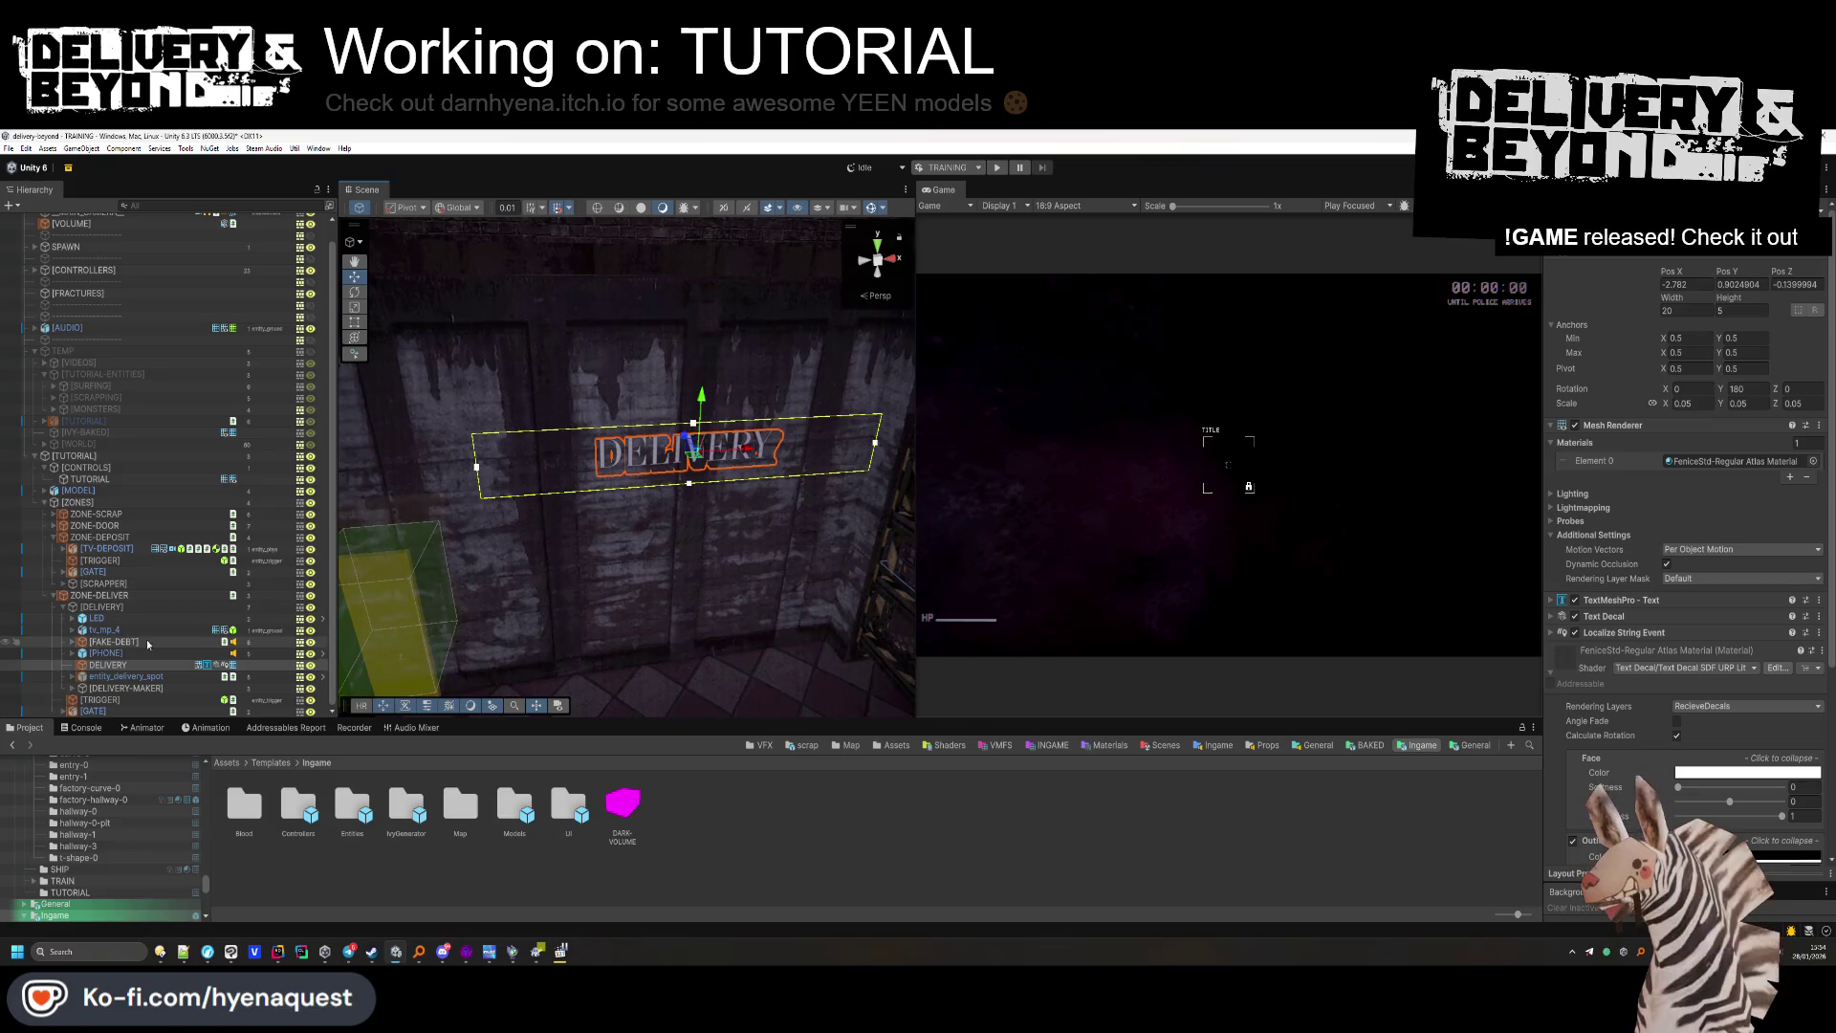
pyautogui.press('Delete')
pyautogui.moveTo(670, 420)
pyautogui.mouseDown()
pyautogui.moveTo(868, 427)
pyautogui.moveTo(767, 532)
pyautogui.moveTo(726, 501)
pyautogui.moveTo(730, 524)
pyautogui.mouseUp()
# Move the green entity_delivery_spot trigger box to its new spot on the floor.
pyautogui.click(730, 524)
pyautogui.scroll(-5, 402, 580)
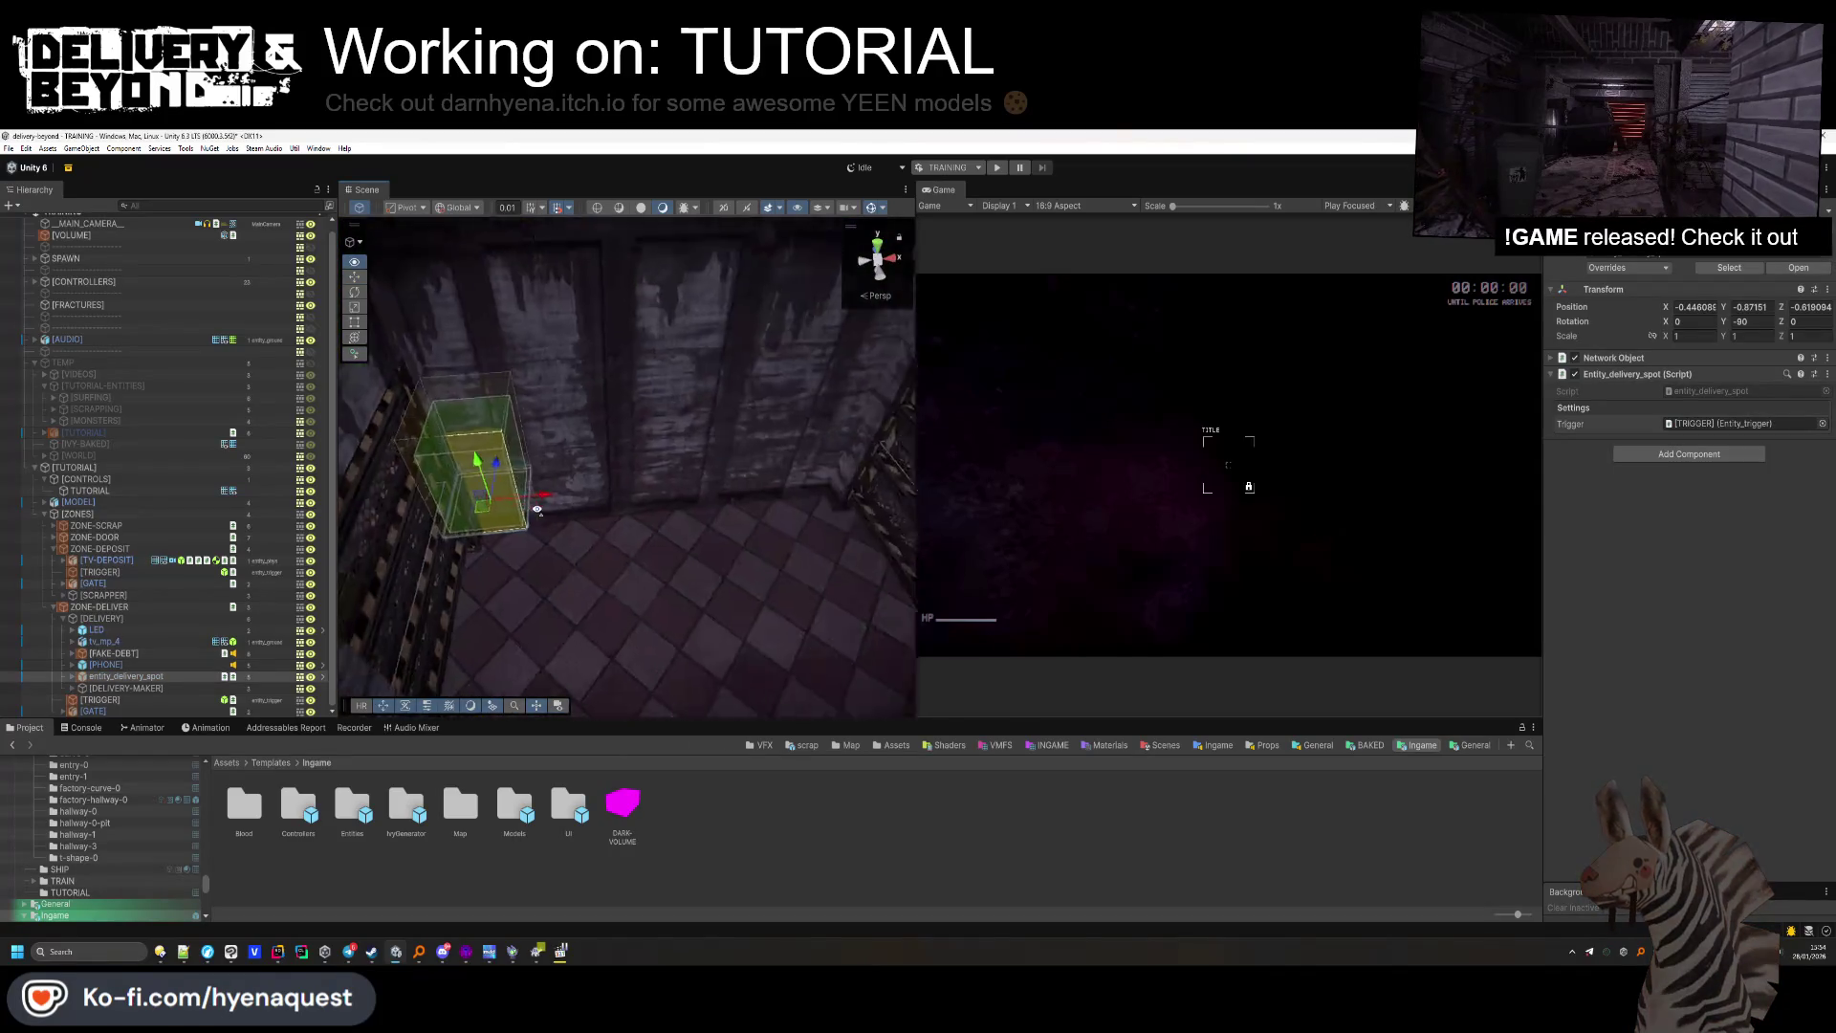
pyautogui.moveTo(486, 486)
pyautogui.mouseDown()
pyautogui.moveTo(666, 552)
pyautogui.moveTo(626, 513)
pyautogui.mouseUp()
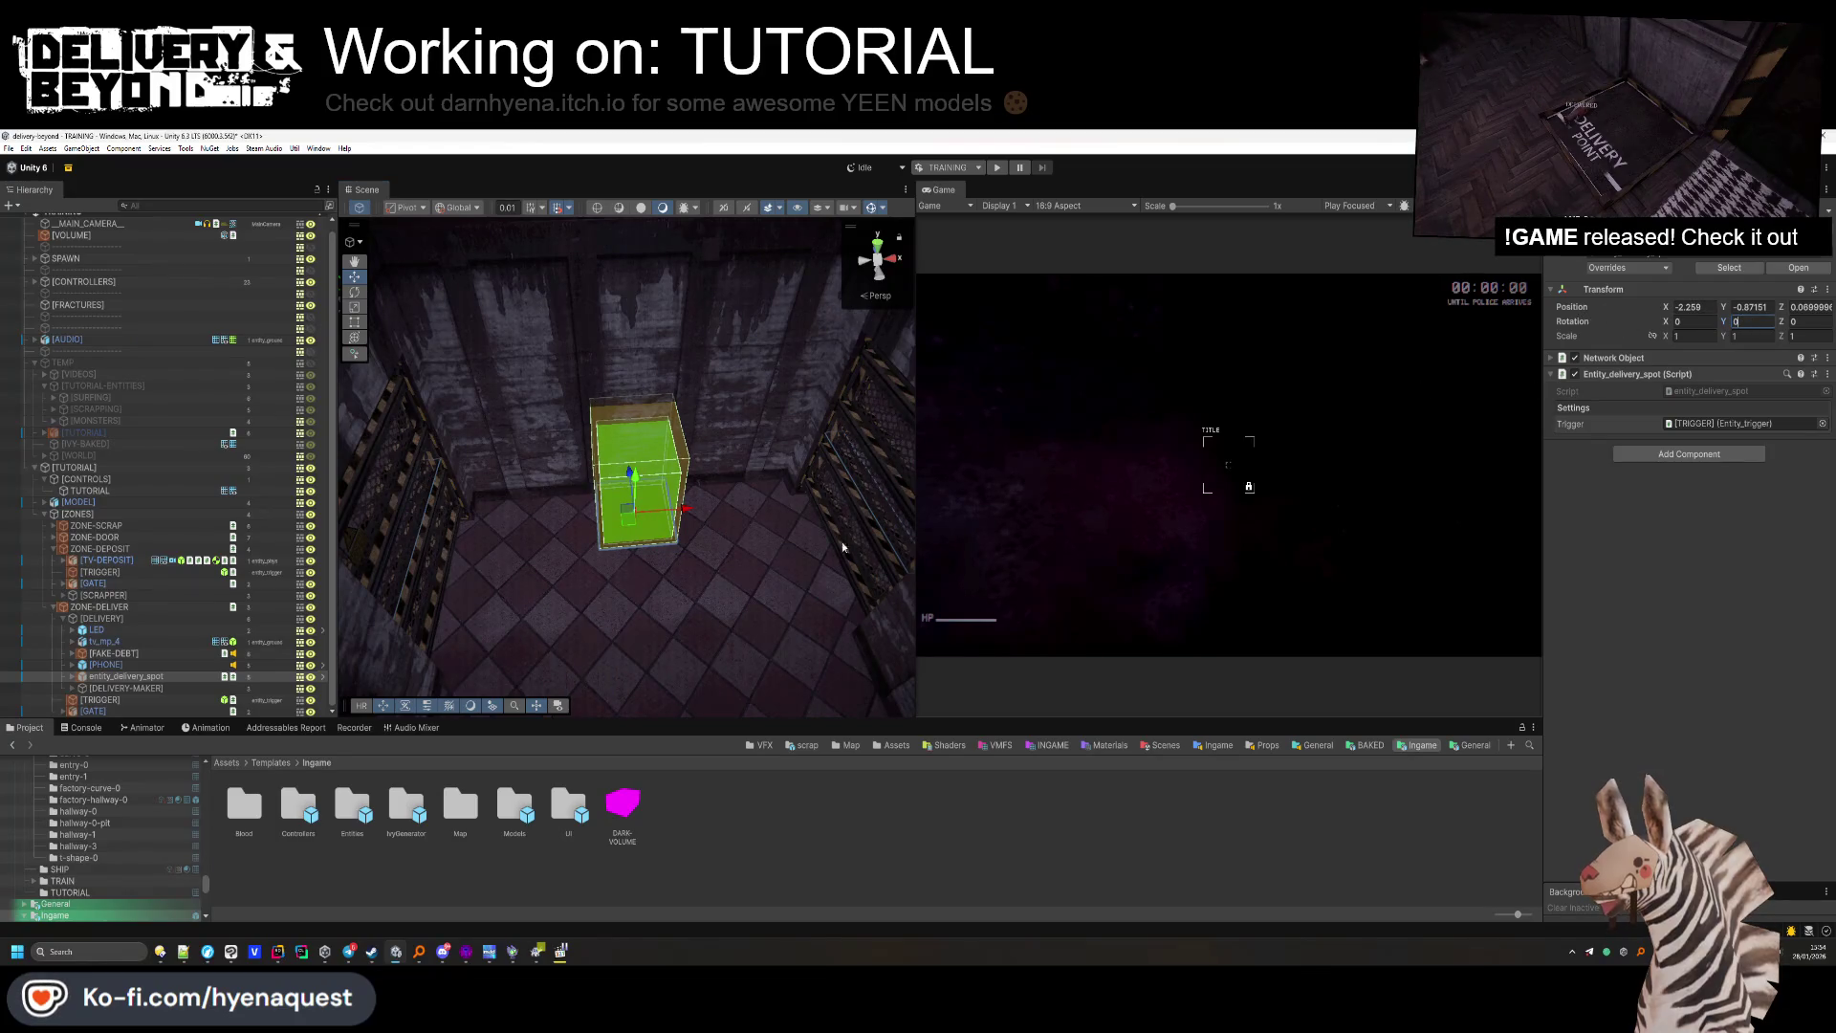
pyautogui.moveTo(629, 520)
pyautogui.mouseDown()
pyautogui.moveTo(803, 602)
pyautogui.moveTo(684, 499)
pyautogui.moveTo(666, 532)
pyautogui.moveTo(633, 533)
pyautogui.mouseUp()
pyautogui.scroll(10, 708, 546)
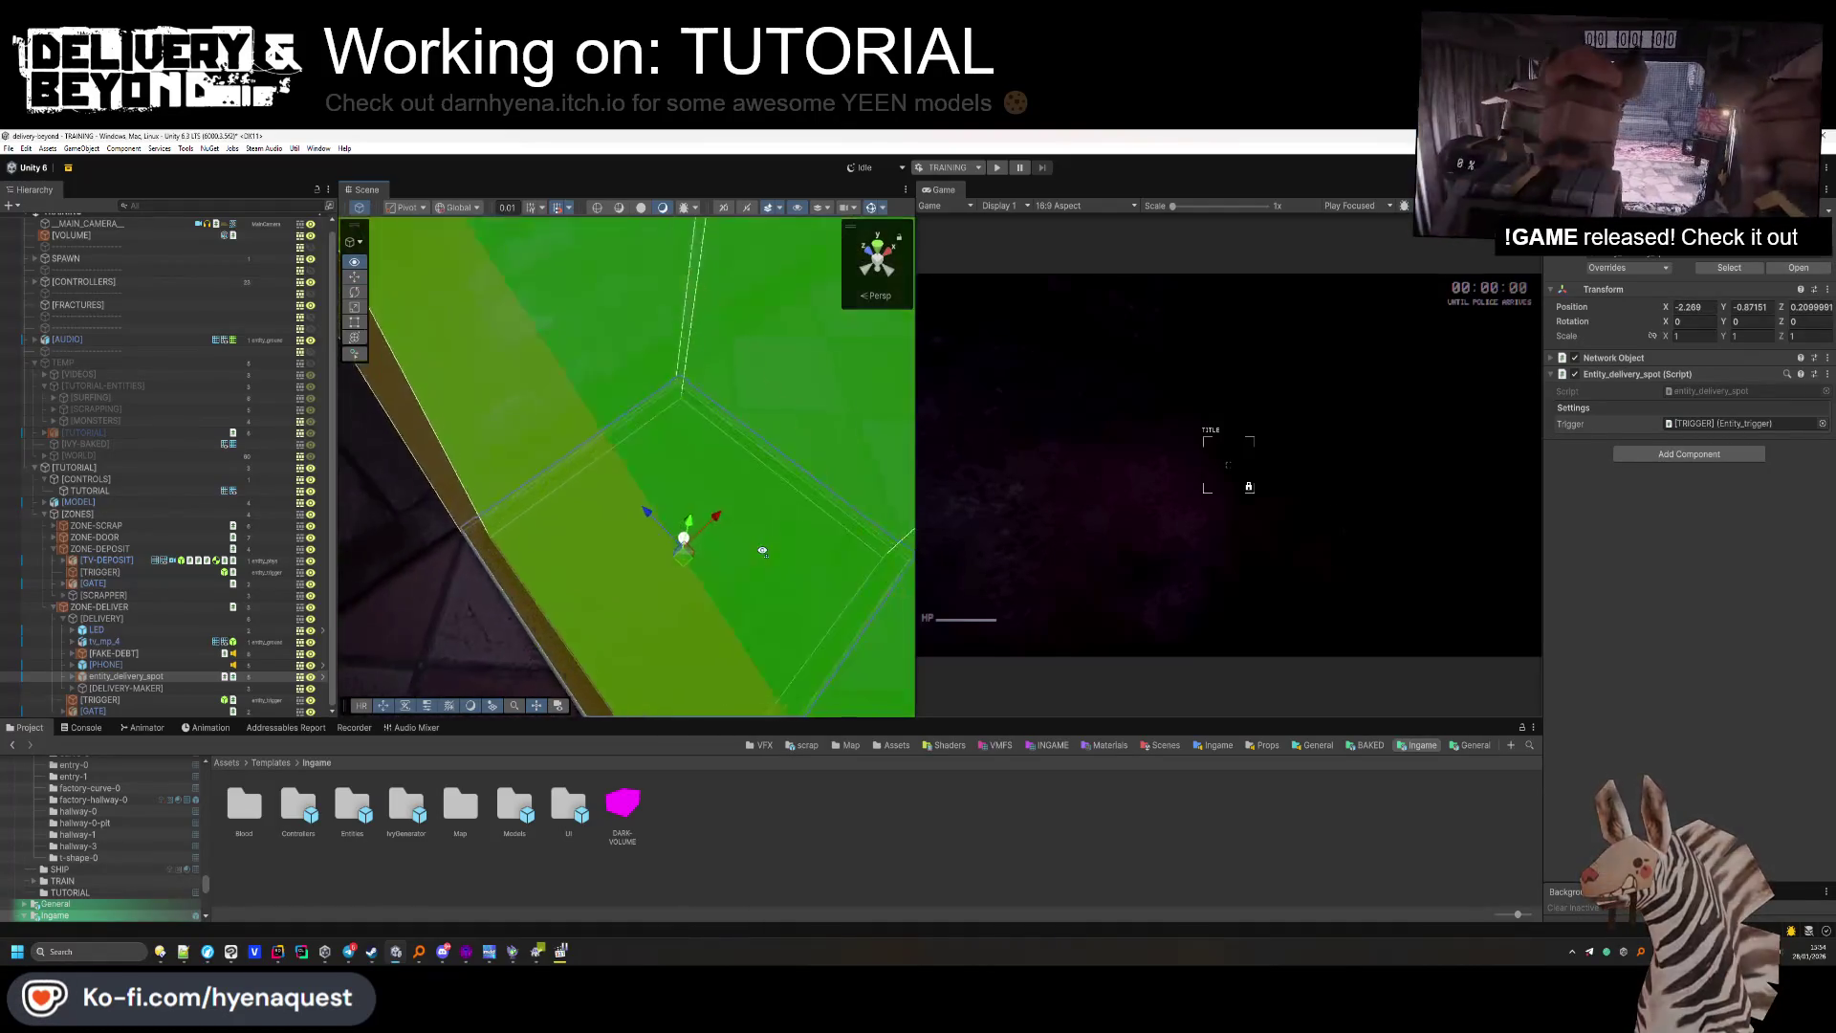
pyautogui.moveTo(769, 557)
pyautogui.mouseDown()
pyautogui.moveTo(601, 482)
pyautogui.moveTo(516, 368)
pyautogui.mouseUp()
pyautogui.press('f')
# Raise the 2312 ADDRESS number above the trigger box.
pyautogui.click(72, 678)
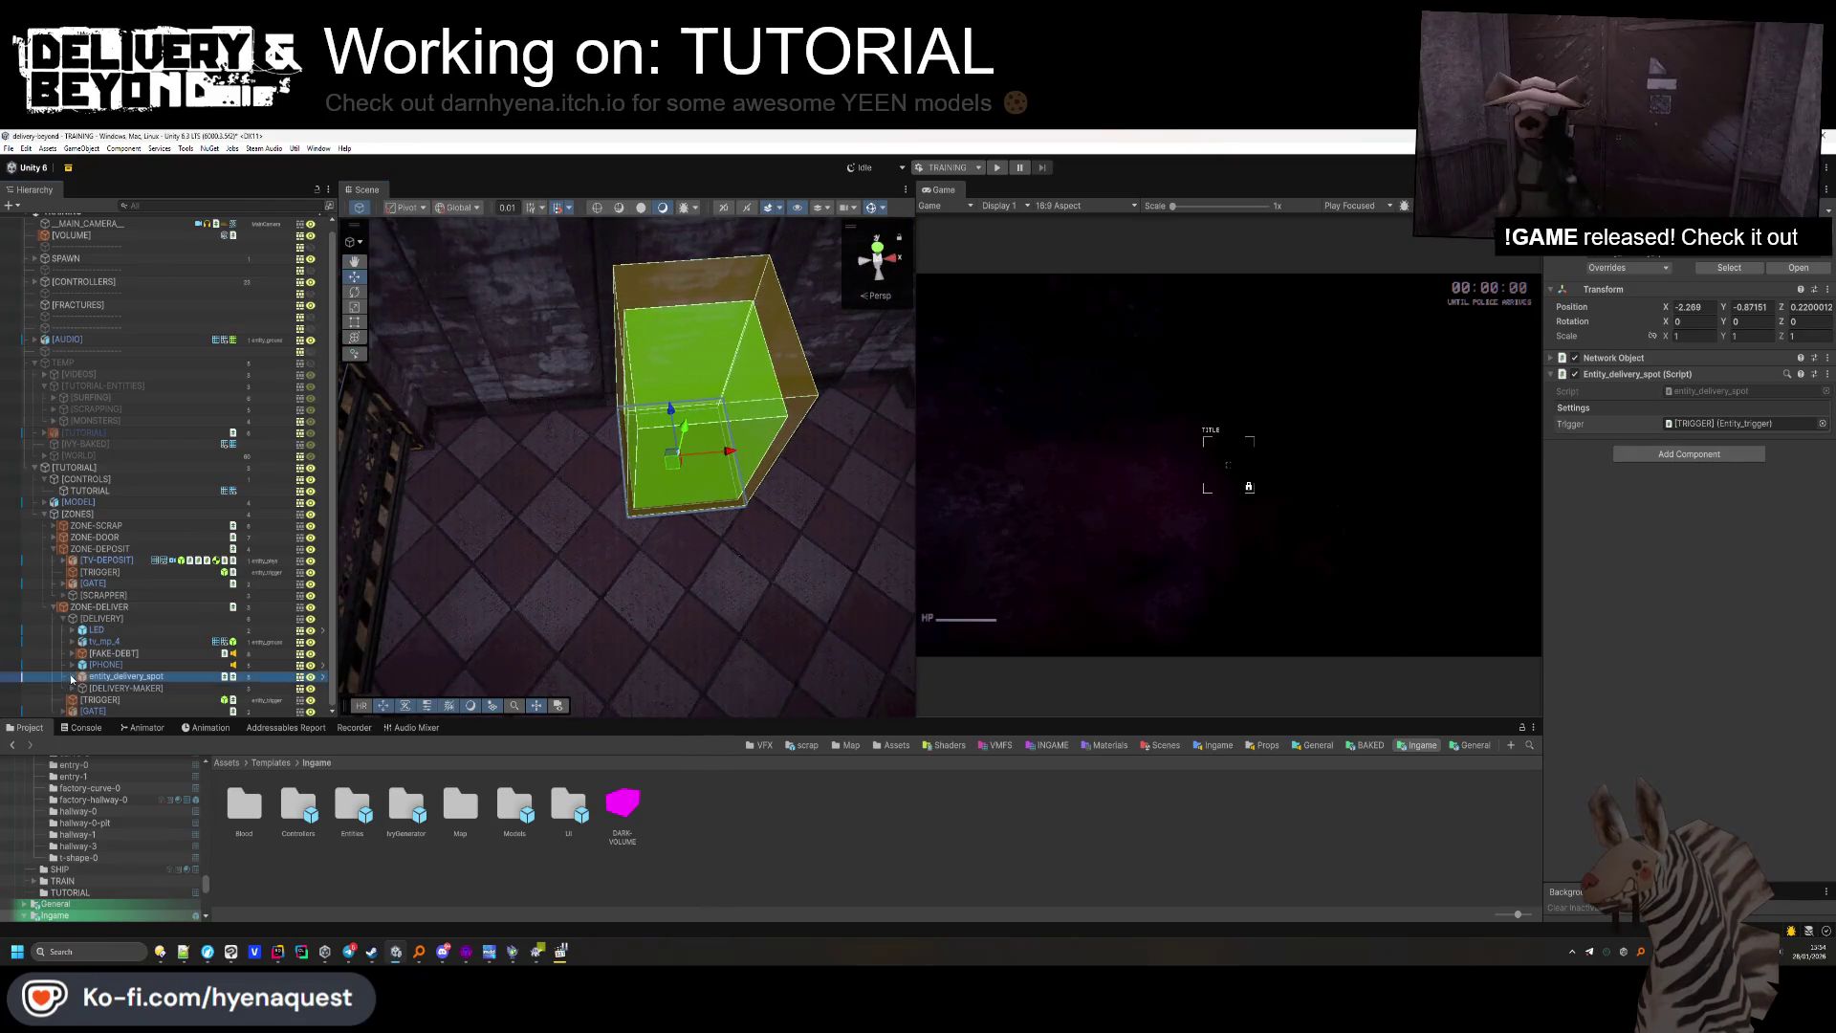
pyautogui.scroll(-3, 137, 691)
pyautogui.click(138, 655)
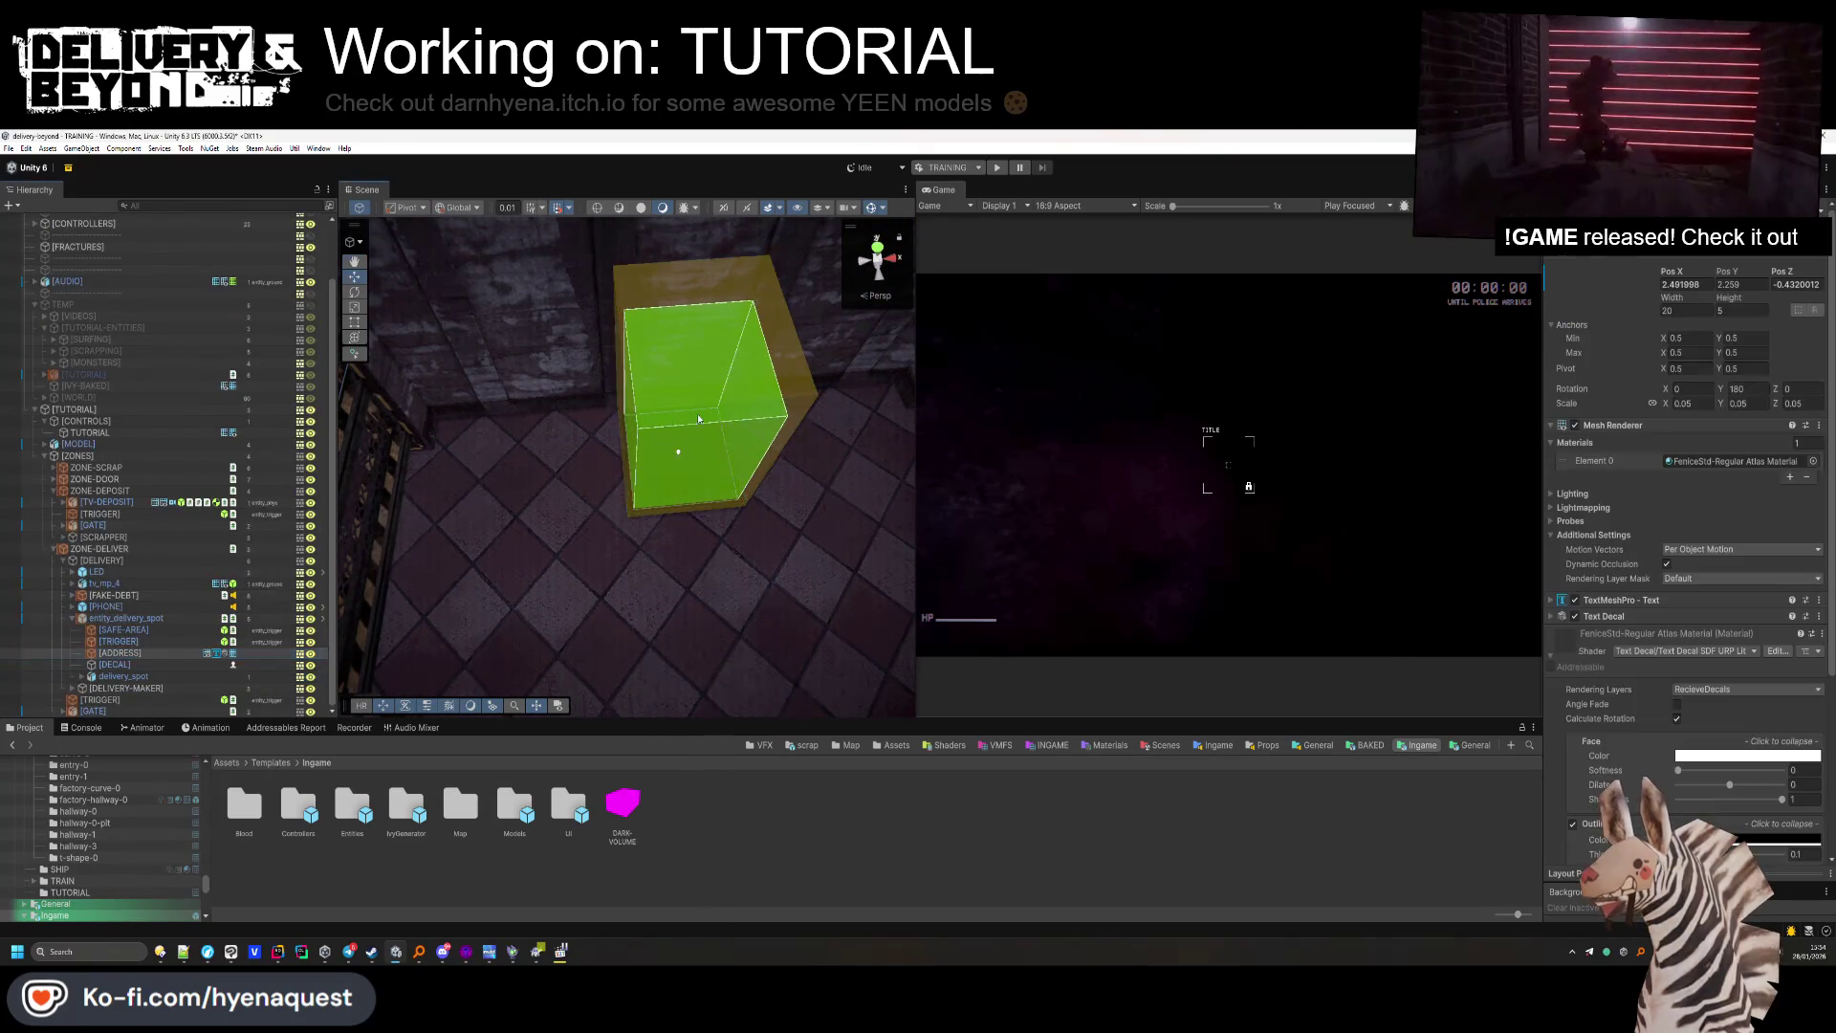
pyautogui.press('f')
pyautogui.moveTo(699, 444); pyautogui.dragTo(704, 375)
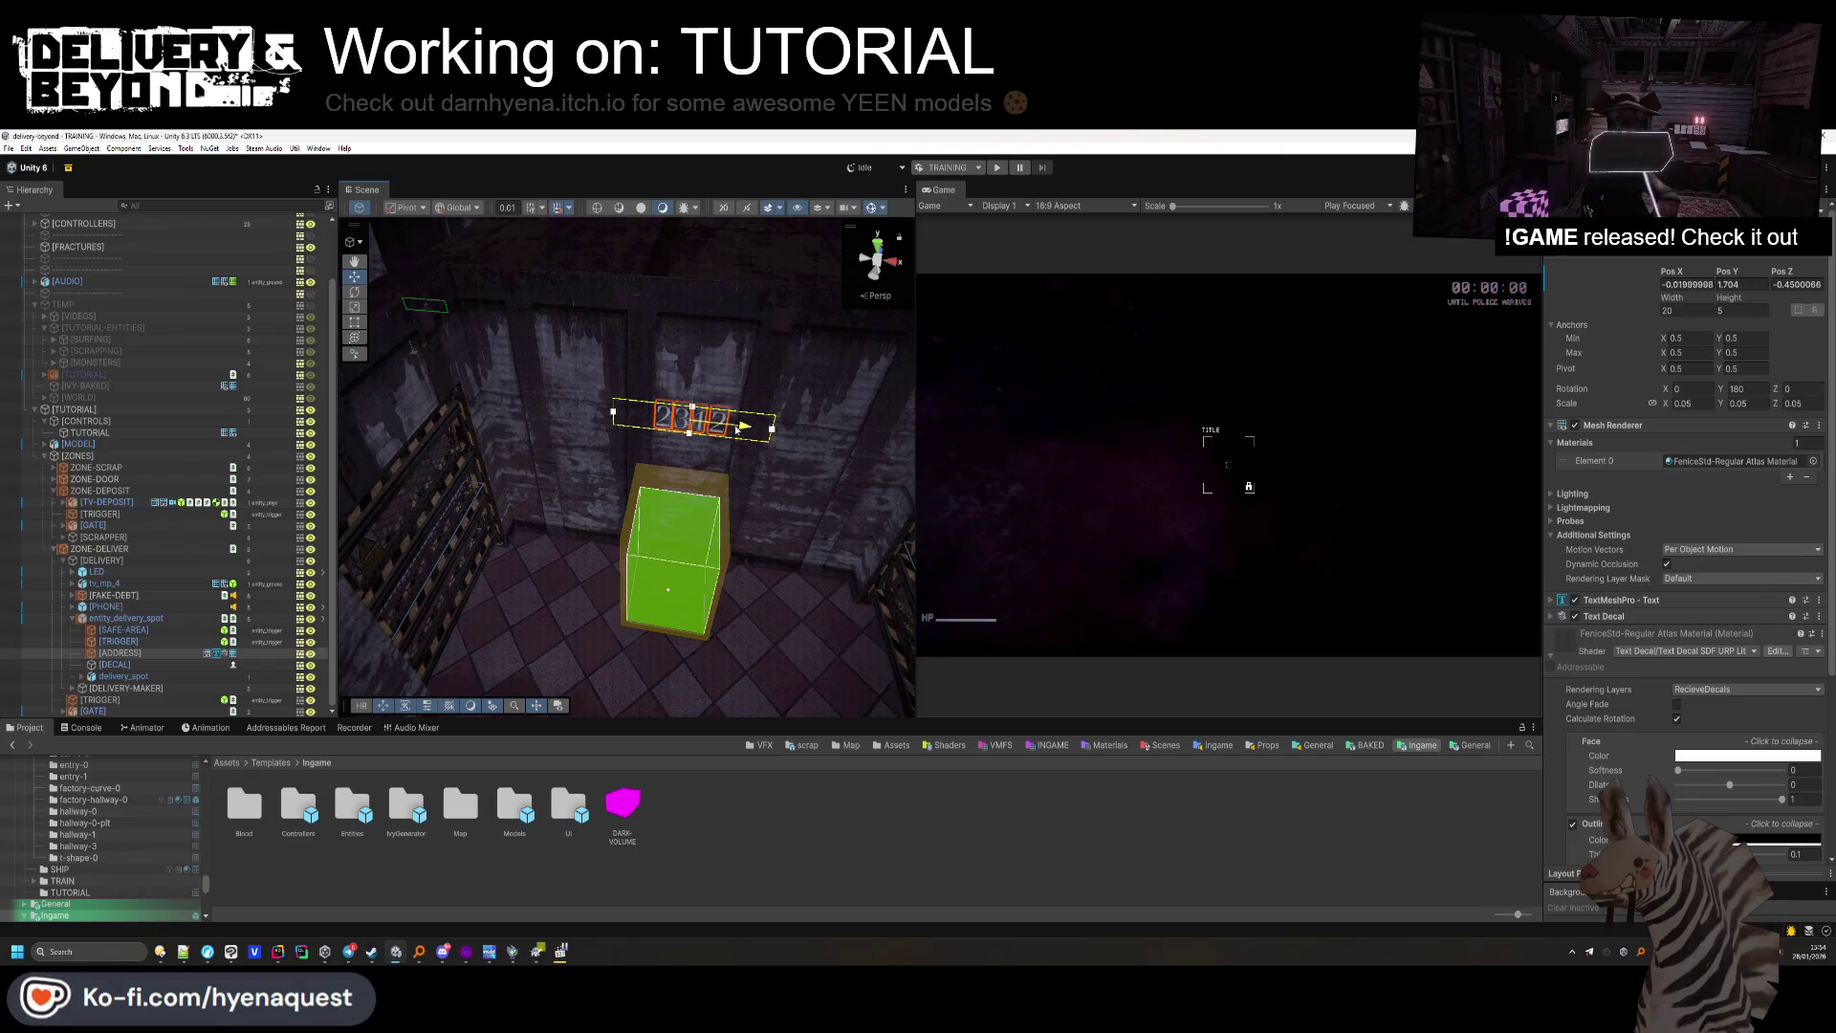
# Reorder the objects under the delivery spot and frame the PHONE object.
pyautogui.moveTo(118, 686); pyautogui.dragTo(110, 643)
pyautogui.scroll(1, 72, 622)
pyautogui.doubleClick(105, 664)
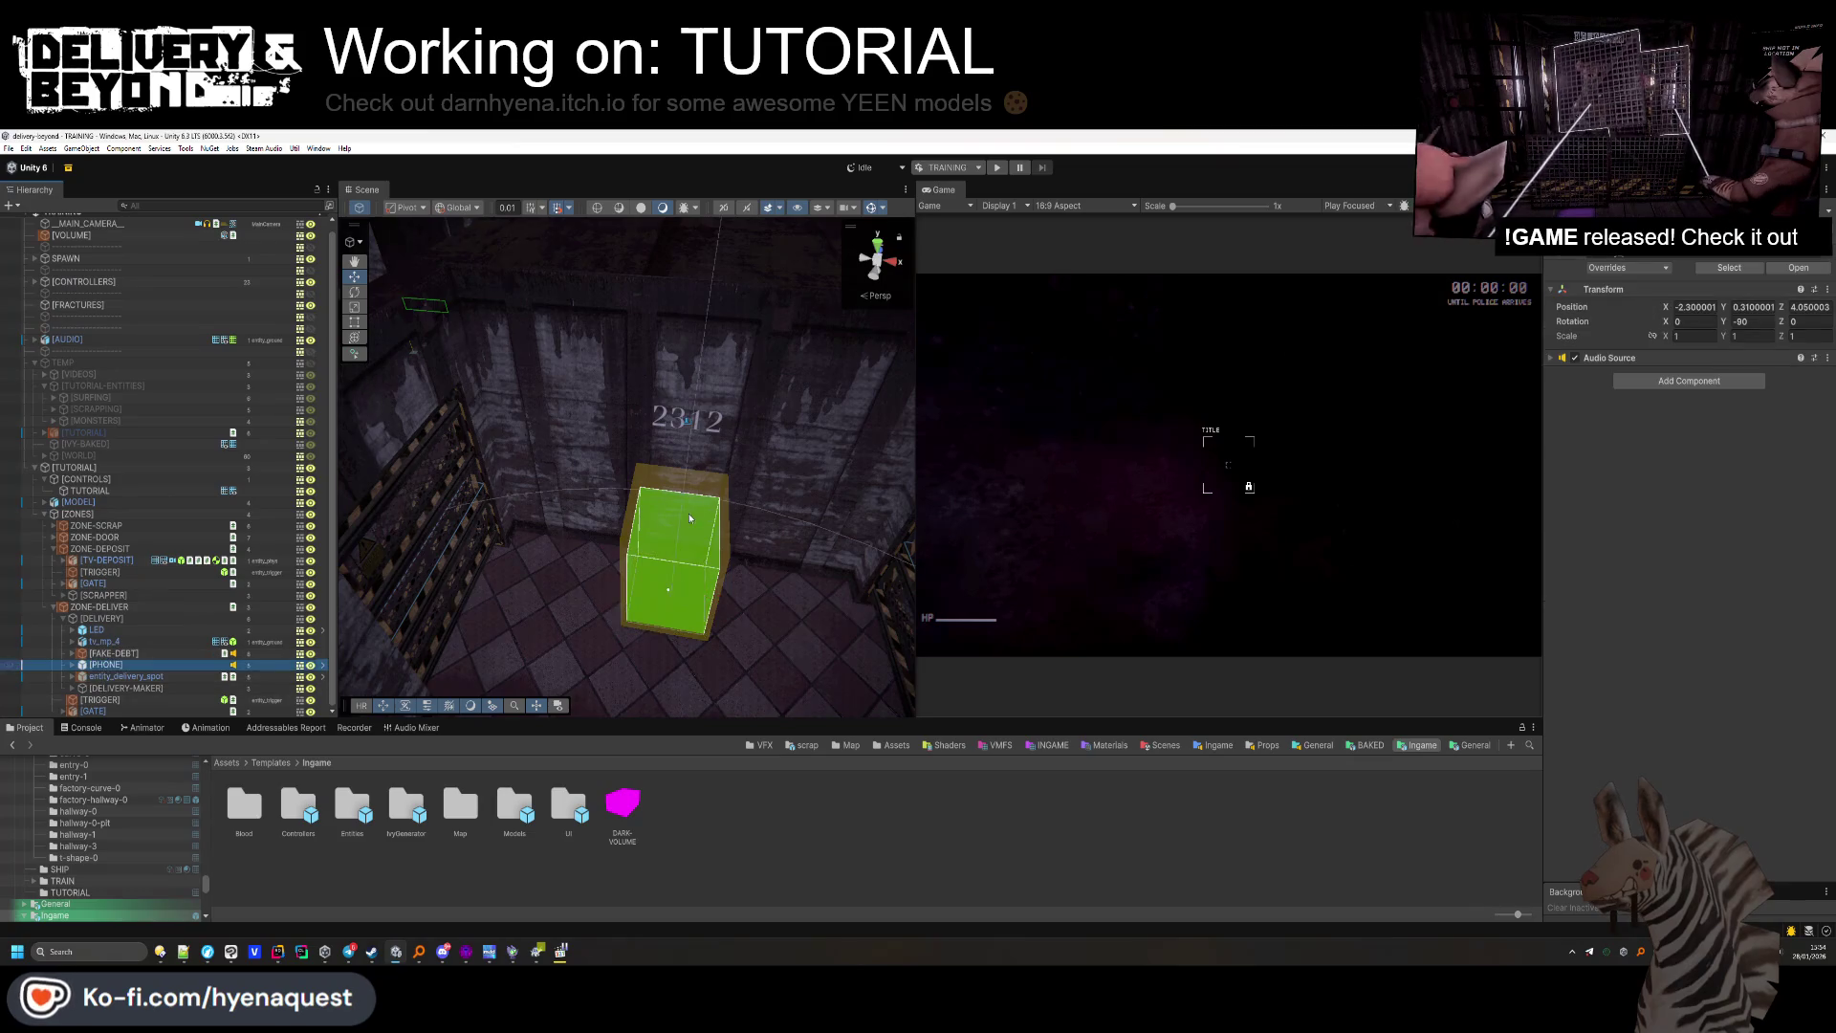
pyautogui.moveTo(543, 564)
pyautogui.mouseDown()
pyautogui.moveTo(765, 520)
pyautogui.moveTo(243, 461)
pyautogui.moveTo(473, 461)
pyautogui.mouseUp()
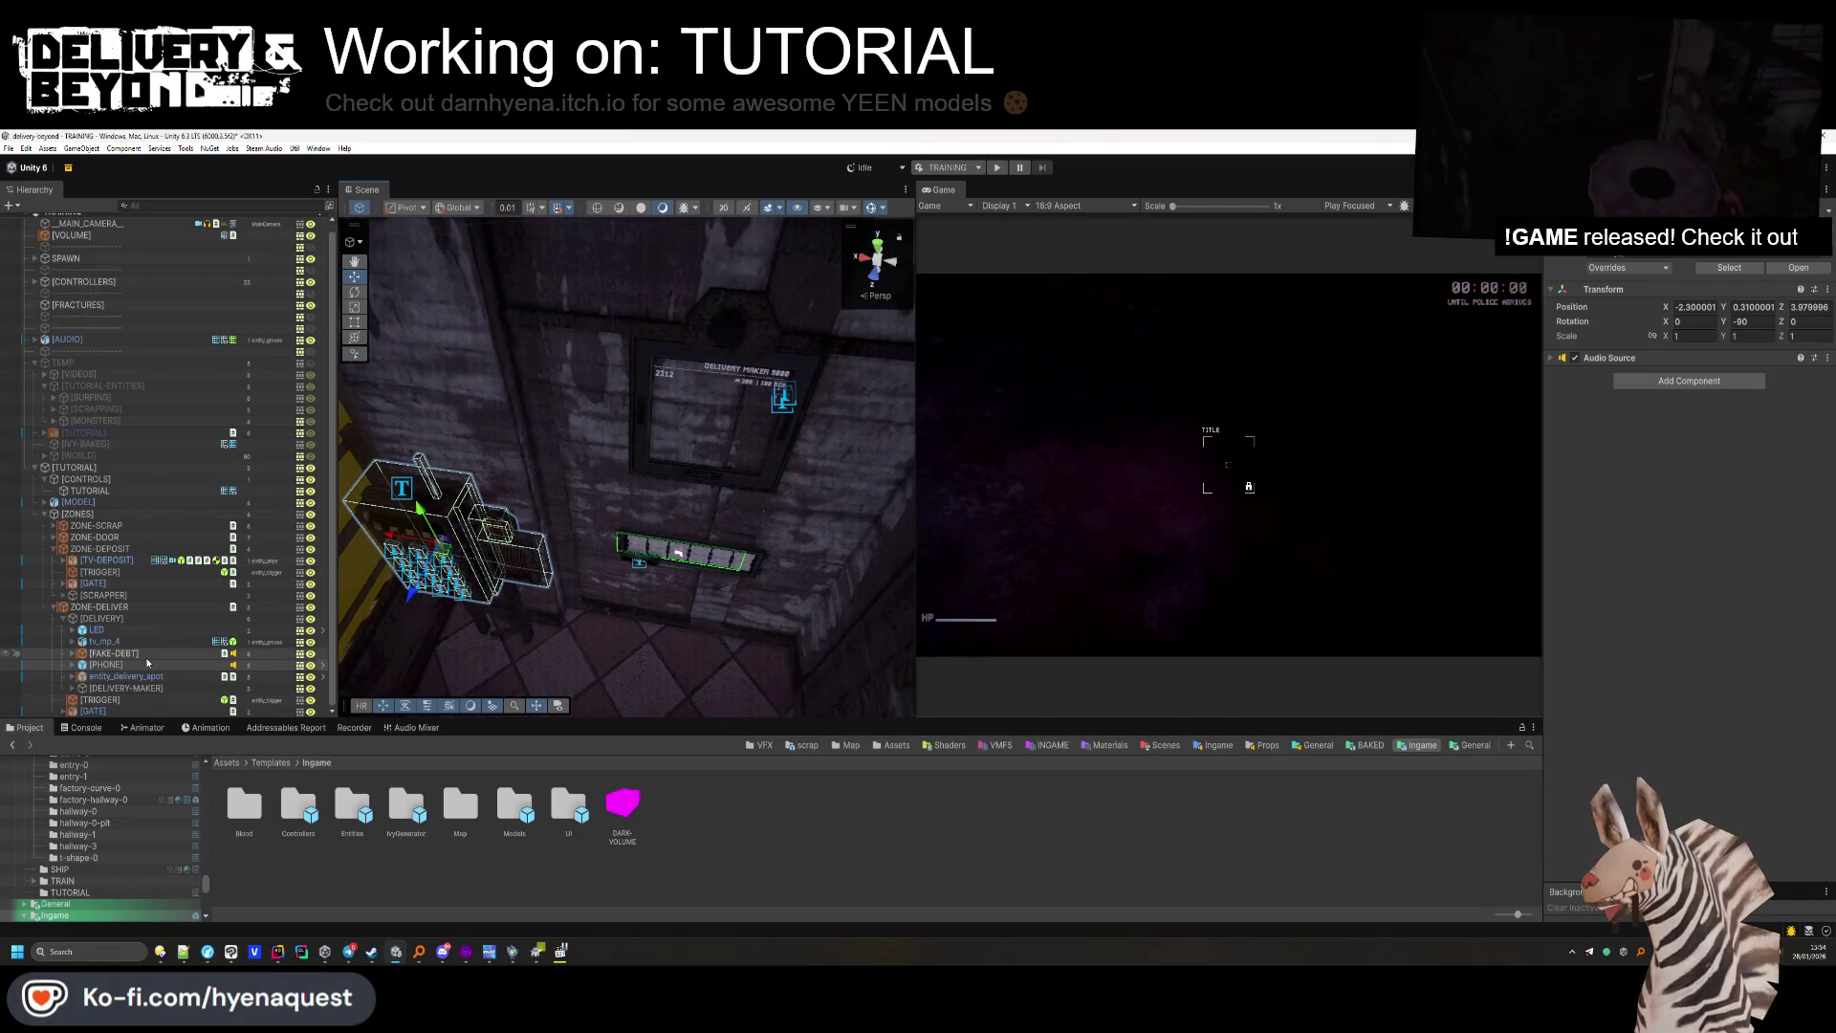